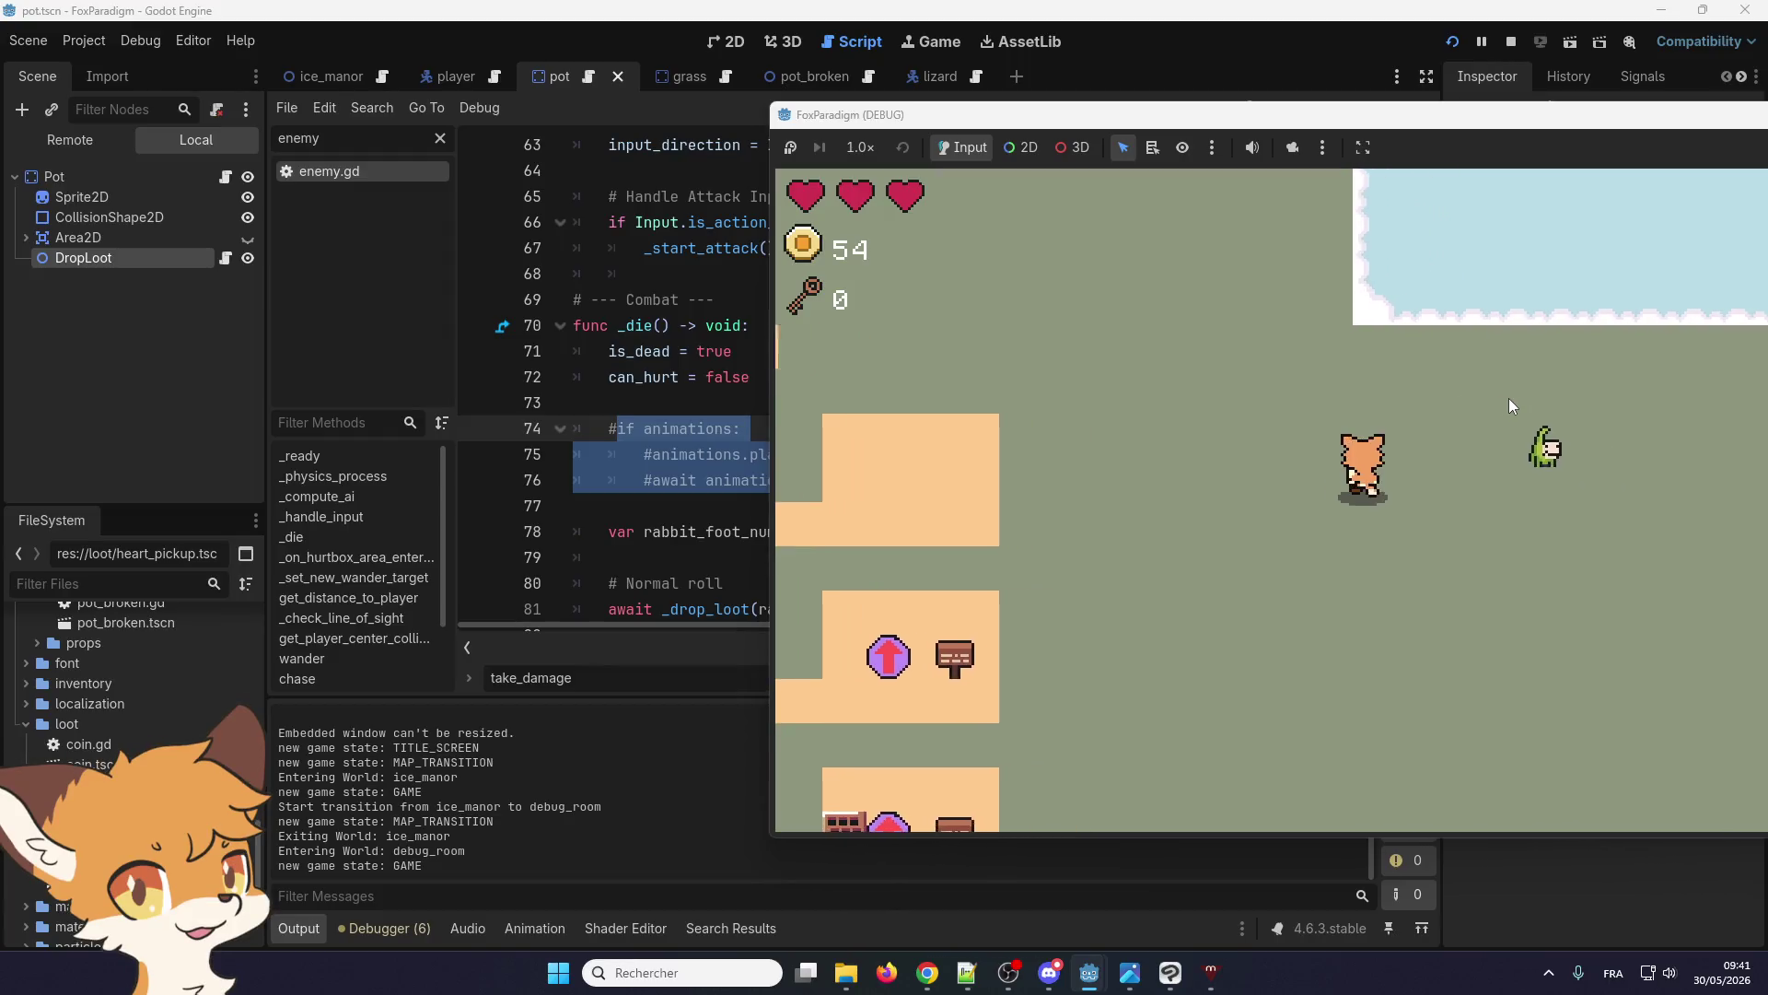
Kill the lizard so coins rise to 57, then view the enemy.gd:186 _drop_loot() error
{"action": "key", "text": "space"}
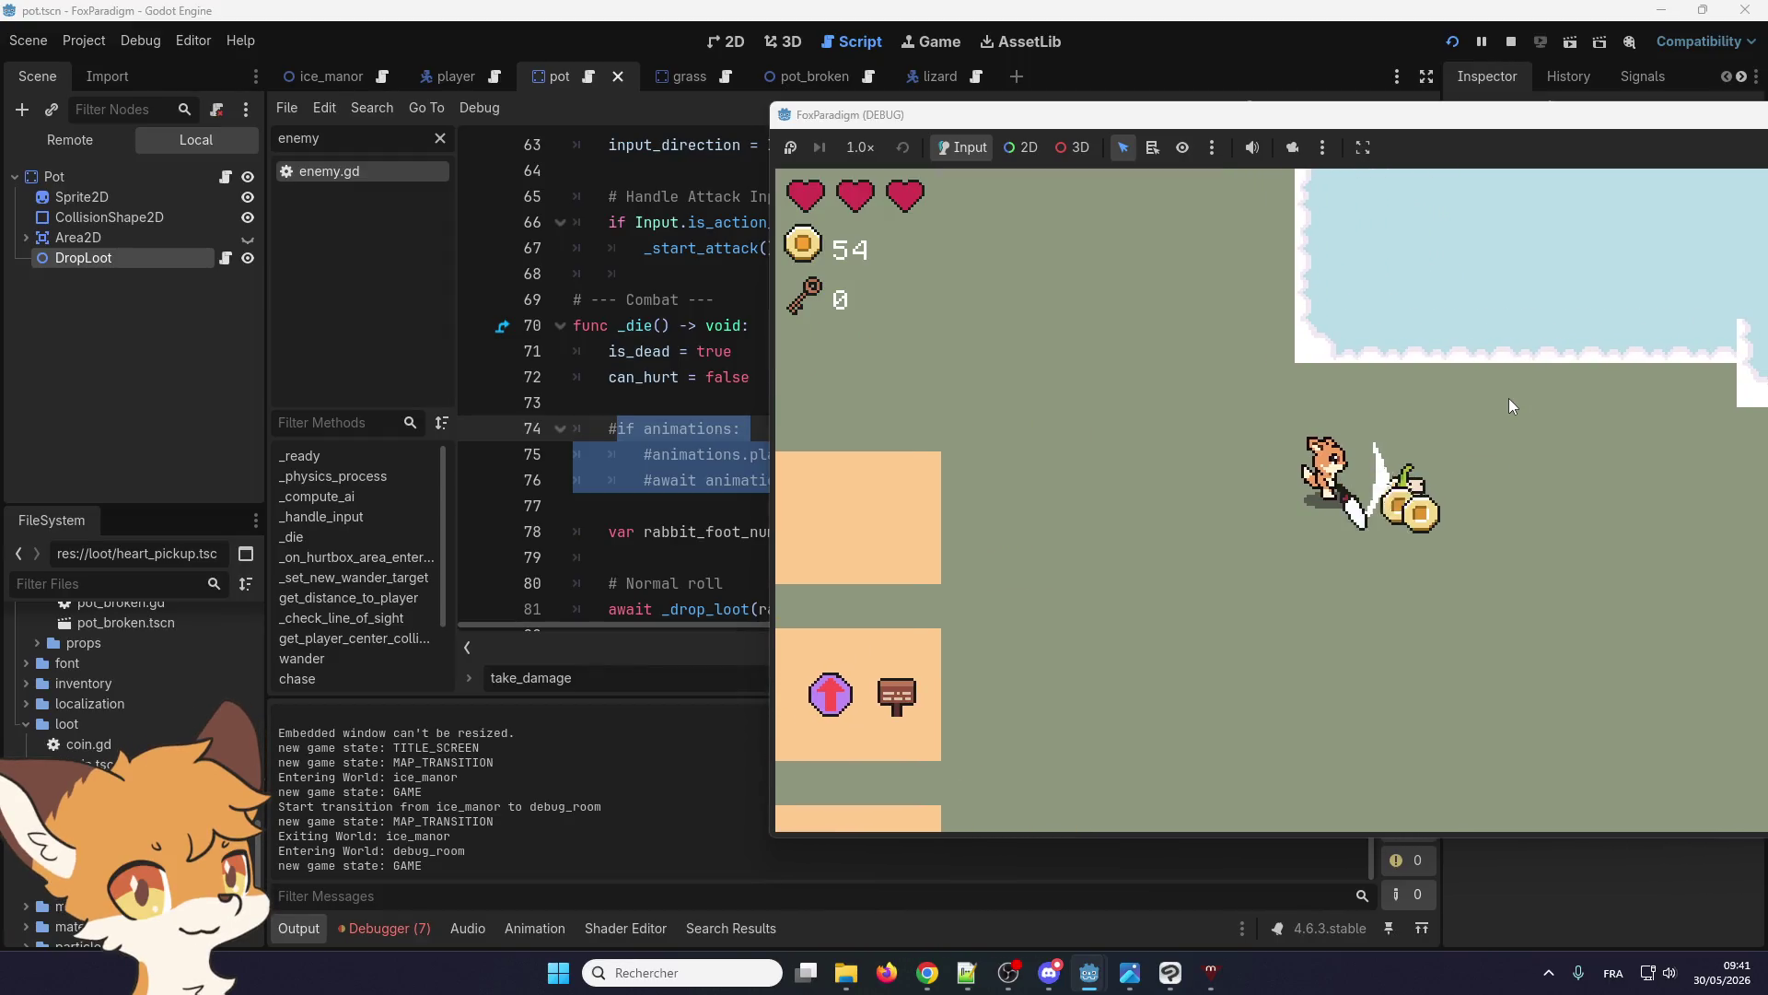
{"action": "key", "text": "Left"}
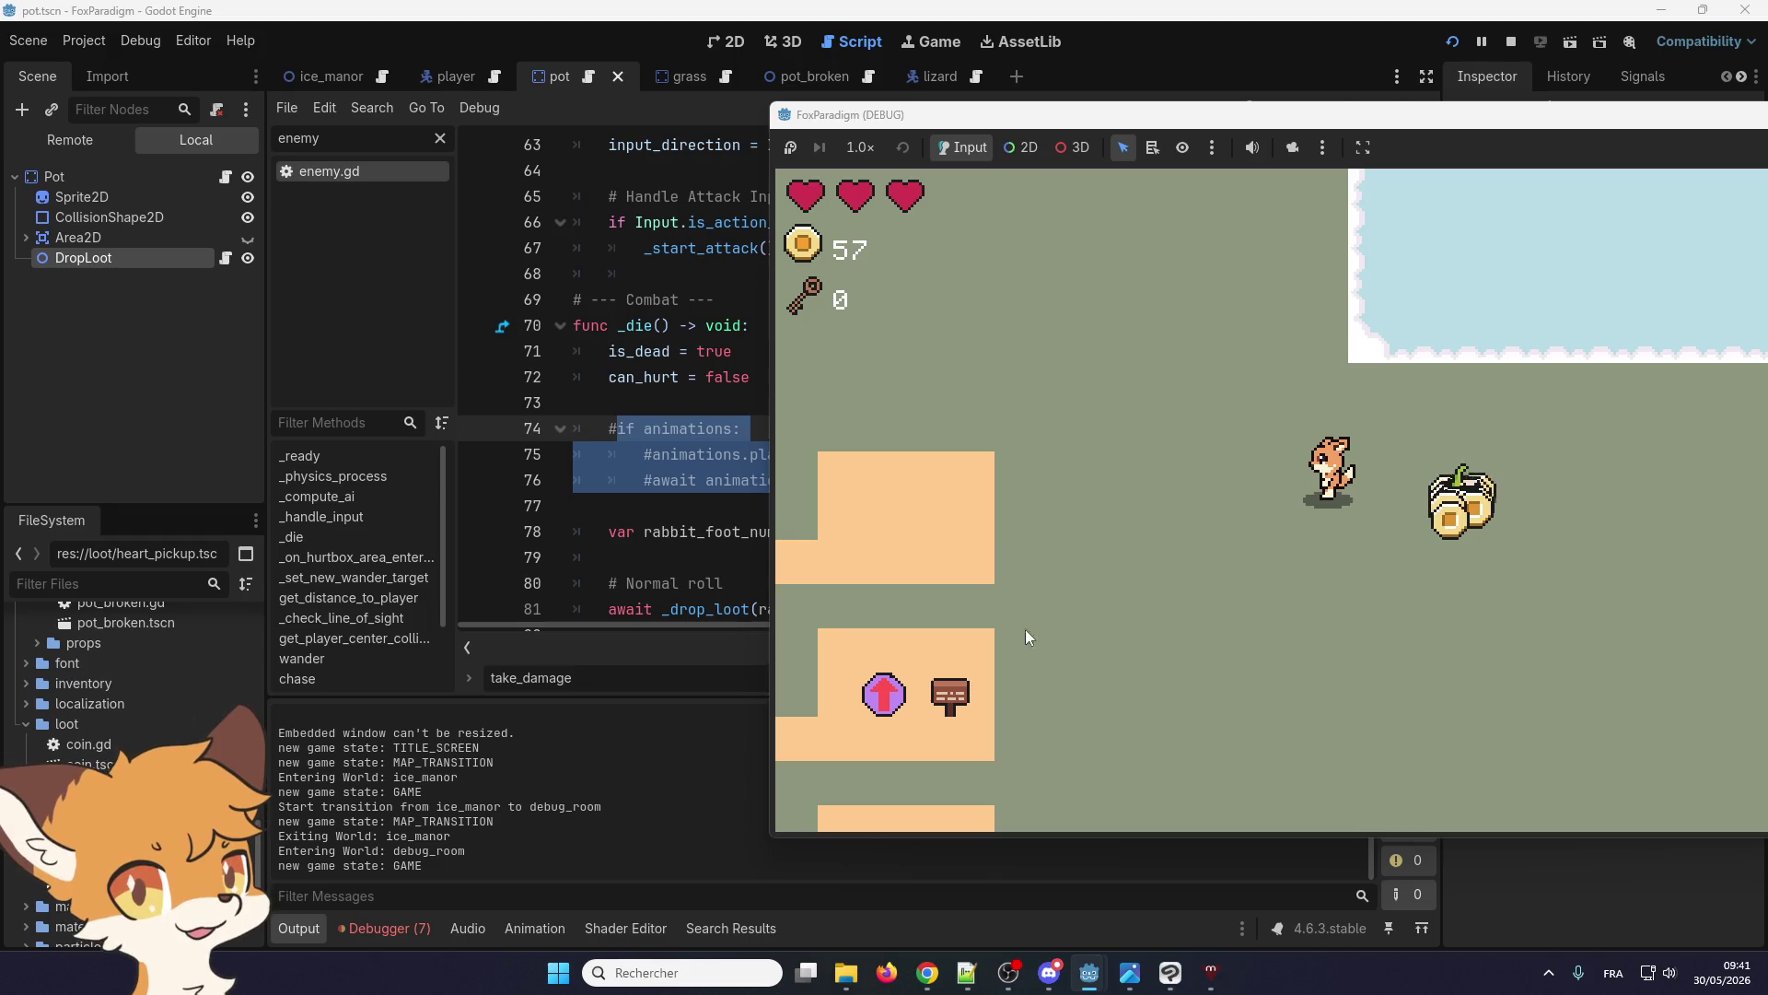
{"action": "left_click", "coordinate": [378, 926]}
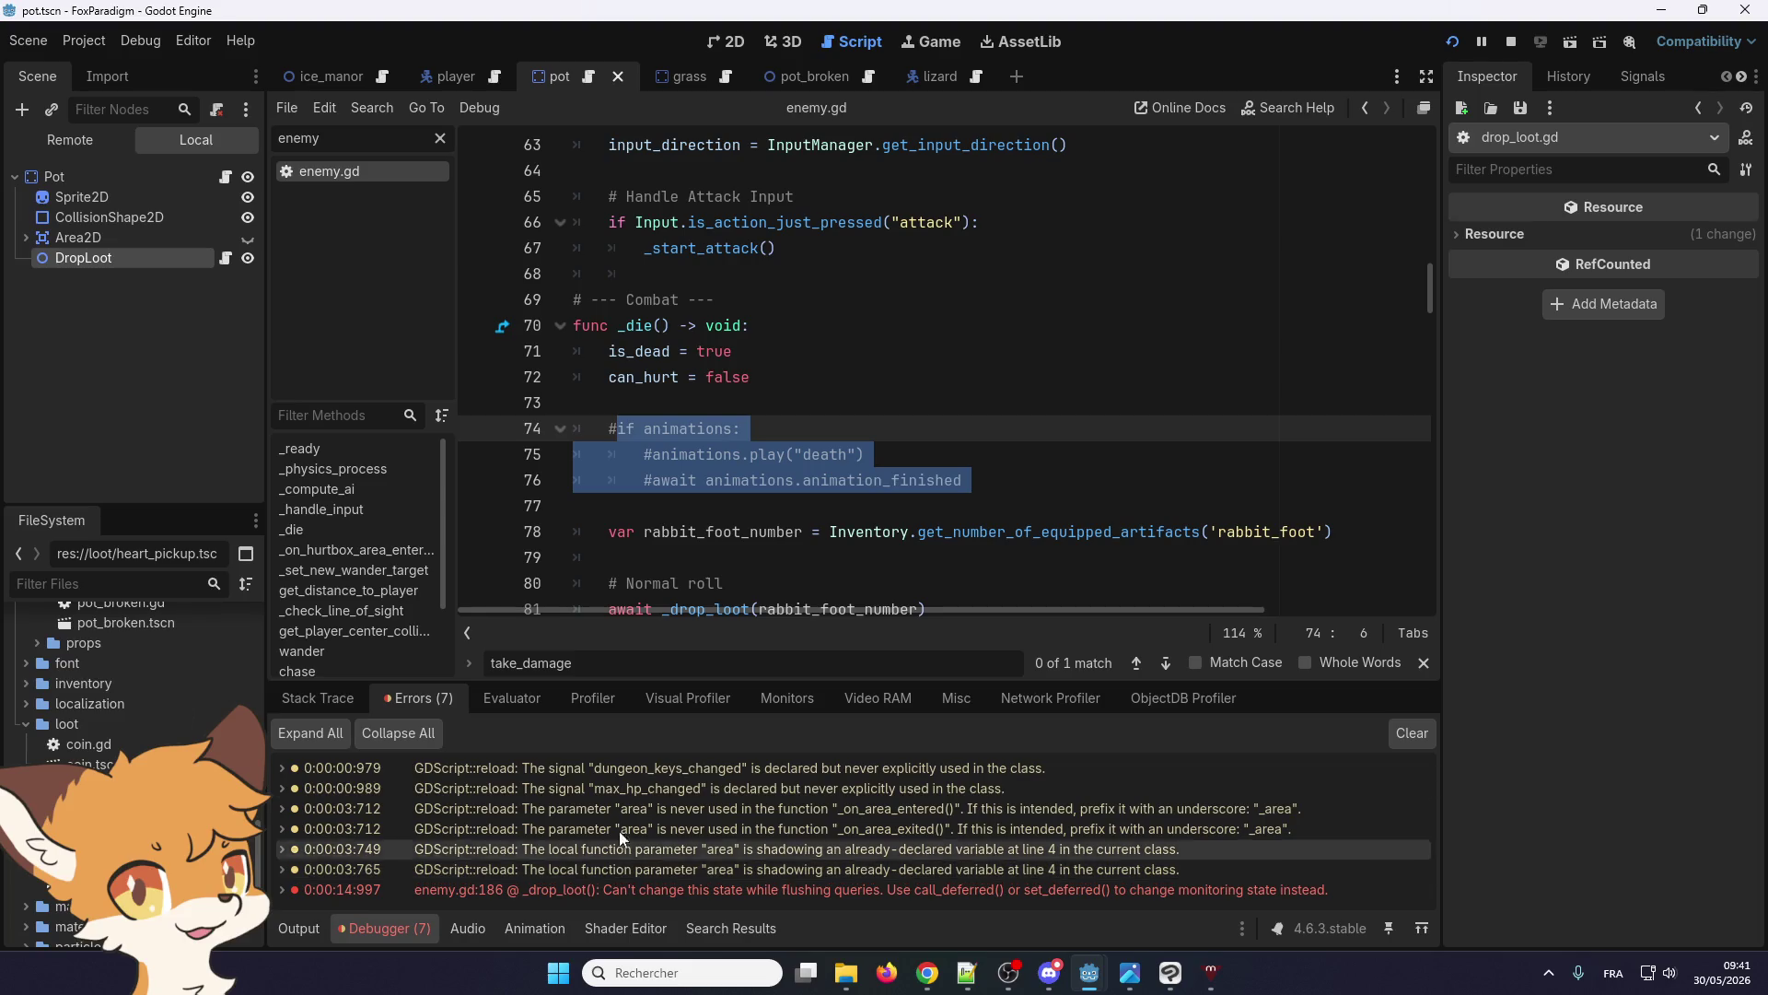
Stop the game, uncomment death-animation lines 74–76 in enemy.gd, and save and relaunch
{"action": "left_click", "coordinate": [1511, 41]}
{"action": "key", "text": "ctrl+k"}
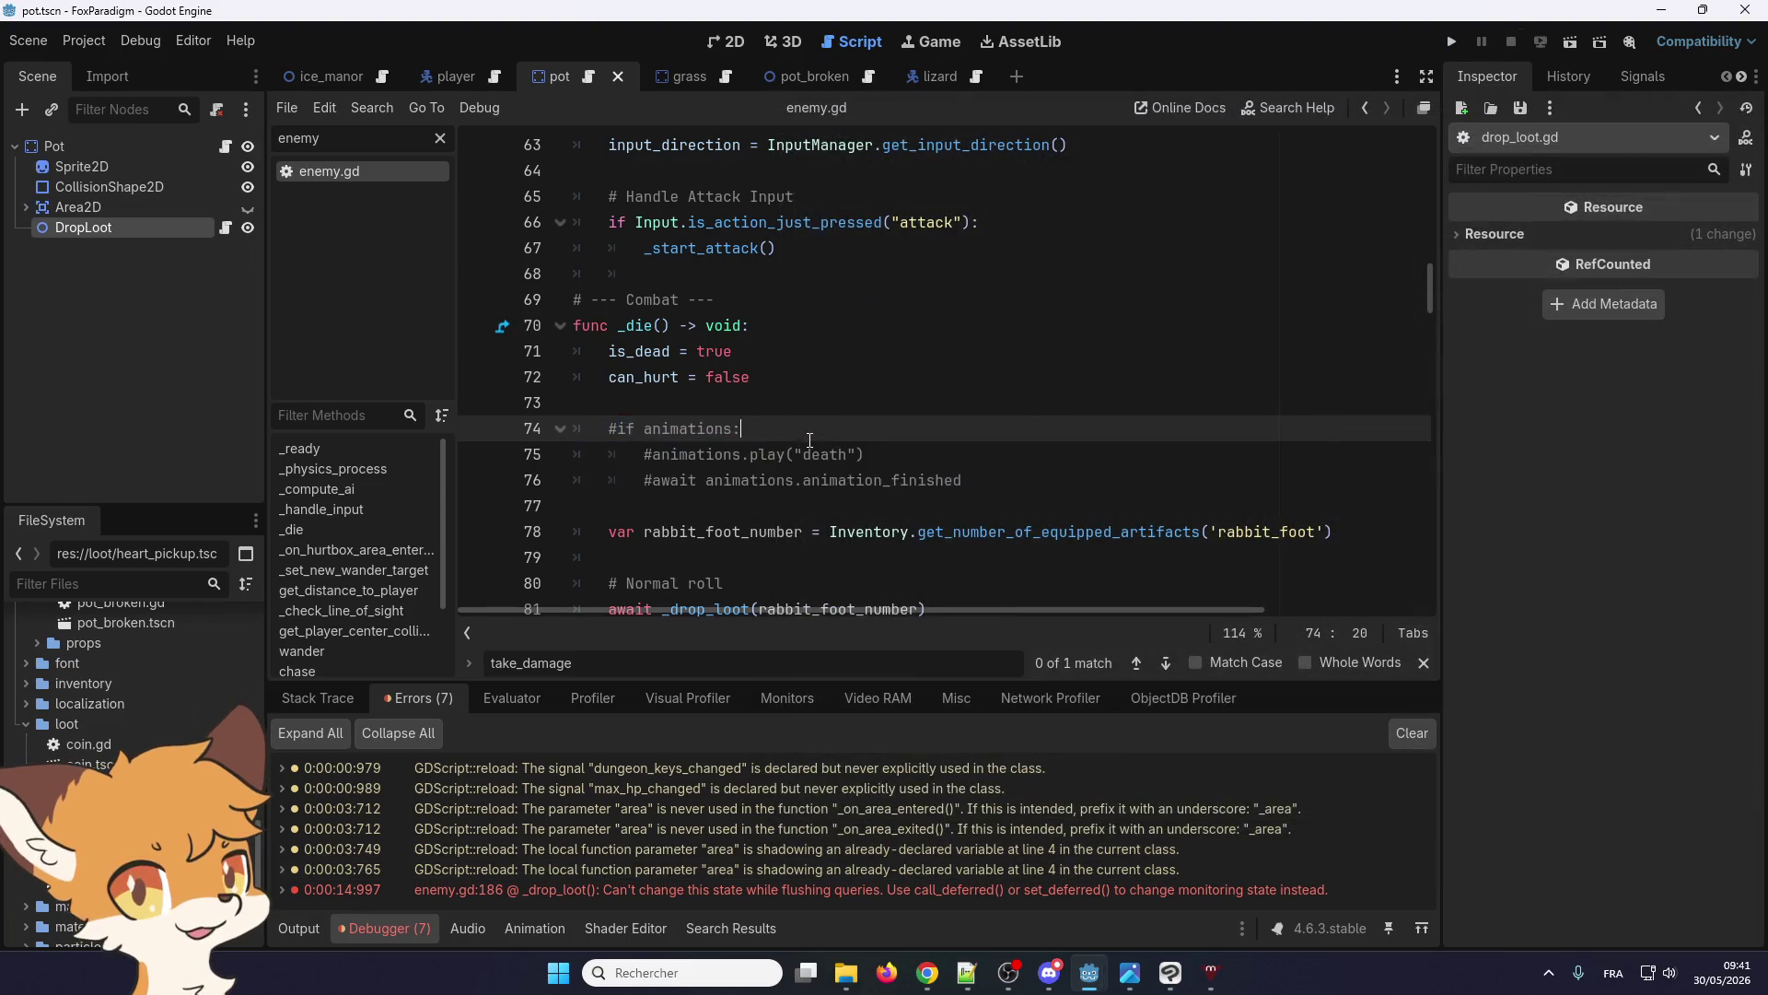
{"action": "left_click", "coordinate": [921, 376]}
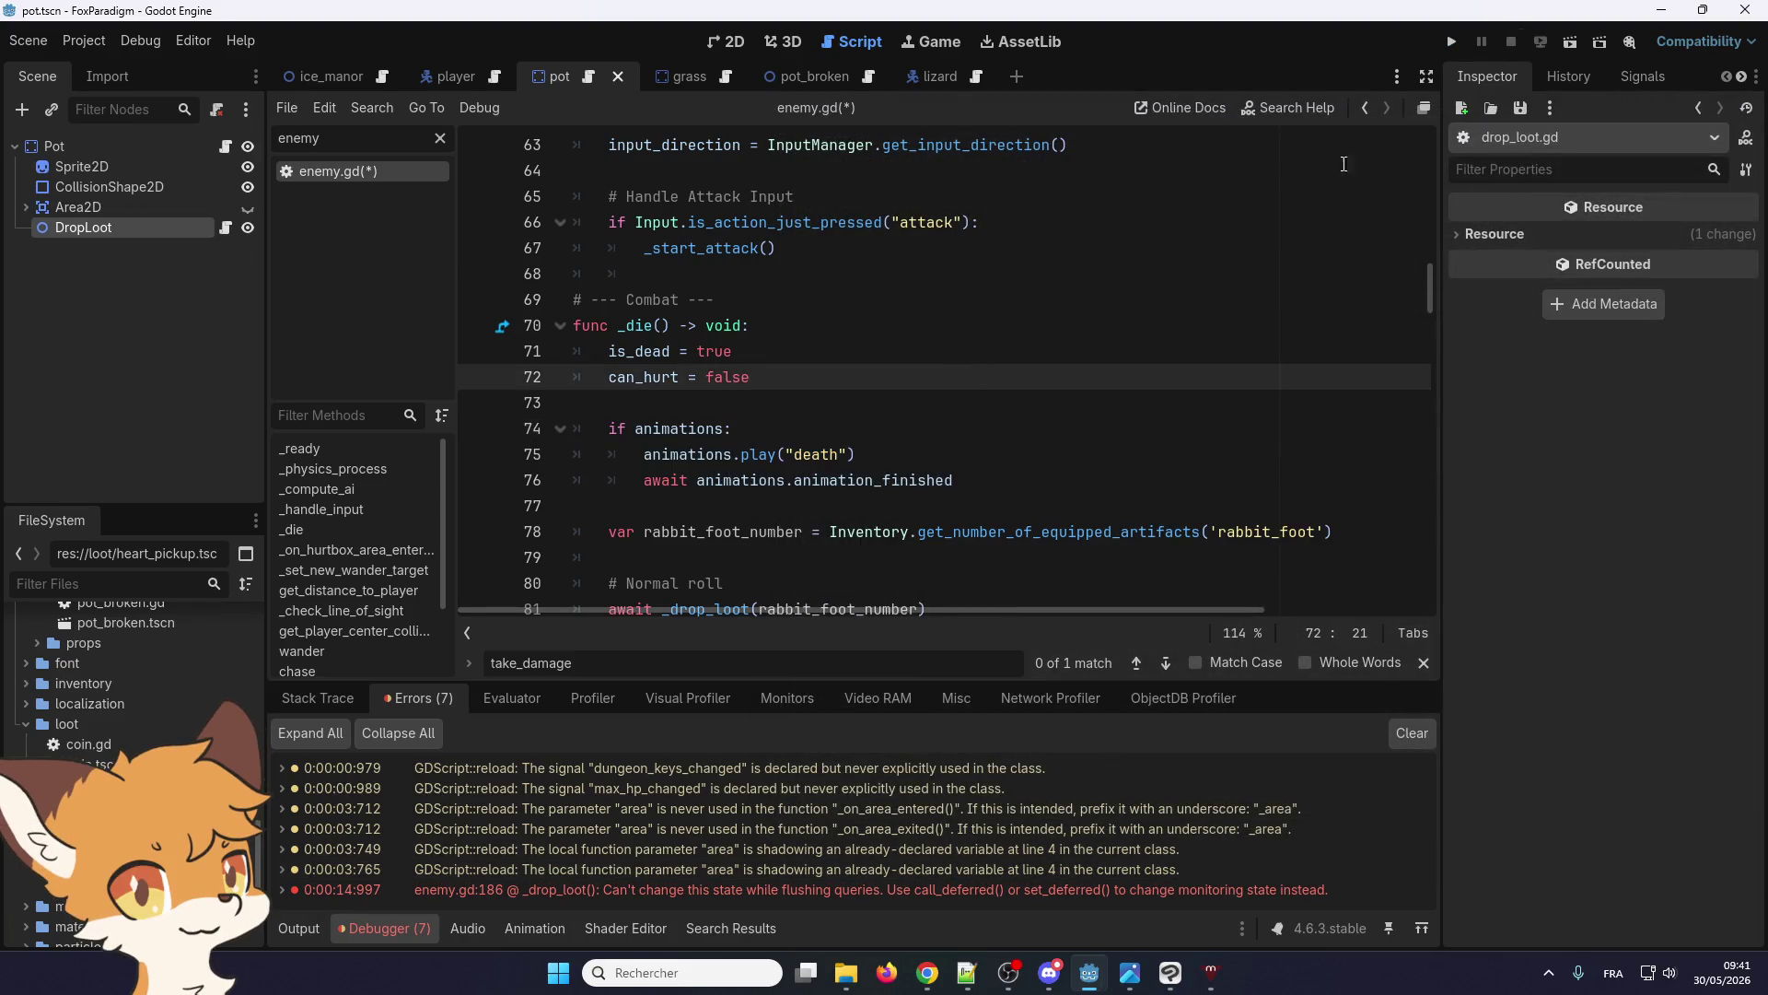
{"action": "left_click", "coordinate": [1452, 42]}
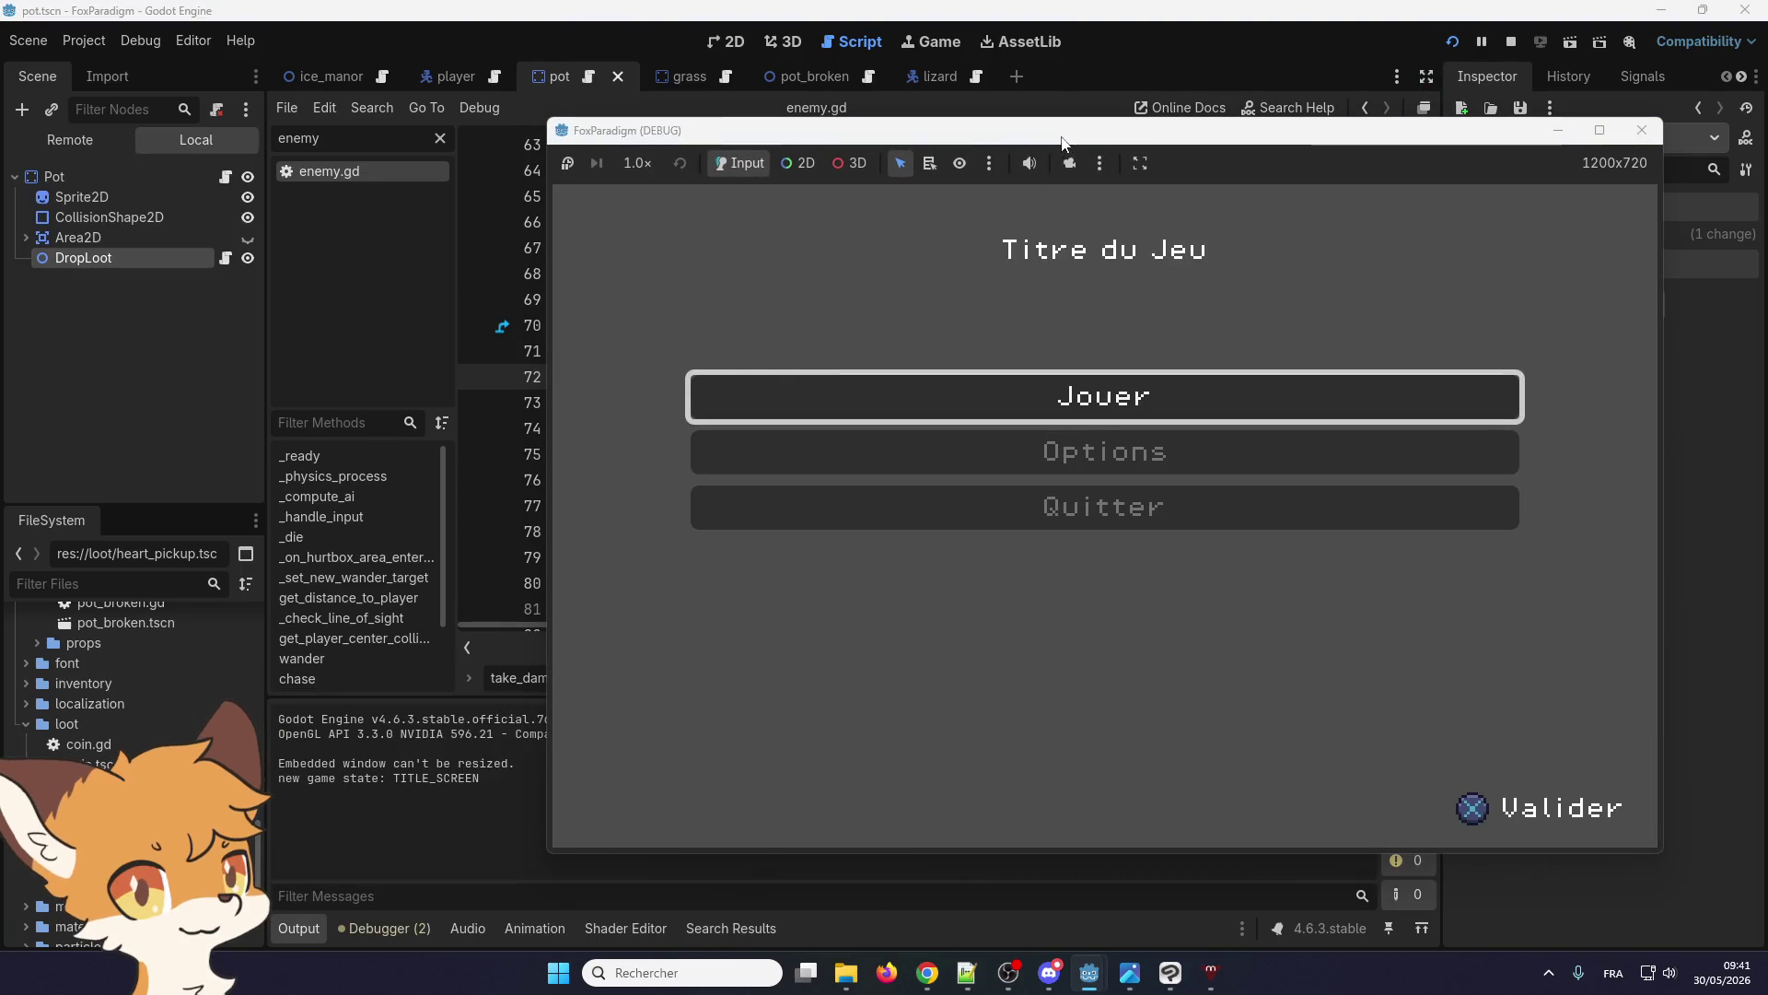
{"action": "left_click_drag", "start_coordinate": [958, 130], "coordinate": [1352, 56]}
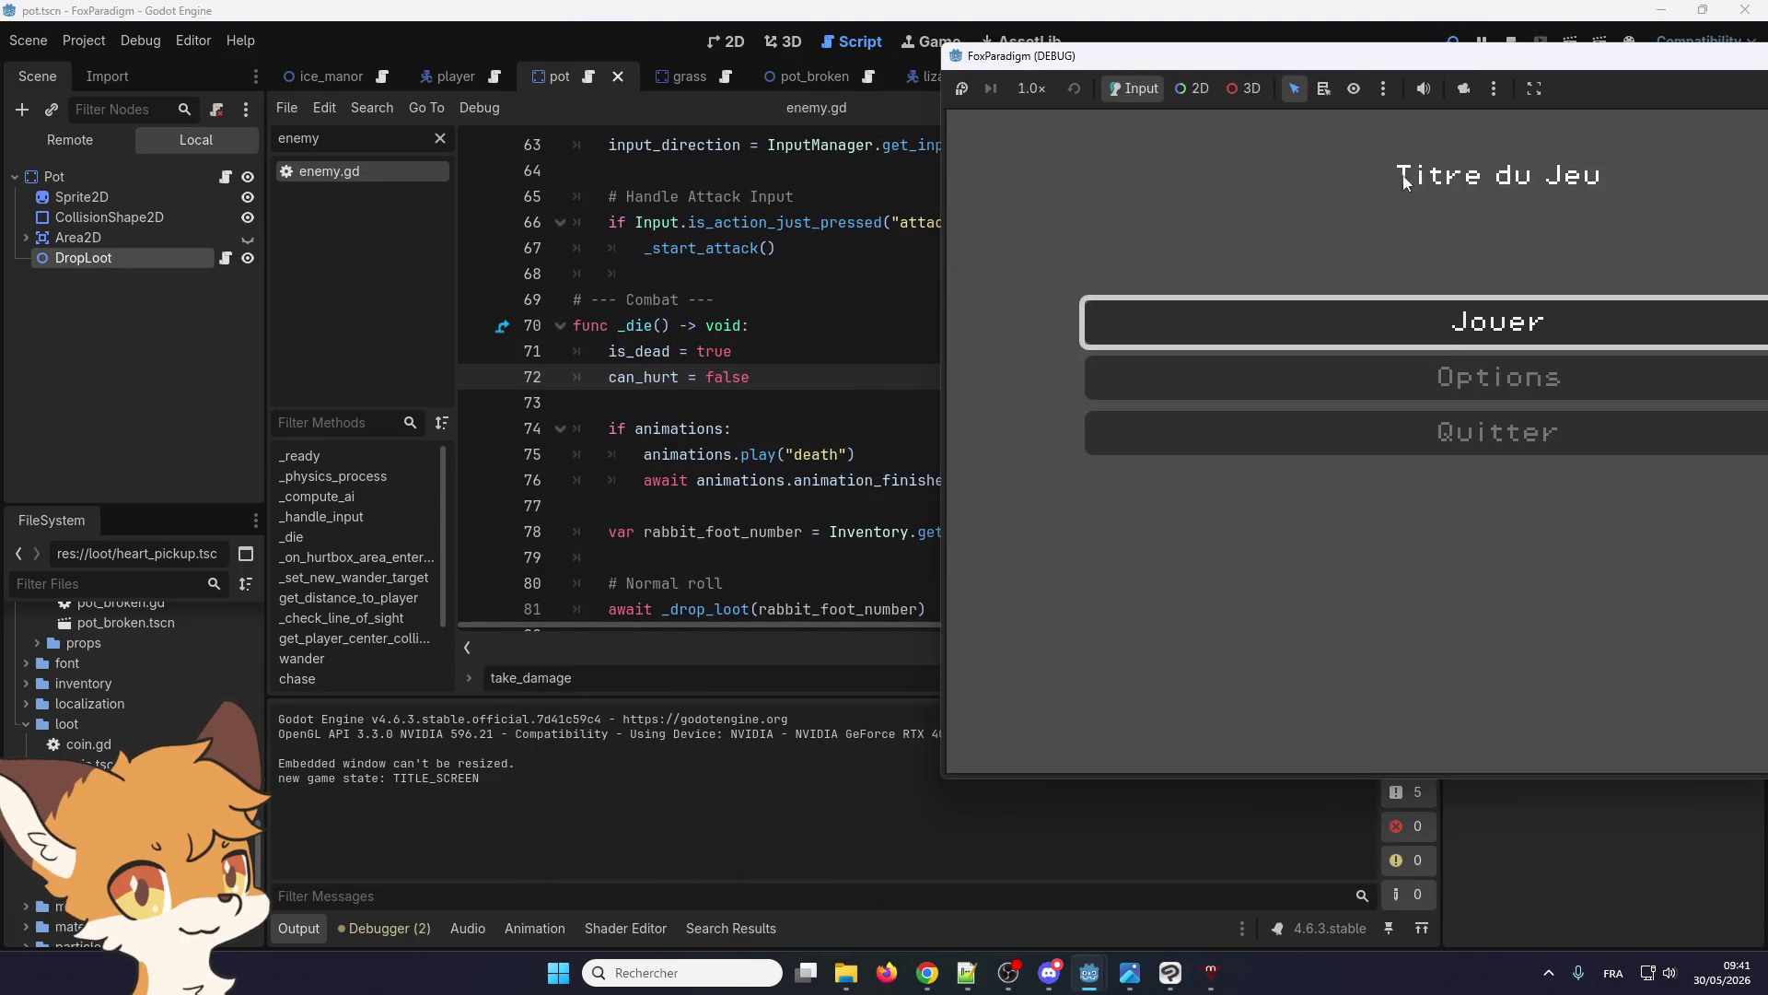
Start playing from the title menu and walk the fox through debug_room to the green enemies
{"action": "key", "text": "Return"}
{"action": "key", "text": "Return"}
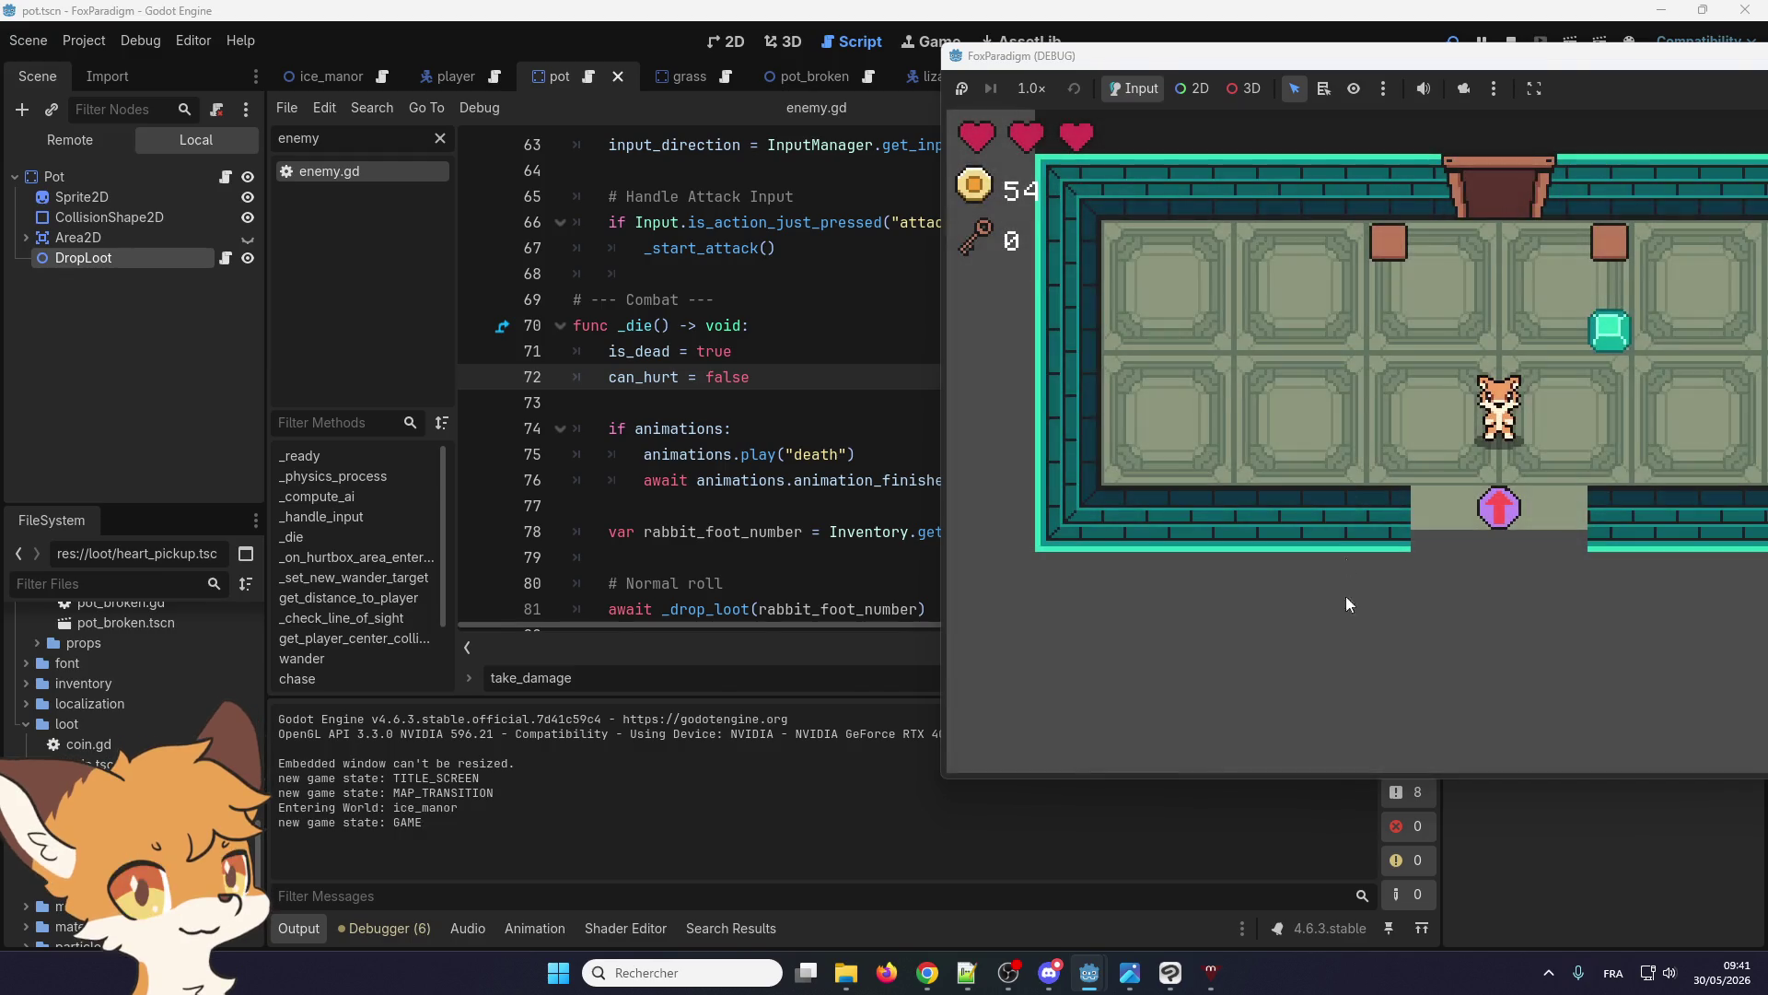
{"action": "key", "text": "Down"}
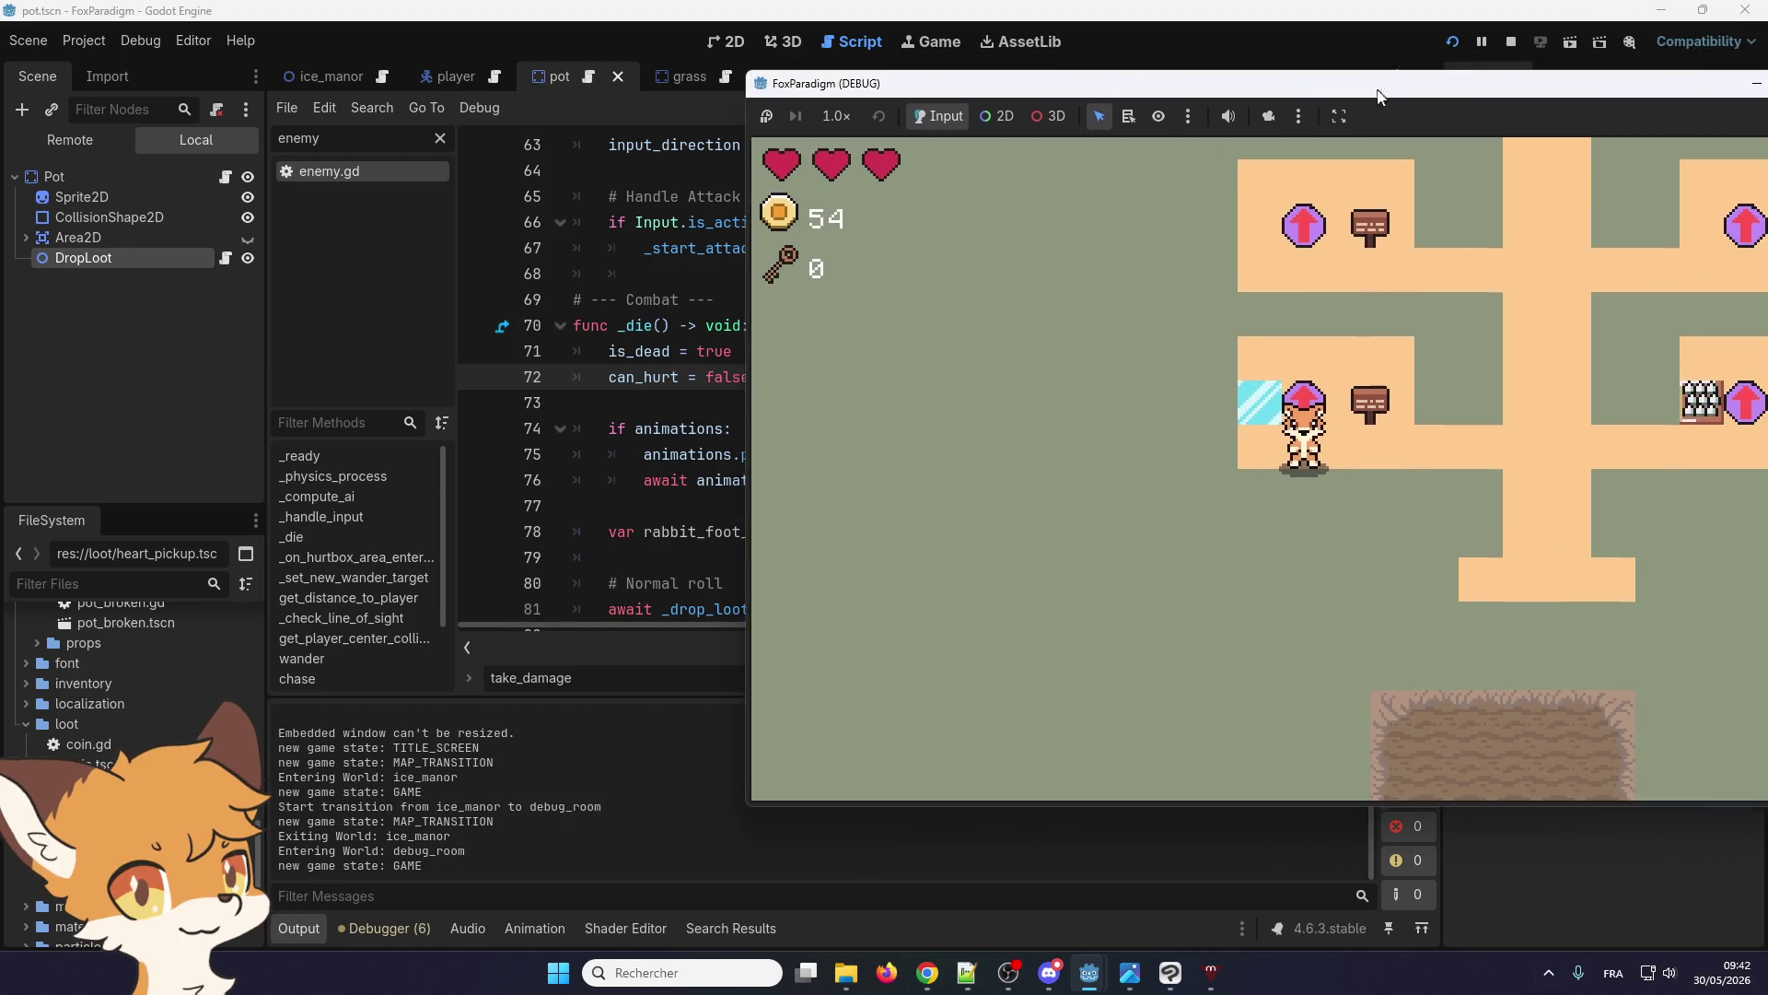
{"action": "key", "text": "Right"}
{"action": "key", "text": "Up"}
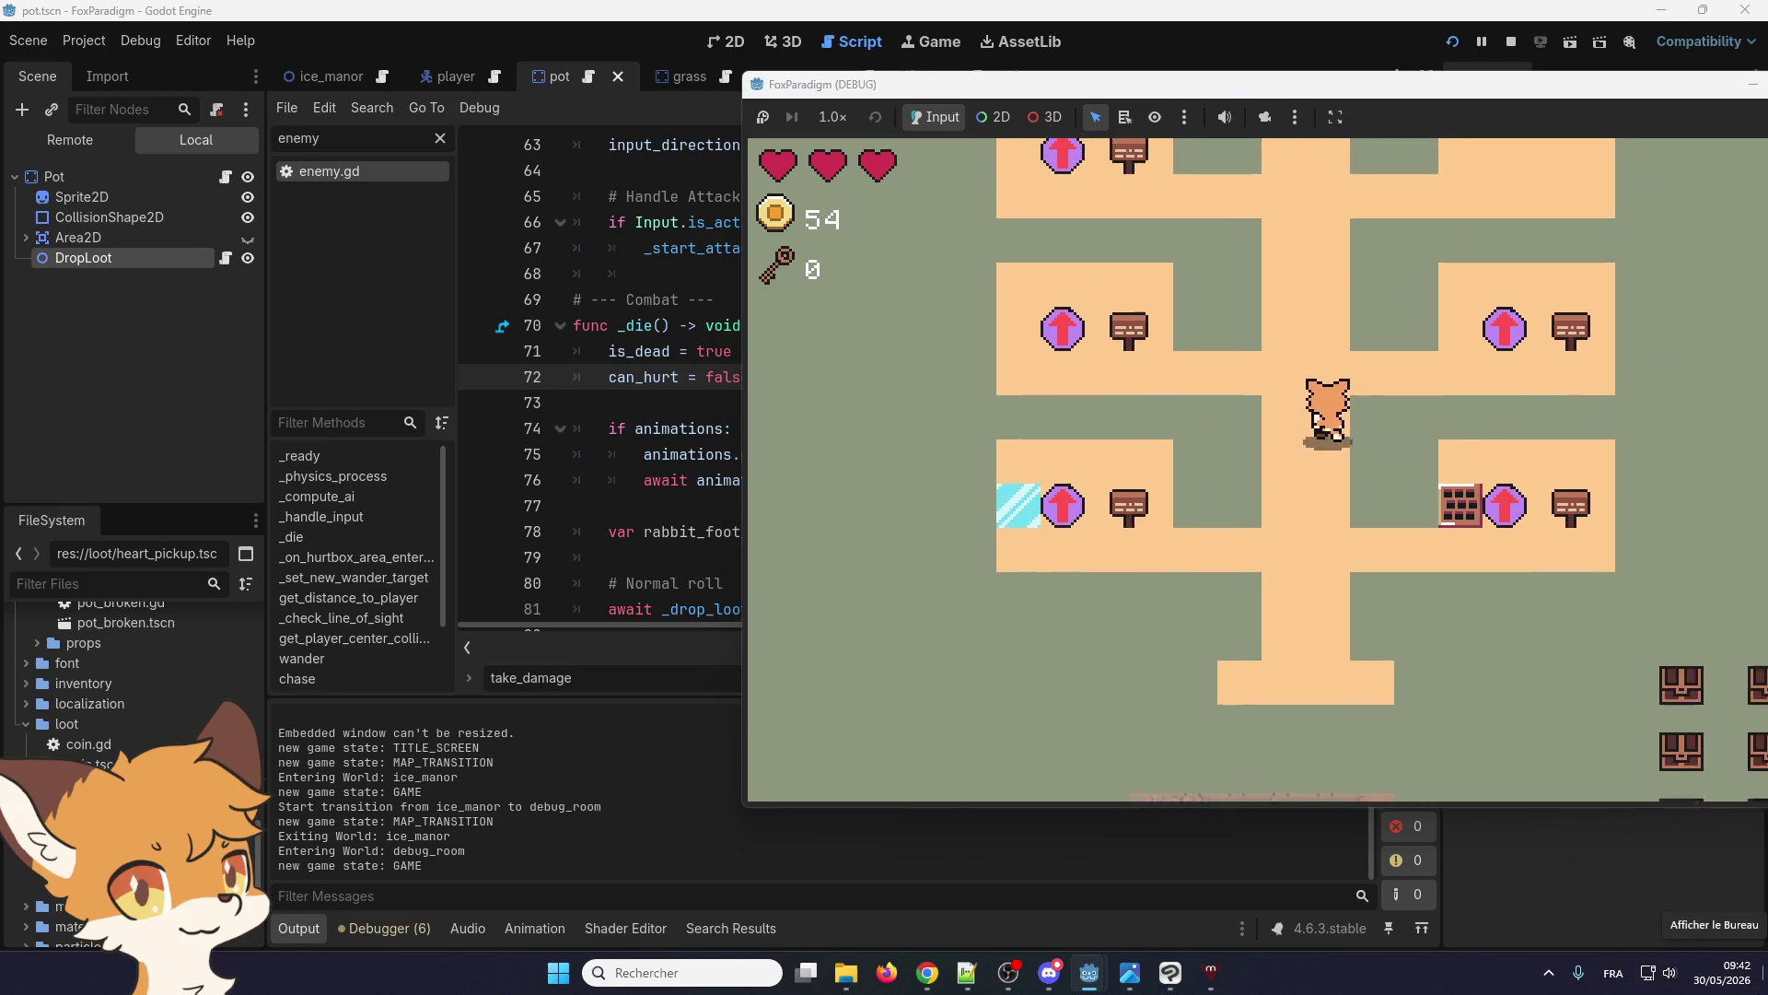
{"action": "key", "text": "Up"}
{"action": "key", "text": "Right"}
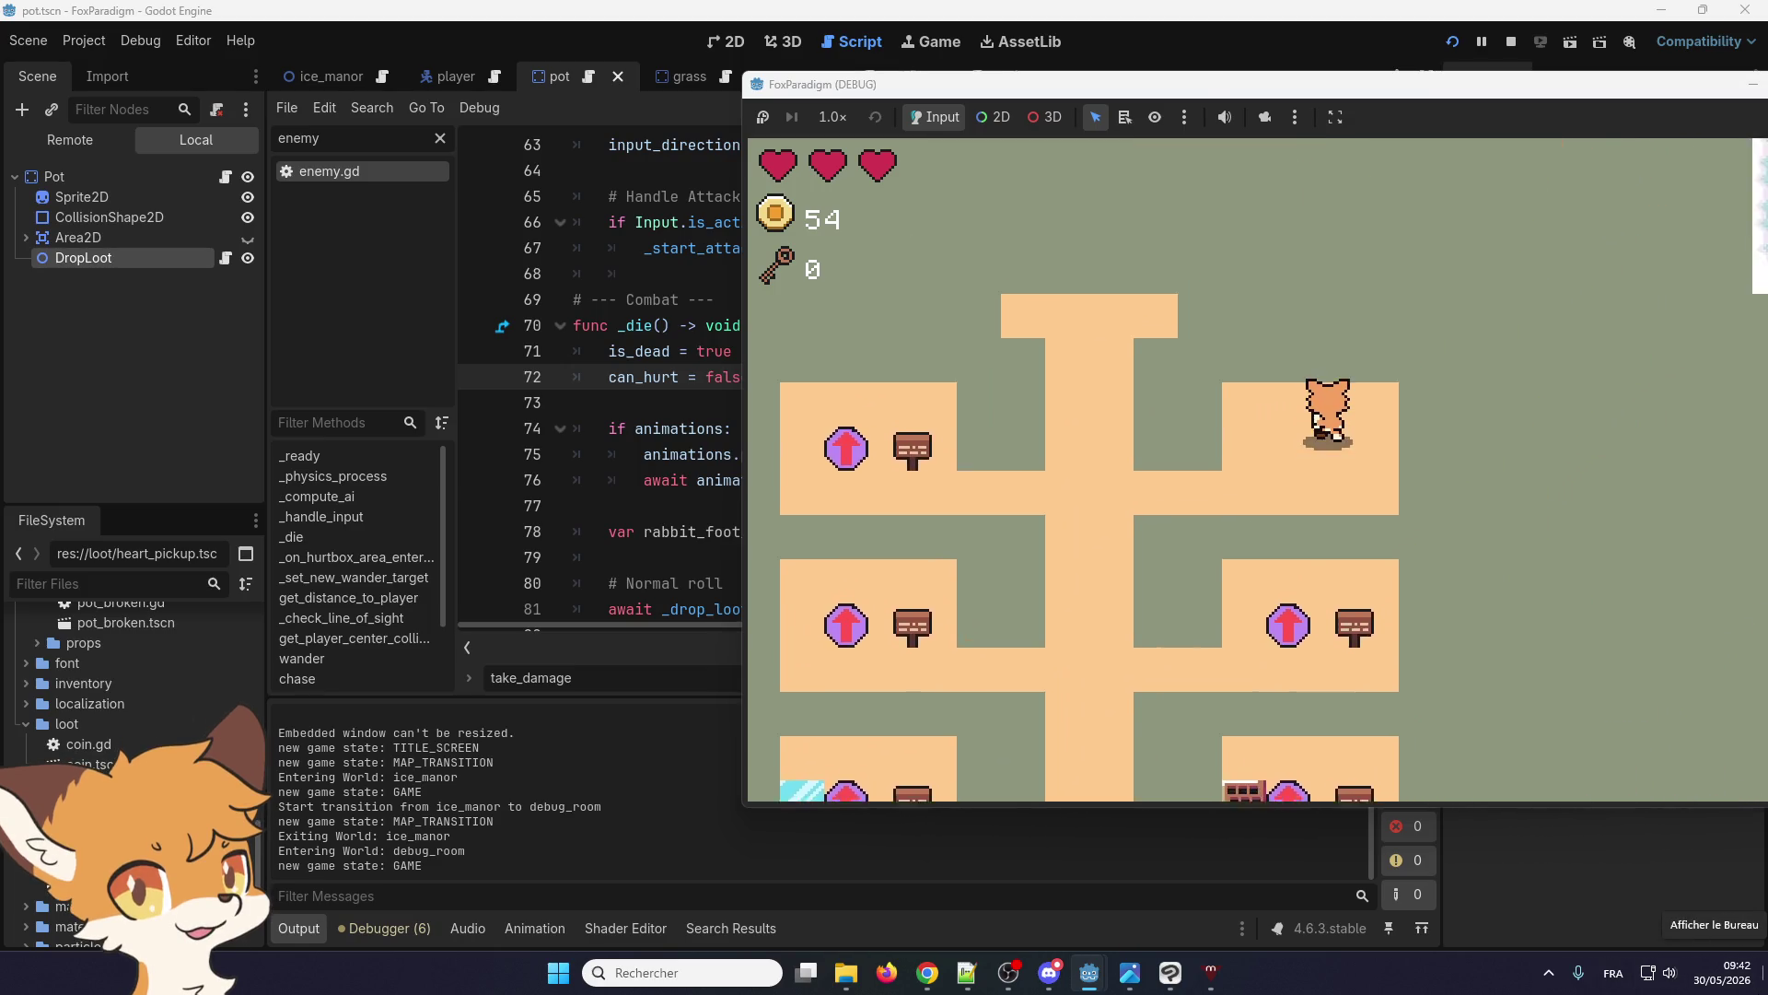
{"action": "key", "text": "Right"}
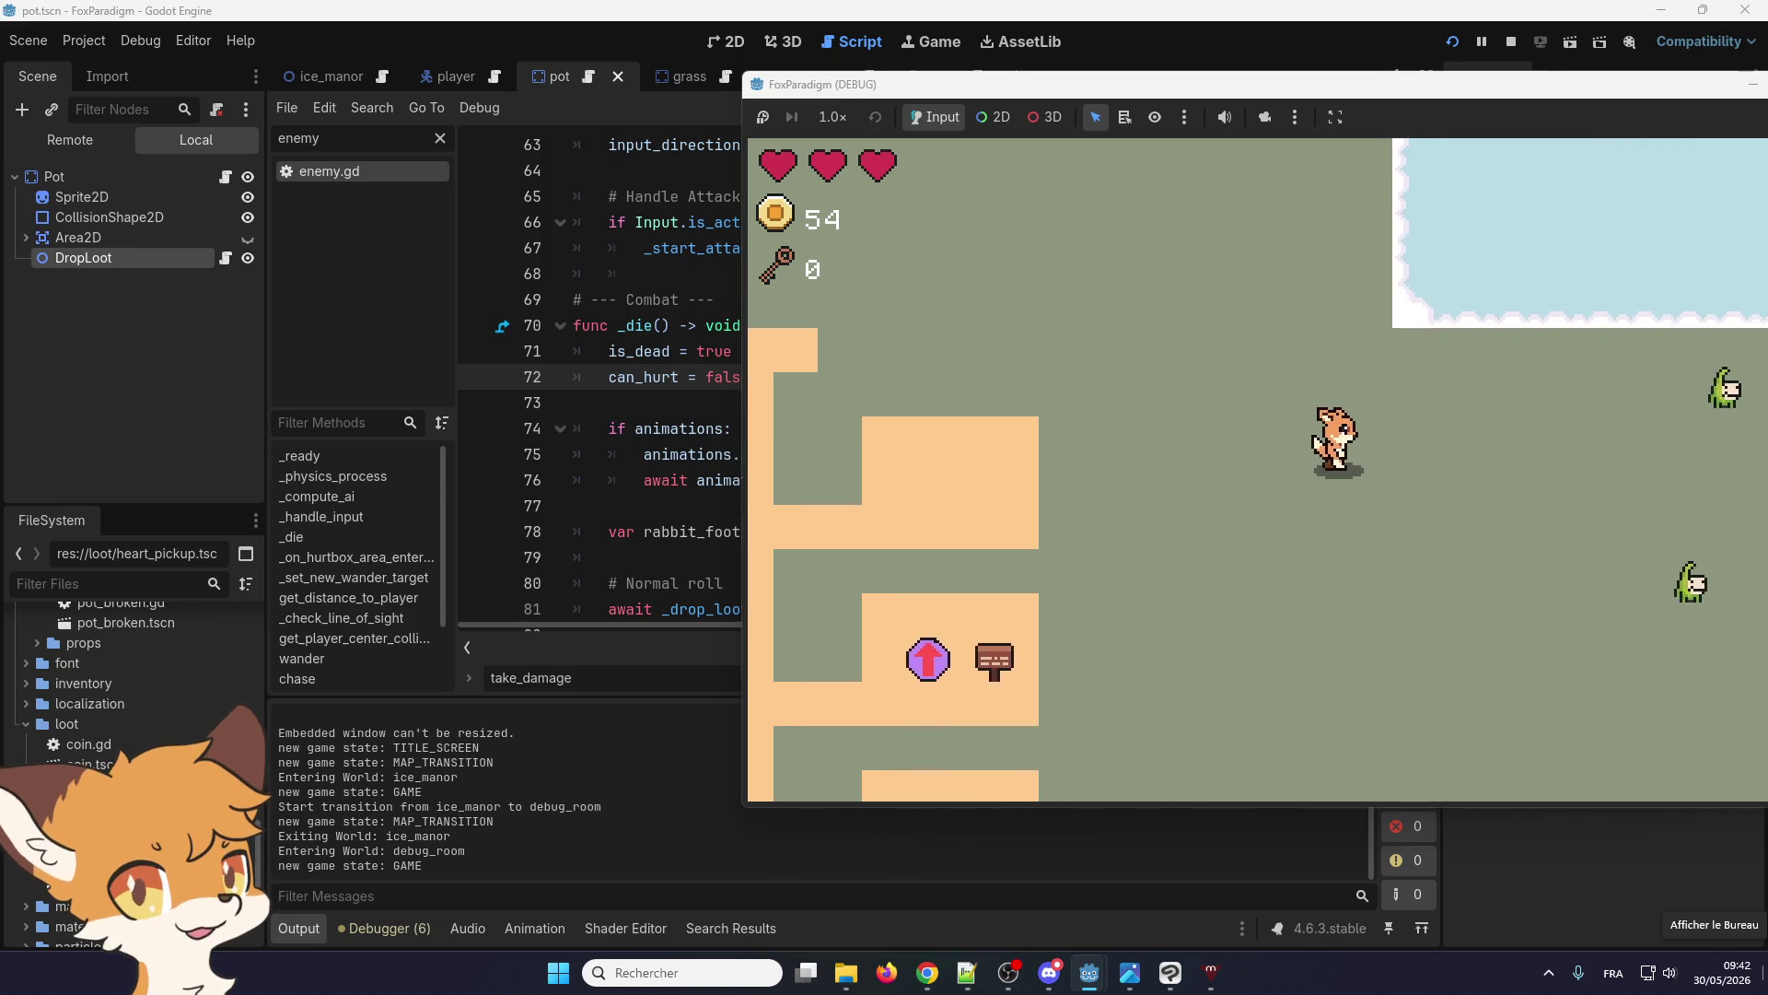
{"action": "key", "text": "Up"}
{"action": "key", "text": "Down"}
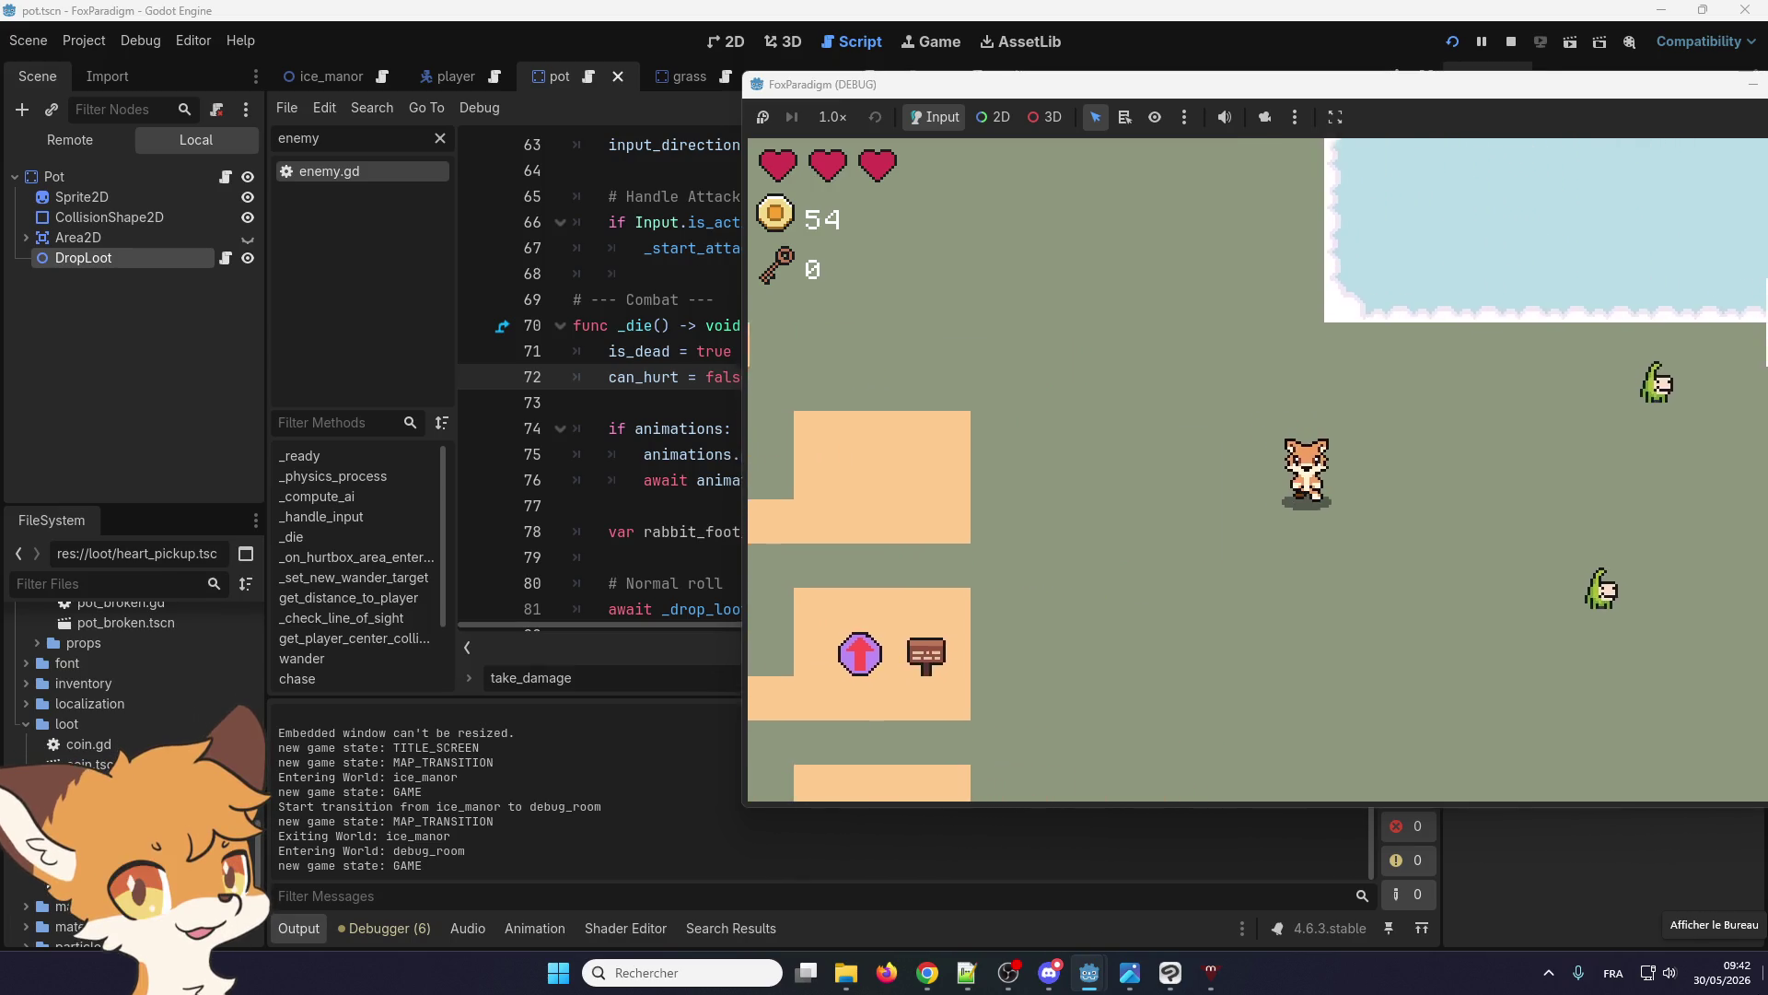
{"action": "key", "text": "Down"}
{"action": "key", "text": "Left"}
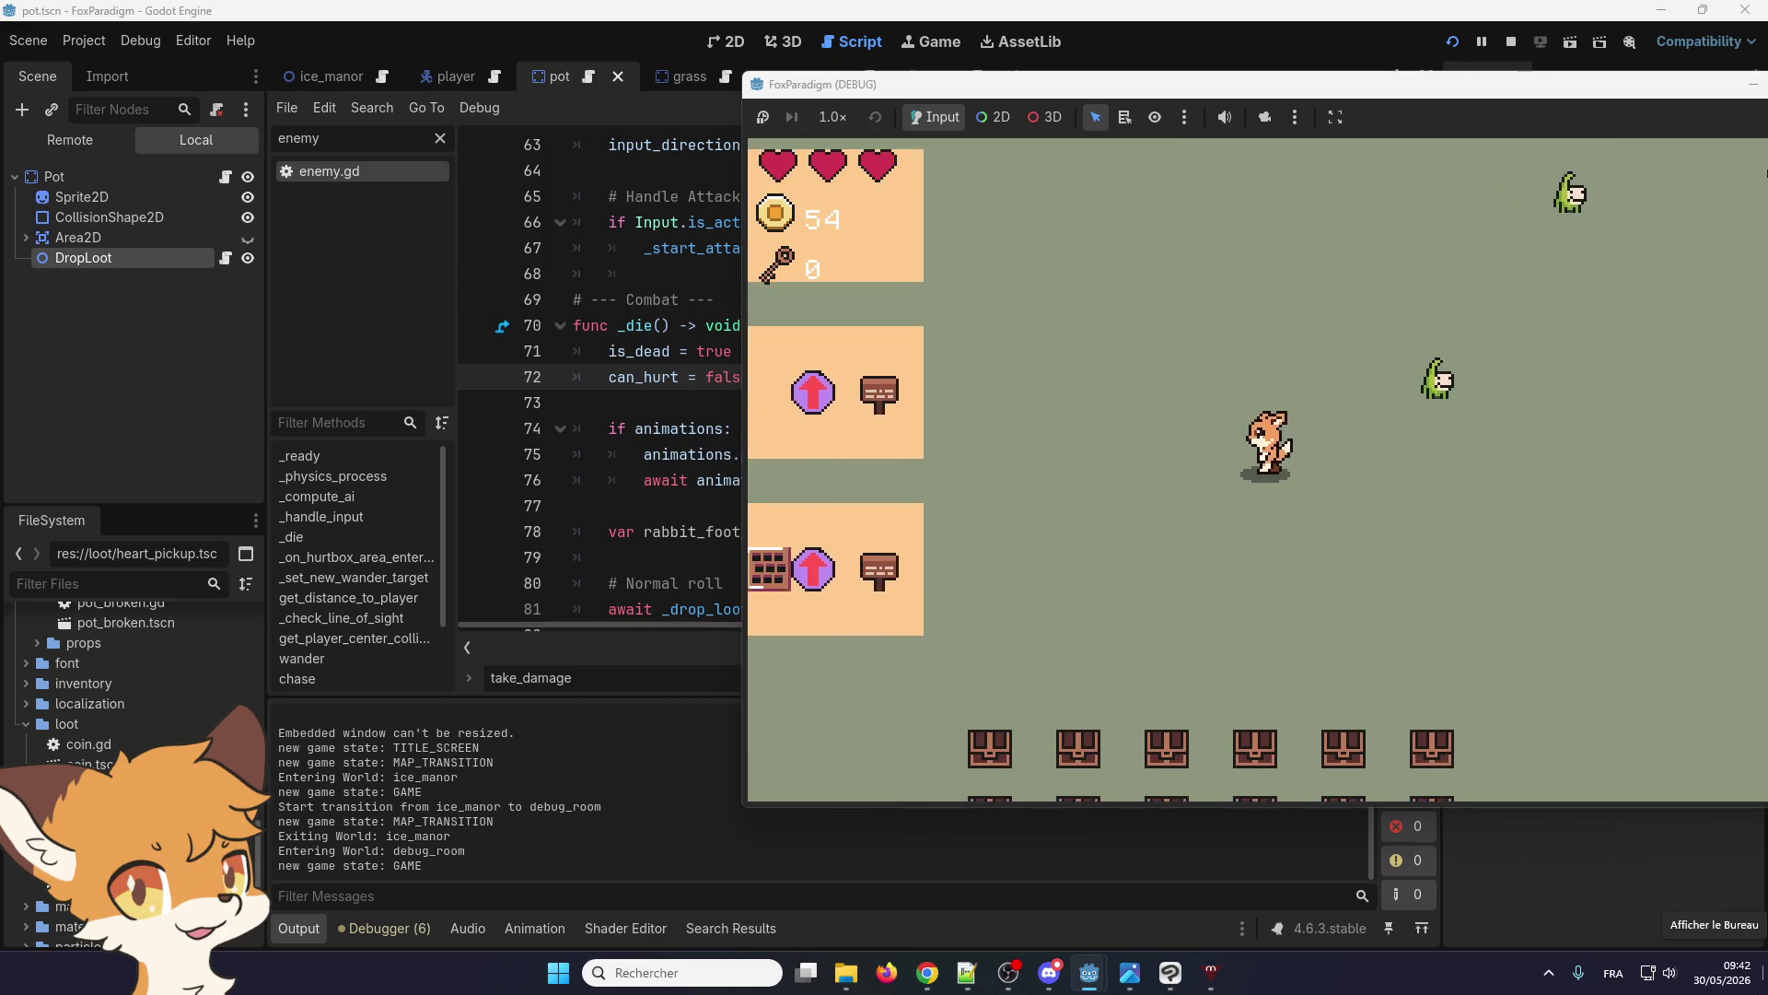
{"action": "key", "text": "Up"}
{"action": "key", "text": "Left"}
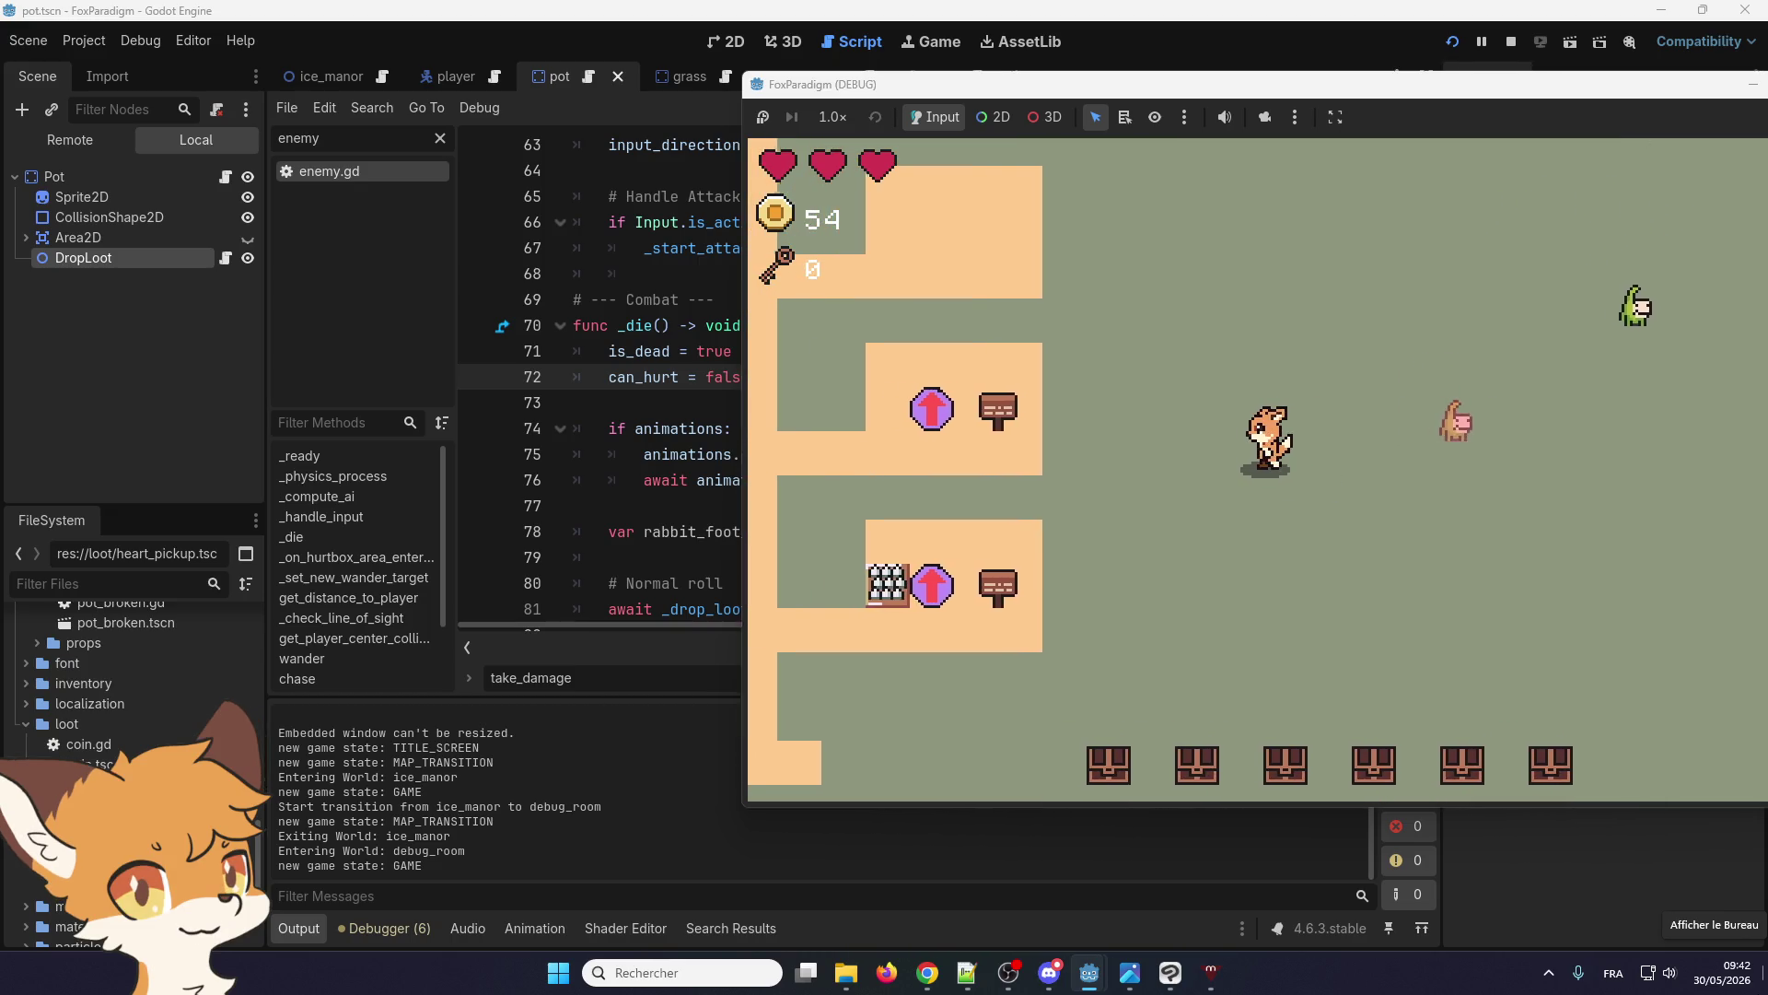
{"action": "key", "text": "Up"}
{"action": "key", "text": "Left"}
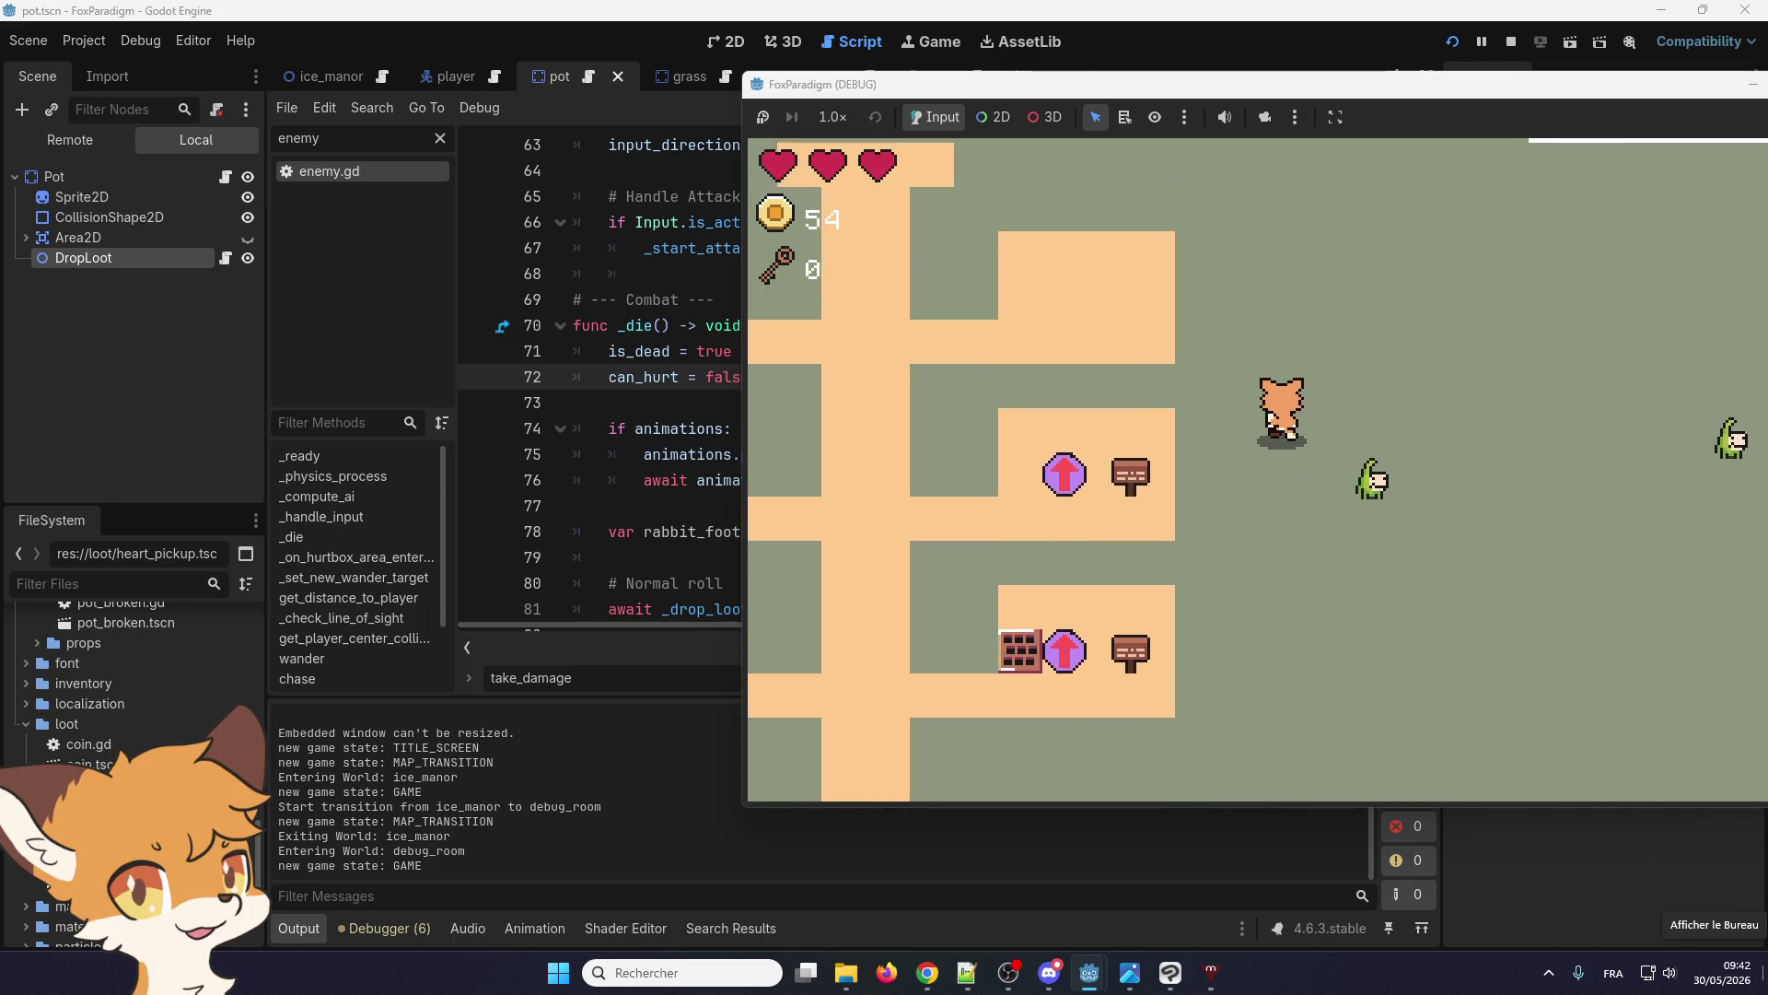
Kill the green enemy and collect its coin burst, raising the count to 97
{"action": "key", "text": "Left"}
{"action": "key", "text": "space"}
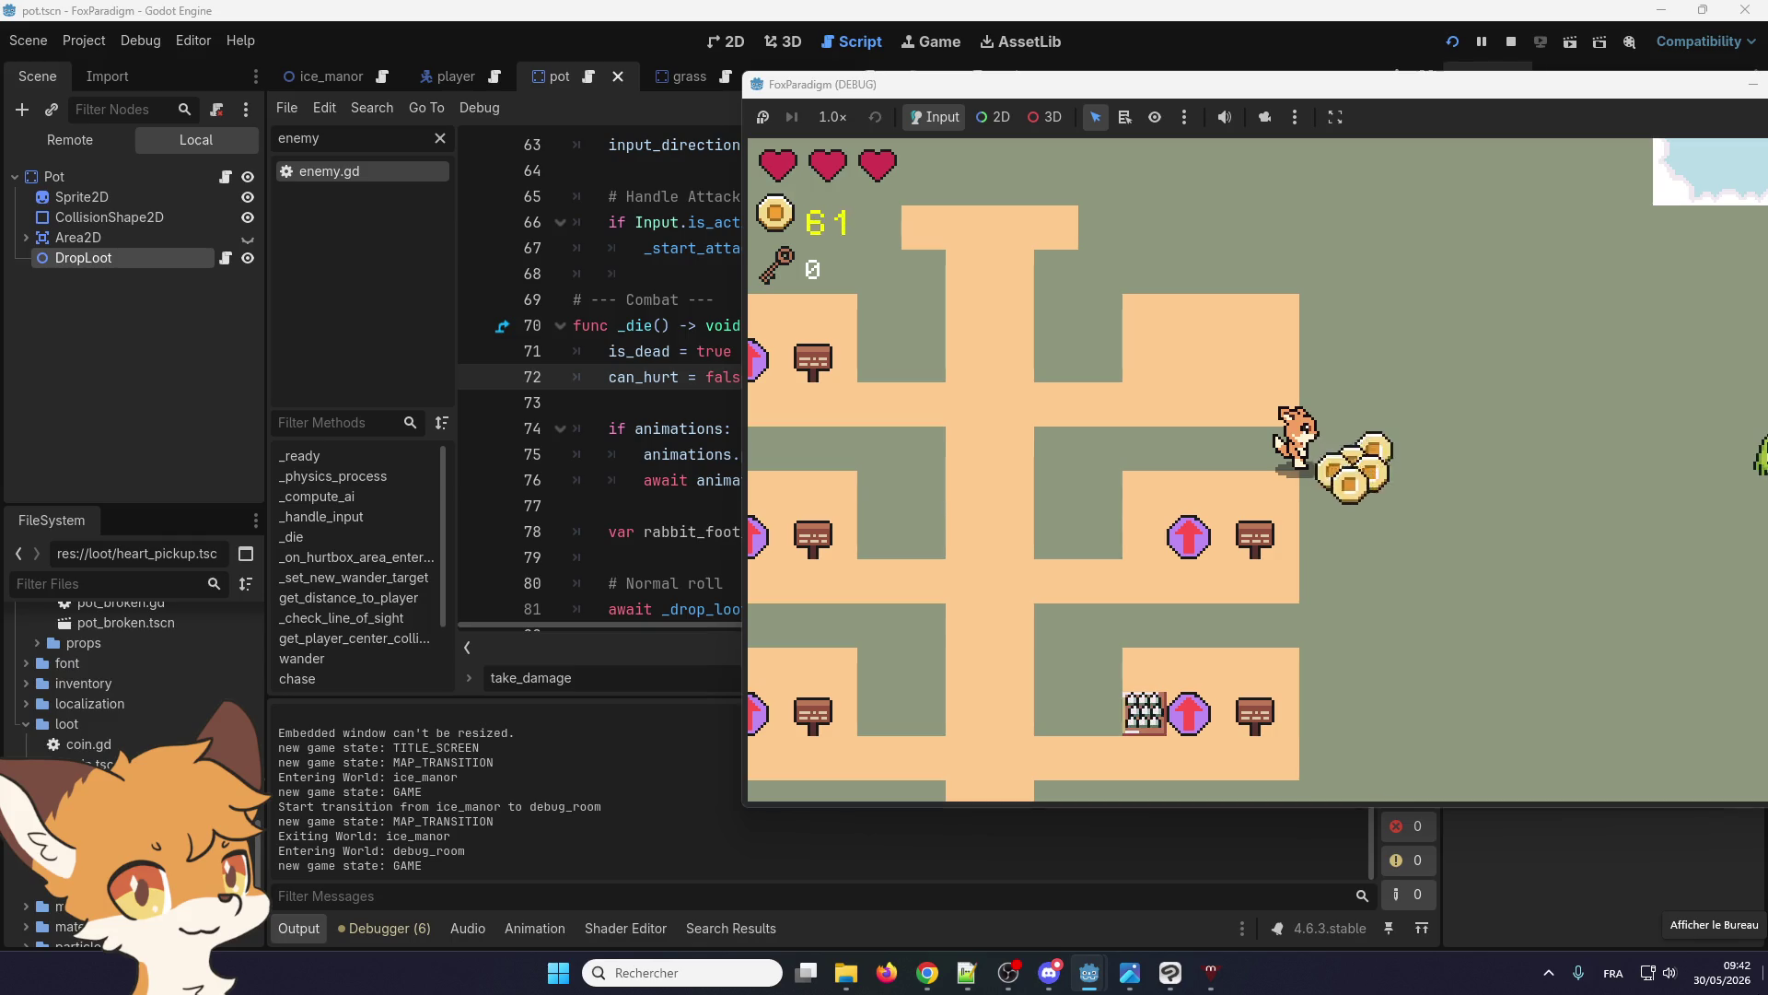
{"action": "key", "text": "Up"}
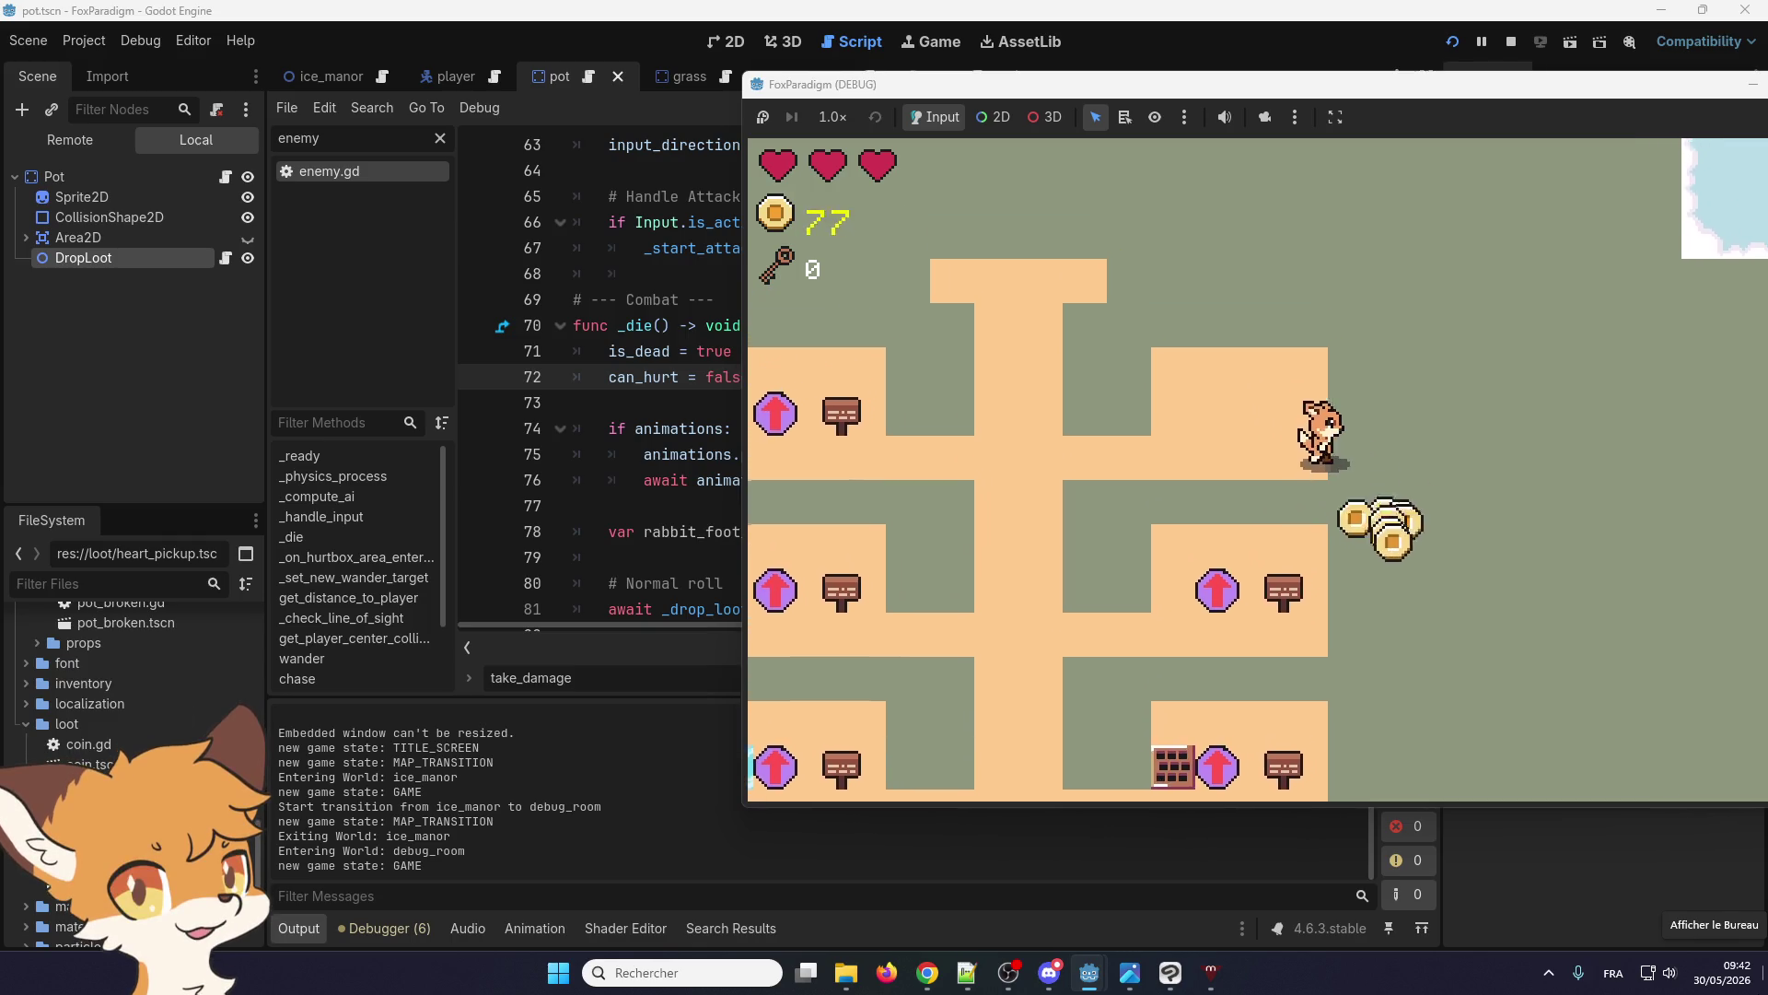
{"action": "key", "text": "Right"}
{"action": "key", "text": "Up"}
{"action": "key", "text": "Left"}
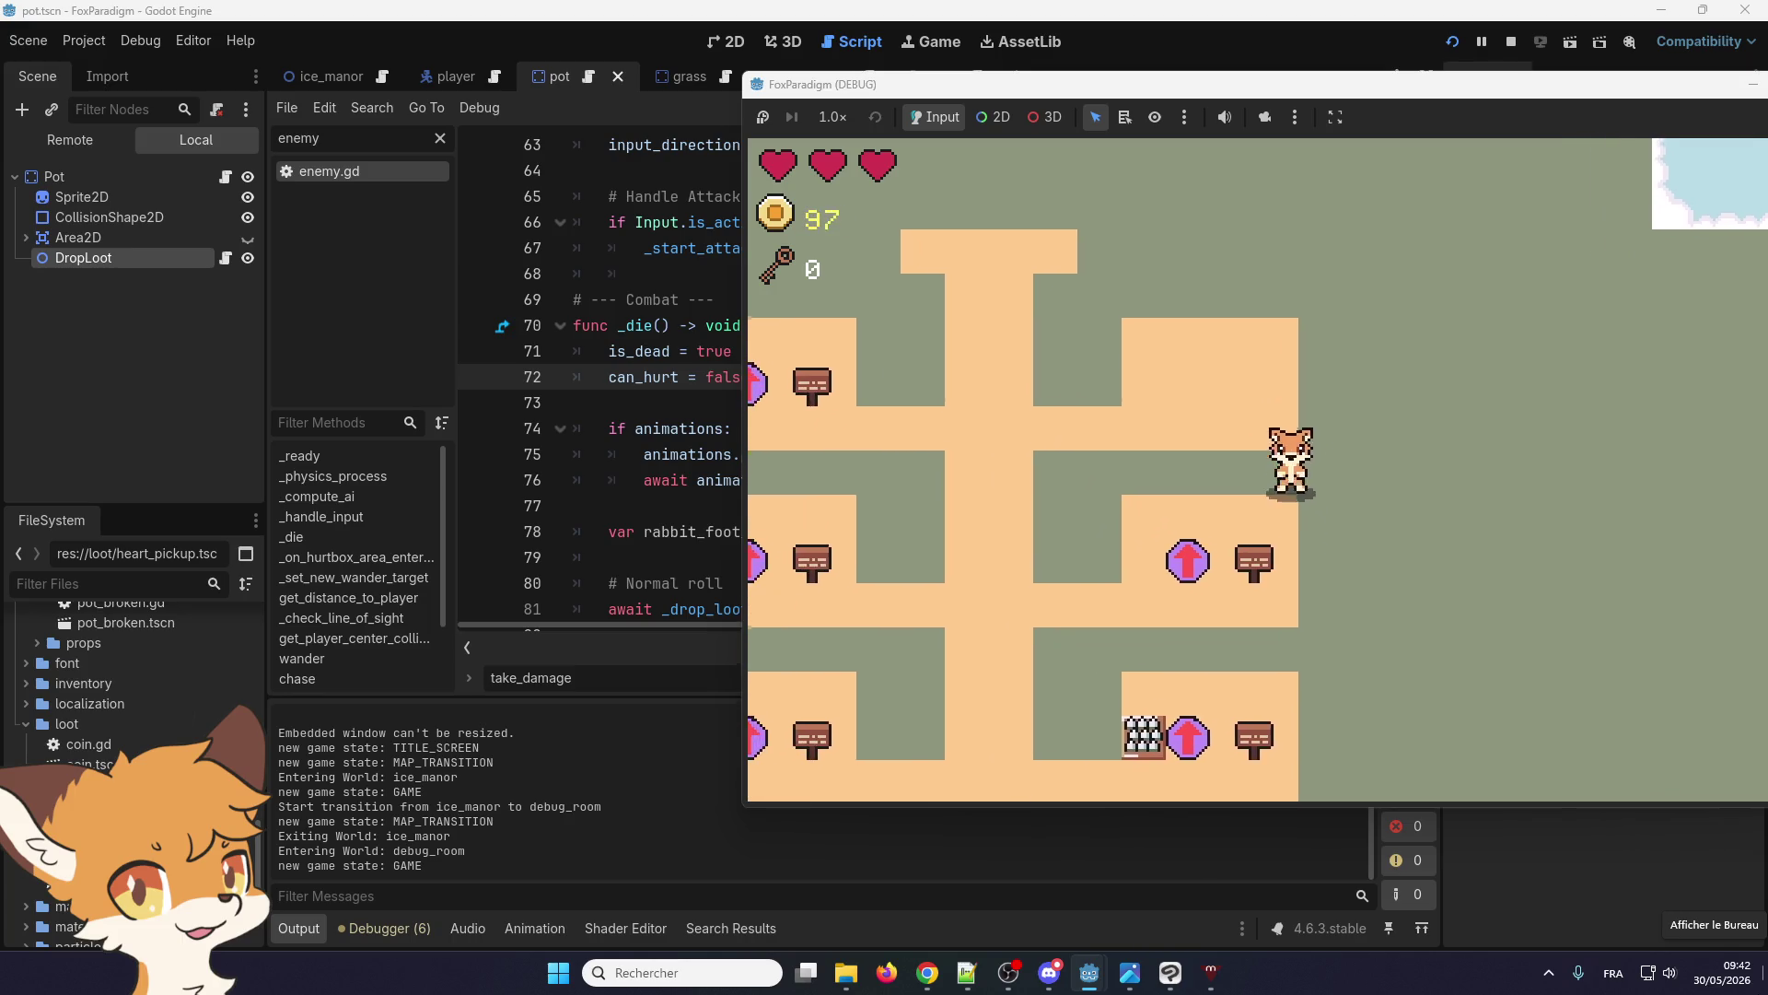
{"action": "key", "text": "super"}
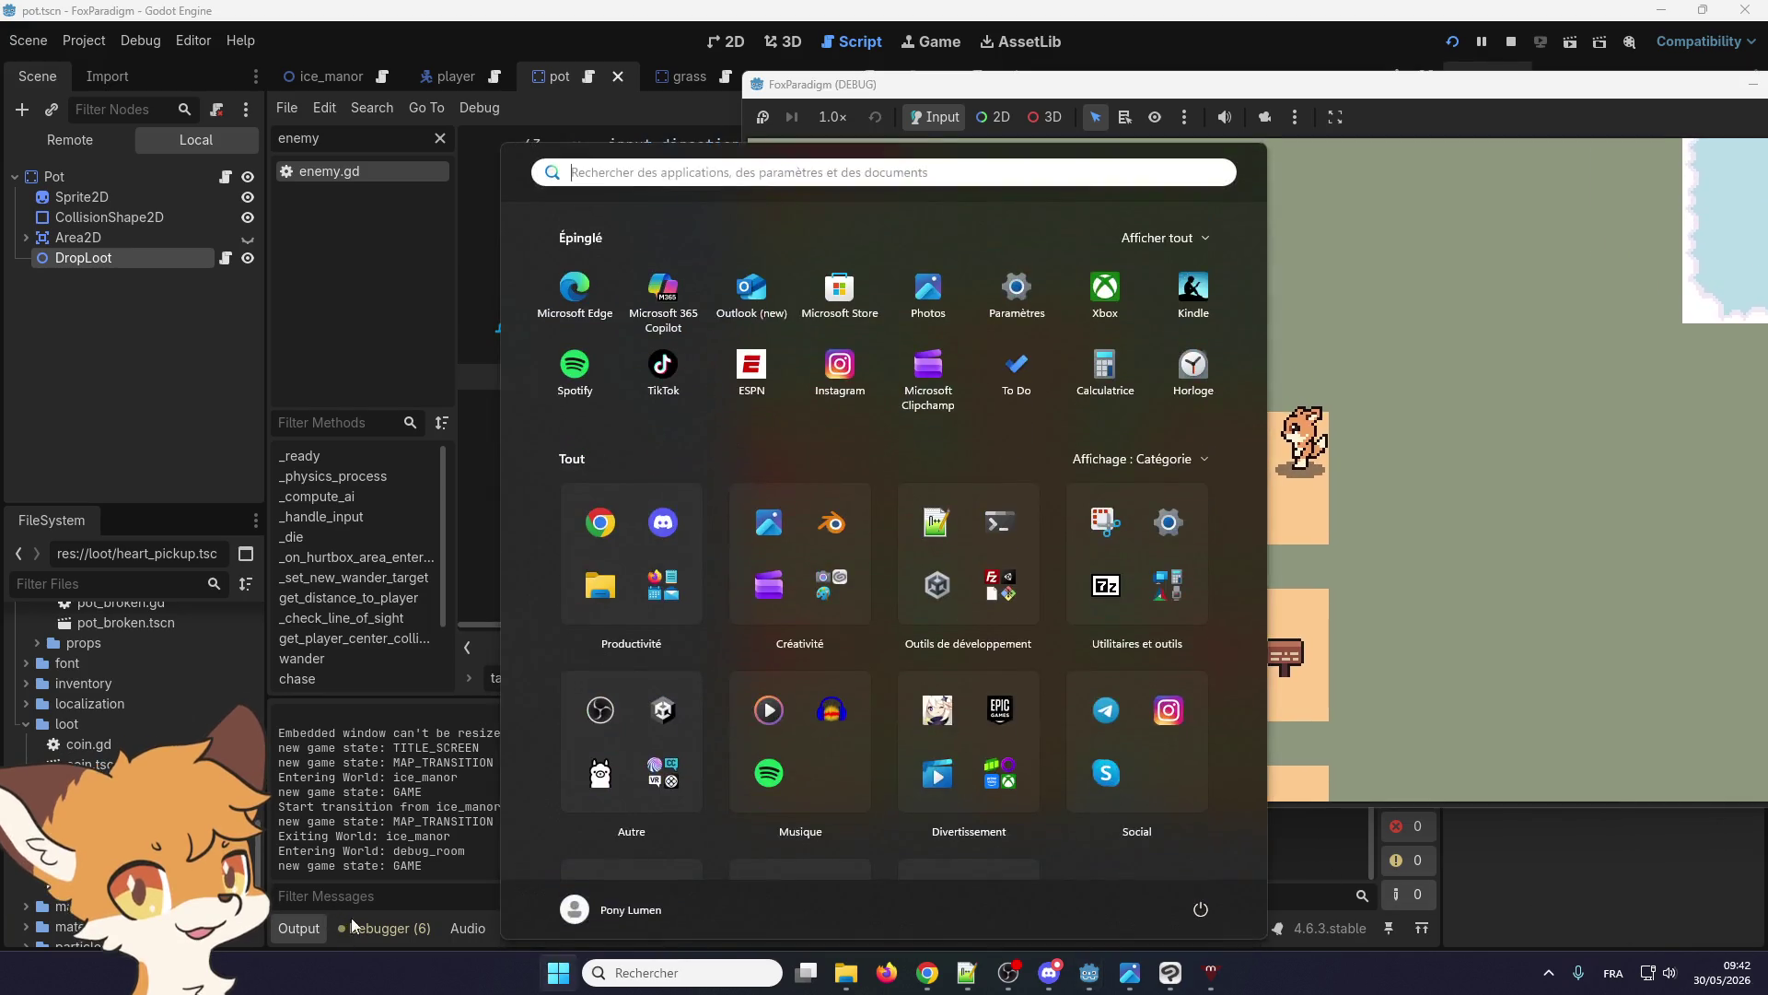
Review the _die() function in enemy.gd, including the is_dead, can_hurt and awaited animation lines
{"action": "left_click", "coordinate": [368, 927]}
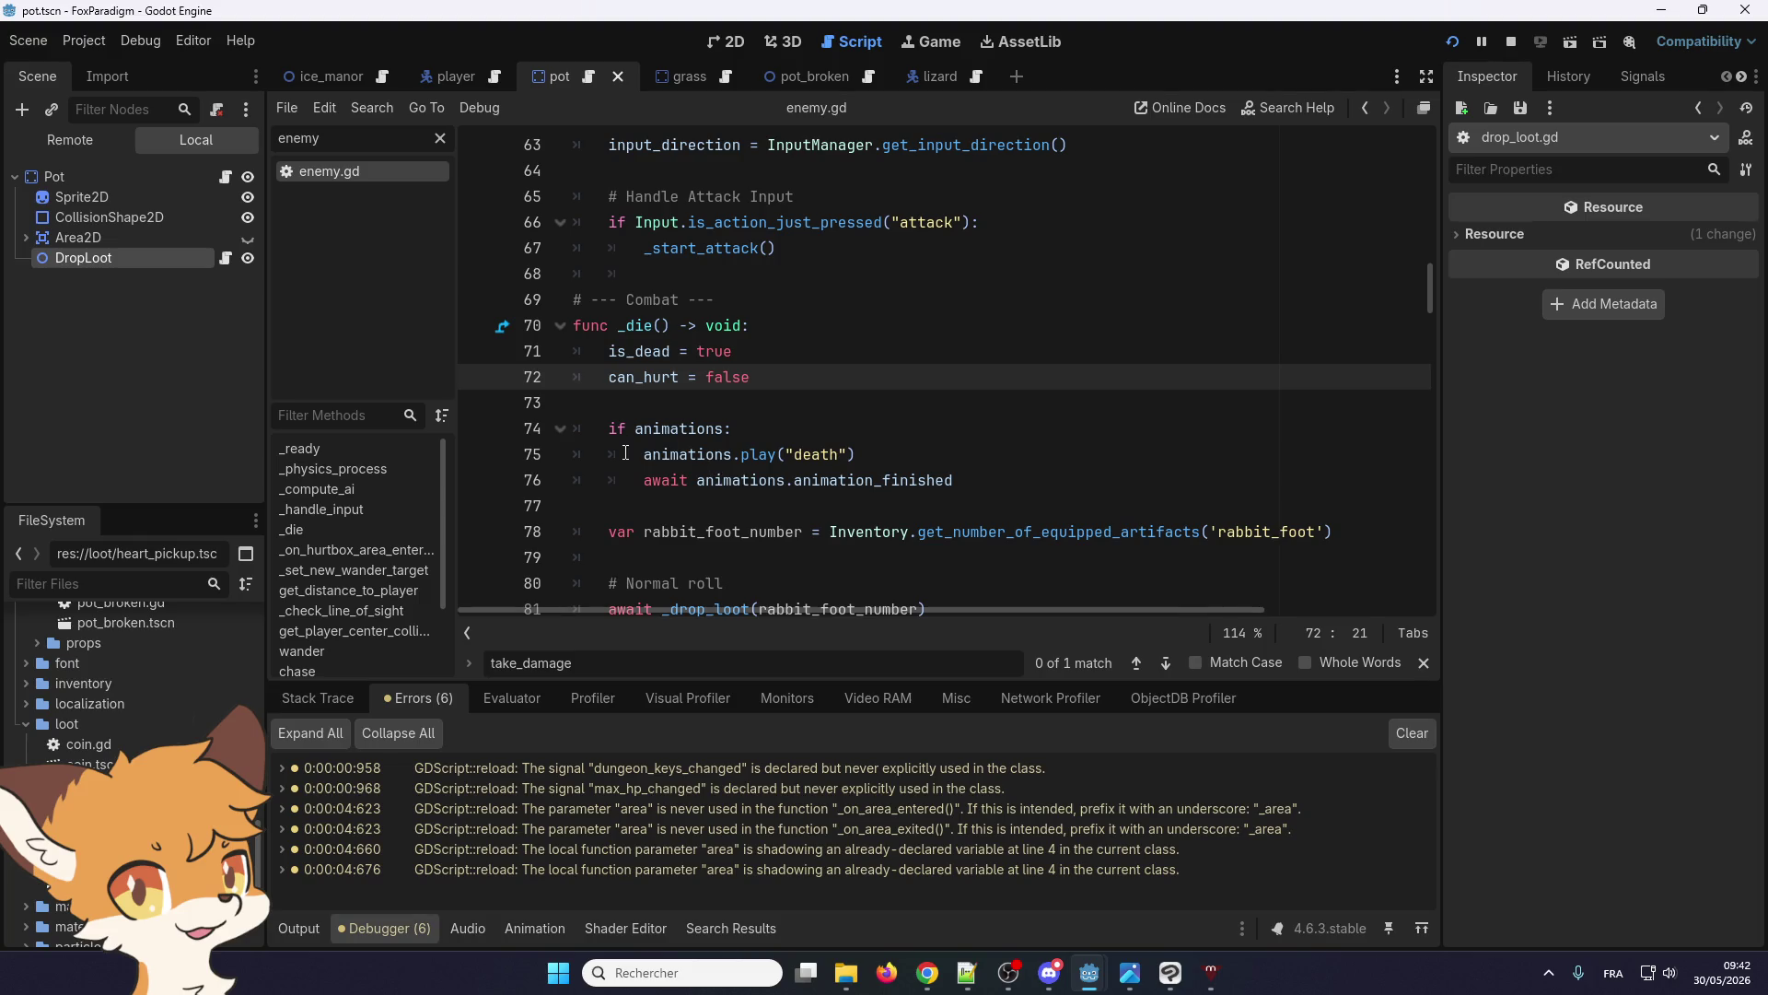
{"action": "left_click", "coordinate": [753, 487]}
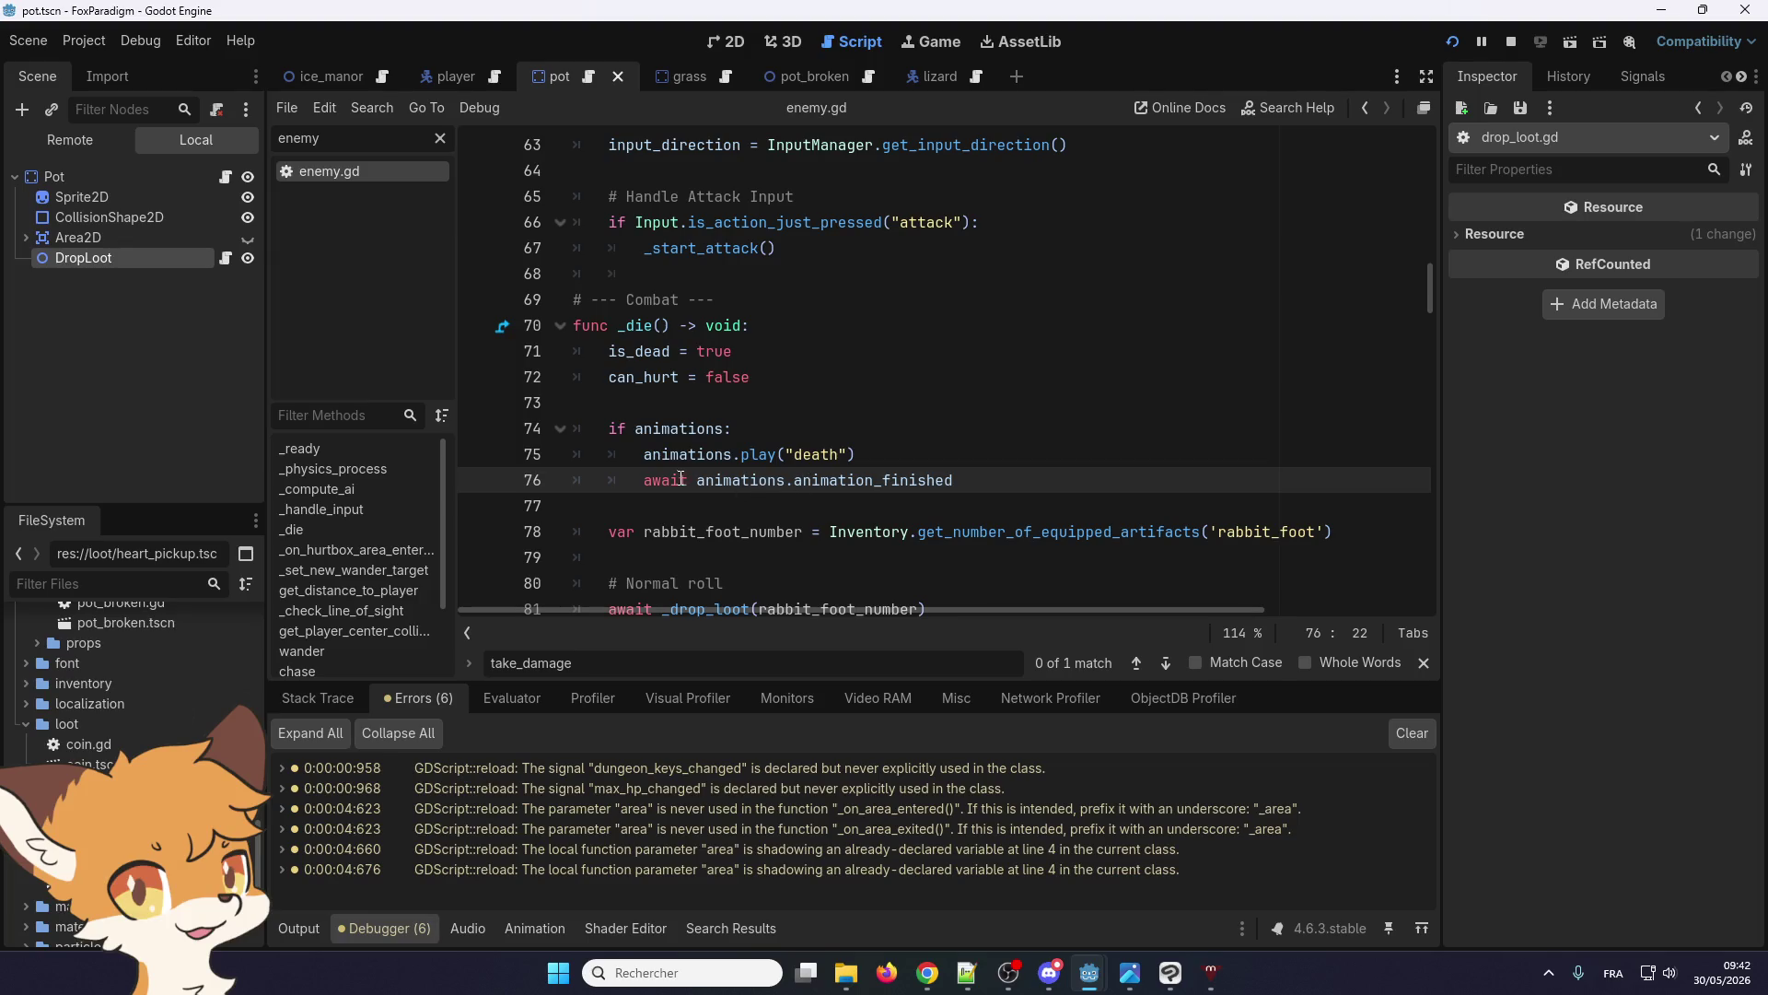
{"action": "mouse_move", "coordinate": [627, 300]}
{"action": "left_mouse_down"}
{"action": "mouse_move", "coordinate": [645, 354]}
{"action": "mouse_move", "coordinate": [751, 378]}
{"action": "left_mouse_up"}
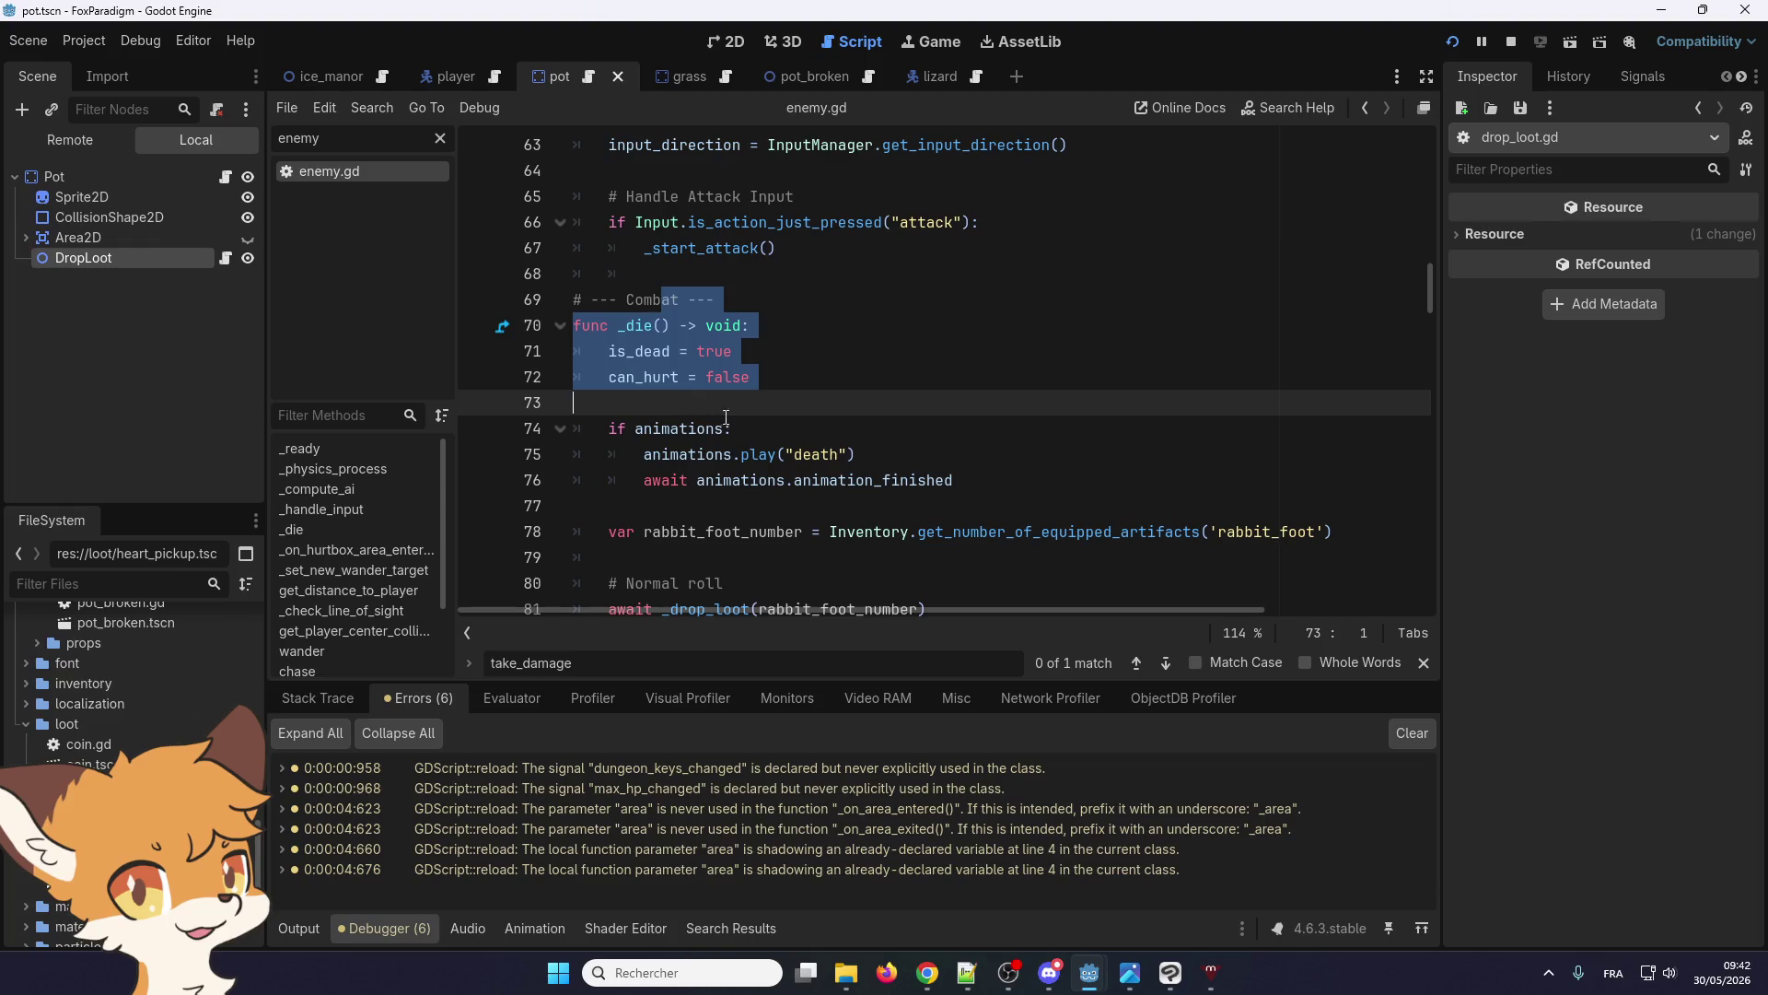
{"action": "left_click", "coordinate": [705, 325]}
{"action": "mouse_move", "coordinate": [627, 351]}
{"action": "left_mouse_down"}
{"action": "mouse_move", "coordinate": [682, 377]}
{"action": "mouse_move", "coordinate": [695, 505]}
{"action": "left_mouse_up"}
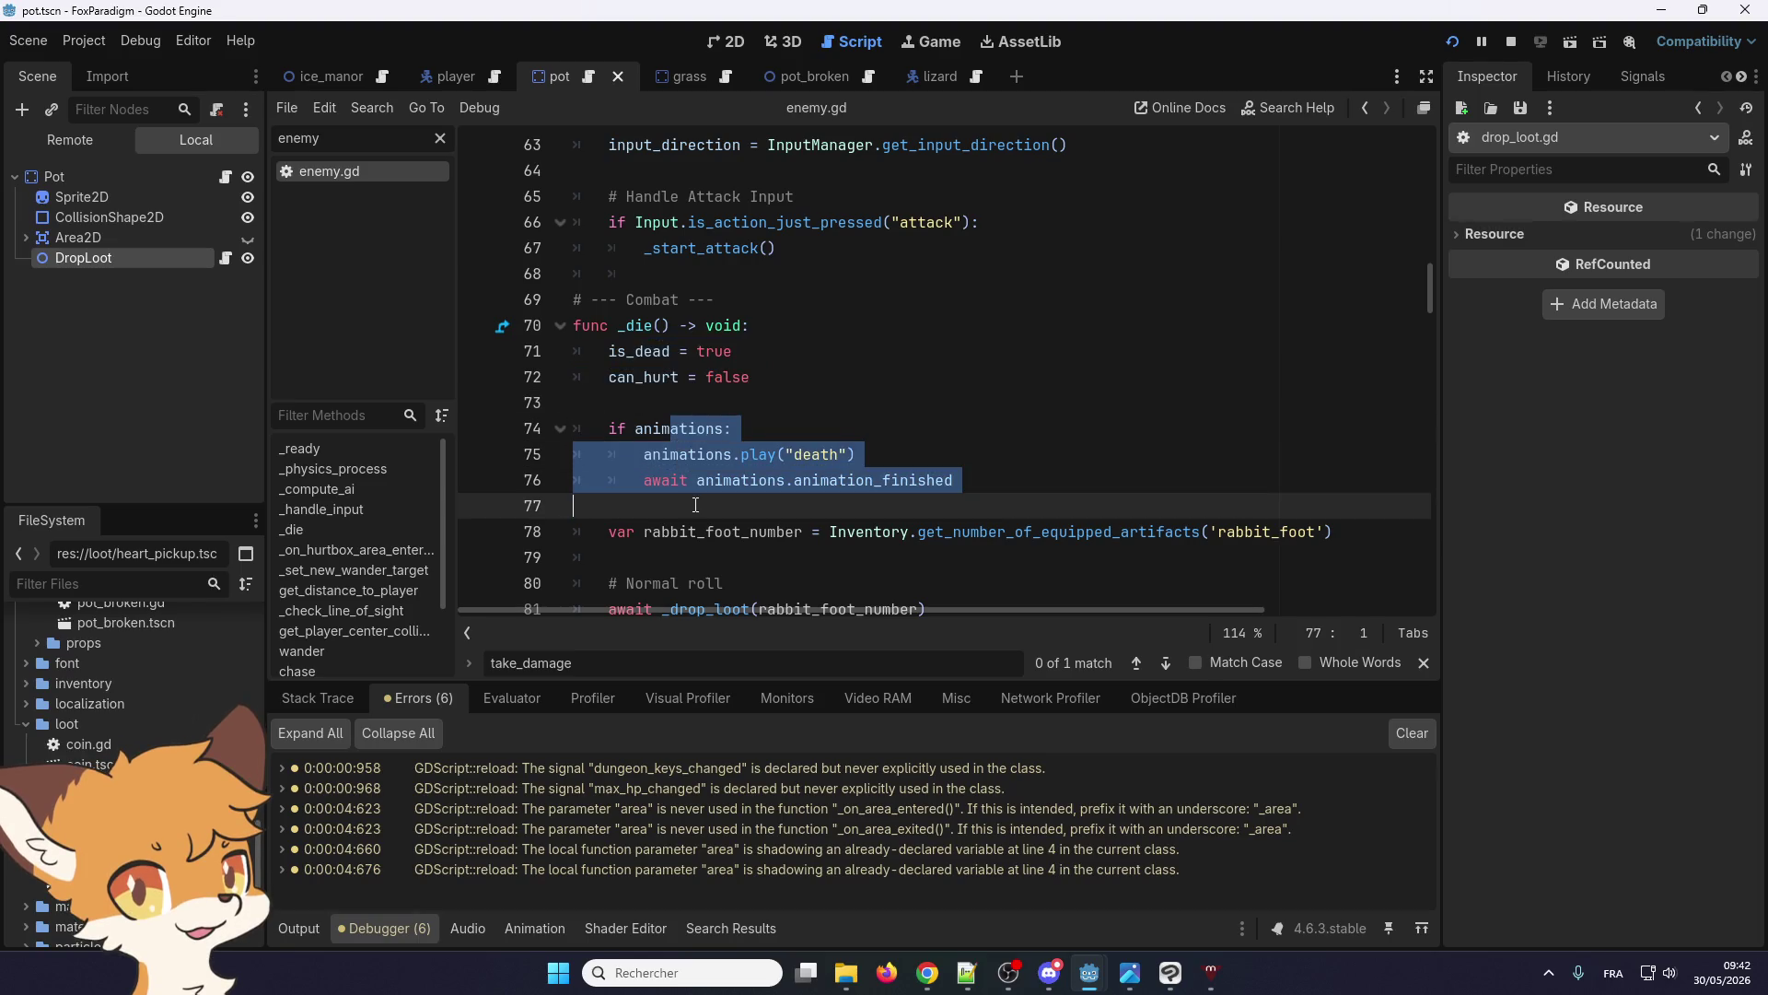
{"action": "left_click", "coordinate": [695, 505]}
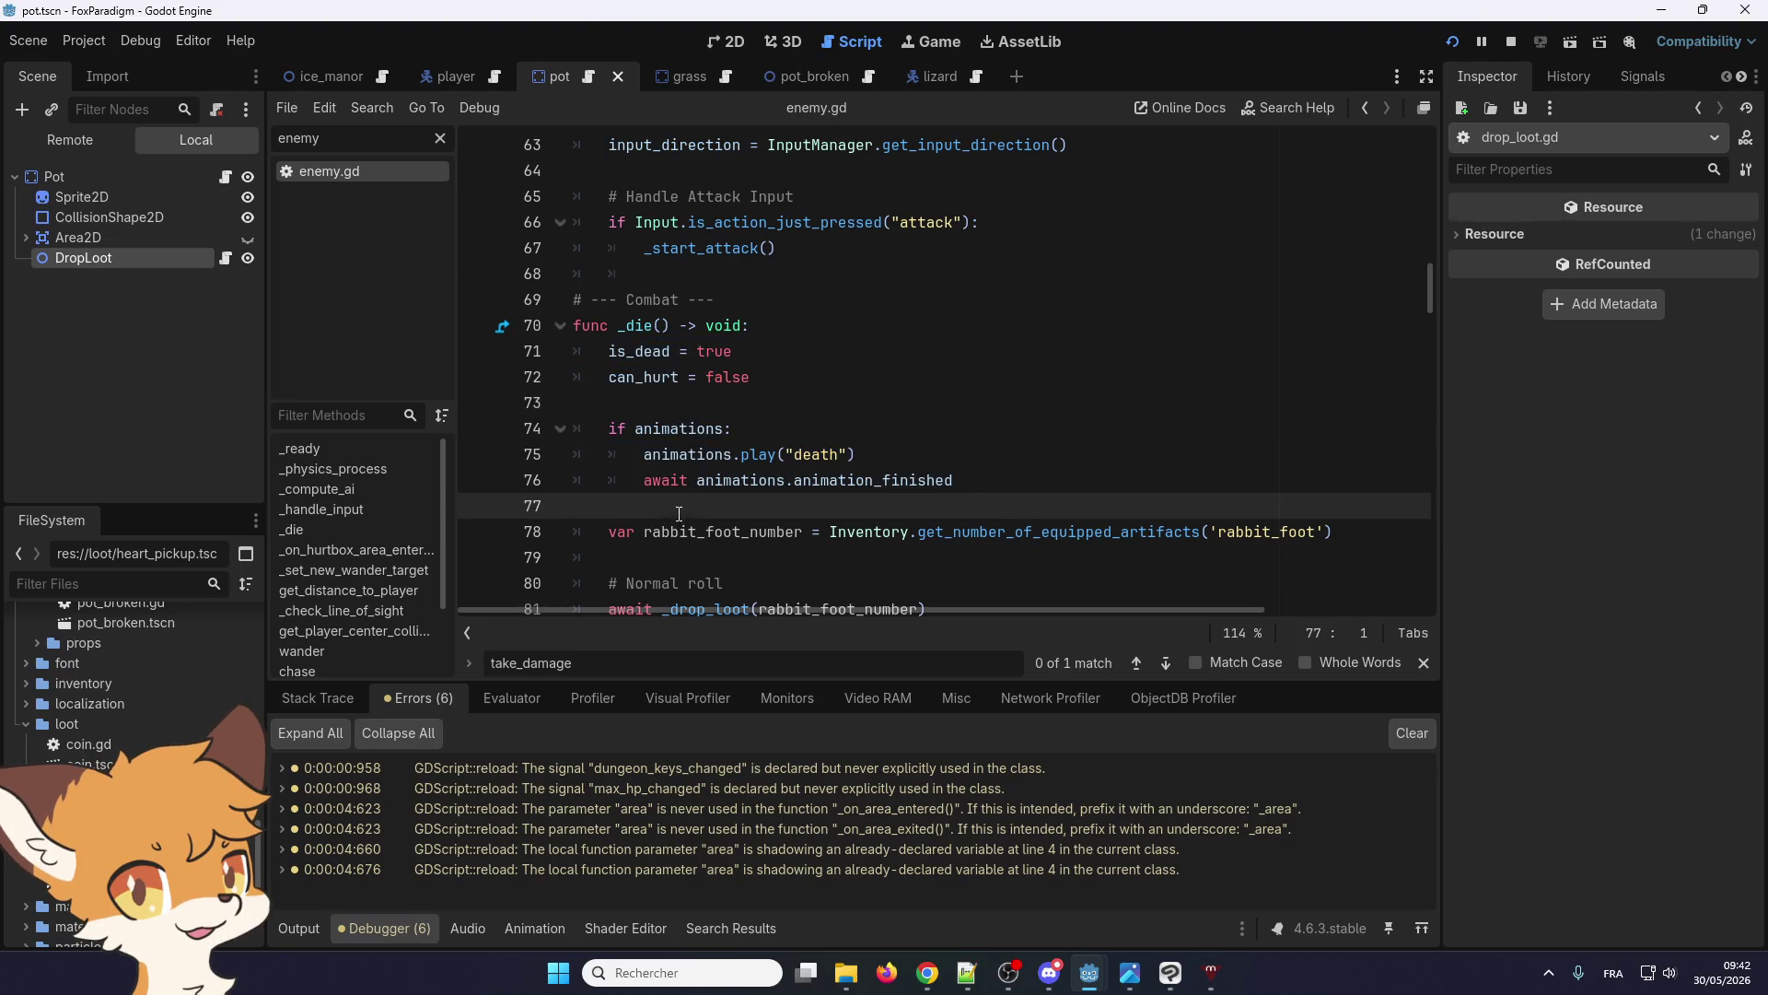
{"action": "scroll", "coordinate": [652, 486], "scroll_direction": "down", "scroll_amount": 2}
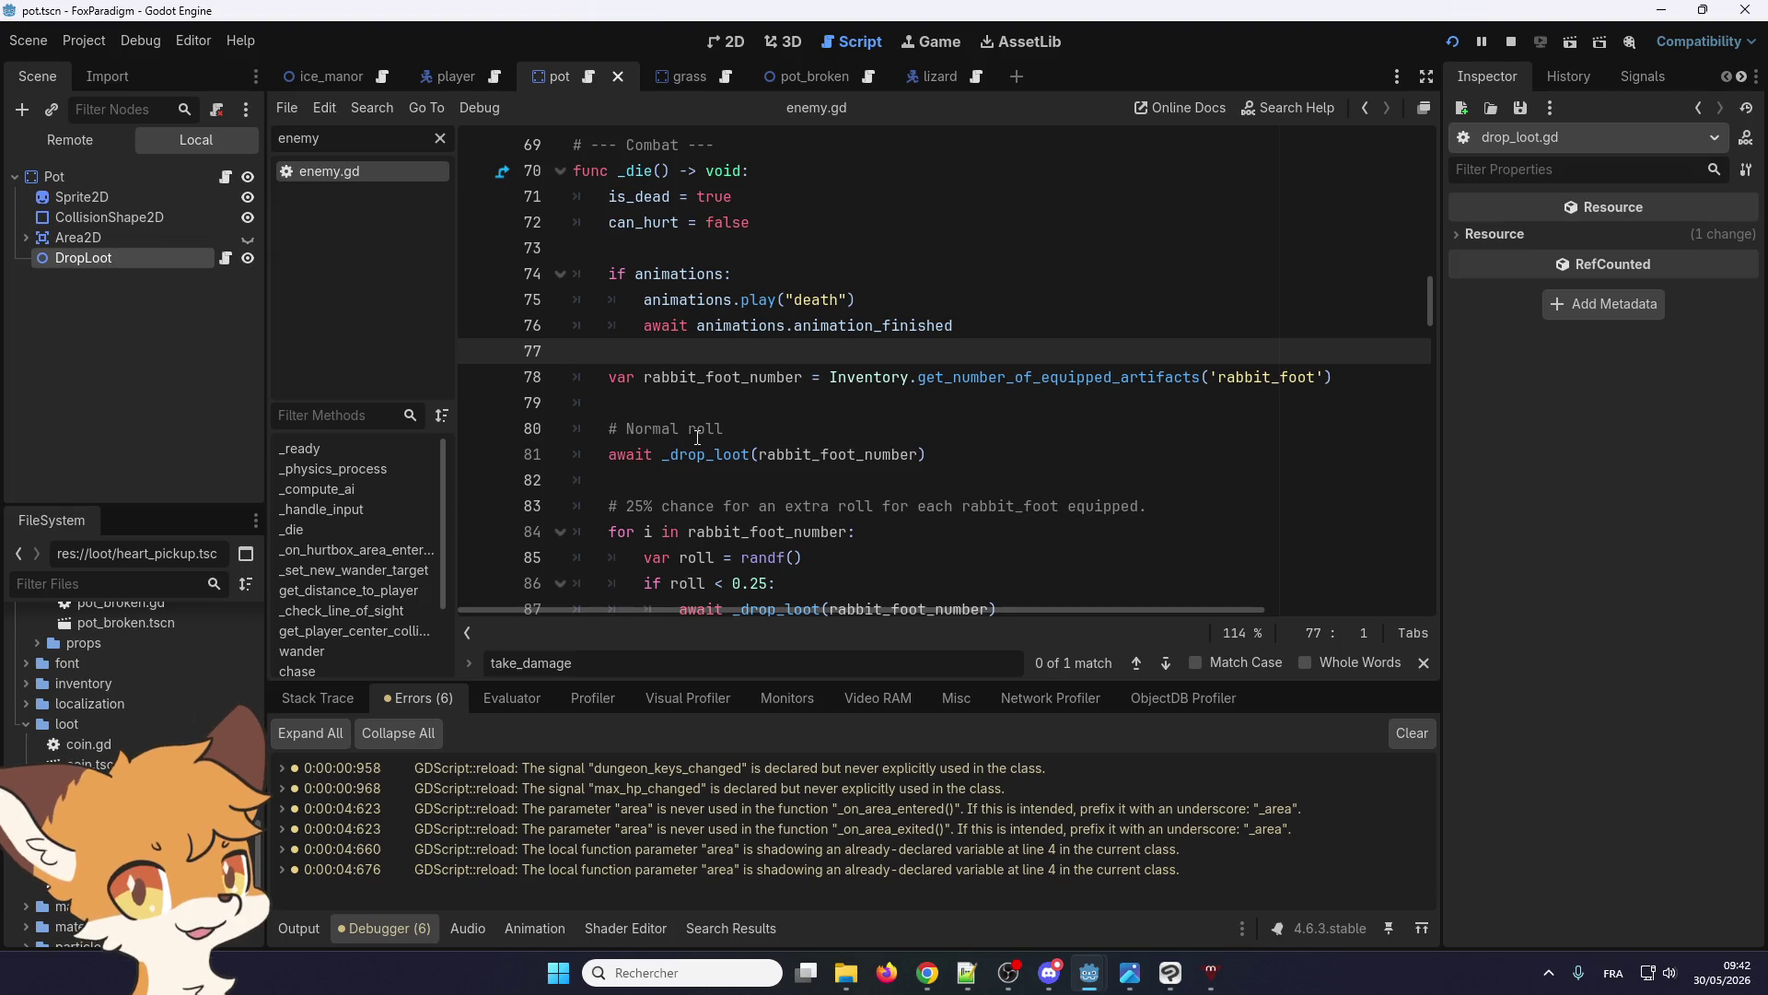
{"action": "scroll", "coordinate": [698, 436], "scroll_direction": "up", "scroll_amount": 2}
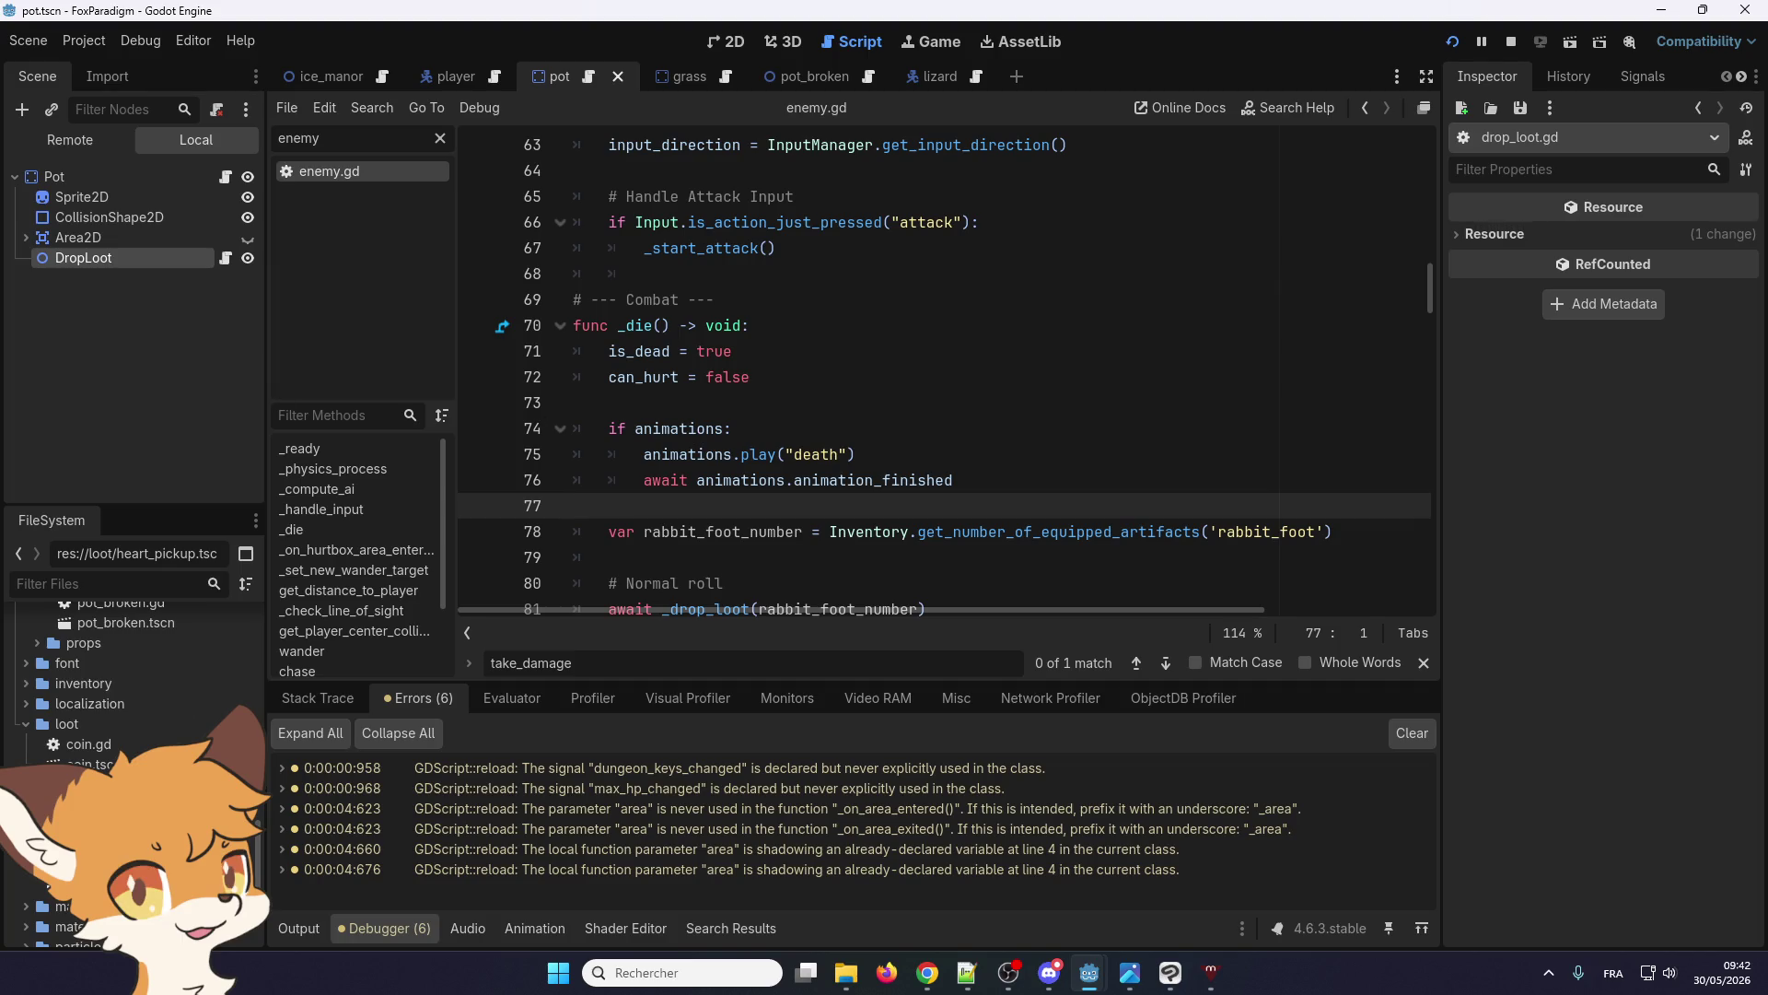
Stop the running game and show the pot scene in the 2D workspace
{"action": "key", "text": "alt+Tab"}
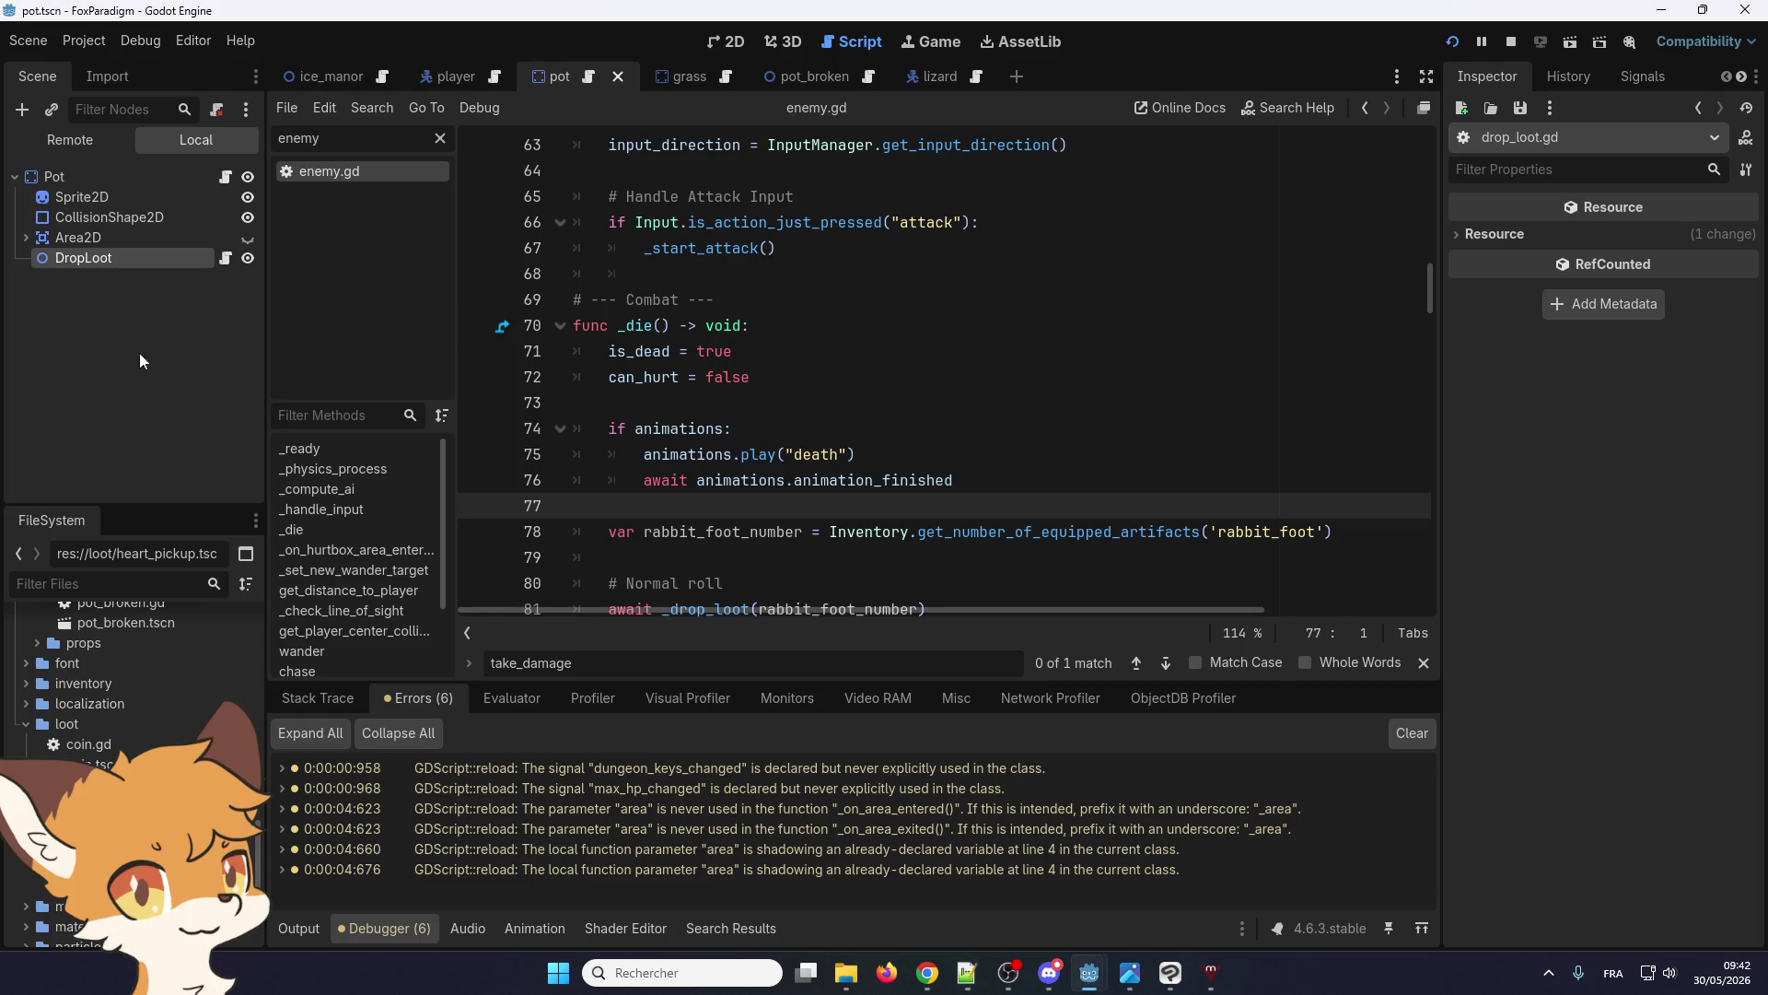
{"action": "left_click", "coordinate": [856, 454]}
{"action": "scroll", "coordinate": [849, 442], "scroll_direction": "up", "scroll_amount": 2}
{"action": "scroll", "coordinate": [850, 382], "scroll_direction": "down", "scroll_amount": 2}
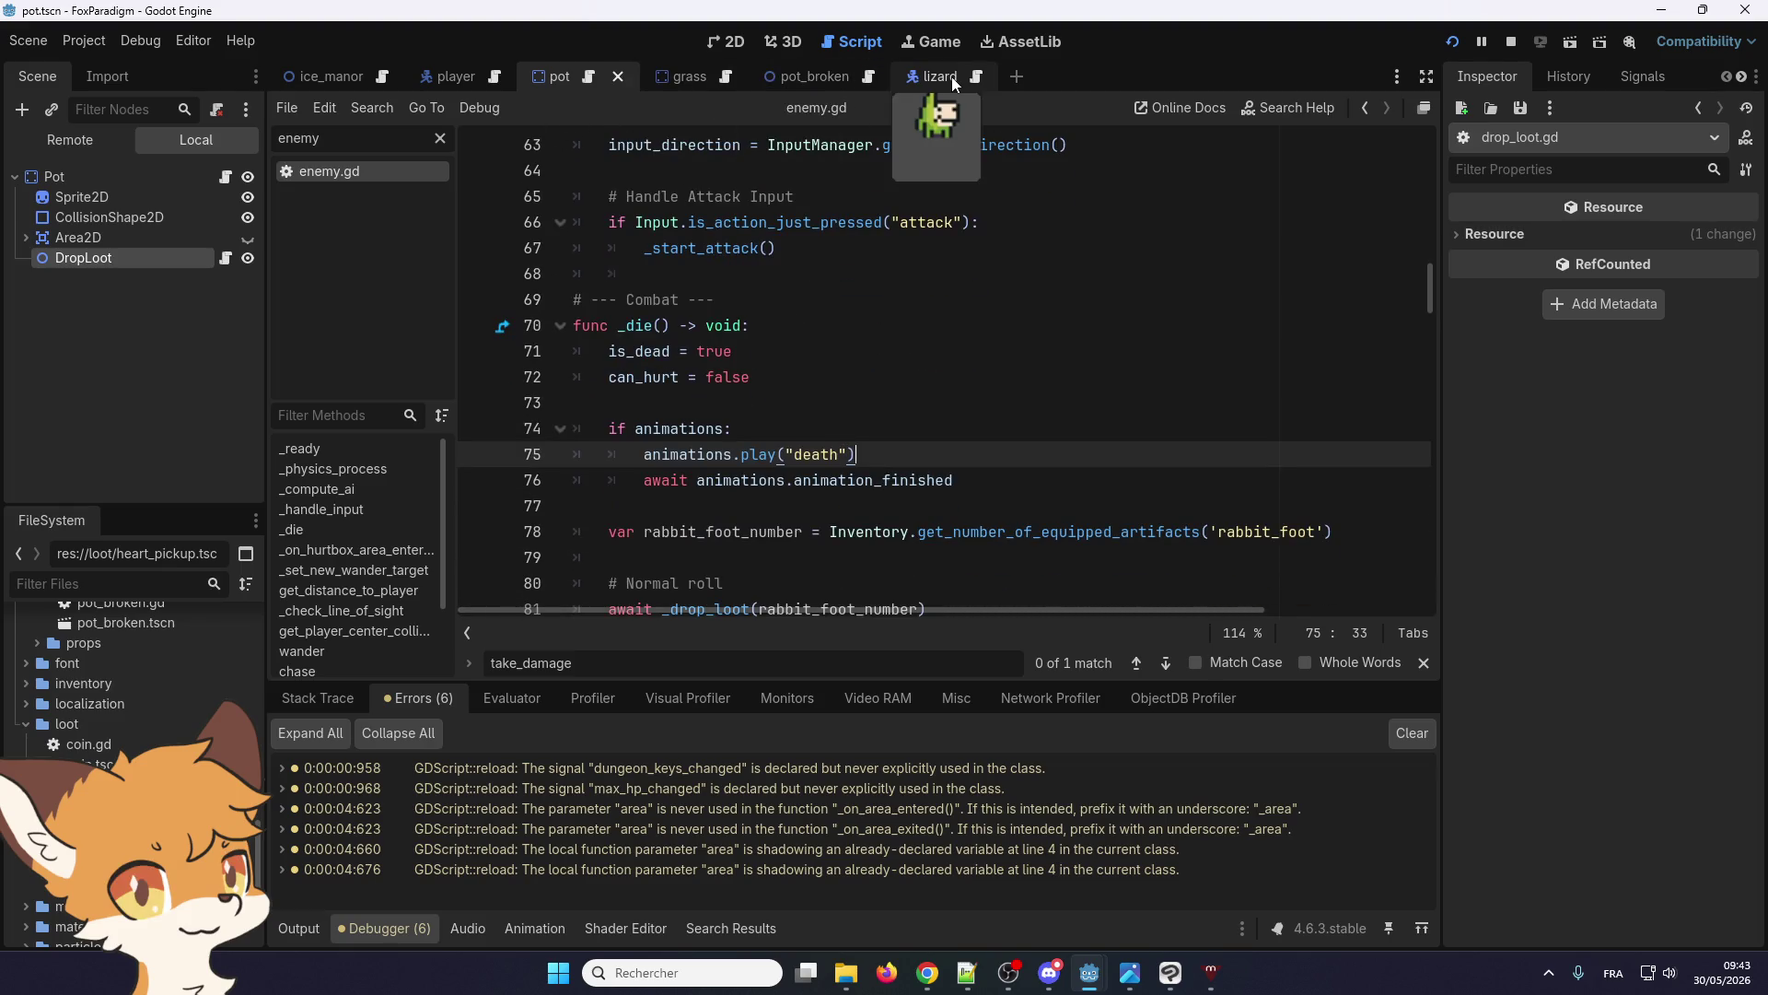
{"action": "left_click", "coordinate": [1511, 42]}
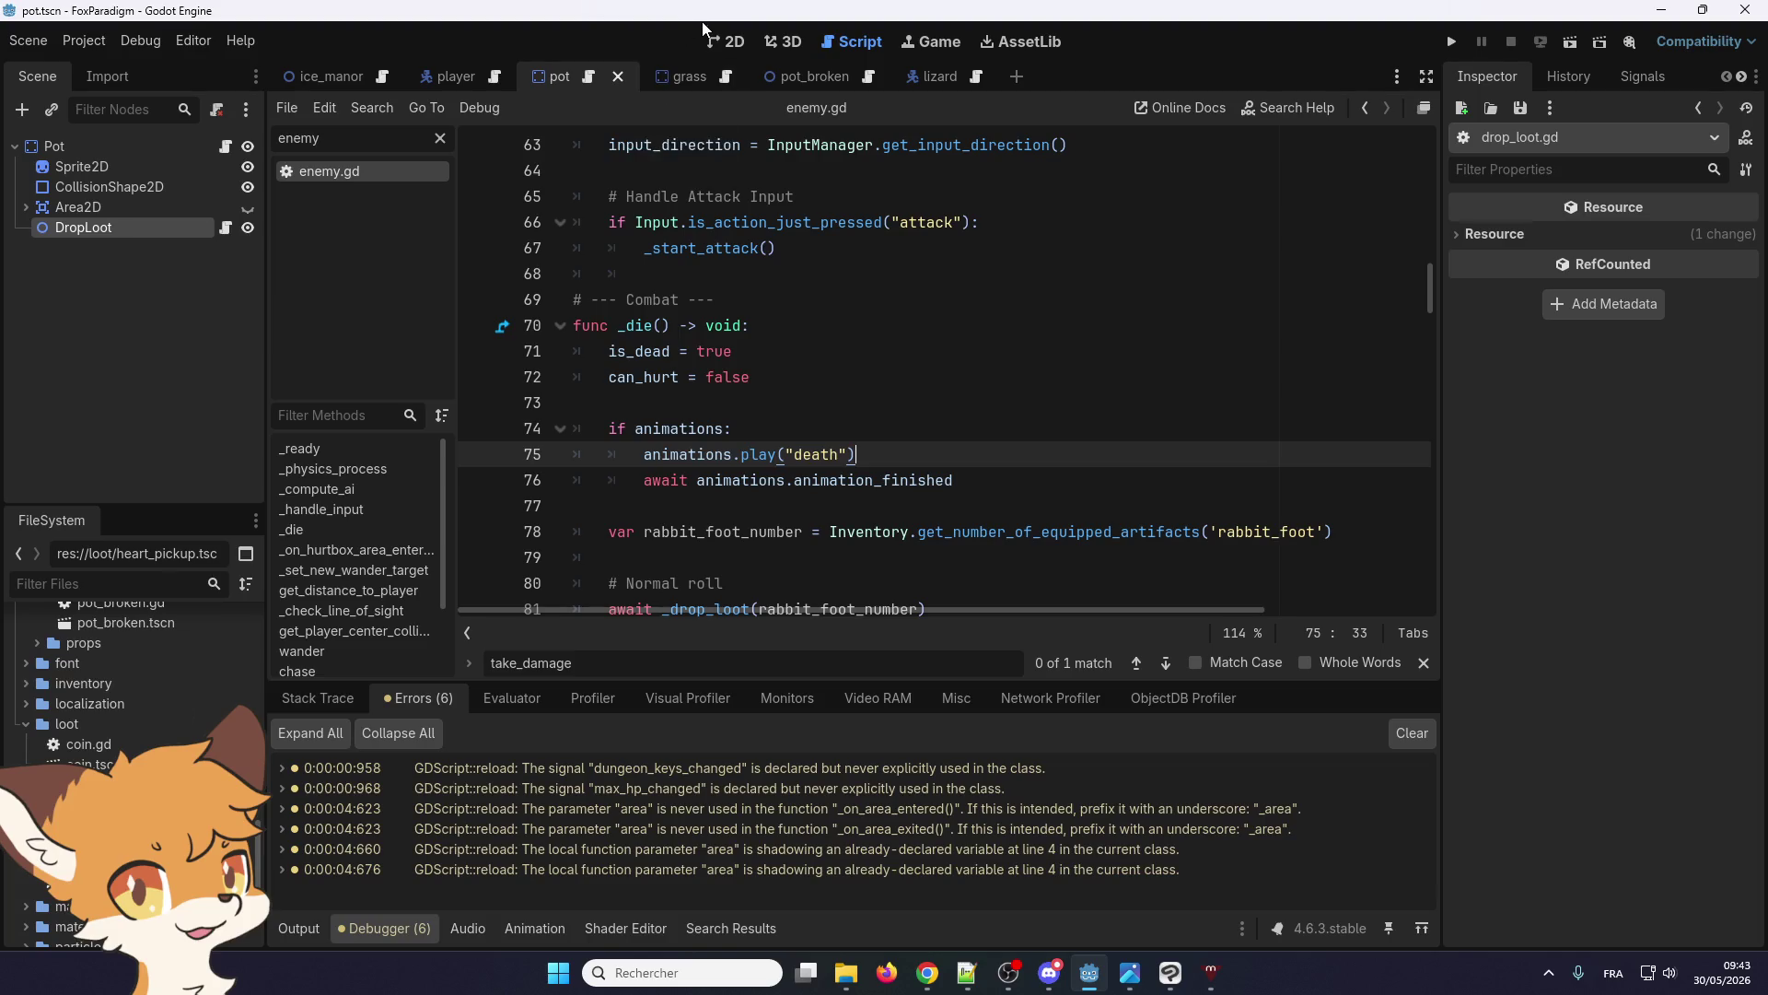
{"action": "left_click", "coordinate": [721, 42]}
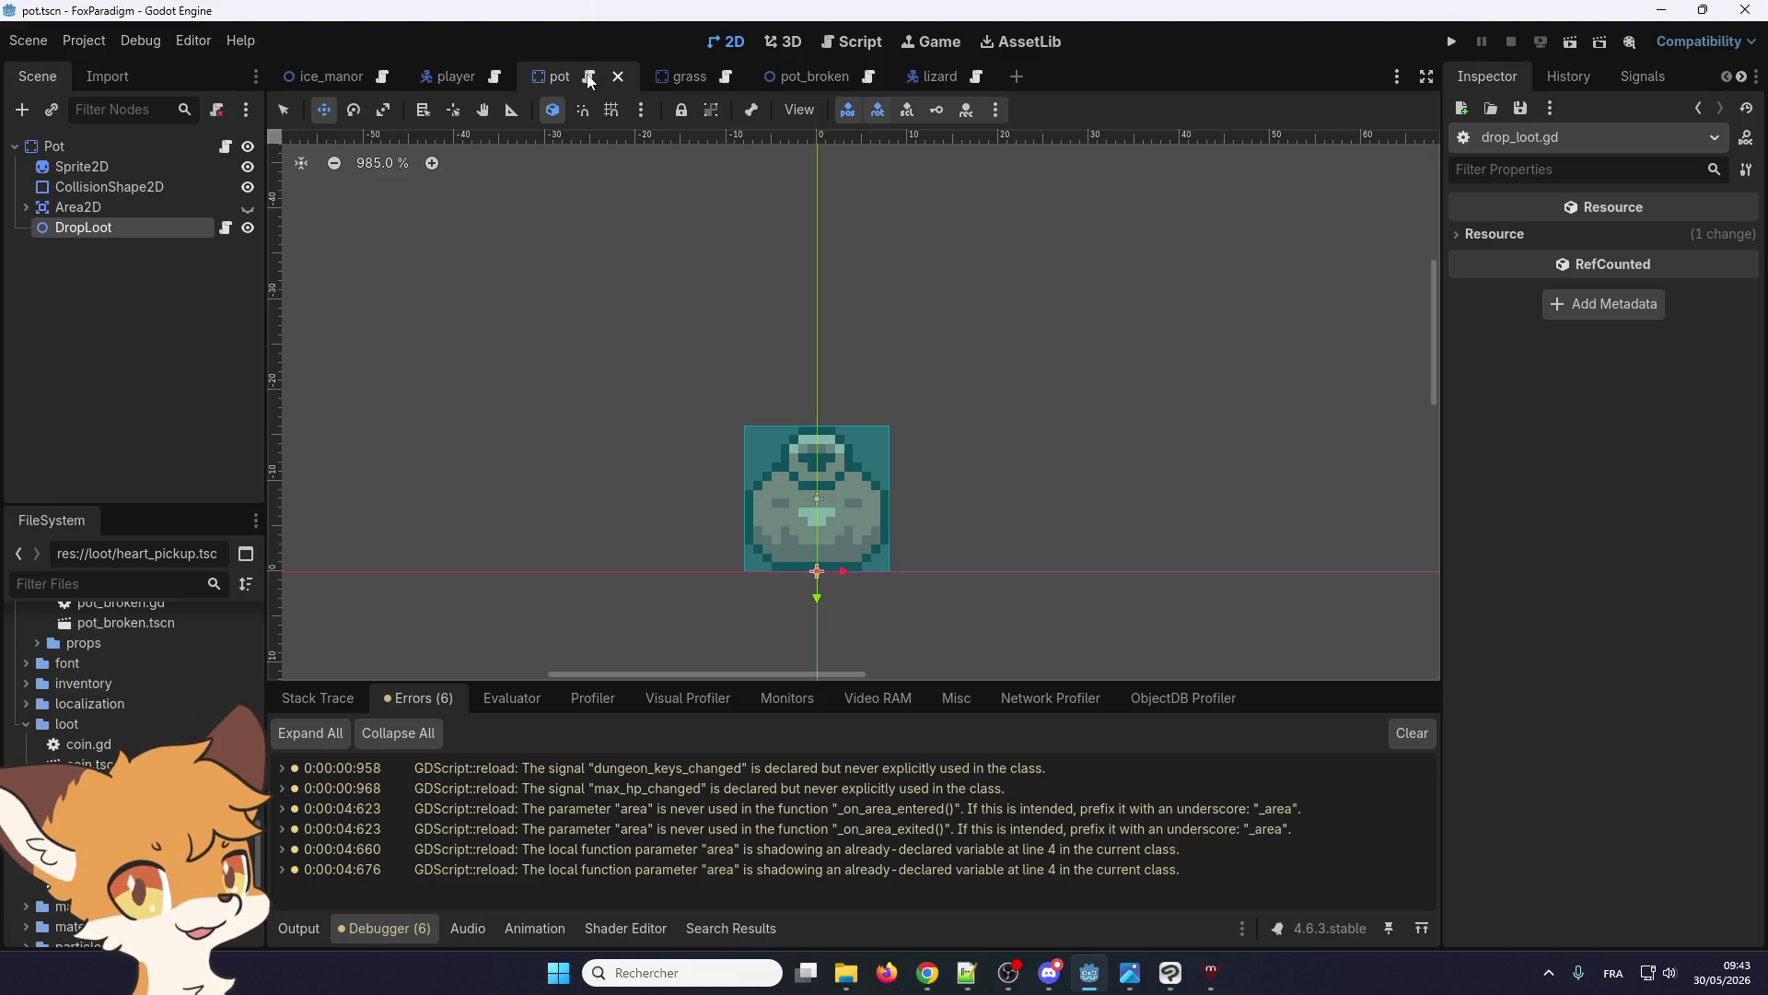
Expand the Pot DropLoot's three LootEntry items, set entry 2's Weight to 1.0, and run the game
{"action": "left_click", "coordinate": [589, 81]}
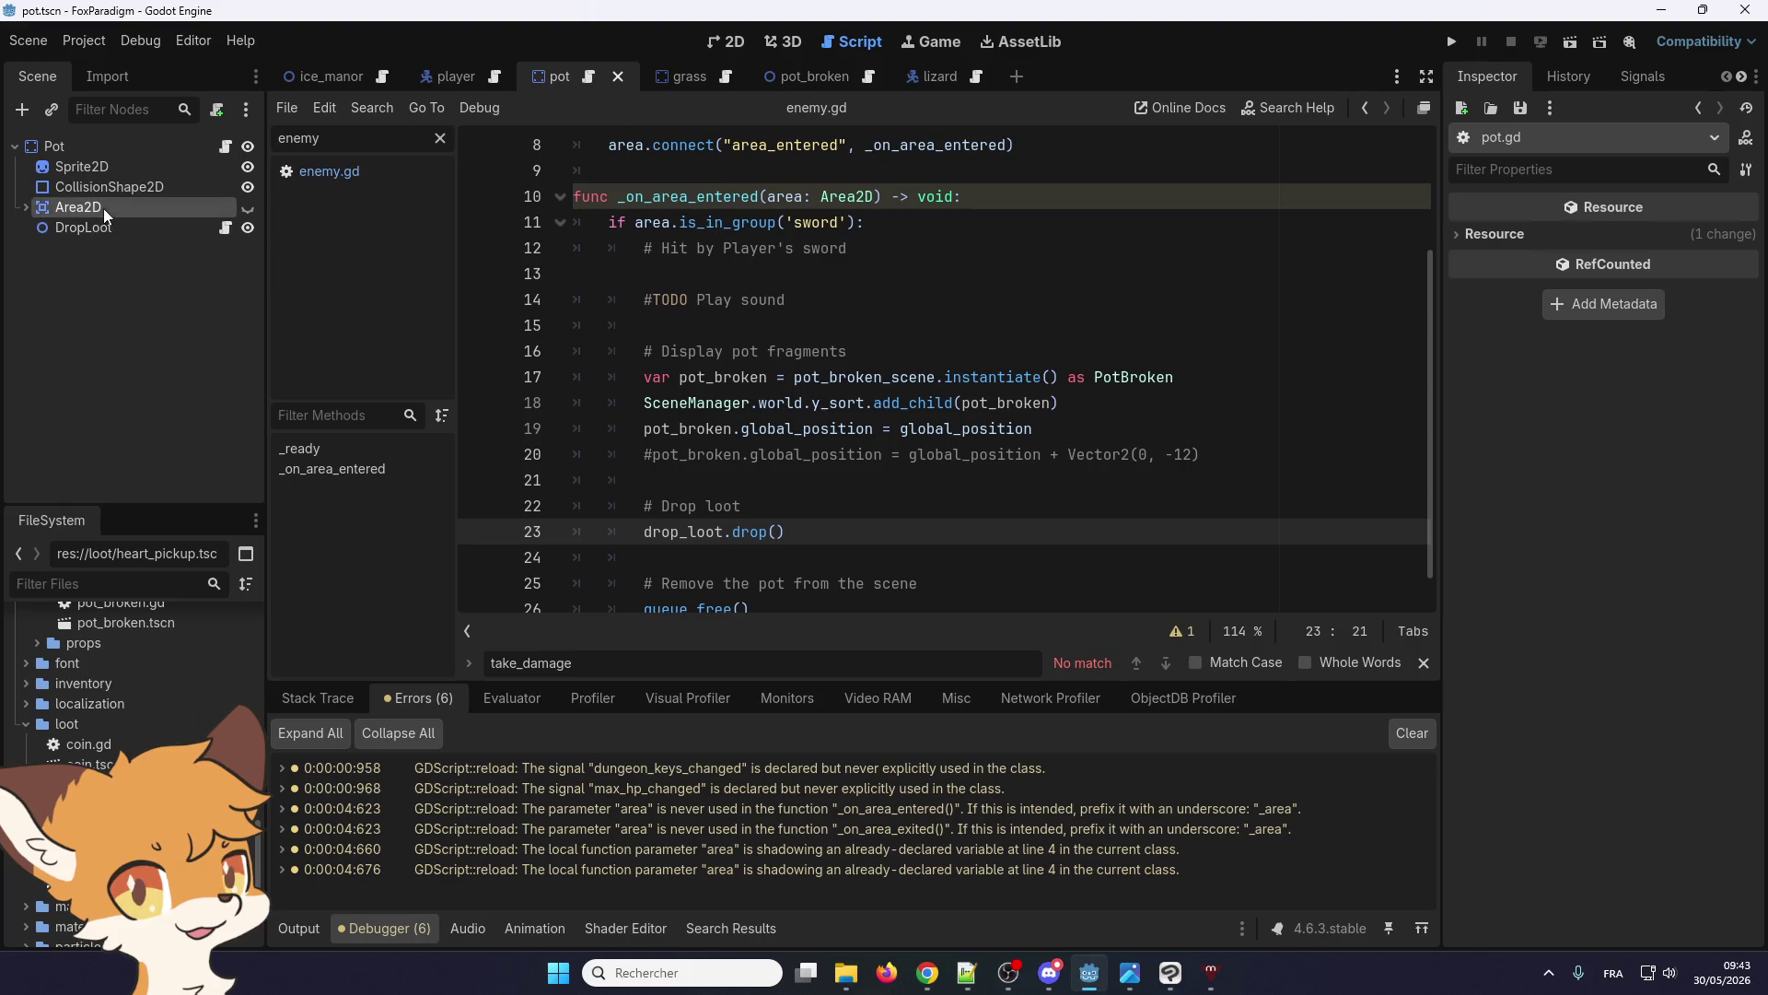
{"action": "left_click", "coordinate": [115, 228]}
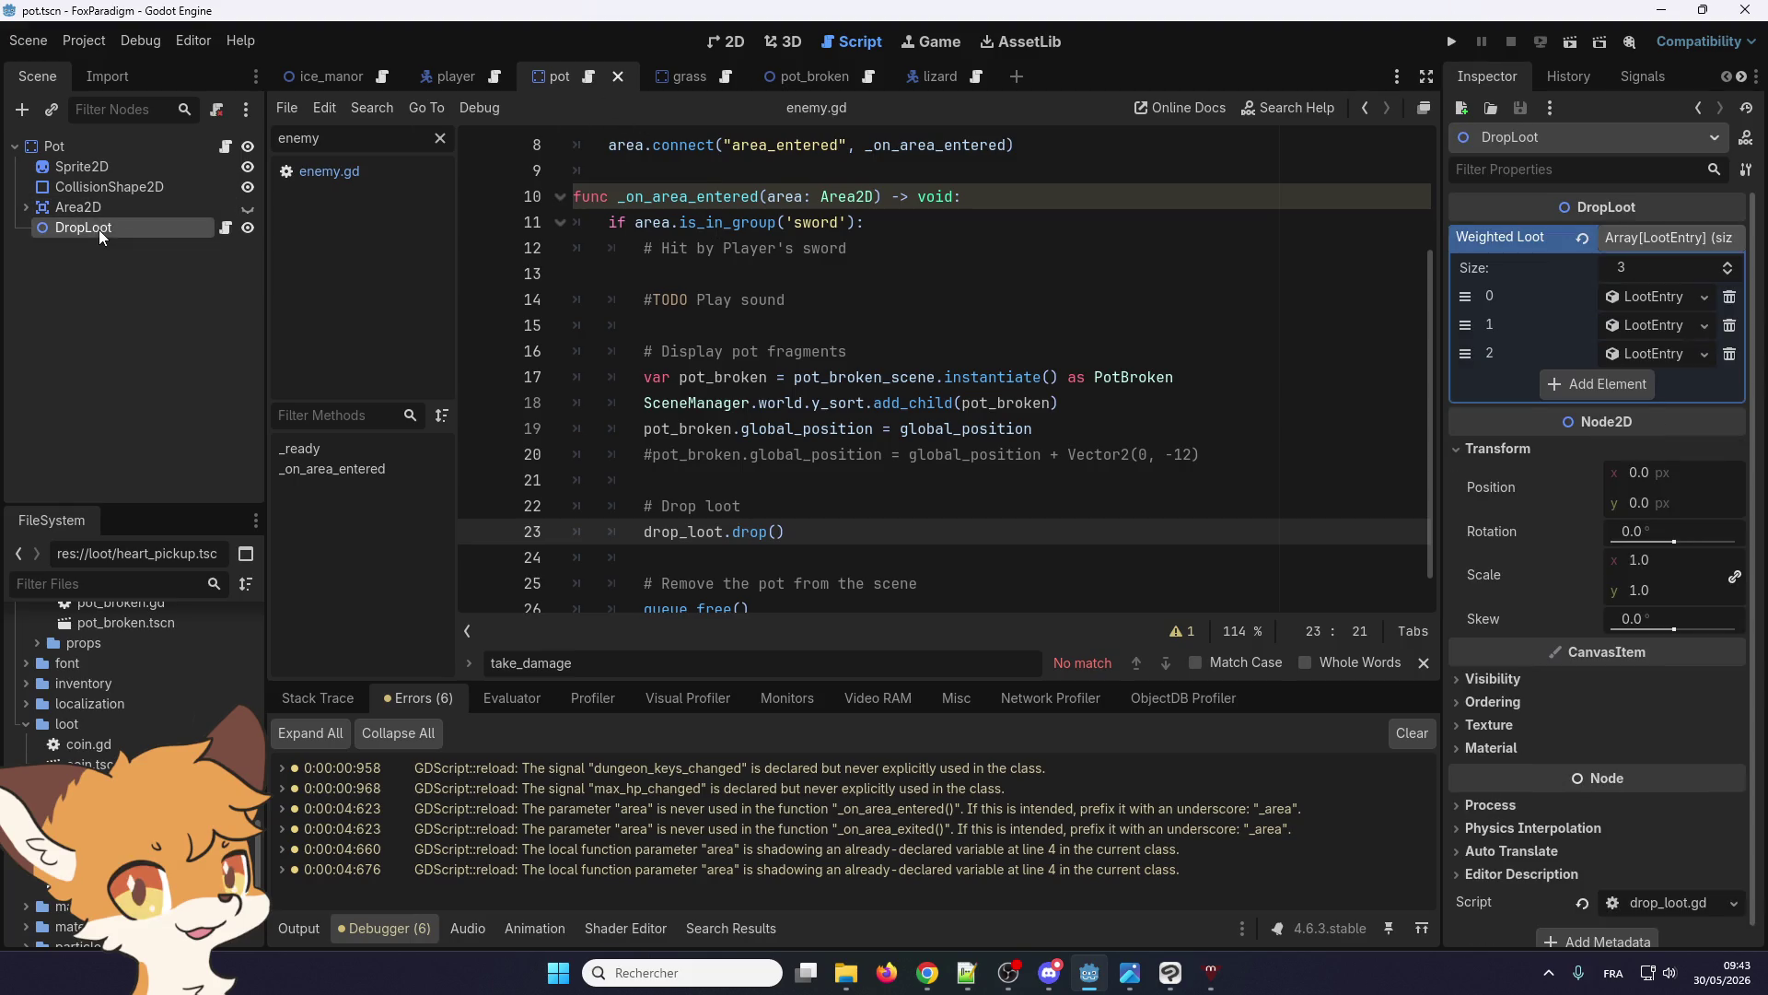
{"action": "left_click", "coordinate": [1663, 355]}
{"action": "left_click", "coordinate": [1667, 326]}
{"action": "left_click", "coordinate": [1669, 298]}
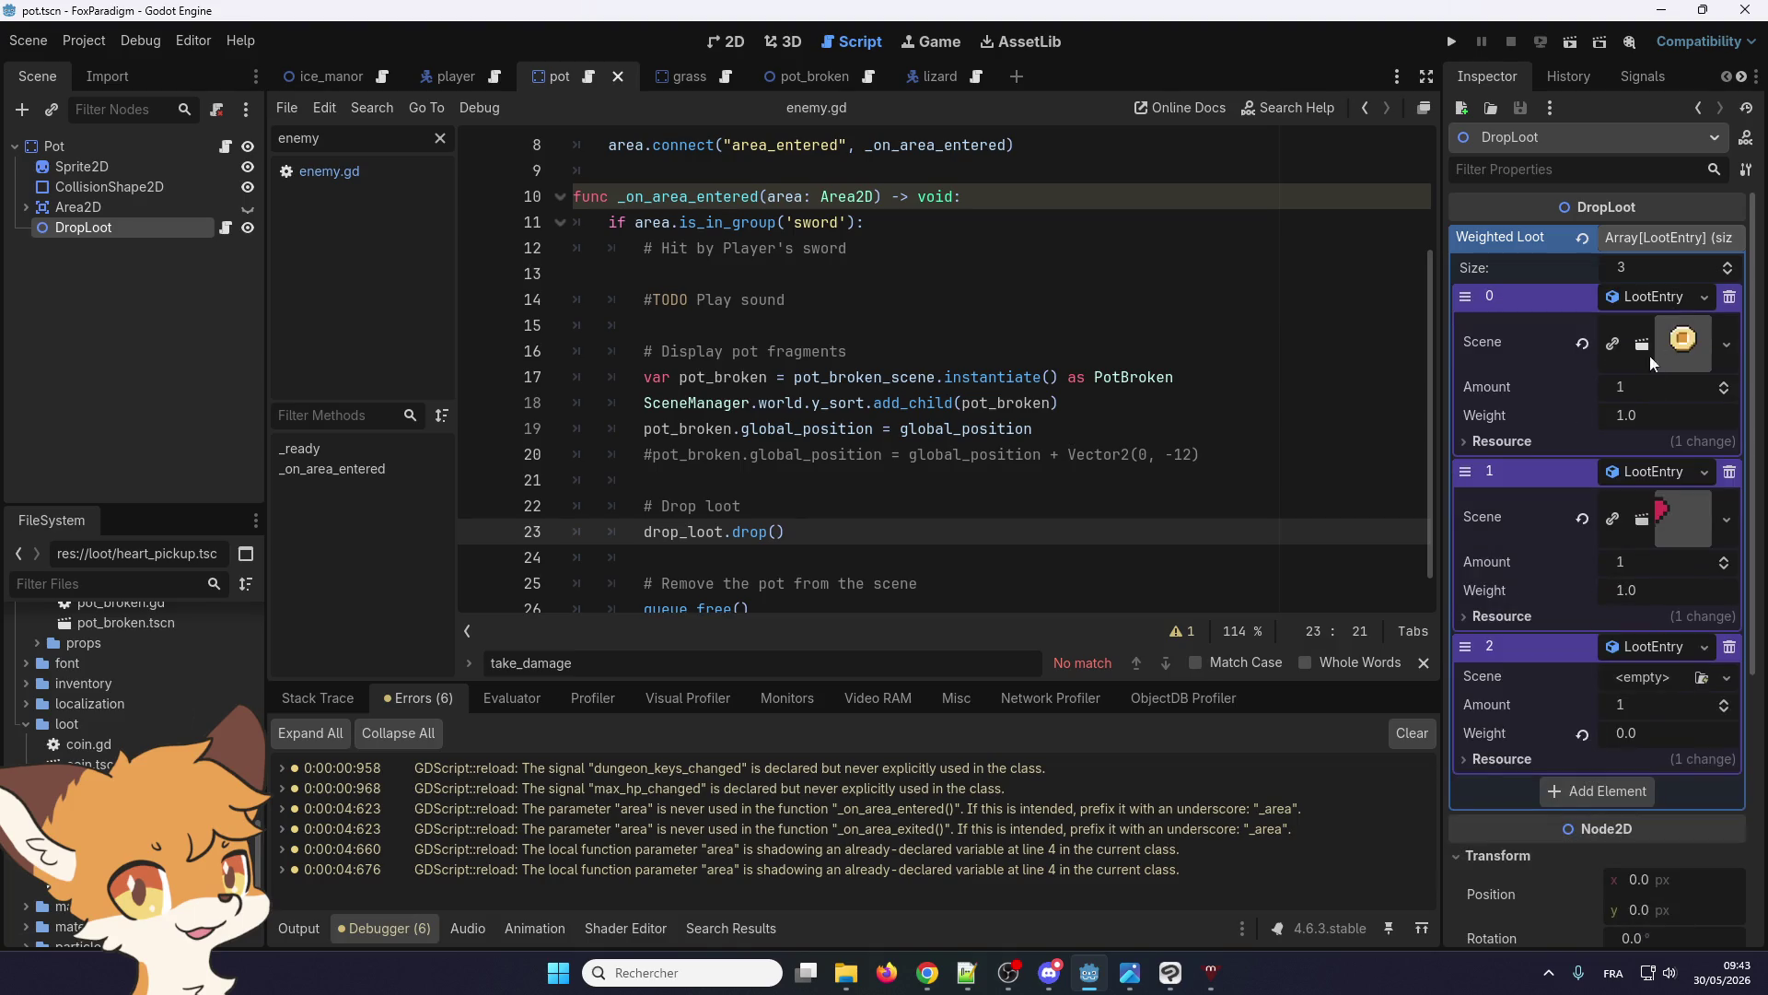
{"action": "left_click", "coordinate": [1684, 734]}
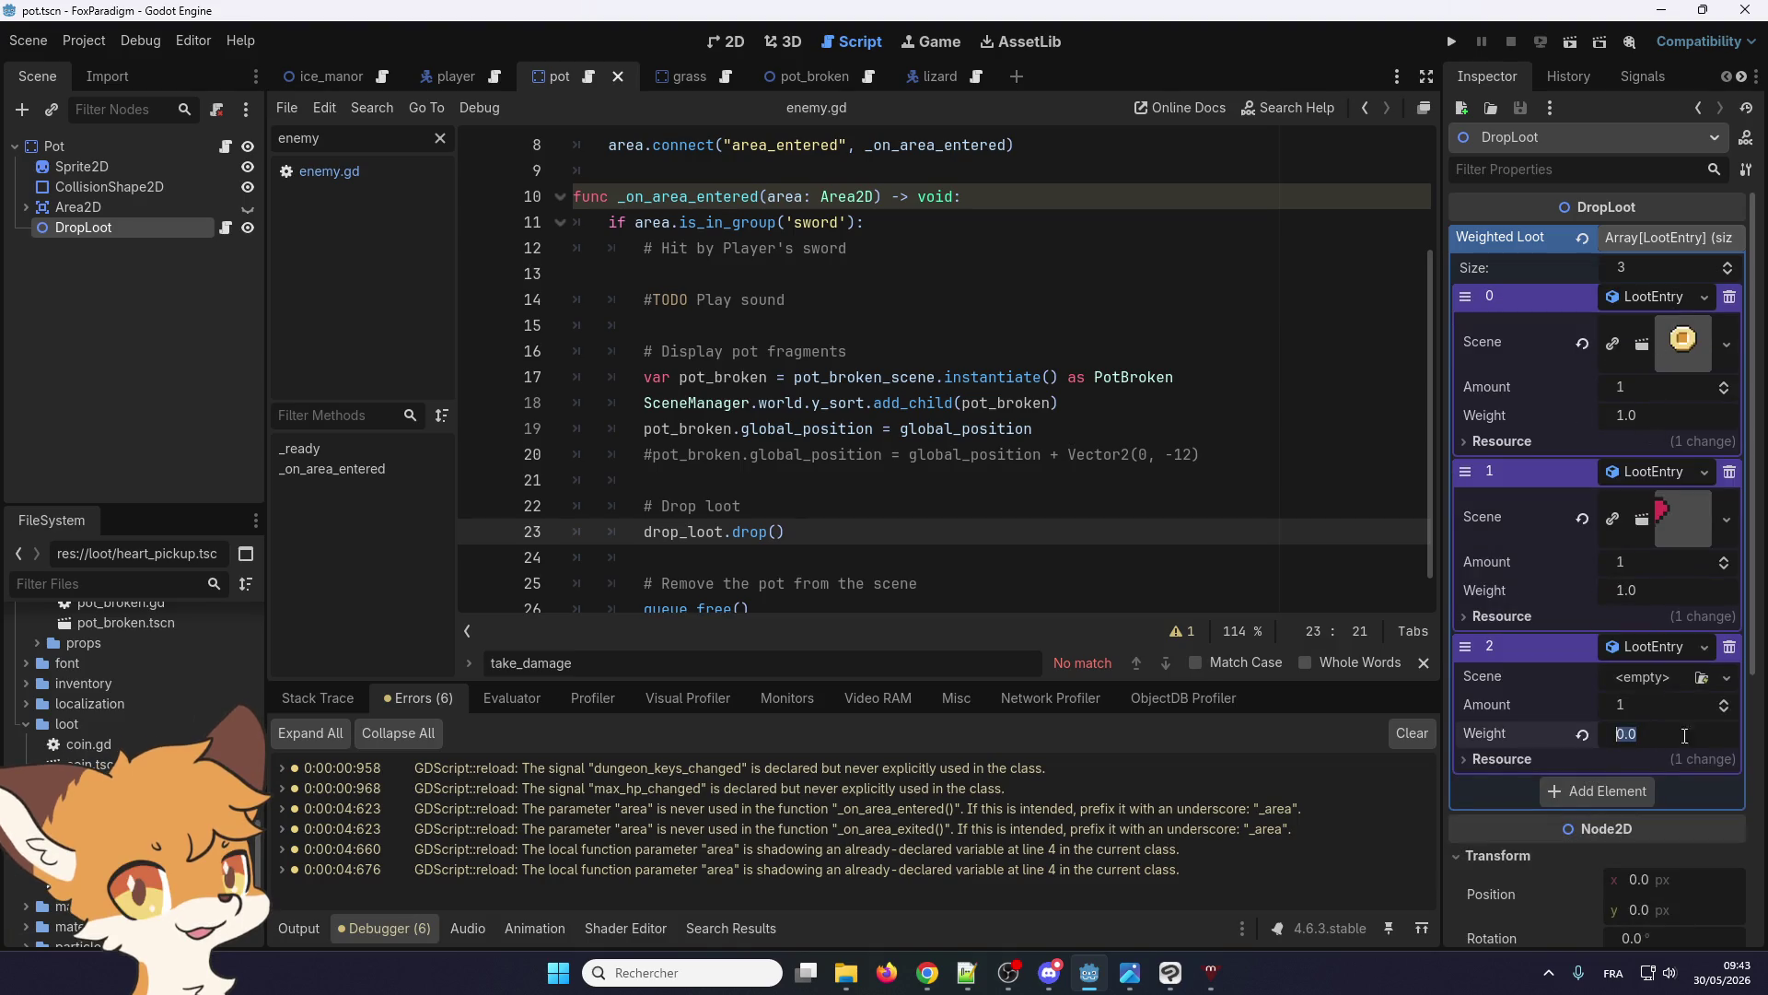
{"action": "type", "text": "1"}
{"action": "key", "text": "Return"}
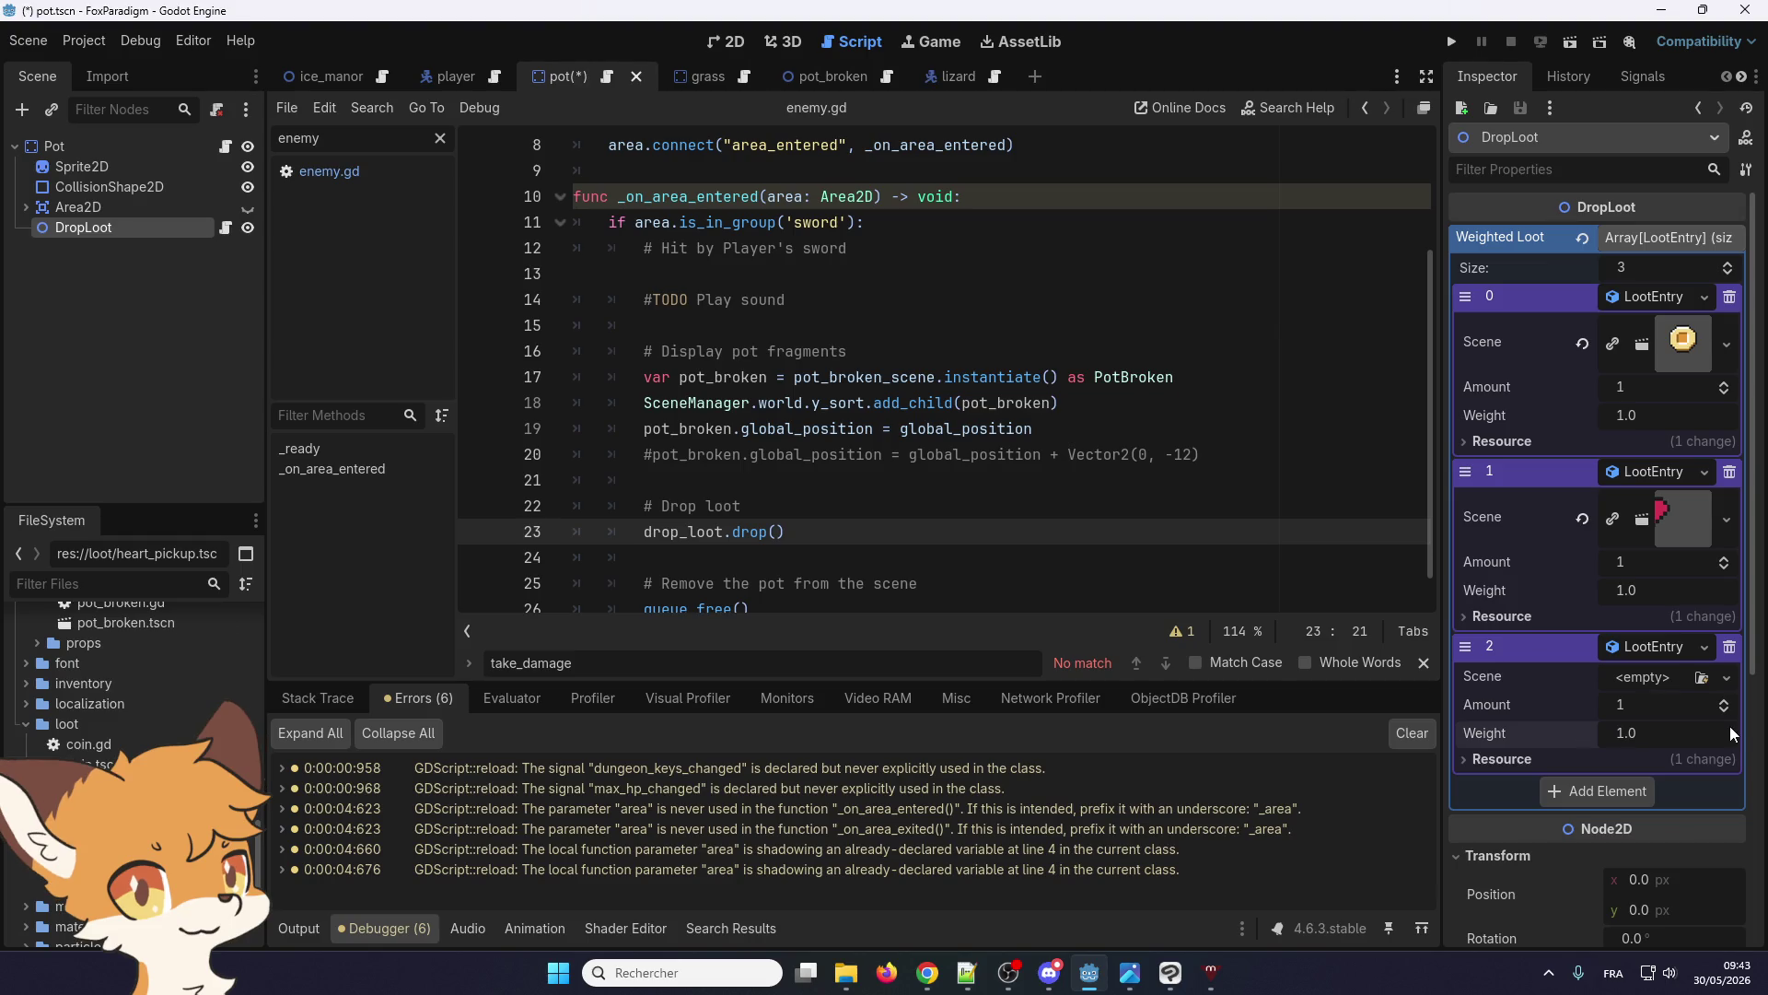
{"action": "left_click", "coordinate": [1450, 43]}
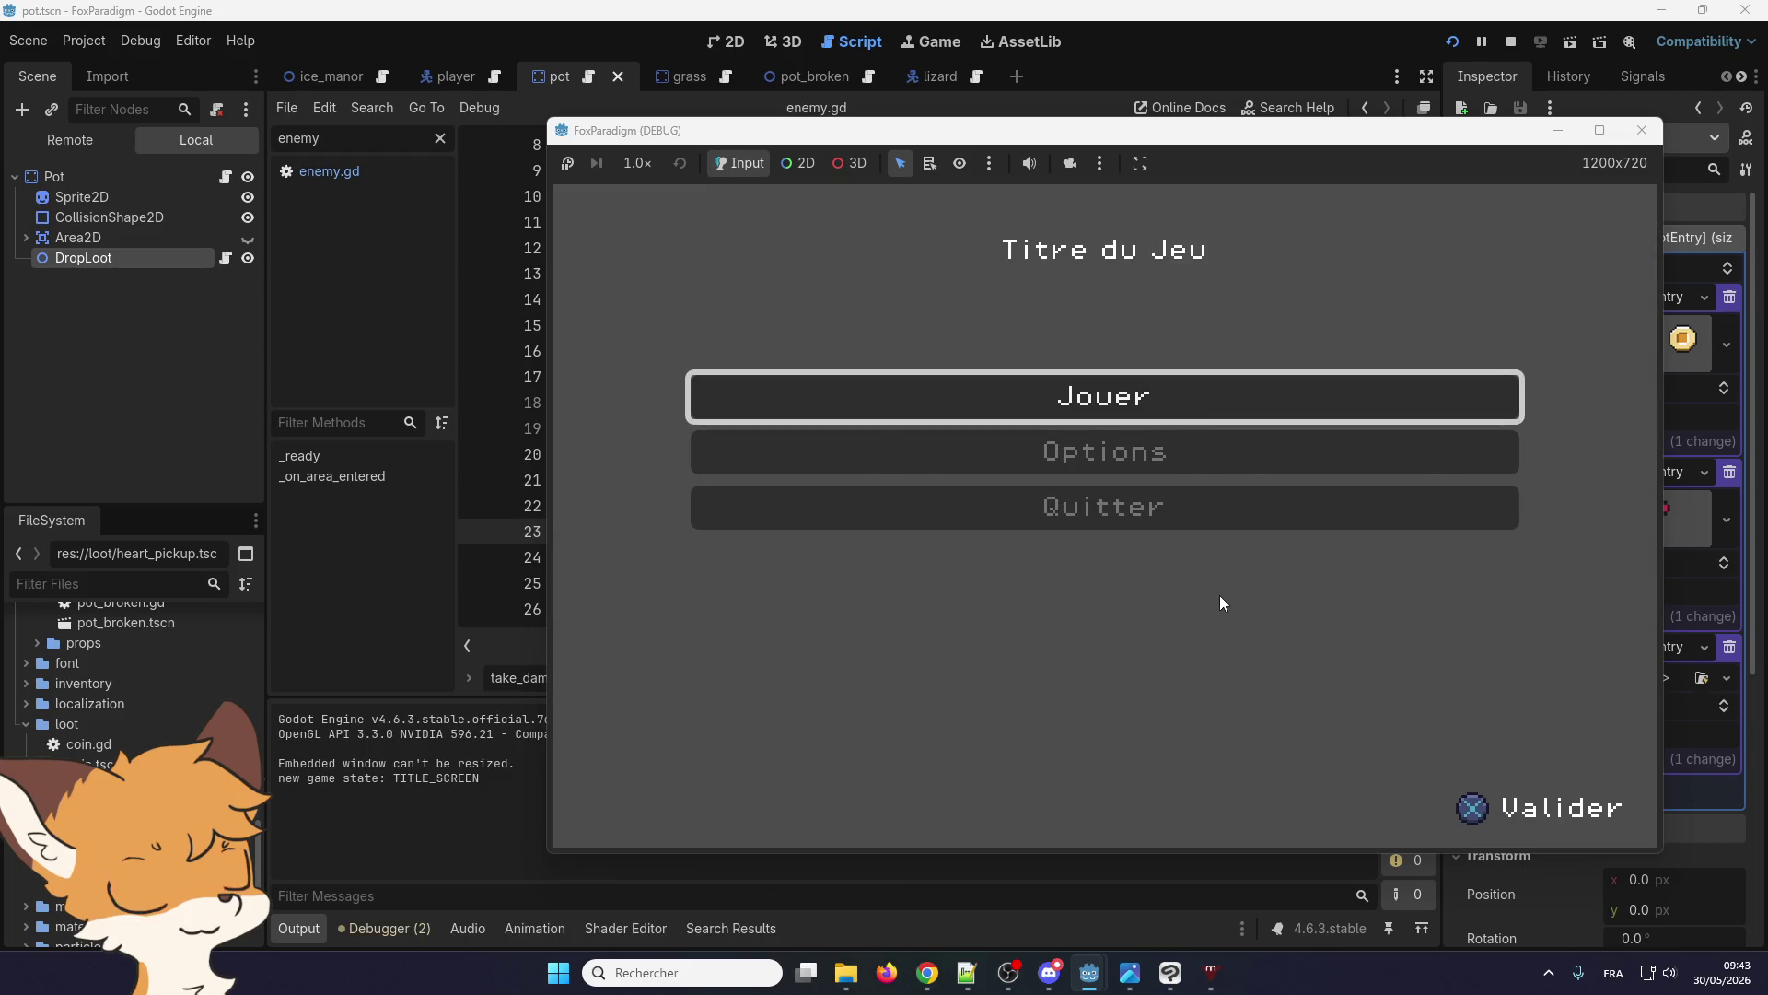
Enter gameplay and walk the fox to the pots, triggering the instantiate-on-Nil crash at drop_loot.gd line 14
{"action": "key", "text": "Return"}
{"action": "key", "text": "Return"}
{"action": "key", "text": "Right"}
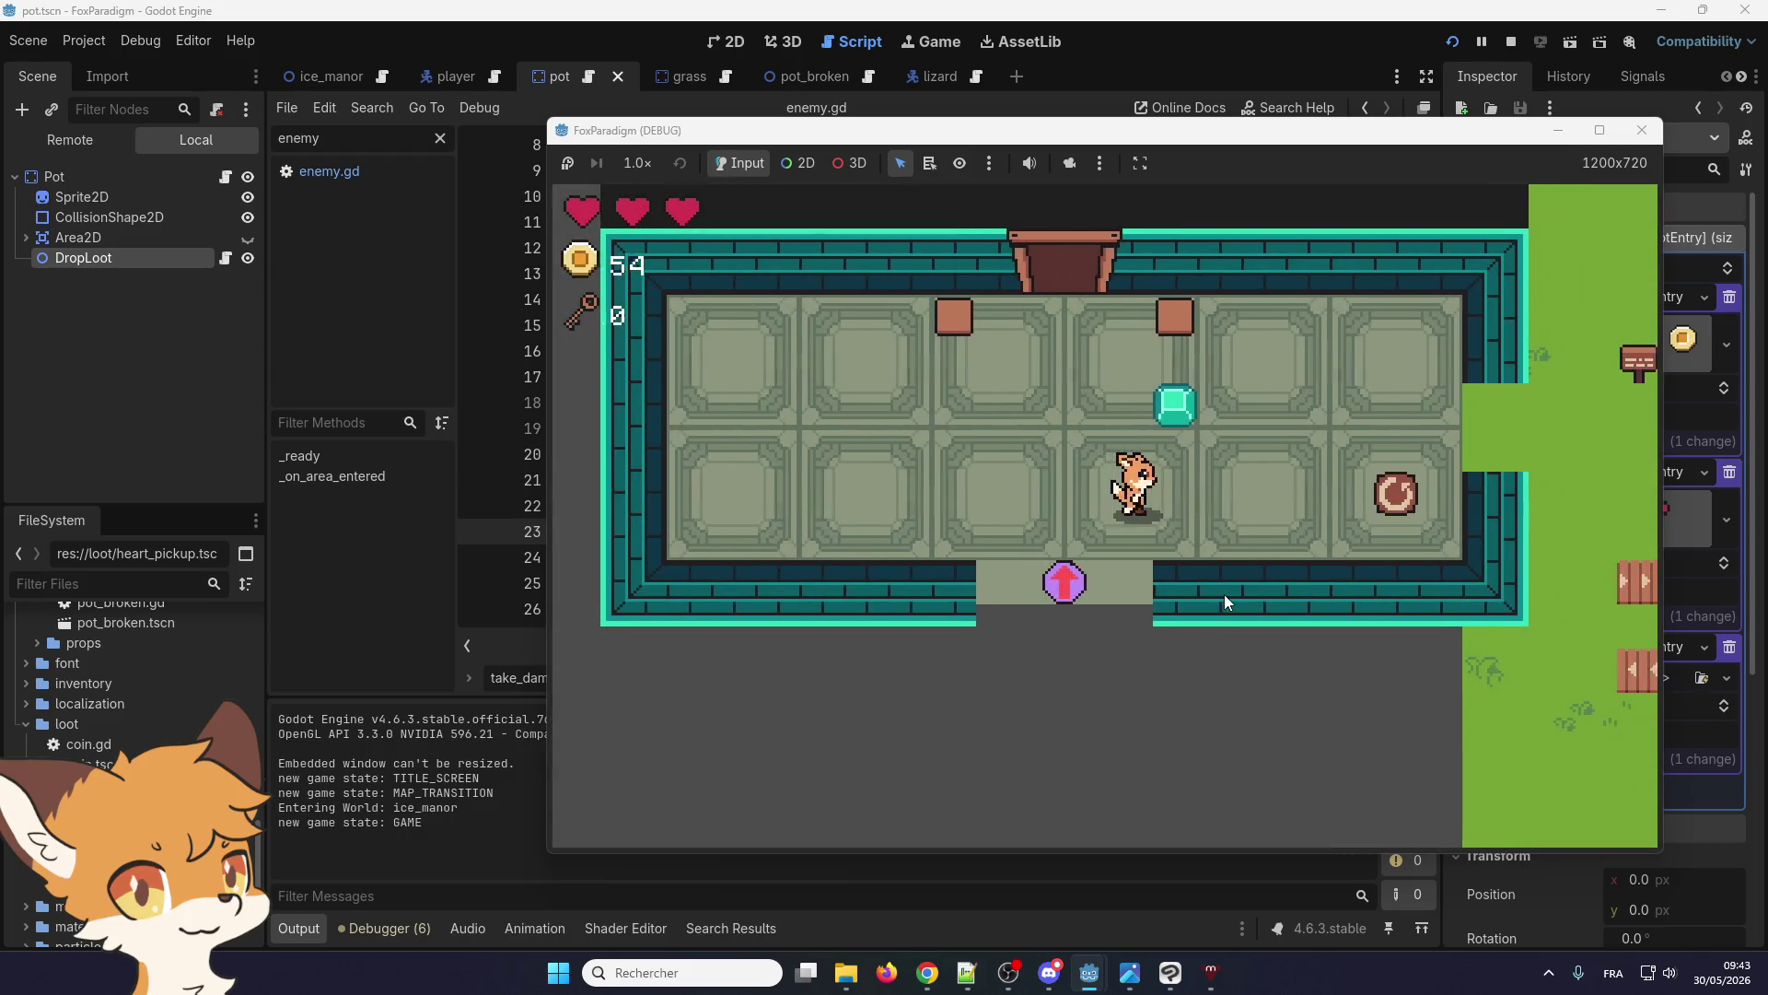
{"action": "key", "text": "Up"}
{"action": "key", "text": "Right"}
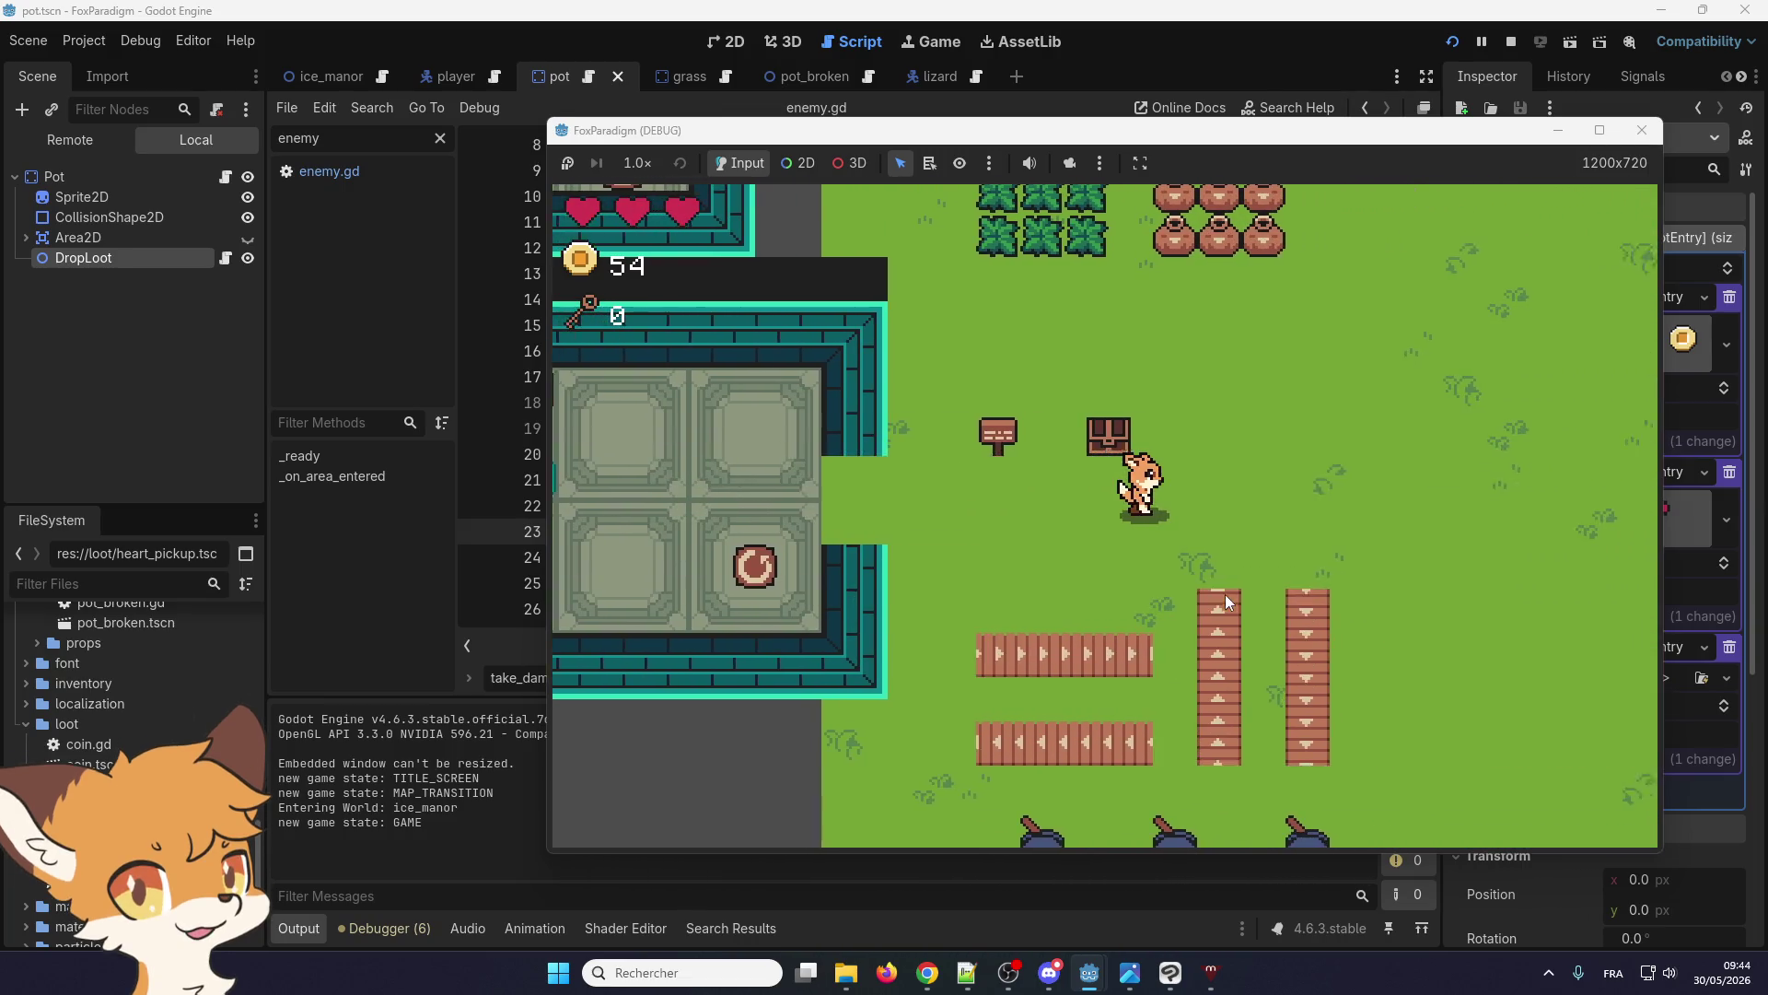
{"action": "key", "text": "Up"}
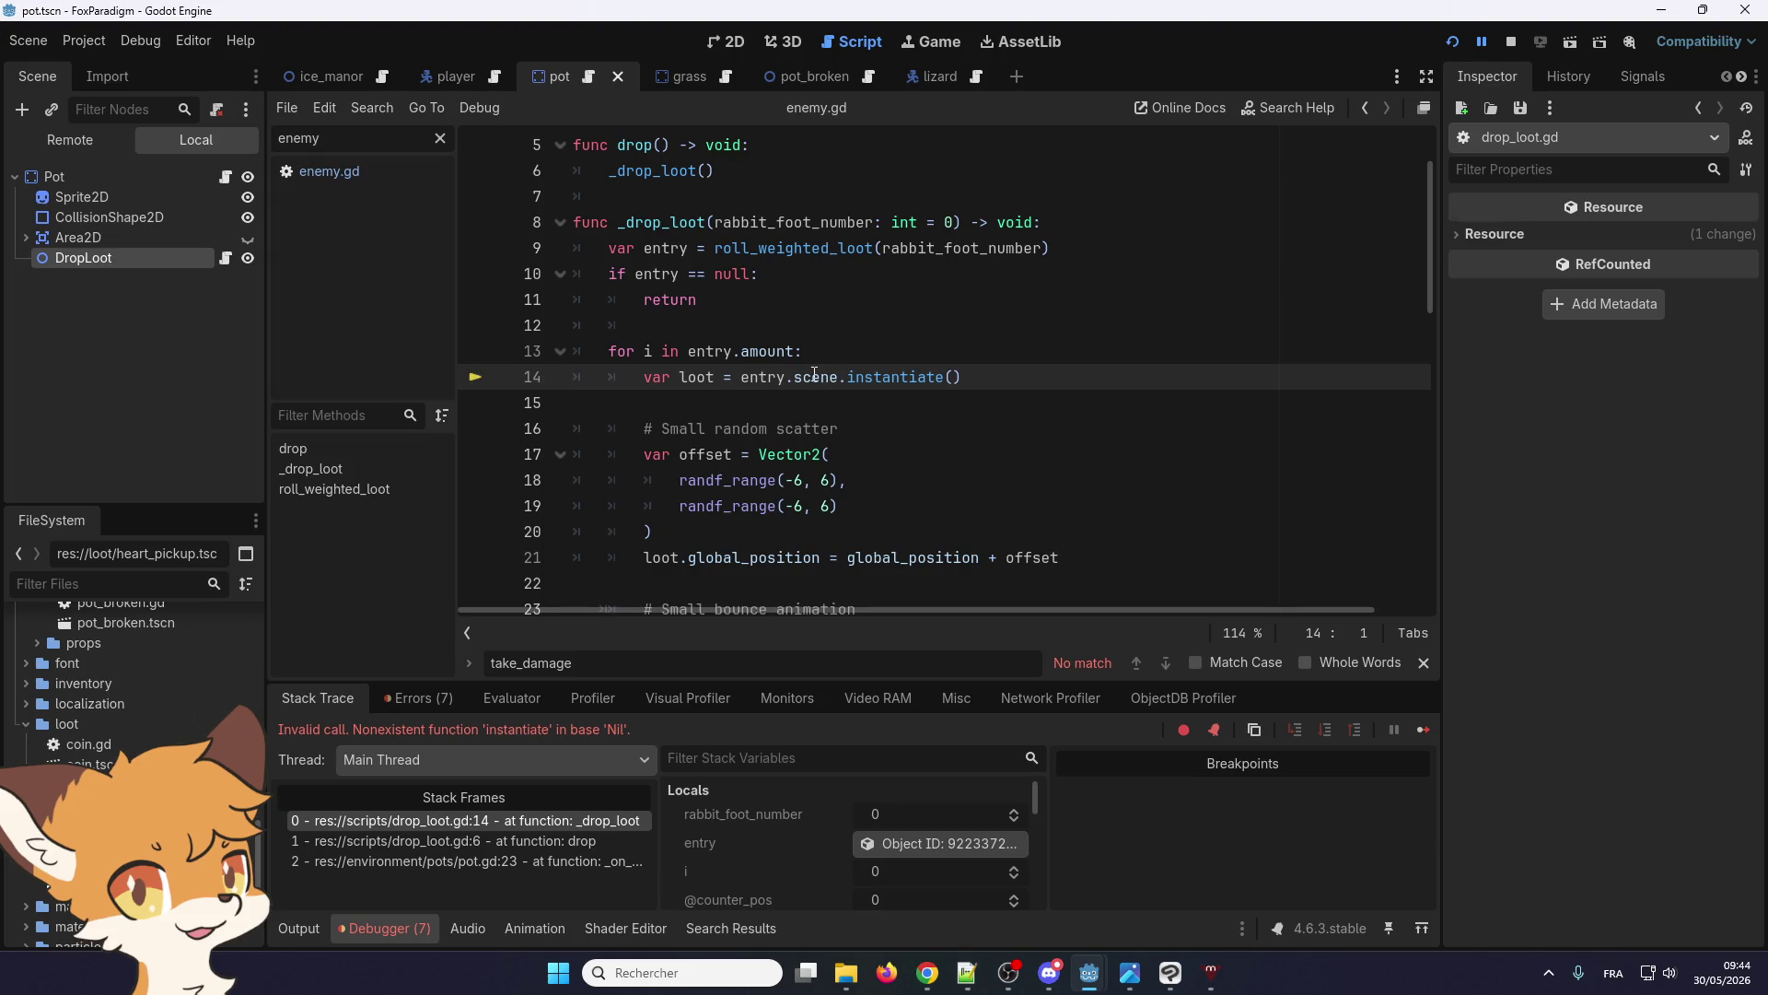
Stop the crashed session and inspect the entry.scene.instantiate() loop on lines 13–14 of drop_loot.gd
{"action": "left_click", "coordinate": [1513, 42]}
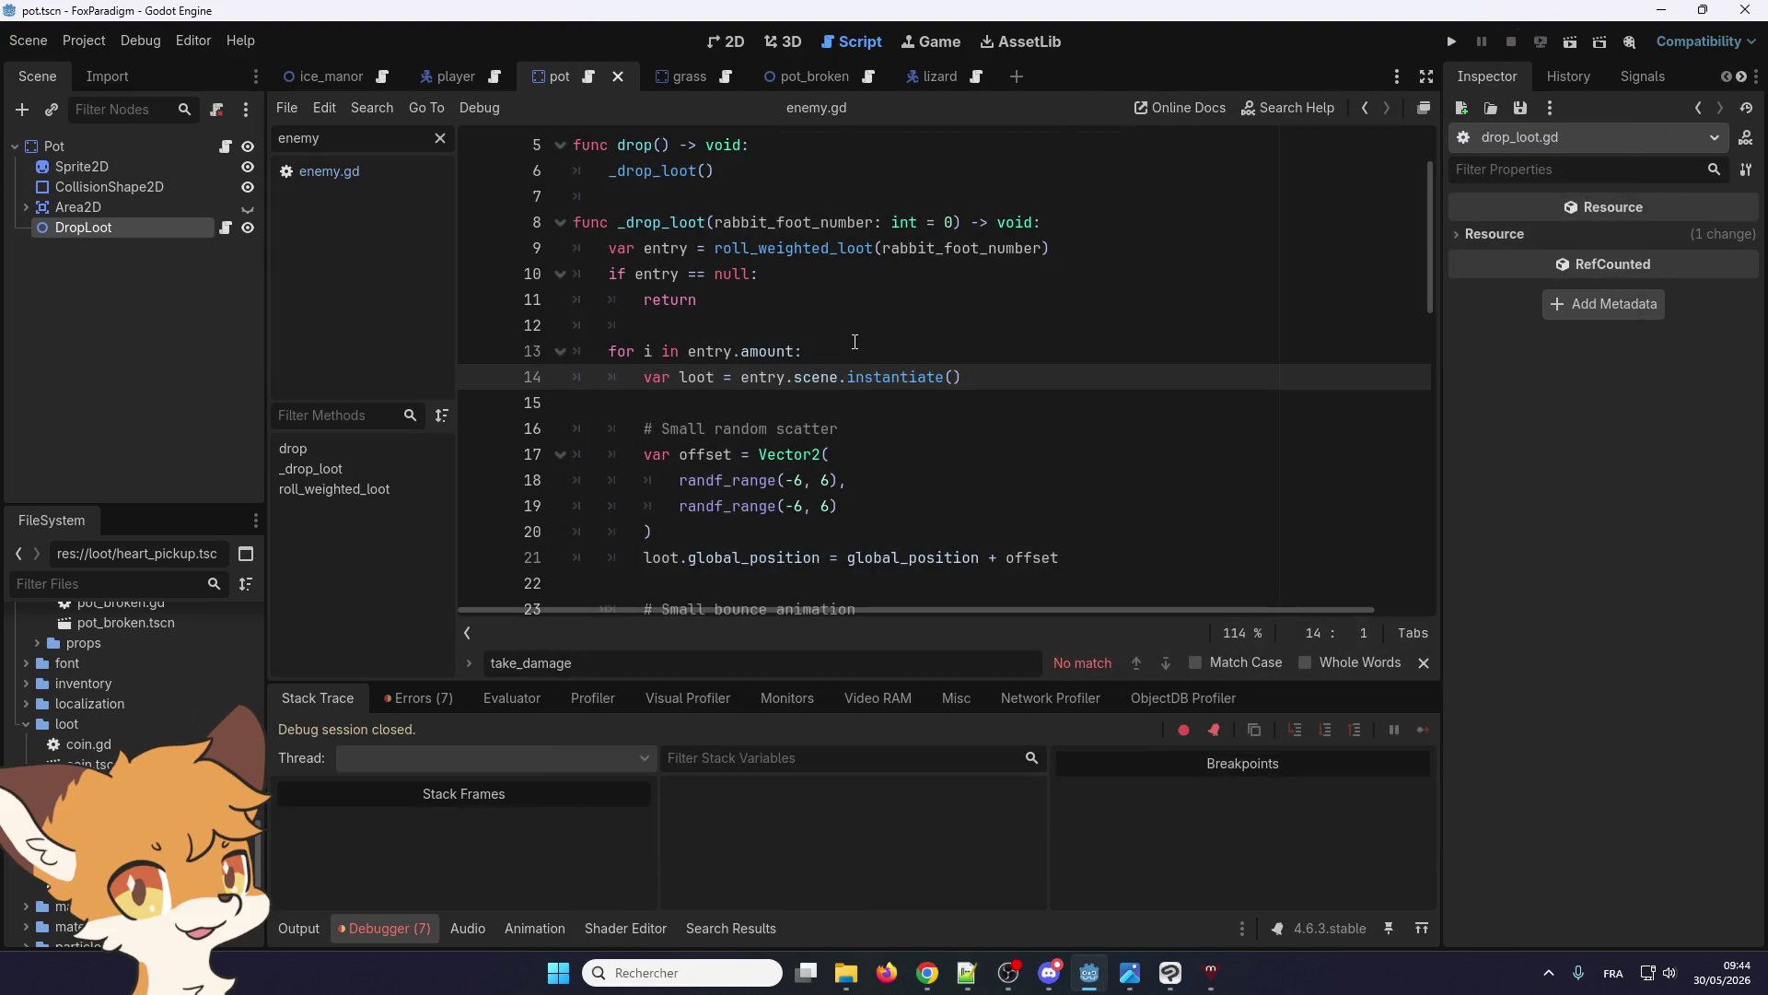
{"action": "left_click", "coordinate": [854, 348]}
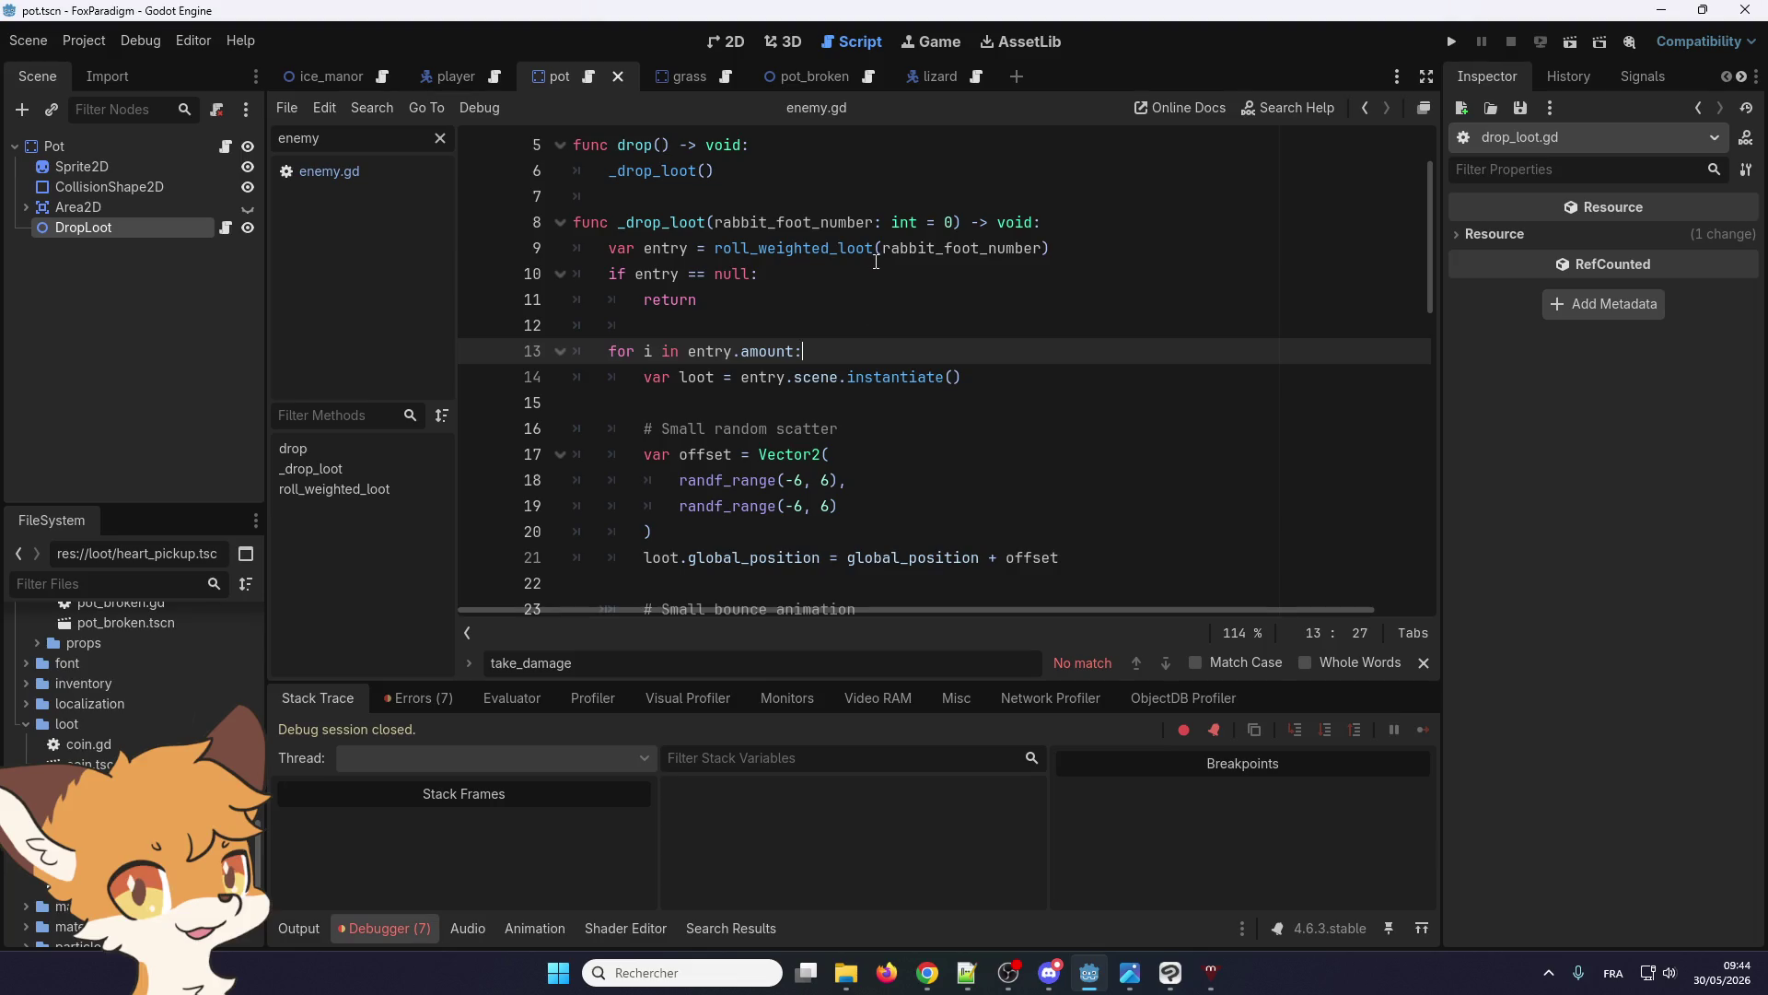
{"action": "scroll", "coordinate": [783, 424], "scroll_direction": "down", "scroll_amount": 1}
{"action": "double_click", "coordinate": [697, 299]}
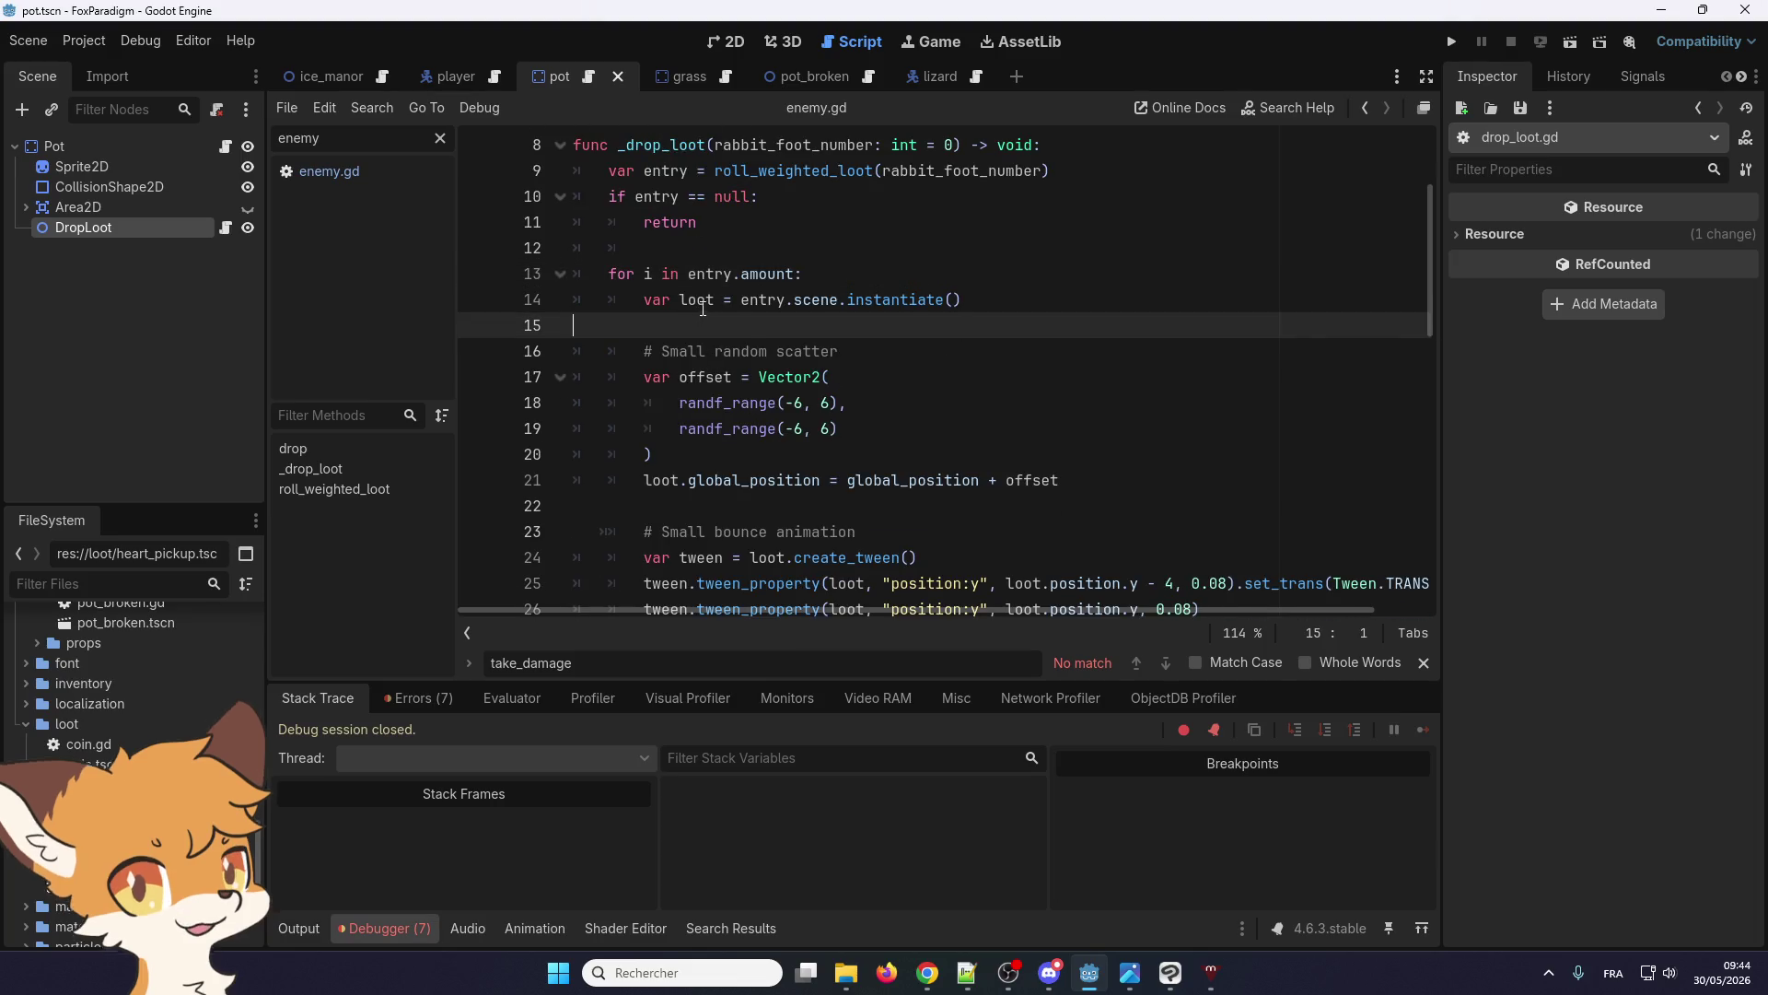
{"action": "scroll", "coordinate": [673, 350], "scroll_direction": "down", "scroll_amount": 2}
{"action": "scroll", "coordinate": [677, 341], "scroll_direction": "up", "scroll_amount": 1}
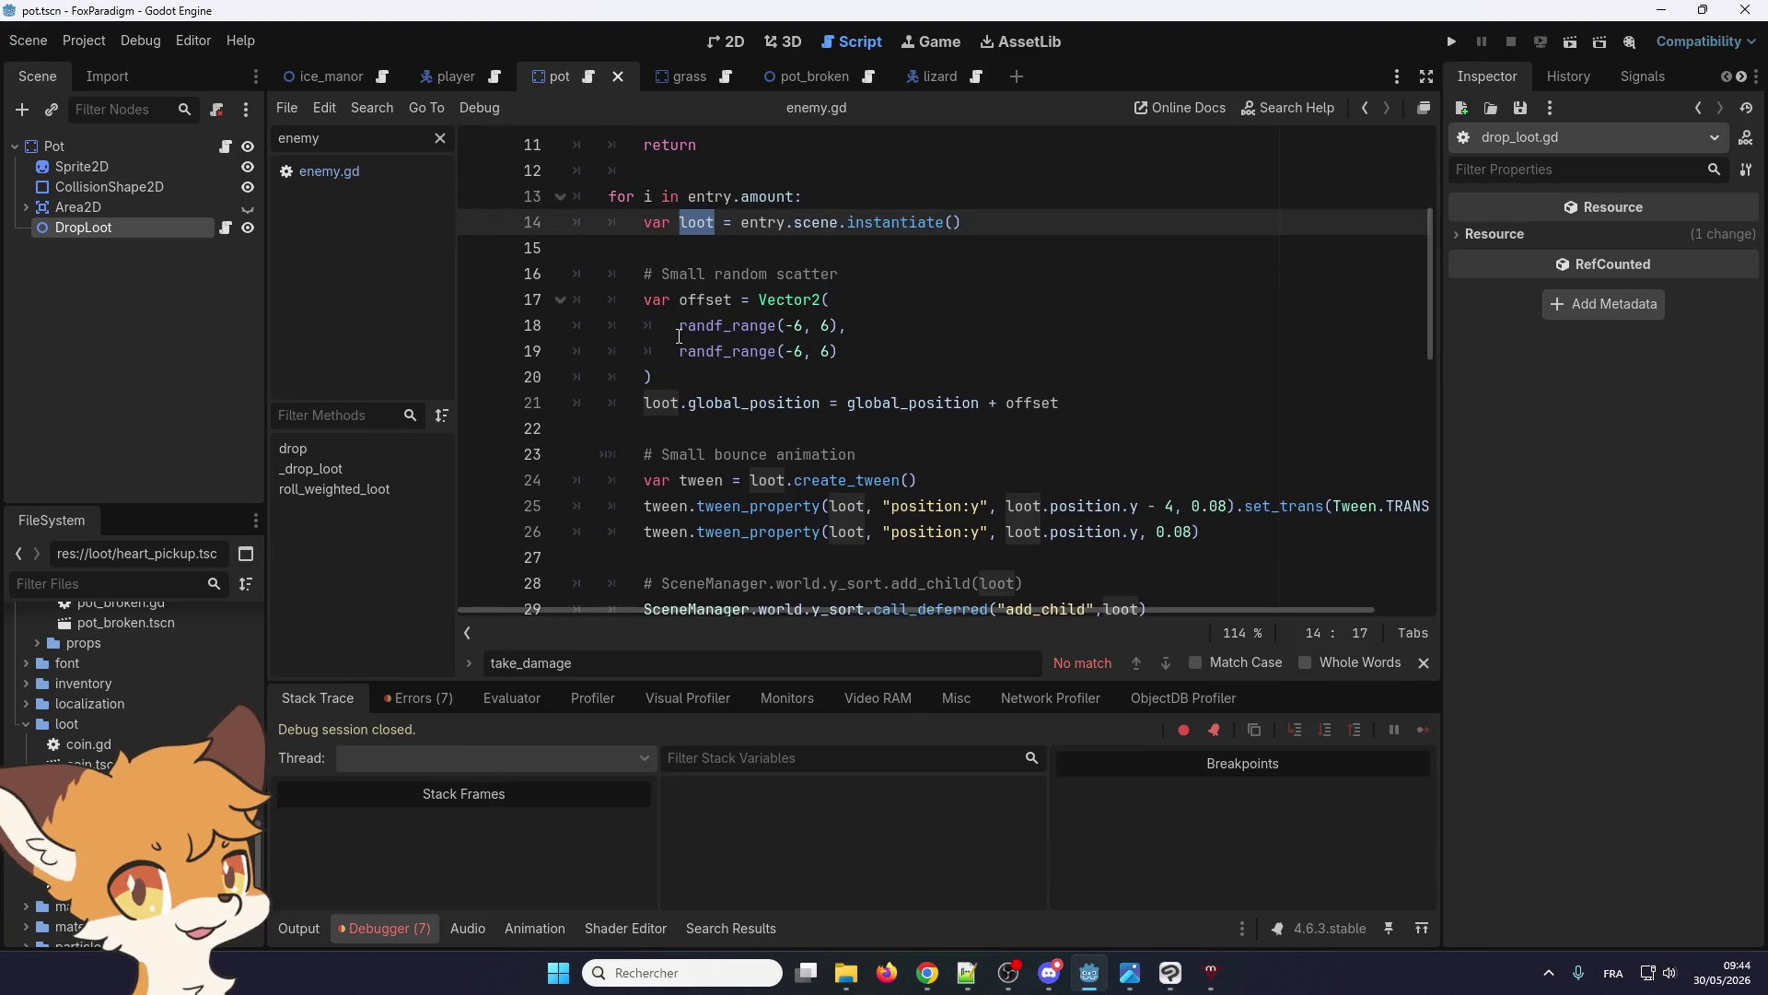
{"action": "scroll", "coordinate": [718, 316], "scroll_direction": "up", "scroll_amount": 3}
{"action": "scroll", "coordinate": [723, 316], "scroll_direction": "down", "scroll_amount": 4}
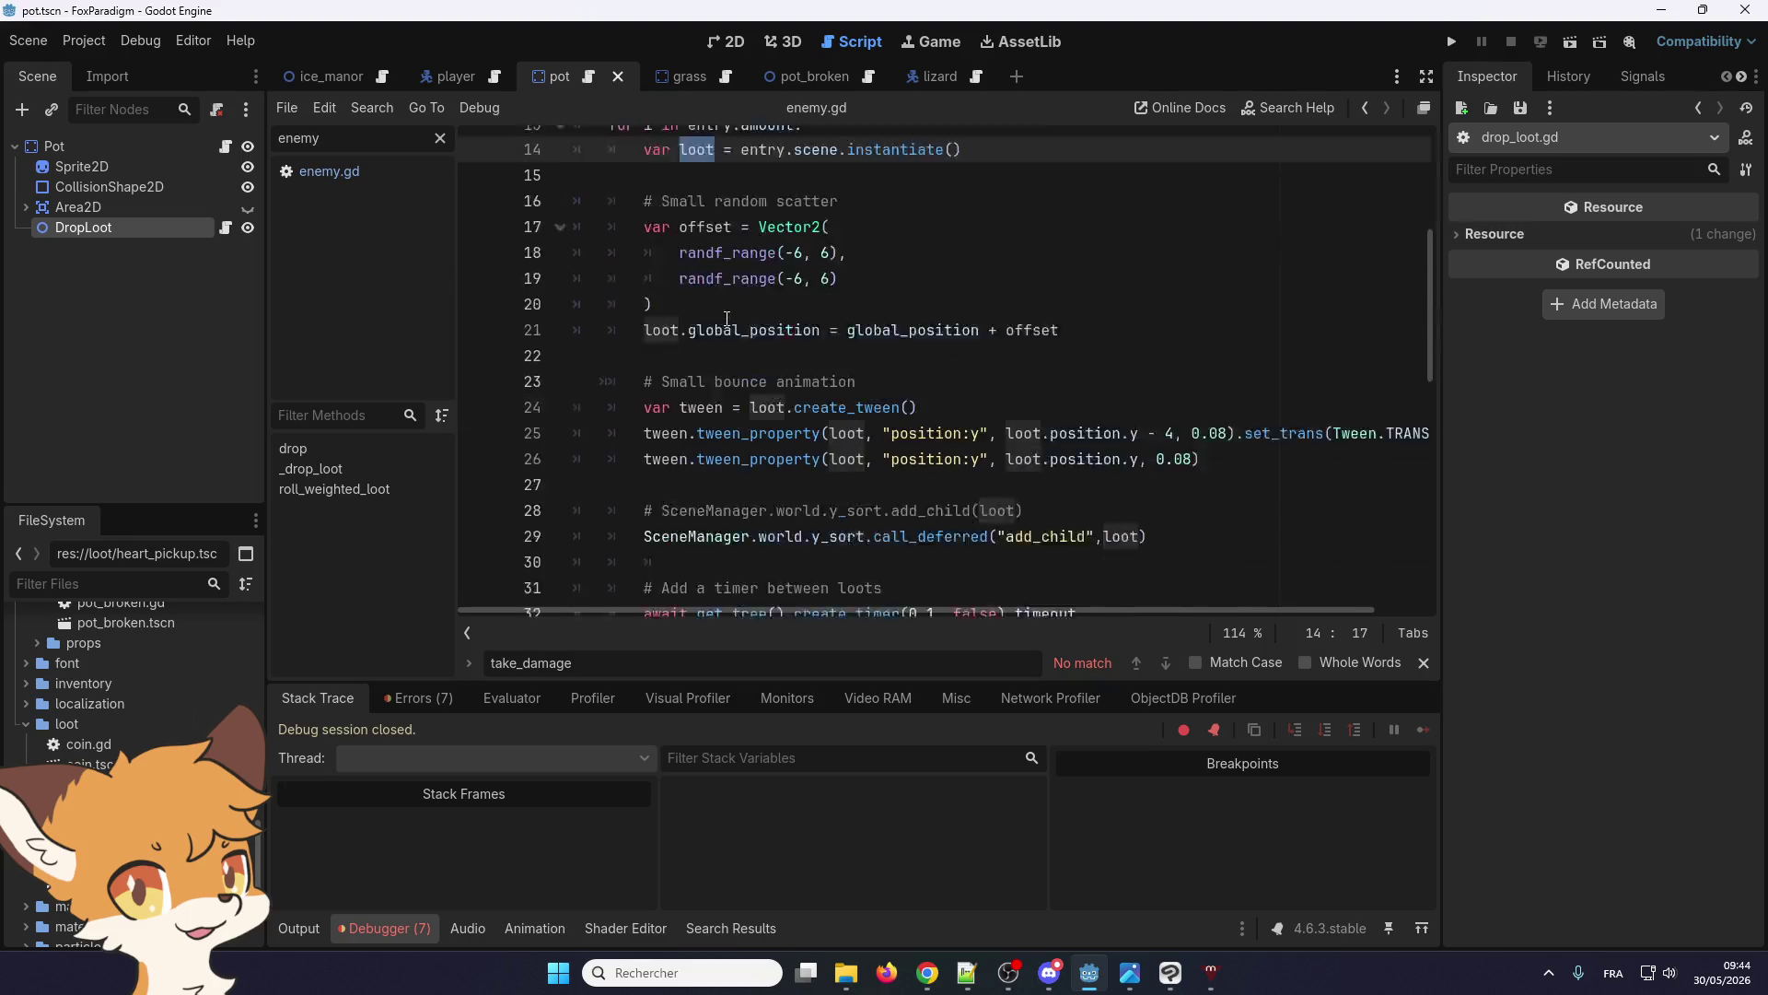
{"action": "scroll", "coordinate": [728, 317], "scroll_direction": "up", "scroll_amount": 3}
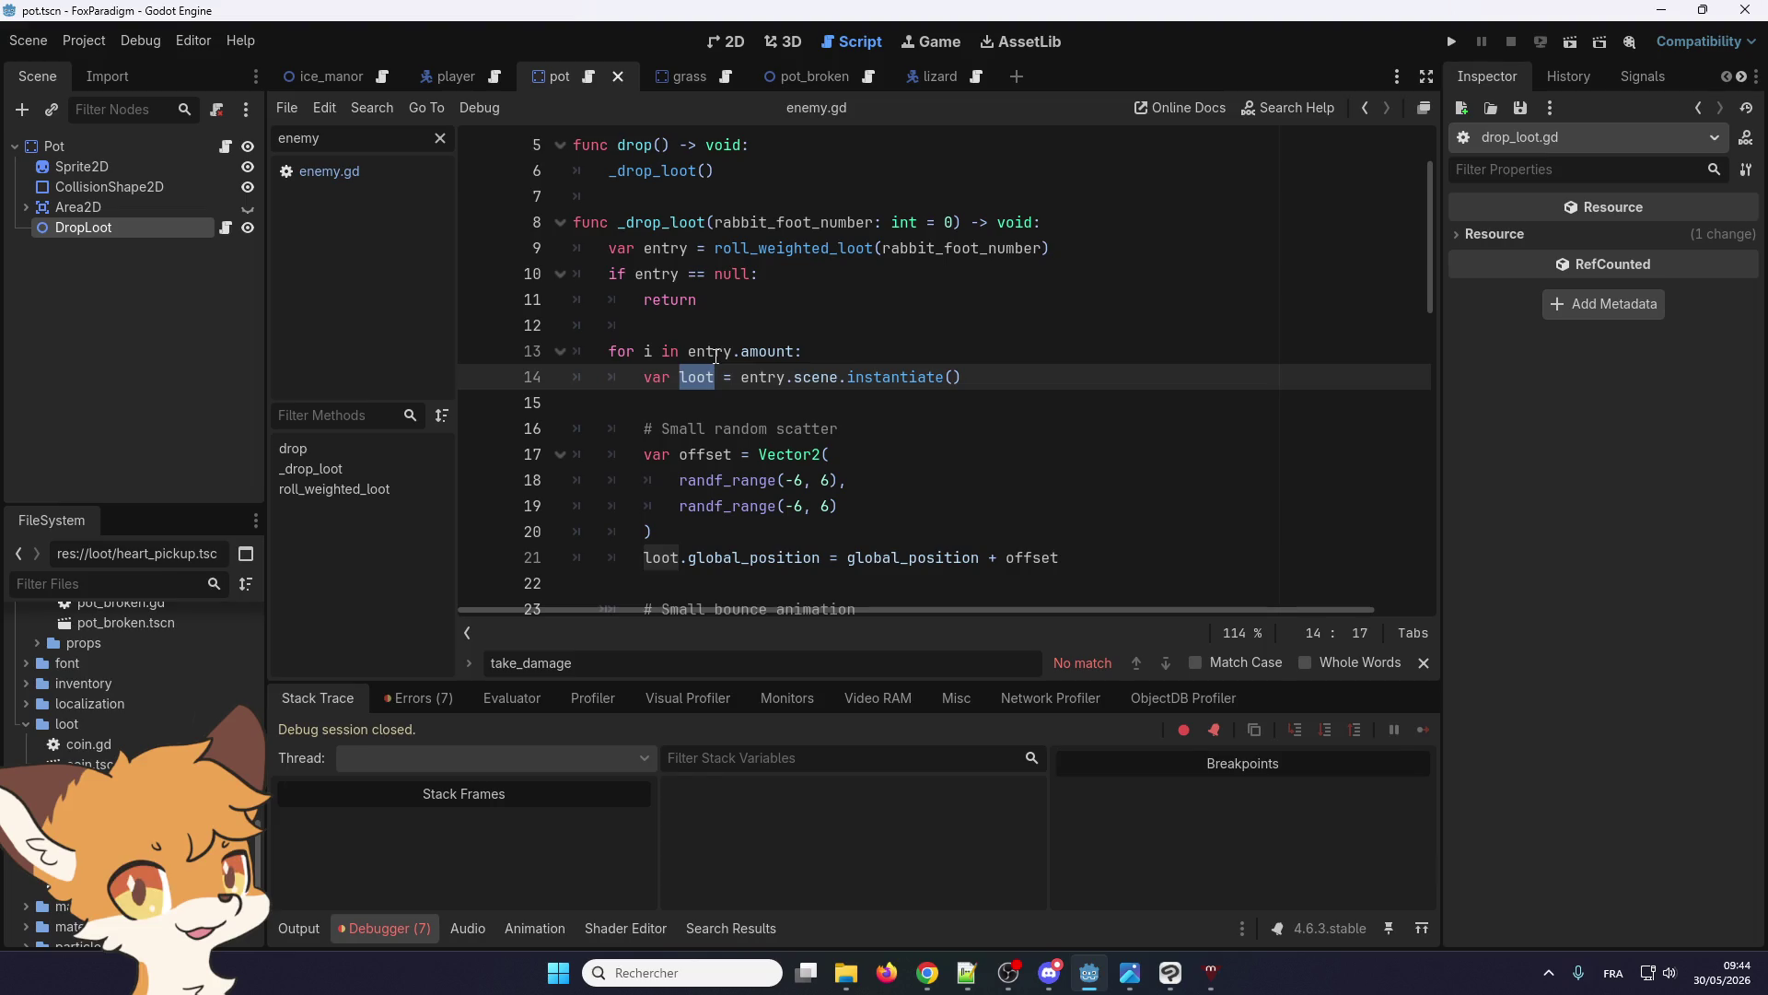
{"action": "mouse_move", "coordinate": [715, 356]}
{"action": "left_click", "coordinate": [92, 208]}
Give DropLoot's LootEntry 2 Amount 0 and Weight 500.0, then rerun the game with F5
{"action": "left_click", "coordinate": [112, 228]}
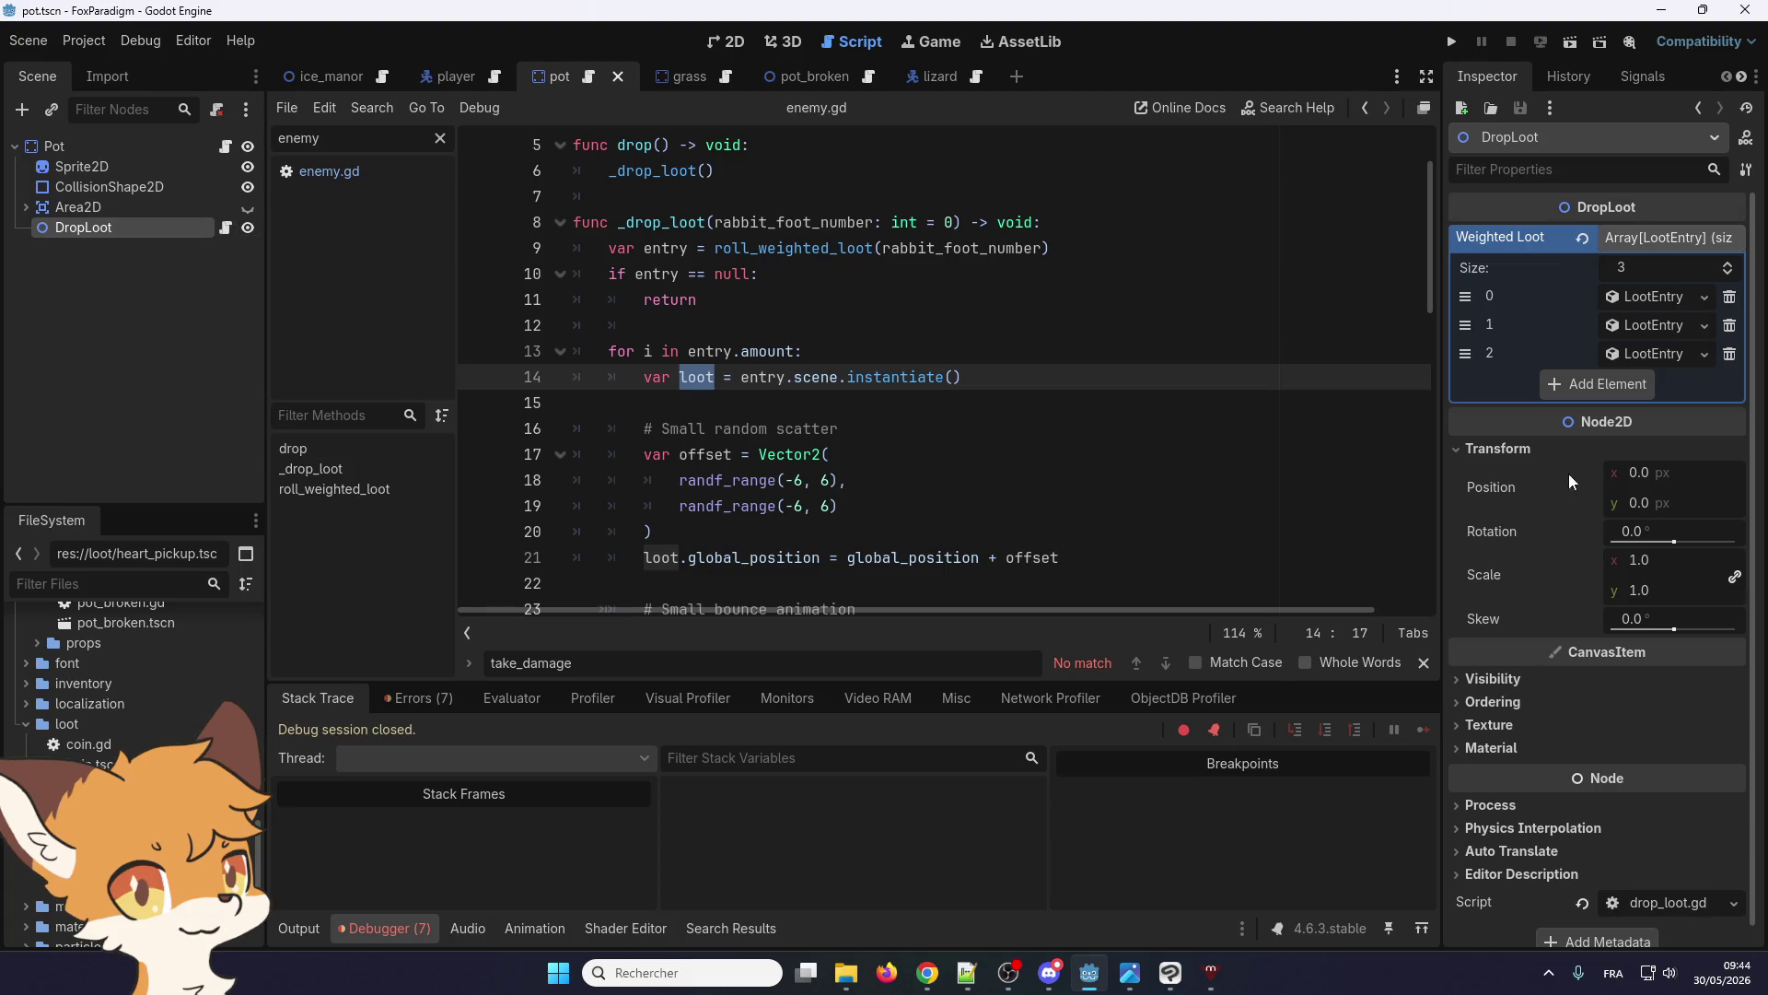
{"action": "left_click", "coordinate": [1676, 359]}
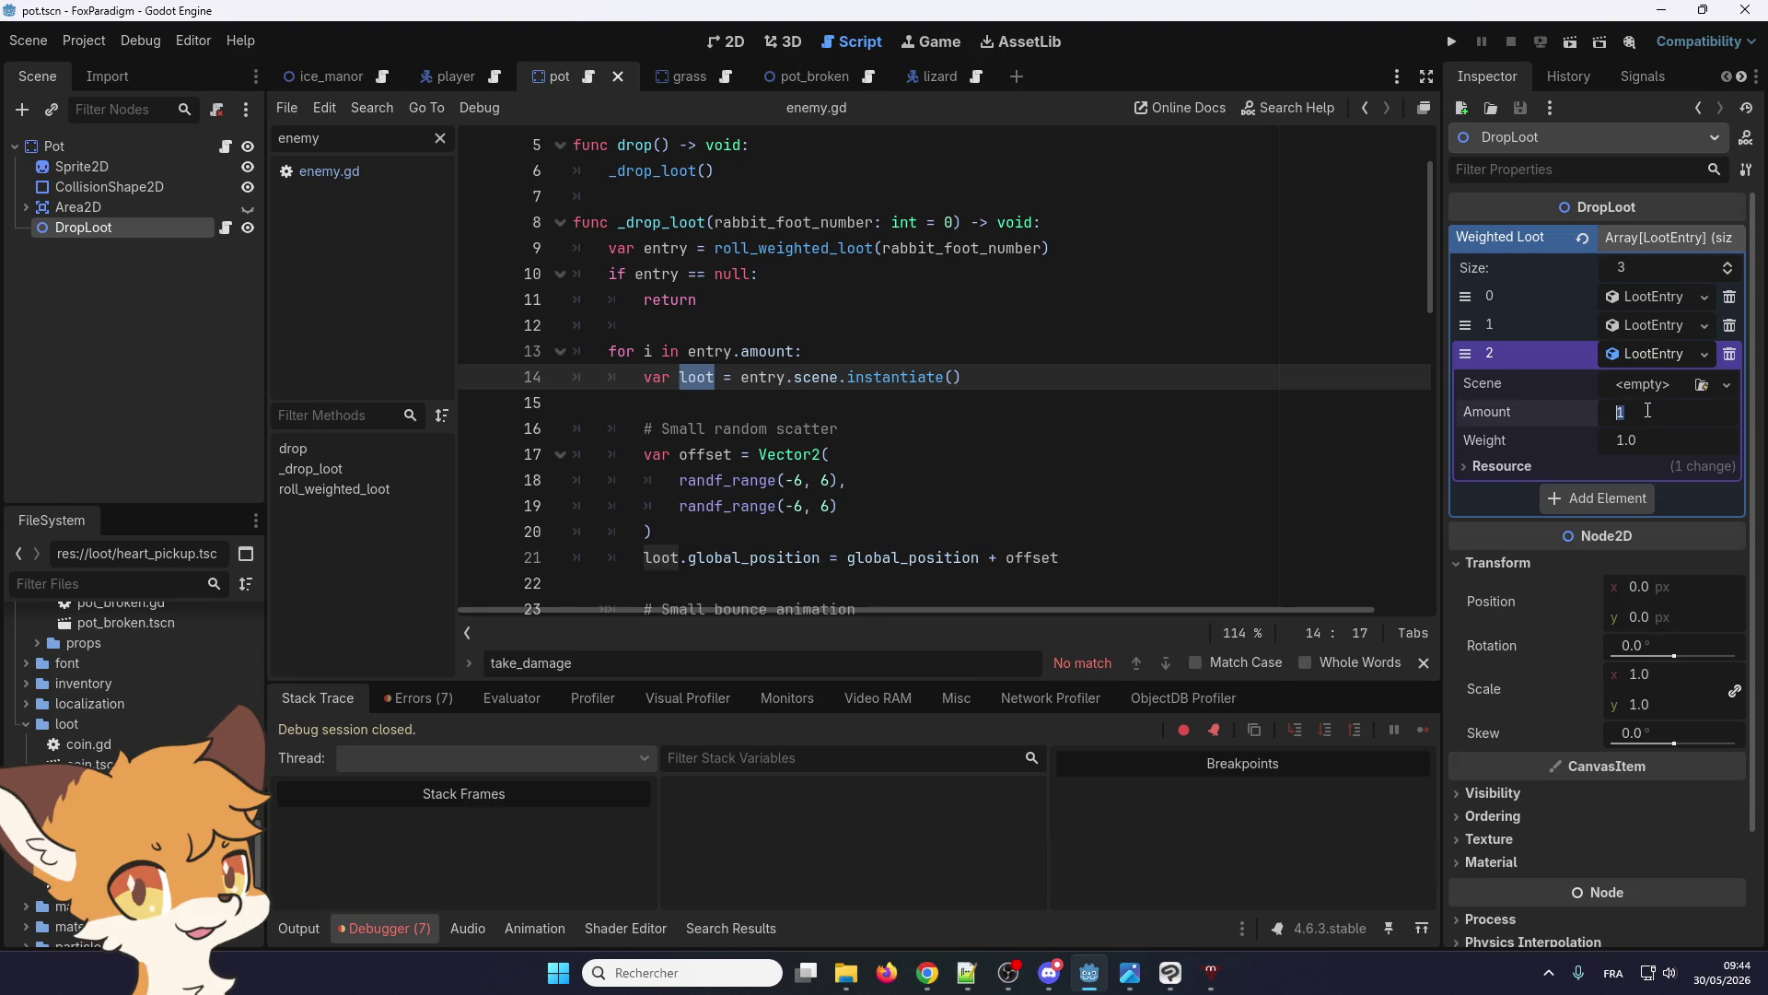
{"action": "type", "text": "0"}
{"action": "key", "text": "Return"}
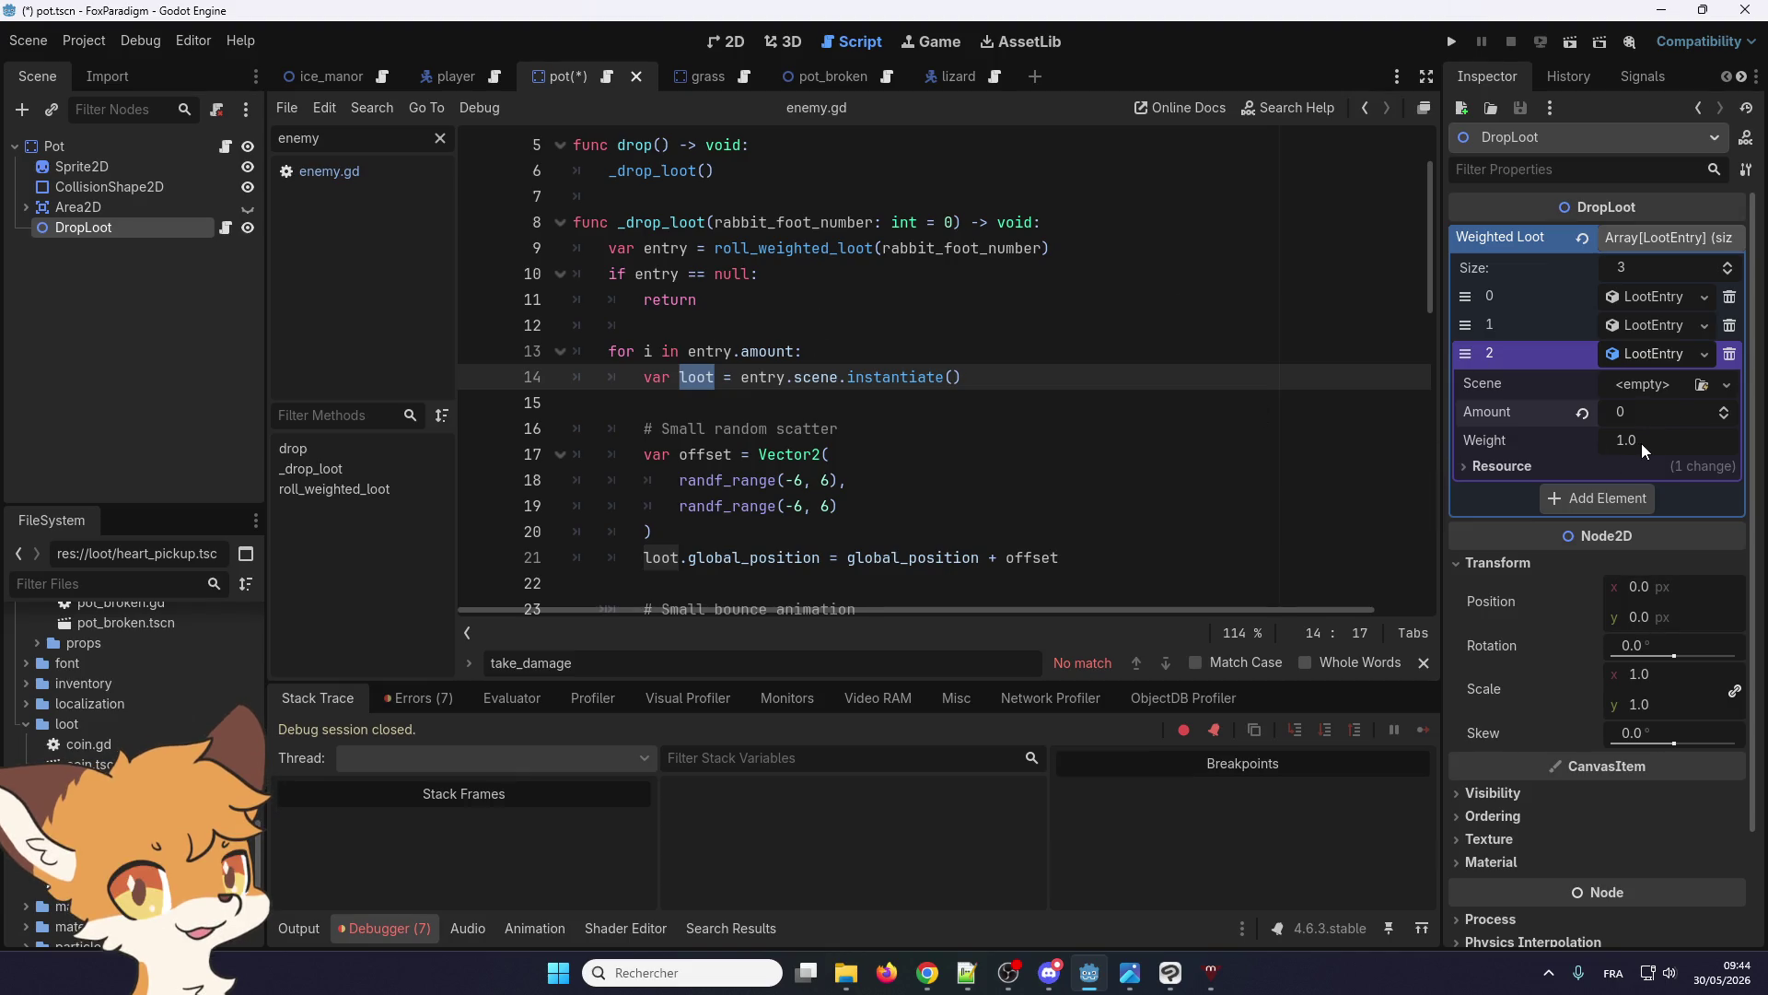
{"action": "left_click", "coordinate": [1646, 445]}
{"action": "type", "text": "500"}
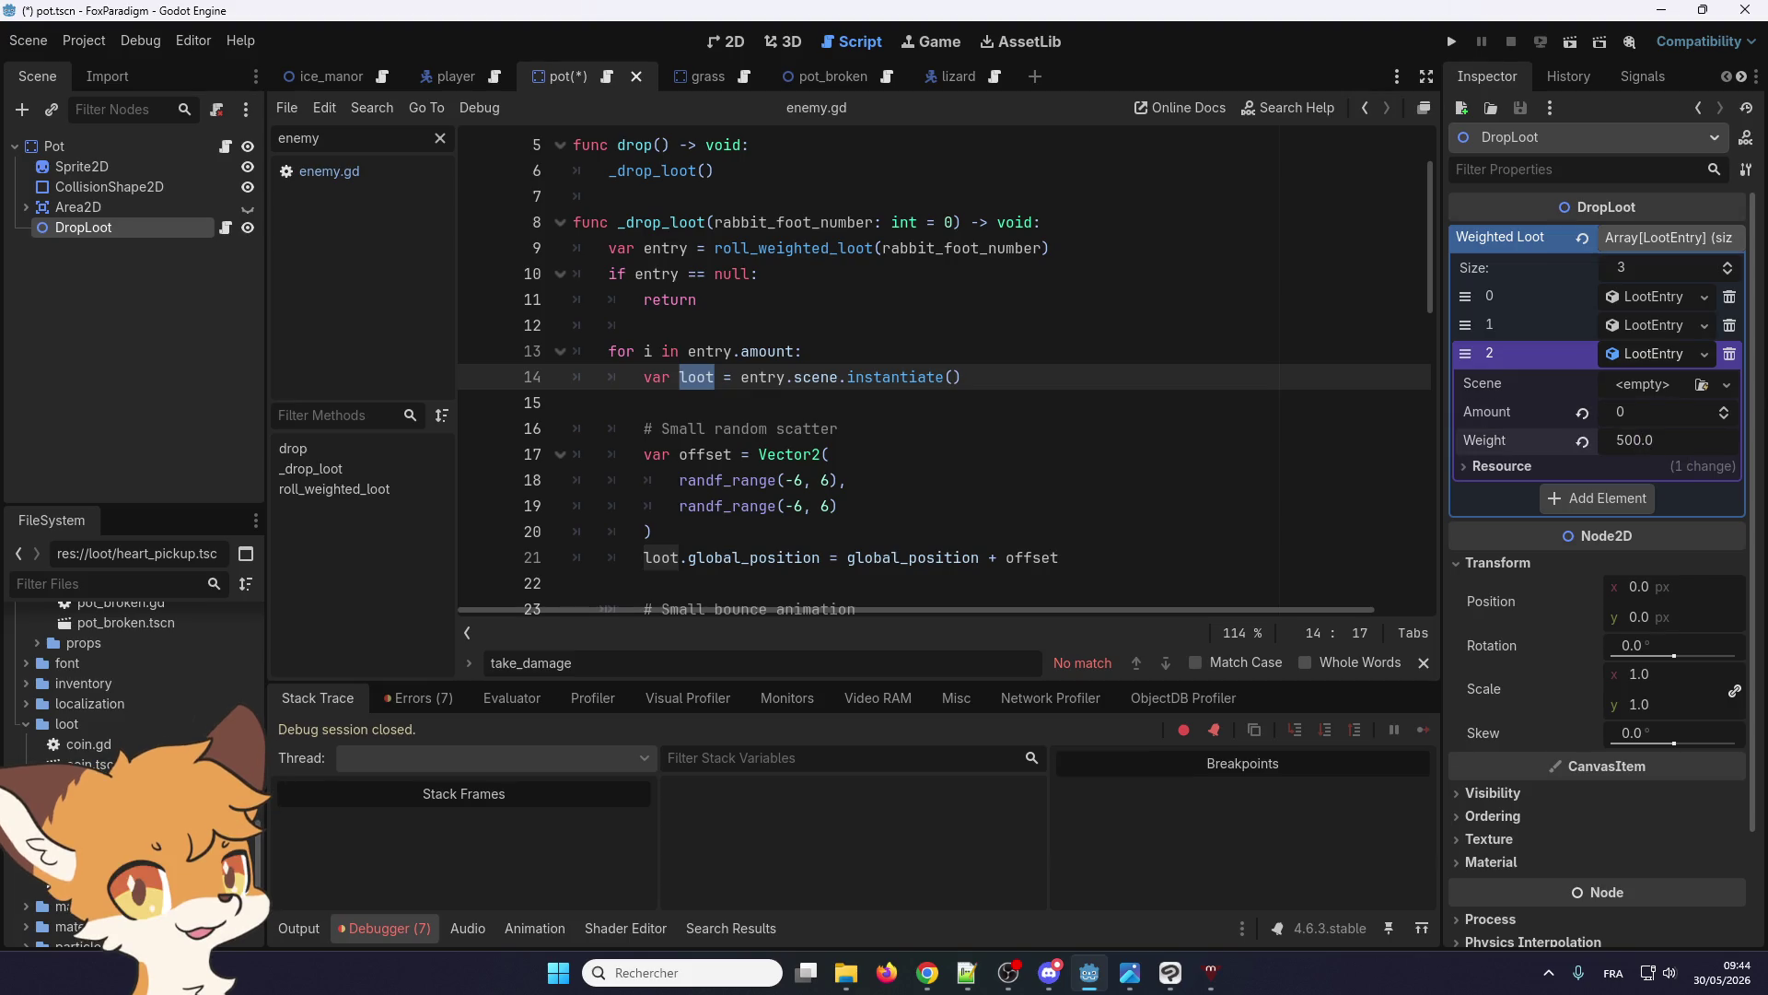
{"action": "key", "text": "F5"}
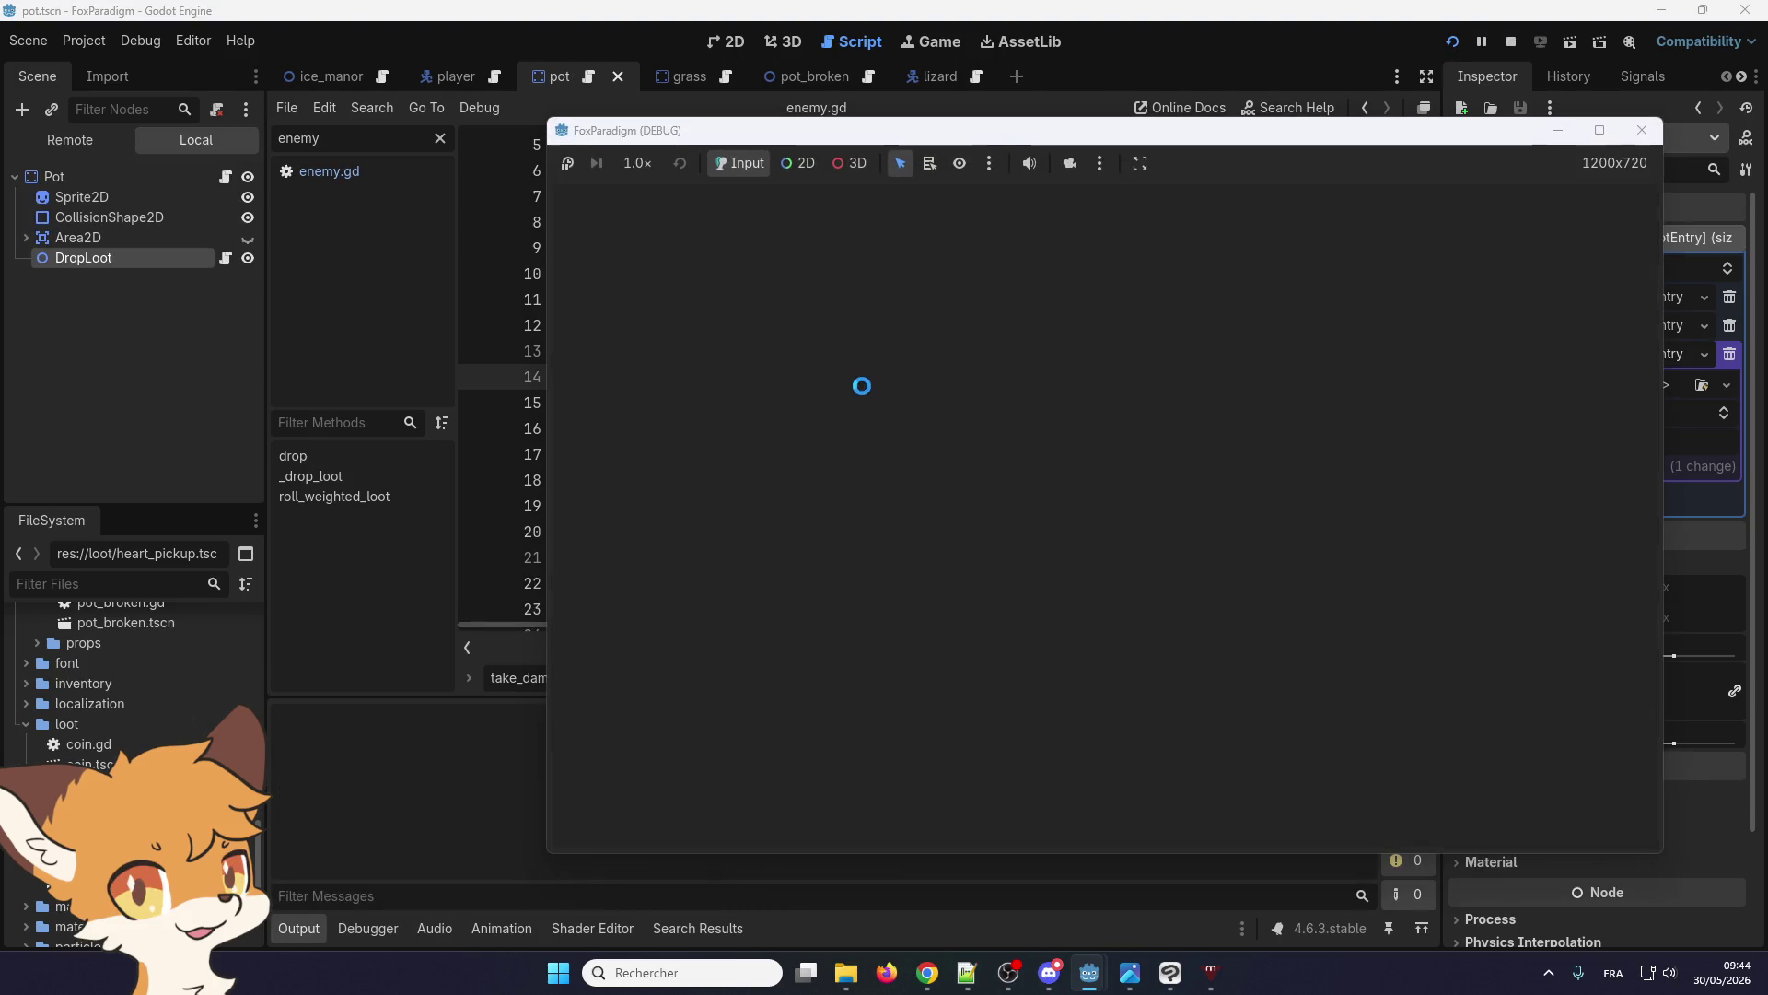
Load the save slot, walk the fox onto the grass, and break the pots to test drops
{"action": "key", "text": "Return"}
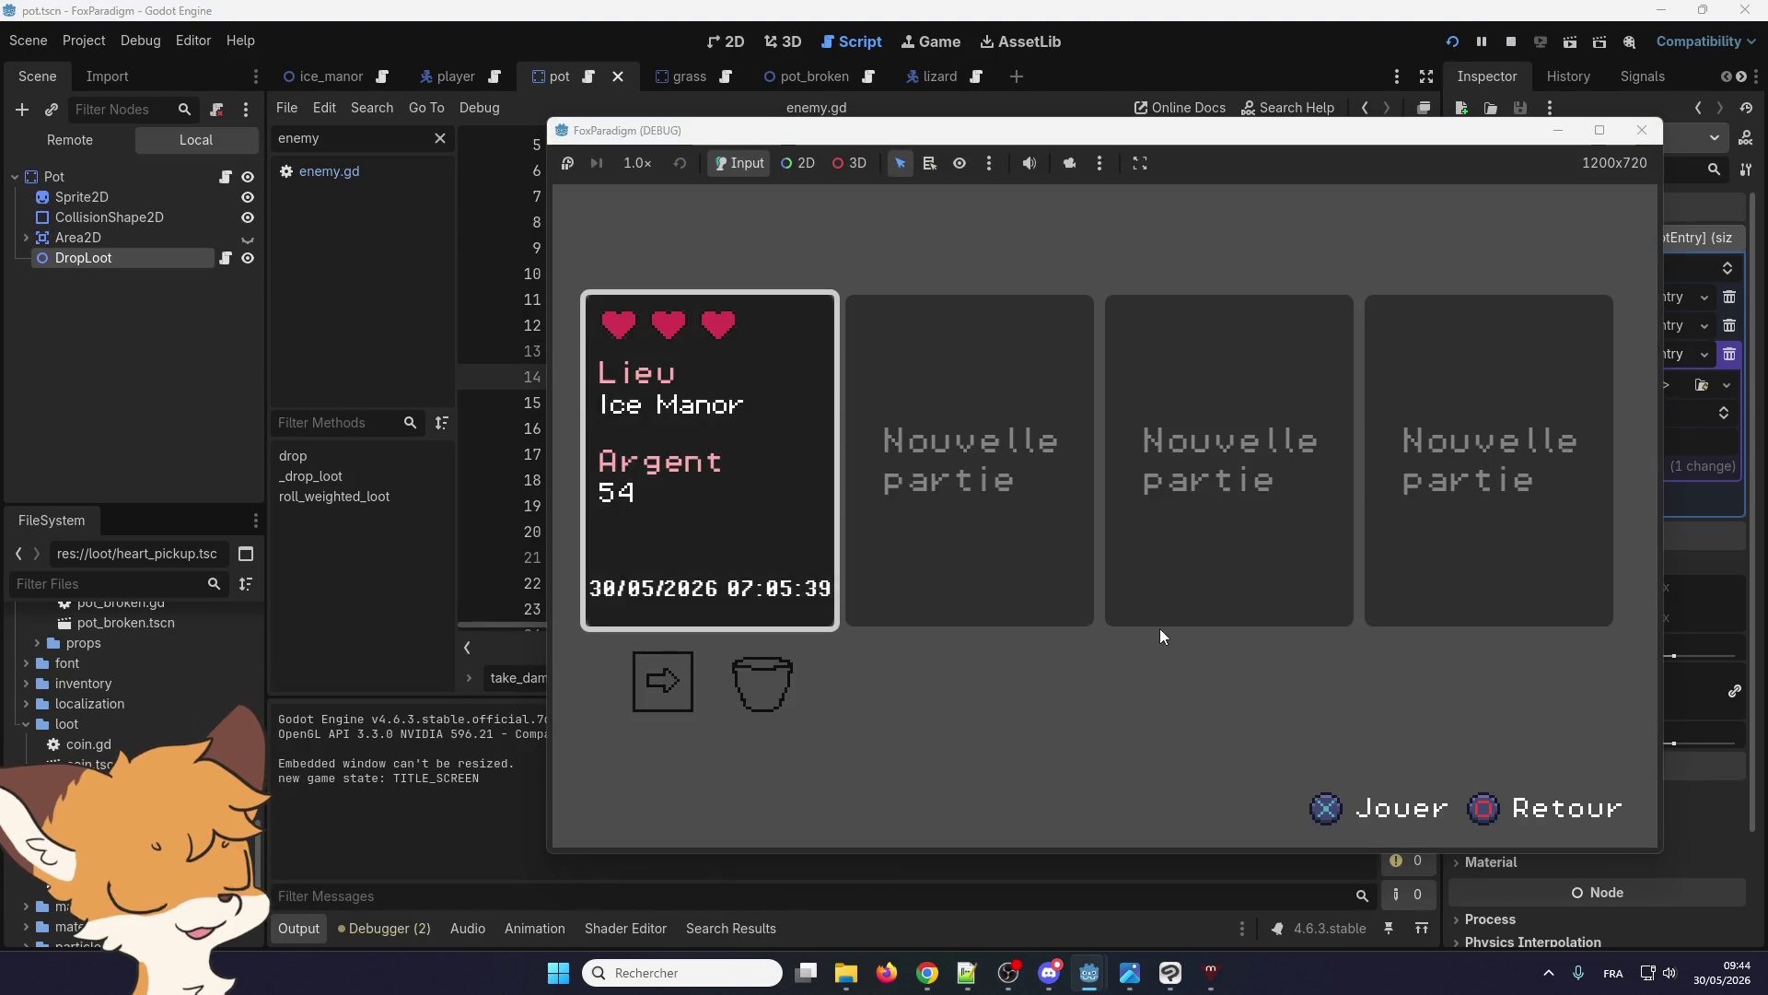
{"action": "key", "text": "Return"}
{"action": "key", "text": "Right"}
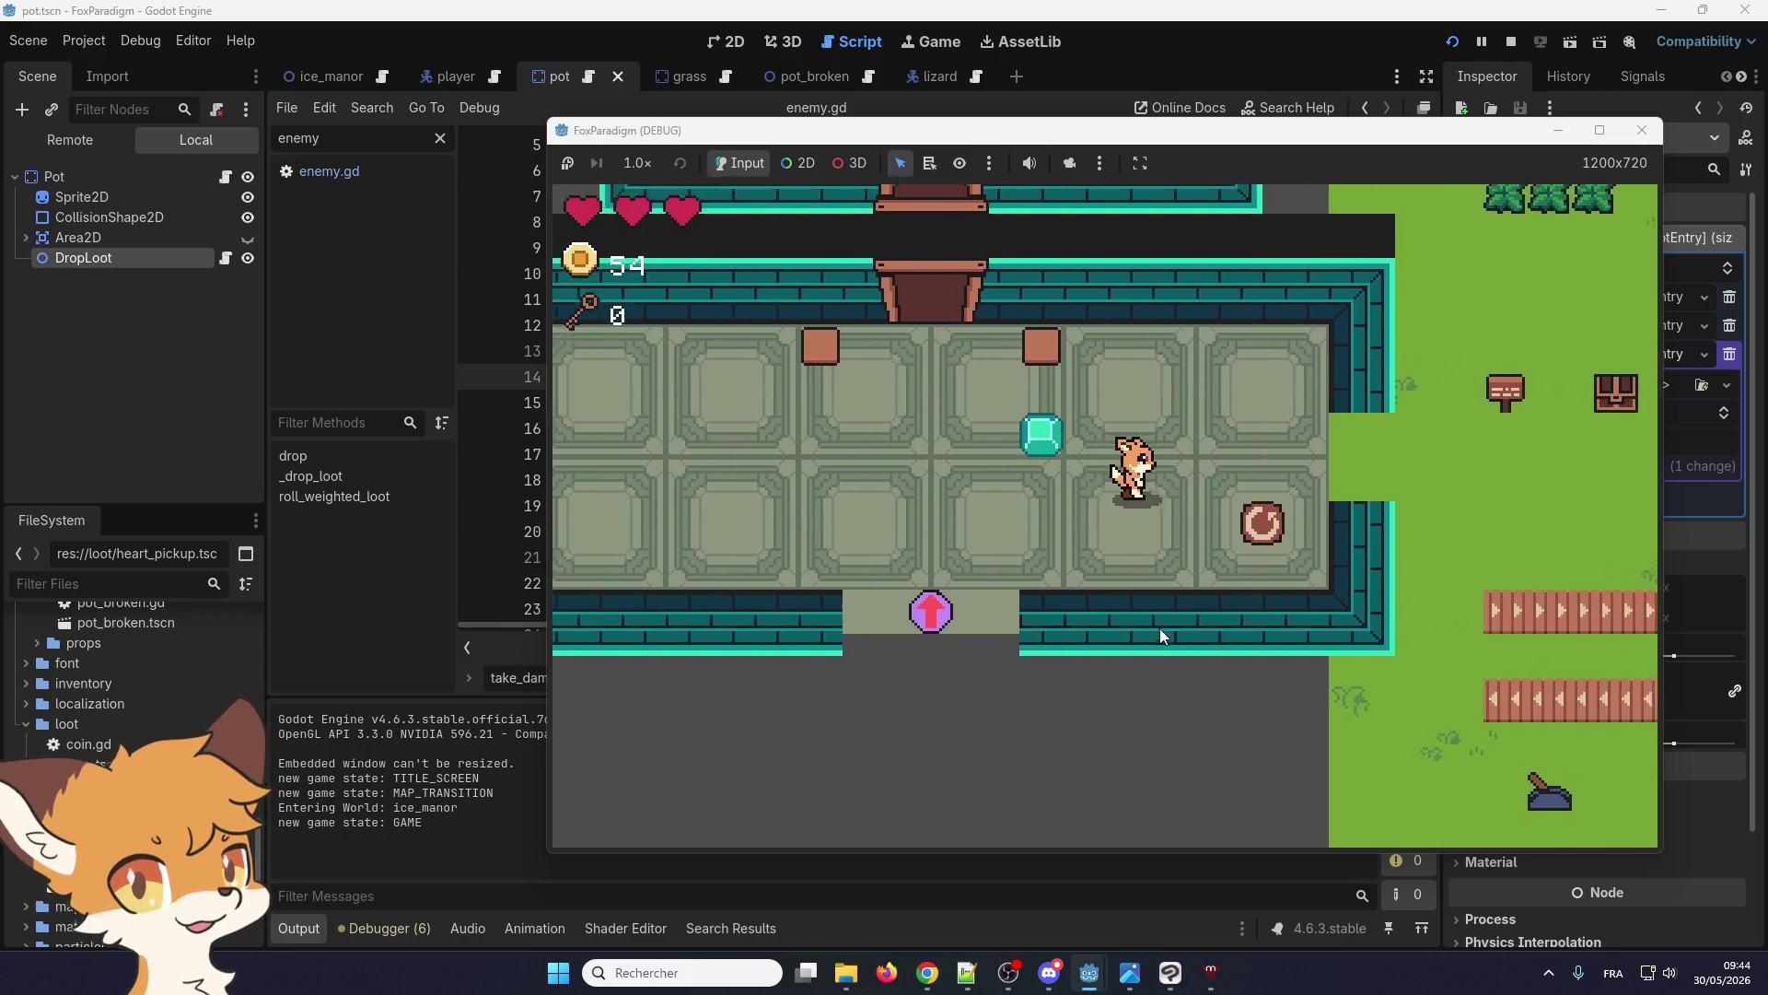
{"action": "key", "text": "Right"}
{"action": "key", "text": "Up"}
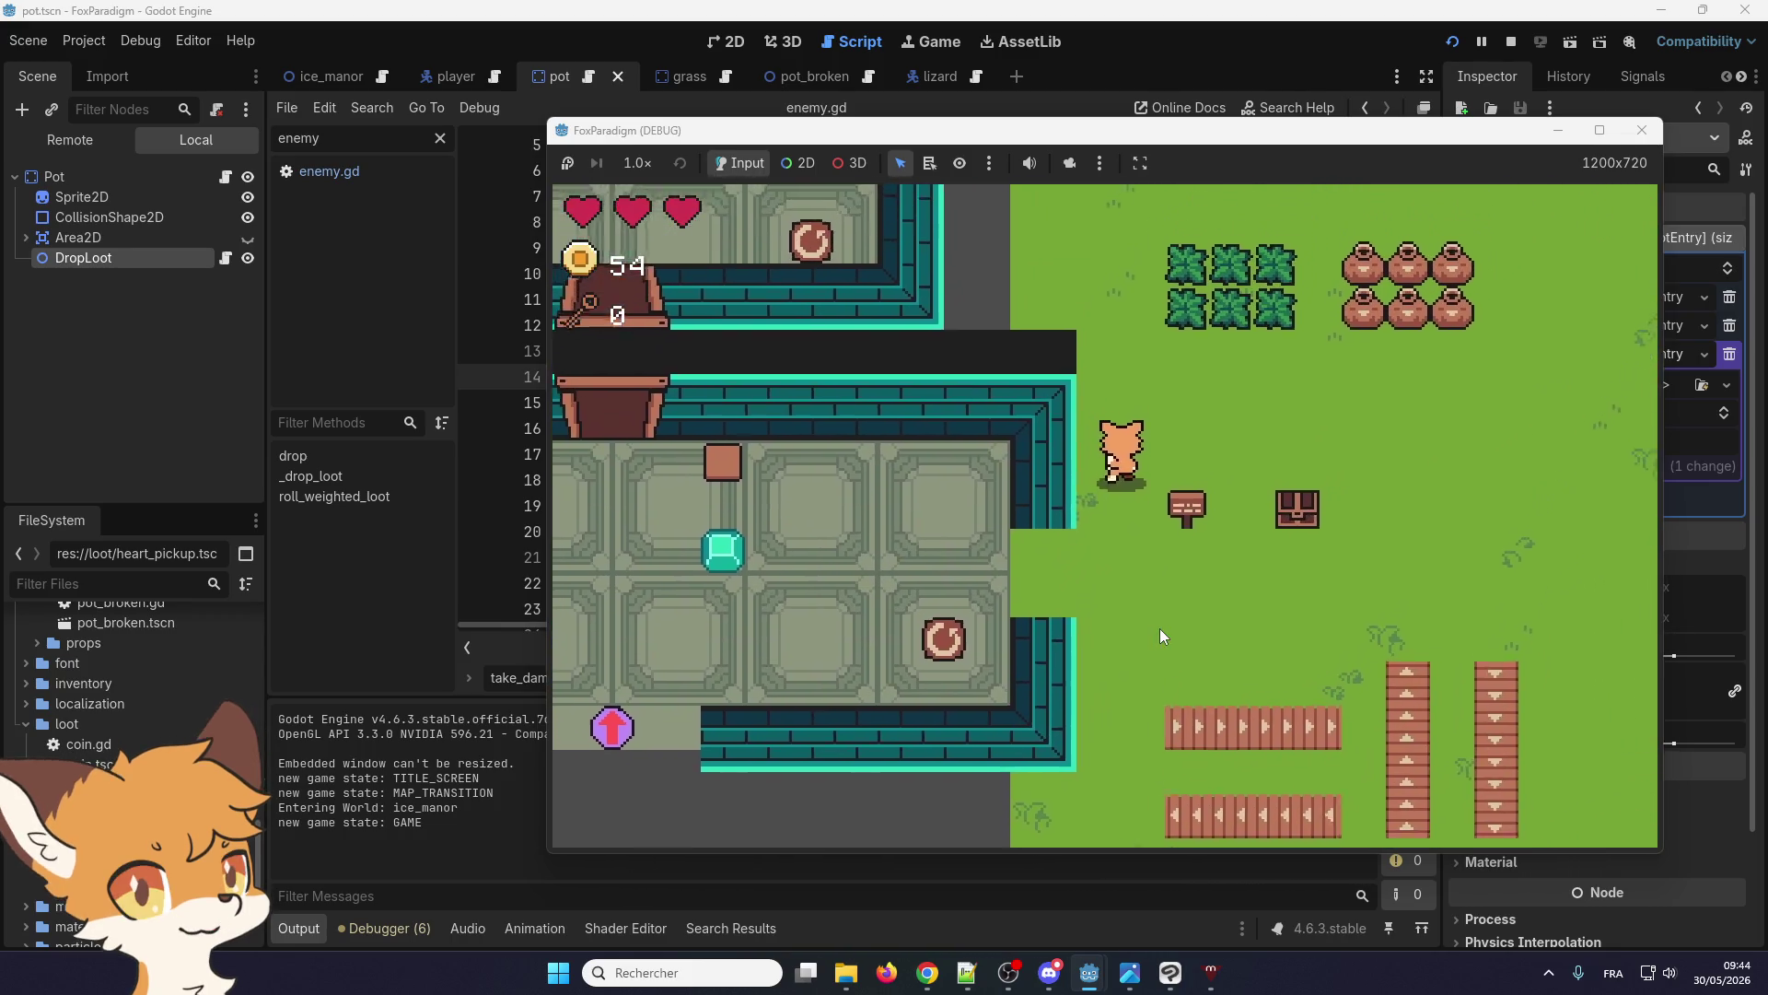
{"action": "key", "text": "space"}
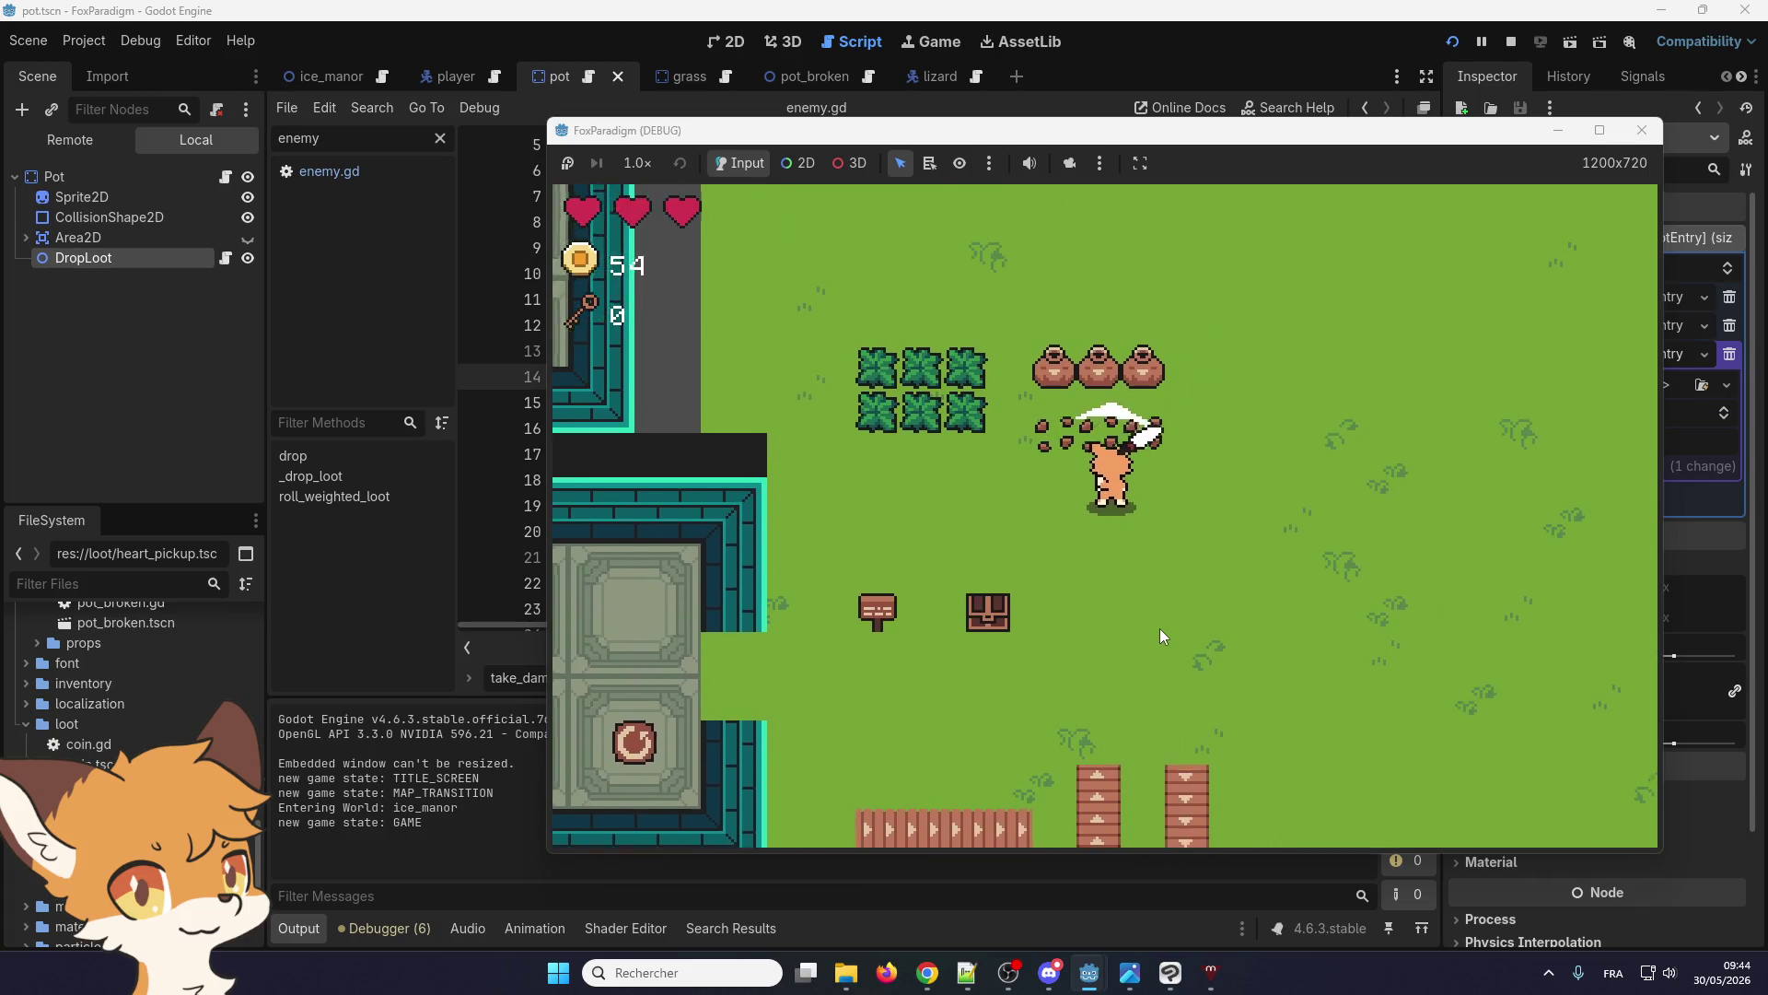
{"action": "key", "text": "Right"}
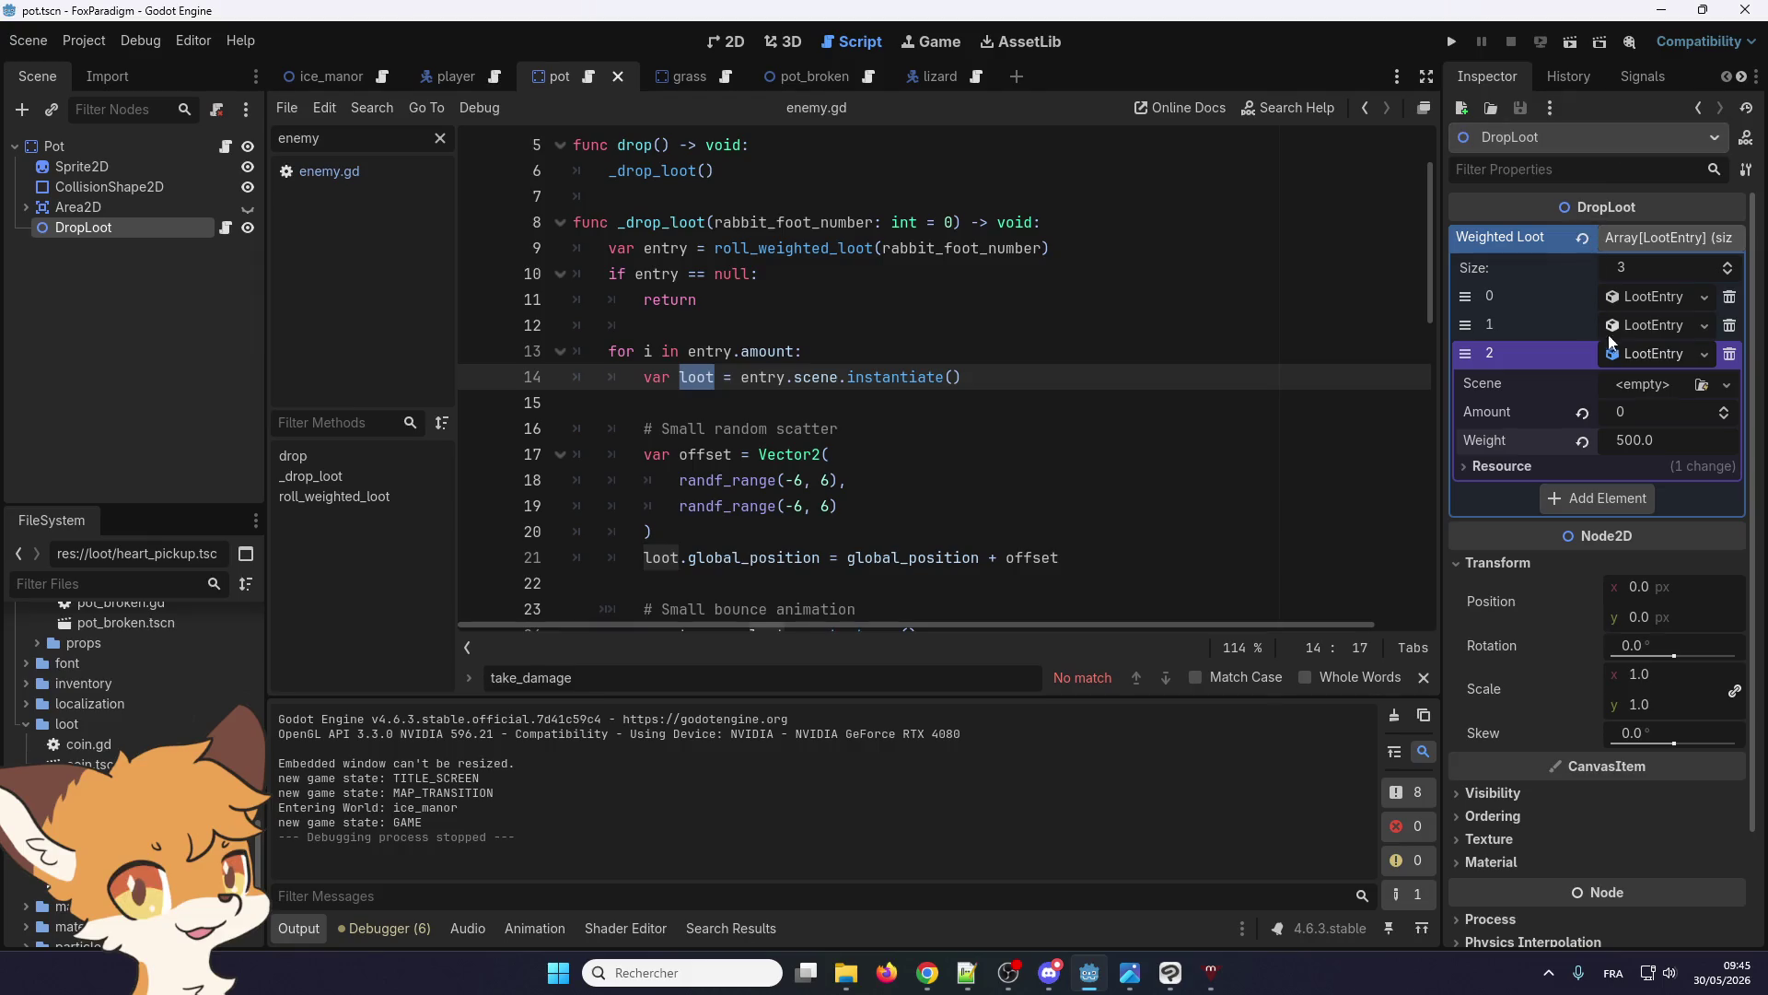
Revert LootEntry 2's Amount to 1 and its Weight to default, then re-enter Weight 500.0
{"action": "left_click", "coordinate": [1583, 412]}
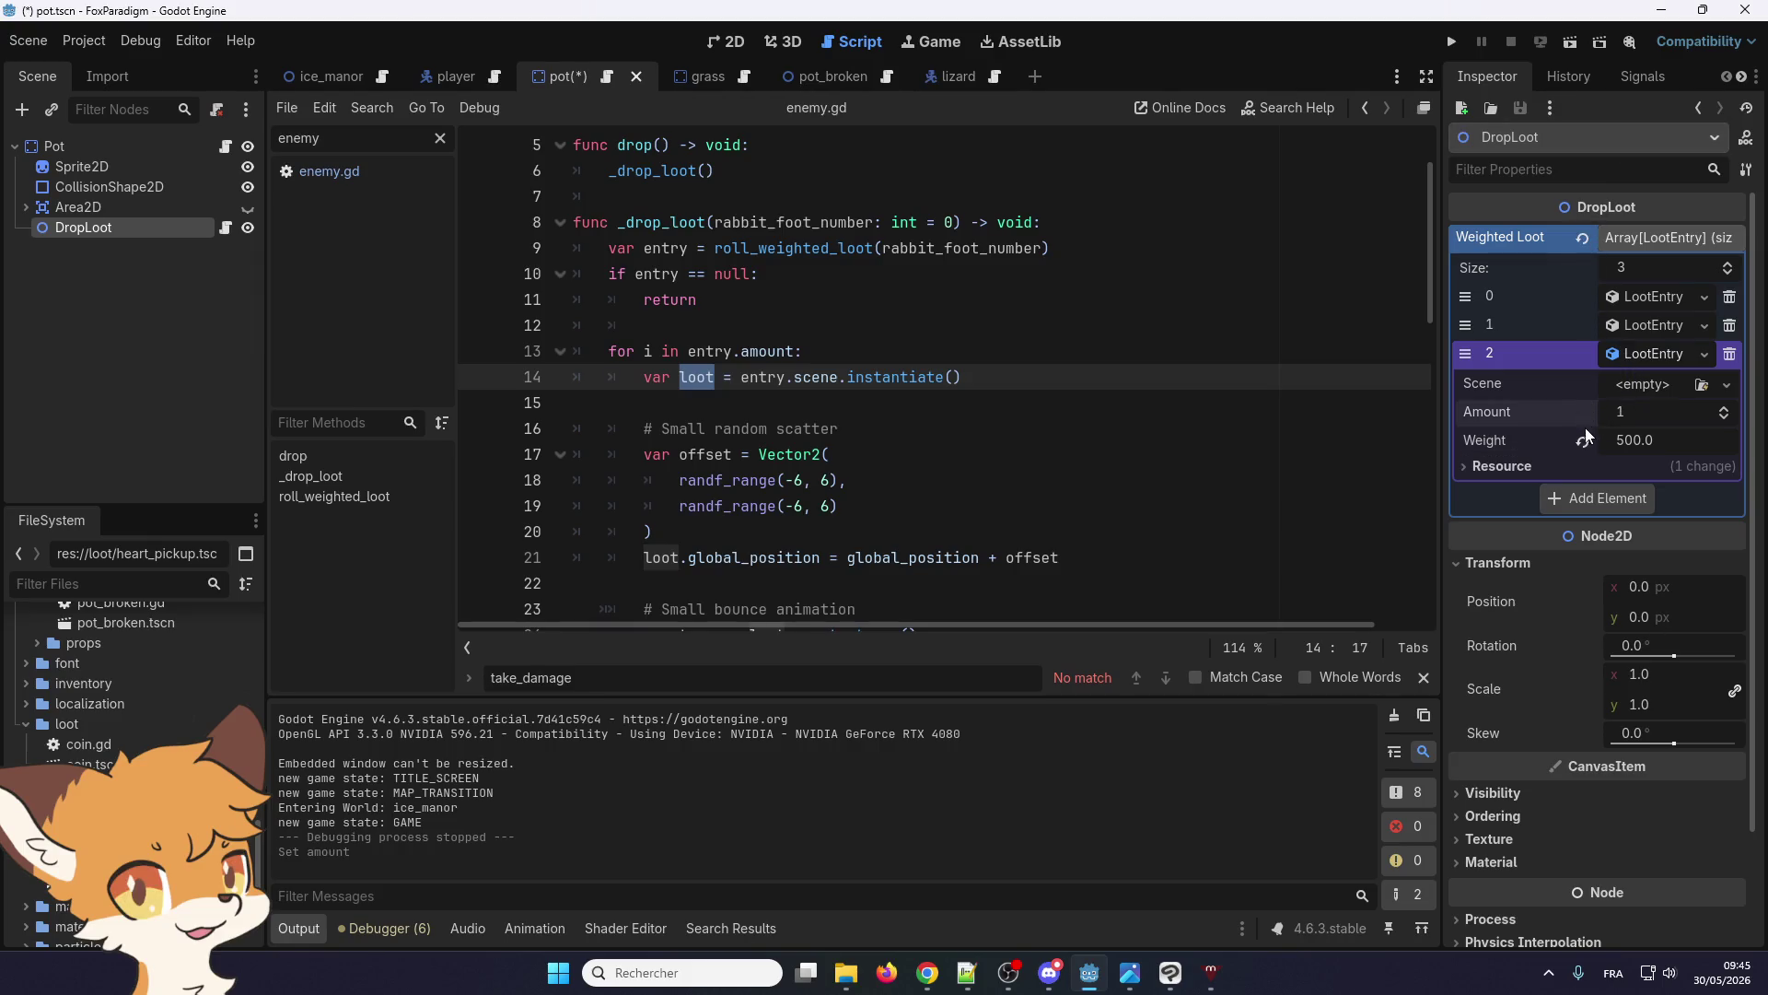
{"action": "left_click", "coordinate": [1583, 442]}
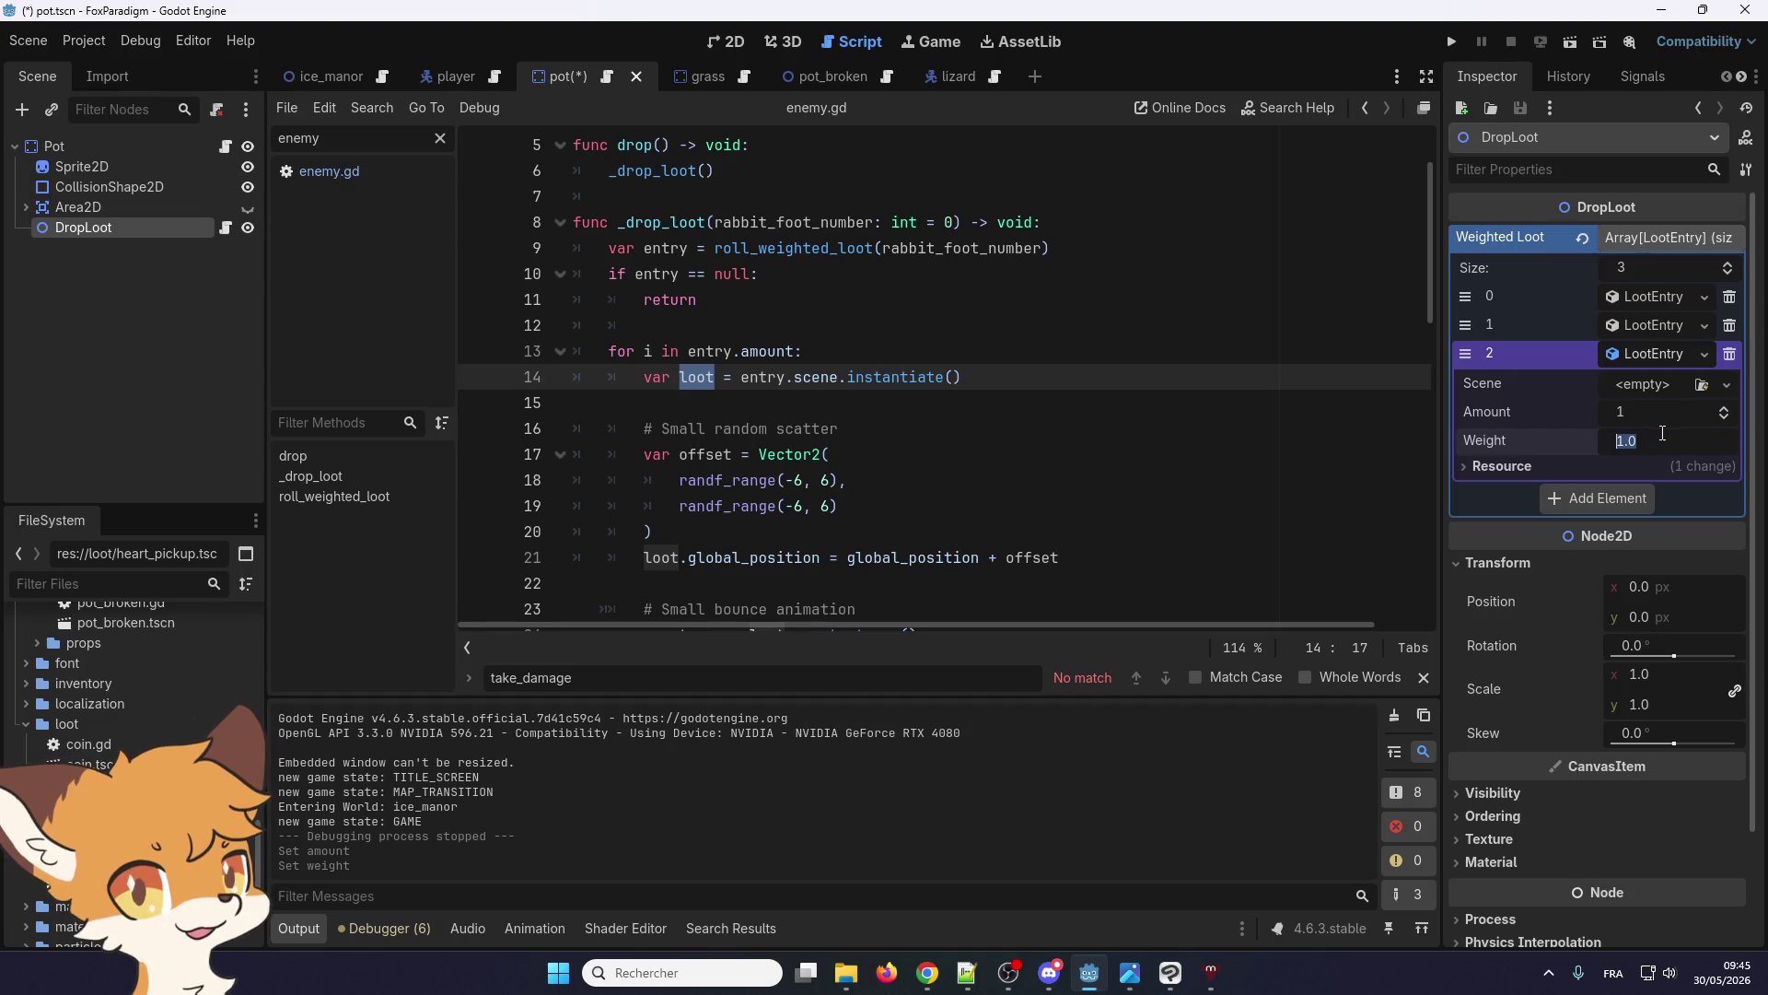
{"action": "type", "text": "500"}
{"action": "key", "text": "Return"}
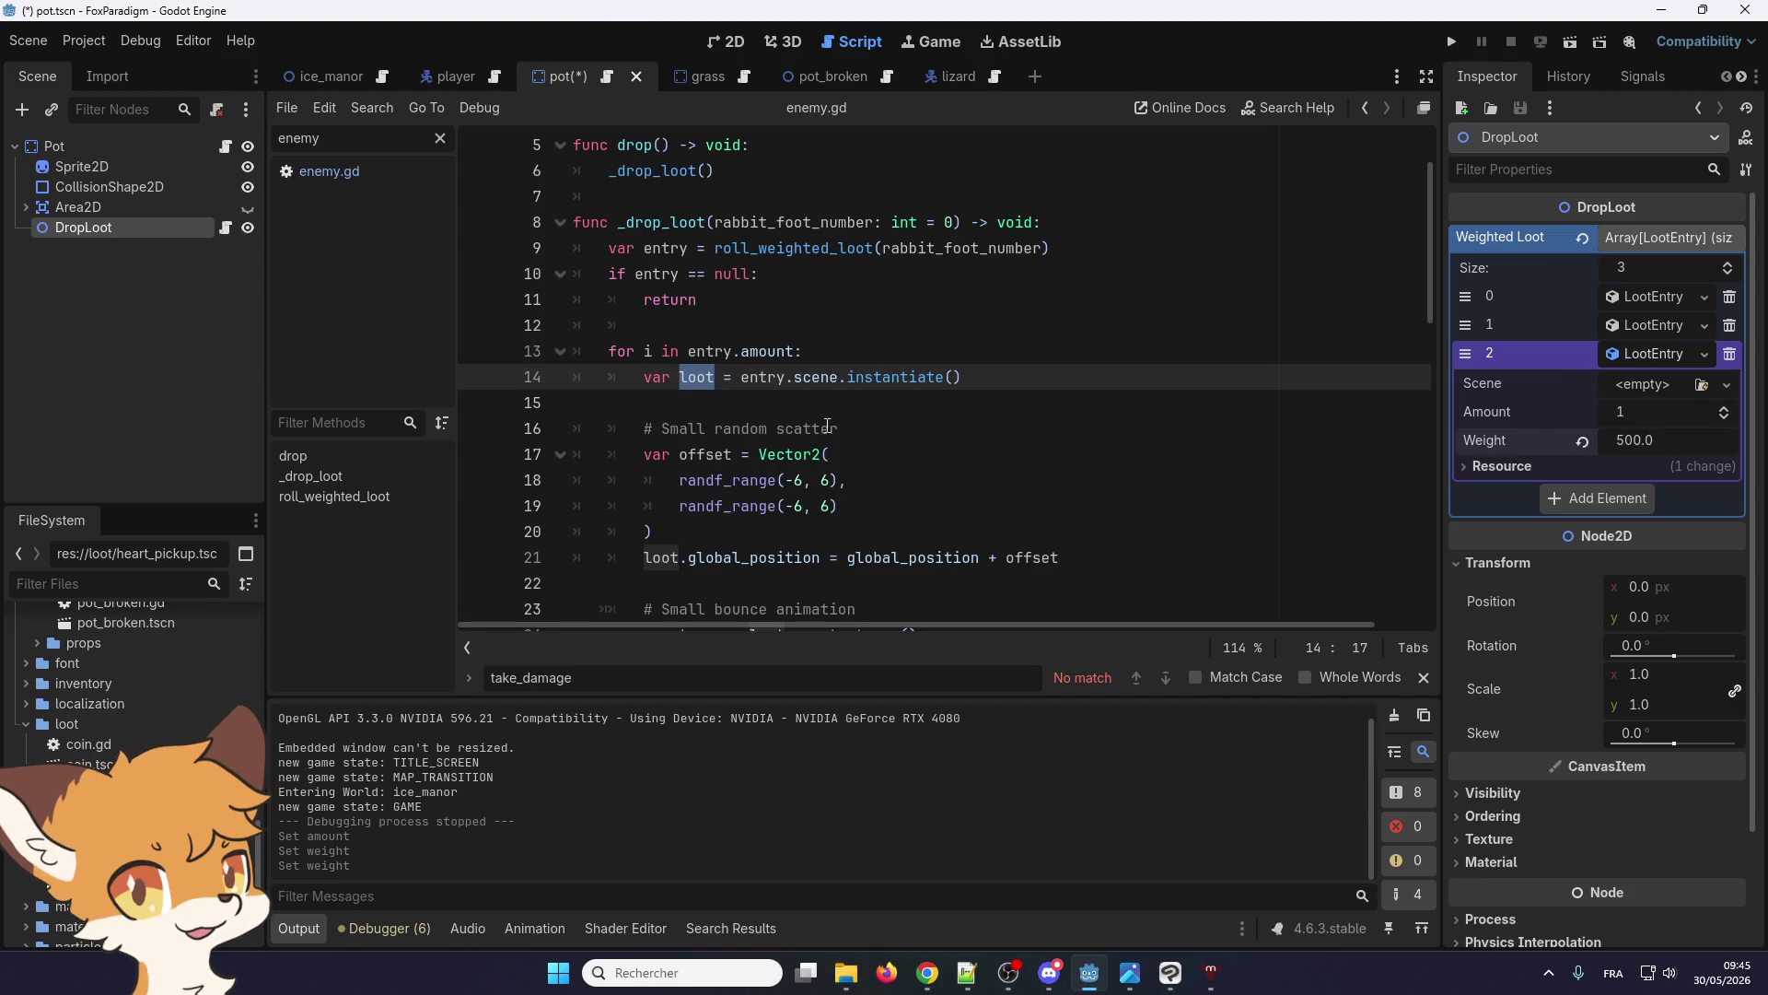
{"action": "left_click", "coordinate": [764, 398]}
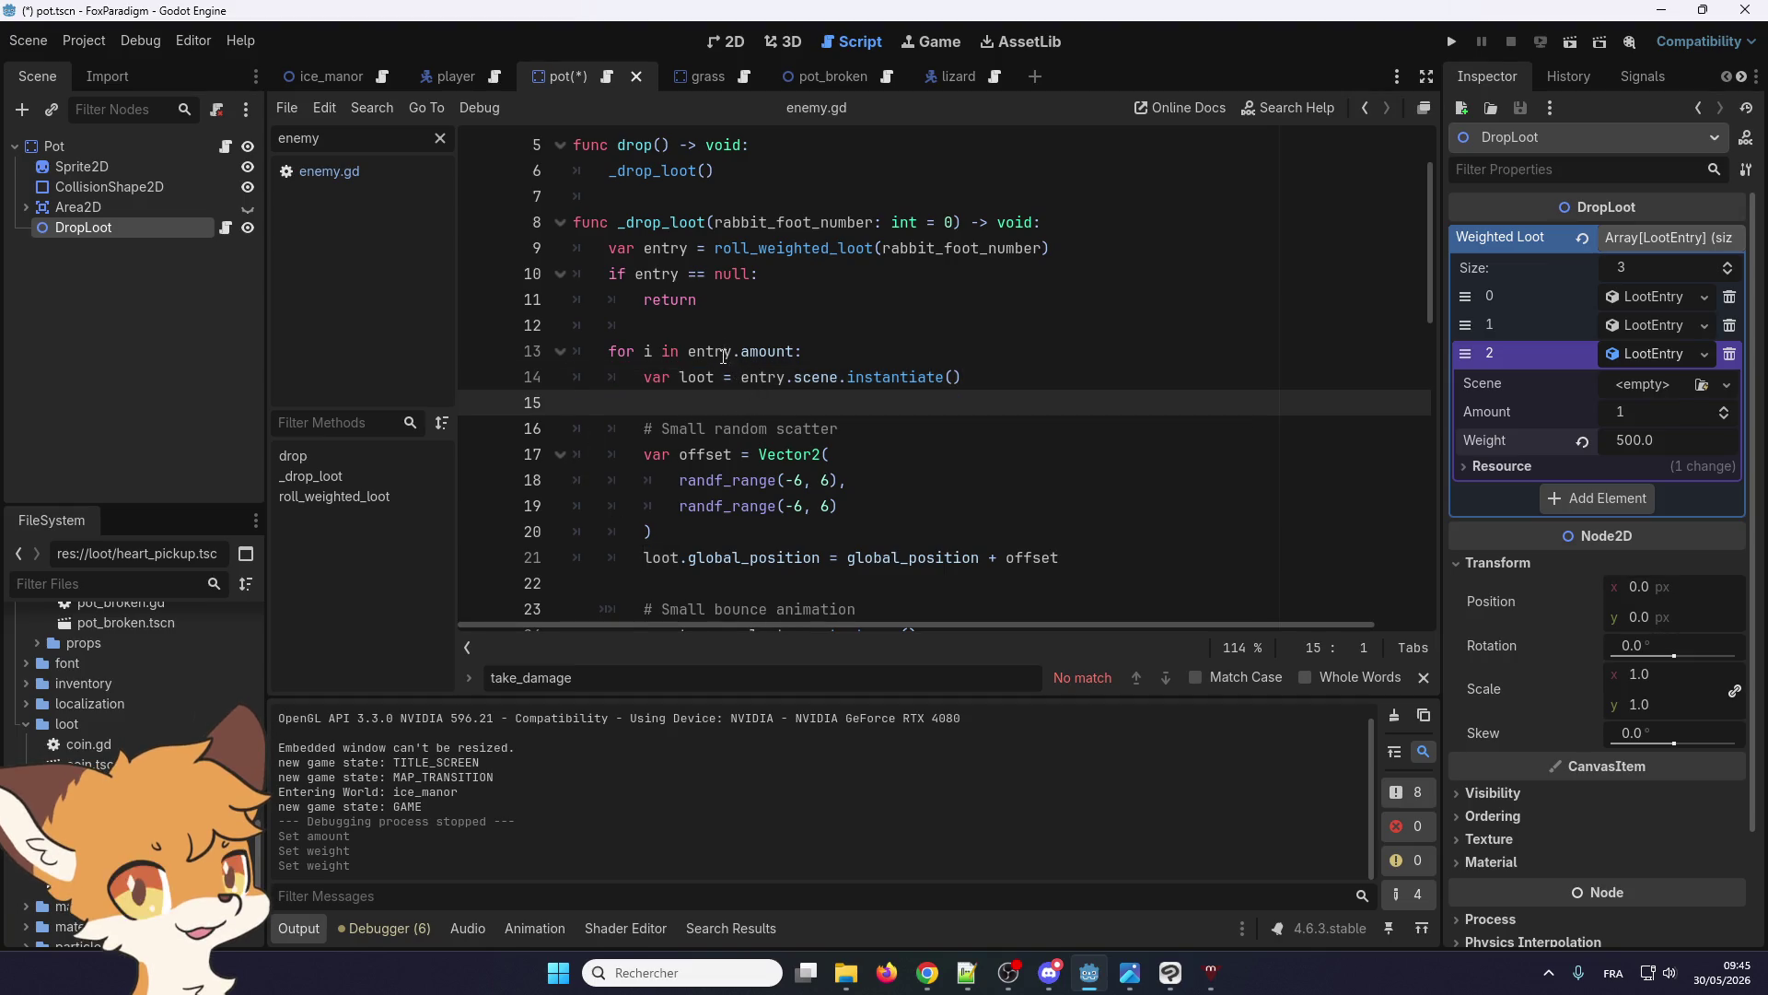
Indent empty line 15 and select the loot instantiation line 14 in drop_loot.gd
{"action": "left_click", "coordinate": [645, 324]}
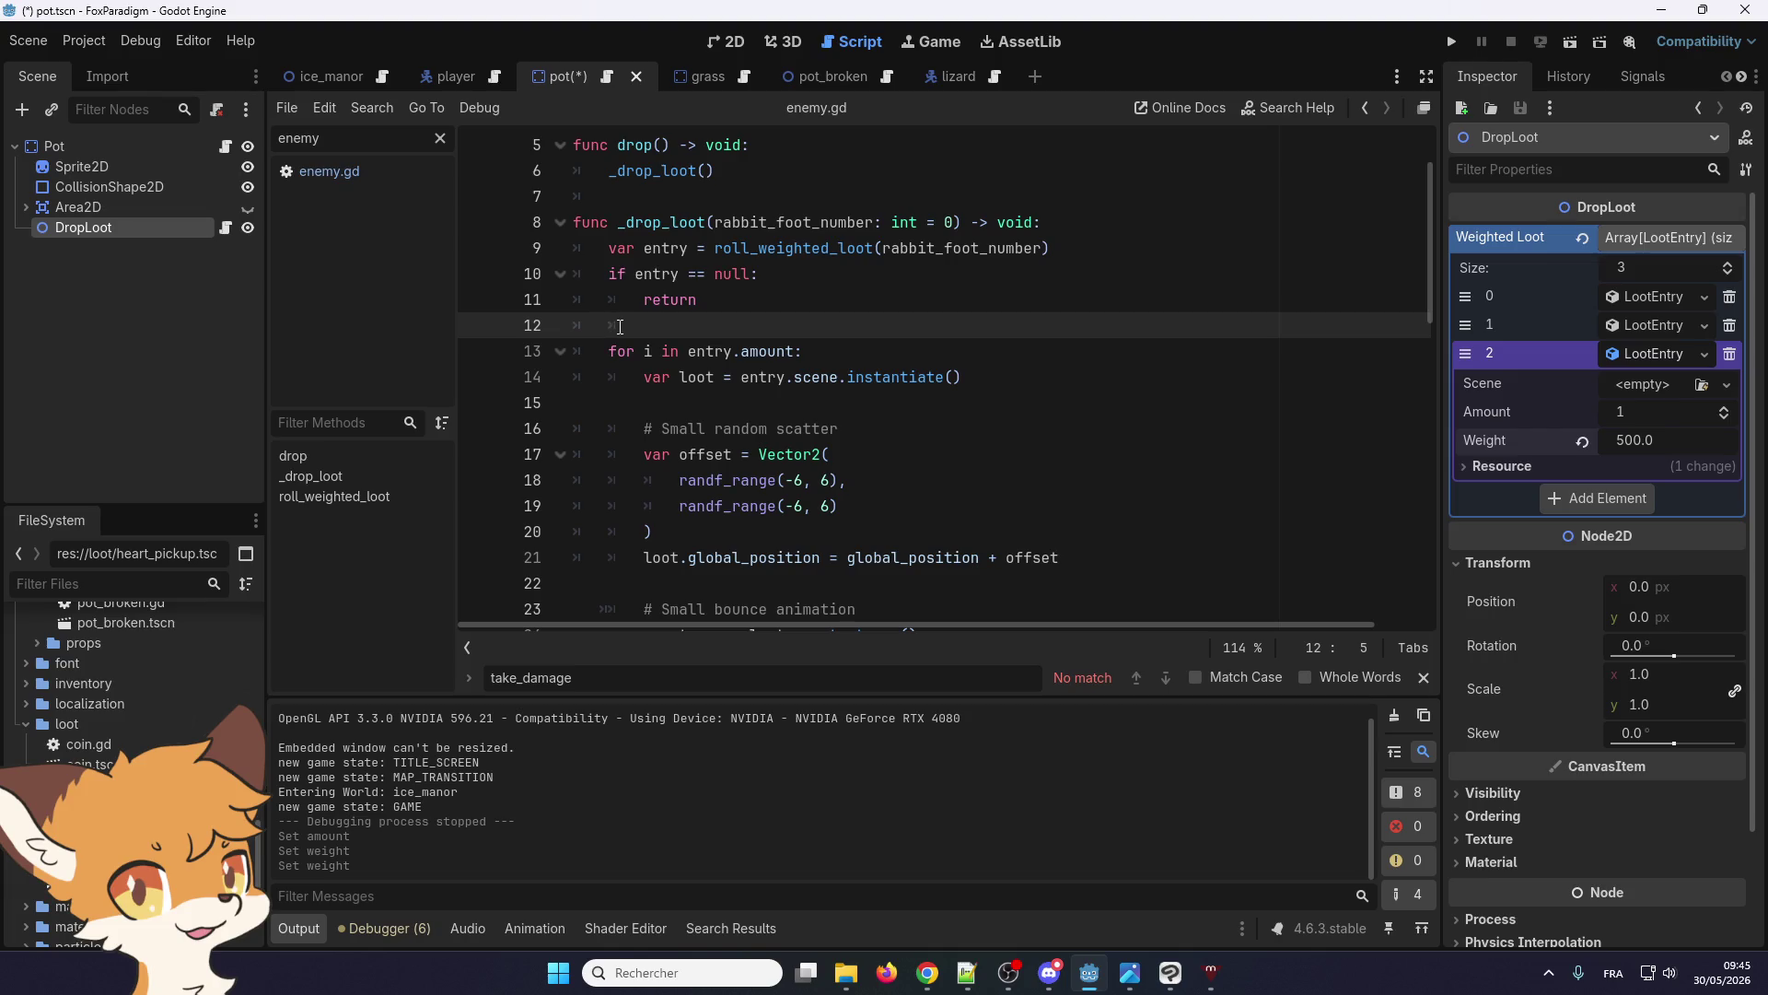
{"action": "left_click", "coordinate": [812, 352]}
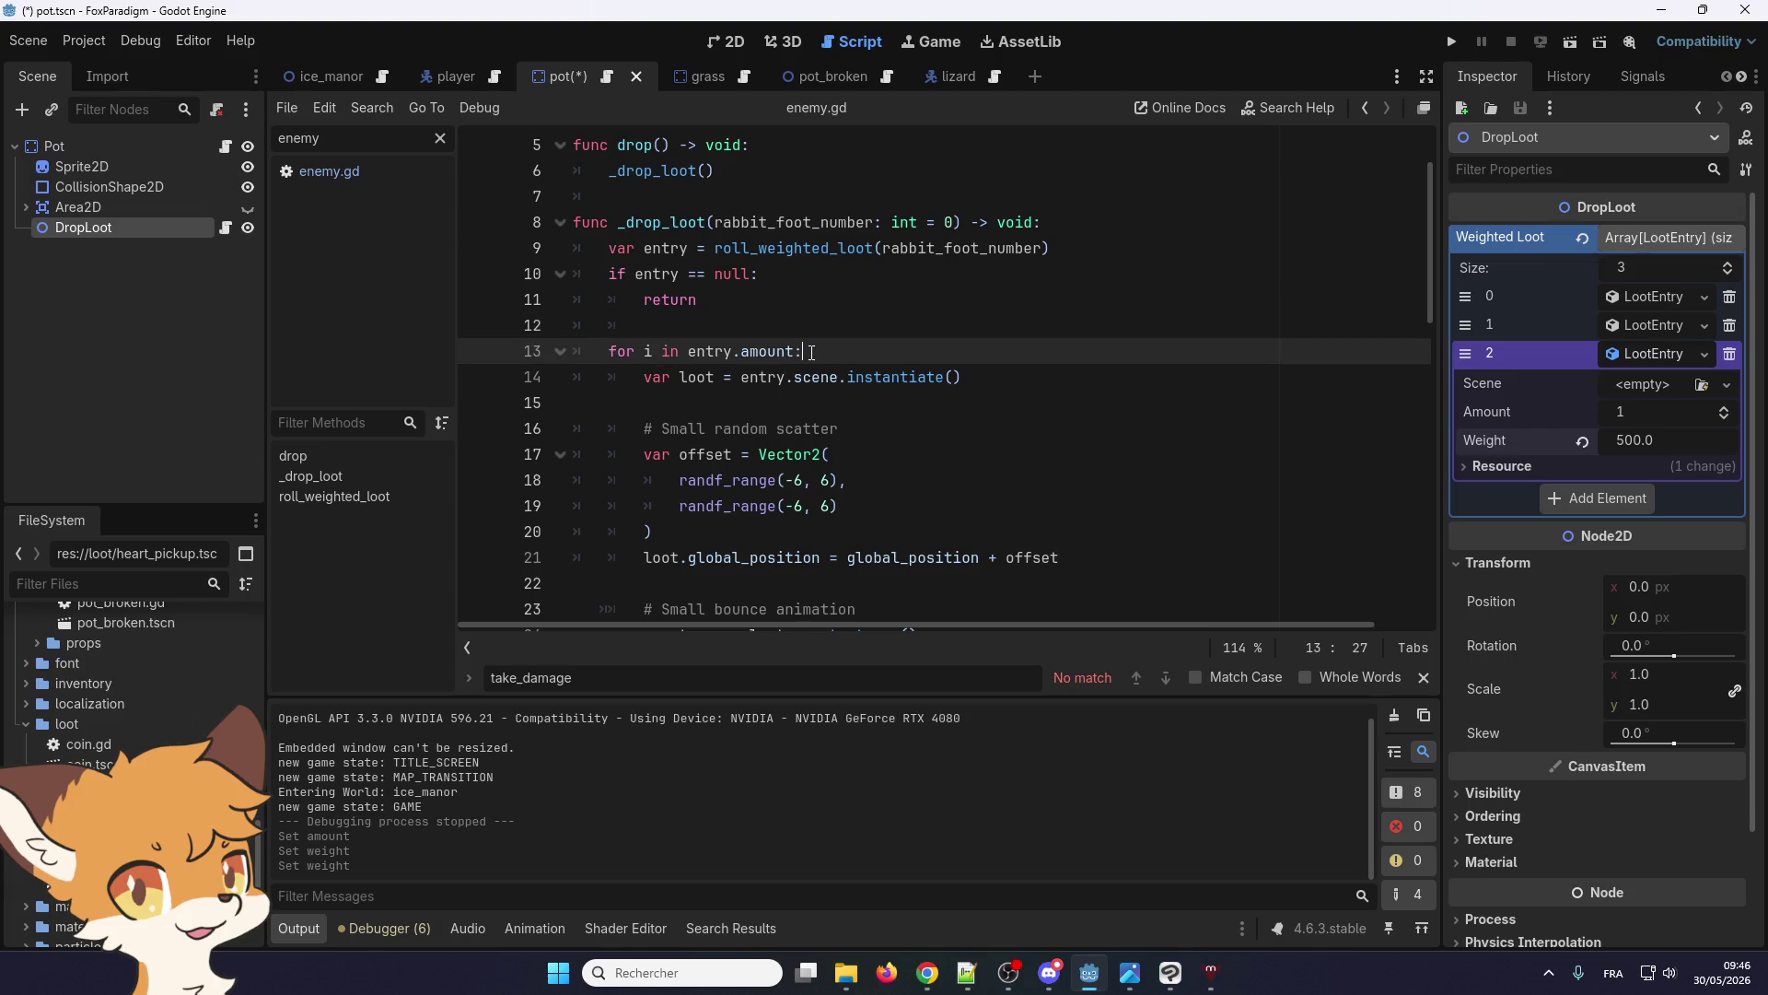
{"action": "left_click", "coordinate": [823, 405]}
{"action": "key", "text": "Tab"}
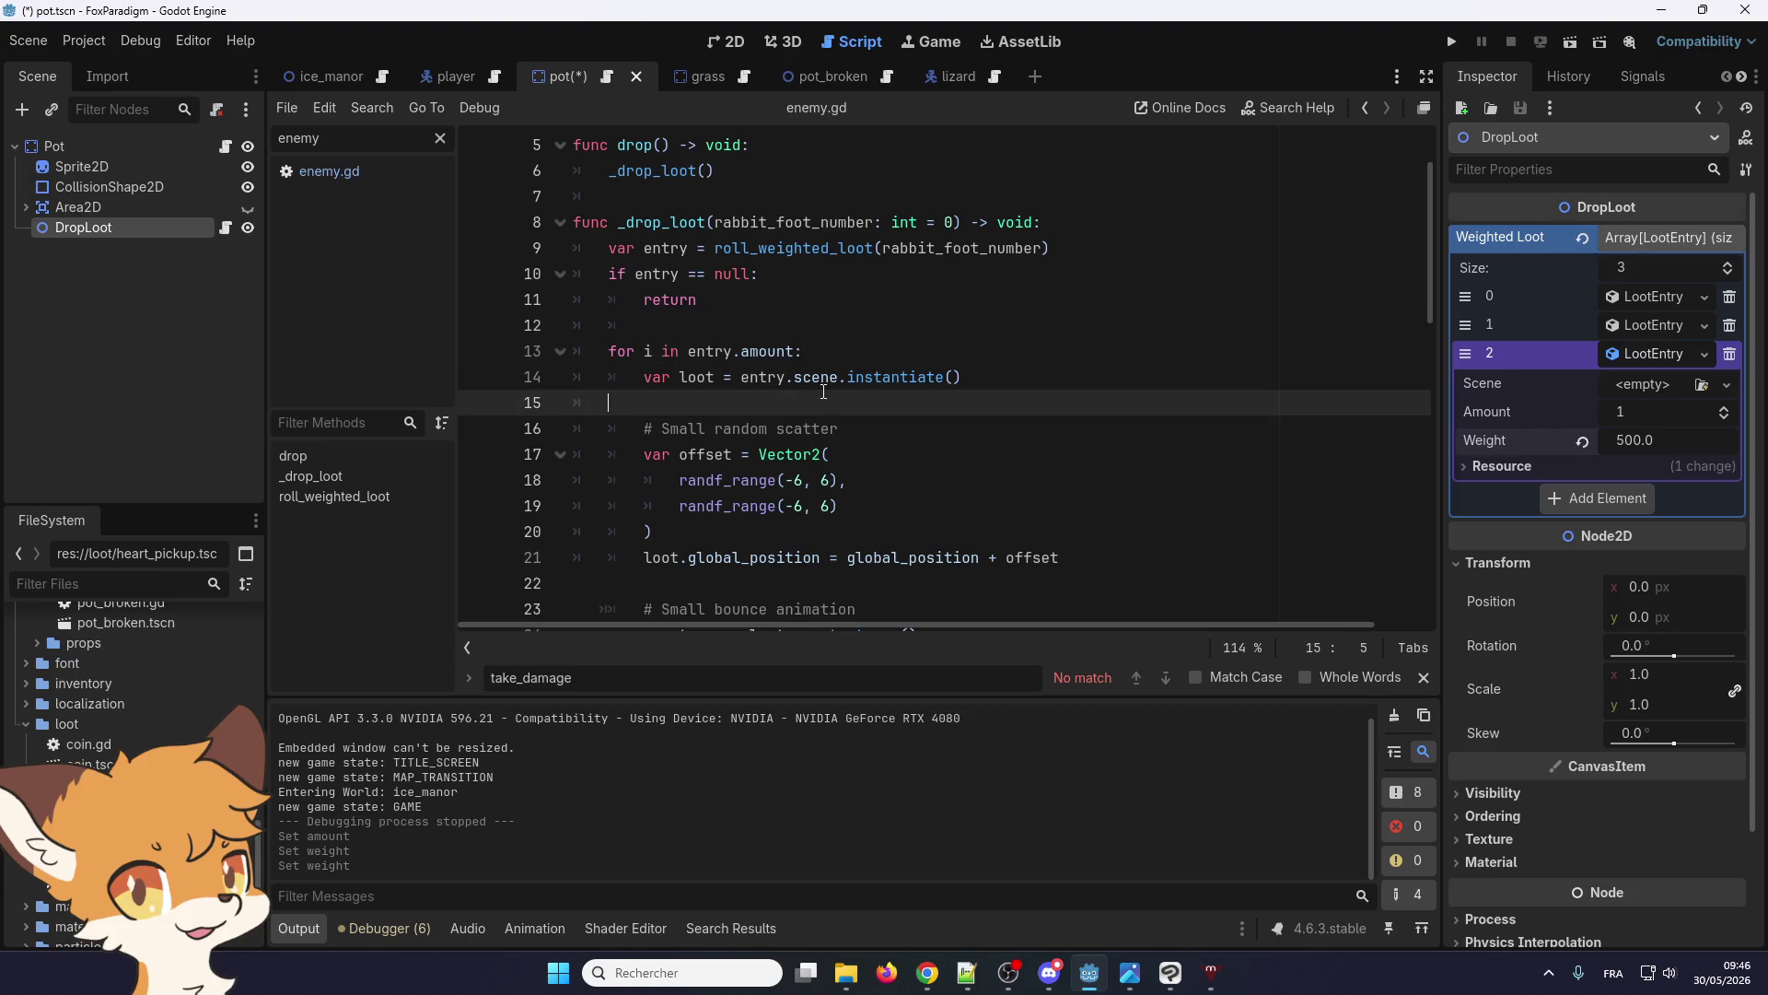
{"action": "double_click", "coordinate": [709, 373]}
{"action": "scroll", "coordinate": [989, 303], "scroll_direction": "down", "scroll_amount": 1}
{"action": "left_click_drag", "start_coordinate": [989, 303], "coordinate": [647, 305]}
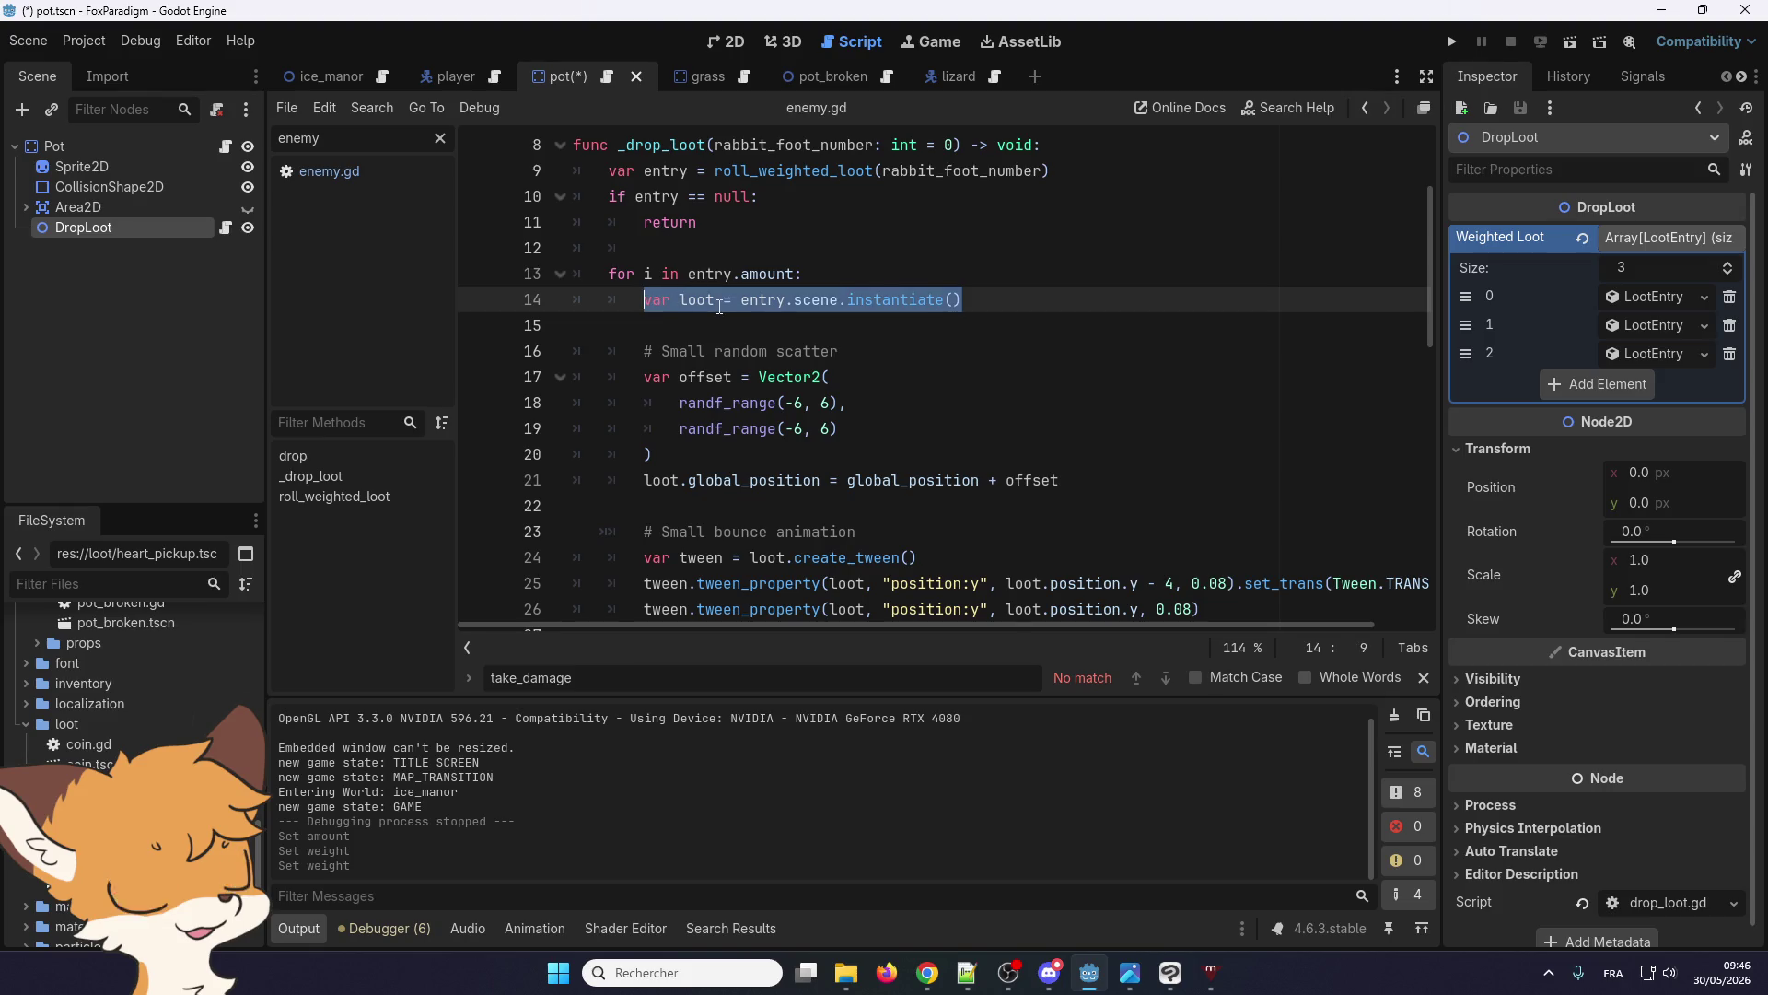
Move 'var loot = entry.scene.instantiate()' above the for loop, then undo the move
{"action": "key", "text": "ctrl+x"}
{"action": "left_click", "coordinate": [742, 261]}
{"action": "key", "text": "Return"}
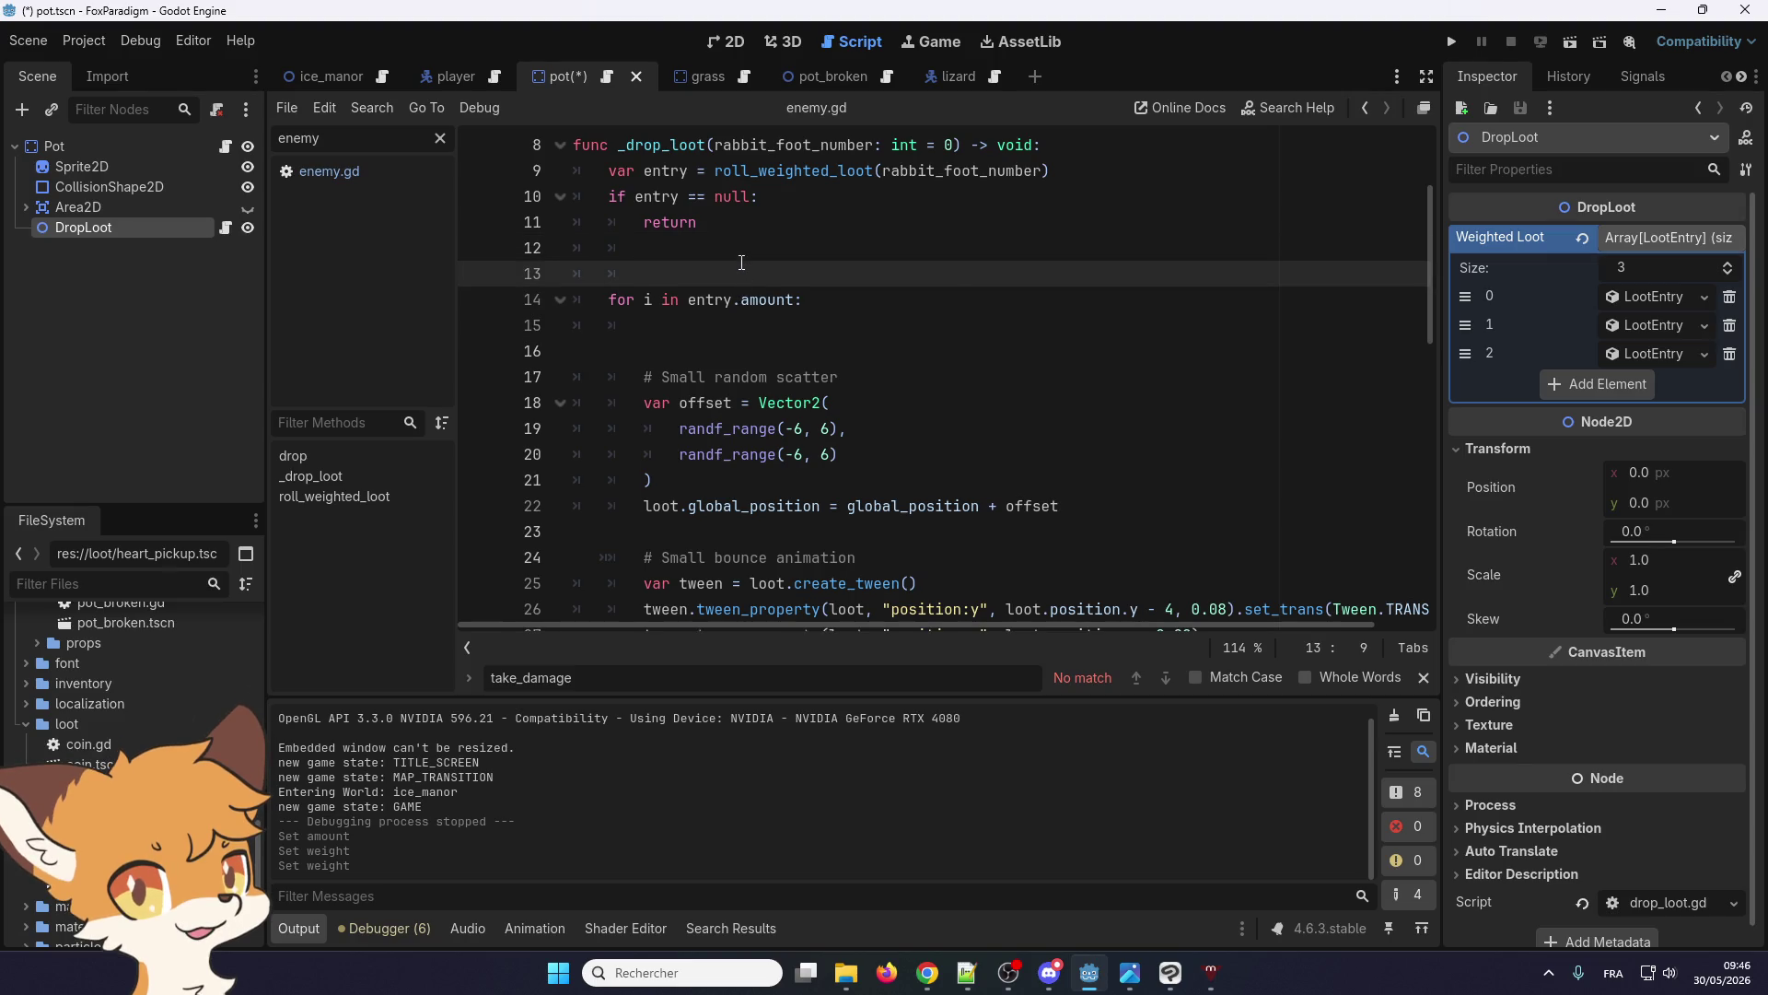
{"action": "key", "text": "ctrl+v"}
{"action": "key", "text": "Return"}
{"action": "scroll", "coordinate": [632, 311], "scroll_direction": "up", "scroll_amount": 2}
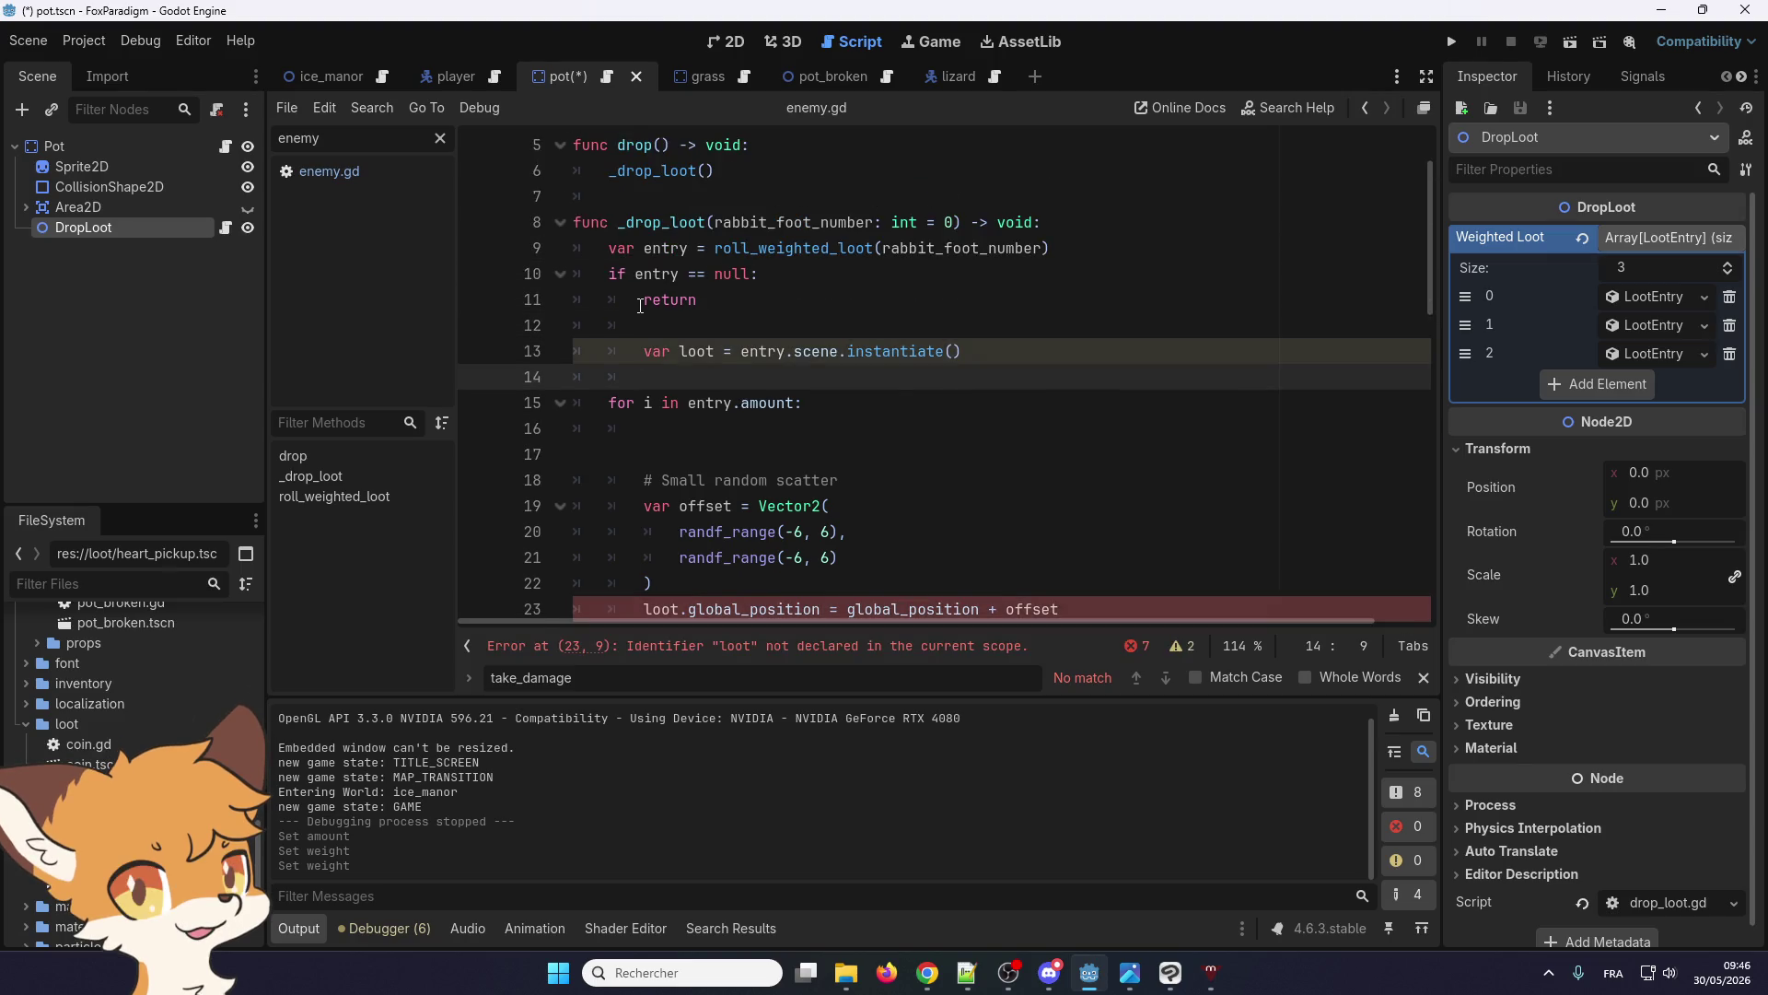
{"action": "key", "text": "ctrl+z"}
{"action": "key", "text": "ctrl+z"}
{"action": "key", "text": "ctrl+z"}
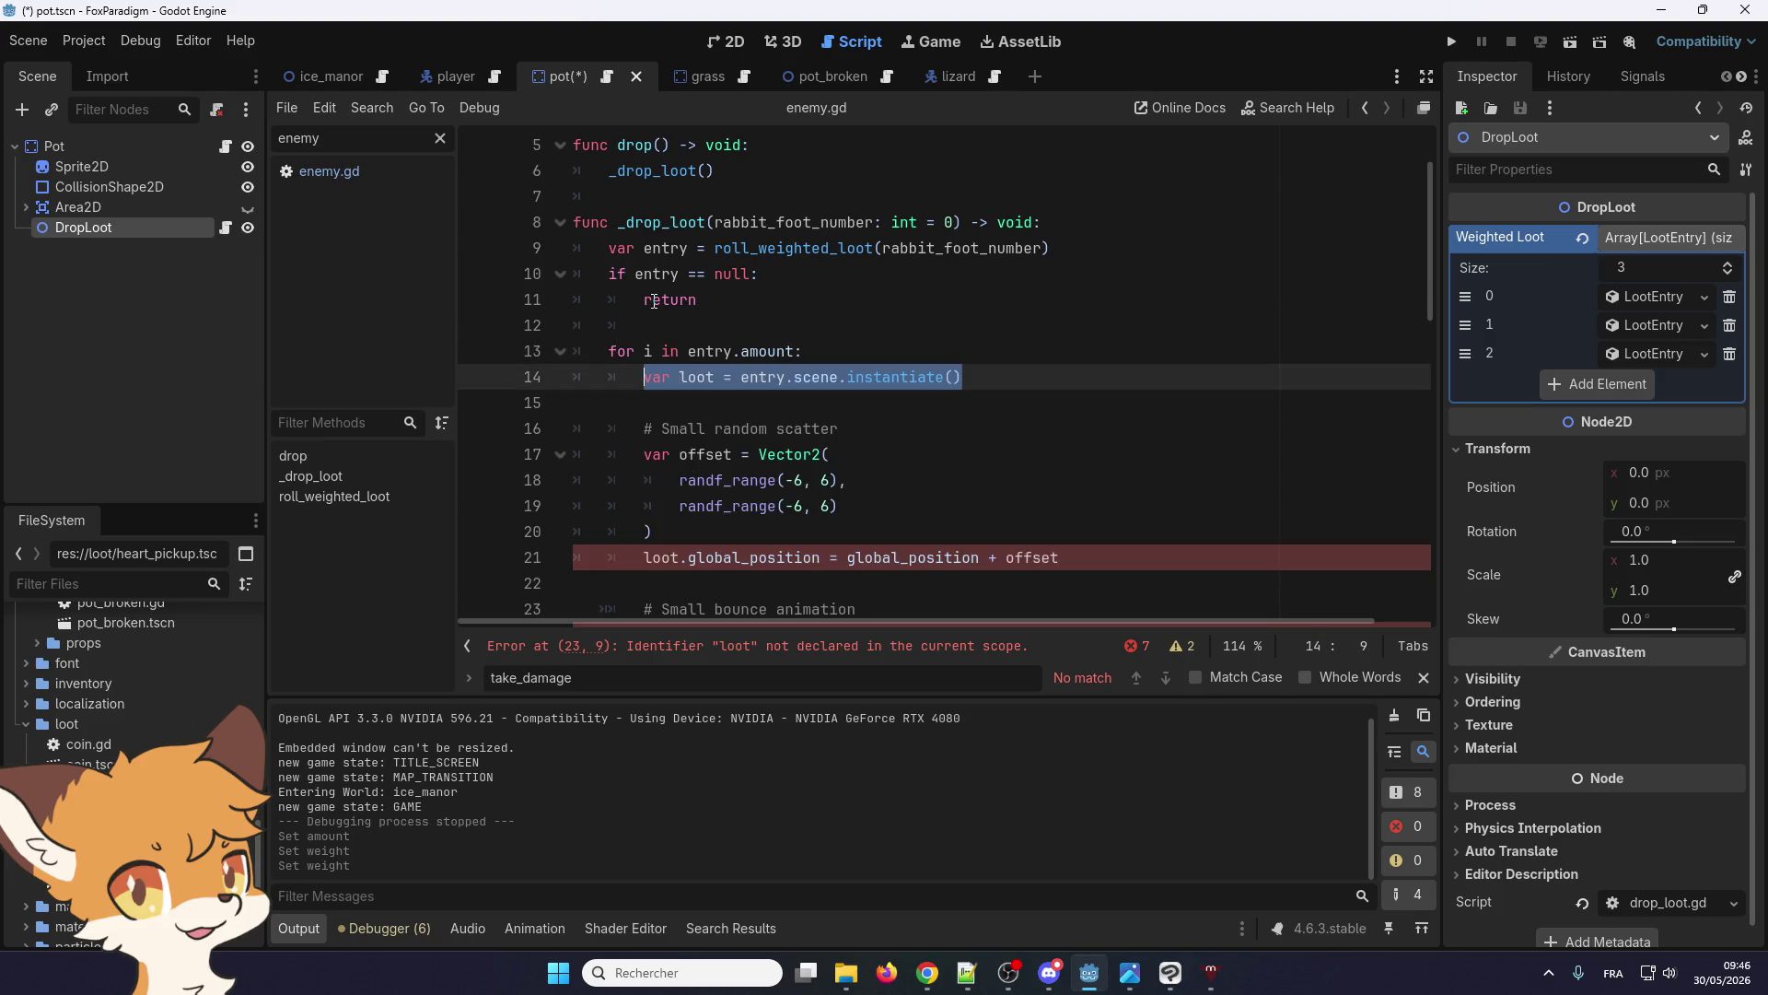
Select entry.scene on line 14 and insert a new line before the for loop
{"action": "left_click", "coordinate": [840, 378]}
{"action": "mouse_move", "coordinate": [840, 377]}
{"action": "left_mouse_down"}
{"action": "mouse_move", "coordinate": [723, 378]}
{"action": "mouse_move", "coordinate": [742, 378]}
{"action": "left_mouse_up"}
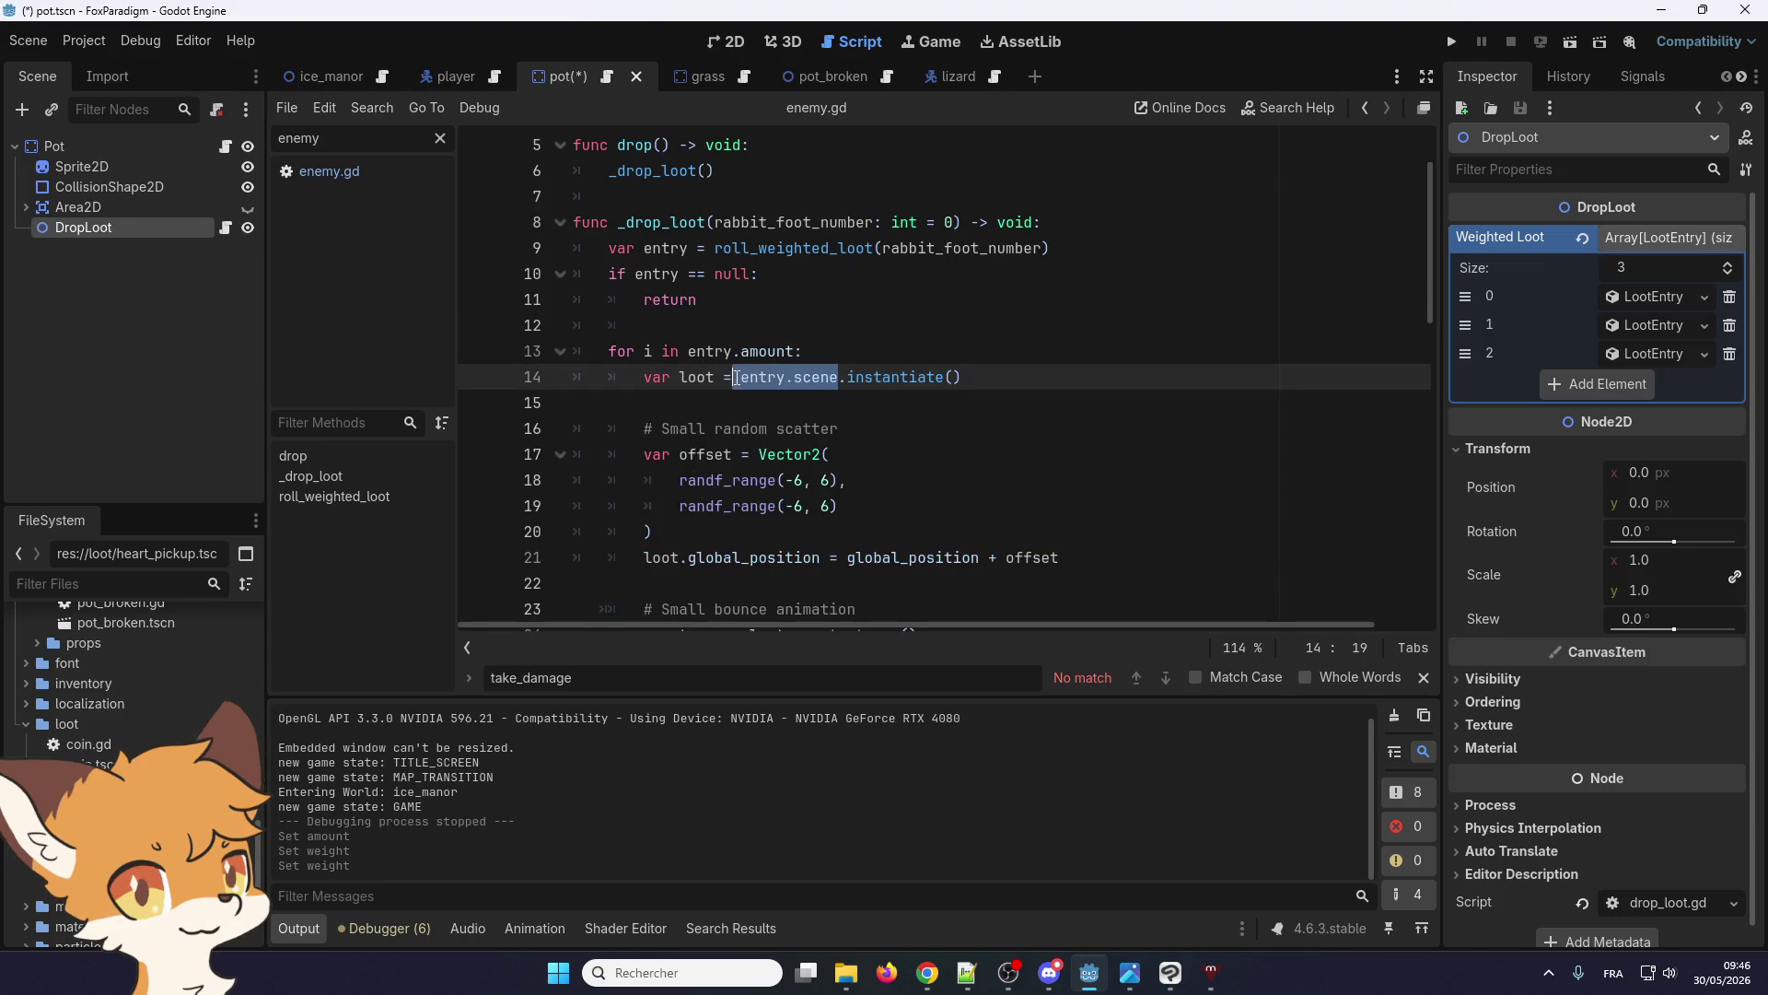
{"action": "left_click", "coordinate": [737, 326]}
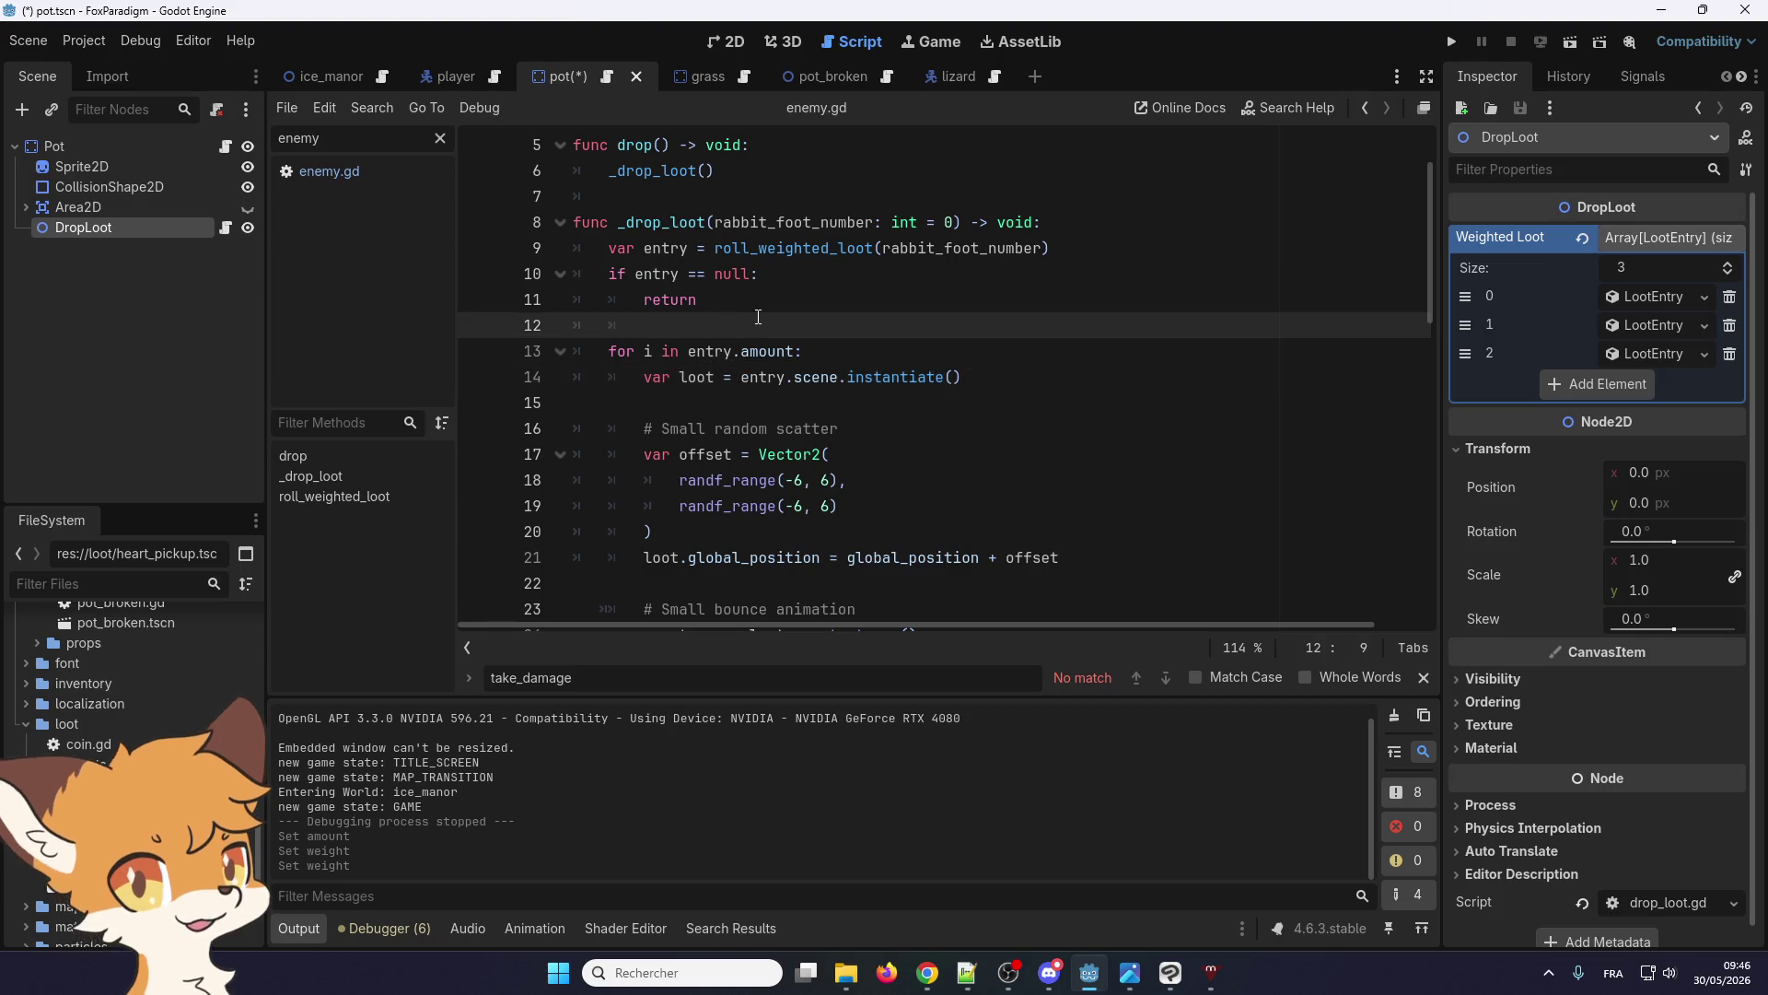
{"action": "key", "text": "Return"}
Begin an `if` on line 13 above the entry.amount loop, after briefly reviewing loot entry 0's fields
{"action": "type", "text": "if"}
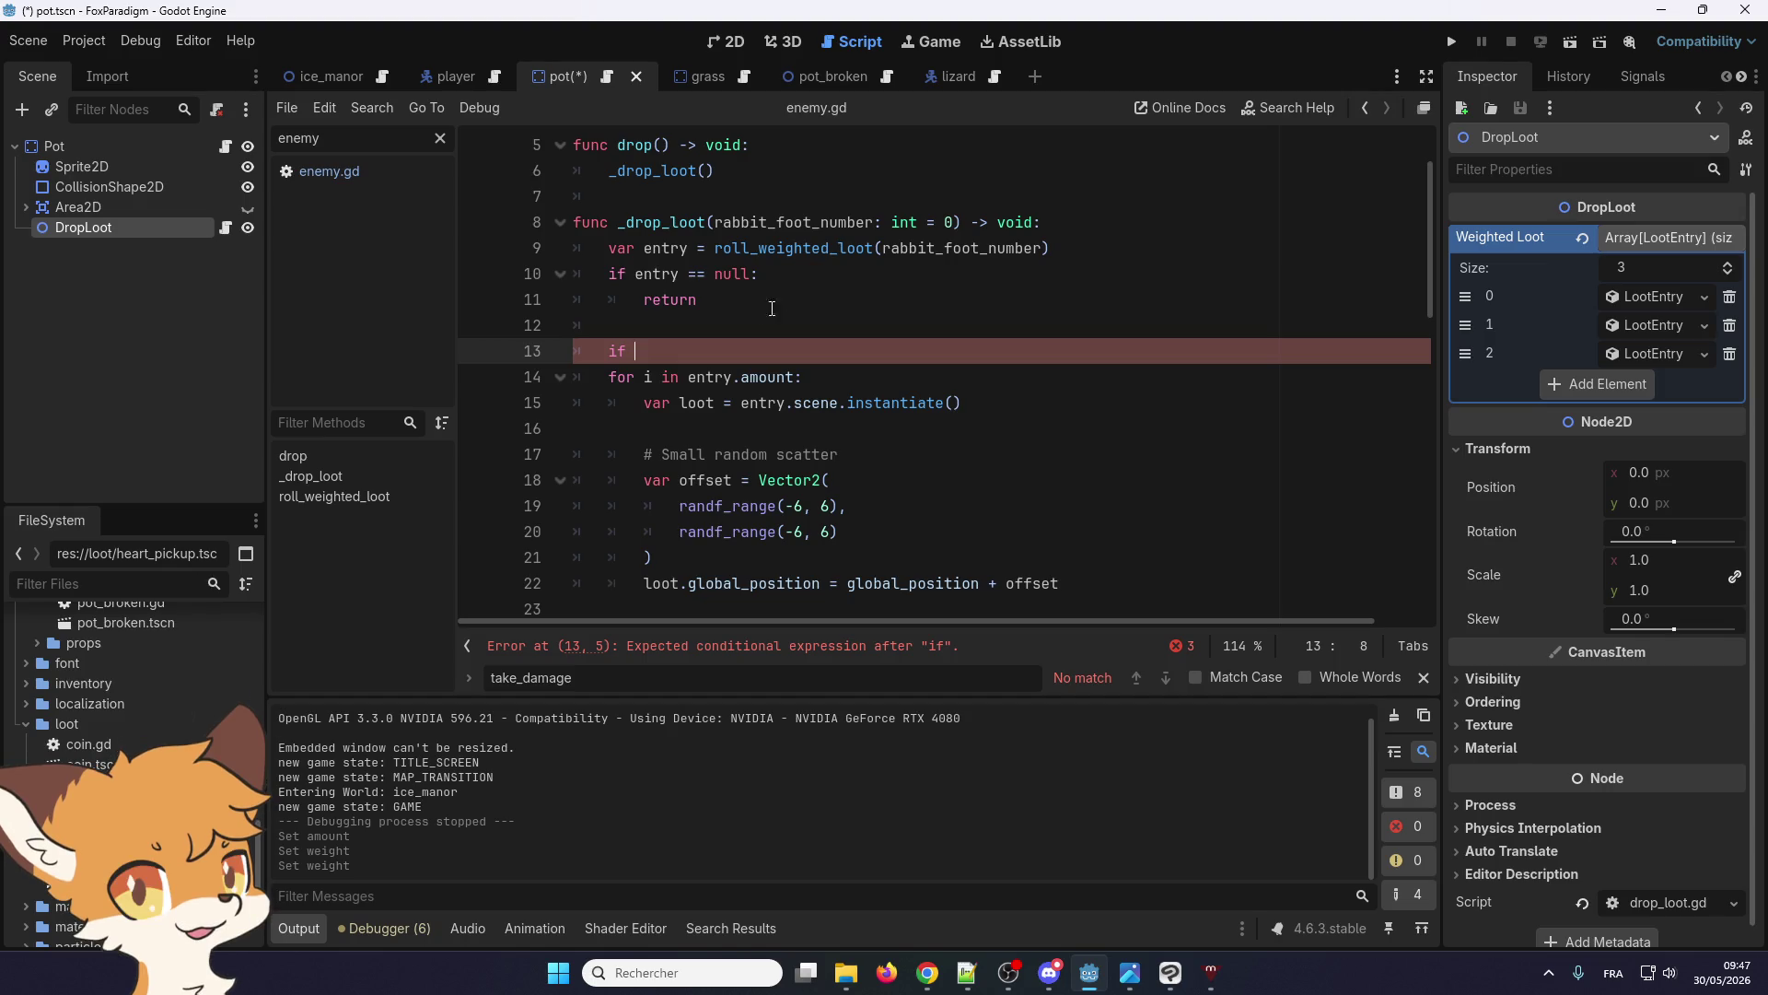
{"action": "left_click", "coordinate": [1662, 299]}
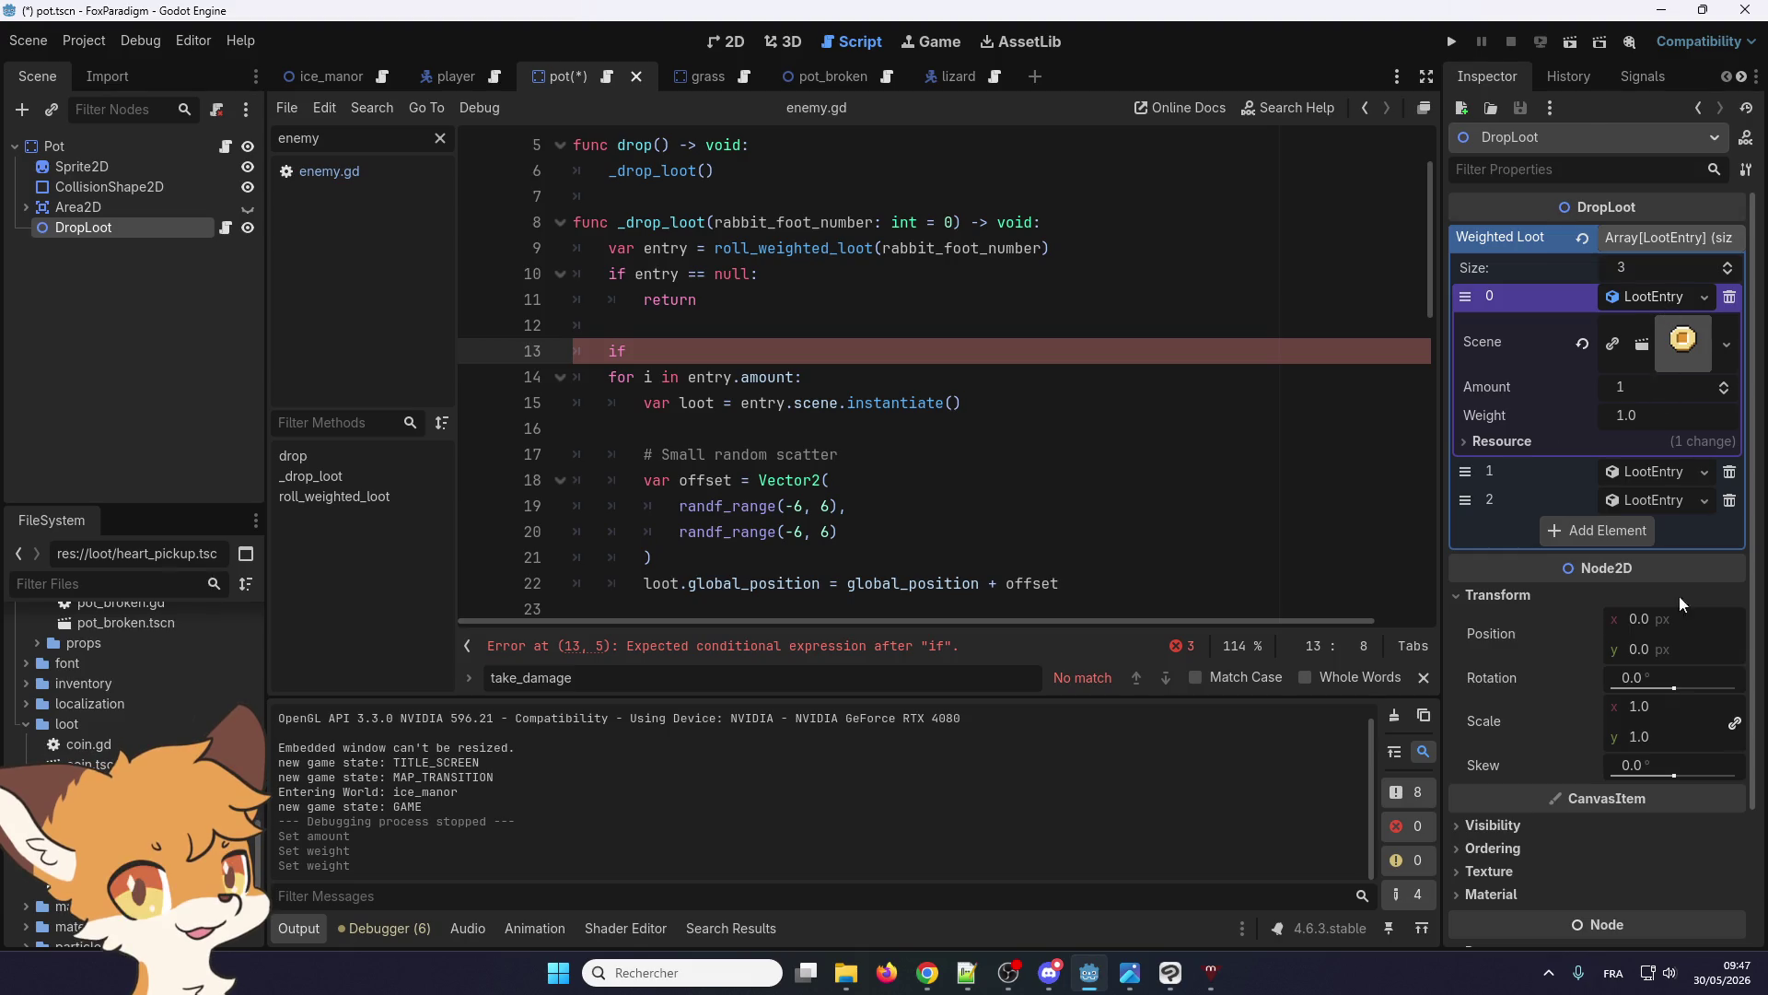
{"action": "left_click", "coordinate": [1648, 296]}
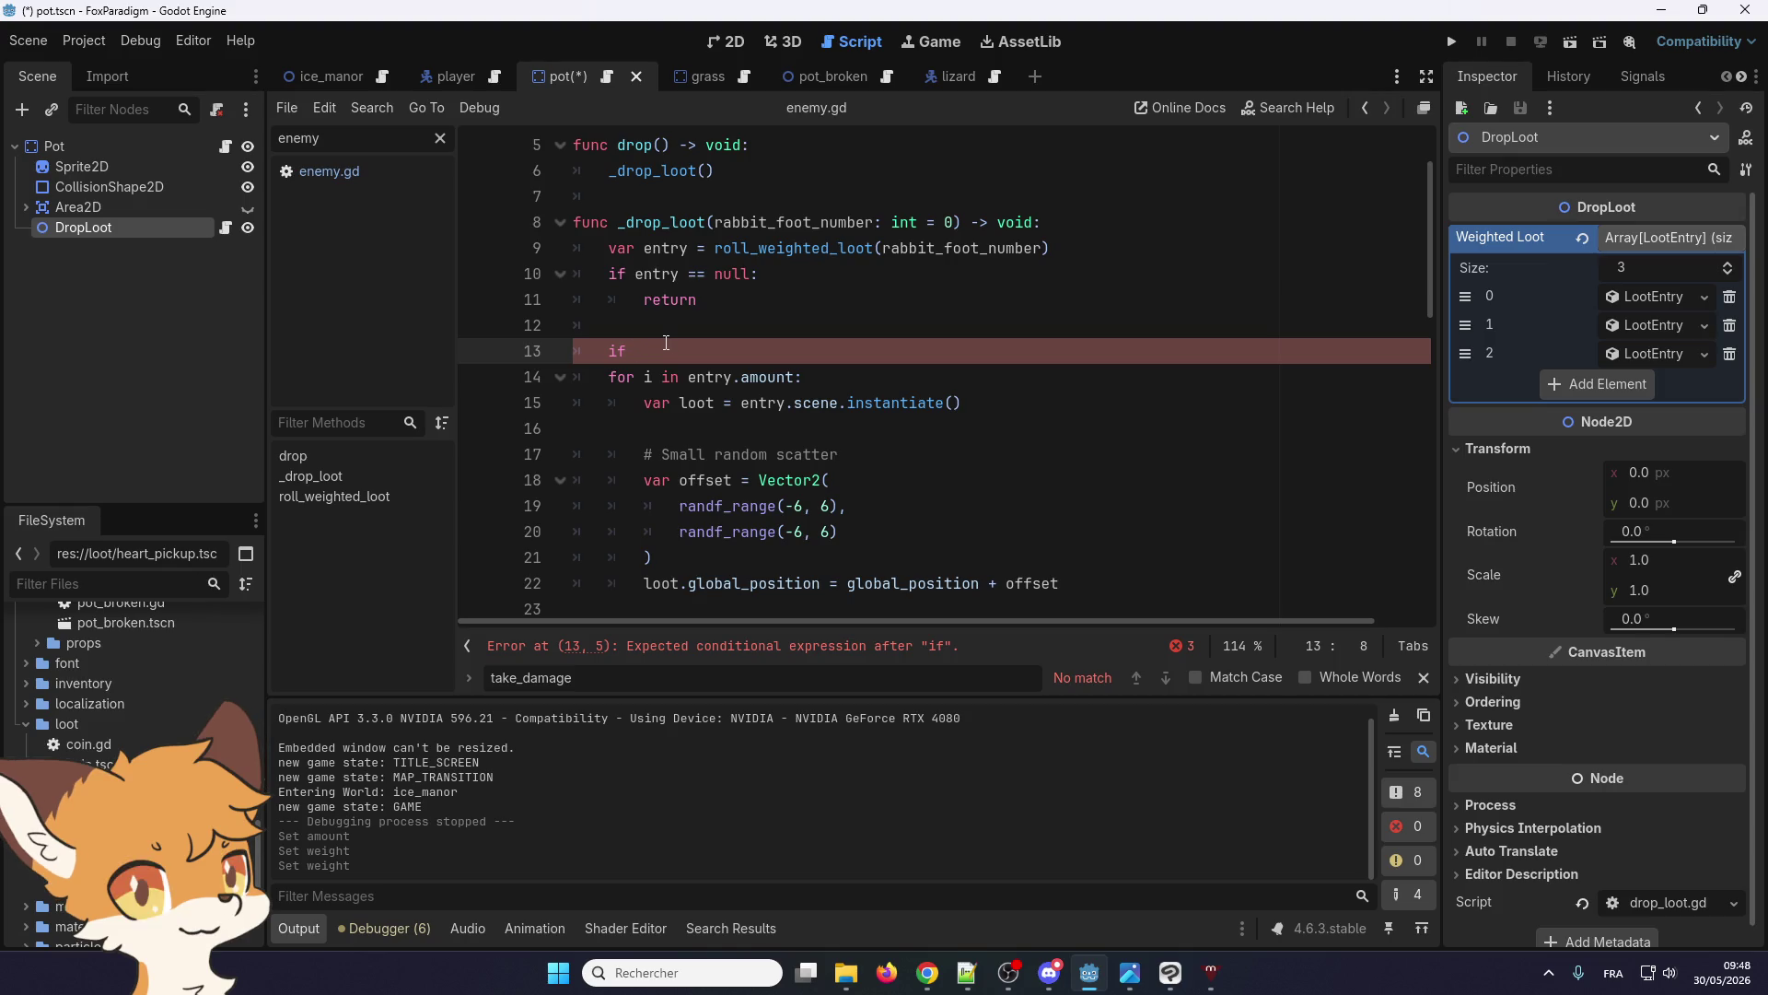
Finish the guard `if not entry.scene: return` on line 13, check loot entry 2, then save and run
{"action": "type", "text": "entry.scene"}
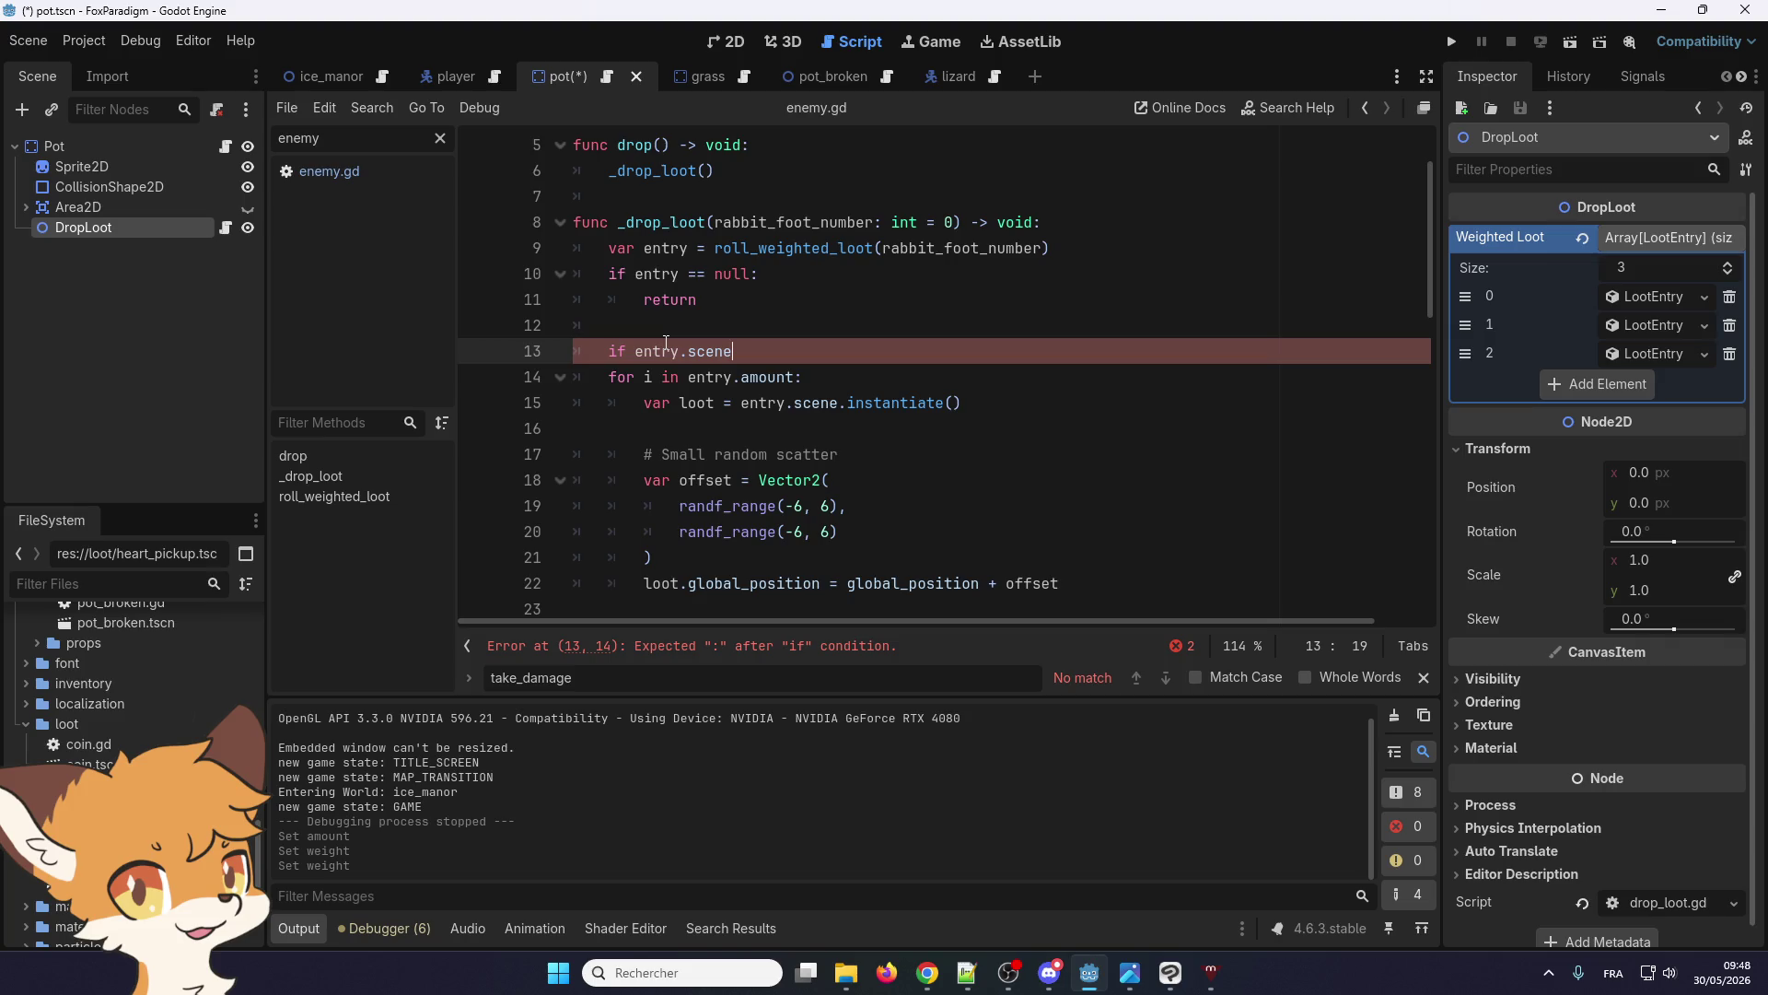
{"action": "type", "text": ":"}
{"action": "key", "text": "Return"}
{"action": "key", "text": "Return"}
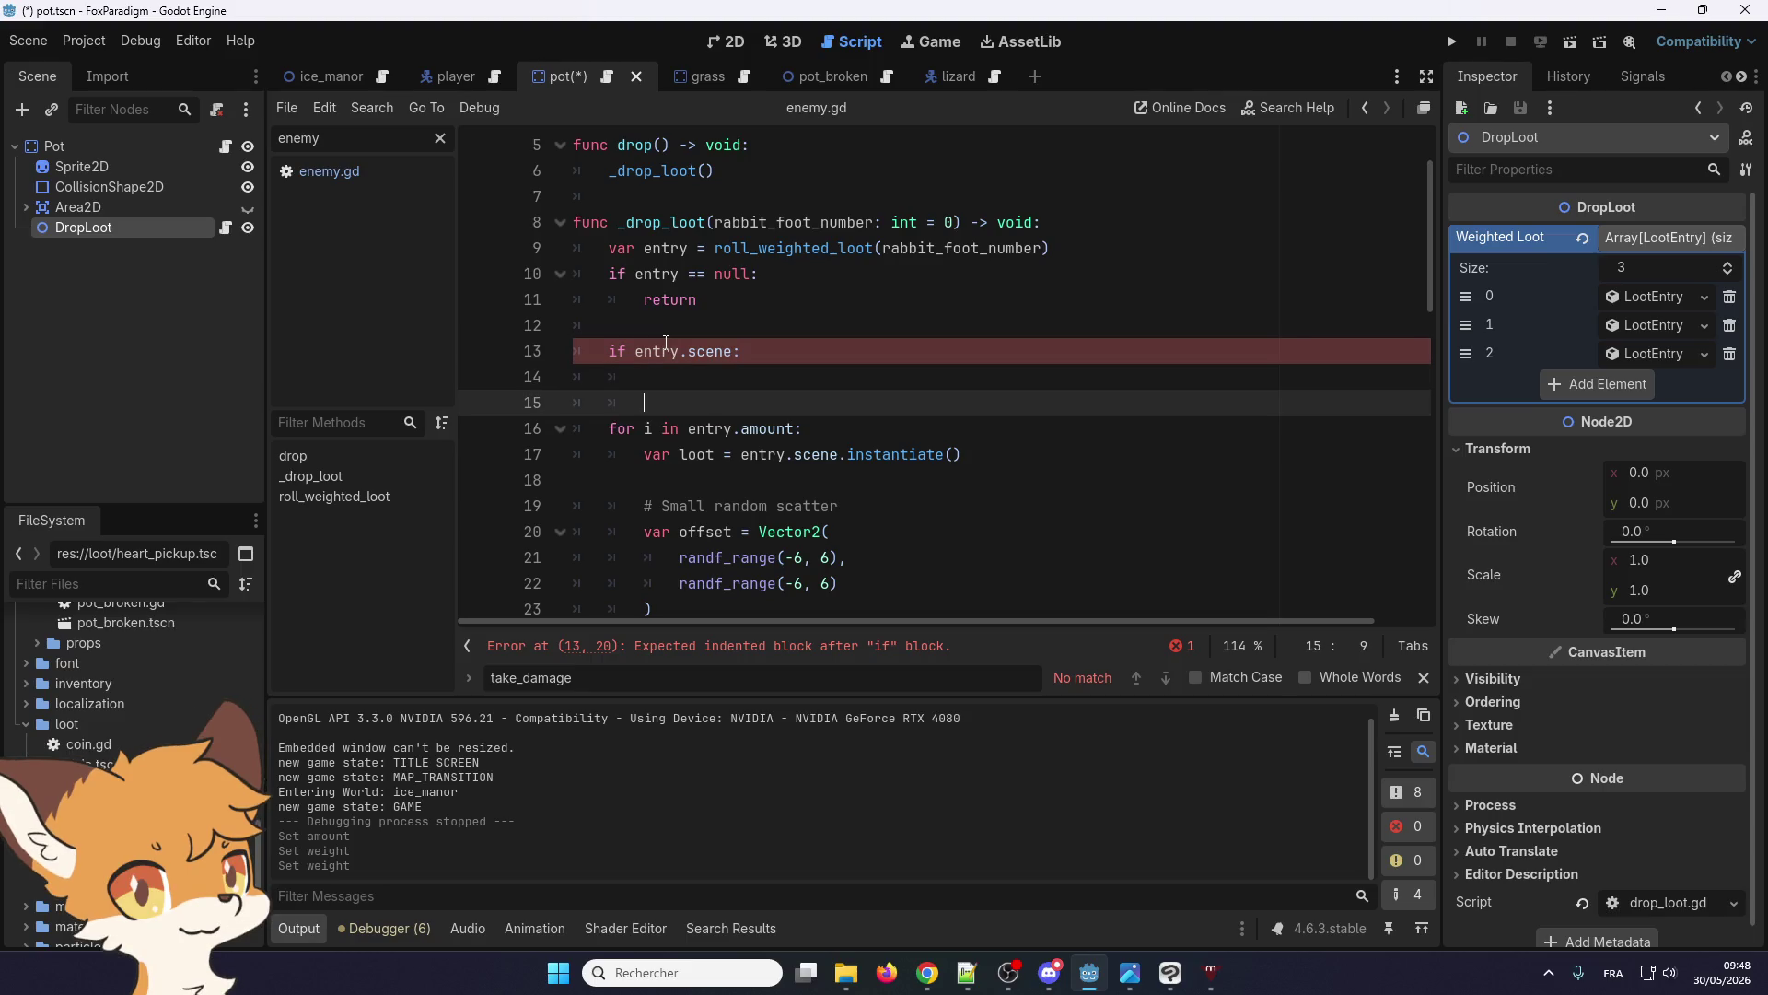
{"action": "key", "text": "Up"}
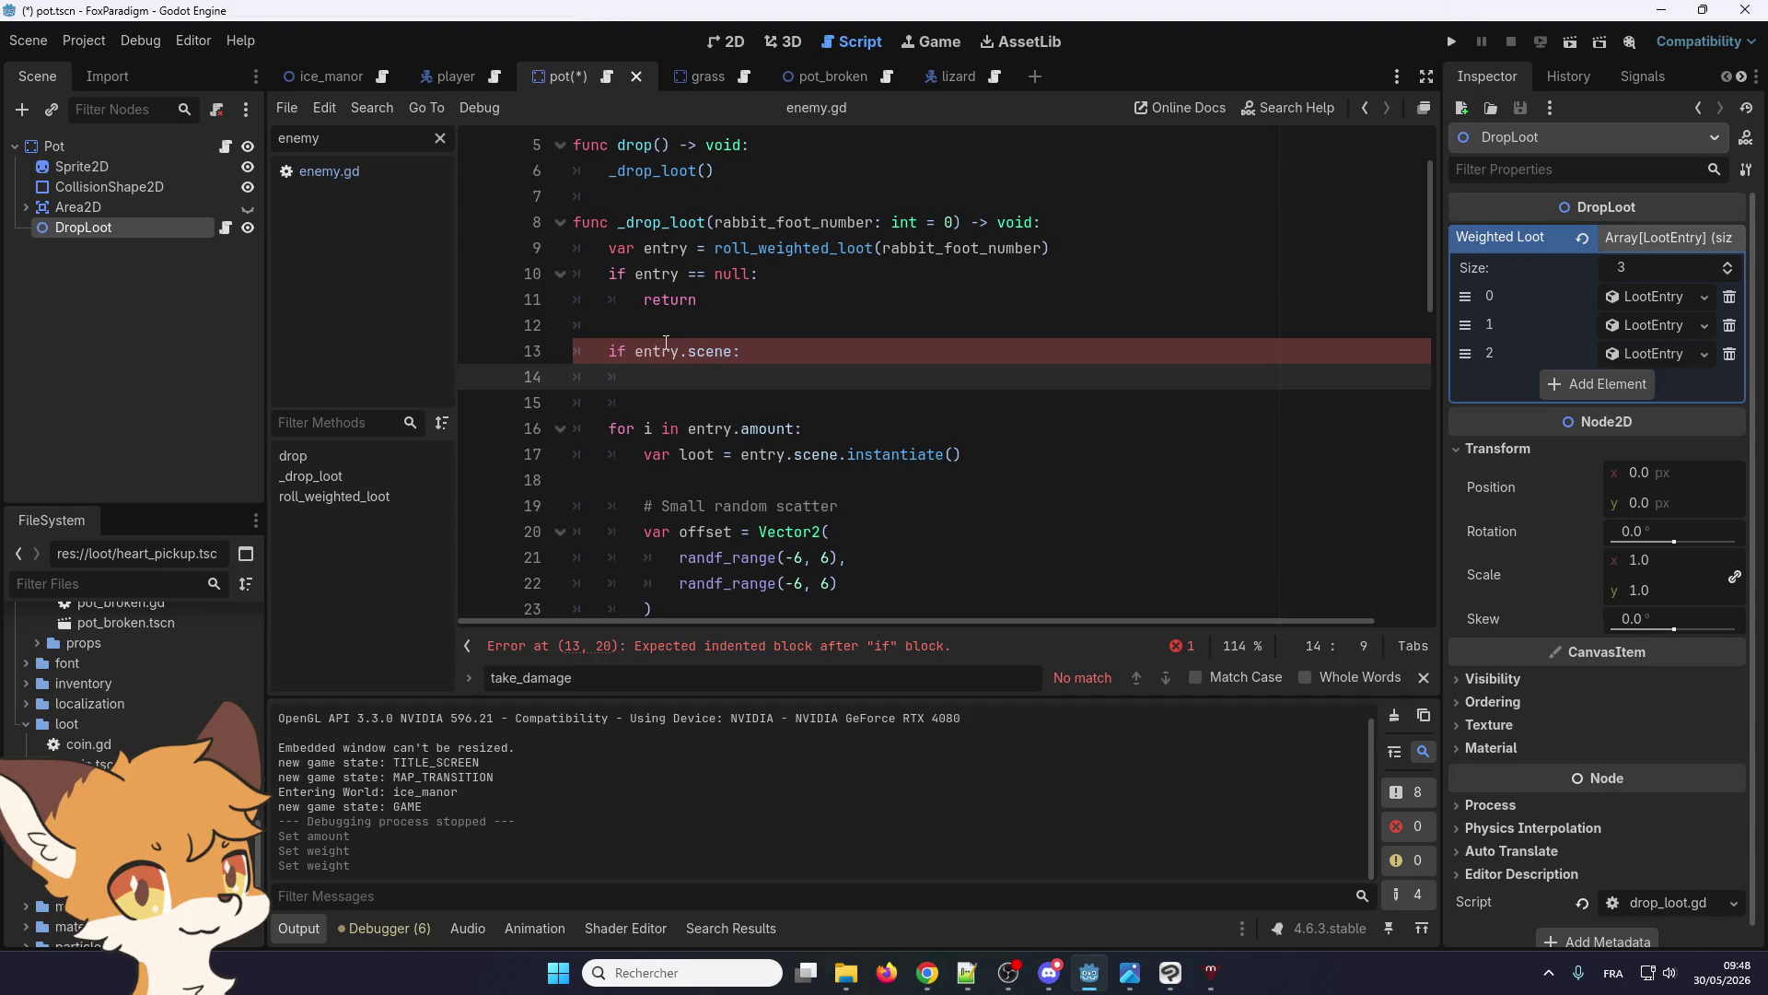
{"action": "mouse_move", "coordinate": [666, 343]}
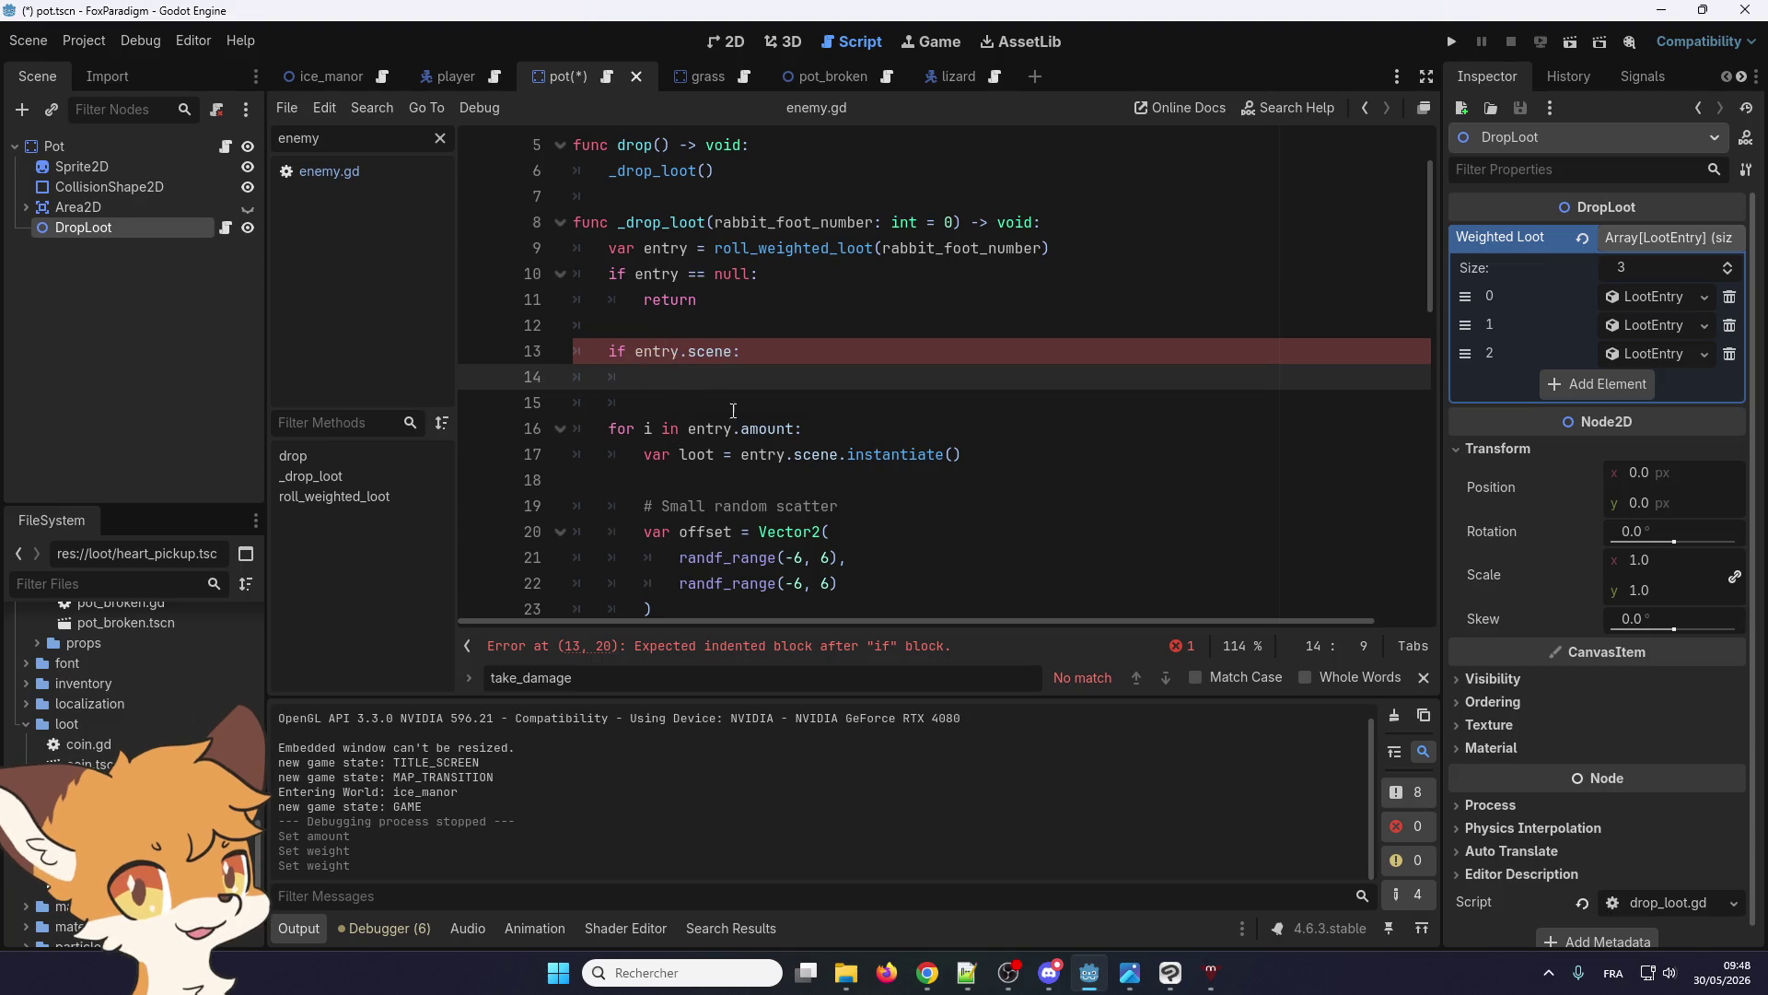
{"action": "left_click", "coordinate": [626, 355]}
{"action": "type", "text": "not"}
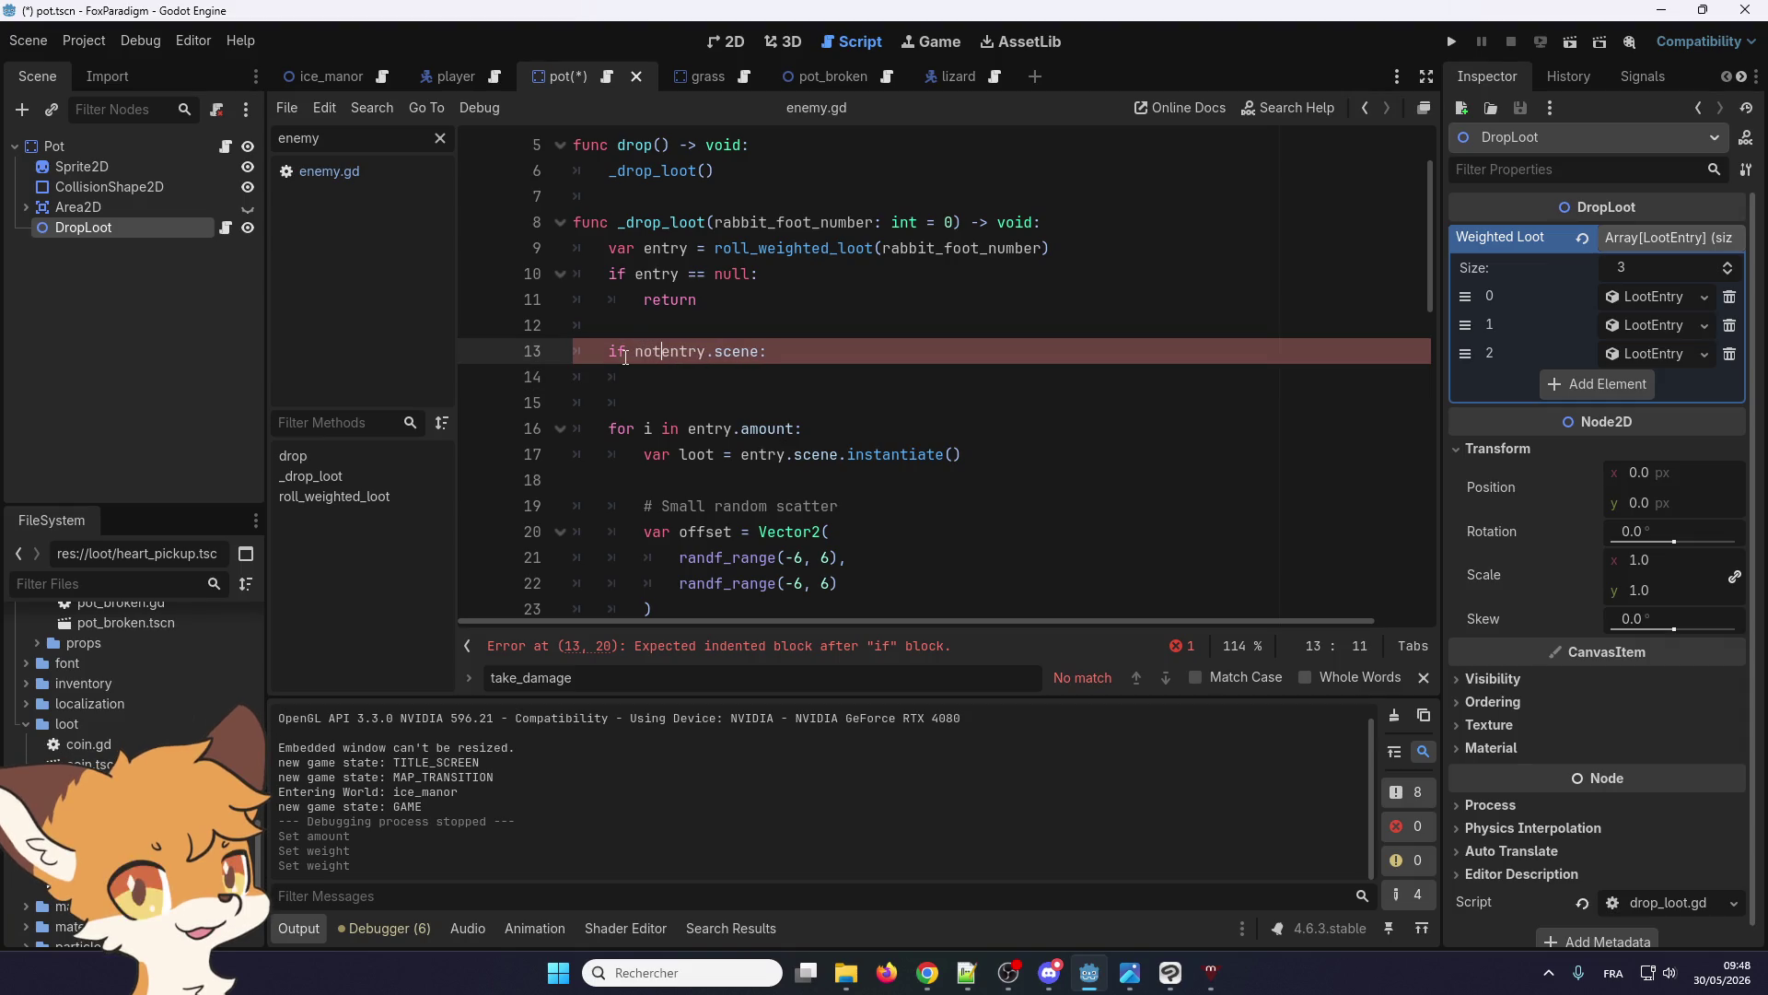
{"action": "key", "text": "Down"}
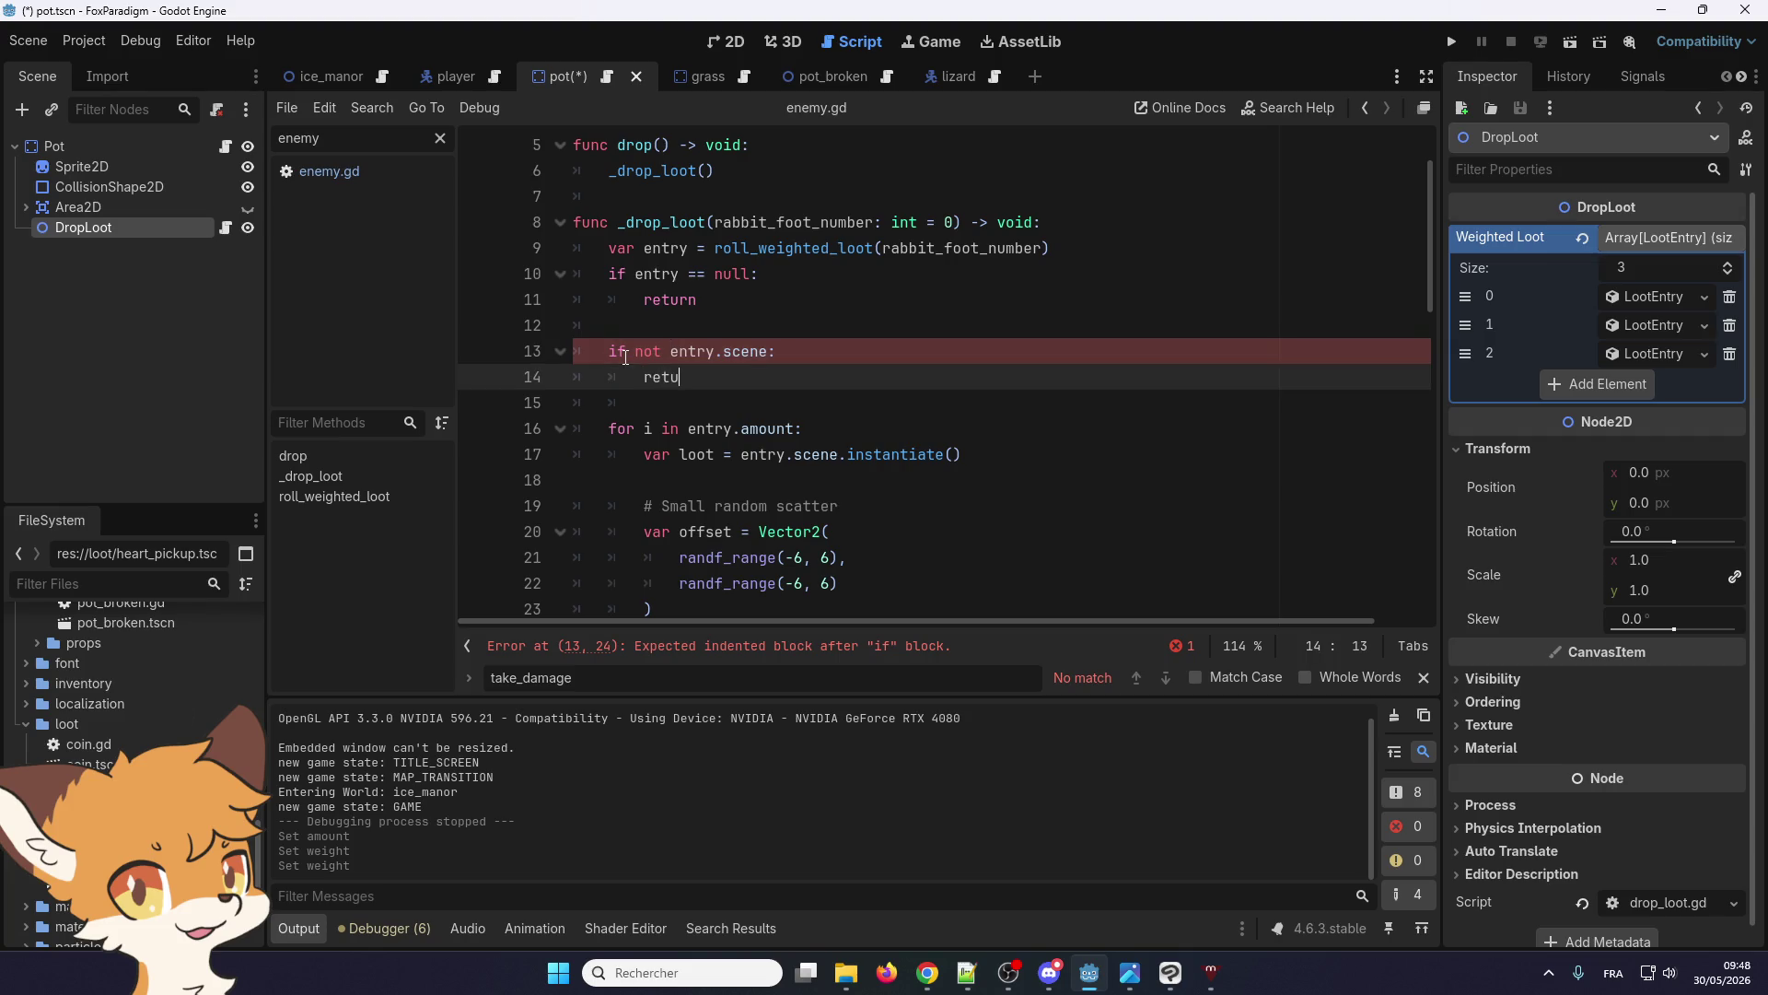
{"action": "type", "text": "rn"}
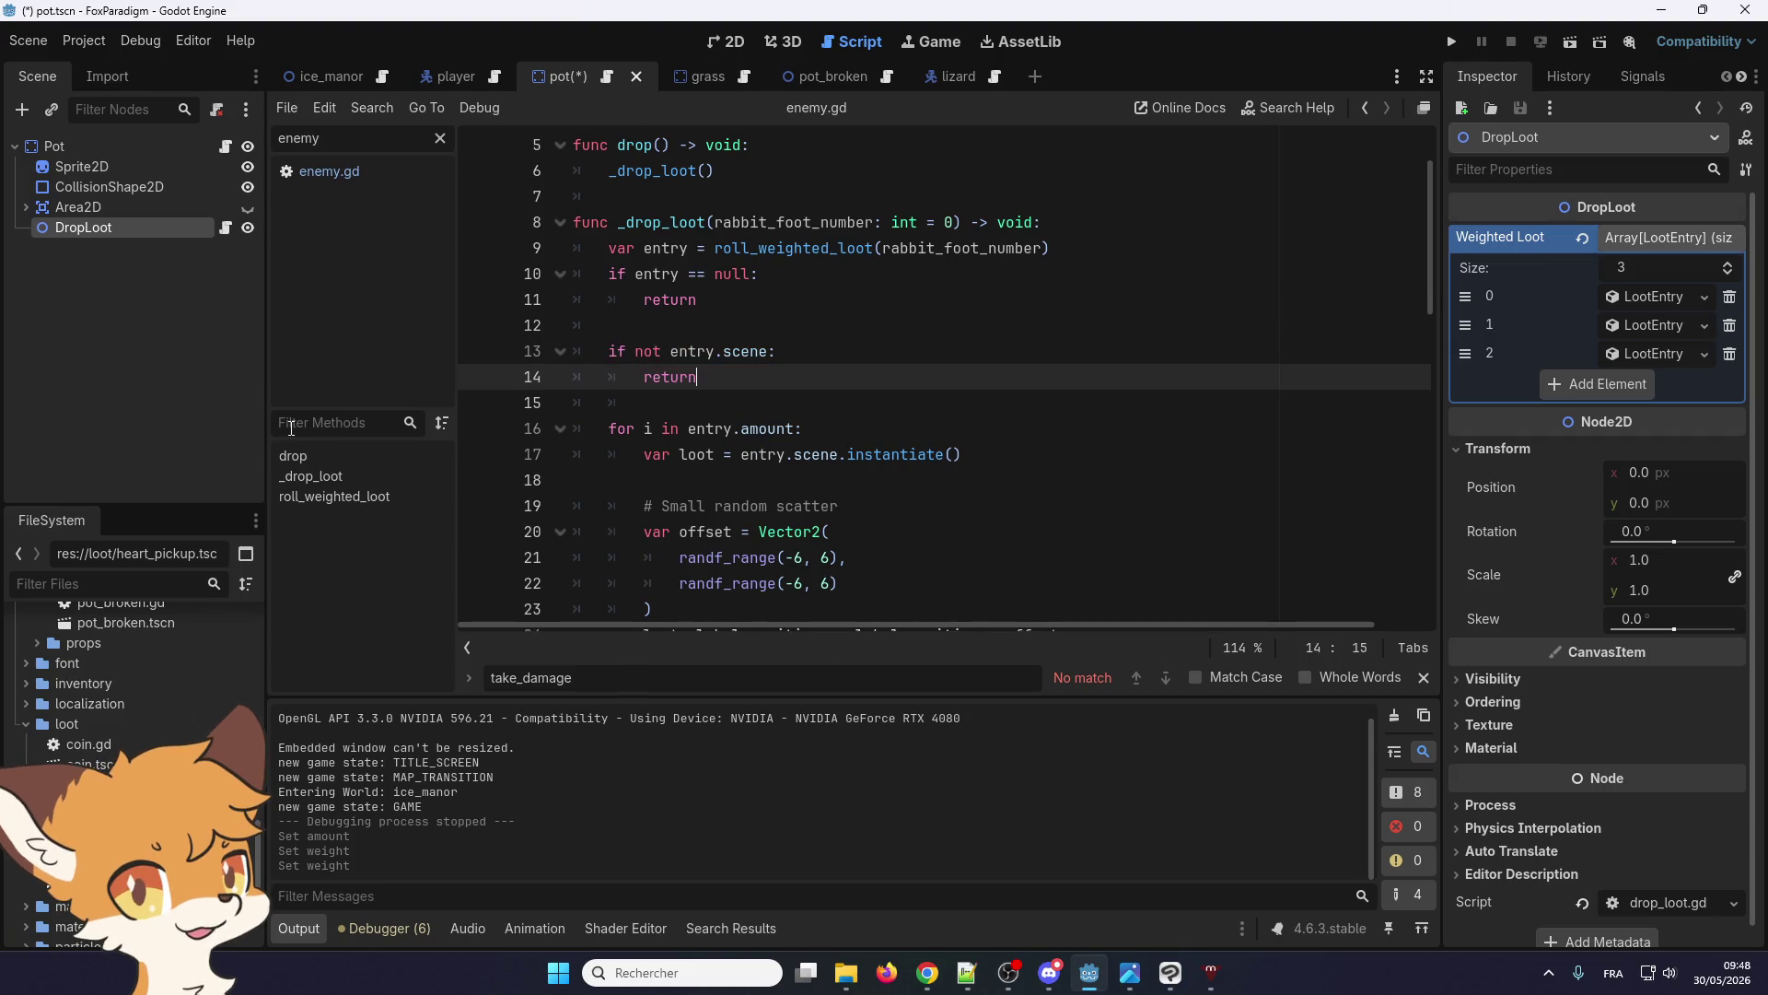
{"action": "left_click", "coordinate": [1653, 355]}
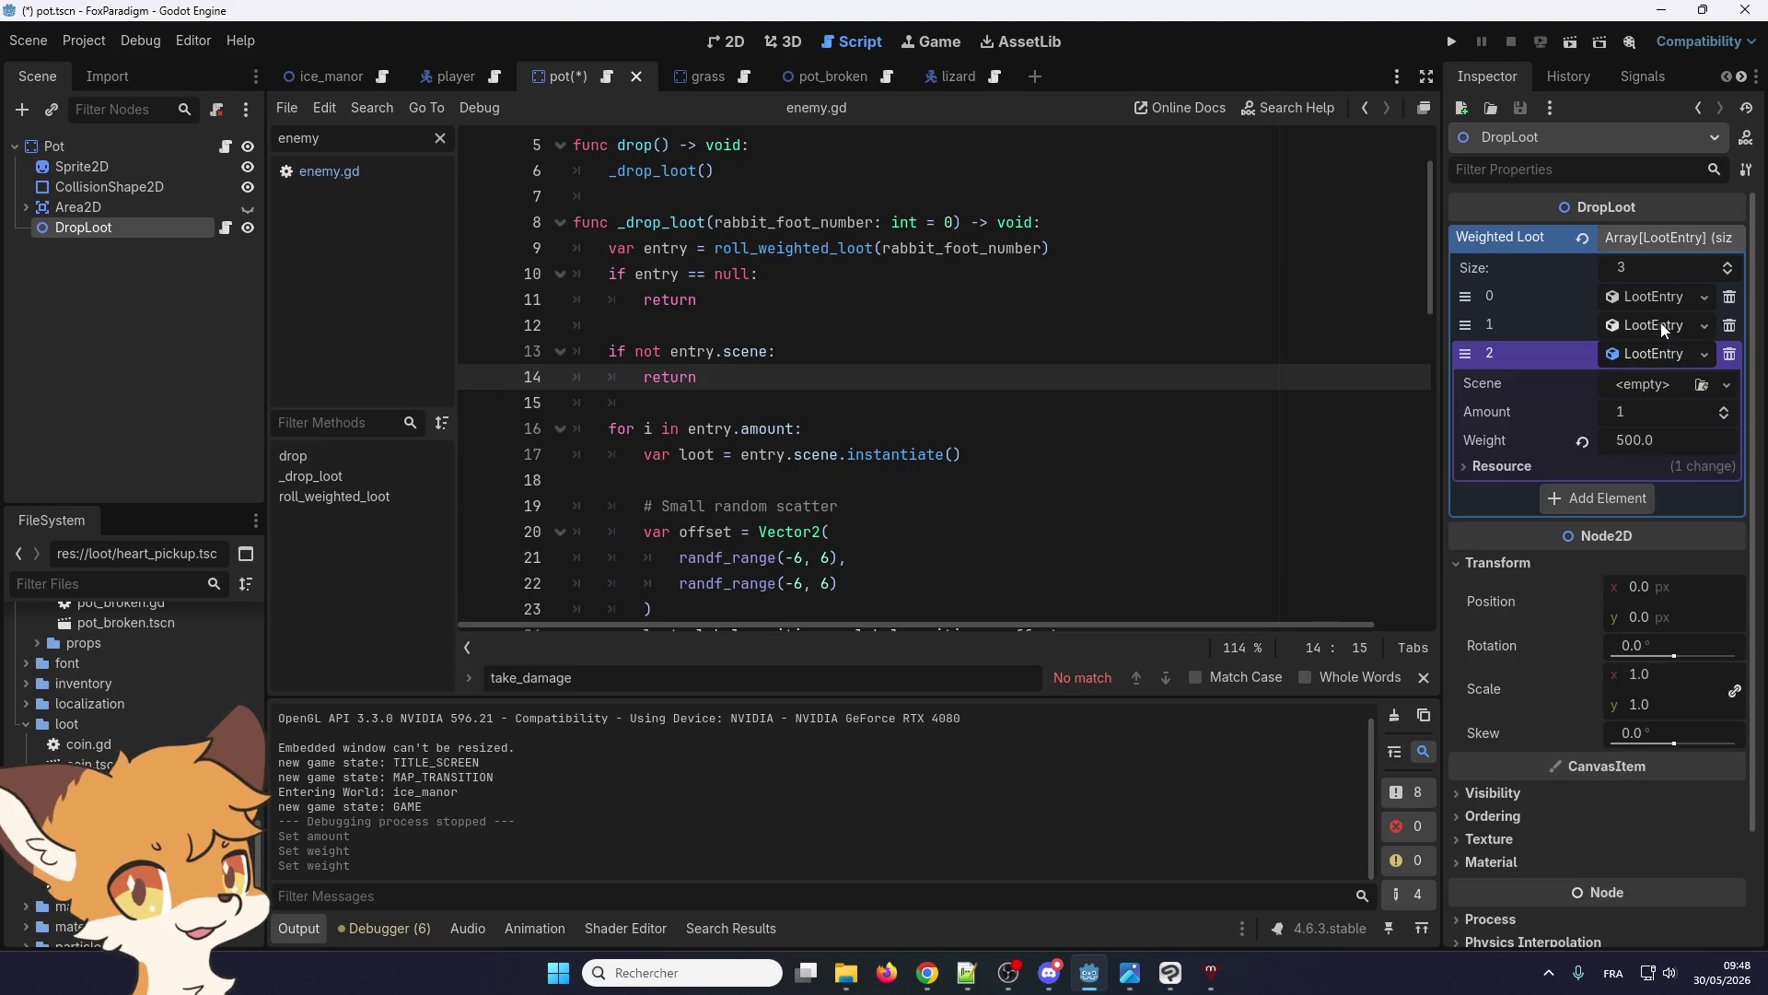
{"action": "left_click", "coordinate": [1453, 42]}
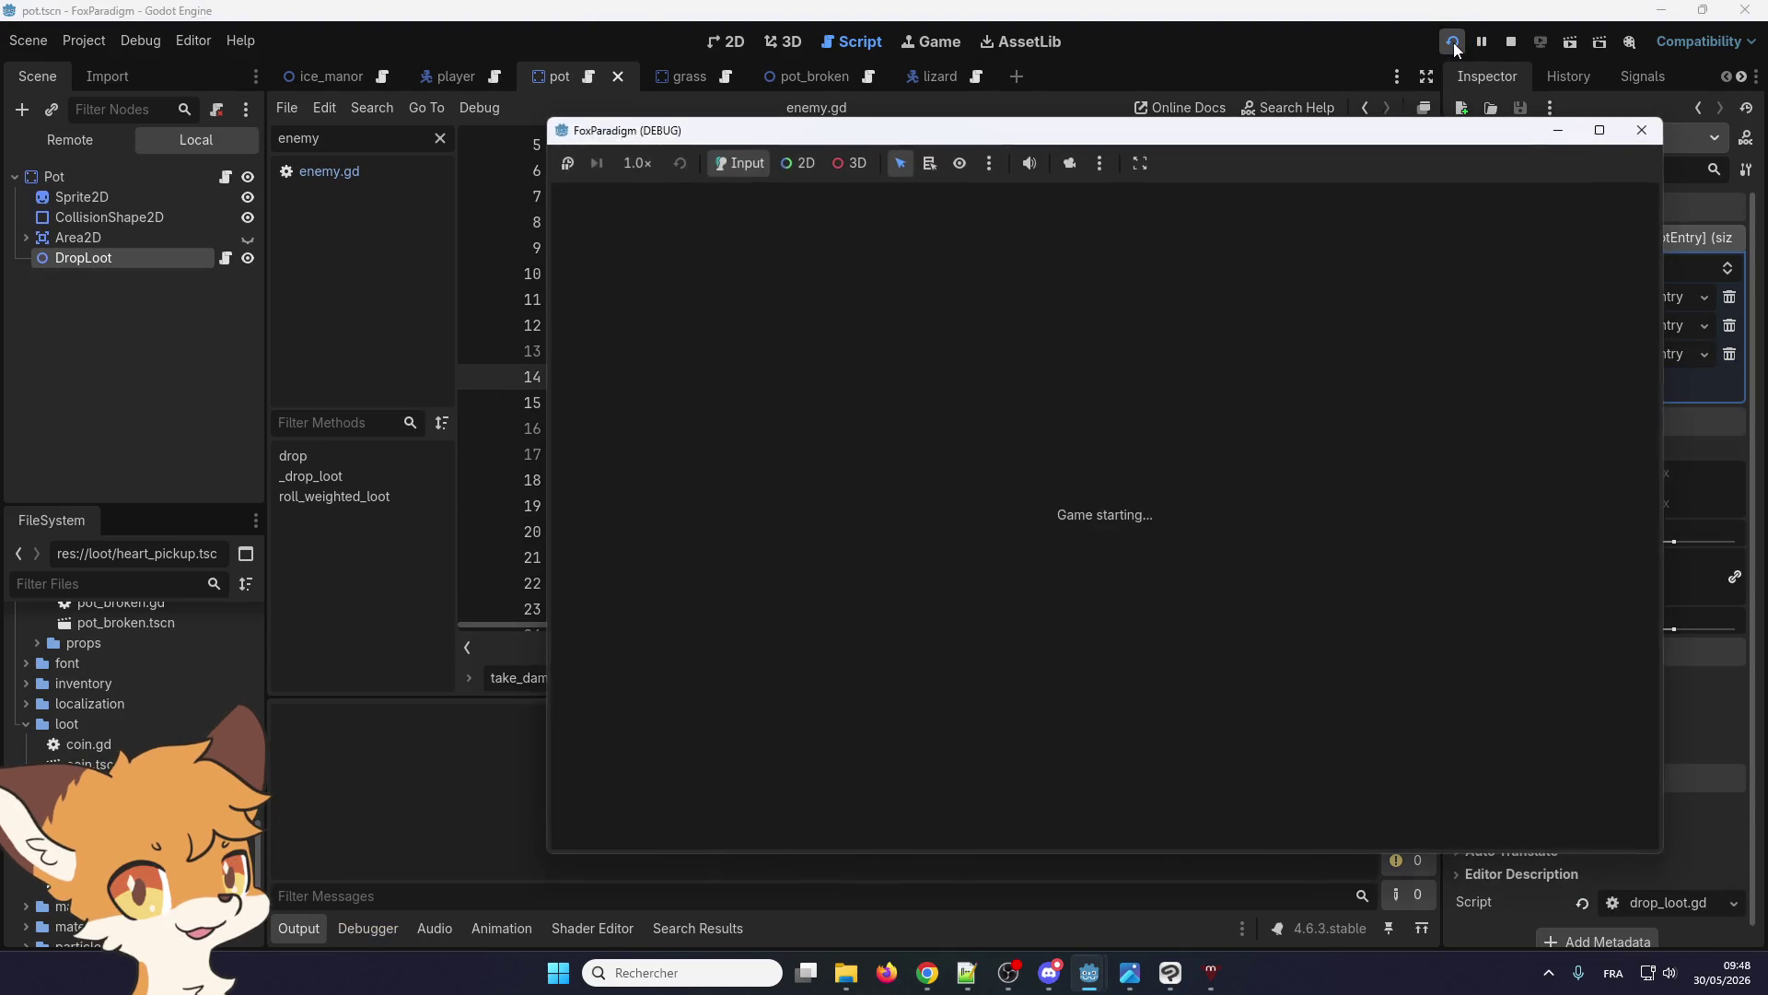
Load the save, walk the fox out to the grass pots, break them, then stop the game
{"action": "key", "text": "Return"}
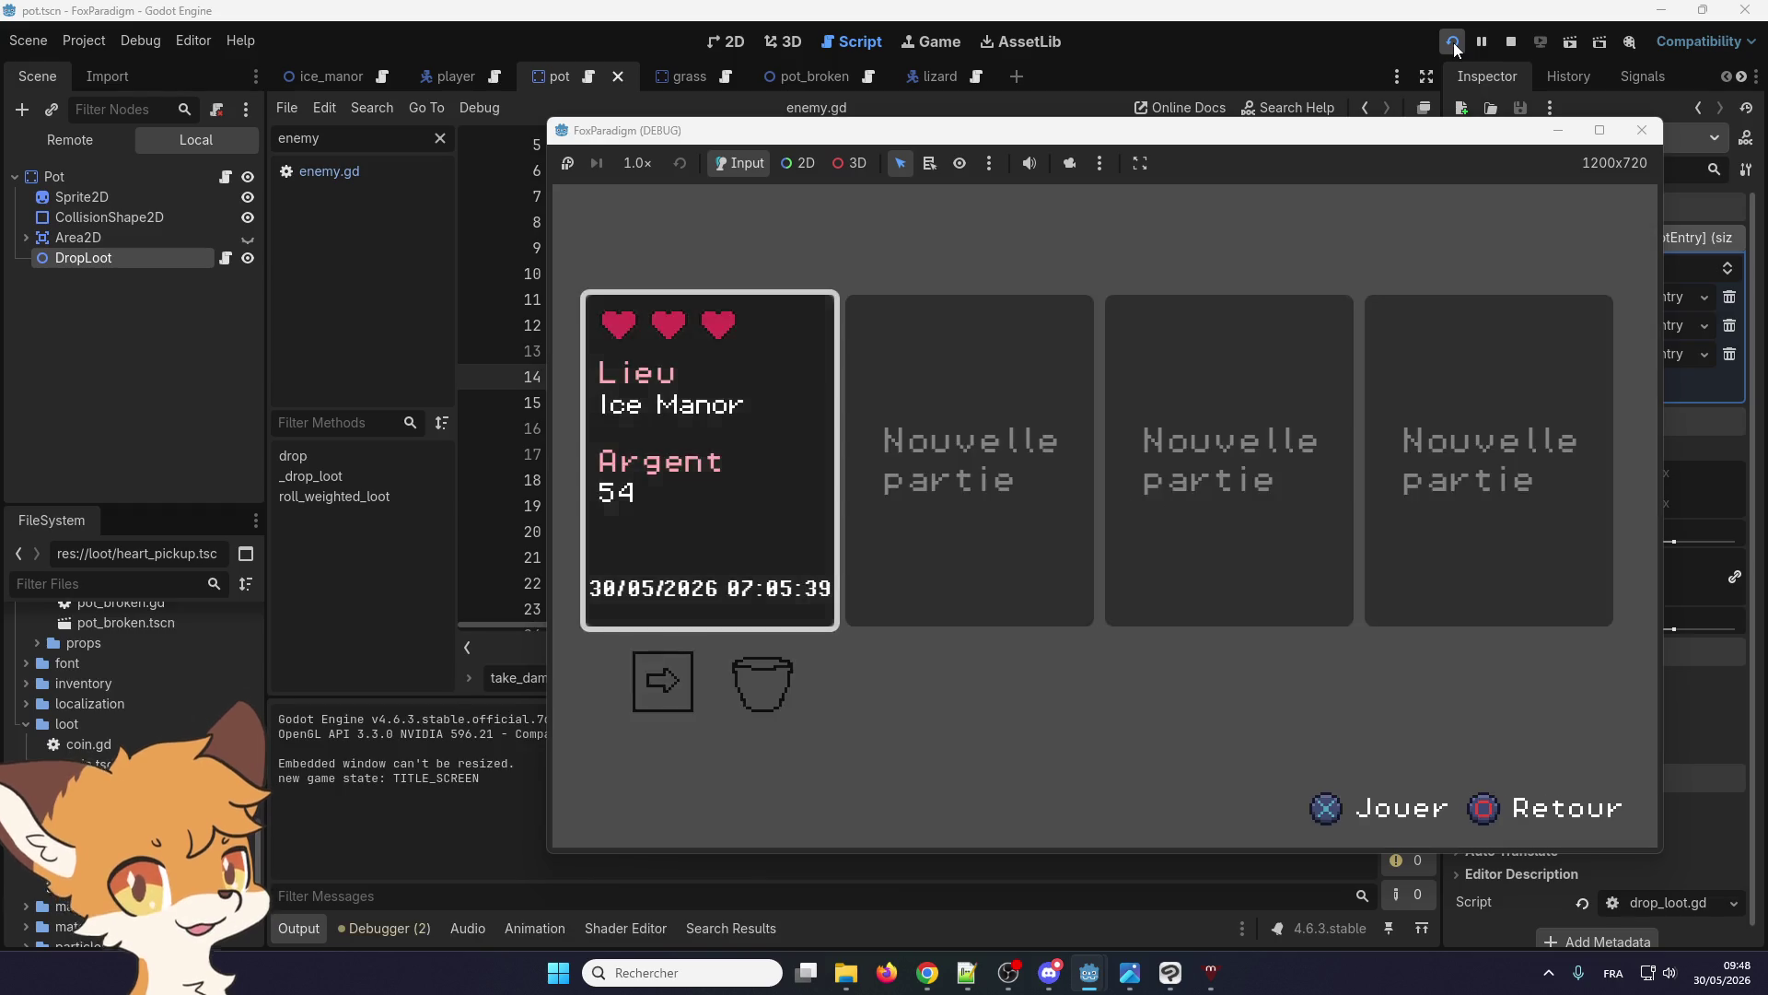
{"action": "key", "text": "Return"}
{"action": "key", "text": "Right"}
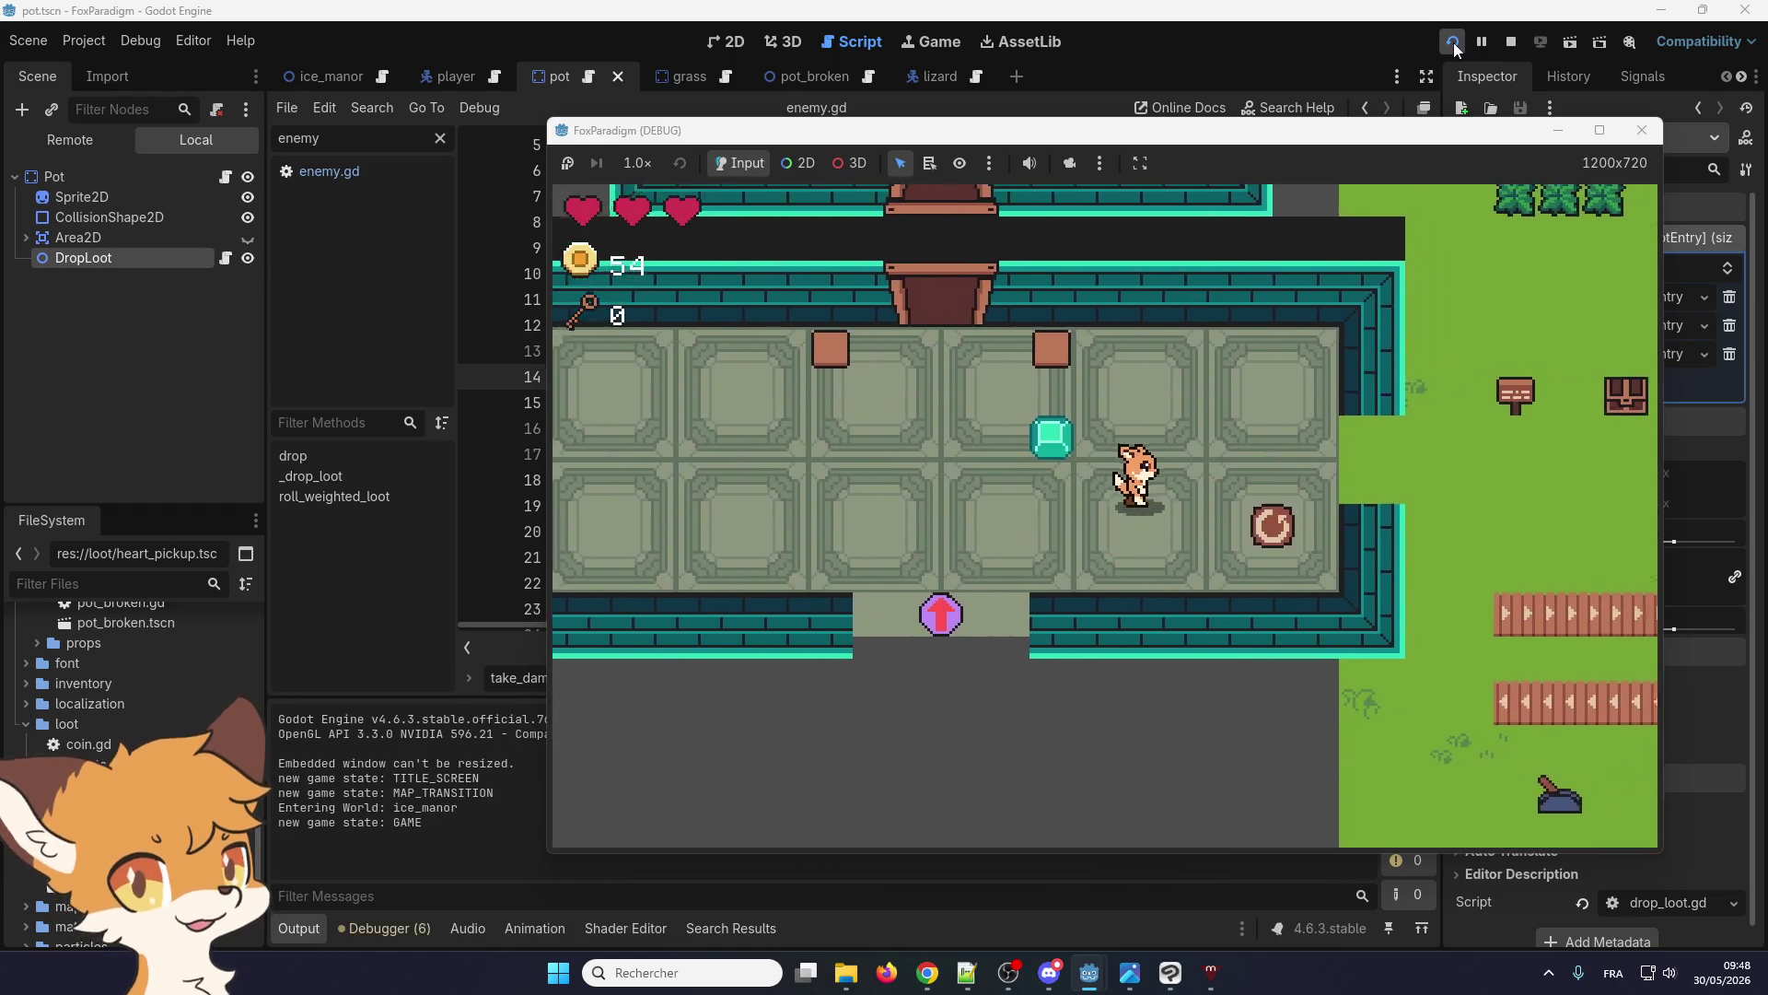
{"action": "key", "text": "Right"}
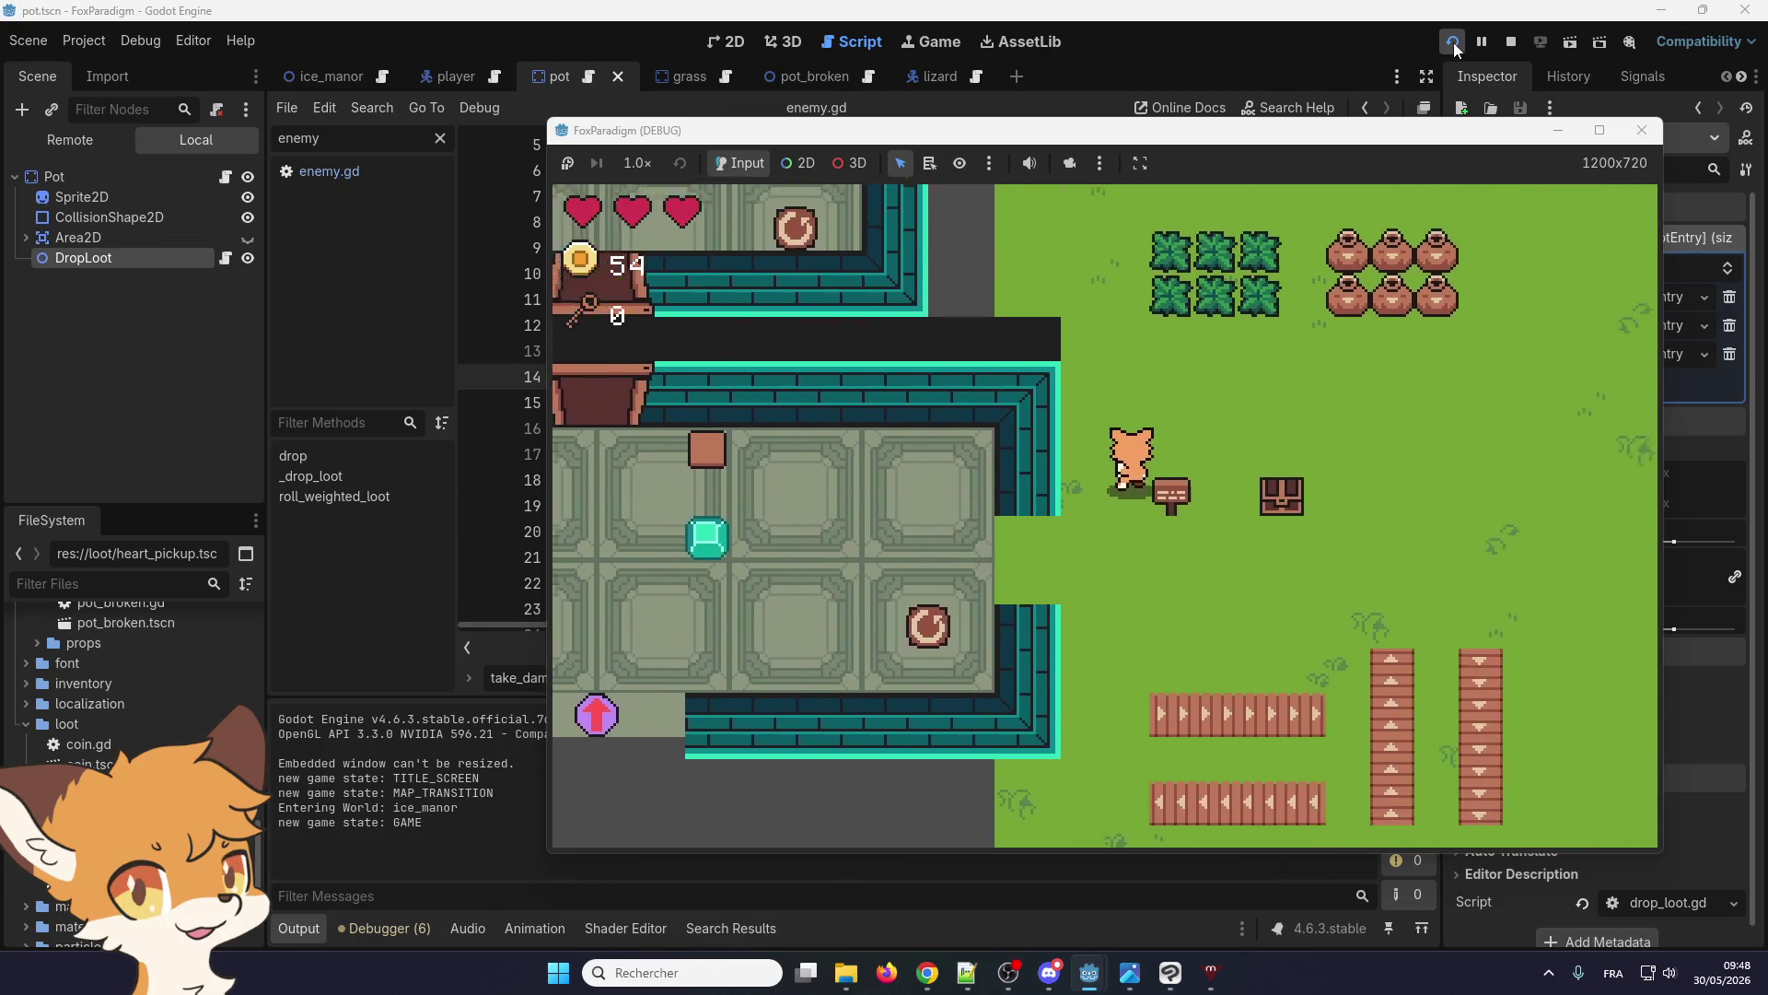
{"action": "key", "text": "Up"}
{"action": "key", "text": "space"}
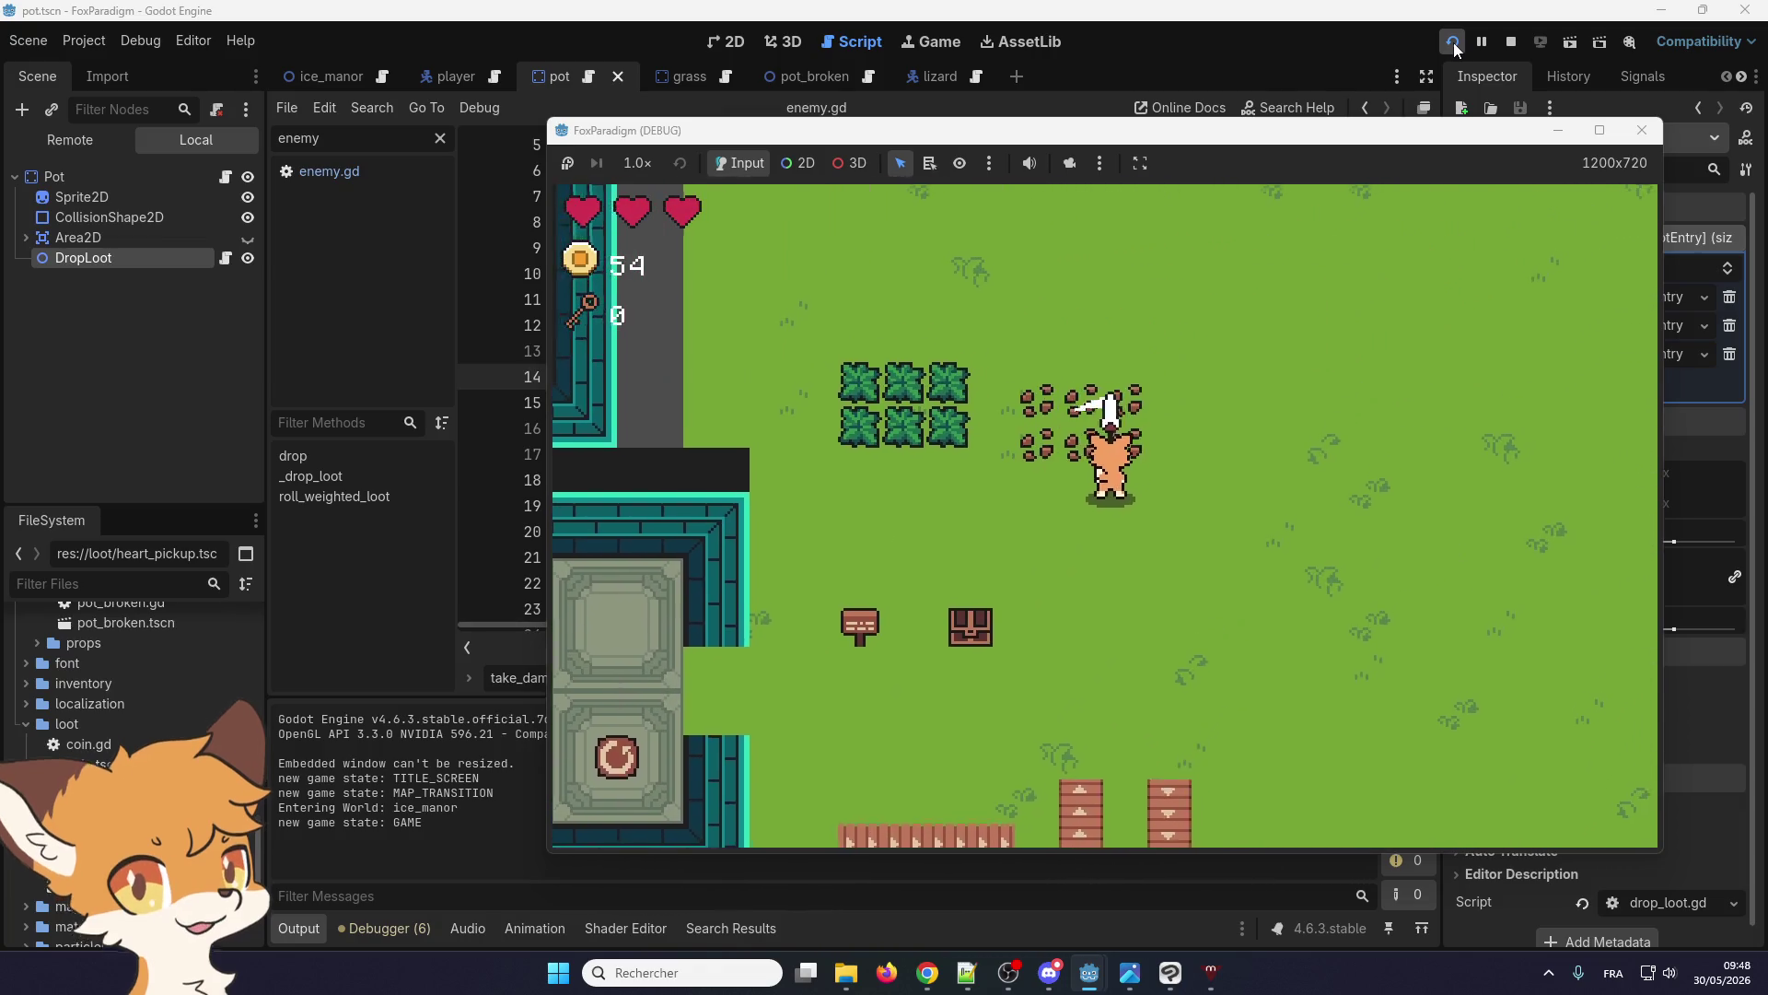
{"action": "key", "text": "Left"}
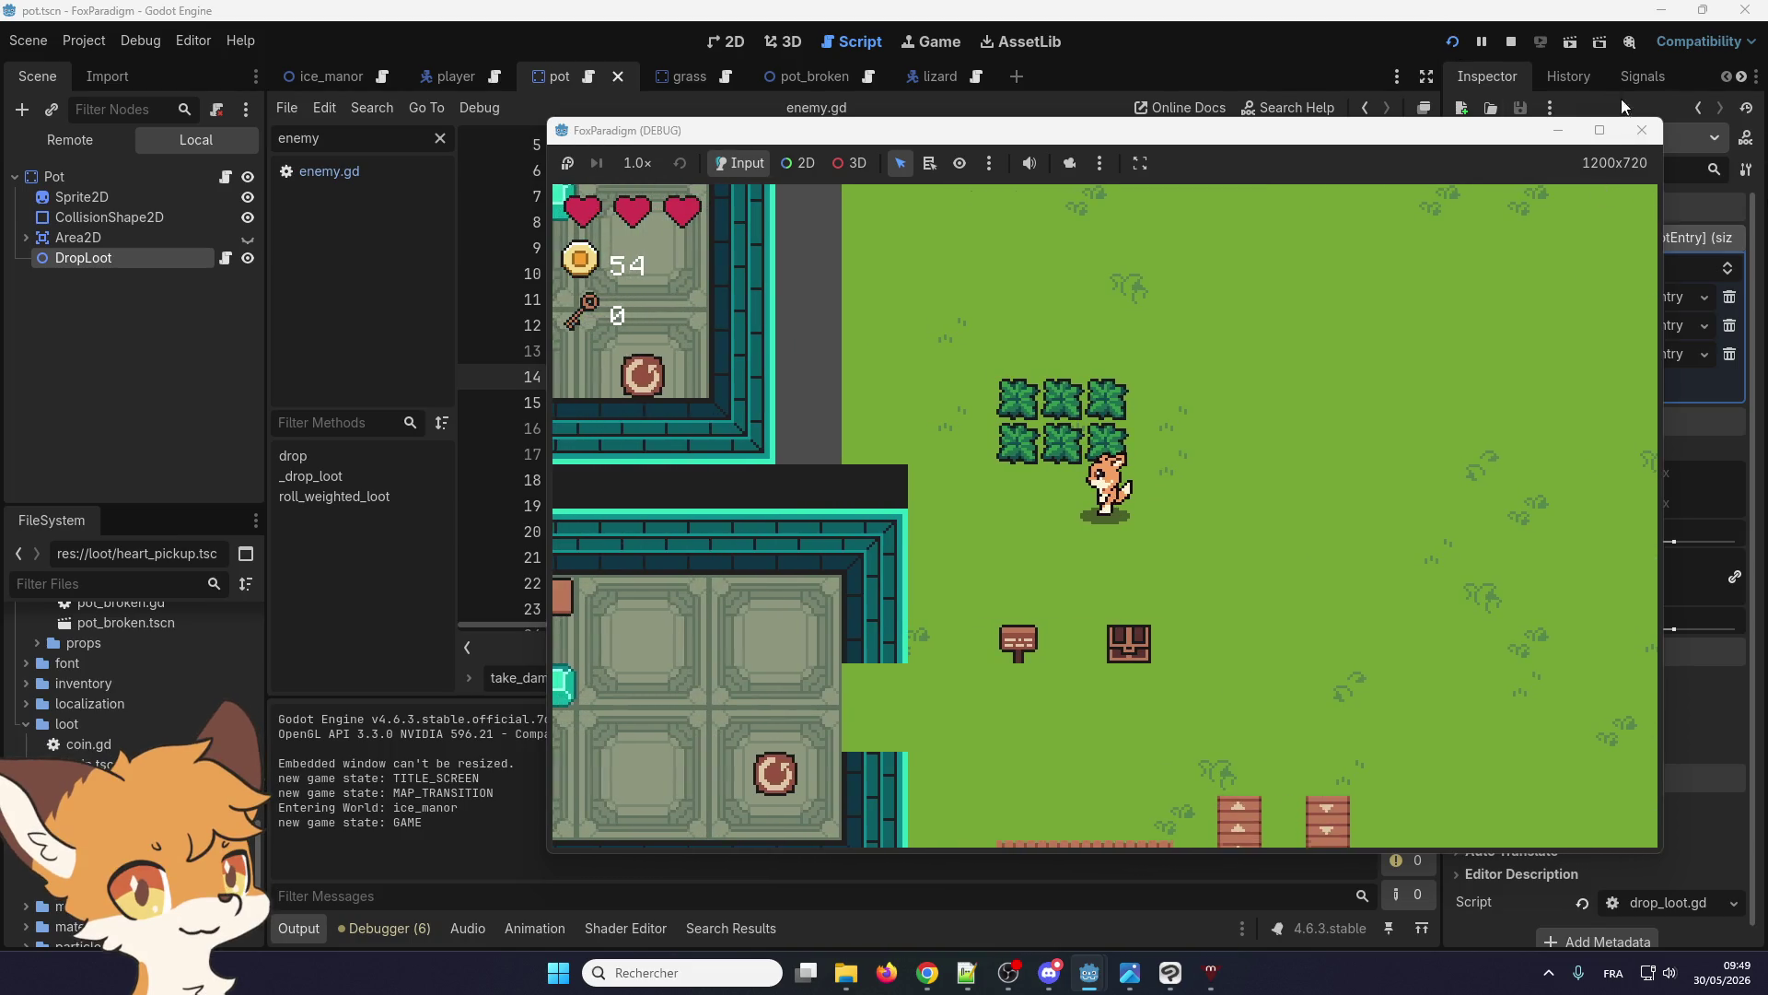
{"action": "left_click", "coordinate": [1642, 130]}
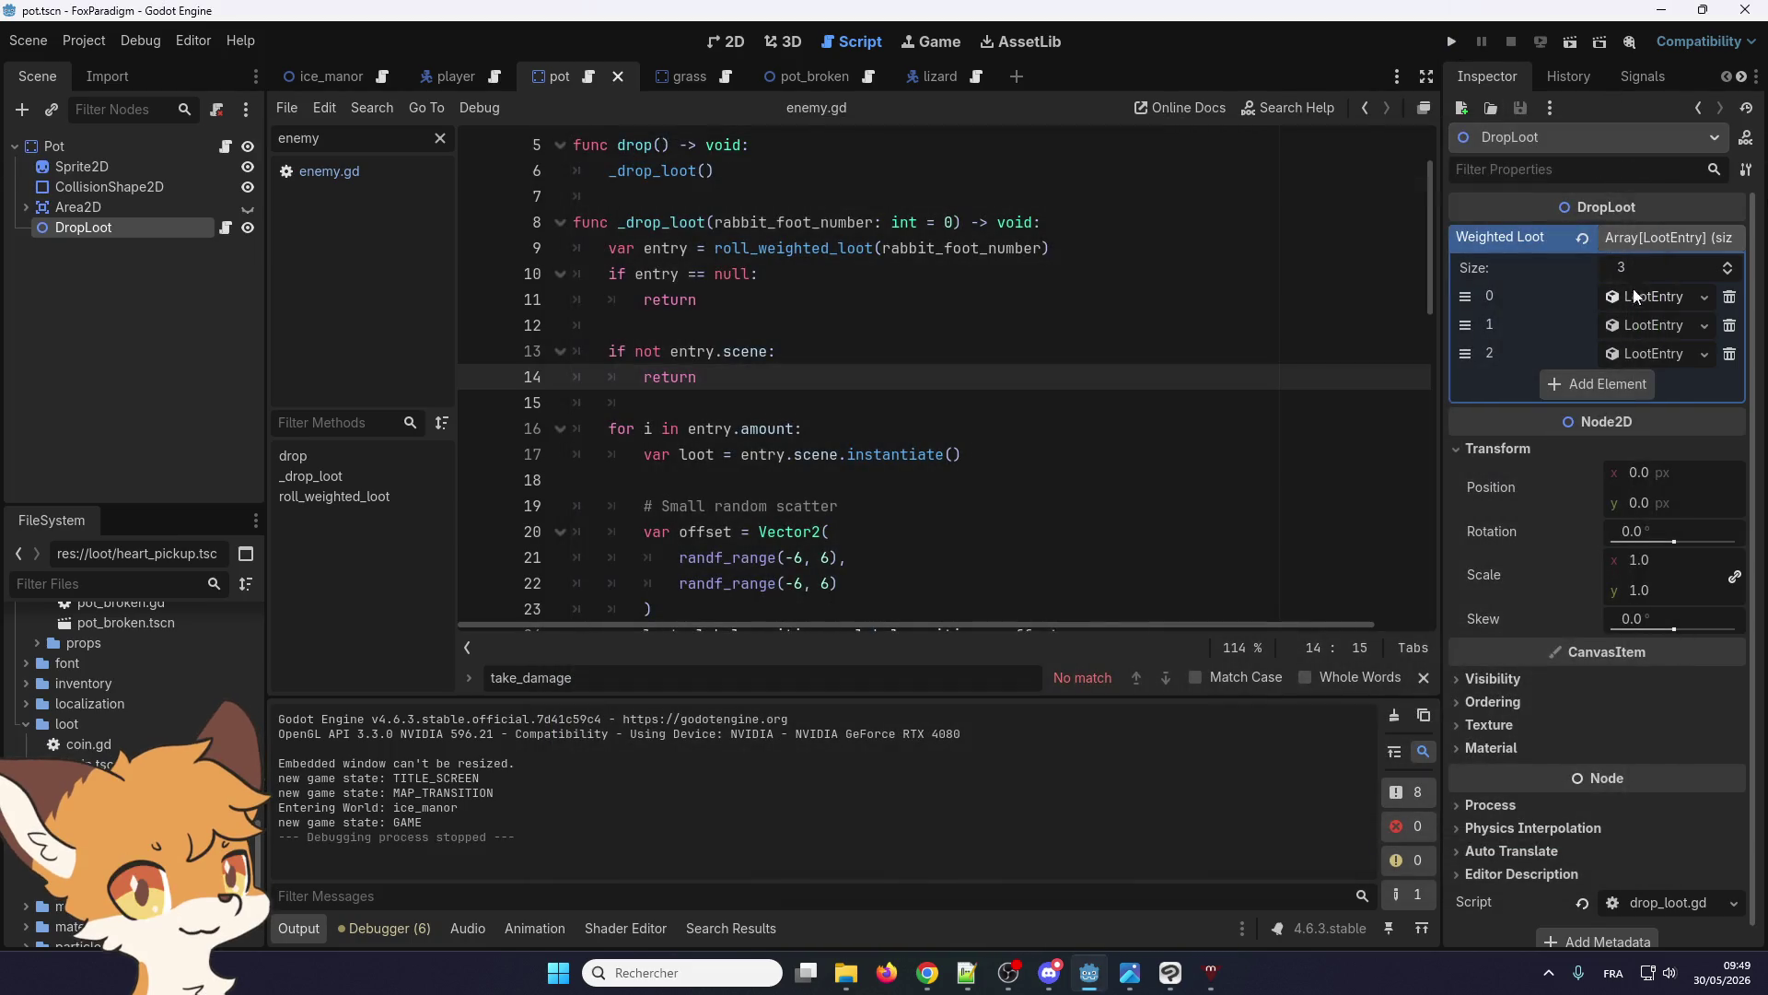
Change Weighted Loot entry 2's weight from 500 to 1
{"action": "left_click", "coordinate": [1660, 357]}
{"action": "left_click", "coordinate": [1667, 440]}
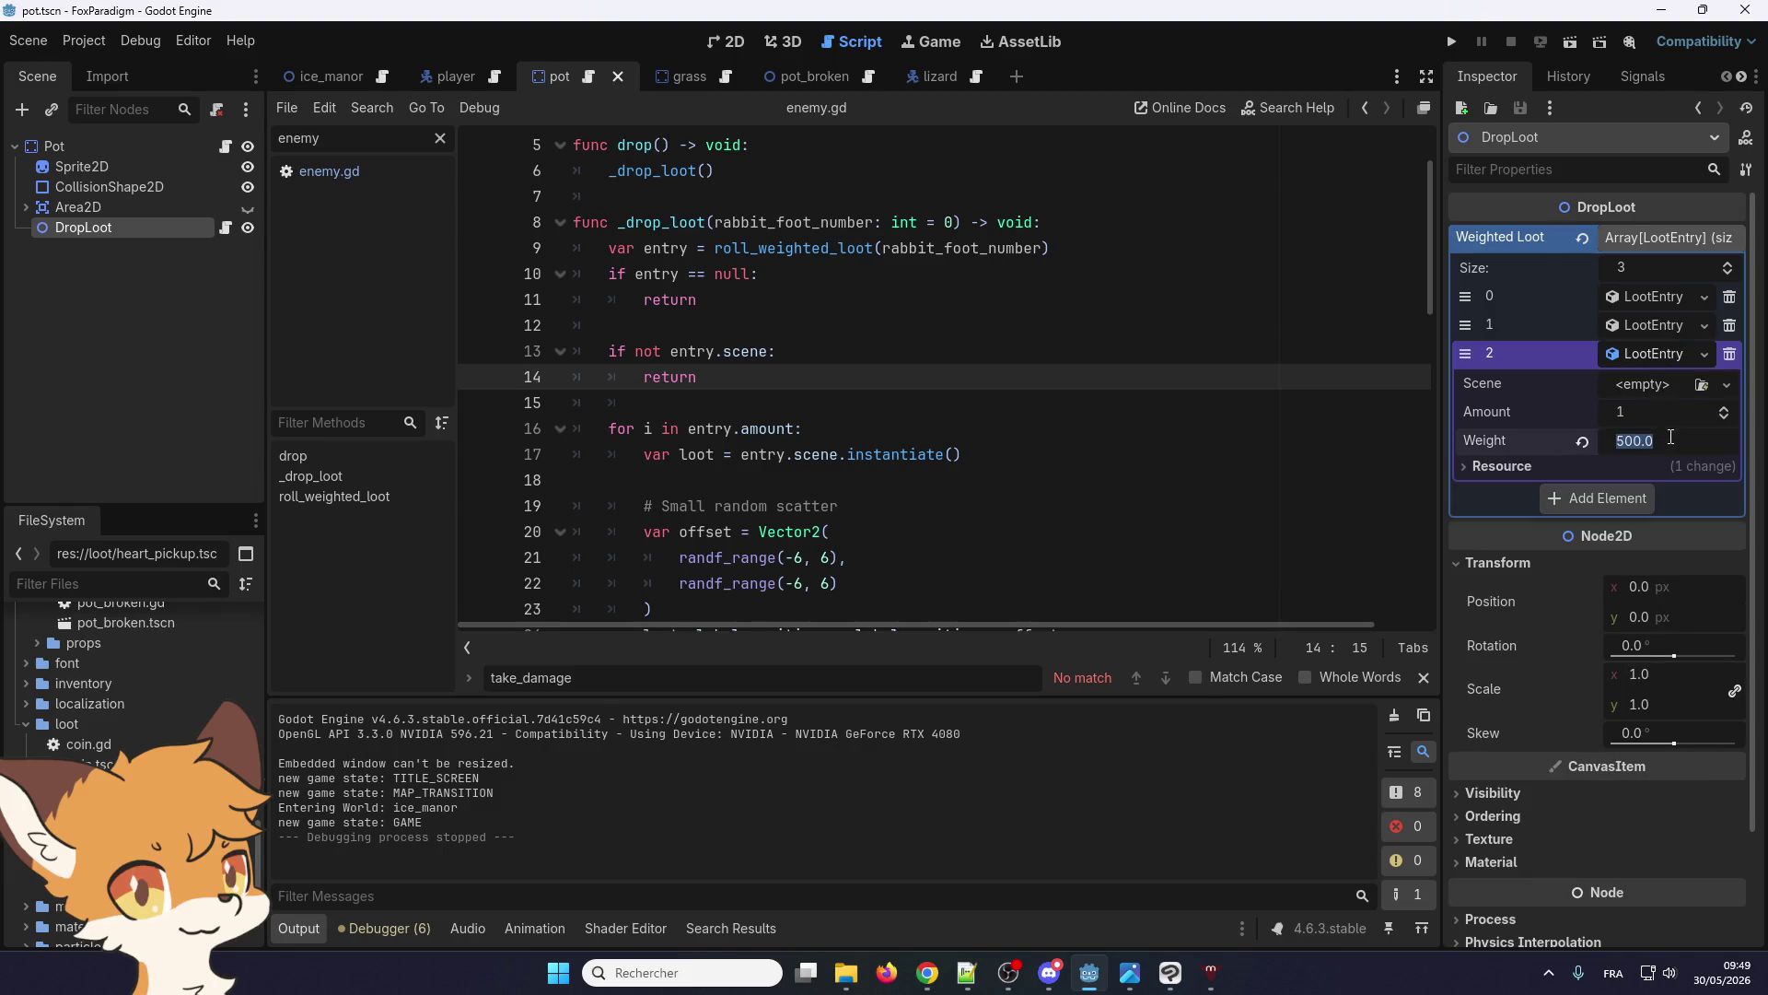
{"action": "type", "text": "1"}
{"action": "key", "text": "Return"}
Review loot entries 1 and 0, then save the Pot scene and run the game
{"action": "left_click", "coordinate": [1658, 325]}
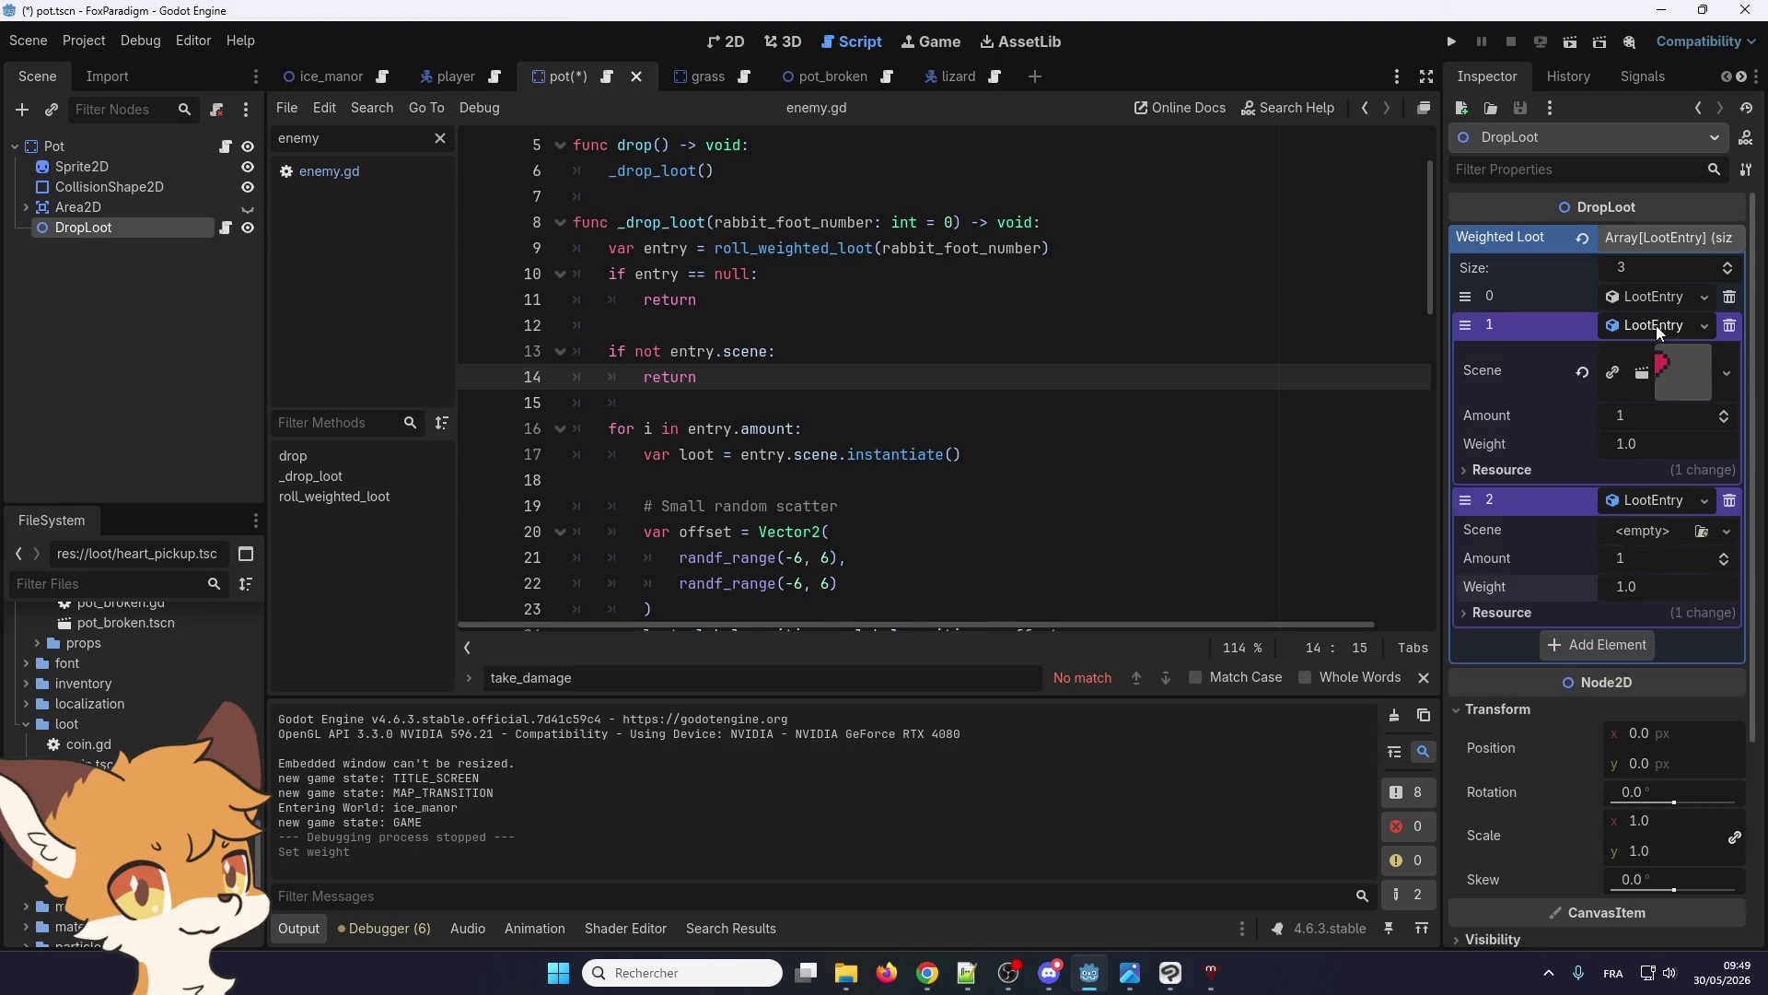
{"action": "left_click", "coordinate": [1657, 322]}
{"action": "left_click", "coordinate": [1665, 300]}
{"action": "left_click", "coordinate": [1665, 300]}
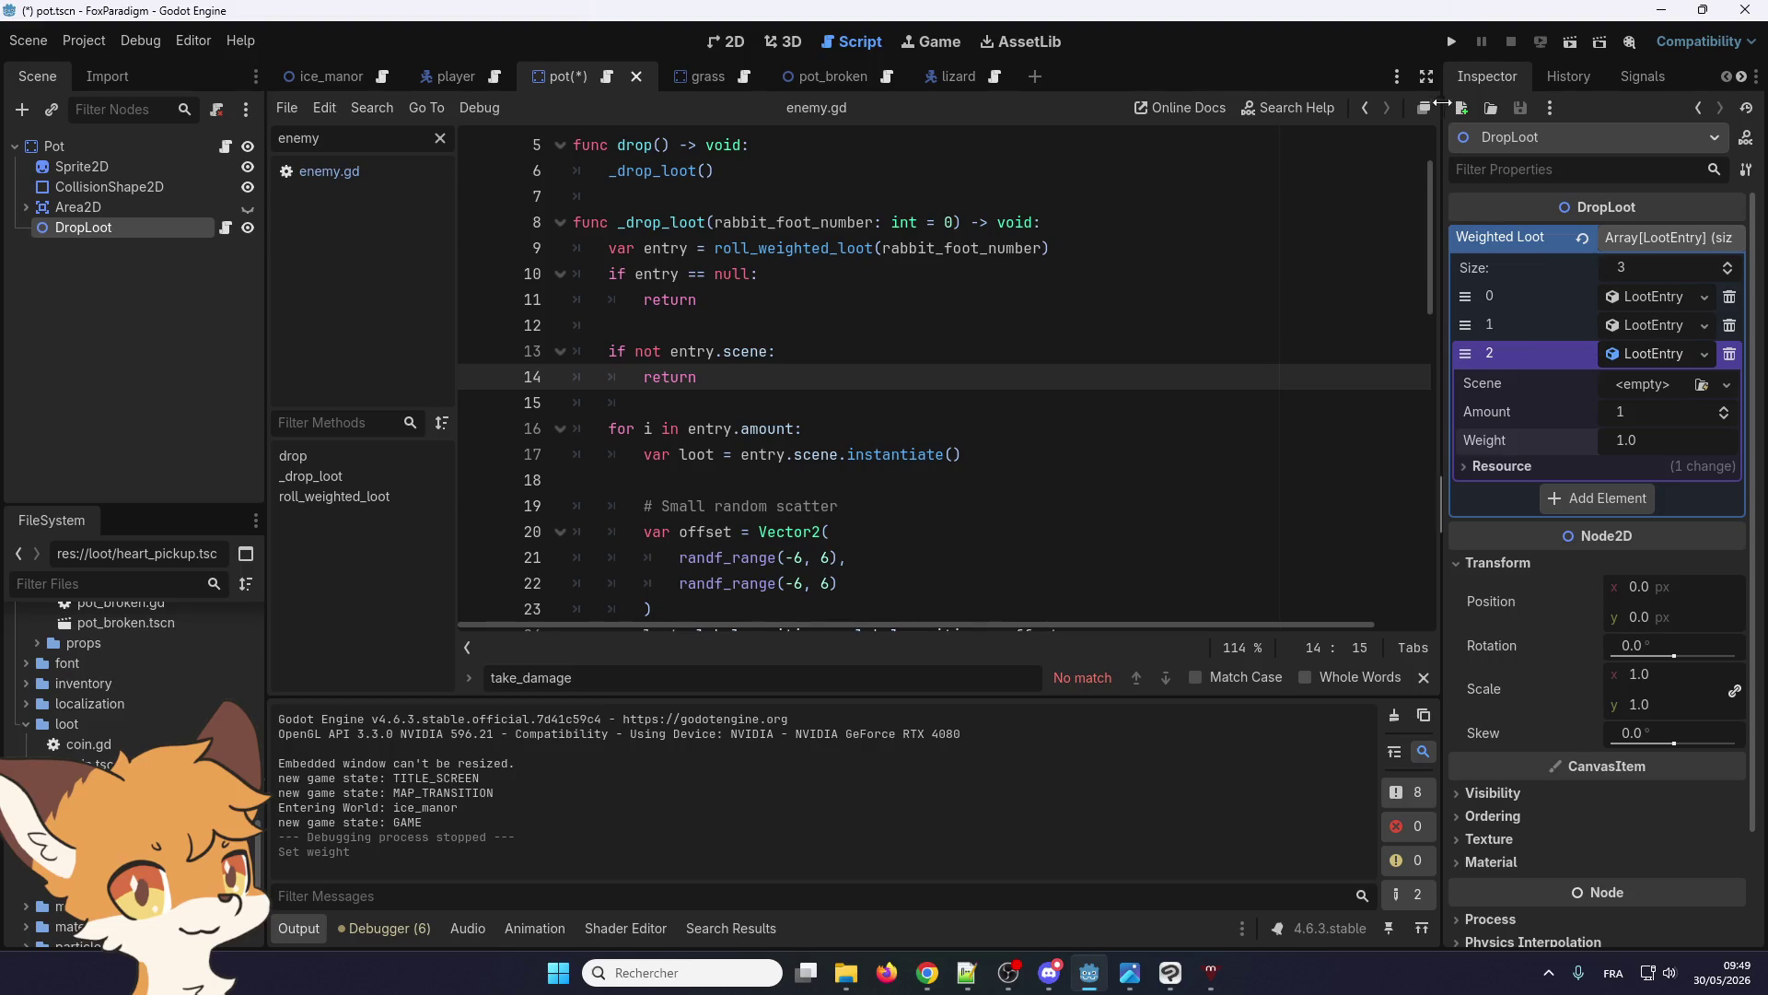
{"action": "left_click", "coordinate": [1452, 50]}
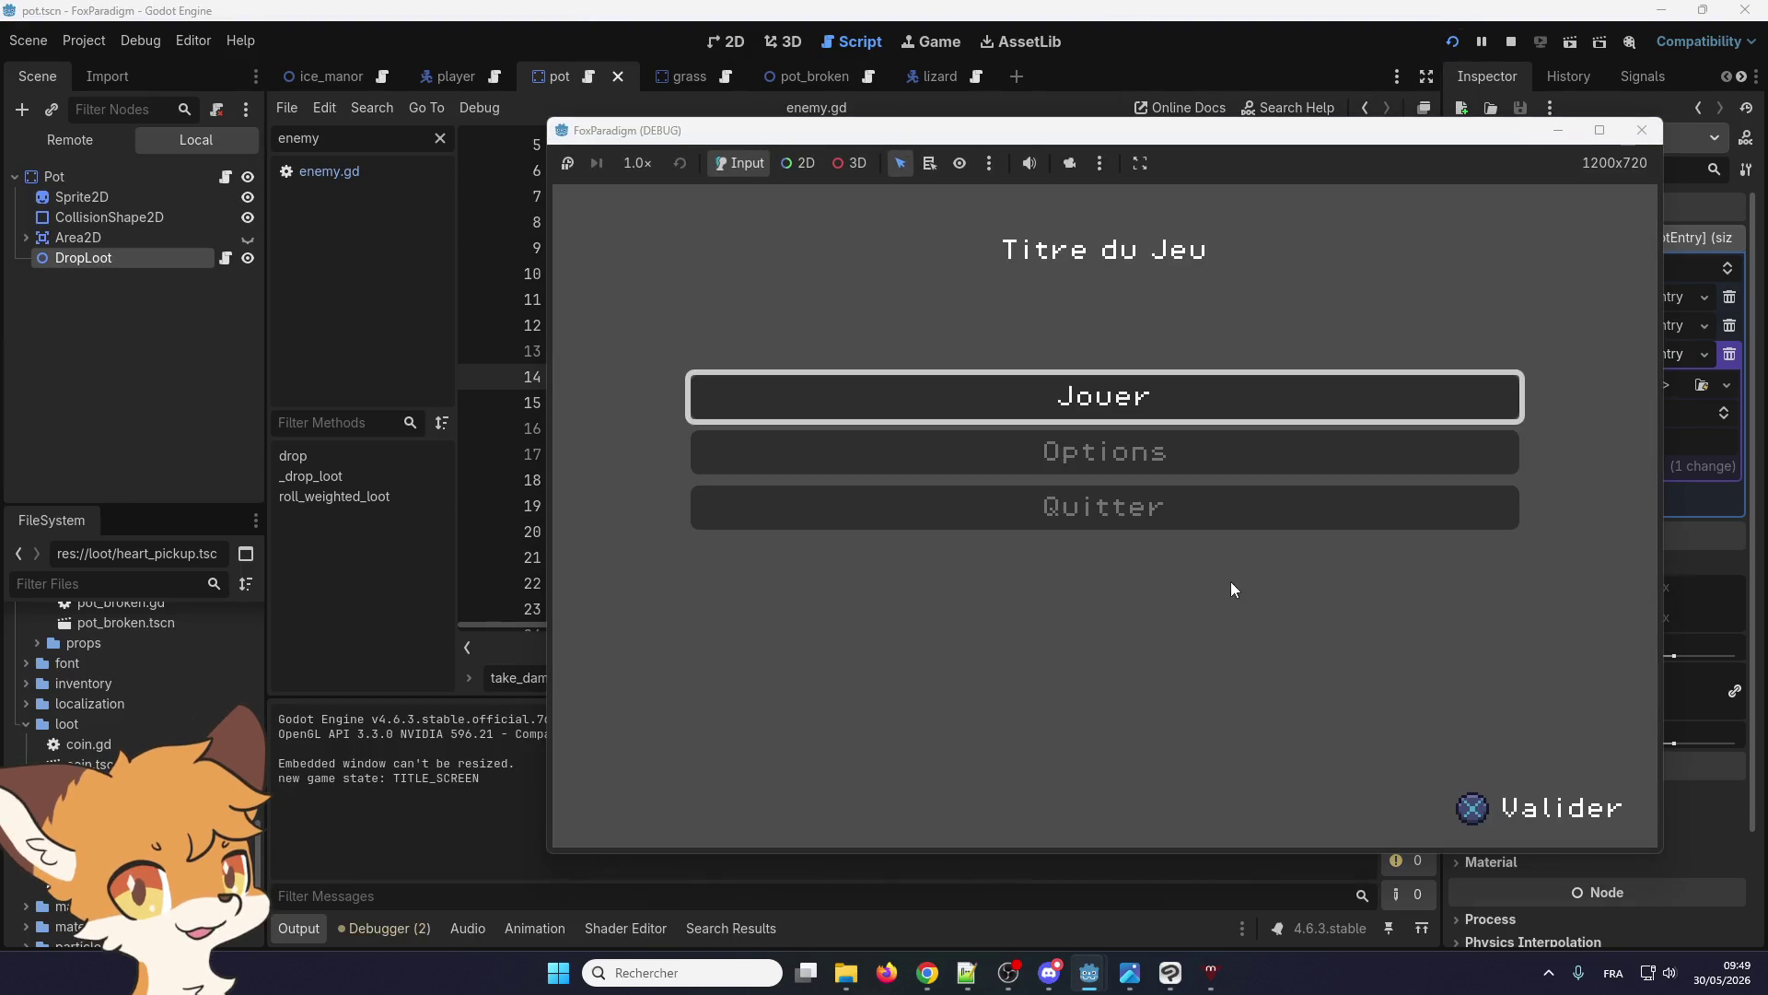
Walk to the grass pots, break them, collect the dropped heart, then stop the game with F8
{"action": "key", "text": "Return"}
{"action": "key", "text": "Return"}
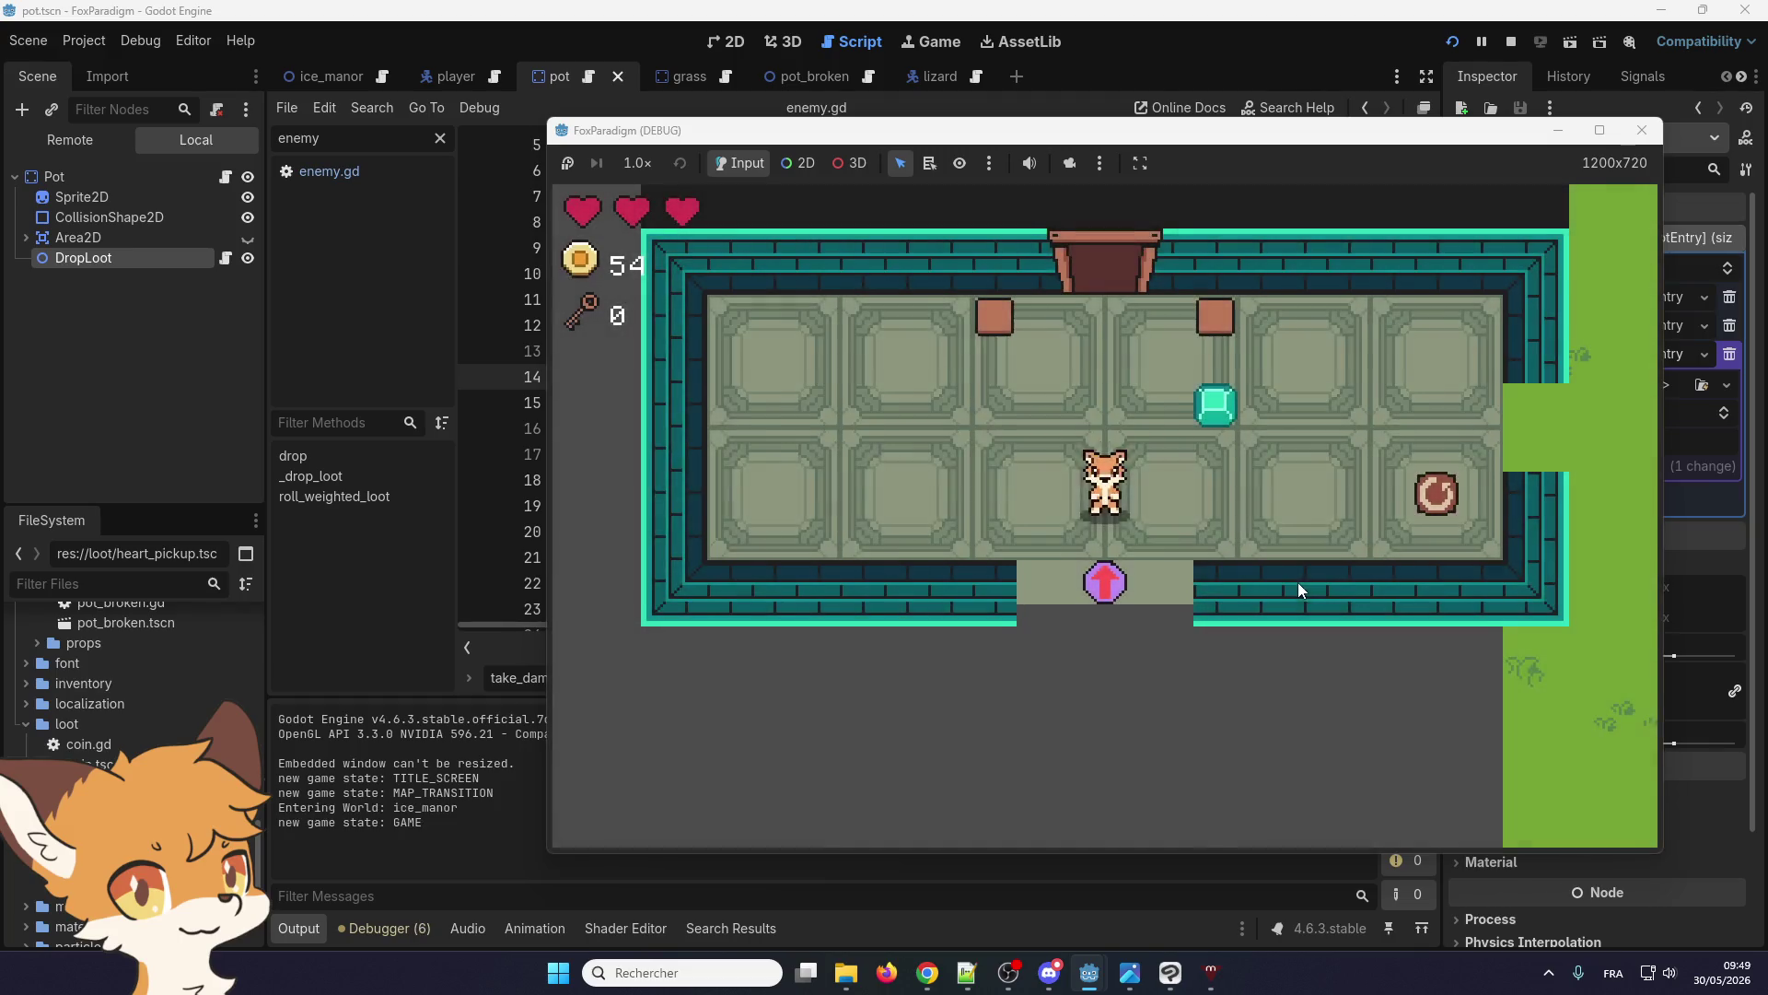
{"action": "key", "text": "Right"}
{"action": "key", "text": "Up"}
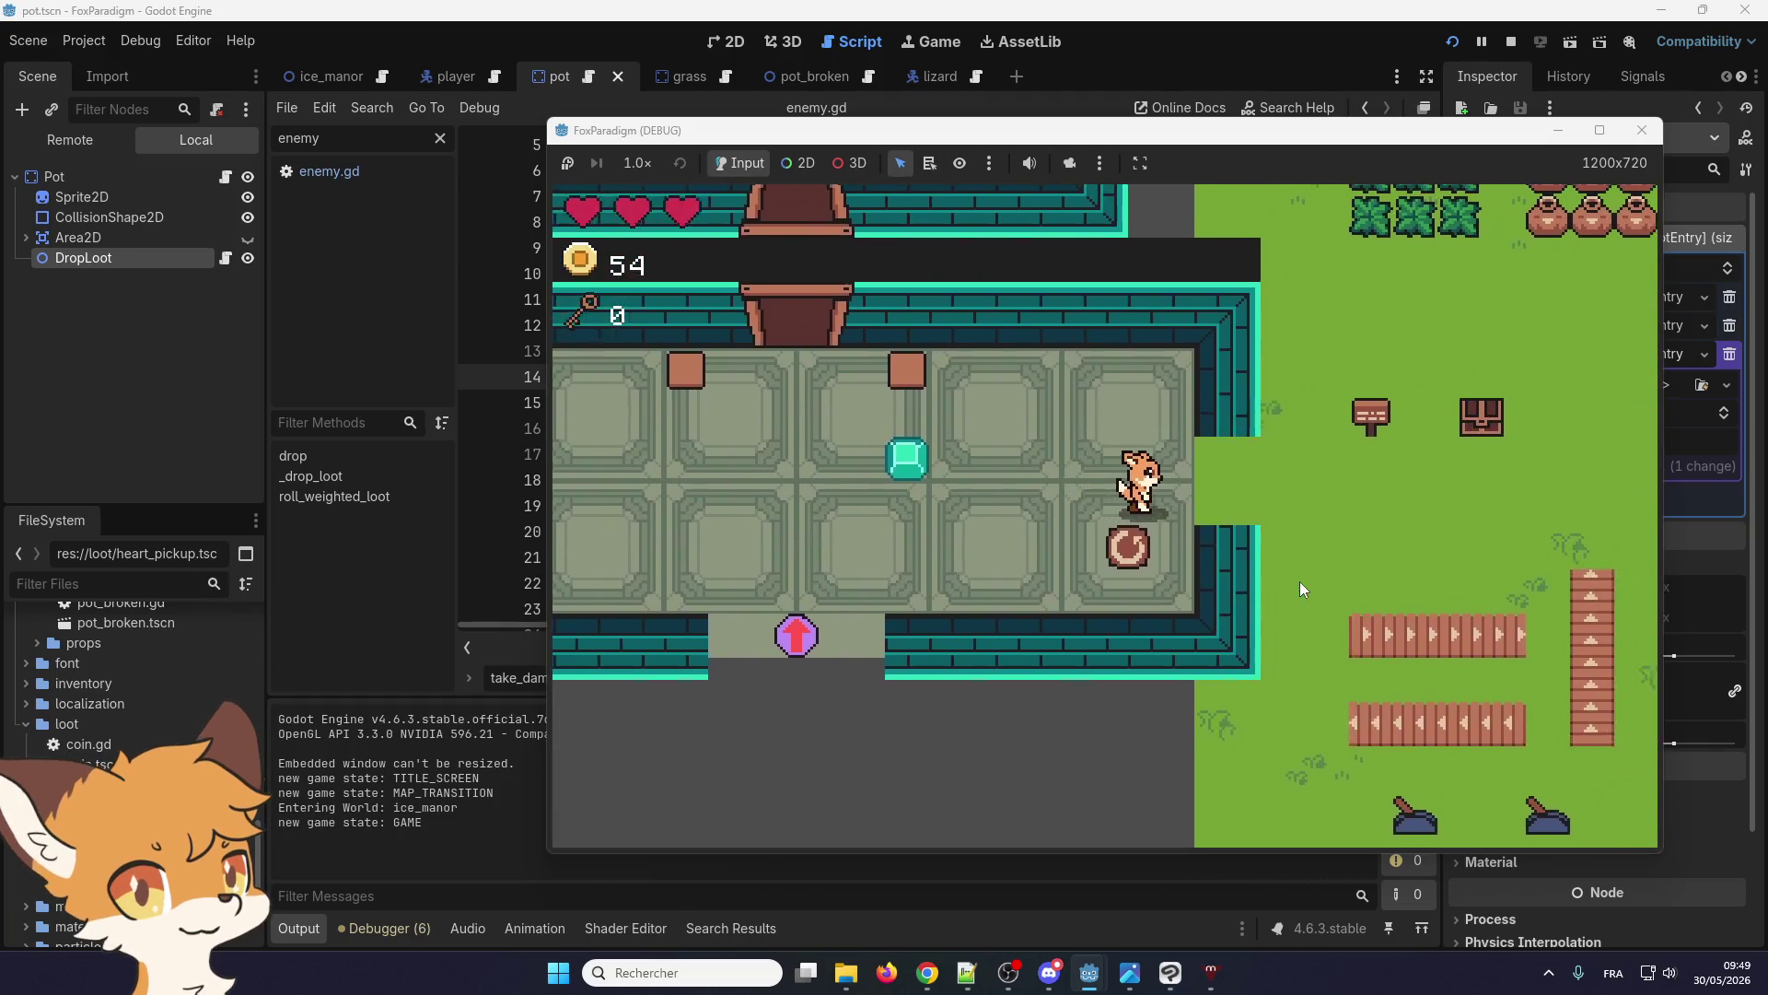
{"action": "key", "text": "Right"}
{"action": "key", "text": "Up"}
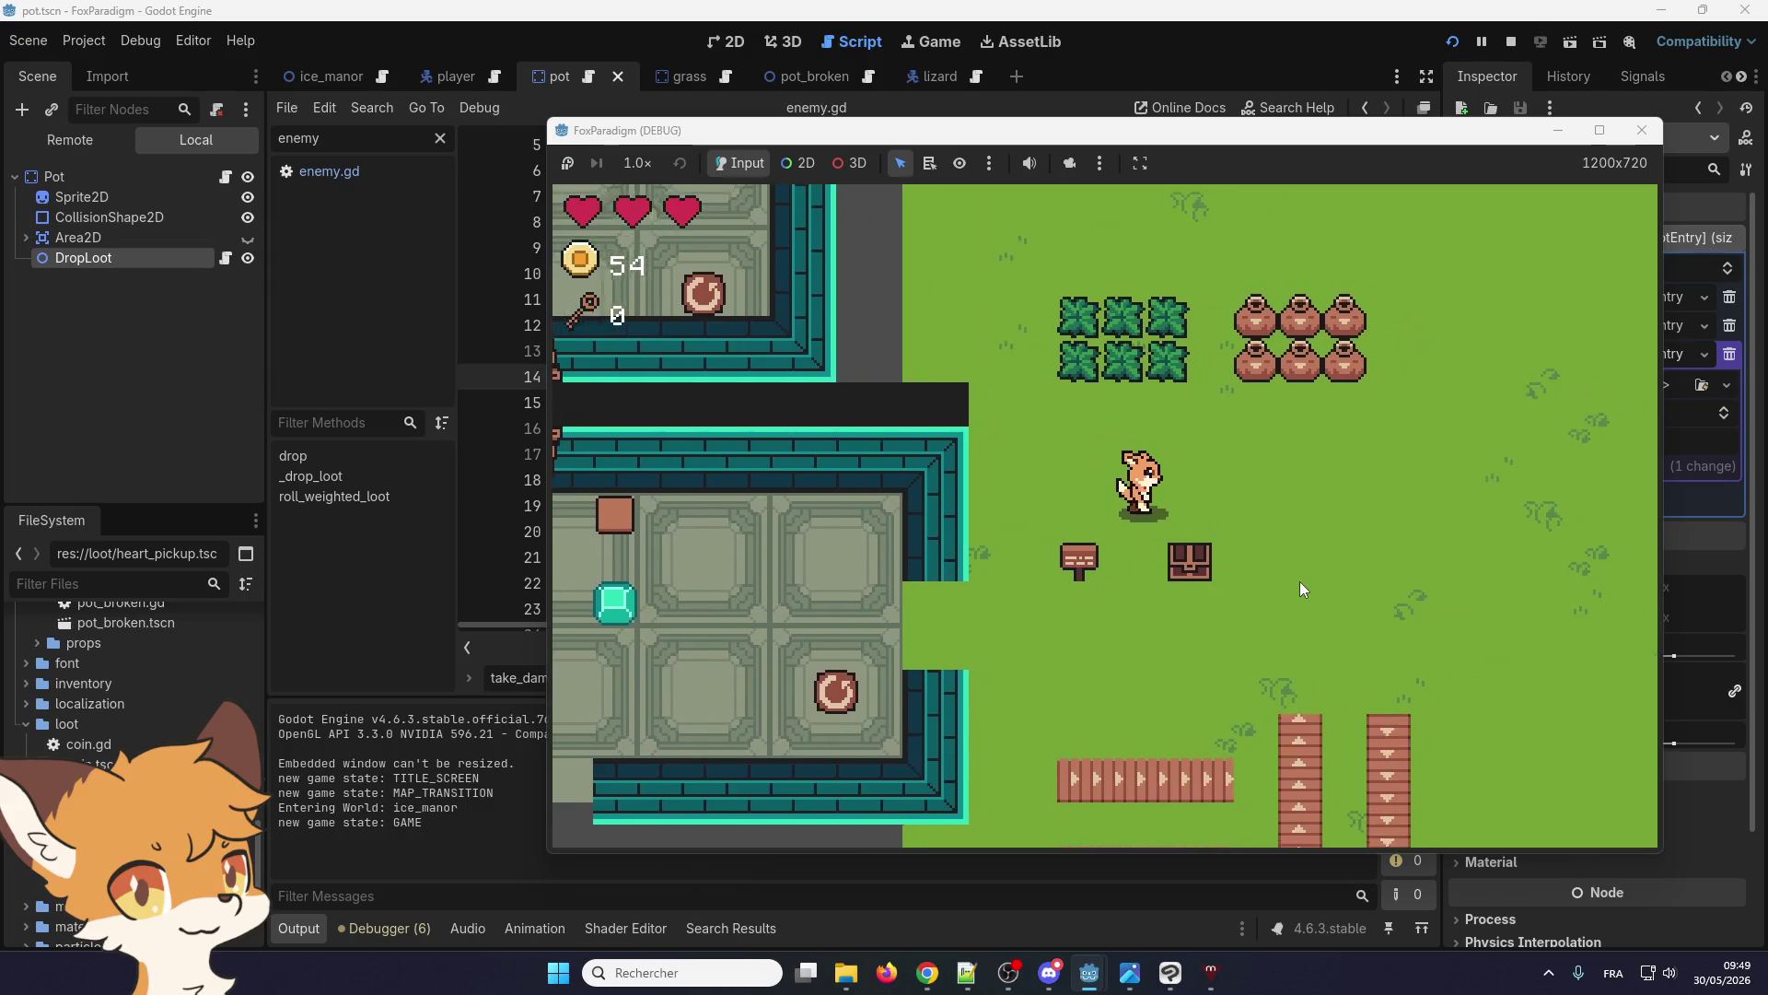
{"action": "key", "text": "Right"}
{"action": "key", "text": "Up"}
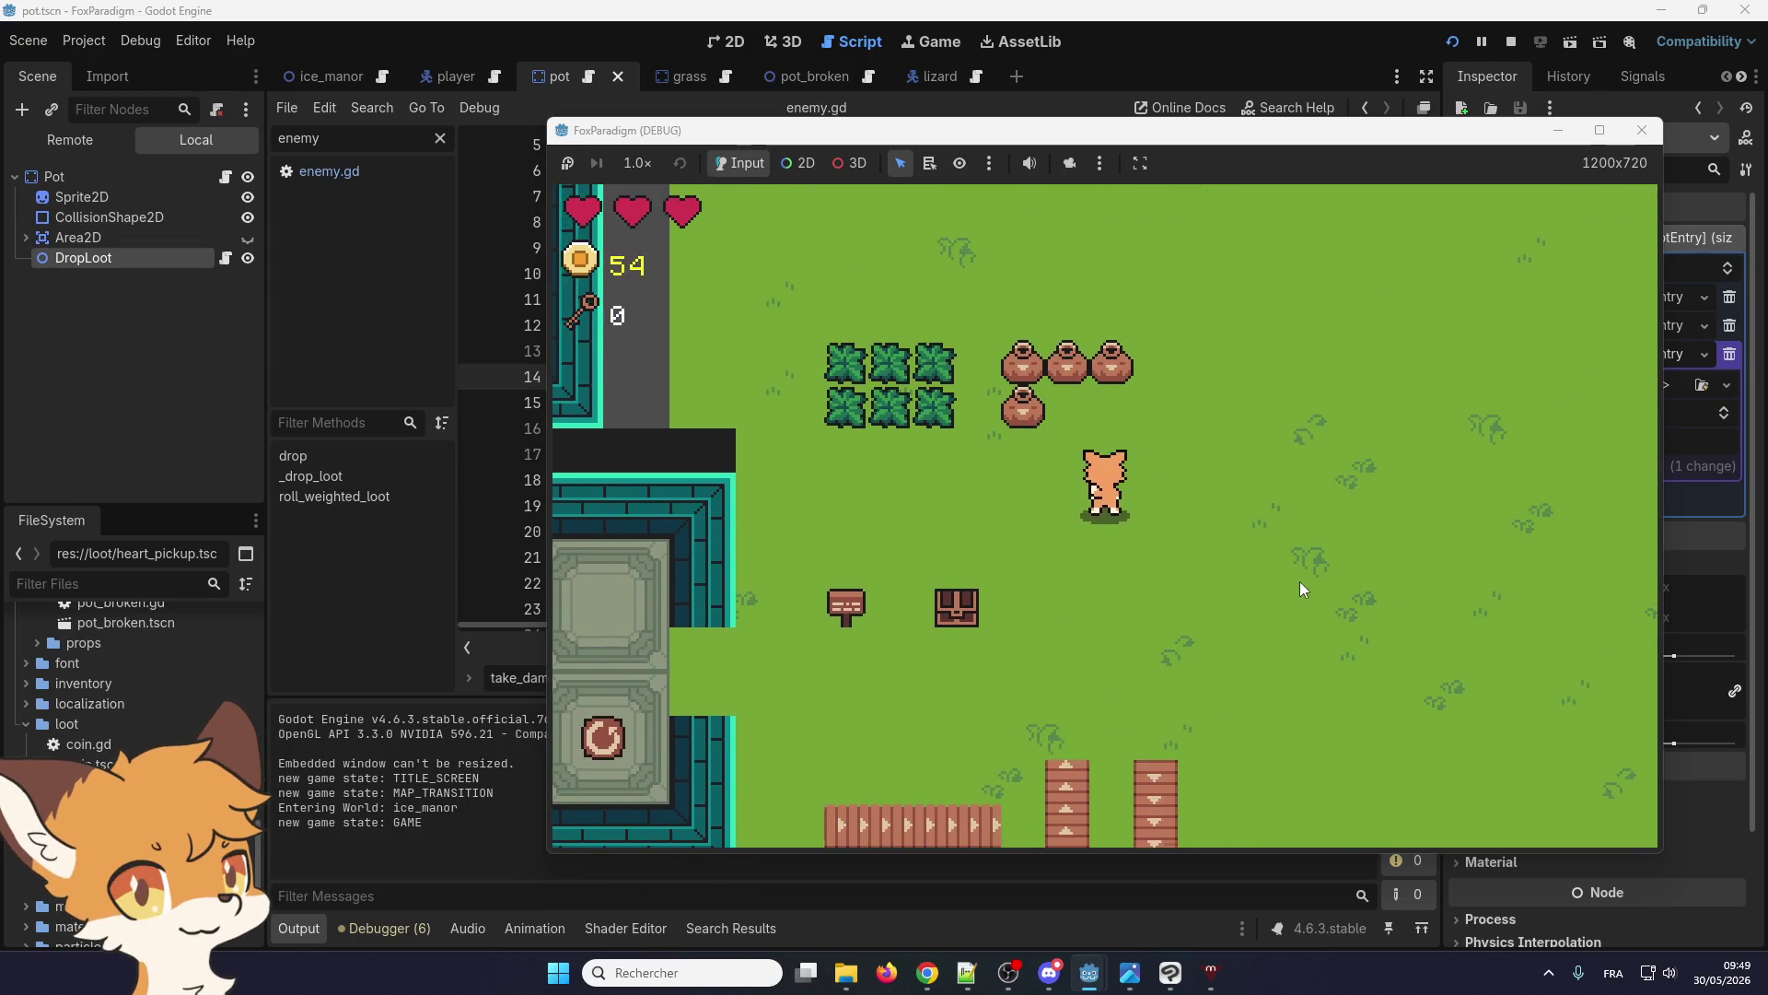
{"action": "key", "text": "space"}
{"action": "key", "text": "Up"}
{"action": "key", "text": "space"}
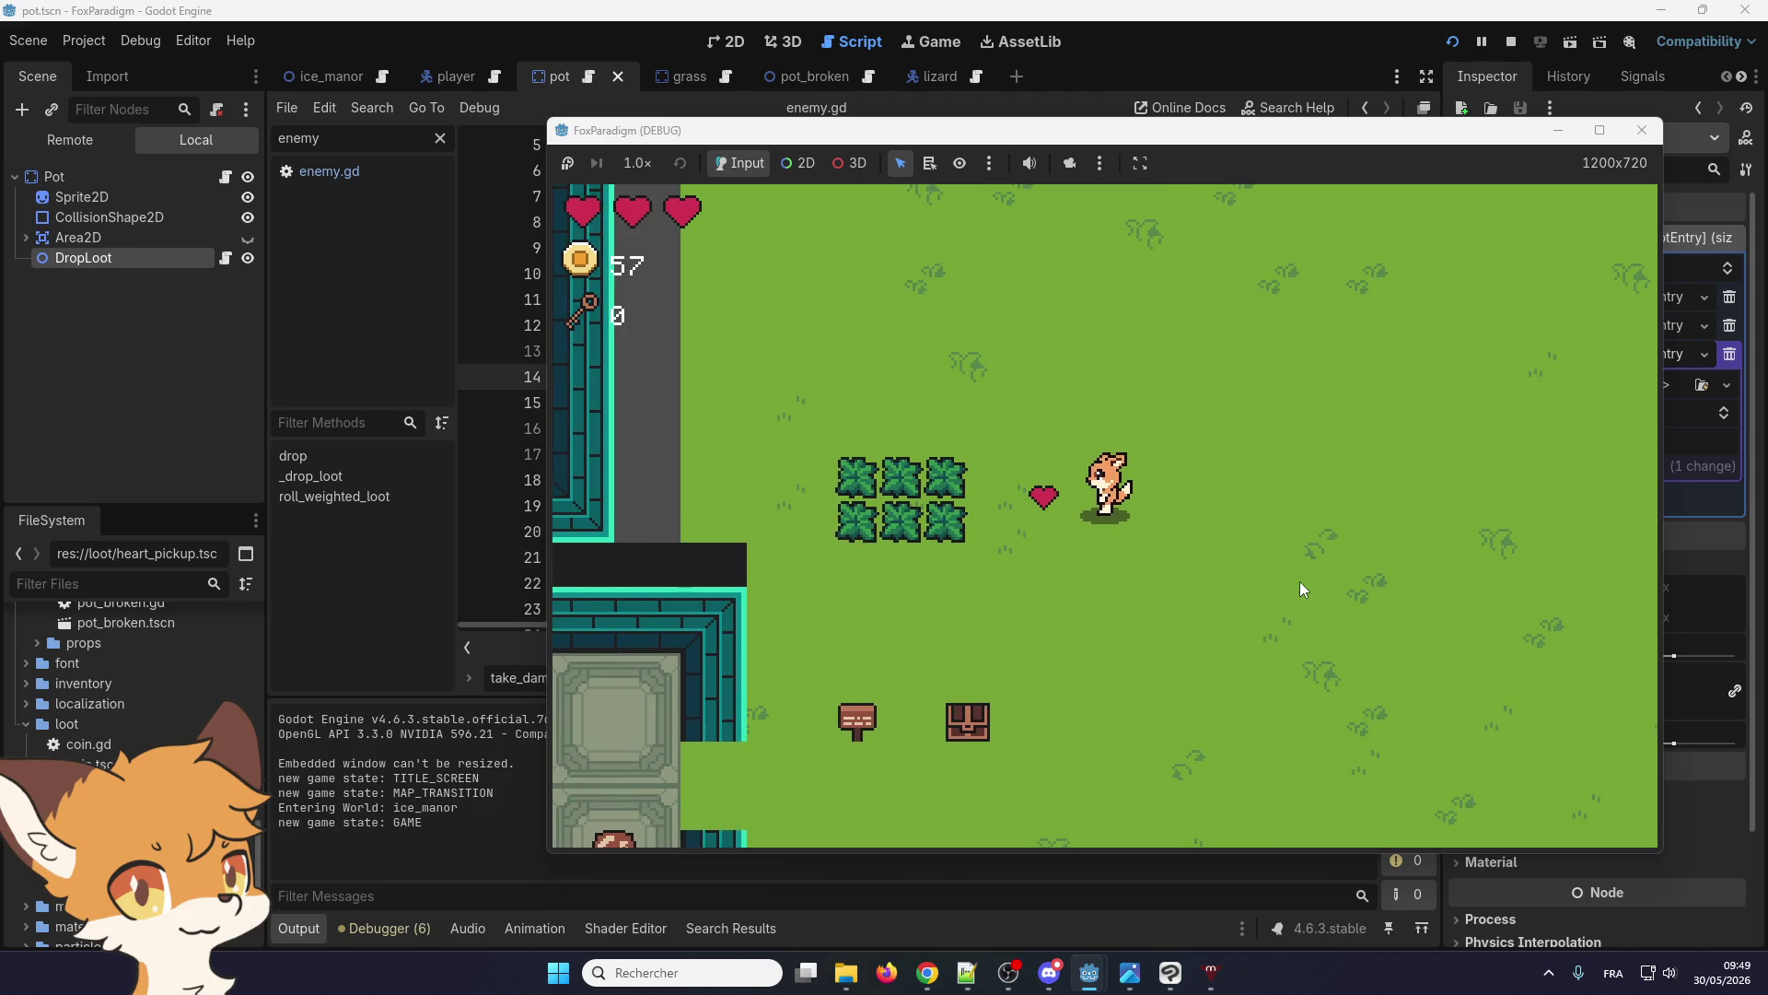
{"action": "key", "text": "Left"}
{"action": "key", "text": "Down"}
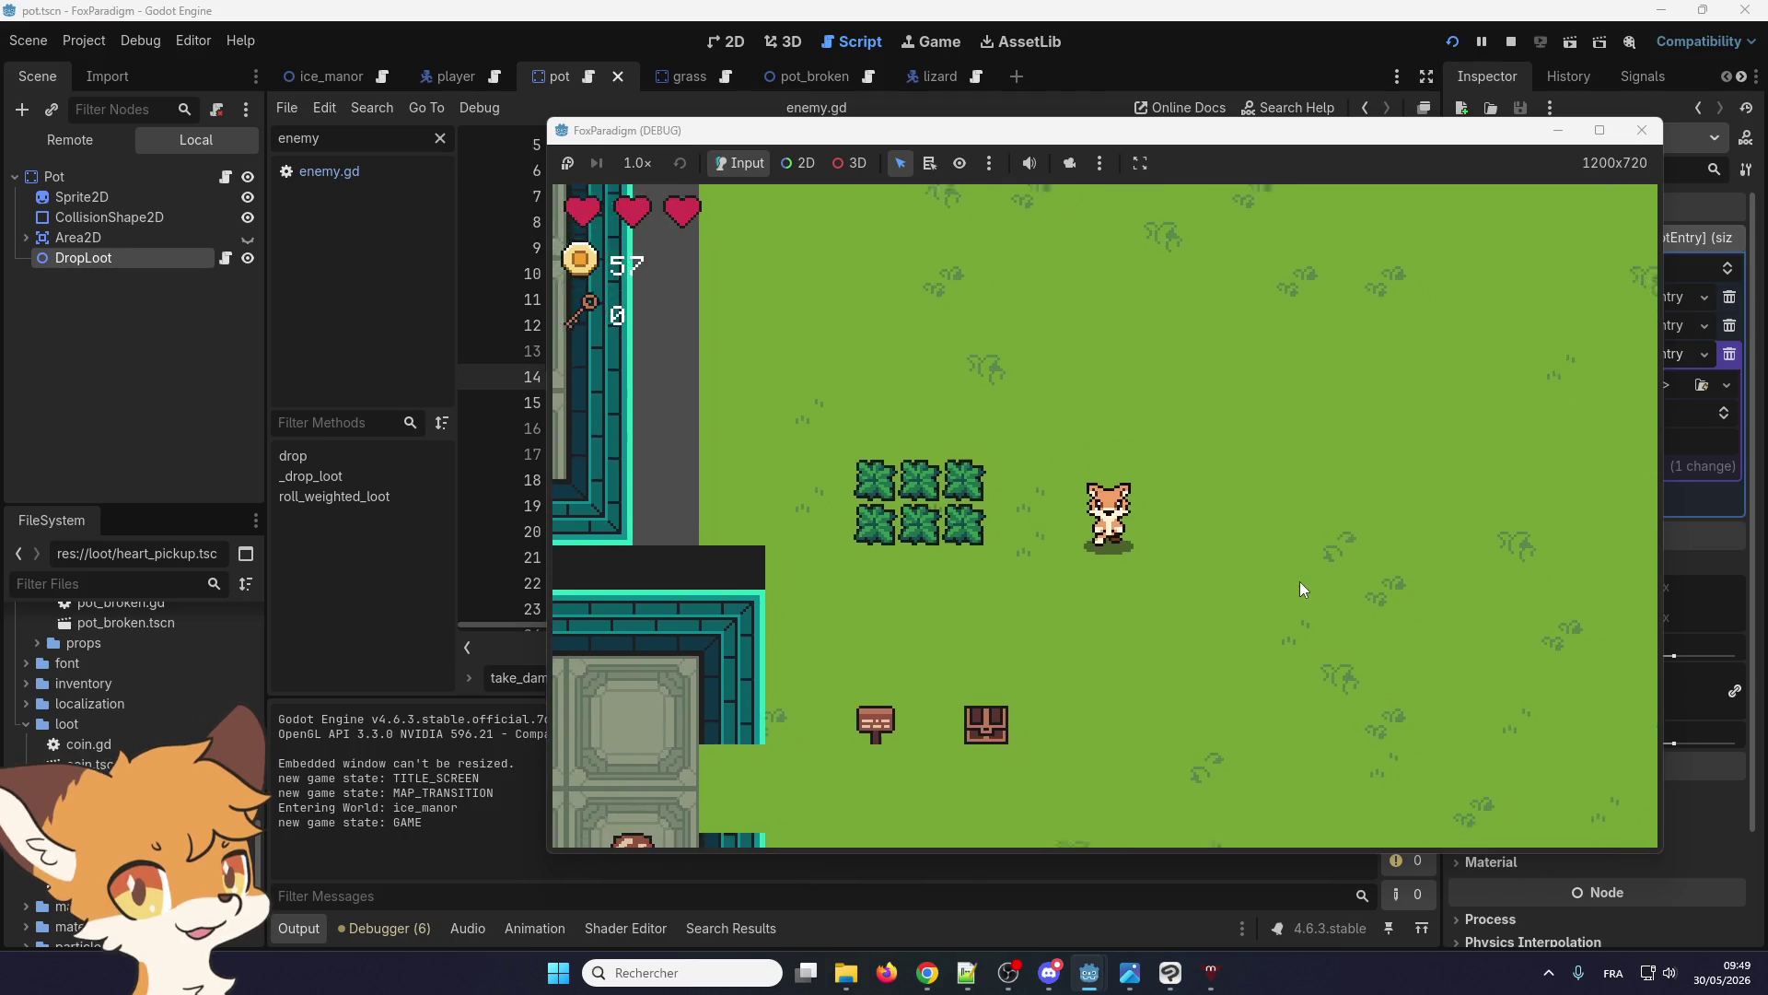
{"action": "key", "text": "Left"}
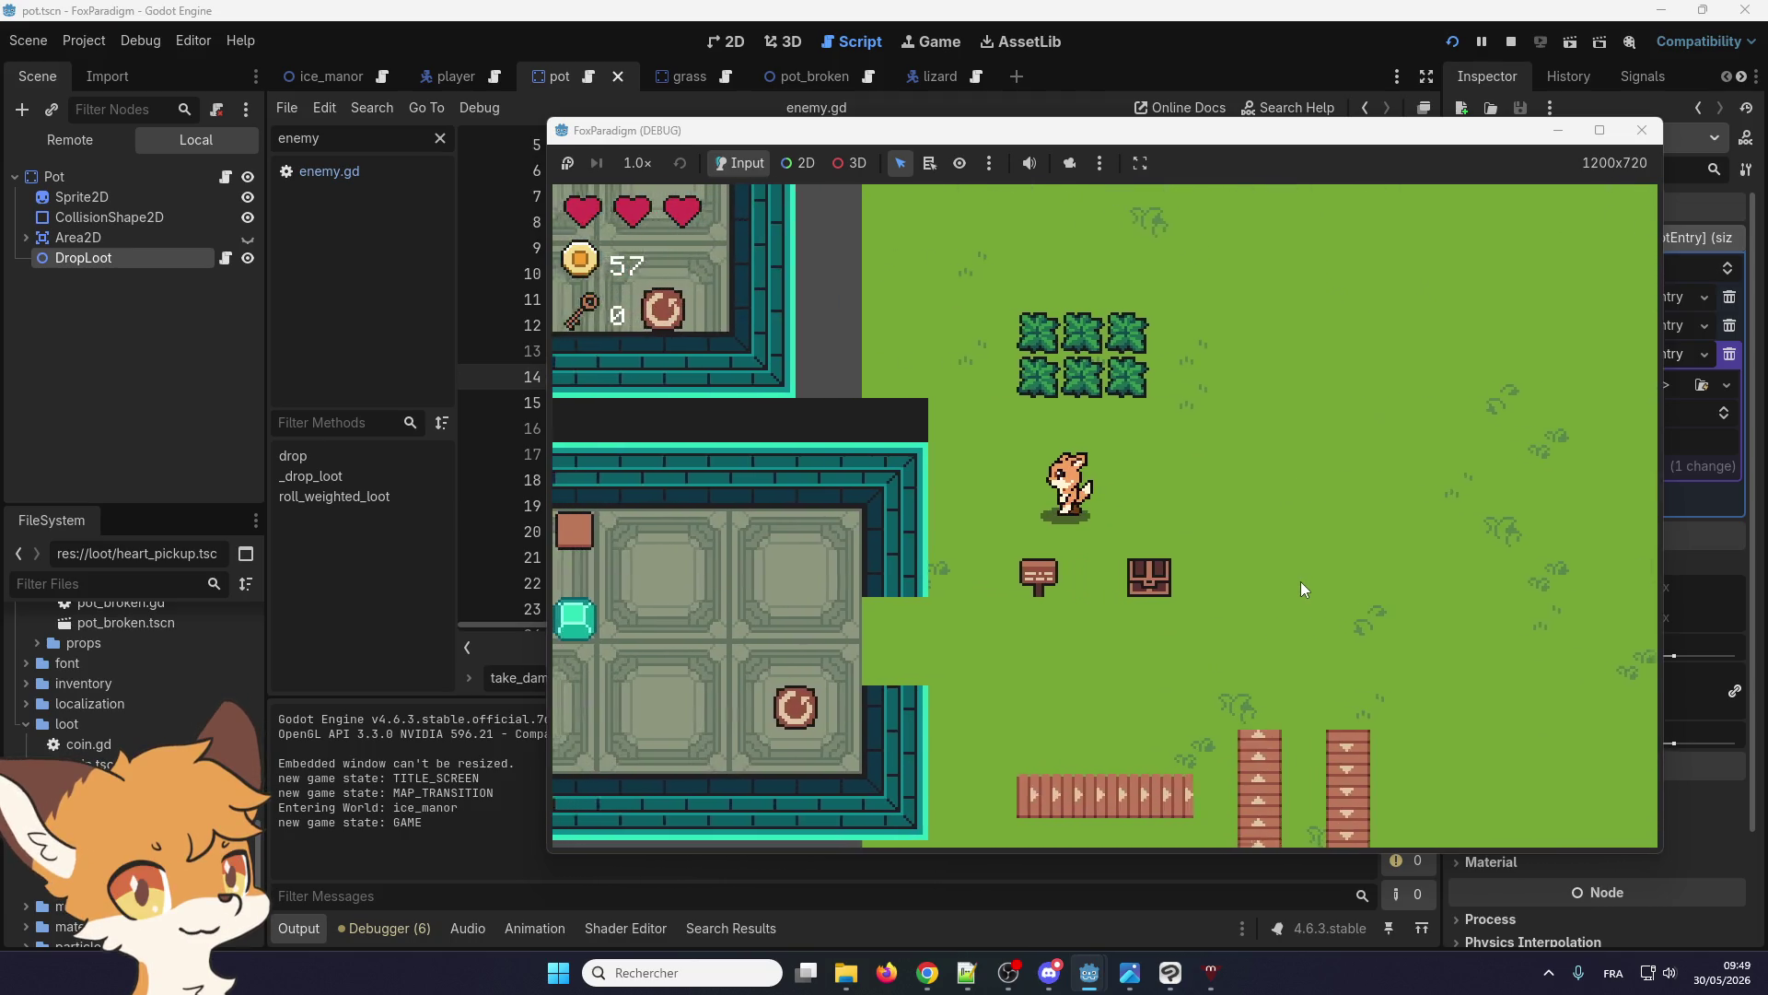
{"action": "key", "text": "F8"}
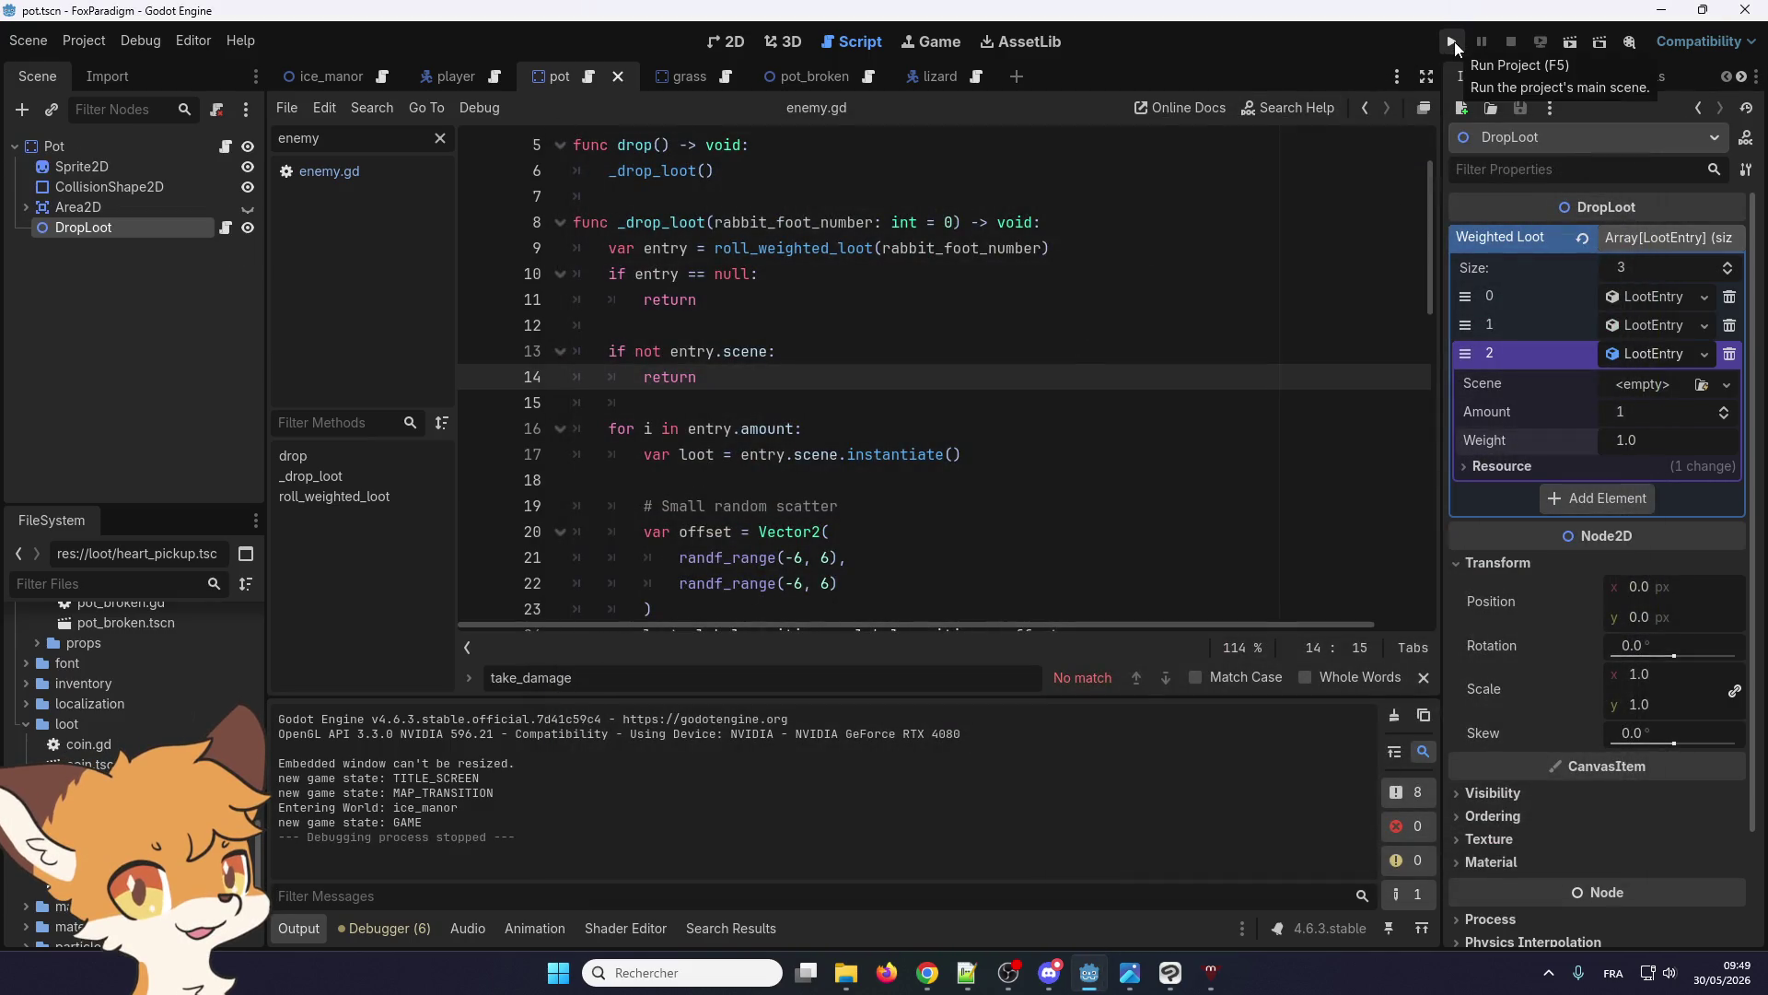
Relaunch the project, enter gameplay, and bring the editor back to the front
{"action": "left_click", "coordinate": [1453, 42]}
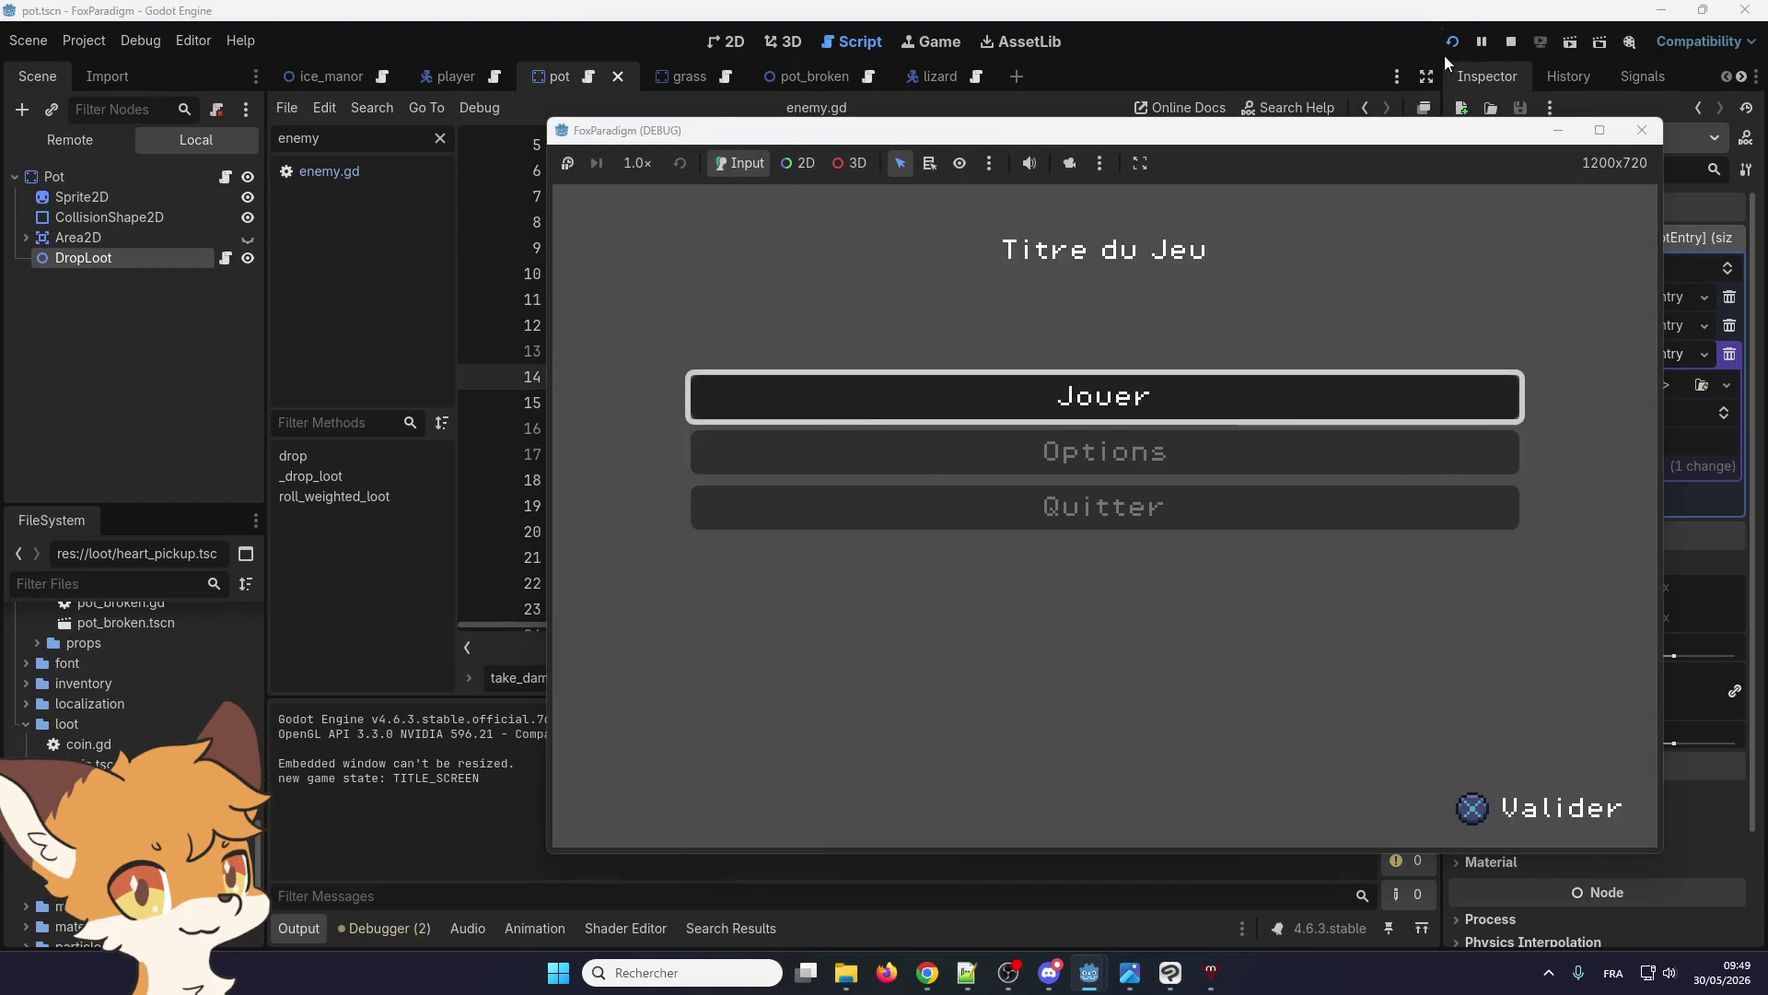
{"action": "key", "text": "Return"}
{"action": "key", "text": "Return"}
{"action": "key", "text": "Right"}
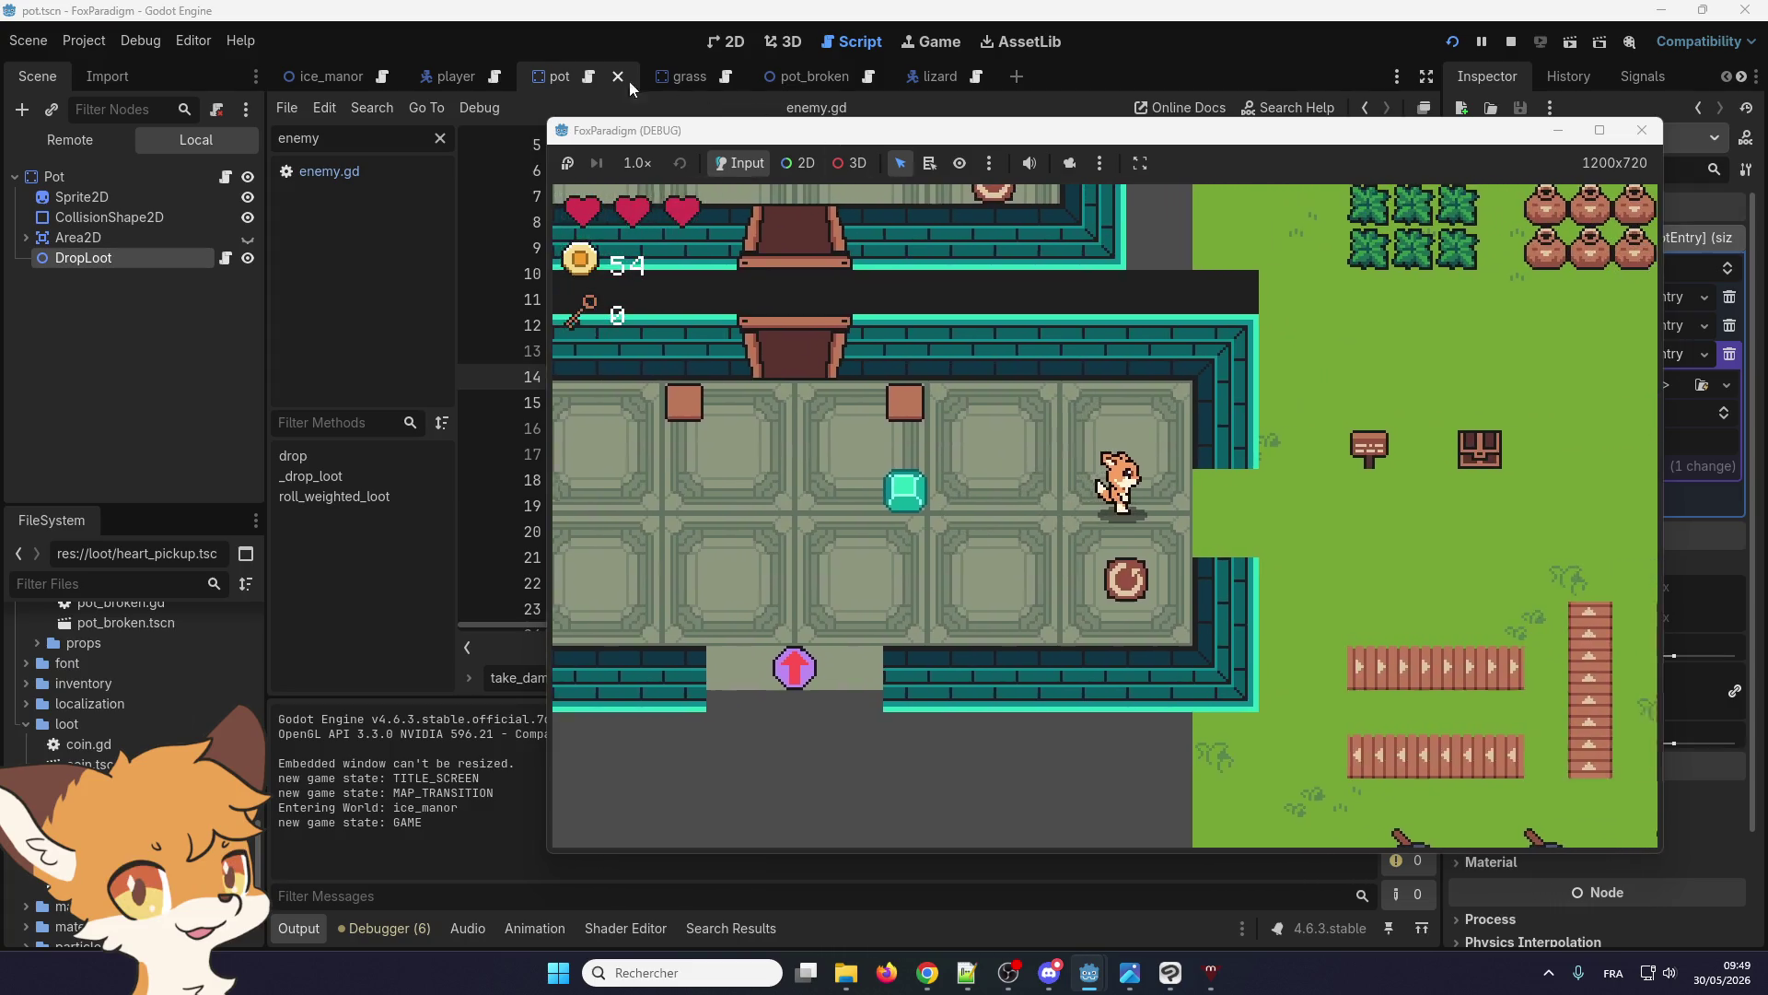
{"action": "left_click", "coordinate": [580, 79]}
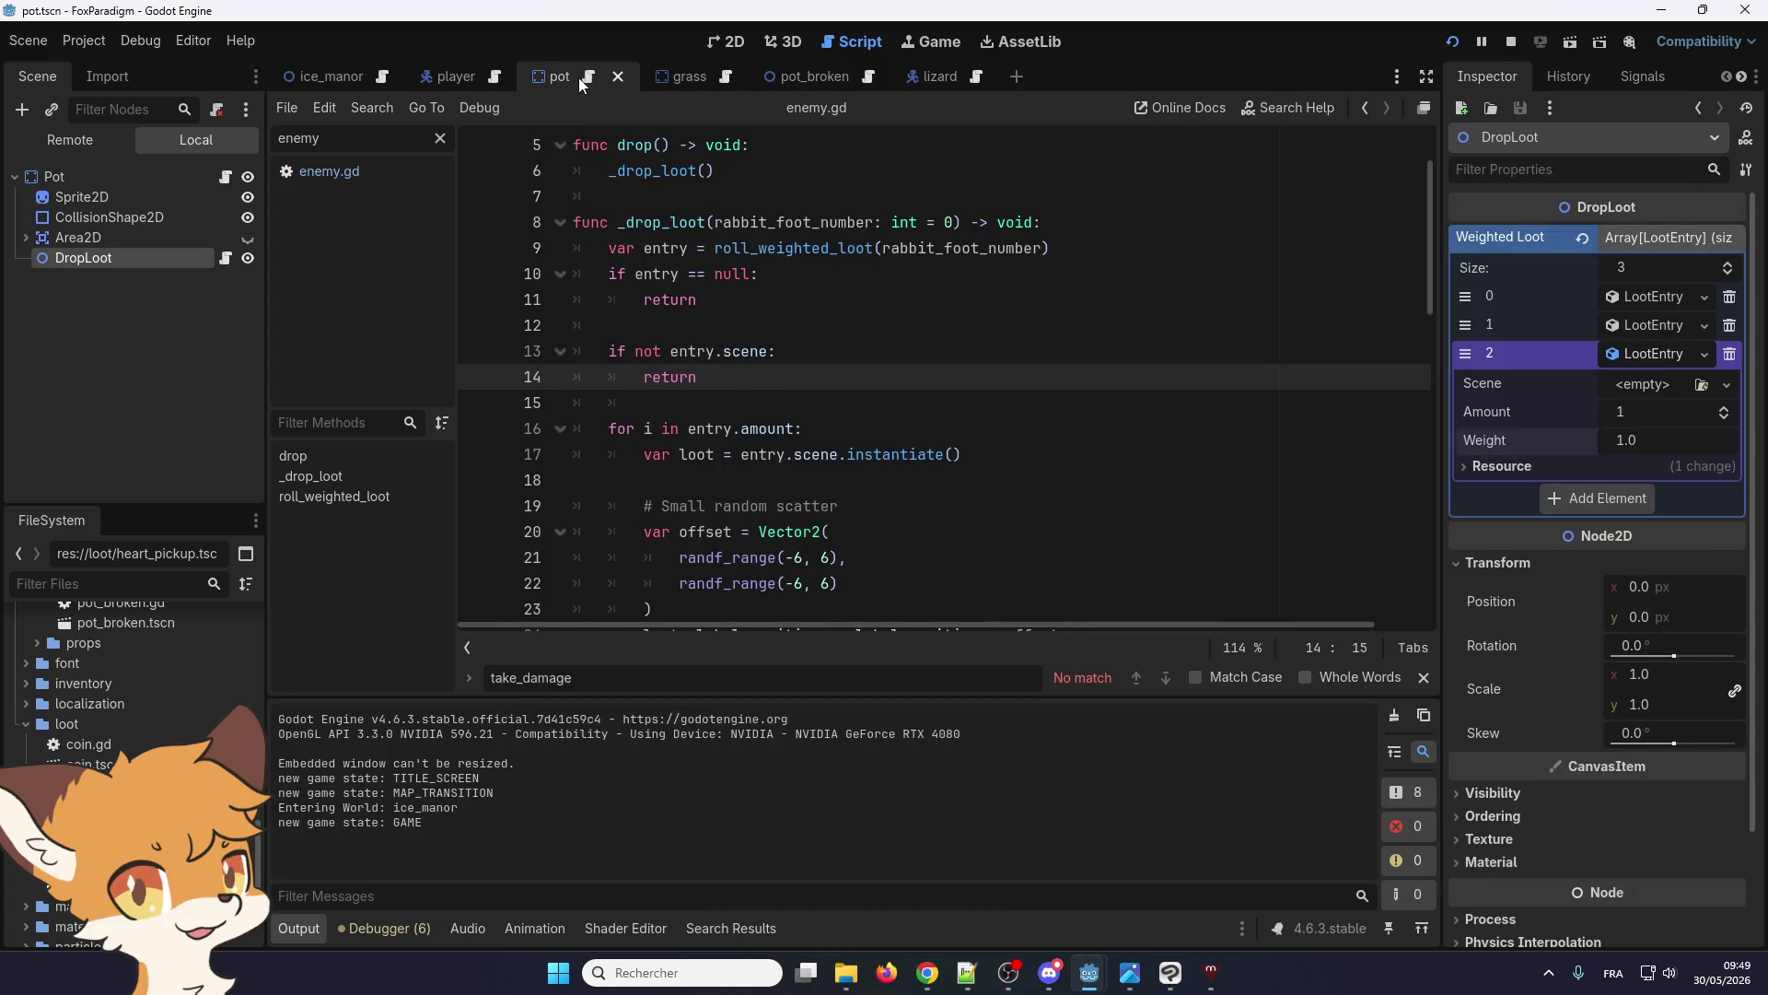
In the 2D view, move the pot's DropLoot node to (19, -28) above the pot and save
{"action": "left_click", "coordinate": [692, 44]}
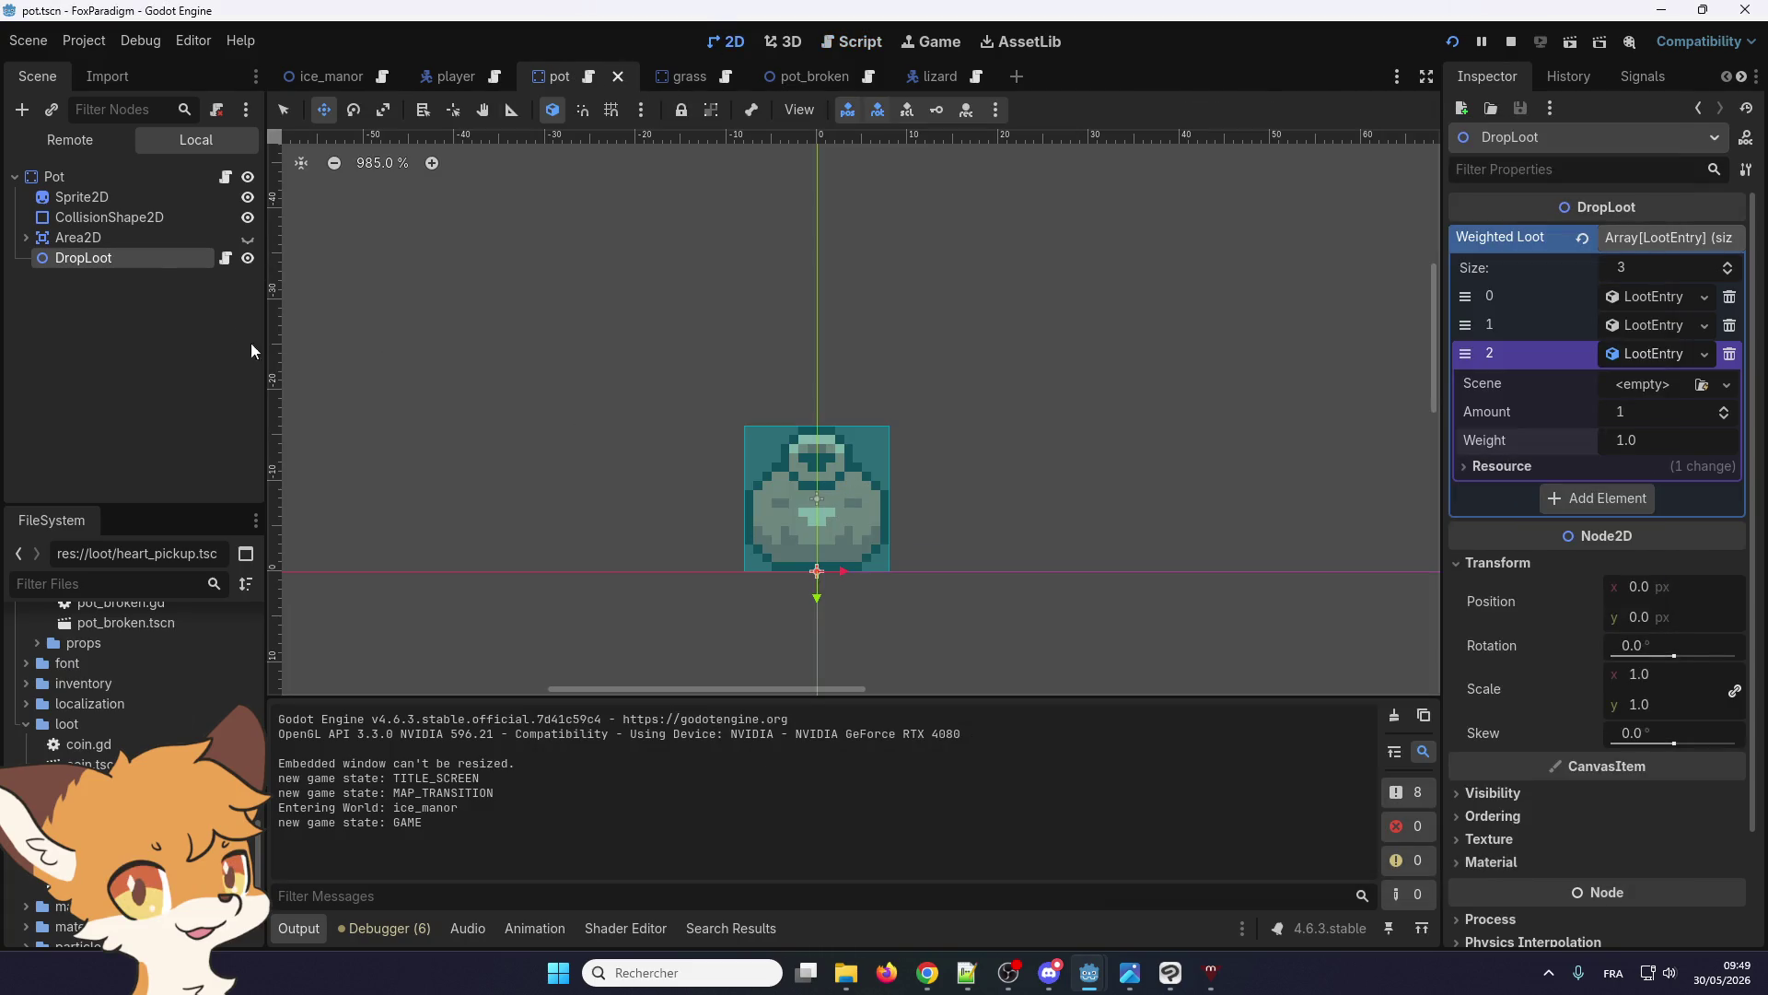
{"action": "scroll", "coordinate": [805, 573], "scroll_direction": "up", "scroll_amount": 3}
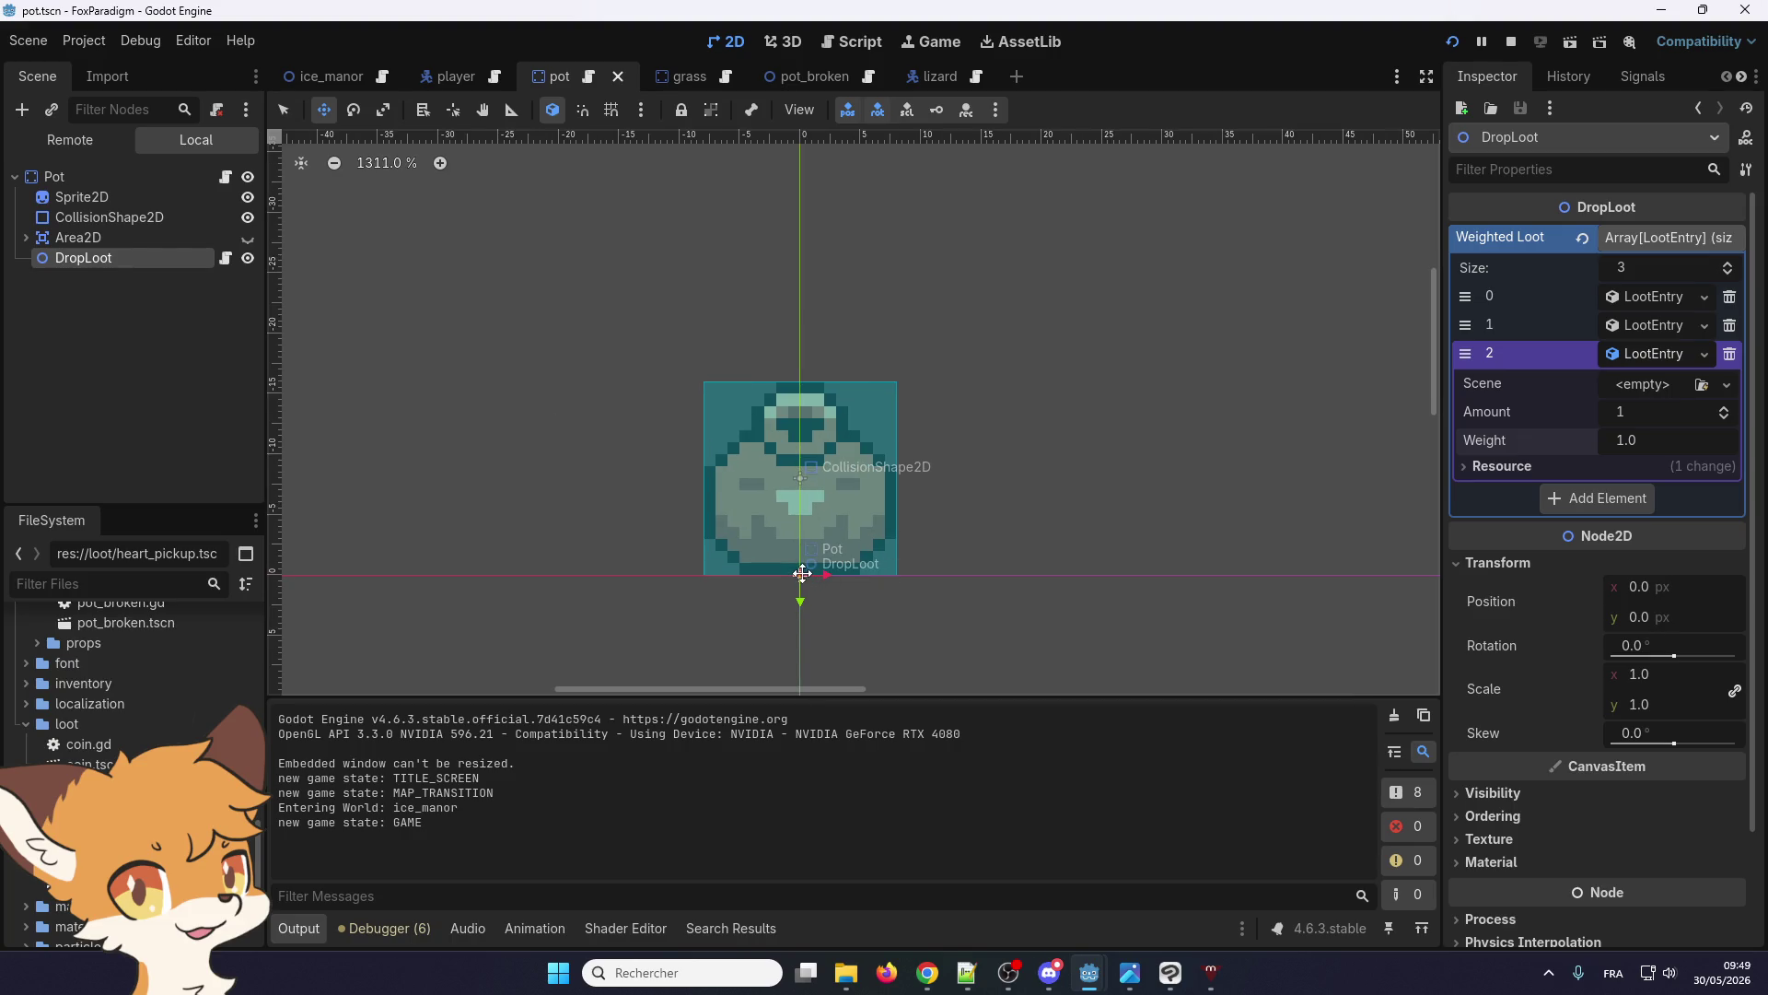
{"action": "left_click_drag", "start_coordinate": [815, 566], "coordinate": [874, 490]}
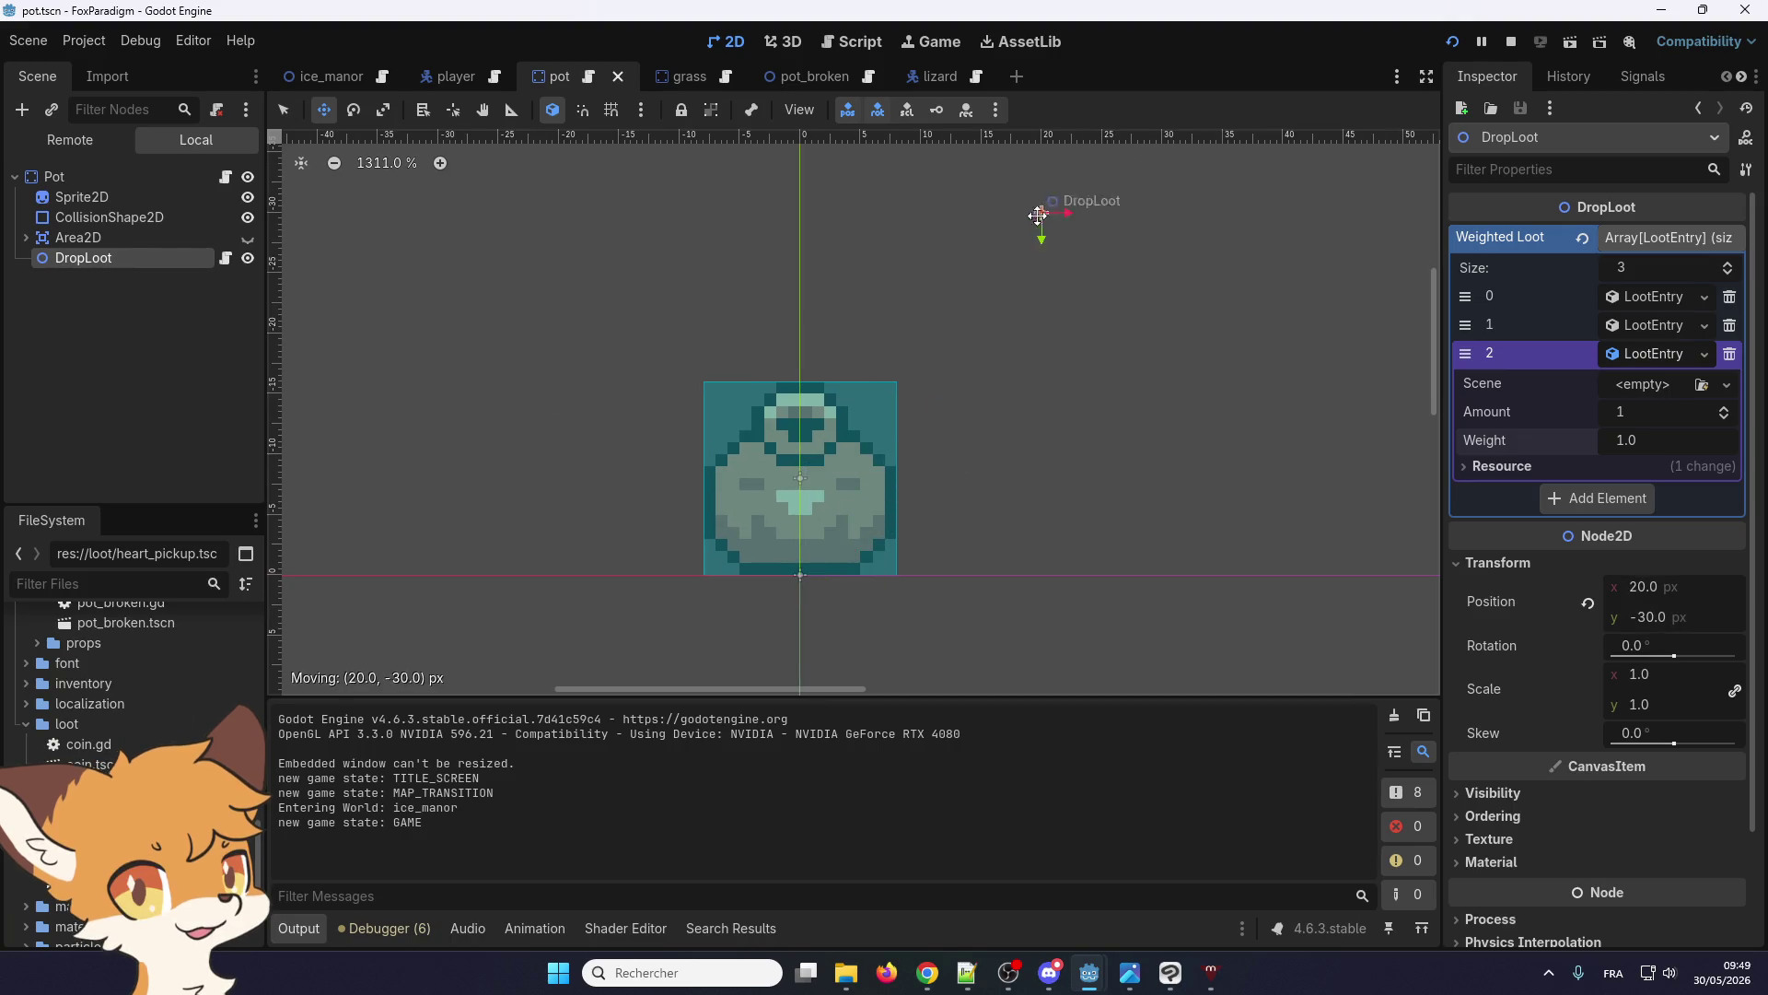
{"action": "left_click_drag", "start_coordinate": [1037, 232], "coordinate": [1037, 232]}
{"action": "scroll", "coordinate": [986, 314], "scroll_direction": "down", "scroll_amount": 6}
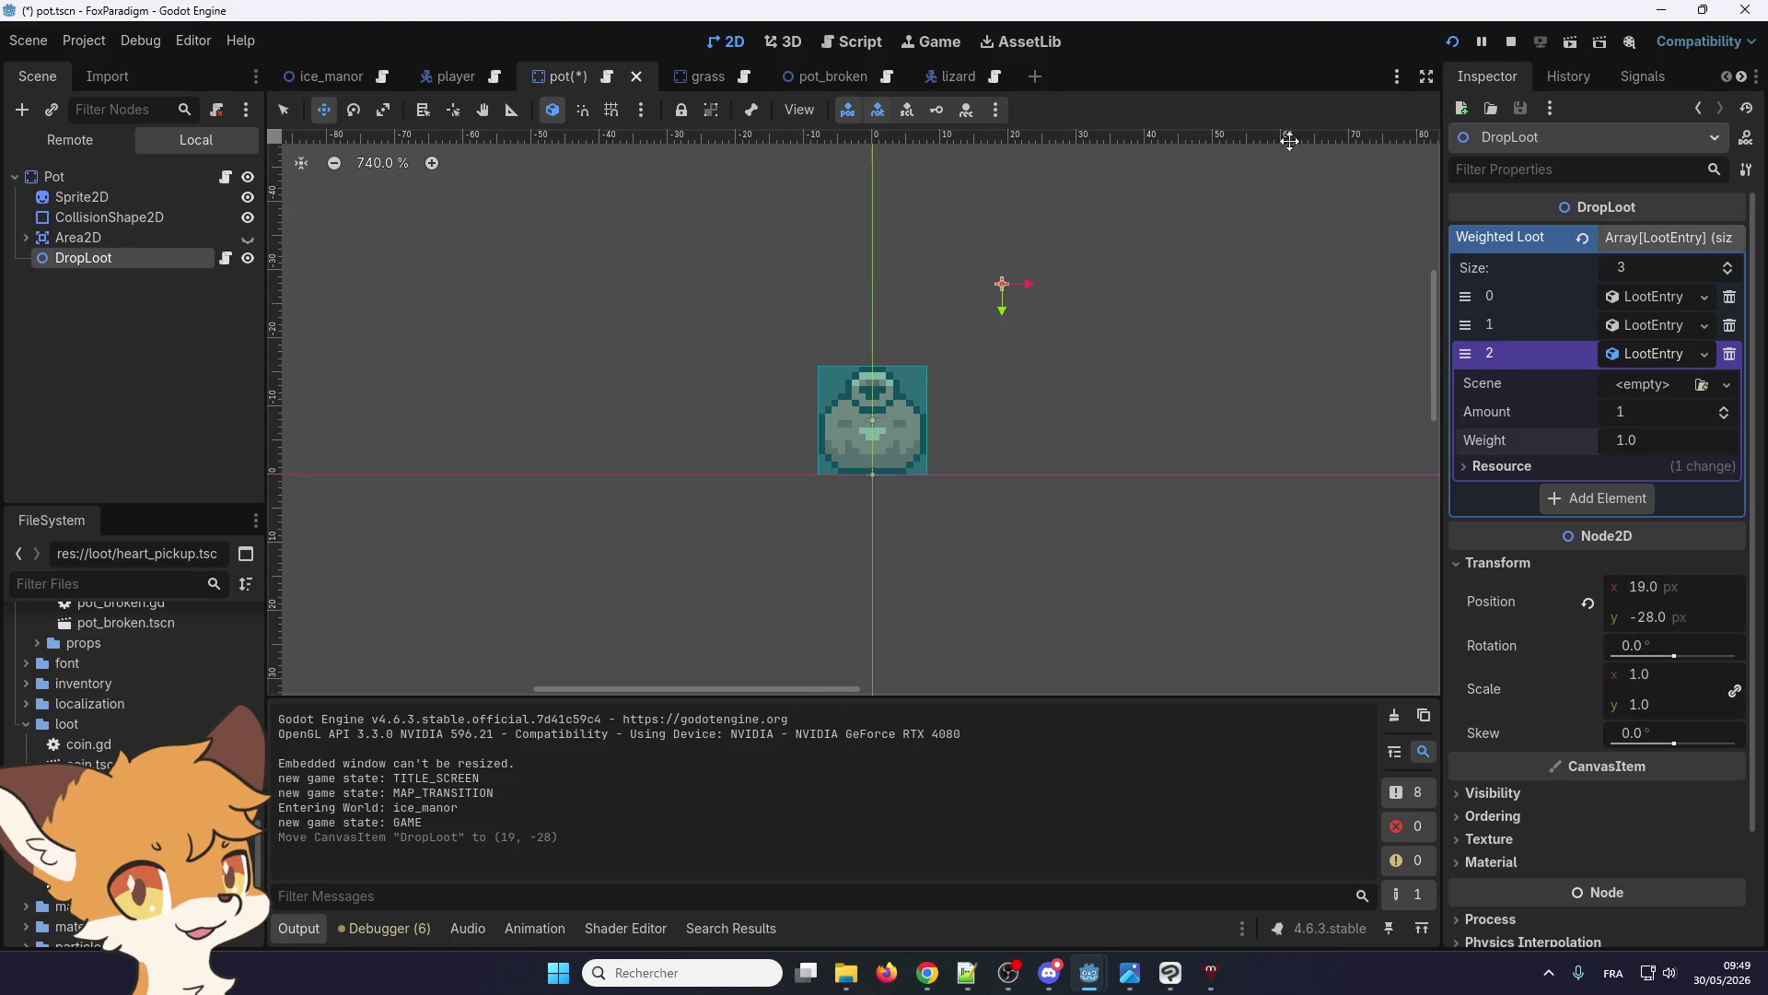
{"action": "key", "text": "ctrl+s"}
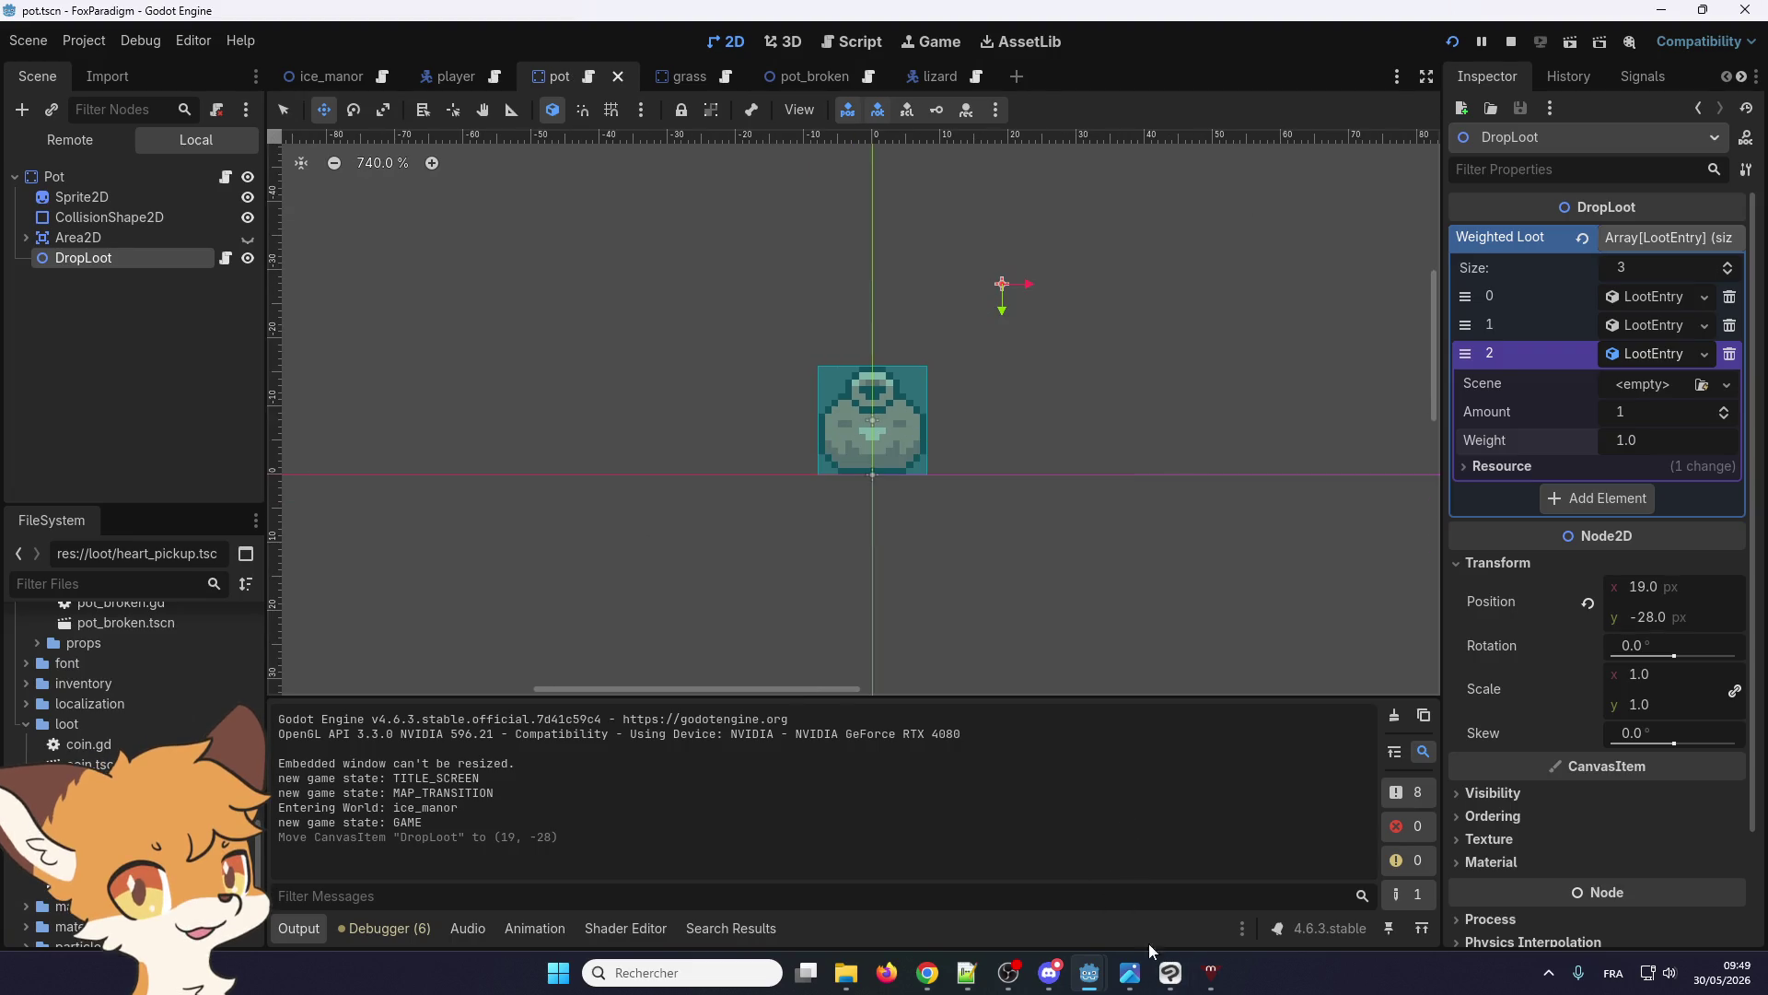
Test in the running game by breaking pots to see where the drops appear
{"action": "mouse_move", "coordinate": [1091, 972]}
{"action": "left_click", "coordinate": [1175, 885]}
{"action": "key", "text": "Right"}
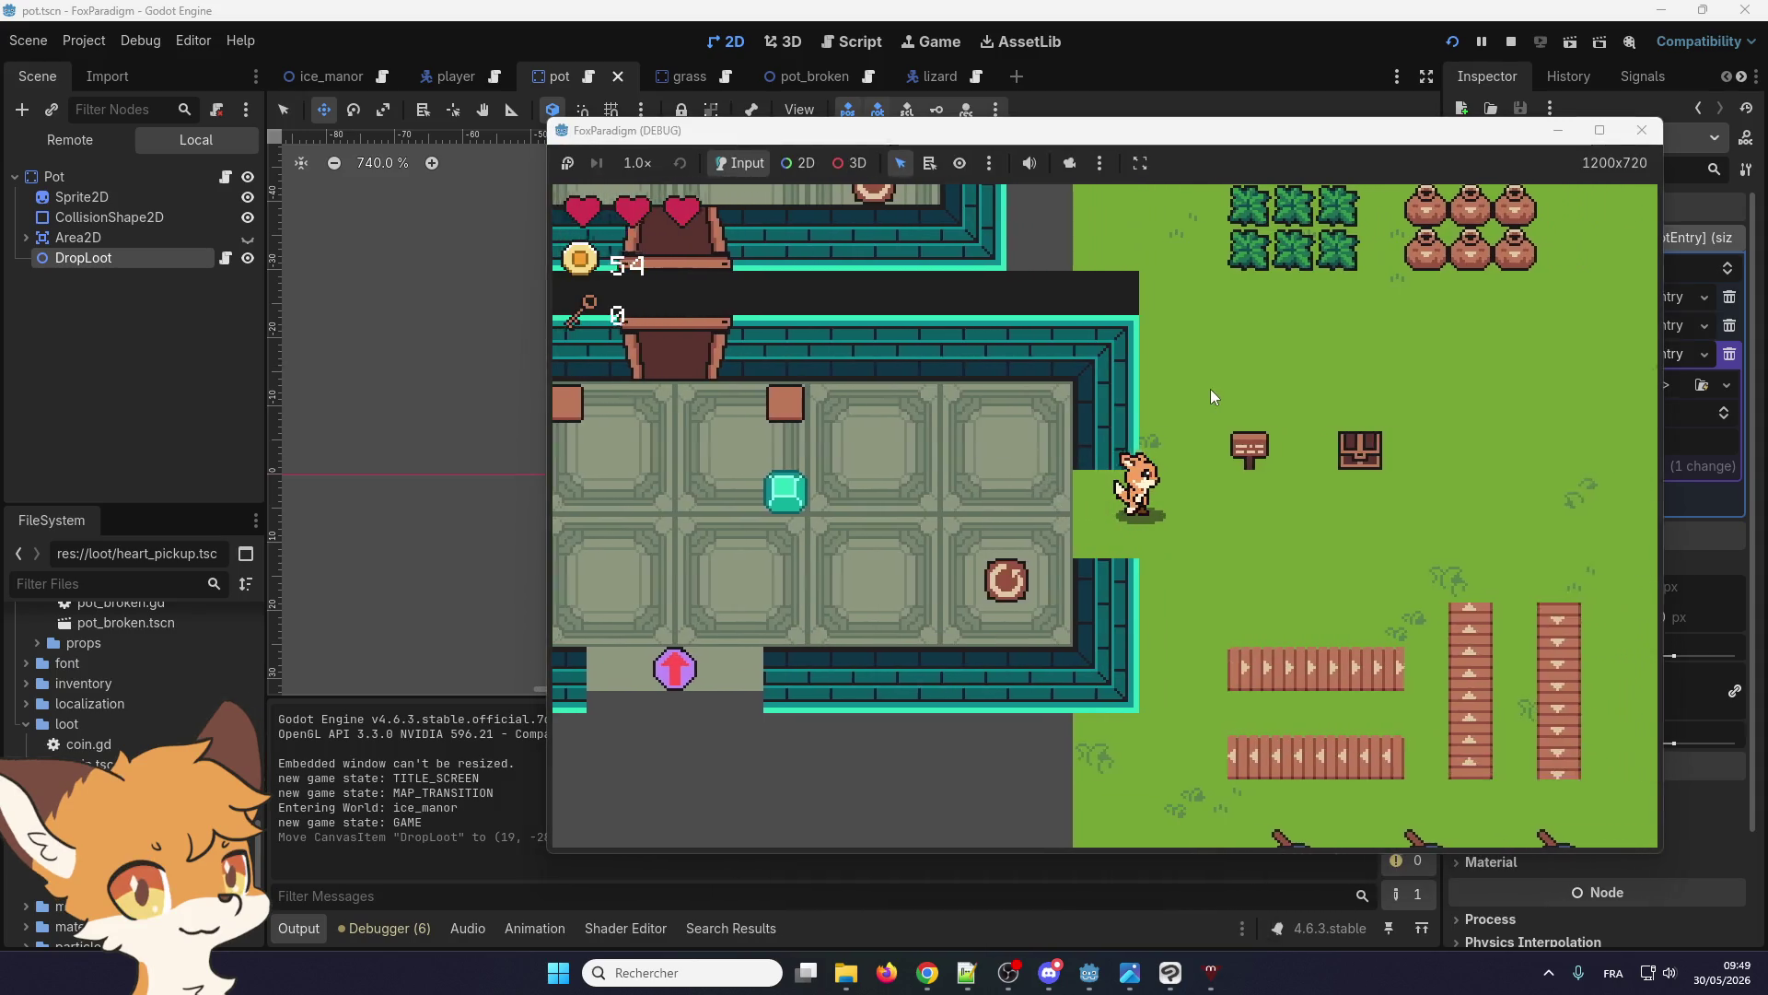
{"action": "key", "text": "Up"}
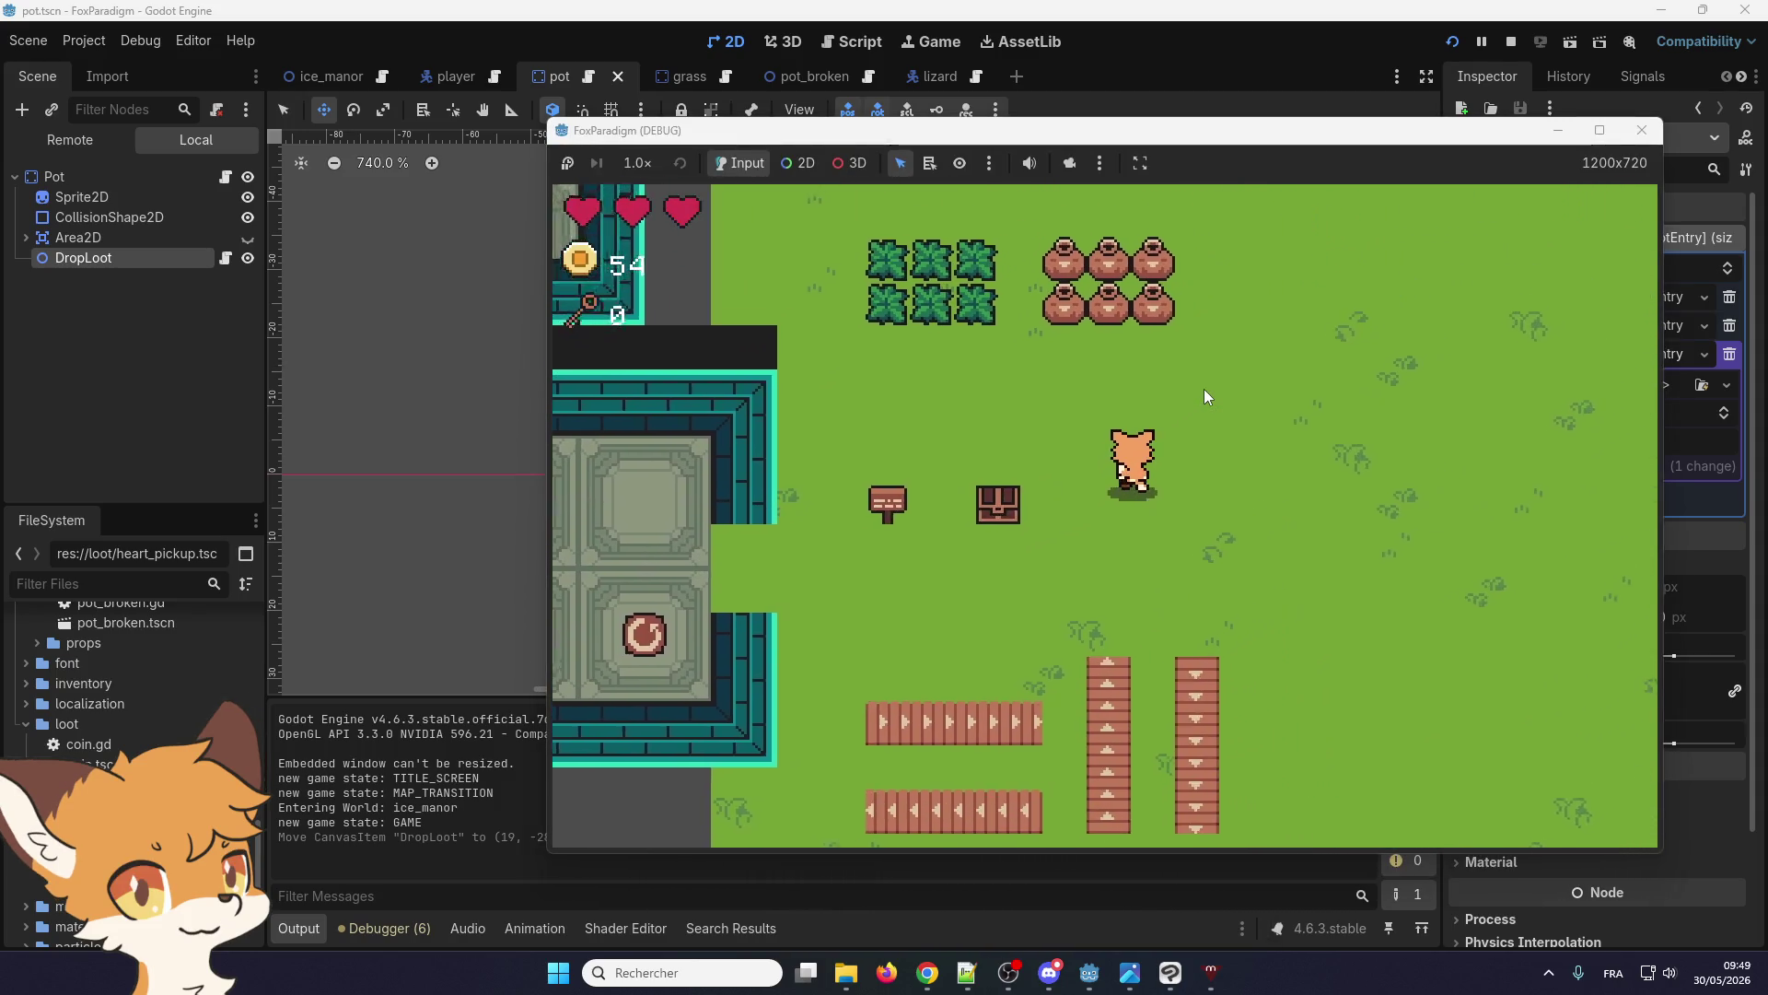
{"action": "key", "text": "space"}
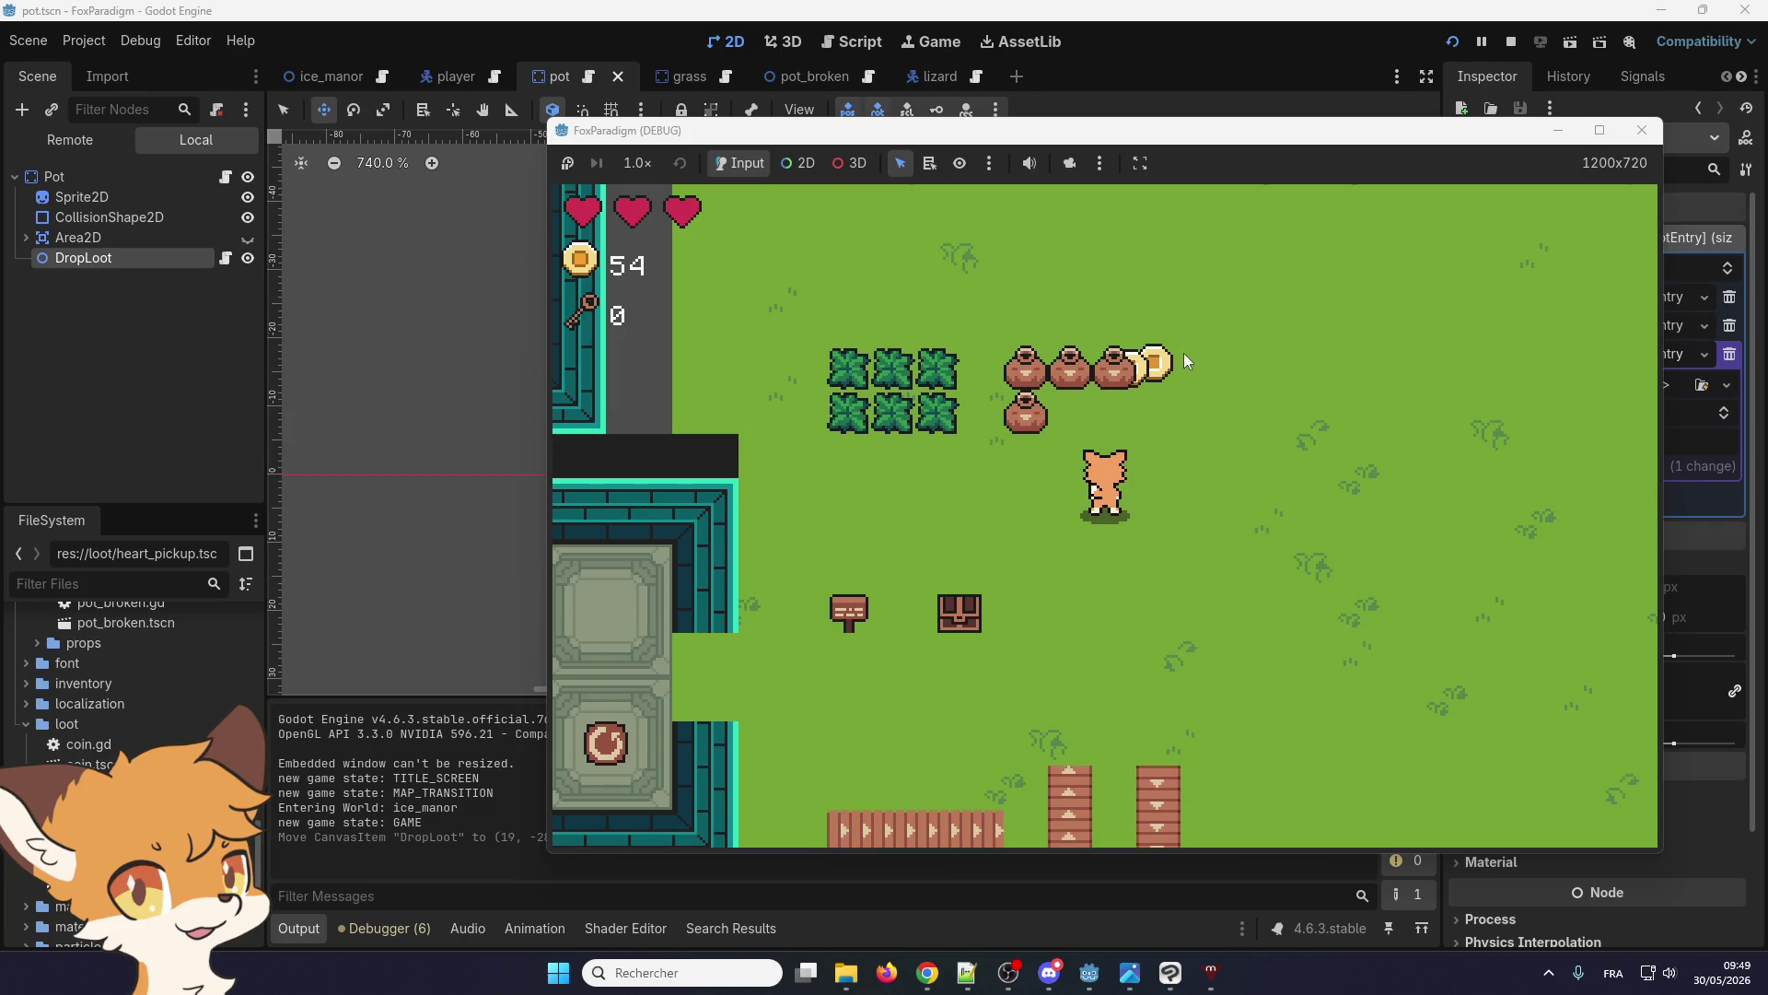
{"action": "key", "text": "alt+Tab"}
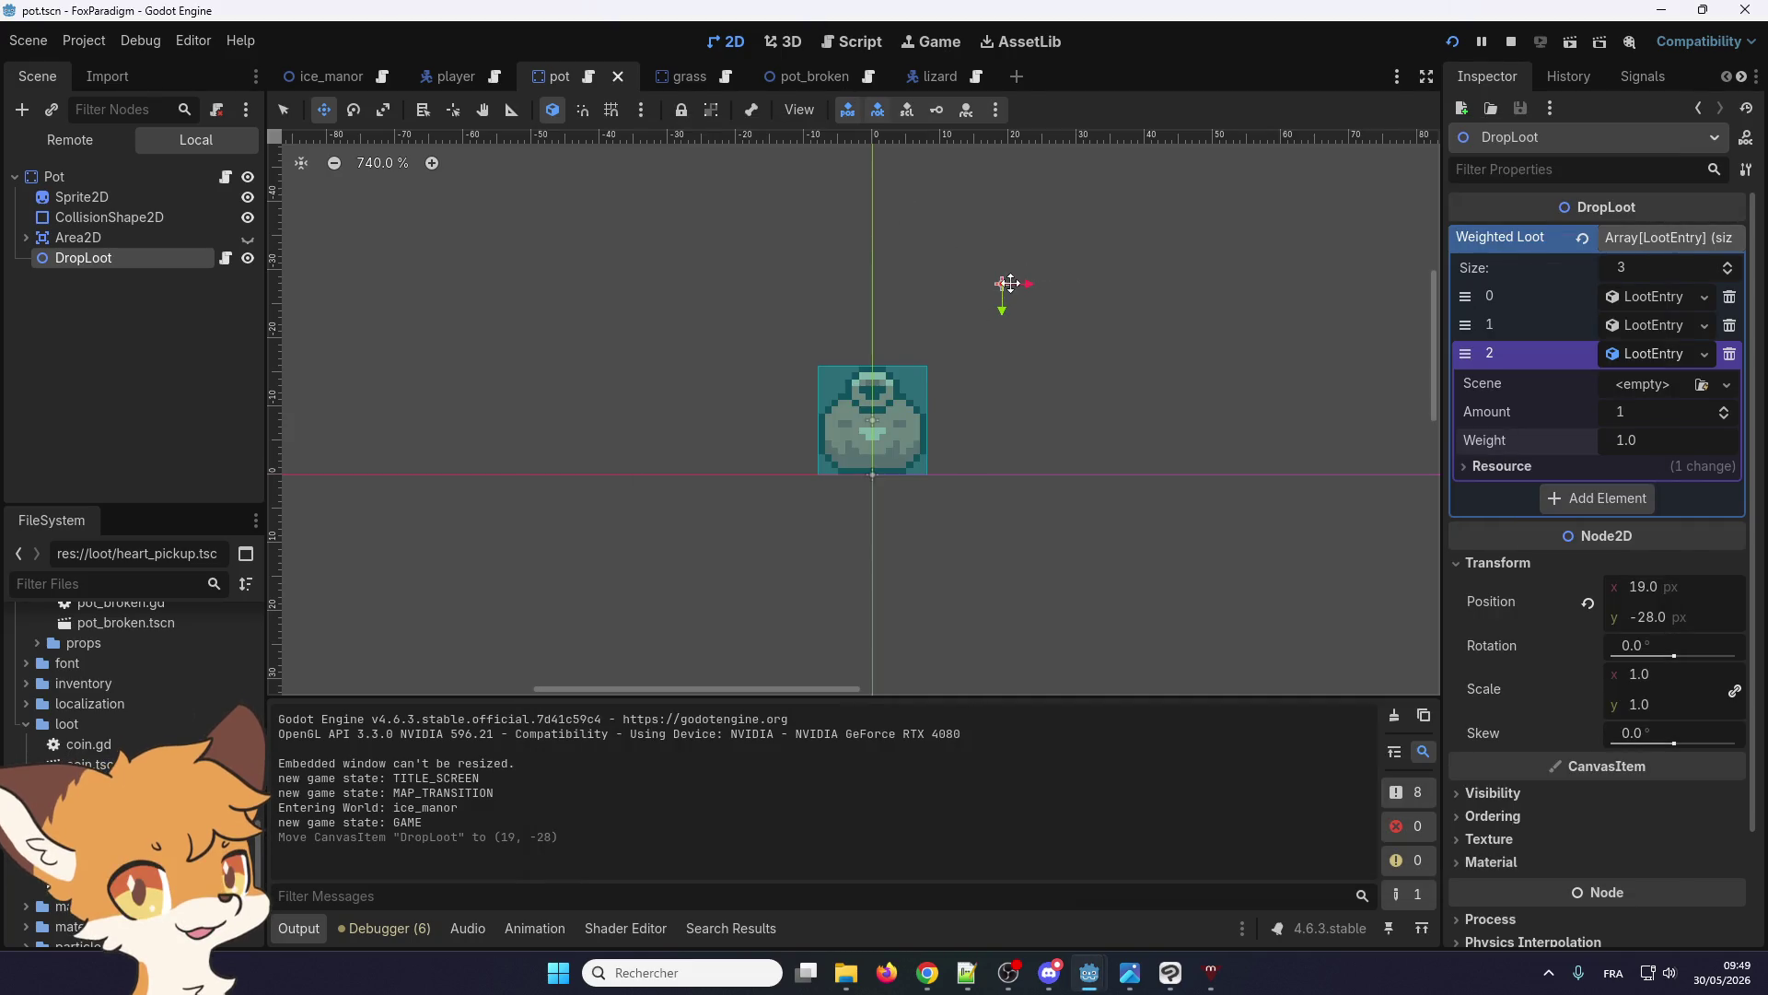
Revert DropLoot's position to (0, 0) and save the pot scene
{"action": "left_click", "coordinate": [1586, 604]}
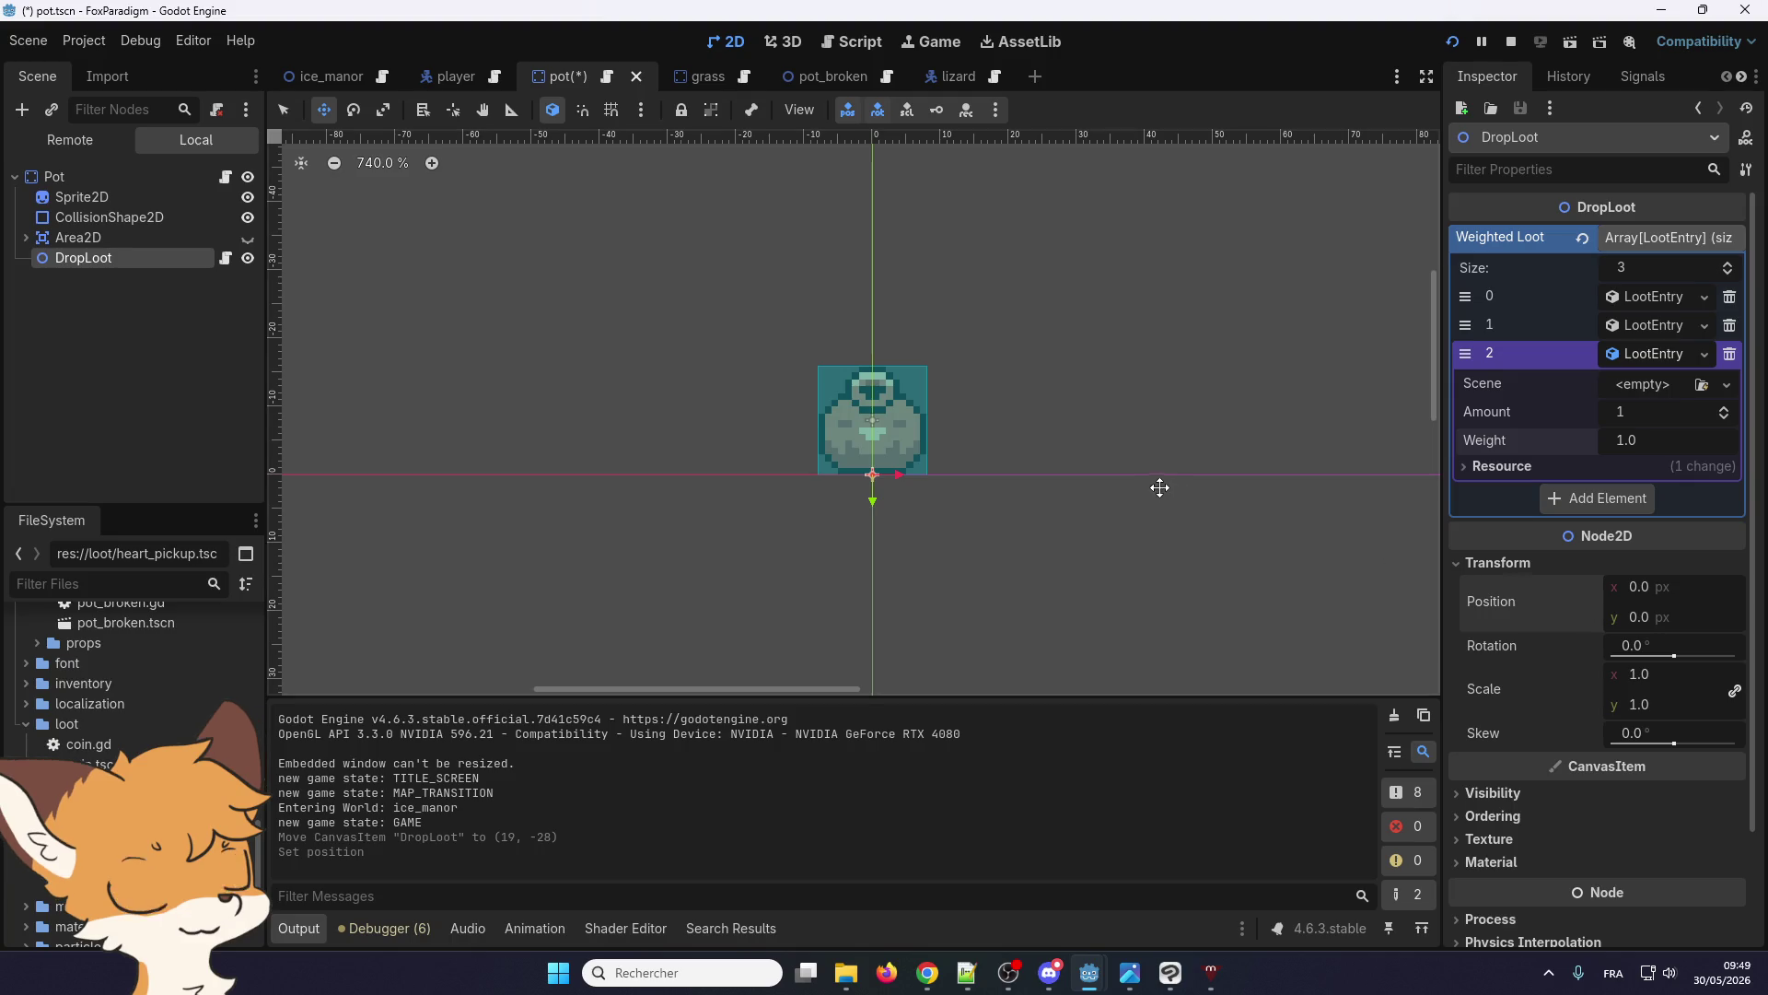
{"action": "key", "text": "ctrl+s"}
{"action": "mouse_move", "coordinate": [1130, 973]}
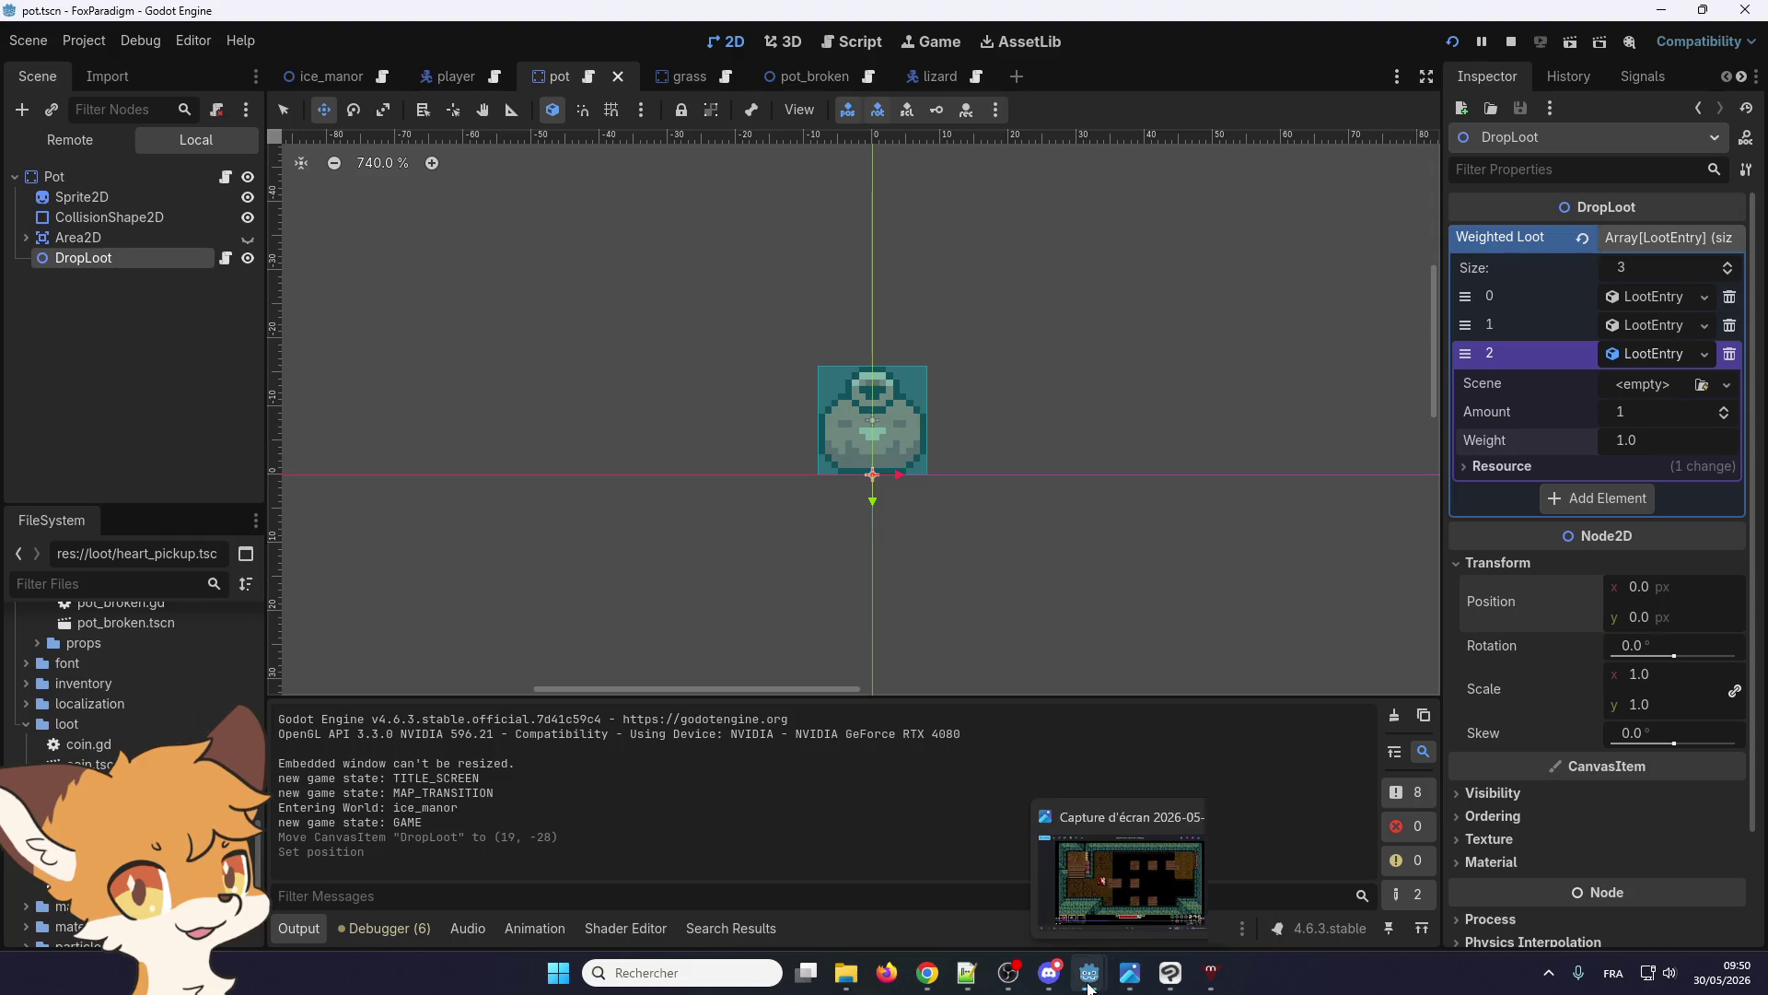
Break nearby pots, collect the dropped coin and hearts, then walk onto the room-change pad
{"action": "left_click", "coordinate": [1211, 972]}
{"action": "key", "text": "Up"}
{"action": "key", "text": "space"}
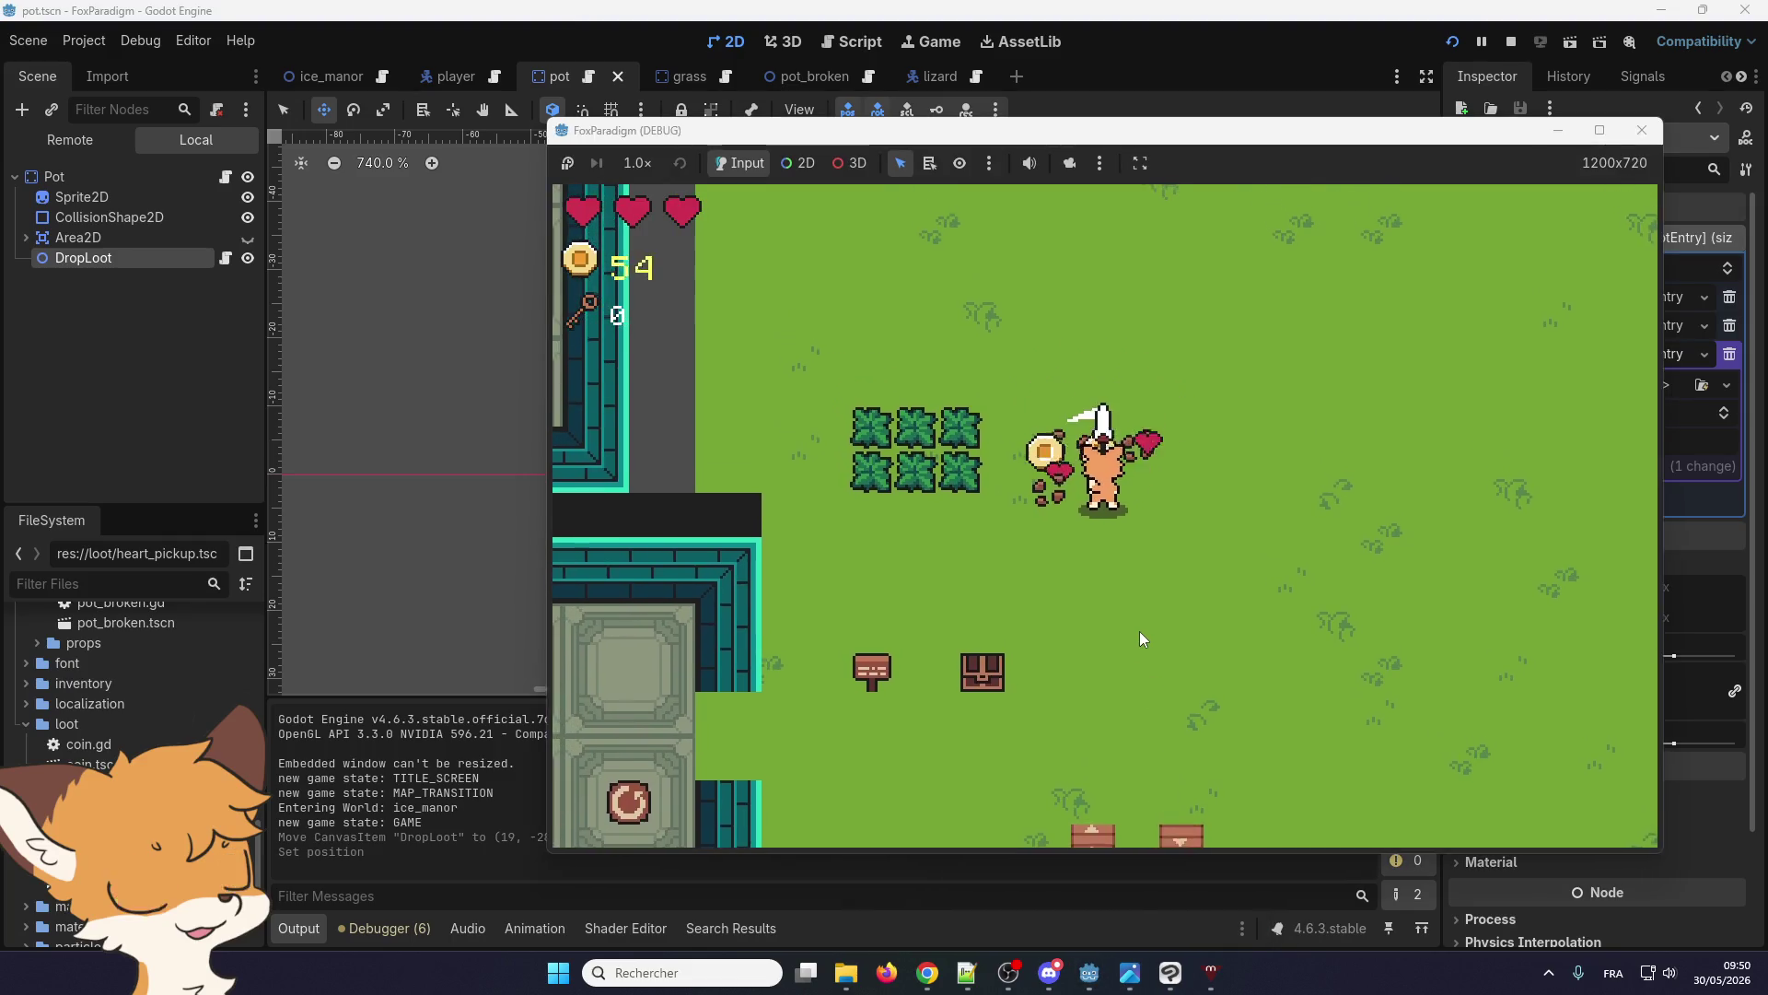
{"action": "key", "text": "Up"}
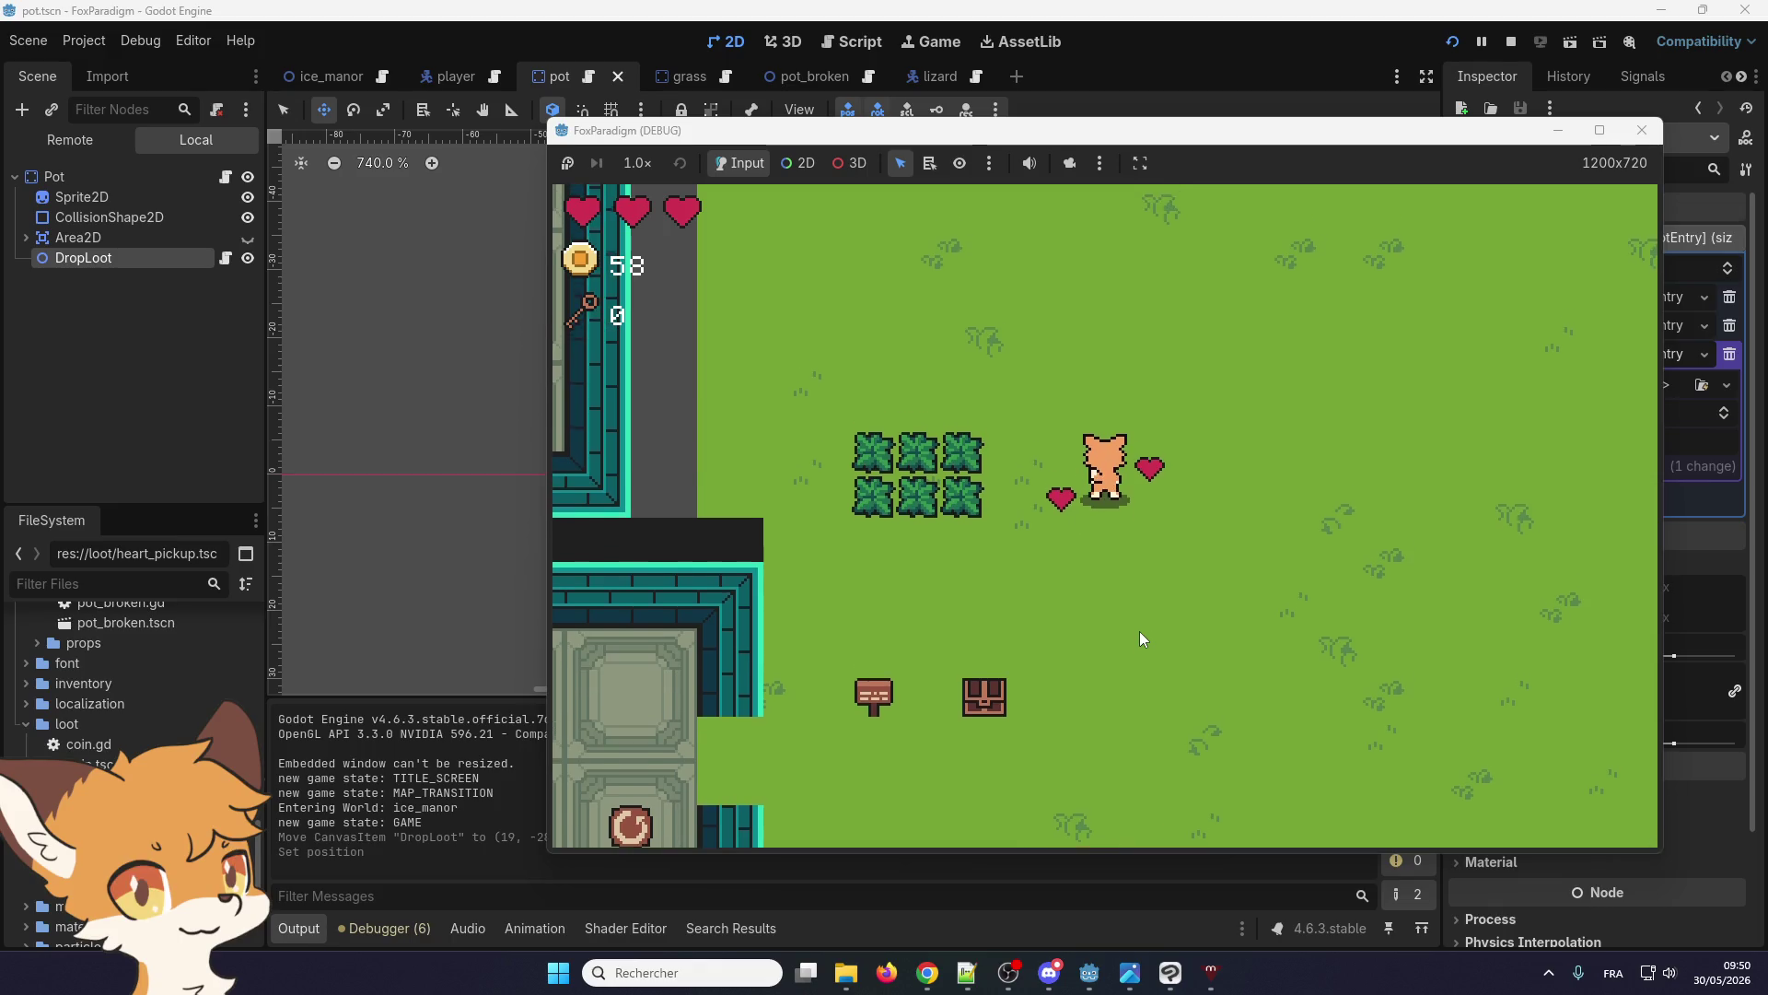
{"action": "key", "text": "Left"}
{"action": "key", "text": "Down"}
{"action": "key", "text": "Right"}
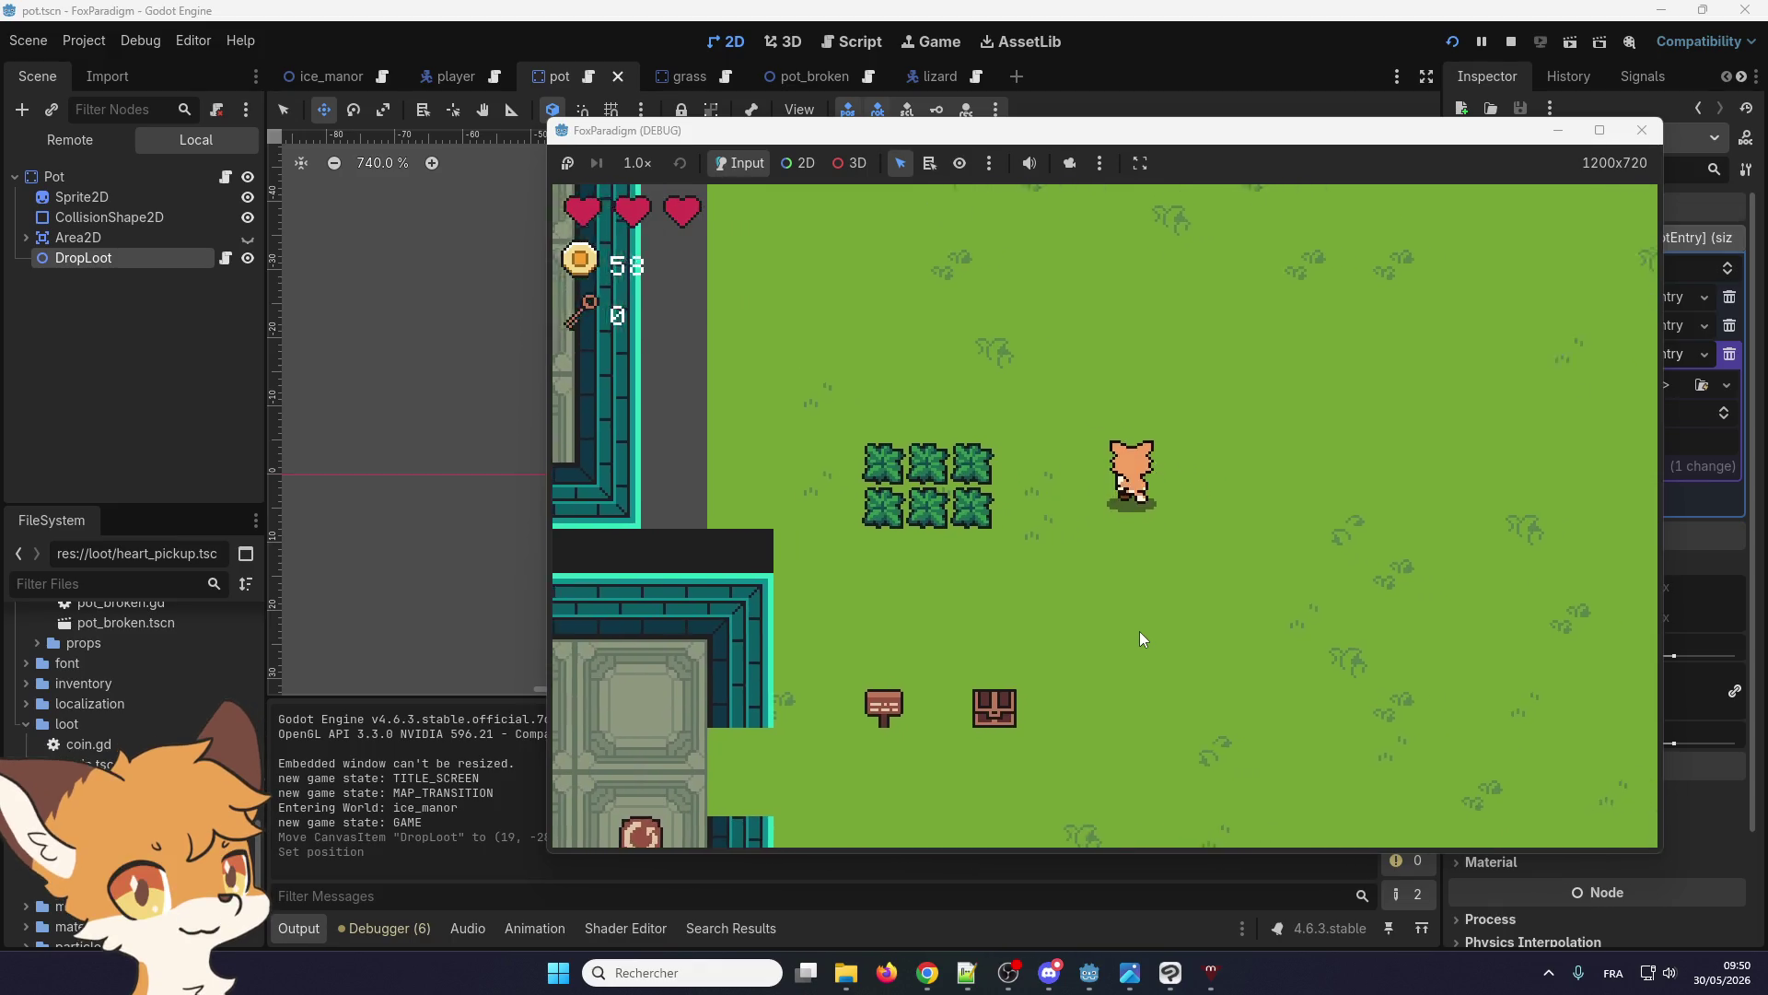
{"action": "key", "text": "Left"}
{"action": "key", "text": "Up"}
{"action": "key", "text": "Left"}
{"action": "key", "text": "space"}
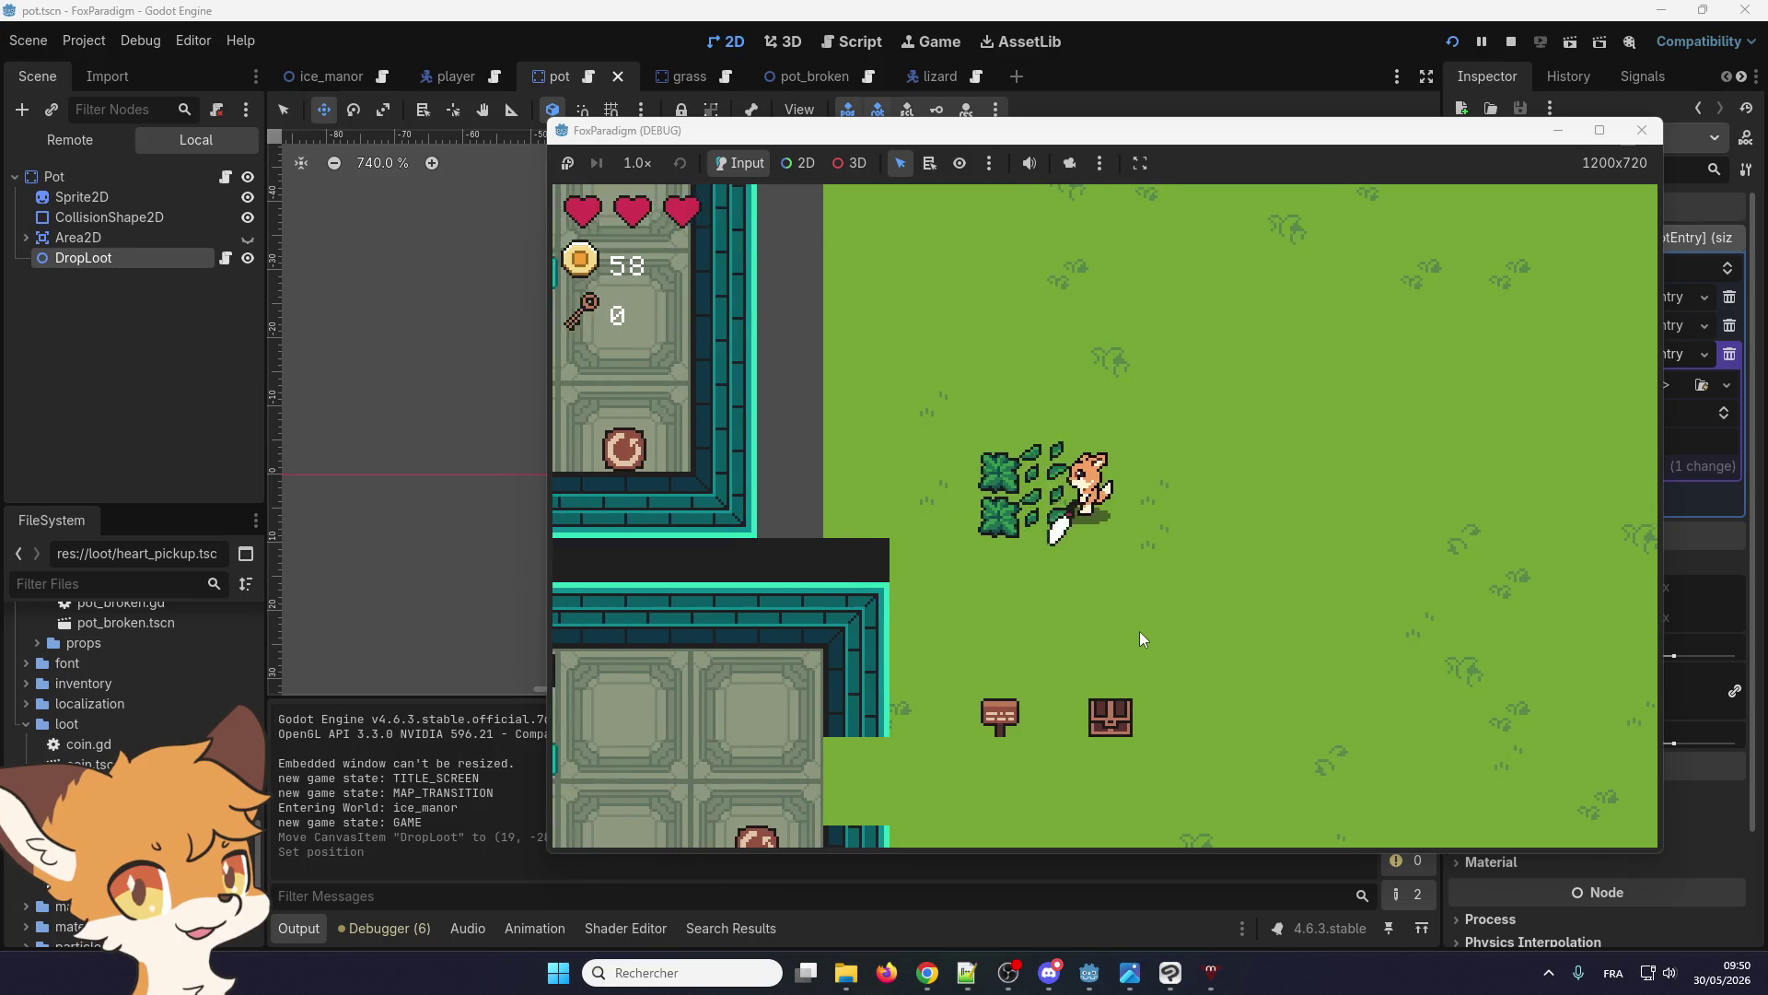
{"action": "key", "text": "Left"}
{"action": "key", "text": "Down"}
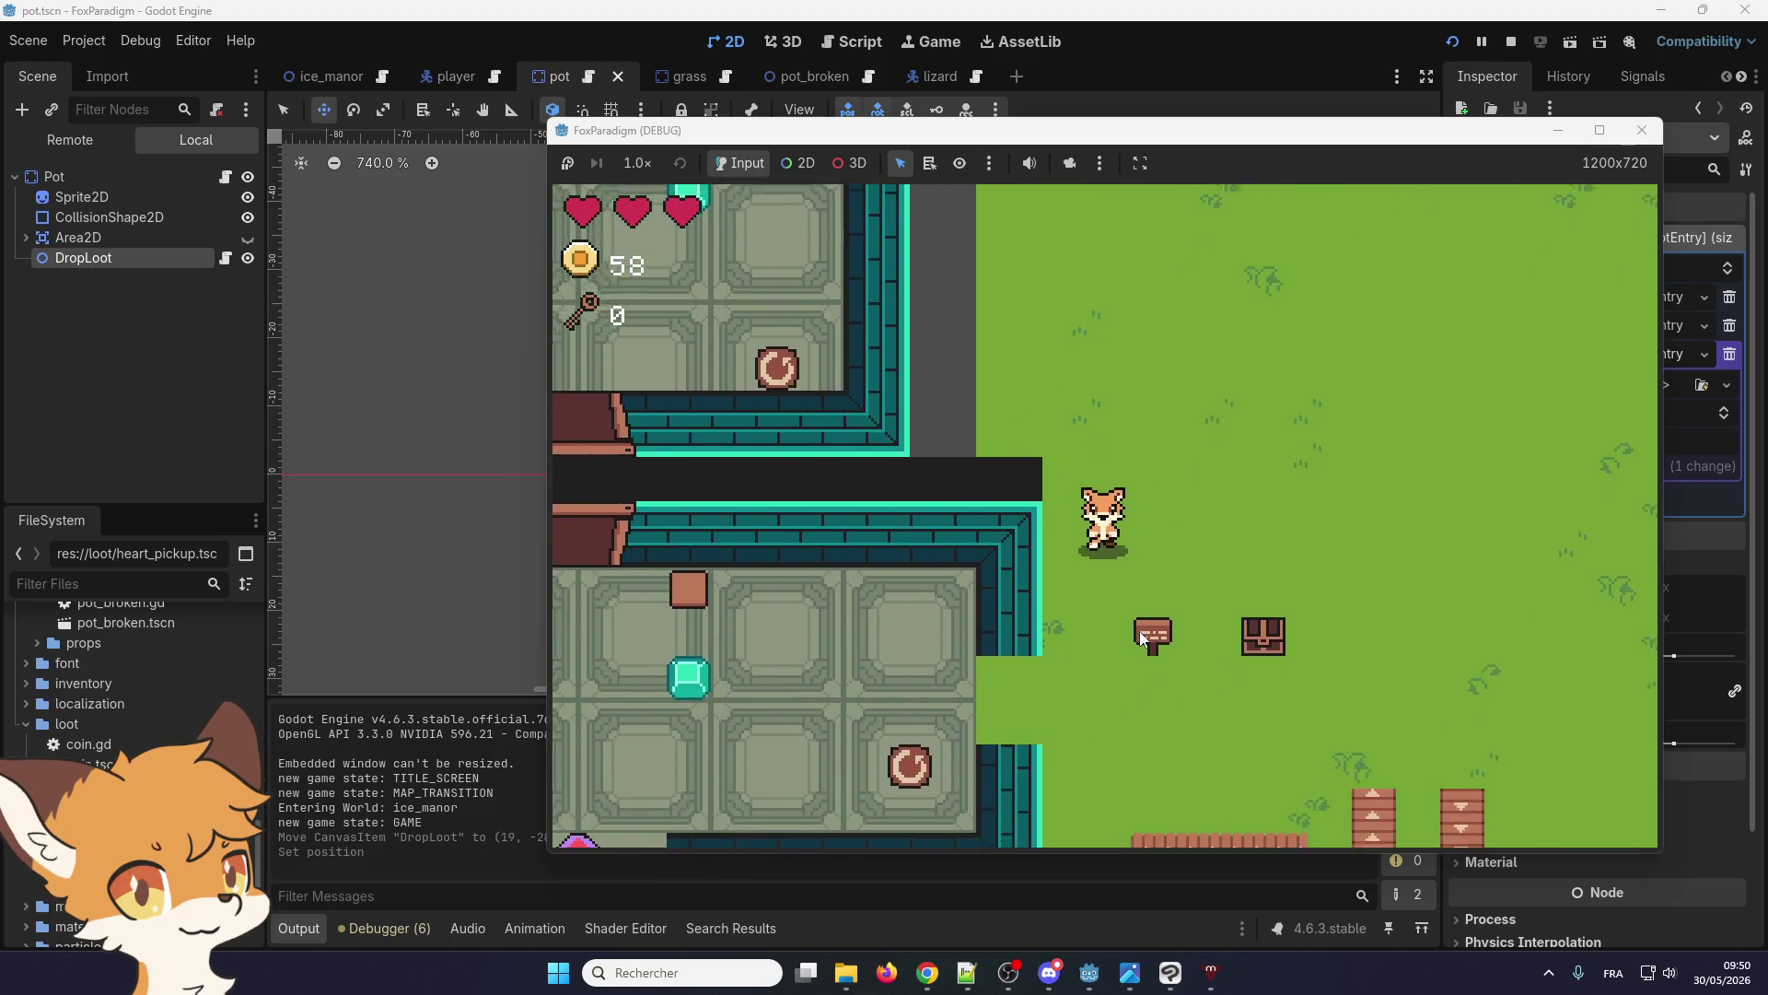
{"action": "key", "text": "Up"}
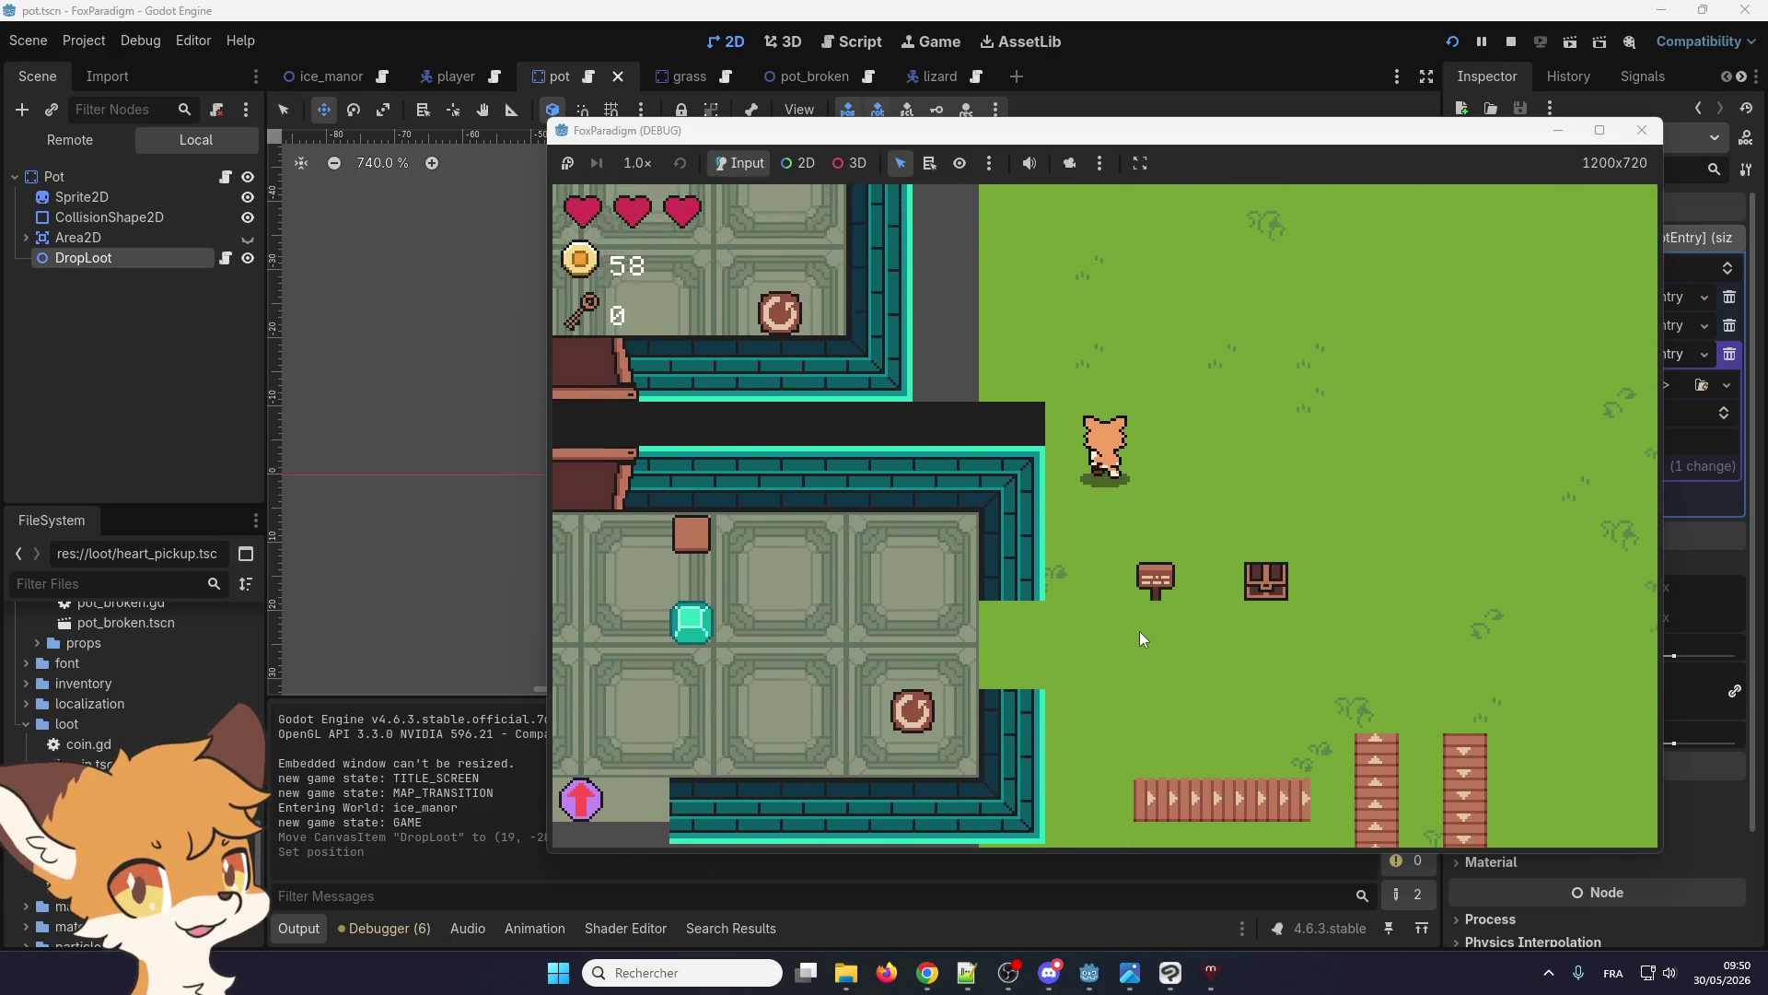
{"action": "key", "text": "Left"}
{"action": "key", "text": "Down"}
{"action": "key", "text": "Left"}
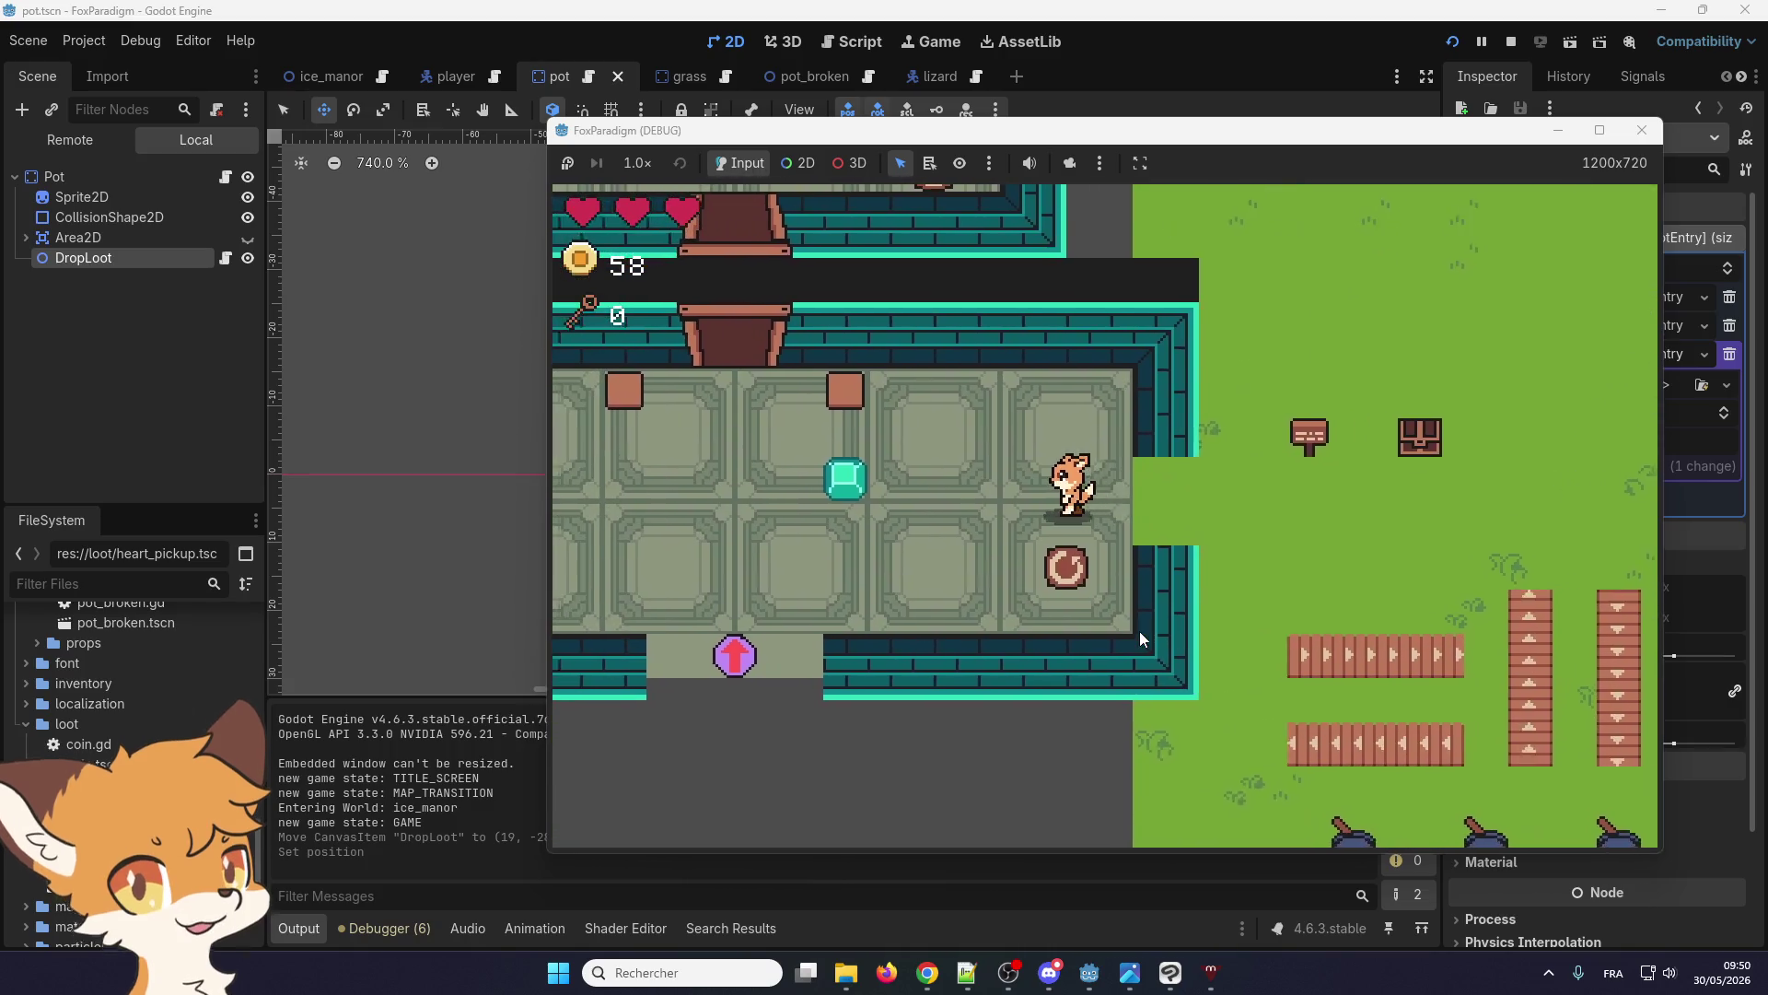
{"action": "key", "text": "Down"}
{"action": "key", "text": "Down"}
{"action": "key", "text": "Left"}
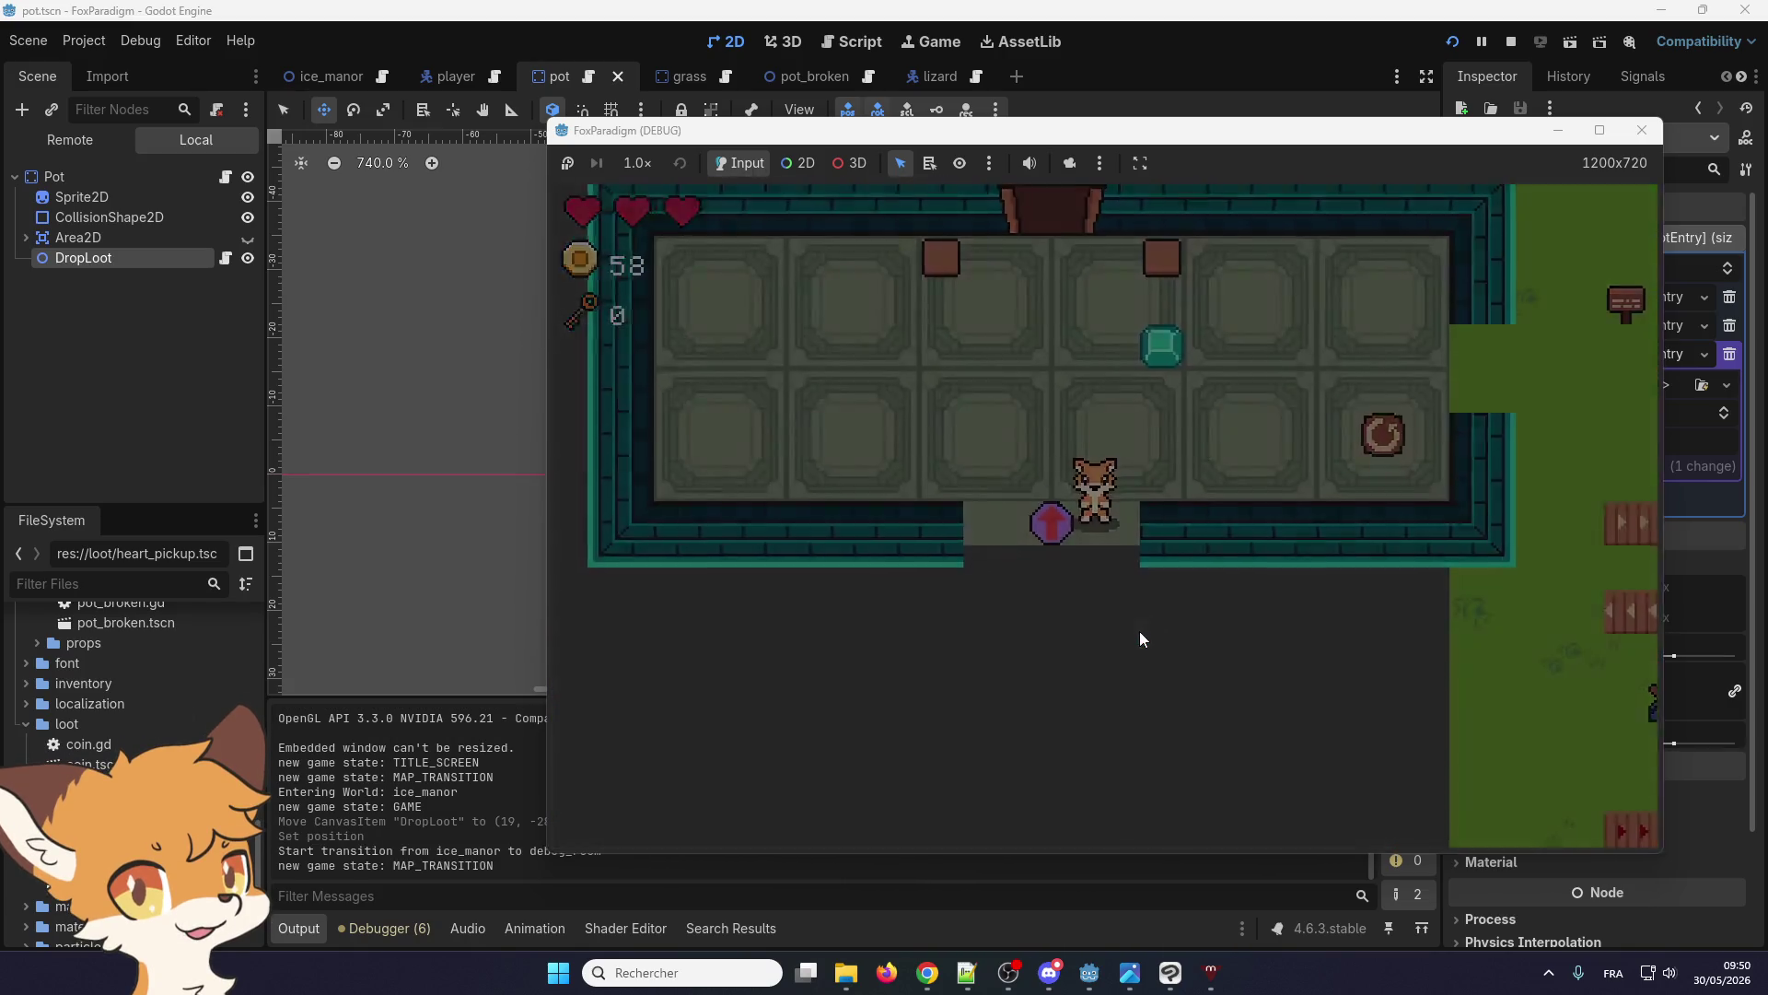
Return to the grass pots, break them, collect coins and hearts (61 coins), then stop with F8
{"action": "key", "text": "Up"}
{"action": "key", "text": "Right"}
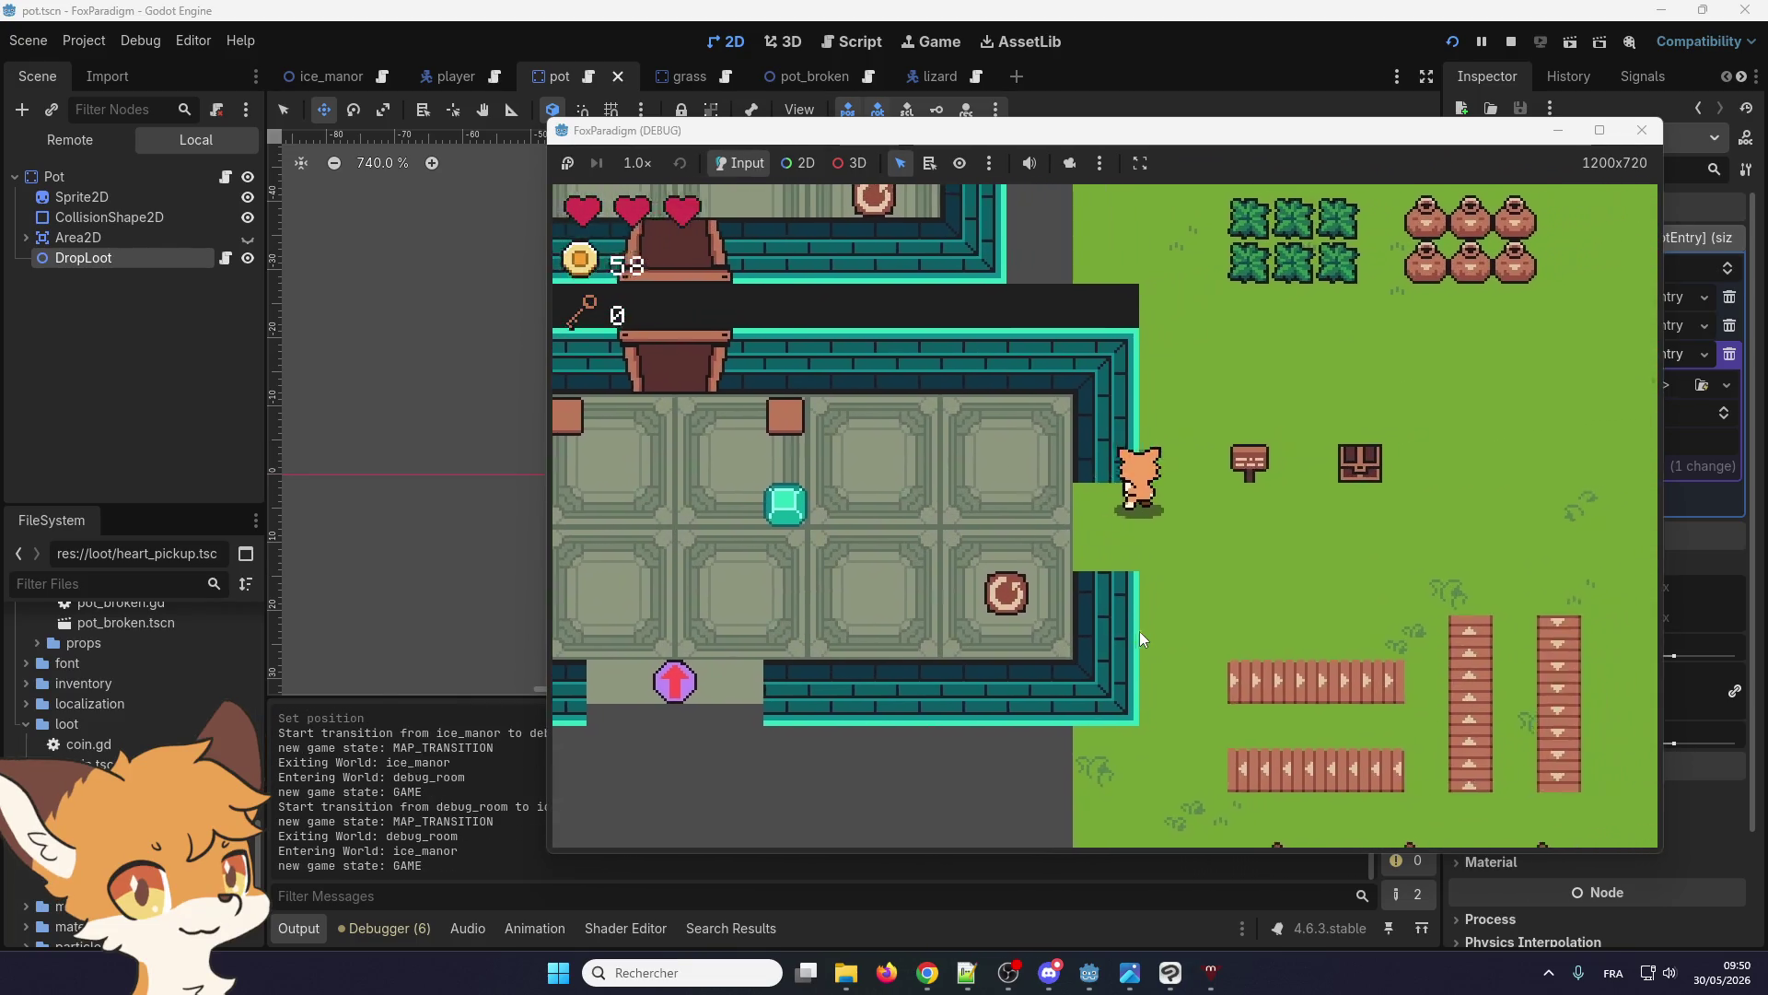
{"action": "key", "text": "Up"}
{"action": "key", "text": "Right"}
{"action": "key", "text": "Up"}
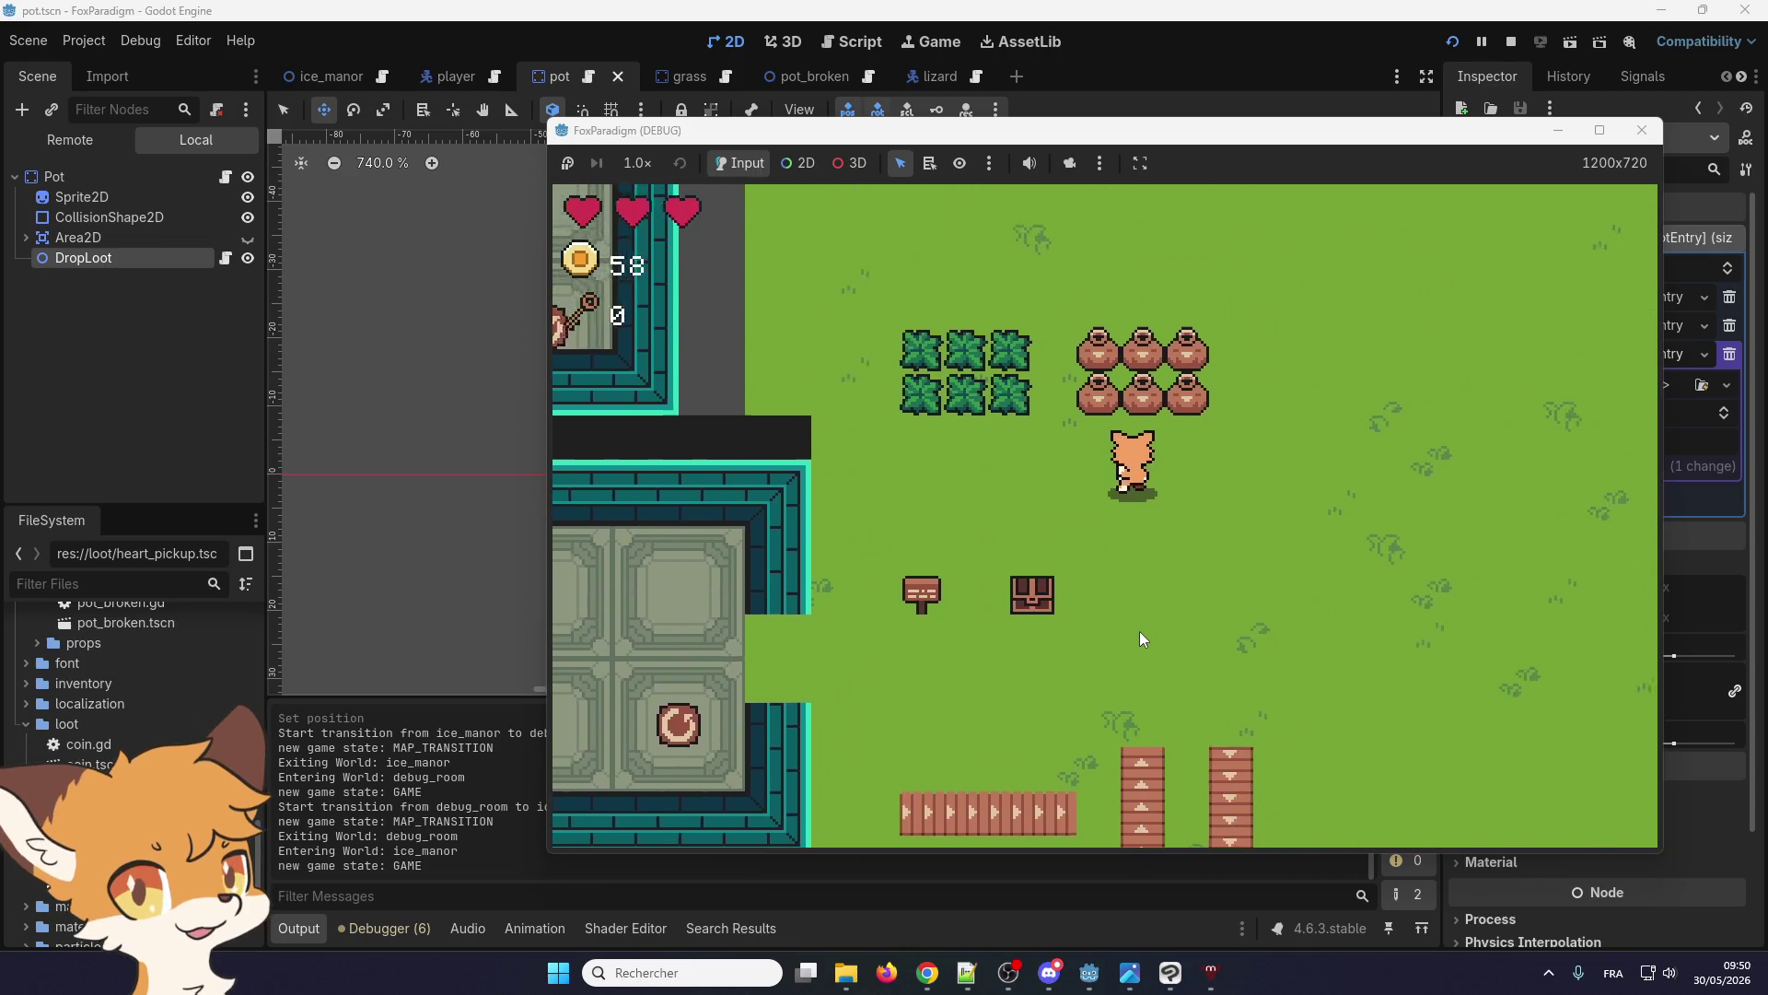
{"action": "key", "text": "Left"}
{"action": "key", "text": "space"}
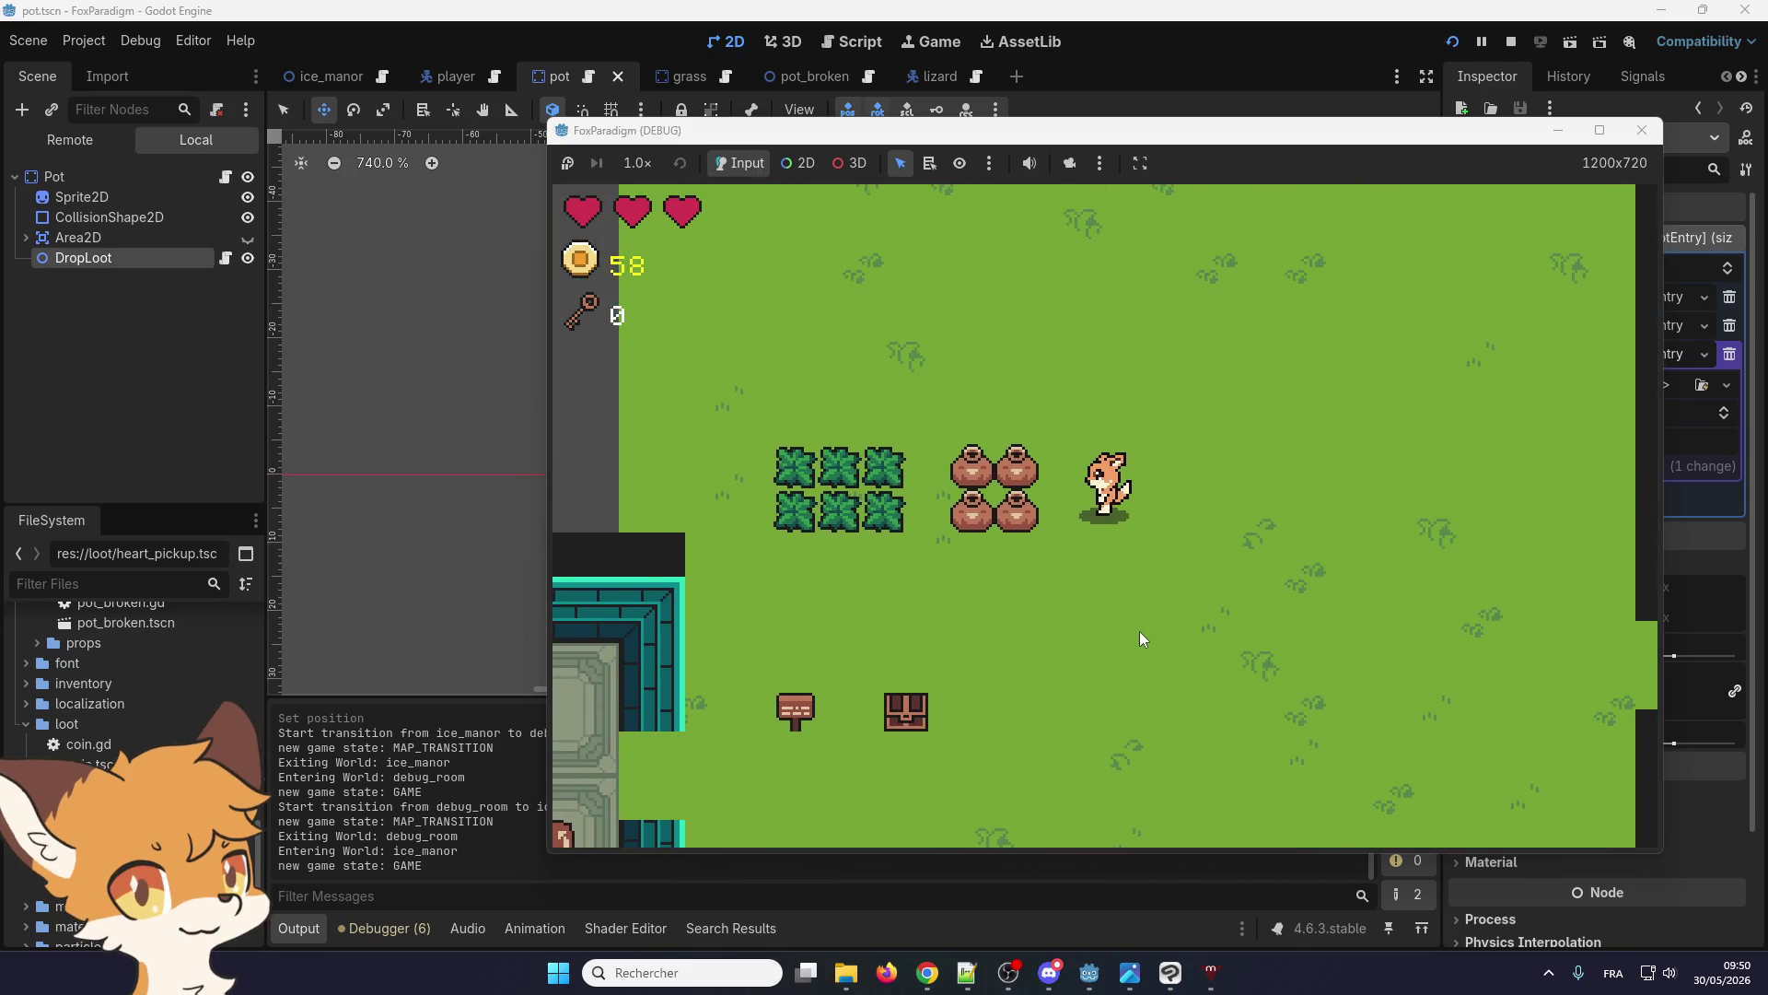
{"action": "key", "text": "space"}
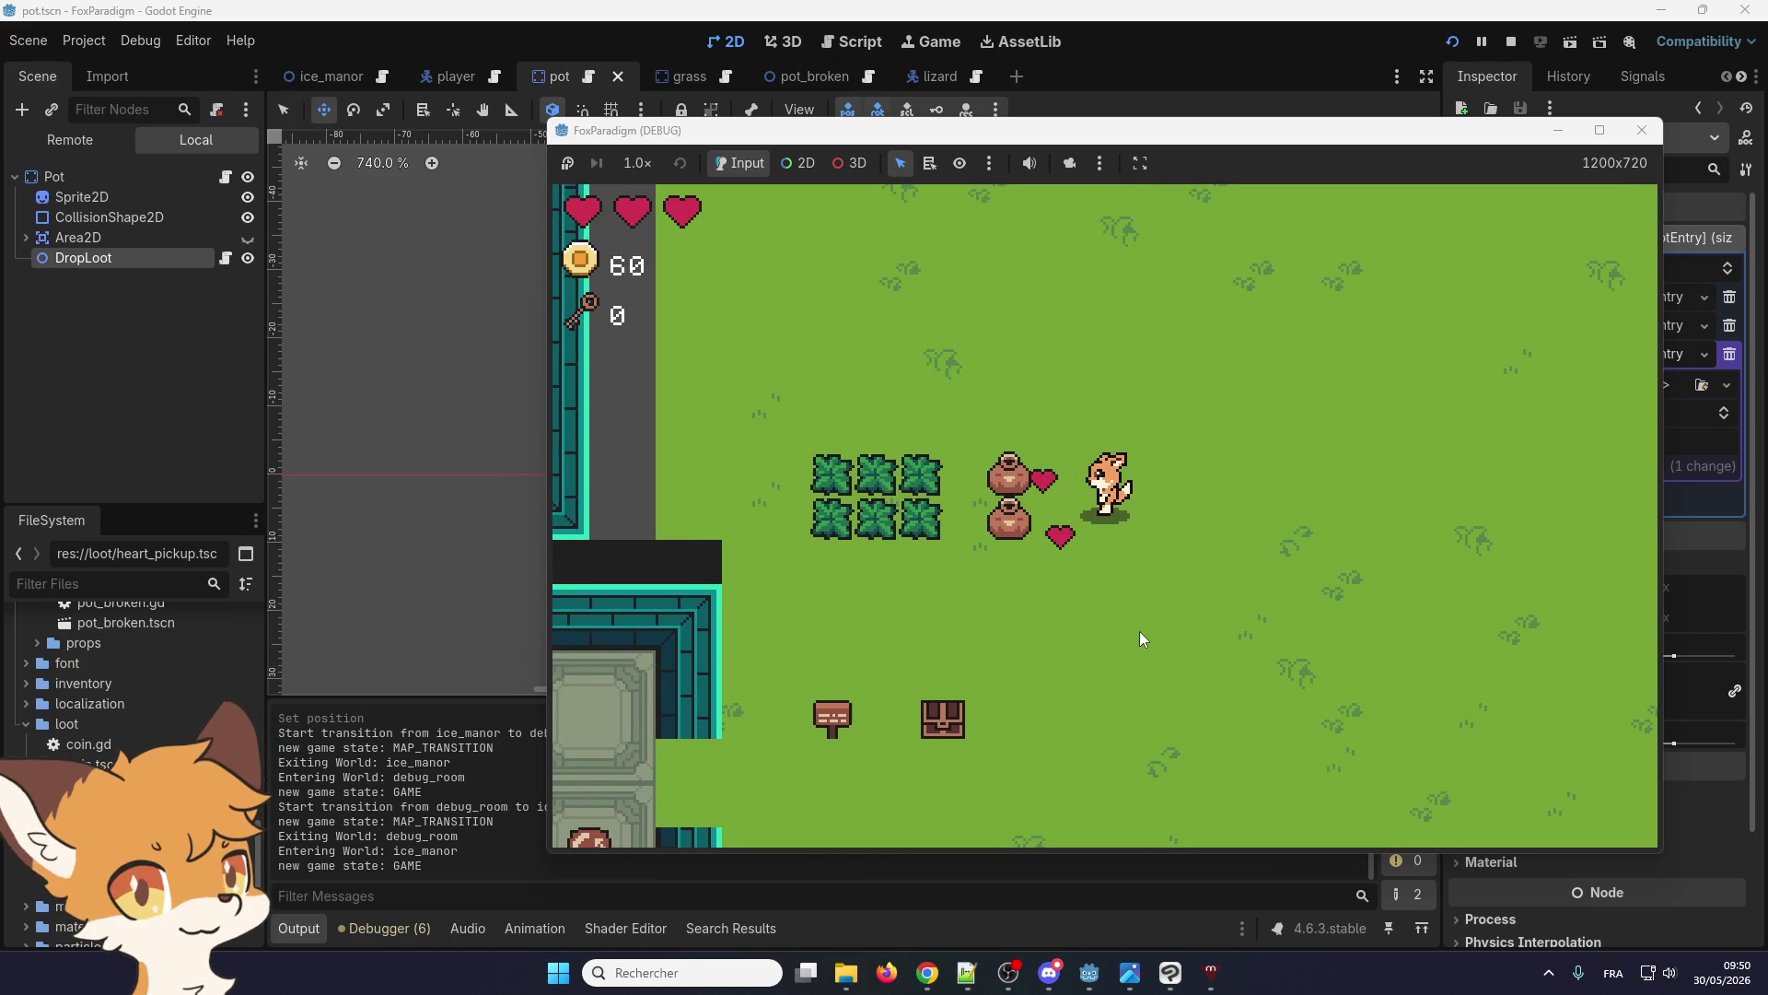
{"action": "key", "text": "Left"}
{"action": "key", "text": "space"}
{"action": "key", "text": "Left"}
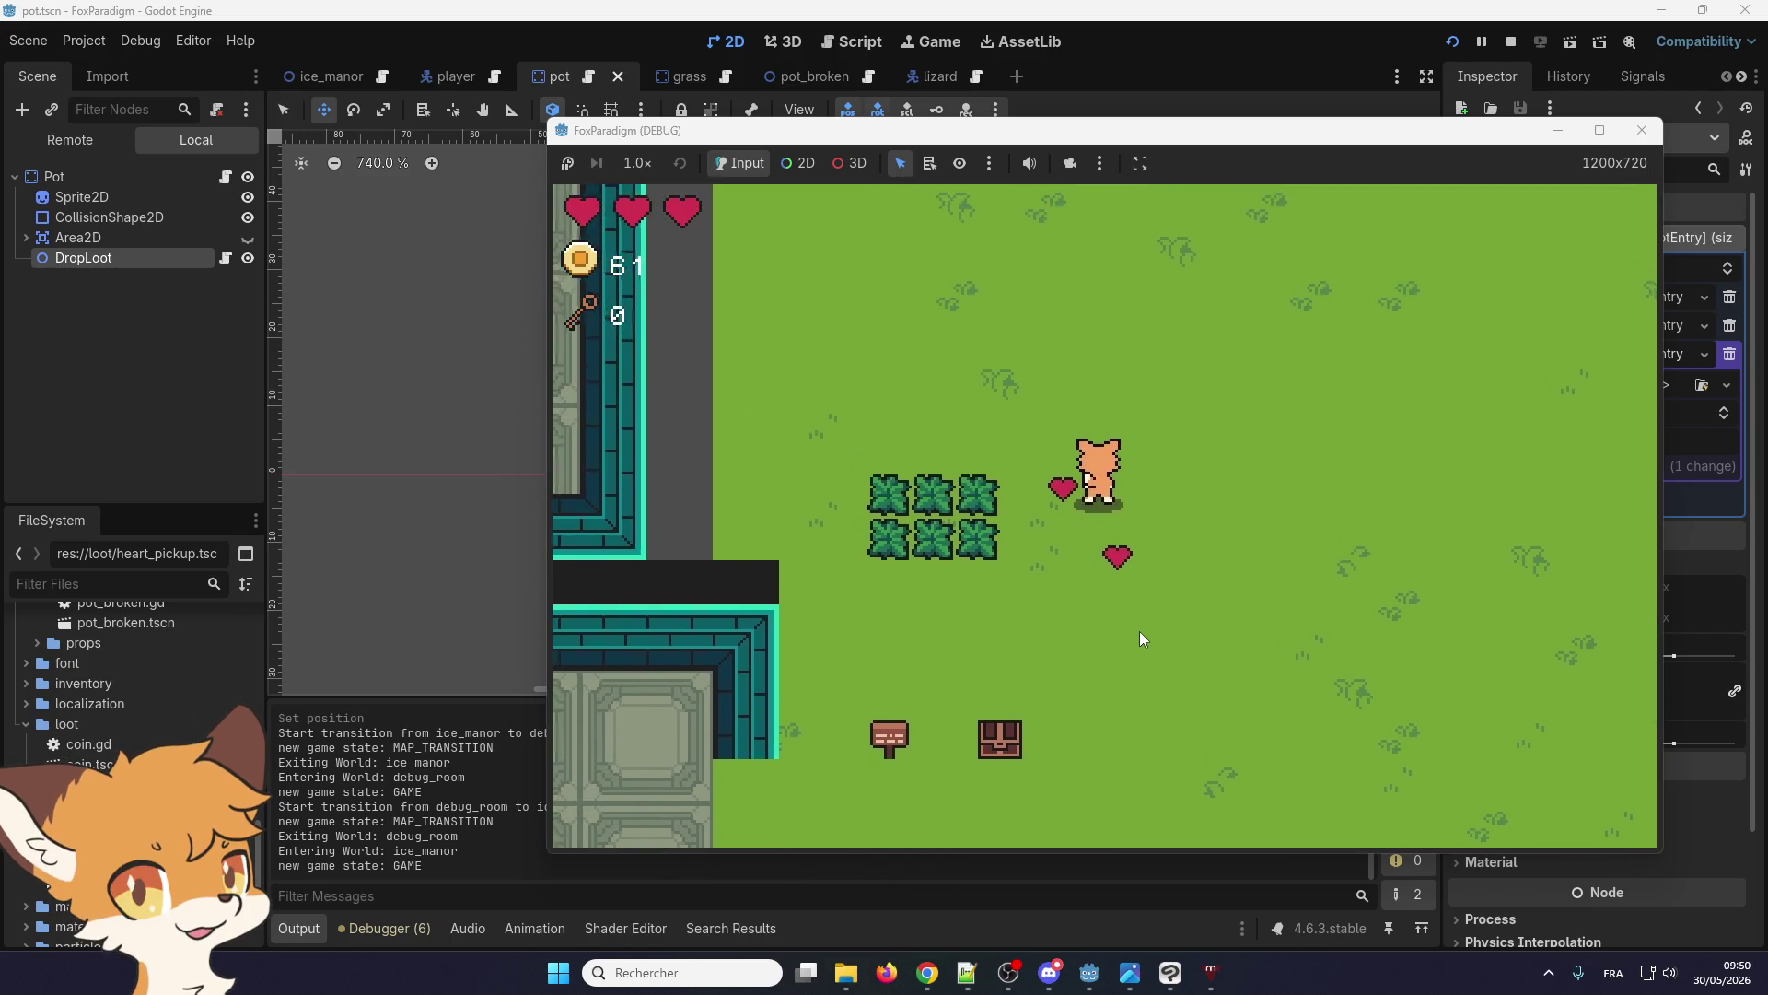
{"action": "key", "text": "Up"}
{"action": "key", "text": "F8"}
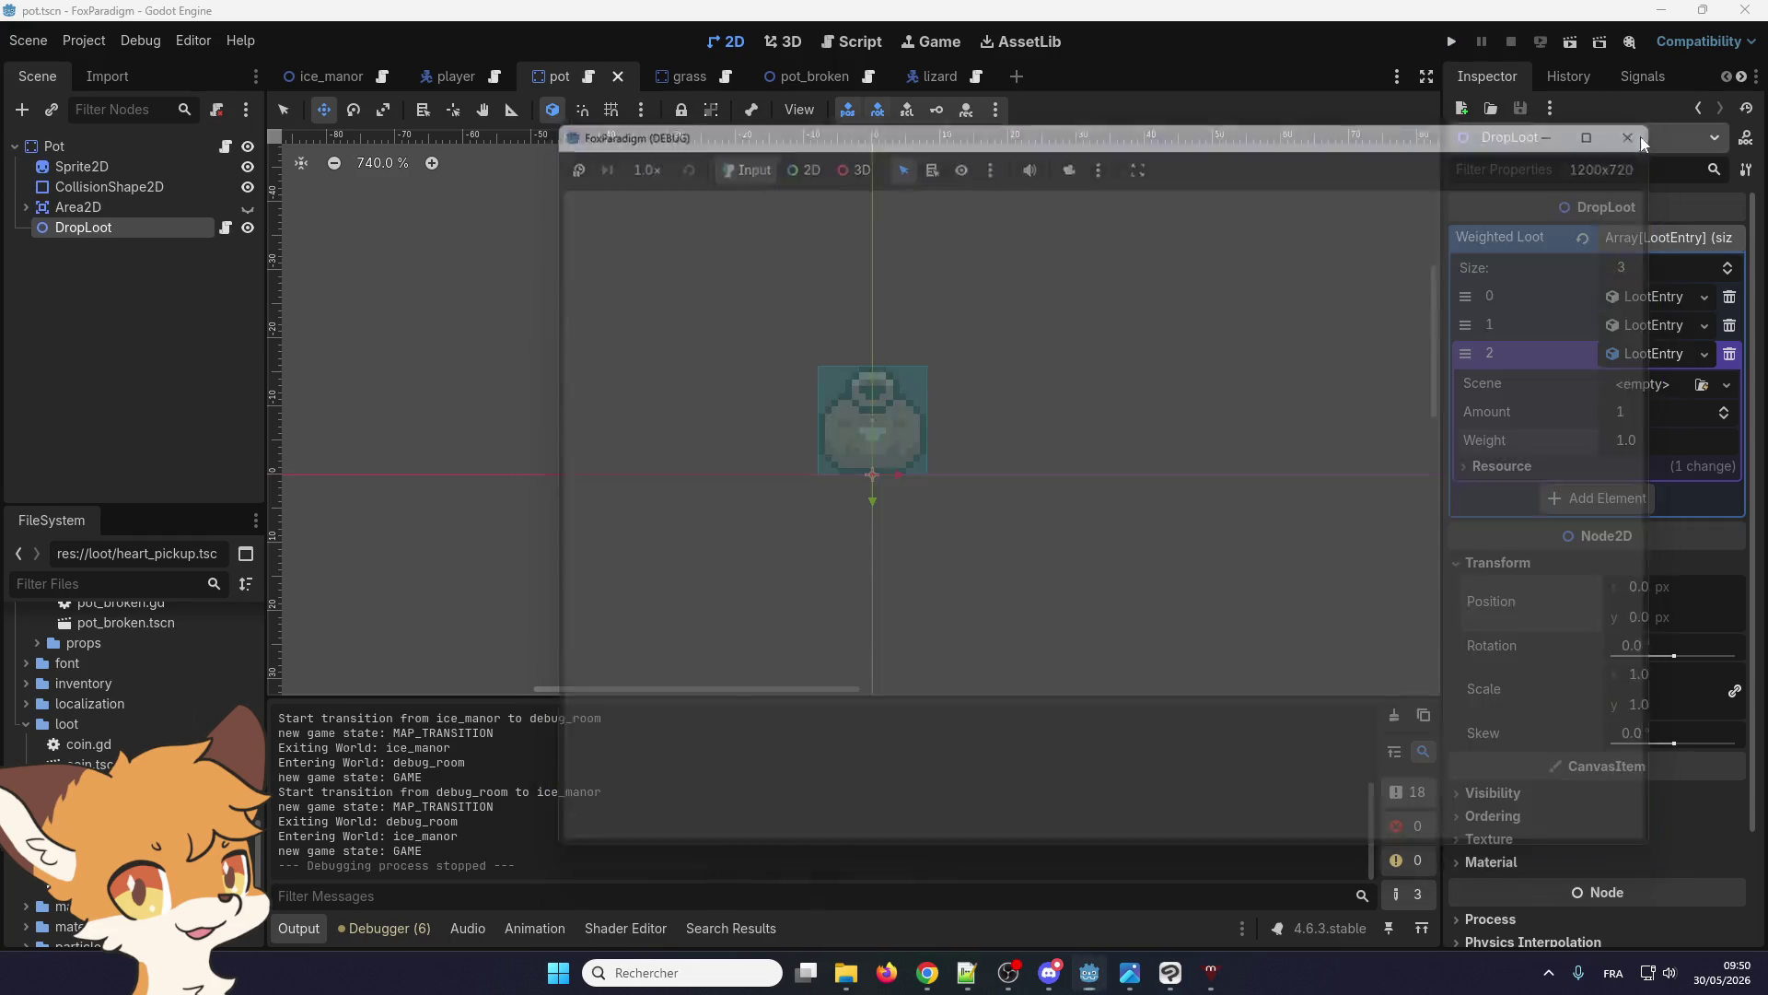
Switch to the pot scene and open pot.gd, whose _on_area_entered calls drop_loot.drop()
{"action": "left_click", "coordinate": [777, 76]}
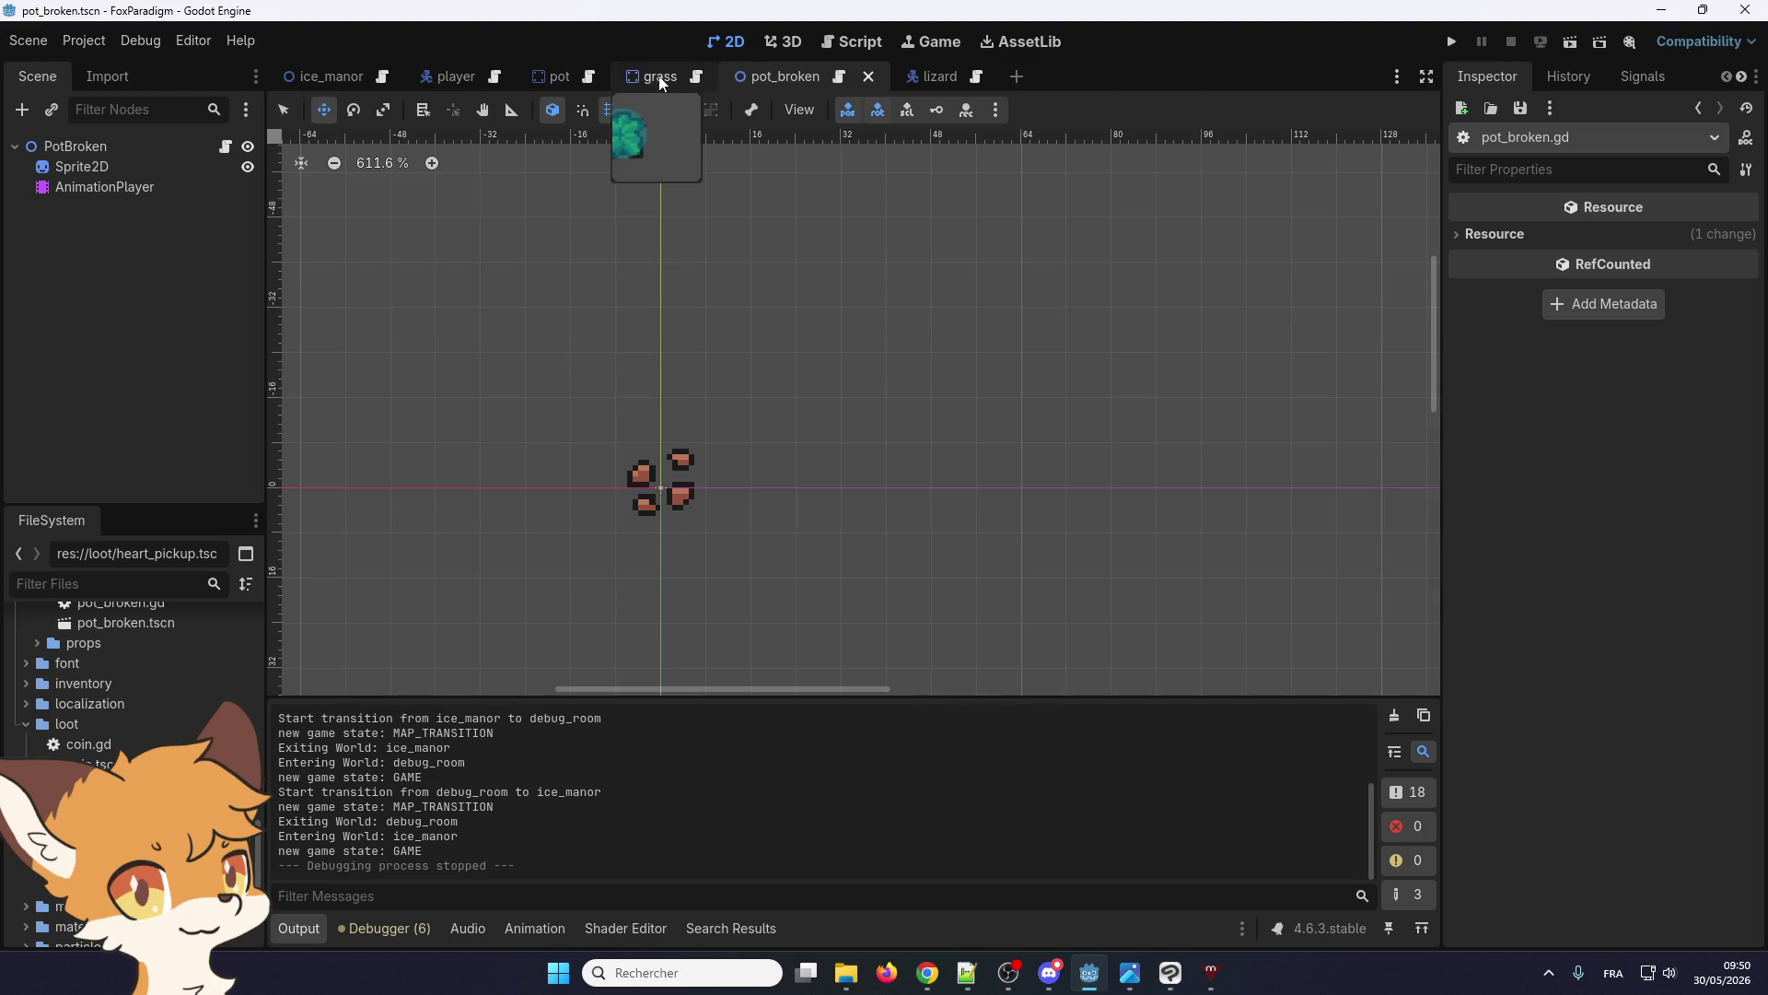
{"action": "left_click", "coordinate": [560, 75]}
{"action": "left_click", "coordinate": [589, 78]}
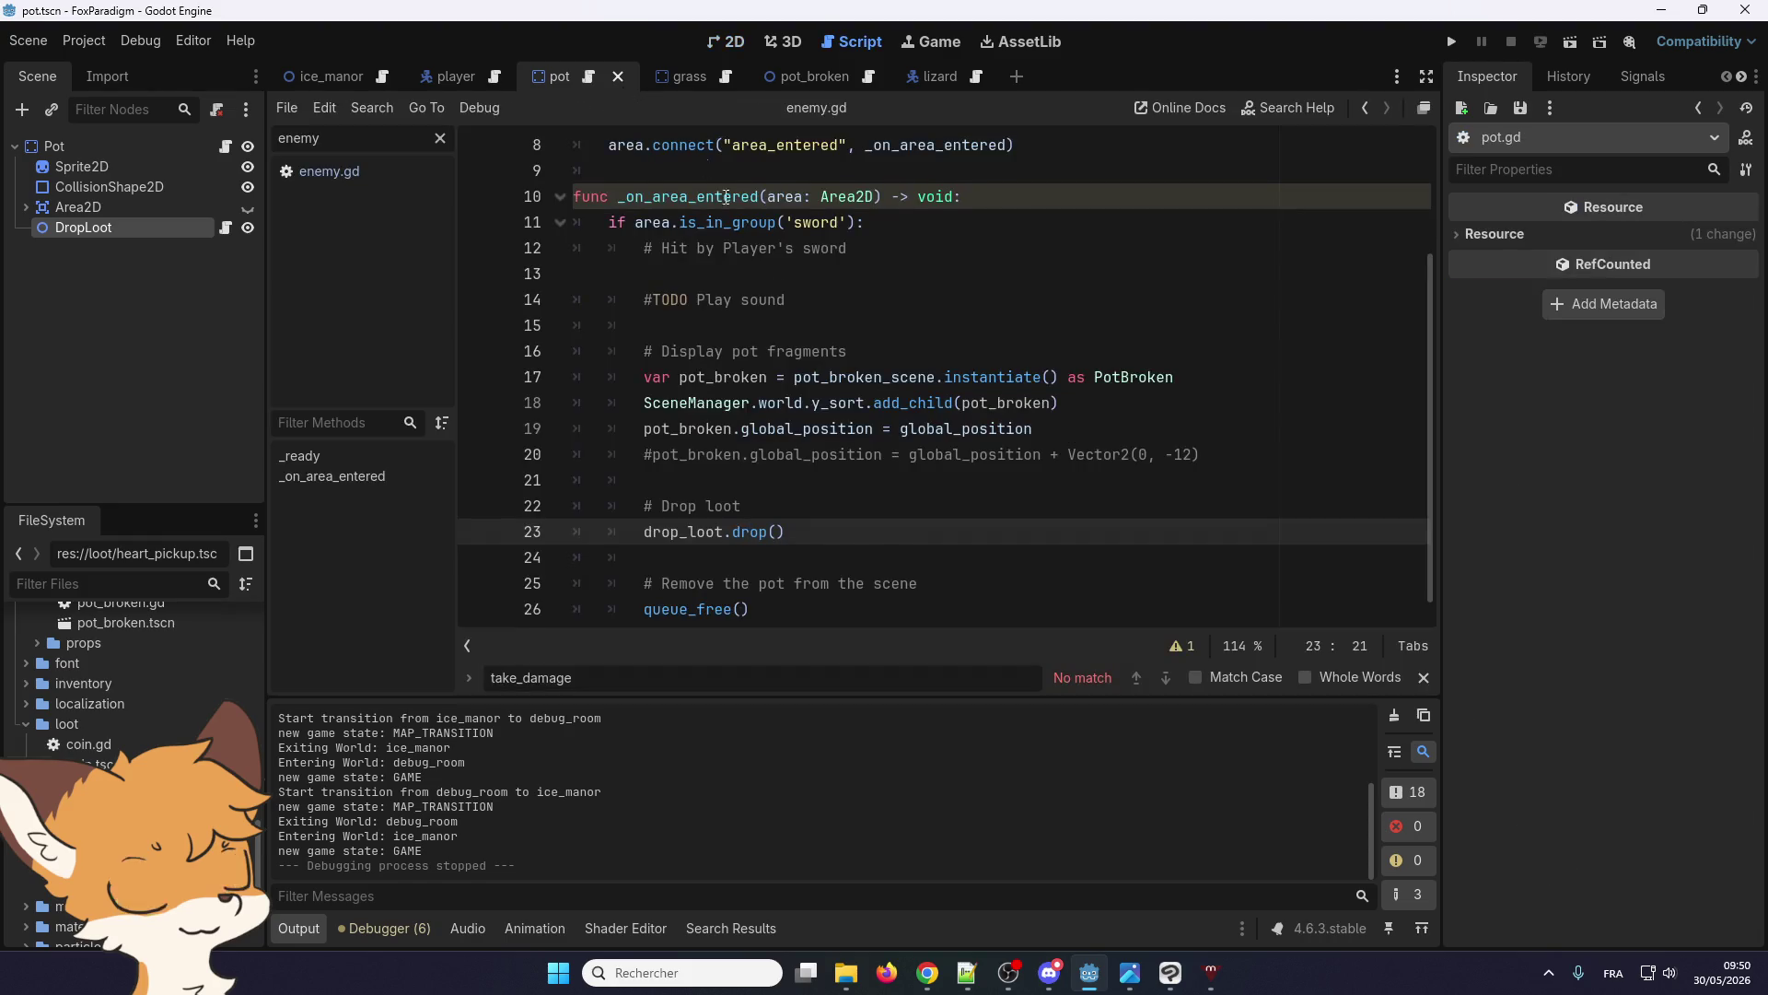
Scroll through pot.gd to review its code
{"action": "scroll", "coordinate": [812, 486], "scroll_direction": "up", "scroll_amount": 4}
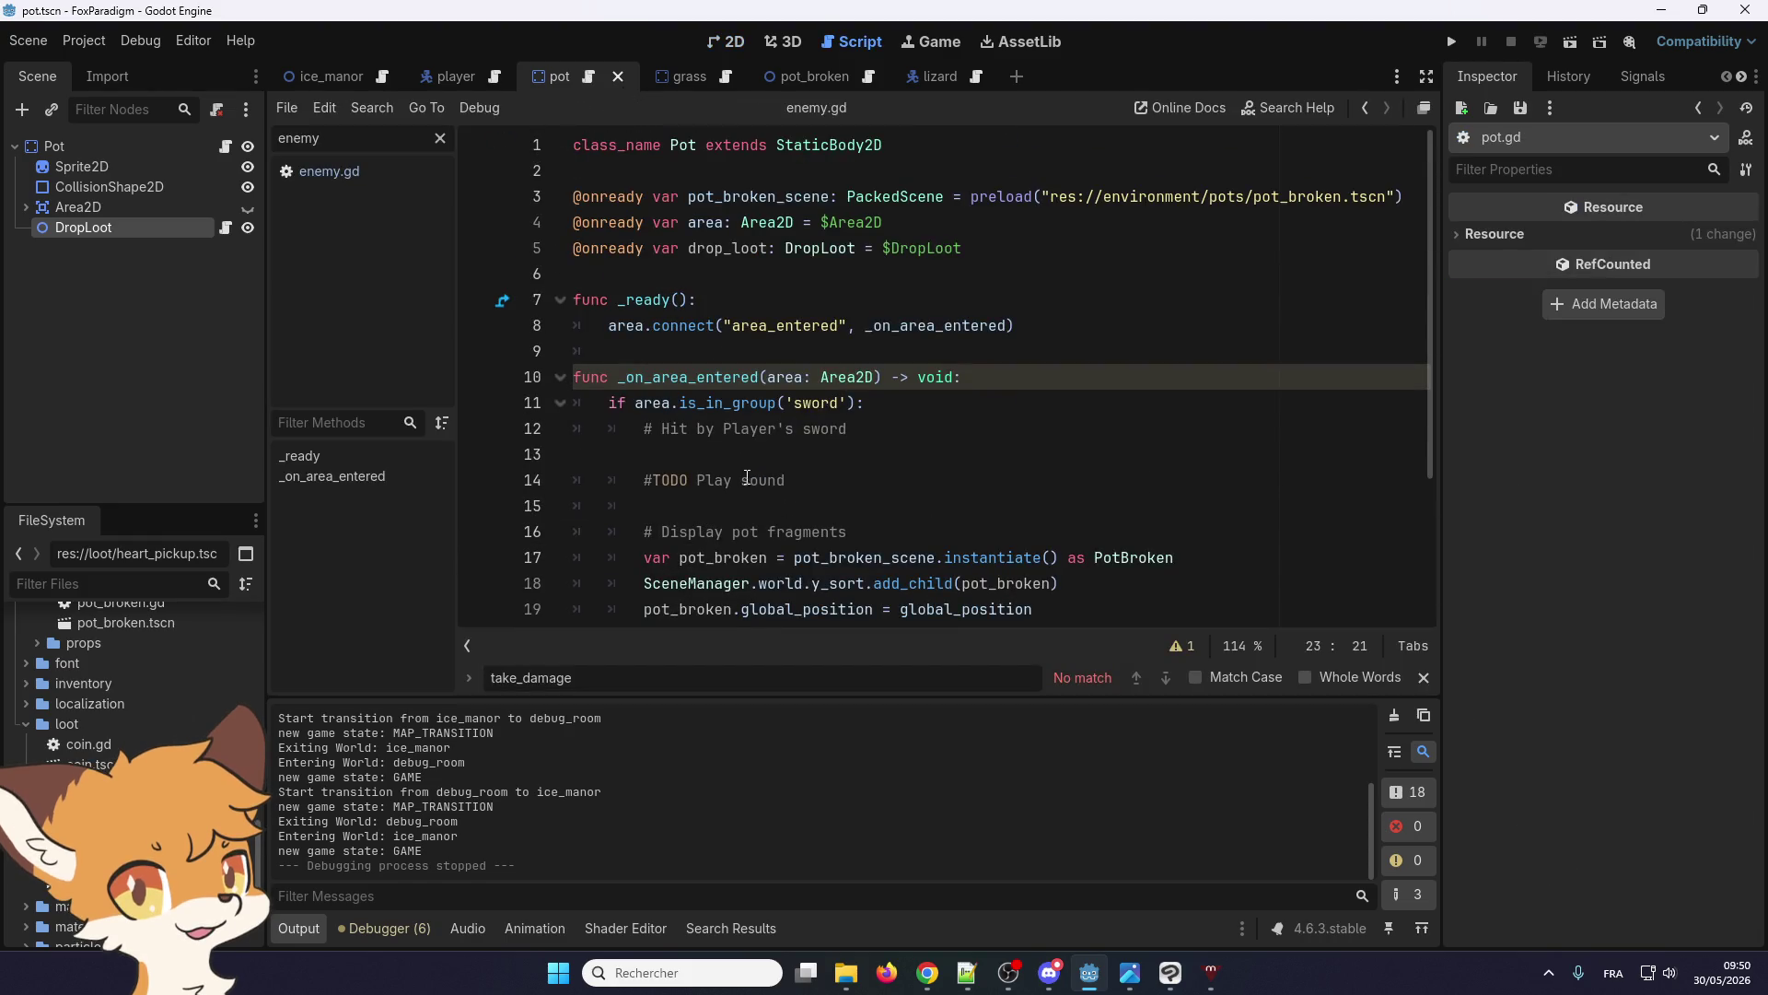
{"action": "scroll", "coordinate": [659, 432], "scroll_direction": "down", "scroll_amount": 2}
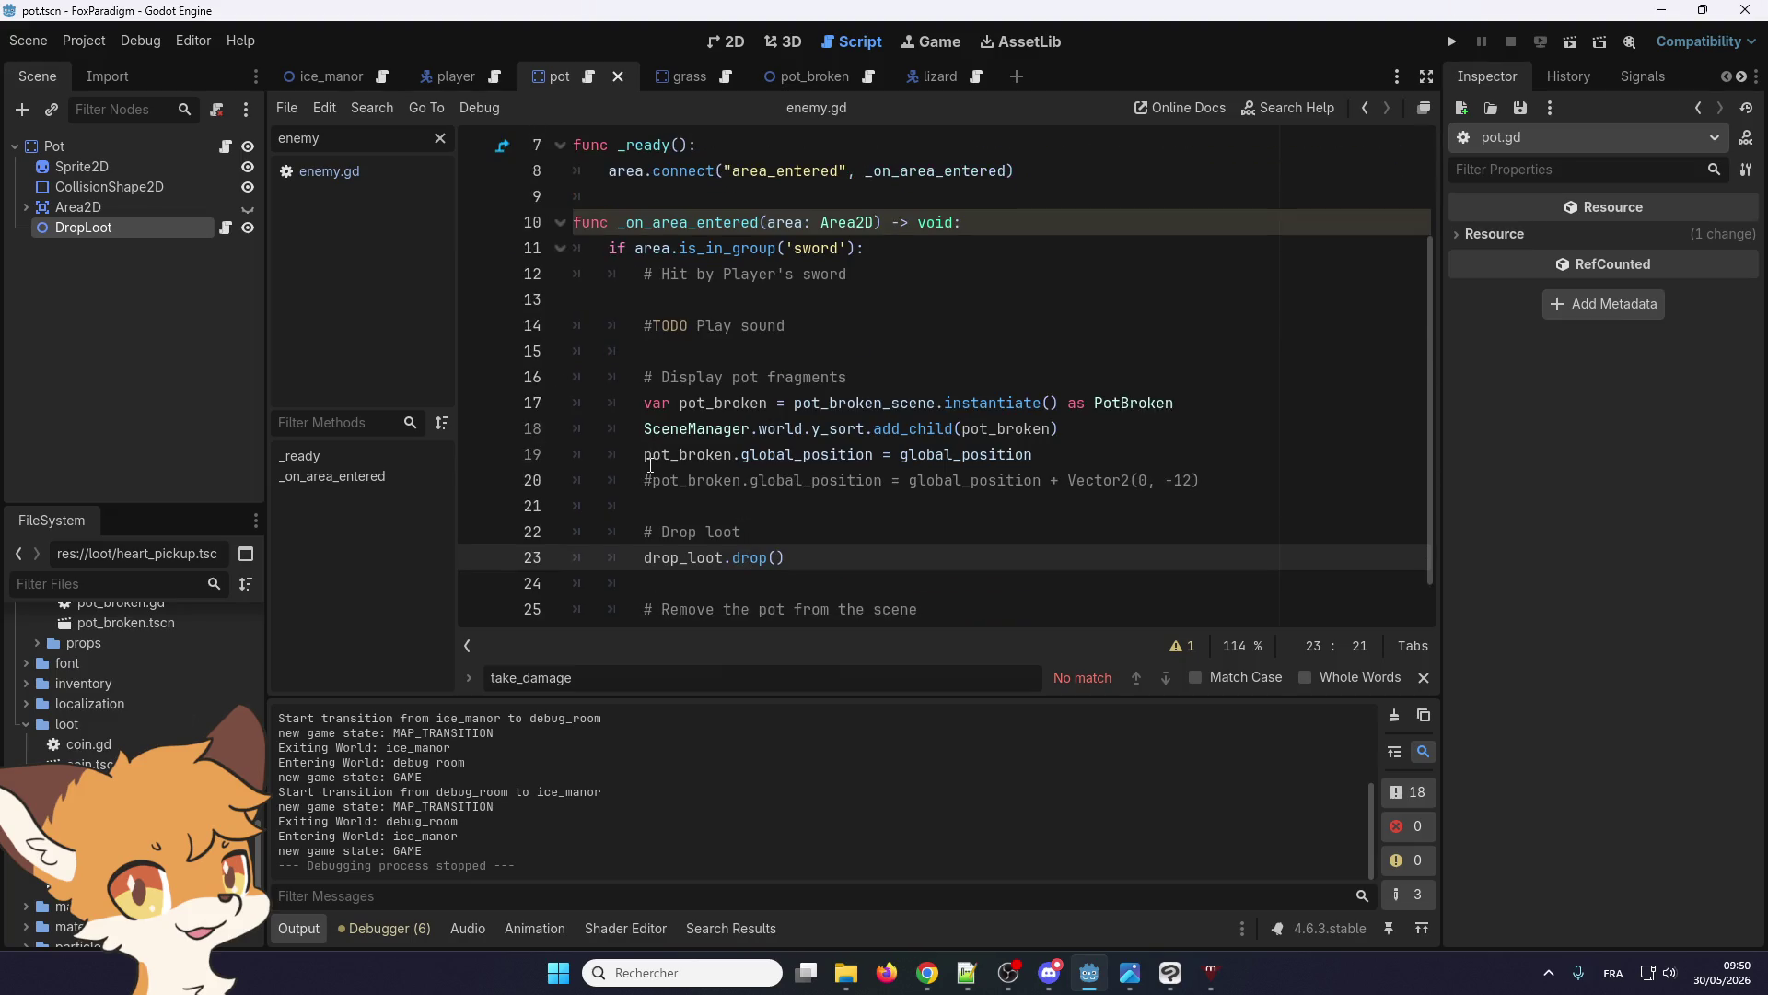
{"action": "scroll", "coordinate": [681, 489], "scroll_direction": "down", "scroll_amount": 1}
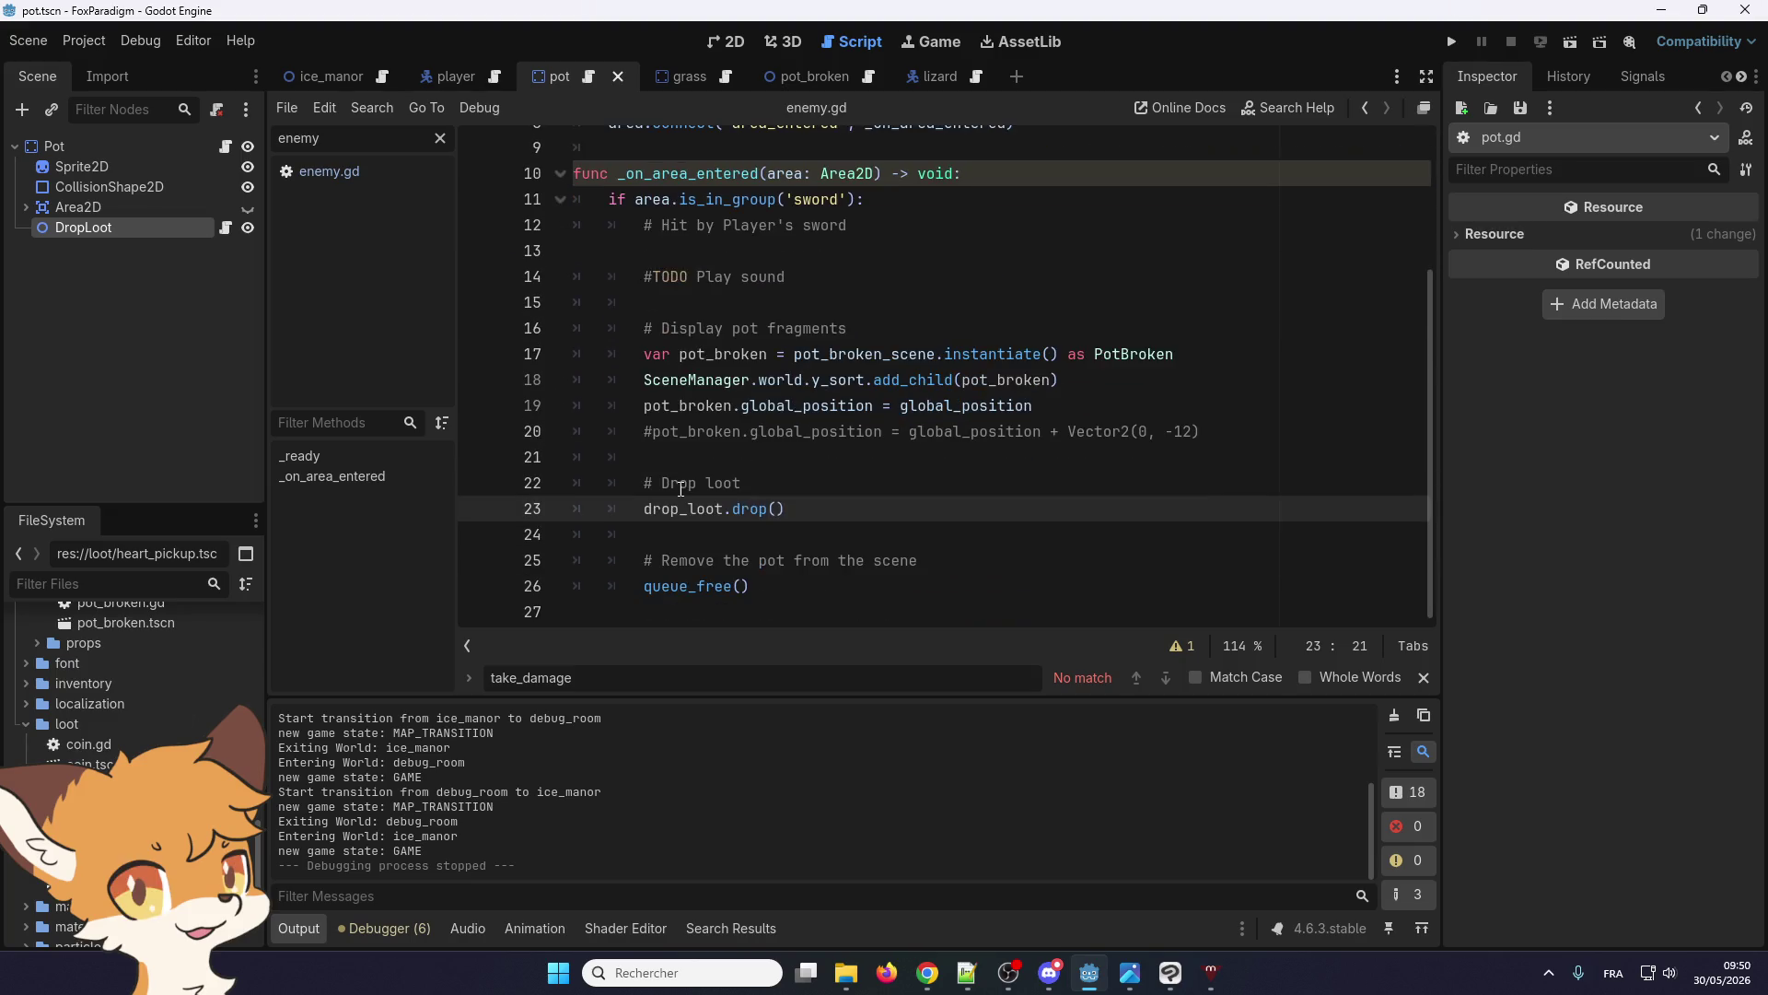
{"action": "scroll", "coordinate": [682, 489], "scroll_direction": "up", "scroll_amount": 3}
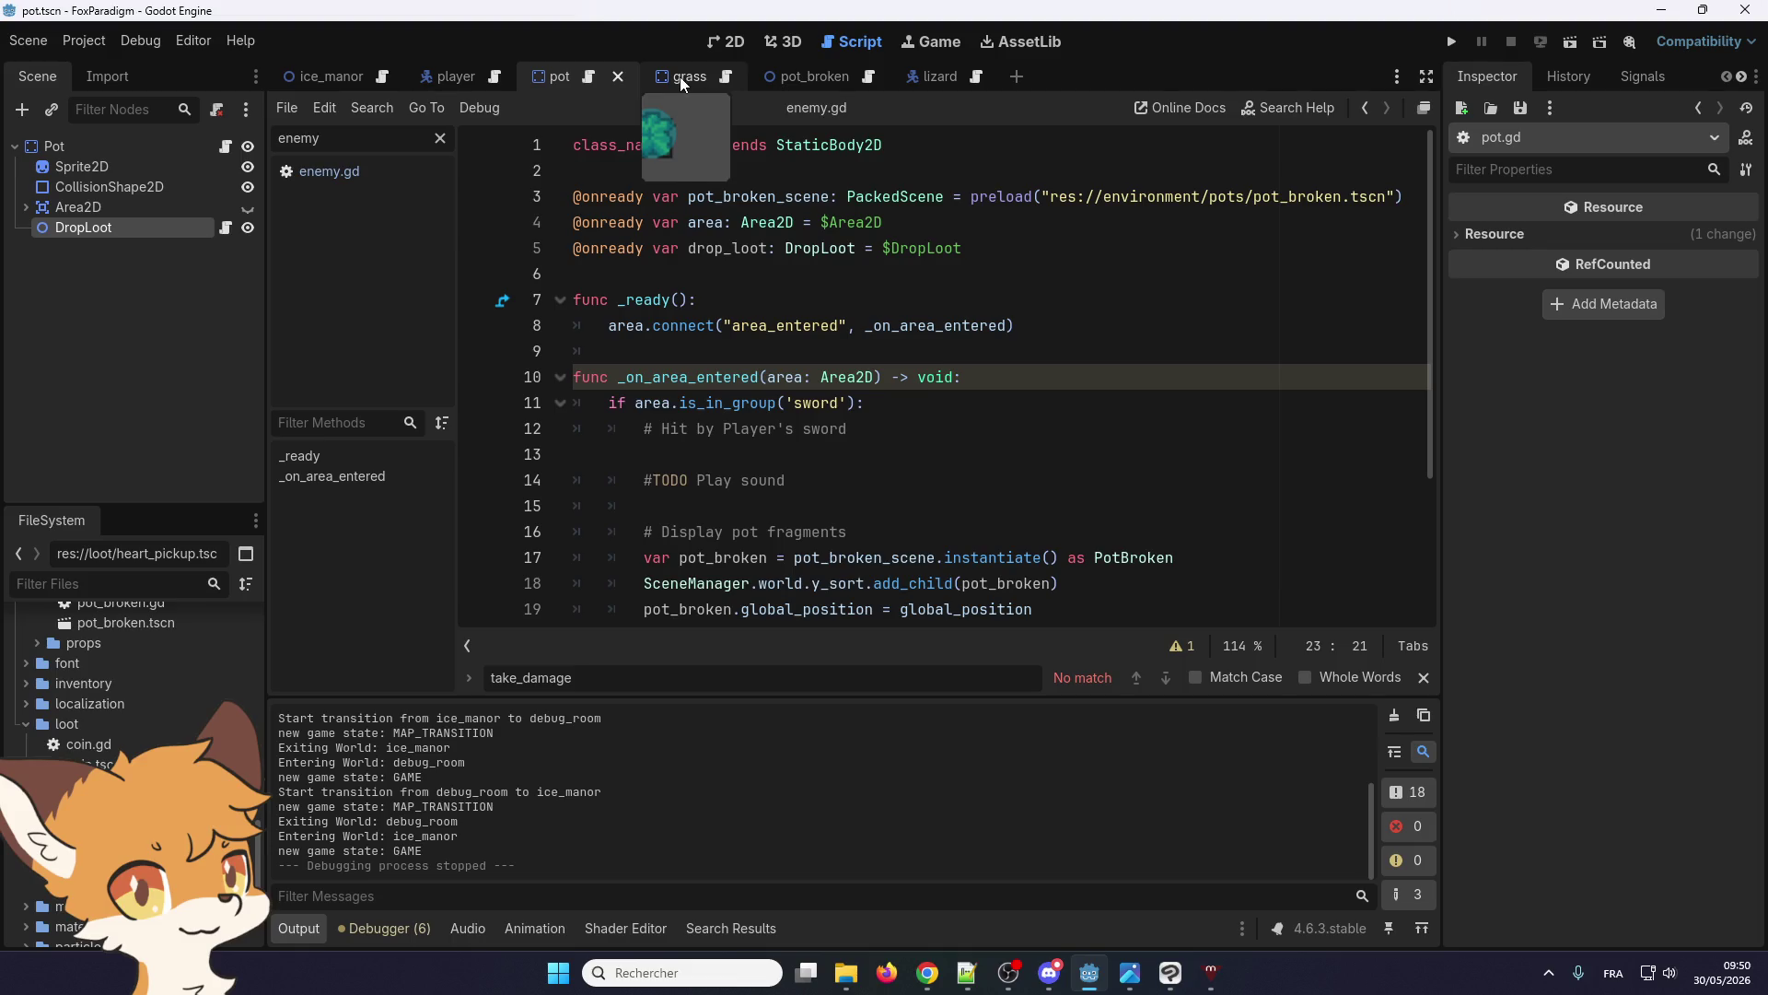
Open drop_loot.gd, inspect the Vector2 randf_range scatter offset lines, then run the game
{"action": "left_click", "coordinate": [221, 228]}
{"action": "scroll", "coordinate": [792, 386], "scroll_direction": "down", "scroll_amount": 3}
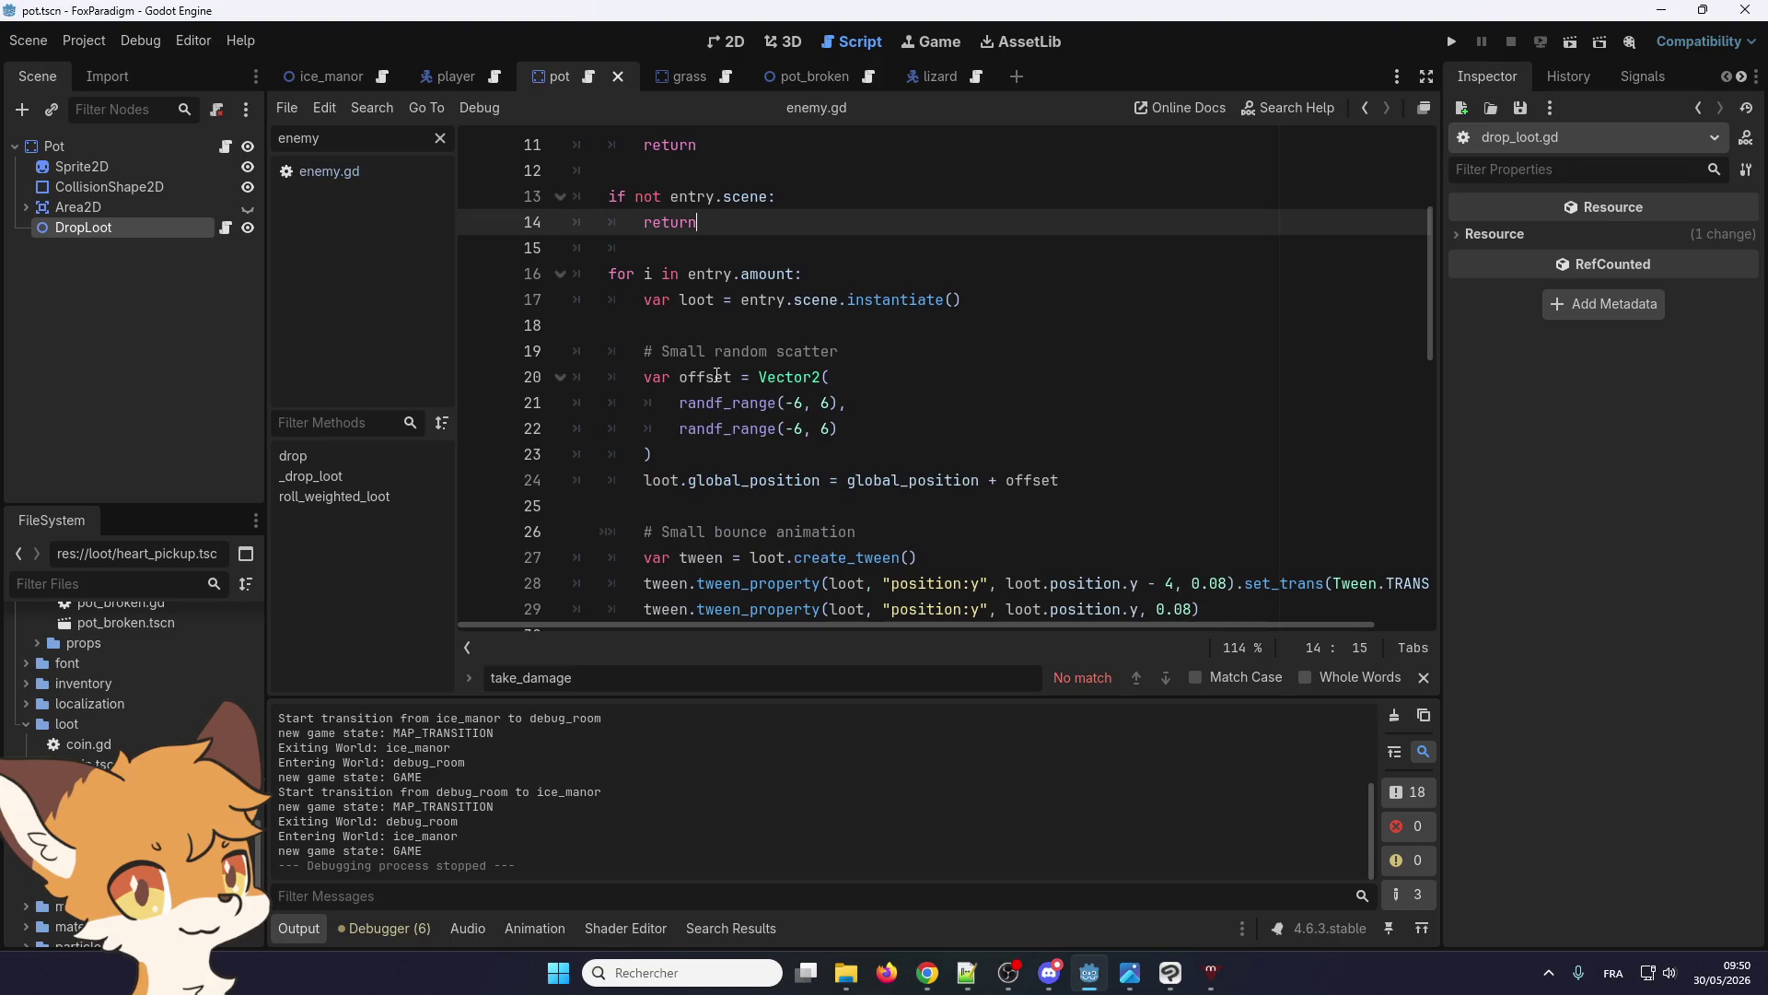
{"action": "left_click_drag", "start_coordinate": [812, 465], "coordinate": [597, 379]}
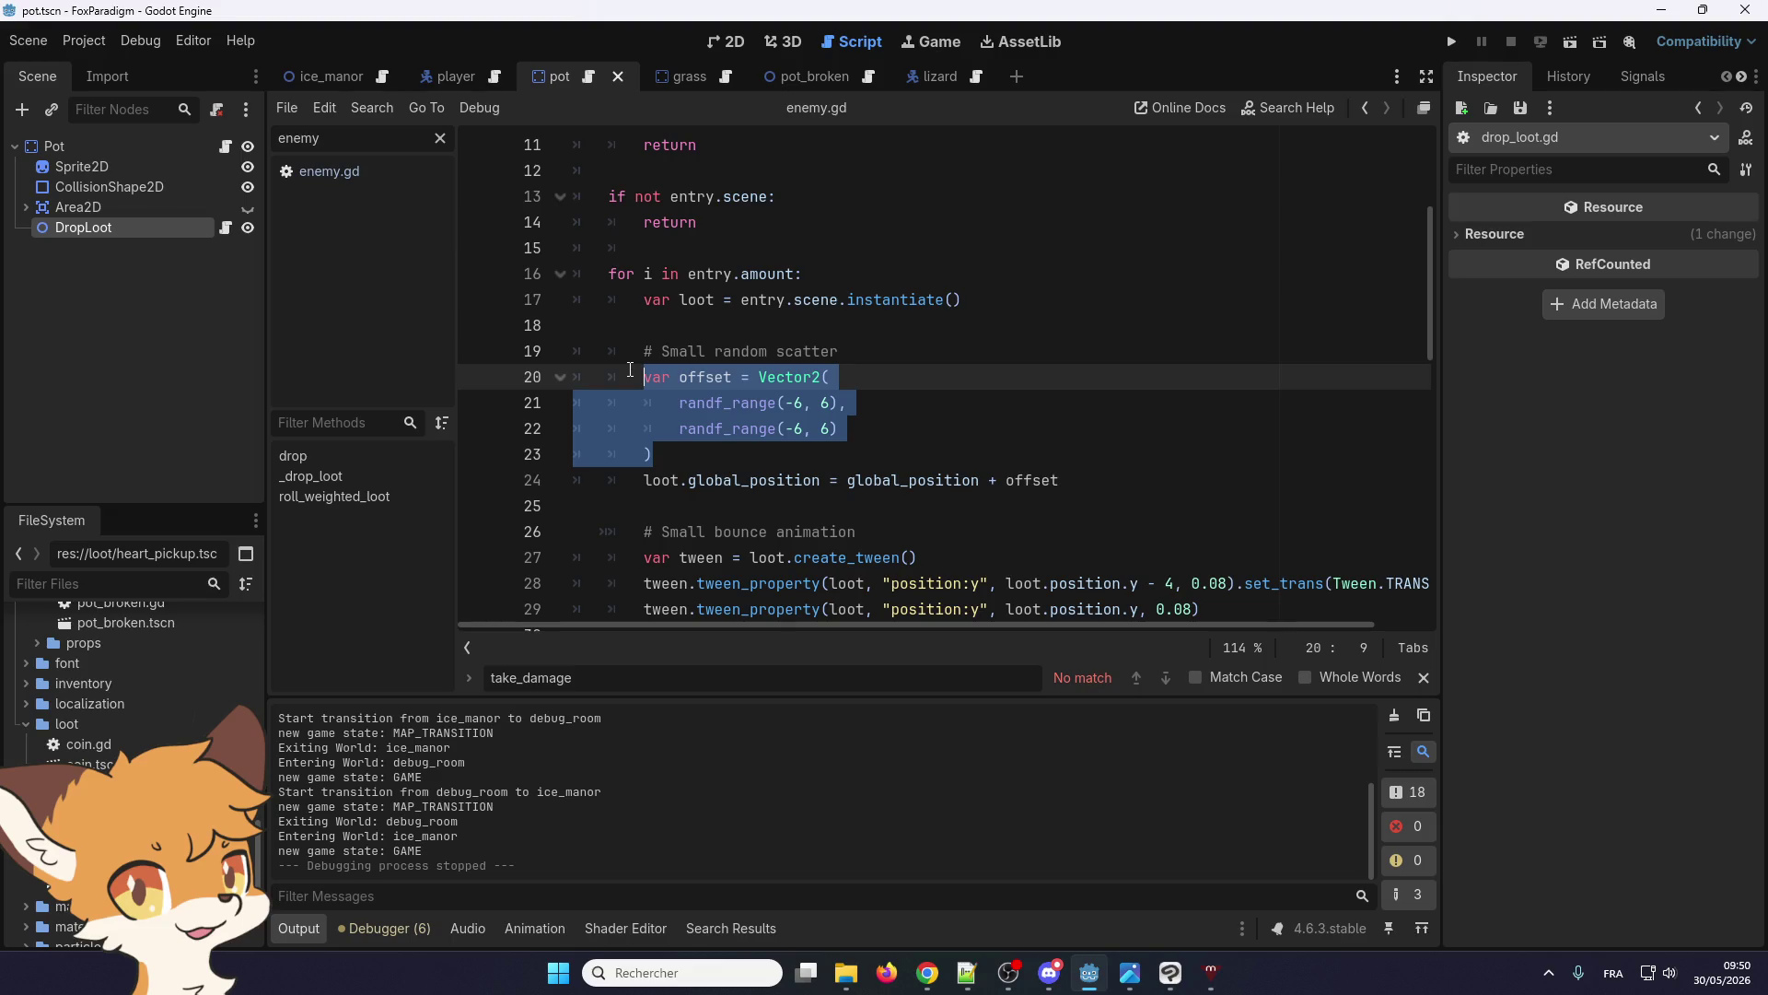
{"action": "left_click", "coordinate": [728, 429]}
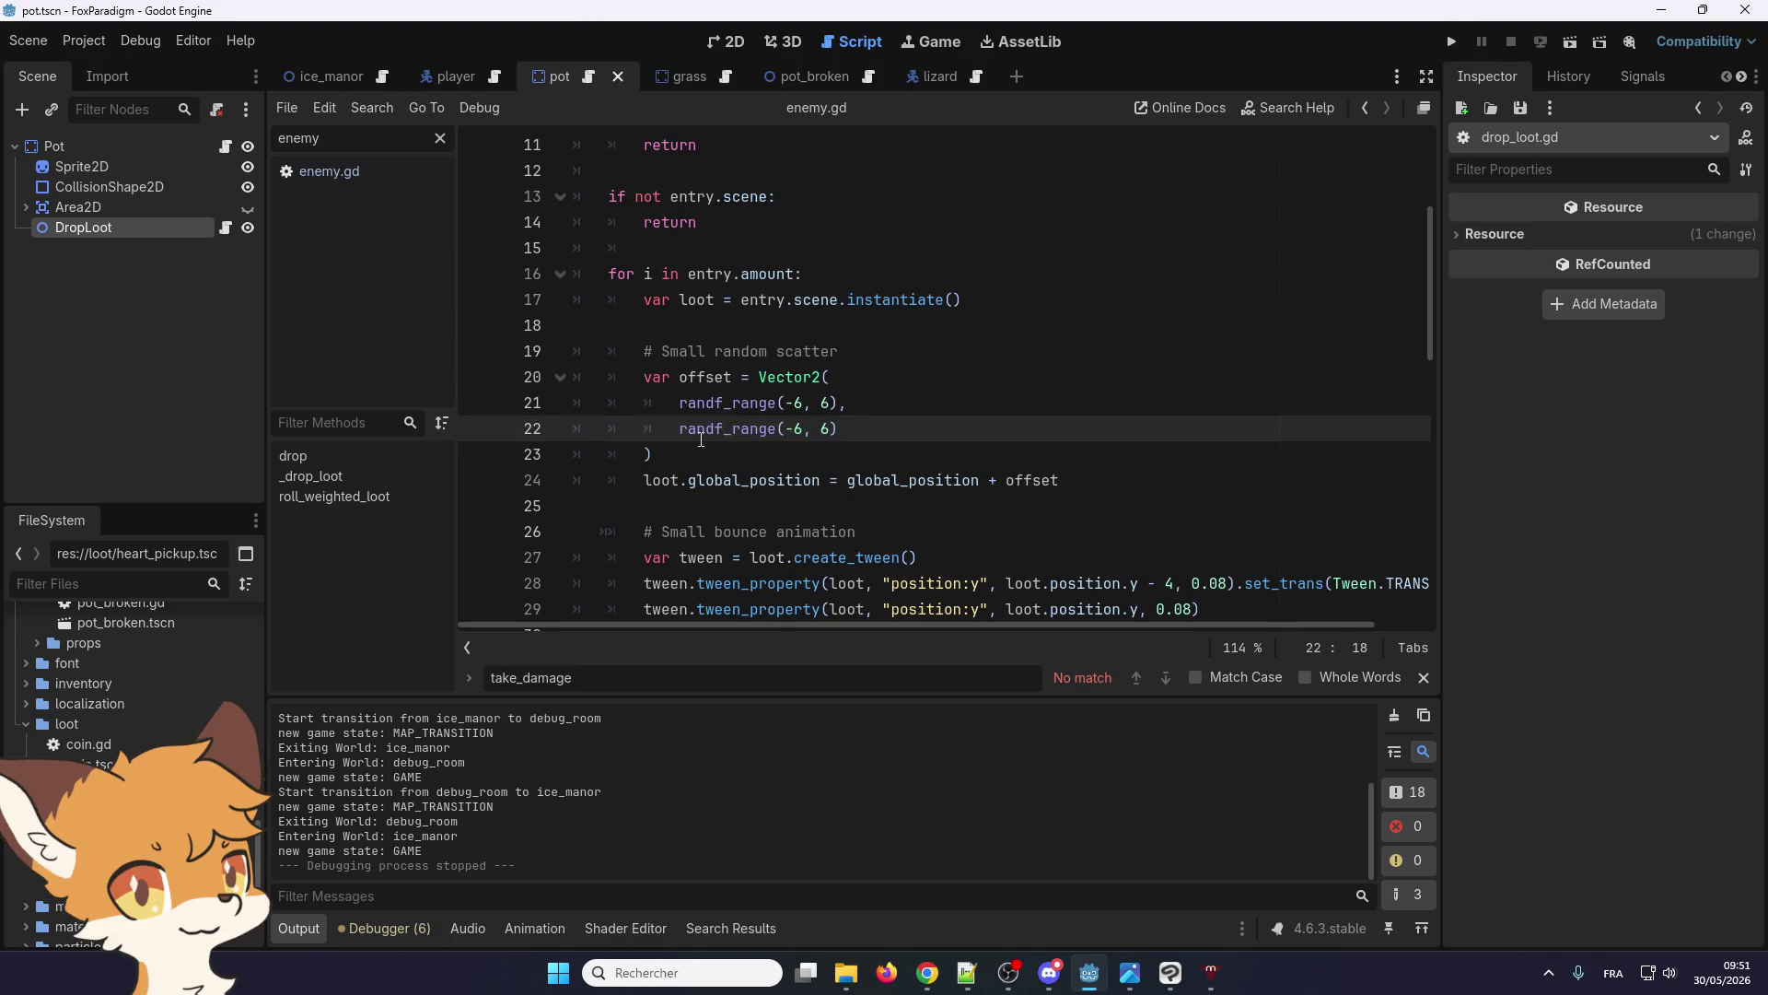
{"action": "scroll", "coordinate": [687, 445], "scroll_direction": "up", "scroll_amount": 4}
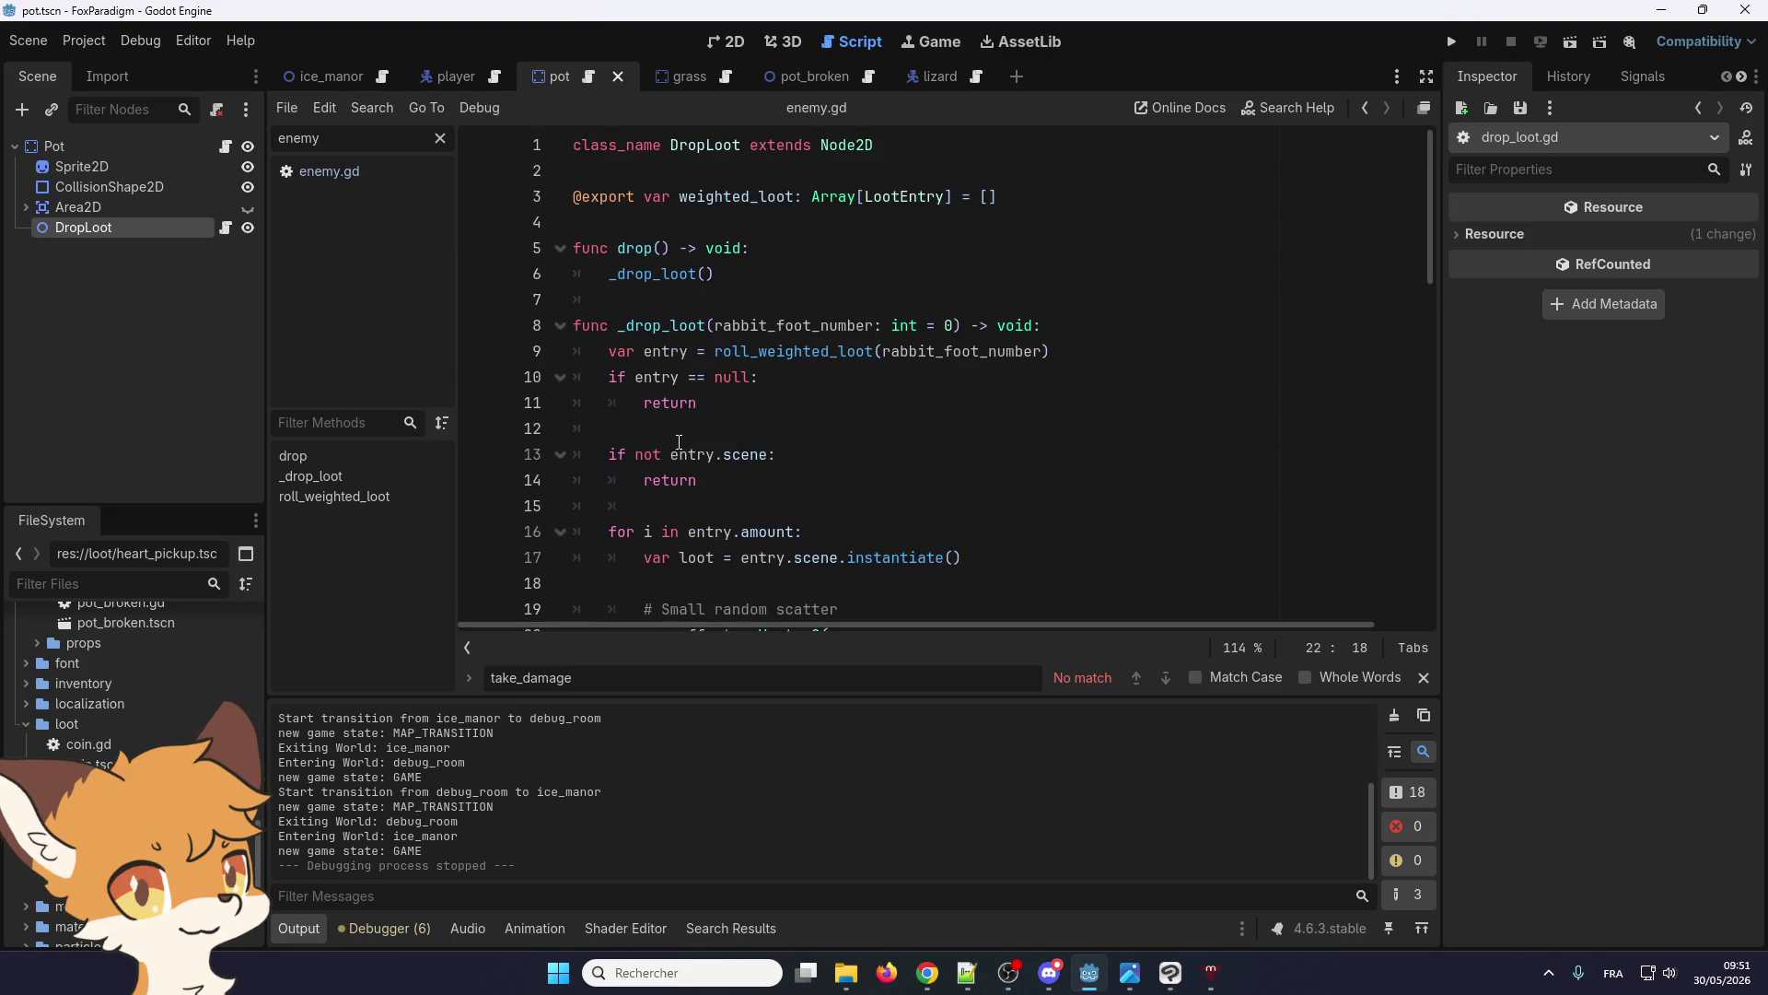
{"action": "scroll", "coordinate": [672, 430], "scroll_direction": "down", "scroll_amount": 2}
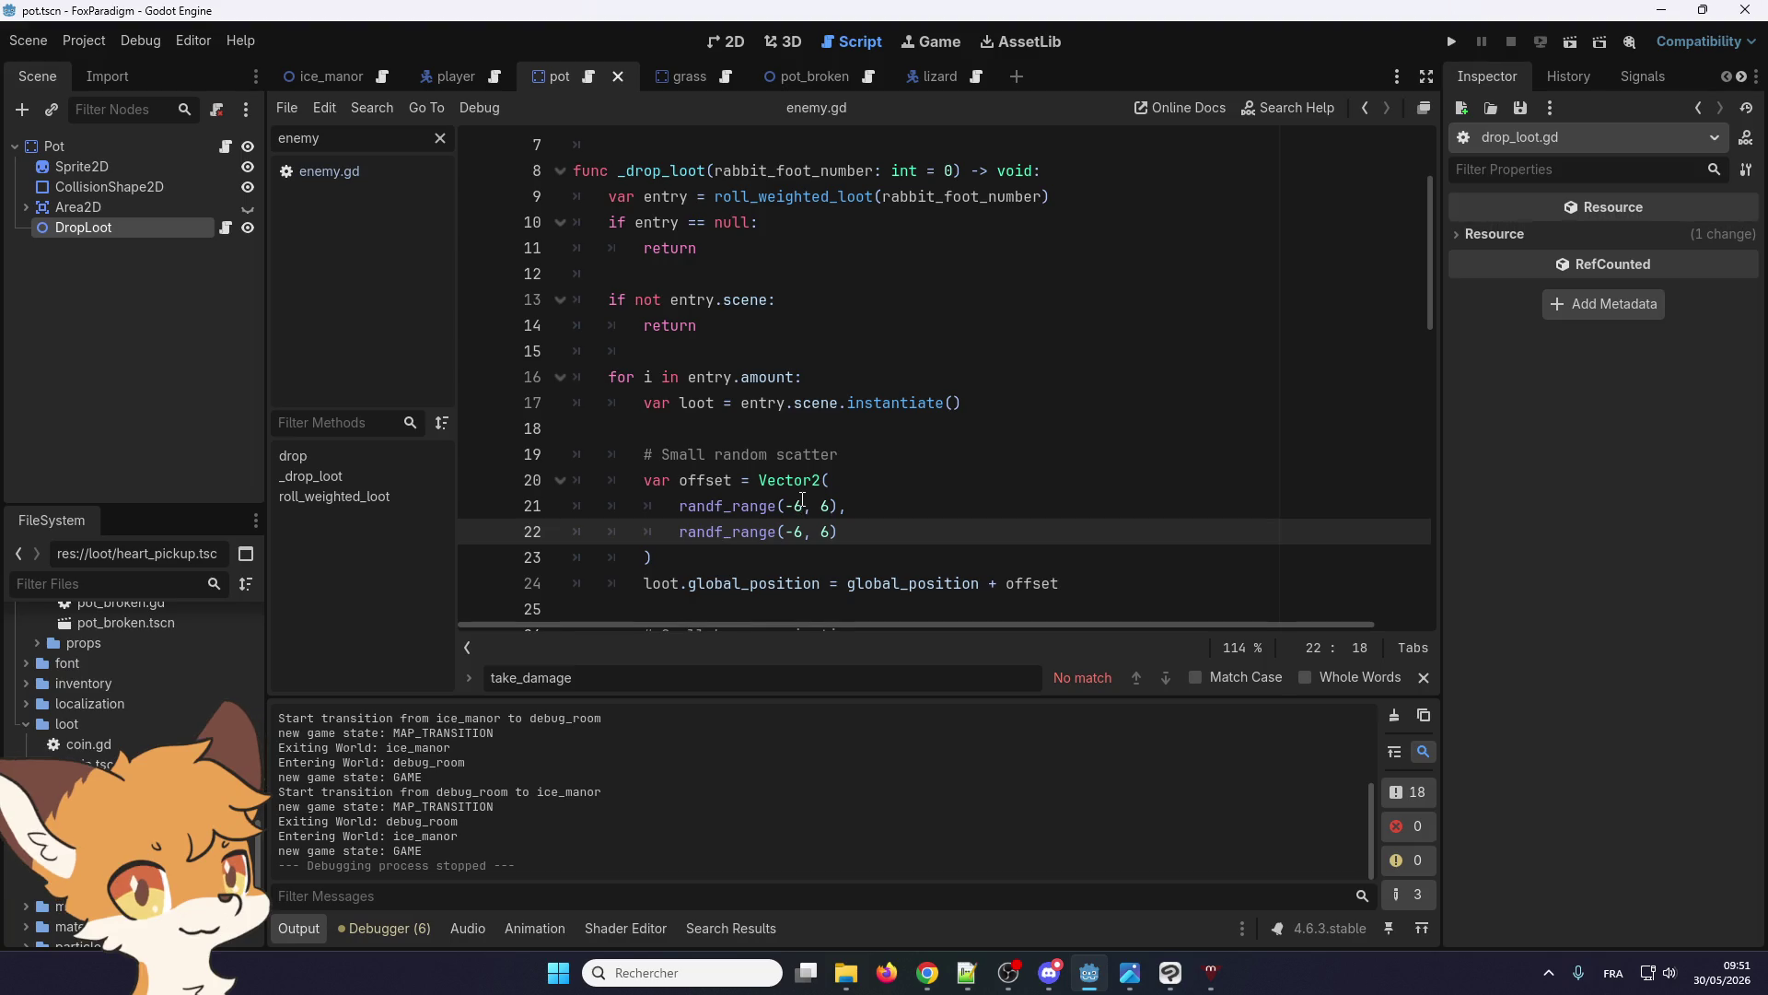
{"action": "double_click", "coordinate": [798, 505]}
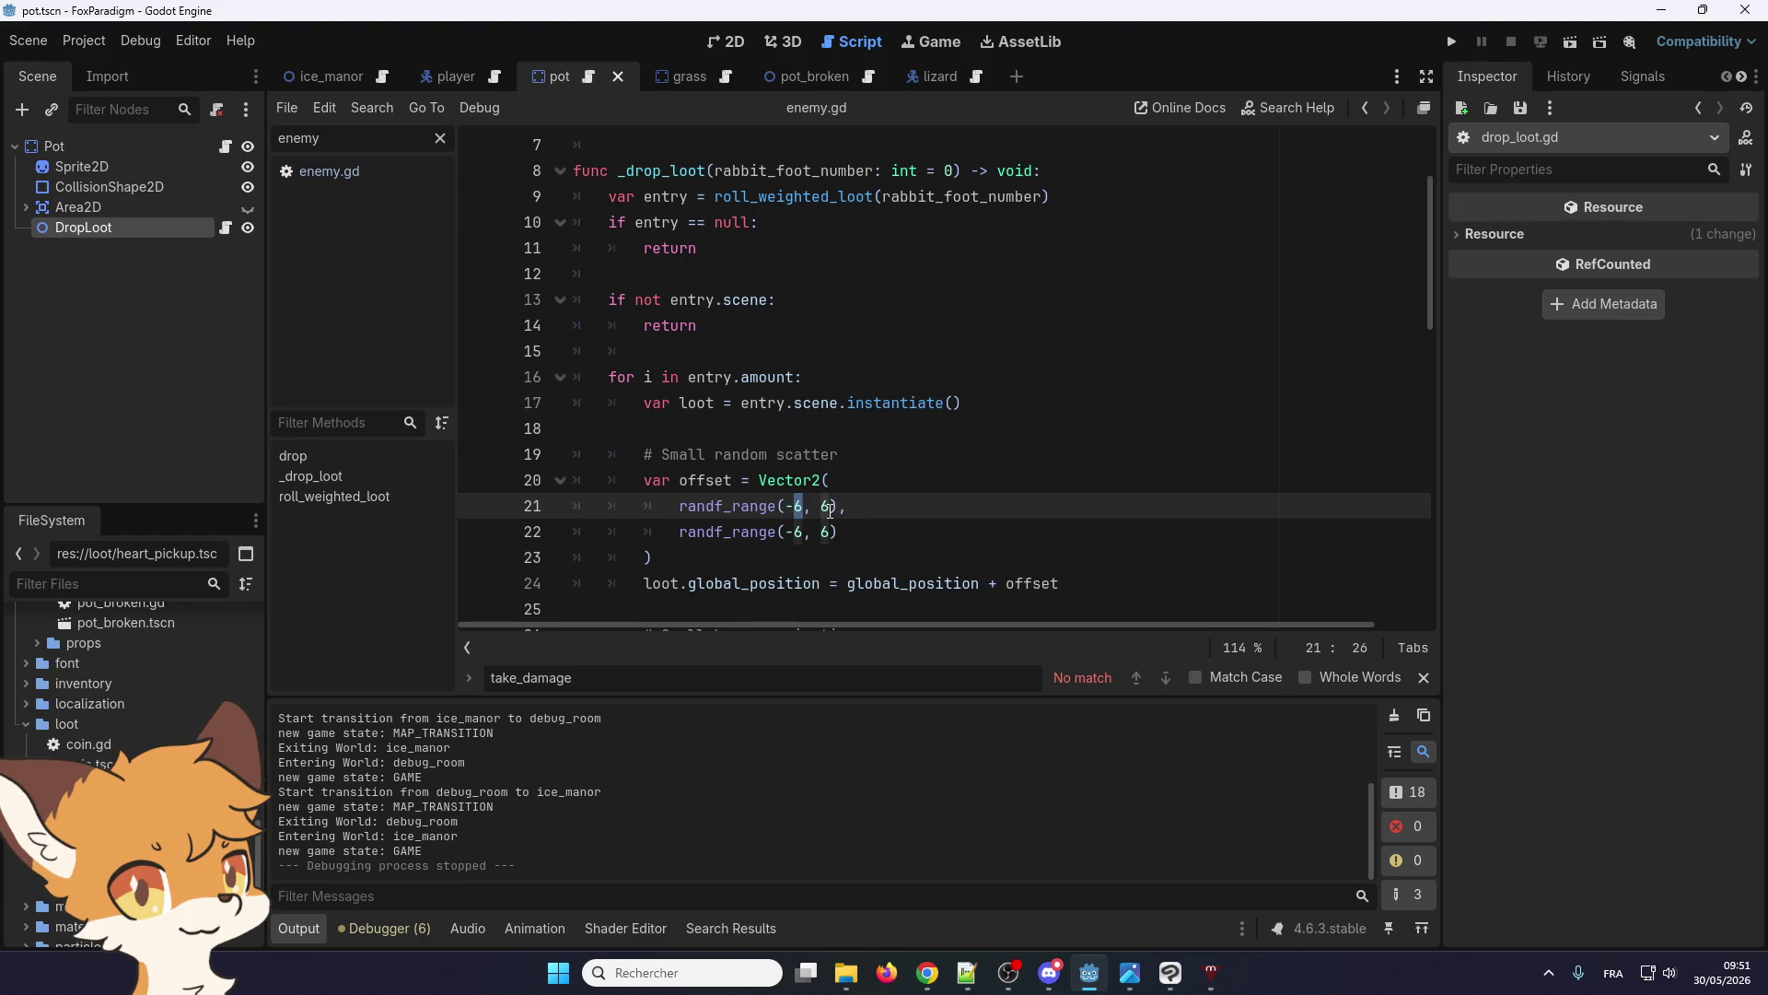
{"action": "key", "text": "F5"}
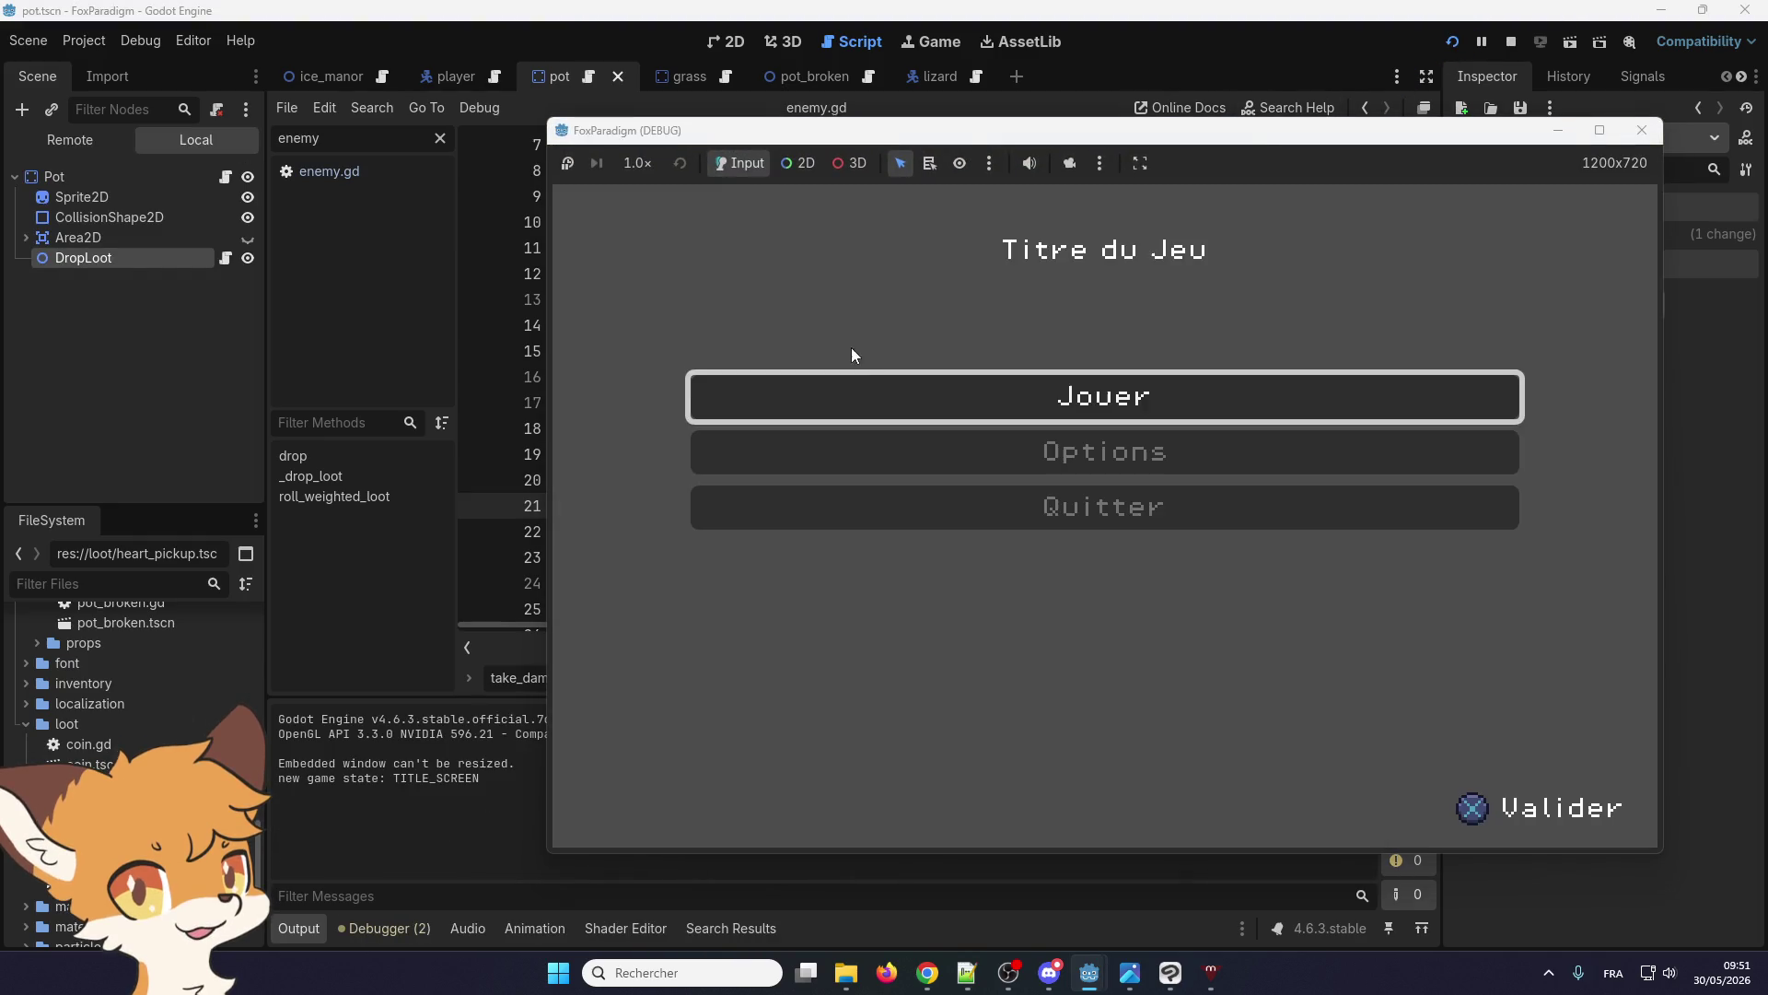
Start playing, walk the fox through debug_room to the lizards, and defeat one
{"action": "key", "text": "Return"}
{"action": "key", "text": "Return"}
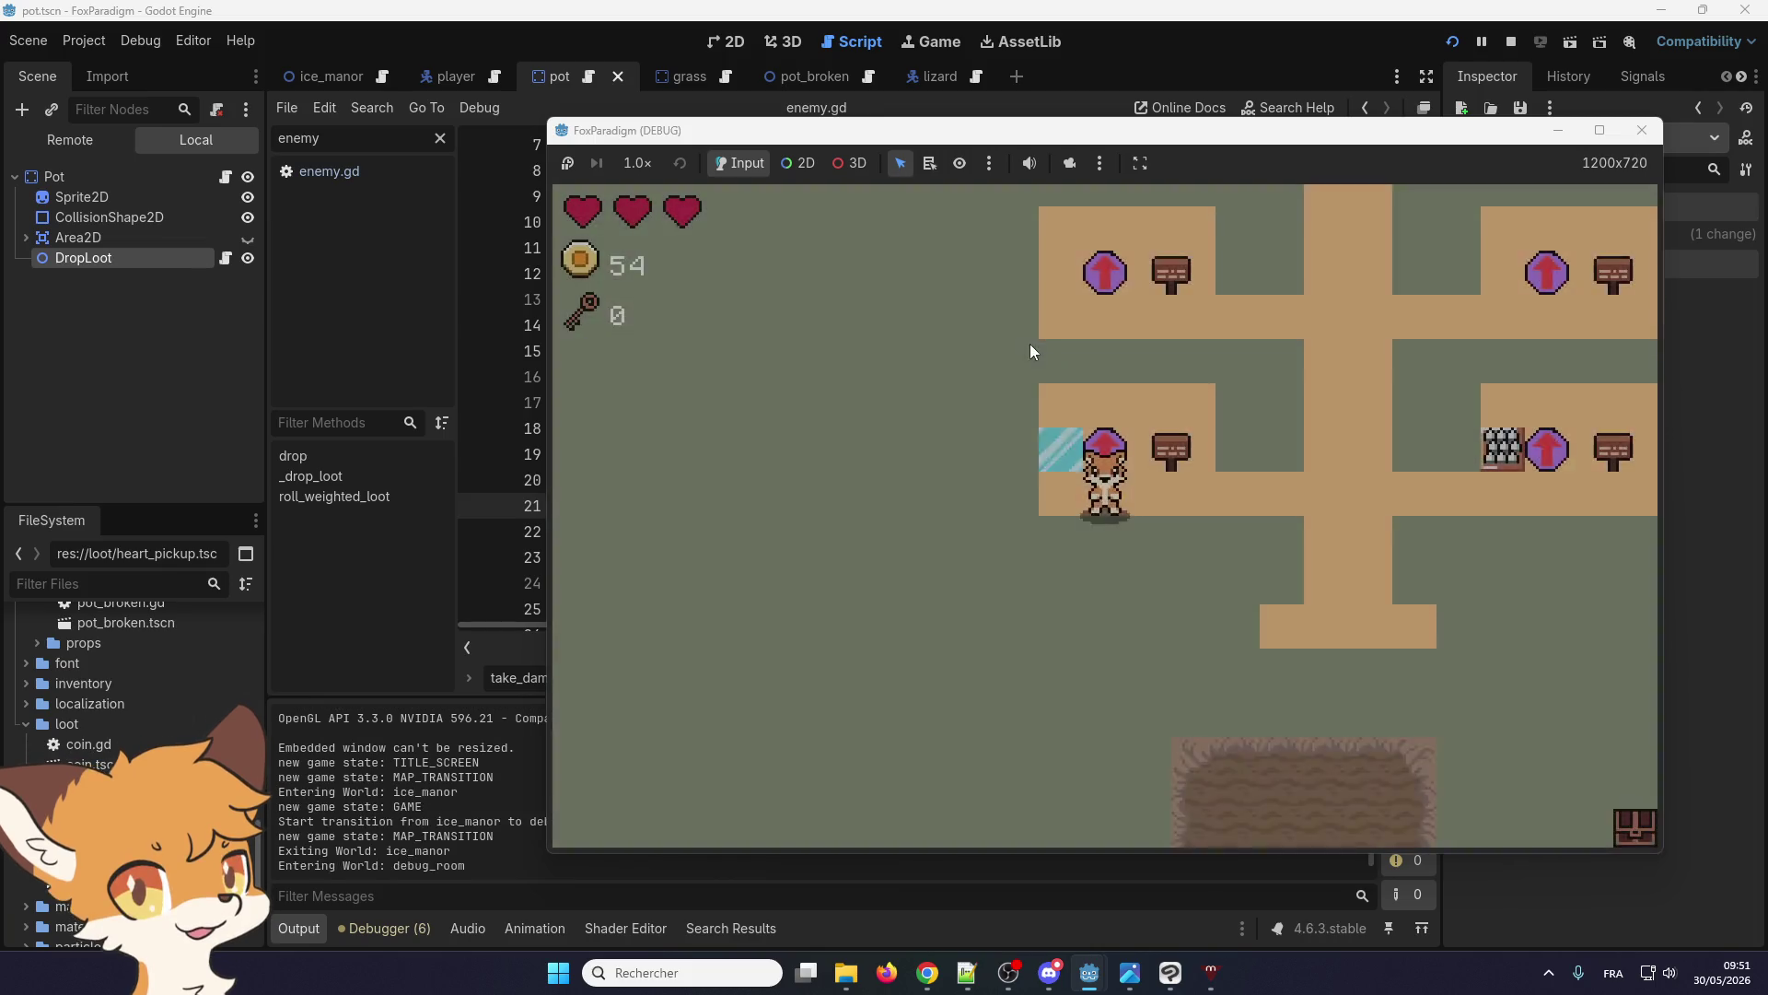
{"action": "key", "text": "Right"}
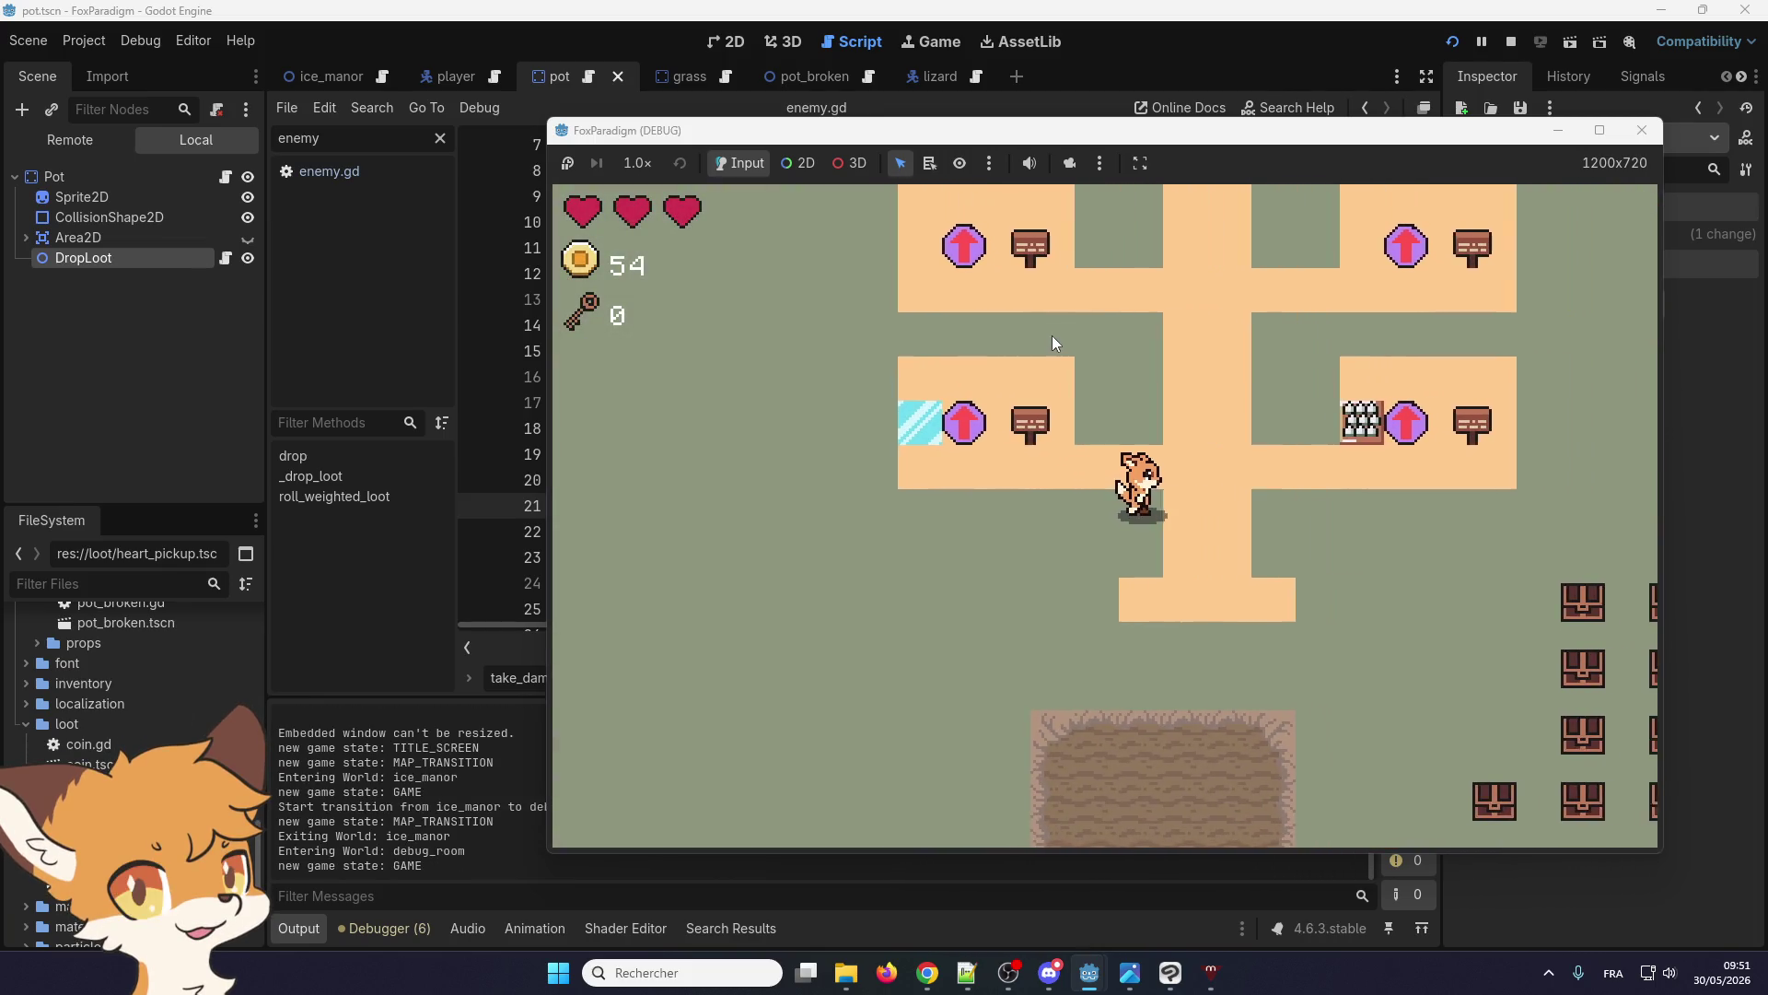
{"action": "key", "text": "Up"}
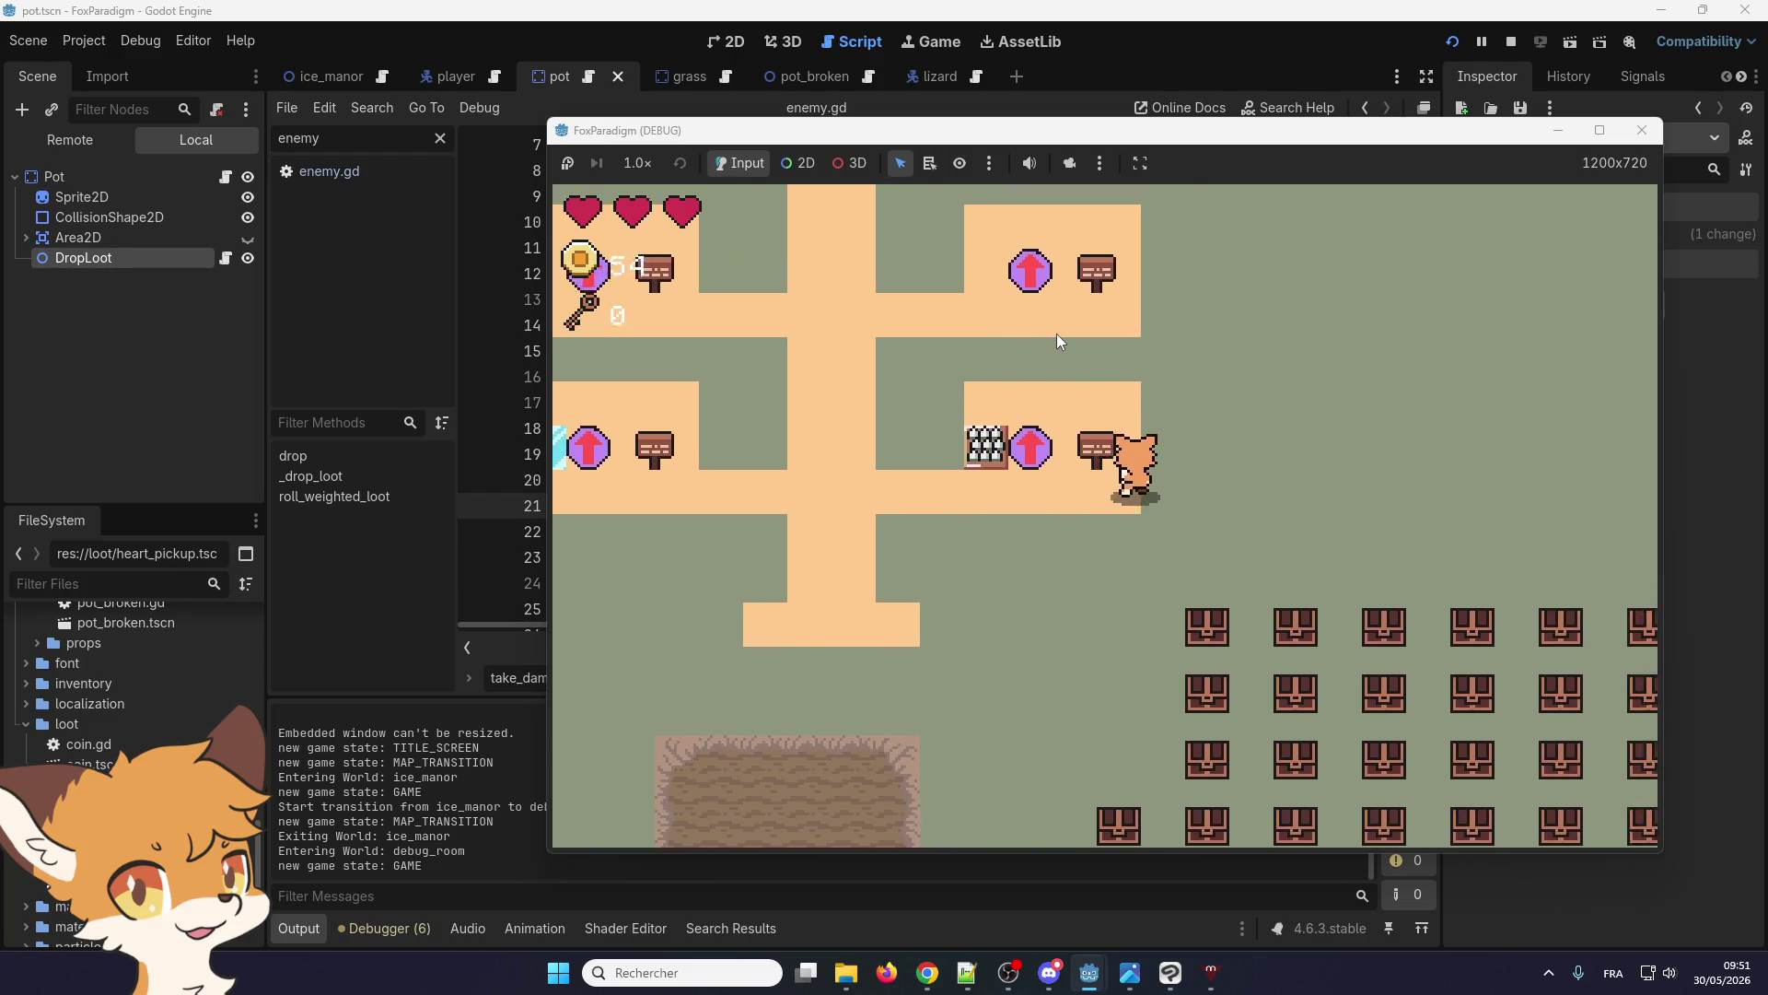
{"action": "key", "text": "Right"}
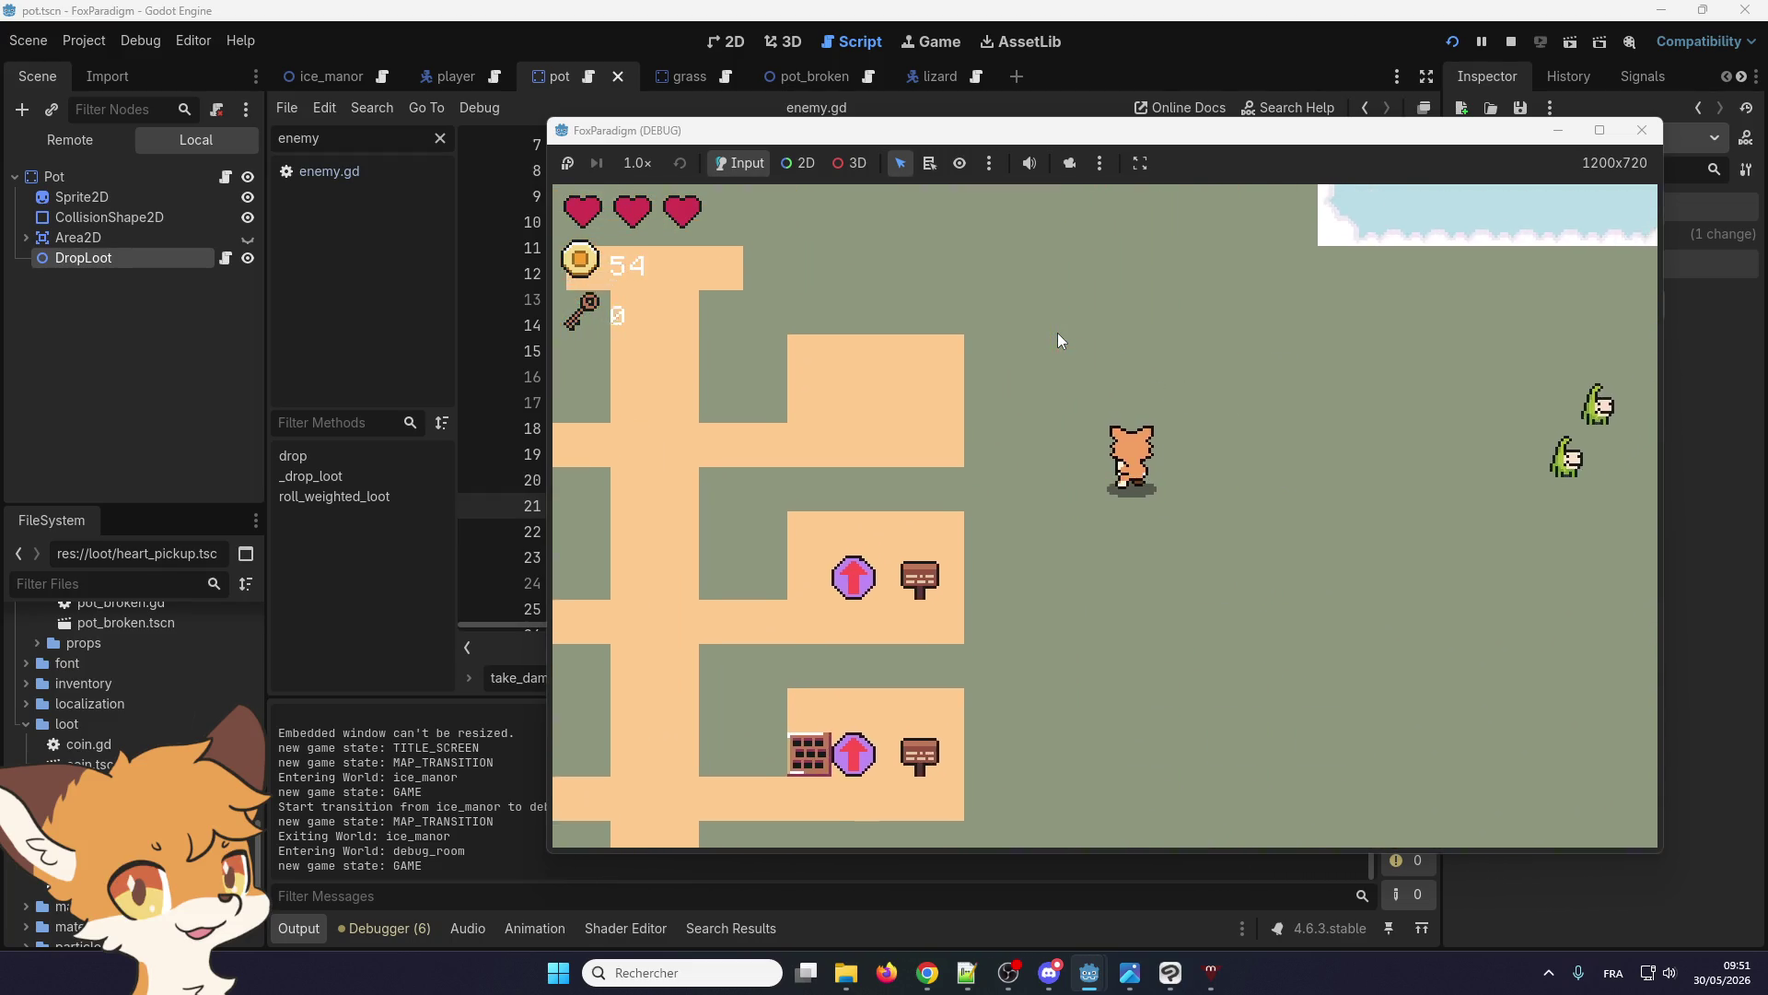
{"action": "key", "text": "Right"}
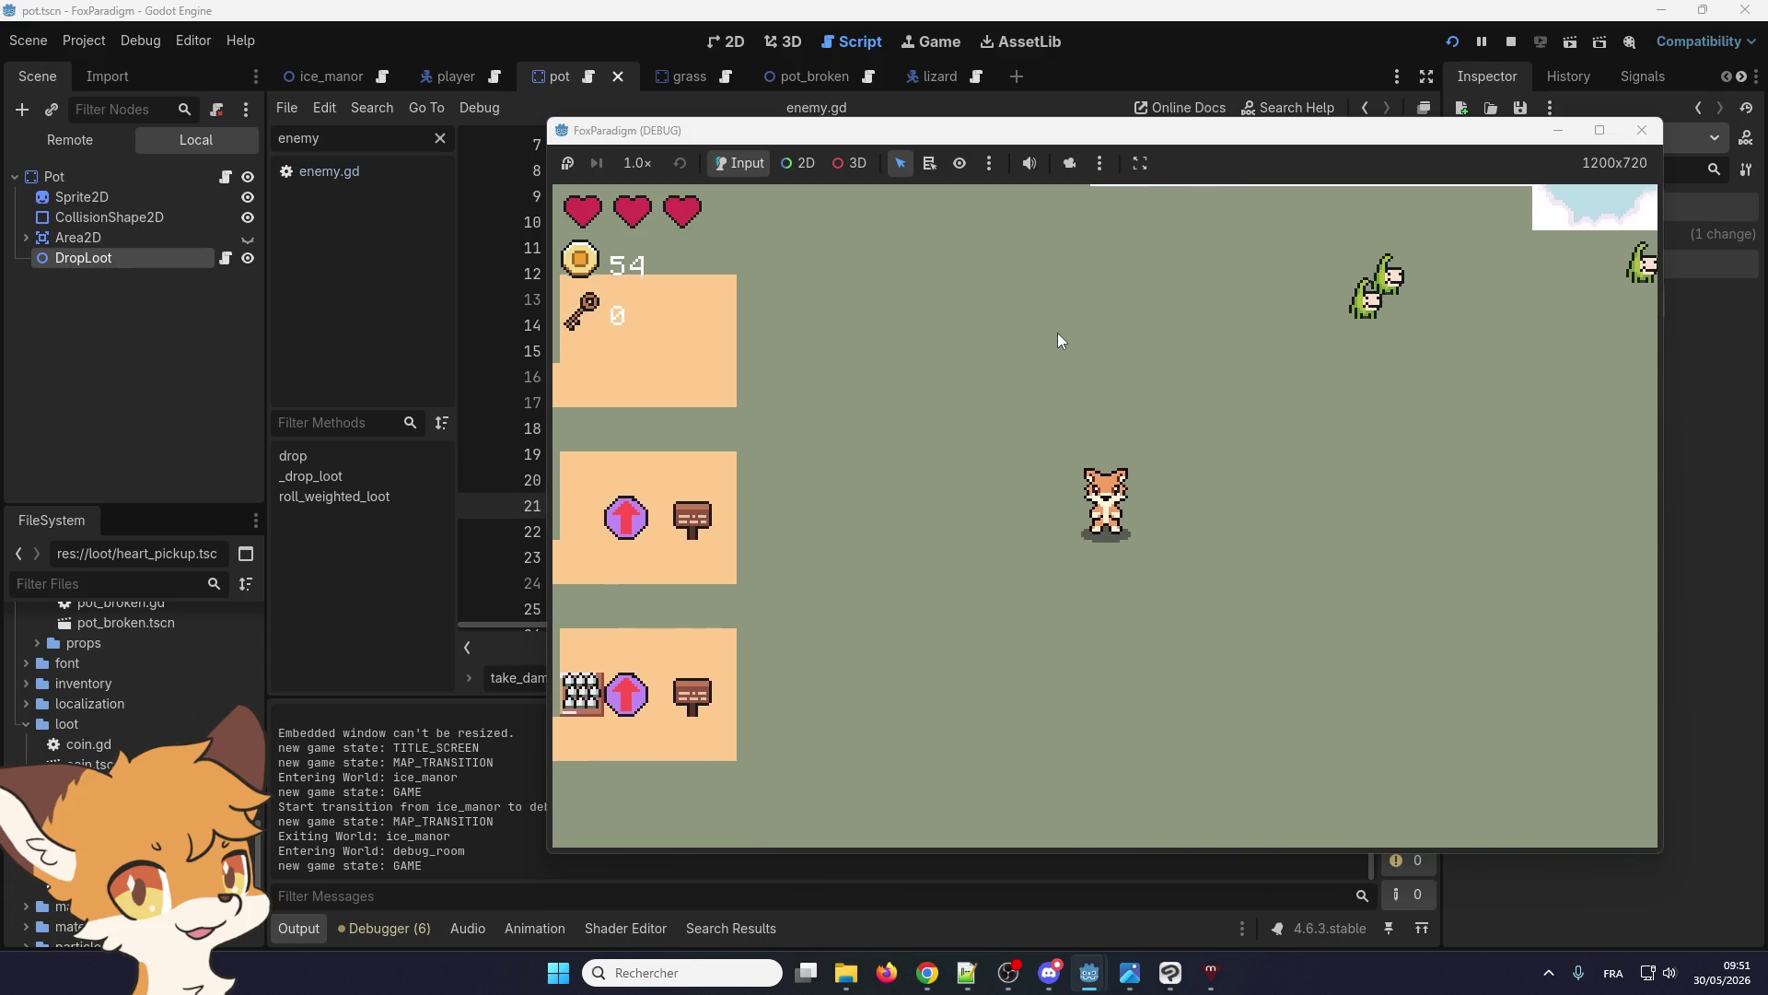
{"action": "key", "text": "Up"}
{"action": "key", "text": "Left"}
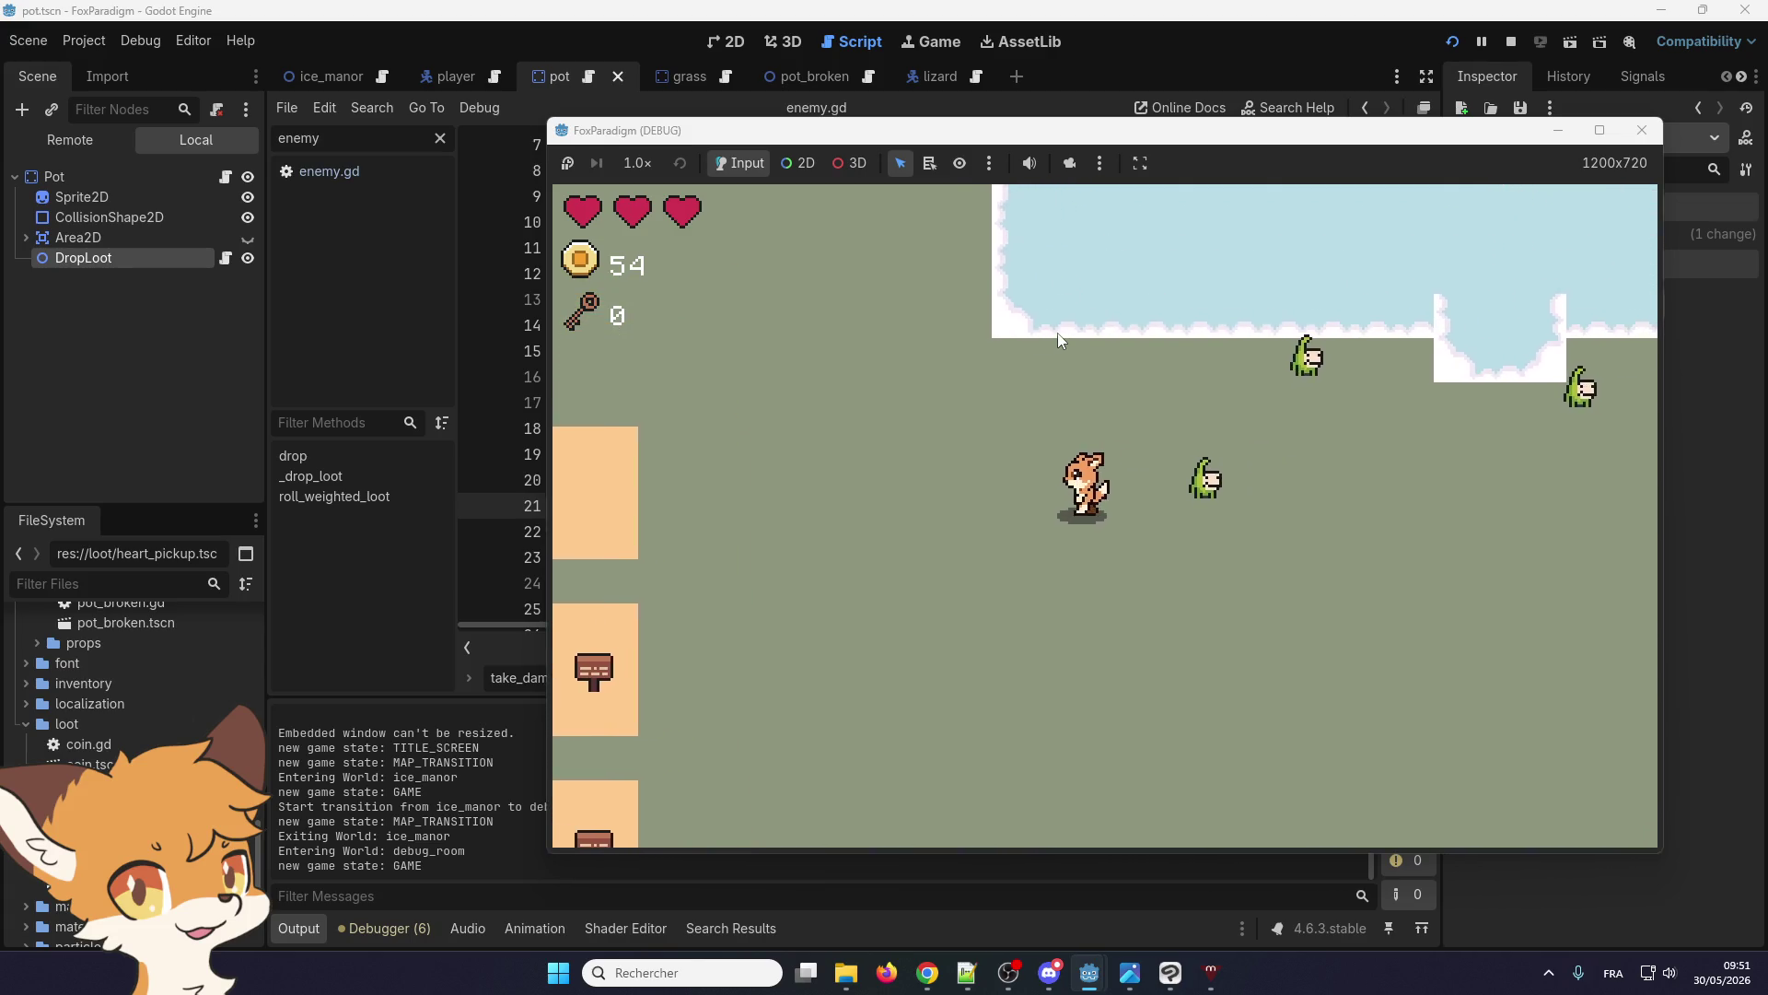
{"action": "key", "text": "Left"}
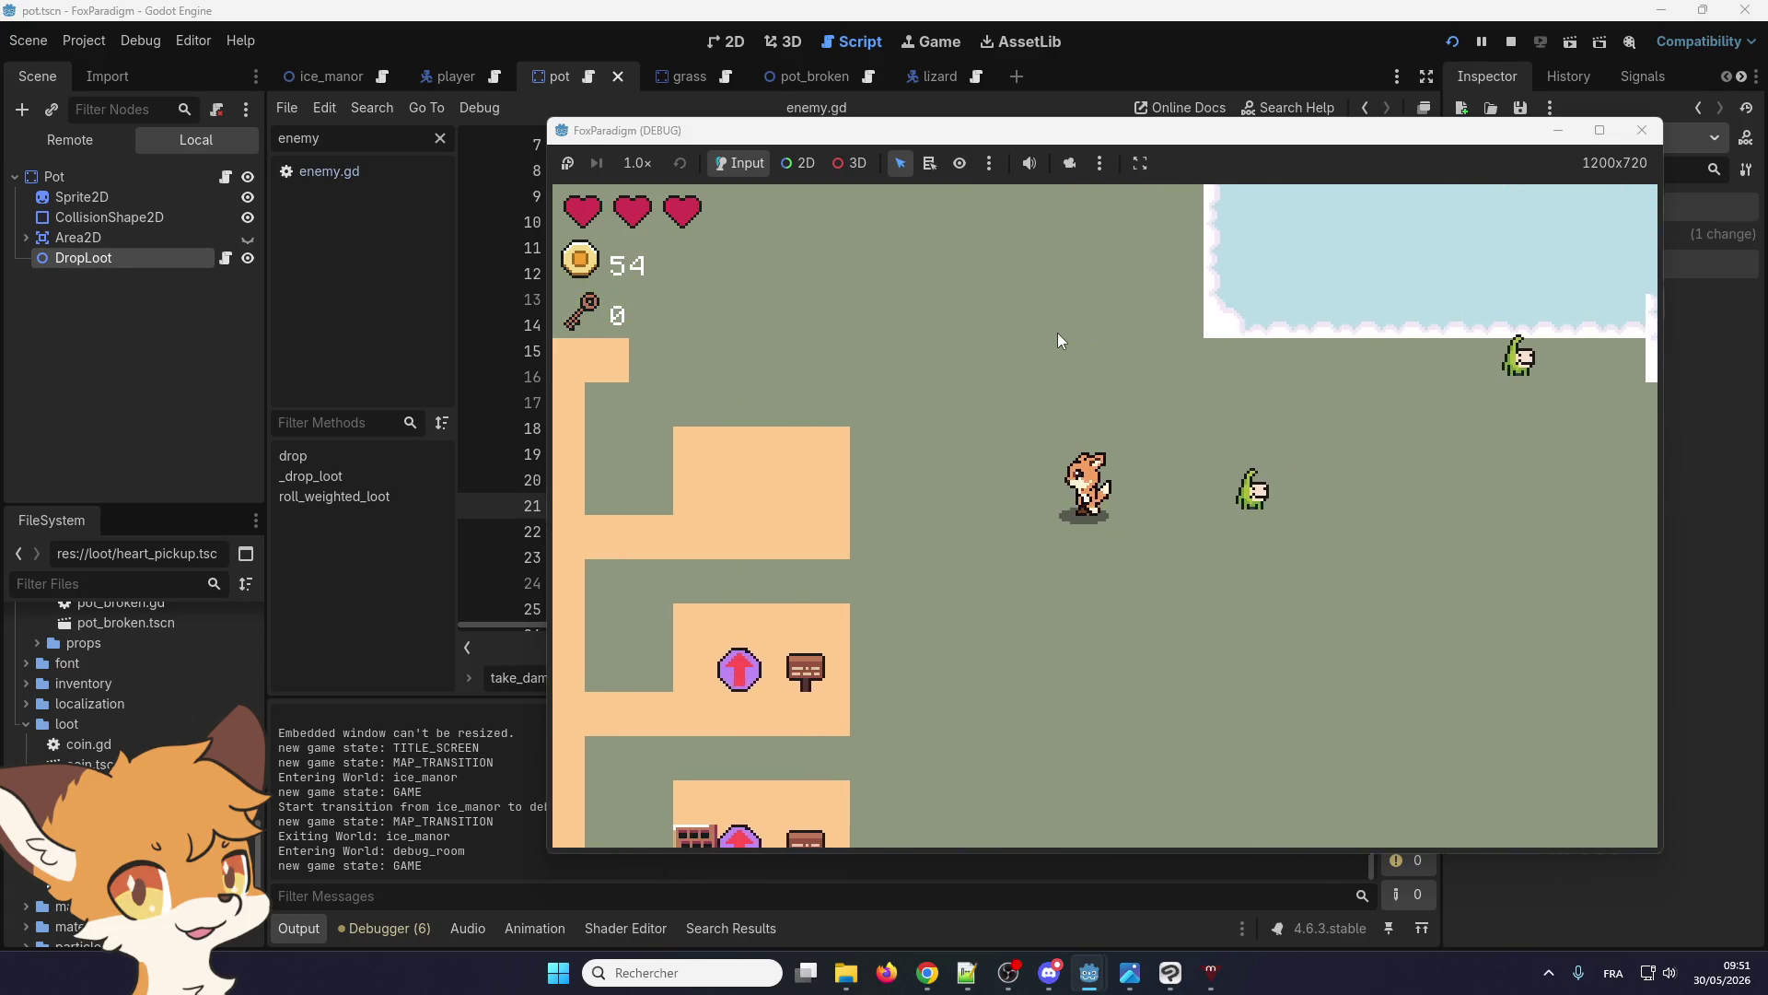
{"action": "key", "text": "Right"}
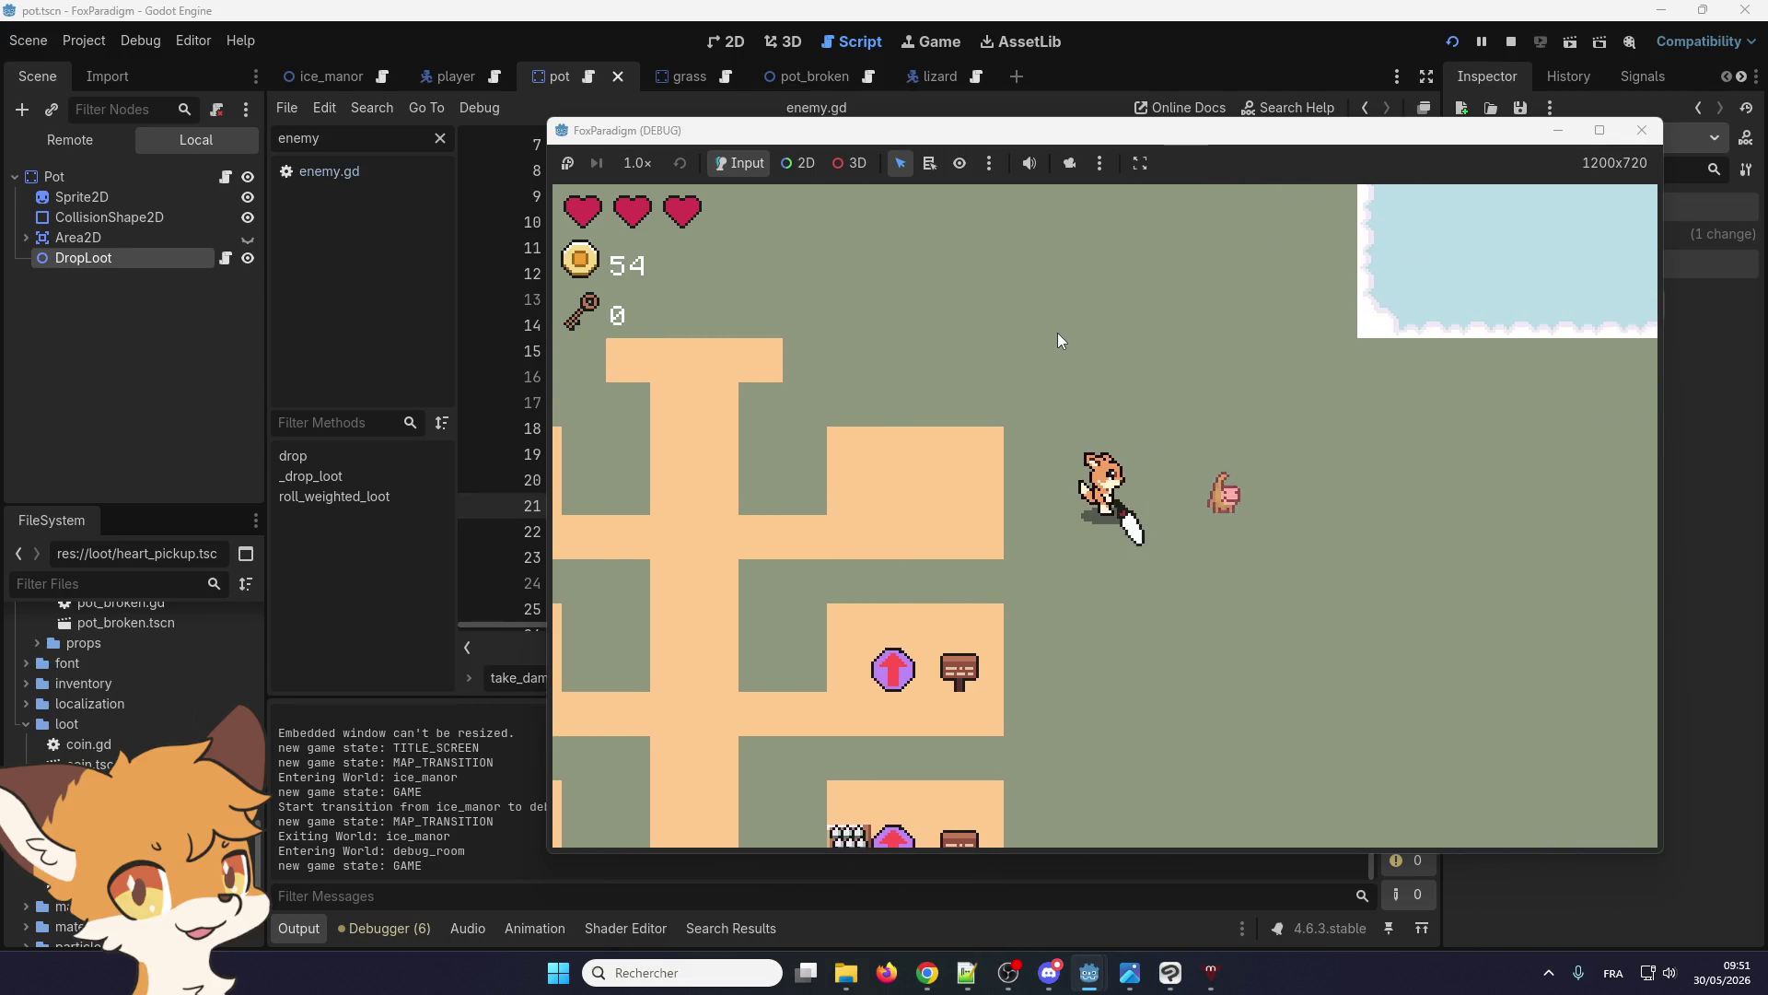
{"action": "key", "text": "space"}
Collect the lizard's dropped coins until the counter reads 104, then stop the game
{"action": "key", "text": "Left"}
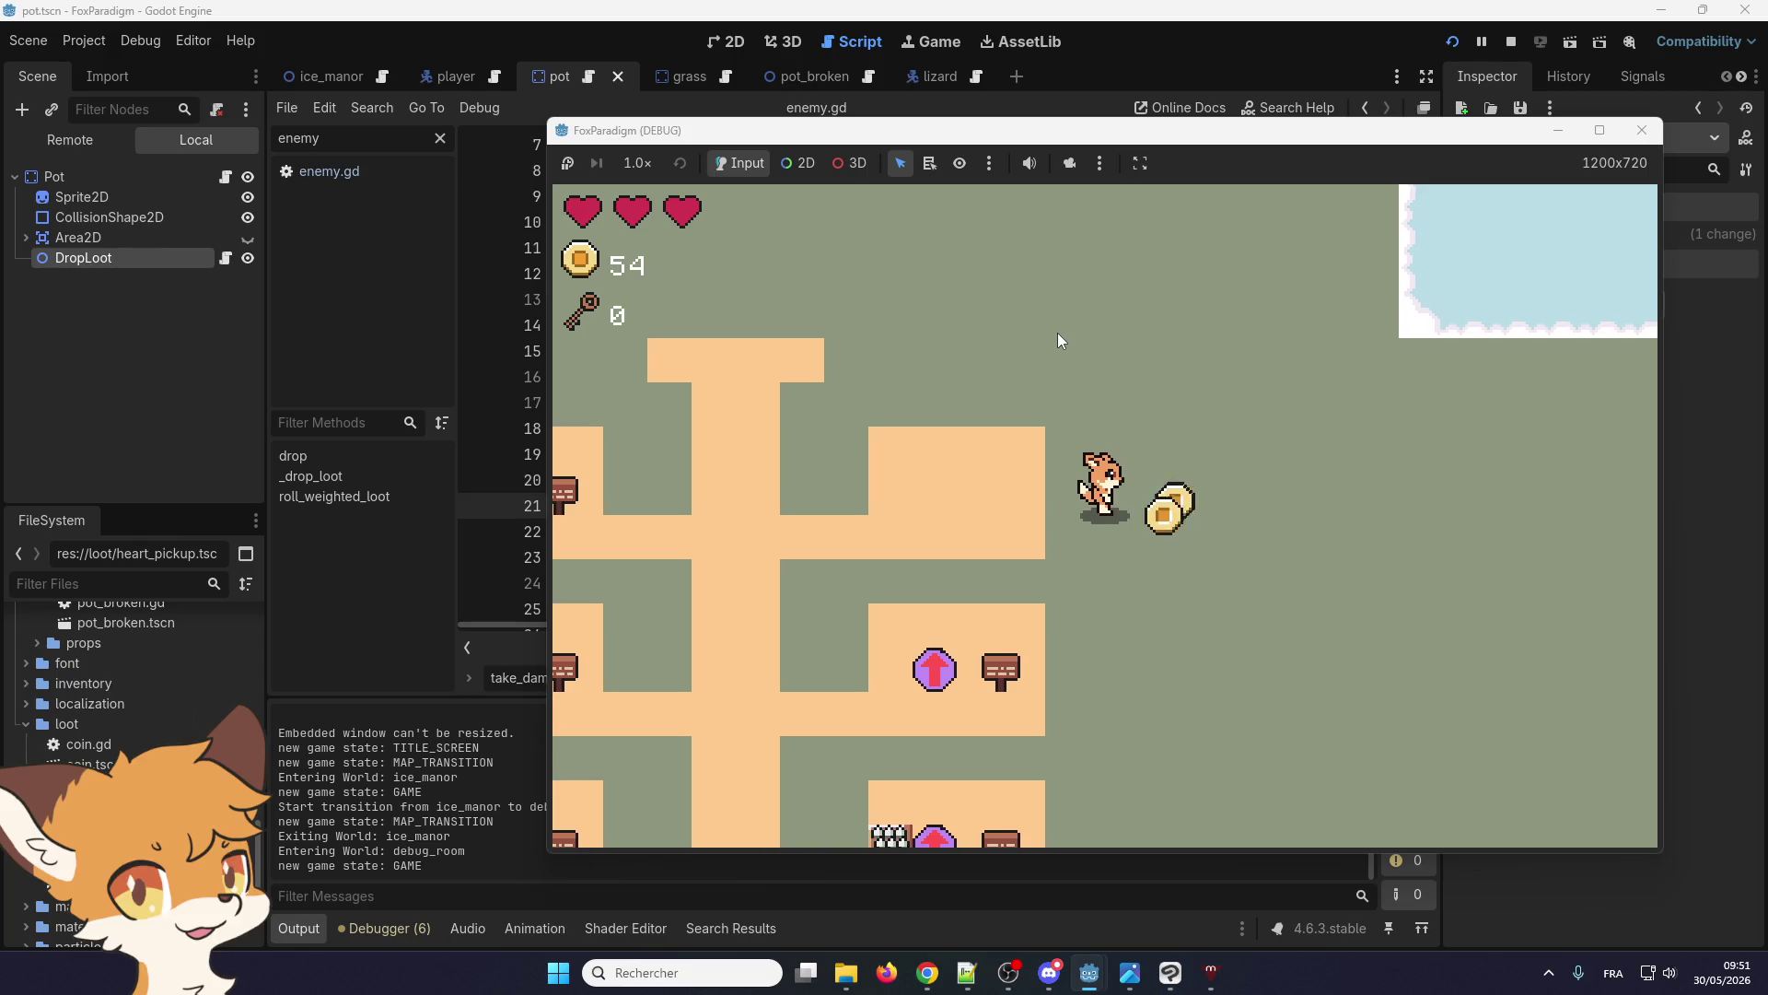
{"action": "key", "text": "Left"}
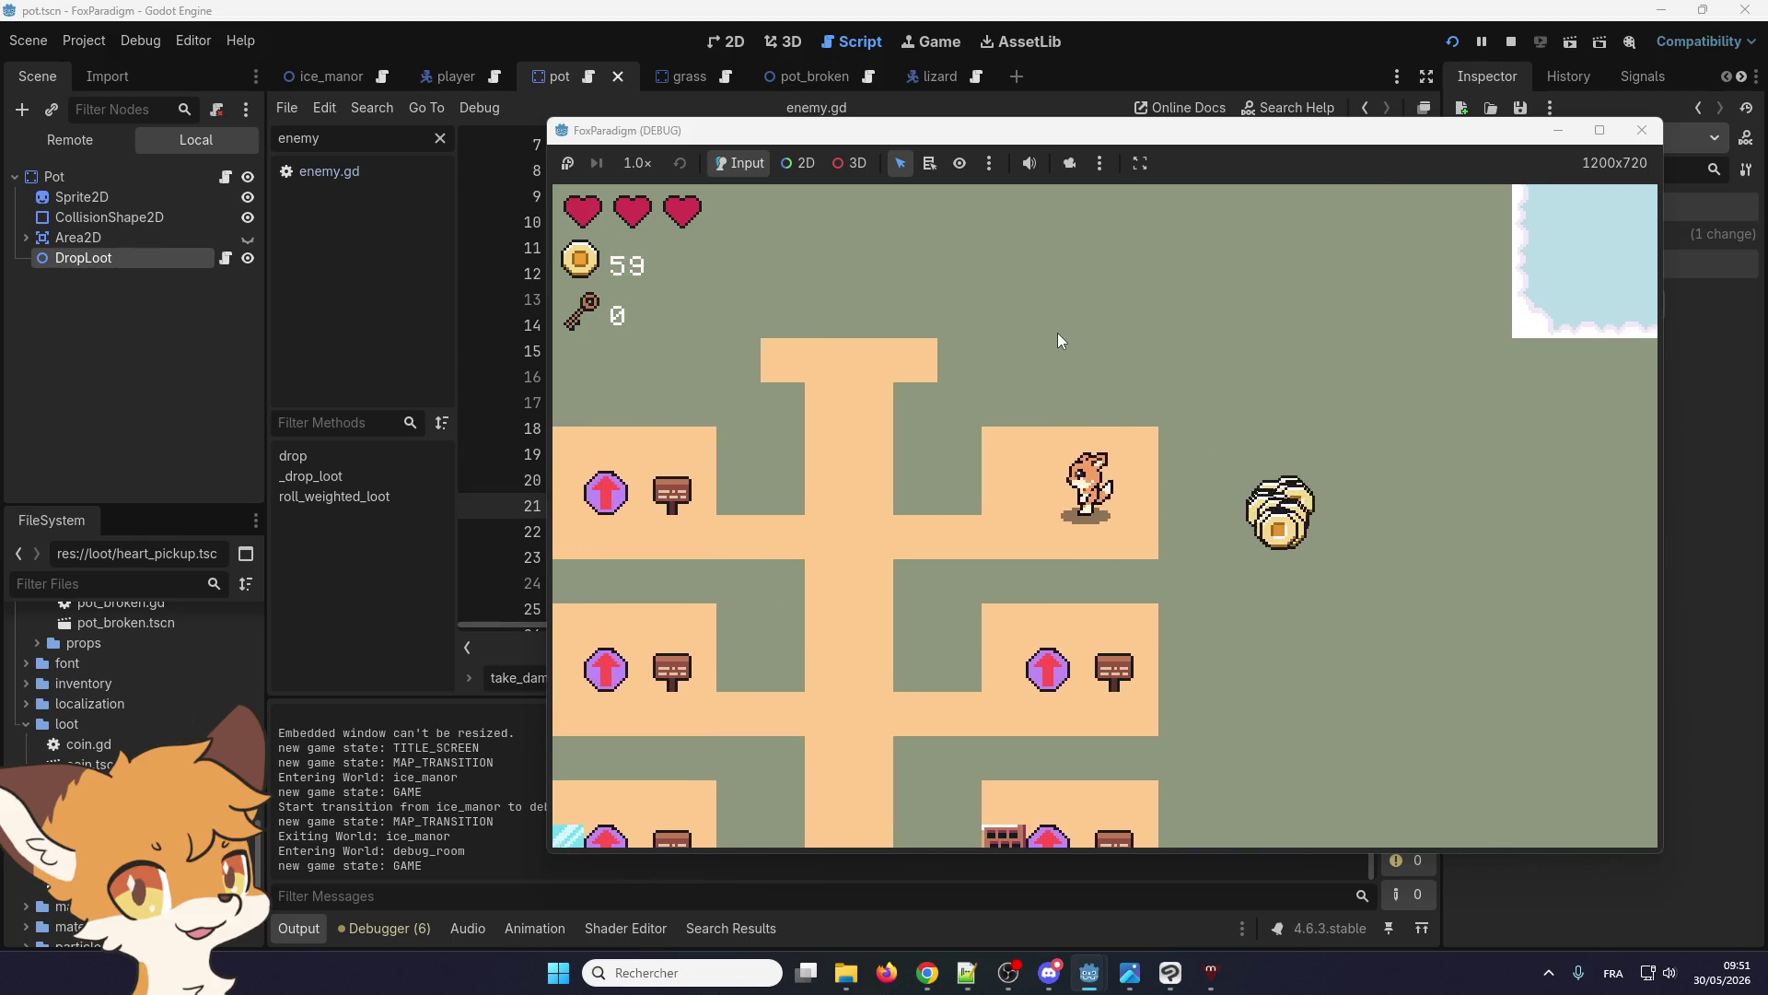
{"action": "key", "text": "Right"}
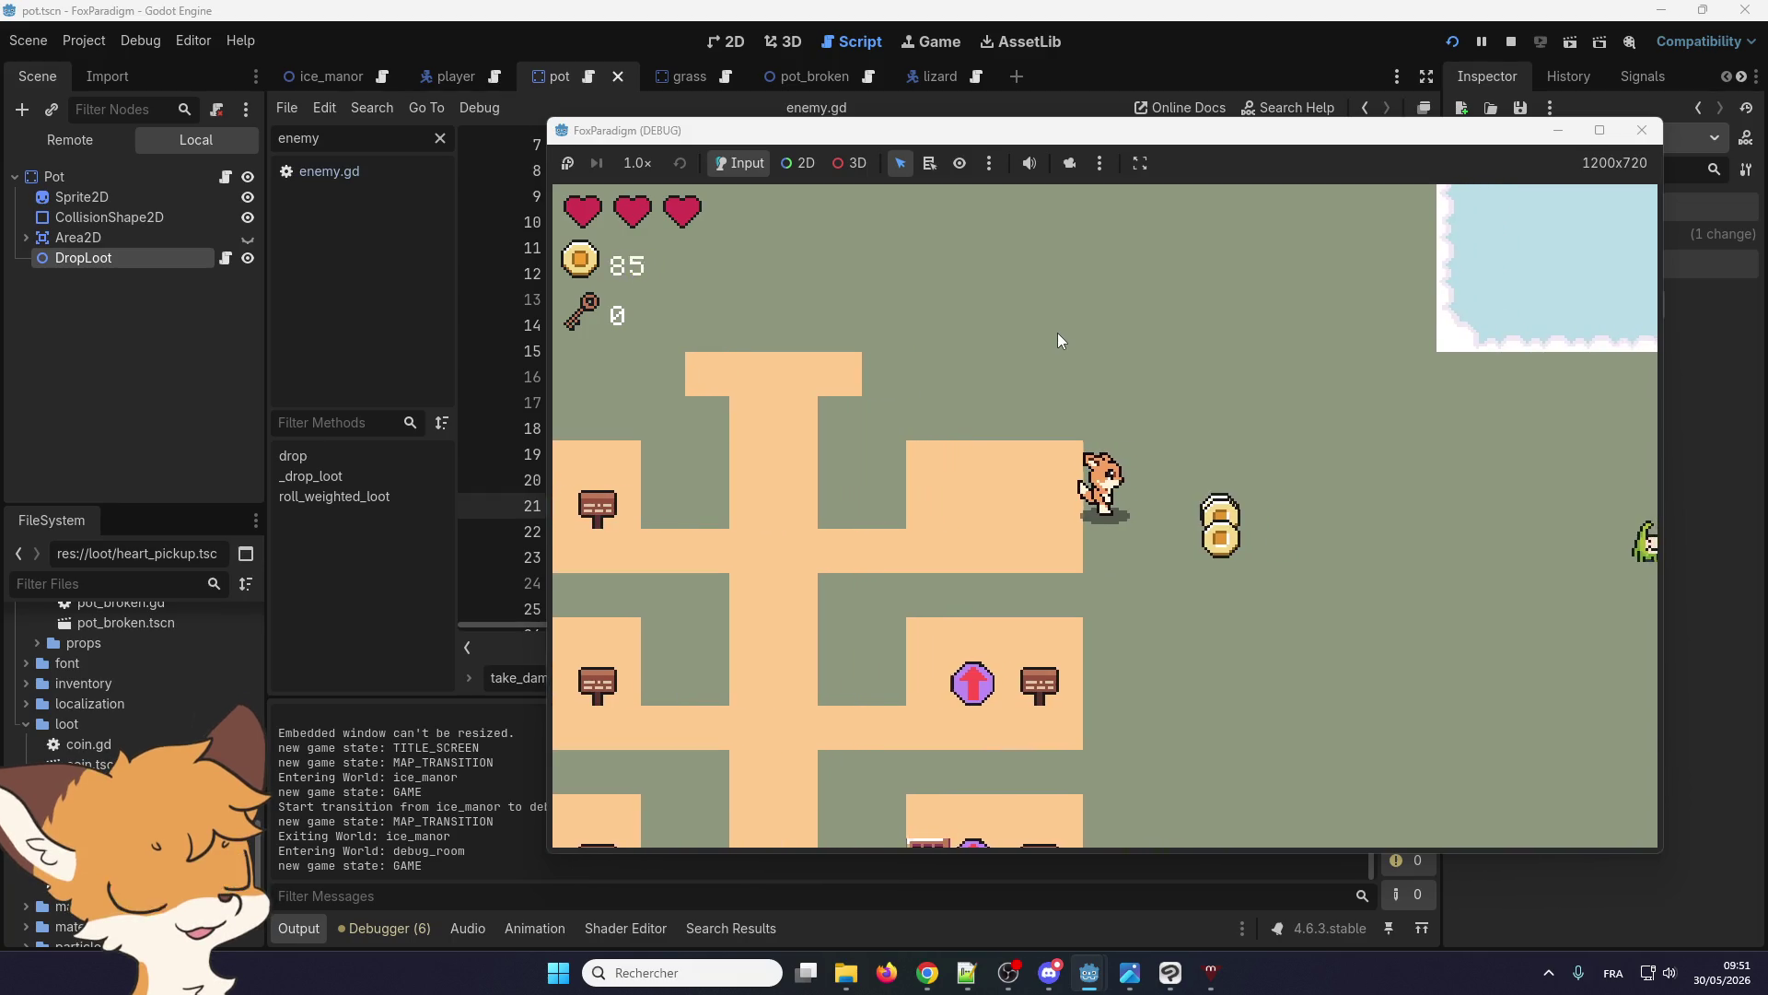
{"action": "key", "text": "Right"}
{"action": "key", "text": "Up"}
{"action": "key", "text": "Left"}
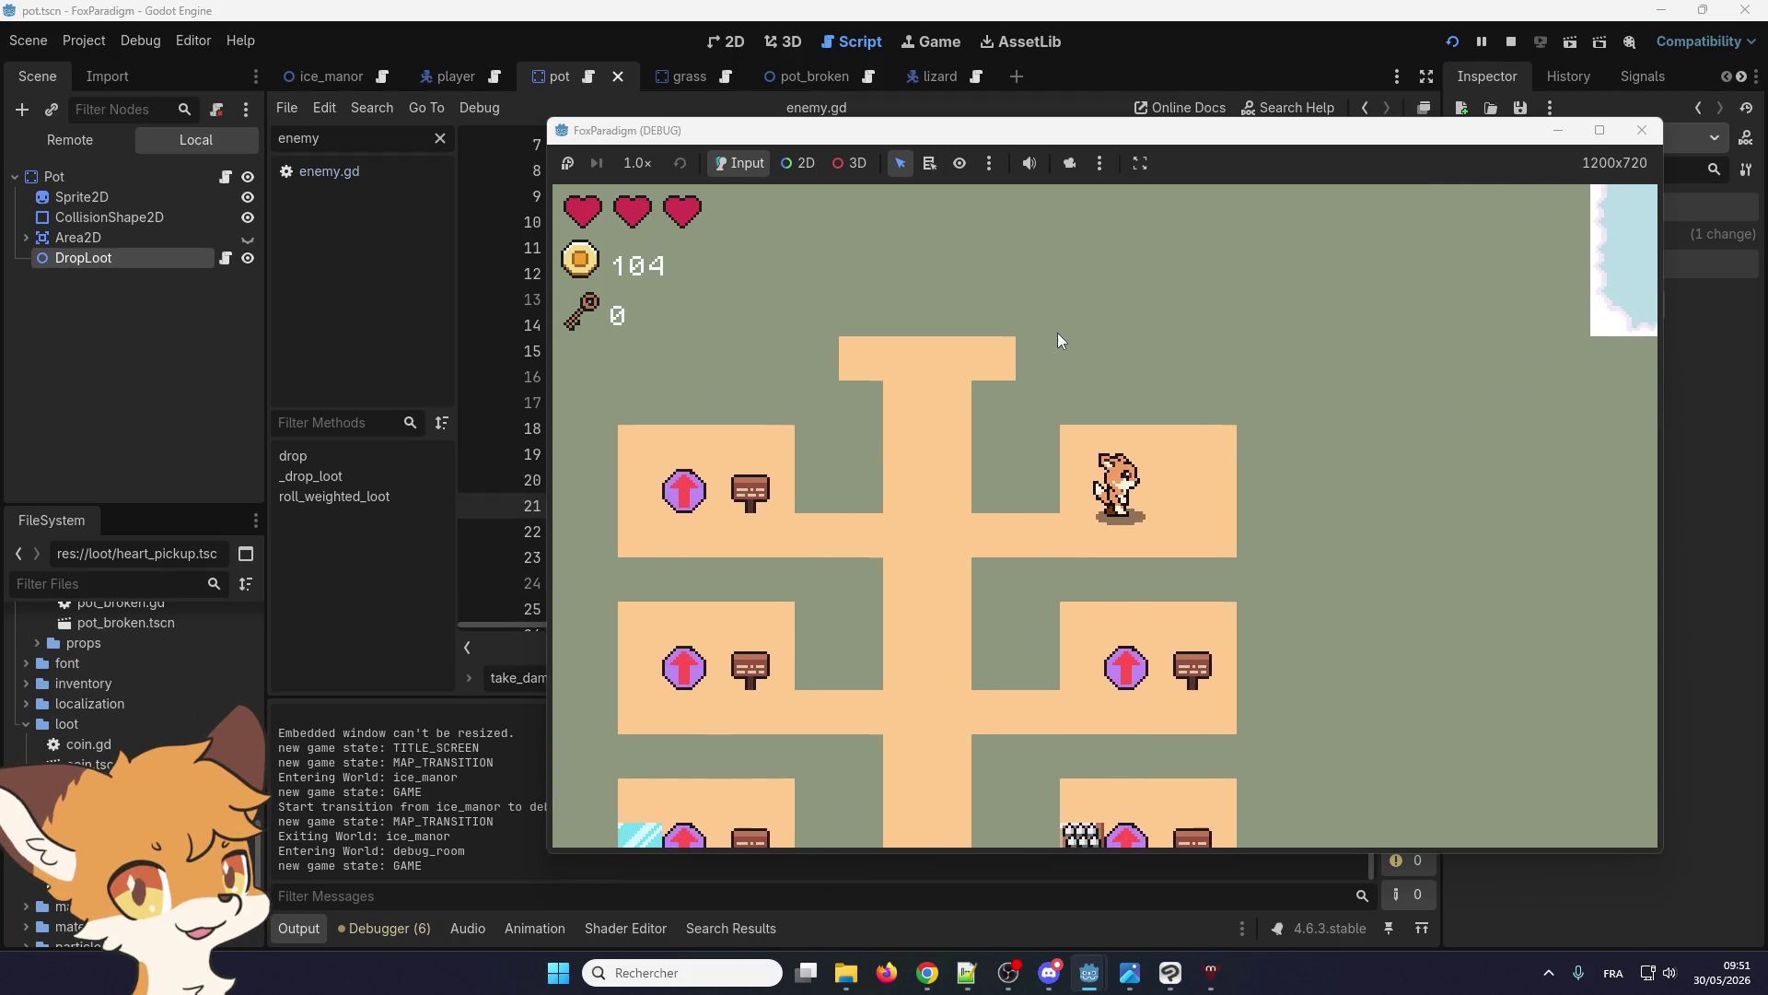
{"action": "key", "text": "Right"}
{"action": "key", "text": "Down"}
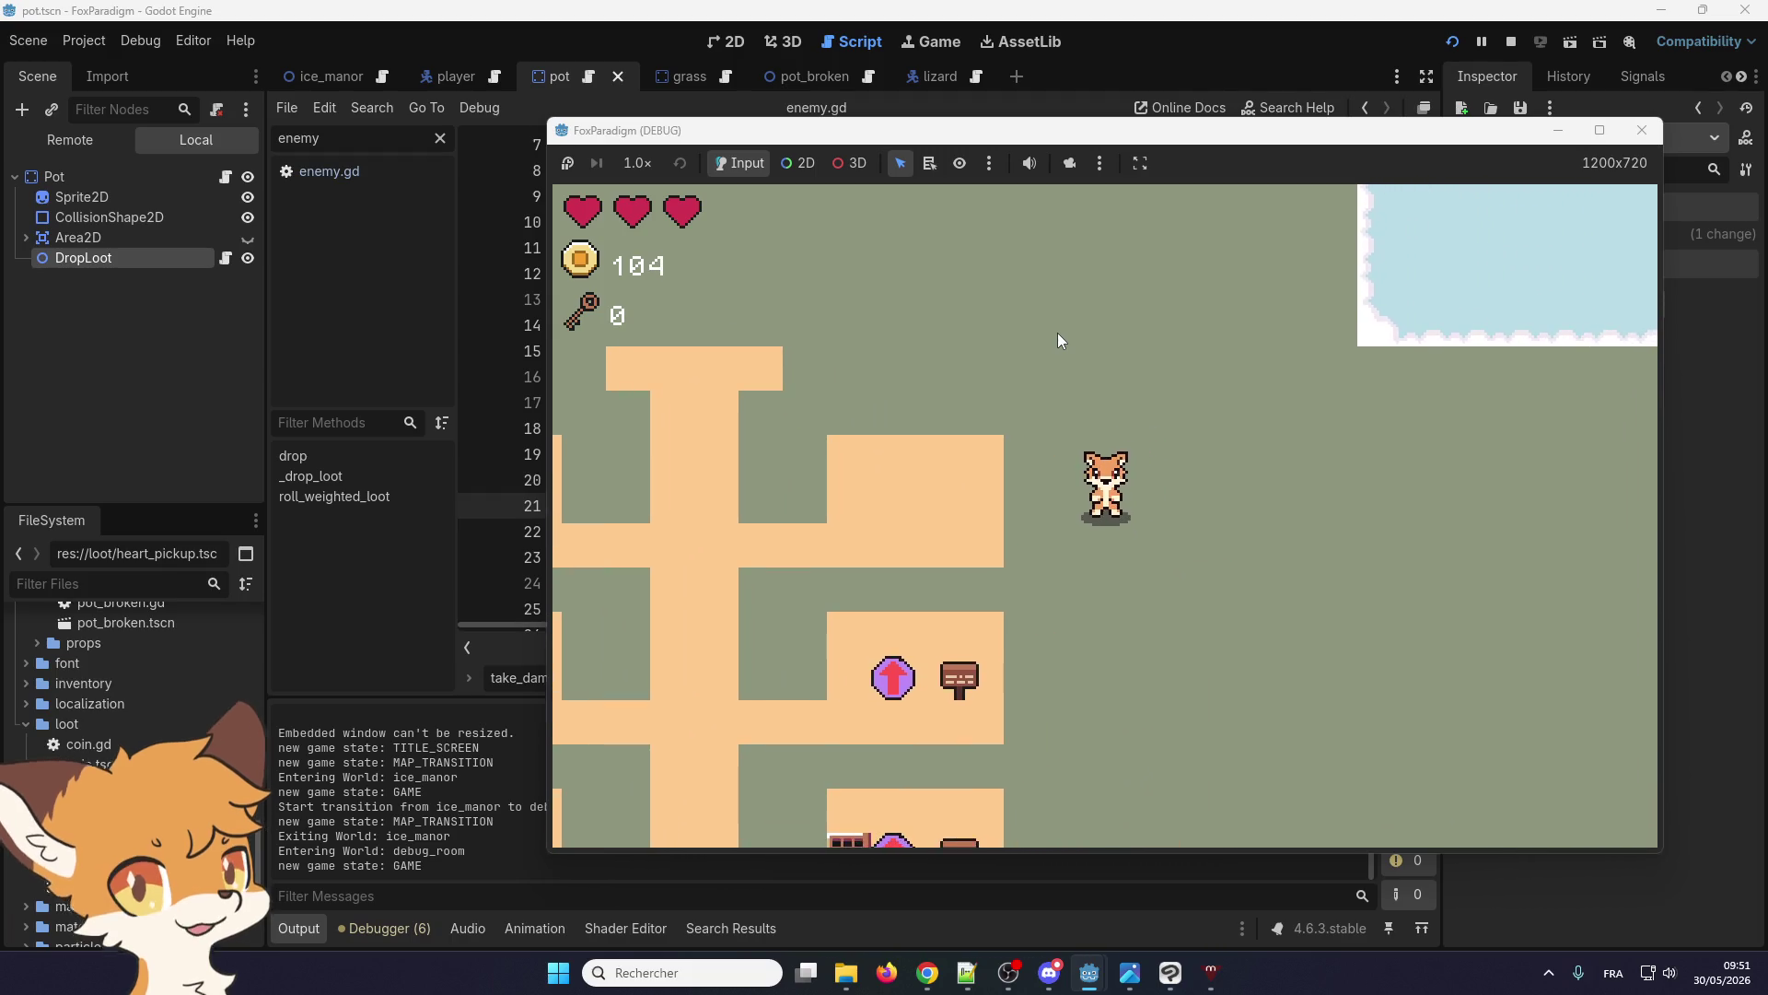
{"action": "key", "text": "Left"}
{"action": "key", "text": "Left"}
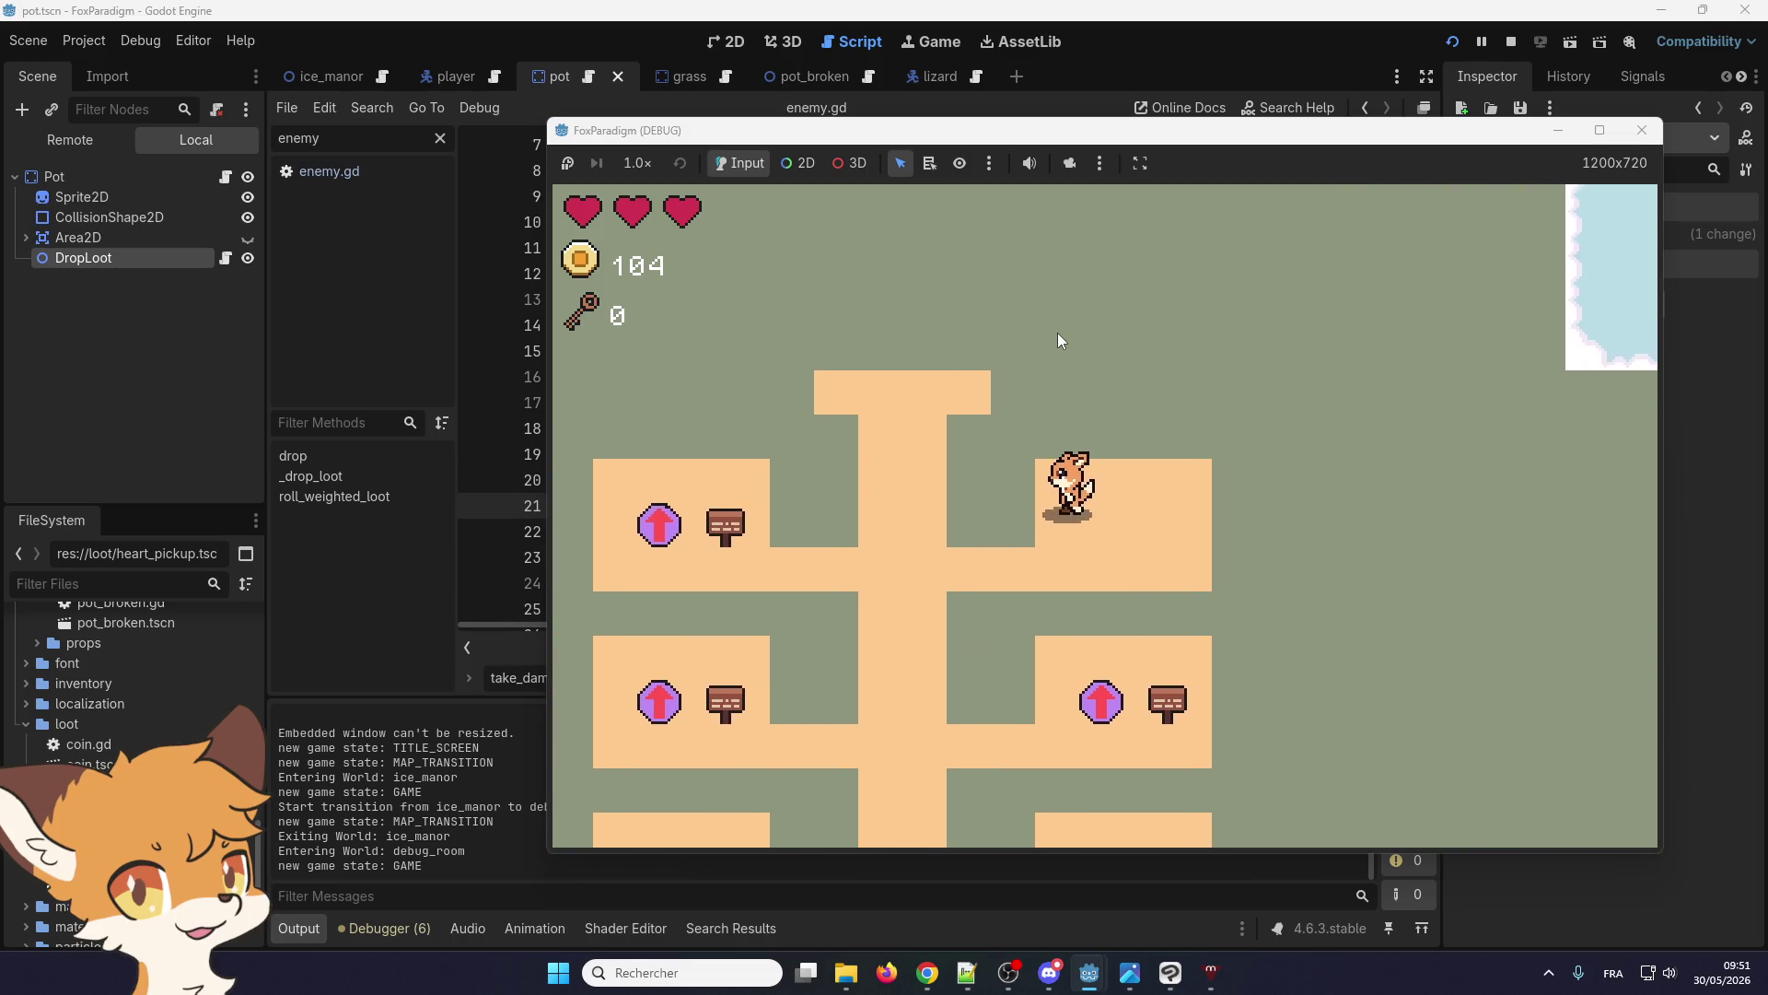
{"action": "key", "text": "Down"}
{"action": "key", "text": "Up"}
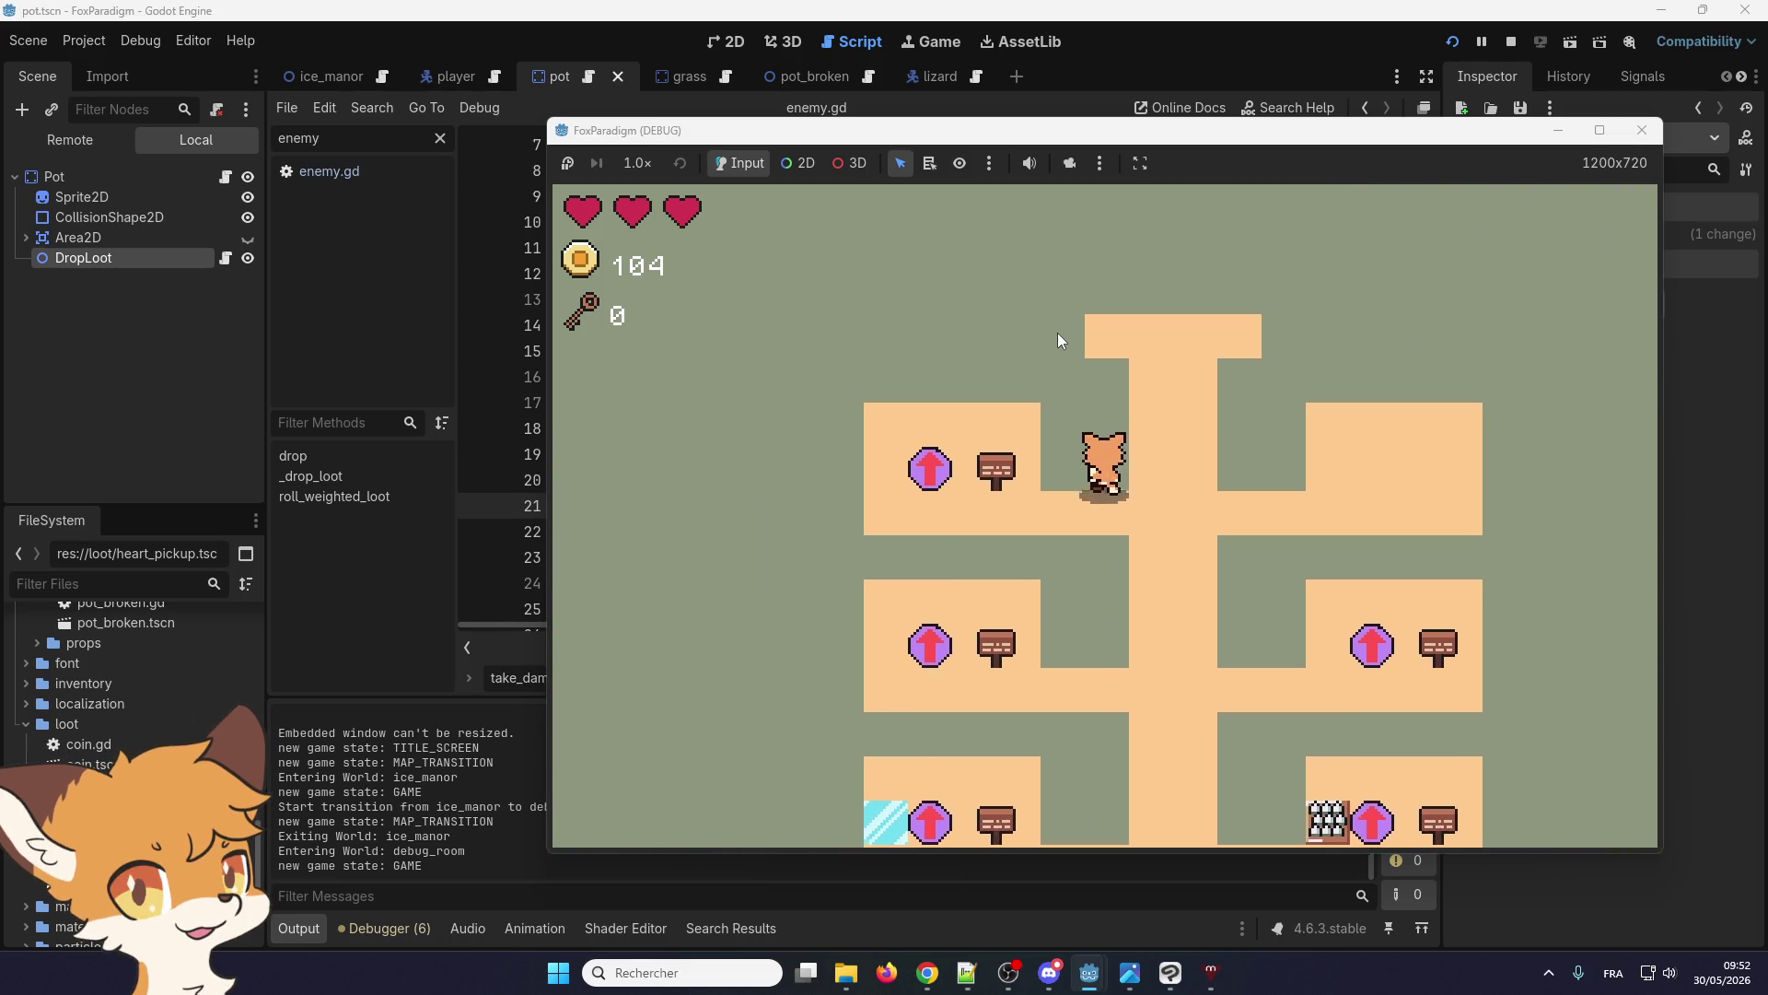
{"action": "key", "text": "Left"}
{"action": "key", "text": "Right"}
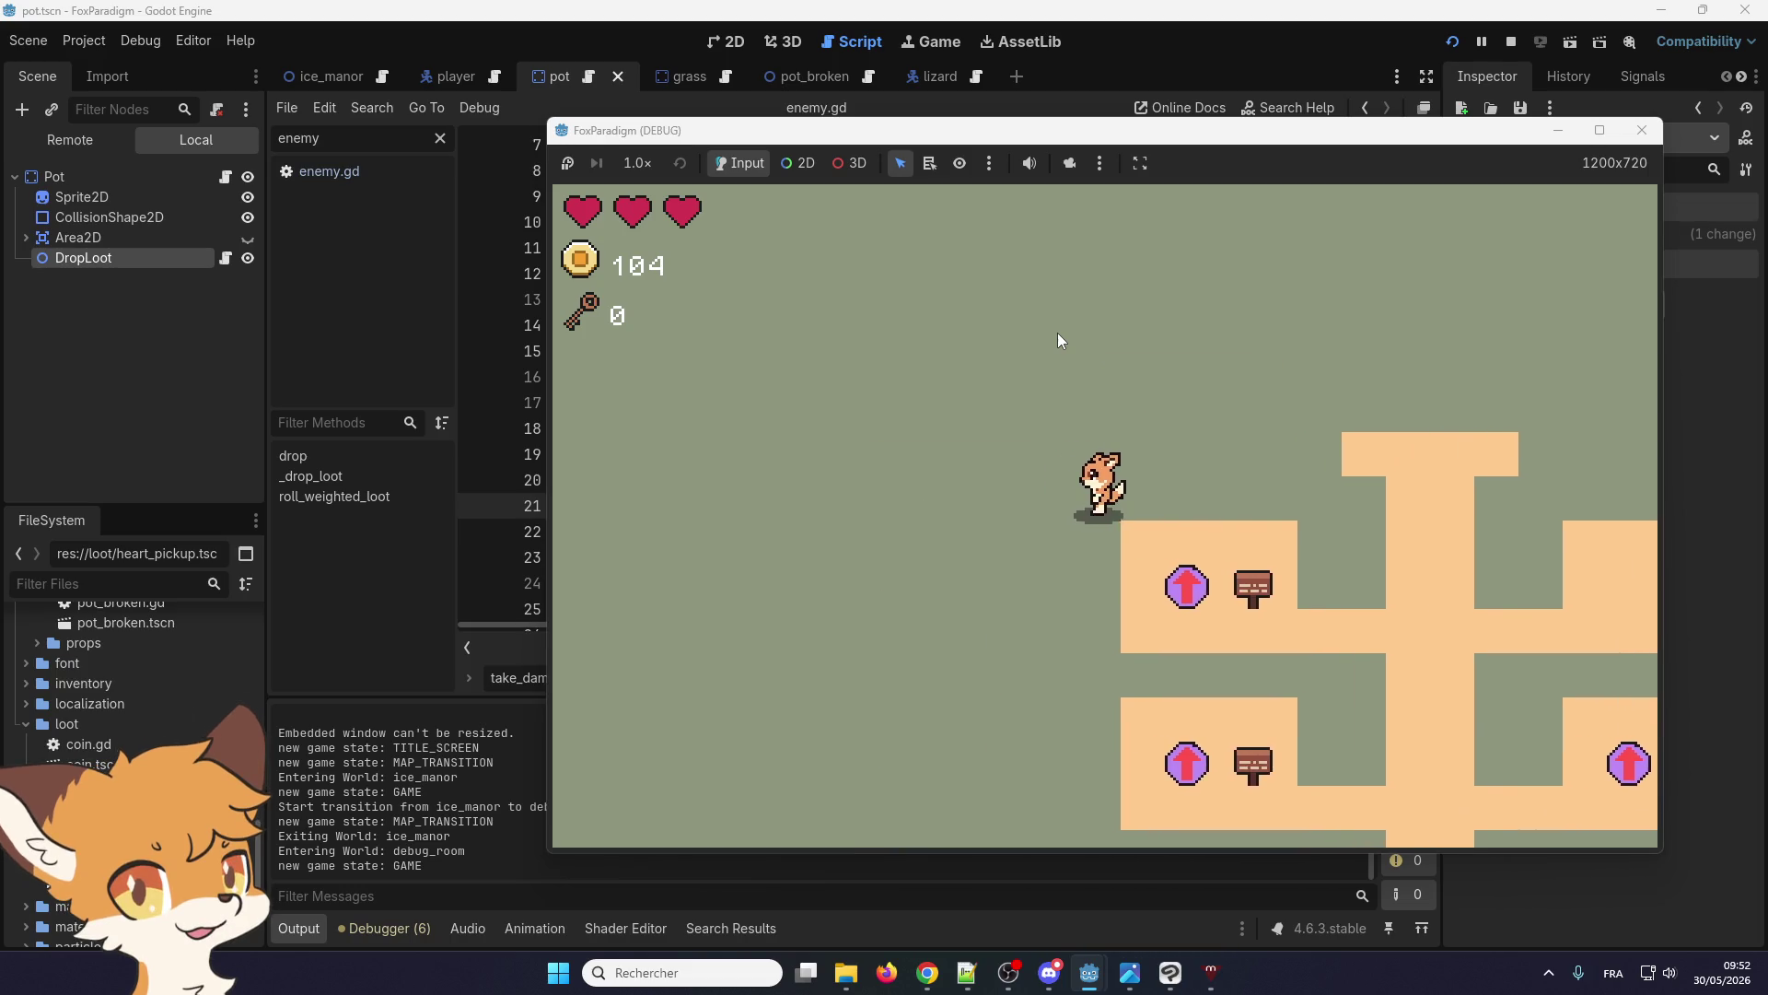
{"action": "key", "text": "Down"}
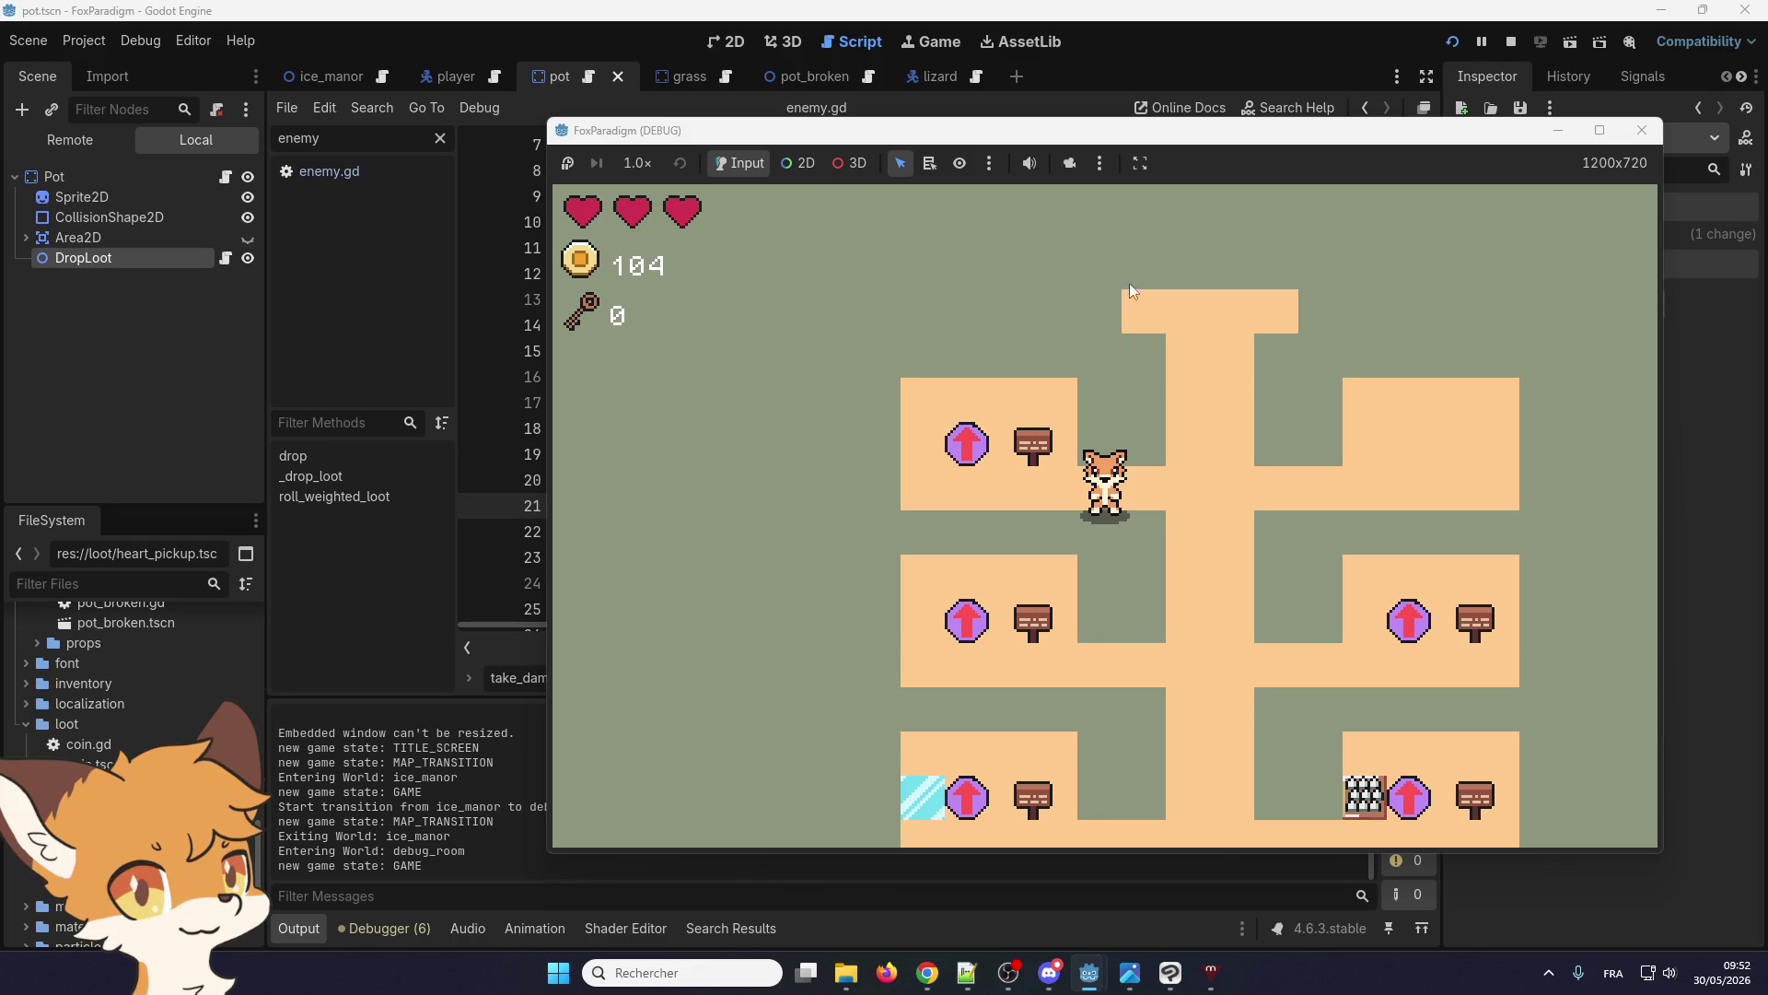
{"action": "left_click", "coordinate": [1642, 130]}
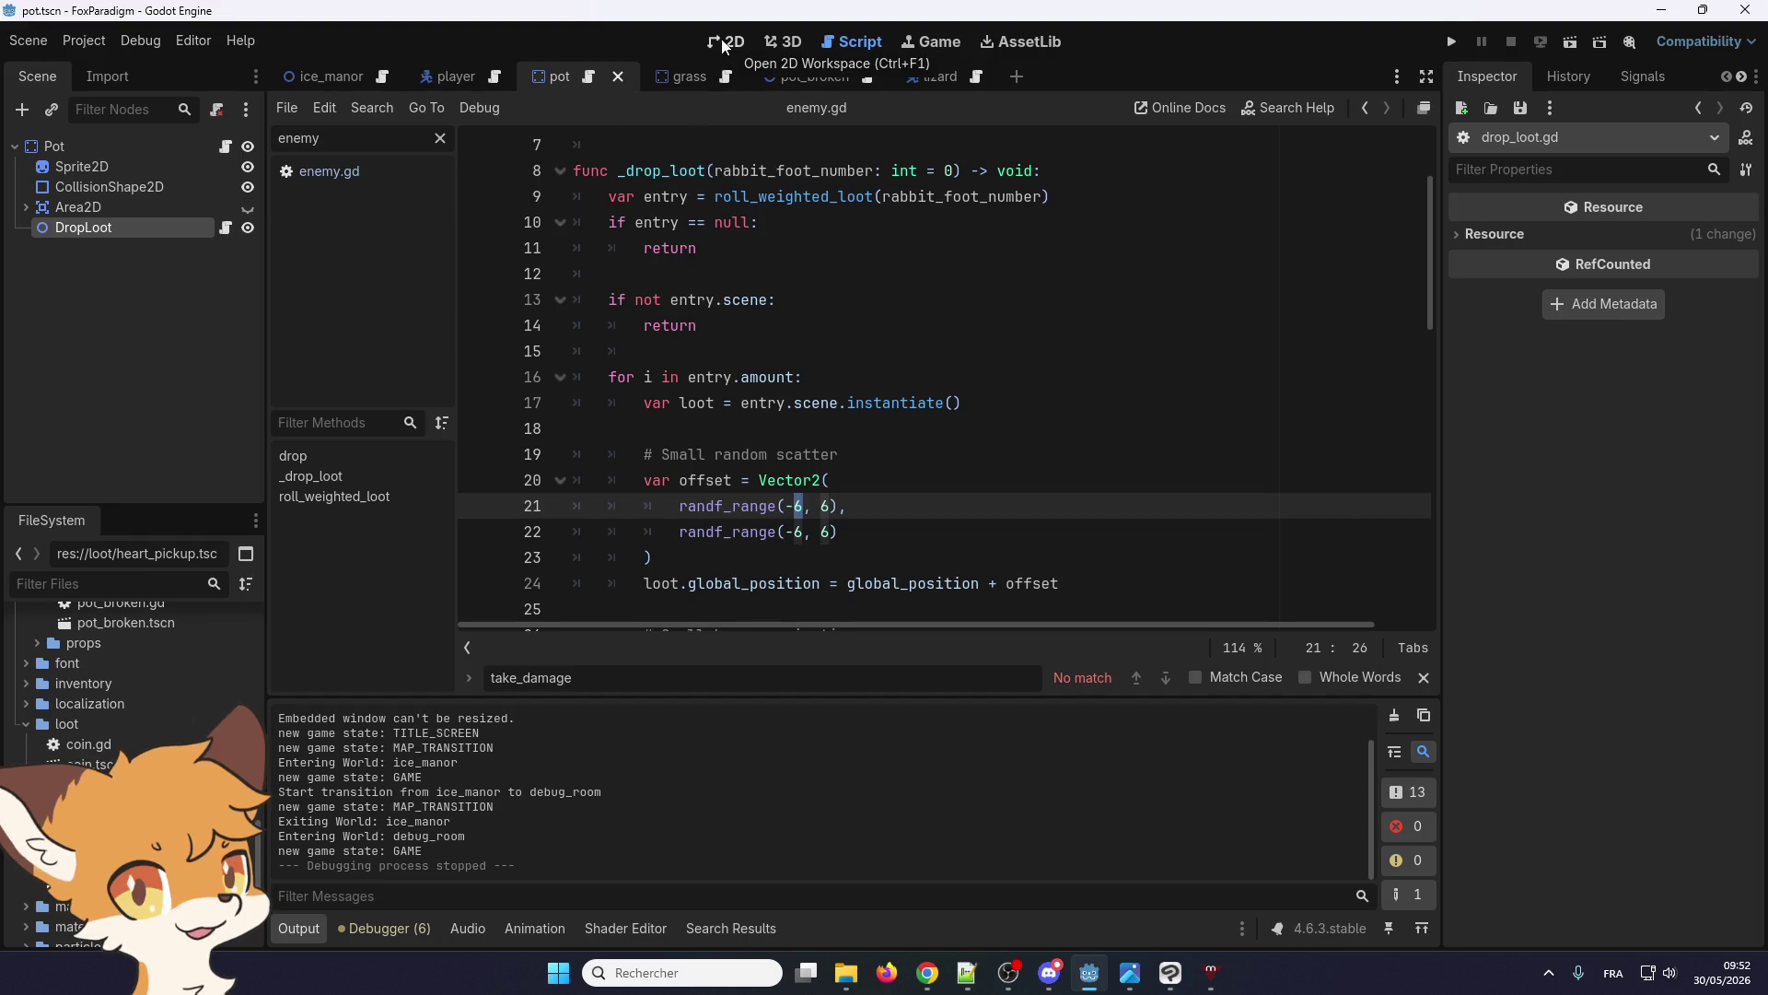
Select DropLoot to show its three-entry Weighted Loot array, and scroll drop_loot.gd to line 1
{"action": "left_click", "coordinate": [199, 229]}
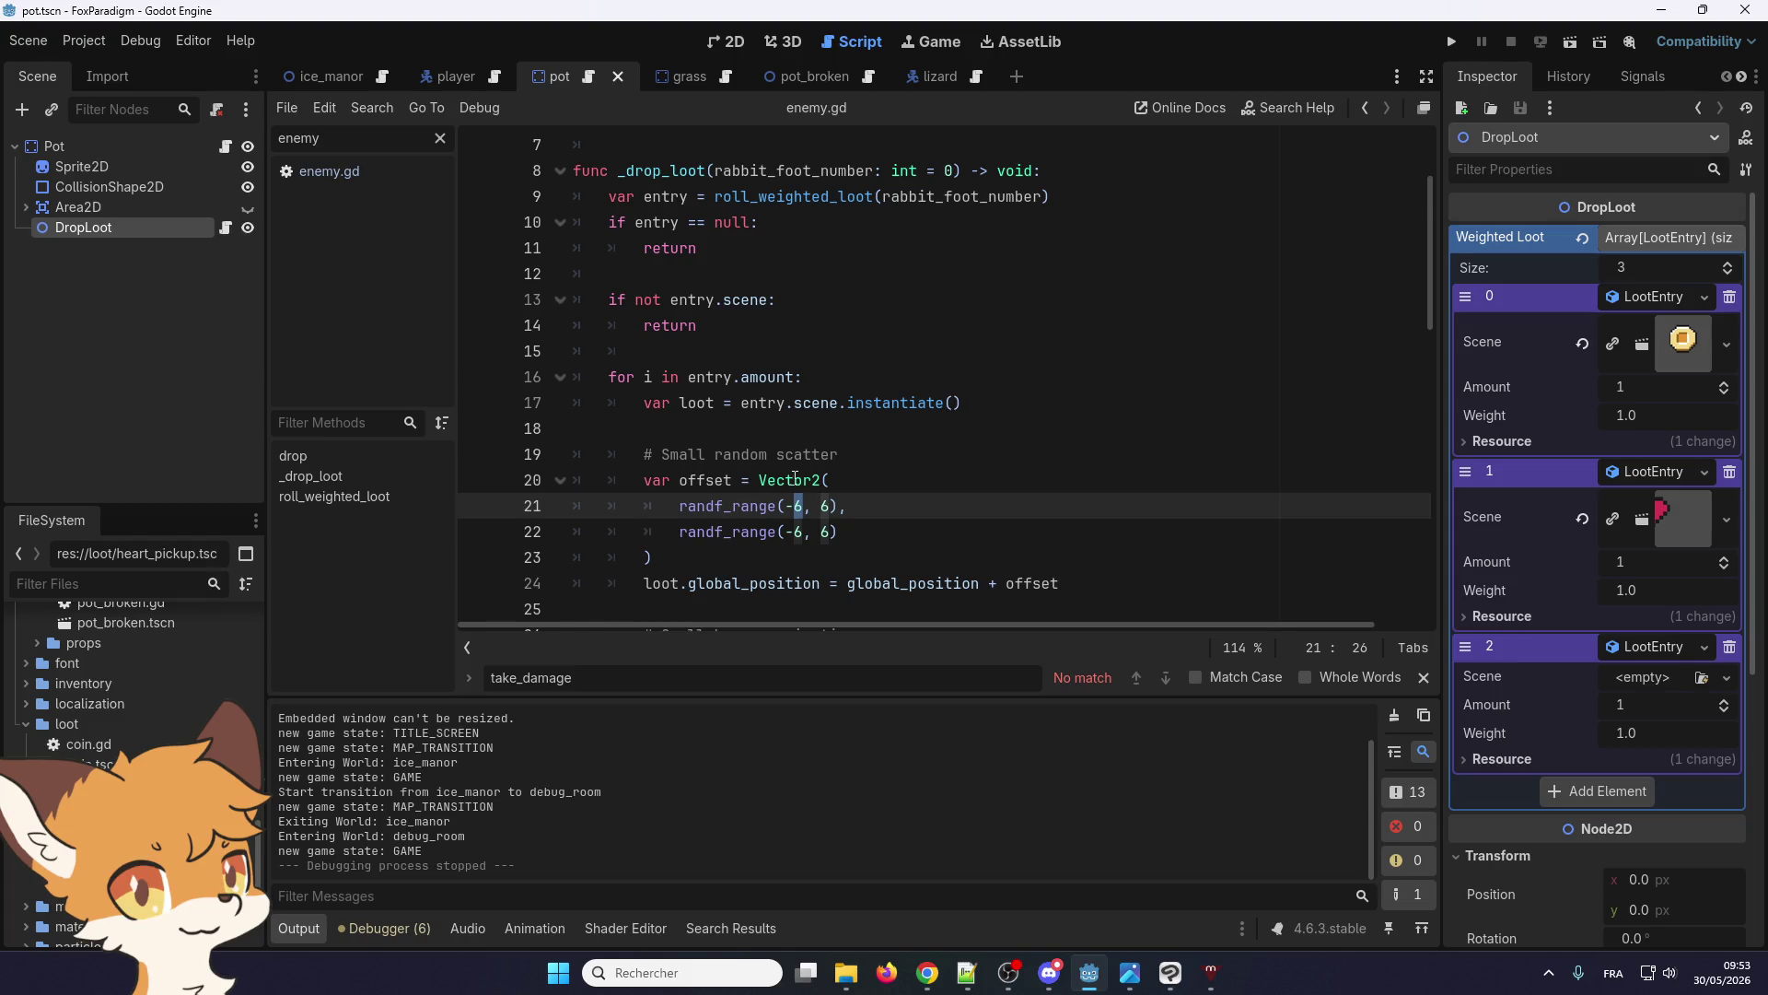
{"action": "scroll", "coordinate": [794, 477], "scroll_direction": "up", "scroll_amount": 2}
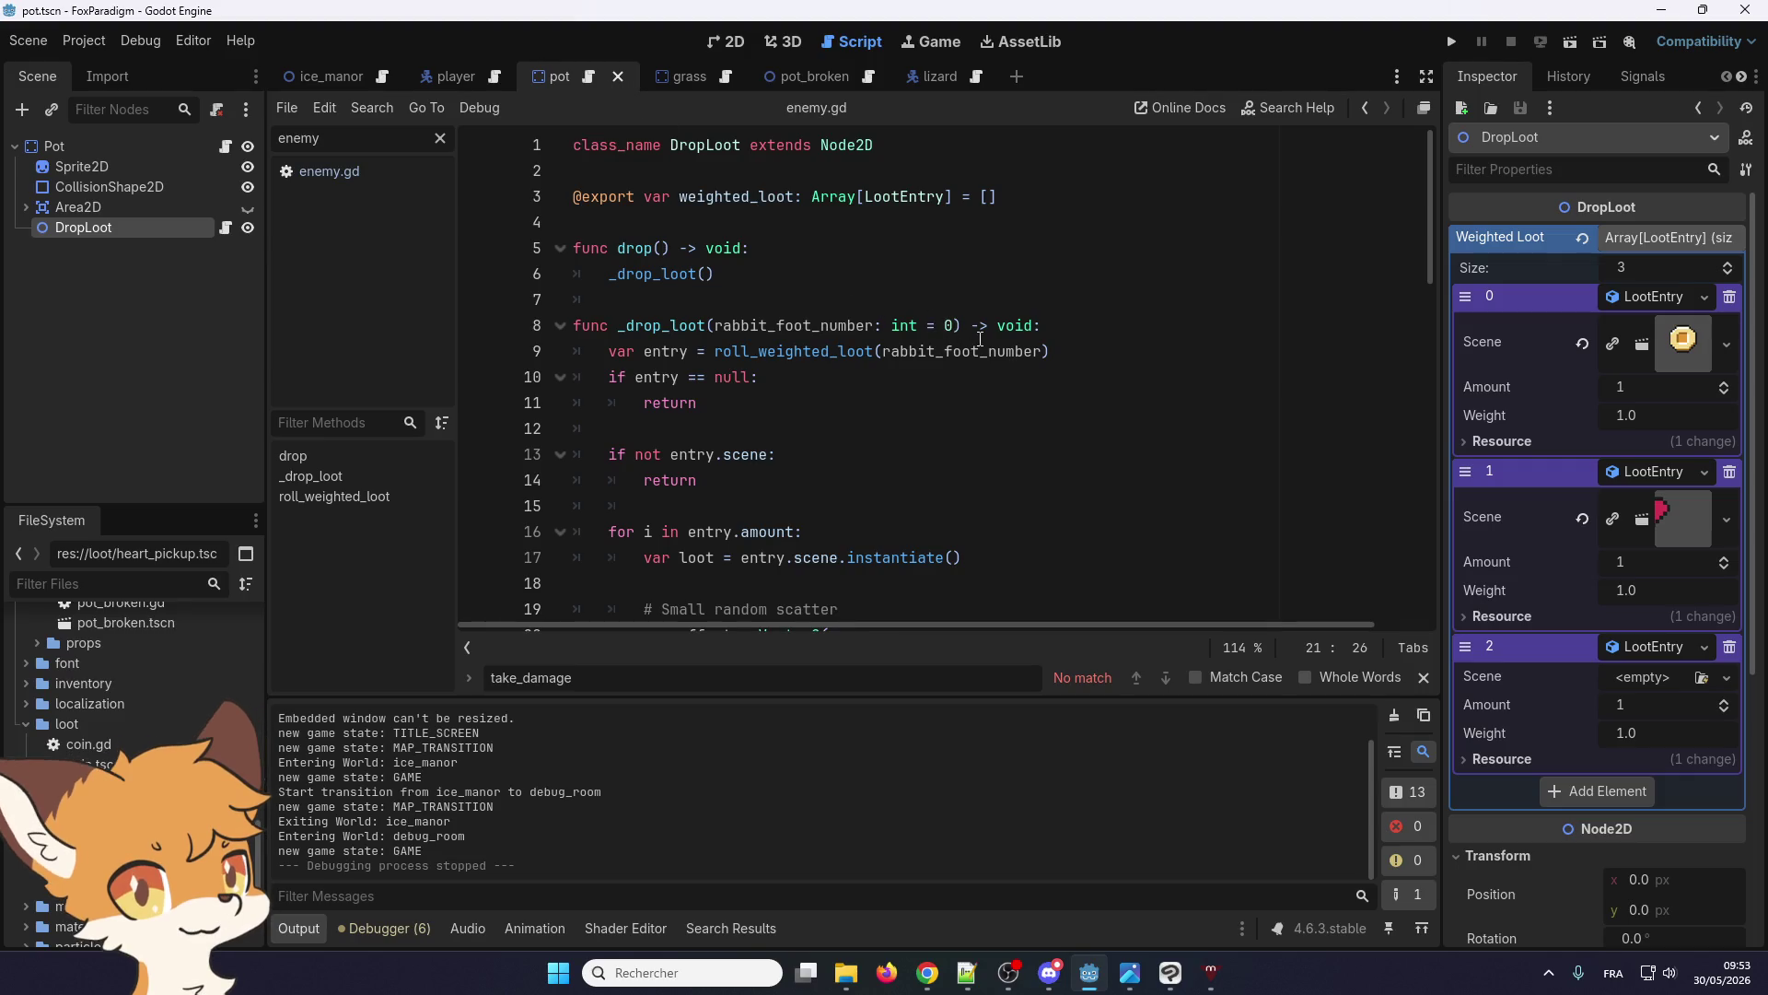
Add a 'scatter: bool = false' parameter to _drop_loot on line 8
{"action": "left_click", "coordinate": [954, 325]}
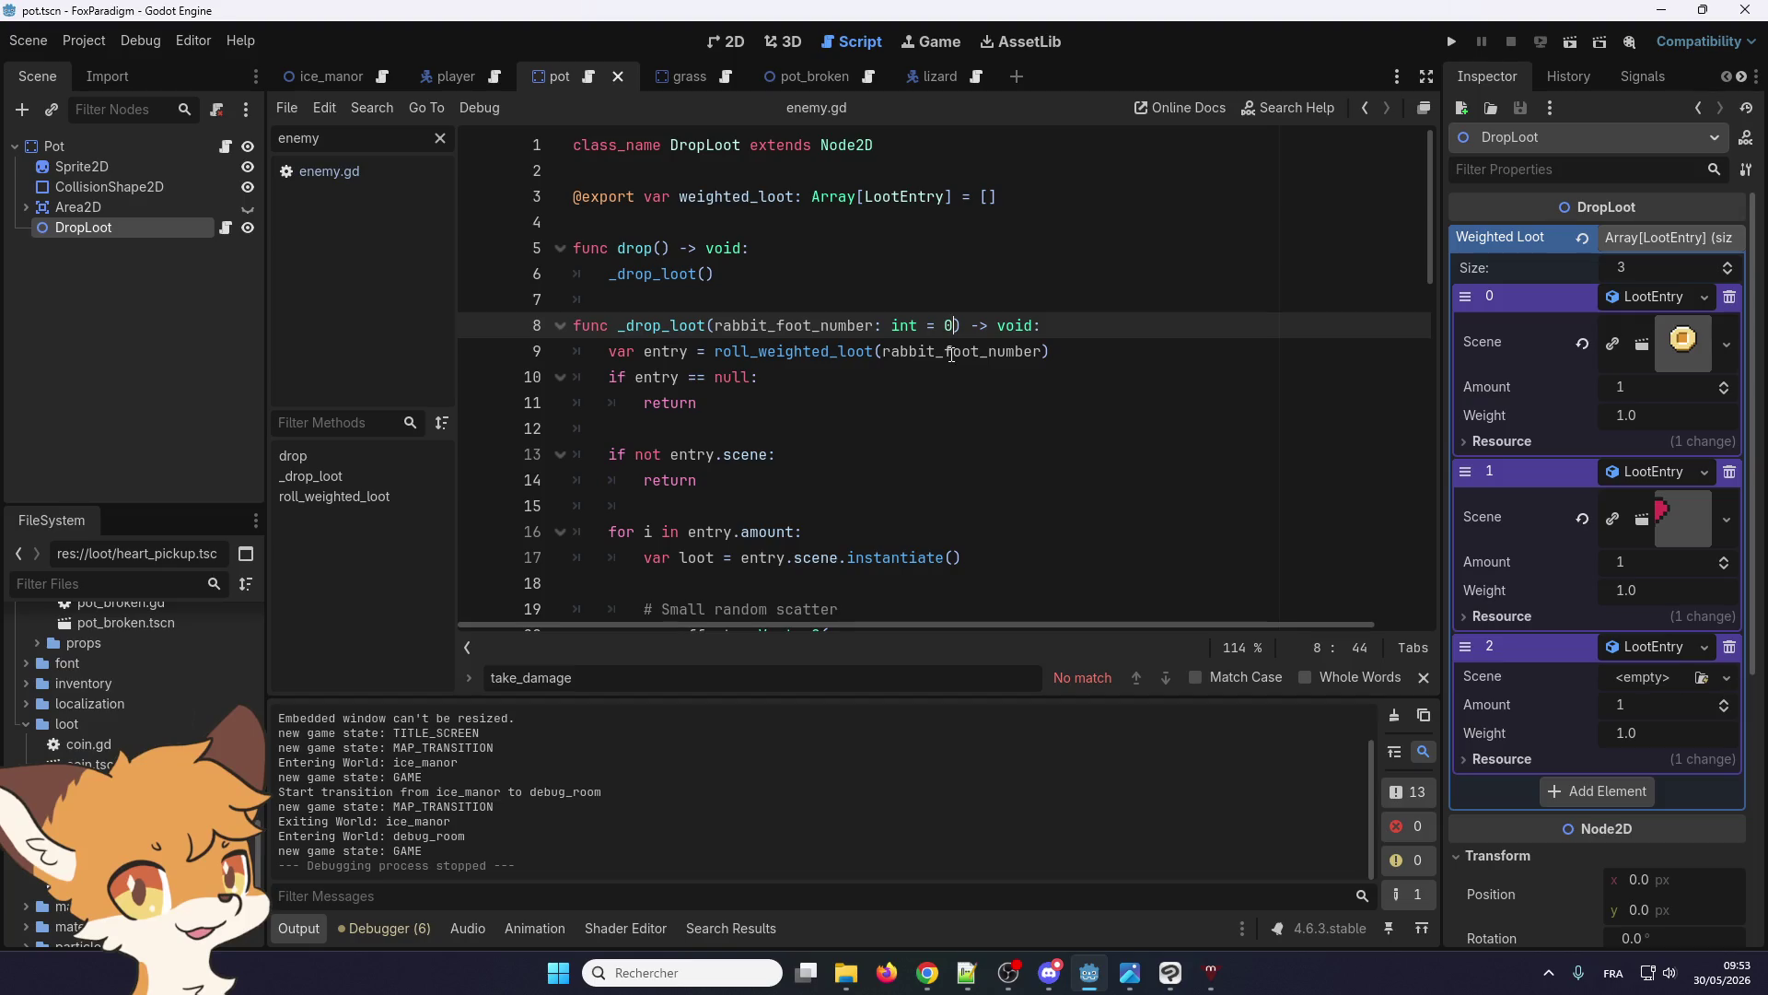
{"action": "type", "text": ", scatter"}
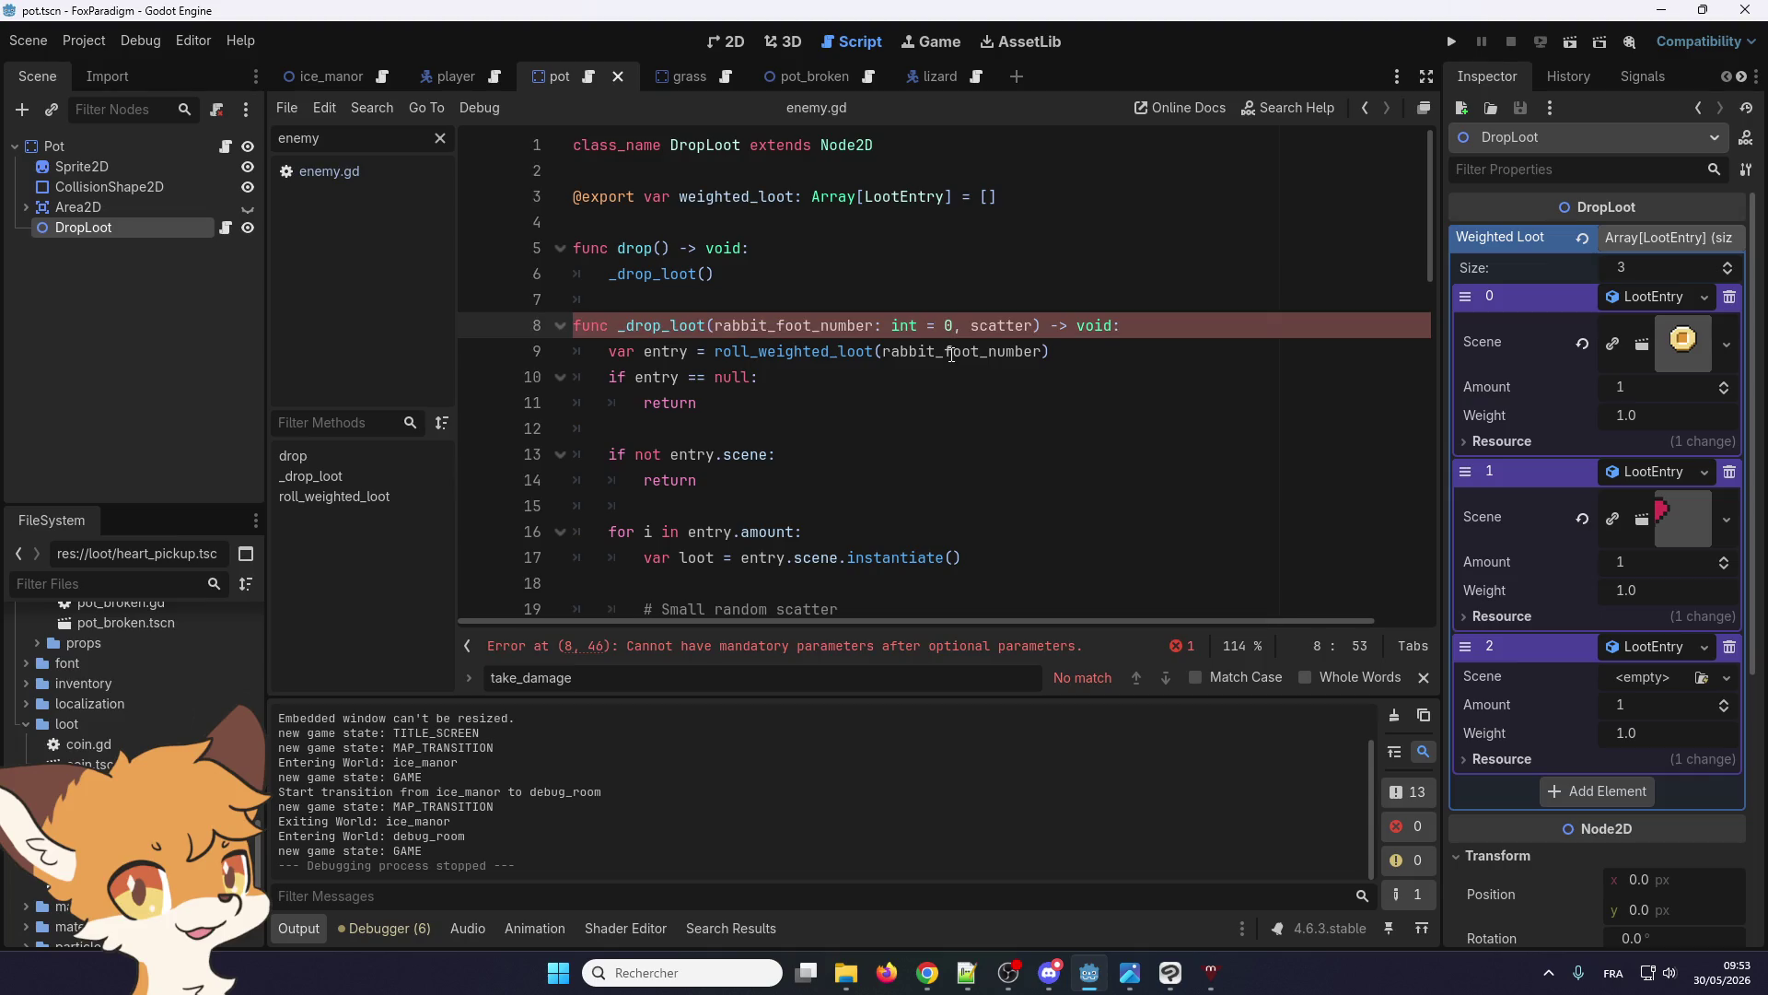
{"action": "double_click", "coordinate": [1023, 326]}
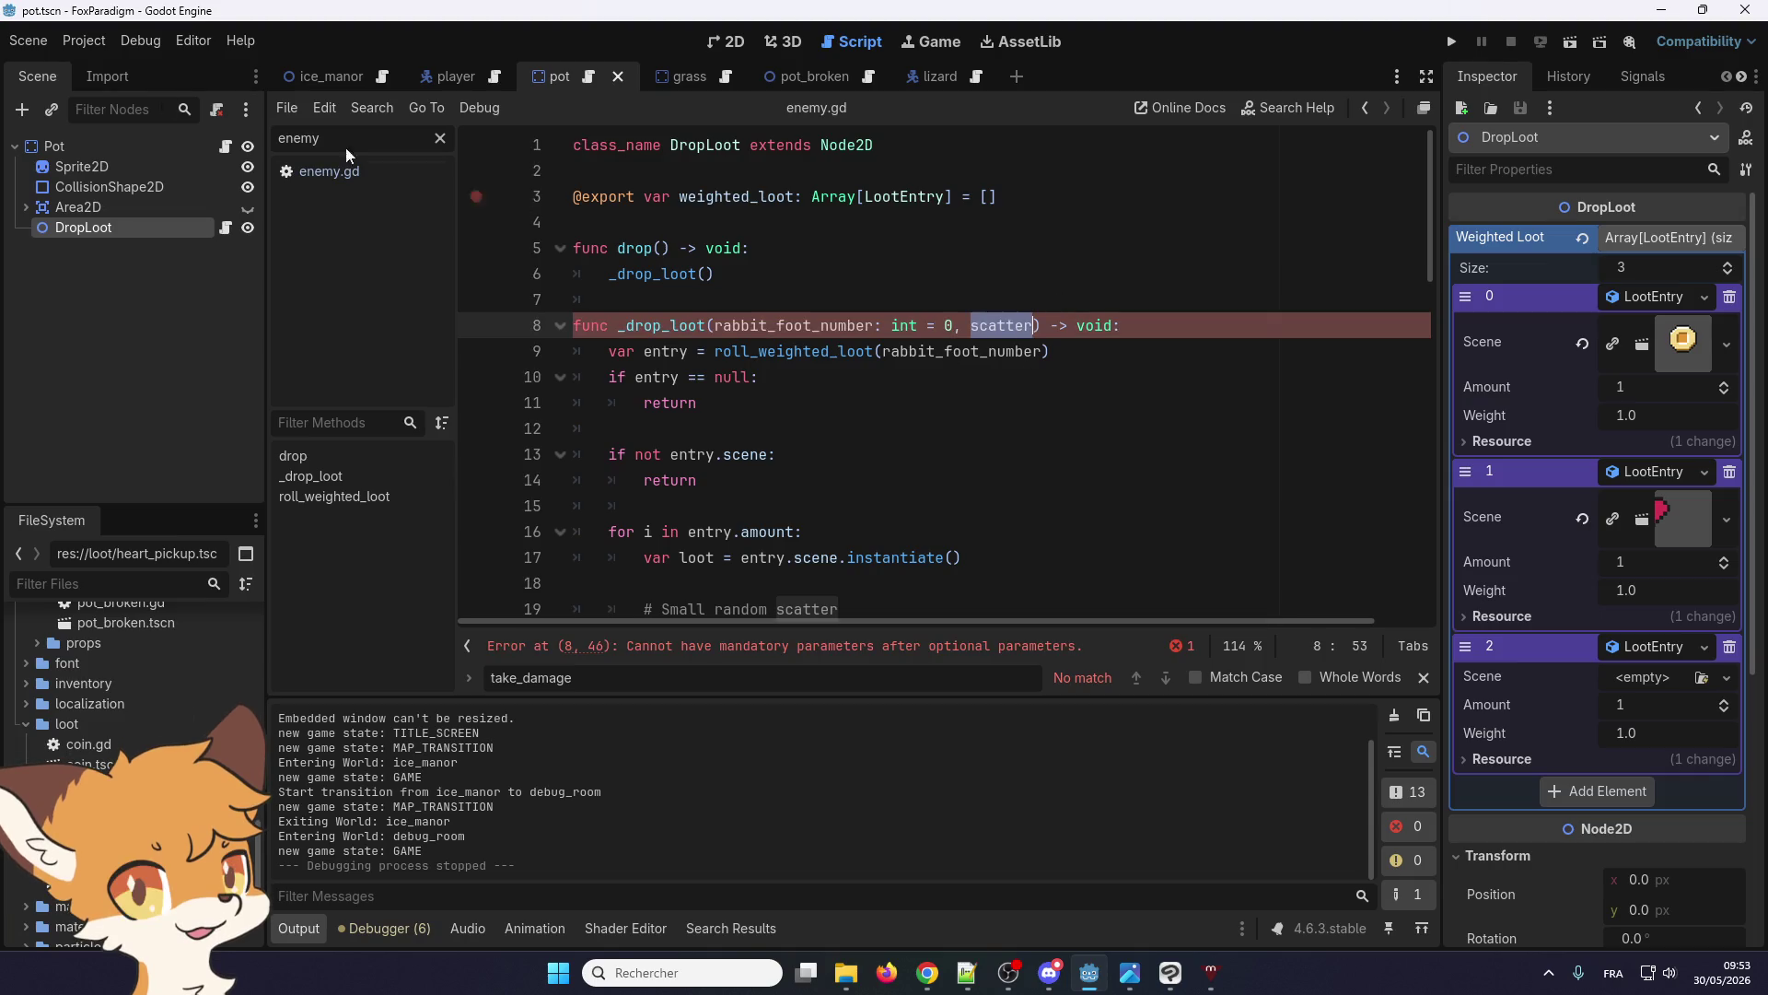
{"action": "key", "text": "alt+Tab"}
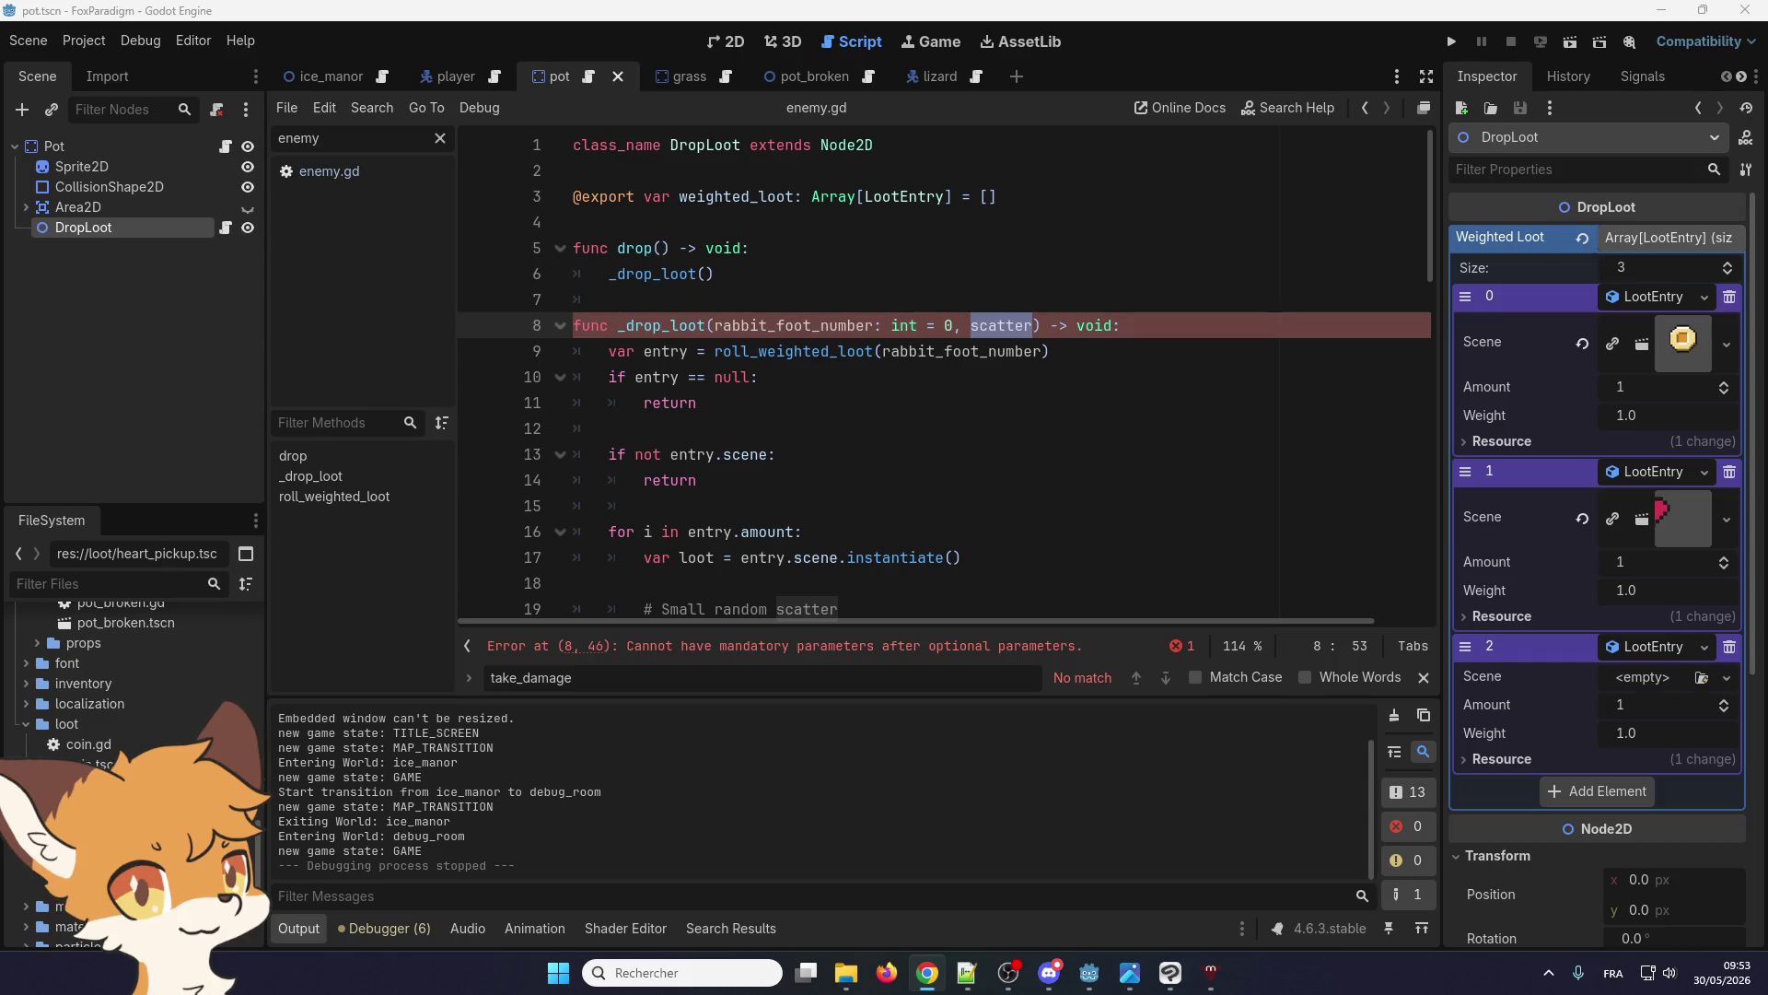
{"action": "left_click", "coordinate": [1009, 326]}
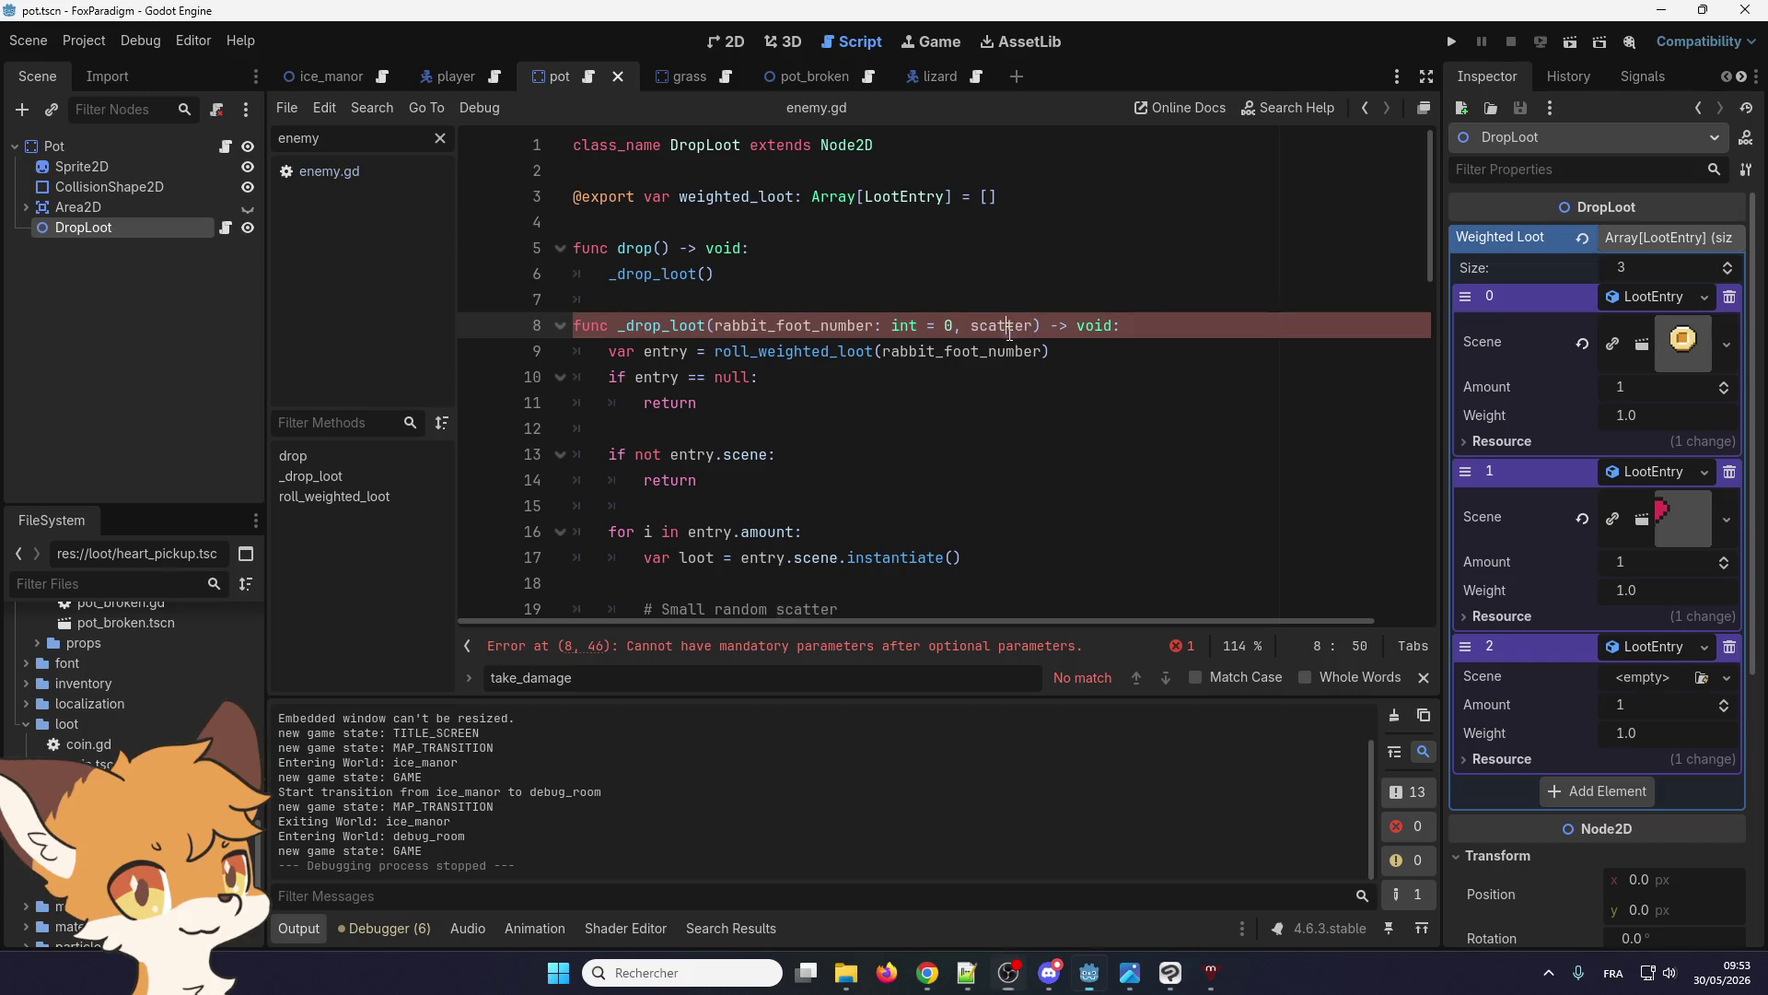
{"action": "left_click", "coordinate": [1031, 321]}
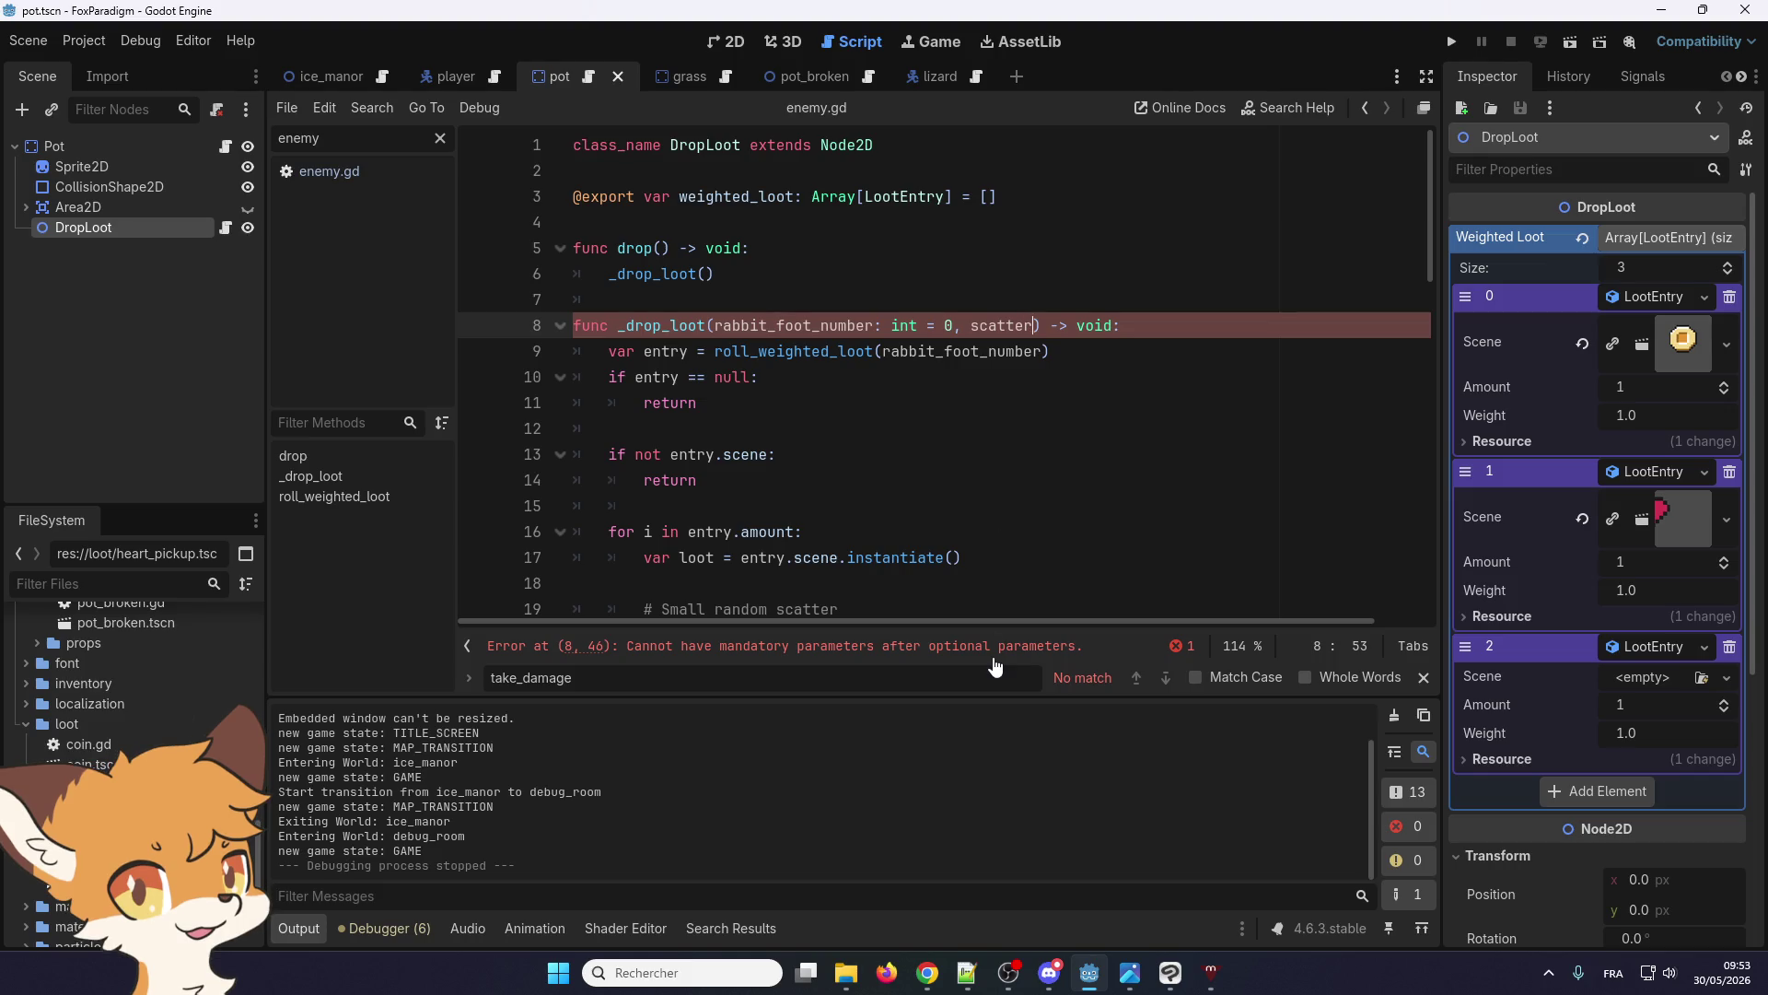
{"action": "type", "text": ": "}
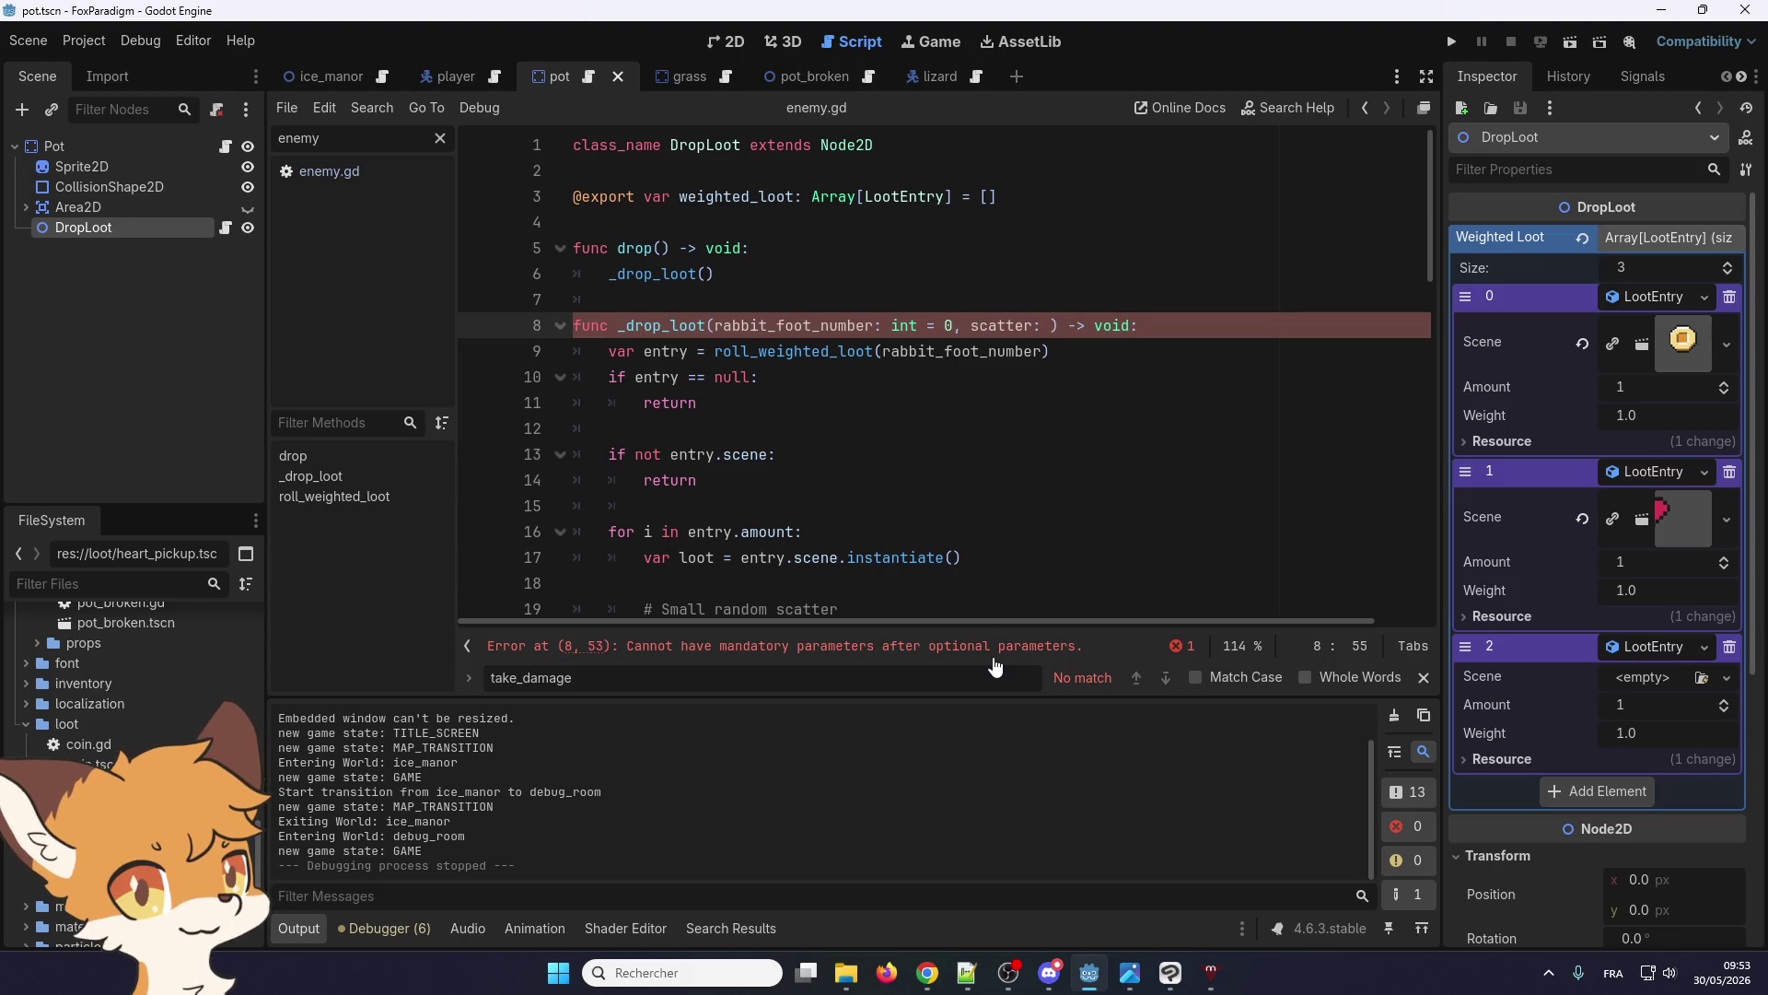
{"action": "type", "text": "bool"}
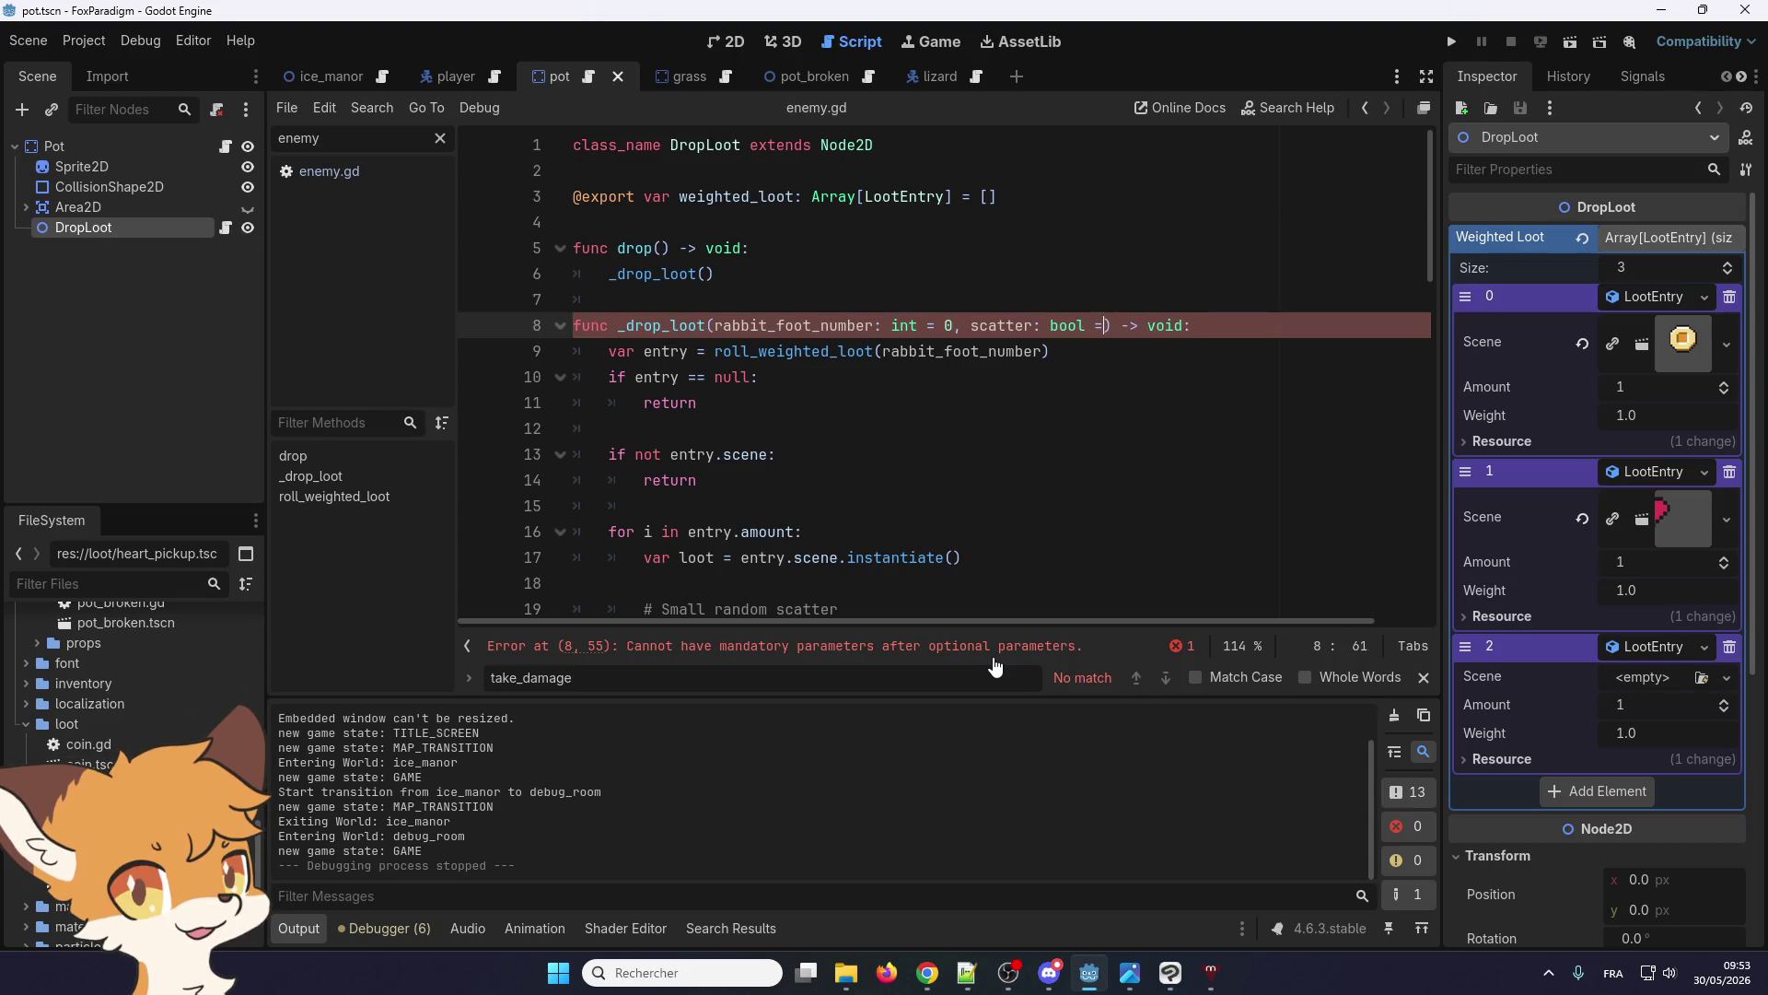
{"action": "type", "text": " = false"}
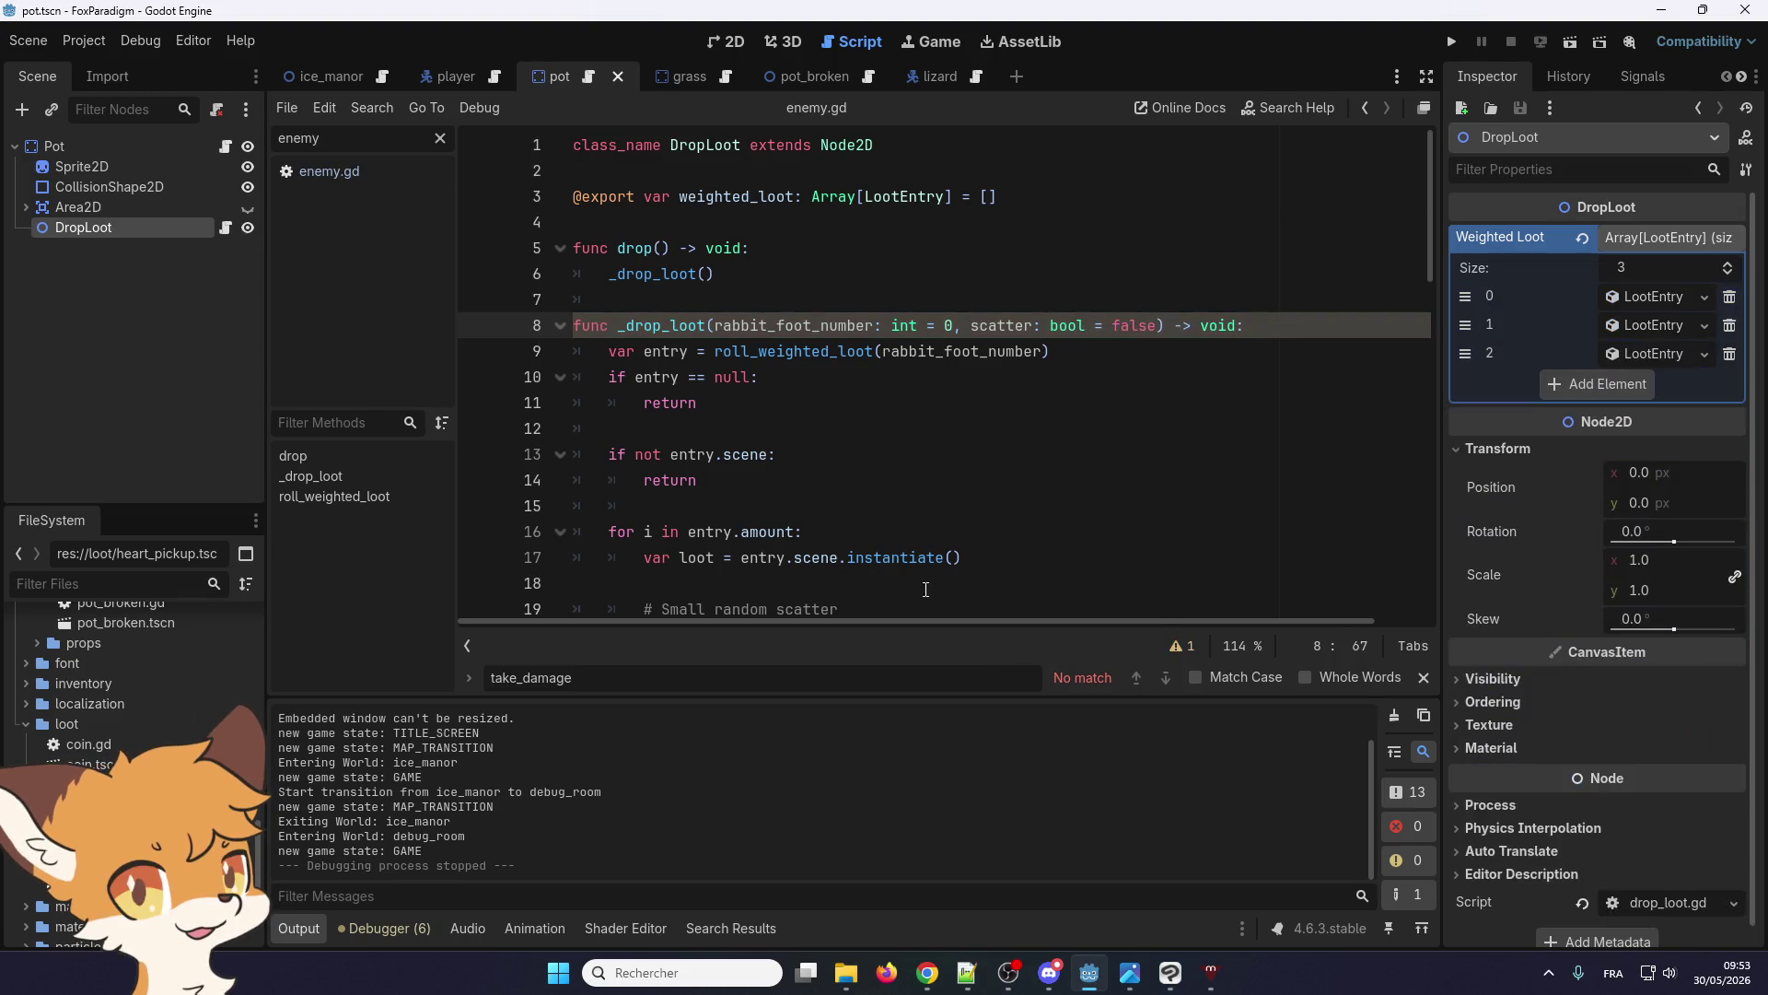
{"action": "double_click", "coordinate": [1001, 325]}
Insert an 'if scatter' line below the scatter comment, above the offset code
{"action": "scroll", "coordinate": [801, 490], "scroll_direction": "down", "scroll_amount": 2}
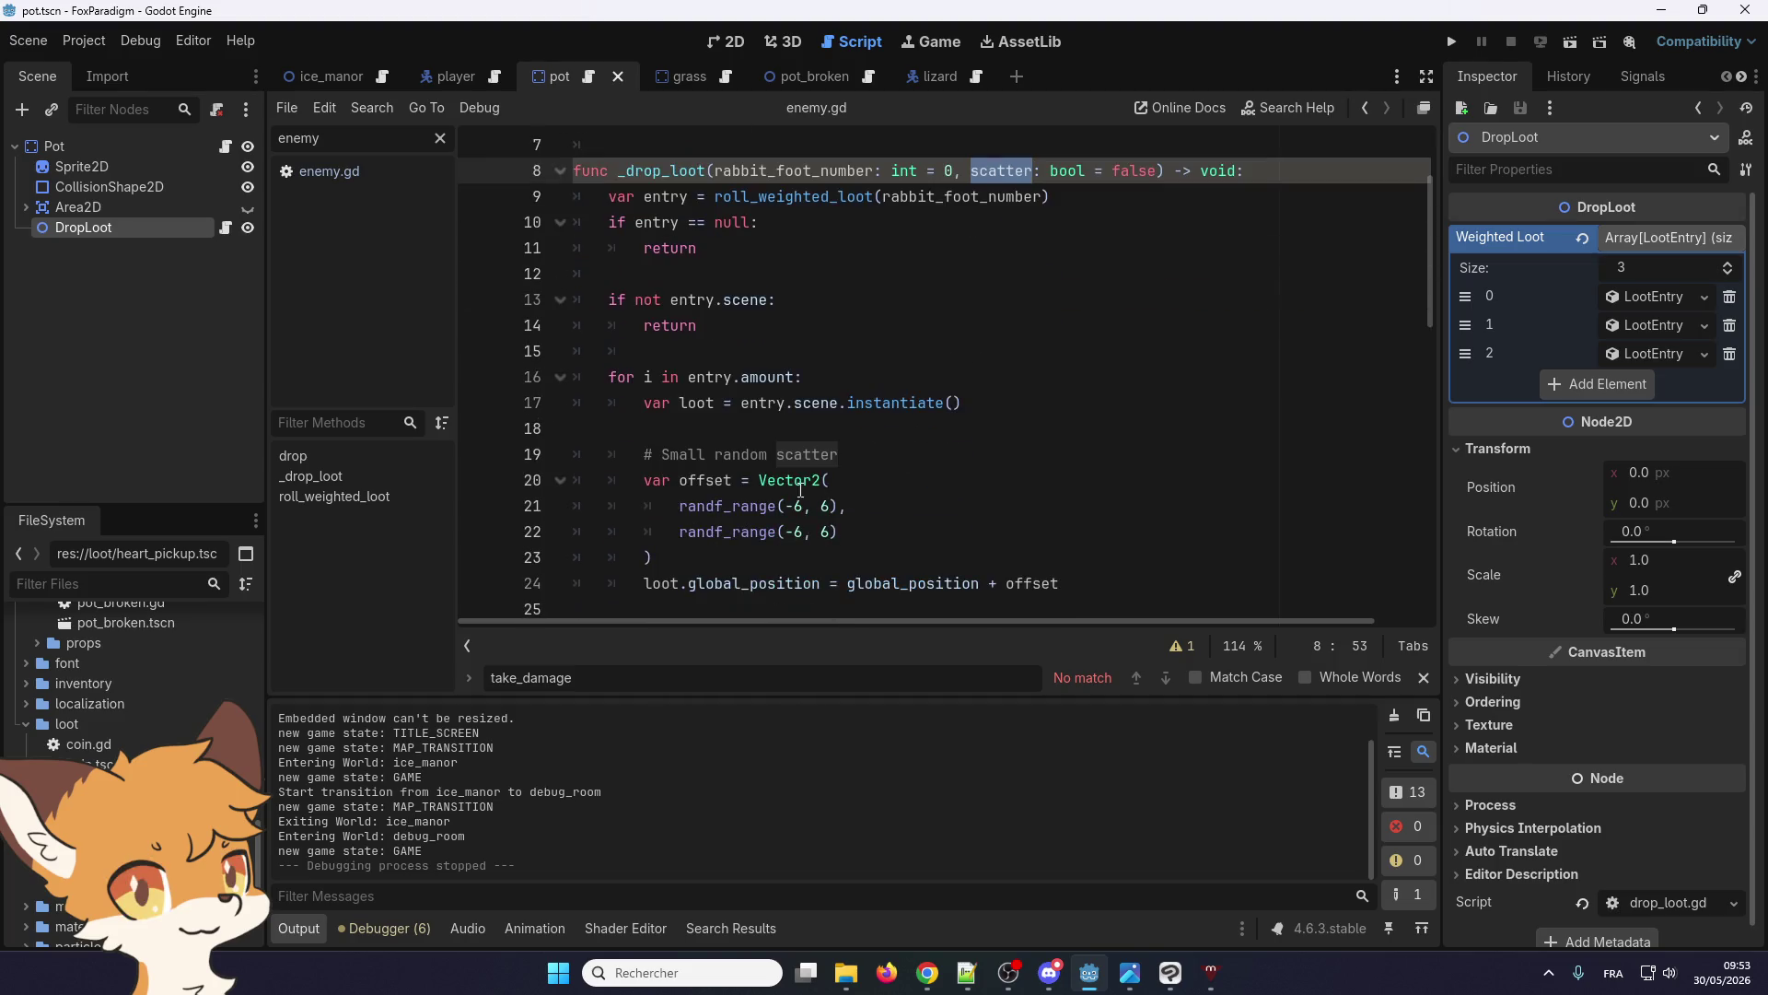
{"action": "left_click", "coordinate": [849, 456]}
{"action": "key", "text": "Return"}
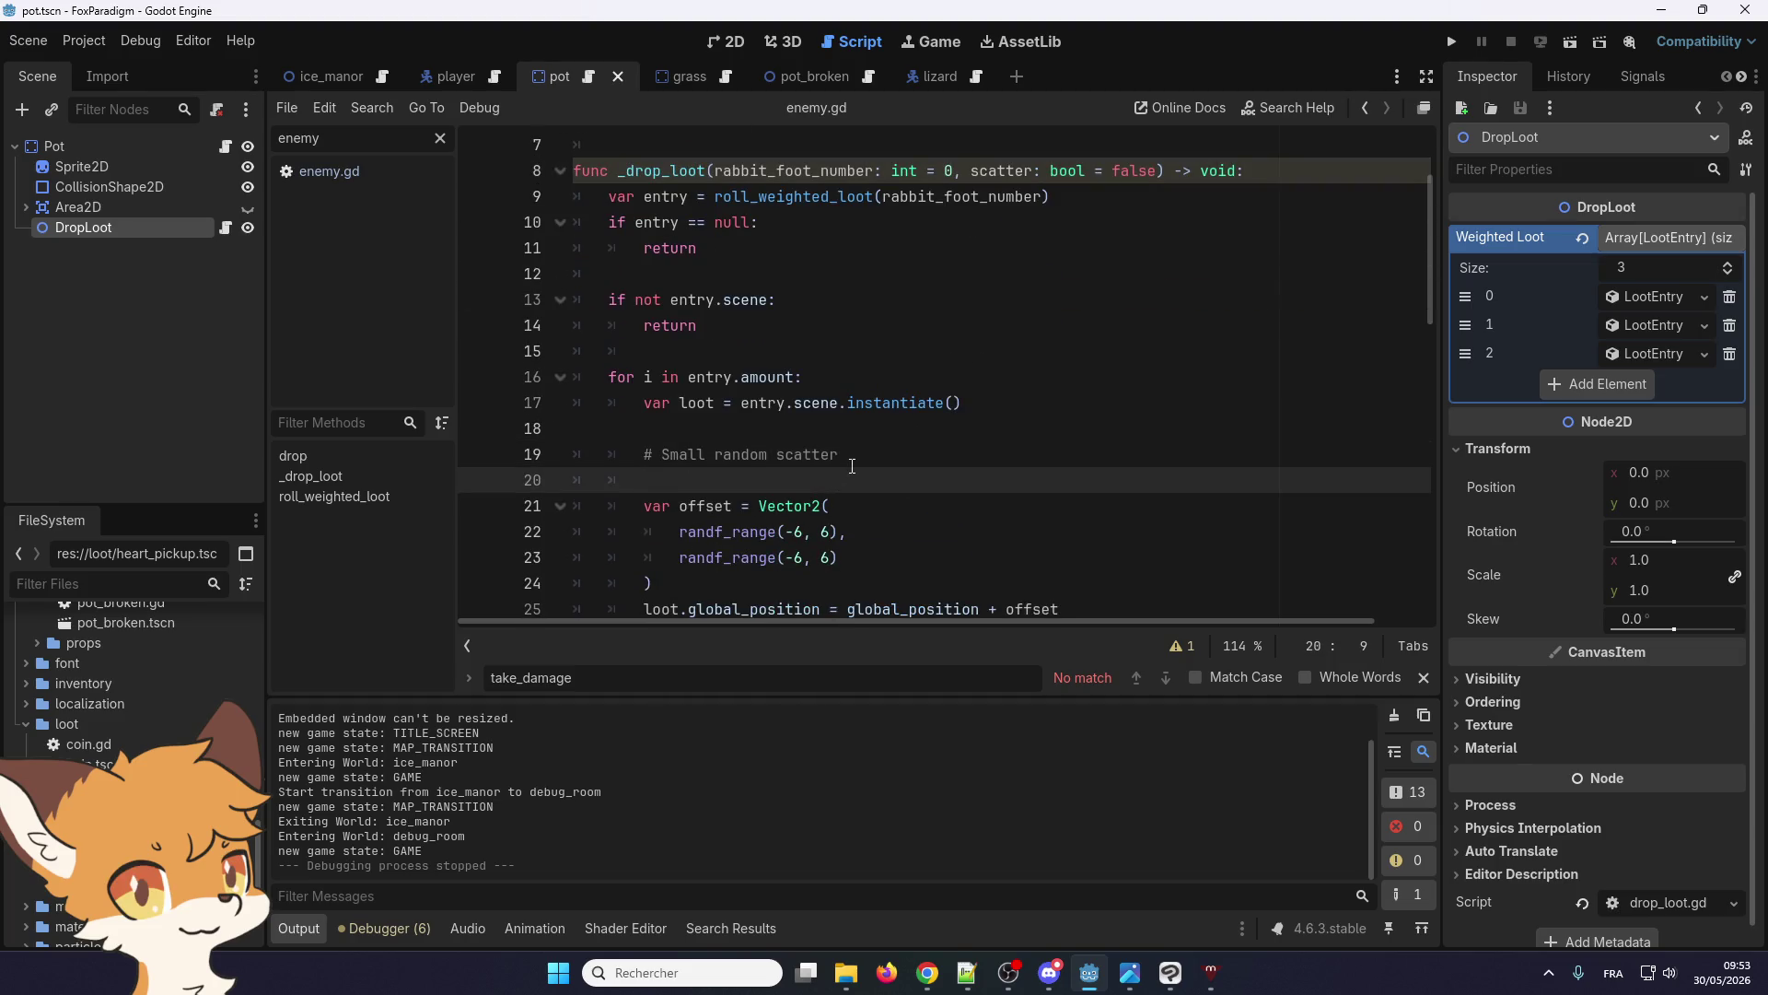
{"action": "type", "text": "if"}
{"action": "type", "text": " scatter"}
{"action": "left_click_drag", "start_coordinate": [734, 506], "coordinate": [648, 510]}
{"action": "left_click", "coordinate": [770, 484]}
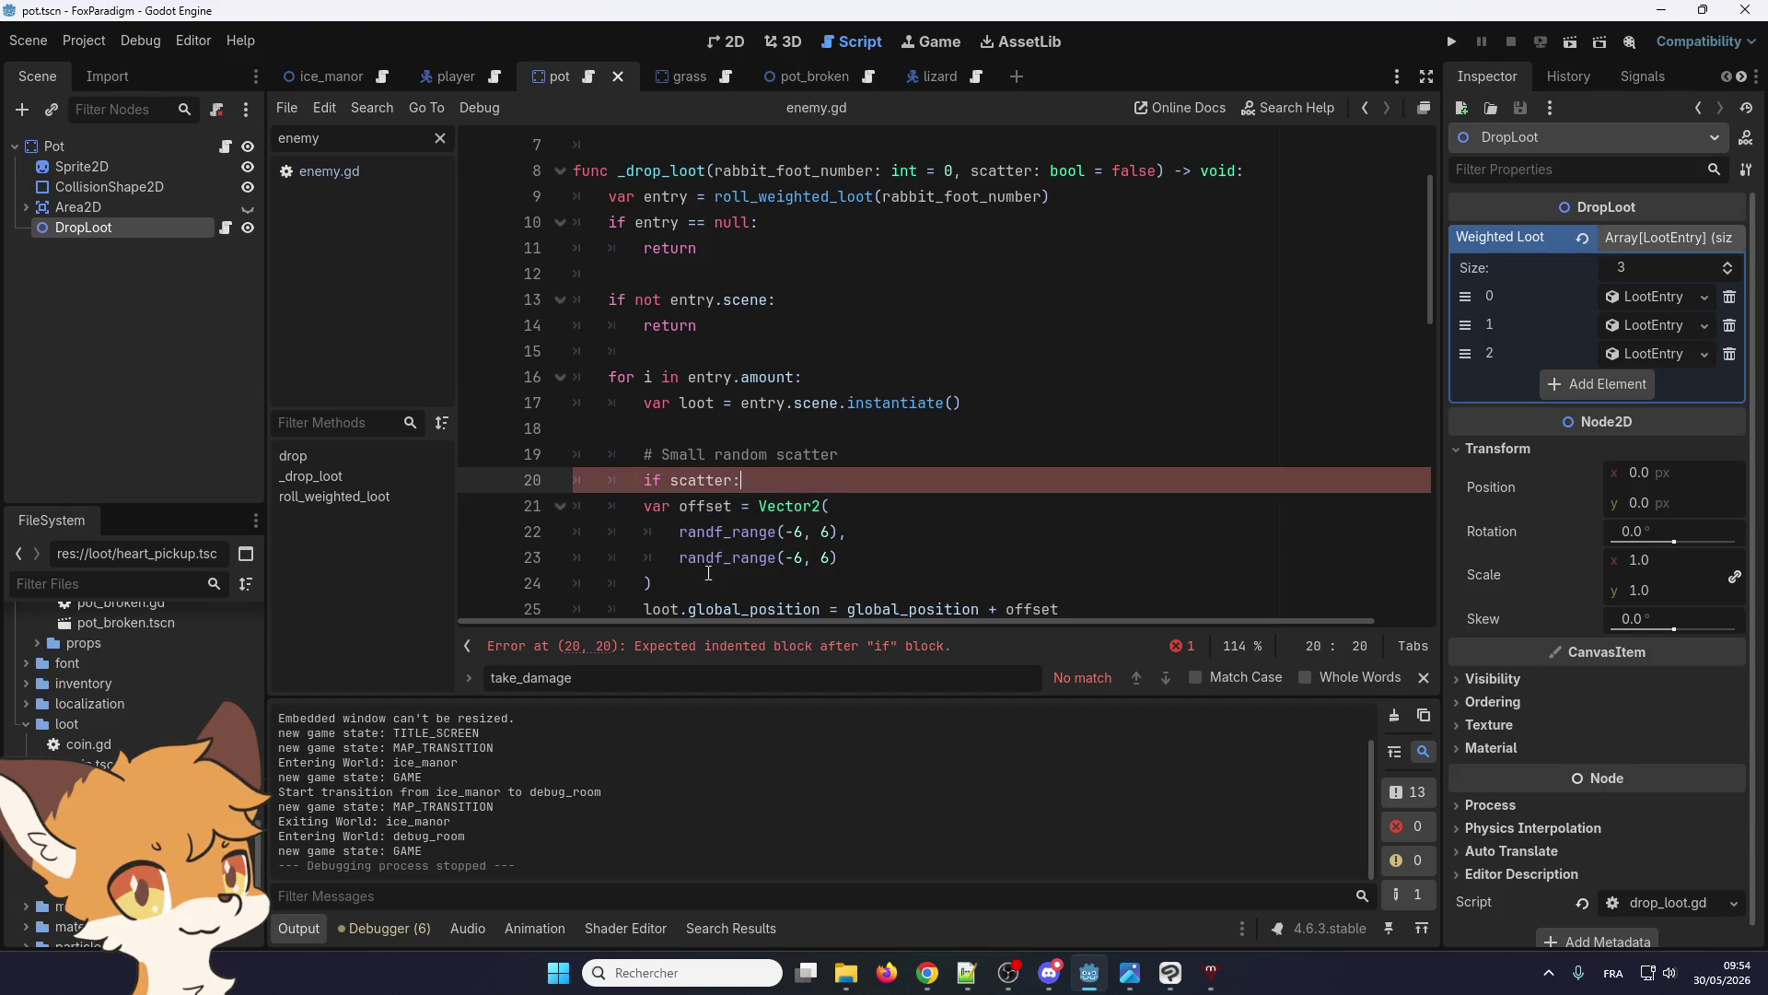
{"action": "left_click_drag", "start_coordinate": [709, 573], "coordinate": [645, 480]}
{"action": "left_click", "coordinate": [836, 455]}
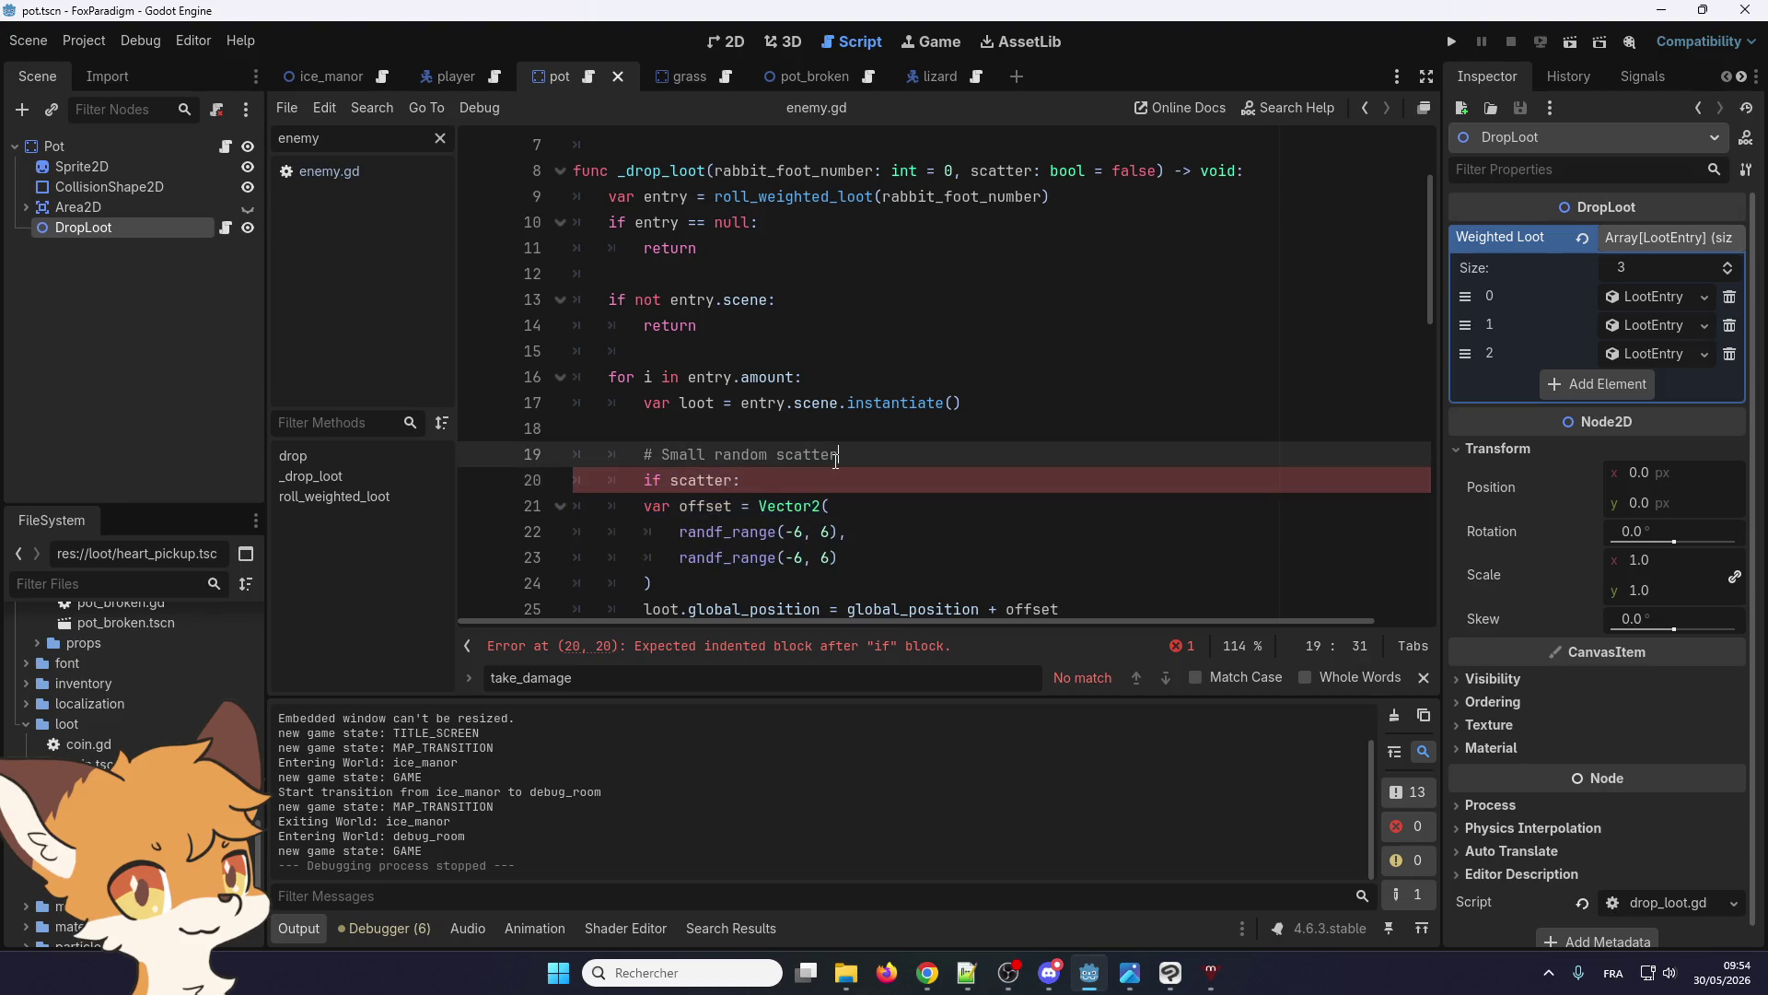
{"action": "key", "text": "Return"}
{"action": "type", "text": "if scatter: \t\tvar offset = Vector2( \t\t\trandf_range(-6, 6), \t\t\trandf_range(-6, 6) \t\t)"}
{"action": "scroll", "coordinate": [772, 413], "scroll_direction": "down", "scroll_amount": 1}
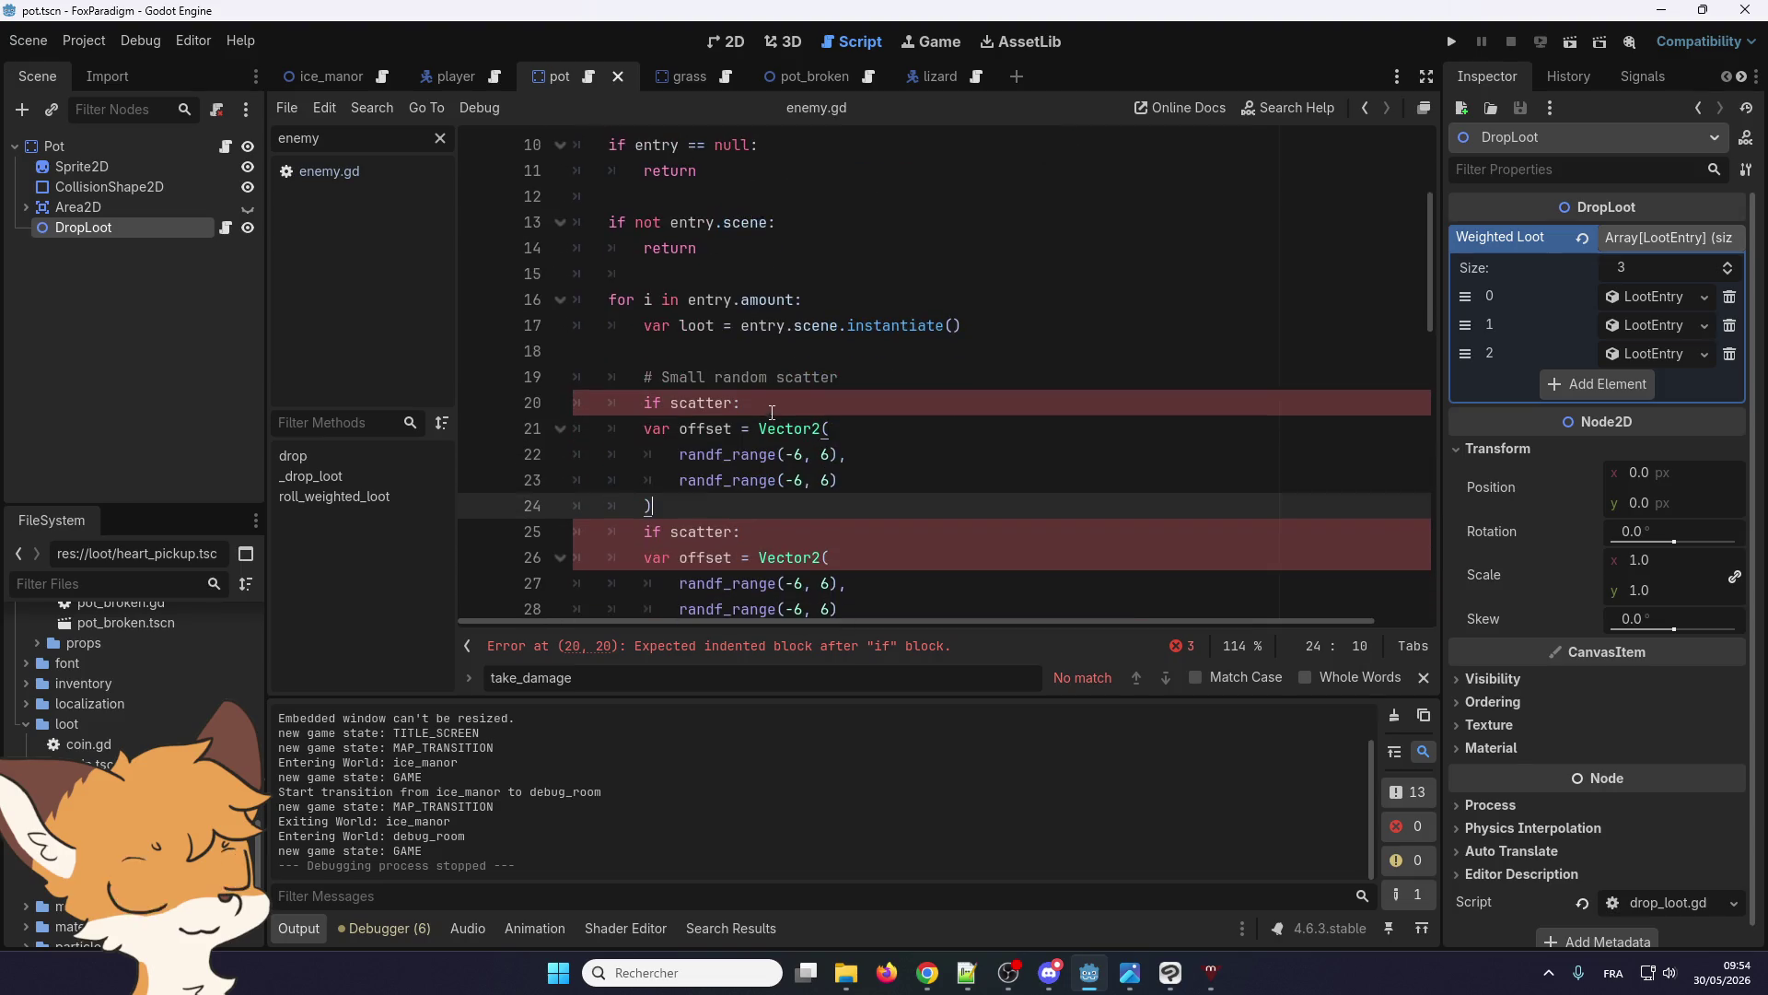
{"action": "triple_click", "coordinate": [772, 412]}
{"action": "key", "text": "BackSpace"}
{"action": "key", "text": "BackSpace"}
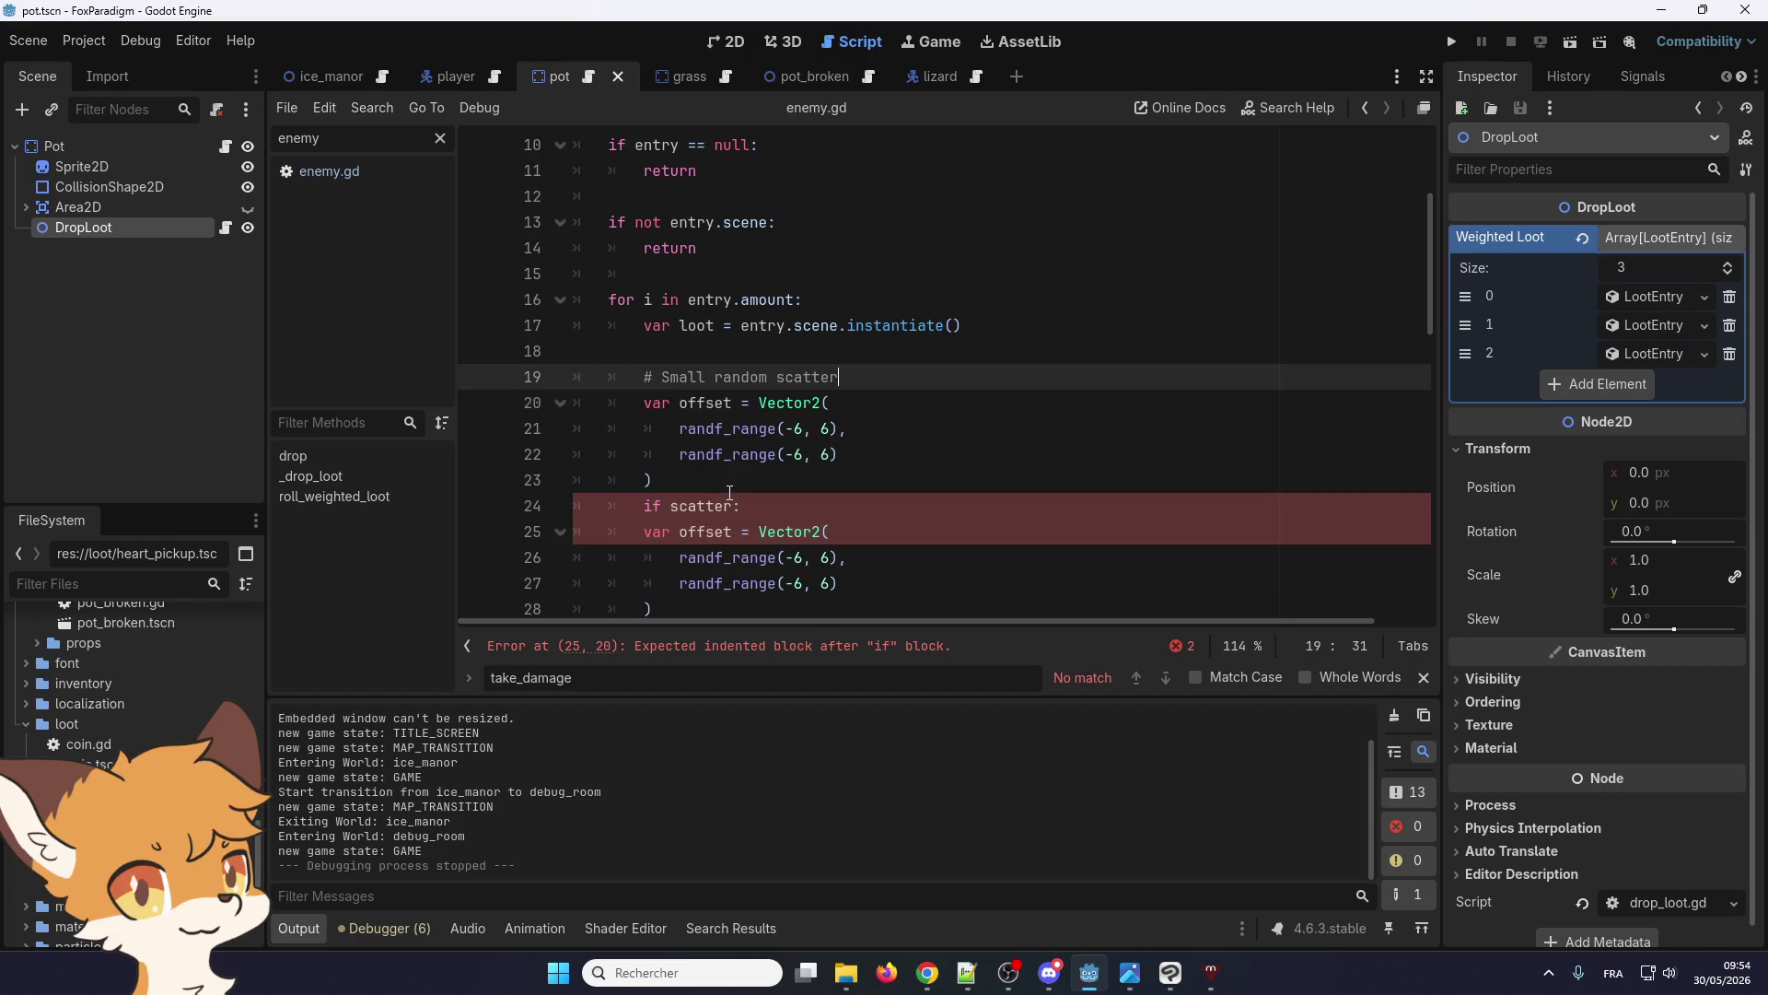
Declare offset as Vector2.ZERO and indent the randf_range offset assignment under 'if scatter'
{"action": "left_click", "coordinate": [729, 491]}
{"action": "scroll", "coordinate": [723, 474], "scroll_direction": "down", "scroll_amount": 1}
{"action": "left_click", "coordinate": [691, 458]}
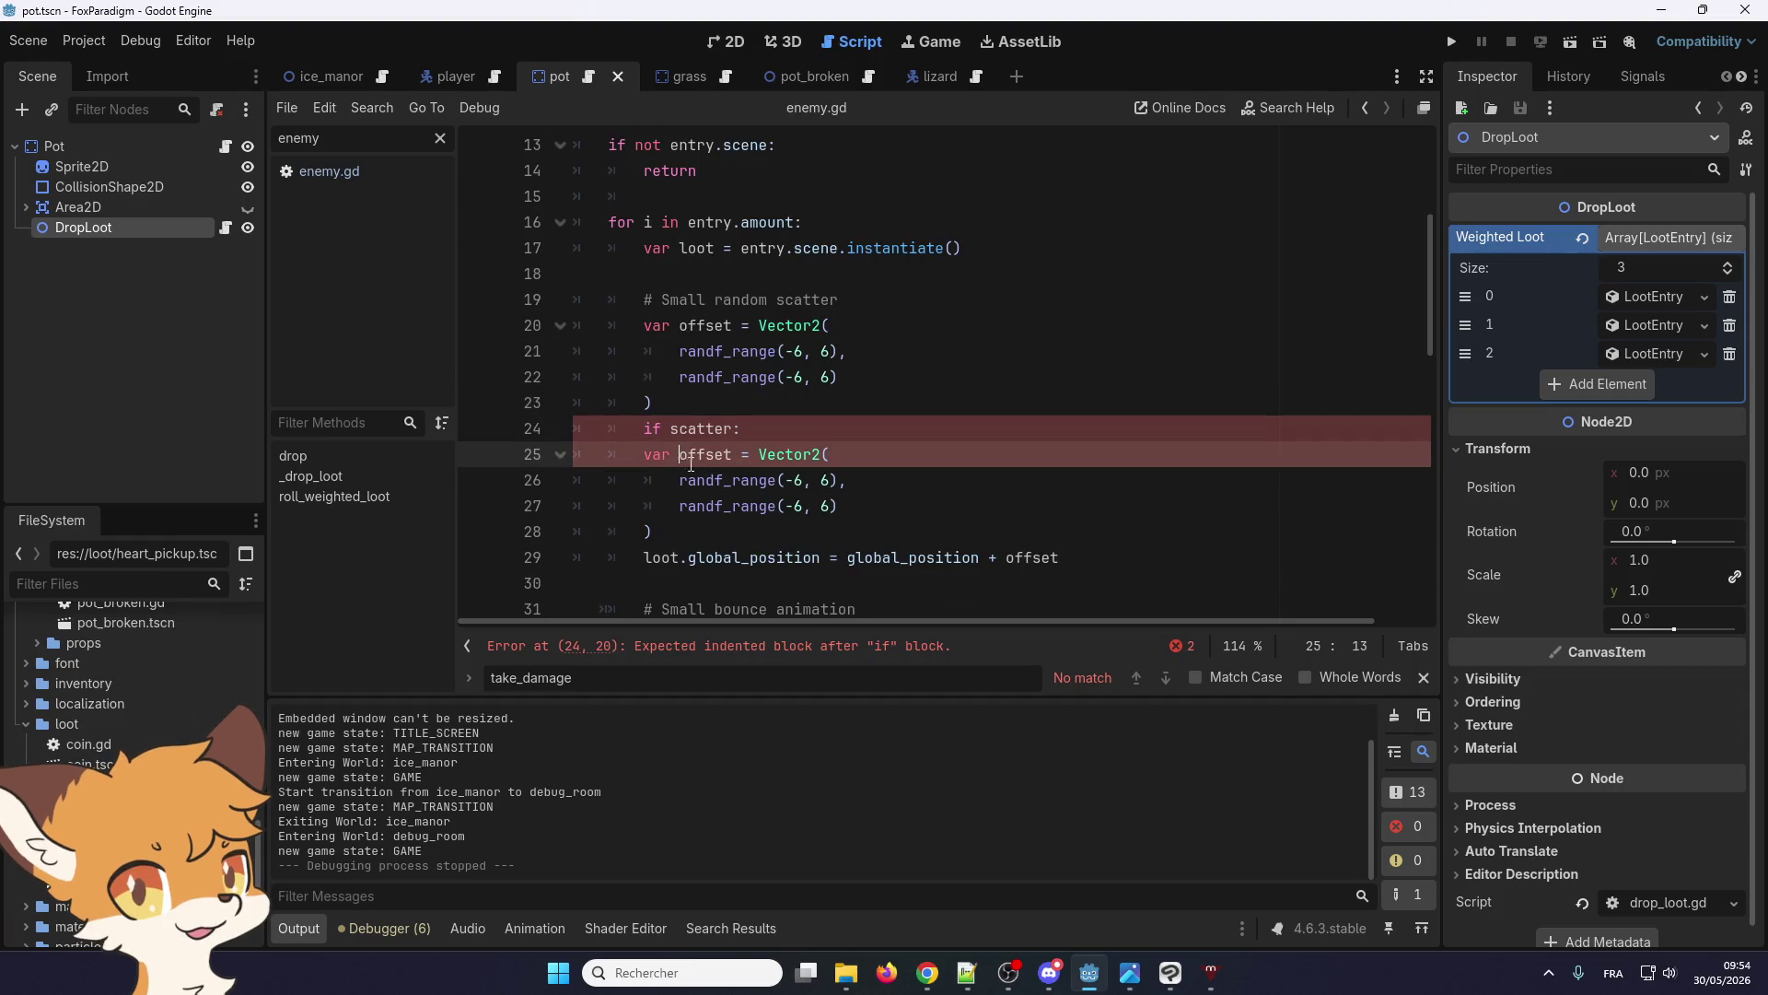
{"action": "key", "text": "BackSpace"}
{"action": "key", "text": "BackSpace"}
{"action": "key", "text": "BackSpace"}
{"action": "left_click_drag", "start_coordinate": [653, 402], "coordinate": [822, 325]}
{"action": "key", "text": "BackSpace"}
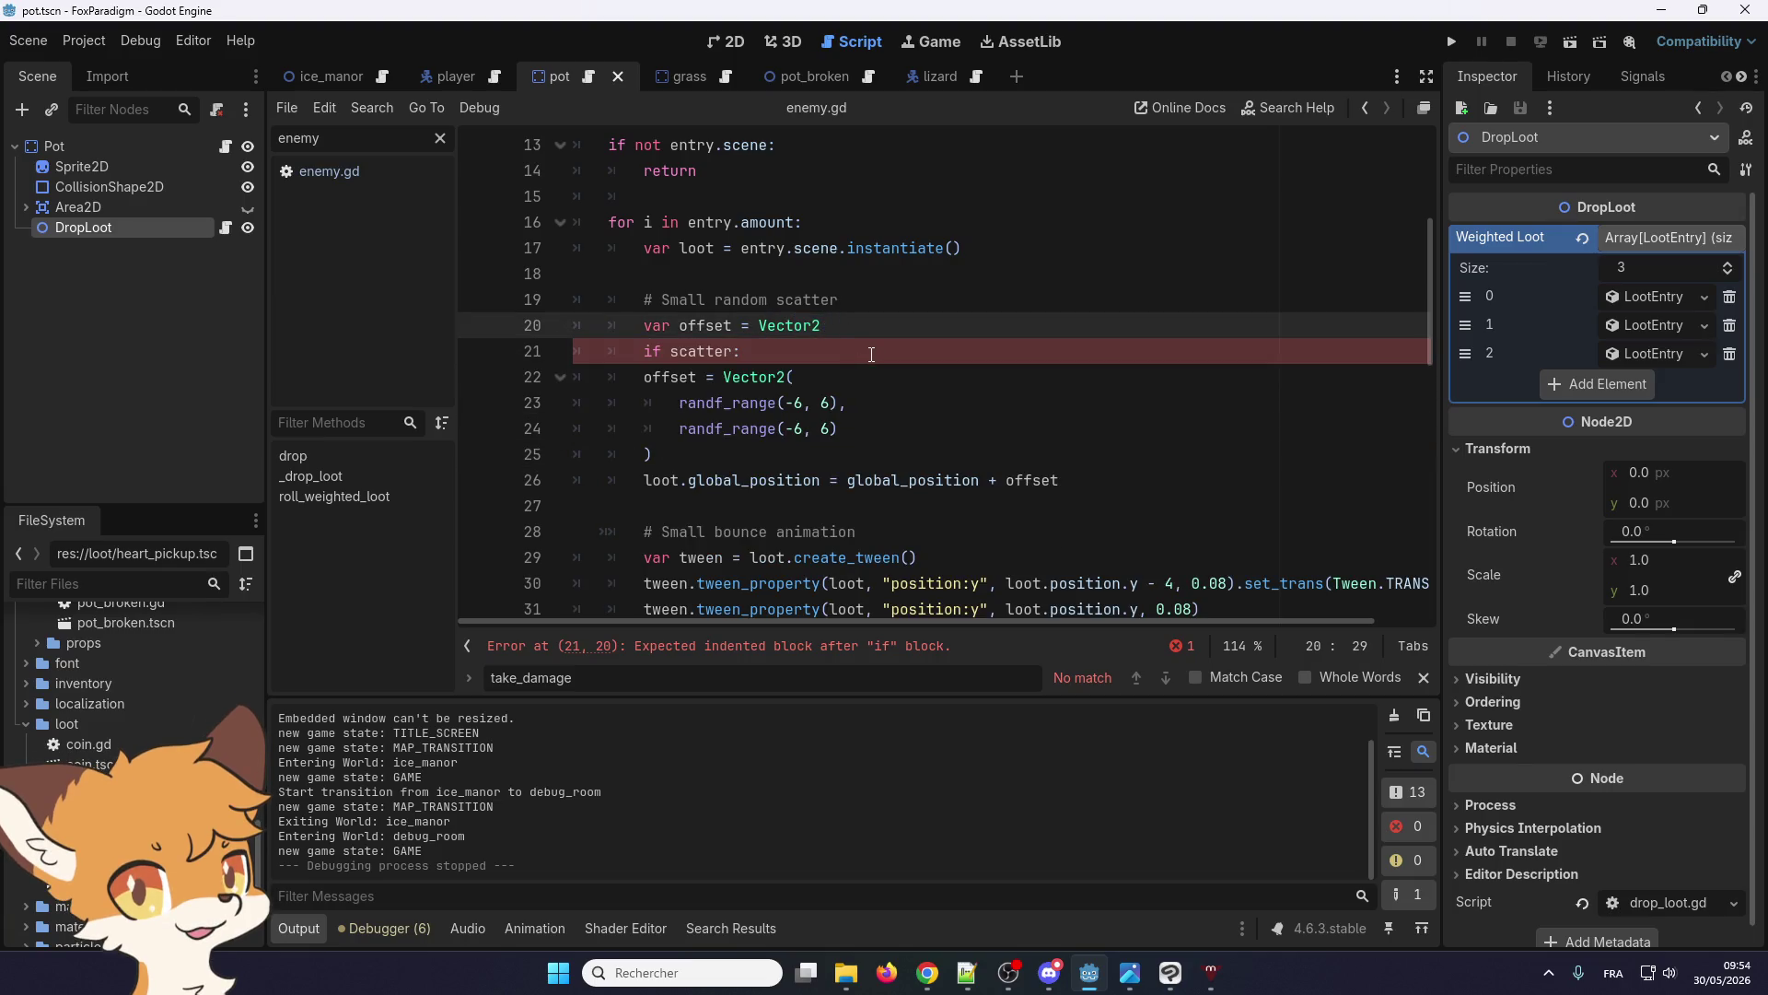
{"action": "type", "text": ".ZERO"}
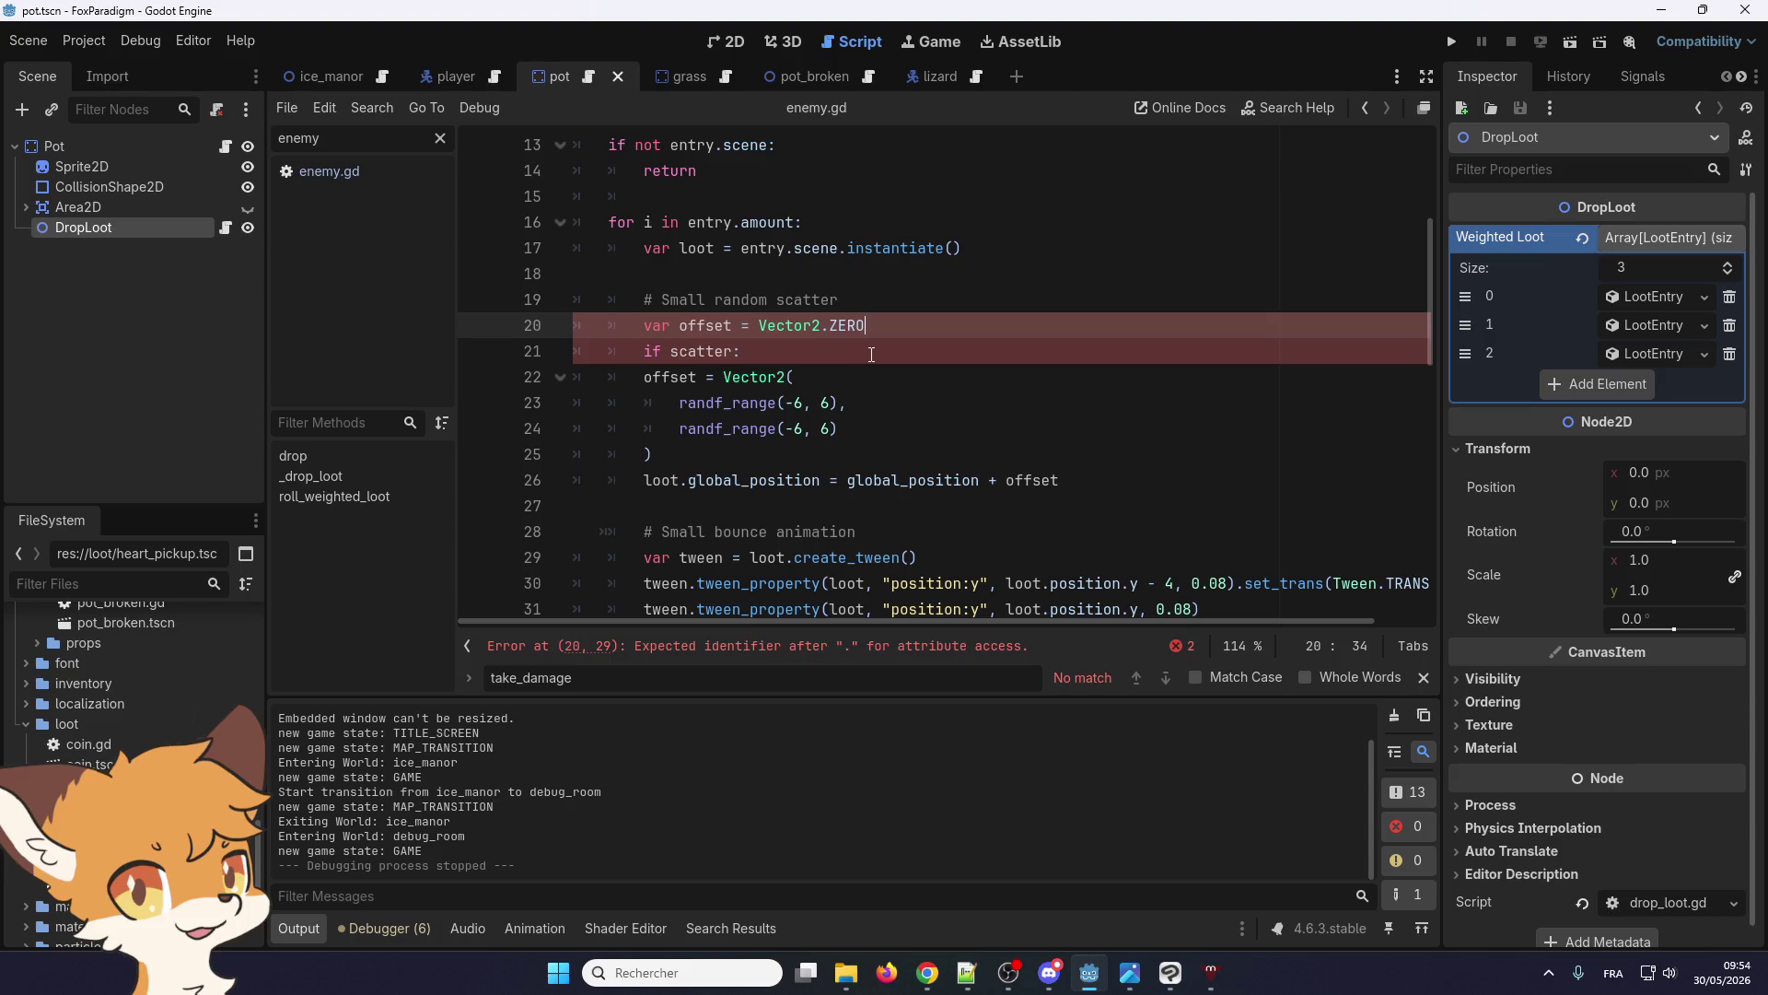
{"action": "left_click", "coordinate": [862, 395]}
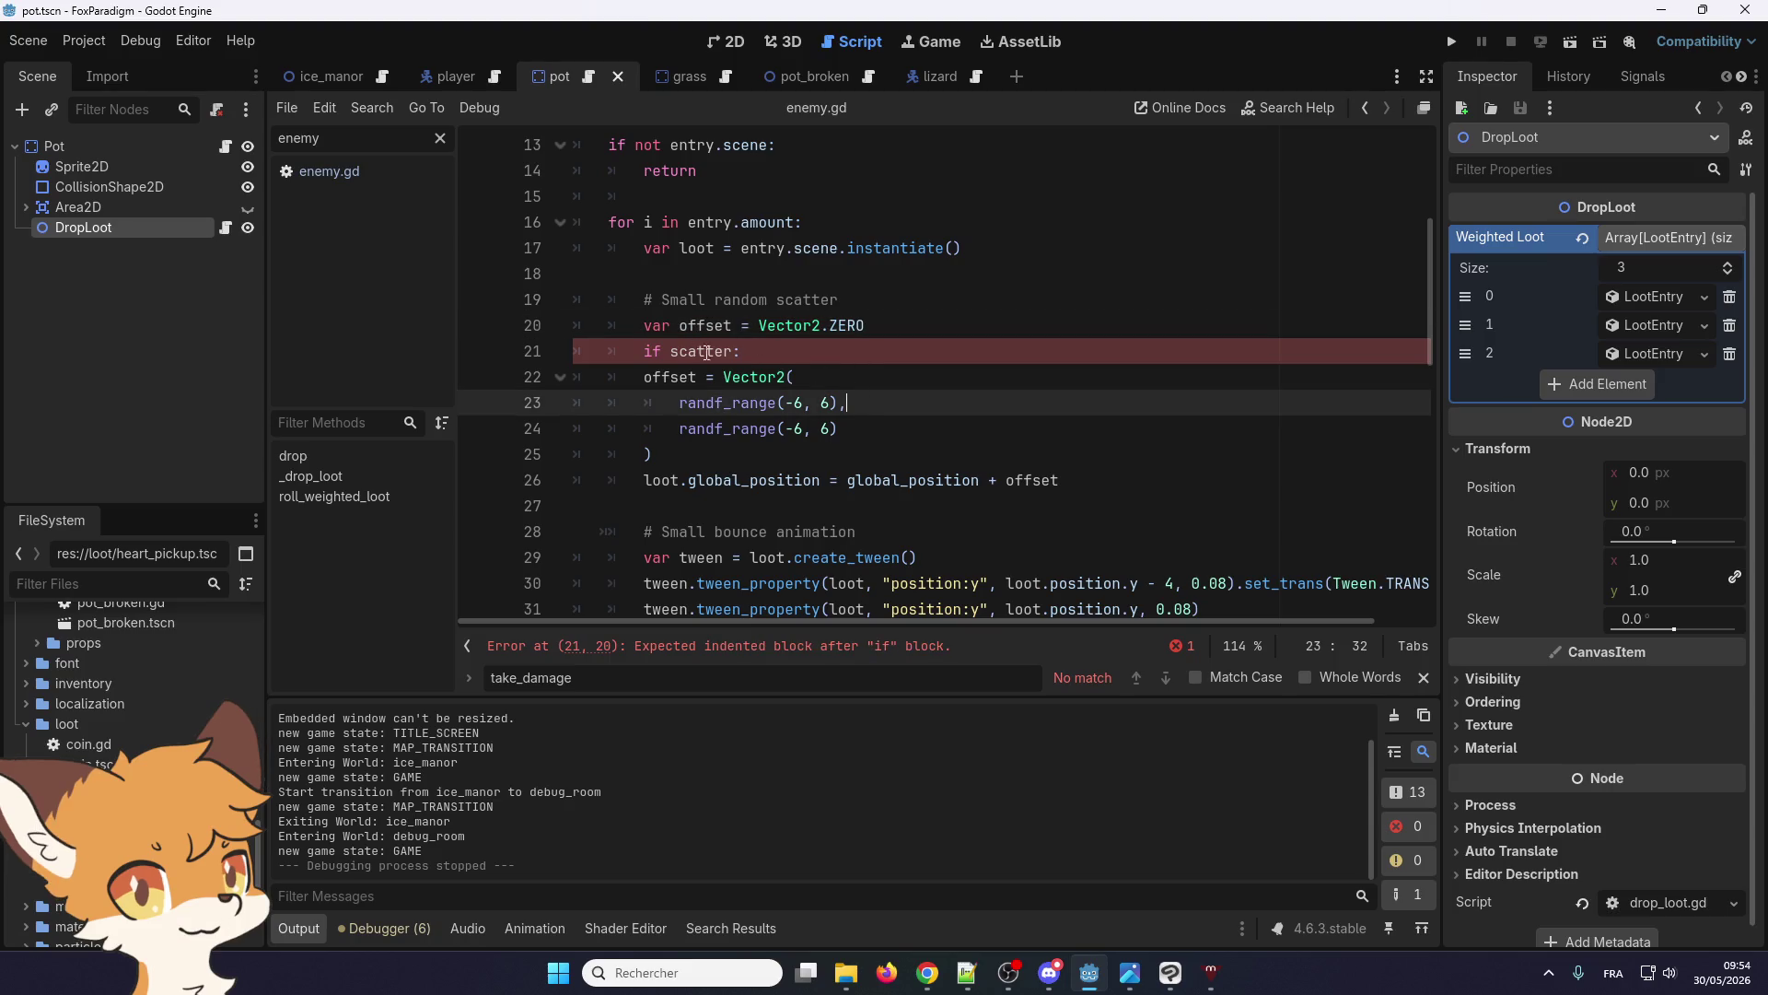
{"action": "scroll", "coordinate": [706, 352], "scroll_direction": "up", "scroll_amount": 3}
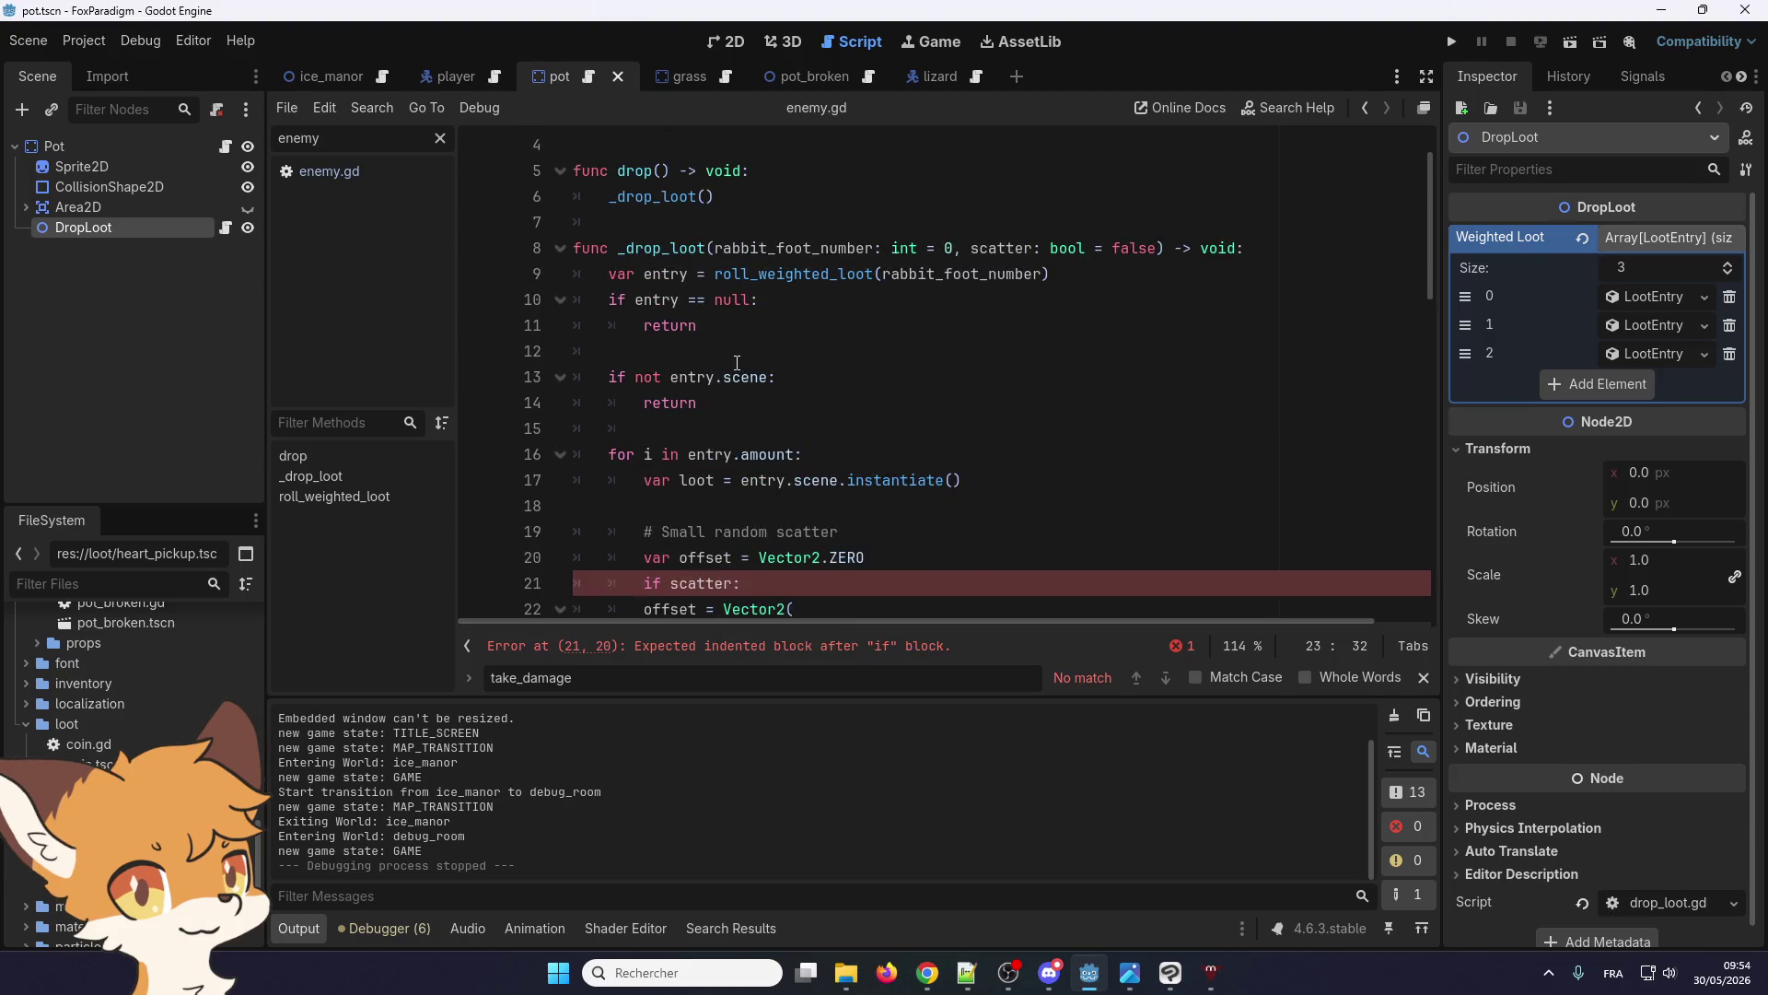
{"action": "left_click", "coordinate": [998, 251]}
{"action": "scroll", "coordinate": [940, 370], "scroll_direction": "down", "scroll_amount": 1}
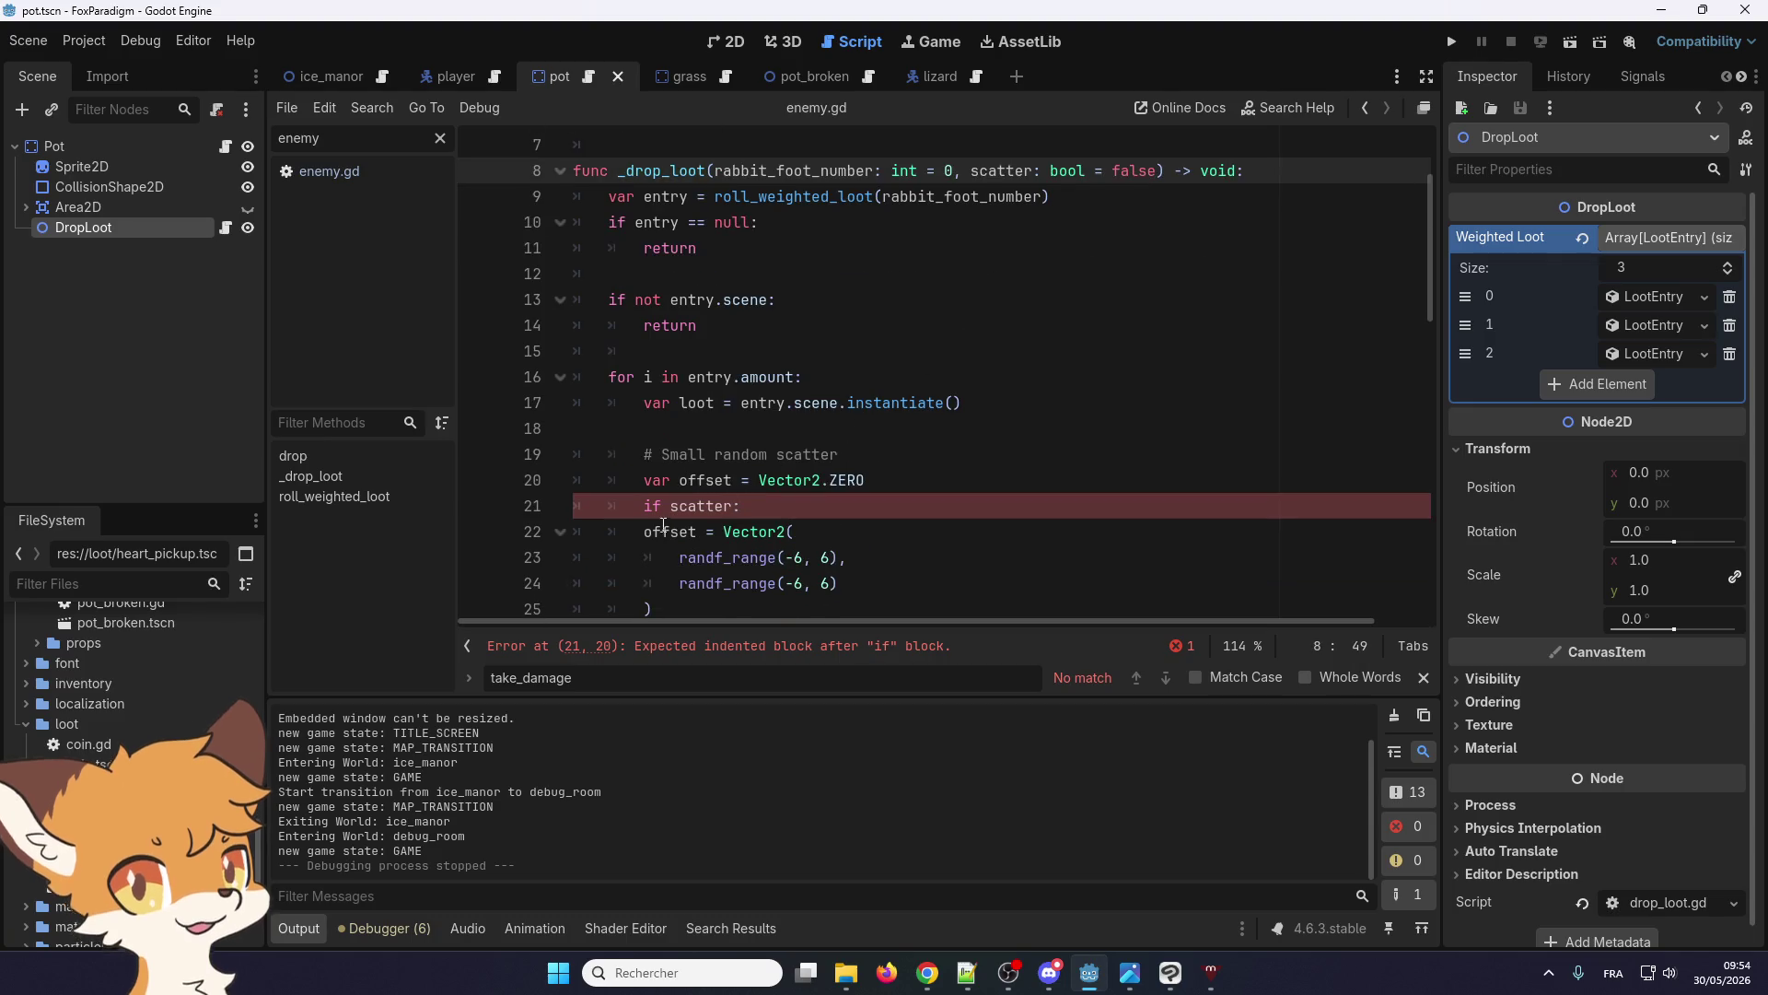
{"action": "left_click_drag", "start_coordinate": [644, 521], "coordinate": [667, 602]}
{"action": "key", "text": "Tab"}
{"action": "left_click", "coordinate": [848, 469]}
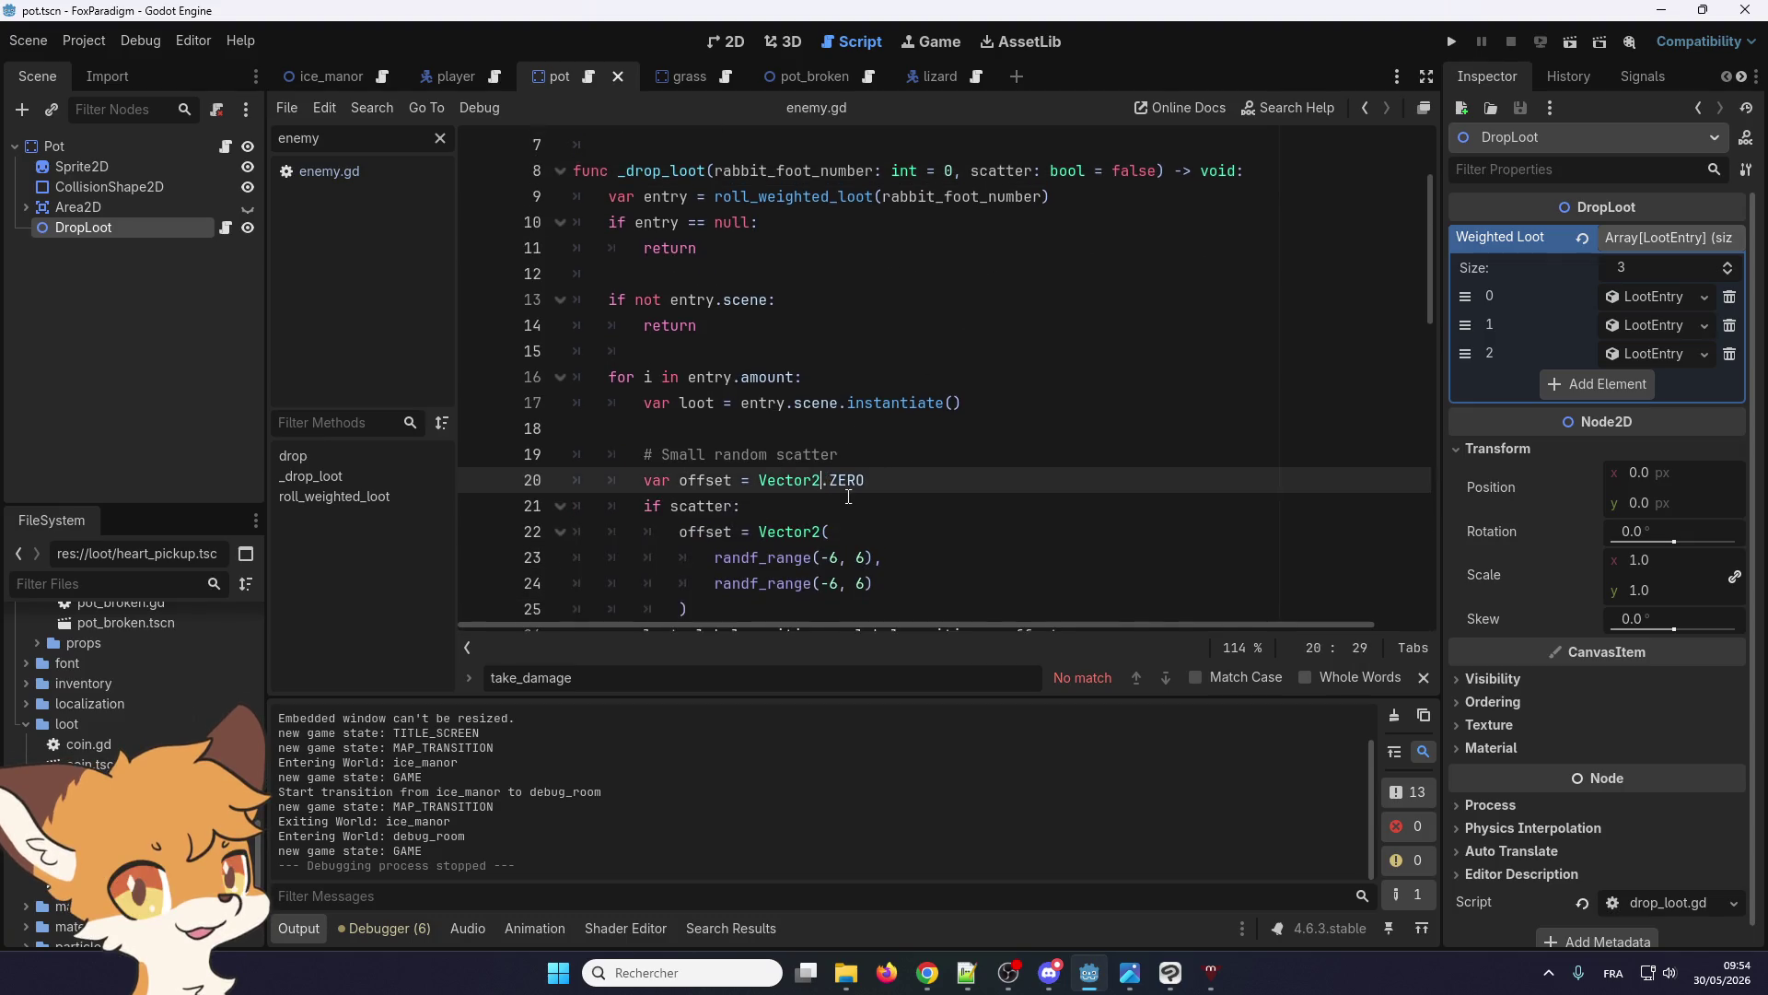
{"action": "scroll", "coordinate": [847, 495], "scroll_direction": "down", "scroll_amount": 2}
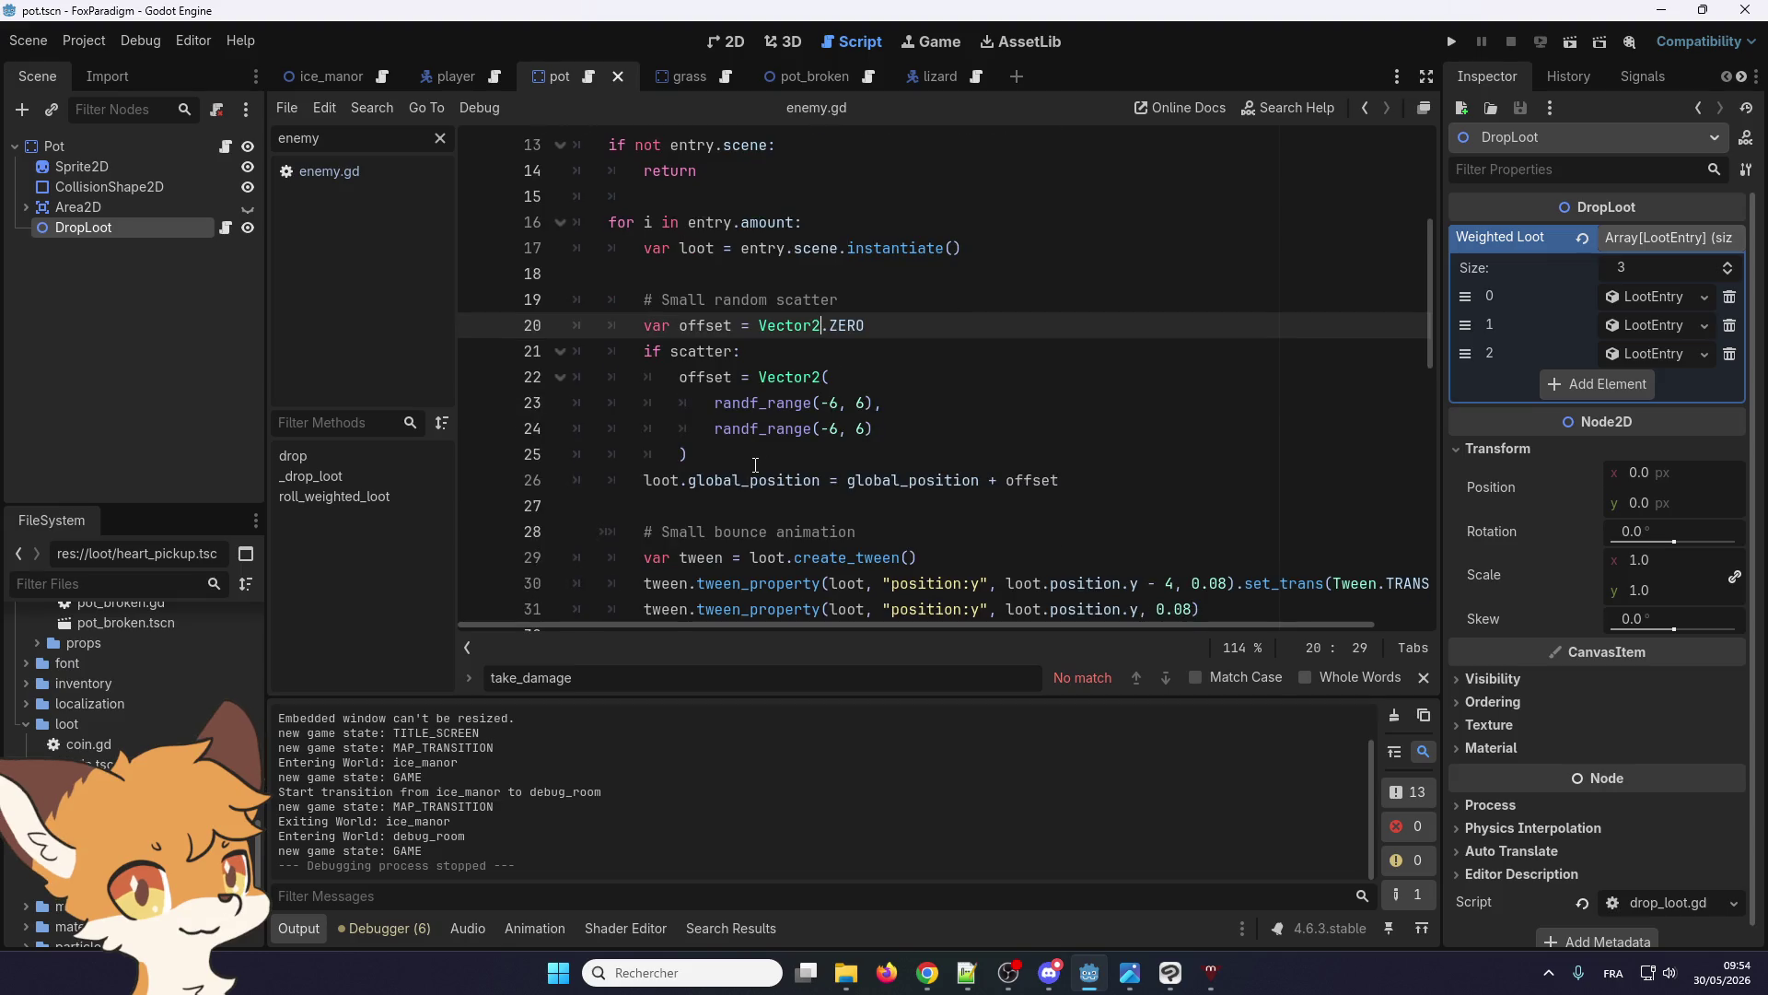
{"action": "scroll", "coordinate": [932, 397], "scroll_direction": "up", "scroll_amount": 4}
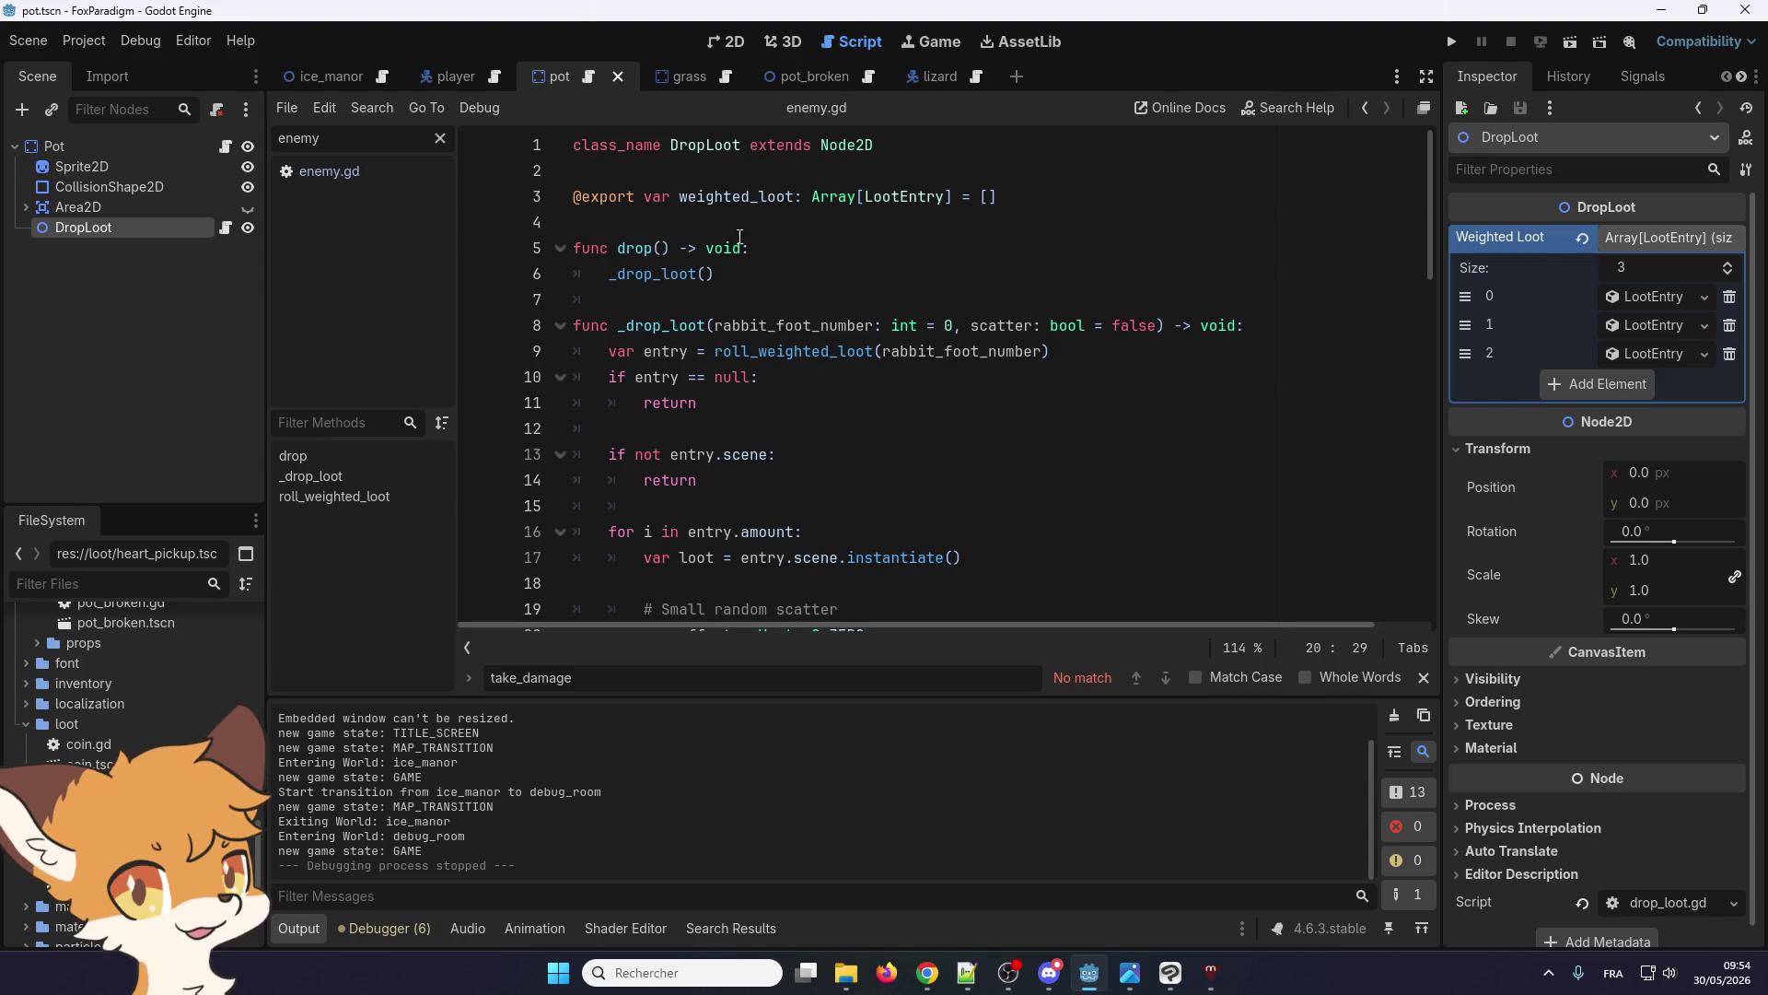
Select the Pot scene's DropLoot node, then select the Lizard root node in the lizard scene
{"action": "scroll", "coordinate": [706, 407], "scroll_direction": "down", "scroll_amount": 2}
{"action": "scroll", "coordinate": [706, 408], "scroll_direction": "up", "scroll_amount": 2}
{"action": "left_click", "coordinate": [939, 81]}
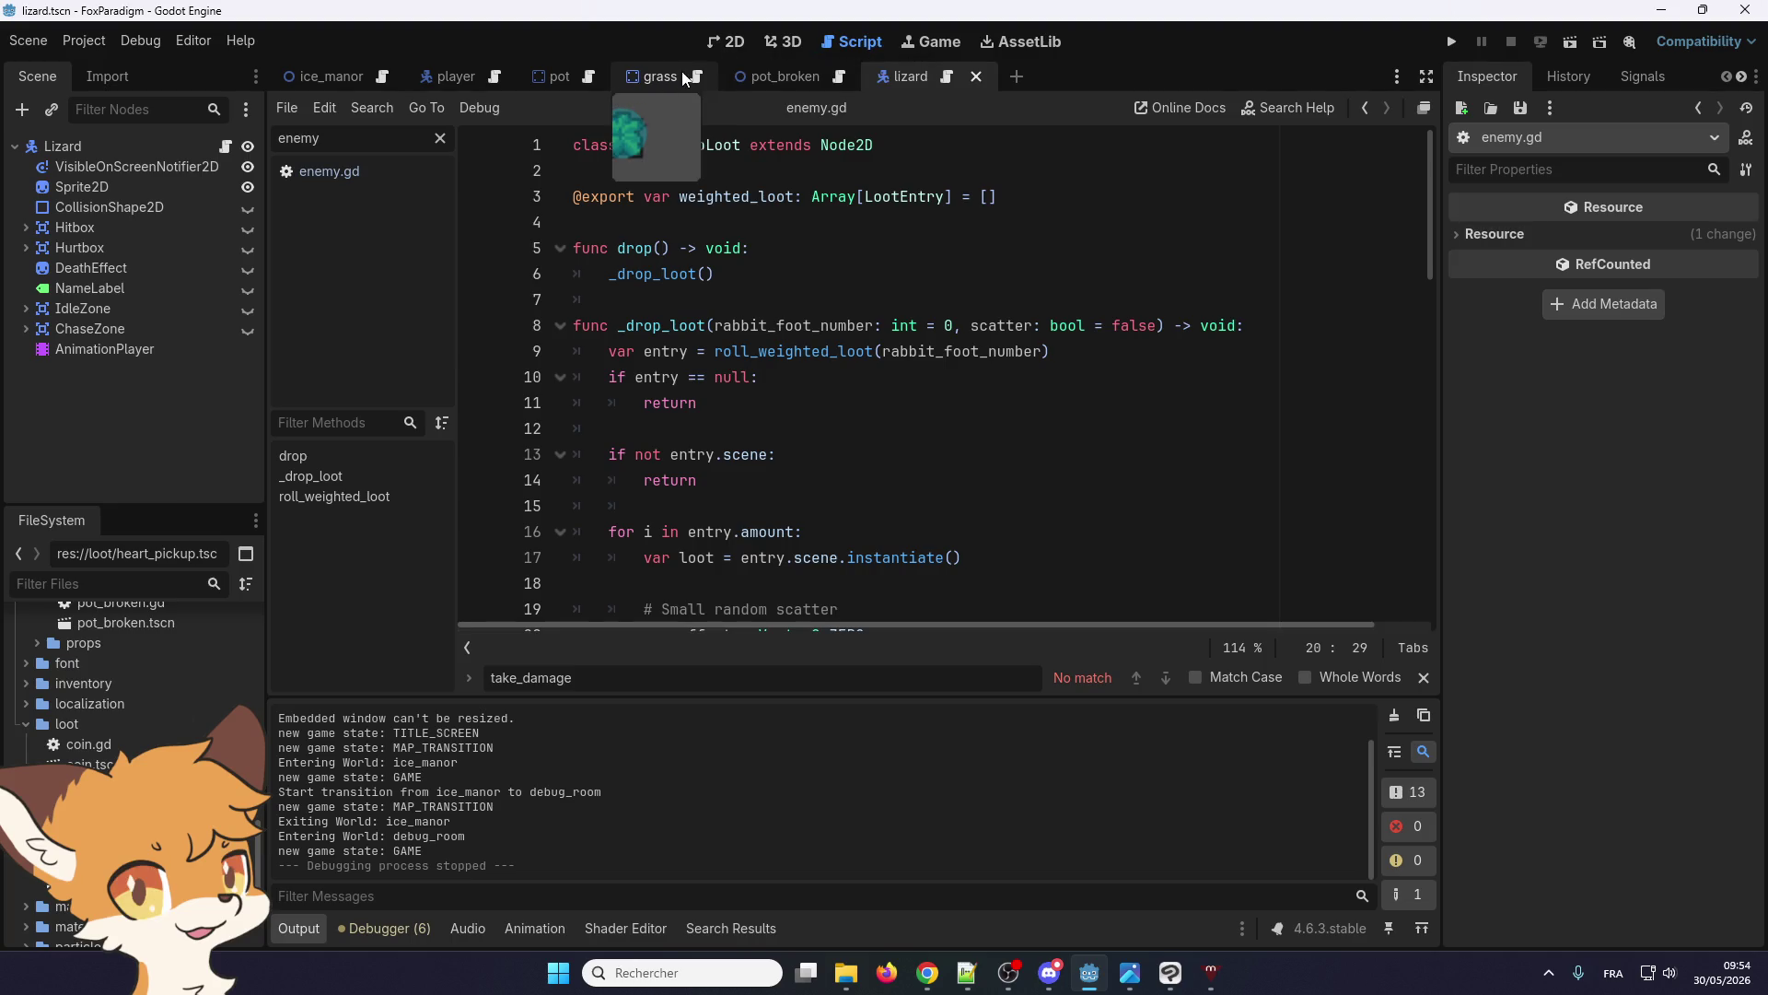
{"action": "left_click", "coordinate": [654, 76]}
{"action": "left_click", "coordinate": [556, 77]}
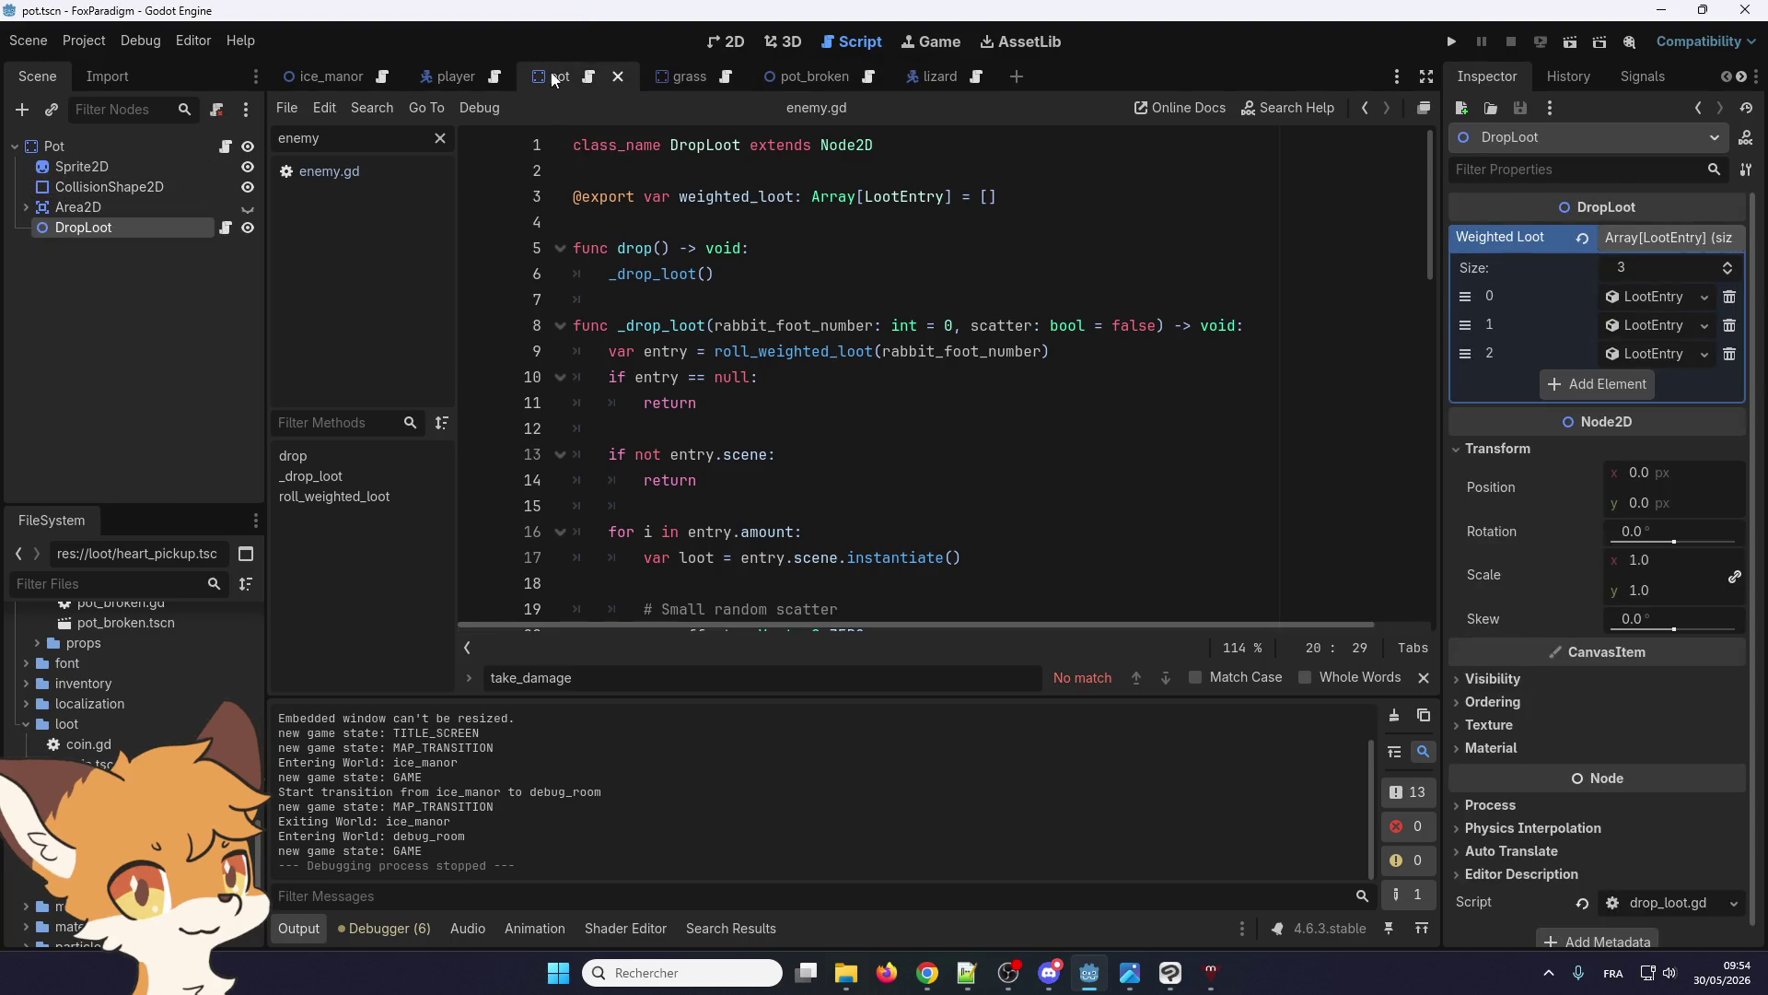
{"action": "left_click", "coordinate": [79, 208]}
{"action": "left_click", "coordinate": [80, 229]}
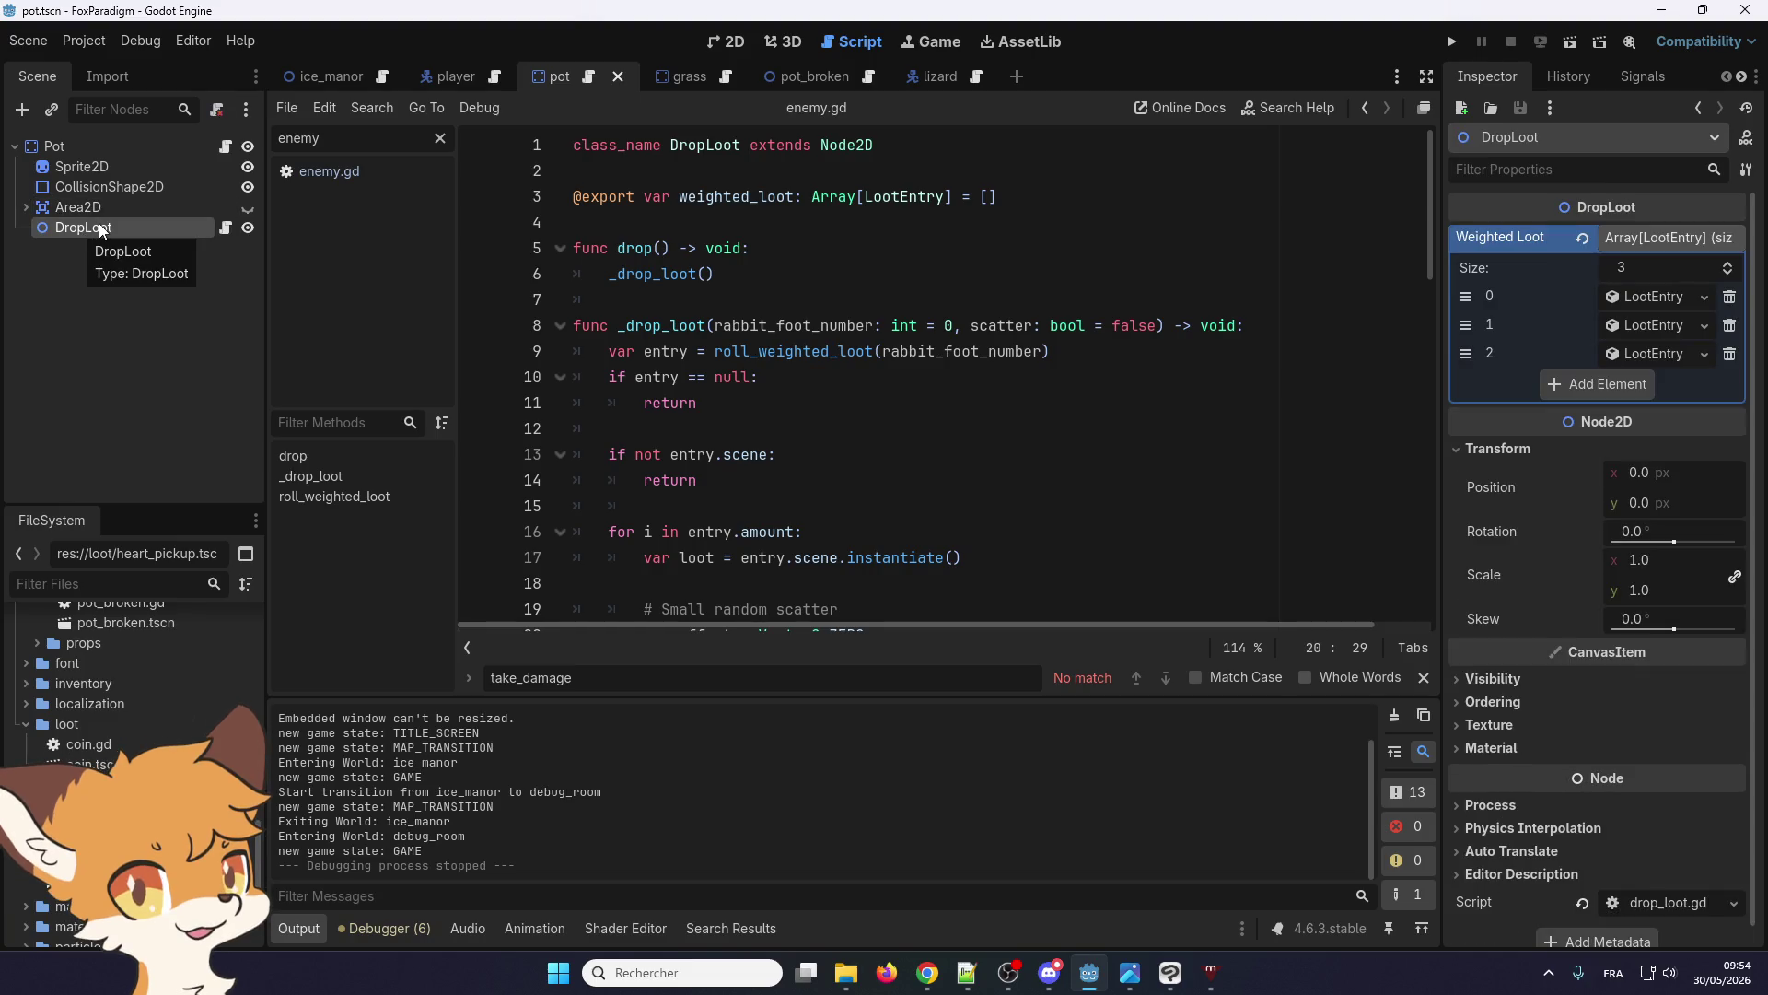
{"action": "left_click", "coordinate": [935, 78]}
{"action": "left_click", "coordinate": [79, 146]}
Paste DropLoot under Lizard and expand its three Weighted Loot entries
{"action": "key", "text": "ctrl+v"}
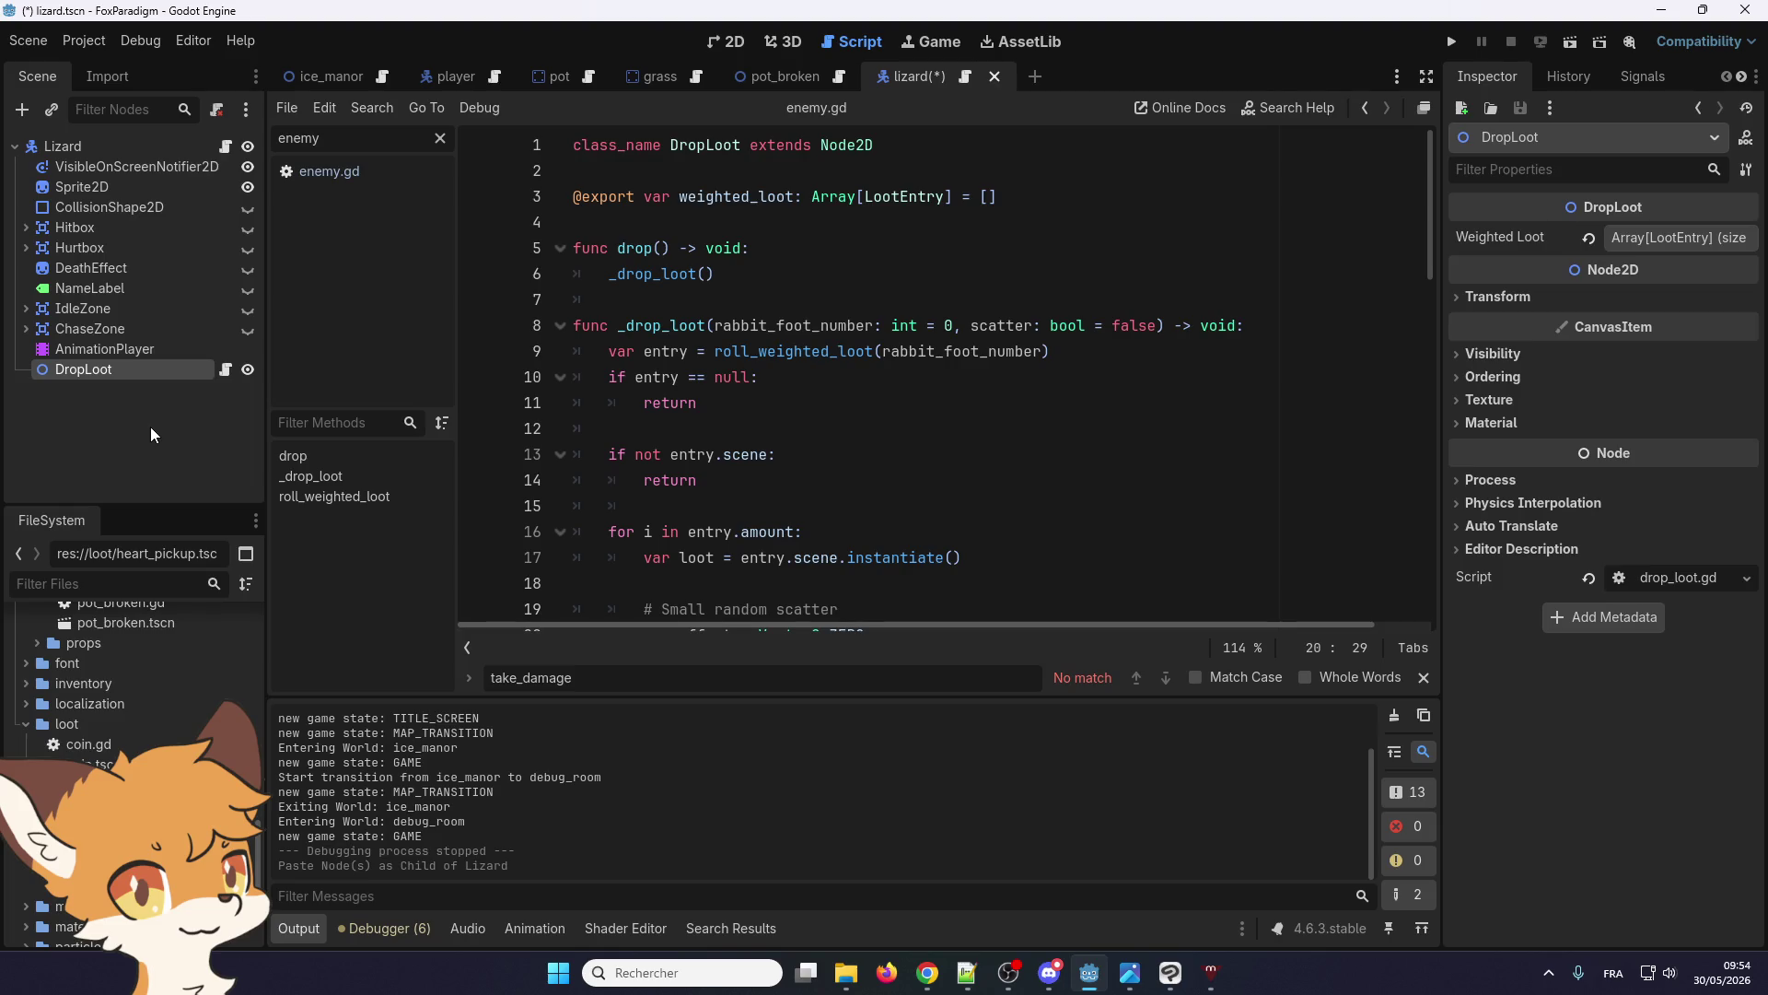
{"action": "left_click", "coordinate": [1669, 238]}
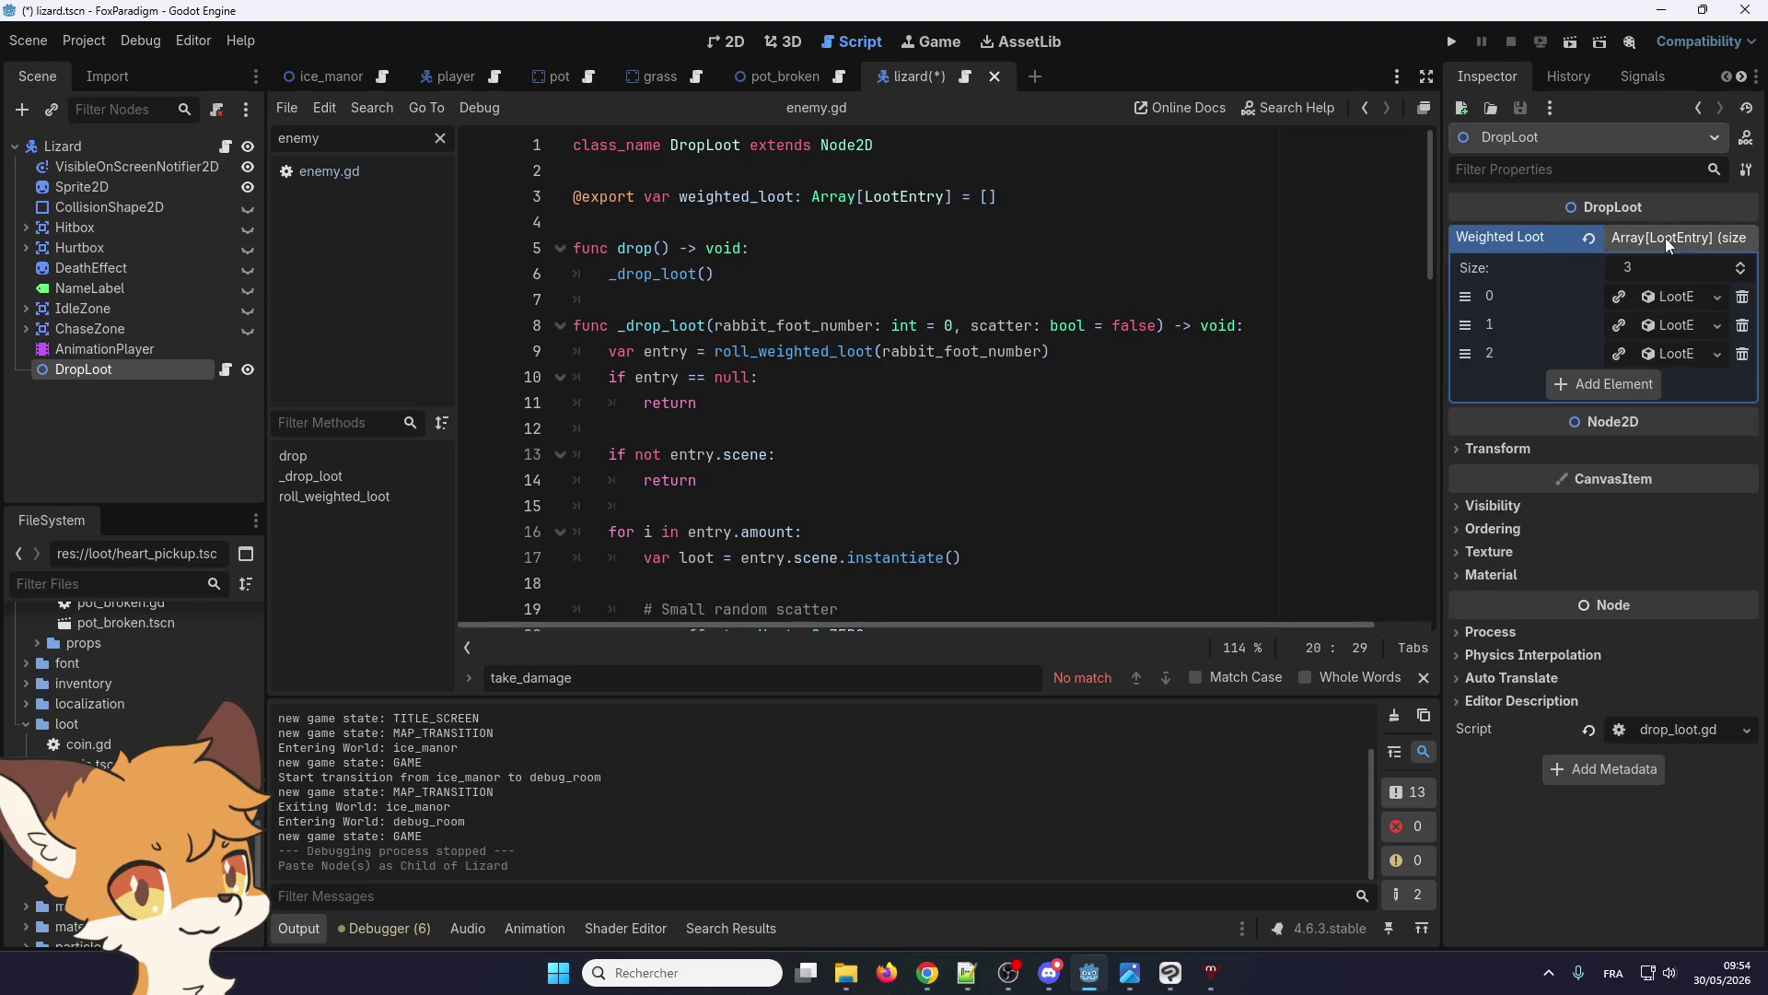
{"action": "left_click", "coordinate": [1682, 325]}
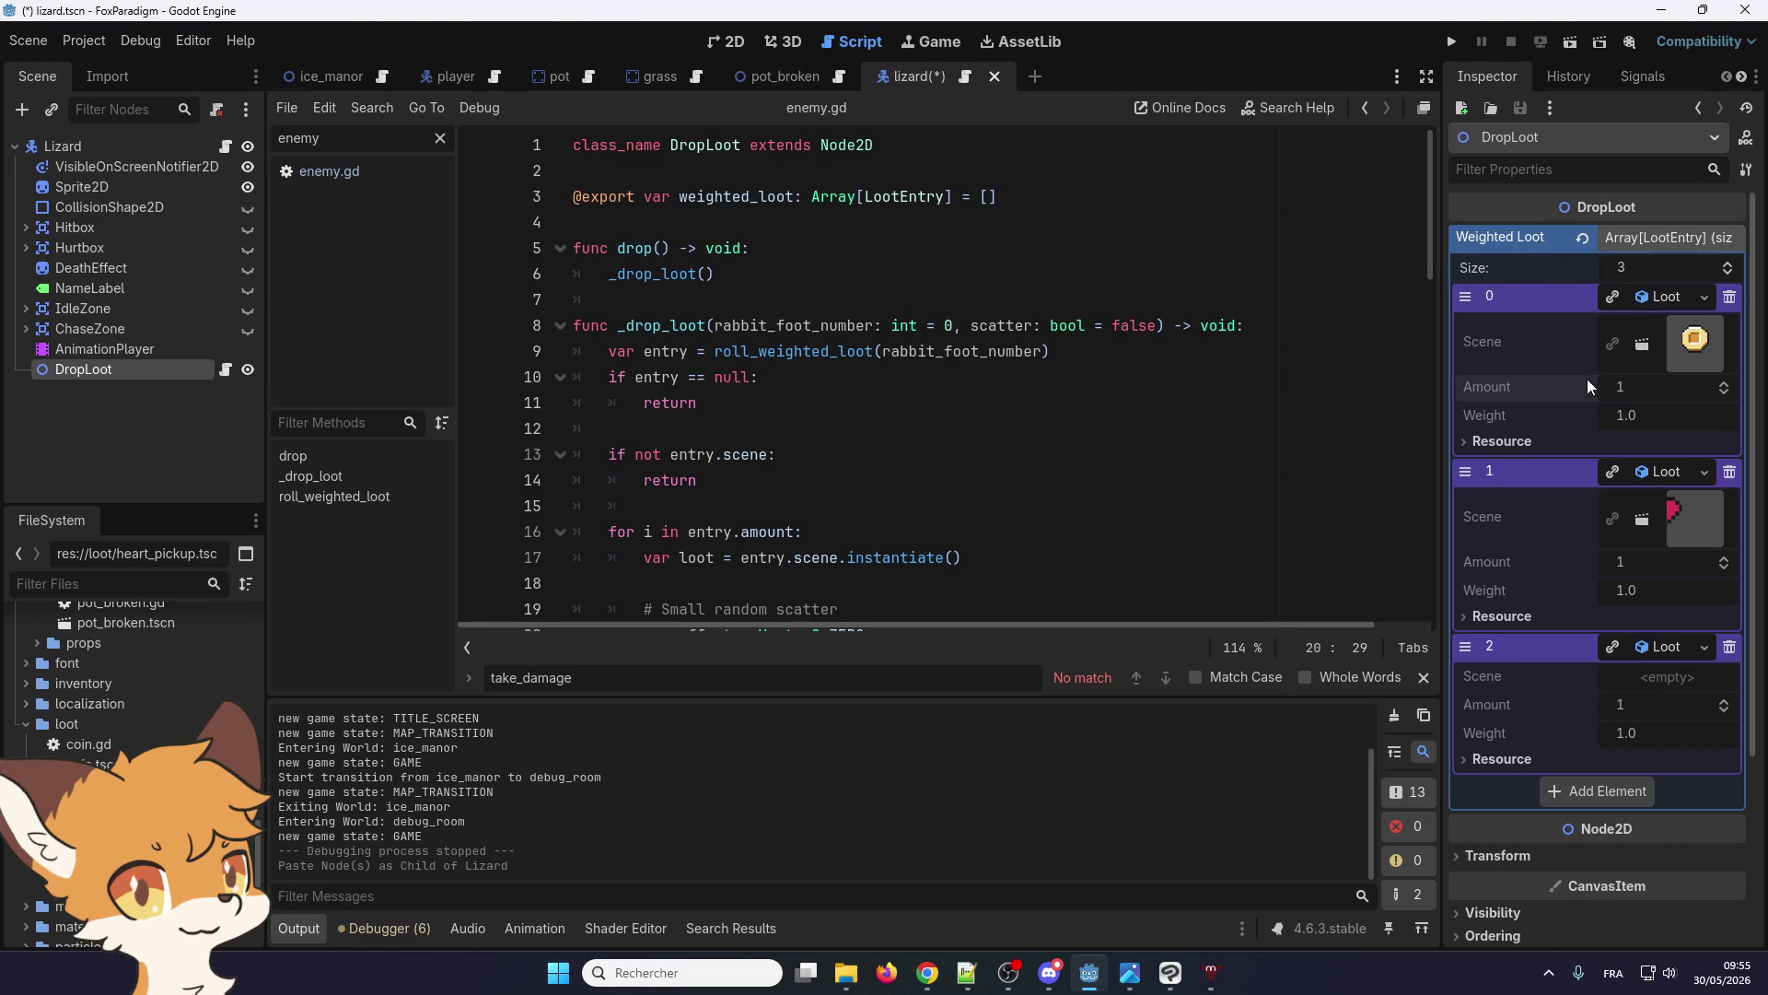
{"action": "right_click", "coordinate": [1483, 386]}
{"action": "left_click", "coordinate": [1621, 387]}
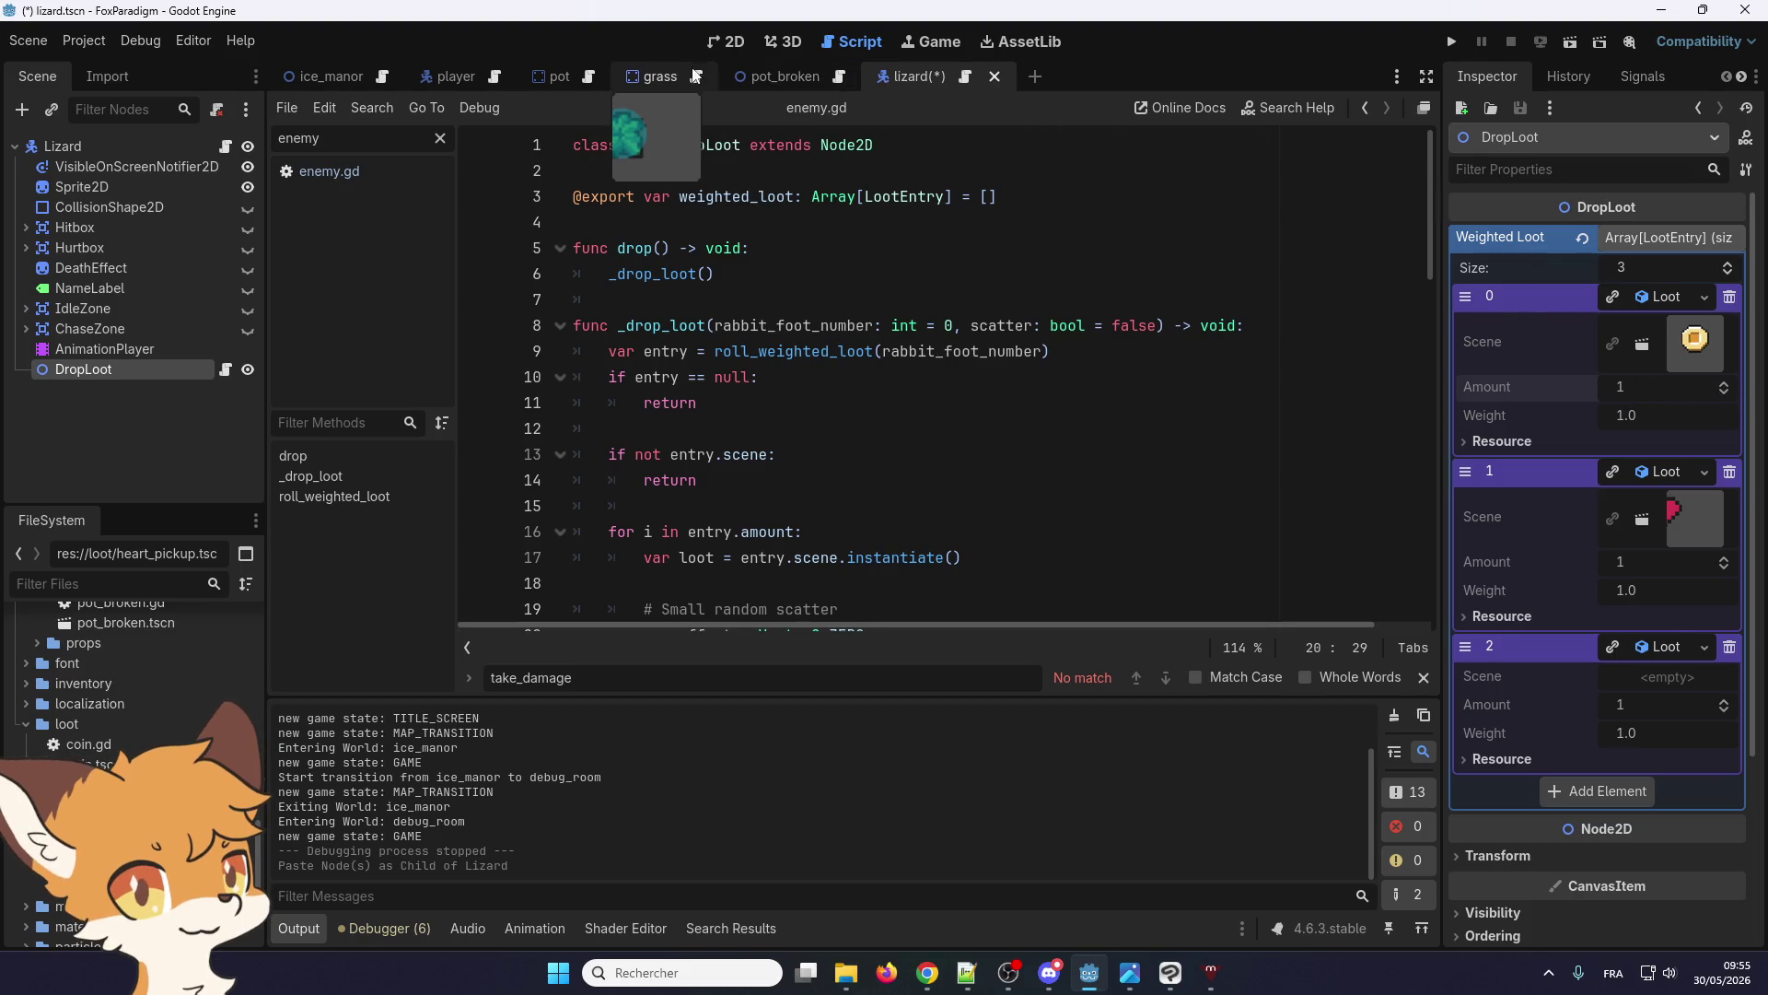
In the Pot scene, expand the first loot entry and adjust its Amount
{"action": "left_click", "coordinate": [549, 77]}
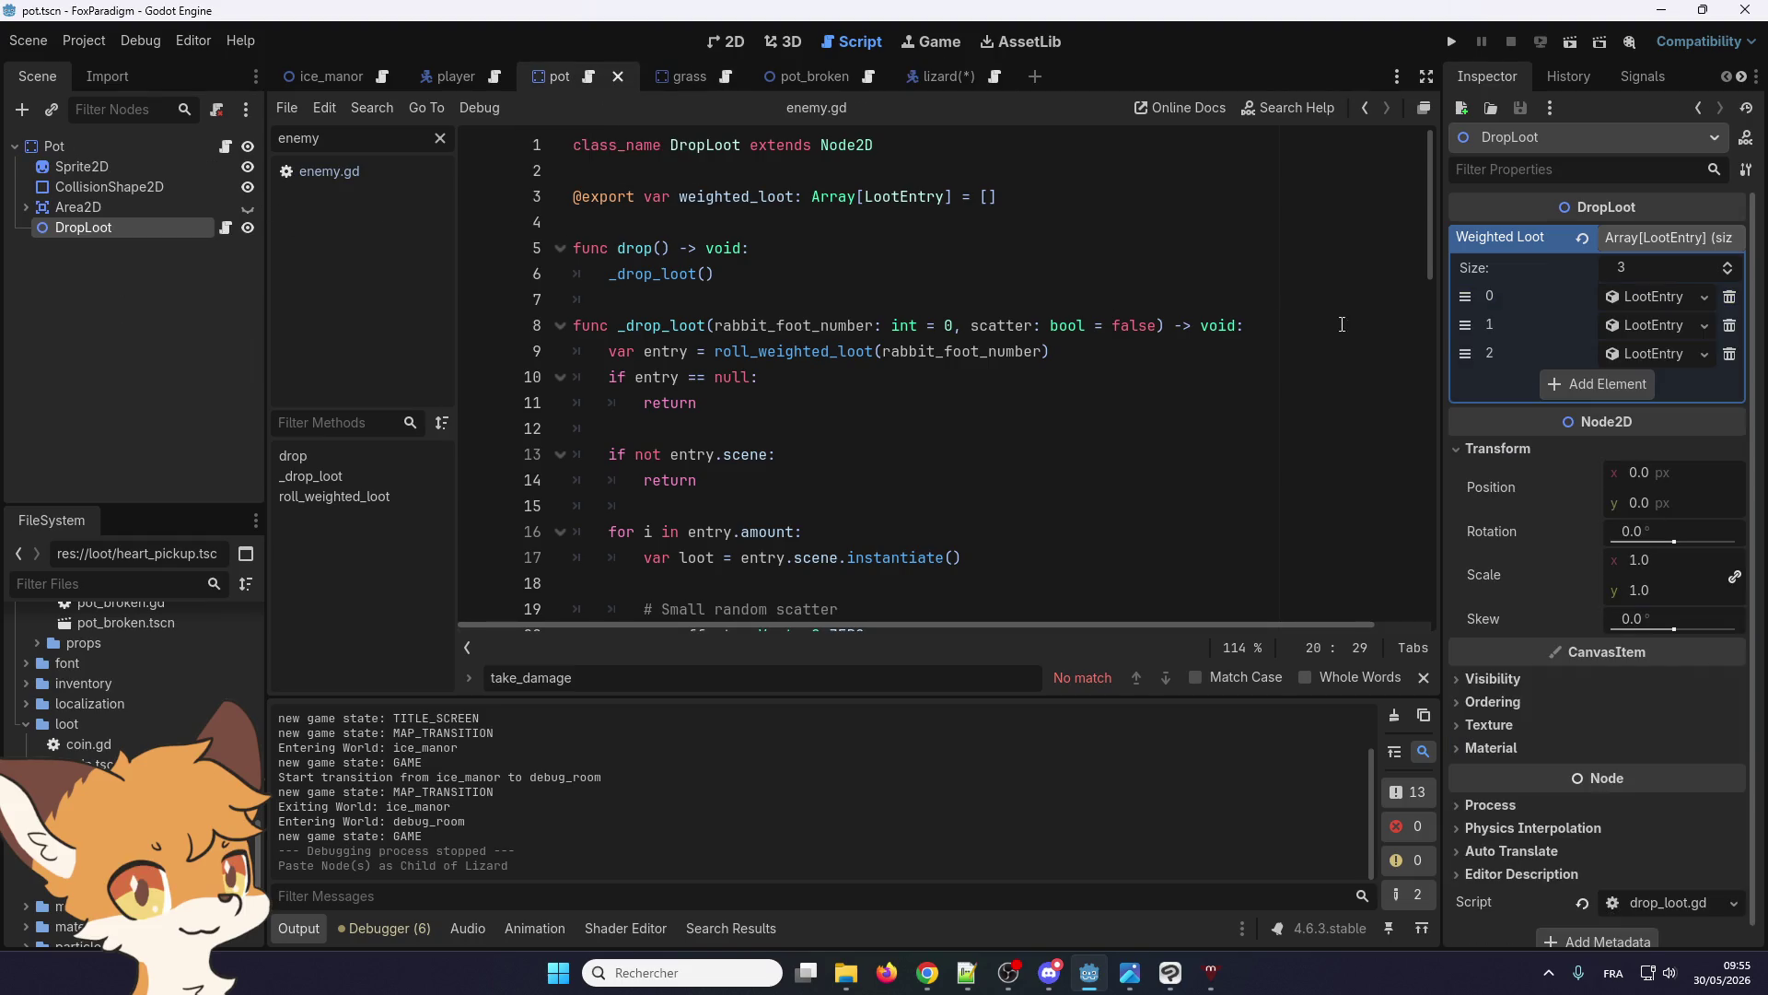
{"action": "left_click", "coordinate": [1658, 298]}
{"action": "left_click", "coordinate": [1728, 388]}
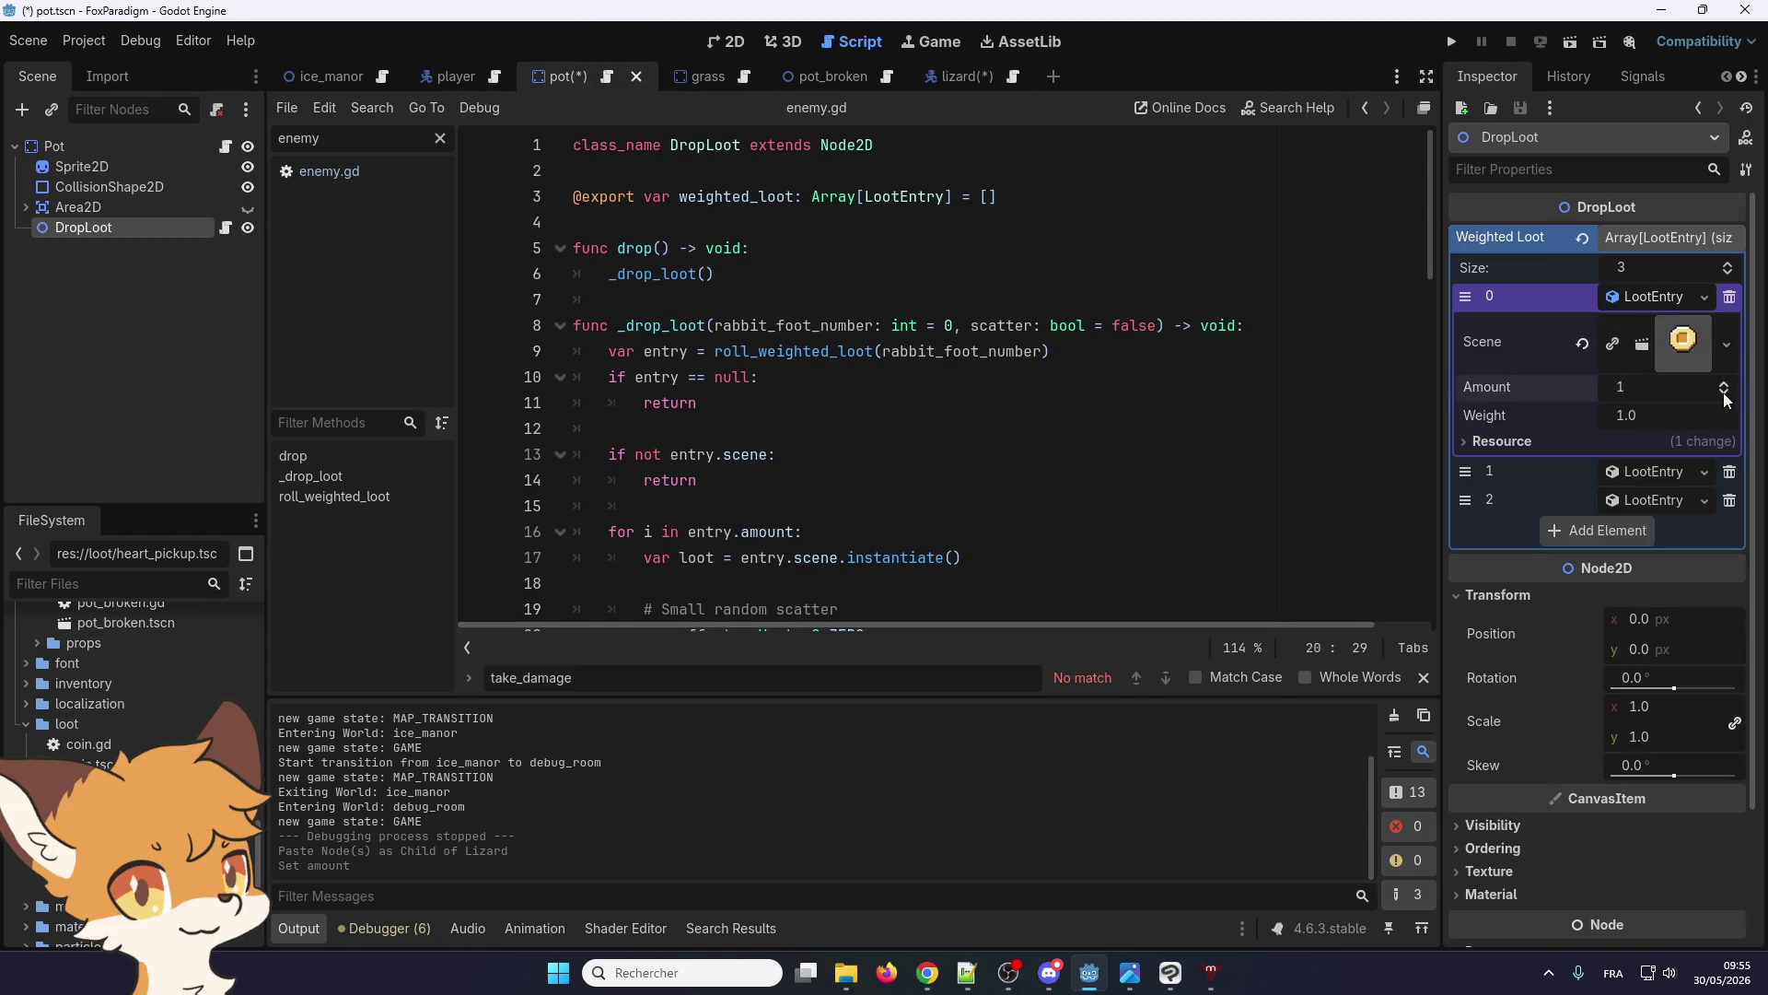
Make all three of the Lizard's Weighted Loot entries unique
{"action": "left_click", "coordinate": [963, 76]}
{"action": "left_click", "coordinate": [1680, 297]}
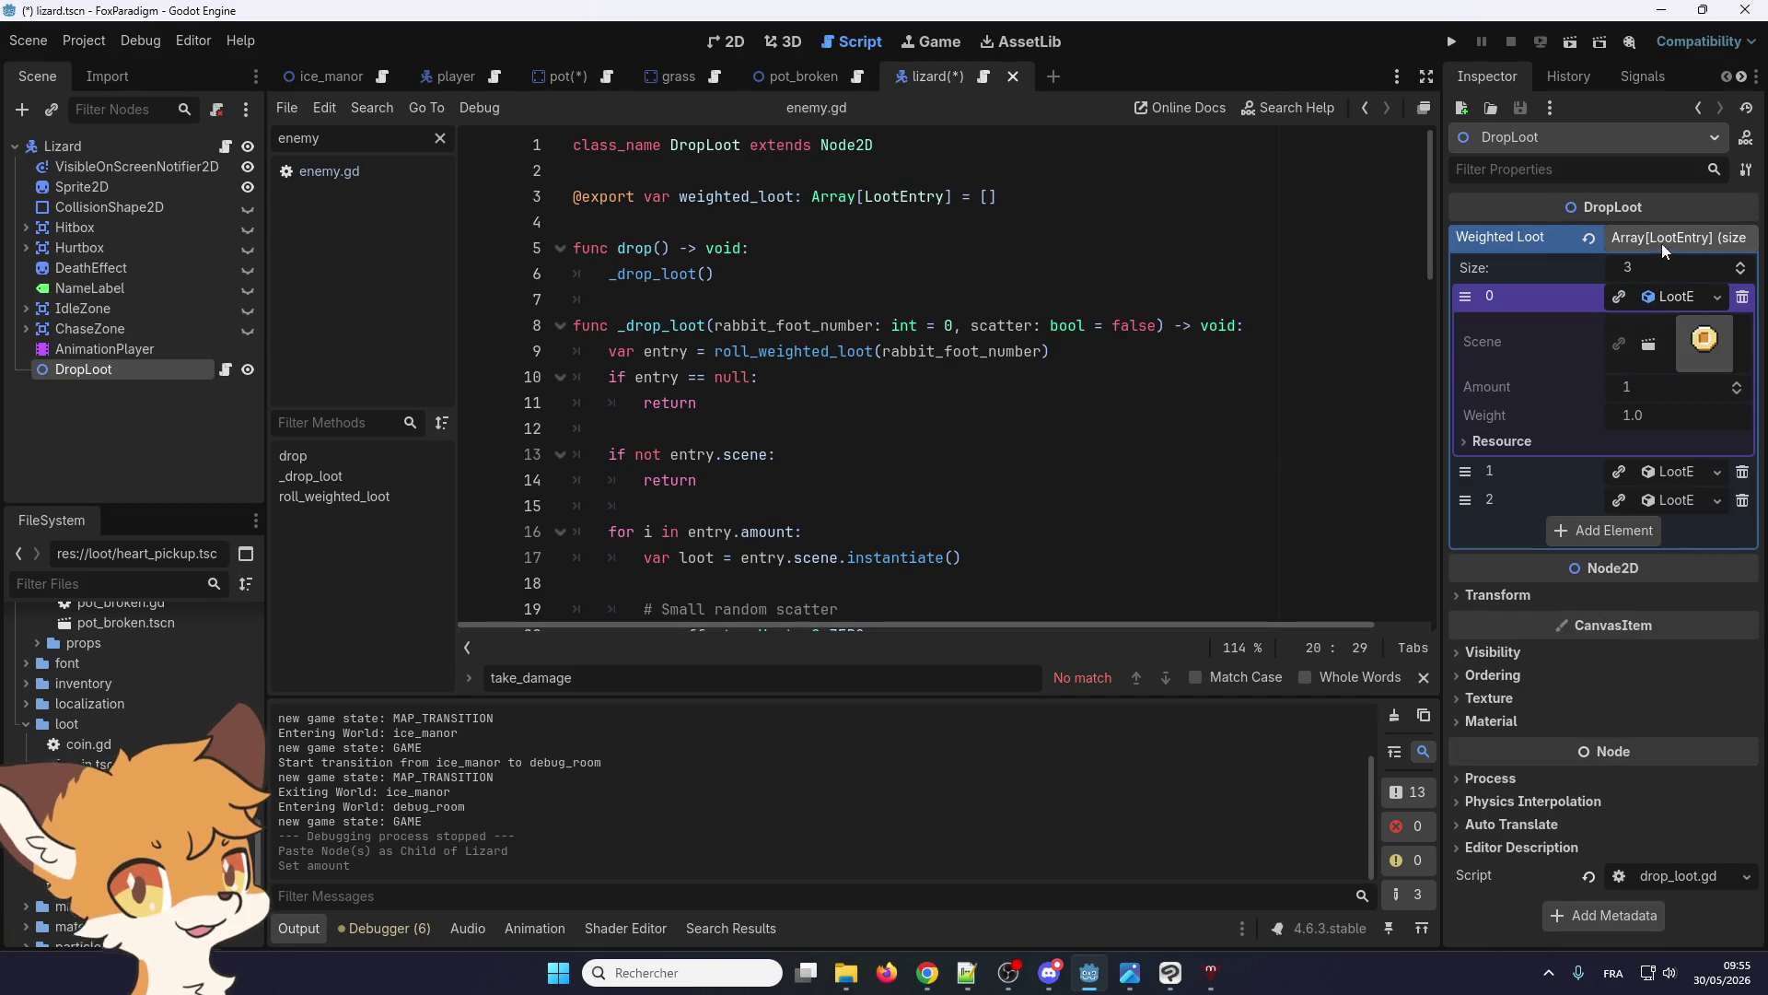
{"action": "right_click", "coordinate": [1547, 240]}
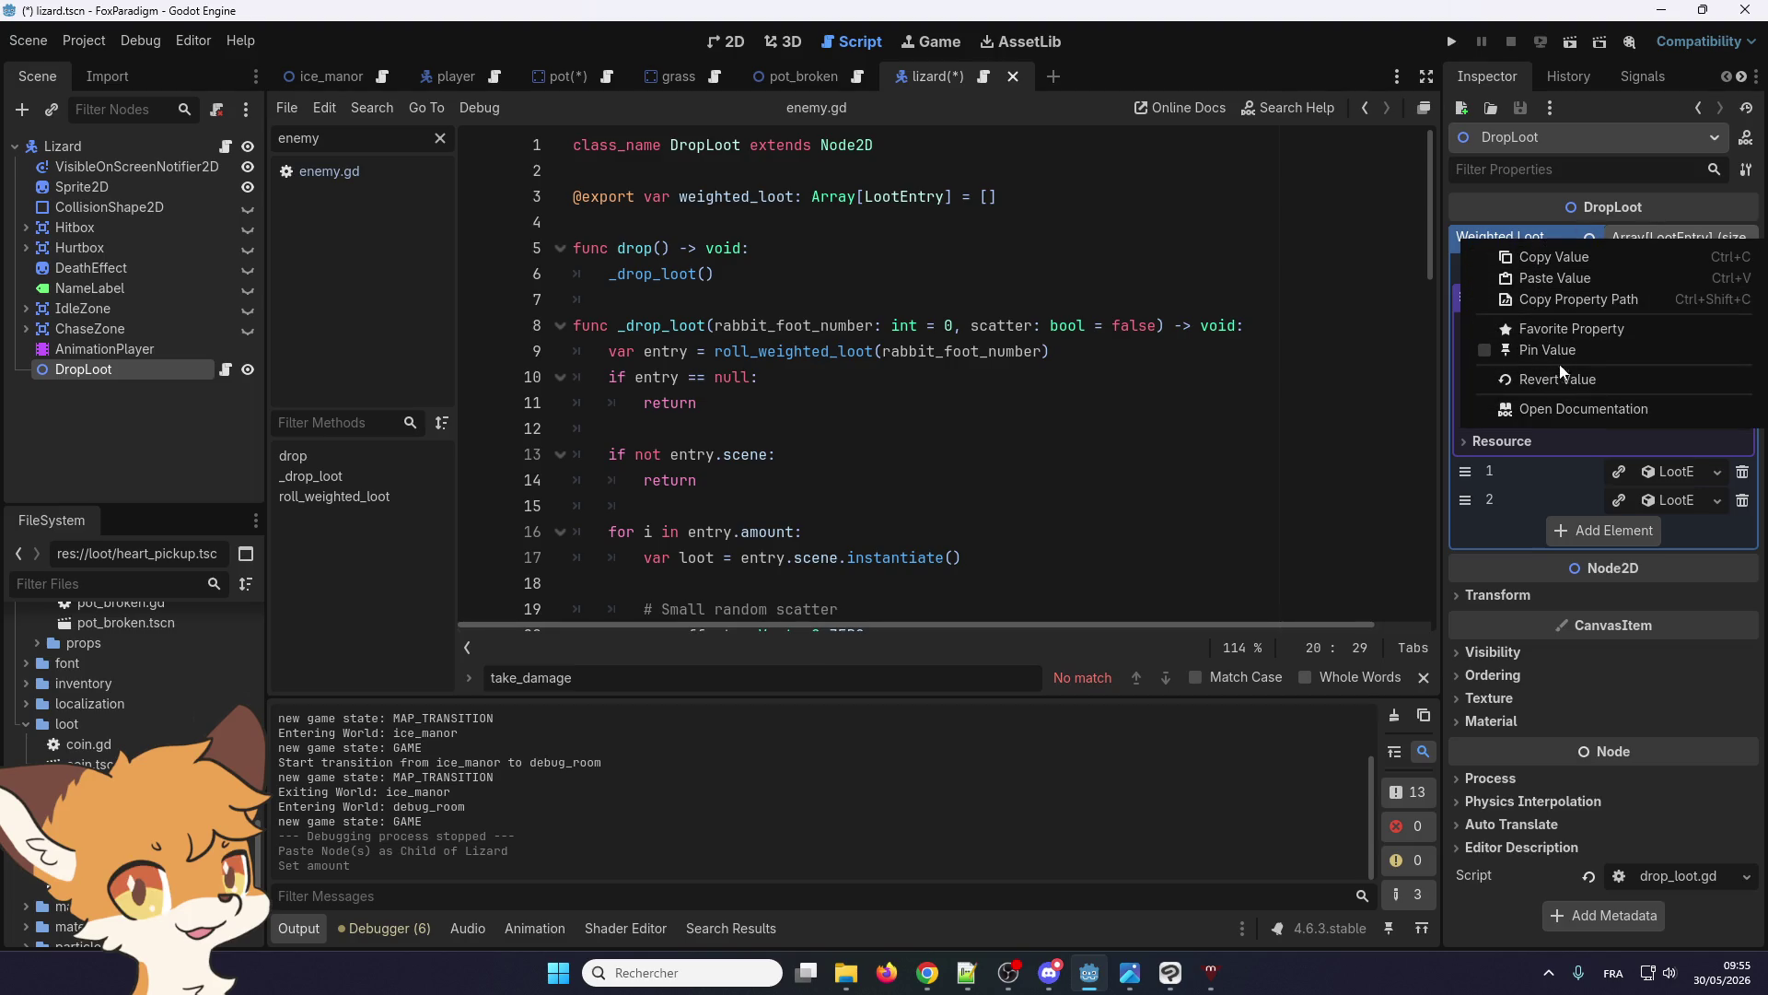
{"action": "left_click", "coordinate": [1506, 208]}
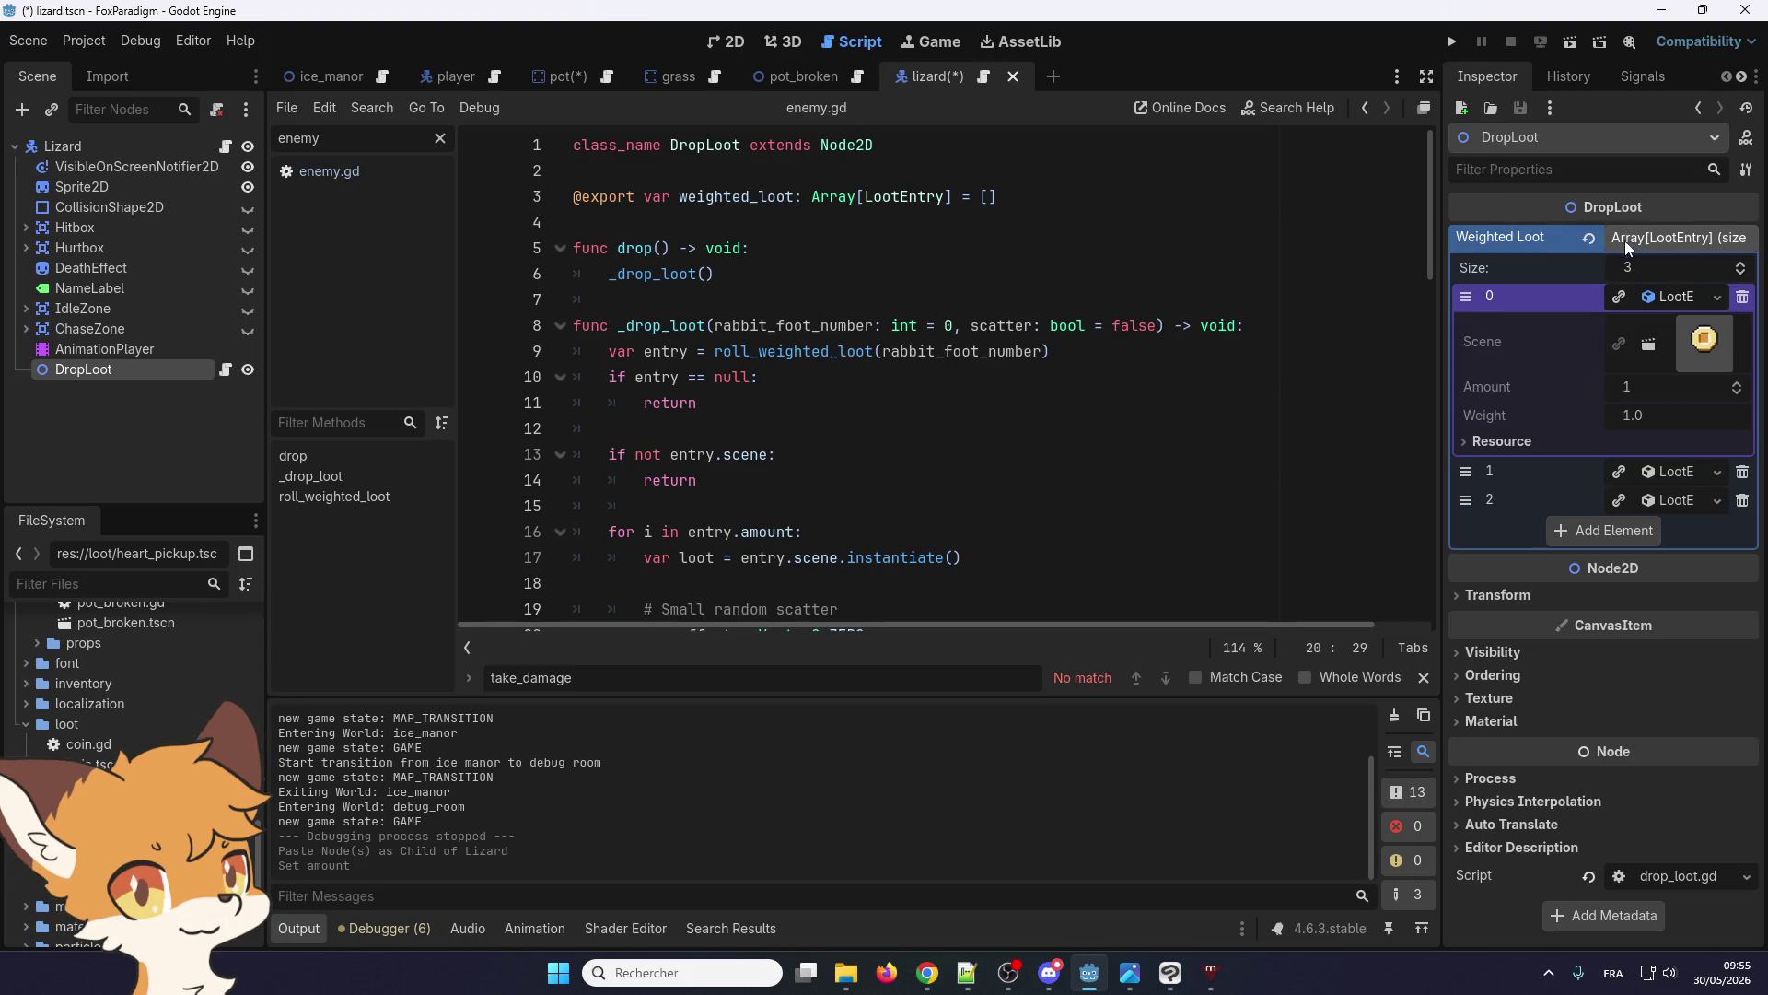
{"action": "right_click", "coordinate": [1652, 298]}
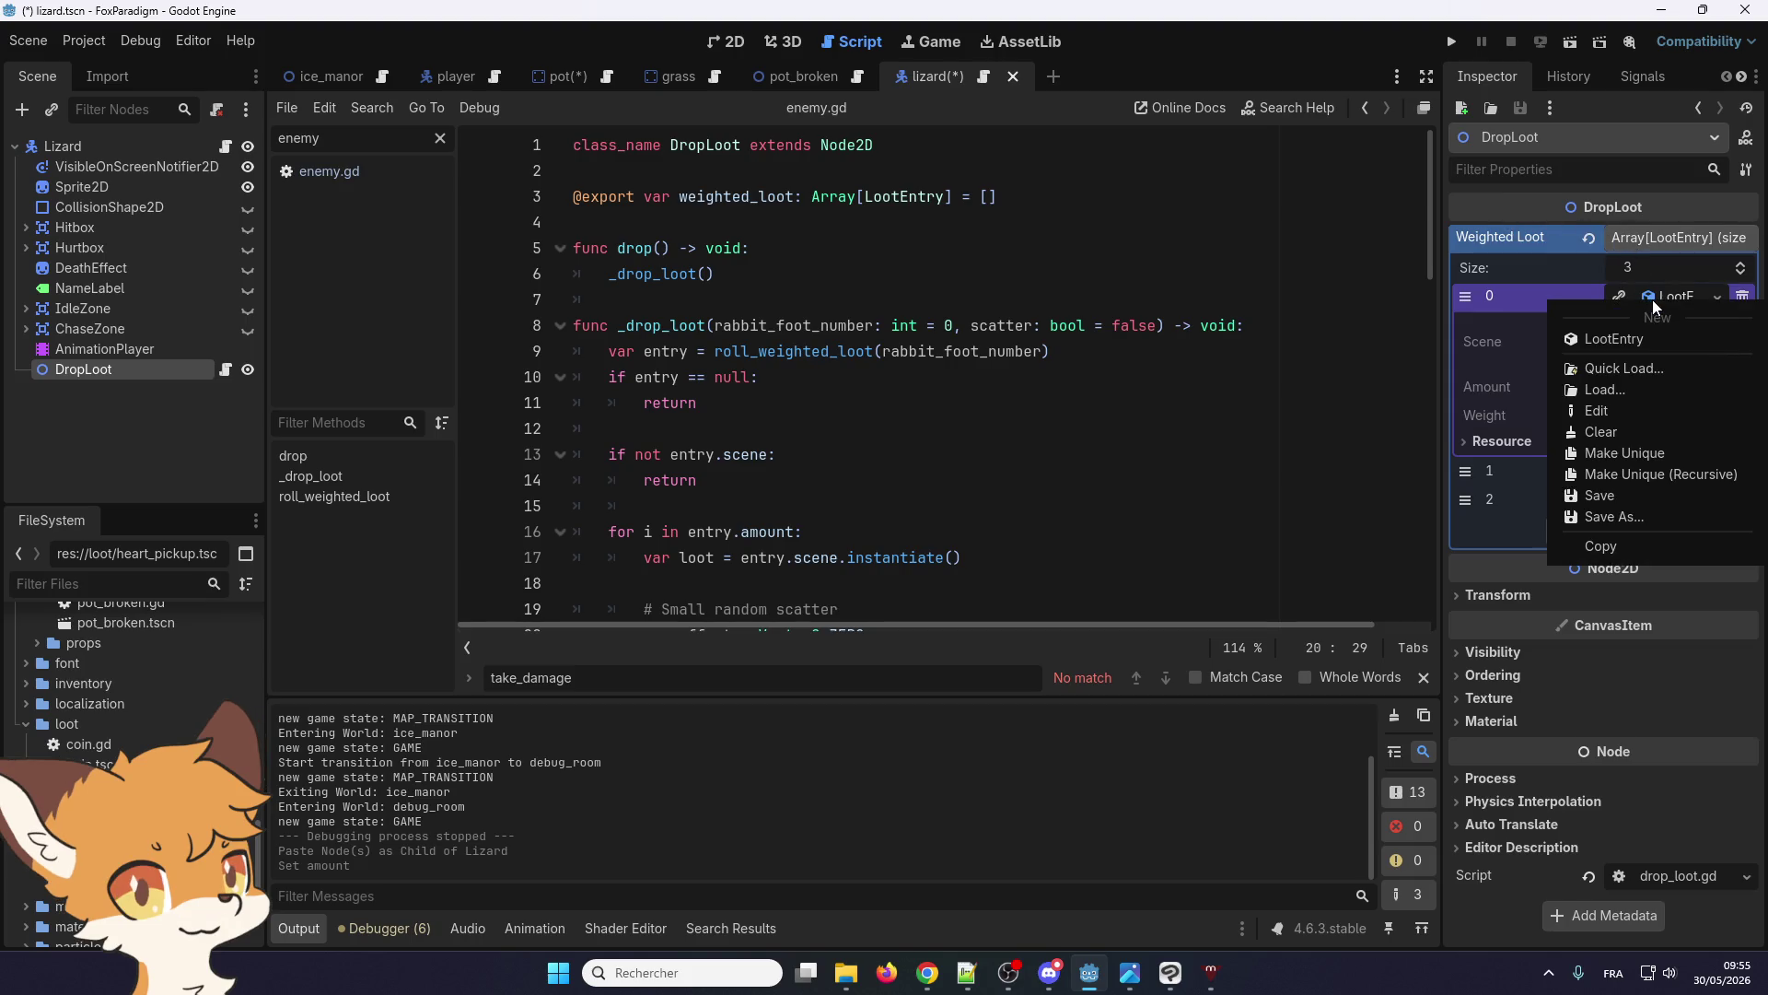
{"action": "left_click", "coordinate": [1621, 457]}
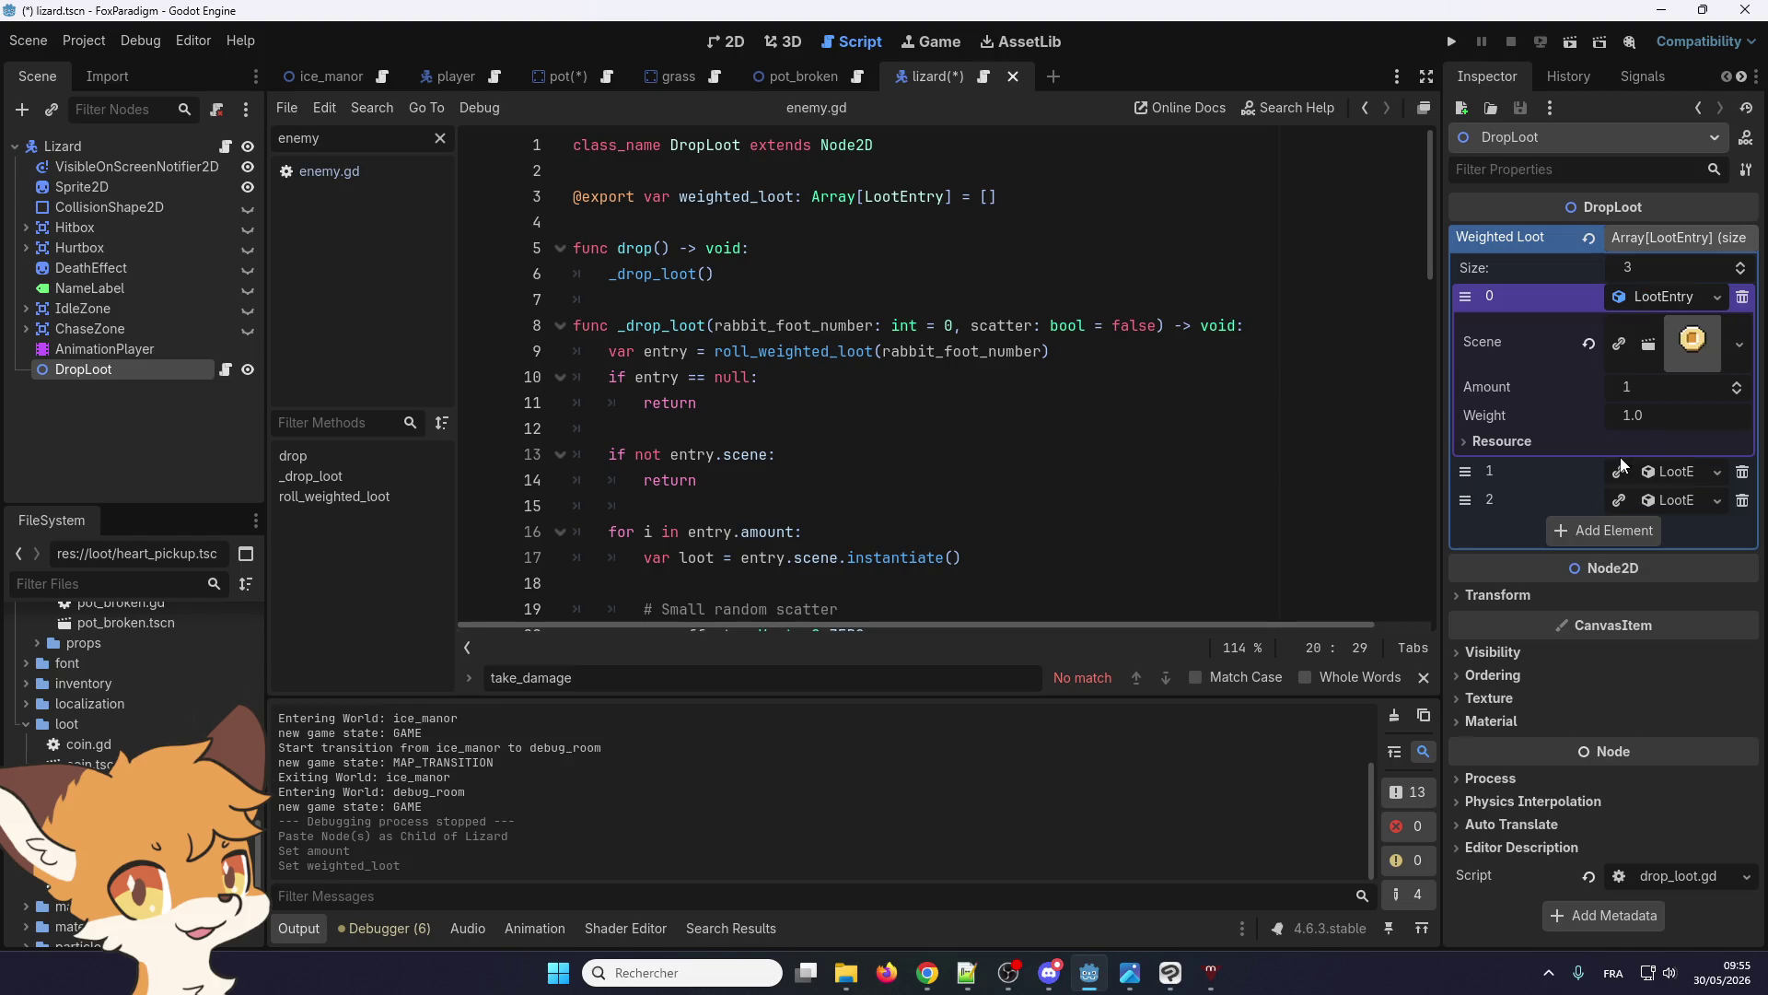
{"action": "left_click", "coordinate": [1673, 472]}
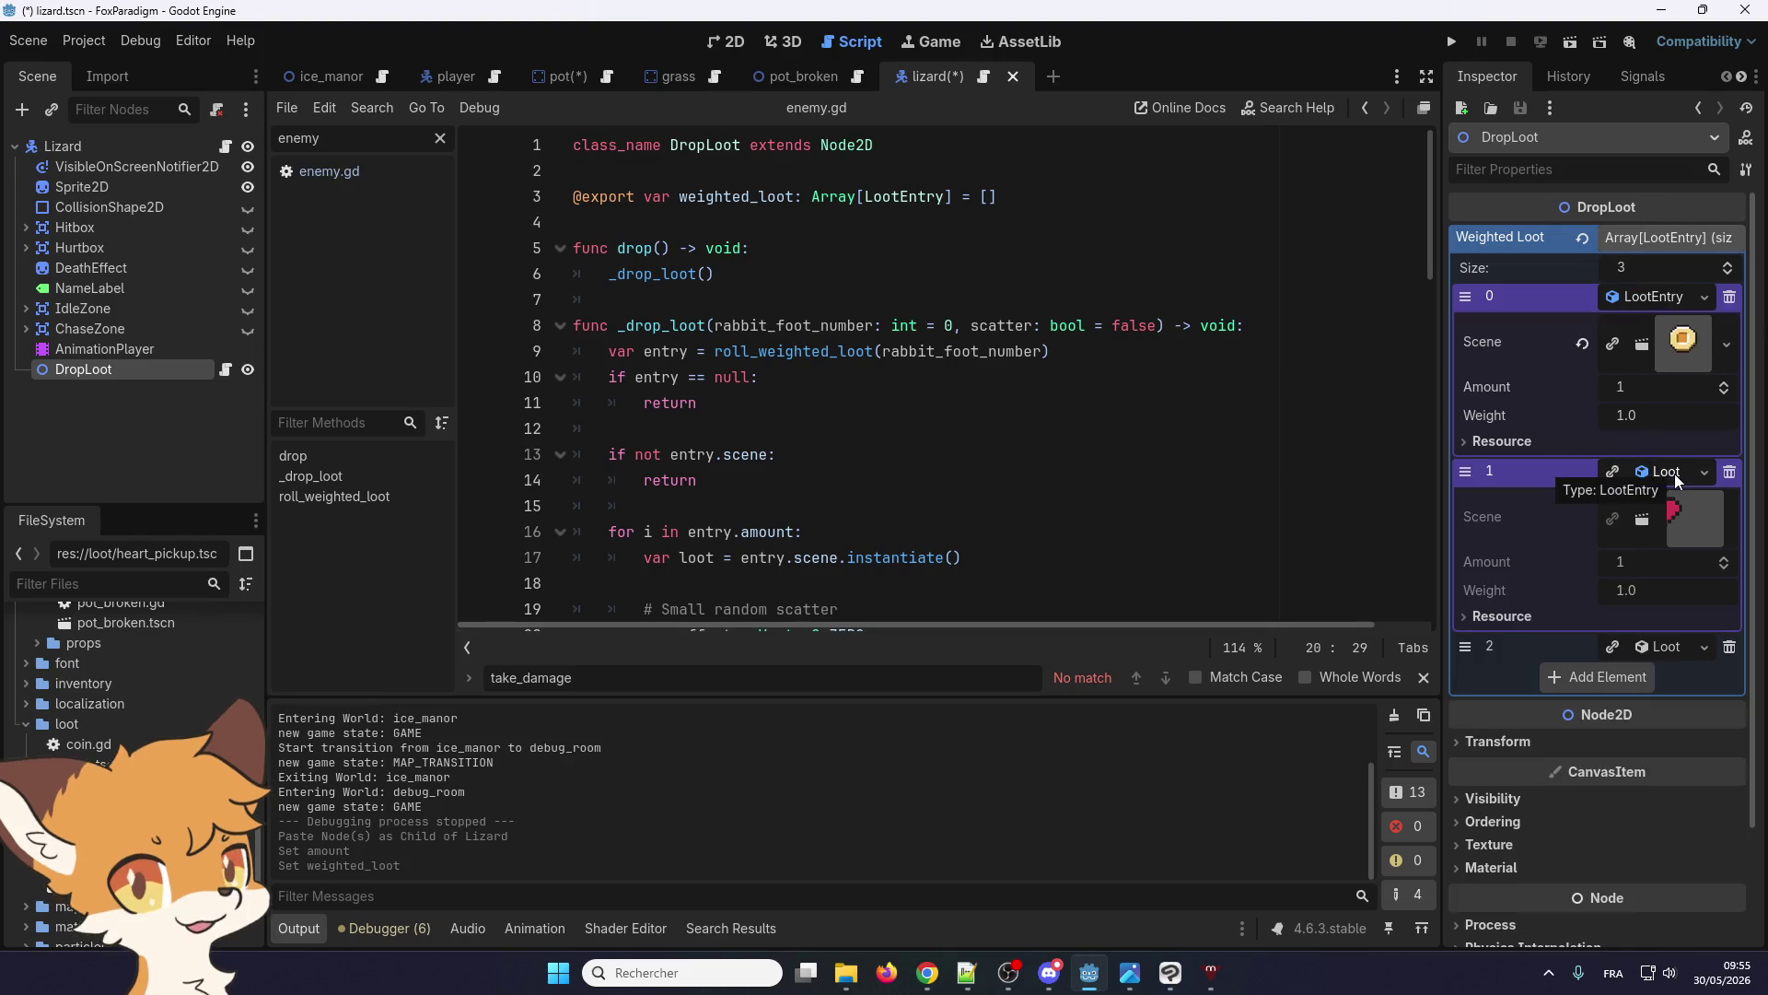
{"action": "right_click", "coordinate": [1674, 474]}
{"action": "left_click", "coordinate": [1617, 625]}
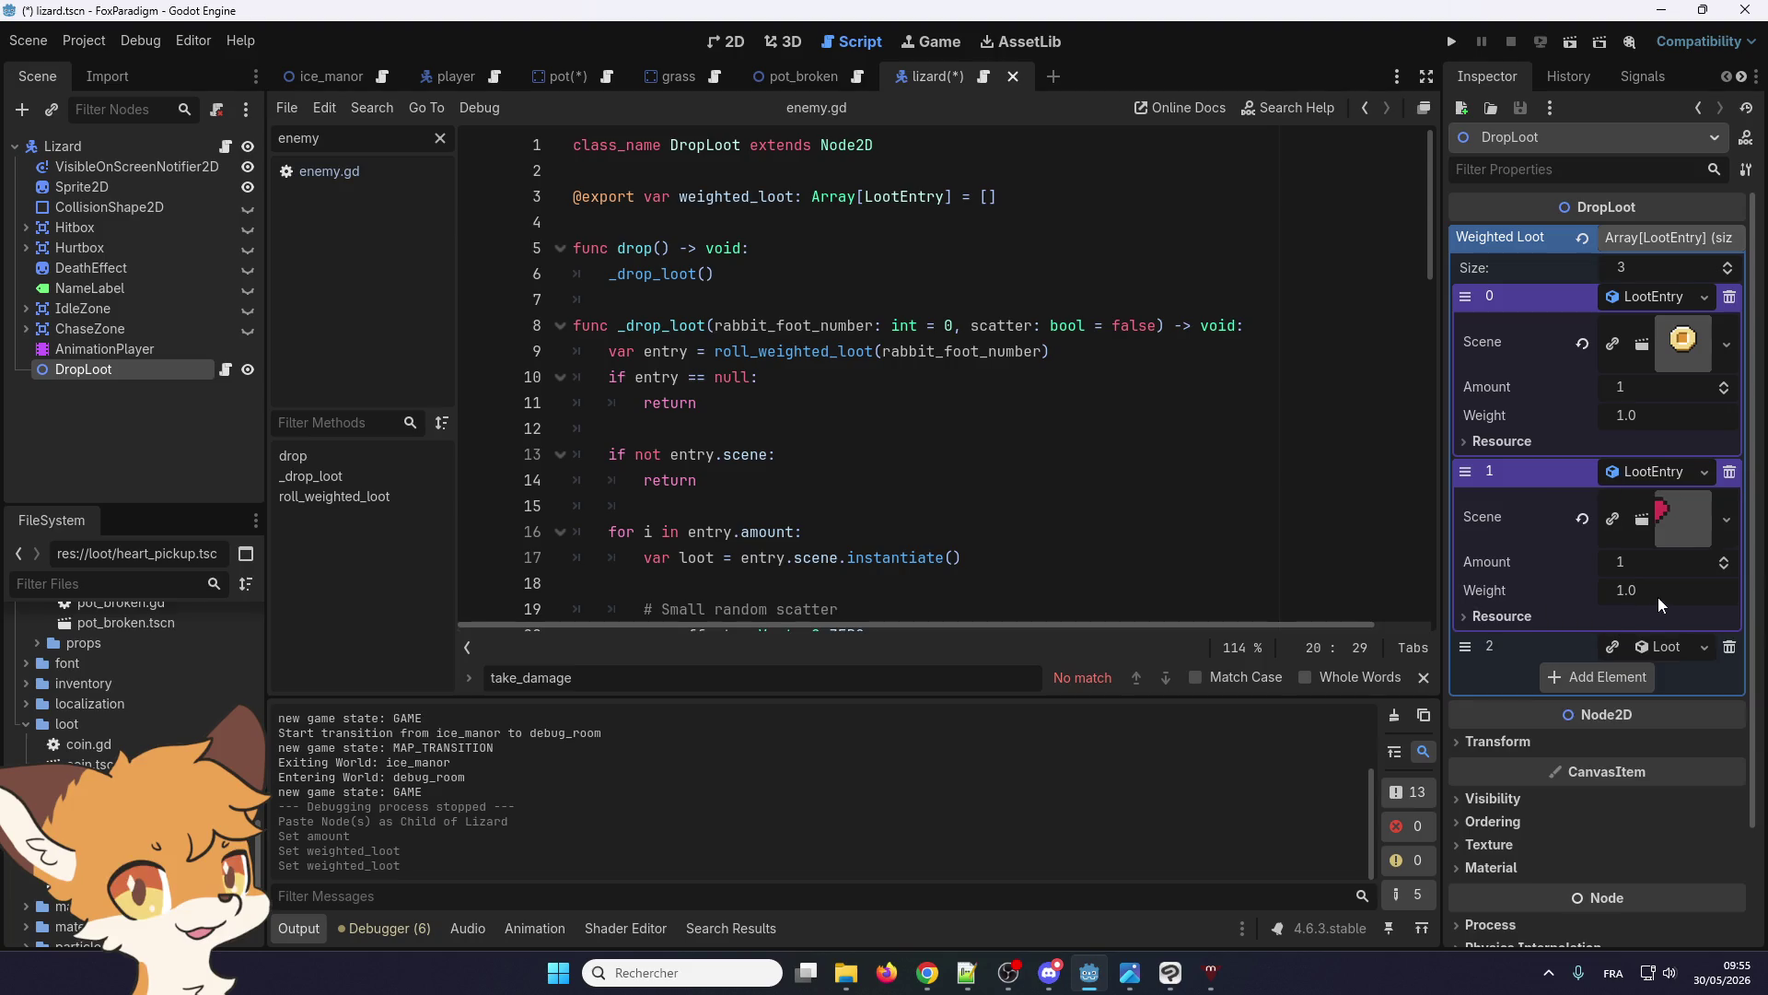
{"action": "right_click", "coordinate": [1663, 644]}
{"action": "left_click", "coordinate": [1678, 796]}
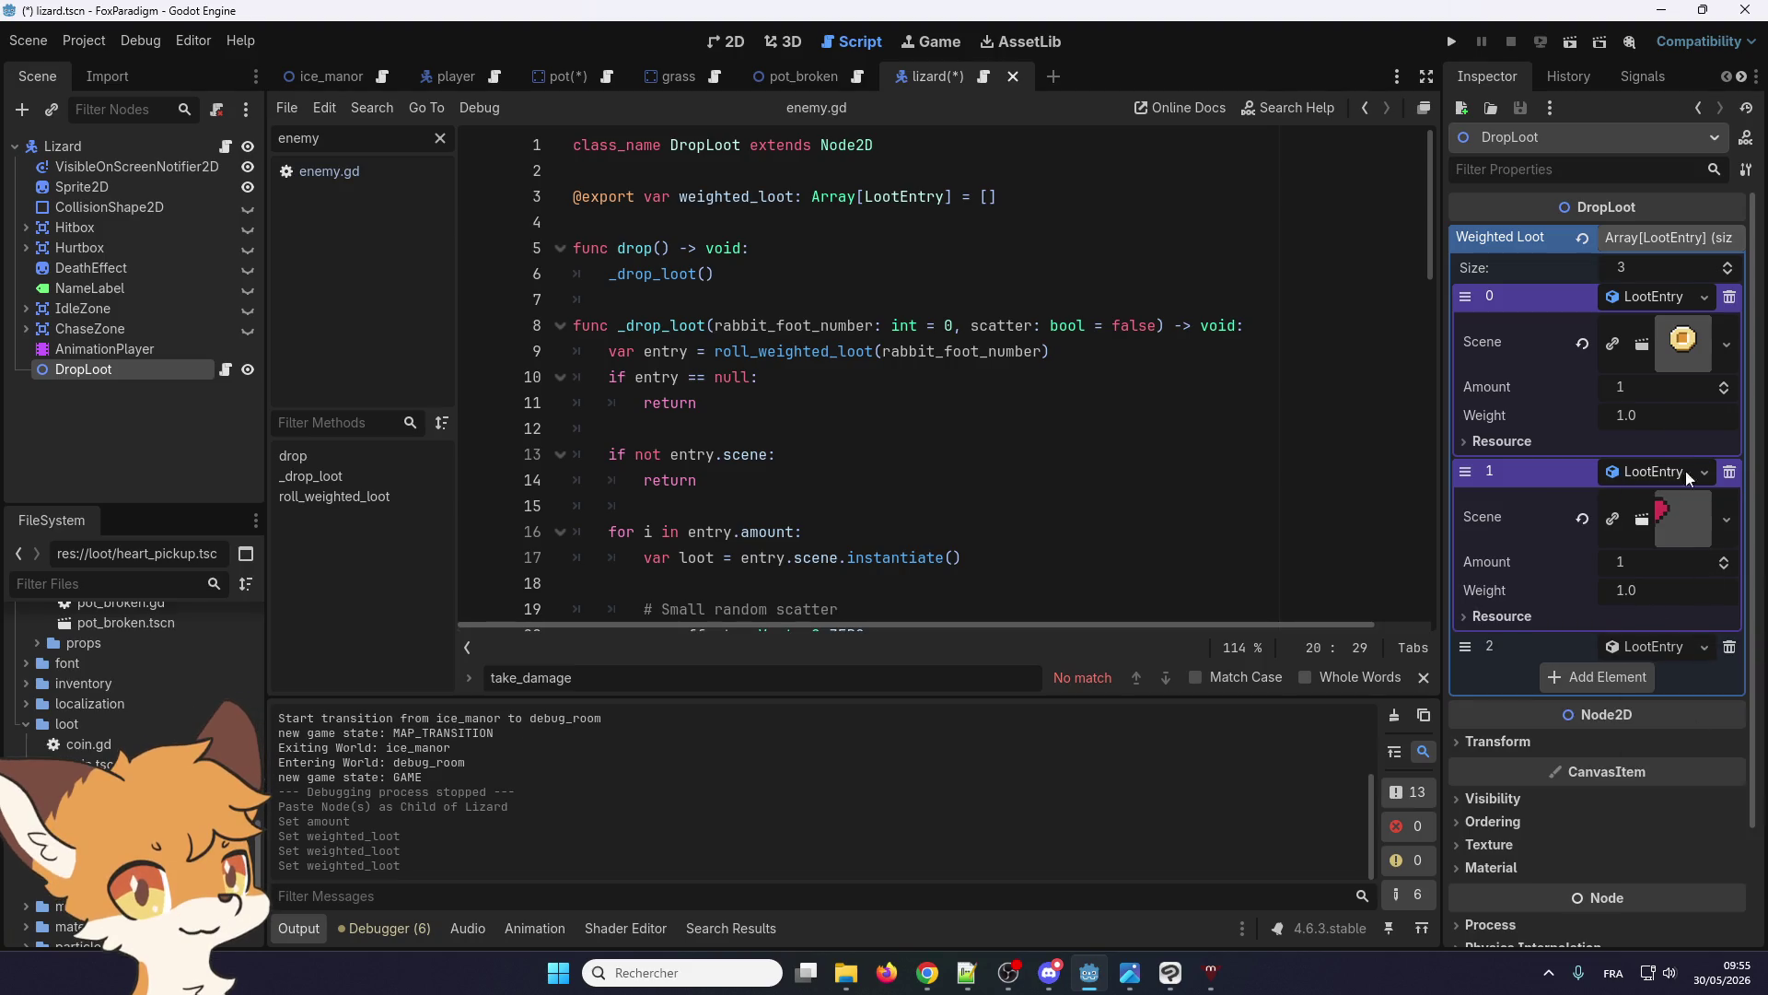
Set the coin and heart entries to Amount 6 and Weight 500
{"action": "left_click_drag", "start_coordinate": [1720, 388], "coordinate": [1728, 388]}
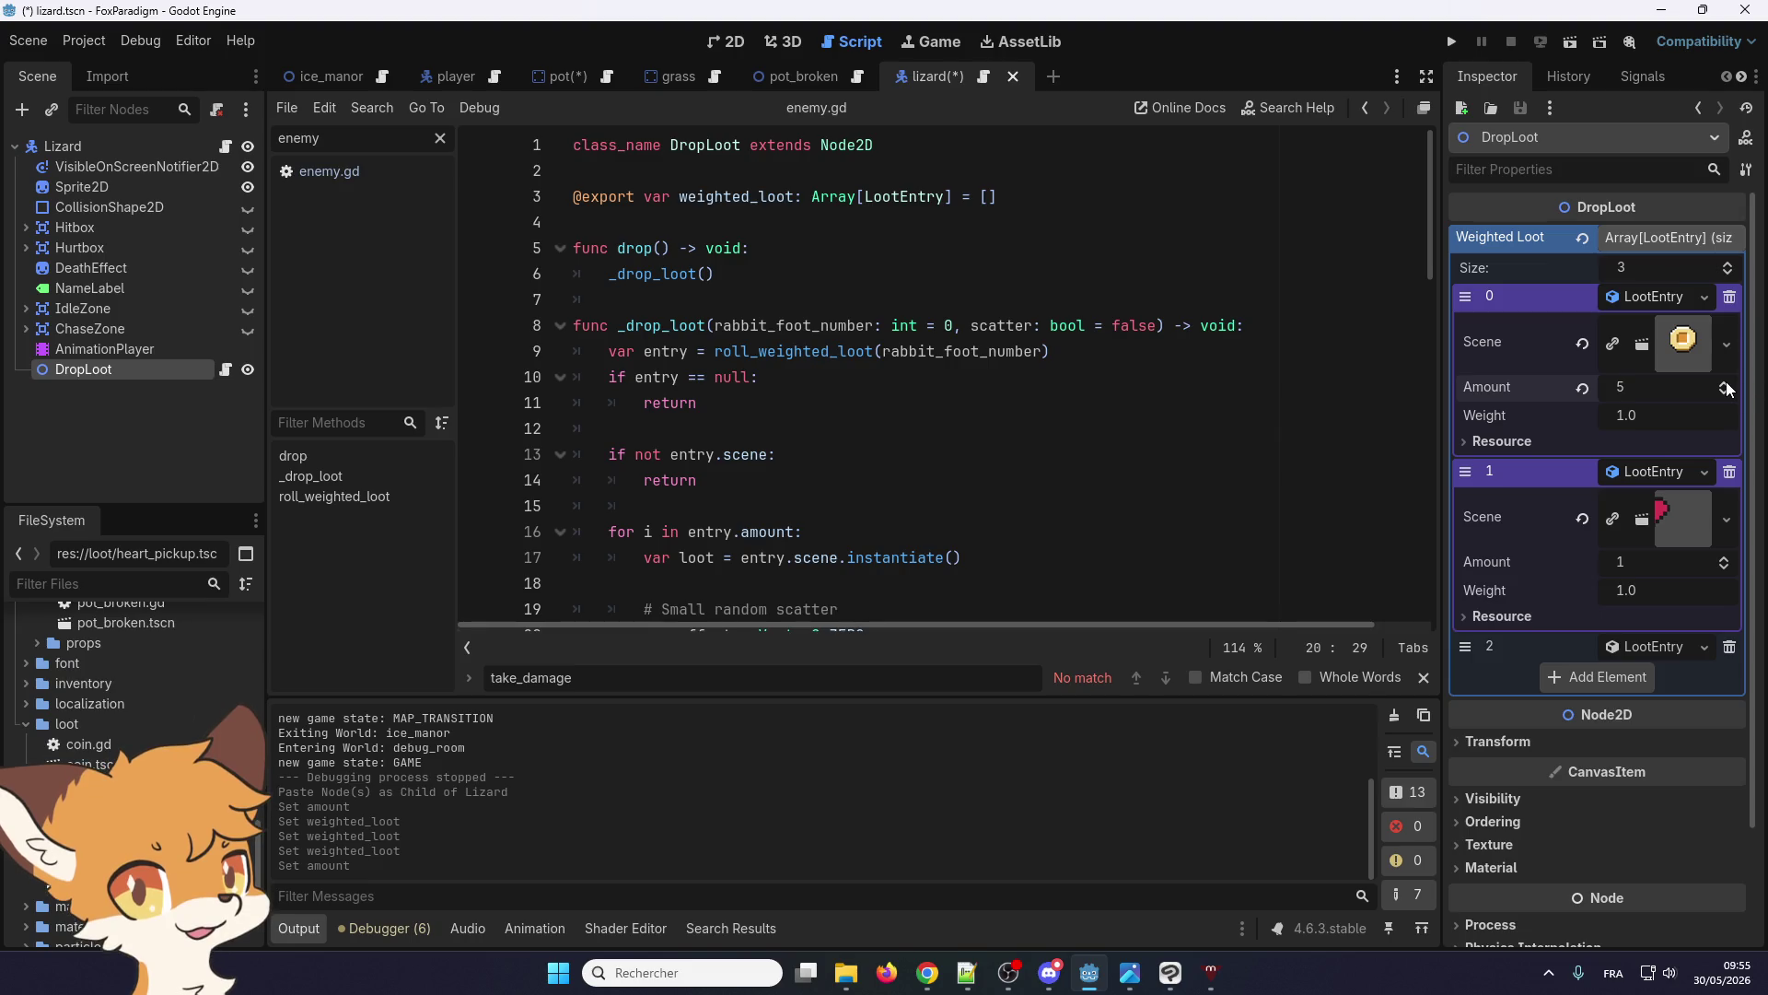
{"action": "left_click", "coordinate": [1725, 560]}
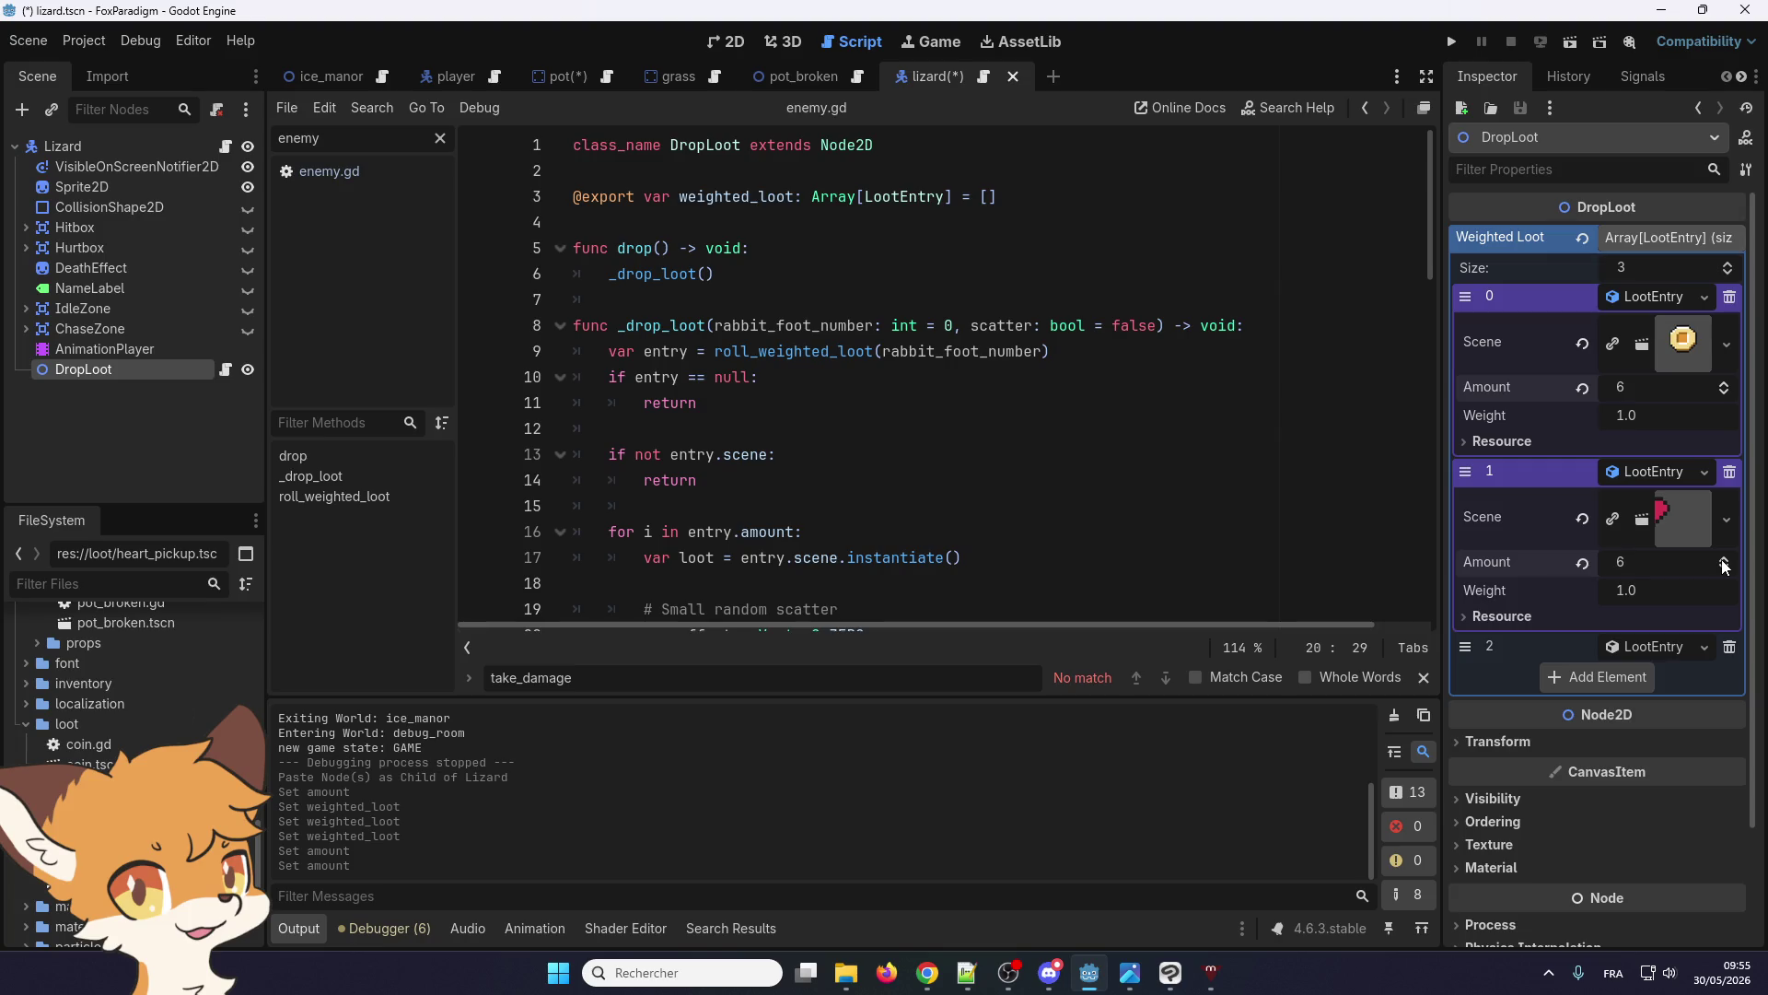
{"action": "left_click", "coordinate": [1654, 646]}
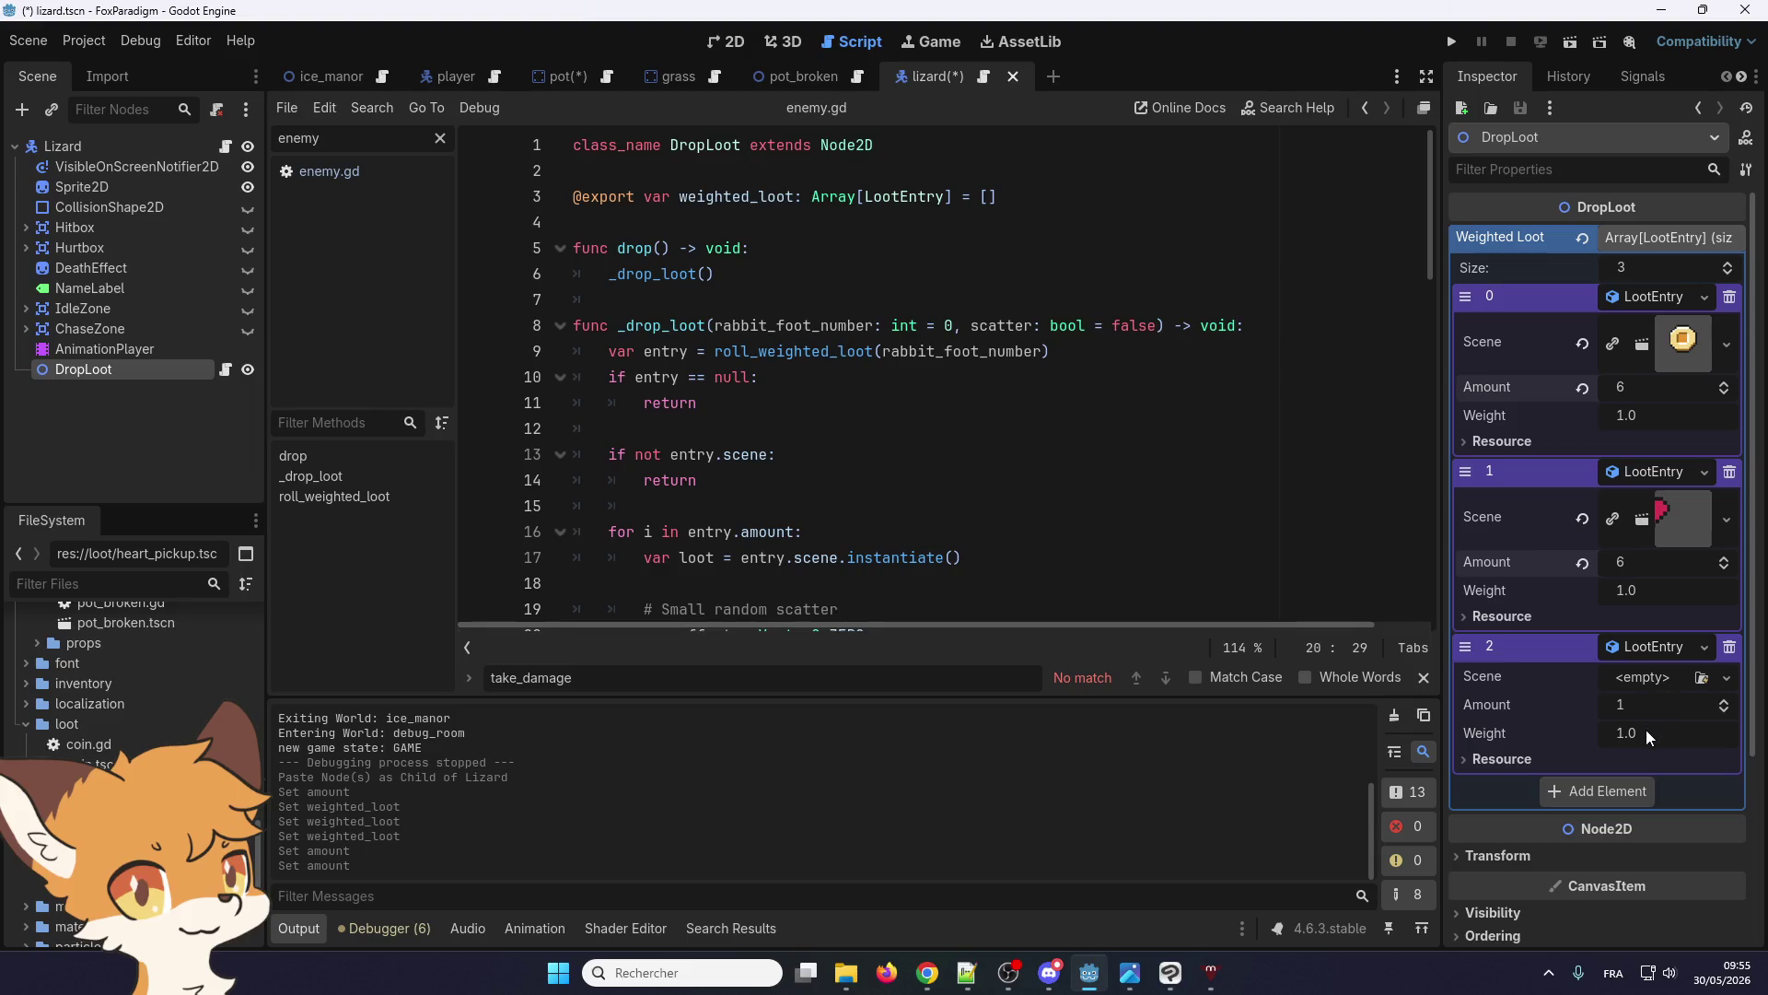
{"action": "left_click", "coordinate": [1656, 589]}
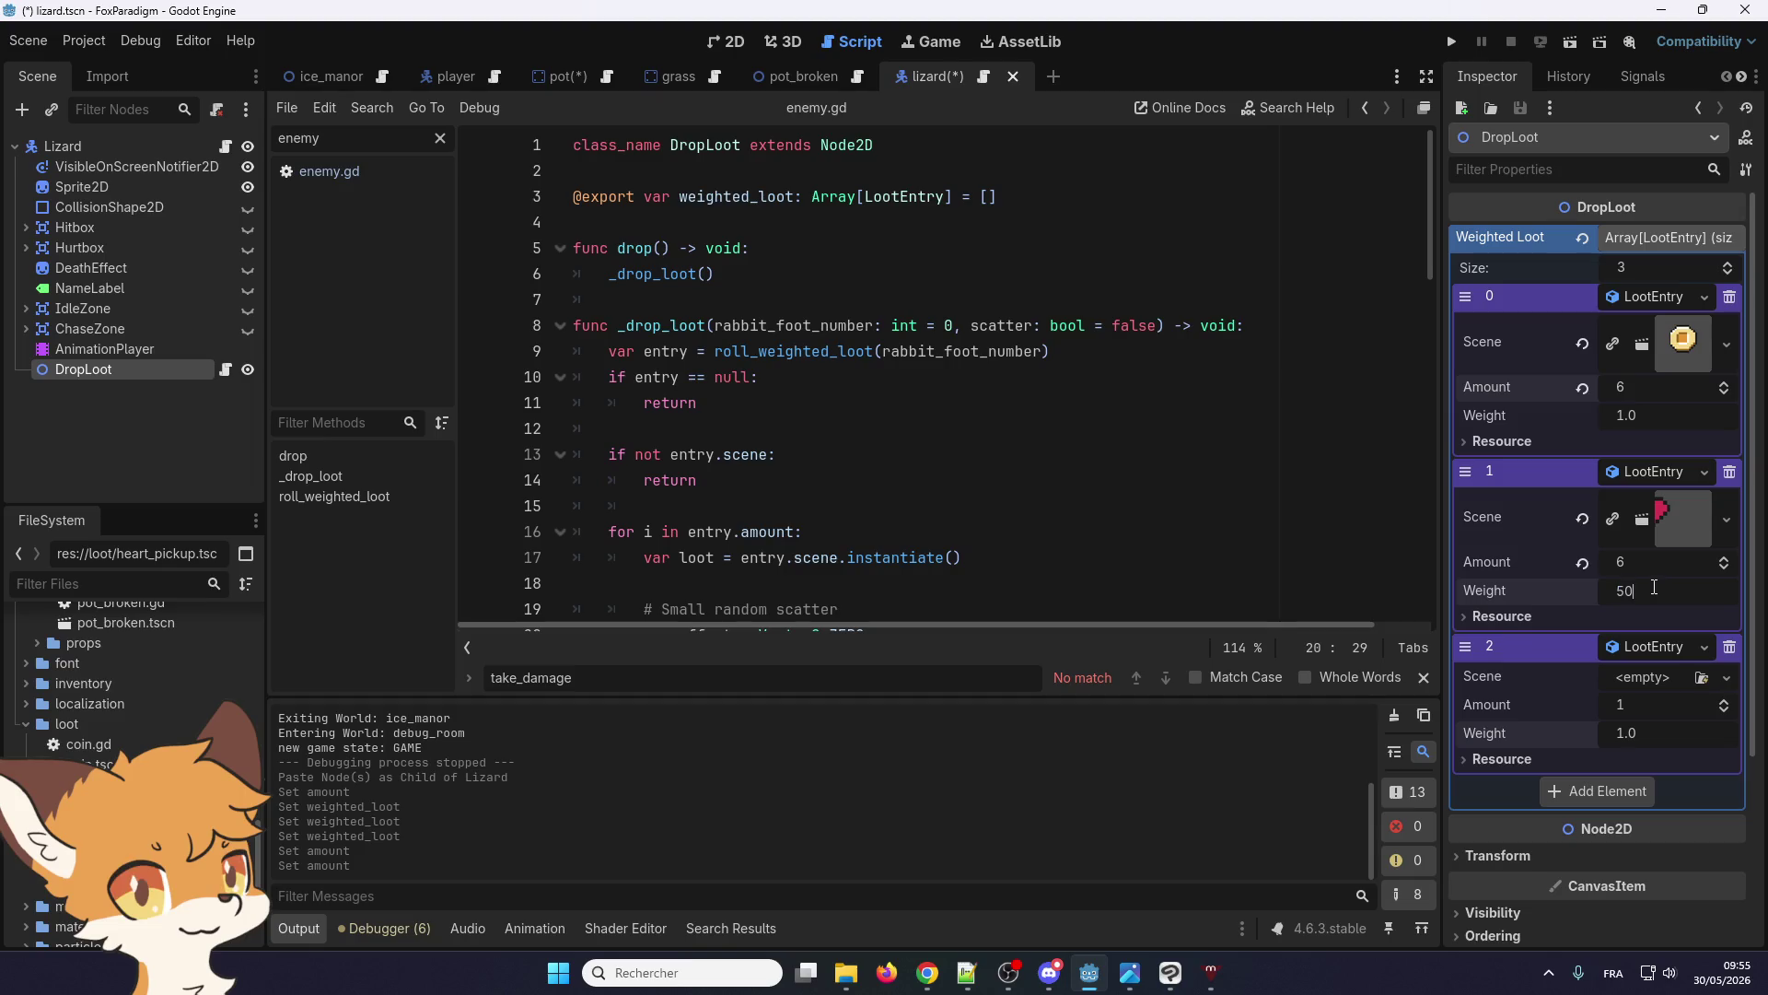
{"action": "type", "text": "500"}
{"action": "key", "text": "Return"}
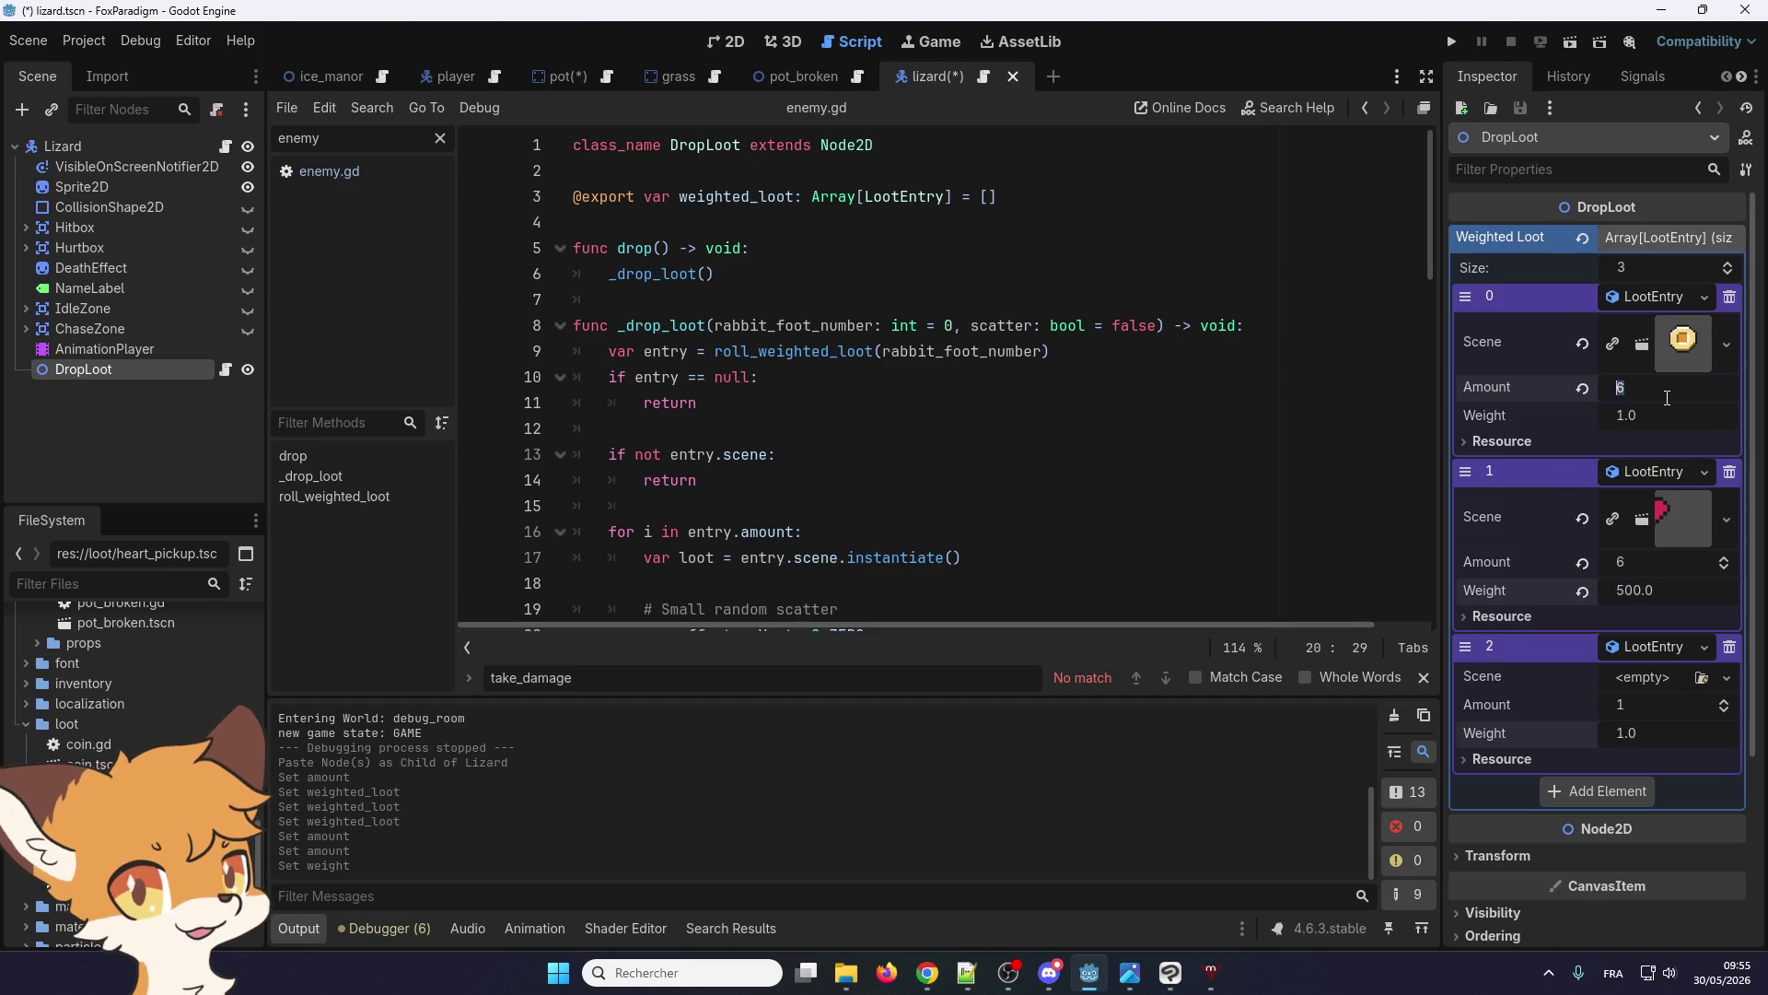
{"action": "left_click", "coordinate": [1658, 415]}
{"action": "type", "text": "500"}
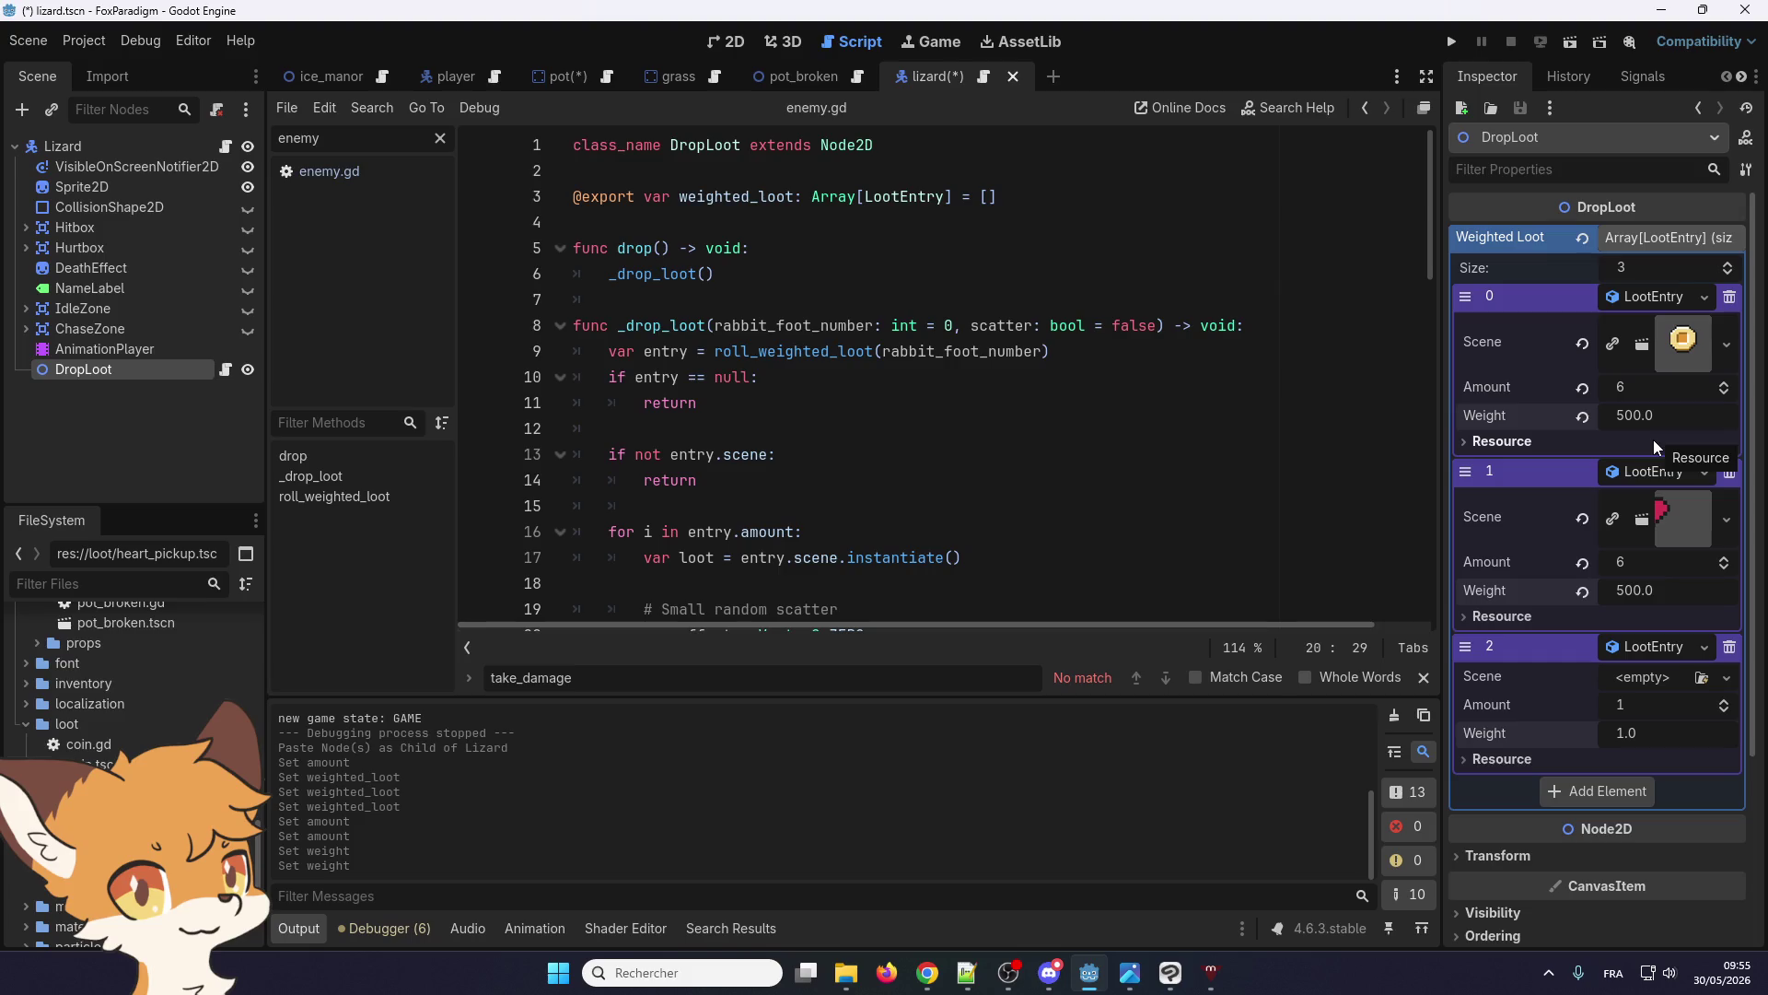
{"action": "key", "text": "Return"}
Review the drop function in drop_loot.gd and the drop_loot declaration in pot.gd
{"action": "double_click", "coordinate": [665, 267]}
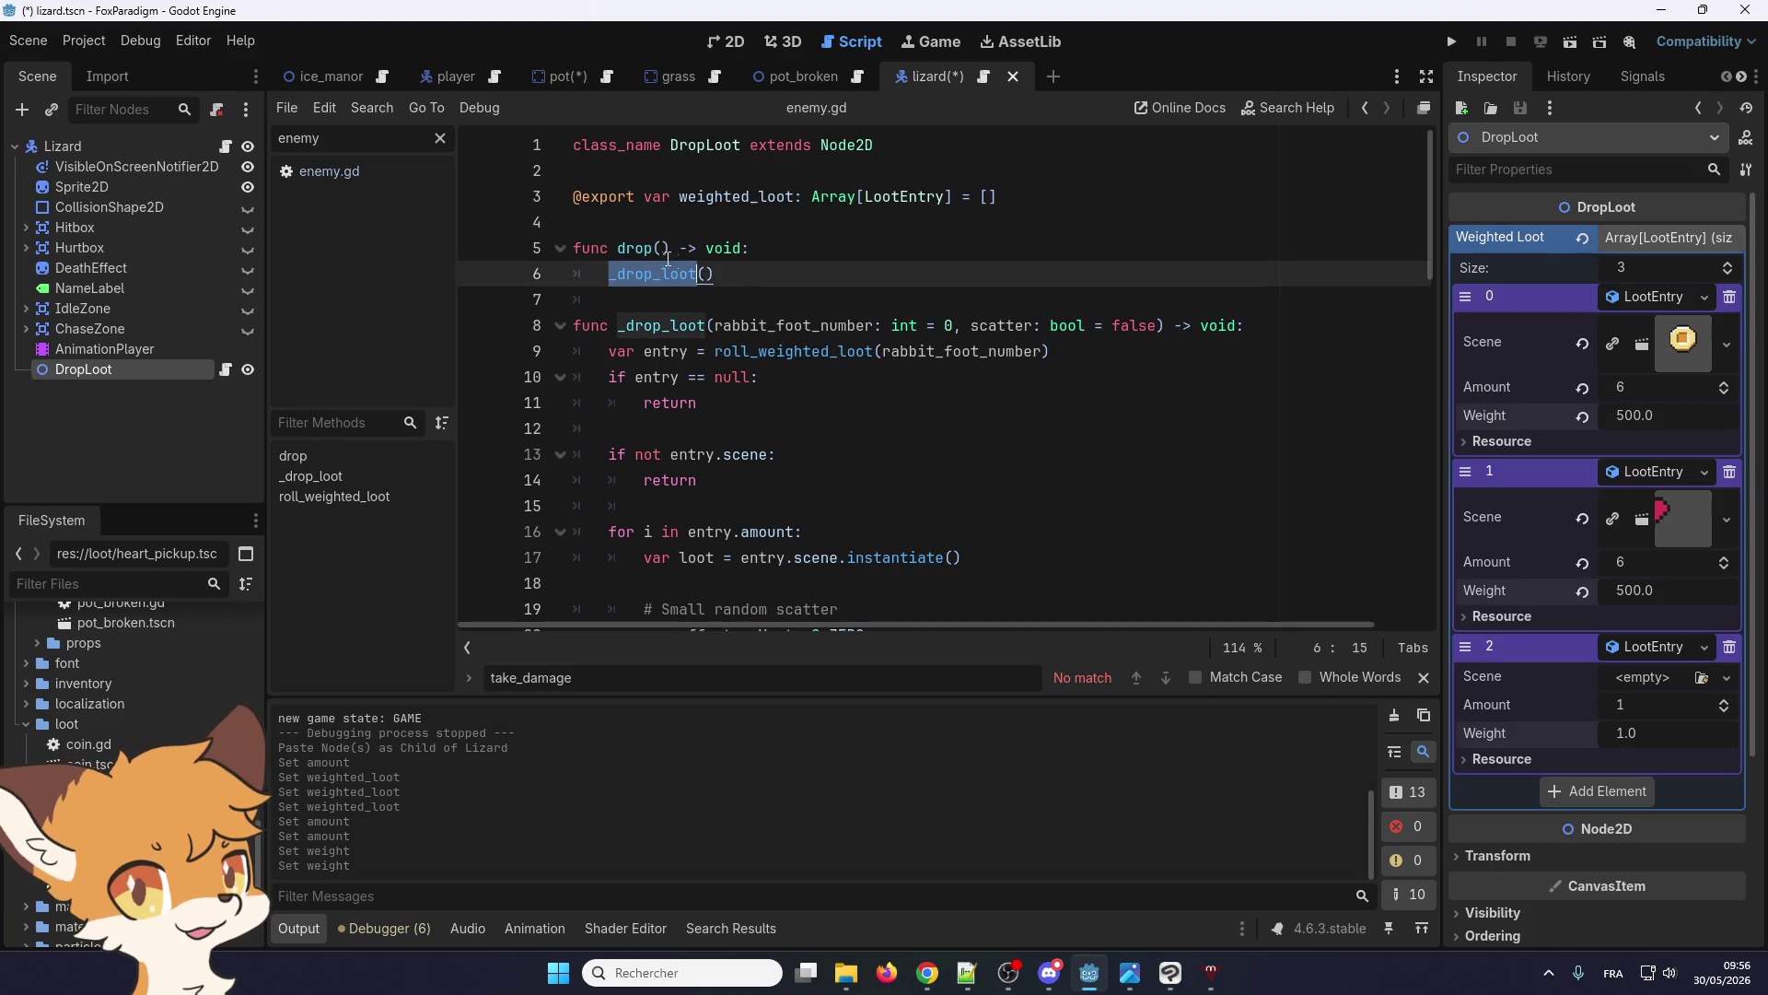
{"action": "left_click_drag", "start_coordinate": [716, 273], "coordinate": [605, 257]}
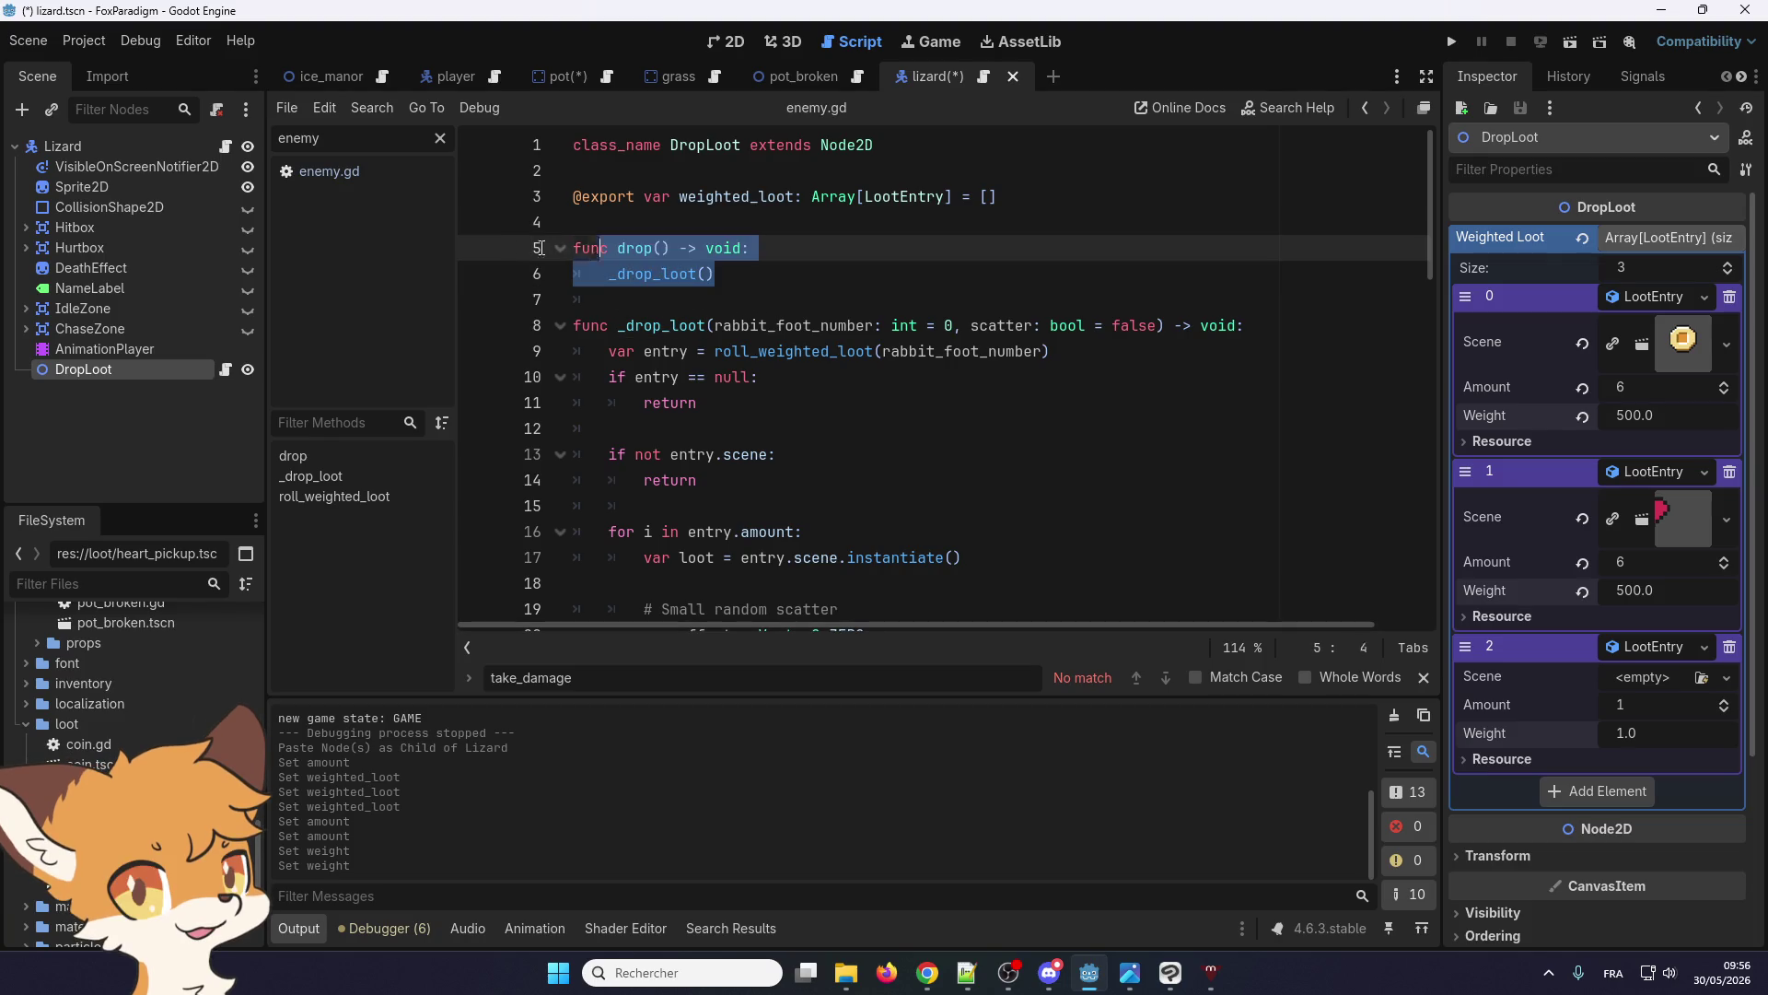
{"action": "left_click", "coordinate": [651, 273]}
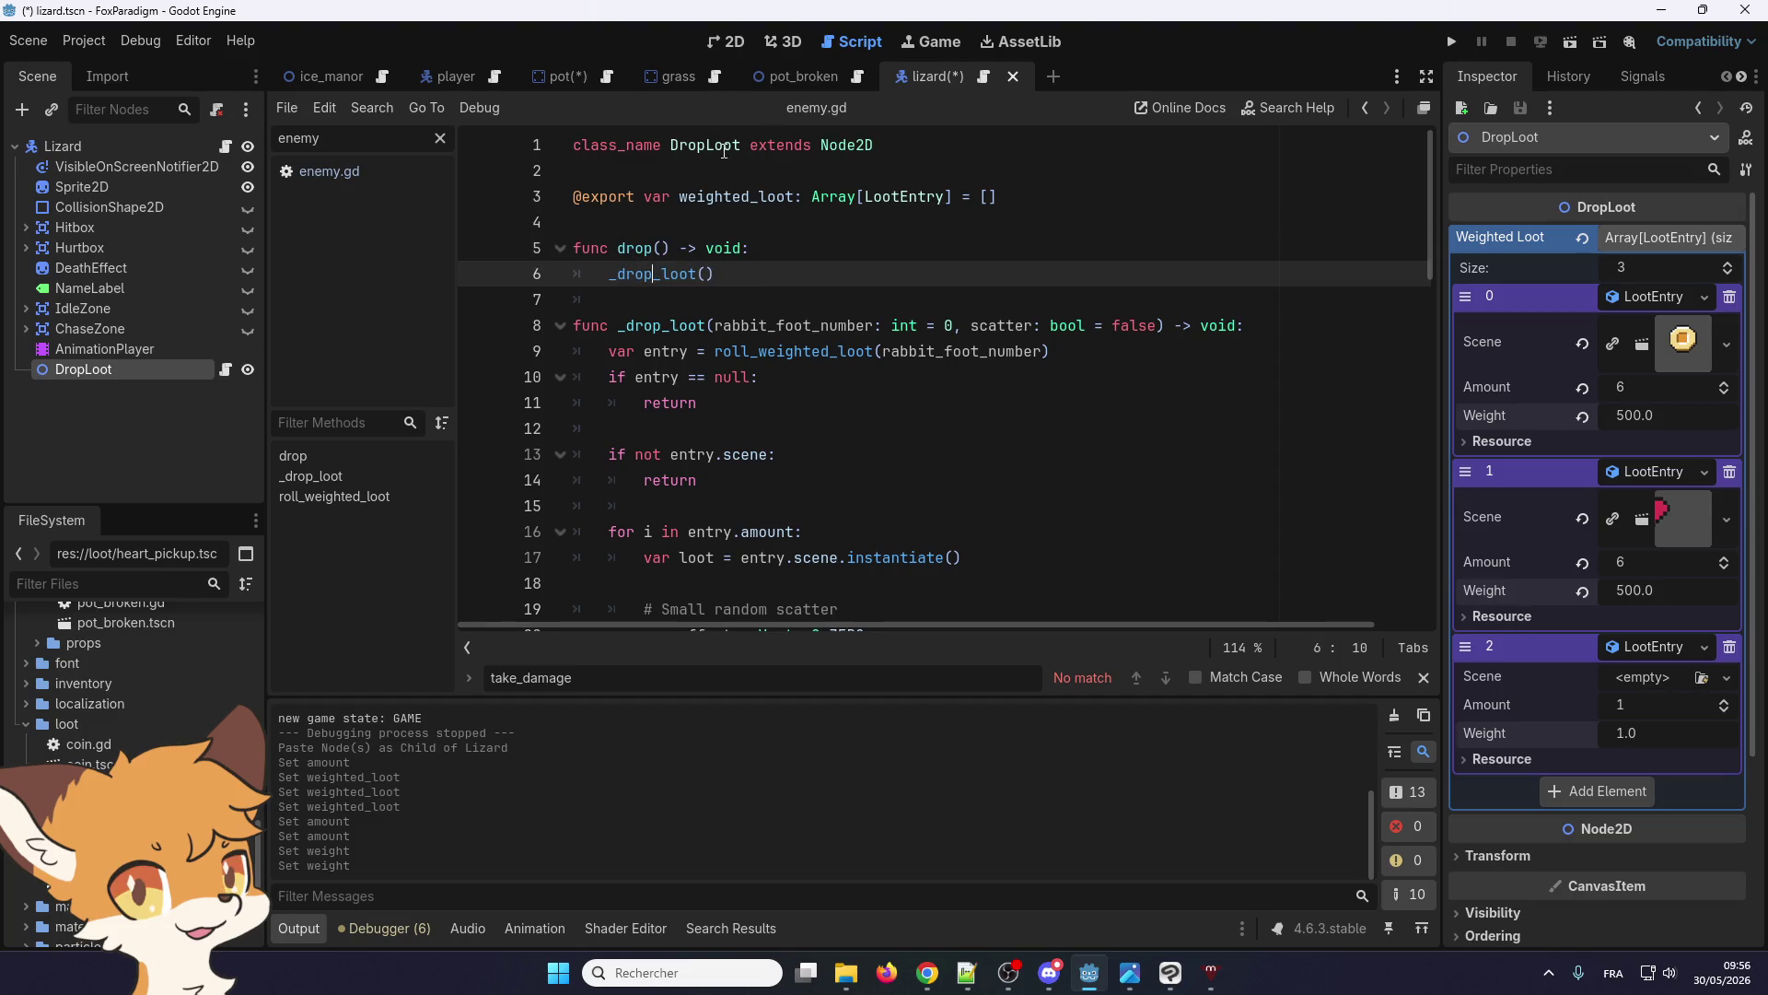
{"action": "left_click", "coordinate": [568, 80]}
{"action": "scroll", "coordinate": [737, 355], "scroll_direction": "down", "scroll_amount": 1}
{"action": "scroll", "coordinate": [792, 364], "scroll_direction": "up", "scroll_amount": 1}
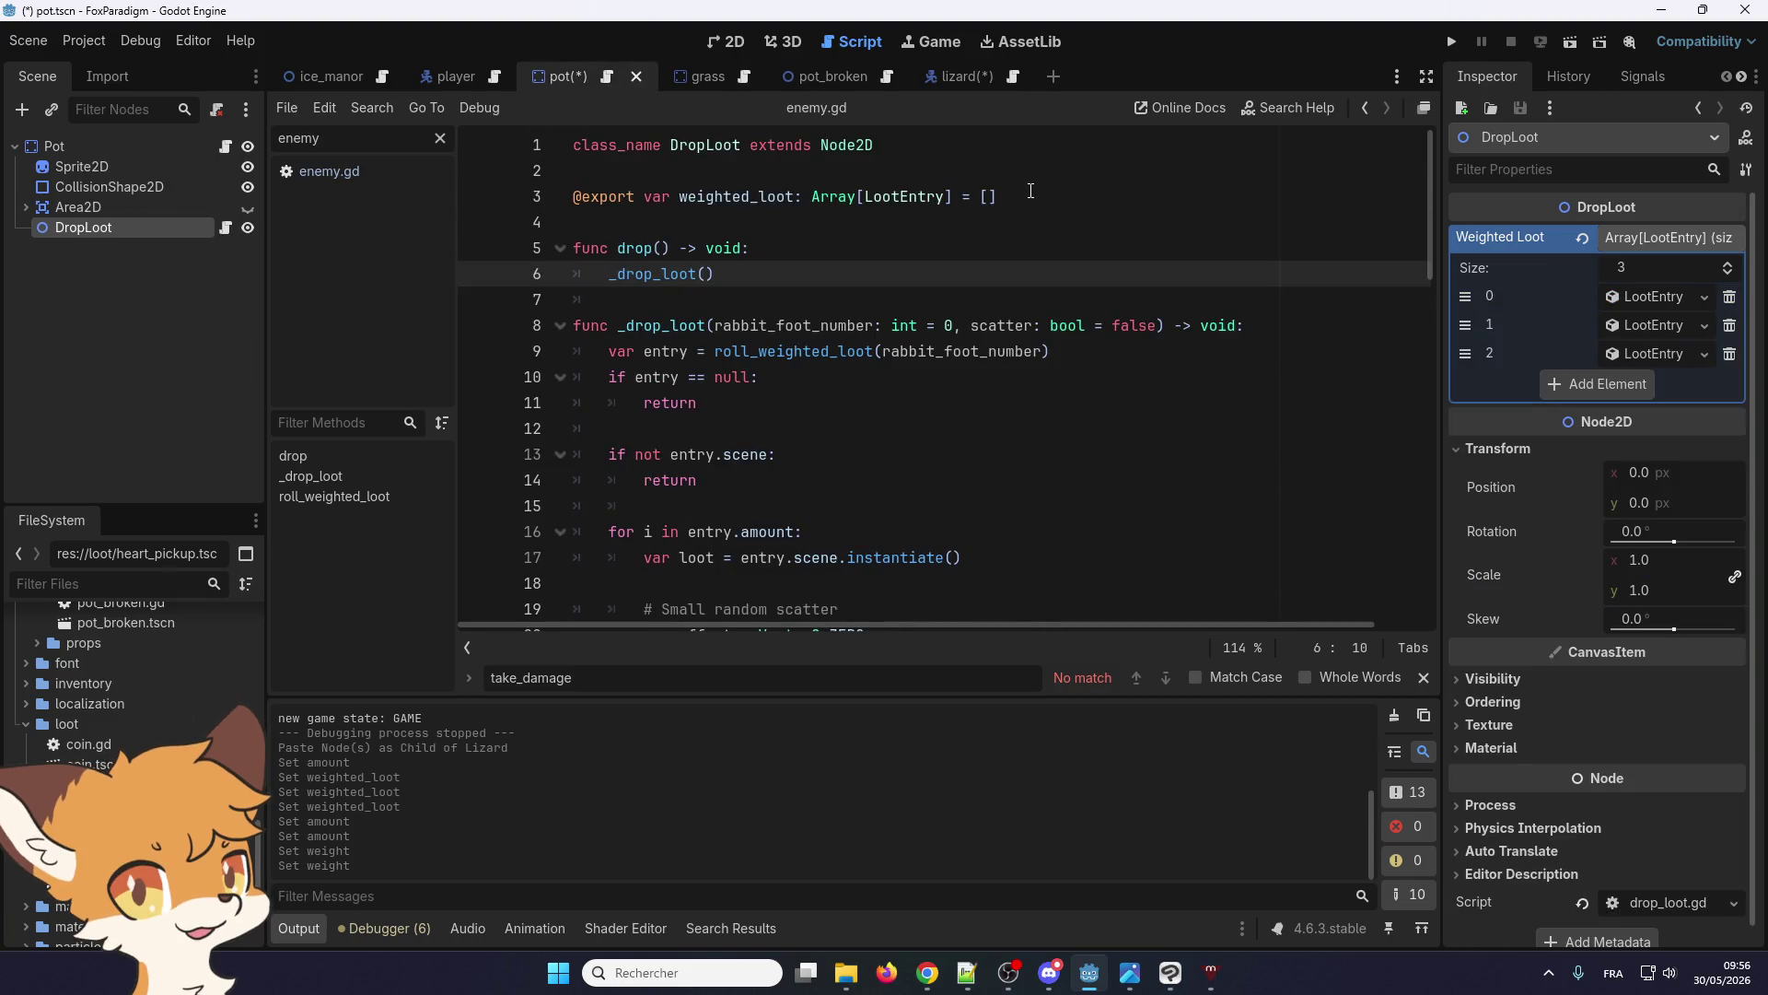
{"action": "left_click", "coordinate": [724, 42]}
{"action": "left_click", "coordinate": [607, 77]}
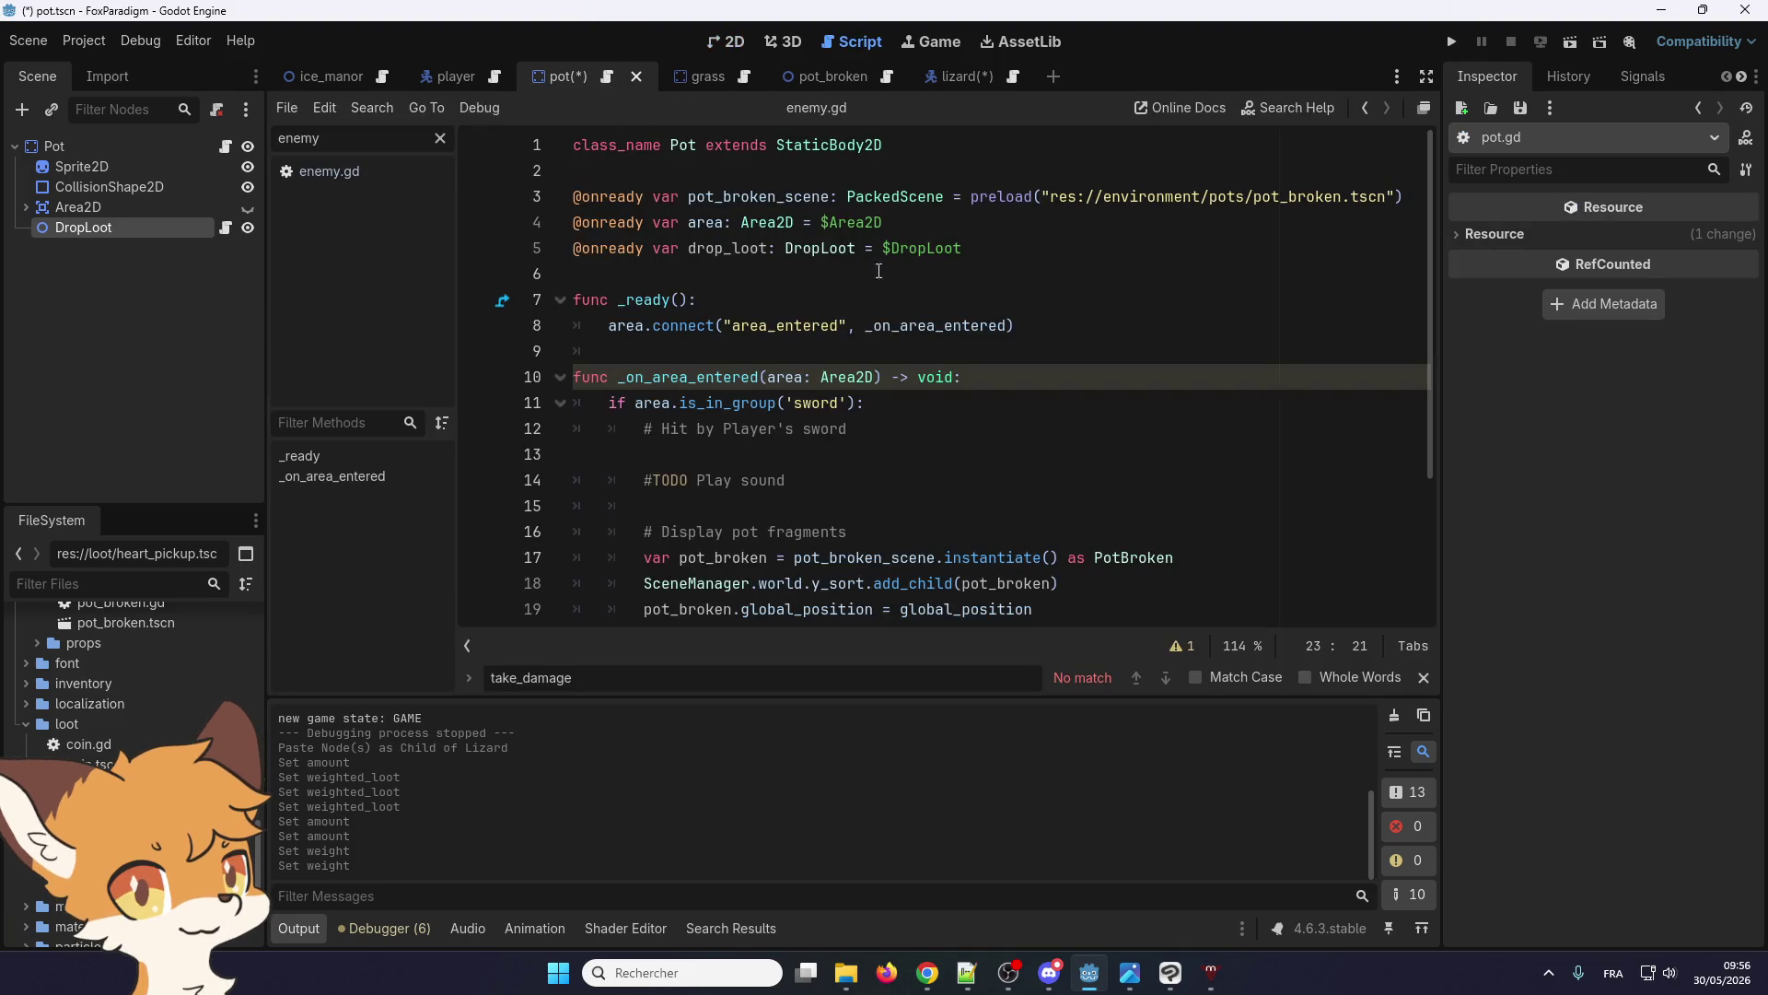
{"action": "left_click_drag", "start_coordinate": [962, 247], "coordinate": [573, 248]}
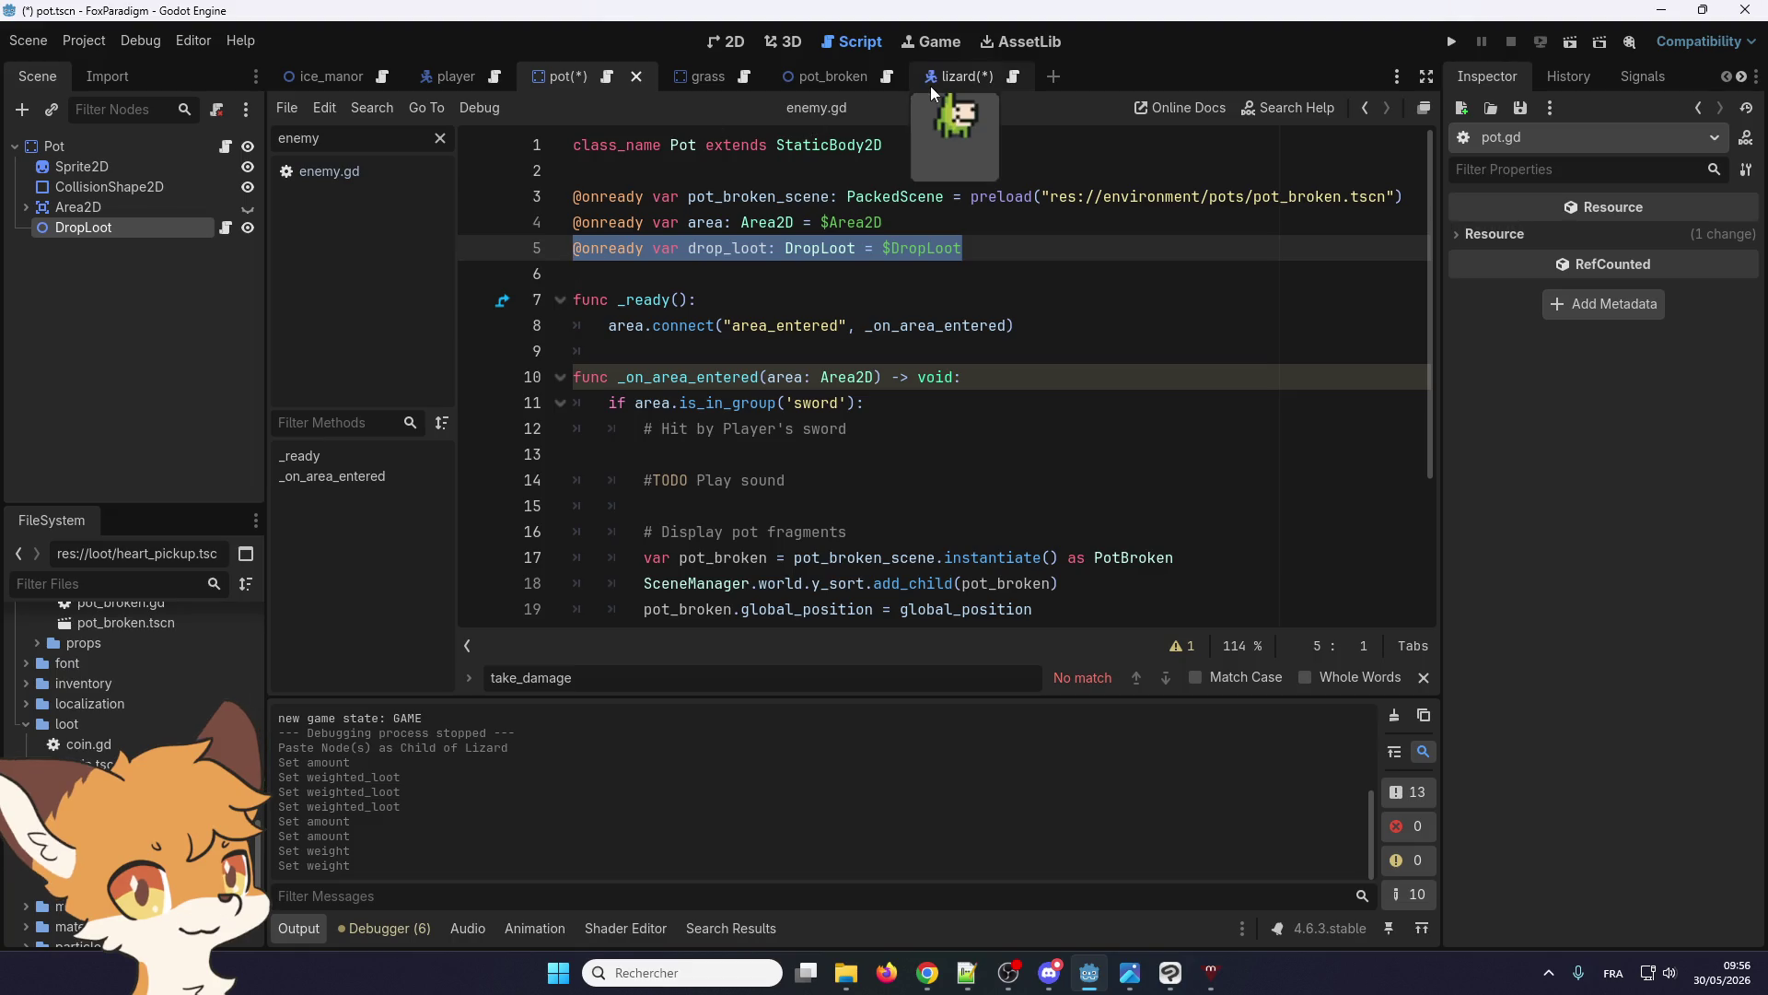
From lizard.gd, look up the Enemy class to open enemy.gd
{"action": "left_click", "coordinate": [954, 79]}
{"action": "left_click", "coordinate": [984, 77]}
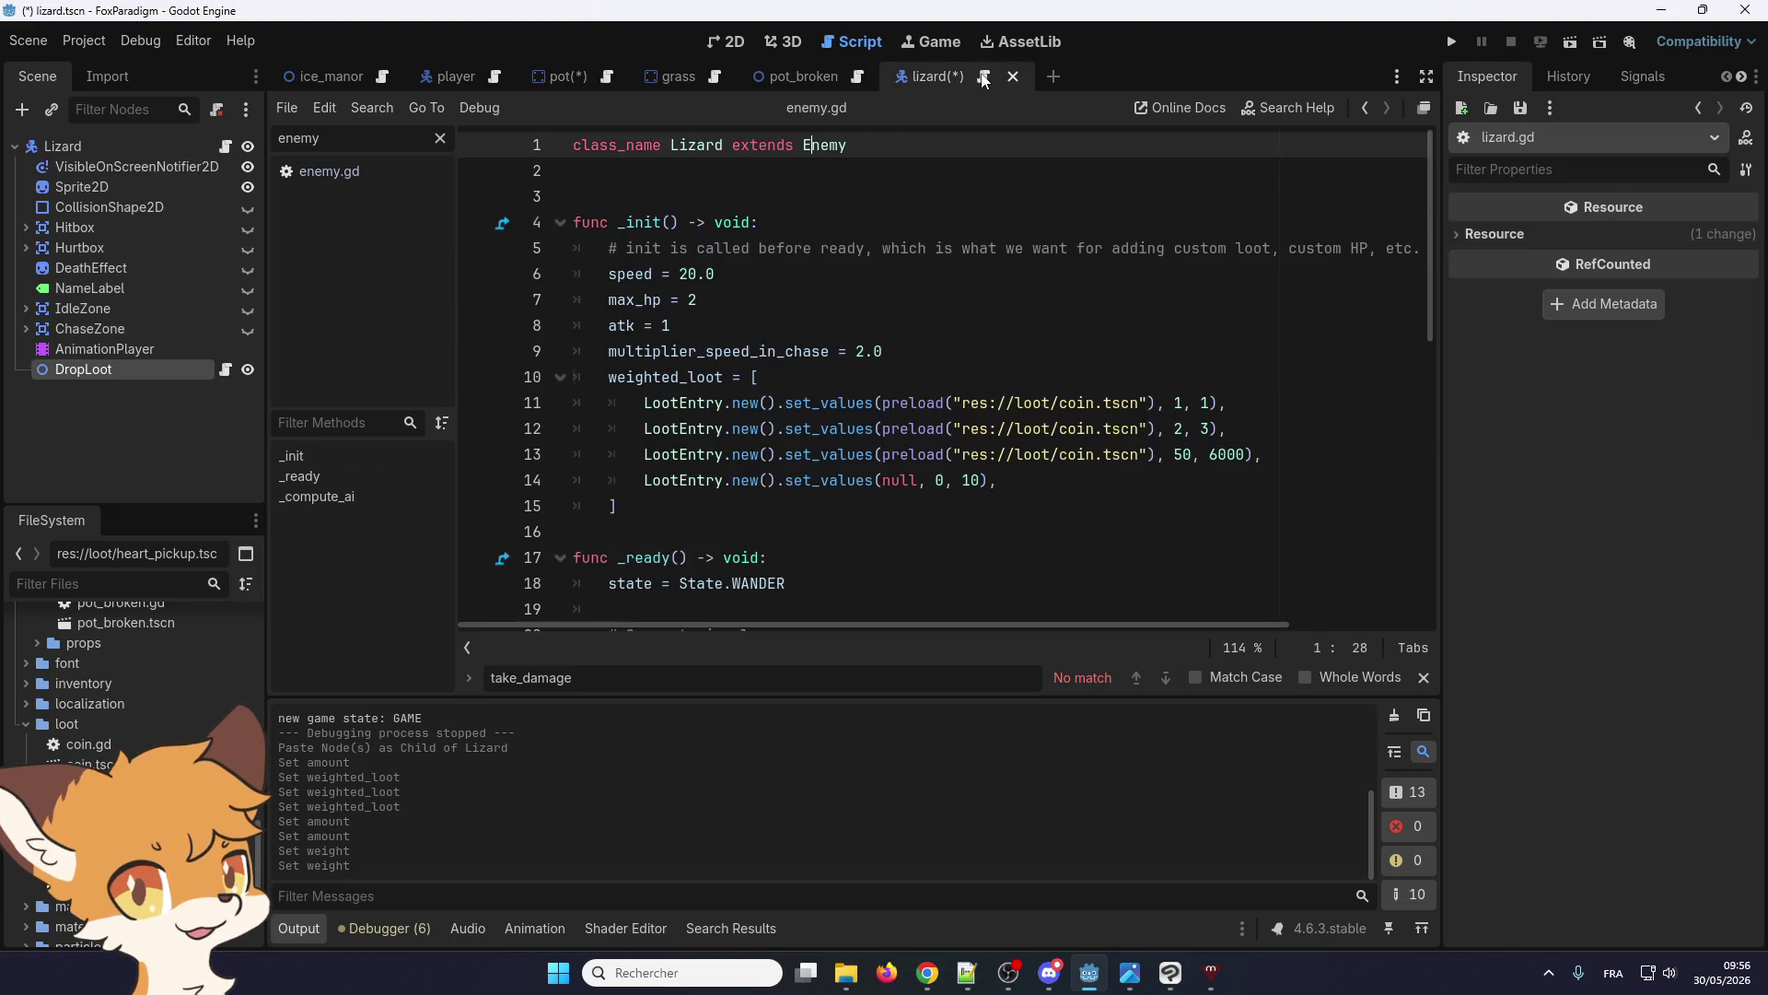
{"action": "right_click", "coordinate": [820, 145]}
{"action": "left_click", "coordinate": [882, 442]}
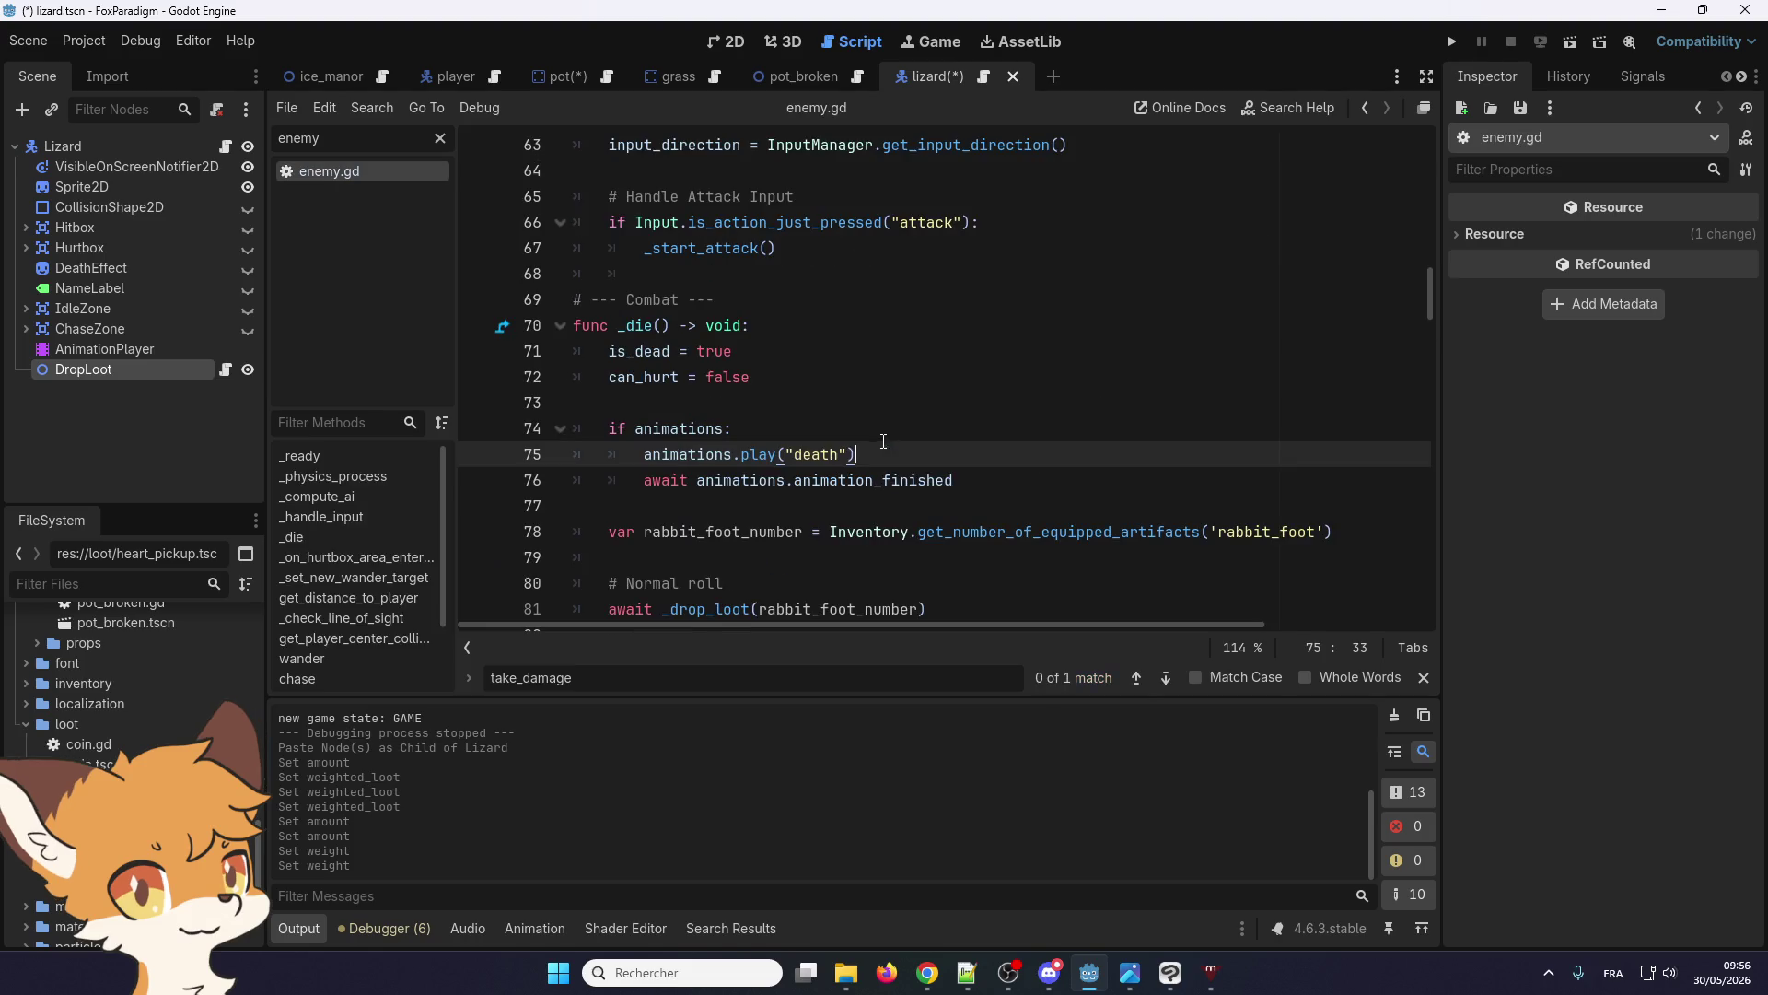
{"action": "scroll", "coordinate": [694, 476], "scroll_direction": "up", "scroll_amount": 15}
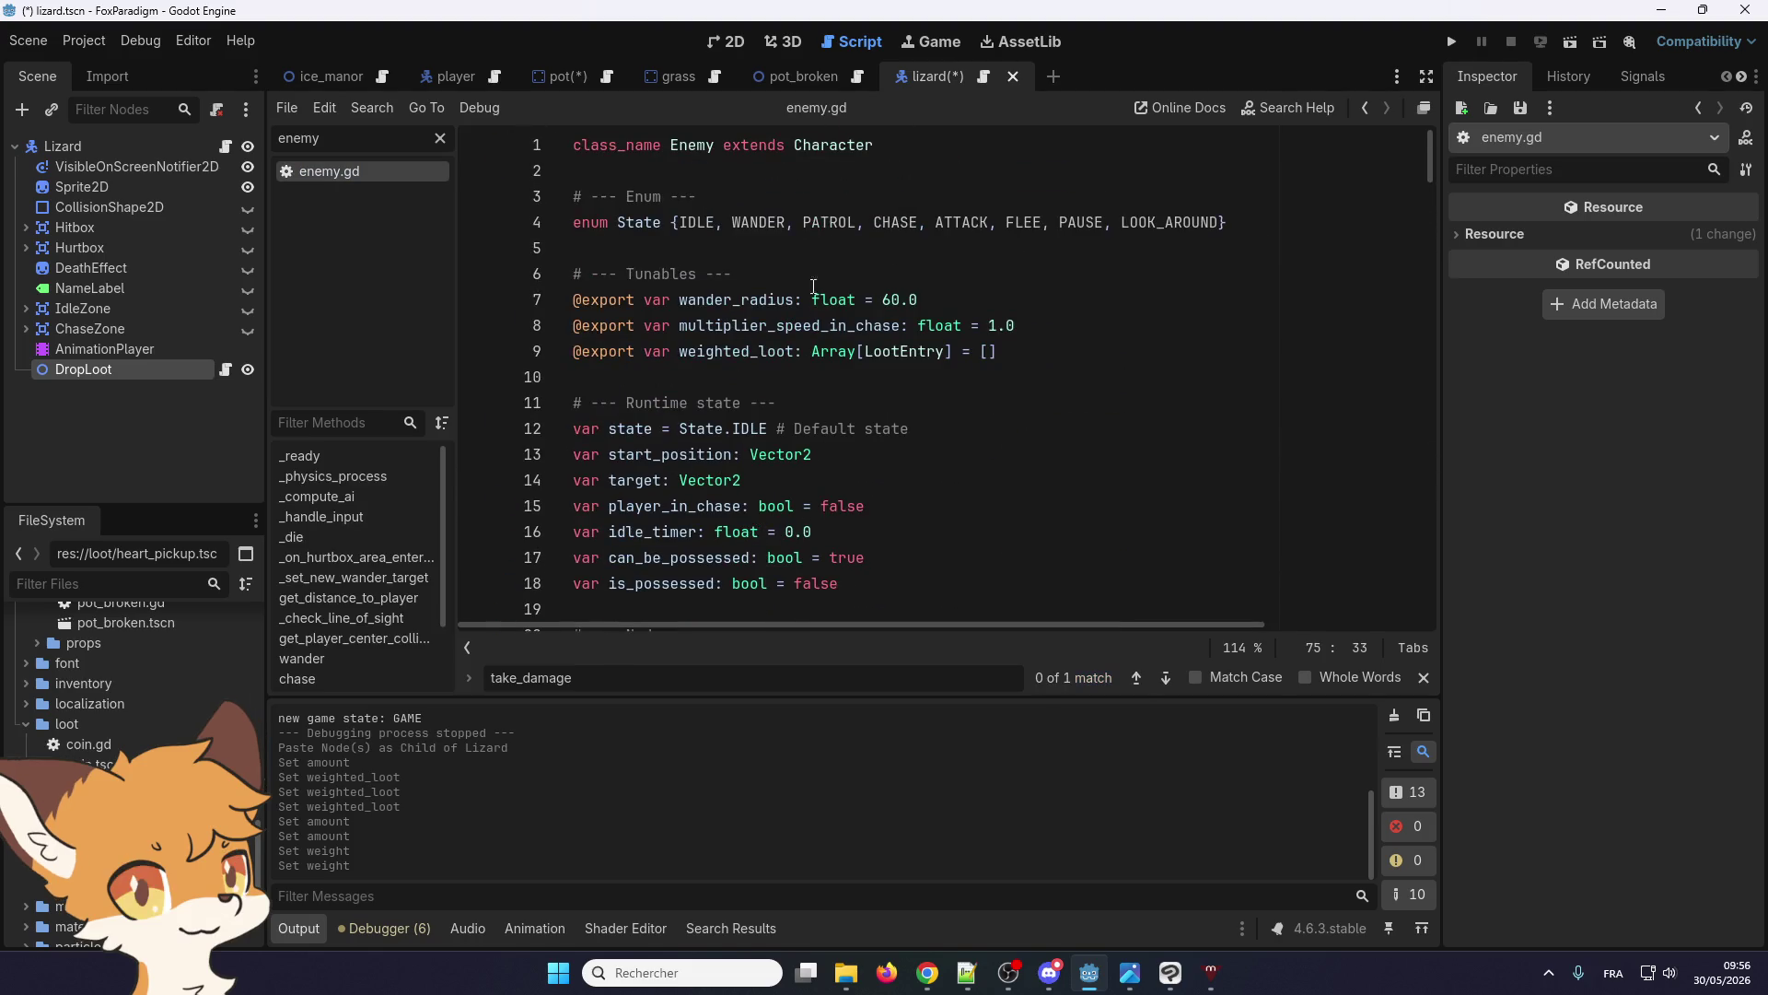
{"action": "left_click", "coordinate": [687, 378]}
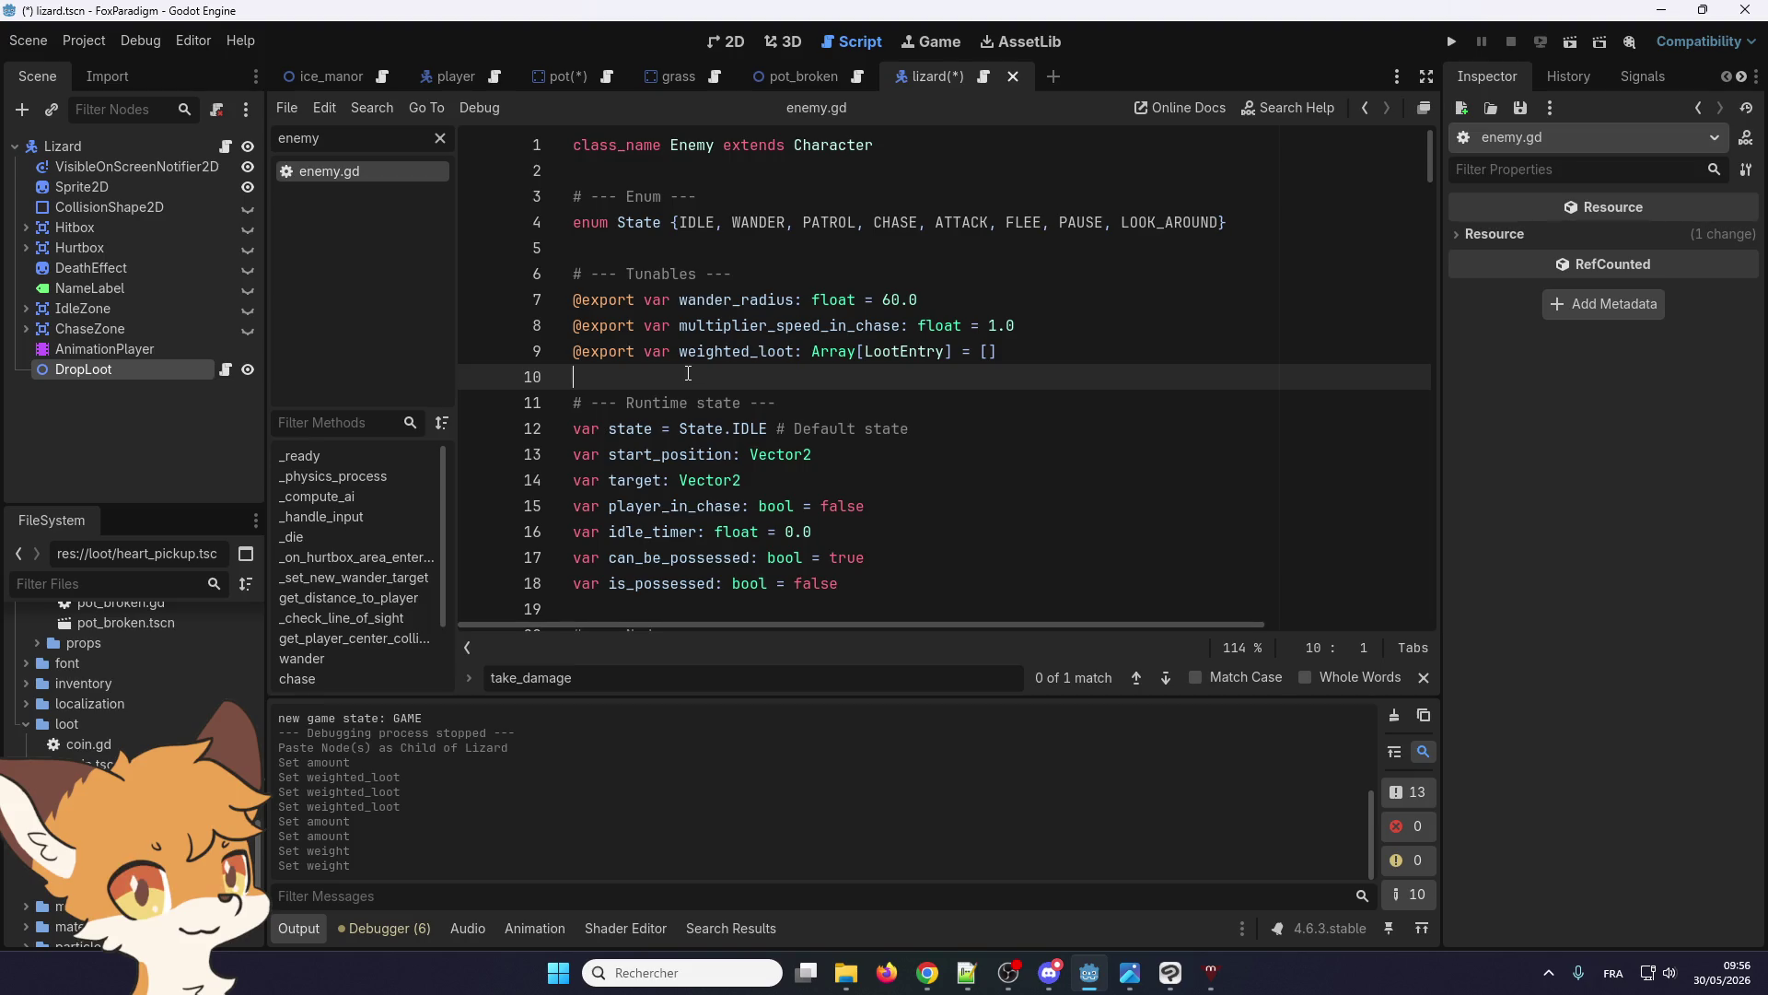
{"action": "type", "text": "@onready var drop_loot: DropLoot = $DropLoot"}
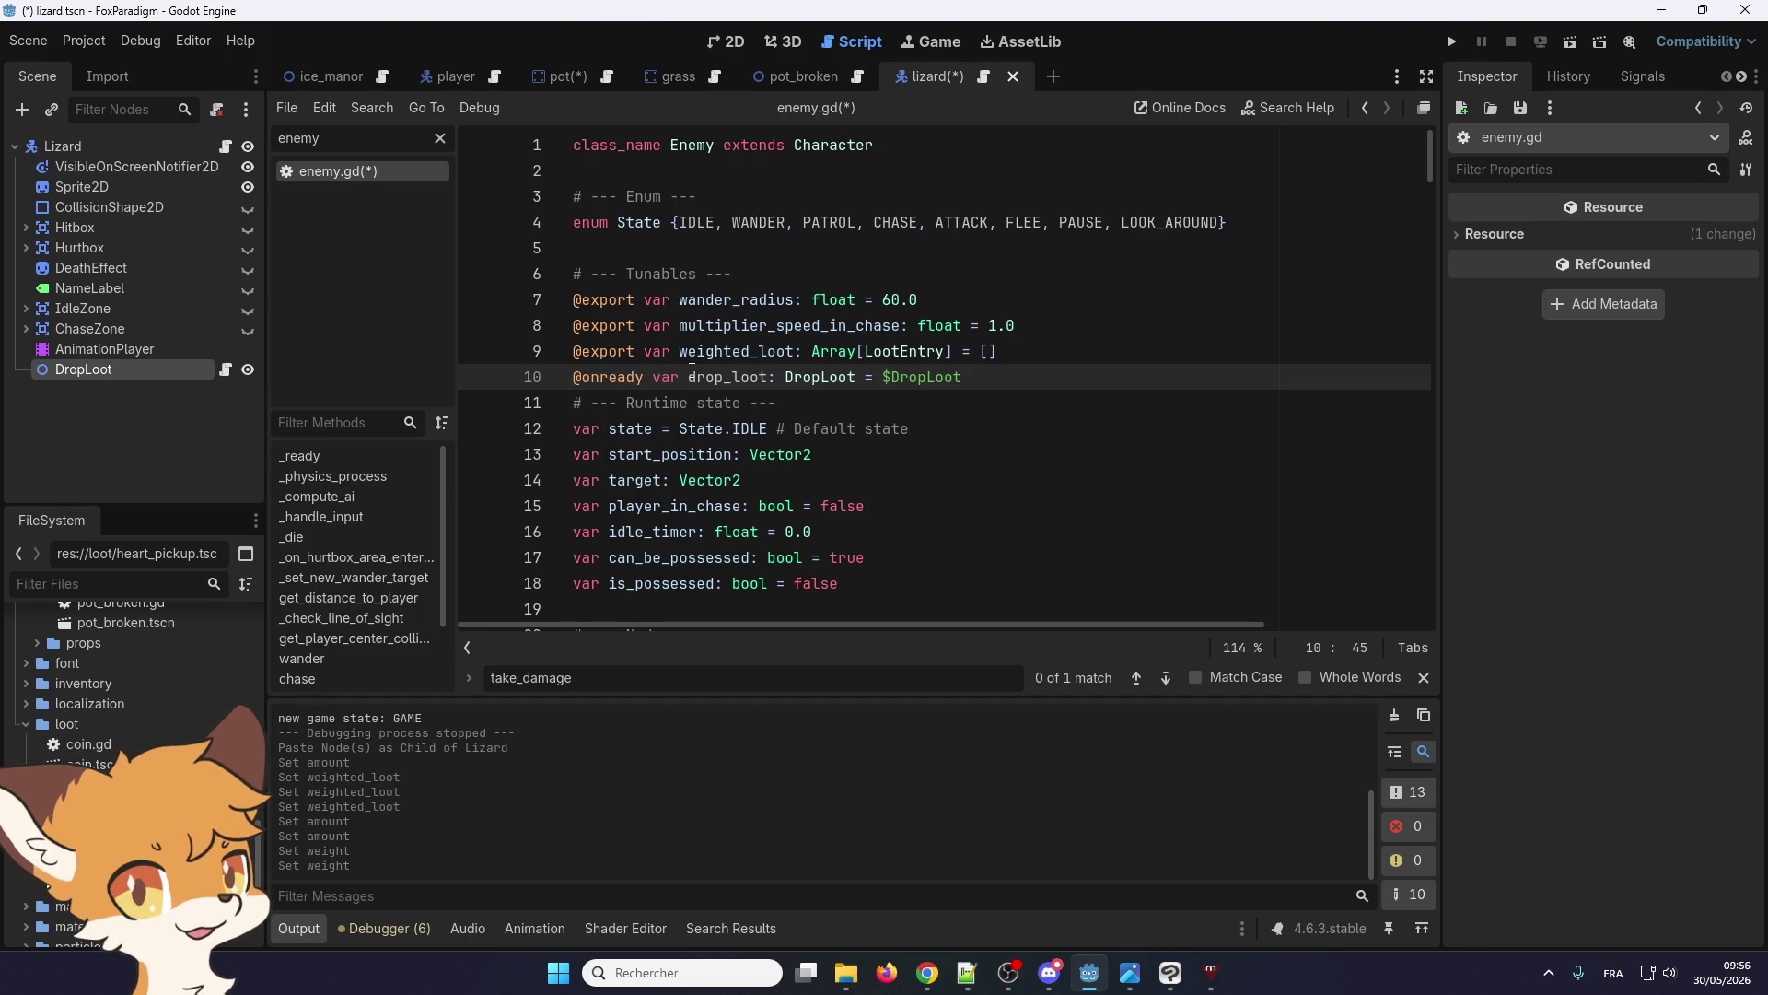
{"action": "key", "text": "ctrl+z"}
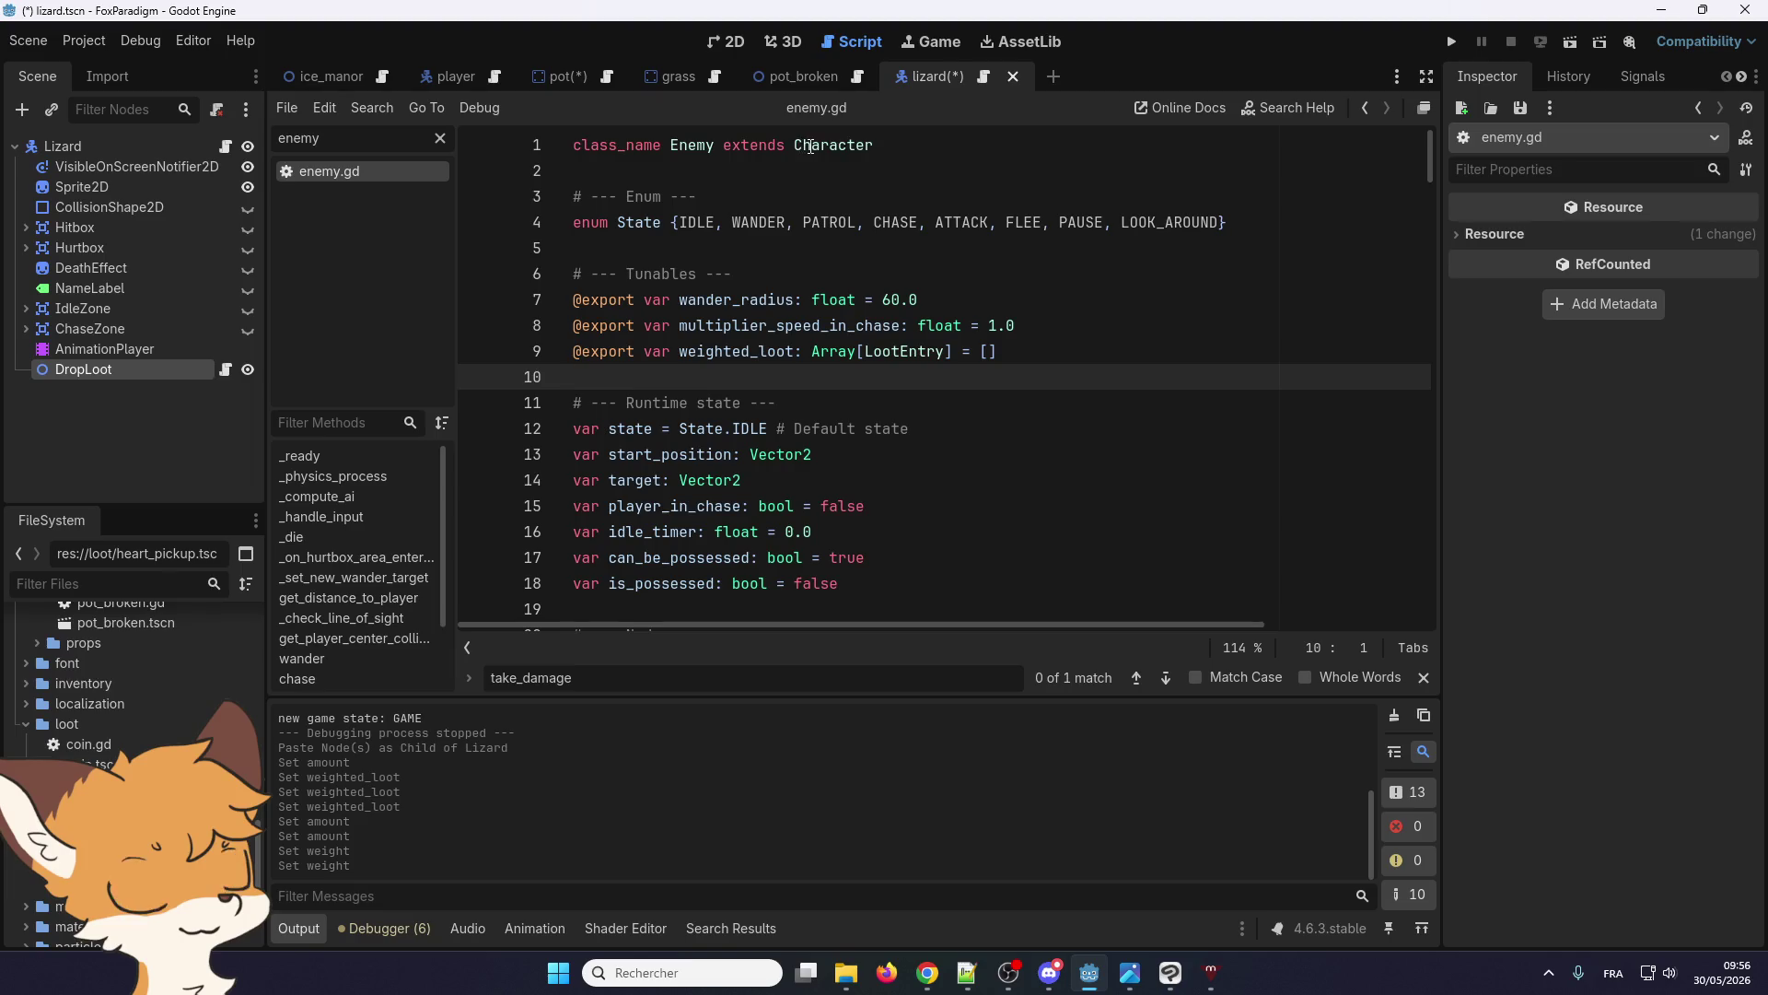
{"action": "scroll", "coordinate": [744, 472], "scroll_direction": "down", "scroll_amount": 3}
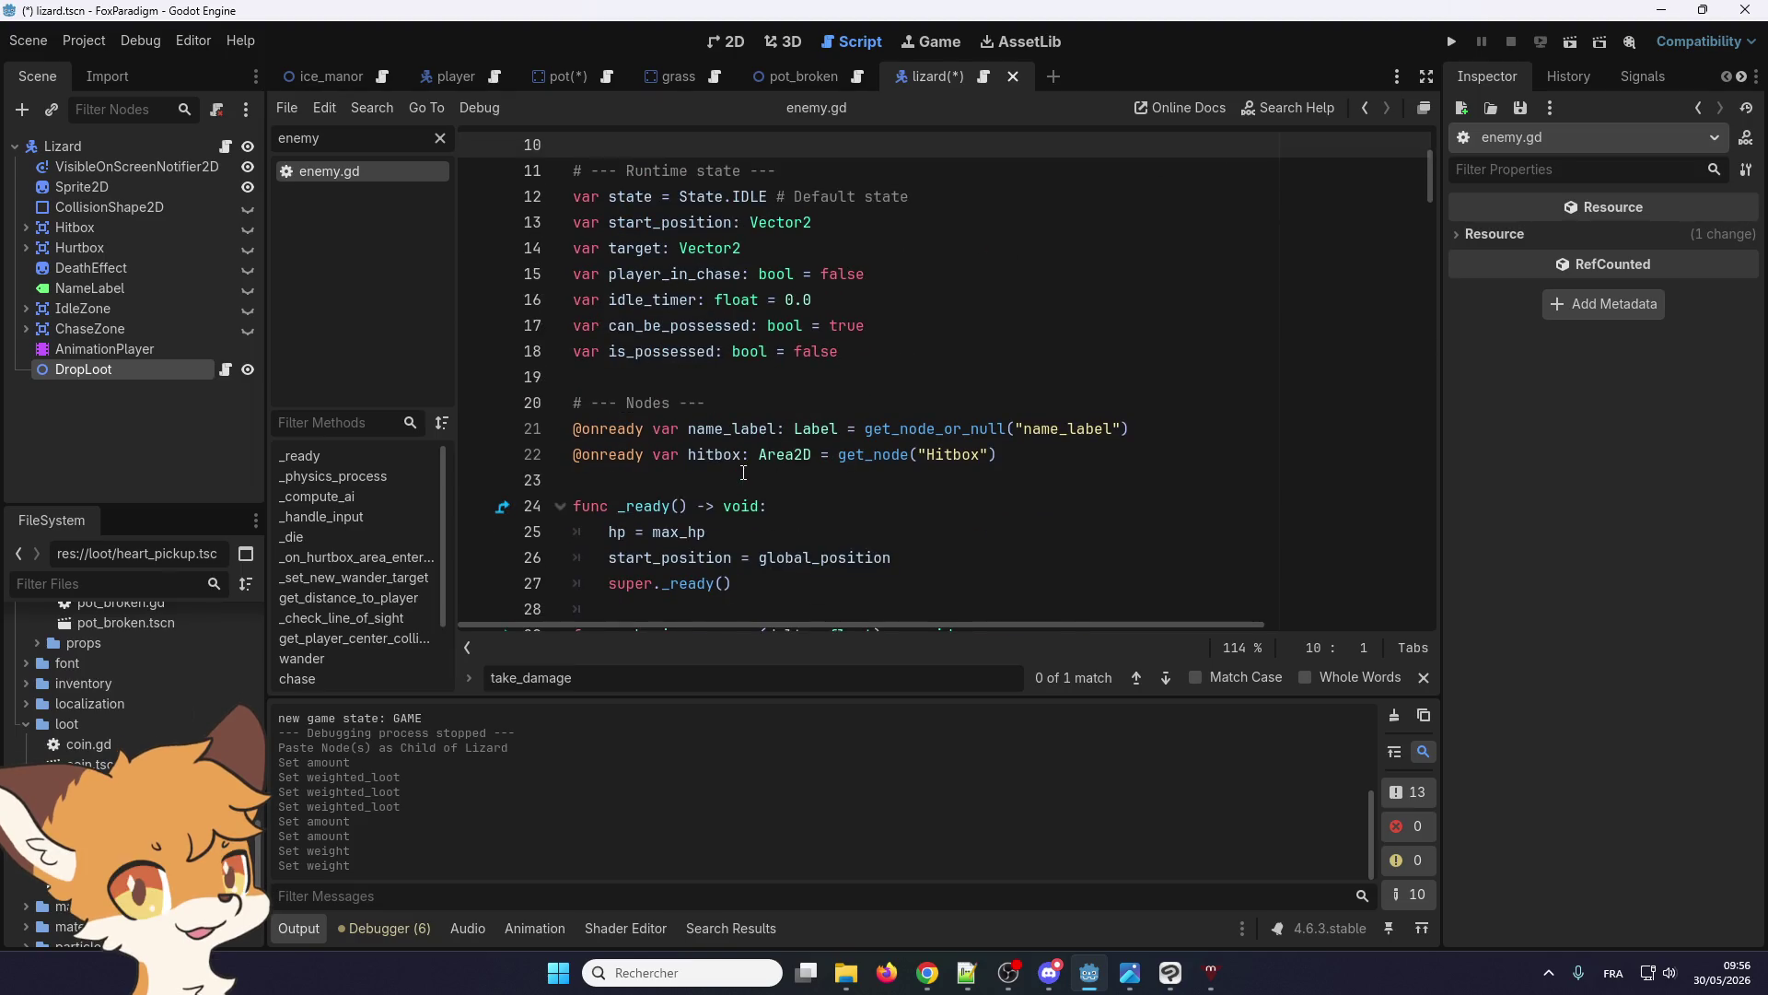
{"action": "scroll", "coordinate": [743, 472], "scroll_direction": "up", "scroll_amount": 3}
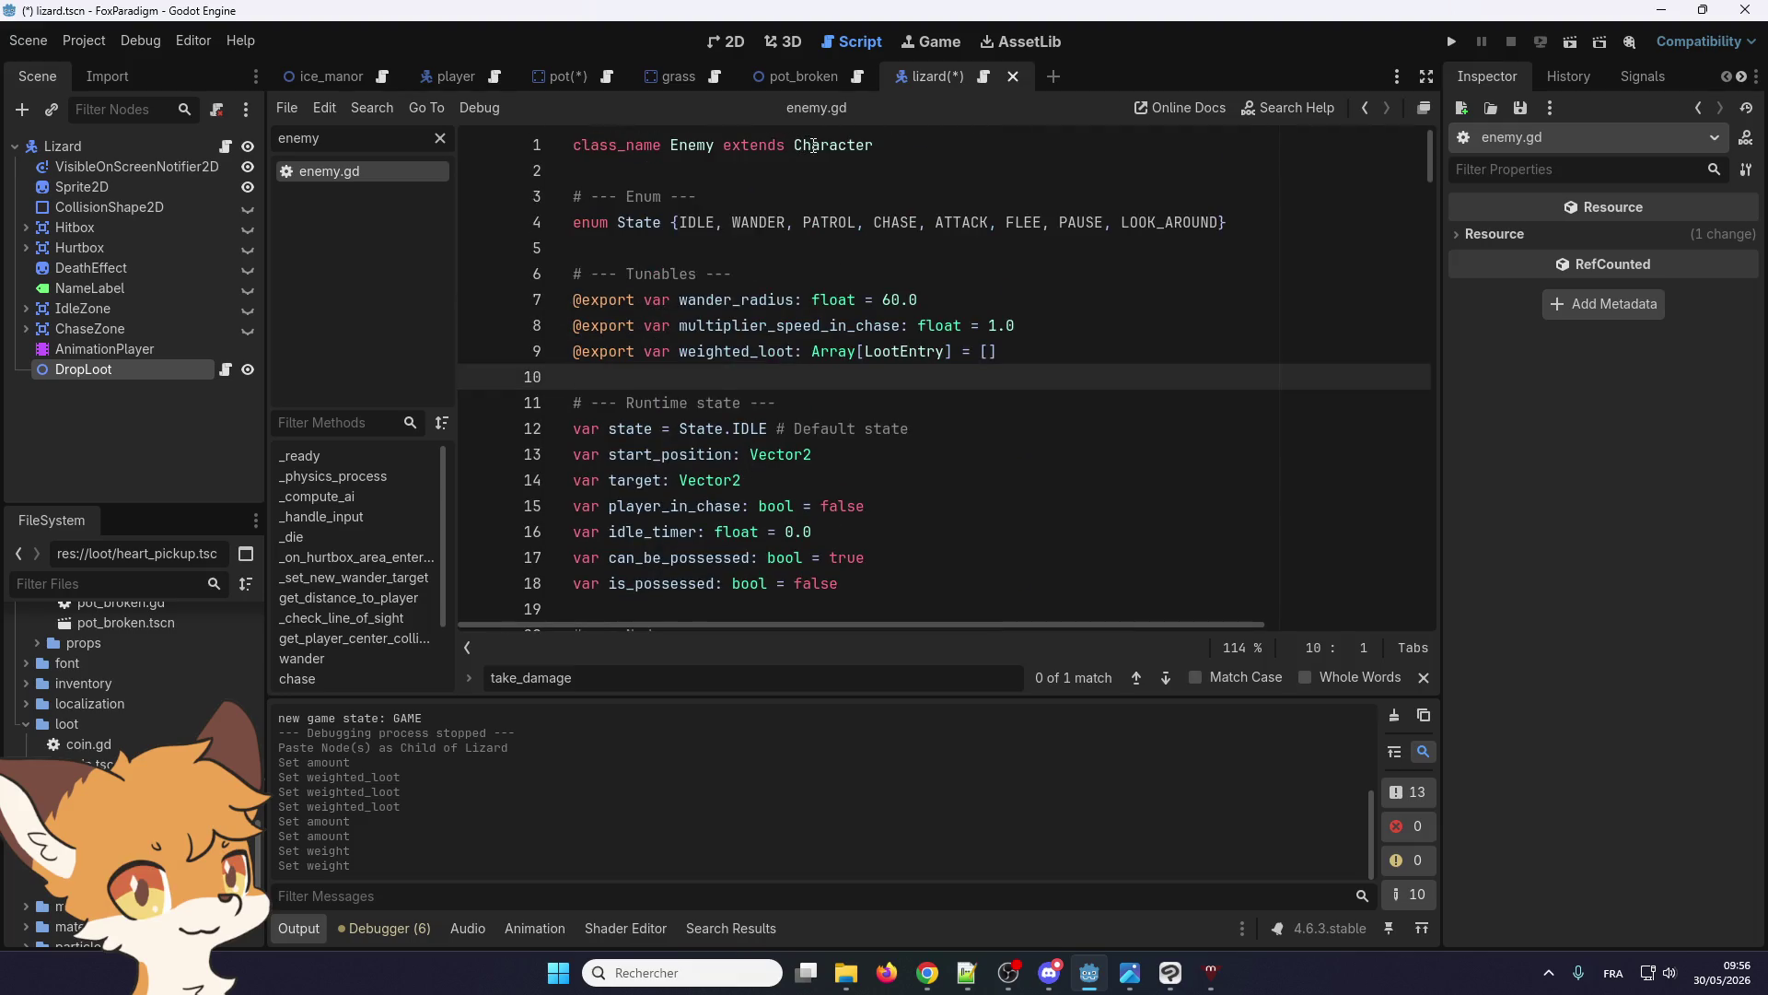
{"action": "right_click", "coordinate": [814, 145]}
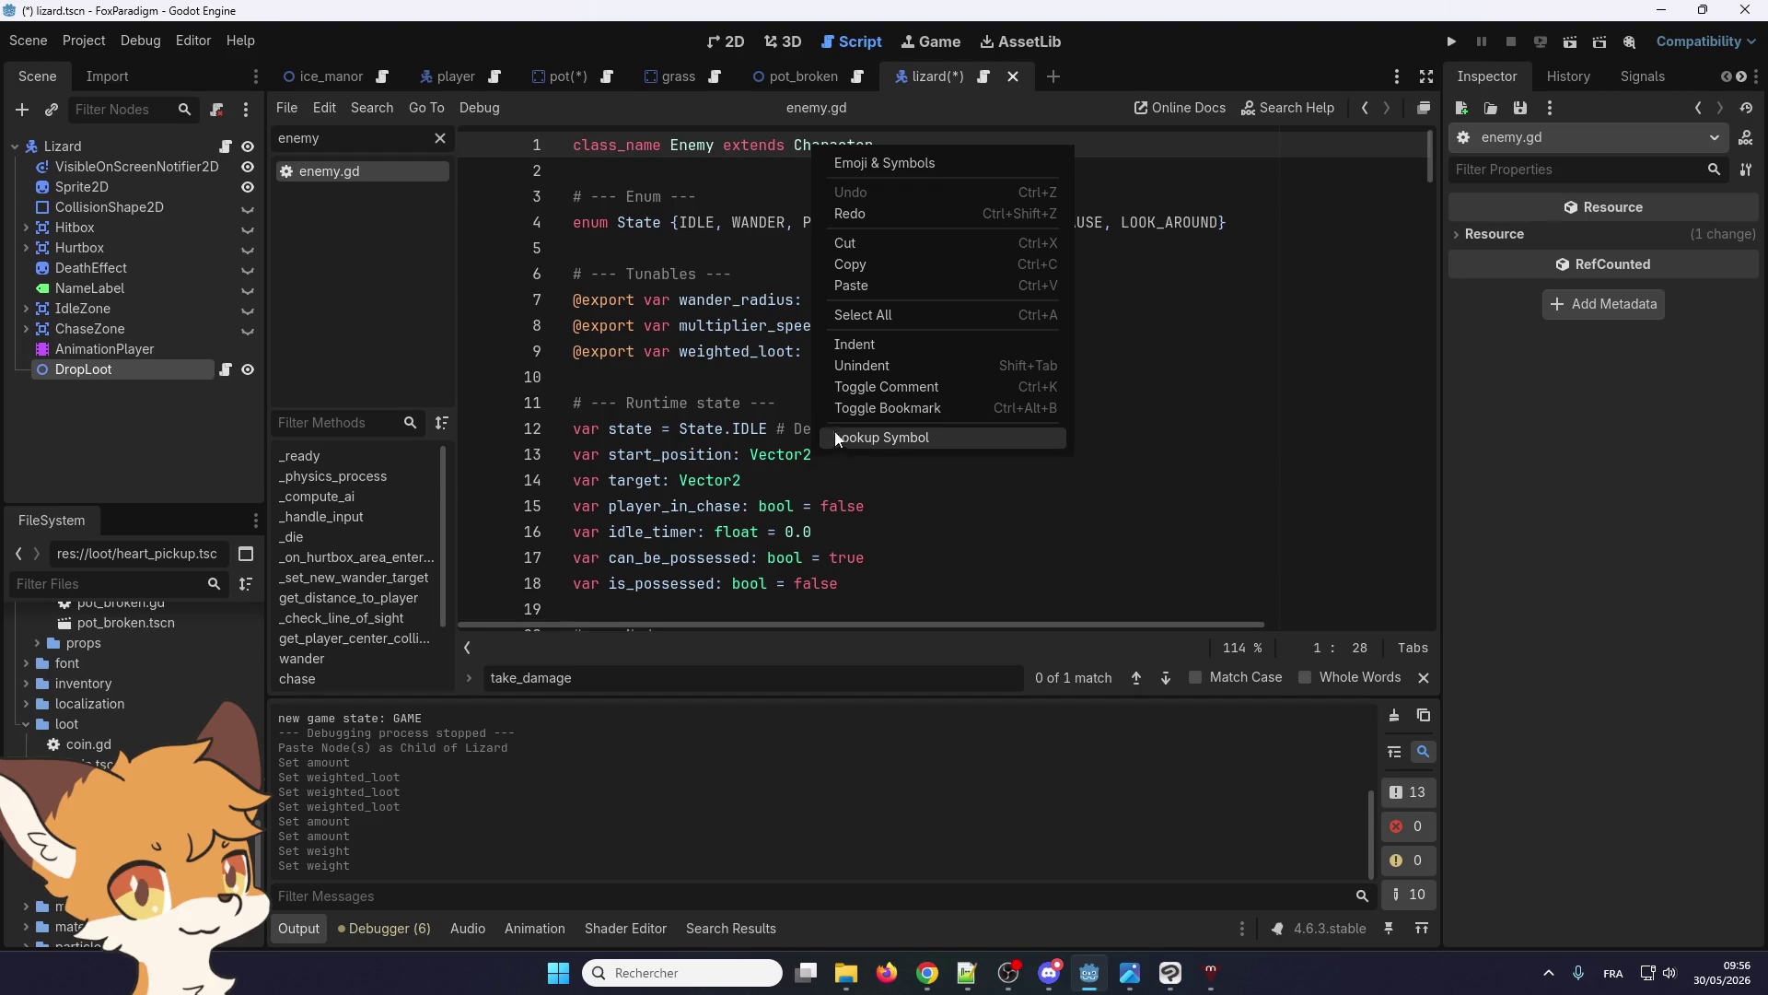
{"action": "left_click_drag", "start_coordinate": [83, 368], "coordinate": [783, 385]}
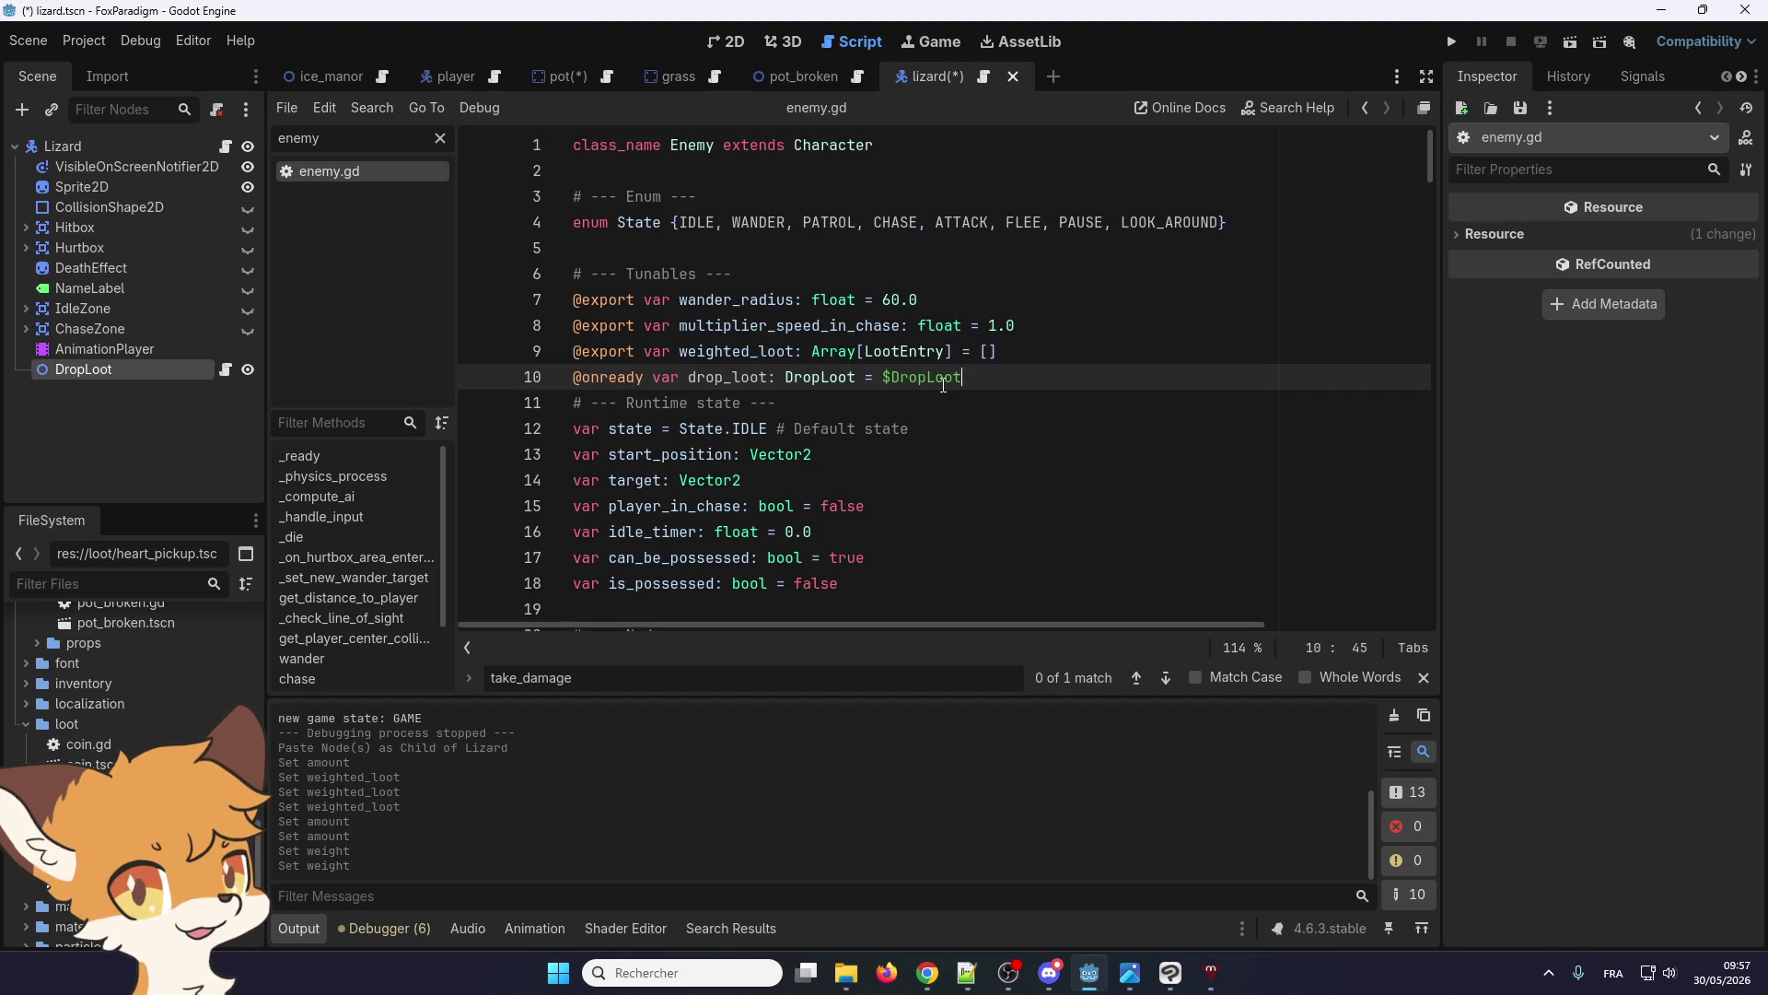
{"action": "key", "text": "Return"}
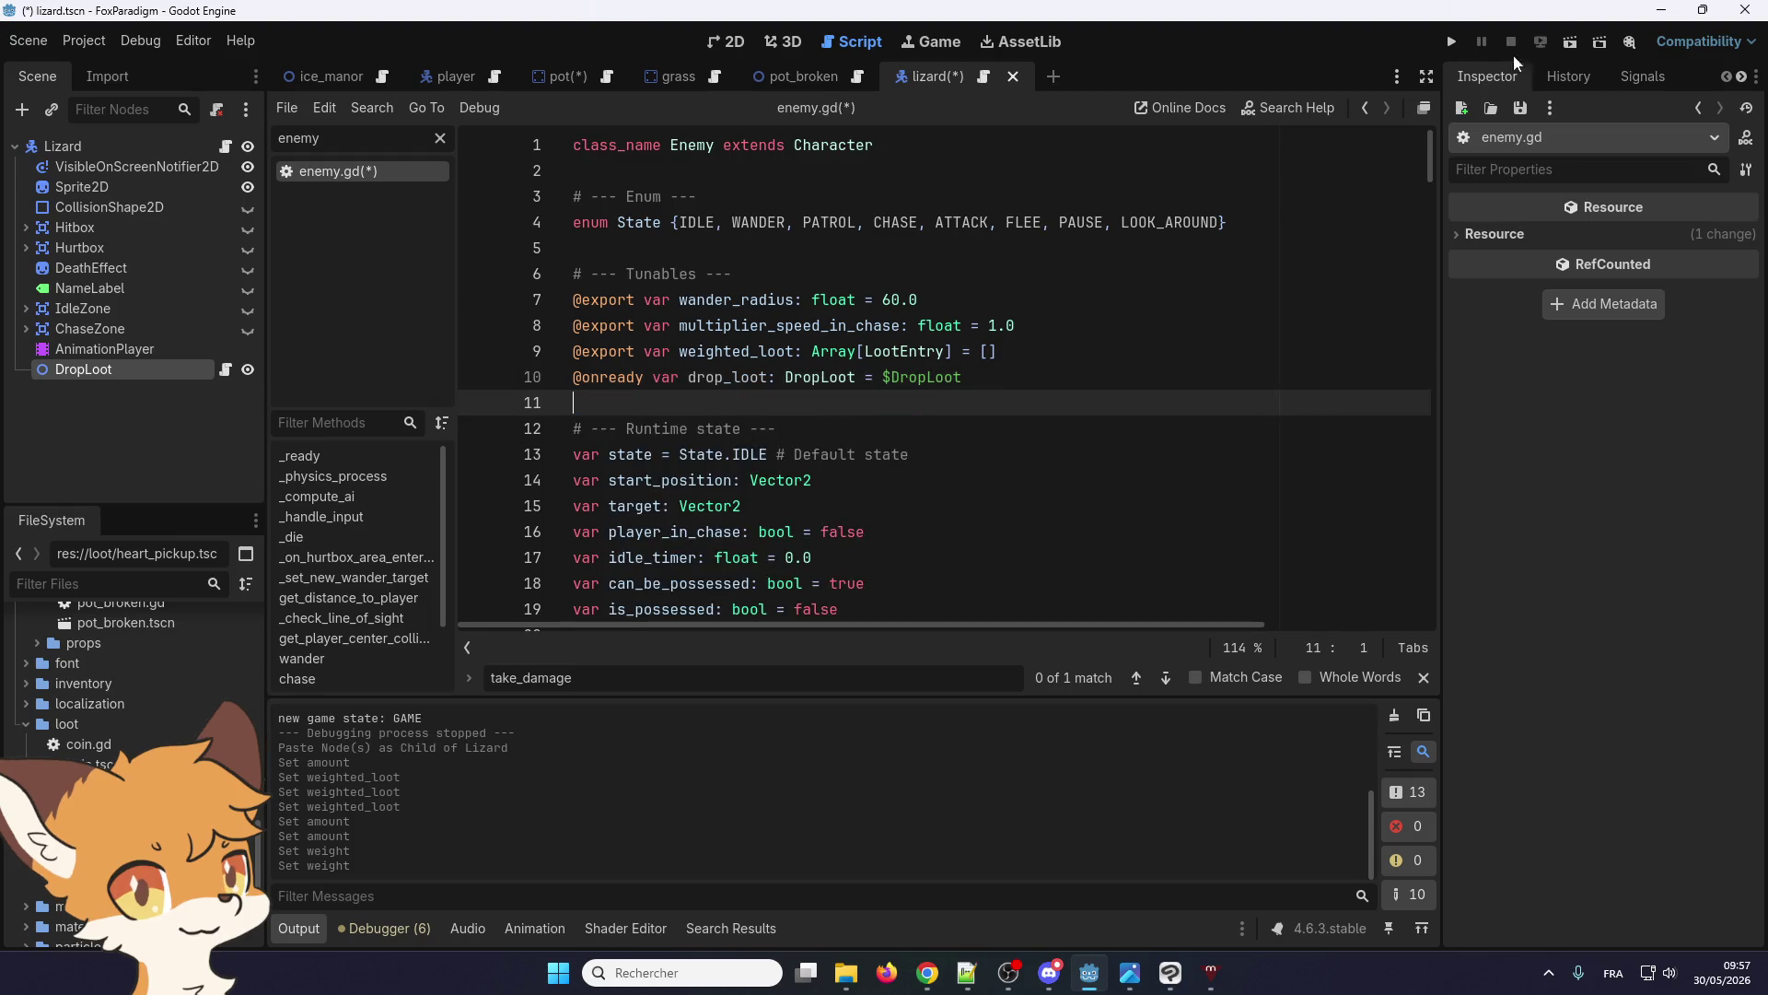
{"action": "left_click_drag", "start_coordinate": [1057, 354], "coordinate": [573, 351]}
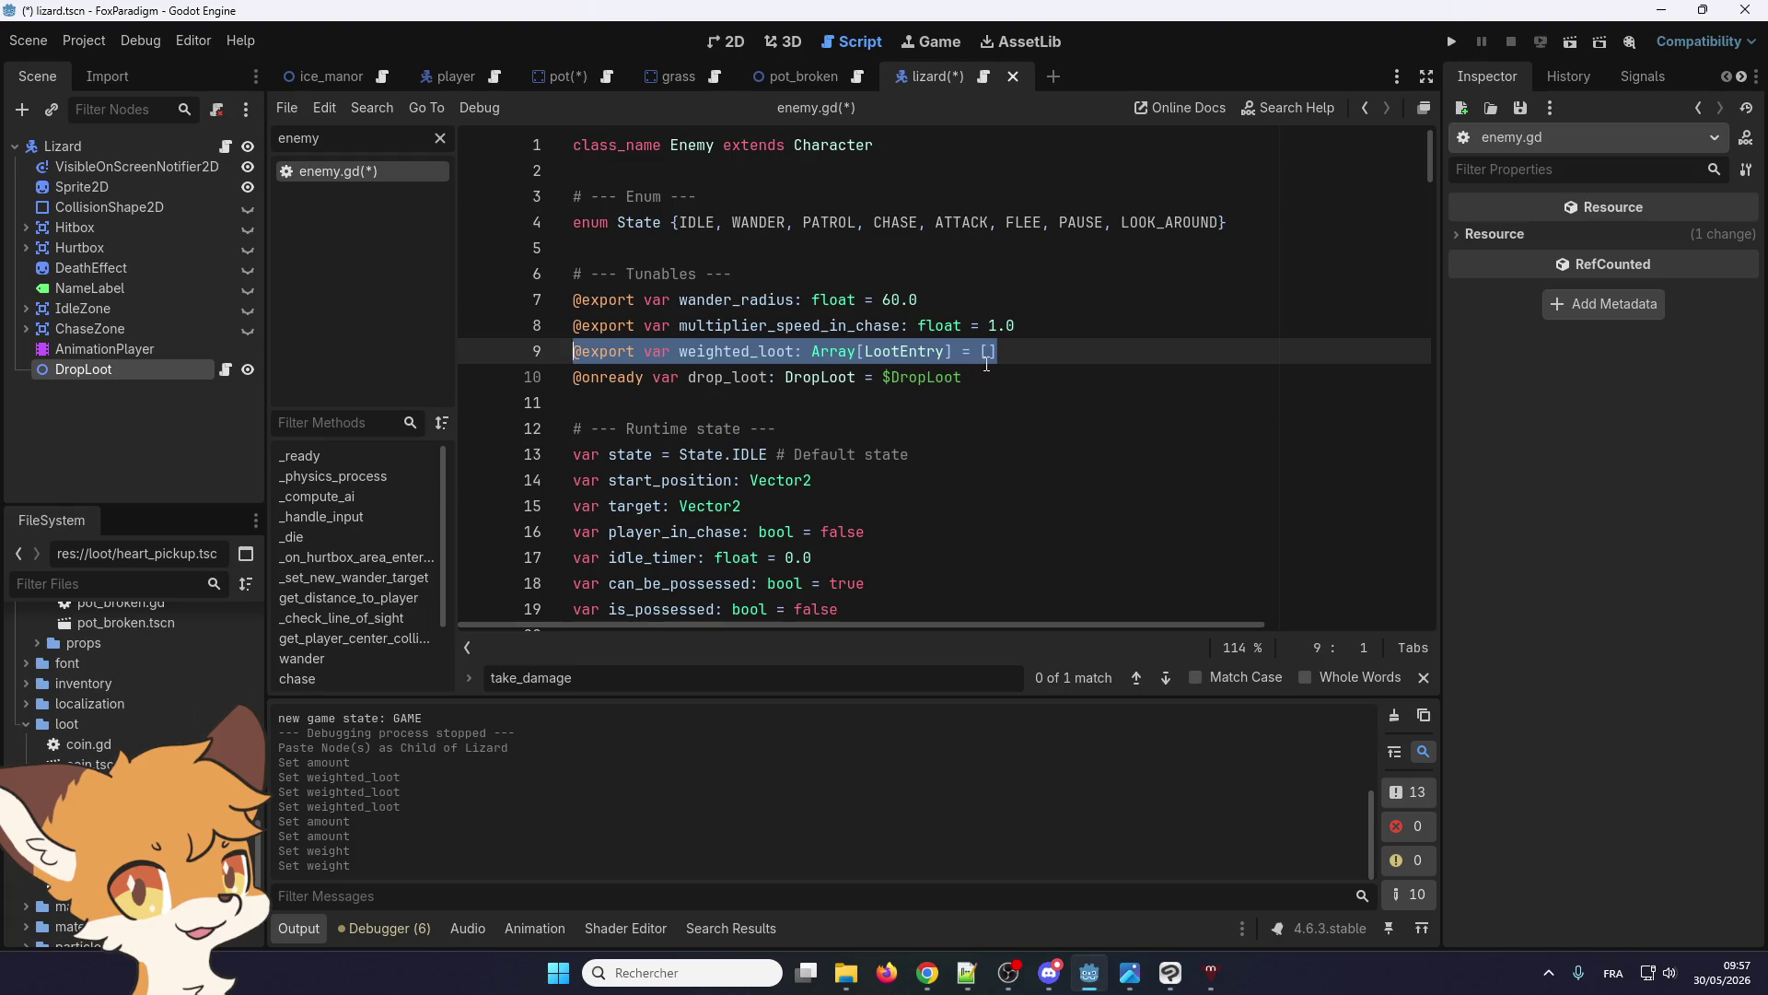
Delete the weighted_loot export line from enemy.gd
{"action": "double_click", "coordinate": [752, 348]}
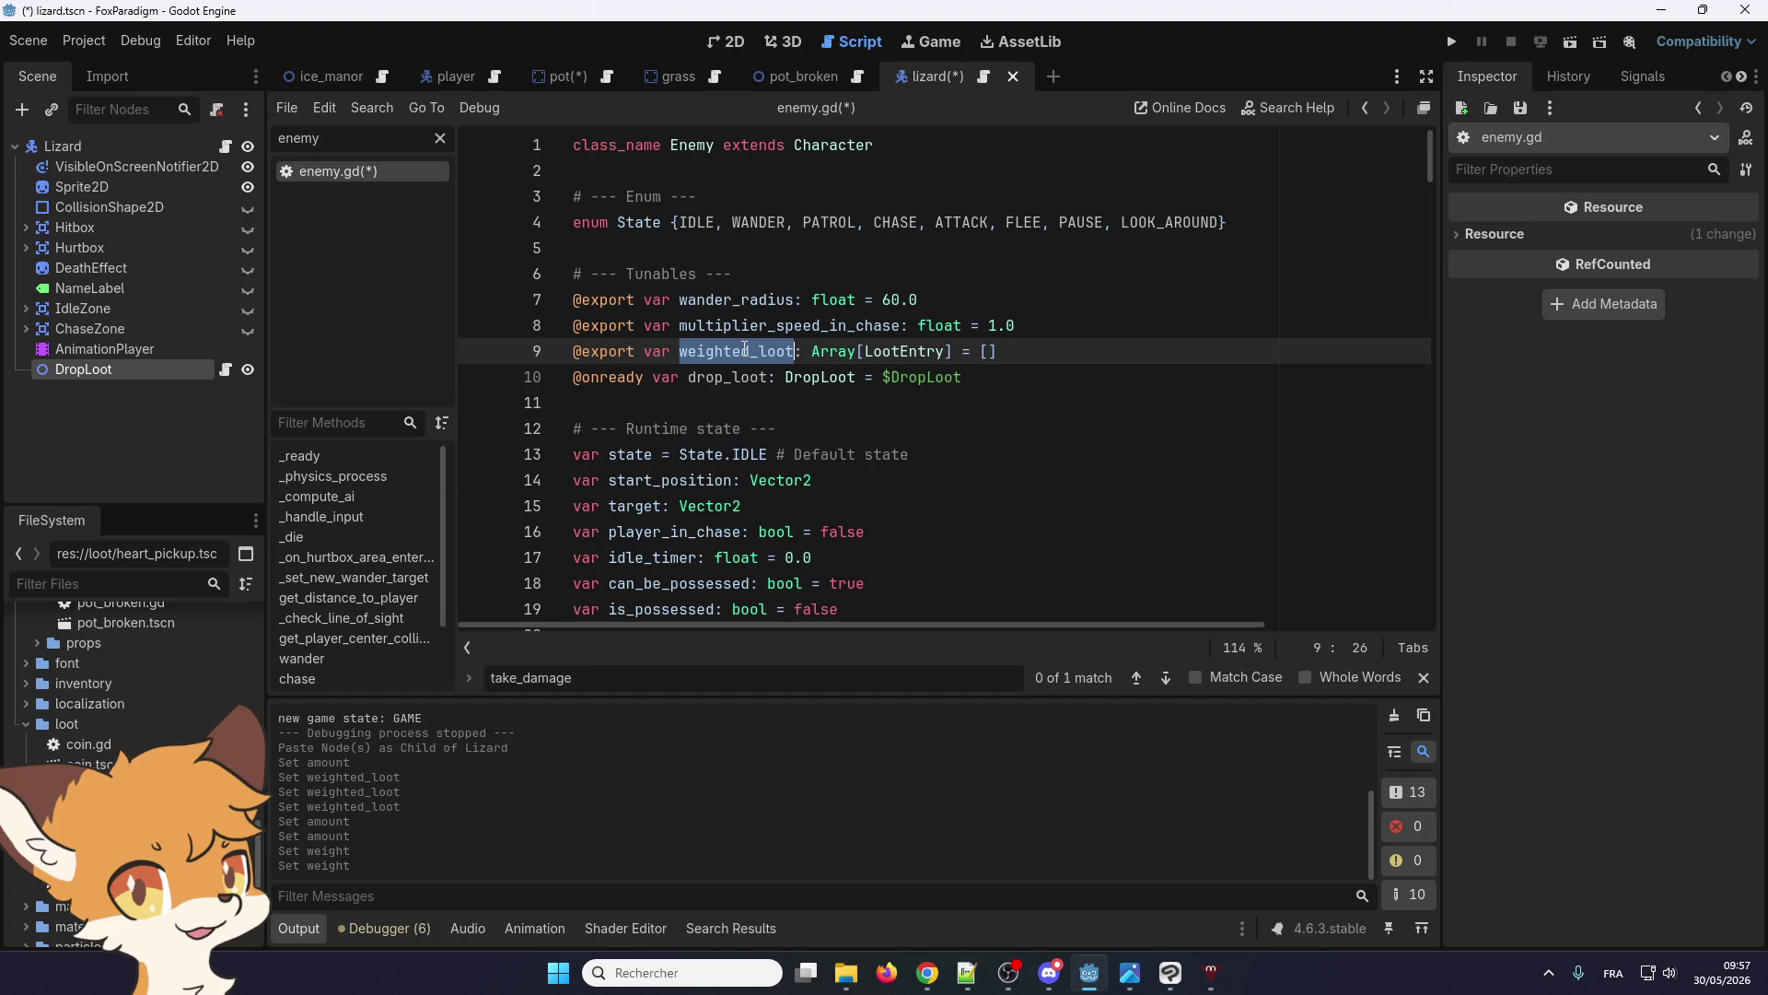
{"action": "left_click", "coordinate": [724, 302]}
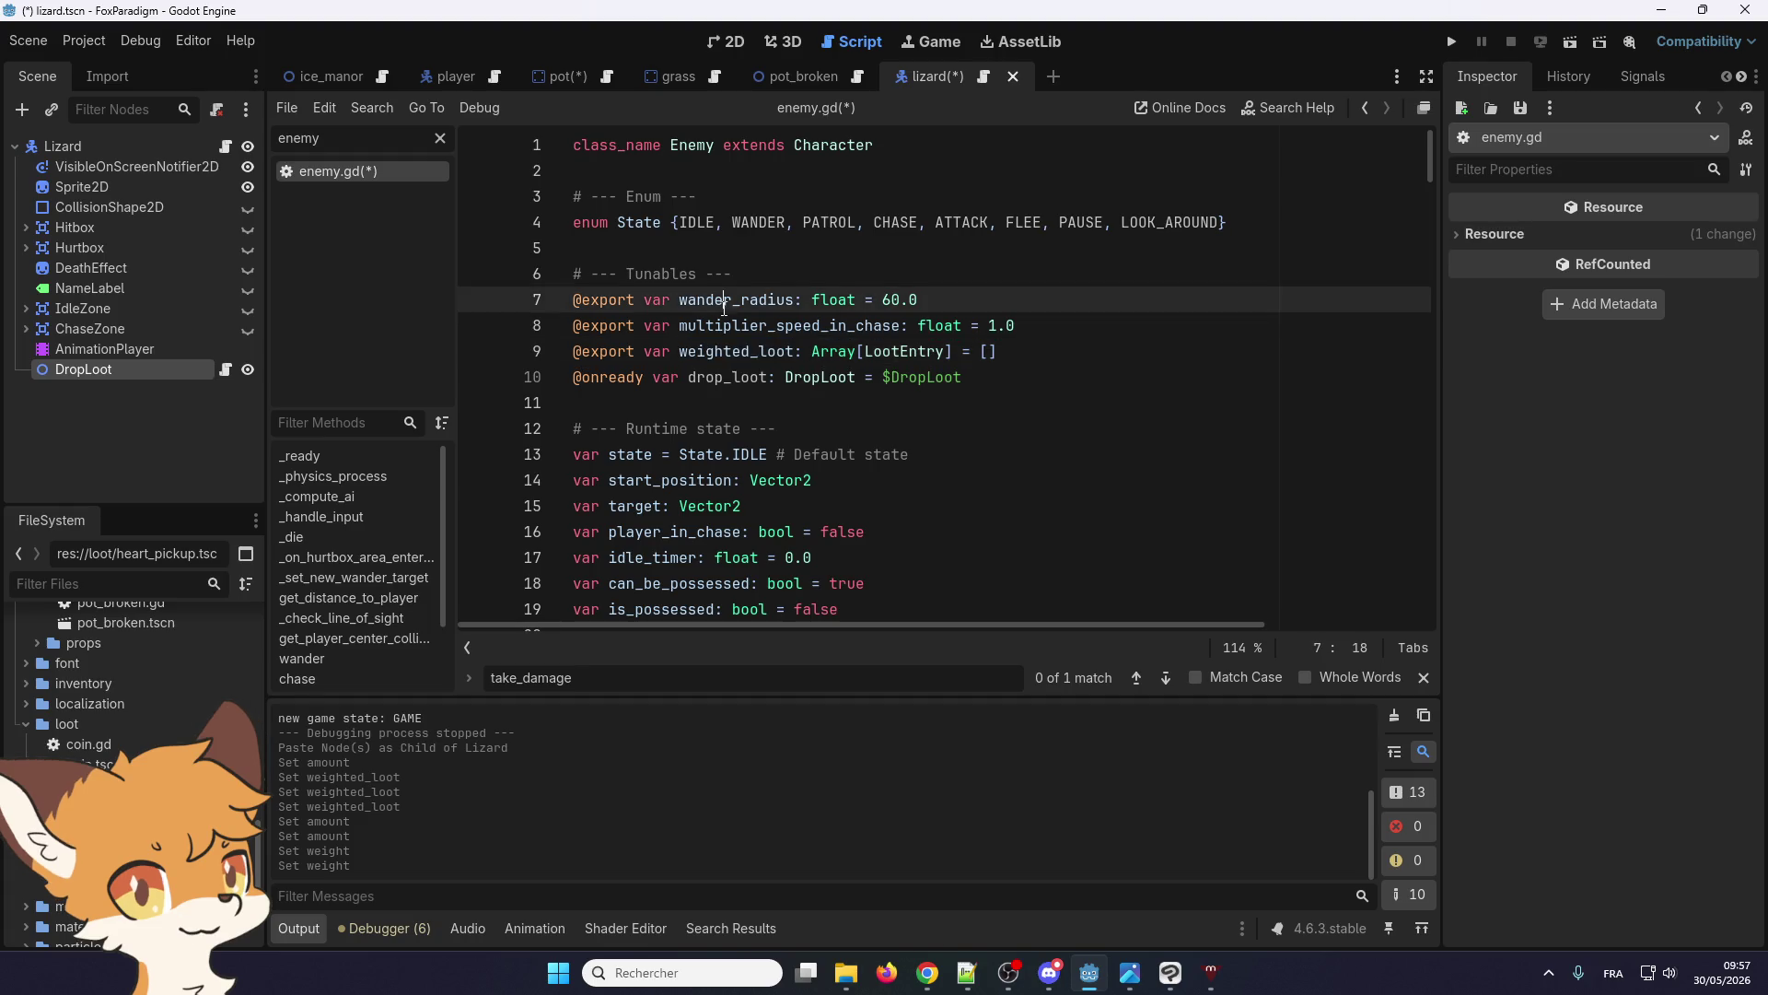
{"action": "triple_click", "coordinate": [734, 355]}
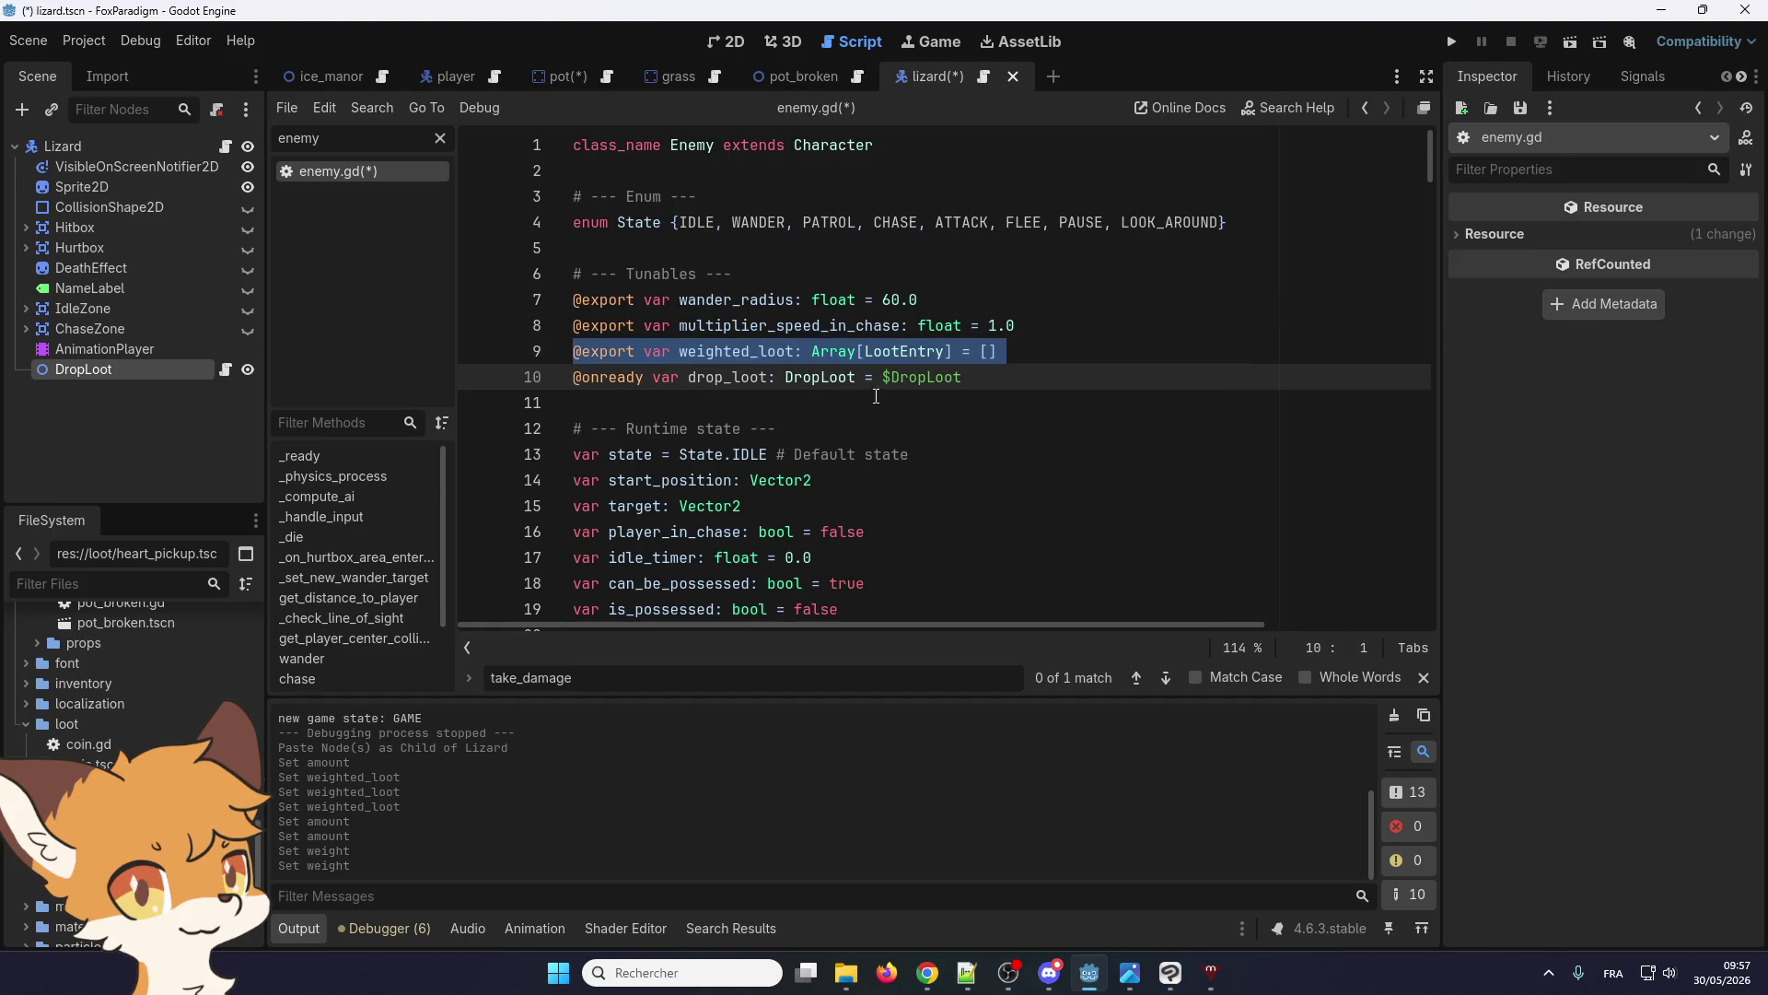
{"action": "key", "text": "BackSpace"}
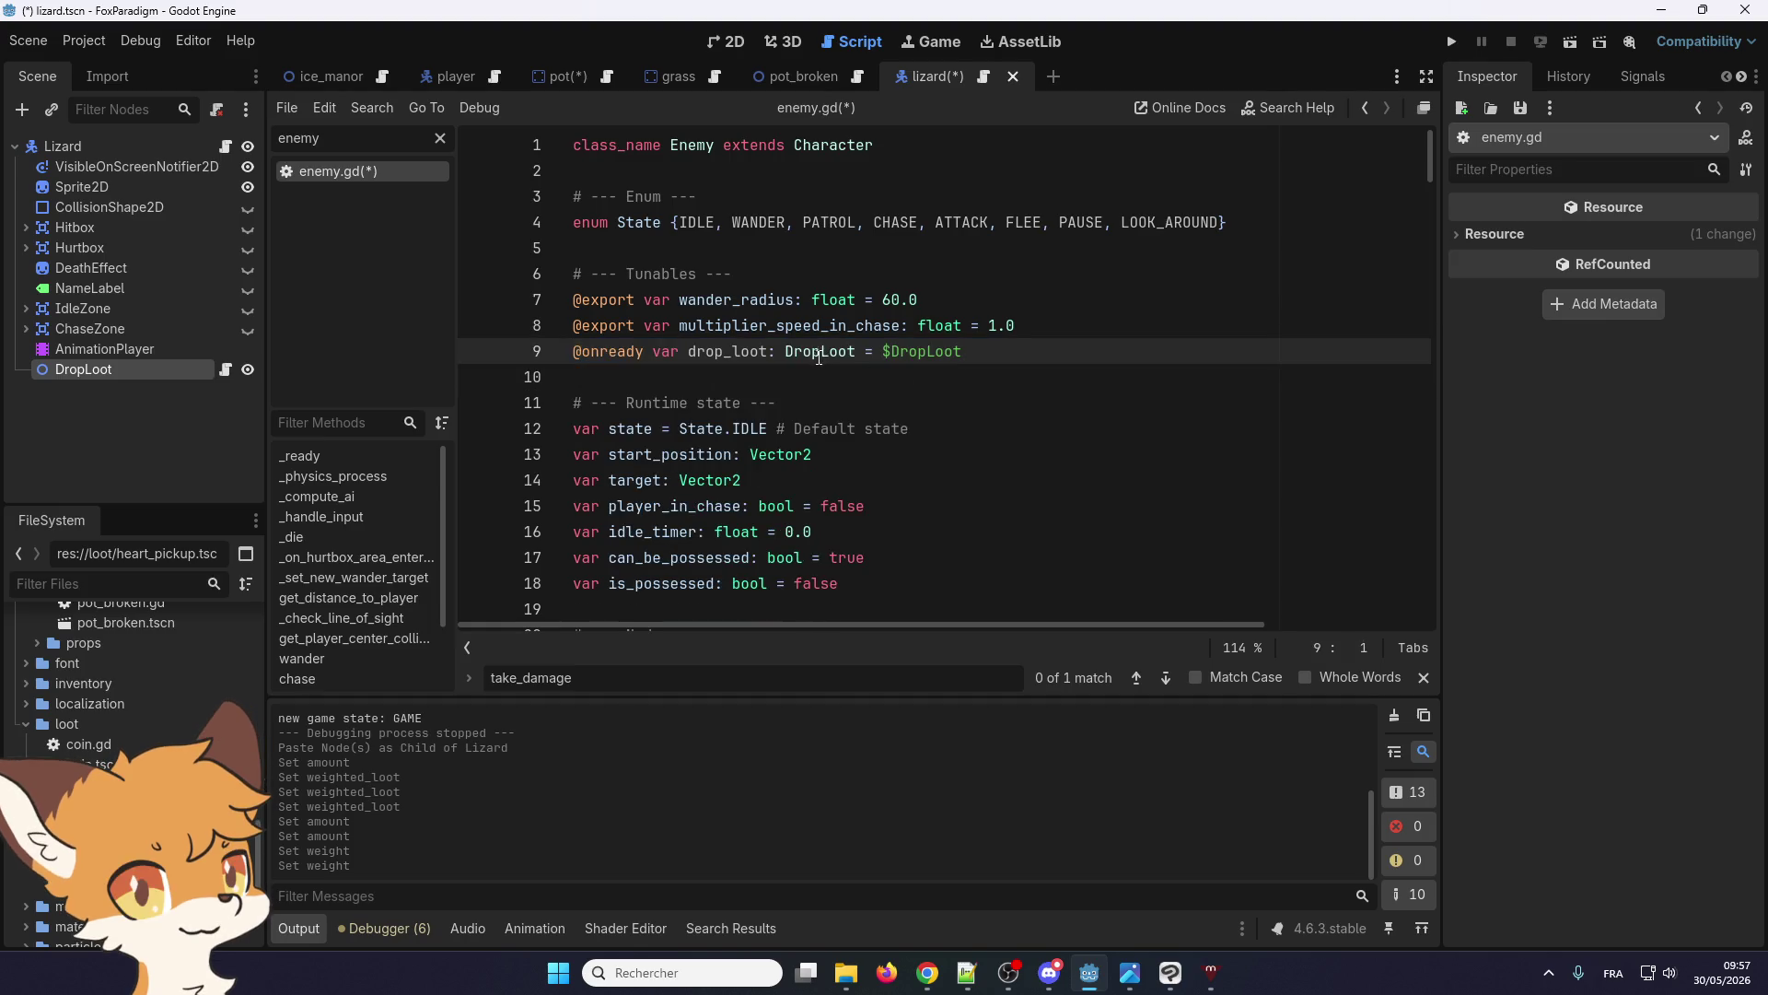
Search for weighted_loot and delete the old _drop_loot/roll_weighted_loot block from line 166 down
{"action": "key", "text": "ctrl+f"}
{"action": "type", "text": "weighted_loot"}
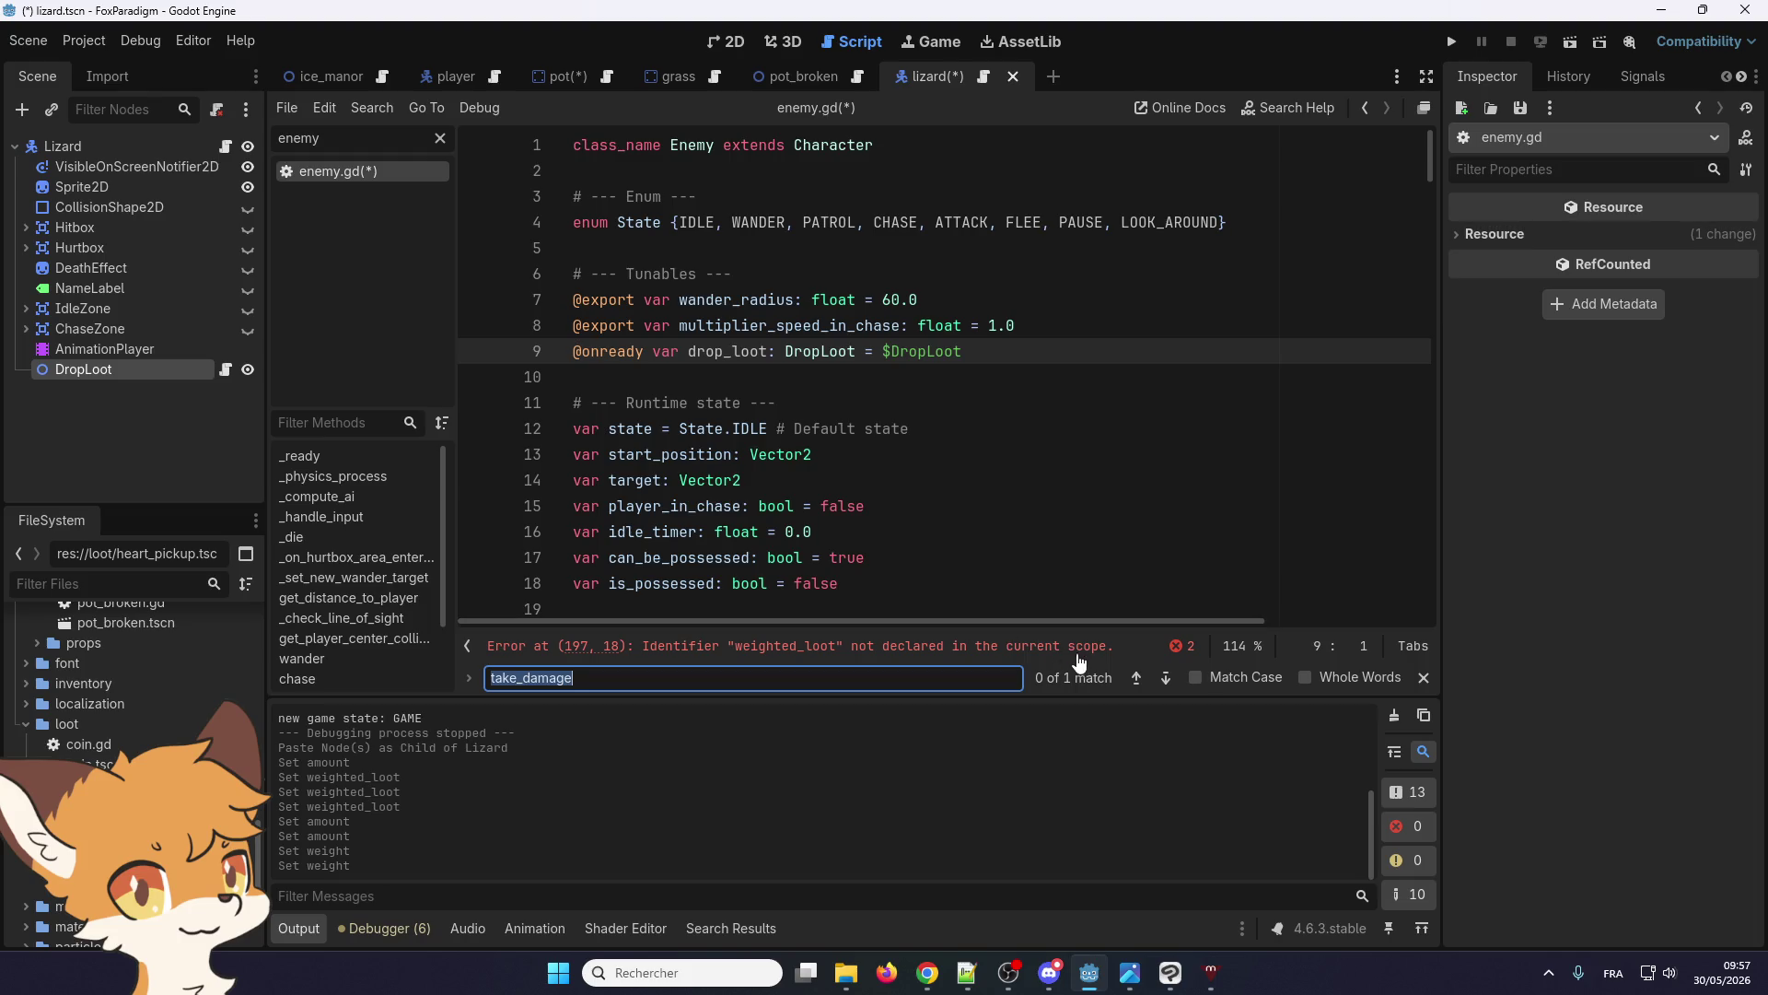
{"action": "left_click", "coordinate": [1165, 677]}
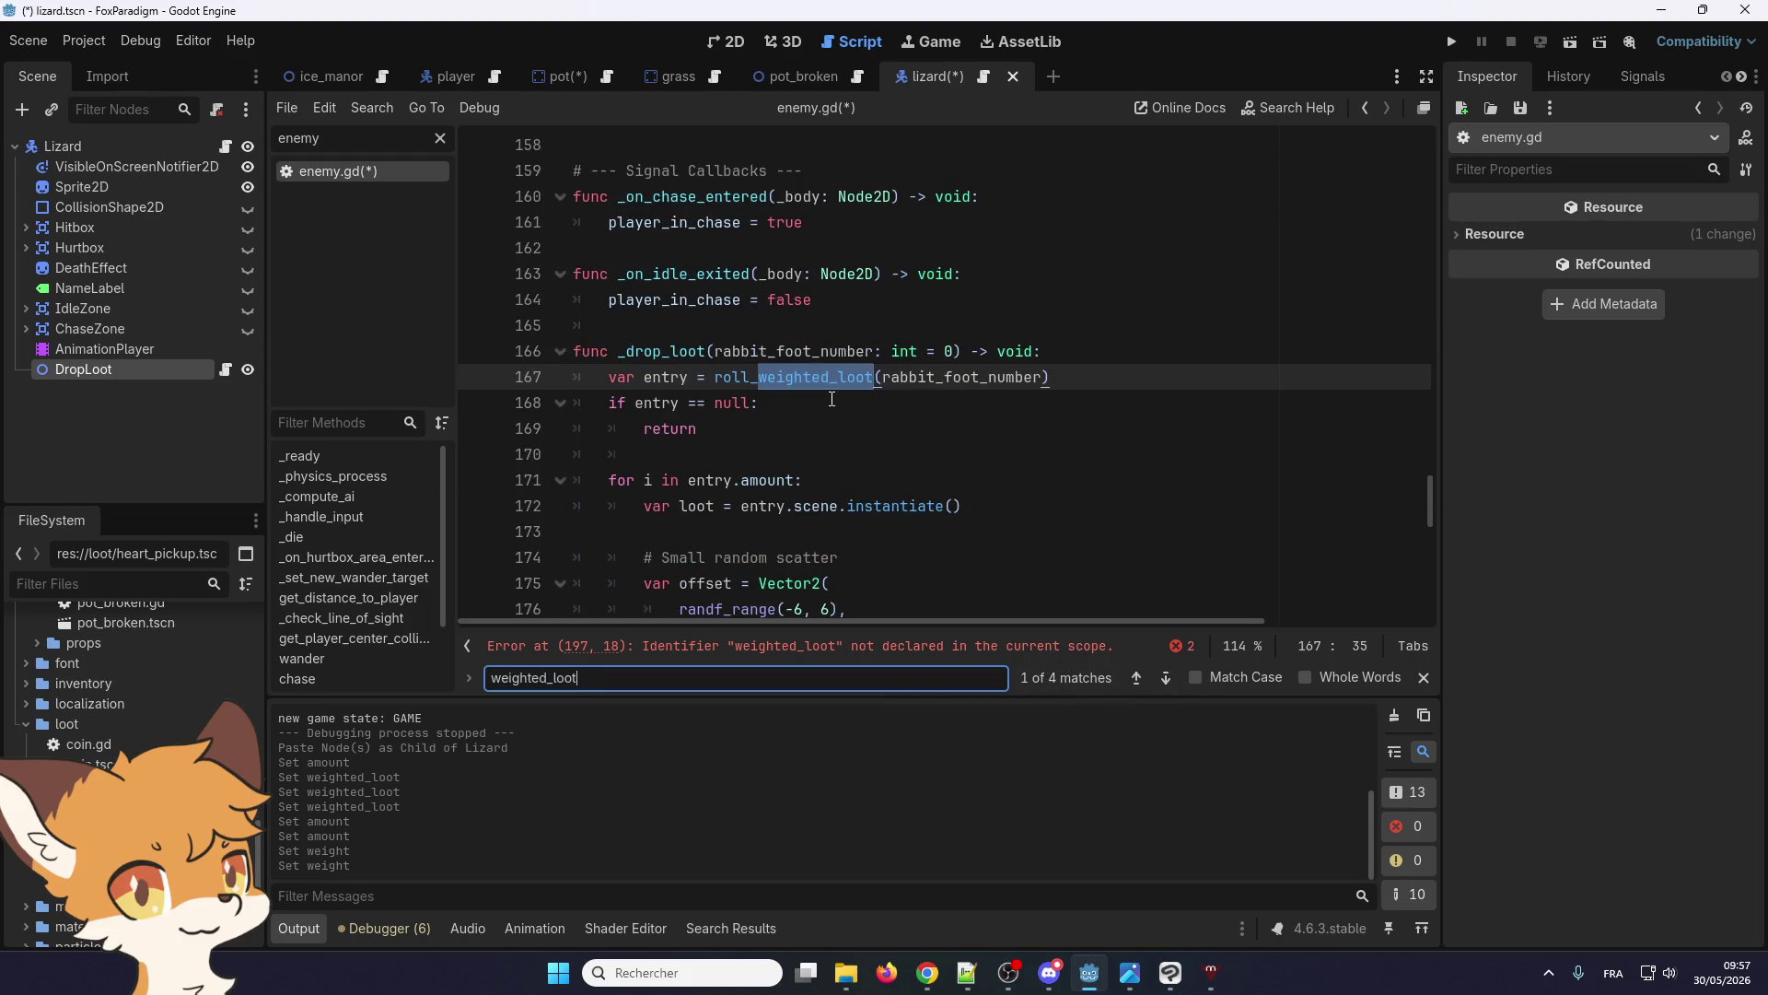
{"action": "mouse_move", "coordinate": [573, 351]}
{"action": "left_mouse_down"}
{"action": "mouse_move", "coordinate": [700, 428]}
{"action": "mouse_move", "coordinate": [829, 375]}
{"action": "mouse_move", "coordinate": [857, 617]}
{"action": "mouse_move", "coordinate": [889, 608]}
{"action": "mouse_move", "coordinate": [899, 559]}
{"action": "left_mouse_up"}
{"action": "key", "text": "Delete"}
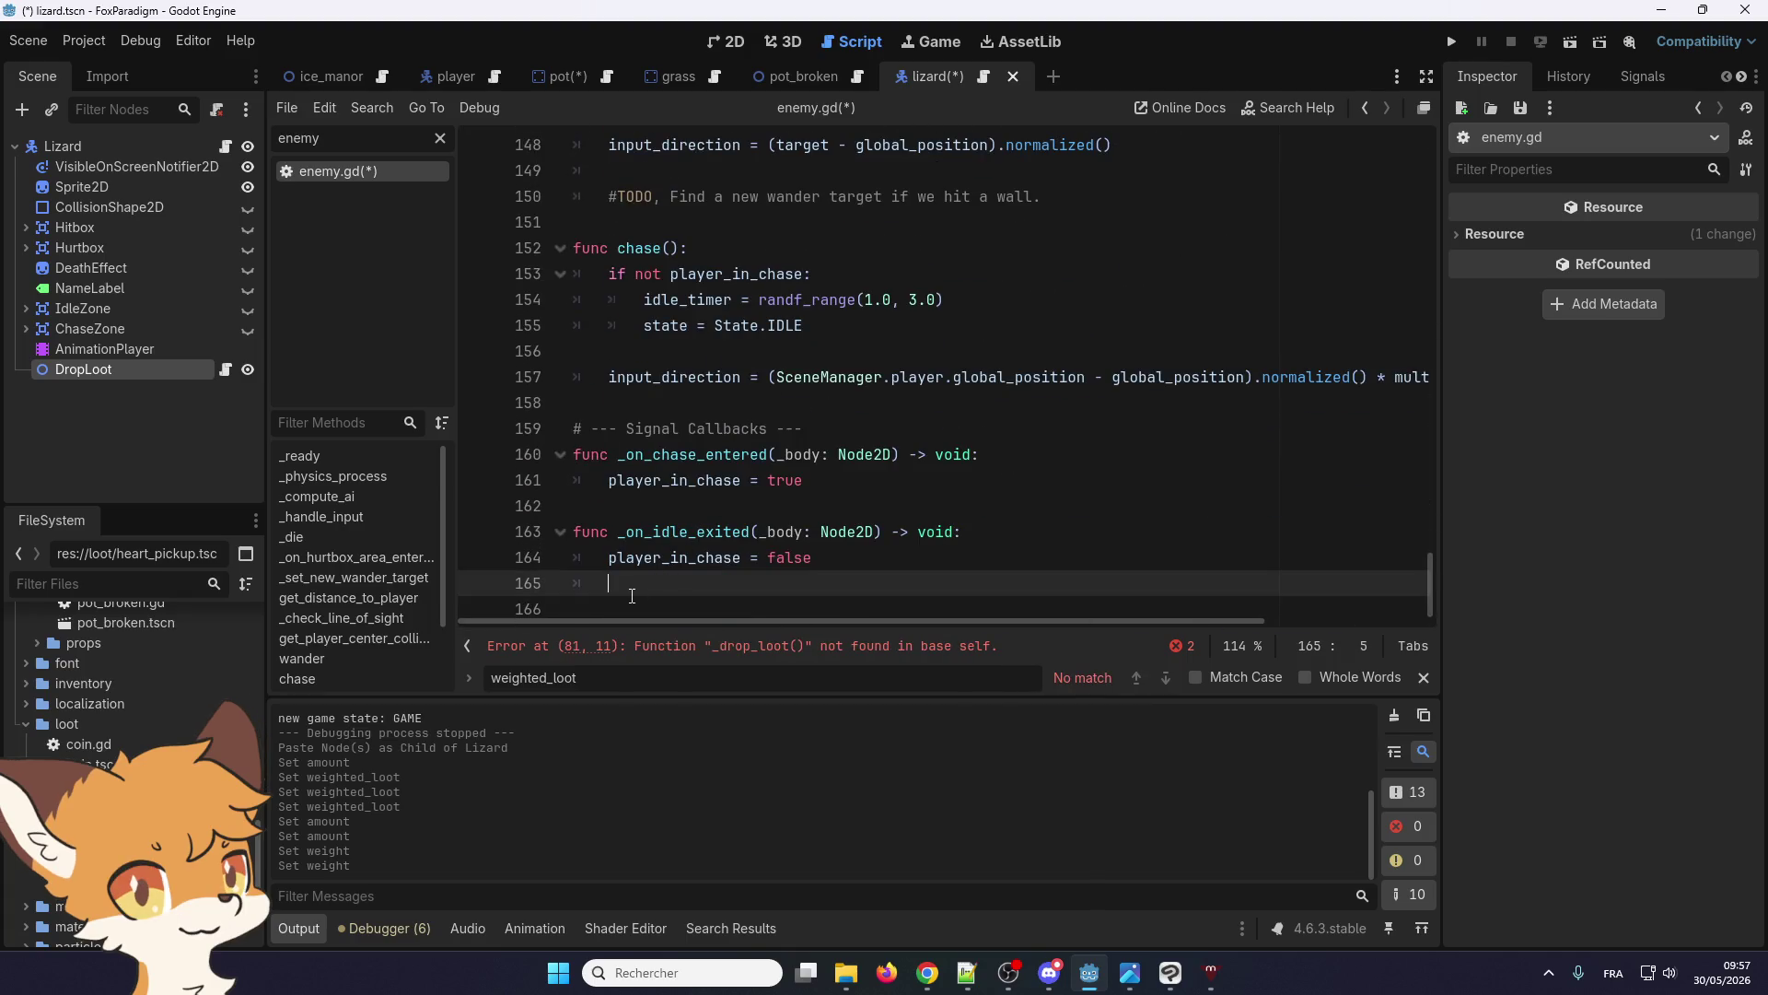
{"action": "key", "text": "BackSpace"}
{"action": "scroll", "coordinate": [763, 540], "scroll_direction": "up", "scroll_amount": 7}
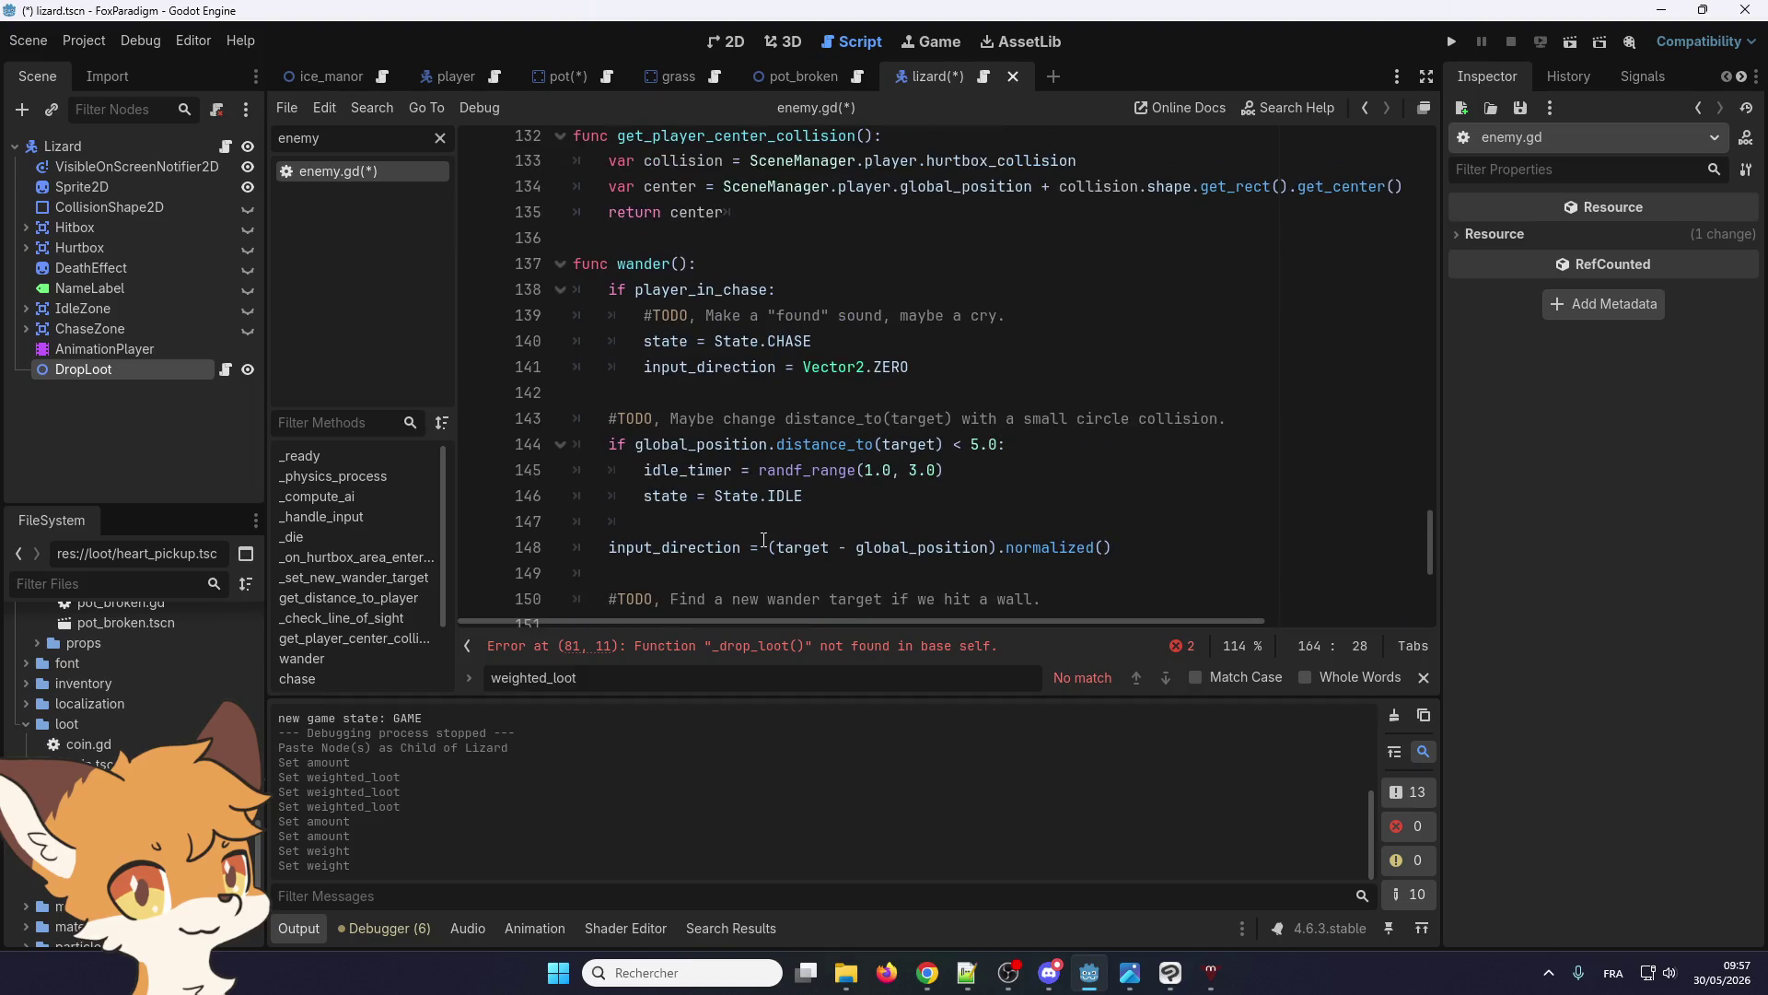
{"action": "scroll", "coordinate": [763, 540], "scroll_direction": "up", "scroll_amount": 8}
{"action": "left_click", "coordinate": [807, 470]}
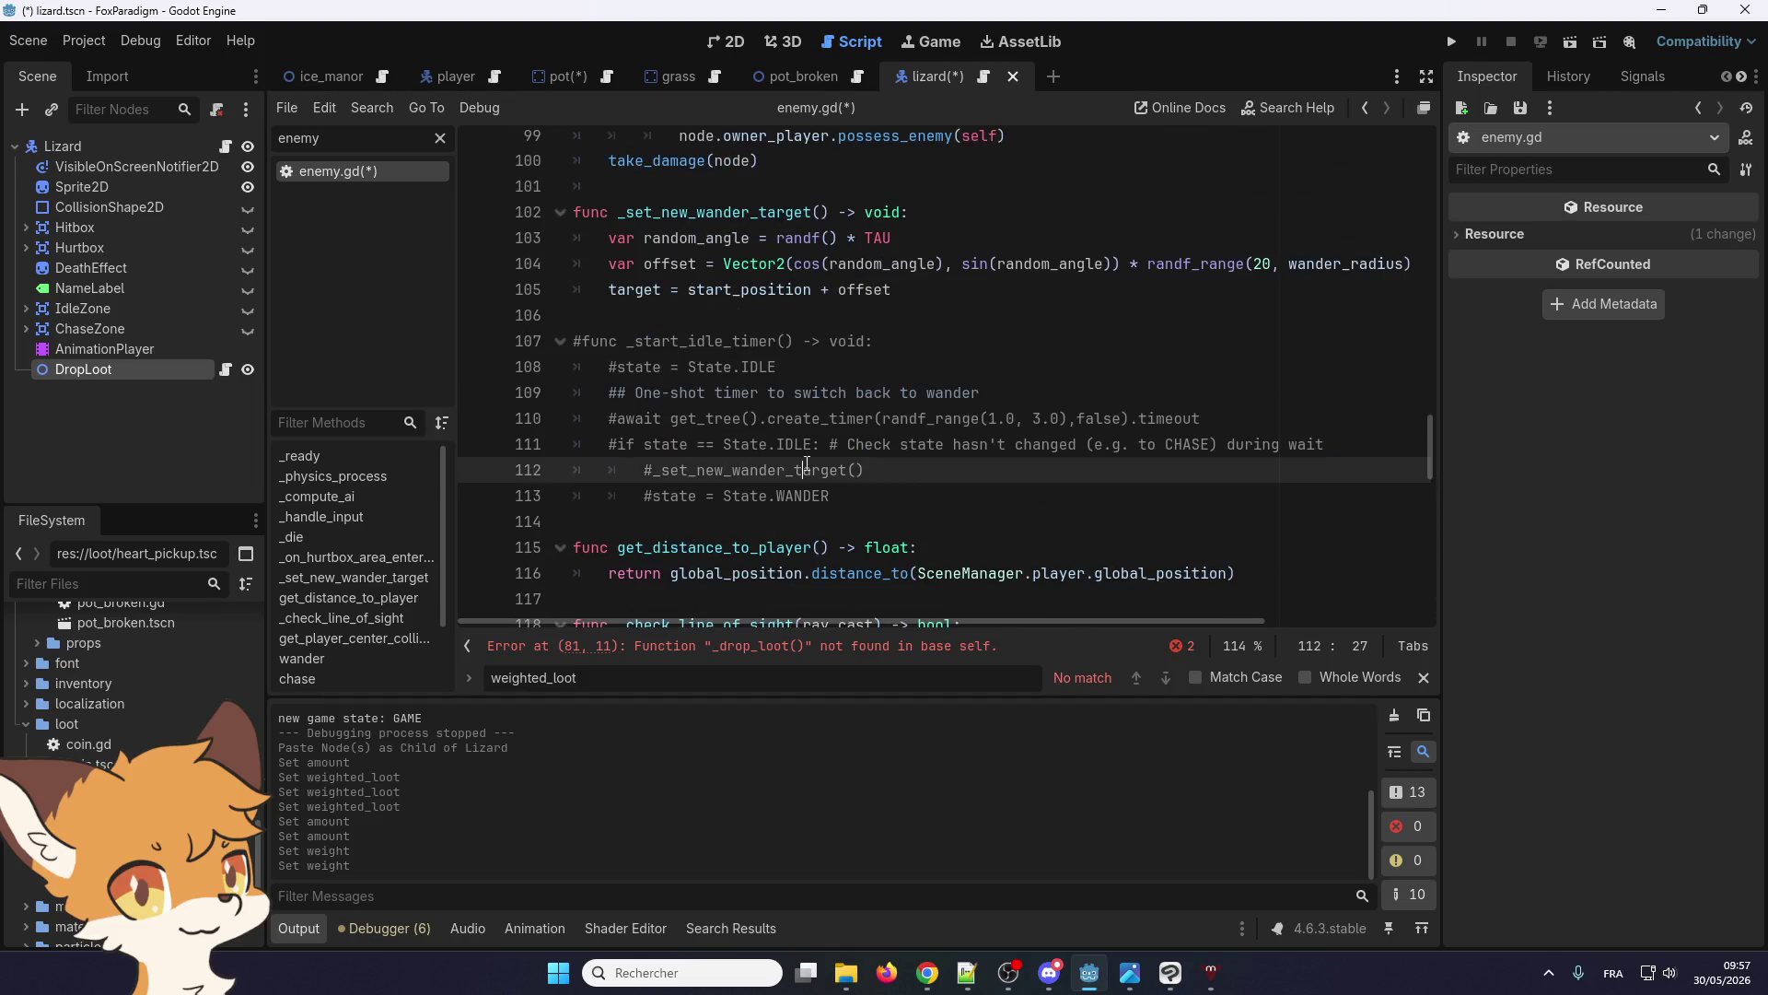
Find weighted_loot across the project and comment out lizard.gd's weighted_loot array with Ctrl+K
{"action": "scroll", "coordinate": [807, 463], "scroll_direction": "up", "scroll_amount": 3}
{"action": "left_click", "coordinate": [854, 492]}
{"action": "key", "text": "ctrl+shift+f"}
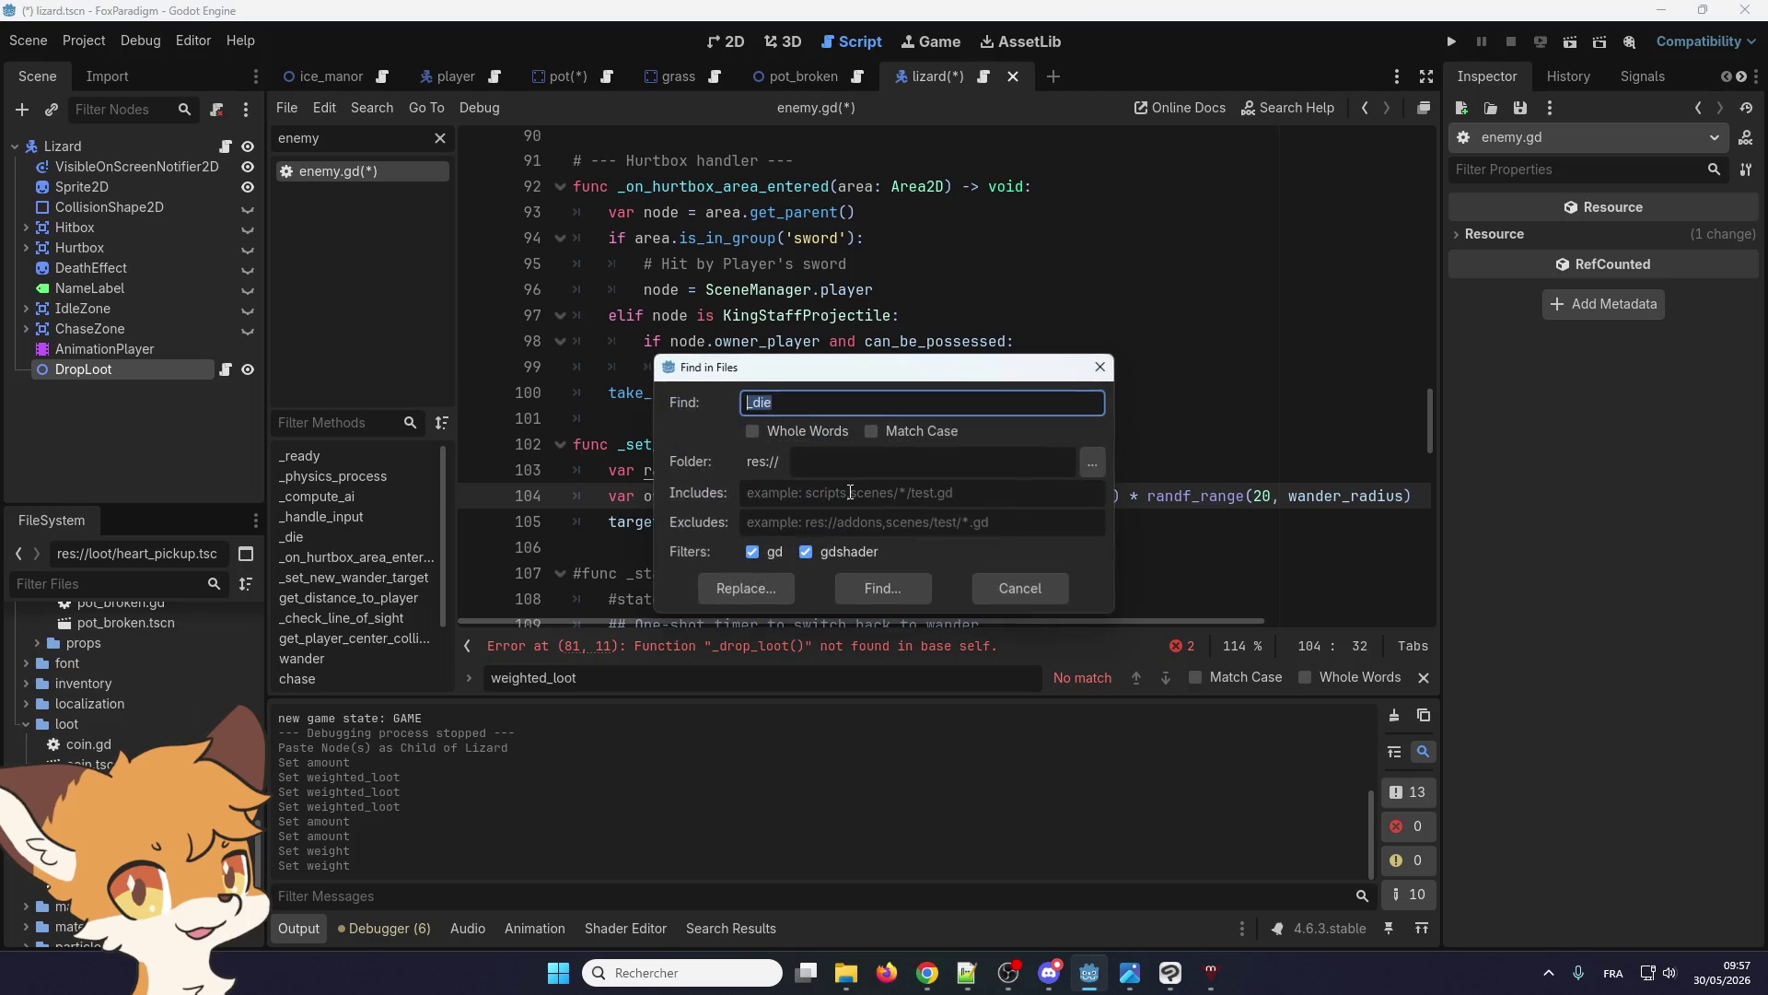
{"action": "left_click", "coordinate": [879, 585]}
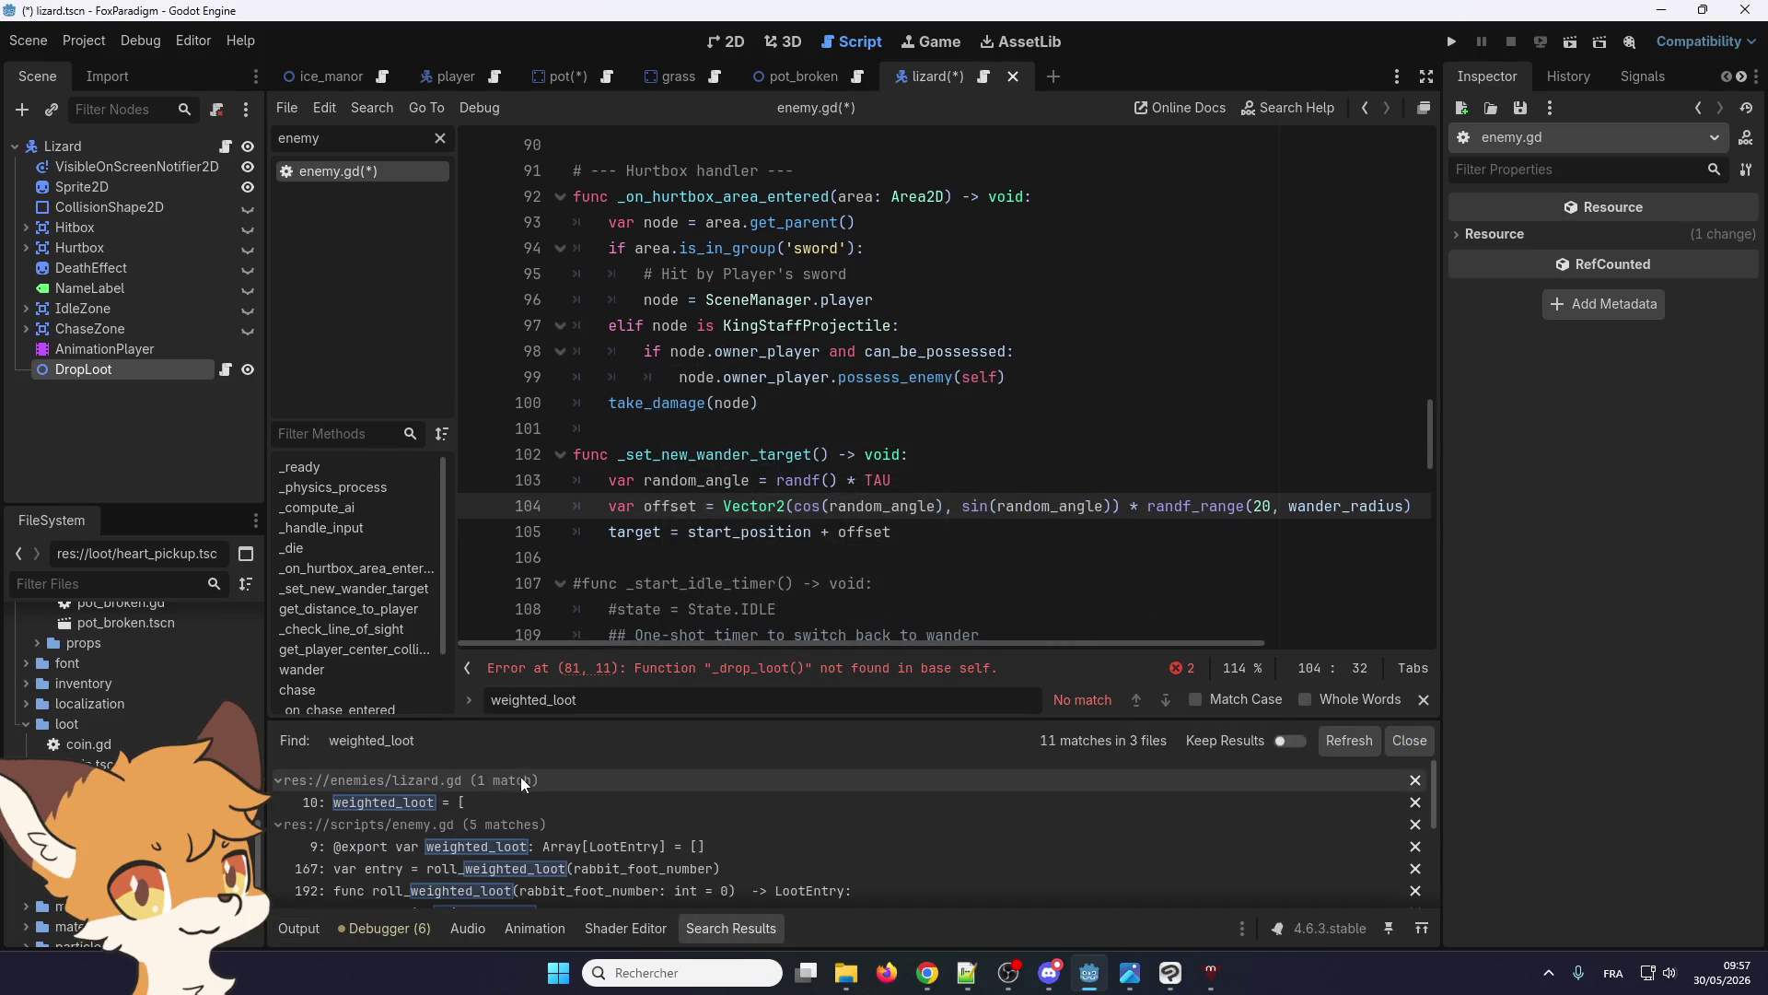
{"action": "left_click", "coordinate": [412, 801]}
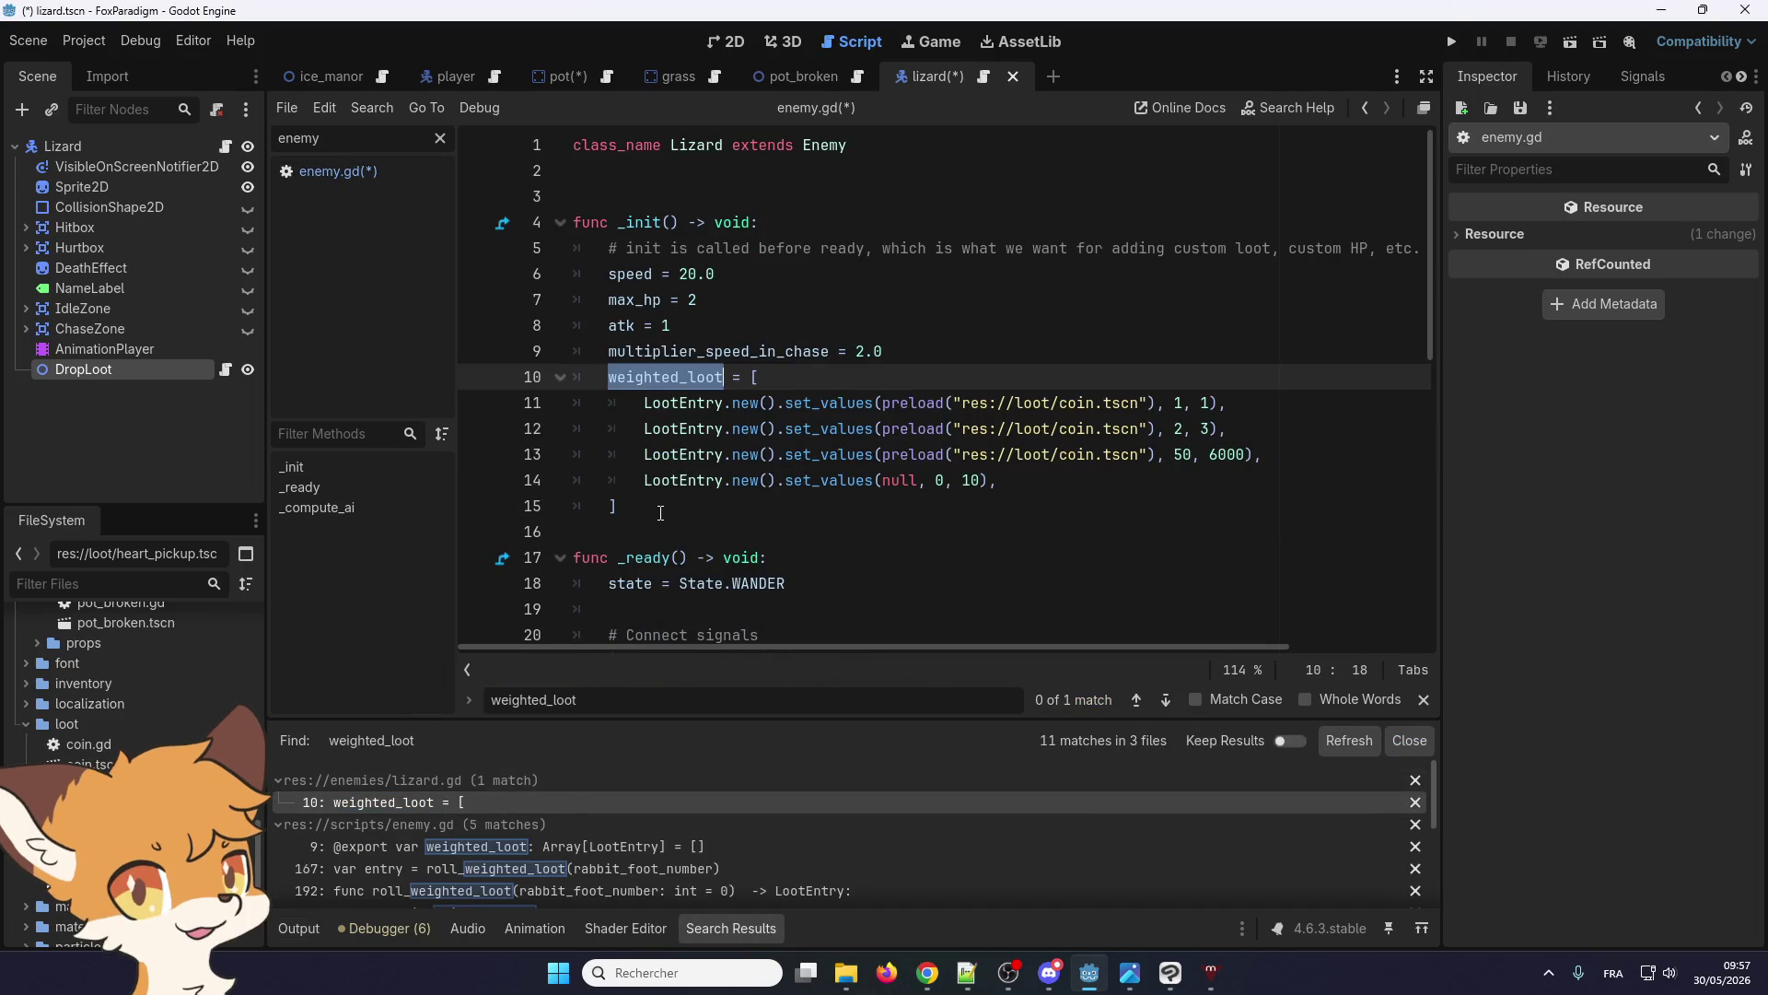
{"action": "left_click_drag", "start_coordinate": [661, 513], "coordinate": [555, 373]}
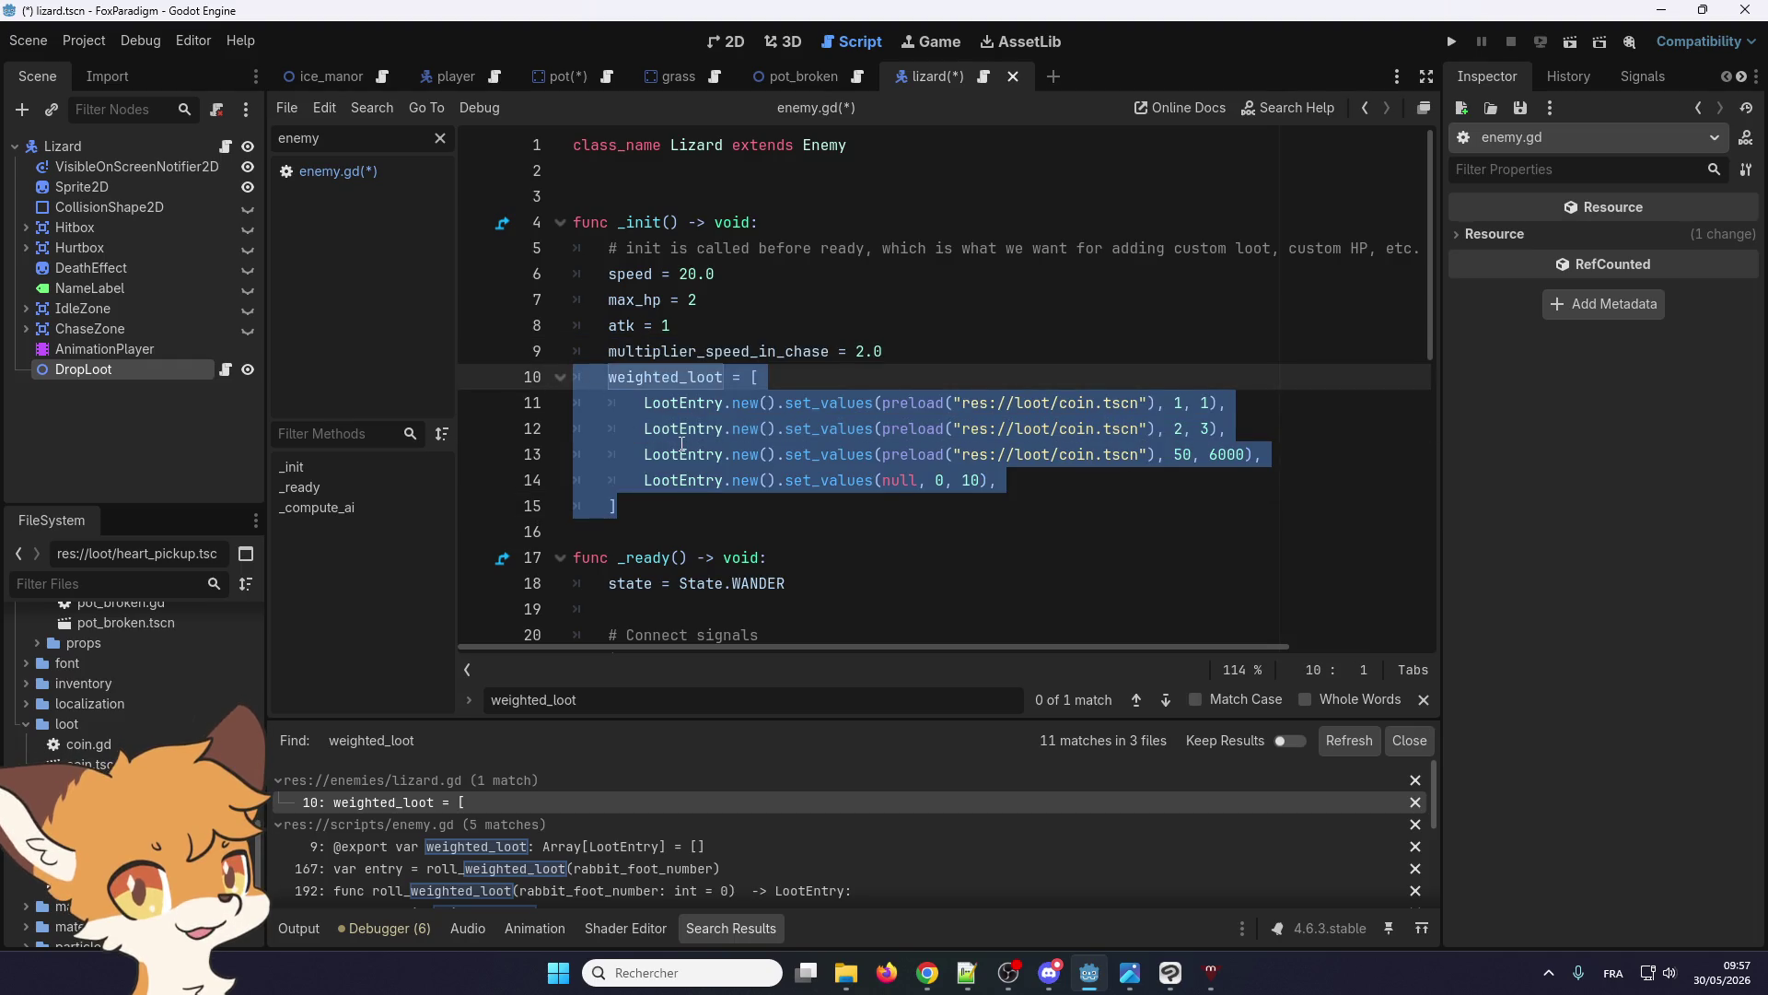
{"action": "key", "text": "ctrl+k"}
{"action": "left_click", "coordinate": [711, 506]}
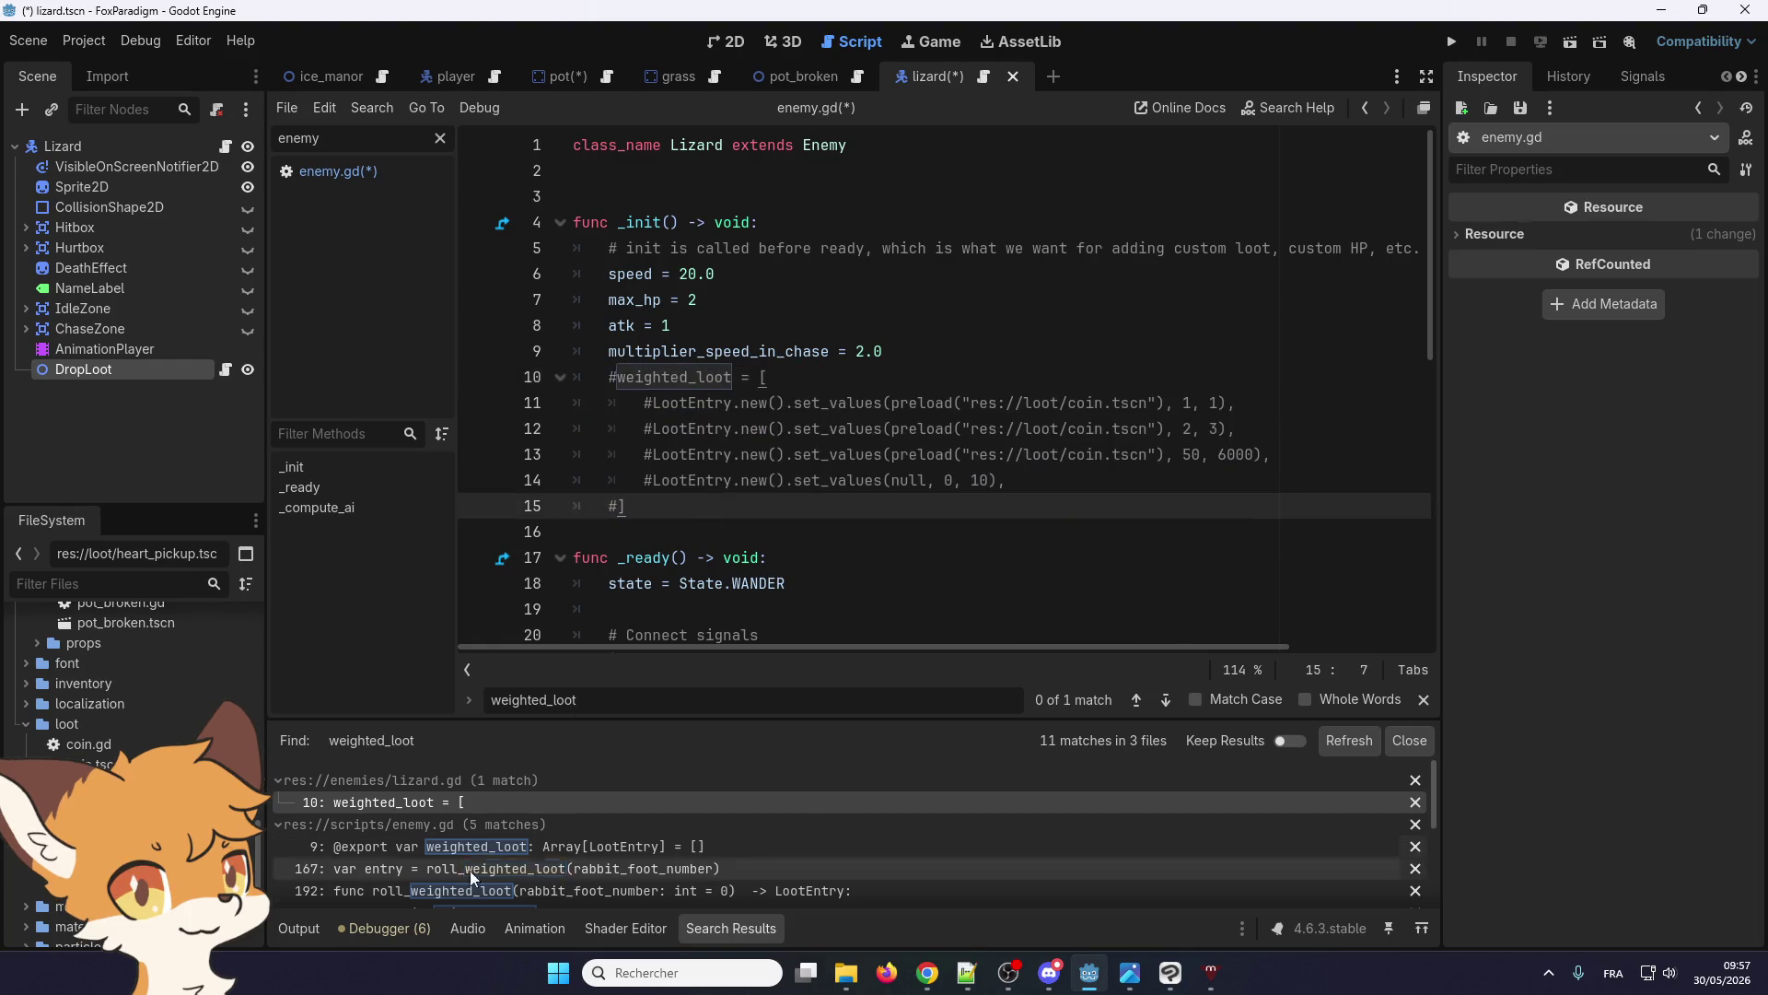
Check the enemy.gd weighted_loot match at line 9, then return to the Pot scene
{"action": "scroll", "coordinate": [478, 843], "scroll_direction": "down", "scroll_amount": 1}
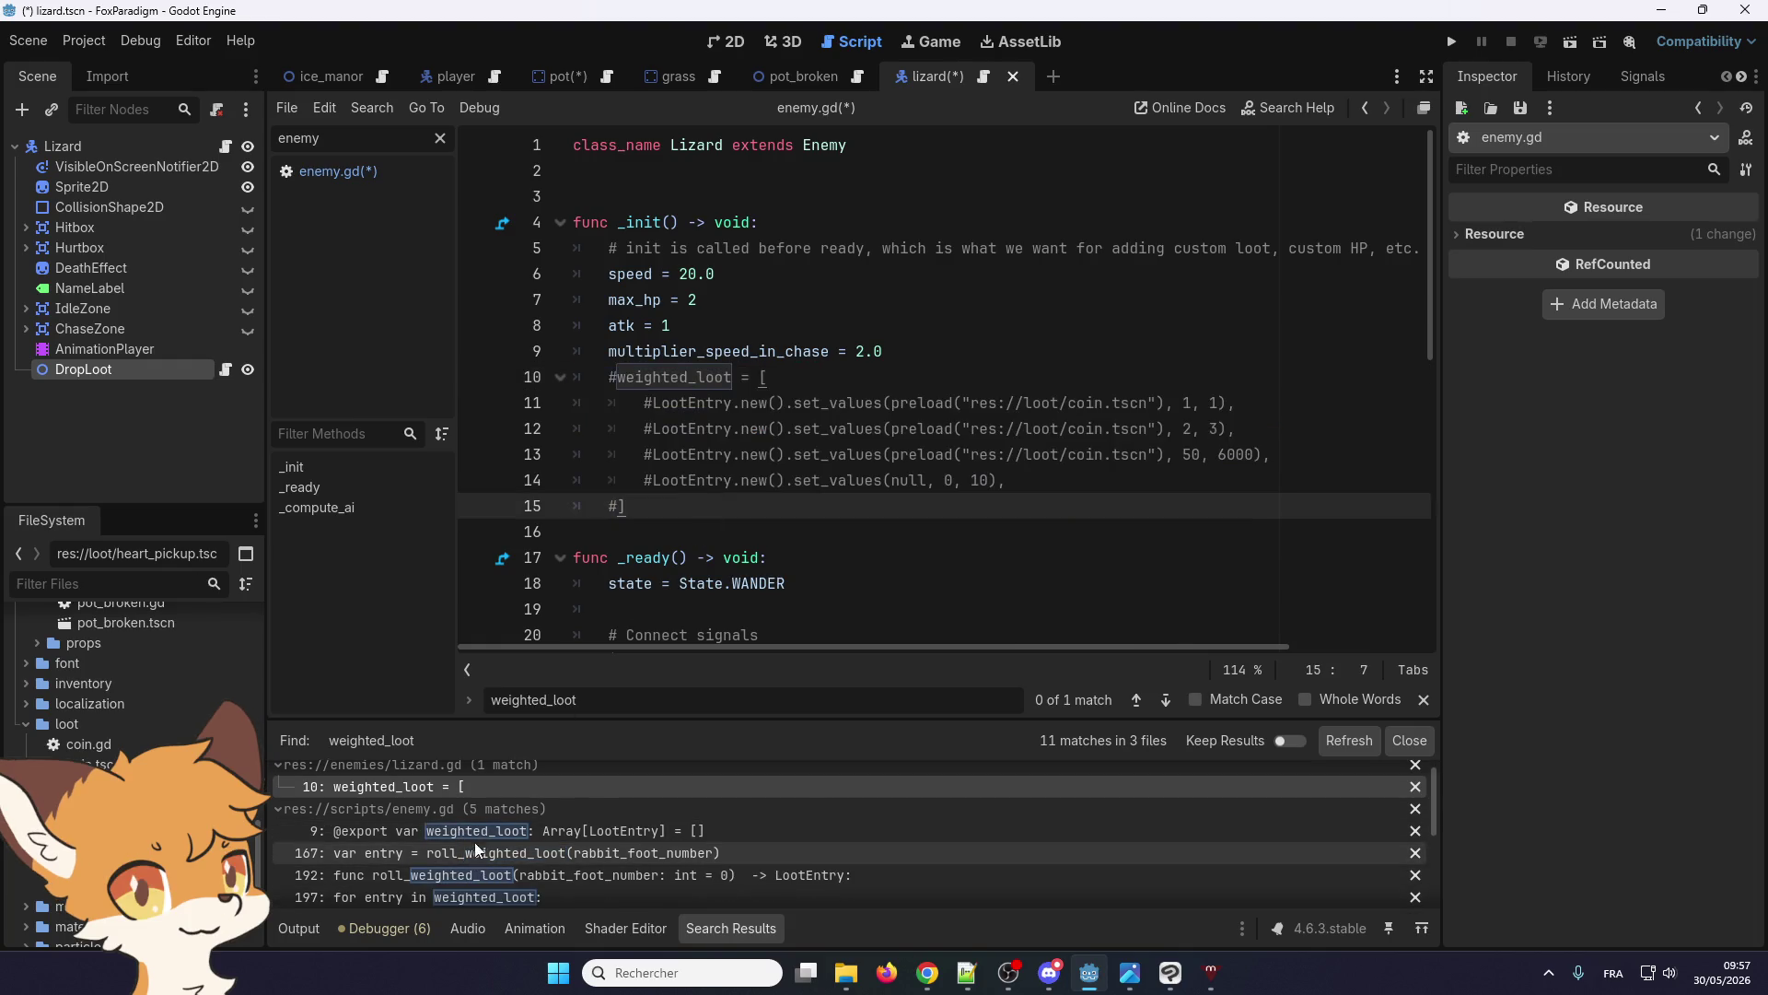
{"action": "left_click", "coordinate": [471, 831]}
{"action": "scroll", "coordinate": [705, 430], "scroll_direction": "up", "scroll_amount": 3}
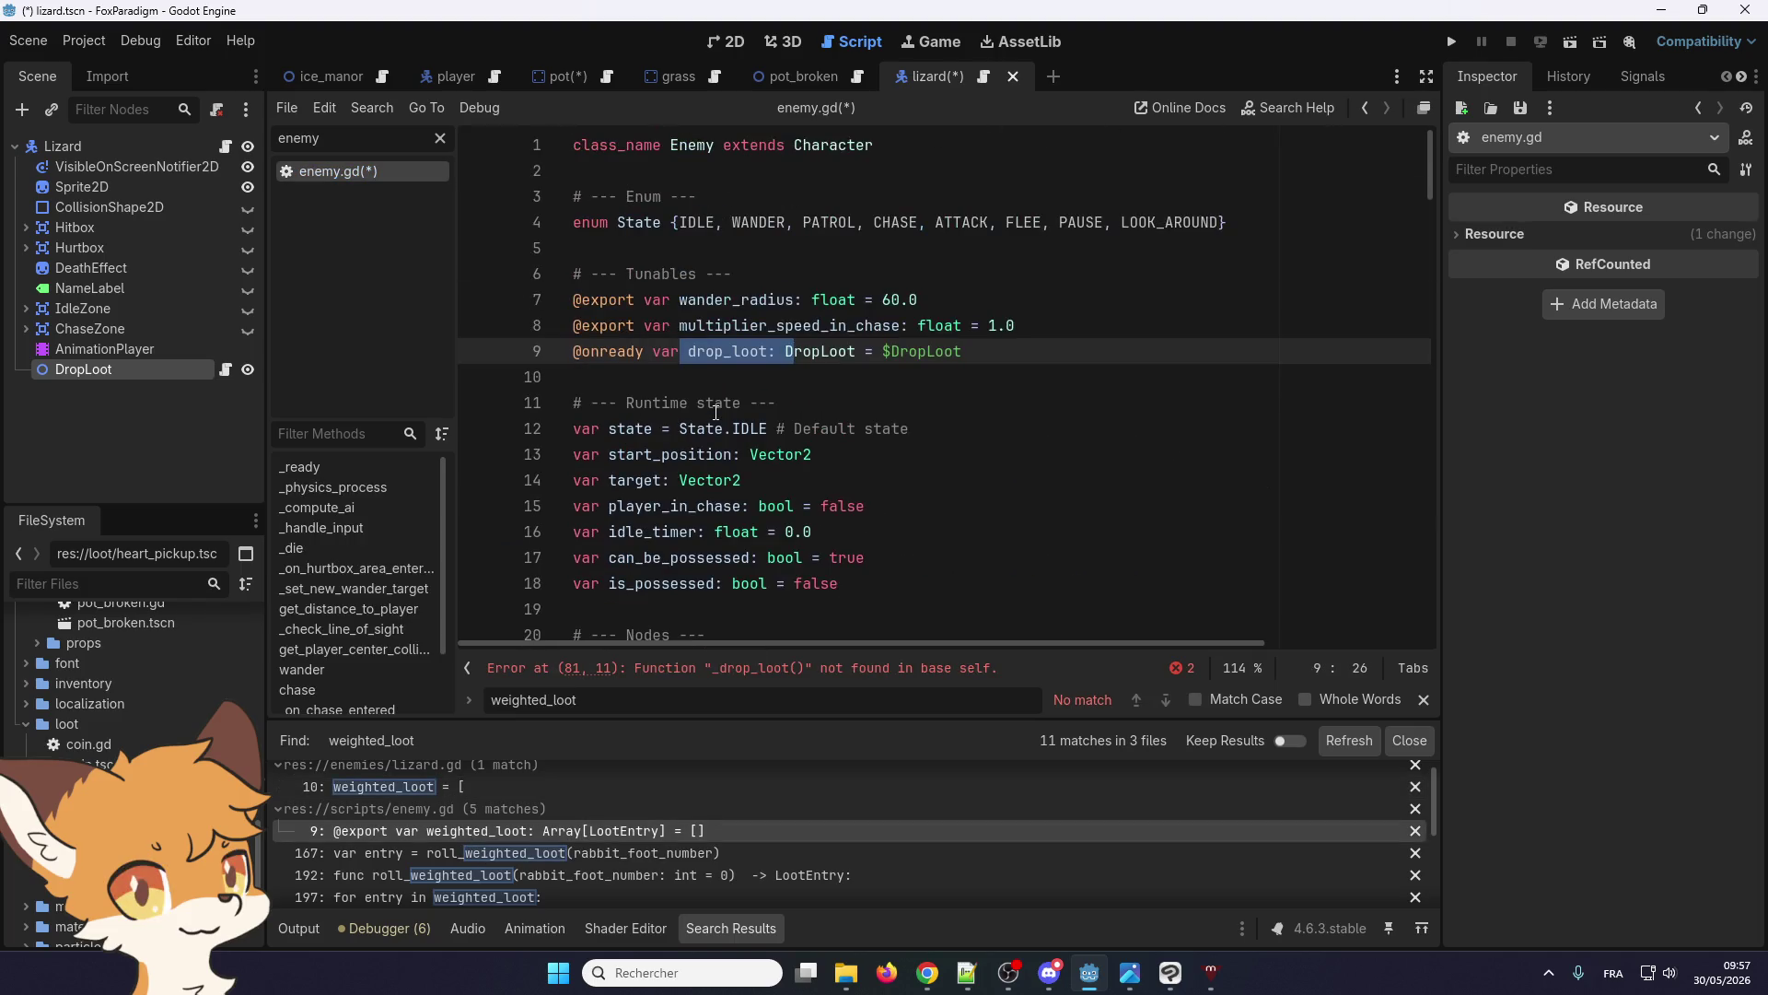
{"action": "scroll", "coordinate": [486, 864], "scroll_direction": "down", "scroll_amount": 2}
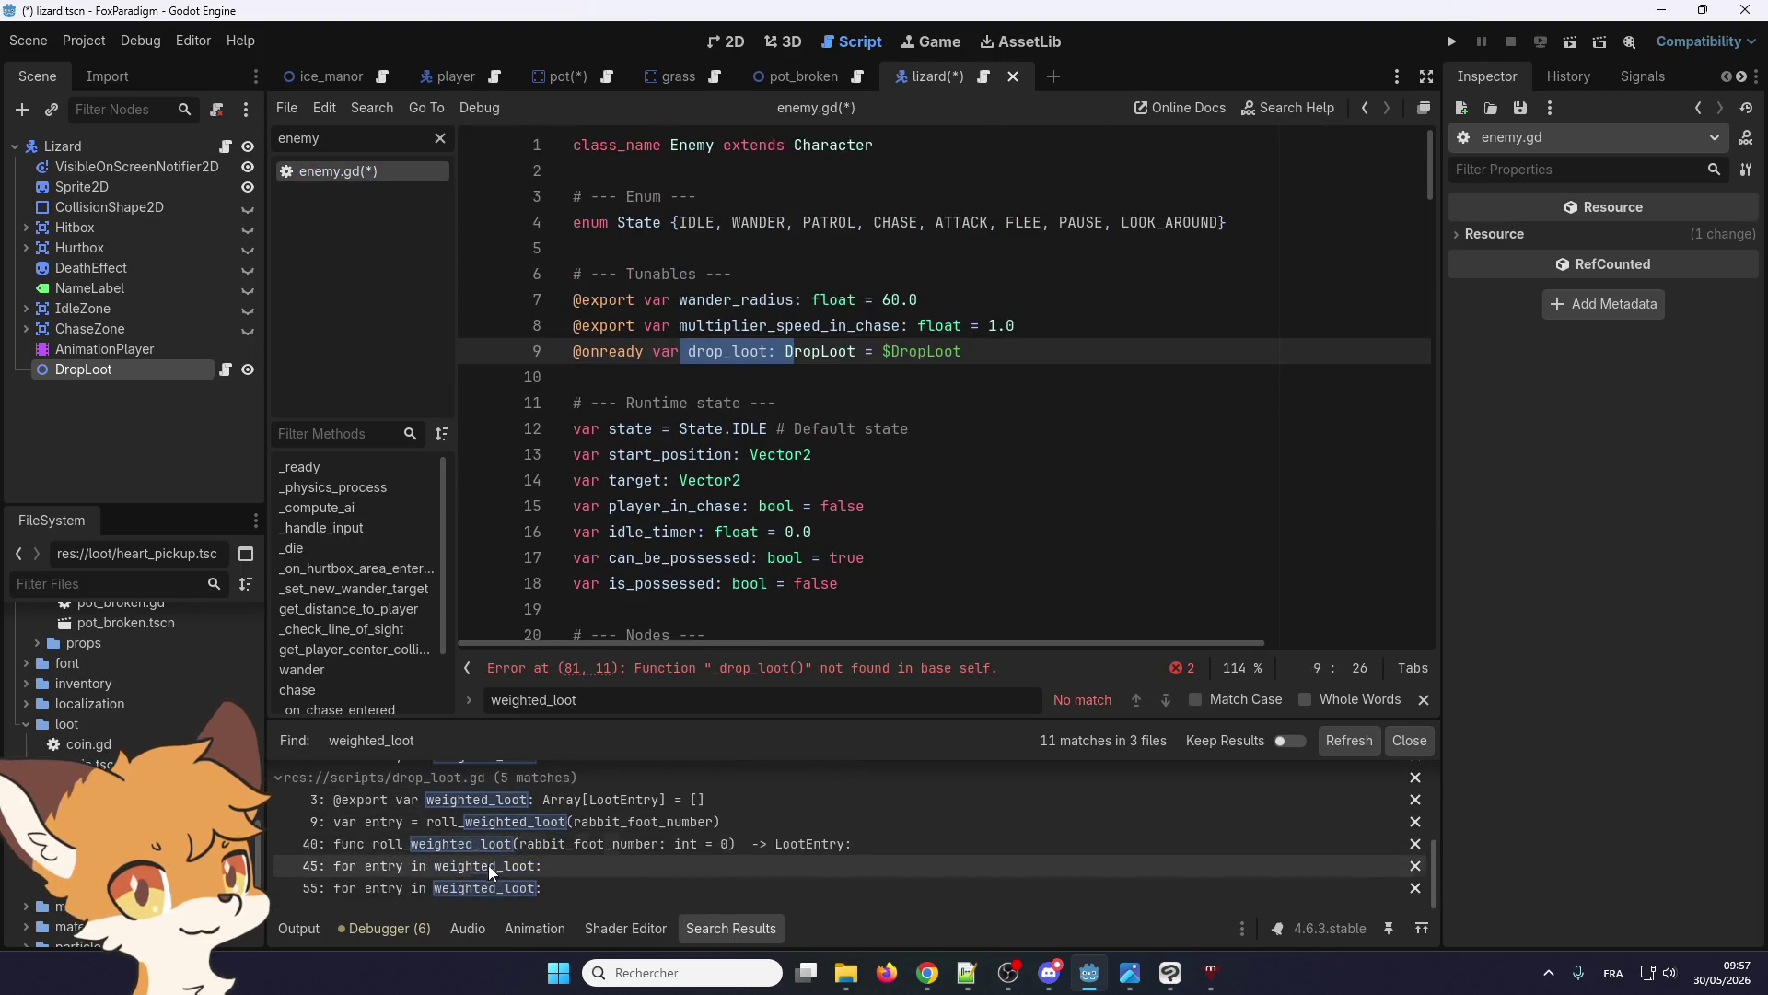
{"action": "scroll", "coordinate": [489, 864], "scroll_direction": "up", "scroll_amount": 3}
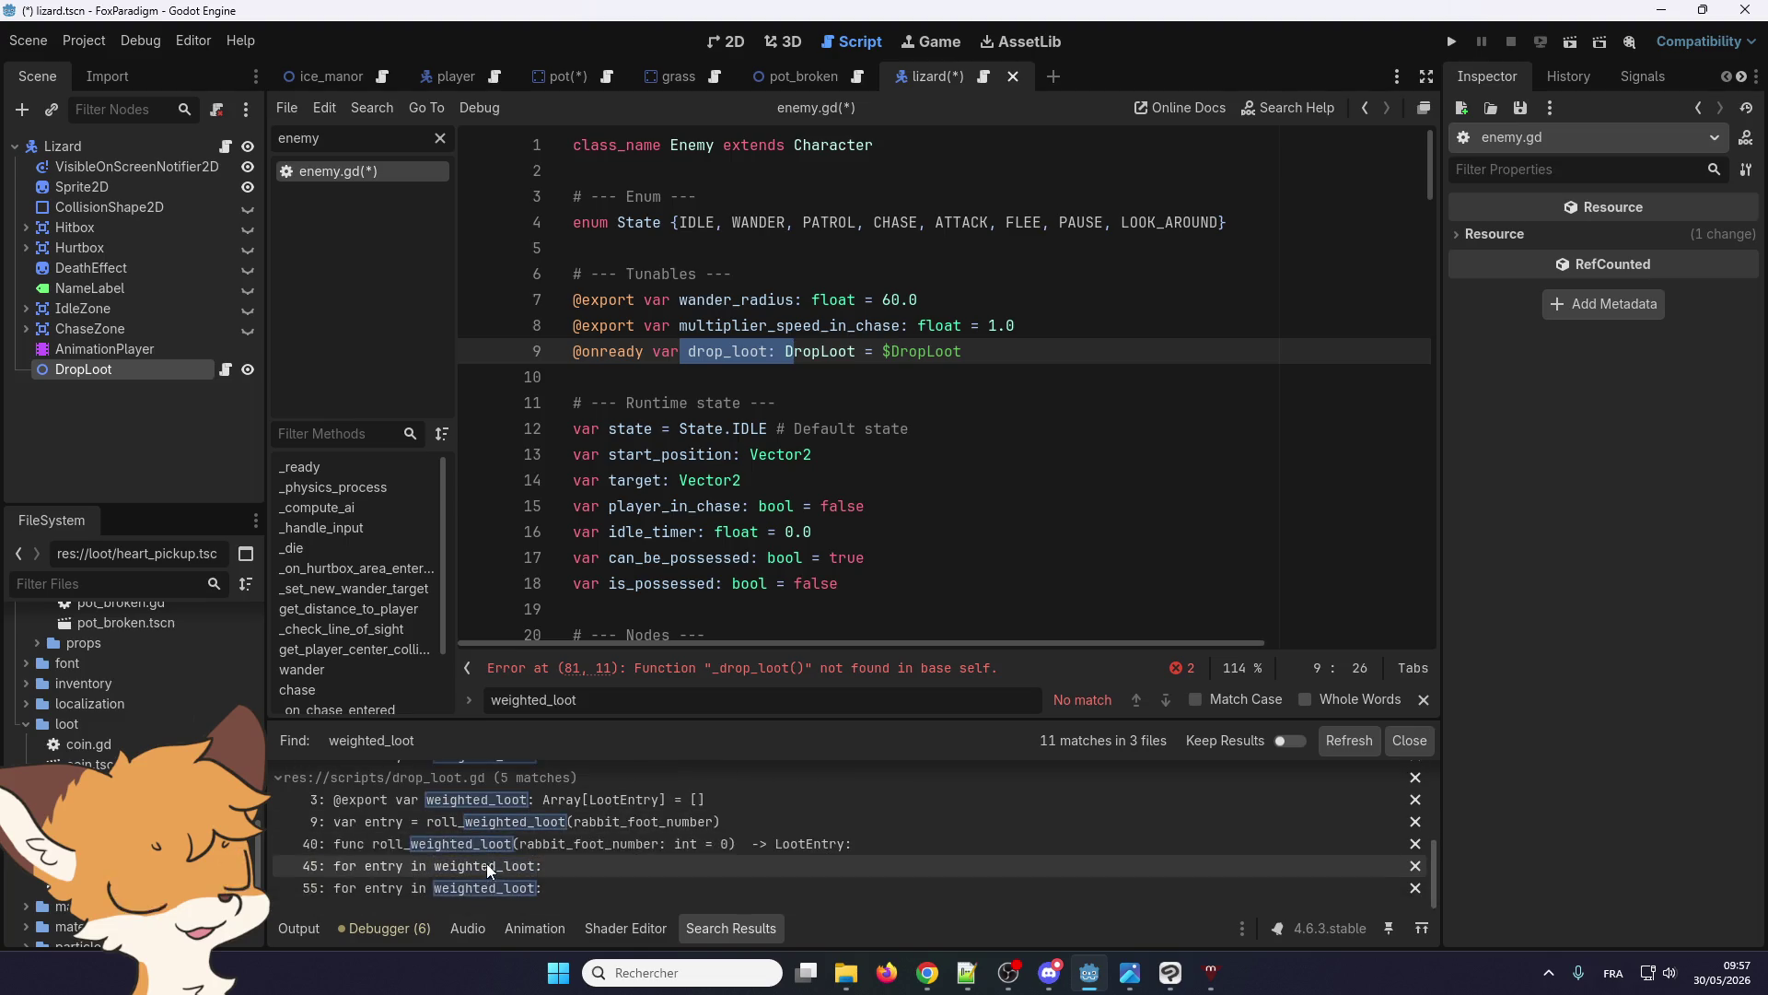
{"action": "left_click", "coordinate": [561, 76]}
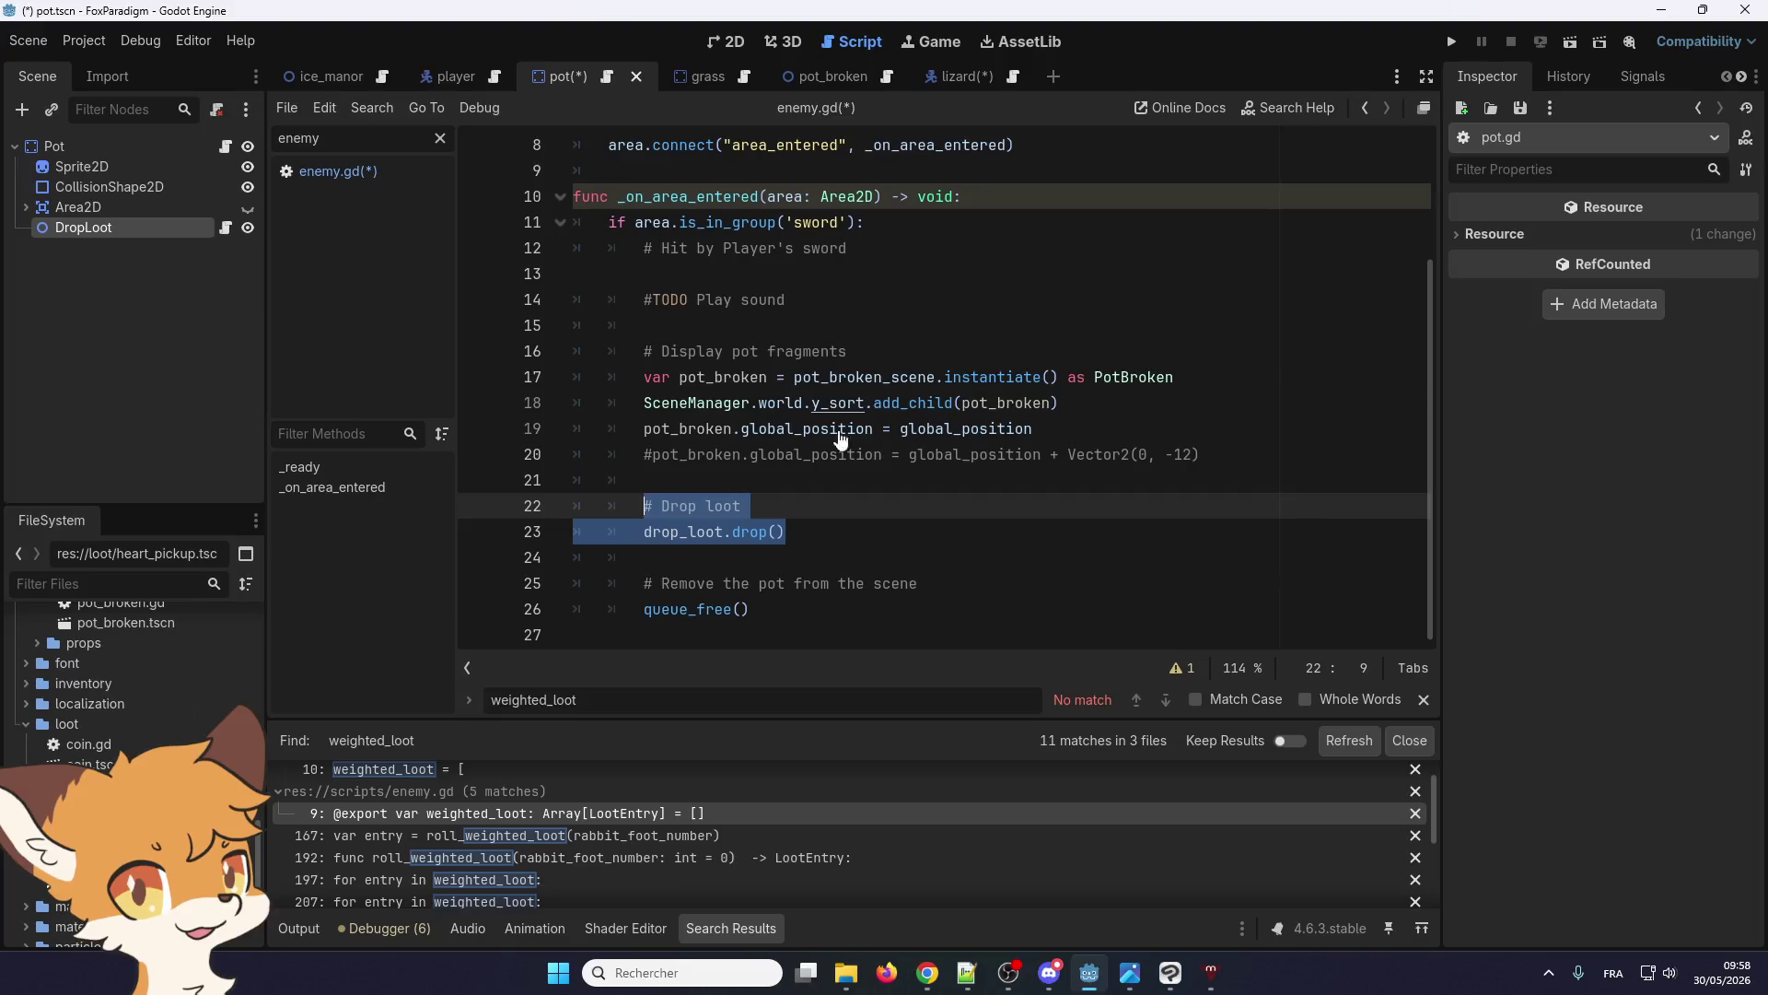
From the Lizard scene, look up the Enemy class and scroll to _die in enemy.gd
{"action": "left_click", "coordinate": [943, 78]}
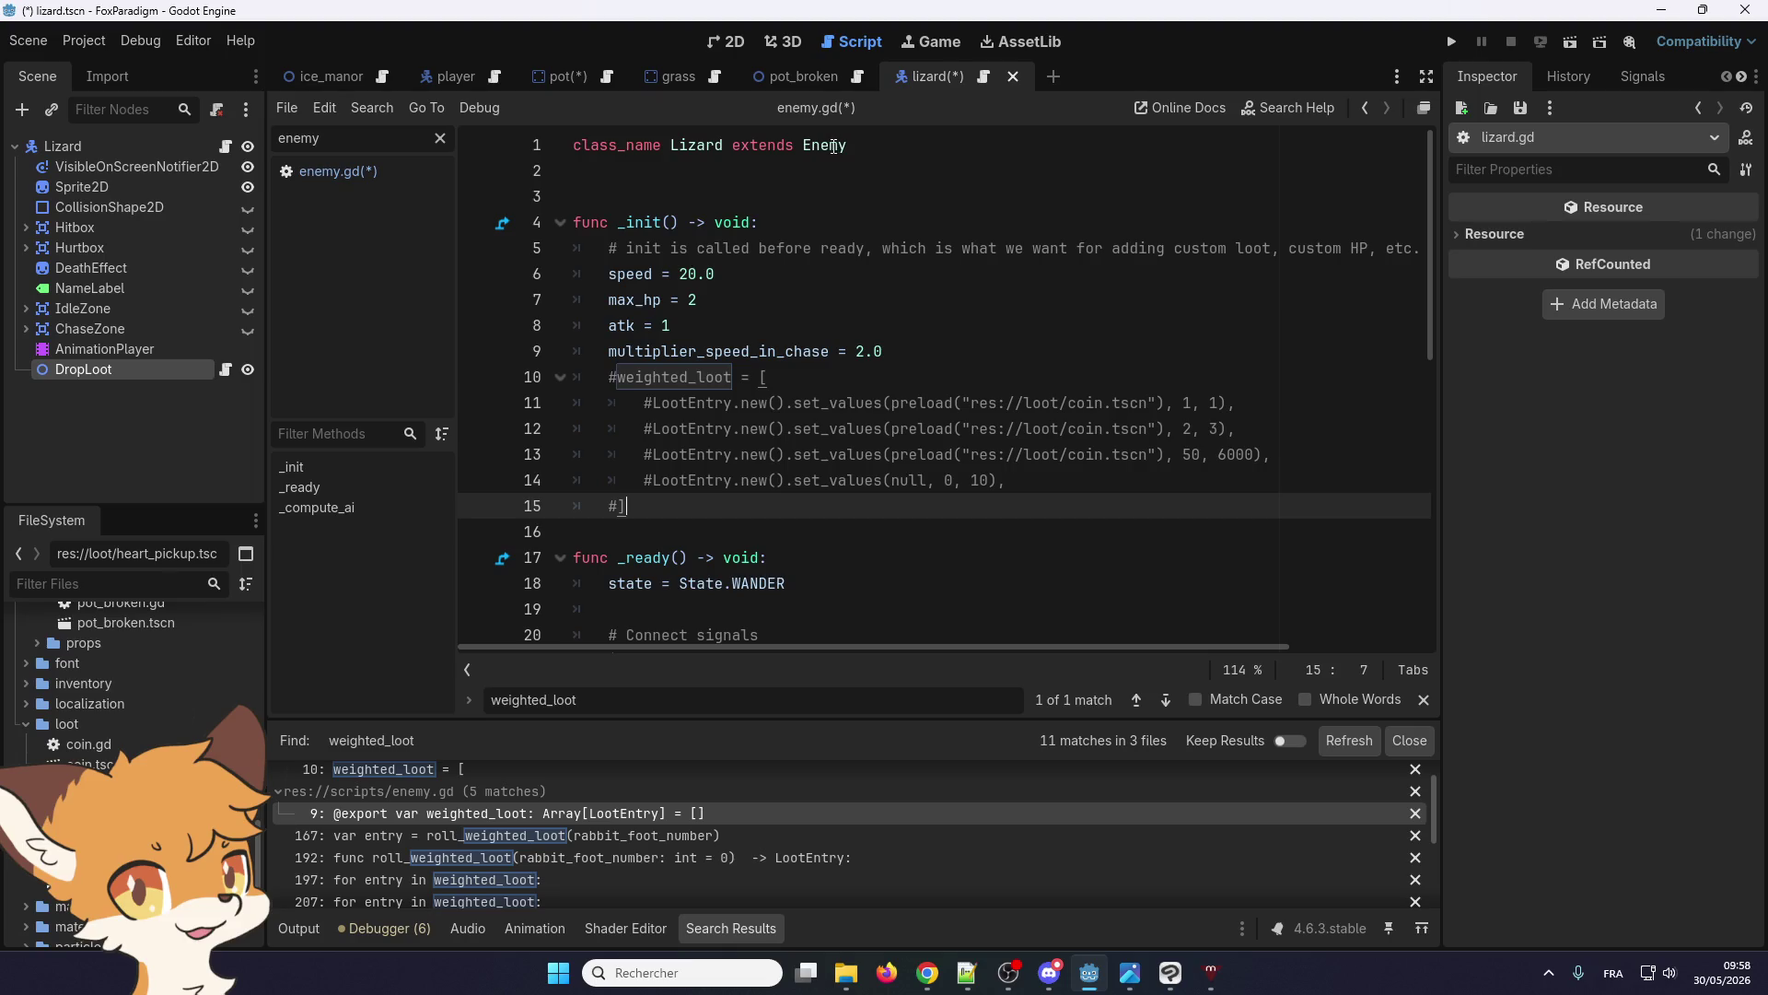
{"action": "right_click", "coordinate": [832, 148]}
{"action": "left_click", "coordinate": [859, 431]}
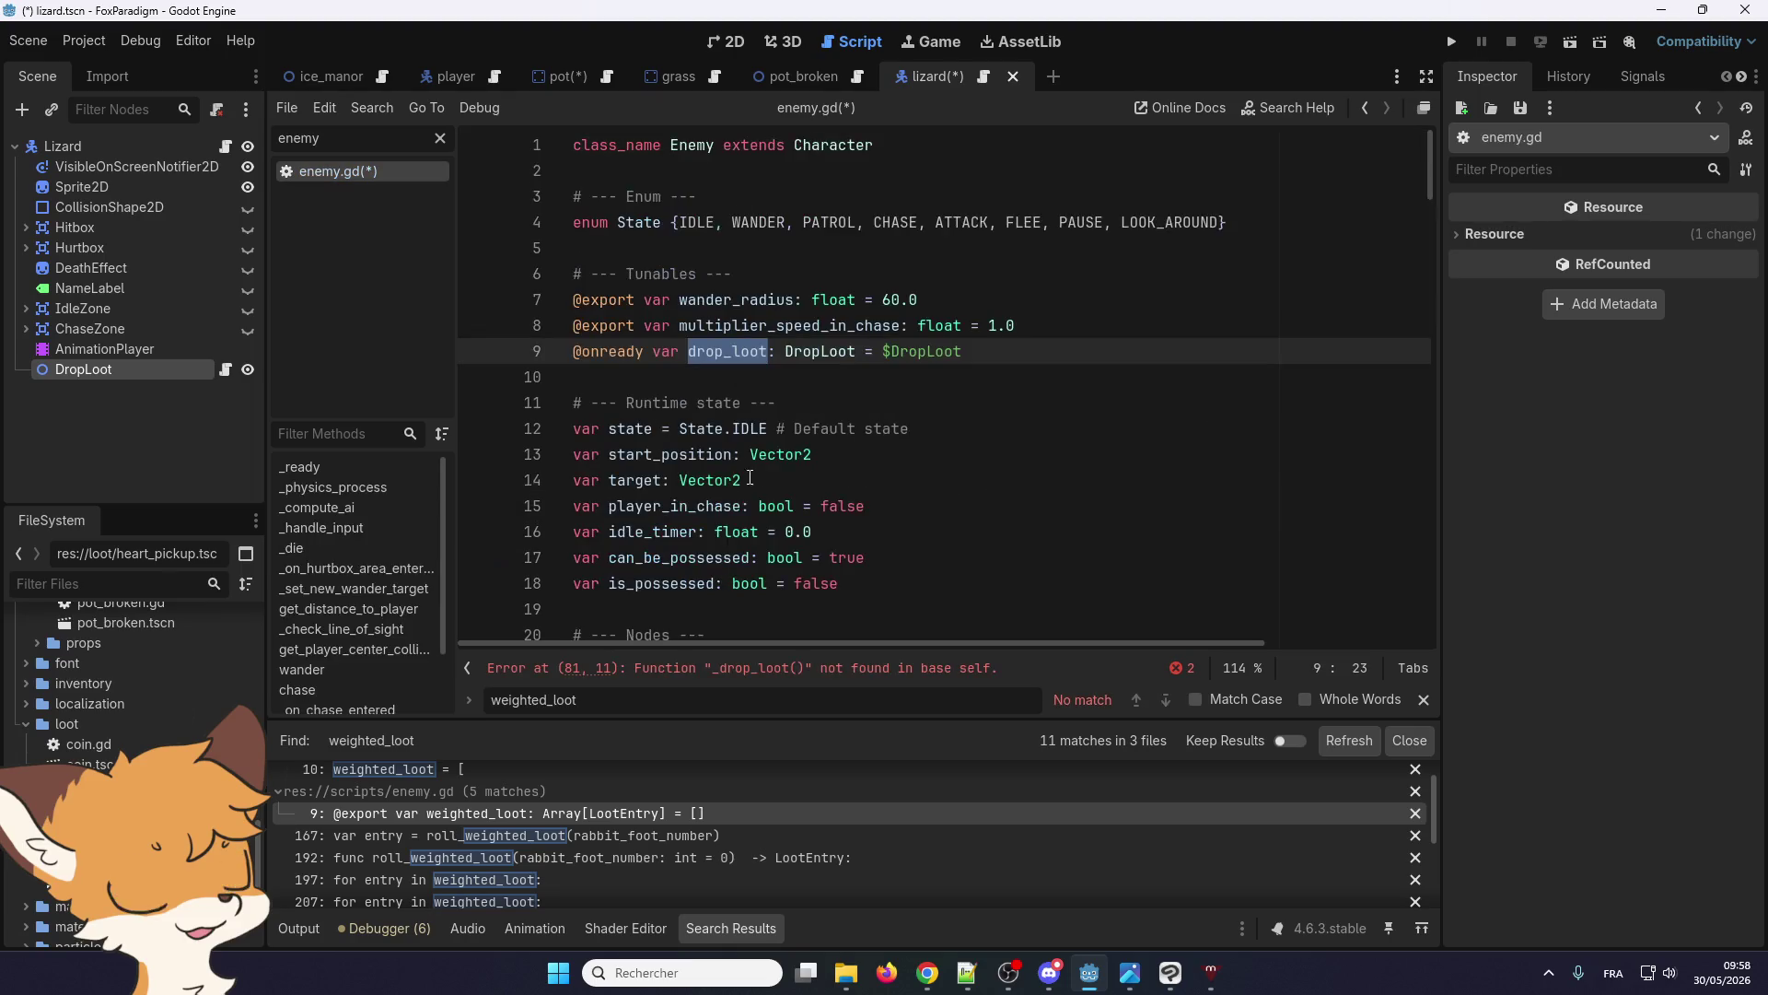
{"action": "scroll", "coordinate": [721, 475], "scroll_direction": "down", "scroll_amount": 10}
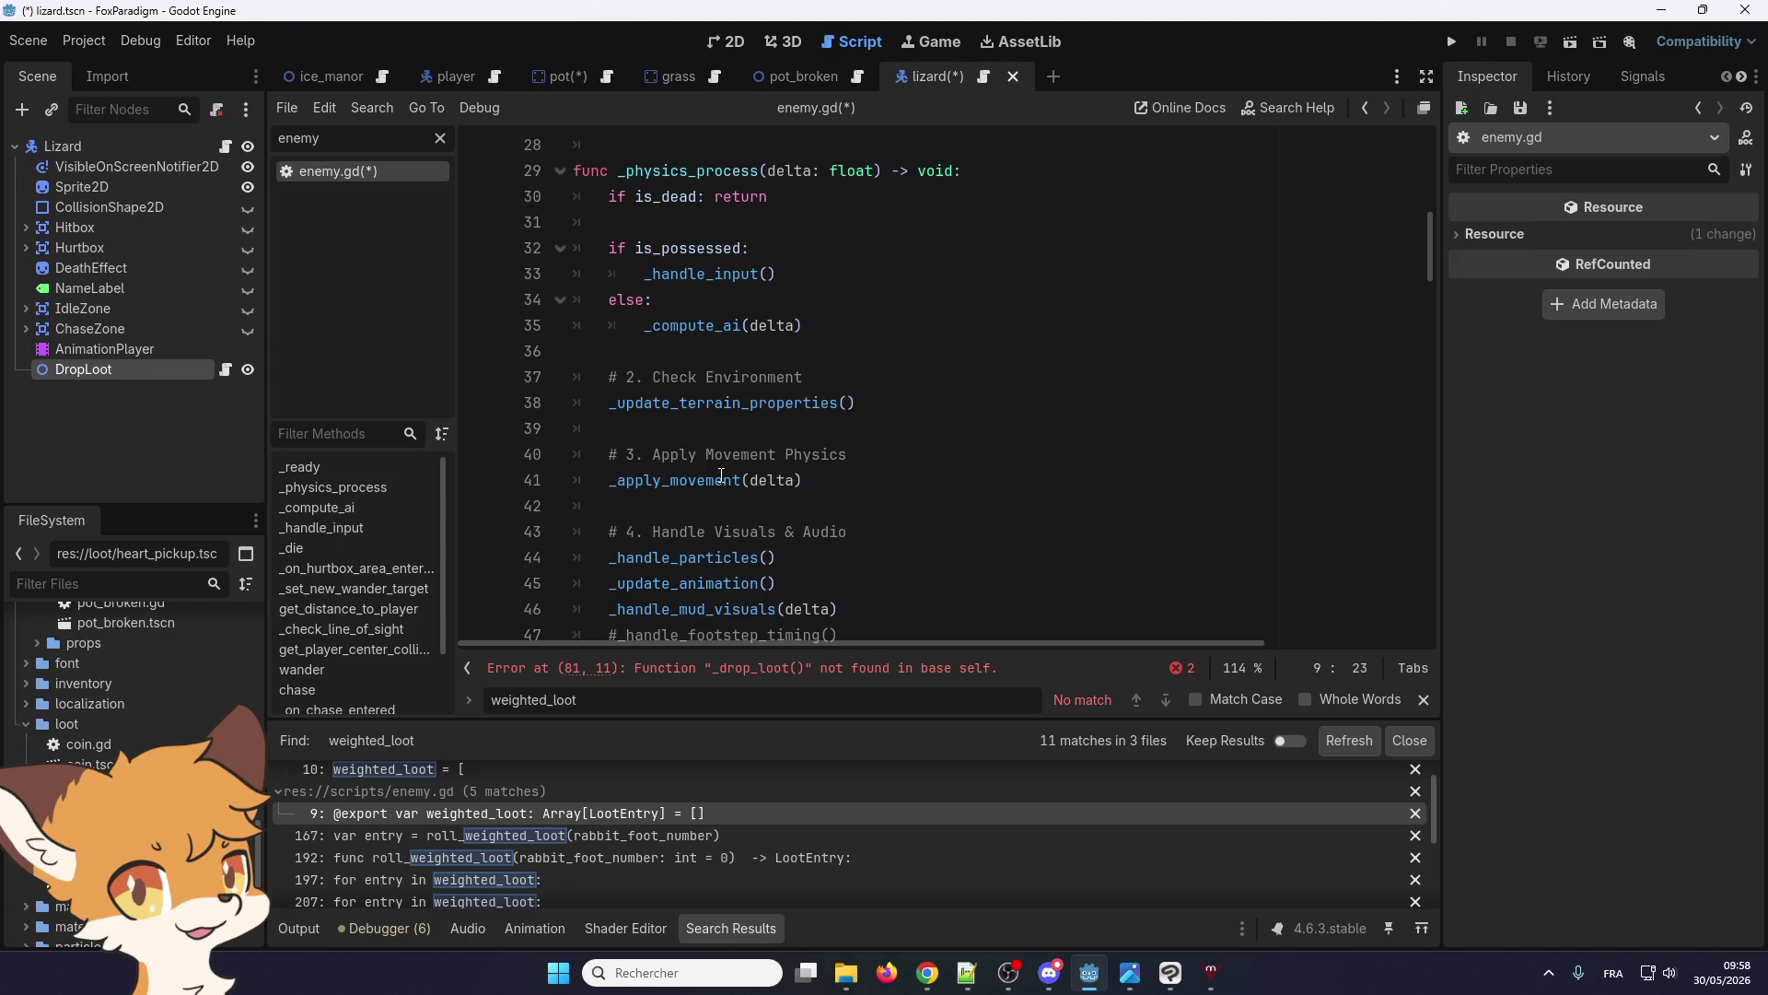
{"action": "scroll", "coordinate": [721, 475], "scroll_direction": "down", "scroll_amount": 3}
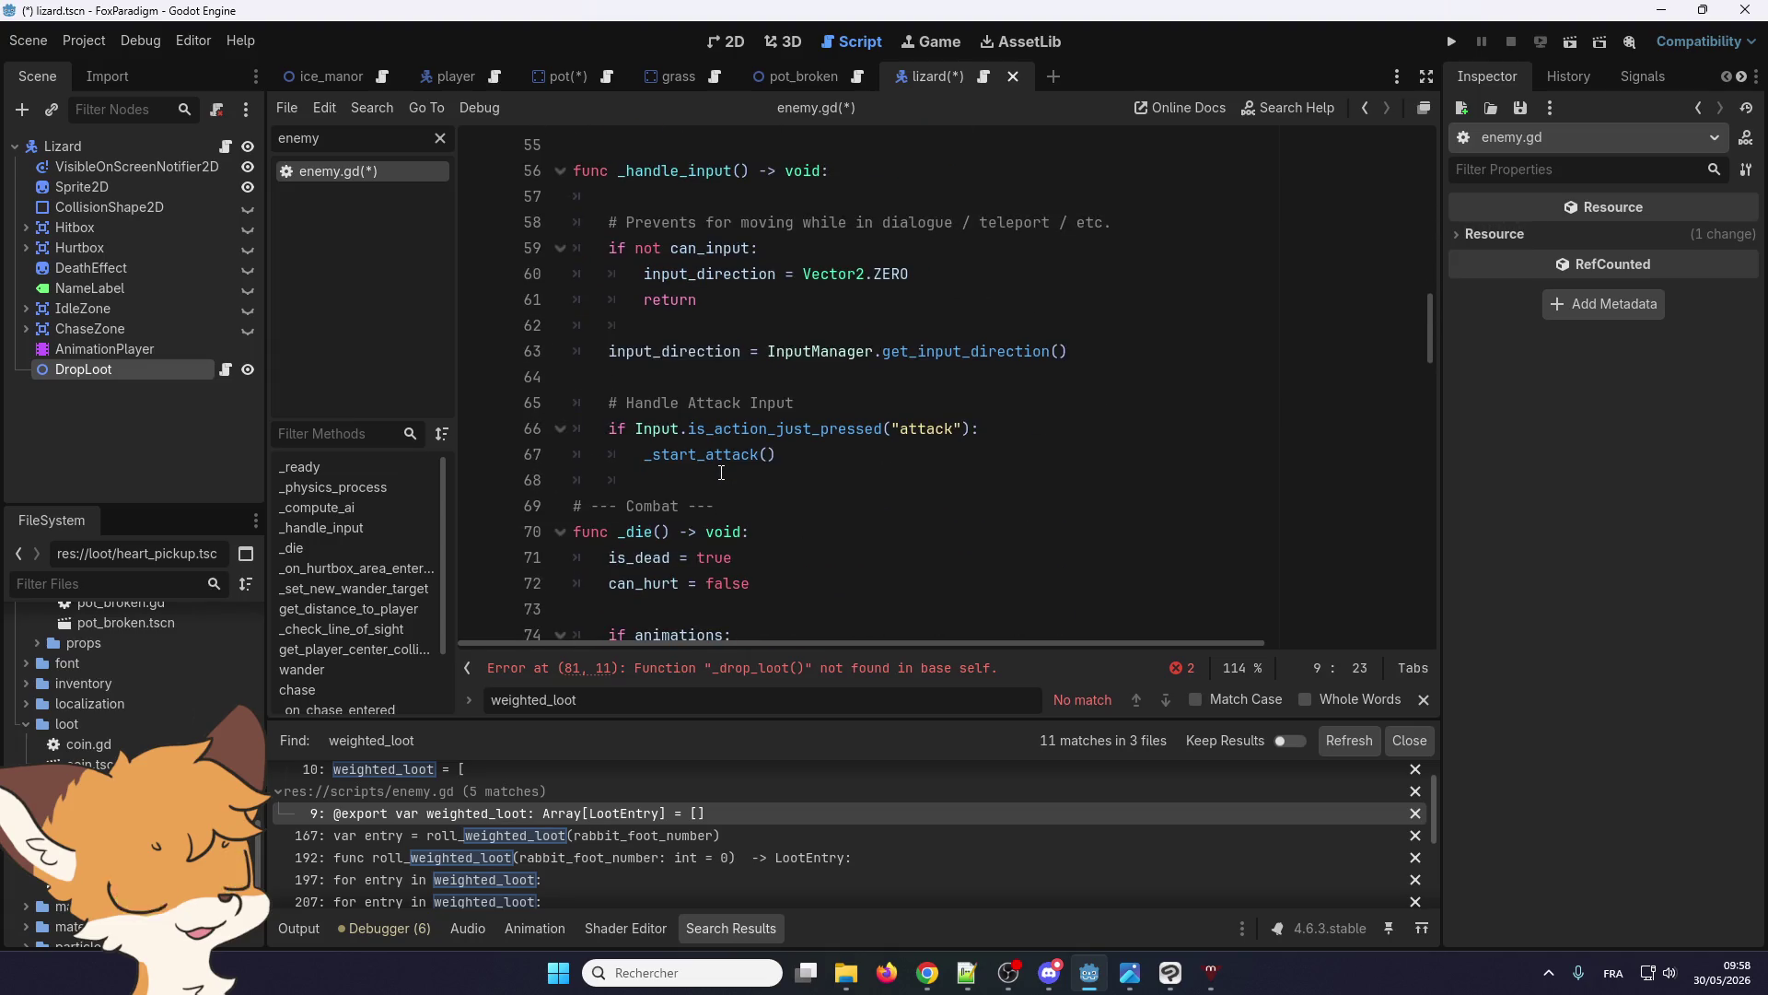
{"action": "scroll", "coordinate": [721, 476], "scroll_direction": "down", "scroll_amount": 3}
{"action": "scroll", "coordinate": [696, 524], "scroll_direction": "up", "scroll_amount": 1}
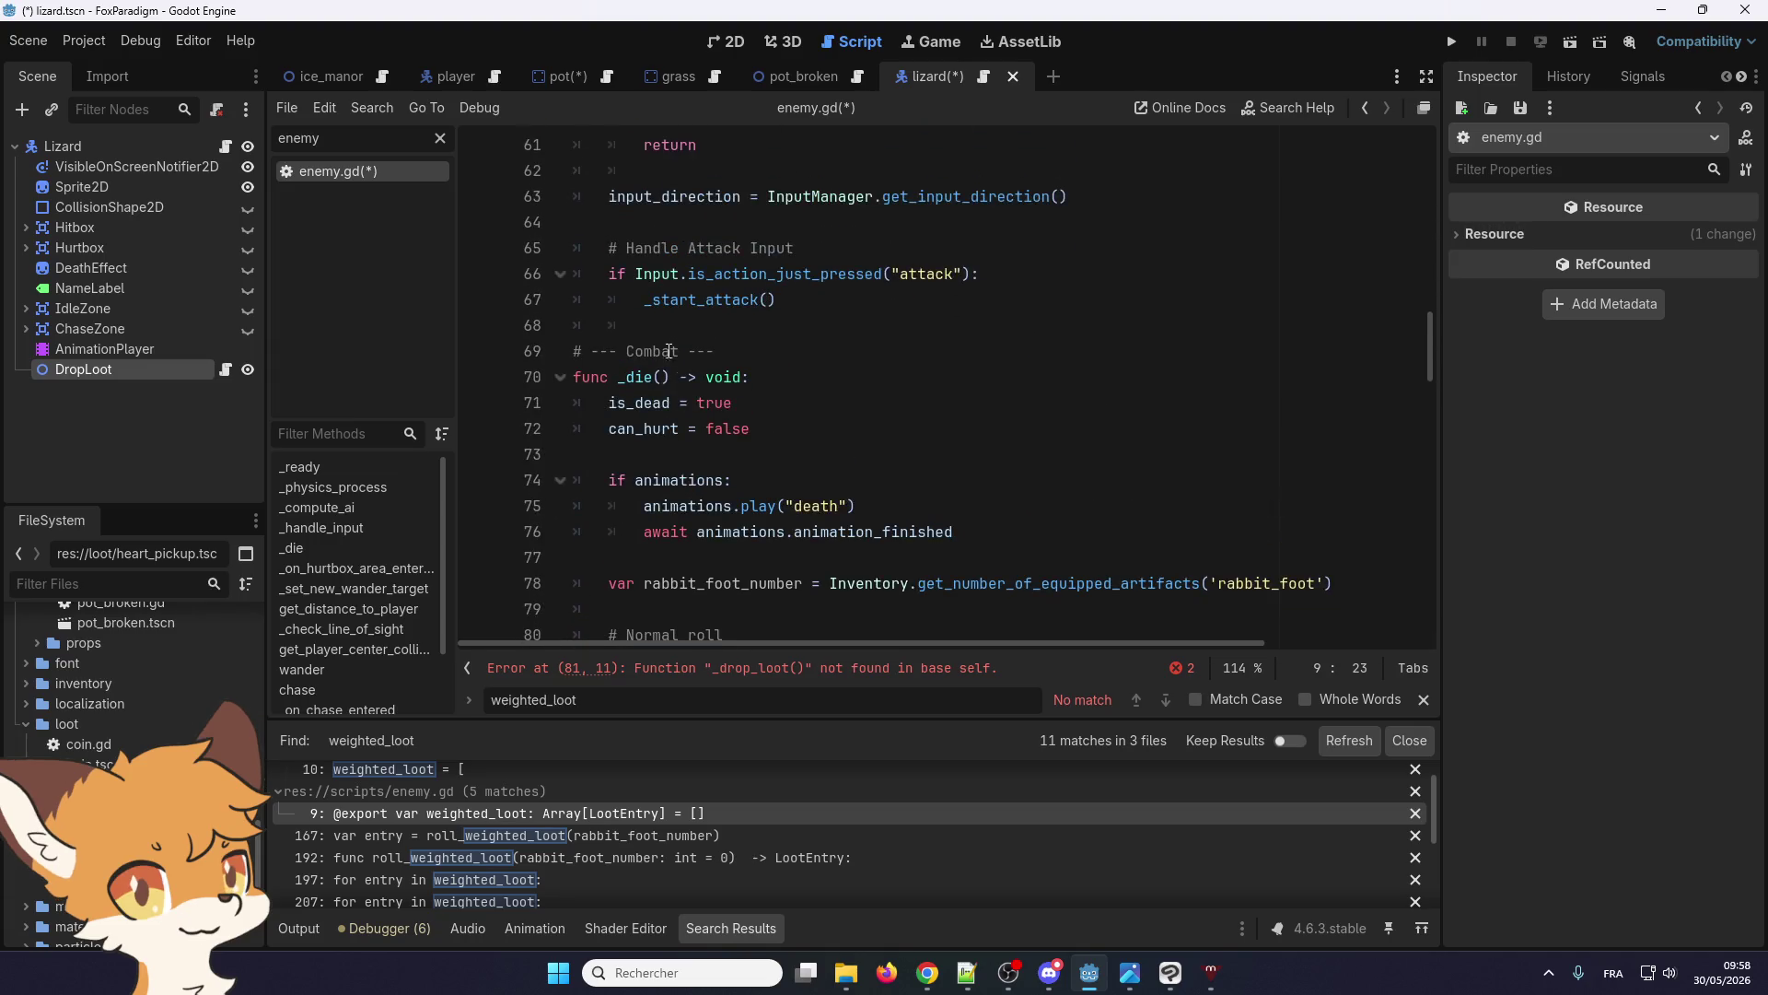
{"action": "scroll", "coordinate": [665, 367], "scroll_direction": "down", "scroll_amount": 4}
Paste '# Drop loot' and 'drop_loot.drop()' after the normal roll, fixing the indent
{"action": "left_click", "coordinate": [665, 368]}
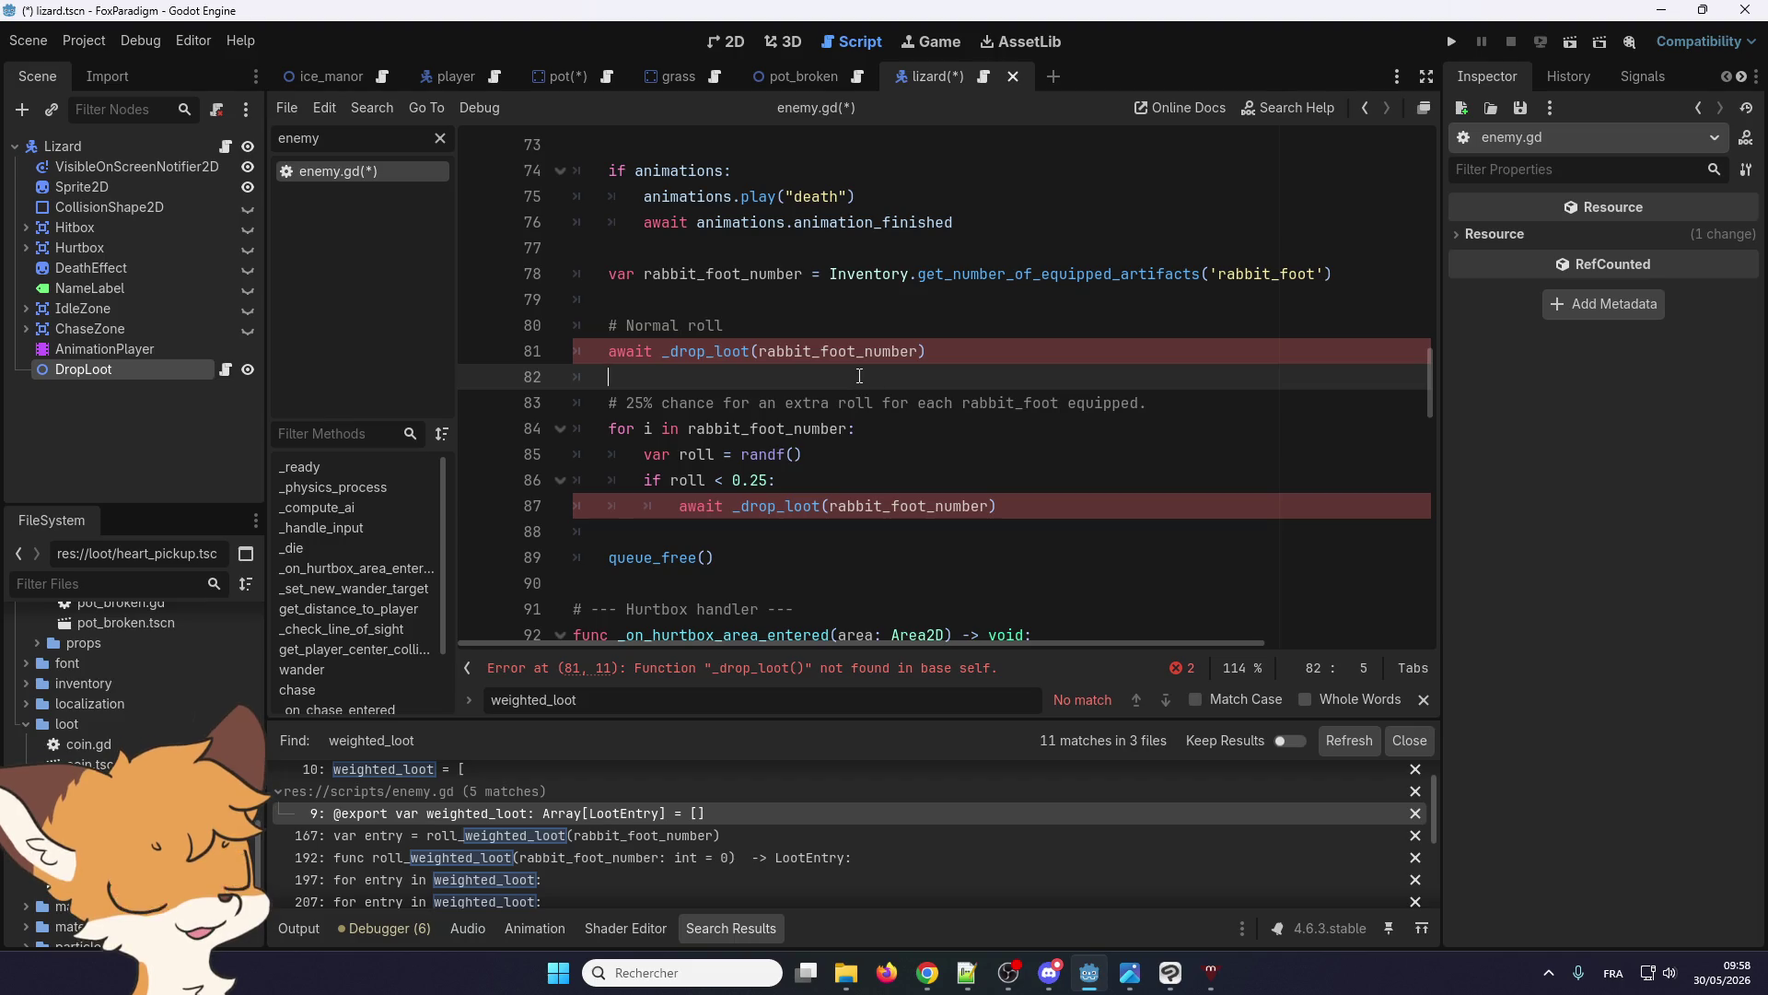
{"action": "type", "text": "# Drop loot \t\tdrop_loot.drop()"}
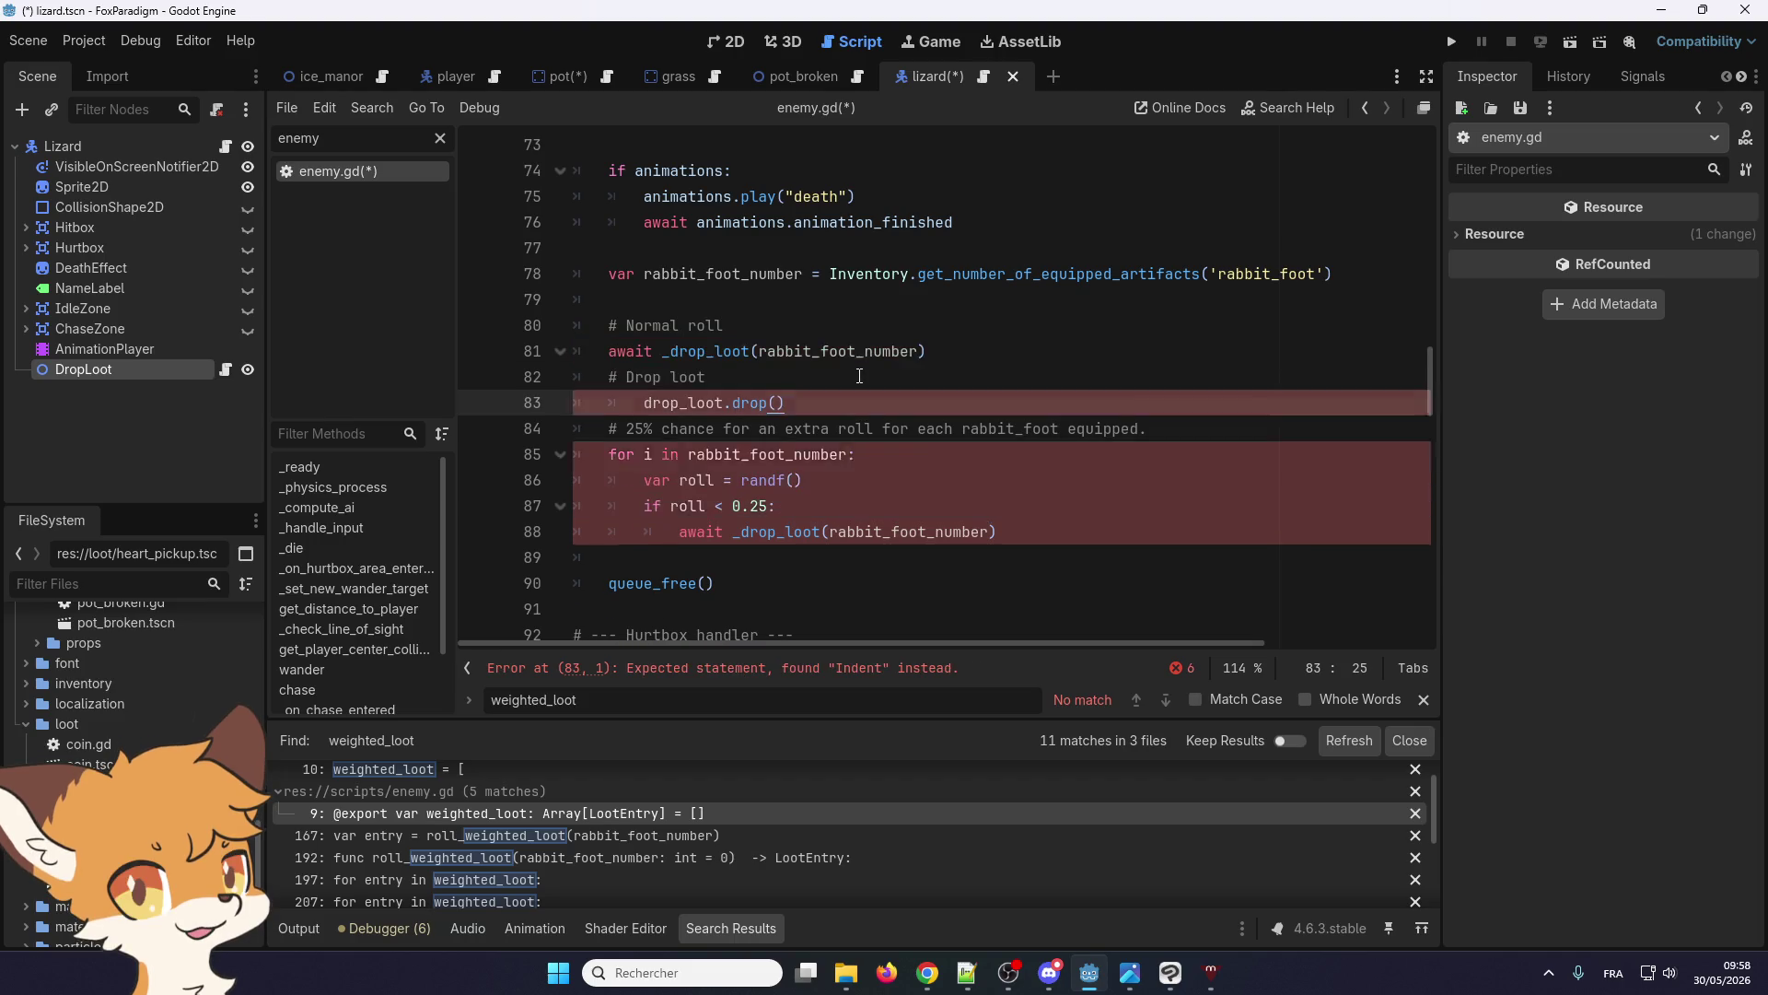
{"action": "left_click", "coordinate": [636, 405]}
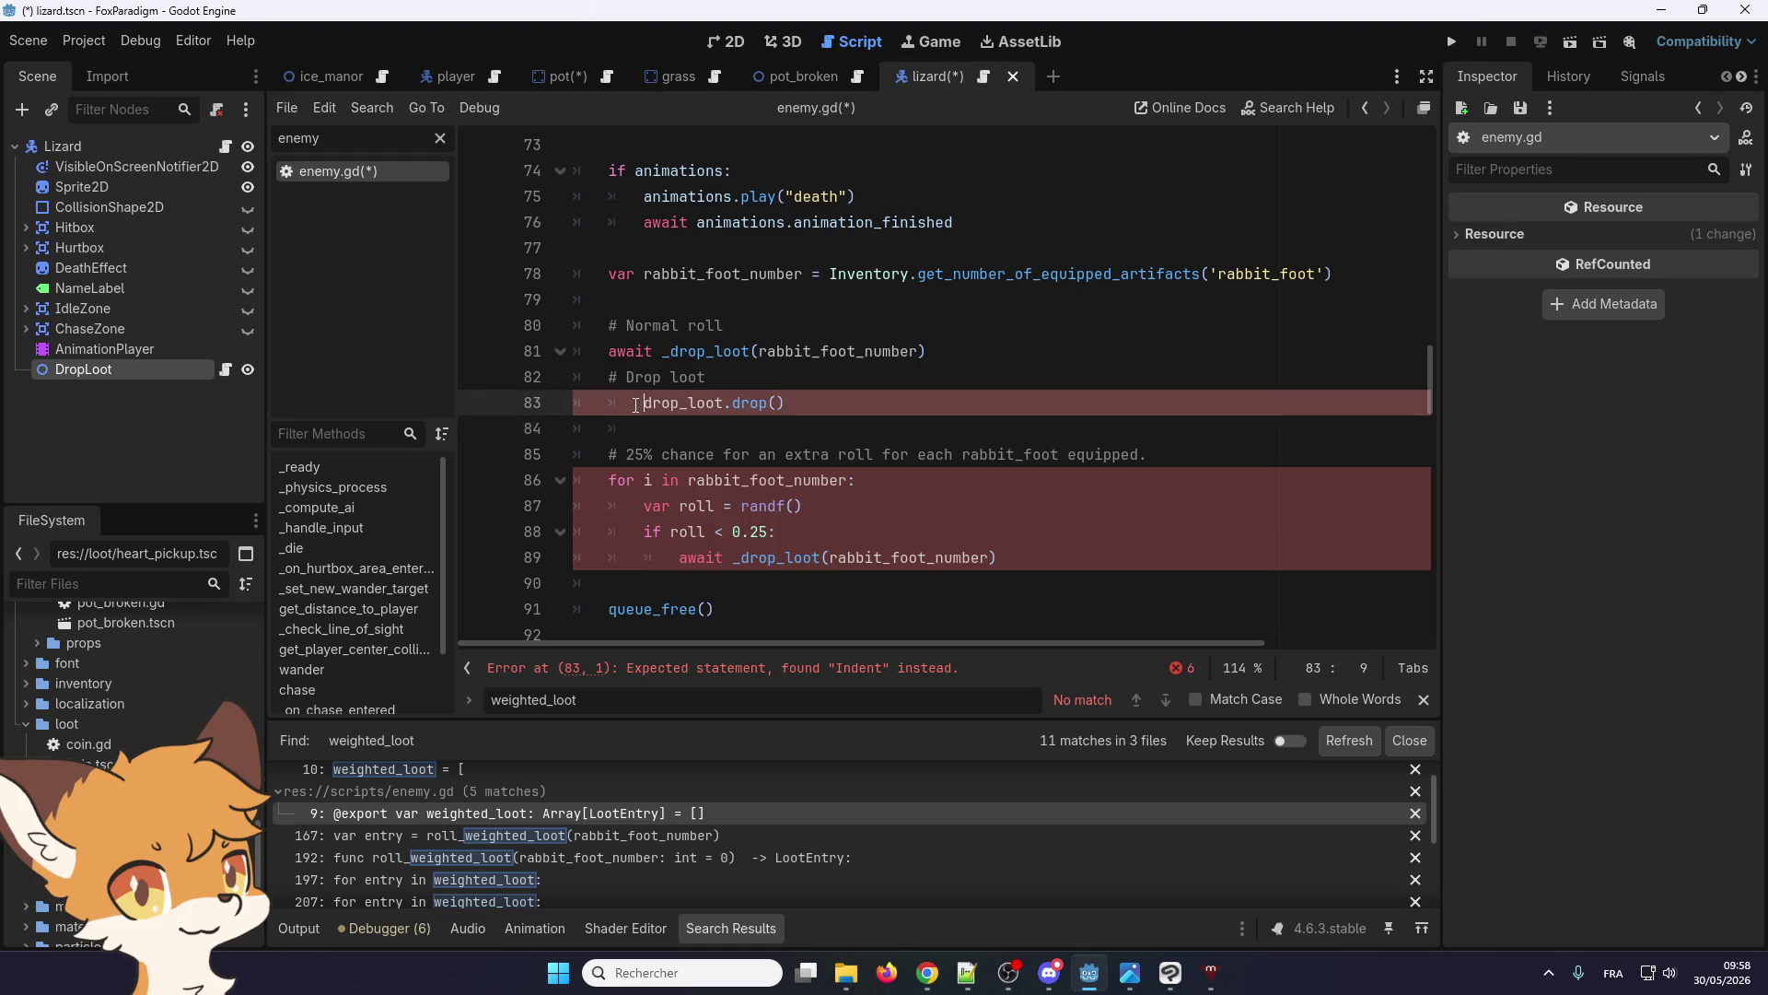
{"action": "key", "text": "BackSpace"}
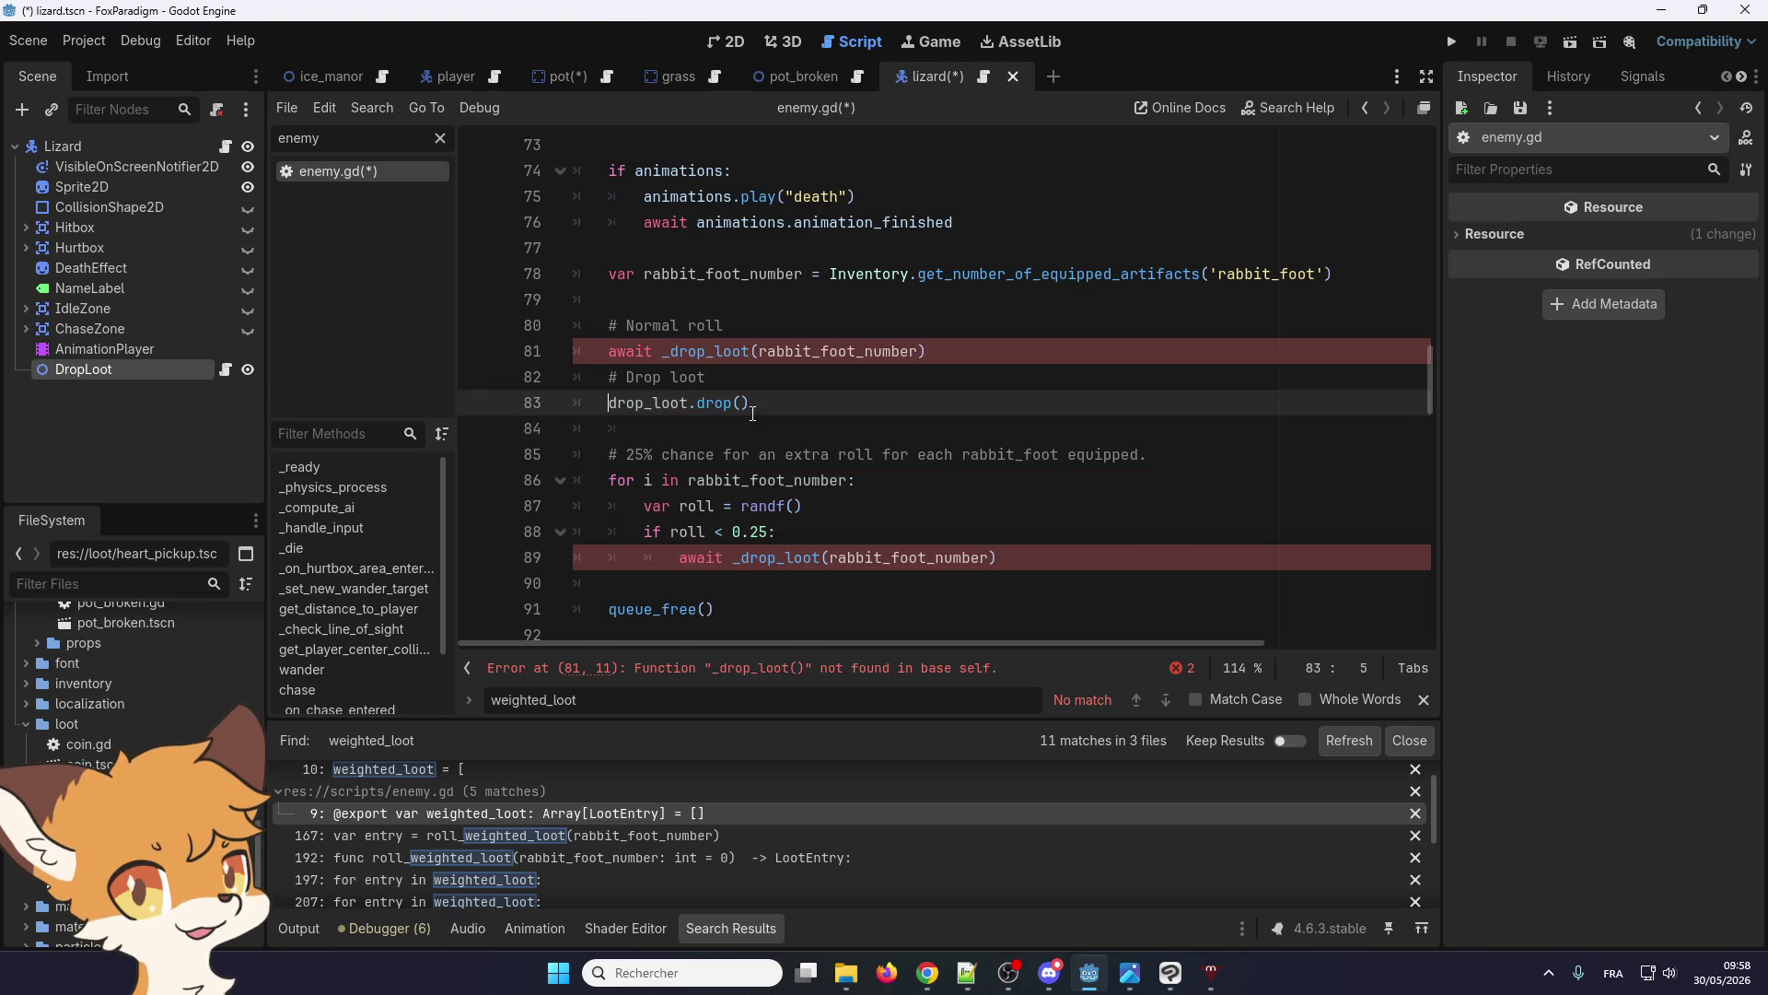
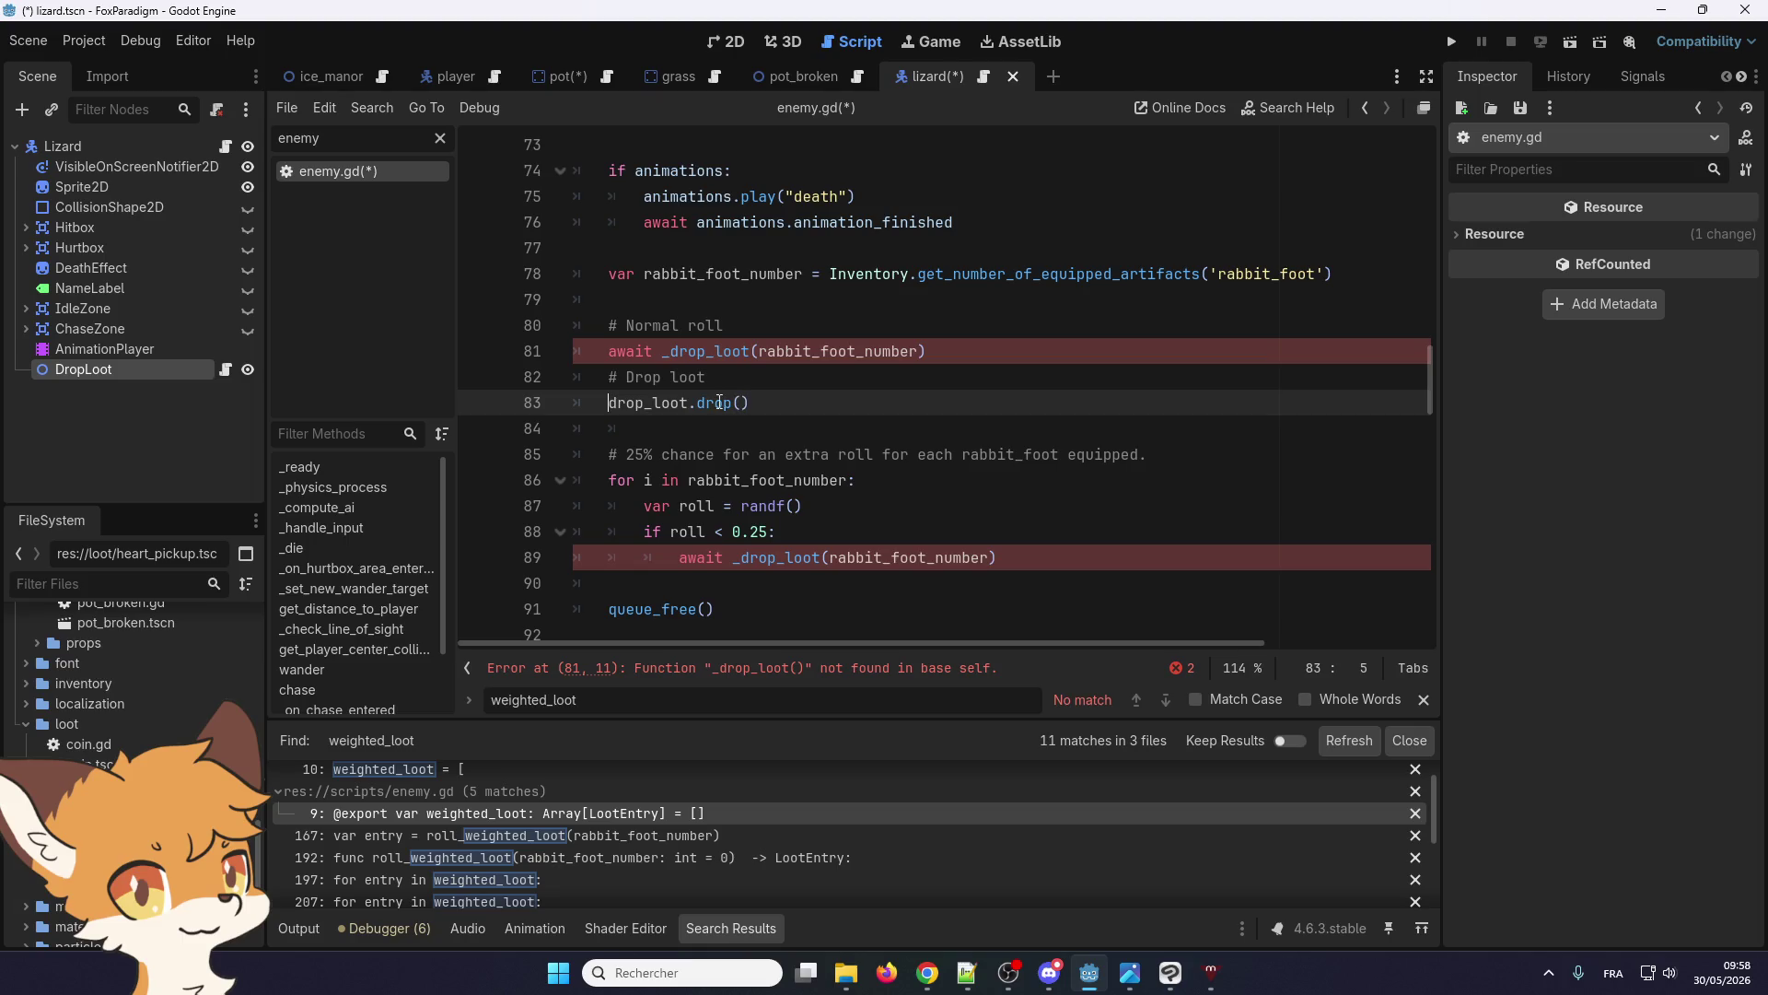
Make line 81 call drop_loot.drop(rabbit_foot_number), and delete the '# Drop loot' comment and separate drop() line
{"action": "left_click_drag", "start_coordinate": [755, 406], "coordinate": [607, 406]}
{"action": "key", "text": "ctrl+c"}
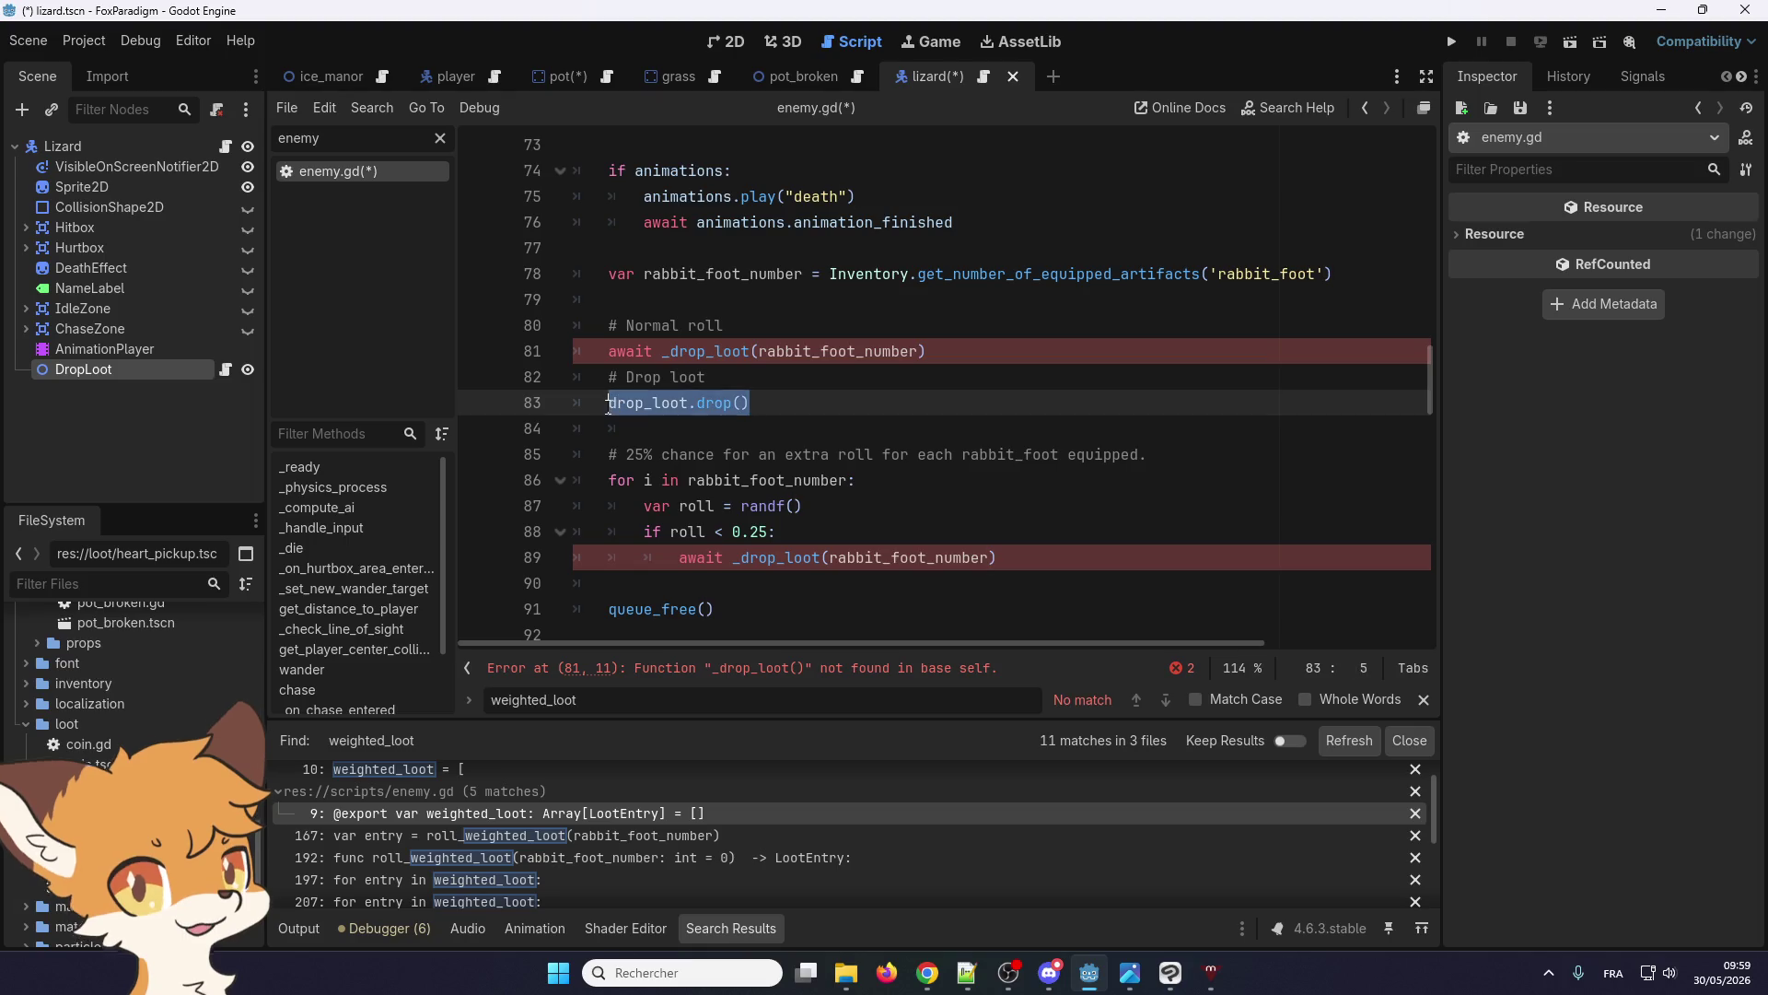
{"action": "double_click", "coordinate": [680, 351]}
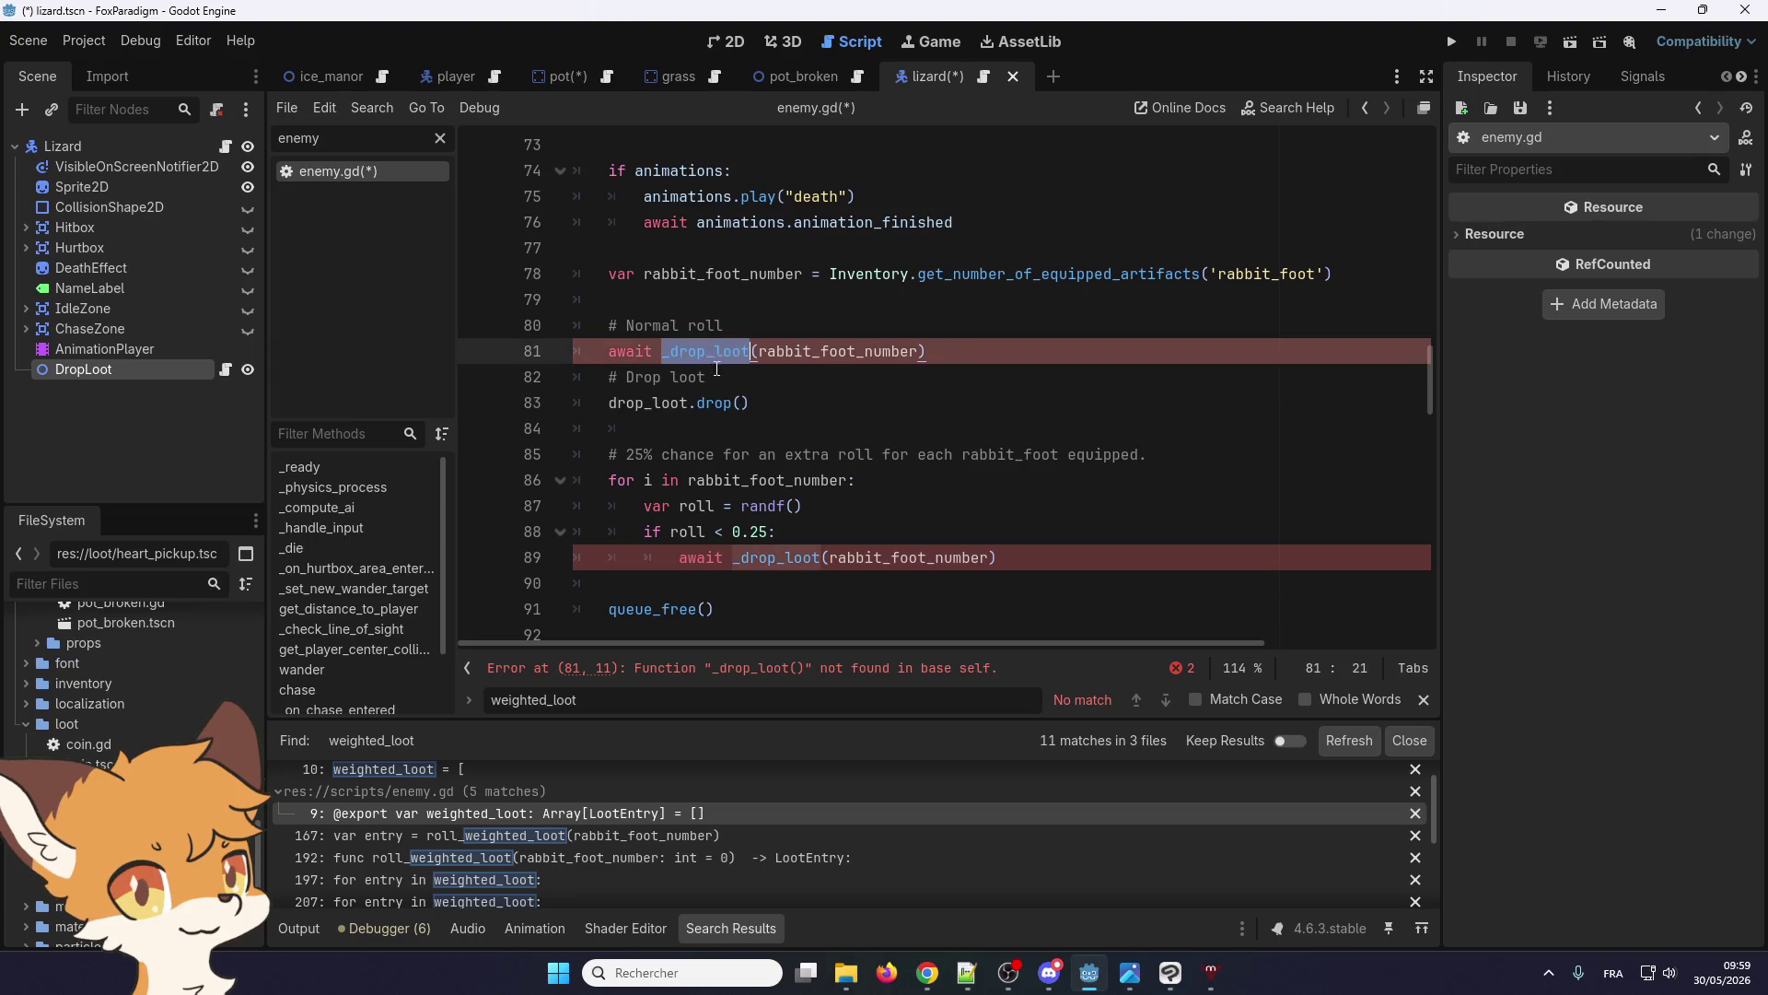
{"action": "key", "text": "ctrl+v"}
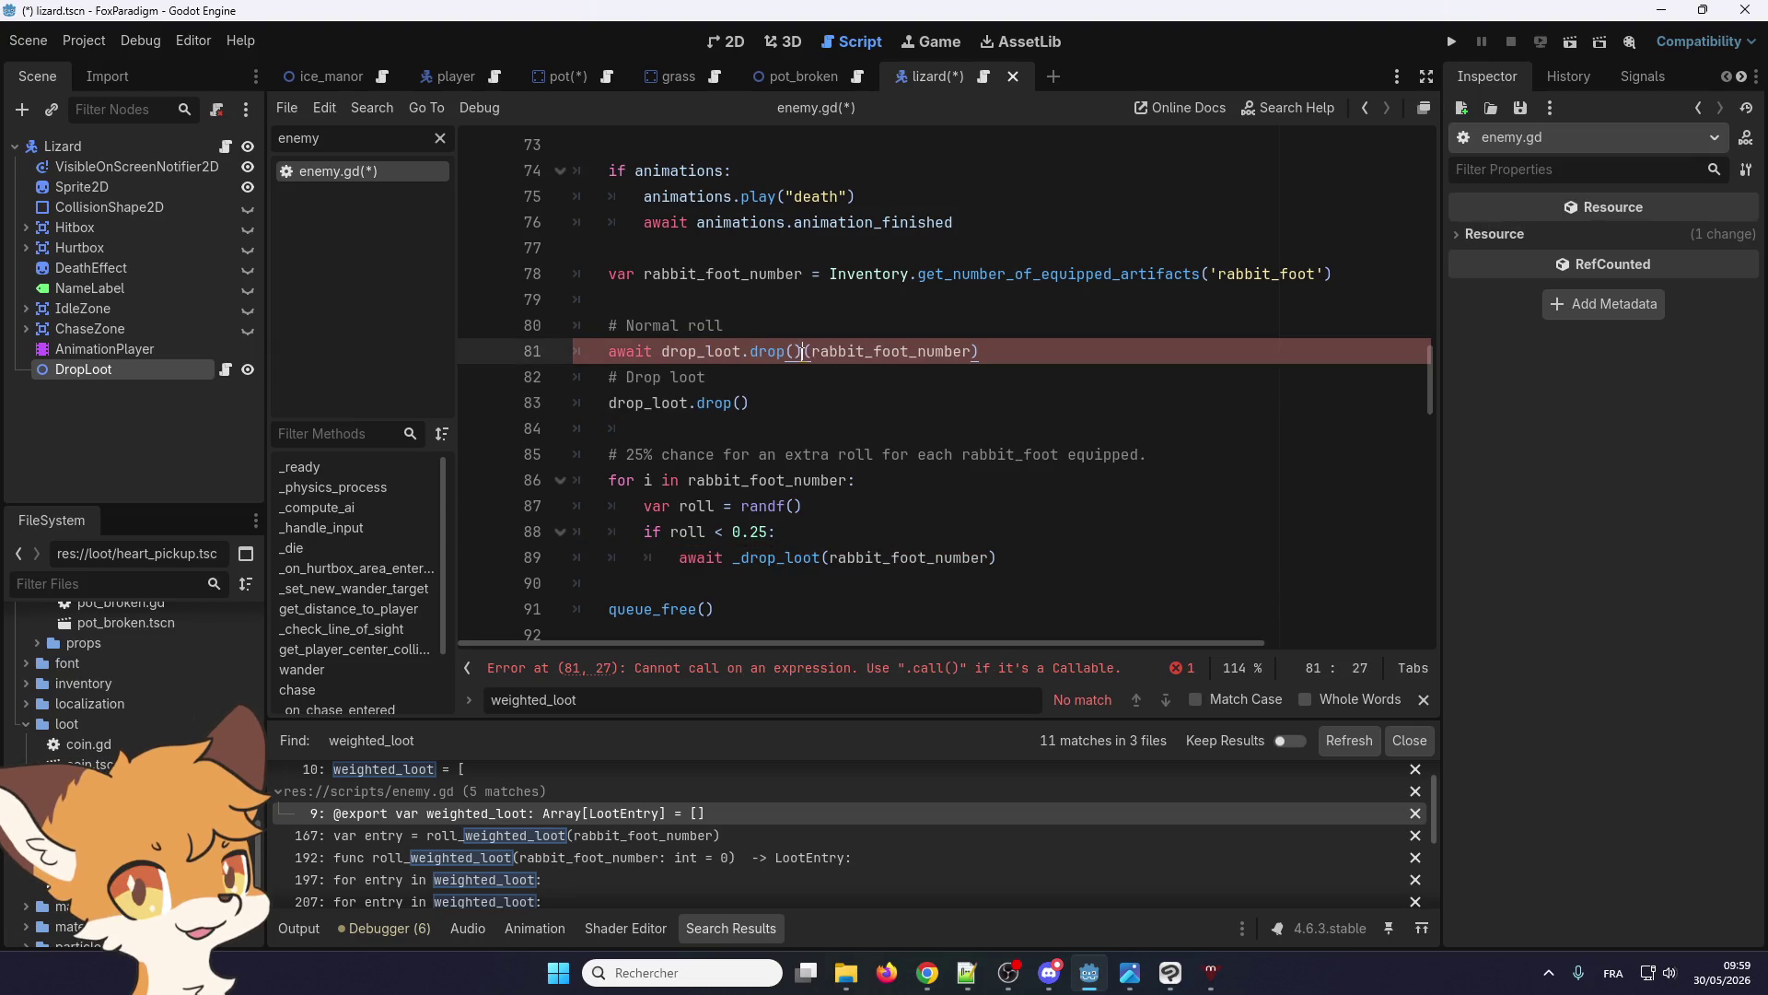
{"action": "key", "text": "BackSpace"}
{"action": "key", "text": "BackSpace"}
{"action": "left_click_drag", "start_coordinate": [833, 403], "coordinate": [540, 394]}
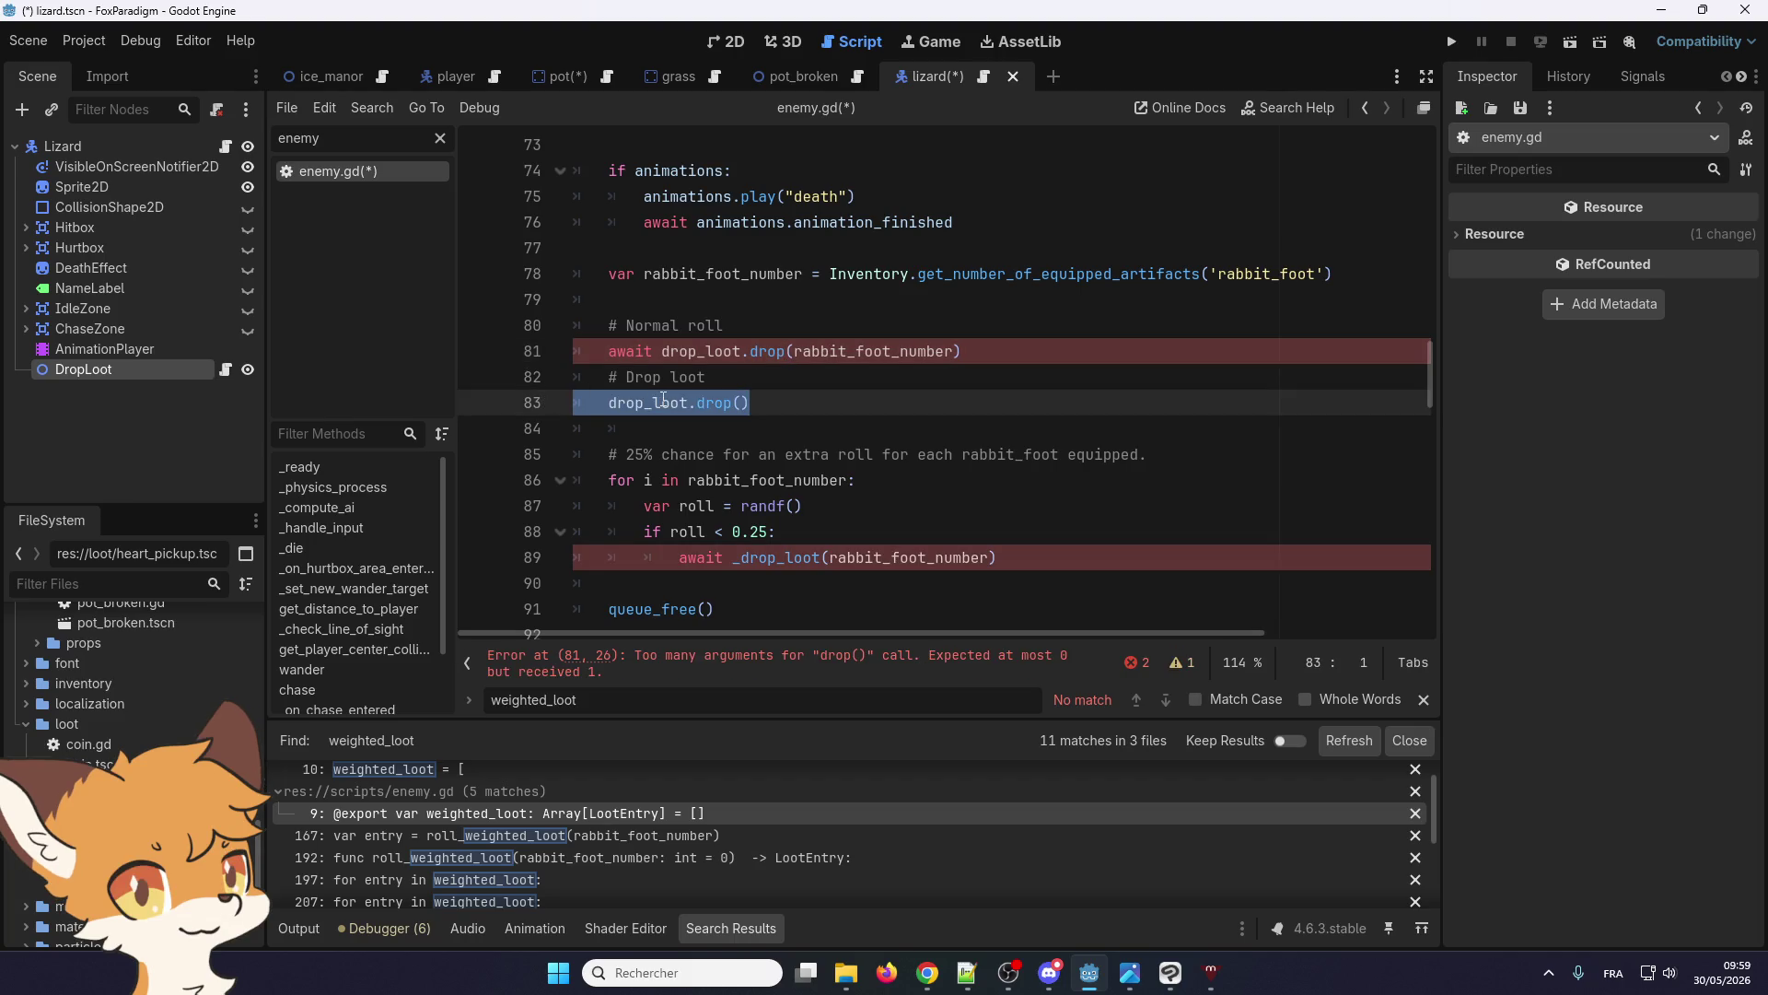
{"action": "key", "text": "BackSpace"}
{"action": "key", "text": "BackSpace"}
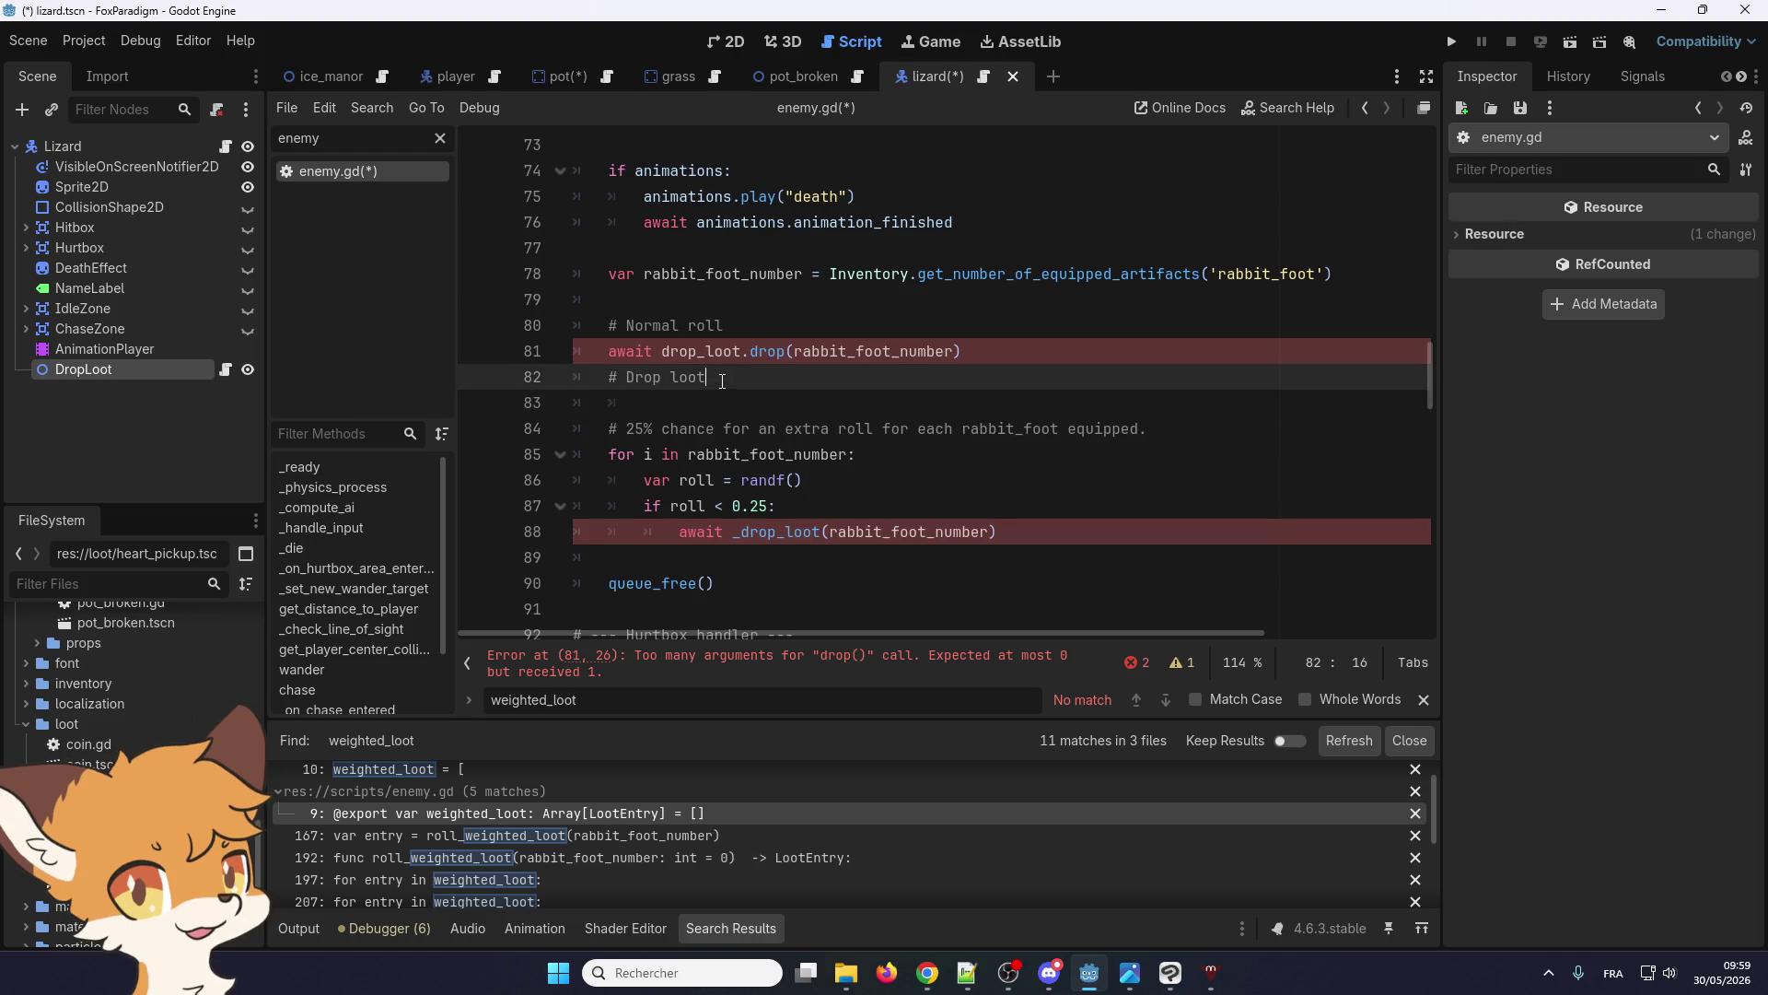
{"action": "left_click_drag", "start_coordinate": [706, 378], "coordinate": [603, 380]}
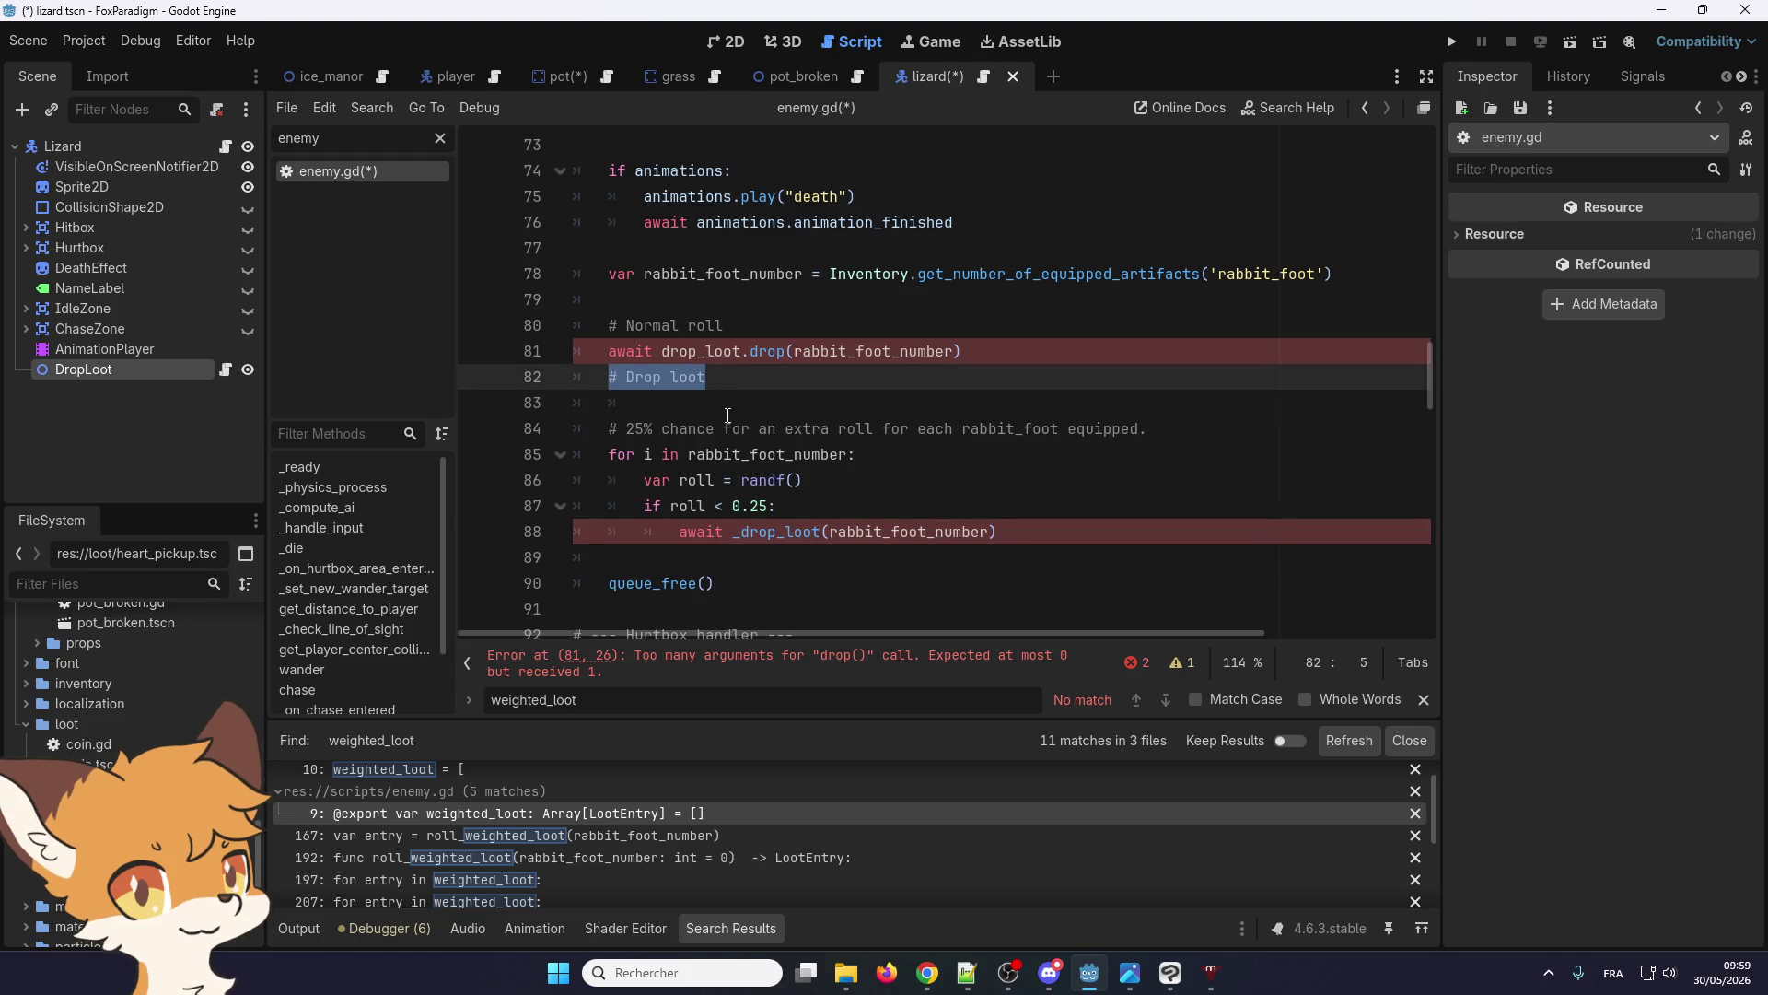
{"action": "key", "text": "BackSpace"}
{"action": "key", "text": "BackSpace"}
{"action": "key", "text": "BackSpace"}
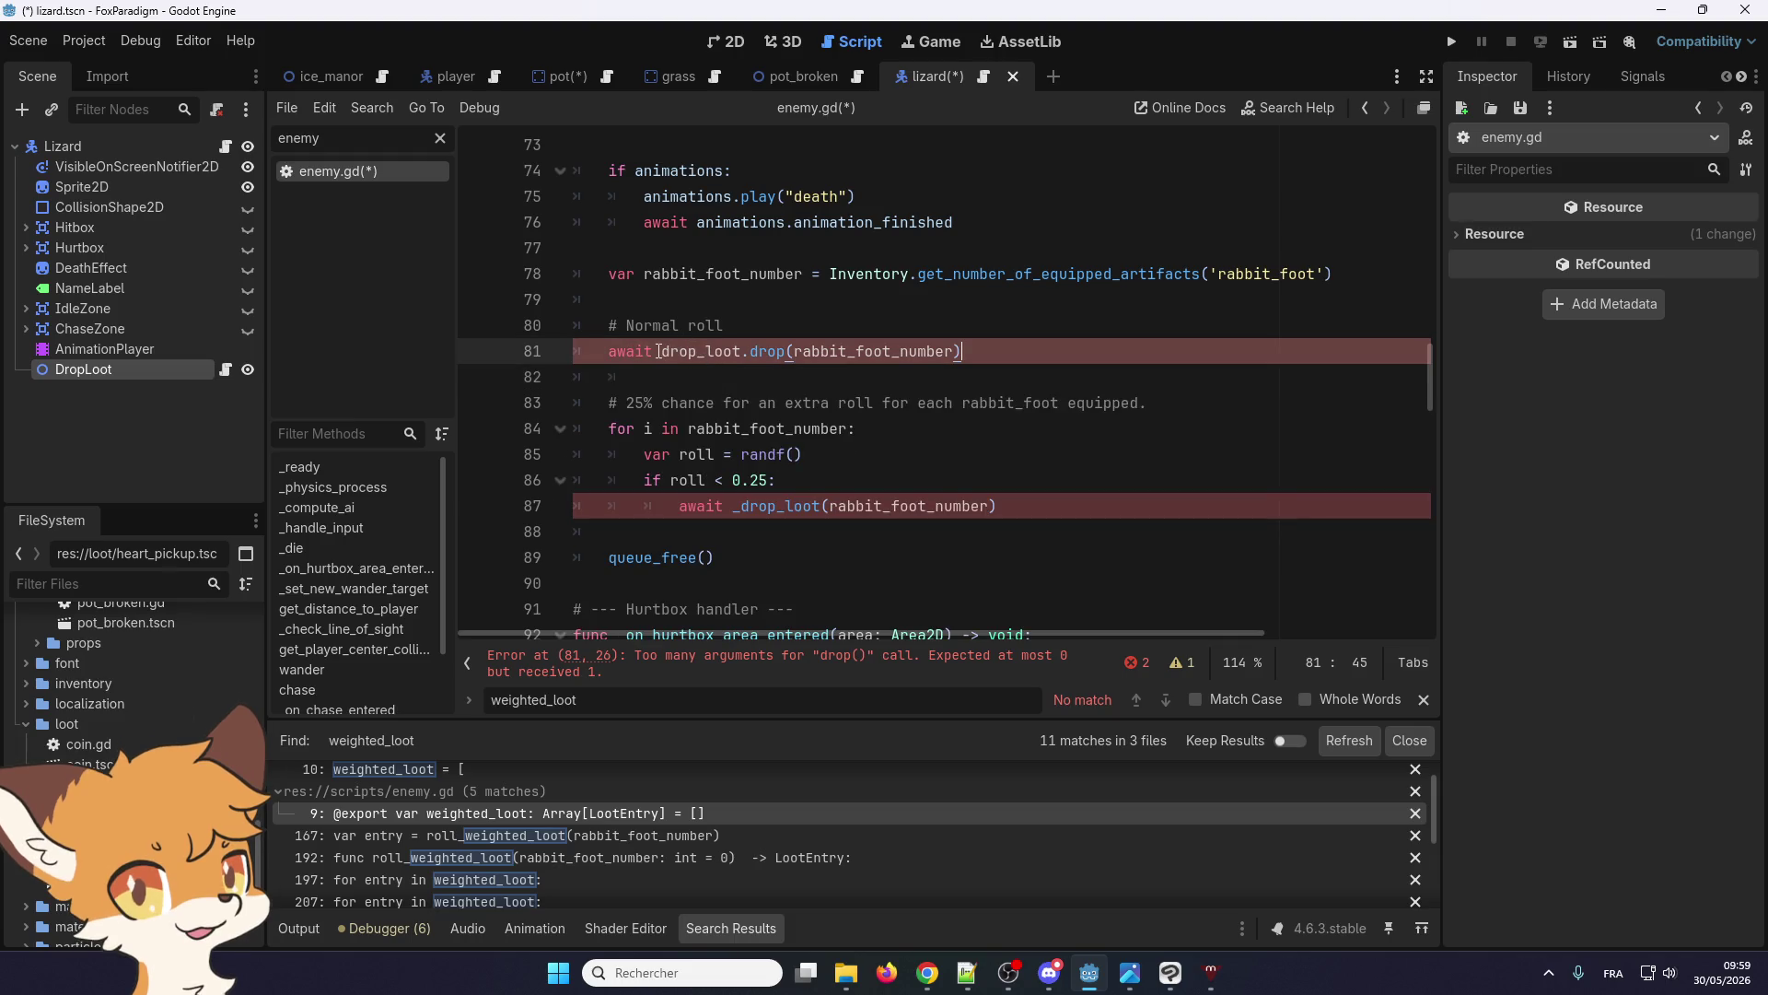
Copy drop_loot.drop(rabbit_foot_number) over line 87's _drop_loot call and save enemy.gd
{"action": "left_click_drag", "start_coordinate": [655, 351], "coordinate": [750, 351]}
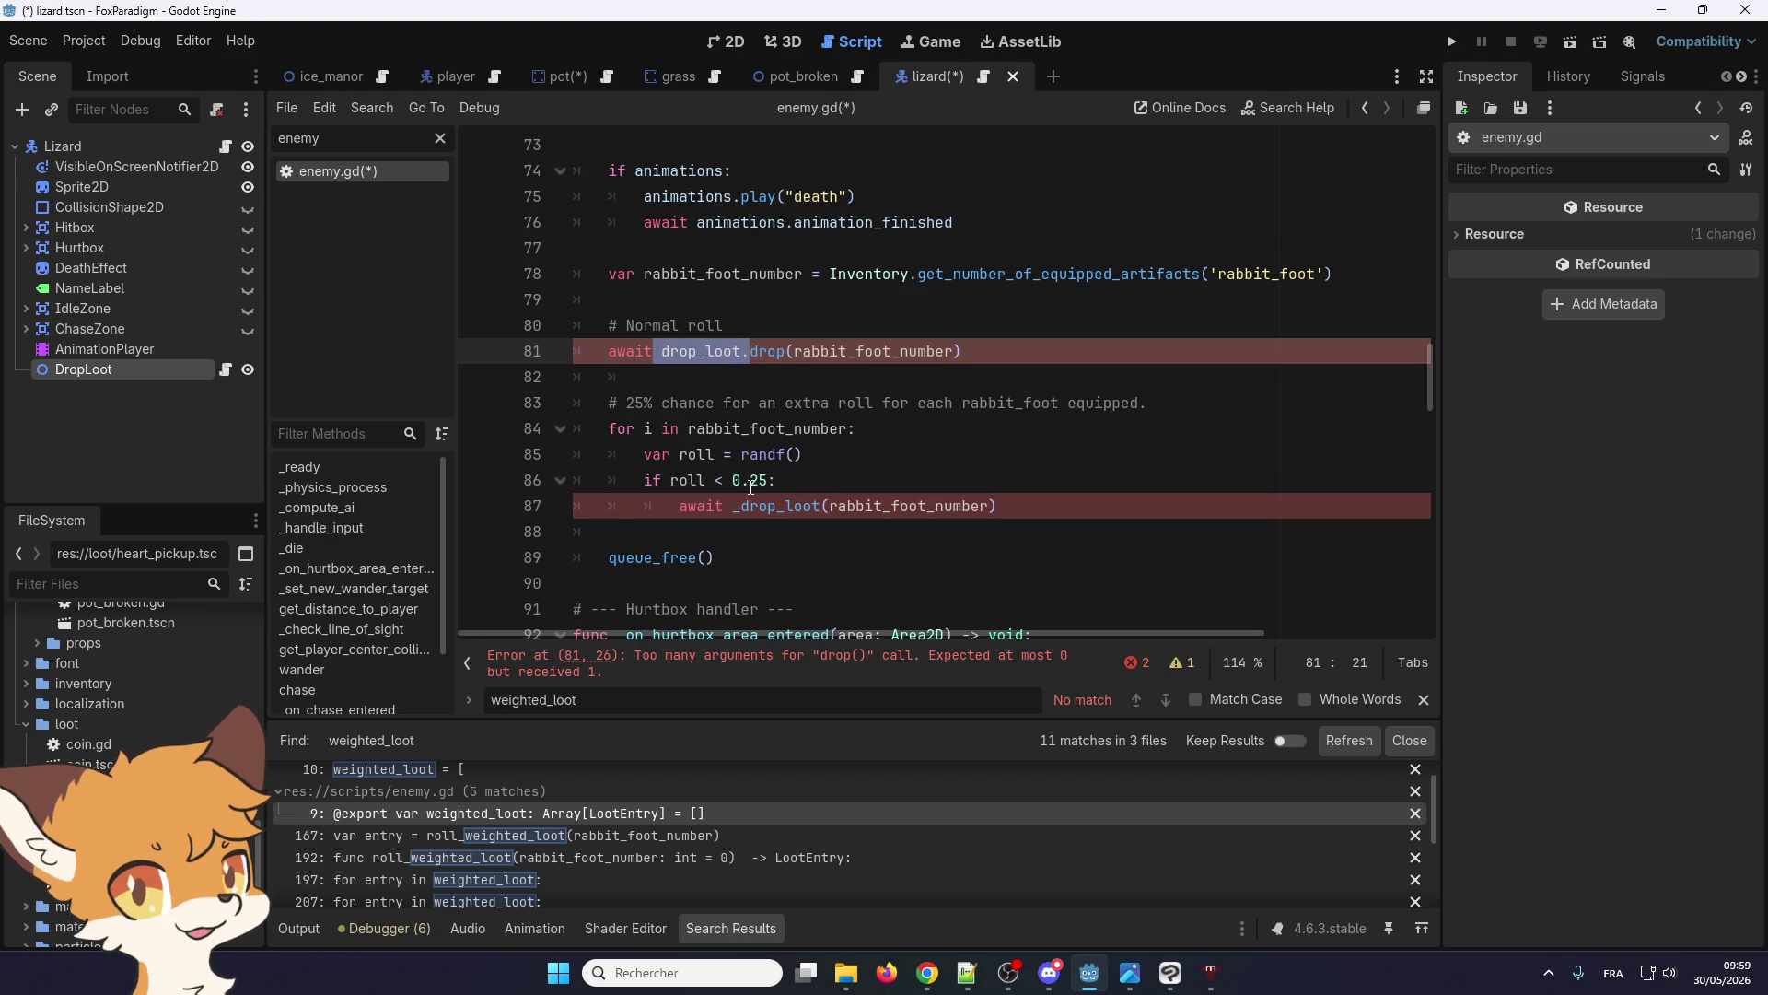
{"action": "left_click_drag", "start_coordinate": [962, 351], "coordinate": [661, 351]}
{"action": "key", "text": "ctrl+c"}
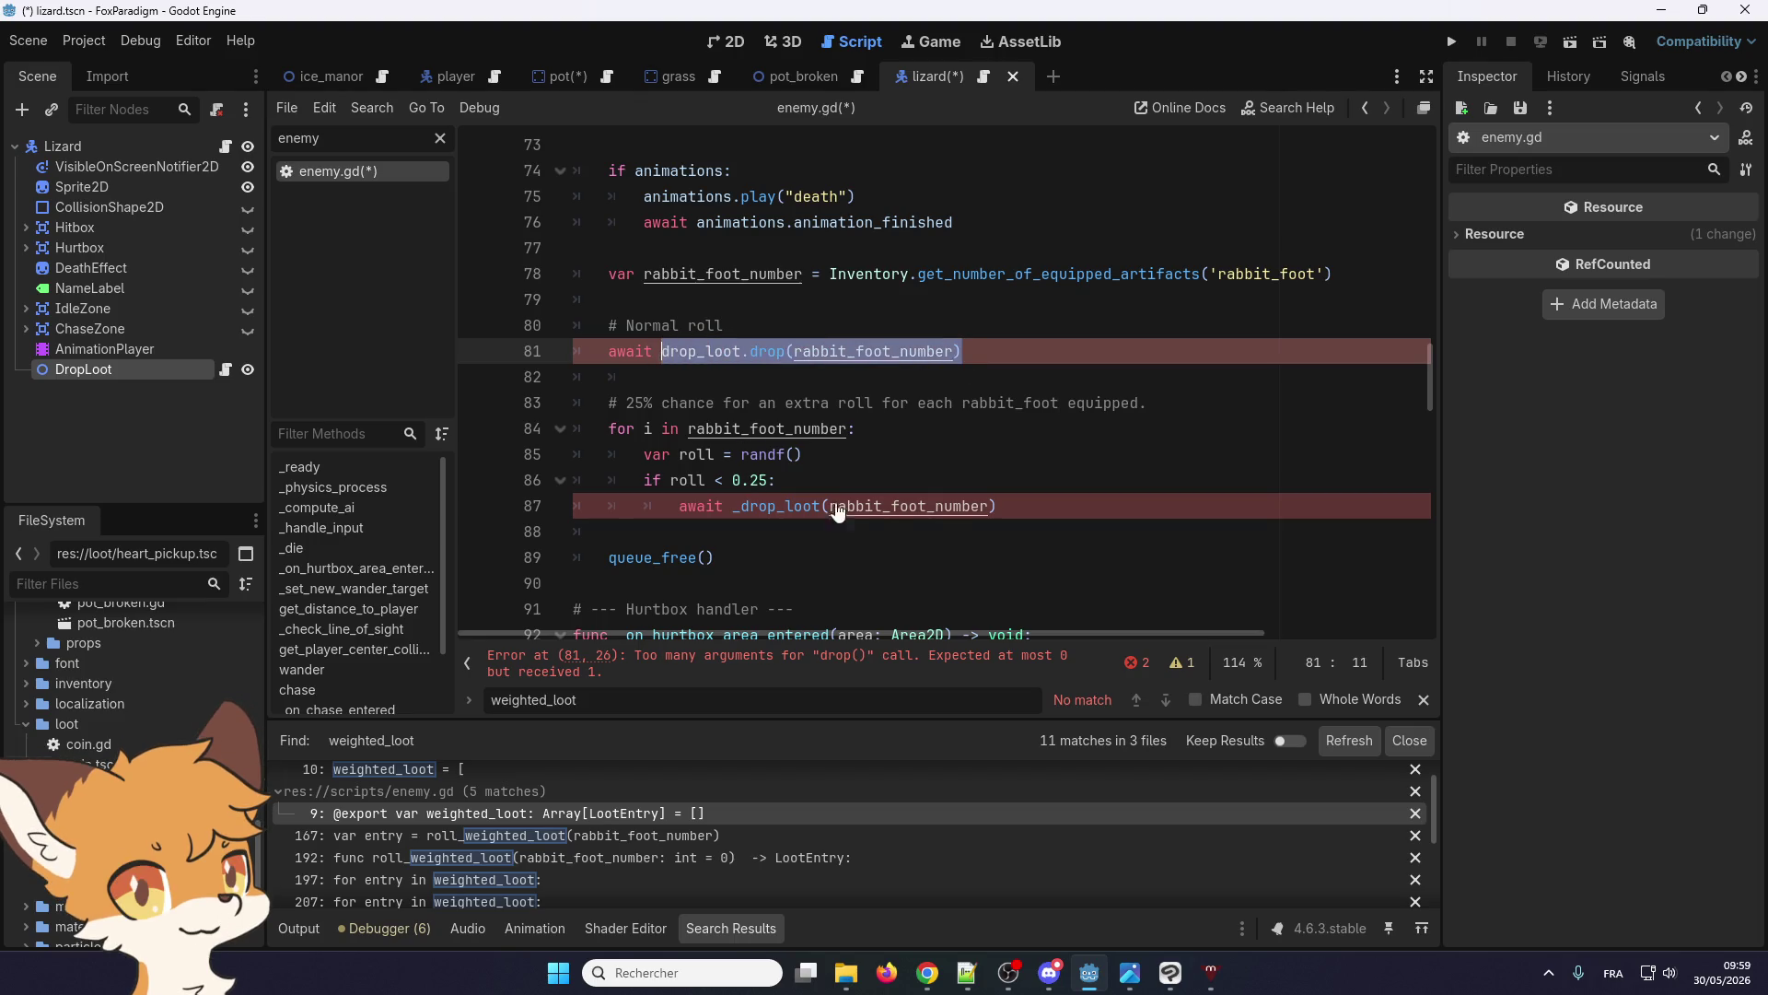
{"action": "left_click_drag", "start_coordinate": [996, 506], "coordinate": [733, 505]}
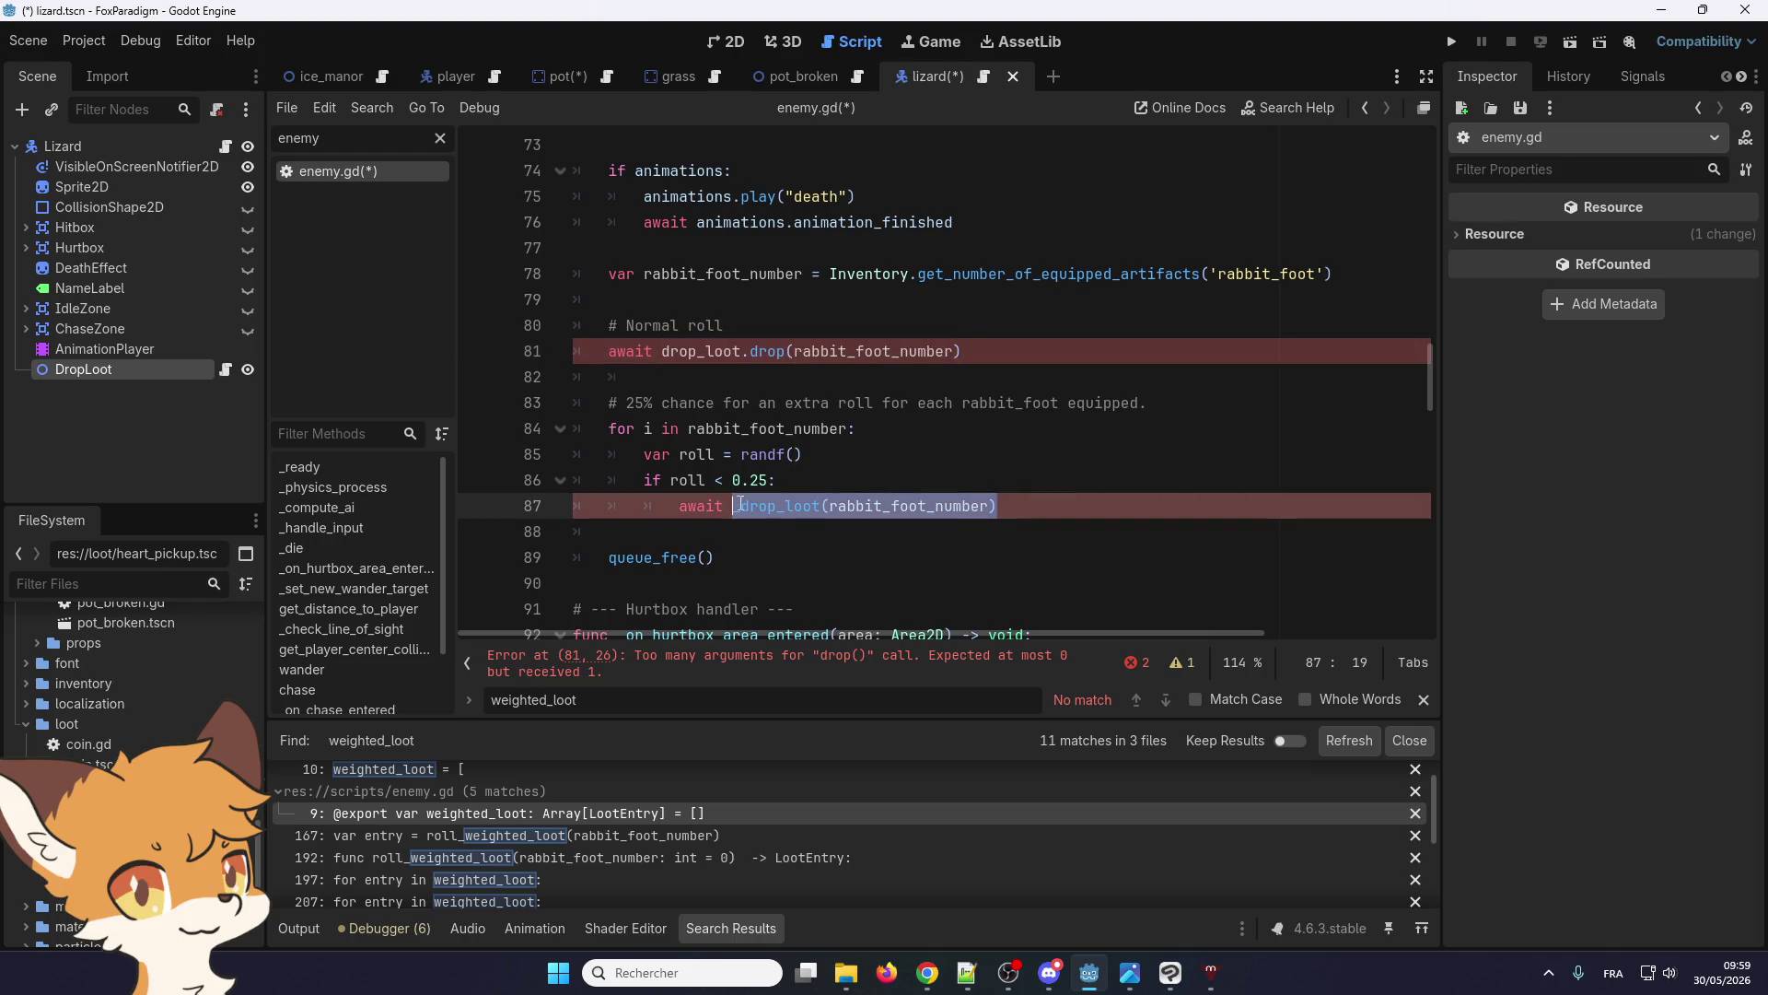
{"action": "key", "text": "ctrl+v"}
{"action": "scroll", "coordinate": [814, 545], "scroll_direction": "down", "scroll_amount": 4}
{"action": "scroll", "coordinate": [758, 445], "scroll_direction": "up", "scroll_amount": 5}
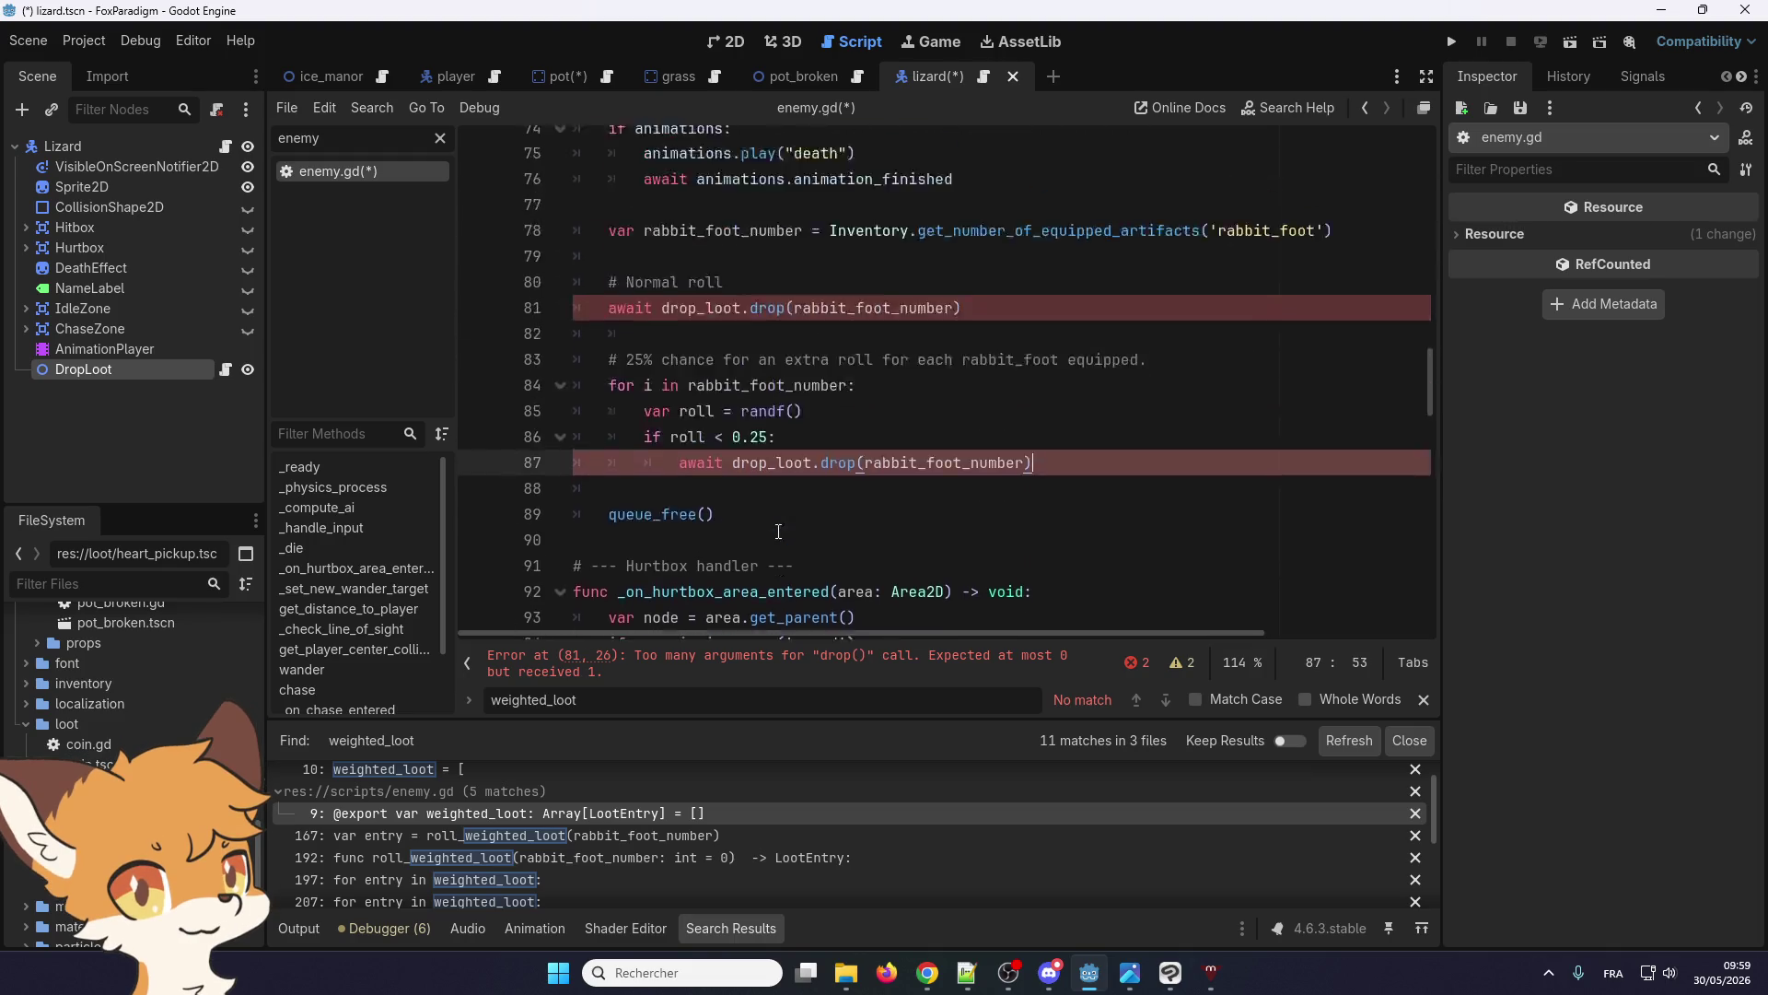
{"action": "key", "text": "ctrl+s"}
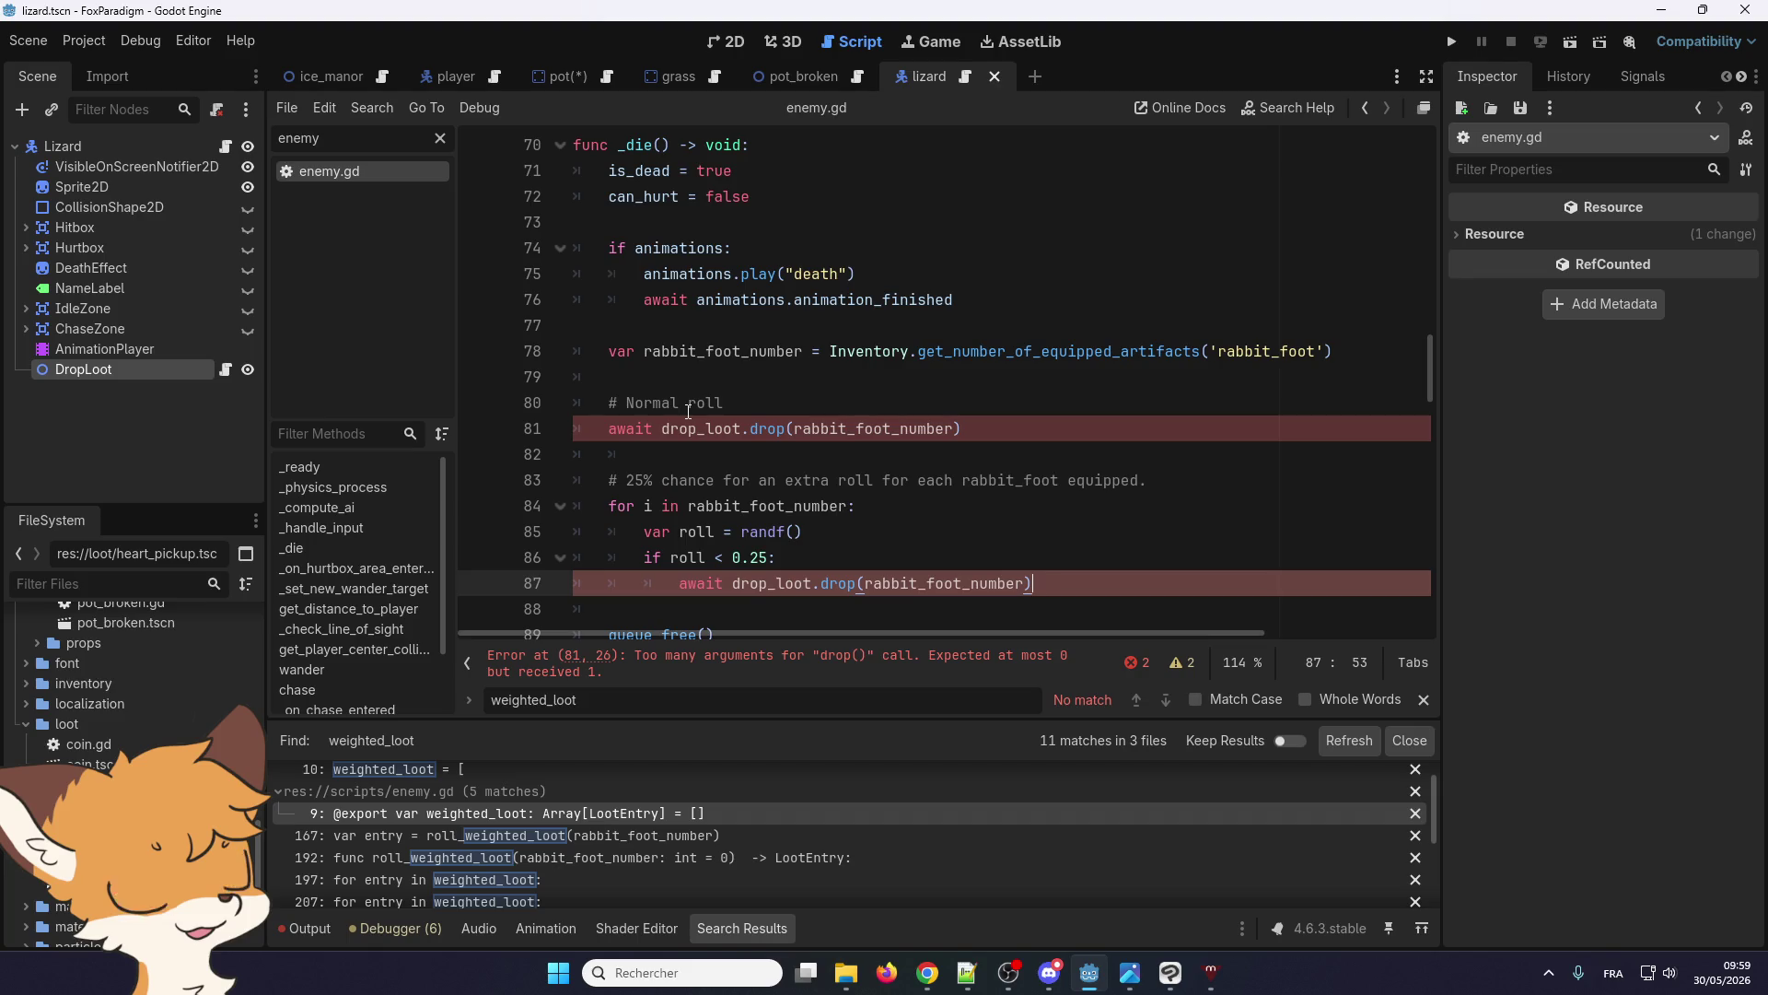
{"action": "left_click", "coordinate": [691, 428]}
{"action": "double_click", "coordinate": [692, 429]}
{"action": "scroll", "coordinate": [709, 461], "scroll_direction": "down", "scroll_amount": 13}
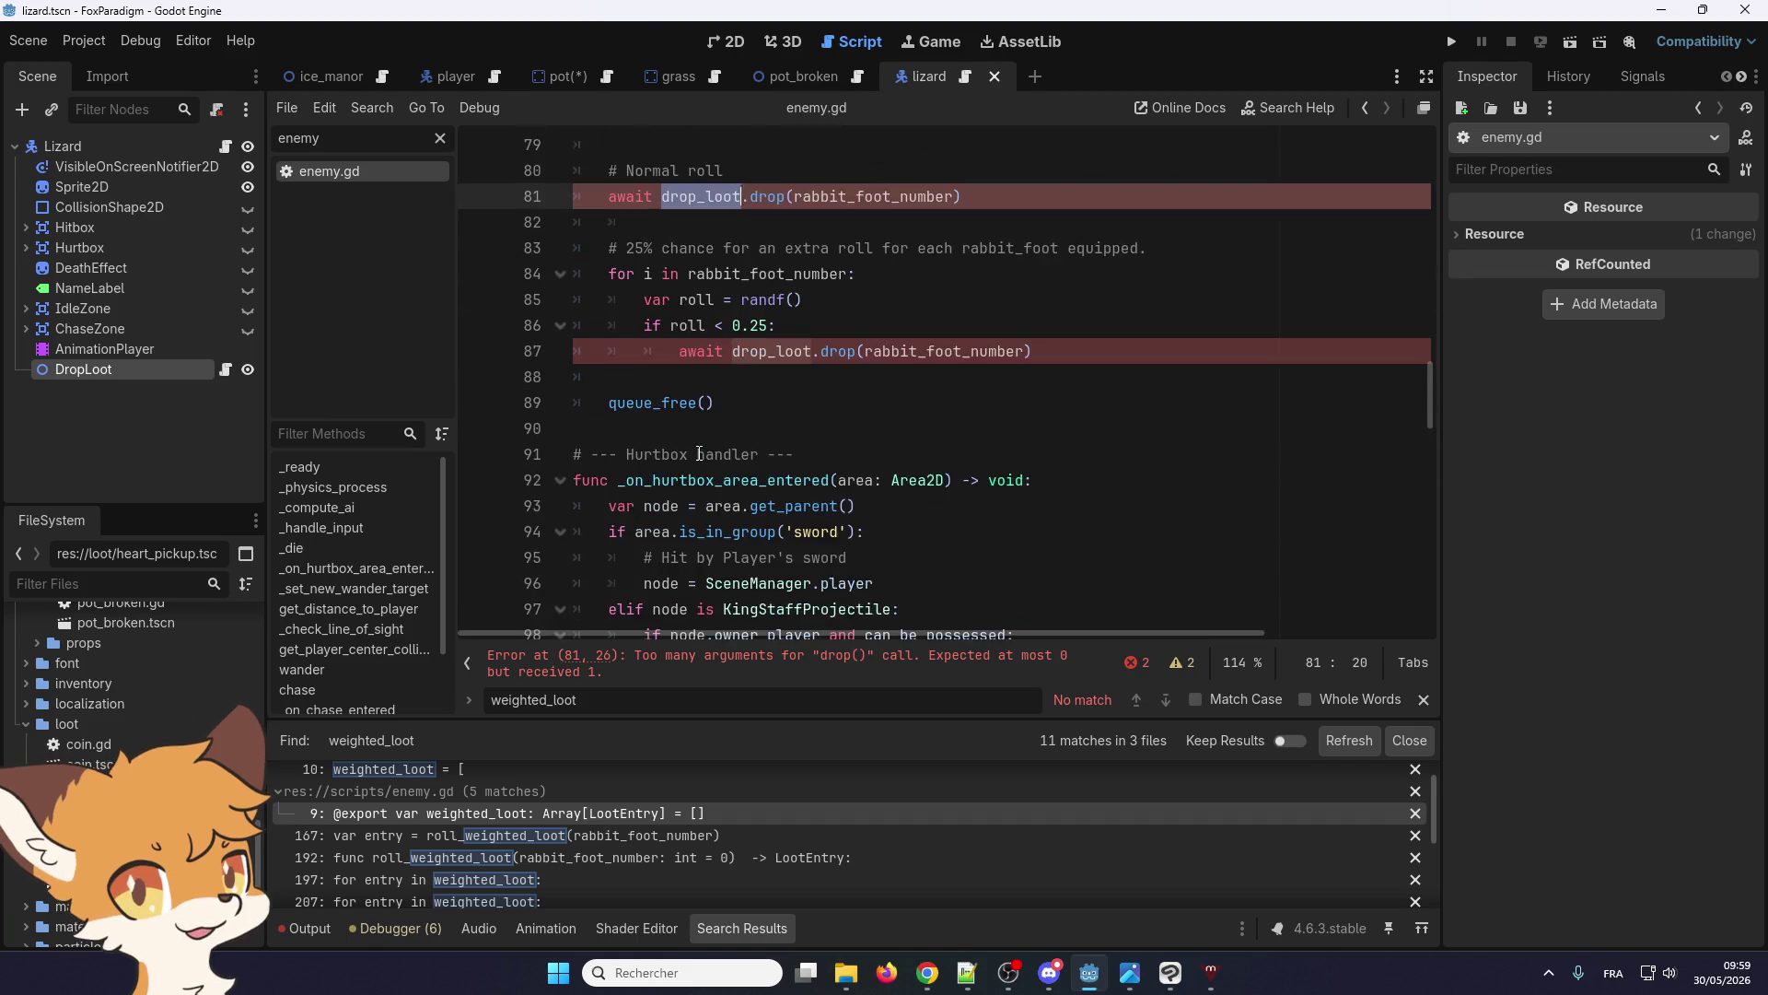
{"action": "scroll", "coordinate": [717, 481], "scroll_direction": "up", "scroll_amount": 7}
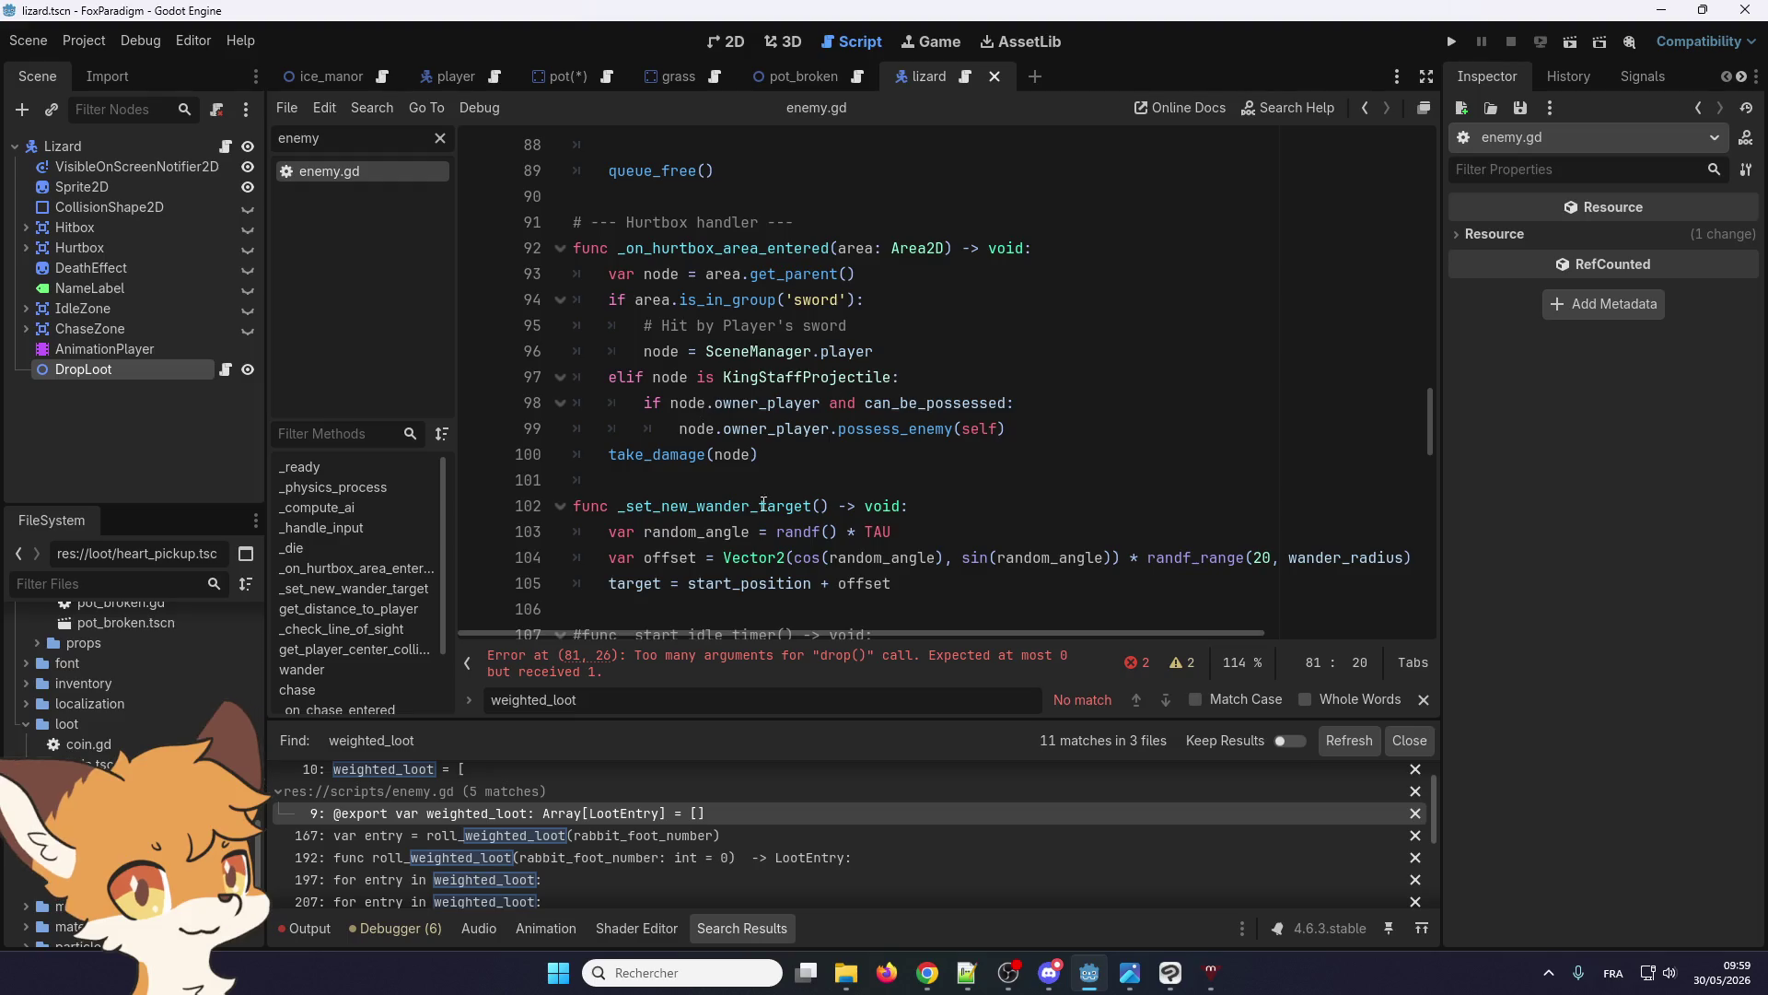
{"action": "scroll", "coordinate": [701, 408], "scroll_direction": "down", "scroll_amount": 3}
{"action": "scroll", "coordinate": [701, 455], "scroll_direction": "down", "scroll_amount": 3}
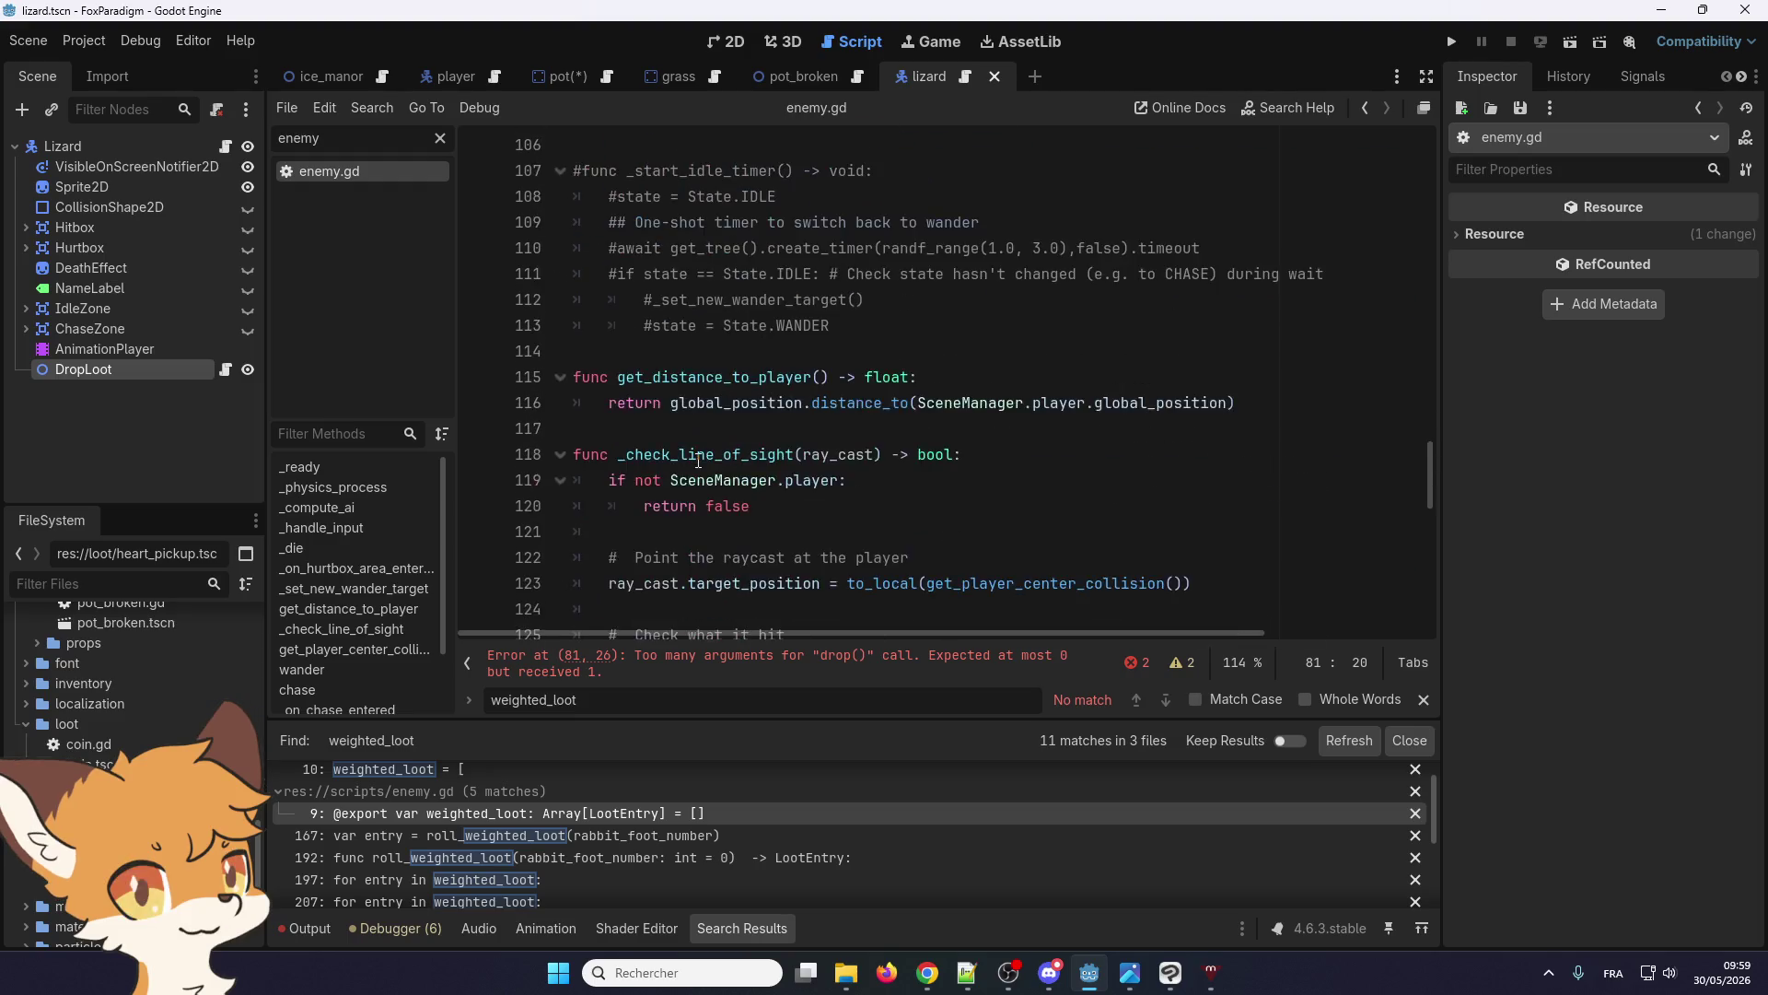
{"action": "scroll", "coordinate": [698, 460], "scroll_direction": "up", "scroll_amount": 3}
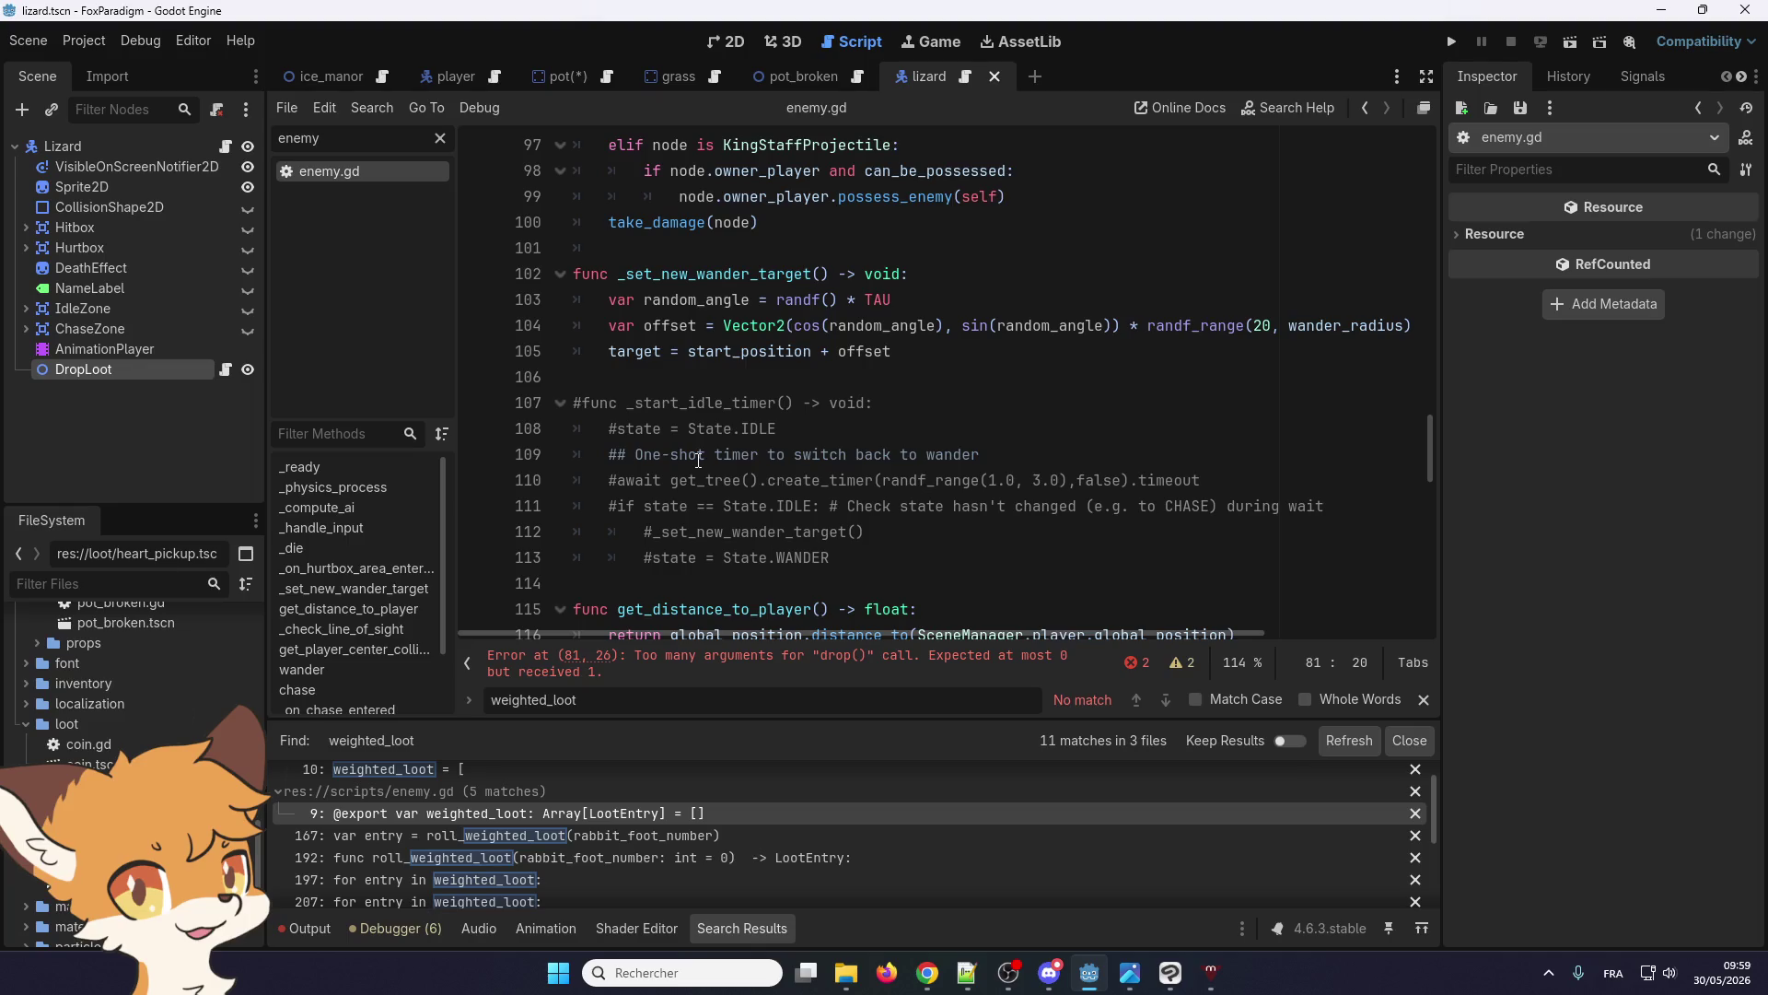
{"action": "scroll", "coordinate": [698, 459], "scroll_direction": "down", "scroll_amount": 3}
{"action": "scroll", "coordinate": [698, 459], "scroll_direction": "up", "scroll_amount": 3}
{"action": "scroll", "coordinate": [698, 460], "scroll_direction": "down", "scroll_amount": 3}
{"action": "scroll", "coordinate": [698, 460], "scroll_direction": "up", "scroll_amount": 3}
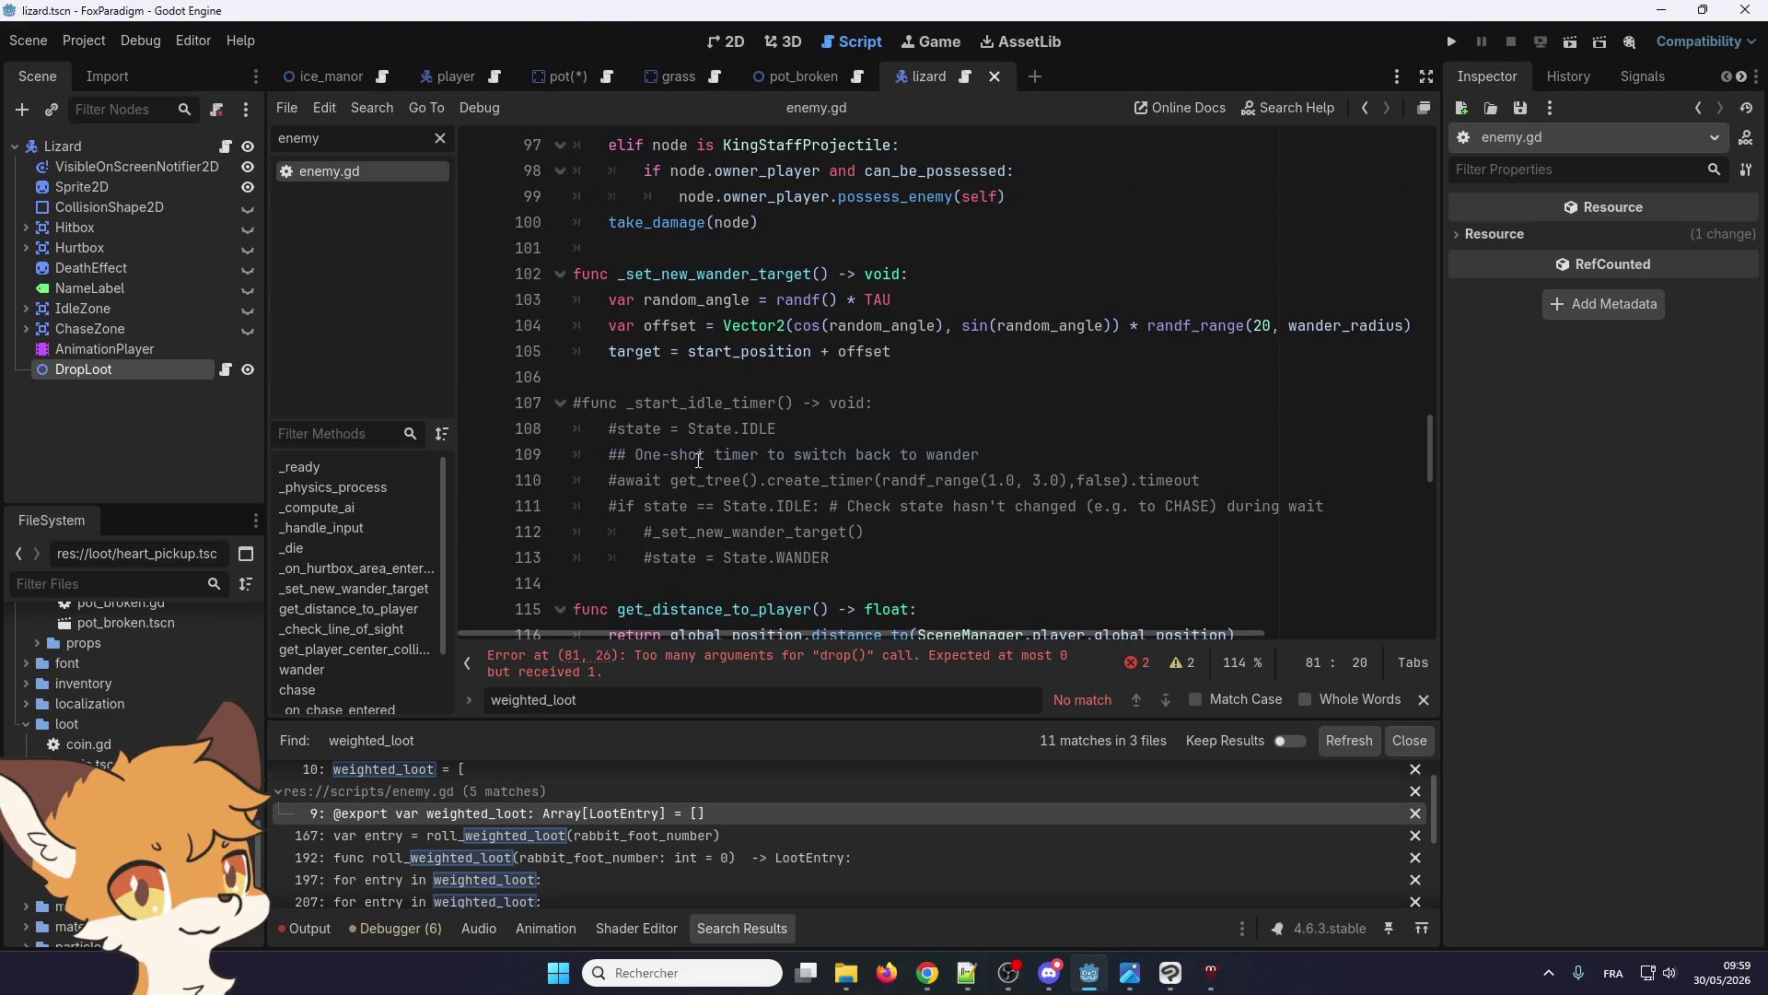
{"action": "scroll", "coordinate": [698, 455], "scroll_direction": "up", "scroll_amount": 9}
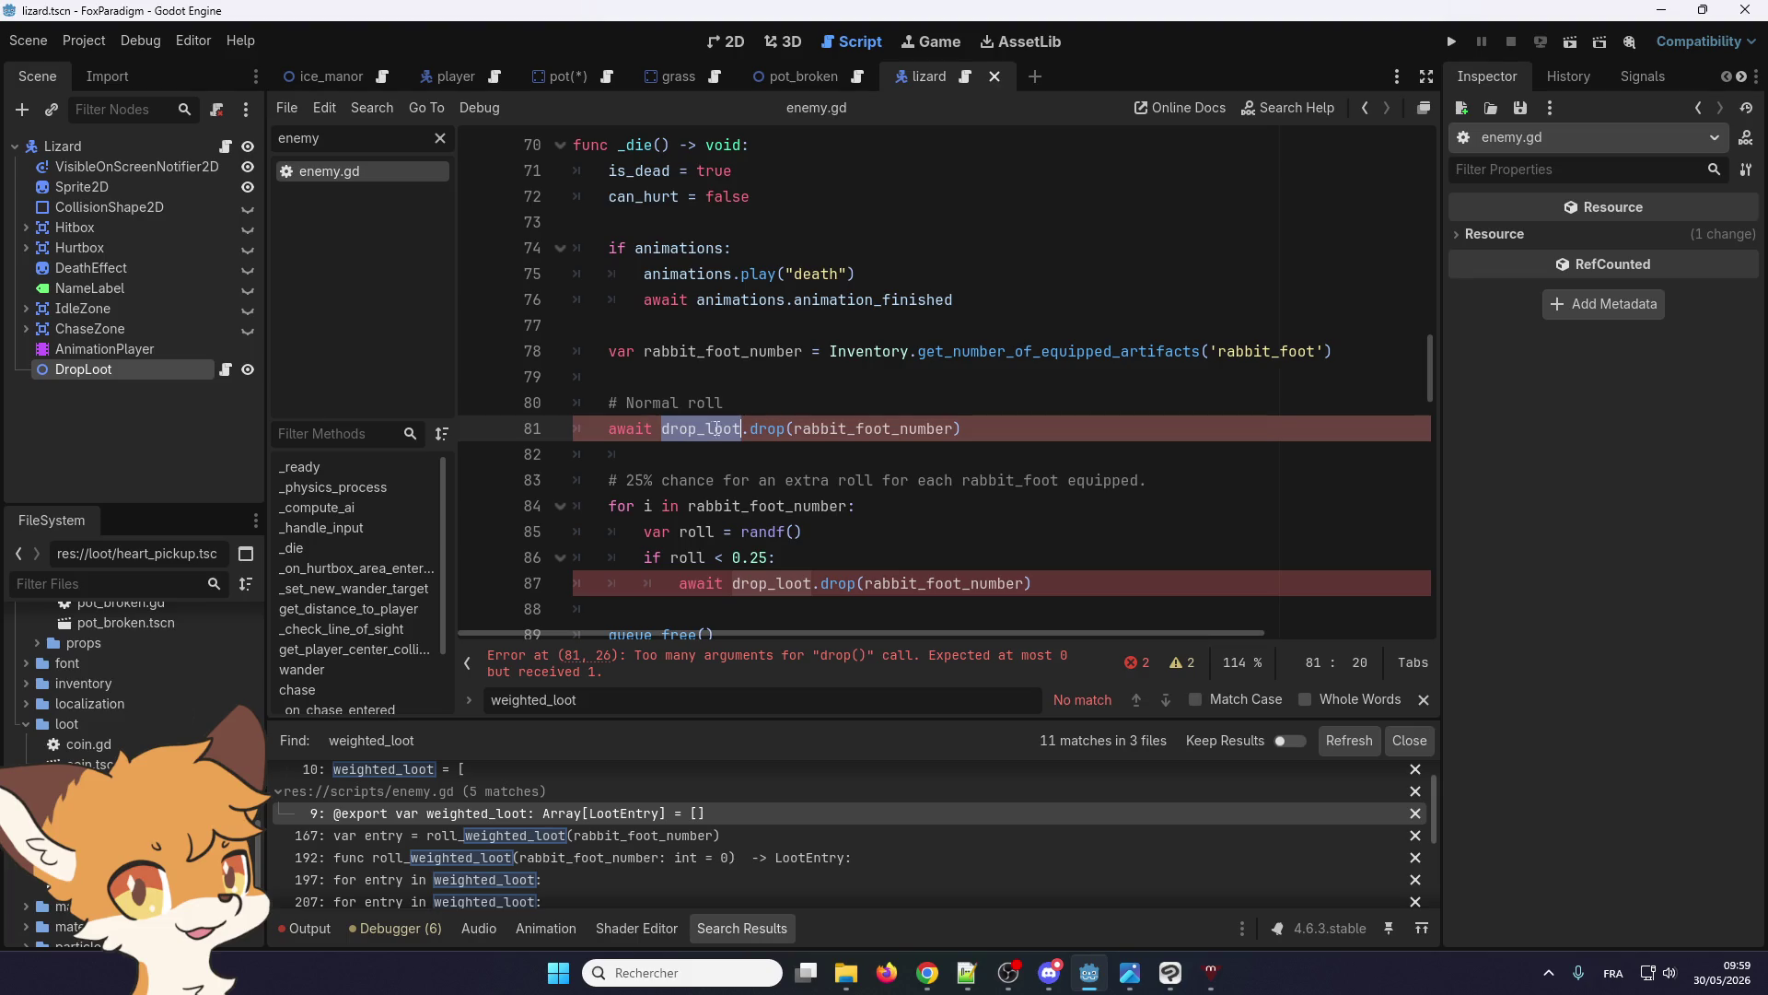
{"action": "right_click", "coordinate": [755, 429]}
Copy _drop_loot's parameter list into drop()'s signature in drop_loot.gd
{"action": "left_click", "coordinate": [797, 717]}
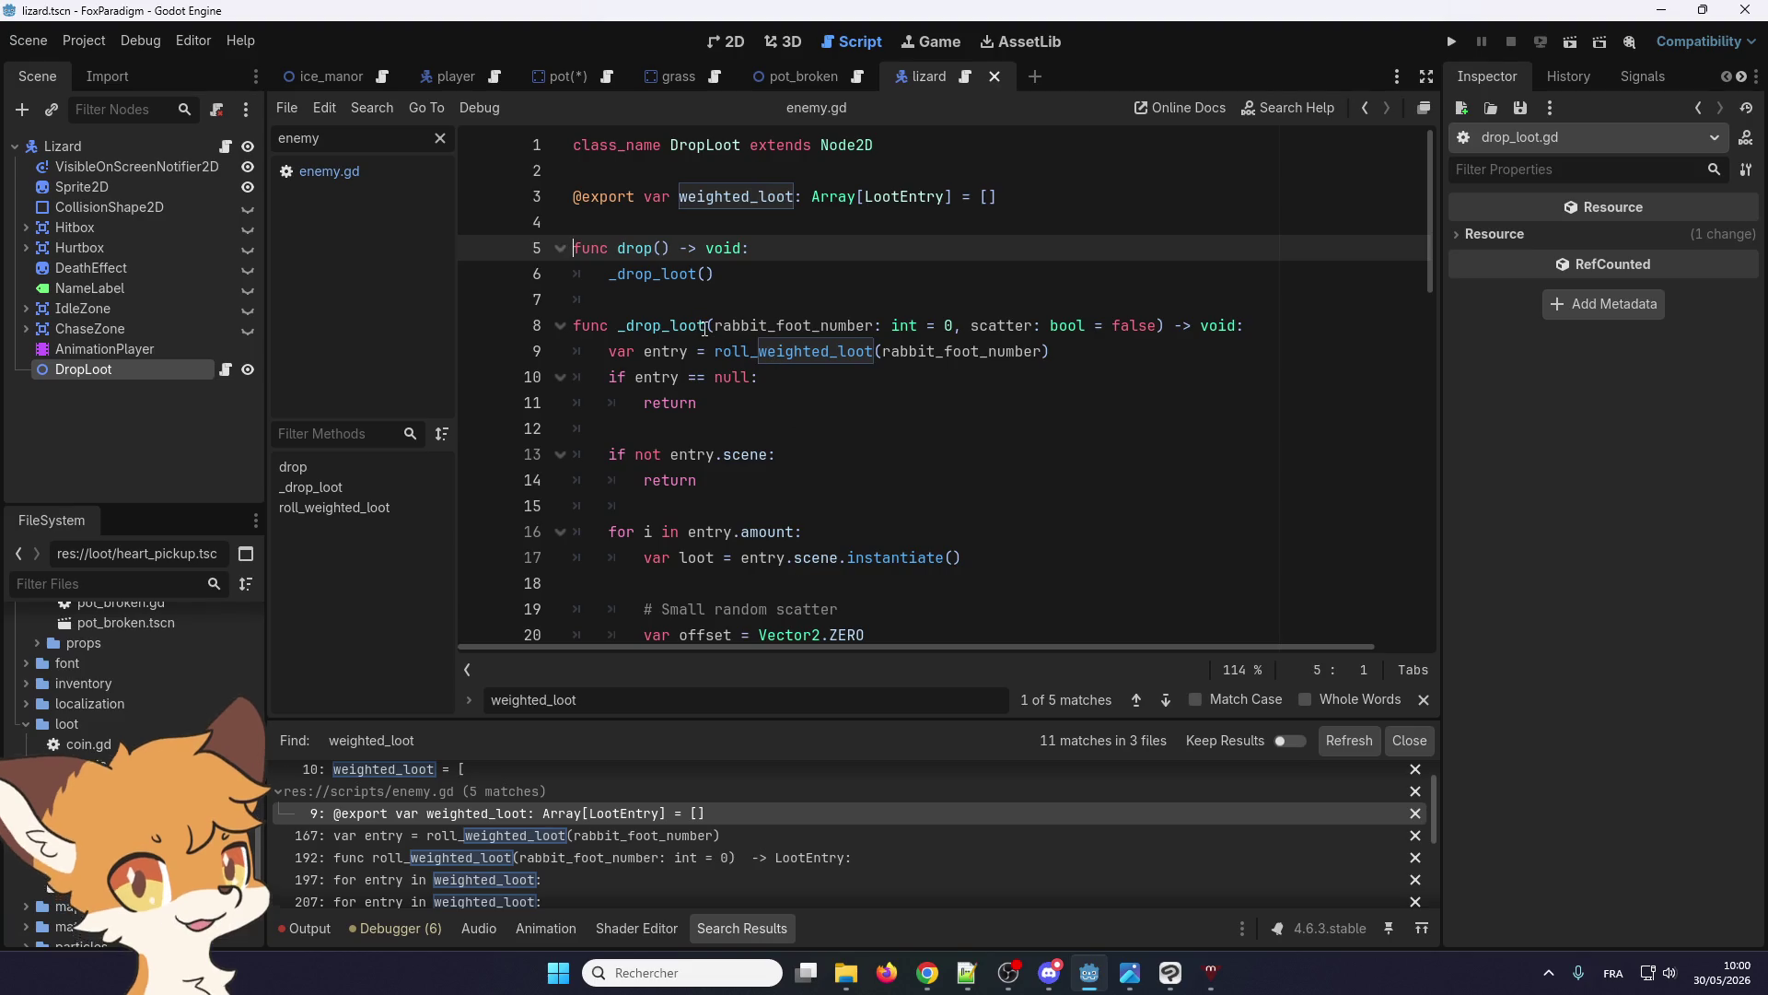
{"action": "mouse_move", "coordinate": [710, 327]}
{"action": "left_mouse_down"}
{"action": "mouse_move", "coordinate": [576, 327]}
{"action": "mouse_move", "coordinate": [1167, 325]}
{"action": "left_mouse_up"}
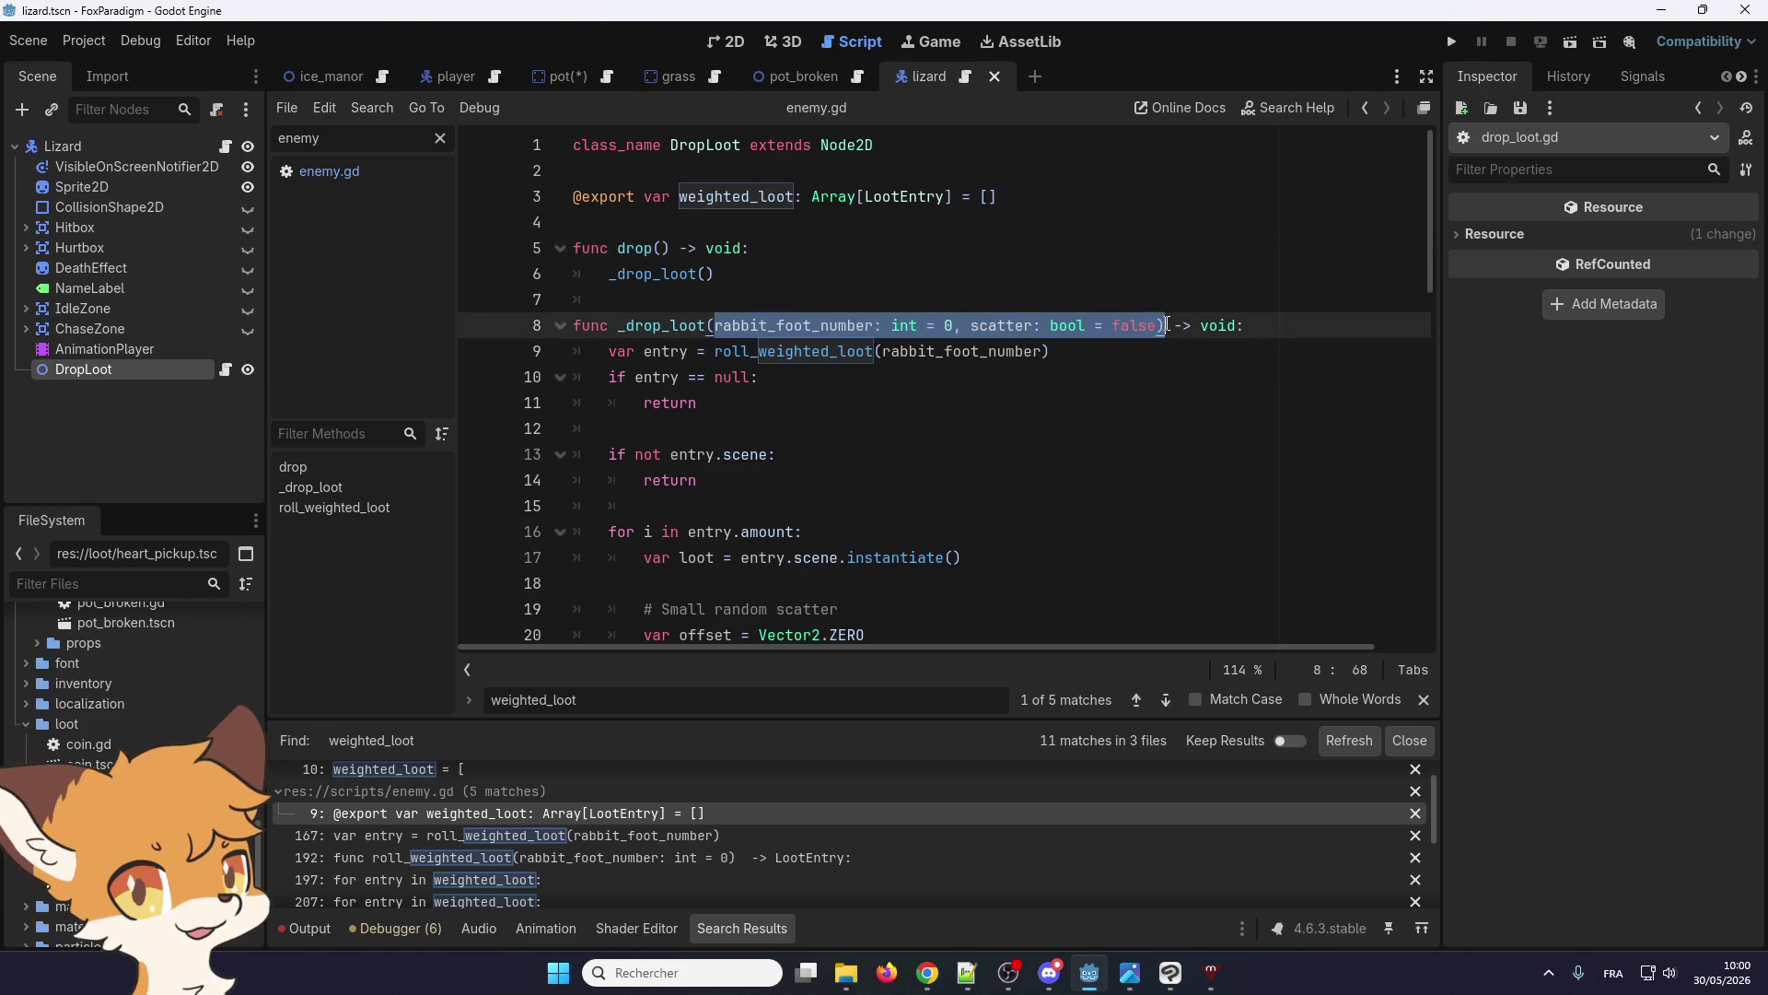
{"action": "left_click", "coordinate": [665, 249]}
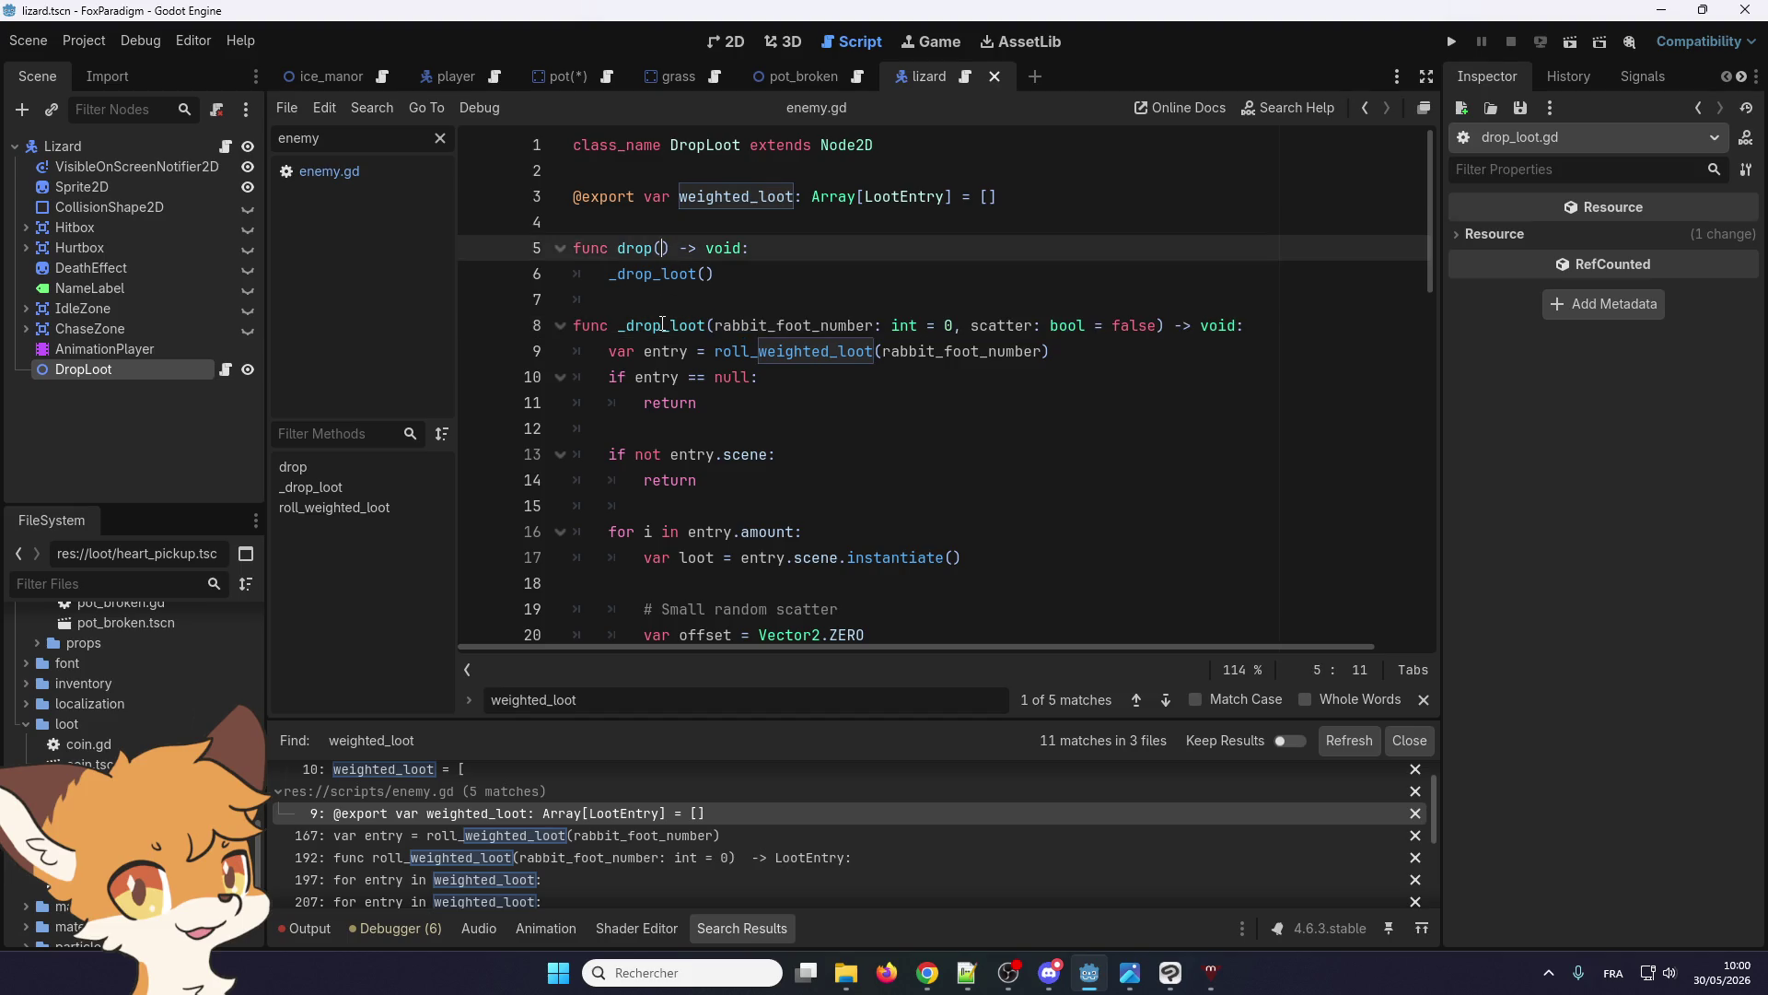
{"action": "double_click", "coordinate": [655, 251]}
{"action": "left_click", "coordinate": [655, 251]}
{"action": "left_click", "coordinate": [697, 274]}
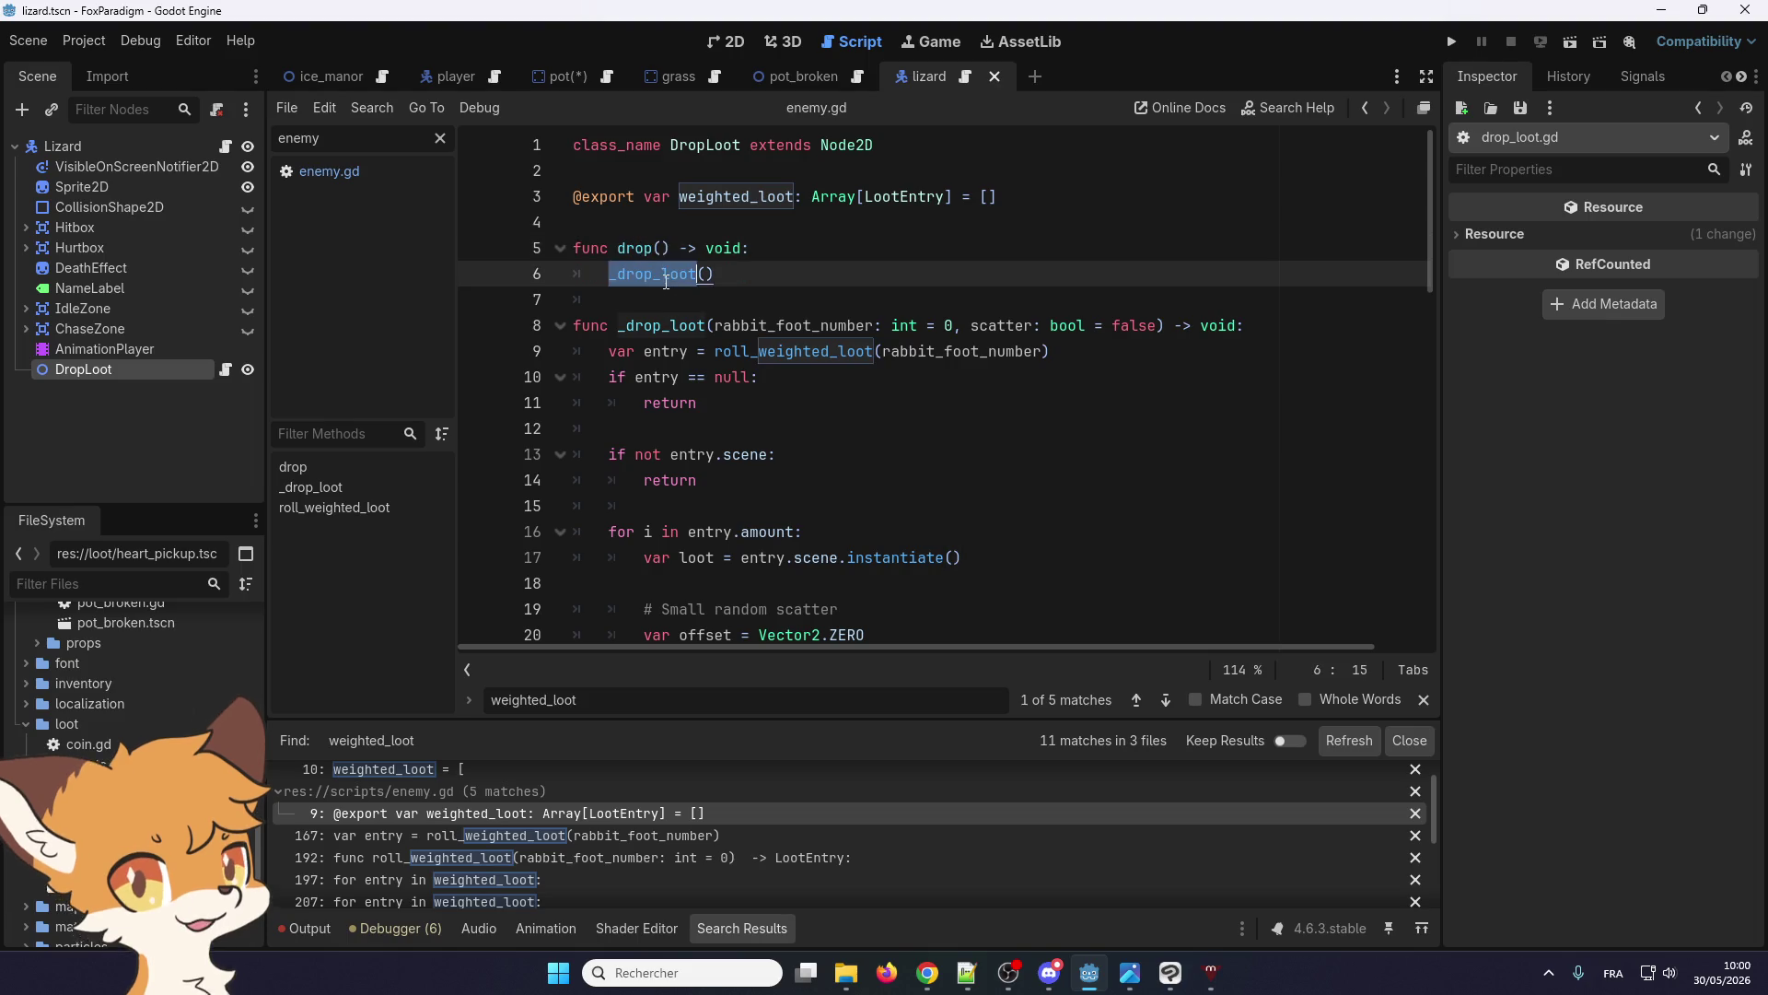
{"action": "scroll", "coordinate": [649, 409], "scroll_direction": "down", "scroll_amount": 13}
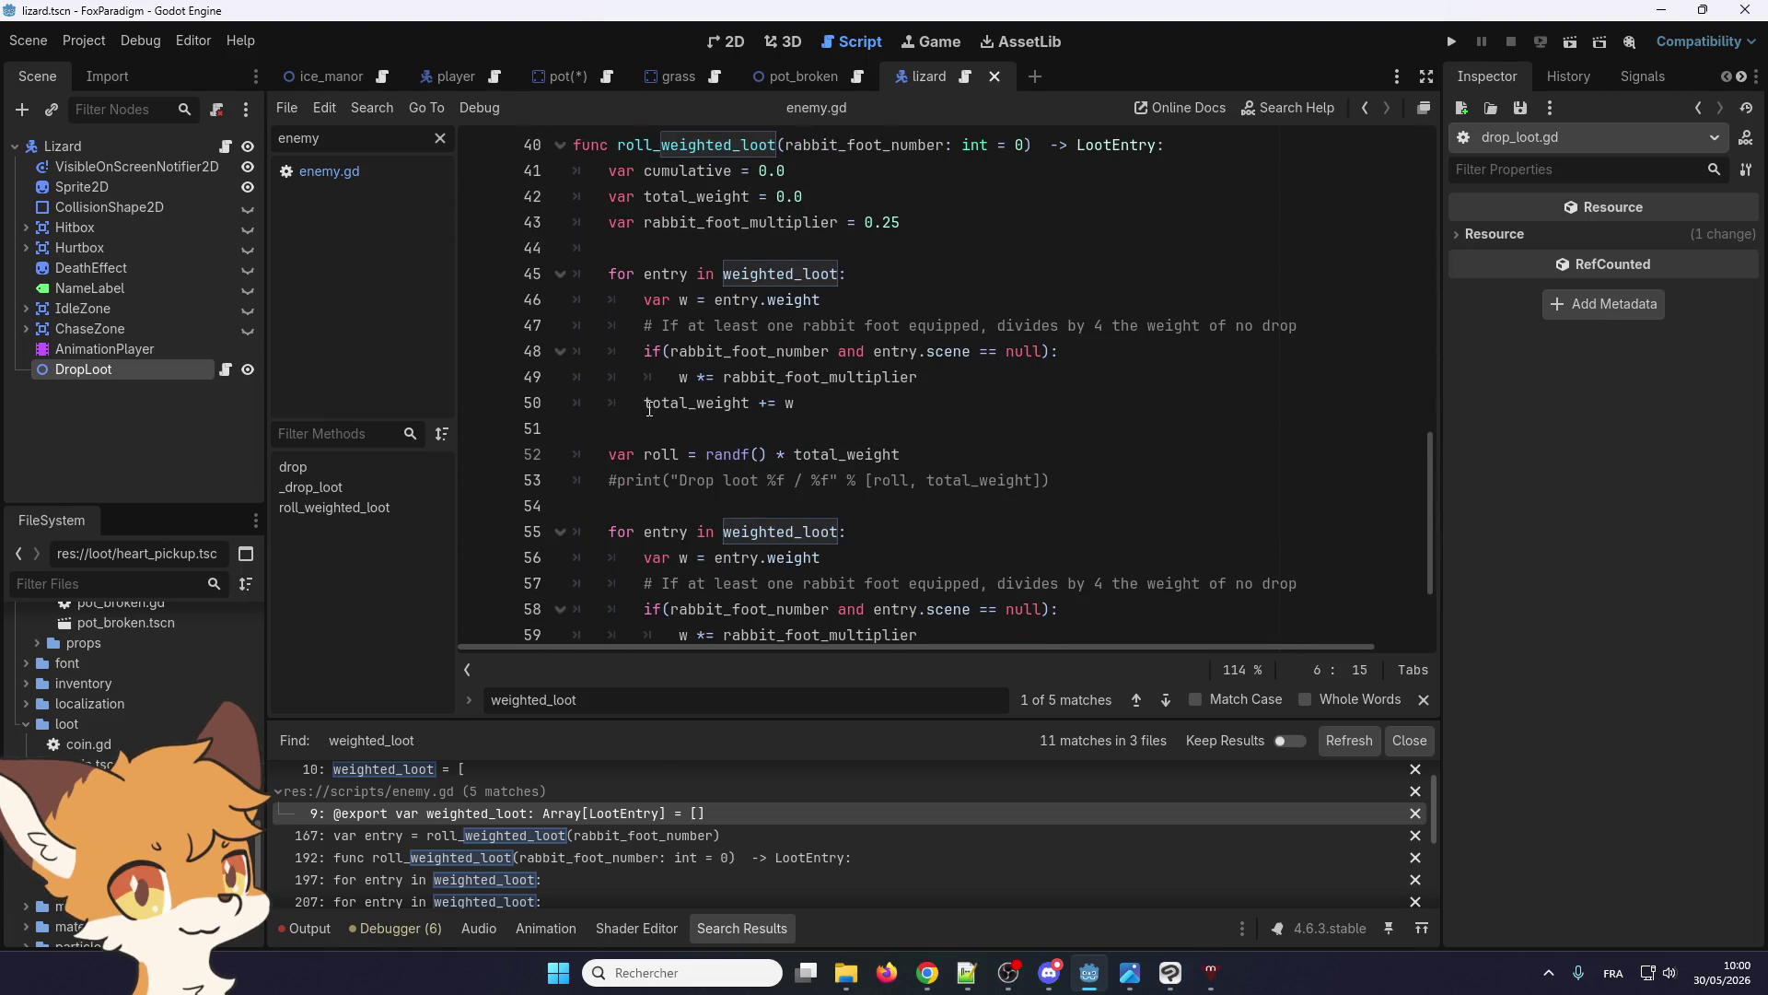
{"action": "scroll", "coordinate": [649, 409], "scroll_direction": "up", "scroll_amount": 12}
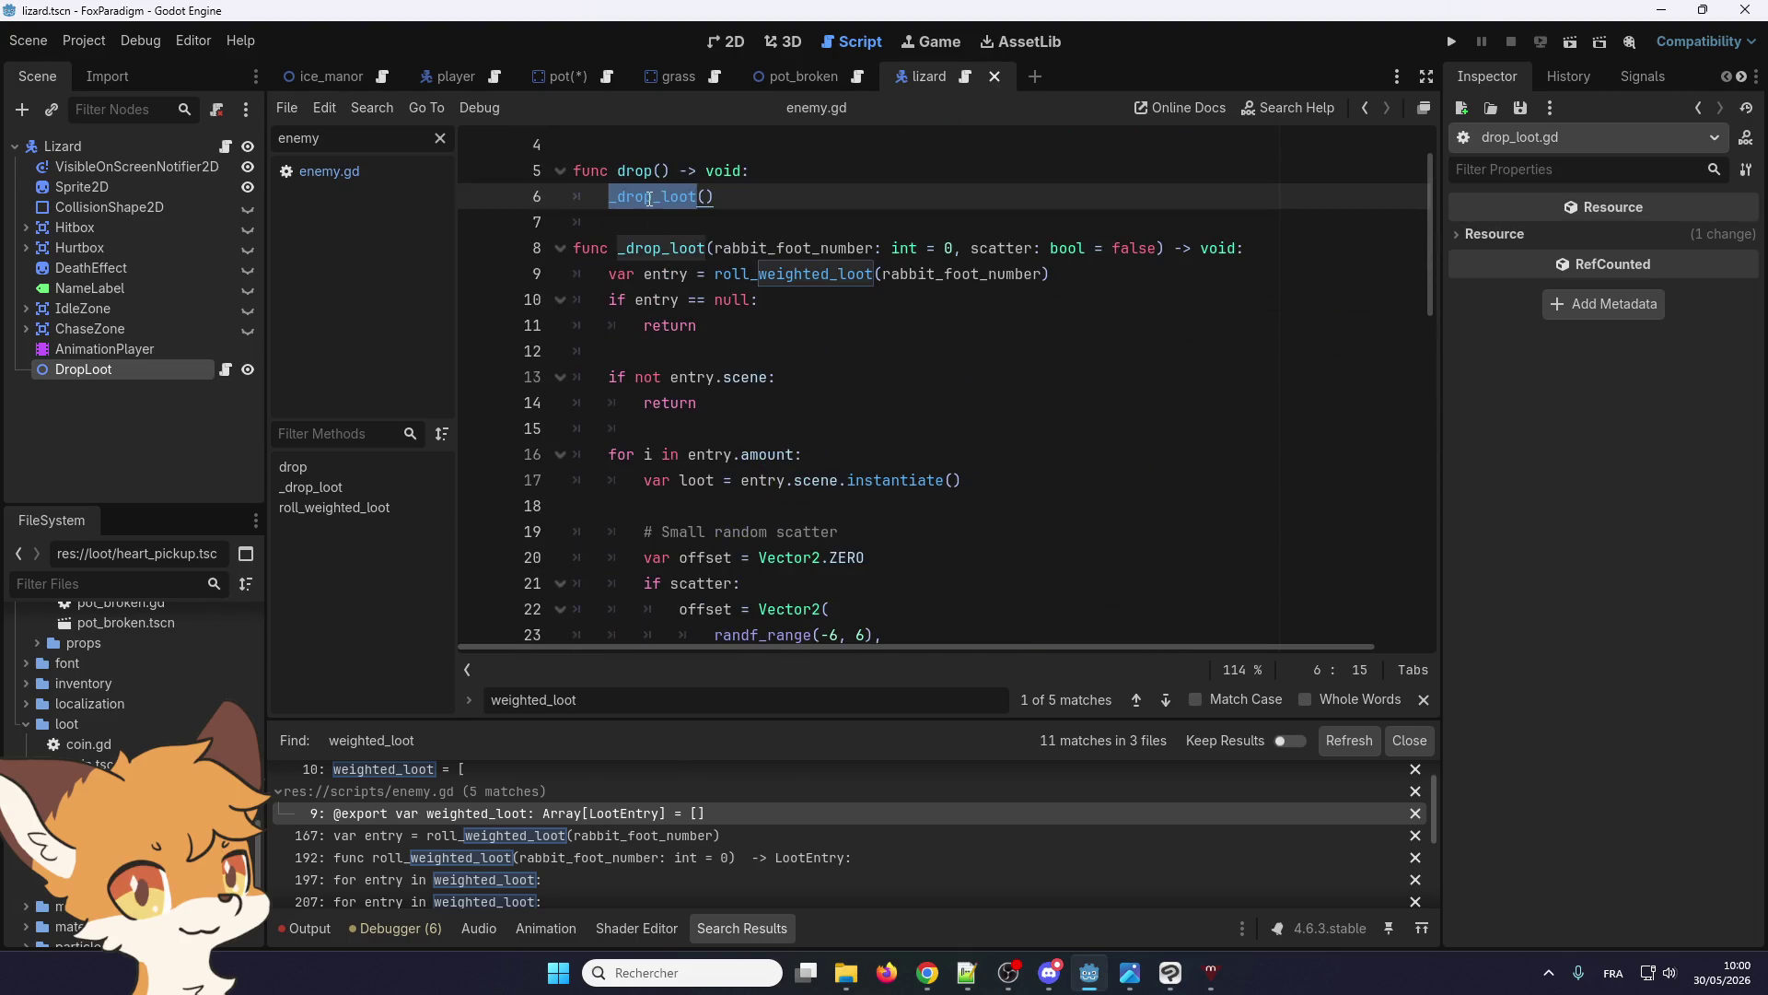
{"action": "key", "text": "ctrl+f"}
{"action": "left_click", "coordinate": [1165, 702]}
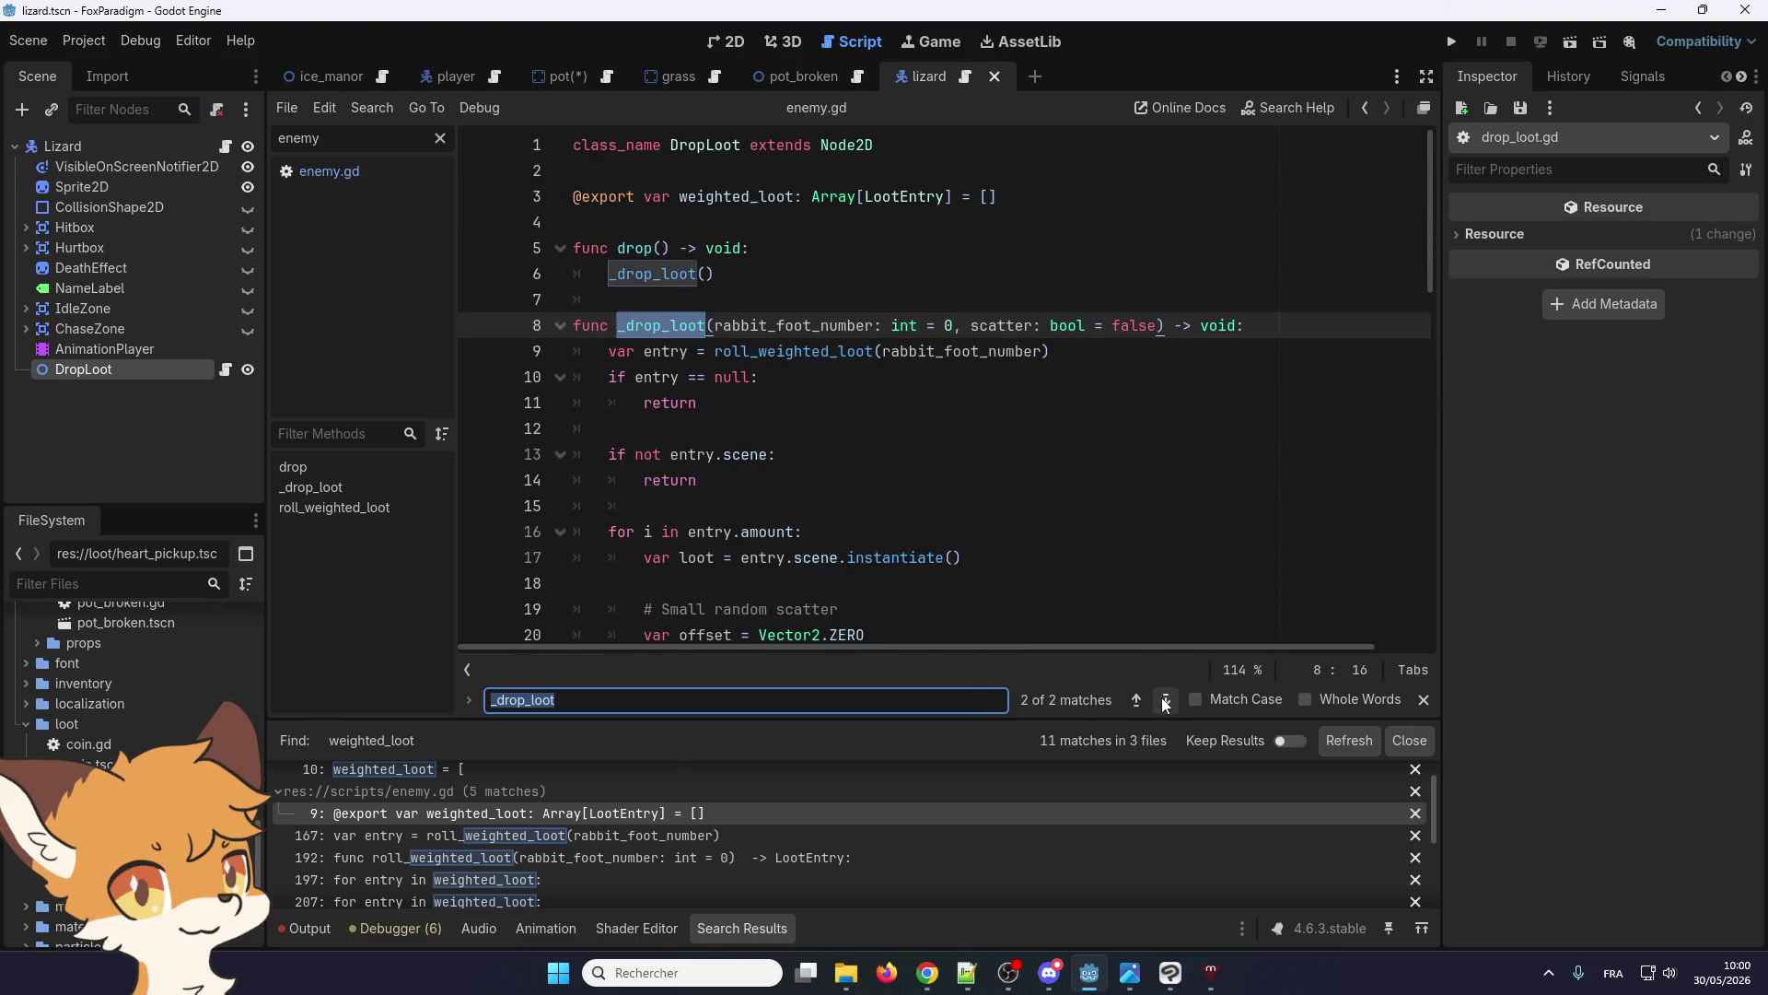
{"action": "left_click", "coordinate": [1166, 702]}
{"action": "left_click", "coordinate": [764, 378]}
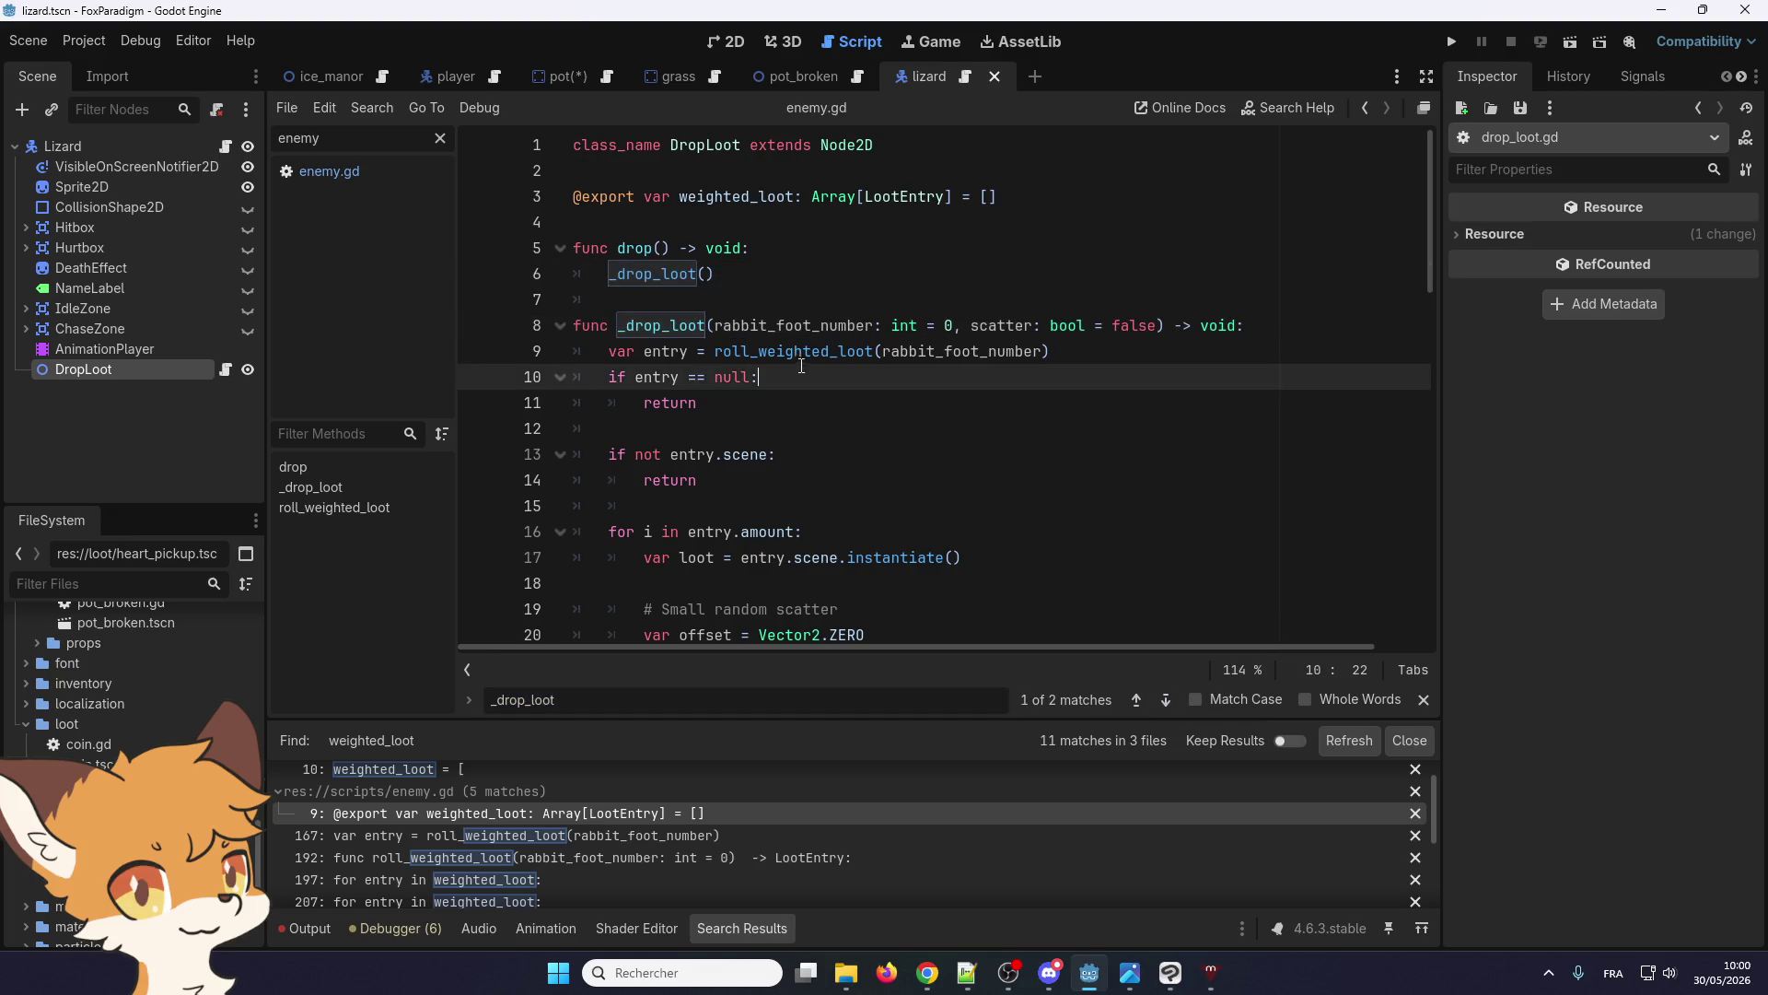
{"action": "left_click", "coordinate": [660, 248]}
{"action": "type", "text": "rabbit_foot_number: int = 0, scatter: bool = false)"}
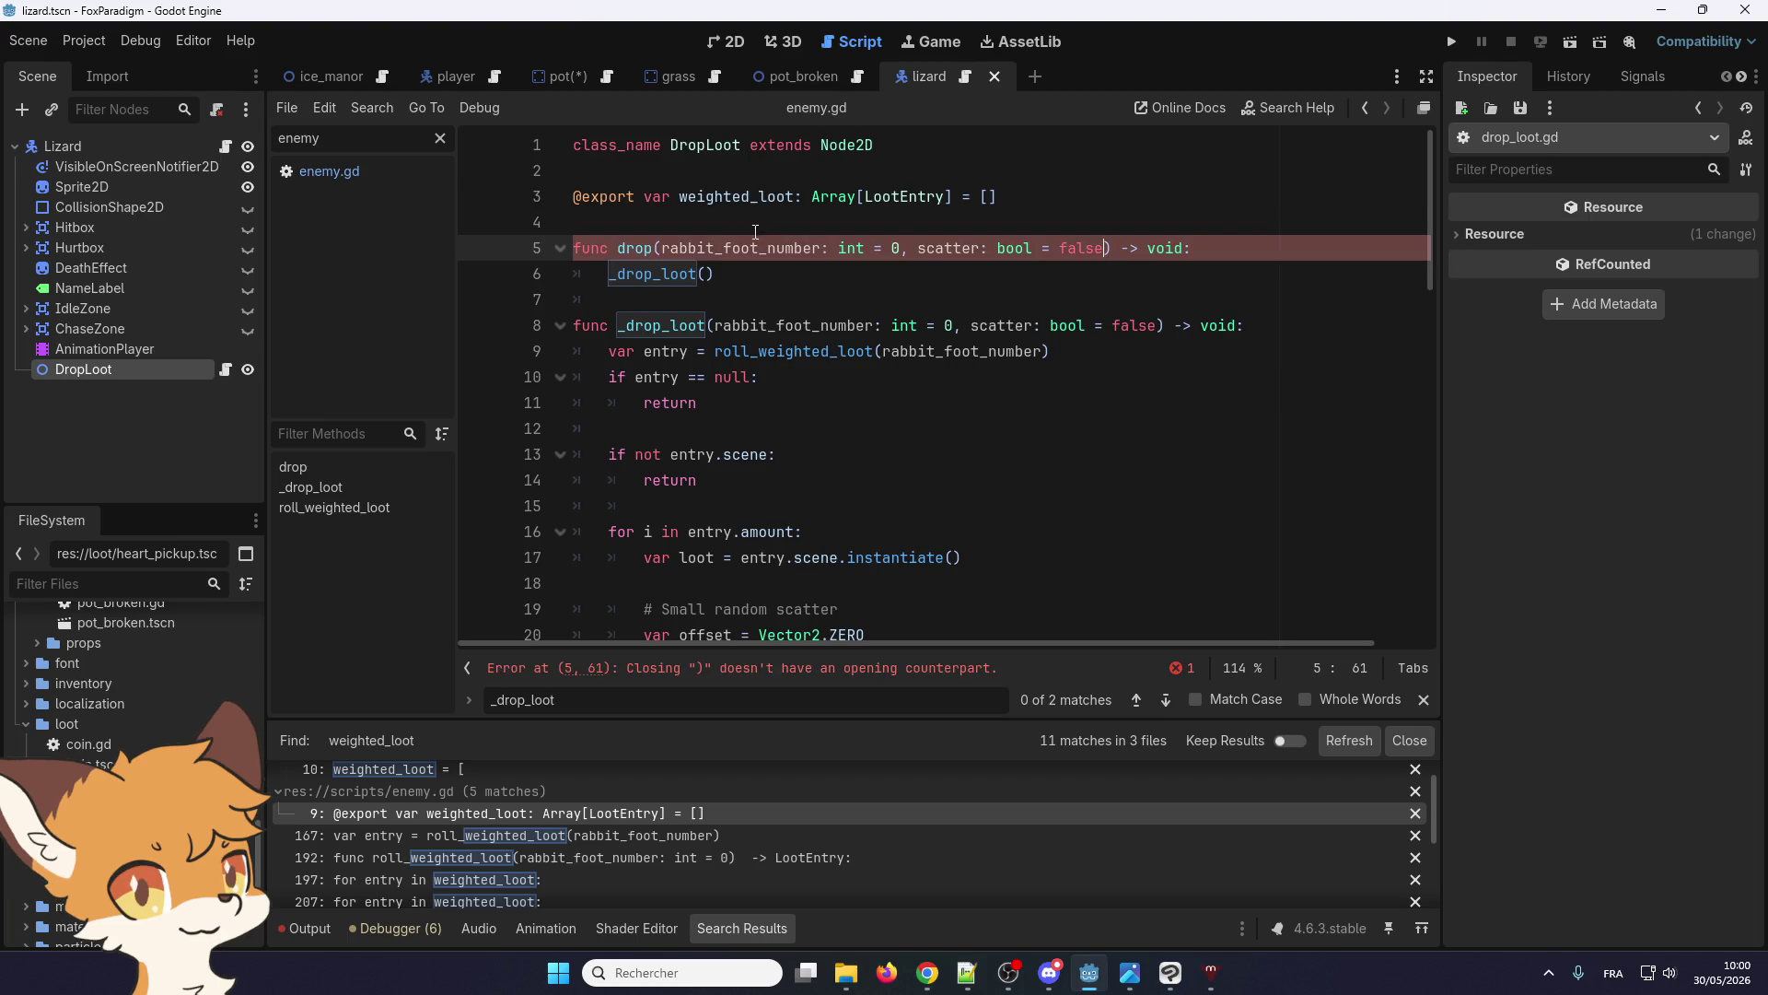
{"action": "key", "text": "BackSpace"}
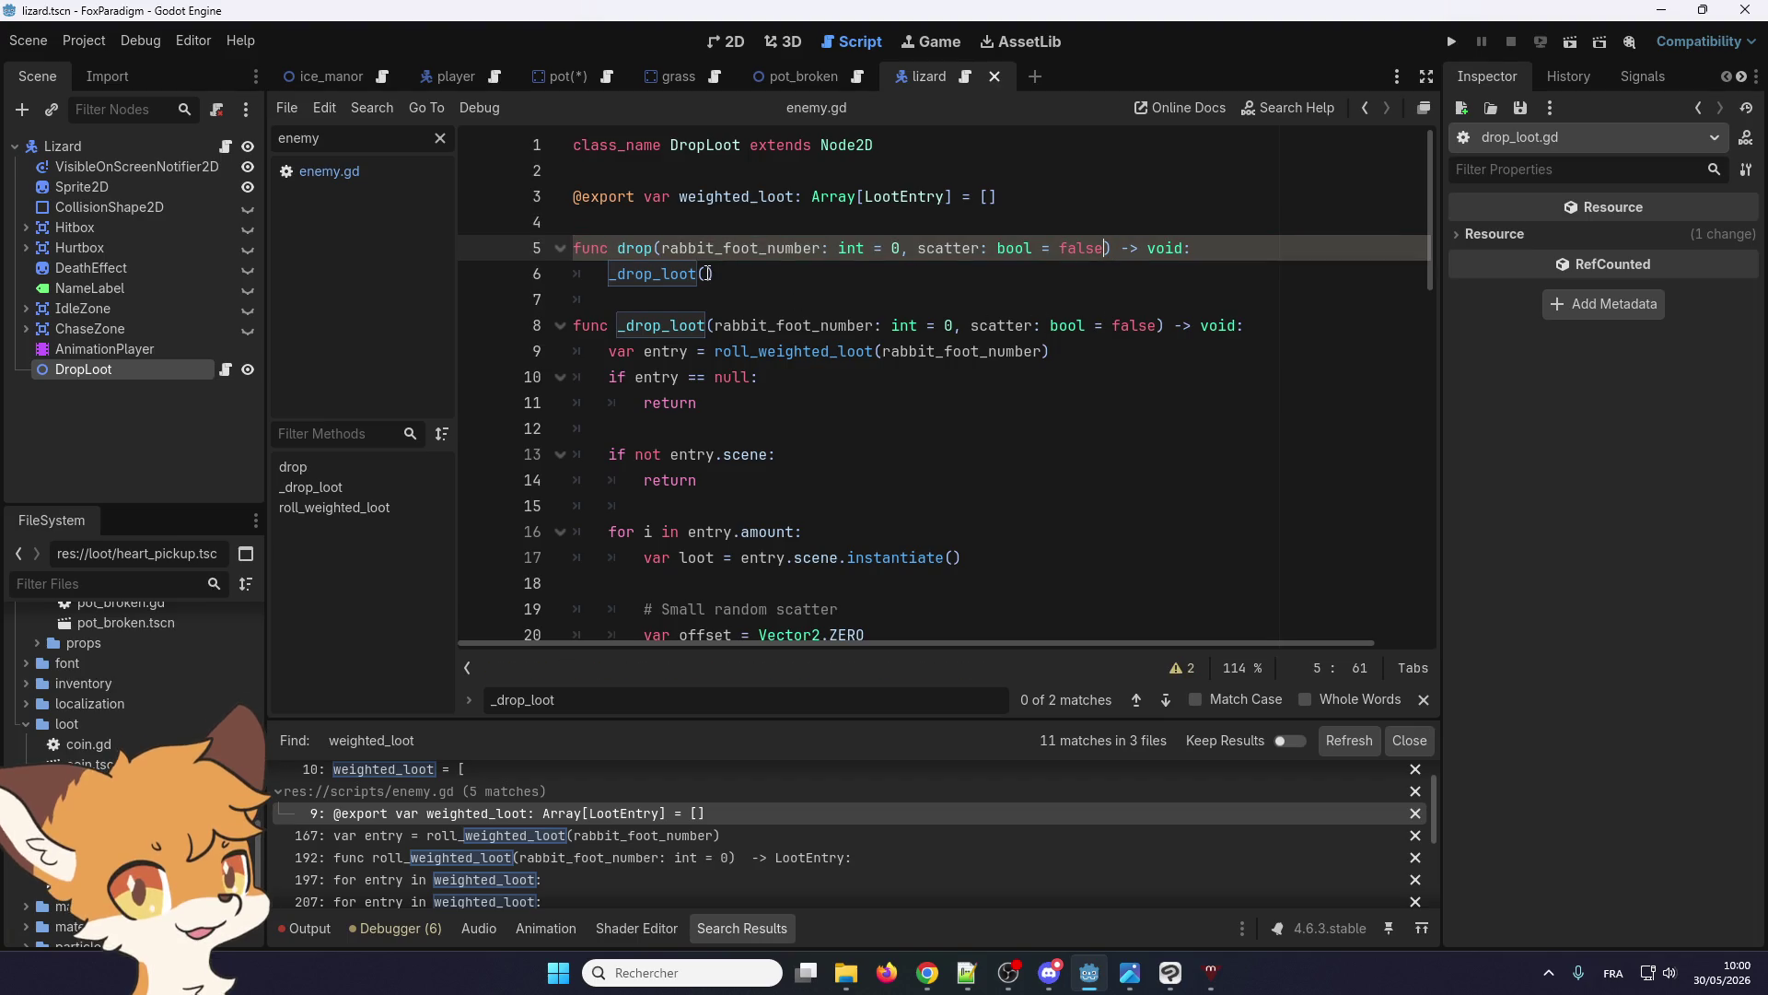
Make line 6 call _drop_loot(rabbit_foot_number, scatter), stripping the pasted type annotations
{"action": "left_click", "coordinate": [734, 278]}
{"action": "key", "text": "Left"}
{"action": "type", "text": "rabbit_foot_number: int = 0, scatter: bool = false)"}
{"action": "key", "text": "Delete"}
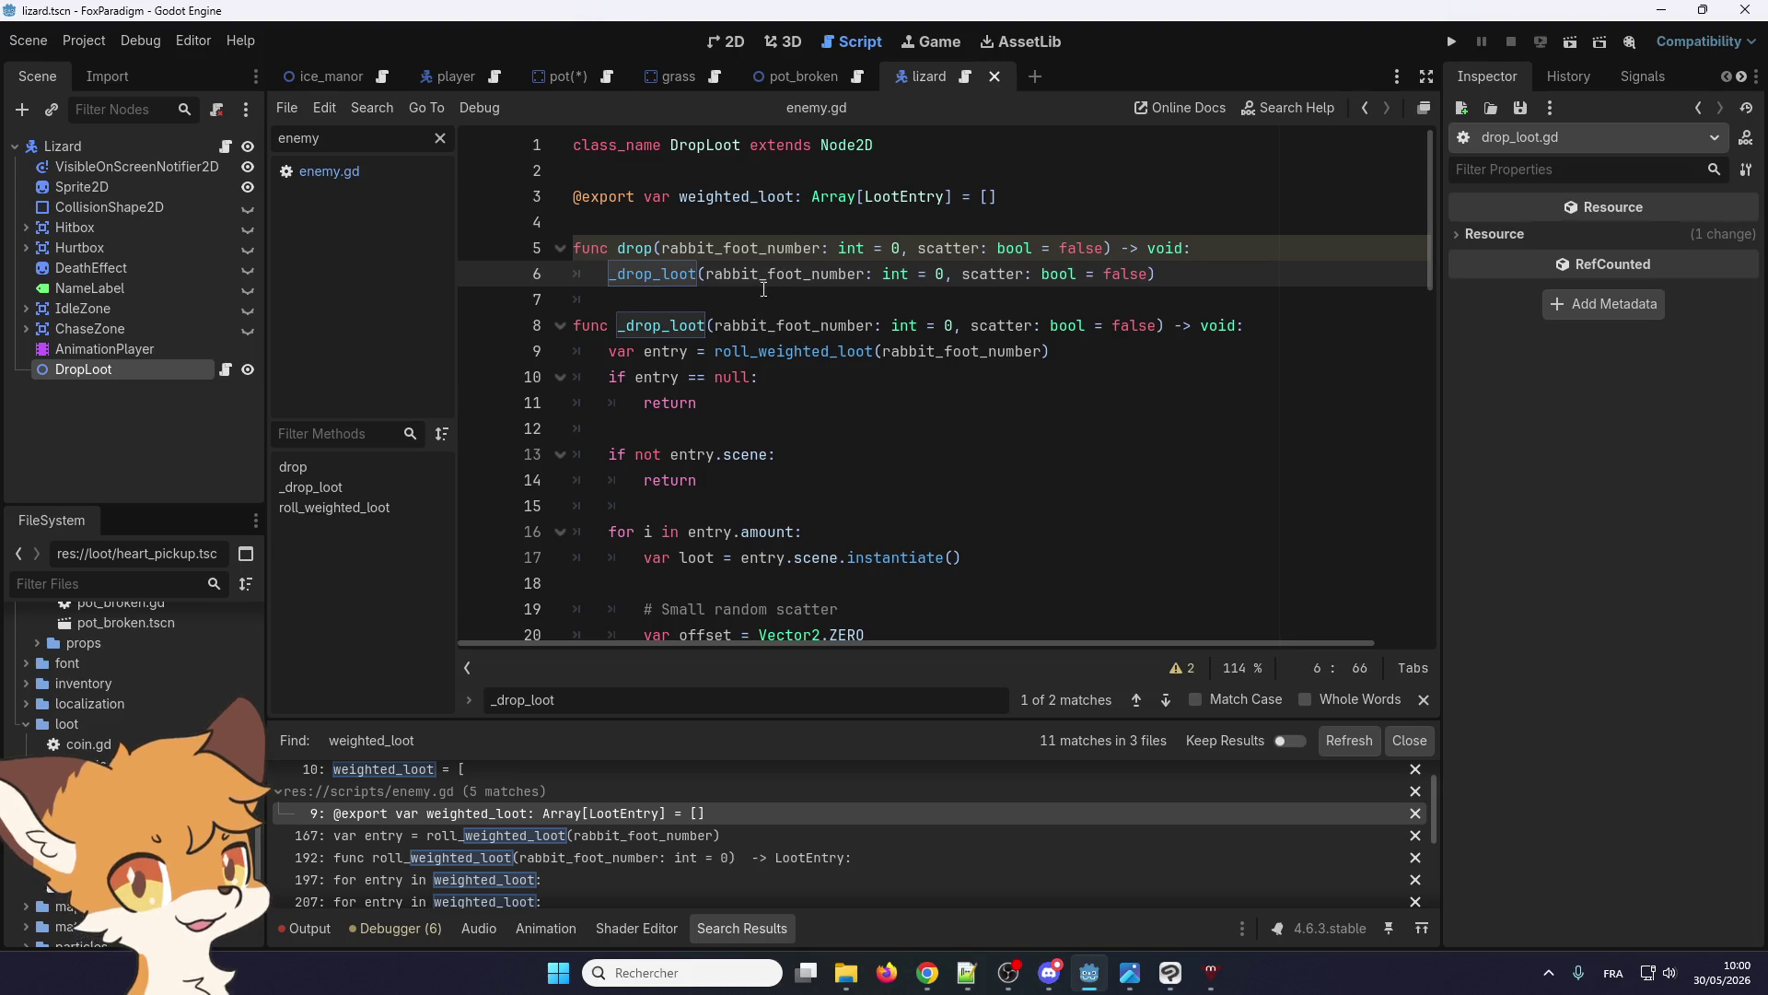
{"action": "key", "text": "Down"}
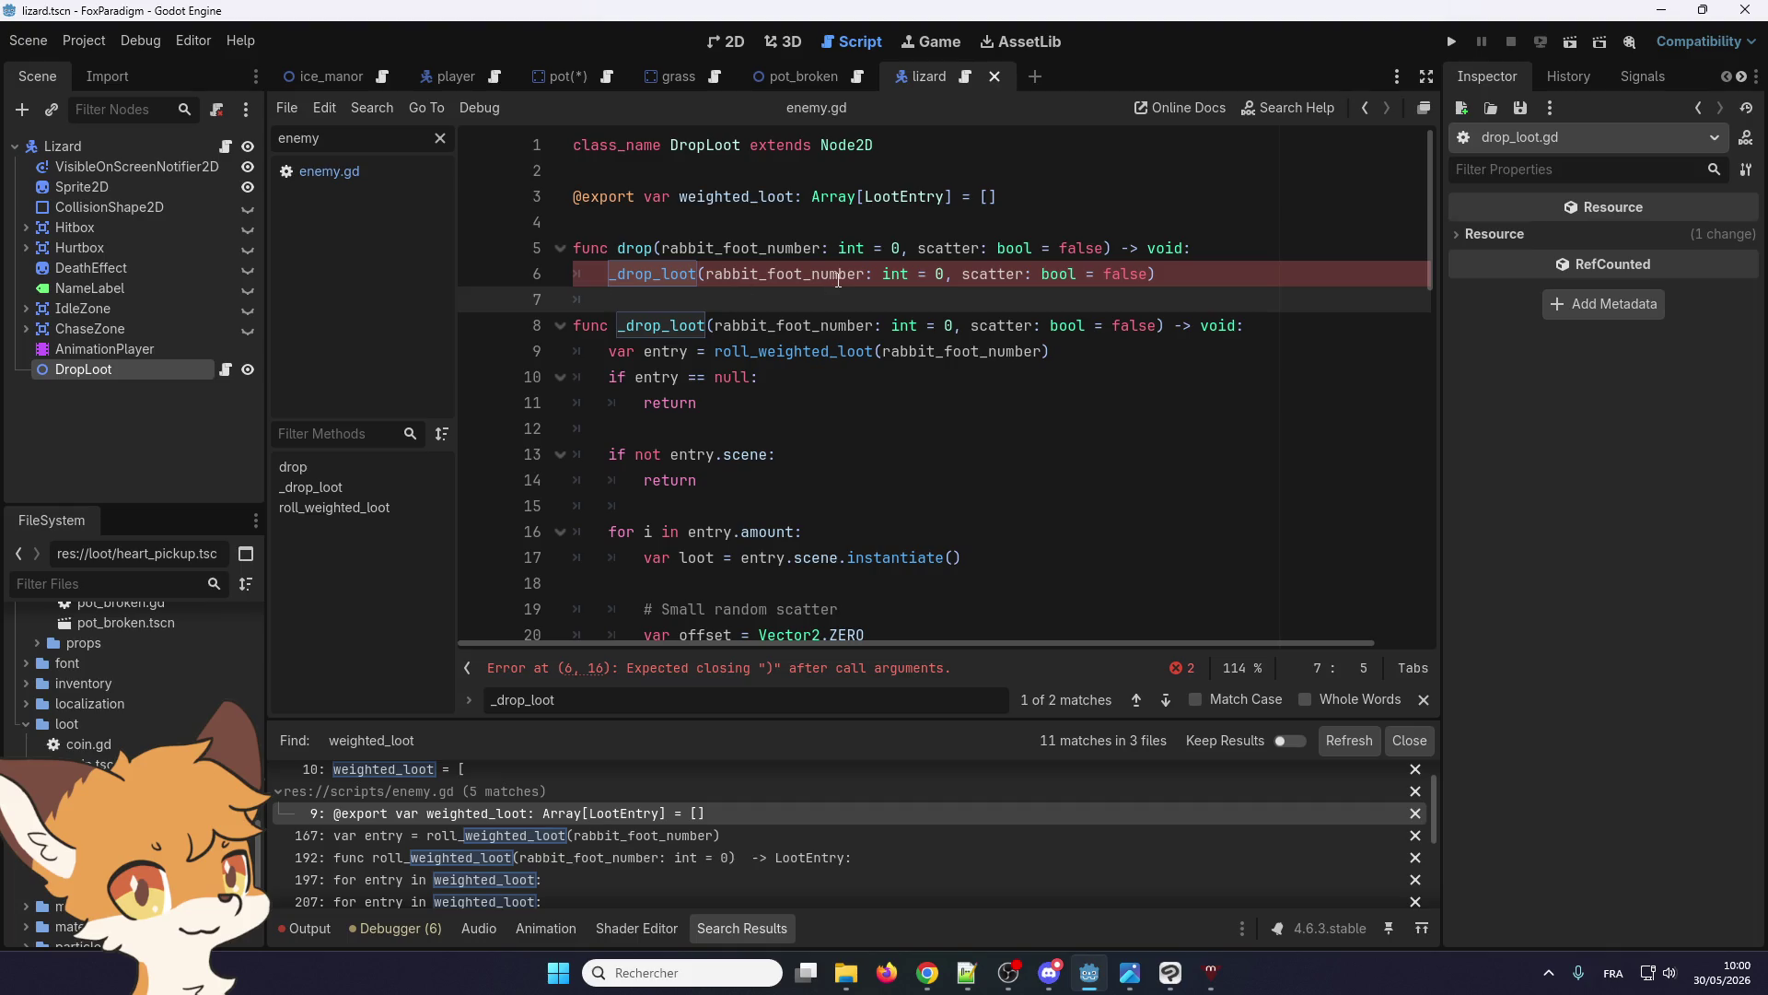
{"action": "left_click_drag", "start_coordinate": [869, 276], "coordinate": [954, 277]}
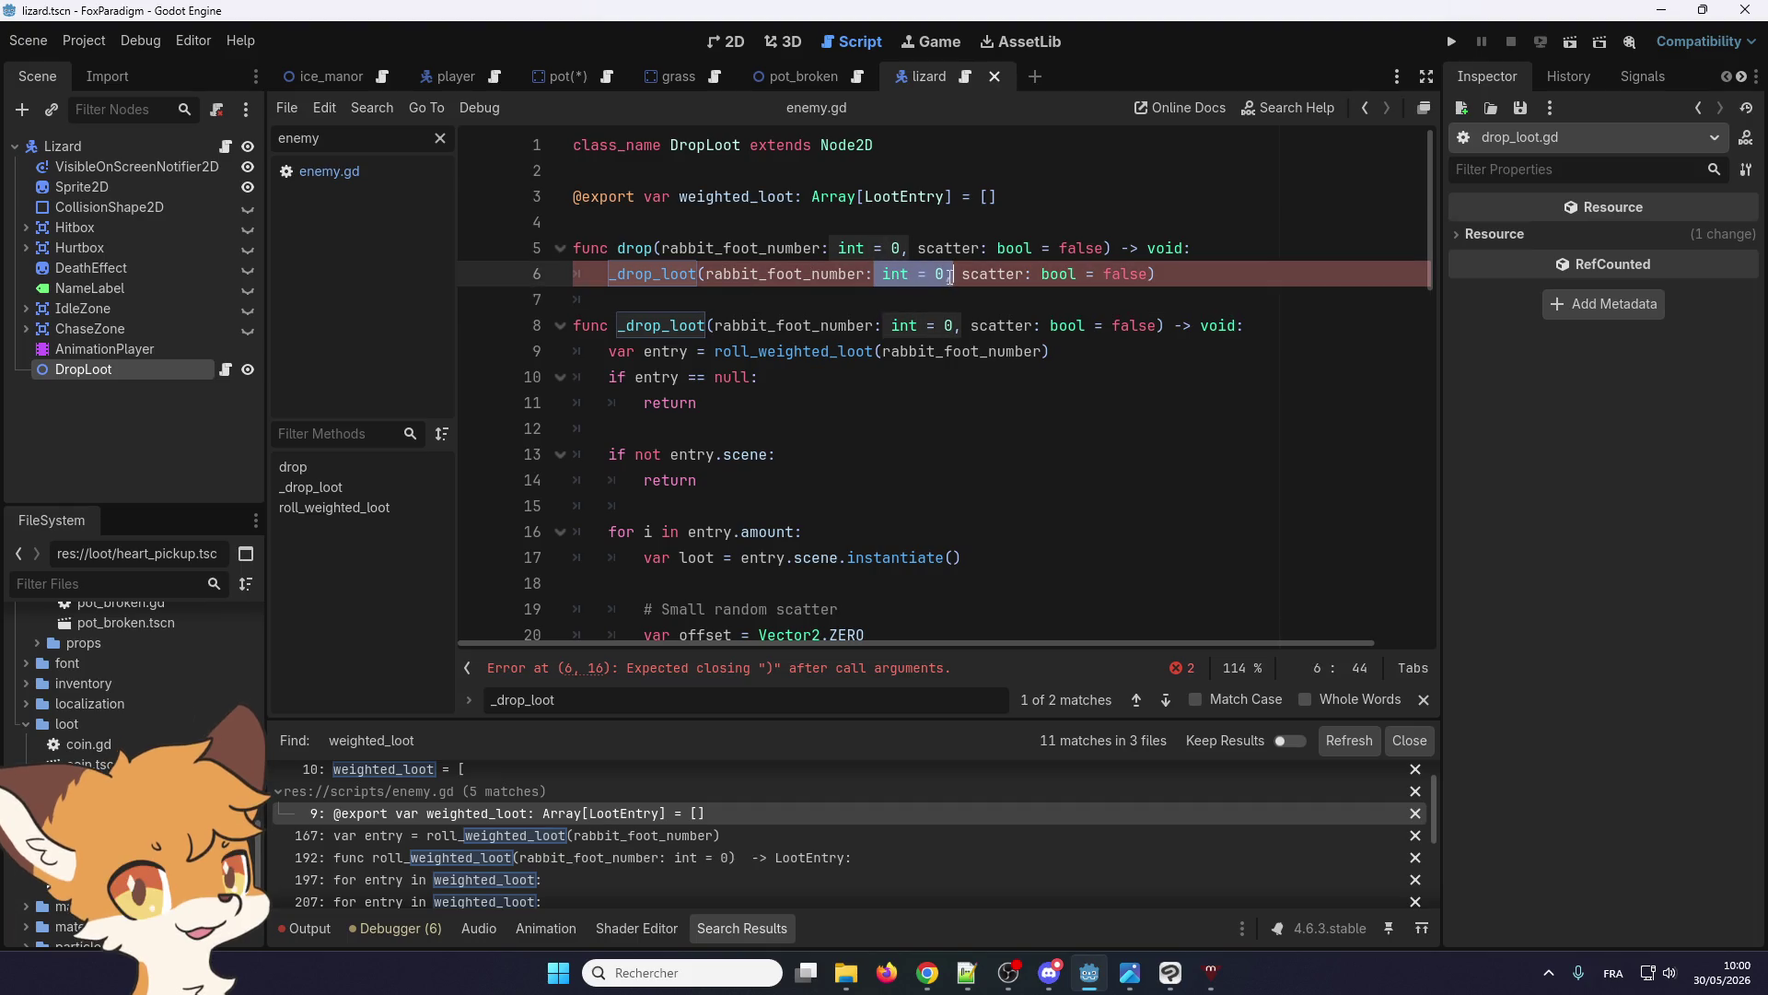
{"action": "key", "text": "BackSpace"}
{"action": "type", "text": ","}
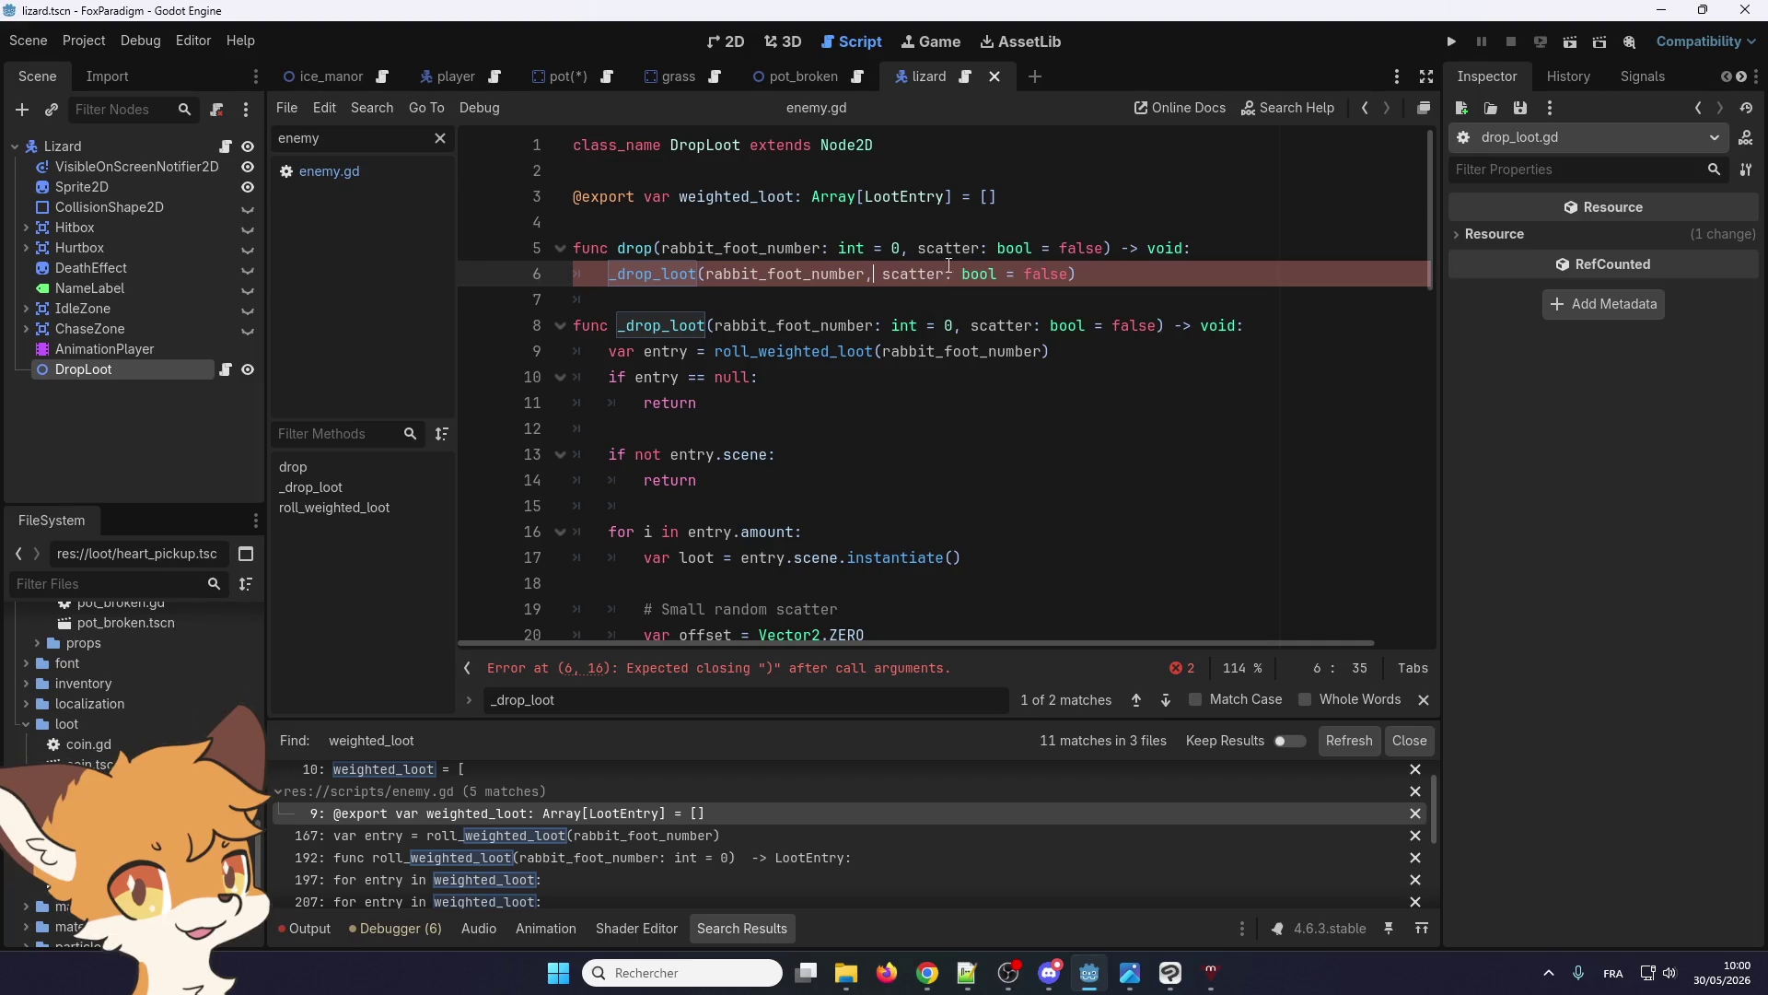
{"action": "left_click_drag", "start_coordinate": [946, 276], "coordinate": [1070, 277]}
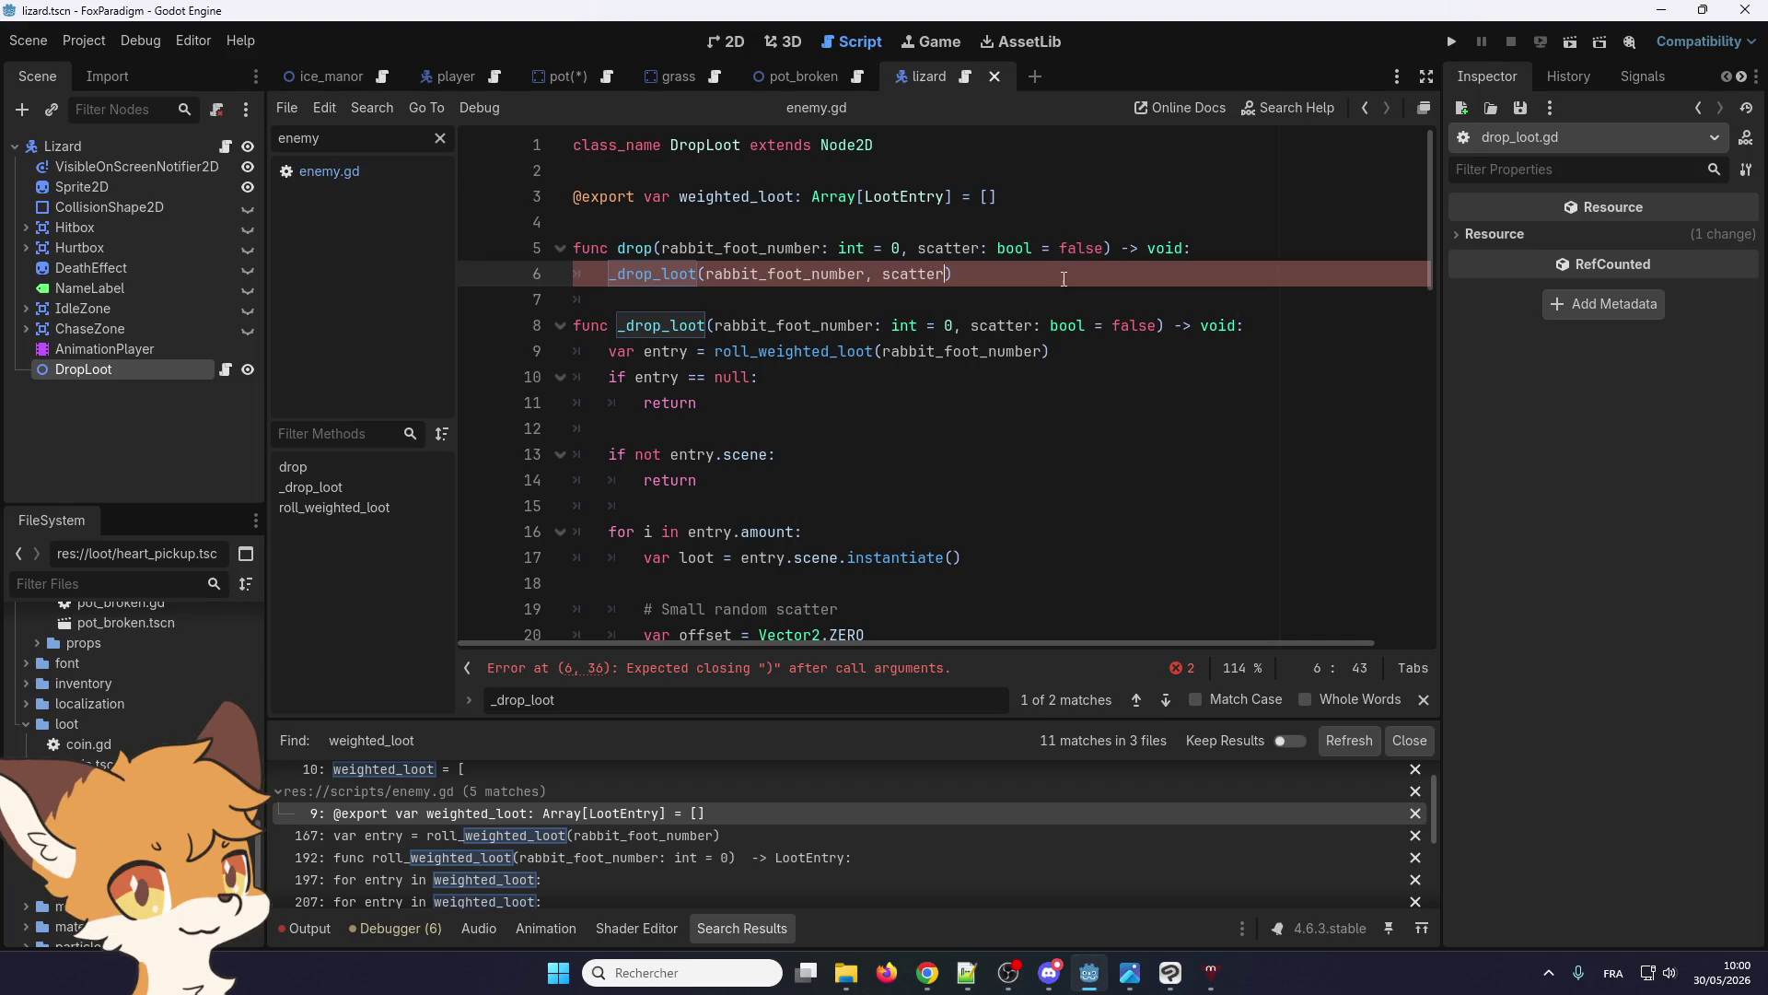
{"action": "key", "text": "BackSpace"}
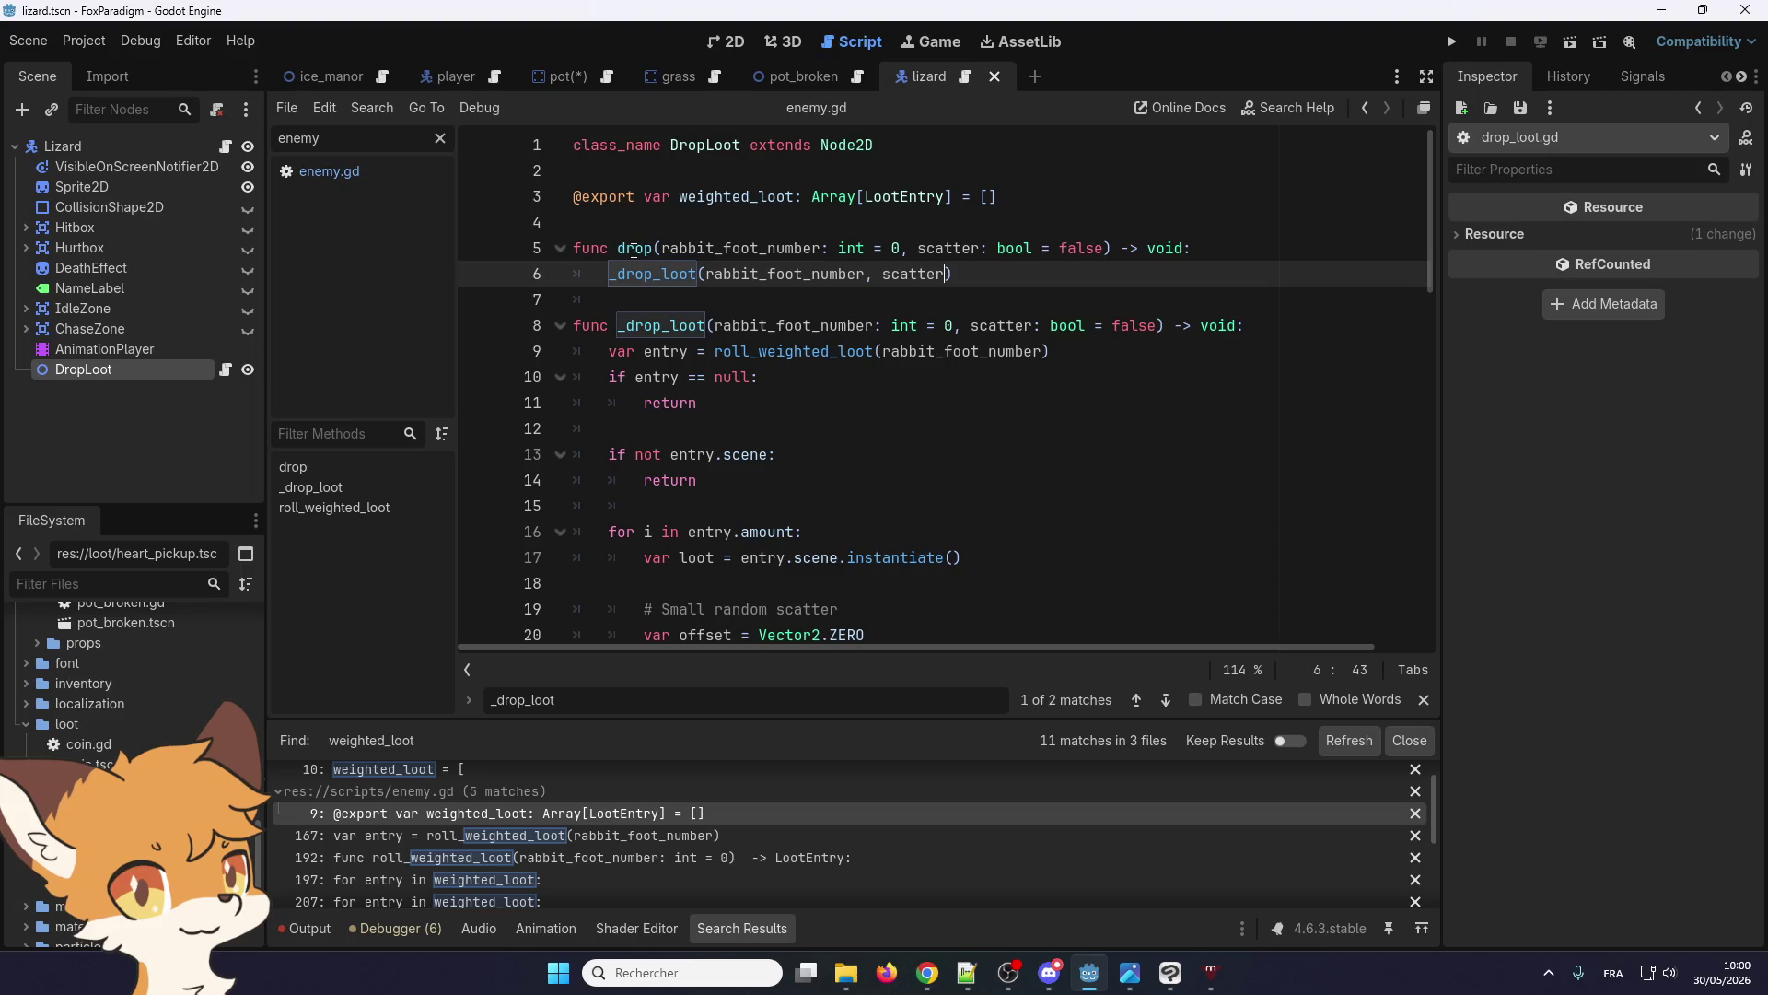
{"action": "left_click", "coordinate": [965, 76]}
Add true as scatter to the drop calls on lines 81 and 87, save enemy.gd, and run the game
{"action": "right_click", "coordinate": [805, 154]}
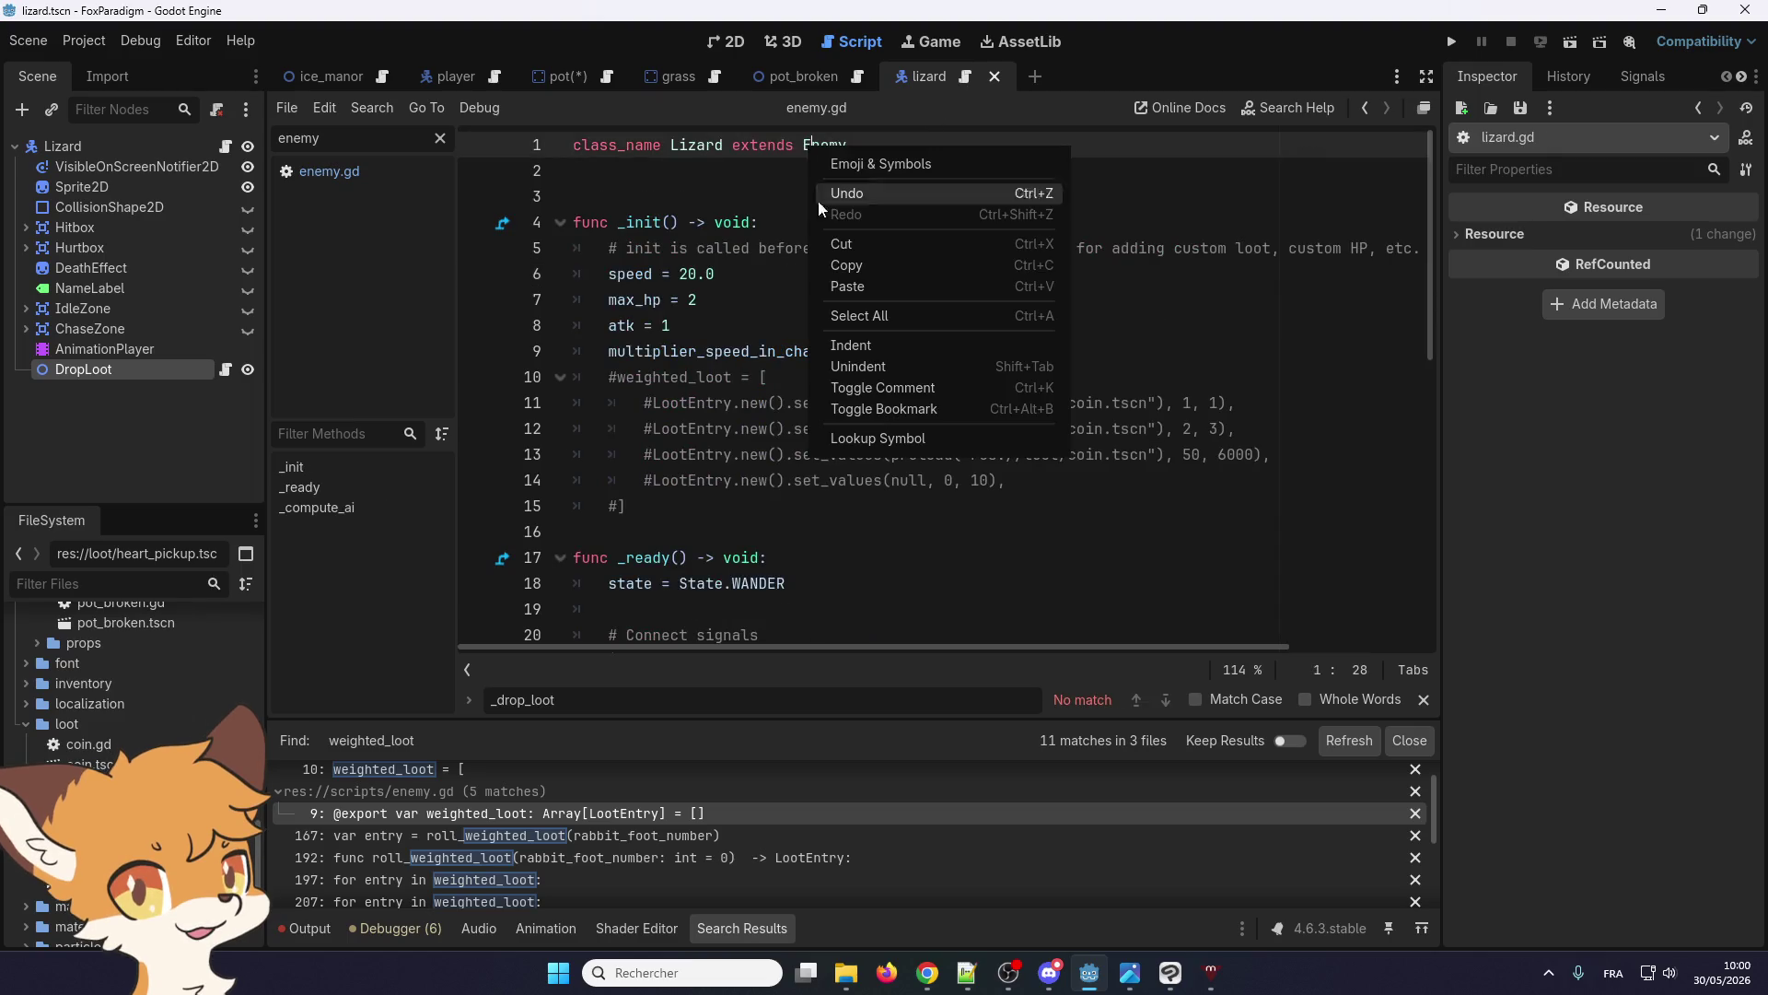
{"action": "left_click", "coordinate": [863, 433]}
{"action": "left_click", "coordinate": [958, 430]}
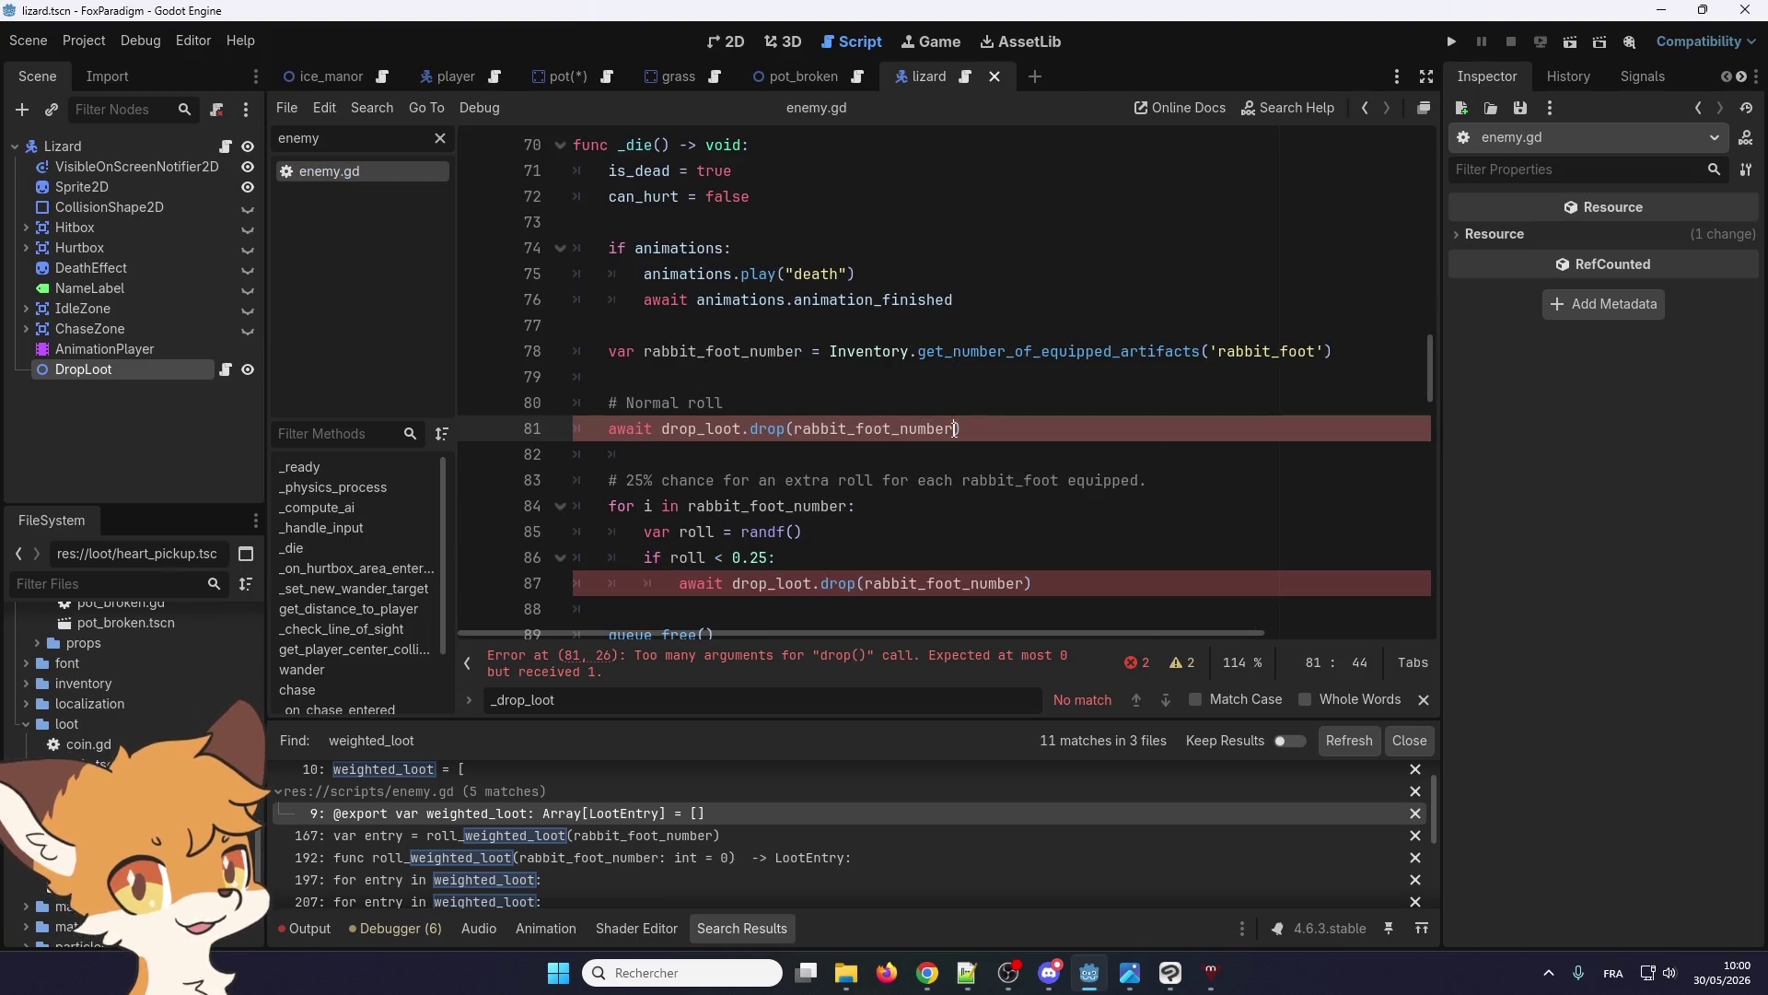
{"action": "type", "text": ", true"}
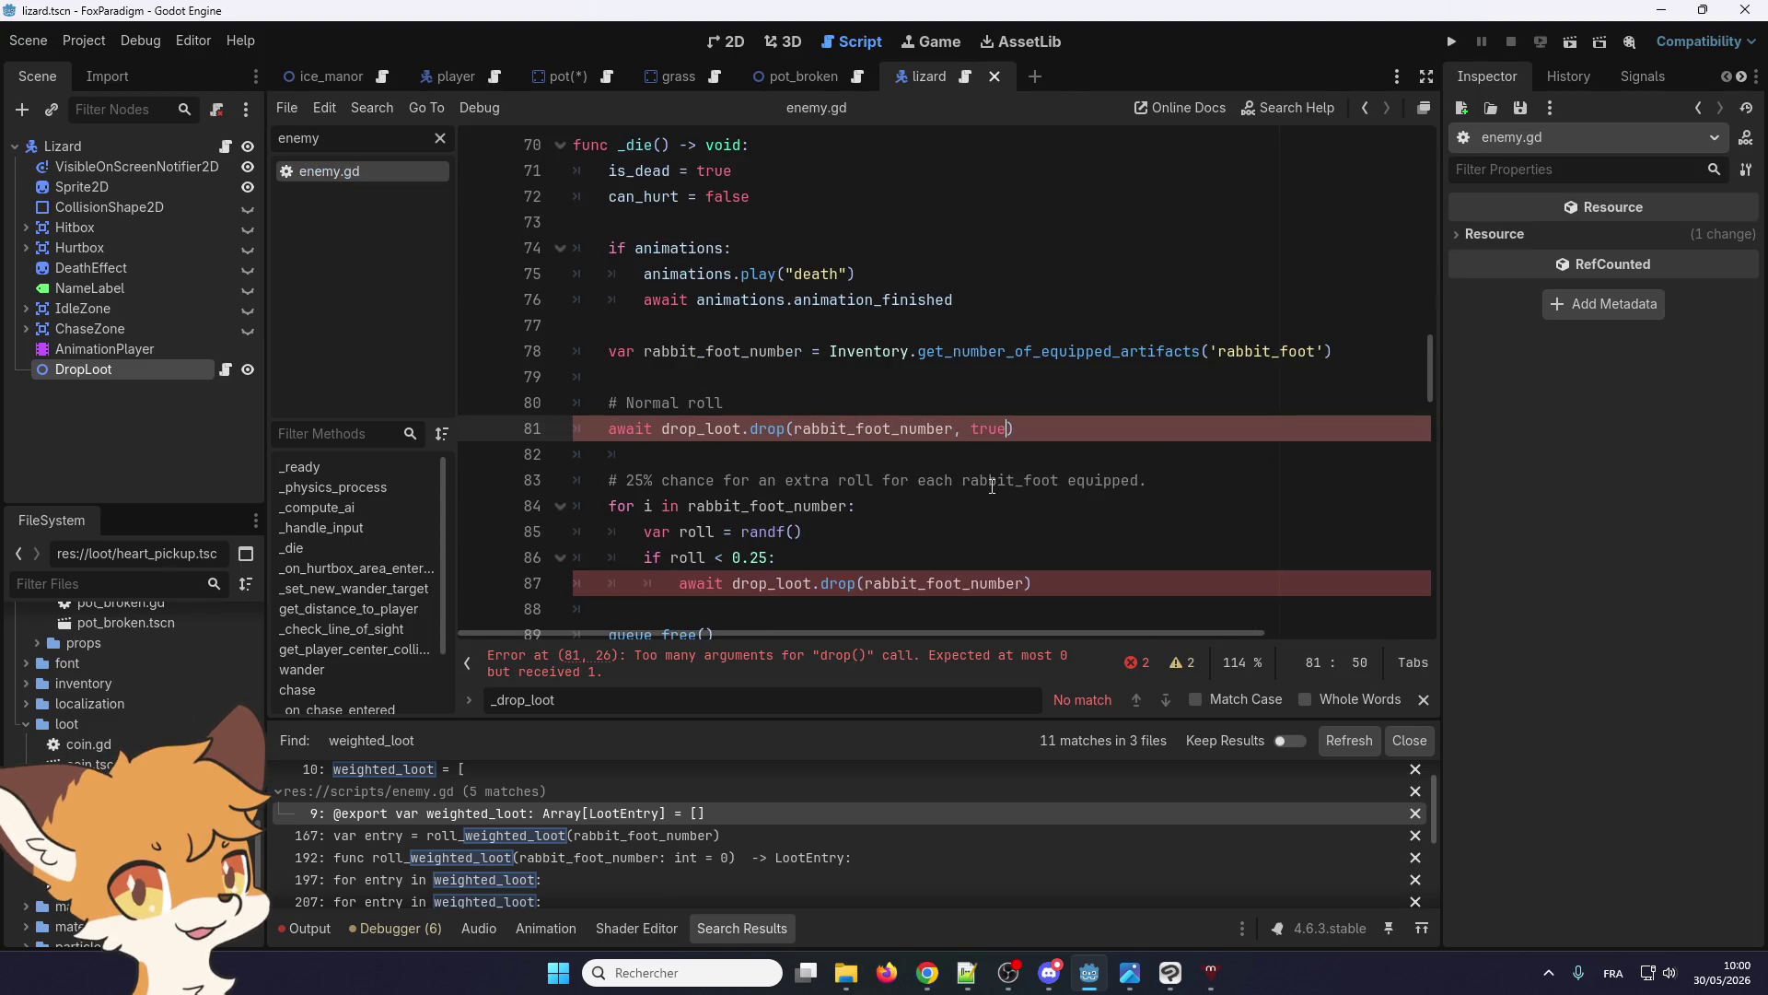
{"action": "double_click", "coordinate": [974, 432]}
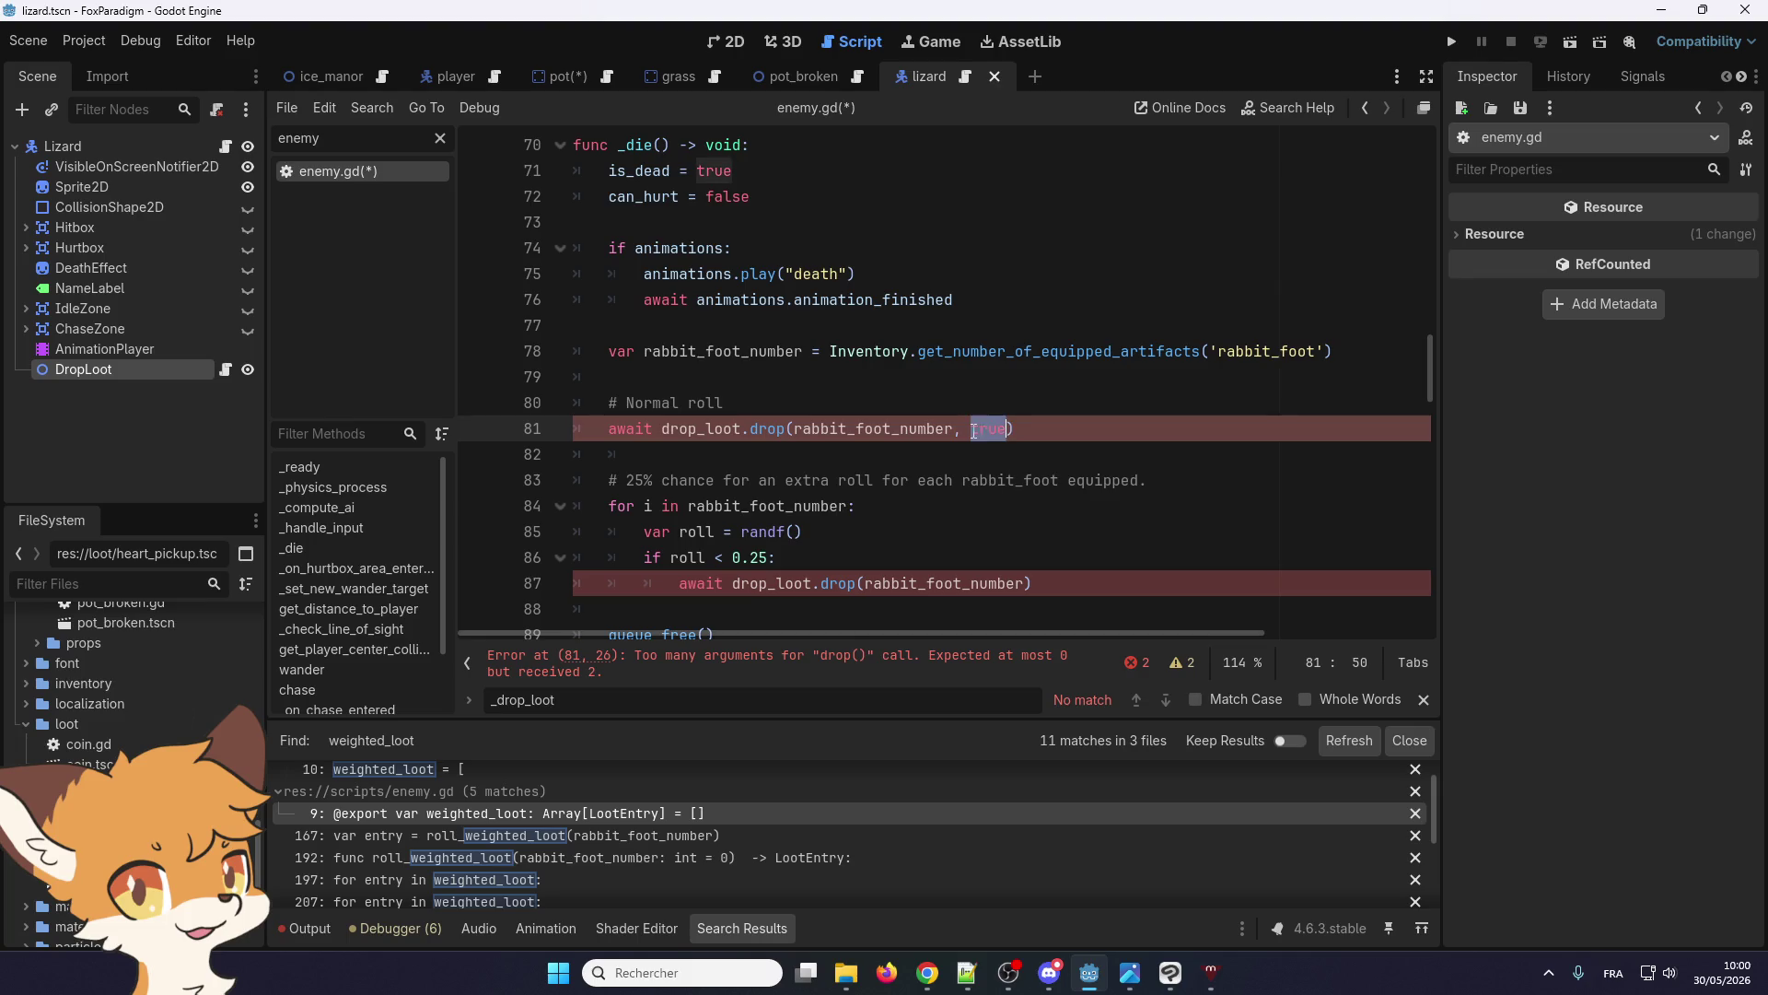
{"action": "left_click", "coordinate": [1025, 583]}
{"action": "type", "text": ", true"}
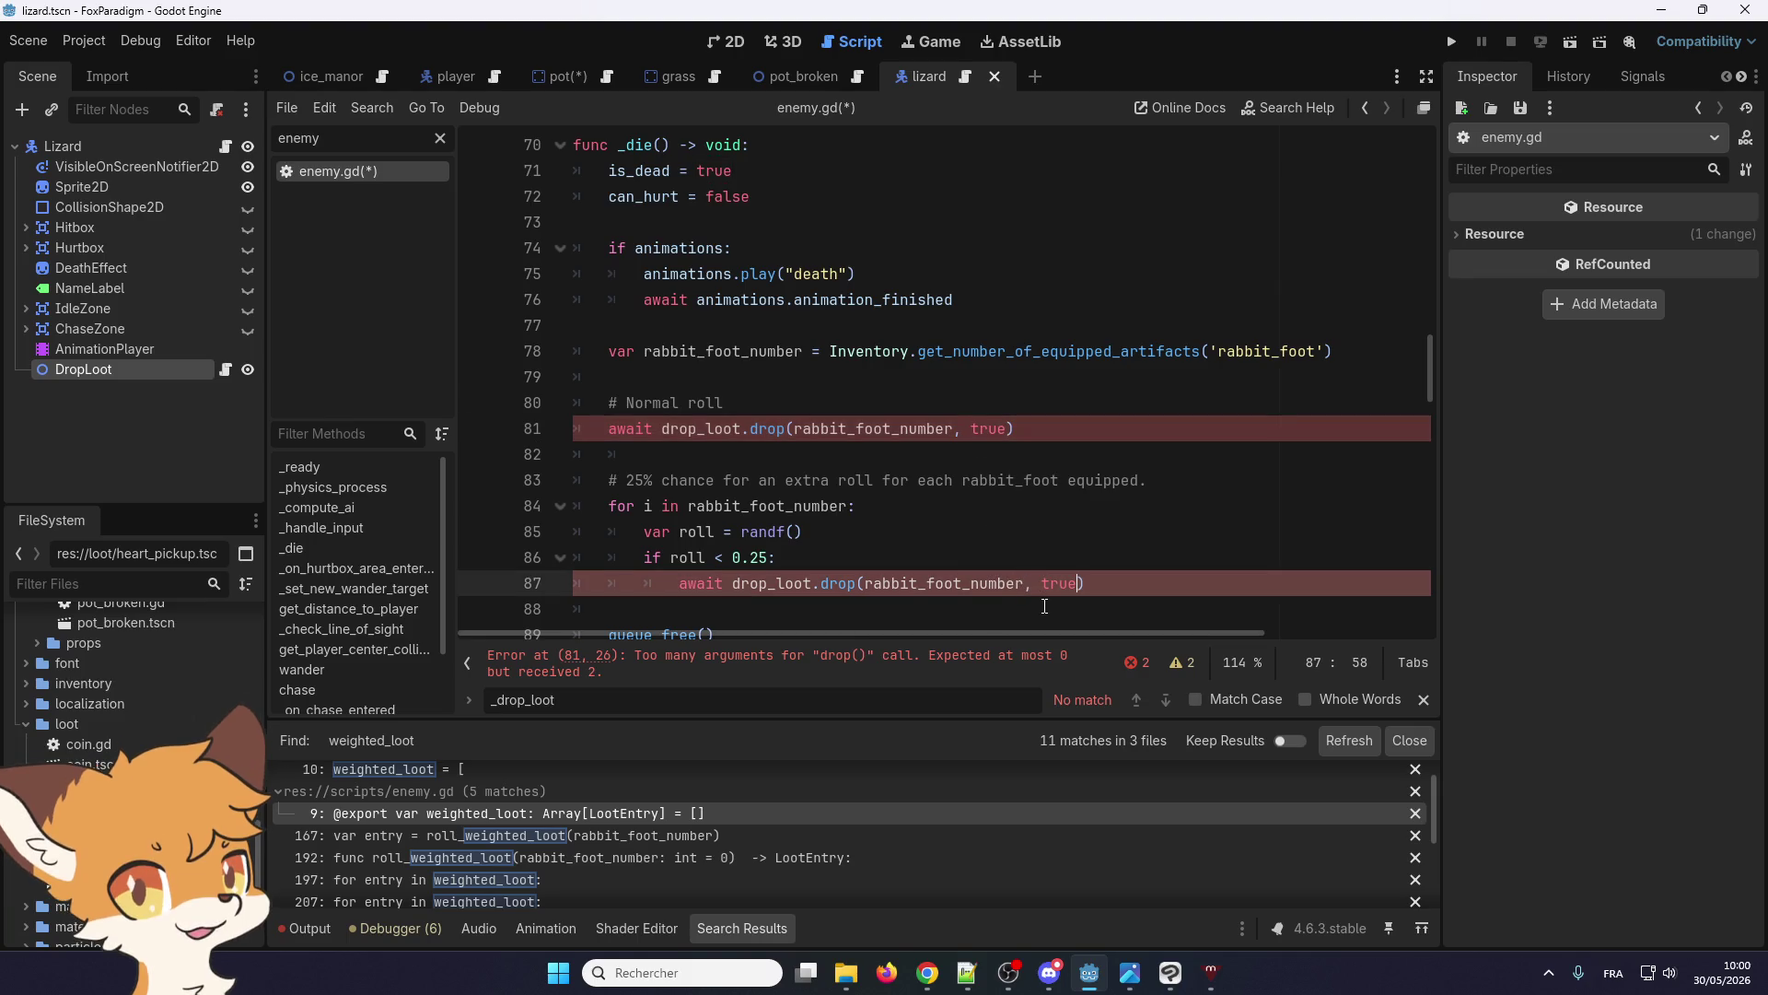
{"action": "key", "text": "ctrl+s"}
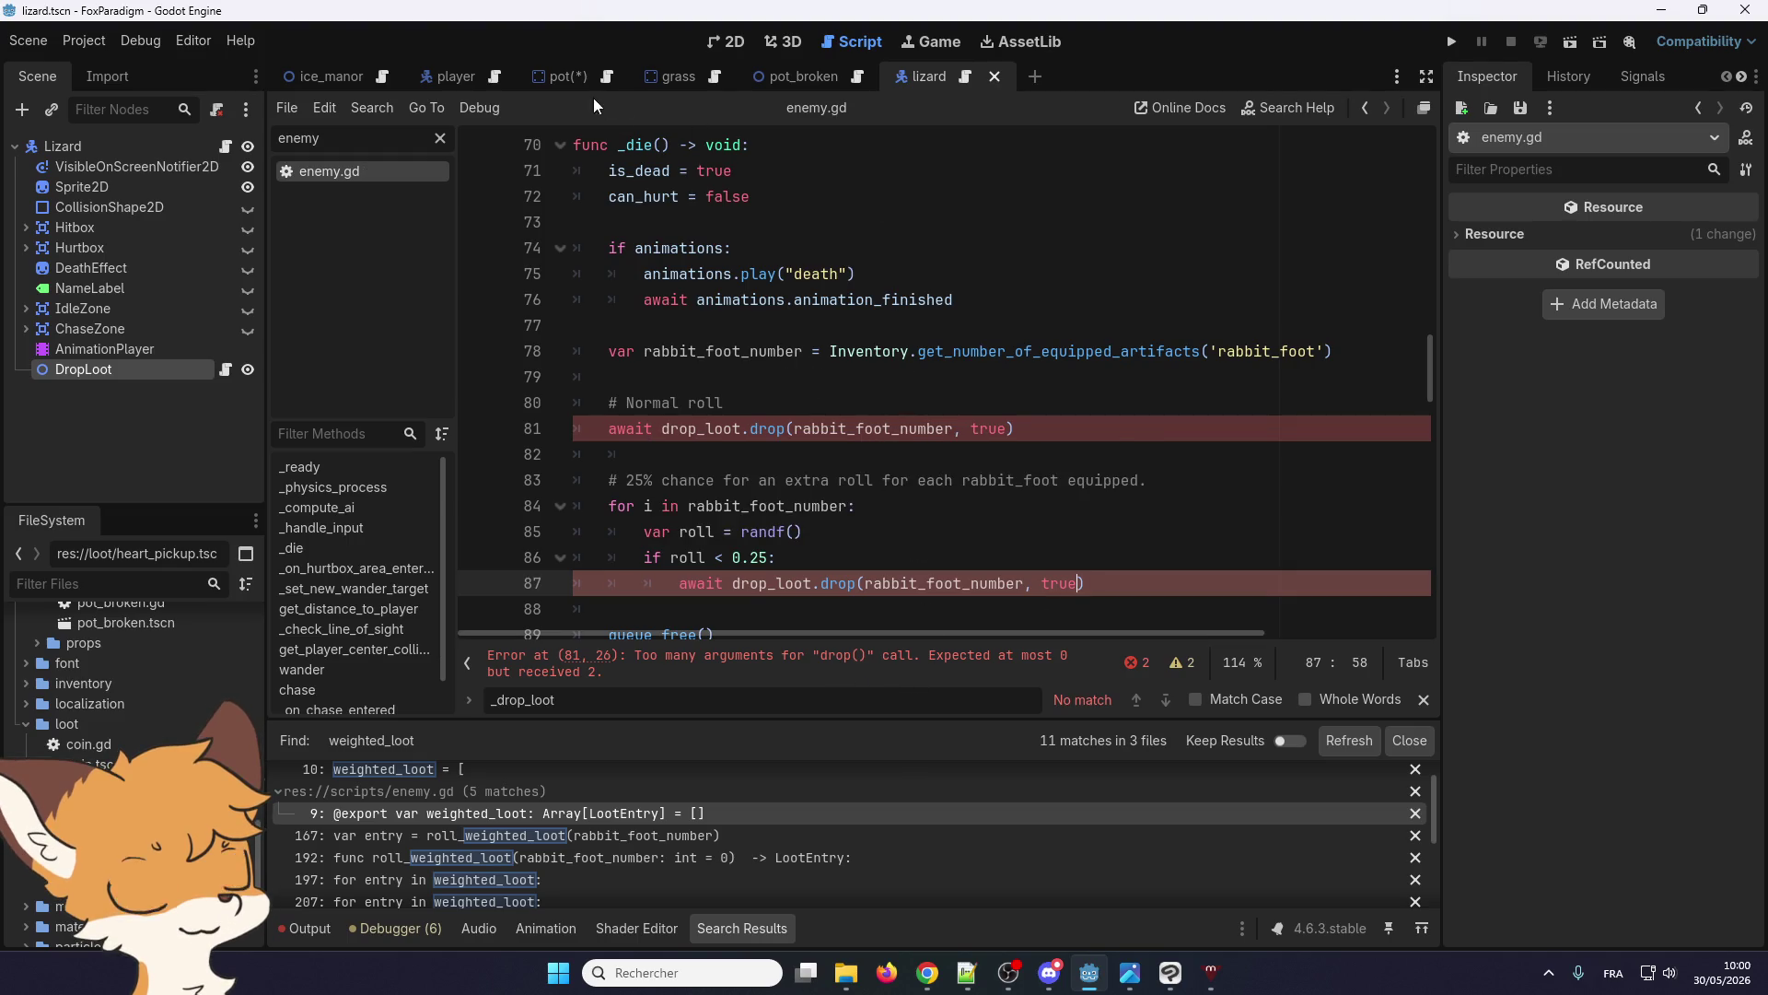
{"action": "left_click", "coordinate": [1449, 42]}
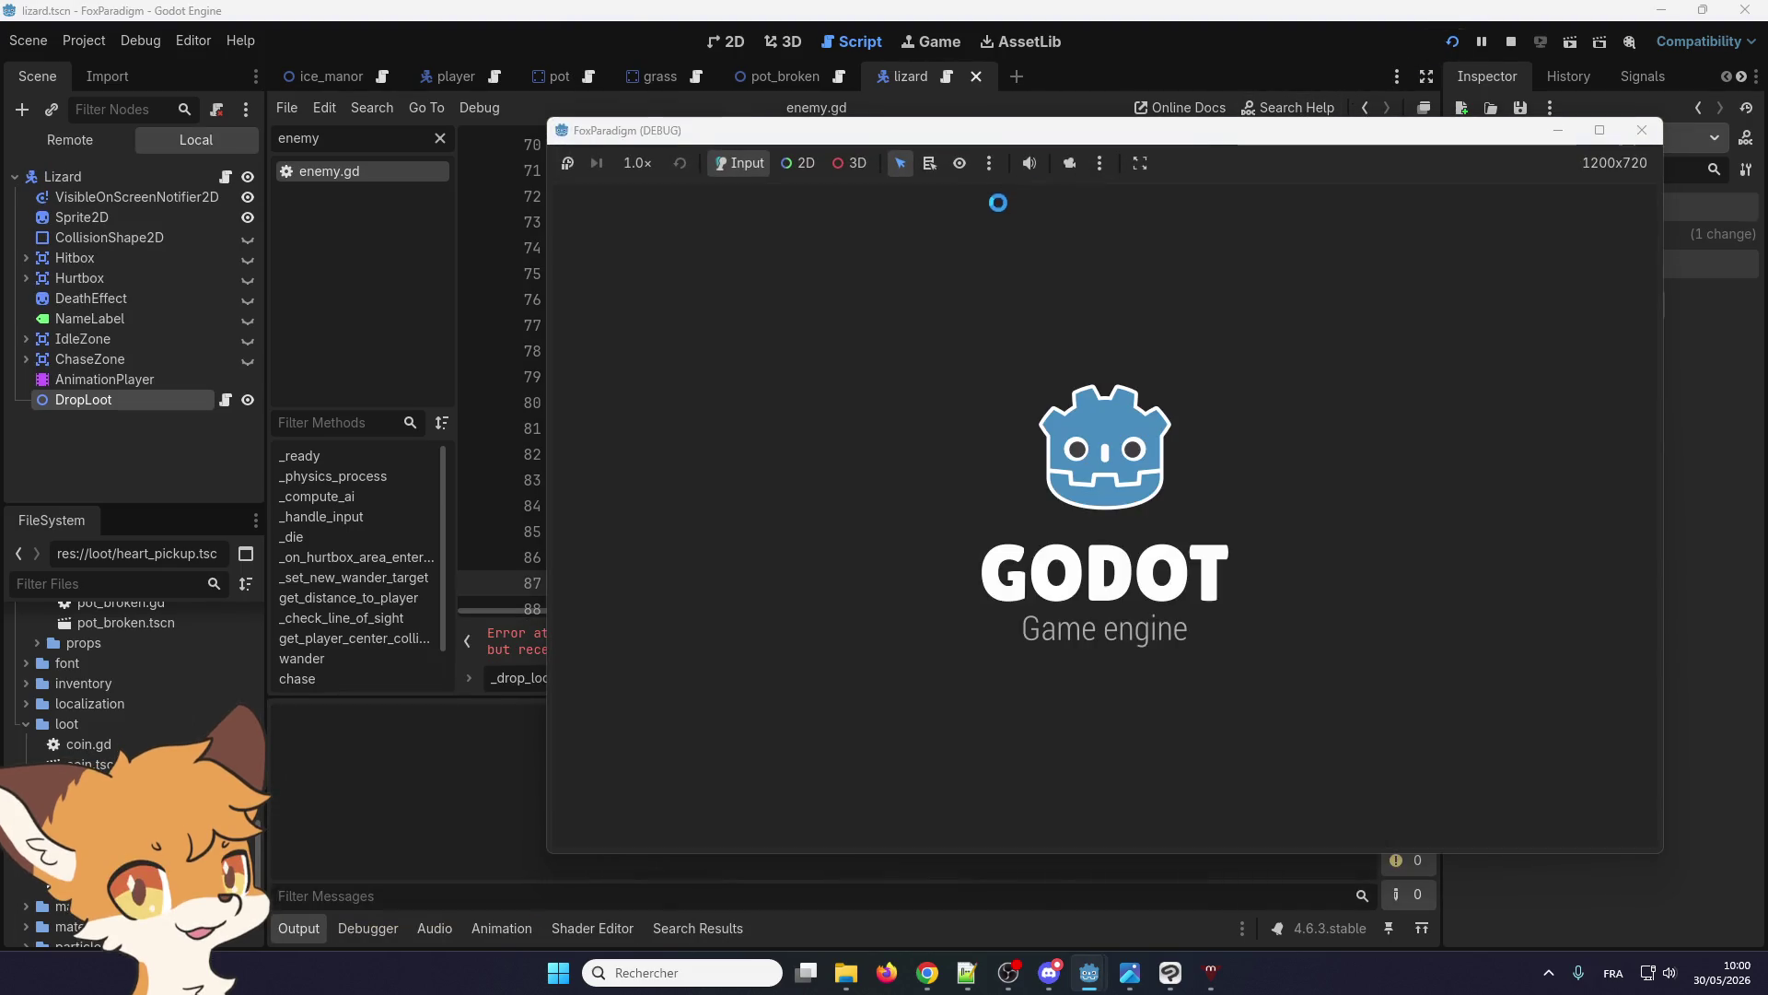
{"action": "scroll", "coordinate": [885, 371], "scroll_direction": "down", "scroll_amount": 1}
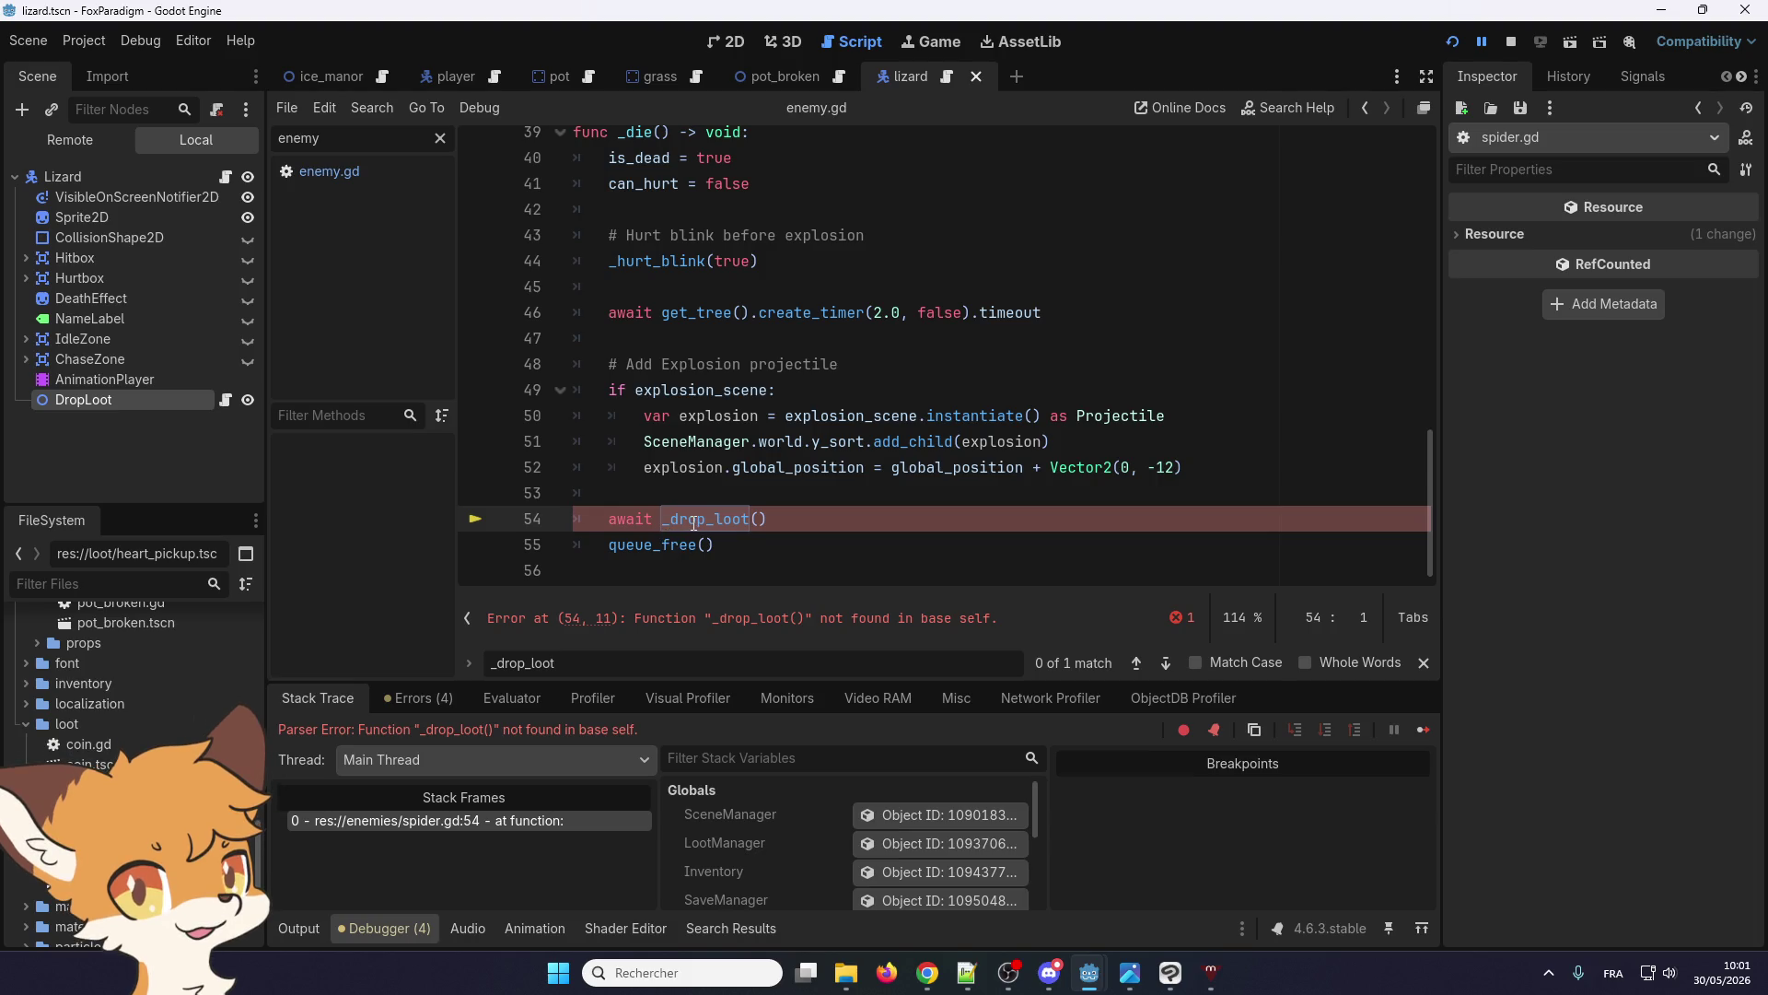
Stop the game and look over spider.gd's missing _drop_loot() call around line 54
{"action": "left_click", "coordinate": [1511, 41]}
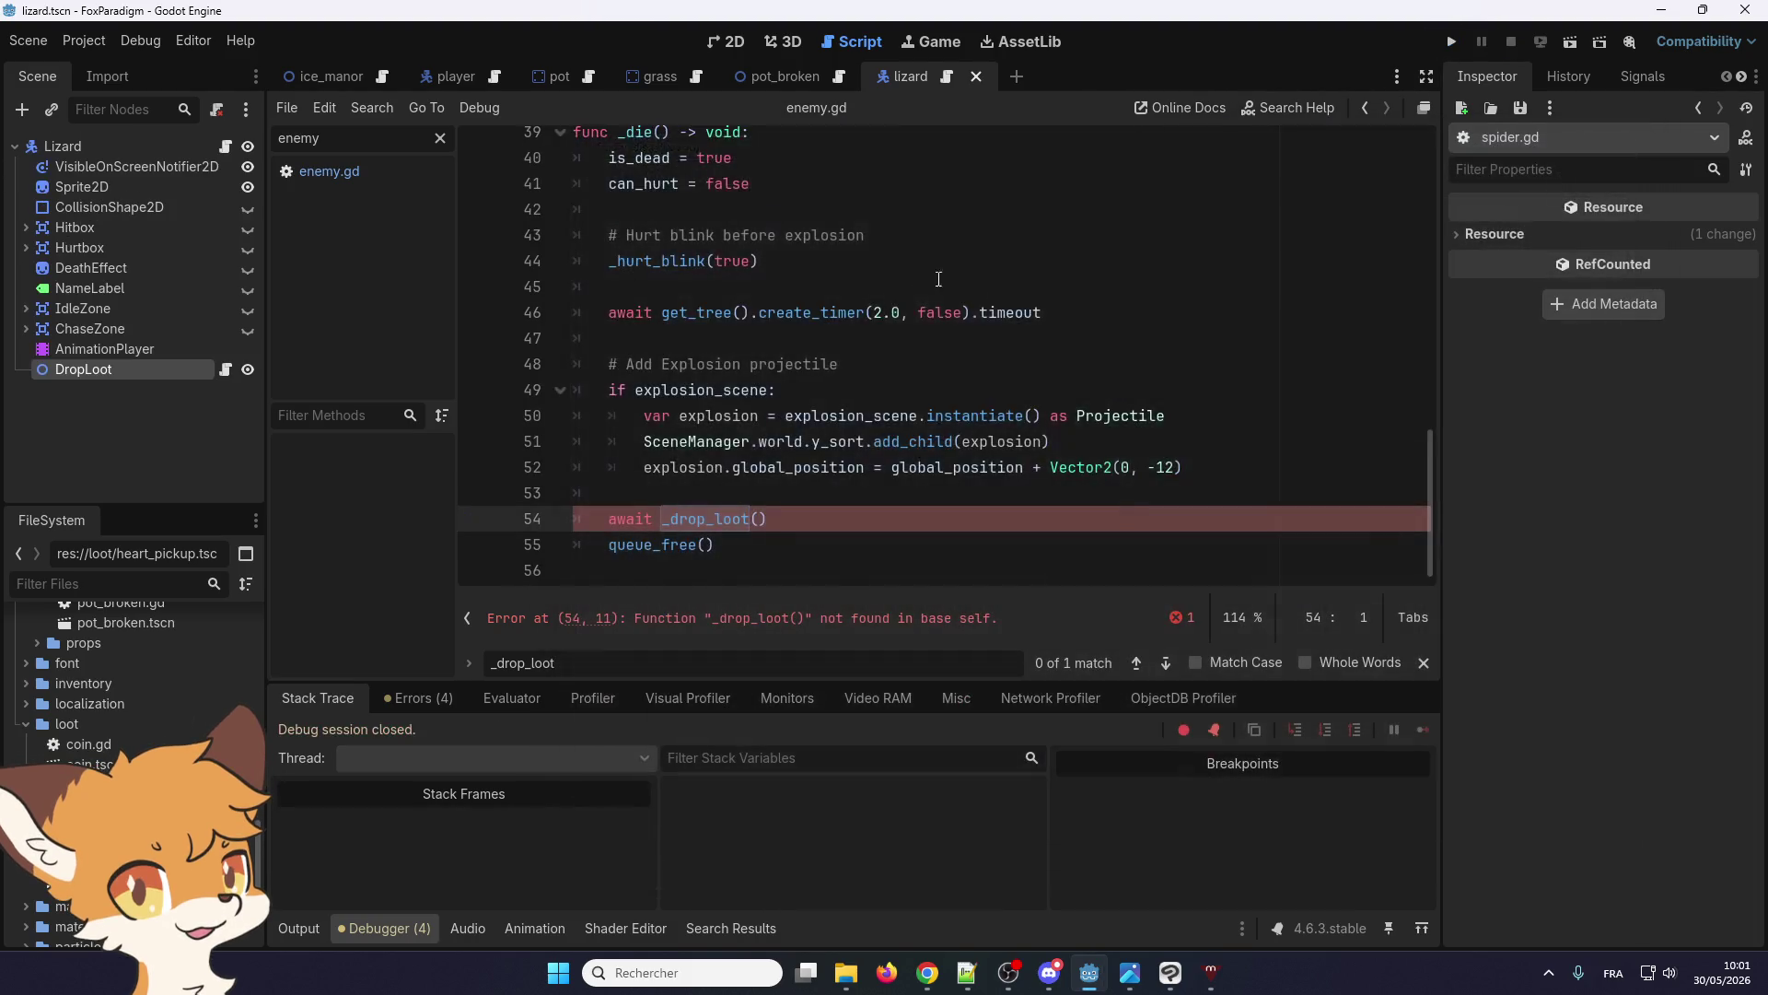
{"action": "scroll", "coordinate": [938, 279], "scroll_direction": "up", "scroll_amount": 12}
{"action": "scroll", "coordinate": [806, 406], "scroll_direction": "down", "scroll_amount": 4}
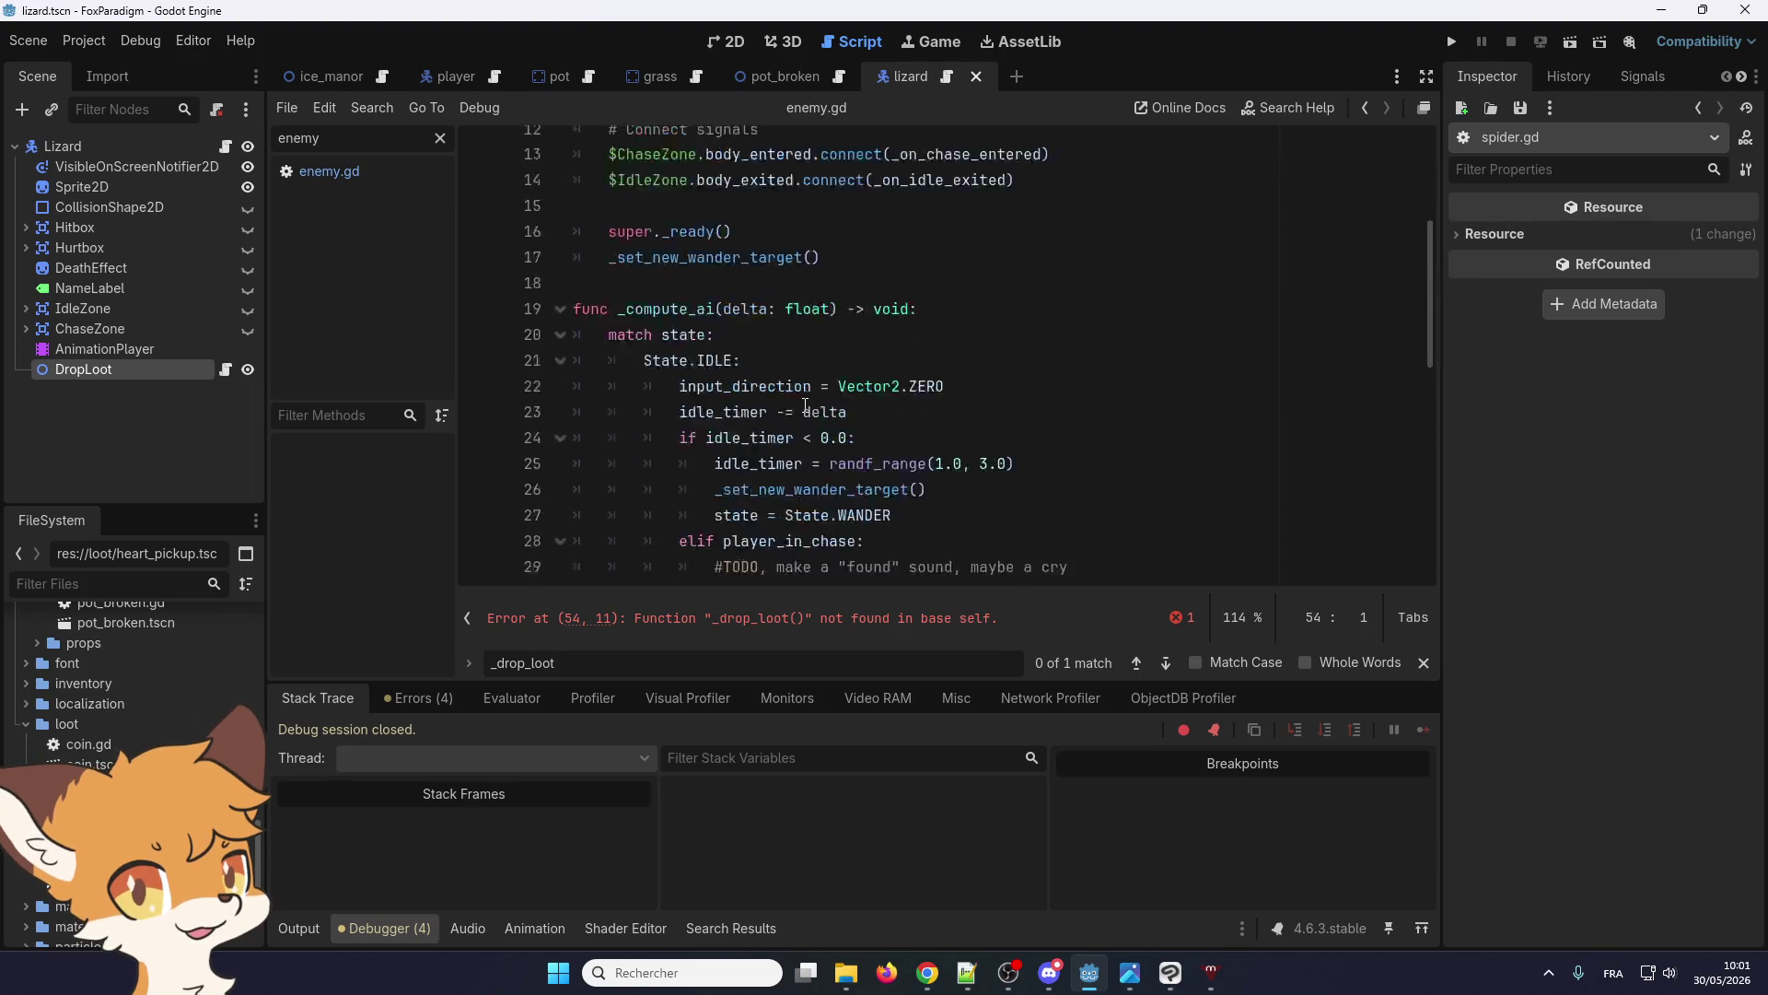
{"action": "scroll", "coordinate": [806, 406], "scroll_direction": "down", "scroll_amount": 9}
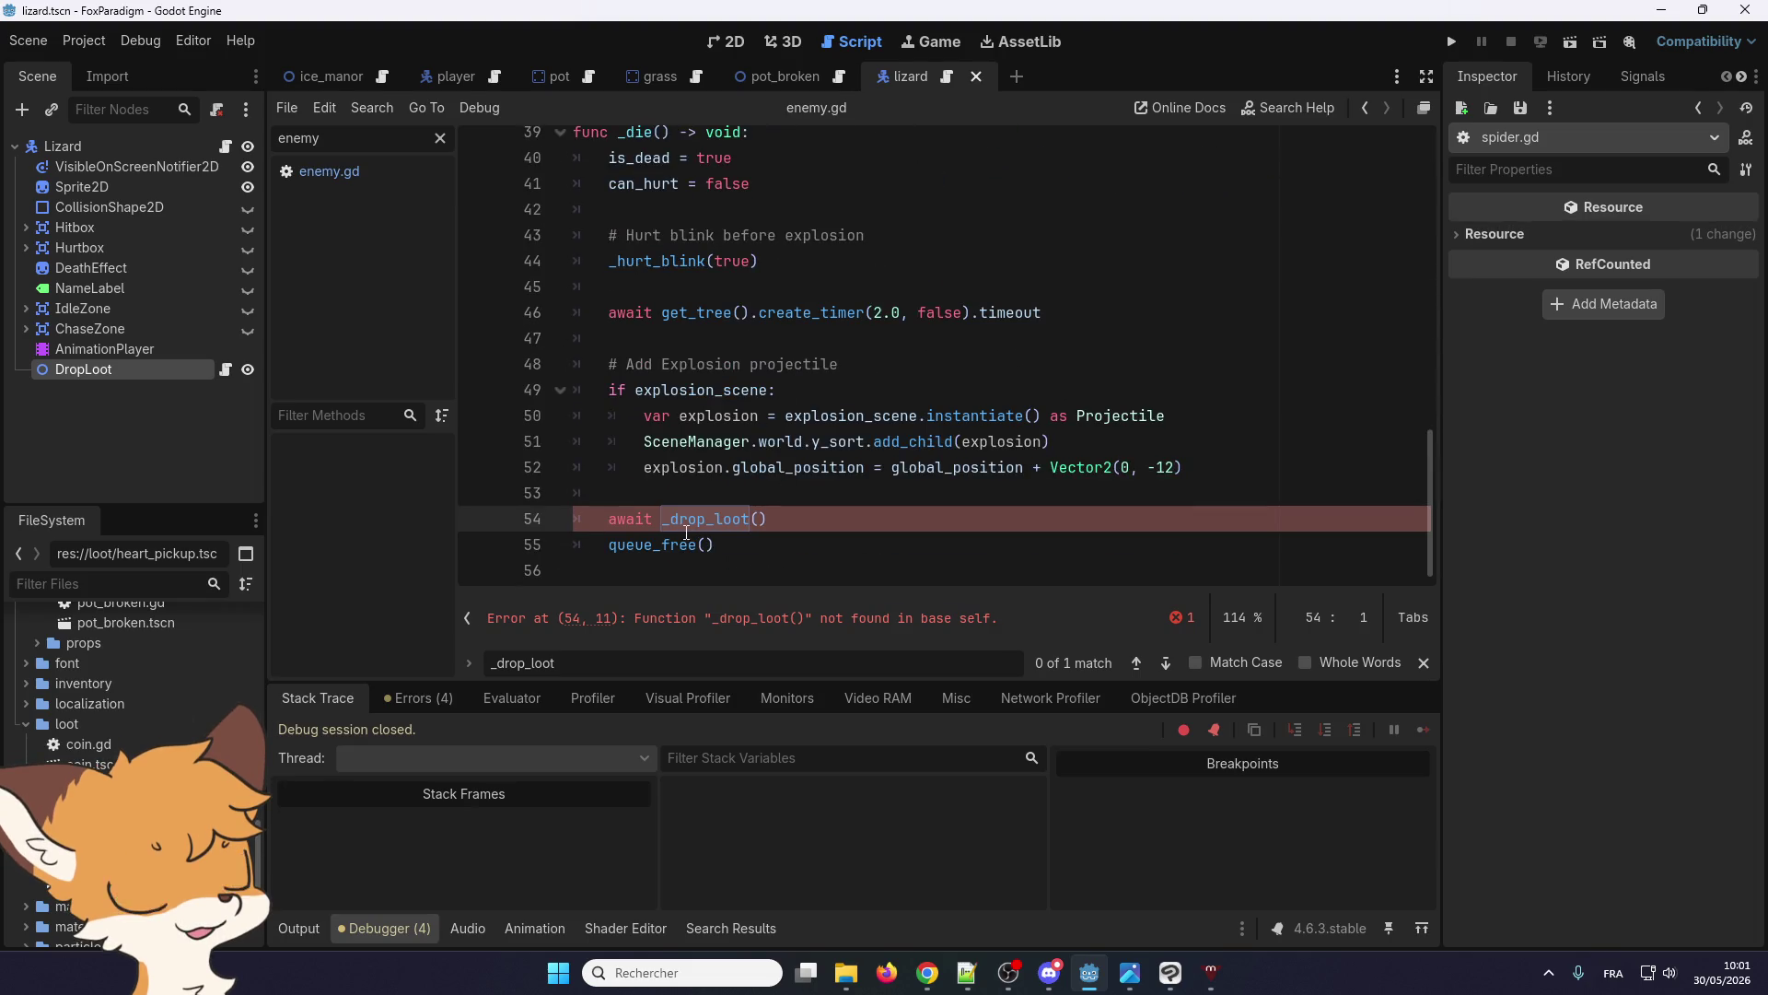
{"action": "scroll", "coordinate": [682, 528], "scroll_direction": "up", "scroll_amount": 3}
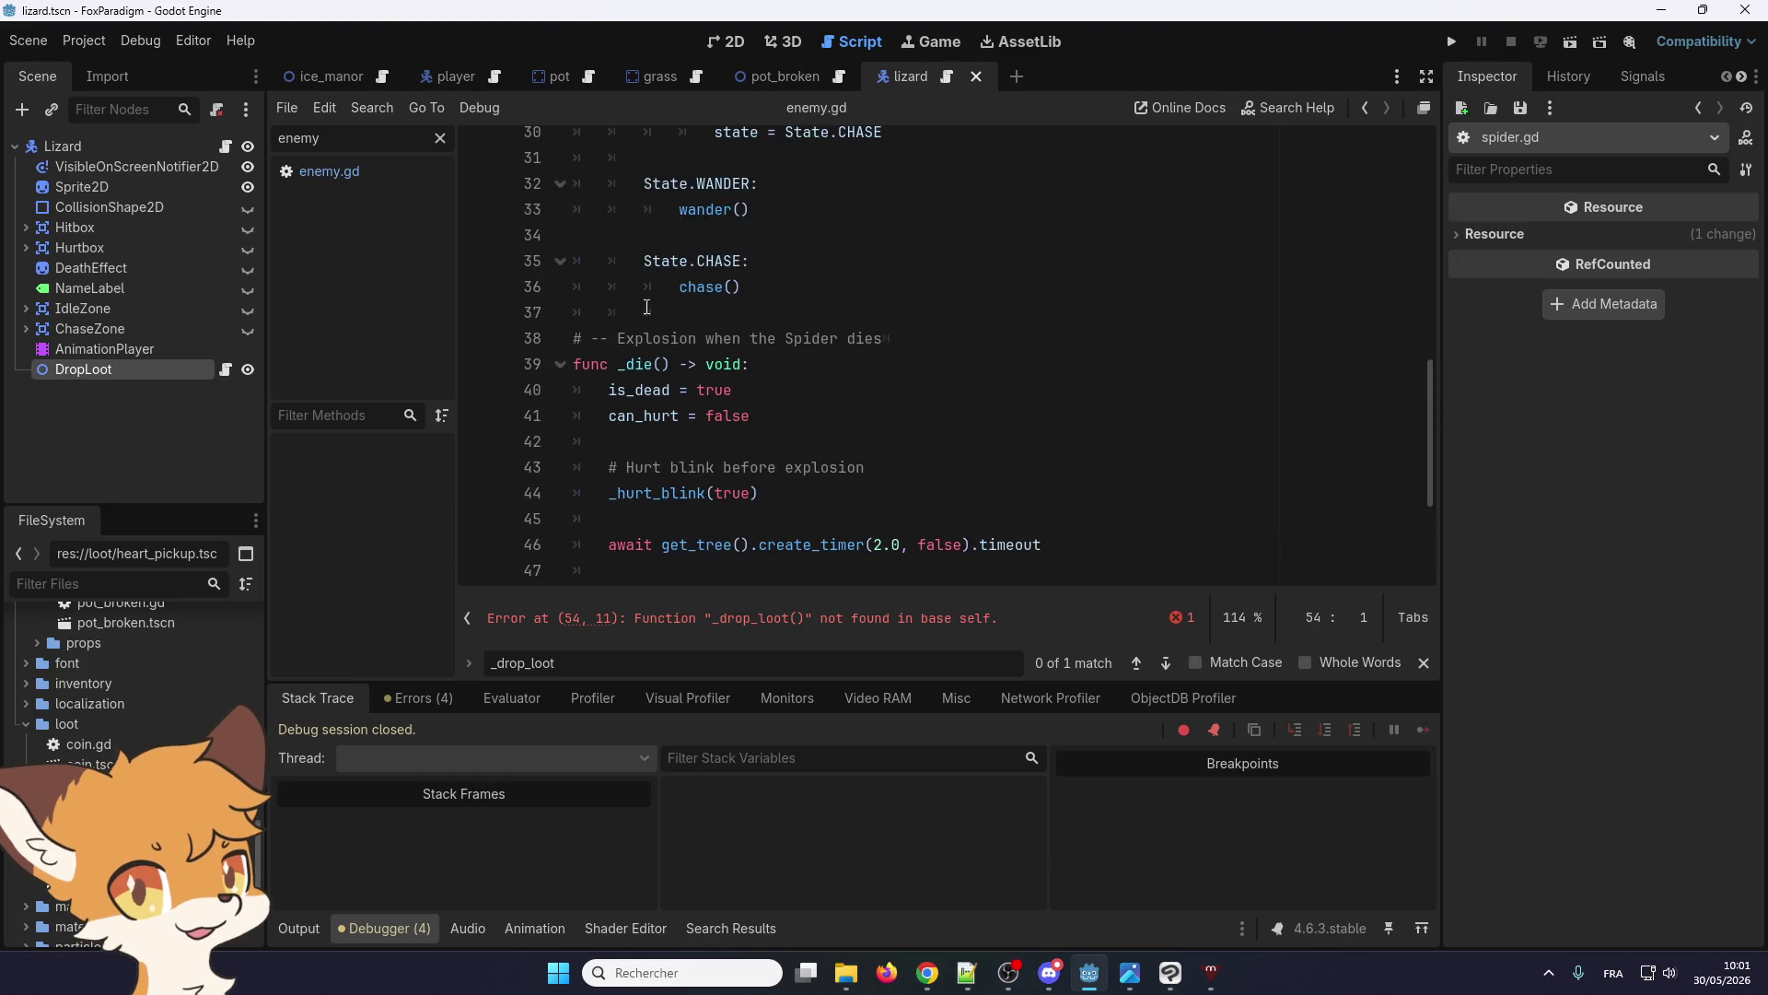
{"action": "scroll", "coordinate": [660, 403], "scroll_direction": "down", "scroll_amount": 3}
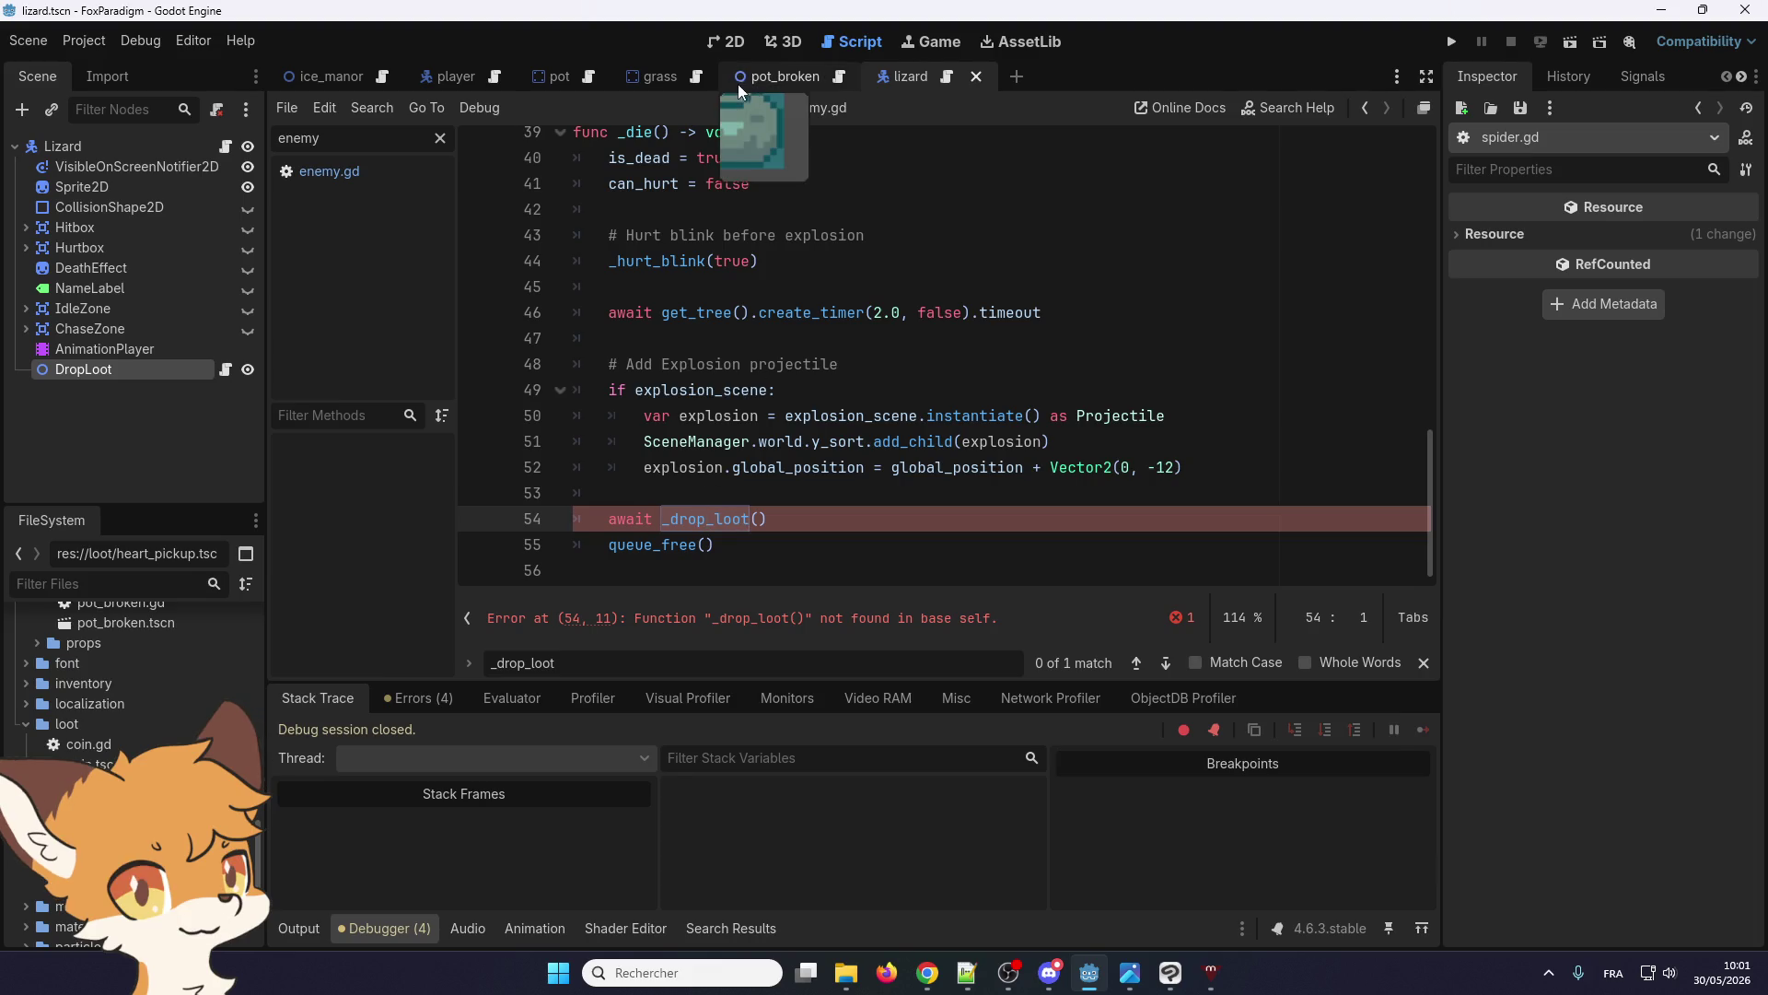
Return to lizard.gd and review its Lizard extends Enemy header and commented weighted_loot block
{"action": "left_click", "coordinate": [944, 76]}
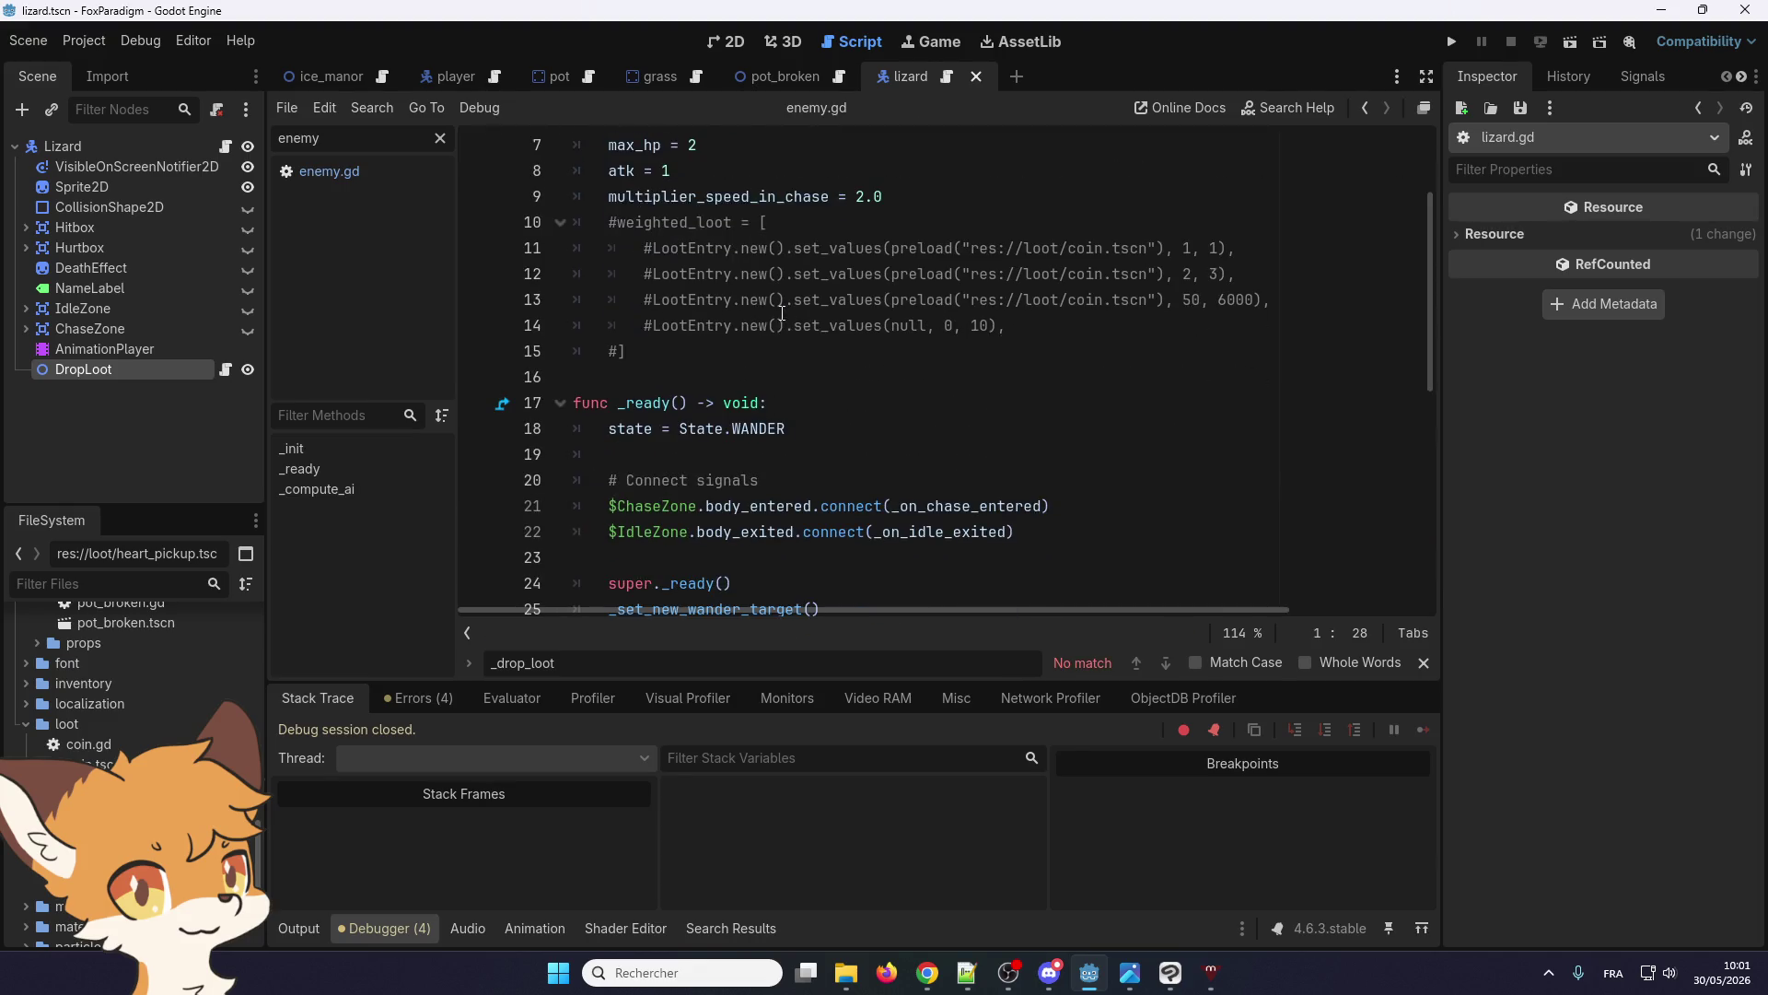
{"action": "scroll", "coordinate": [763, 417], "scroll_direction": "down", "scroll_amount": 8}
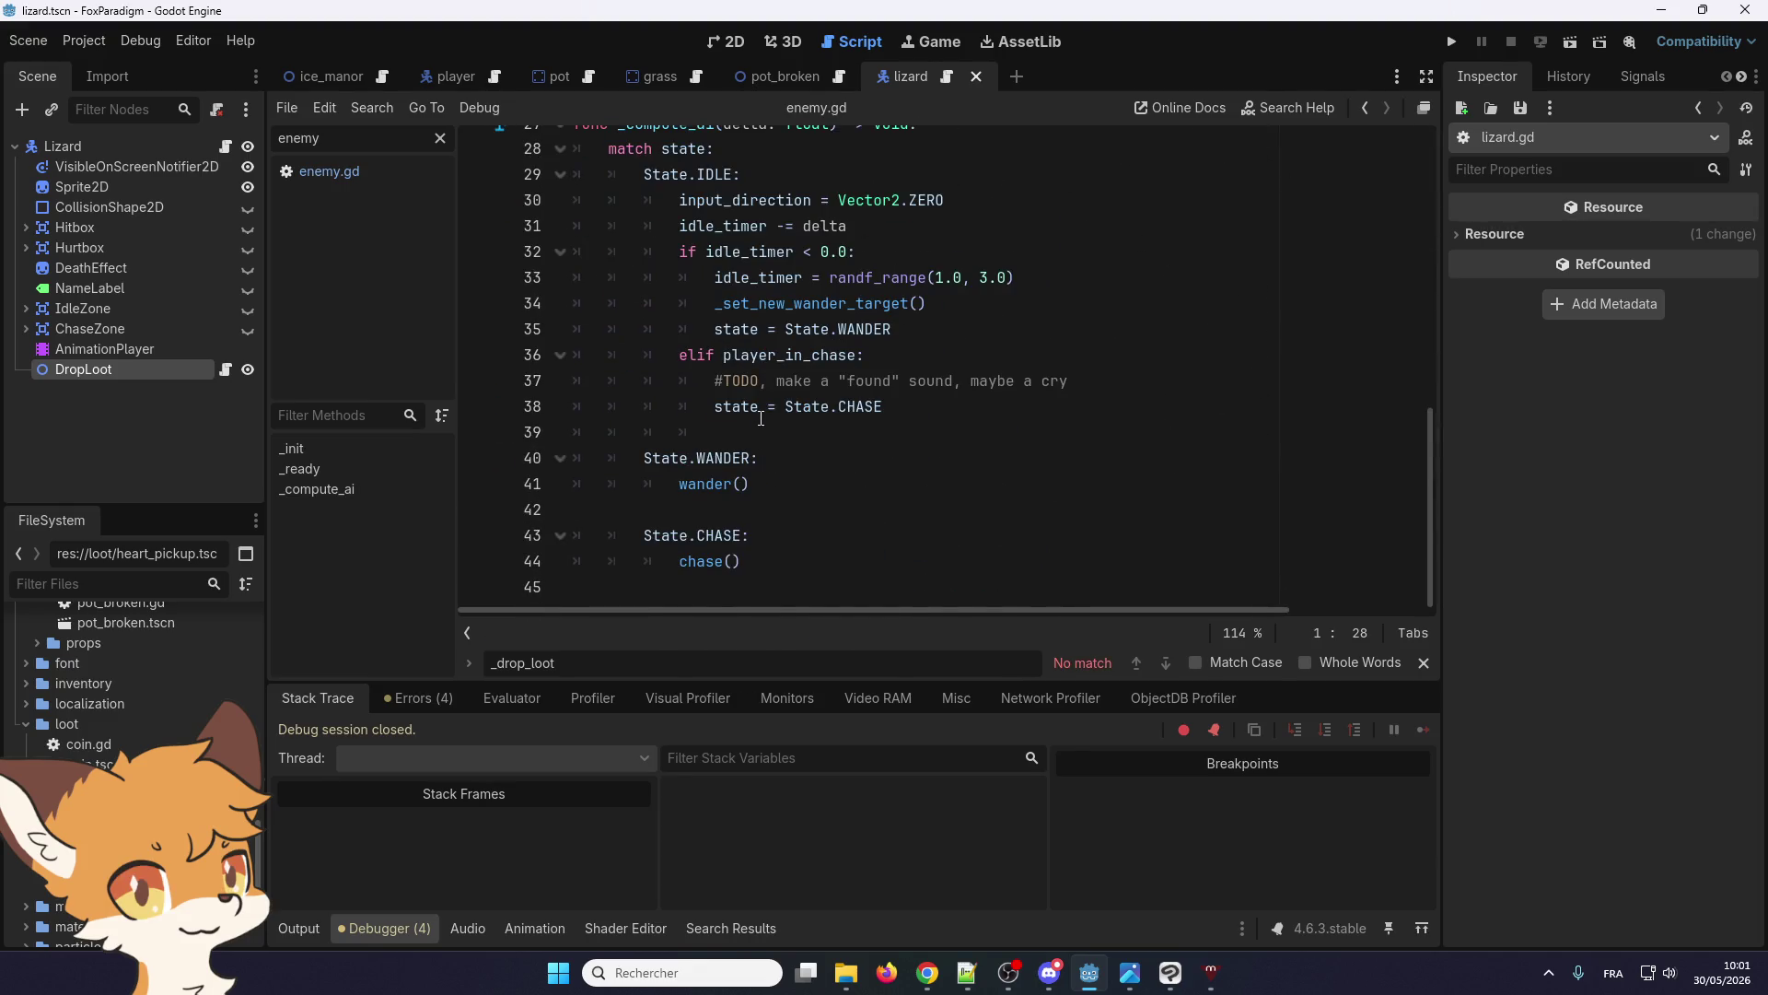
{"action": "scroll", "coordinate": [762, 417], "scroll_direction": "up", "scroll_amount": 4}
{"action": "scroll", "coordinate": [762, 417], "scroll_direction": "down", "scroll_amount": 4}
{"action": "scroll", "coordinate": [750, 421], "scroll_direction": "up", "scroll_amount": 8}
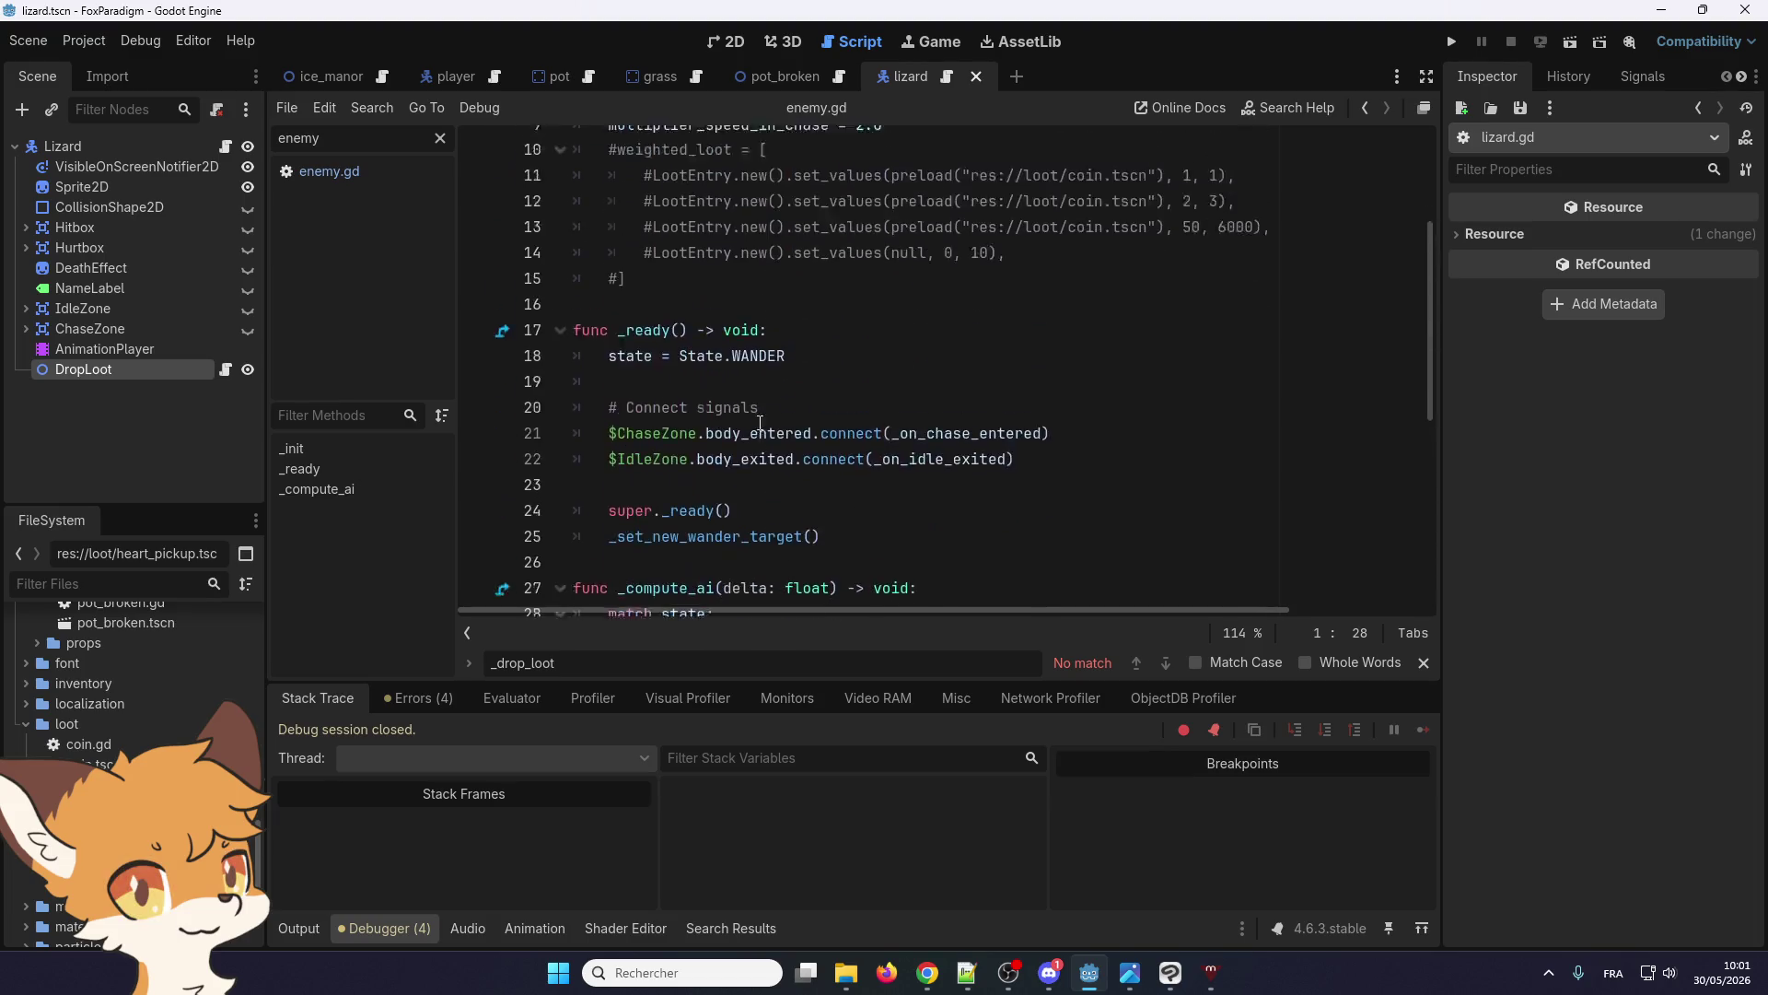
{"action": "scroll", "coordinate": [748, 422], "scroll_direction": "up", "scroll_amount": 1}
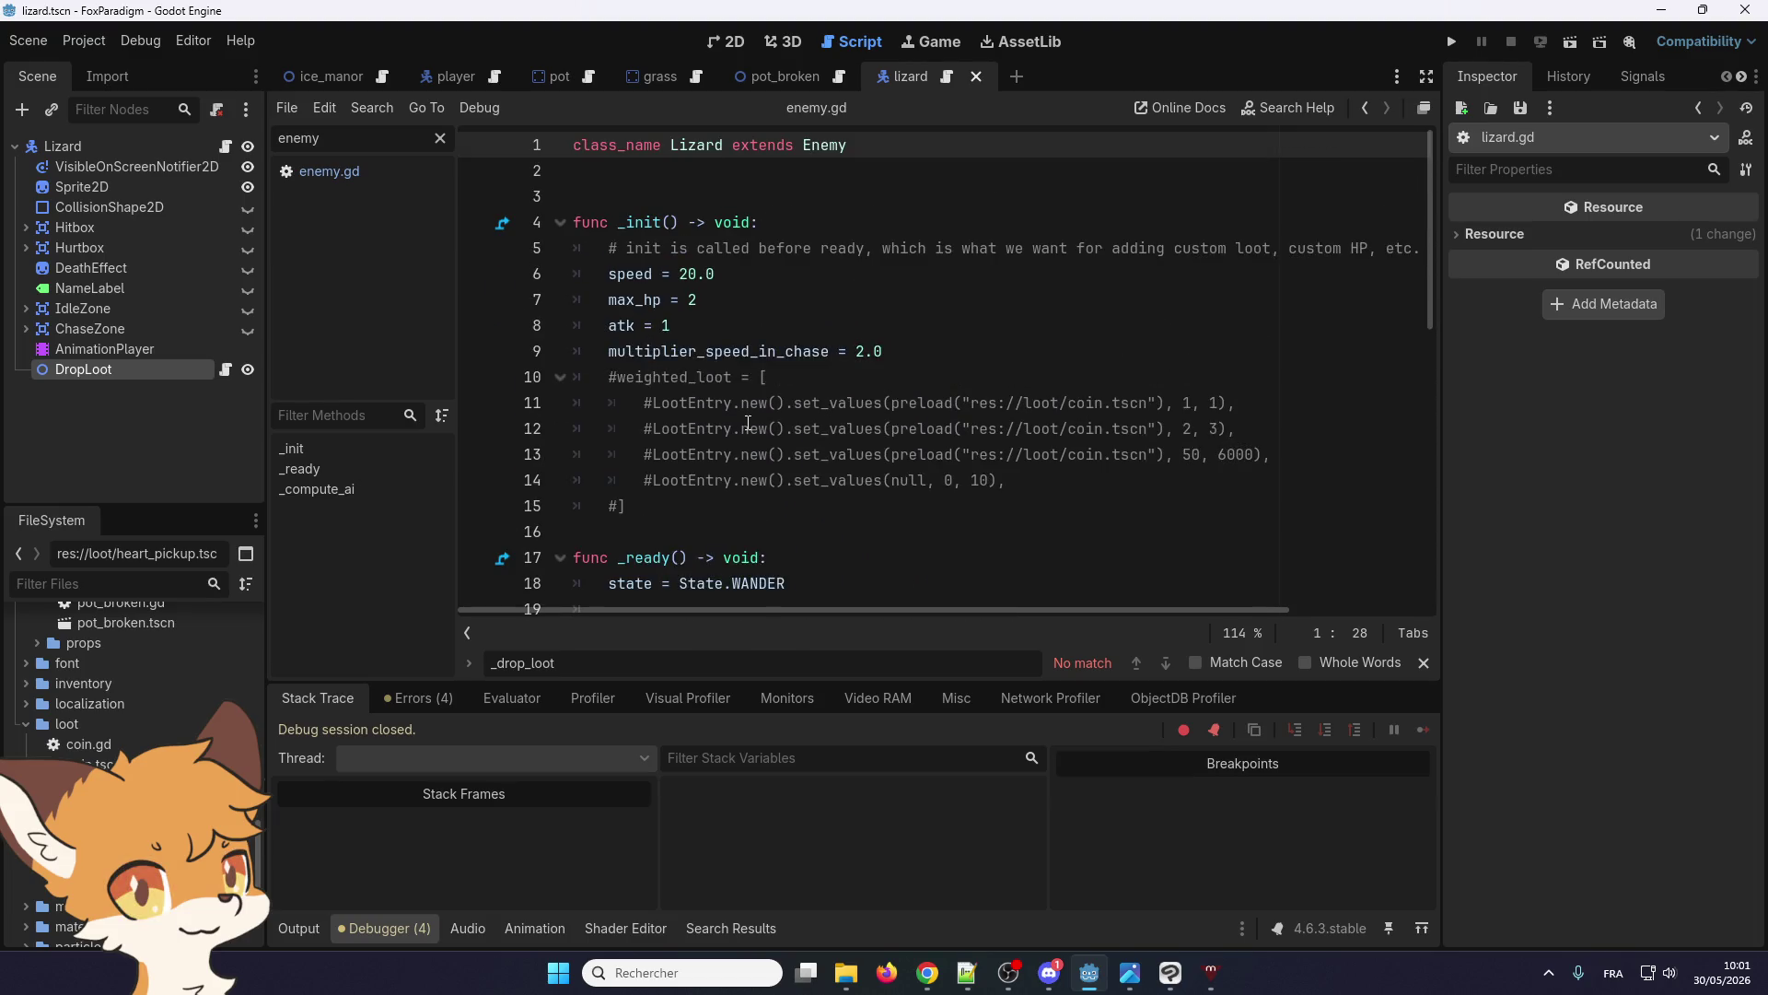
{"action": "right_click", "coordinate": [811, 152]}
Jump to enemy.gd via Lookup Symbol and select _die's body from line 71 to 87
{"action": "left_click", "coordinate": [879, 443]}
{"action": "scroll", "coordinate": [744, 438], "scroll_direction": "down", "scroll_amount": 4}
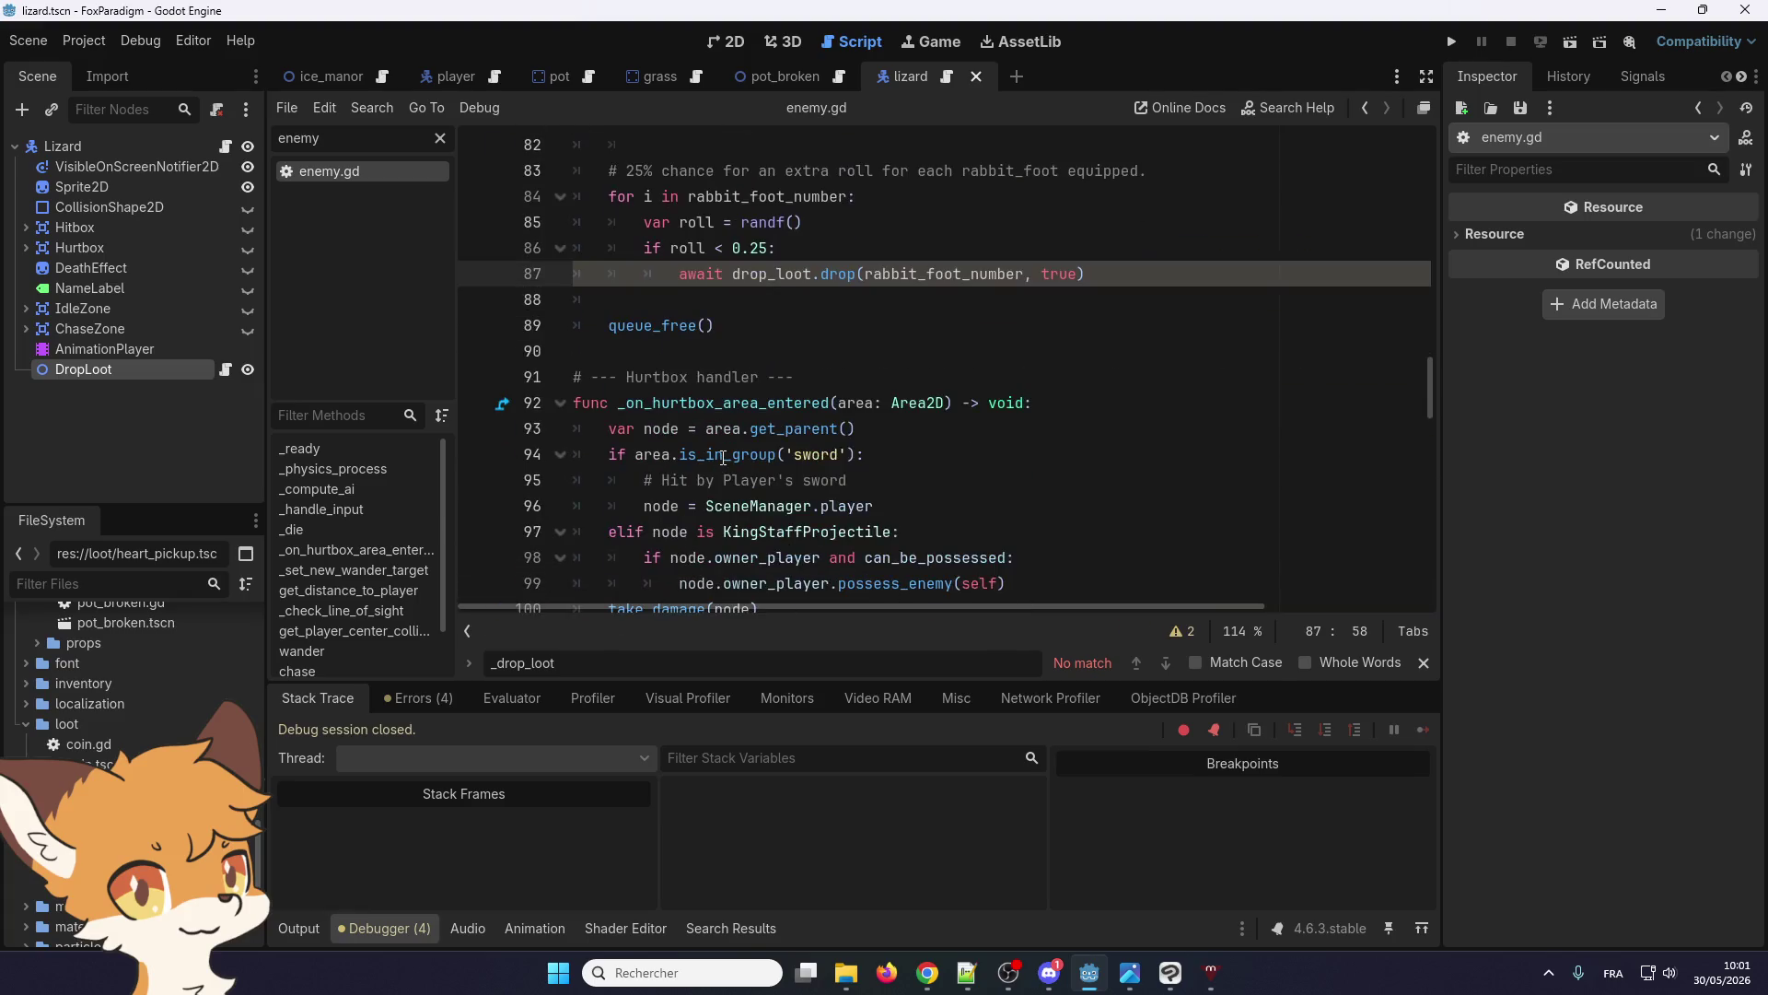
{"action": "scroll", "coordinate": [744, 438], "scroll_direction": "up", "scroll_amount": 3}
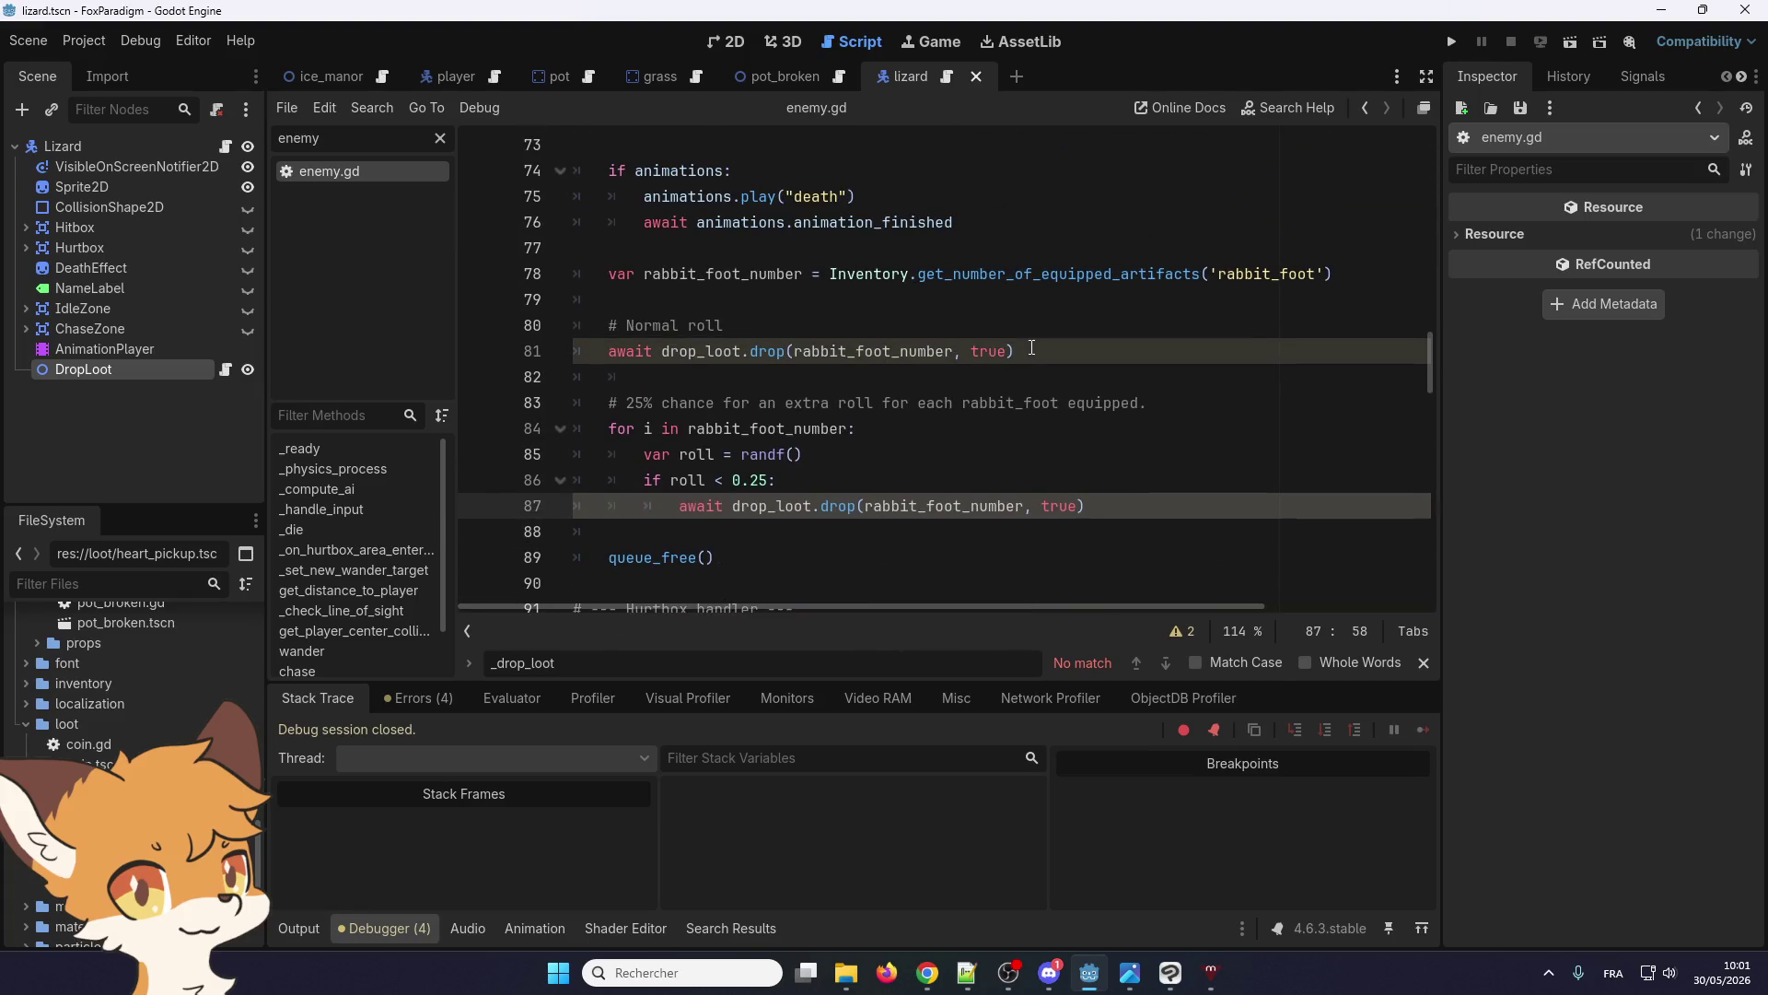
{"action": "scroll", "coordinate": [1032, 347], "scroll_direction": "up", "scroll_amount": 3}
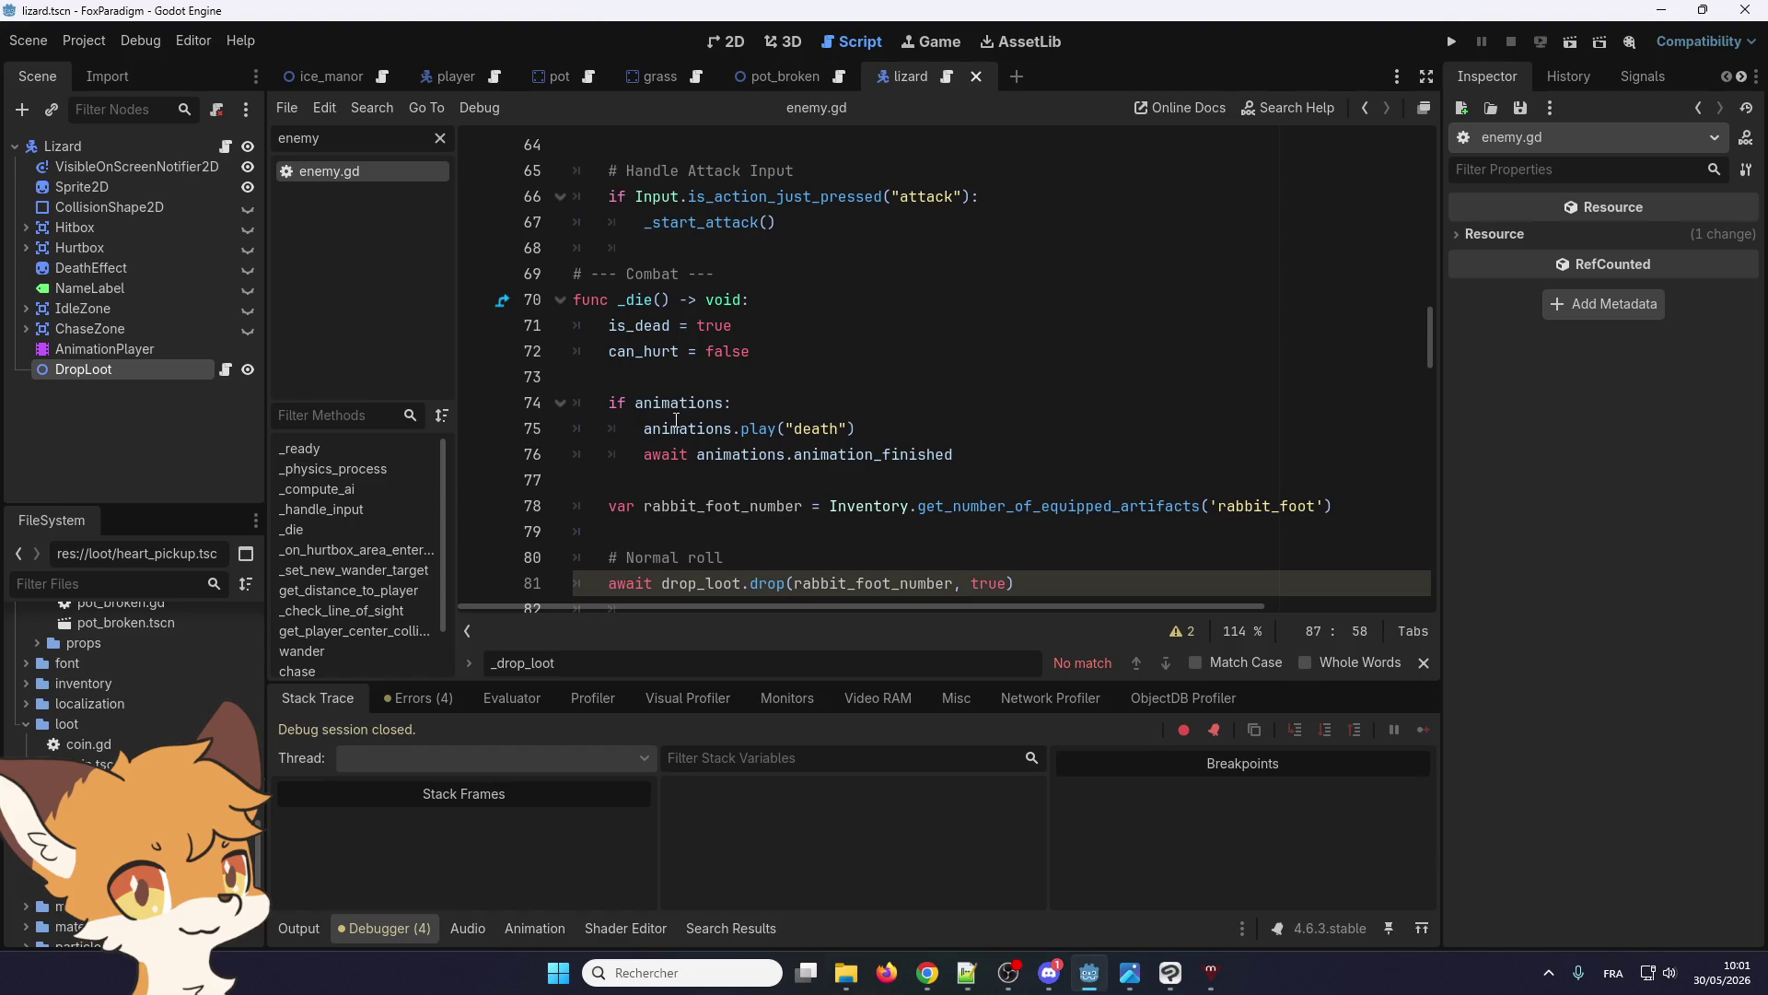
{"action": "scroll", "coordinate": [676, 420], "scroll_direction": "down", "scroll_amount": 2}
{"action": "scroll", "coordinate": [689, 403], "scroll_direction": "down", "scroll_amount": 1}
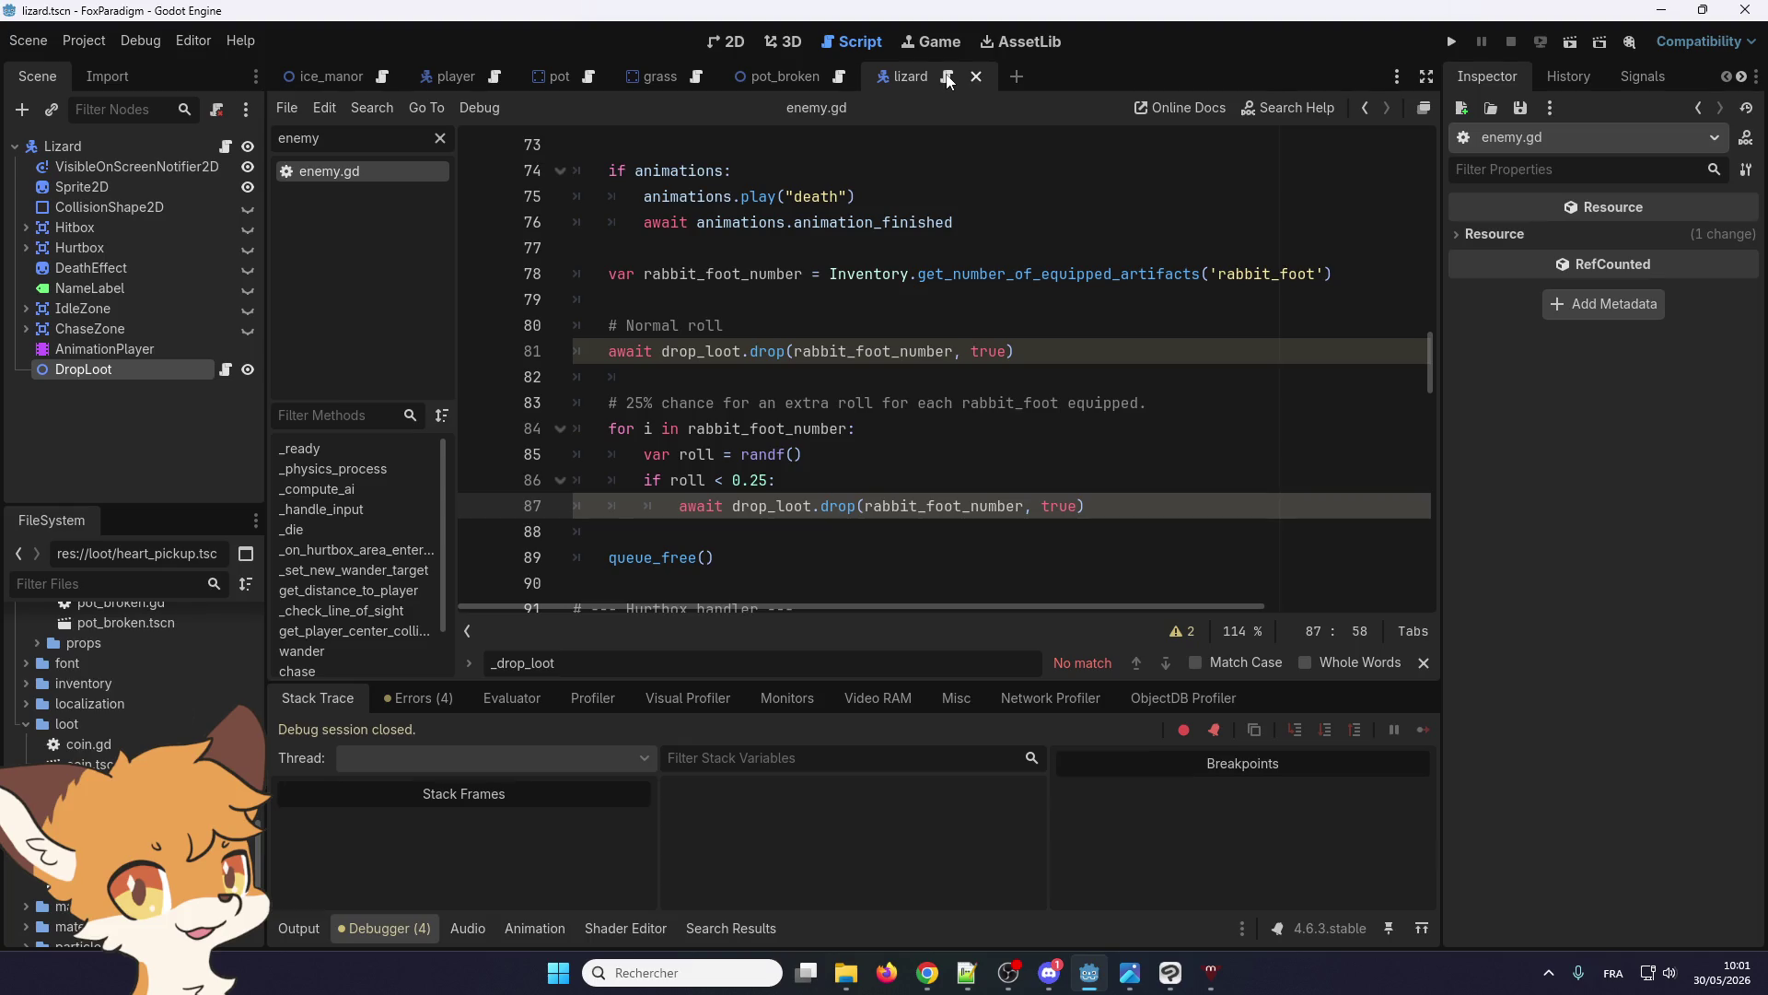
{"action": "scroll", "coordinate": [856, 308], "scroll_direction": "down", "scroll_amount": 2}
{"action": "scroll", "coordinate": [866, 303], "scroll_direction": "up", "scroll_amount": 3}
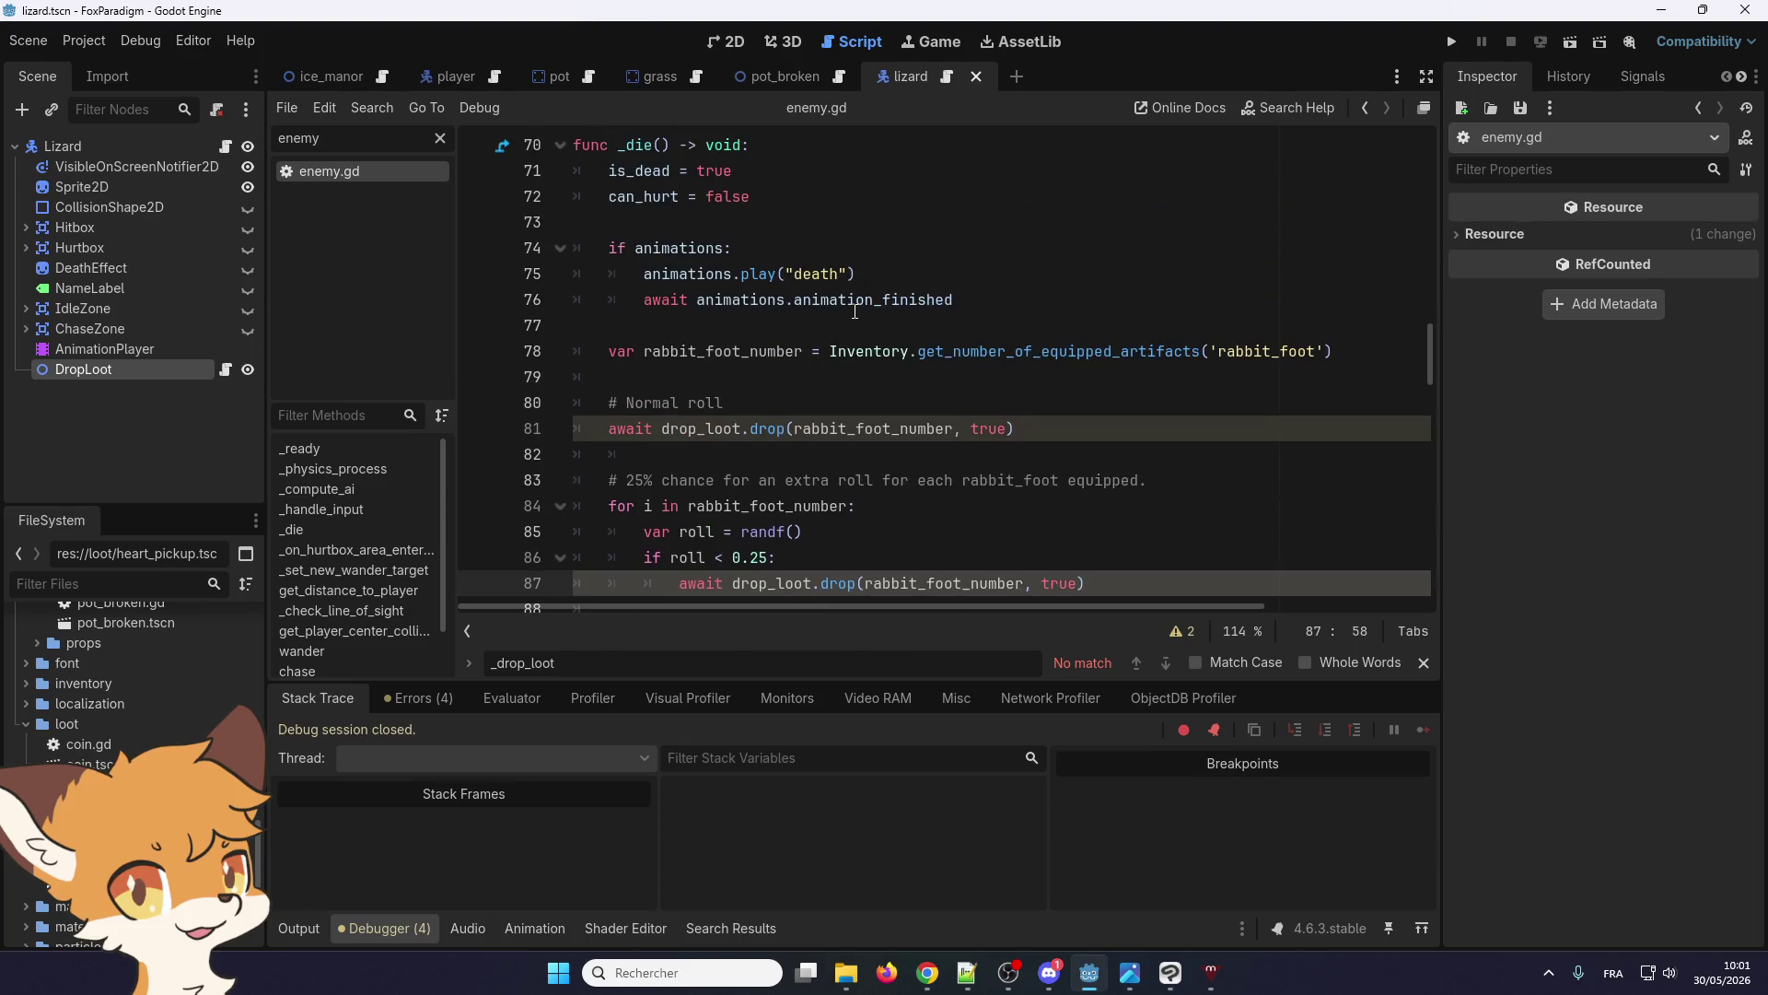
{"action": "scroll", "coordinate": [871, 297], "scroll_direction": "up", "scroll_amount": 1}
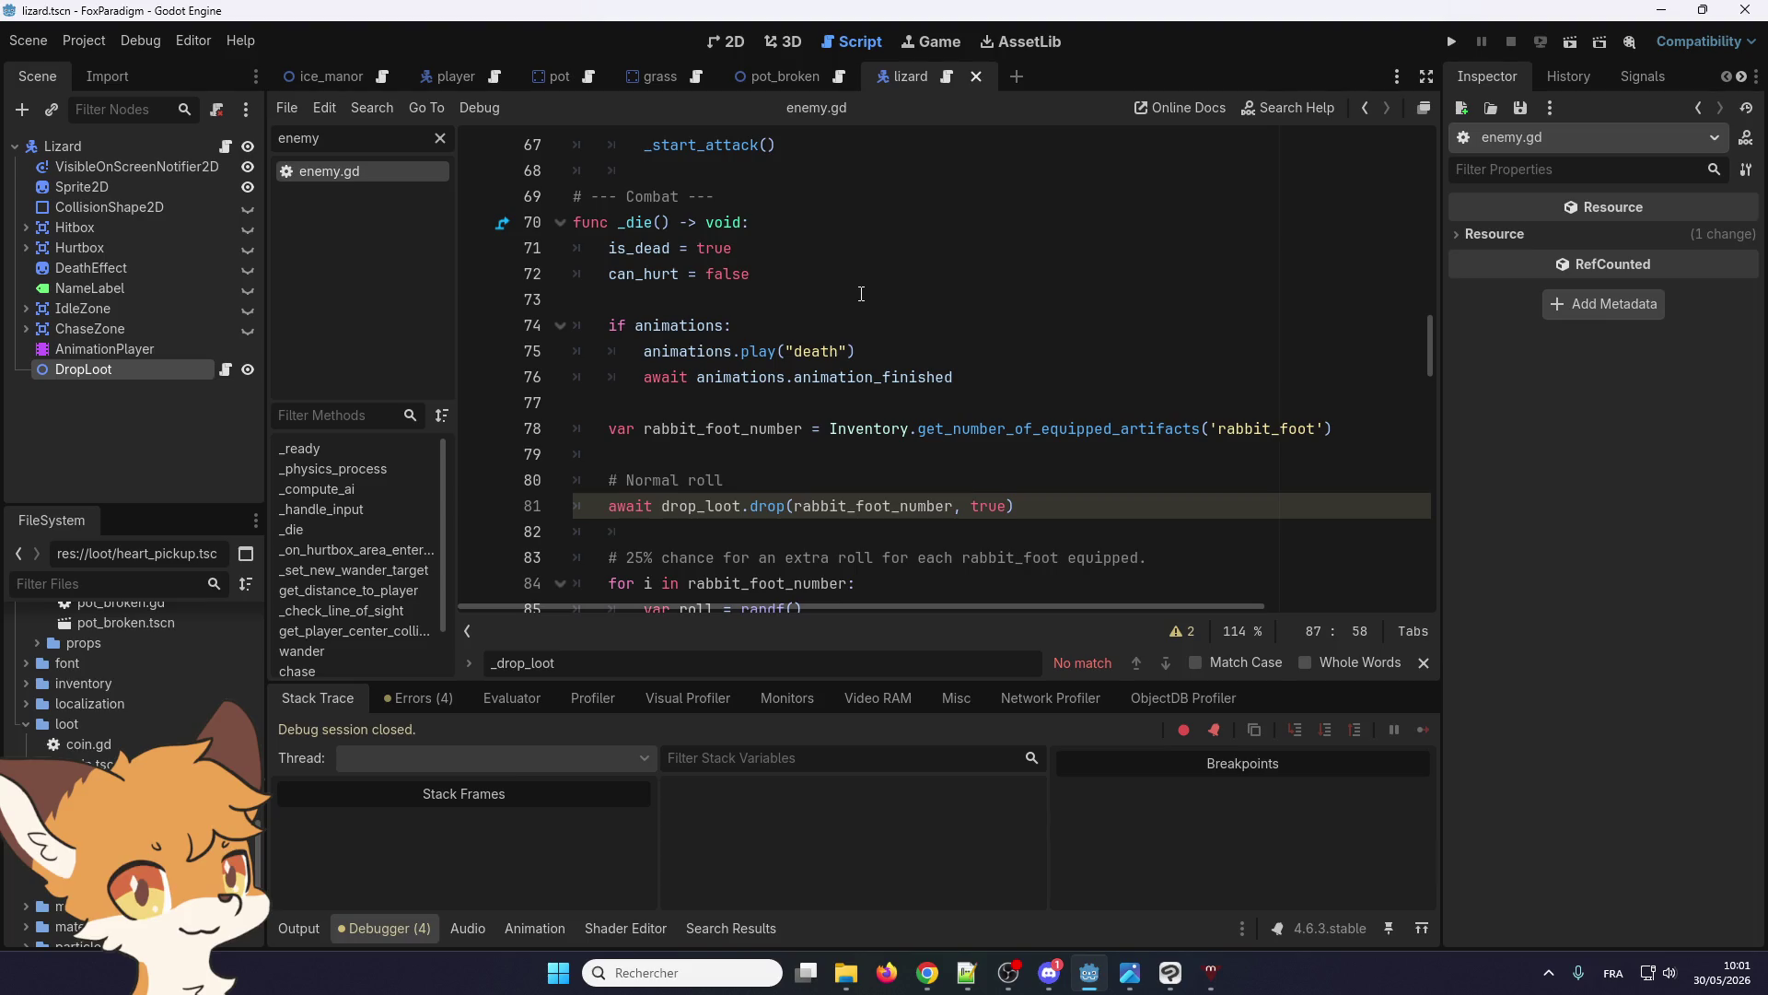
{"action": "scroll", "coordinate": [862, 292], "scroll_direction": "down", "scroll_amount": 3}
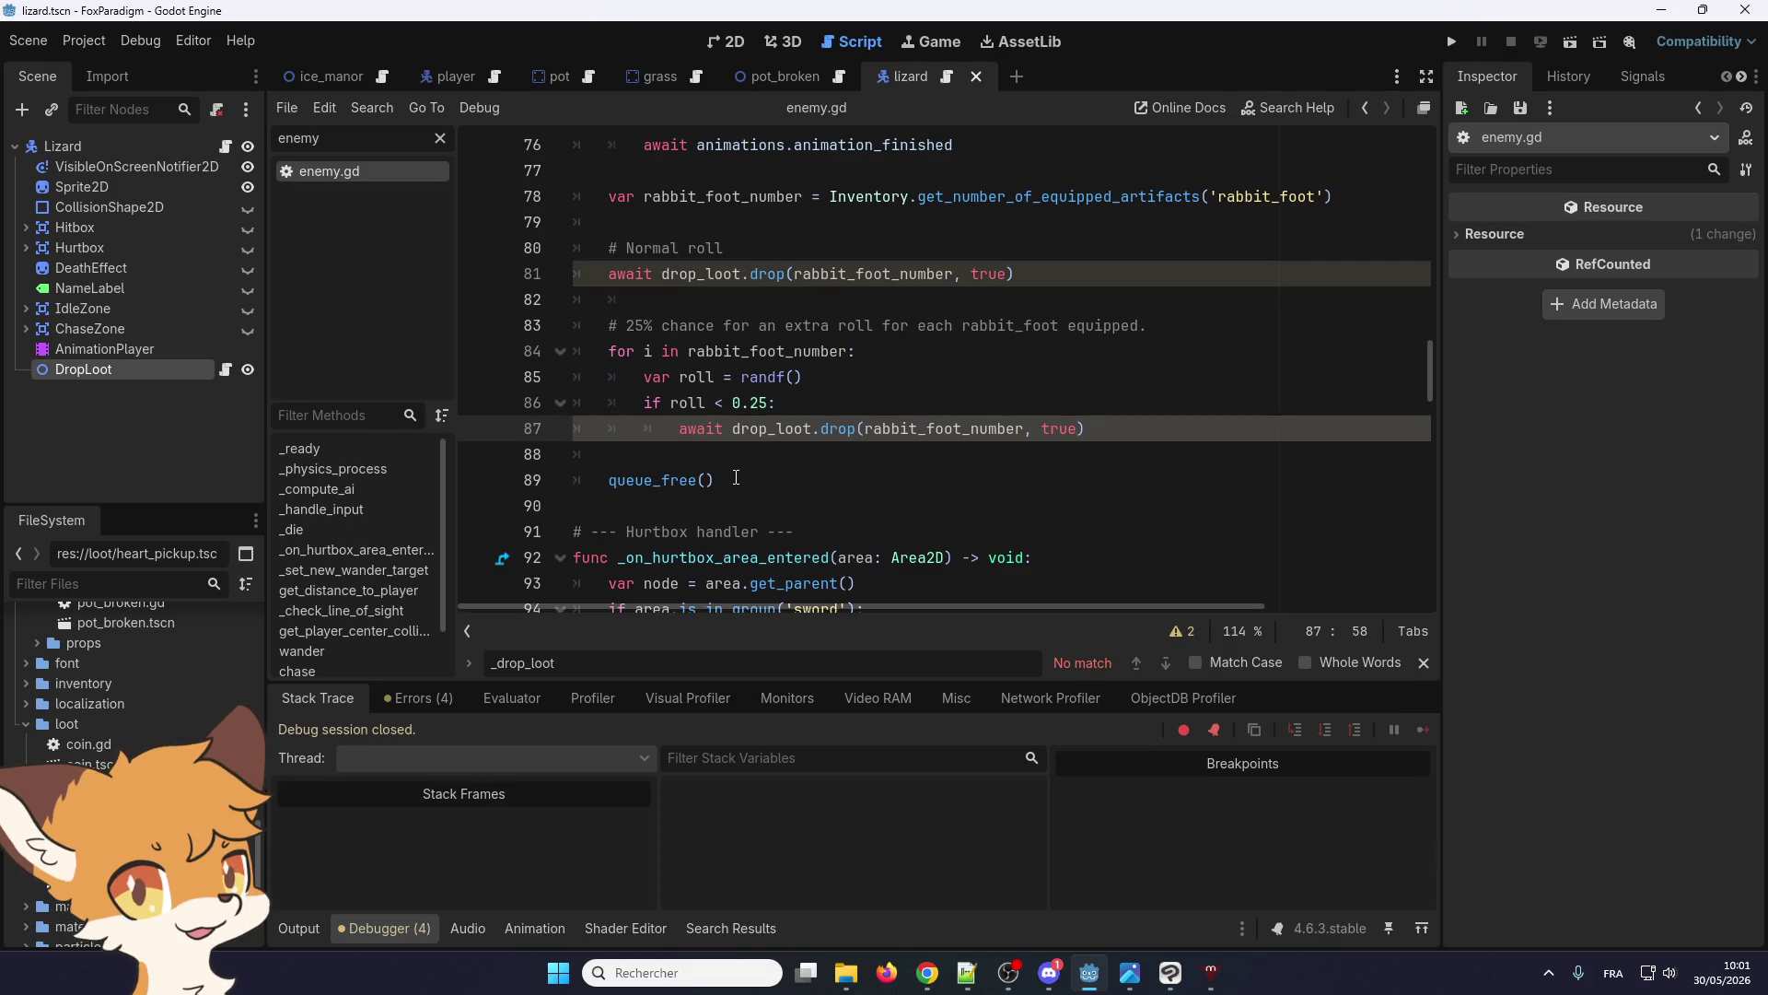
{"action": "mouse_move", "coordinate": [983, 451]}
{"action": "left_mouse_down"}
{"action": "mouse_move", "coordinate": [710, 419]}
{"action": "mouse_move", "coordinate": [609, 248]}
{"action": "left_mouse_up"}
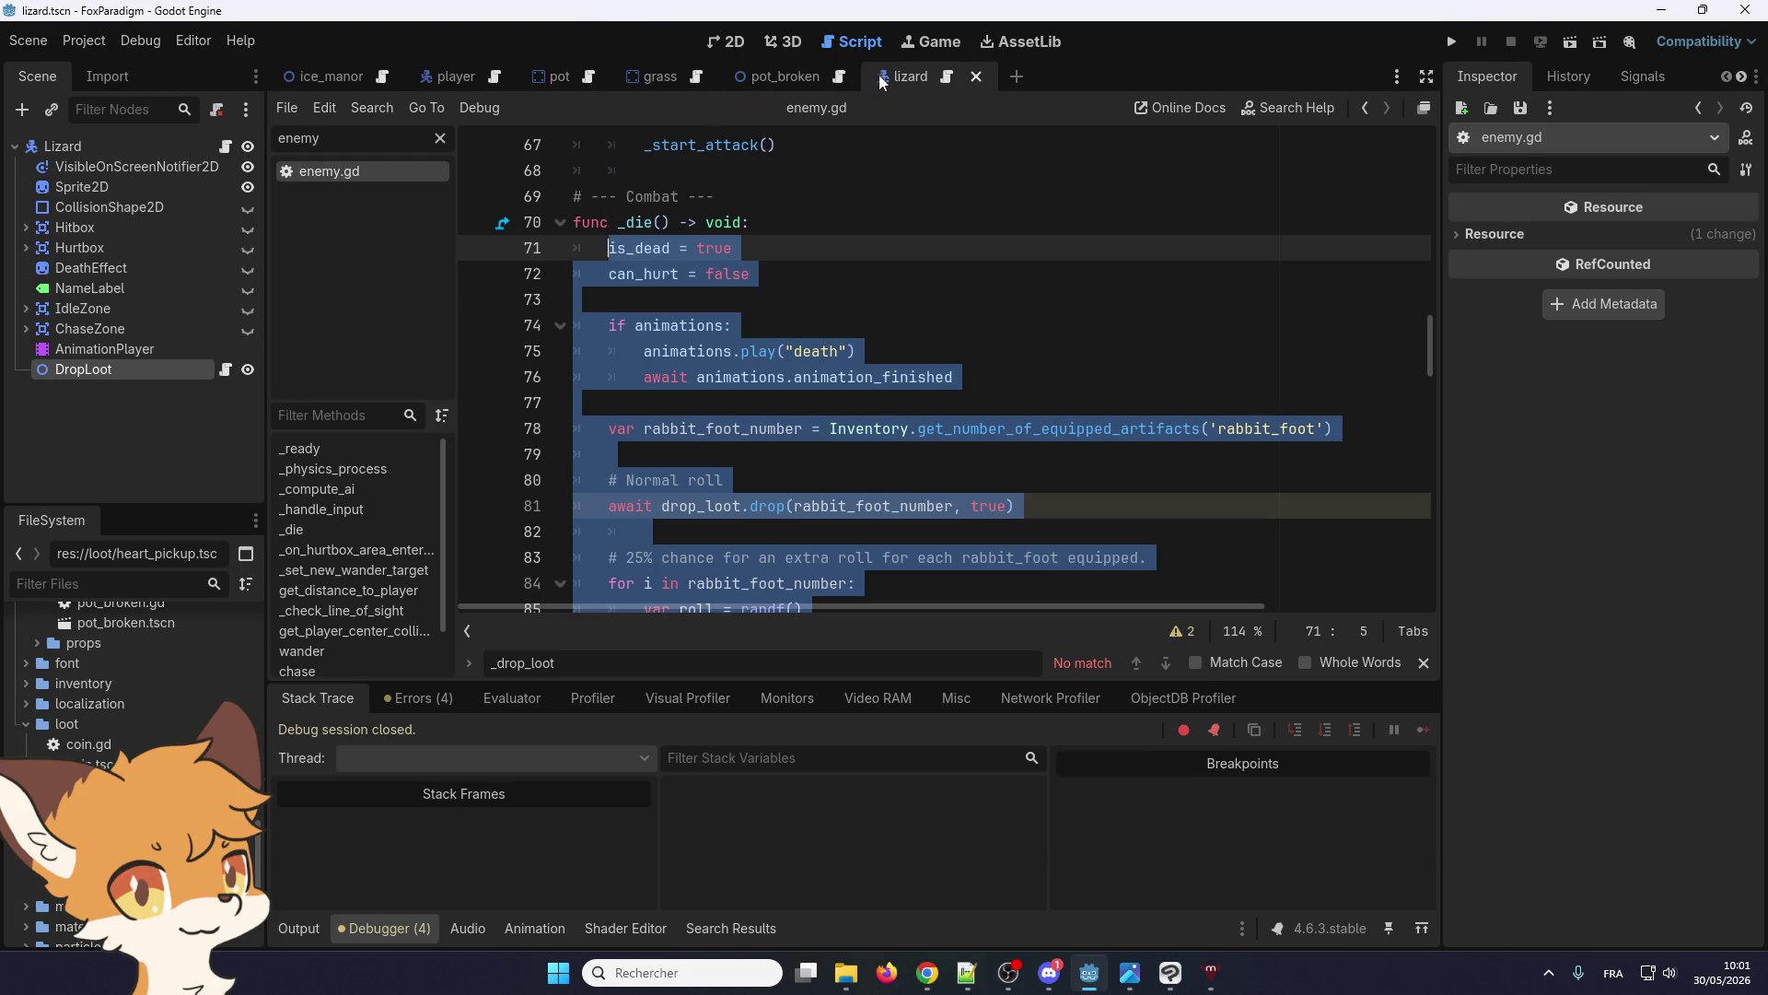
{"action": "scroll", "coordinate": [772, 236], "scroll_direction": "up", "scroll_amount": 3}
{"action": "scroll", "coordinate": [771, 237], "scroll_direction": "down", "scroll_amount": 2}
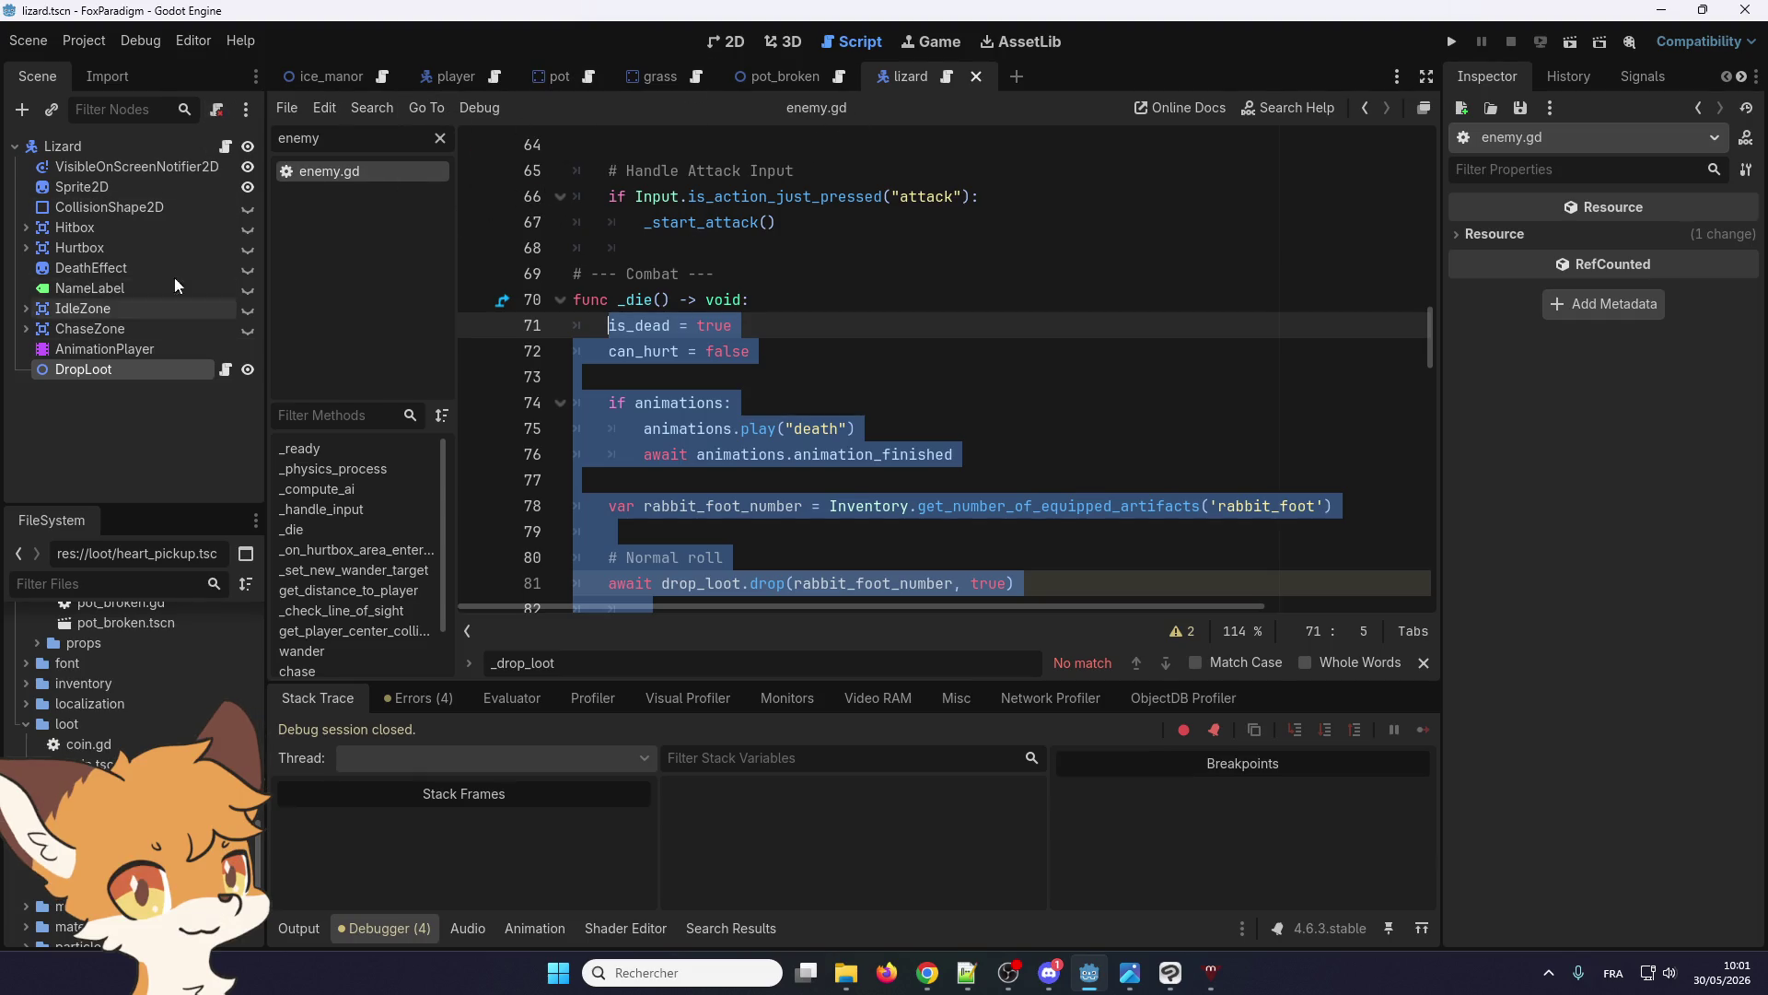
{"action": "mouse_move", "coordinate": [858, 90]}
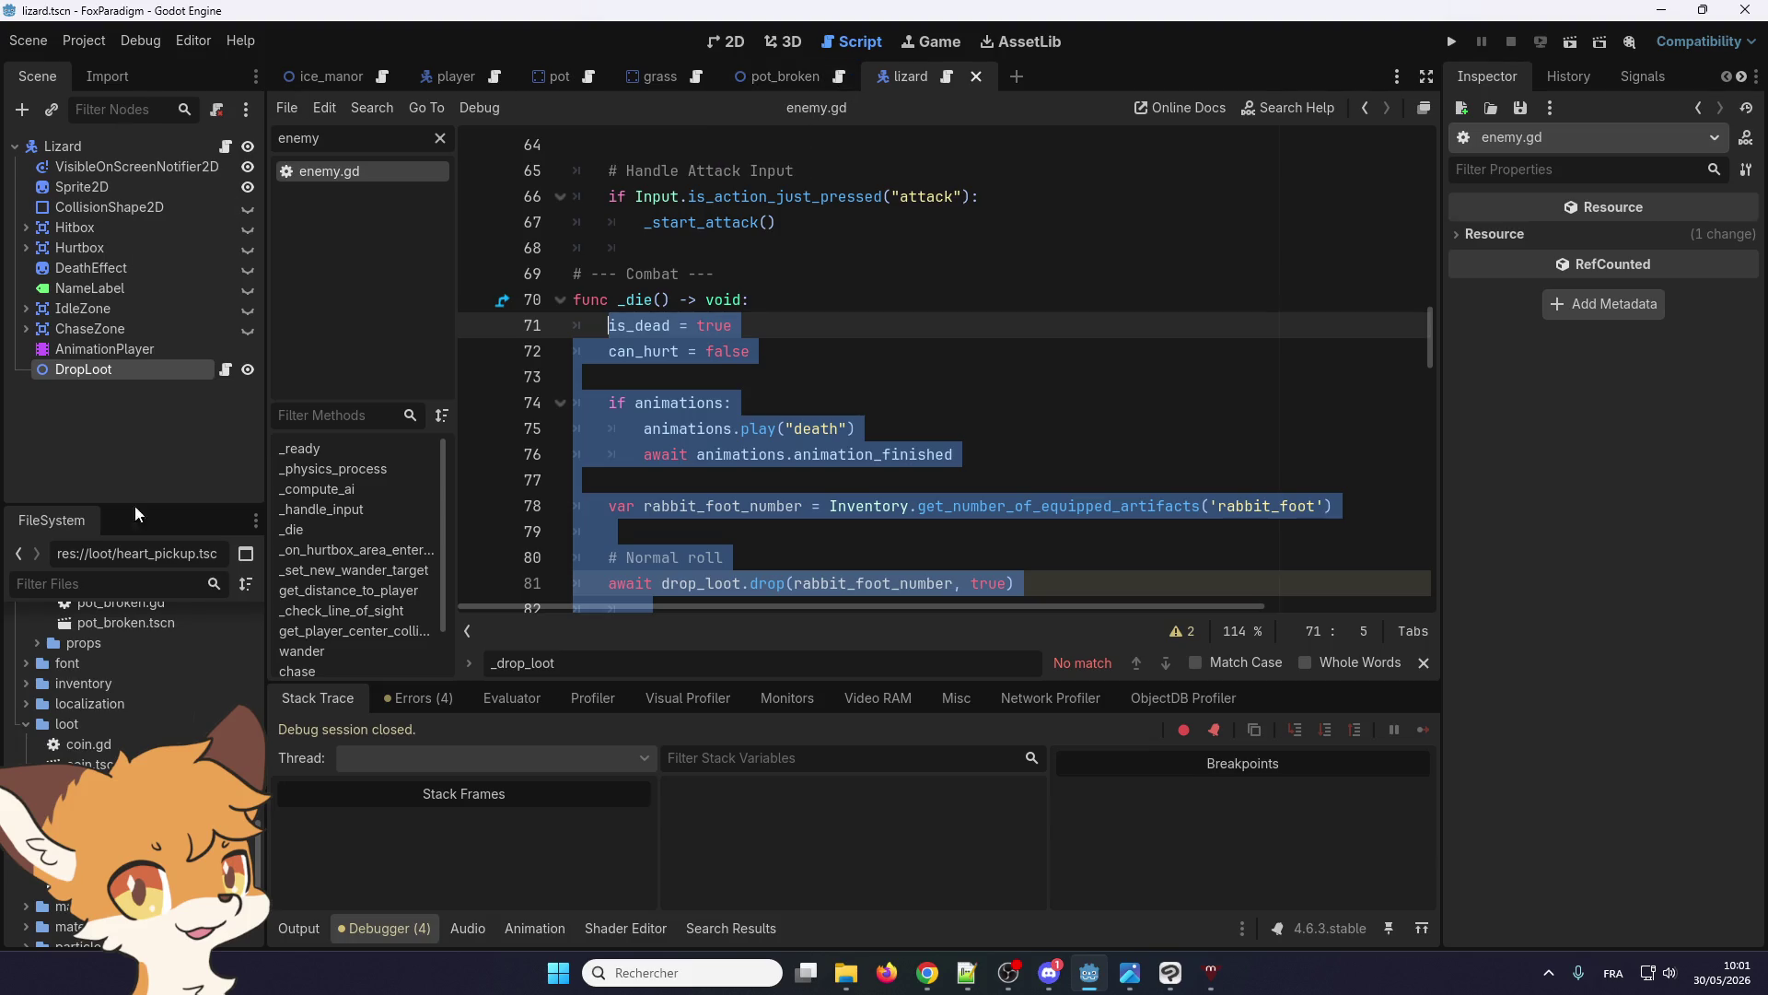
Open spider.gd and delete the failing await _drop_loot() call after the explosion code
{"action": "type", "text": "spider"}
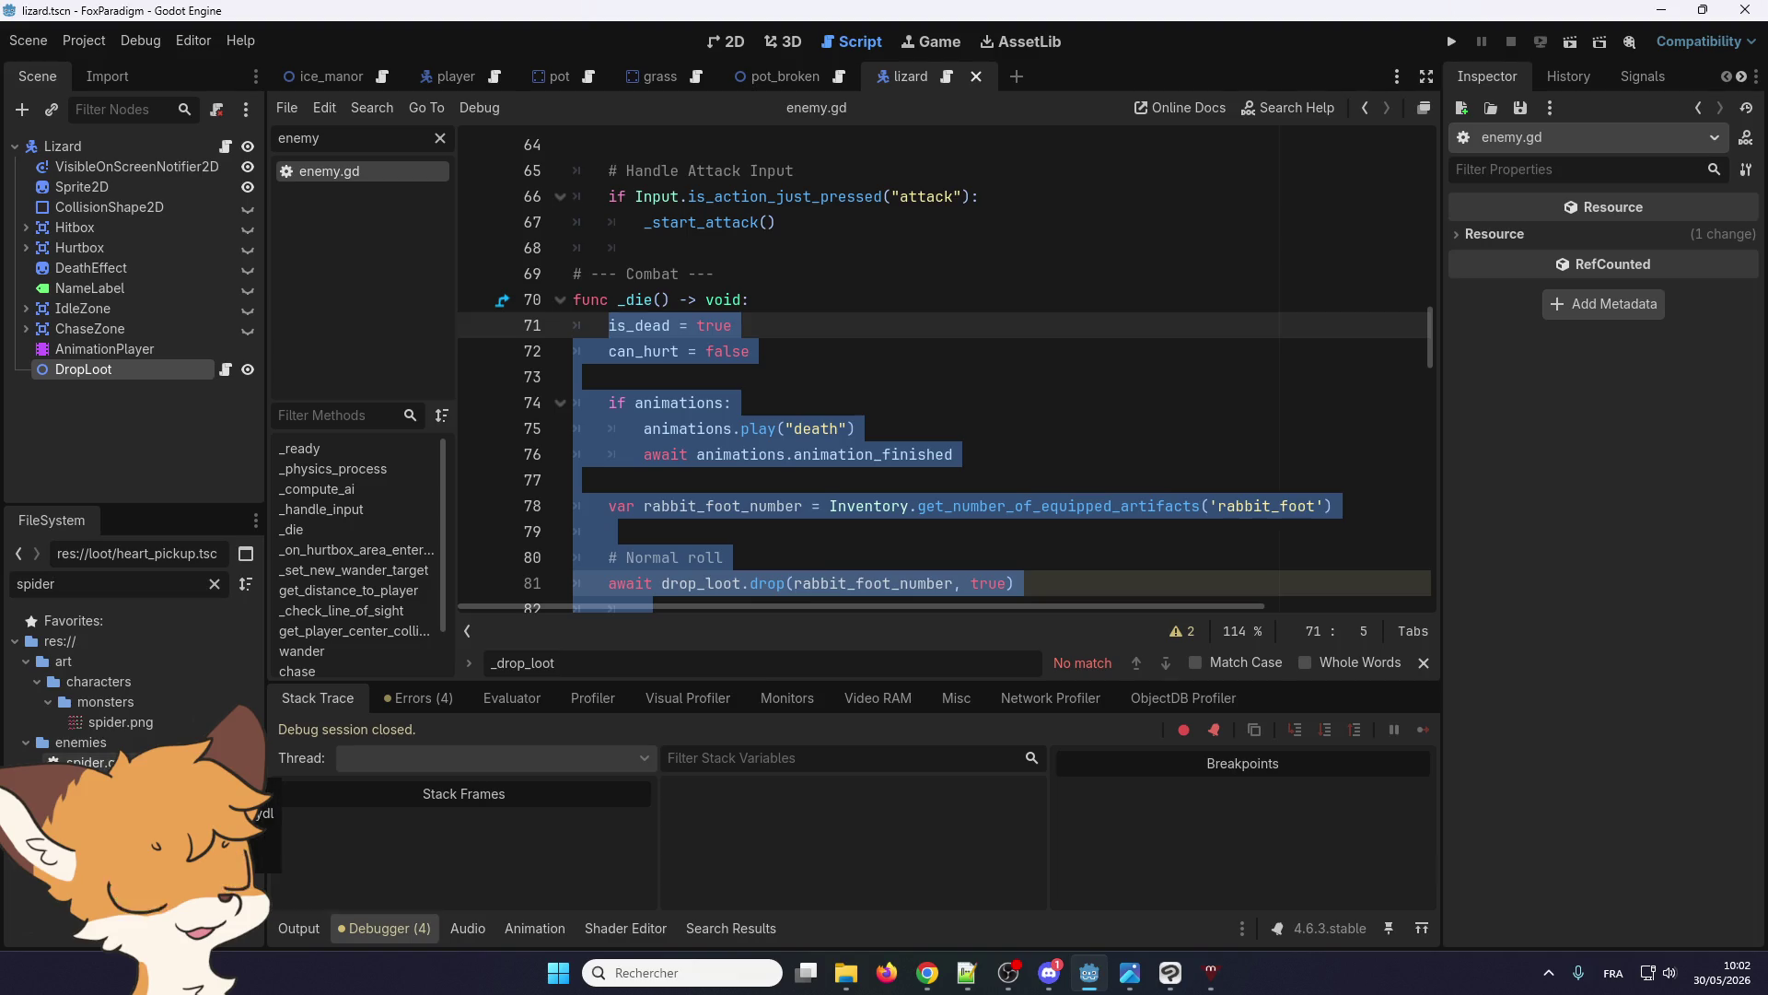
{"action": "double_click", "coordinate": [74, 762]}
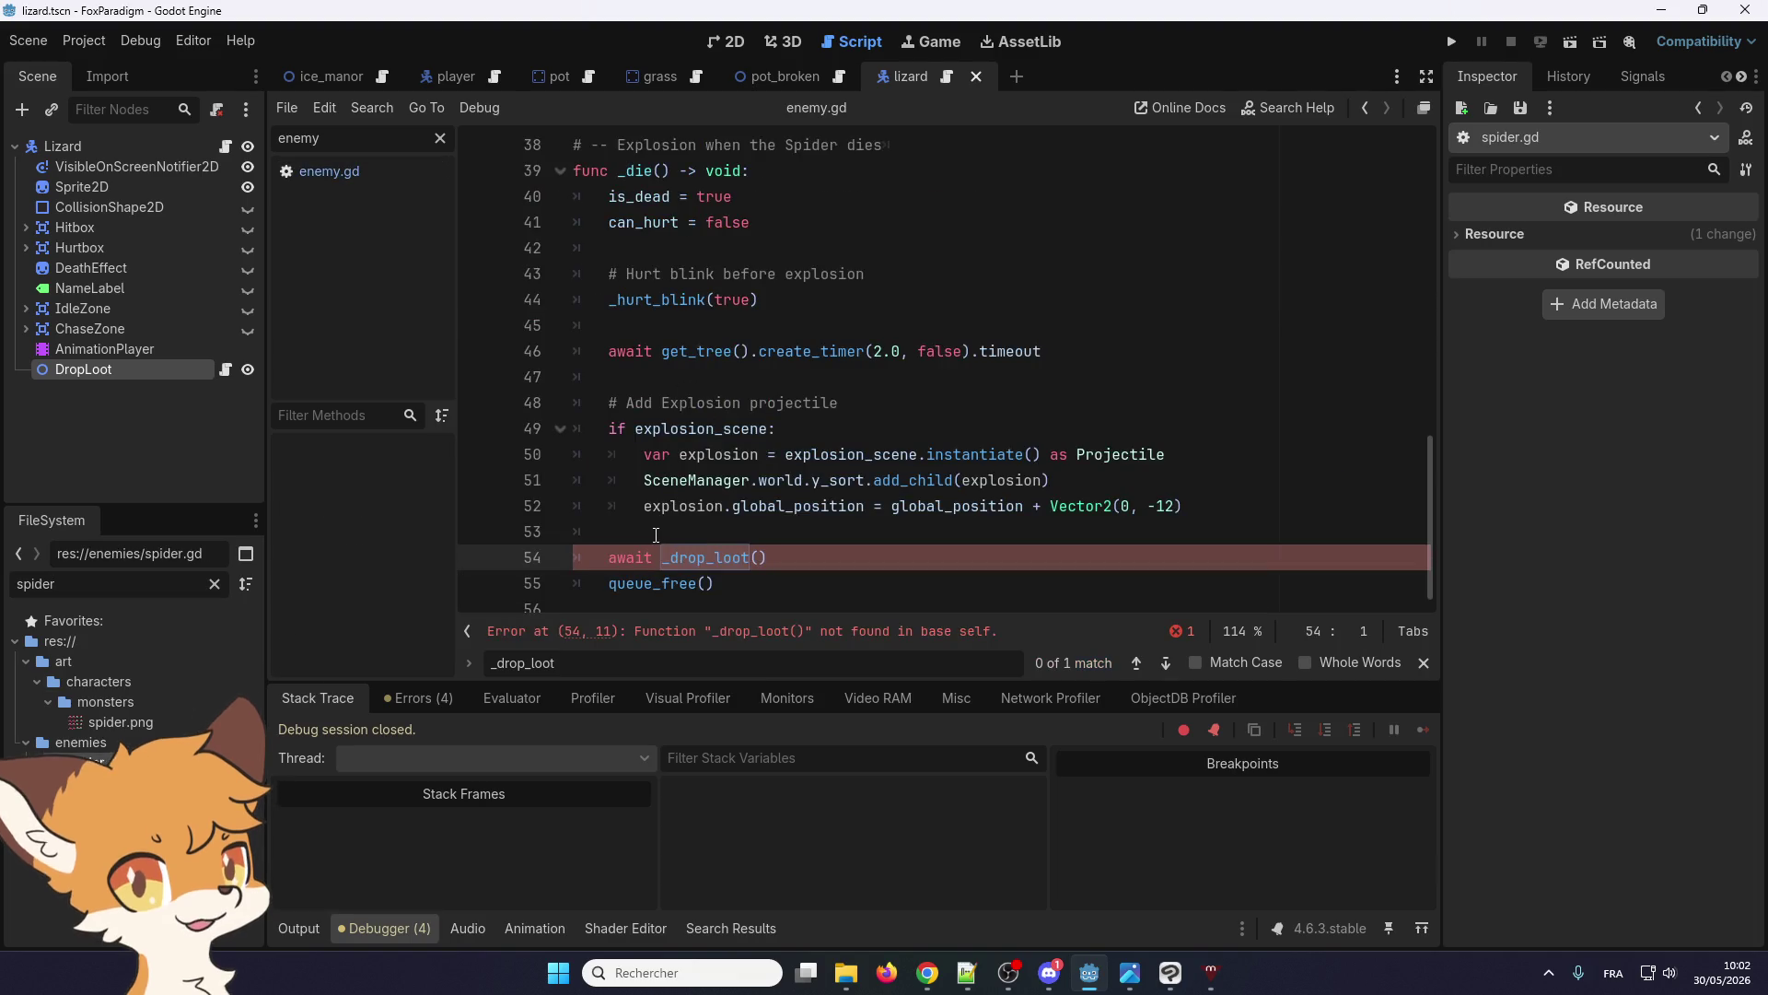
{"action": "left_click", "coordinate": [693, 531]}
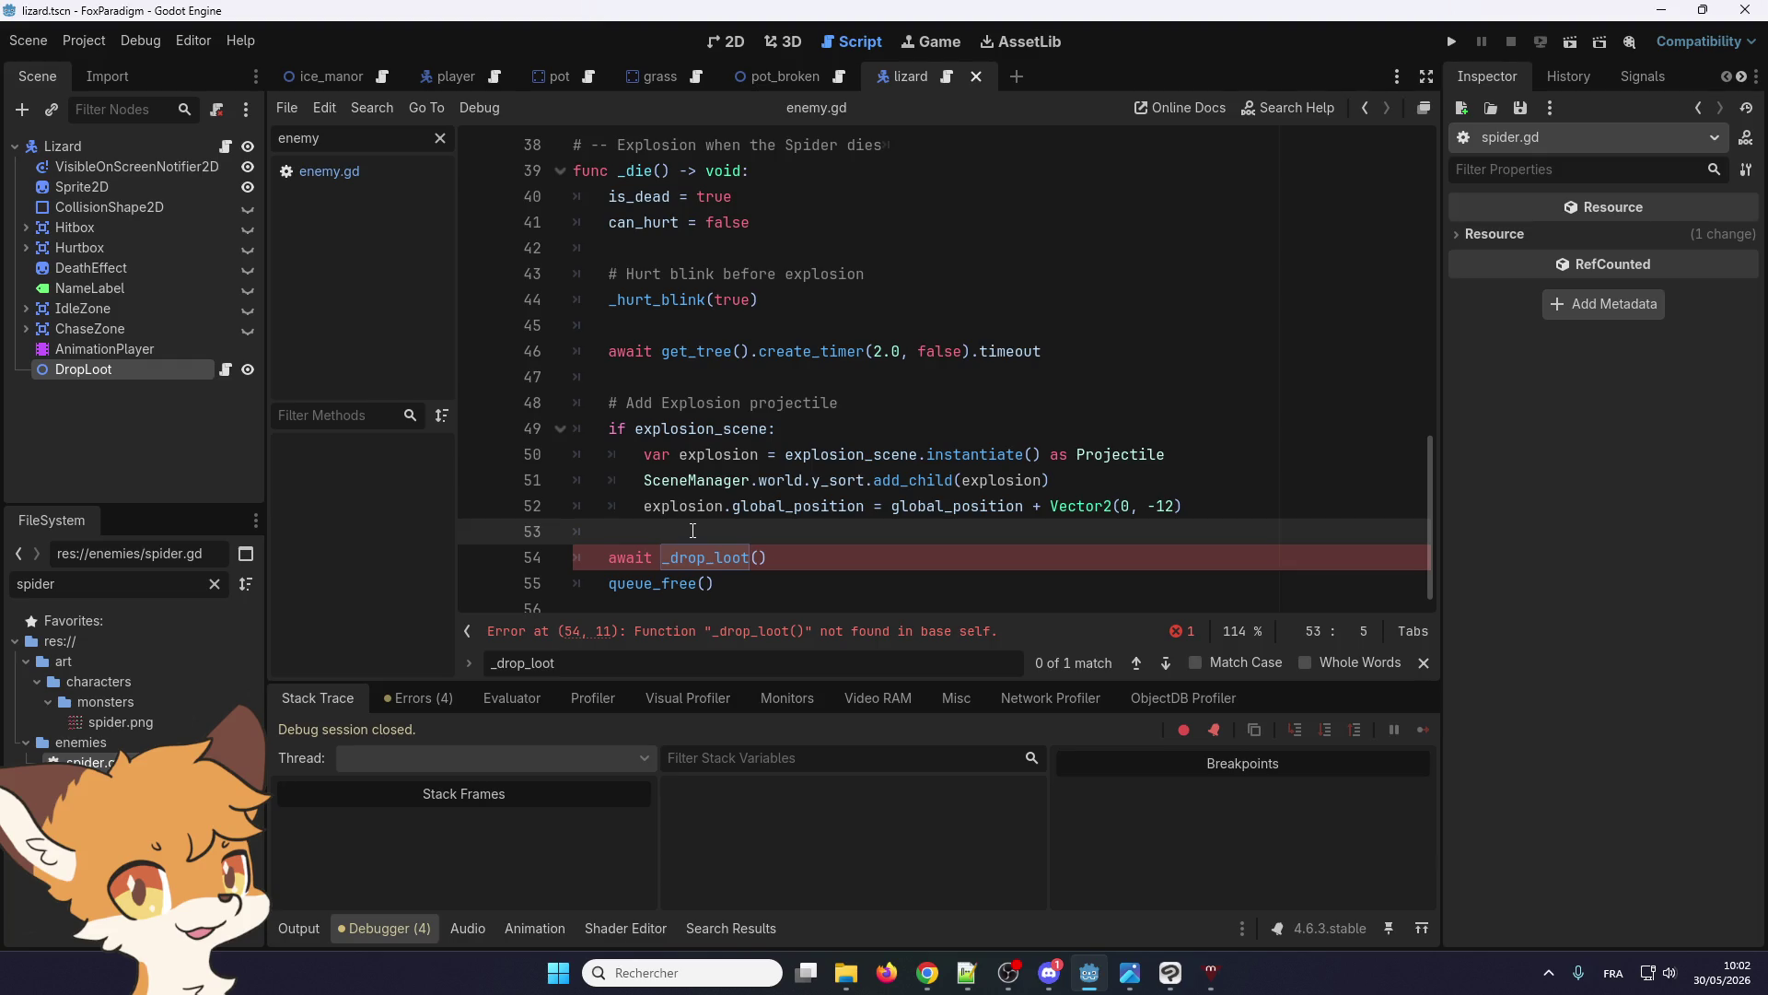
{"action": "scroll", "coordinate": [700, 532], "scroll_direction": "up", "scroll_amount": 4}
{"action": "scroll", "coordinate": [737, 534], "scroll_direction": "down", "scroll_amount": 4}
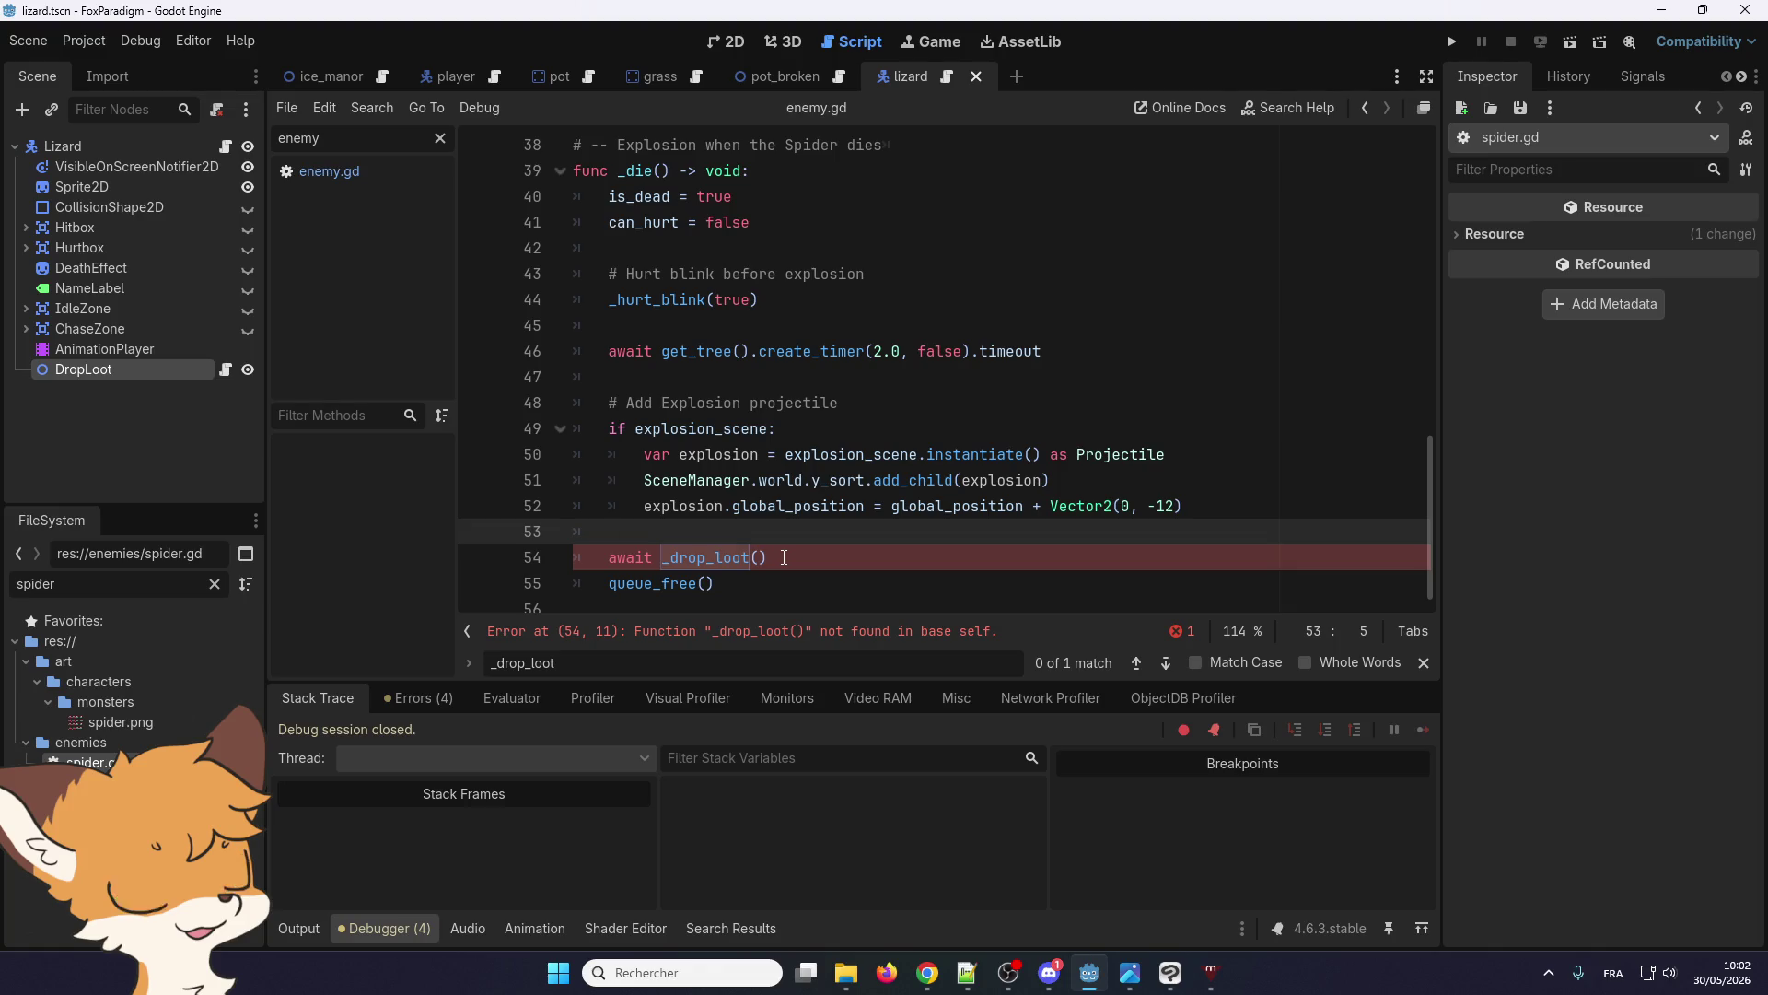
{"action": "left_click_drag", "start_coordinate": [781, 558], "coordinate": [607, 551]}
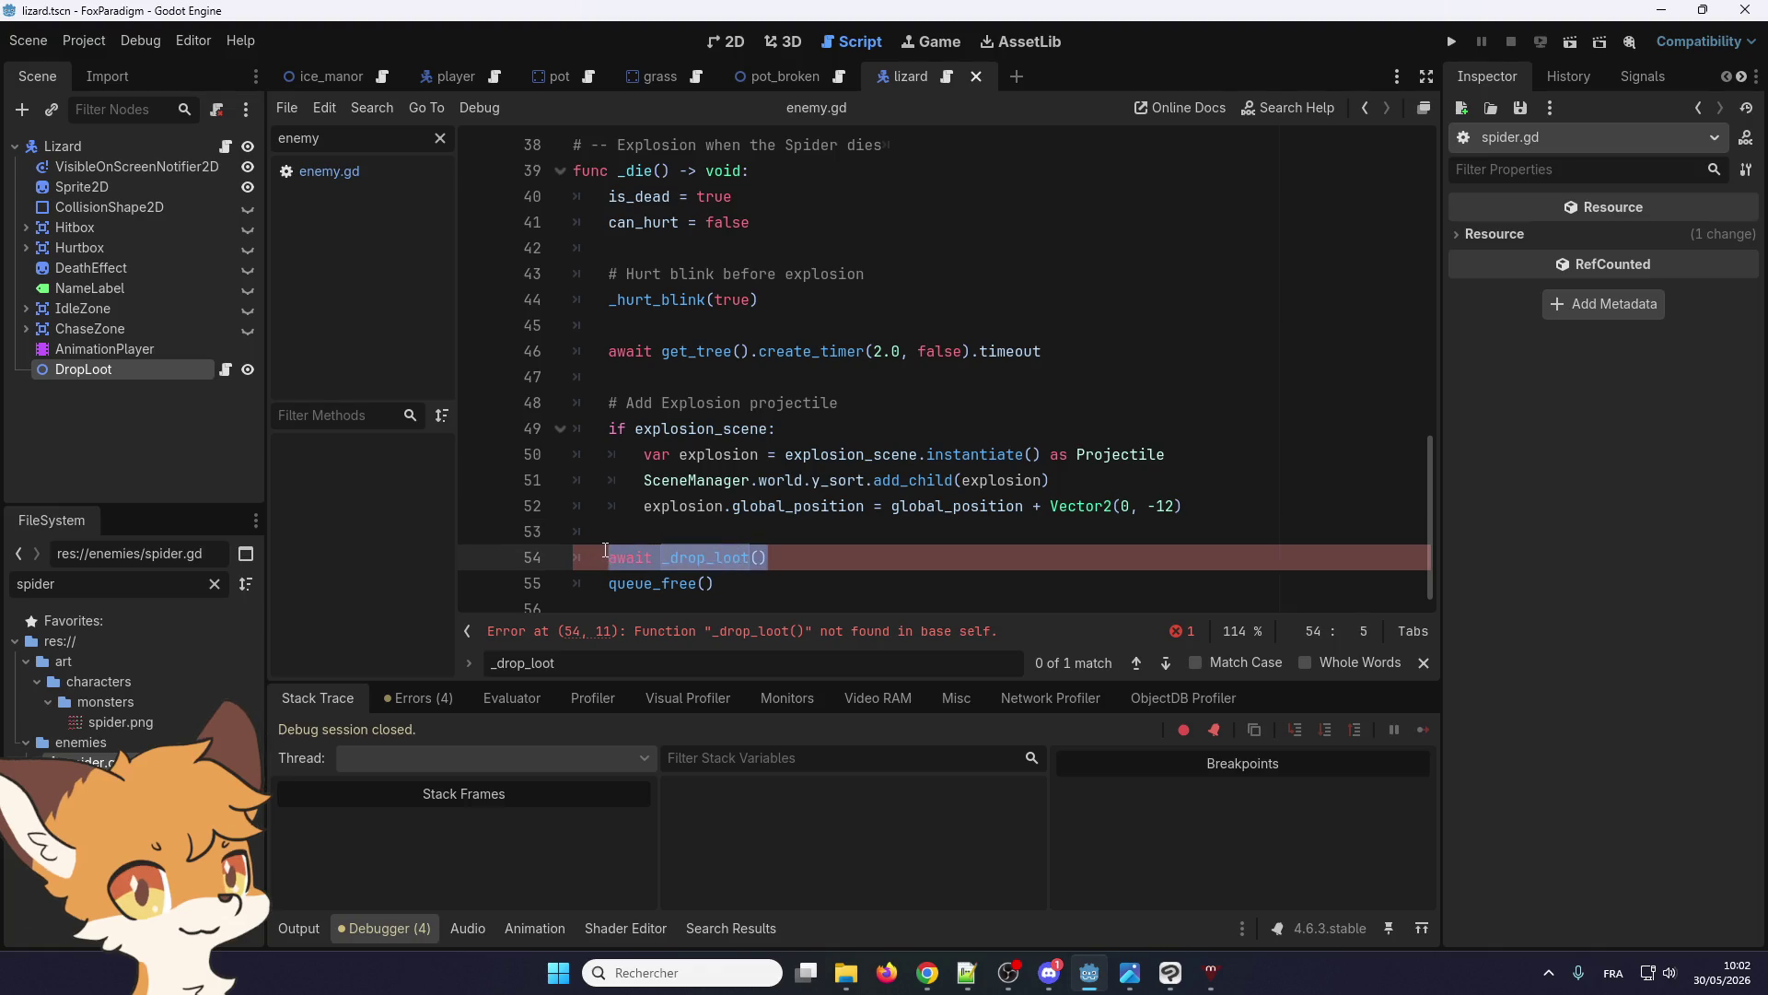
{"action": "key", "text": "BackSpace"}
Paste the rabbit_foot loot-roll code there and remove the duplicate queue_free() line
{"action": "key", "text": "Return"}
{"action": "key", "text": "Return"}
{"action": "key", "text": "Return"}
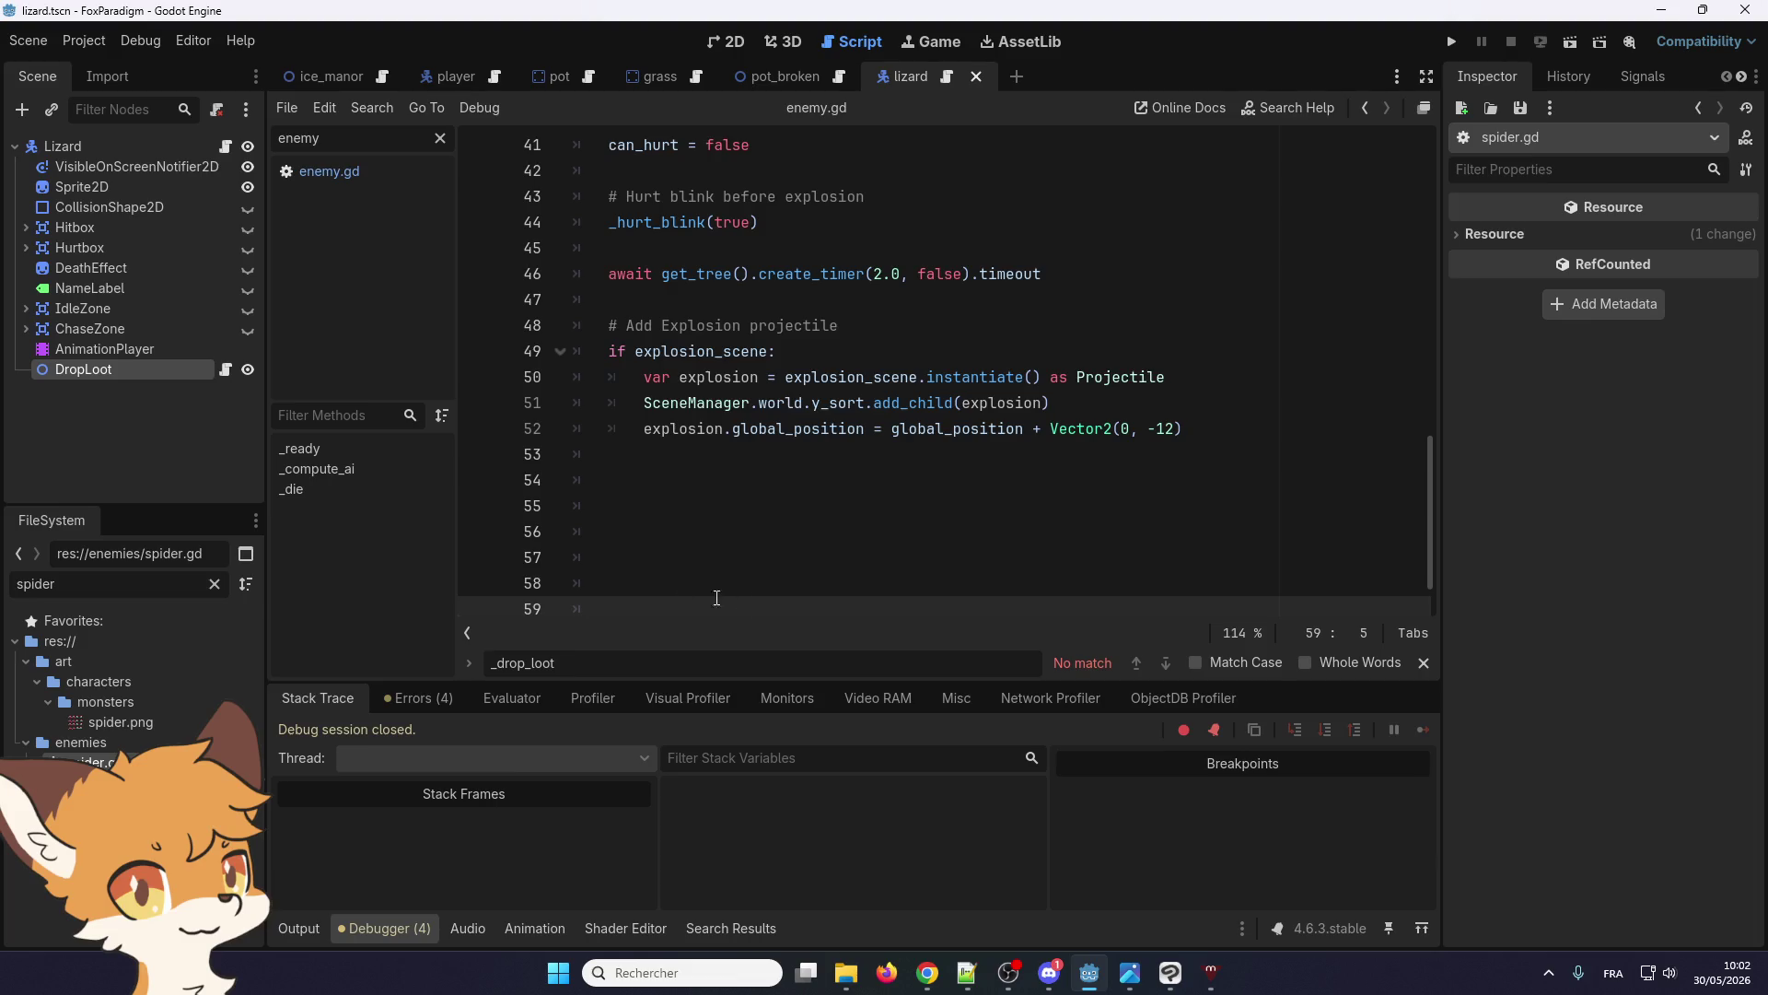
{"action": "left_click", "coordinate": [572, 532]}
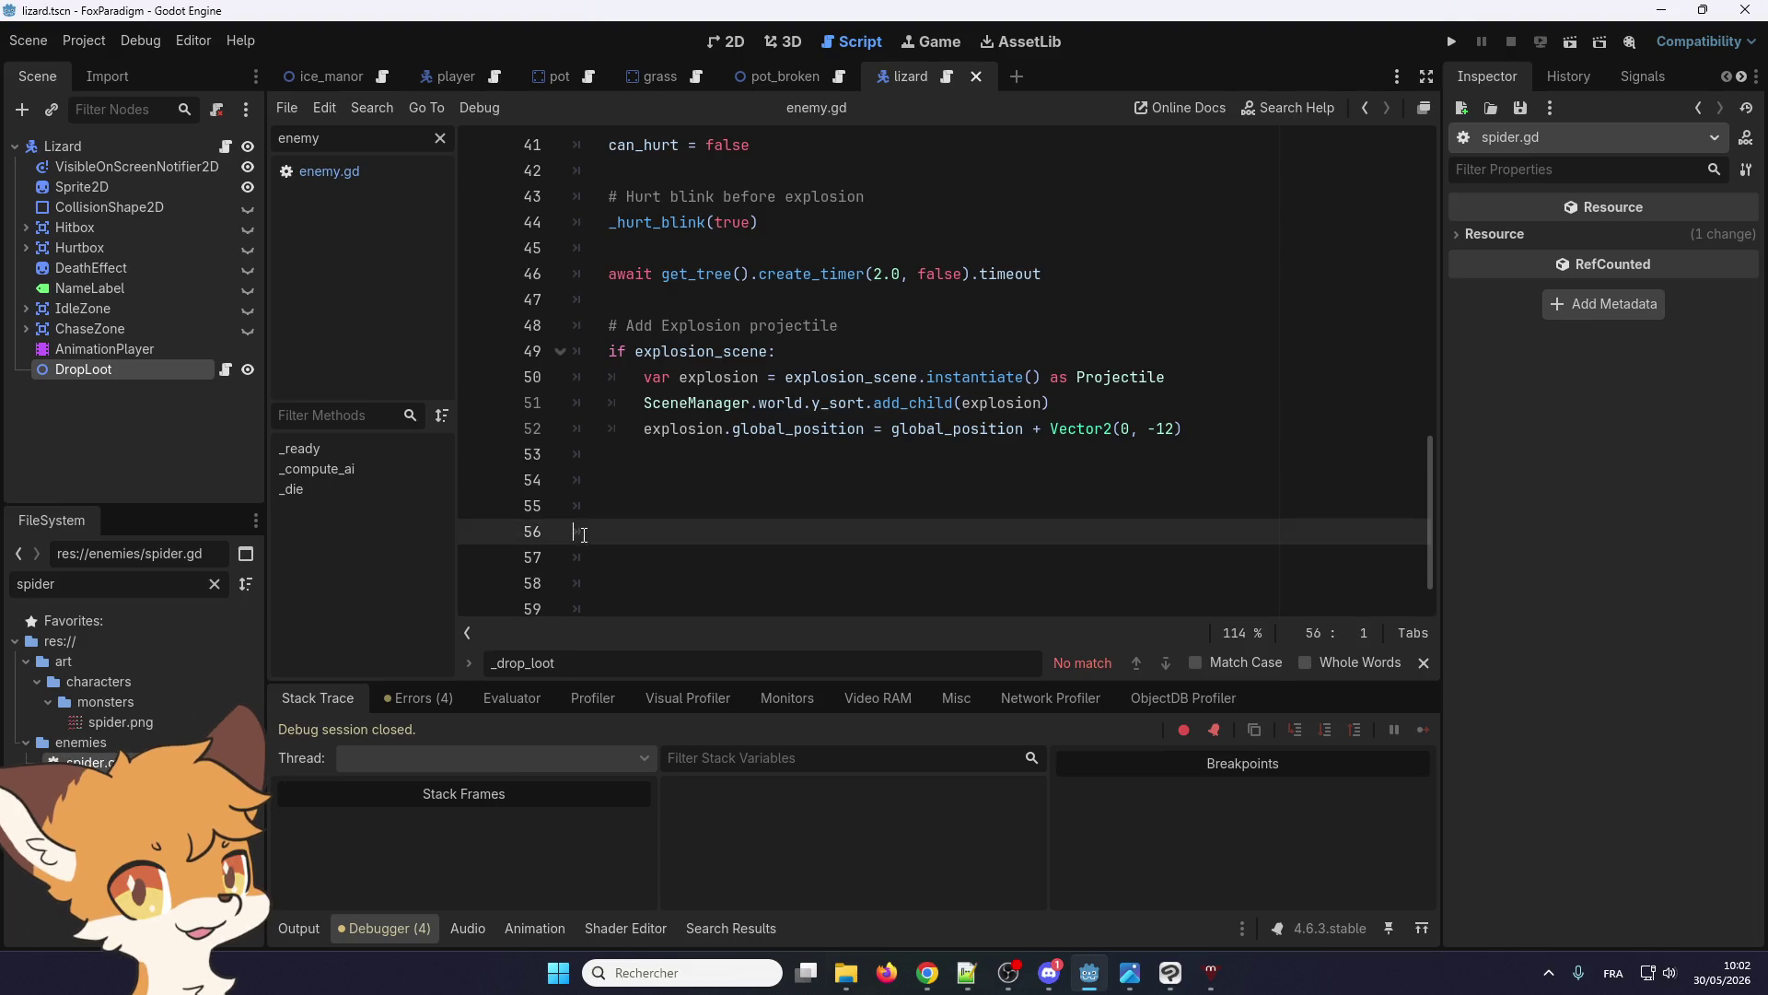
{"action": "scroll", "coordinate": [614, 548], "scroll_direction": "down", "scroll_amount": 1}
{"action": "left_click", "coordinate": [634, 528]}
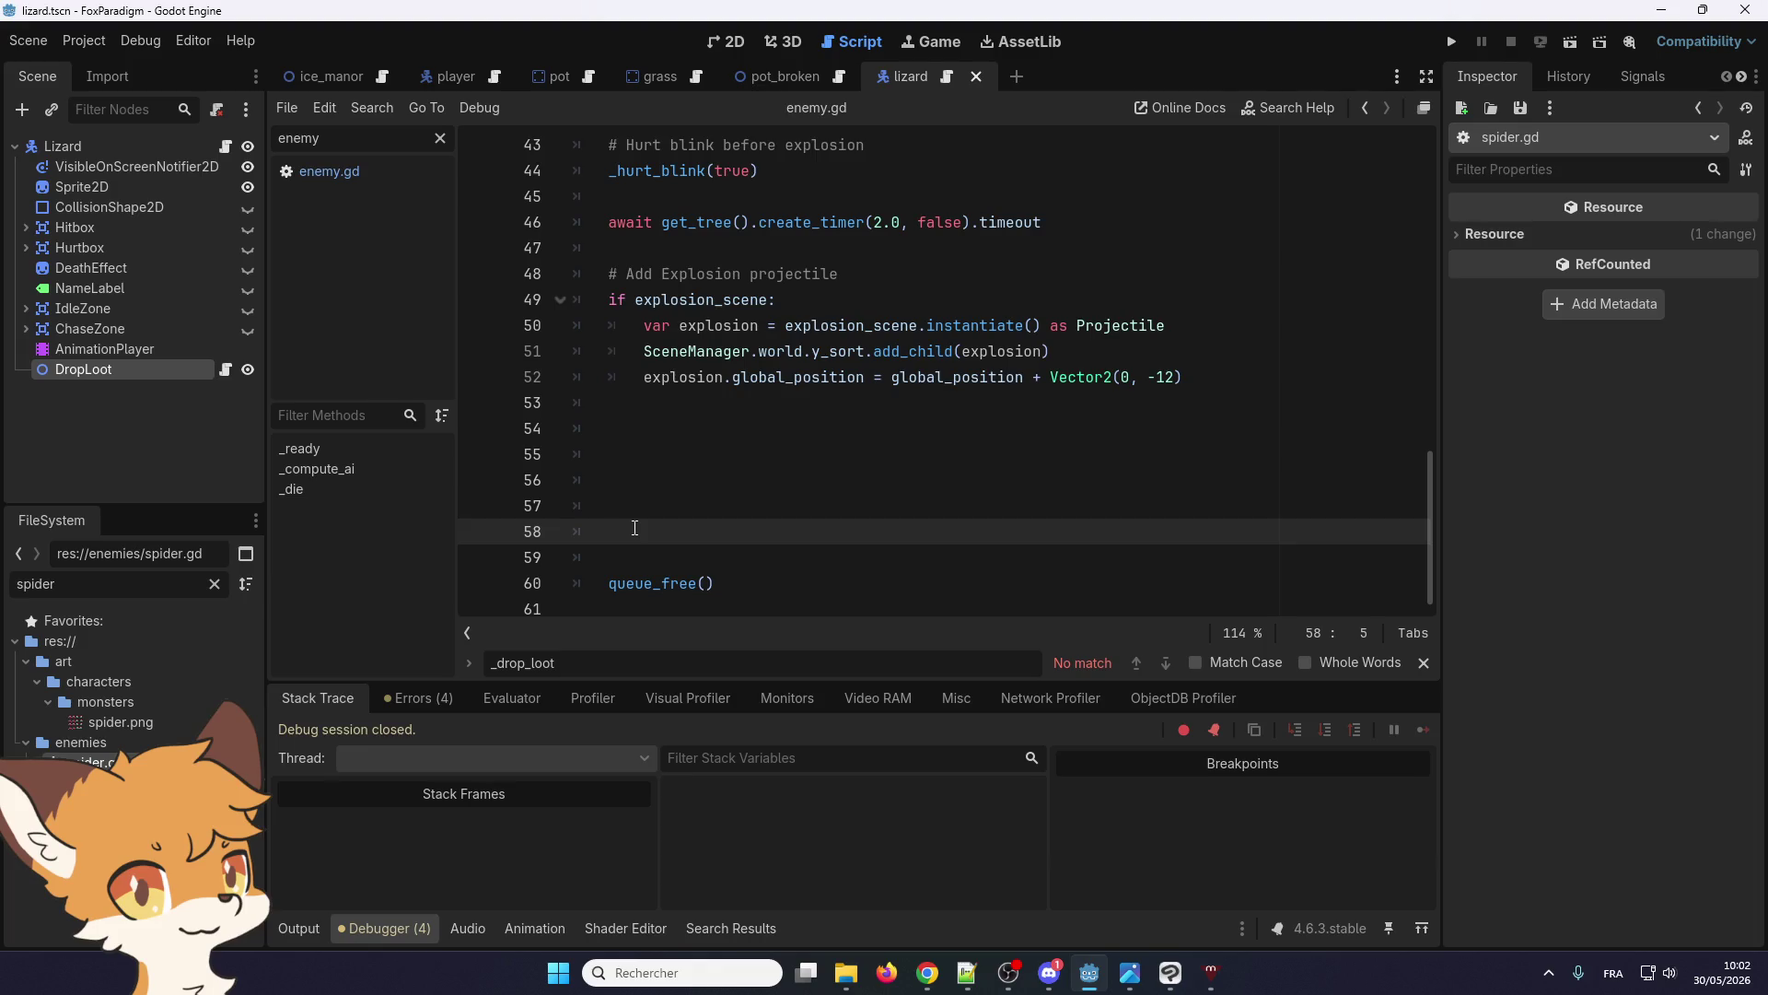
{"action": "key", "text": "ctrl+v"}
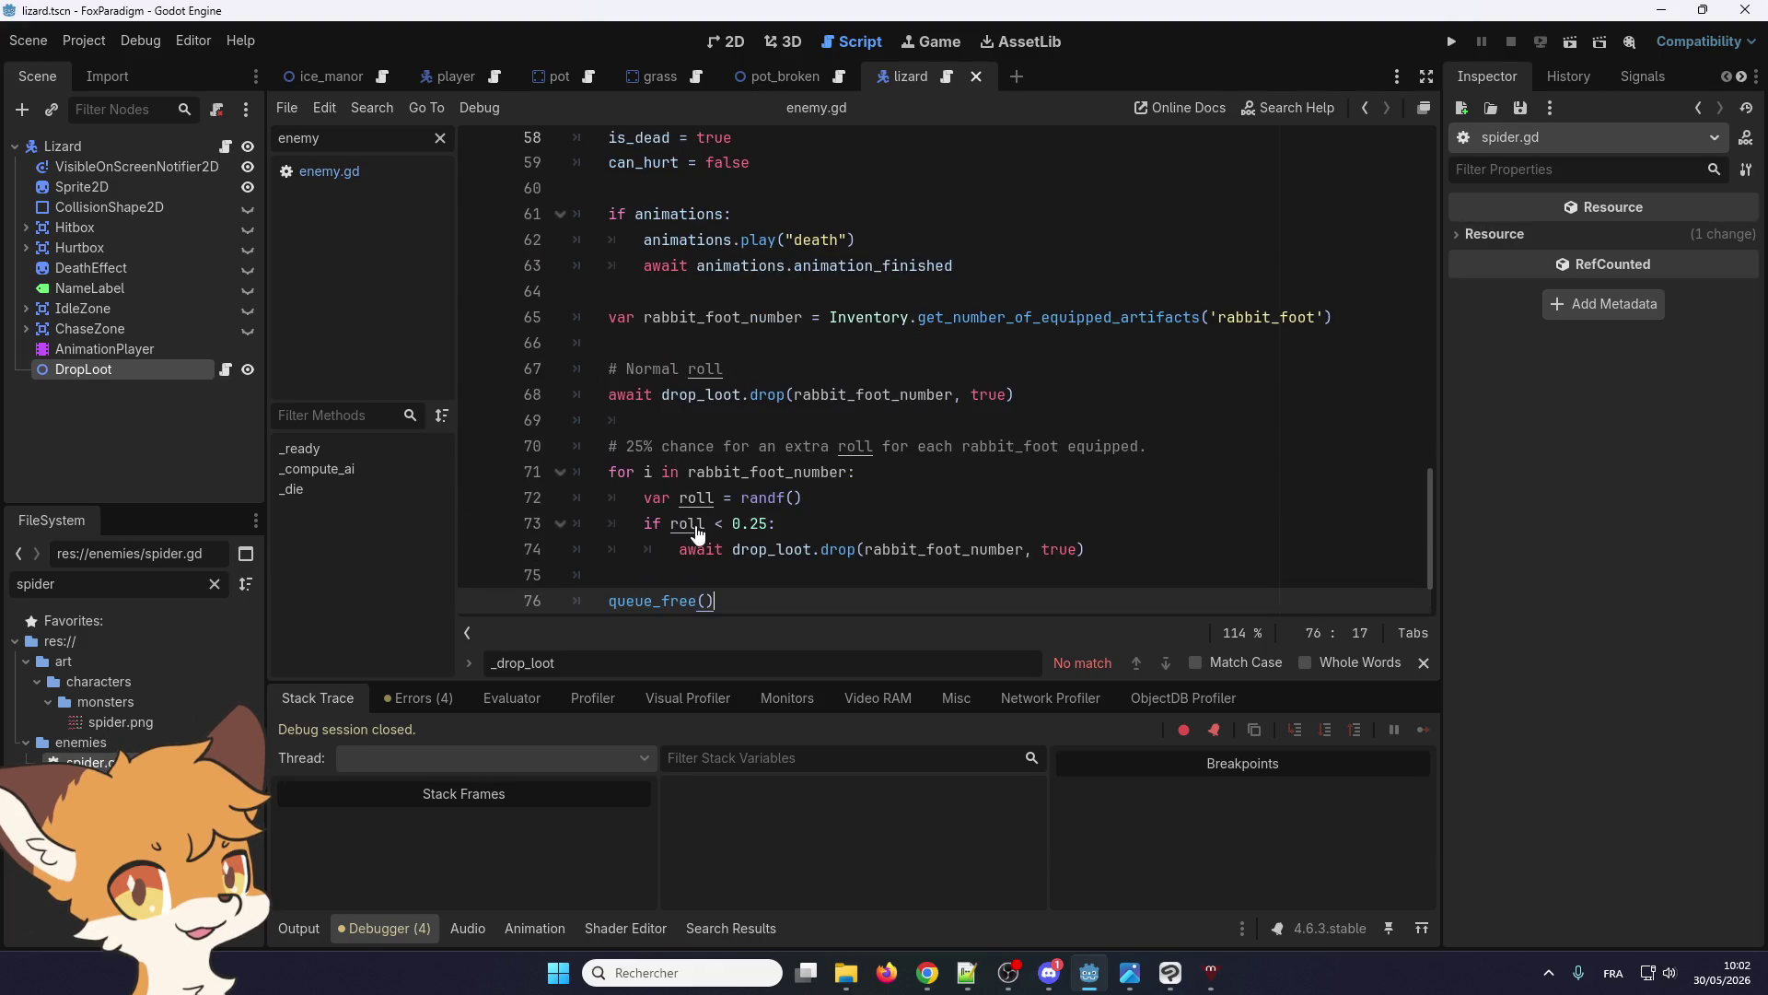
{"action": "scroll", "coordinate": [700, 525], "scroll_direction": "down", "scroll_amount": 1}
{"action": "left_click_drag", "start_coordinate": [723, 534], "coordinate": [563, 525]}
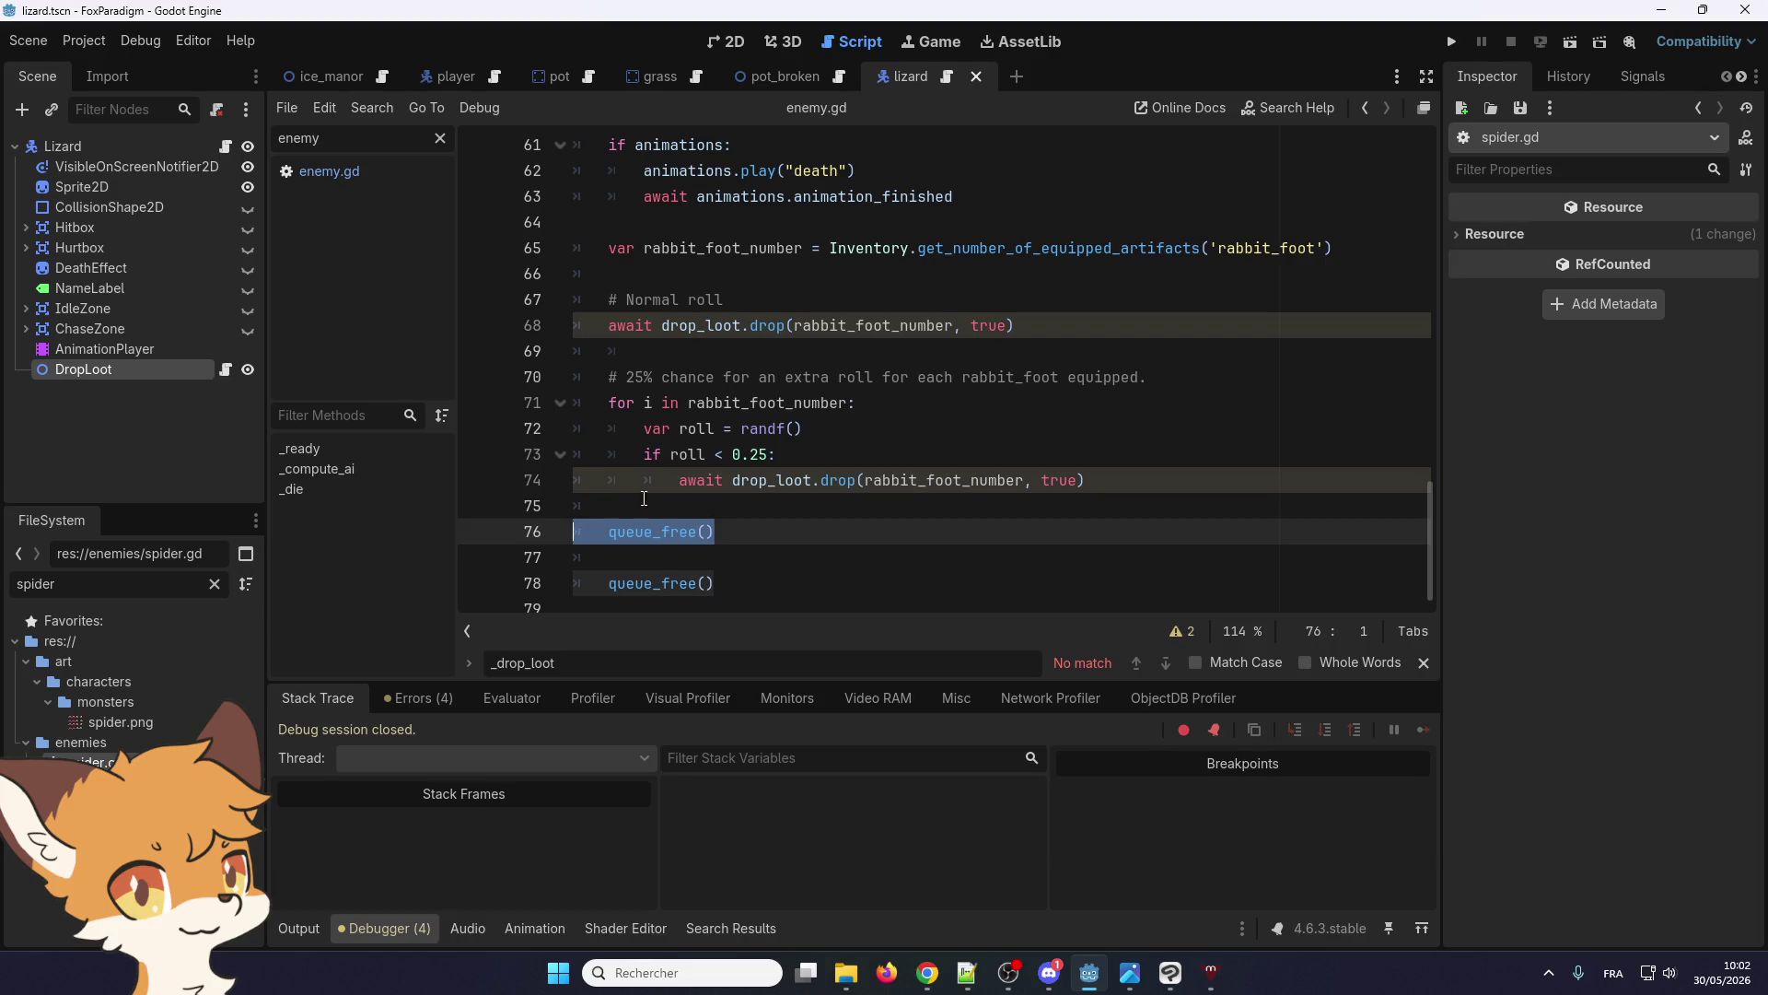
{"action": "key", "text": "BackSpace"}
{"action": "key", "text": "BackSpace"}
{"action": "scroll", "coordinate": [686, 548], "scroll_direction": "up", "scroll_amount": 1}
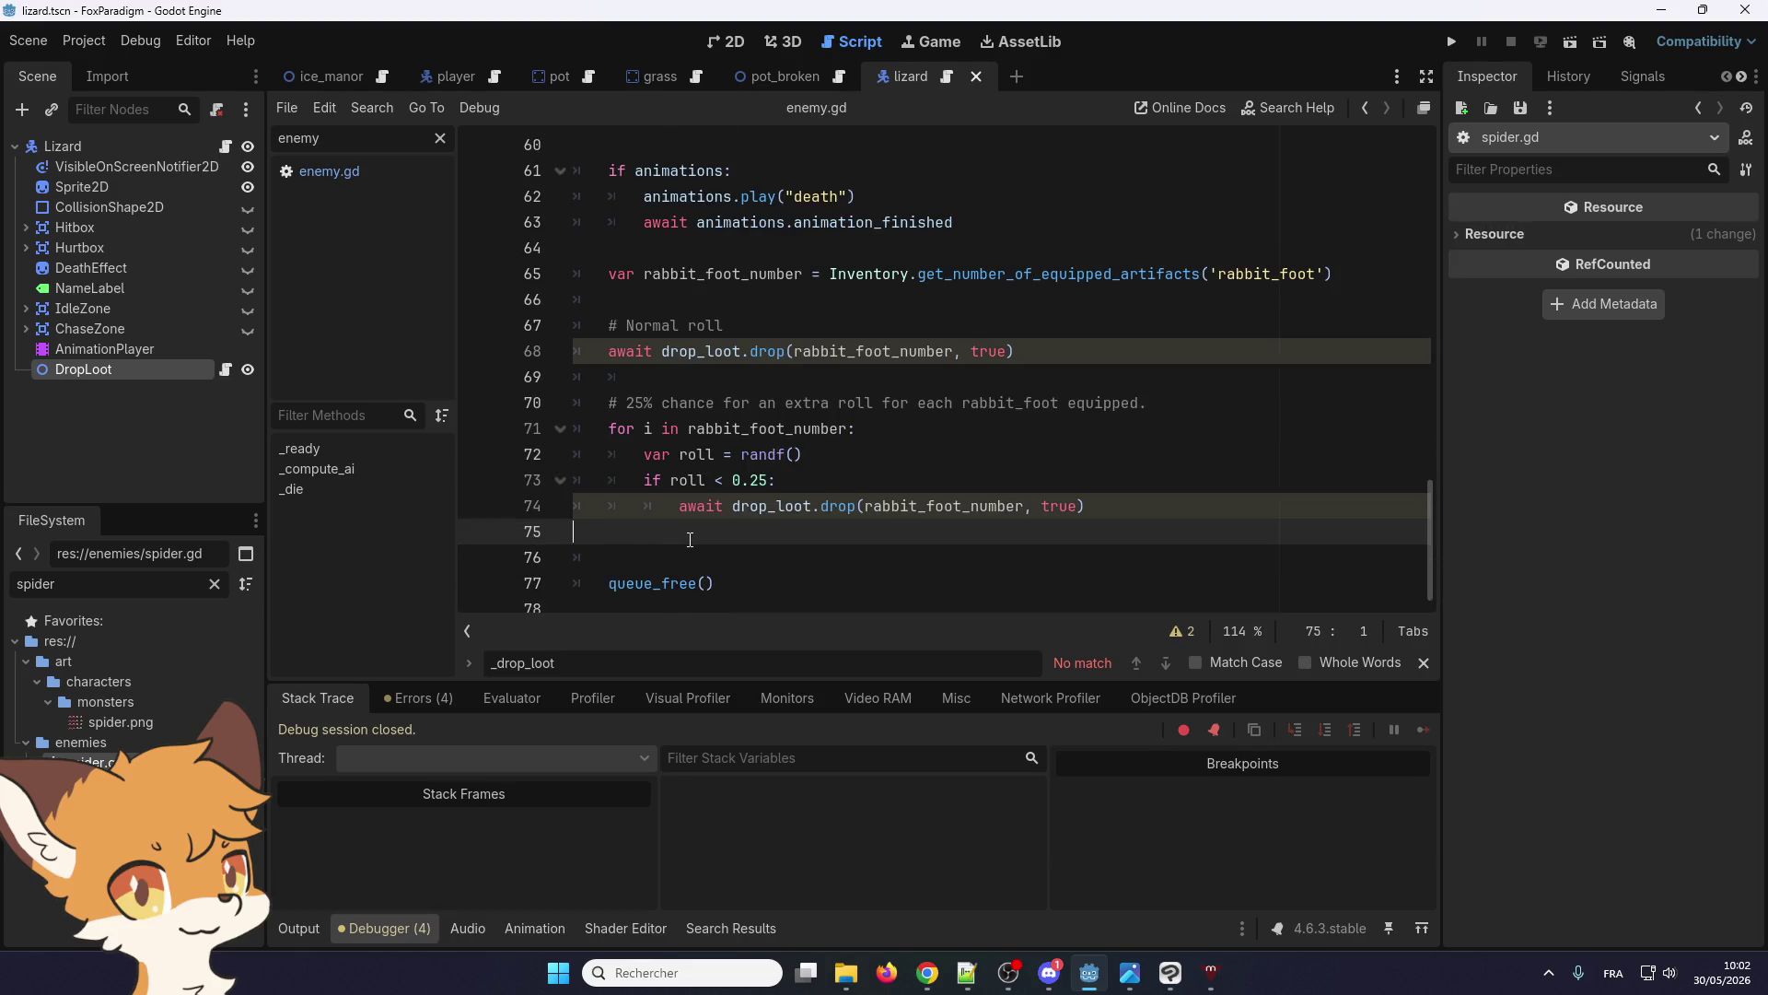
{"action": "key", "text": "BackSpace"}
{"action": "scroll", "coordinate": [694, 532], "scroll_direction": "up", "scroll_amount": 5}
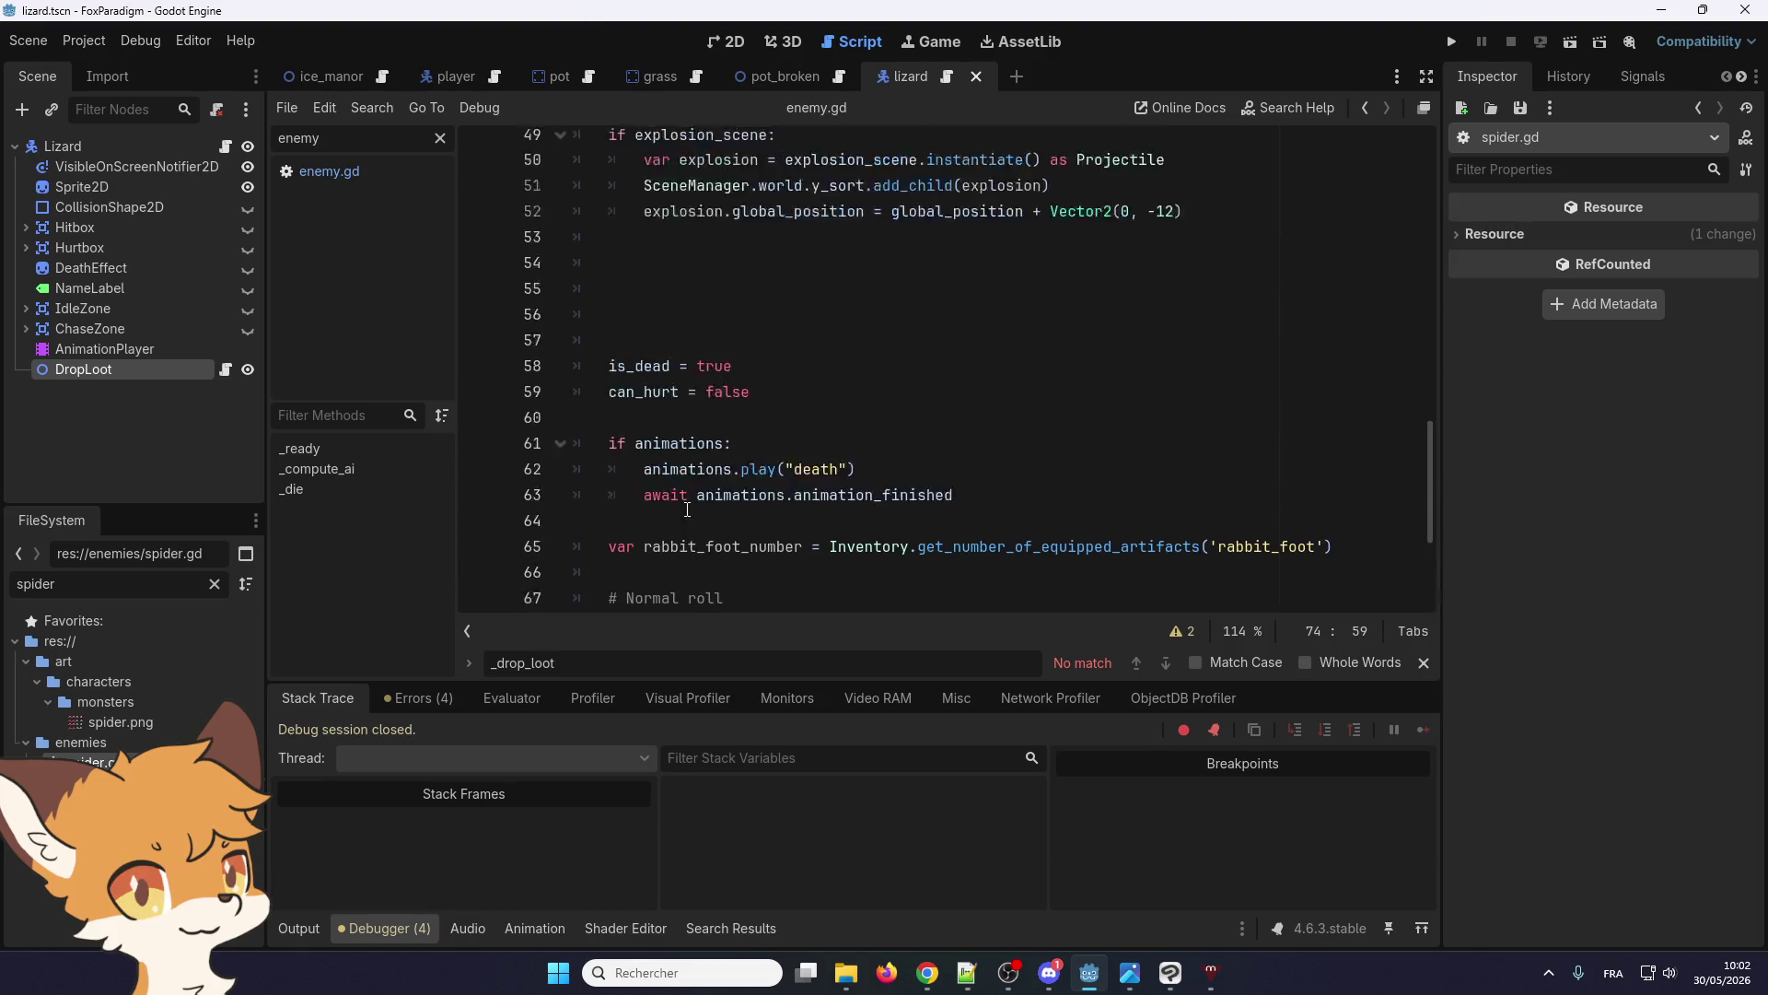
{"action": "key", "text": "alt+Tab"}
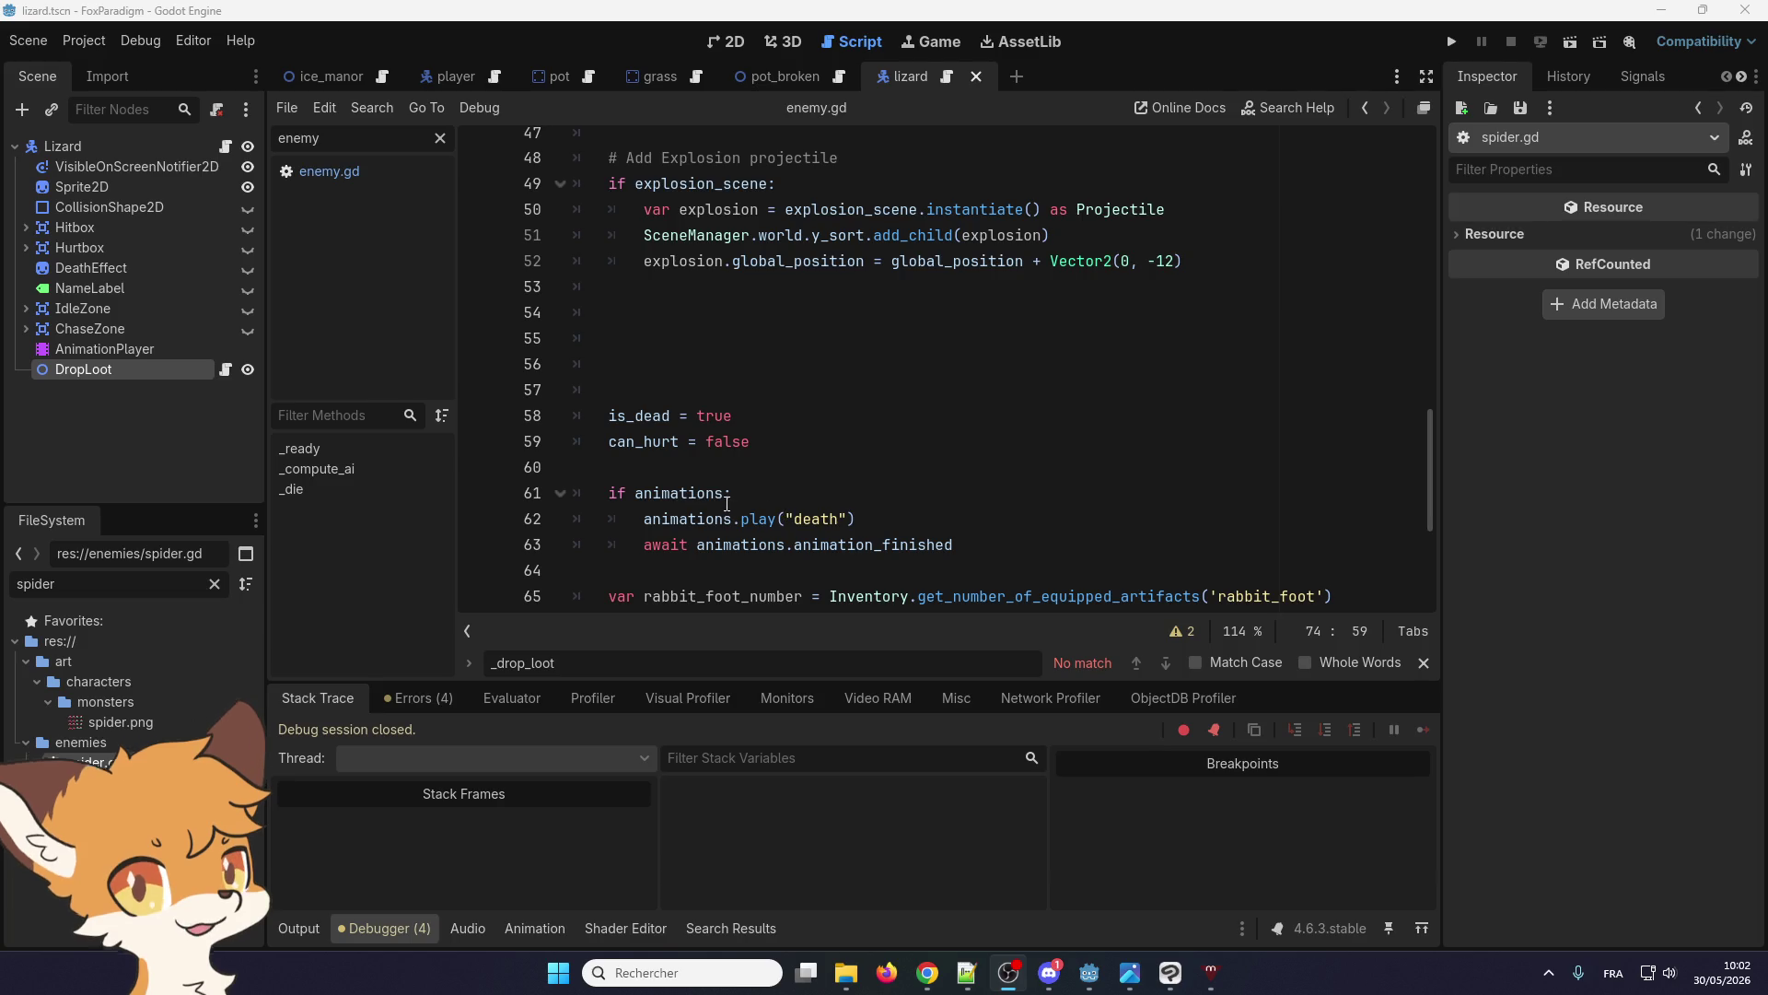
Delete the duplicated is_dead and can_hurt lines from _die()
{"action": "mouse_move", "coordinate": [727, 505]}
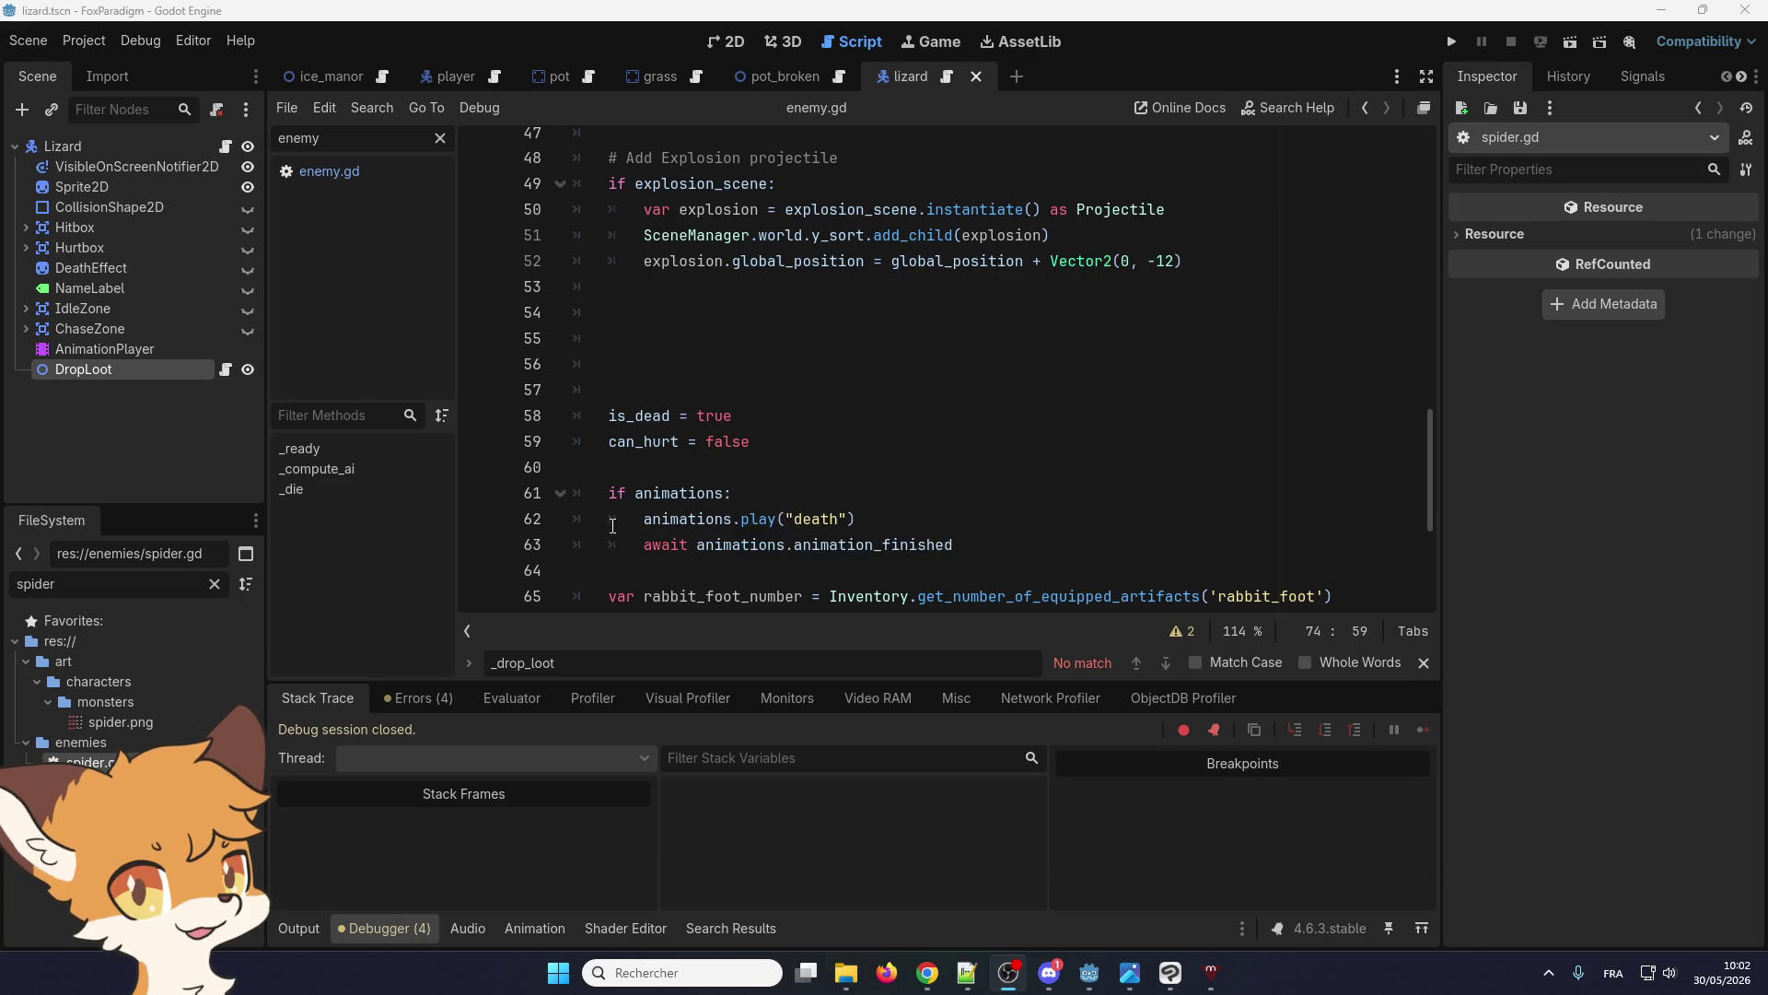
{"action": "scroll", "coordinate": [700, 506], "scroll_direction": "down", "scroll_amount": 2}
{"action": "left_click", "coordinate": [672, 512]}
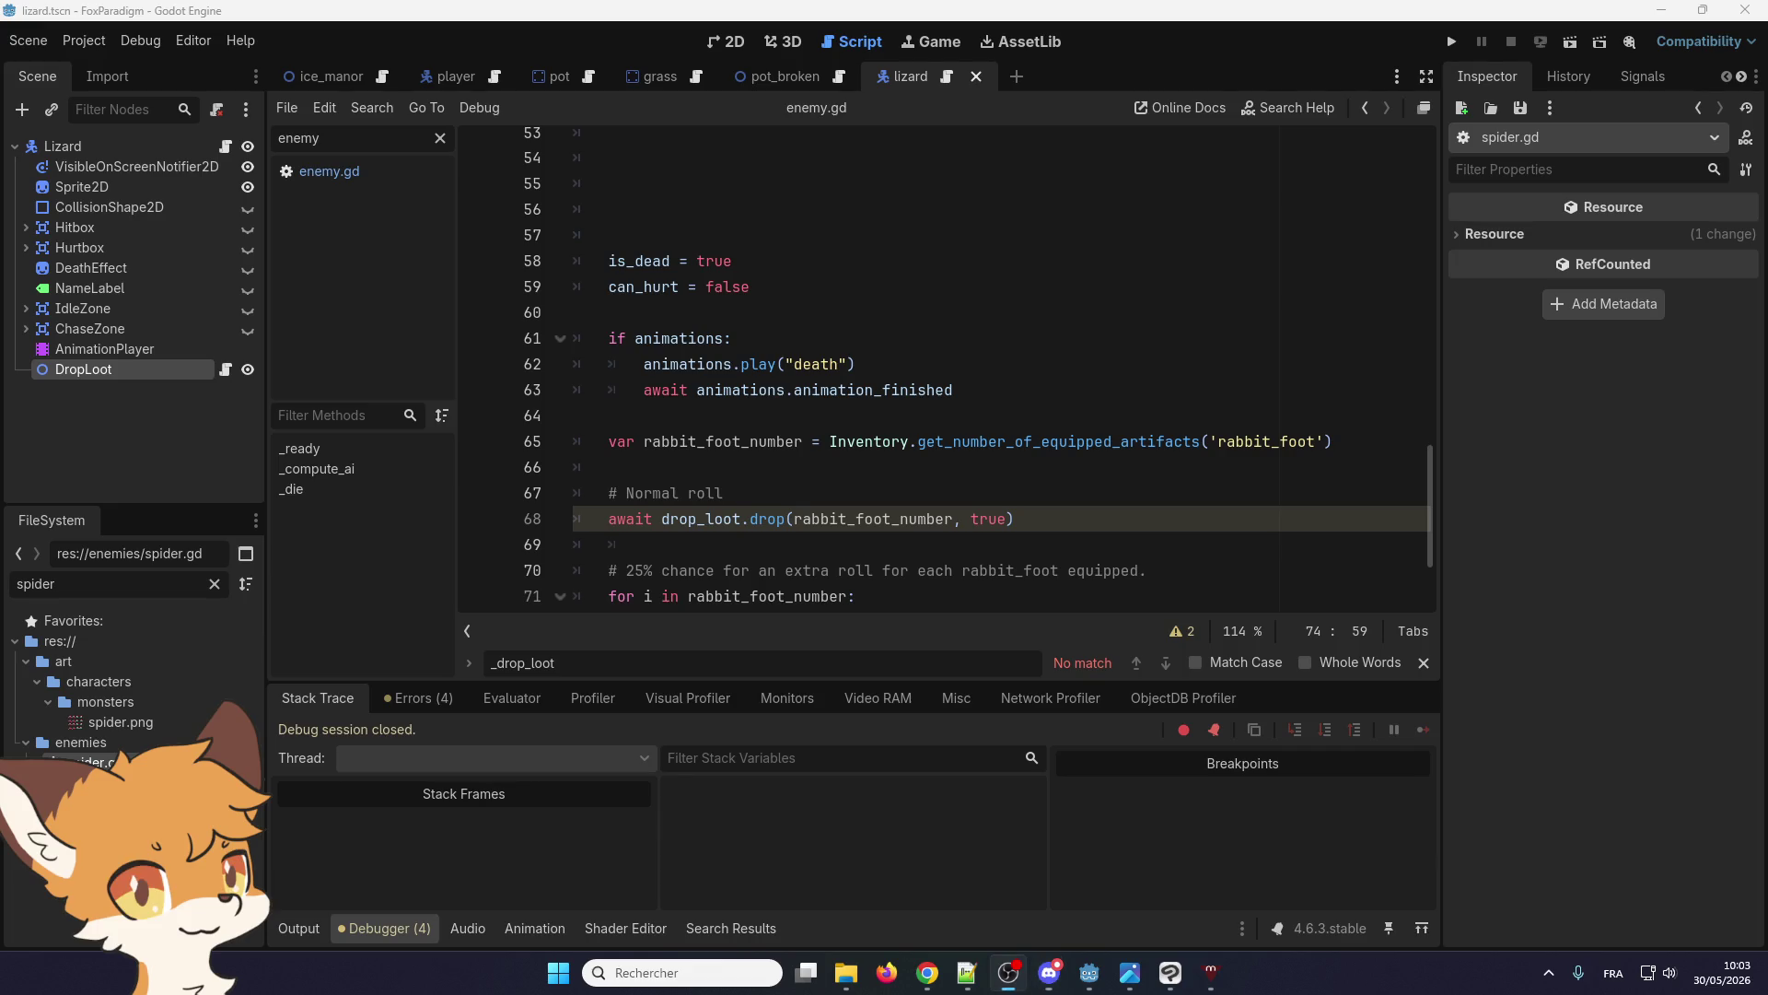
{"action": "left_click", "coordinate": [738, 520]}
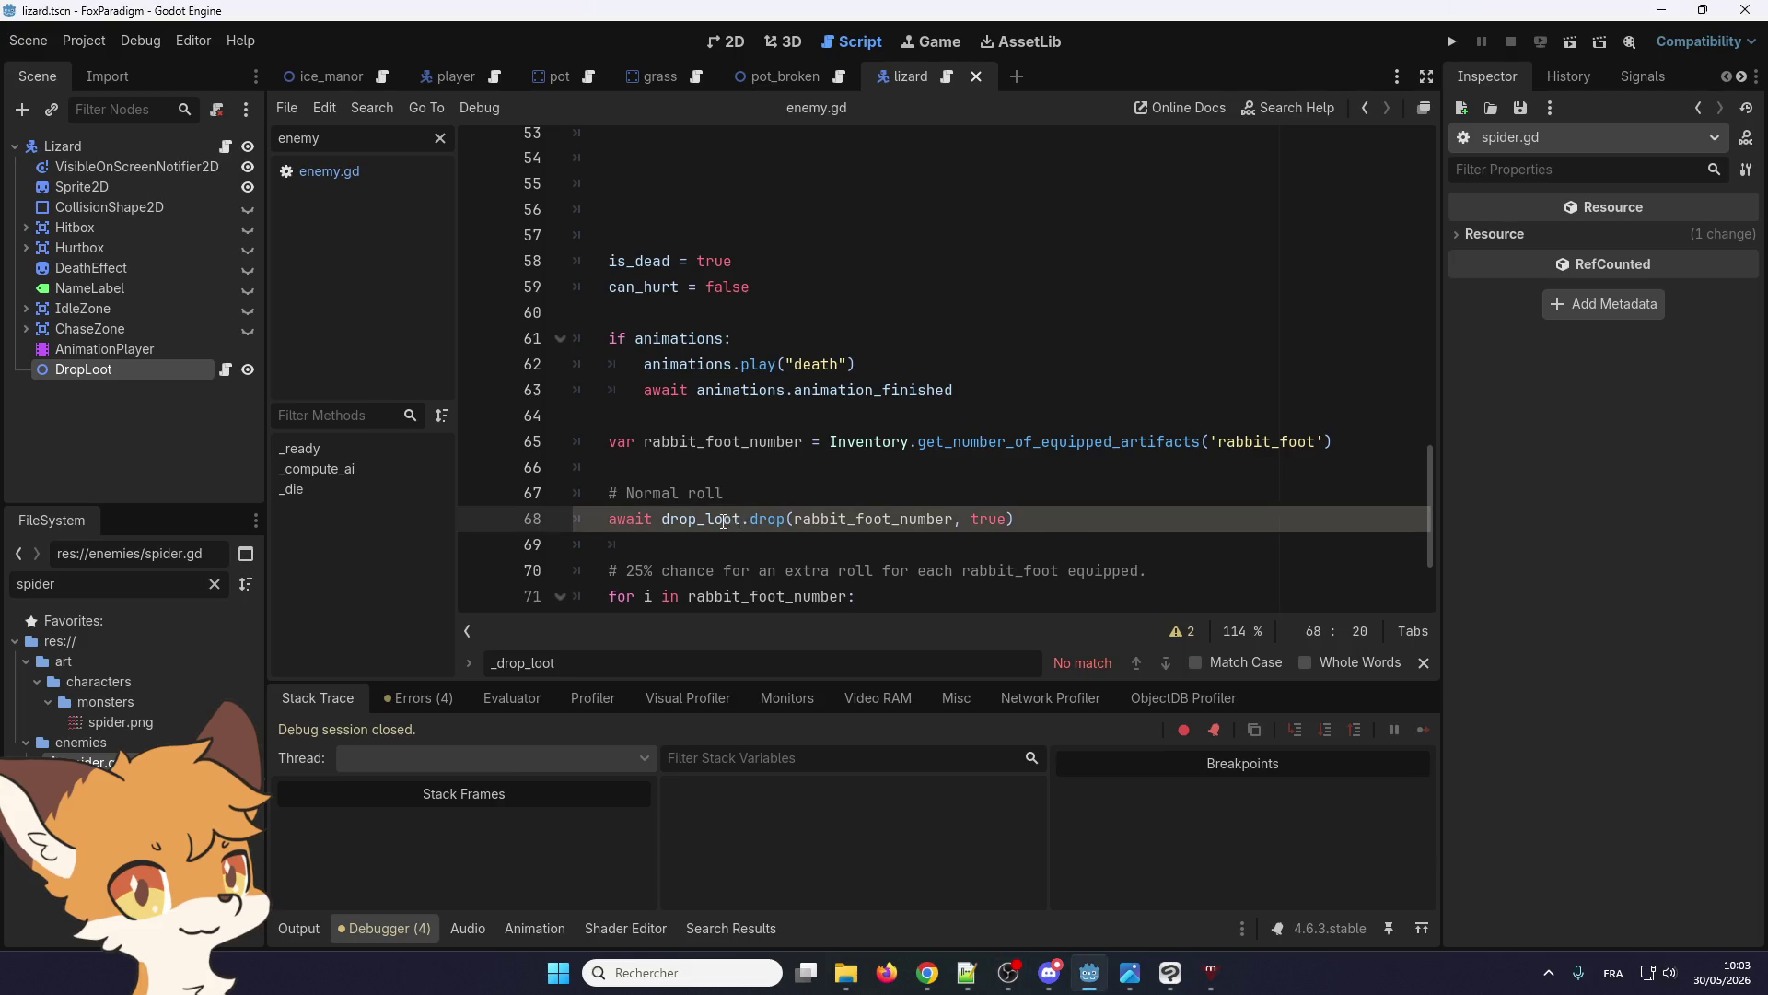
{"action": "scroll", "coordinate": [741, 511], "scroll_direction": "up", "scroll_amount": 4}
{"action": "scroll", "coordinate": [741, 498], "scroll_direction": "up", "scroll_amount": 2}
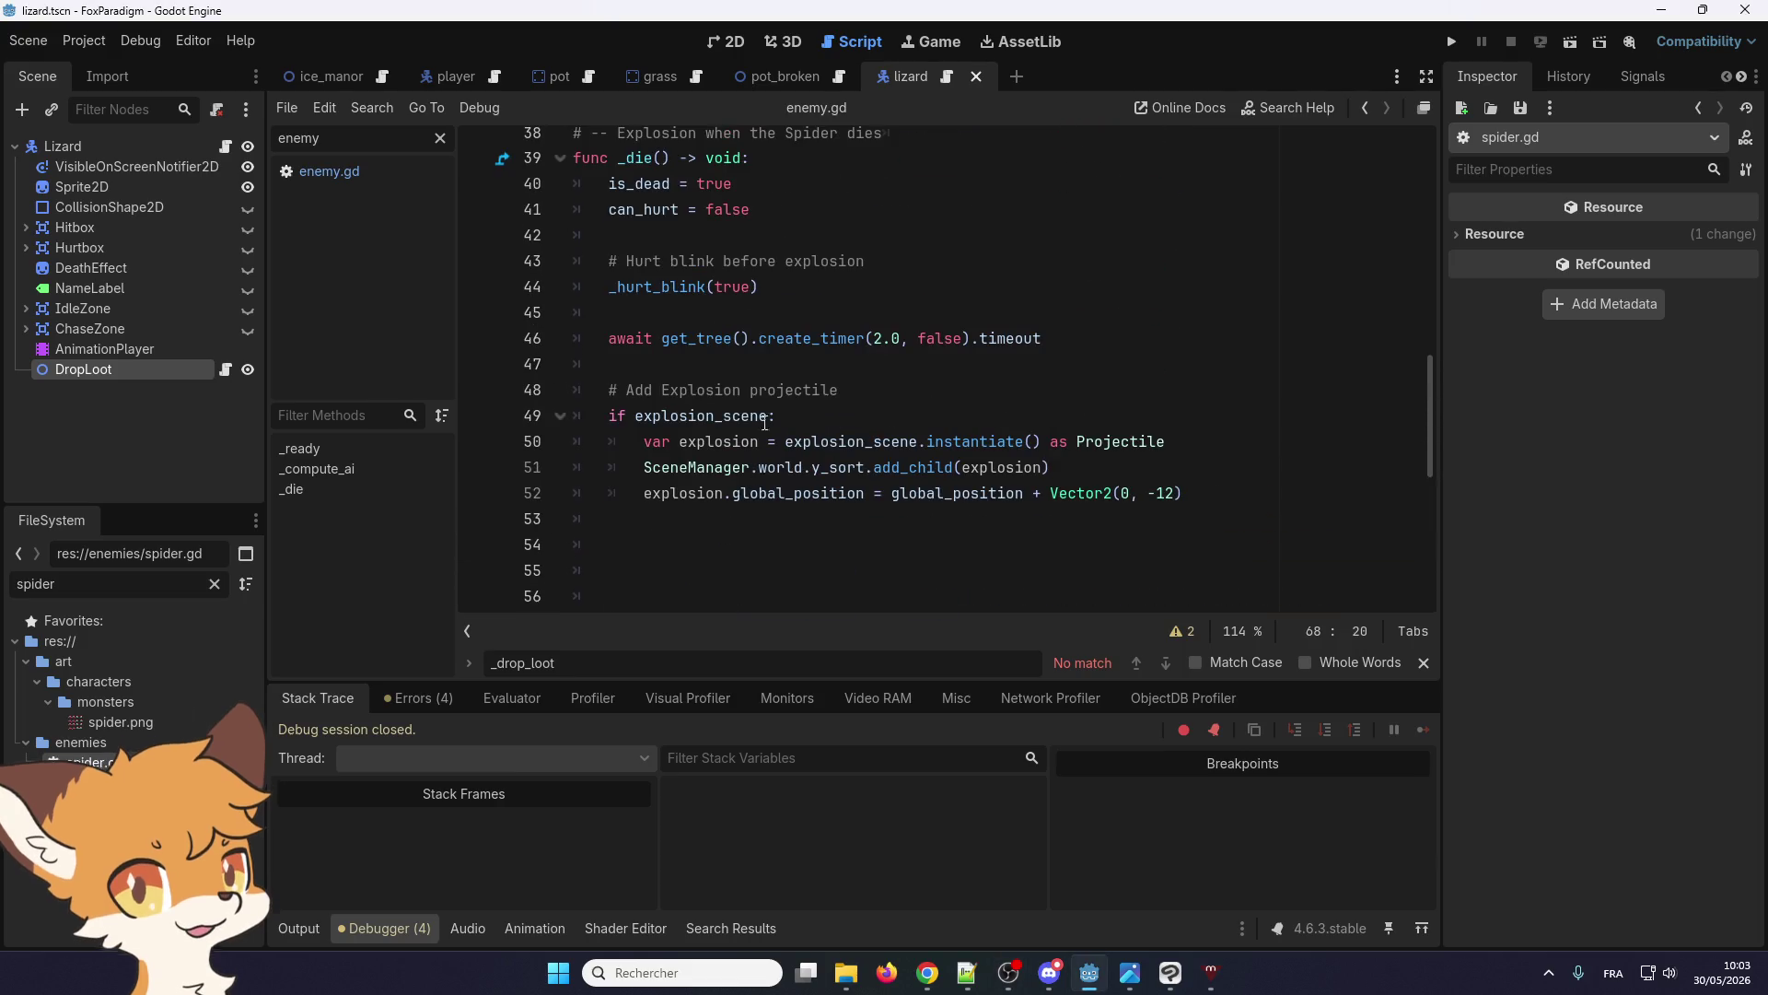
{"action": "scroll", "coordinate": [741, 498], "scroll_direction": "down", "scroll_amount": 3}
{"action": "left_click_drag", "start_coordinate": [751, 518], "coordinate": [576, 493]}
{"action": "key", "text": "BackSpace"}
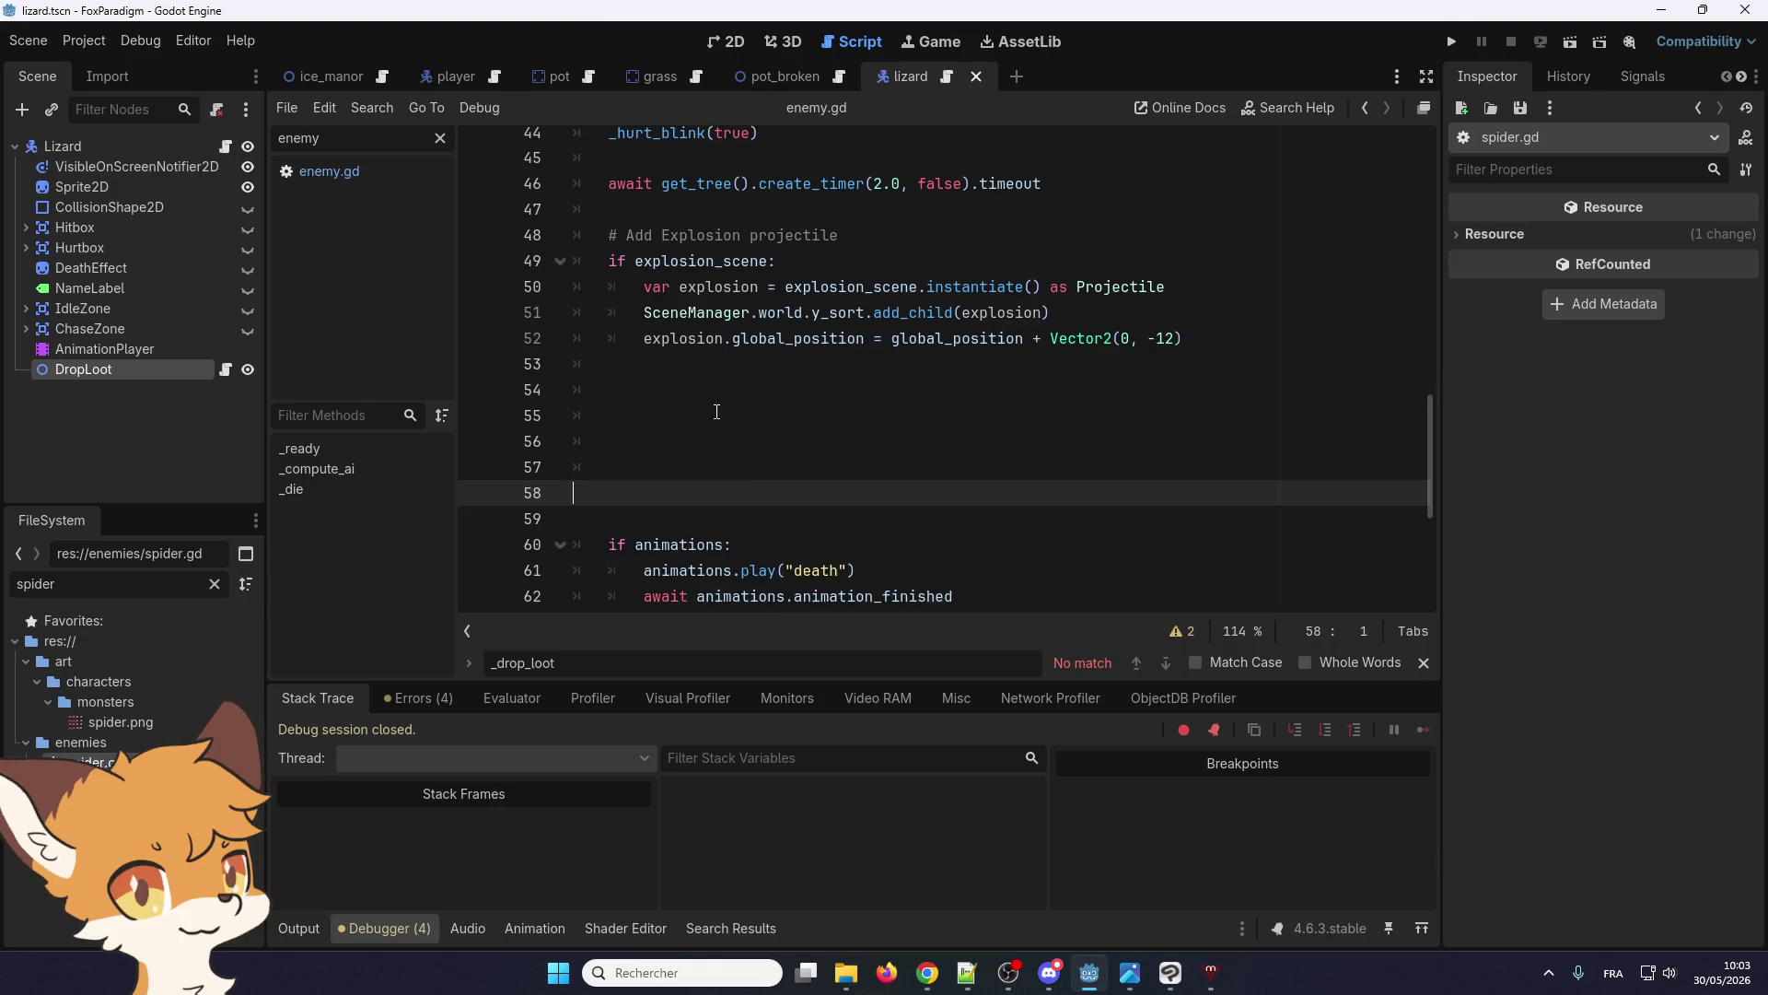
Remove the if animations: death-animation block and the leftover blank lines above rabbit_foot_number
{"action": "scroll", "coordinate": [664, 406], "scroll_direction": "up", "scroll_amount": 3}
{"action": "scroll", "coordinate": [663, 369], "scroll_direction": "down", "scroll_amount": 5}
{"action": "scroll", "coordinate": [670, 341], "scroll_direction": "up", "scroll_amount": 2}
{"action": "scroll", "coordinate": [651, 189], "scroll_direction": "down", "scroll_amount": 1}
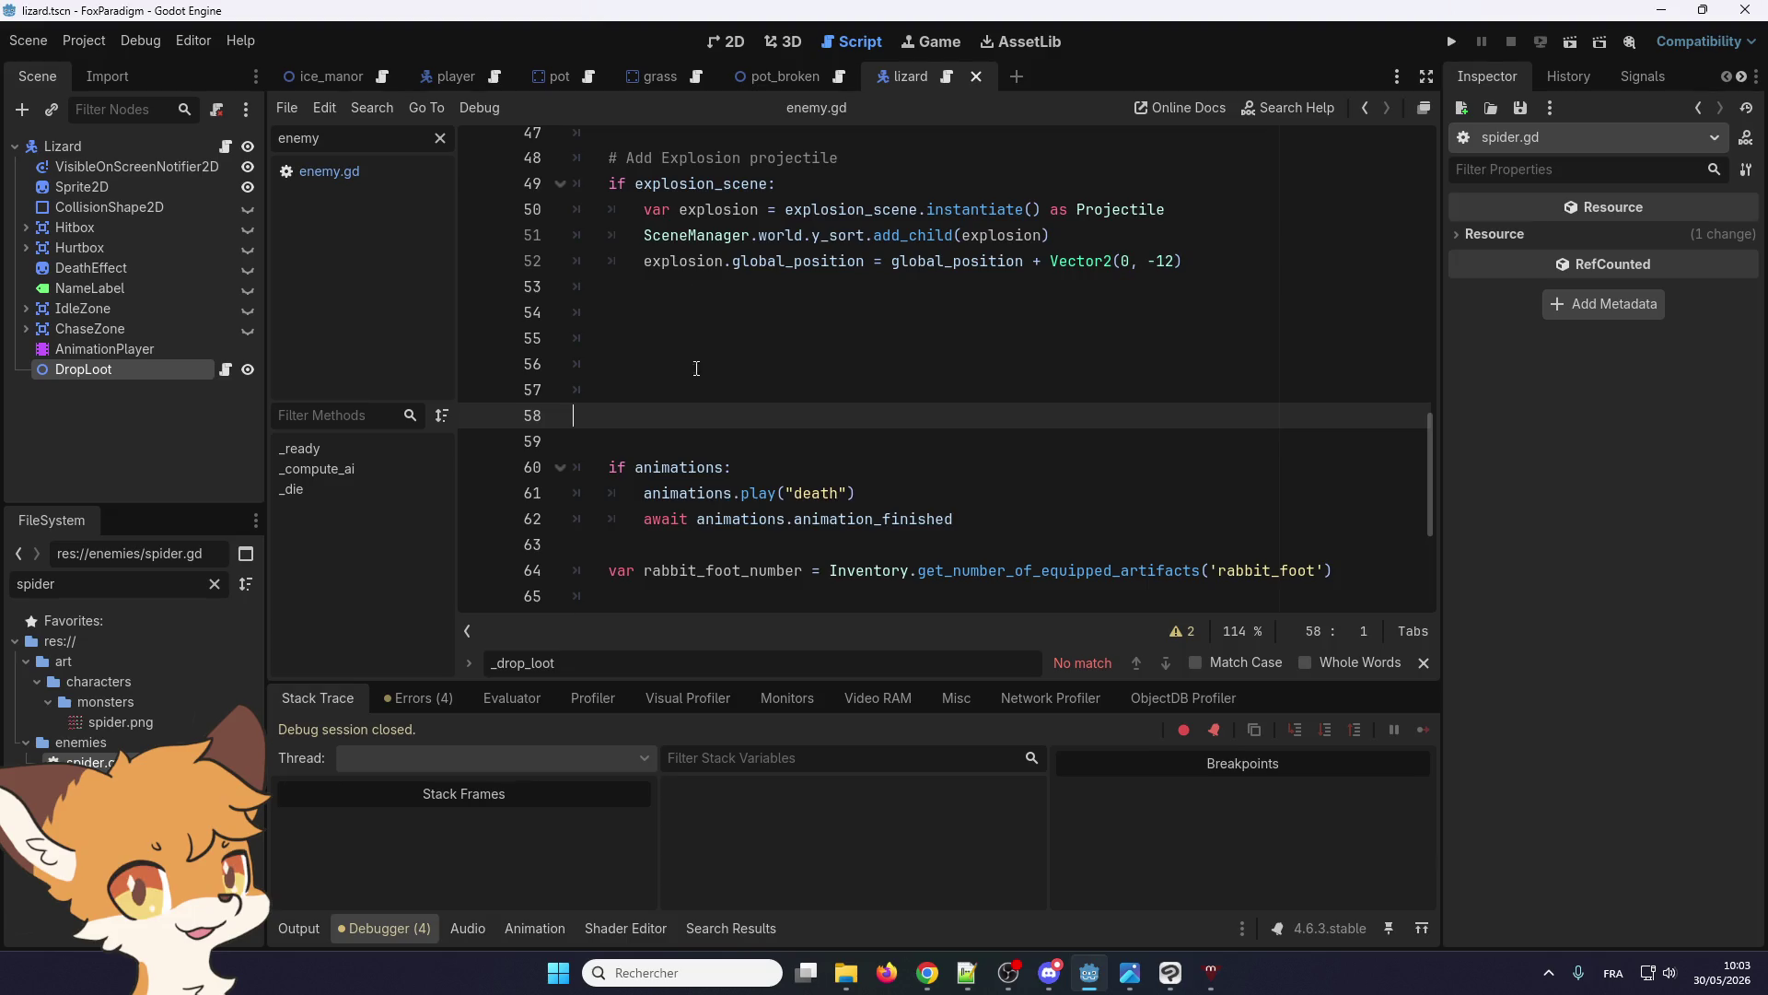
{"action": "scroll", "coordinate": [722, 397], "scroll_direction": "down", "scroll_amount": 2}
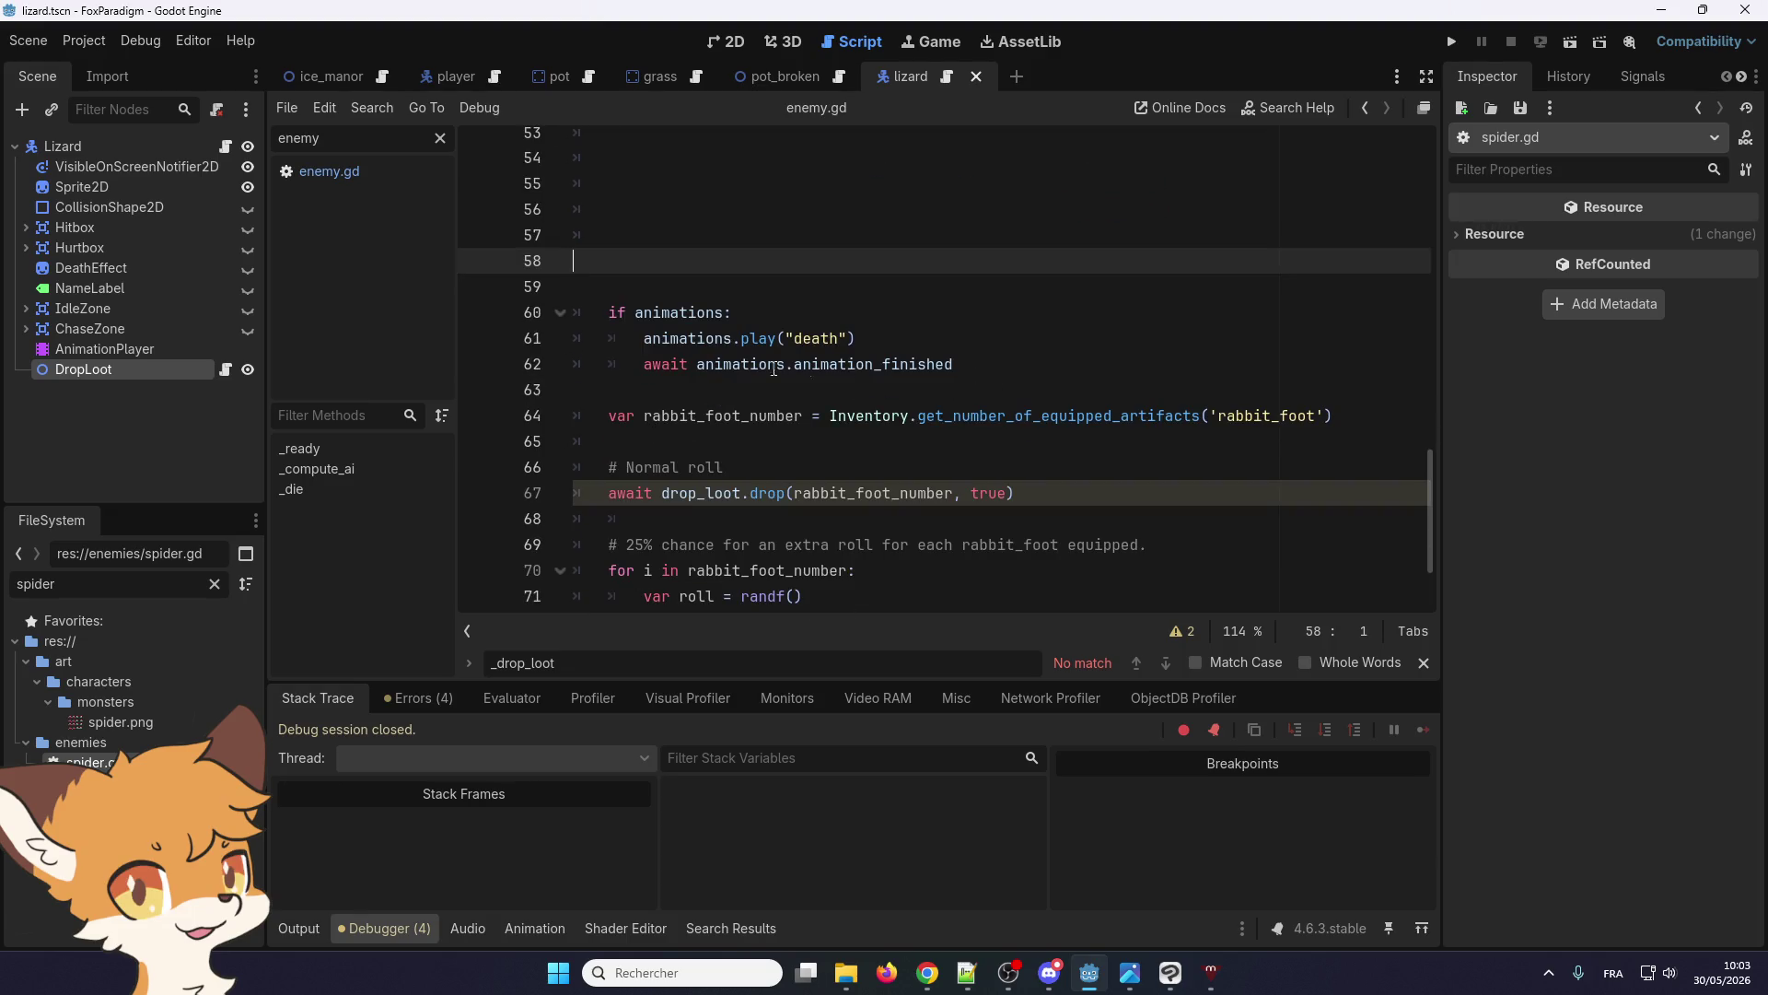
{"action": "scroll", "coordinate": [971, 380], "scroll_direction": "up", "scroll_amount": 2}
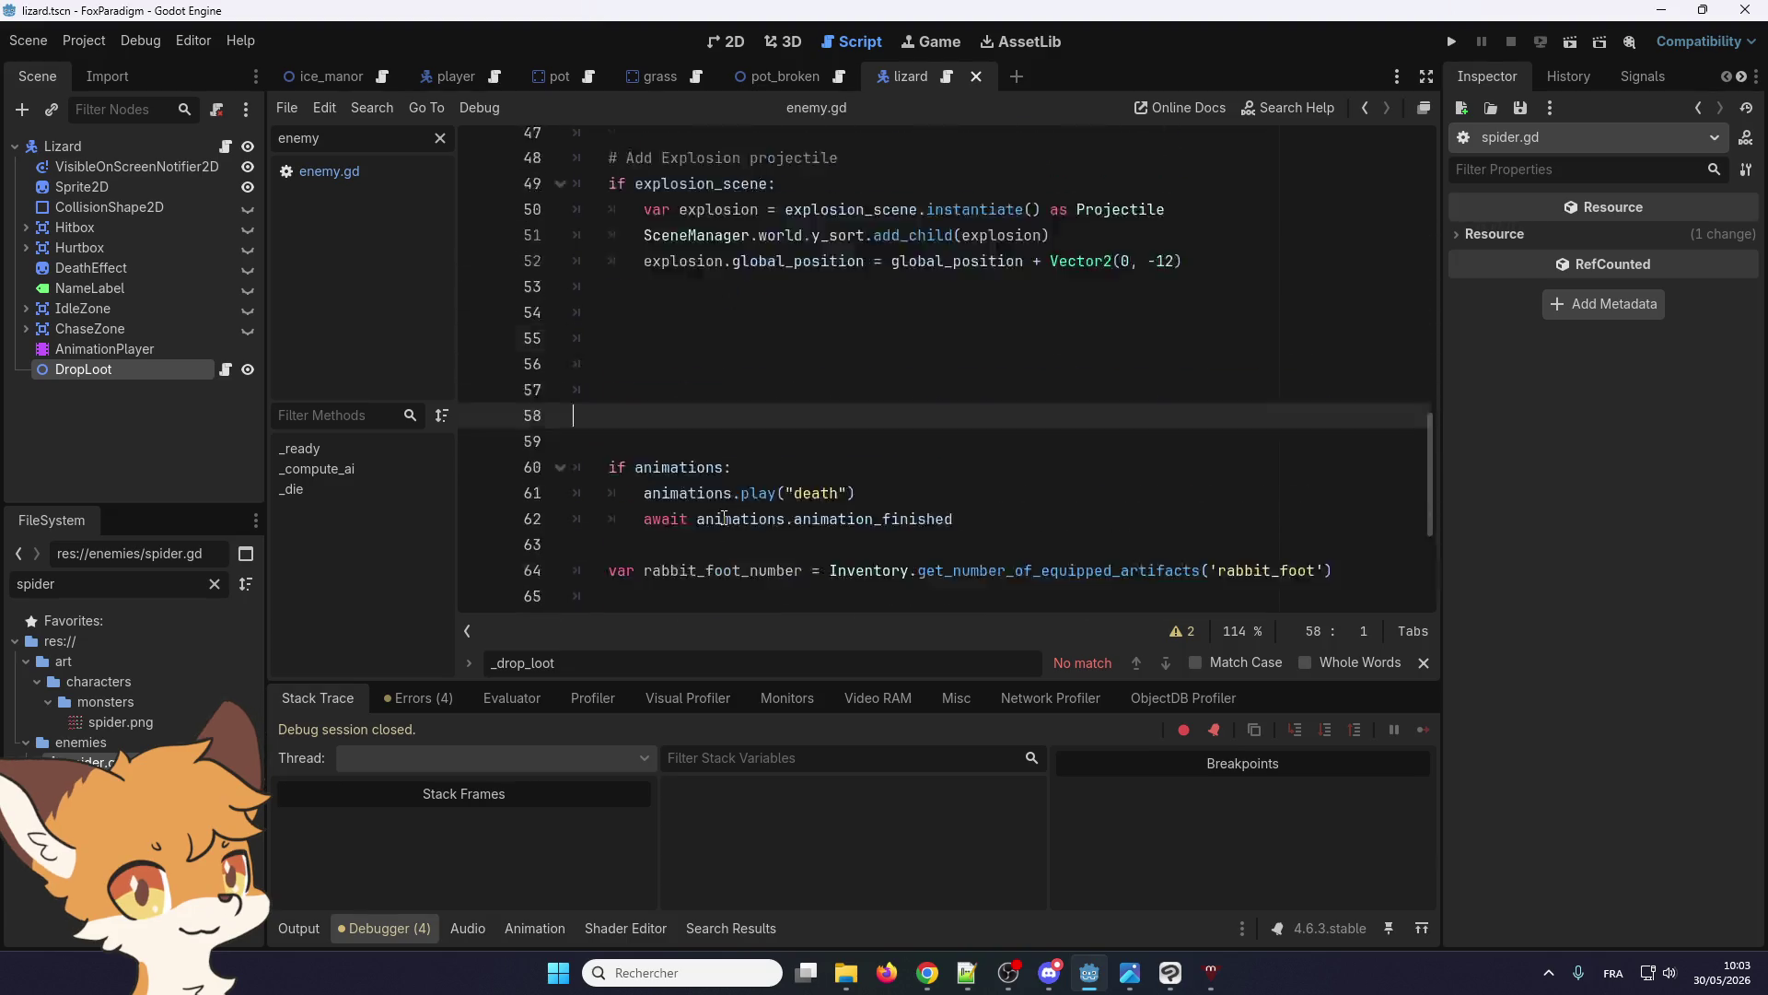
{"action": "left_click_drag", "start_coordinate": [1031, 520], "coordinate": [583, 478]}
{"action": "scroll", "coordinate": [584, 478], "scroll_direction": "up", "scroll_amount": 5}
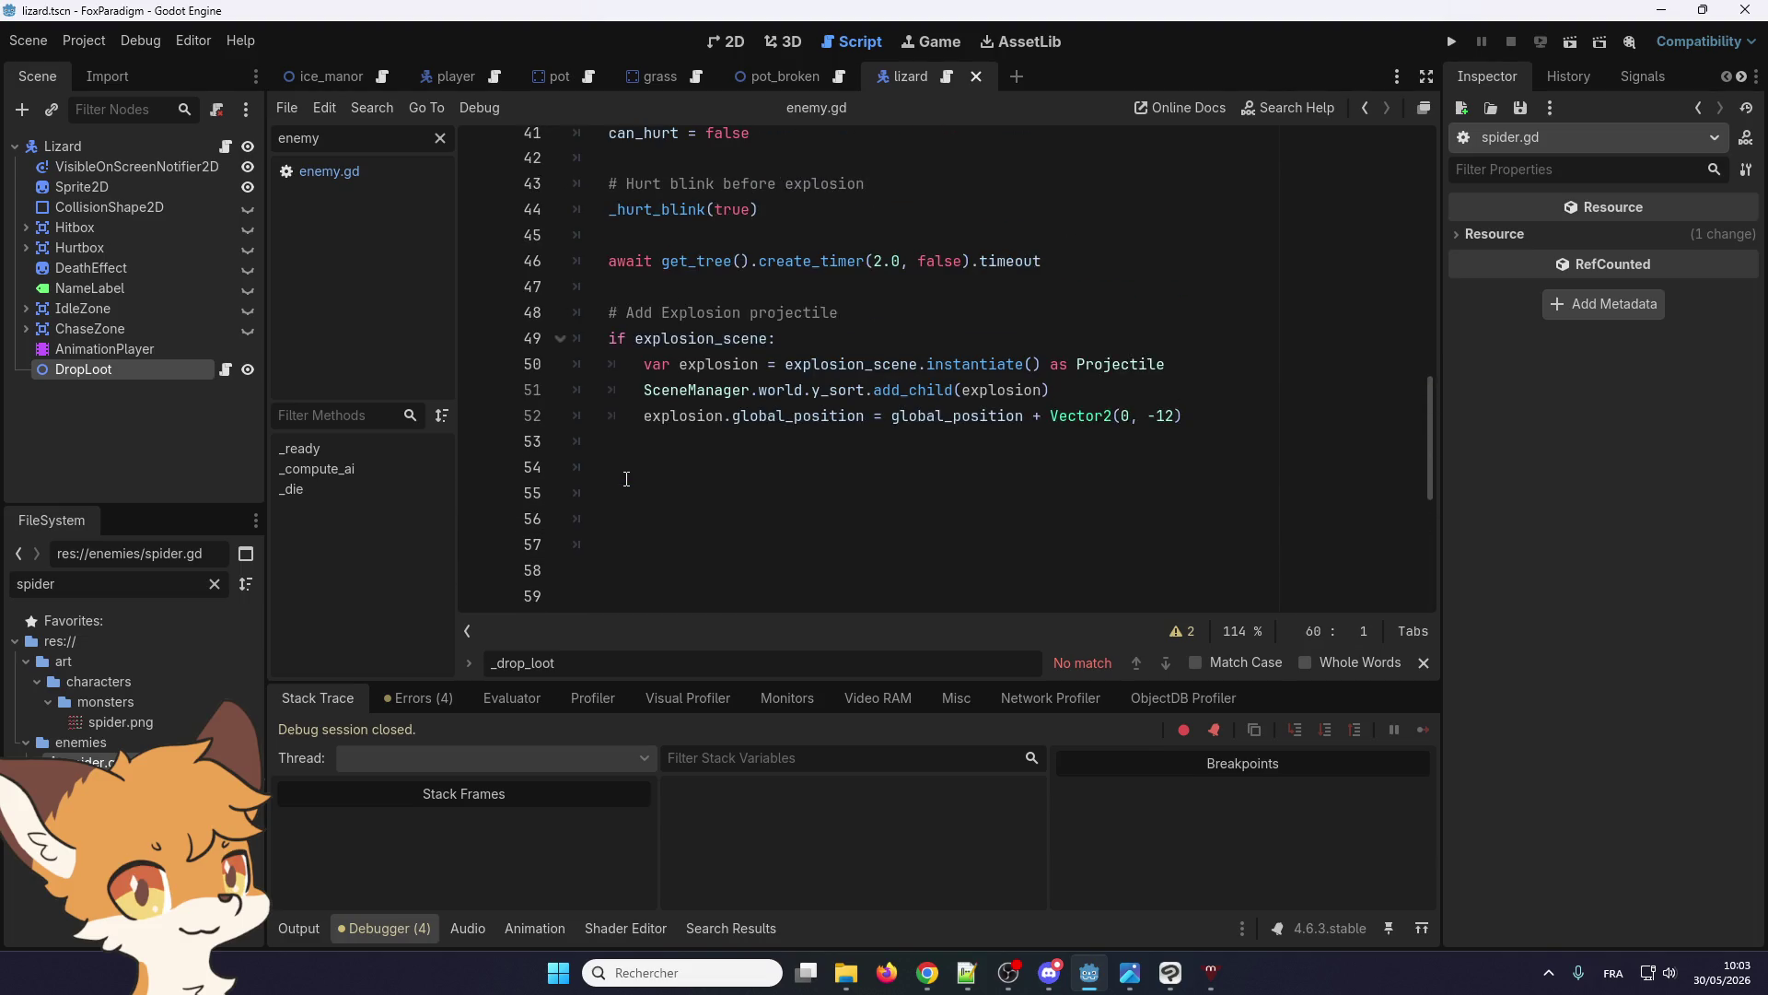
{"action": "scroll", "coordinate": [608, 479], "scroll_direction": "down", "scroll_amount": 8}
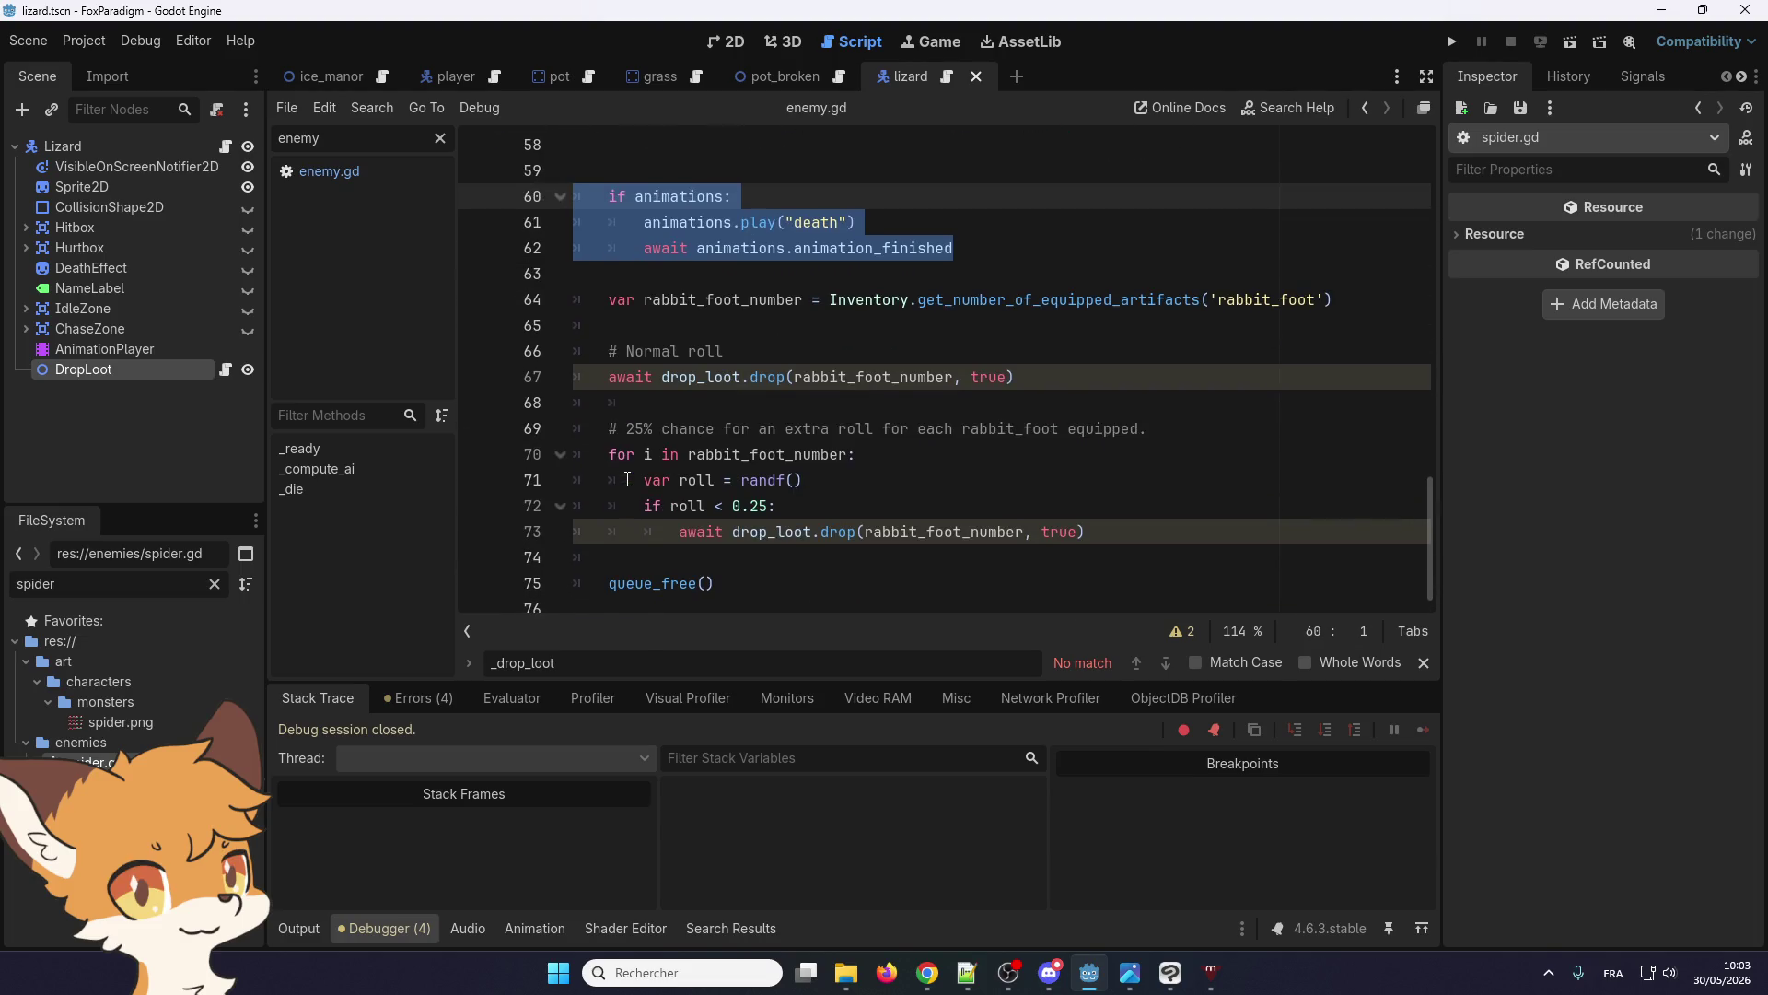
{"action": "scroll", "coordinate": [627, 479], "scroll_direction": "up", "scroll_amount": 4}
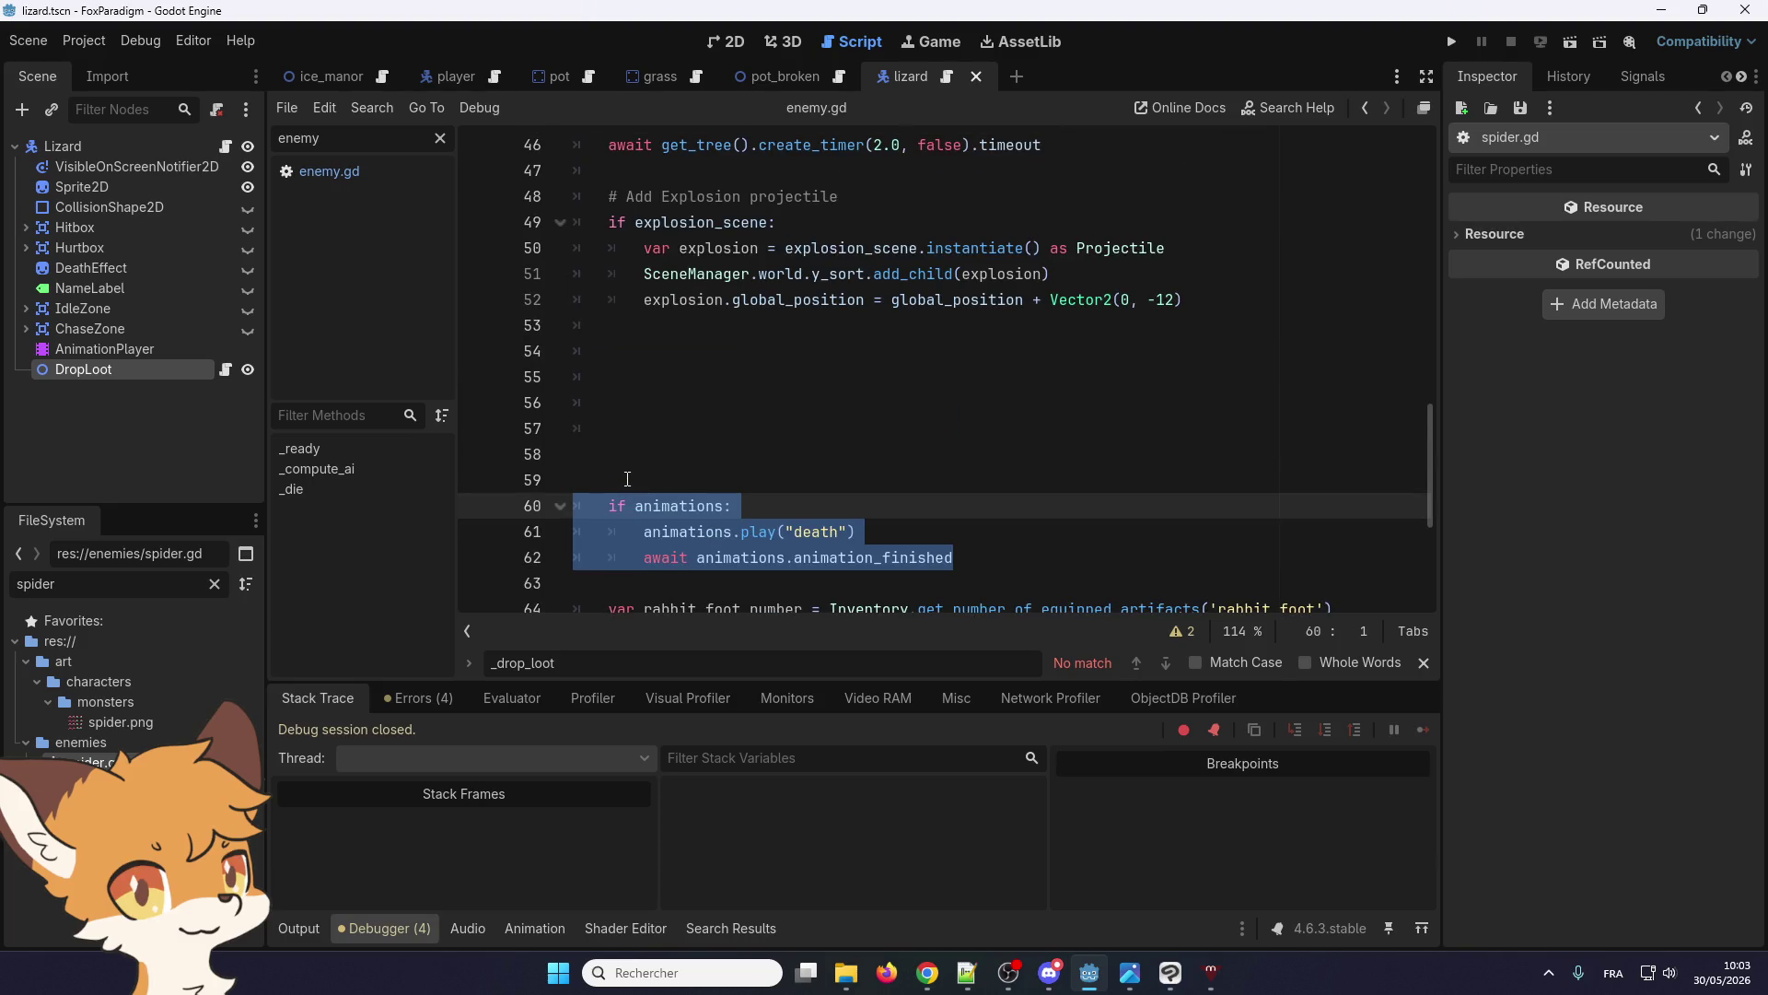
{"action": "key", "text": "BackSpace"}
{"action": "scroll", "coordinate": [645, 442], "scroll_direction": "down", "scroll_amount": 3}
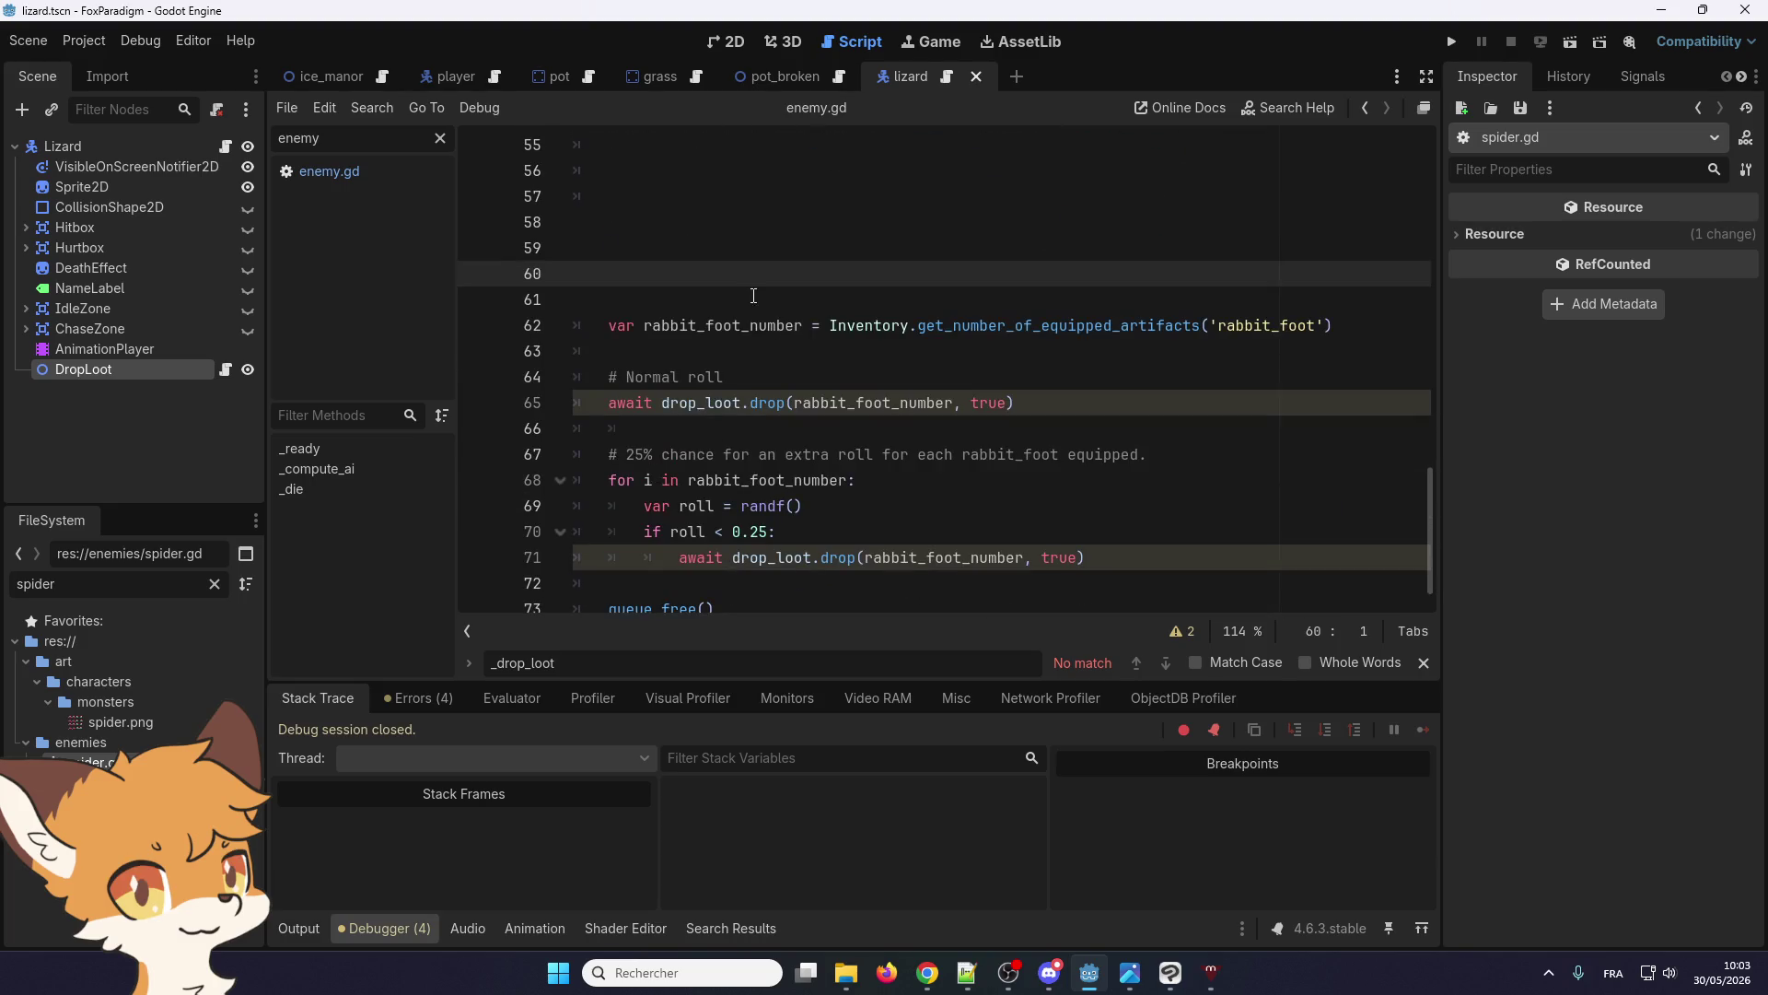
{"action": "key", "text": "BackSpace"}
{"action": "key", "text": "Delete"}
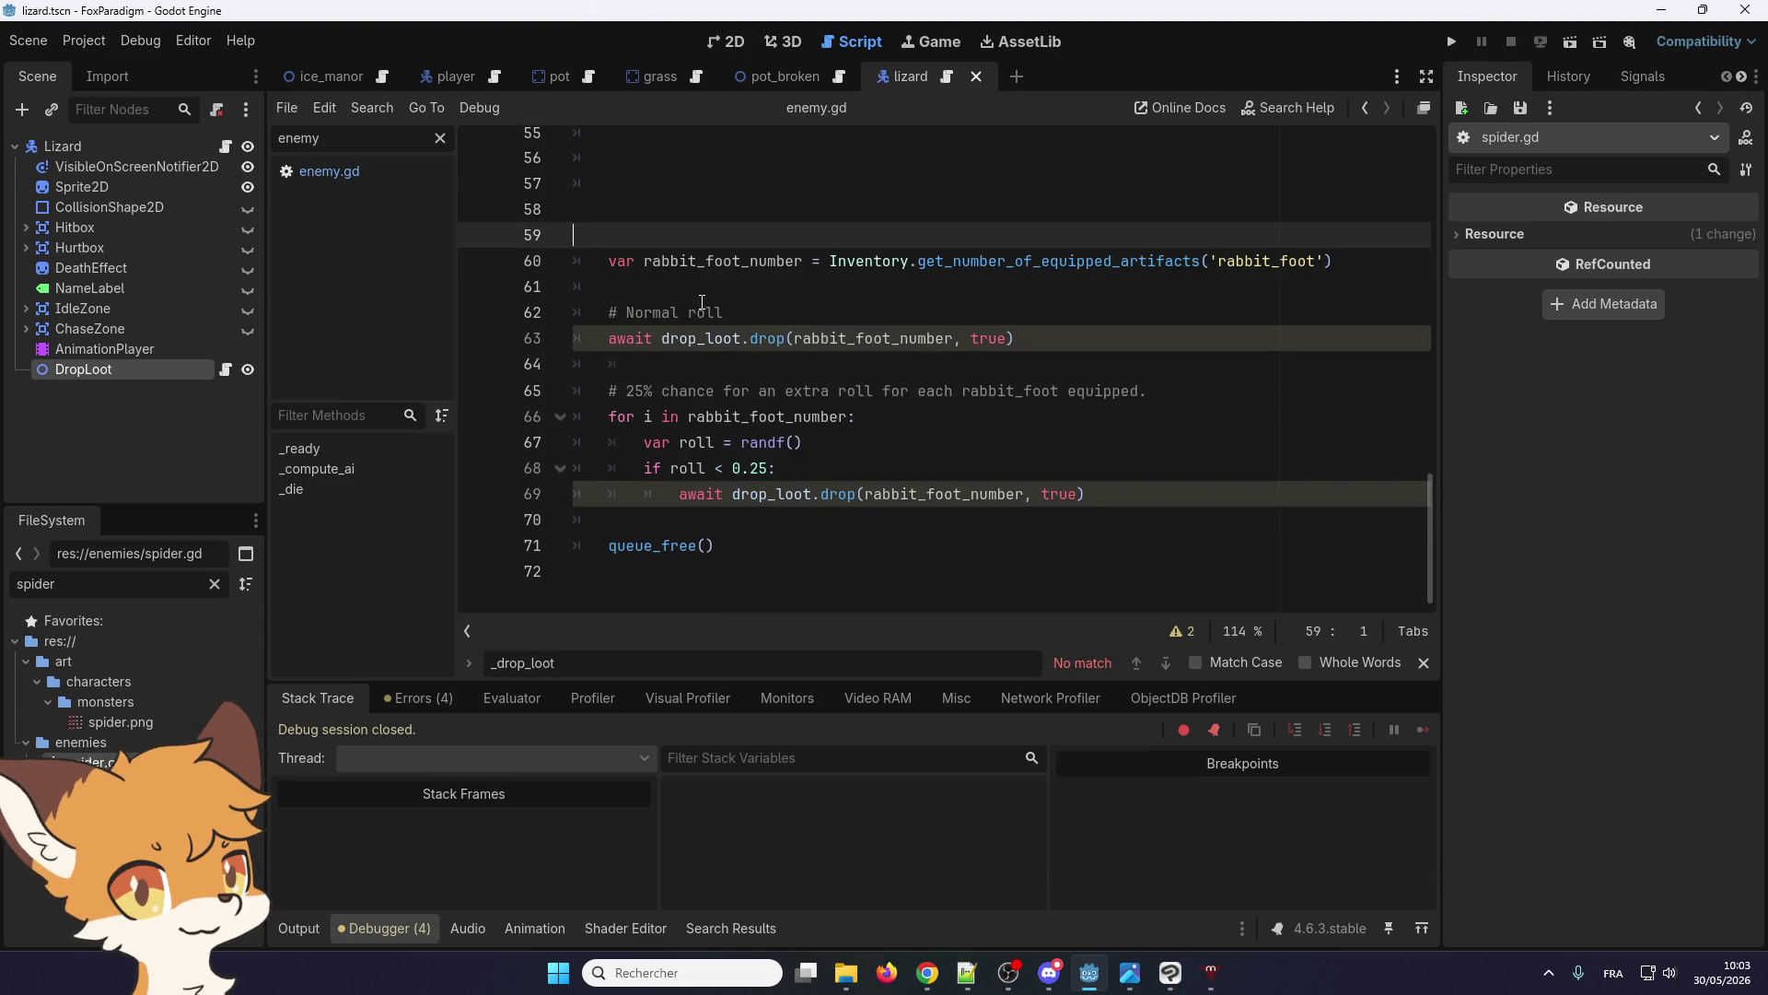
{"action": "scroll", "coordinate": [685, 317], "scroll_direction": "up", "scroll_amount": 2}
{"action": "key", "text": "BackSpace"}
{"action": "key", "text": "BackSpace"}
{"action": "key", "text": "BackSpace"}
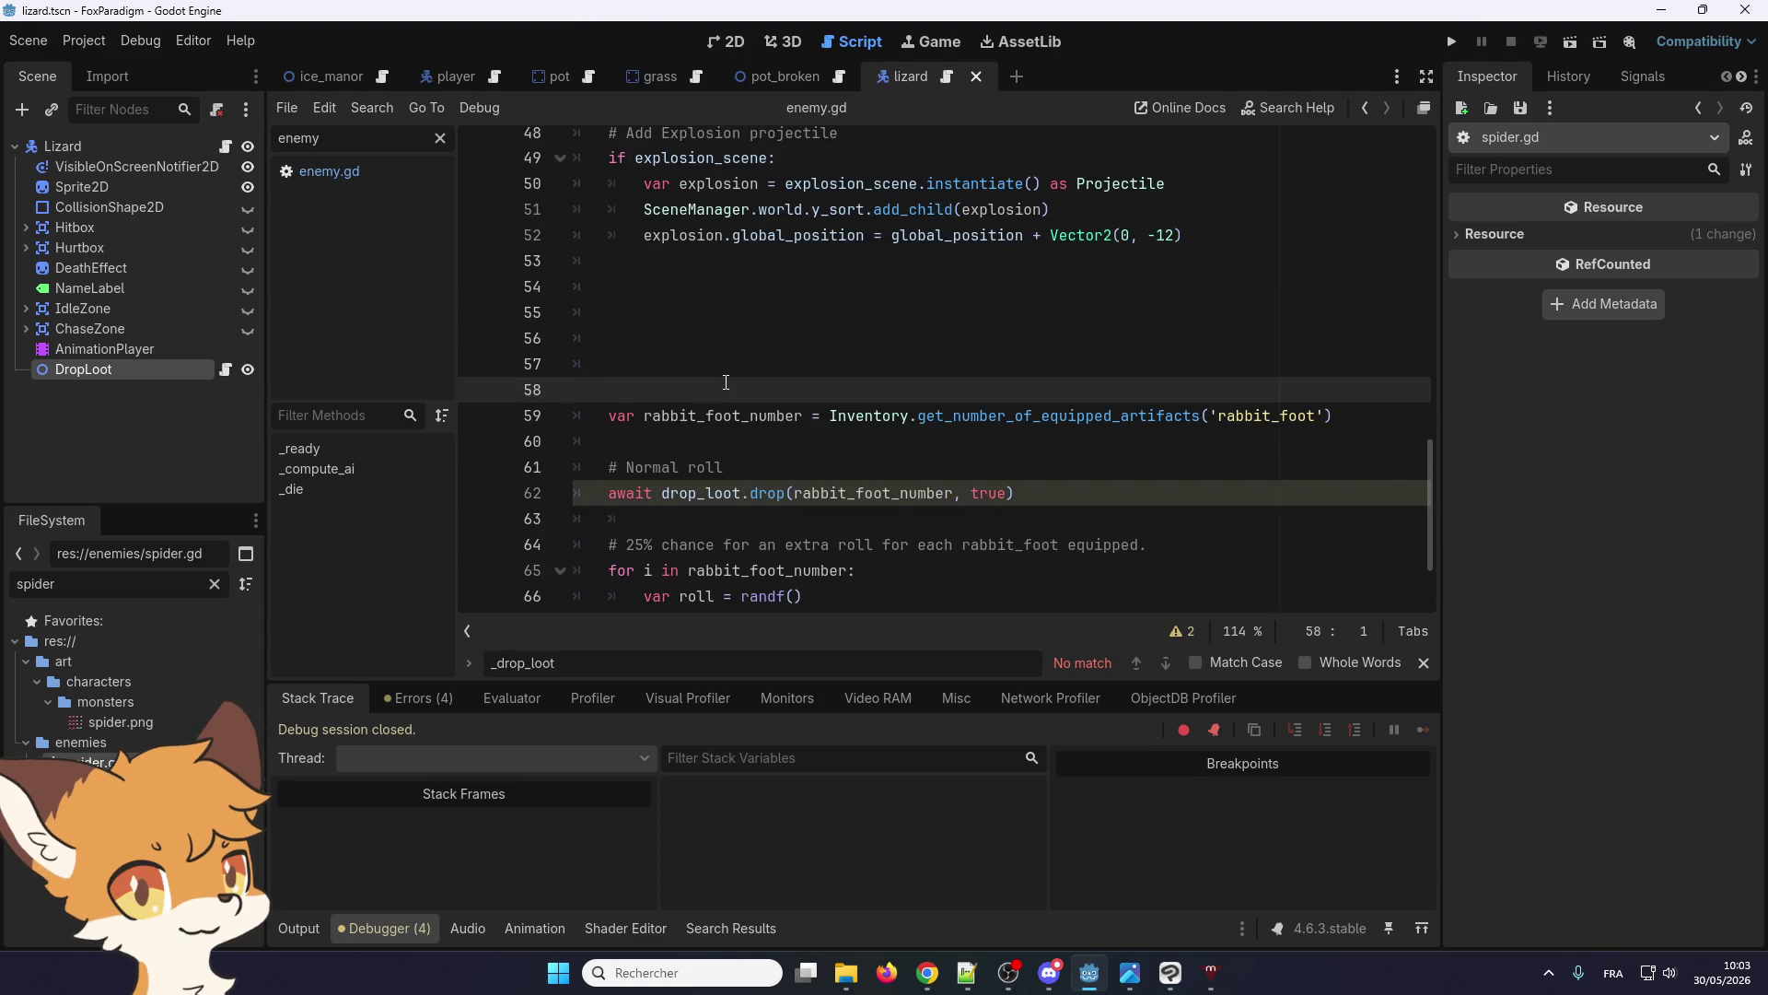
{"action": "scroll", "coordinate": [718, 341], "scroll_direction": "down", "scroll_amount": 1}
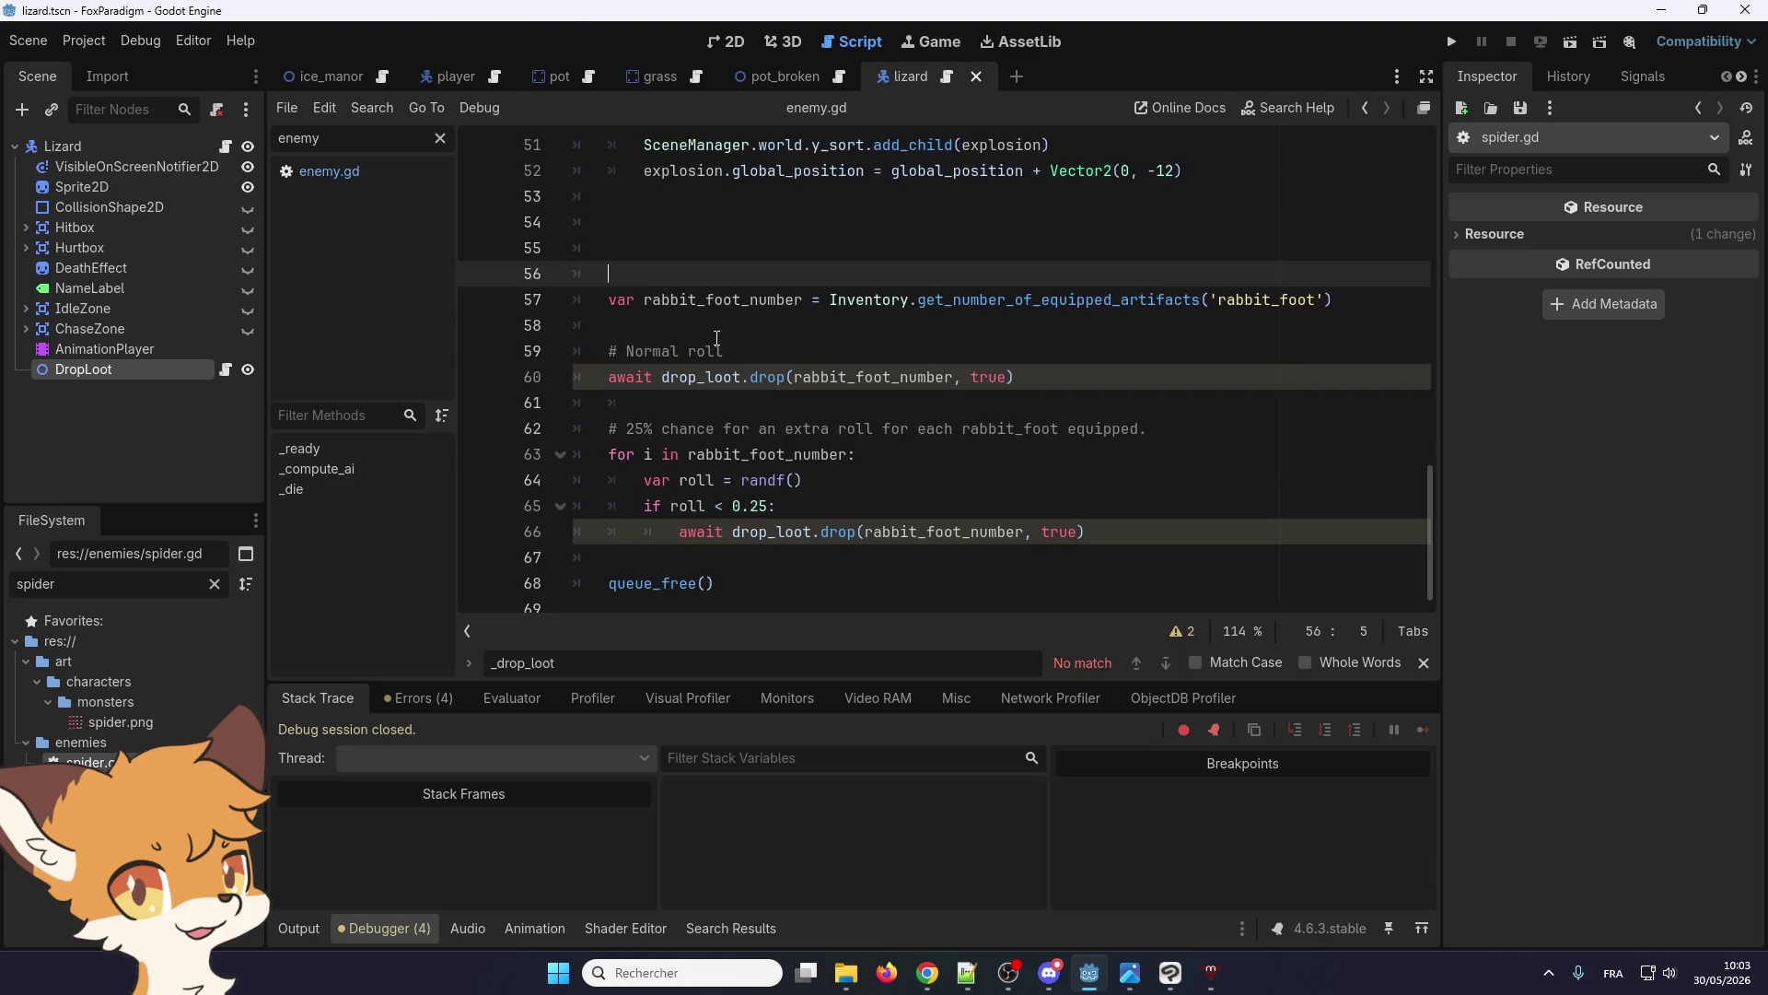
{"action": "scroll", "coordinate": [703, 326], "scroll_direction": "up", "scroll_amount": 3}
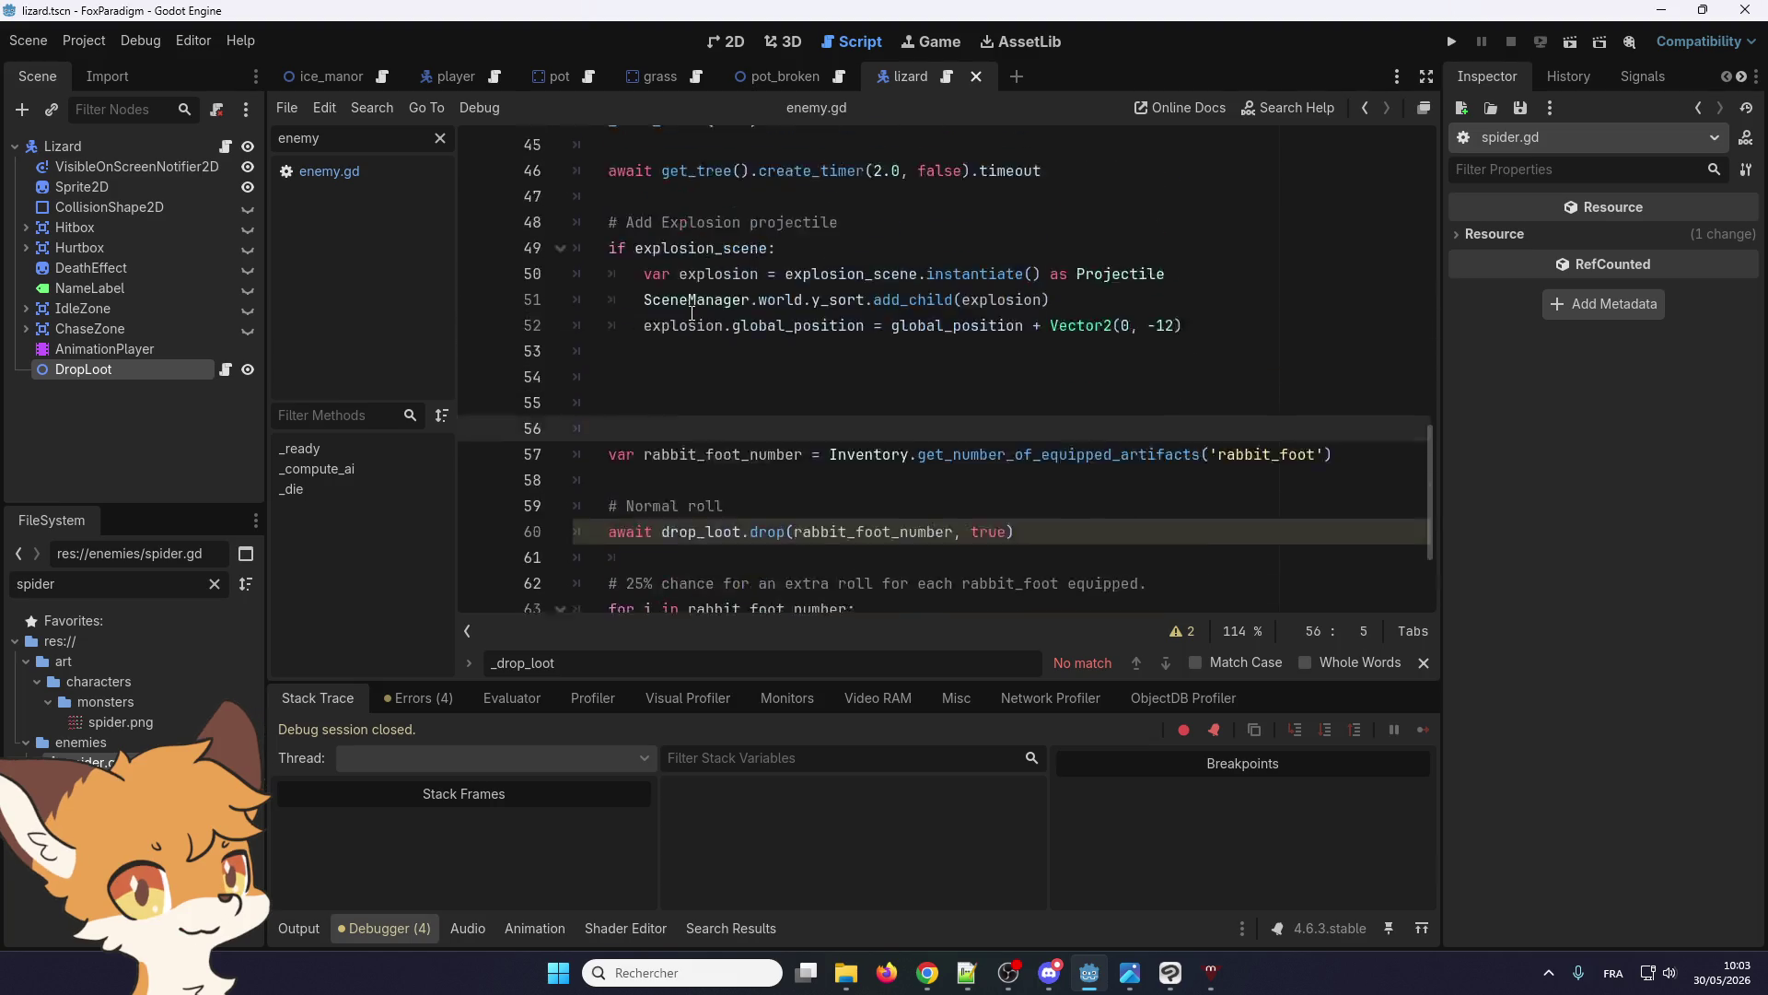
Place the caret on empty line 55, ready for new code
{"action": "left_click", "coordinate": [656, 469]}
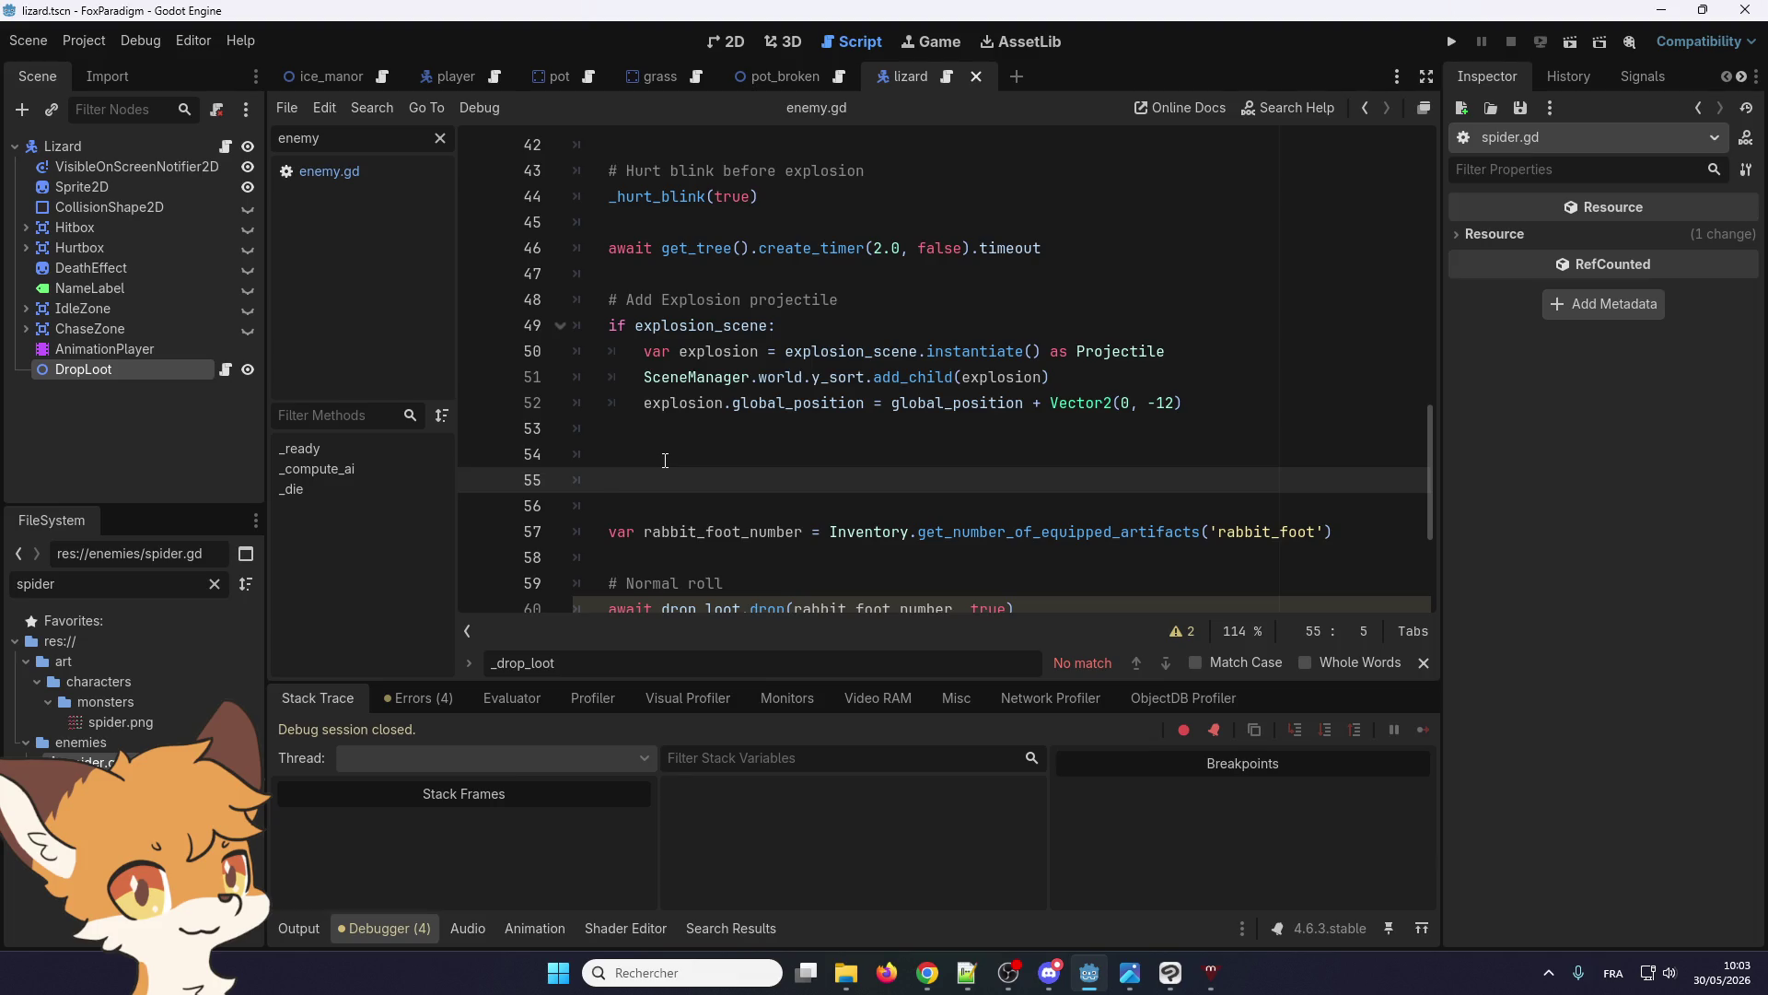
{"action": "scroll", "coordinate": [1060, 372], "scroll_direction": "up", "scroll_amount": 5}
{"action": "scroll", "coordinate": [681, 414], "scroll_direction": "down", "scroll_amount": 6}
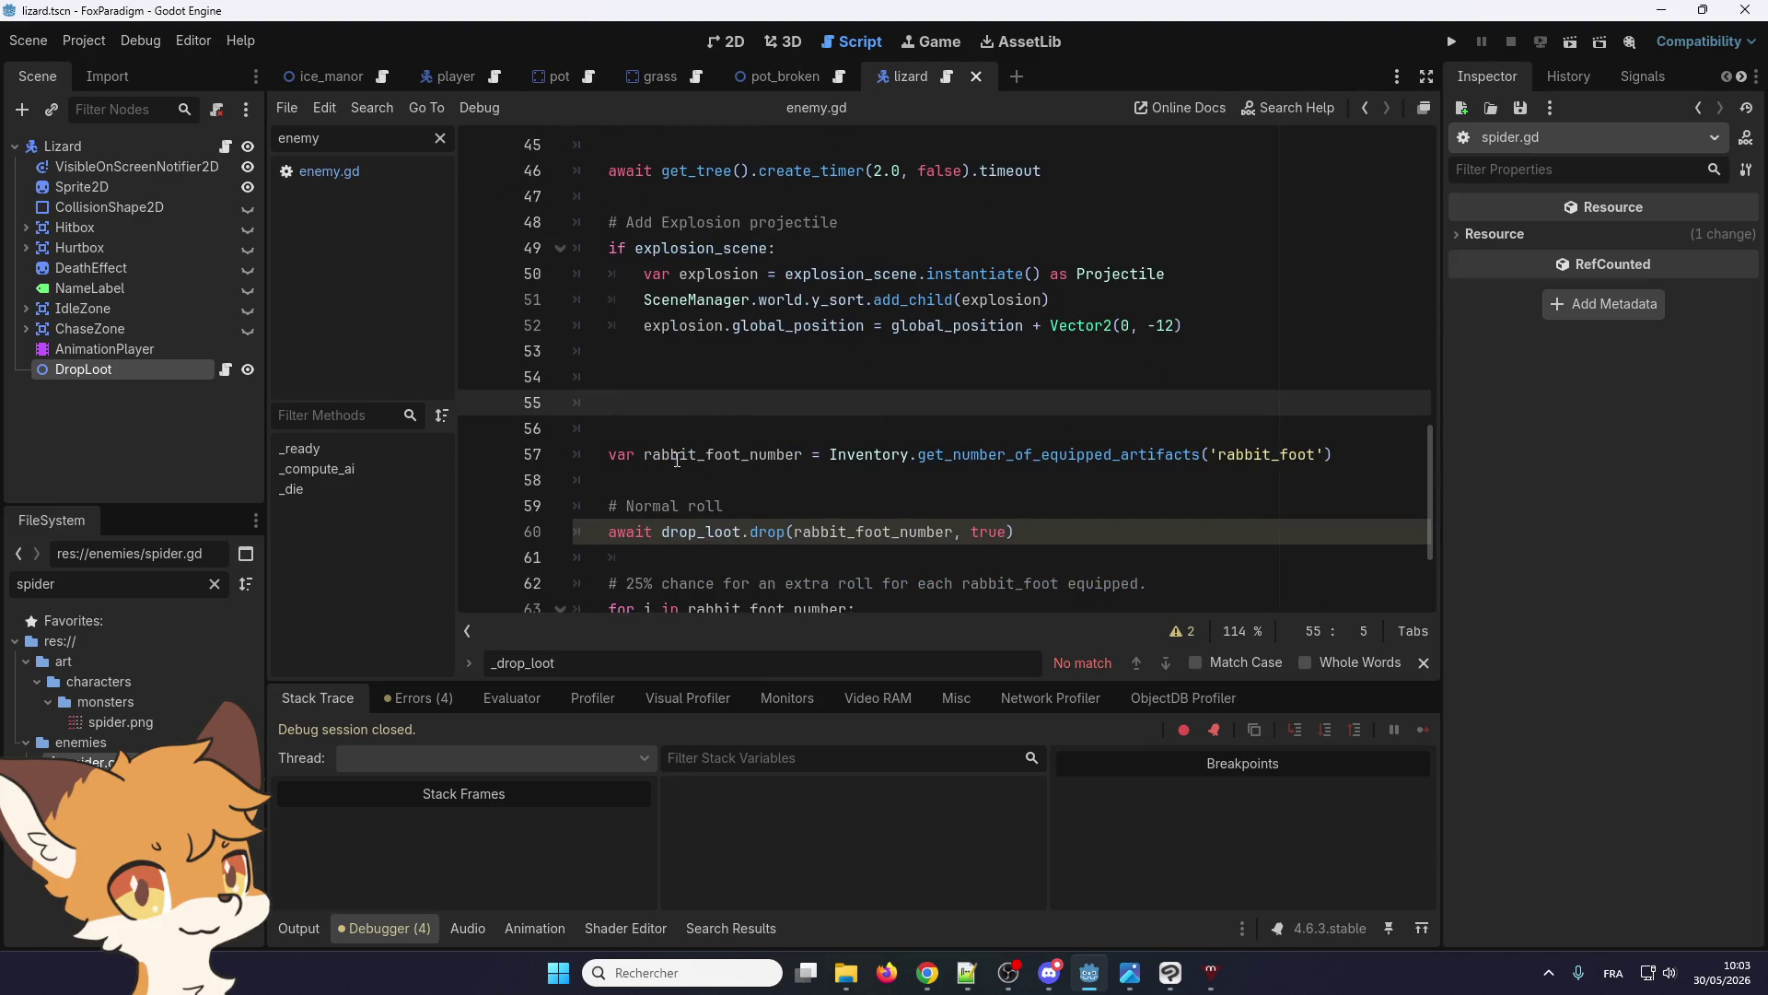
{"action": "scroll", "coordinate": [721, 367], "scroll_direction": "down", "scroll_amount": 2}
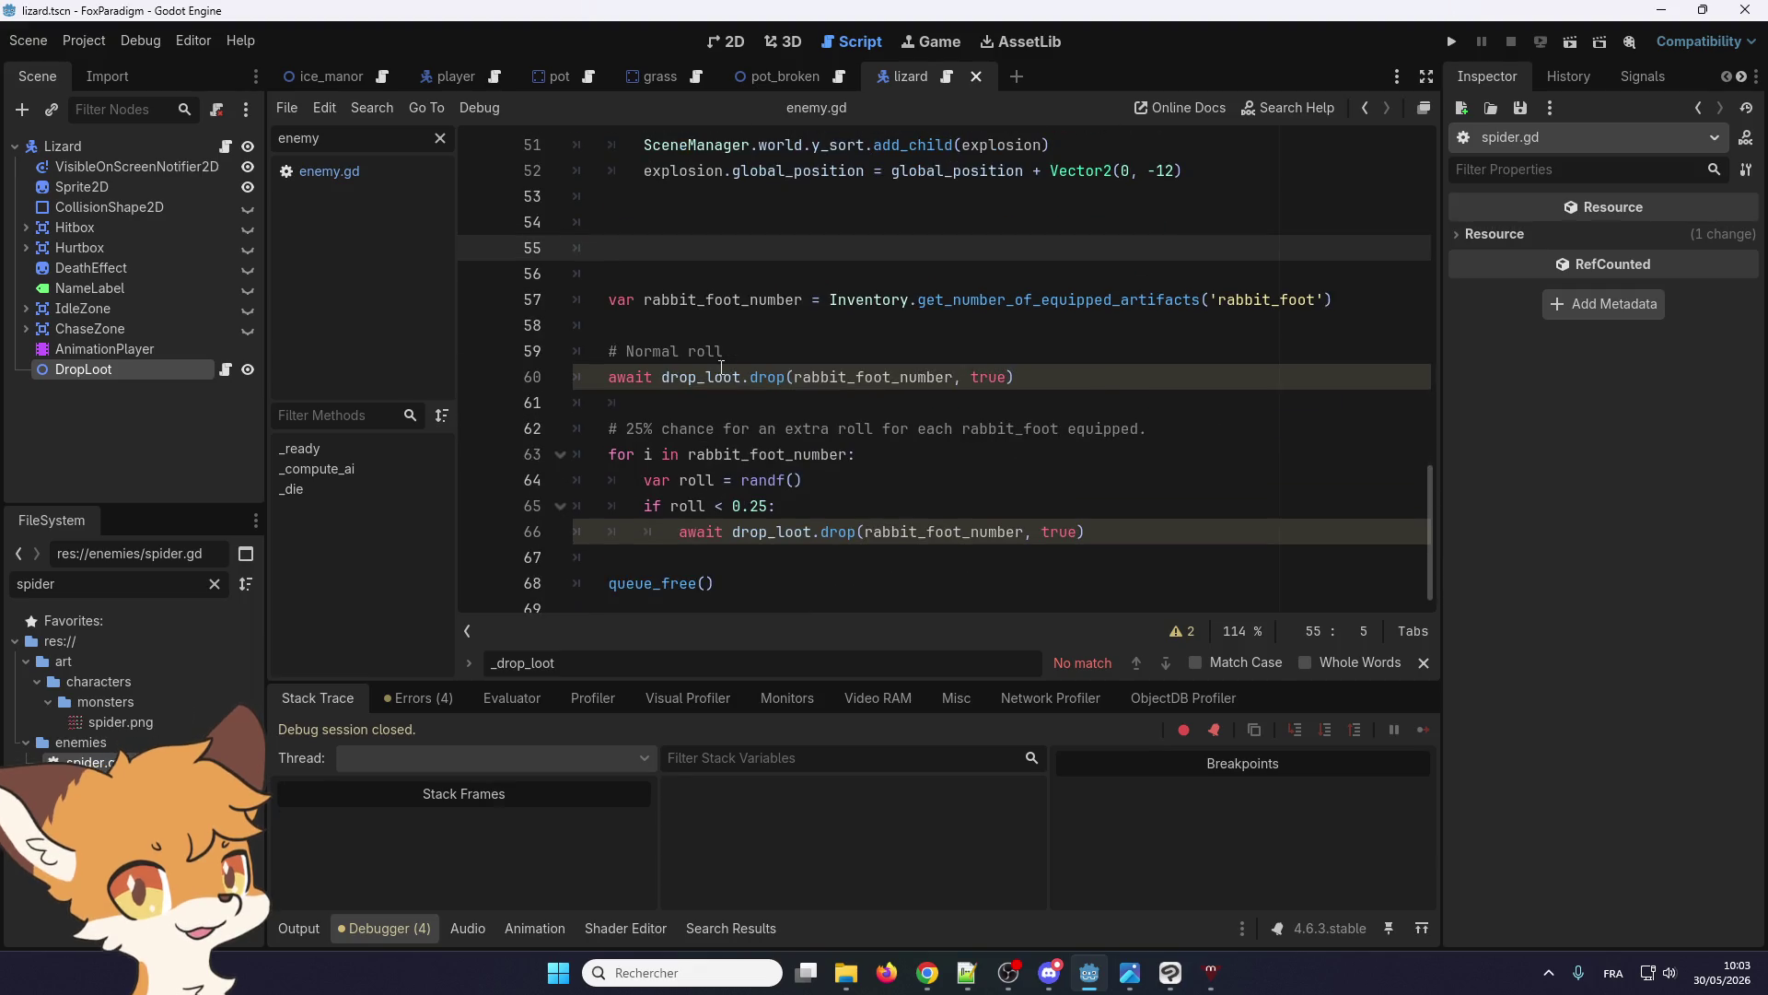
{"action": "scroll", "coordinate": [705, 374], "scroll_direction": "up", "scroll_amount": 6}
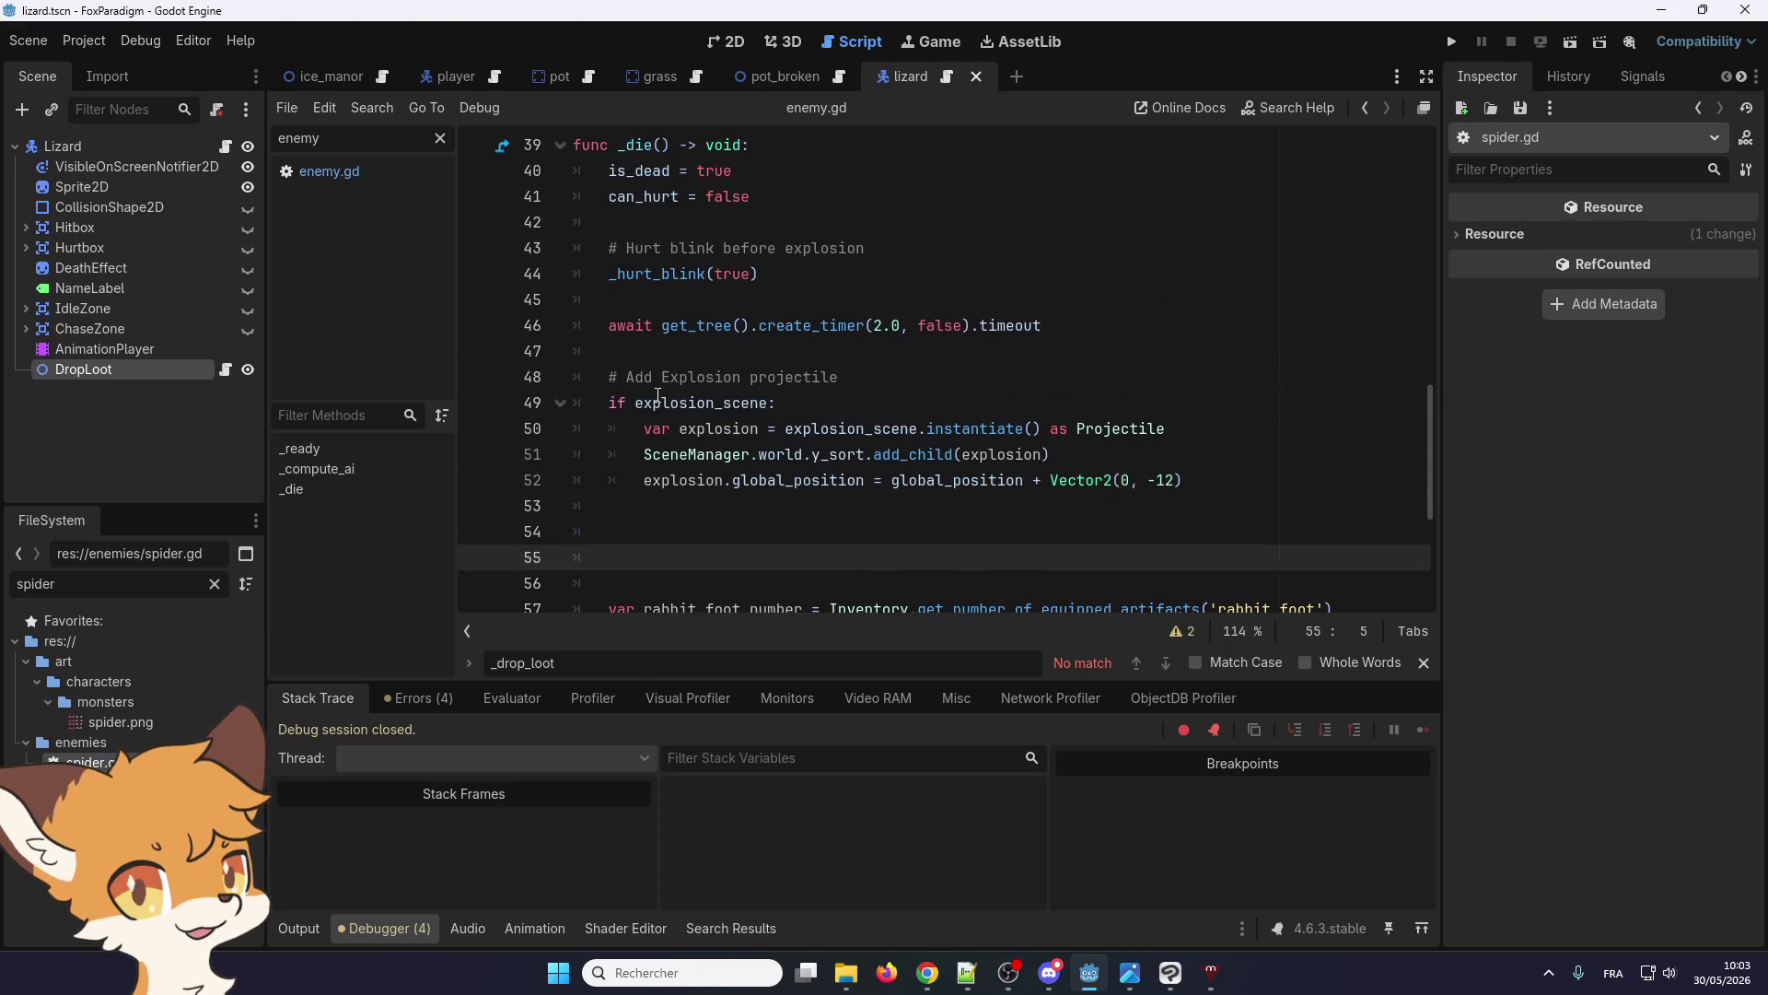
{"action": "scroll", "coordinate": [657, 395], "scroll_direction": "down", "scroll_amount": 3}
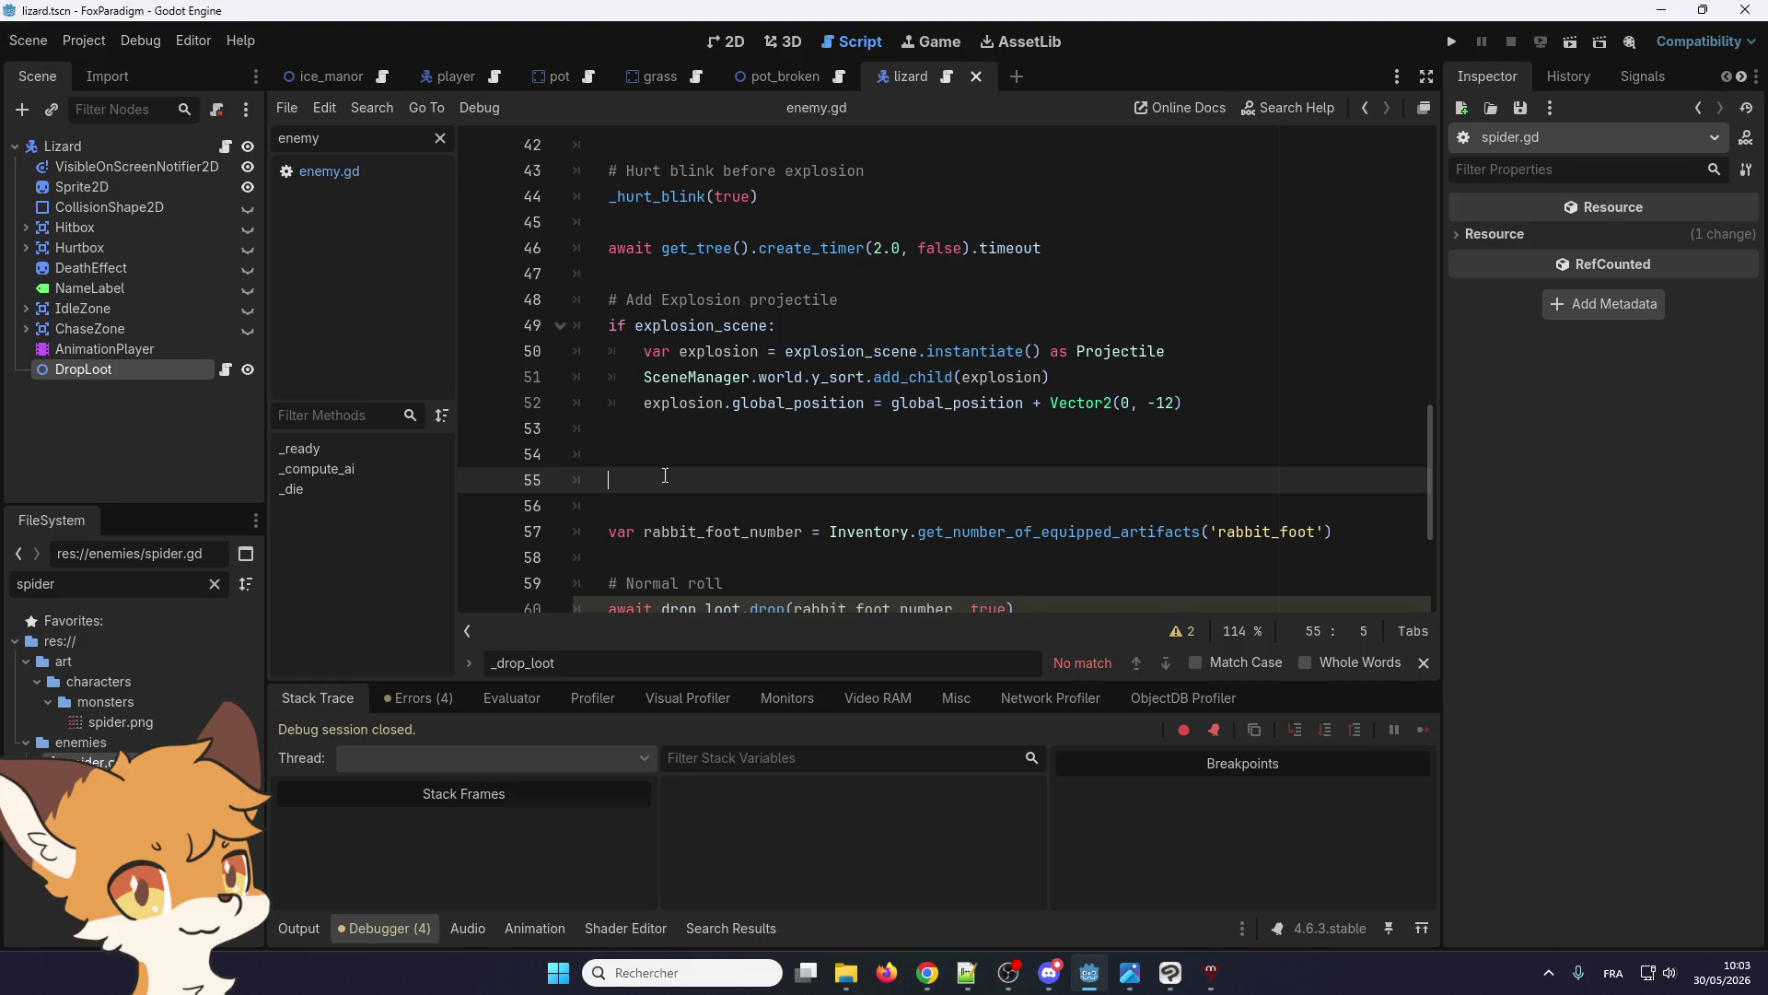
Call handle_loot() in the spider's _die and add a 'func handle_loot() -> void' header above the loot rolls
{"action": "type", "text": "handle_"}
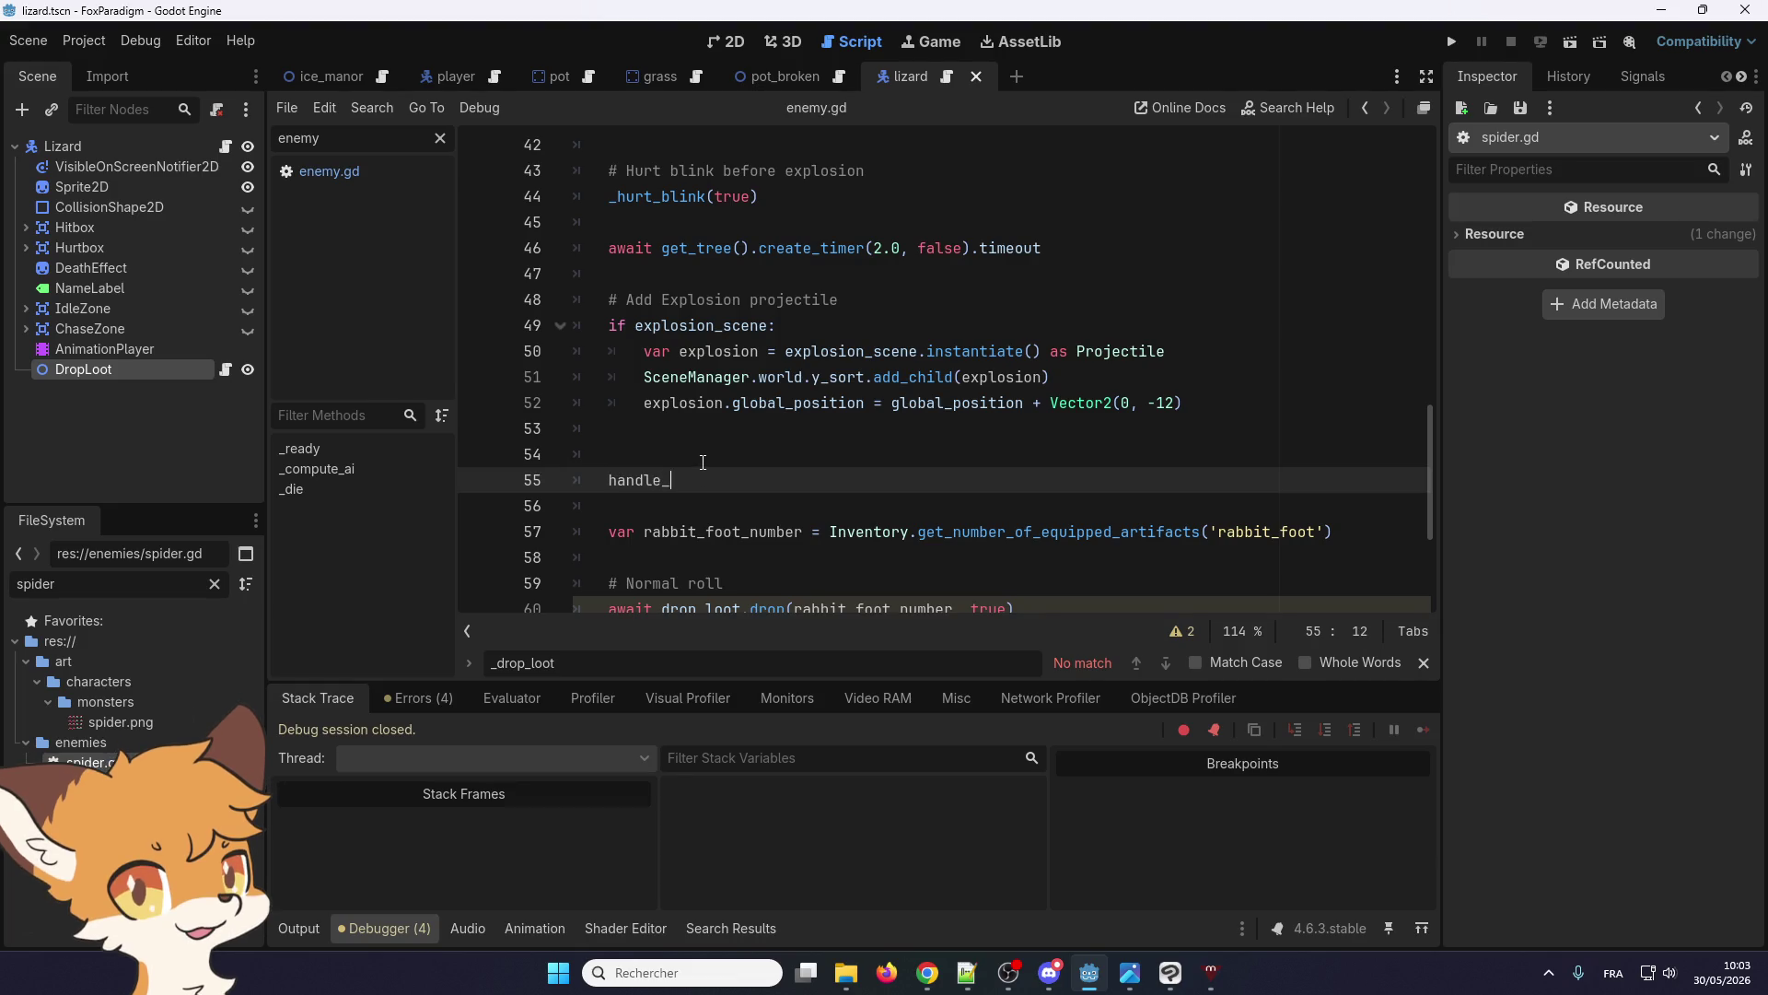
{"action": "type", "text": "loot()"}
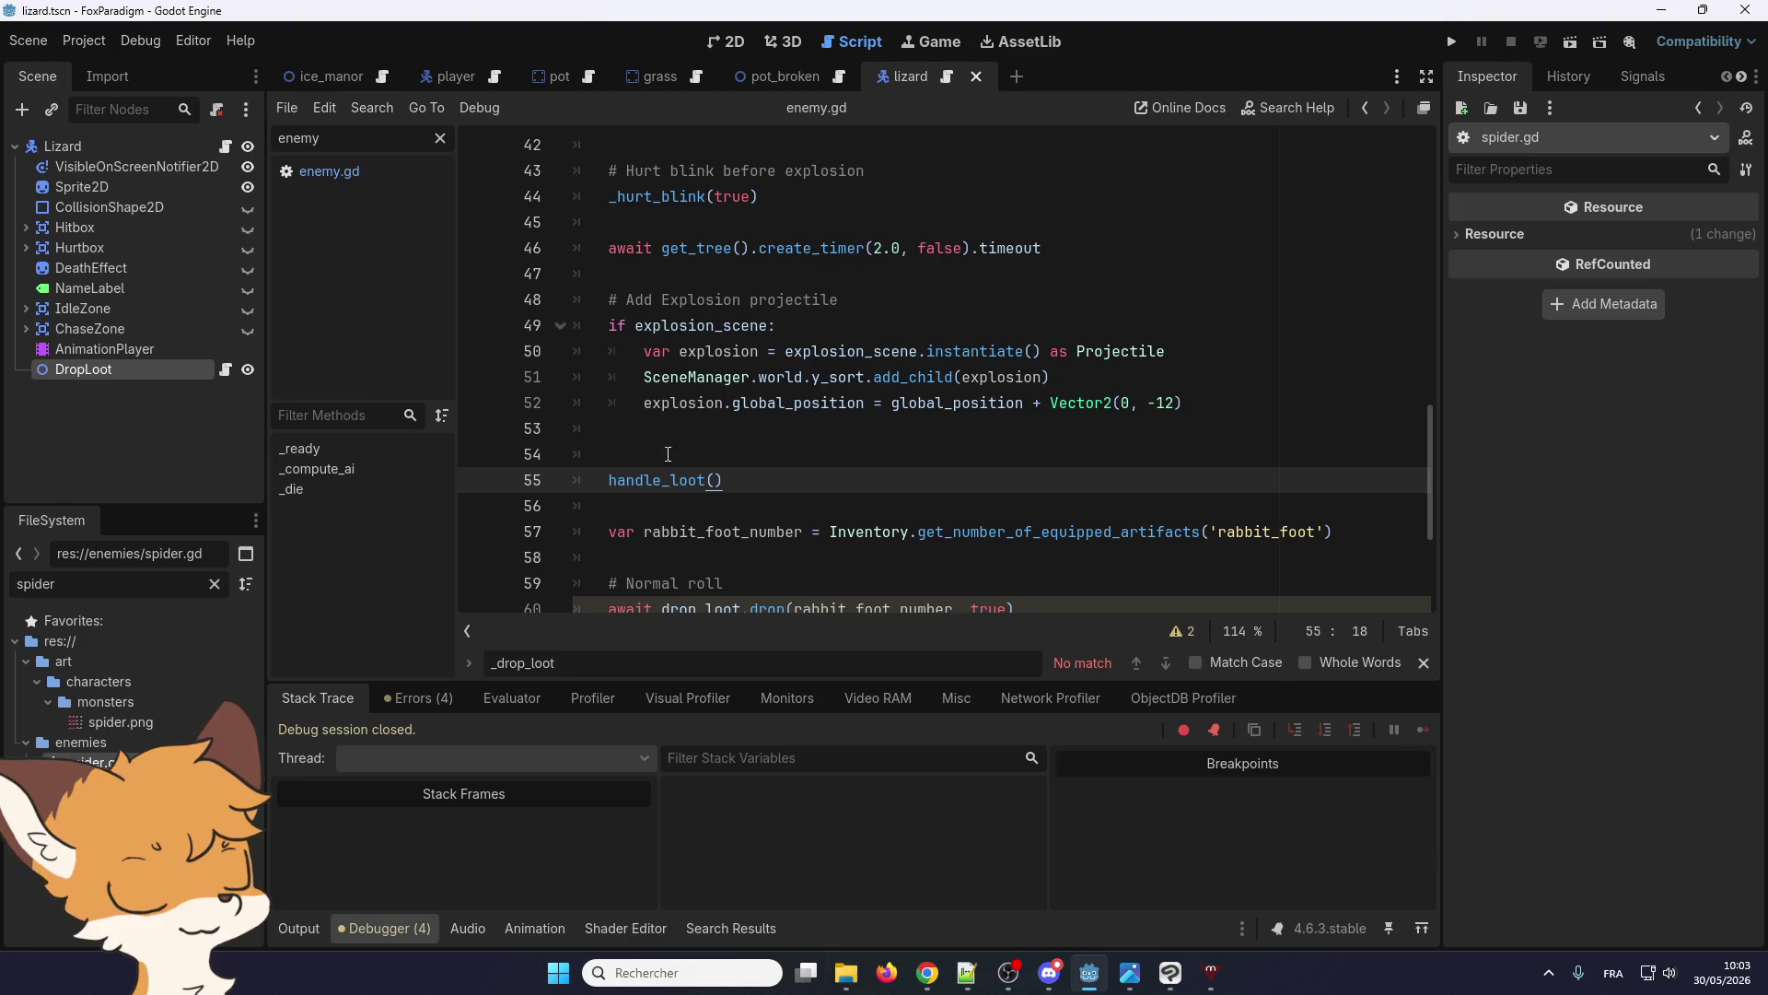
{"action": "scroll", "coordinate": [681, 481], "scroll_direction": "down", "scroll_amount": 1}
{"action": "double_click", "coordinate": [669, 422]}
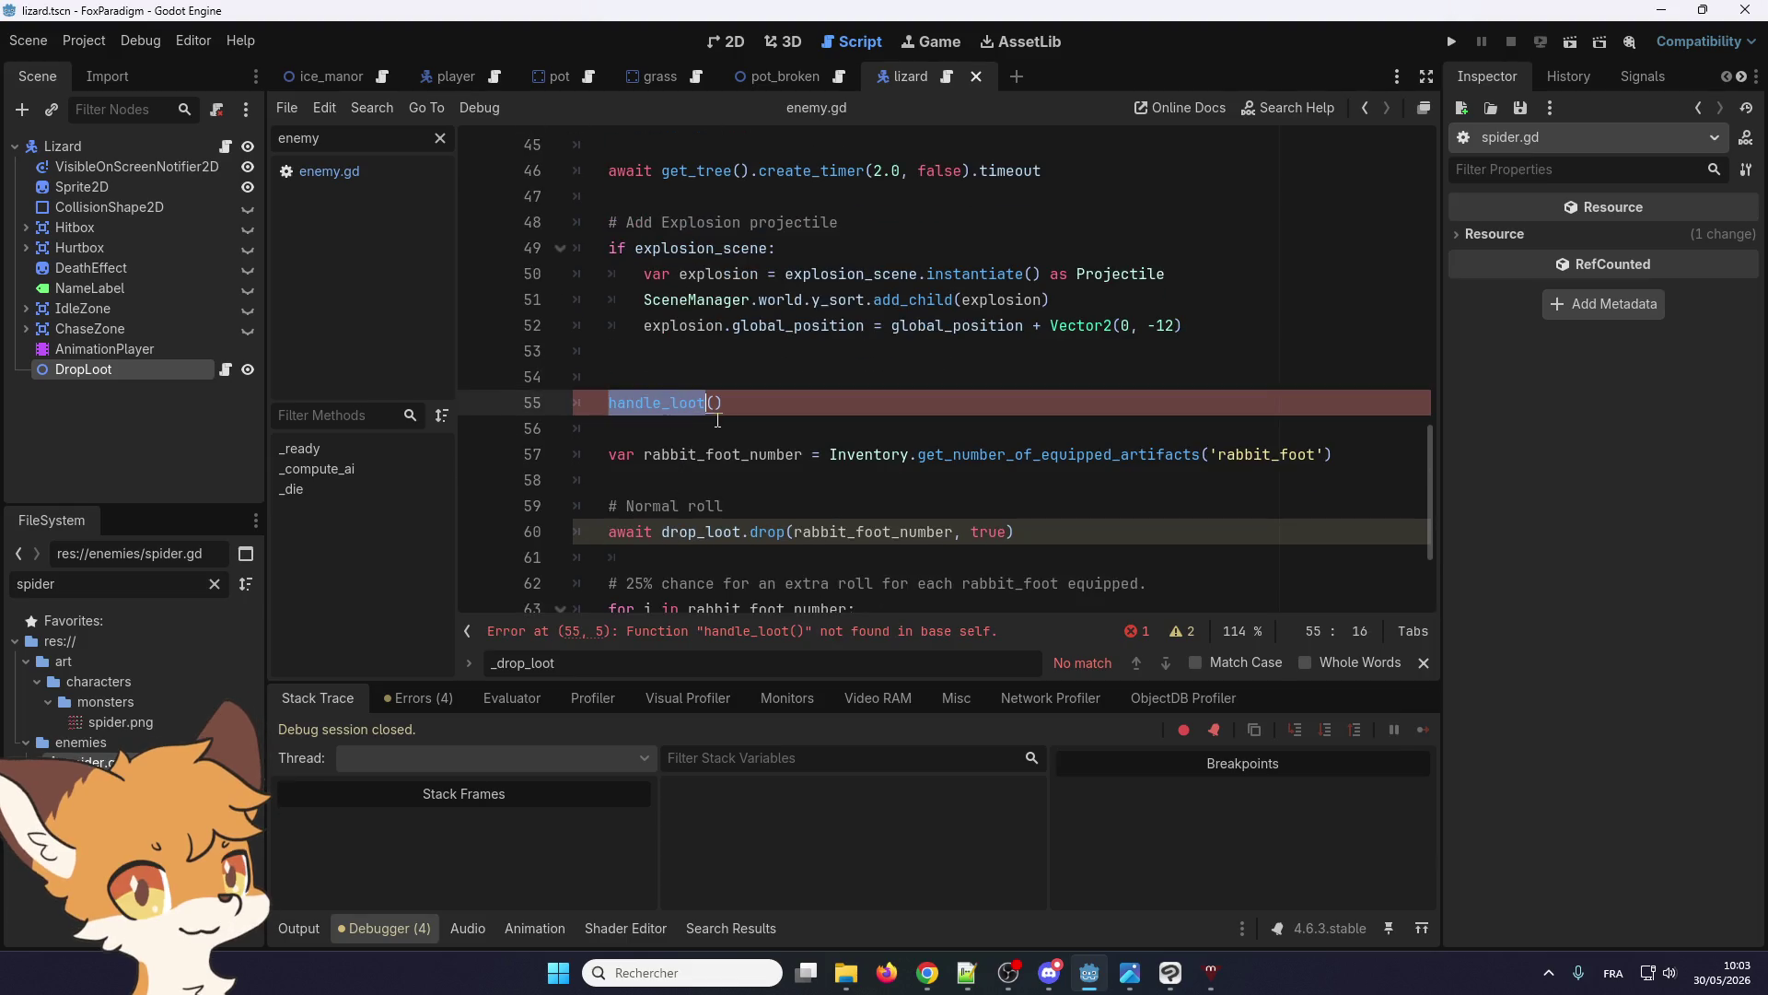
{"action": "scroll", "coordinate": [695, 380], "scroll_direction": "down", "scroll_amount": 2}
{"action": "left_click", "coordinate": [639, 271]}
{"action": "key", "text": "Return"}
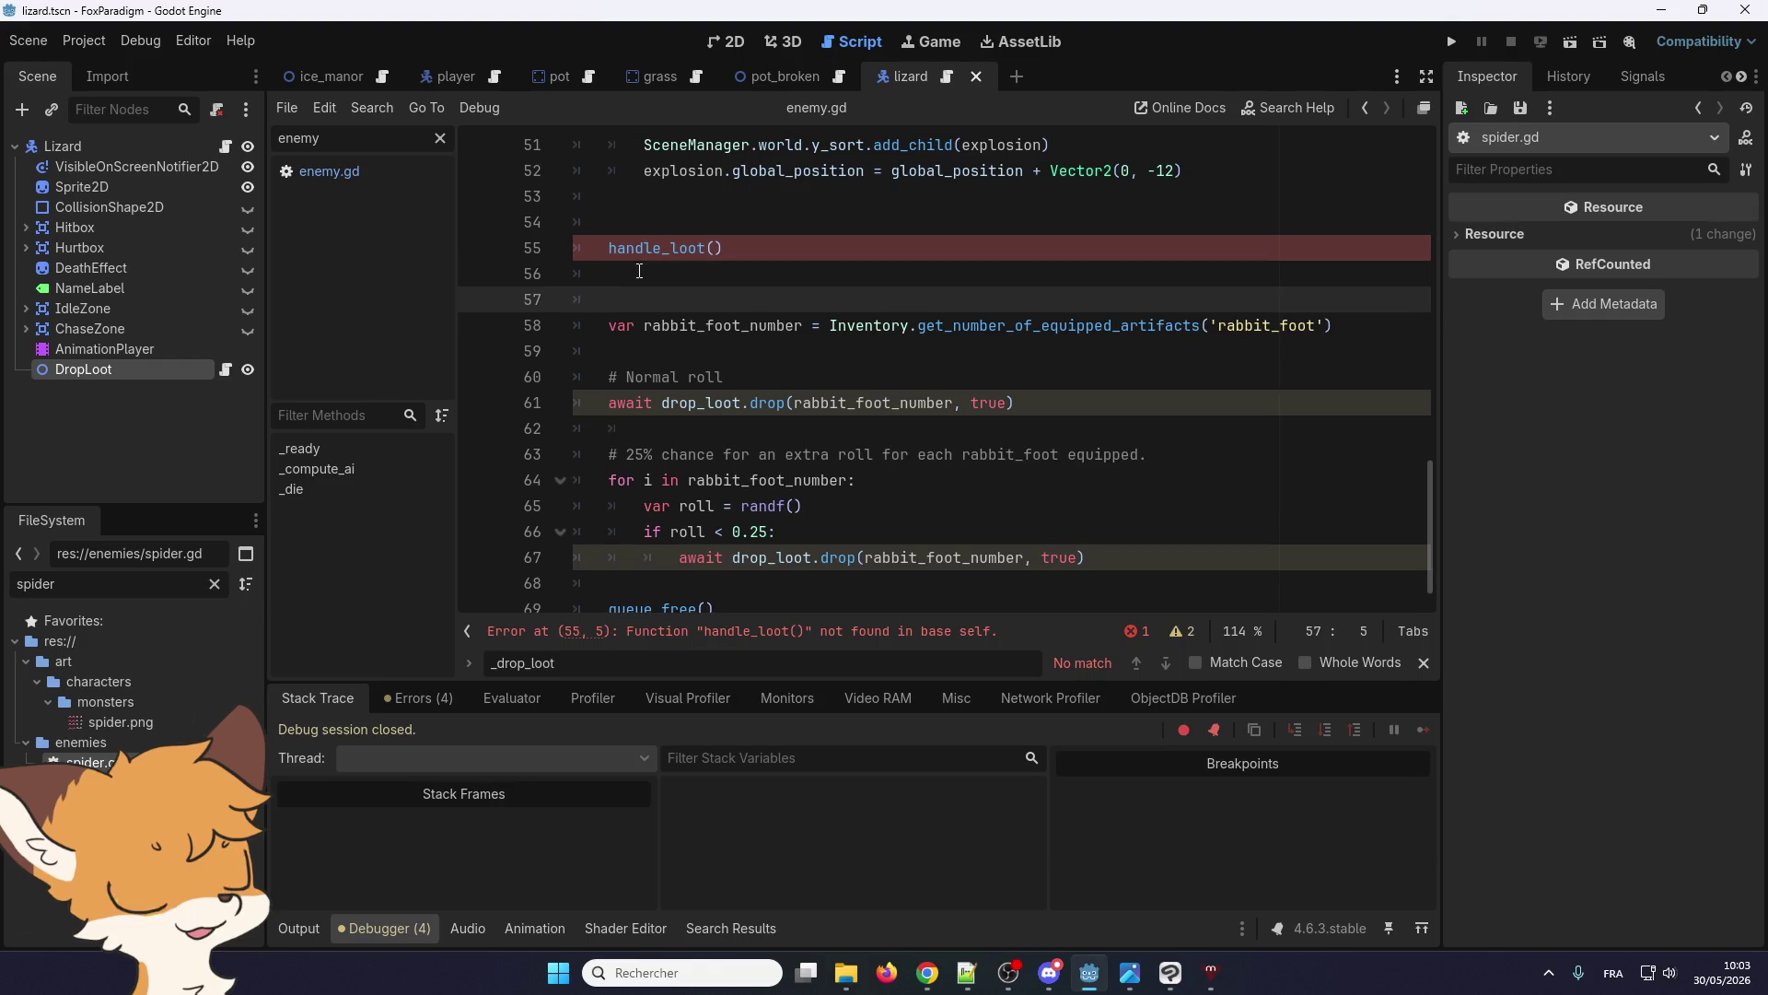
{"action": "type", "text": "func handle_loot"}
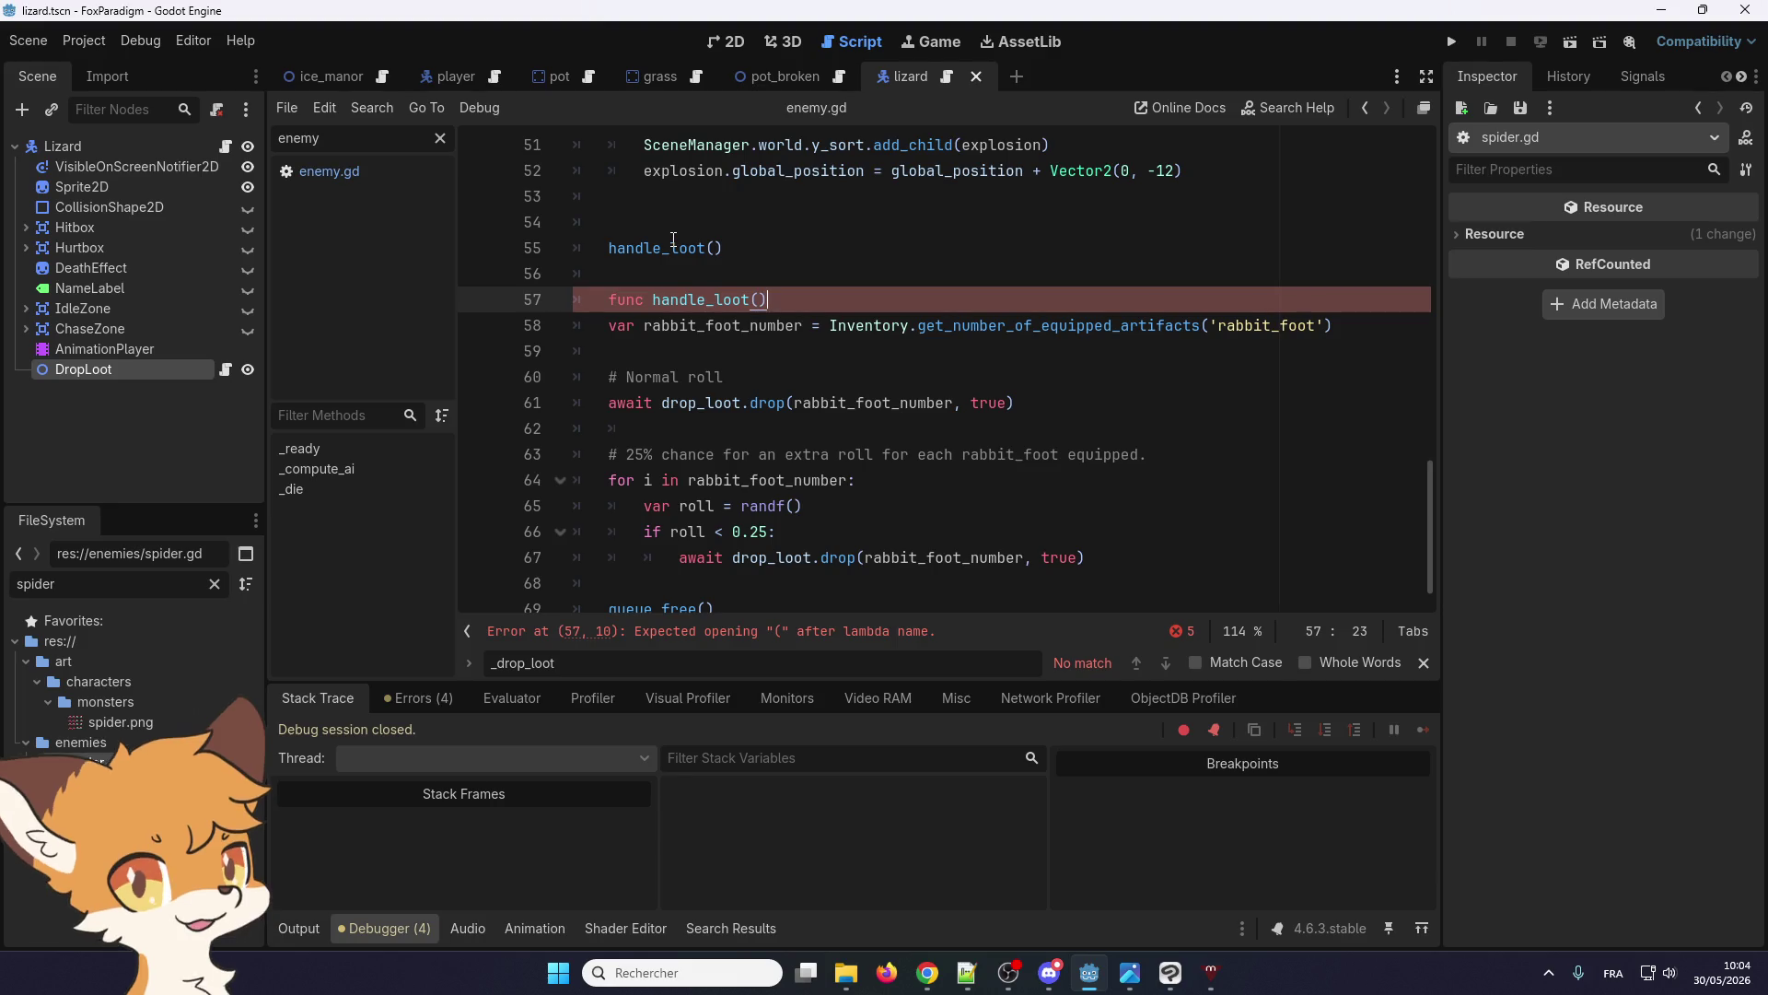
{"action": "type", "text": "():-> void"}
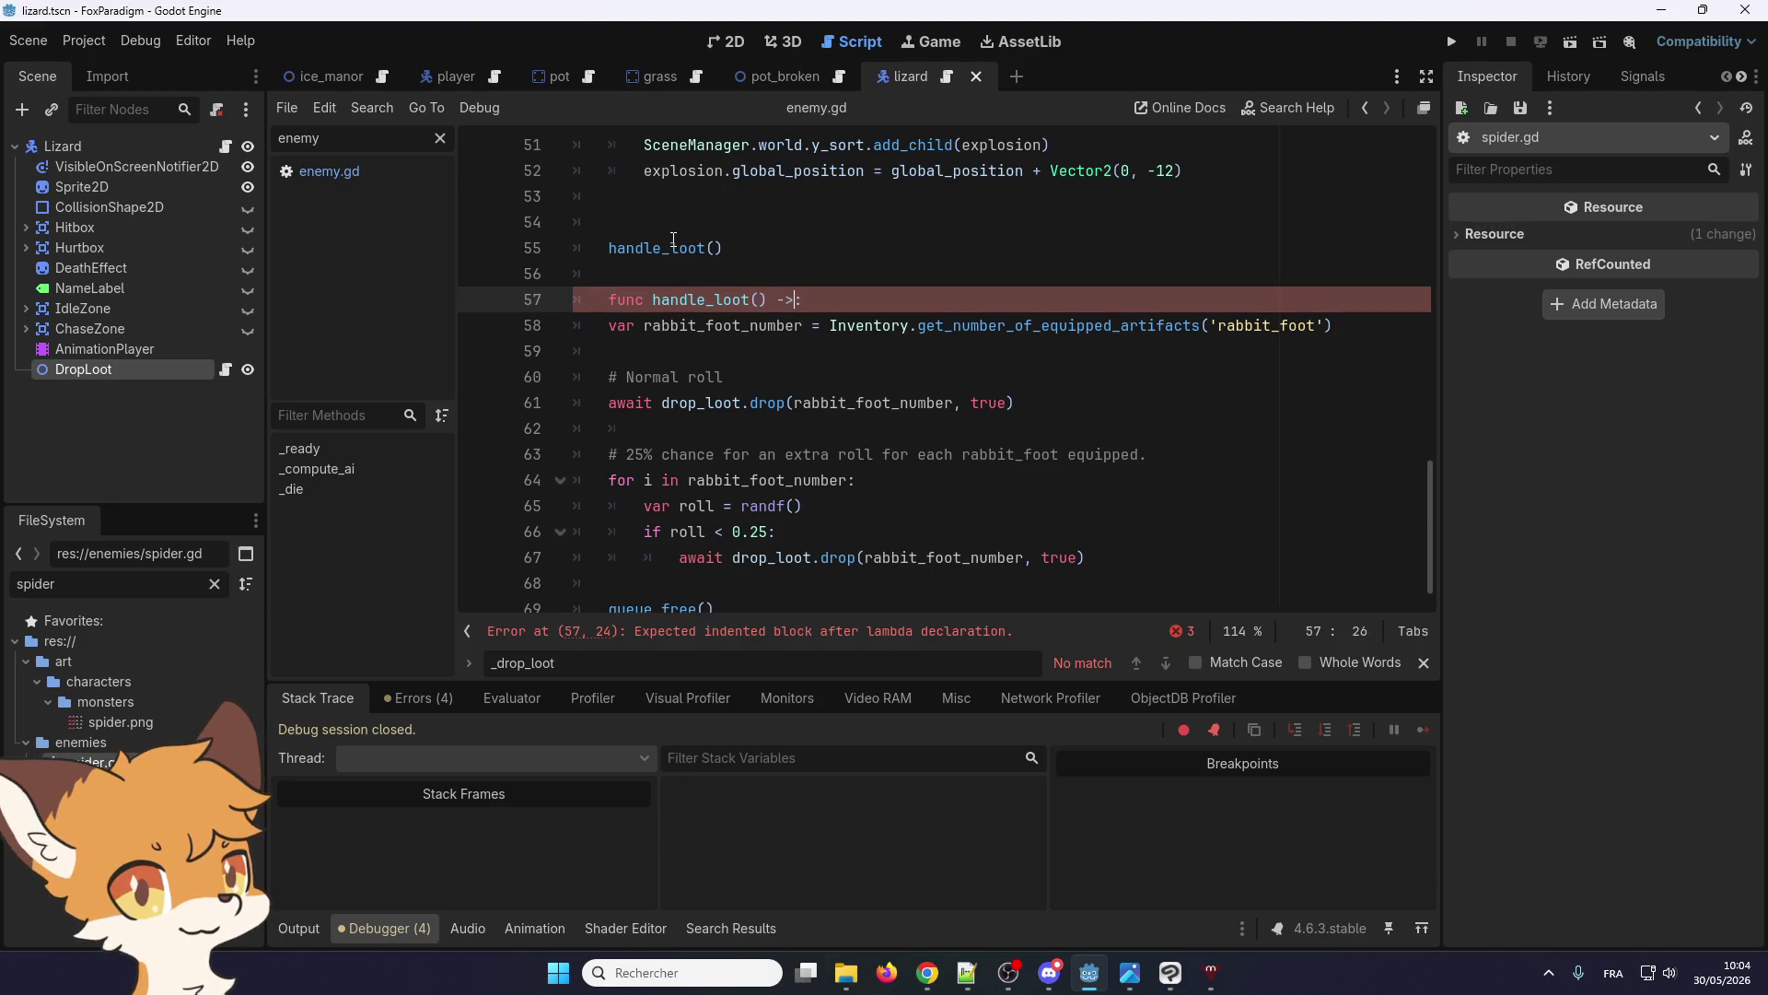
Indent the loot lines under the new header, cut the whole handle_loot function, and remove leftover blank lines
{"action": "scroll", "coordinate": [891, 419], "scroll_direction": "down", "scroll_amount": 1}
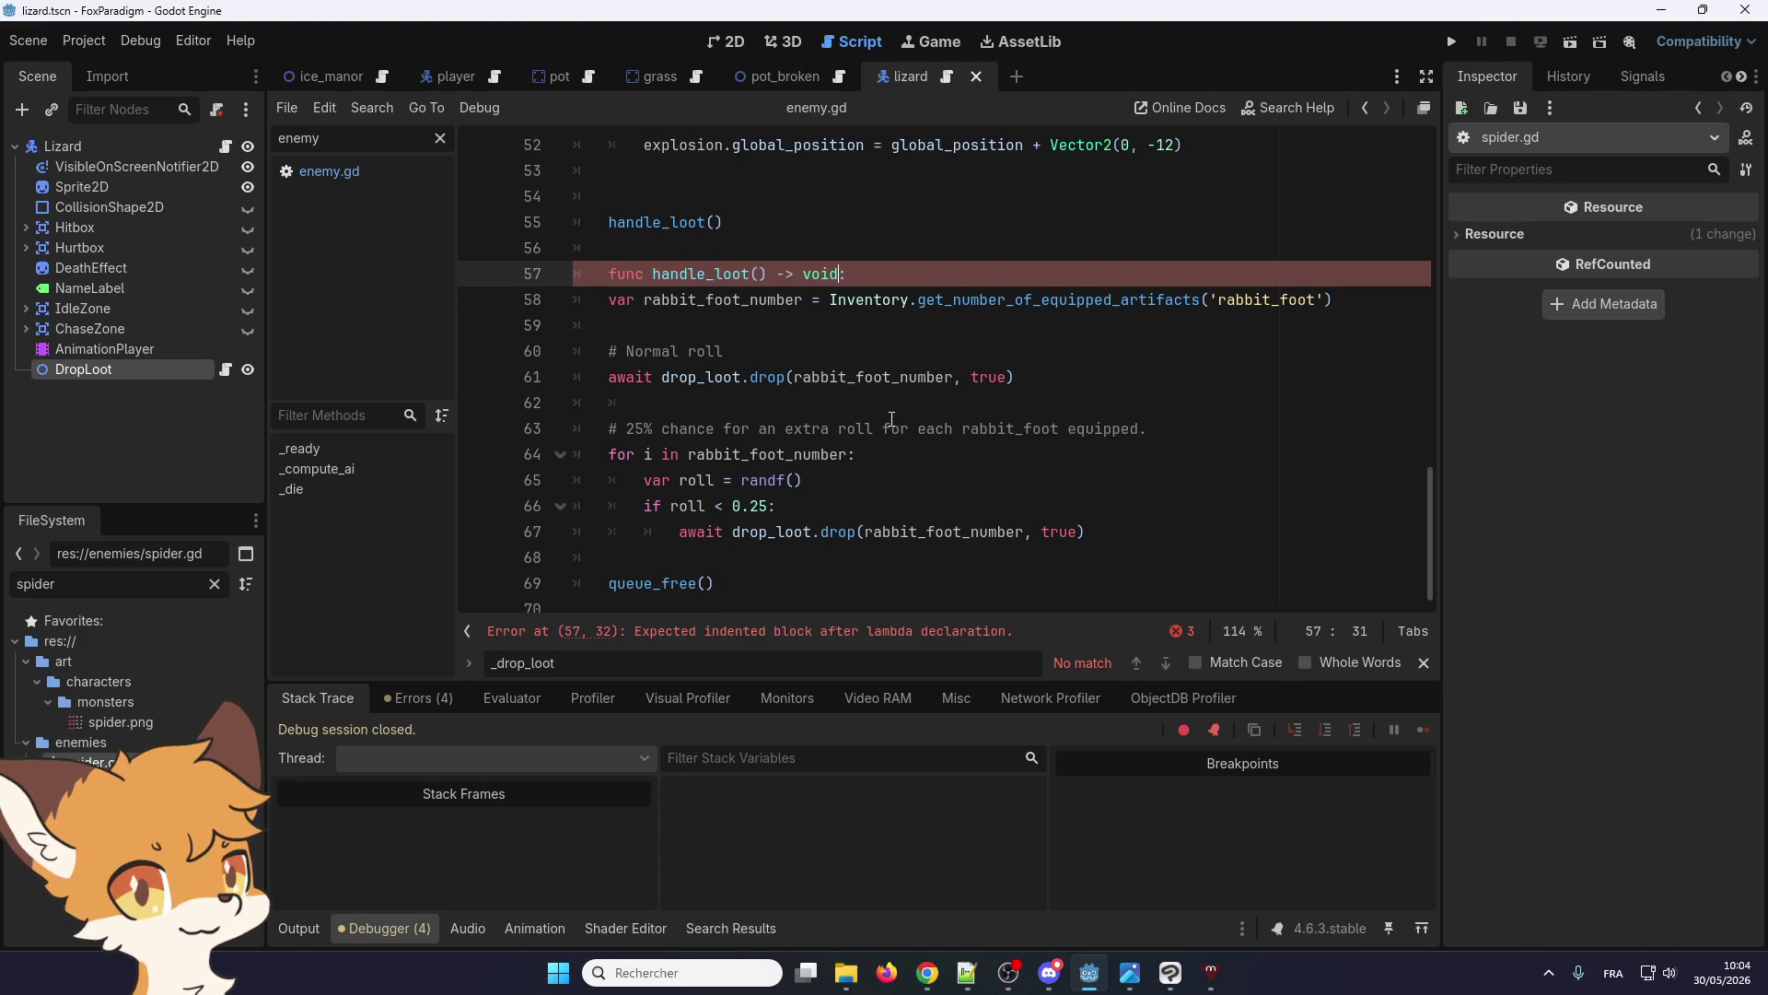
{"action": "mouse_move", "coordinate": [610, 293]}
{"action": "left_mouse_down"}
{"action": "mouse_move", "coordinate": [615, 324]}
{"action": "mouse_move", "coordinate": [823, 548]}
{"action": "left_mouse_up"}
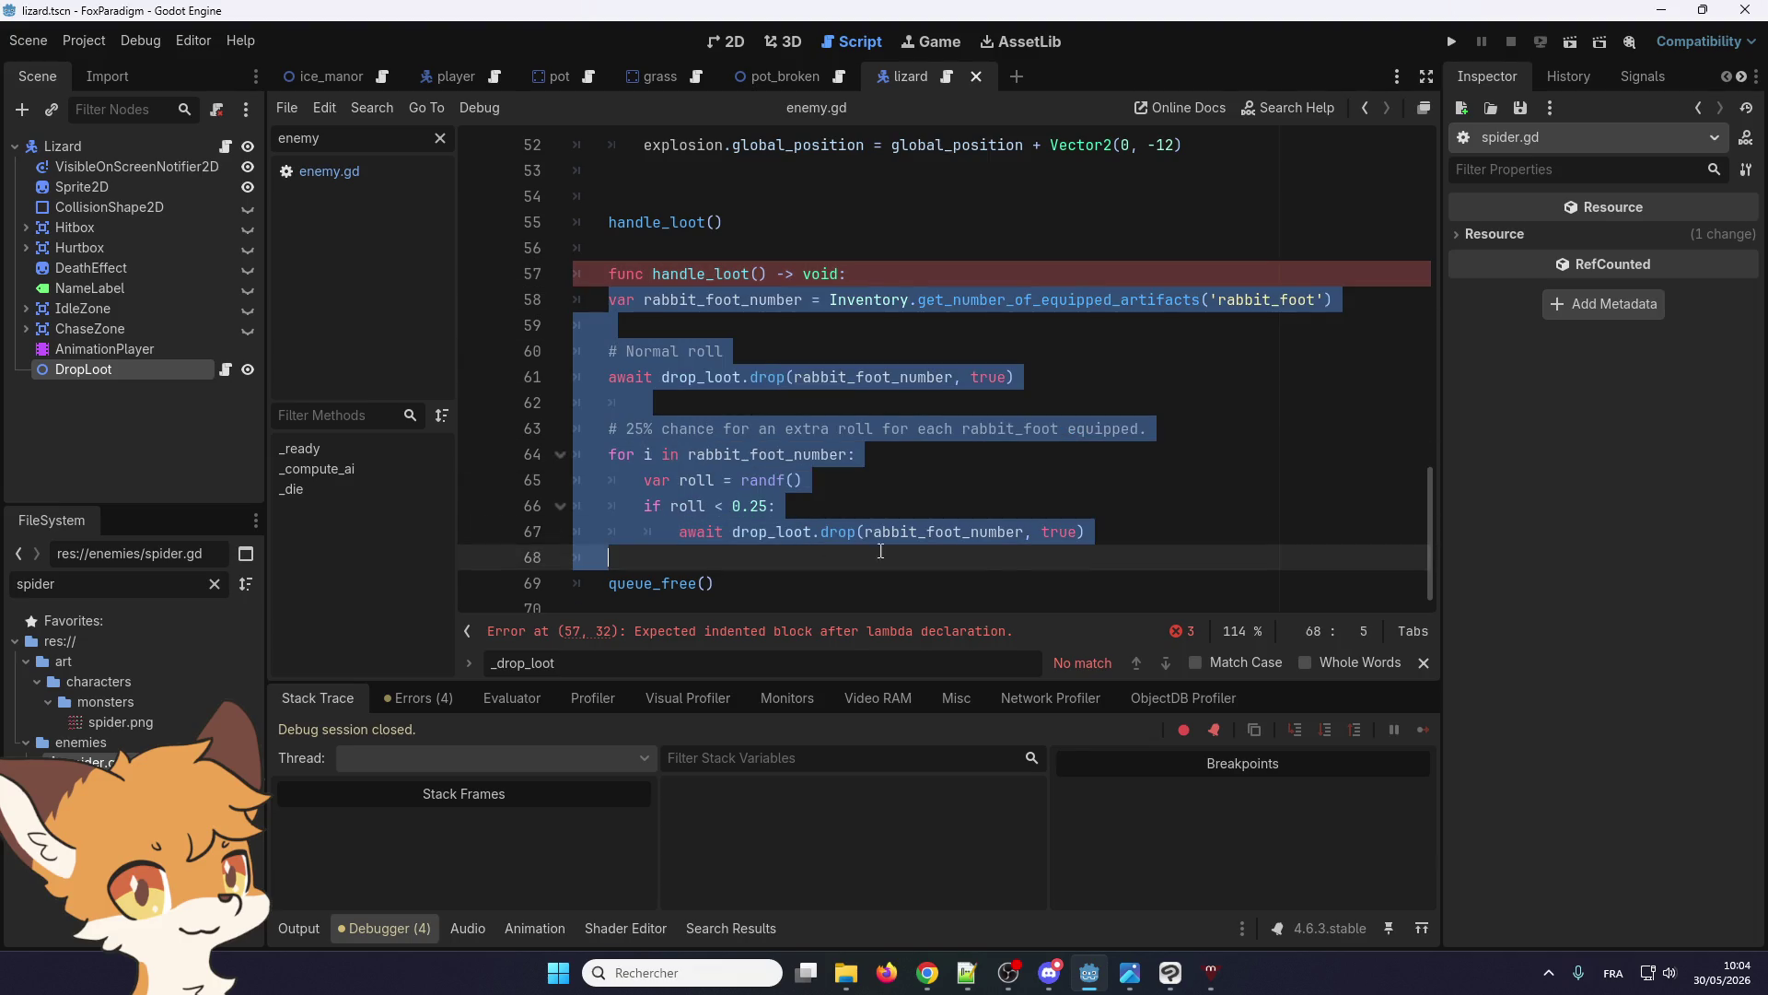
{"action": "key", "text": "Tab"}
{"action": "mouse_move", "coordinate": [1138, 560]}
{"action": "left_mouse_down"}
{"action": "mouse_move", "coordinate": [645, 351]}
{"action": "mouse_move", "coordinate": [600, 270]}
{"action": "left_mouse_up"}
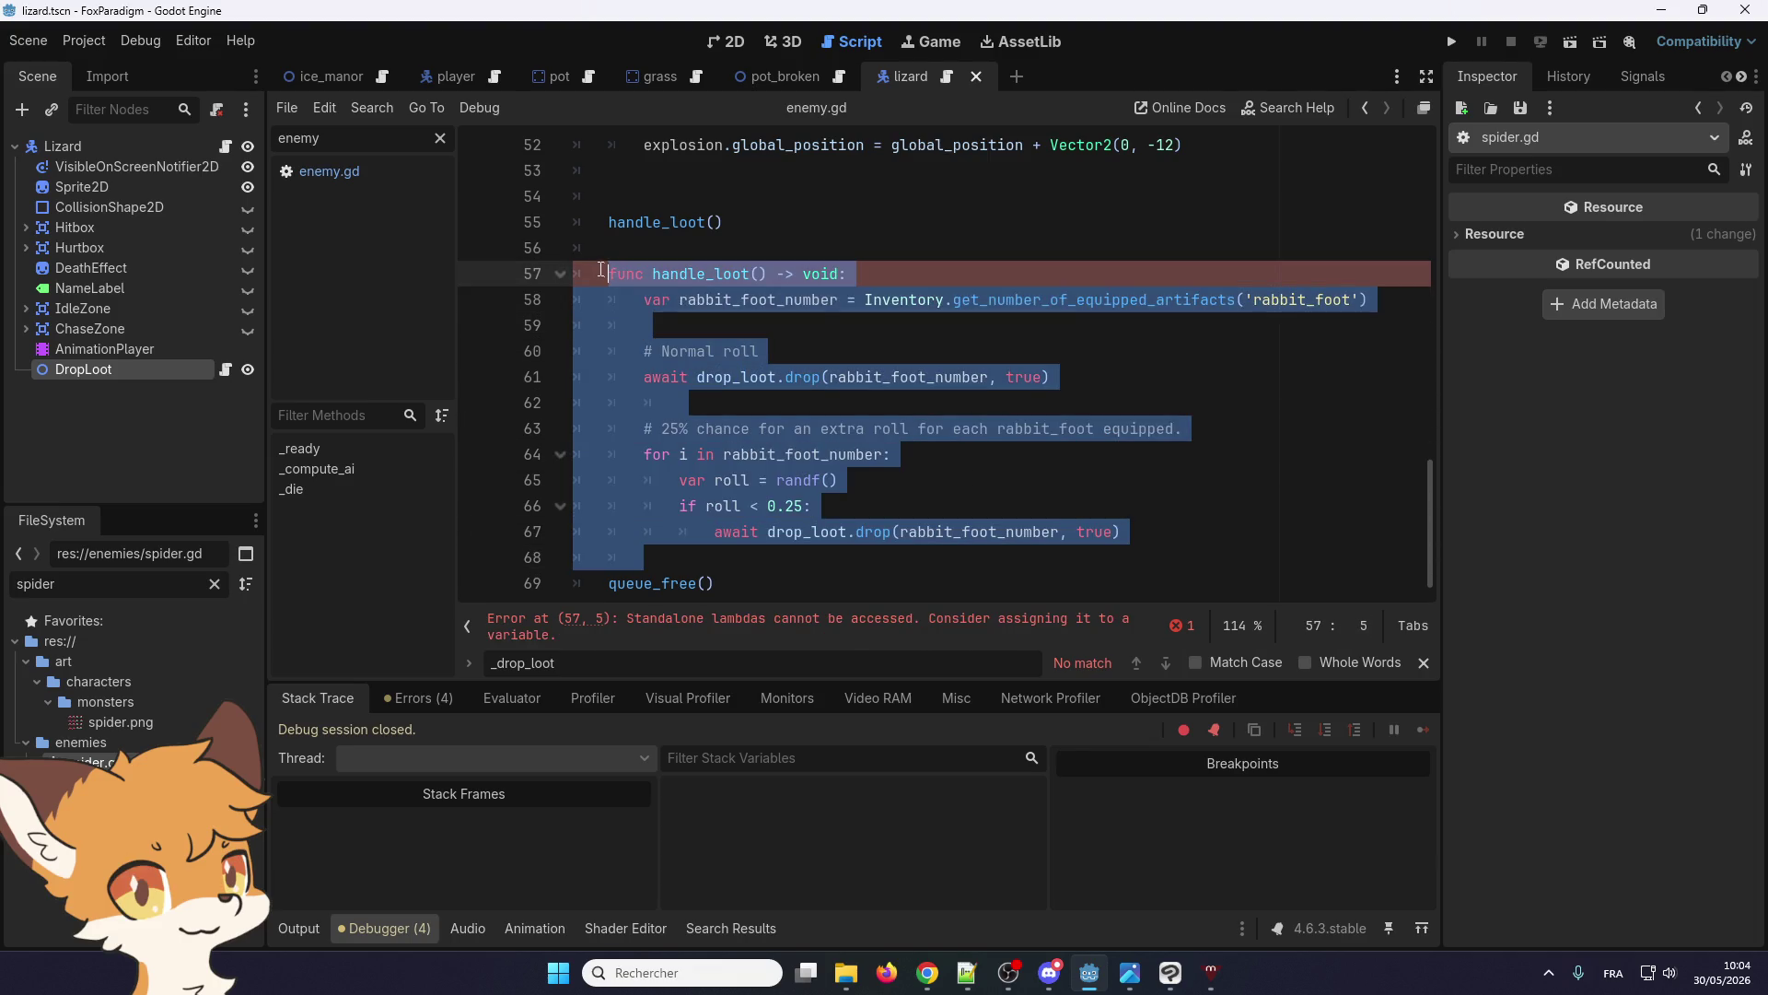
{"action": "key", "text": "Delete"}
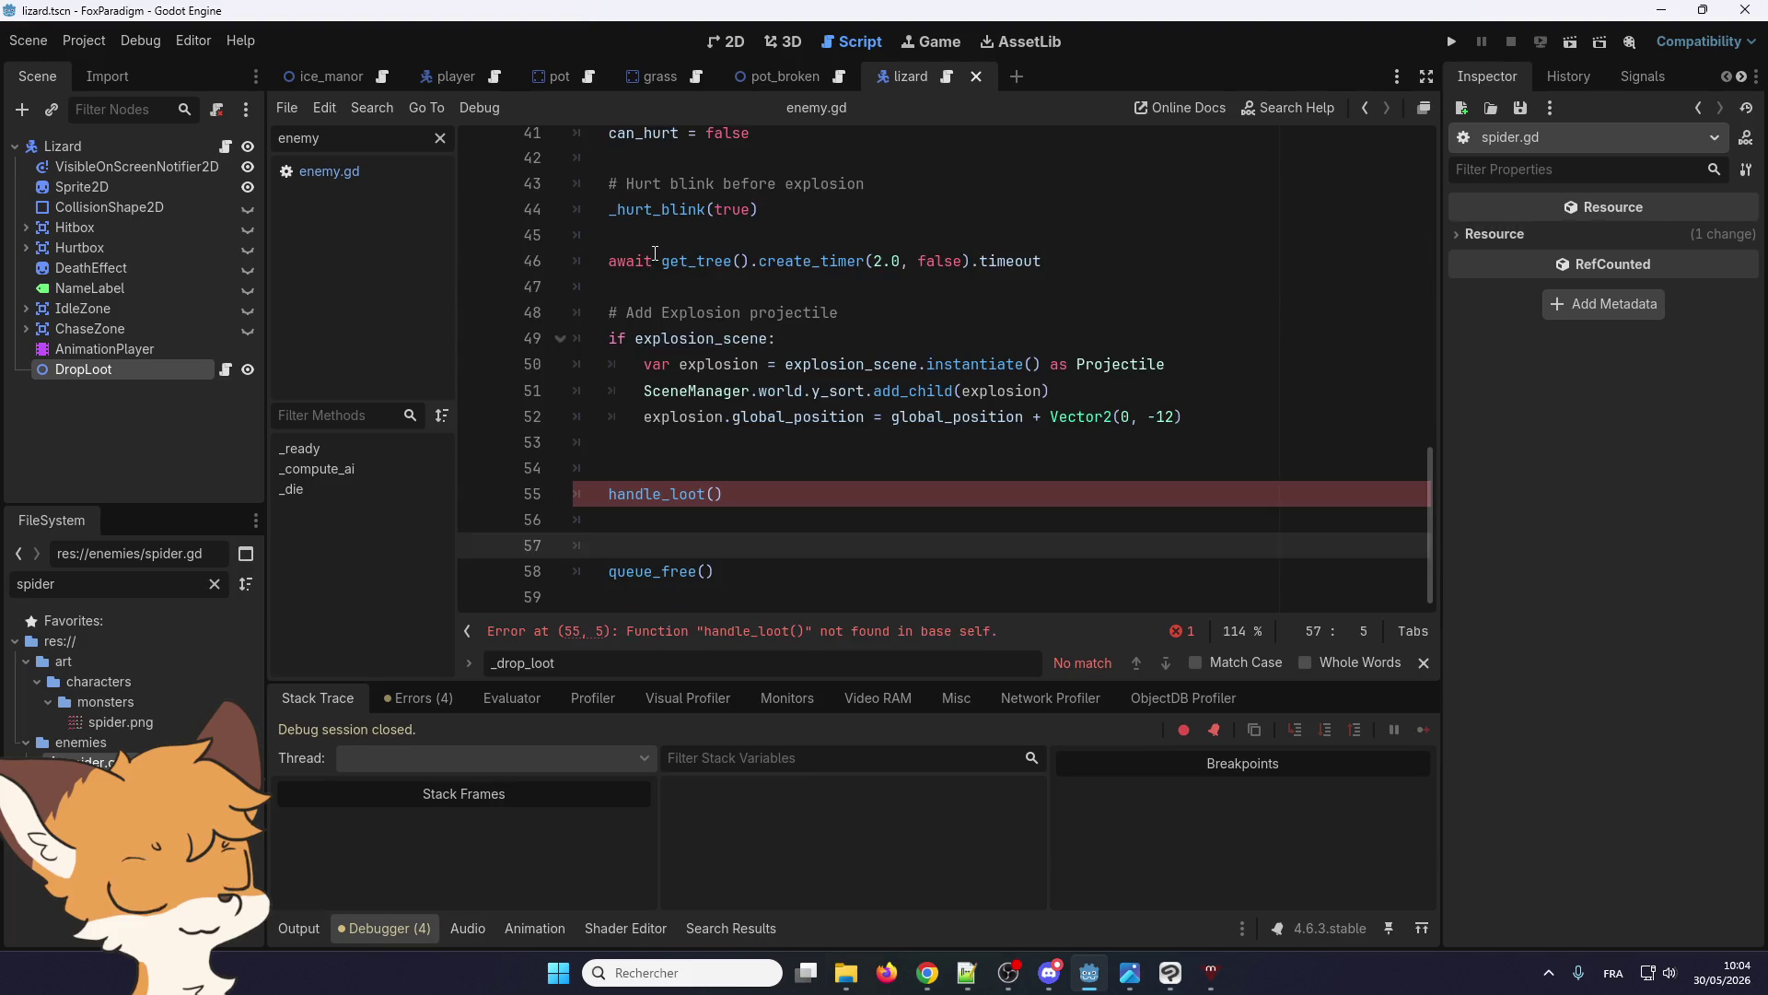
{"action": "key", "text": "BackSpace"}
{"action": "key", "text": "BackSpace"}
{"action": "key", "text": "BackSpace"}
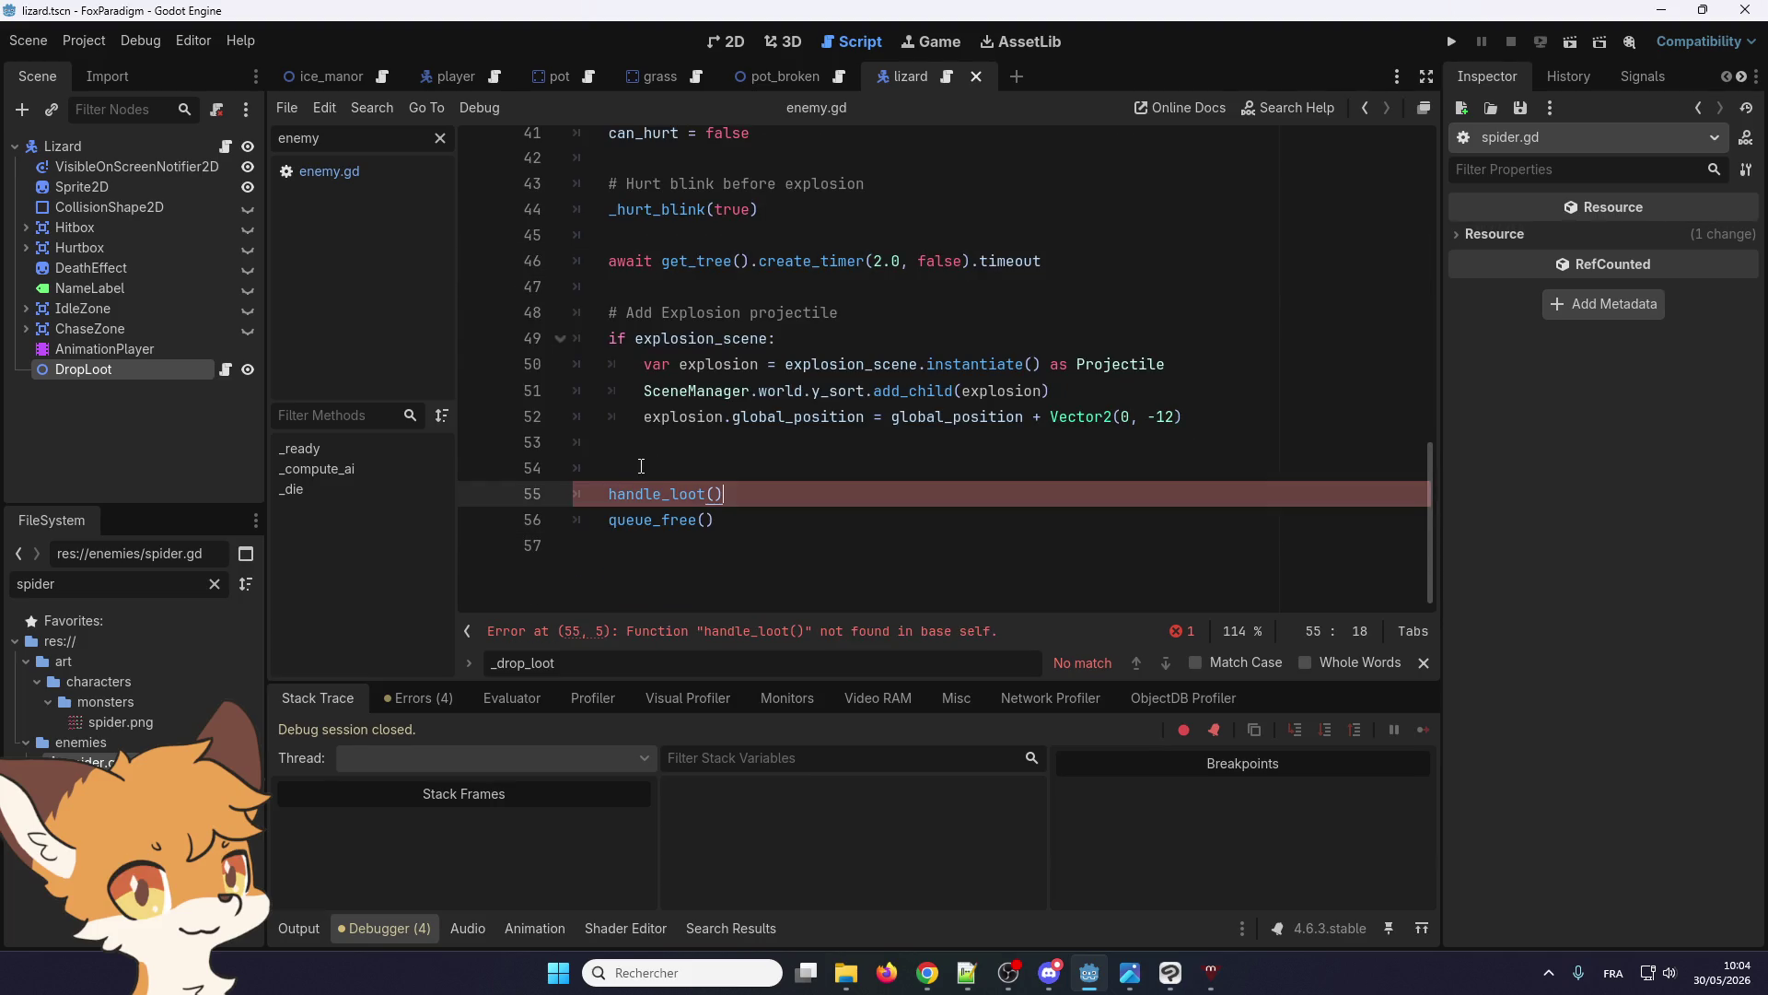
{"action": "left_click", "coordinate": [758, 467]}
{"action": "key", "text": "BackSpace"}
{"action": "key", "text": "BackSpace"}
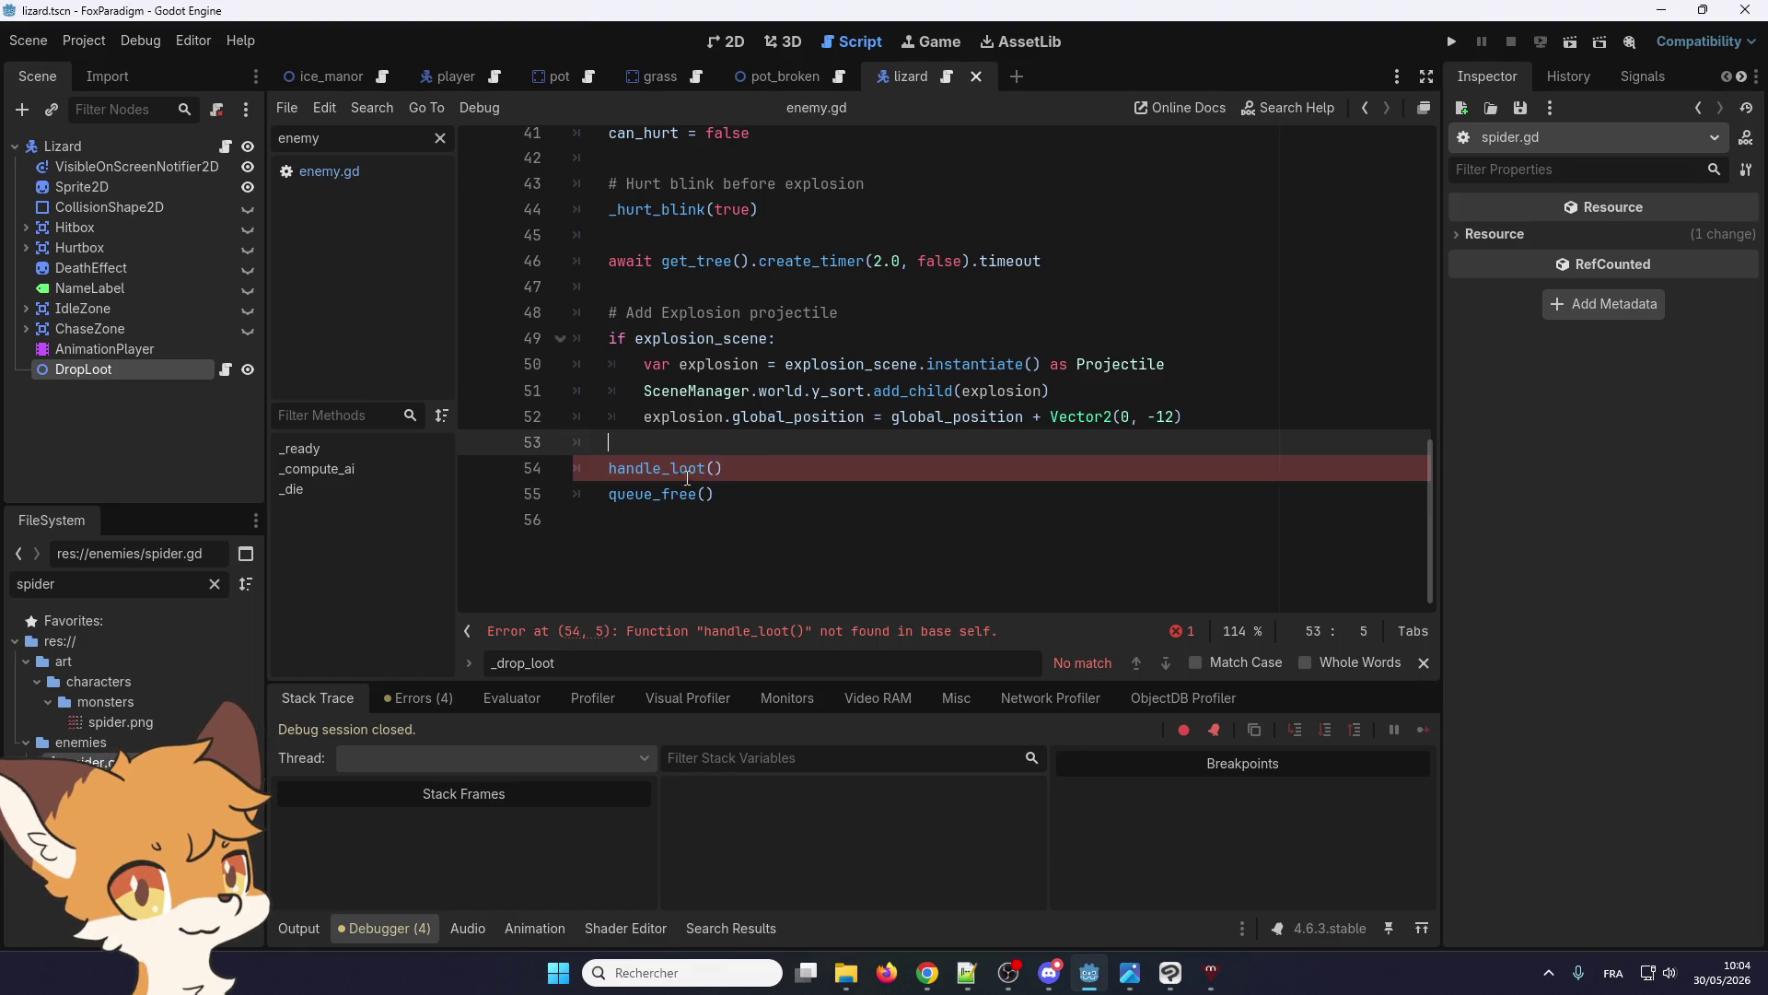
{"action": "scroll", "coordinate": [657, 476], "scroll_direction": "up", "scroll_amount": 10}
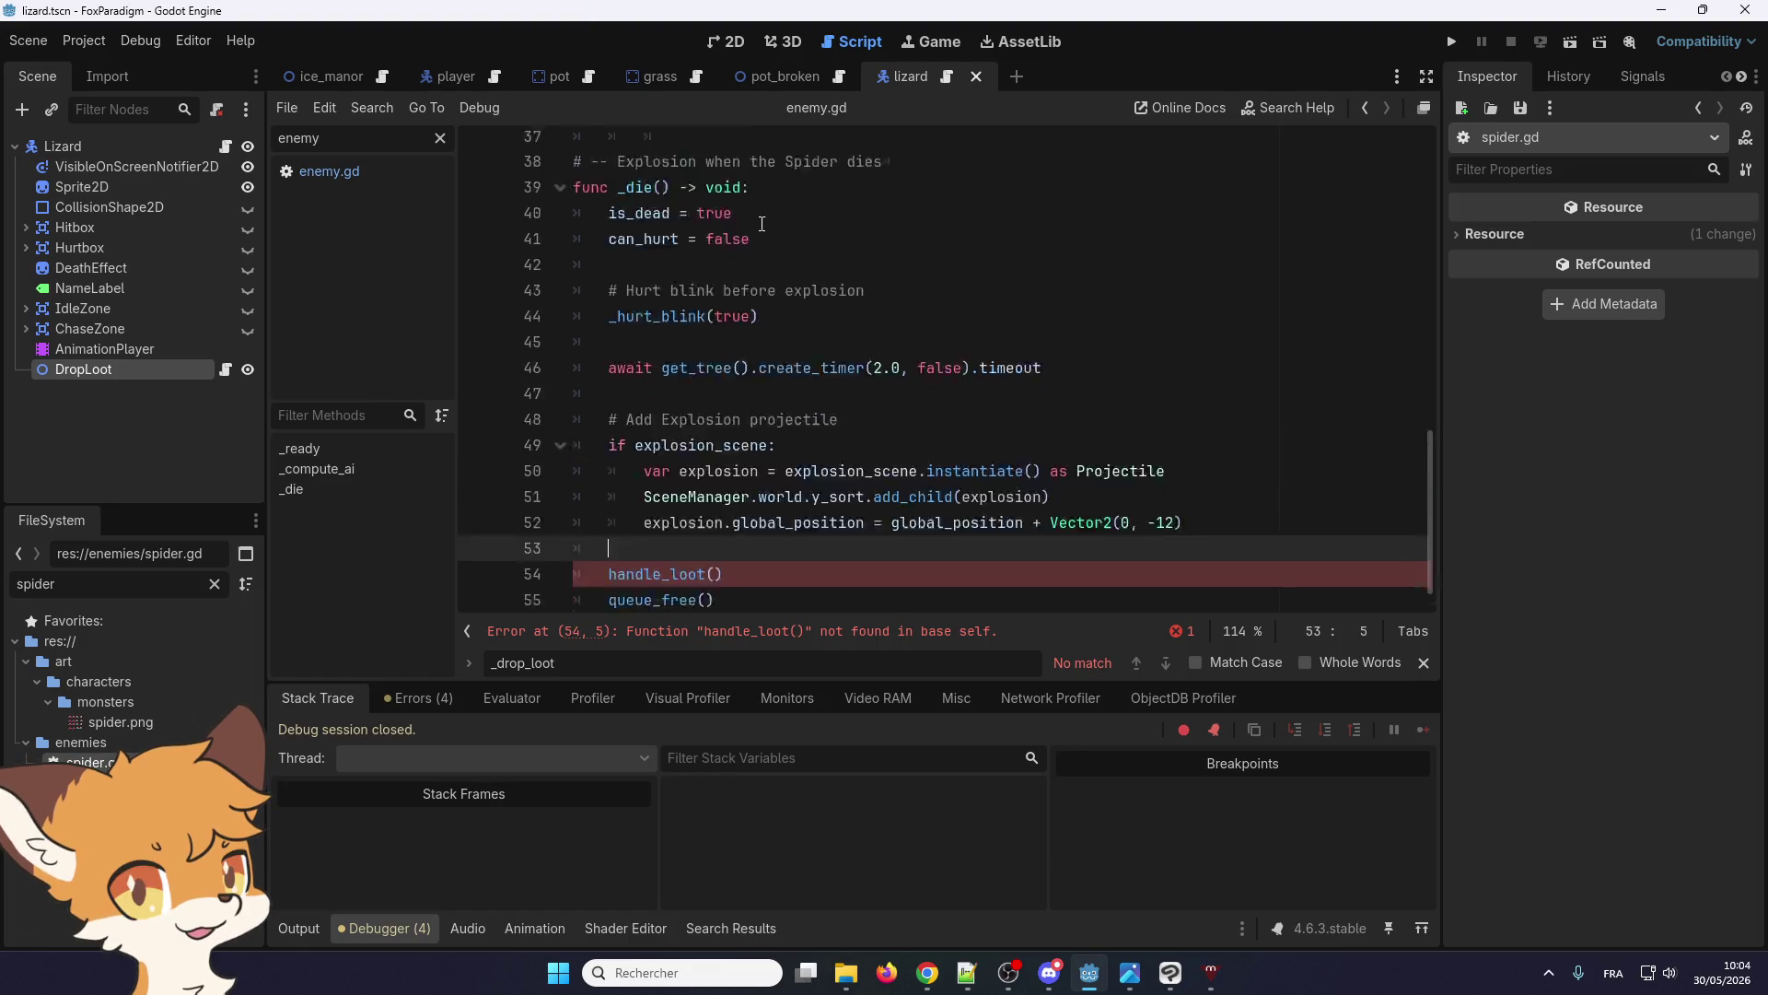
{"action": "scroll", "coordinate": [886, 186], "scroll_direction": "up", "scroll_amount": 4}
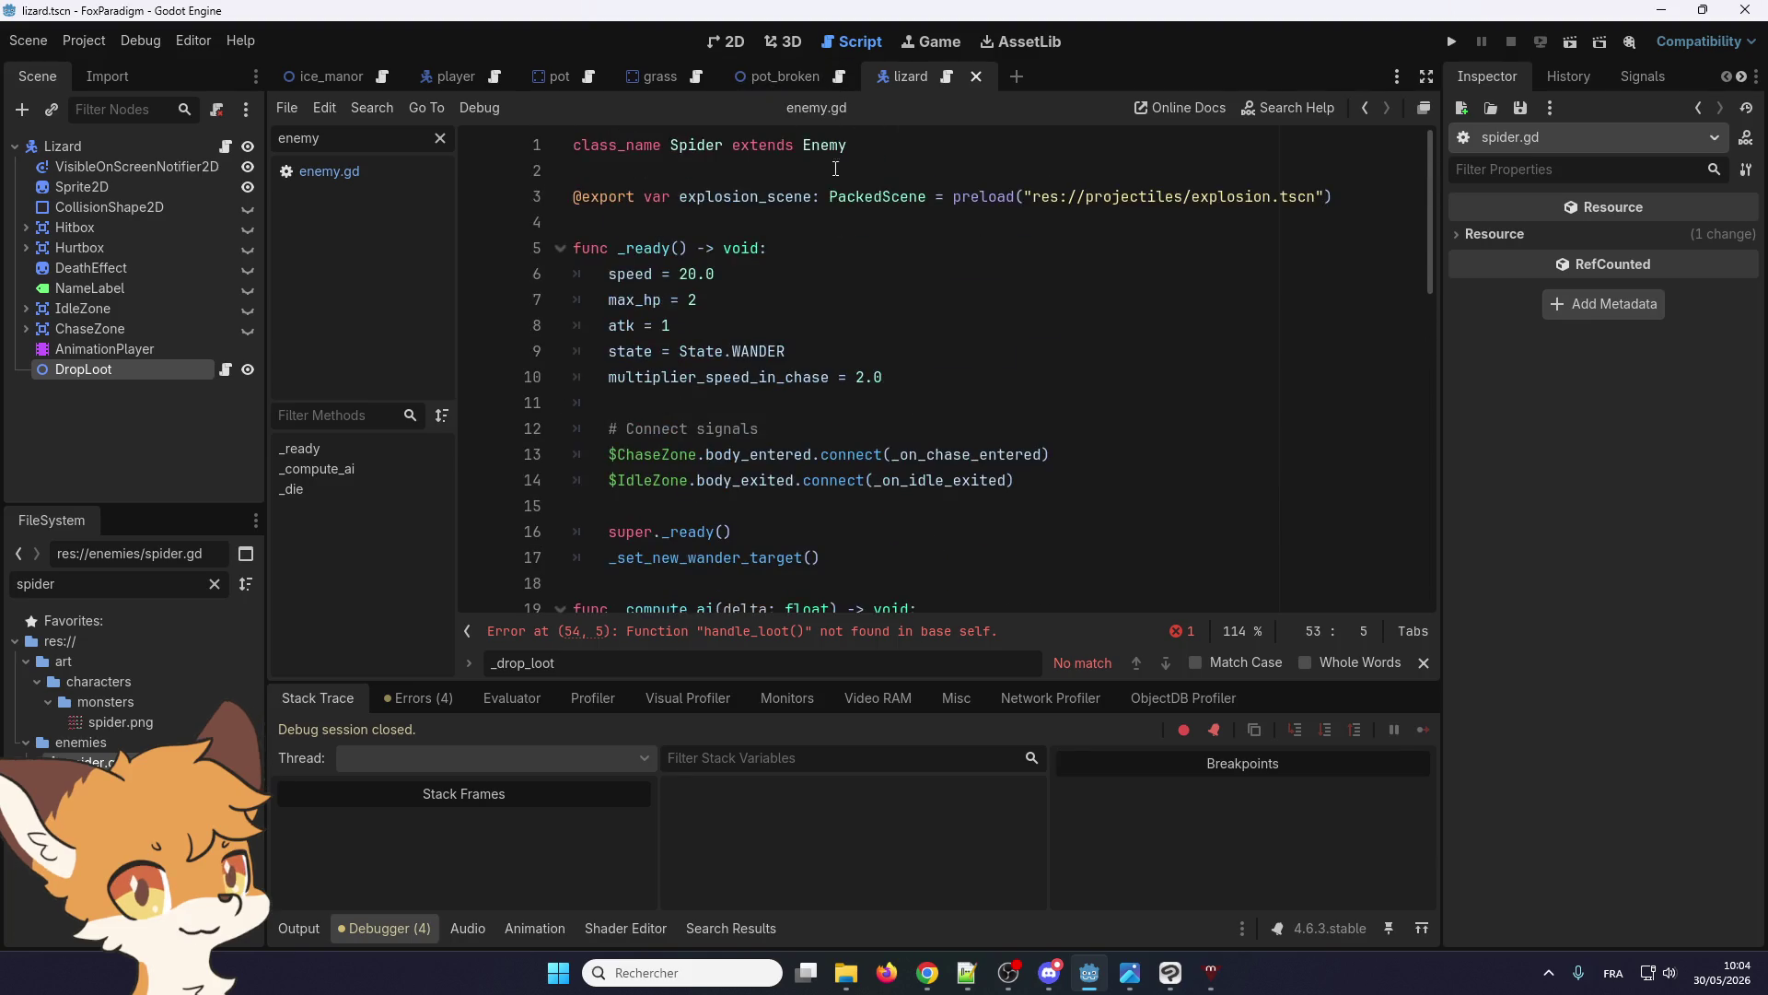
{"action": "right_click", "coordinate": [834, 144]}
Jump from the class_name line to the Enemy base script enemy.gd and place the caret at its end
{"action": "left_click", "coordinate": [893, 447]}
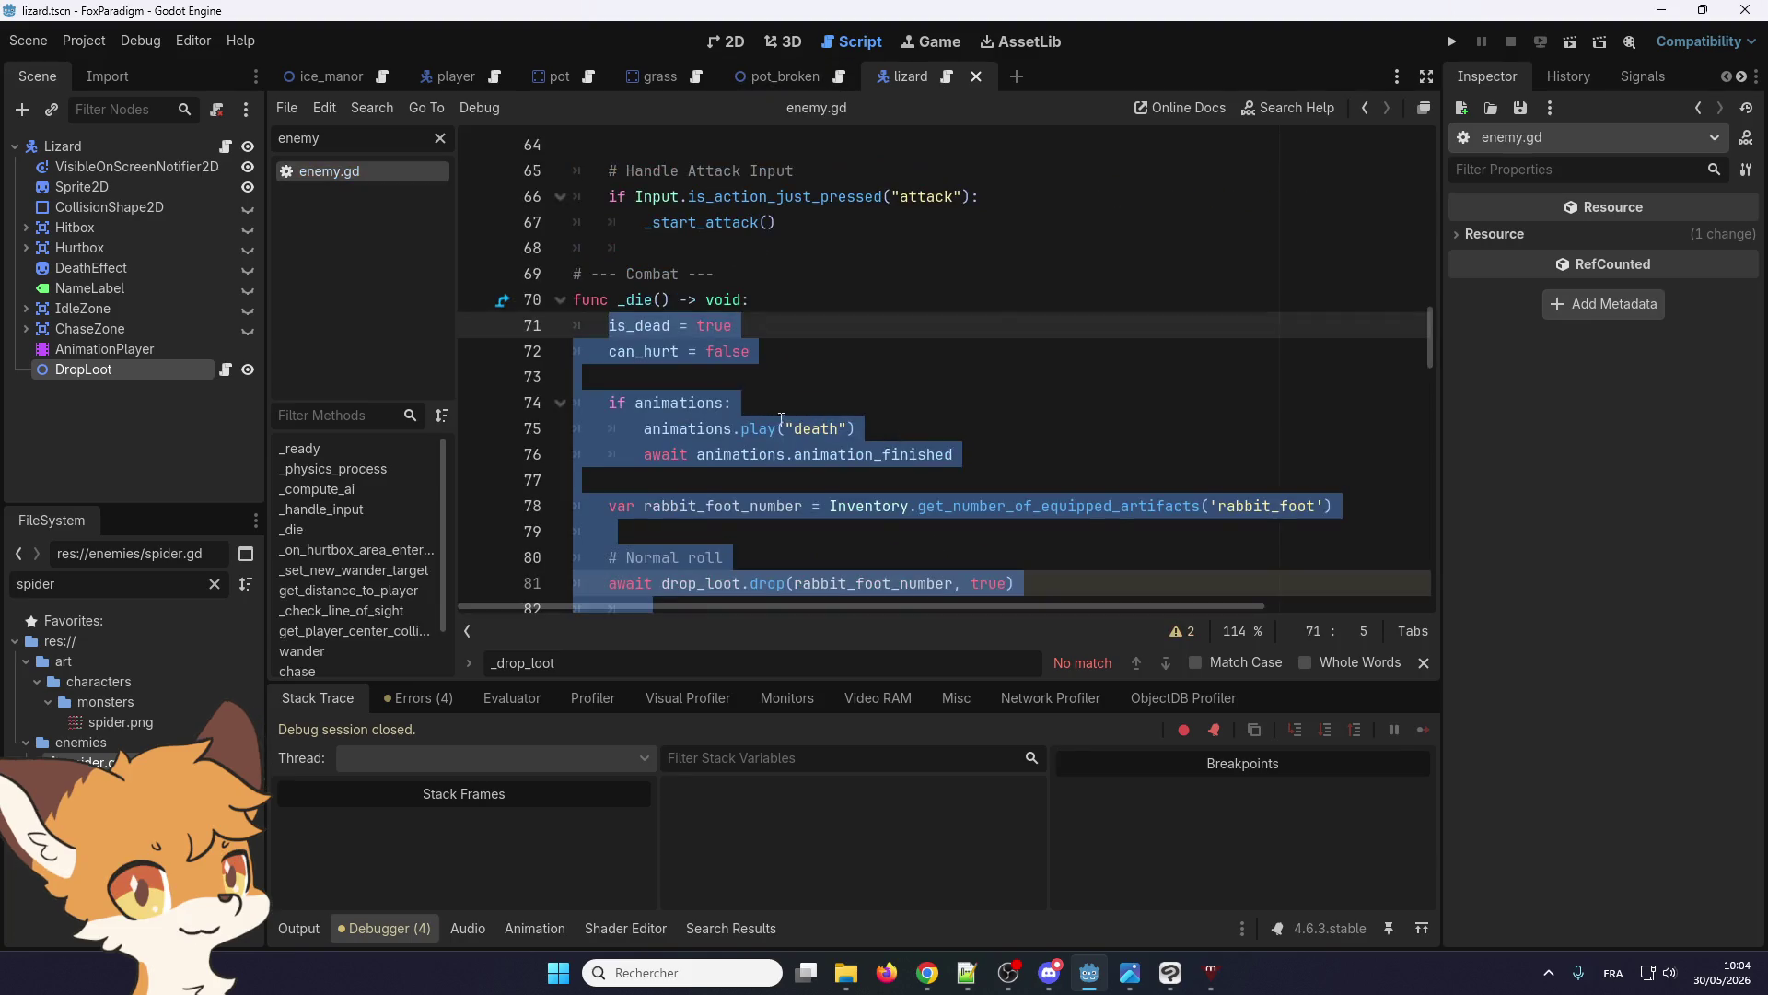
{"action": "scroll", "coordinate": [768, 419], "scroll_direction": "down", "scroll_amount": 7}
{"action": "scroll", "coordinate": [769, 419], "scroll_direction": "down", "scroll_amount": 20}
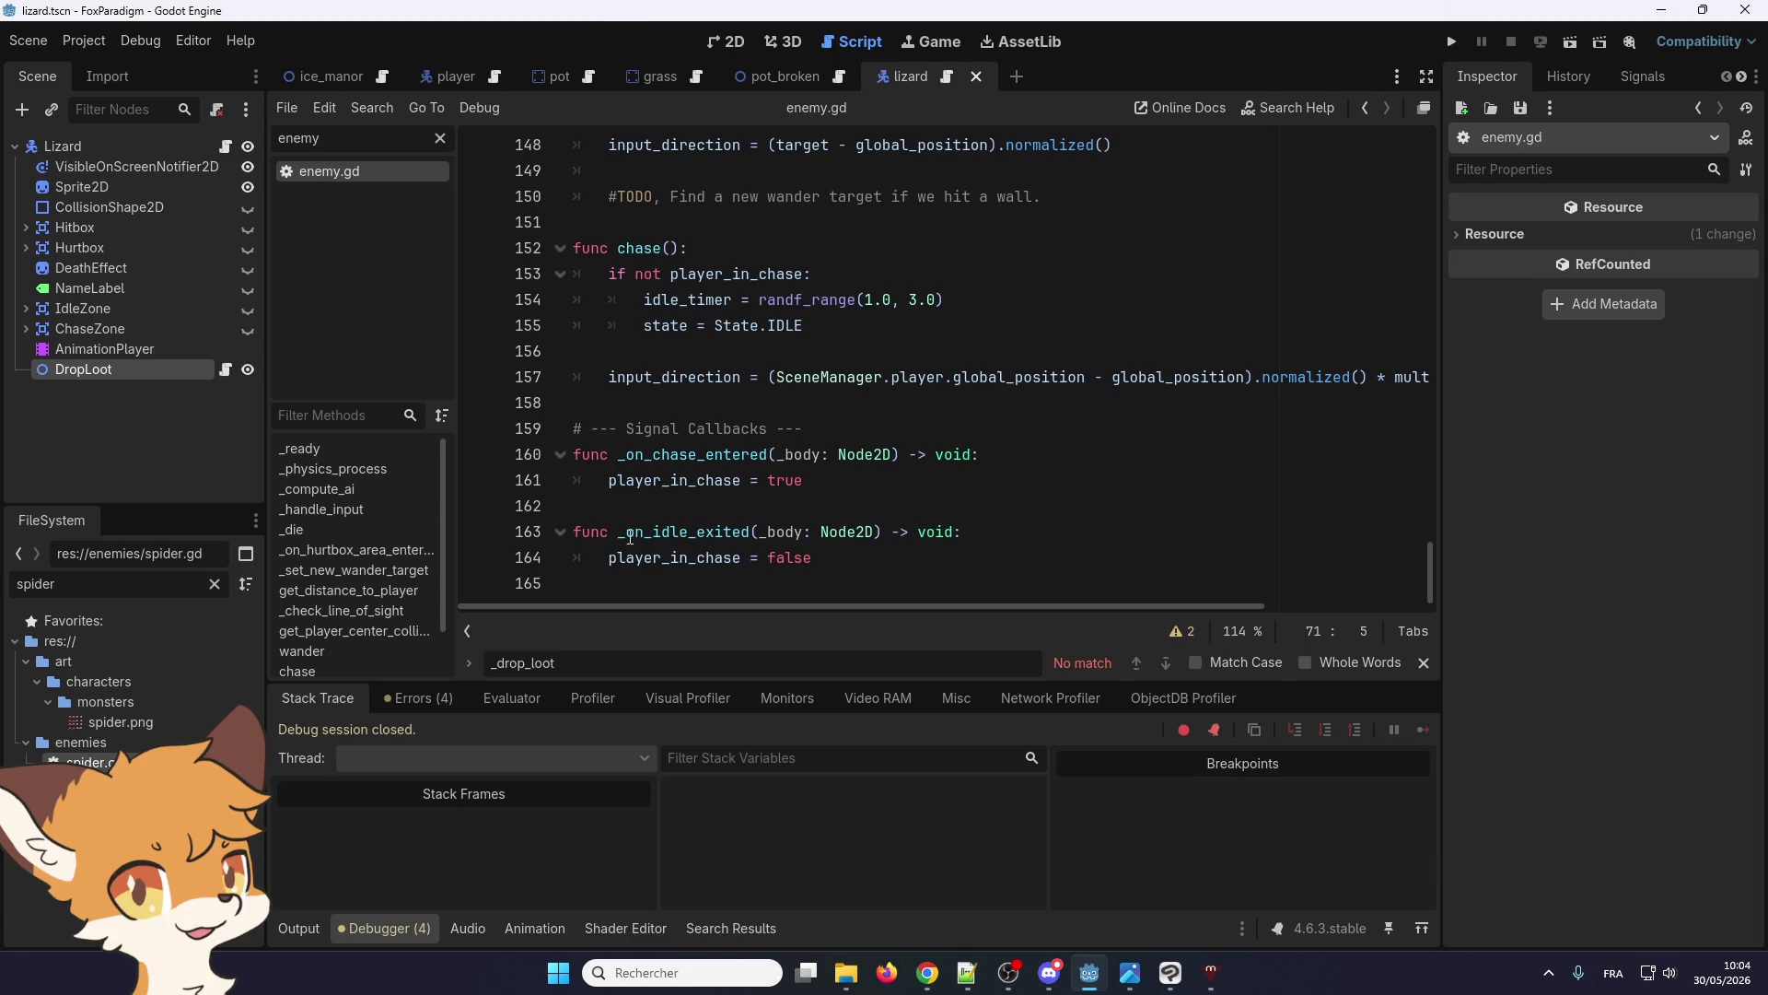
{"action": "left_click", "coordinate": [636, 581]}
Paste the cut handle_loot function after the _on_idle_exited callback at the end of enemy.gd
{"action": "scroll", "coordinate": [626, 567], "scroll_direction": "up", "scroll_amount": 5}
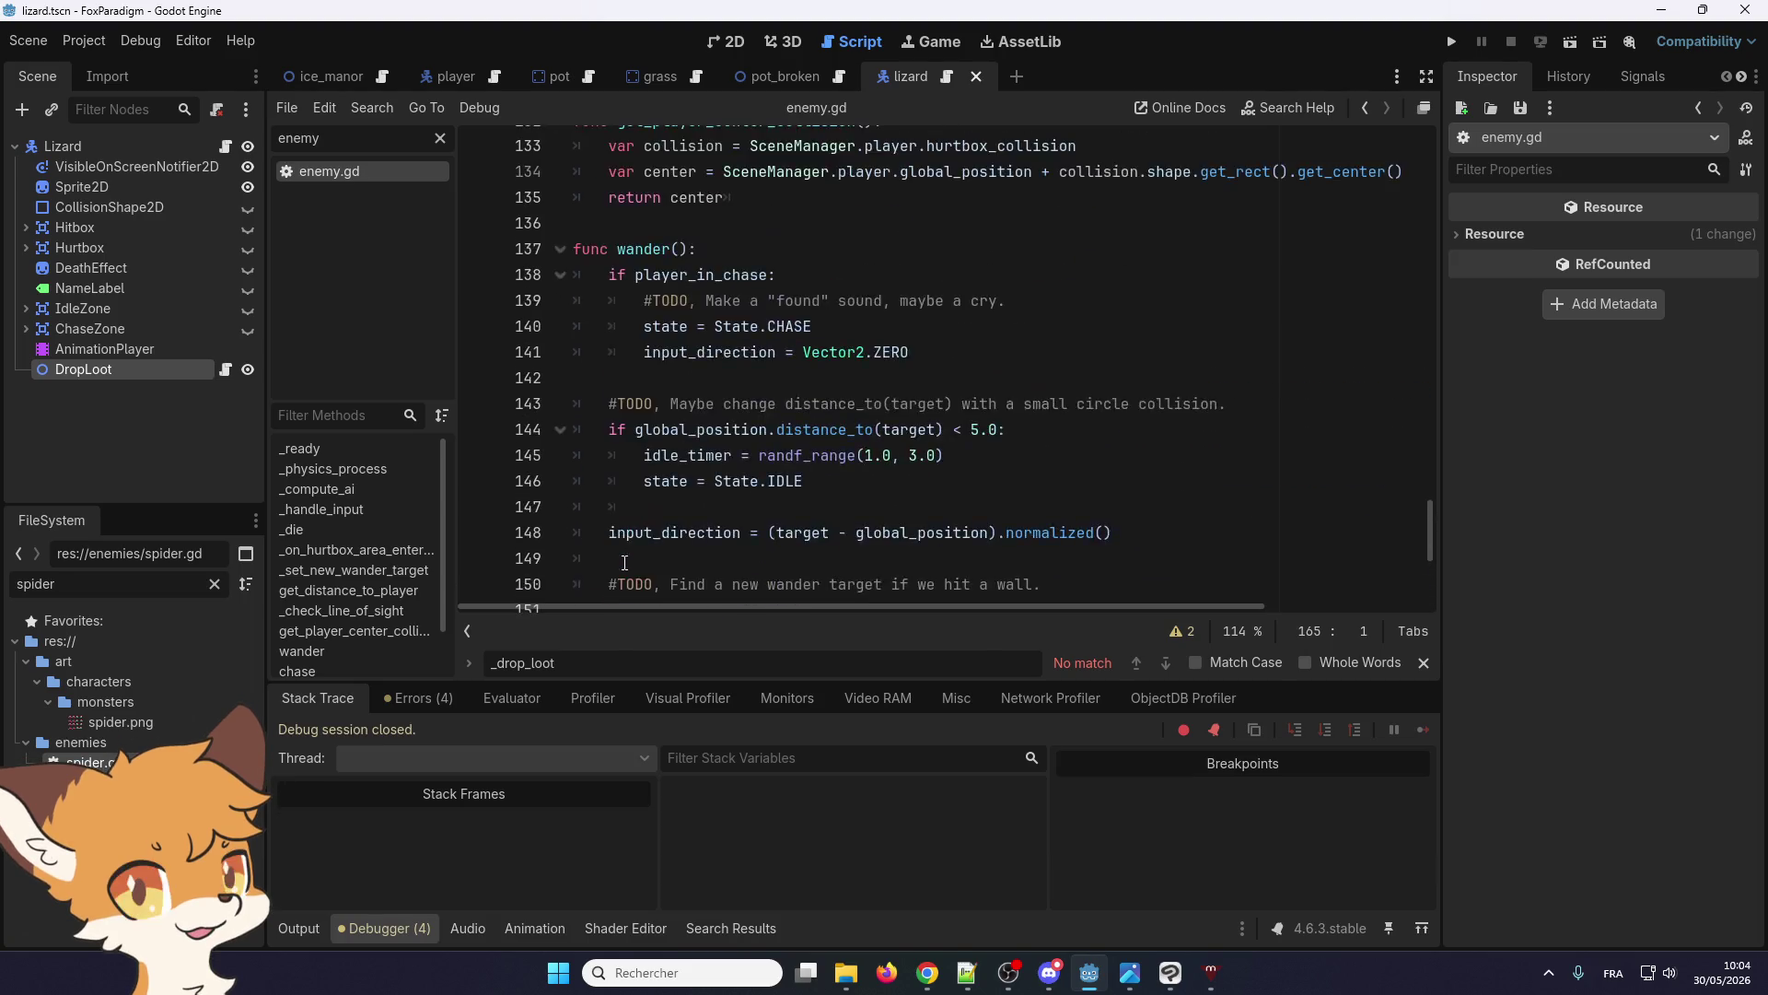
{"action": "scroll", "coordinate": [623, 558], "scroll_direction": "down", "scroll_amount": 4}
{"action": "scroll", "coordinate": [622, 557], "scroll_direction": "up", "scroll_amount": 4}
{"action": "scroll", "coordinate": [623, 538], "scroll_direction": "down", "scroll_amount": 5}
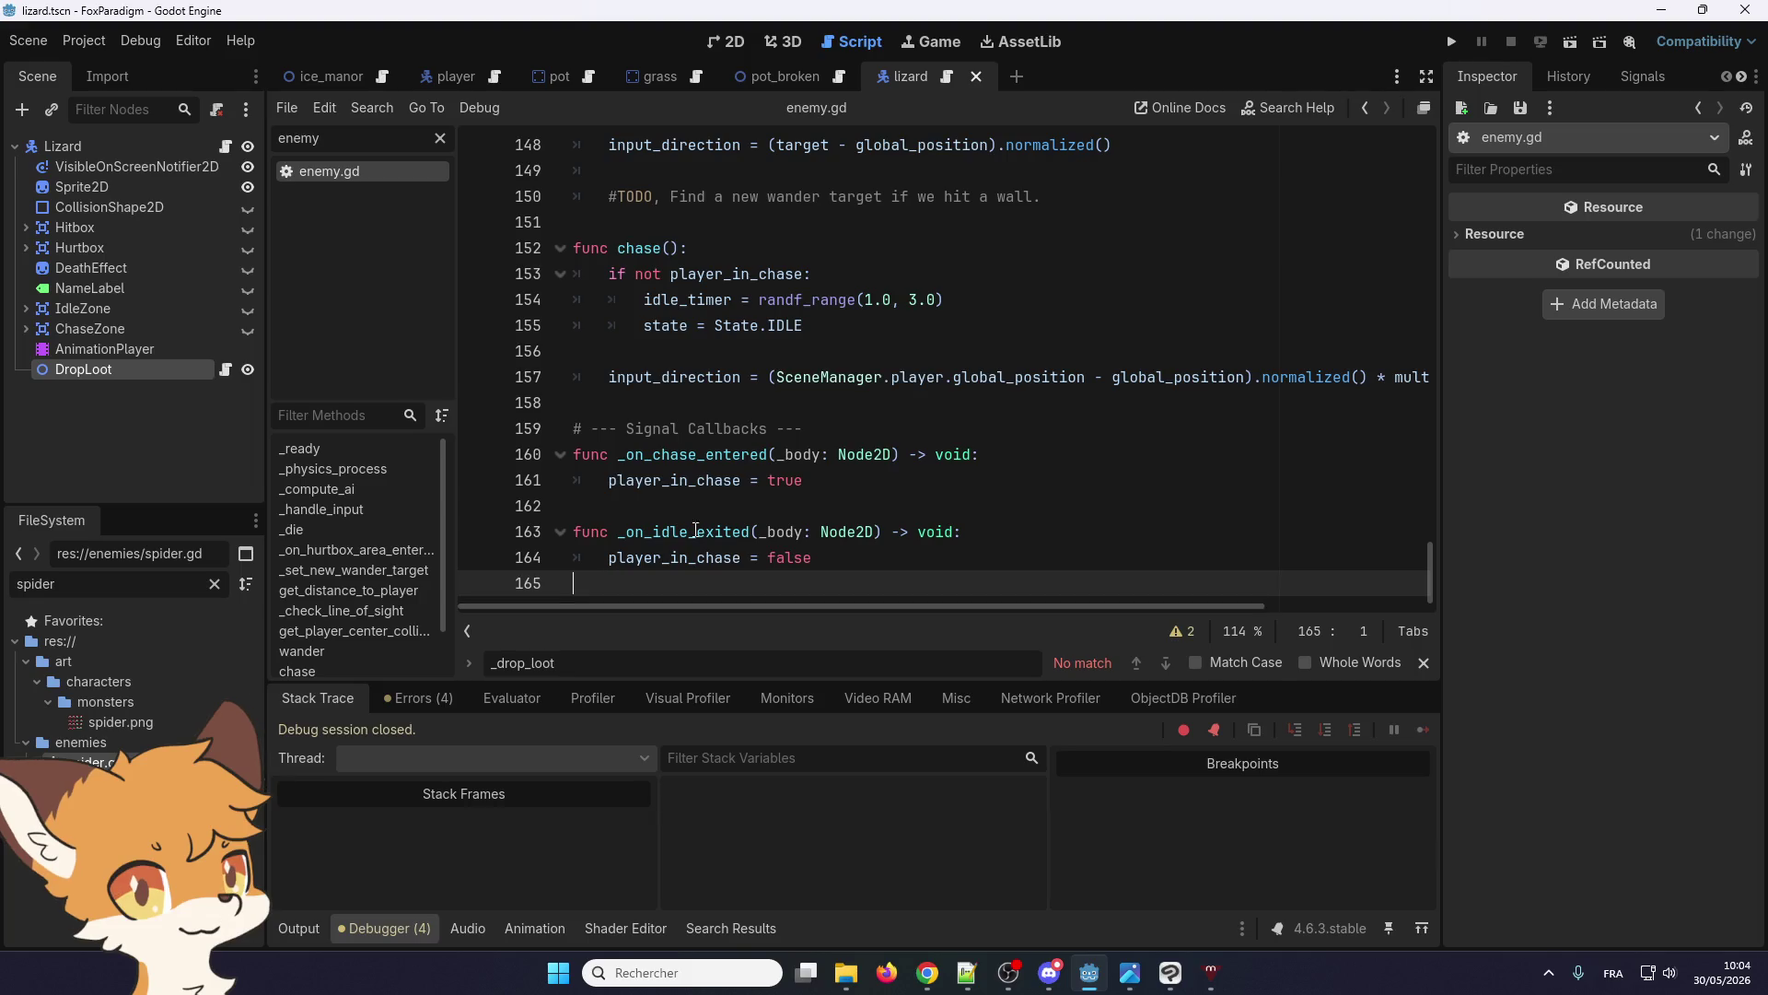
{"action": "scroll", "coordinate": [643, 500], "scroll_direction": "up", "scroll_amount": 5}
{"action": "scroll", "coordinate": [643, 500], "scroll_direction": "down", "scroll_amount": 5}
{"action": "scroll", "coordinate": [603, 376], "scroll_direction": "up", "scroll_amount": 4}
{"action": "scroll", "coordinate": [637, 461], "scroll_direction": "up", "scroll_amount": 1}
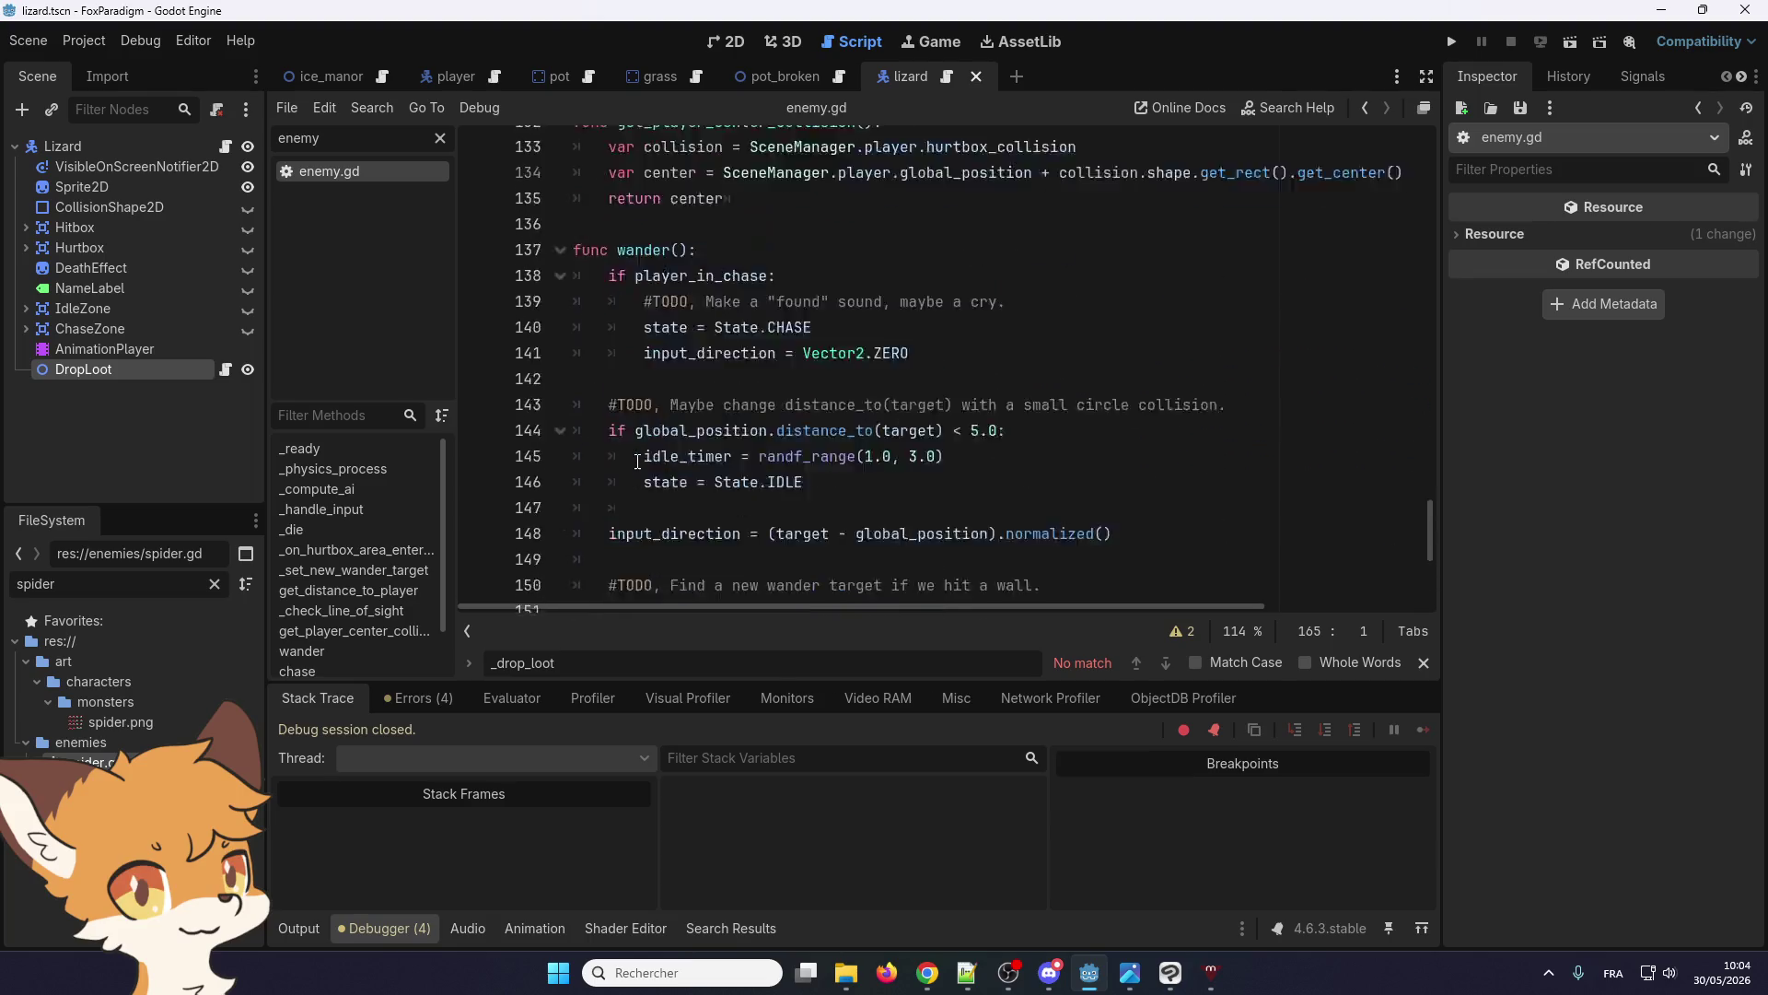
{"action": "scroll", "coordinate": [692, 461], "scroll_direction": "down", "scroll_amount": 5}
{"action": "scroll", "coordinate": [685, 467], "scroll_direction": "up", "scroll_amount": 1}
{"action": "scroll", "coordinate": [689, 465], "scroll_direction": "down", "scroll_amount": 1}
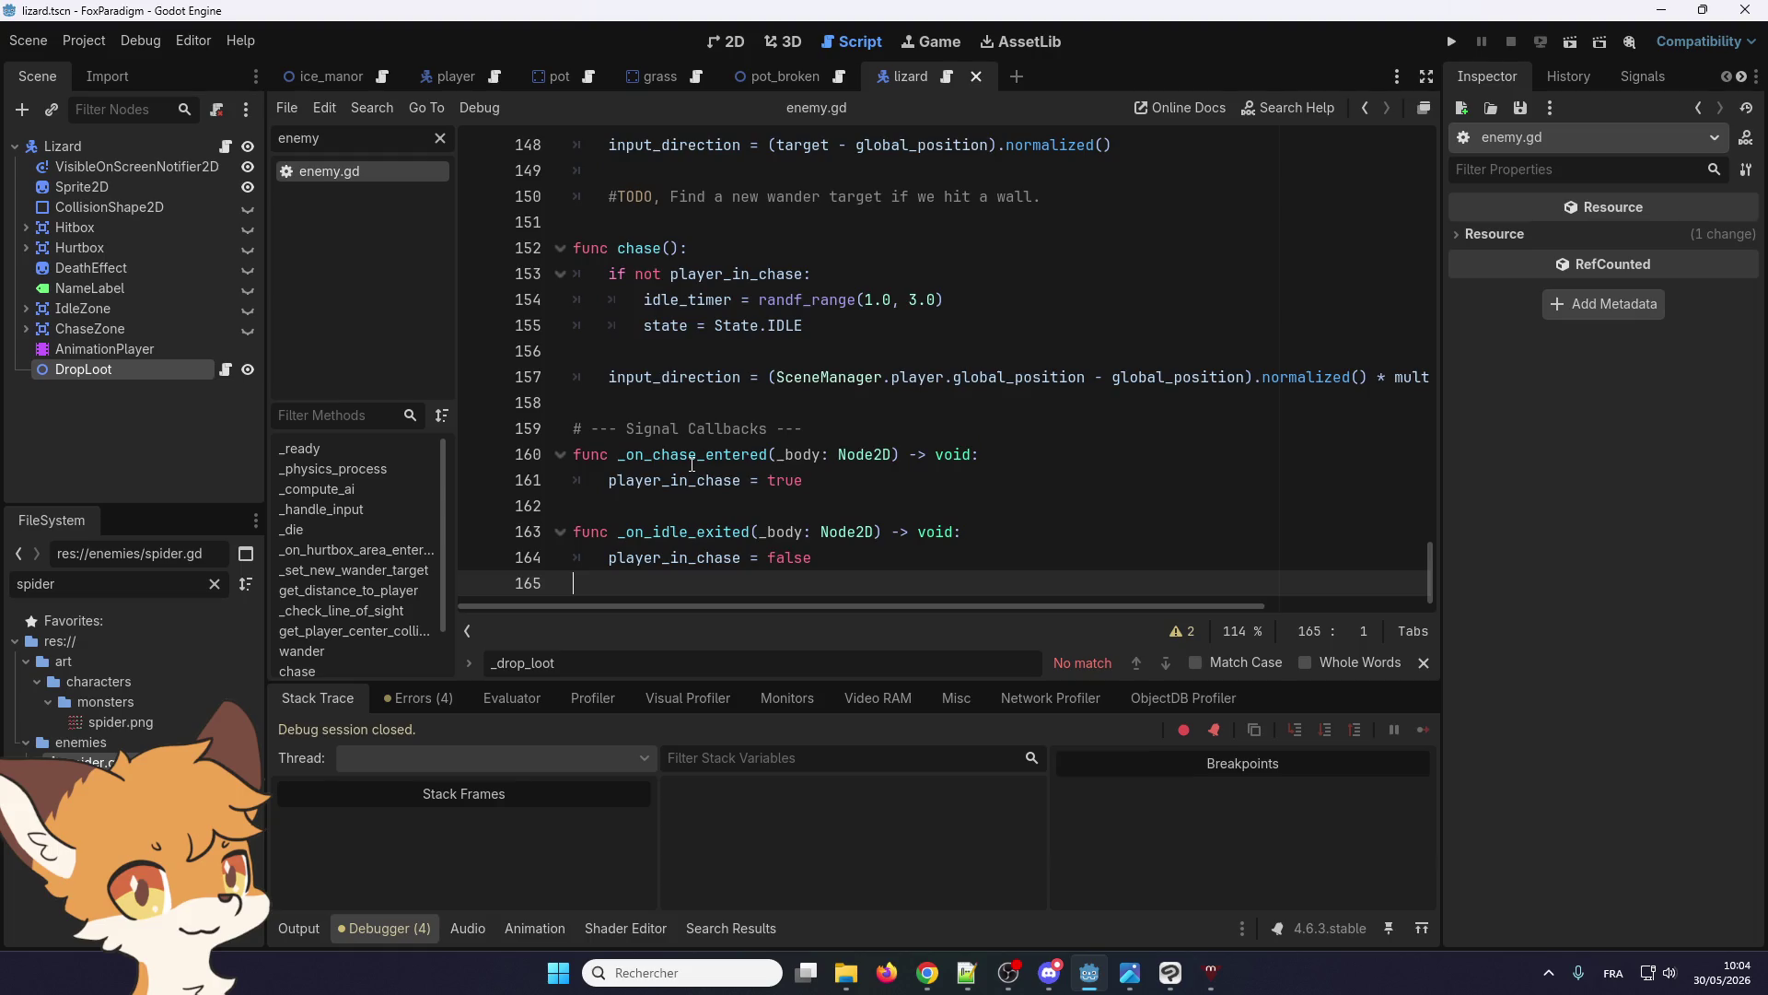
{"action": "type", "text": "func handle_loot() -> void: \t\tvar rabbit_foot_number = Inventory.get_number_of_equipped_artifacts('rabbit_foot') \t\t \t\t# Normal roll \t\tawait drop_loot.drop(rabbit_foot_number, true) \t\t \t\t# 25% chance for an extra roll for each rabbit_foot equipped. \t\tfor i in rabbit_foot_number: \t\t\tvar roll = randf() \t\t\tif roll < 0.25: \t\t\t\tawait drop_loot.drop(rabbit_foot_number, true)"}
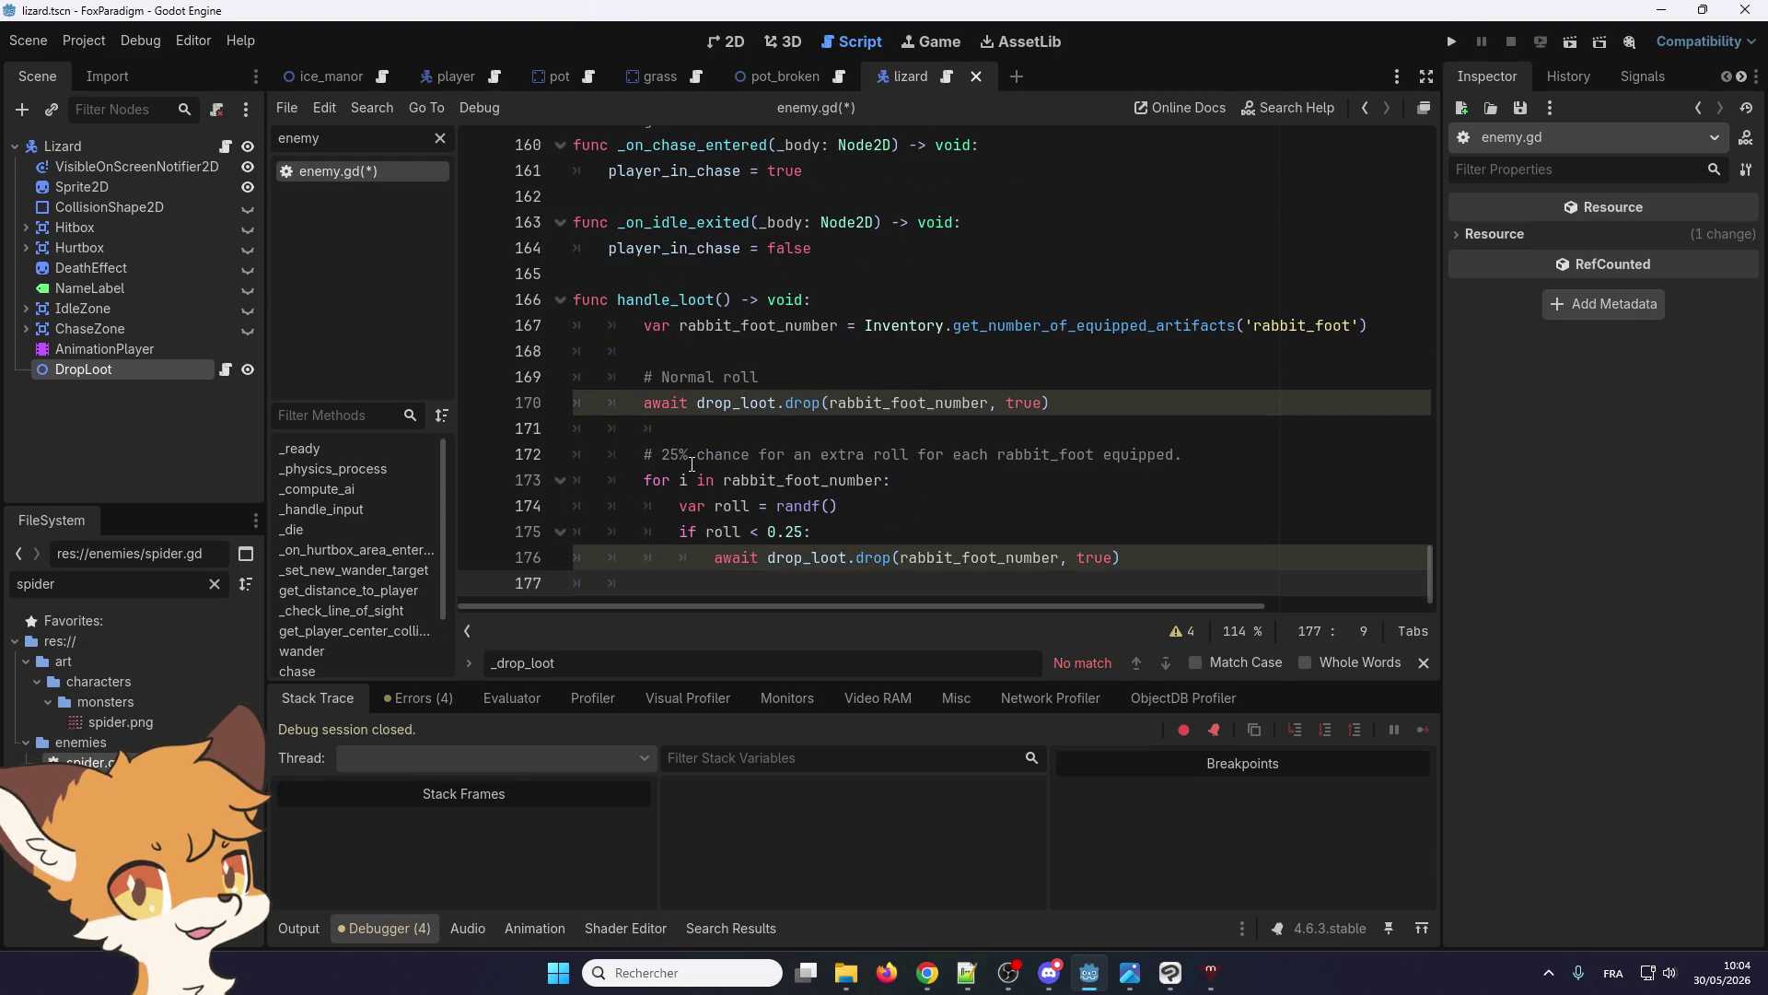
Unindent the pasted handle_loot body by one level in enemy.gd
{"action": "left_click_drag", "start_coordinate": [644, 325], "coordinate": [838, 550]}
{"action": "key", "text": "shift+Tab"}
{"action": "left_click", "coordinate": [642, 279]}
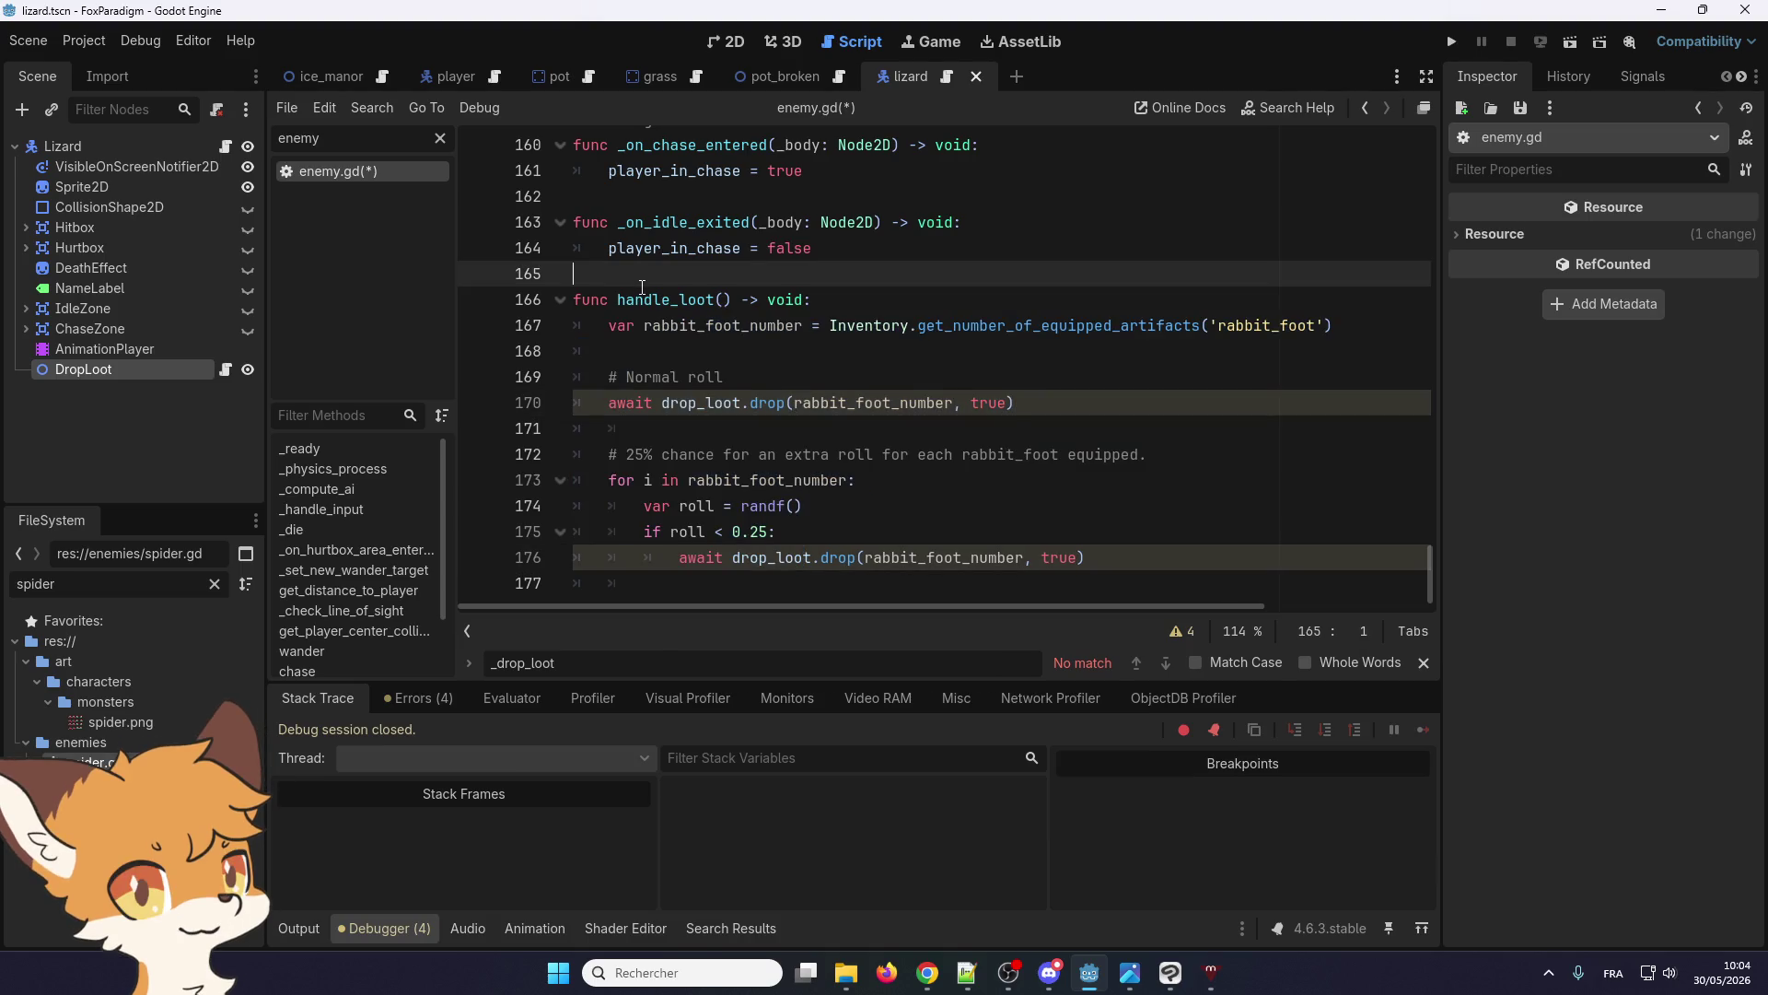
{"action": "double_click", "coordinate": [650, 297]}
Replace the rabbit_foot loot roll code in enemy.gd's _die with a handle_loot() call
{"action": "scroll", "coordinate": [669, 440], "scroll_direction": "up", "scroll_amount": 5}
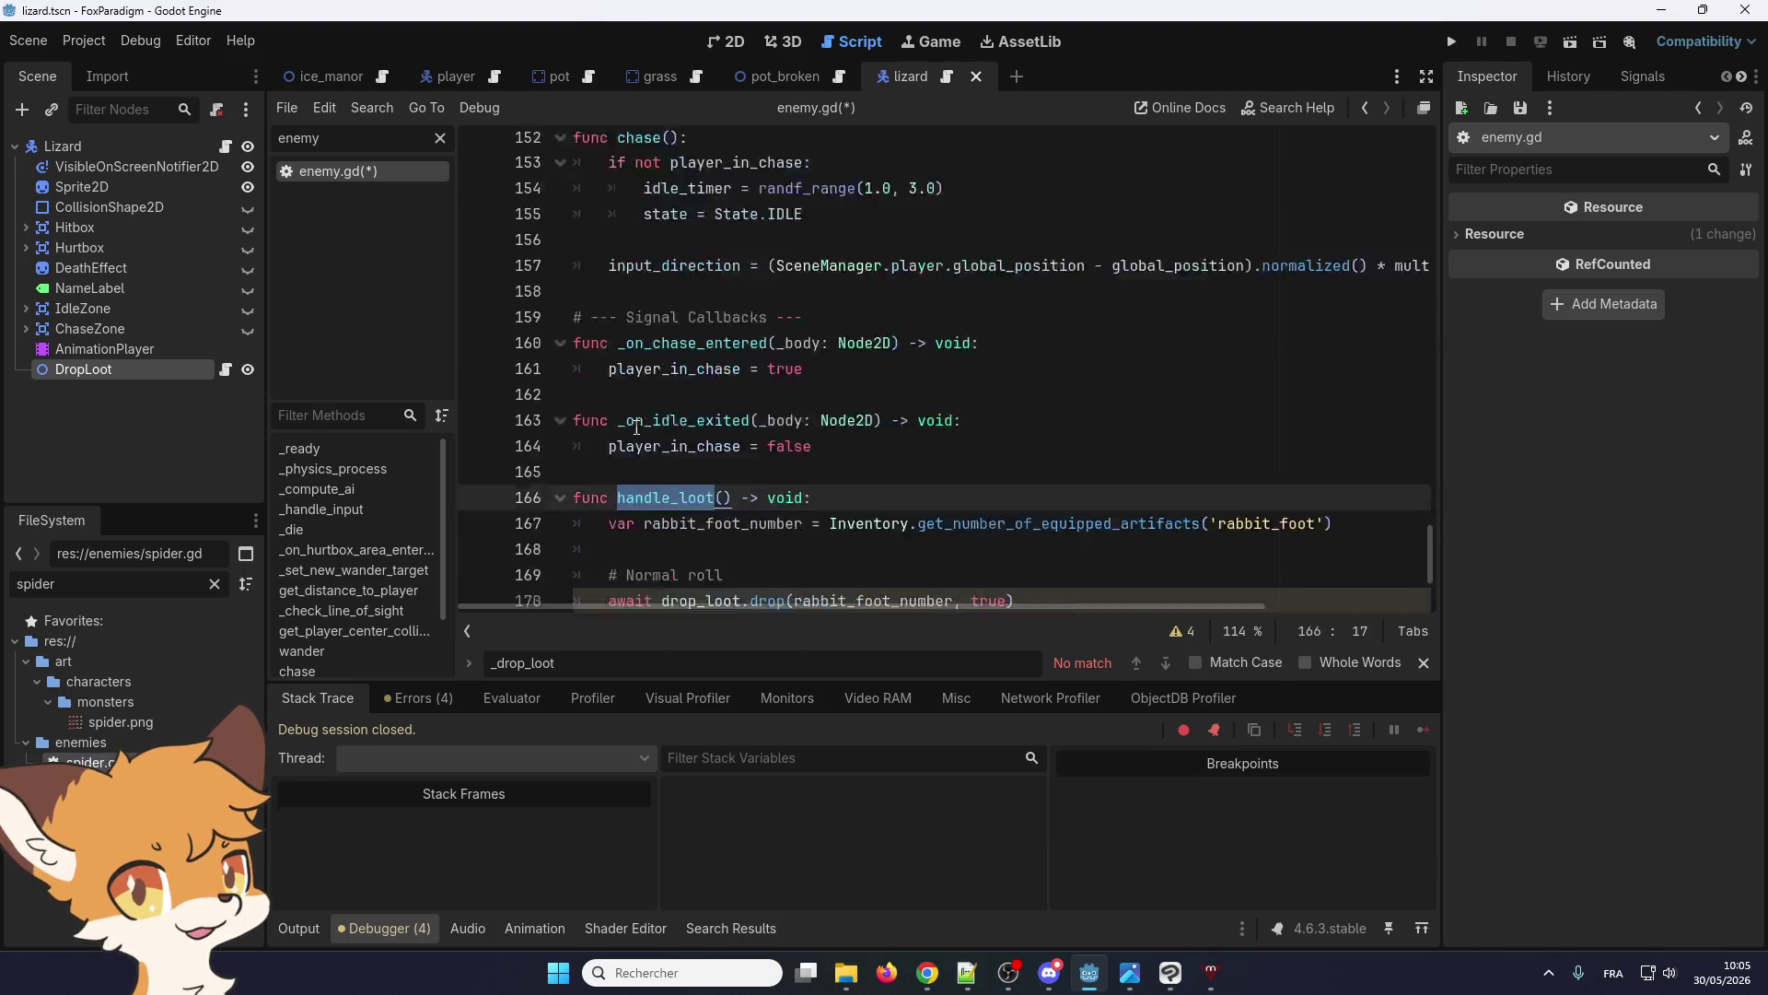
{"action": "scroll", "coordinate": [669, 439], "scroll_direction": "up", "scroll_amount": 3}
{"action": "scroll", "coordinate": [675, 440], "scroll_direction": "up", "scroll_amount": 1}
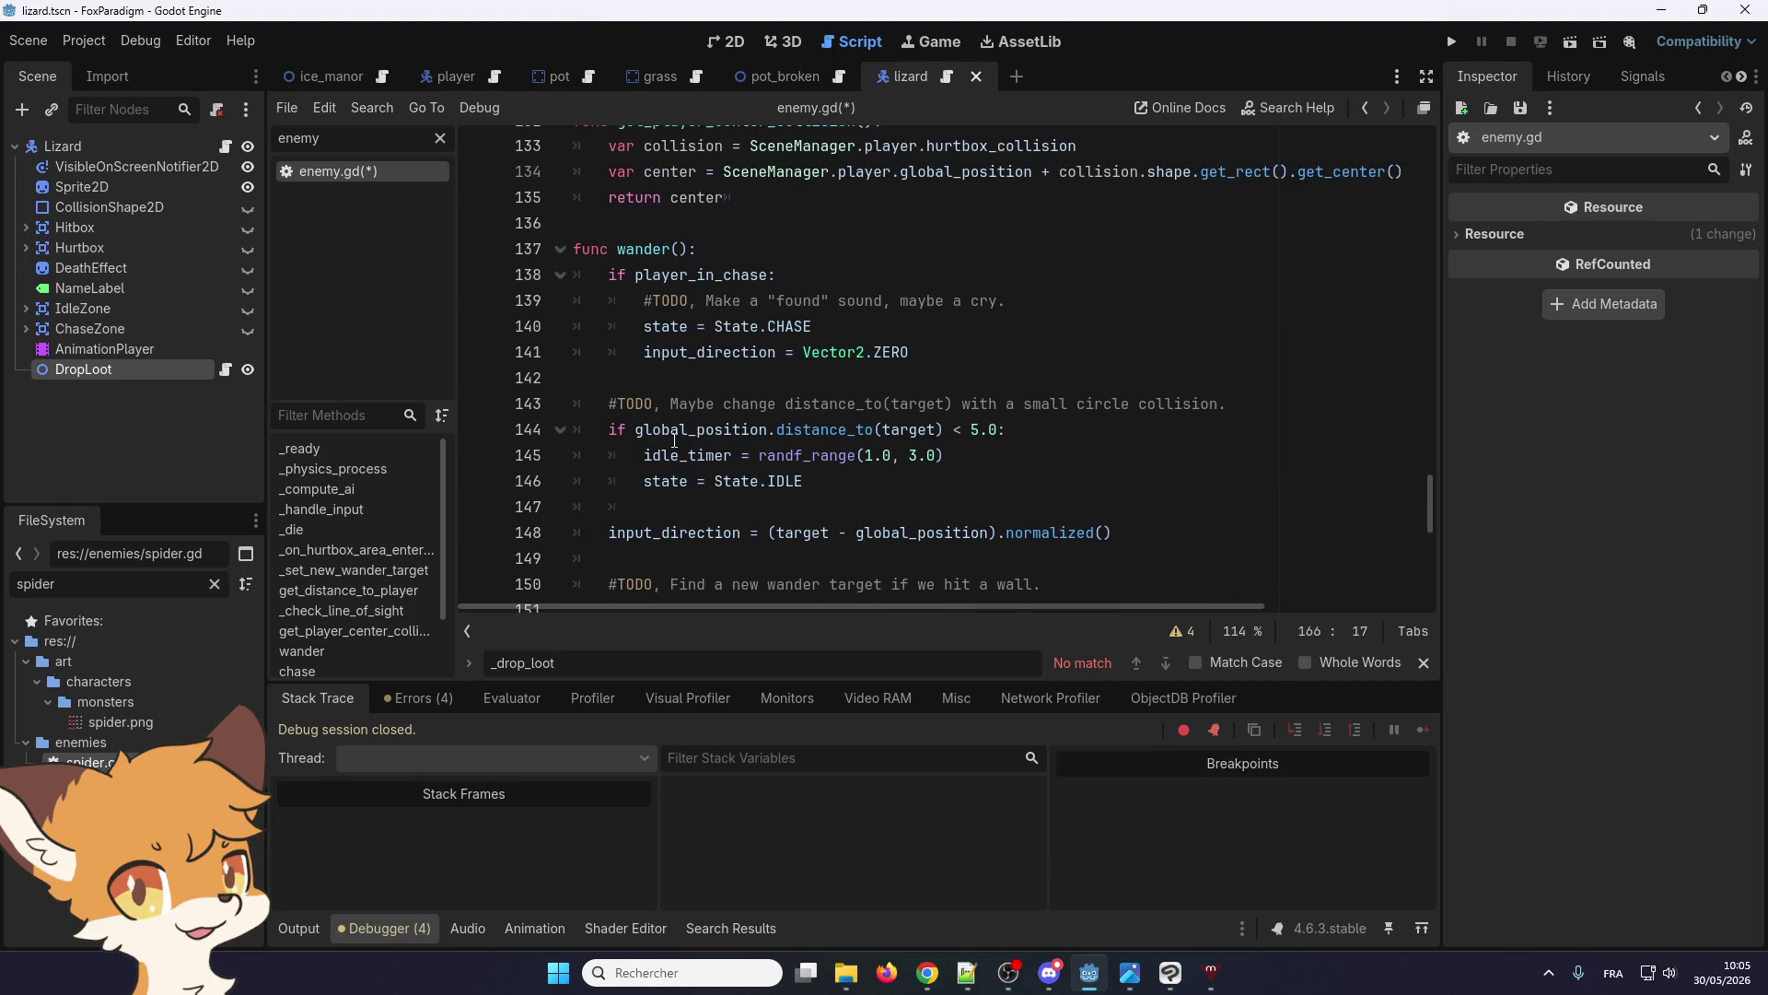
{"action": "scroll", "coordinate": [674, 440], "scroll_direction": "up", "scroll_amount": 15}
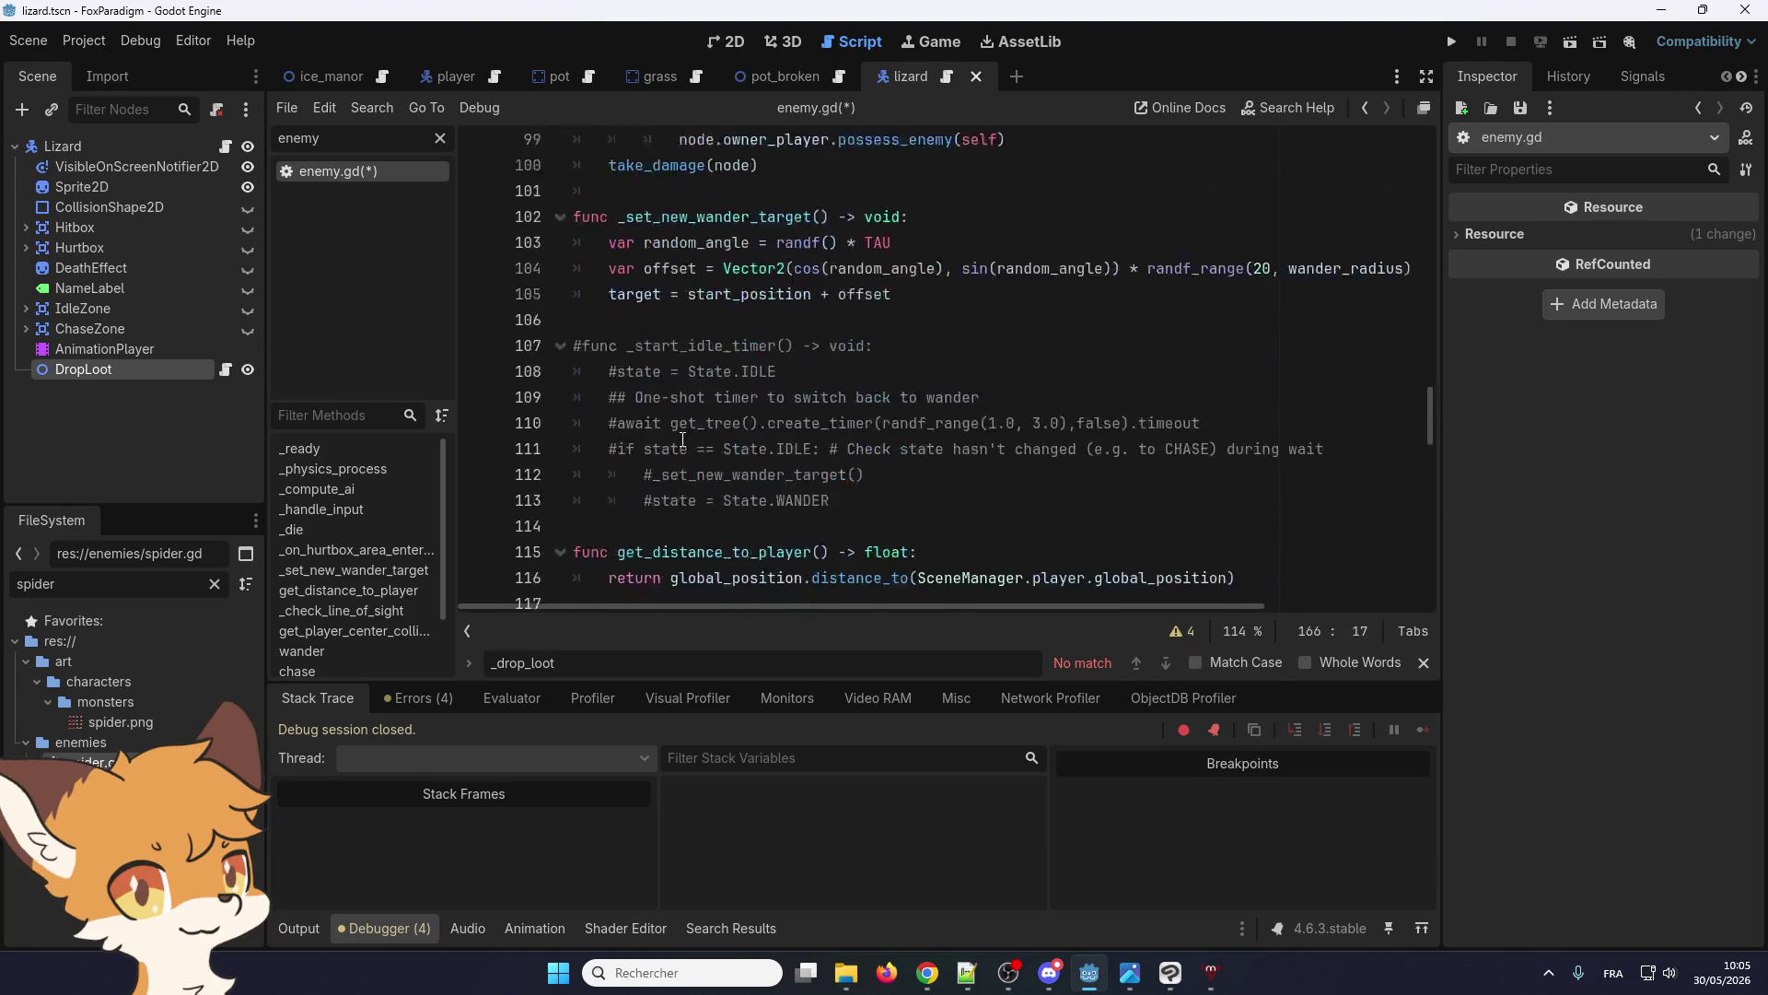
{"action": "scroll", "coordinate": [683, 439], "scroll_direction": "up", "scroll_amount": 5}
{"action": "scroll", "coordinate": [683, 439], "scroll_direction": "down", "scroll_amount": 1}
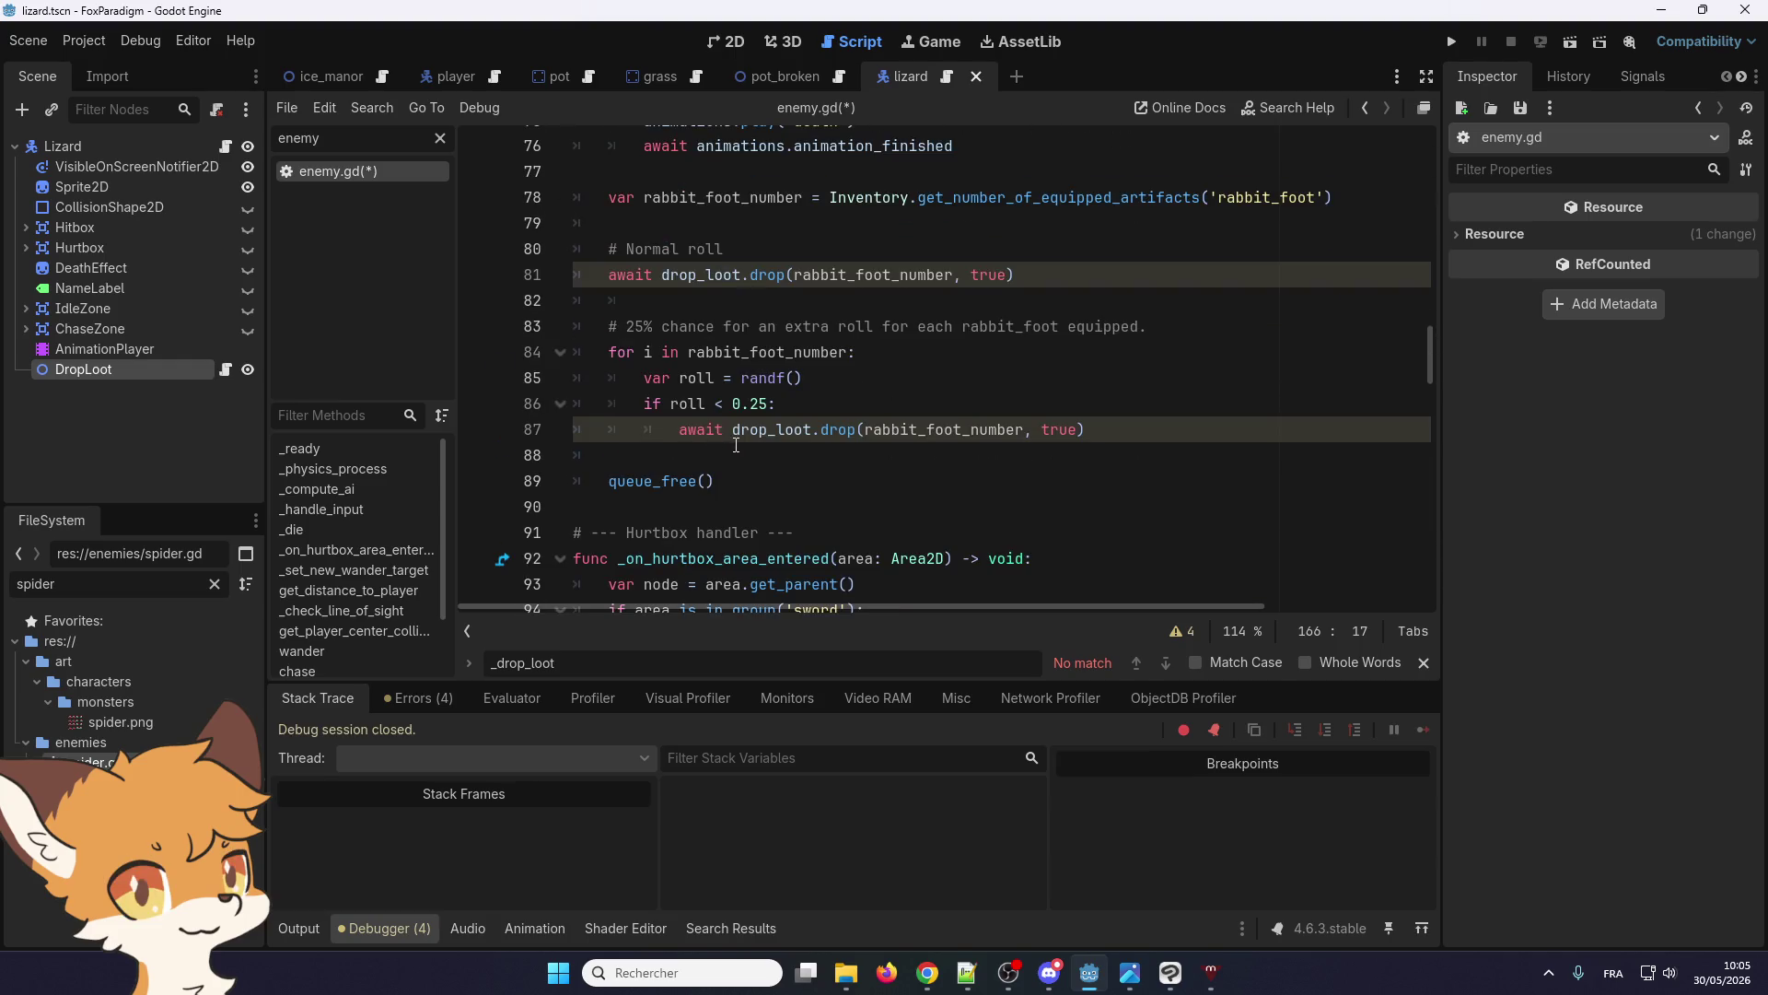
{"action": "left_click", "coordinate": [721, 455]}
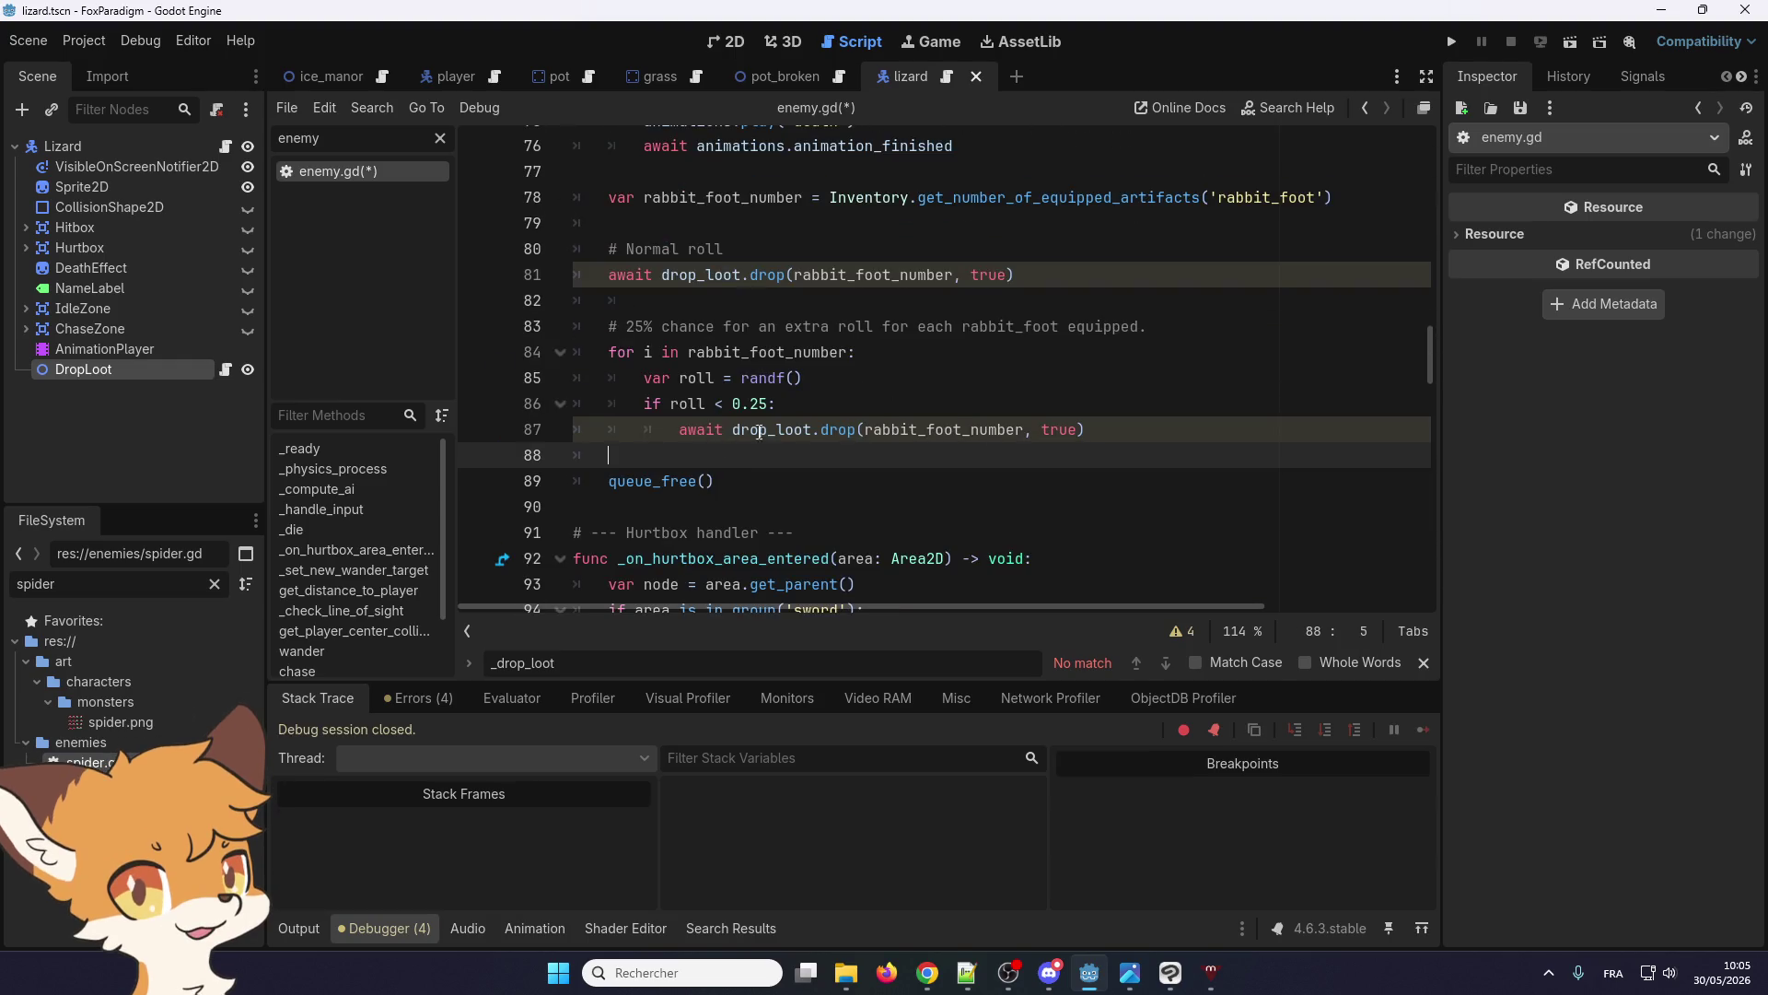
{"action": "mouse_move", "coordinate": [1116, 424]}
{"action": "left_mouse_down"}
{"action": "mouse_move", "coordinate": [610, 326]}
{"action": "mouse_move", "coordinate": [610, 274]}
{"action": "left_mouse_up"}
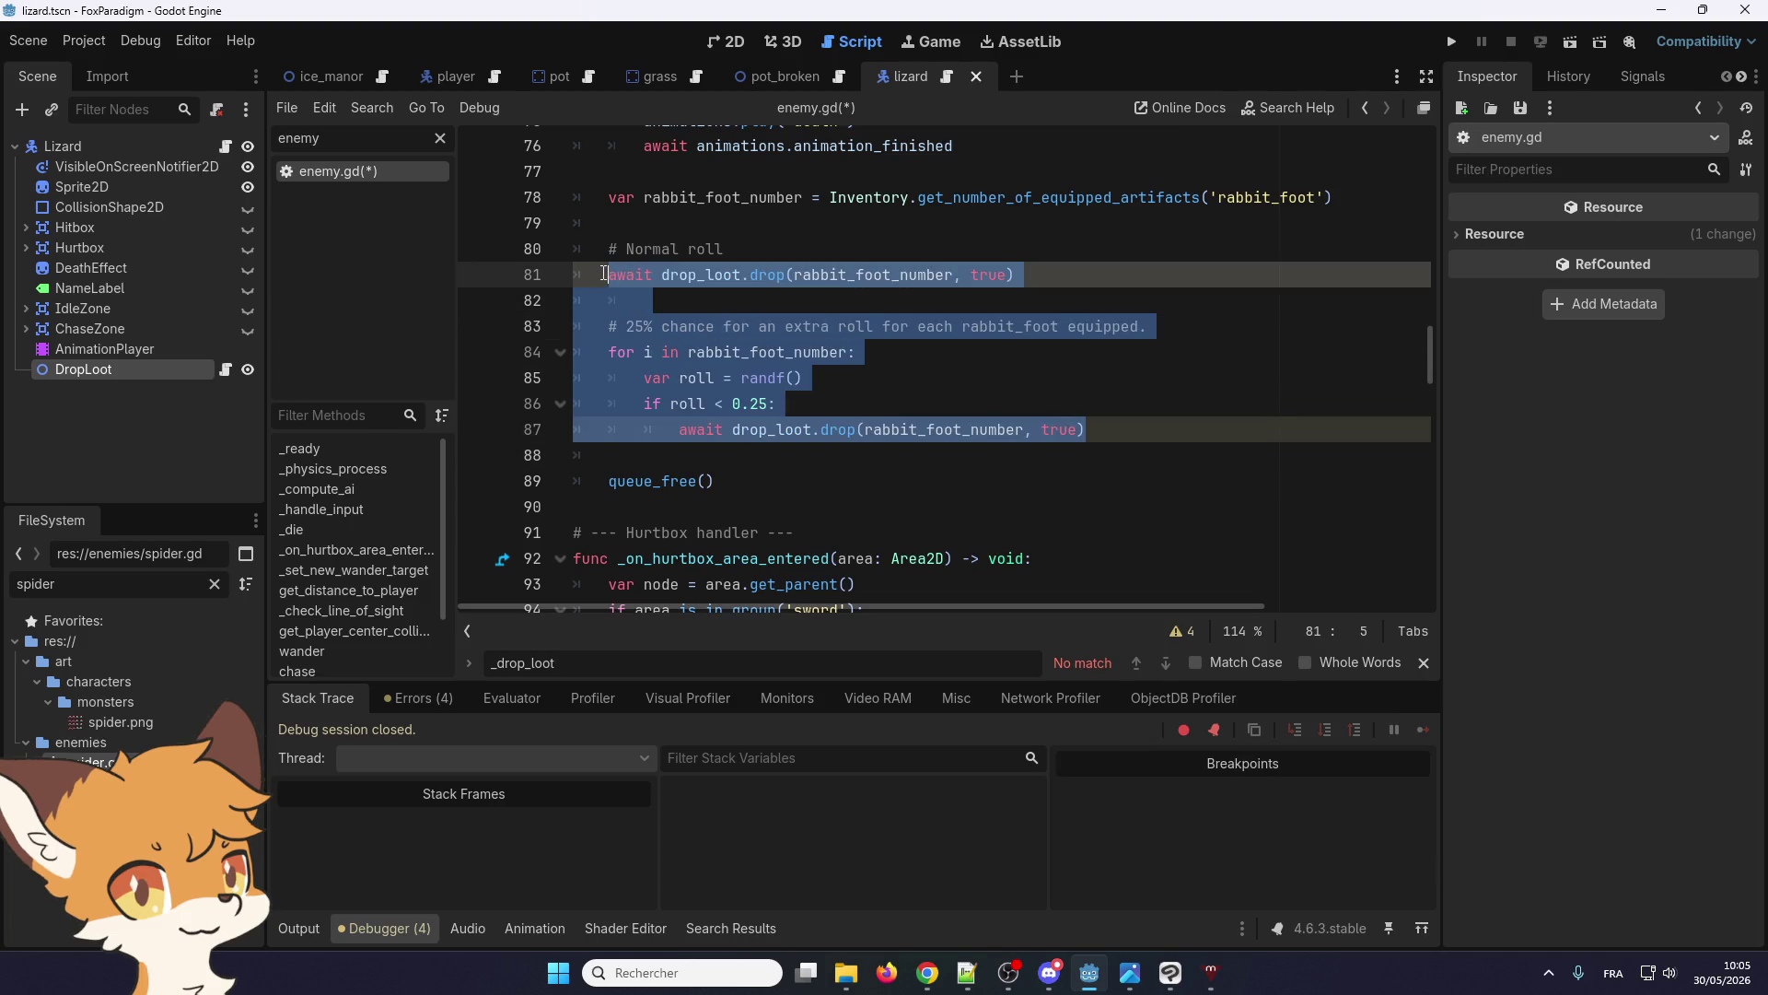
{"action": "left_click", "coordinate": [694, 318]}
{"action": "mouse_move", "coordinate": [1091, 429]}
{"action": "left_mouse_down"}
{"action": "mouse_move", "coordinate": [635, 272]}
{"action": "mouse_move", "coordinate": [591, 202]}
{"action": "left_mouse_up"}
{"action": "mouse_move", "coordinate": [1091, 429]}
{"action": "left_mouse_down"}
{"action": "mouse_move", "coordinate": [700, 274]}
{"action": "mouse_move", "coordinate": [635, 197]}
{"action": "mouse_move", "coordinate": [610, 196]}
{"action": "left_mouse_up"}
{"action": "type", "text": "handle_loot()"}
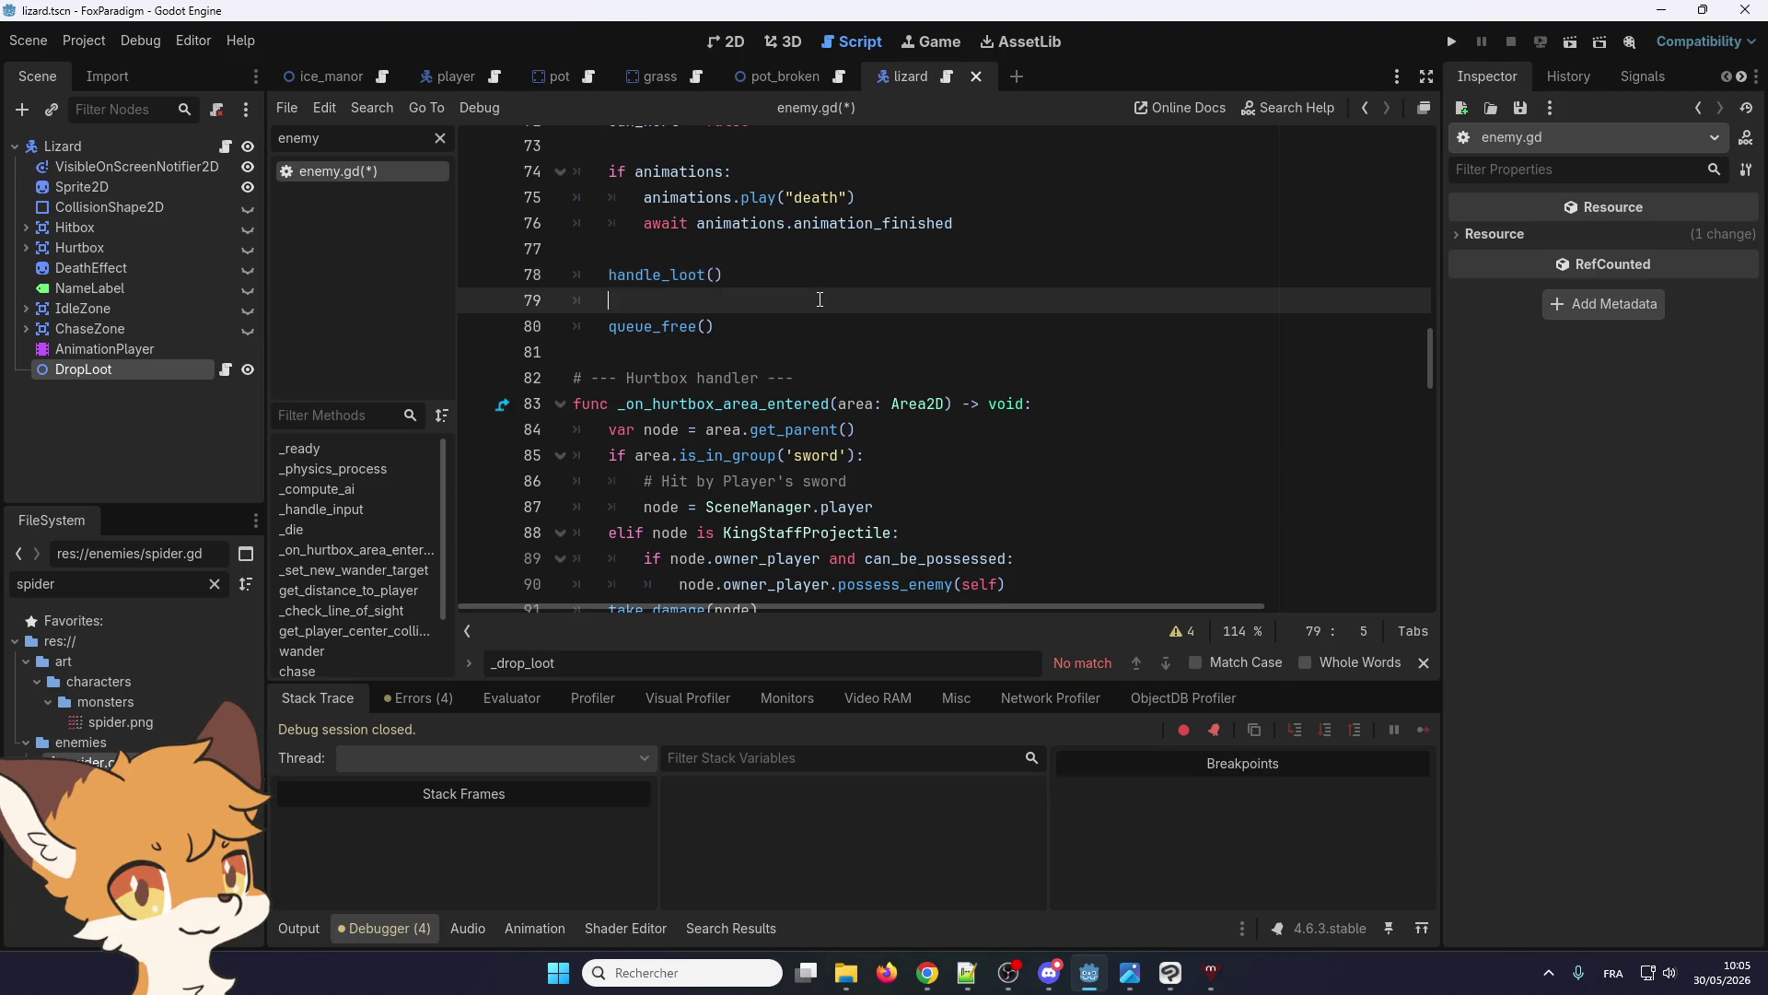
{"action": "key", "text": "Delete"}
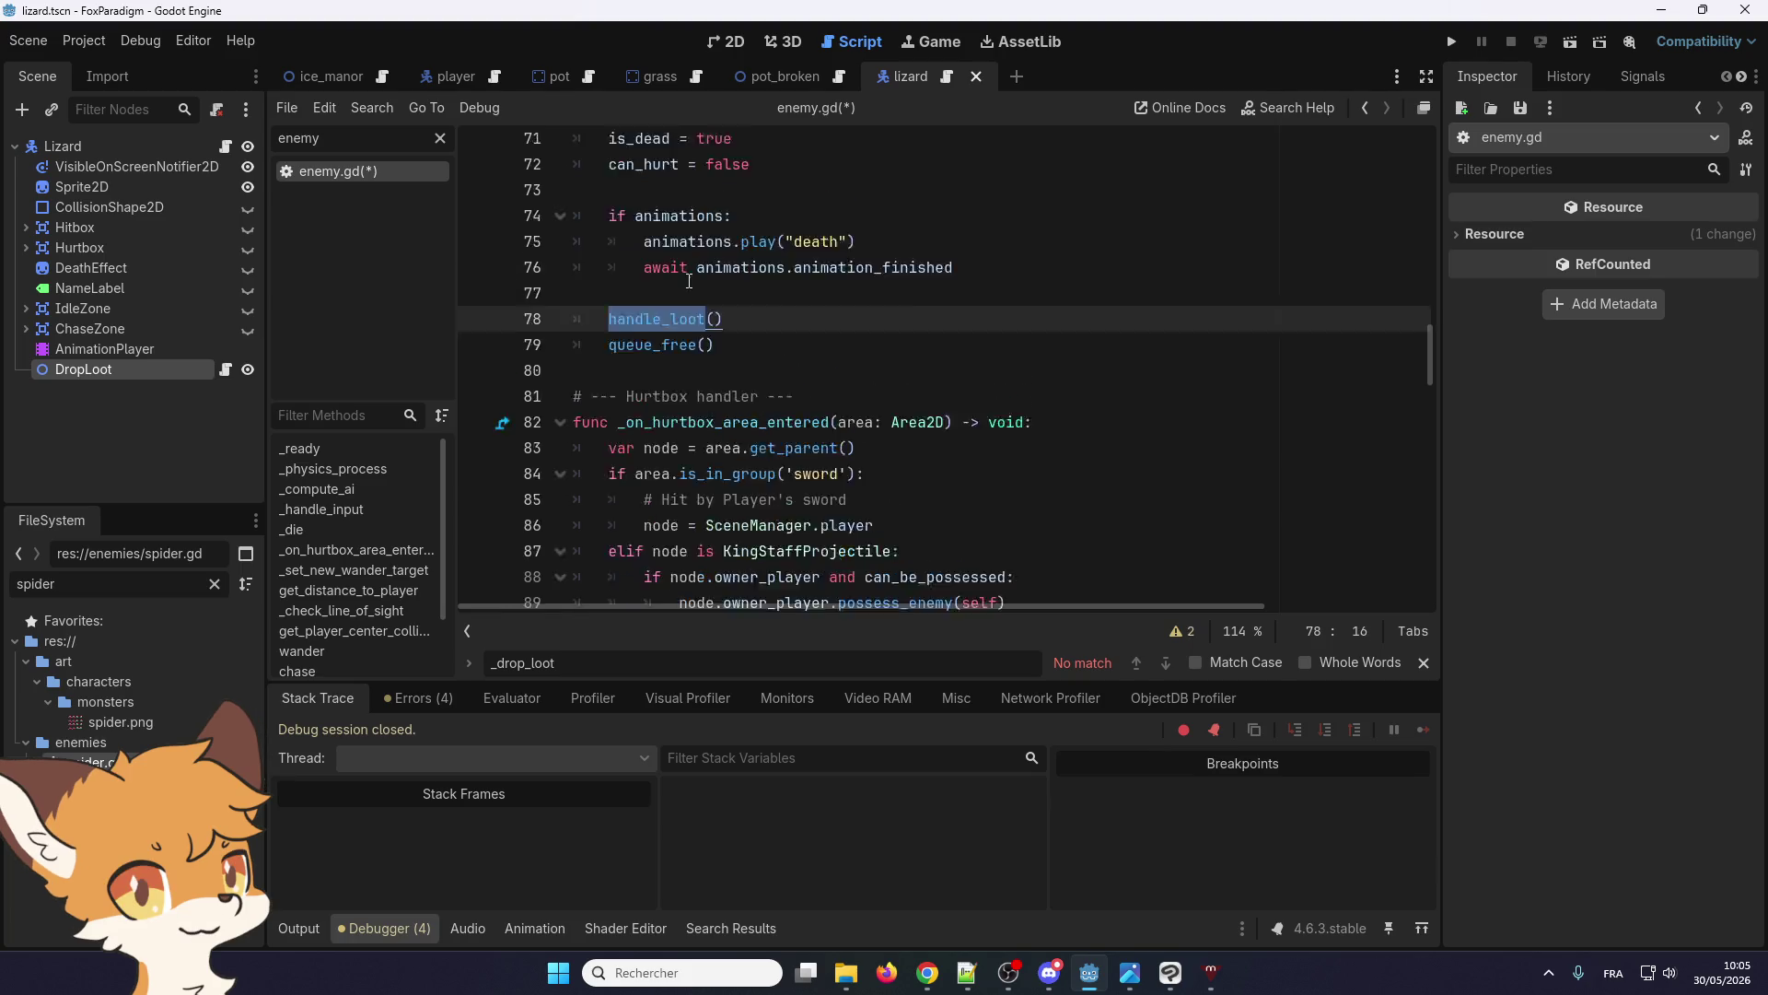
Review handle_loot's await drop_loot.drop lines for the normal roll and the rabbit_foot rolls
{"action": "scroll", "coordinate": [744, 257], "scroll_direction": "up", "scroll_amount": 3}
{"action": "scroll", "coordinate": [705, 486], "scroll_direction": "down", "scroll_amount": 20}
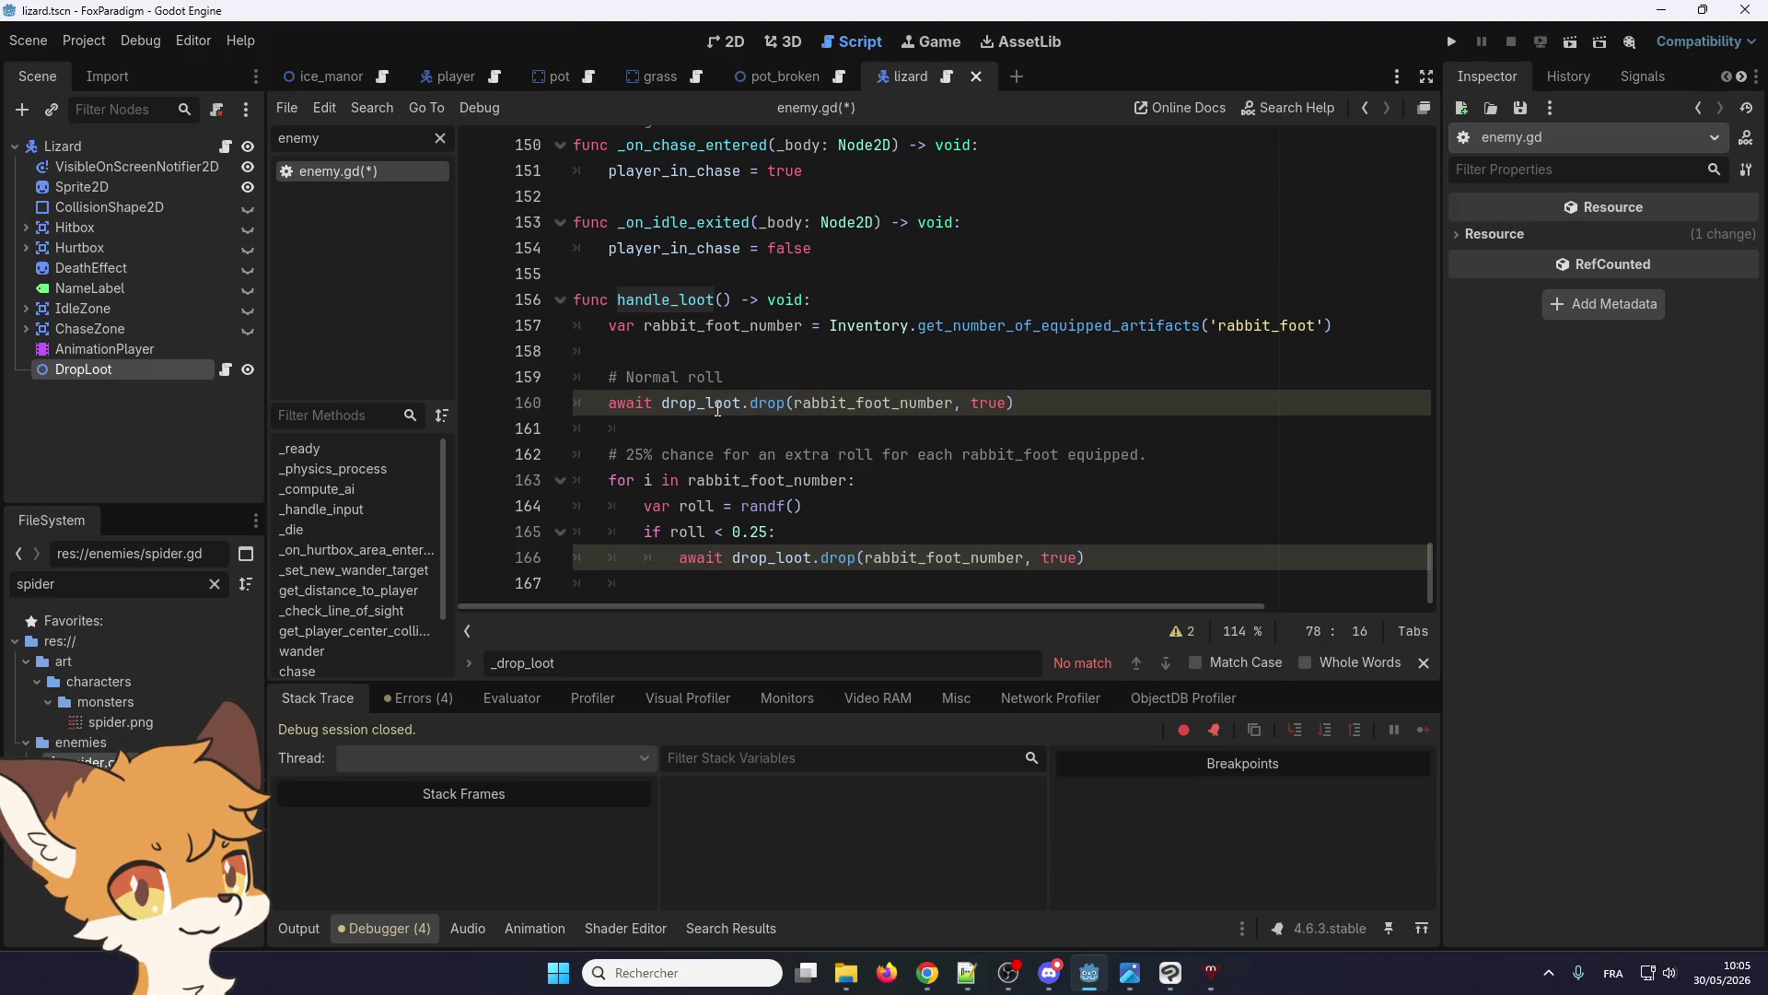
{"action": "left_click", "coordinate": [752, 541]}
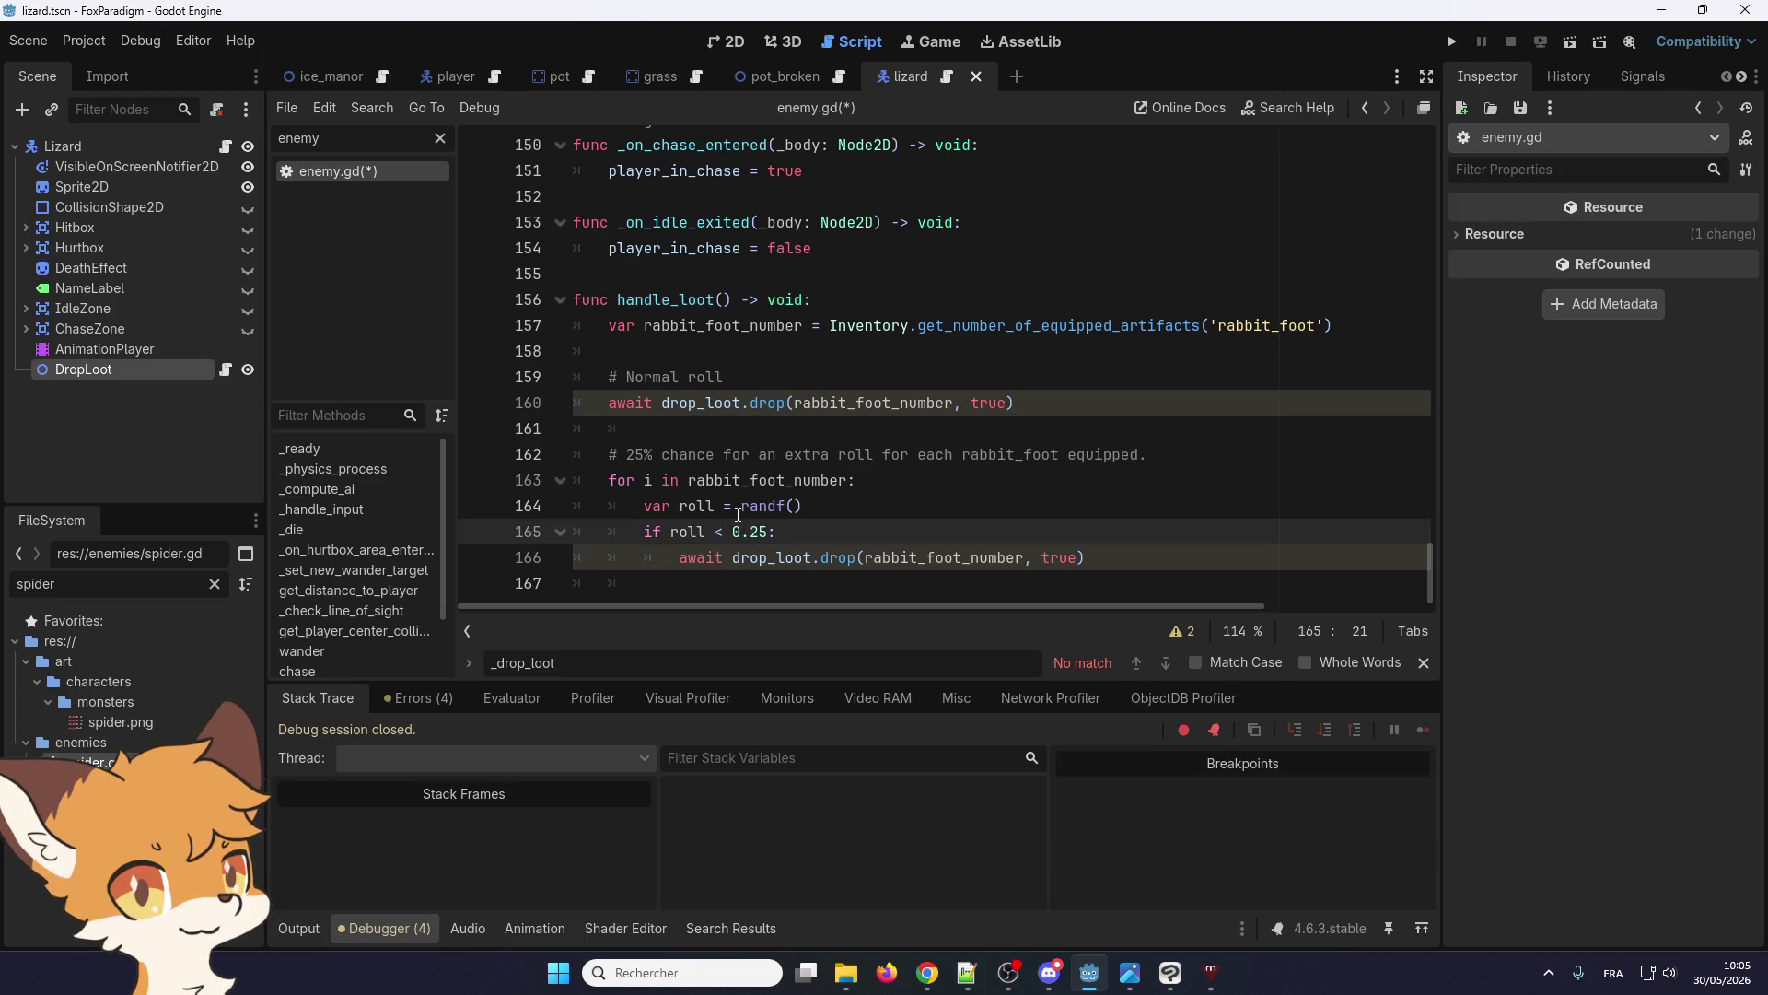
{"action": "left_click", "coordinate": [1116, 559]}
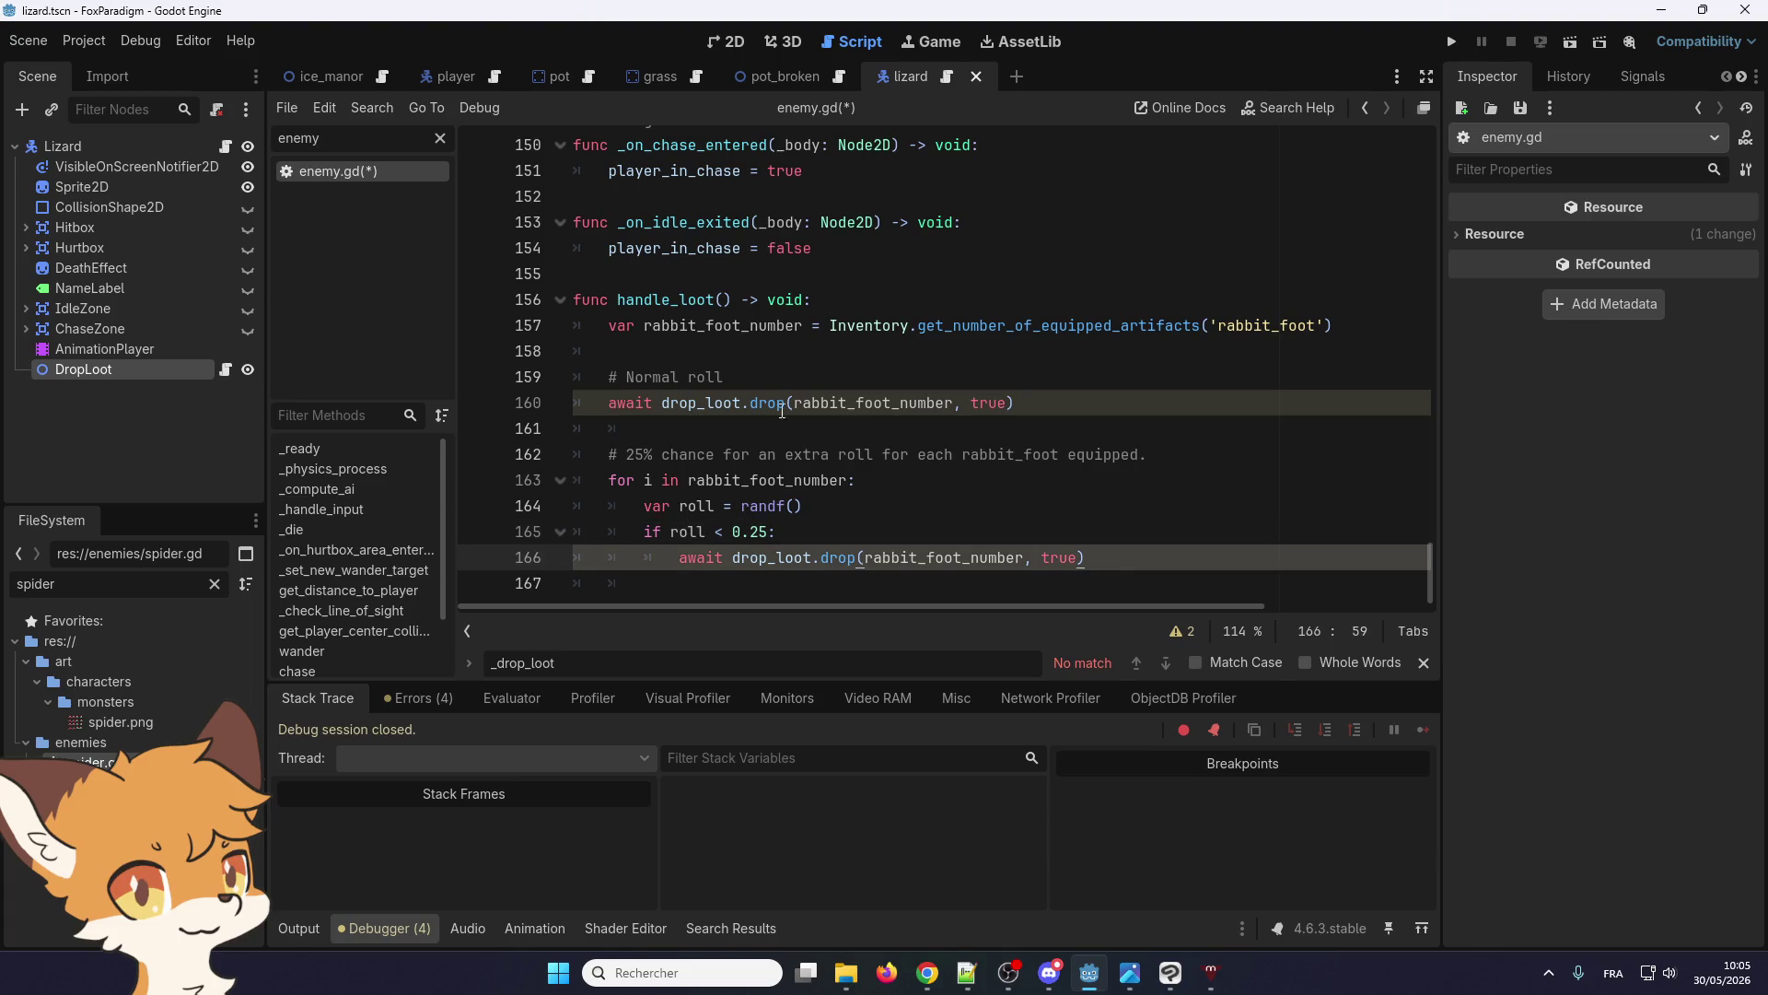
{"action": "double_click", "coordinate": [690, 403]}
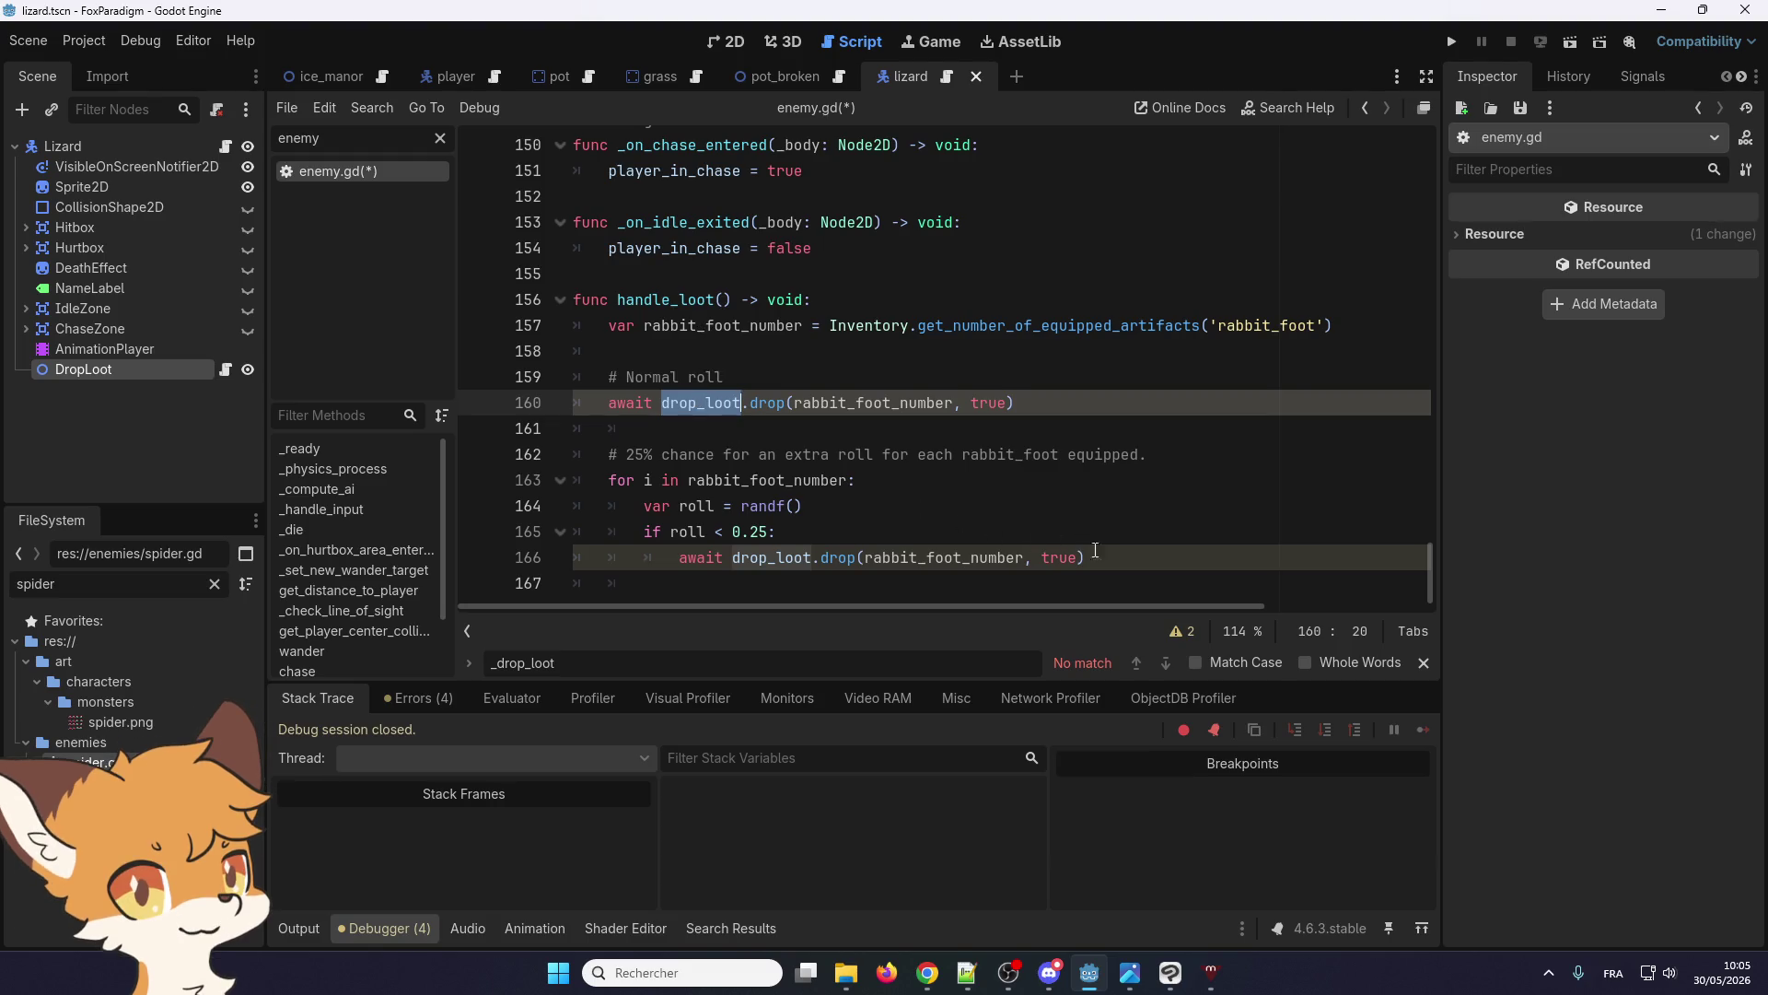
{"action": "key", "text": "alt+Left"}
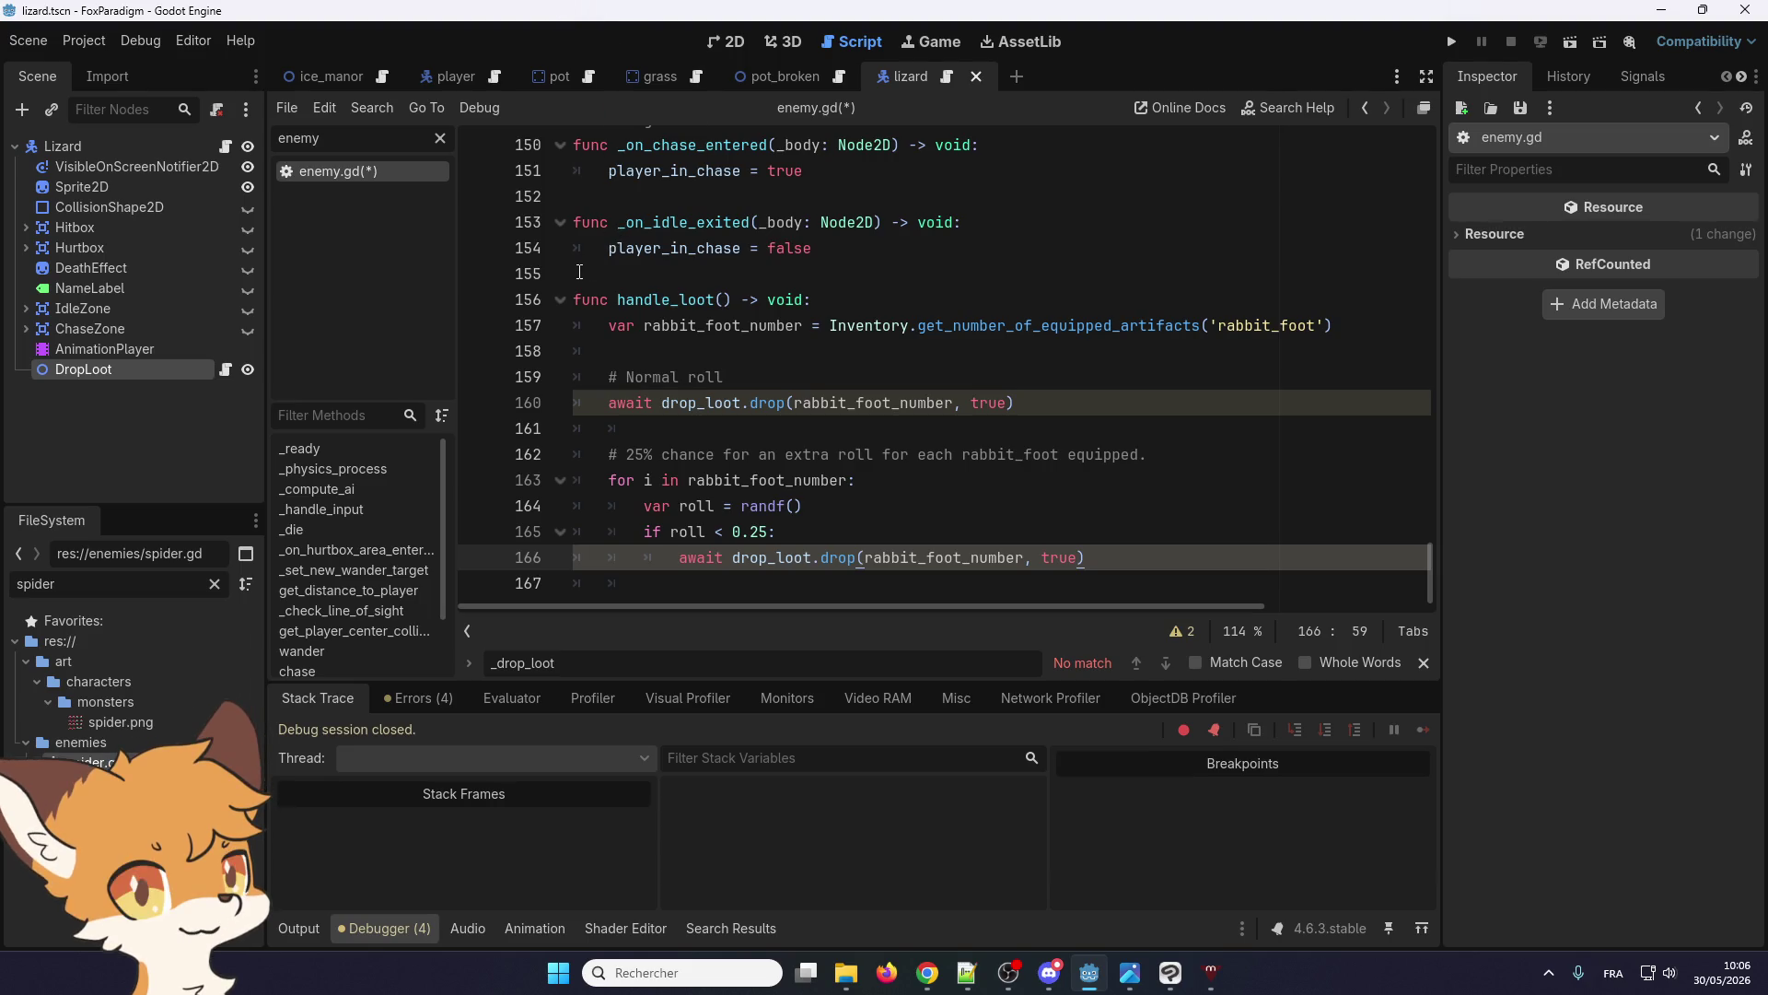
{"action": "left_click", "coordinate": [729, 556]}
{"action": "left_click", "coordinate": [742, 582]}
{"action": "scroll", "coordinate": [742, 571], "scroll_direction": "up", "scroll_amount": 2}
{"action": "scroll", "coordinate": [728, 553], "scroll_direction": "down", "scroll_amount": 2}
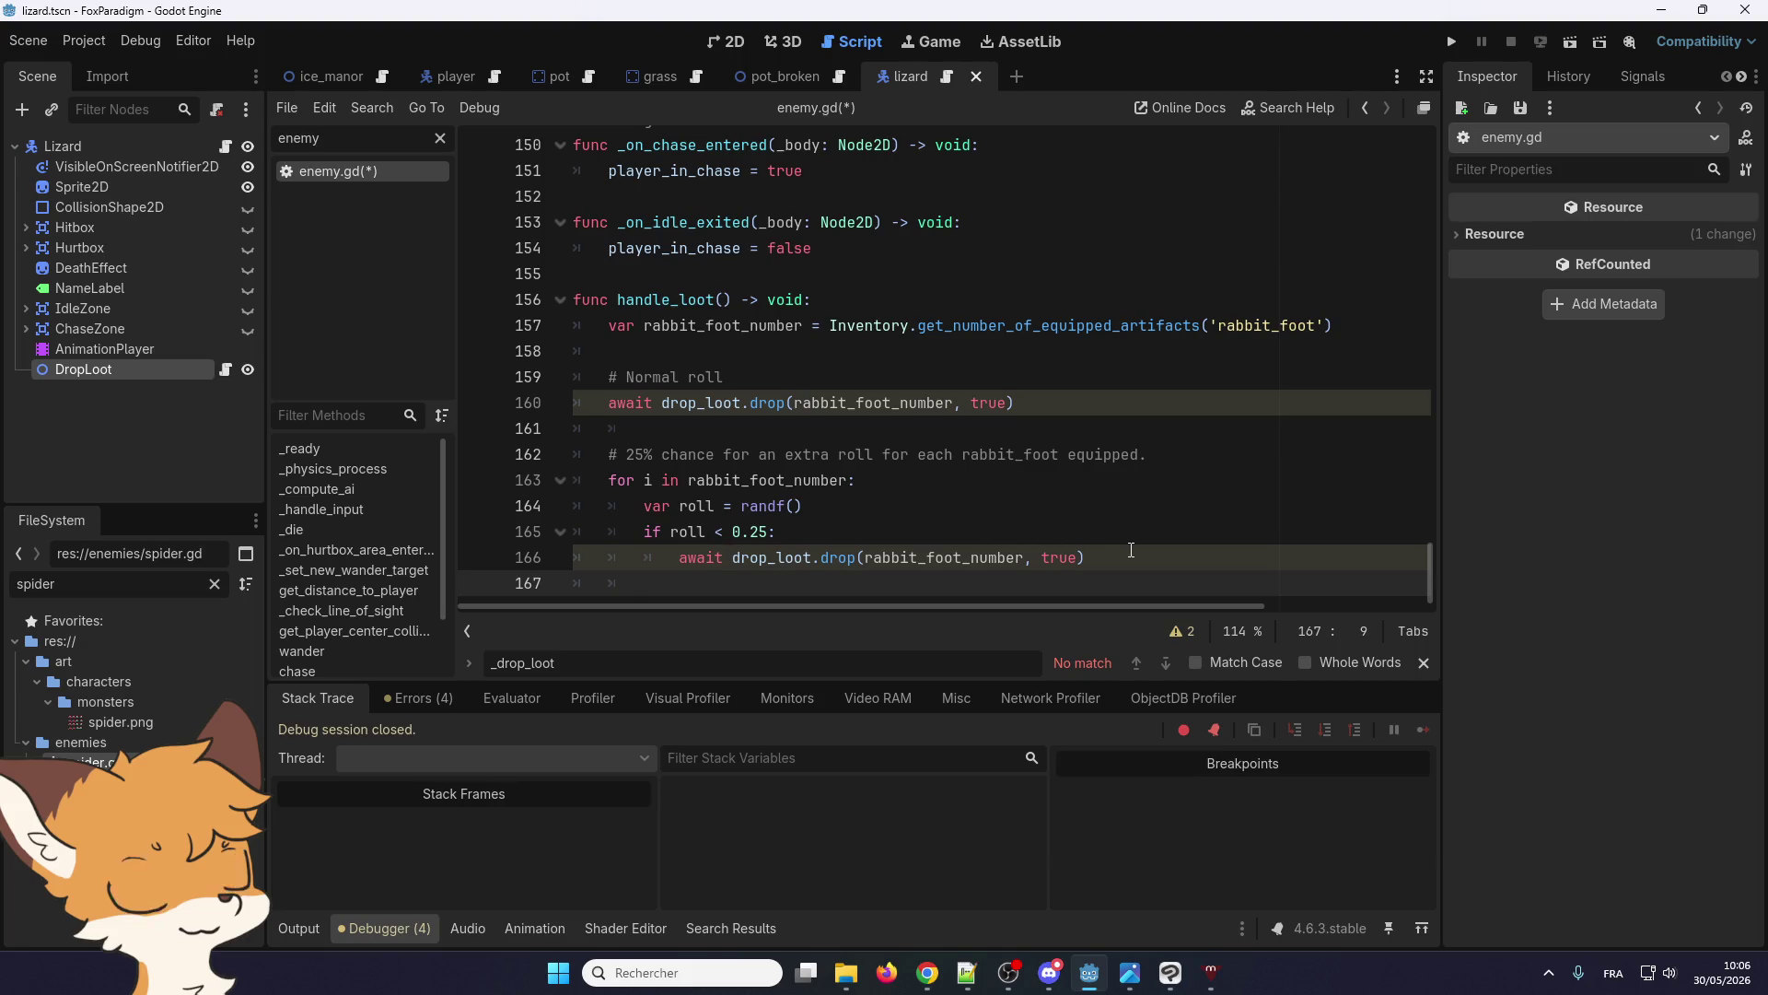
{"action": "left_click", "coordinate": [1085, 553]}
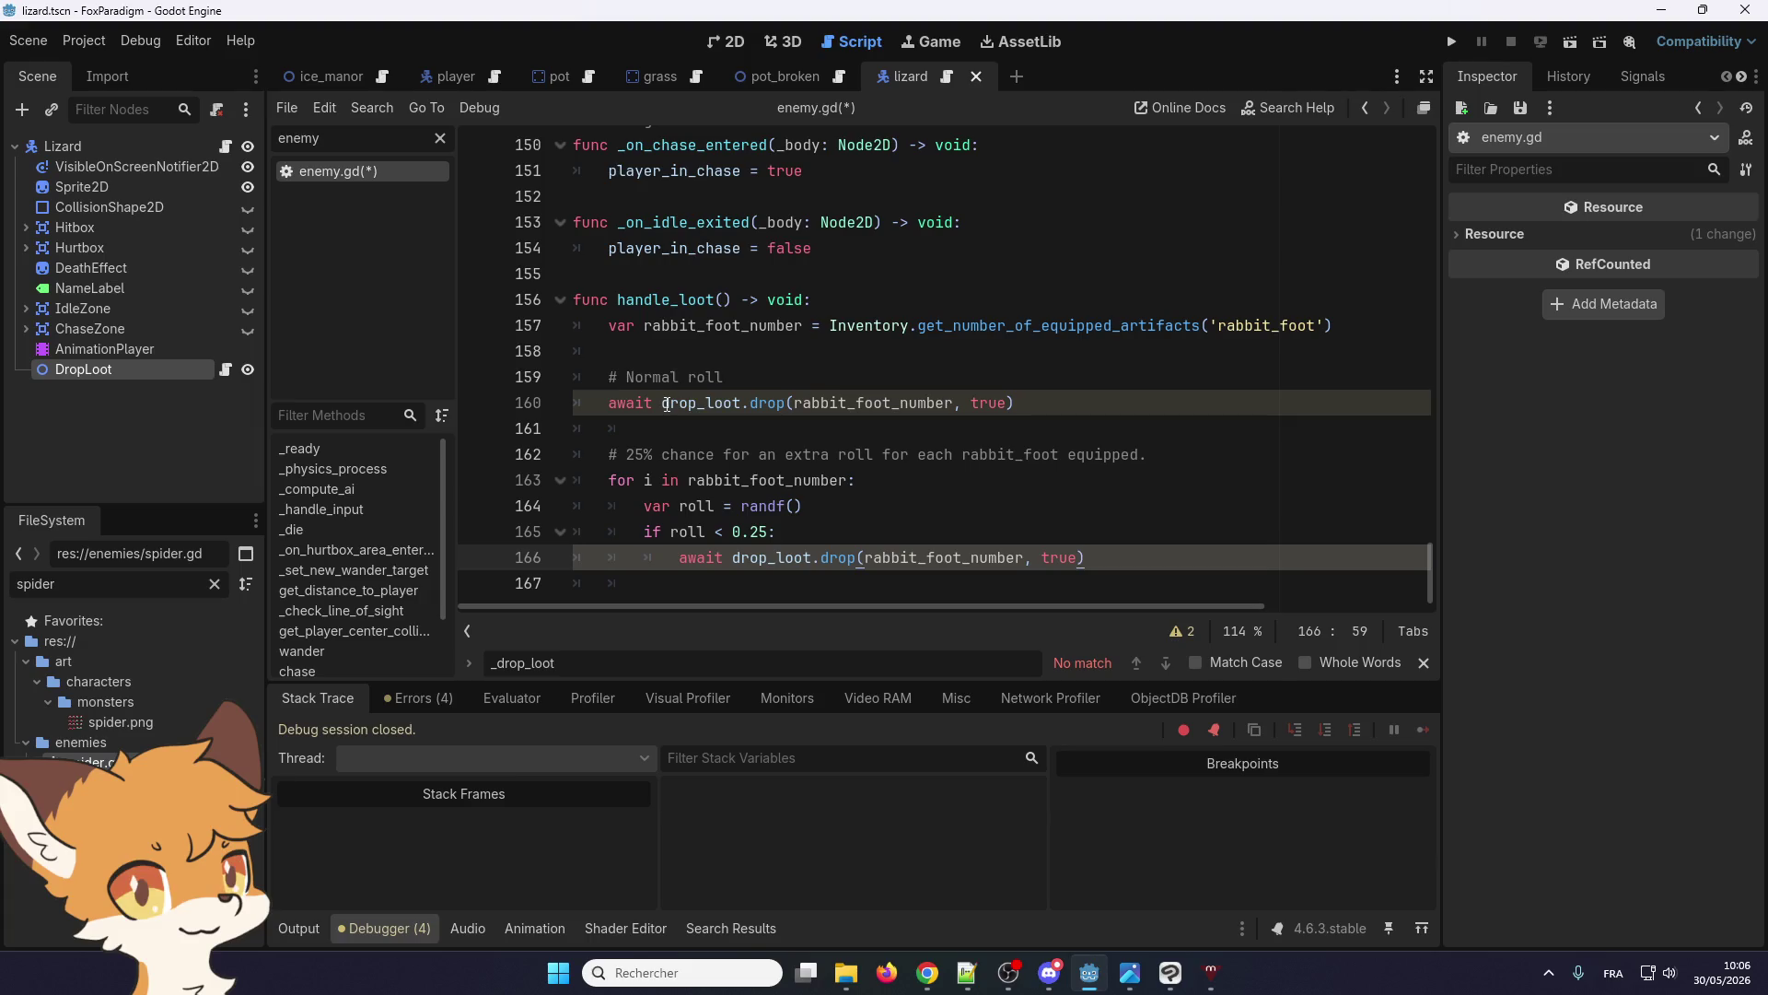
Hide the debugger panel, save enemy.gd, and launch the game
{"action": "left_click", "coordinate": [405, 928]}
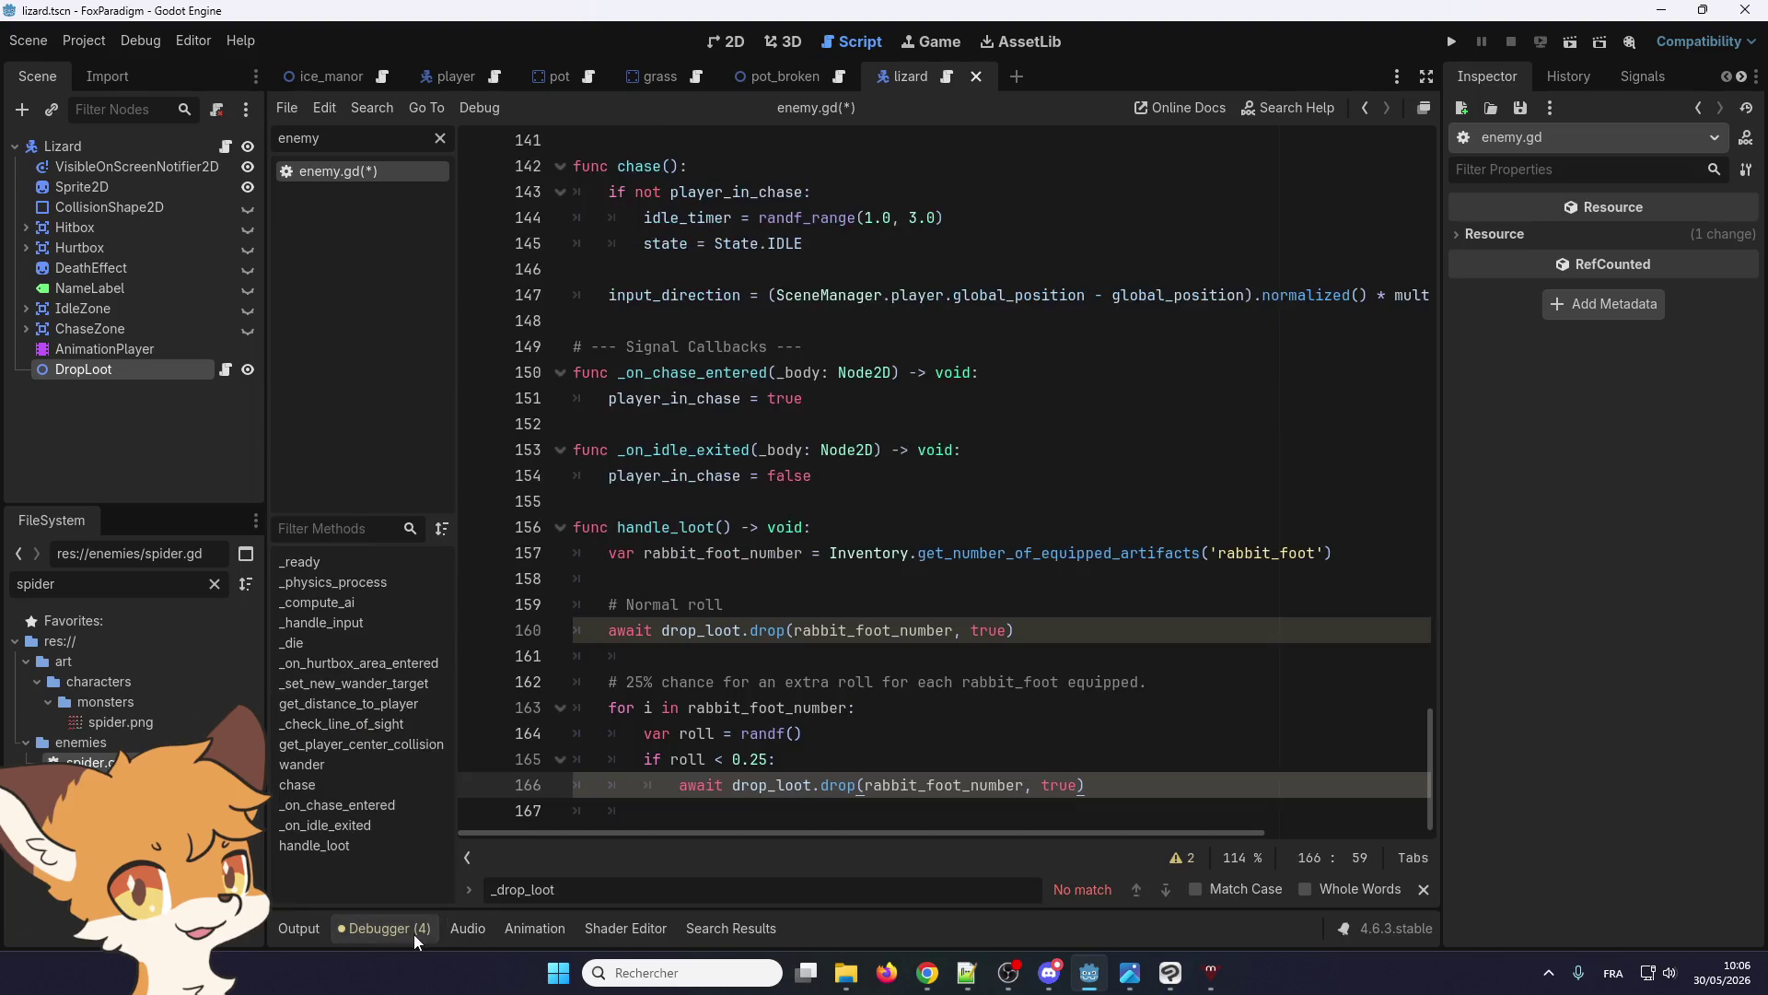
{"action": "left_click", "coordinate": [640, 630]}
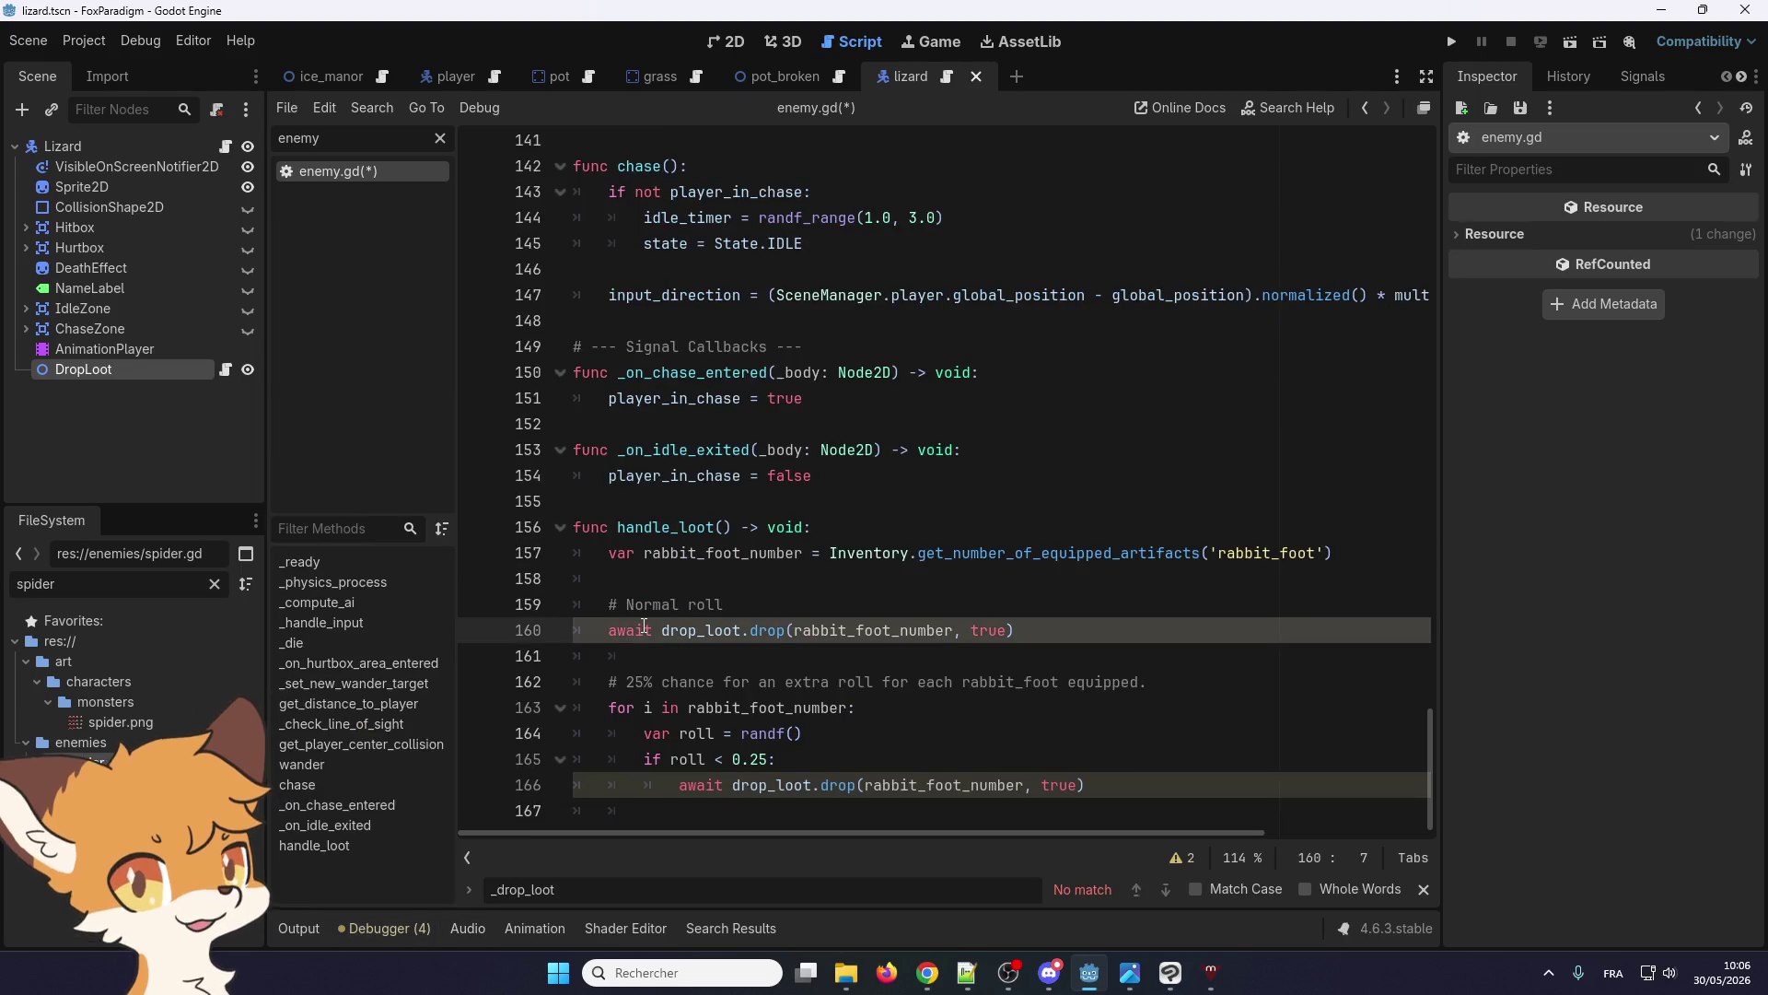
{"action": "key", "text": "ctrl+s"}
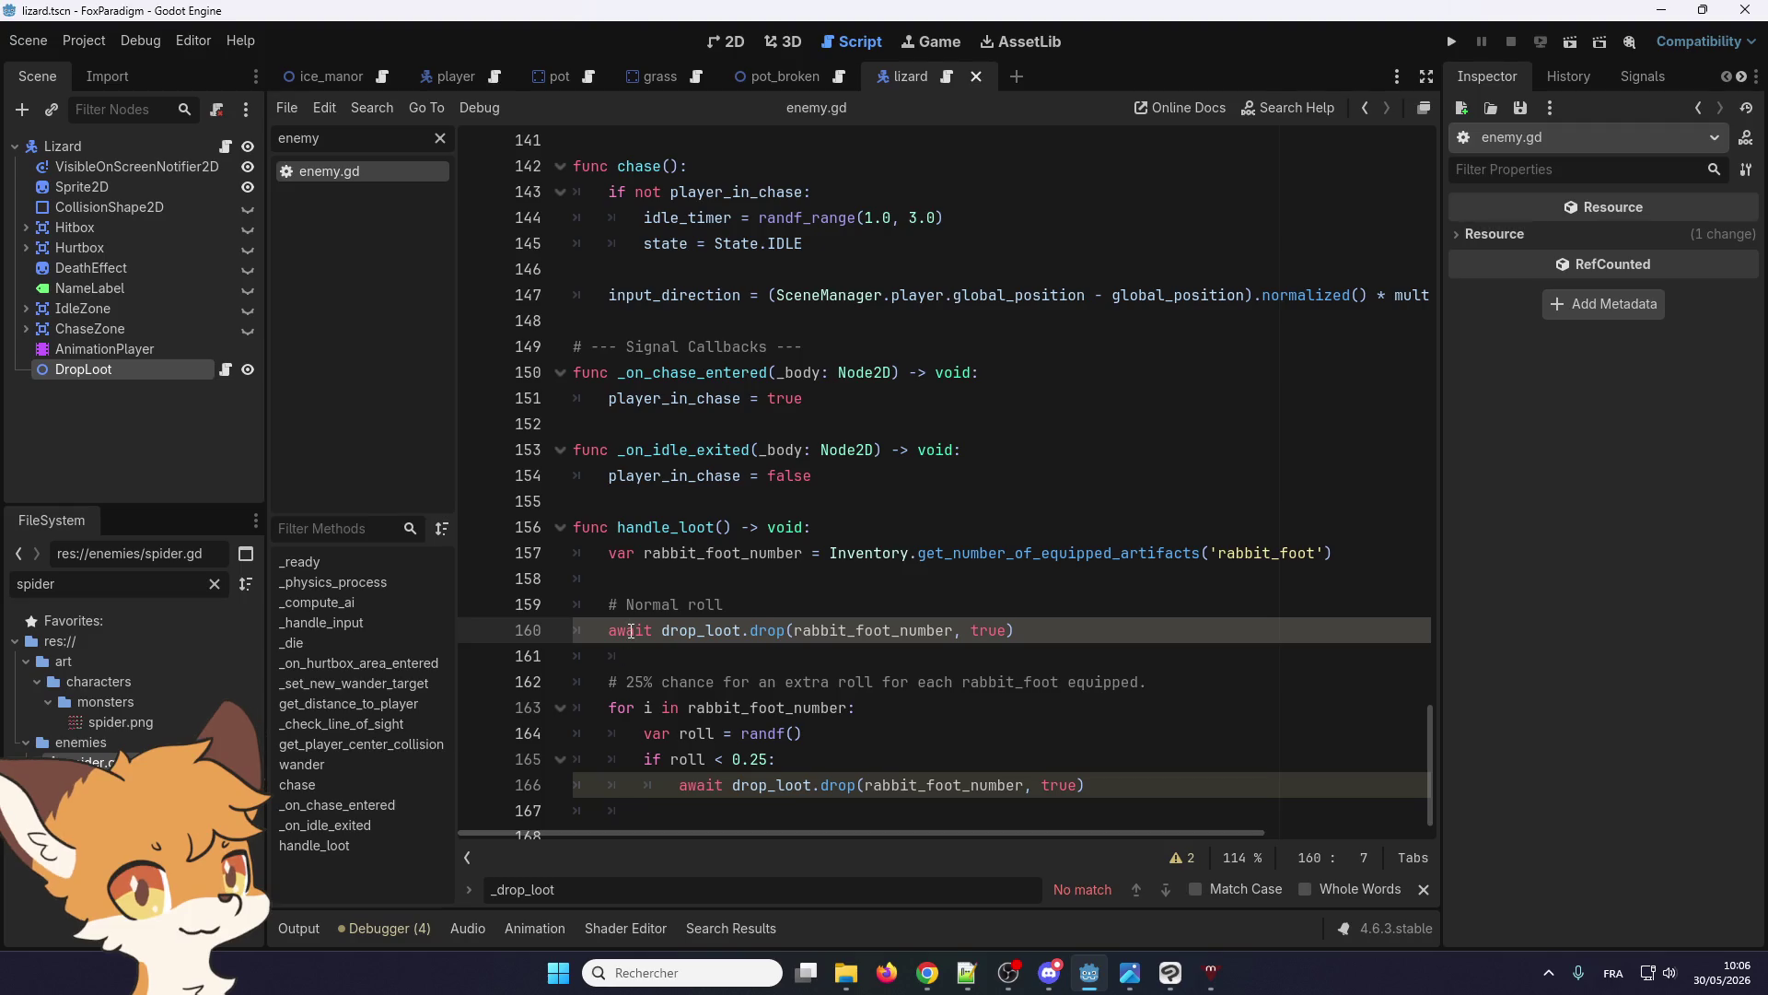
{"action": "left_click", "coordinate": [1453, 42]}
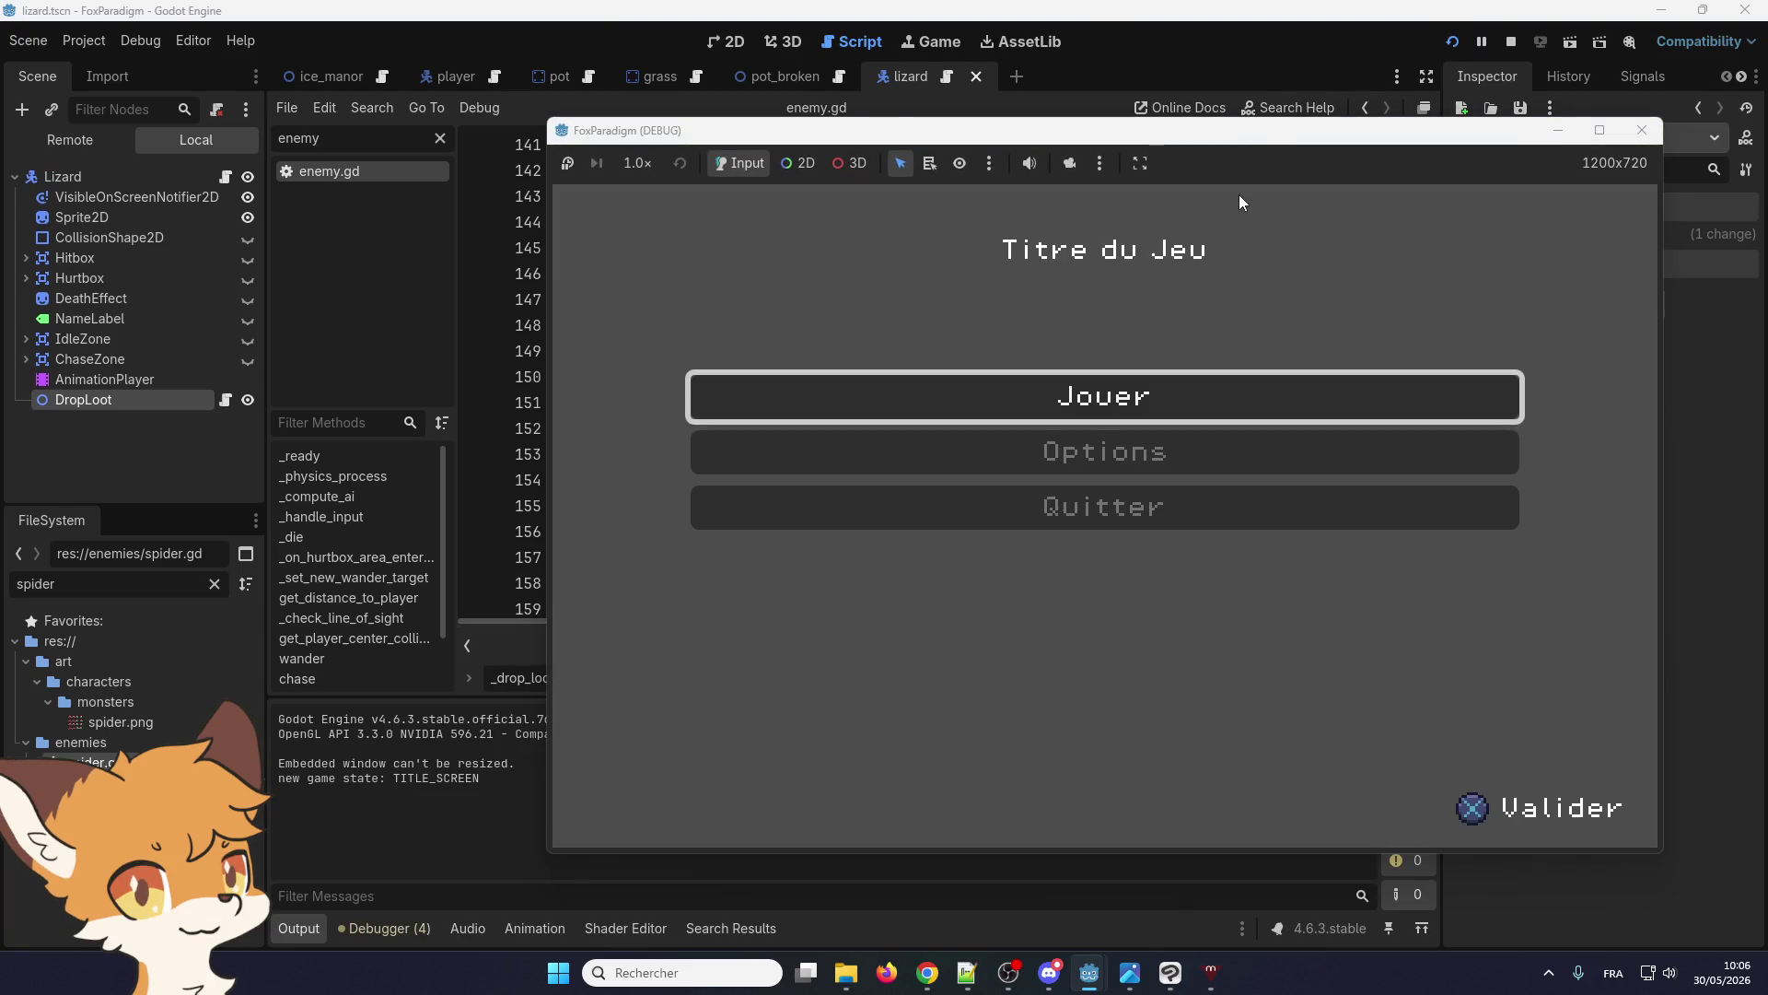
Start the game from the title screen and walk the fox out of the room to break the pots
{"action": "key", "text": "Return"}
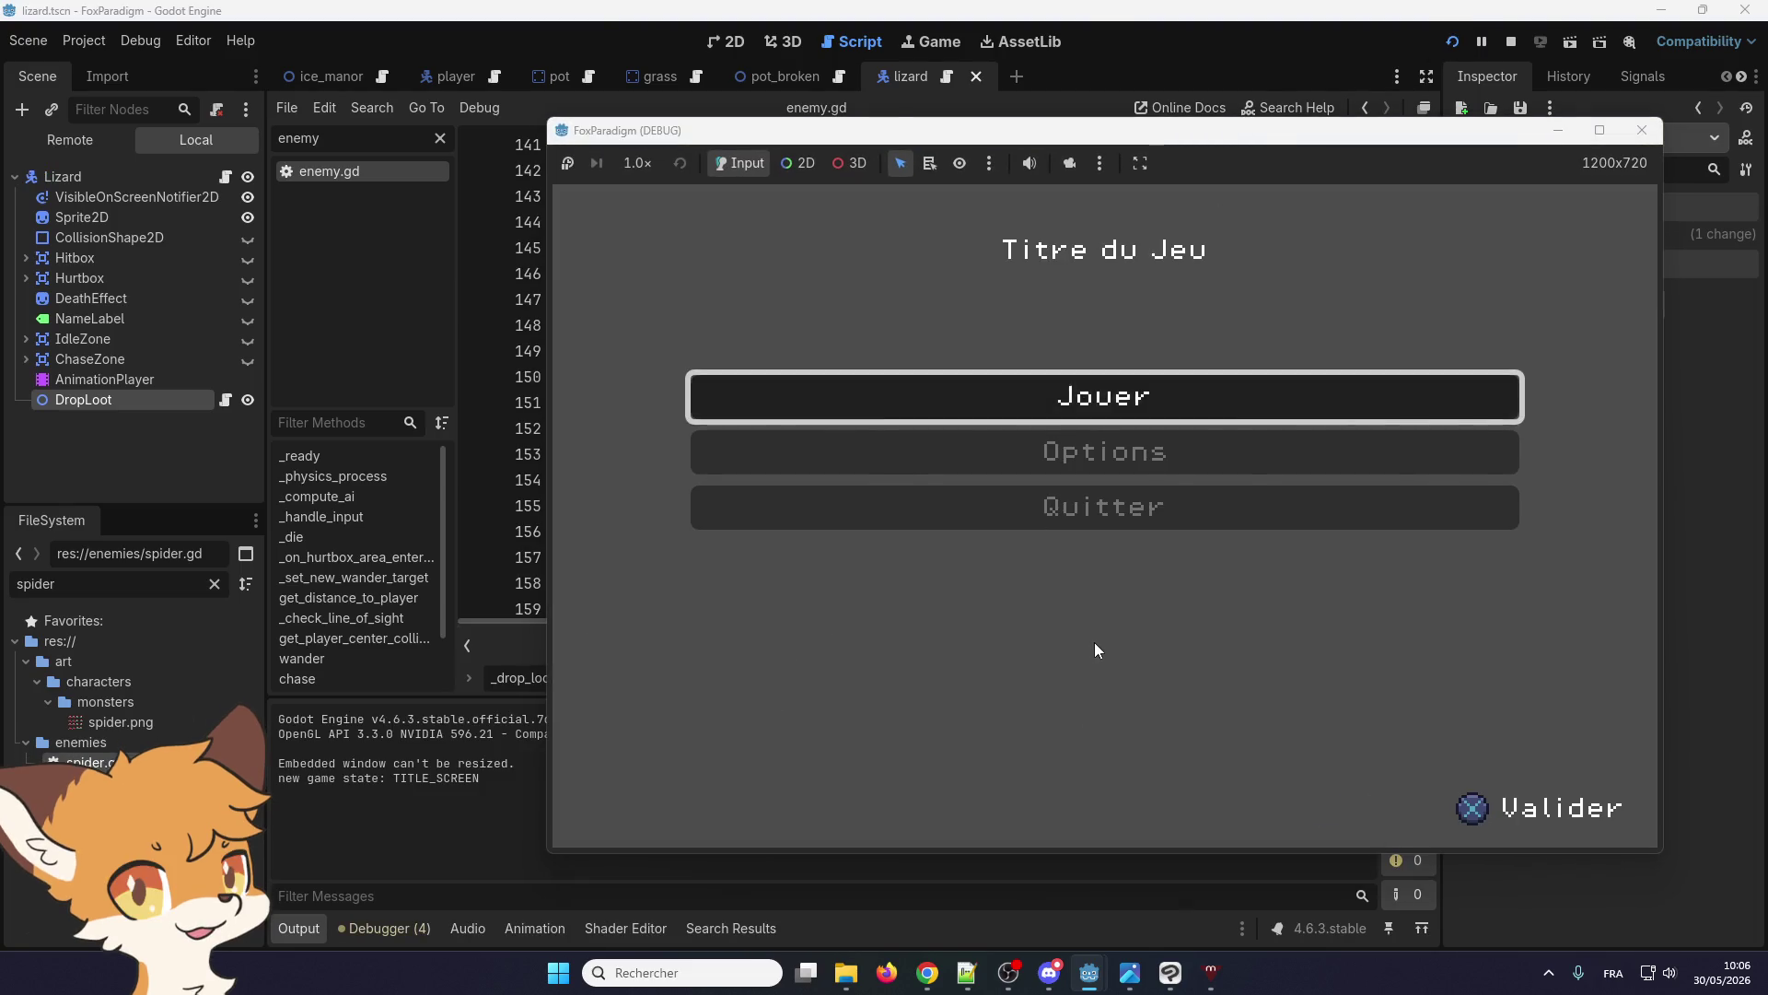
{"action": "key", "text": "Return"}
{"action": "key", "text": "Right"}
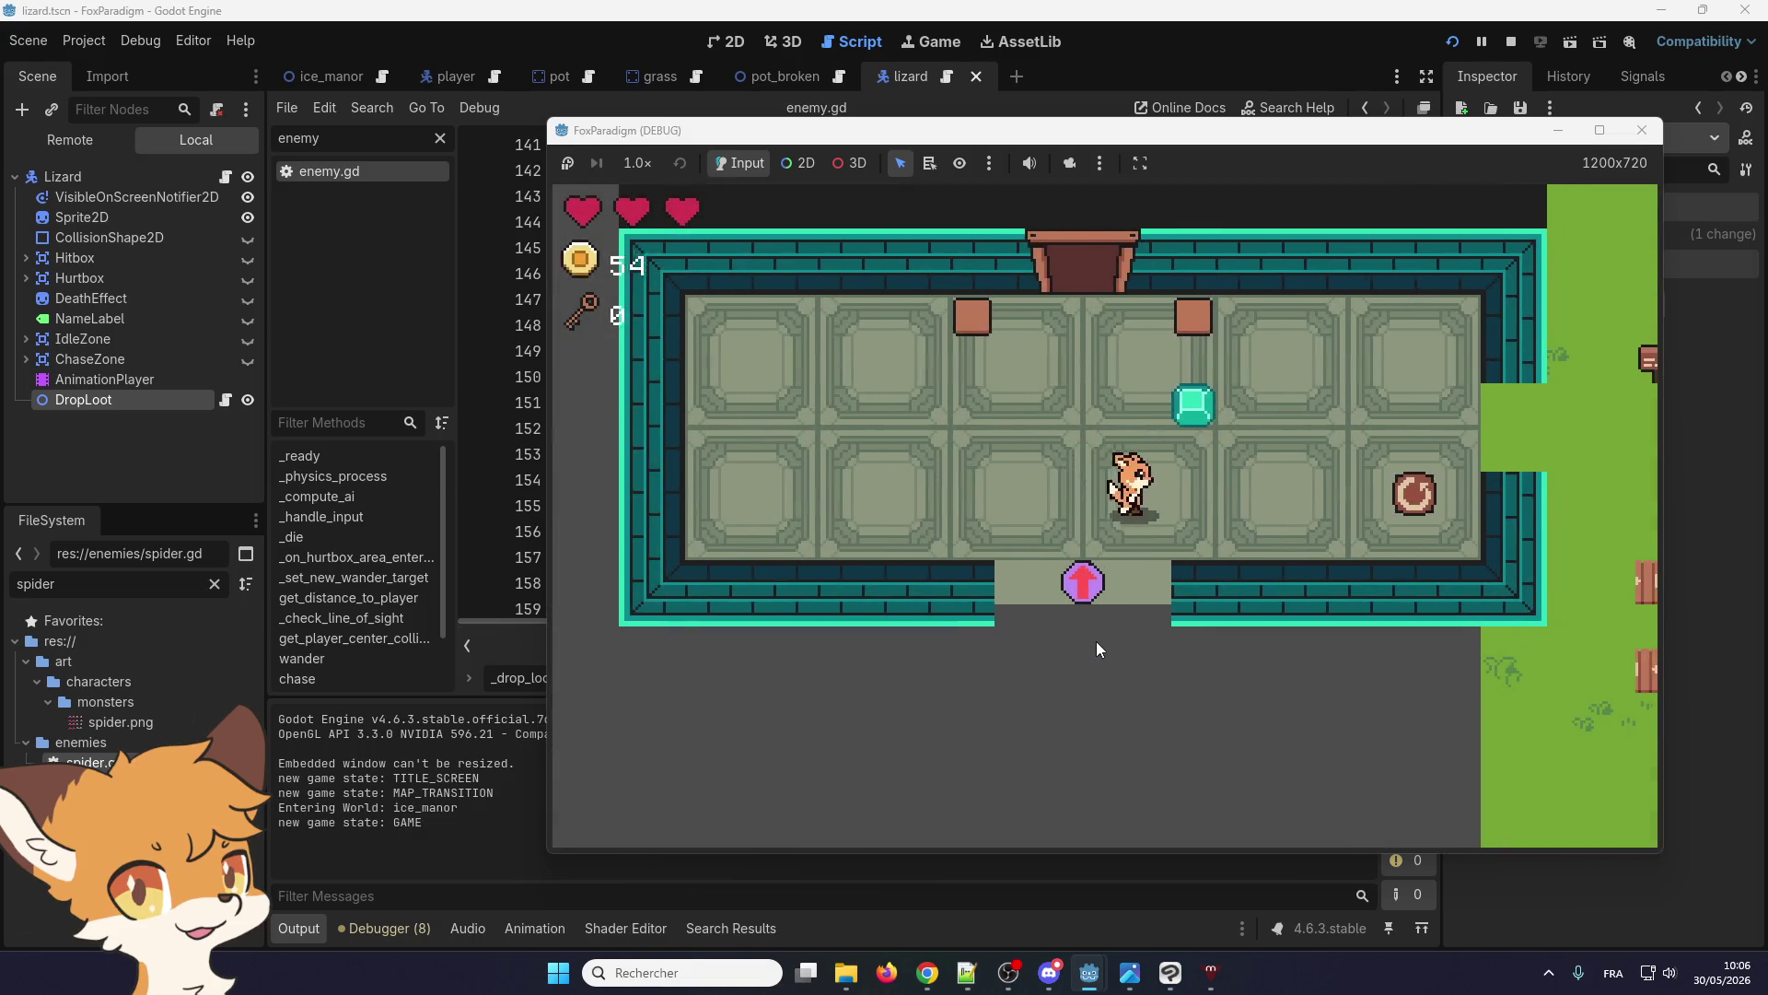
{"action": "key", "text": "Right"}
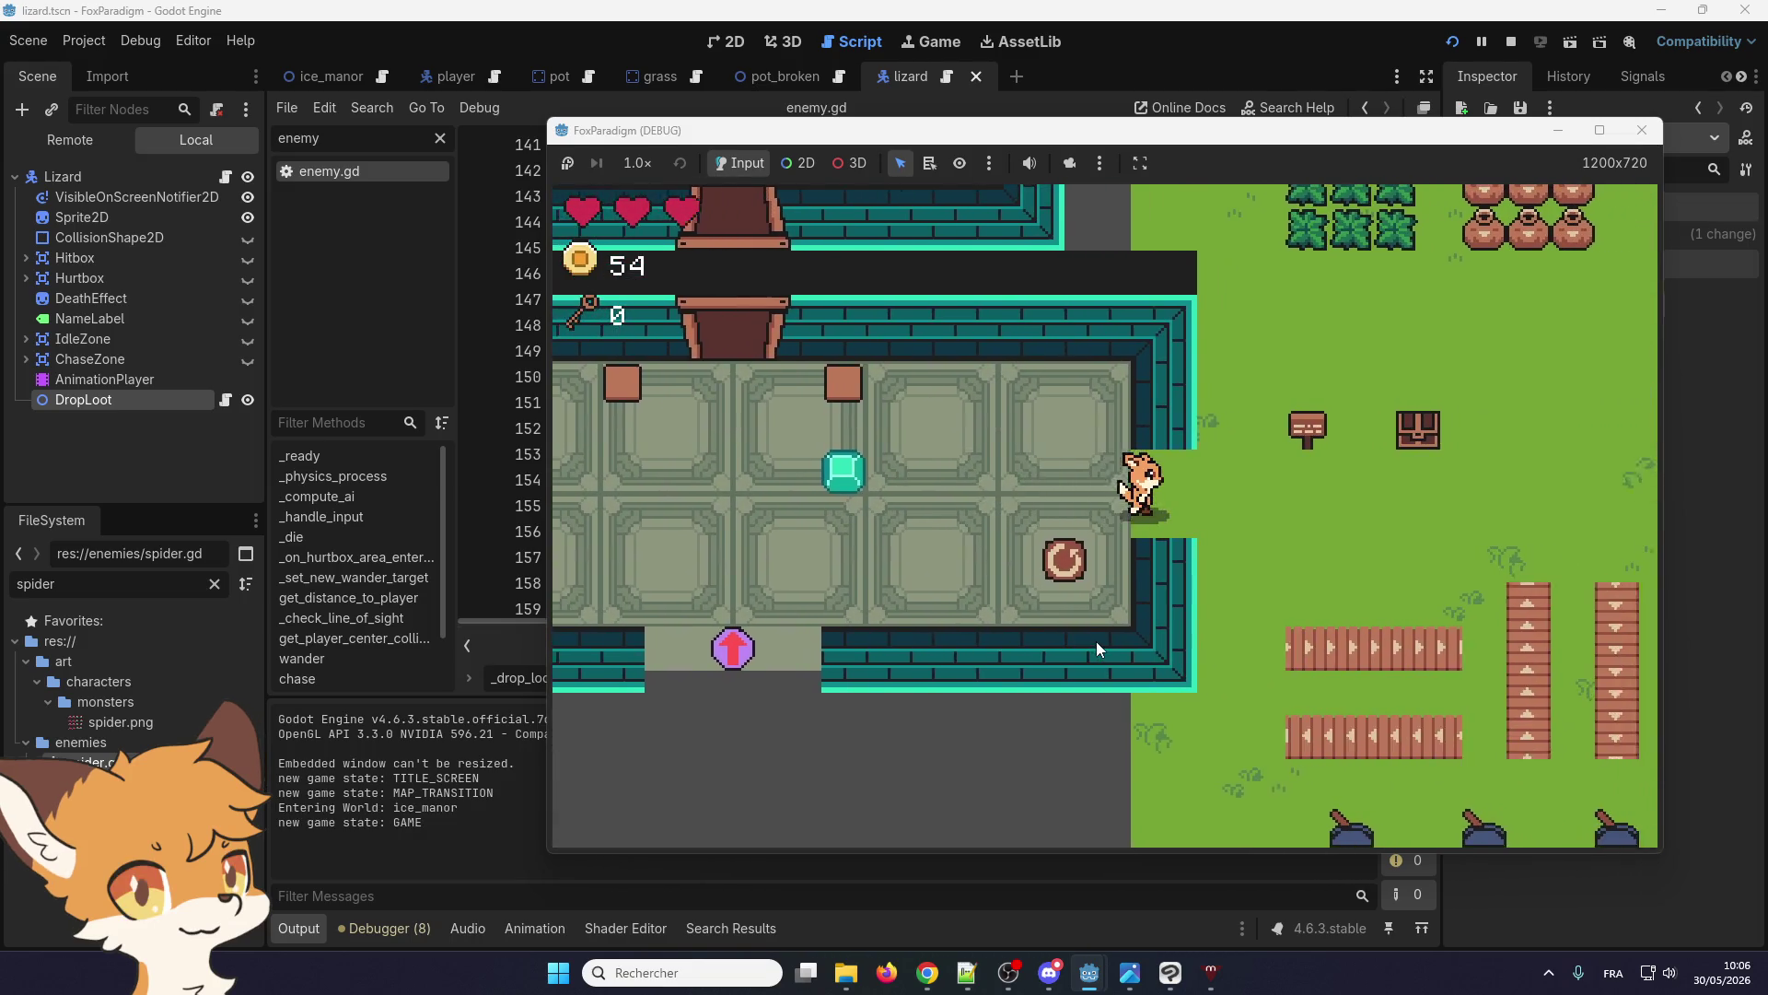
{"action": "key", "text": "Up"}
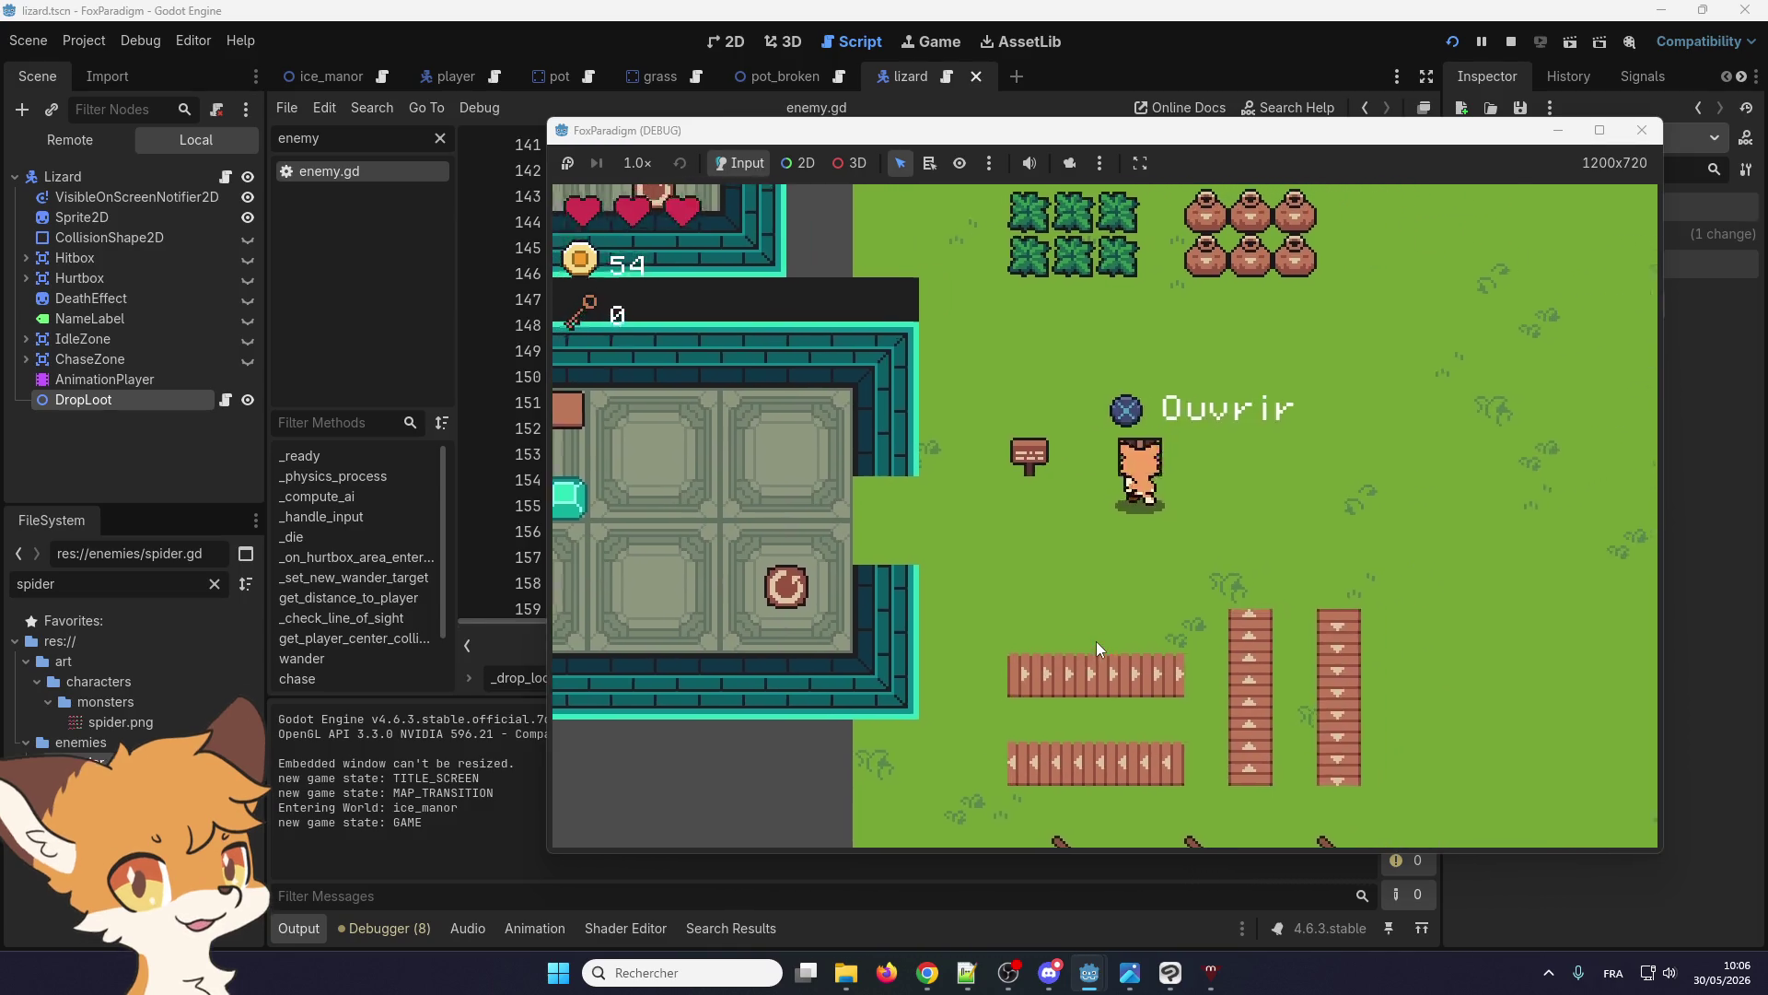
{"action": "key", "text": "Right"}
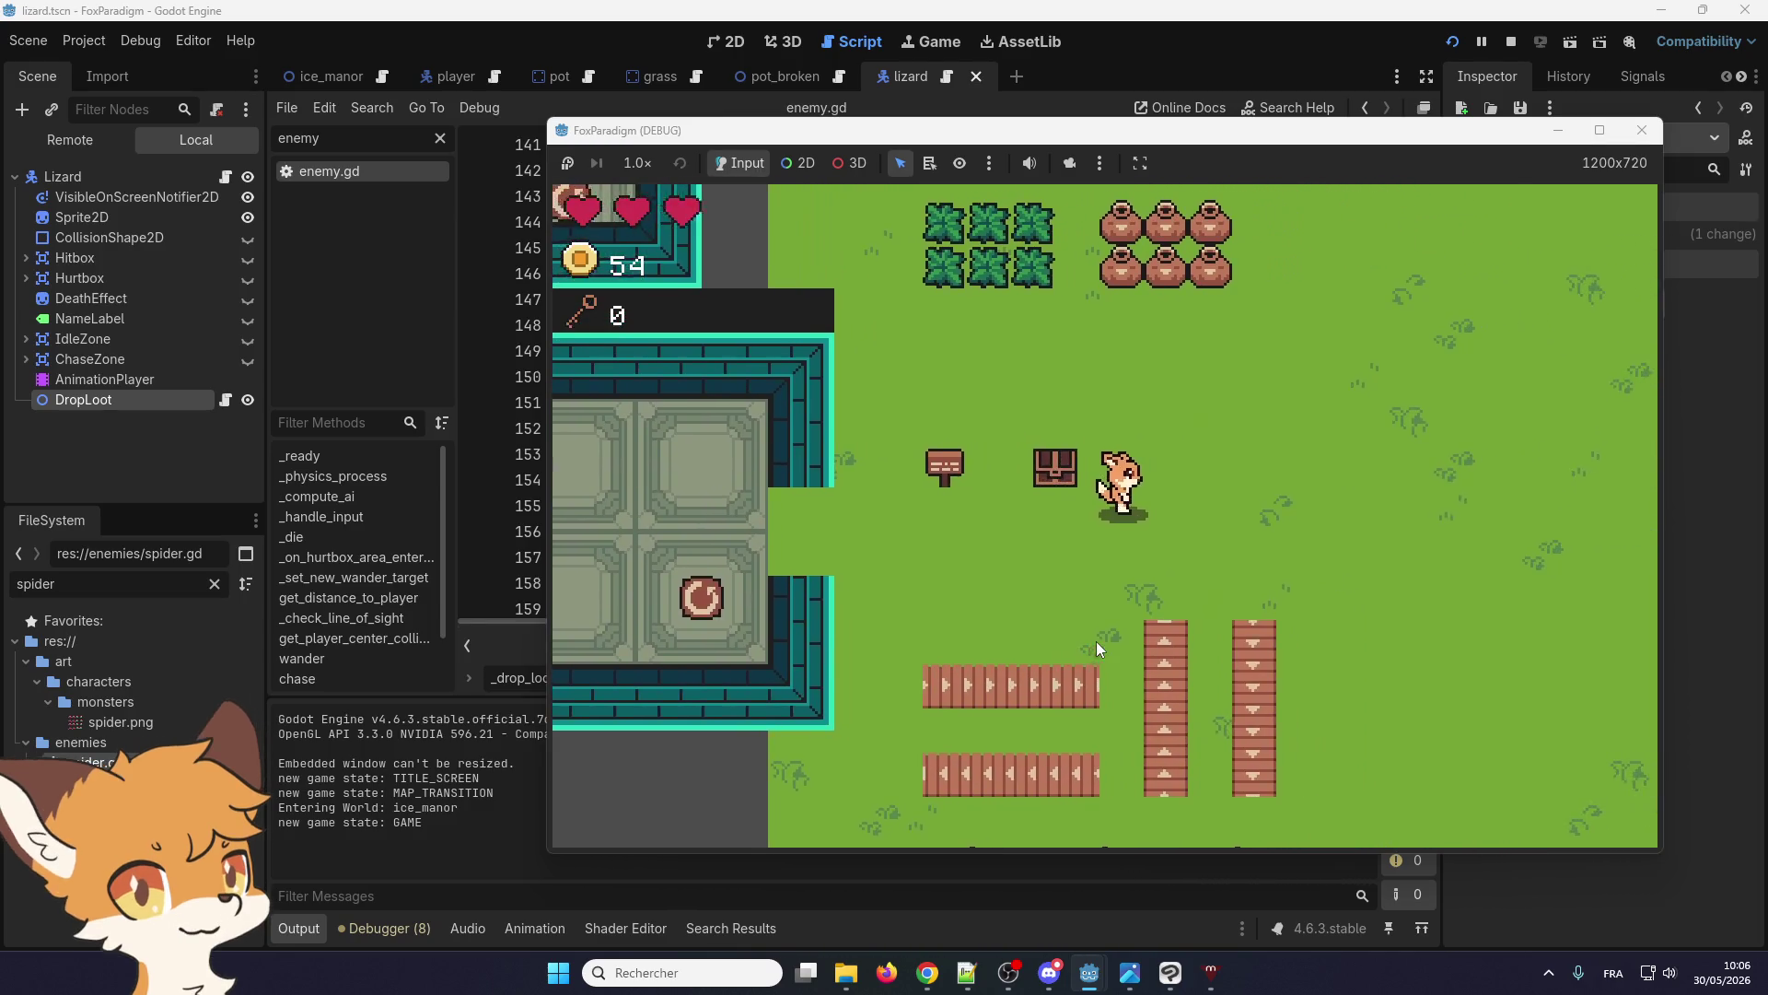
{"action": "key", "text": "Up"}
{"action": "key", "text": "space"}
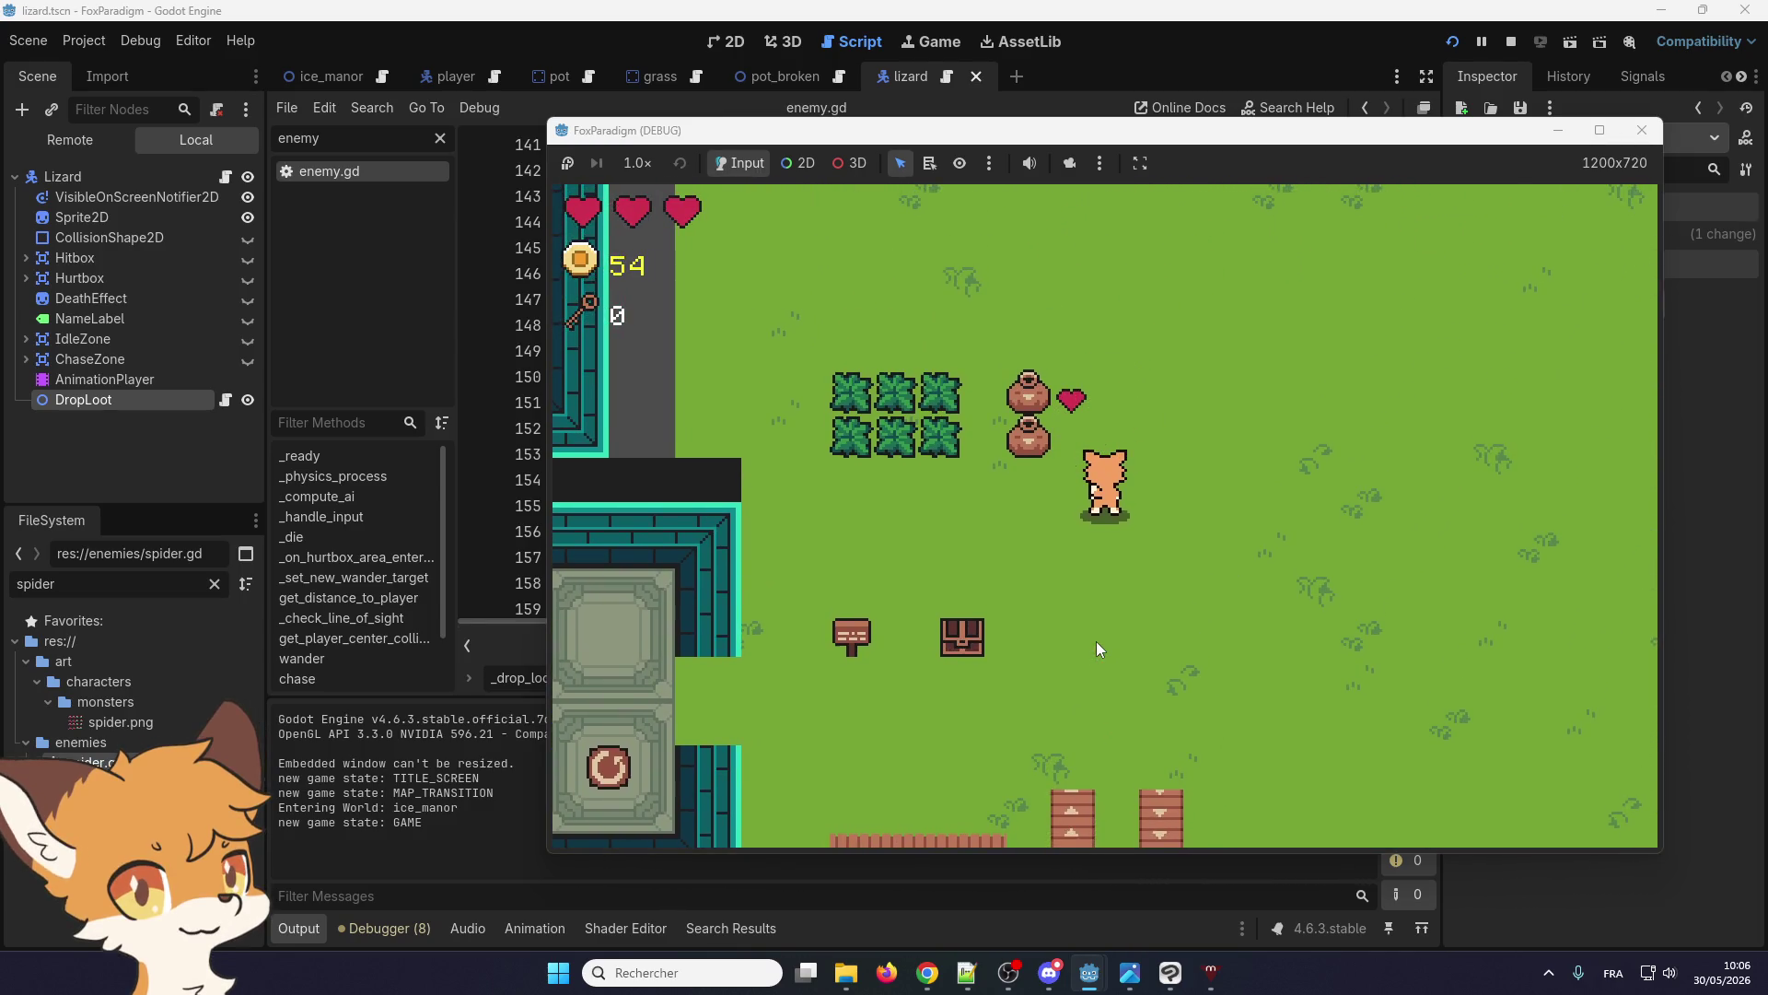
Collect the dropped coins up to 56, then return inside and take the teleporter to debug_room
{"action": "key", "text": "Left"}
{"action": "key", "text": "Up"}
{"action": "key", "text": "Left"}
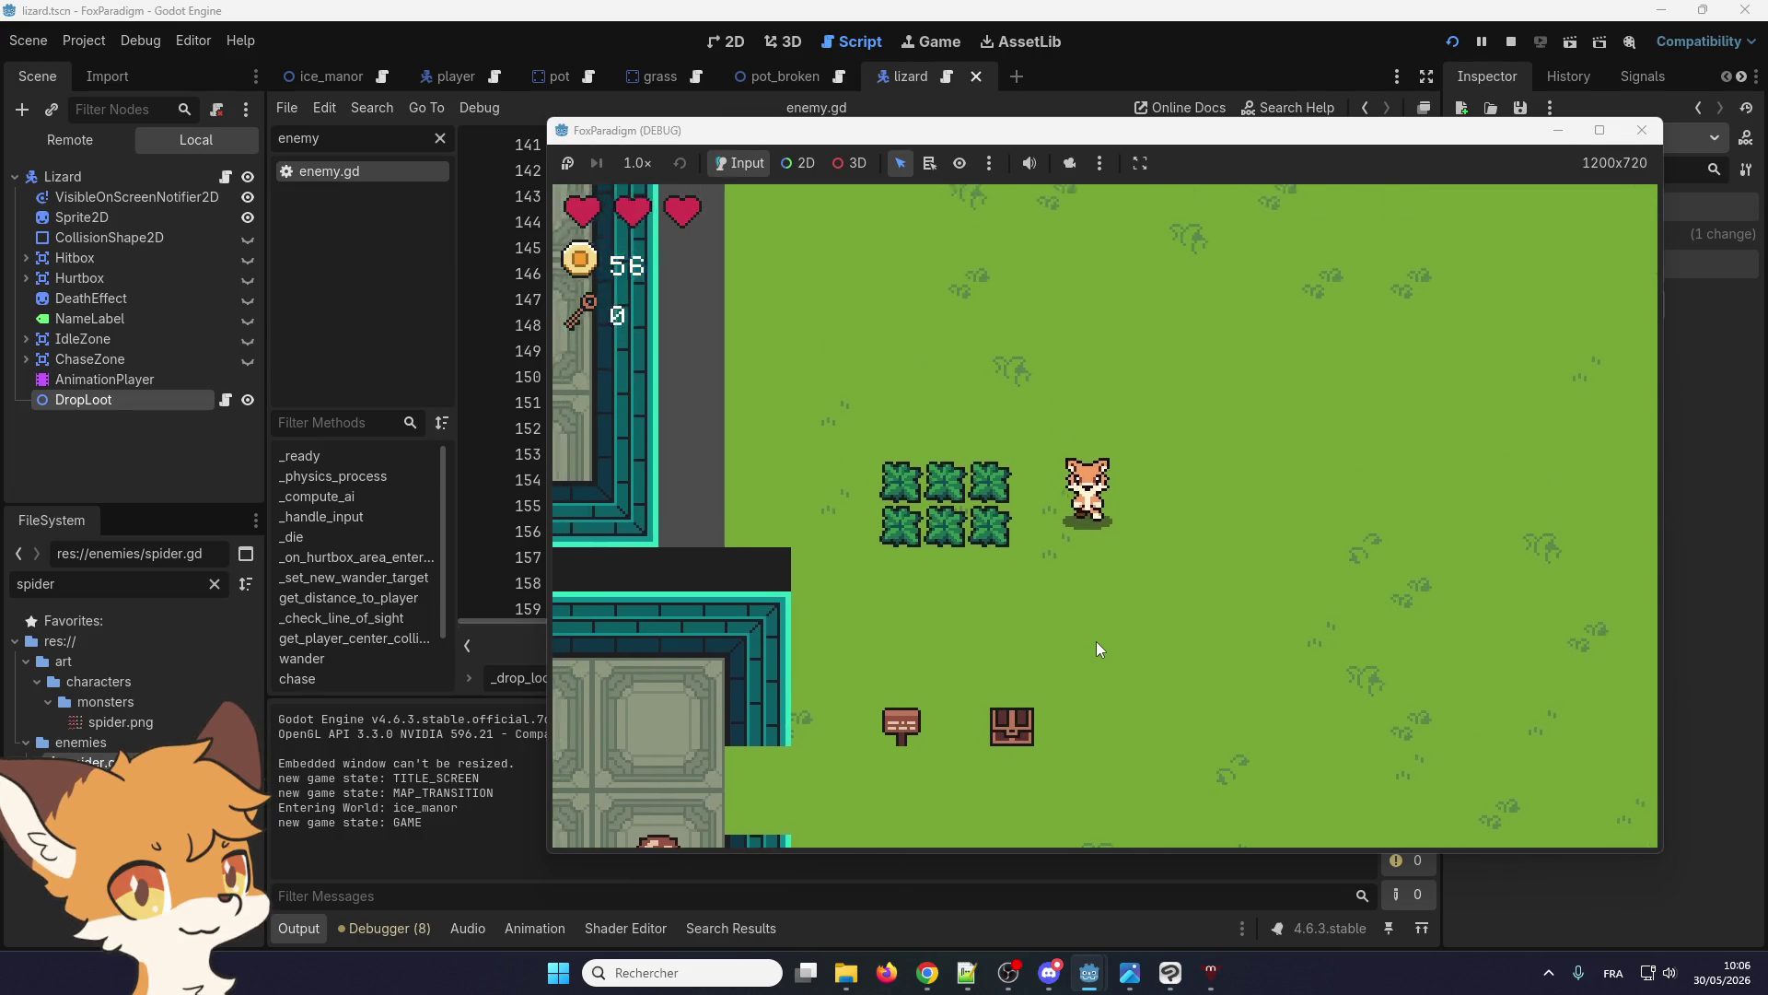
{"action": "key", "text": "Down"}
{"action": "key", "text": "Left"}
{"action": "key", "text": "Down"}
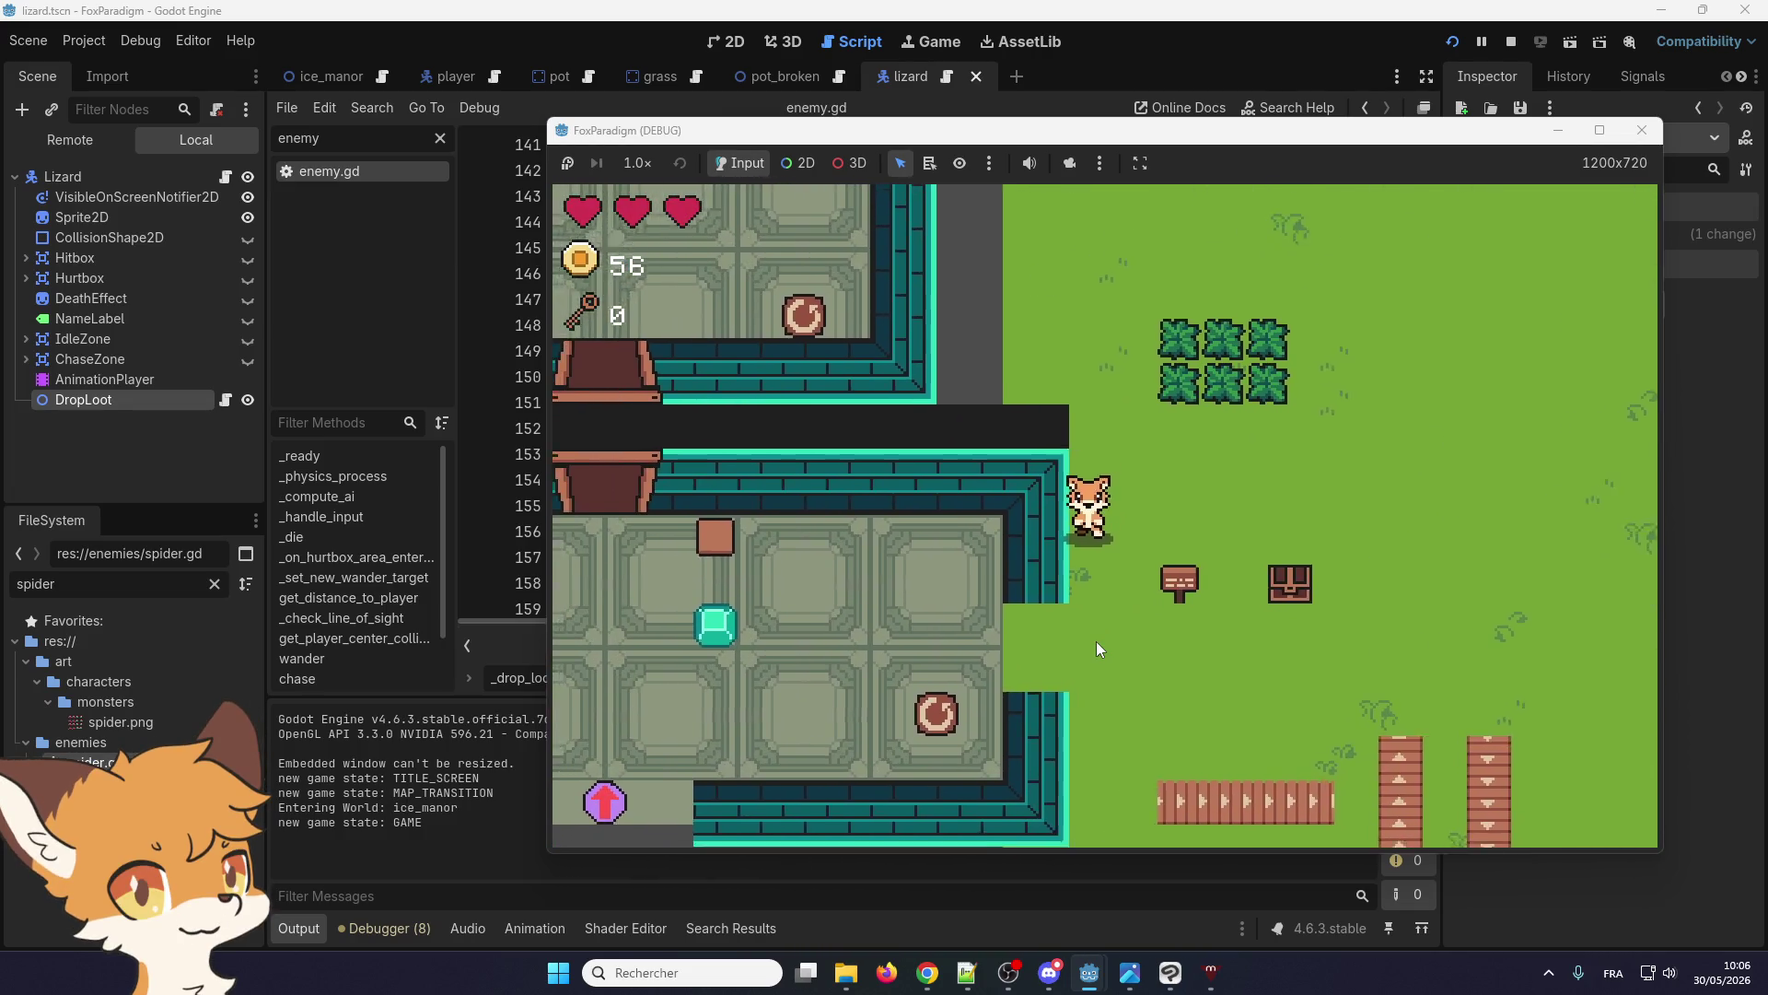
{"action": "key", "text": "Left"}
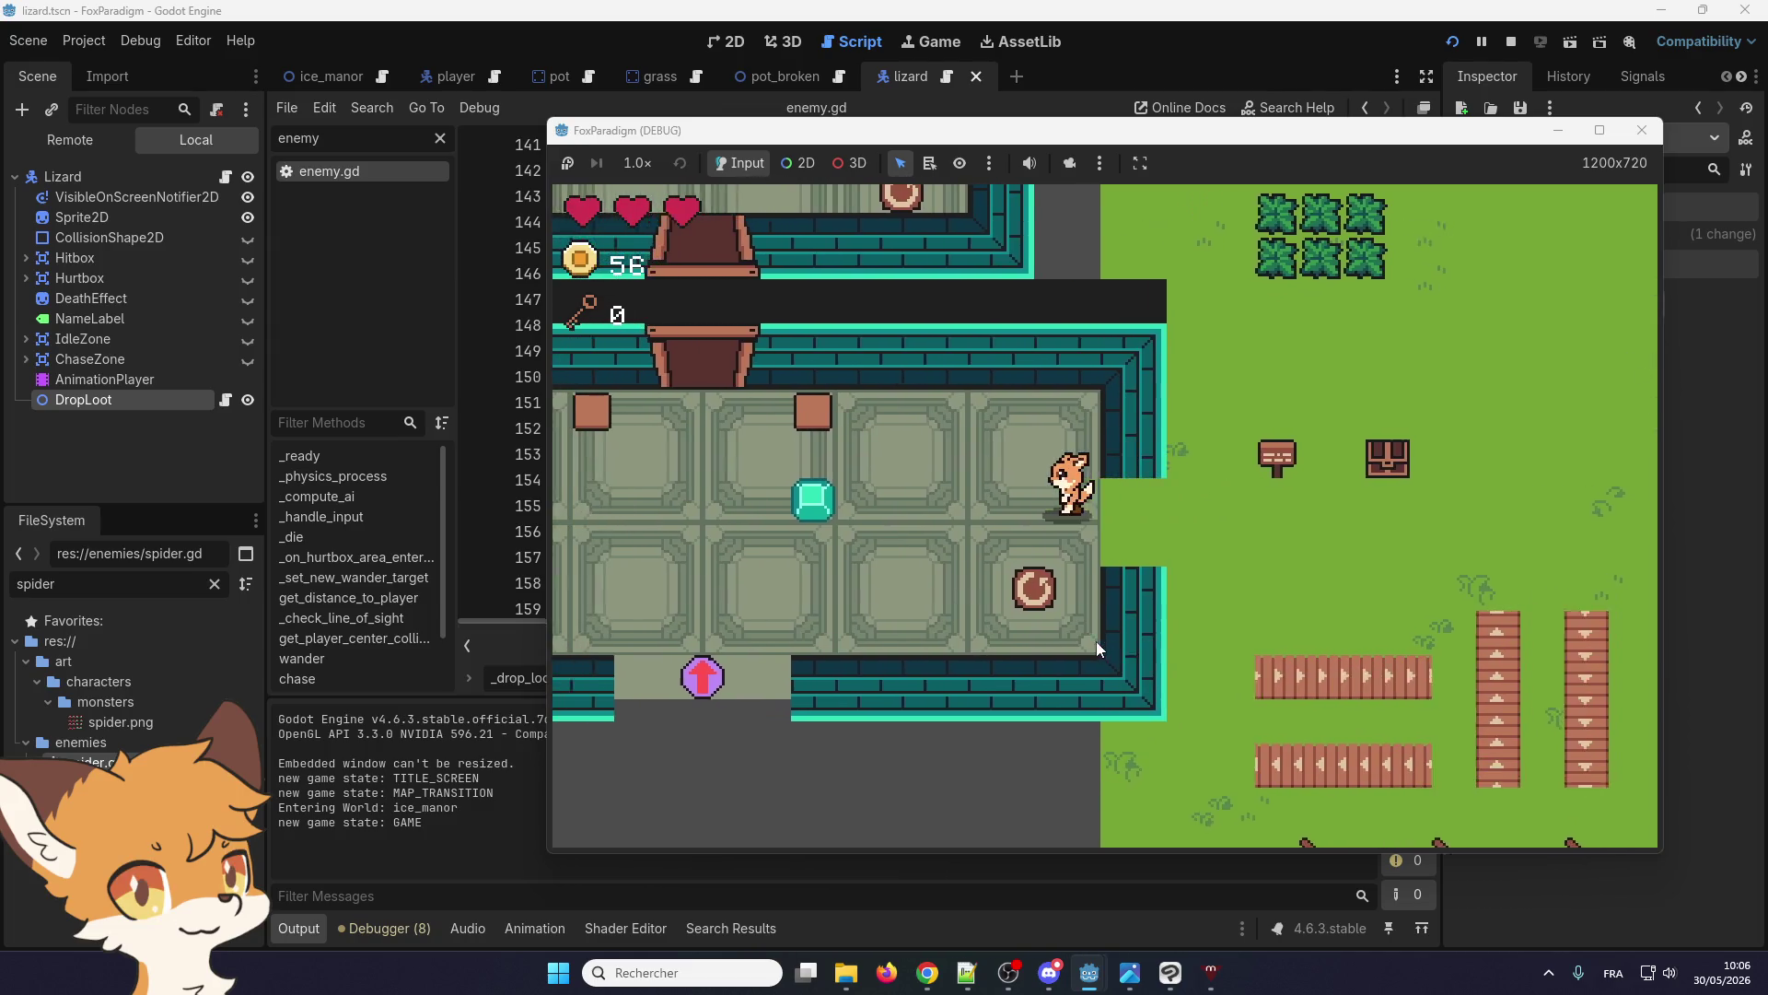
{"action": "key", "text": "Down"}
{"action": "key", "text": "Left"}
{"action": "key", "text": "Down"}
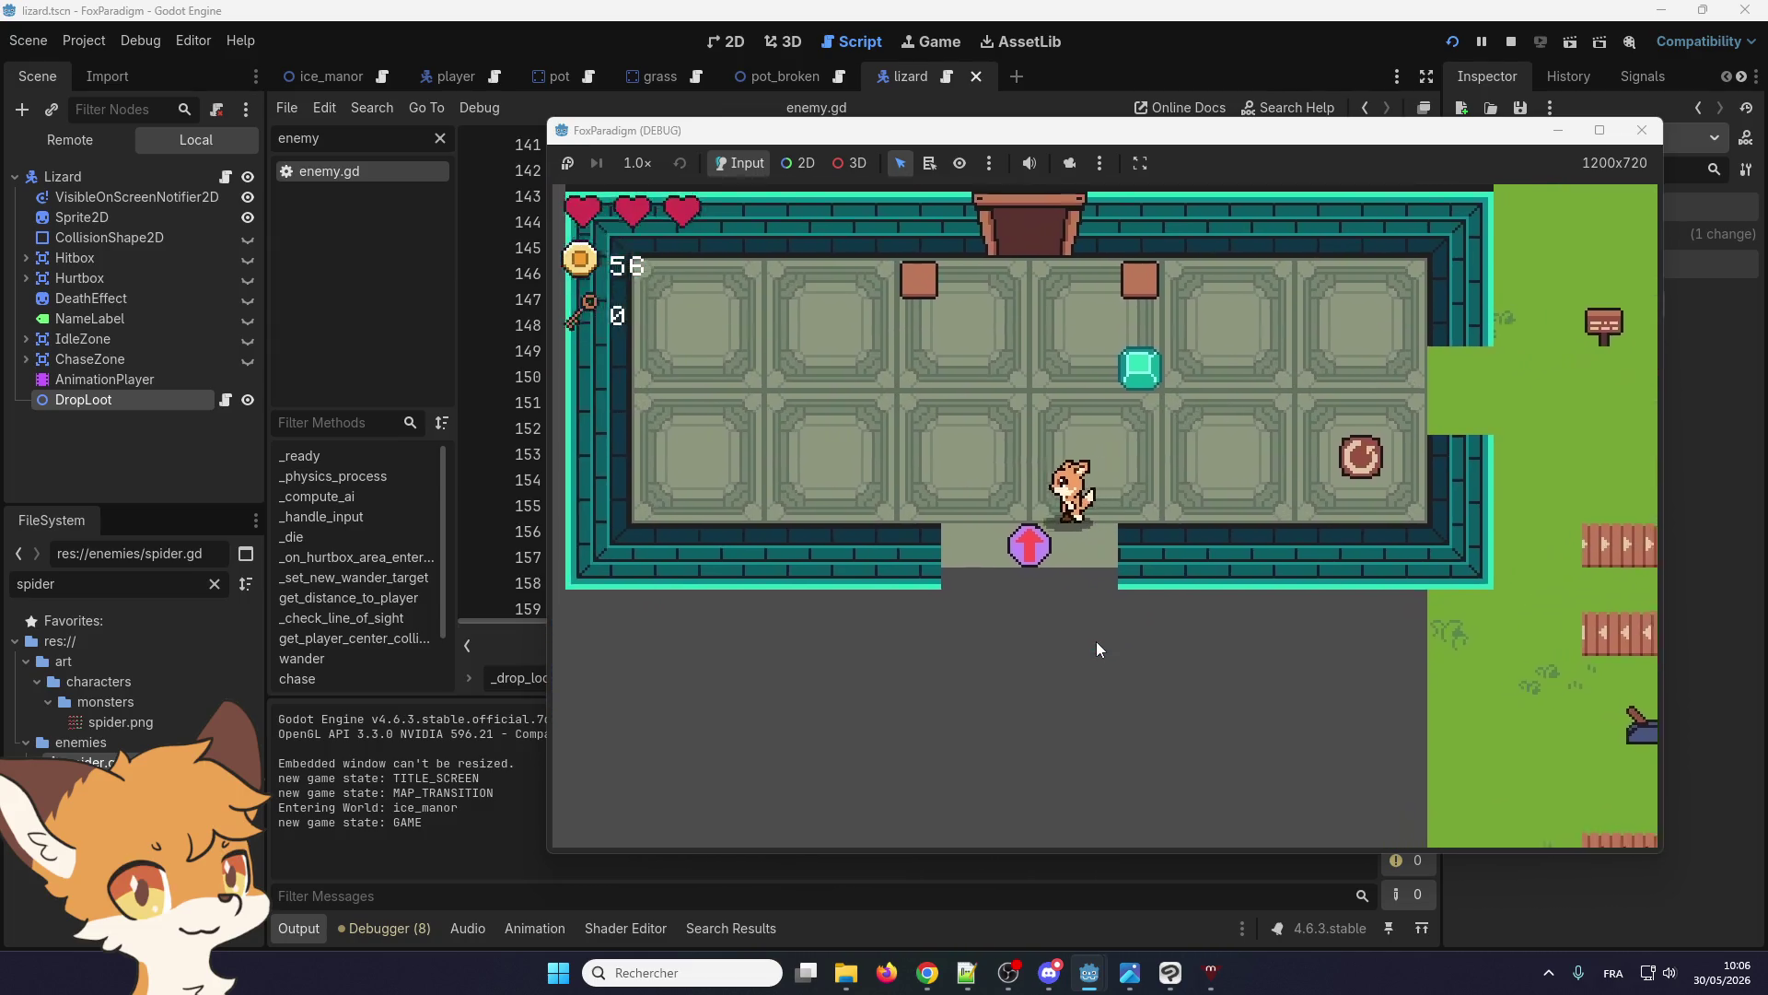
{"action": "key", "text": "Right"}
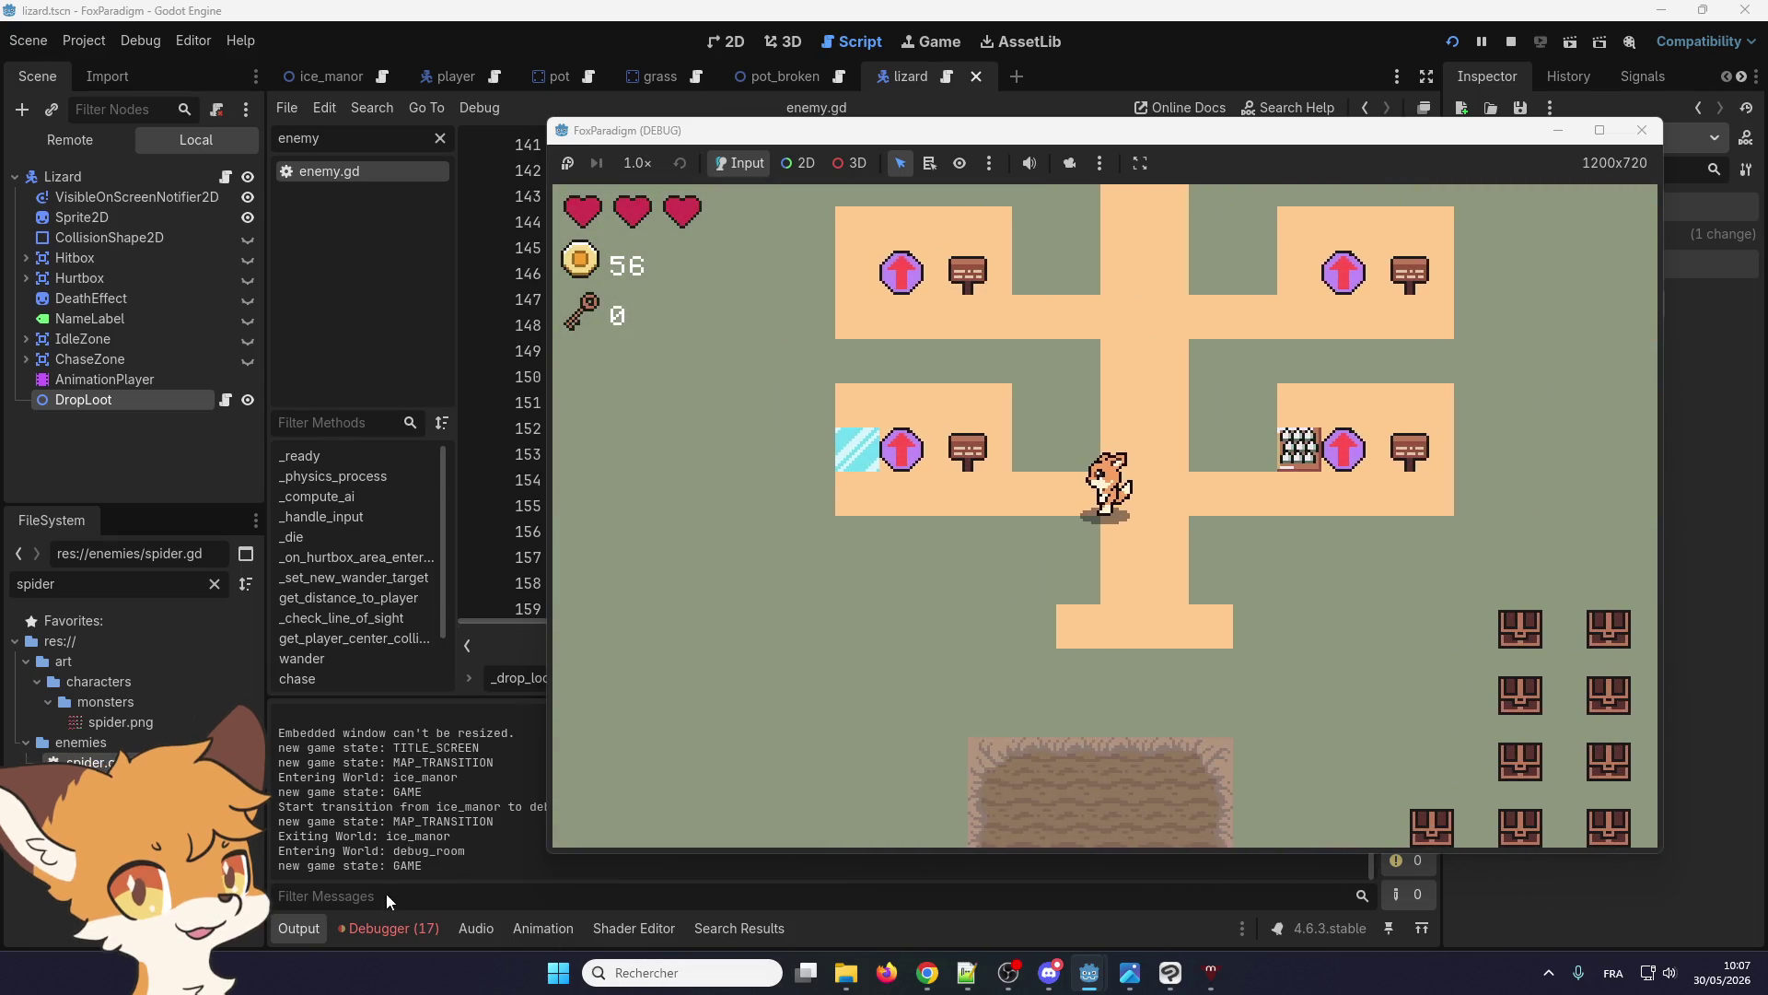
Show the debugger's Errors (17) list and scroll through the enemy.gd 'Node not found: DropLoot' errors
{"action": "left_click", "coordinate": [387, 927]}
{"action": "left_click", "coordinate": [422, 700]}
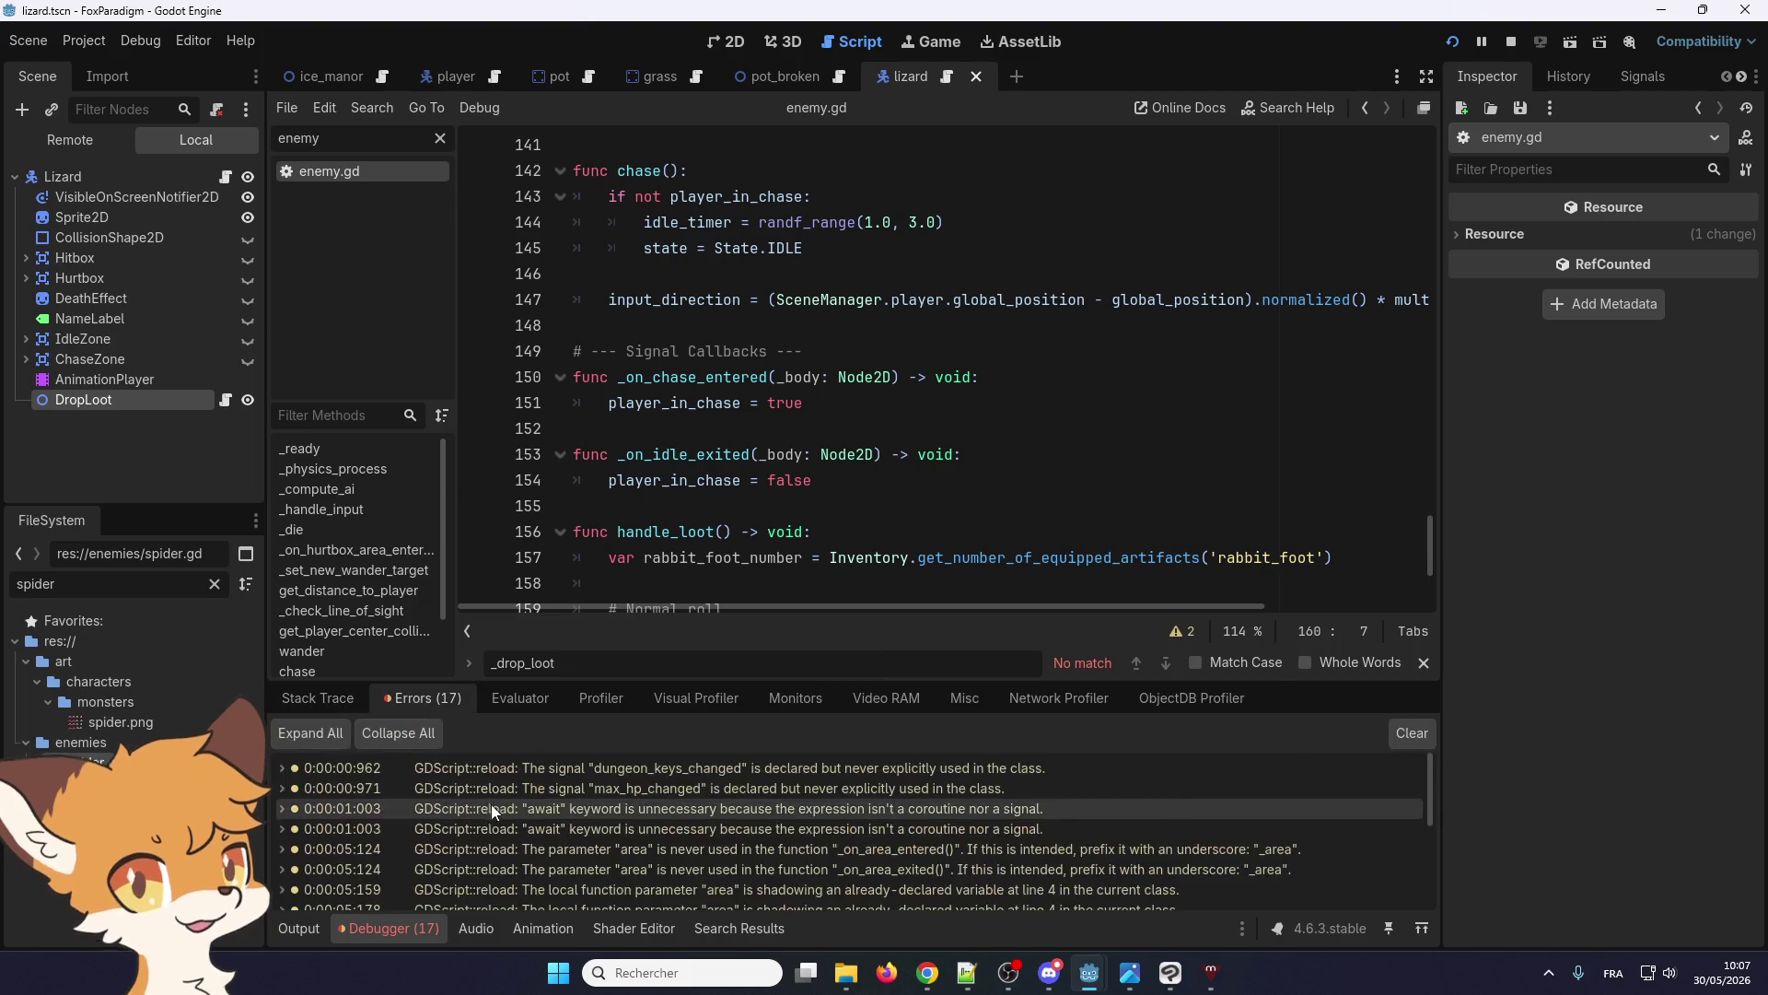
{"action": "scroll", "coordinate": [490, 804], "scroll_direction": "down", "scroll_amount": 3}
{"action": "scroll", "coordinate": [558, 831], "scroll_direction": "up", "scroll_amount": 1}
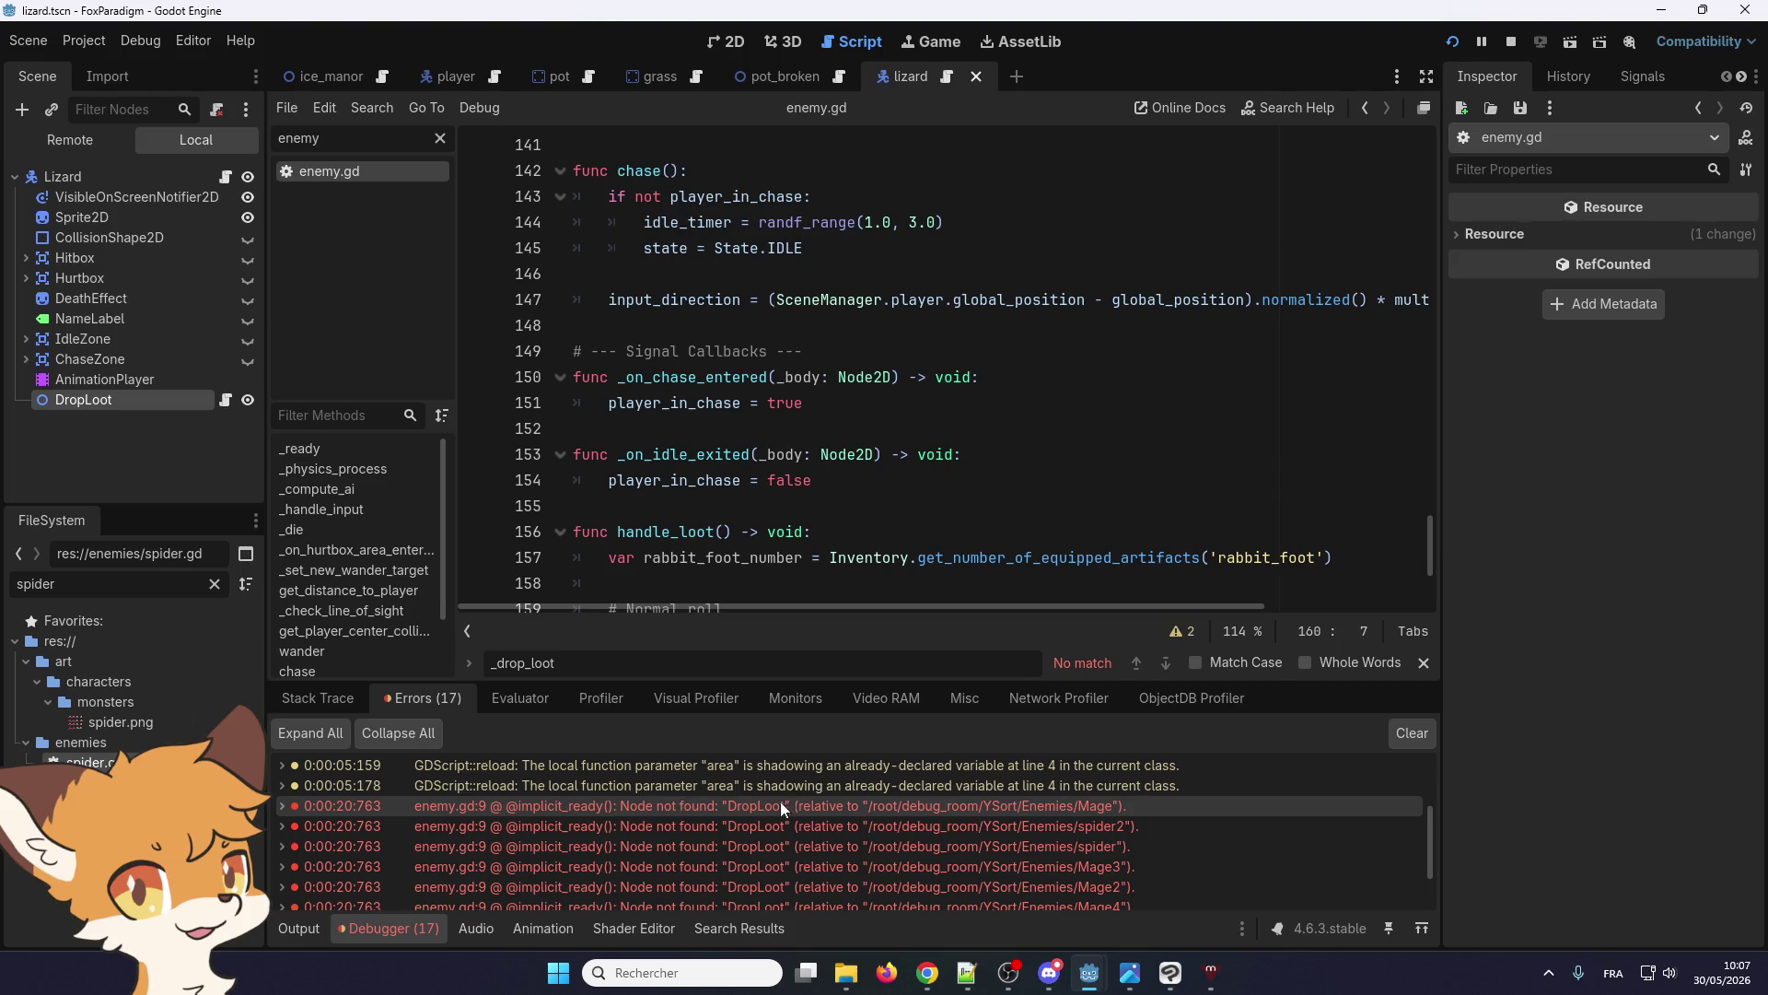
{"action": "scroll", "coordinate": [965, 894], "scroll_direction": "down", "scroll_amount": 2}
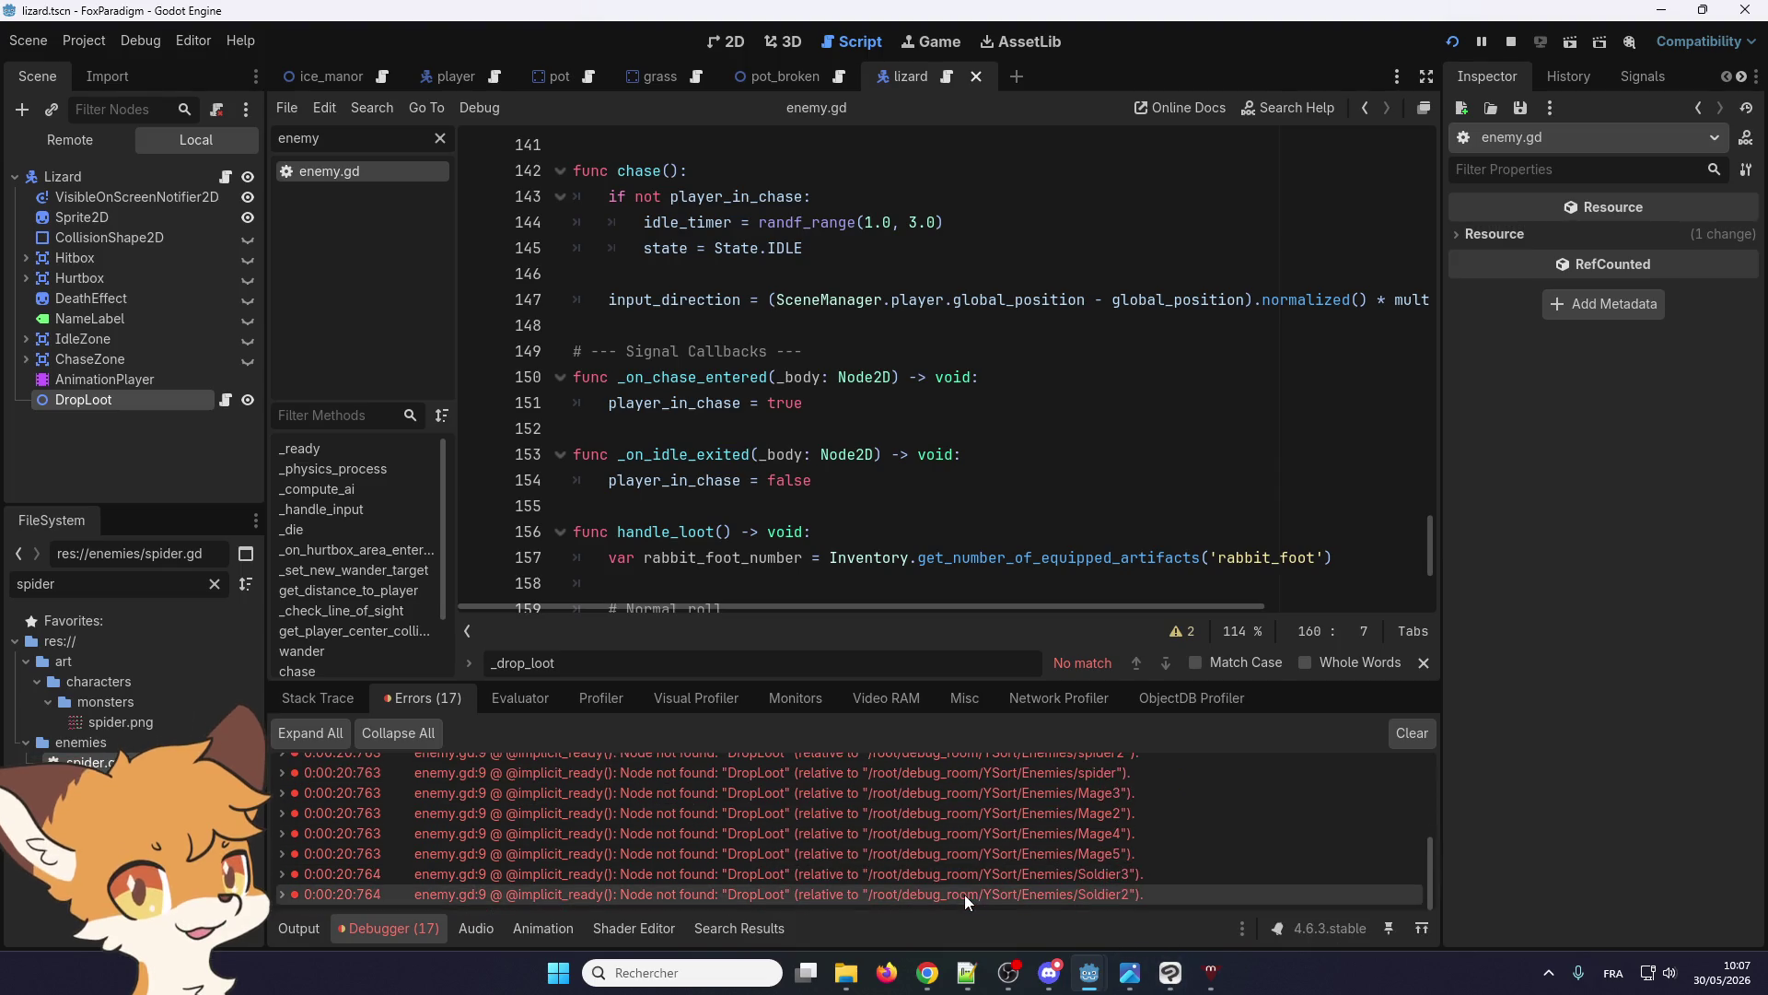
{"action": "scroll", "coordinate": [964, 894], "scroll_direction": "up", "scroll_amount": 3}
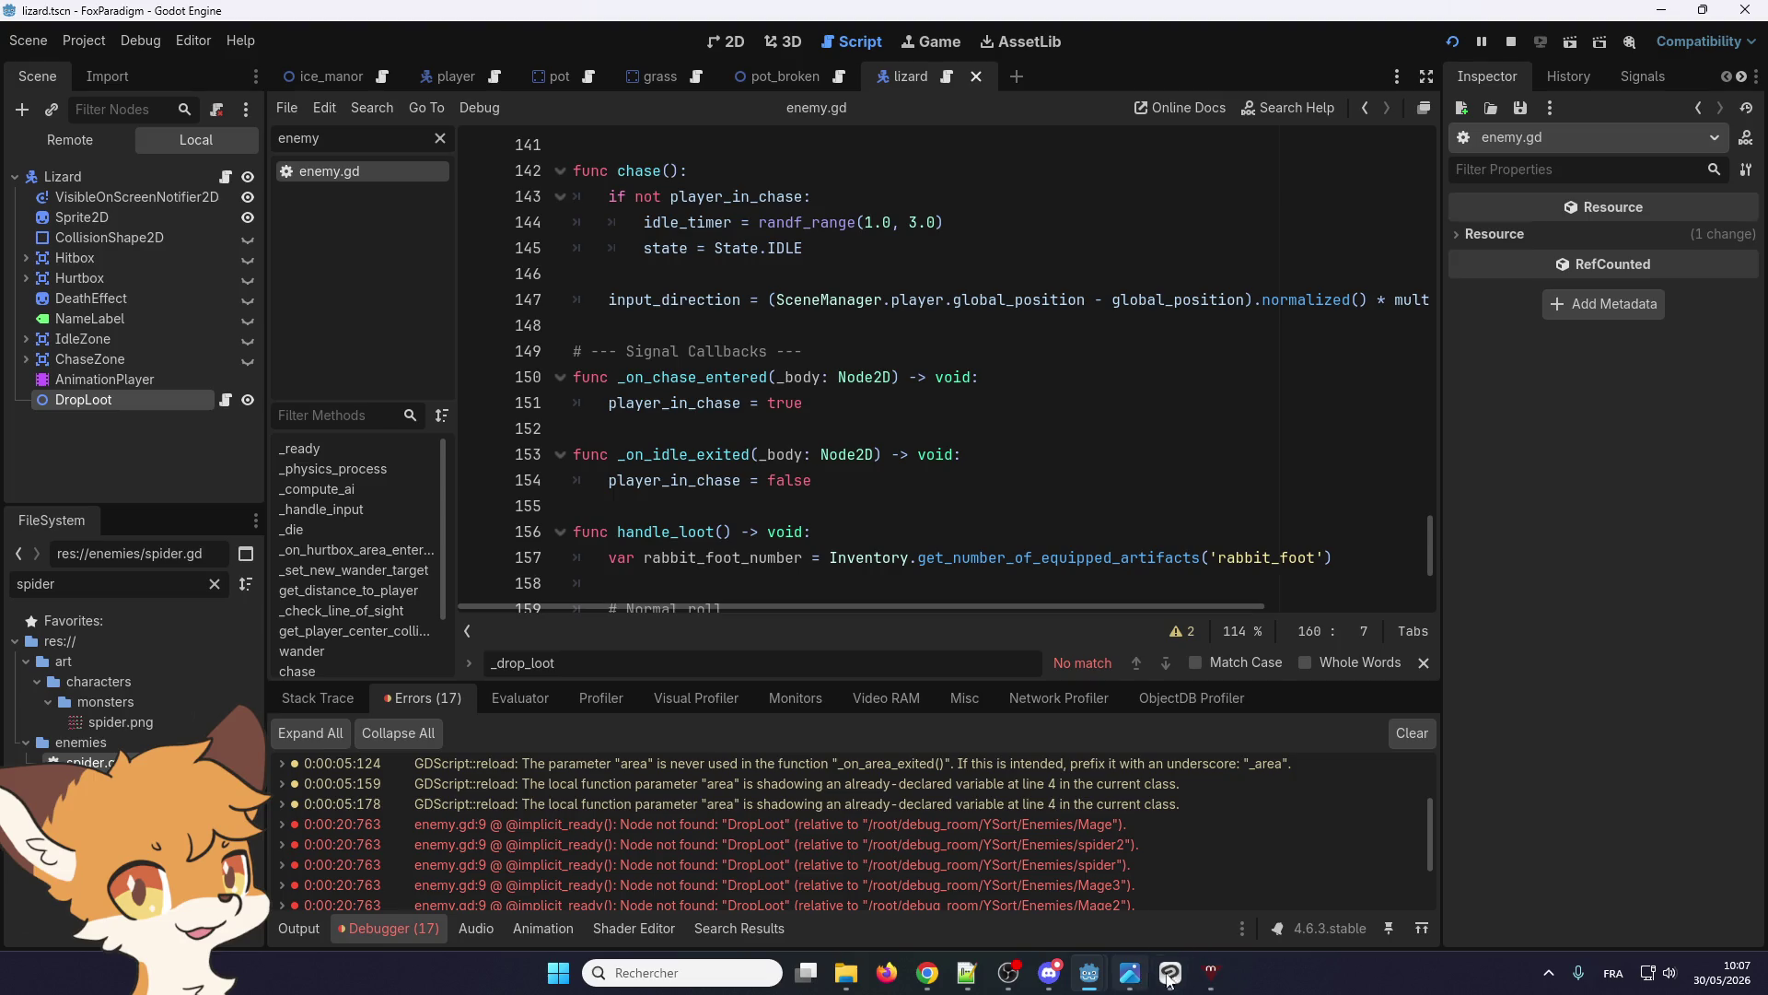
{"action": "mouse_move", "coordinate": [1203, 981]}
{"action": "mouse_move", "coordinate": [1094, 965]}
{"action": "left_click", "coordinate": [1148, 903]}
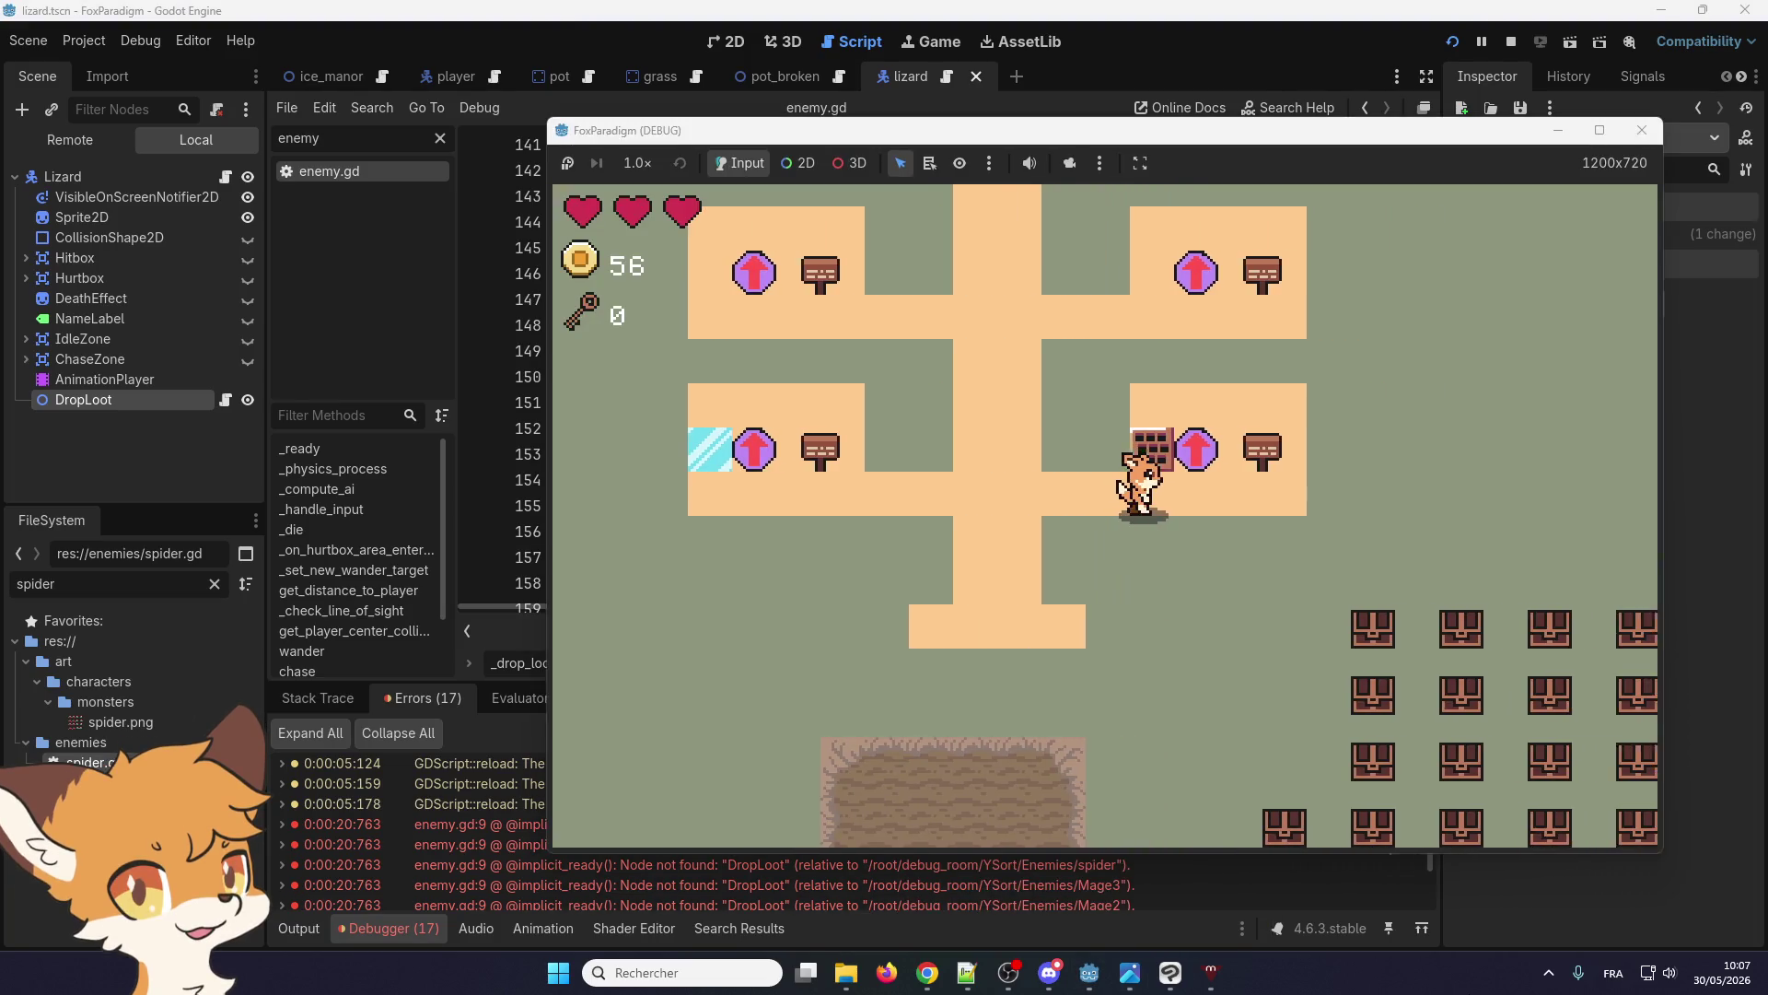
Walk up the debug_room corridor, slay the first lizard, and collect its coin to reach 57
{"action": "key", "text": "Right"}
{"action": "key", "text": "Up"}
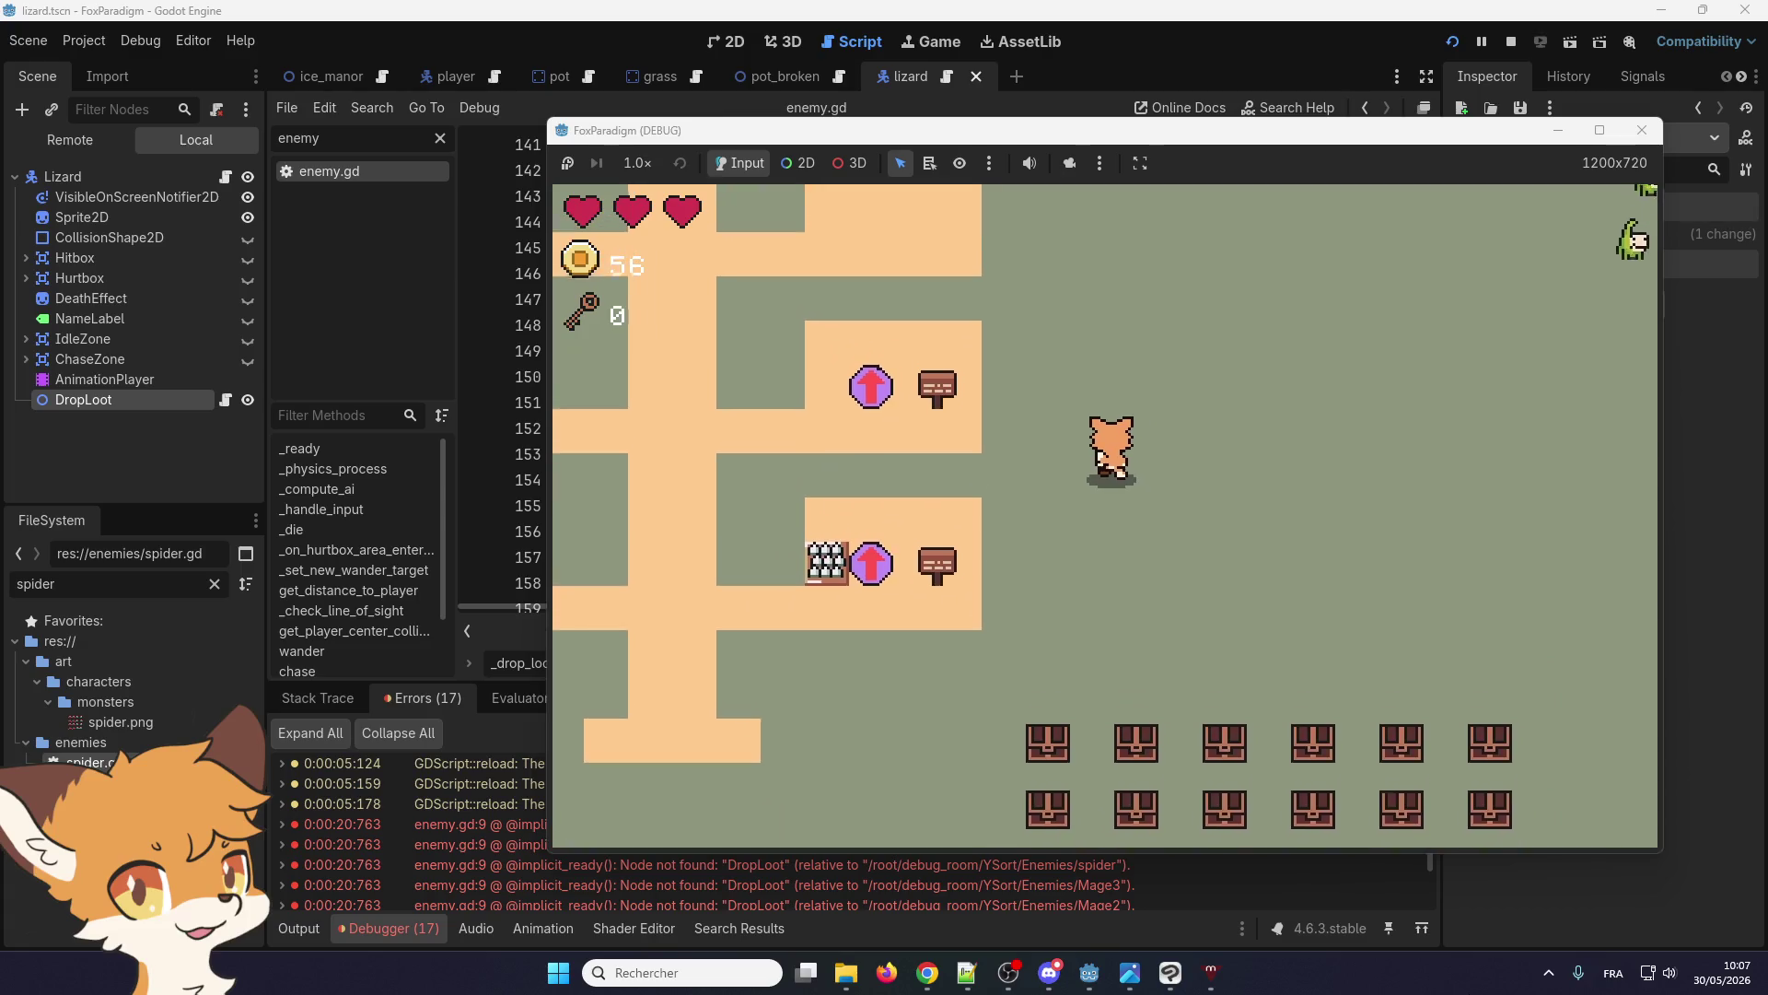
{"action": "key", "text": "Right"}
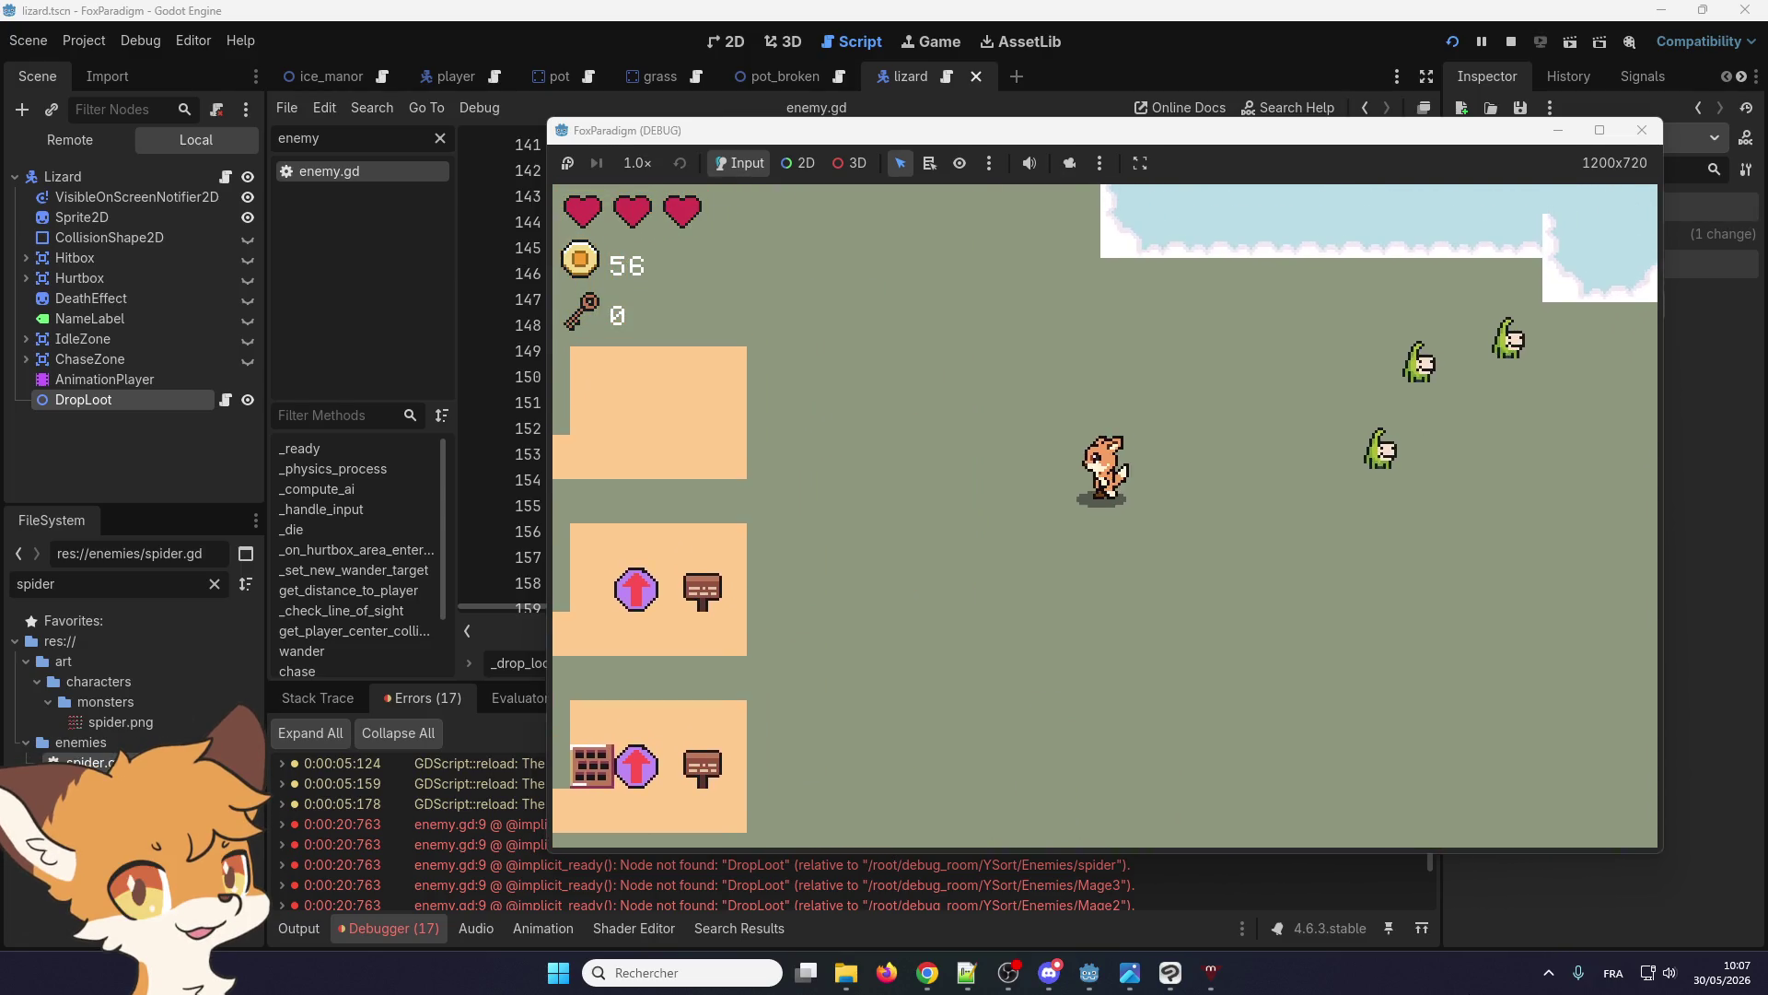
{"action": "key", "text": "space"}
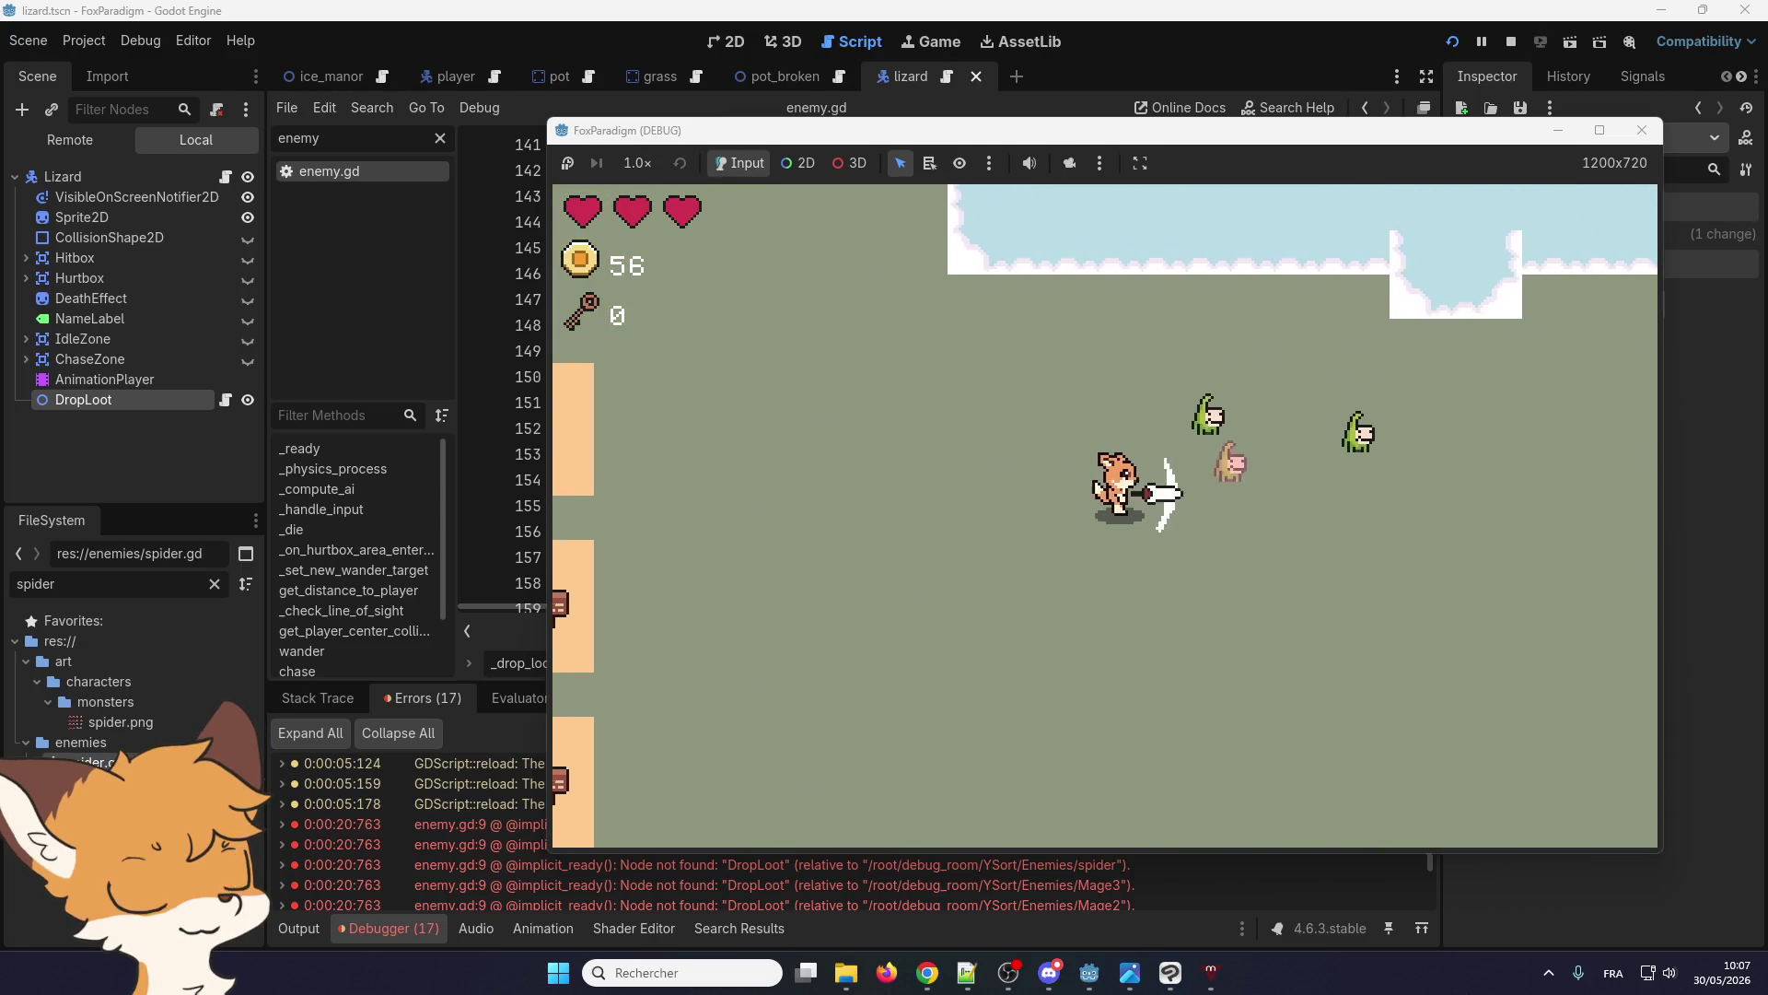
{"action": "key", "text": "Left"}
{"action": "key", "text": "space"}
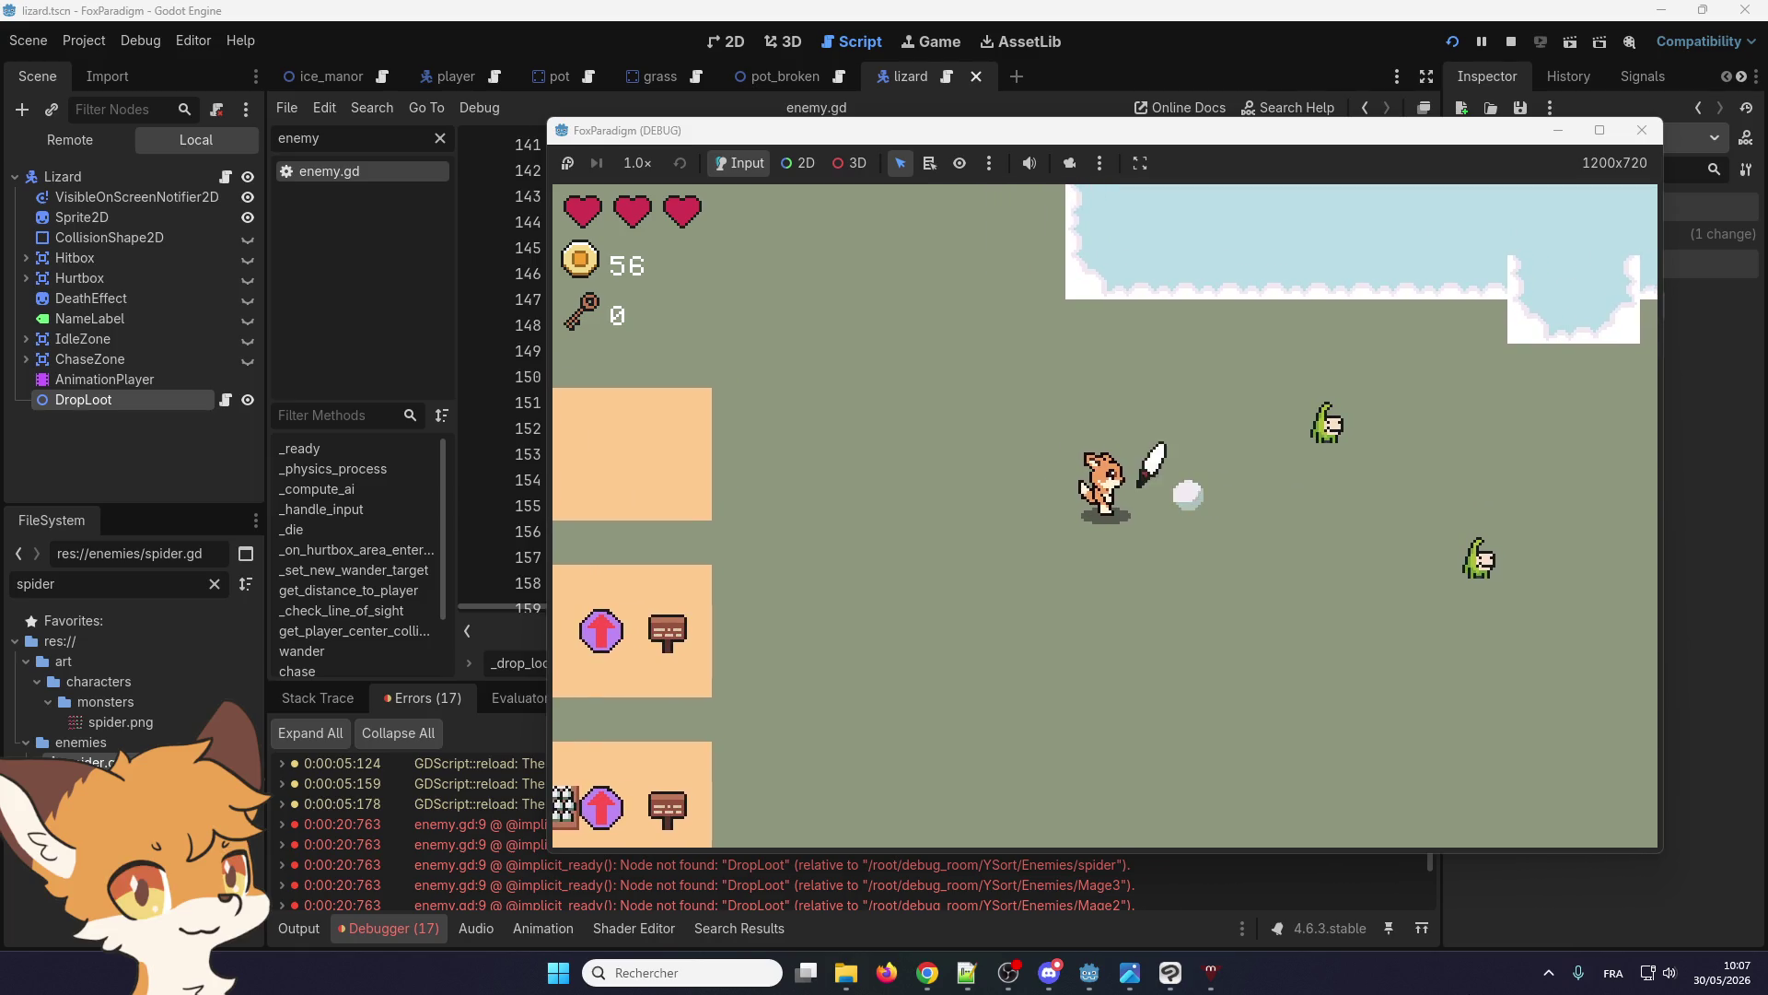
{"action": "key", "text": "Left"}
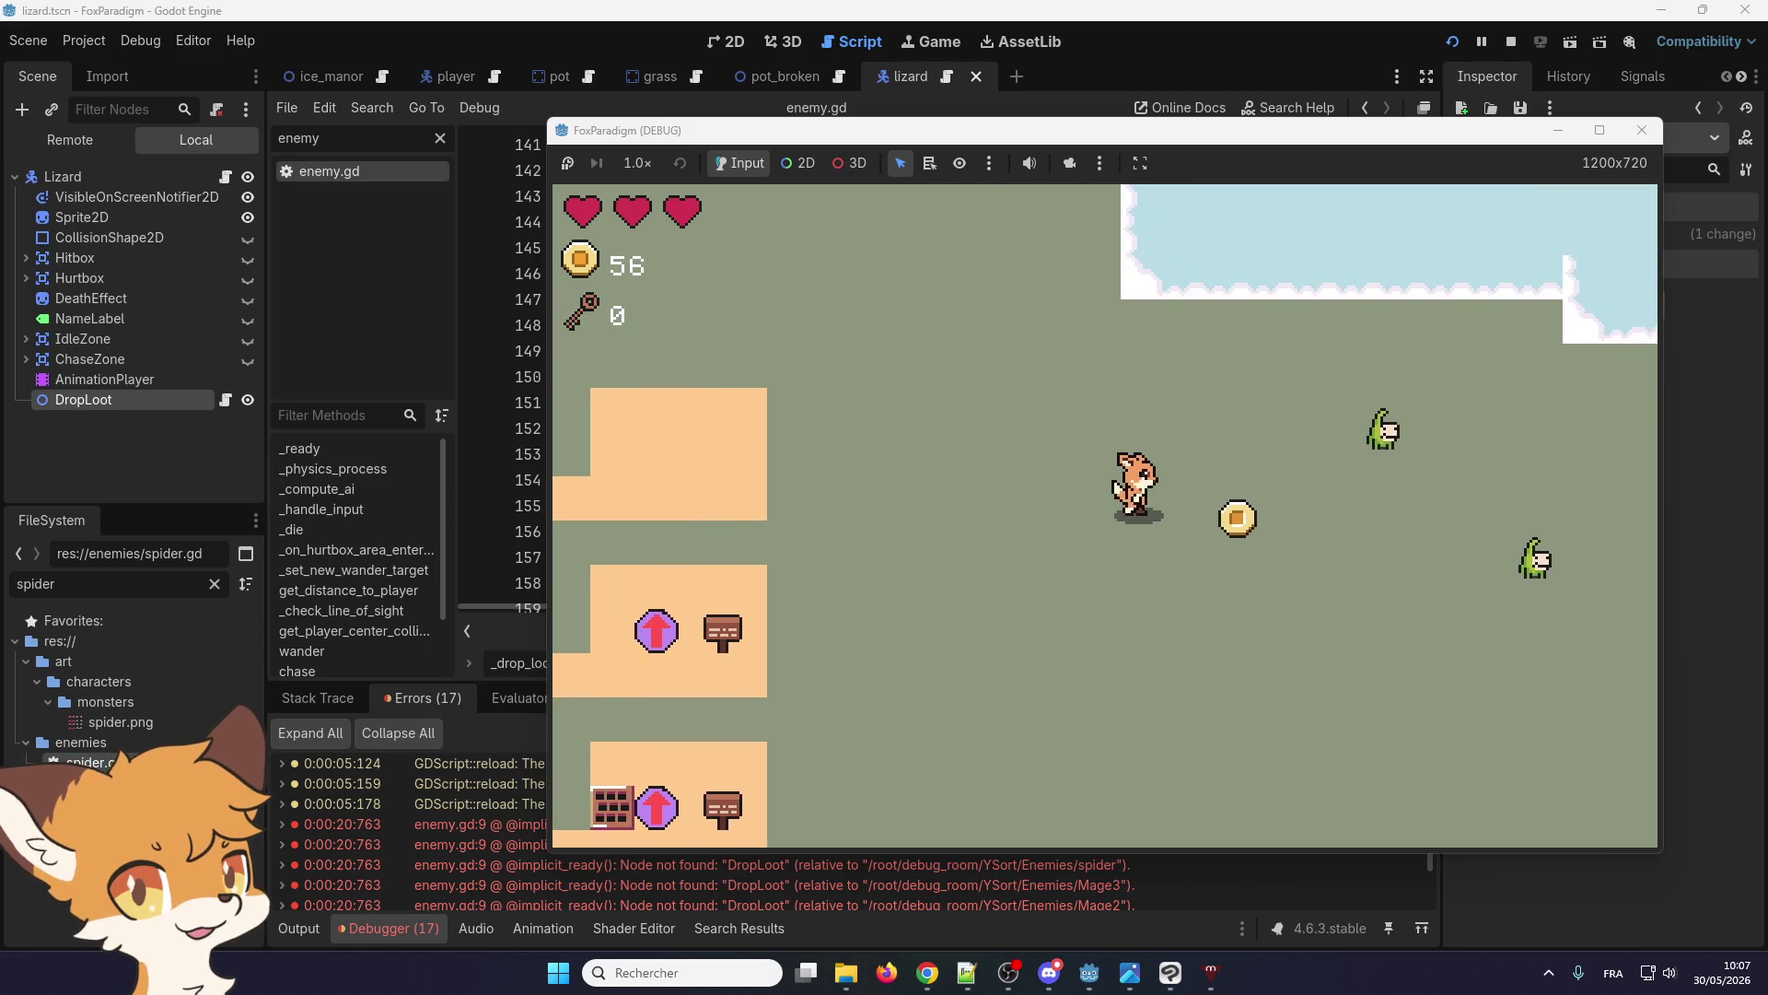
{"action": "key", "text": "Down"}
{"action": "key", "text": "Up"}
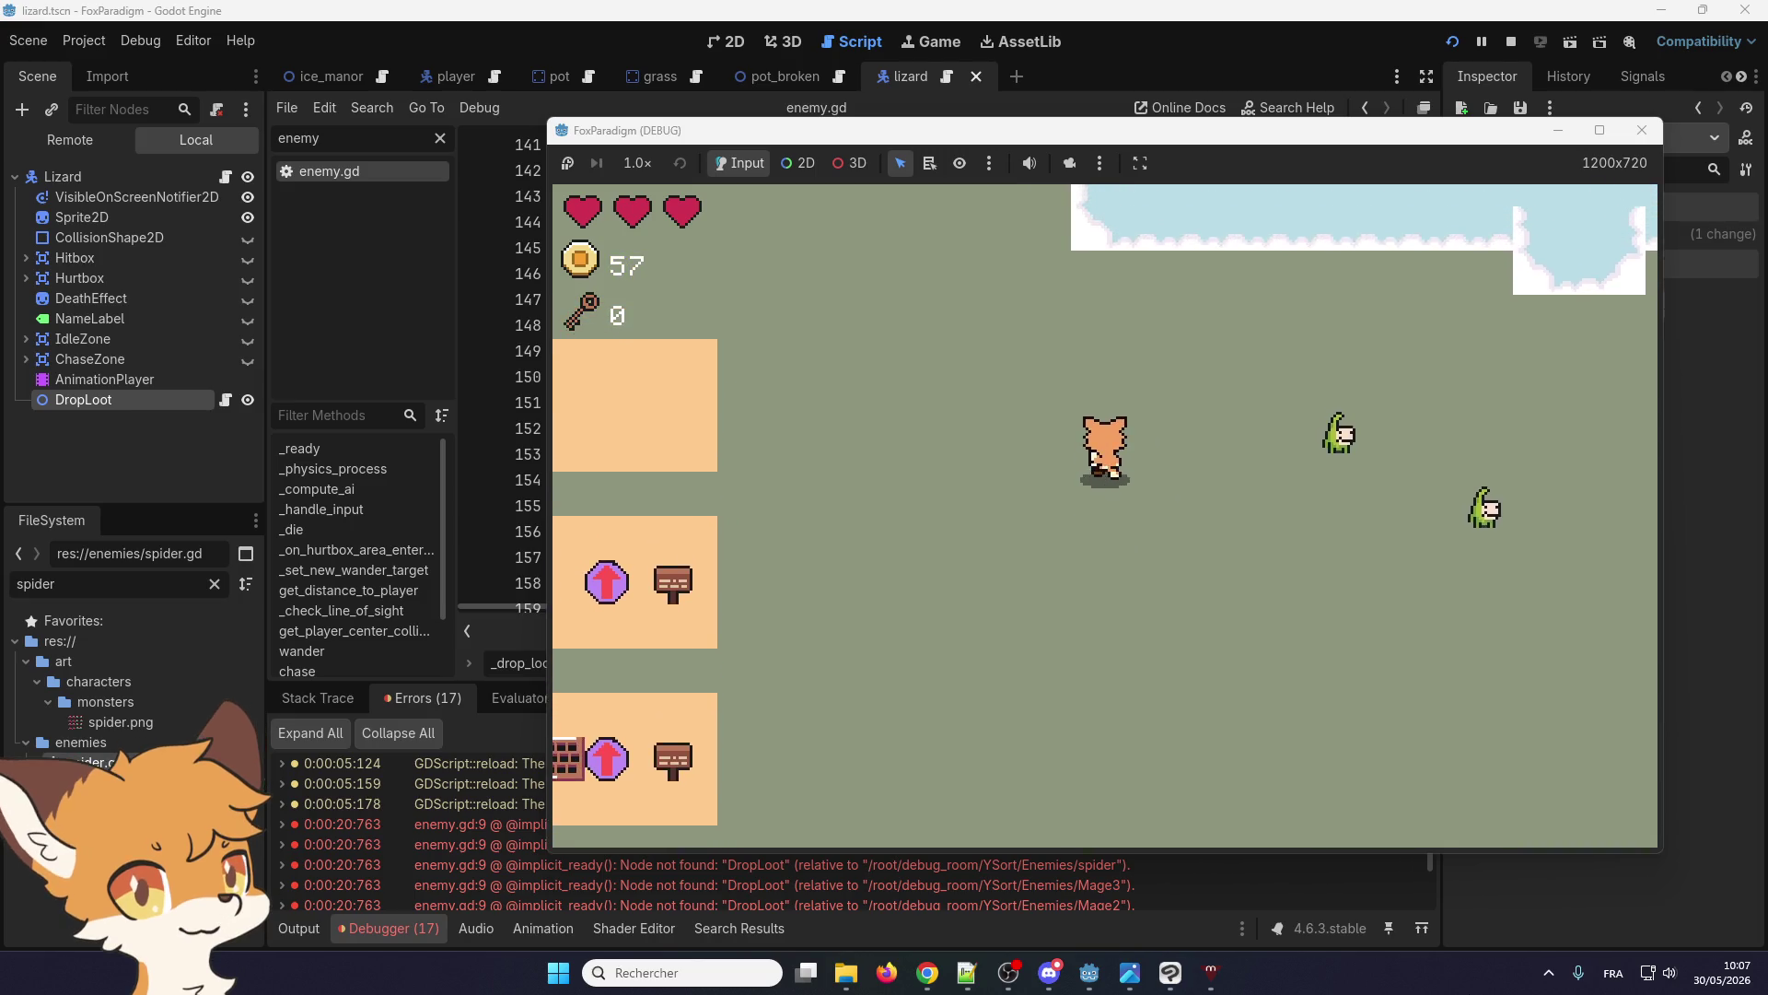
Defeat the remaining two lizards, collect their coins to reach 59, and stop the game
{"action": "key", "text": "Up"}
{"action": "key", "text": "Right"}
{"action": "key", "text": "space"}
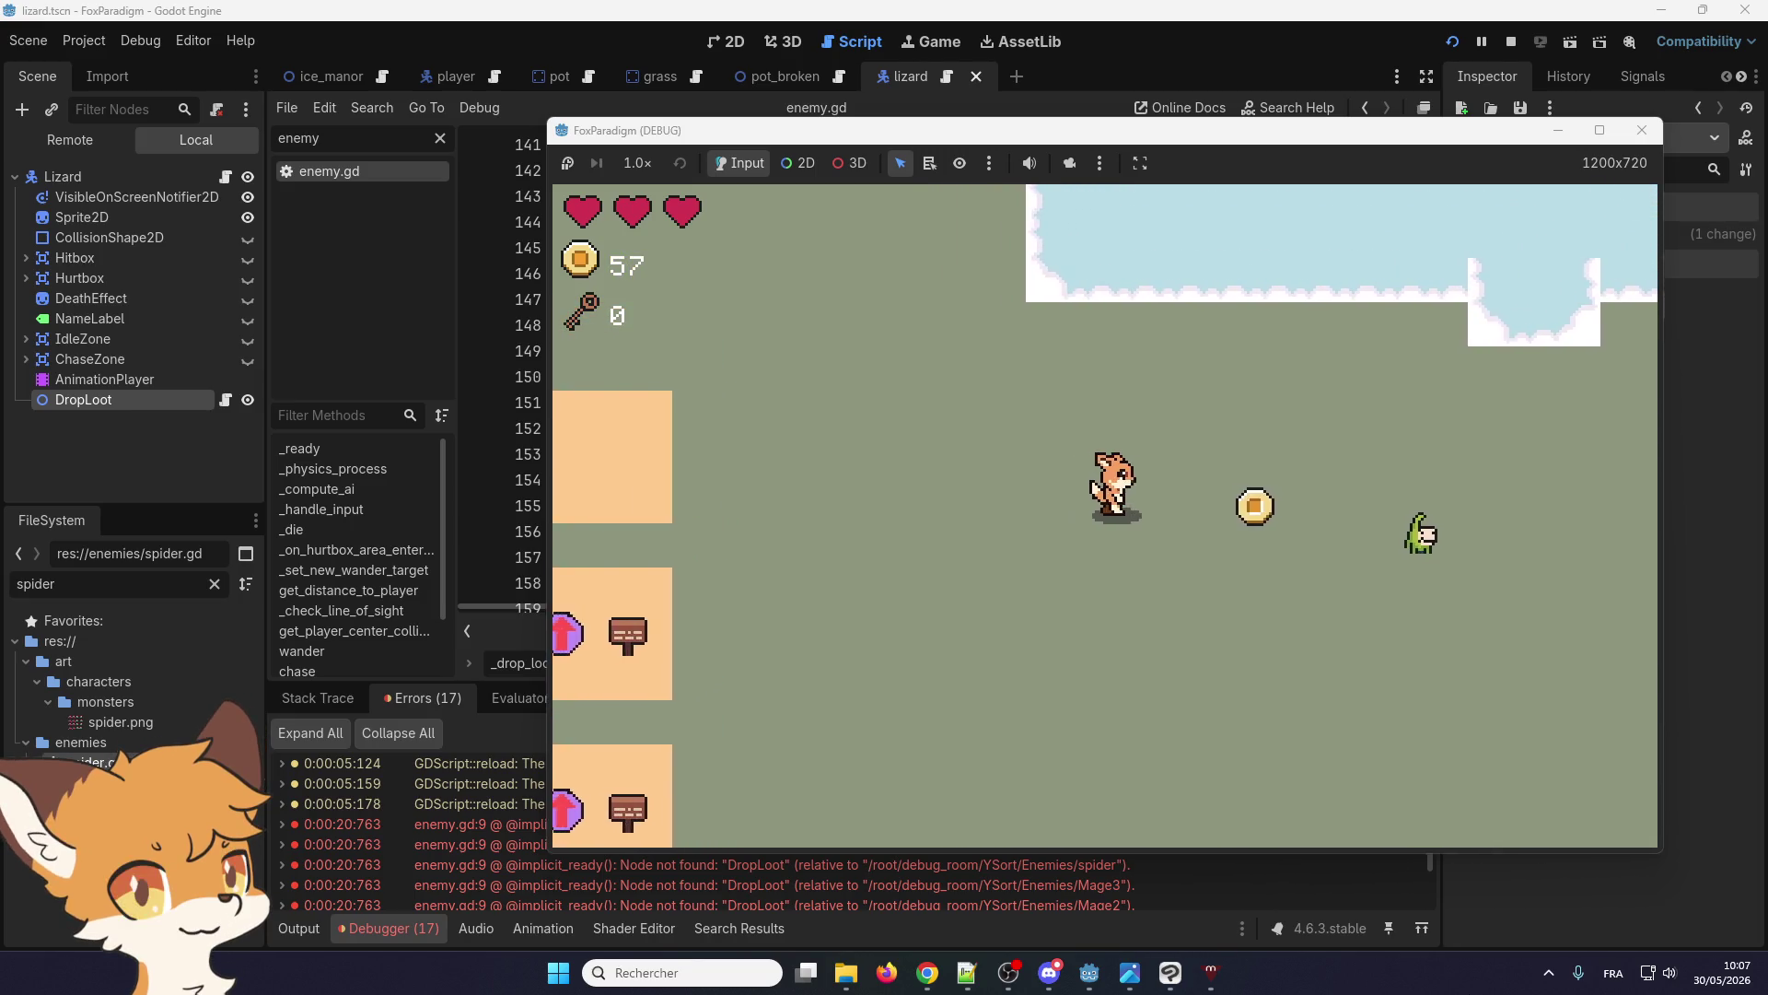
{"action": "key", "text": "Right"}
{"action": "key", "text": "Down"}
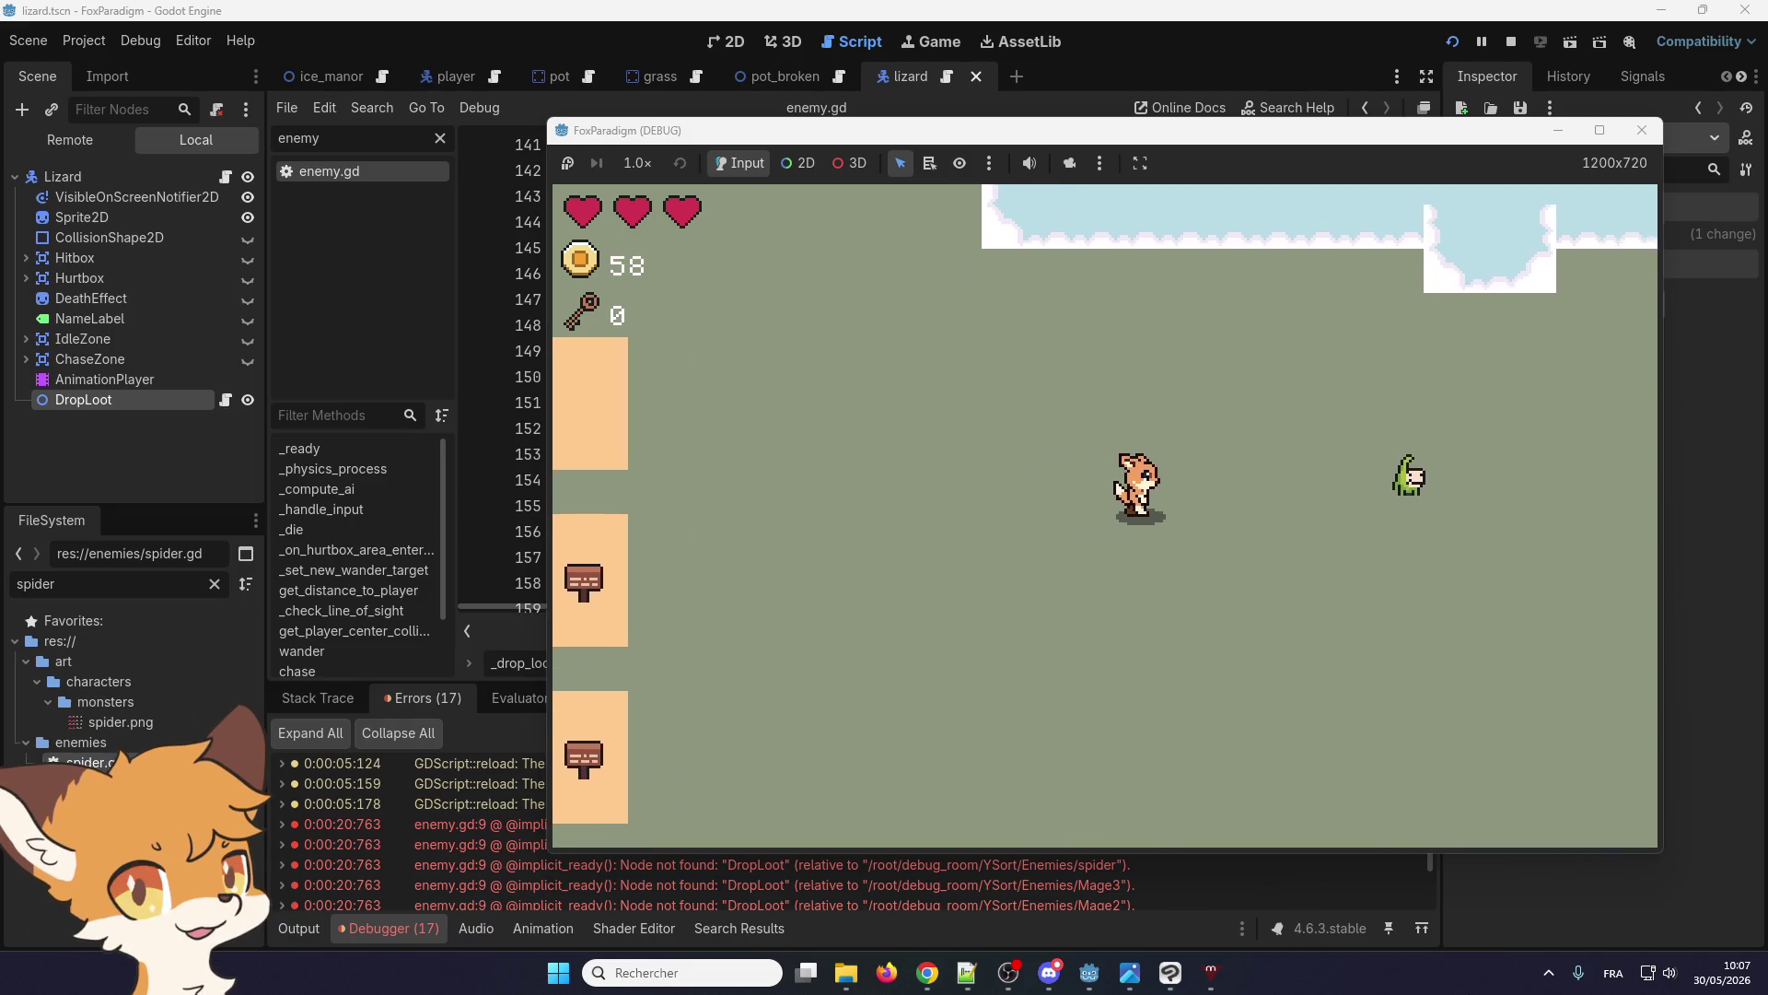
{"action": "key", "text": "Right"}
{"action": "key", "text": "space"}
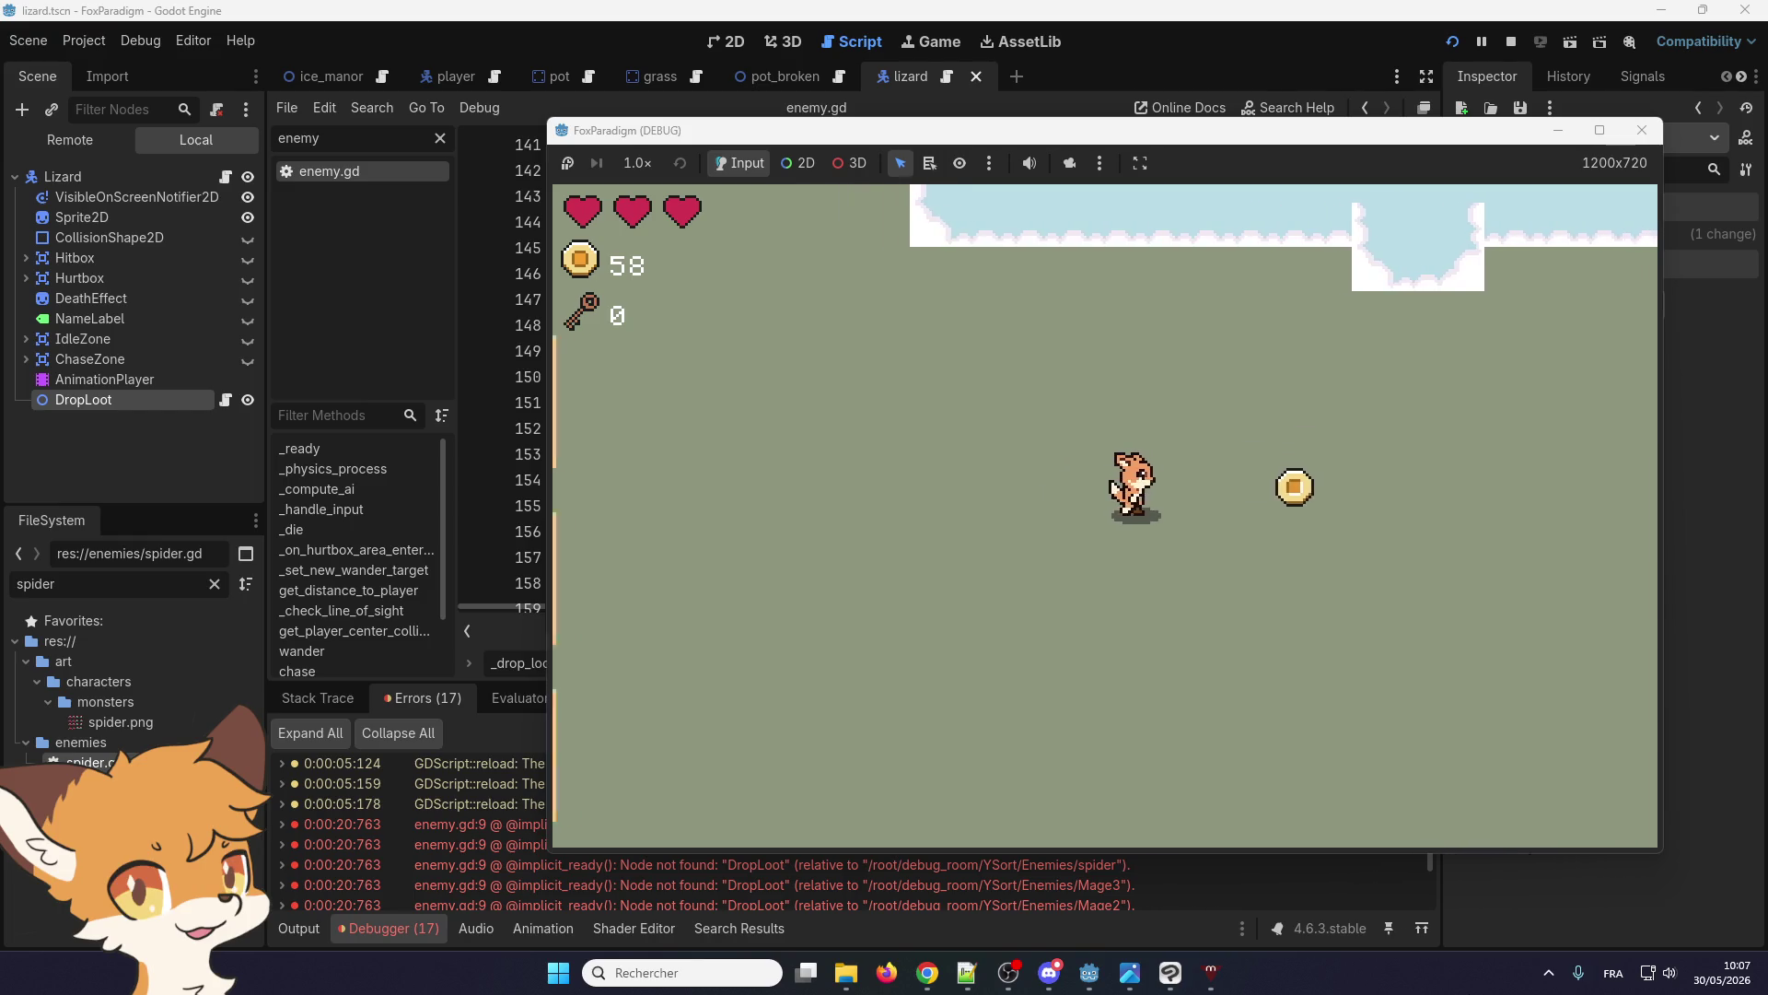
{"action": "key", "text": "Left"}
{"action": "key", "text": "Up"}
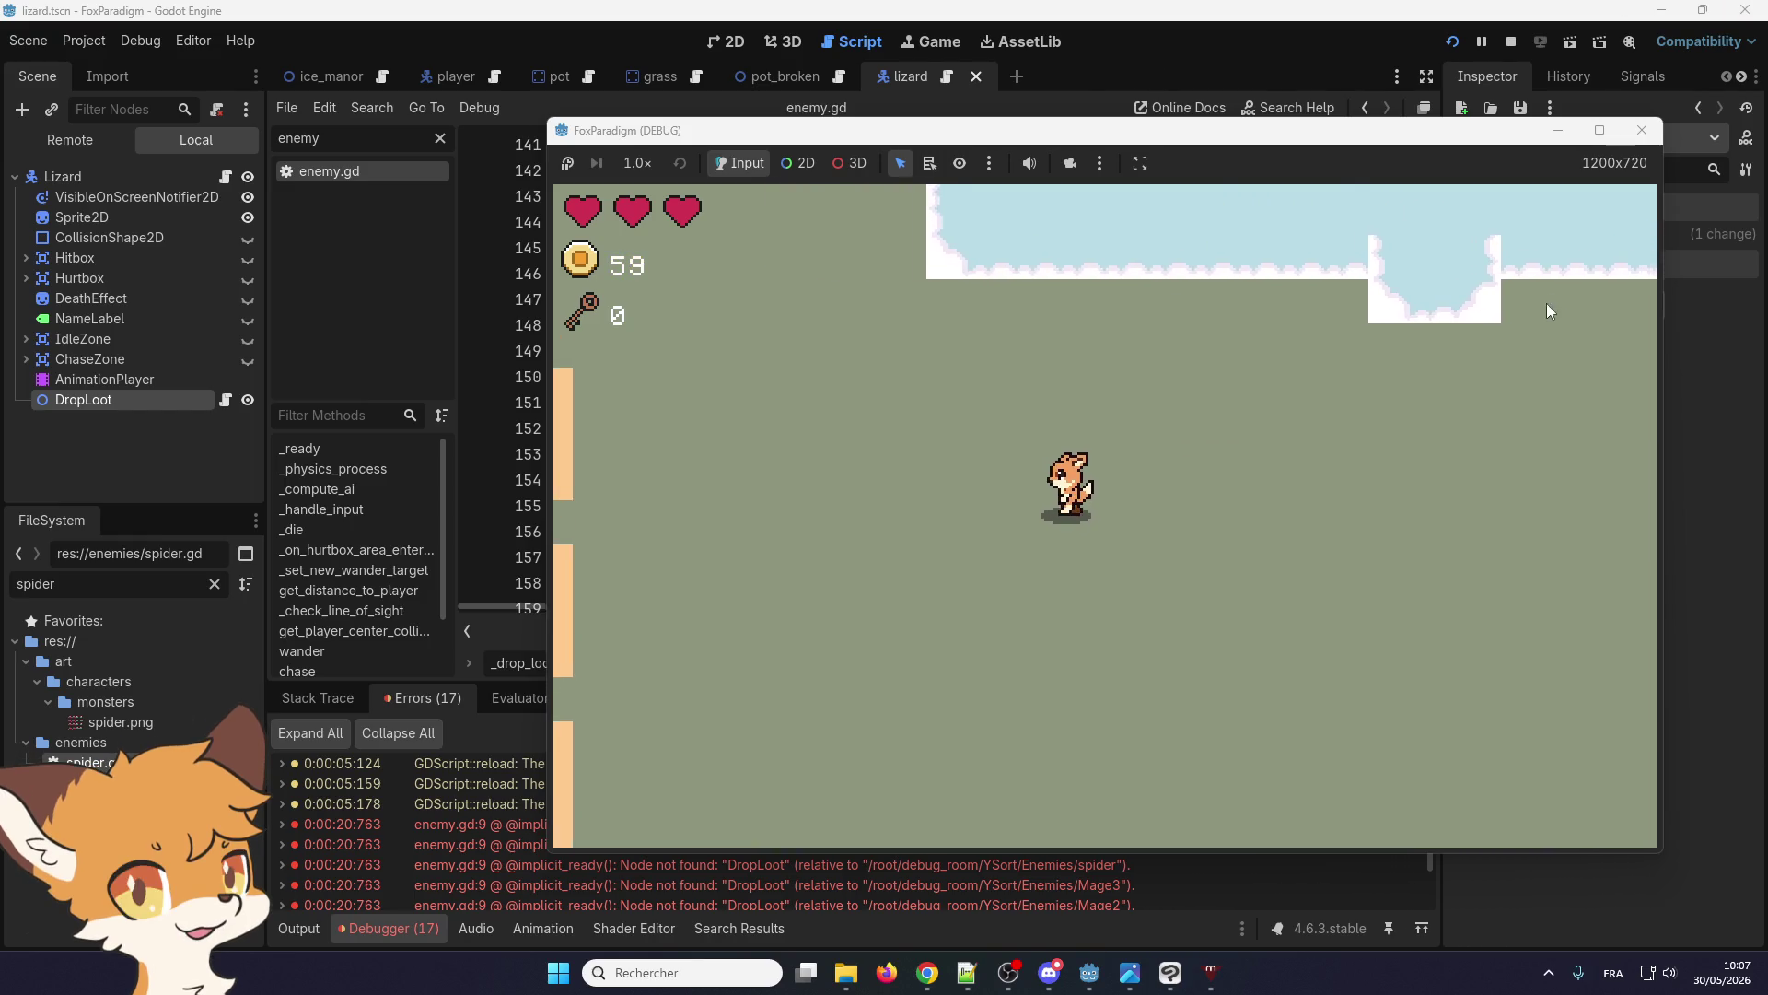
{"action": "left_click", "coordinate": [1642, 130]}
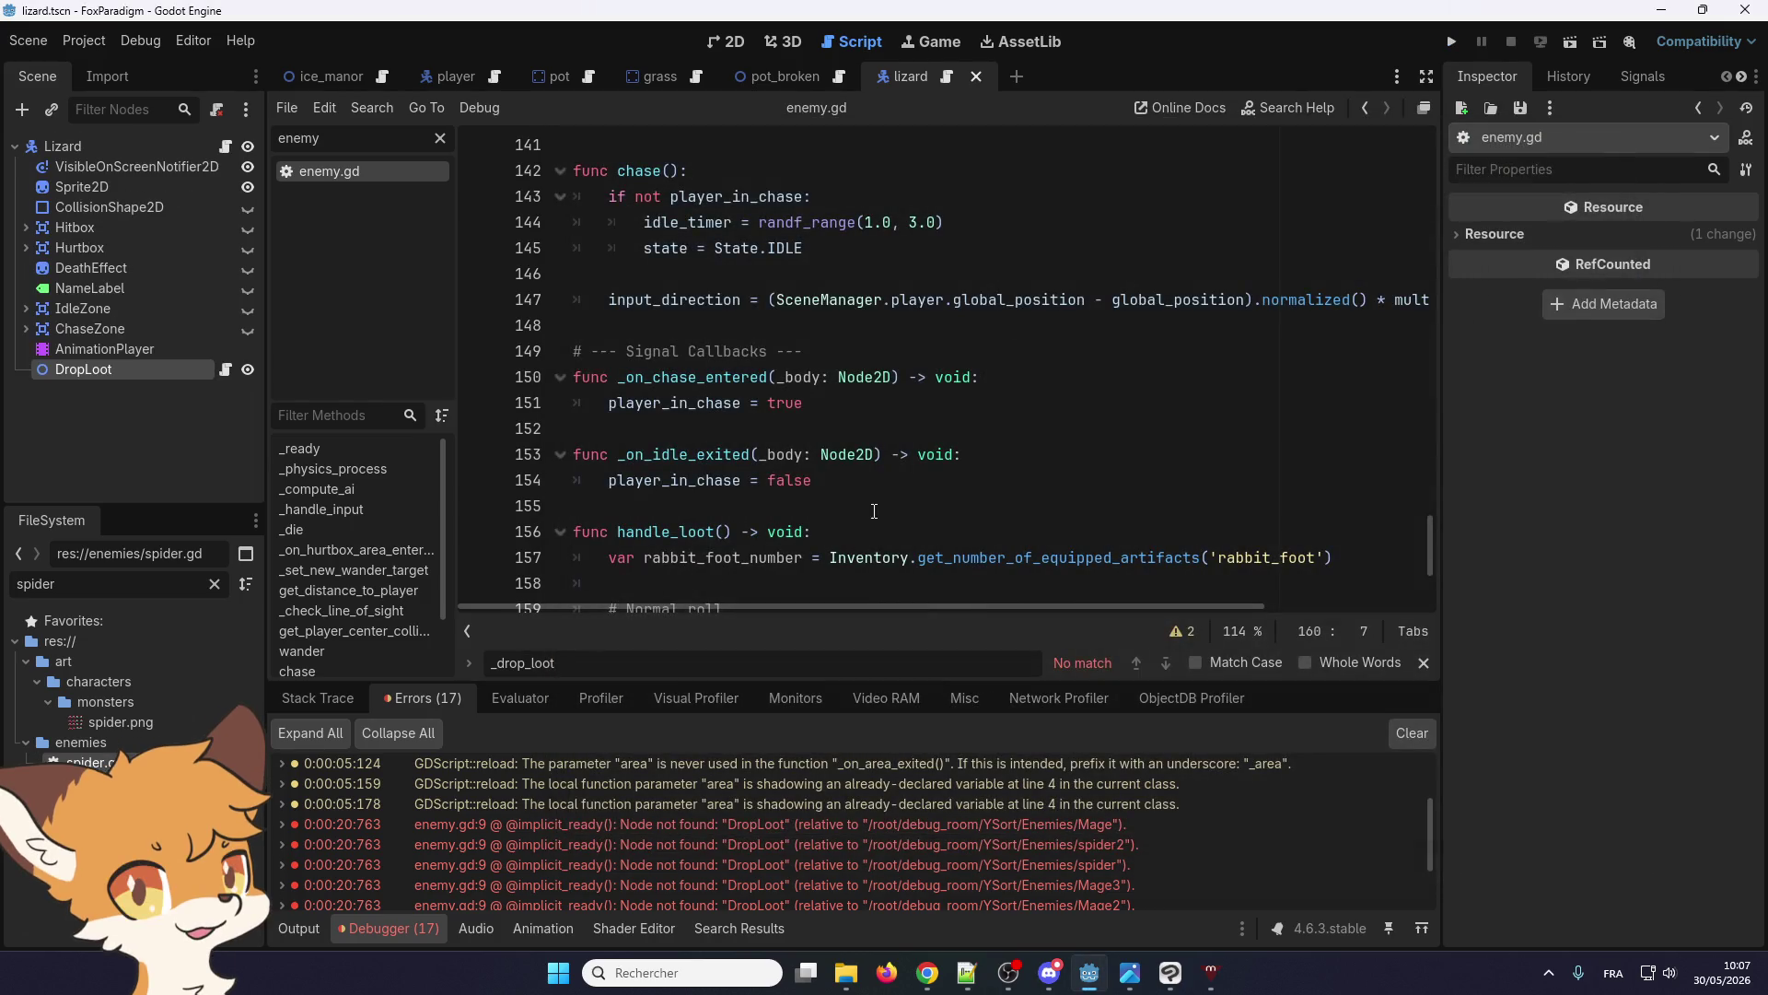
Change line 9 of enemy.gd to fetch the node with get_node_or_null("DropLoot")
{"action": "scroll", "coordinate": [874, 511], "scroll_direction": "down", "scroll_amount": 3}
{"action": "scroll", "coordinate": [874, 511], "scroll_direction": "up", "scroll_amount": 2}
{"action": "scroll", "coordinate": [875, 511], "scroll_direction": "down", "scroll_amount": 1}
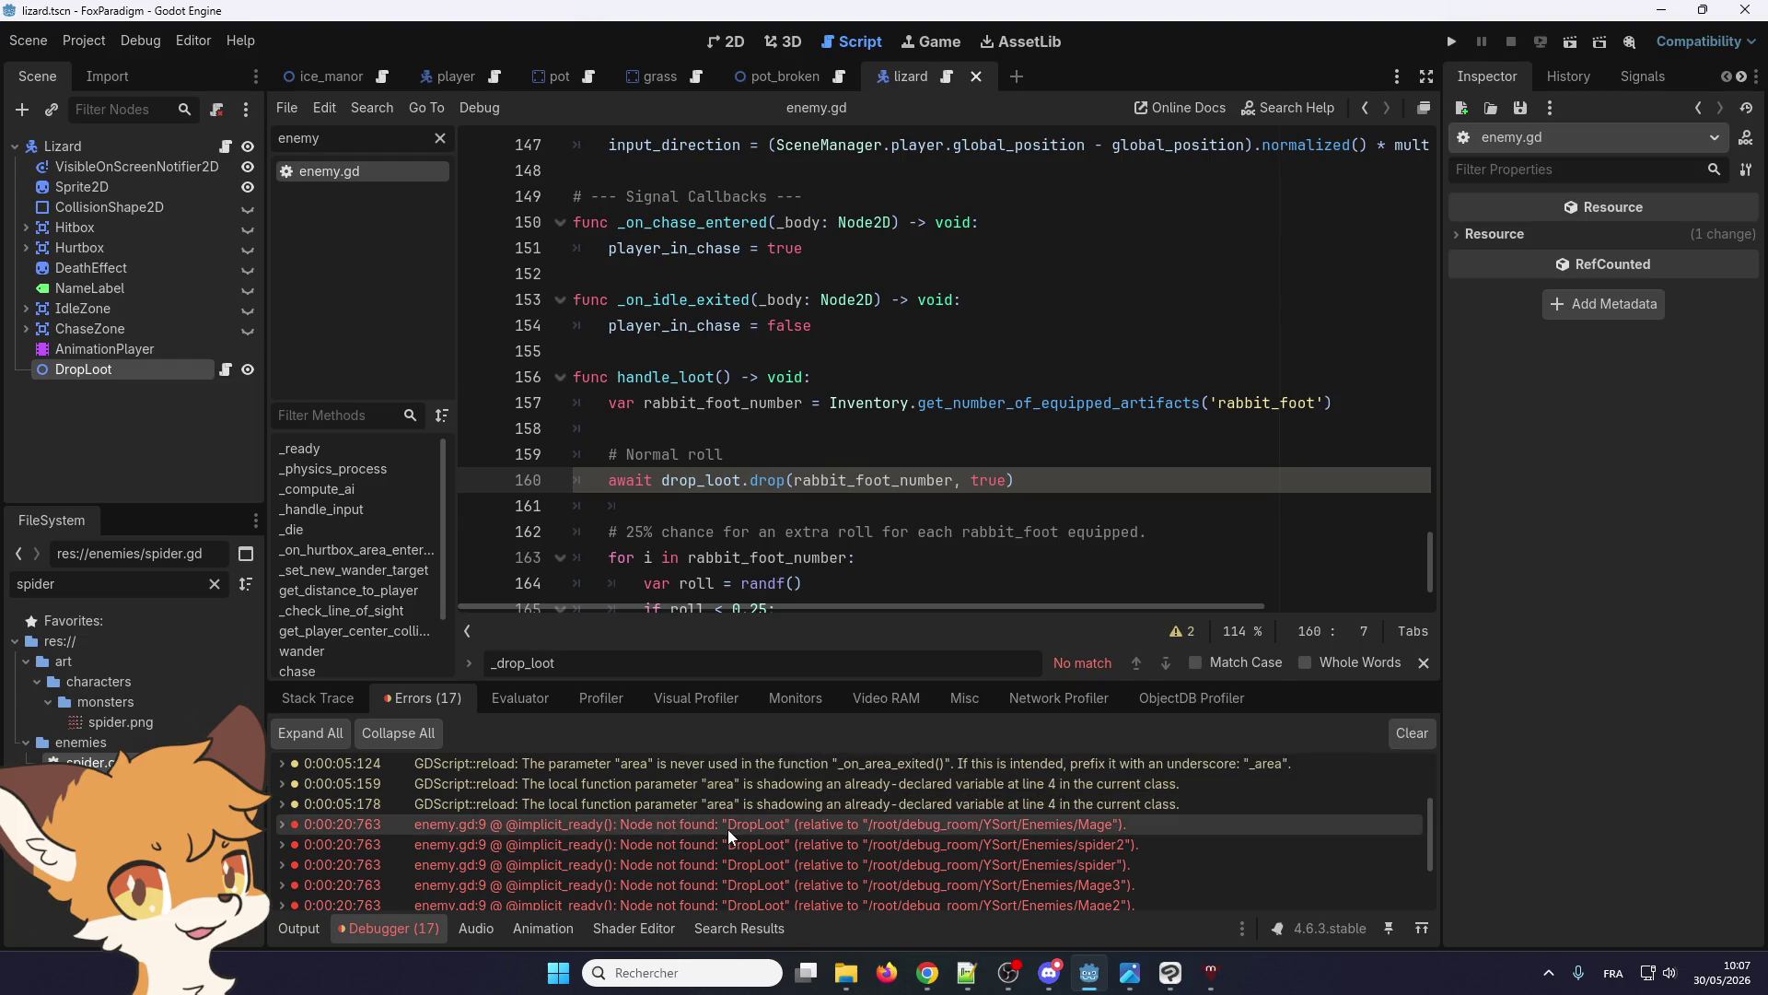
{"action": "left_click", "coordinate": [701, 474]}
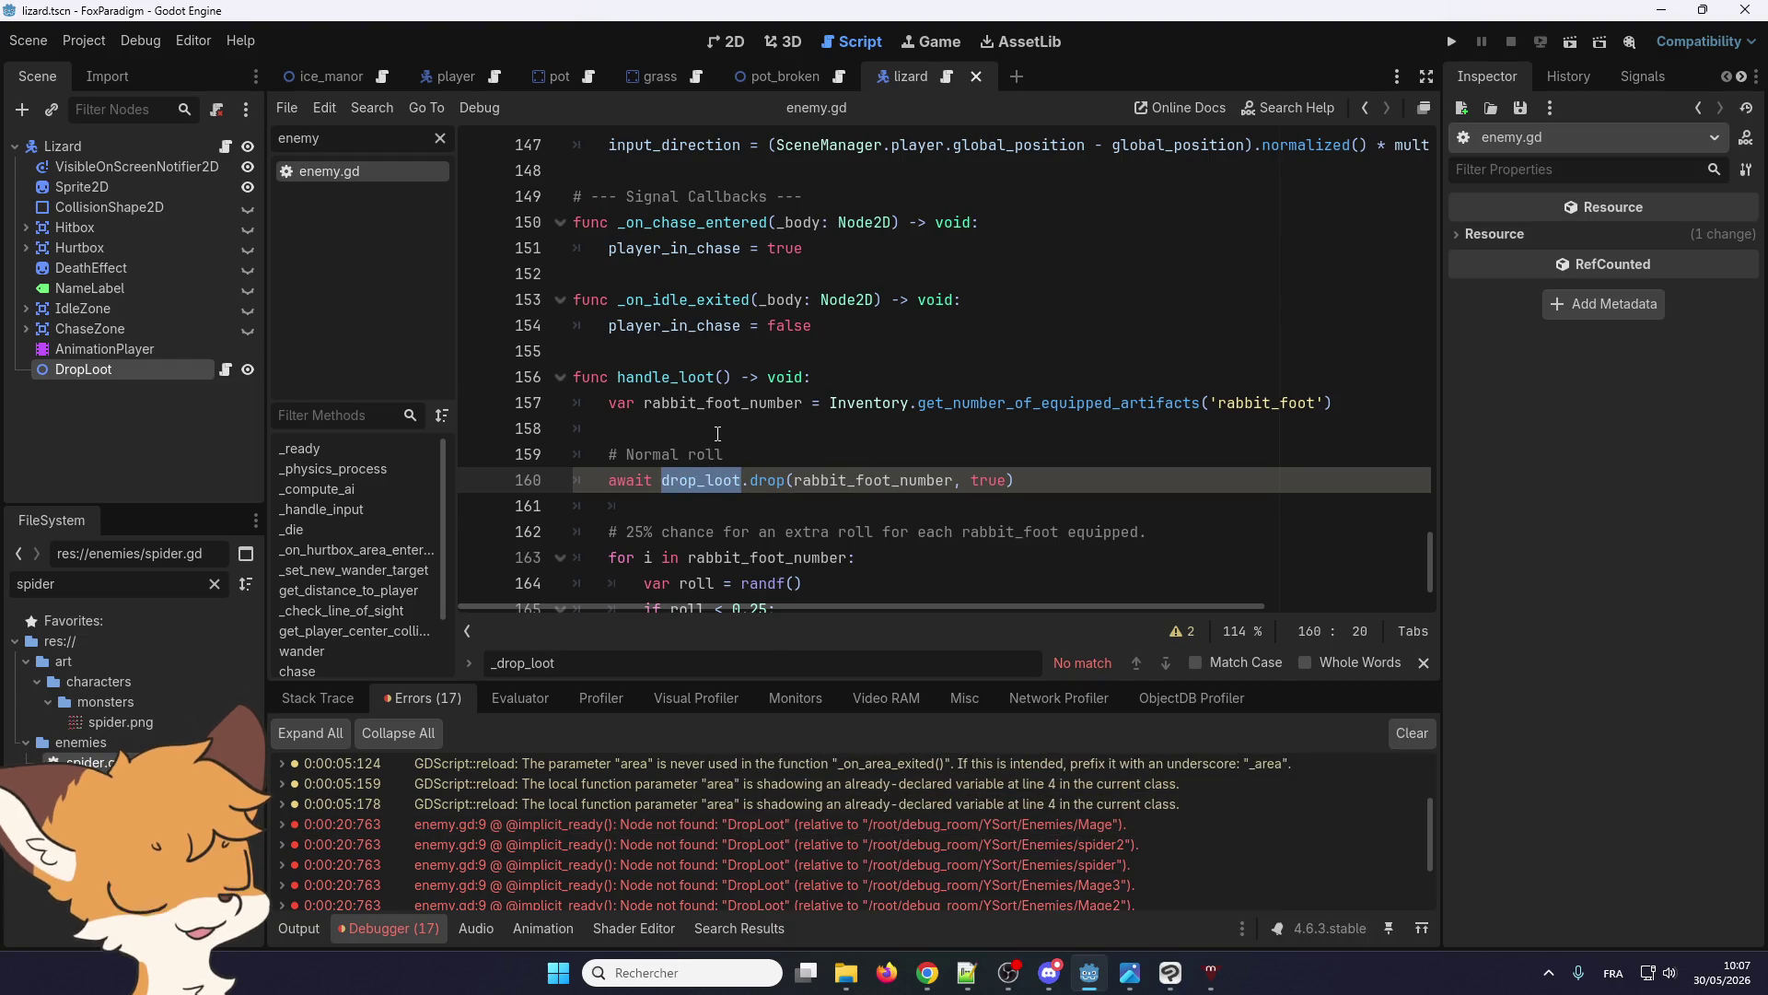
{"action": "scroll", "coordinate": [709, 465], "scroll_direction": "up", "scroll_amount": 15}
{"action": "scroll", "coordinate": [719, 460], "scroll_direction": "up", "scroll_amount": 20}
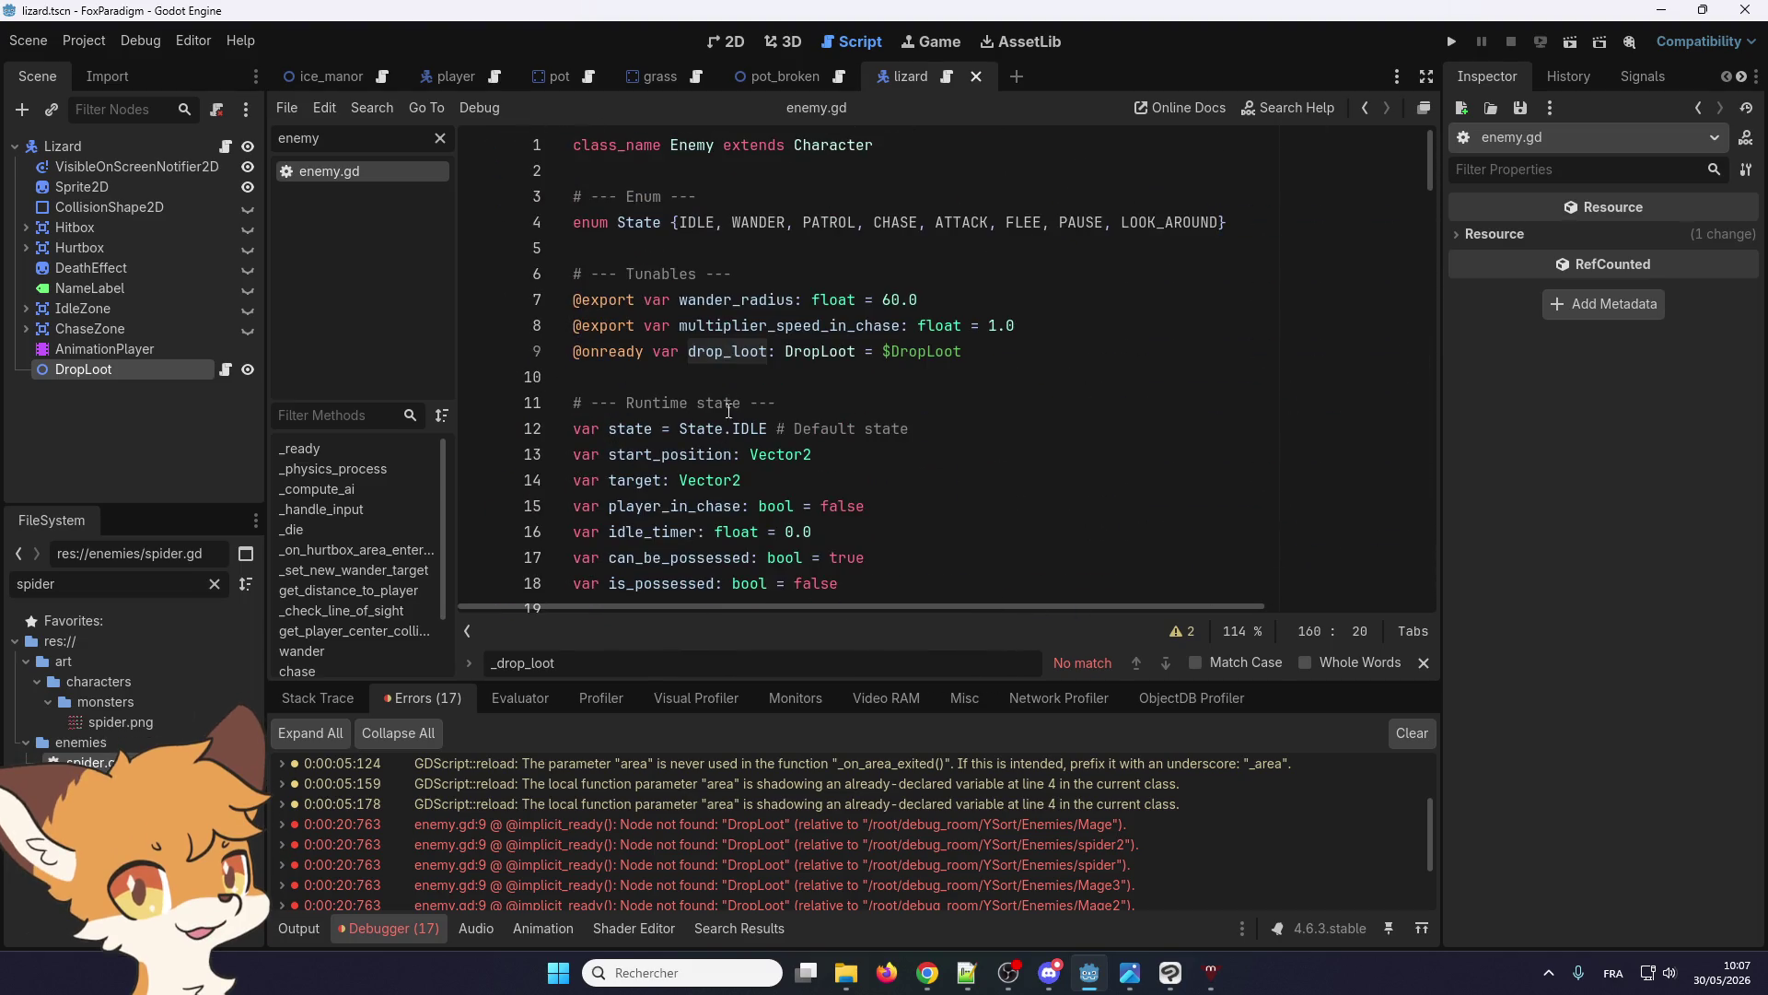
{"action": "left_click_drag", "start_coordinate": [972, 352], "coordinate": [883, 358]}
{"action": "type", "text": "get_node_"}
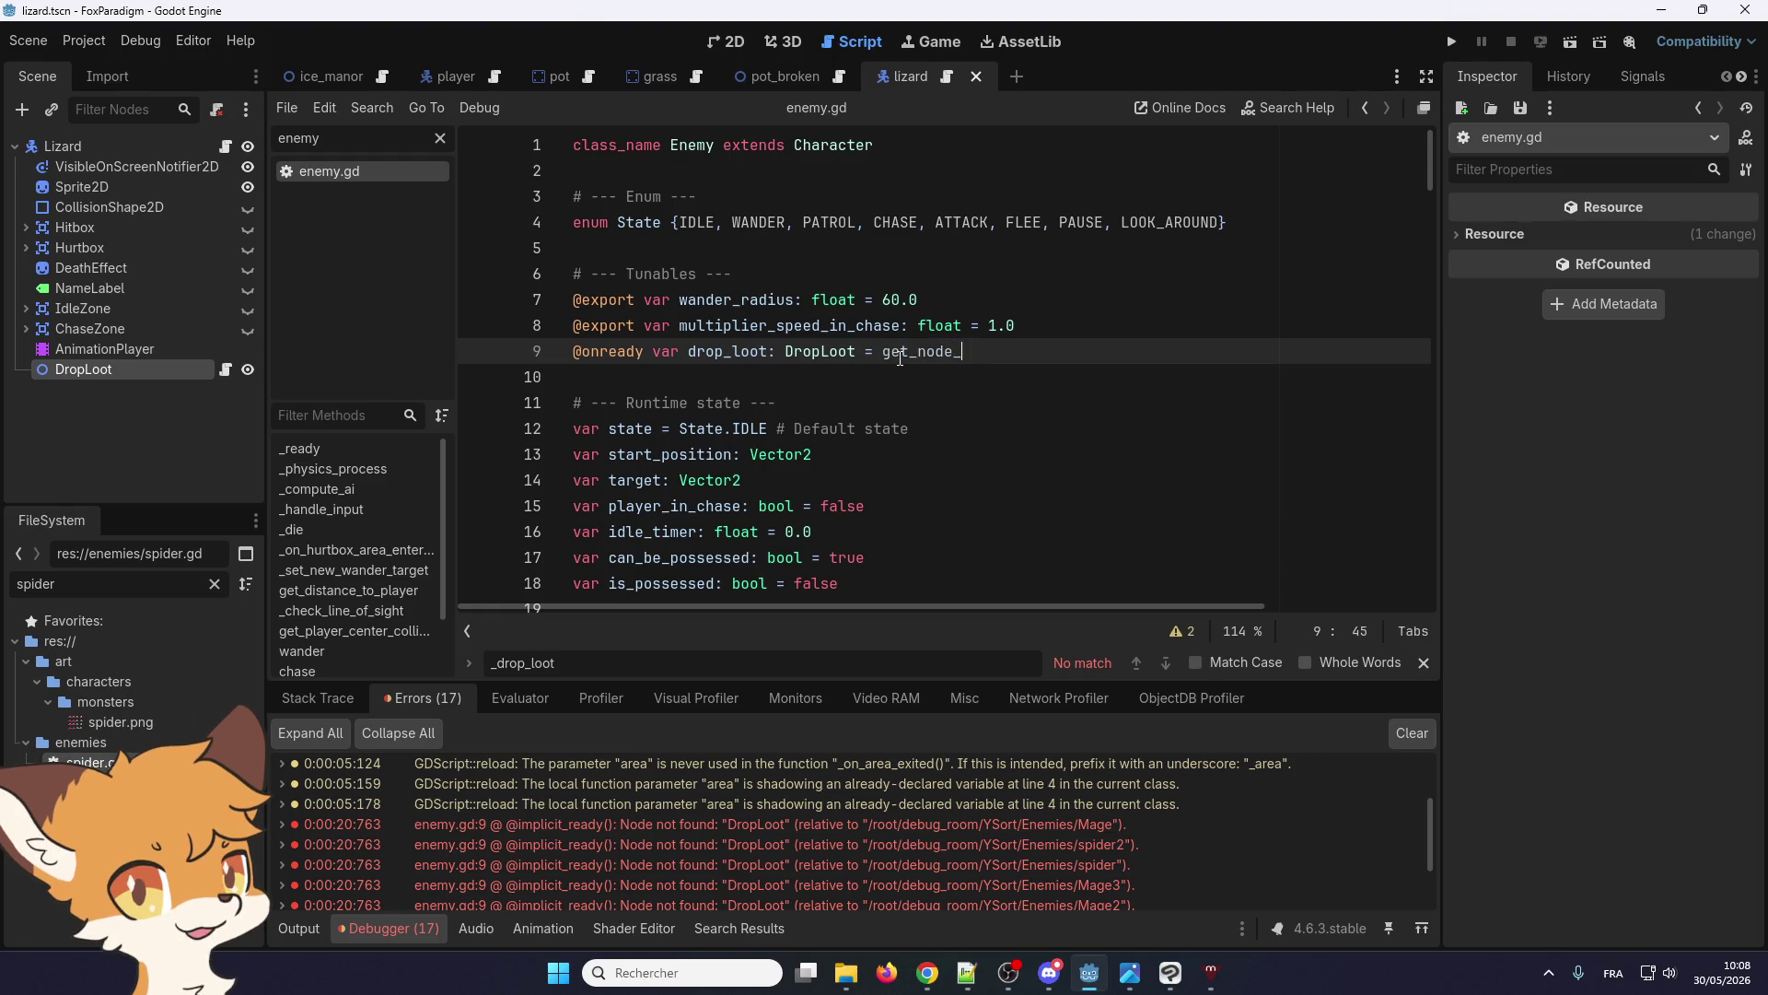
{"action": "type", "text": "or_null"}
{"action": "type", "text": "(\""}
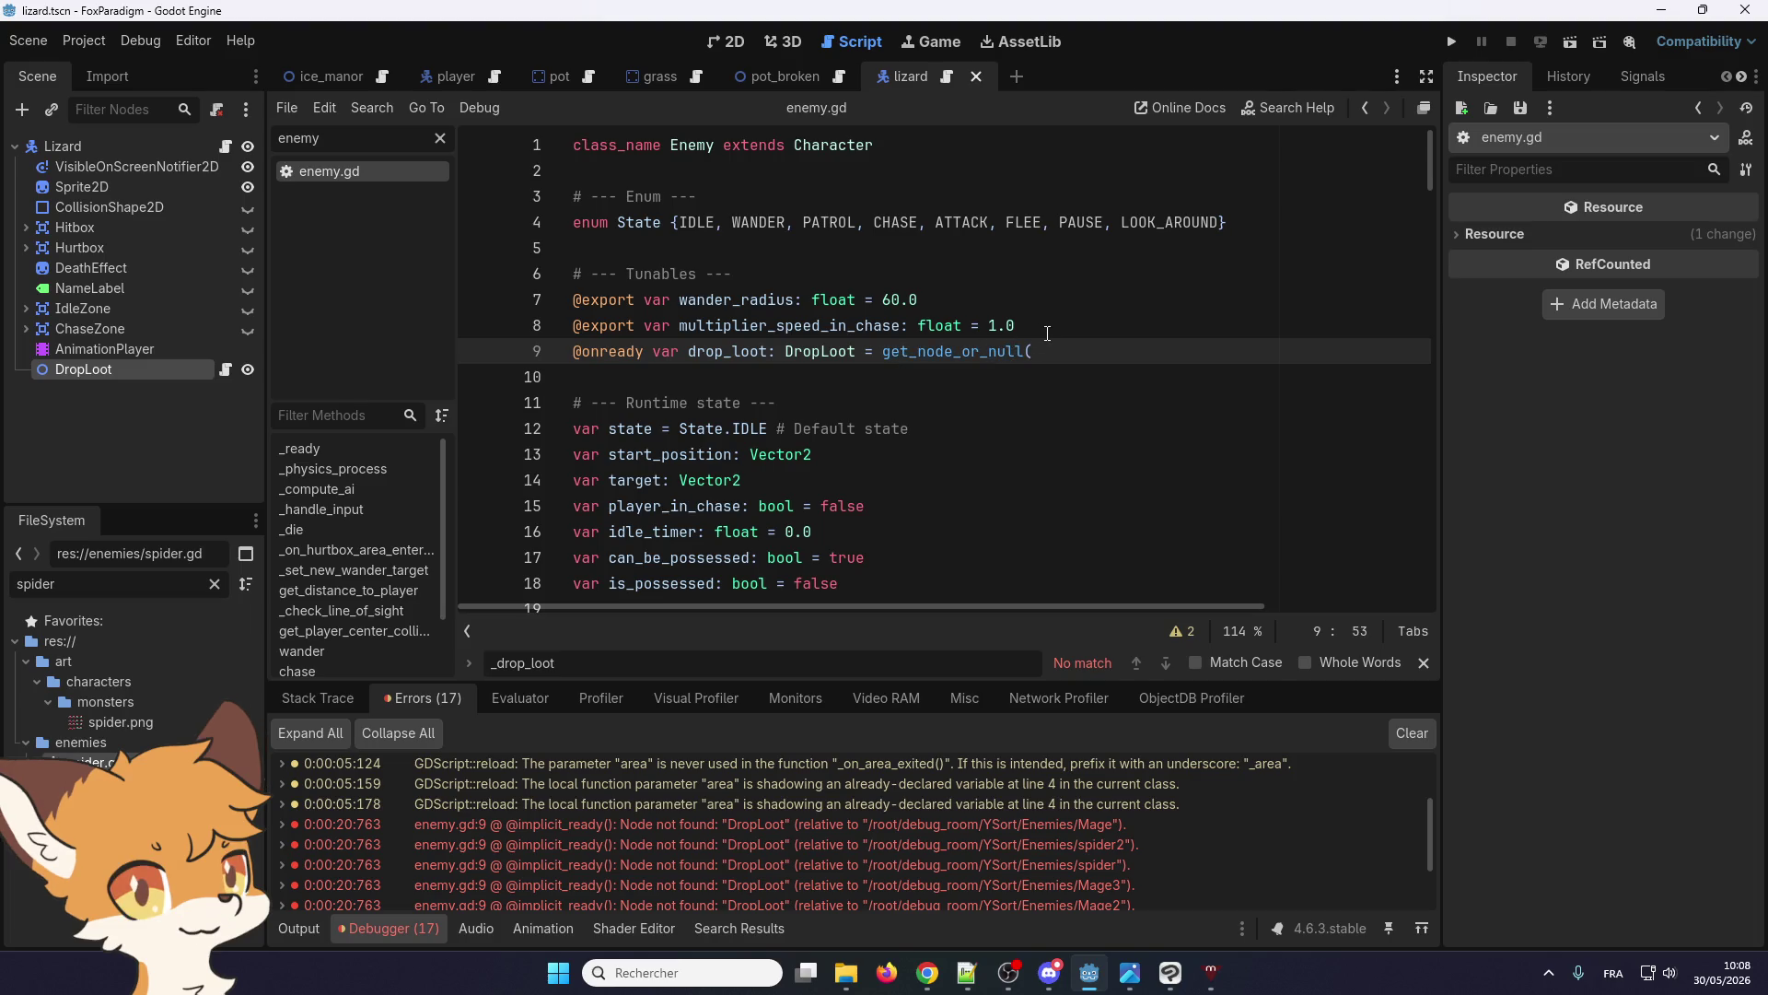
{"action": "type", "text": "DropLoot"}
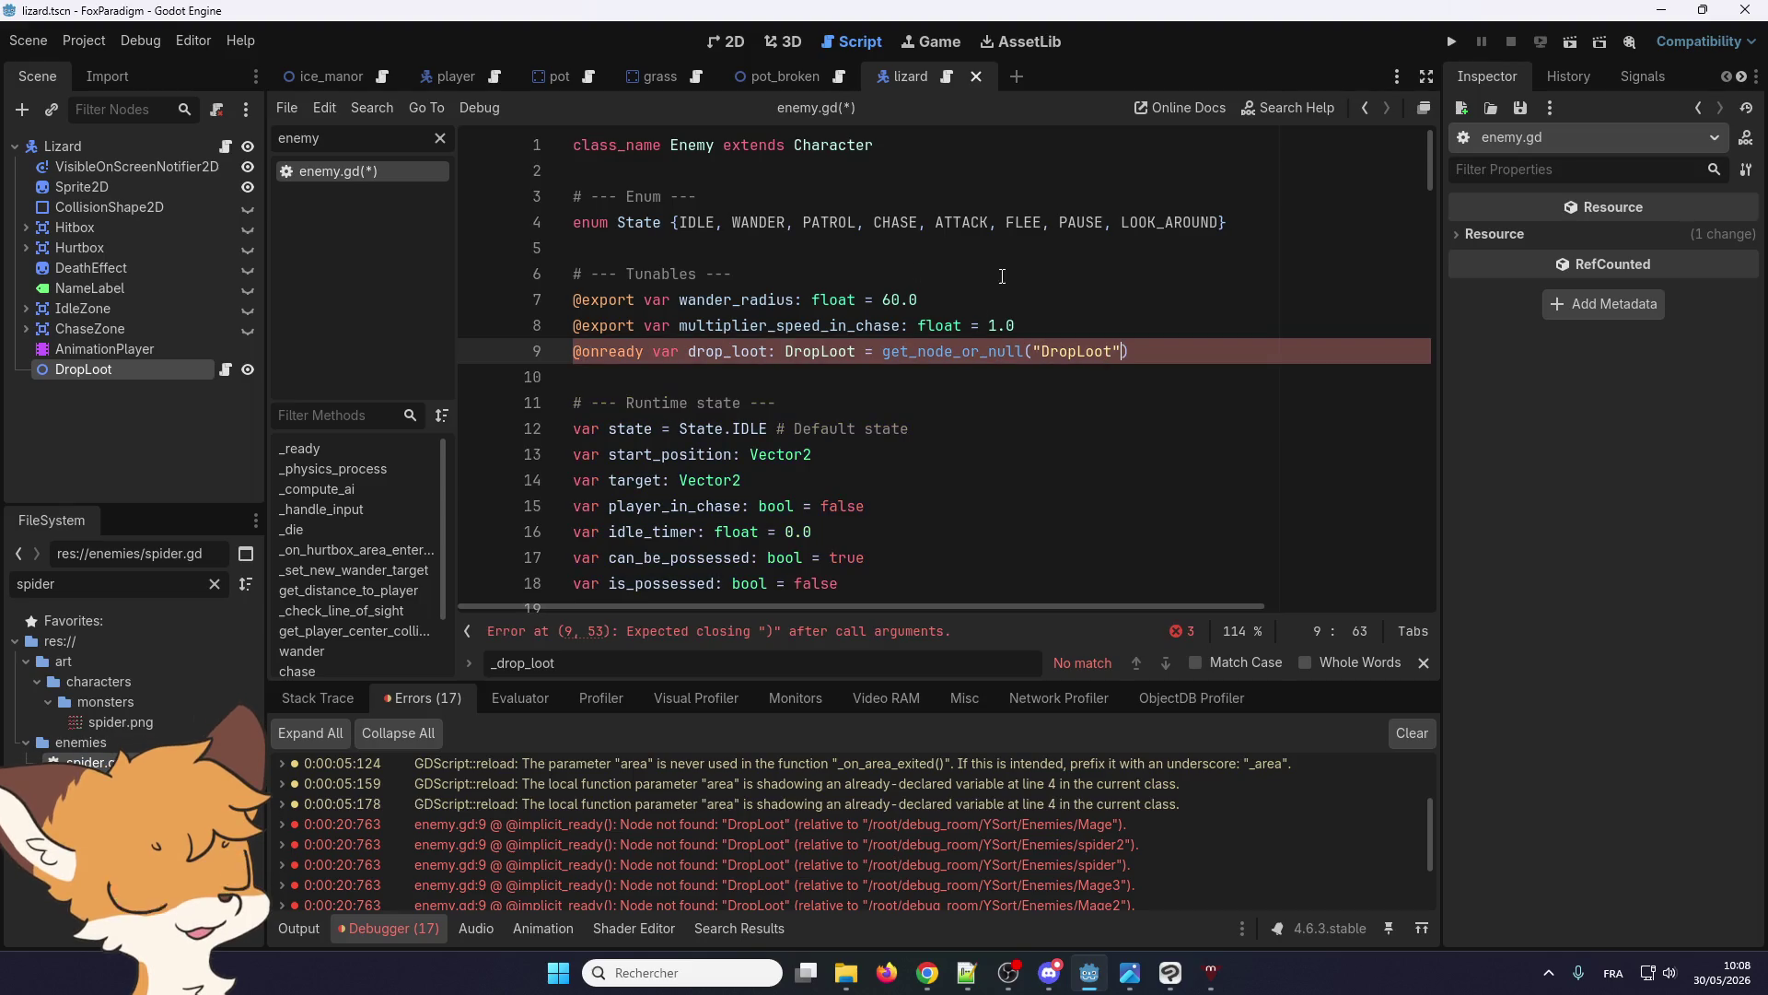
Add an 'if not drop_loot: return' guard at the top of handle_loot() and run the game
{"action": "double_click", "coordinate": [728, 350]}
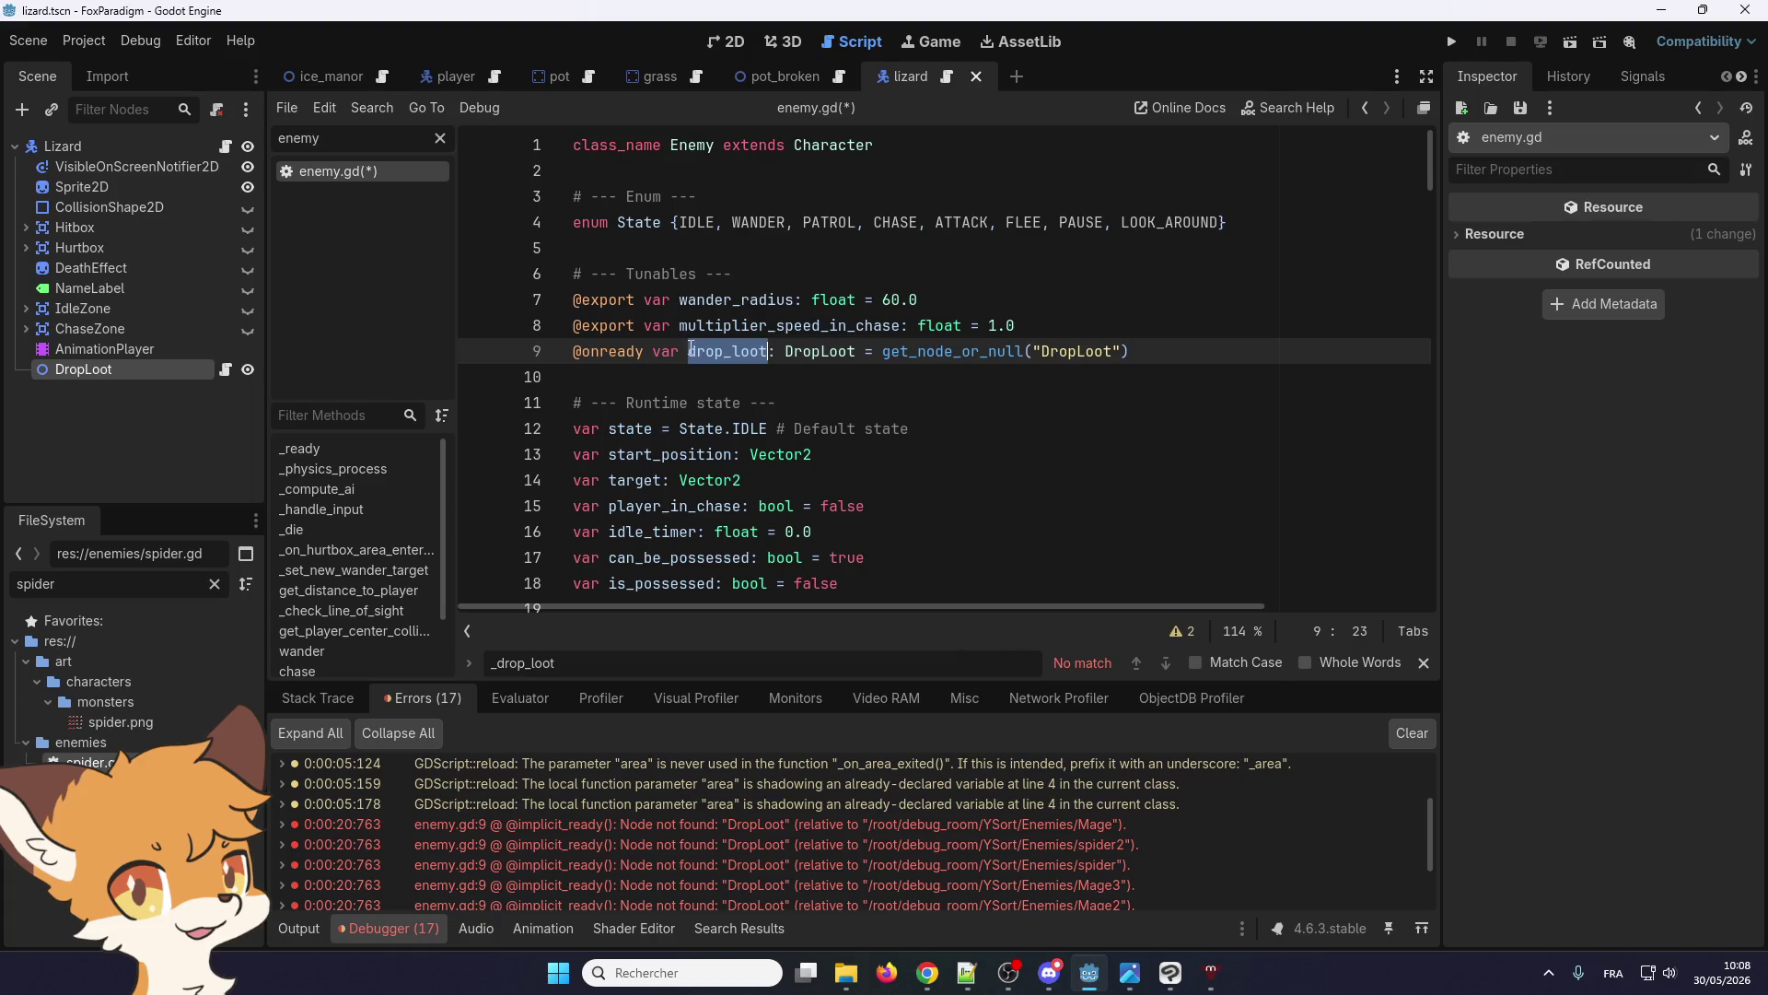
{"action": "key", "text": "ctrl+f"}
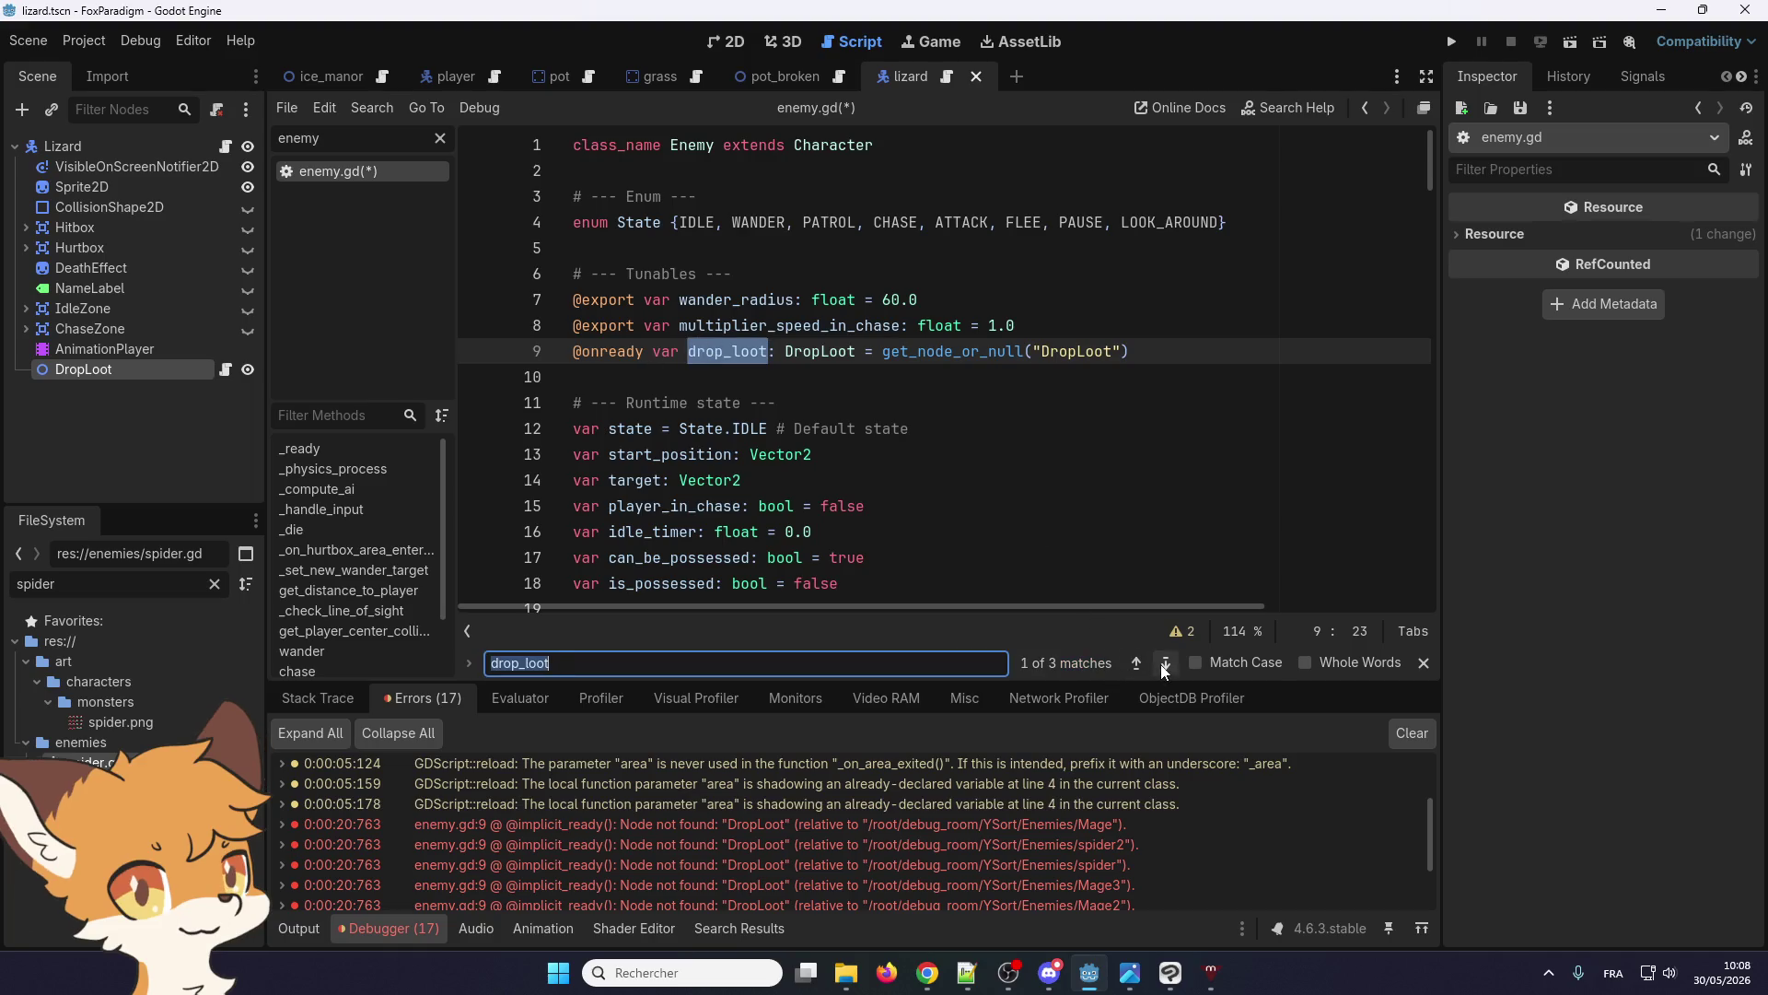
{"action": "left_click", "coordinate": [1166, 663]}
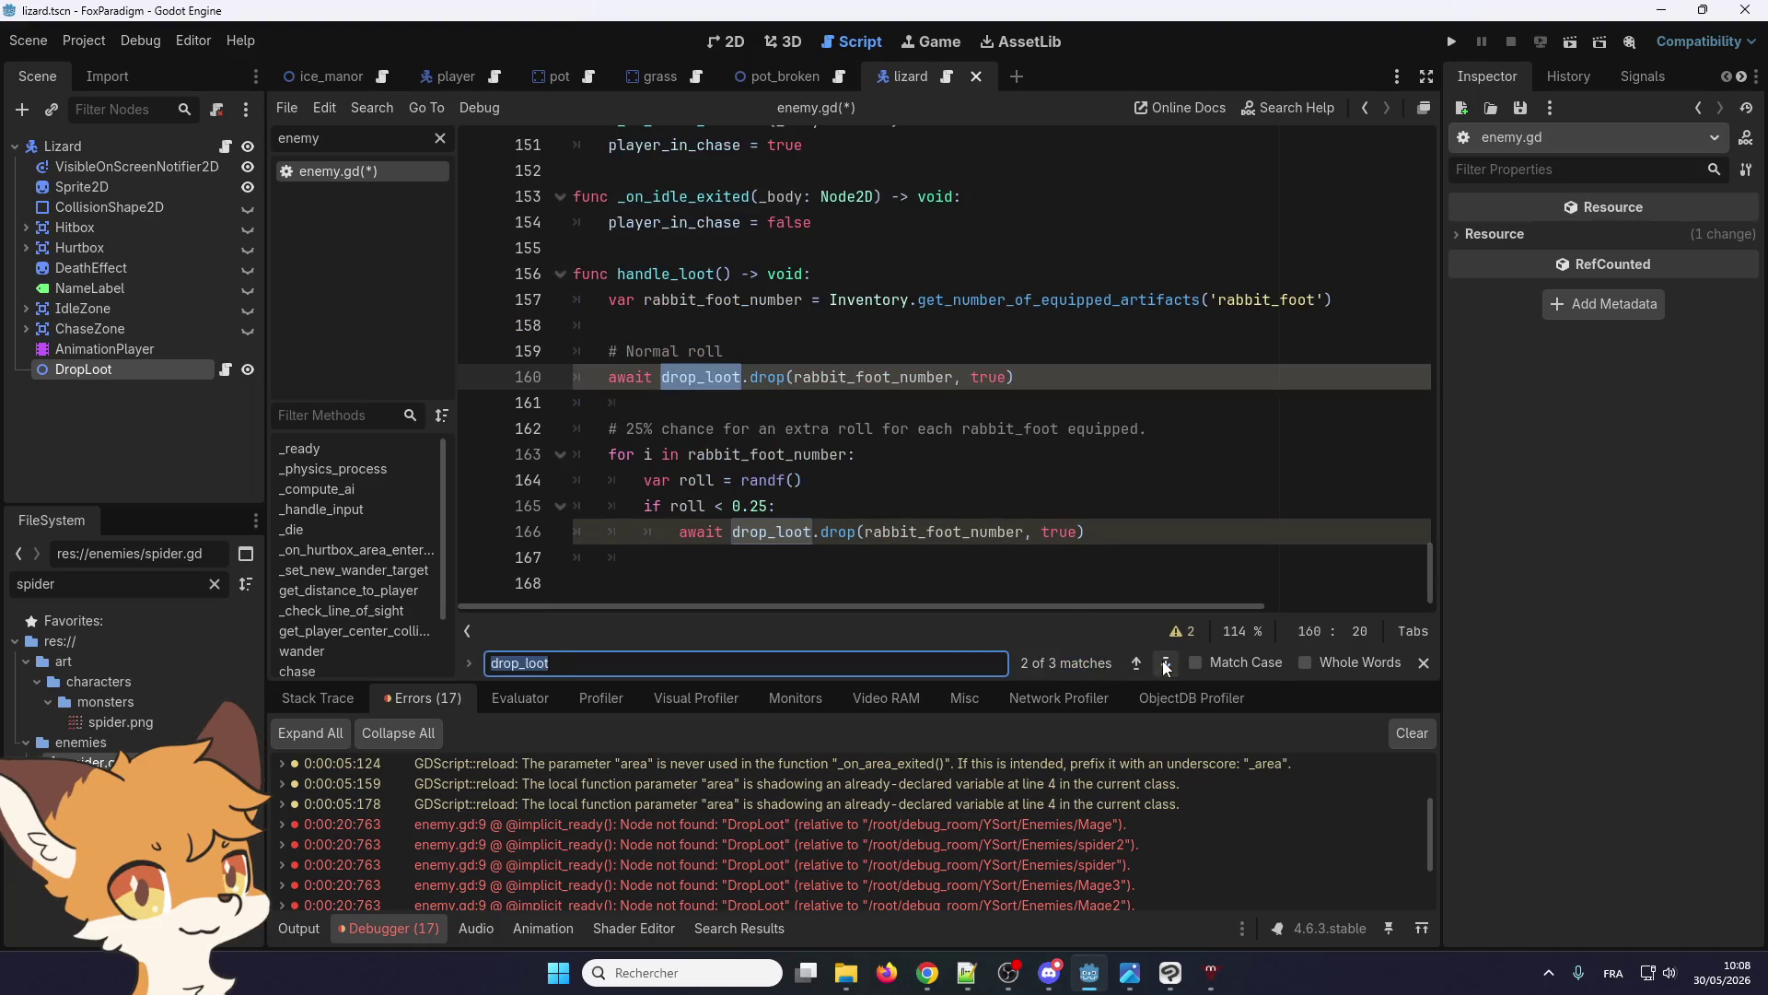
{"action": "left_click", "coordinate": [718, 329]}
{"action": "left_click", "coordinate": [828, 282]}
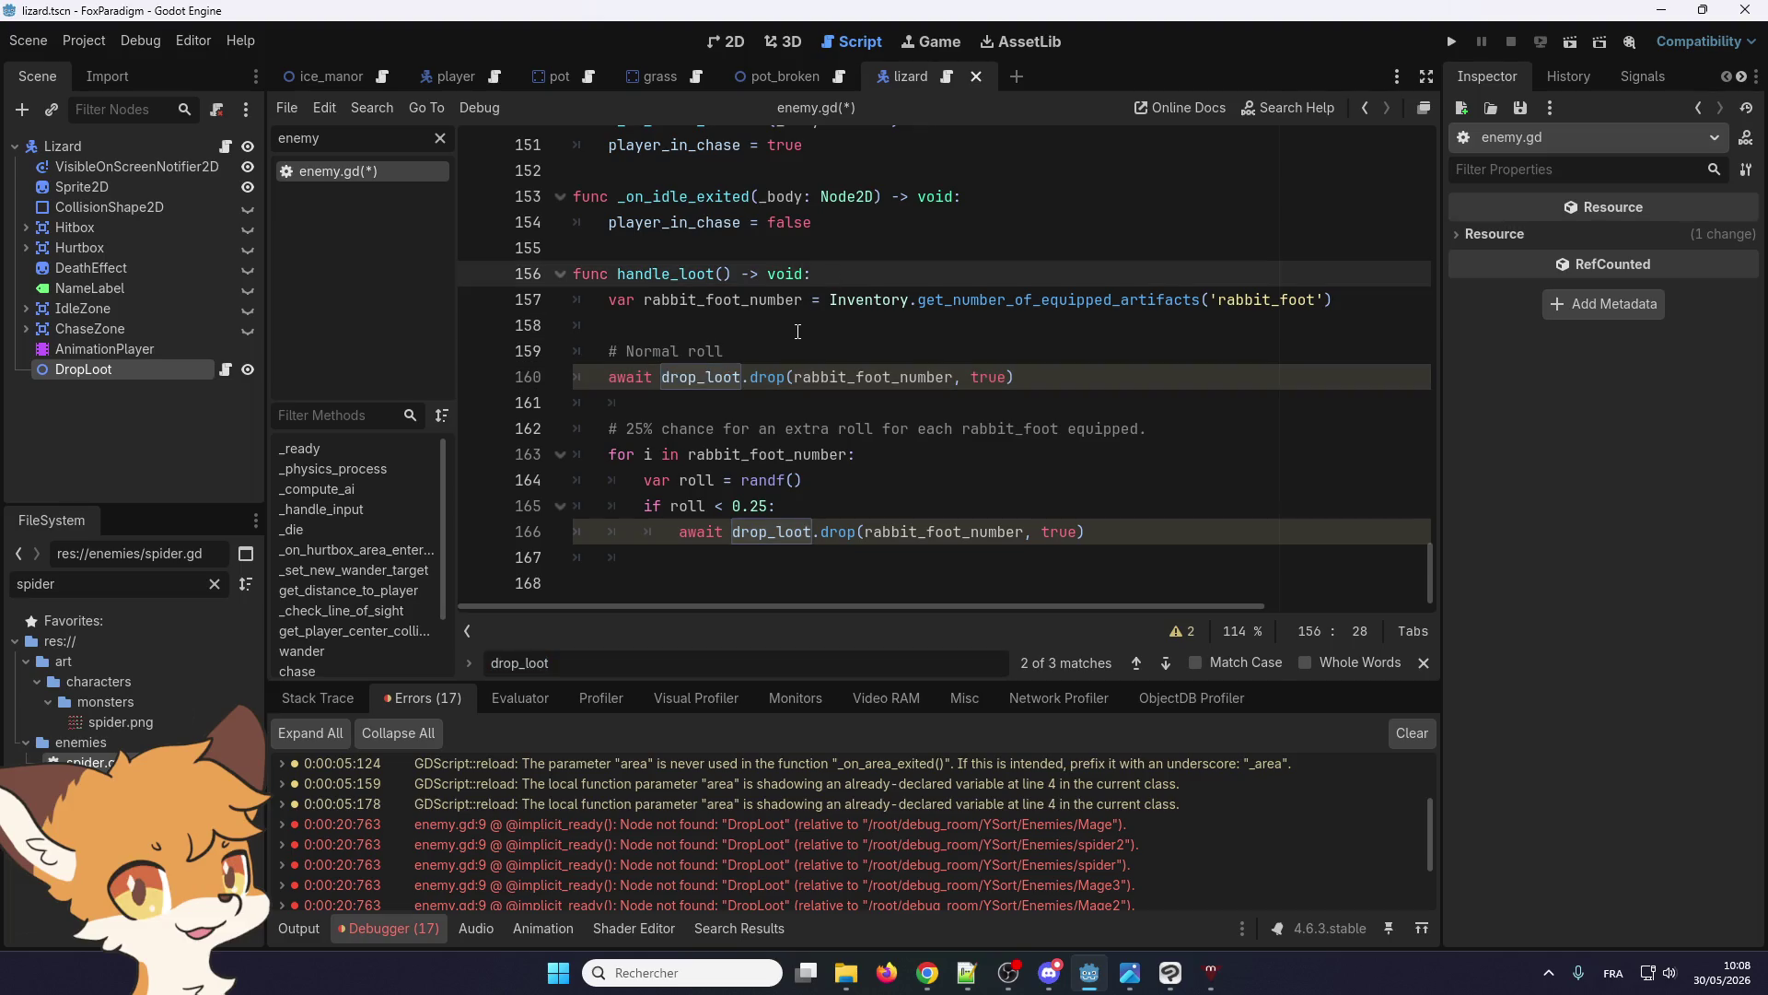
{"action": "key", "text": "Return"}
{"action": "type", "text": "if "}
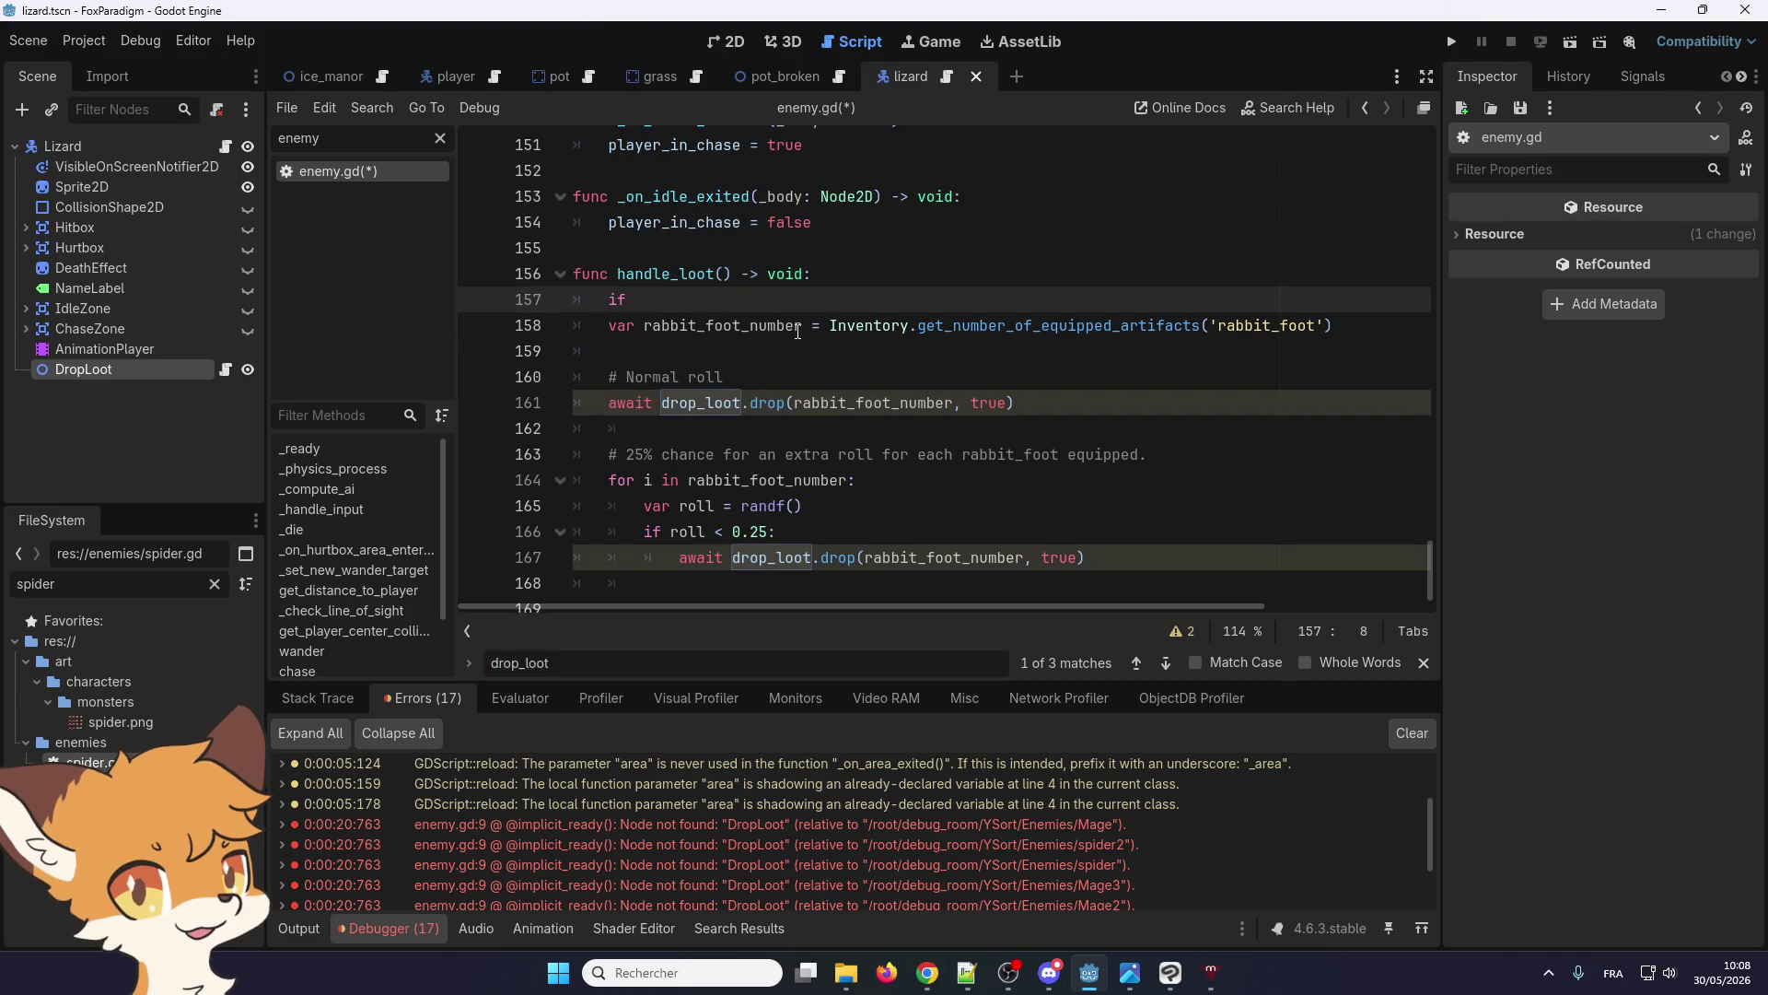
{"action": "type", "text": "not drop_loot"}
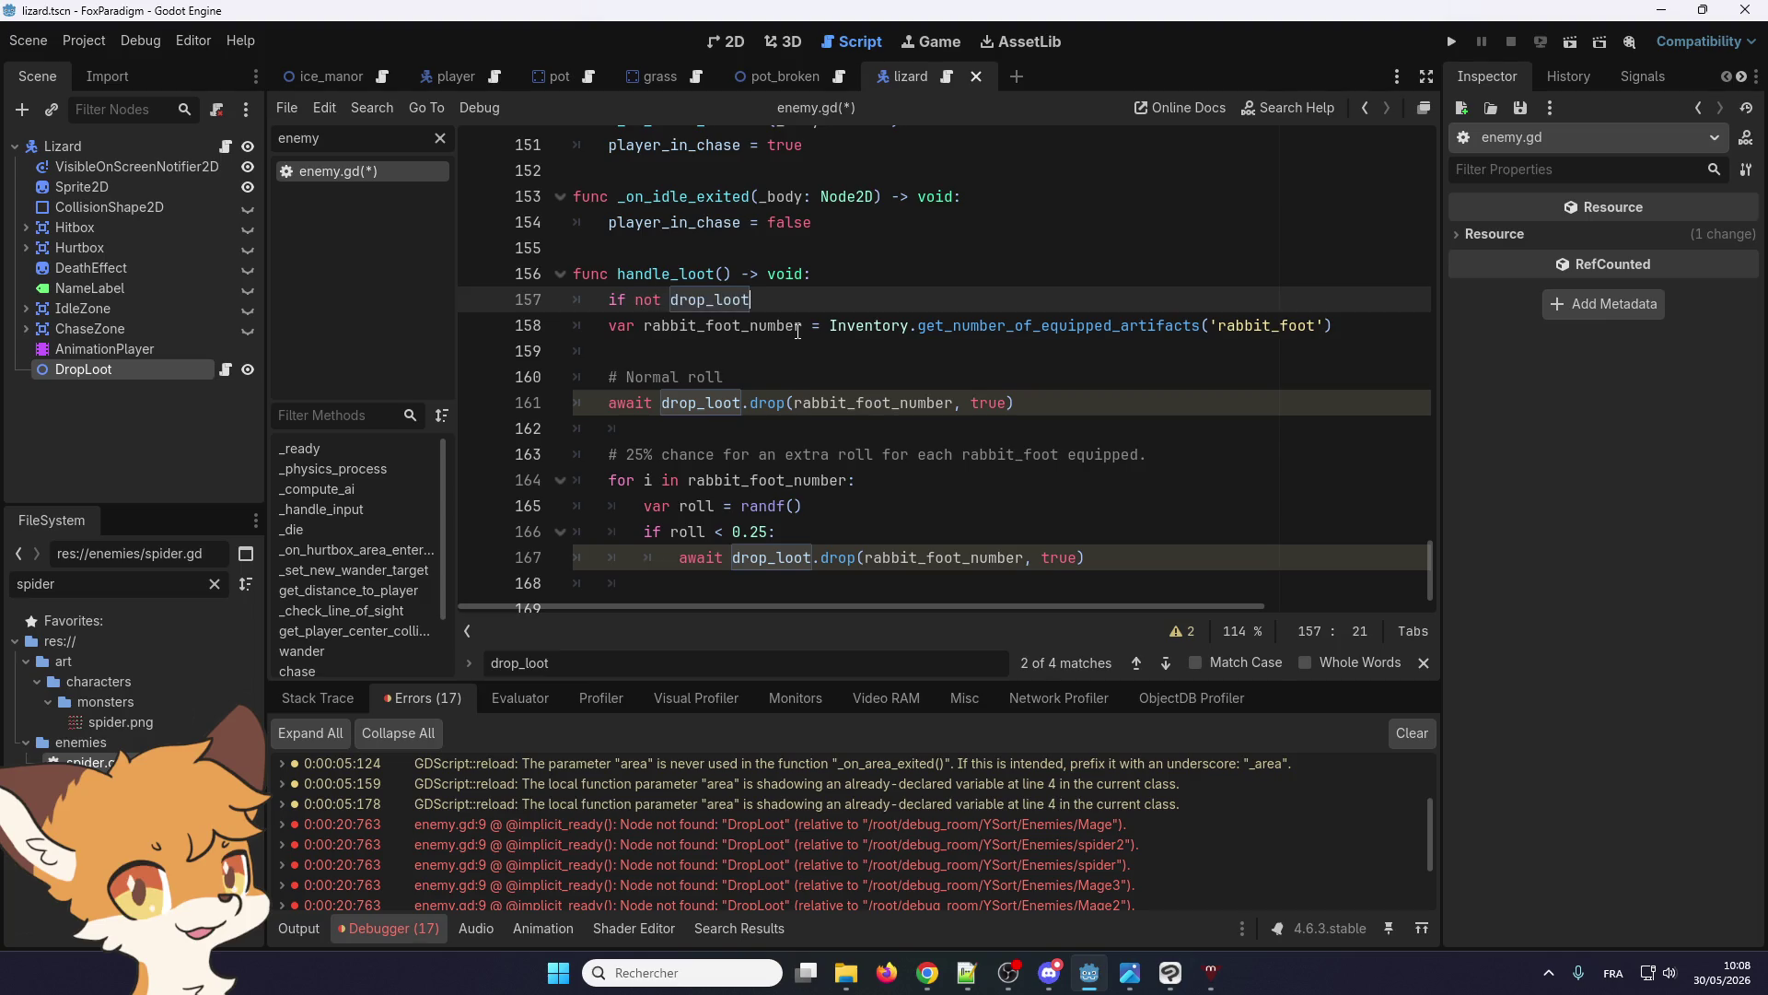
{"action": "type", "text": ":"}
{"action": "key", "text": "Return"}
{"action": "type", "text": "return"}
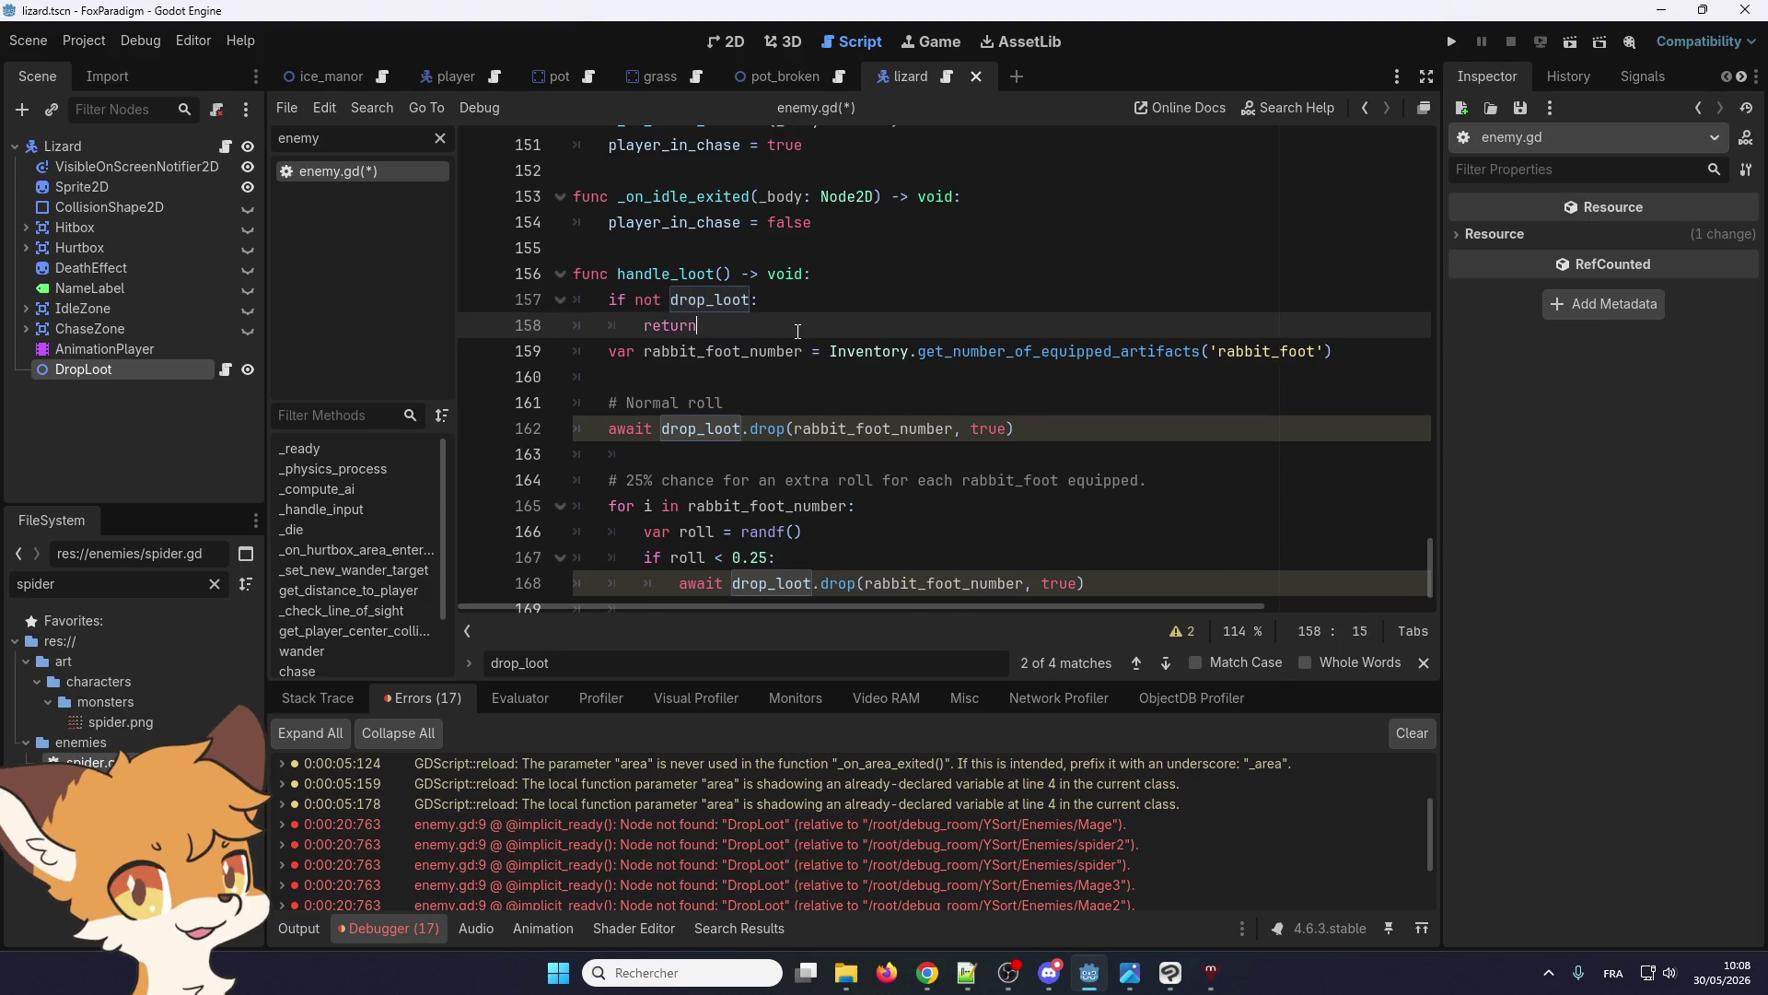
{"action": "key", "text": "Return"}
{"action": "scroll", "coordinate": [864, 401], "scroll_direction": "down", "scroll_amount": 1}
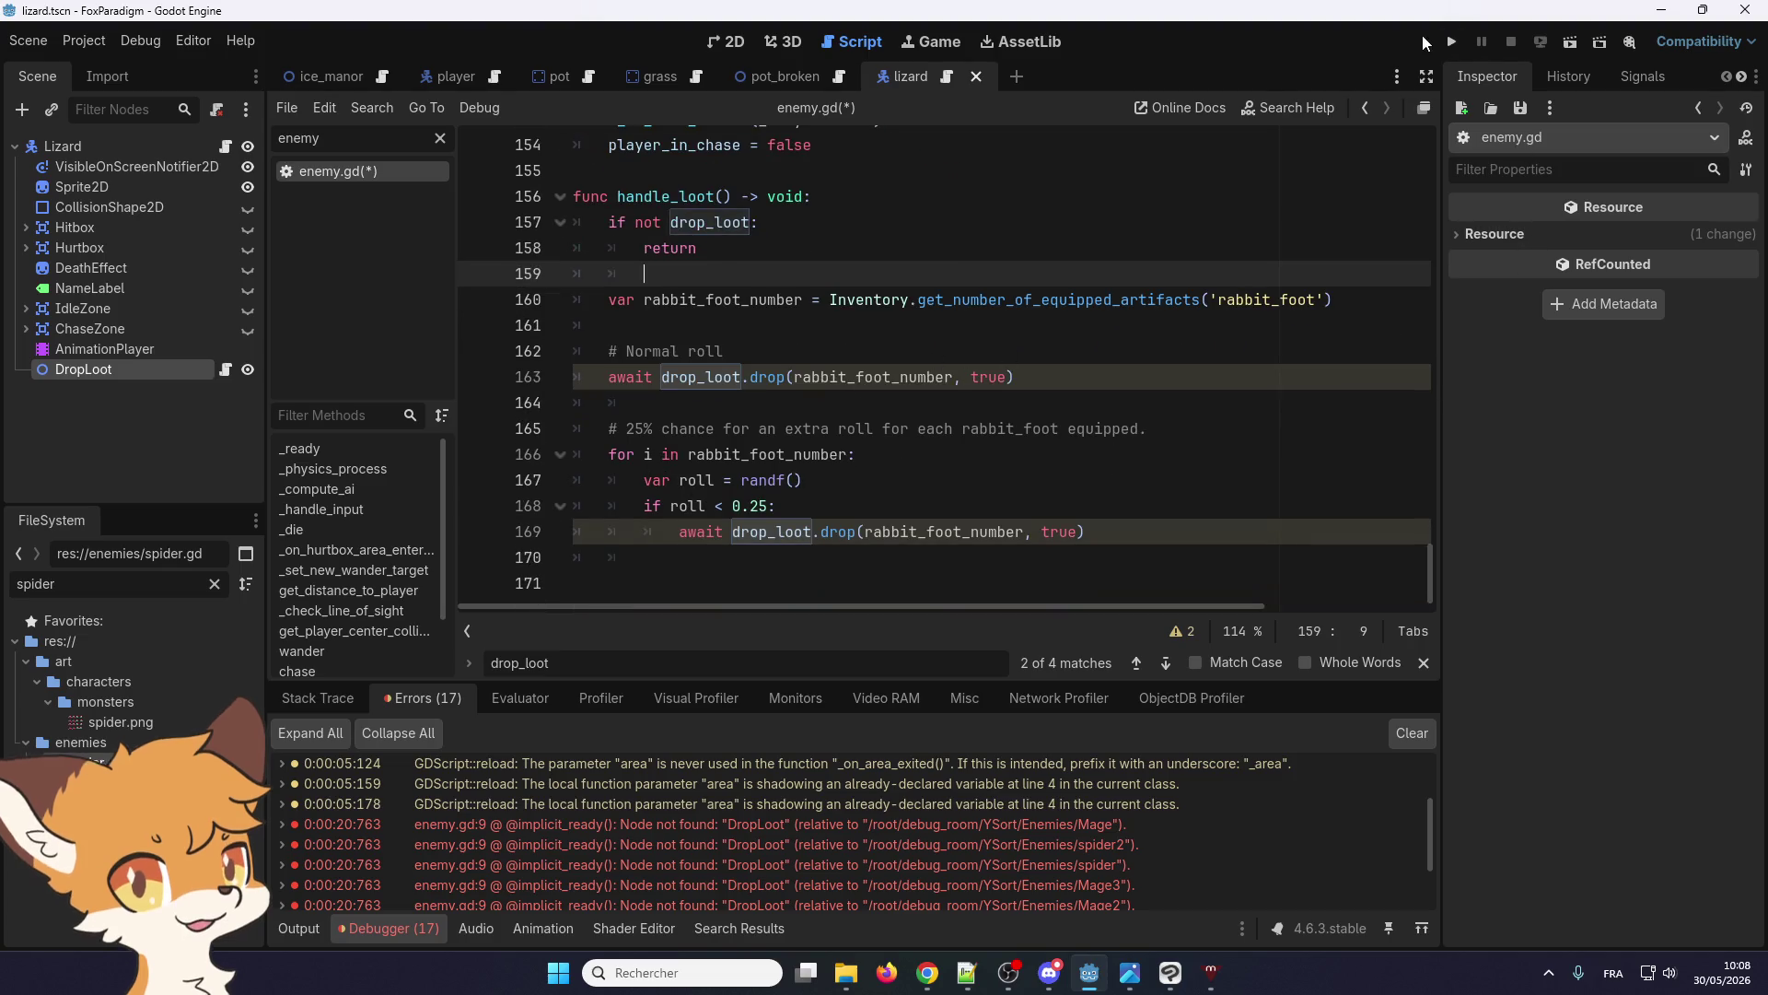
{"action": "left_click", "coordinate": [1451, 41]}
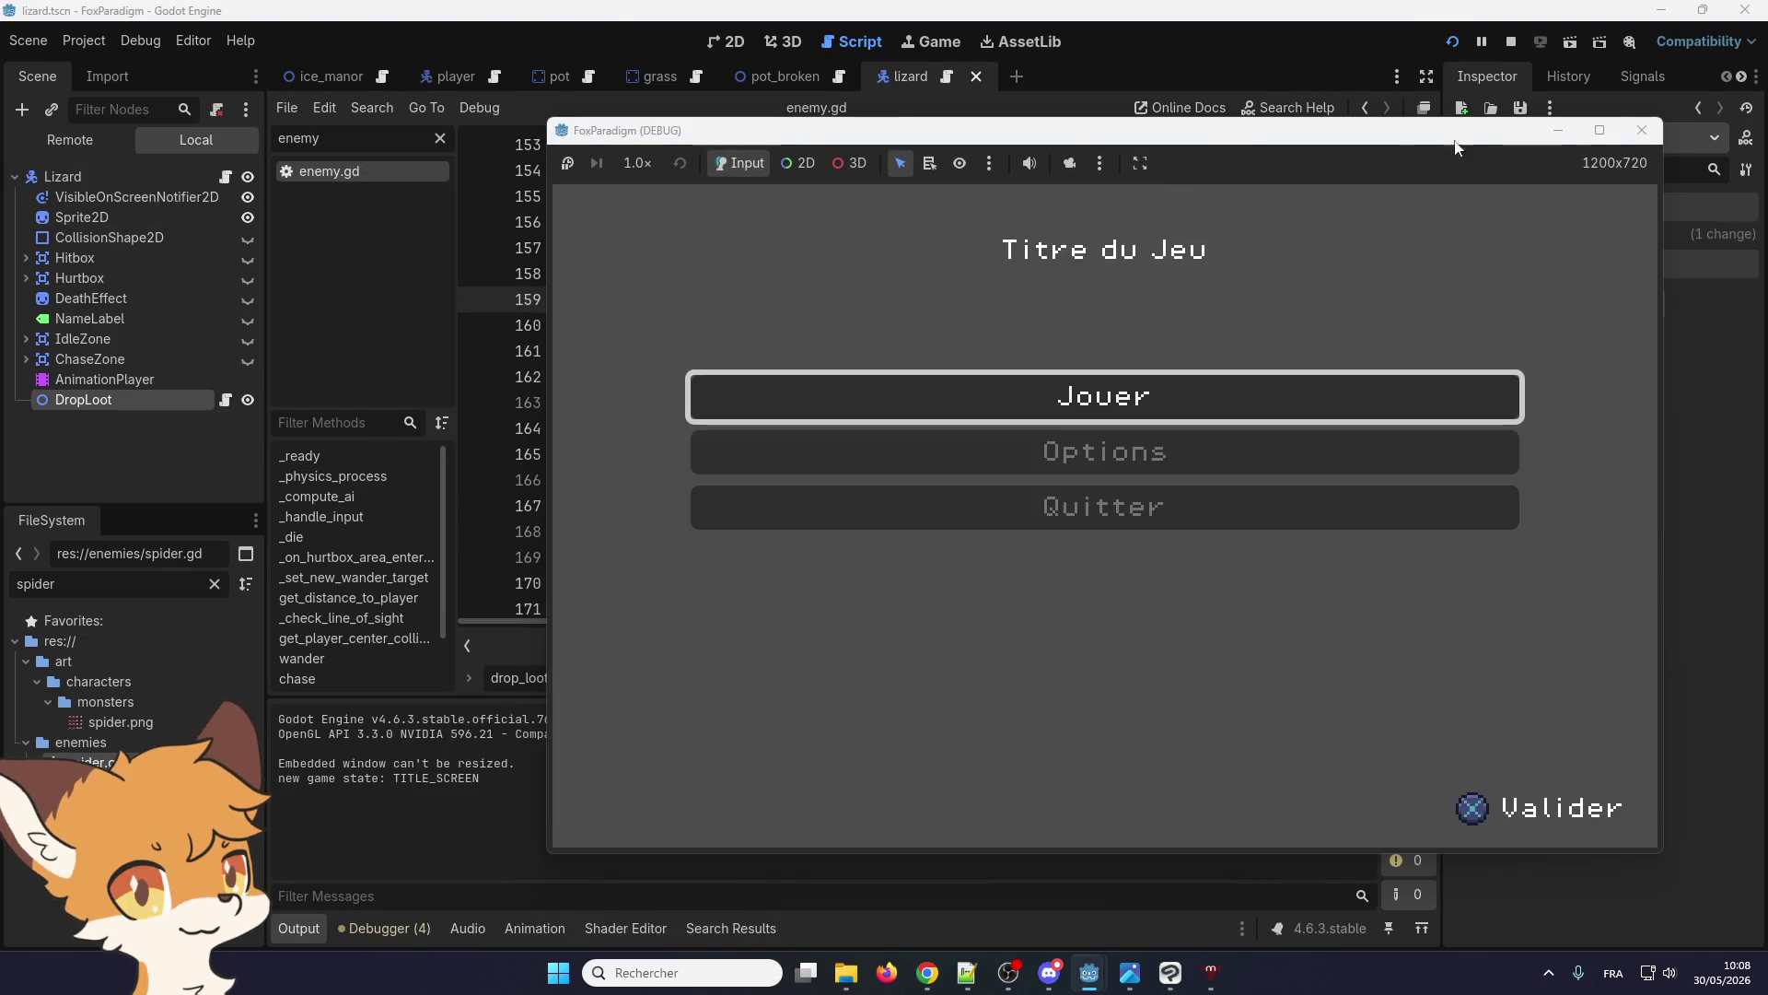
Stop the game and expand the DropLoot node's Weighted Loot entries 0, 1 and 2 in the Inspector
{"action": "left_click", "coordinate": [1603, 140]}
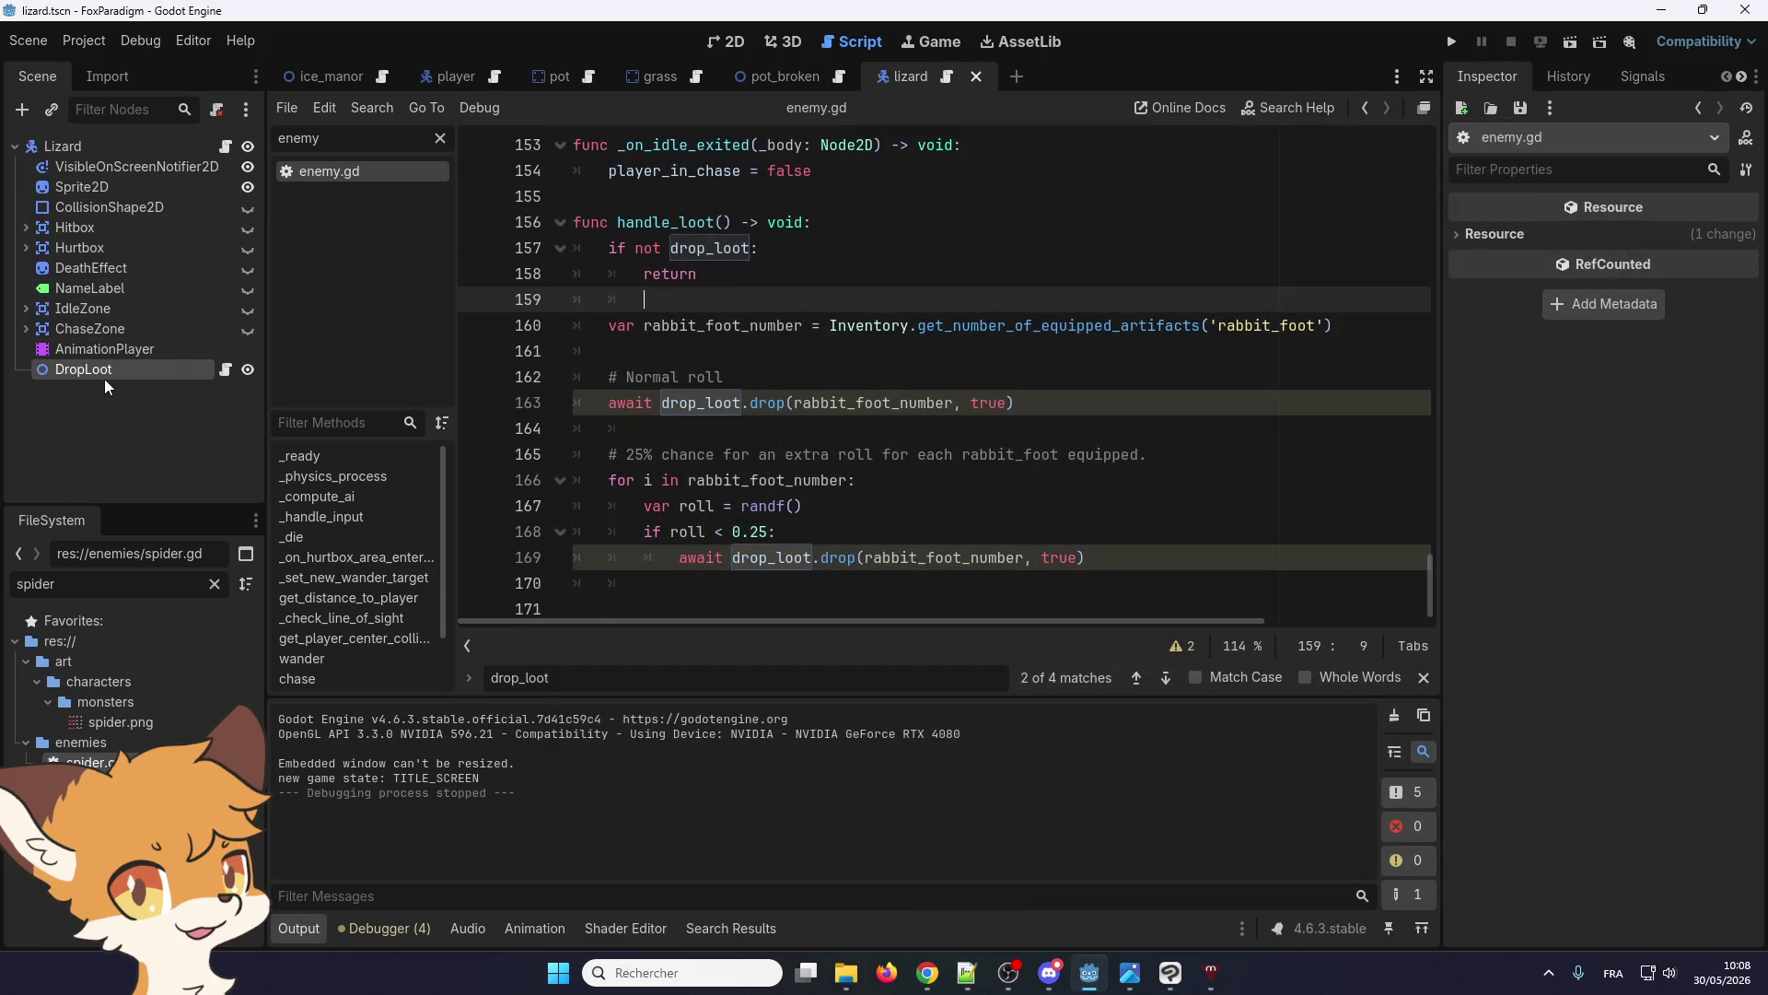
{"action": "left_click", "coordinate": [129, 370]}
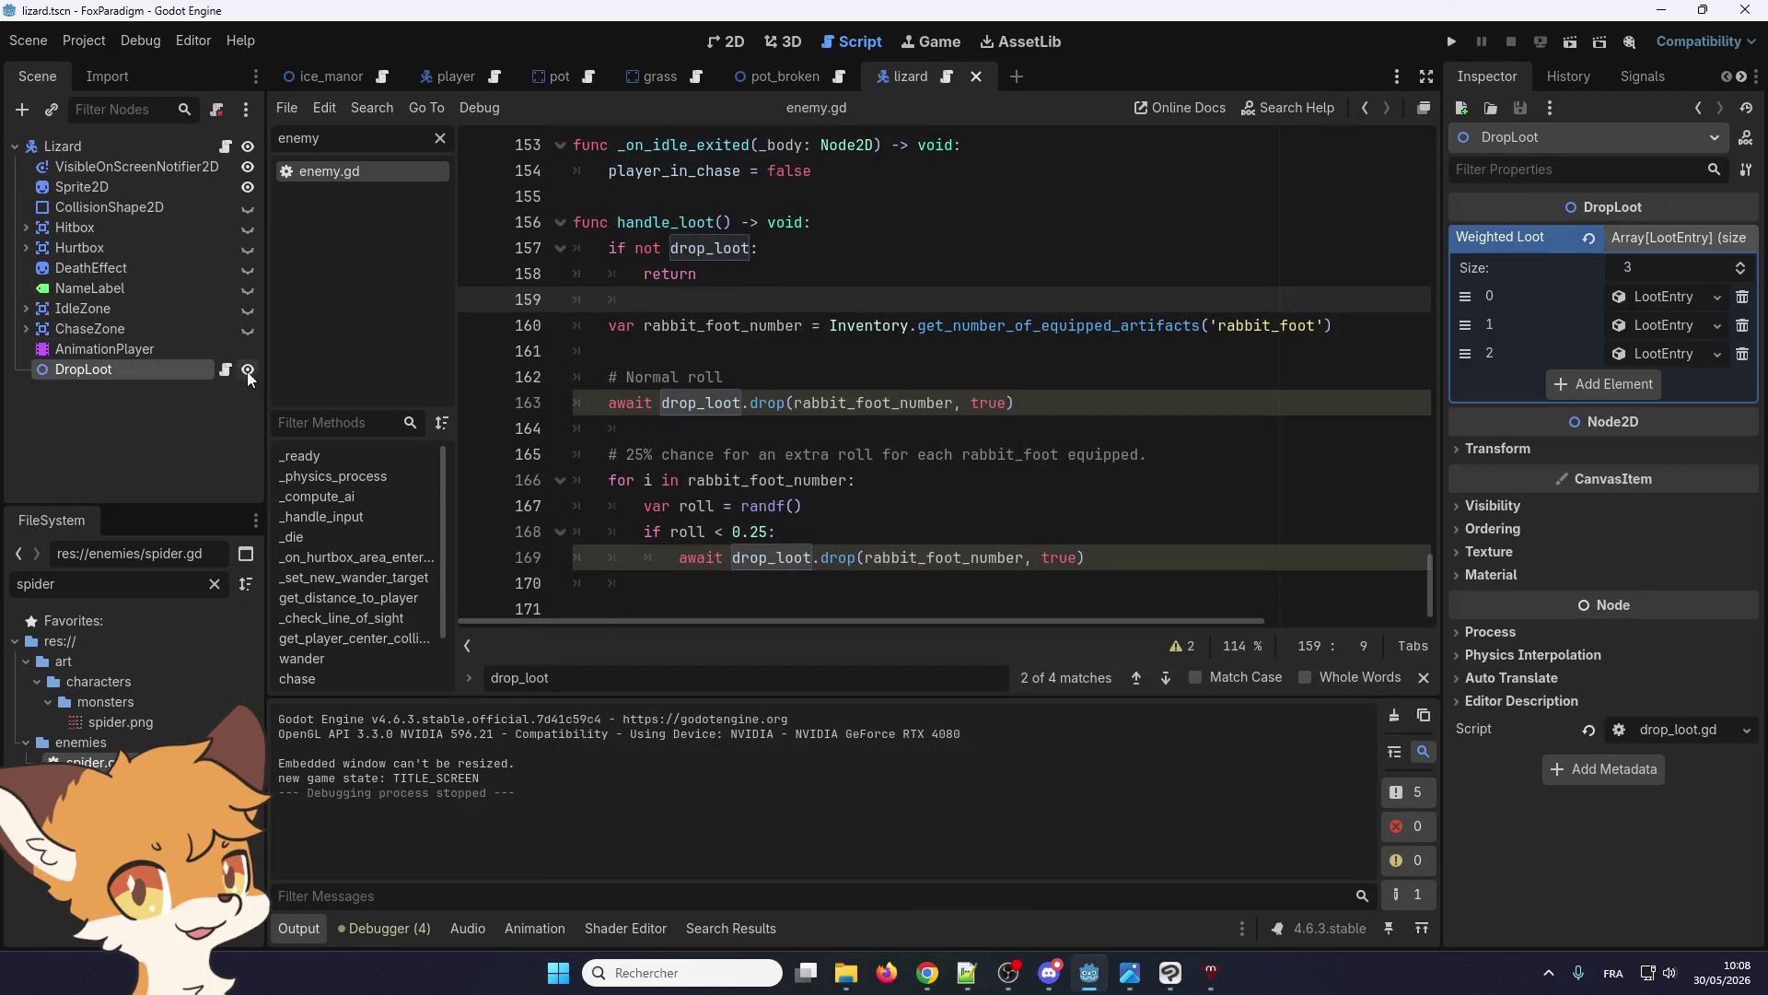
{"action": "left_click", "coordinate": [1658, 354]}
{"action": "left_click", "coordinate": [1667, 325]}
{"action": "left_click", "coordinate": [1673, 302]}
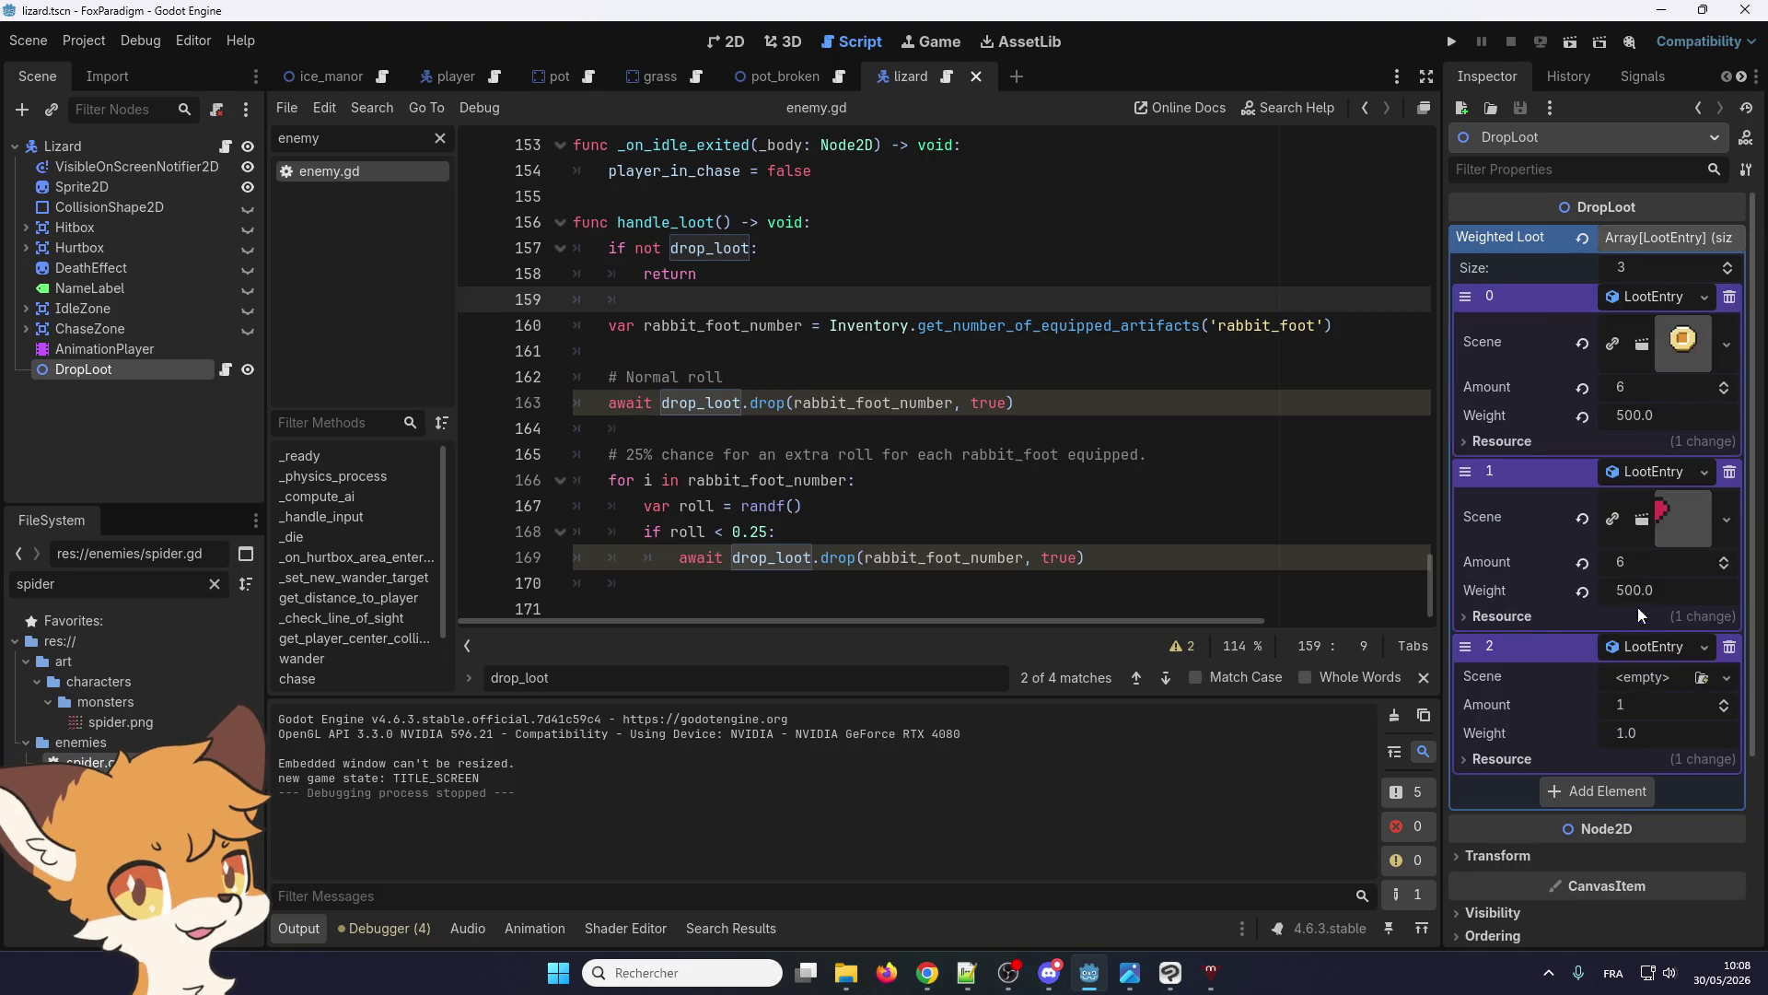
{"action": "left_click", "coordinate": [820, 404]}
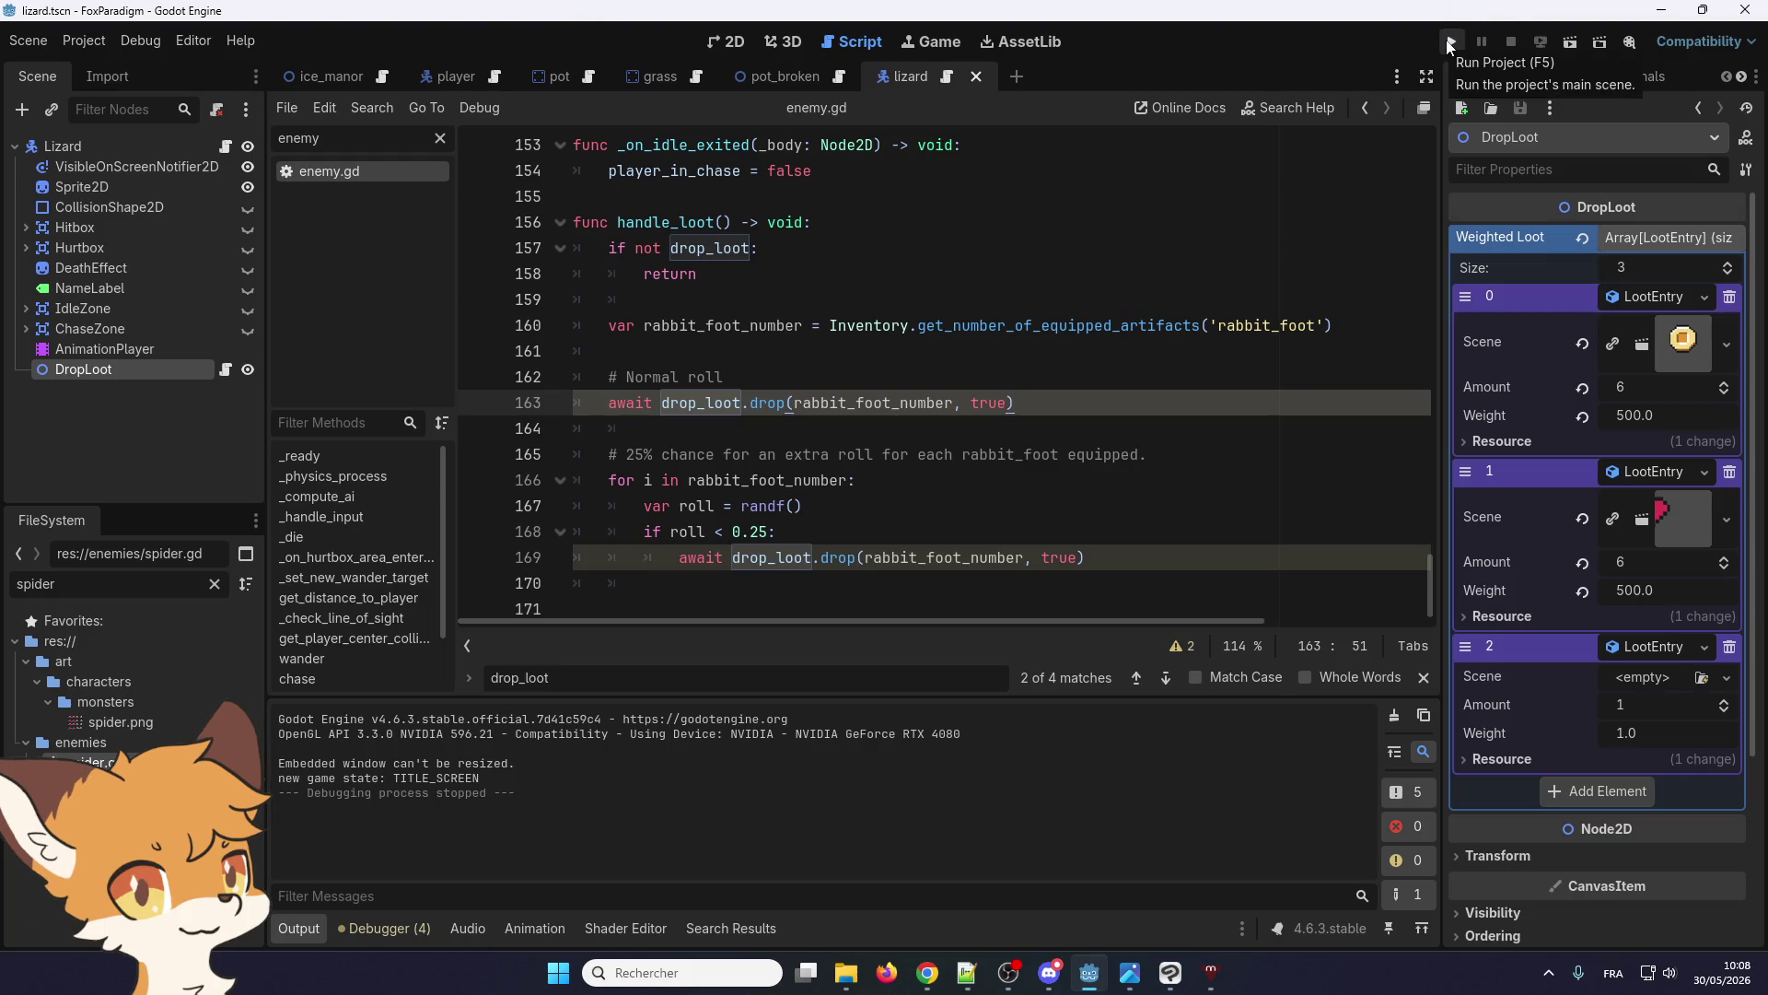
Run the project and load the existing save slot past the title screen
{"action": "left_click", "coordinate": [1451, 41]}
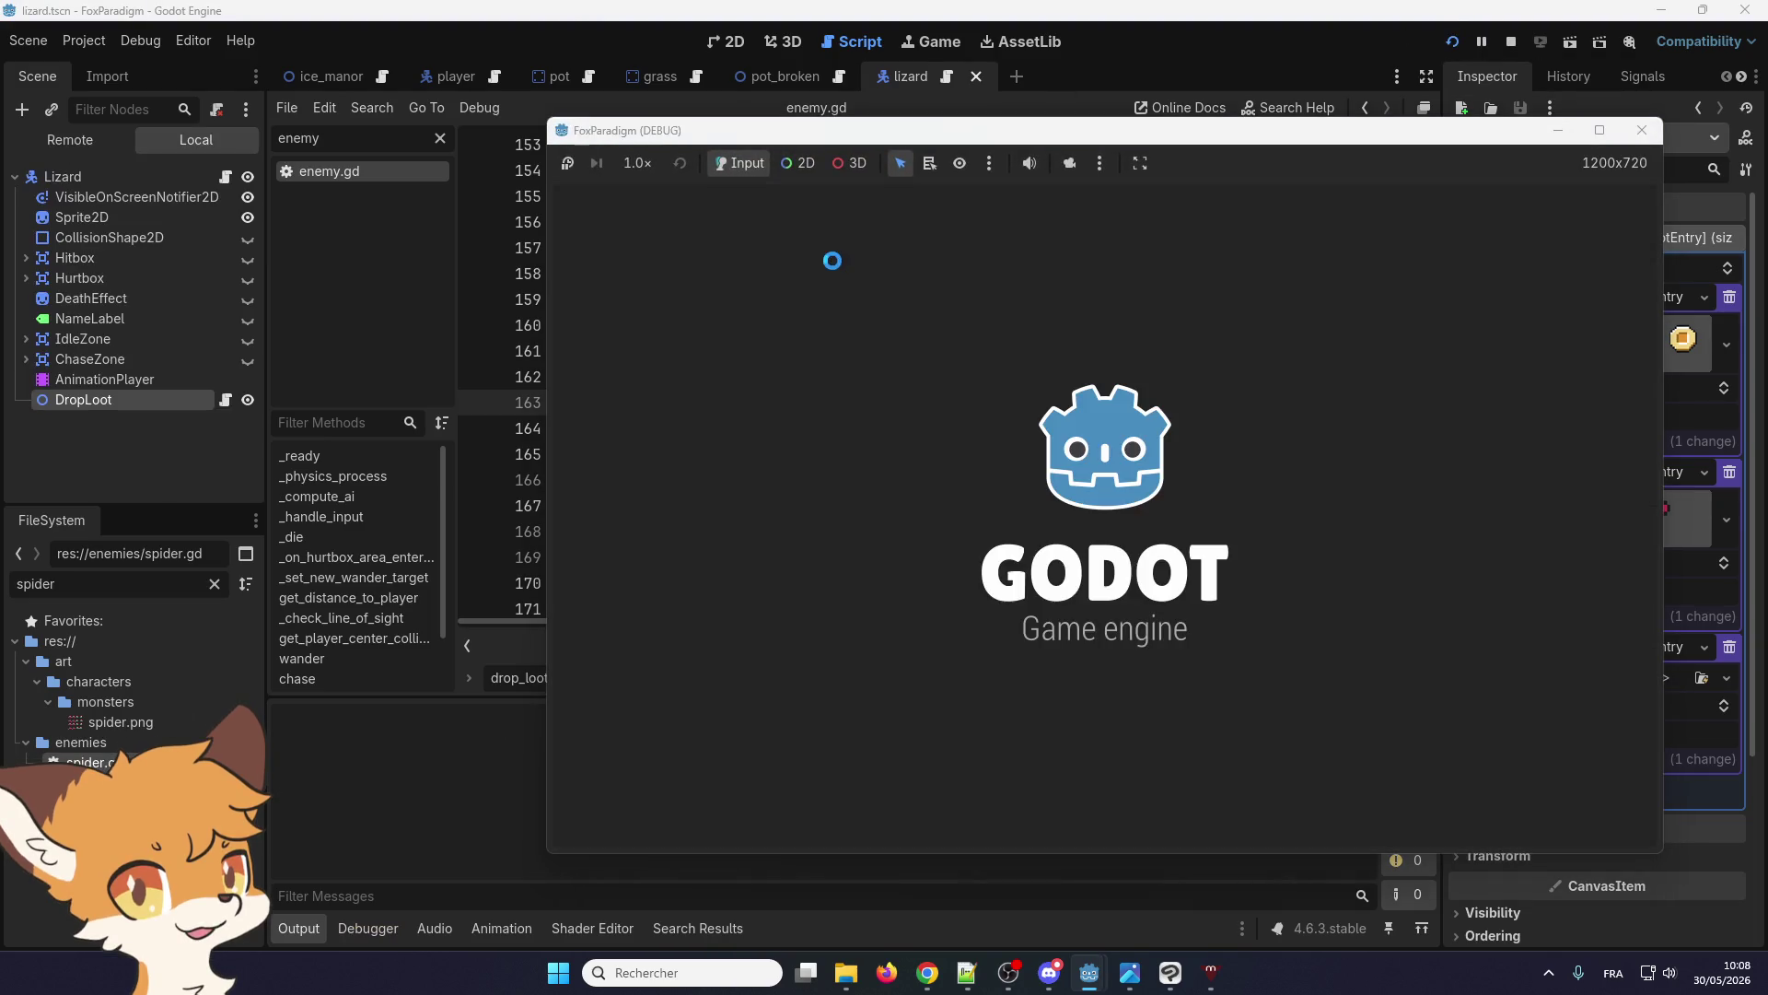
{"action": "key", "text": "Return"}
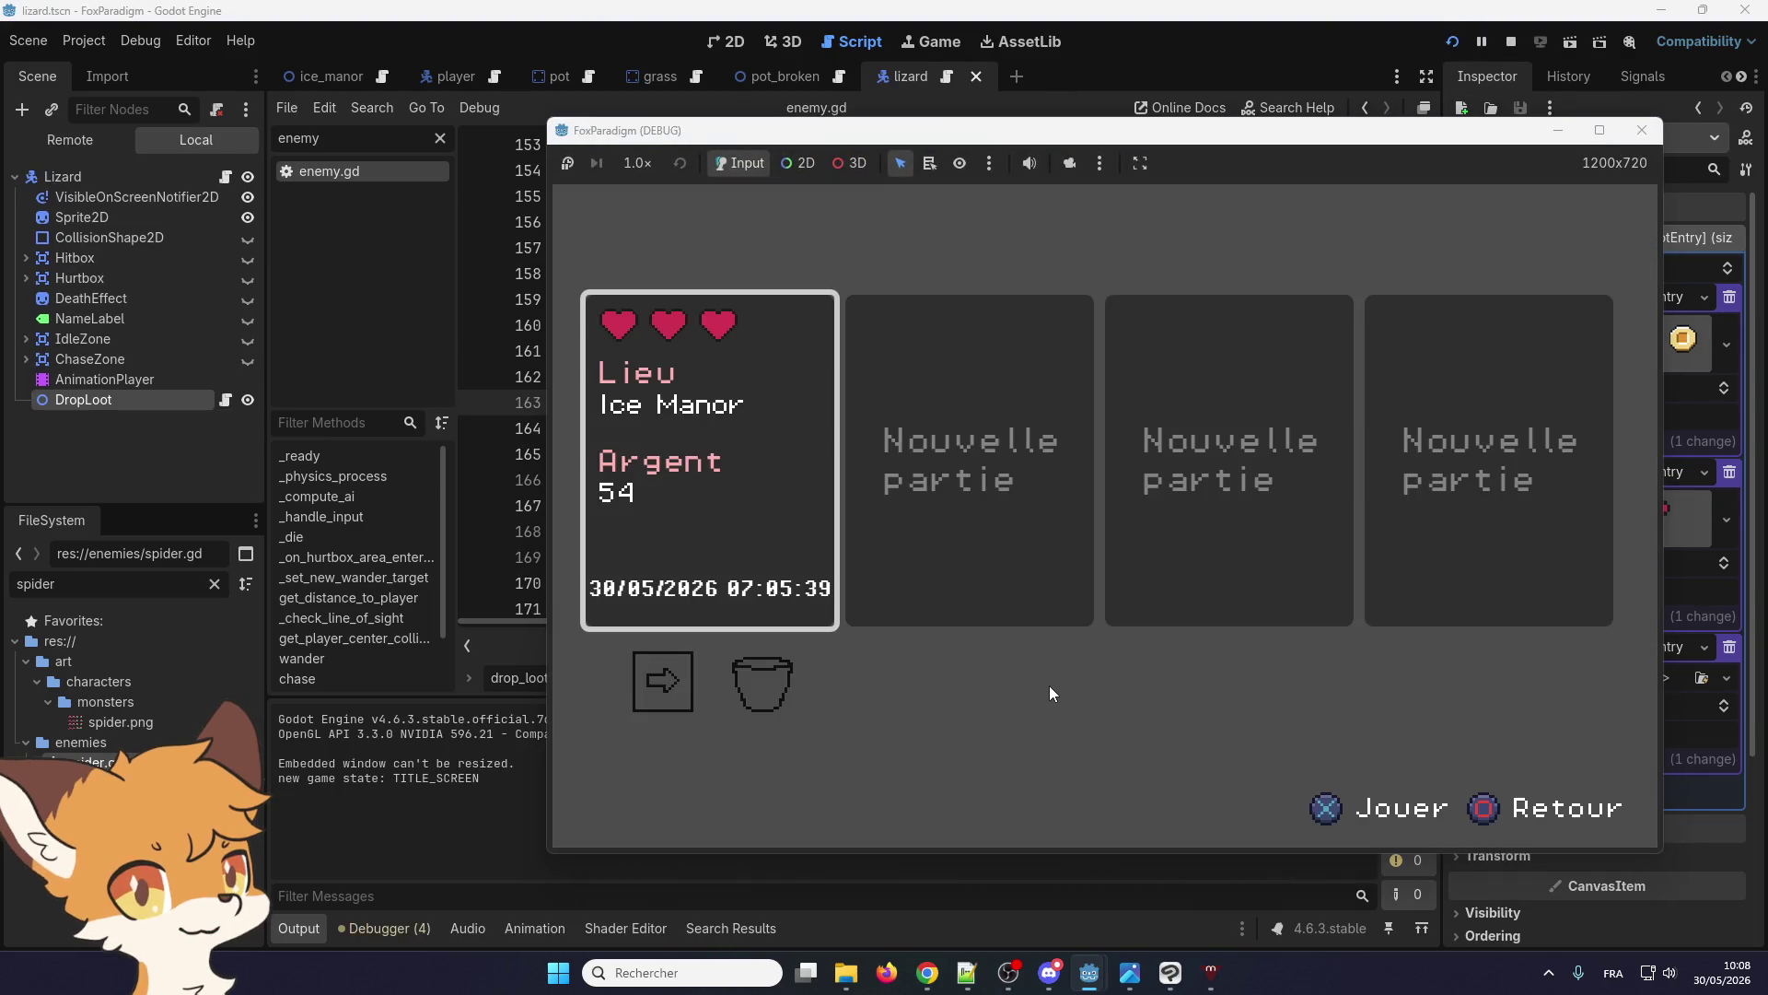
{"action": "key", "text": "Return"}
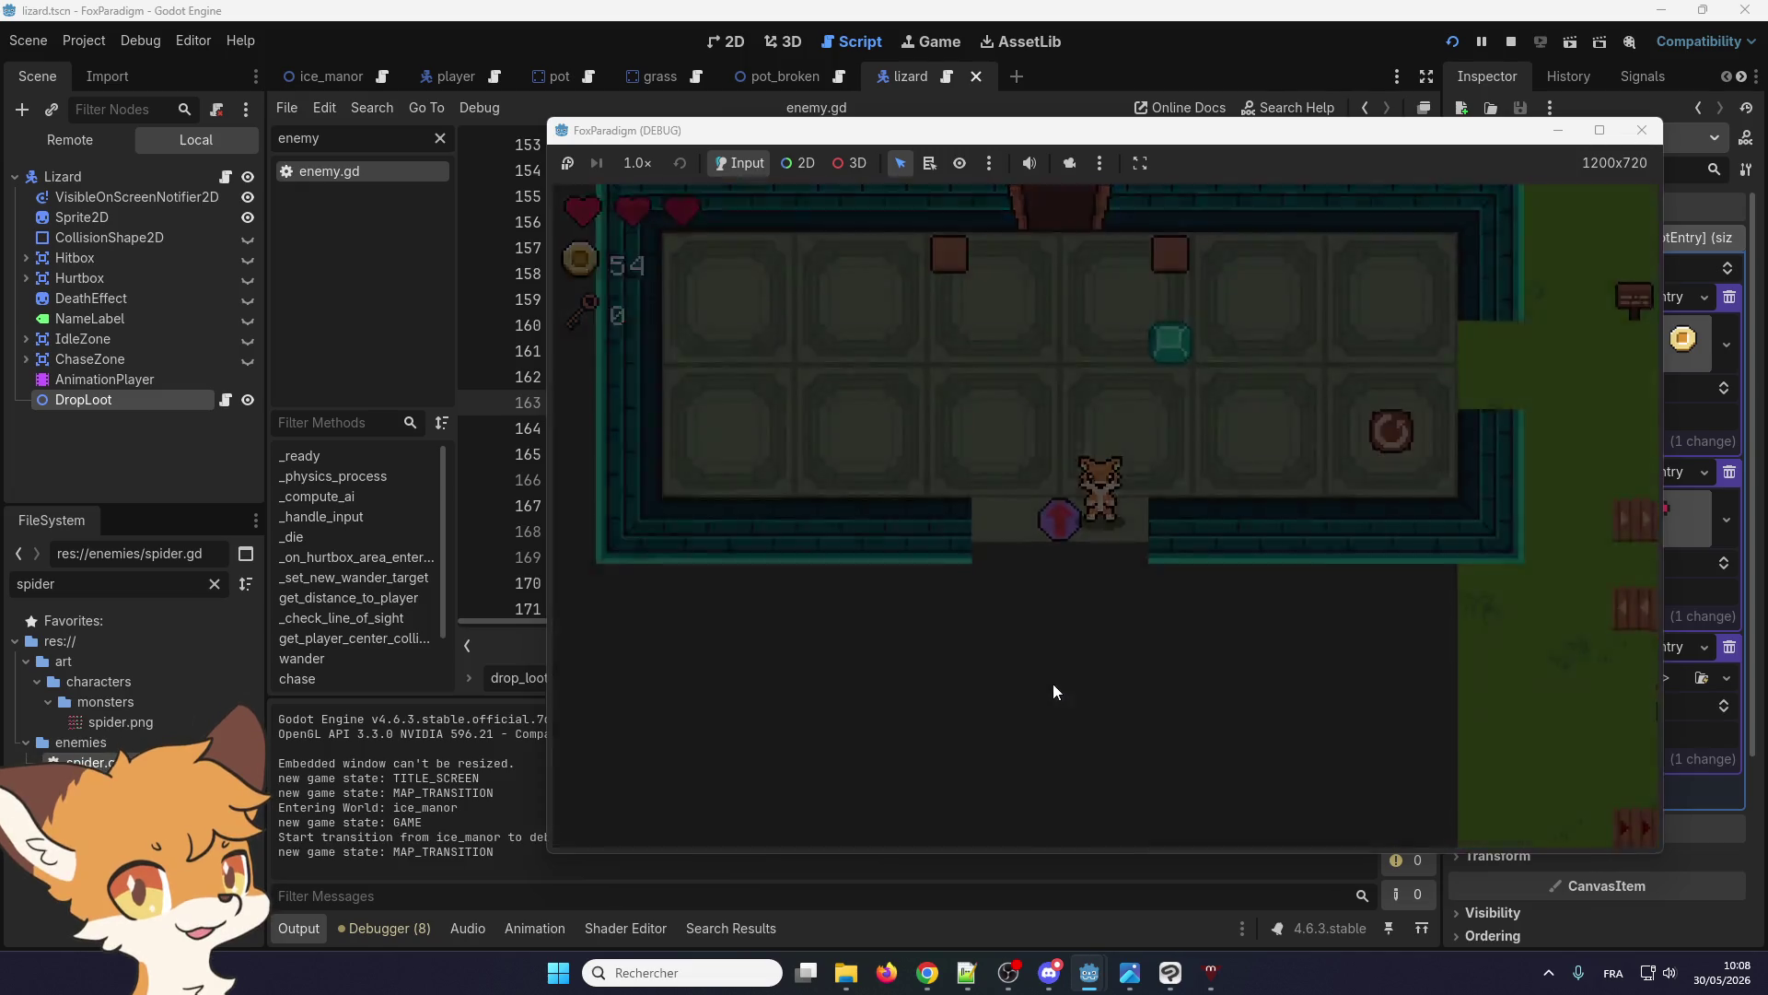
Walk the fox to the lizards, kill them with the sword, and collect their dropped hearts
{"action": "key", "text": "Right"}
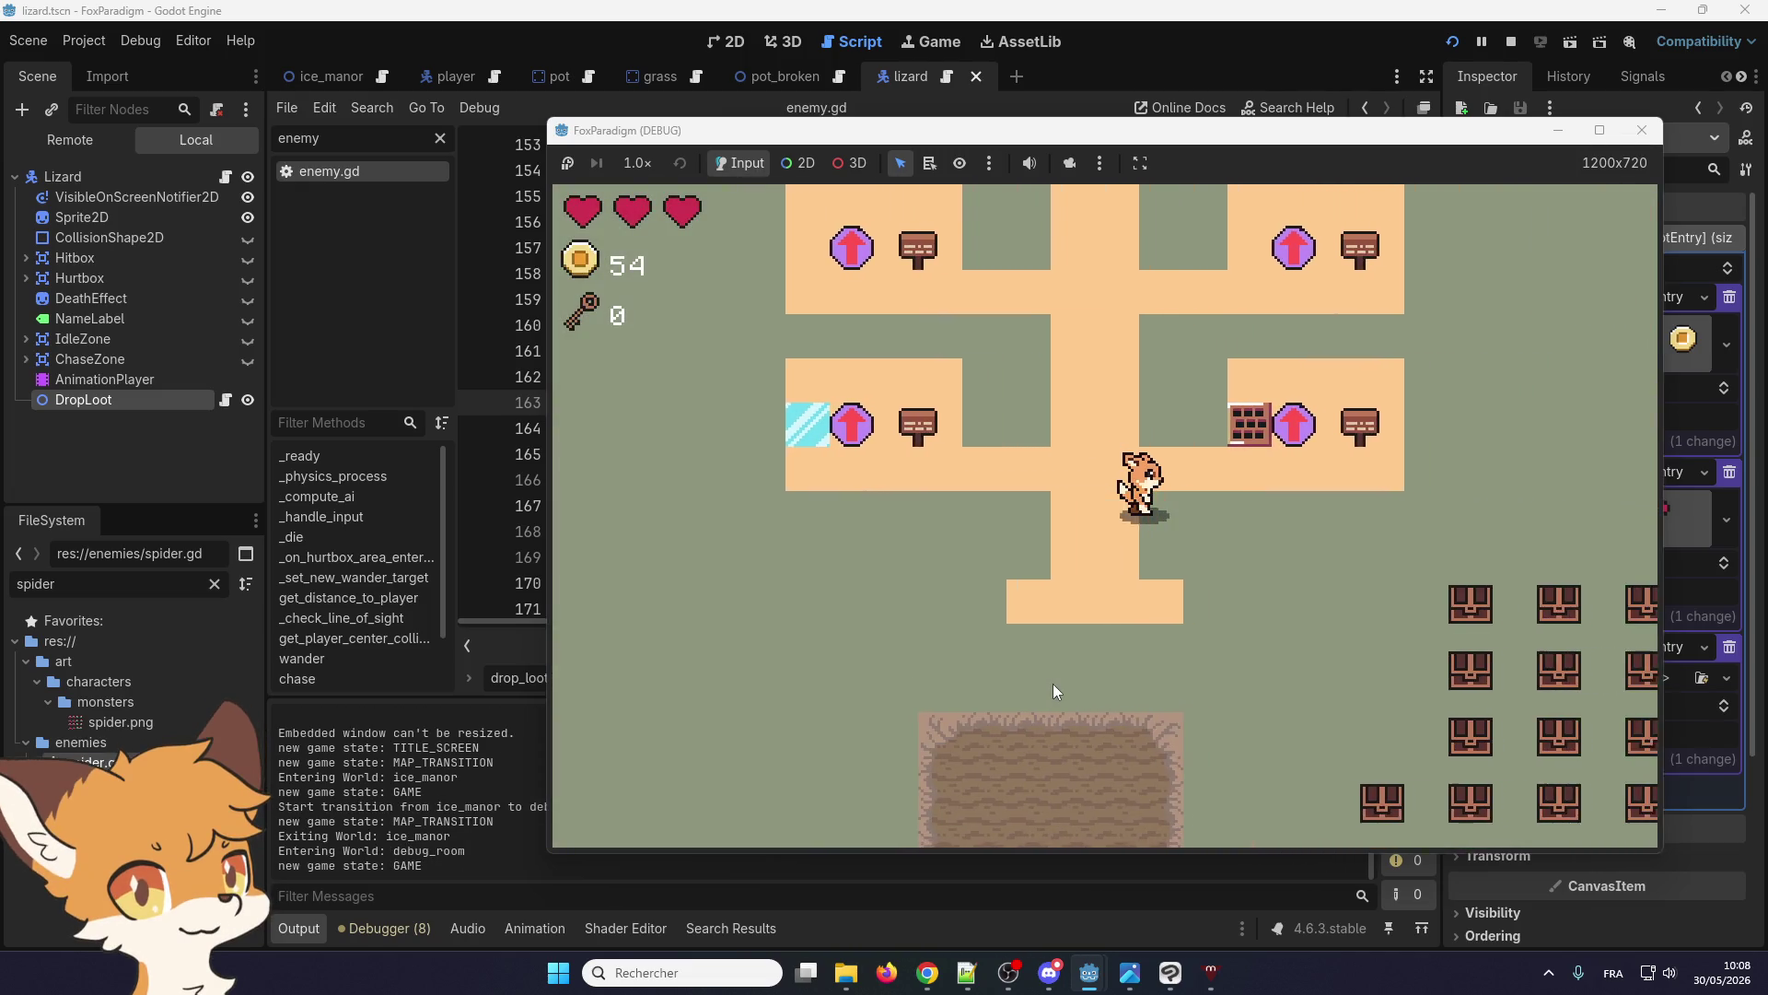
{"action": "key", "text": "Up"}
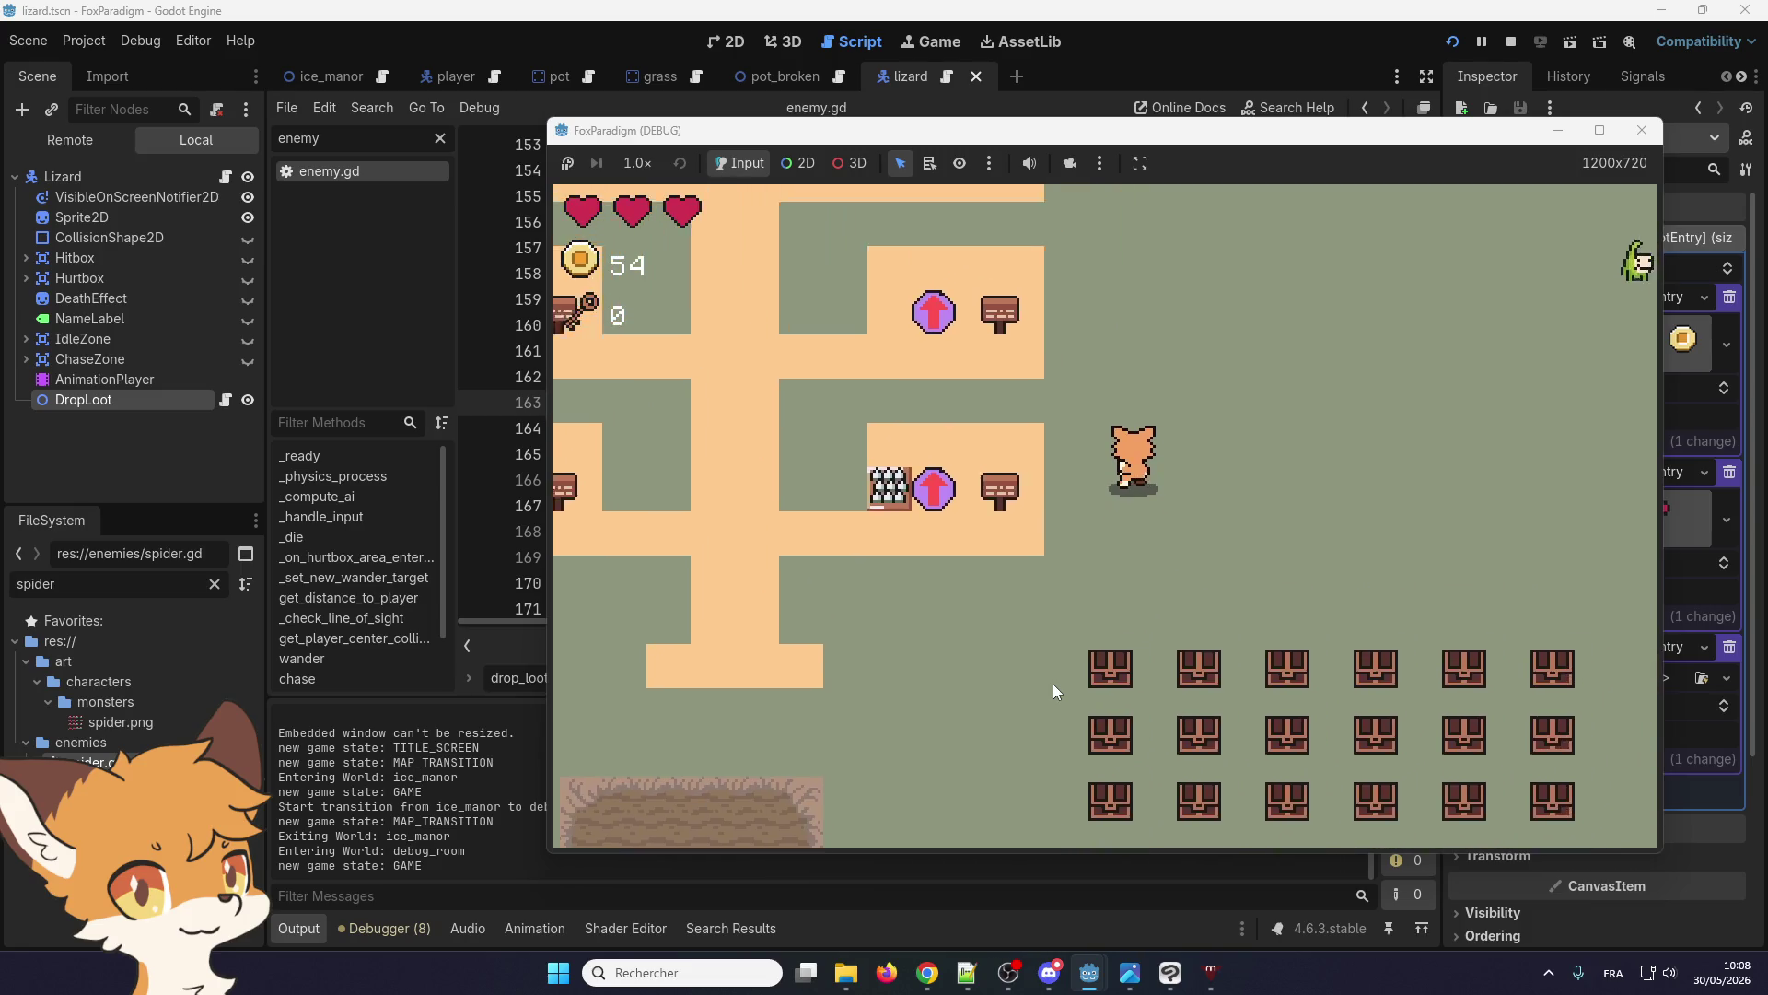
{"action": "key", "text": "Right"}
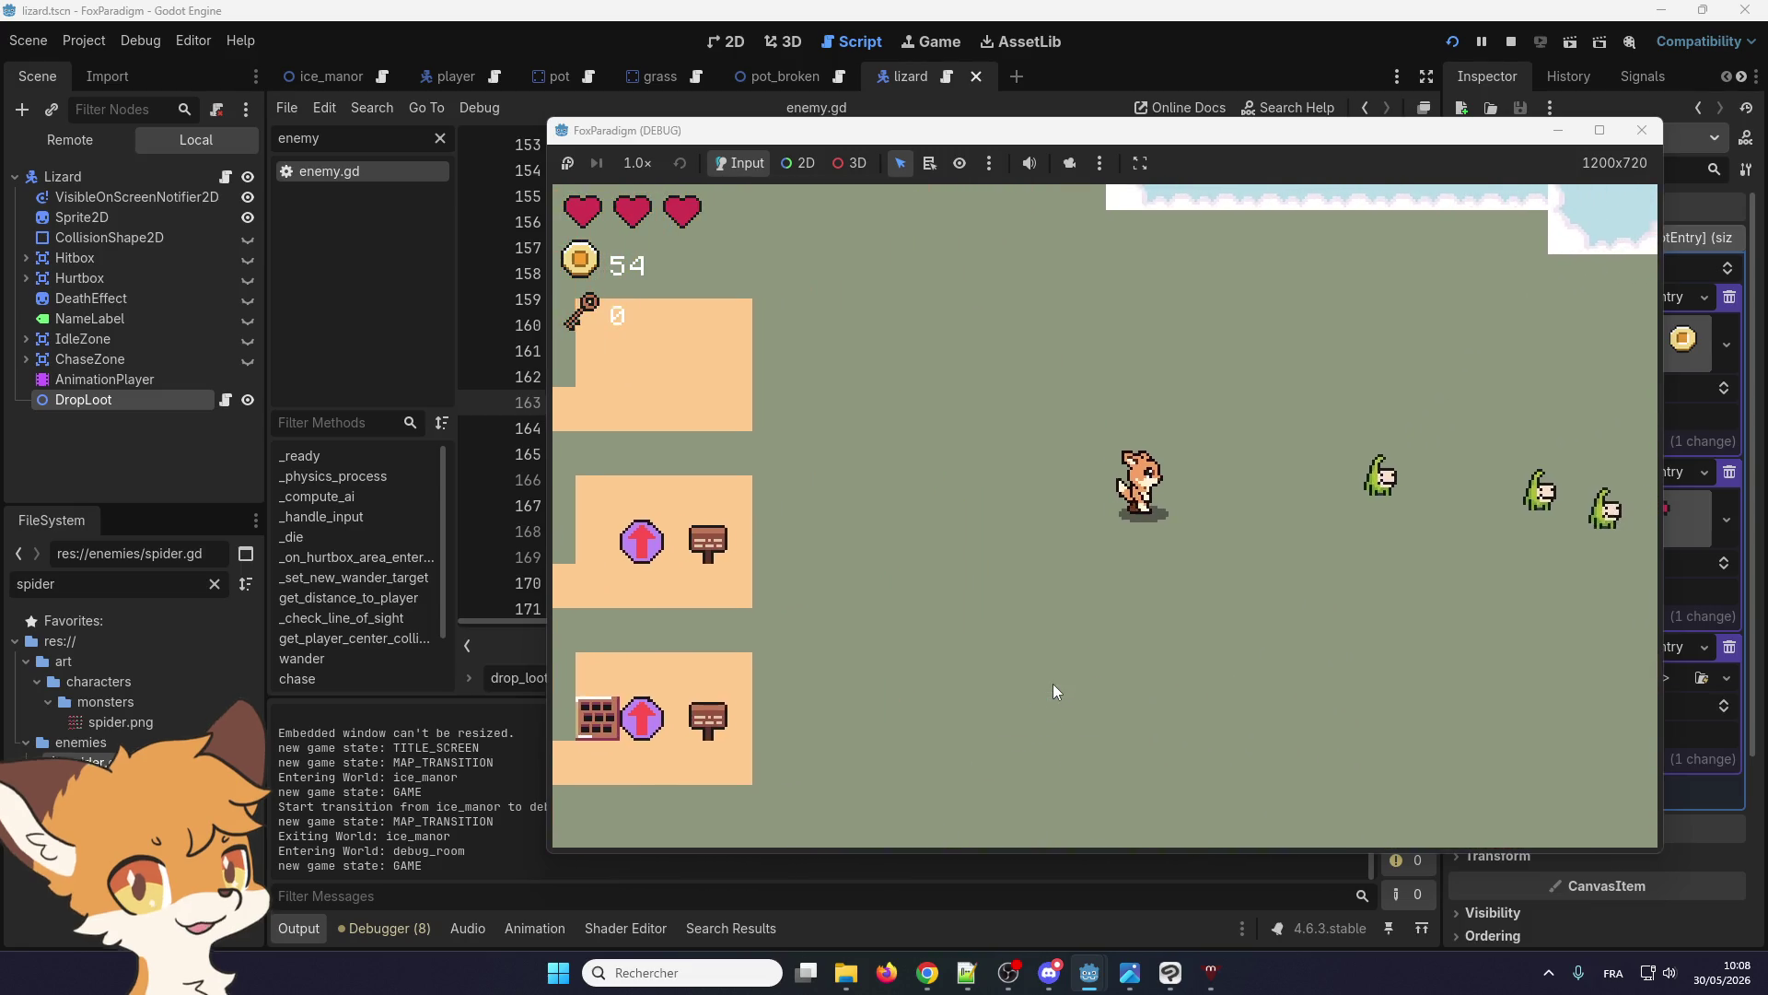
{"action": "key", "text": "Left"}
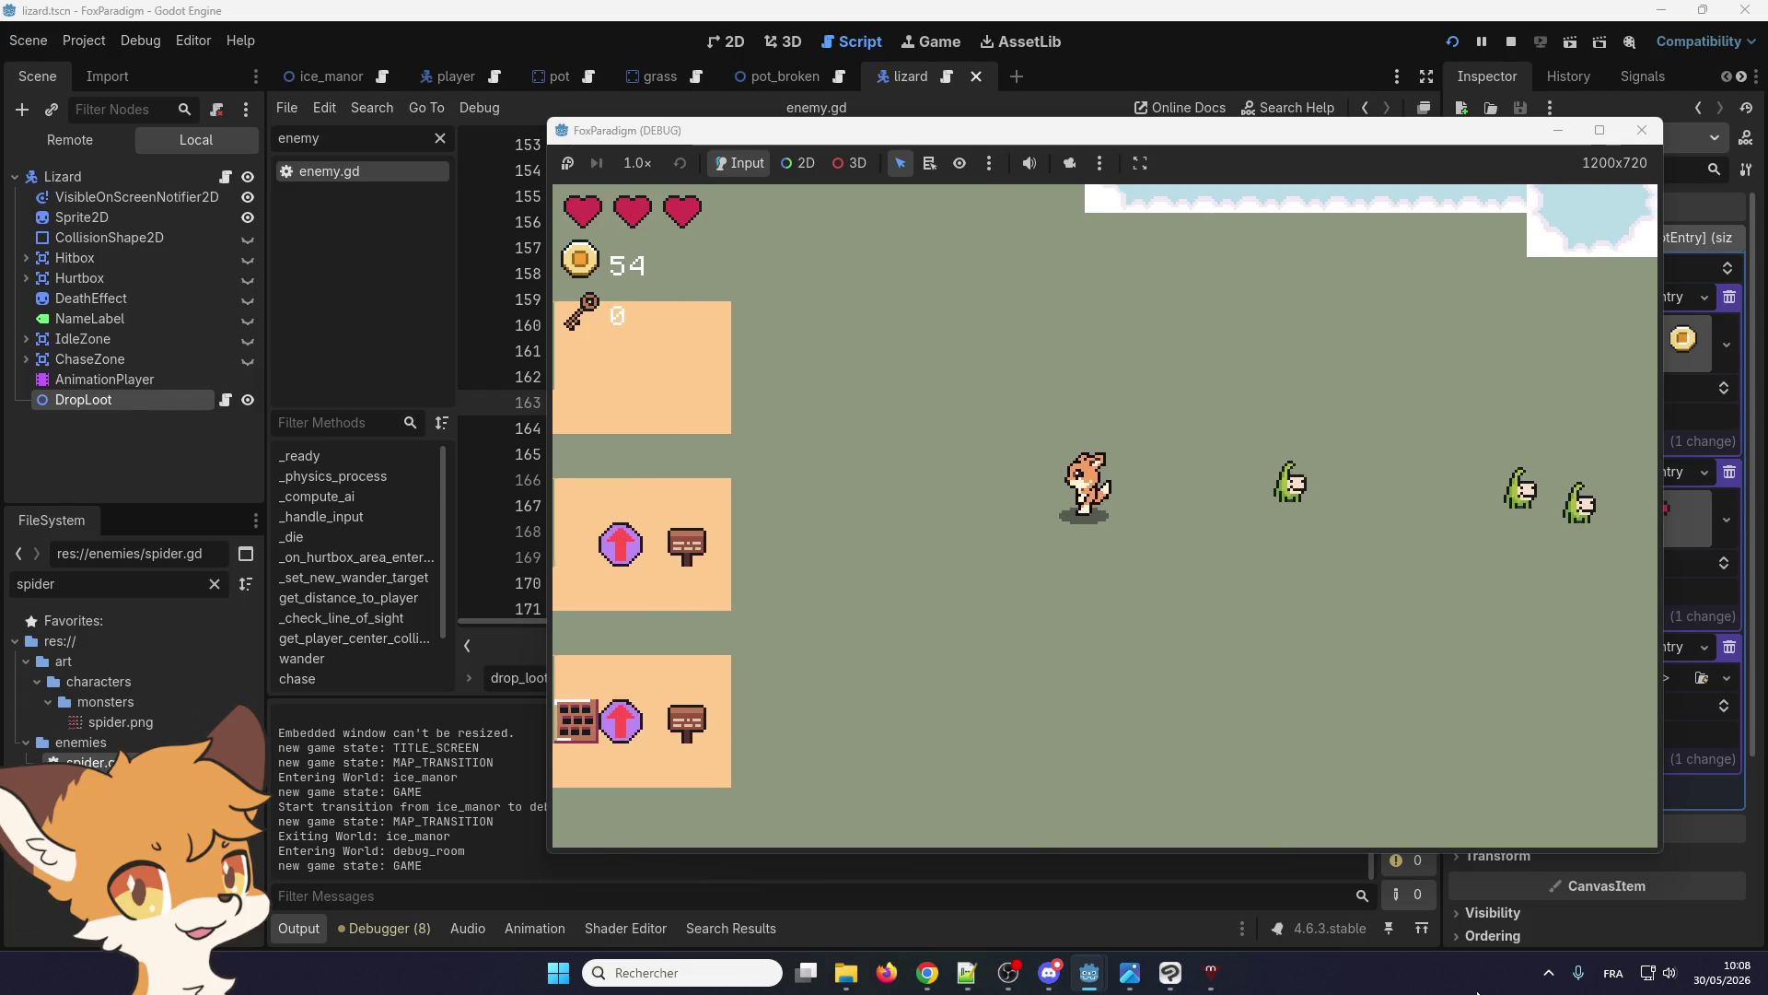
{"action": "key", "text": "space"}
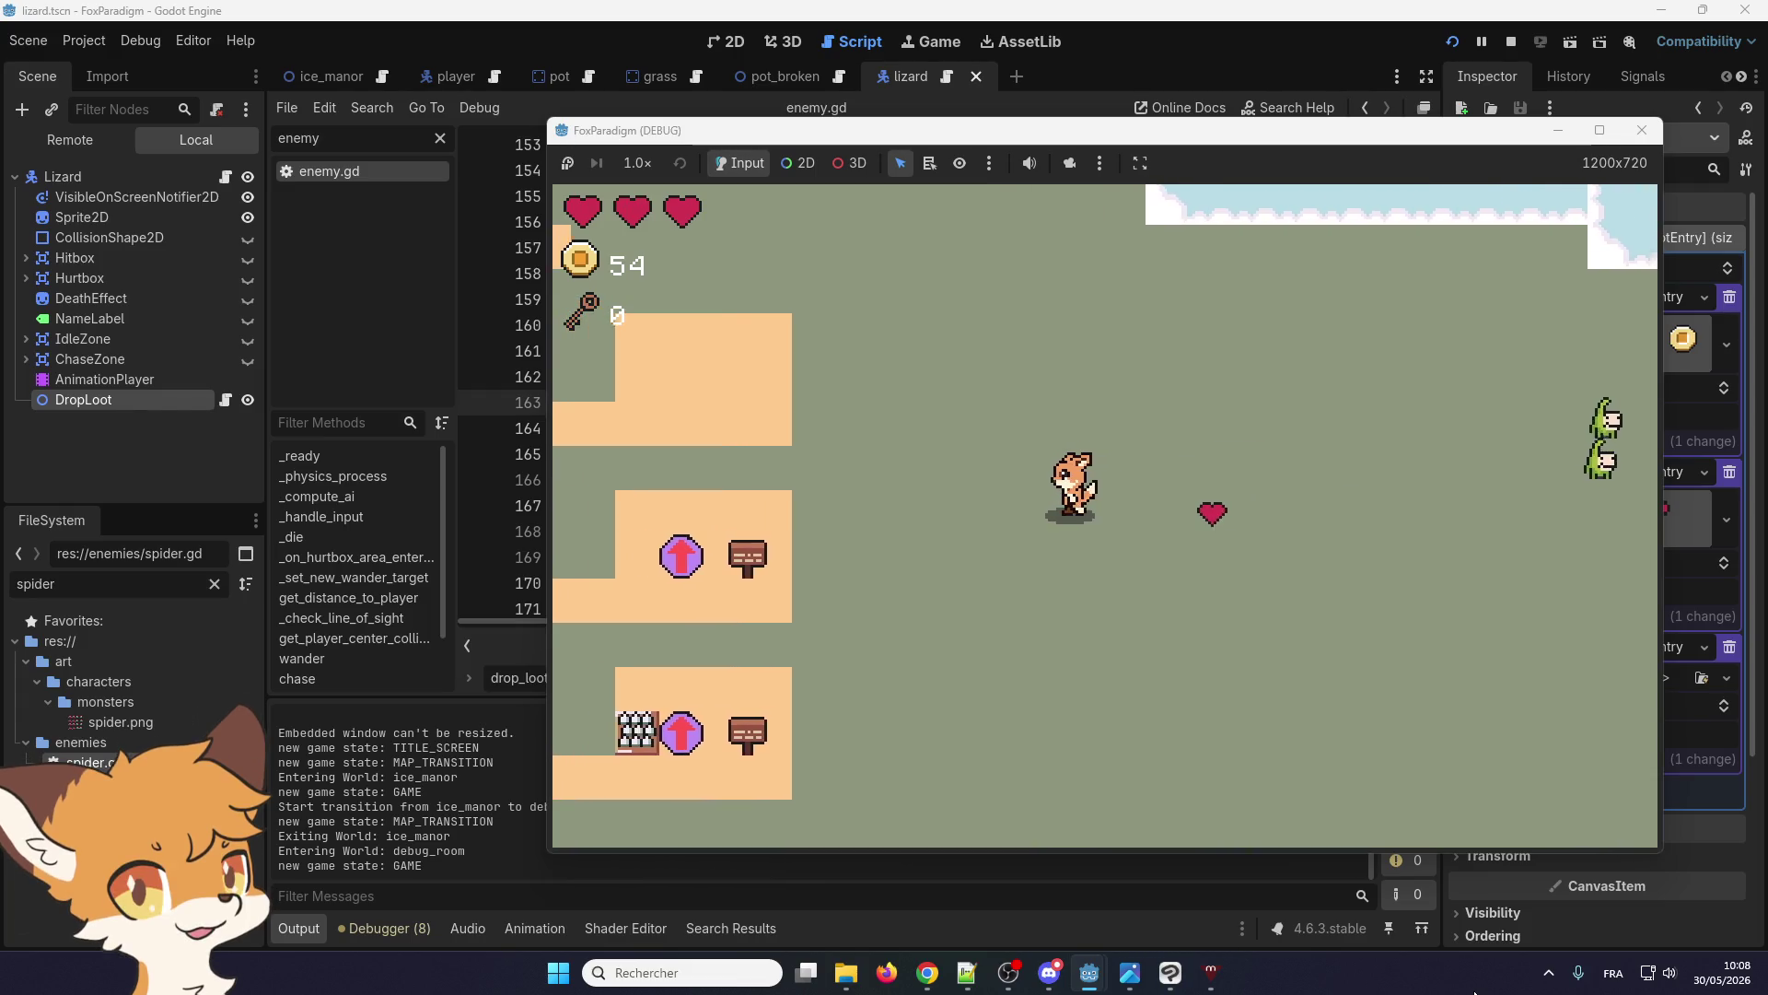
{"action": "key", "text": "Right"}
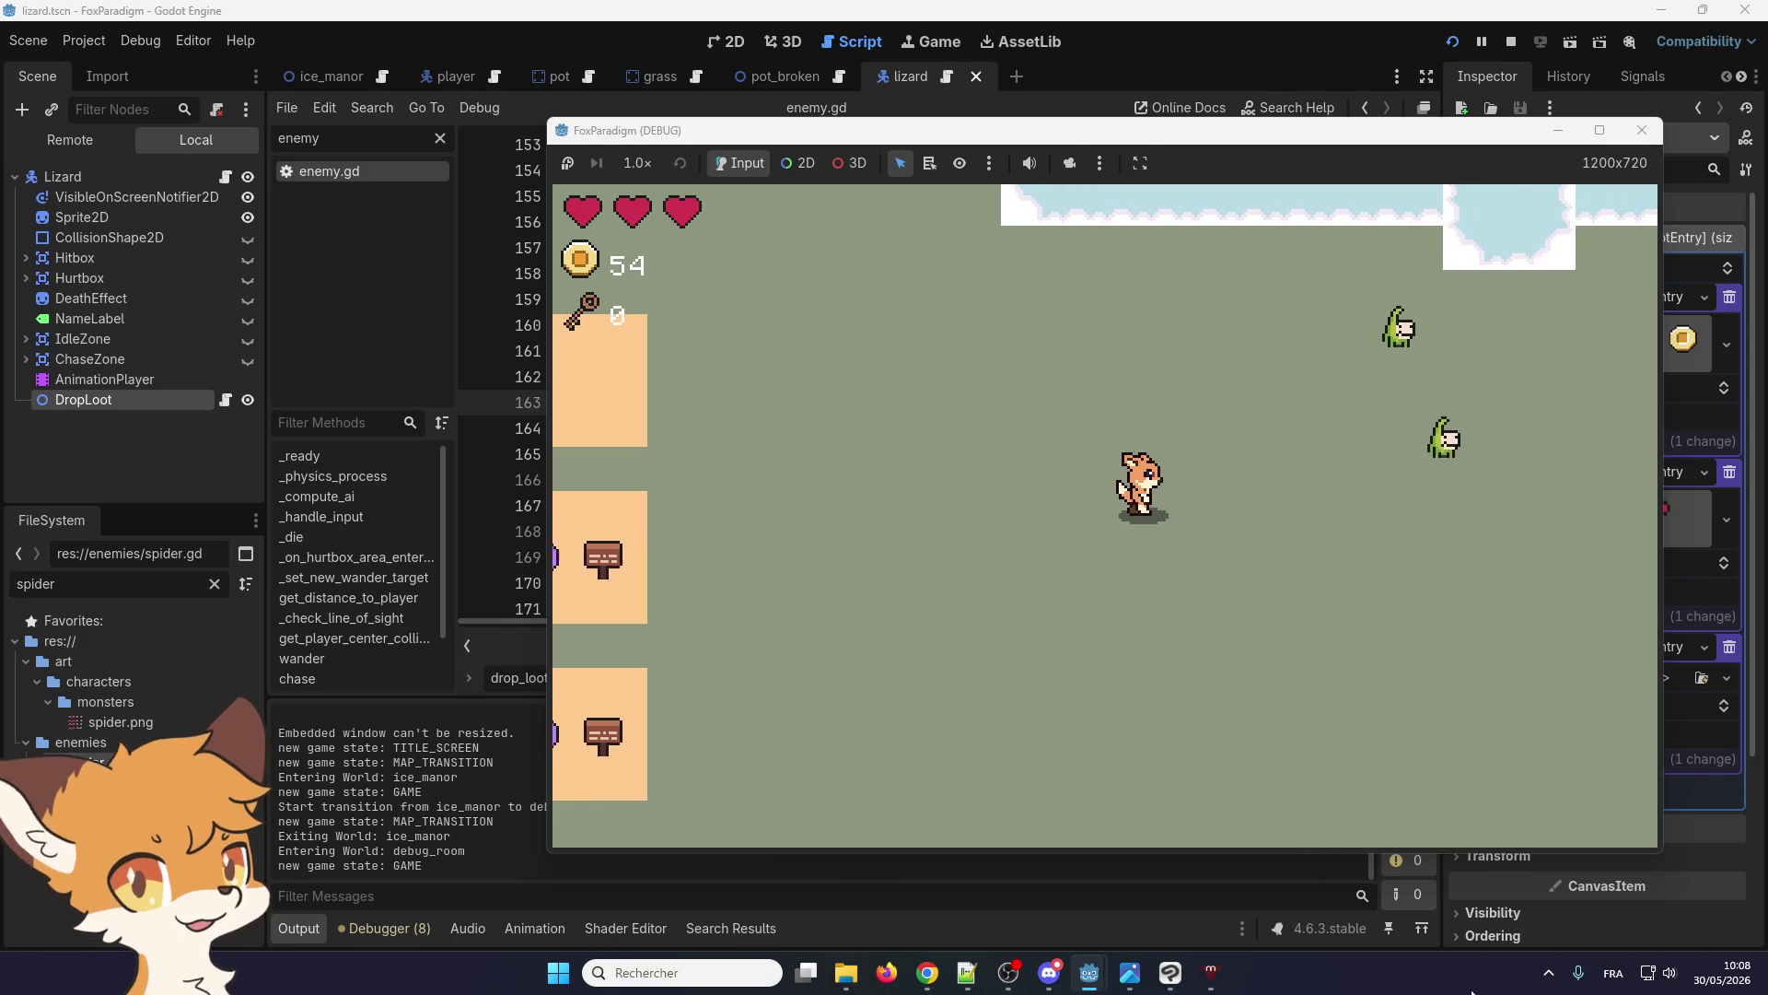
{"action": "key", "text": "Up"}
{"action": "key", "text": "Up"}
{"action": "key", "text": "space"}
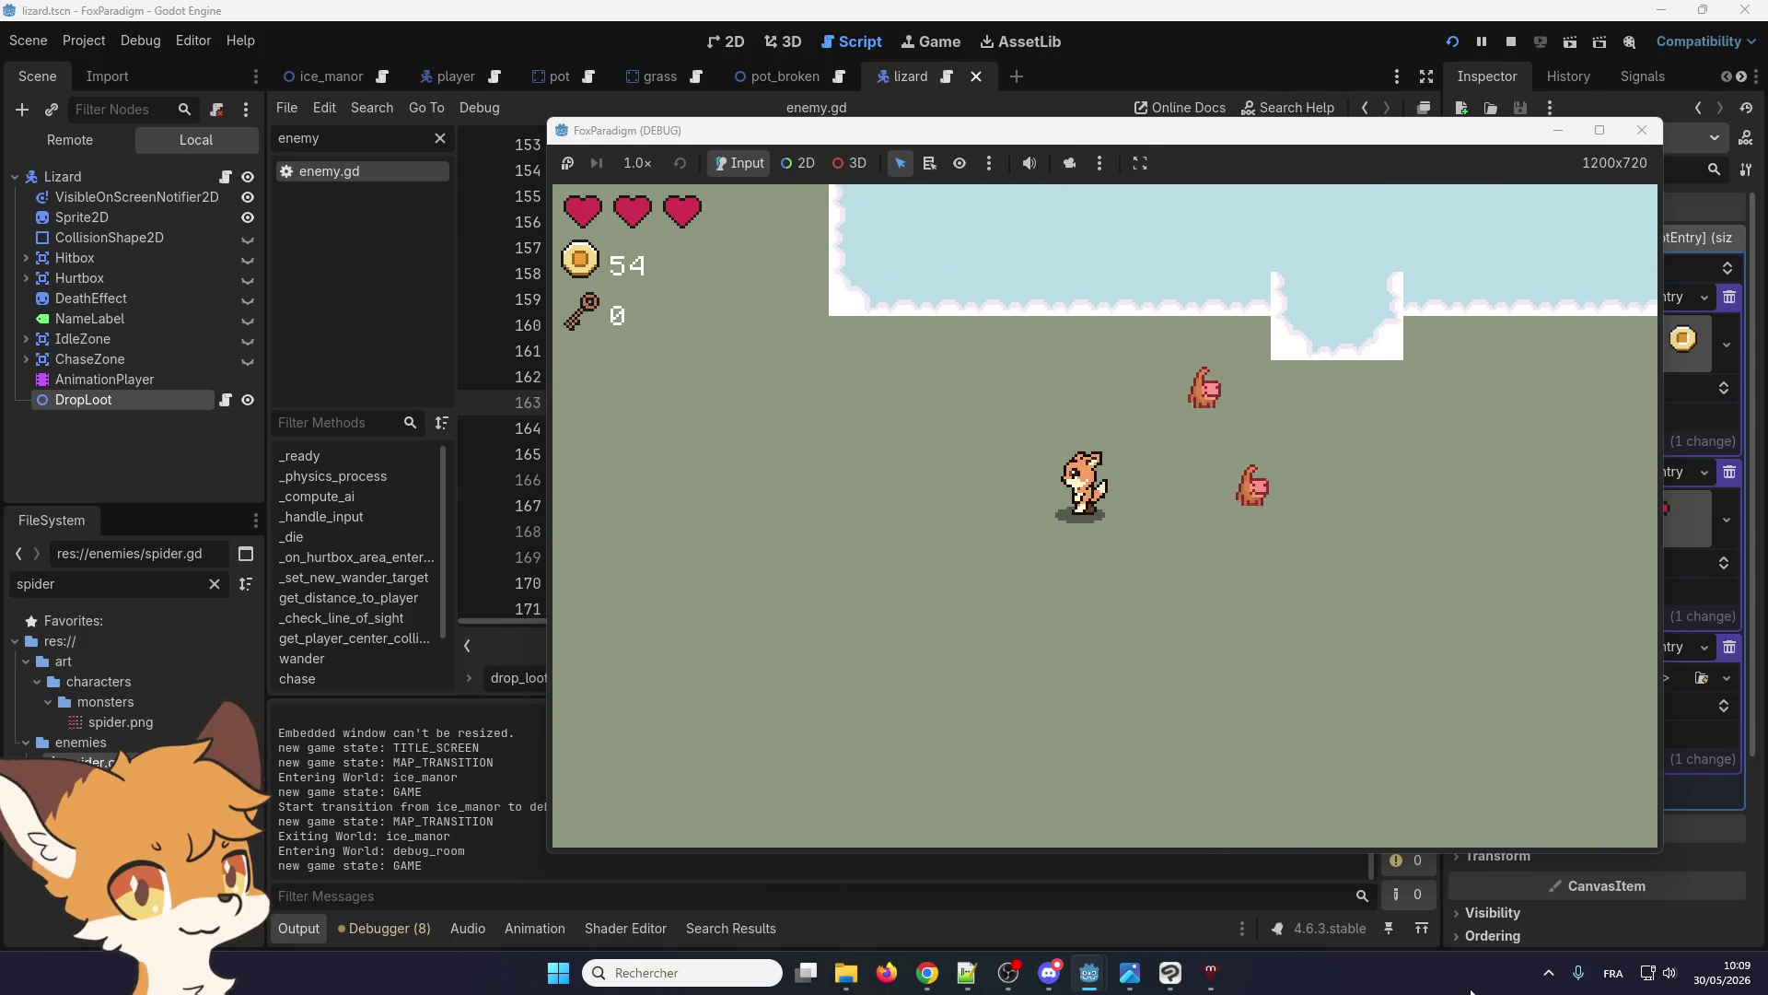
{"action": "key", "text": "space"}
{"action": "key", "text": "Left"}
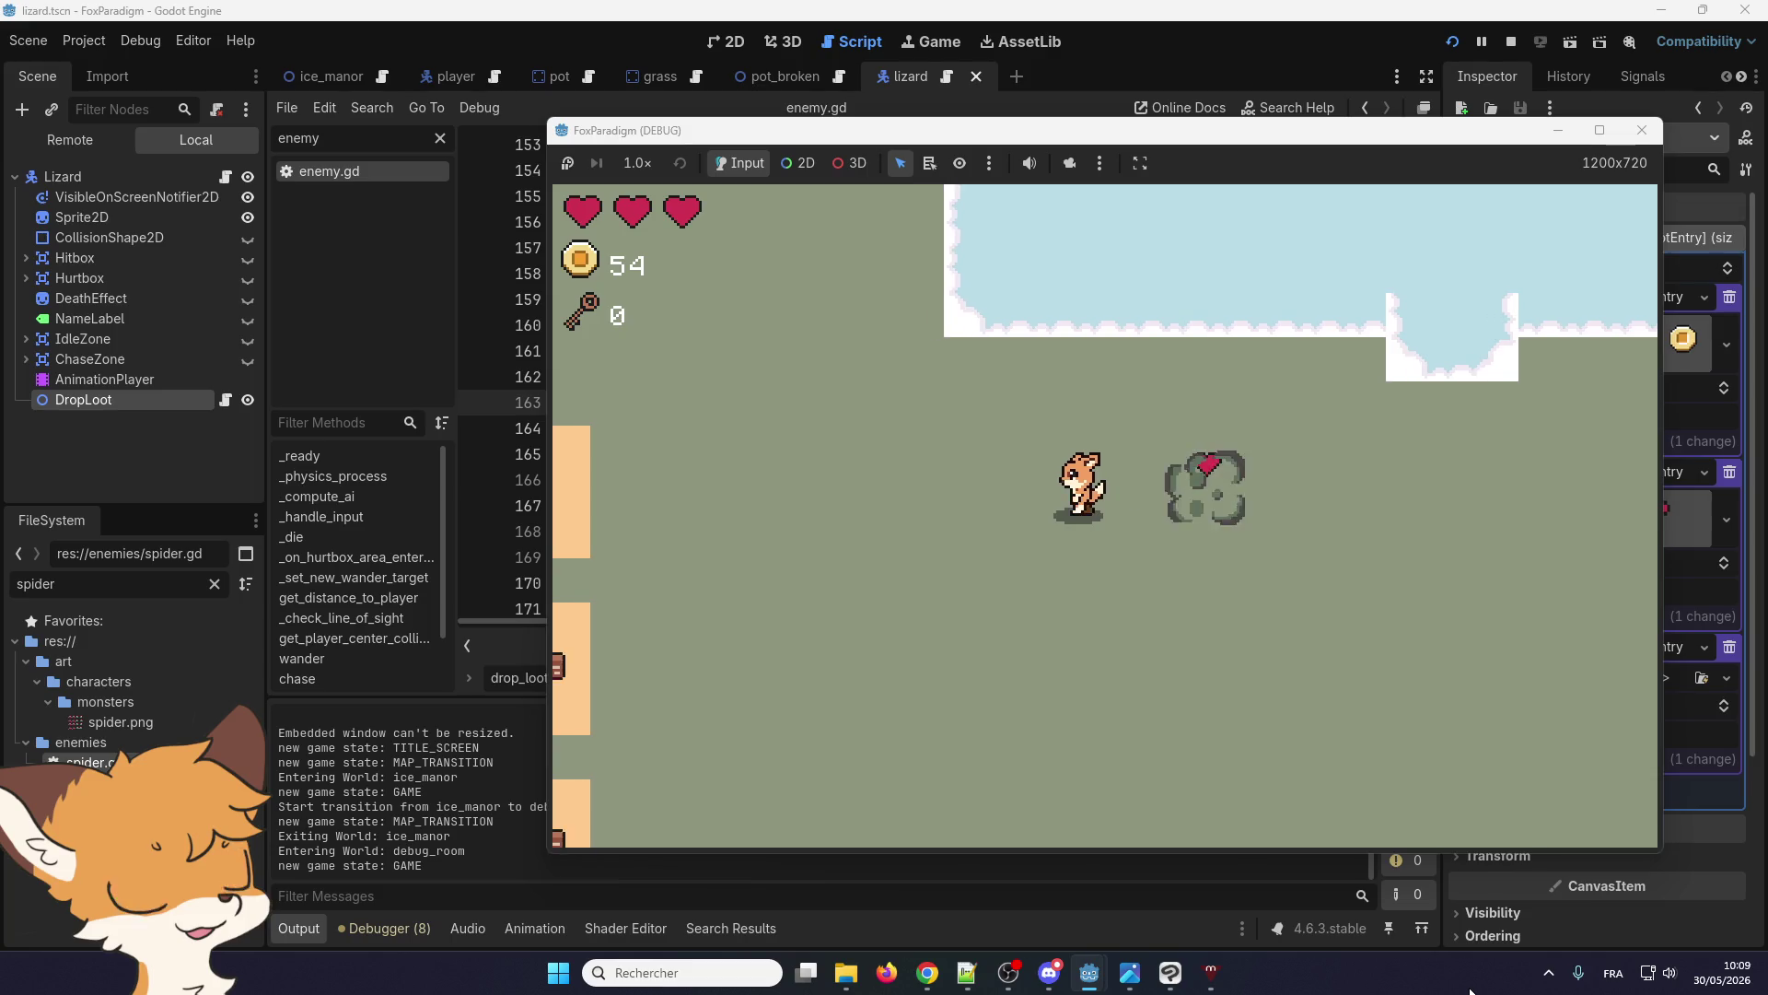
{"action": "key", "text": "Right"}
{"action": "key", "text": "Up"}
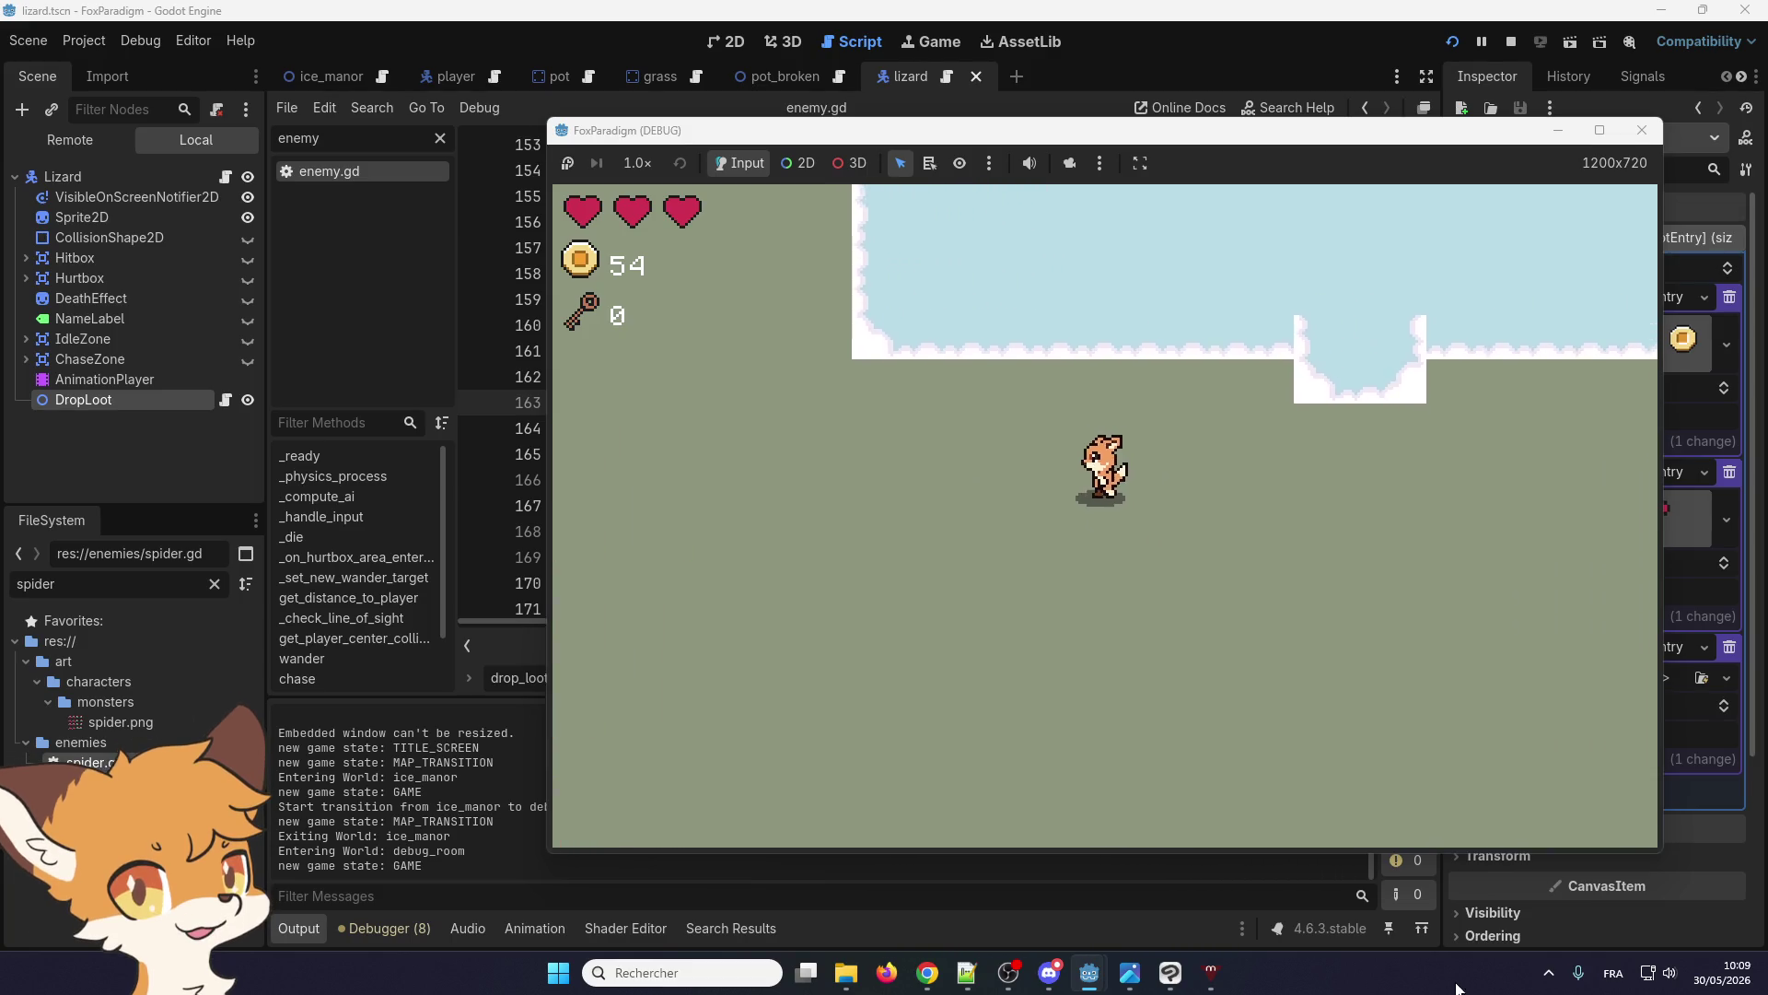
Walk the fox down through the level into the sign room and across the ice_manor teleport
{"action": "key", "text": "Left"}
{"action": "key", "text": "Down"}
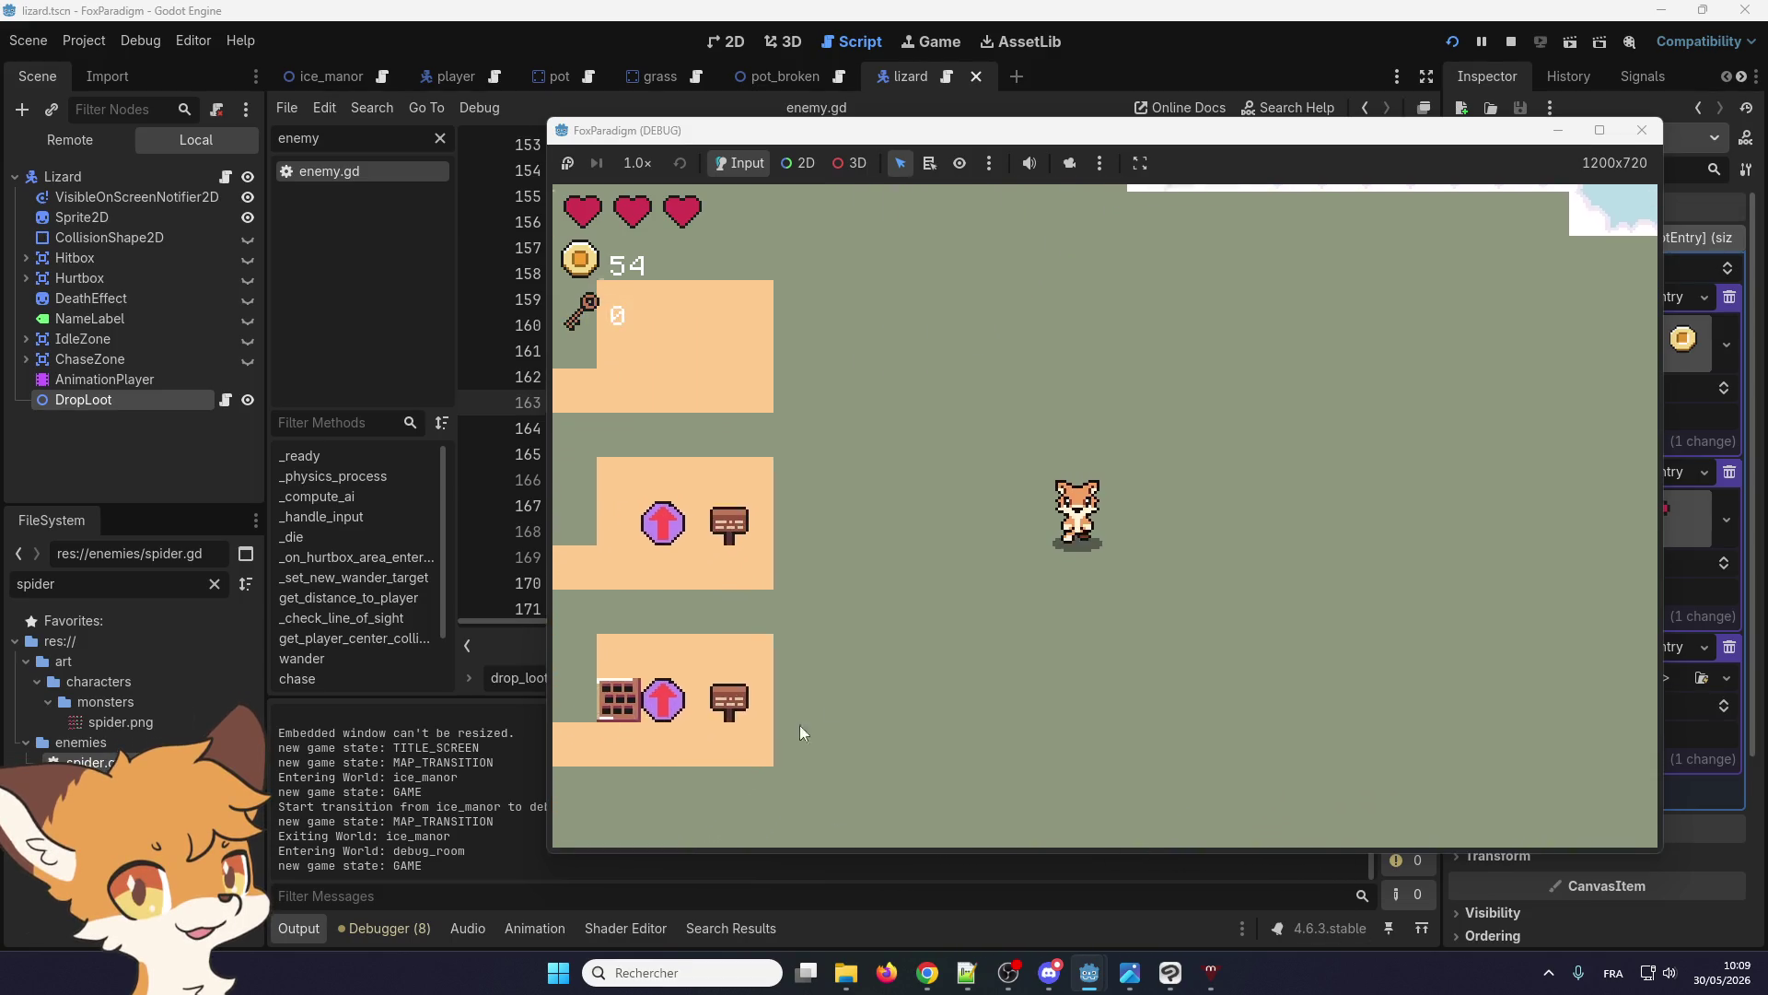
{"action": "key", "text": "Down"}
{"action": "key", "text": "Left"}
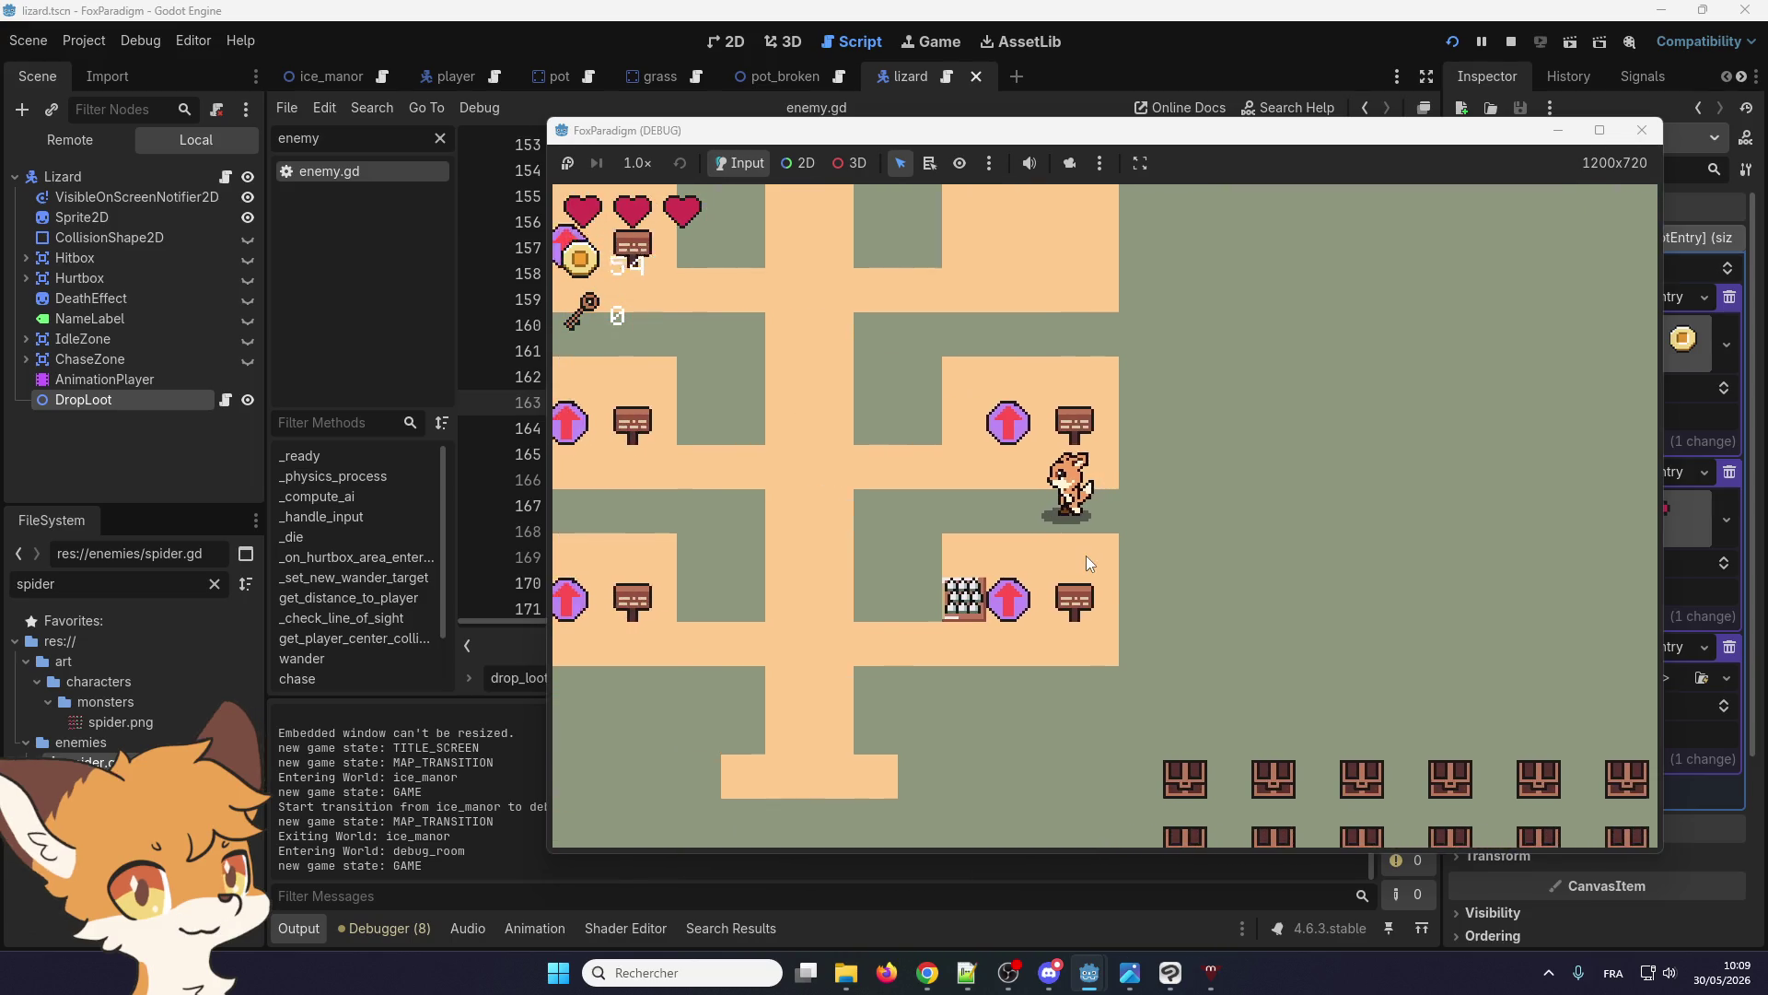
{"action": "key", "text": "Left"}
{"action": "key", "text": "Down"}
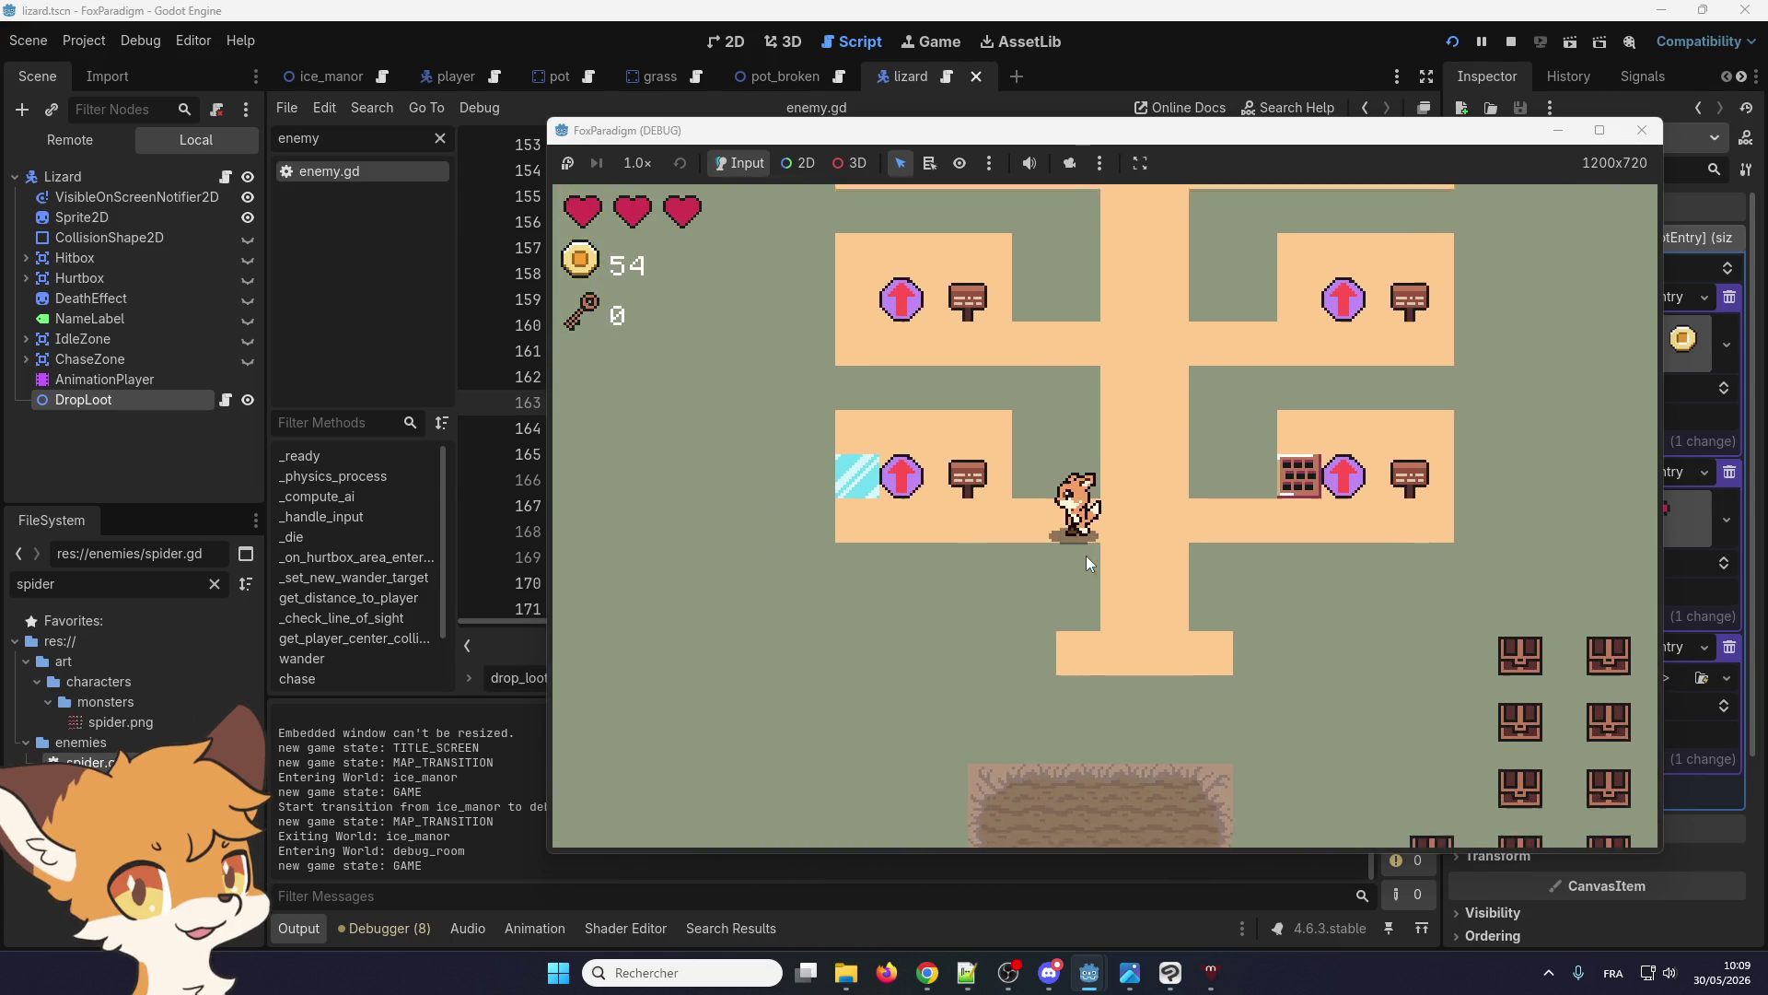
{"action": "key", "text": "Left"}
{"action": "key", "text": "Down"}
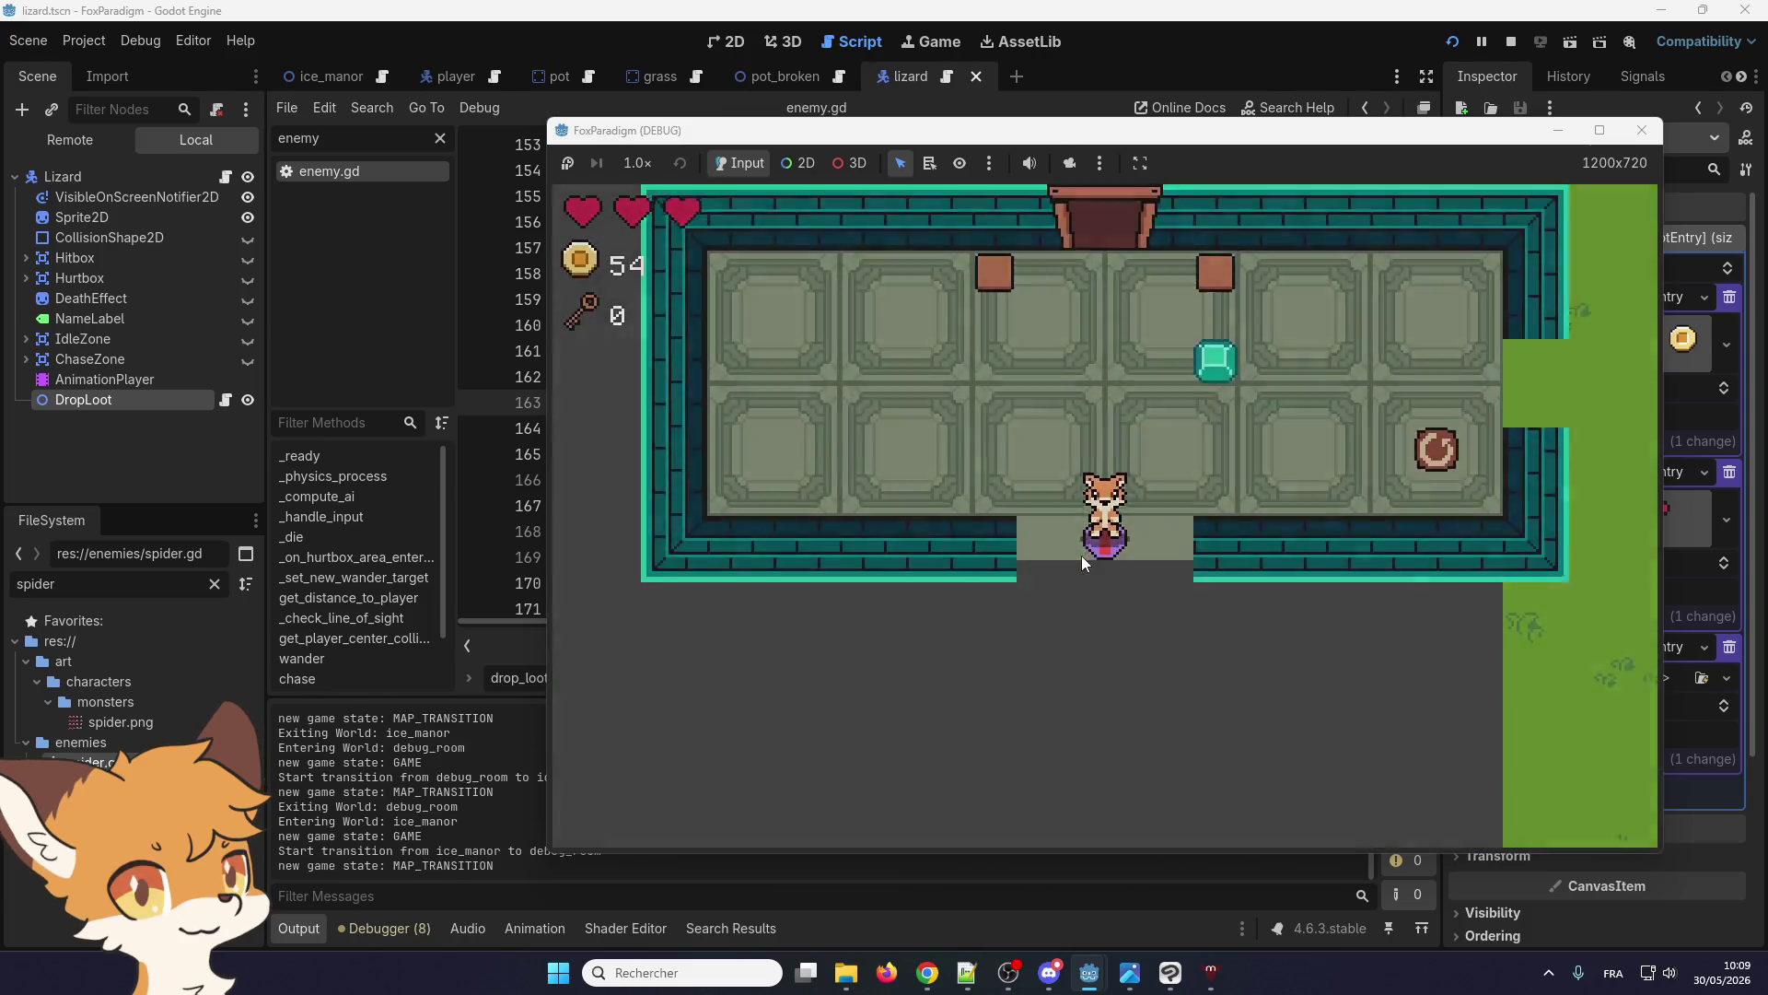
Defeat the green enemies and pick up their dropped coin and heart, reaching 56 coins
{"action": "key", "text": "Right"}
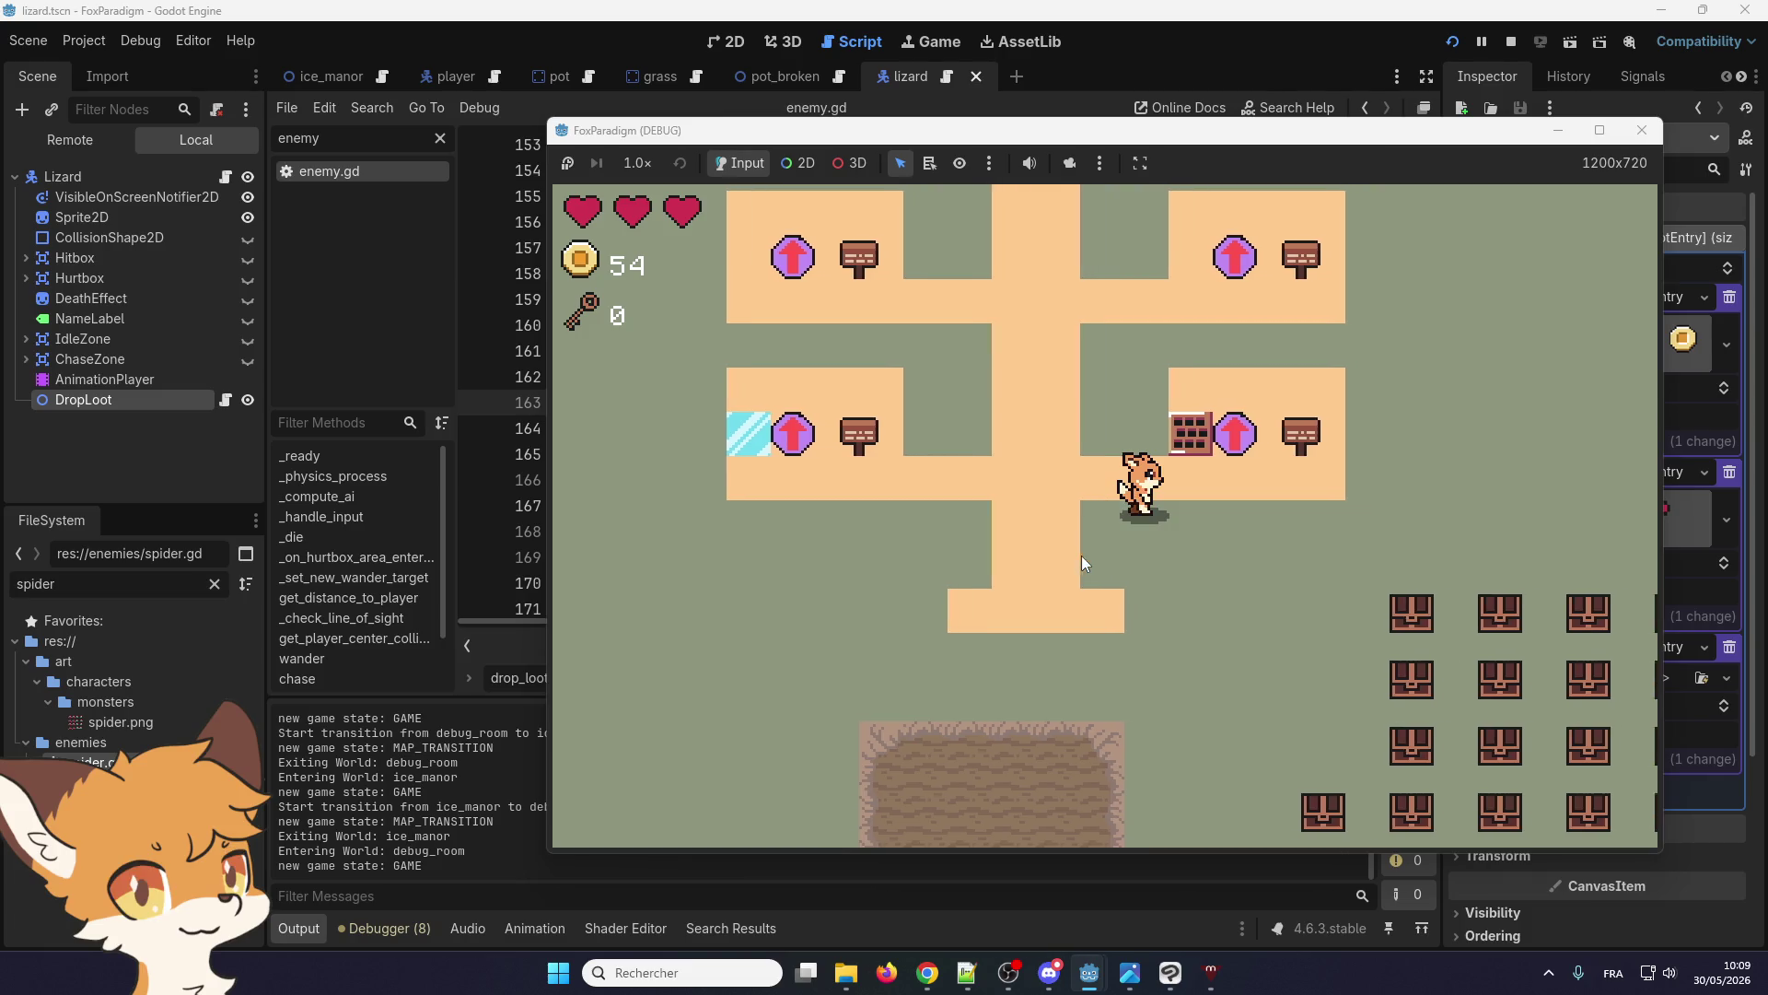
{"action": "key", "text": "Right"}
{"action": "key", "text": "Up"}
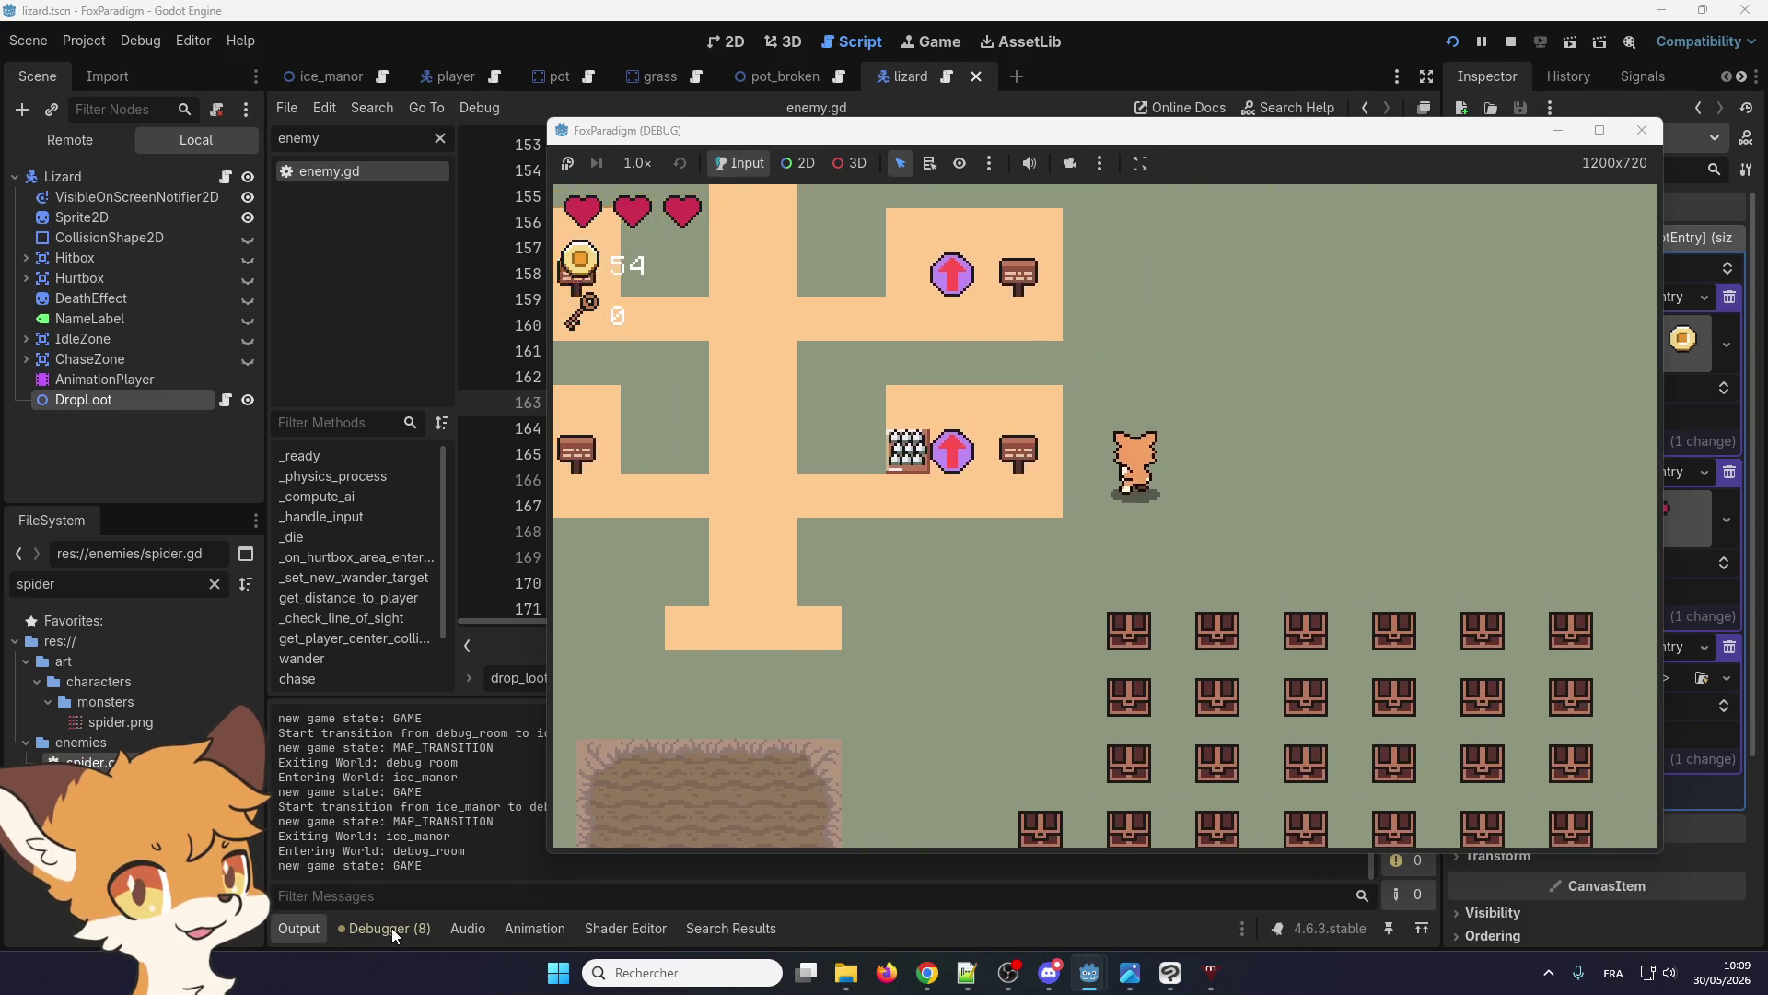
{"action": "key", "text": "Right"}
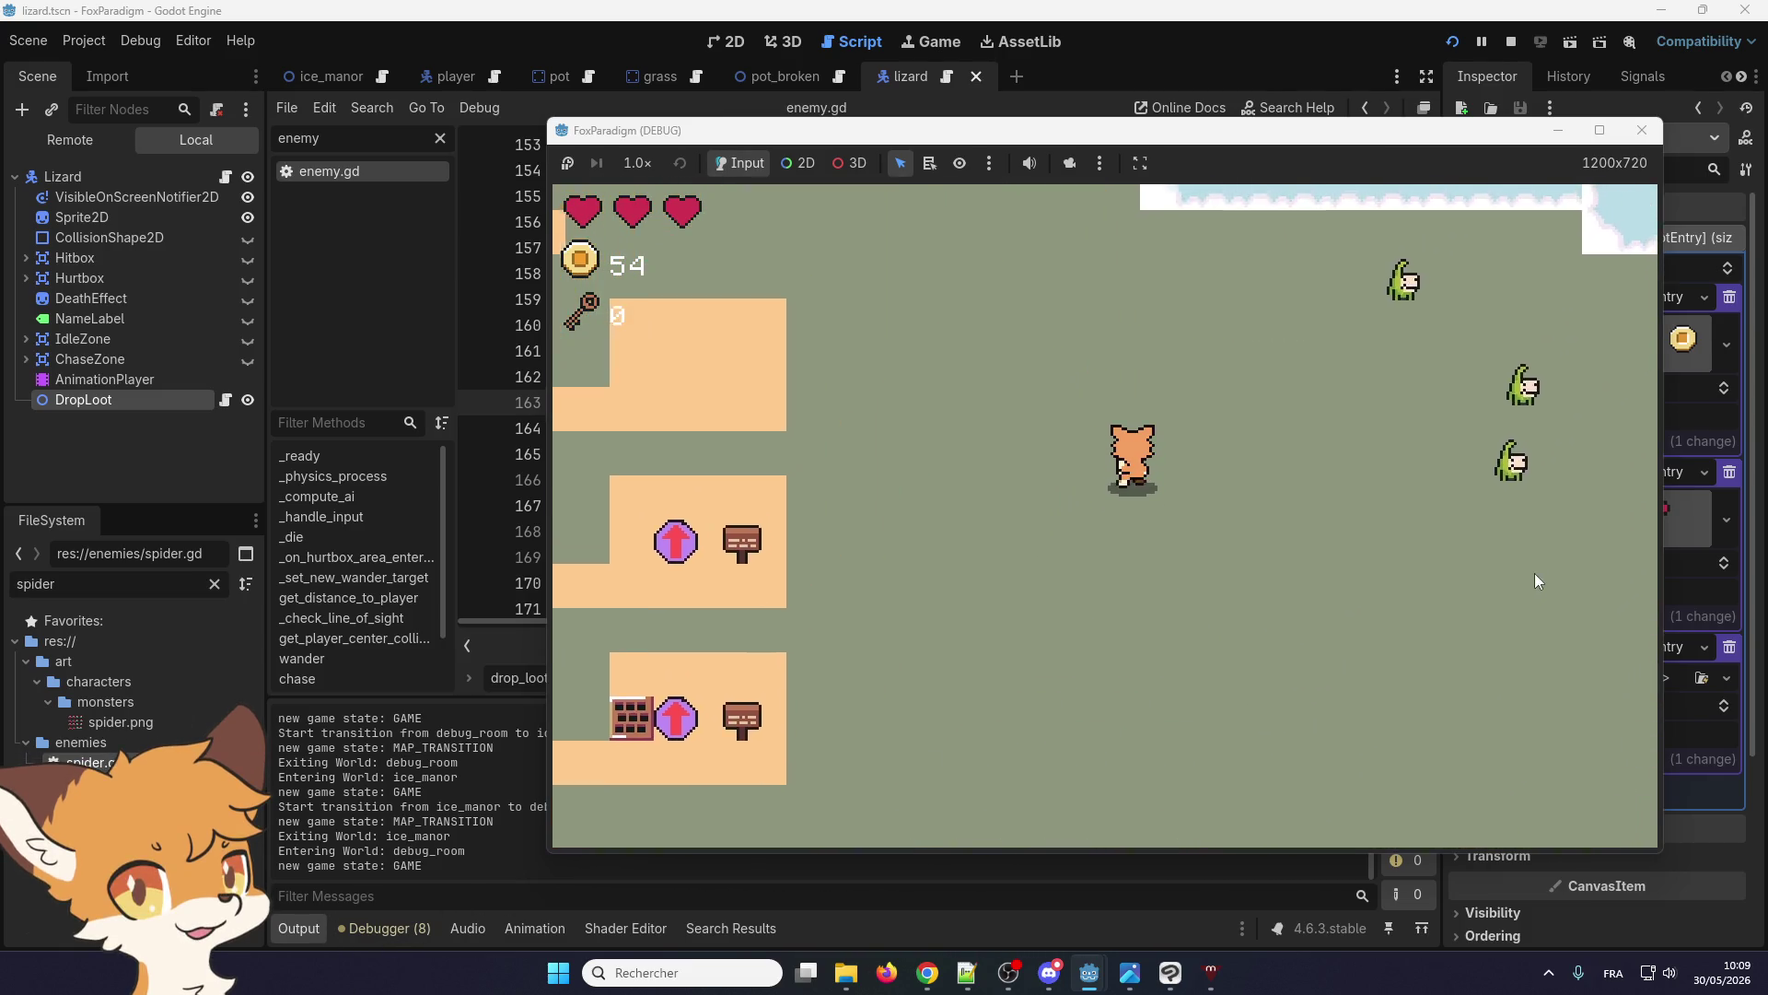
{"action": "key", "text": "space"}
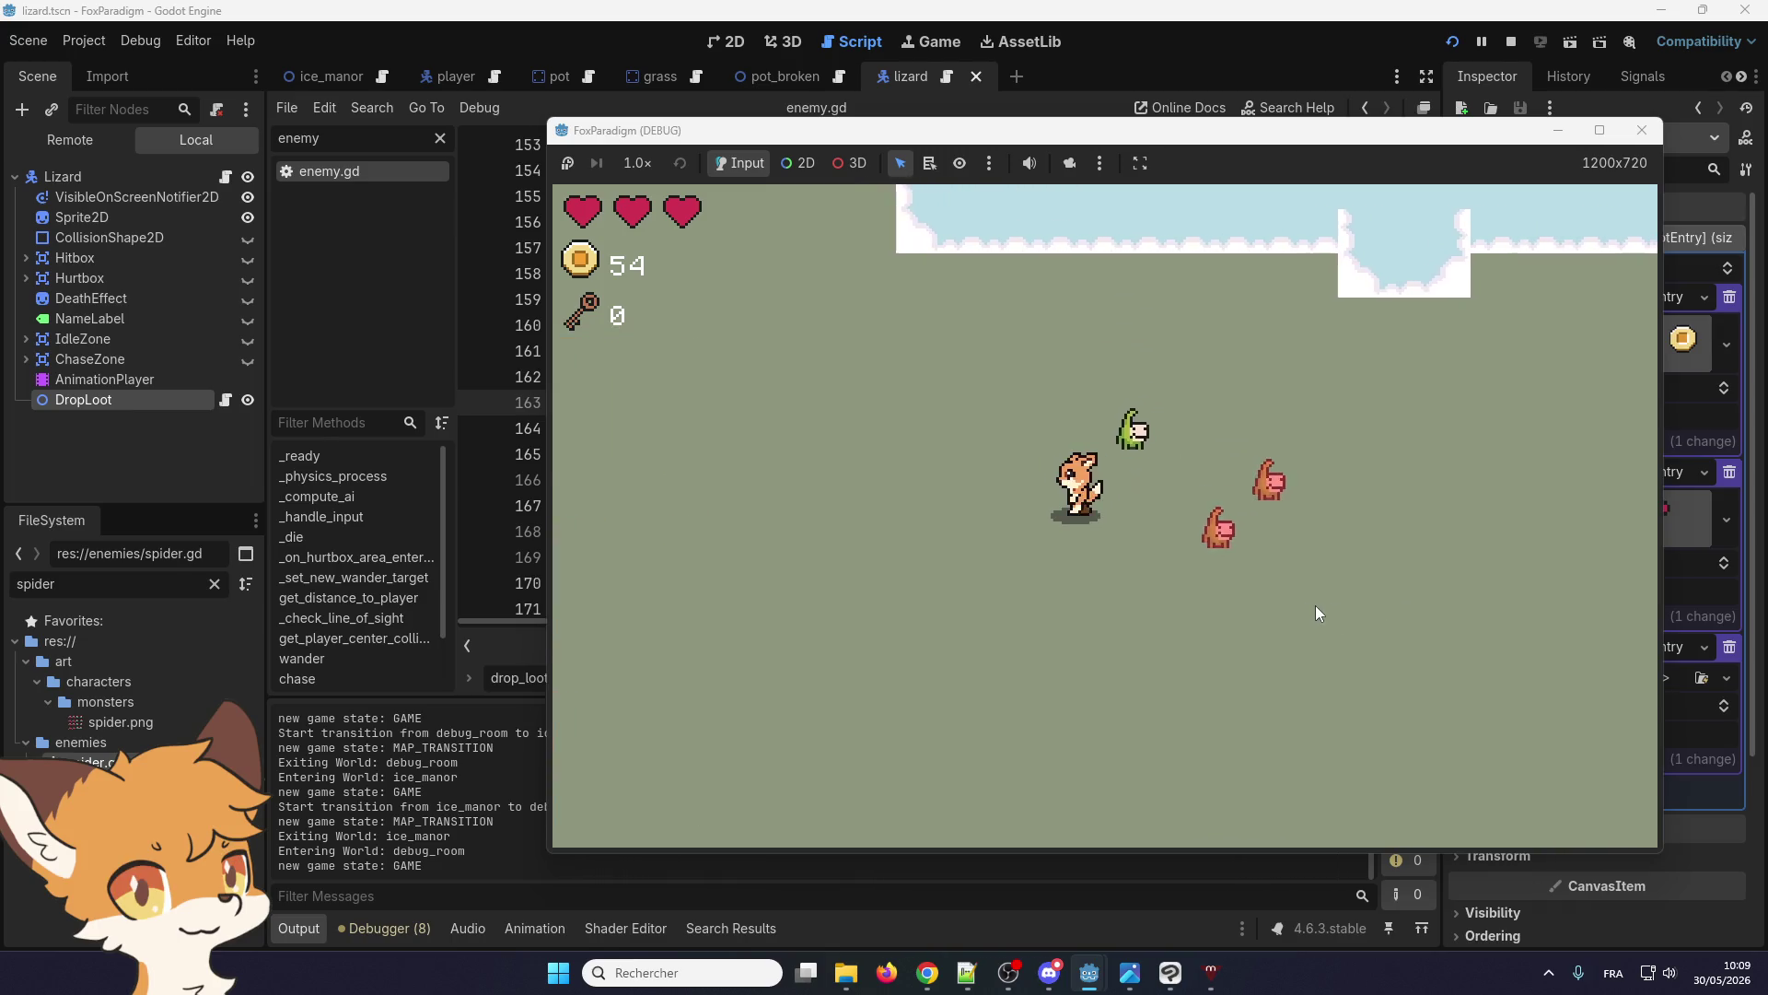
{"action": "key", "text": "Left"}
{"action": "key", "text": "space"}
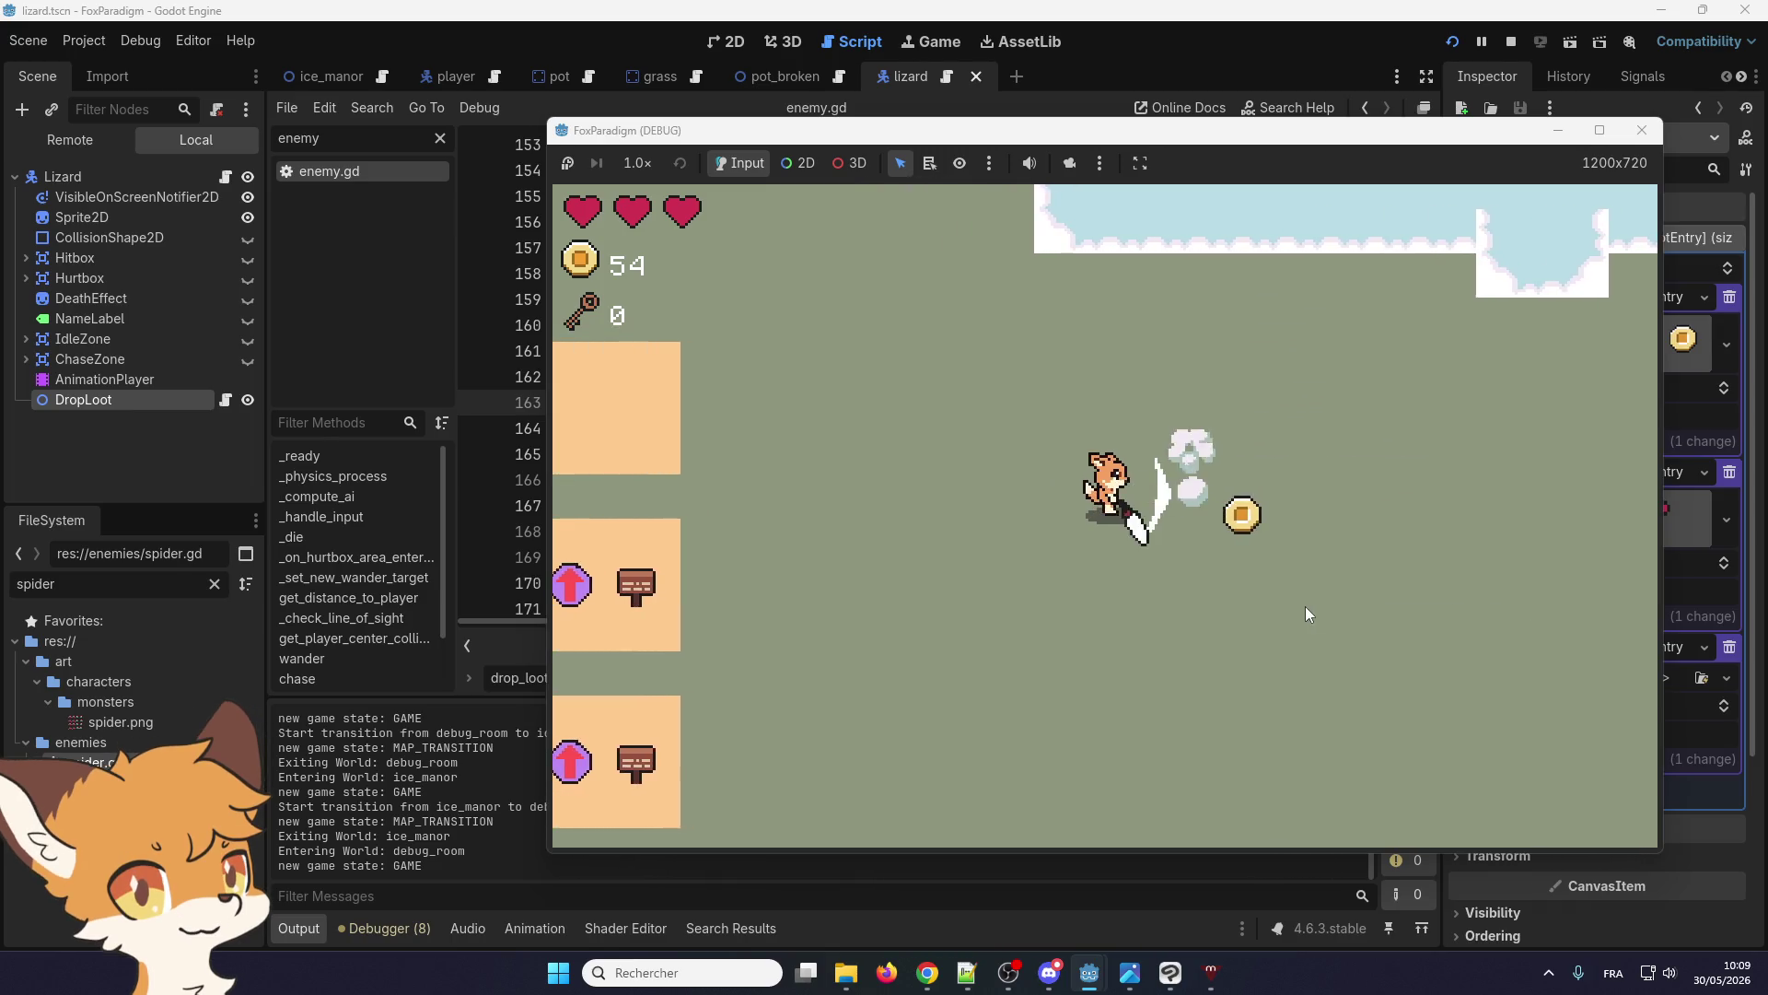
{"action": "key", "text": "Right"}
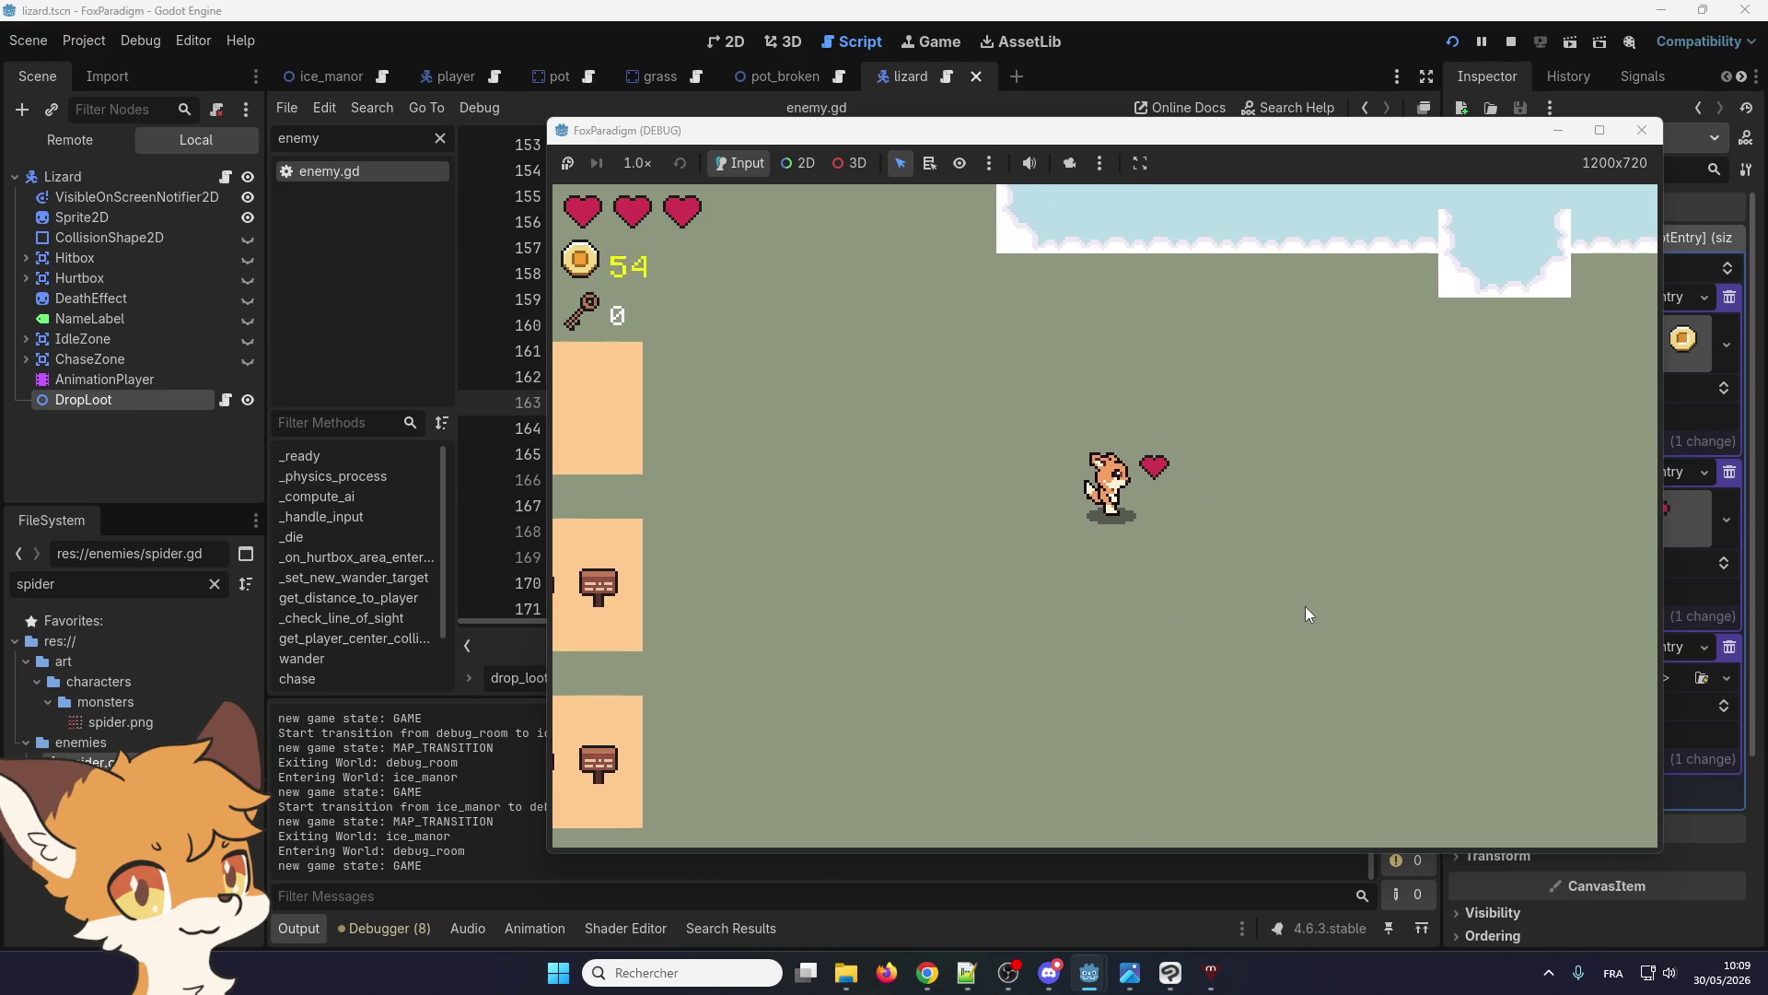
{"action": "key", "text": "Right"}
{"action": "key", "text": "Up"}
{"action": "key", "text": "Left"}
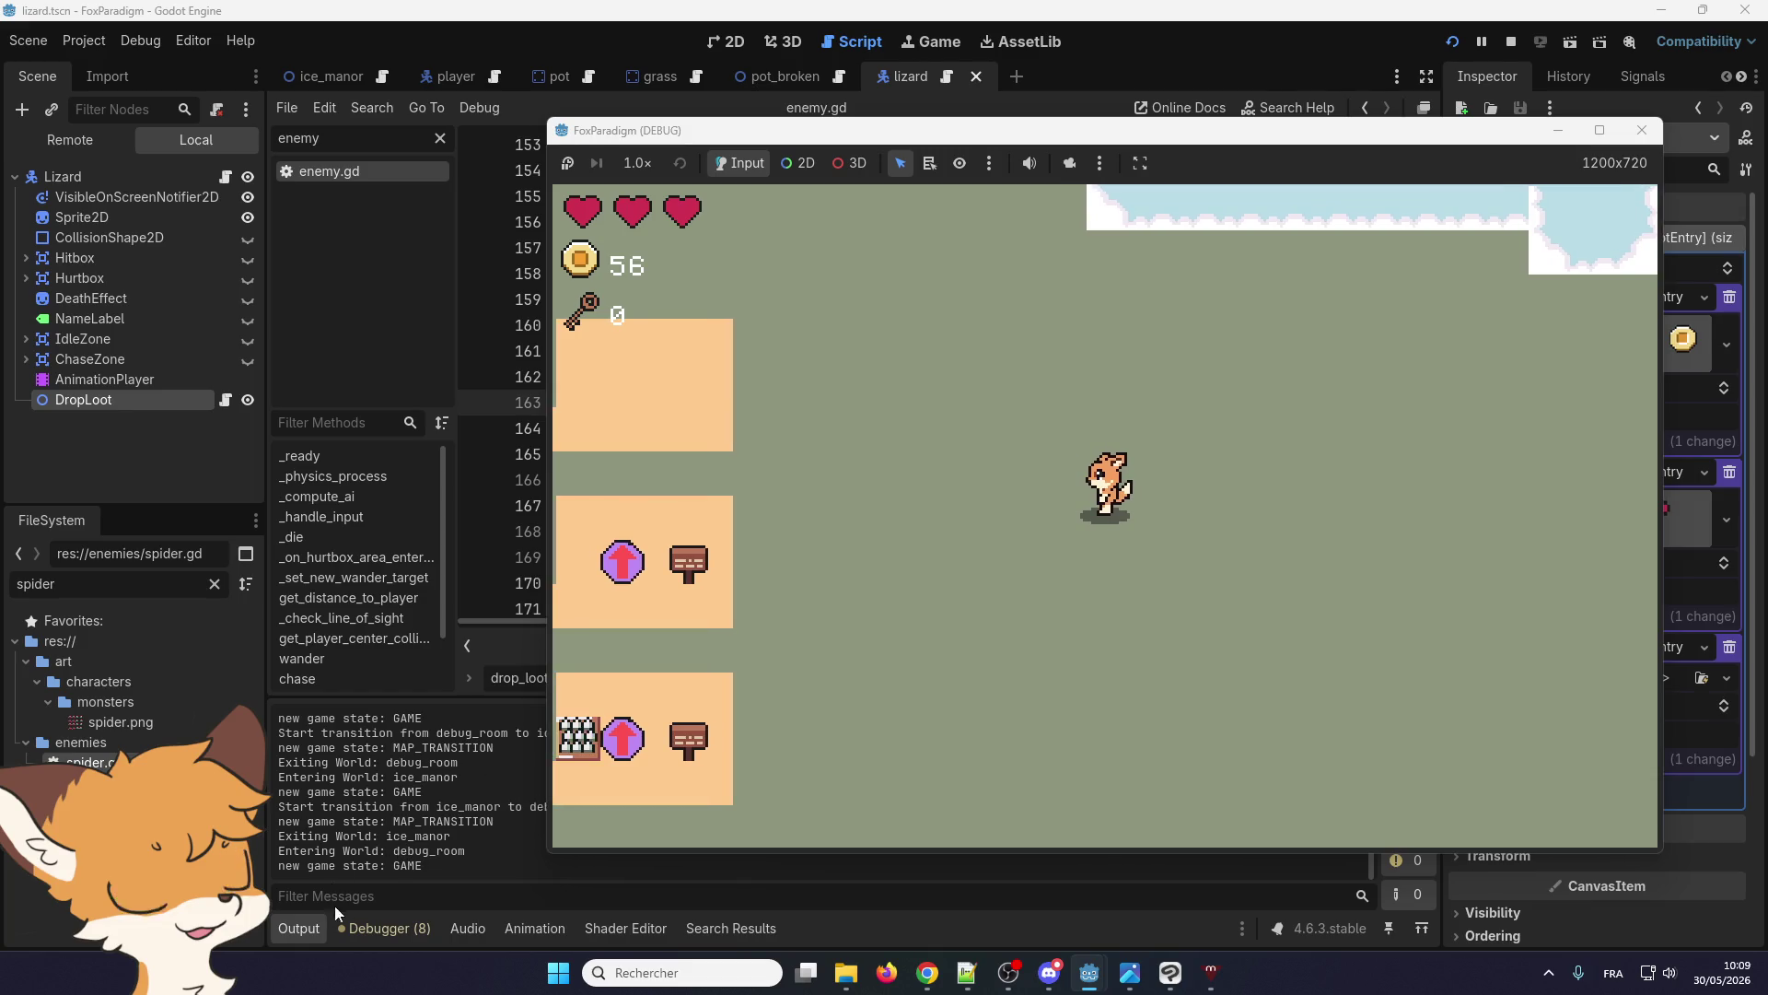
{"action": "left_click", "coordinate": [401, 930]}
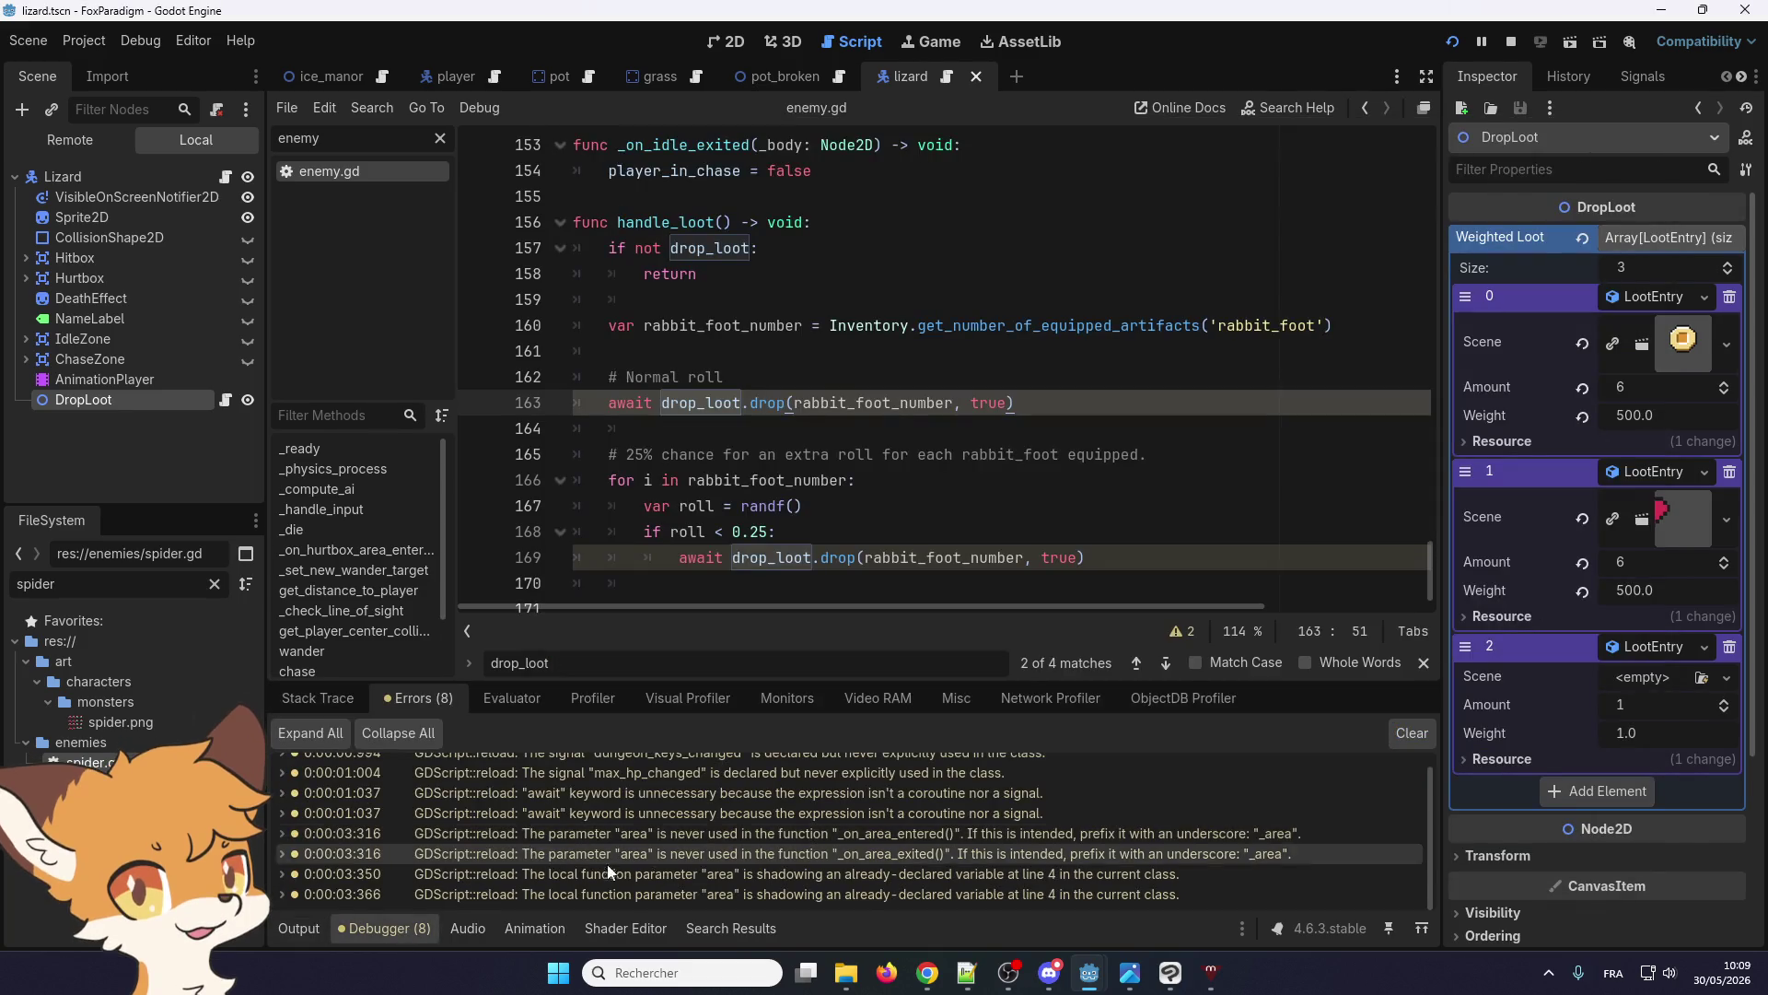
Scroll the Debugger's Errors list to review the 8 GDScript warnings beside handle_loot()
{"action": "scroll", "coordinate": [614, 881], "scroll_direction": "up", "scroll_amount": 1}
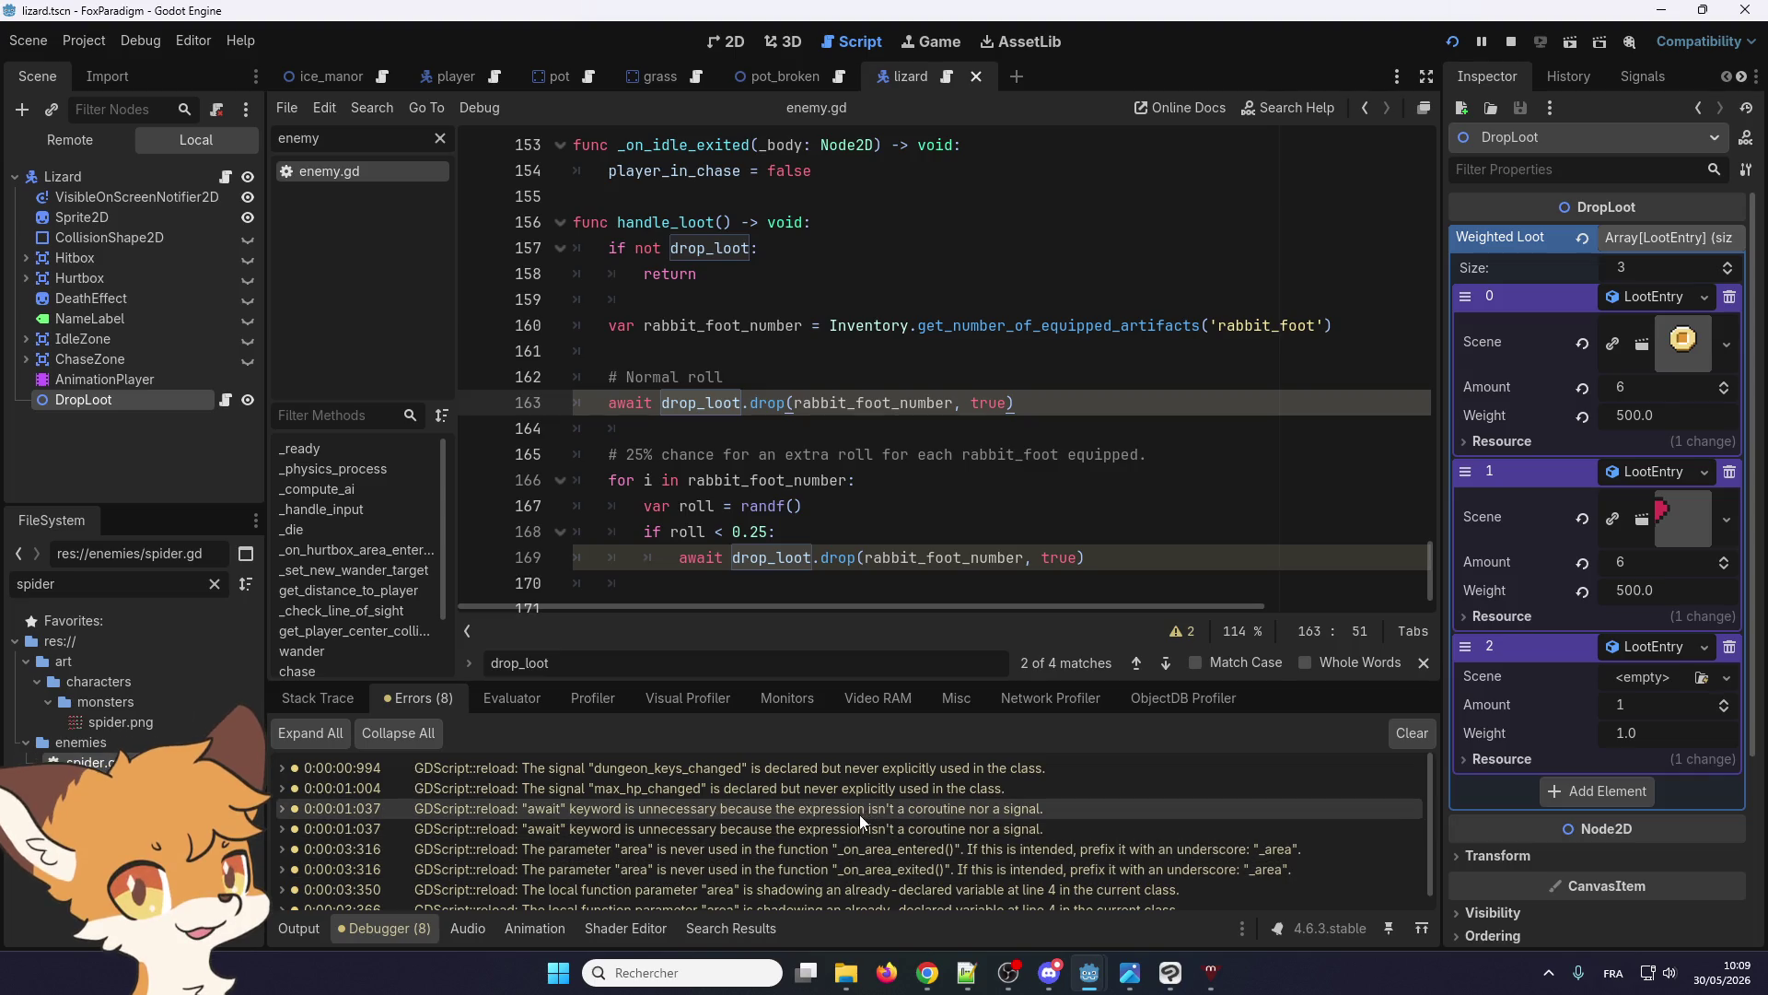
{"action": "mouse_move", "coordinate": [855, 816]}
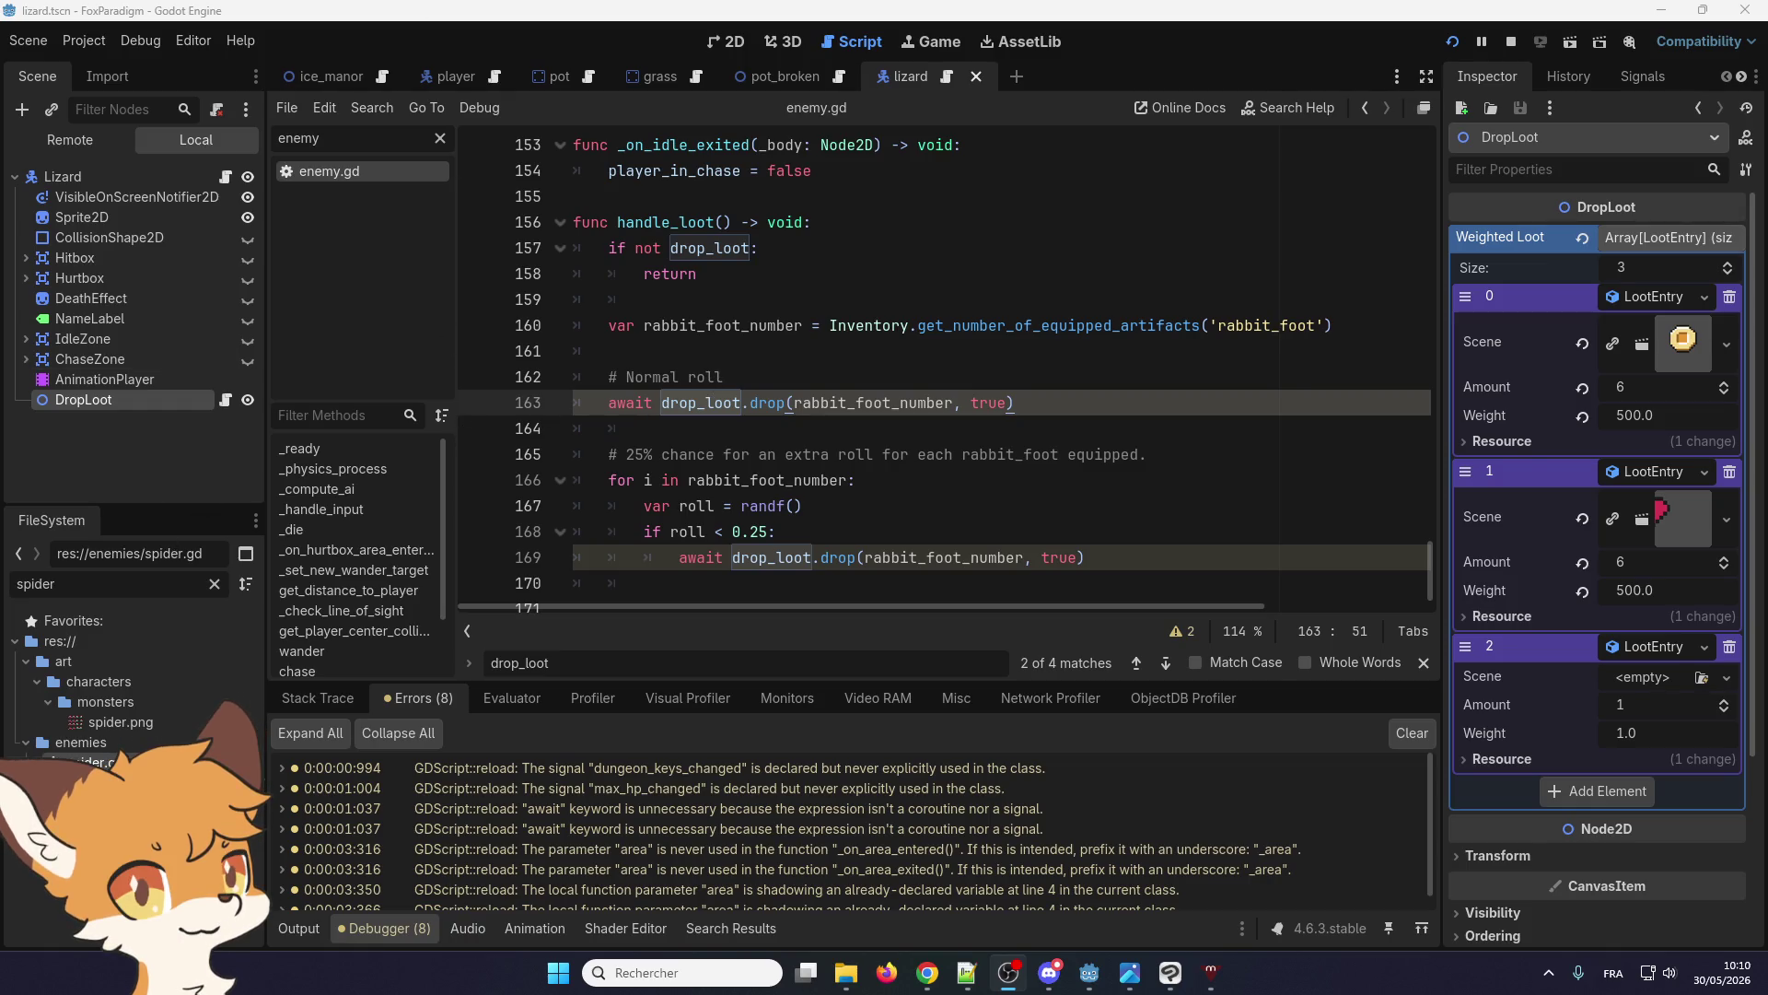
Open pressure_plate.gd from the unused-parameter warning and rename line 38's area to _area
{"action": "double_click", "coordinate": [649, 849]}
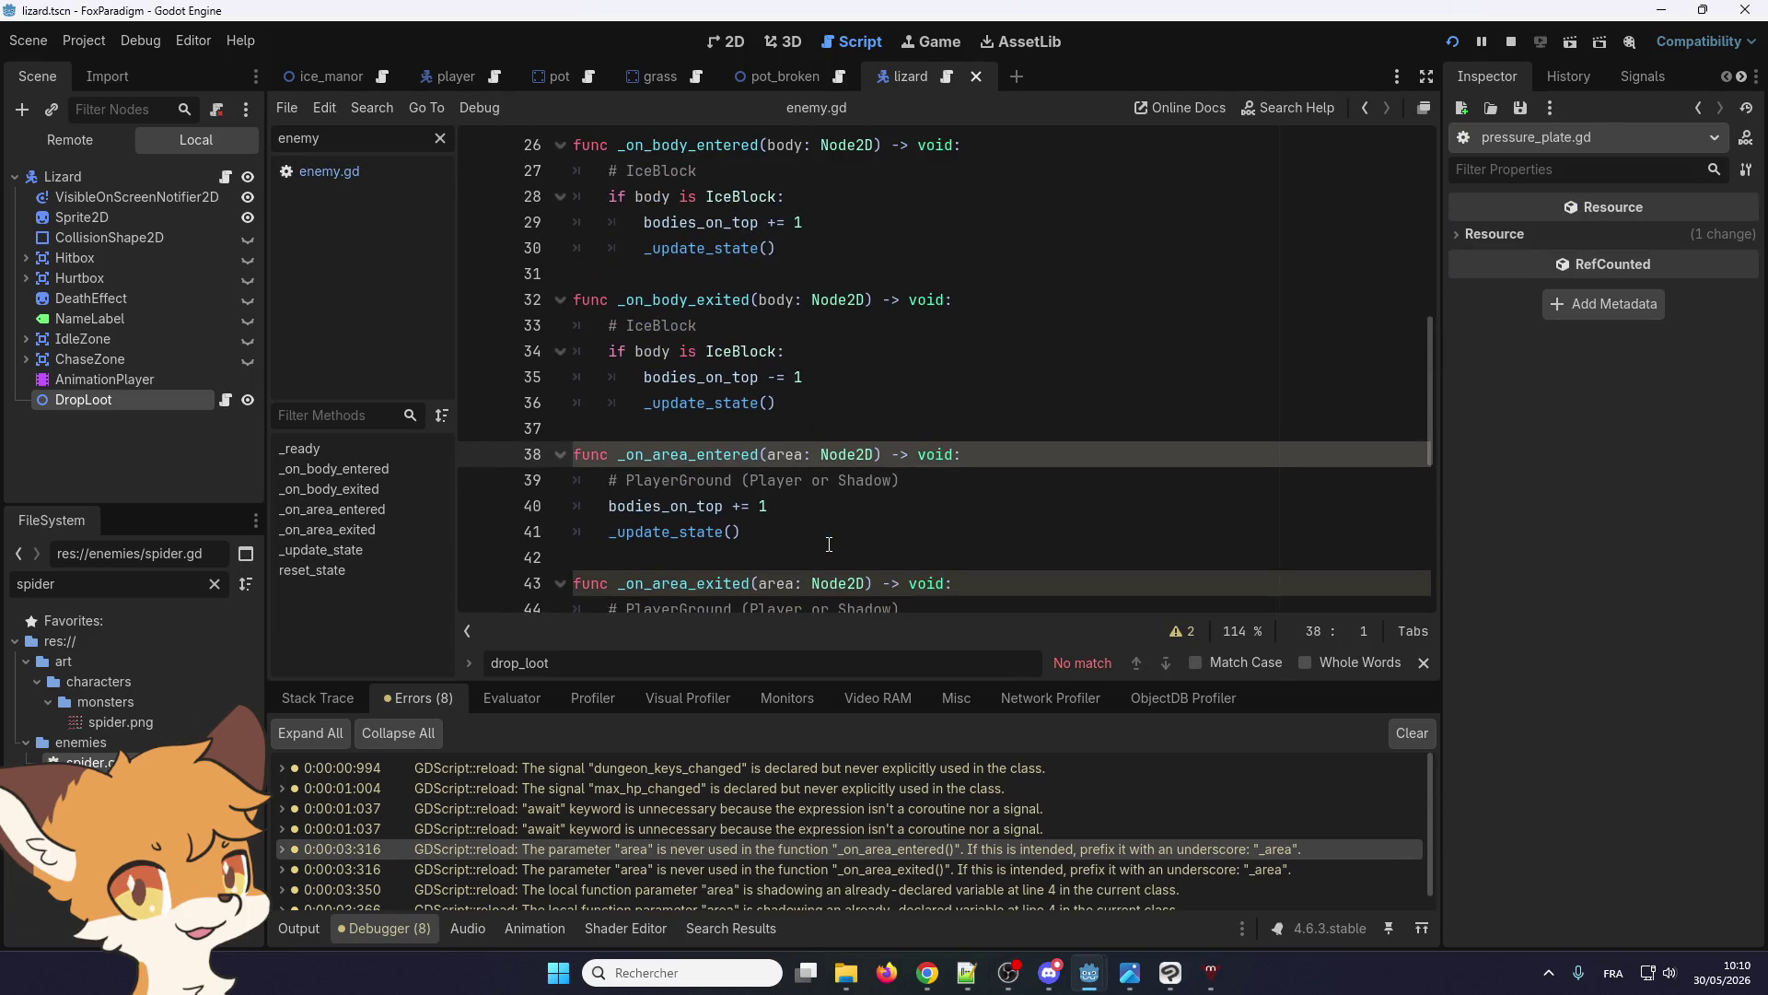
{"action": "mouse_move", "coordinate": [1017, 849]}
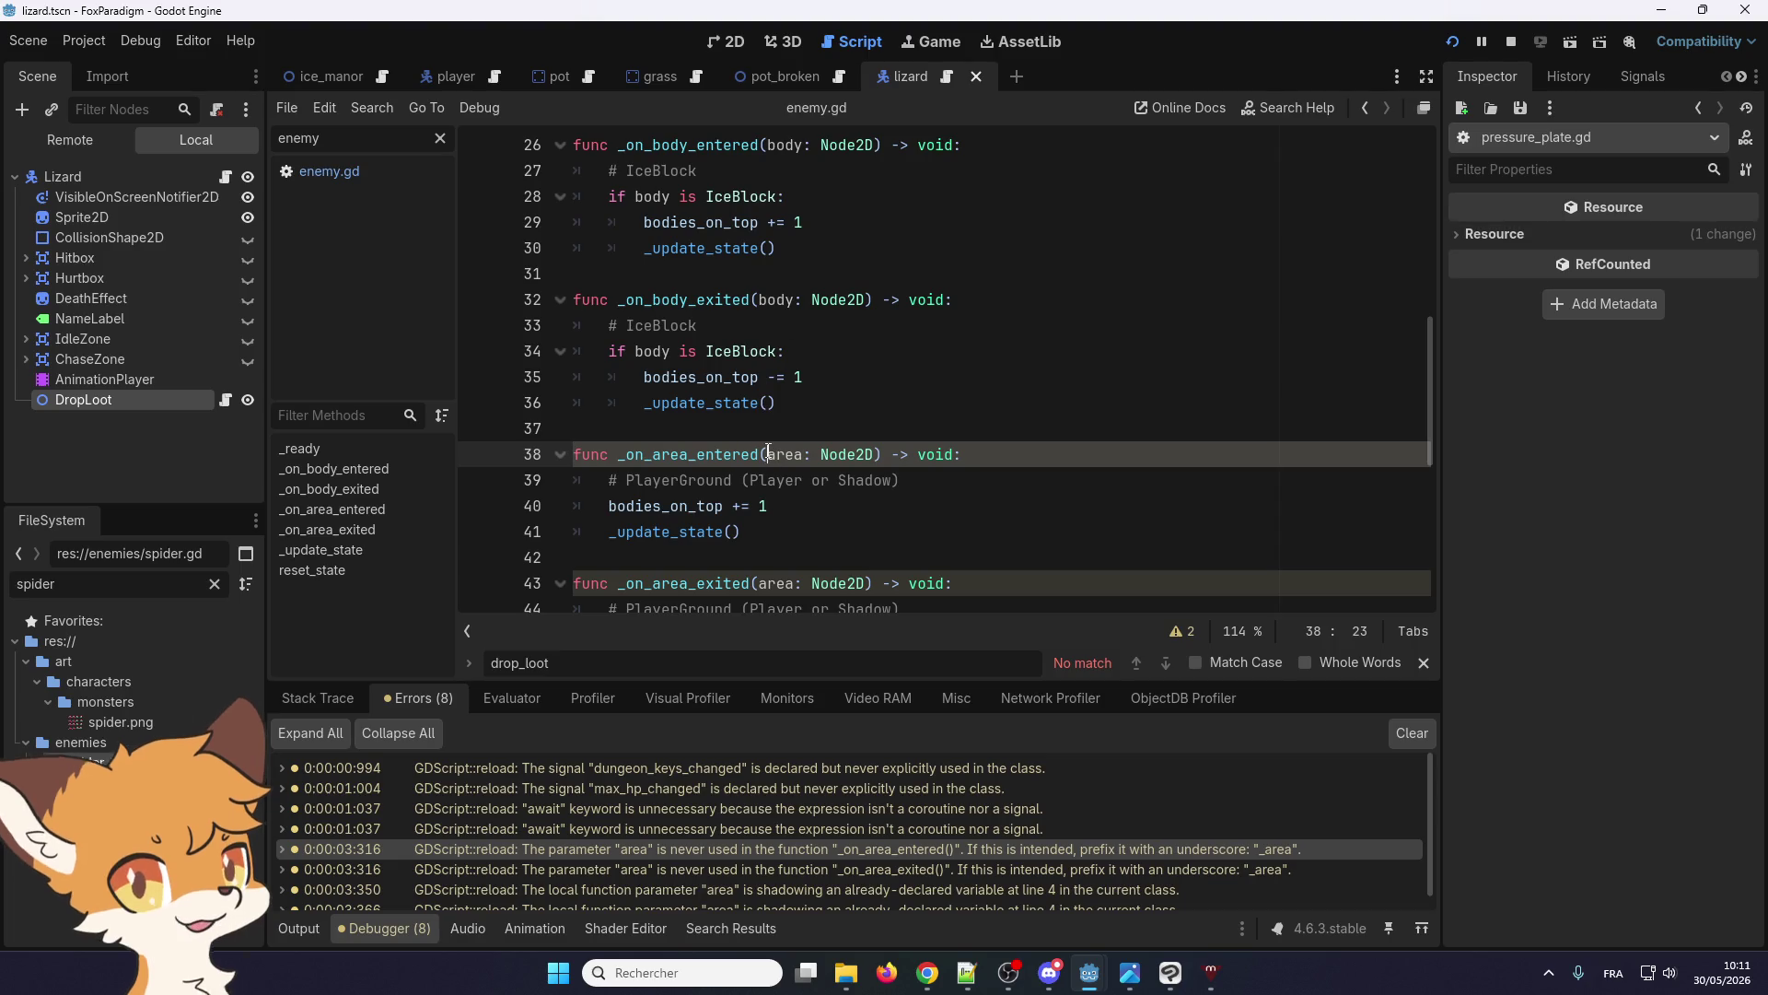
{"action": "type", "text": "_"}
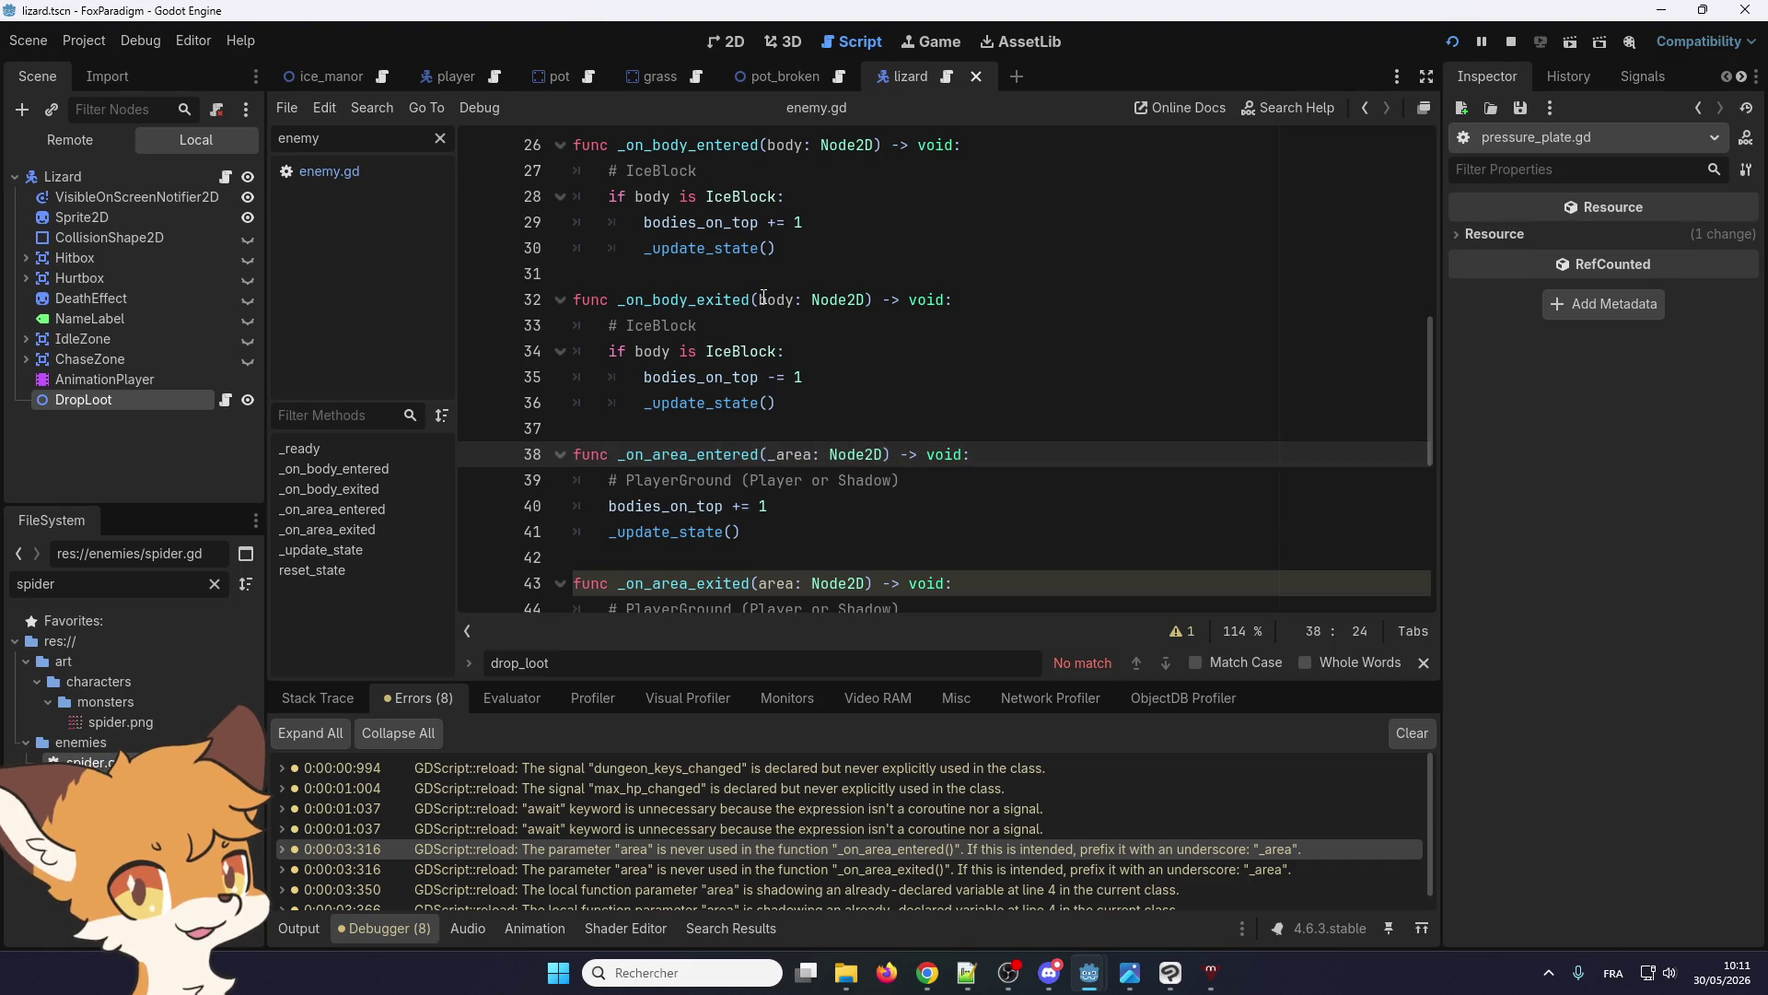
{"action": "scroll", "coordinate": [748, 463], "scroll_direction": "down", "scroll_amount": 1}
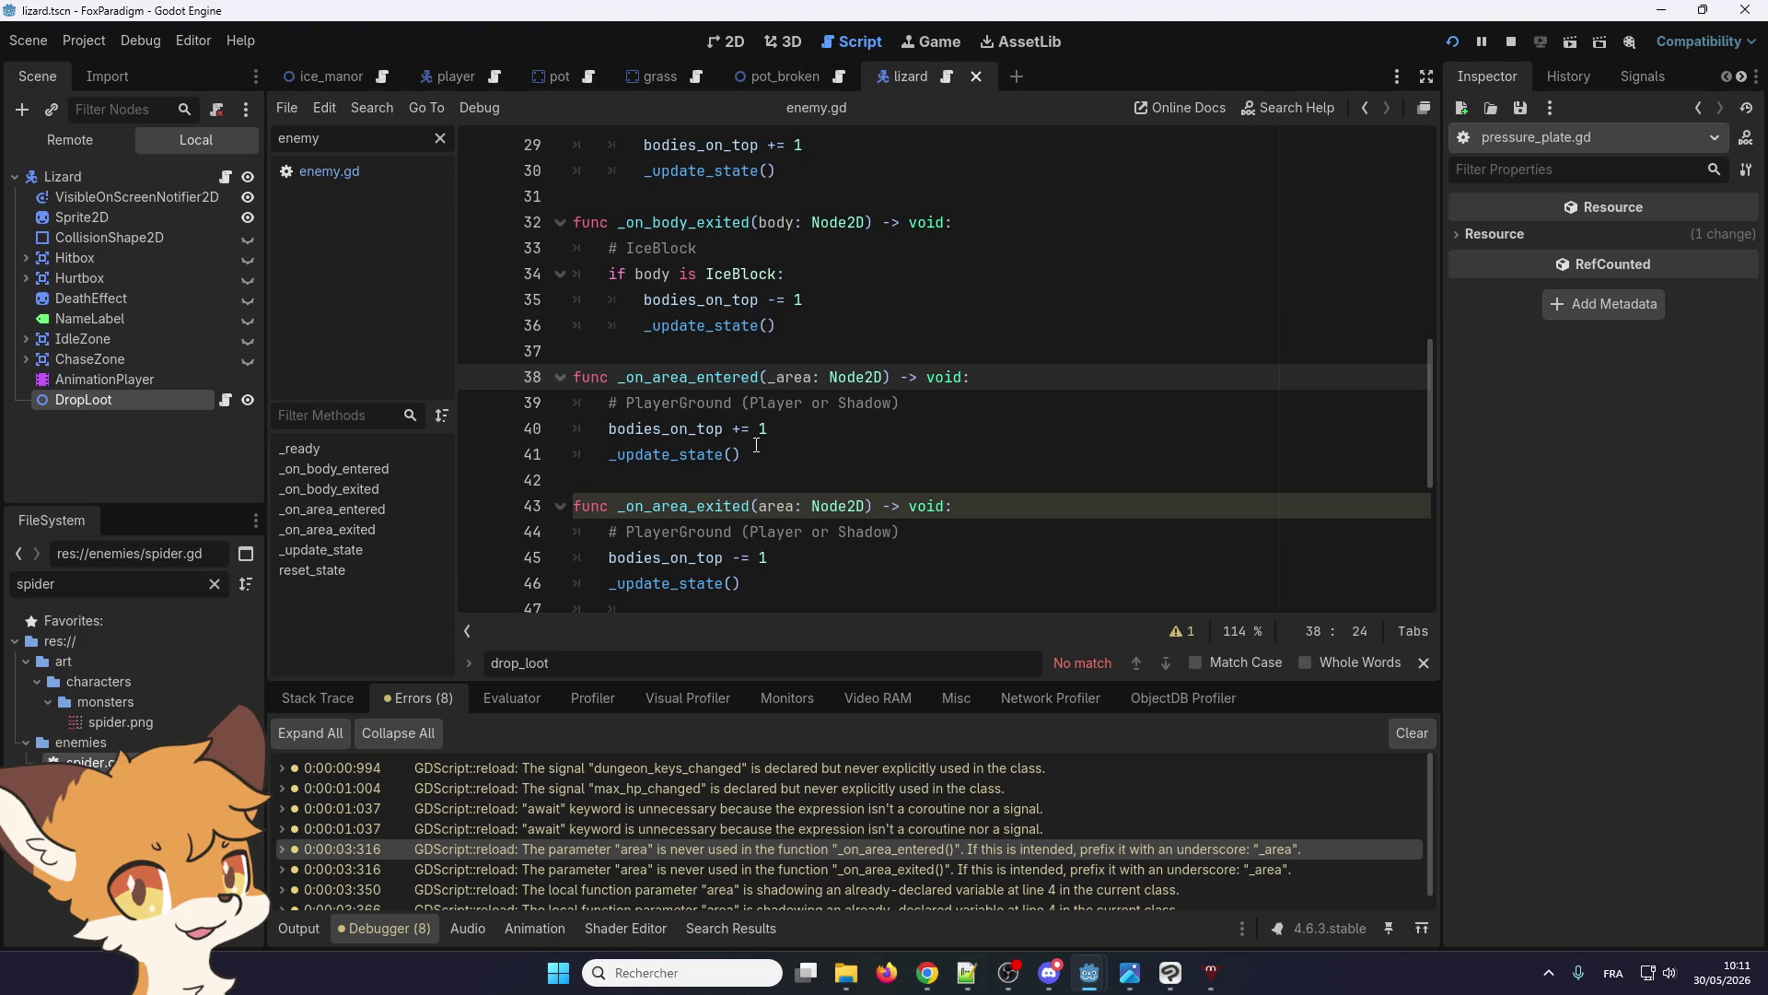
{"action": "scroll", "coordinate": [756, 446], "scroll_direction": "up", "scroll_amount": 9}
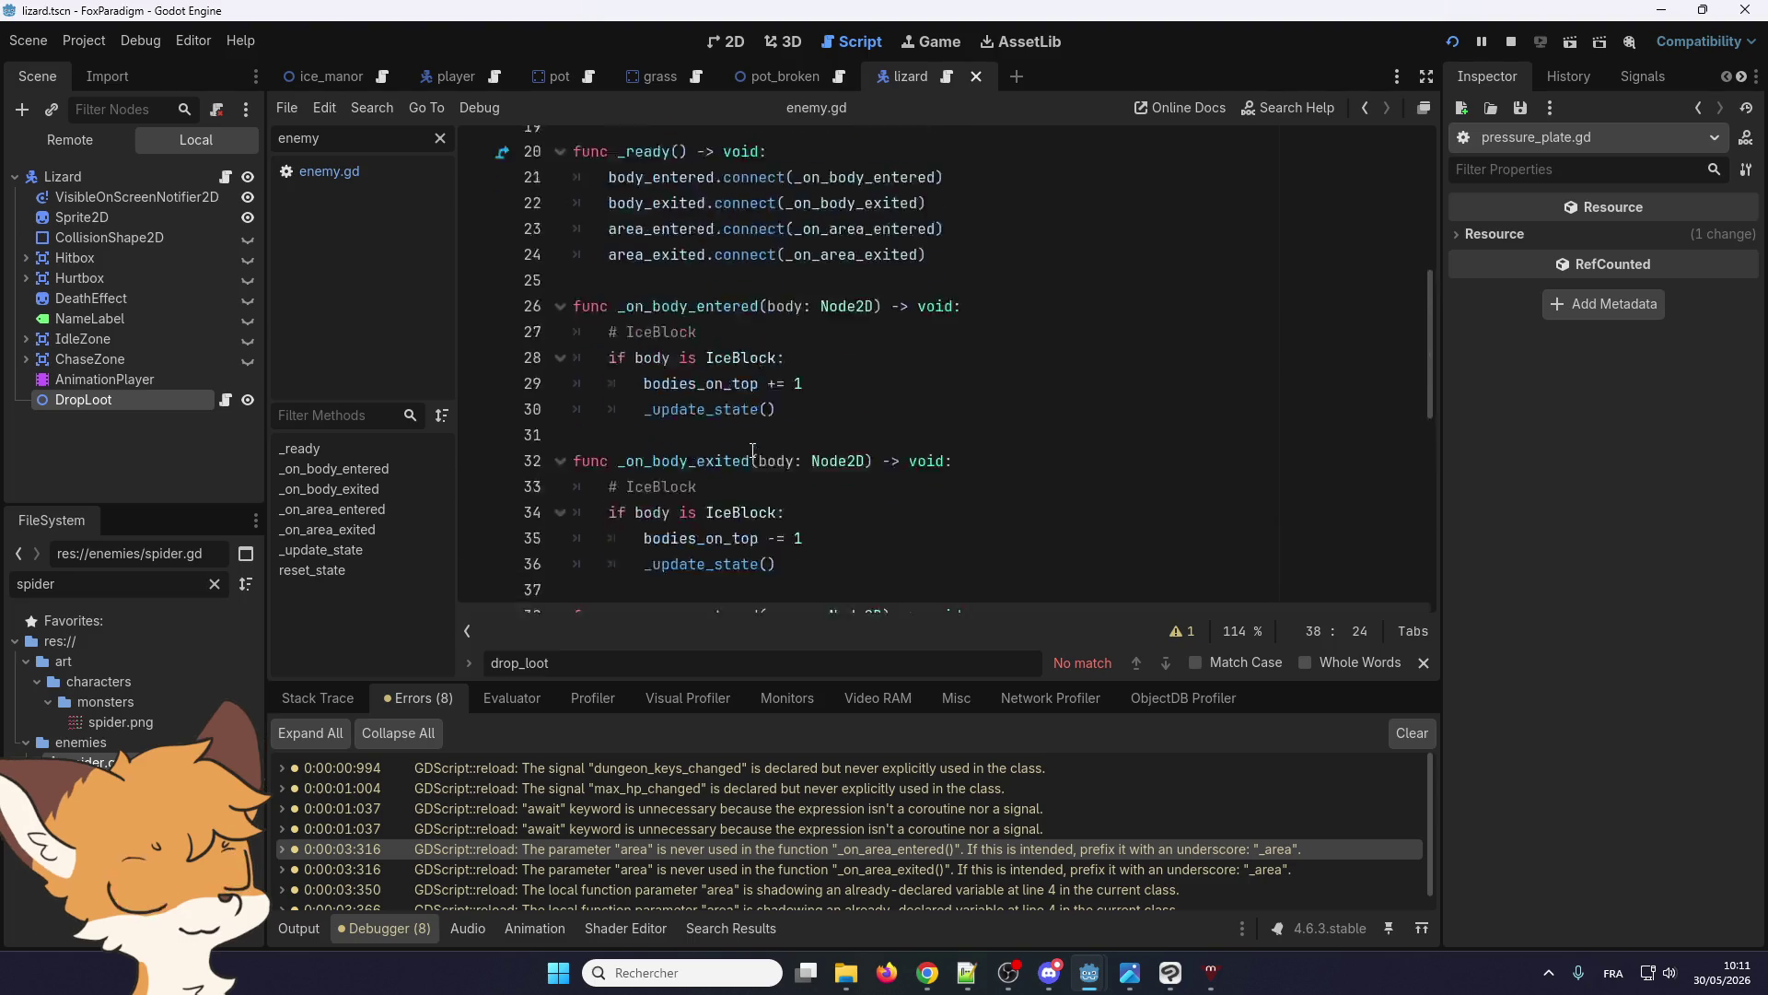
{"action": "scroll", "coordinate": [751, 454], "scroll_direction": "down", "scroll_amount": 9}
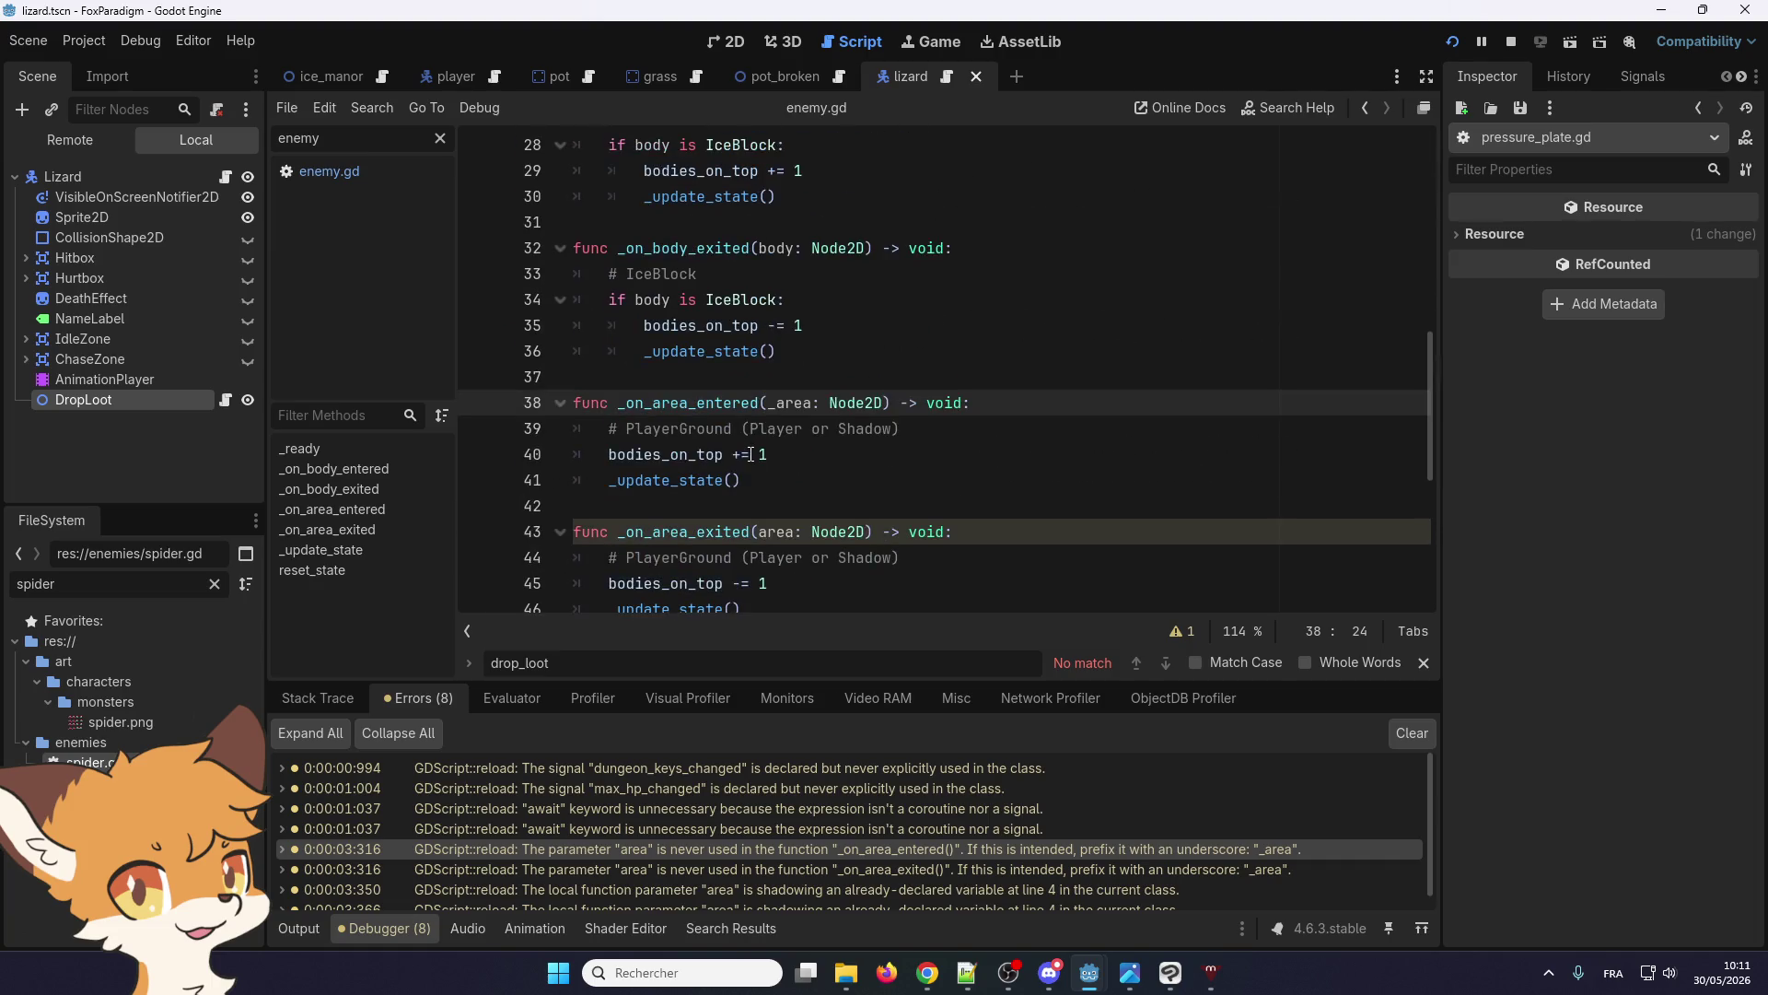
Rename the area parameter of _on_area_exited on line 43 to _area
{"action": "left_click", "coordinate": [758, 531]}
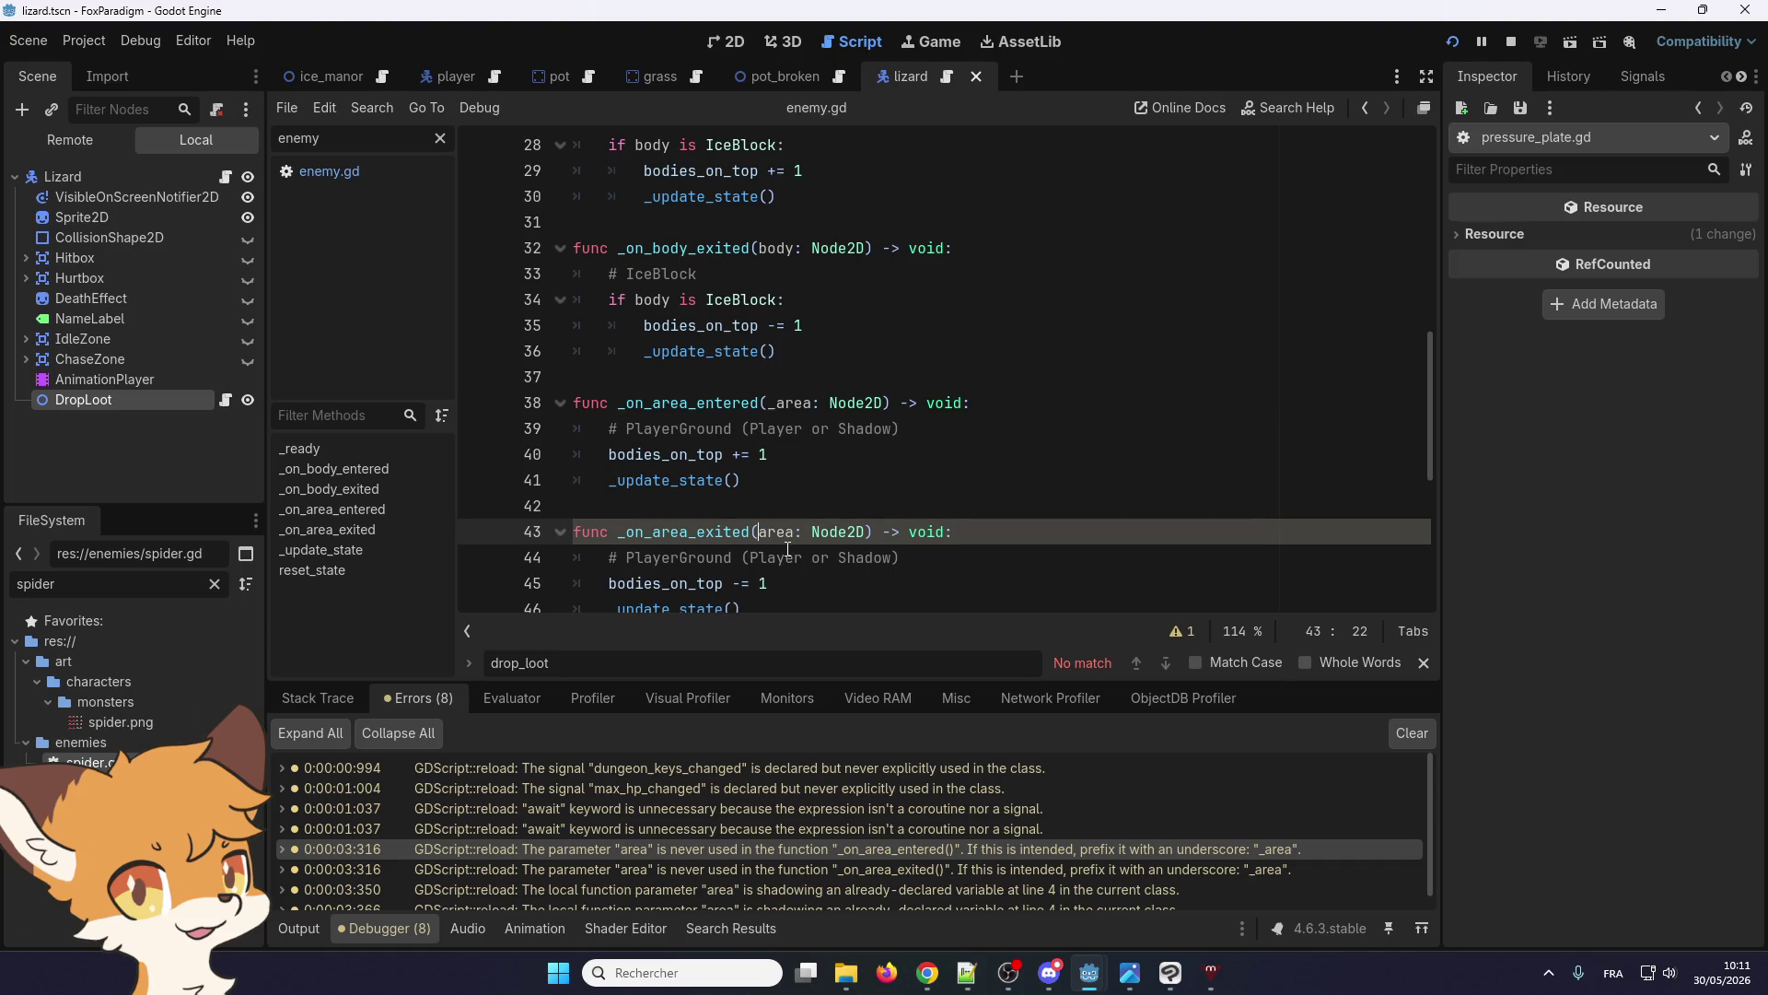
{"action": "type", "text": "_"}
{"action": "scroll", "coordinate": [684, 567], "scroll_direction": "down", "scroll_amount": 1}
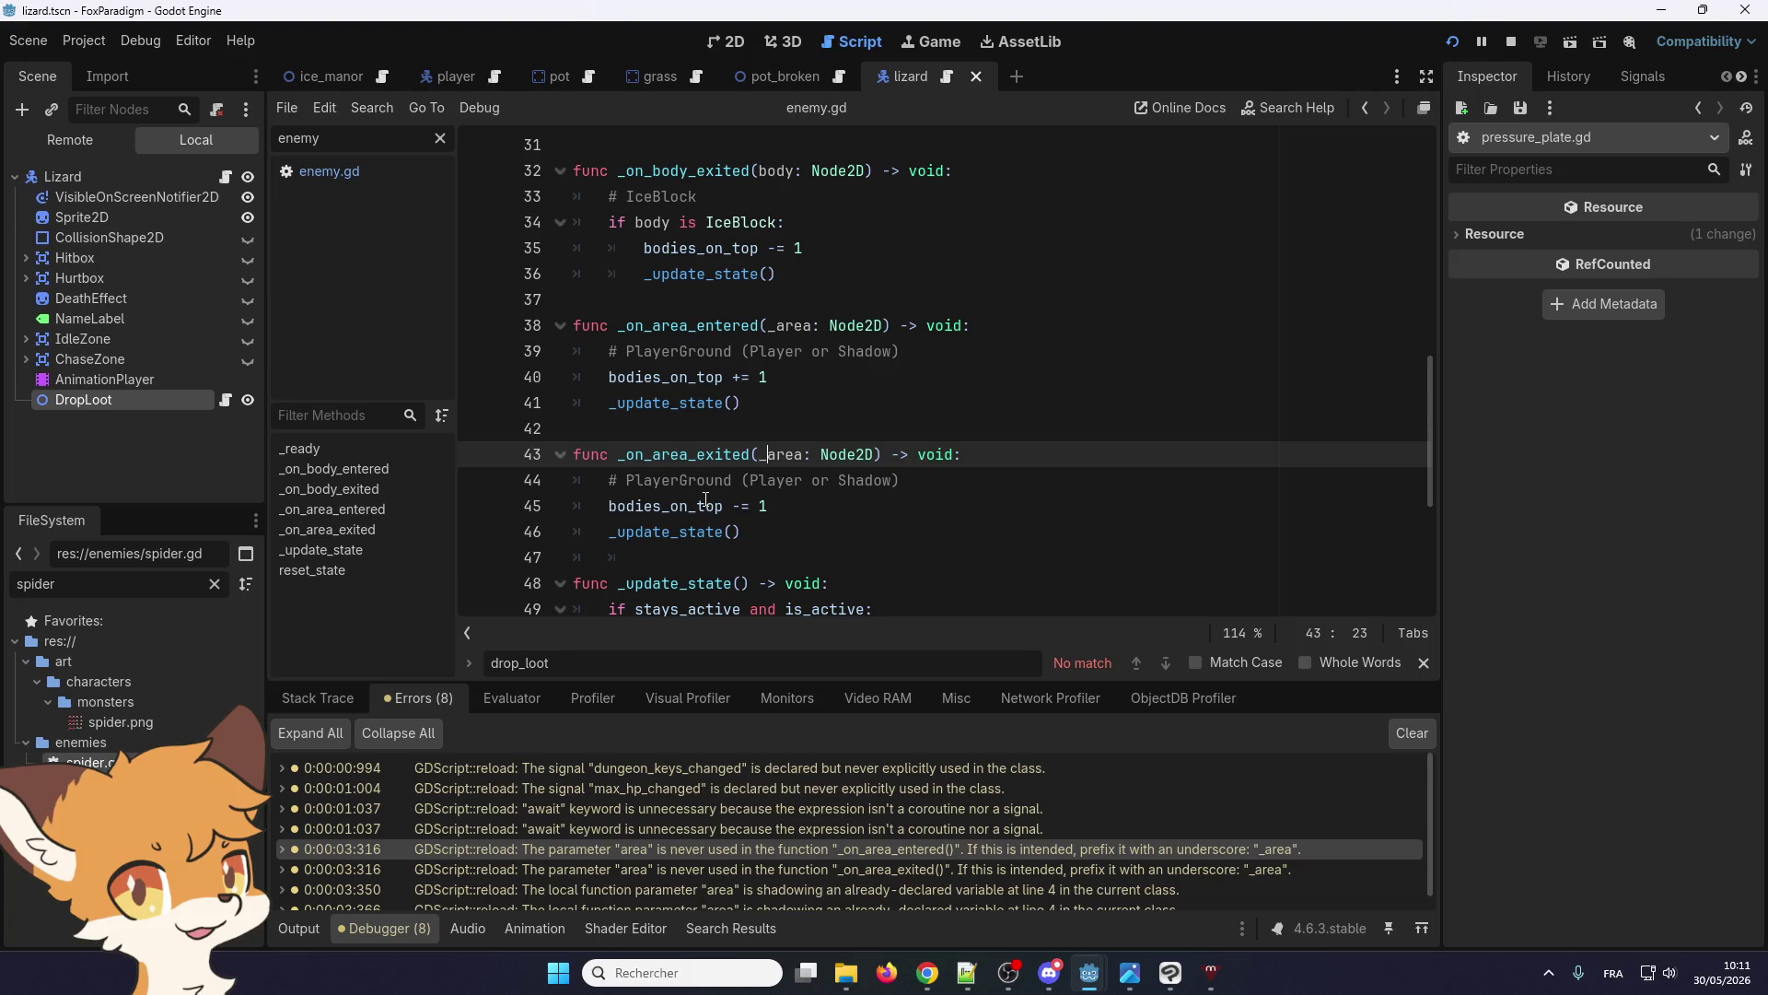
{"action": "mouse_move", "coordinate": [705, 499]}
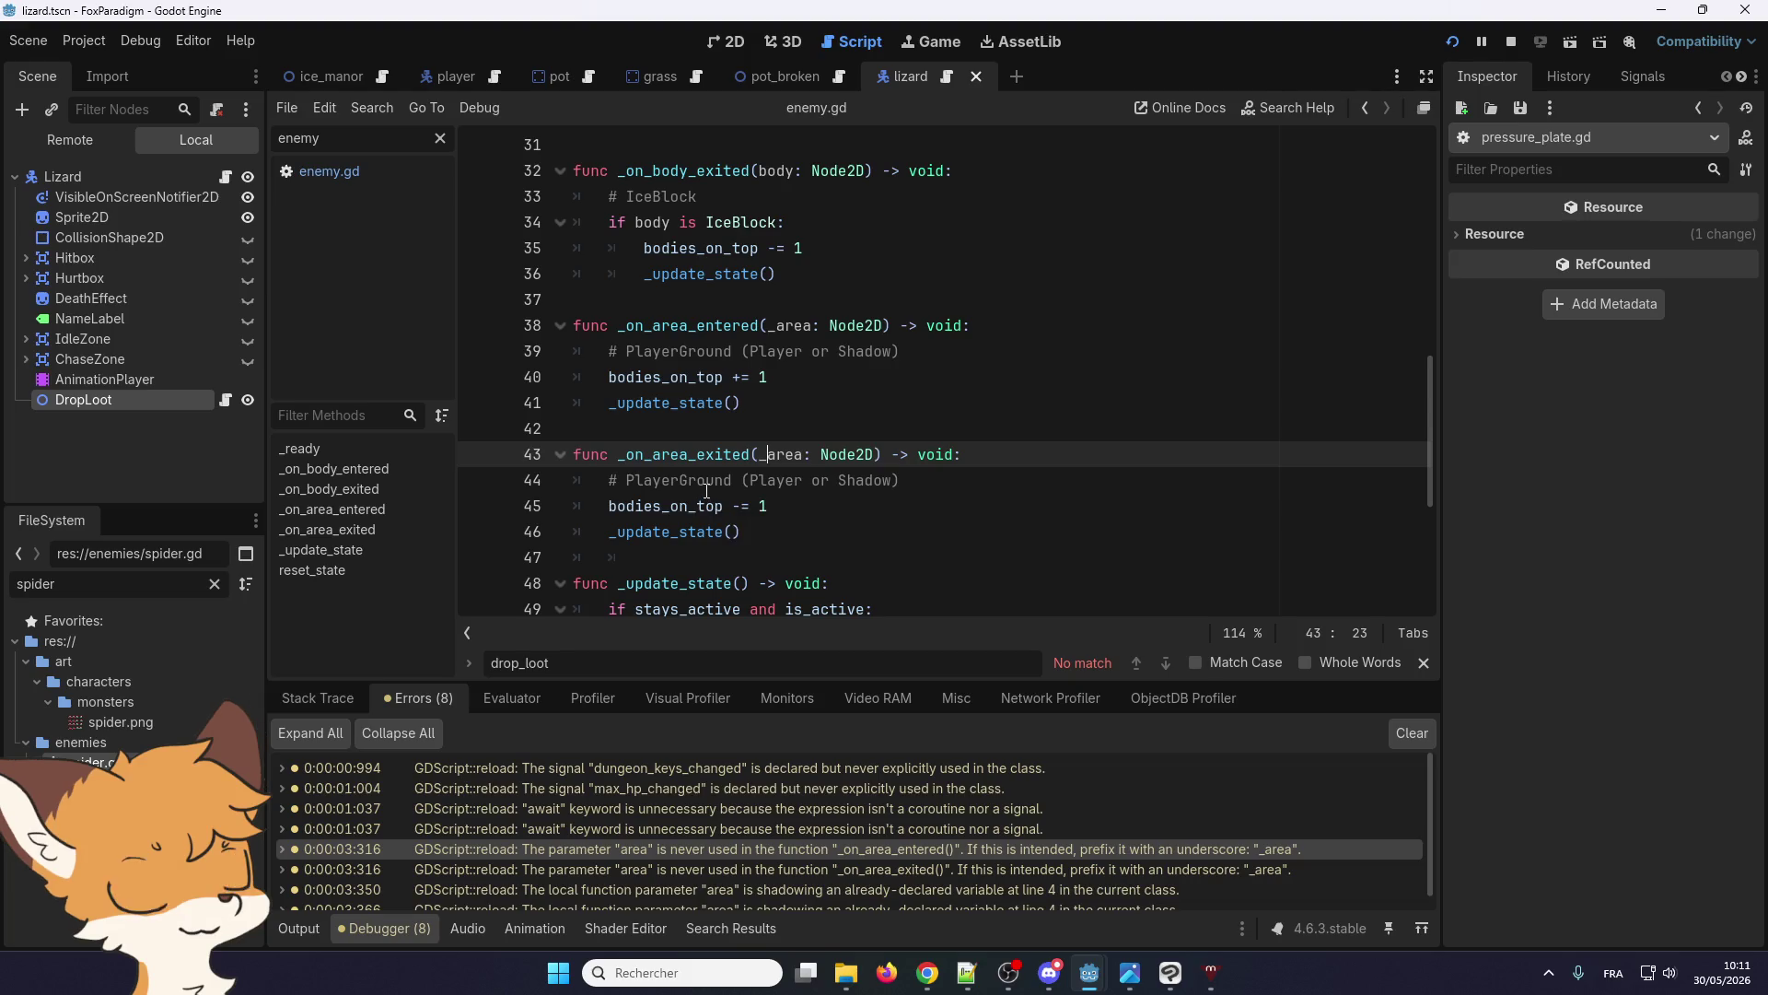
{"action": "scroll", "coordinate": [672, 794], "scroll_direction": "down", "scroll_amount": 1}
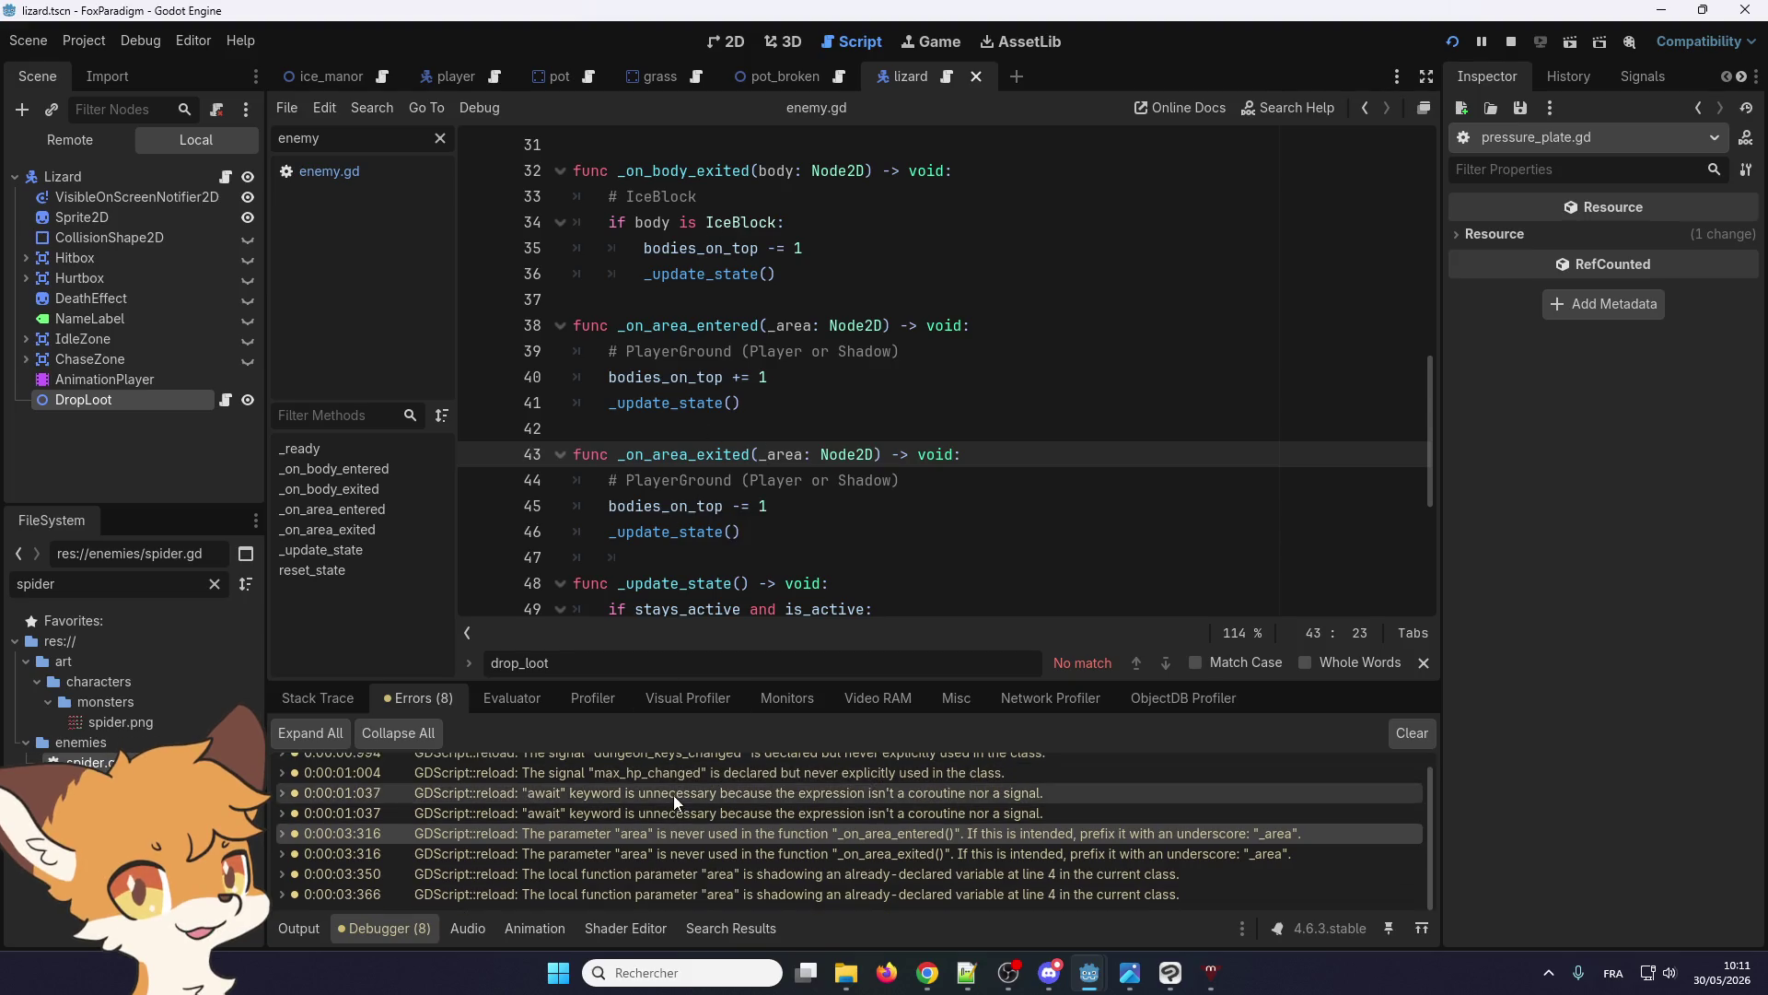
{"action": "left_click", "coordinate": [634, 874]}
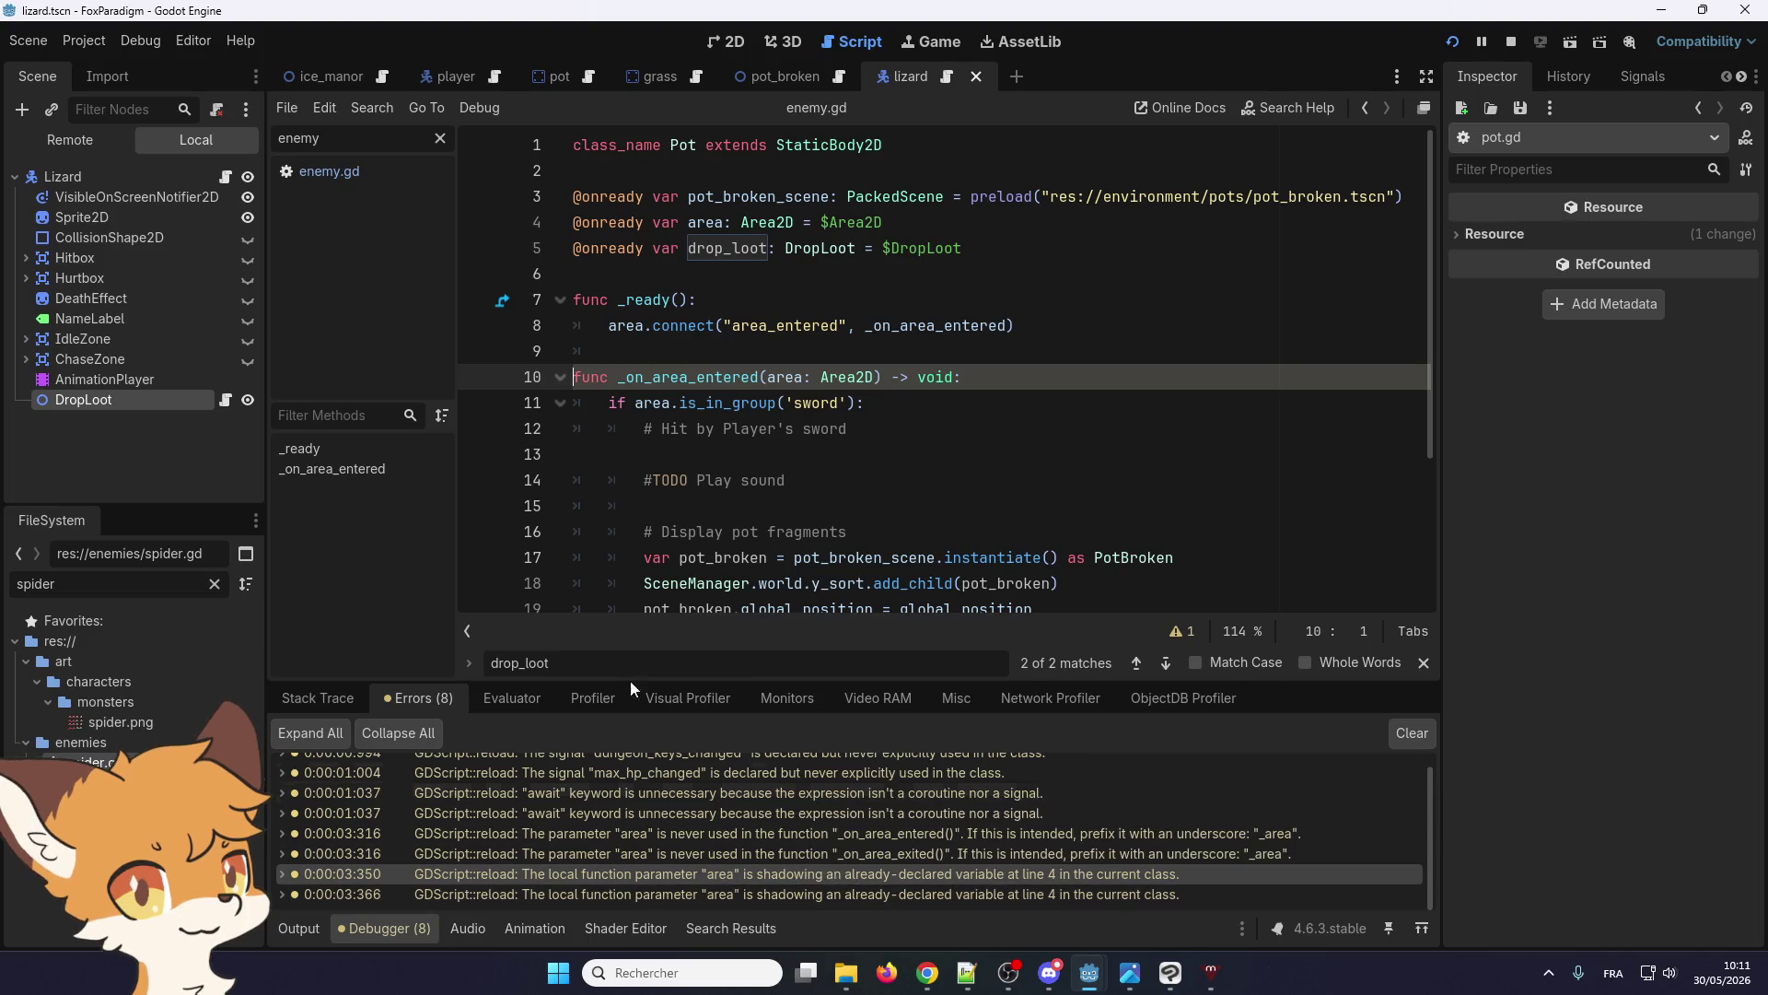
Highlight every use of pot.gd's area variable and stop the running game
{"action": "double_click", "coordinate": [713, 222]}
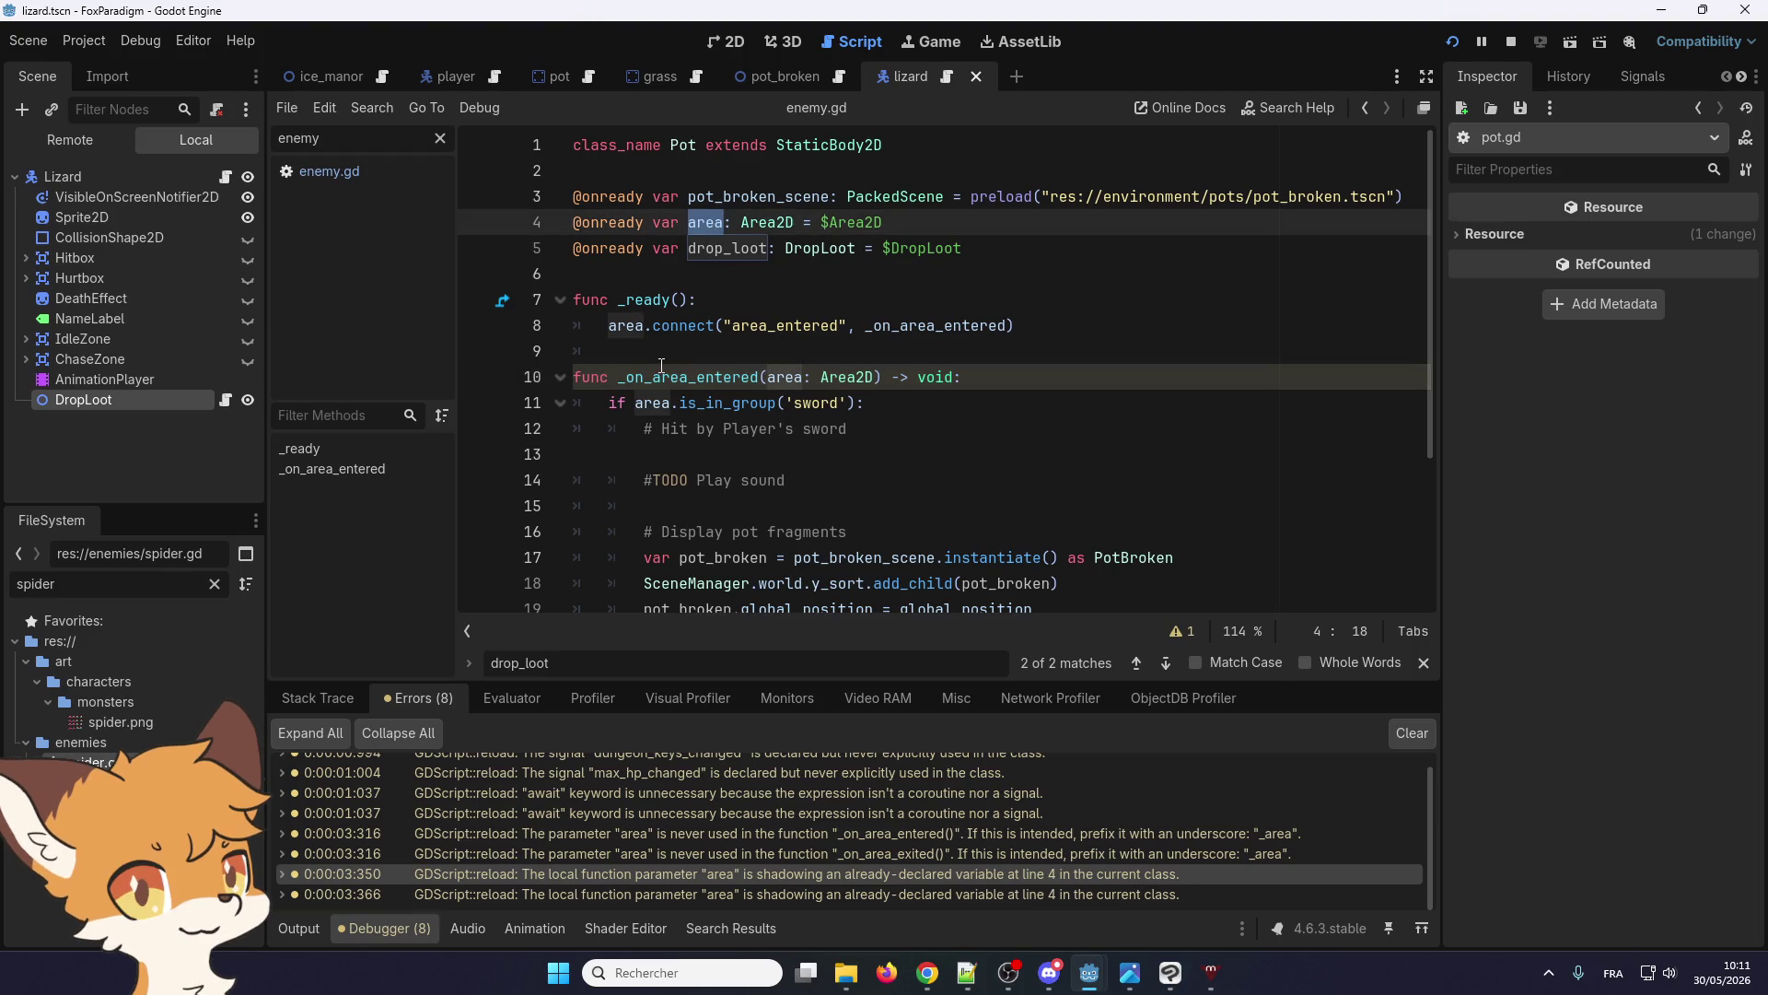
{"action": "left_click", "coordinate": [722, 225]}
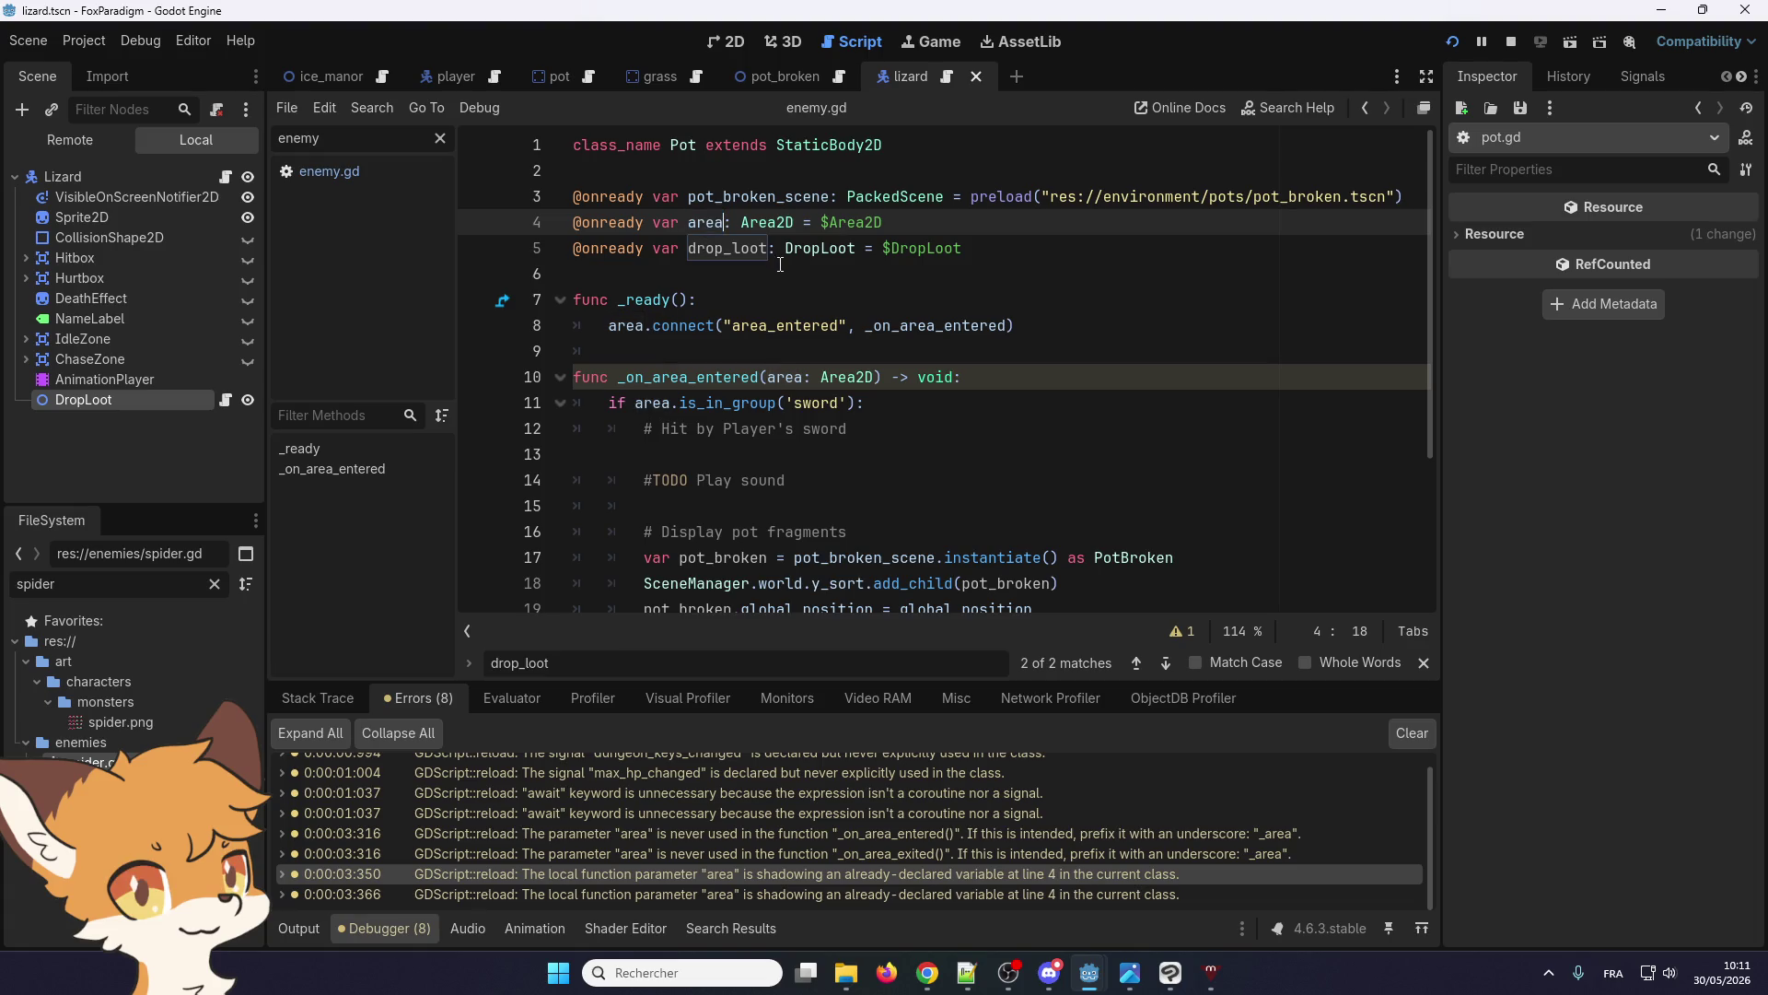
{"action": "left_click", "coordinate": [1510, 41]}
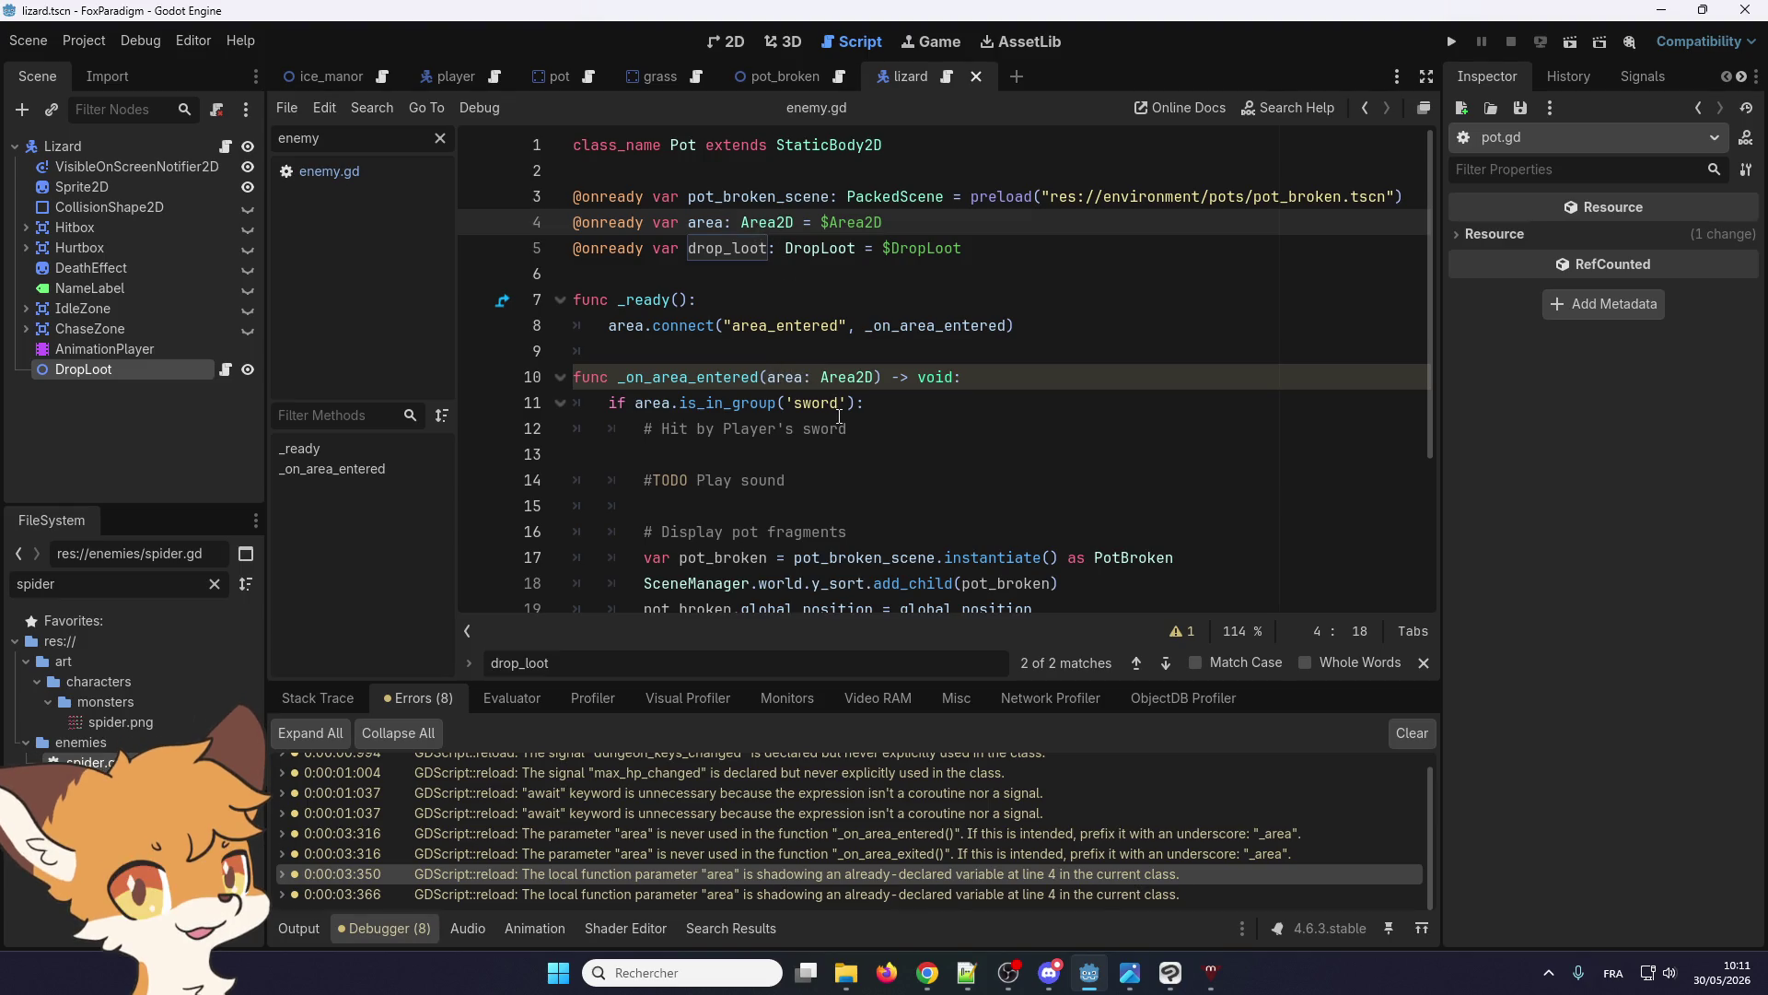
Check the area uses in _on_area_entered, then rename line 4's variable to area2d
{"action": "double_click", "coordinate": [734, 379]}
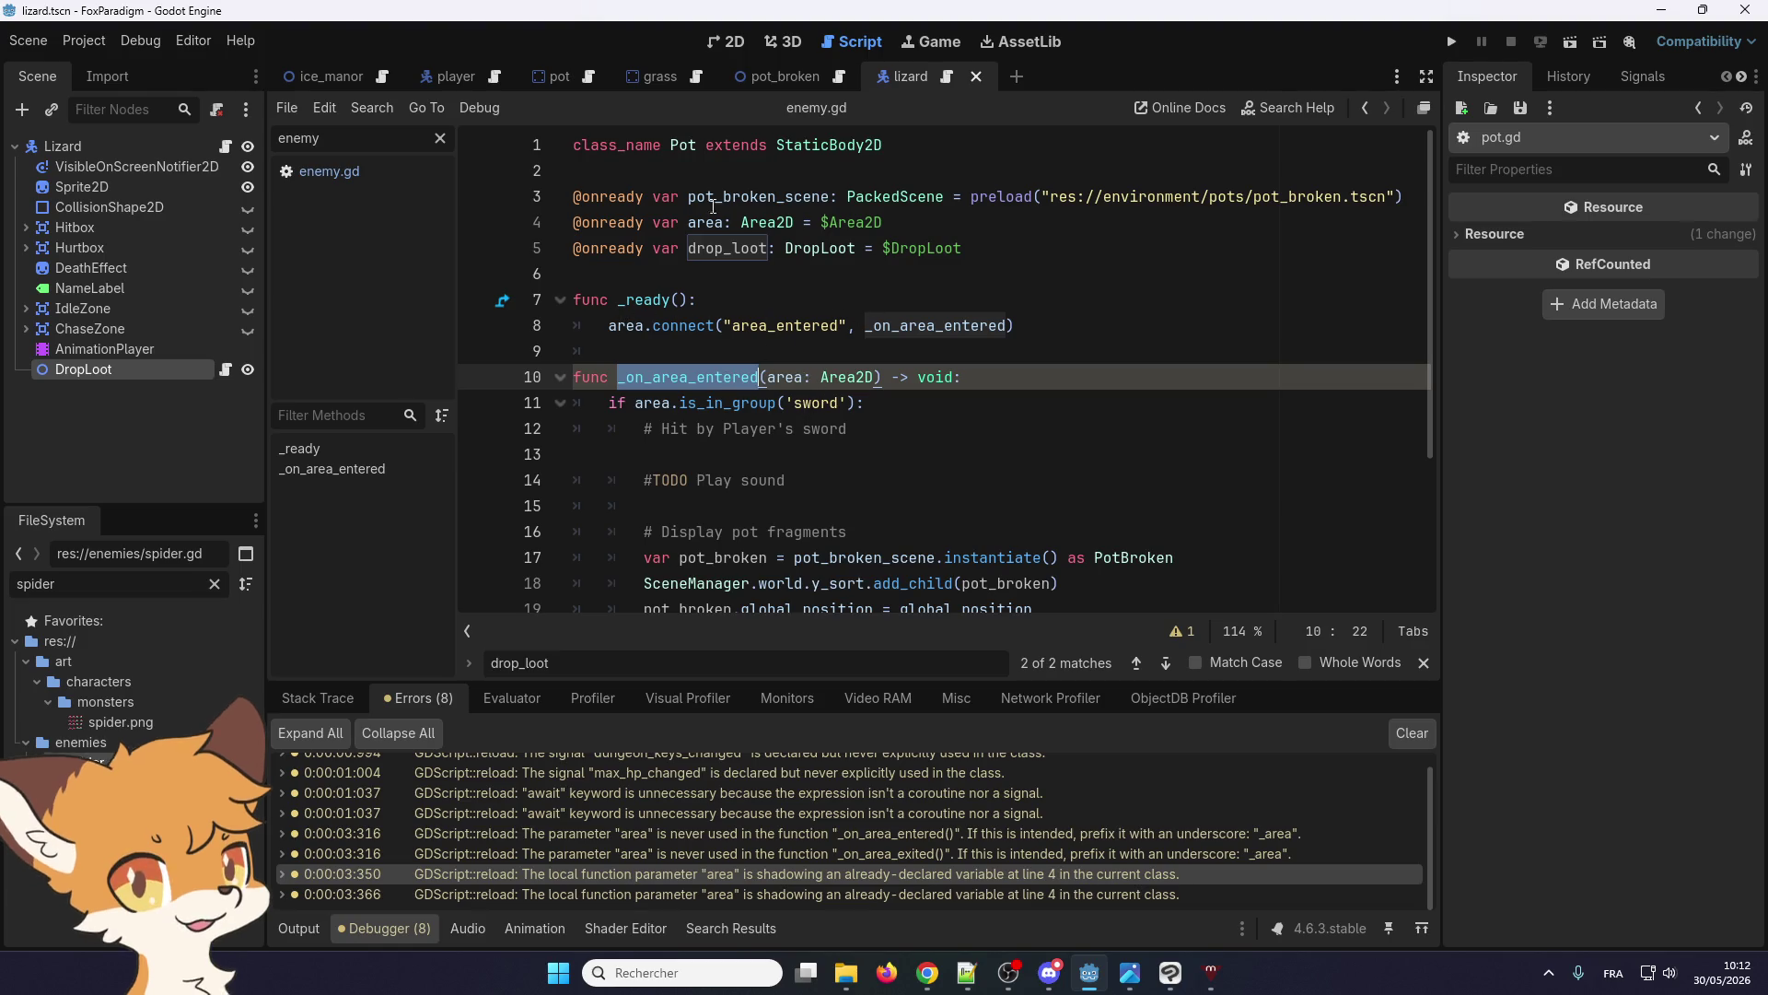
{"action": "double_click", "coordinate": [656, 404]}
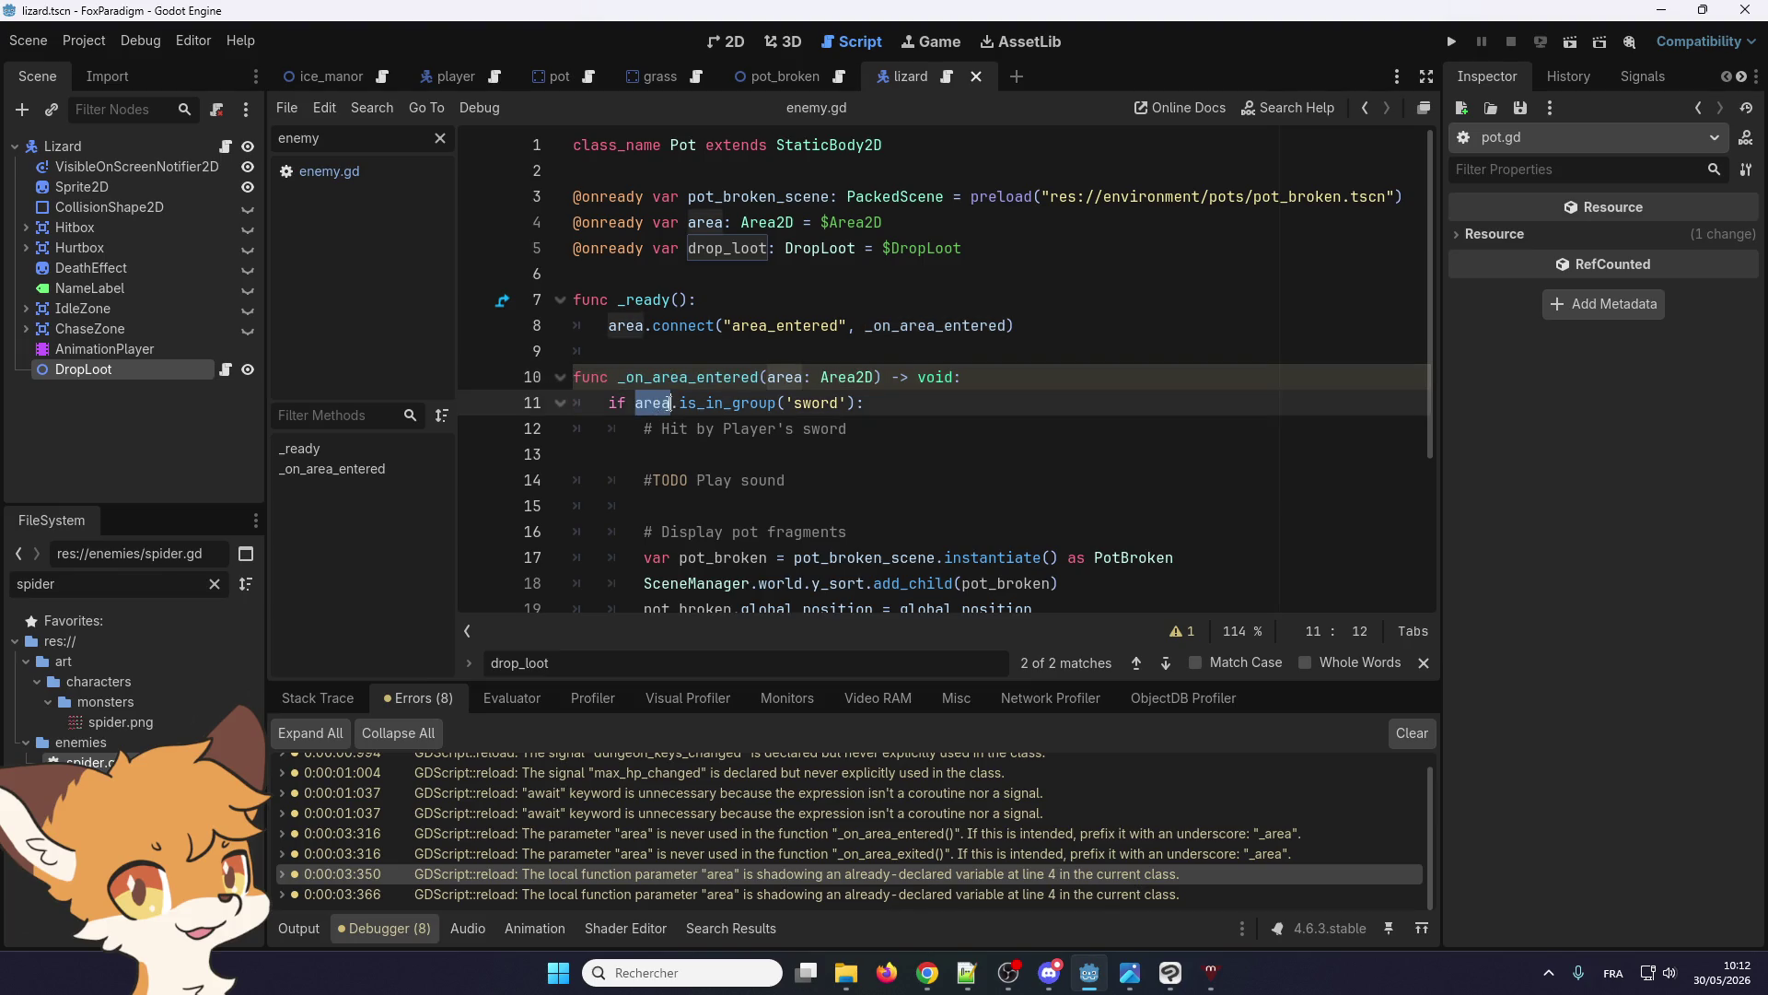
{"action": "scroll", "coordinate": [679, 409], "scroll_direction": "down", "scroll_amount": 3}
{"action": "scroll", "coordinate": [679, 409], "scroll_direction": "up", "scroll_amount": 3}
{"action": "left_click", "coordinate": [724, 224]}
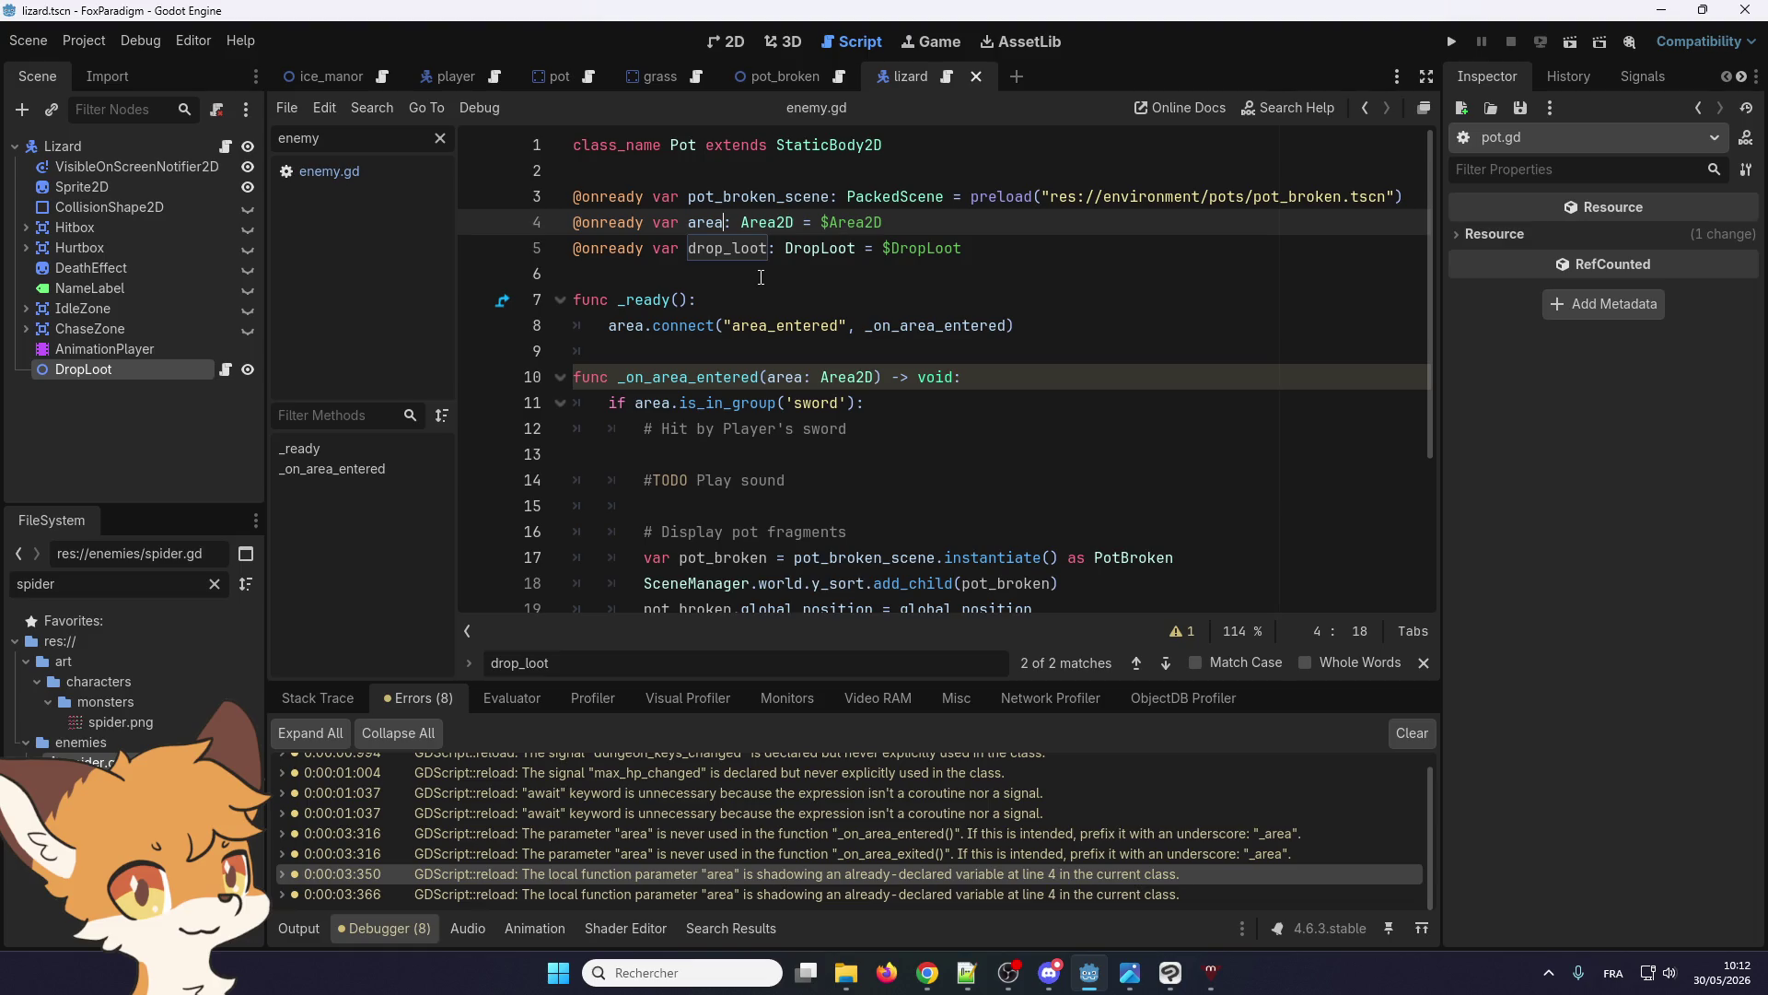
{"action": "type", "text": "2"}
{"action": "type", "text": "d"}
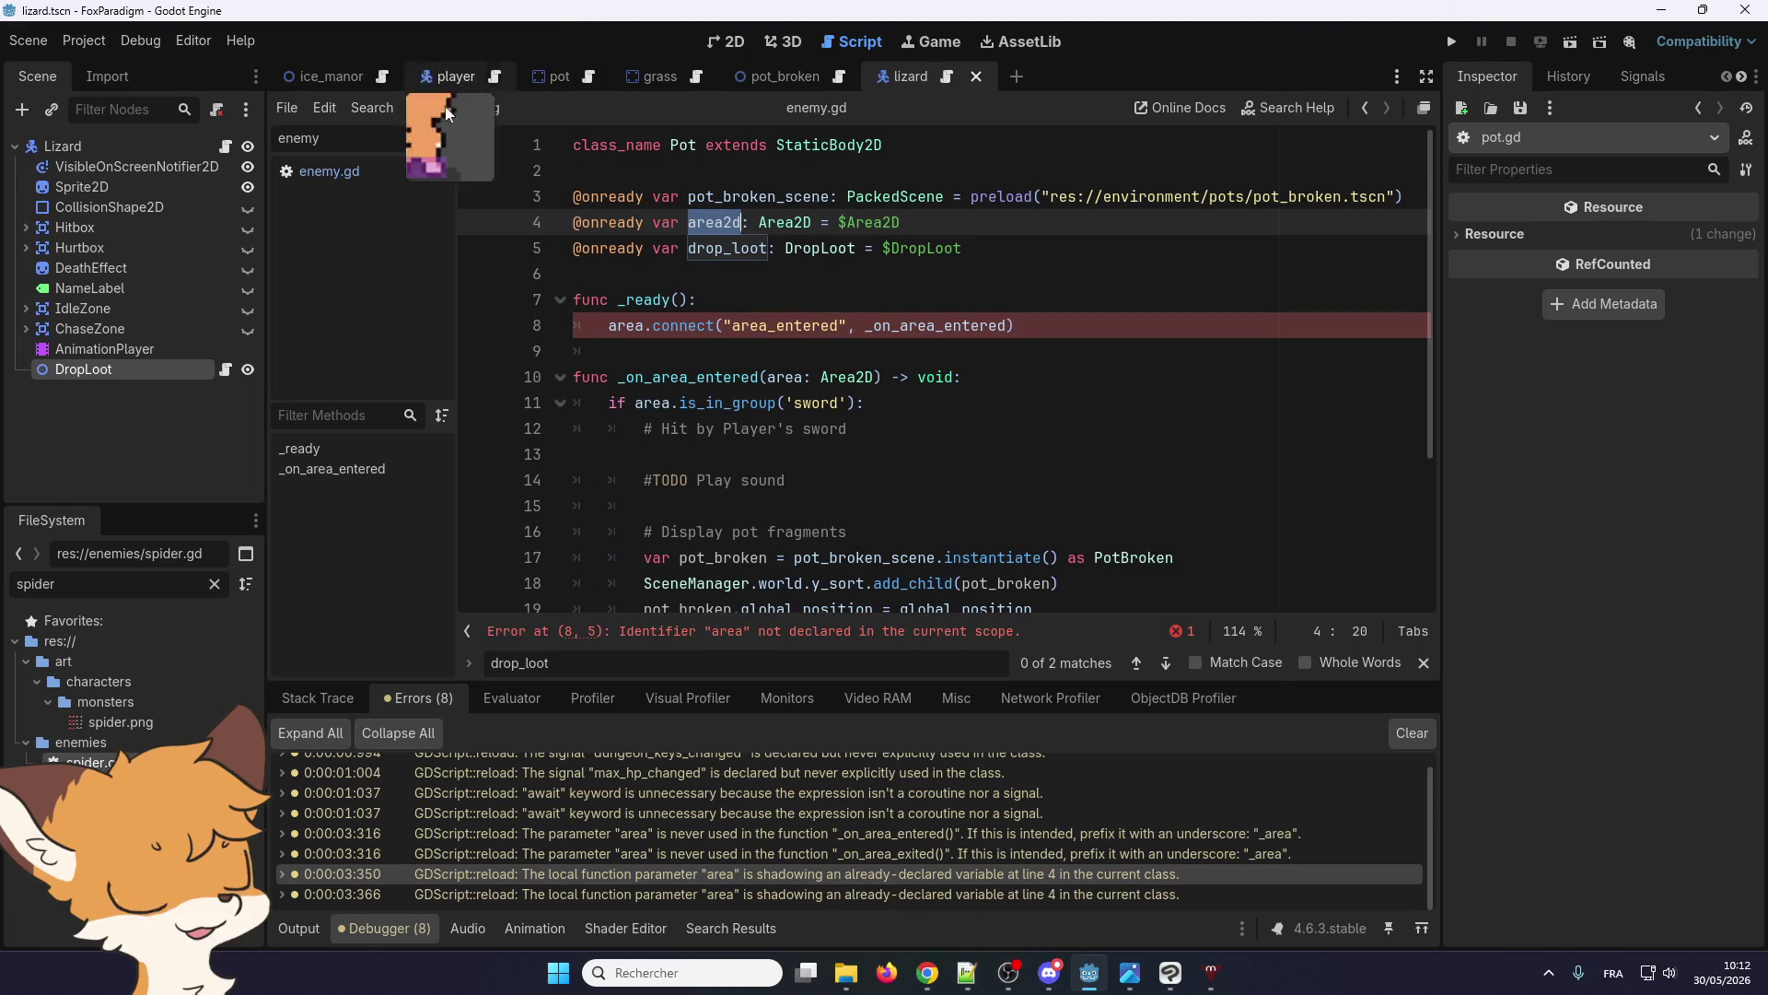
In the player scene, look up the Character class named on line 1 of player.gd
{"action": "left_click", "coordinate": [457, 72]}
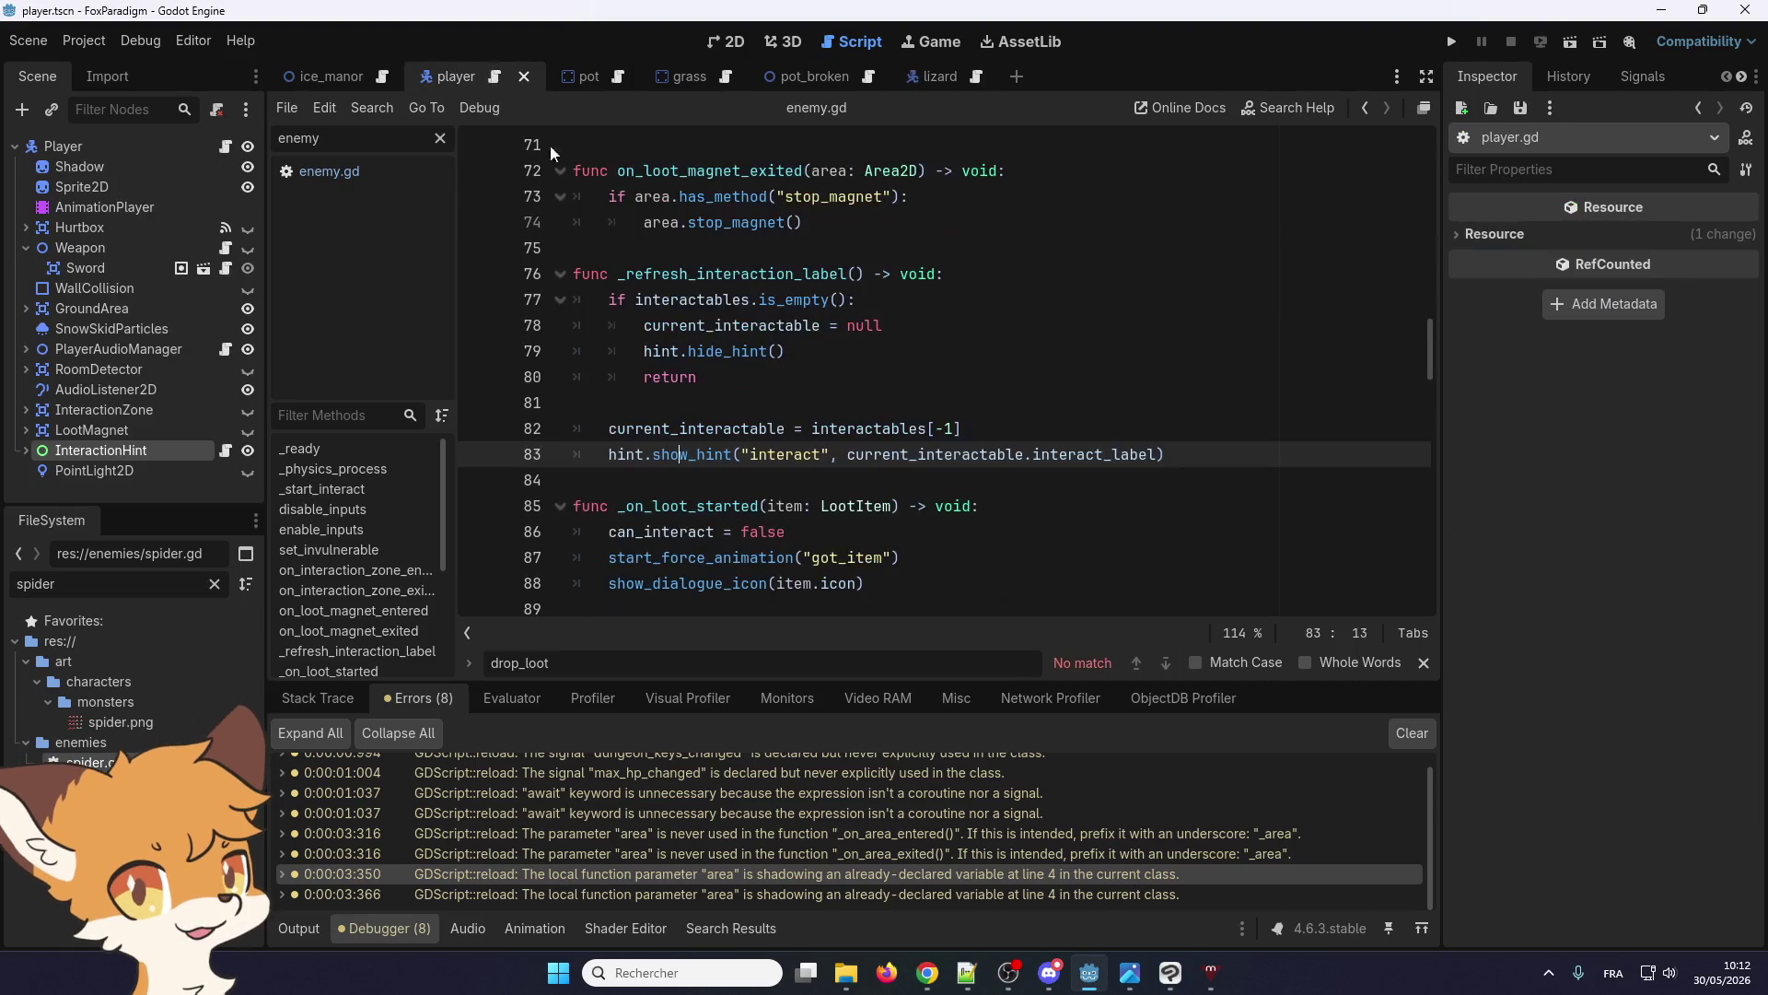
{"action": "scroll", "coordinate": [762, 387], "scroll_direction": "up", "scroll_amount": 5}
{"action": "left_click_drag", "start_coordinate": [1433, 307], "coordinate": [1398, 151]}
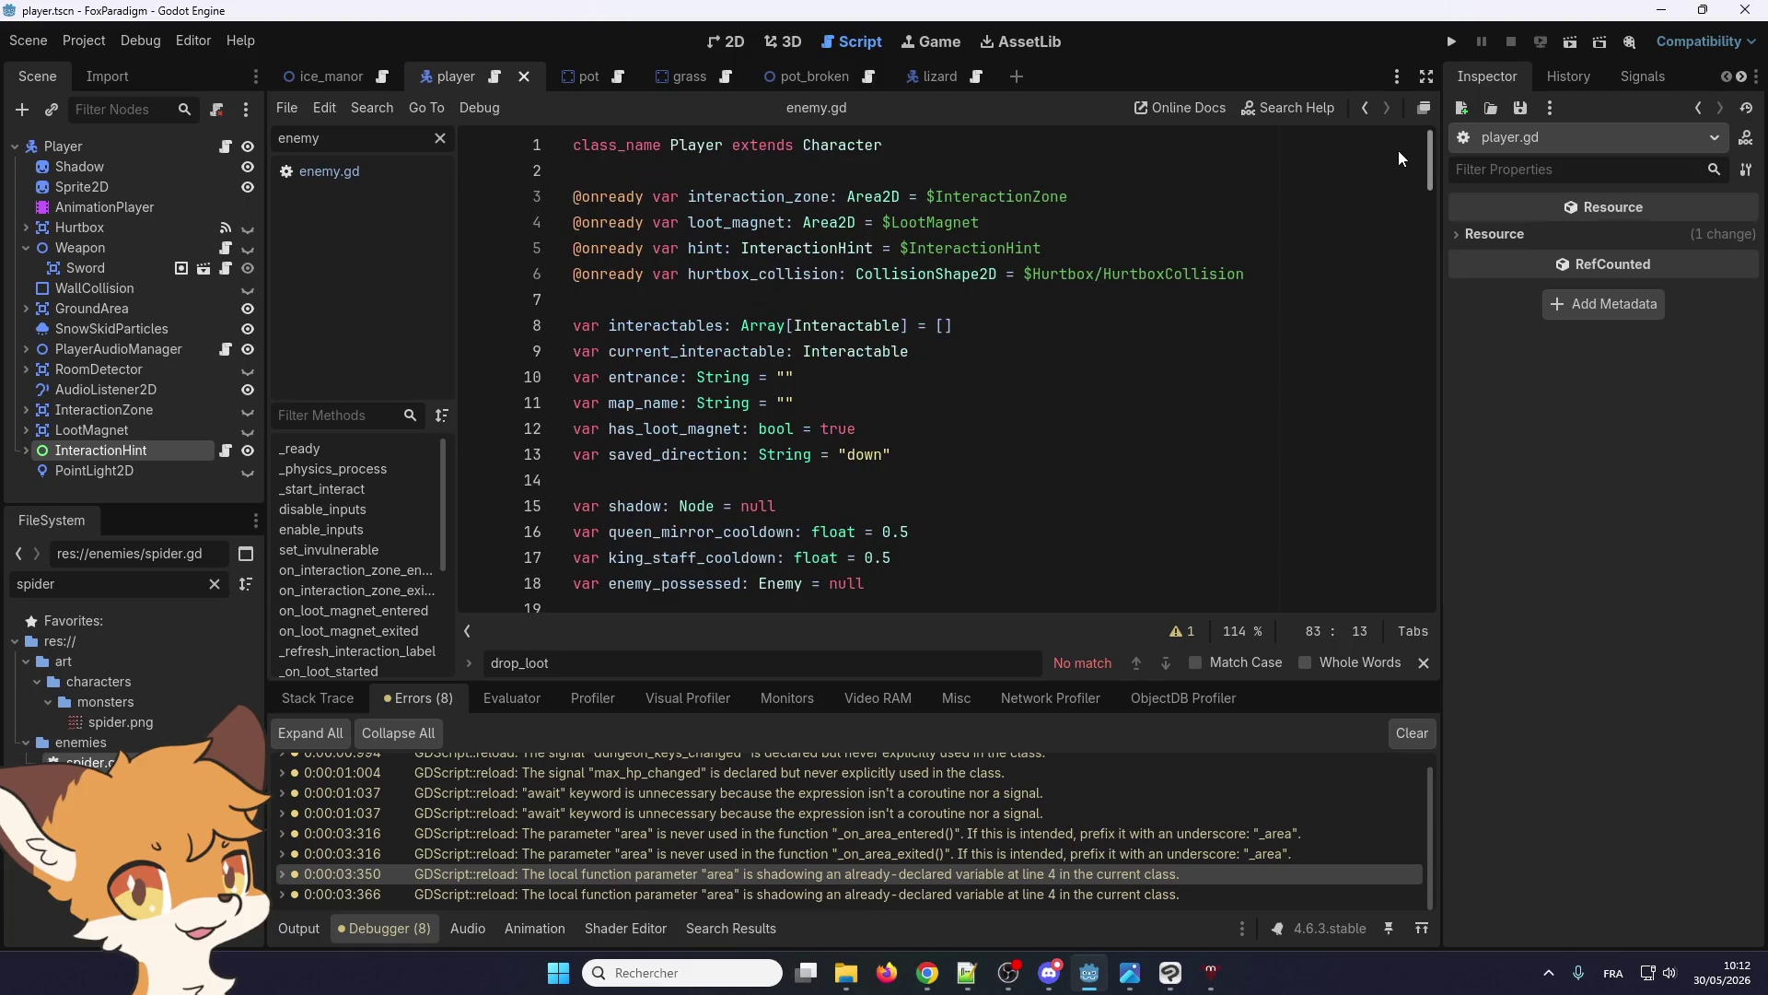
{"action": "scroll", "coordinate": [603, 225], "scroll_direction": "down", "scroll_amount": 6}
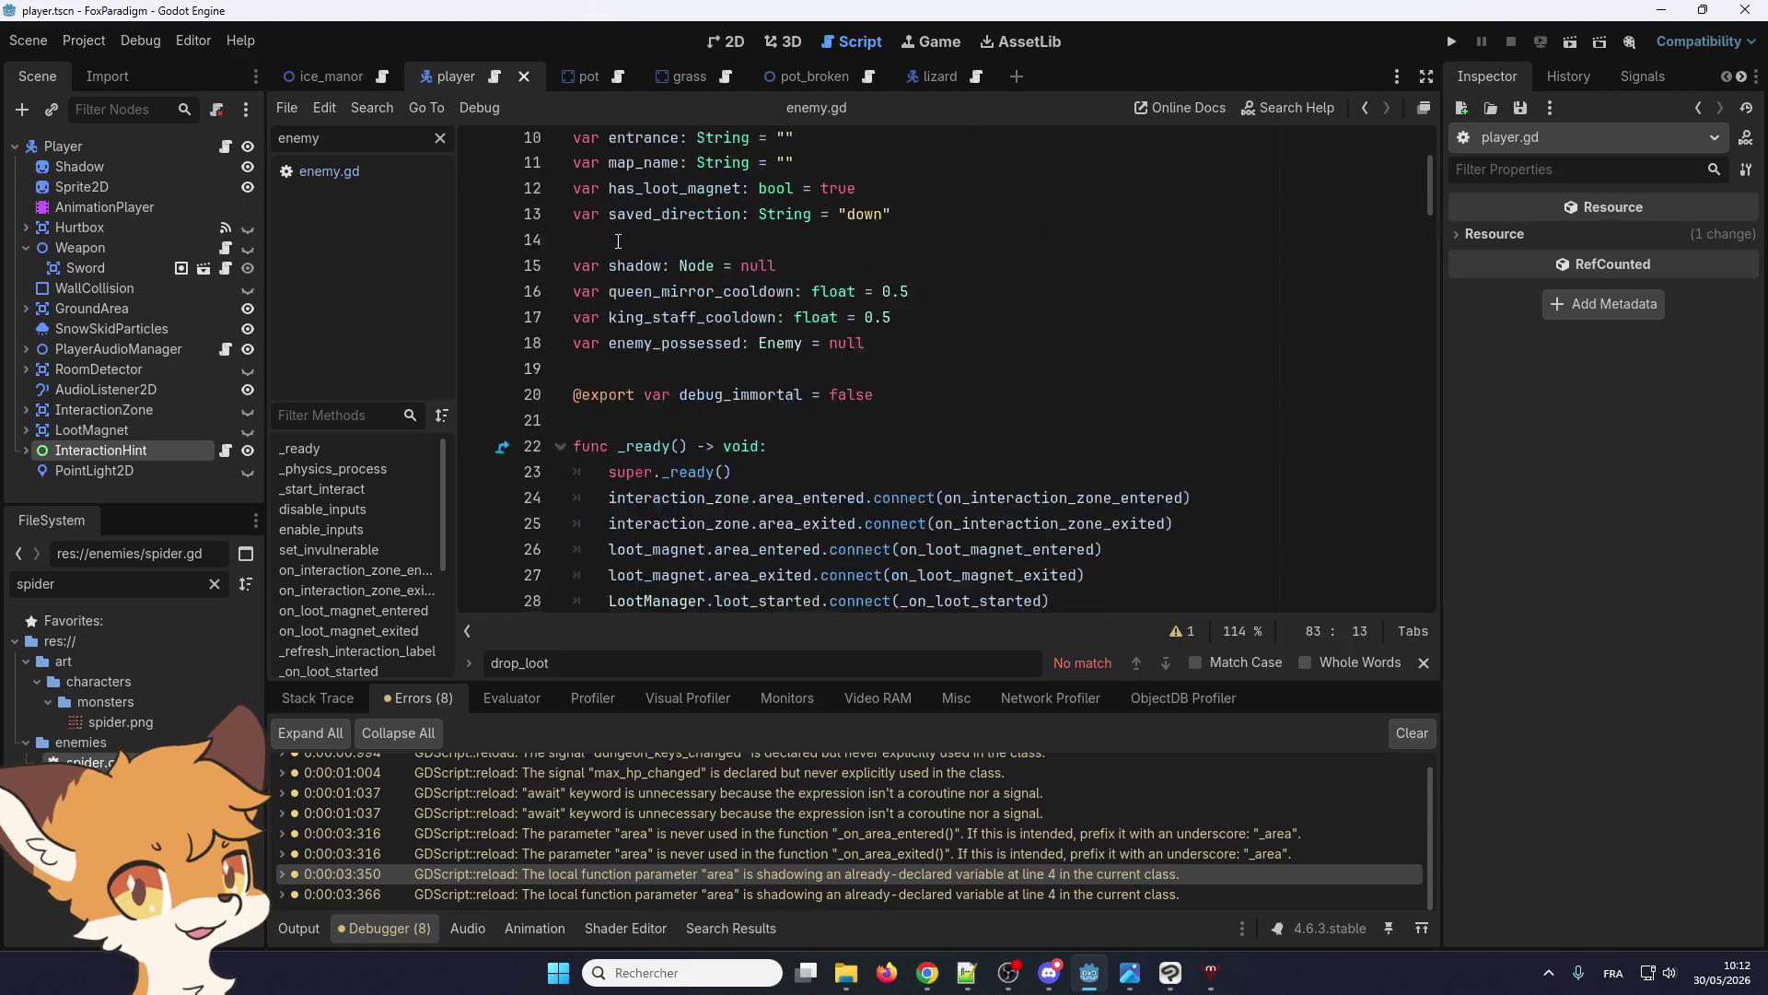
{"action": "scroll", "coordinate": [639, 278], "scroll_direction": "up", "scroll_amount": 5}
{"action": "scroll", "coordinate": [639, 277], "scroll_direction": "up", "scroll_amount": 2}
{"action": "right_click", "coordinate": [846, 150]}
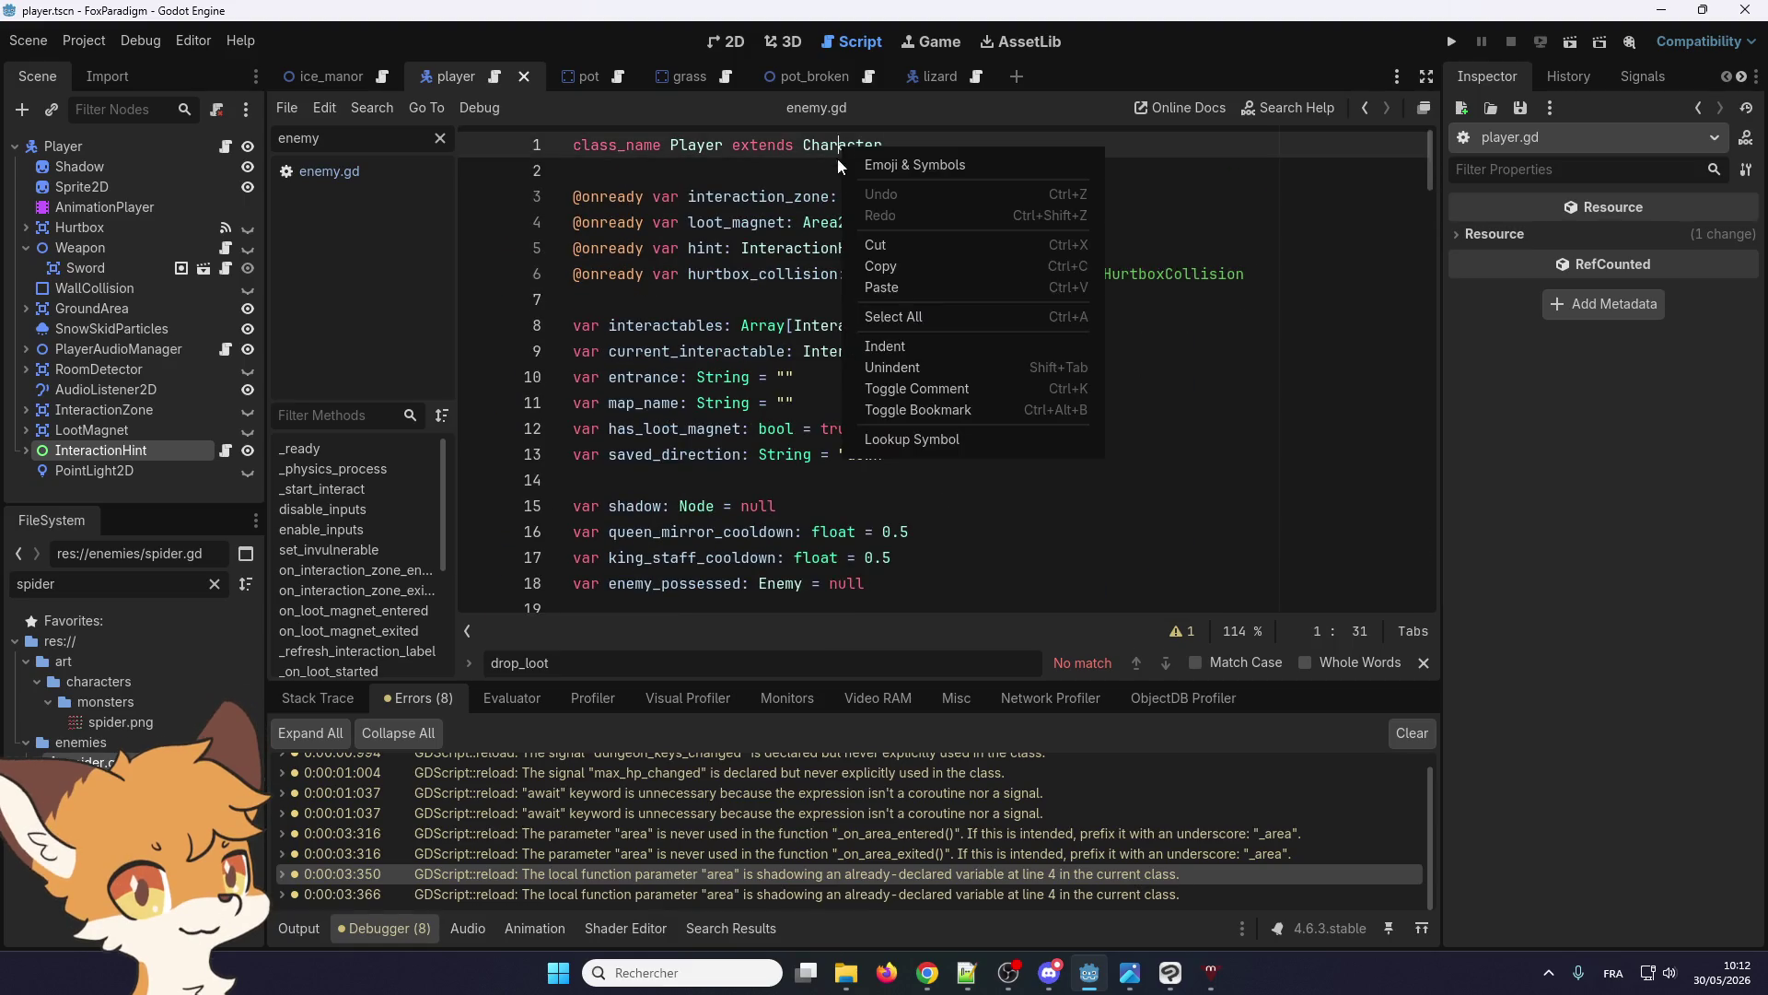
{"action": "left_click", "coordinate": [914, 438]}
Scroll through character.gd to read its variables and hp_changed / max_hp_changed signals
{"action": "scroll", "coordinate": [1429, 553], "scroll_direction": "up", "scroll_amount": 7}
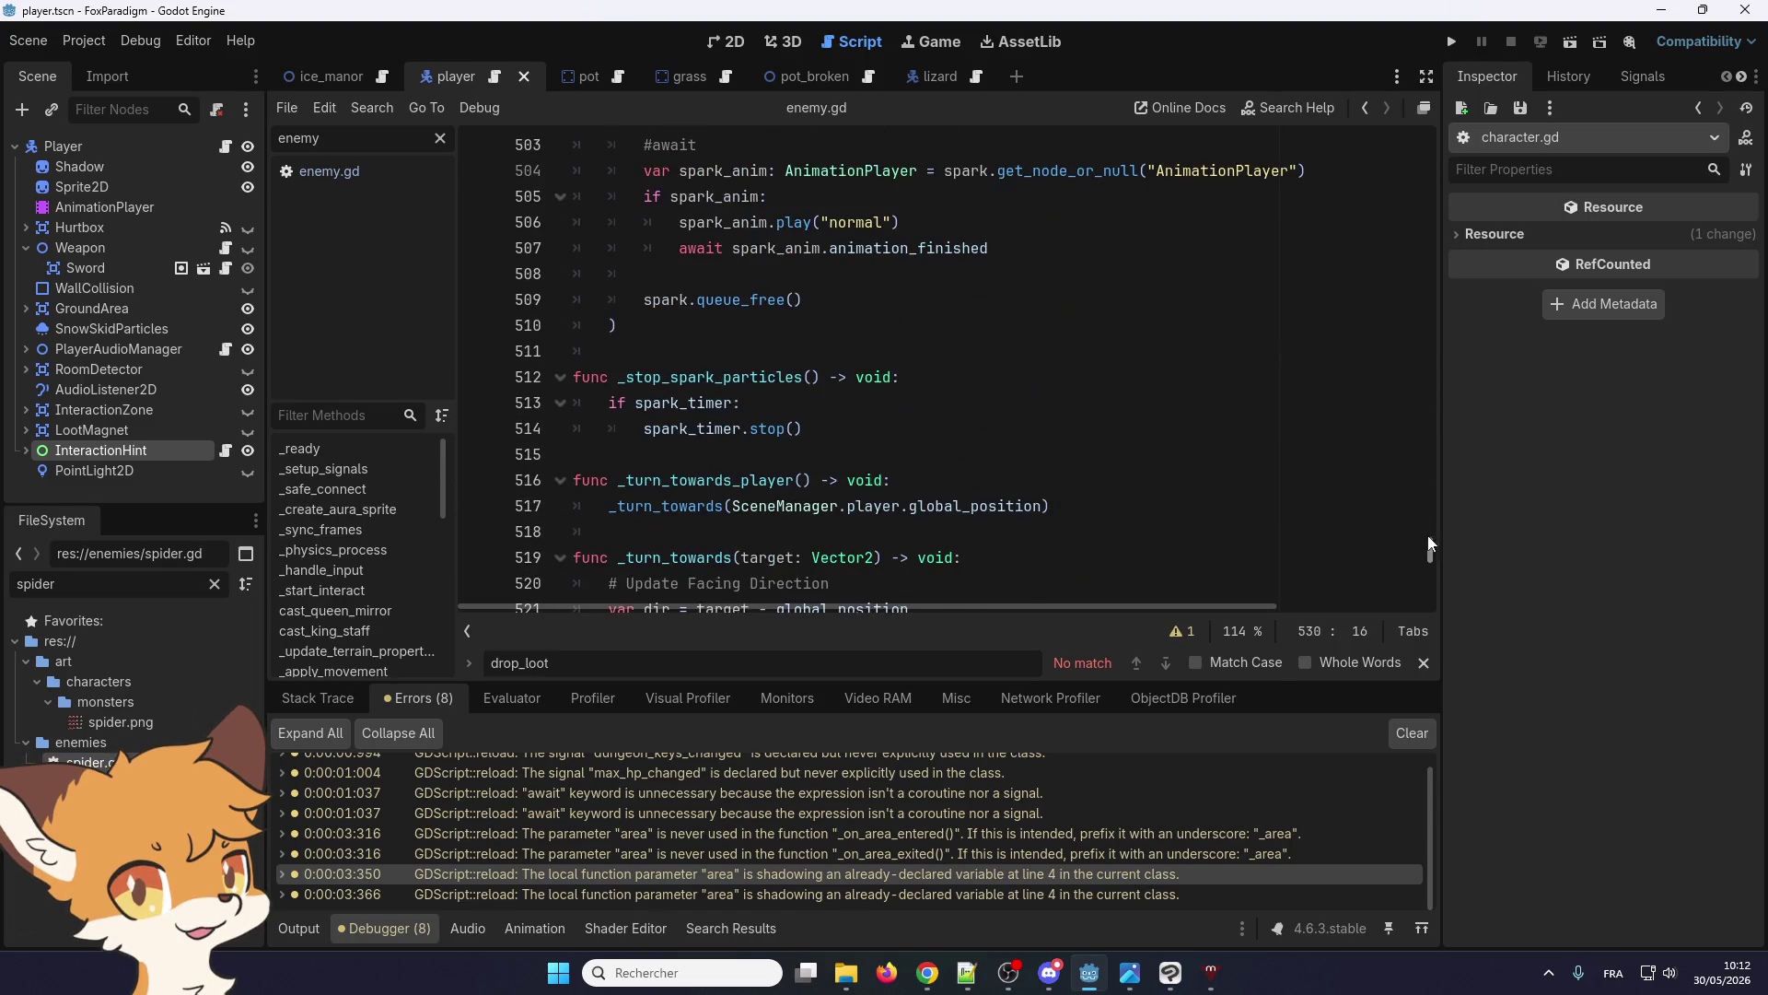
{"action": "left_click_drag", "start_coordinate": [1430, 552], "coordinate": [1404, 138]}
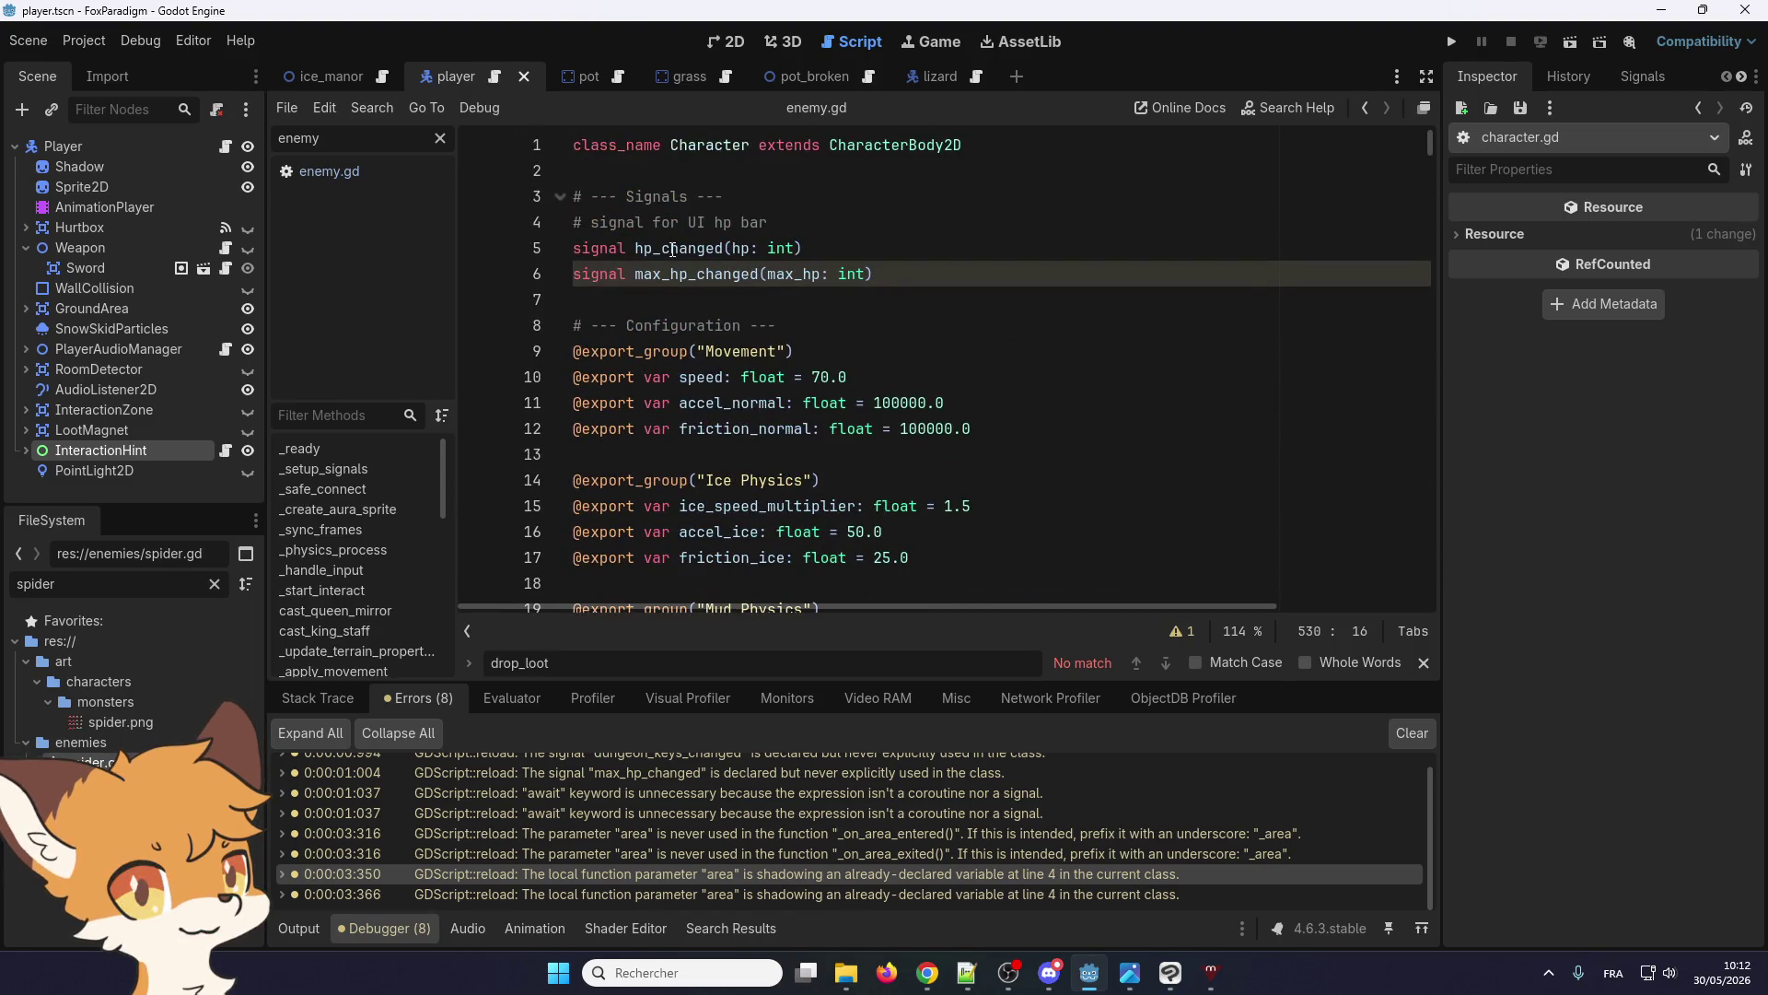
{"action": "scroll", "coordinate": [682, 286], "scroll_direction": "down", "scroll_amount": 2}
{"action": "scroll", "coordinate": [681, 287], "scroll_direction": "down", "scroll_amount": 5}
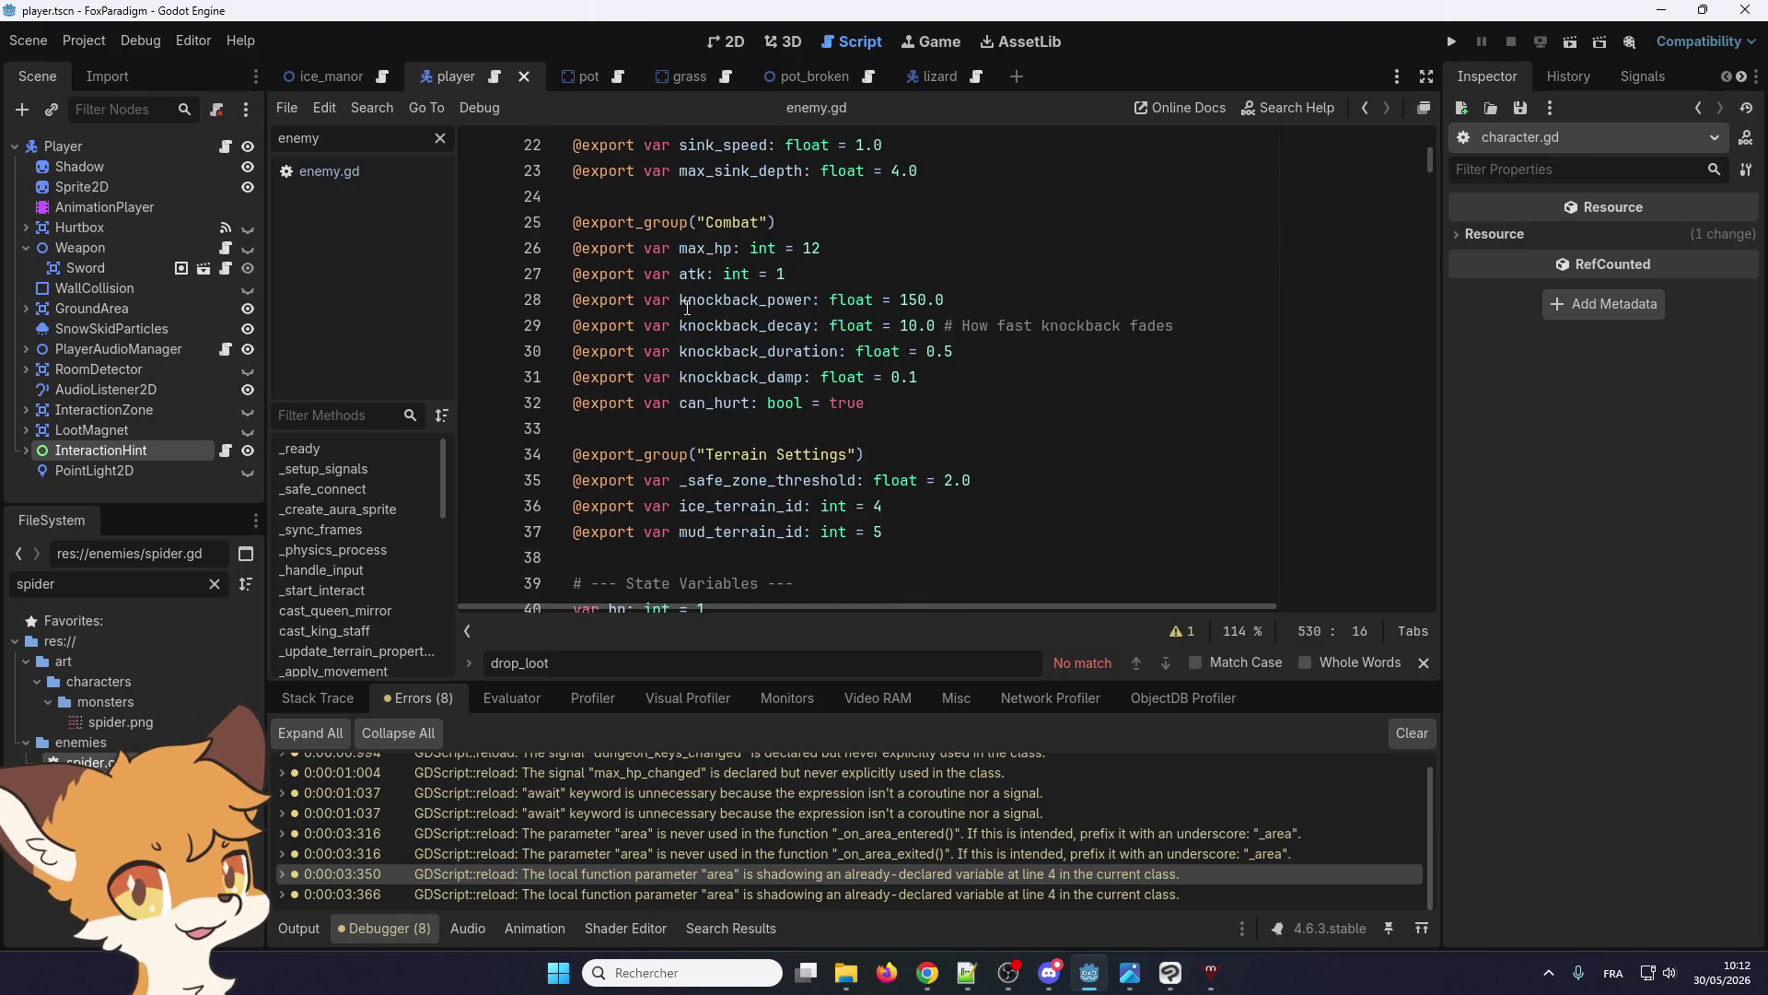
{"action": "scroll", "coordinate": [687, 307], "scroll_direction": "down", "scroll_amount": 3}
{"action": "scroll", "coordinate": [687, 306], "scroll_direction": "down", "scroll_amount": 3}
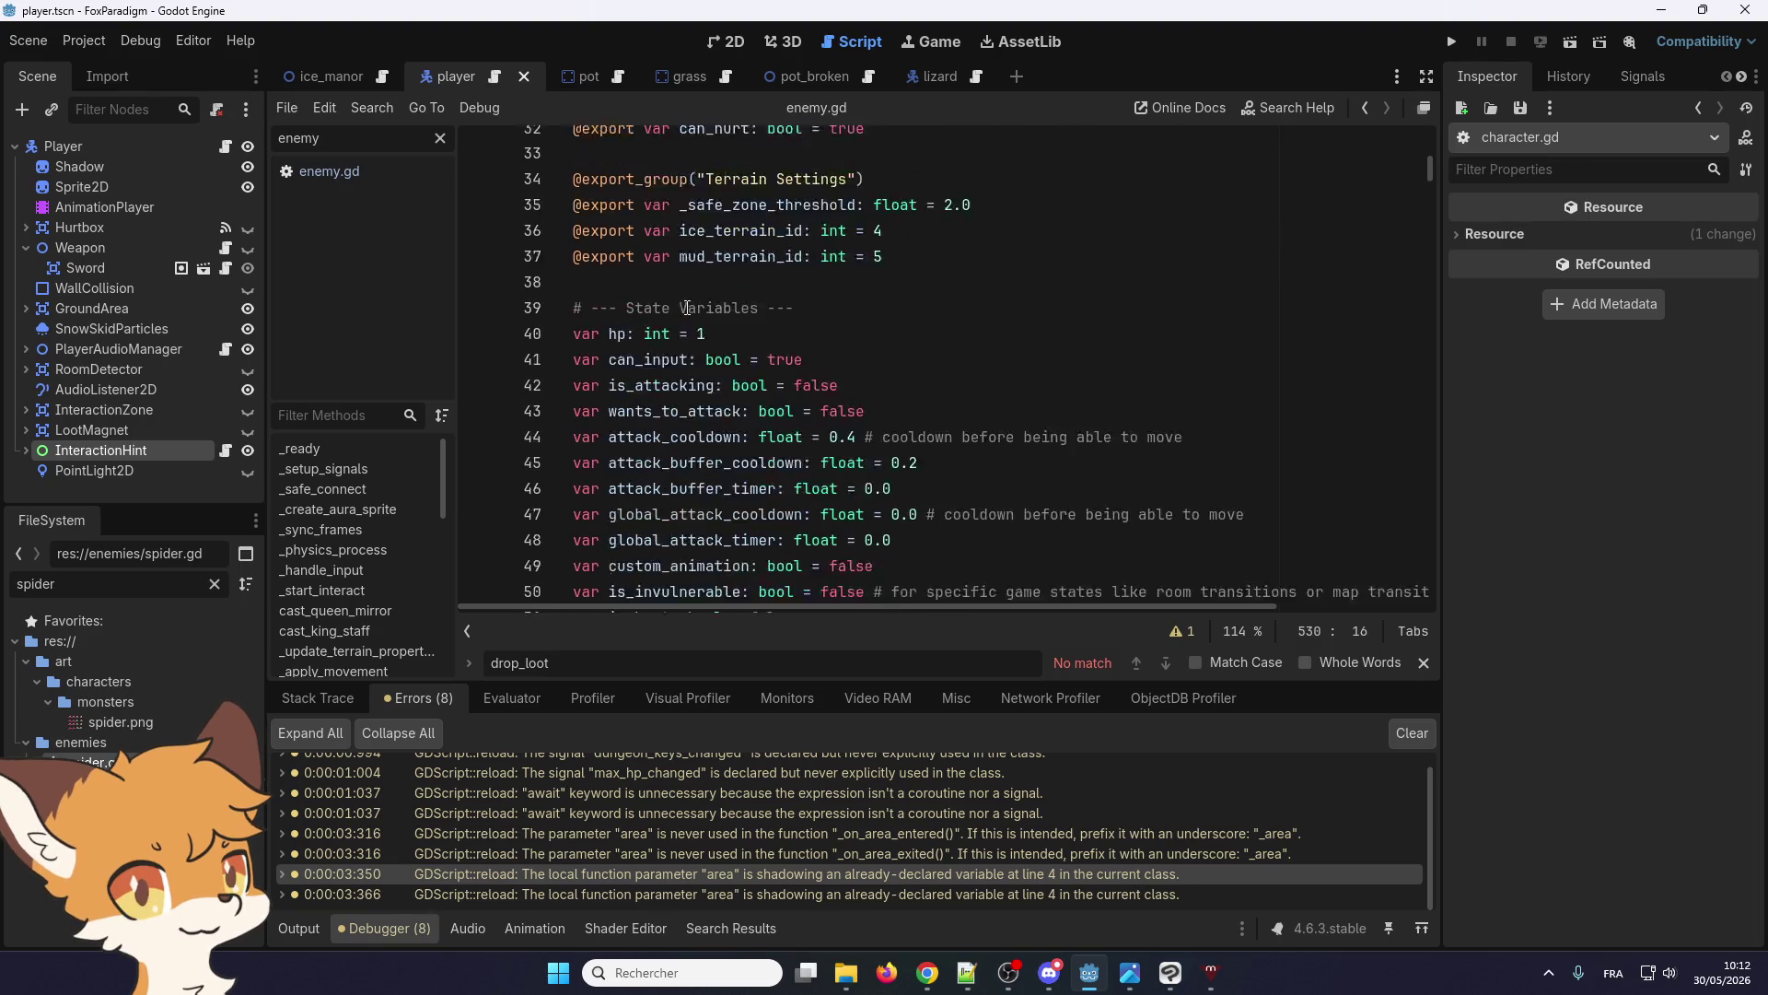
{"action": "scroll", "coordinate": [687, 306], "scroll_direction": "down", "scroll_amount": 3}
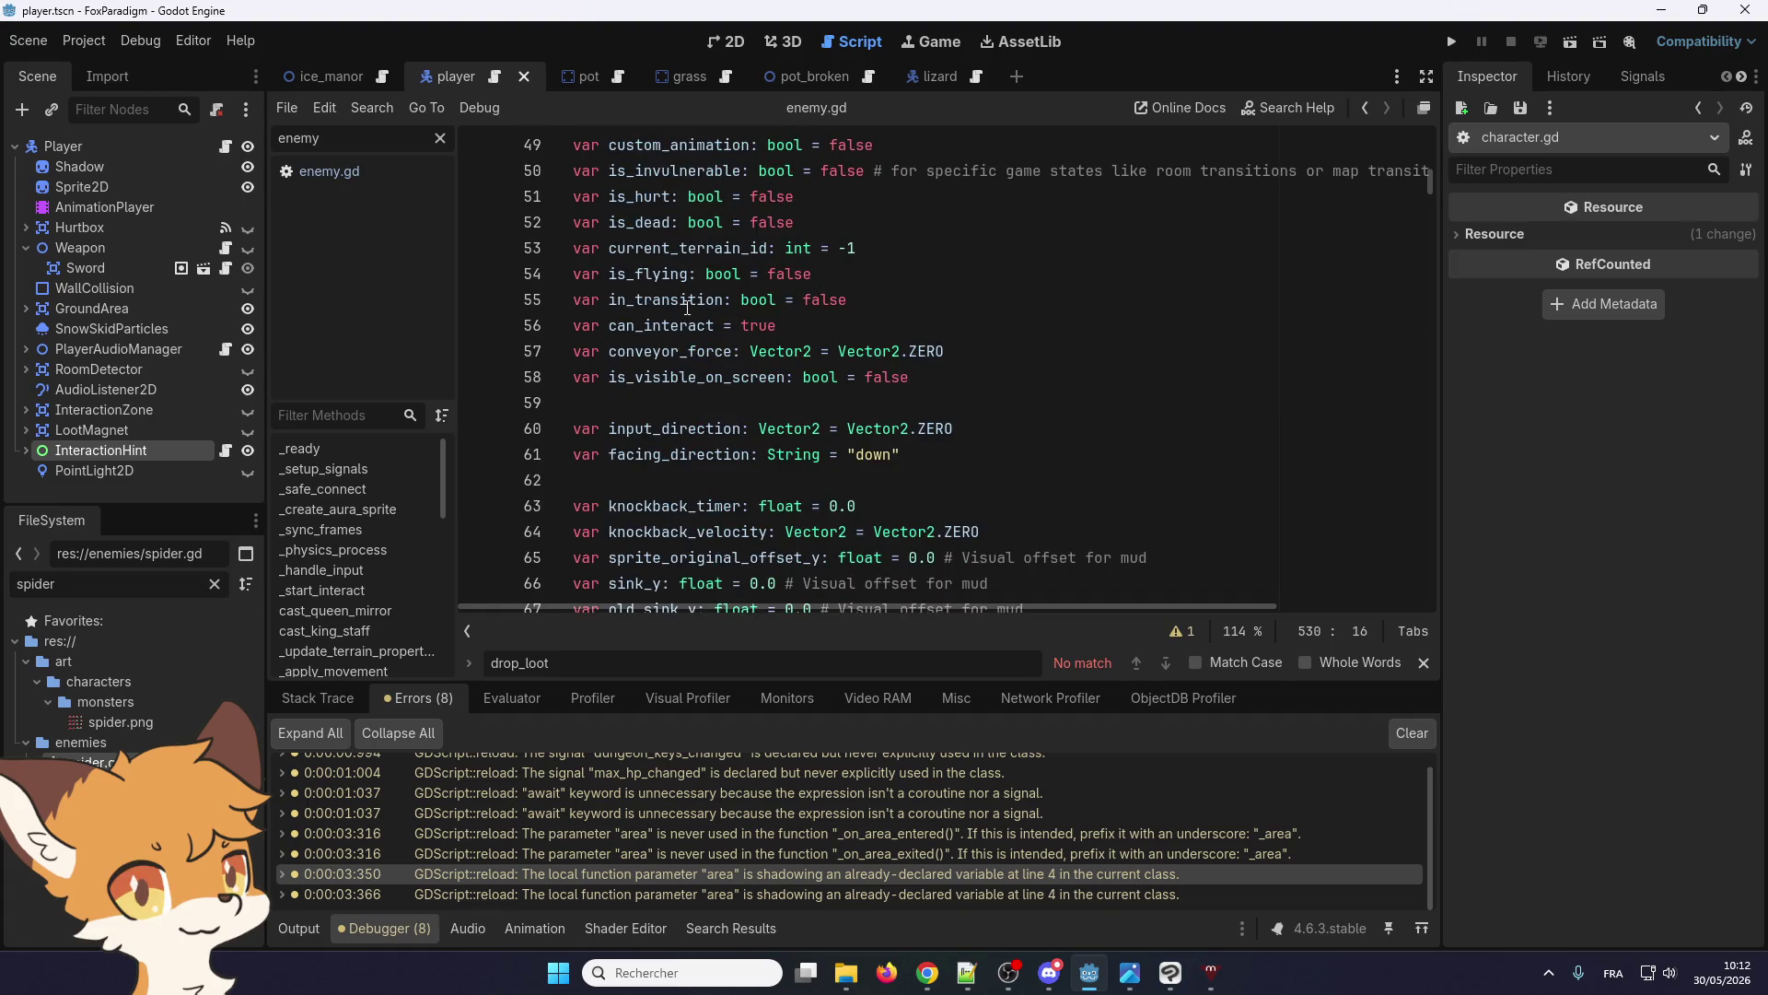
{"action": "scroll", "coordinate": [687, 306], "scroll_direction": "down", "scroll_amount": 2}
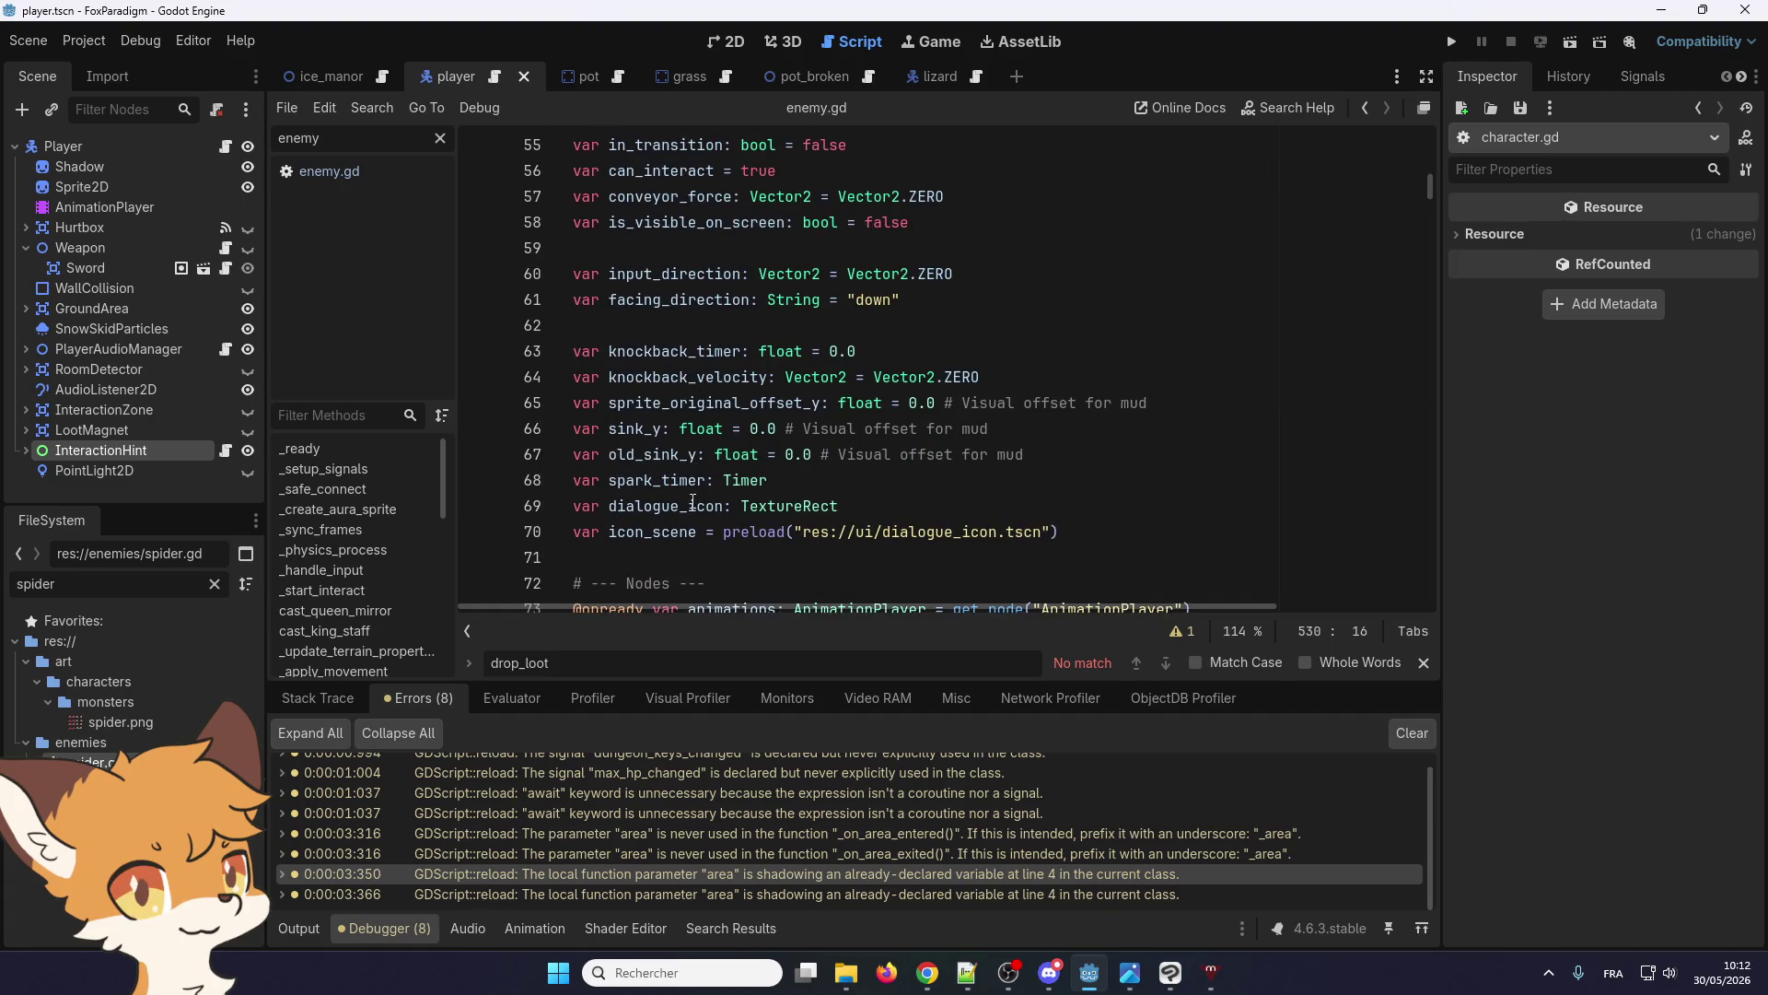
{"action": "scroll", "coordinate": [691, 488], "scroll_direction": "up", "scroll_amount": 4}
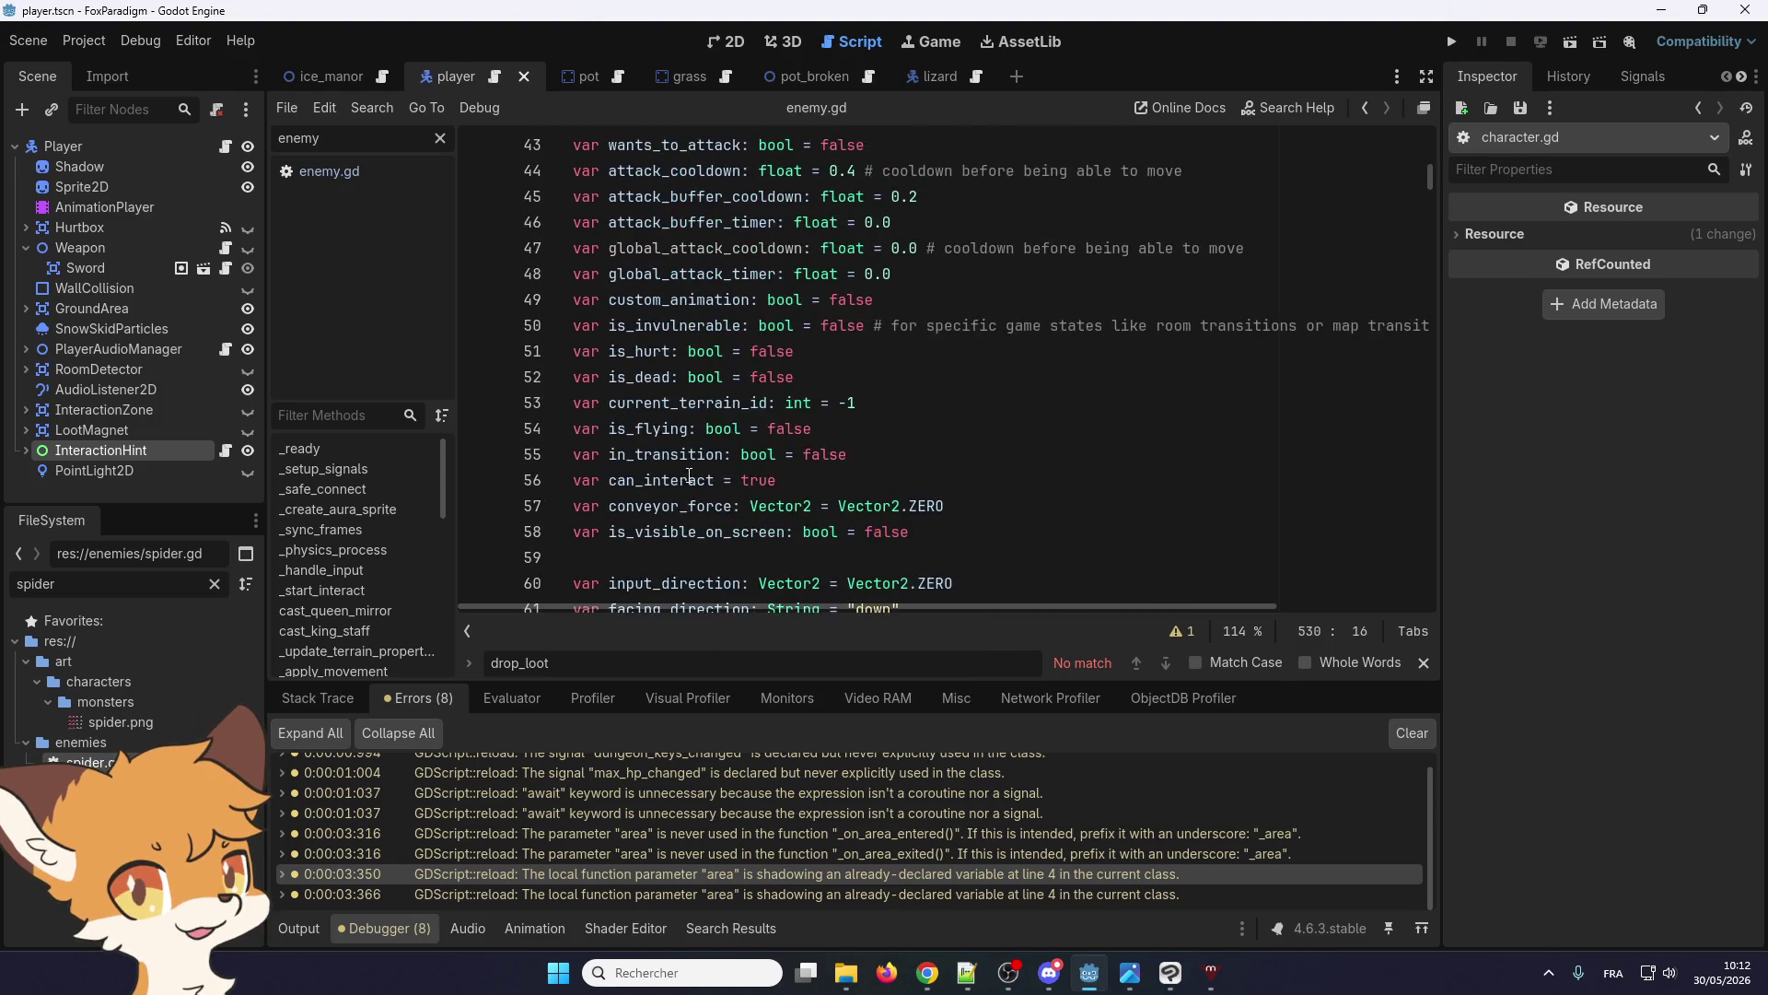
{"action": "scroll", "coordinate": [688, 475], "scroll_direction": "up", "scroll_amount": 2}
{"action": "scroll", "coordinate": [689, 475], "scroll_direction": "up", "scroll_amount": 7}
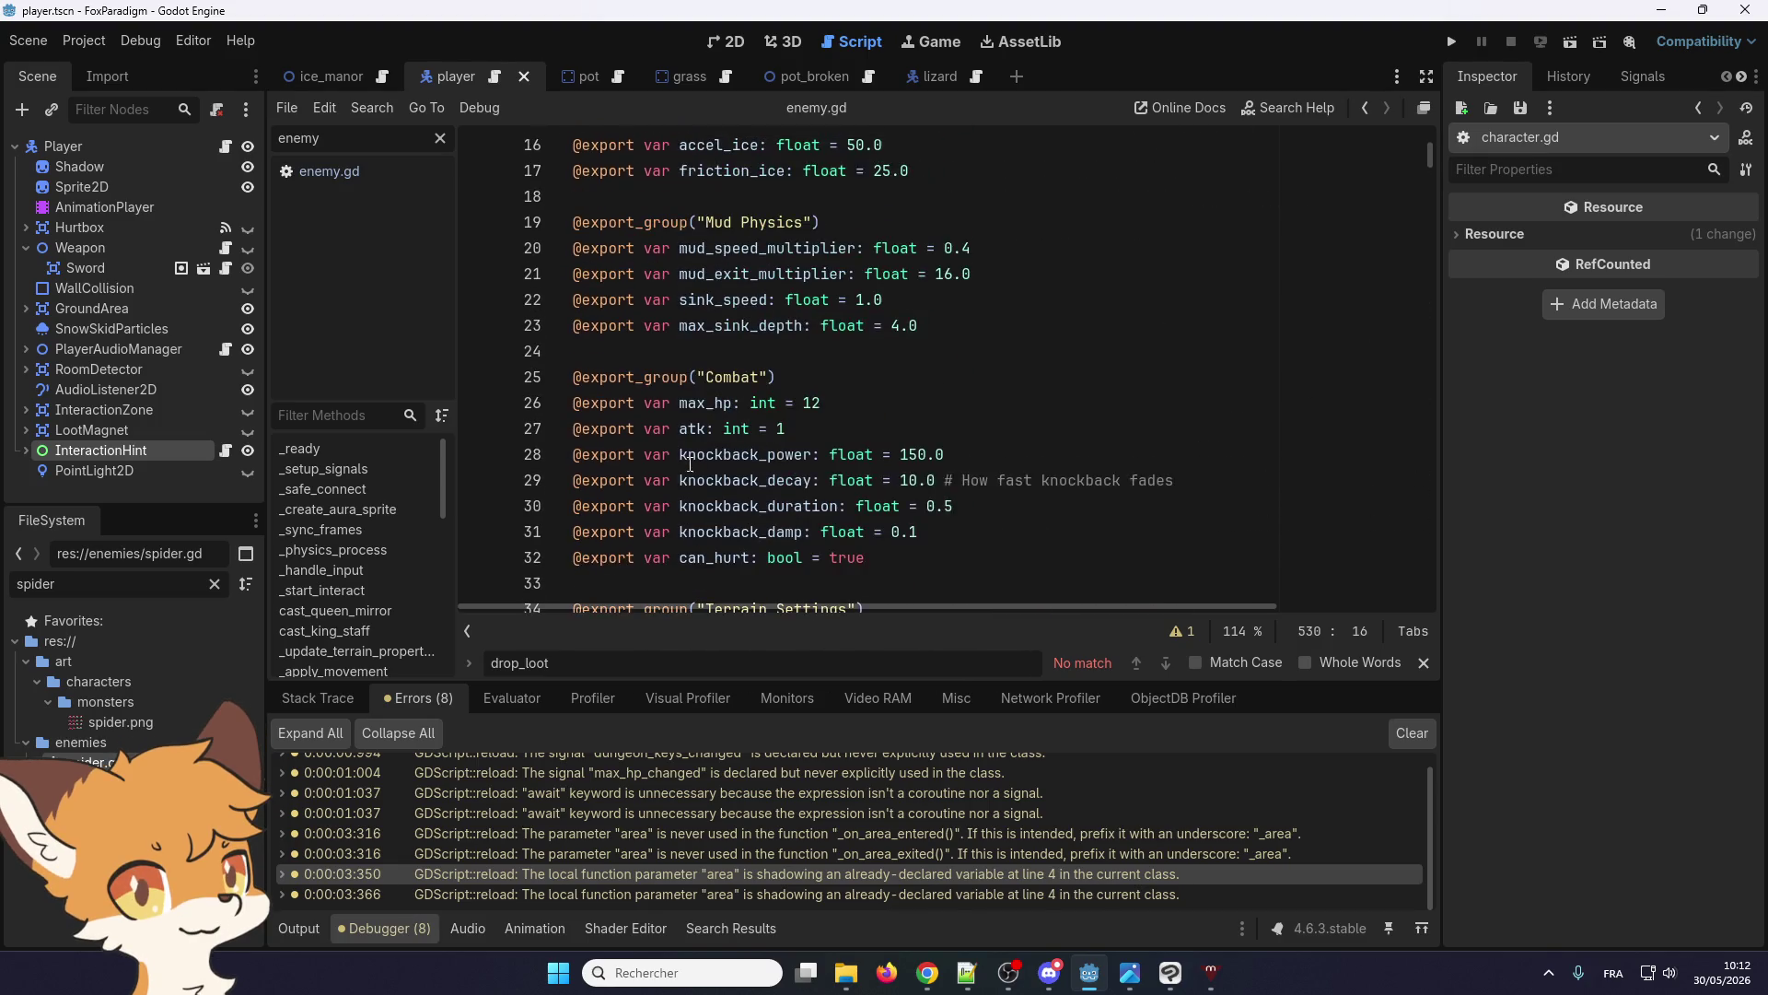
{"action": "scroll", "coordinate": [690, 463], "scroll_direction": "up", "scroll_amount": 5}
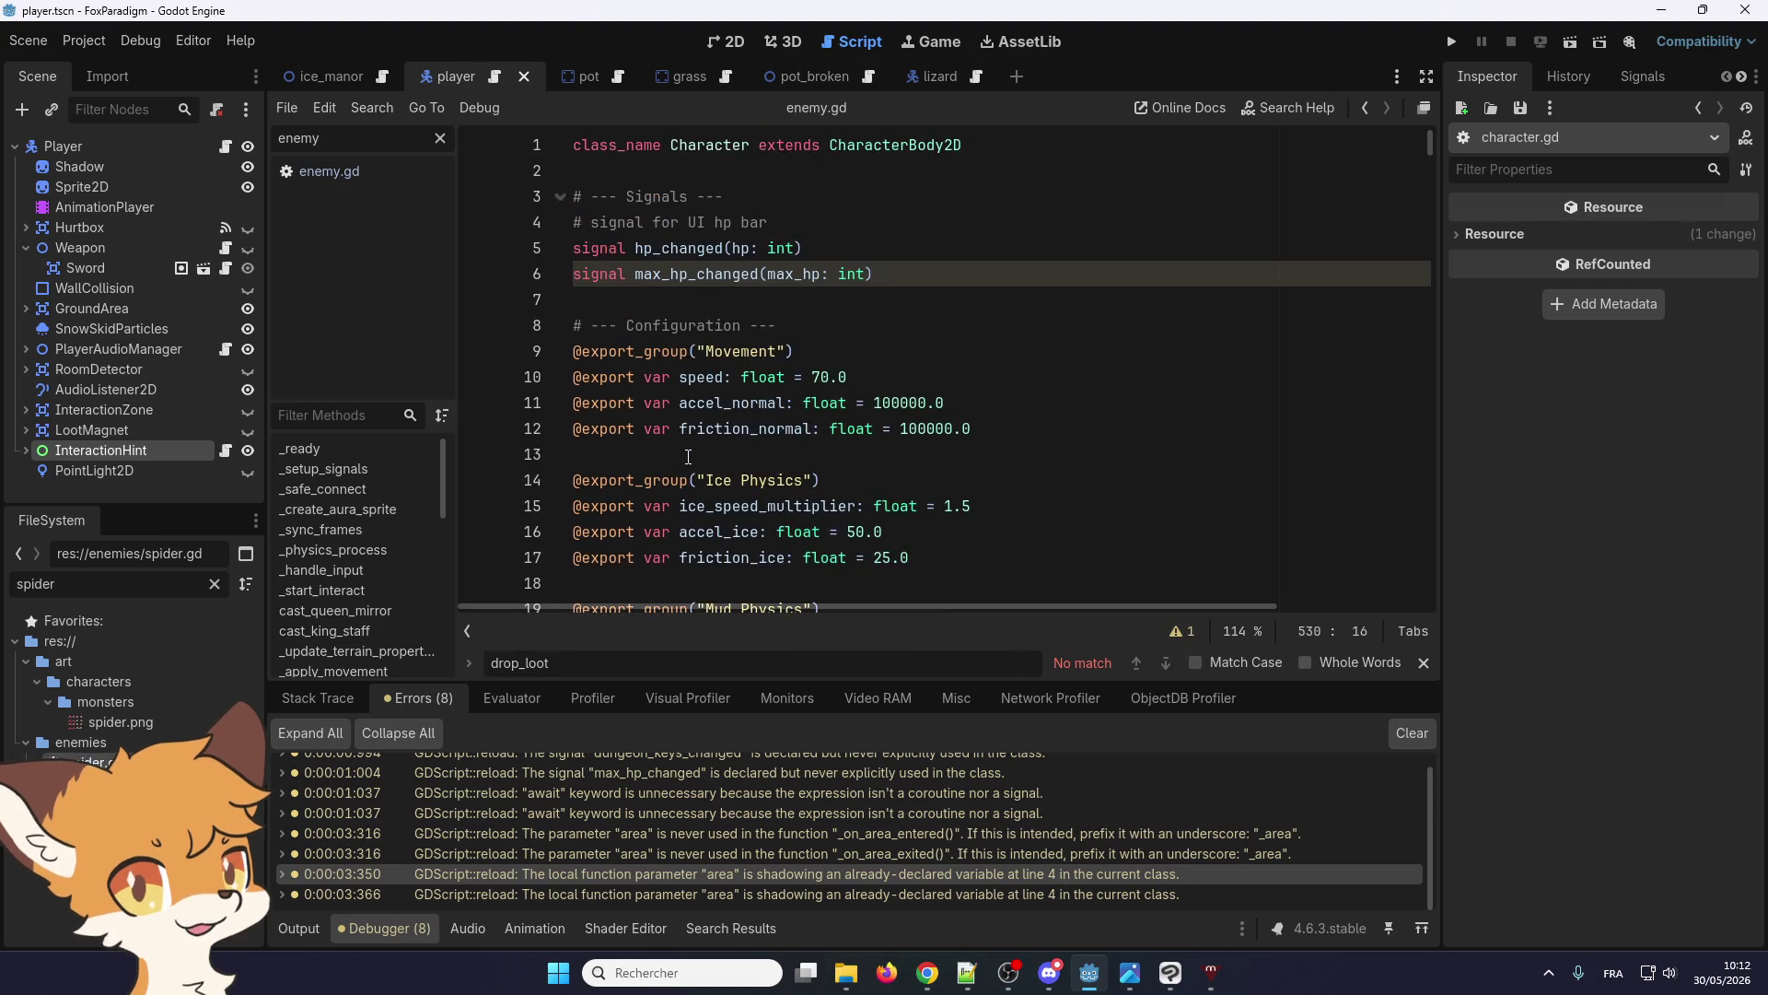
Switch between the pot and player scenes, then open pot.gd from the area-shadowing warning
{"action": "left_click", "coordinate": [594, 77]}
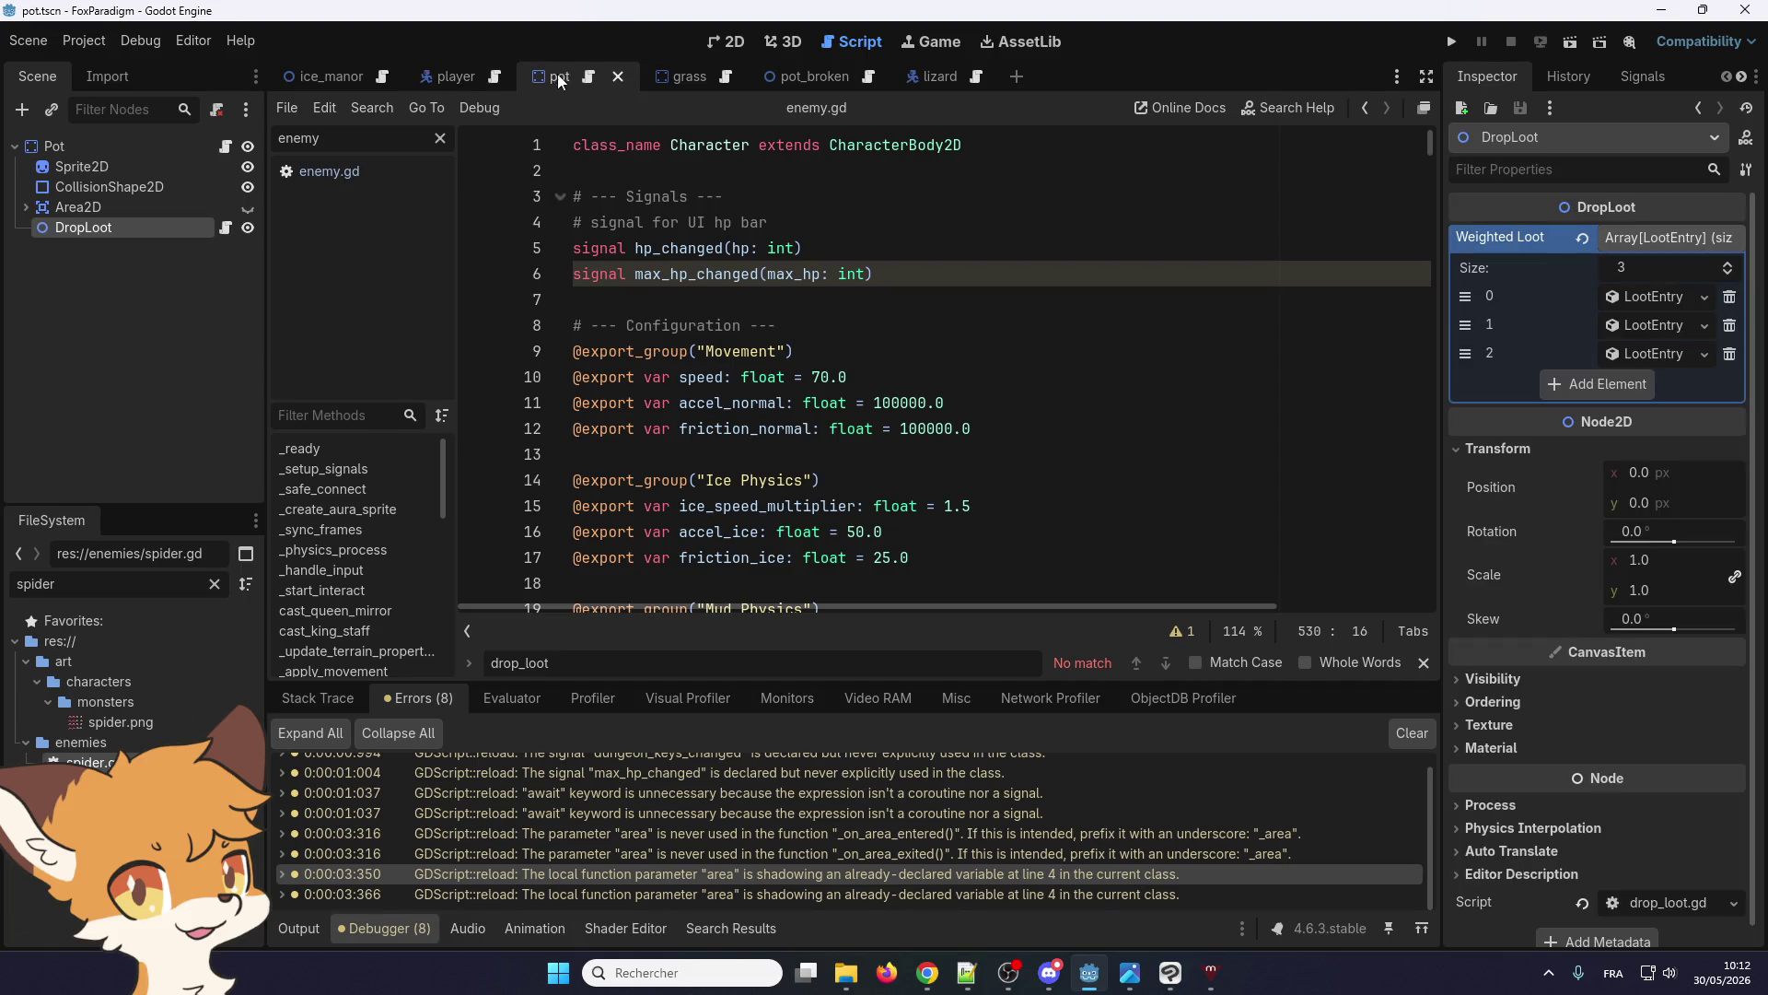
{"action": "left_click", "coordinate": [460, 76]}
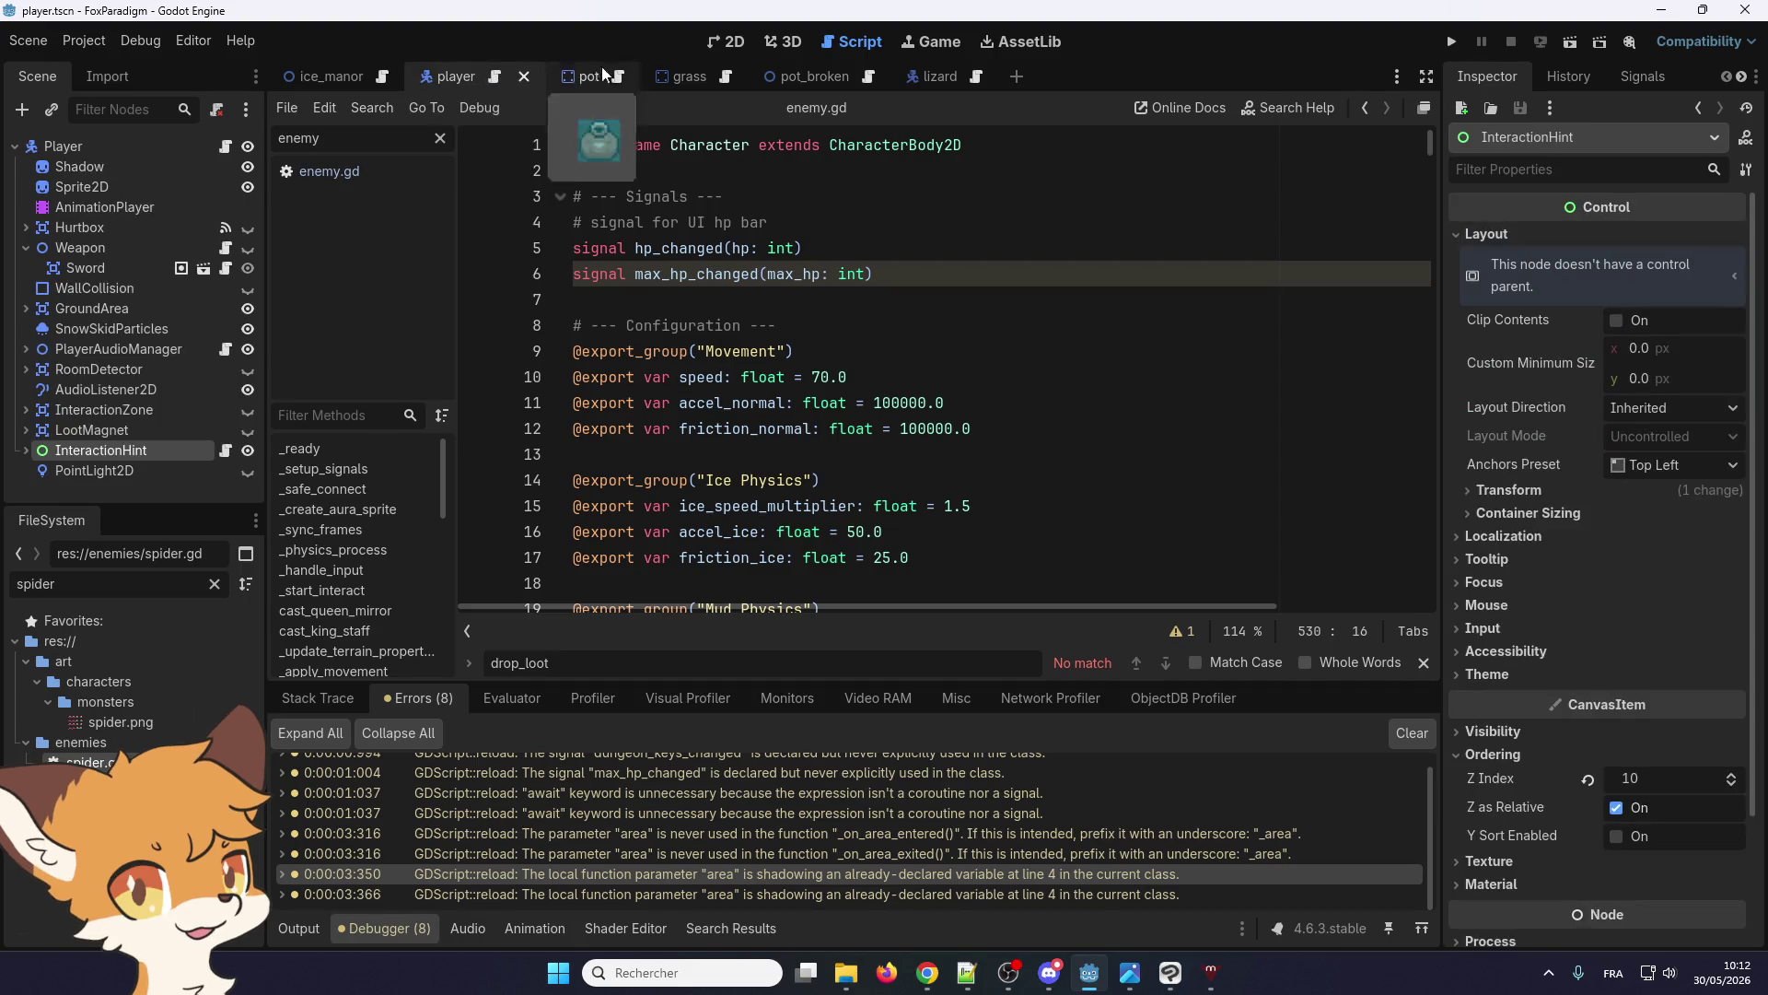
{"action": "left_click", "coordinate": [716, 42]}
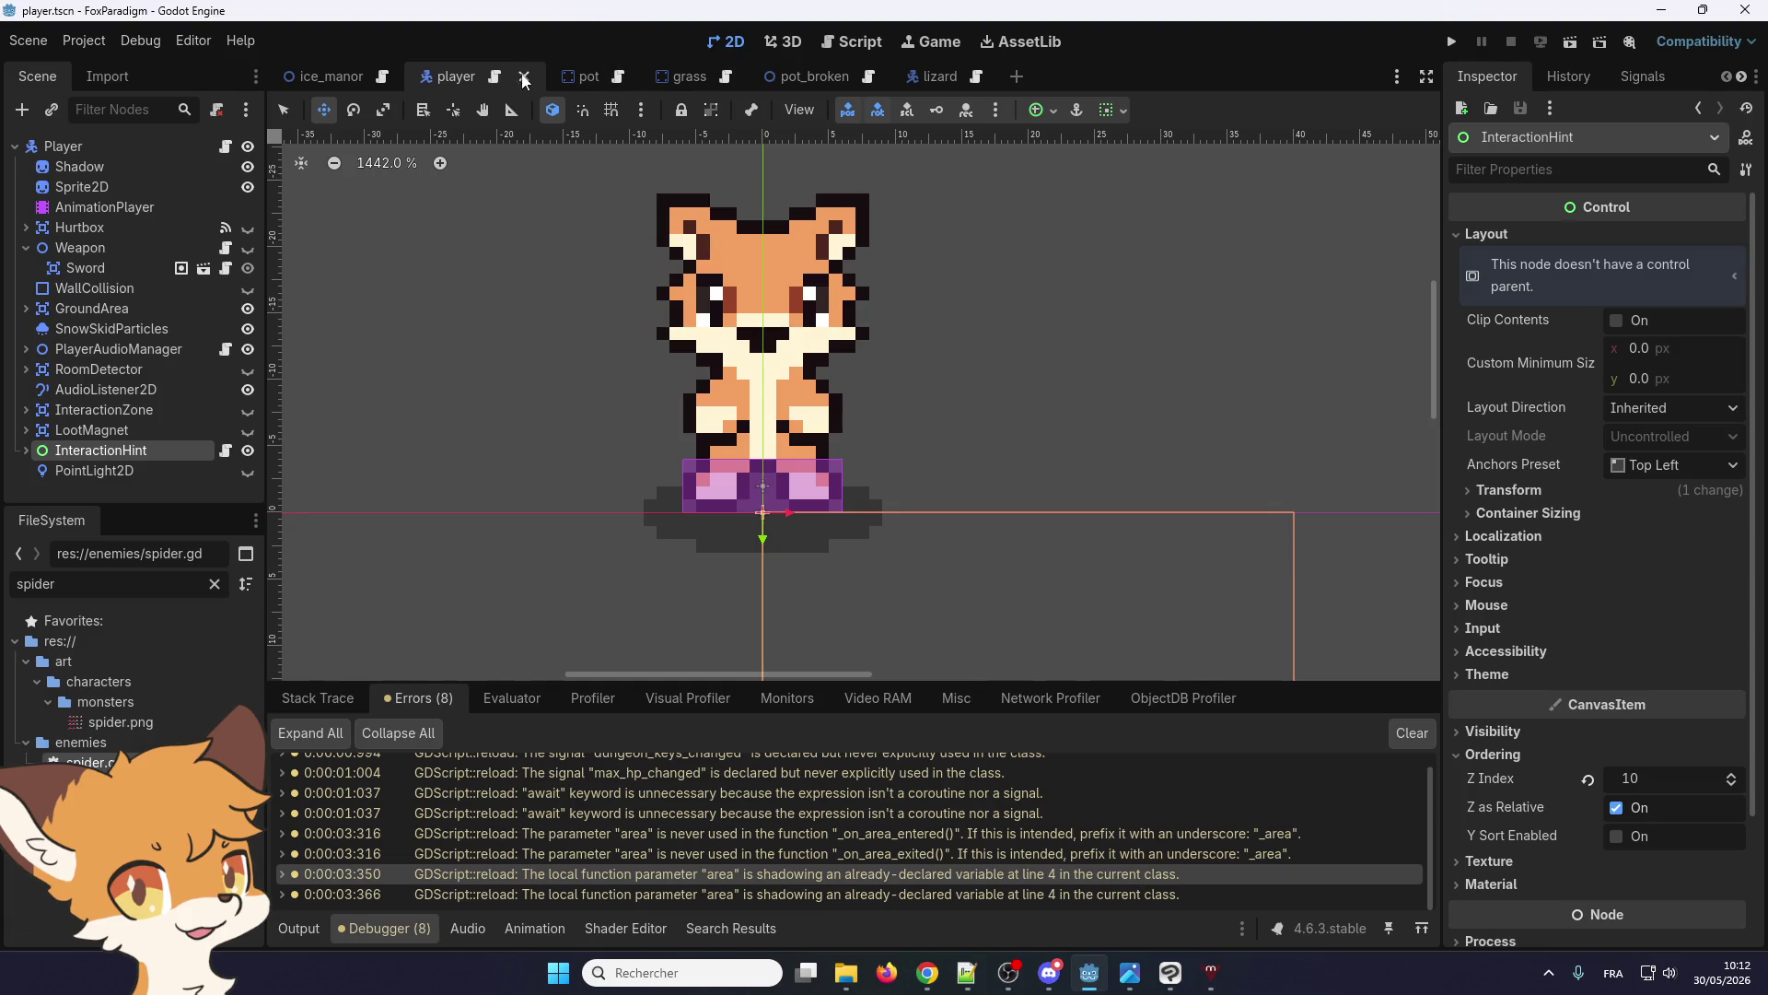
{"action": "double_click", "coordinate": [716, 877]}
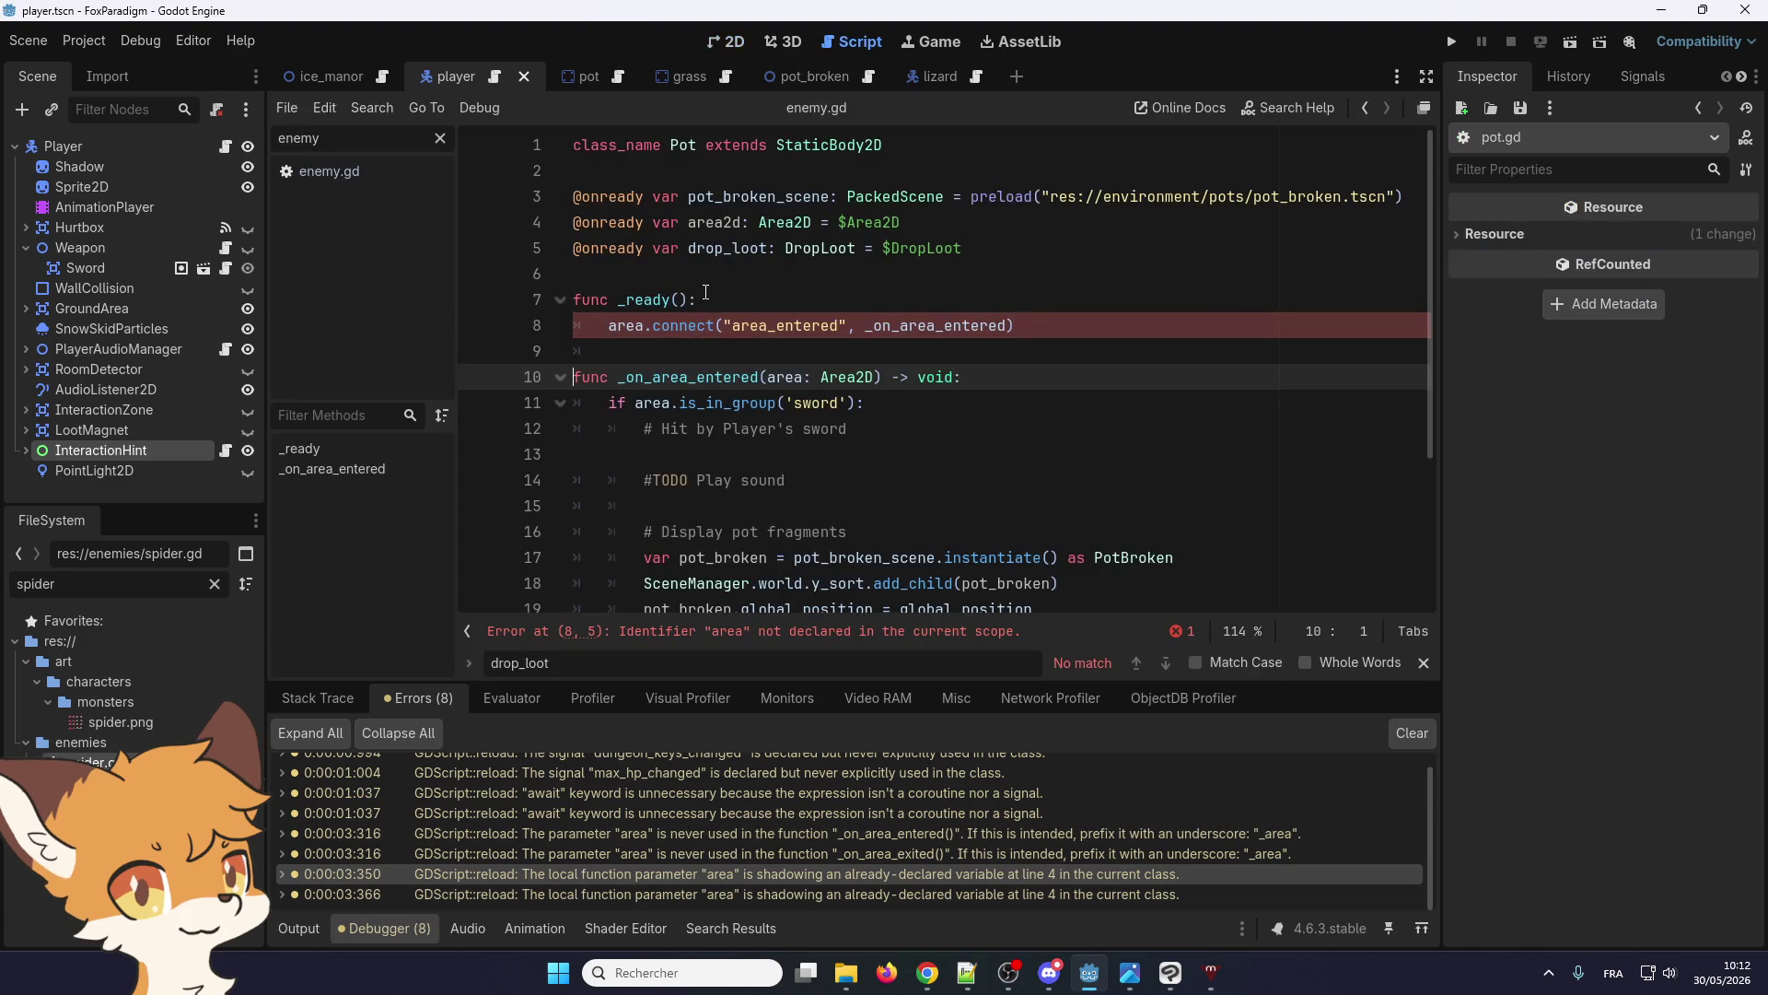
Rename line 4's variable to area_2d and paste area_2d over area on line 8
{"action": "left_click", "coordinate": [725, 223]}
{"action": "type", "text": "_"}
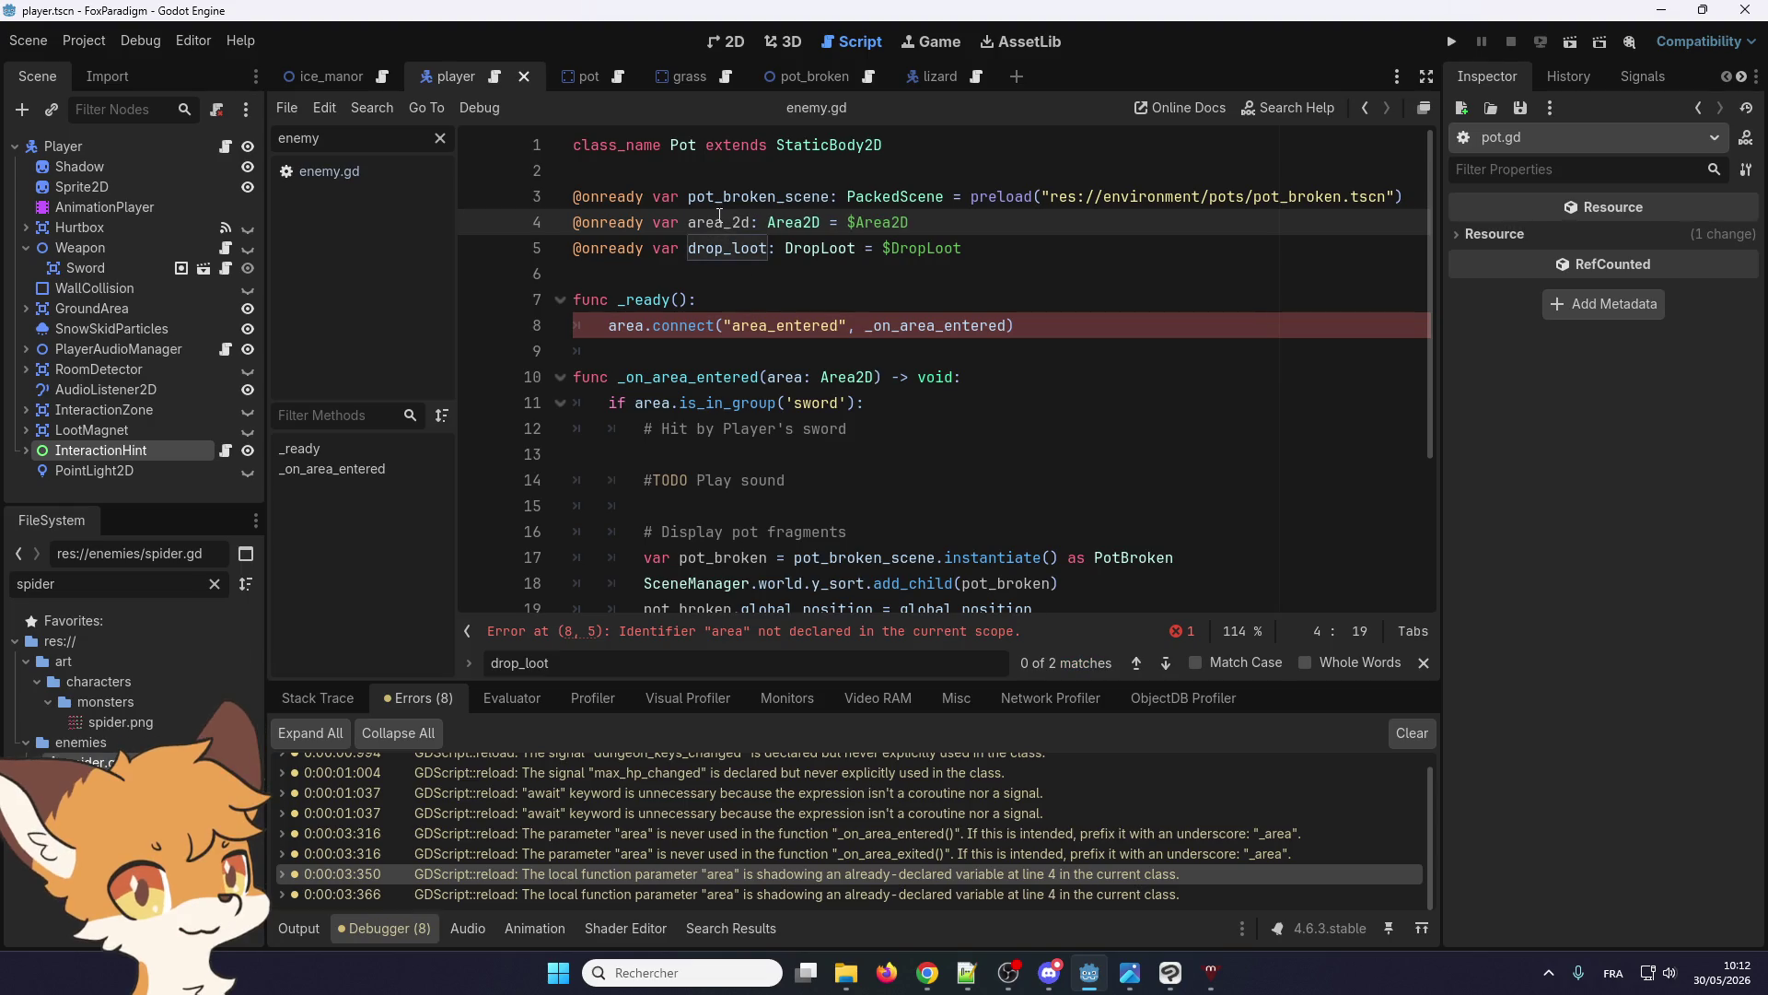
{"action": "double_click", "coordinate": [718, 223]}
{"action": "key", "text": "ctrl+c"}
{"action": "double_click", "coordinate": [632, 329]}
{"action": "key", "text": "ctrl+v"}
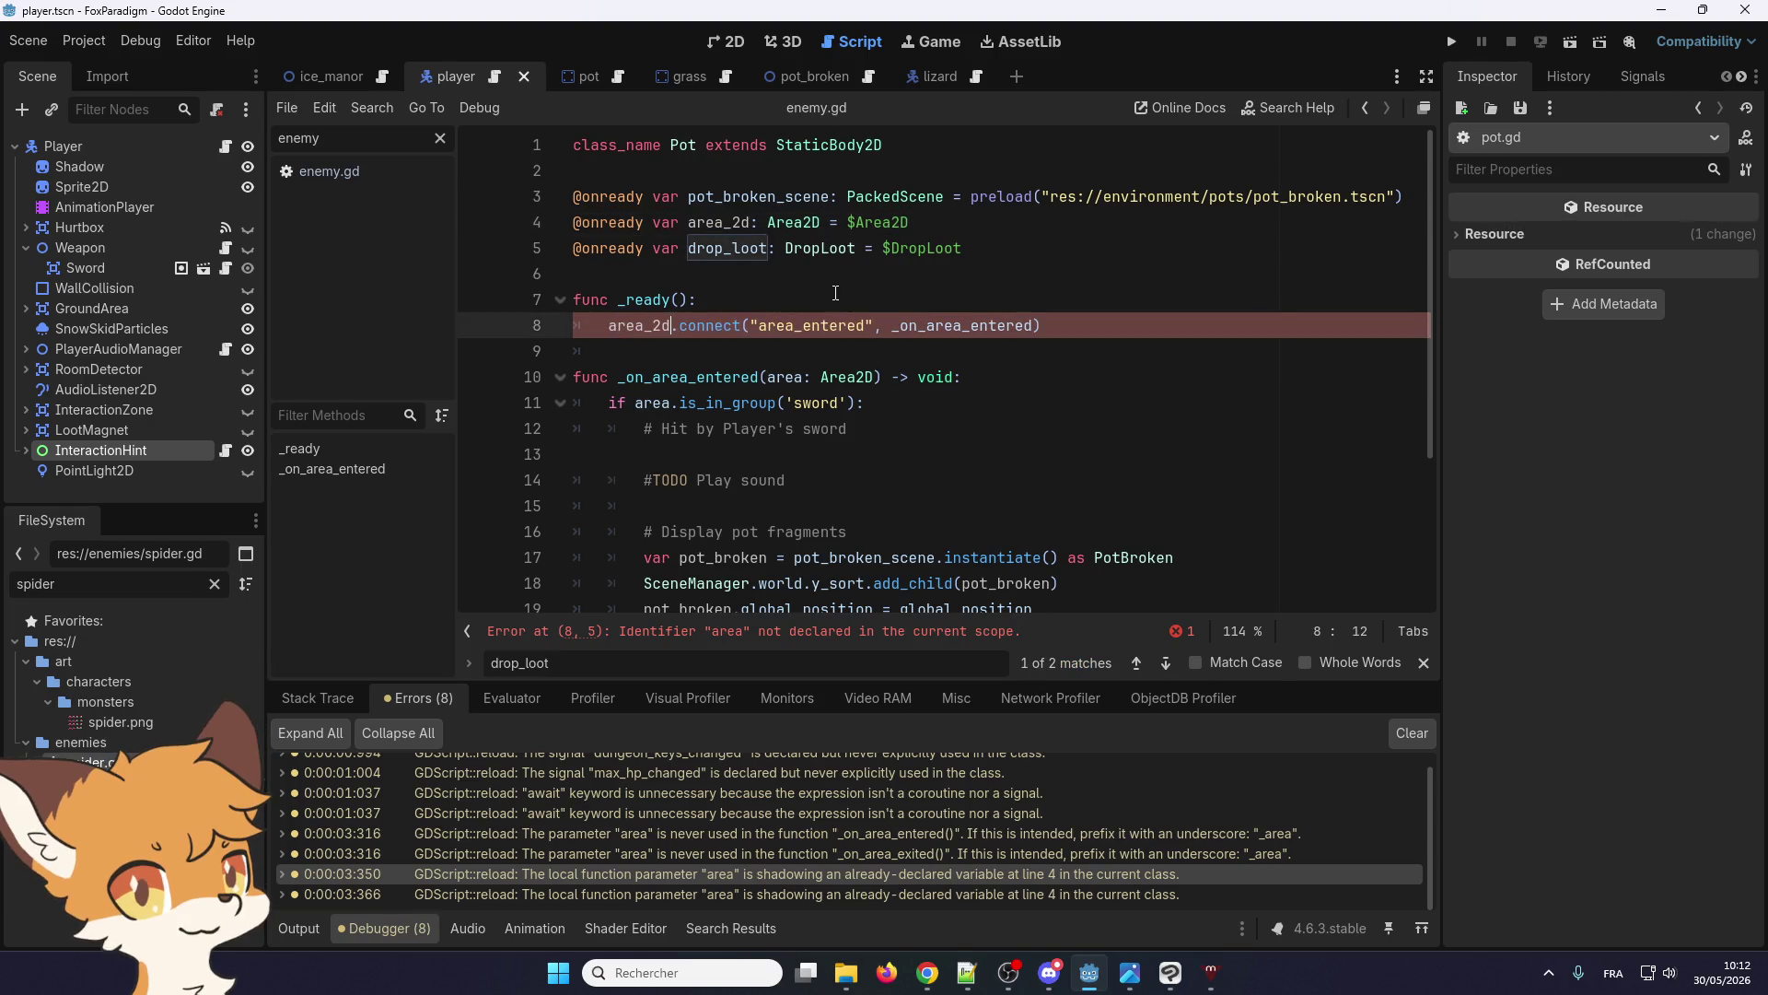
{"action": "left_click", "coordinate": [829, 296]}
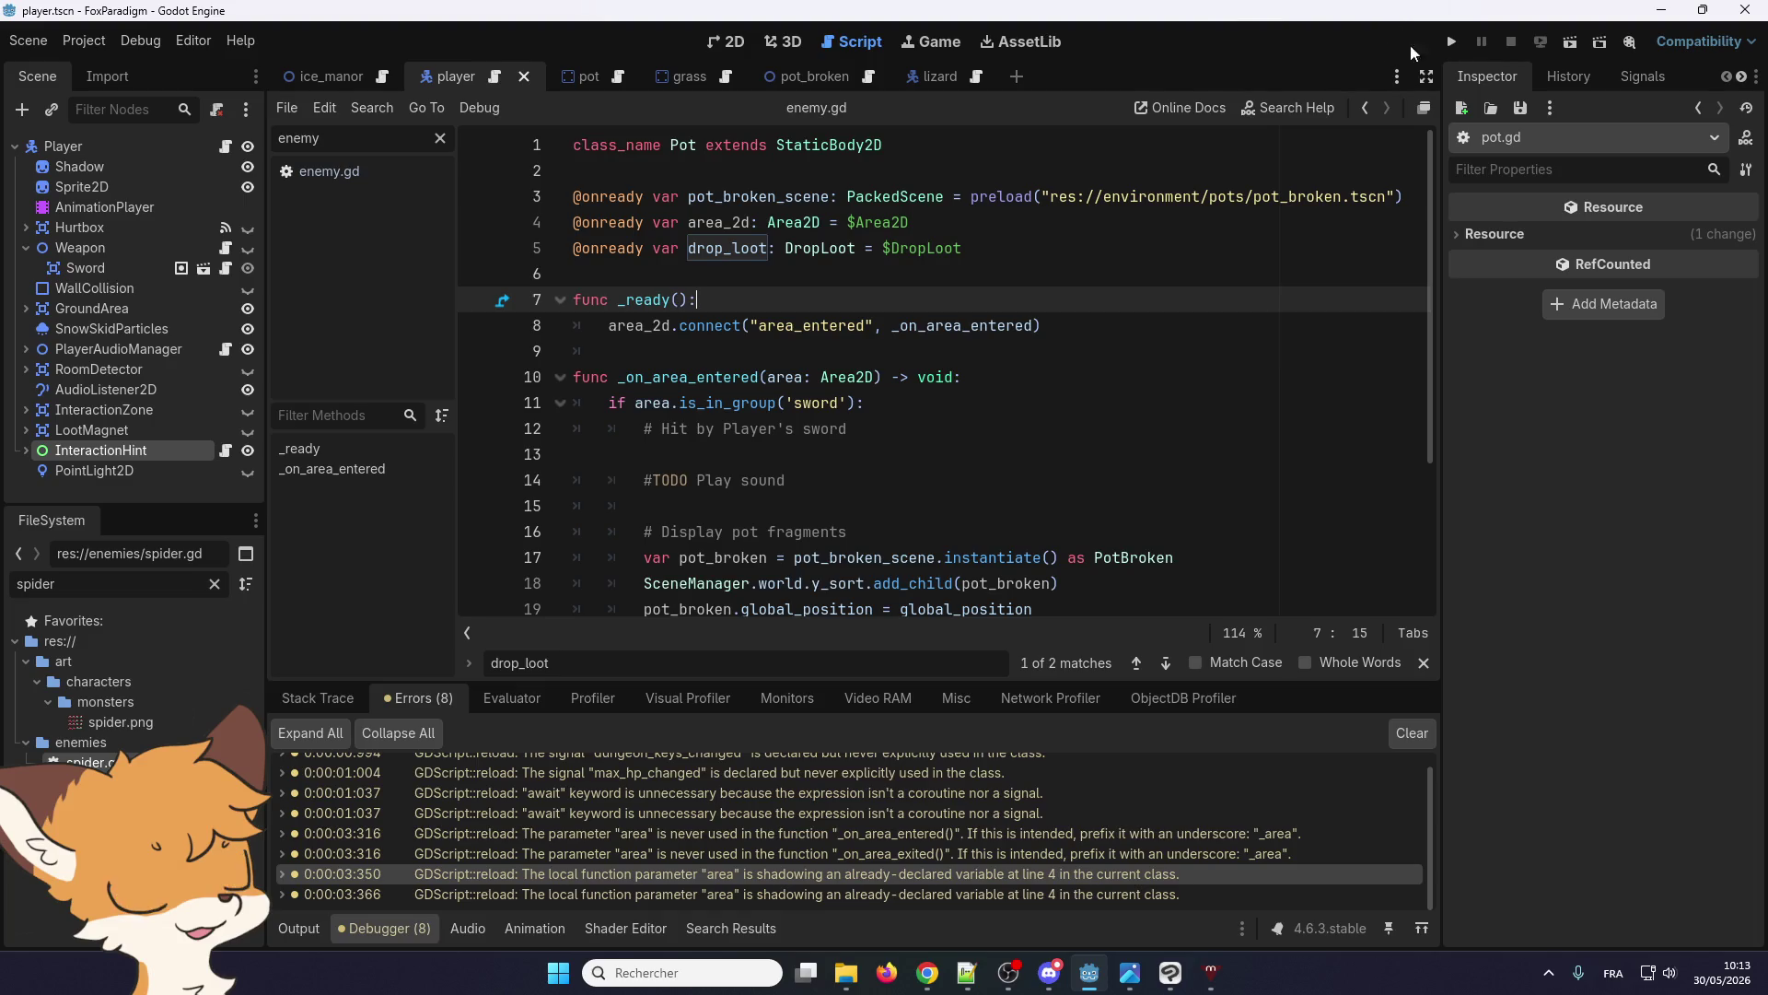
Rerun the project, confirm the Debugger Errors list shows 4 warnings, and stop the game
{"action": "left_click", "coordinate": [1448, 43]}
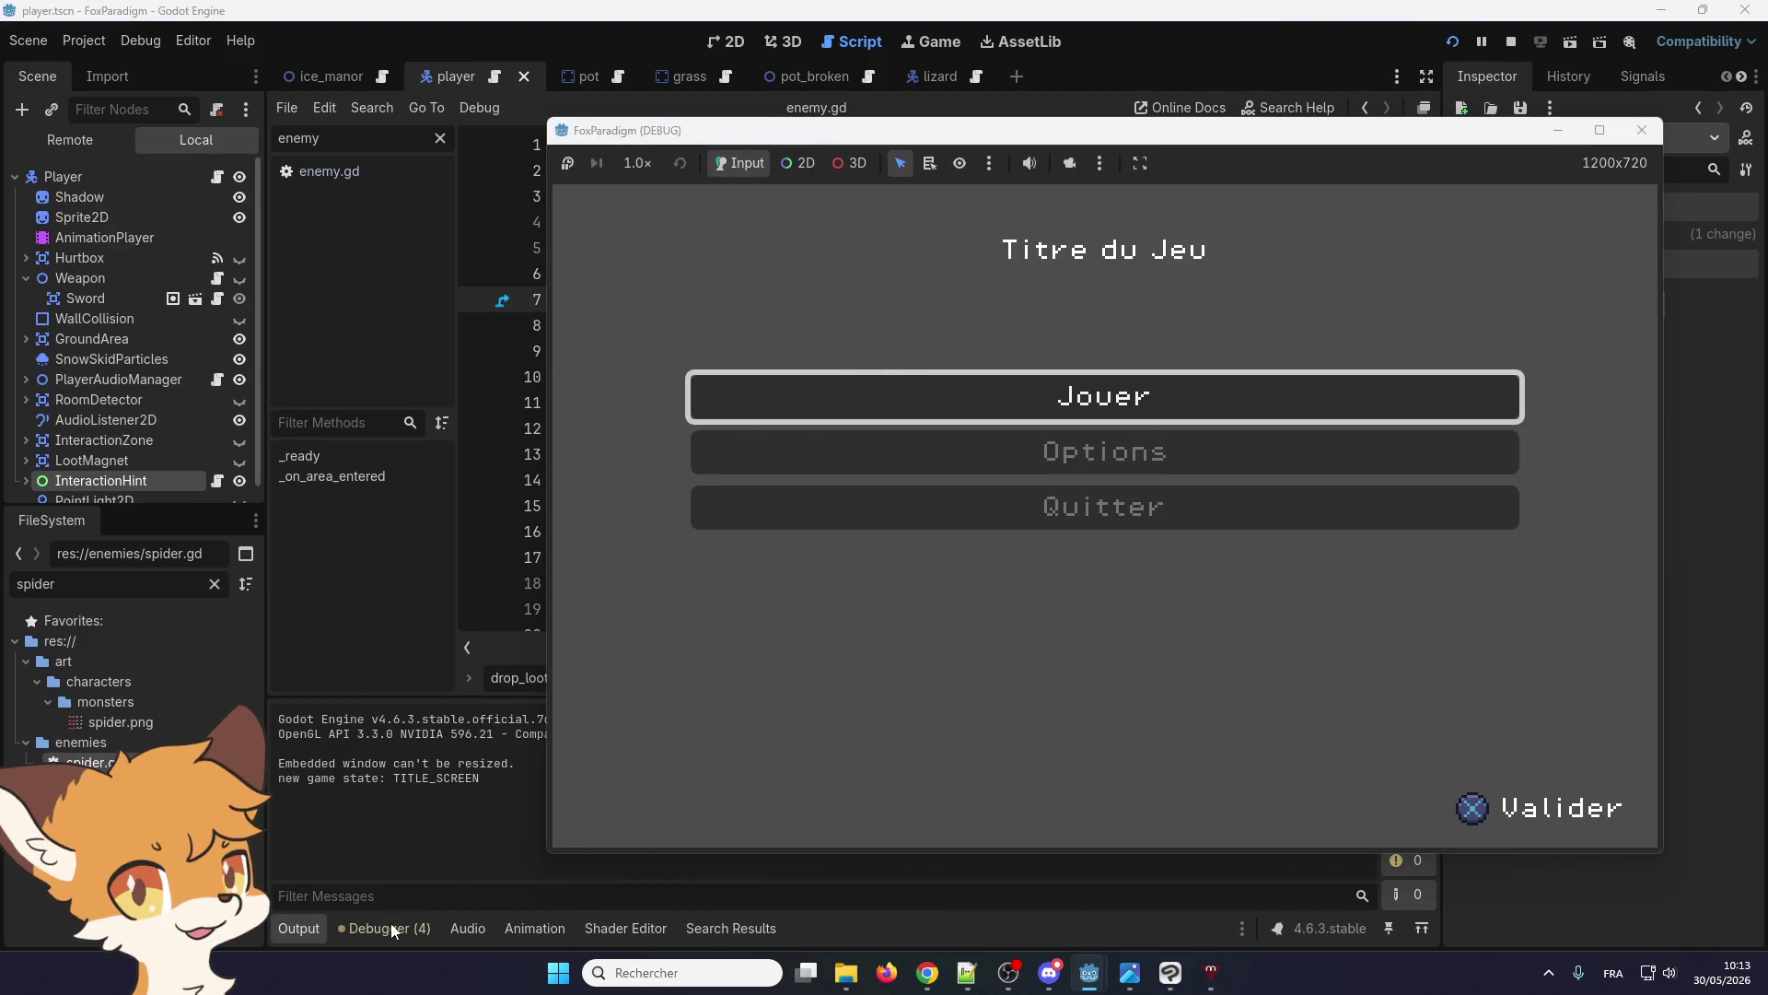
{"action": "left_click", "coordinate": [390, 928]}
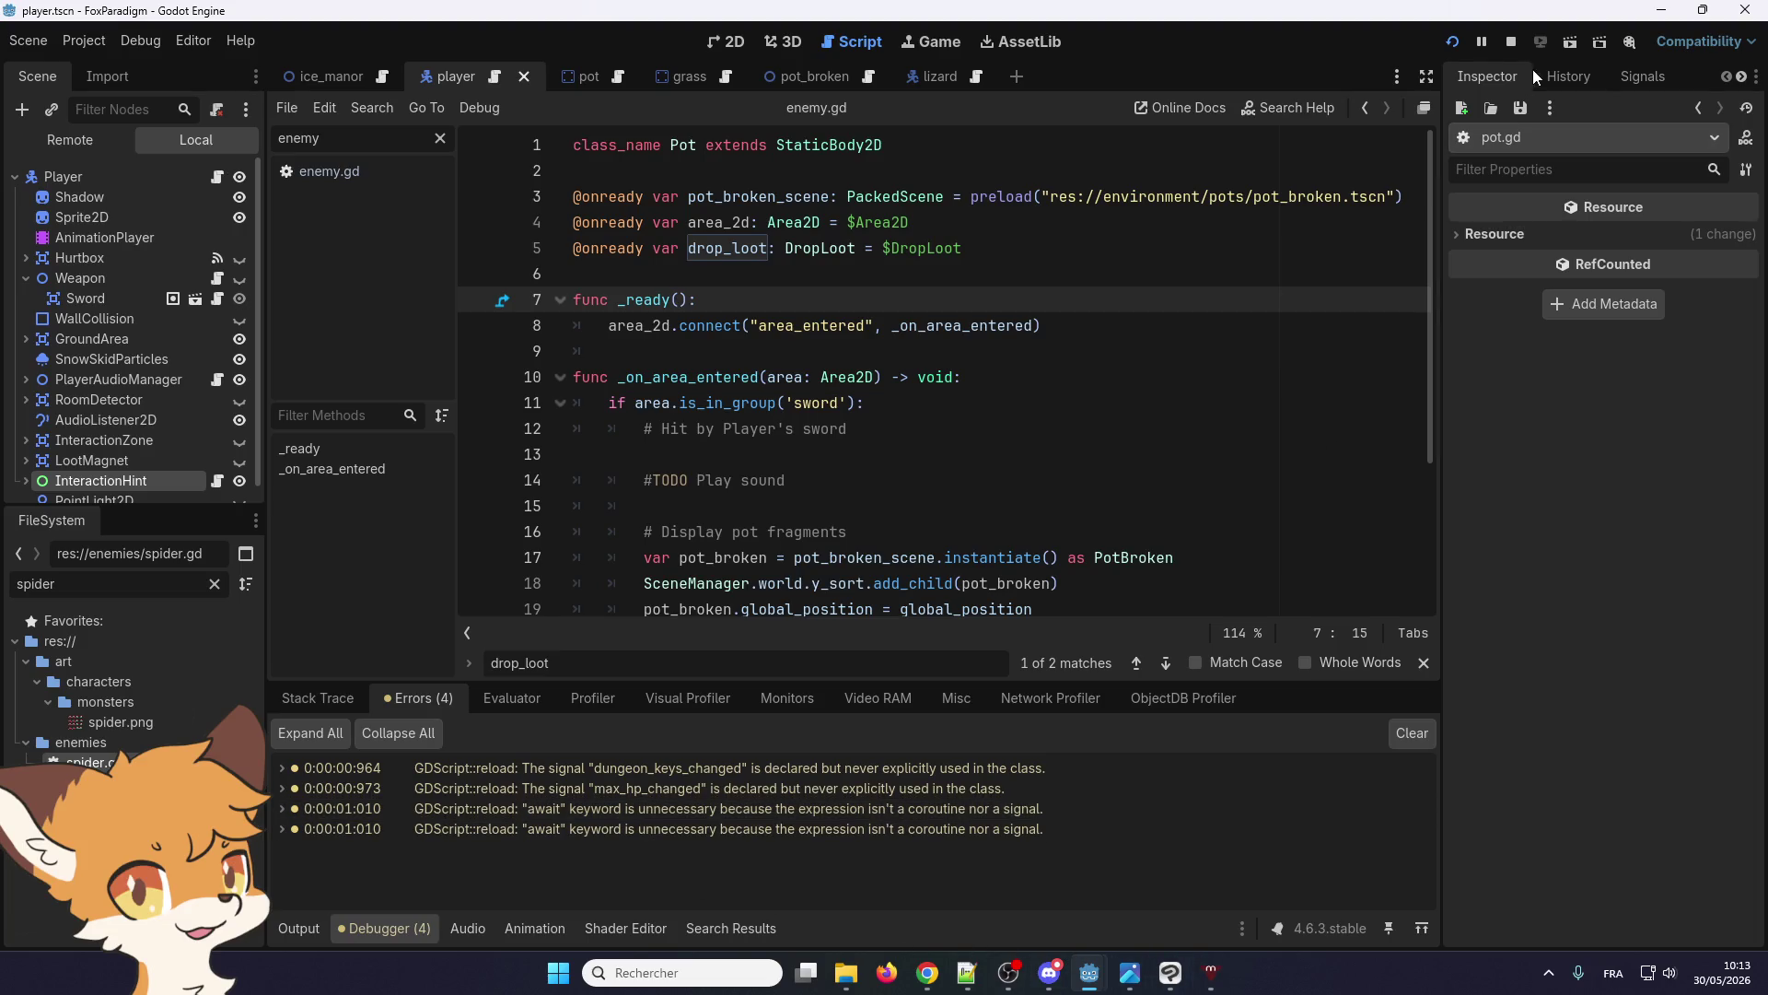
{"action": "left_click", "coordinate": [1511, 43]}
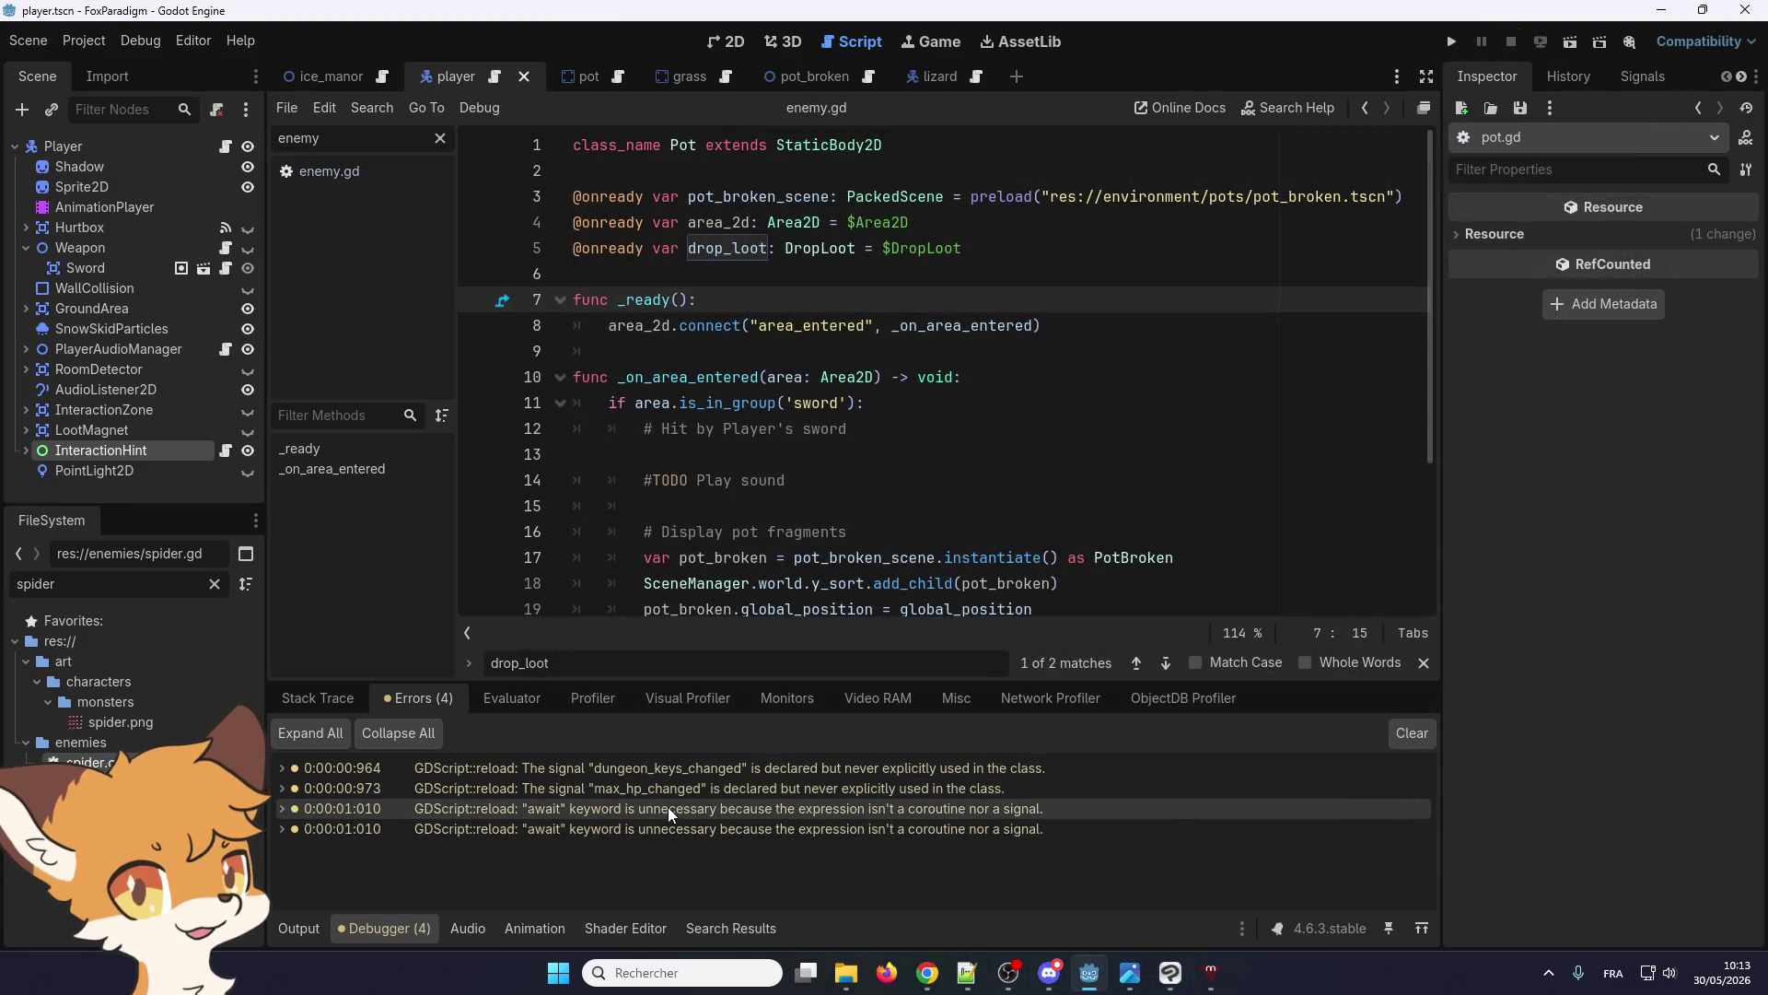
Jump from the unnecessary-await warning to enemy.gd line 163 and review handle_loot's drop calls
{"action": "left_click", "coordinate": [667, 808]}
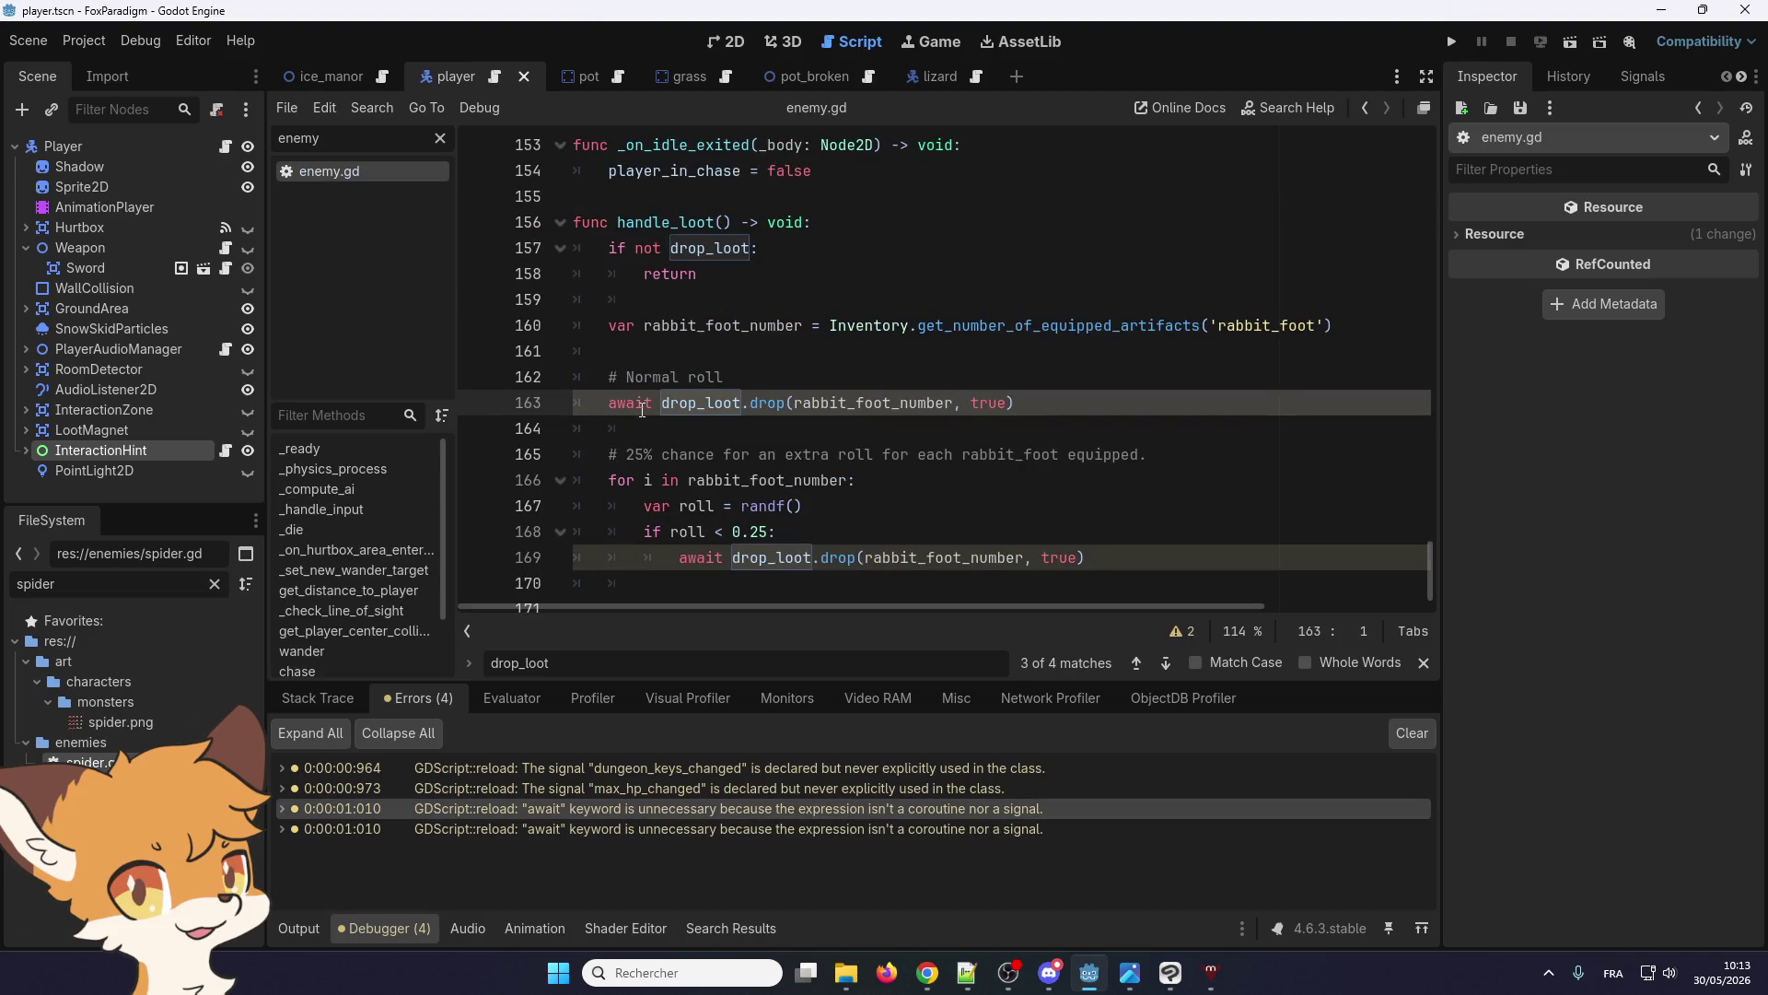
{"action": "scroll", "coordinate": [648, 406], "scroll_direction": "up", "scroll_amount": 5}
{"action": "scroll", "coordinate": [642, 409], "scroll_direction": "up", "scroll_amount": 5}
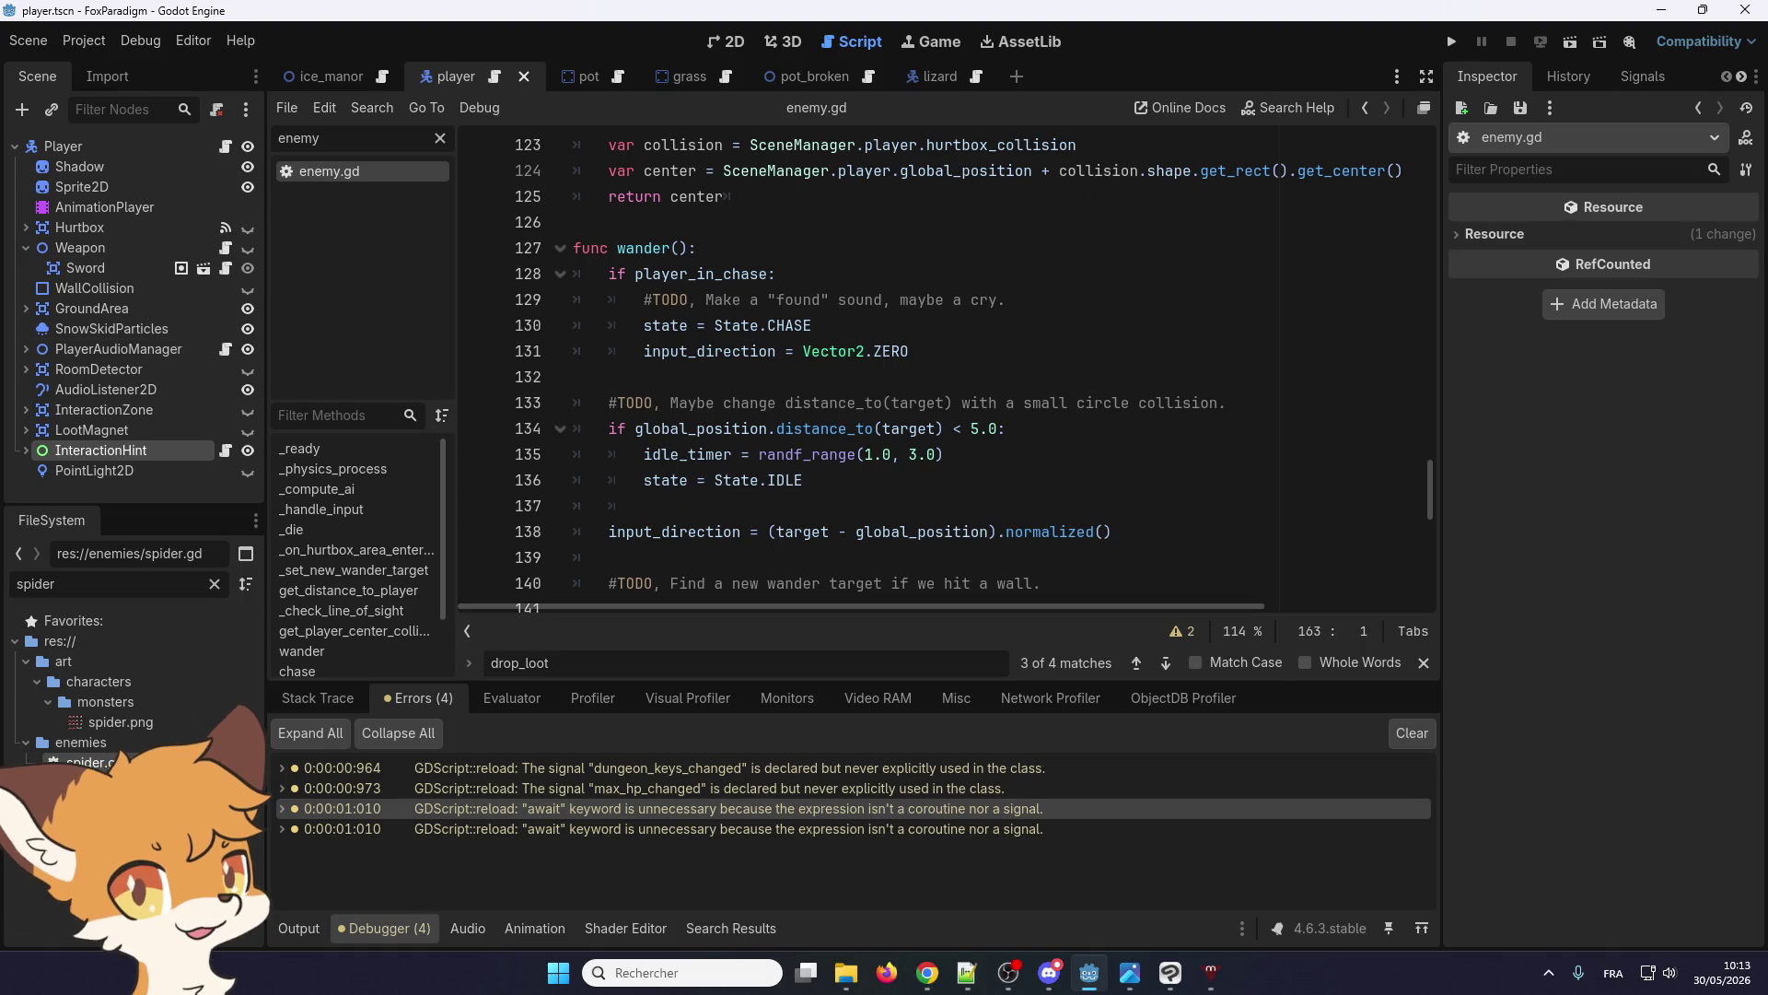
{"action": "key", "text": "alt+Tab"}
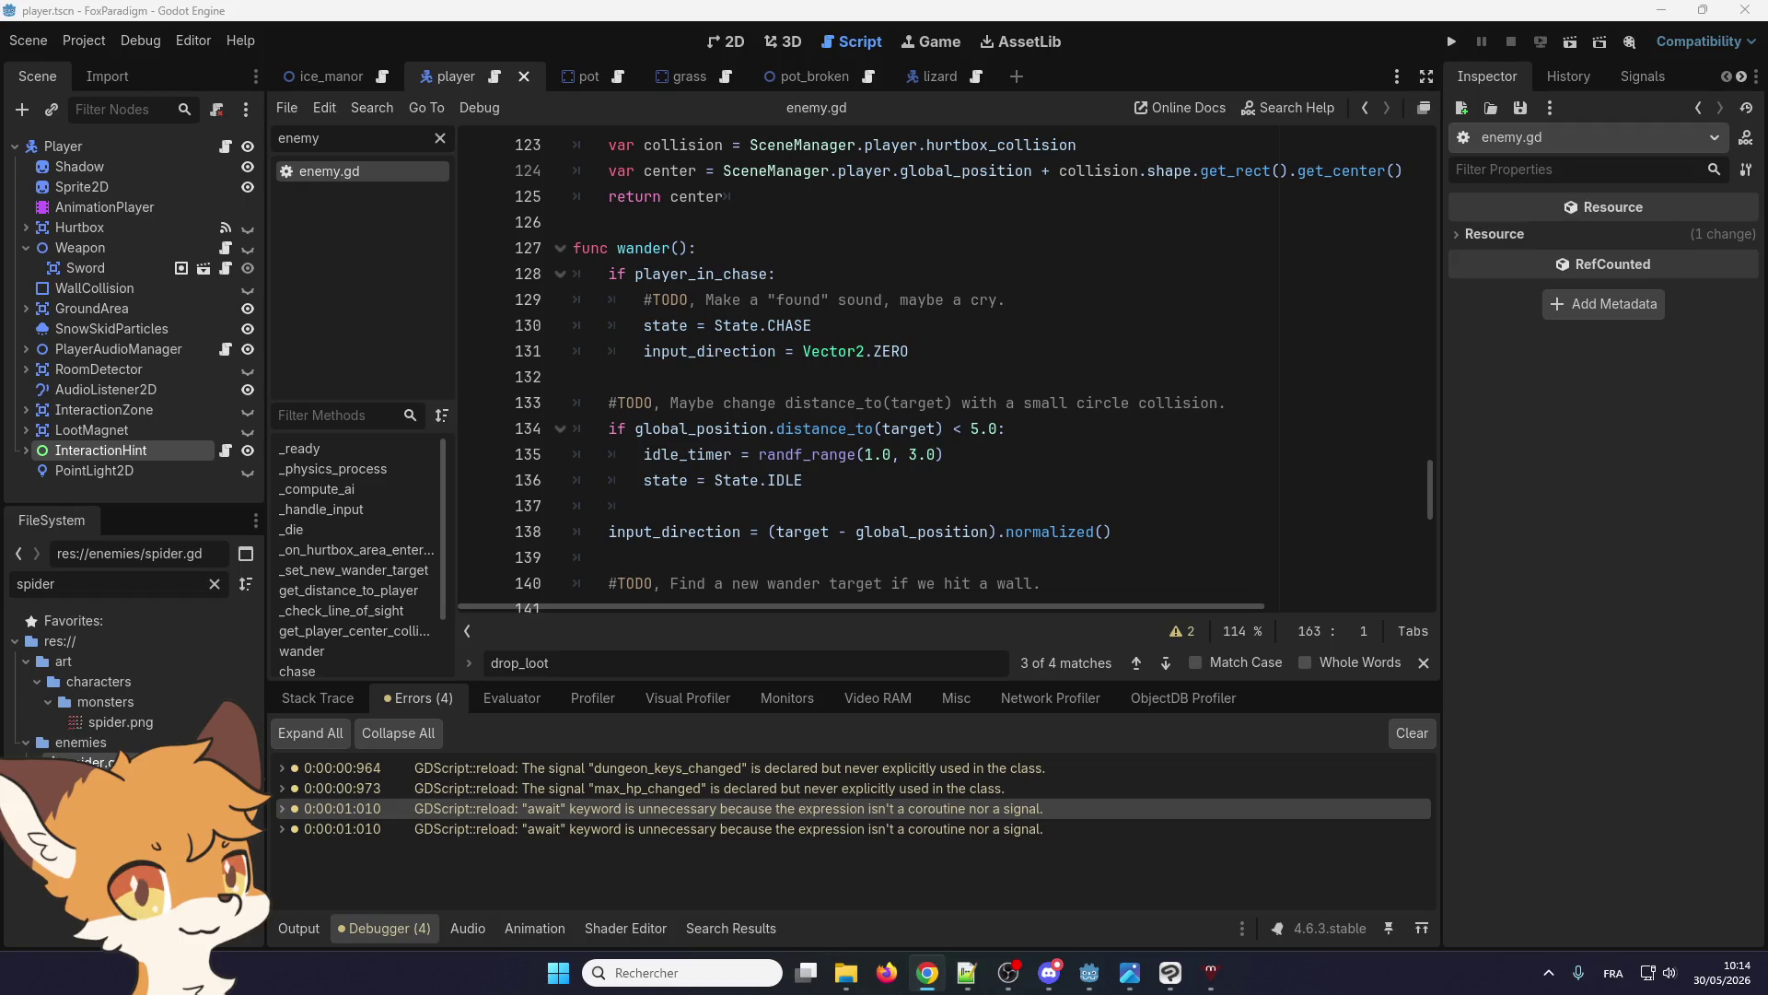
Switch between the Godot editor and another application
{"action": "key", "text": "alt+Tab"}
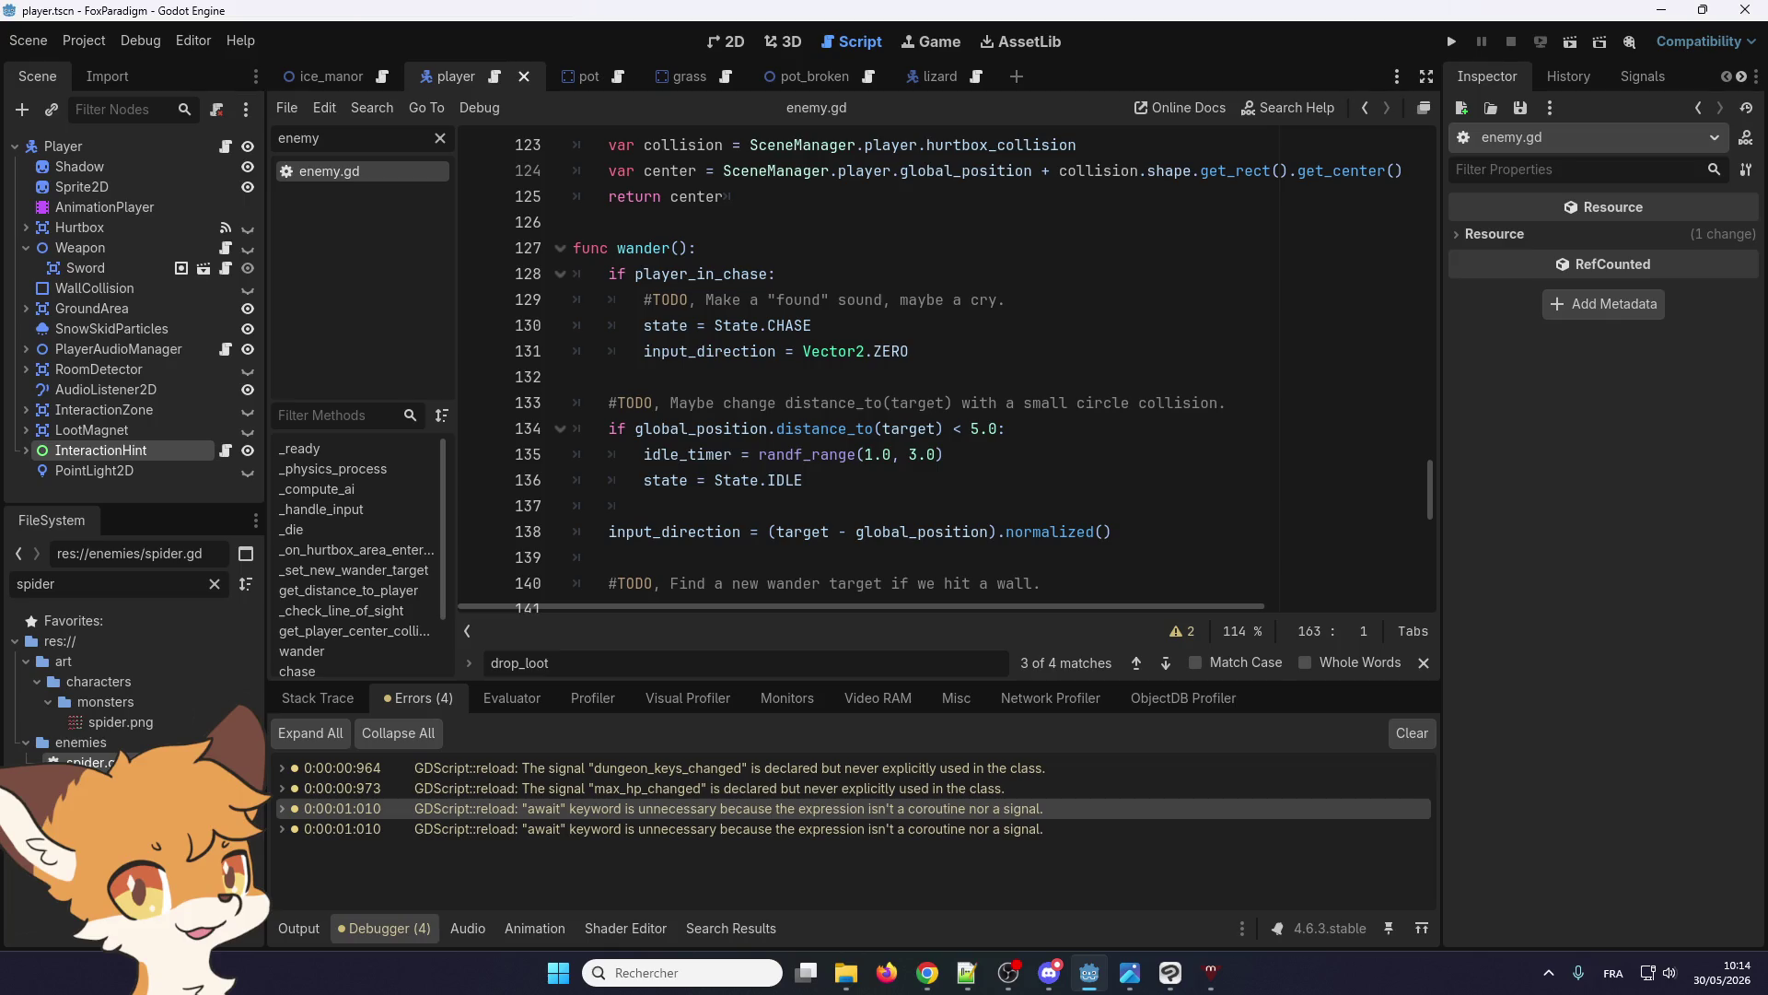
{"action": "key", "text": "alt+Tab"}
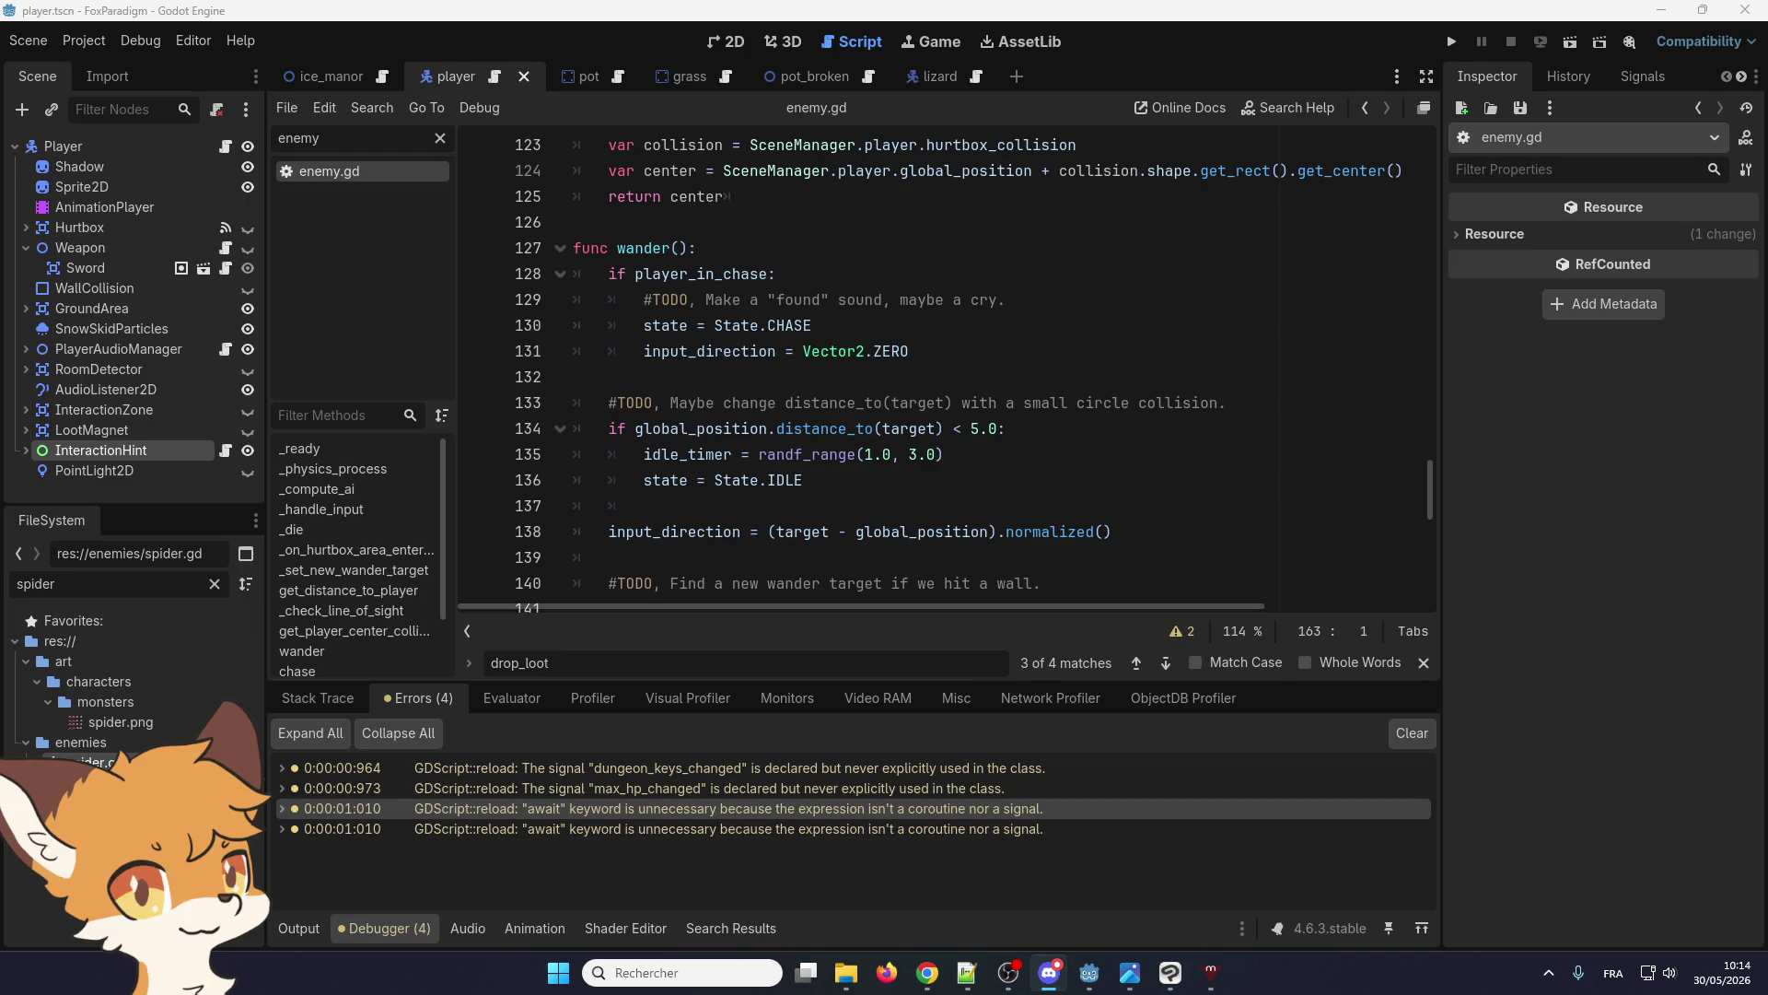
{"action": "key", "text": "alt+Tab"}
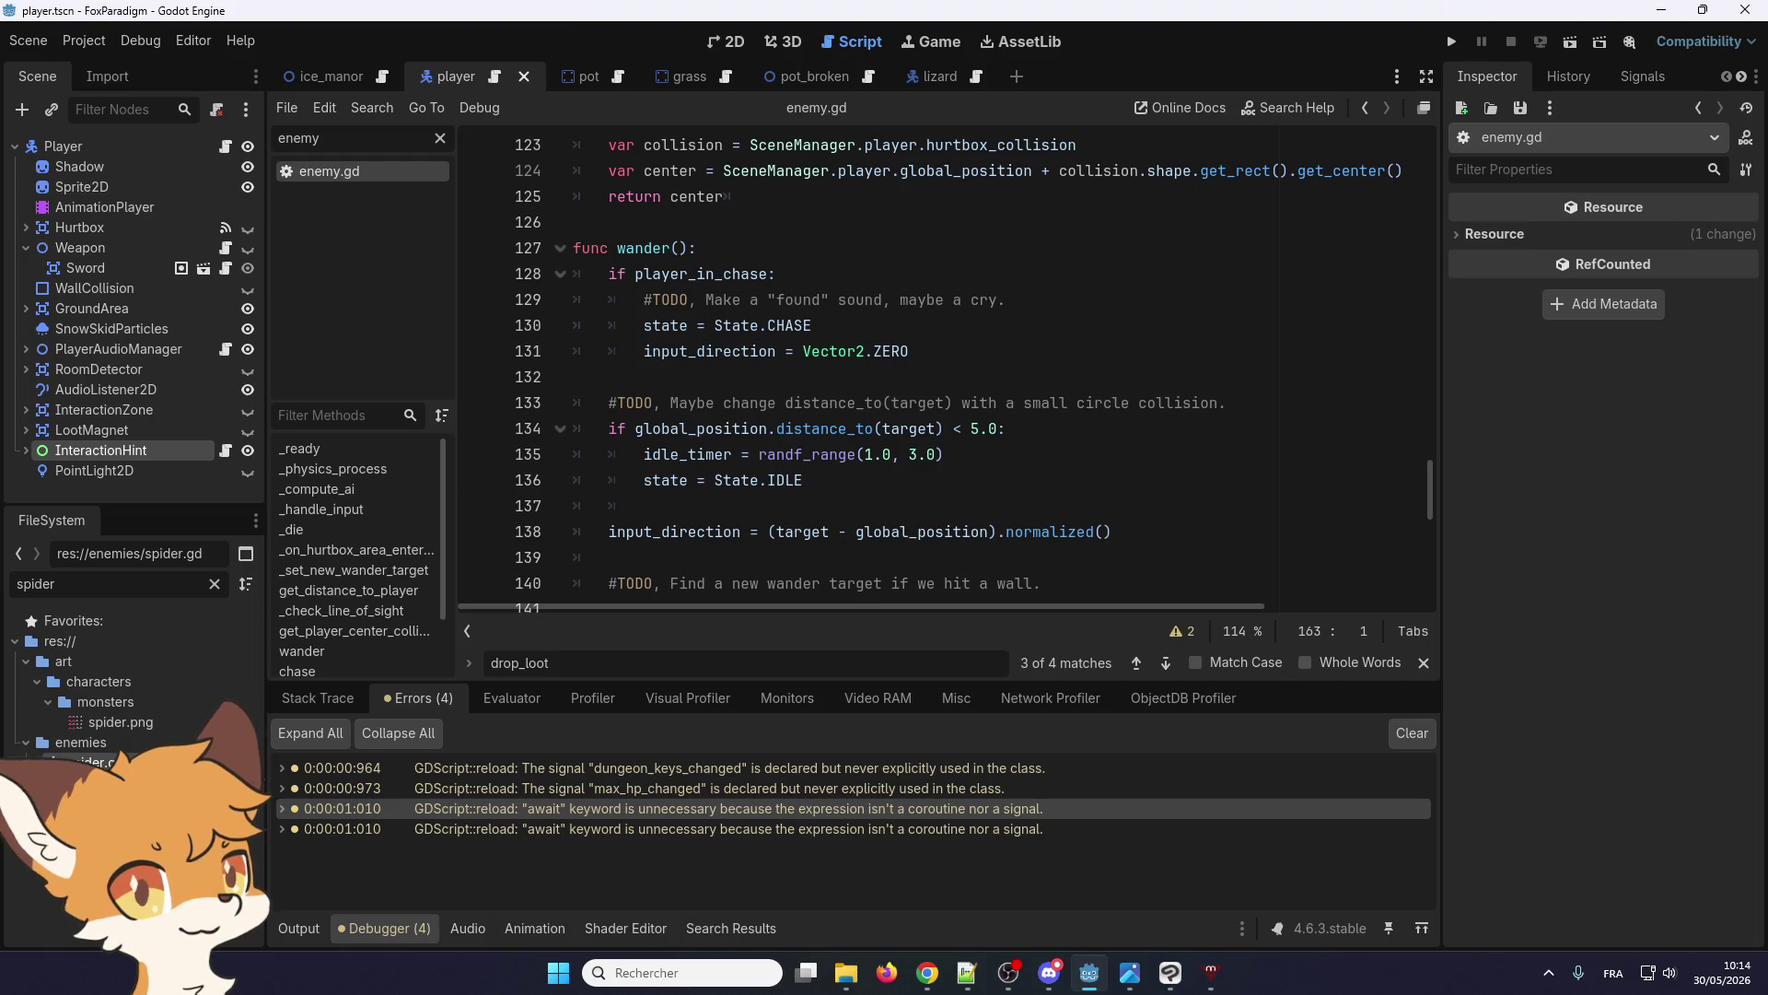
{"action": "key", "text": "alt+Tab"}
Scroll through enemy.gd to the handle_loot() loot-drop function
{"action": "scroll", "coordinate": [576, 370], "scroll_direction": "up", "scroll_amount": 2}
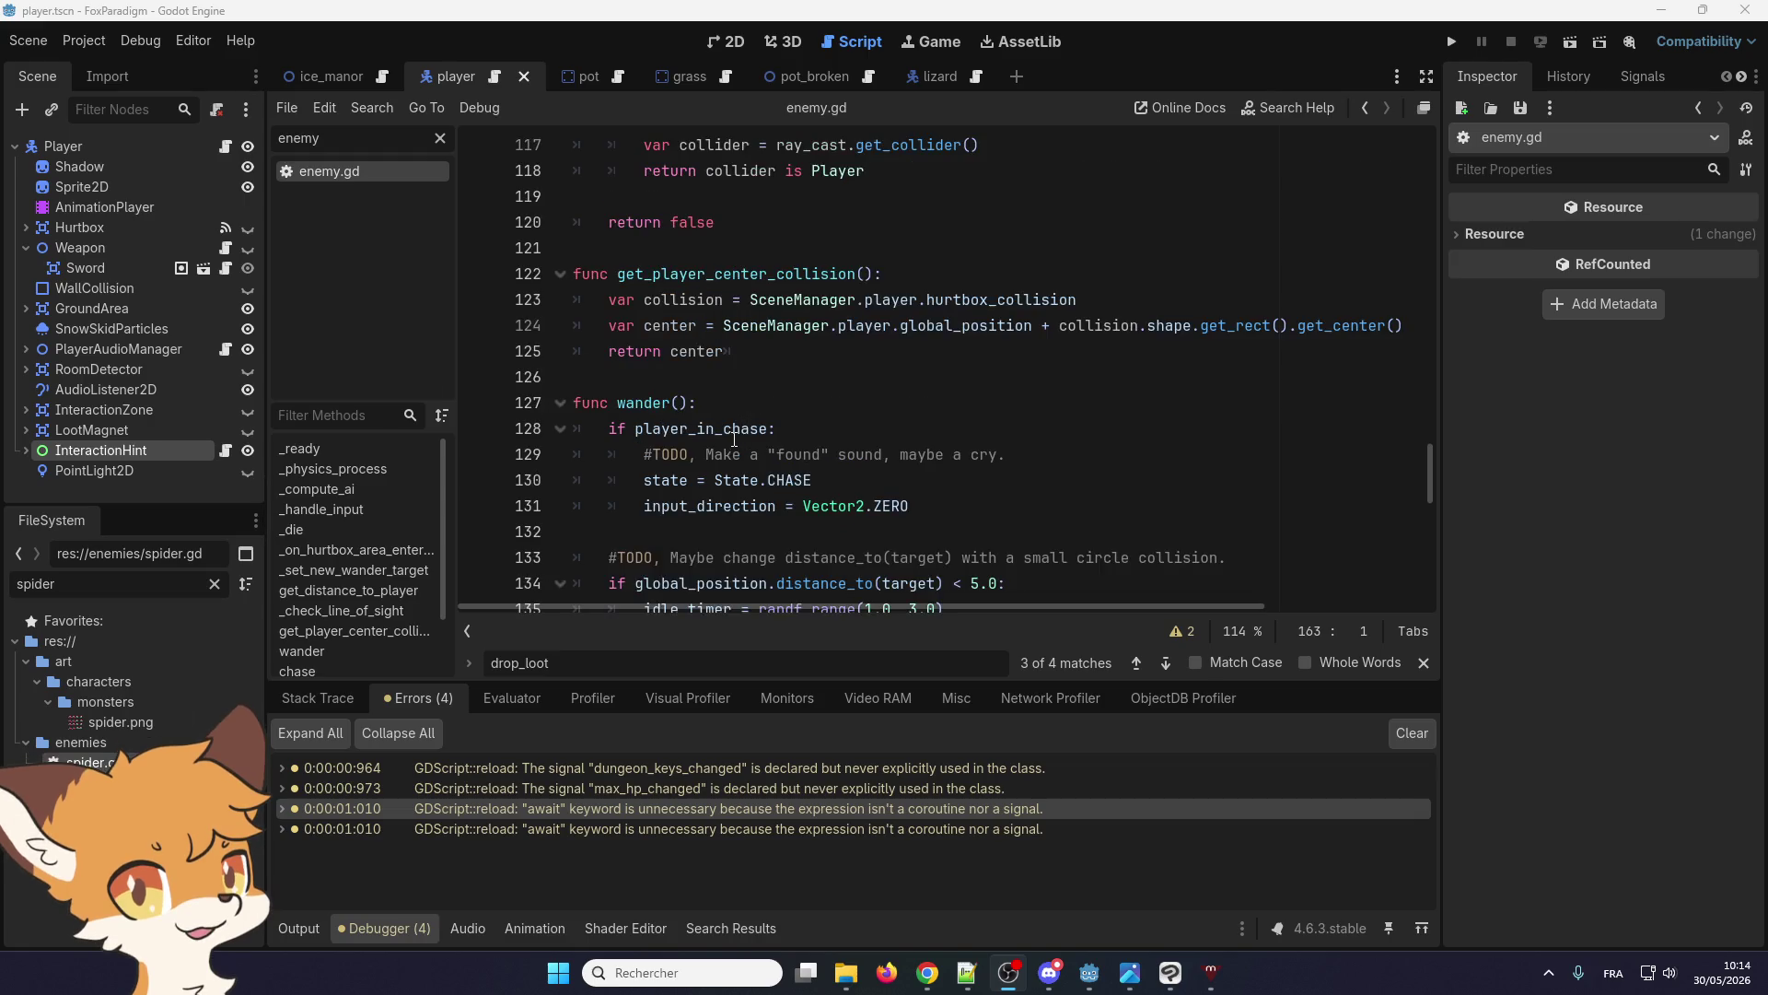
{"action": "scroll", "coordinate": [645, 405], "scroll_direction": "down", "scroll_amount": 6}
{"action": "left_click", "coordinate": [725, 439]}
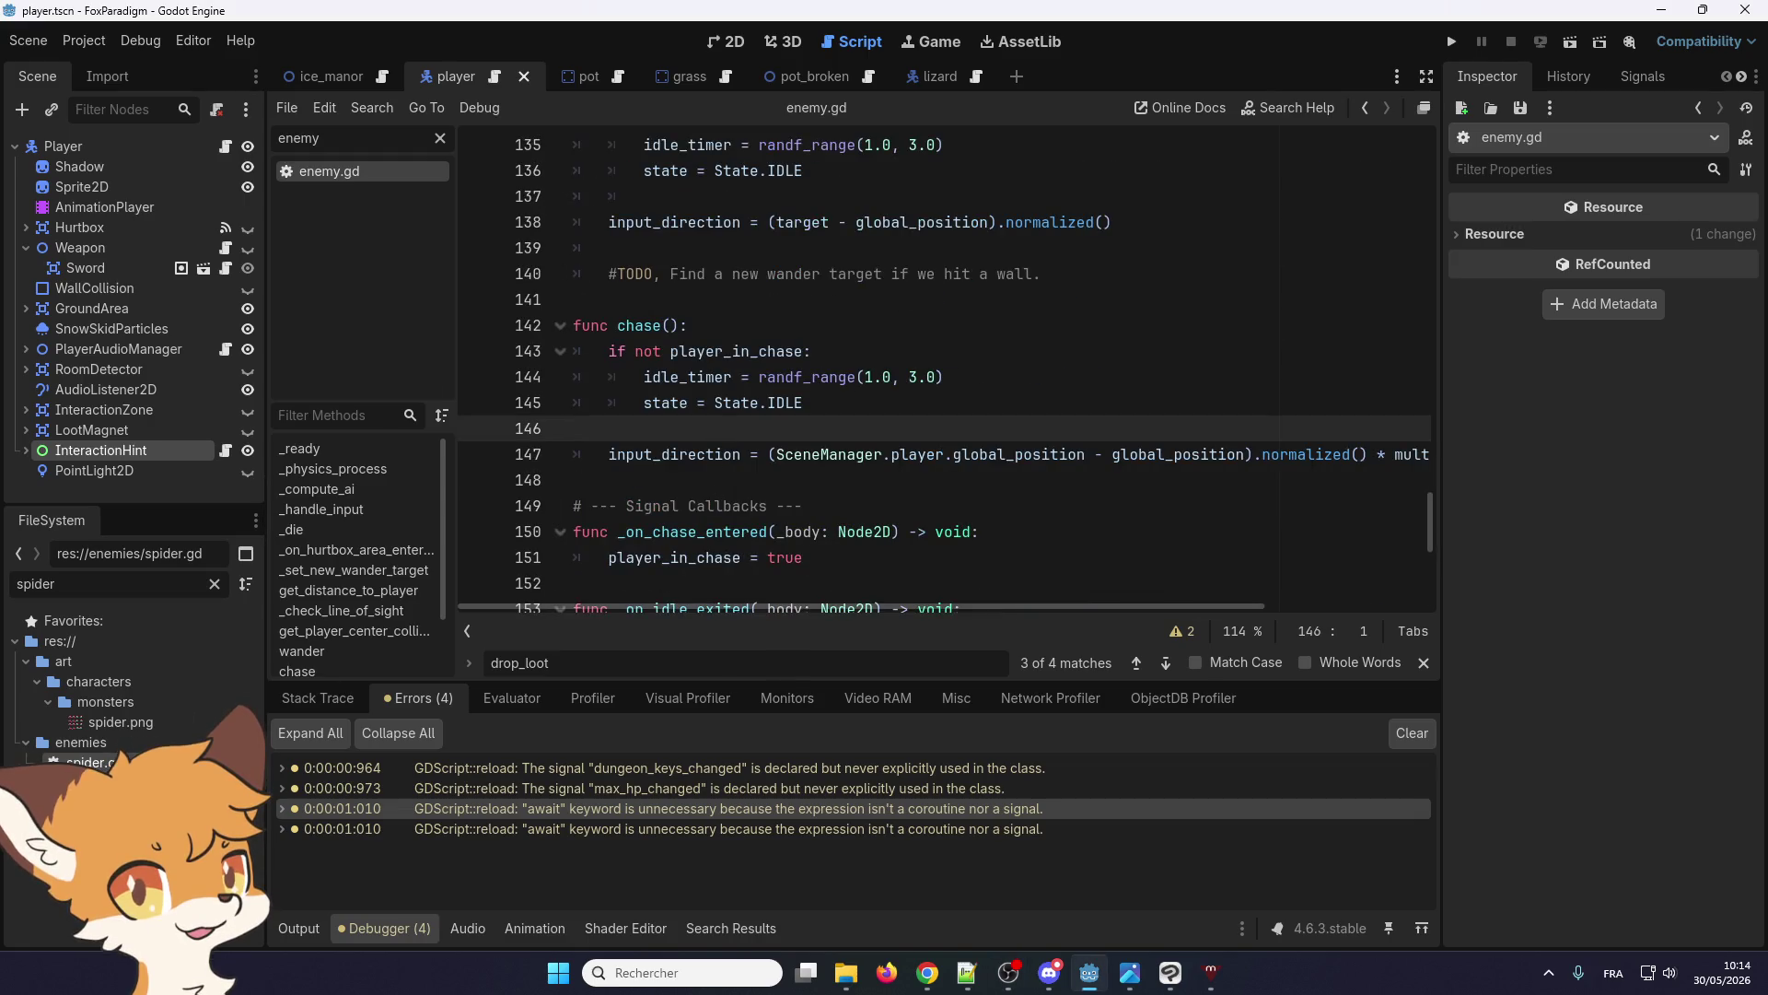
{"action": "scroll", "coordinate": [654, 411], "scroll_direction": "down", "scroll_amount": 6}
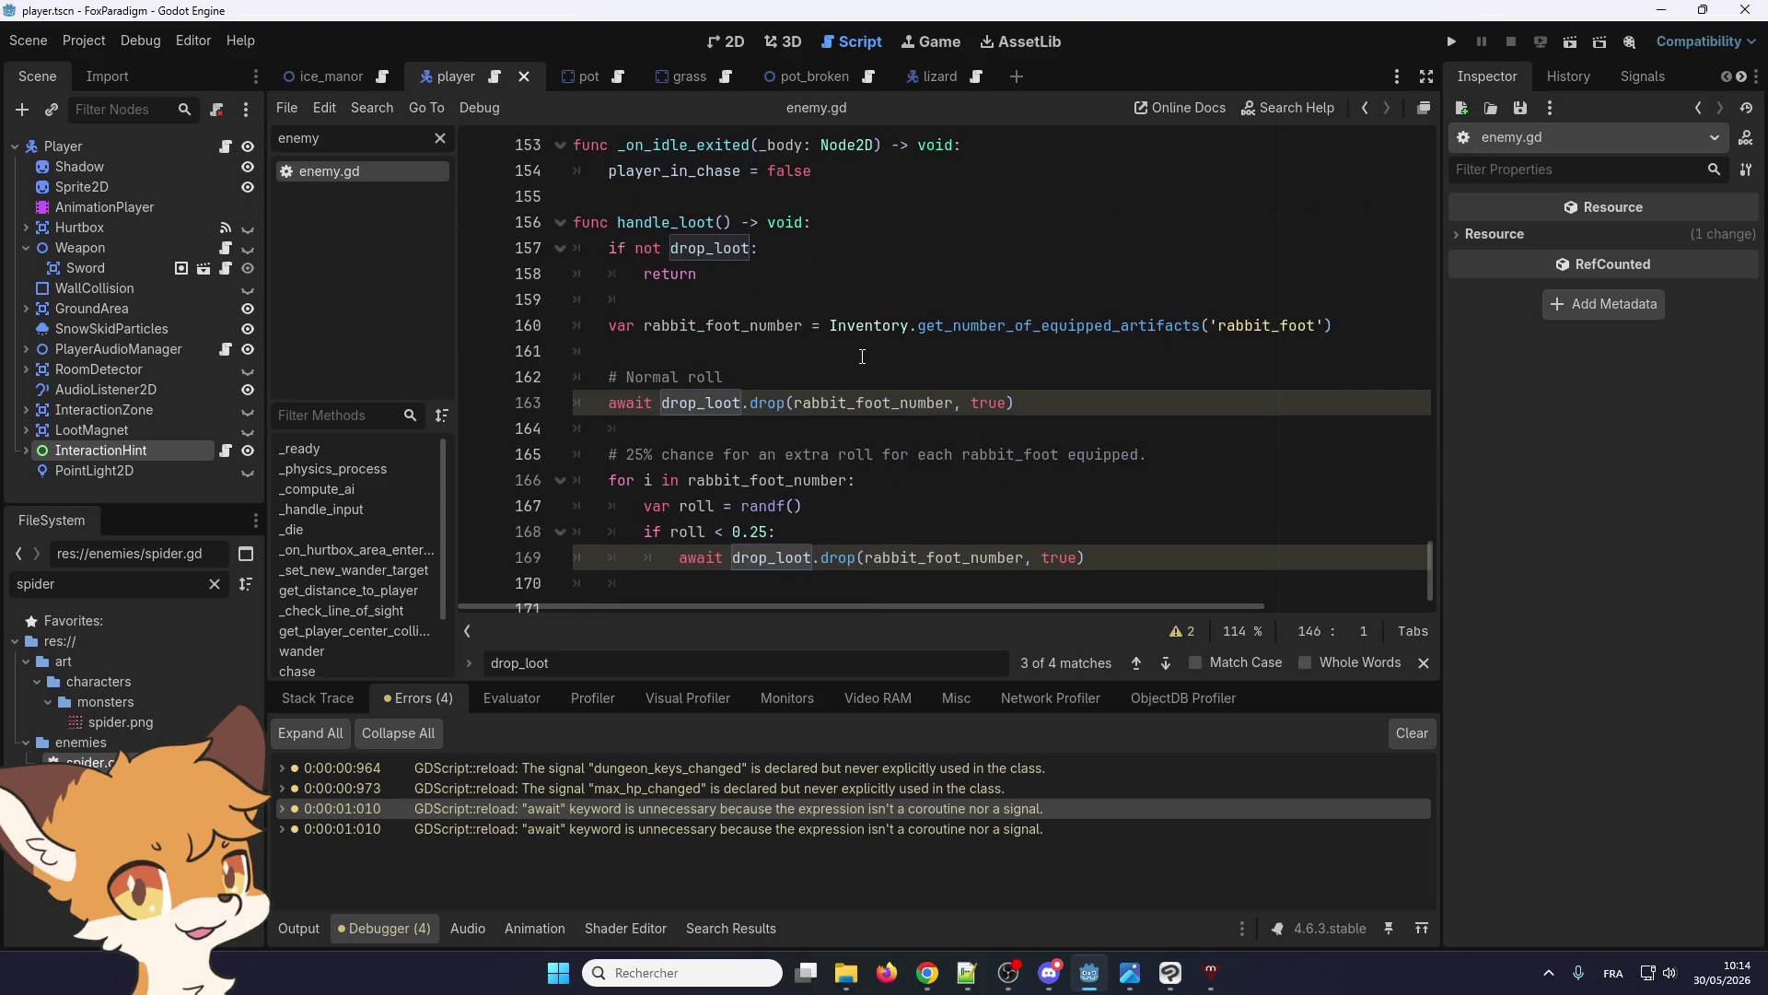
{"action": "double_click", "coordinate": [643, 406]}
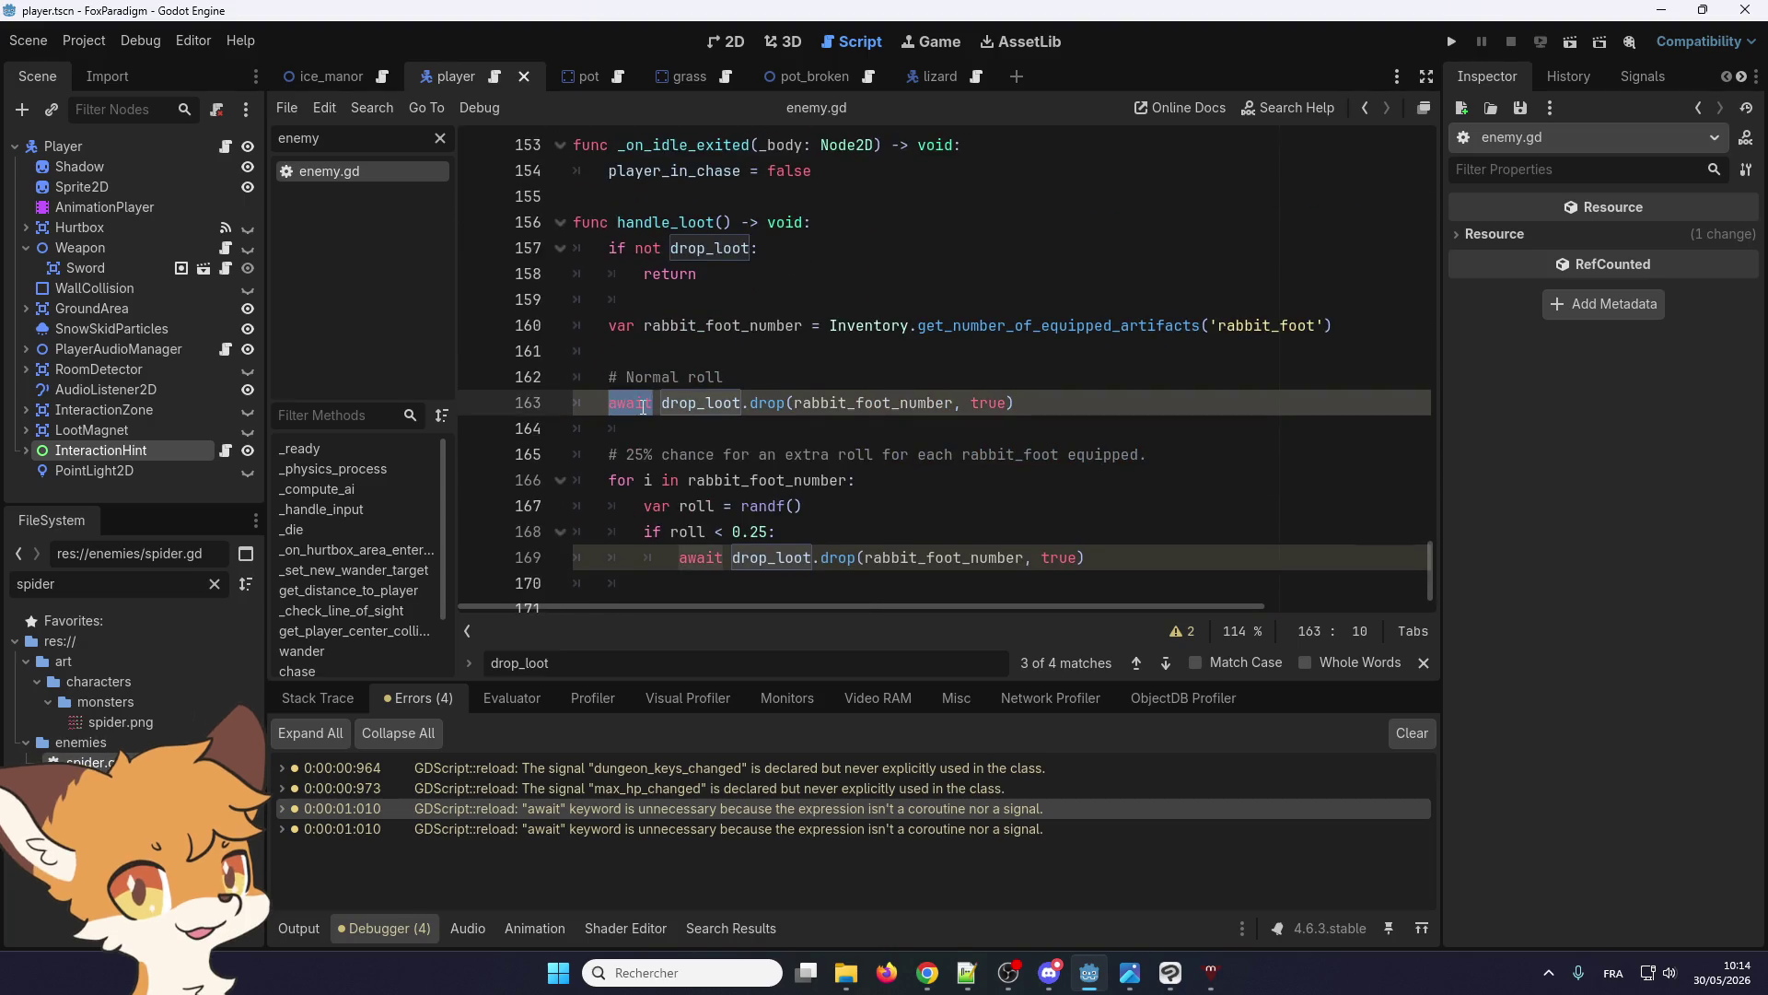
{"action": "scroll", "coordinate": [643, 406], "scroll_direction": "up", "scroll_amount": 1}
{"action": "scroll", "coordinate": [643, 406], "scroll_direction": "up", "scroll_amount": 2}
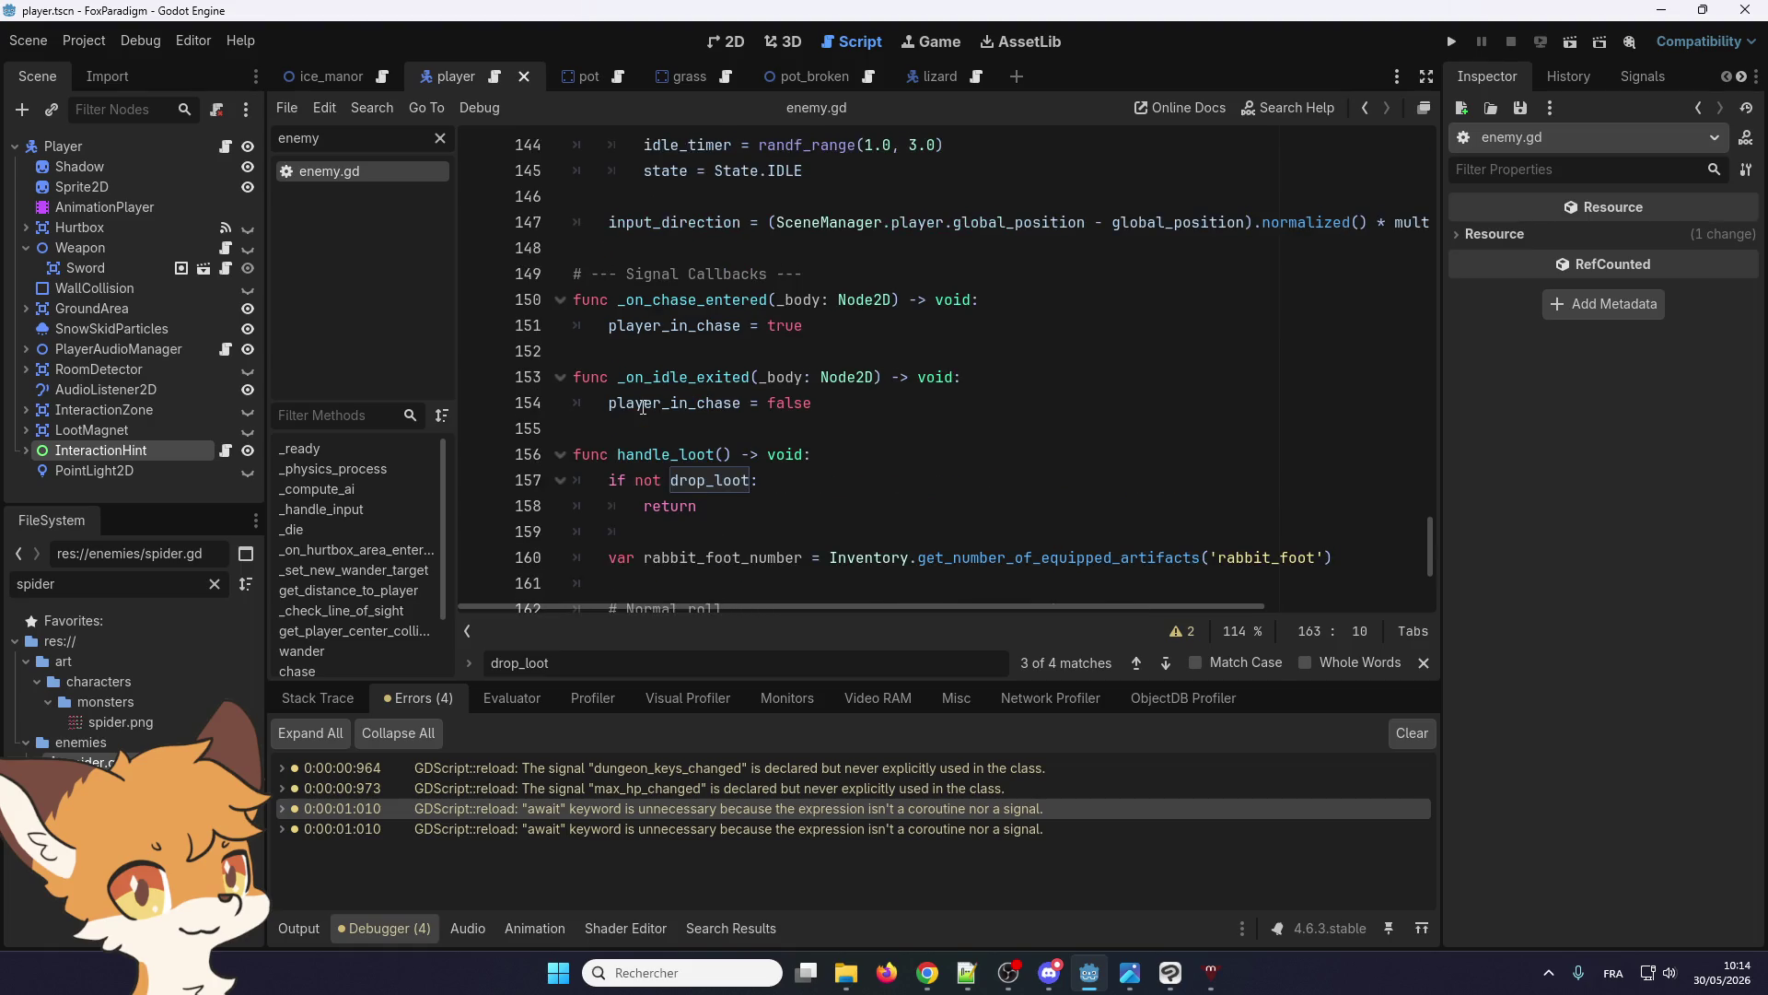
{"action": "scroll", "coordinate": [643, 407], "scroll_direction": "down", "scroll_amount": 3}
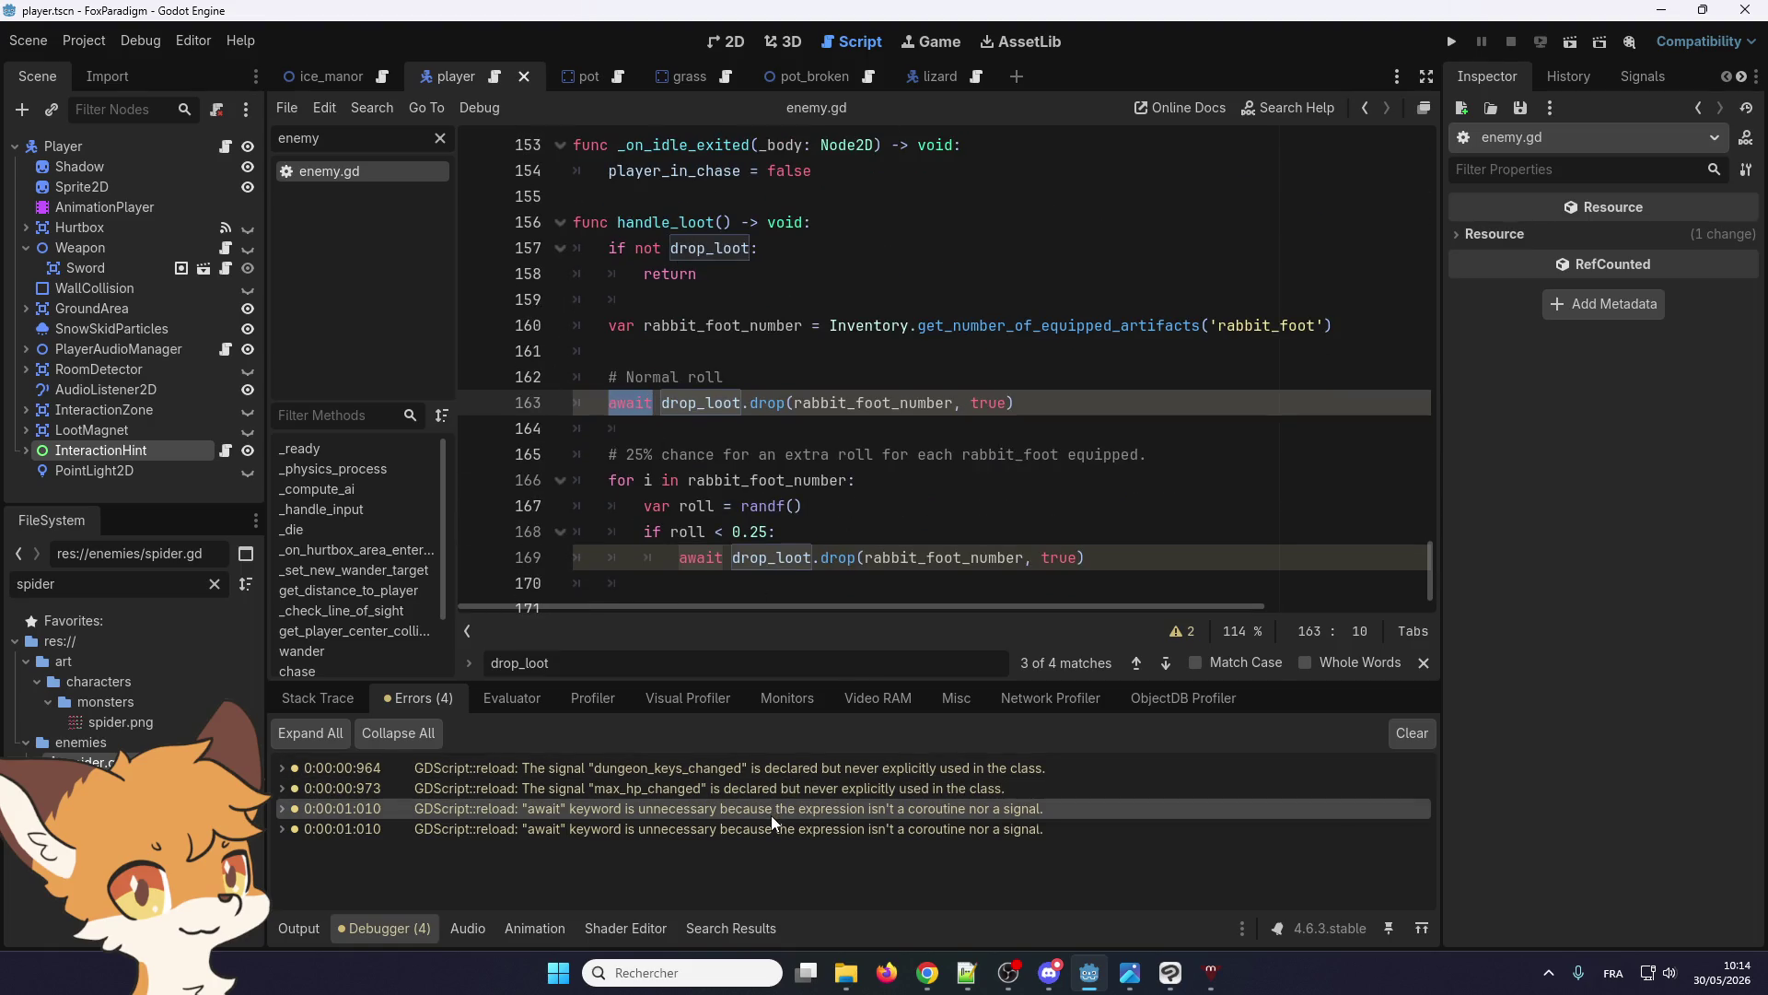
{"action": "mouse_move", "coordinate": [771, 815]}
{"action": "scroll", "coordinate": [696, 423], "scroll_direction": "down", "scroll_amount": 1}
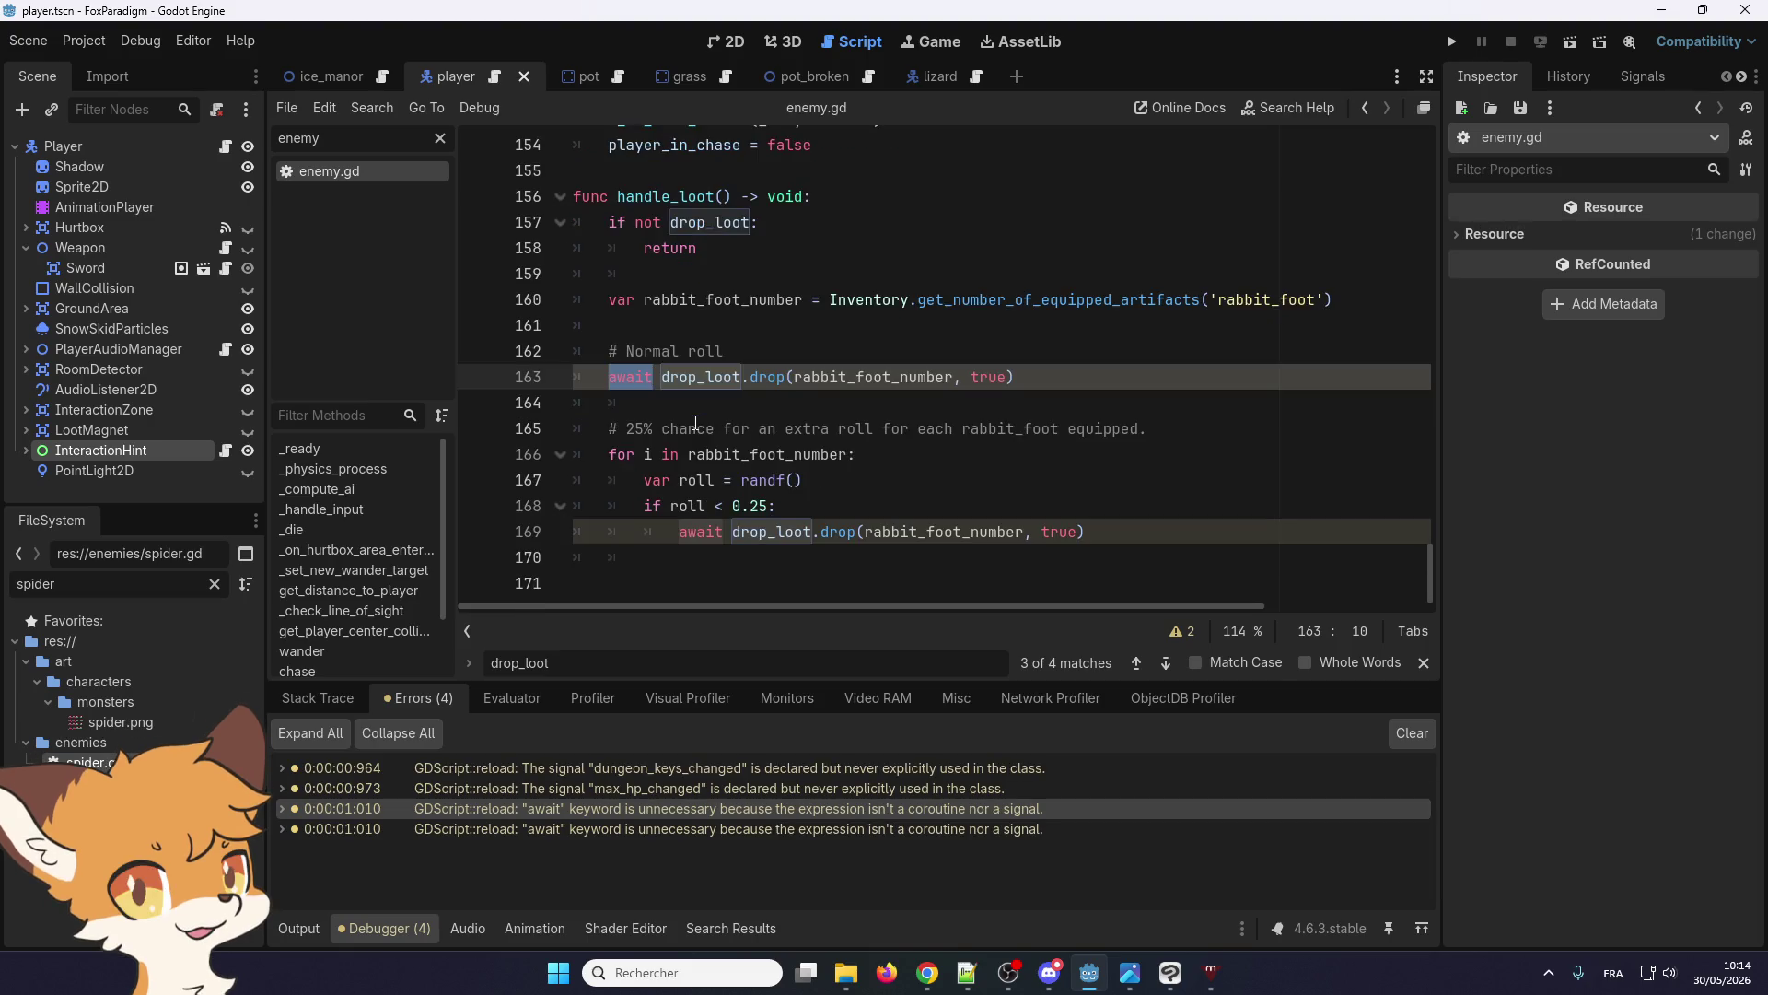
{"action": "scroll", "coordinate": [695, 423], "scroll_direction": "up", "scroll_amount": 3}
Select the handle_loot name and search the script for it, finding 2 matches
{"action": "left_click", "coordinate": [664, 430]}
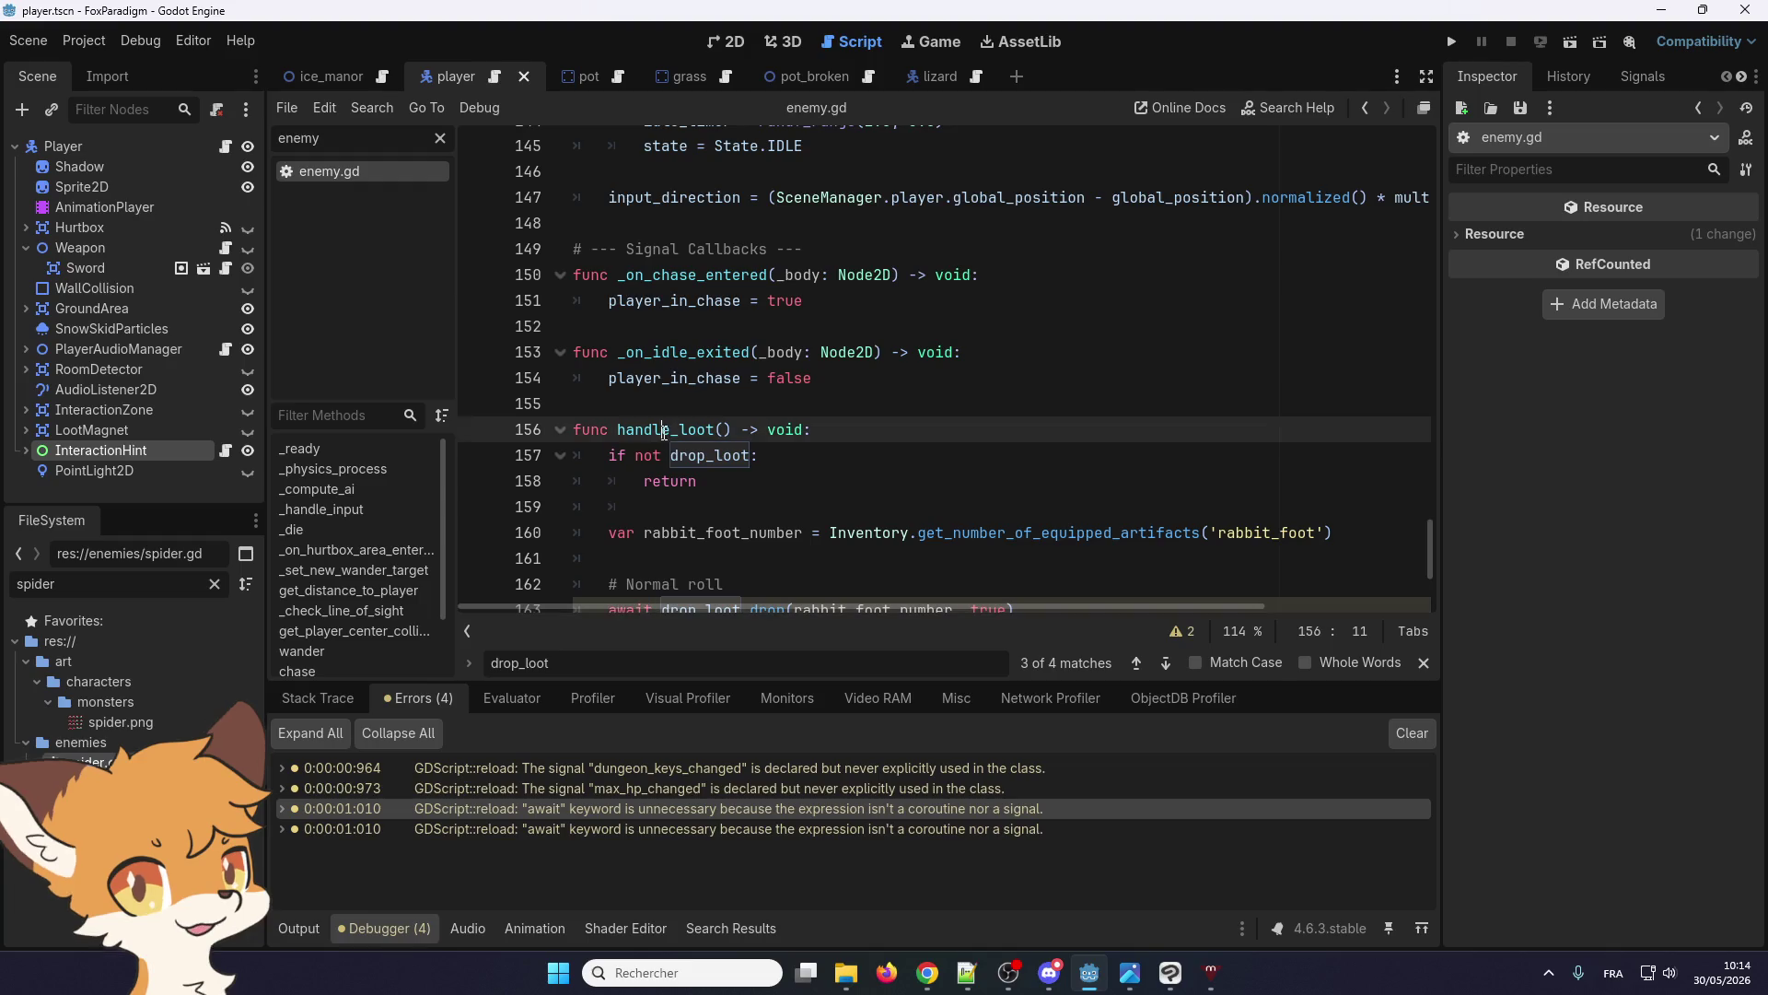
{"action": "double_click", "coordinate": [664, 430]}
{"action": "scroll", "coordinate": [664, 430], "scroll_direction": "up", "scroll_amount": 12}
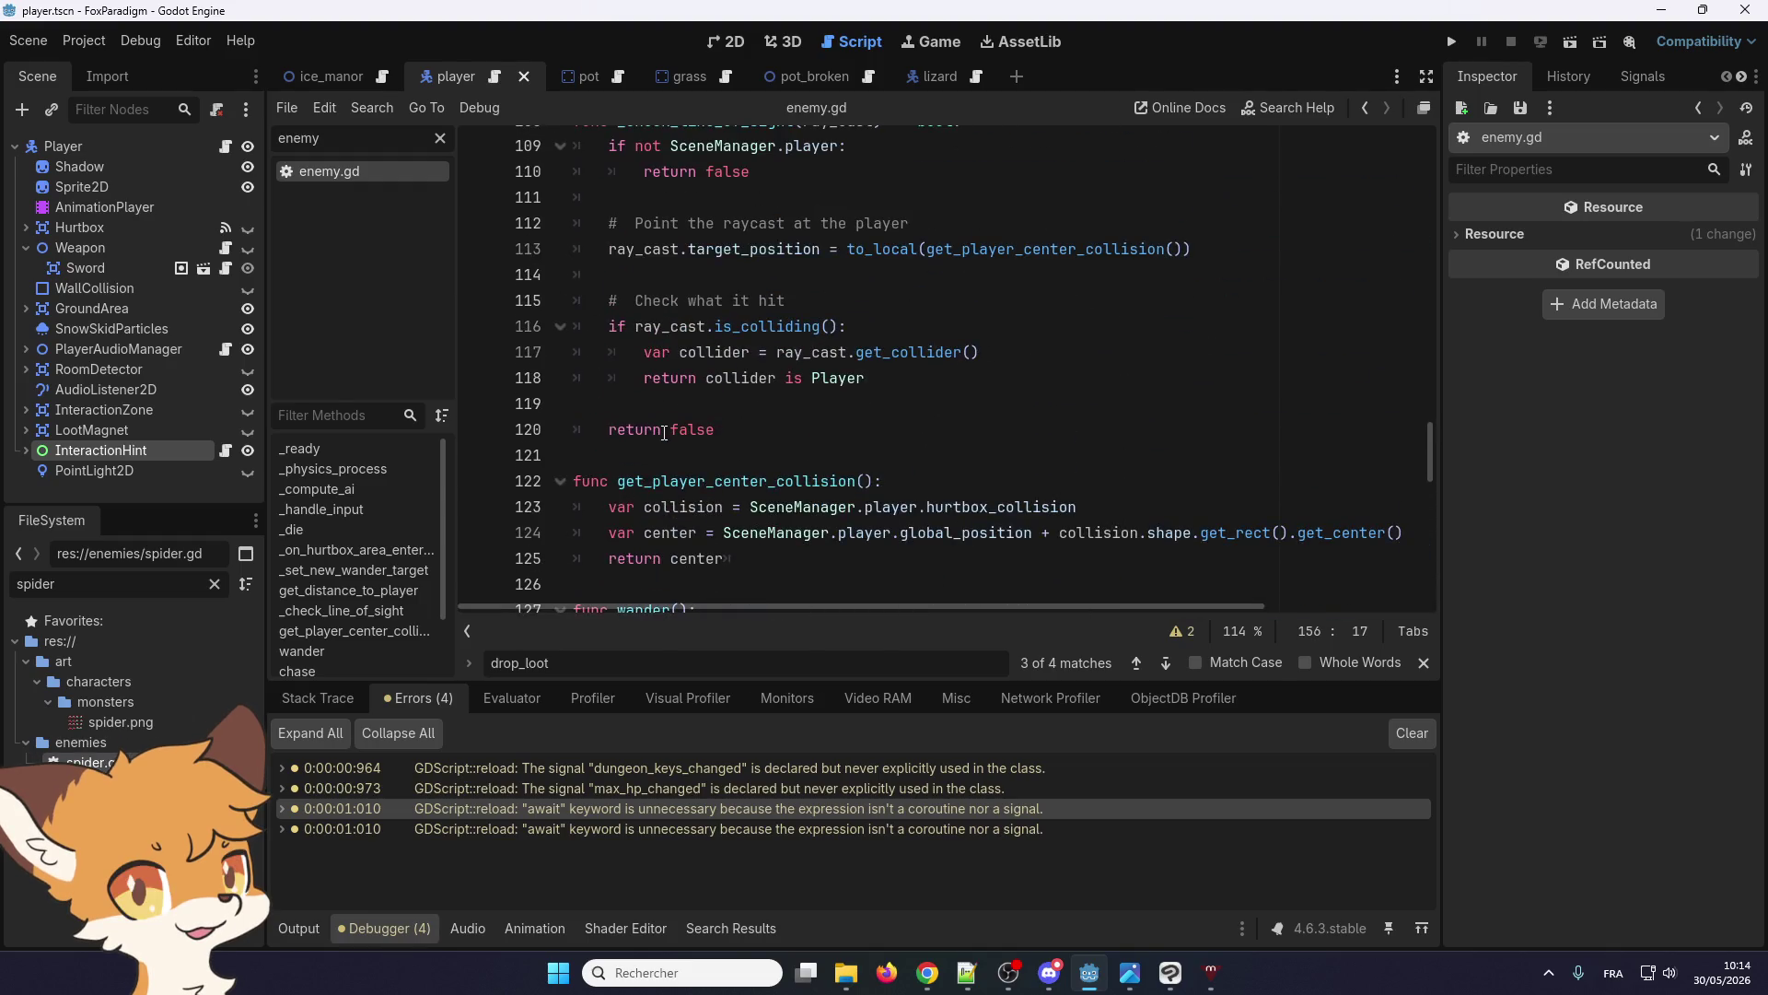
{"action": "scroll", "coordinate": [664, 431], "scroll_direction": "up", "scroll_amount": 9}
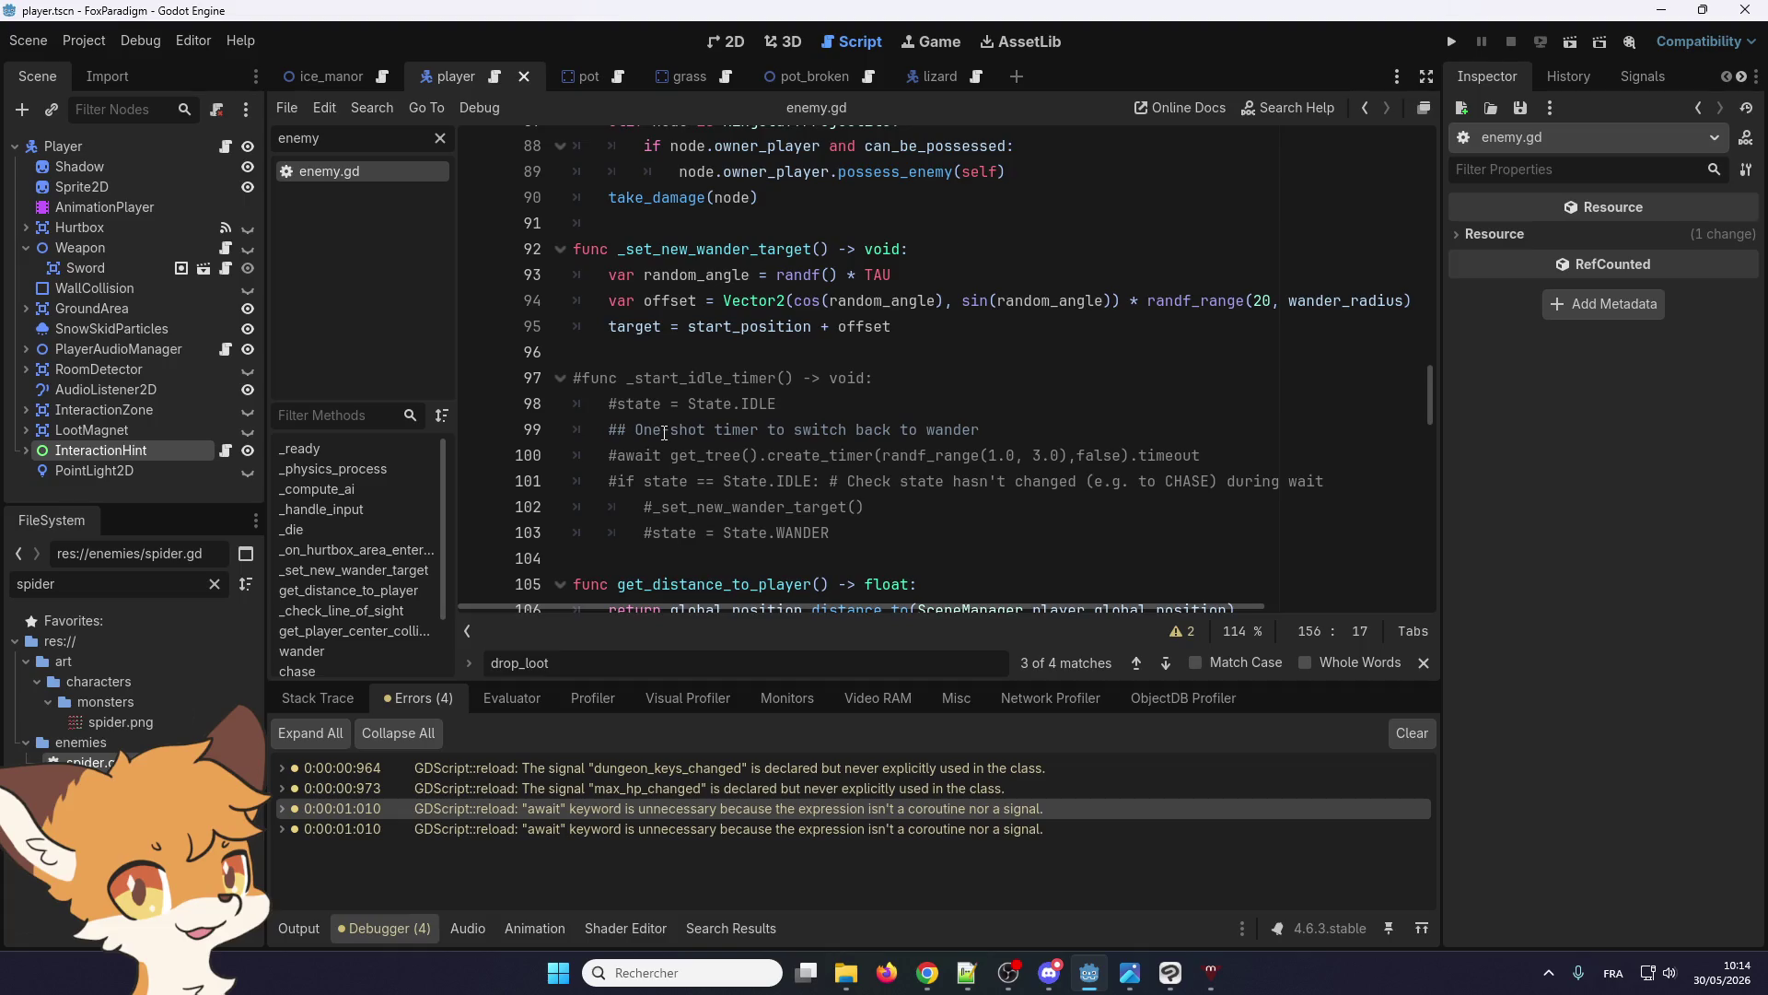
{"action": "scroll", "coordinate": [664, 432], "scroll_direction": "down", "scroll_amount": 20}
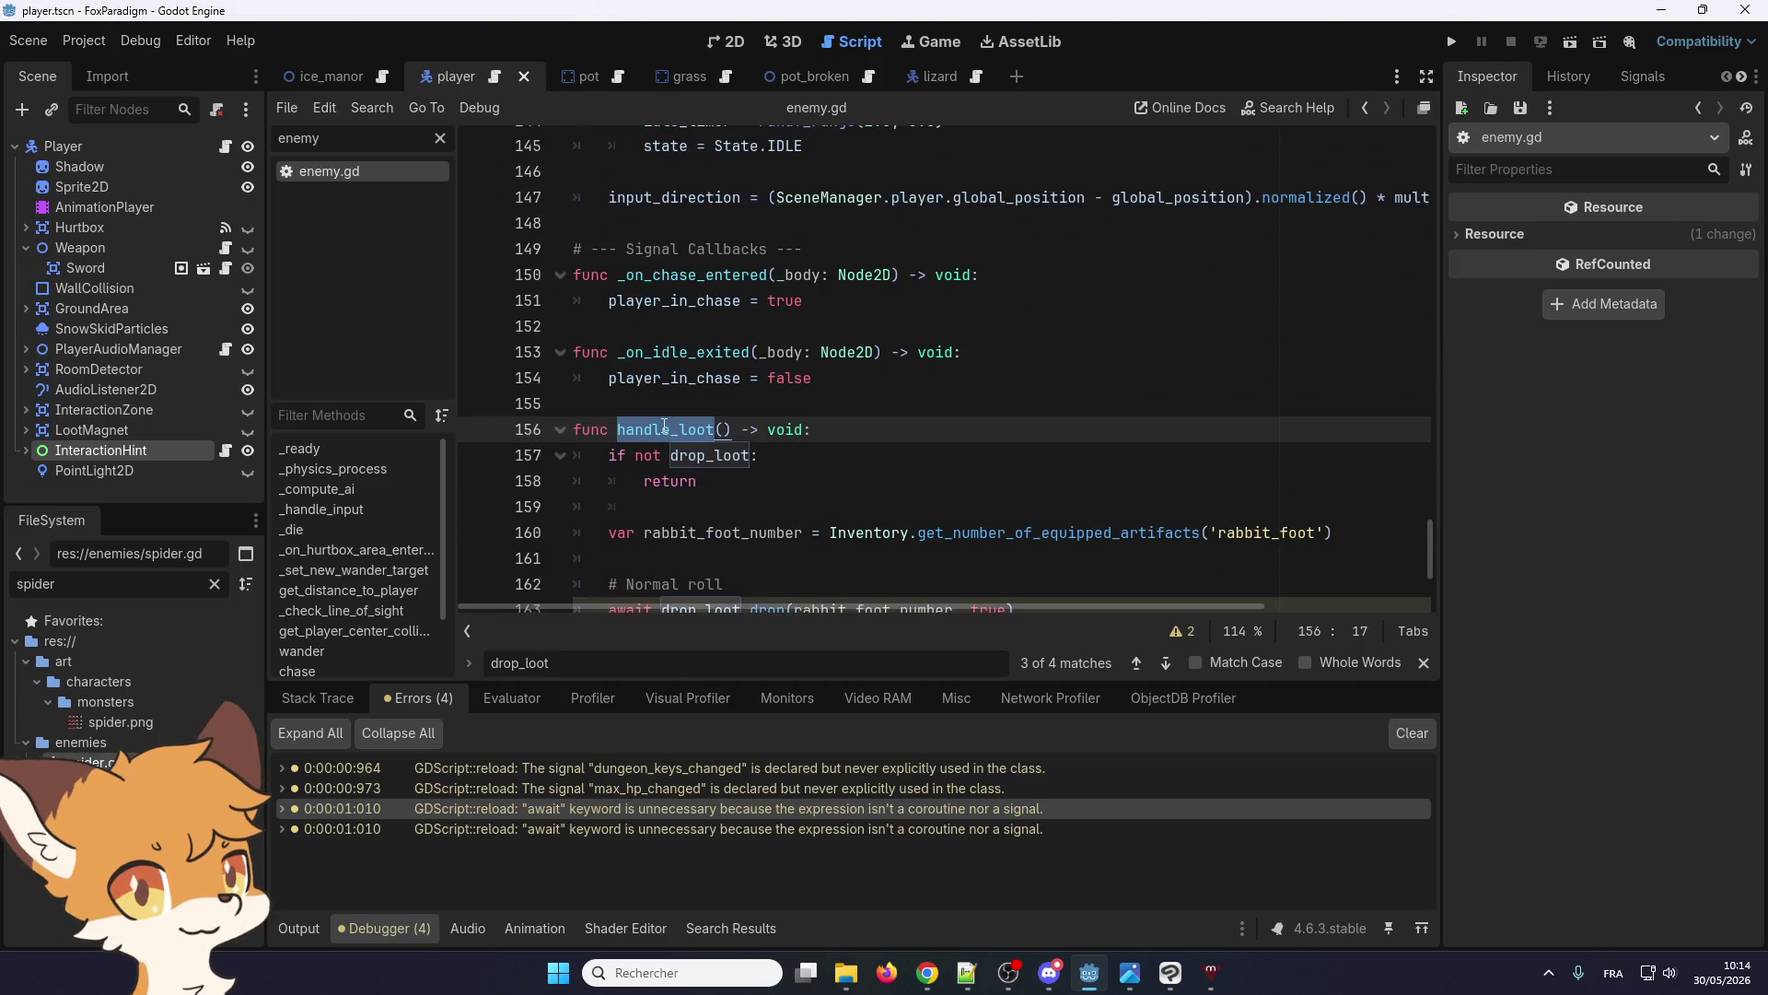
{"action": "left_click", "coordinate": [667, 429]}
{"action": "double_click", "coordinate": [665, 429]}
{"action": "key", "text": "ctrl+f"}
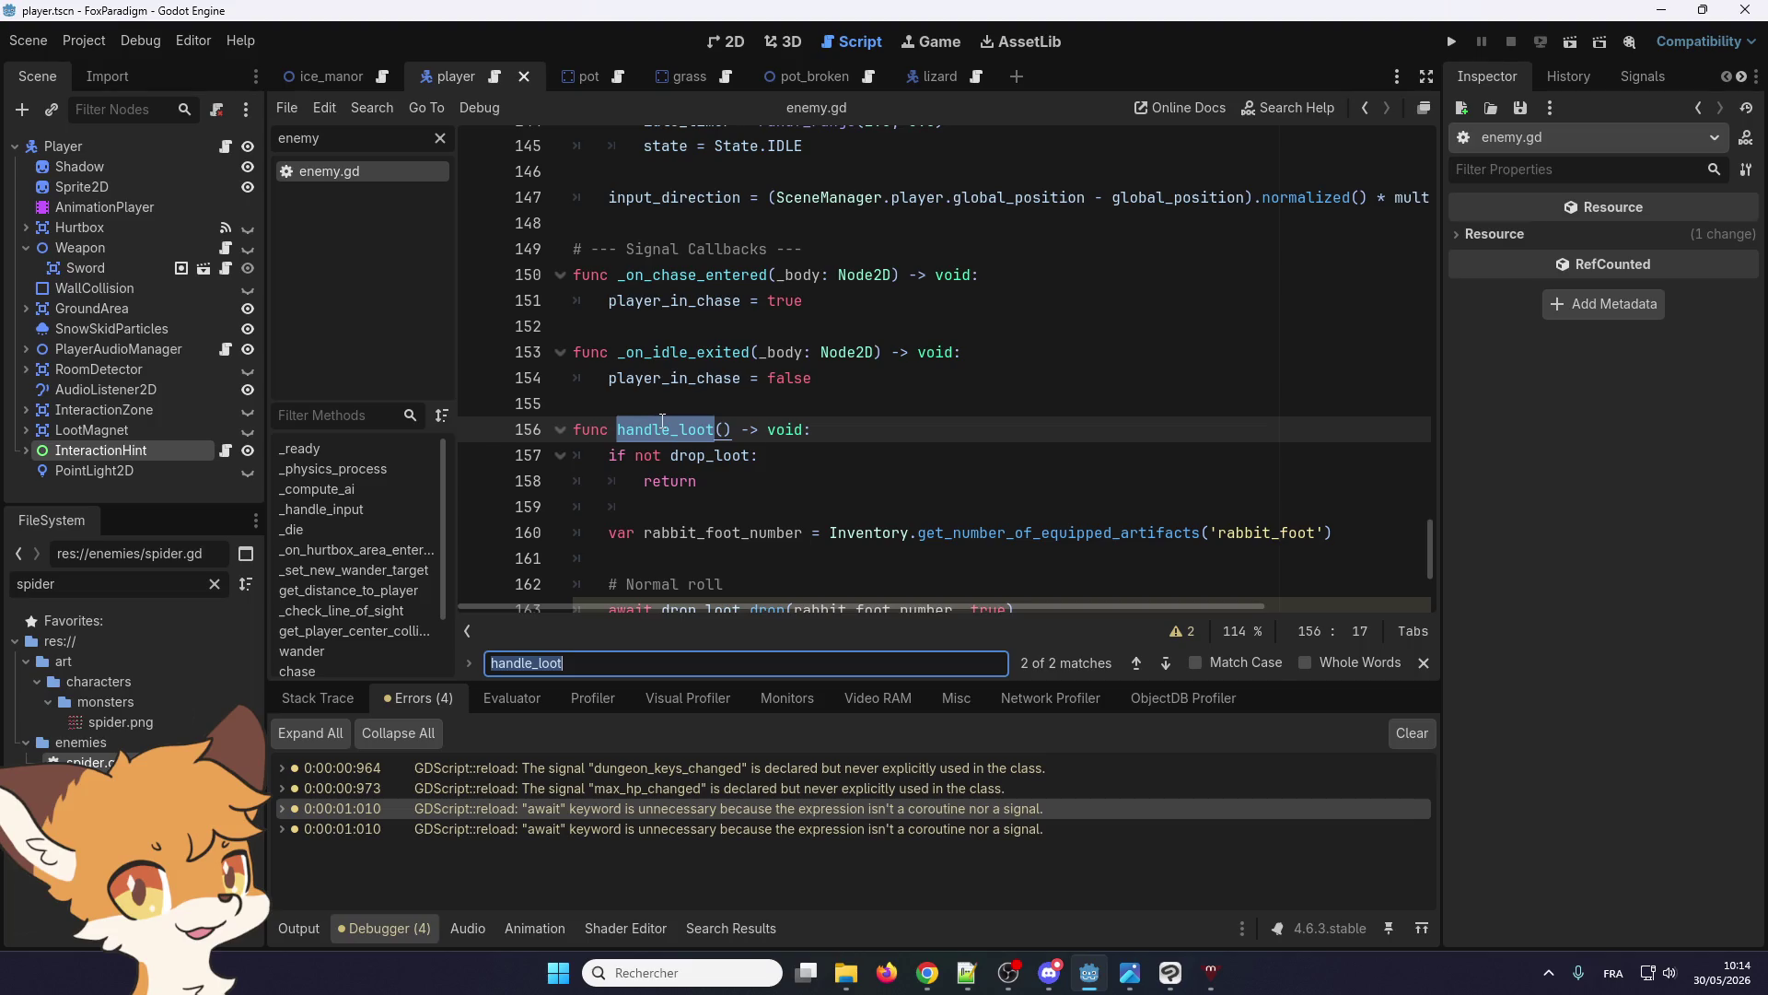
Jump to the second handle_loot match, the call in _die at line 78
{"action": "left_click", "coordinate": [1174, 664]}
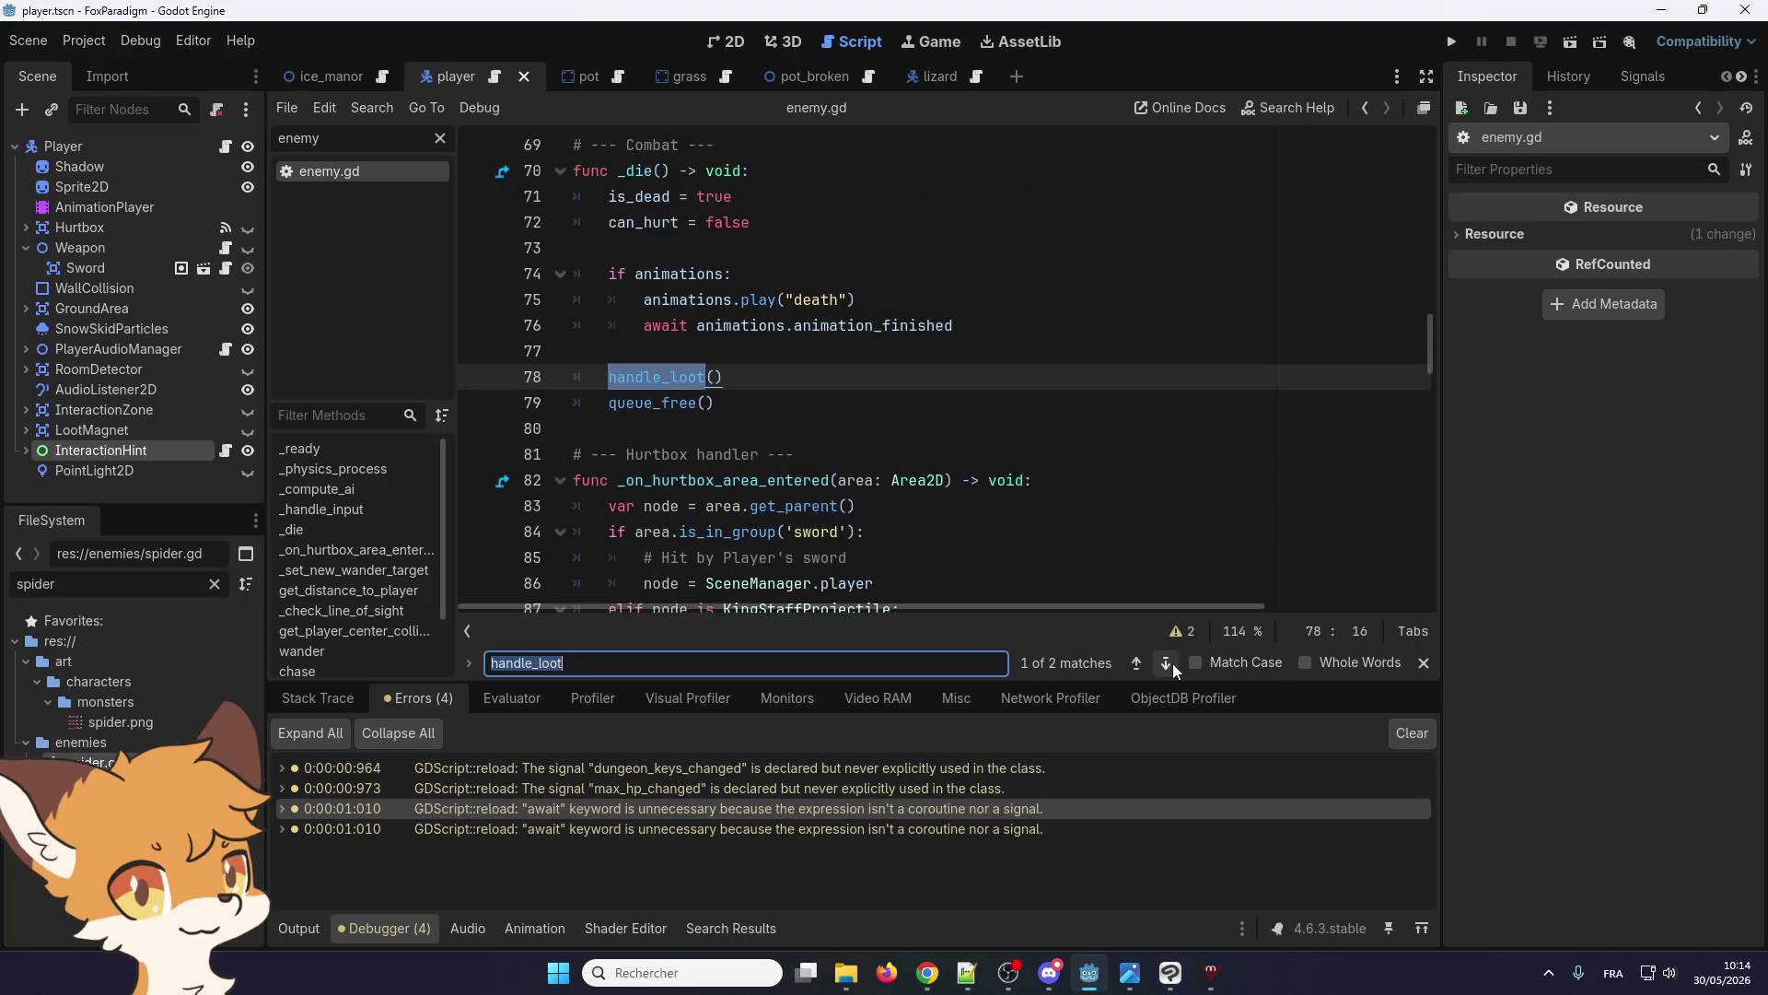
{"action": "left_click", "coordinate": [584, 318]}
{"action": "scroll", "coordinate": [584, 318], "scroll_direction": "up", "scroll_amount": 2}
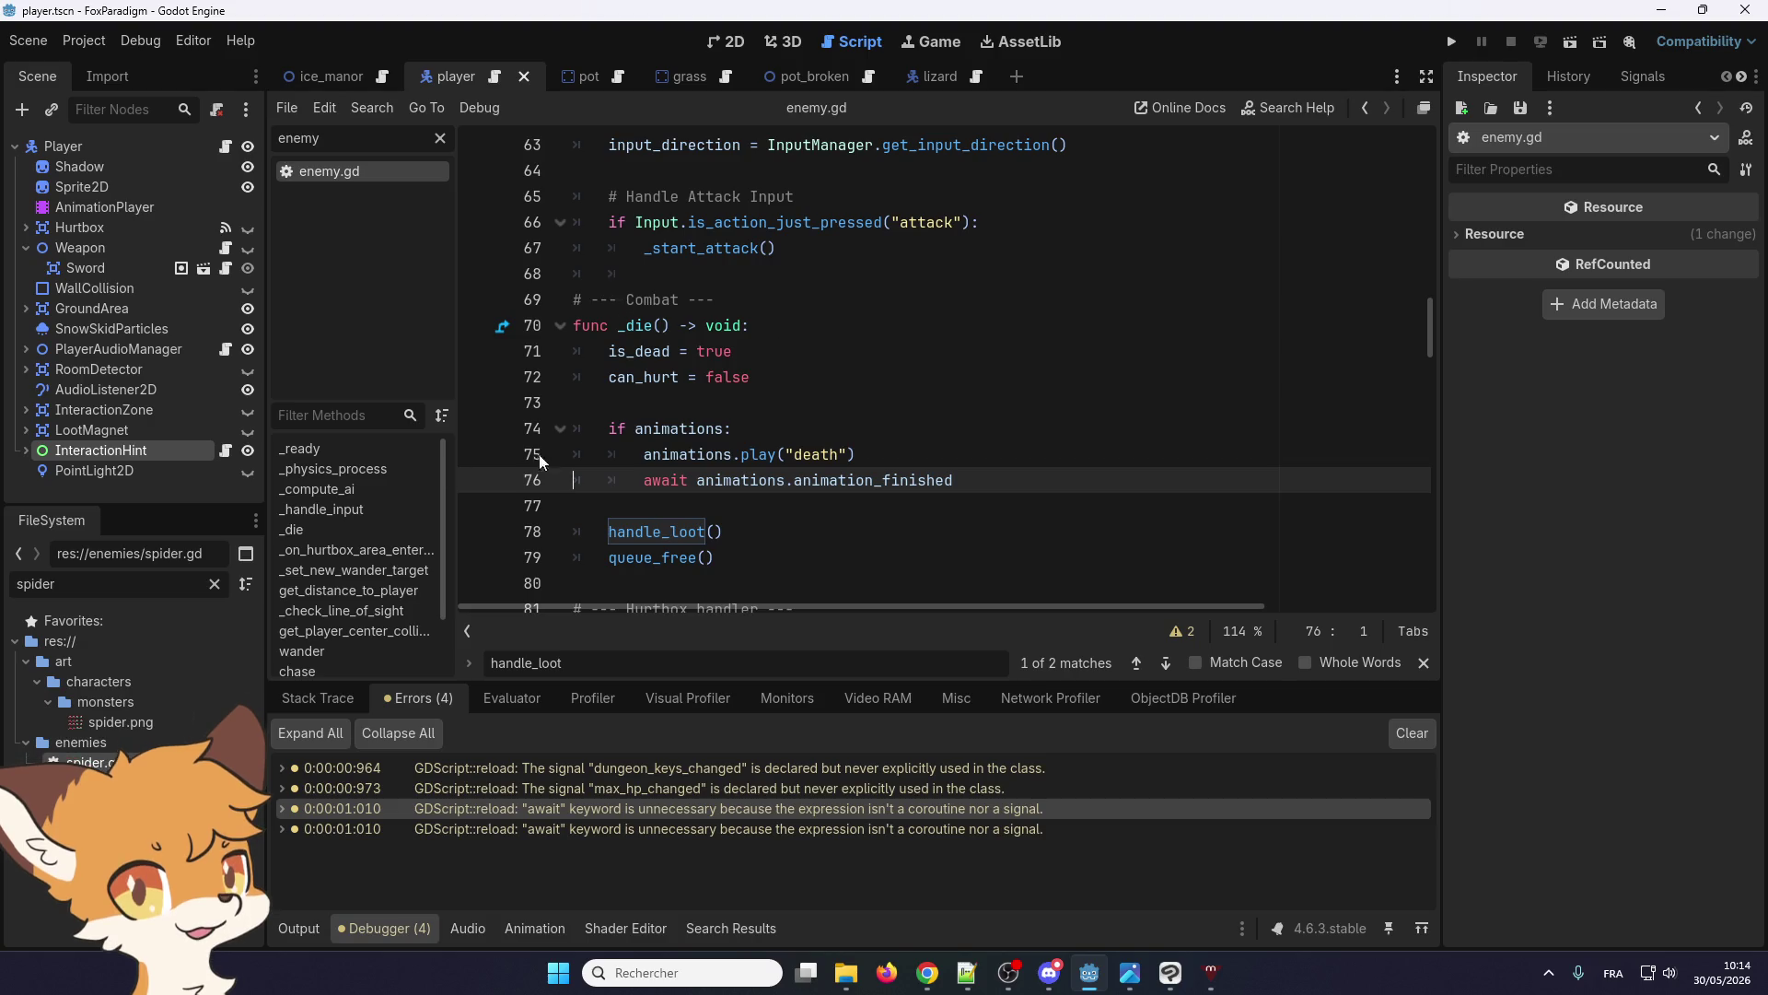
{"action": "scroll", "coordinate": [676, 413], "scroll_direction": "down", "scroll_amount": 1}
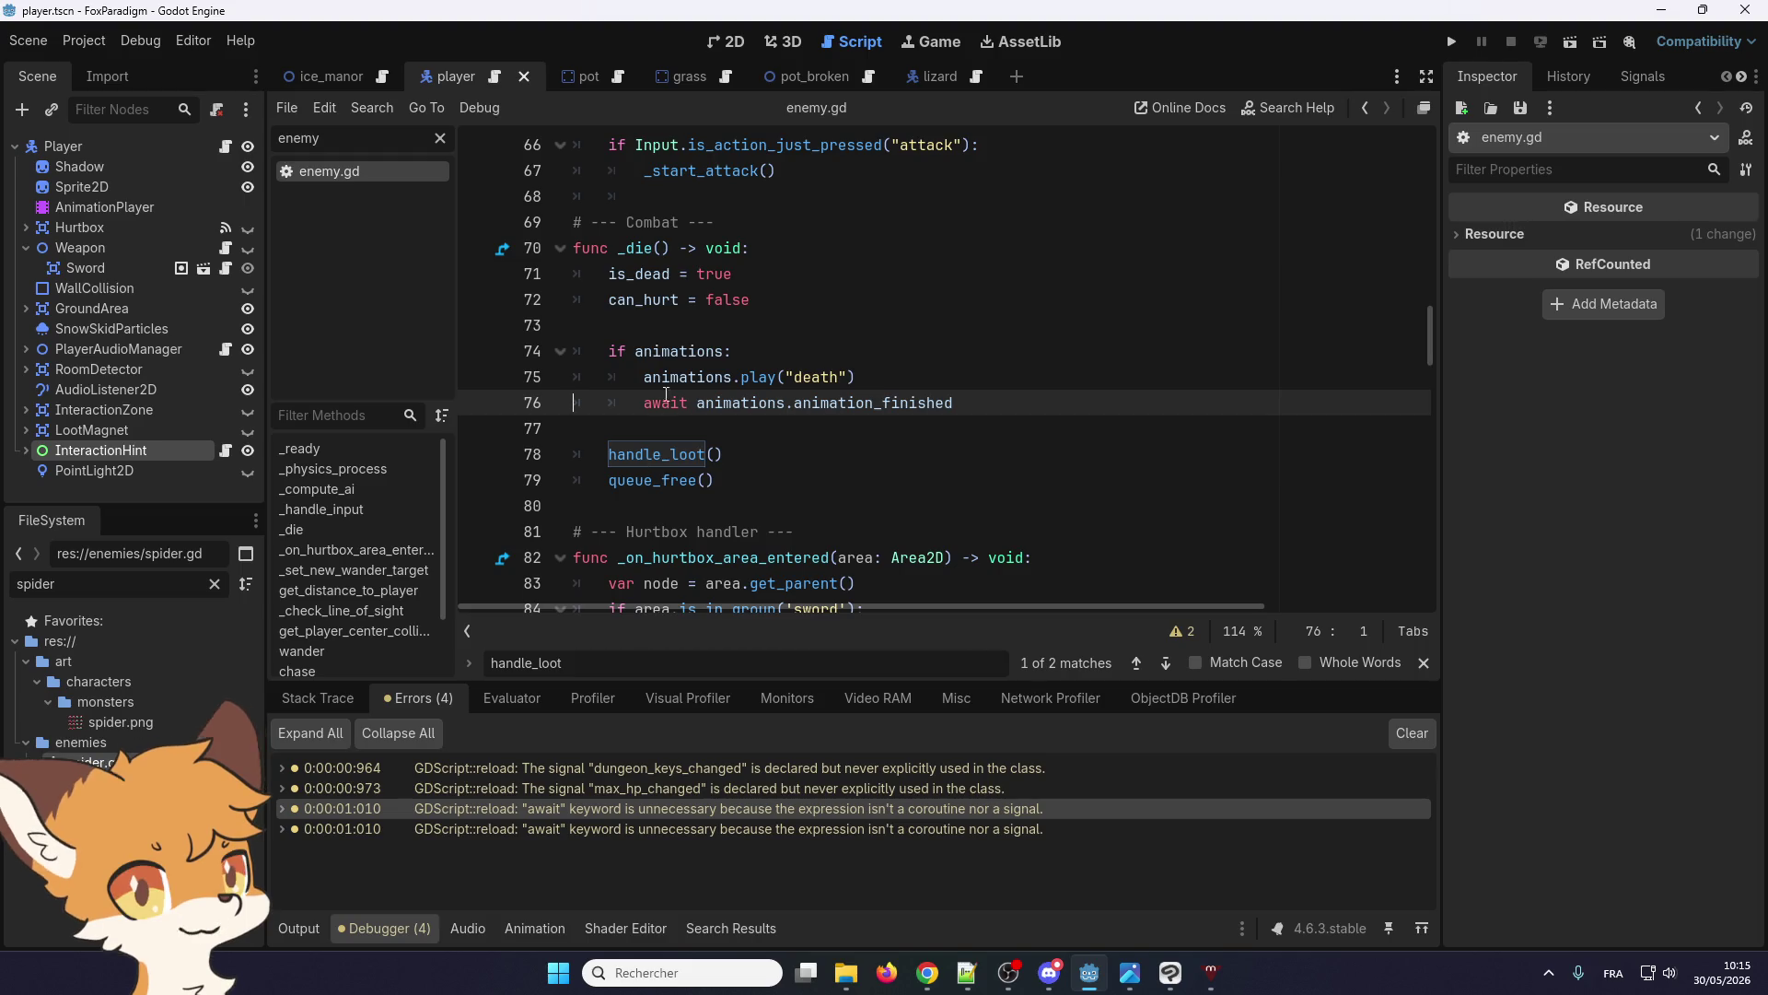
{"action": "mouse_move", "coordinate": [663, 444]}
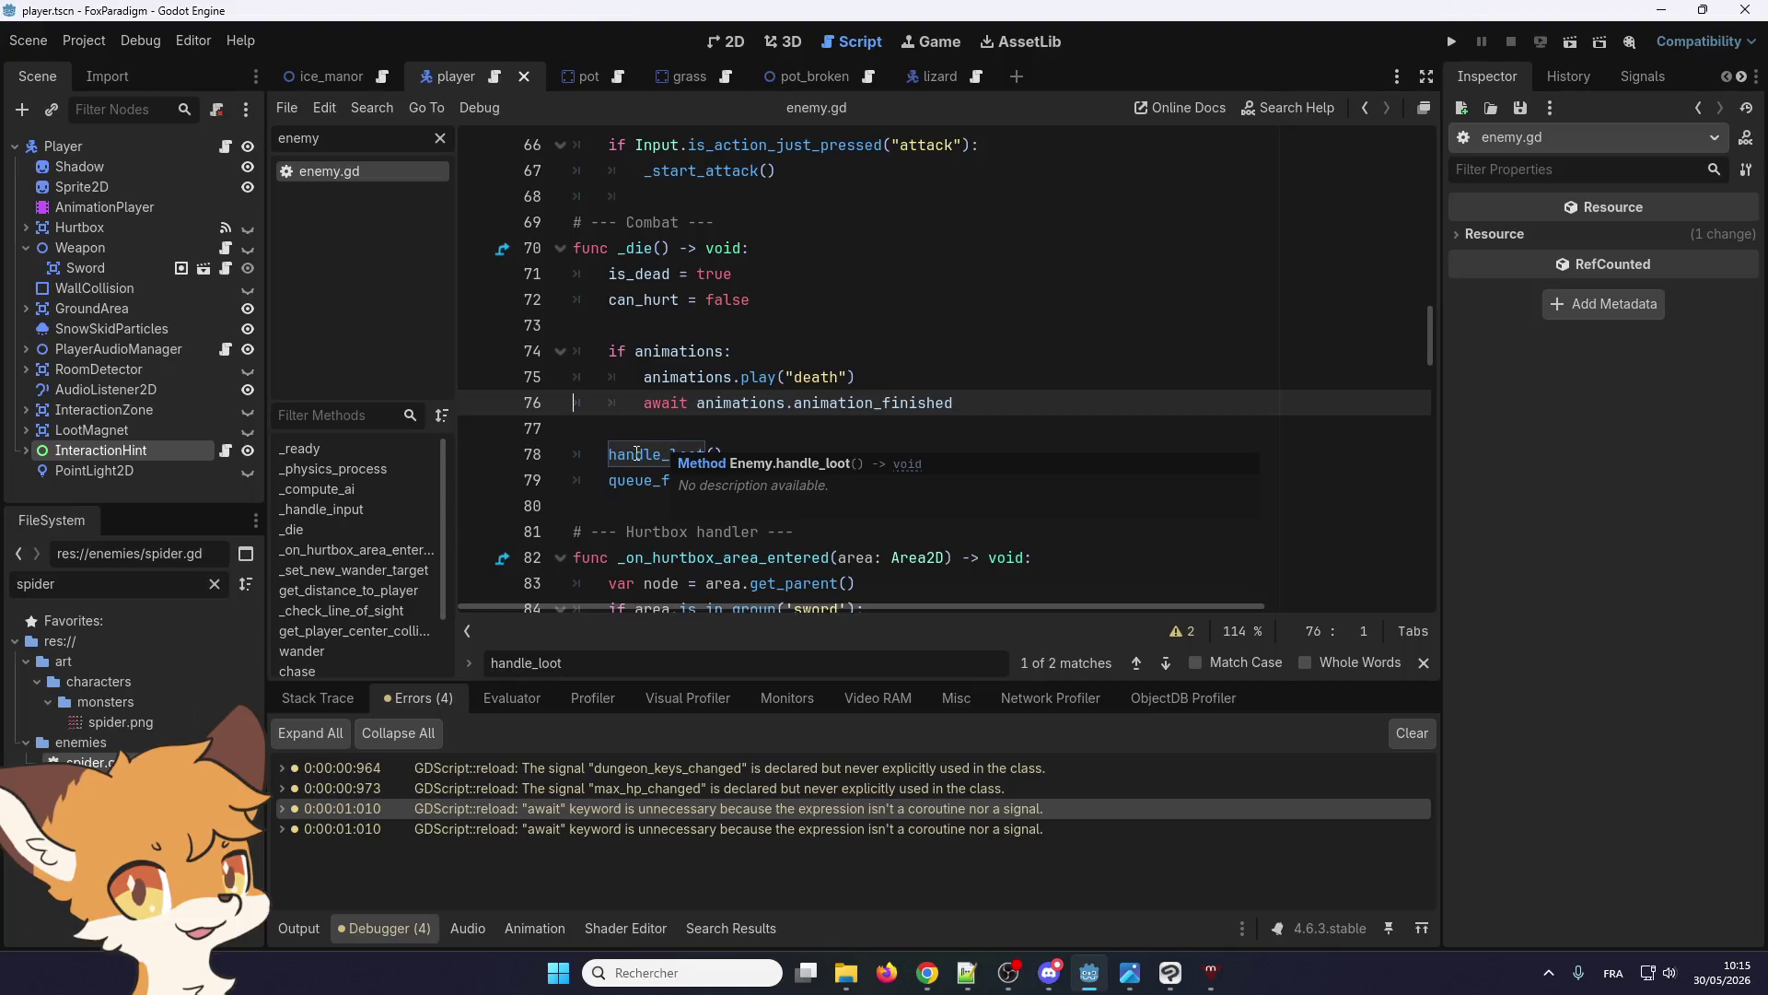
Insert 'await ' before the handle_loot() call and save the script
{"action": "left_click", "coordinate": [607, 455]}
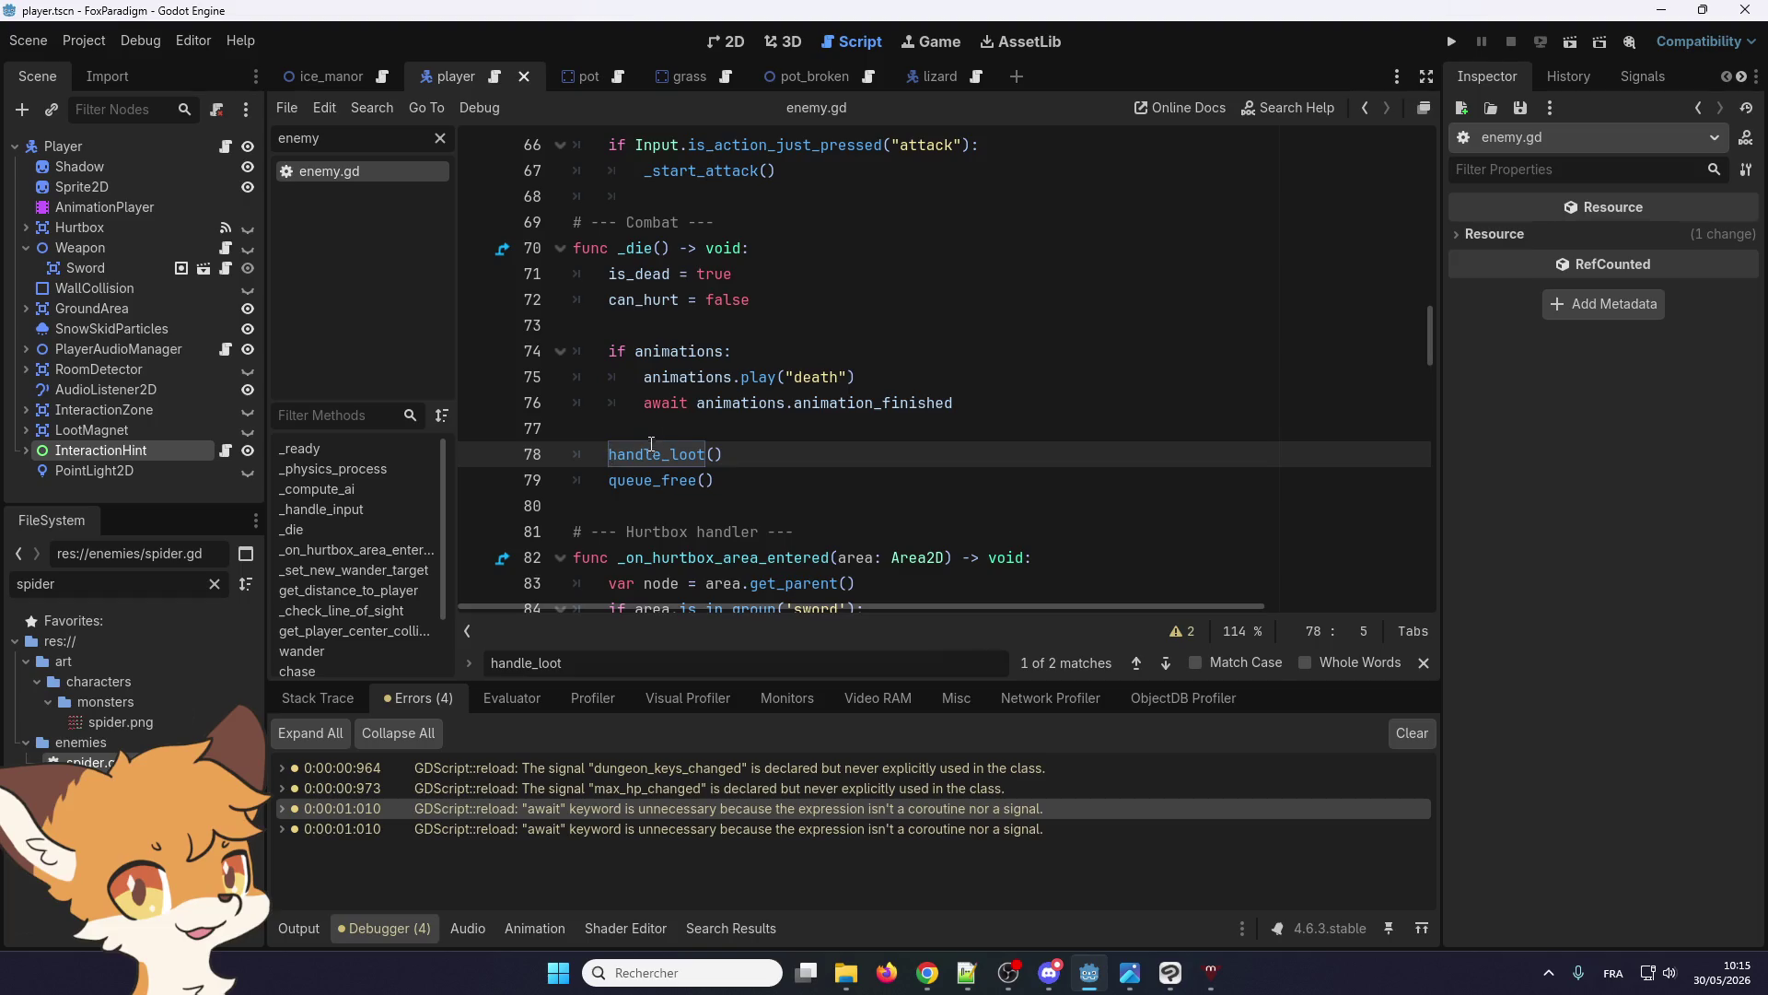
{"action": "double_click", "coordinate": [663, 409]}
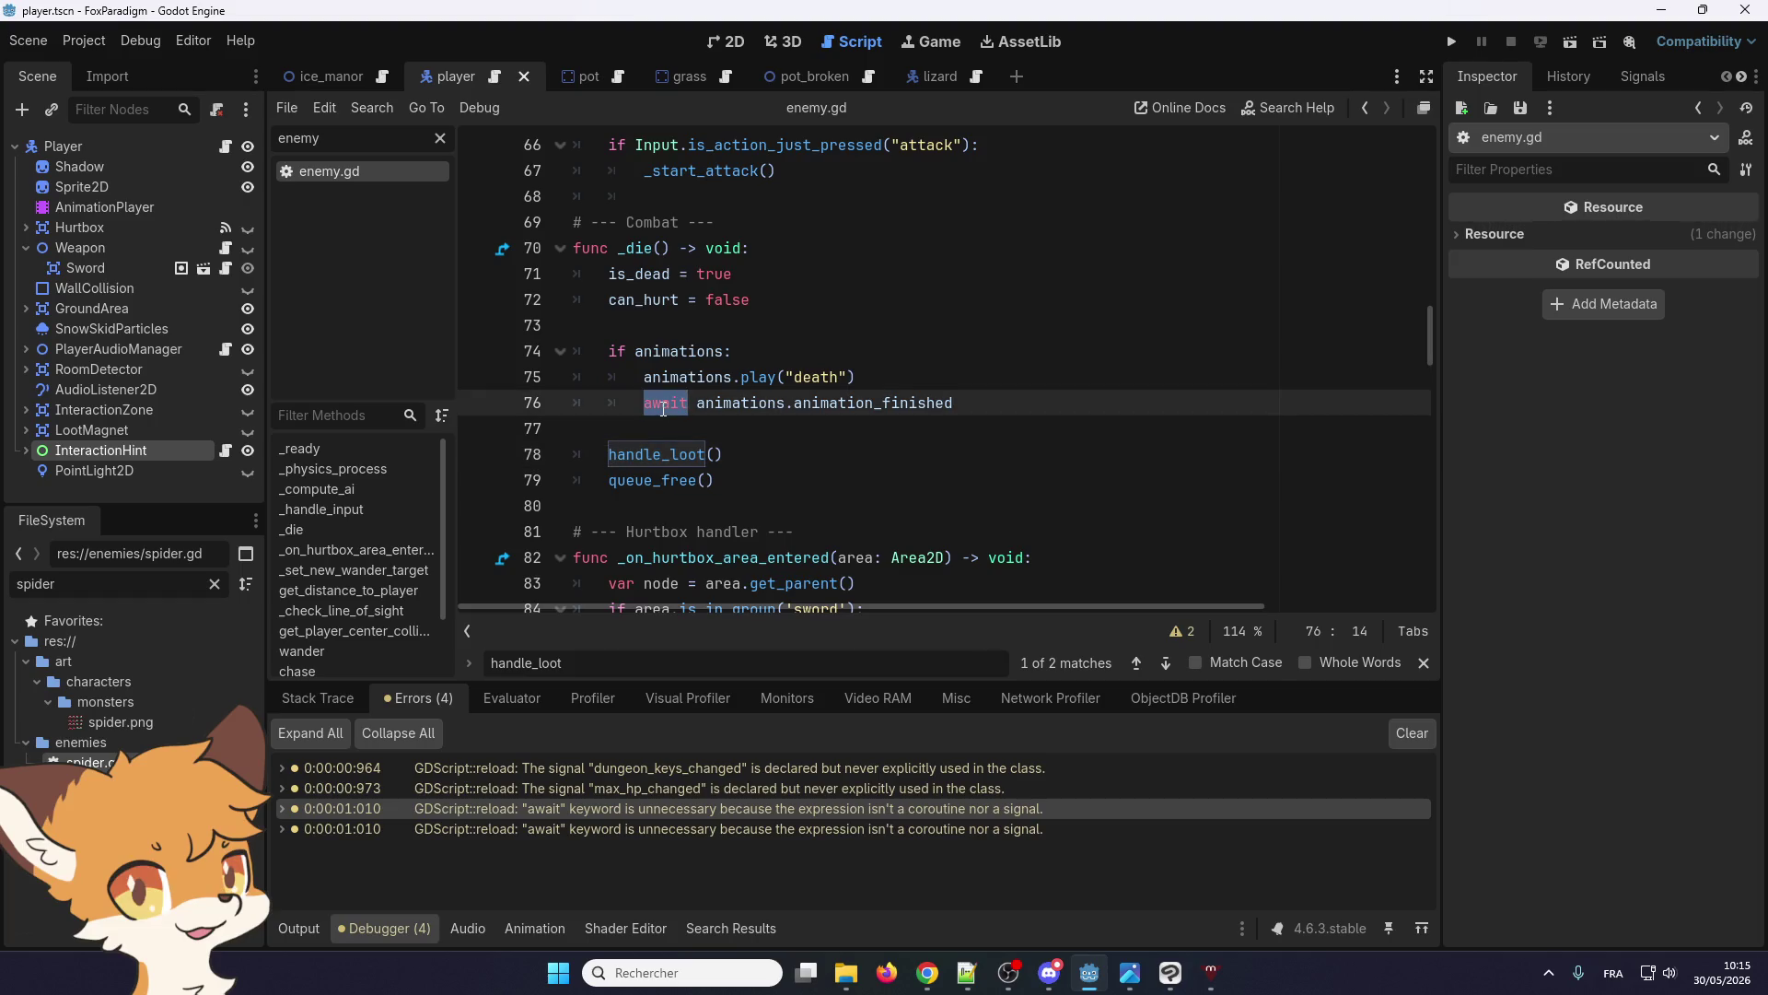
{"action": "left_click", "coordinate": [605, 452]}
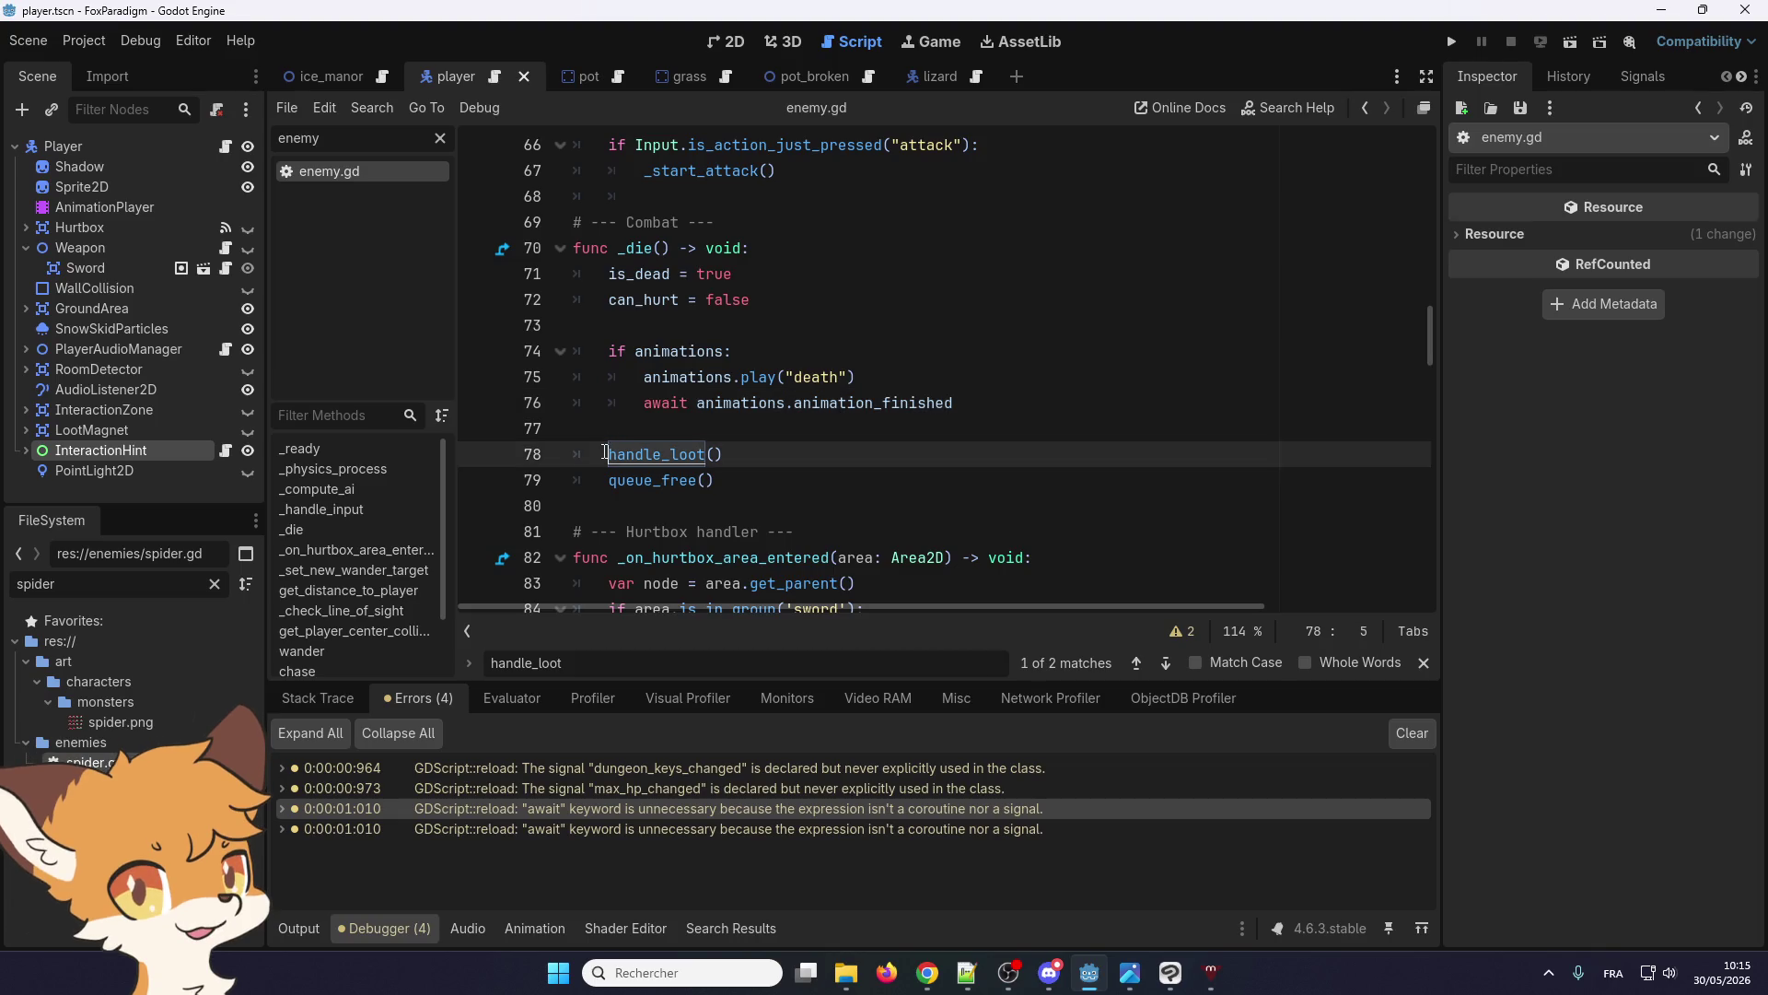
{"action": "type", "text": "await"}
{"action": "left_click", "coordinate": [582, 387]}
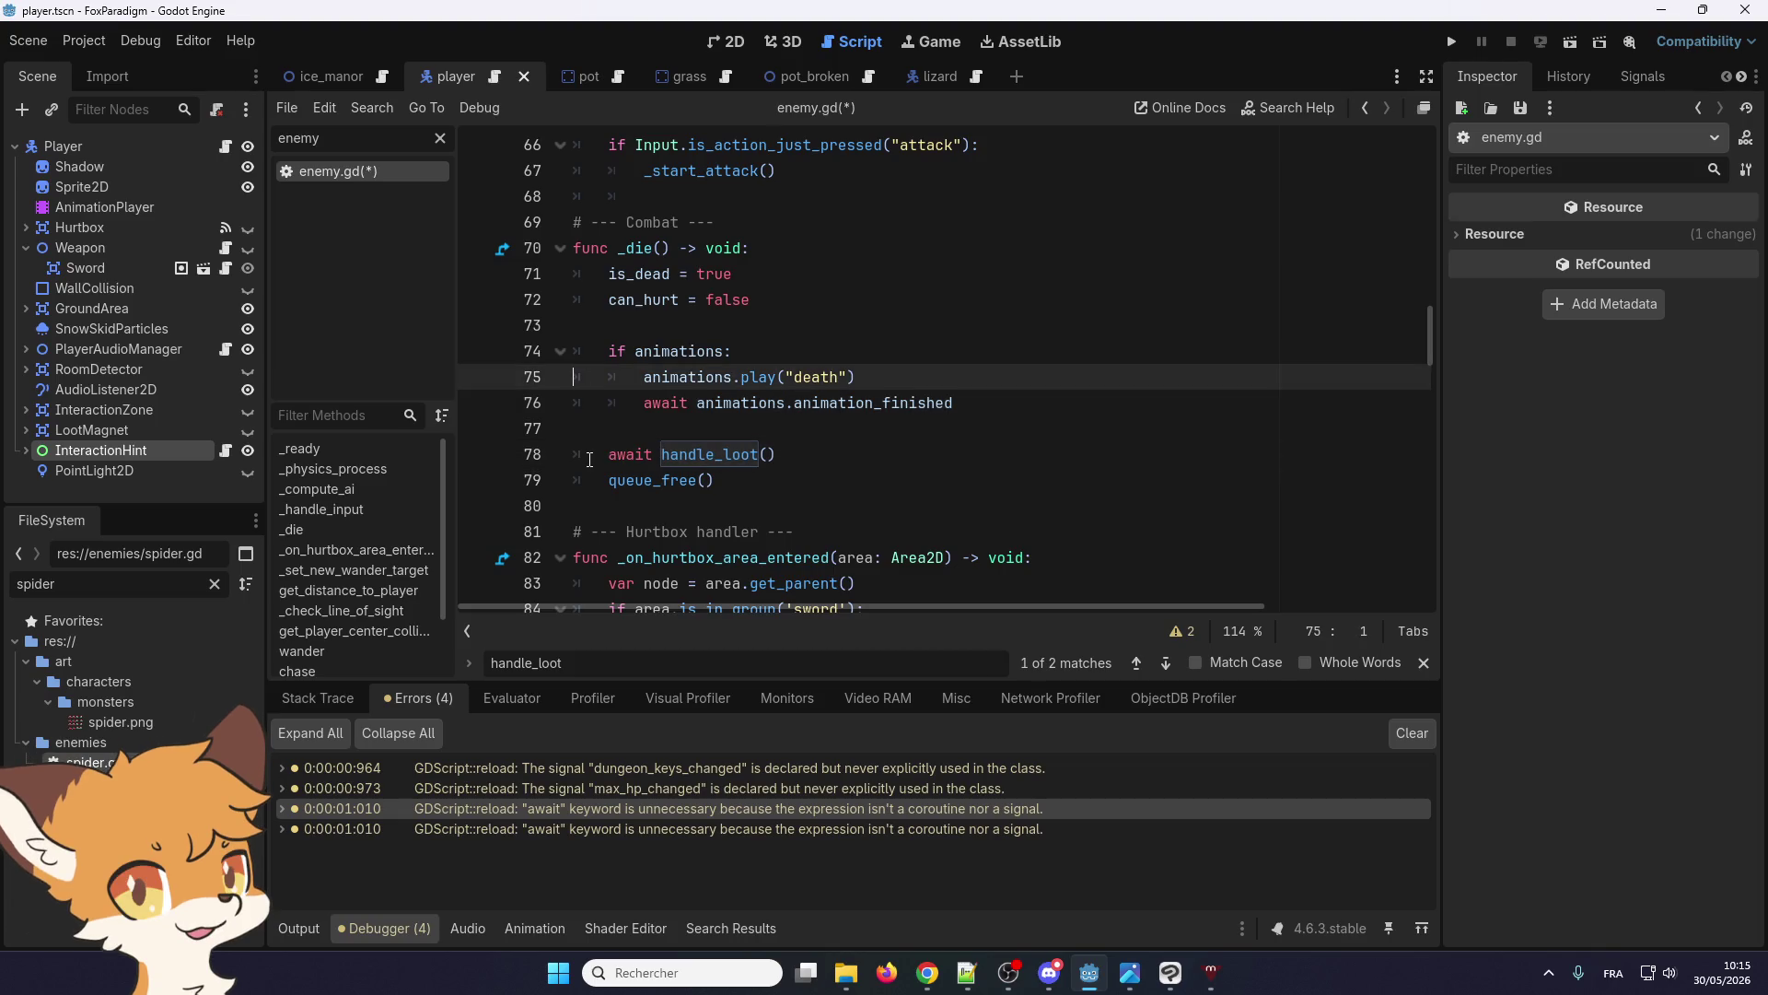
{"action": "left_click", "coordinate": [627, 480]}
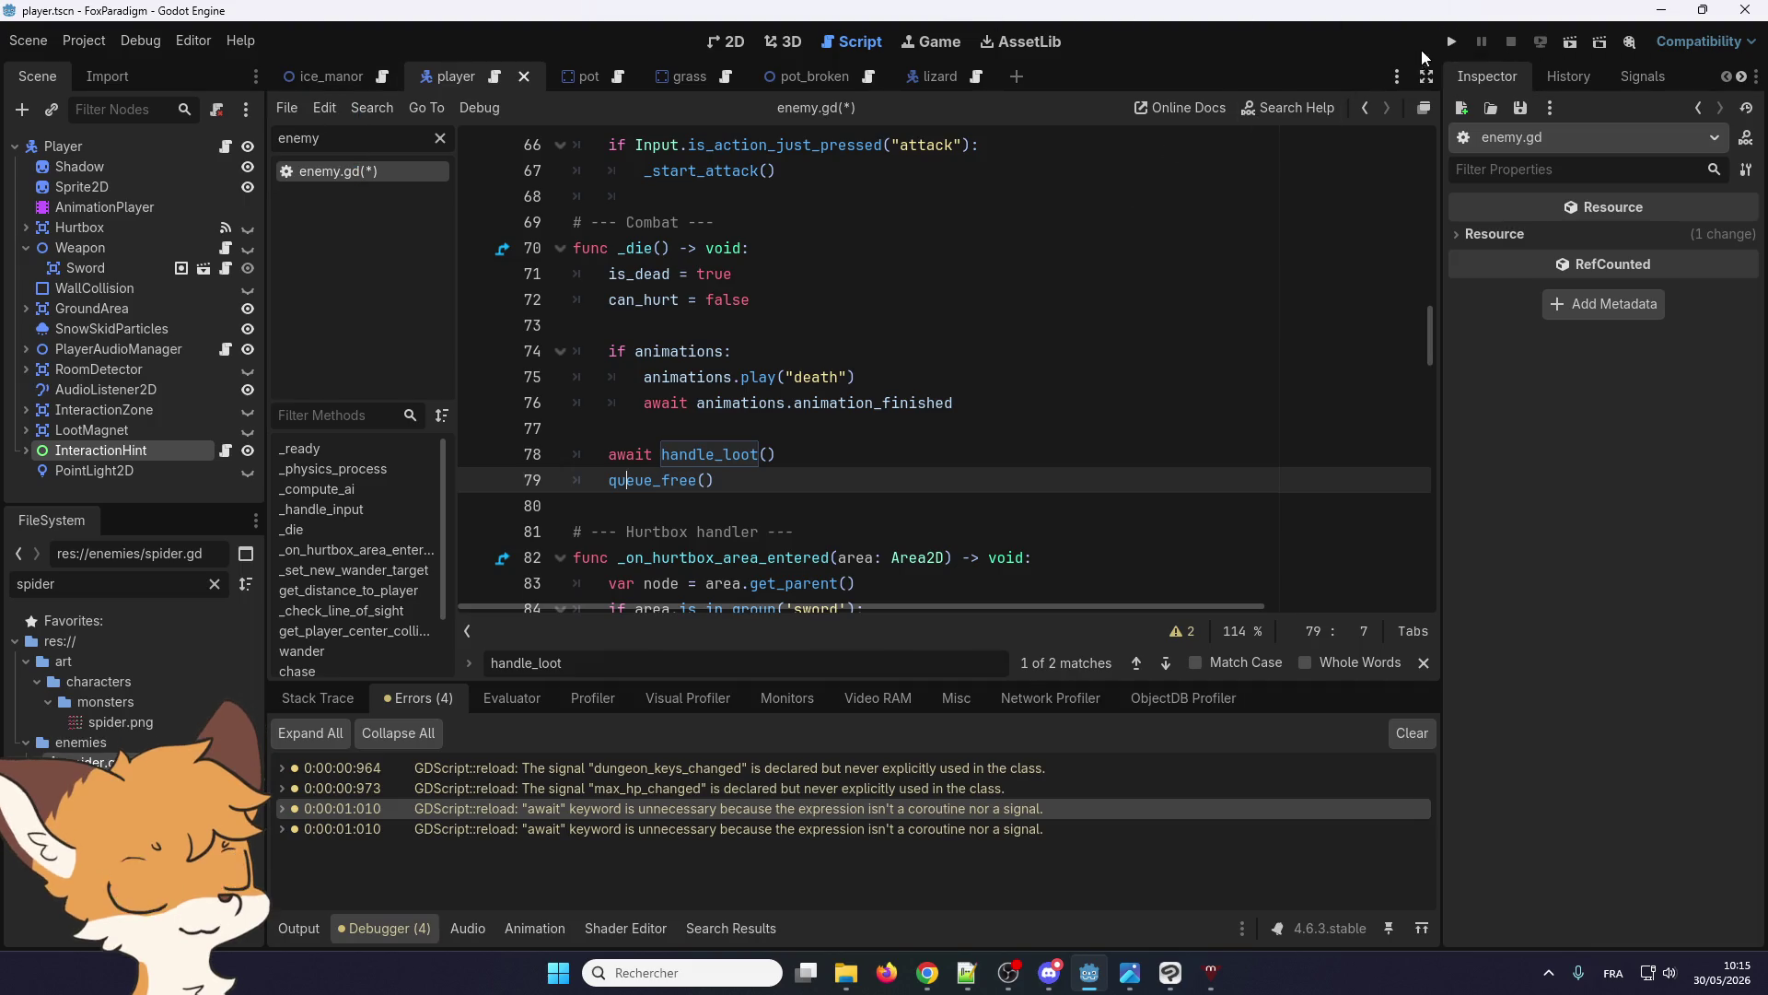
{"action": "left_click", "coordinate": [28, 40]}
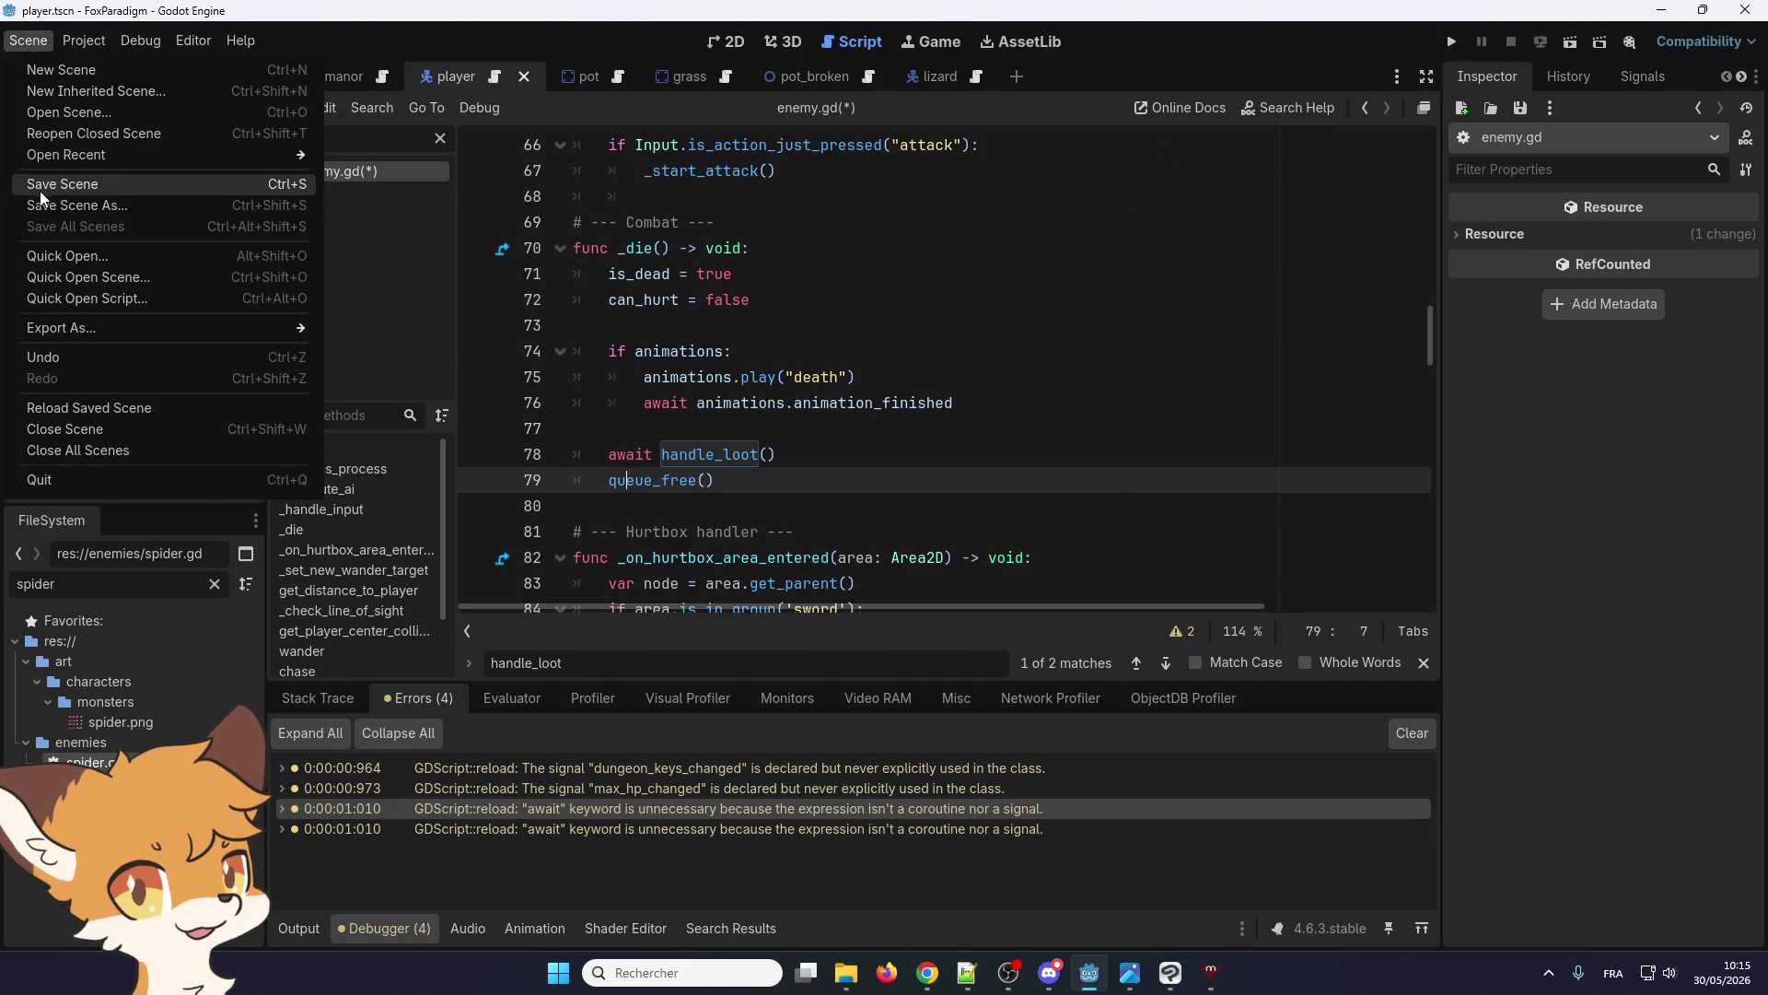
{"action": "left_click", "coordinate": [56, 183]}
Review the handle_loot and drop_loot code, then run the project to test
{"action": "left_click", "coordinate": [642, 351]}
{"action": "scroll", "coordinate": [607, 398], "scroll_direction": "down", "scroll_amount": 2}
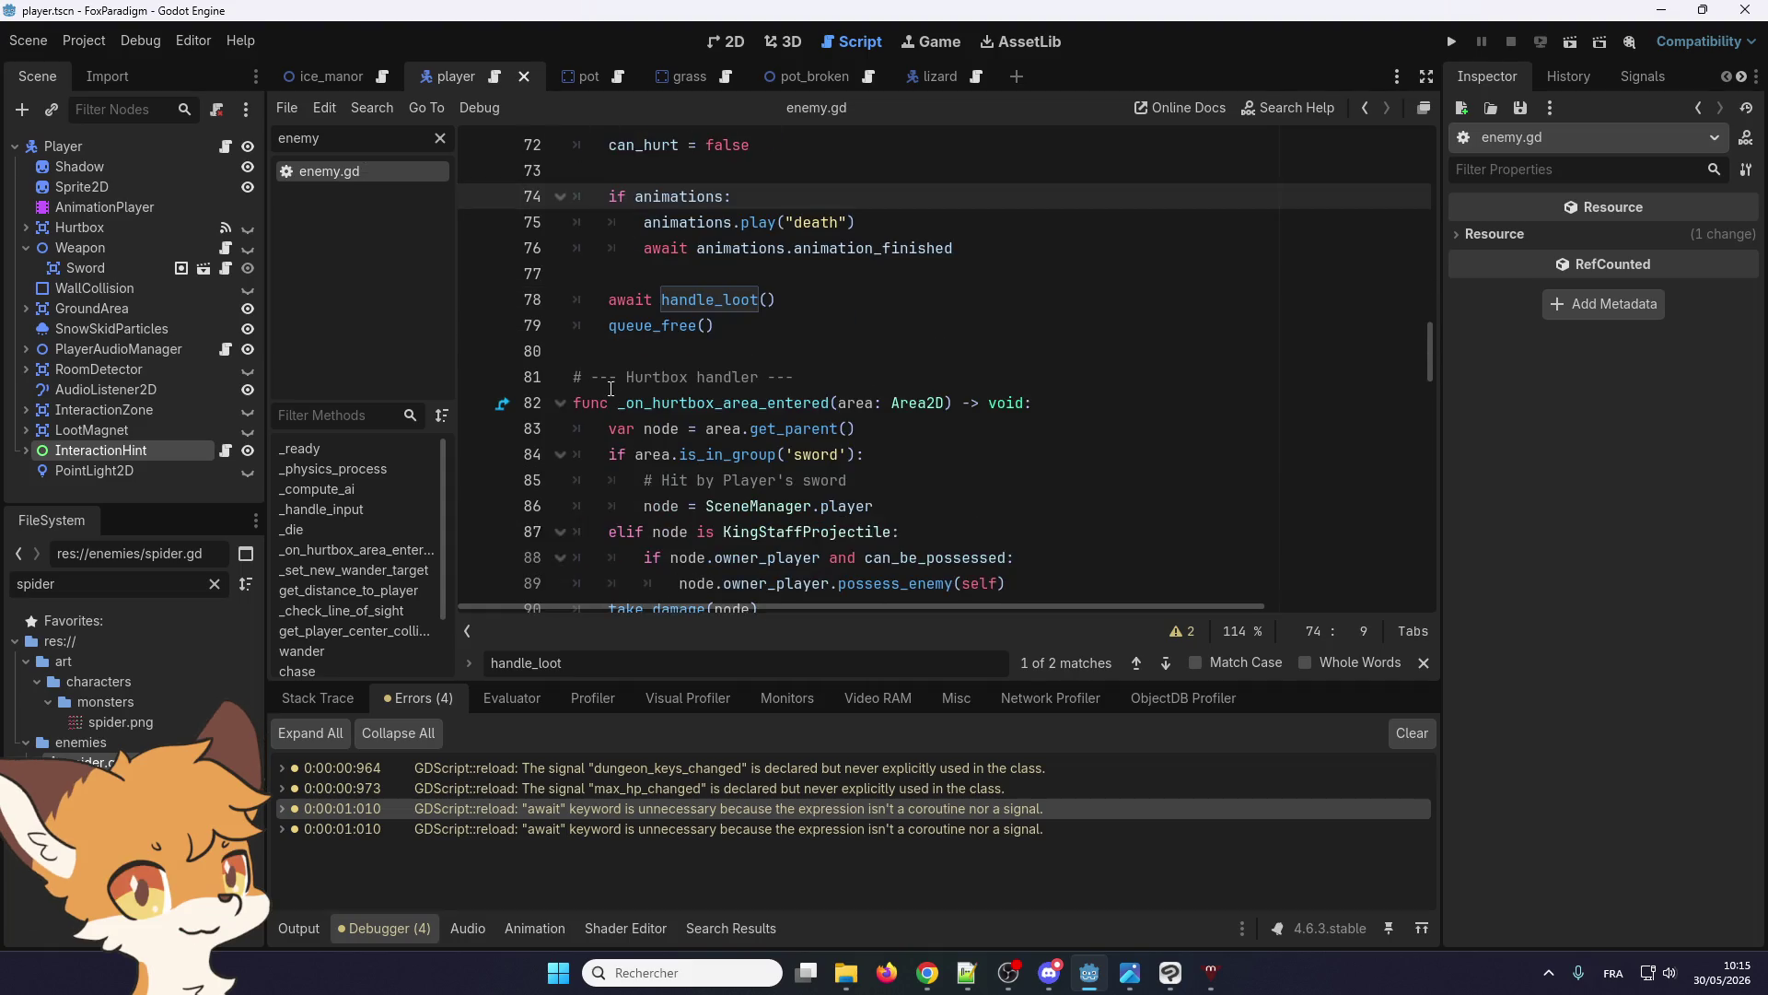
{"action": "left_click", "coordinate": [620, 296]}
{"action": "scroll", "coordinate": [620, 297], "scroll_direction": "down", "scroll_amount": 20}
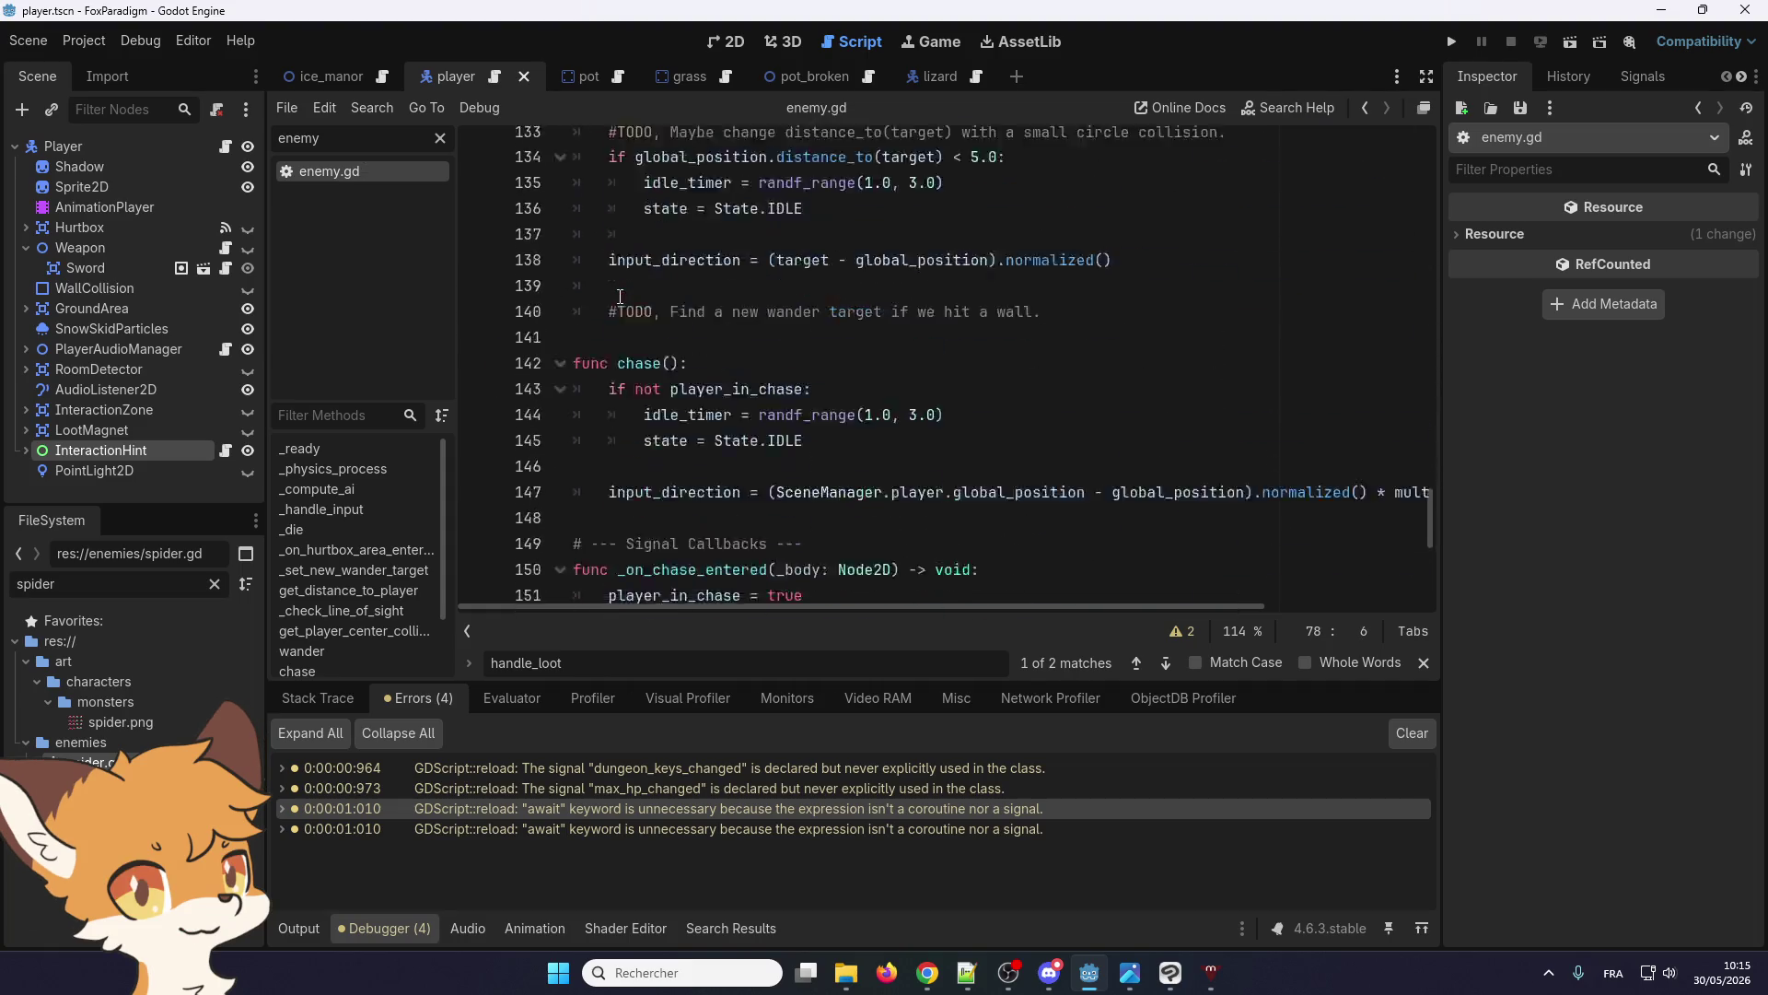
{"action": "left_click", "coordinate": [668, 377]}
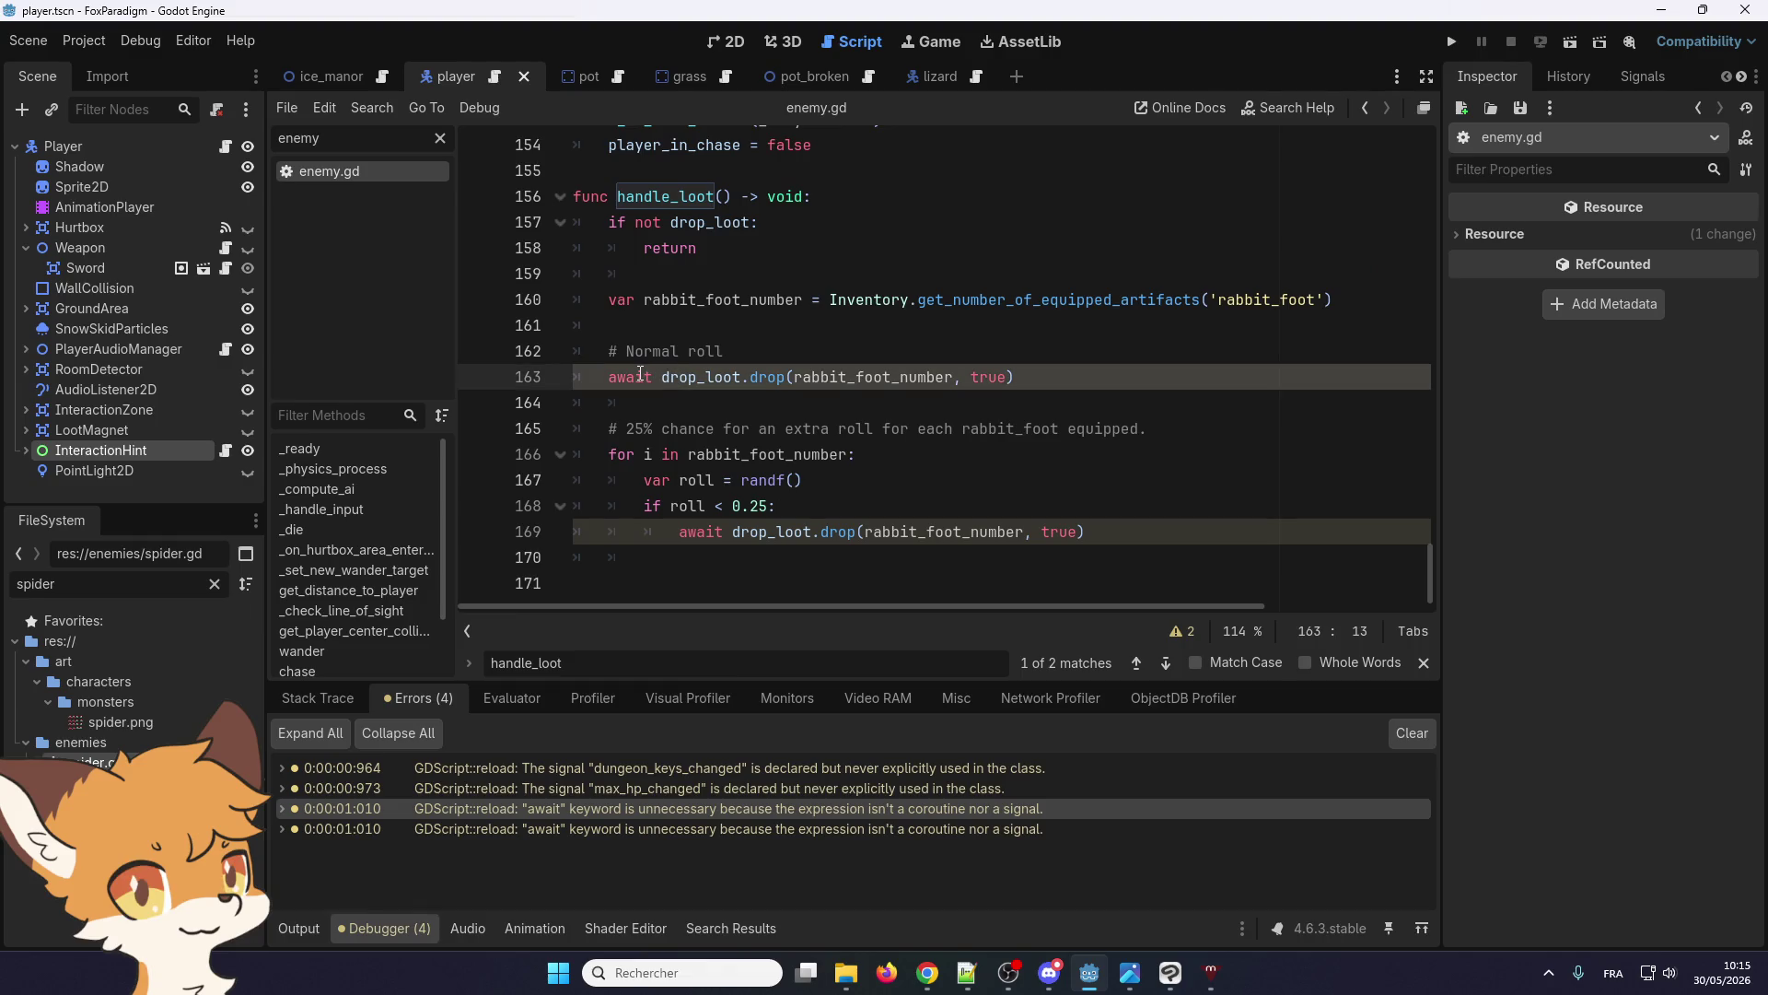
{"action": "left_click", "coordinate": [636, 351]}
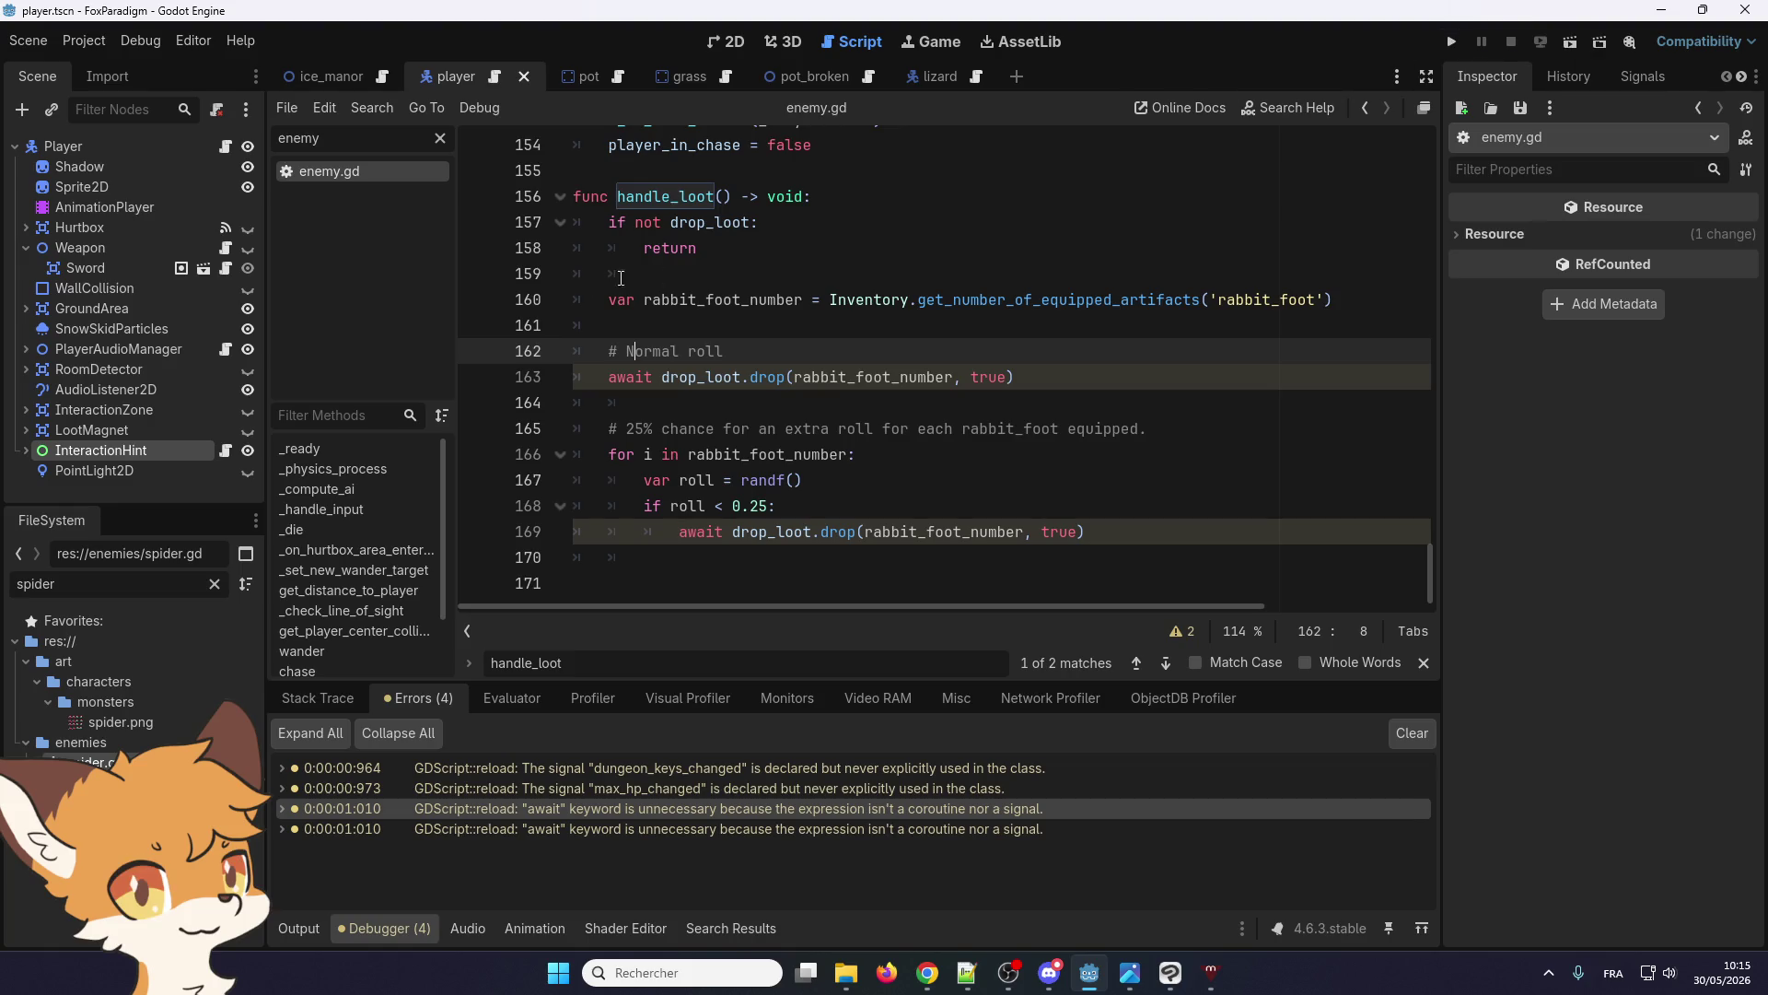
{"action": "left_click", "coordinate": [1449, 43]}
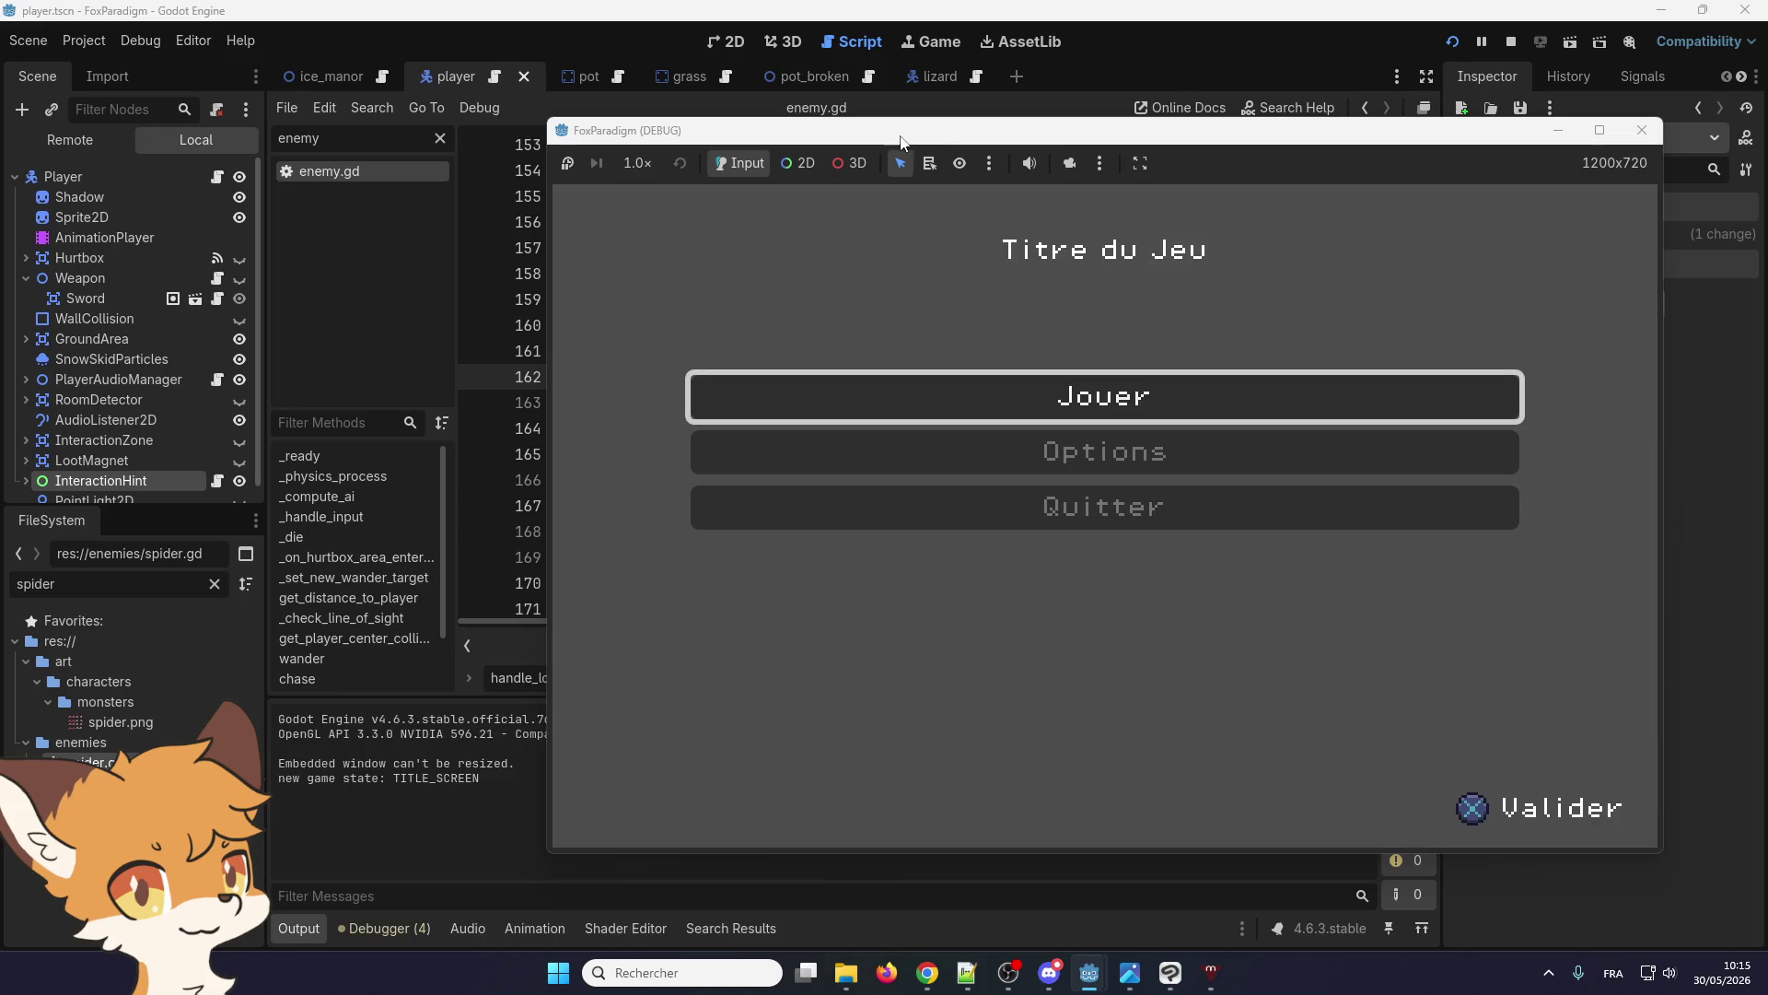
Load the Ice Manor save, walk into debug_room and strike the pink enemy
{"action": "mouse_move", "coordinate": [901, 140]}
{"action": "left_mouse_down"}
{"action": "mouse_move", "coordinate": [1075, 138]}
{"action": "mouse_move", "coordinate": [1115, 119]}
{"action": "left_mouse_up"}
{"action": "key", "text": "Return"}
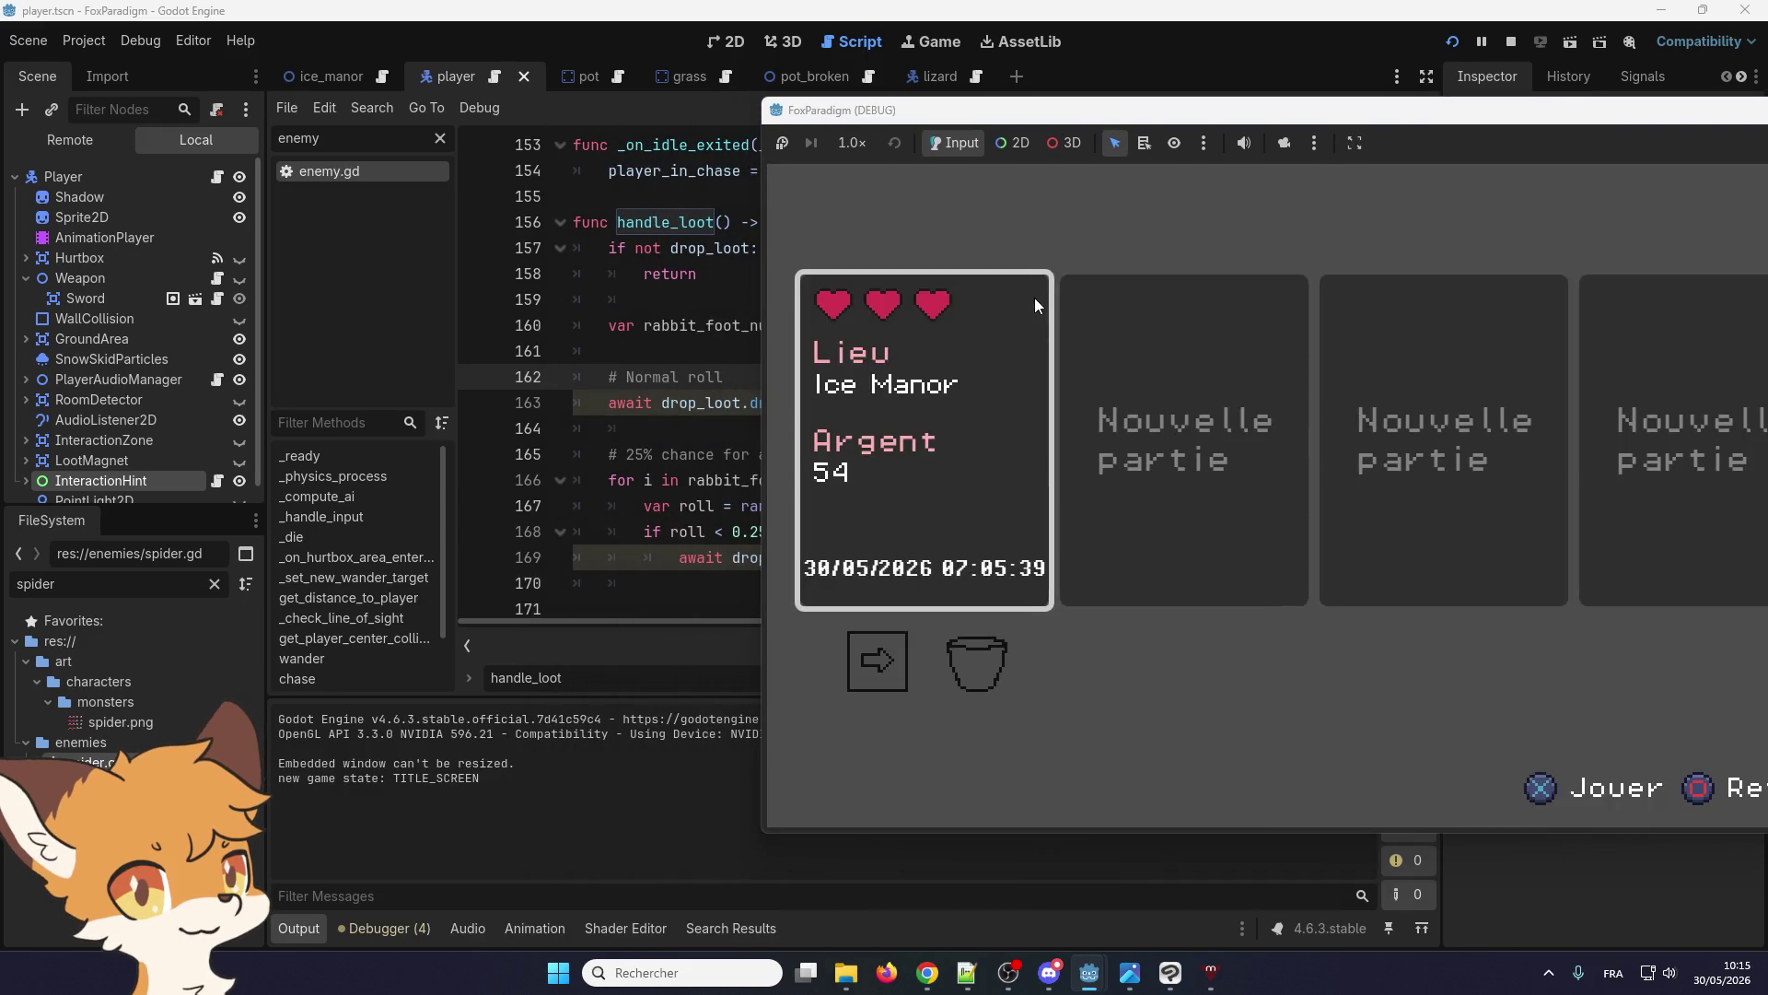
{"action": "key", "text": "Return"}
{"action": "key", "text": "Down"}
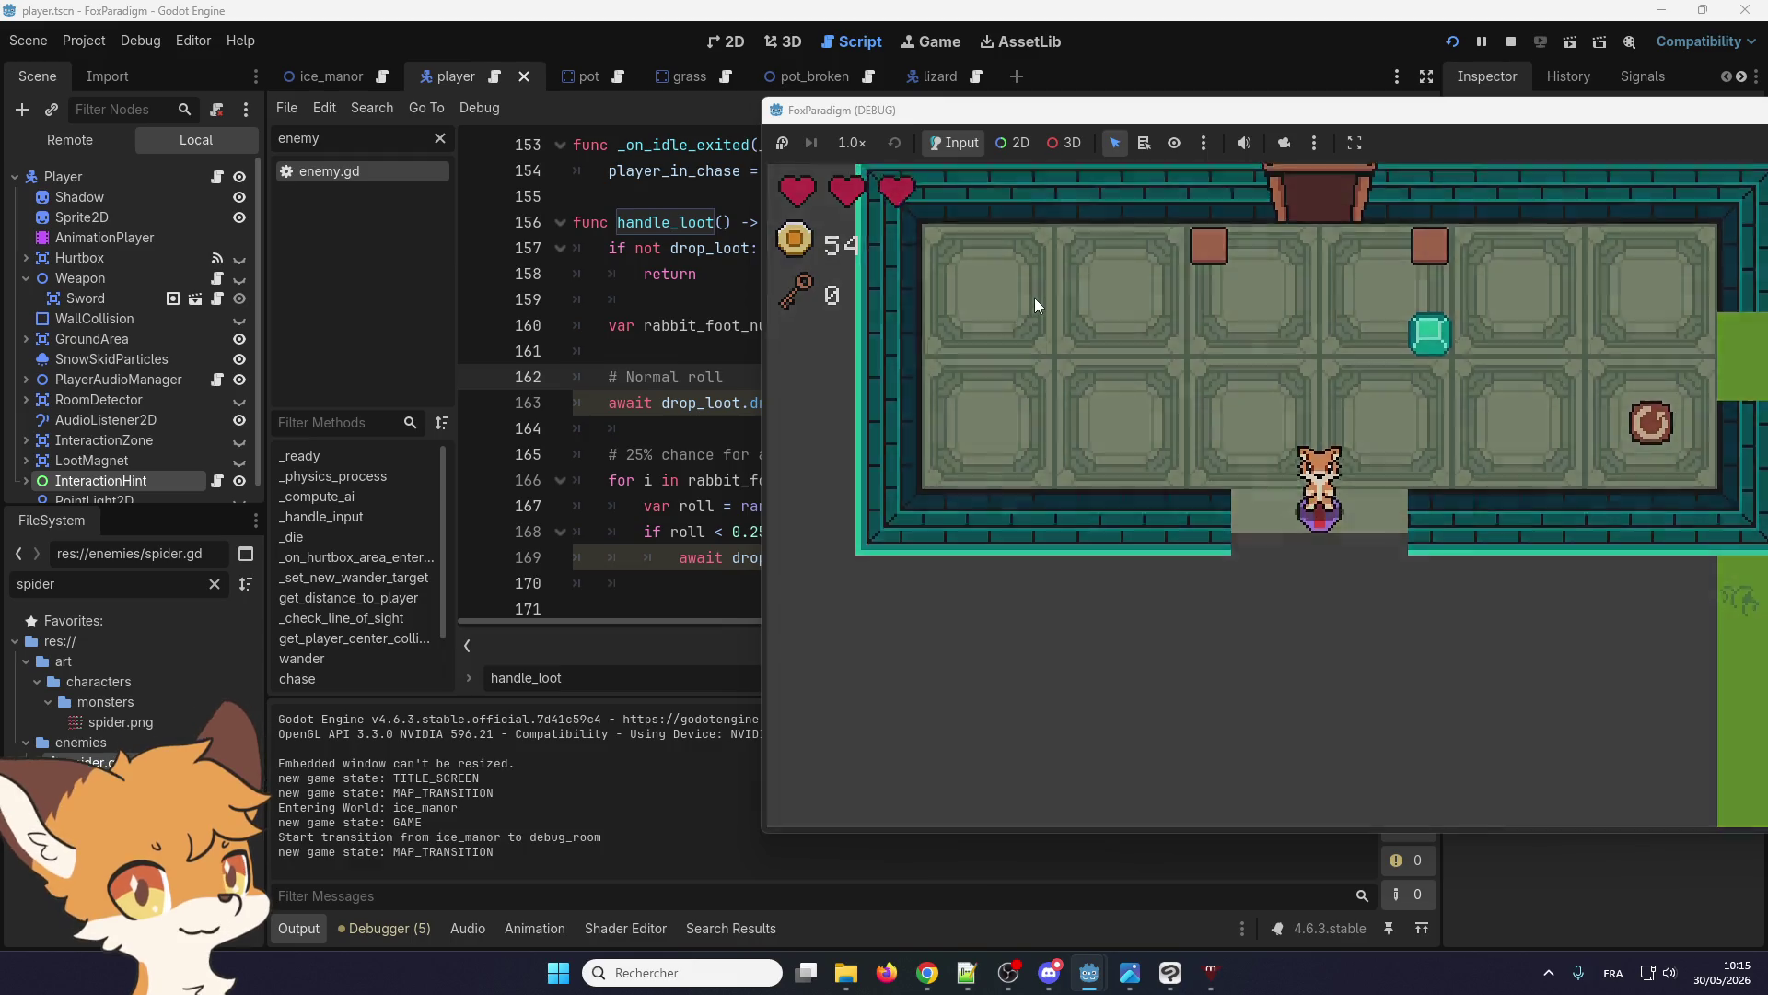
{"action": "key", "text": "Right"}
{"action": "key", "text": "Right"}
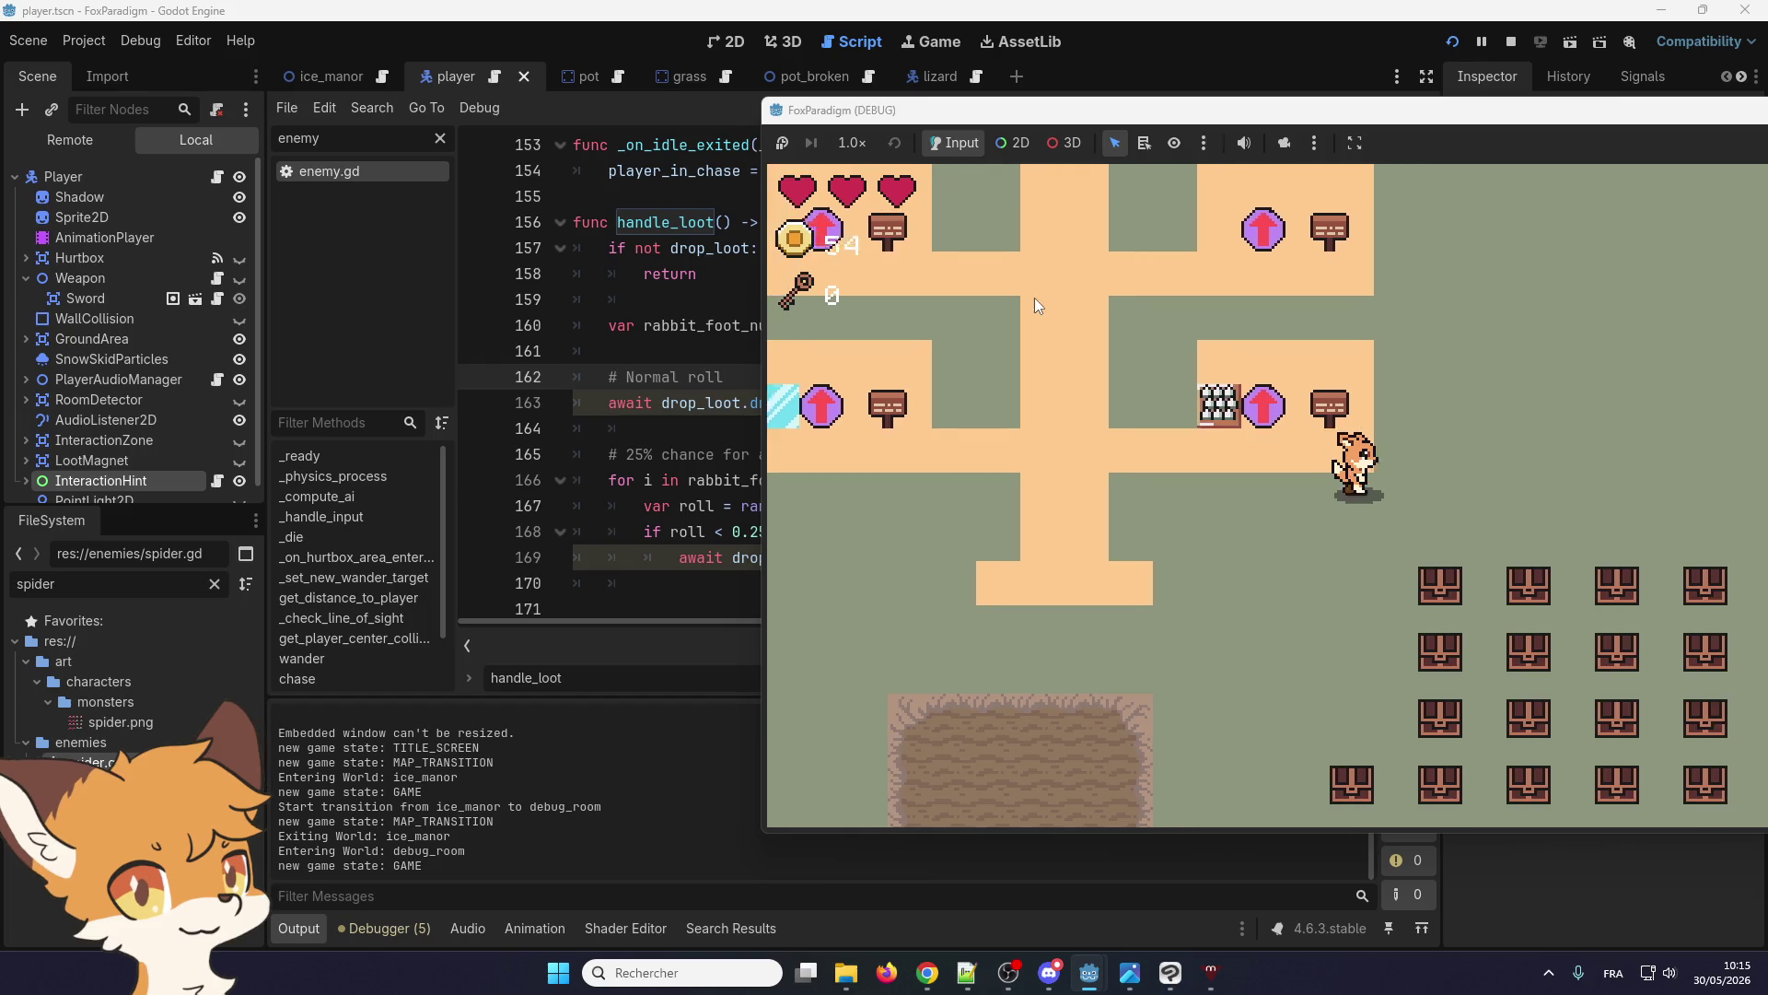
{"action": "key", "text": "Up"}
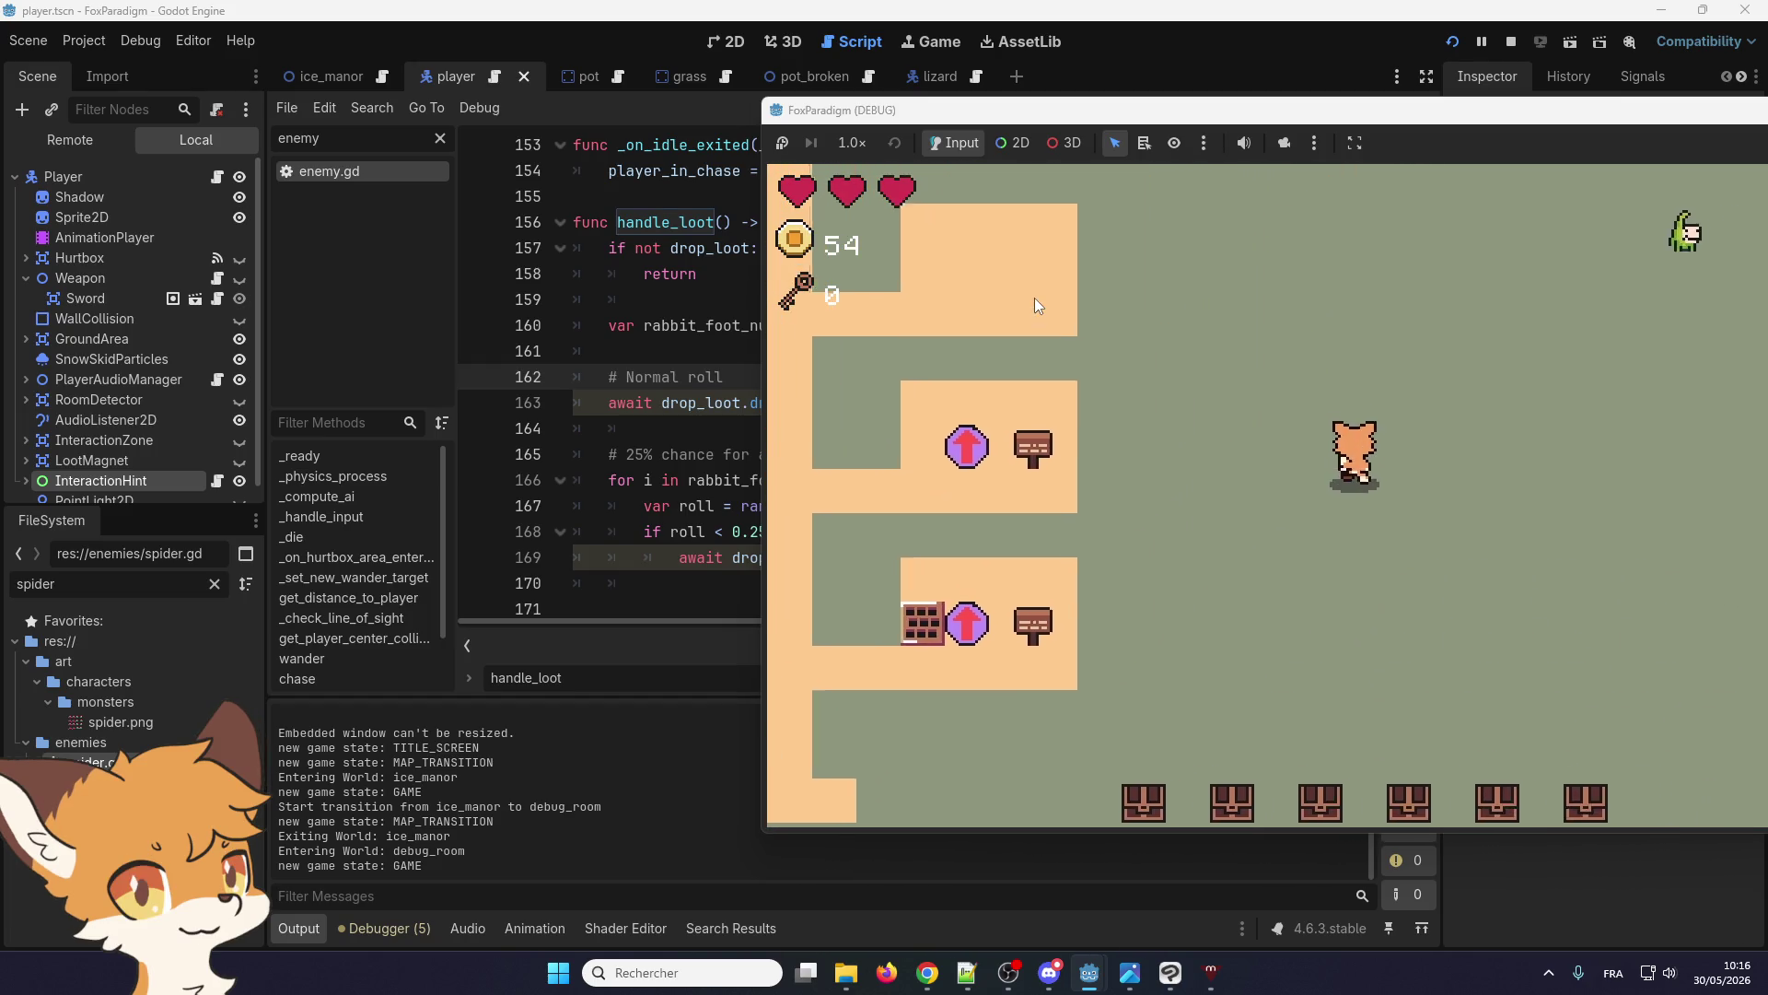
{"action": "key", "text": "Up"}
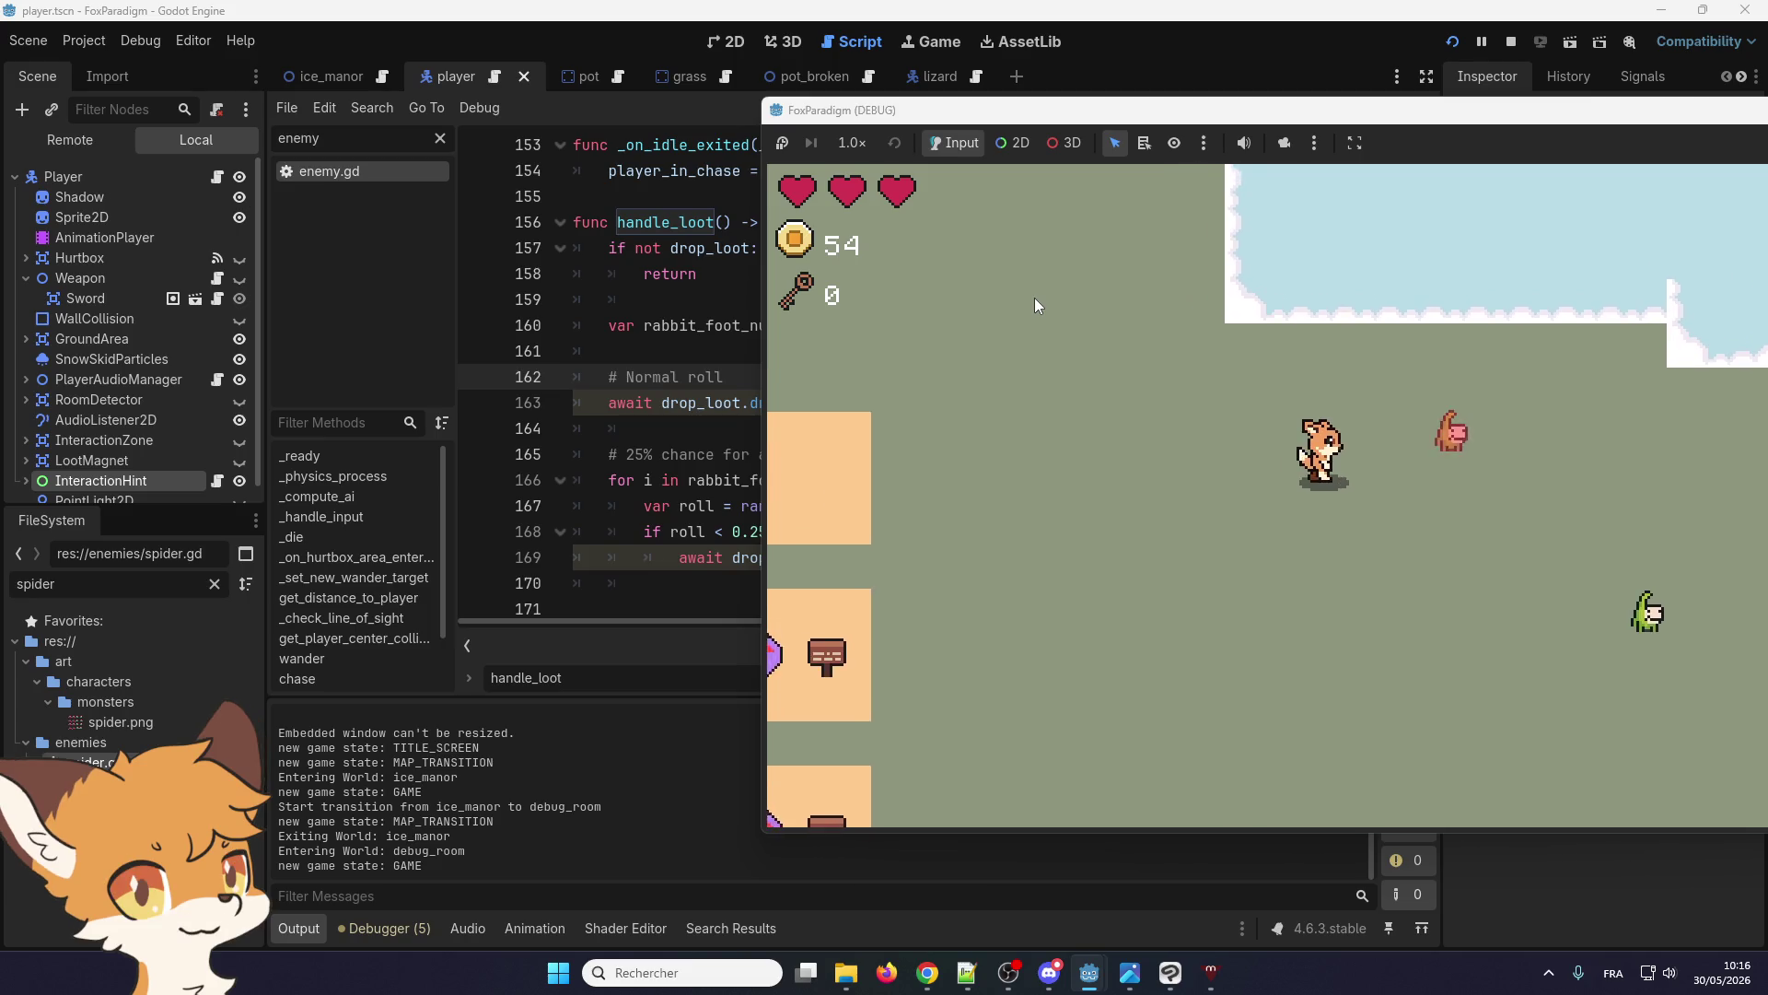
{"action": "key", "text": "space"}
{"action": "key", "text": "Left"}
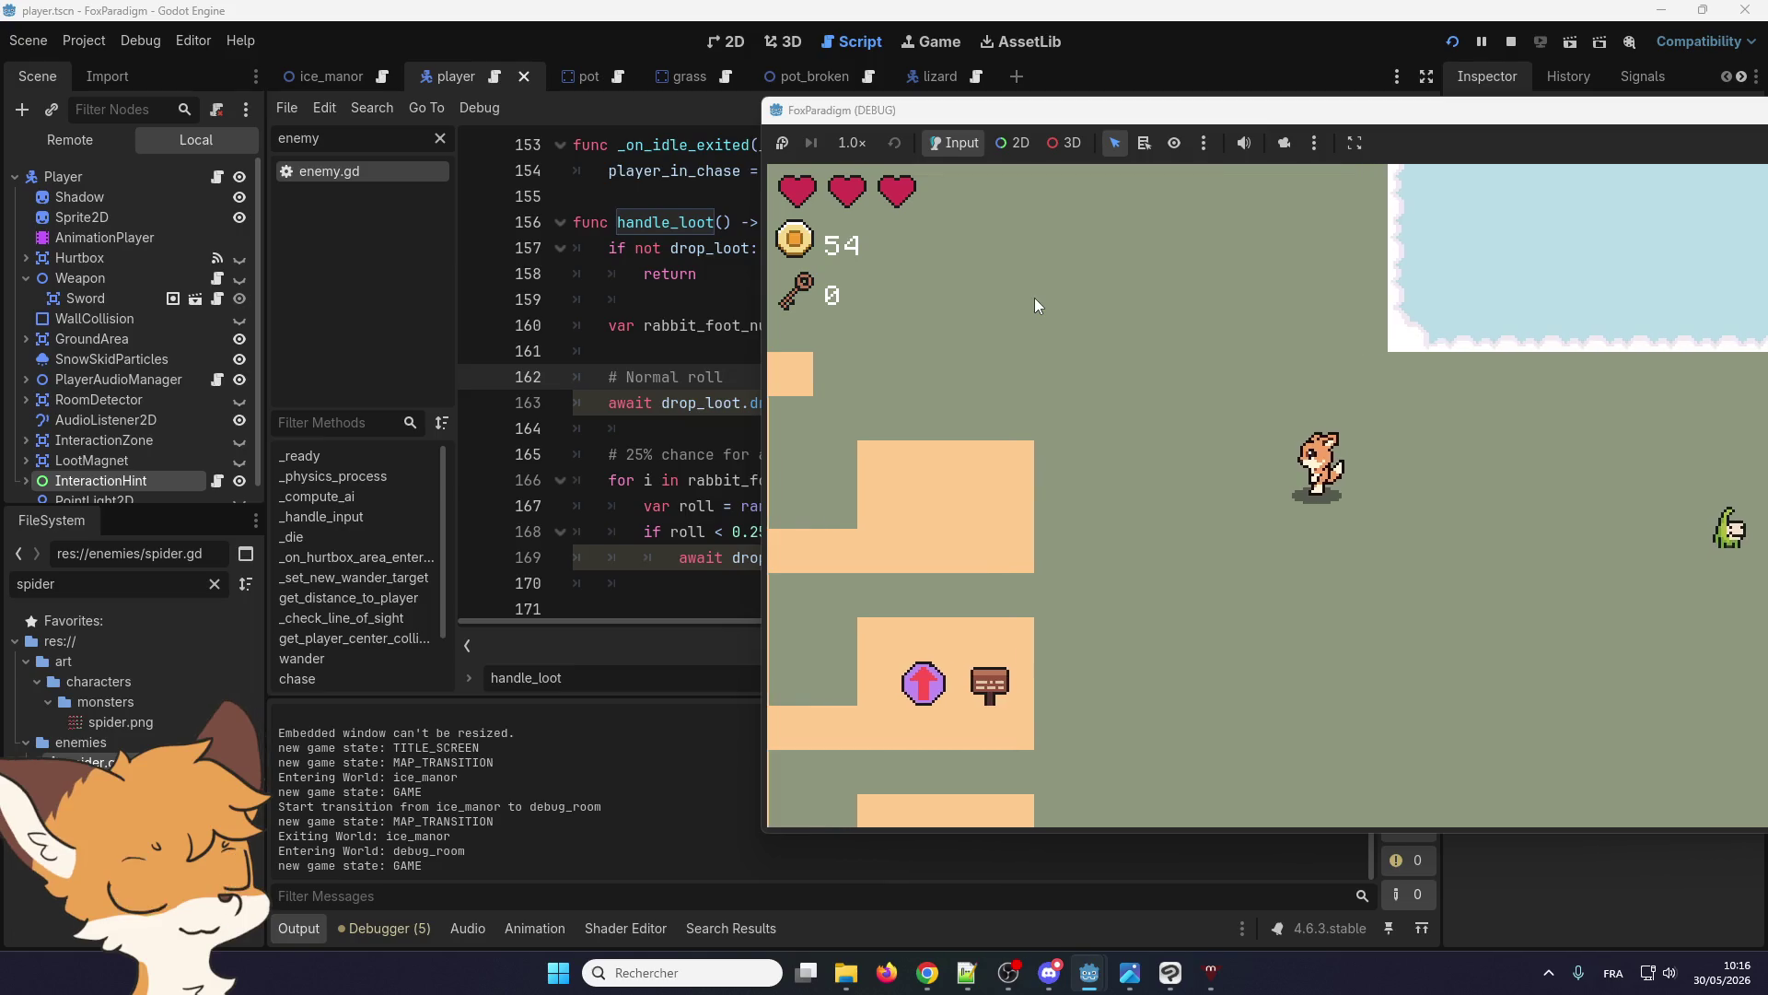
Stop the game and undo the 'await' before handle_loot() on line 78
{"action": "left_click_drag", "start_coordinate": [1191, 100], "coordinate": [1191, 118]}
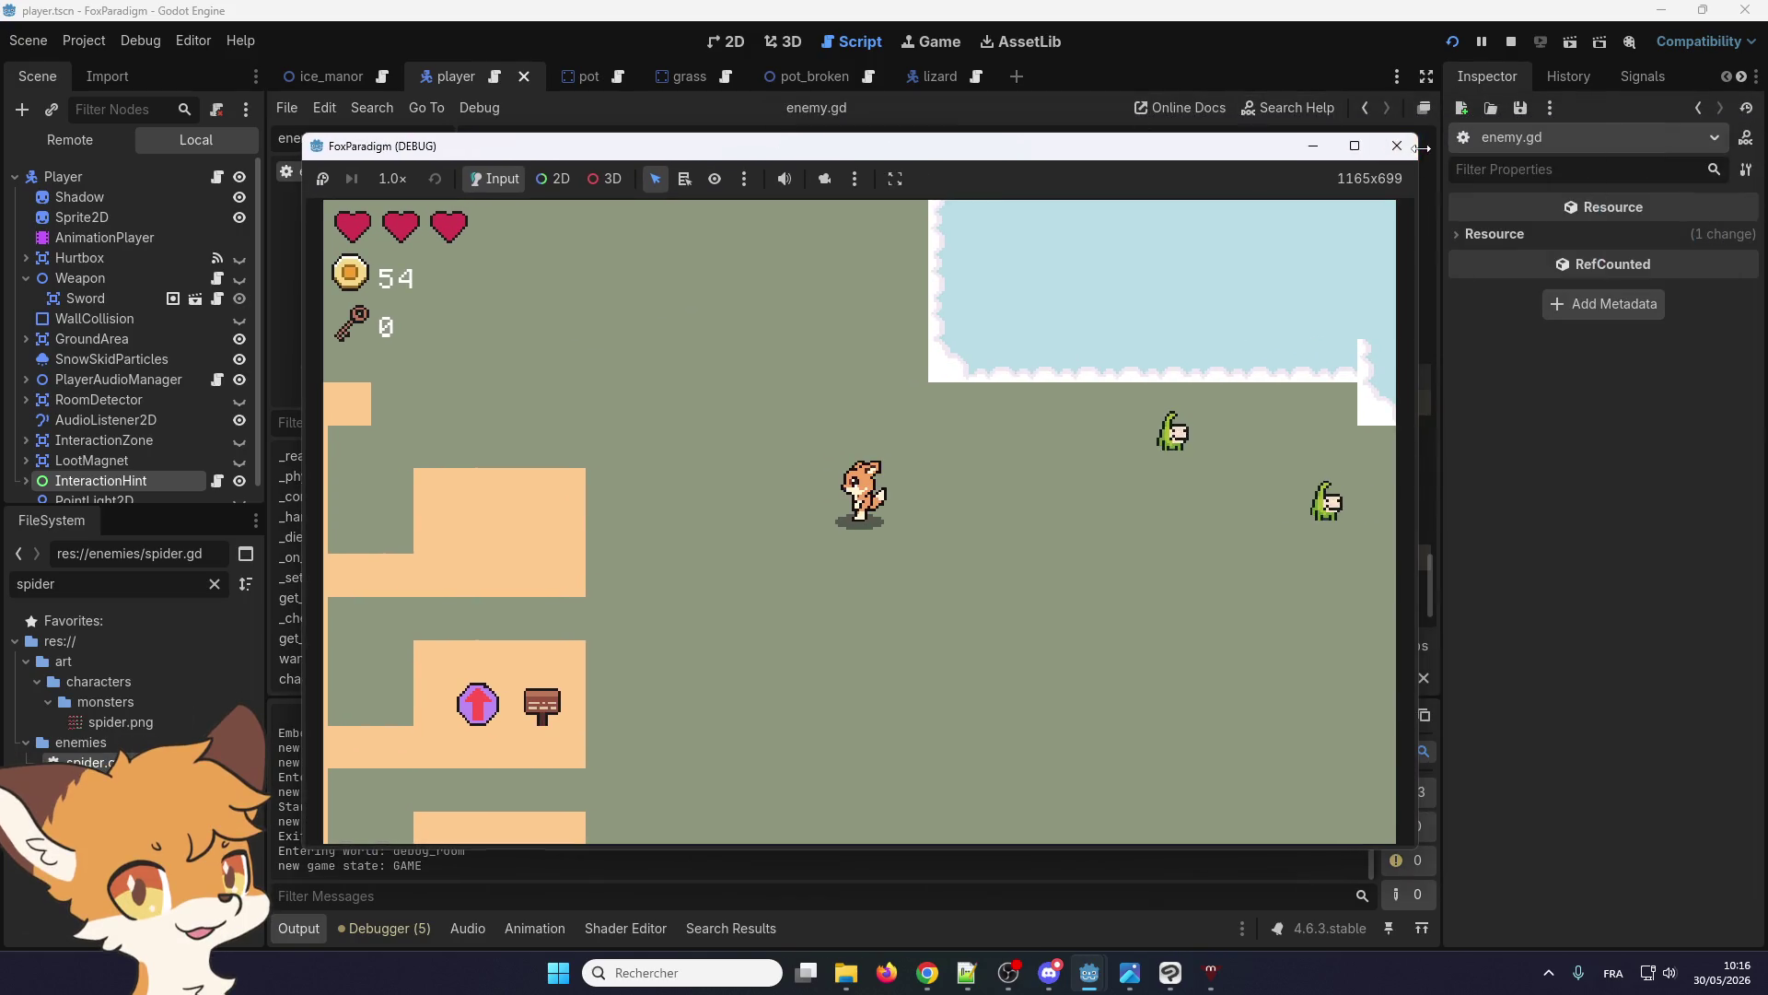
{"action": "left_click", "coordinate": [1386, 143]}
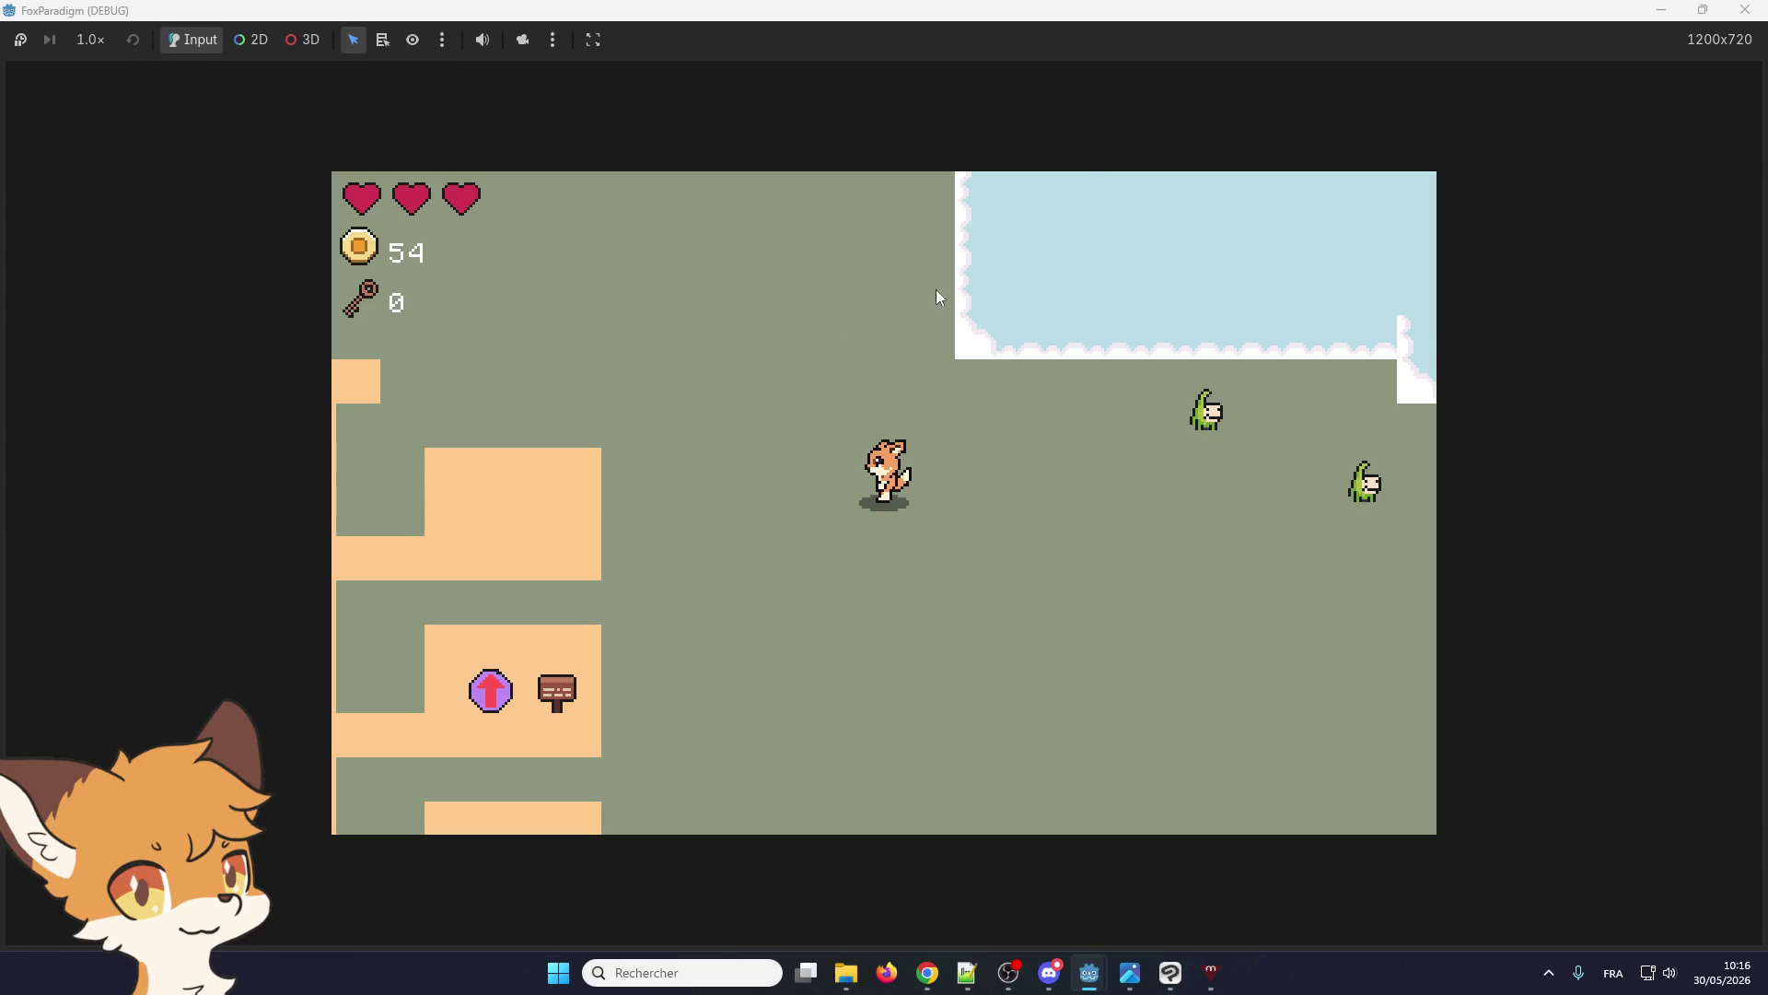
{"action": "key", "text": "F8"}
{"action": "left_click", "coordinate": [871, 353]}
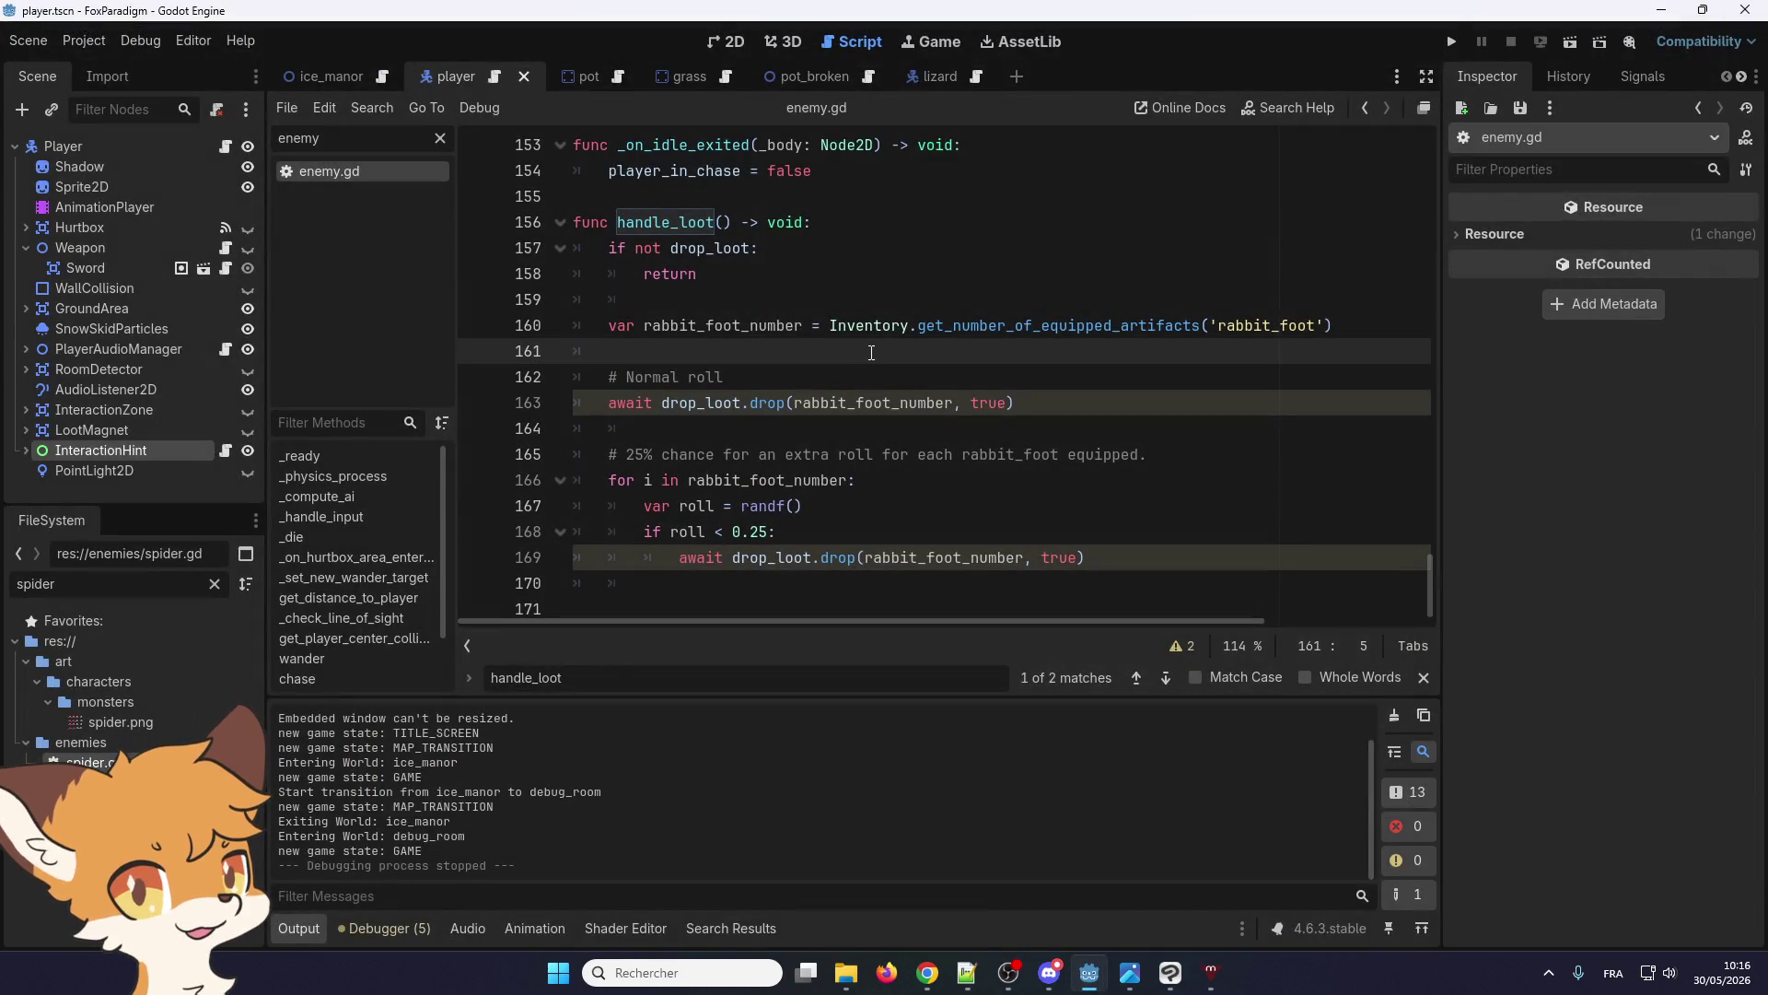
{"action": "key", "text": "ctrl+z"}
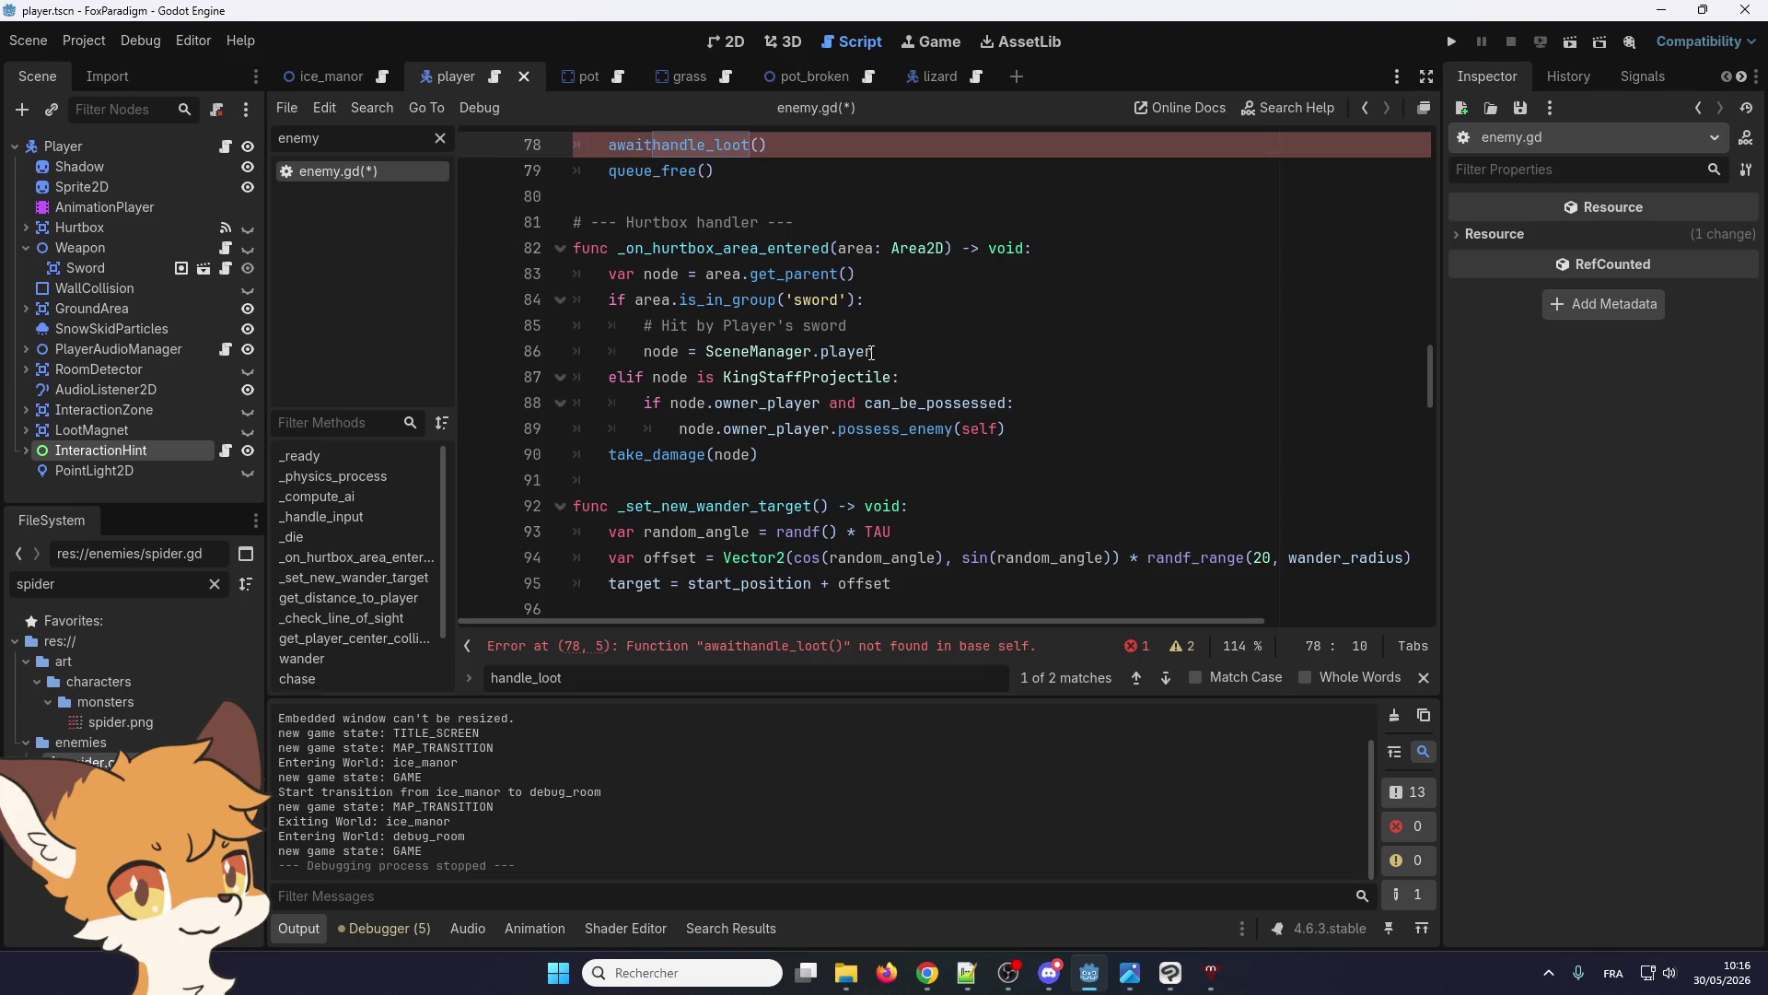
{"action": "key", "text": "ctrl+z"}
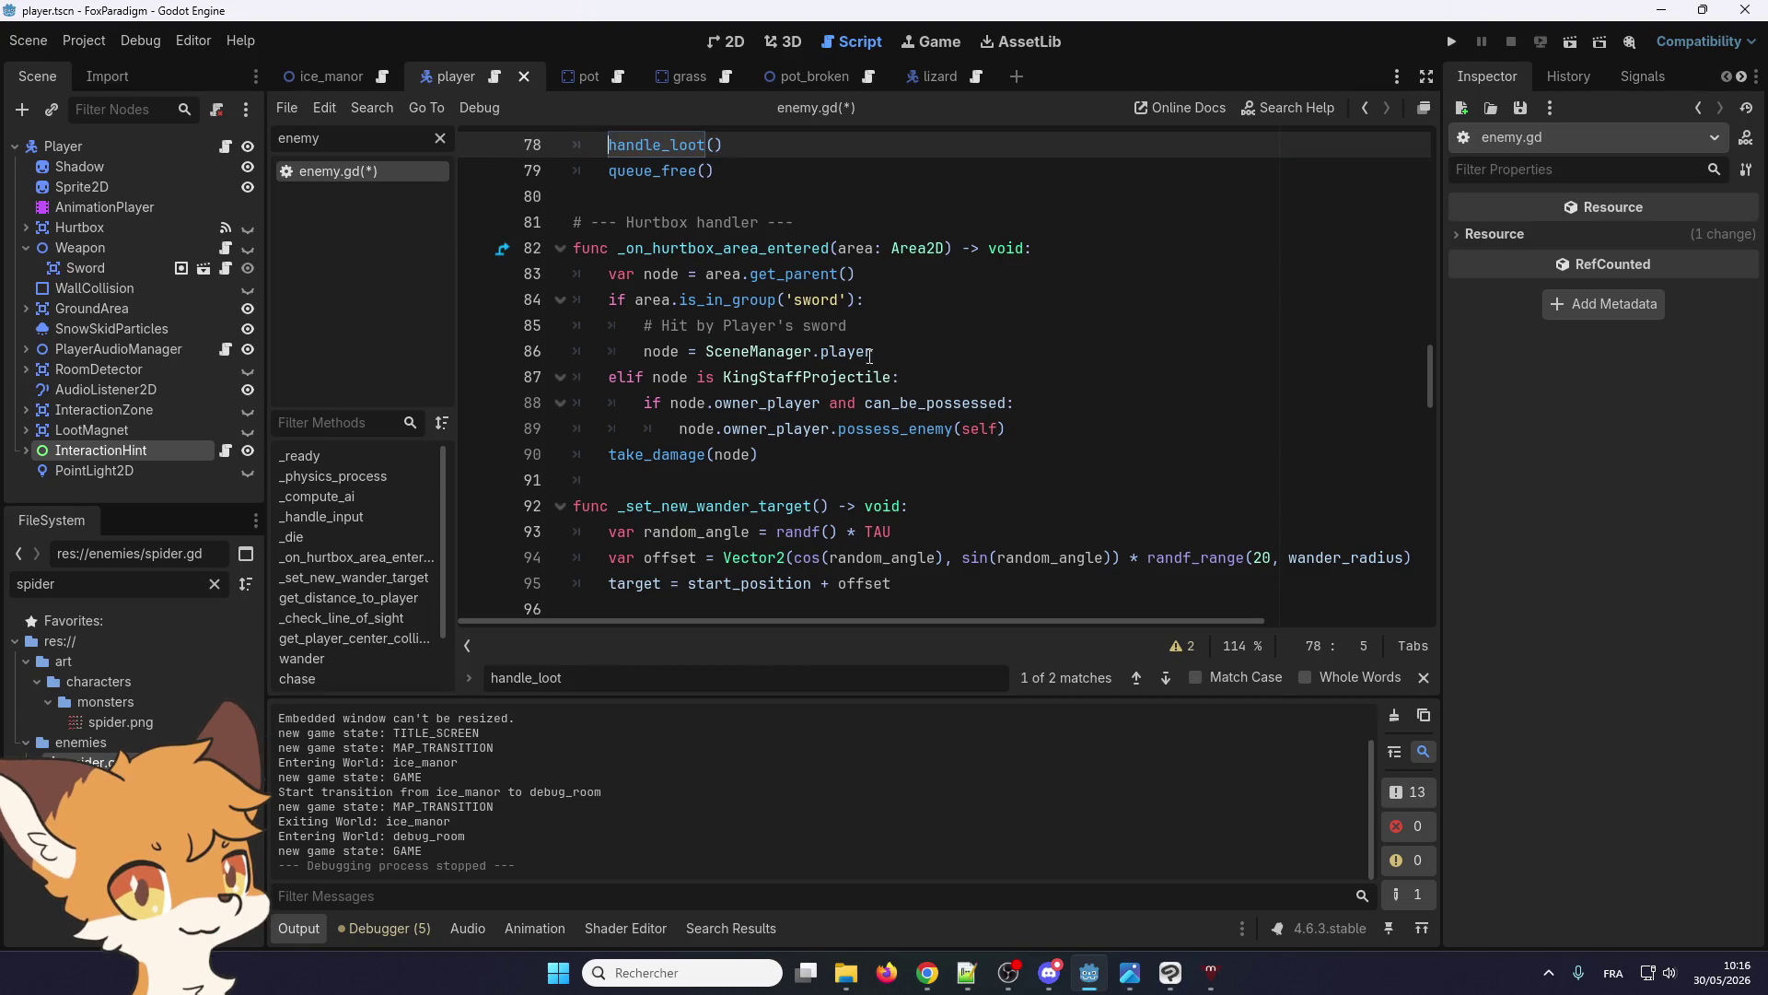
Set Amount 6 on the pot DropLoot's Weighted Loot entries 0 and 1, then run the game
{"action": "left_click", "coordinate": [590, 81]}
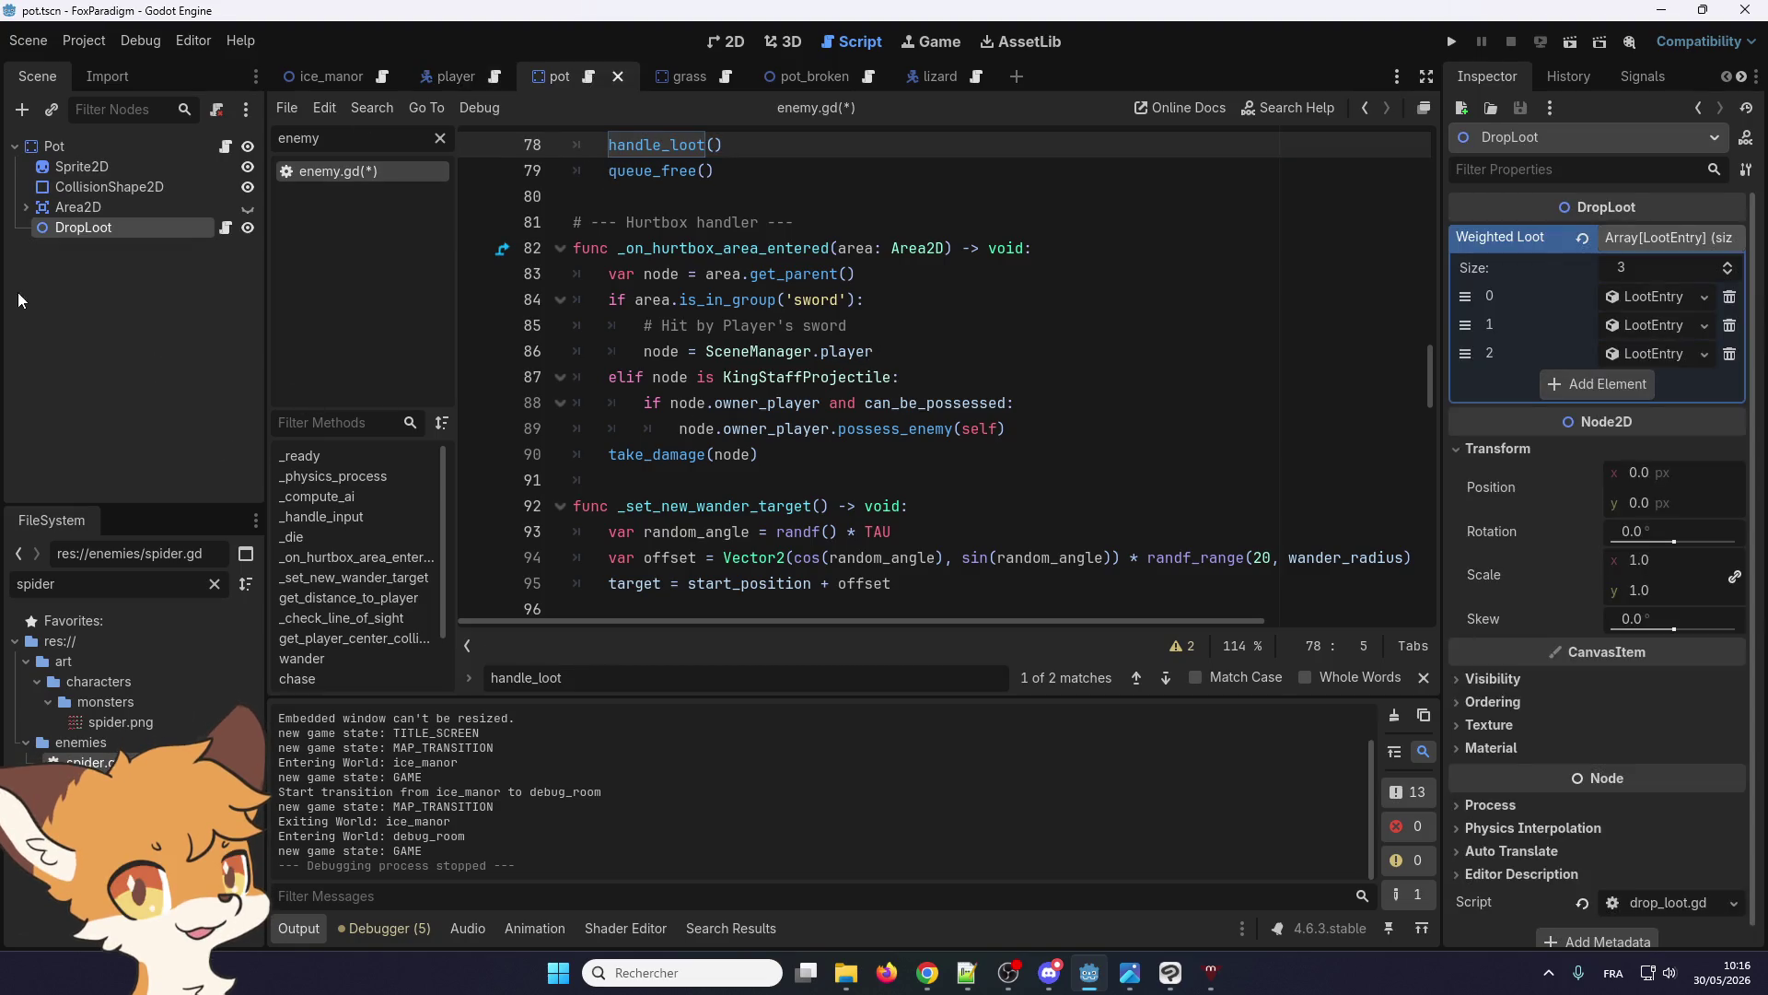
{"action": "left_click", "coordinate": [1650, 297]}
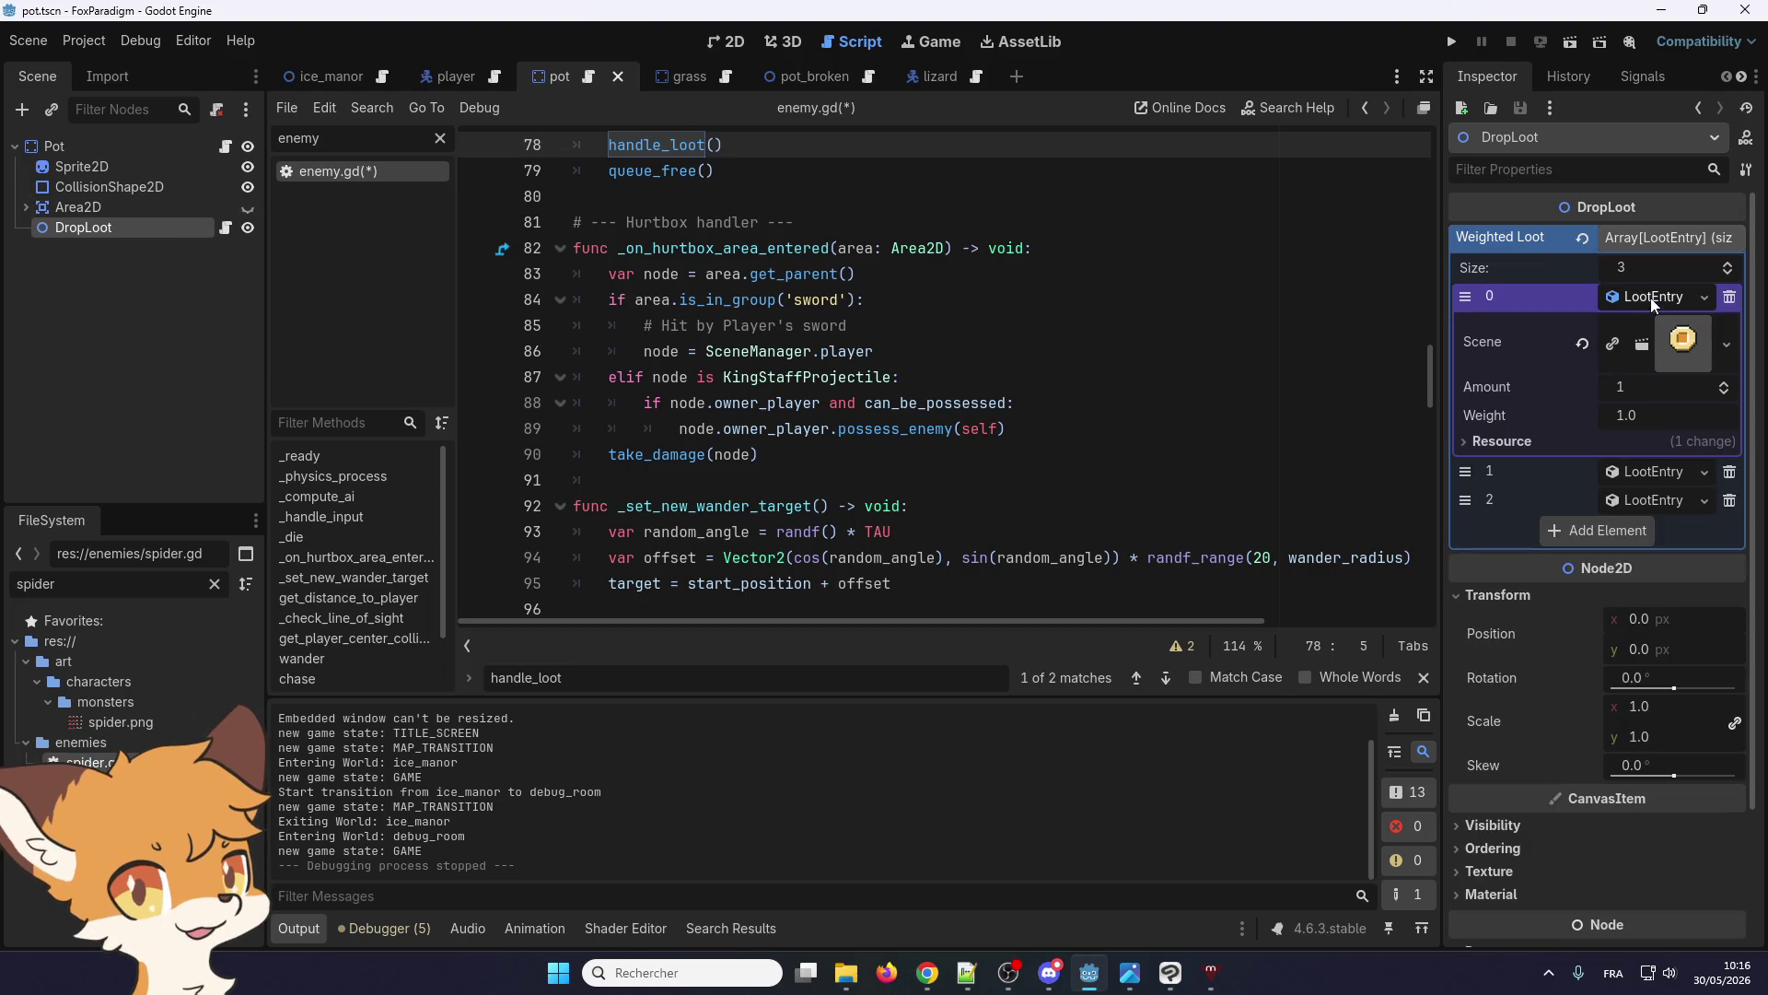
{"action": "left_click", "coordinate": [1641, 469]}
{"action": "left_click", "coordinate": [1655, 556]}
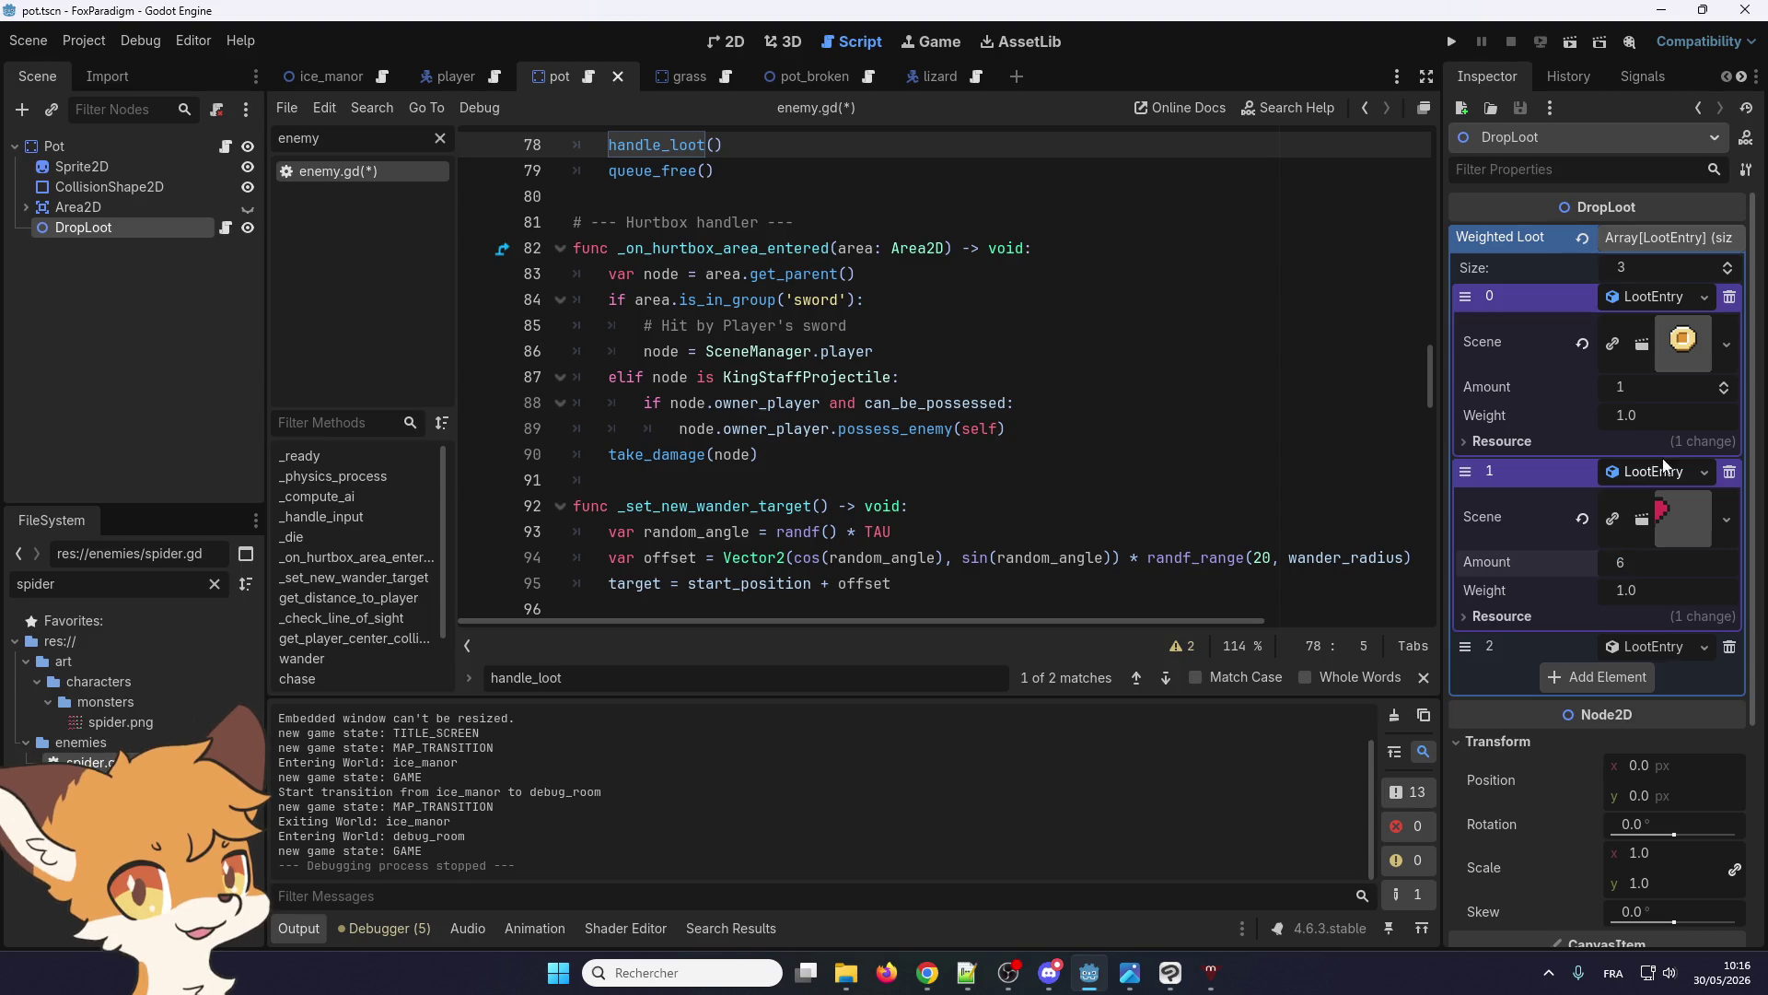
{"action": "left_click", "coordinate": [1667, 389]}
{"action": "type", "text": "6"}
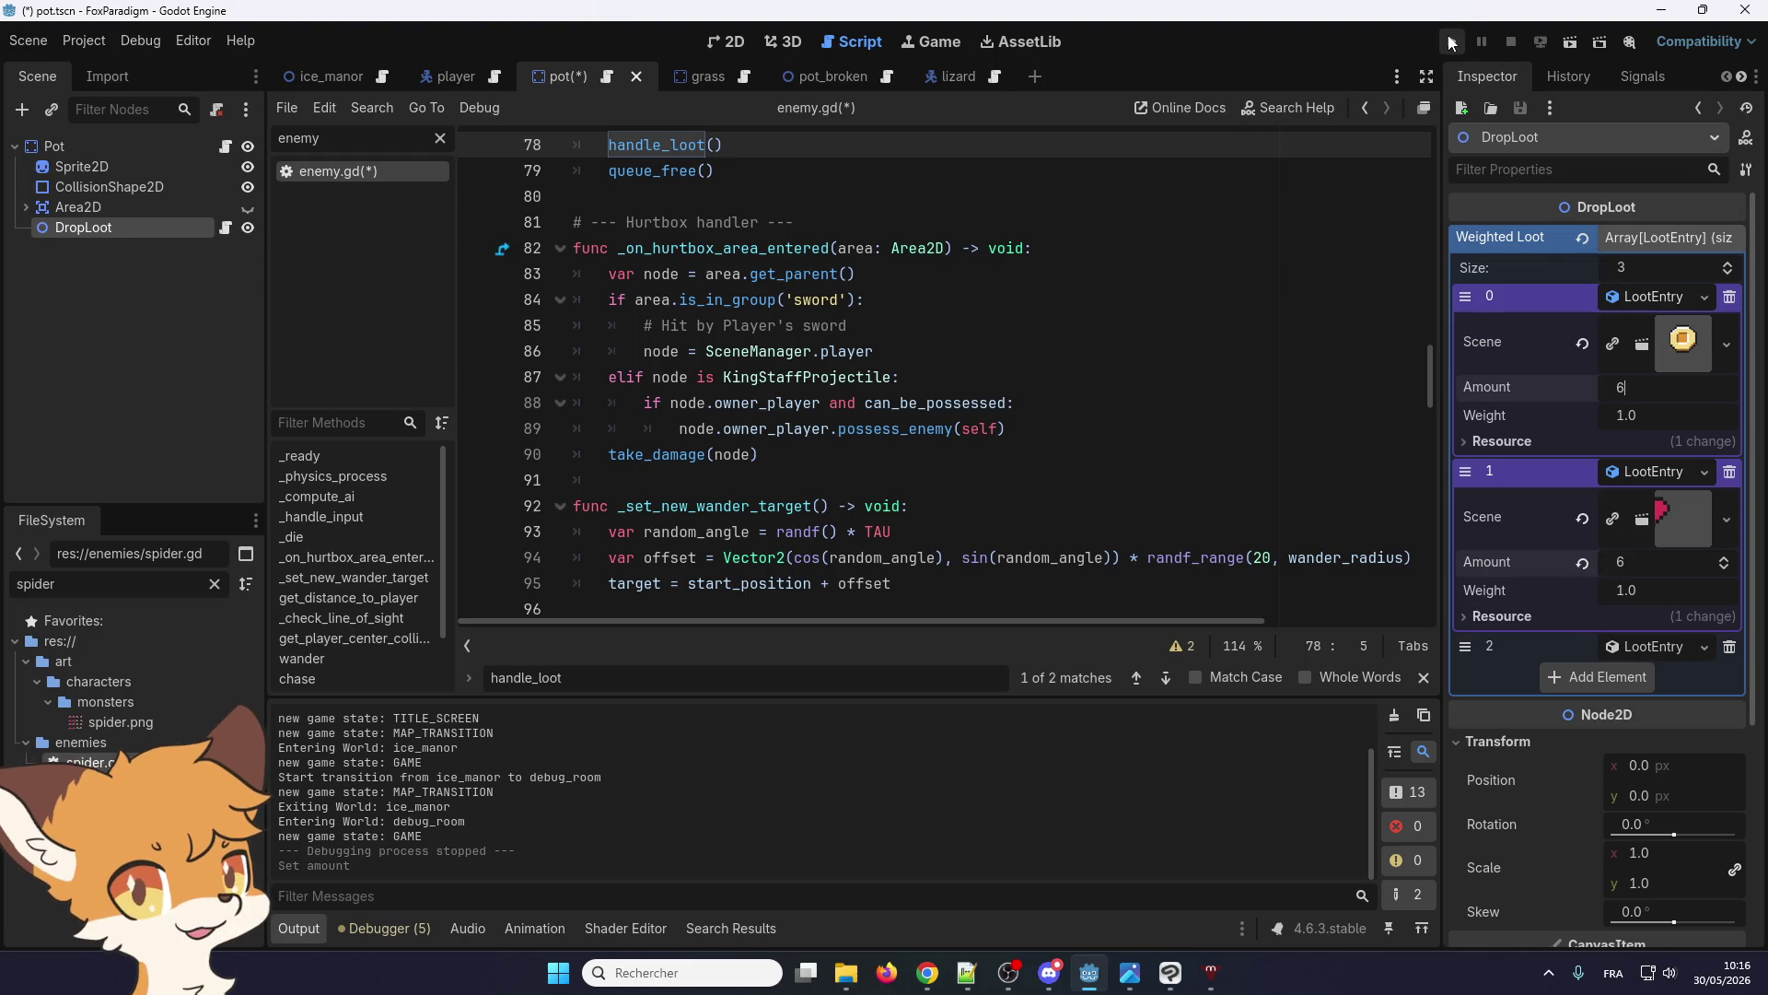
{"action": "left_click", "coordinate": [1451, 42]}
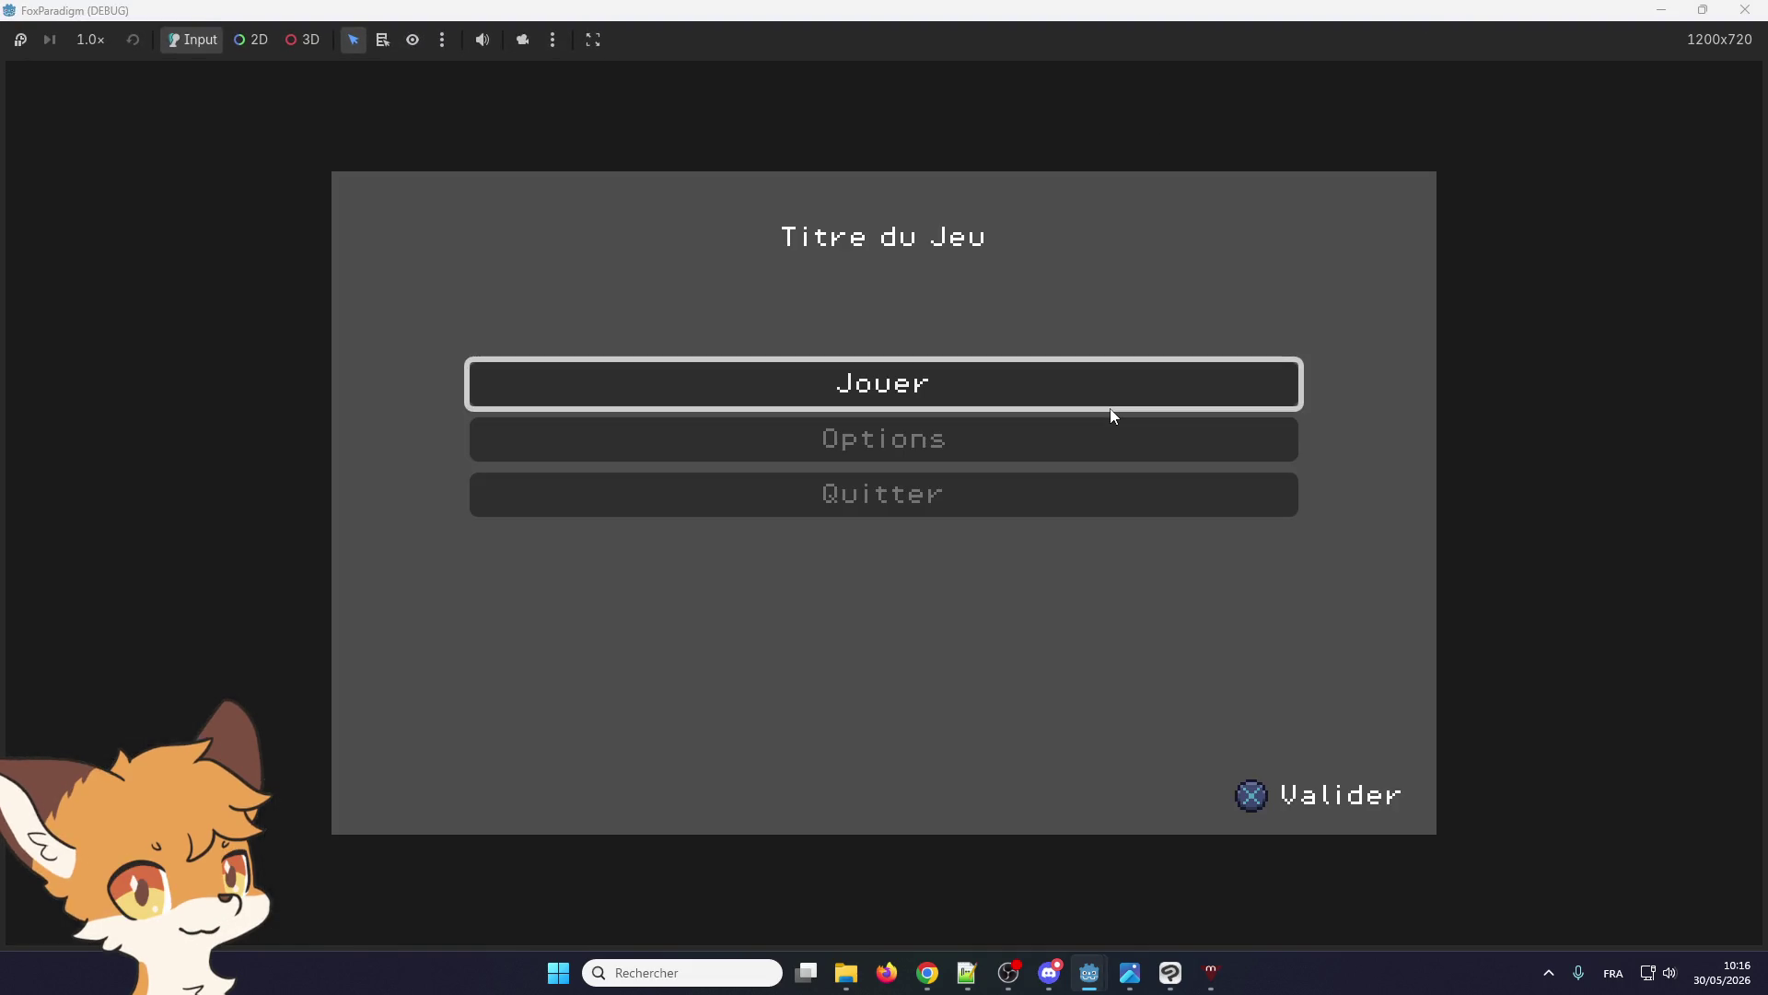
Load the Ice Manor save, smash the pot cluster, collect the coins and a heart, then stop
{"action": "left_click", "coordinate": [1111, 409]}
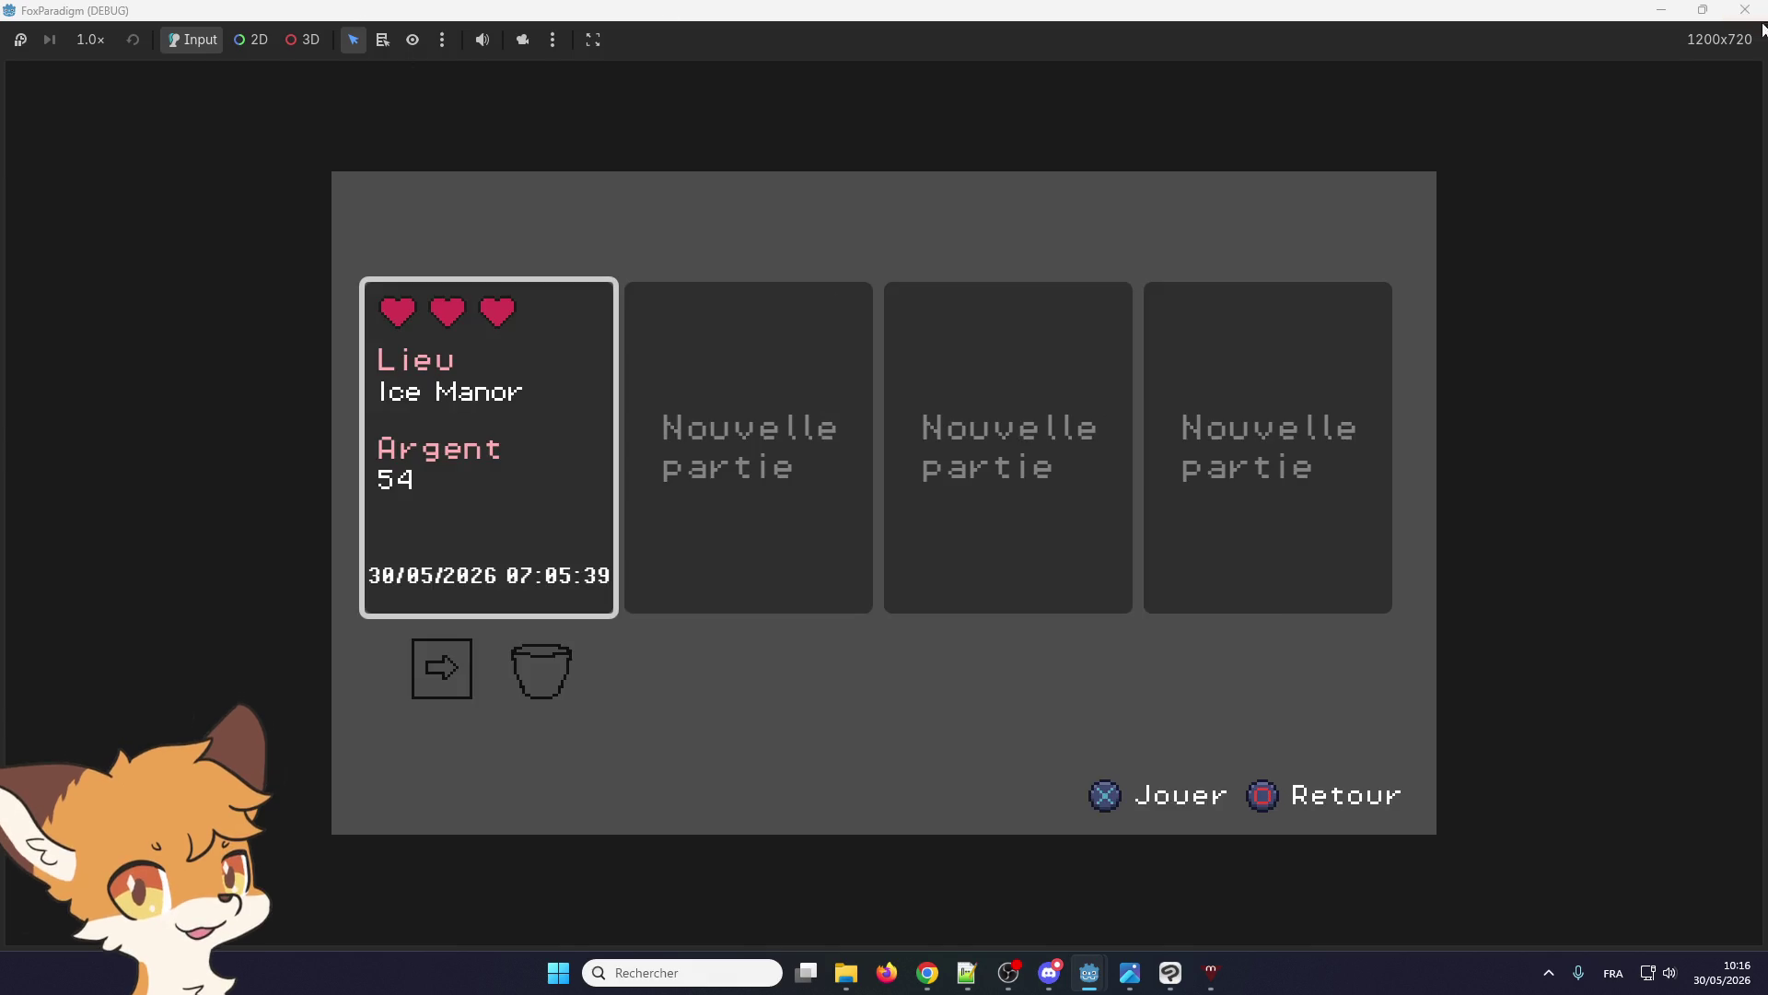
{"action": "left_click", "coordinate": [1703, 9]}
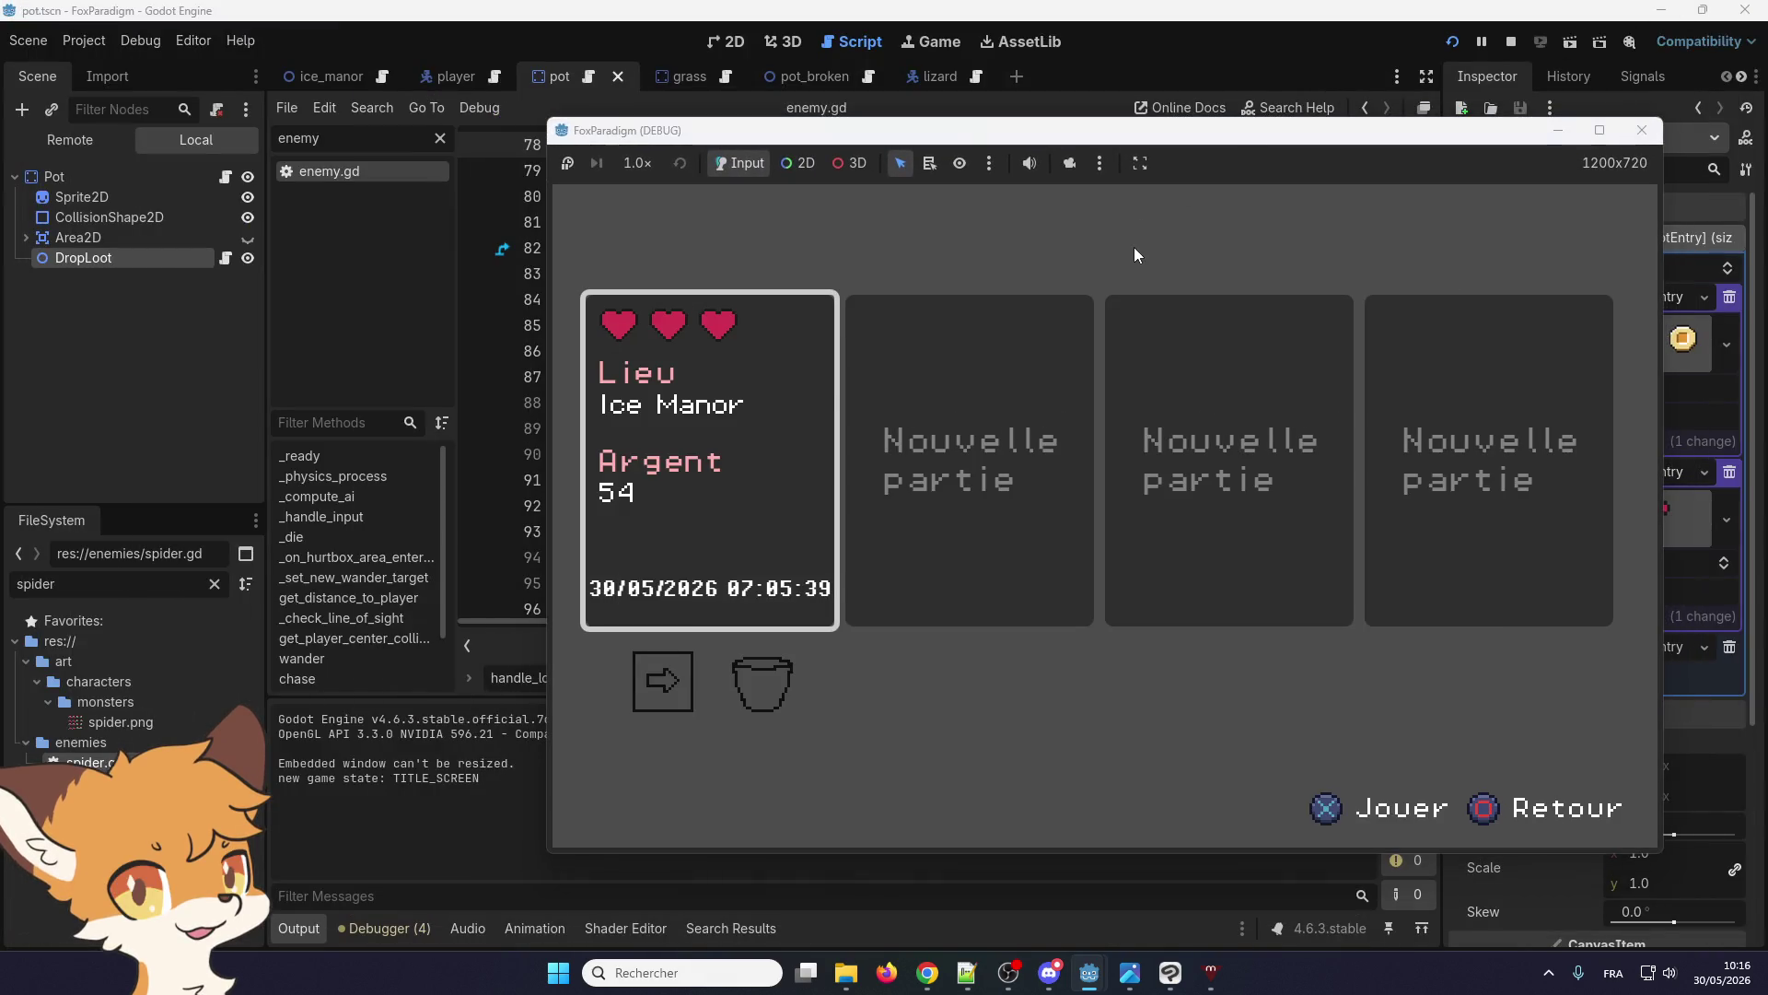
{"action": "key", "text": "Return"}
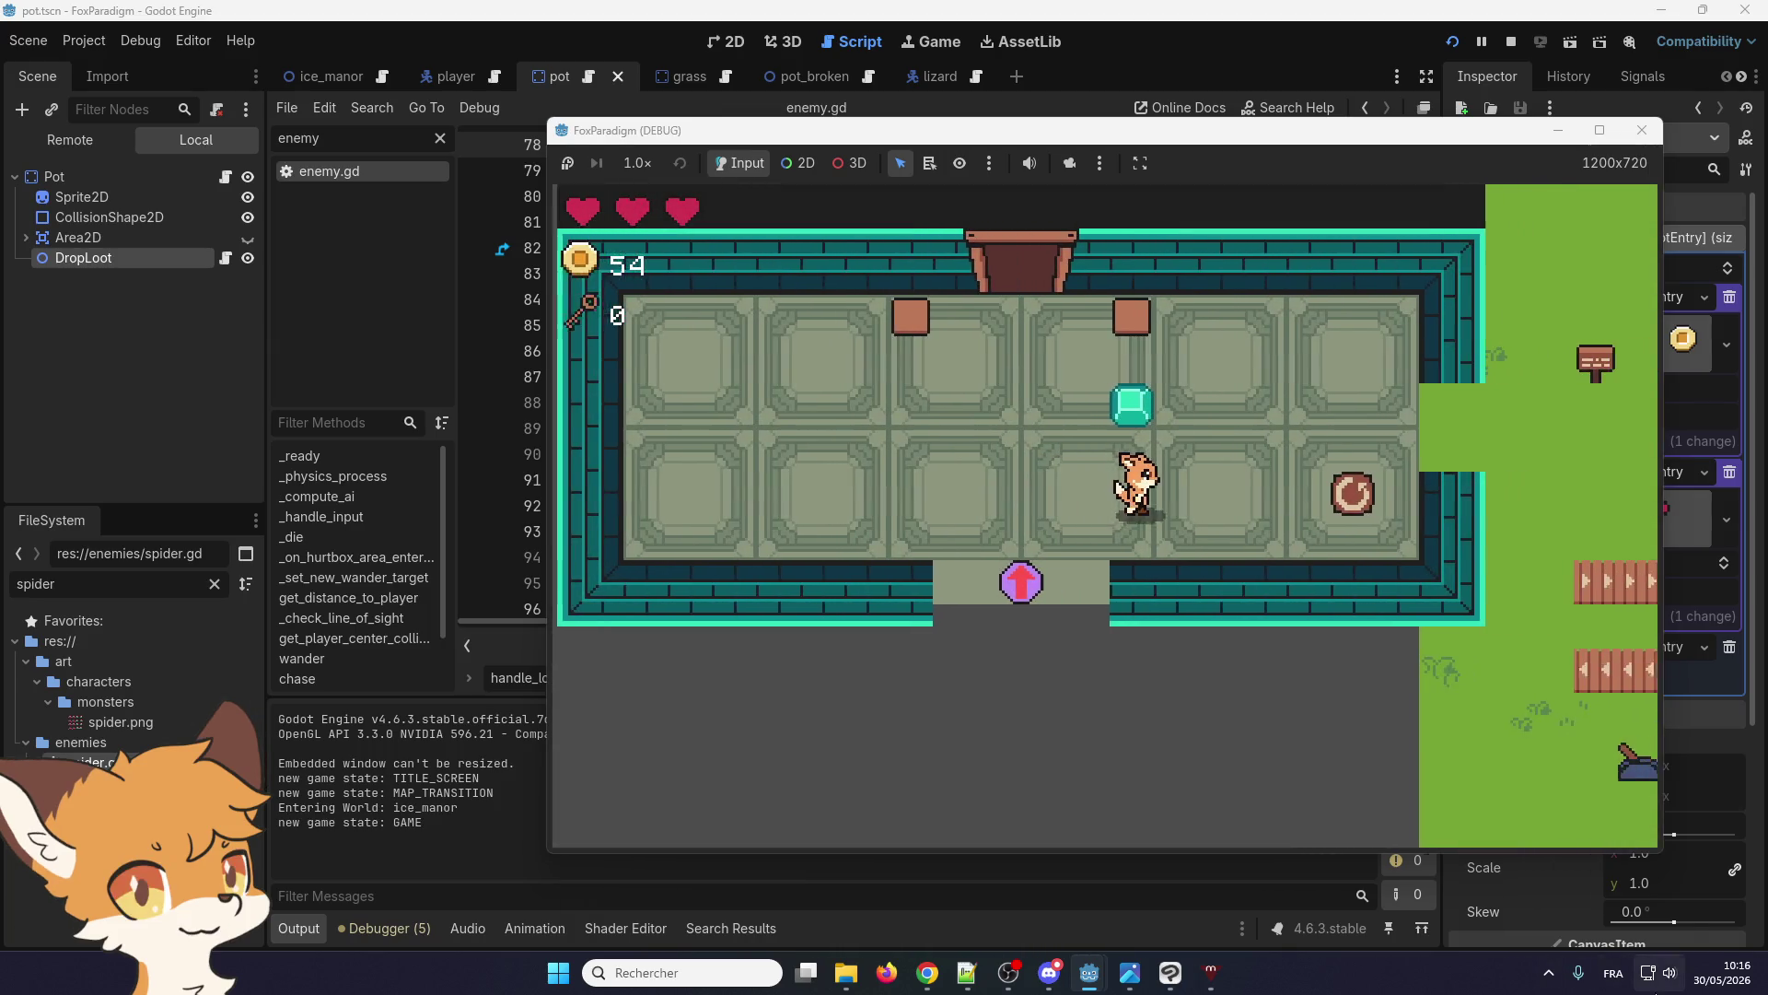
{"action": "key", "text": "Up"}
{"action": "key", "text": "Right"}
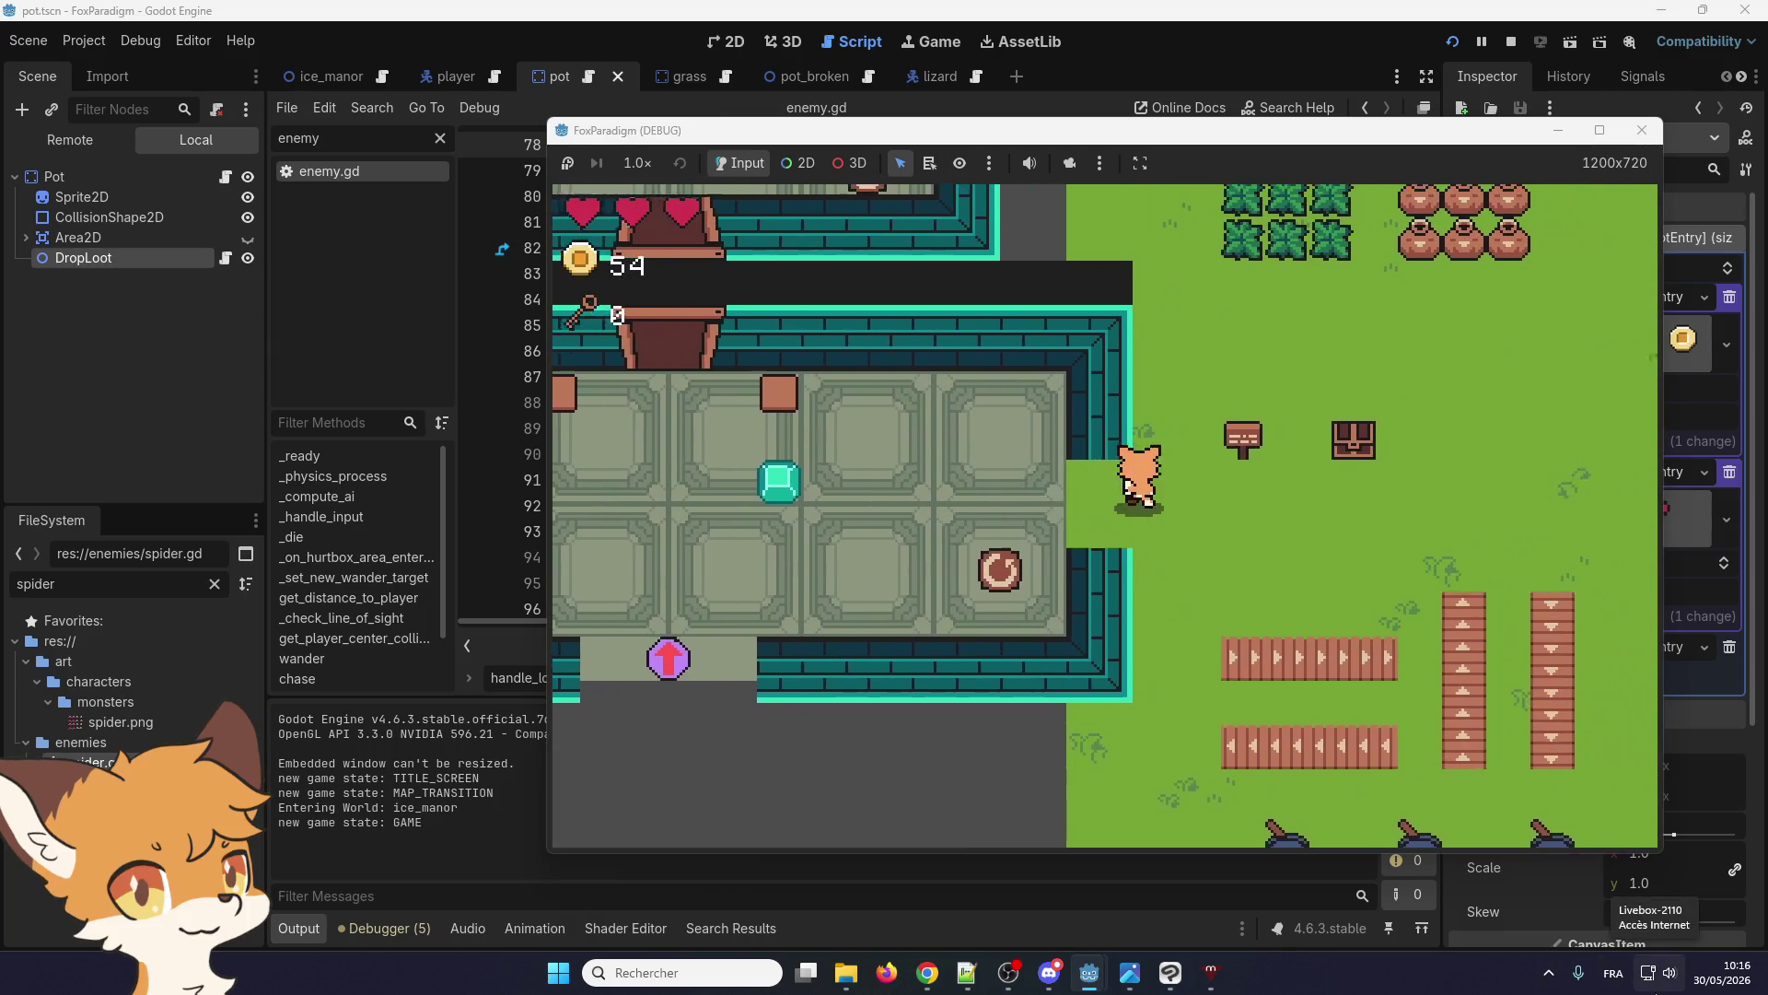
{"action": "key", "text": "Up"}
{"action": "key", "text": "Right"}
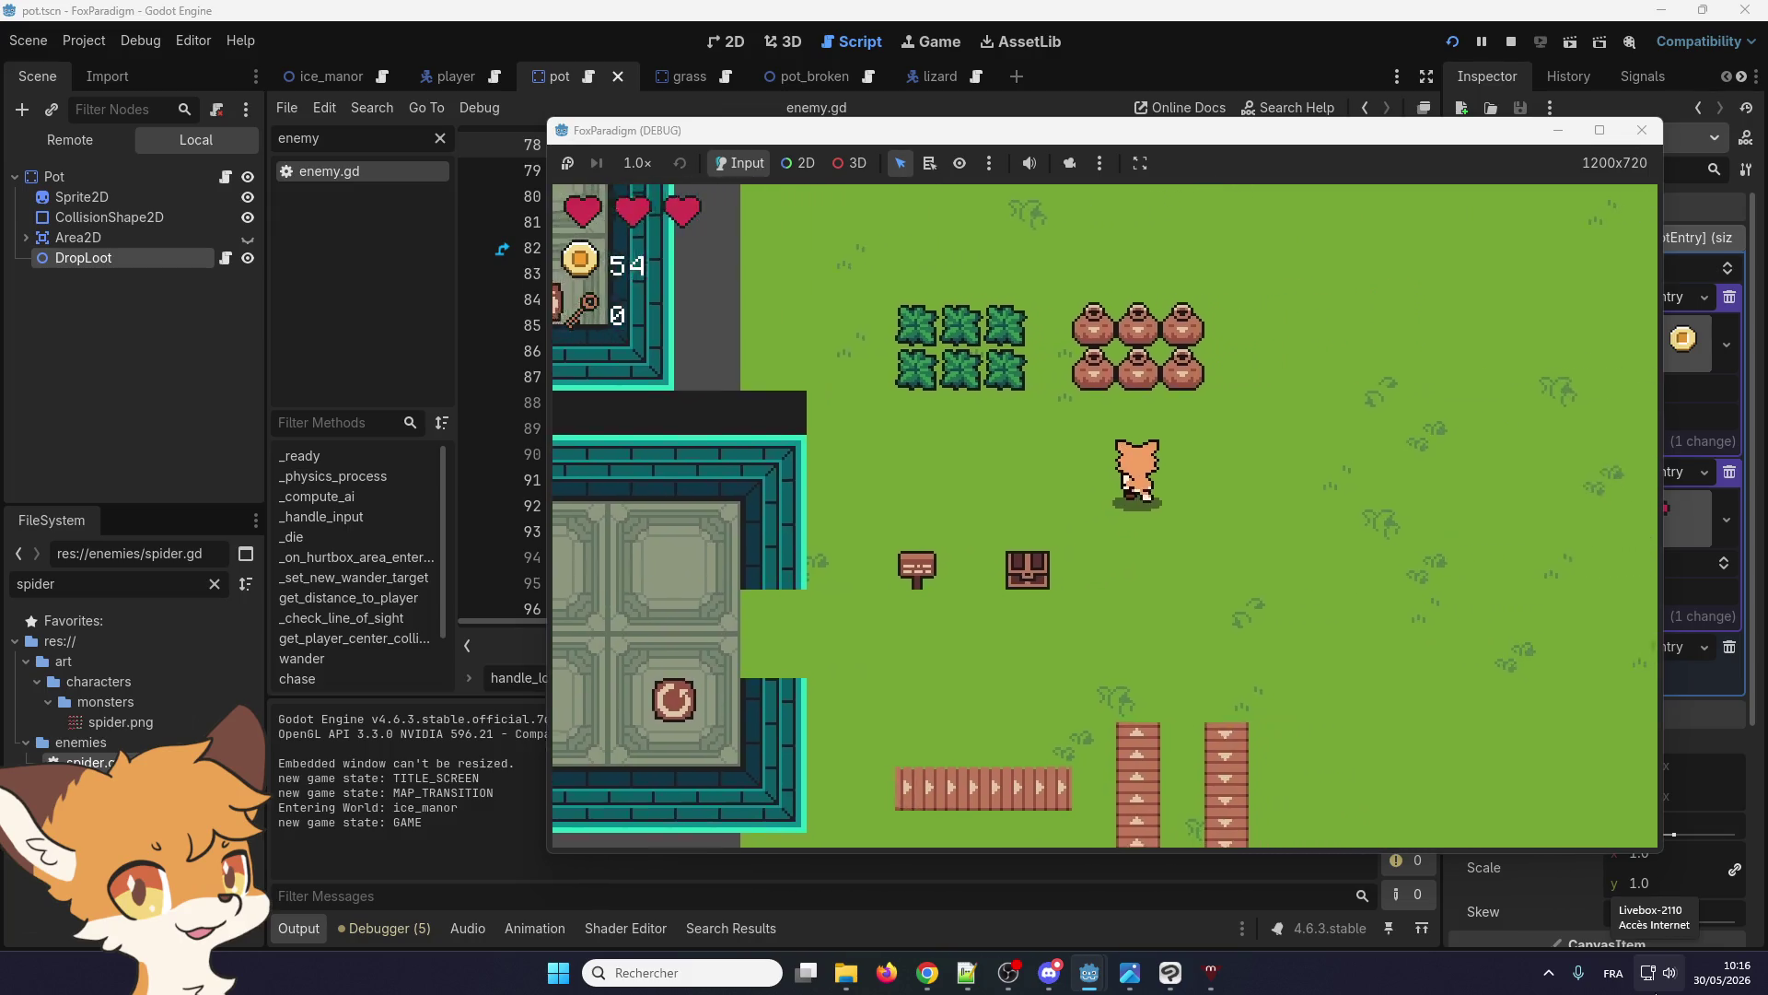
{"action": "key", "text": "space"}
{"action": "key", "text": "Up"}
{"action": "key", "text": "Up"}
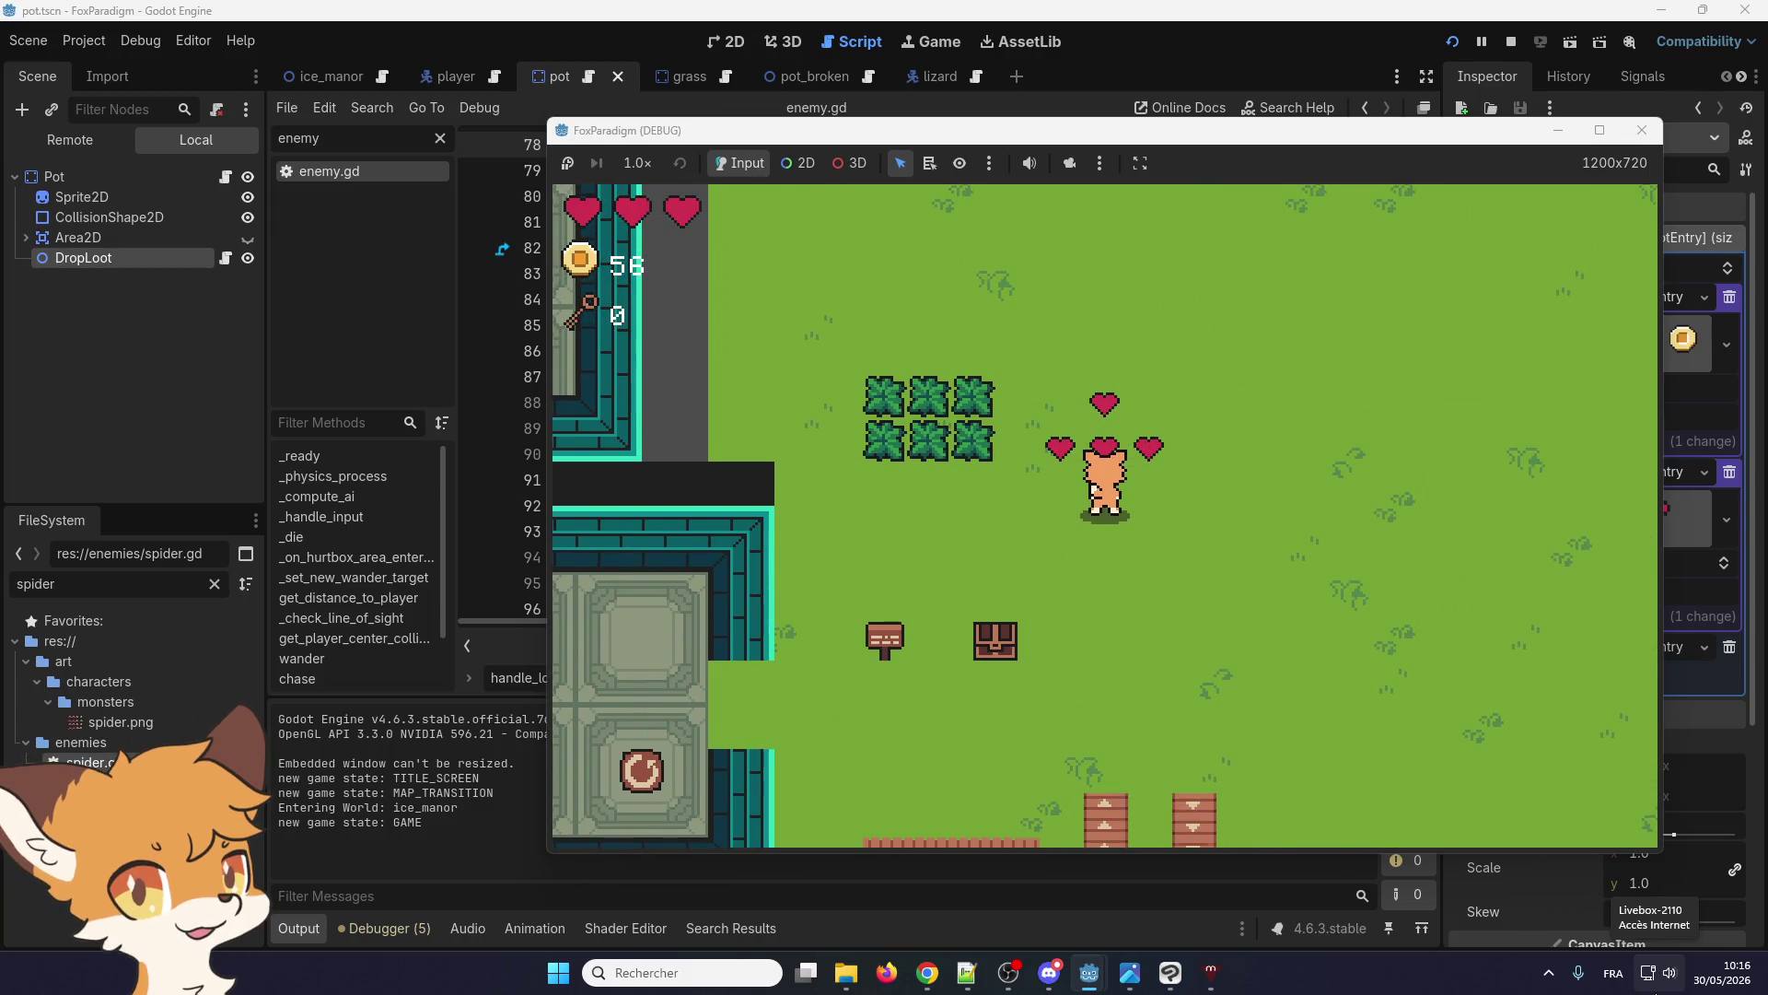
{"action": "key", "text": "Left"}
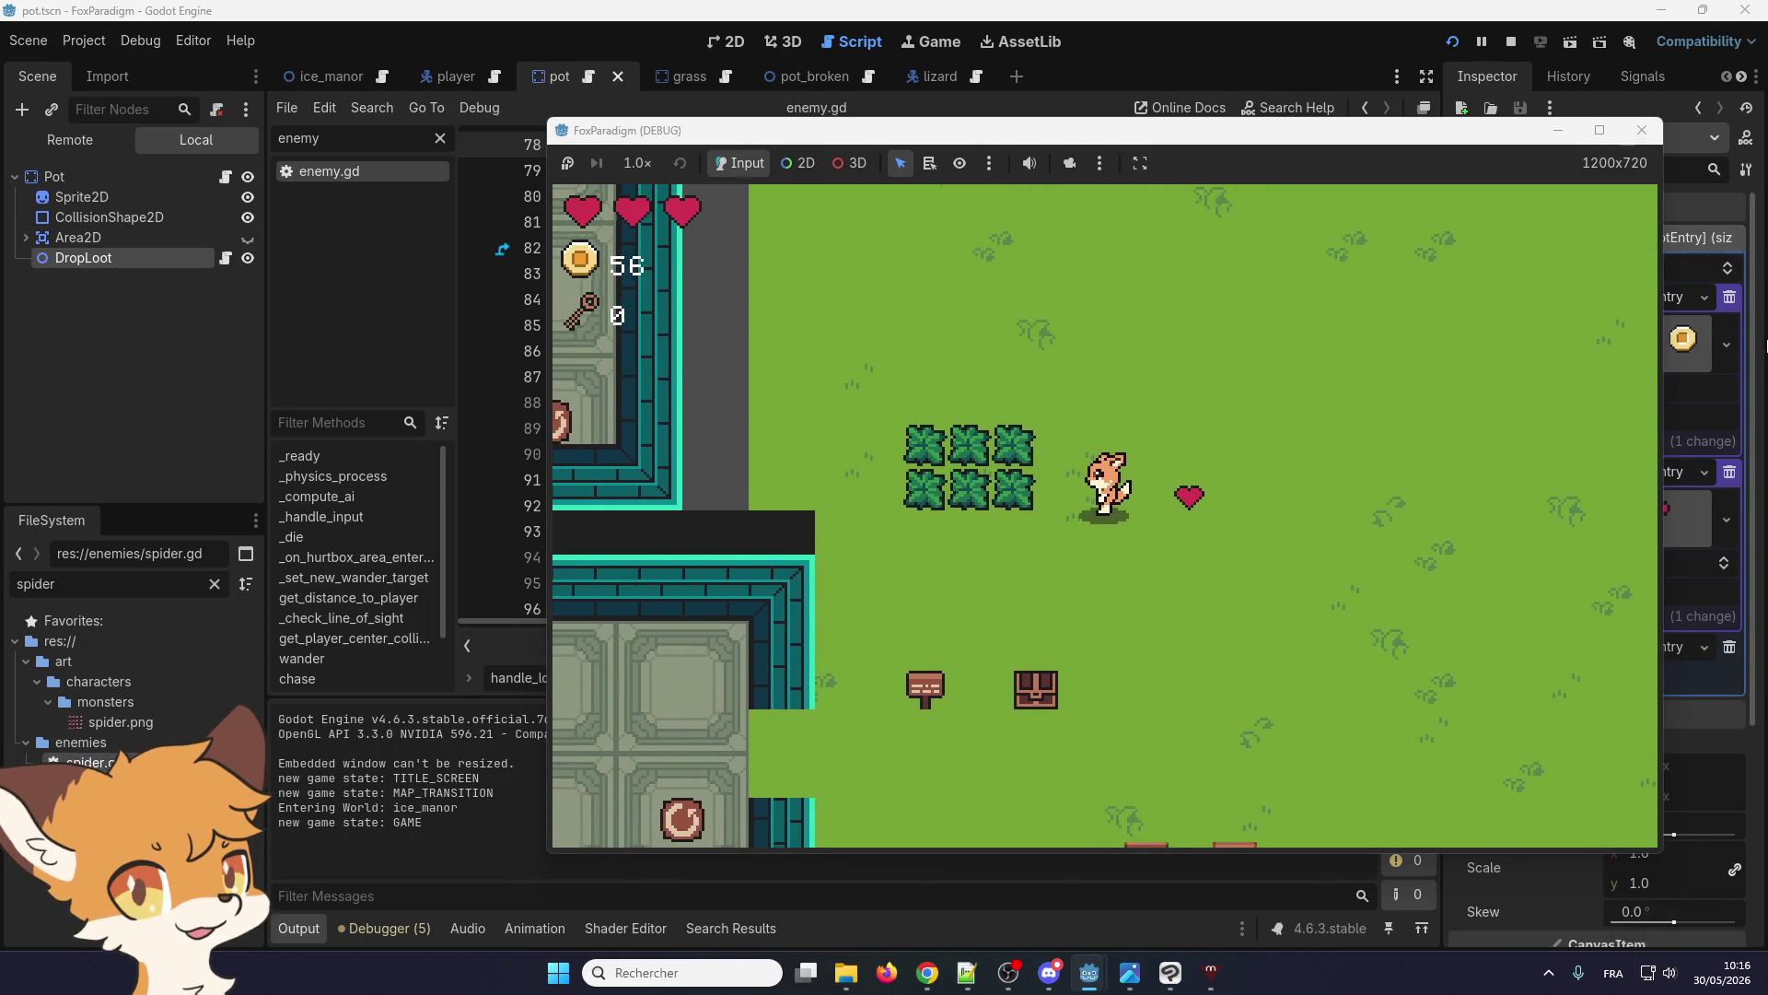
{"action": "left_click", "coordinate": [1642, 130]}
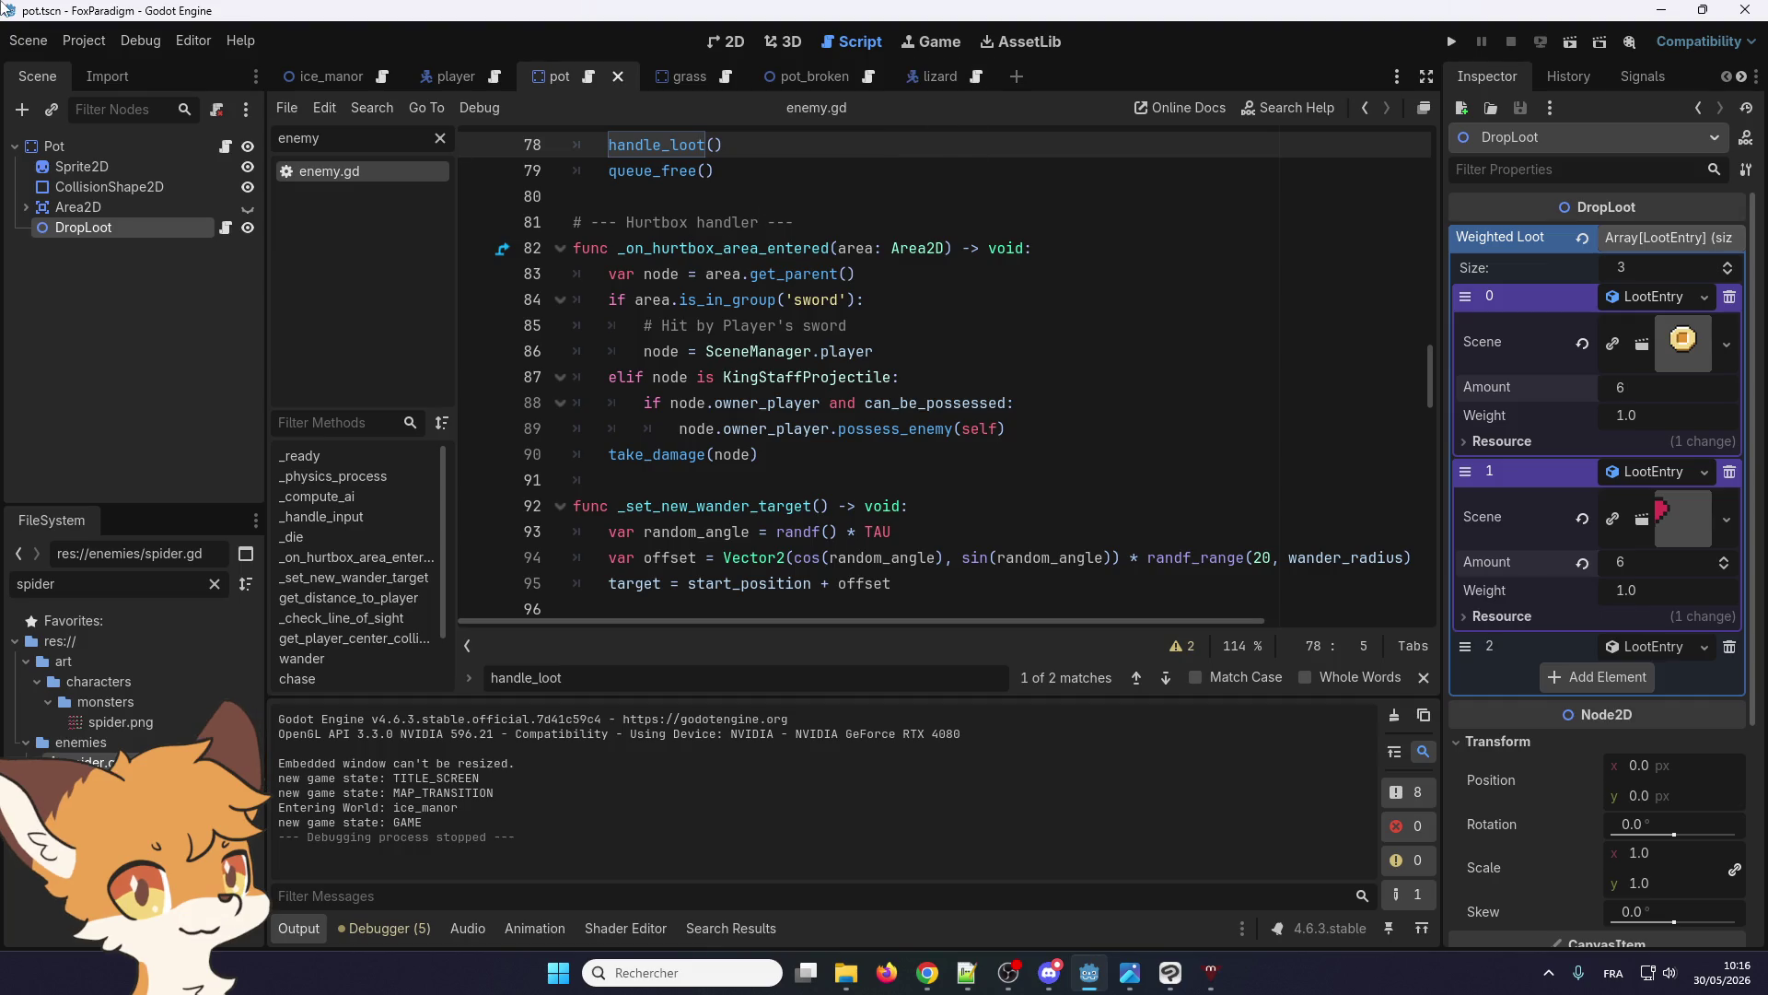
{"action": "scroll", "coordinate": [926, 359], "scroll_direction": "up", "scroll_amount": 2}
{"action": "scroll", "coordinate": [637, 351], "scroll_direction": "up", "scroll_amount": 3}
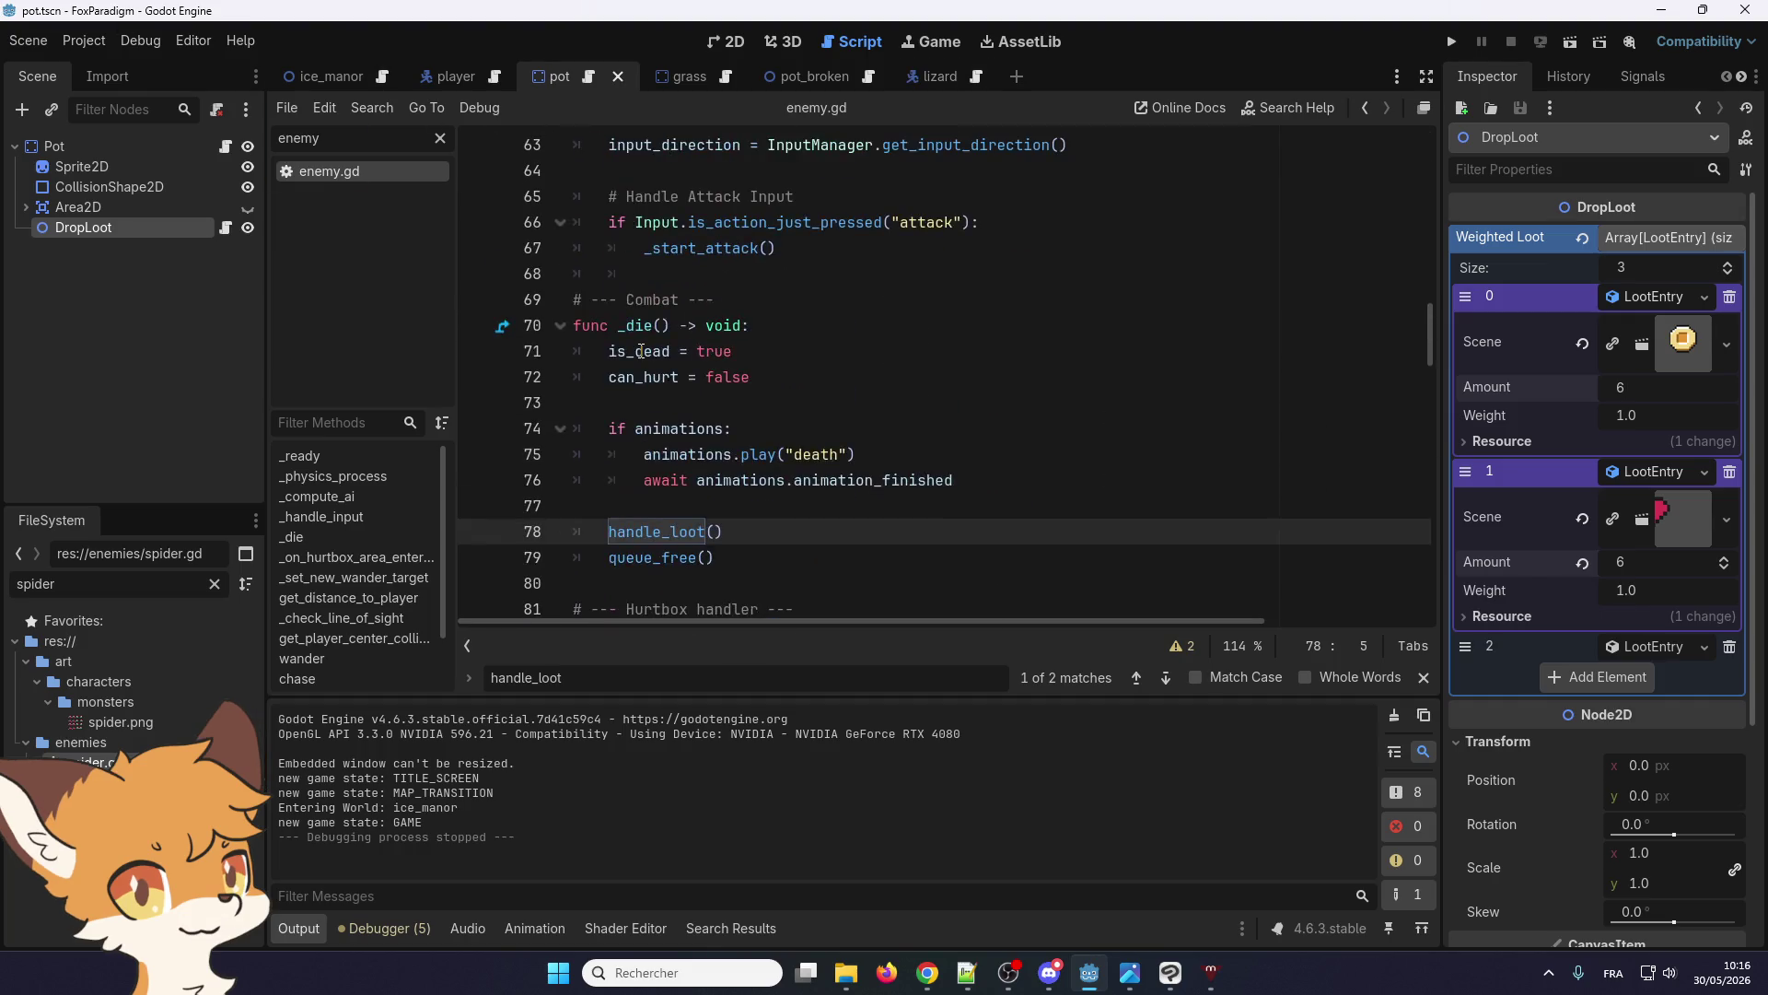
{"action": "scroll", "coordinate": [637, 350], "scroll_direction": "down", "scroll_amount": 3}
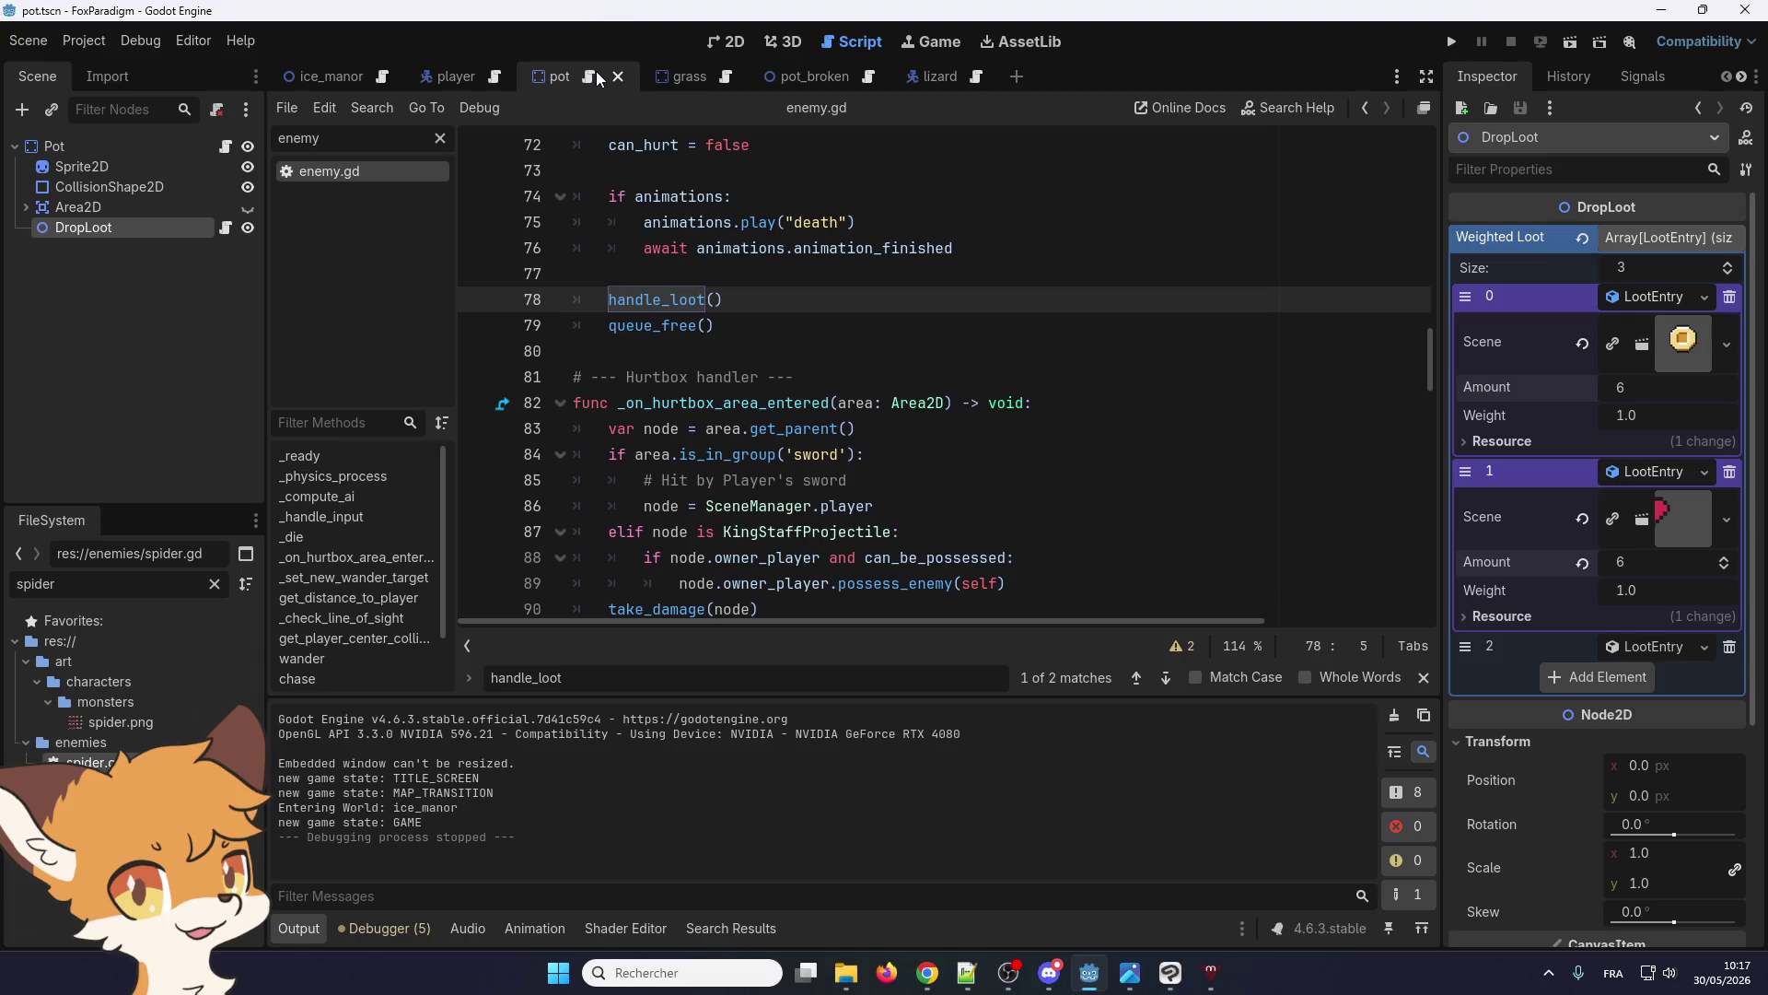
{"action": "left_click", "coordinate": [687, 79]}
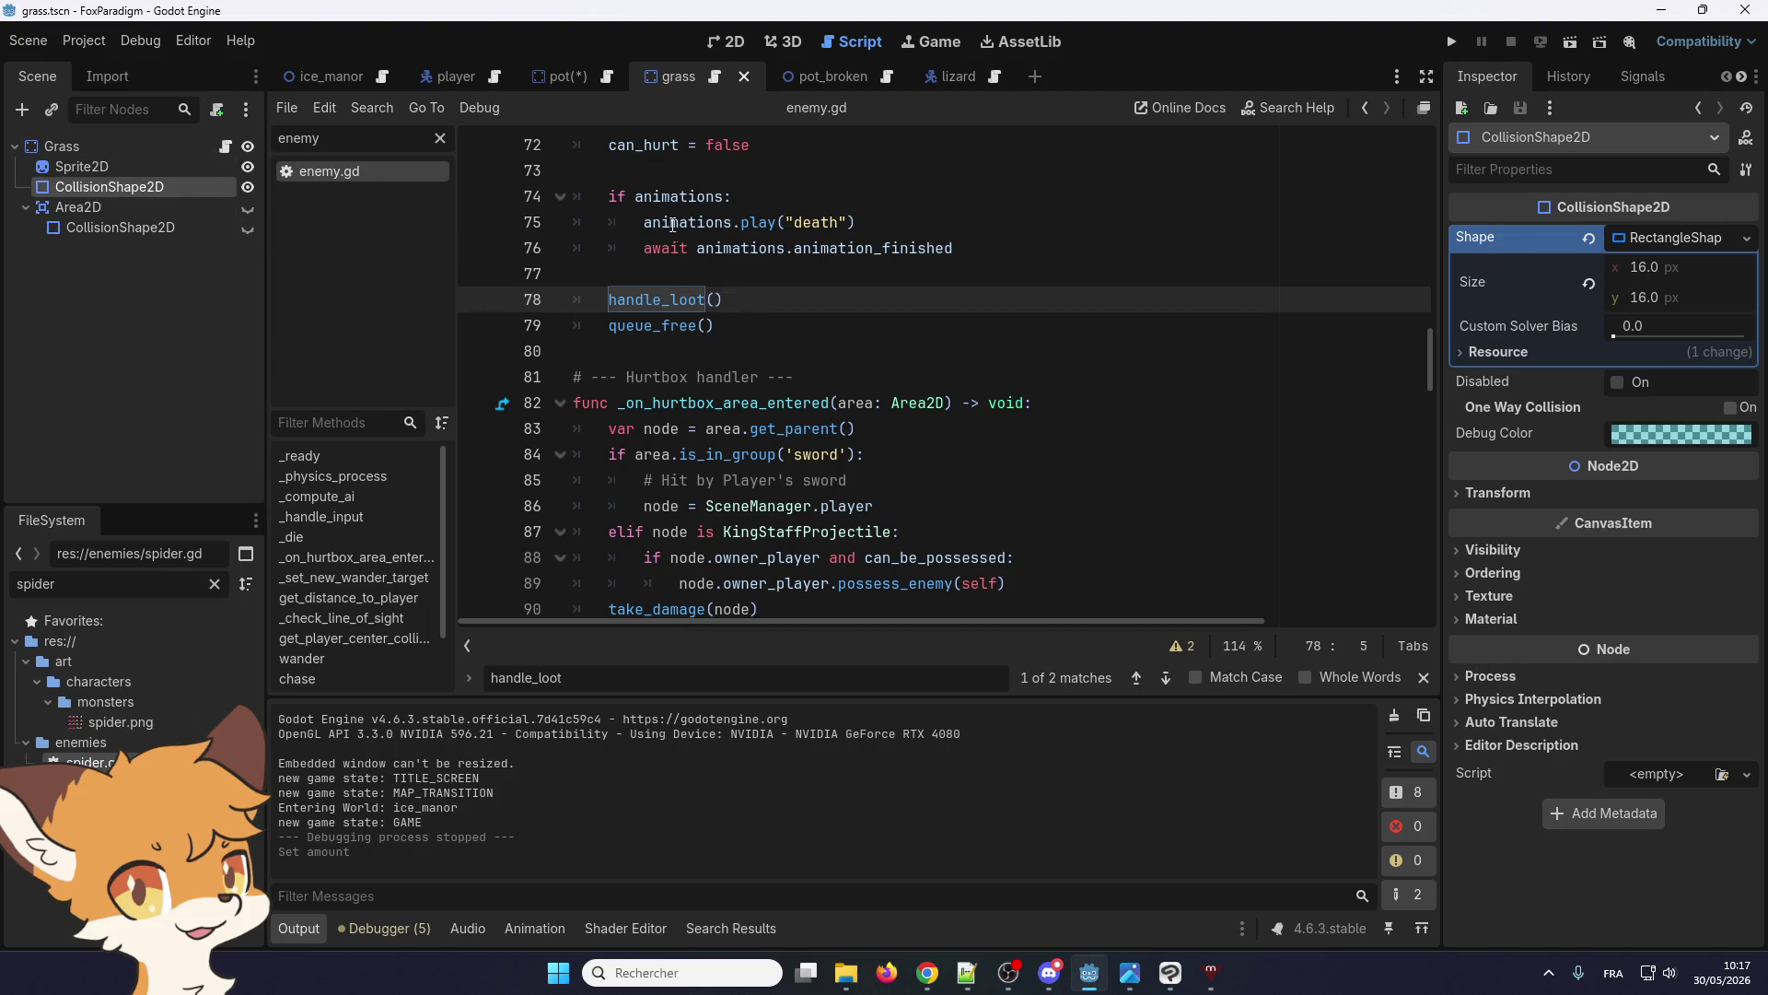
Open grass.gd from the Grass node and look up GrassCut, showing grass_cut.gd
{"action": "scroll", "coordinate": [718, 326], "scroll_direction": "up", "scroll_amount": 5}
{"action": "scroll", "coordinate": [718, 326], "scroll_direction": "up", "scroll_amount": 15}
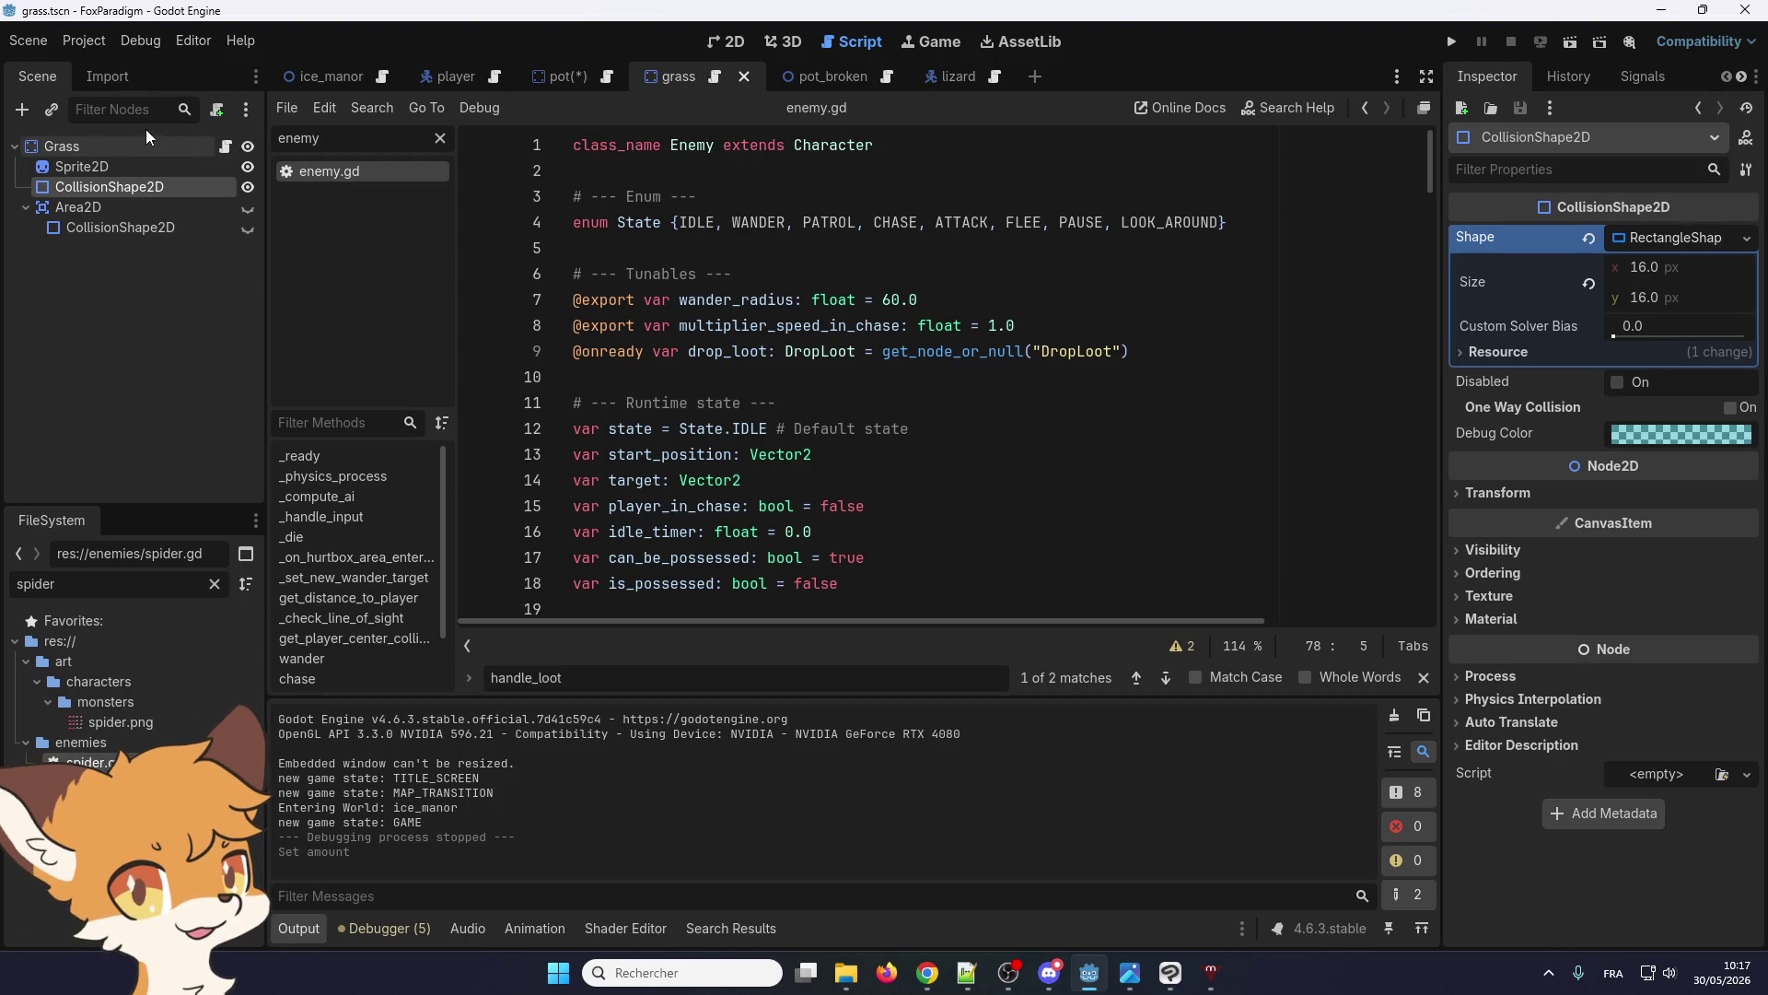
{"action": "left_click", "coordinate": [226, 148]}
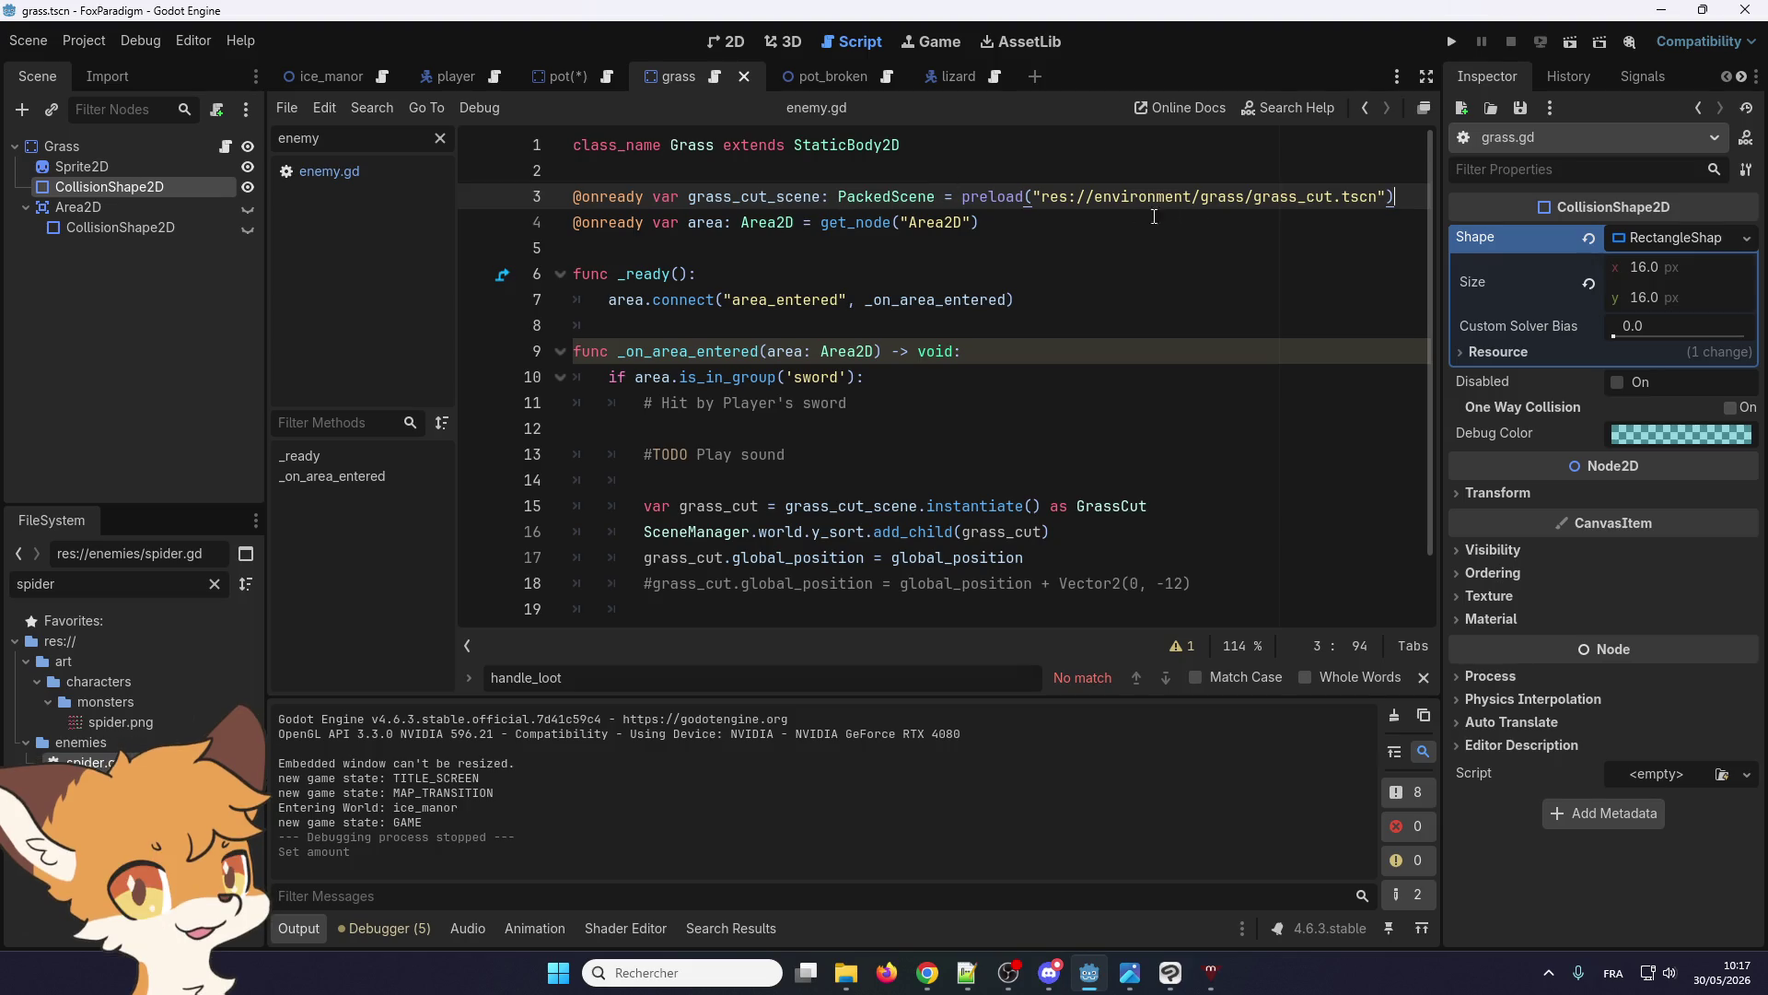
{"action": "scroll", "coordinate": [992, 286], "scroll_direction": "down", "scroll_amount": 1}
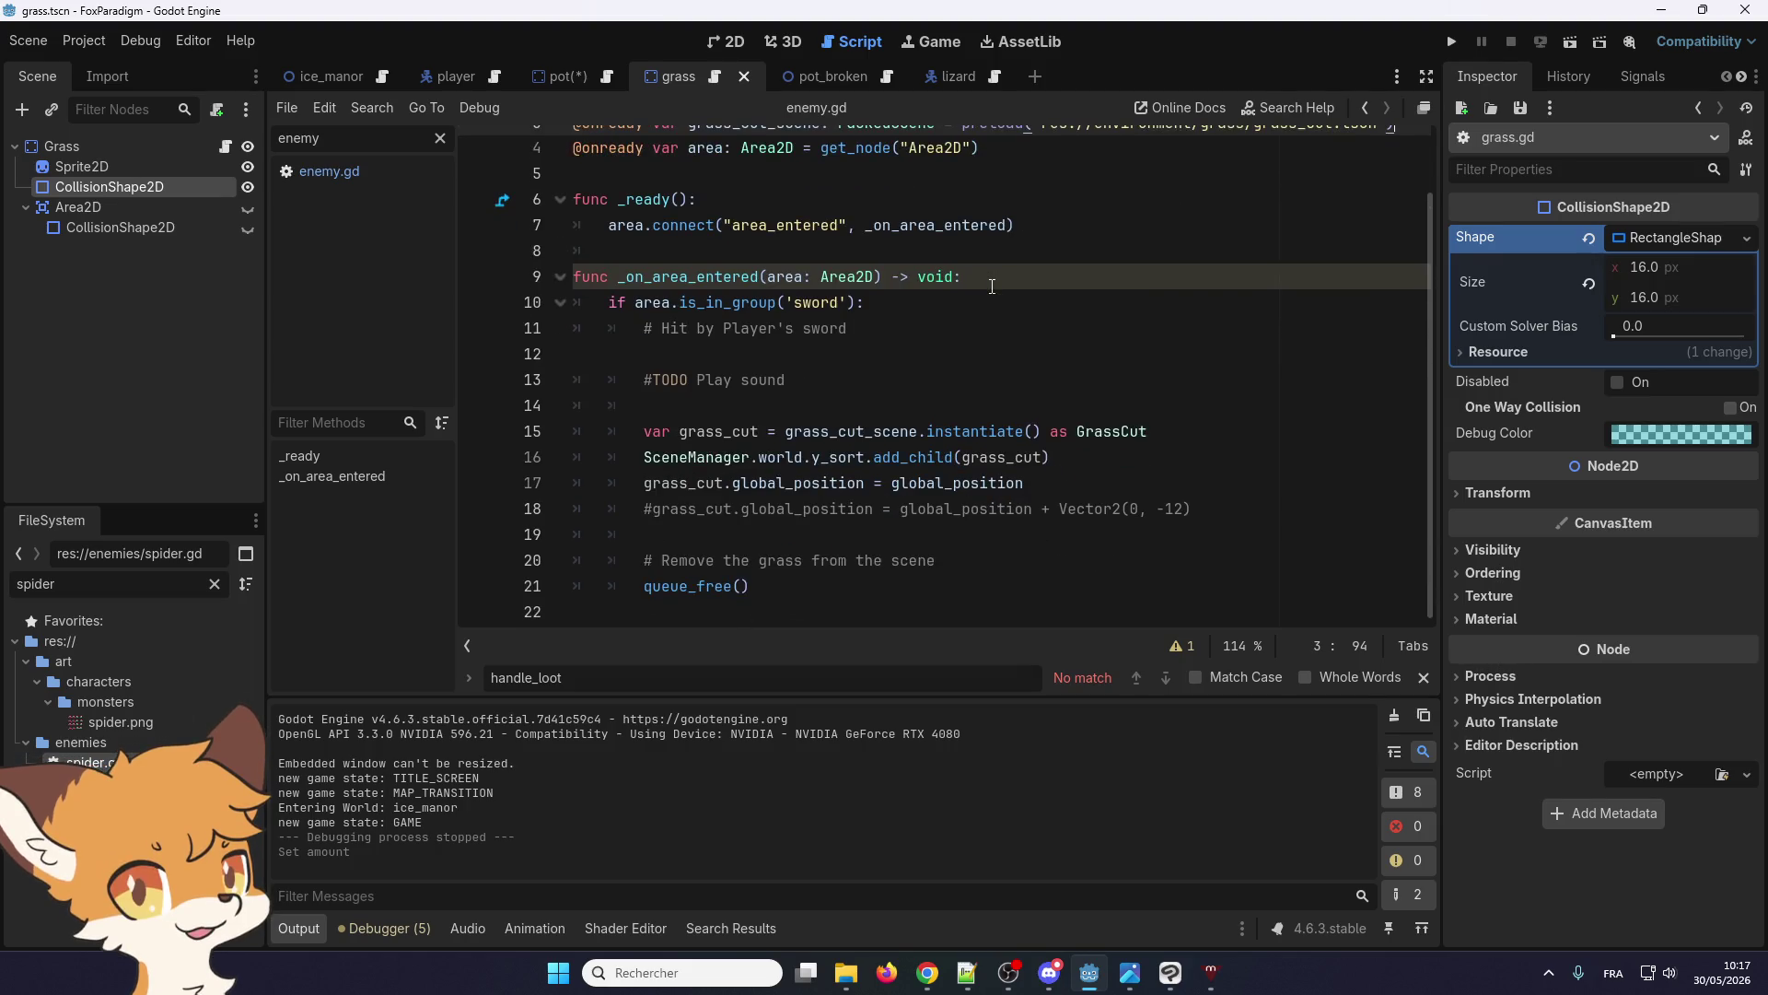
{"action": "right_click", "coordinate": [1091, 431]}
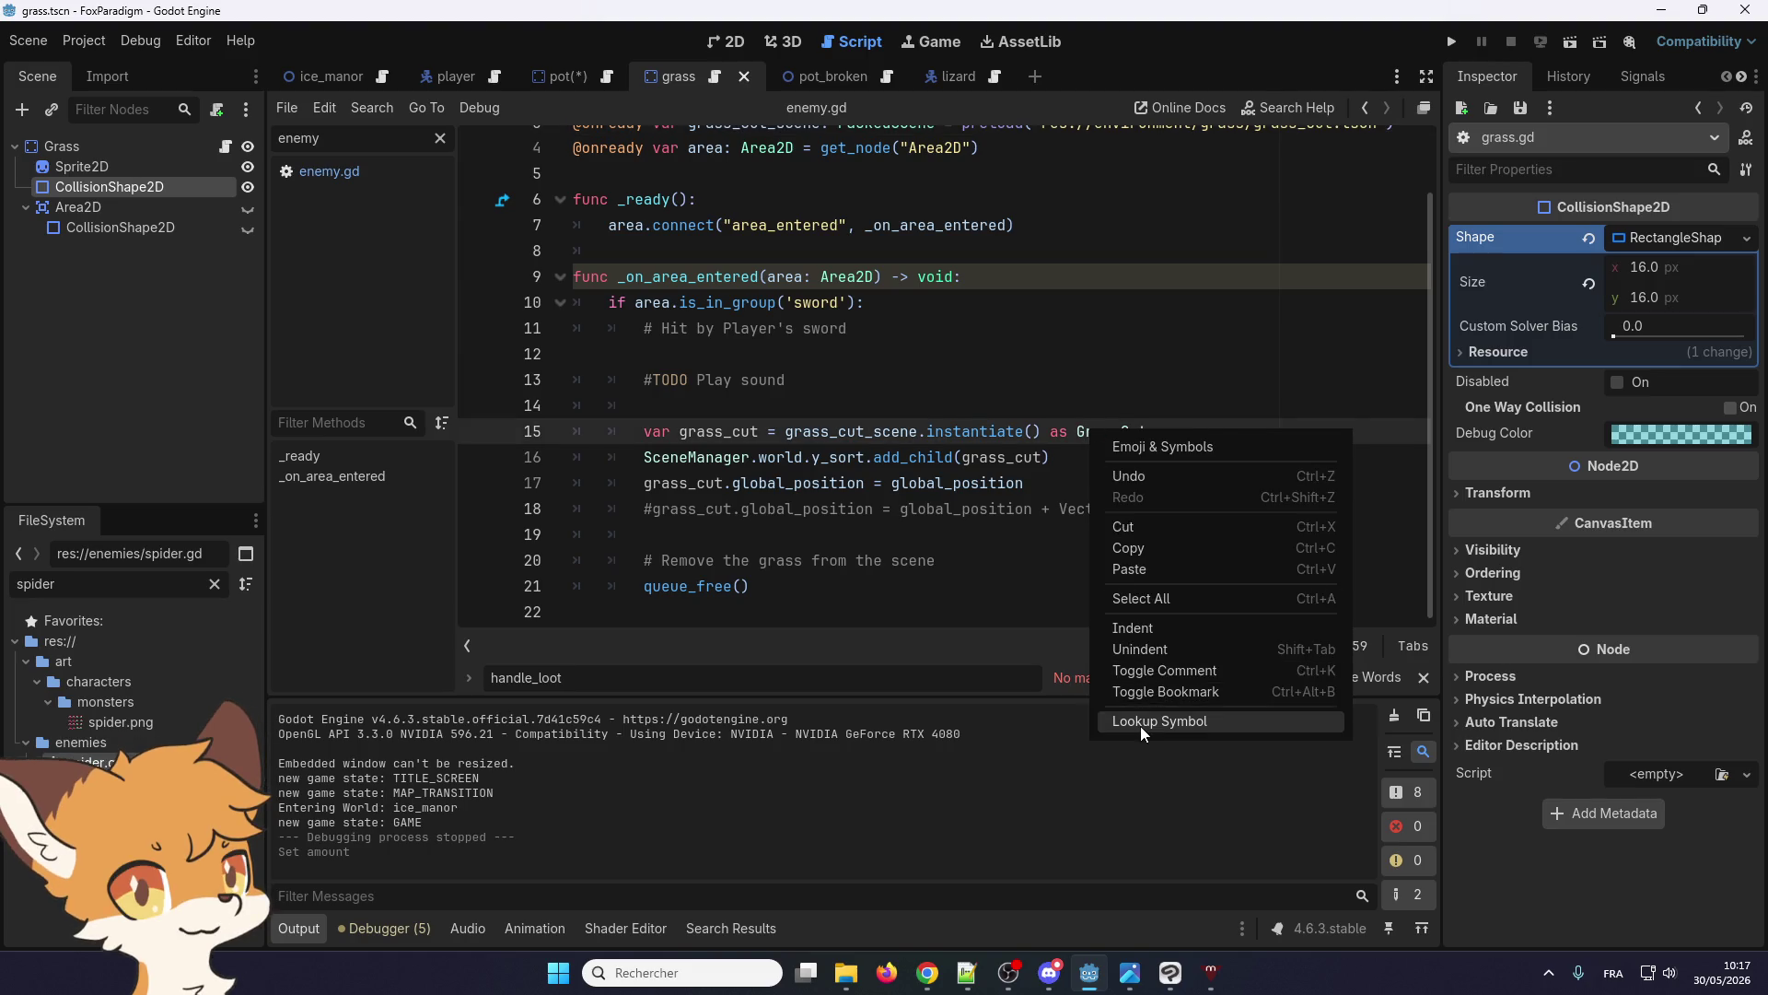
{"action": "left_click", "coordinate": [1141, 726]}
{"action": "left_click", "coordinate": [744, 360]}
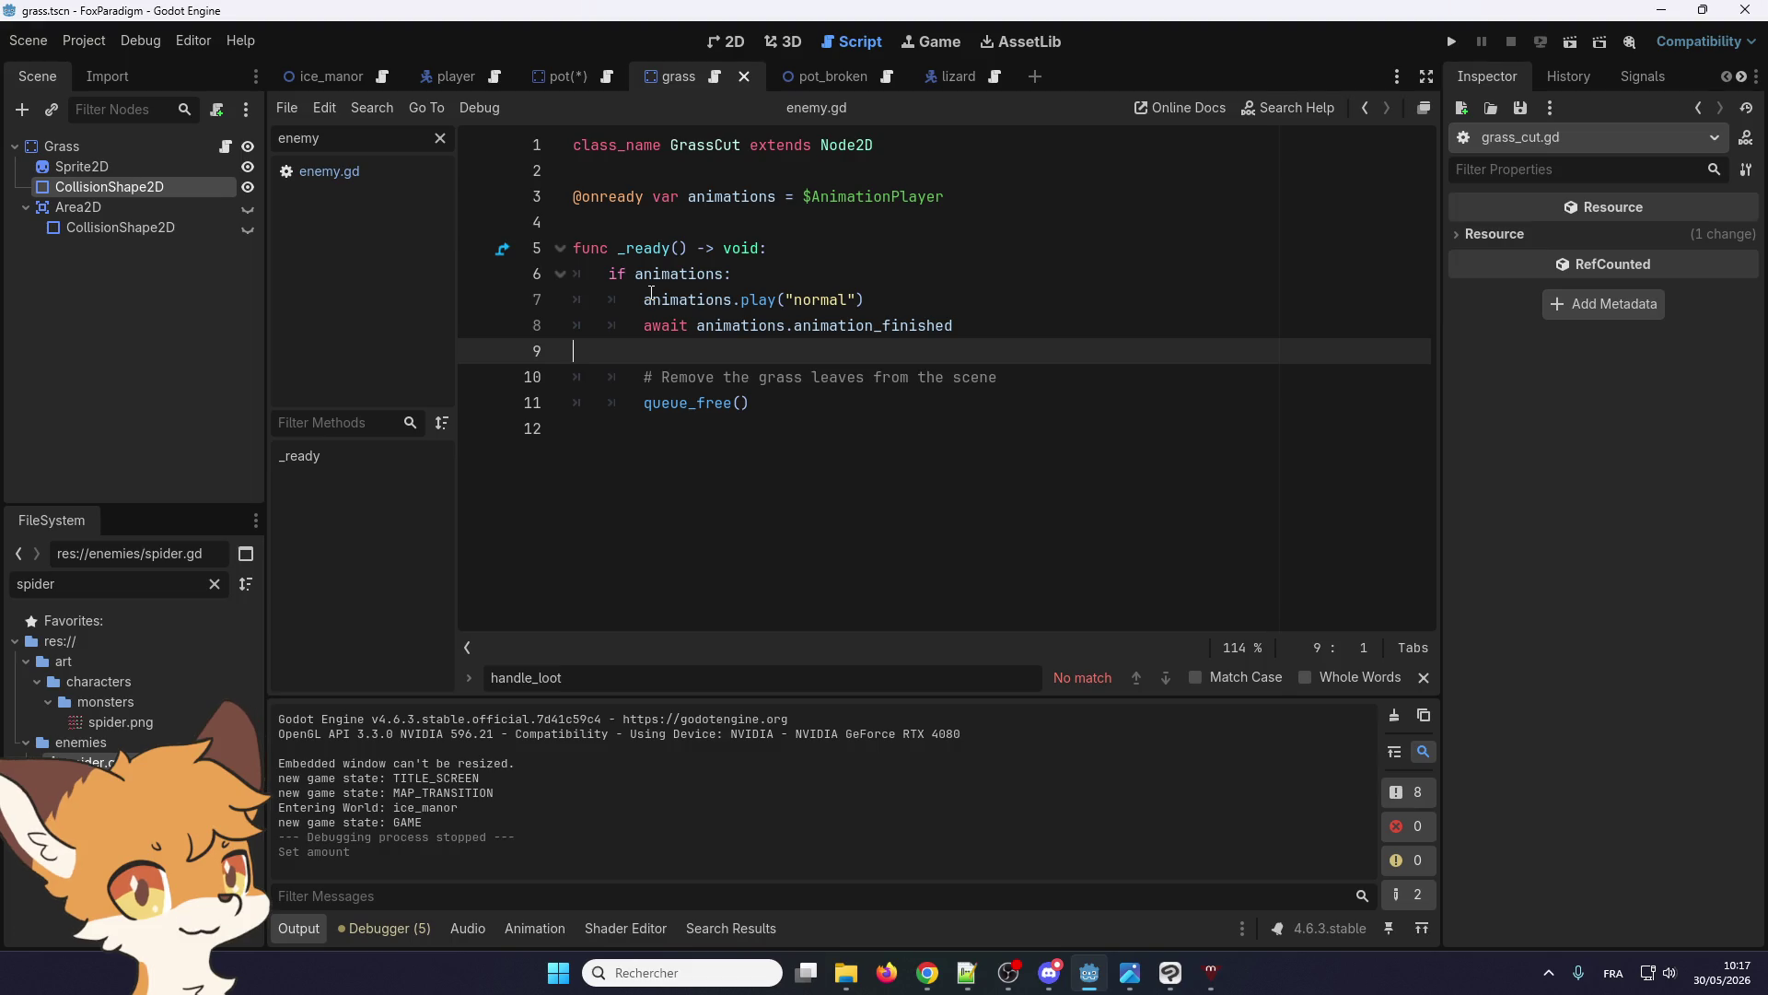
Return to grass.gd, review lines 19-20, and show the debugger's Errors list
{"action": "mouse_move", "coordinate": [651, 292]}
{"action": "left_click", "coordinate": [715, 77]}
{"action": "scroll", "coordinate": [698, 460], "scroll_direction": "down", "scroll_amount": 1}
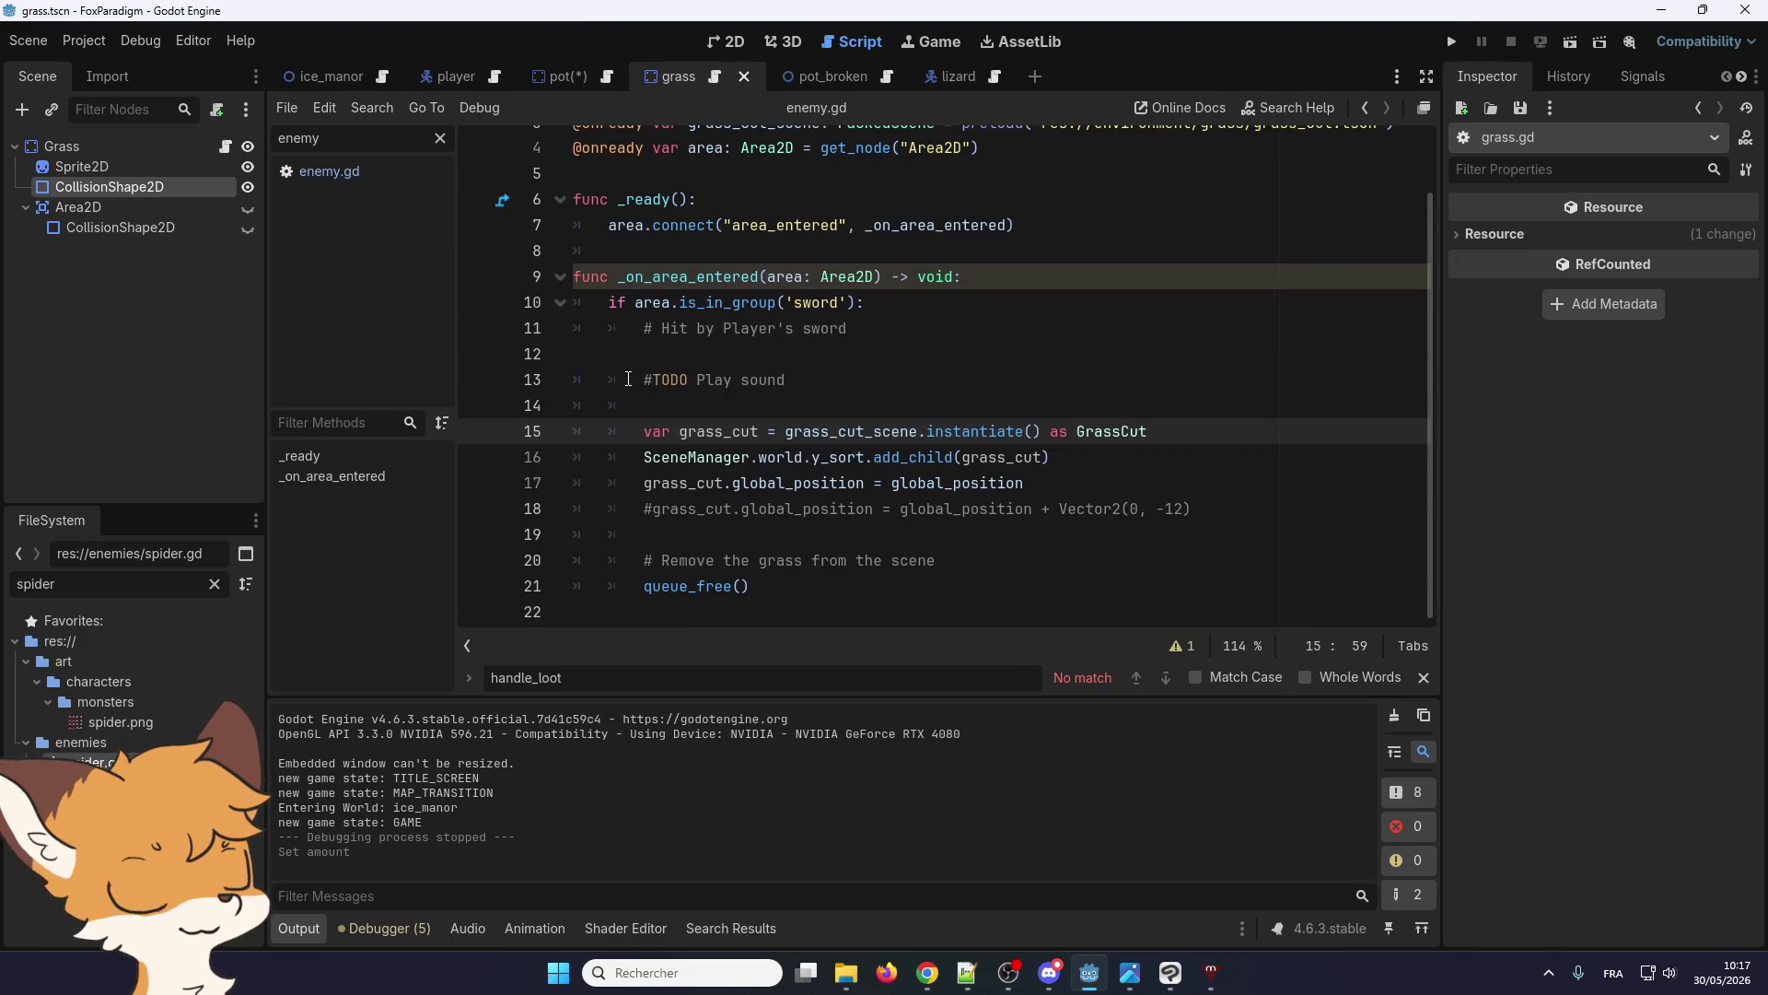
{"action": "left_click", "coordinate": [698, 549]}
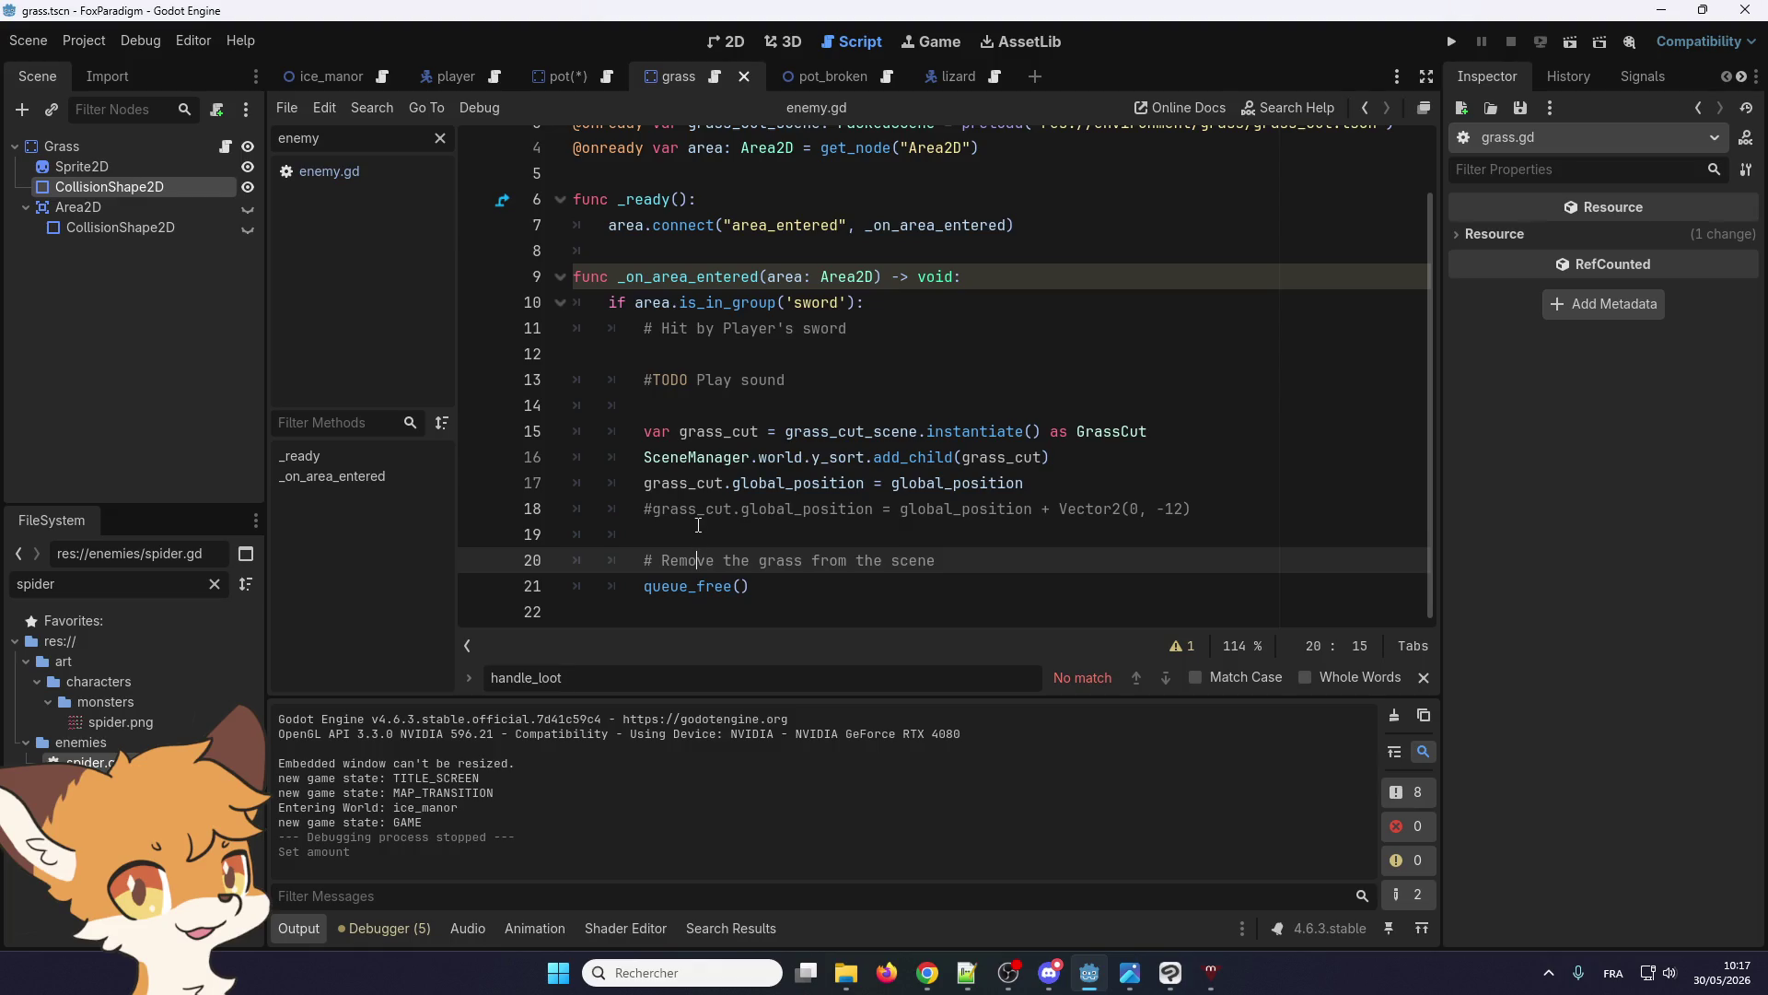
{"action": "left_click", "coordinate": [698, 525]}
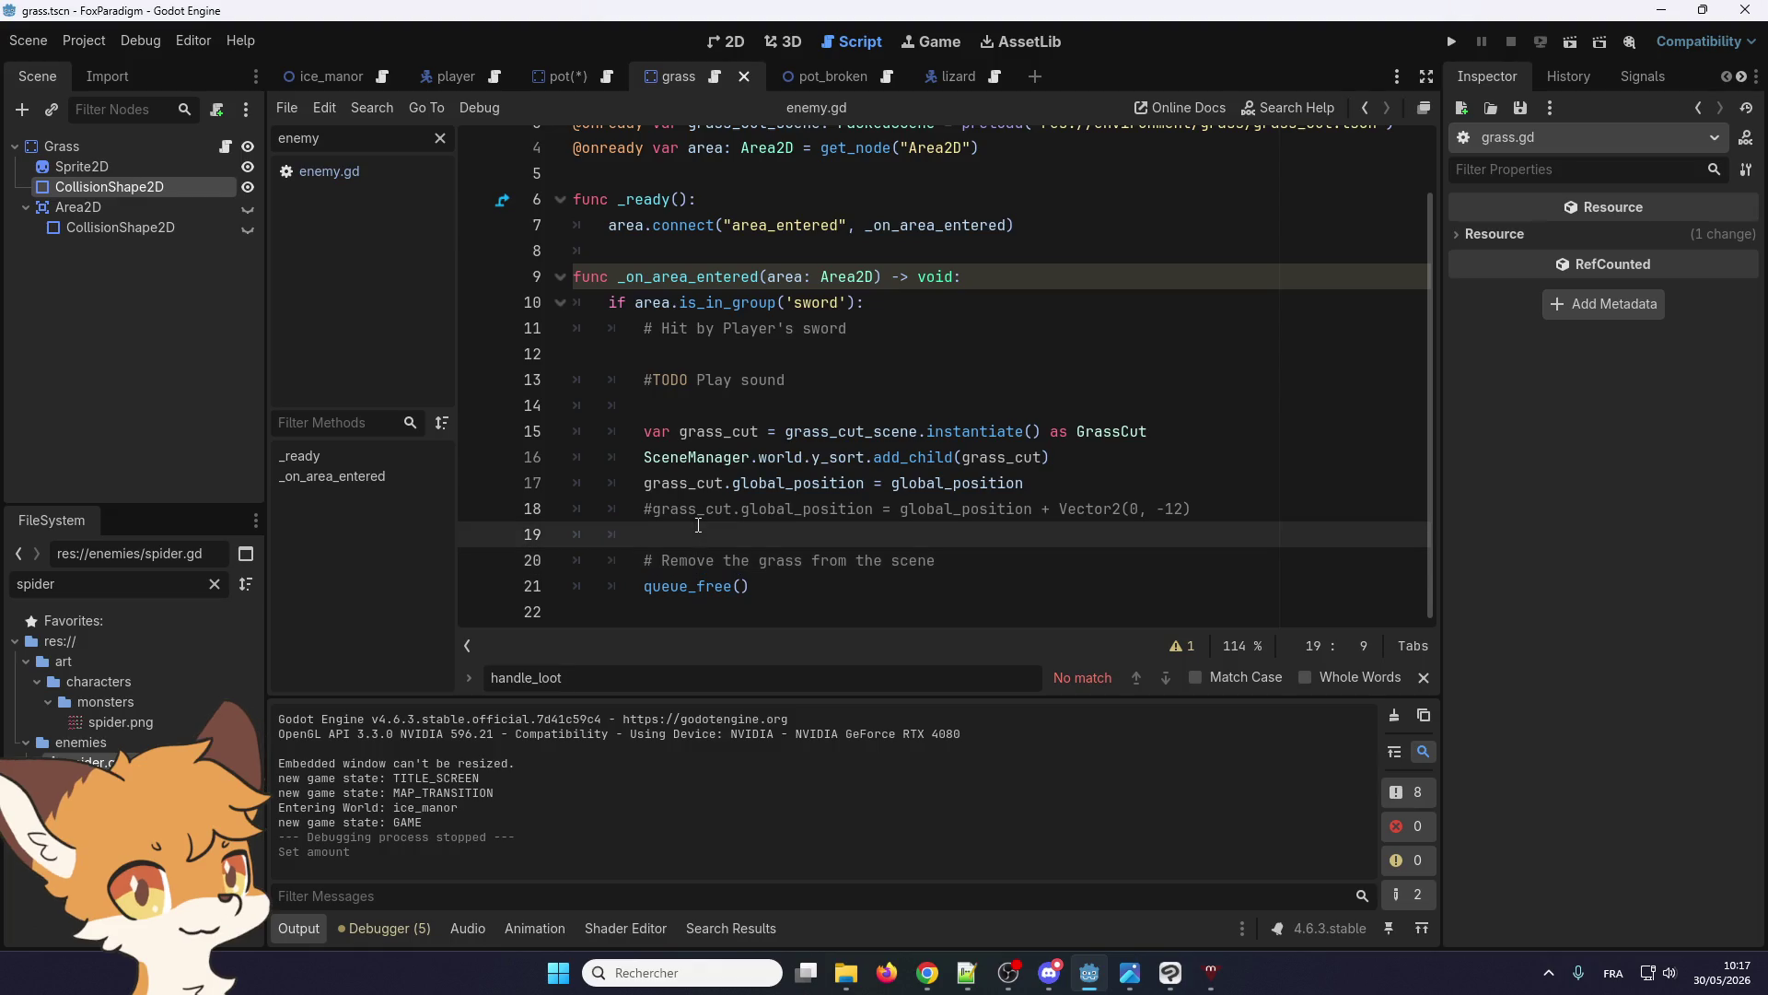
{"action": "scroll", "coordinate": [698, 525], "scroll_direction": "up", "scroll_amount": 3}
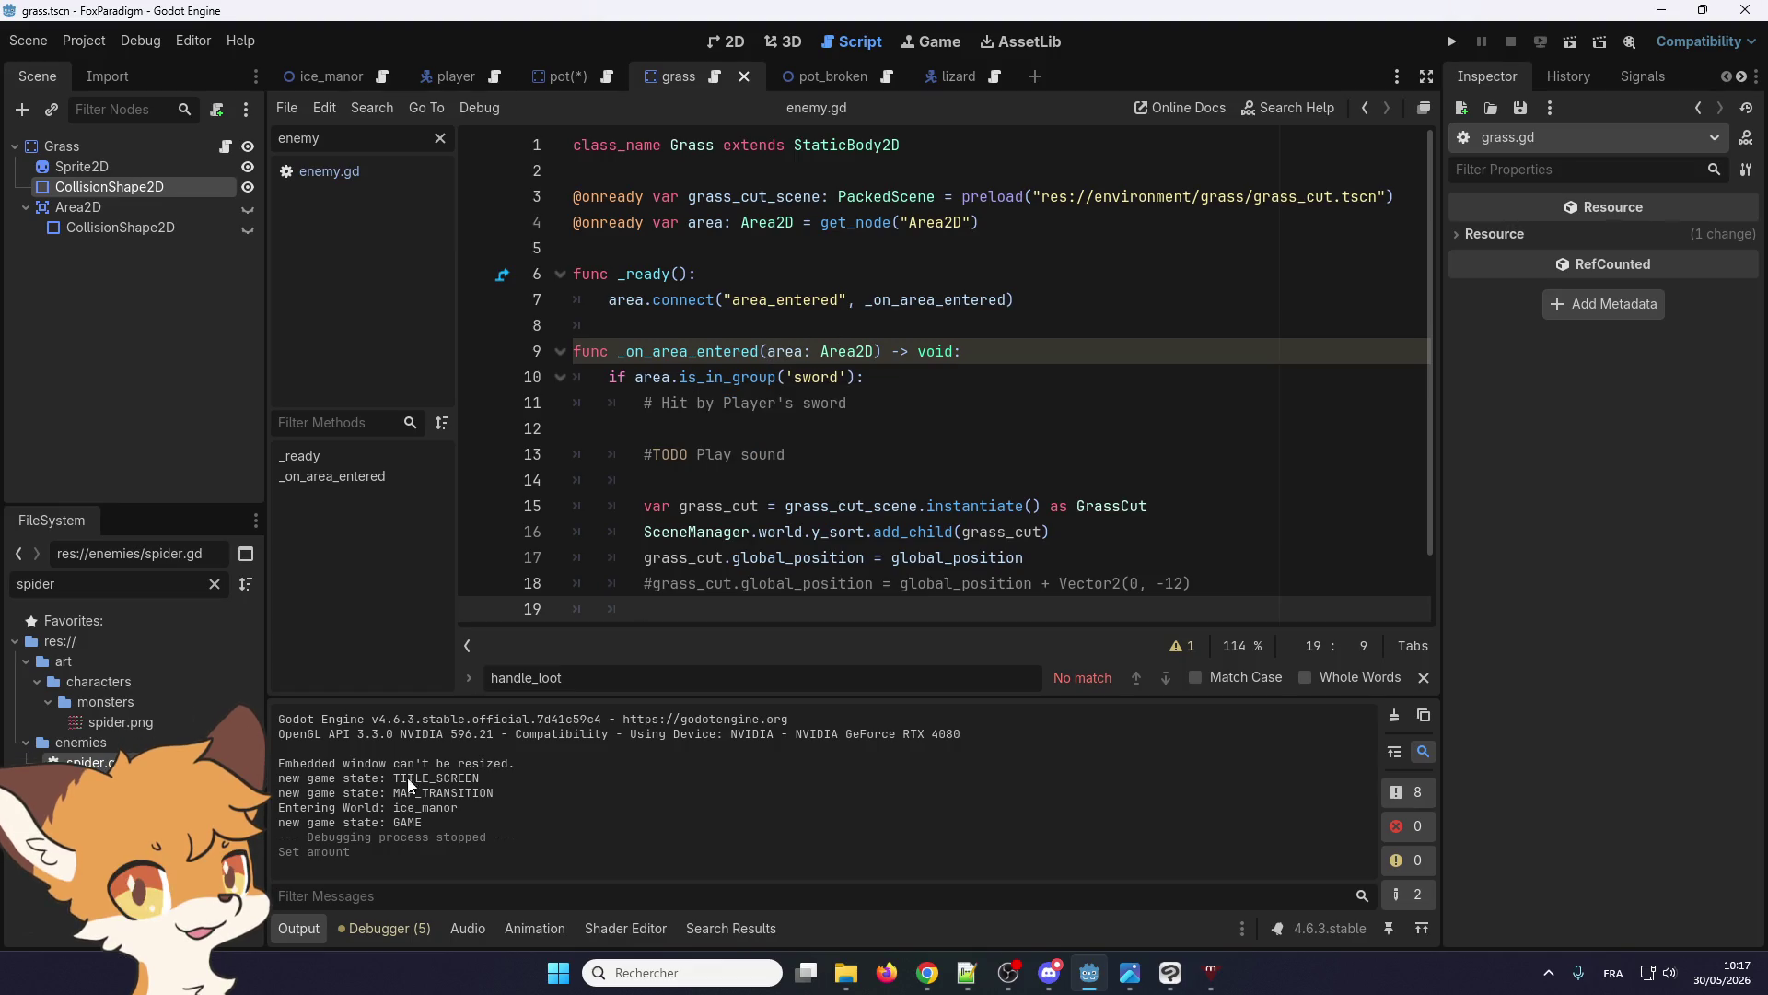
{"action": "left_click", "coordinate": [384, 921]}
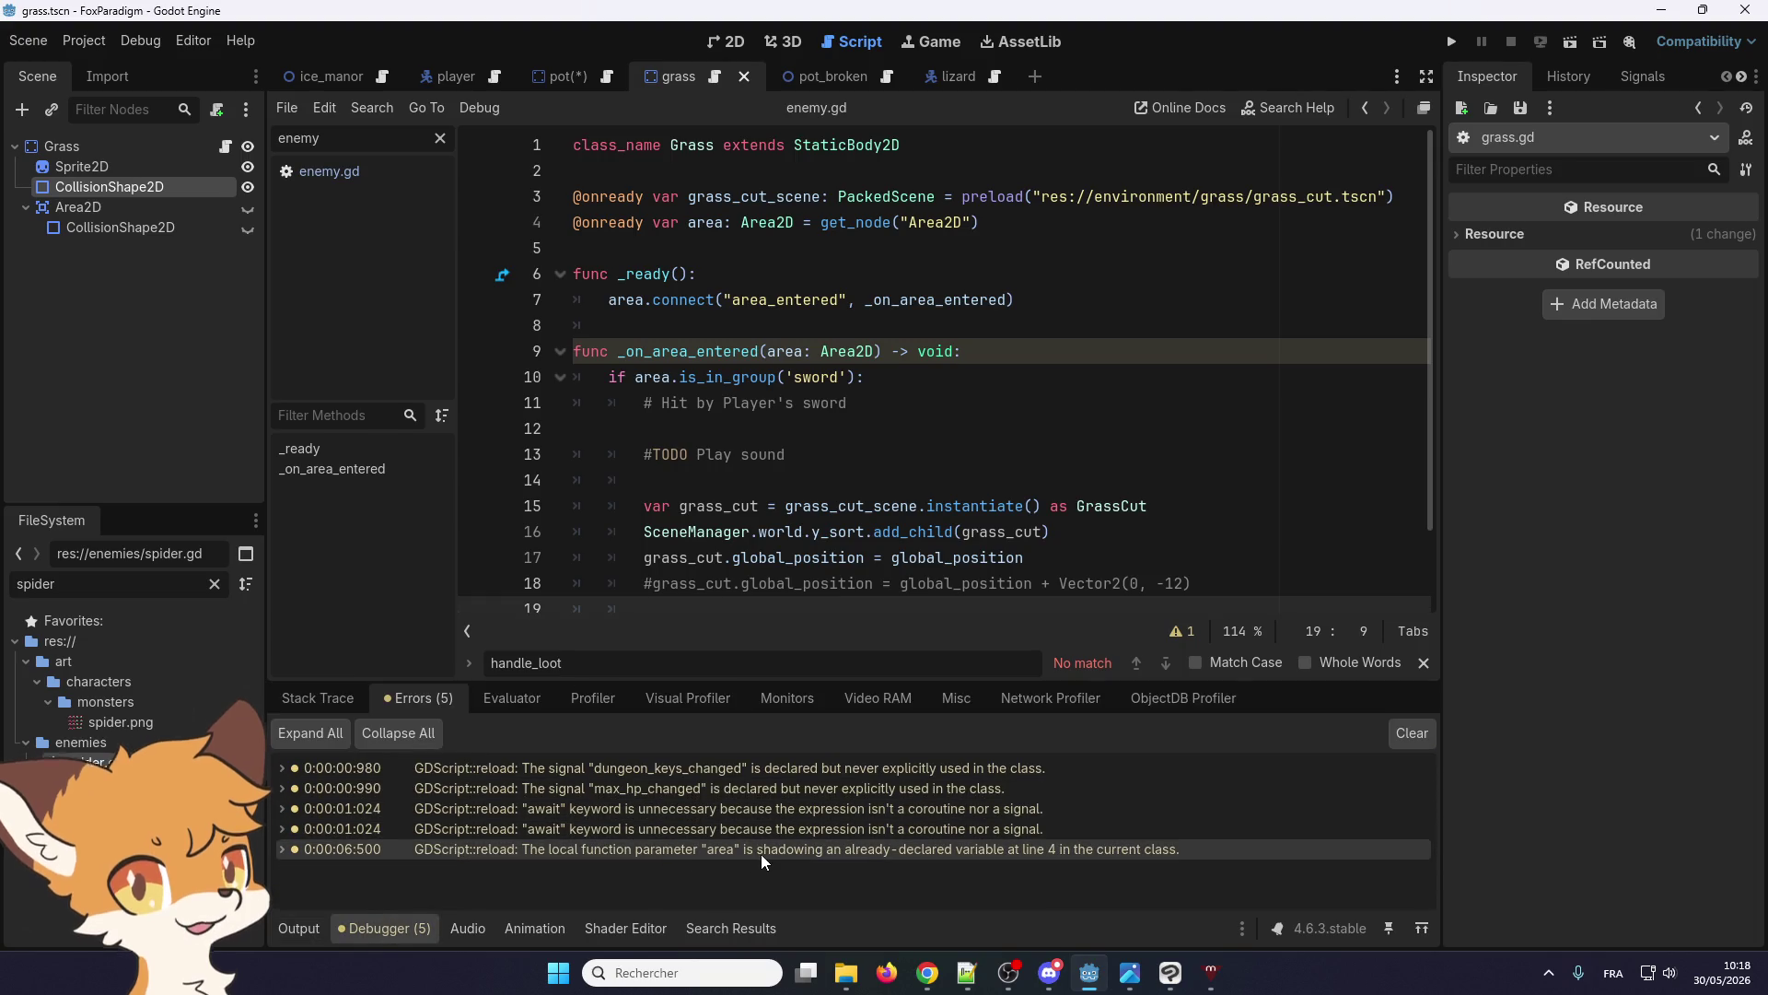
Append '_2d' to the line-4 area variable and paste area_2d over 'area' on line 7
{"action": "left_click", "coordinate": [727, 223]}
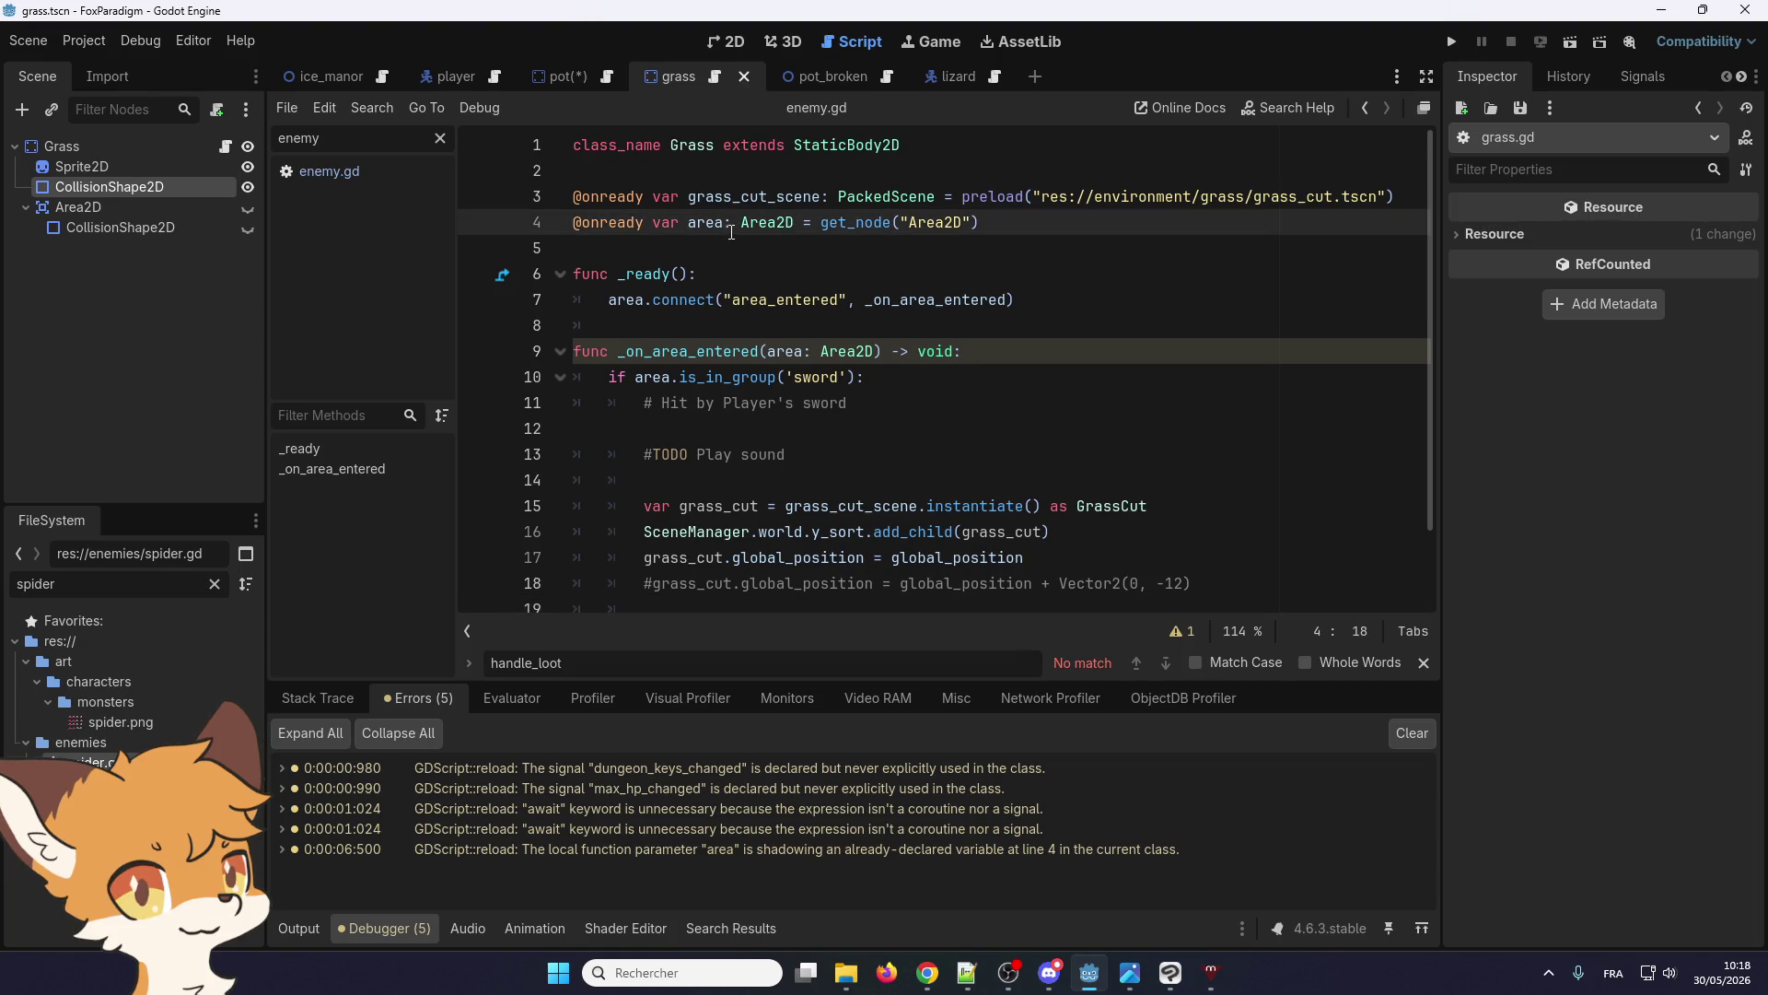
{"action": "type", "text": "_"}
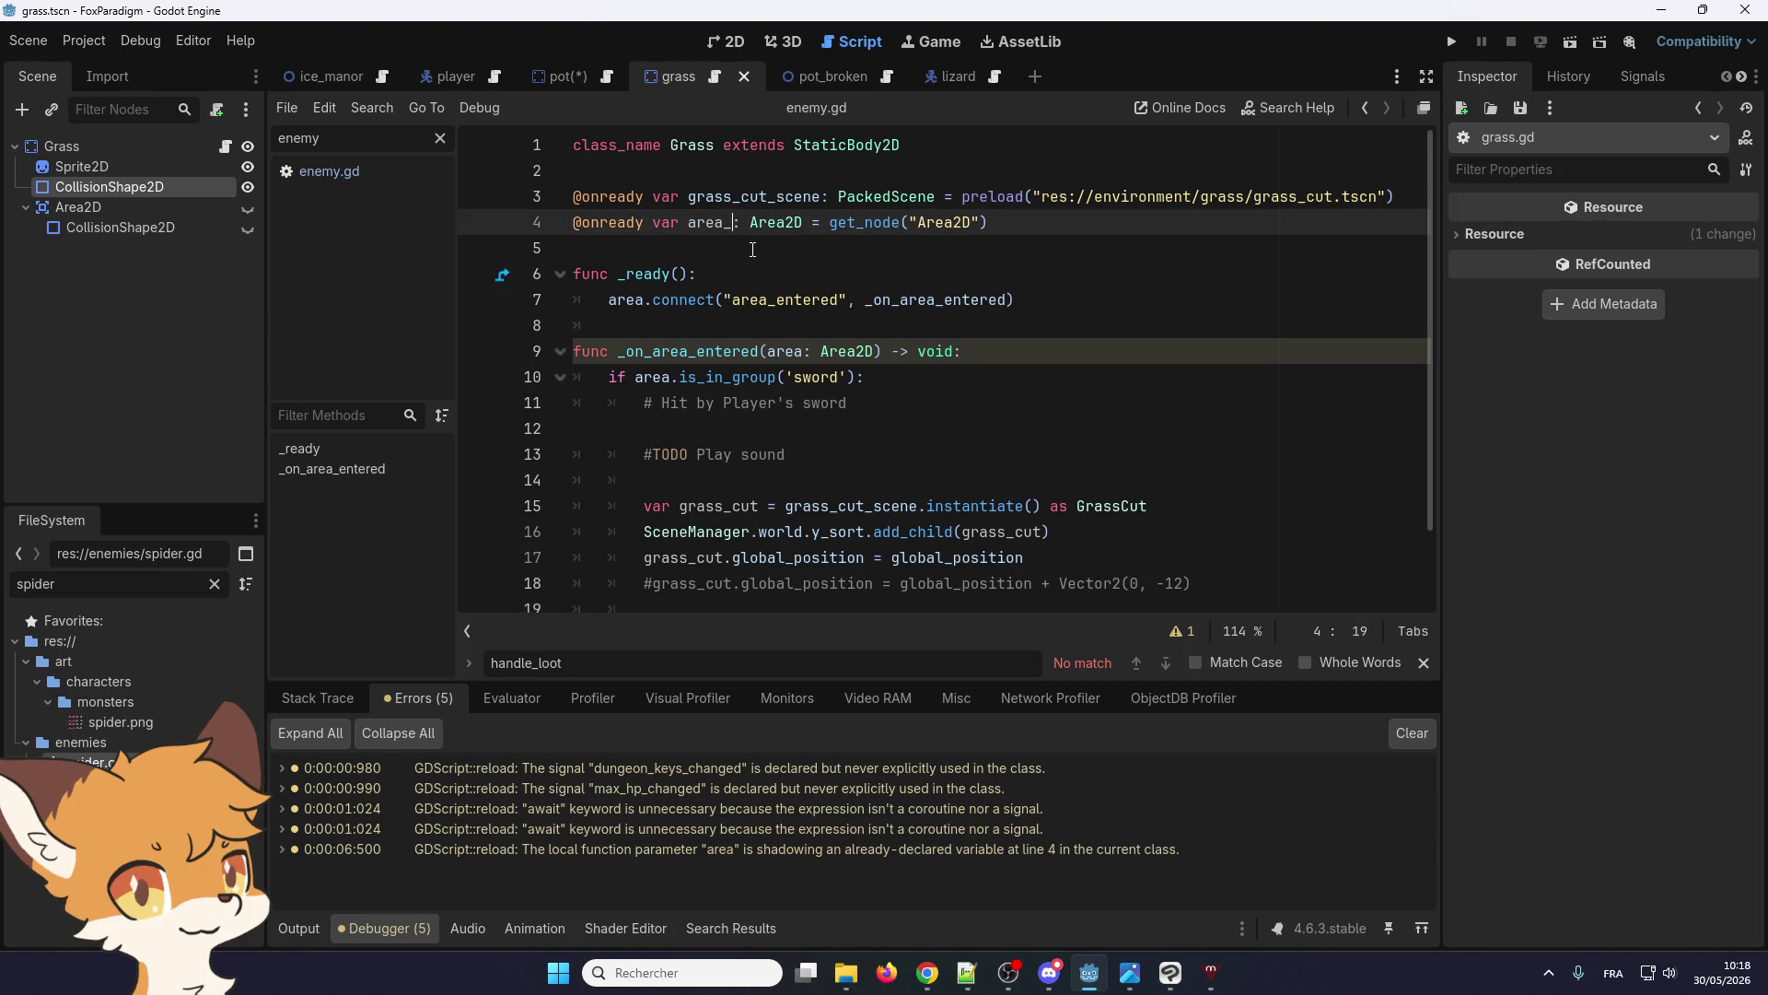
{"action": "type", "text": "2d"}
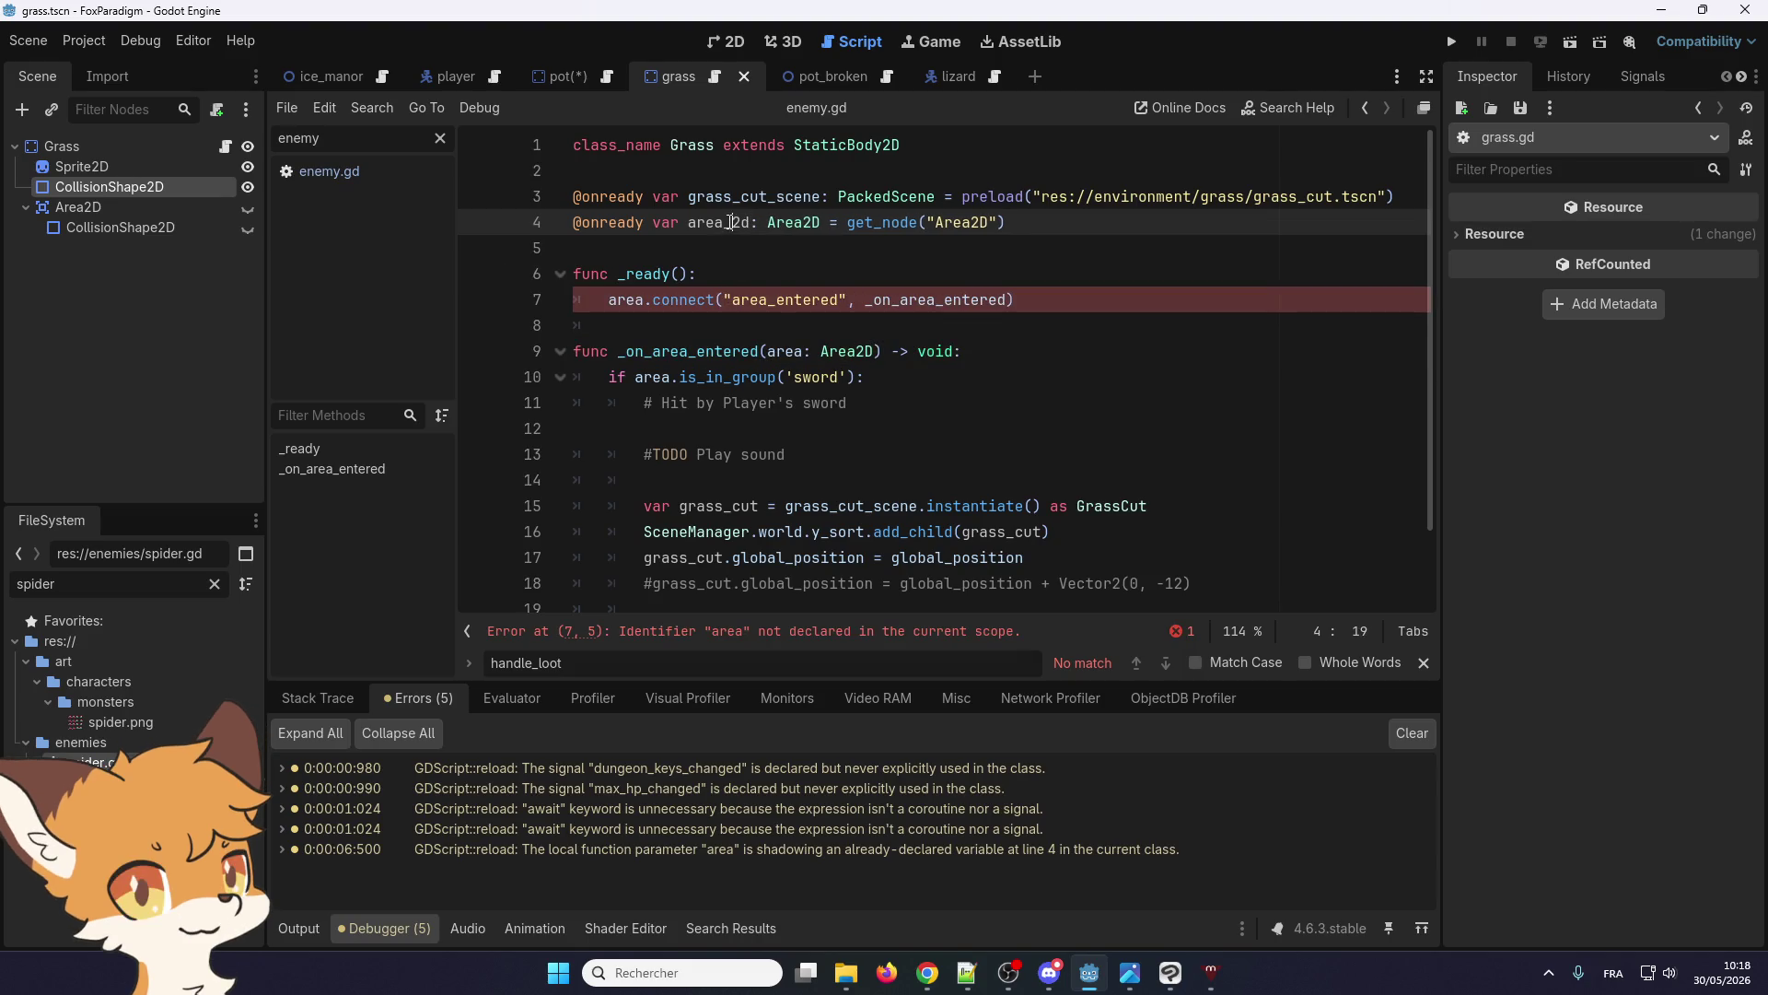
{"action": "double_click", "coordinate": [731, 222]}
{"action": "key", "text": "ctrl+c"}
{"action": "double_click", "coordinate": [620, 304]}
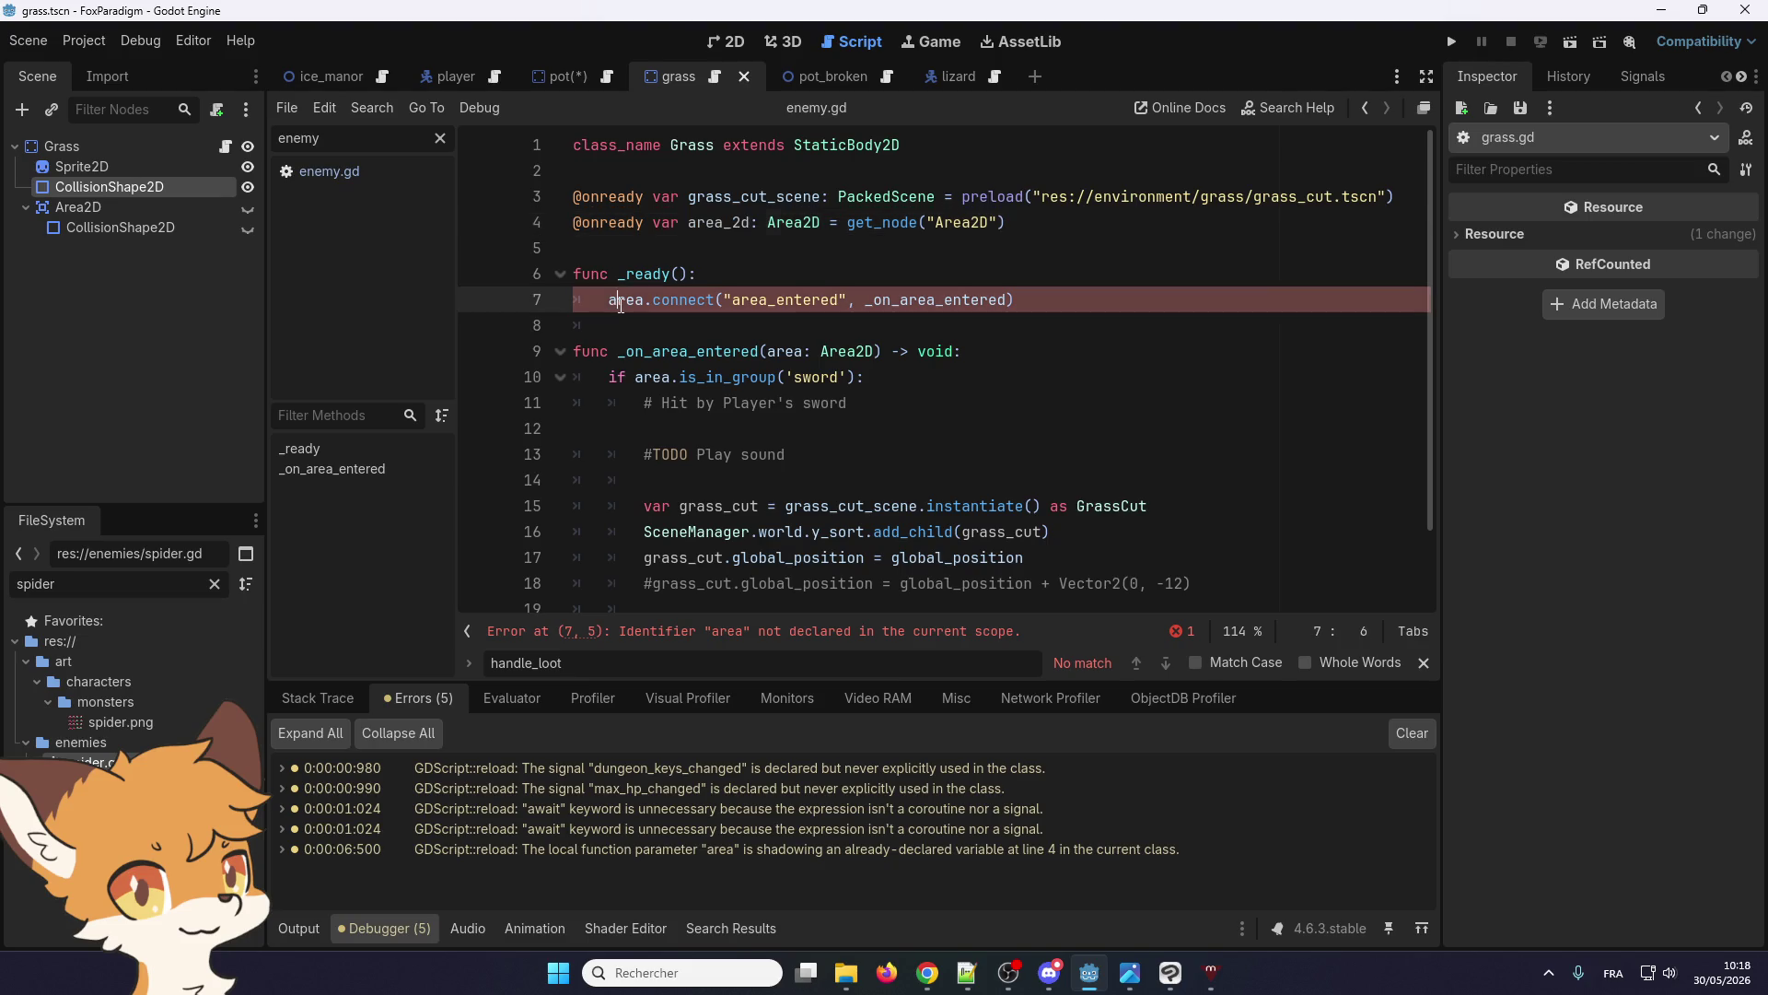
{"action": "key", "text": "ctrl+v"}
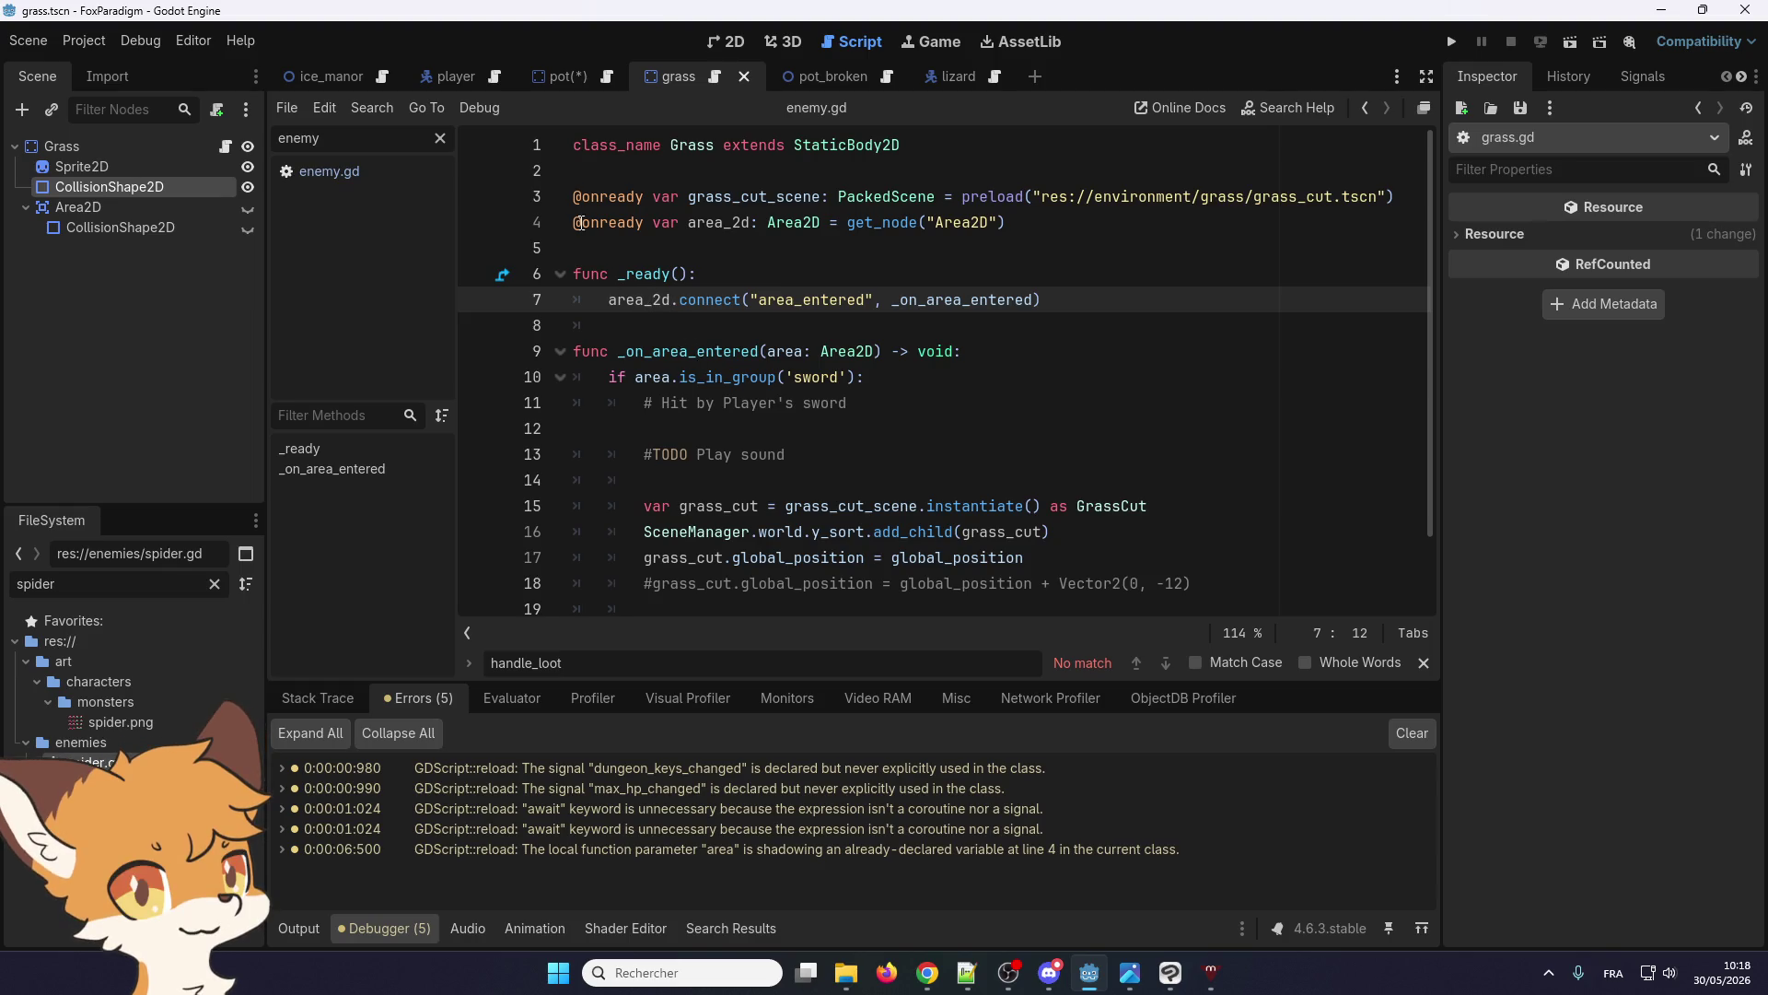
{"action": "left_click", "coordinate": [44, 47]}
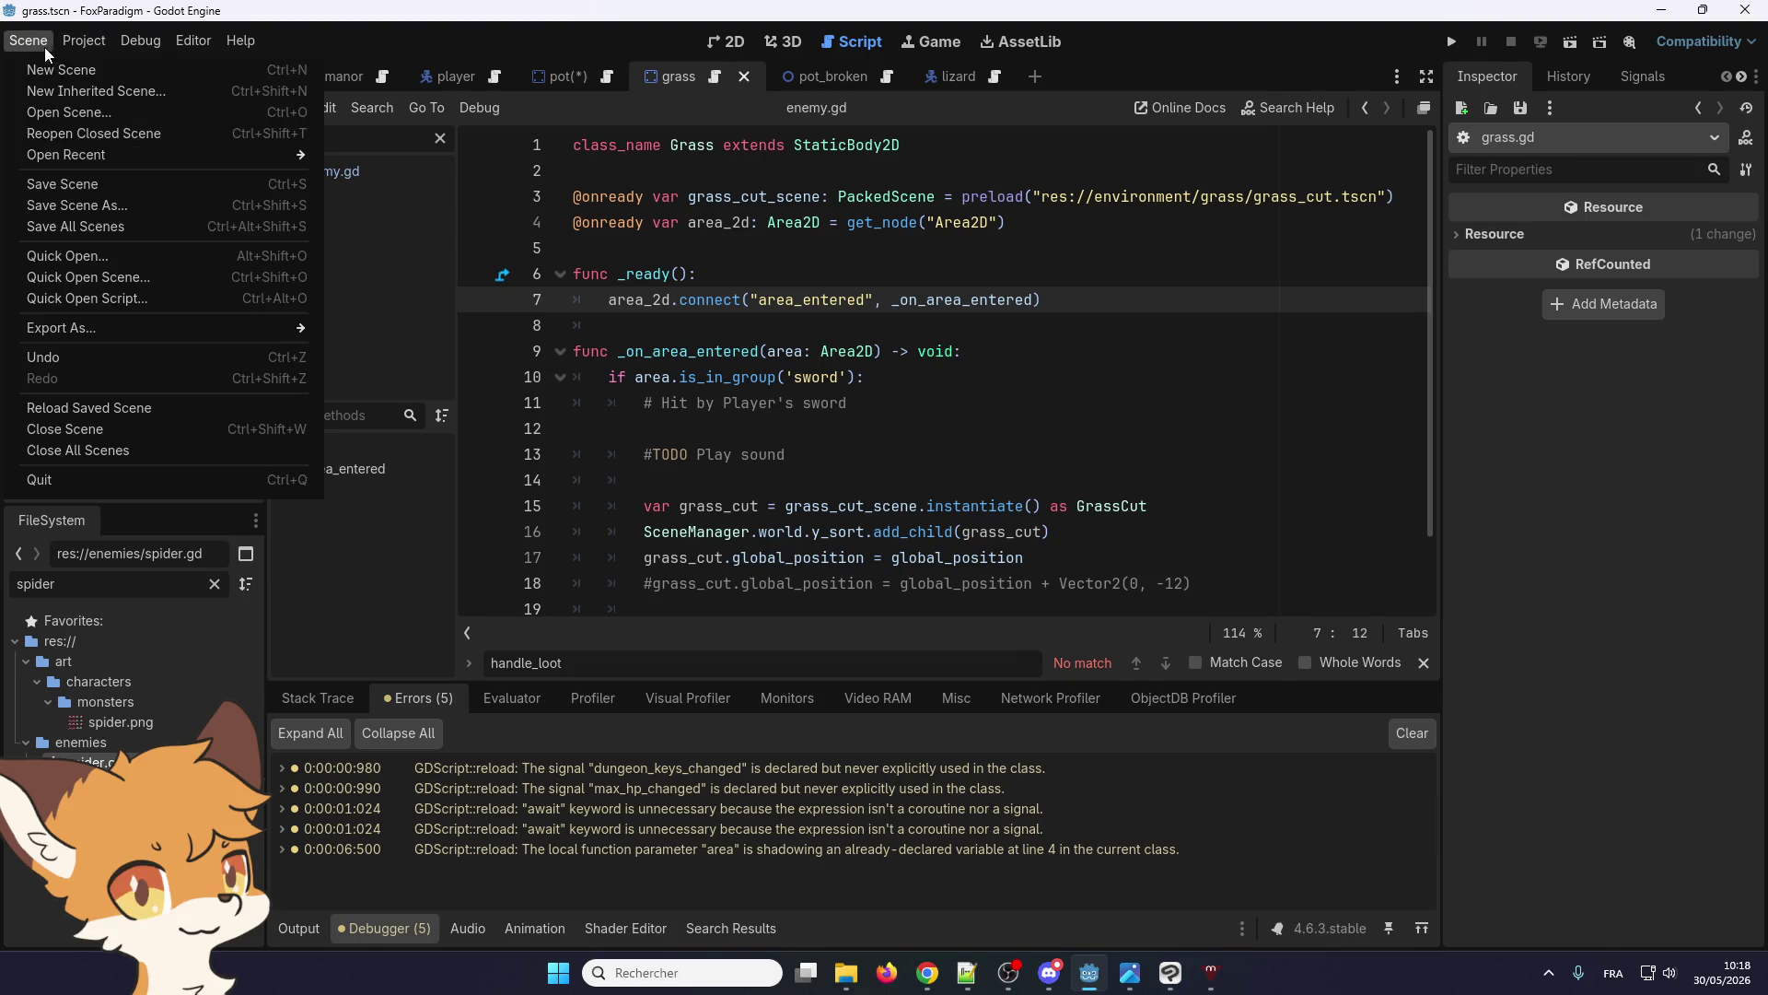
Save the grass scene
{"action": "left_click", "coordinate": [46, 181]}
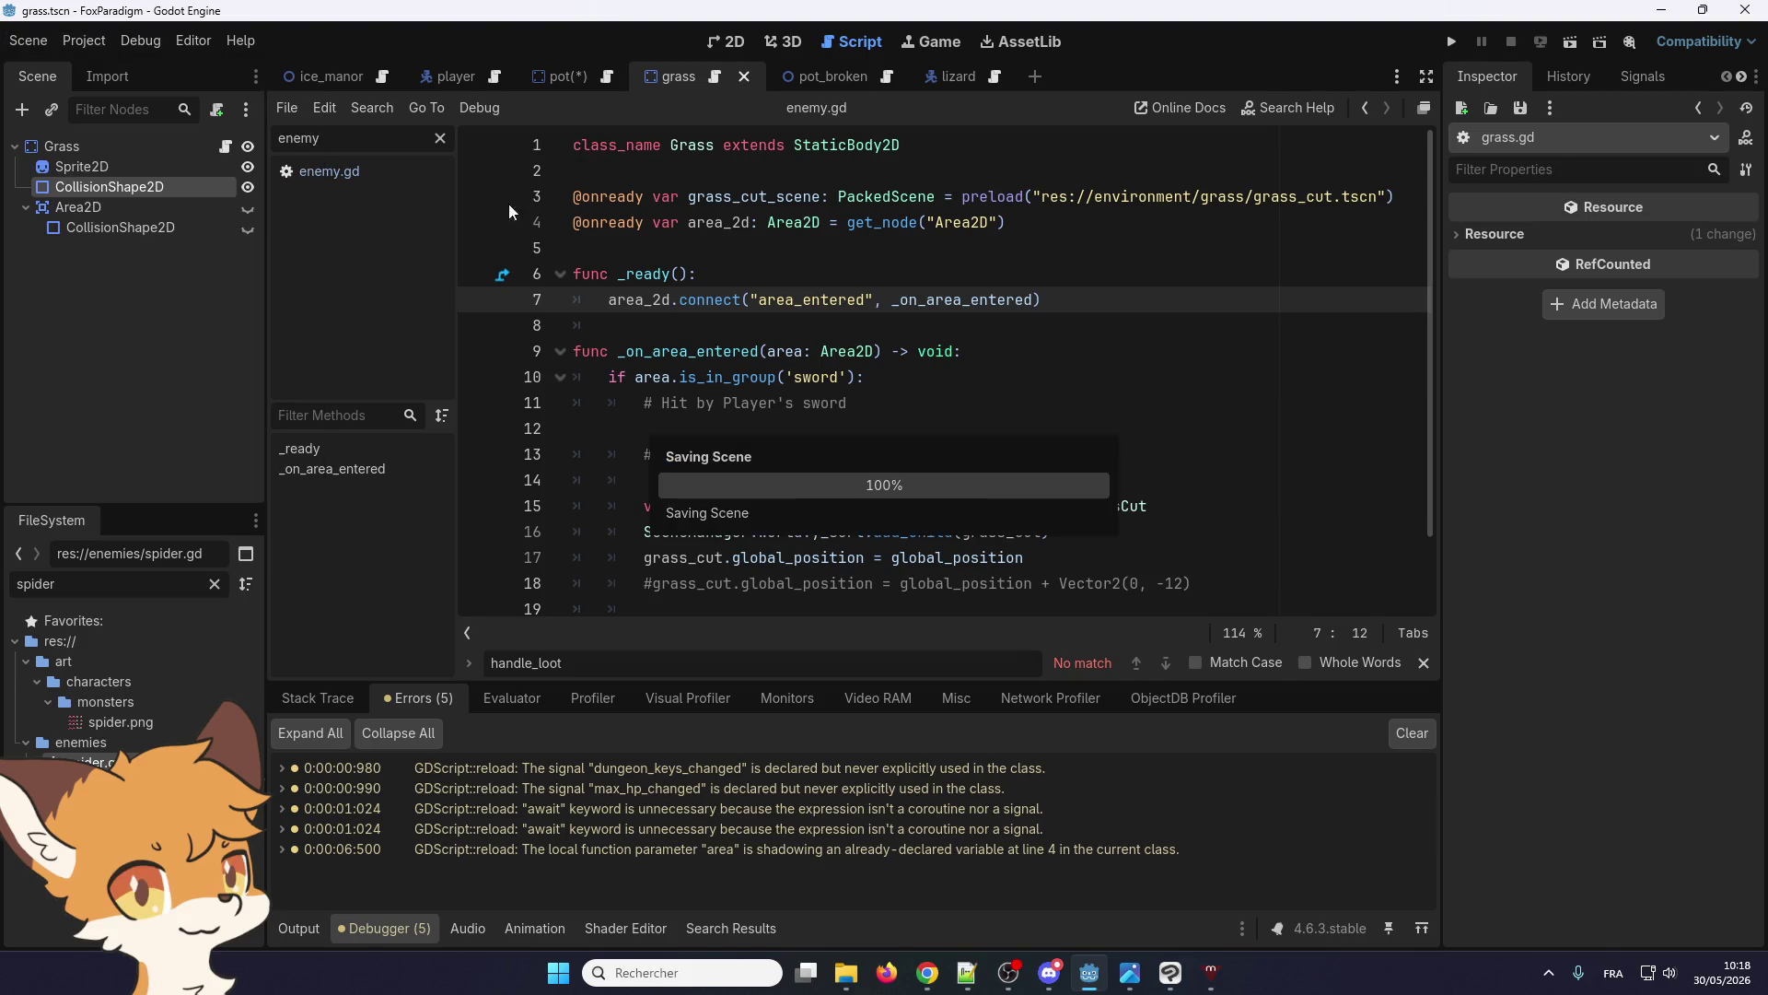
{"action": "left_click", "coordinate": [748, 331]}
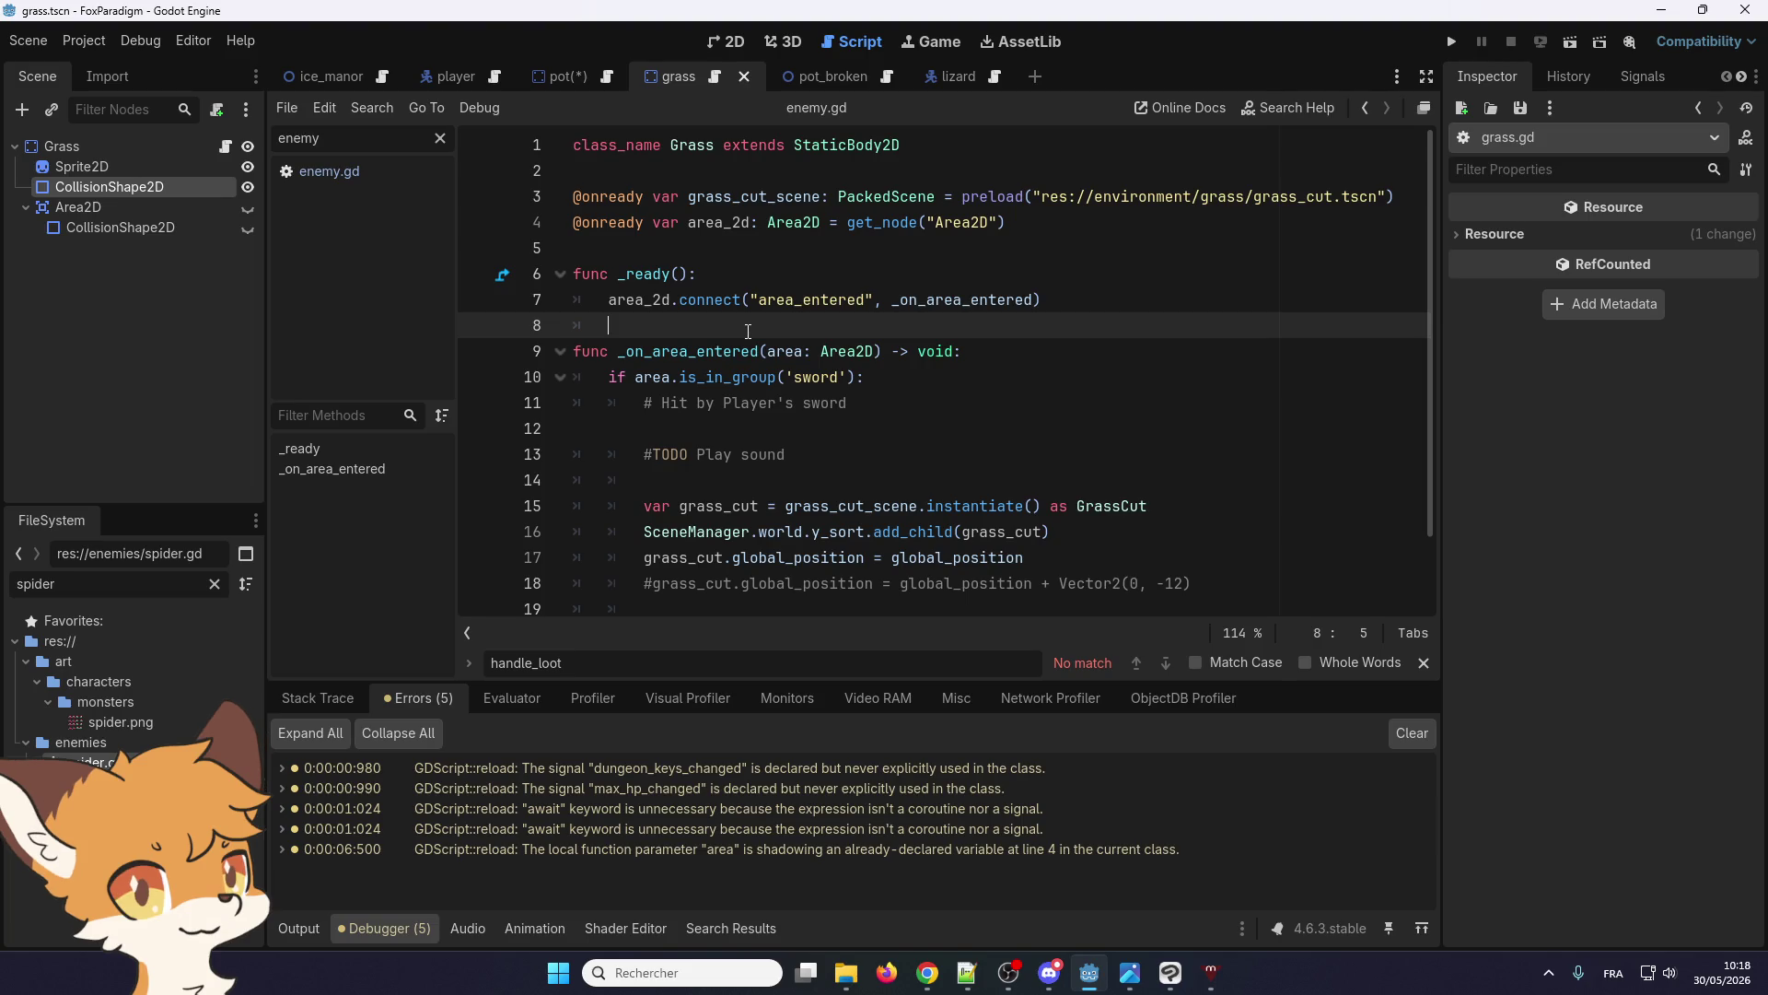
{"action": "scroll", "coordinate": [748, 331], "scroll_direction": "down", "scroll_amount": 1}
{"action": "scroll", "coordinate": [748, 331], "scroll_direction": "up", "scroll_amount": 1}
Compare the area_2d variable with the area parameter, then switch to the pot scene
{"action": "double_click", "coordinate": [707, 226]}
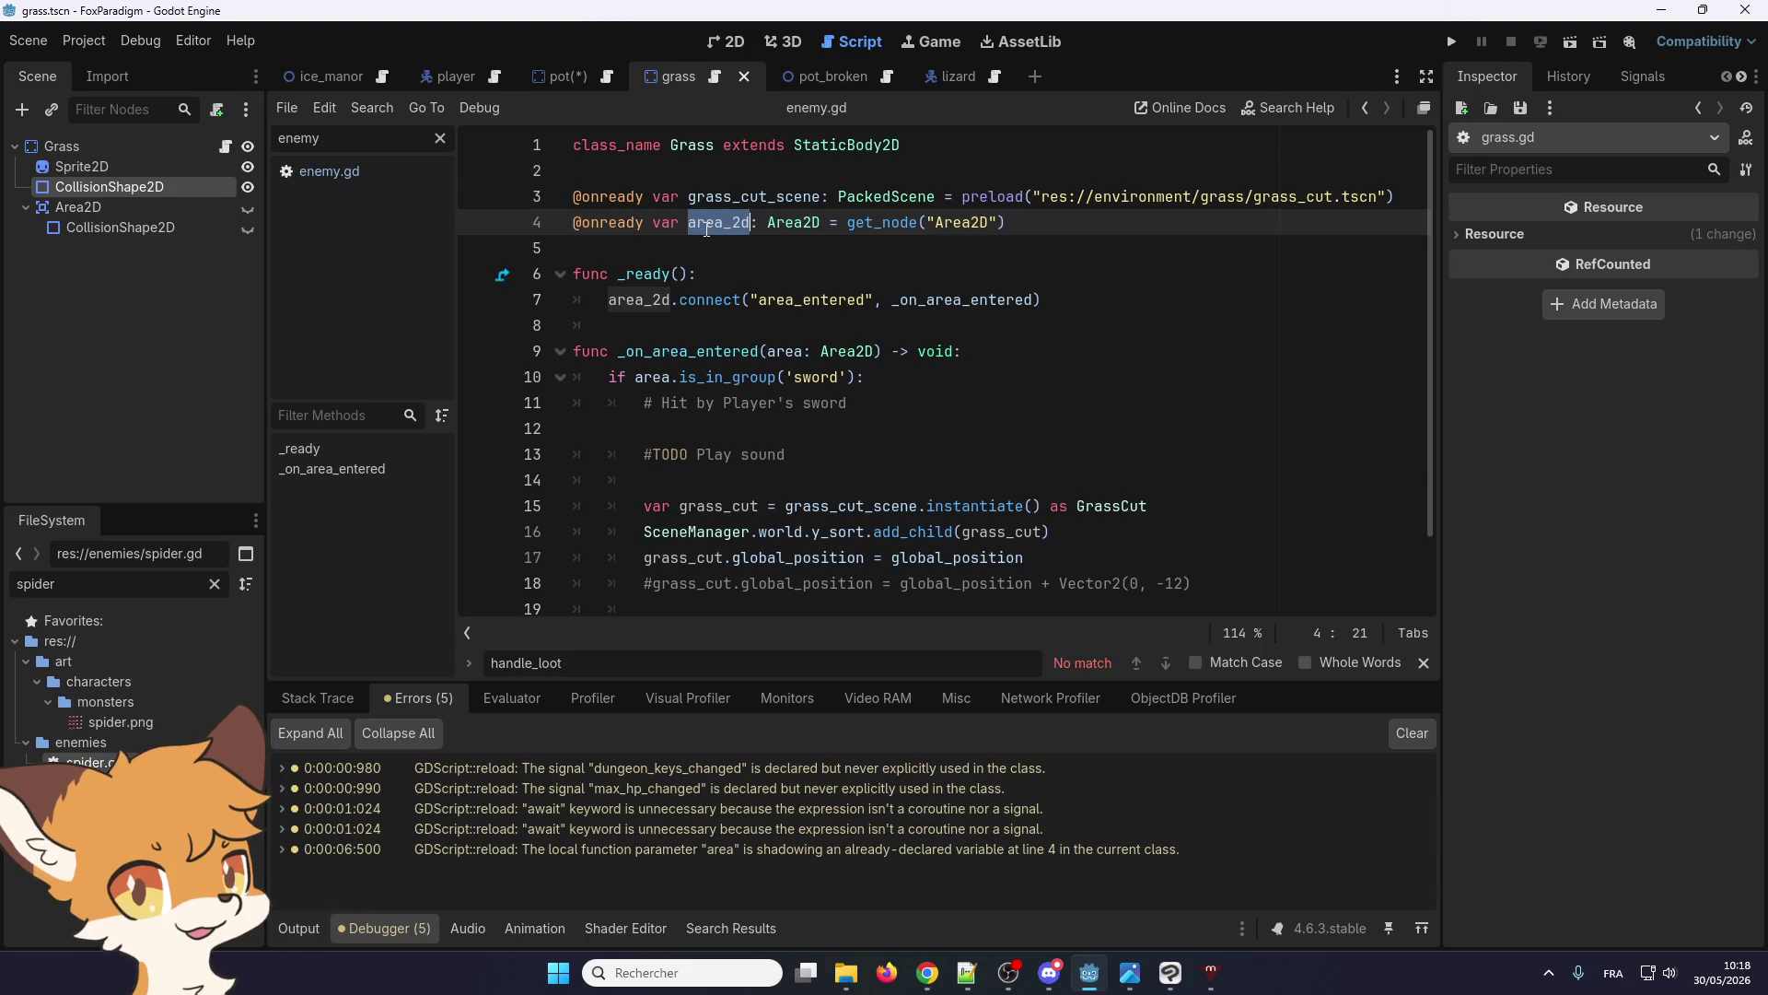
{"action": "double_click", "coordinate": [795, 352]}
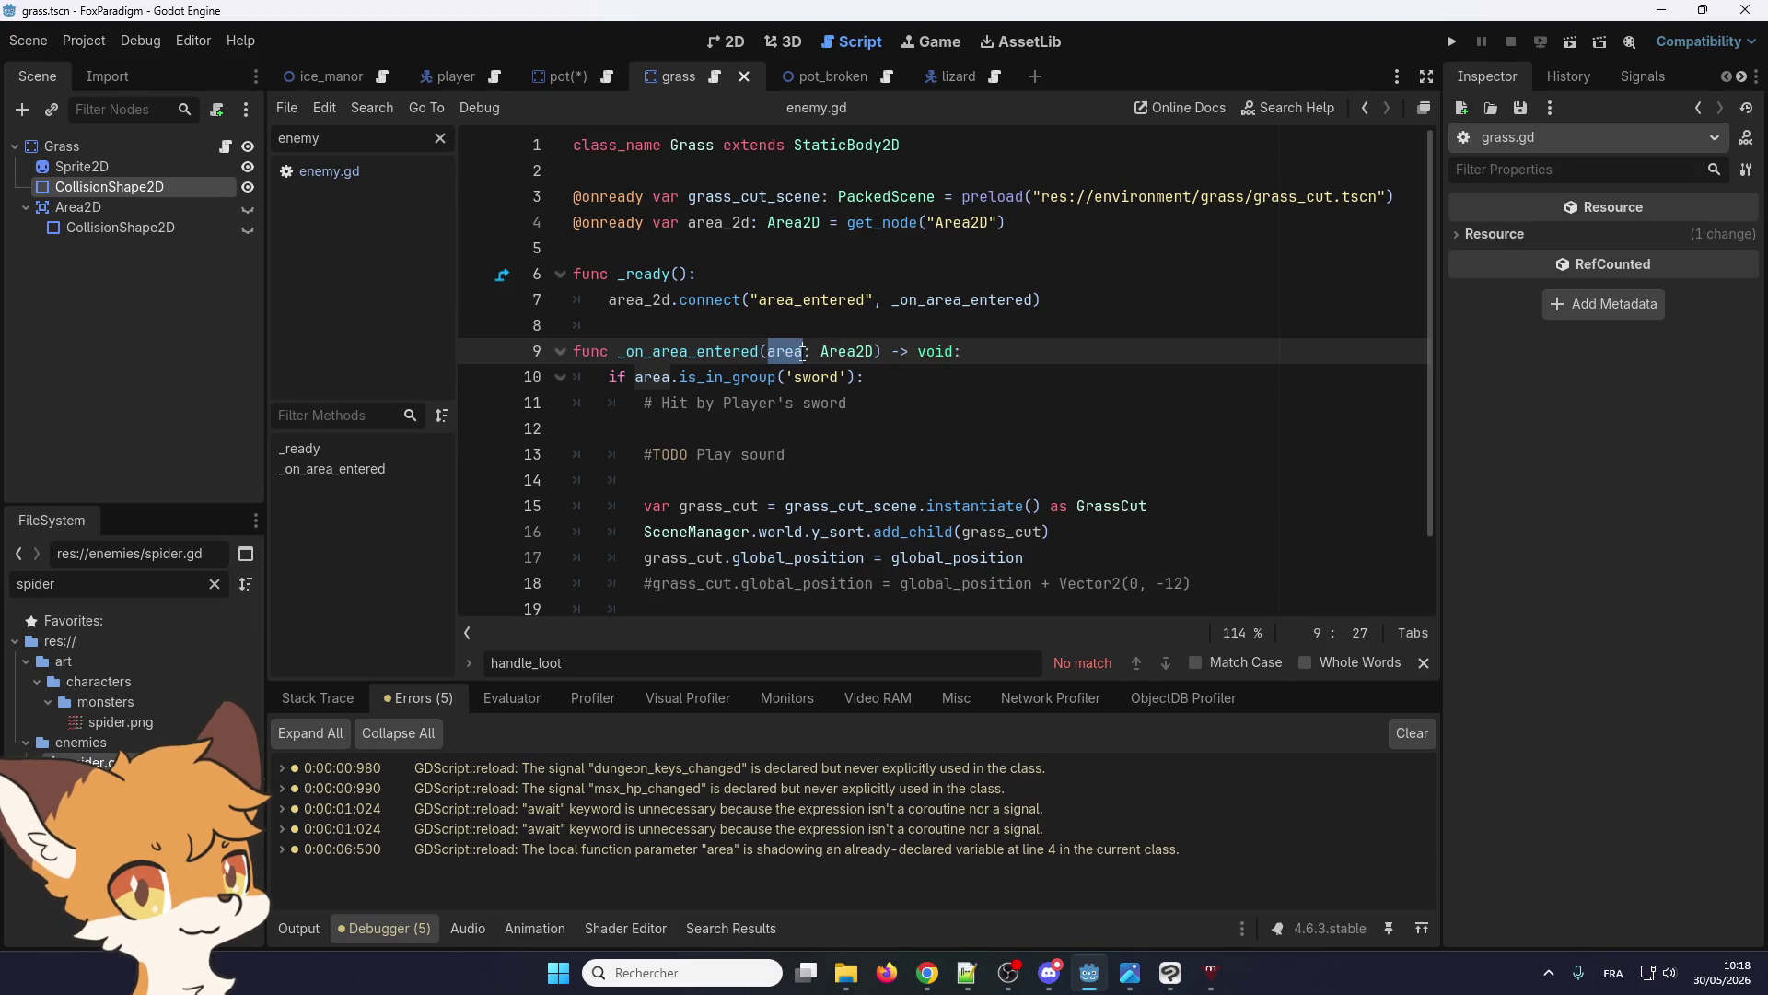
{"action": "scroll", "coordinate": [799, 338], "scroll_direction": "down", "scroll_amount": 1}
{"action": "scroll", "coordinate": [794, 395], "scroll_direction": "up", "scroll_amount": 1}
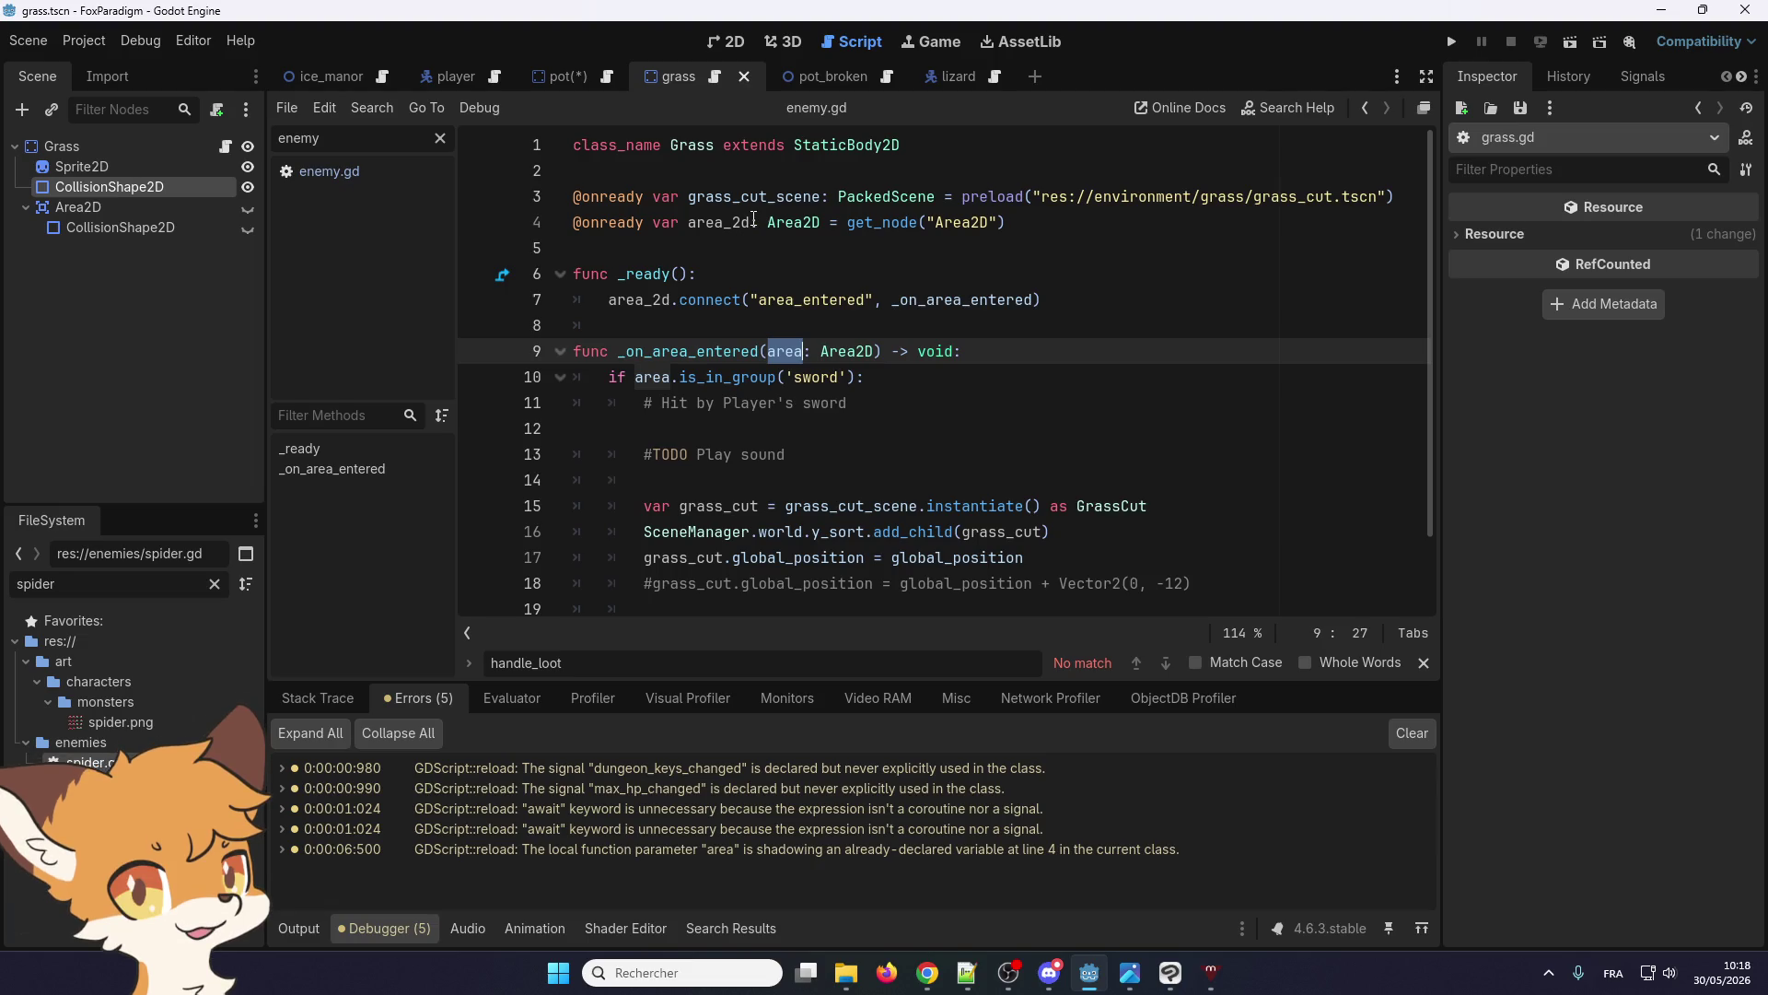
{"action": "left_click_drag", "start_coordinate": [751, 222], "coordinate": [734, 222]}
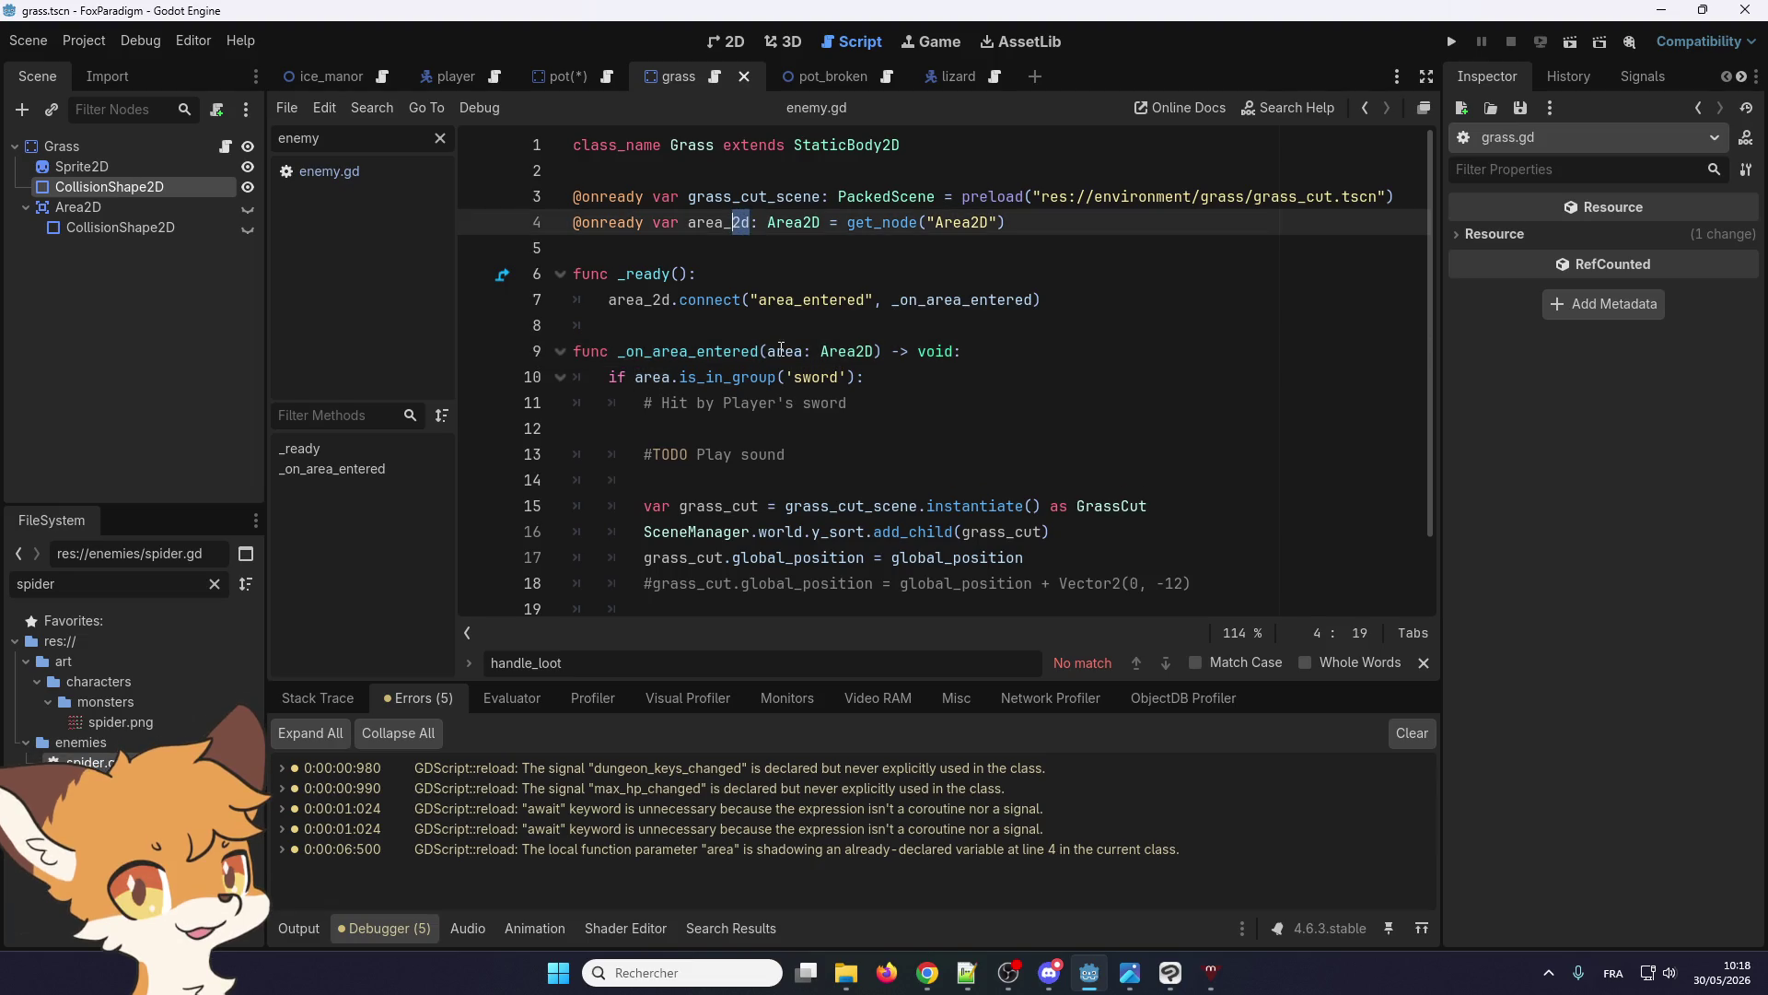
{"action": "left_click", "coordinate": [760, 301]}
{"action": "scroll", "coordinate": [746, 460], "scroll_direction": "down", "scroll_amount": 1}
{"action": "scroll", "coordinate": [741, 516], "scroll_direction": "up", "scroll_amount": 1}
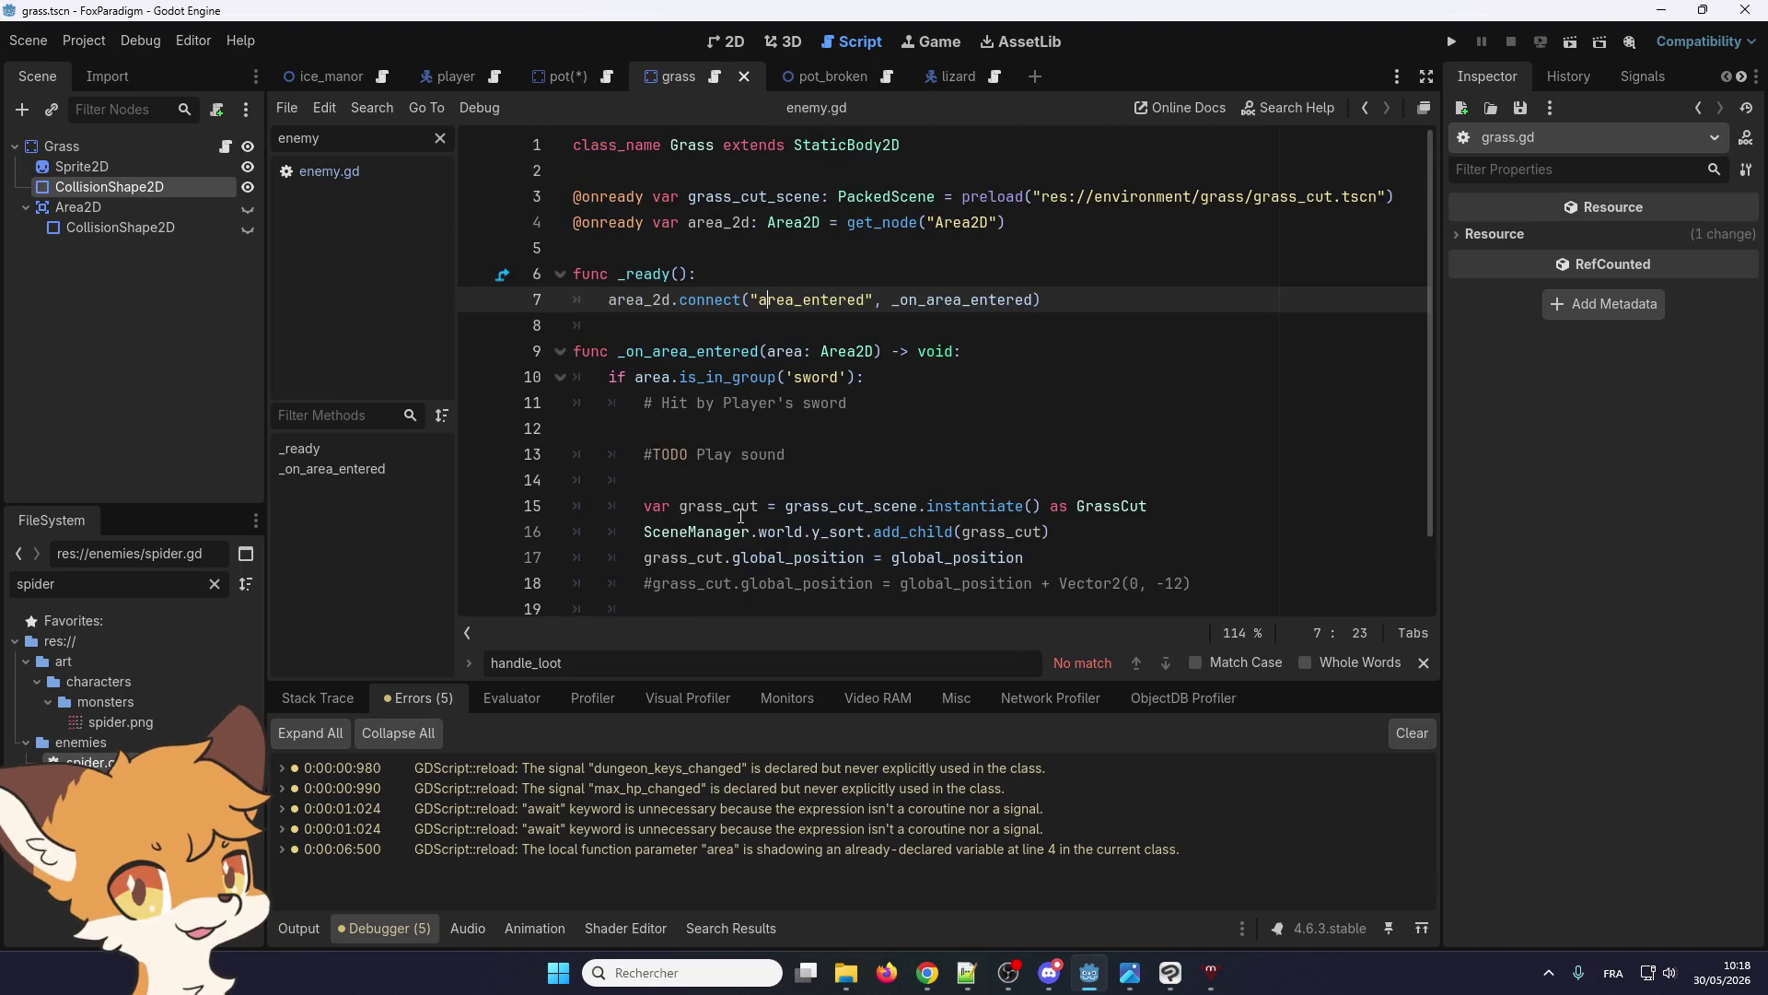
{"action": "left_click", "coordinate": [567, 74]}
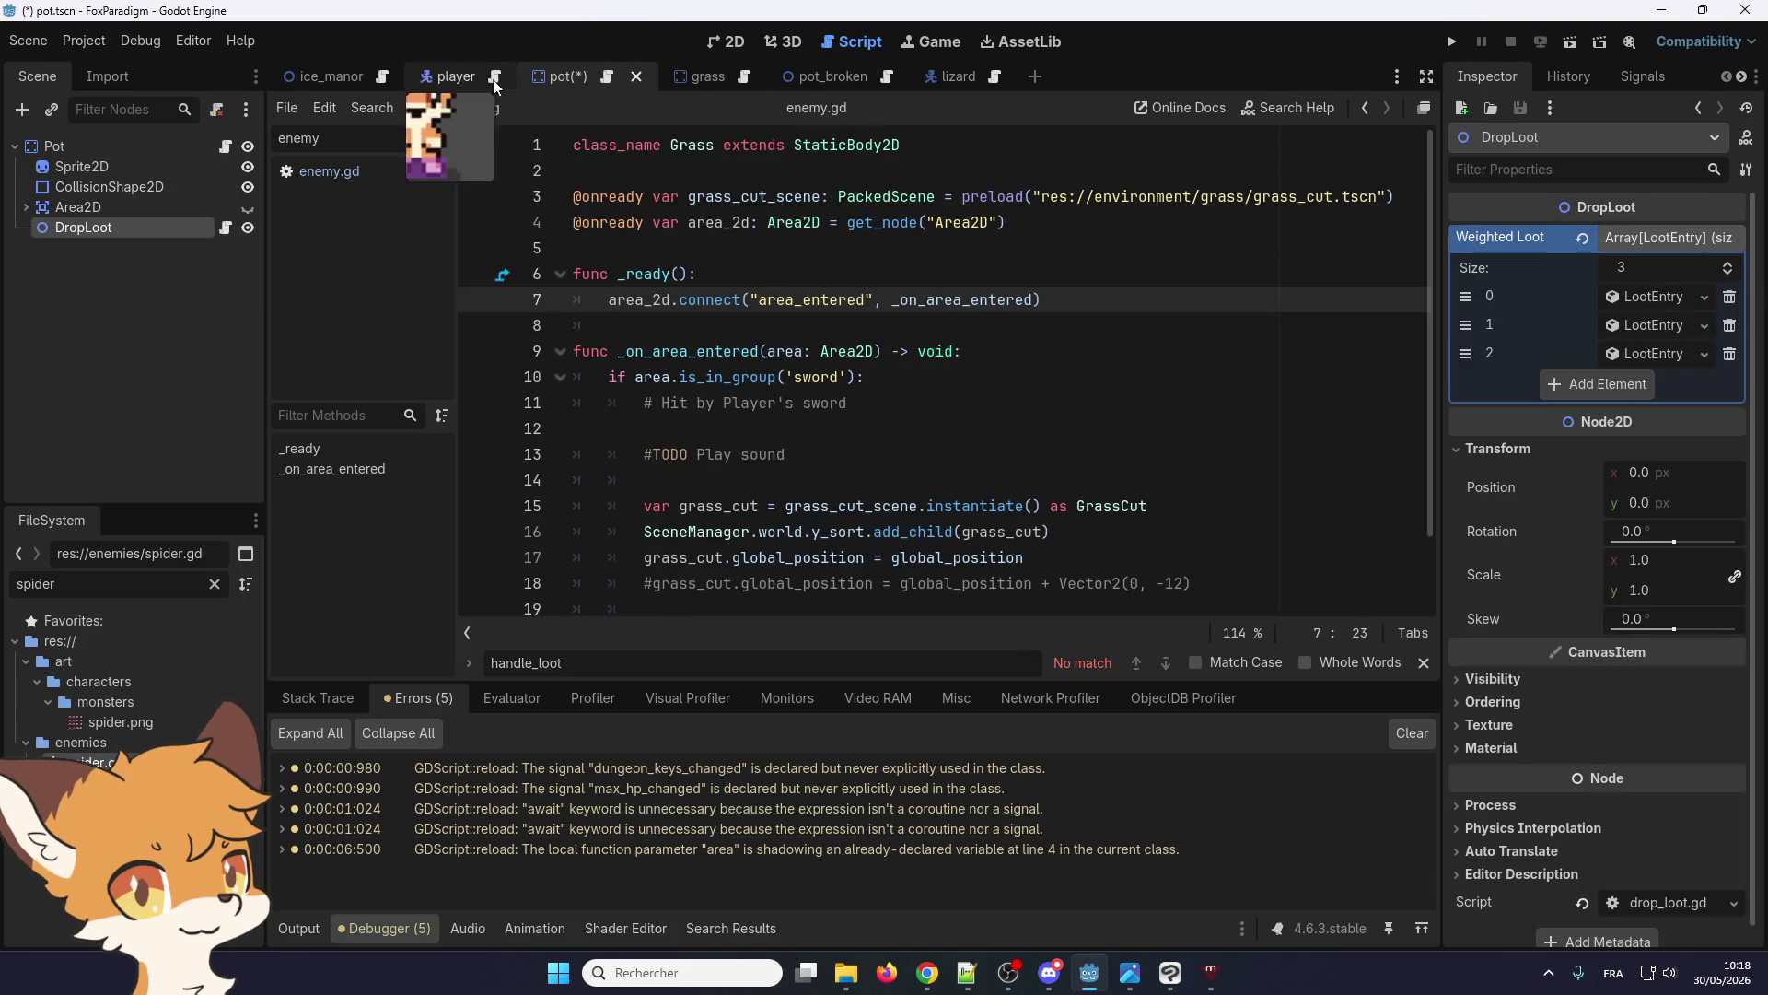
Save the pot scene and open its pot.gd script
{"action": "left_click", "coordinate": [28, 41]}
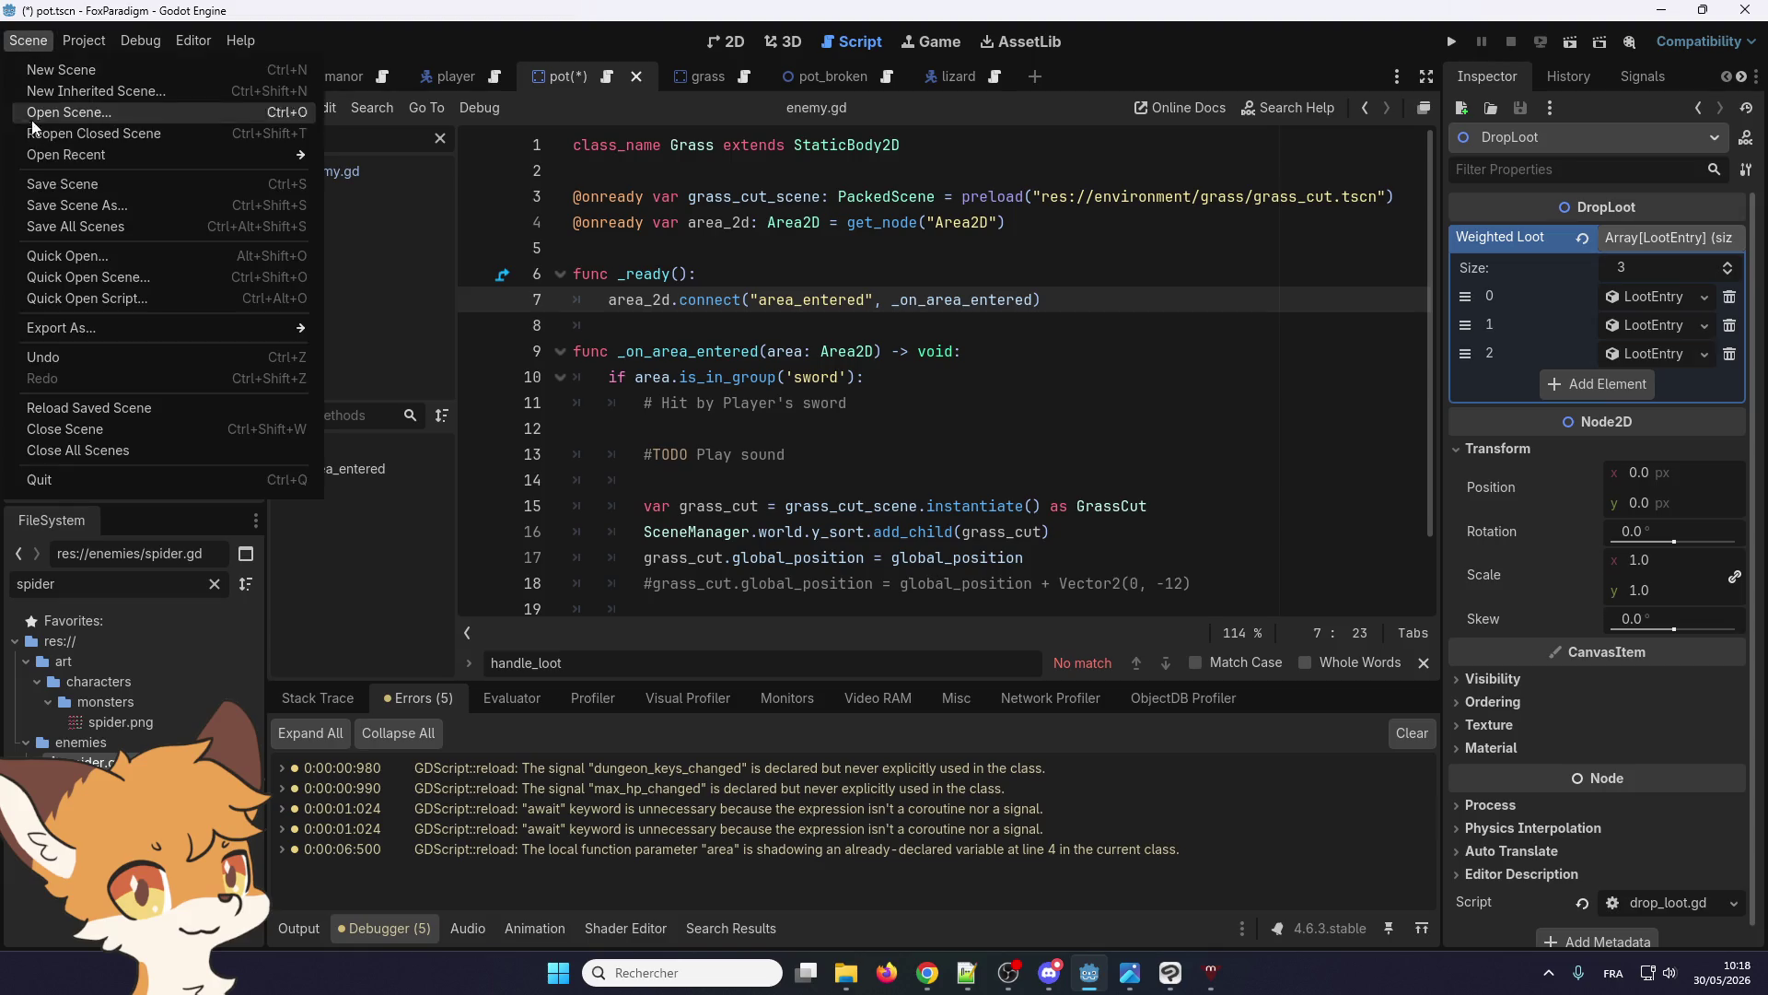
{"action": "left_click", "coordinate": [41, 186]}
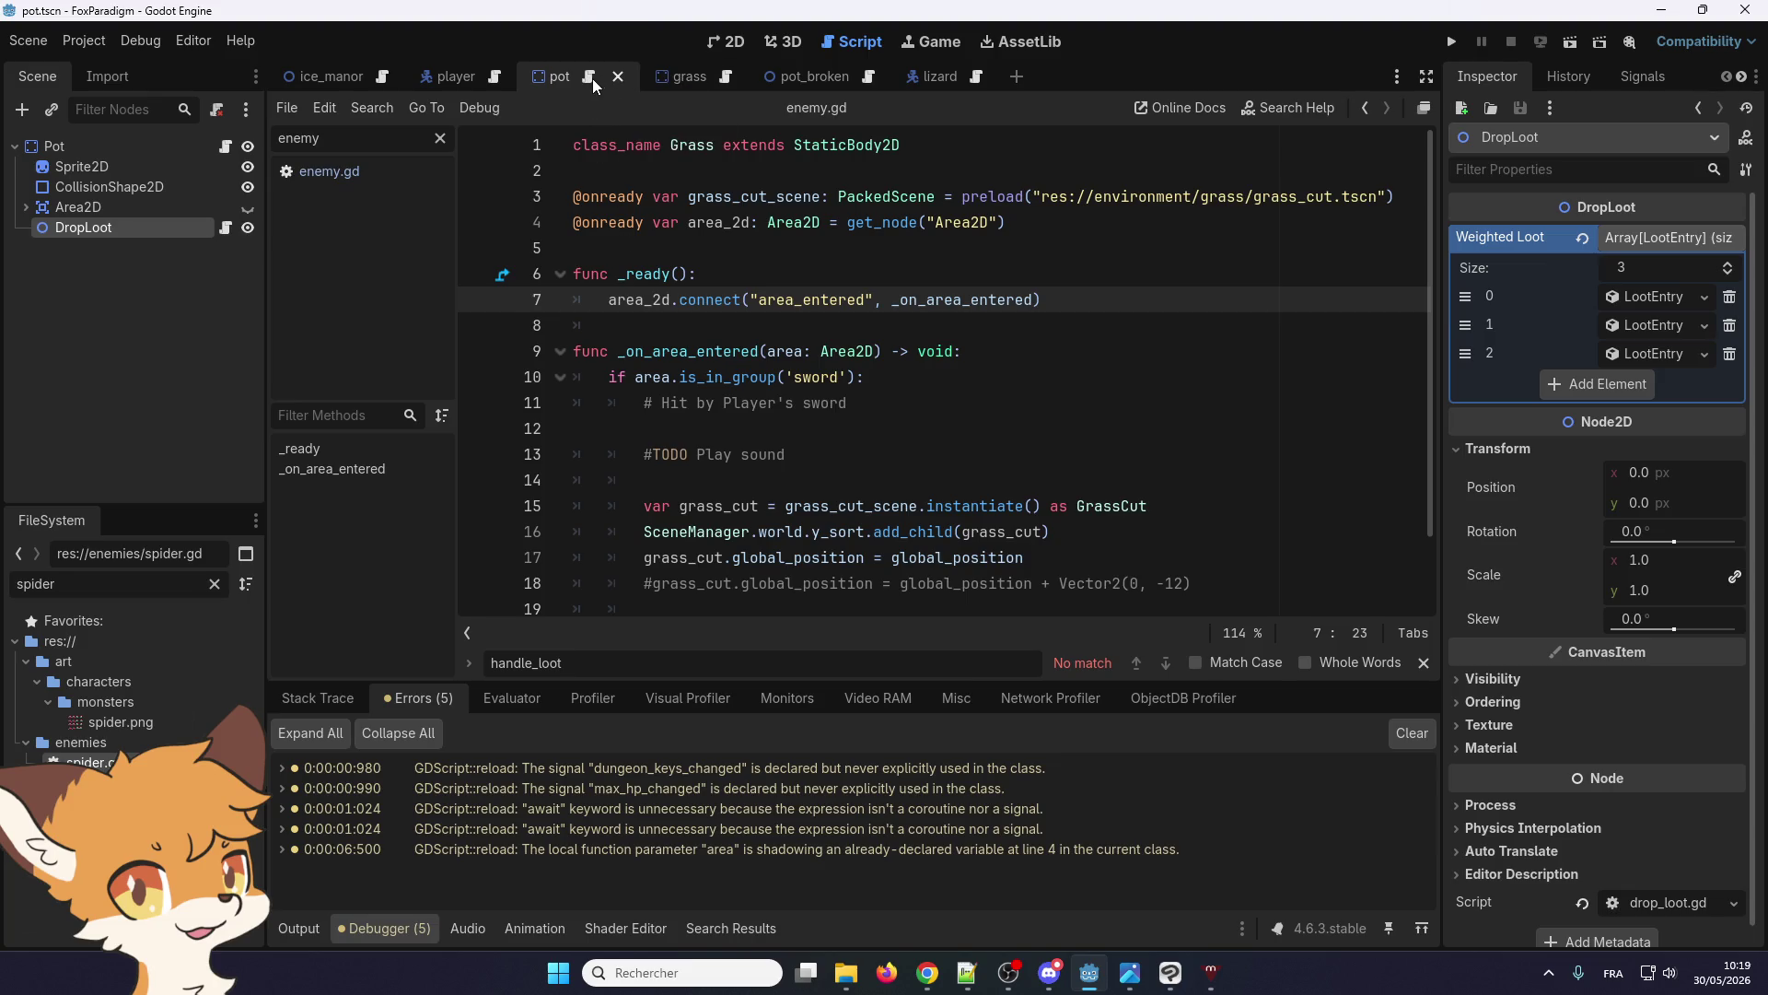
{"action": "left_click", "coordinate": [591, 77]}
{"action": "scroll", "coordinate": [656, 355], "scroll_direction": "down", "scroll_amount": 3}
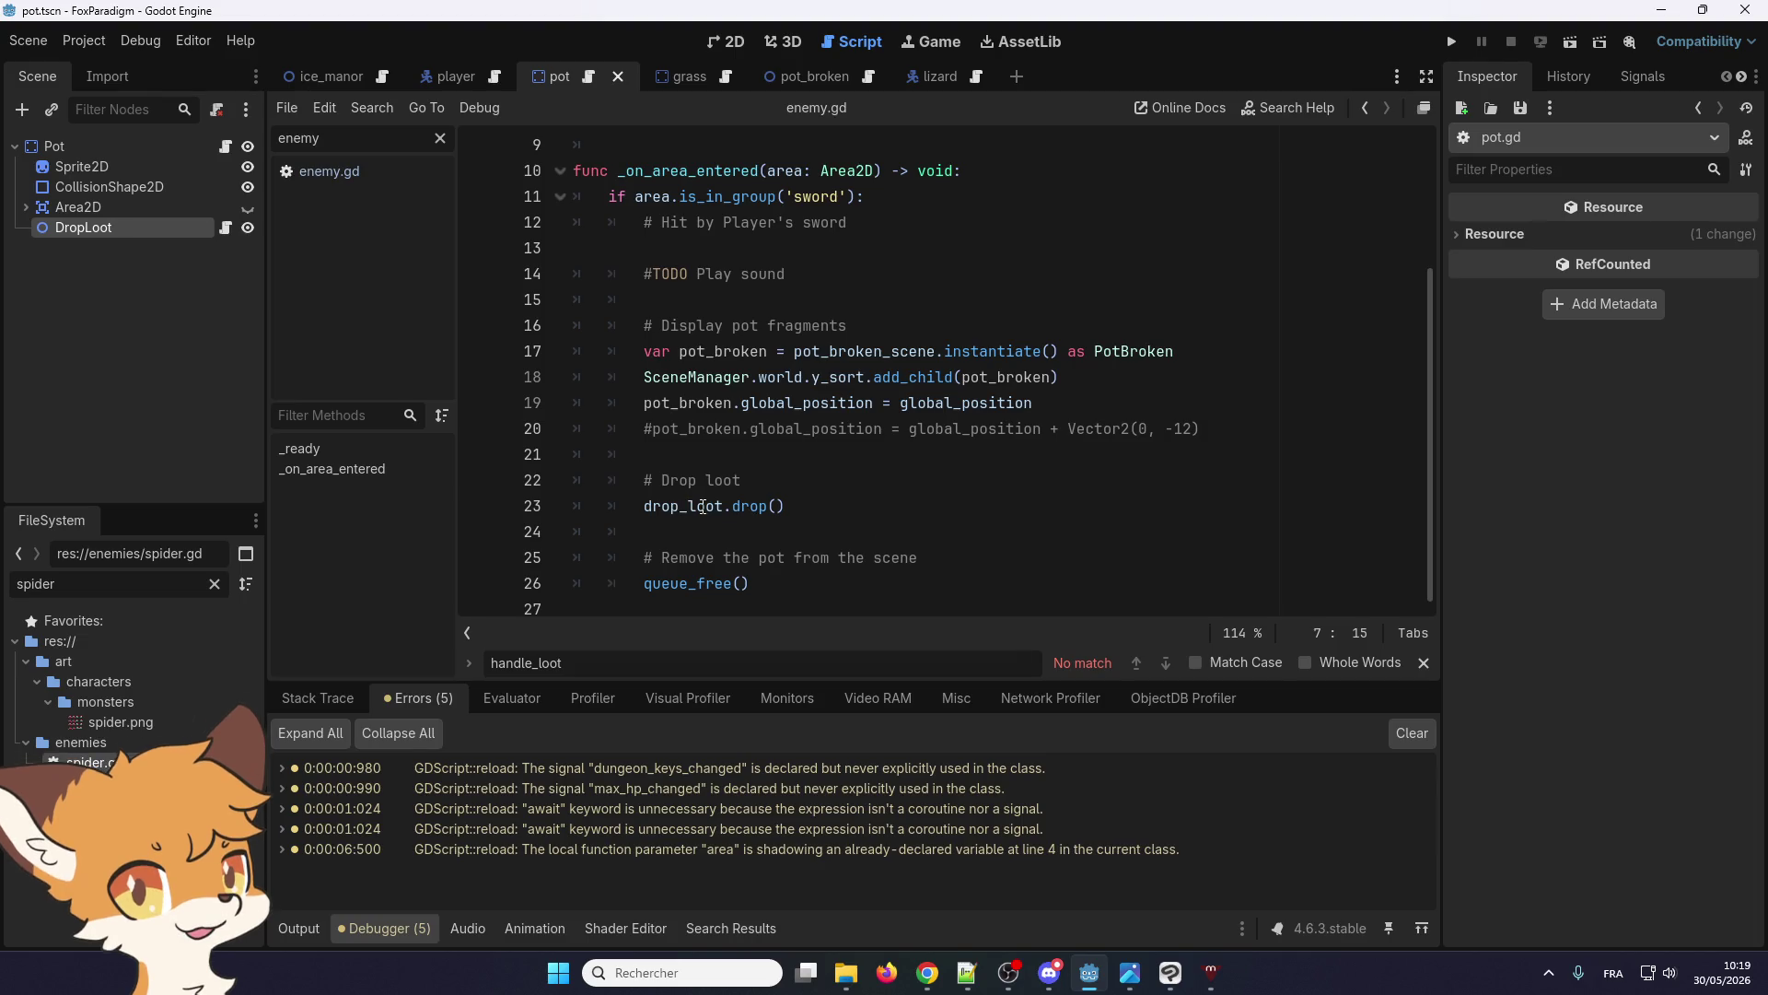
Look up the drop() call on line 23 to reach its definition in drop_loot.gd
{"action": "right_click", "coordinate": [749, 506]}
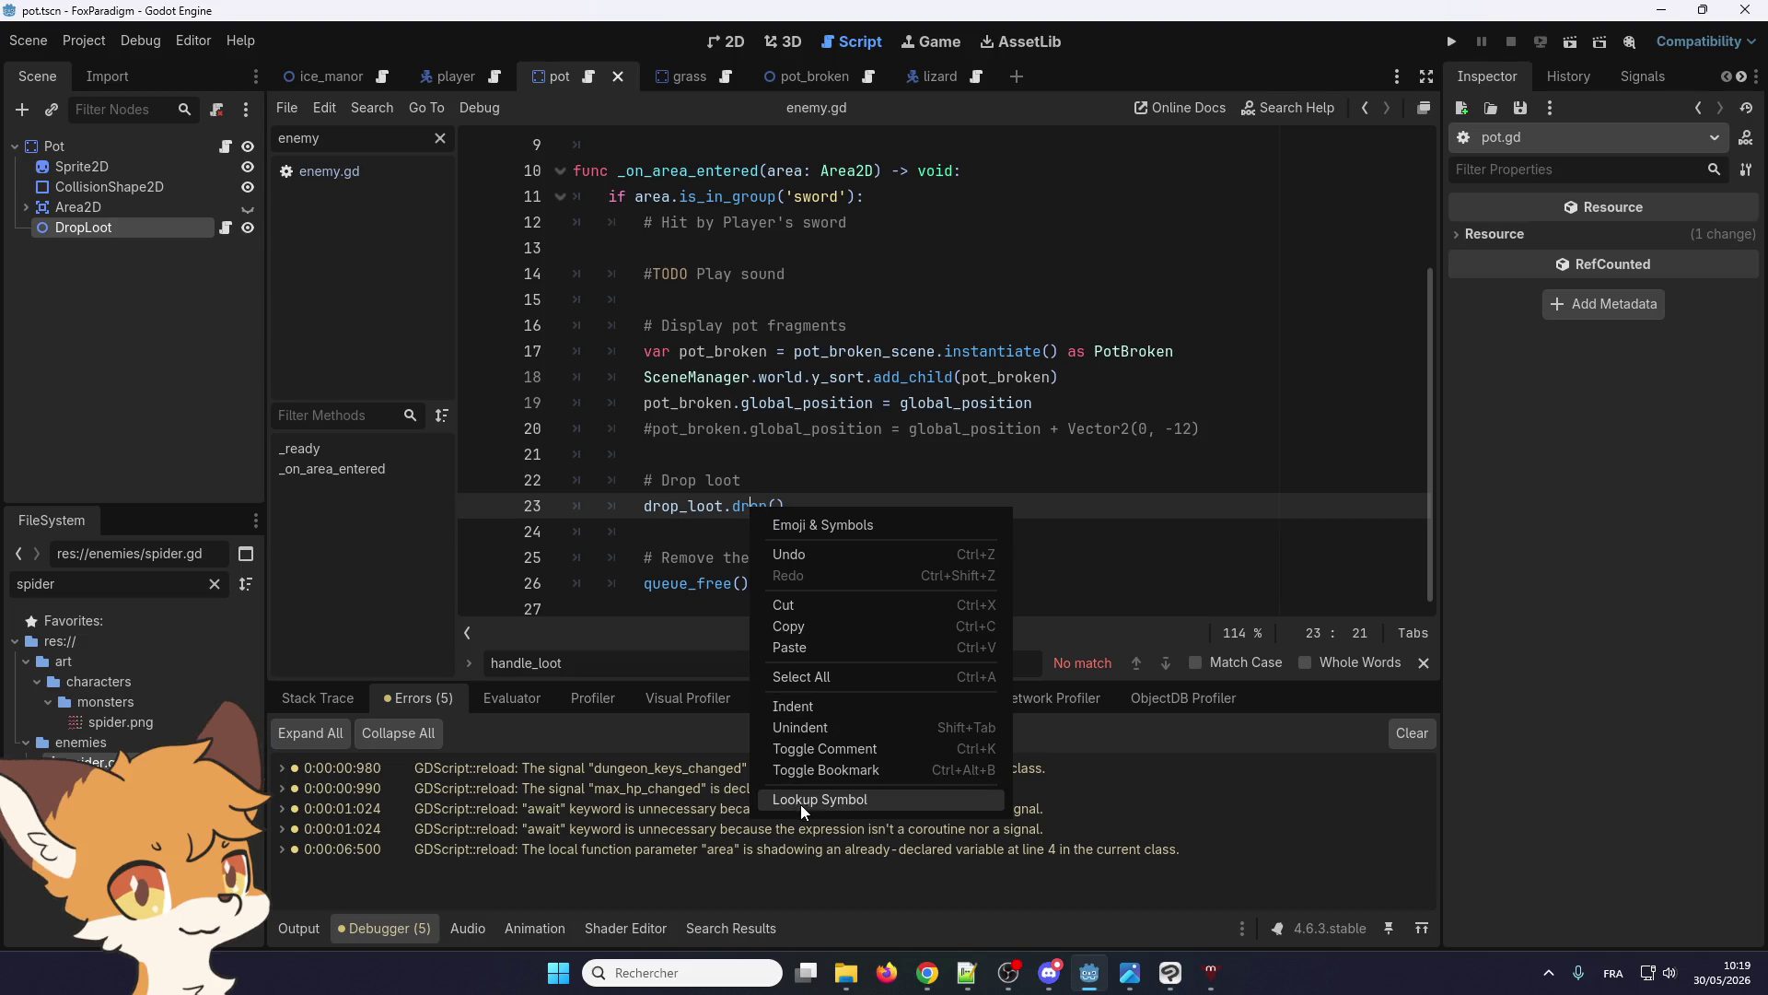
{"action": "left_click", "coordinate": [672, 525]}
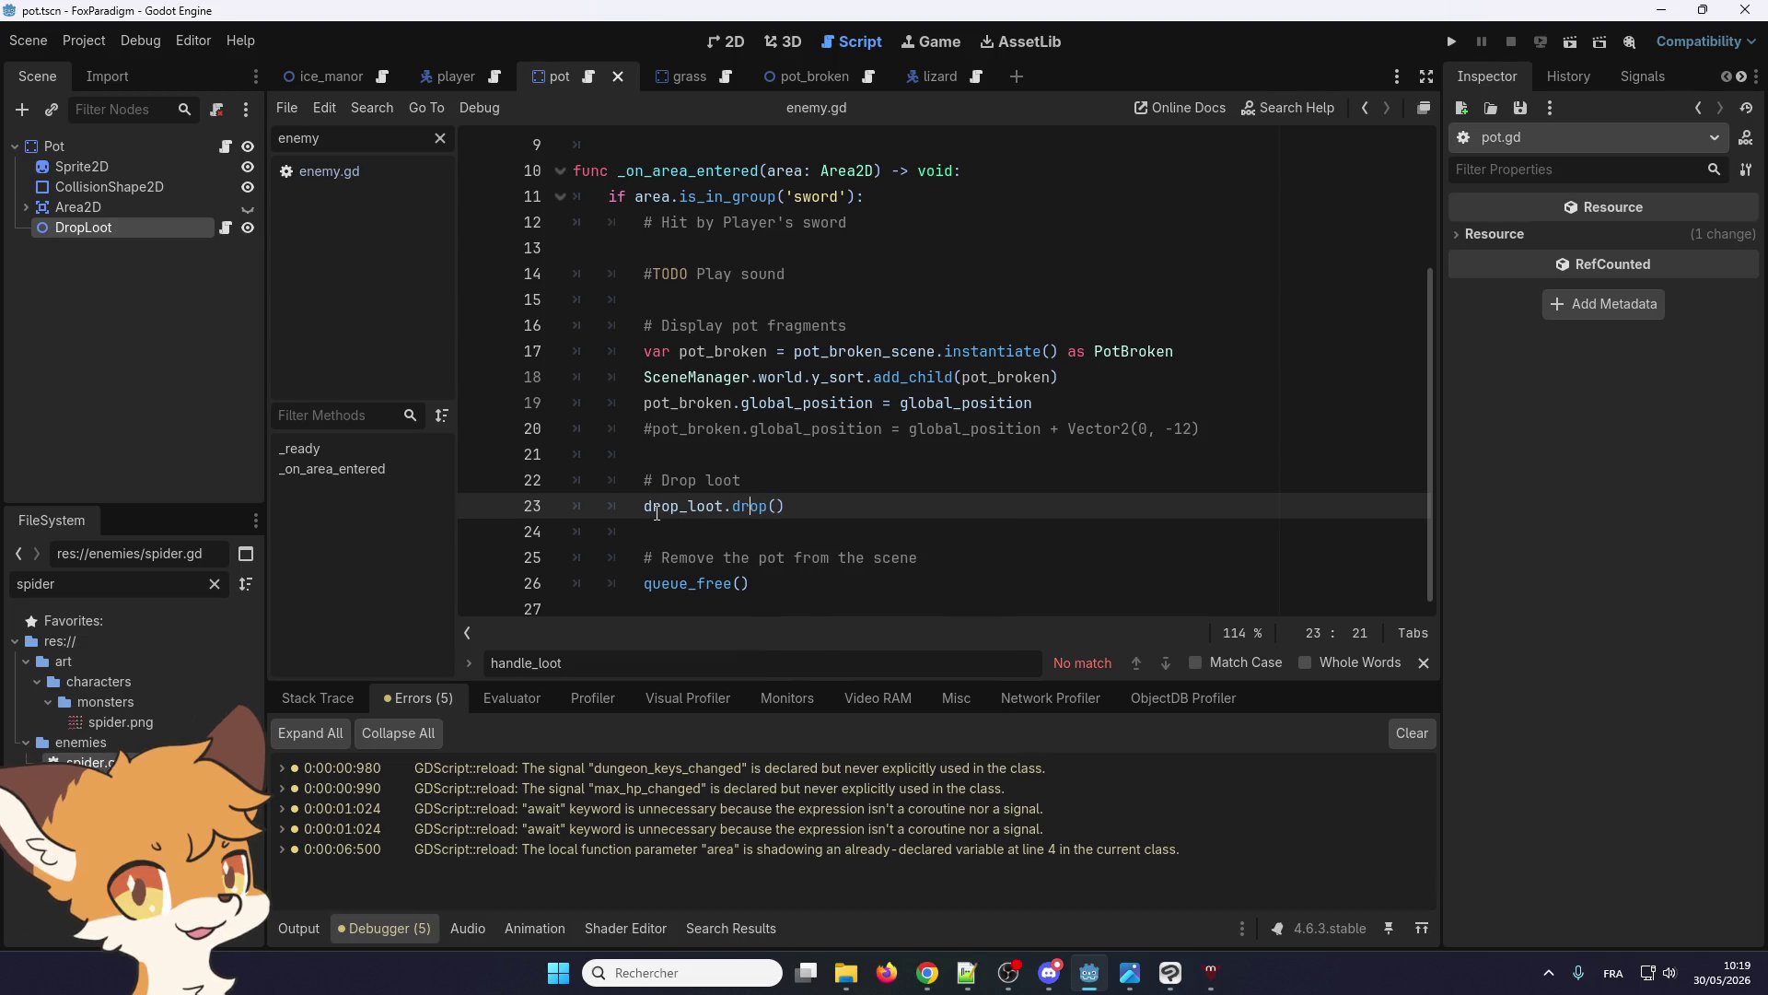
{"action": "right_click", "coordinate": [736, 506]}
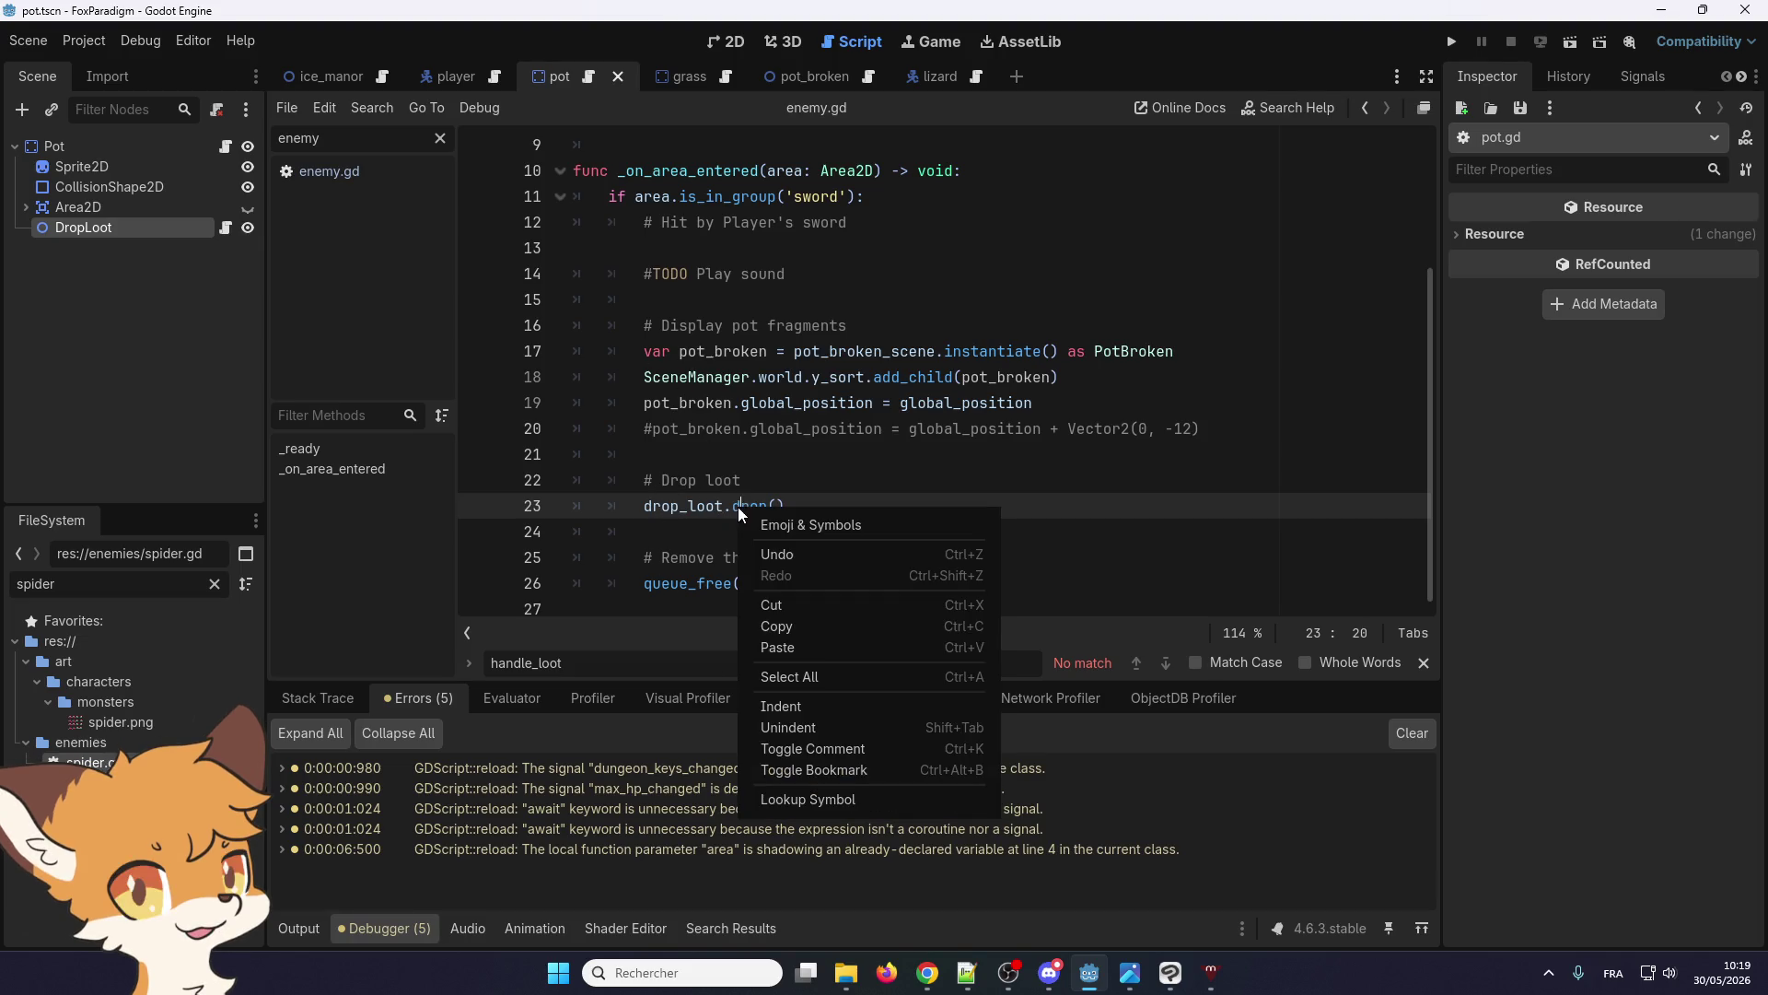
{"action": "left_click", "coordinate": [773, 800]}
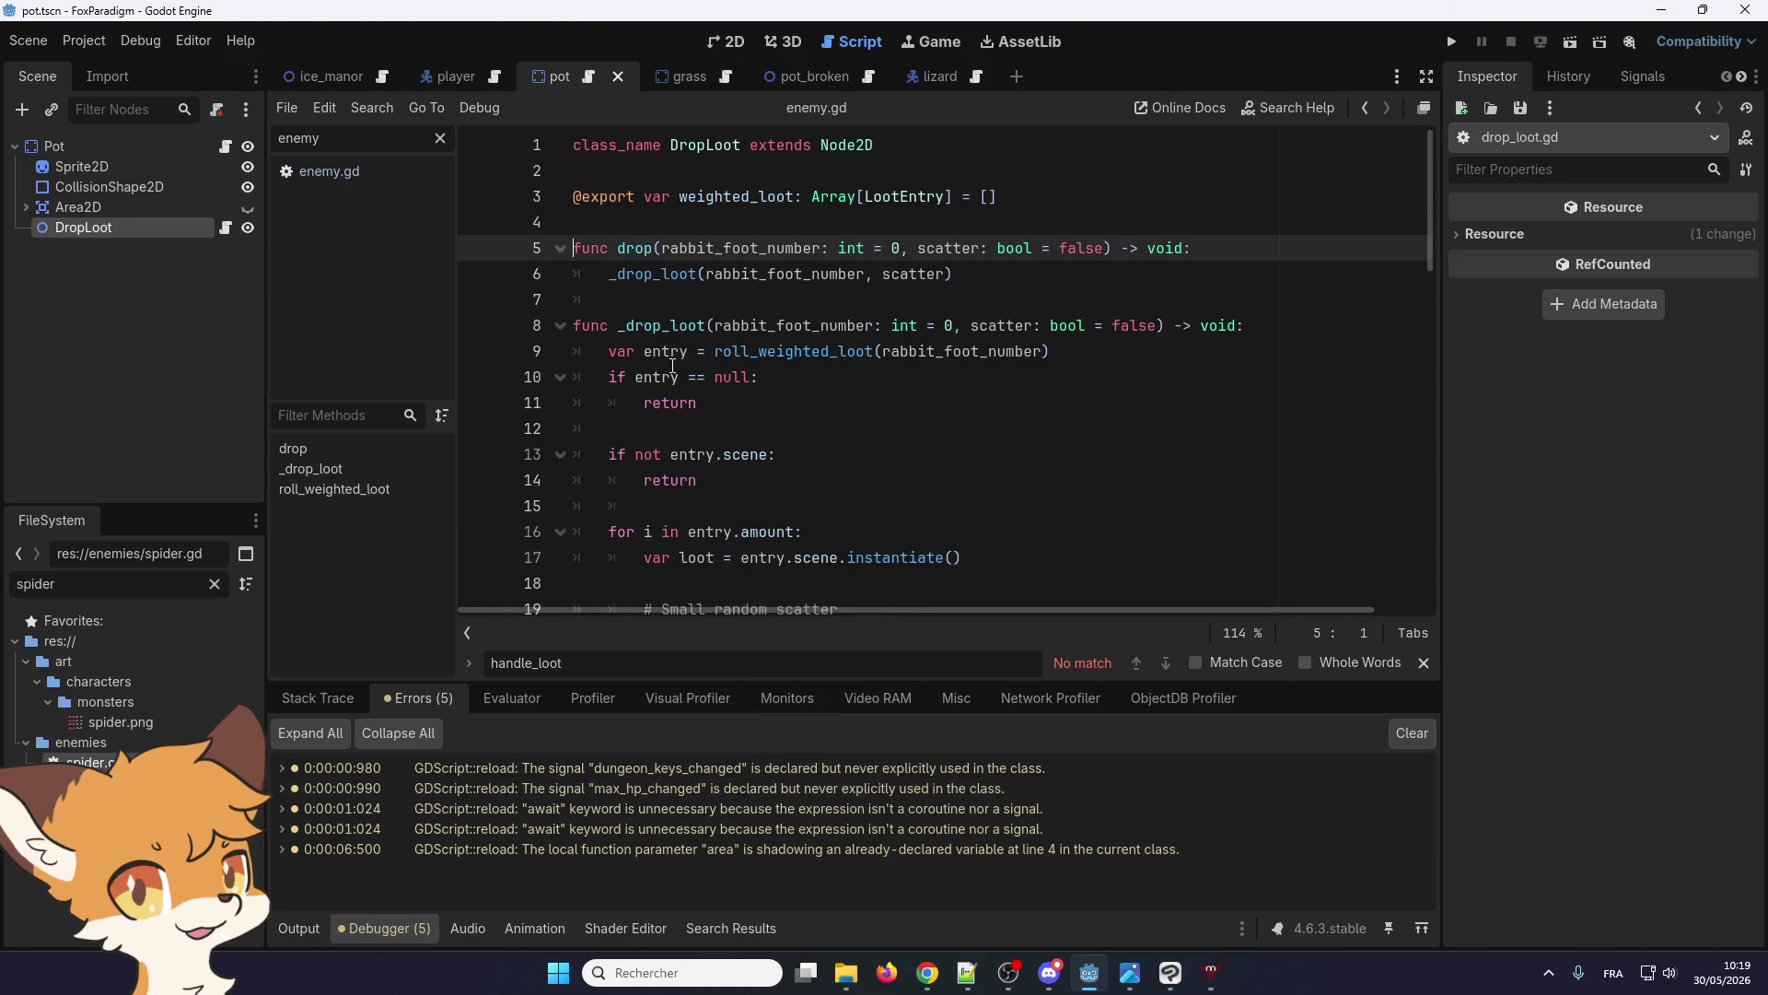
Review drop_loot.gd around the _drop_loot function on line 8
{"action": "scroll", "coordinate": [646, 276], "scroll_direction": "down", "scroll_amount": 2}
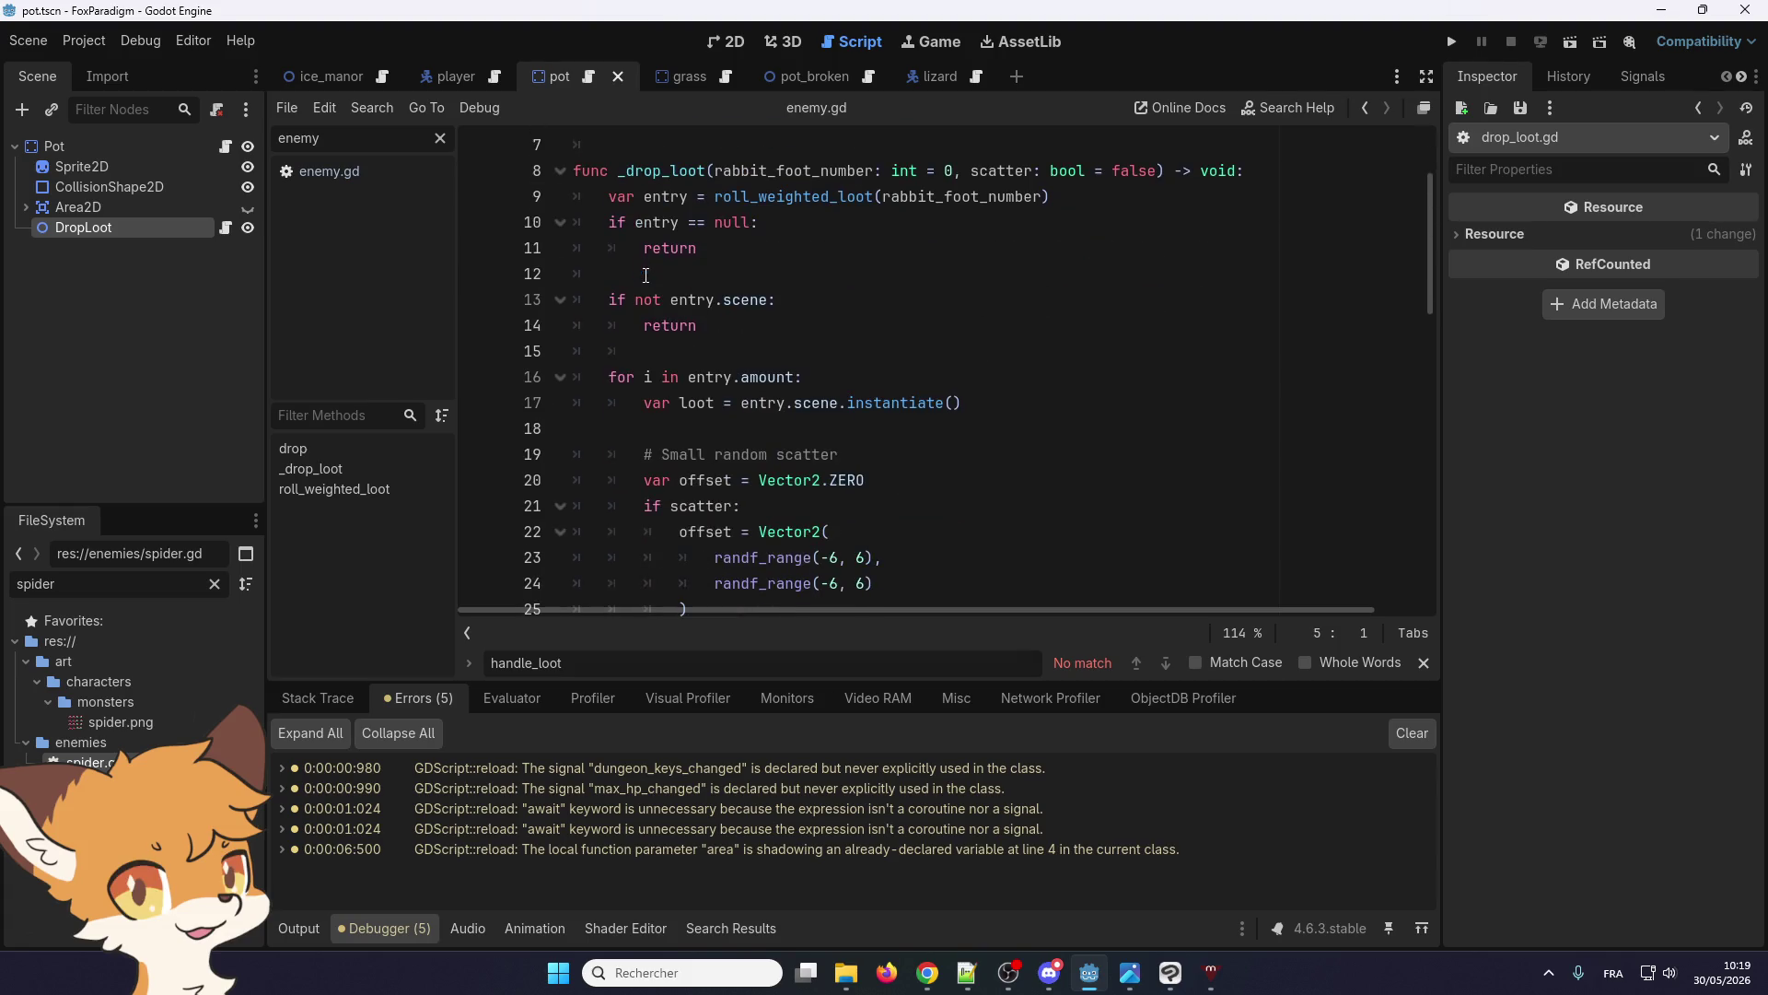
{"action": "double_click", "coordinate": [653, 173]}
{"action": "scroll", "coordinate": [649, 272], "scroll_direction": "down", "scroll_amount": 1}
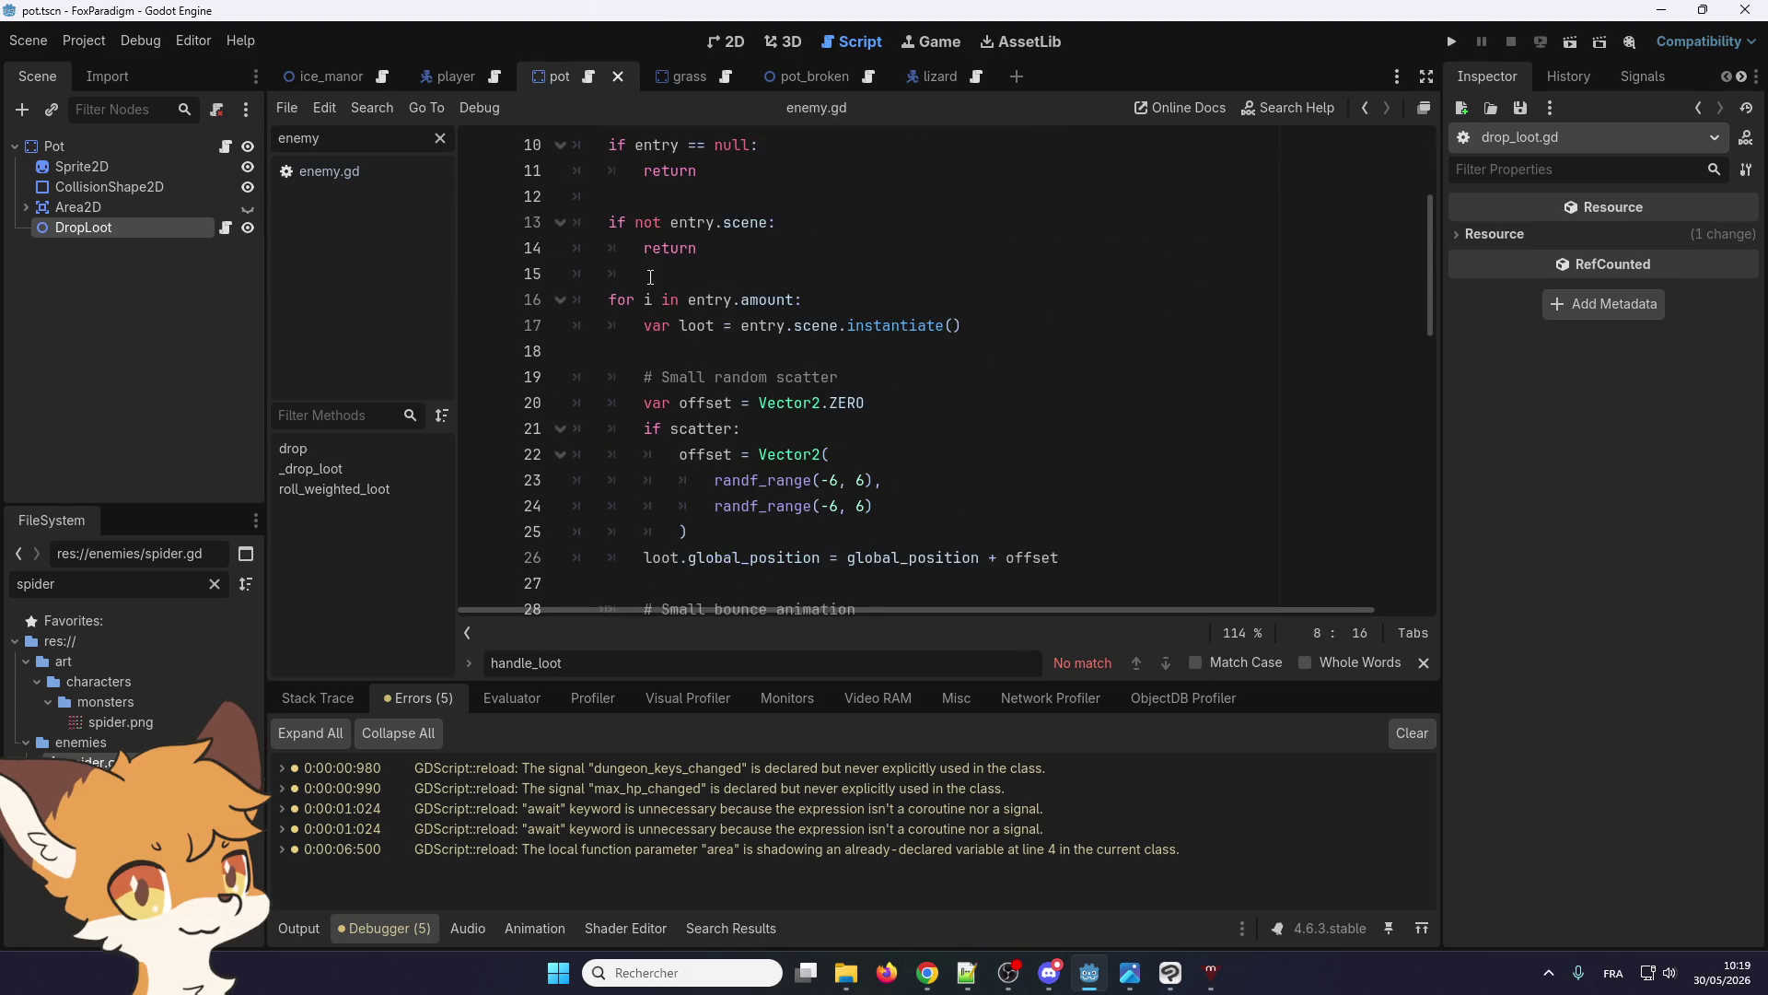
{"action": "scroll", "coordinate": [650, 277], "scroll_direction": "up", "scroll_amount": 2}
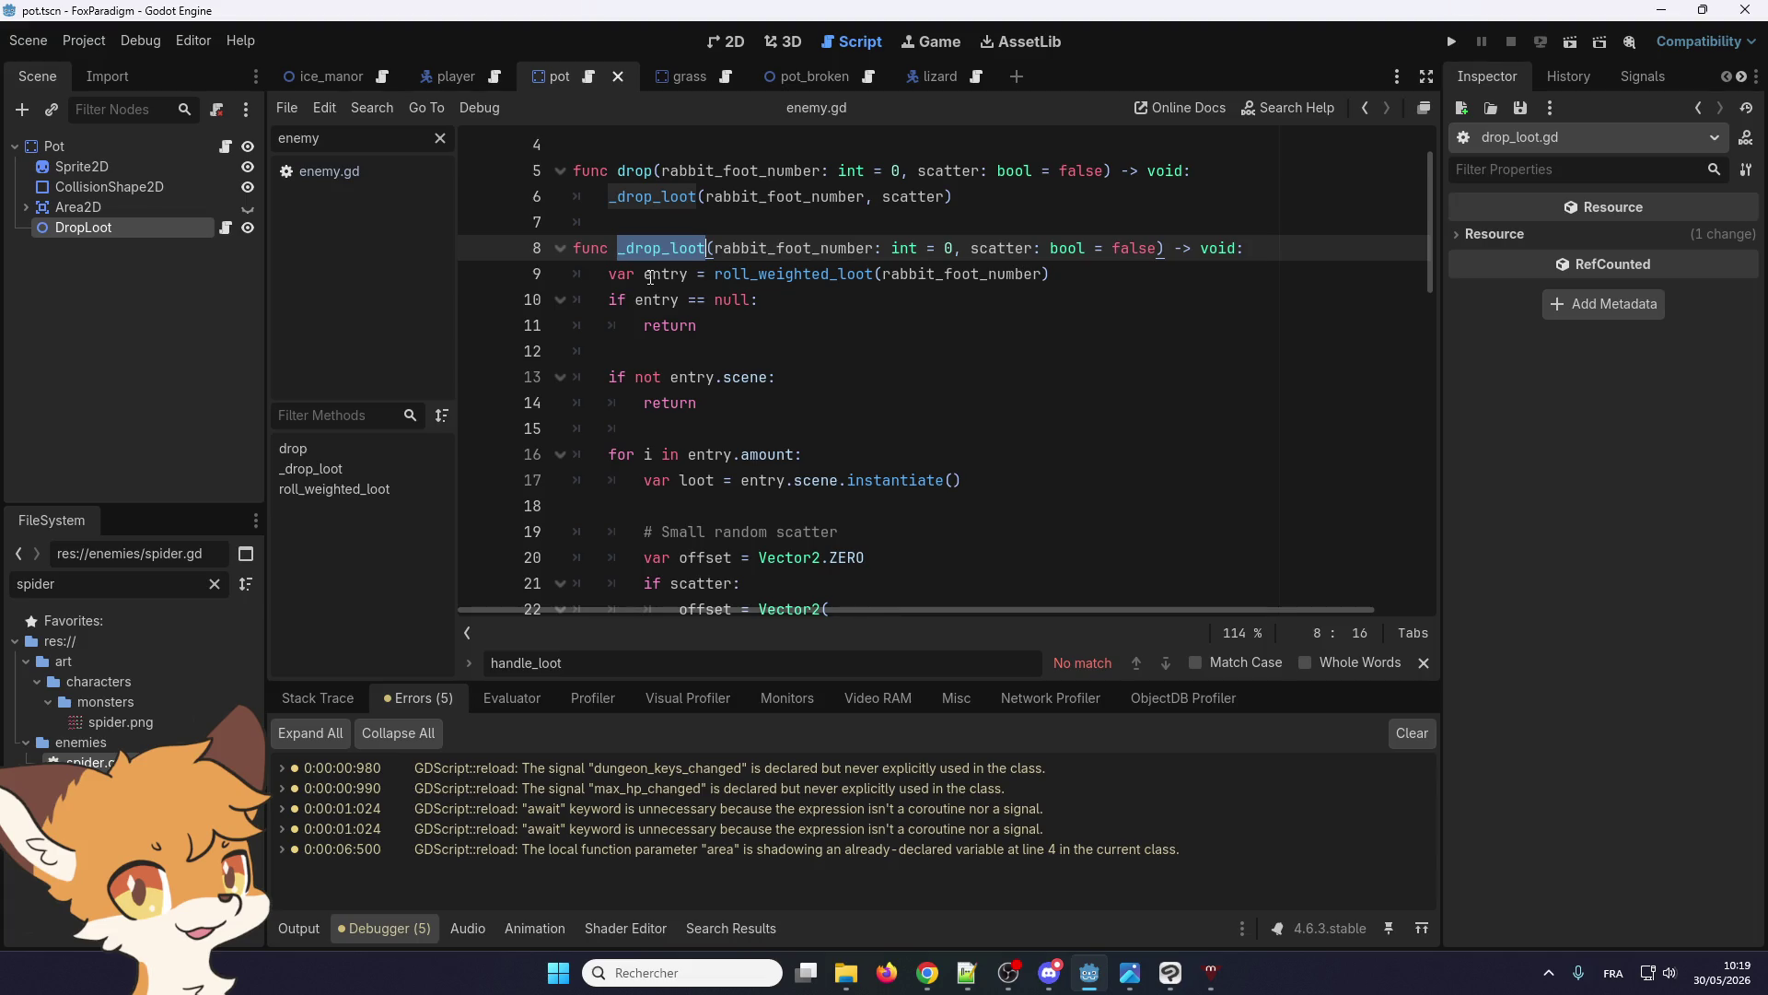
{"action": "scroll", "coordinate": [651, 277], "scroll_direction": "down", "scroll_amount": 2}
{"action": "scroll", "coordinate": [651, 276], "scroll_direction": "up", "scroll_amount": 2}
{"action": "scroll", "coordinate": [650, 276], "scroll_direction": "down", "scroll_amount": 2}
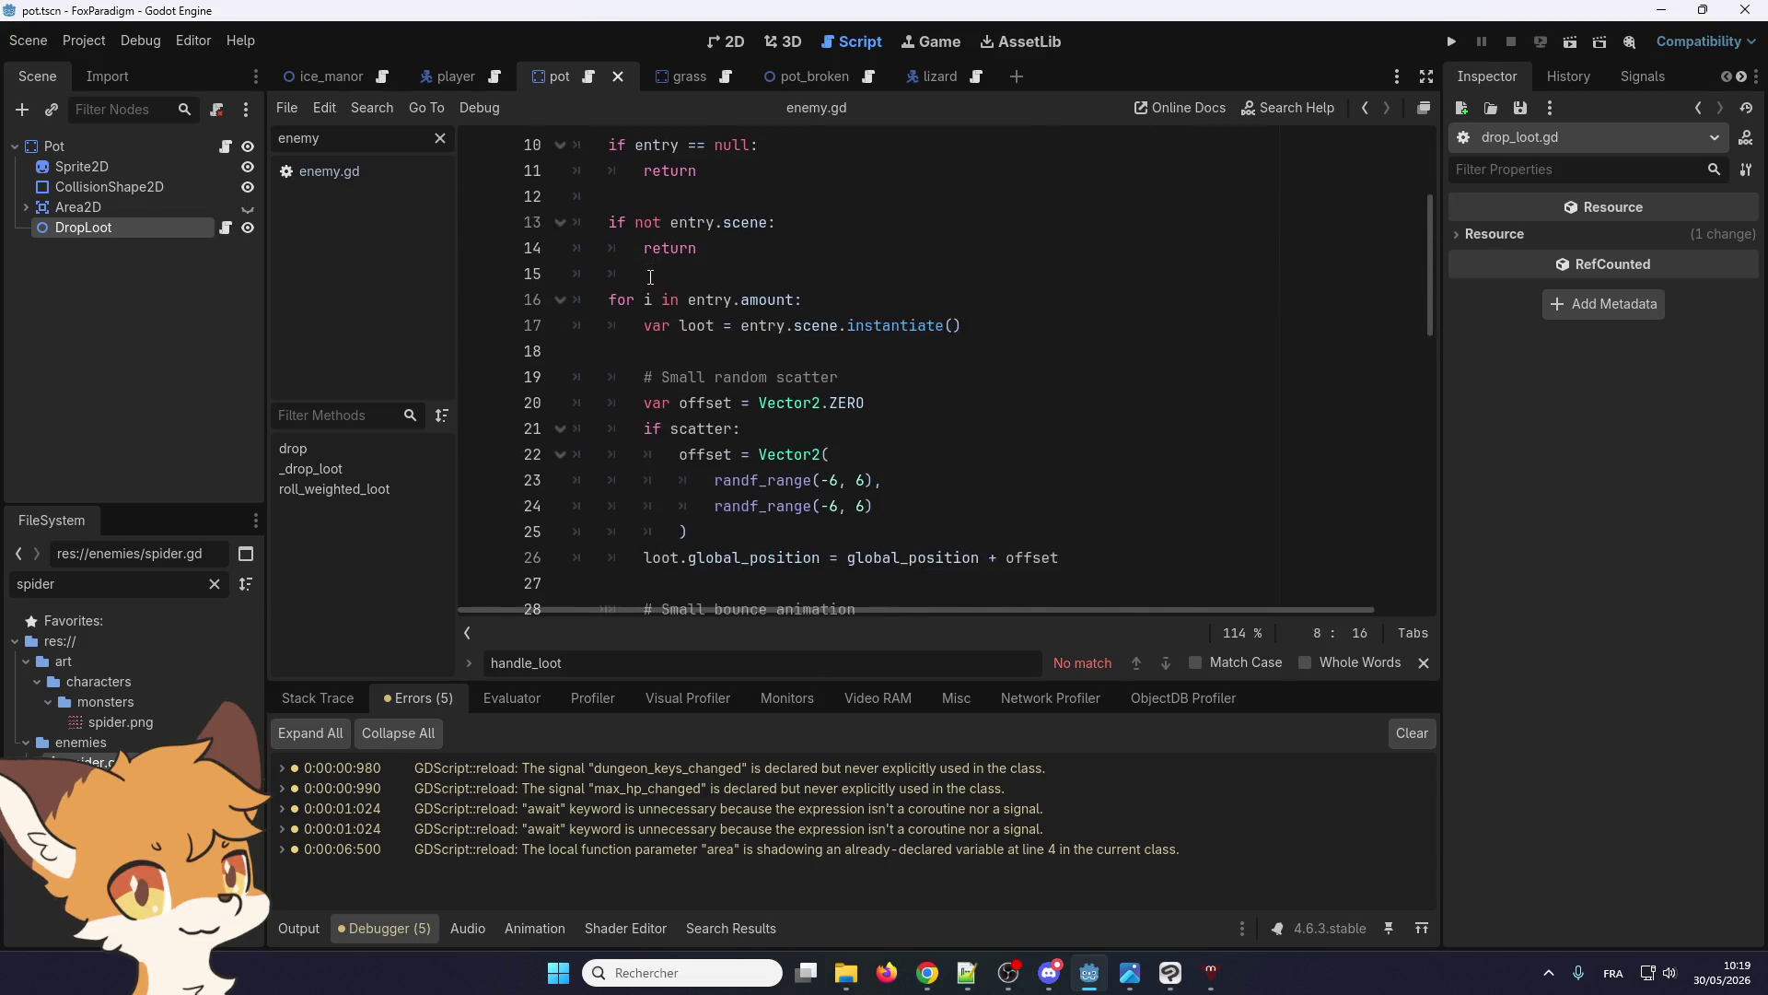
{"action": "scroll", "coordinate": [650, 277], "scroll_direction": "down", "scroll_amount": 5}
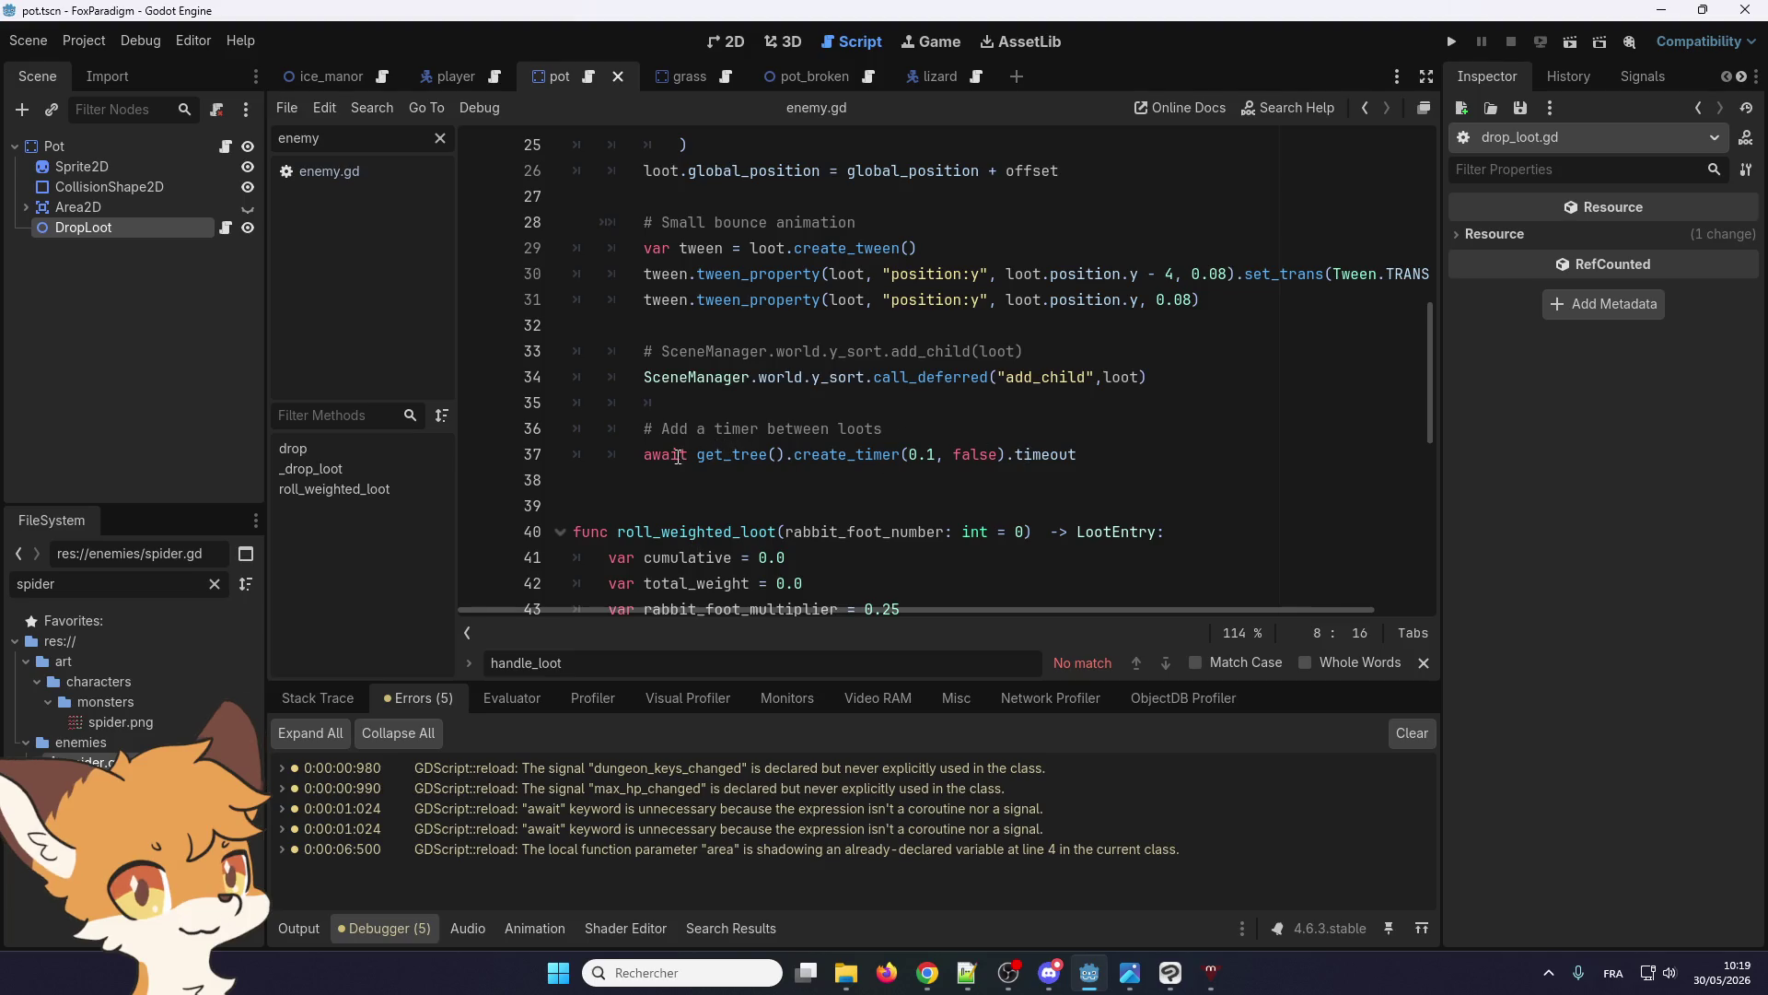
{"action": "scroll", "coordinate": [663, 455], "scroll_direction": "up", "scroll_amount": 7}
{"action": "scroll", "coordinate": [658, 456], "scroll_direction": "up", "scroll_amount": 2}
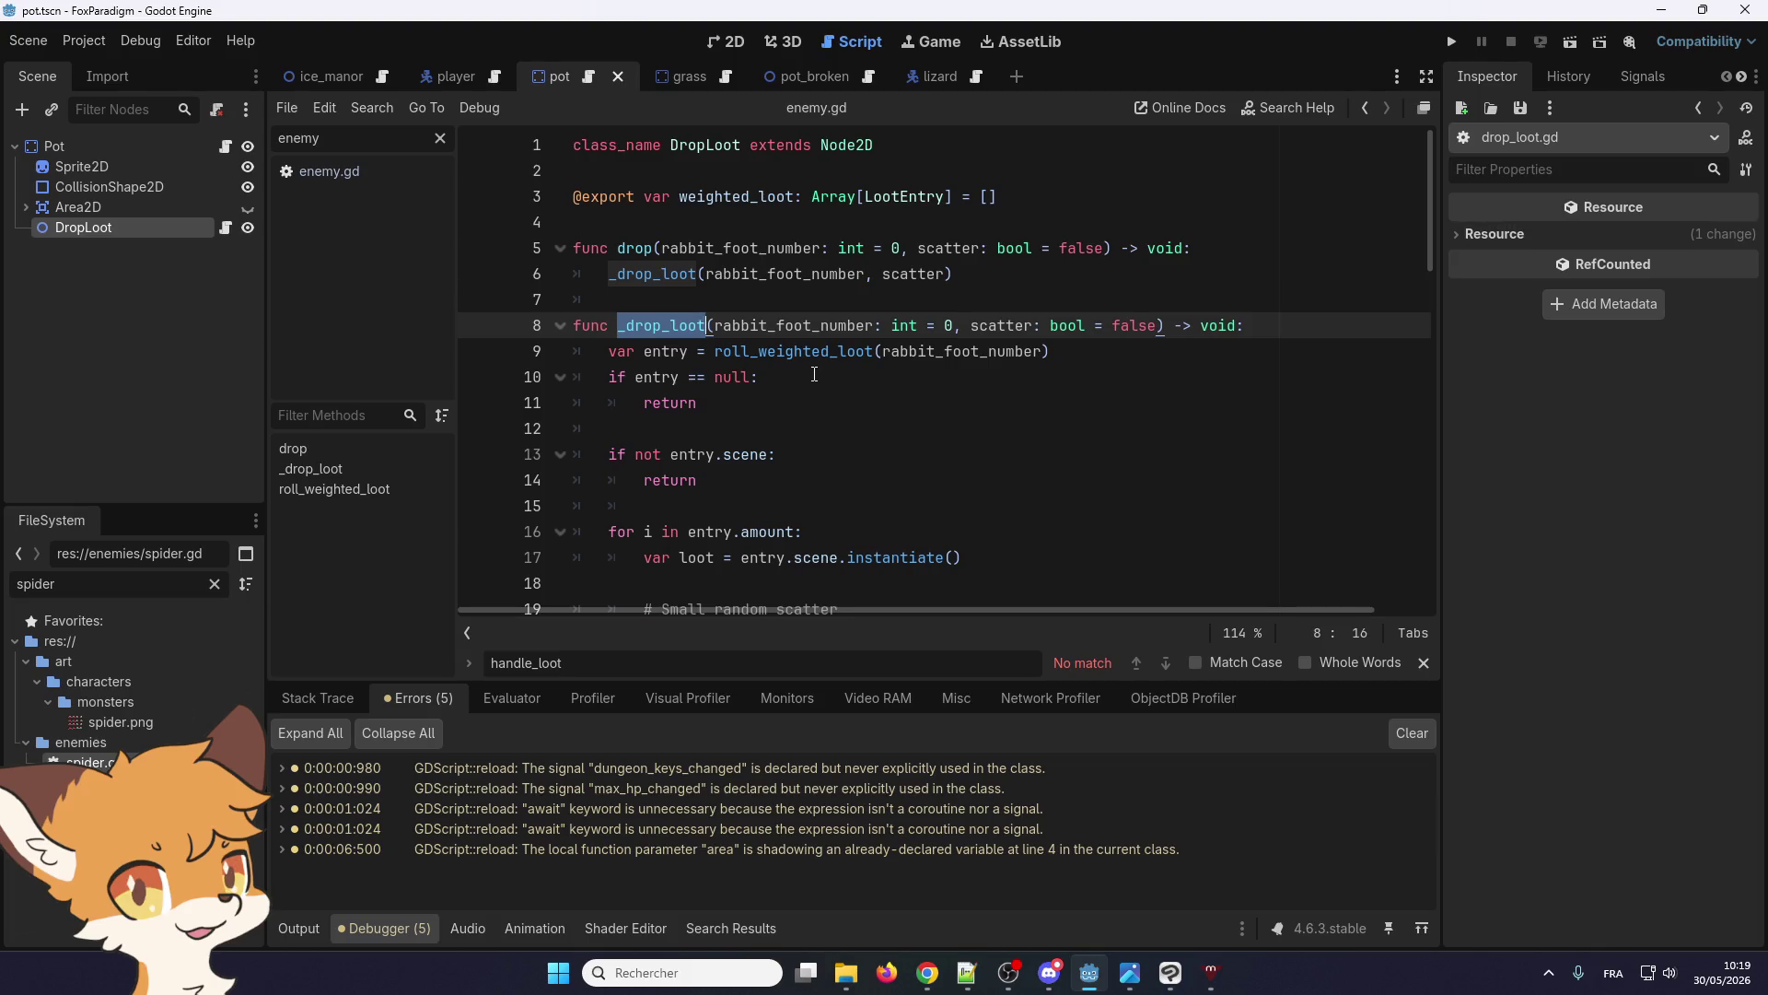
{"action": "scroll", "coordinate": [814, 374], "scroll_direction": "down", "scroll_amount": 9}
{"action": "scroll", "coordinate": [638, 431], "scroll_direction": "up", "scroll_amount": 5}
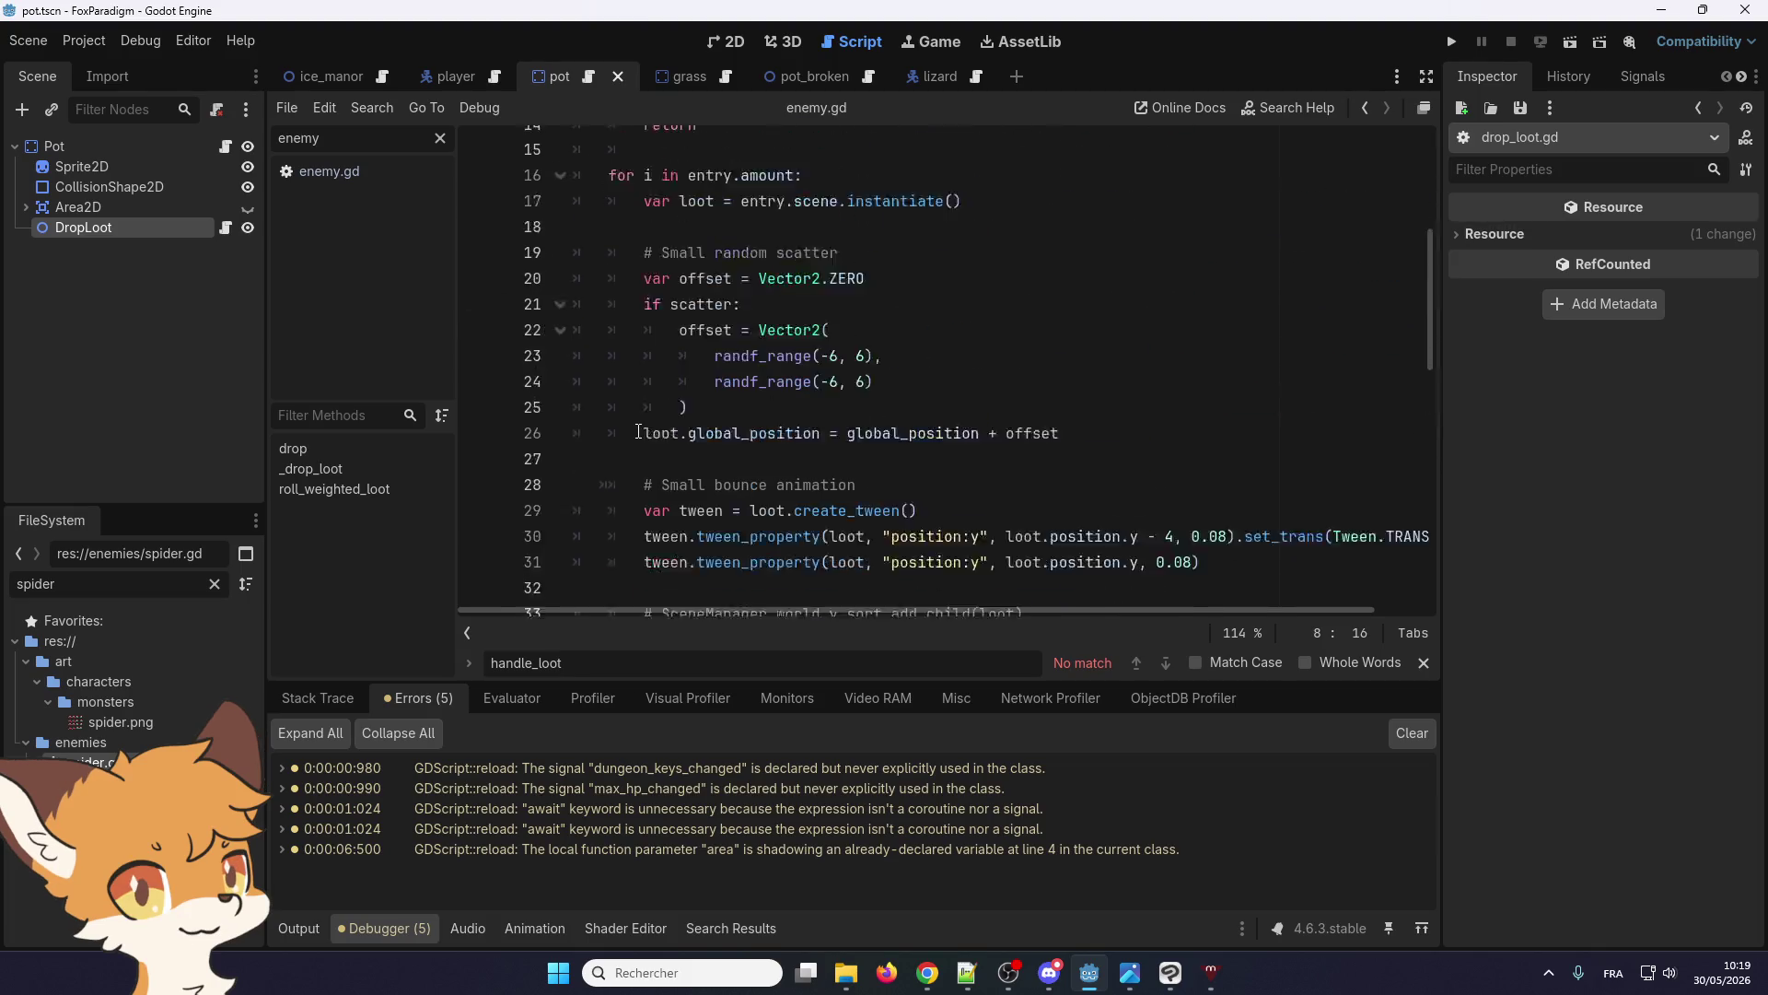
{"action": "scroll", "coordinate": [658, 442], "scroll_direction": "down", "scroll_amount": 4}
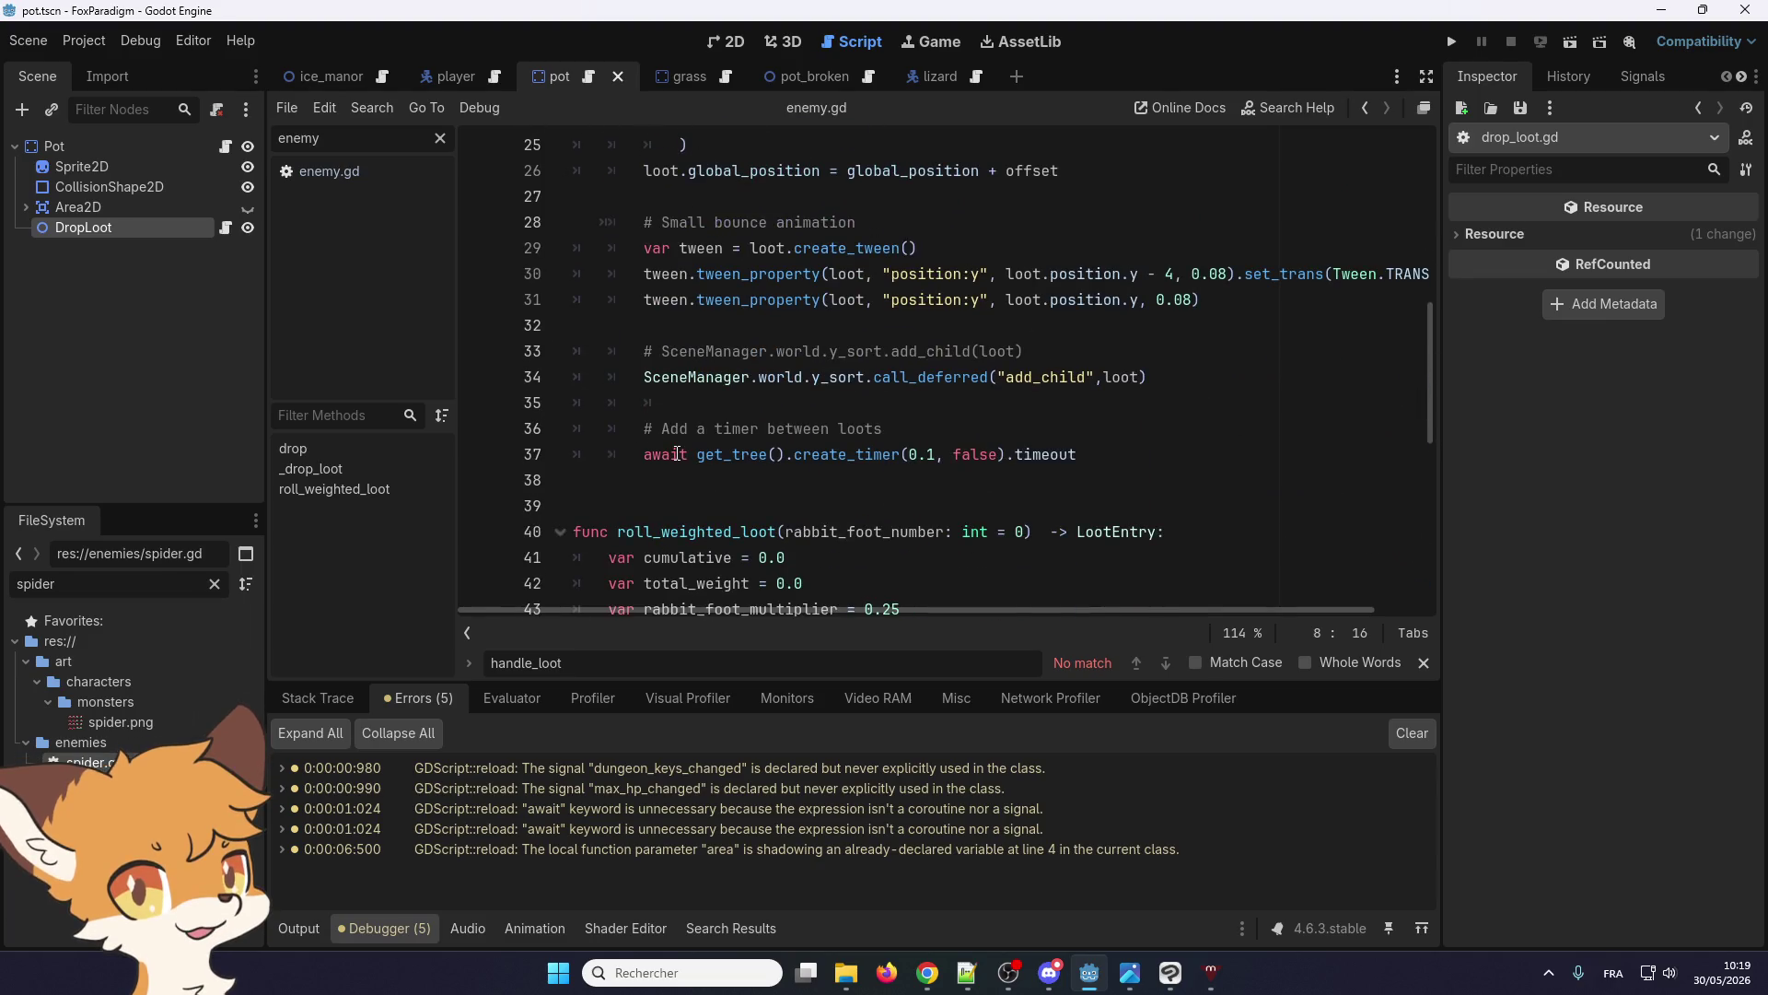
Place the caret just before the _drop_loot() call on line 6 of drop()
{"action": "left_click", "coordinate": [676, 454]}
{"action": "scroll", "coordinate": [677, 454], "scroll_direction": "up", "scroll_amount": 8}
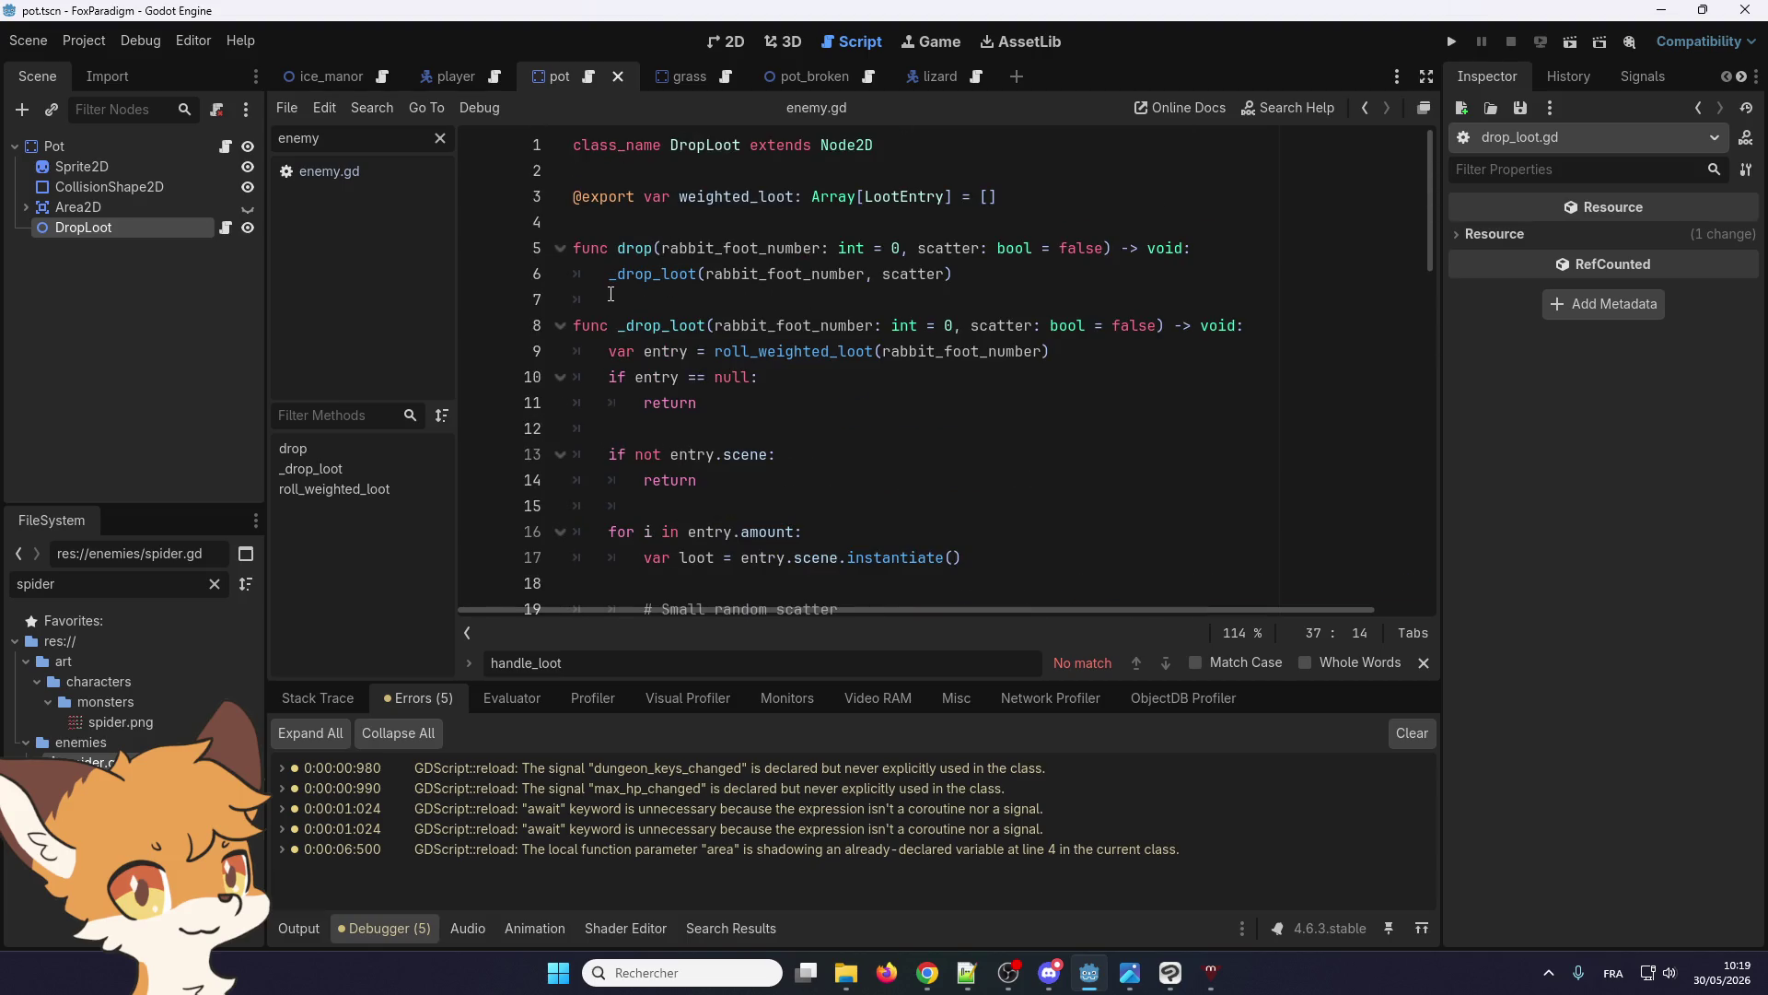
{"action": "double_click", "coordinate": [644, 325]}
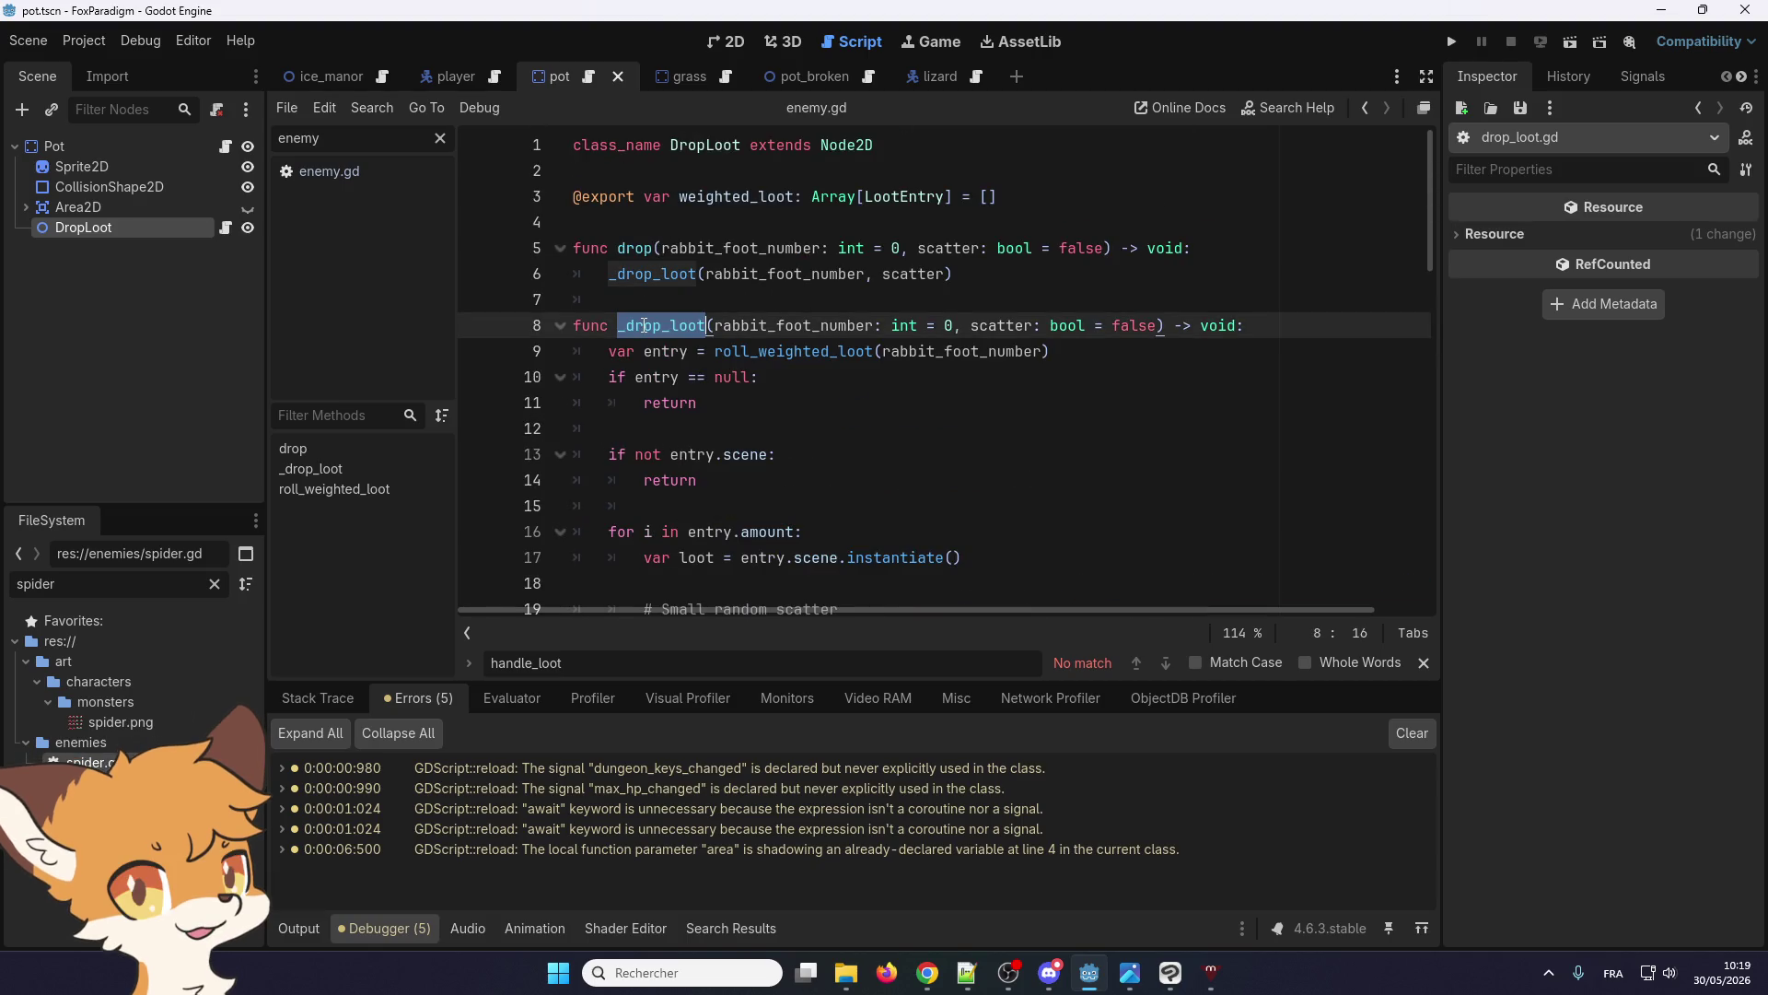
{"action": "left_click", "coordinate": [605, 276]}
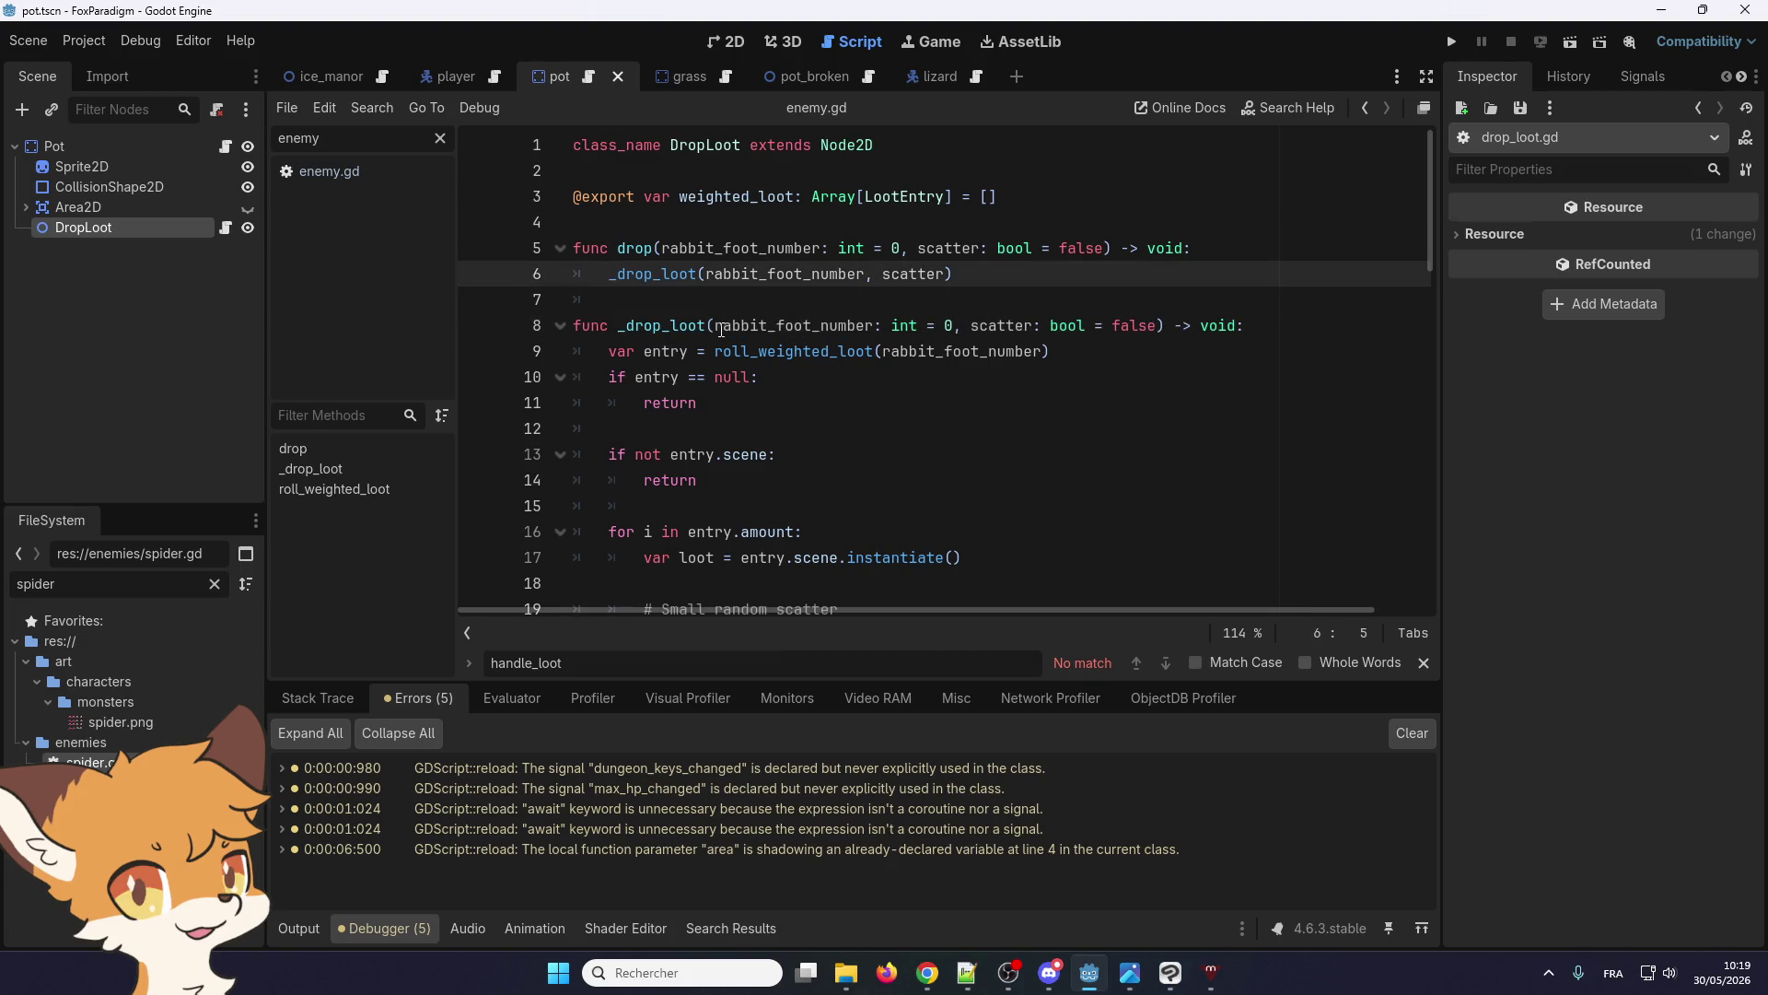
Insert 'await' before the _drop_loot() call on line 6 and inspect the keyword's actions
{"action": "type", "text": "await"}
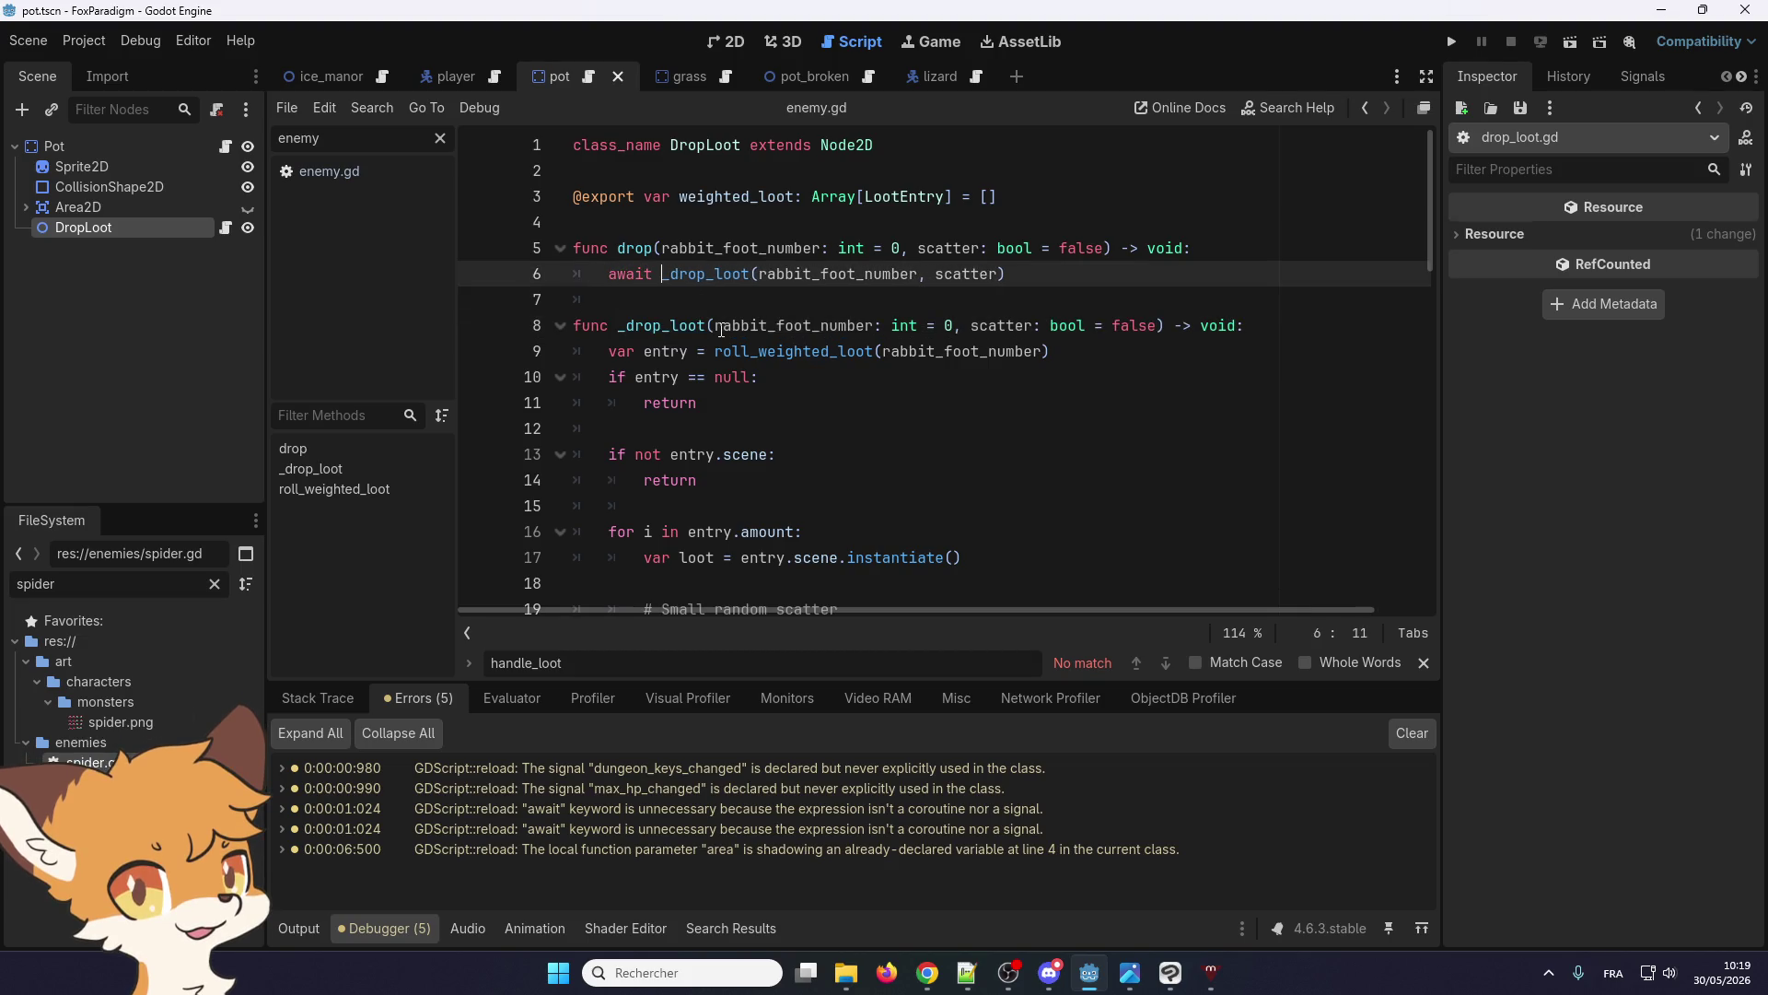
{"action": "left_click", "coordinate": [644, 351]}
{"action": "double_click", "coordinate": [642, 273]}
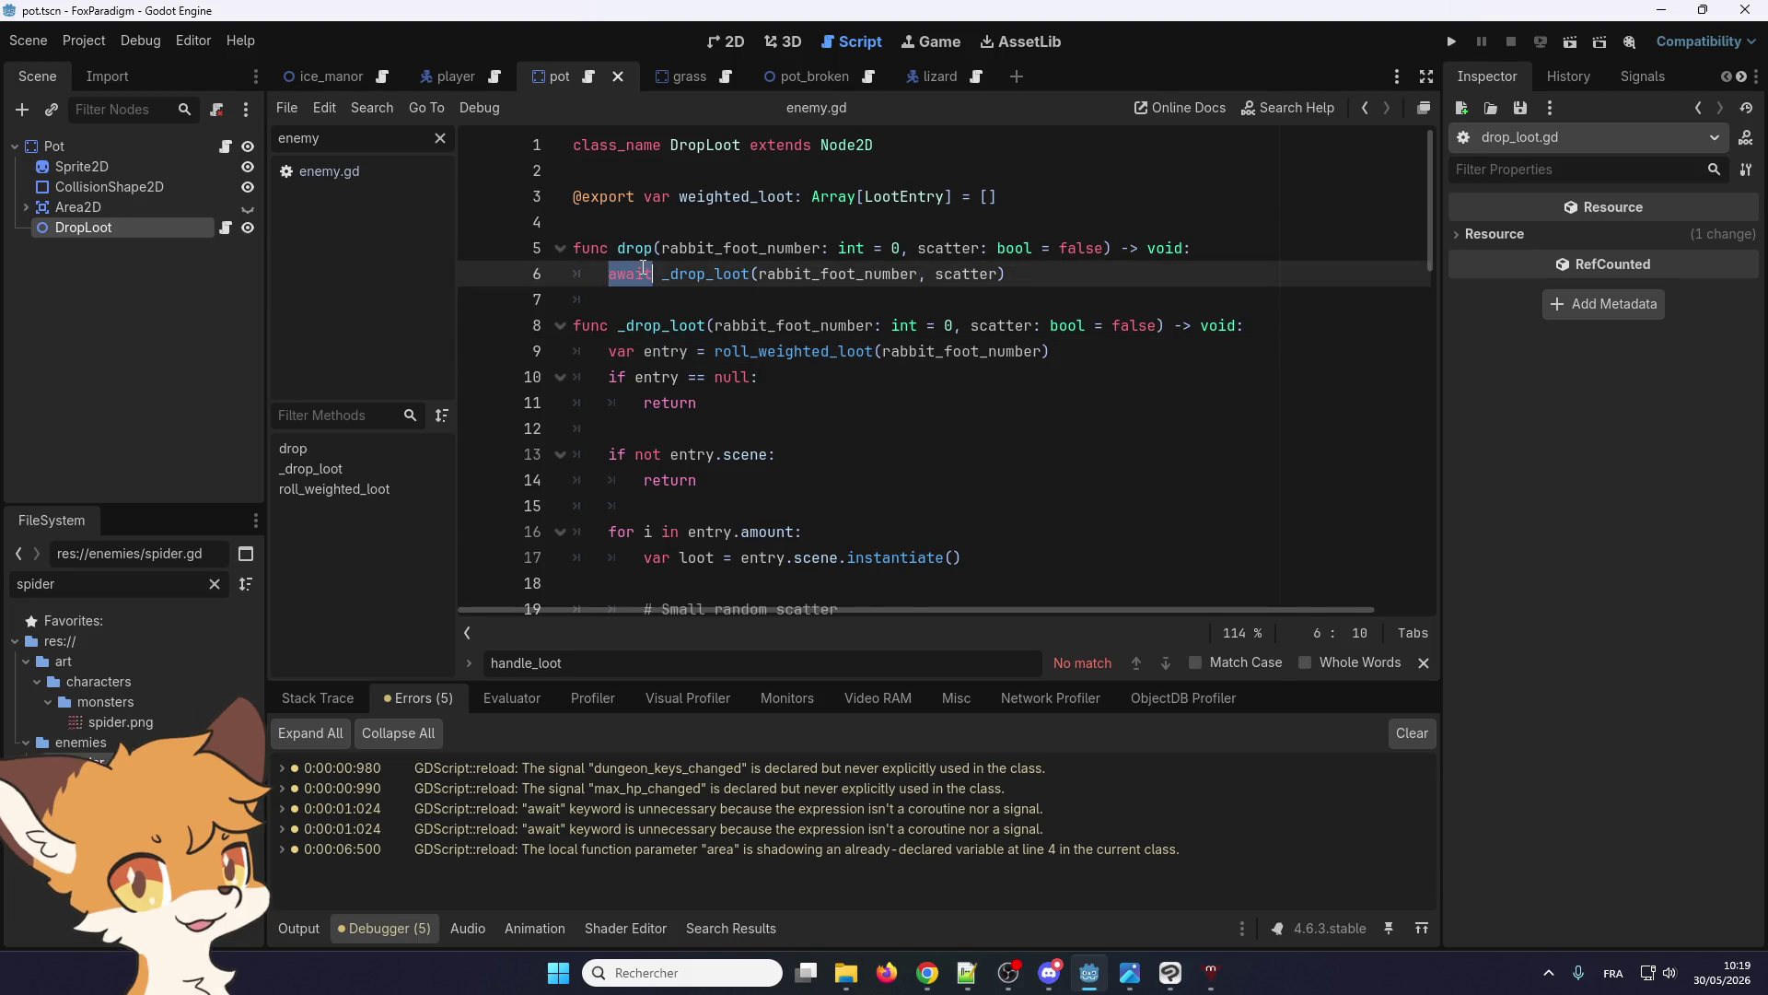
{"action": "right_click", "coordinate": [641, 268]}
{"action": "left_click", "coordinate": [703, 385]}
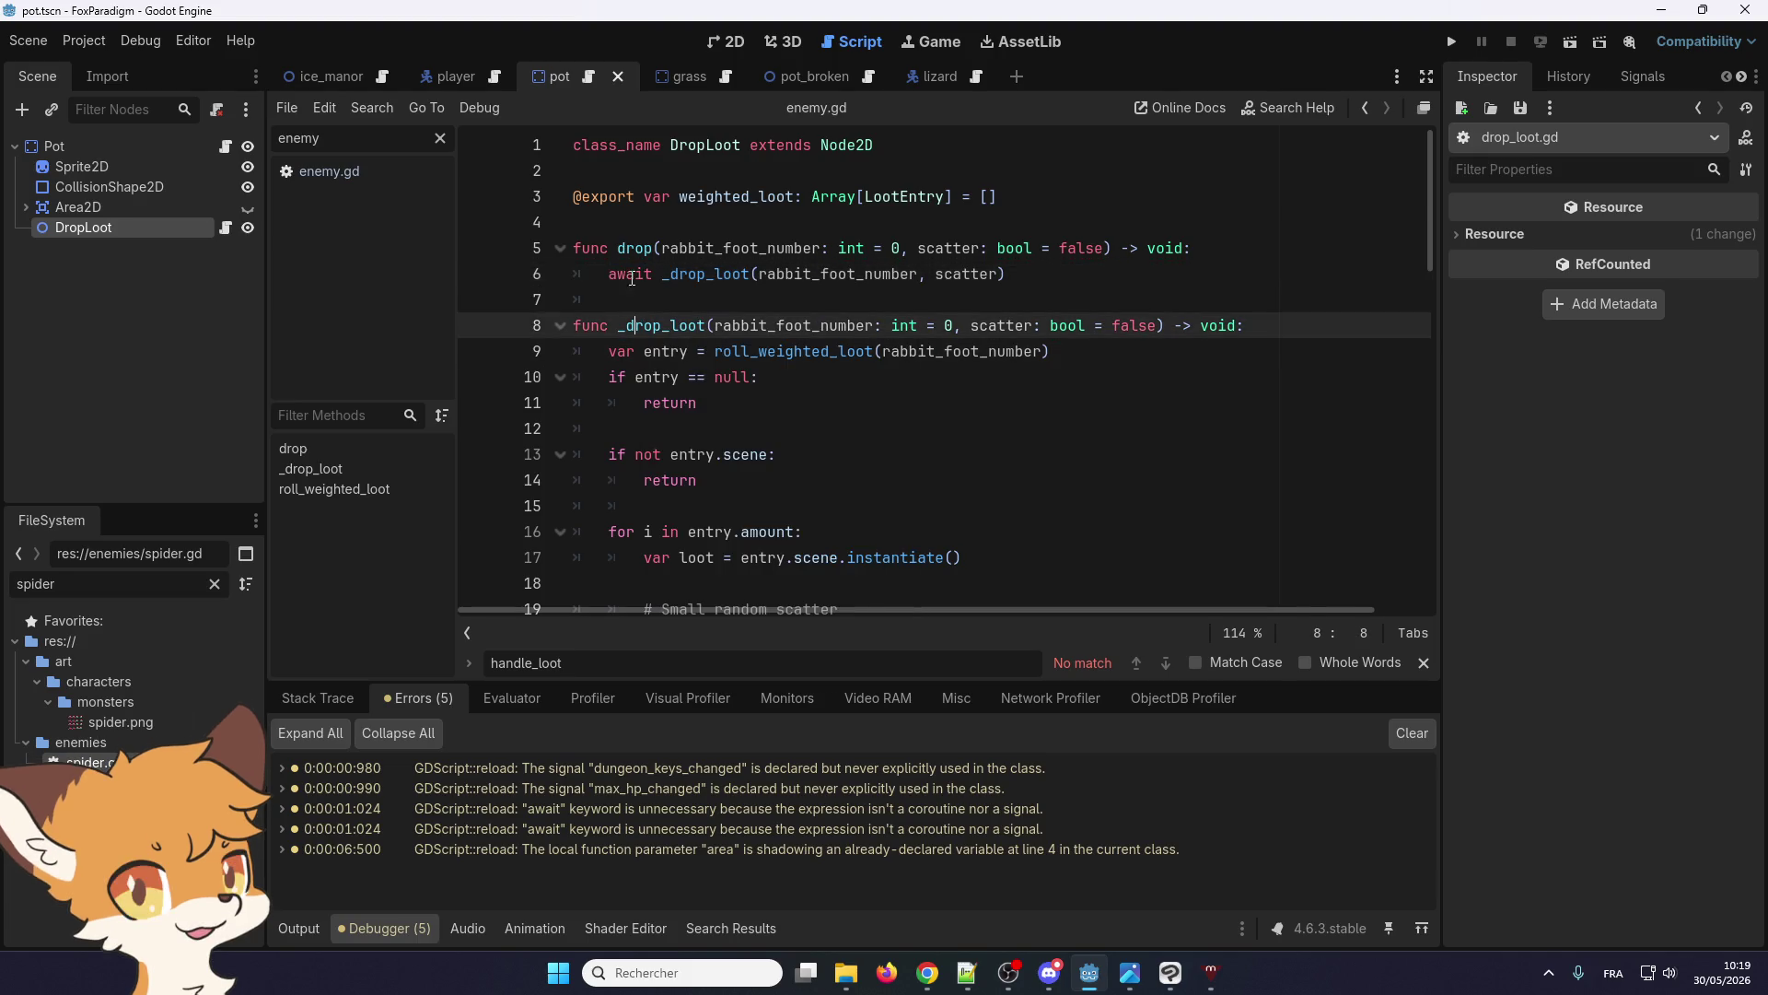
{"action": "left_click", "coordinate": [631, 325]}
Review the loot code in drop_loot.gd, including roll_weighted_loot on line 40
{"action": "scroll", "coordinate": [623, 339], "scroll_direction": "down", "scroll_amount": 10}
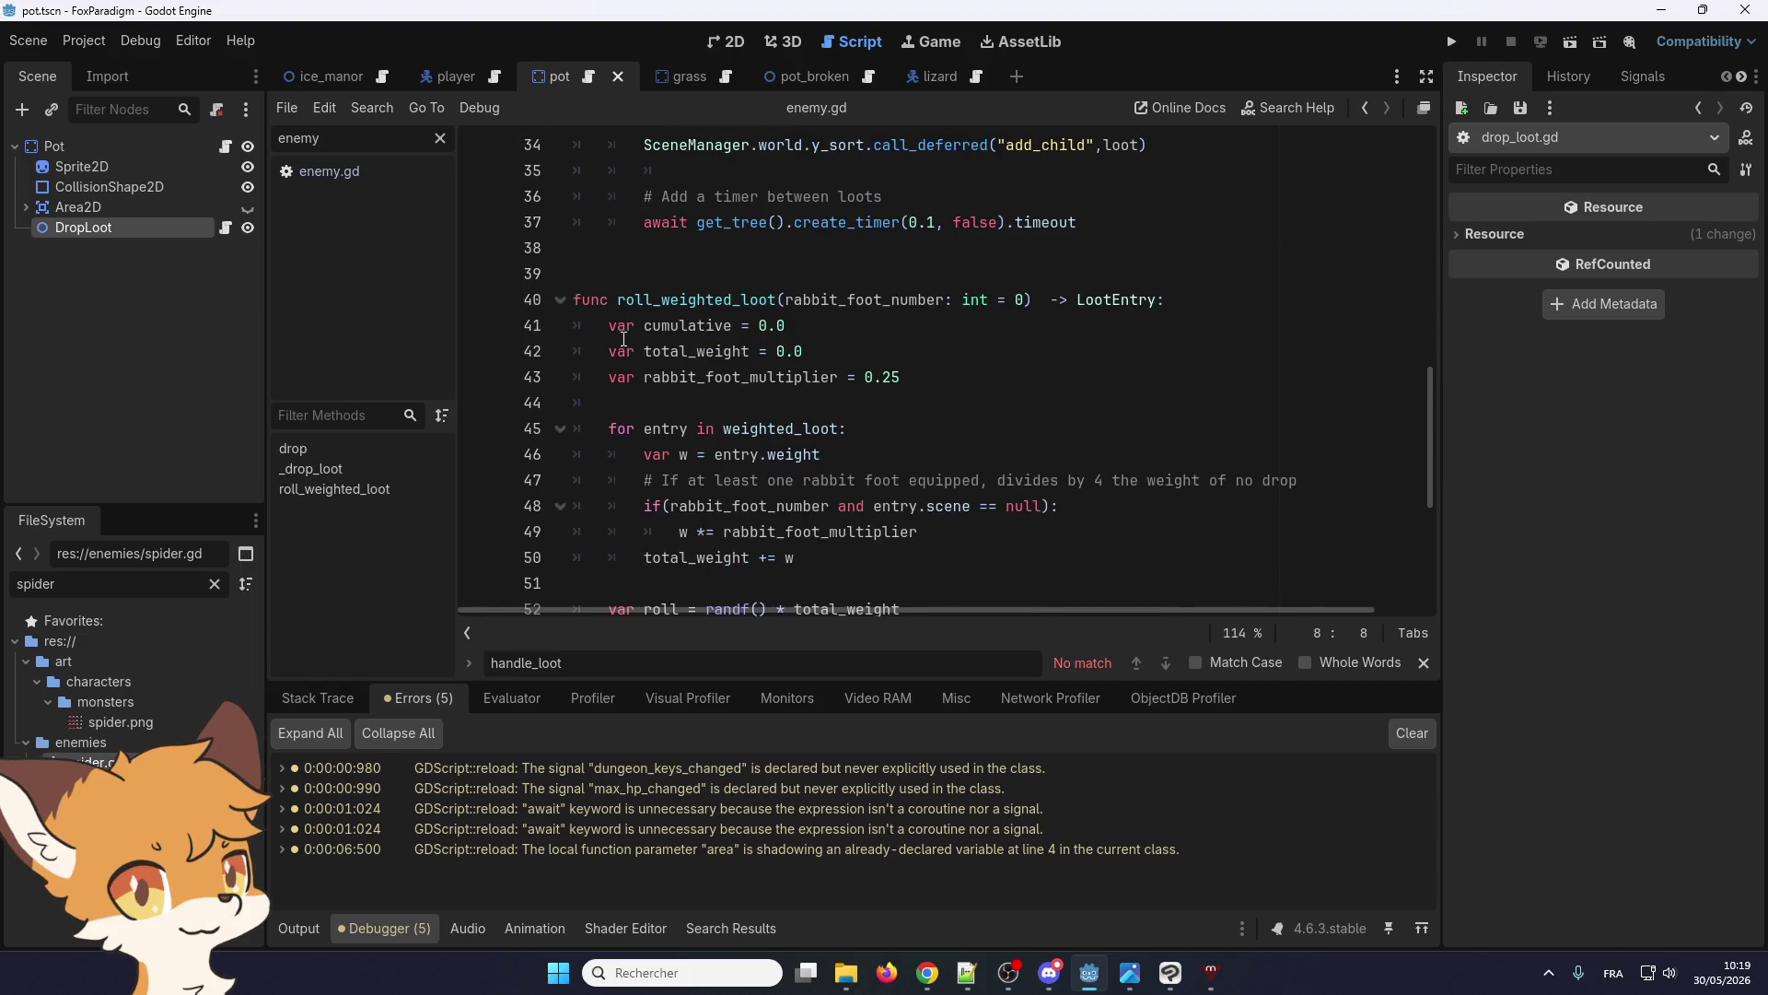
{"action": "scroll", "coordinate": [624, 339], "scroll_direction": "down", "scroll_amount": 5}
{"action": "scroll", "coordinate": [614, 392], "scroll_direction": "up", "scroll_amount": 5}
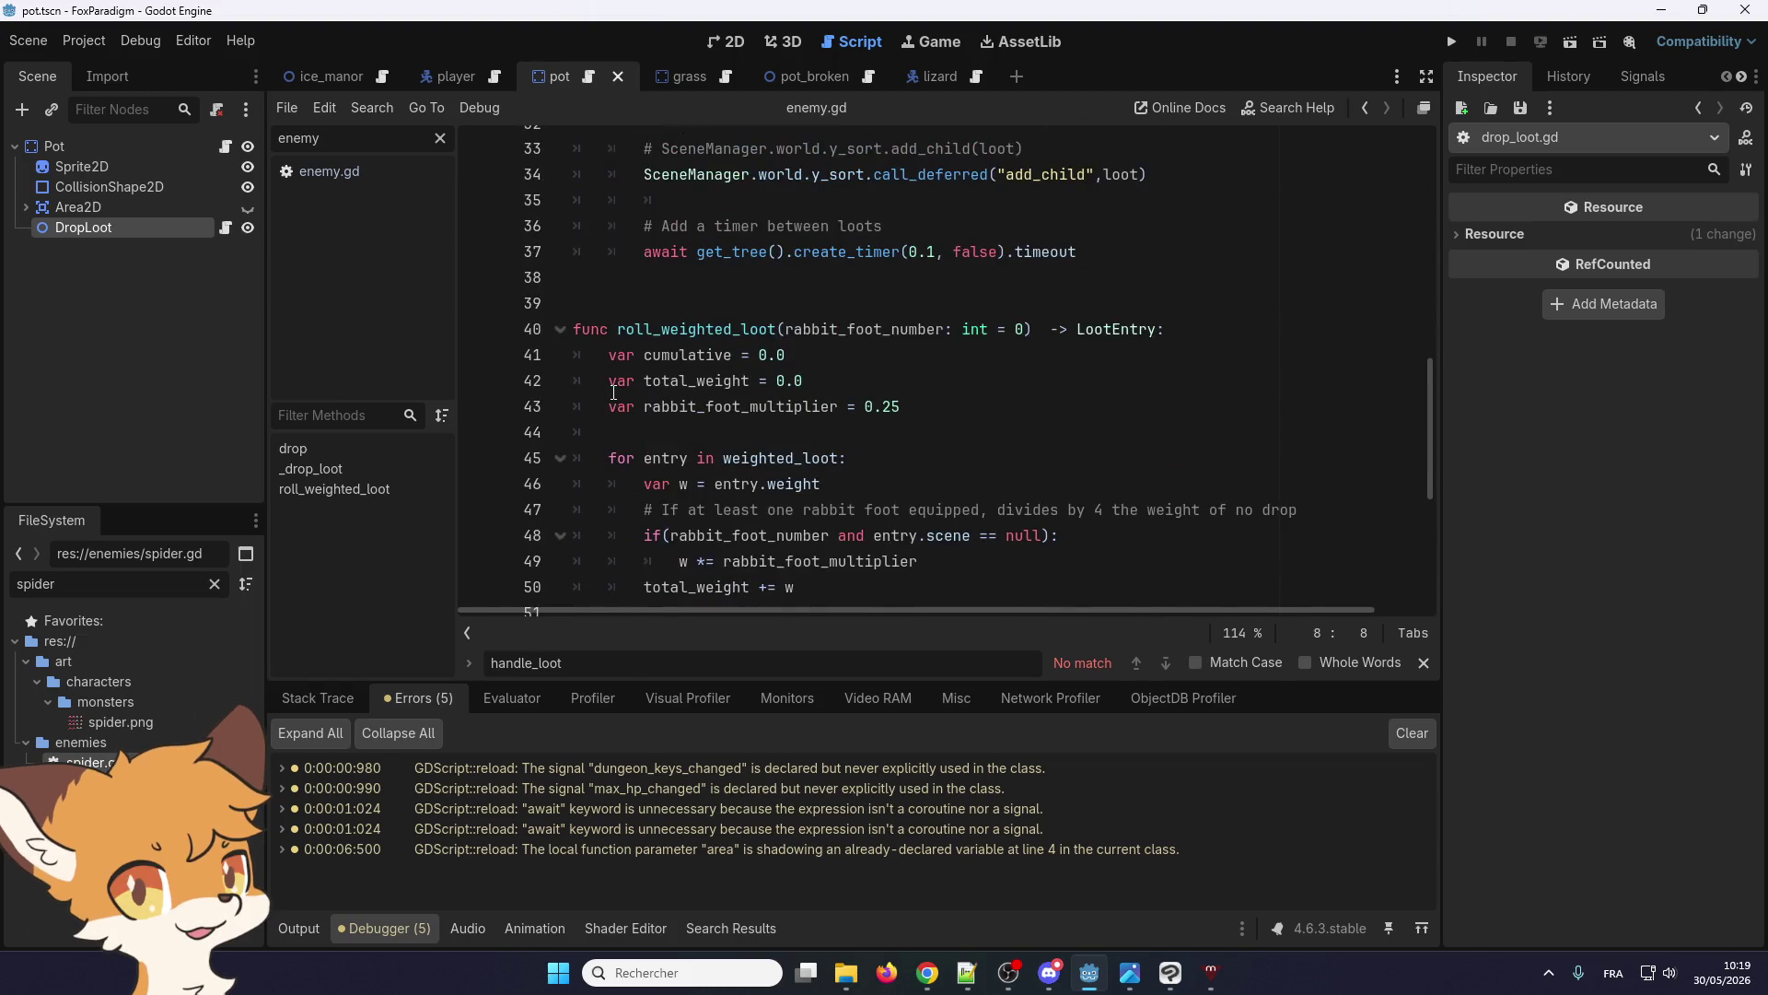
{"action": "scroll", "coordinate": [613, 393], "scroll_direction": "up", "scroll_amount": 4}
{"action": "scroll", "coordinate": [616, 395], "scroll_direction": "down", "scroll_amount": 3}
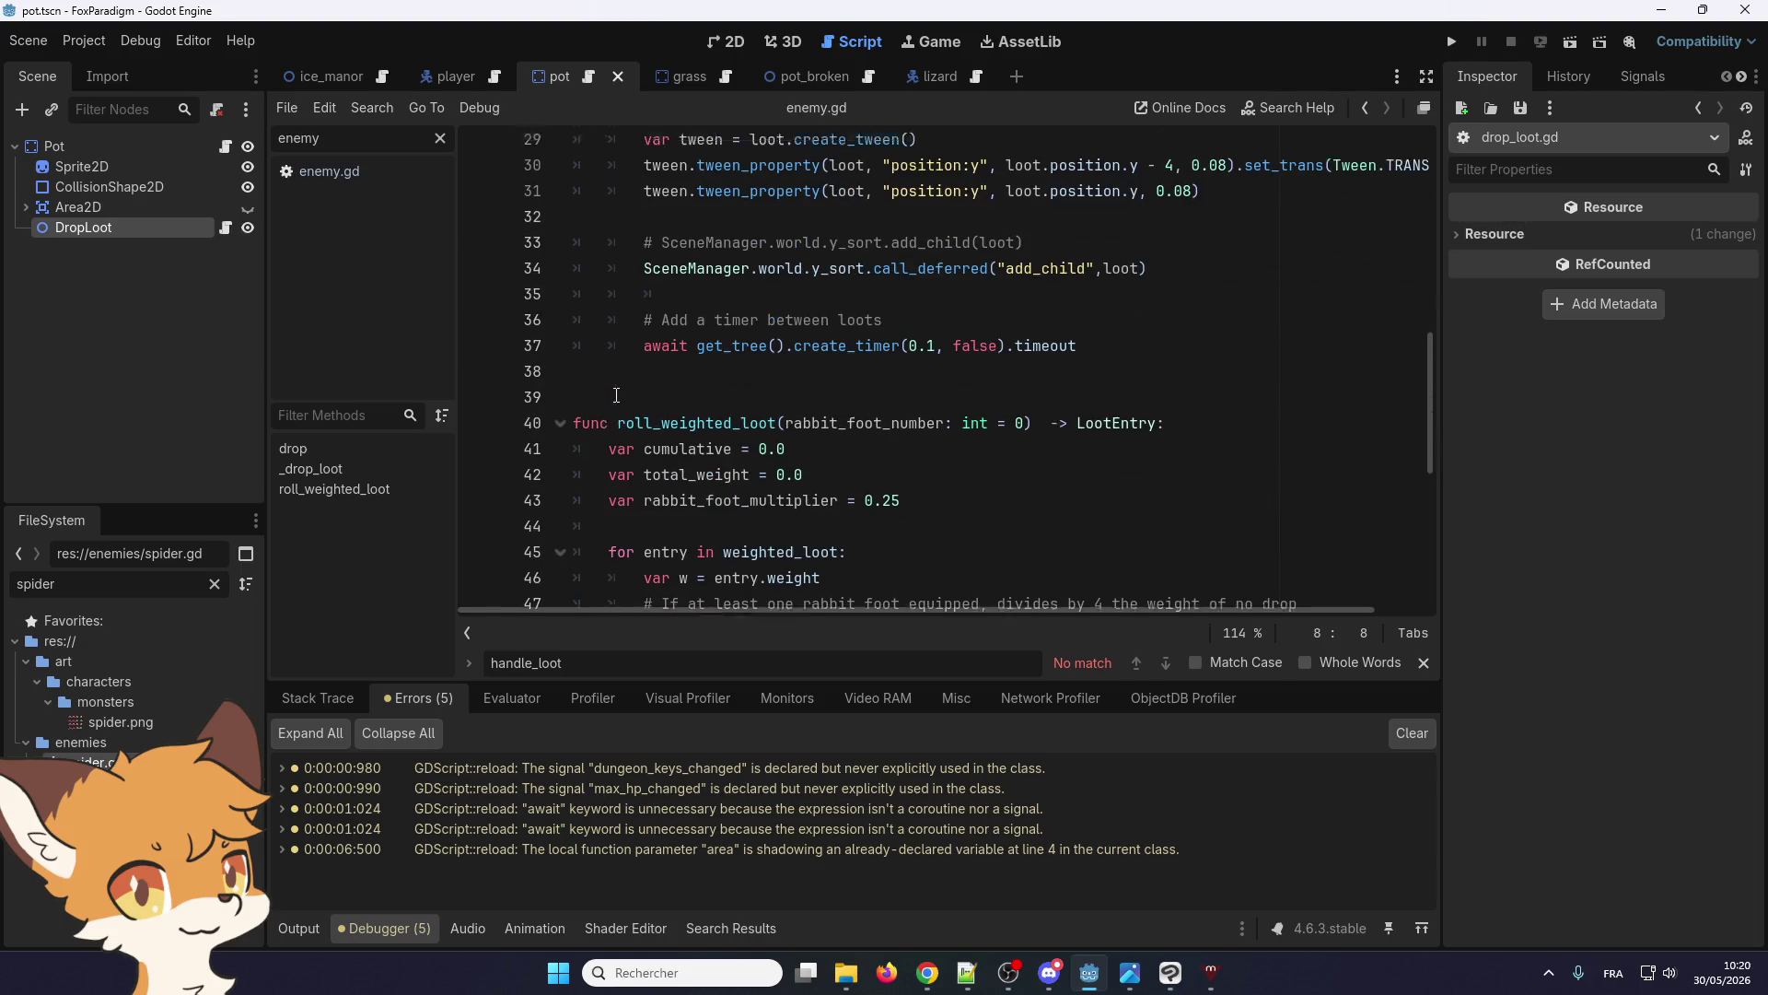
{"action": "double_click", "coordinate": [644, 406]}
{"action": "scroll", "coordinate": [671, 417], "scroll_direction": "up", "scroll_amount": 8}
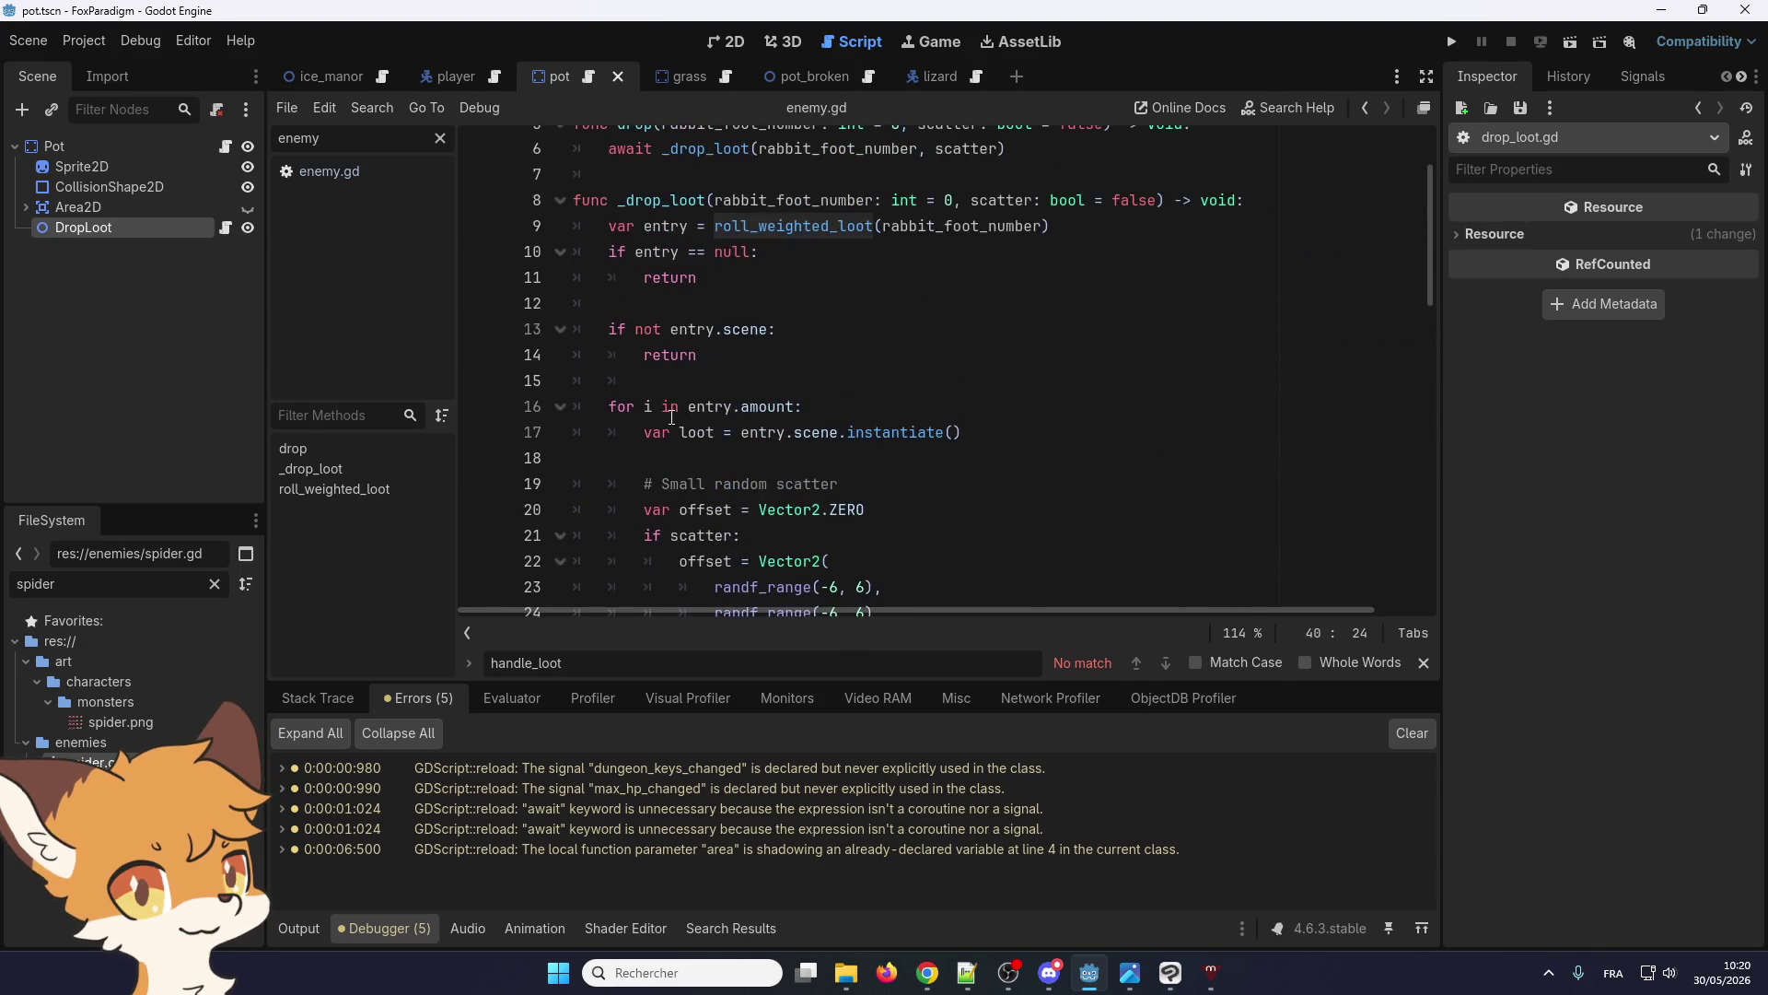
{"action": "scroll", "coordinate": [654, 421], "scroll_direction": "down", "scroll_amount": 14}
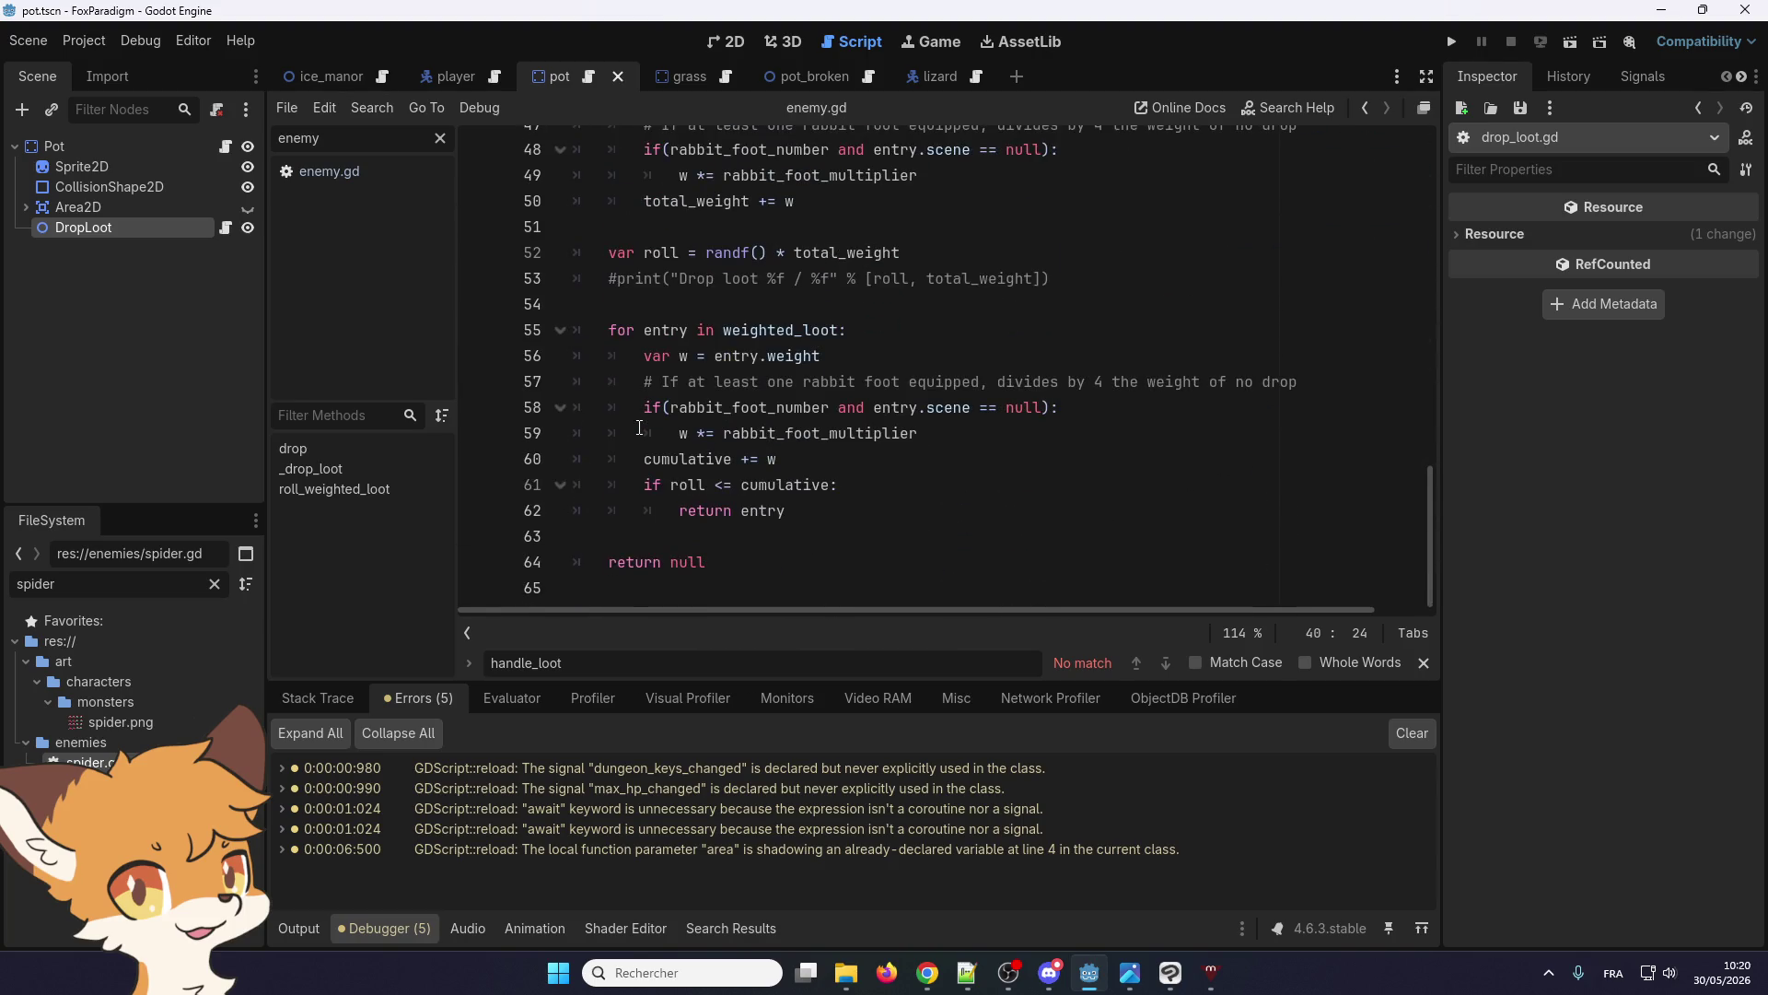
{"action": "scroll", "coordinate": [615, 466], "scroll_direction": "up", "scroll_amount": 13}
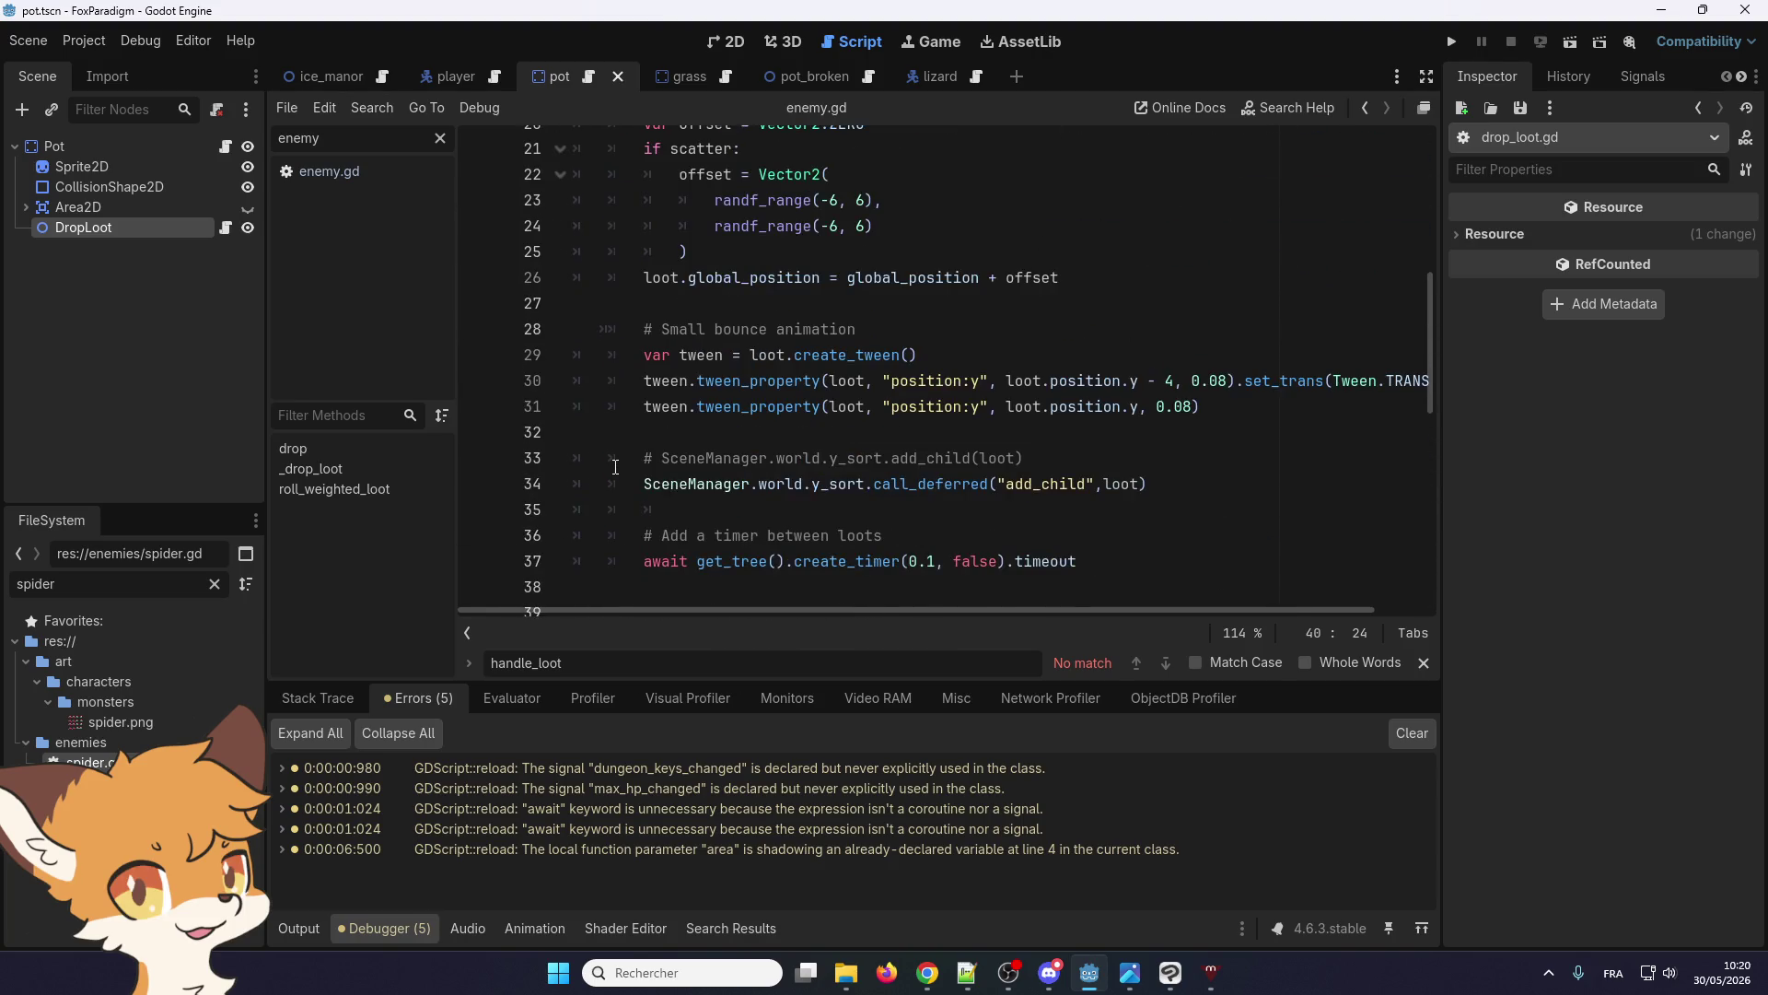
{"action": "scroll", "coordinate": [615, 466], "scroll_direction": "up", "scroll_amount": 3}
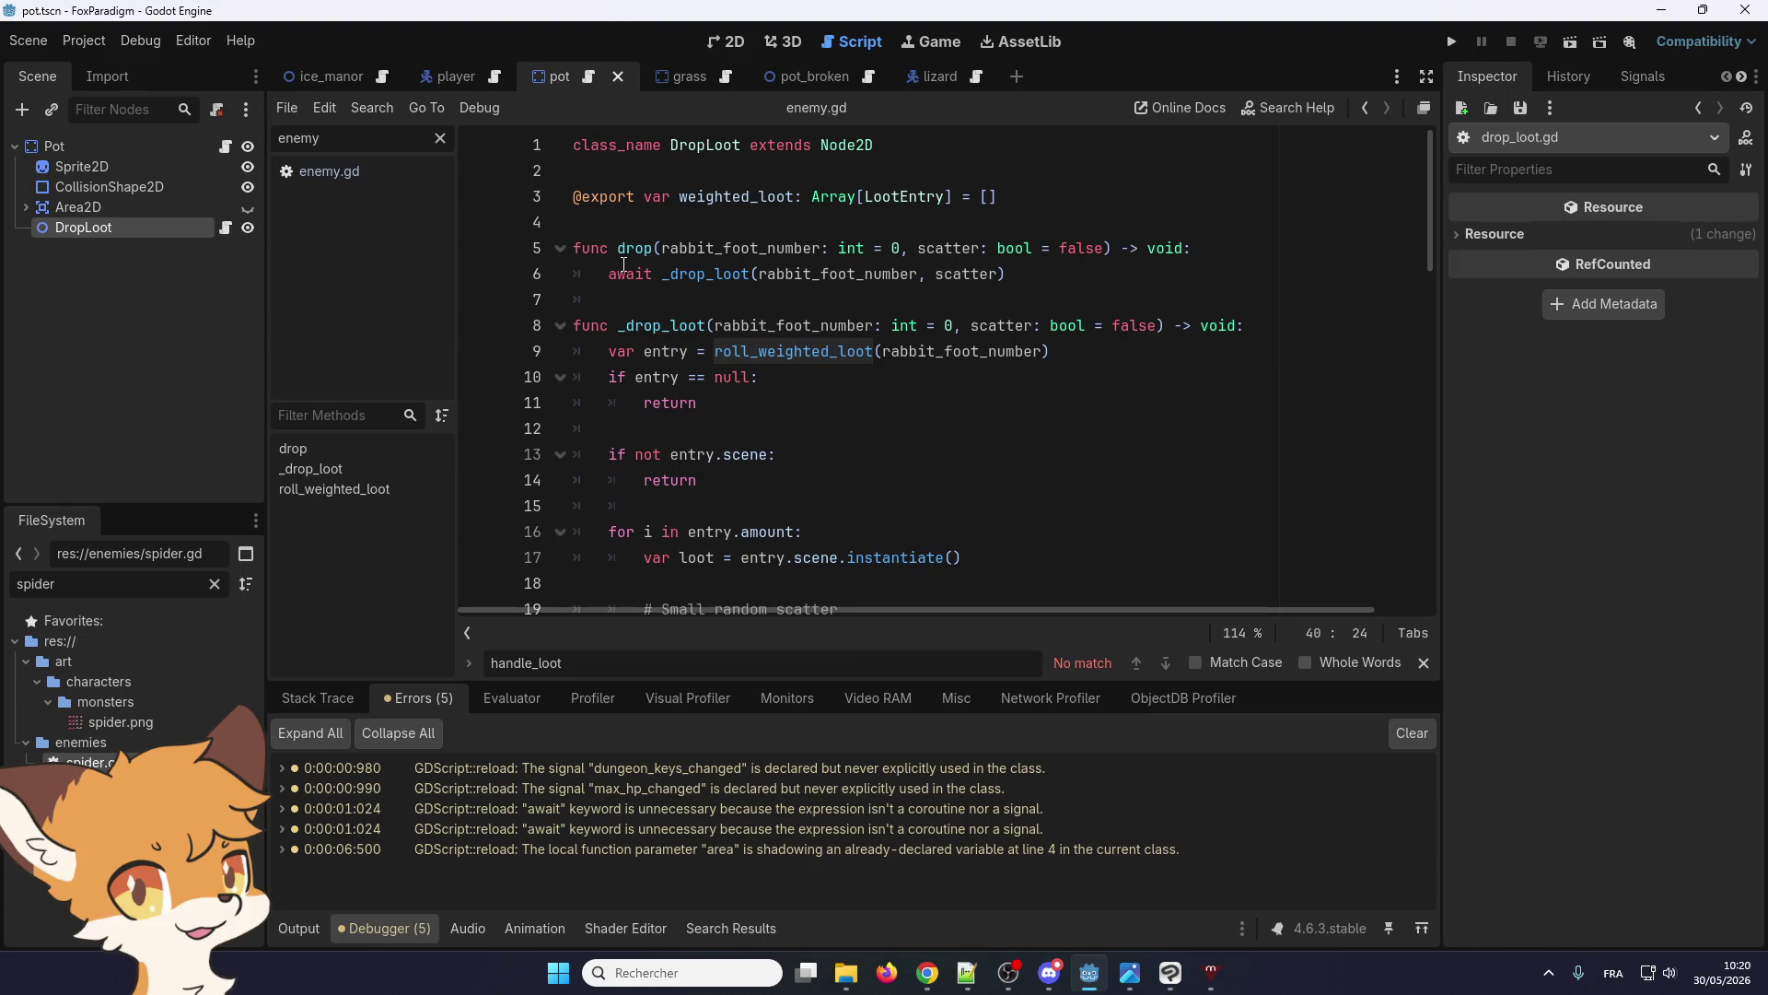
{"action": "left_click", "coordinate": [36, 42]}
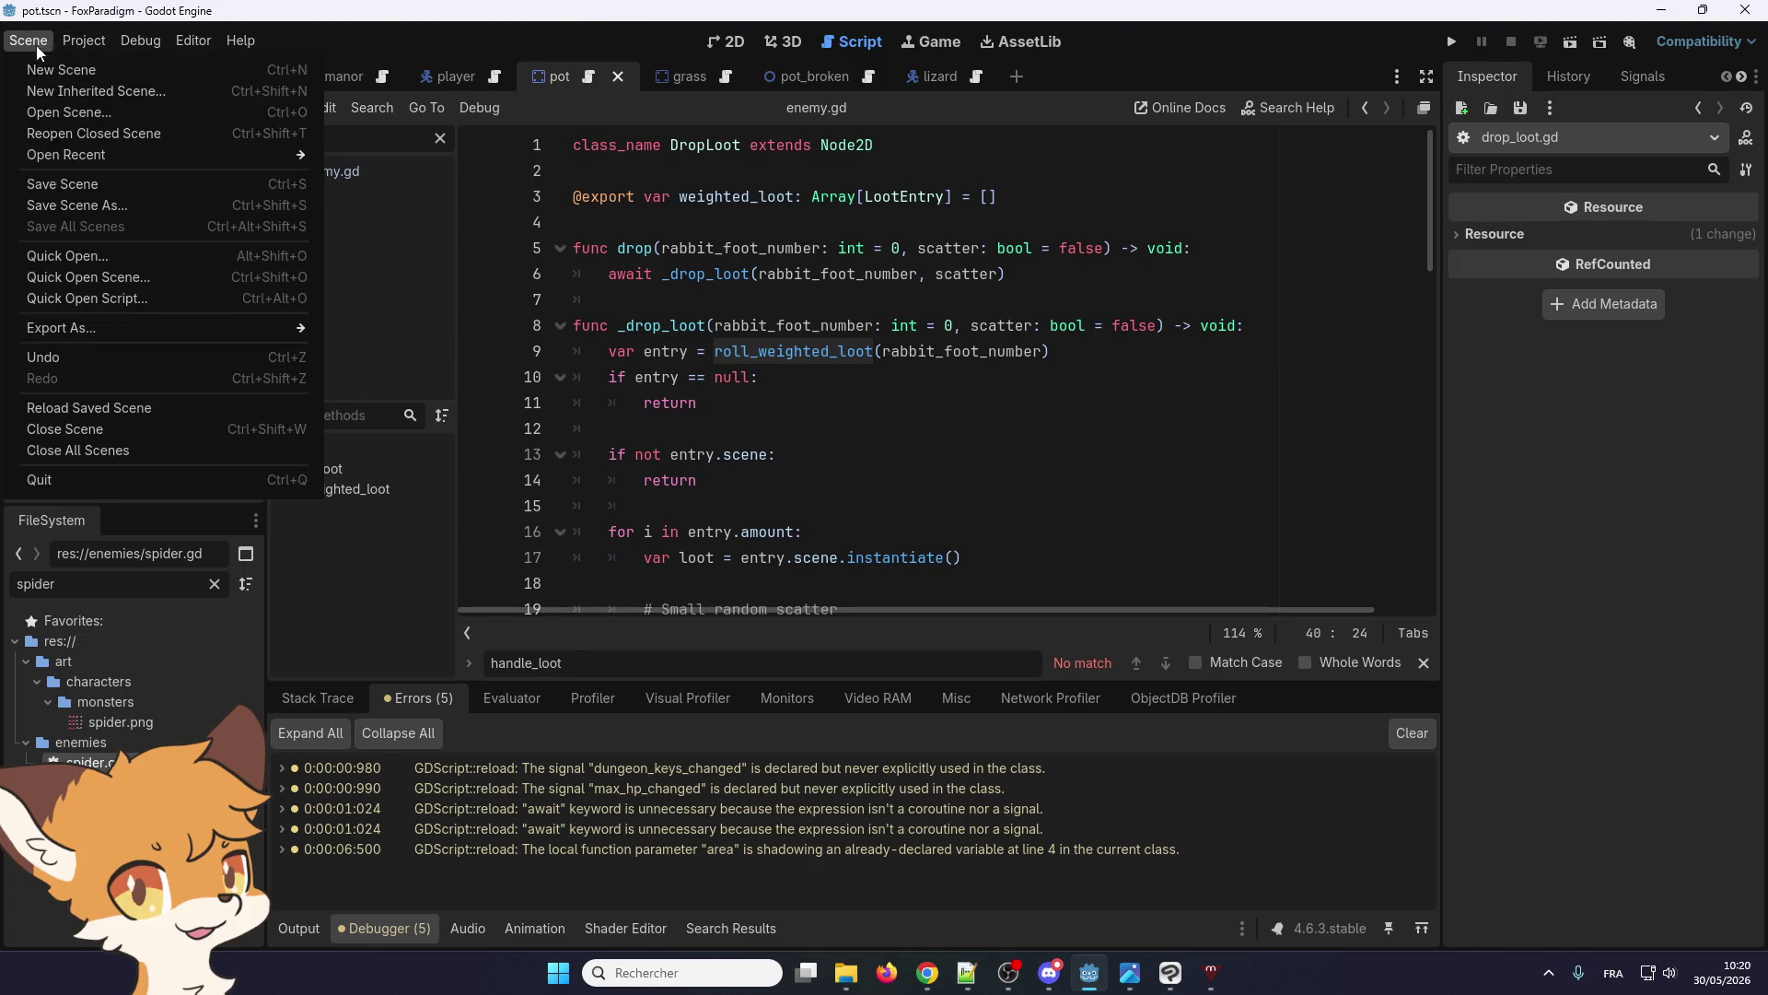
Save the pot scene and jump to the await warning's source in enemy.gd
{"action": "left_click", "coordinate": [53, 183]}
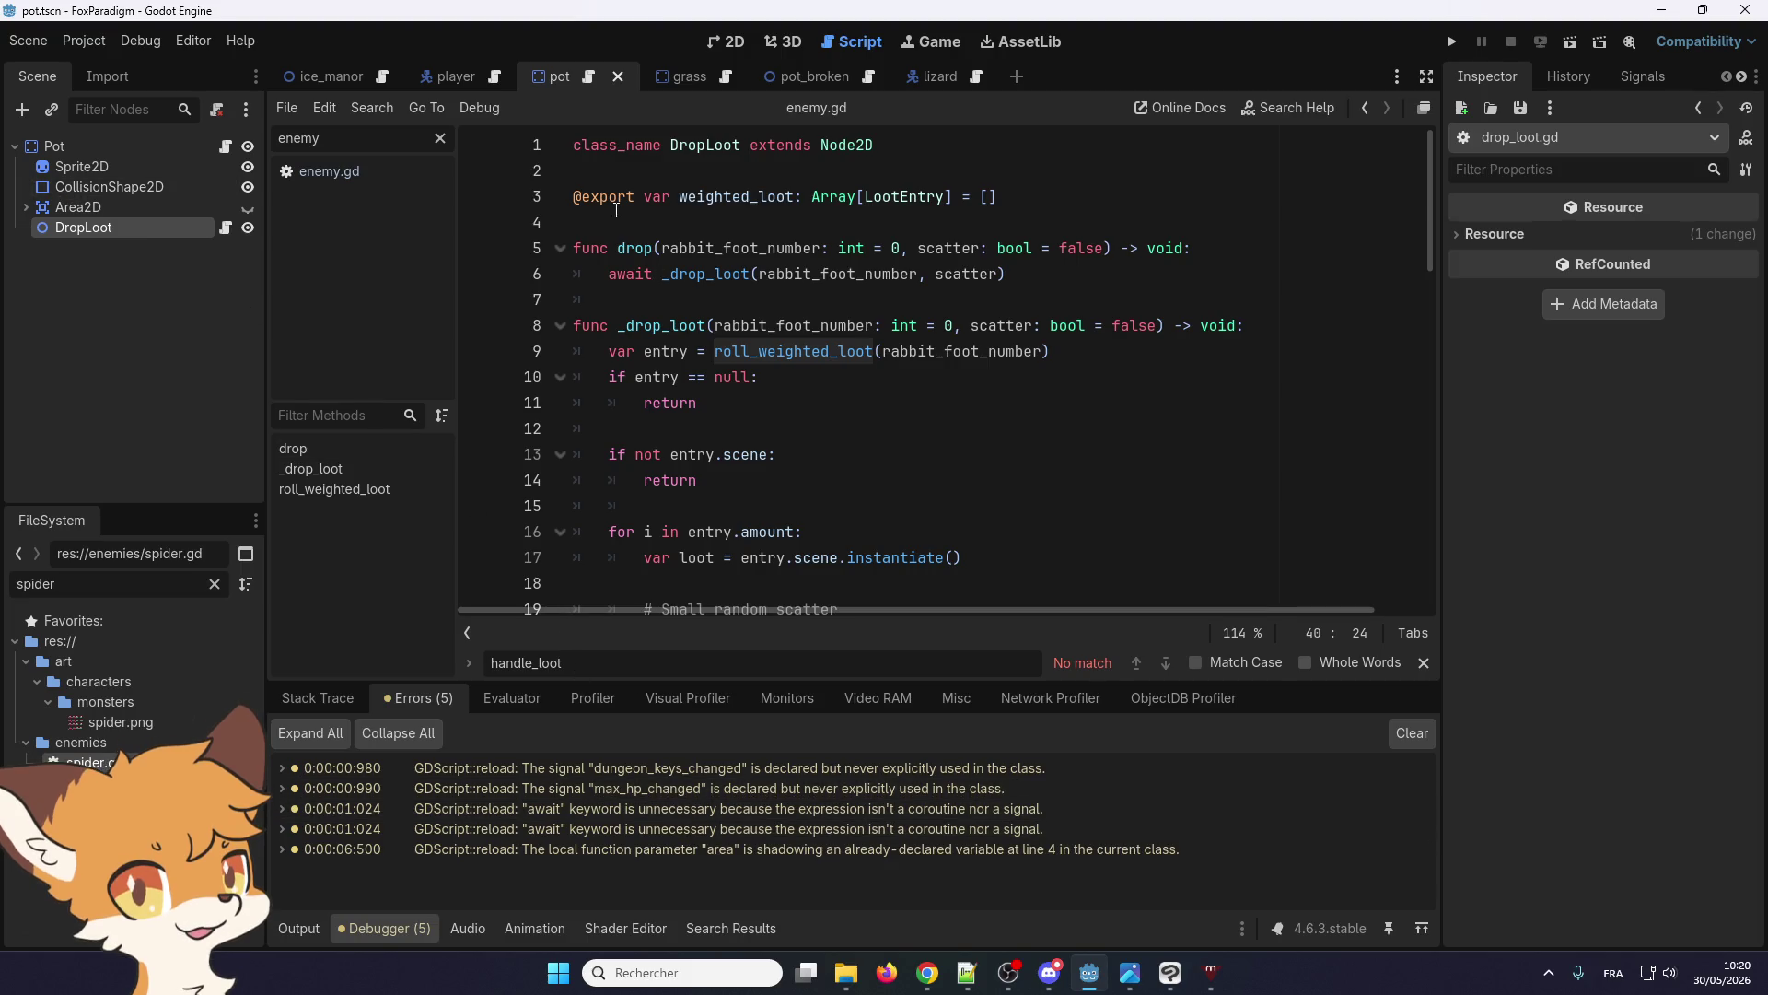
{"action": "left_click", "coordinate": [721, 828]}
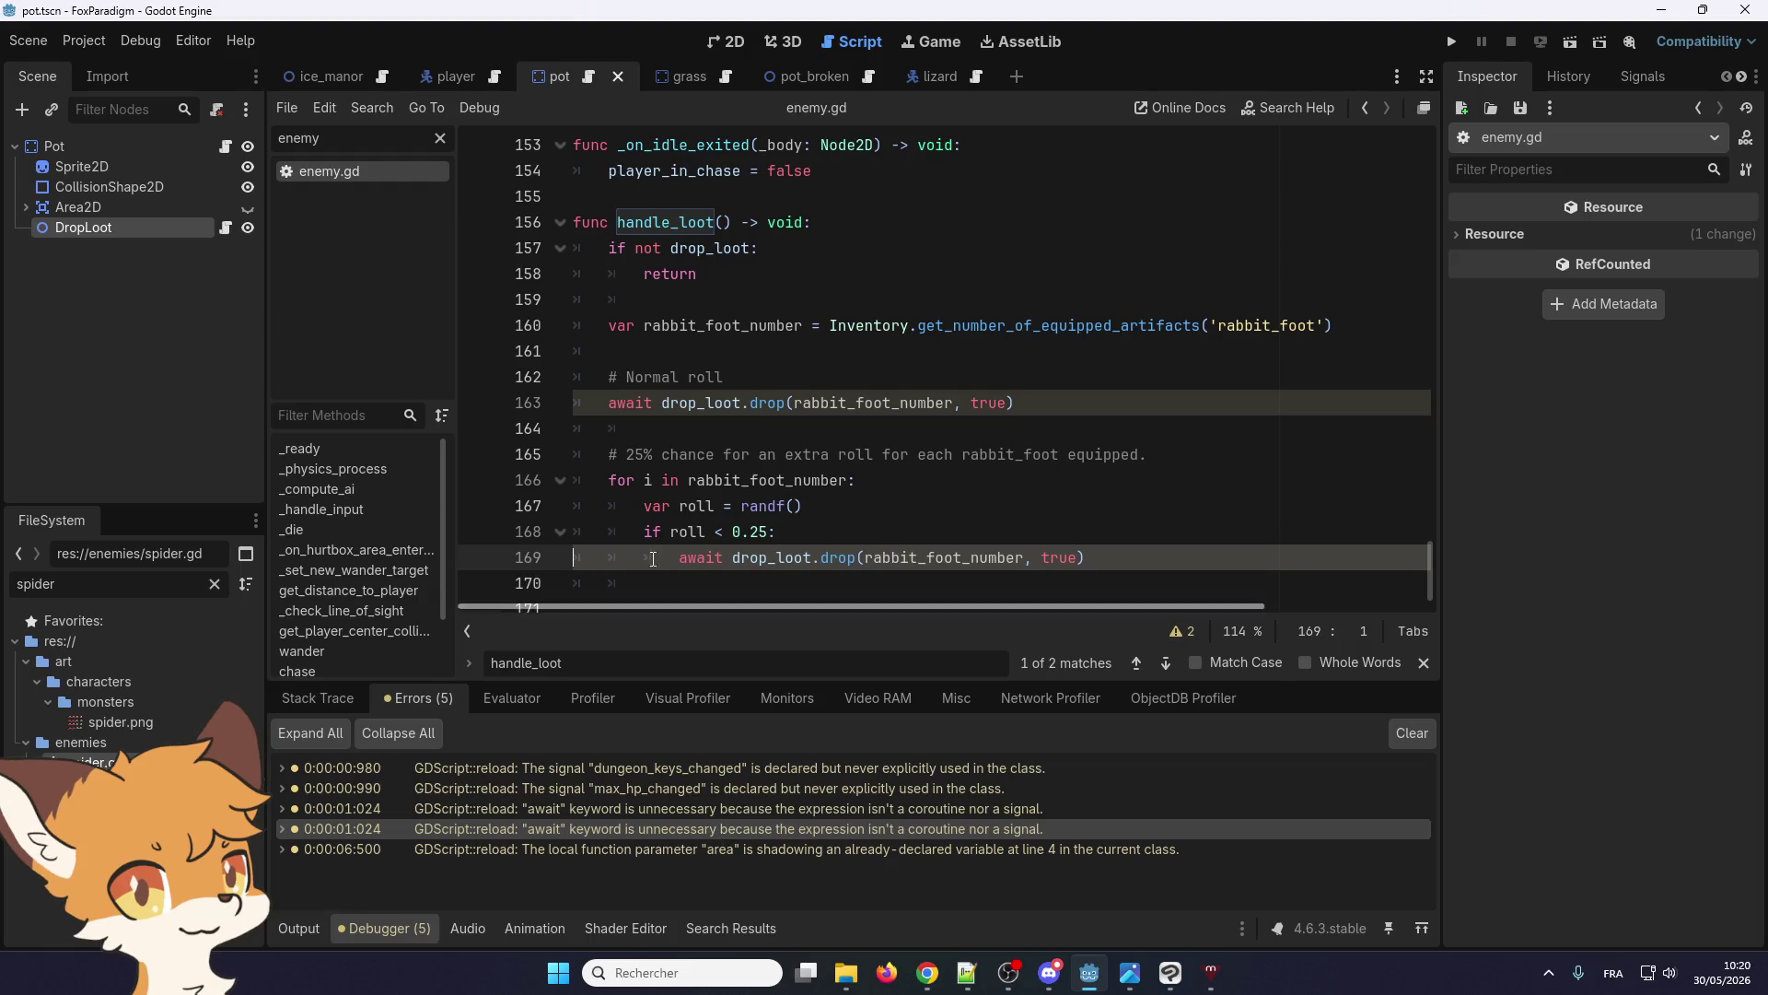
{"action": "left_click", "coordinate": [659, 417]}
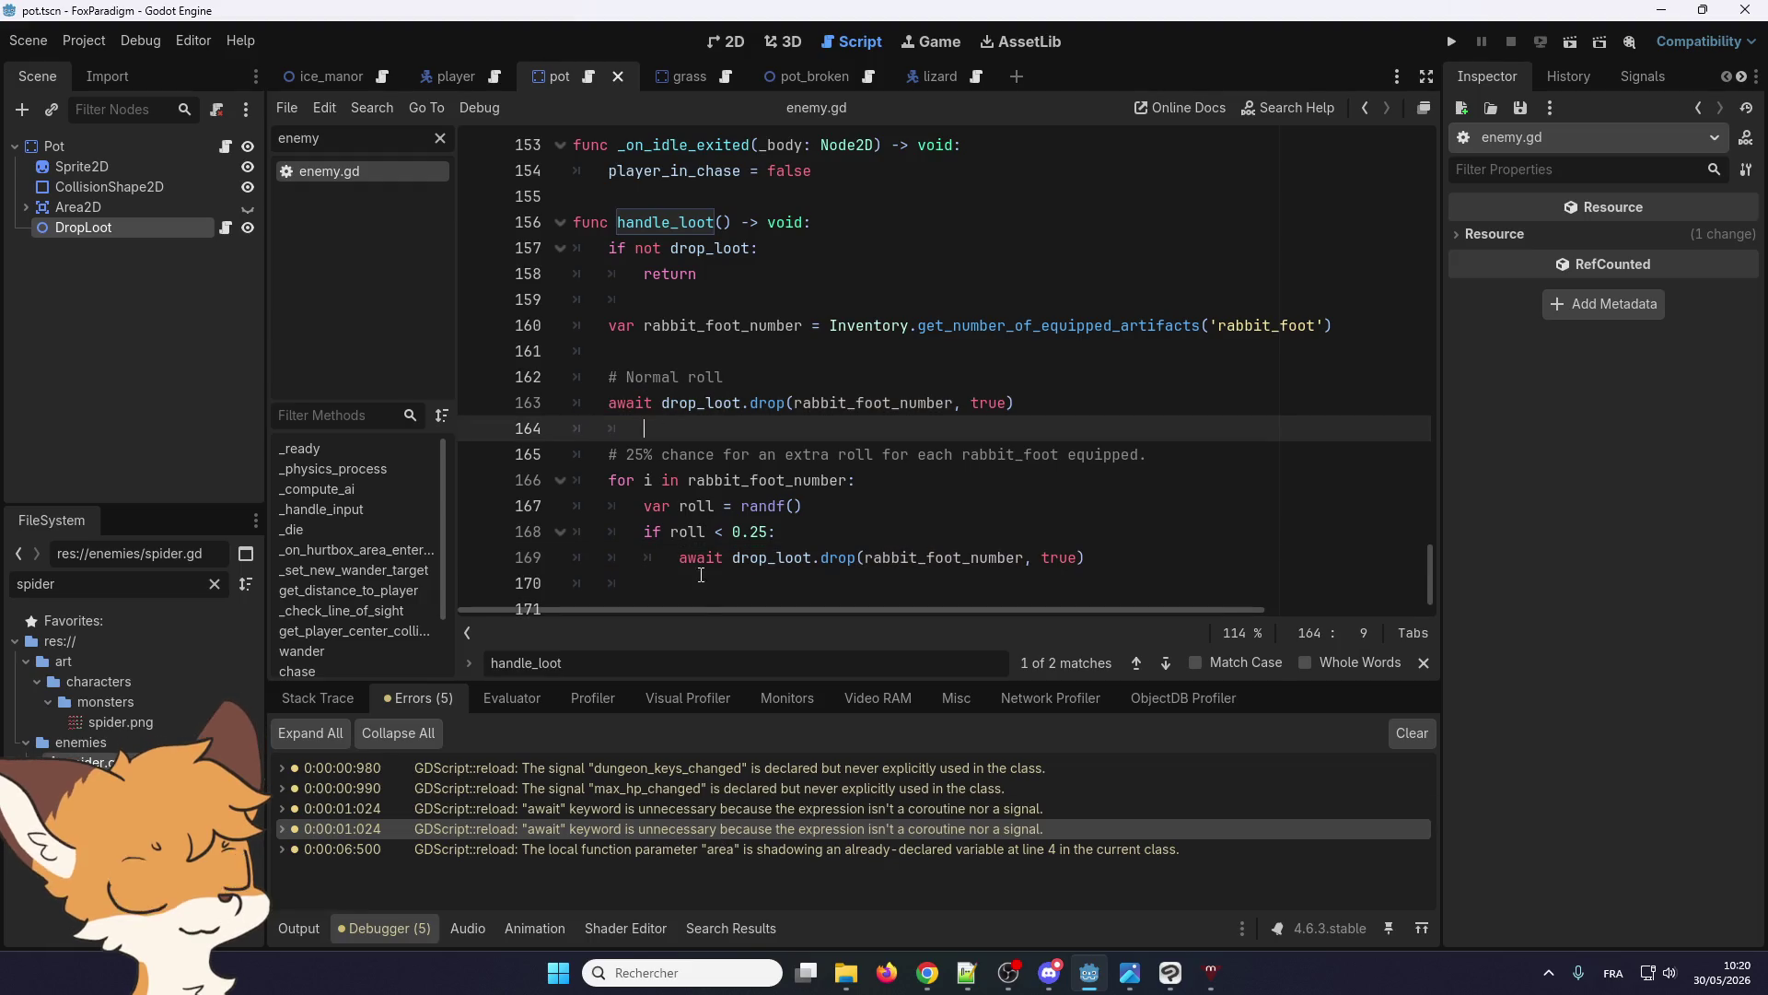
Look over enemy.gd's handle_loot code, then return to pot.gd
{"action": "scroll", "coordinate": [700, 451], "scroll_direction": "up", "scroll_amount": 1}
{"action": "scroll", "coordinate": [693, 488], "scroll_direction": "down", "scroll_amount": 1}
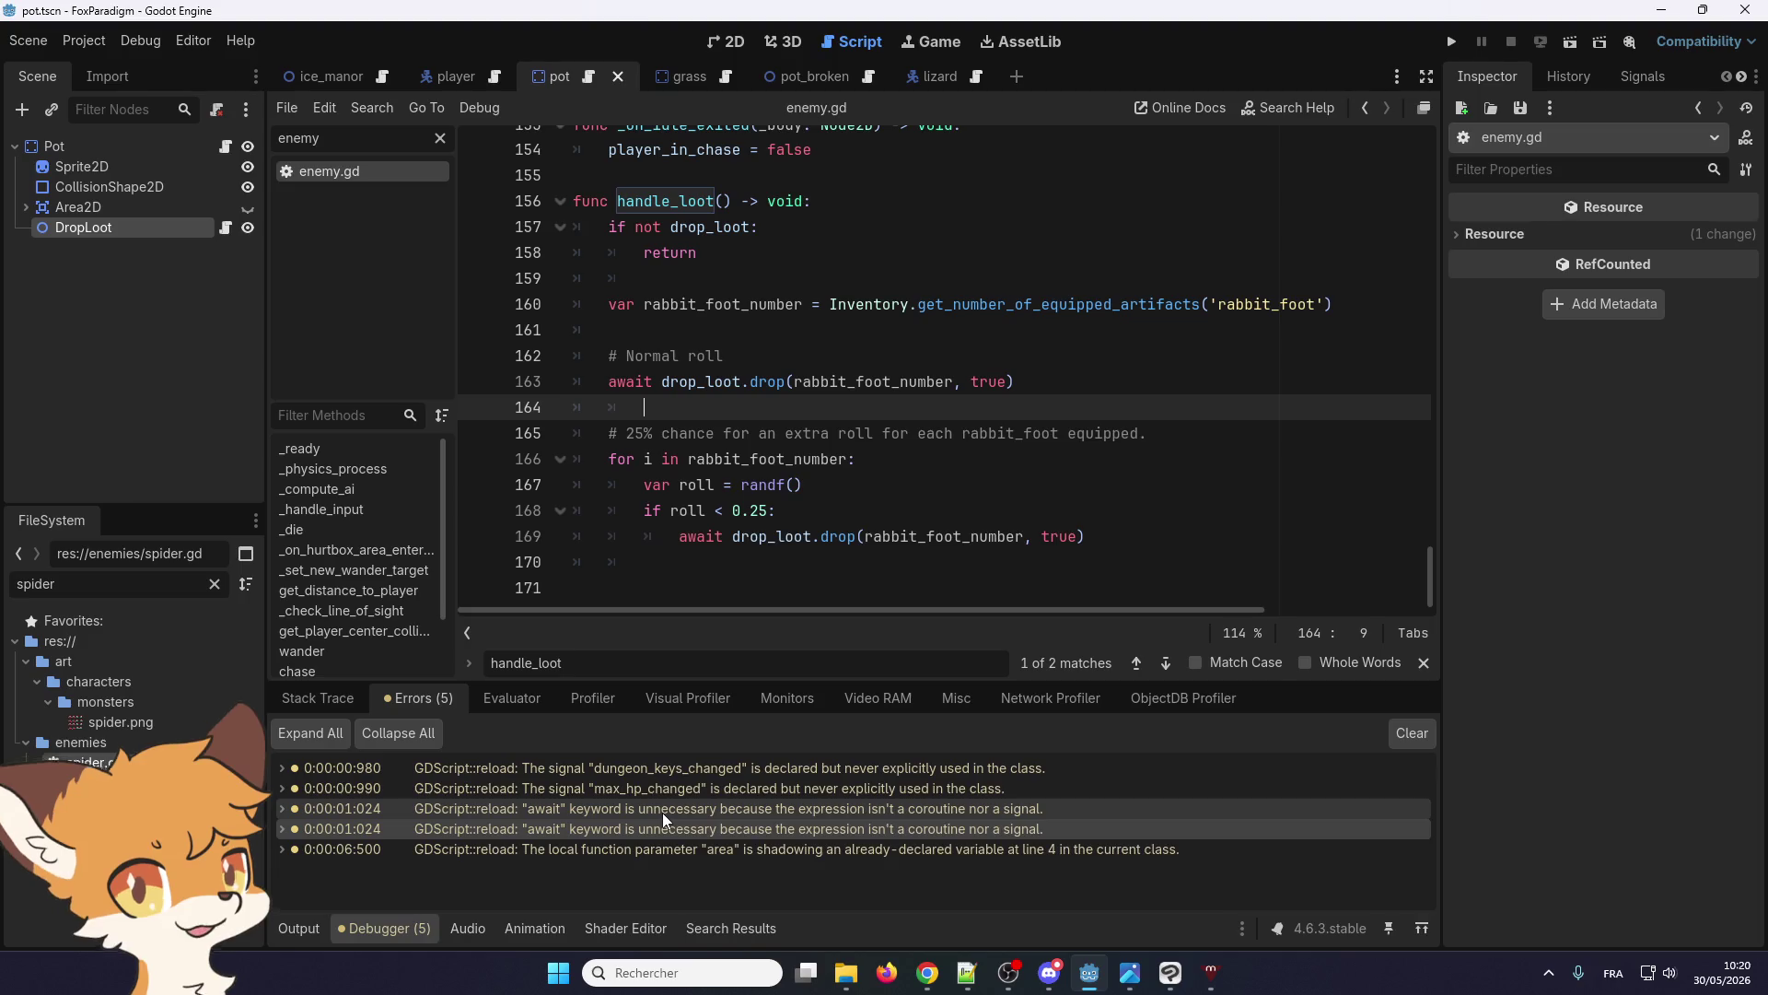
{"action": "scroll", "coordinate": [654, 444], "scroll_direction": "up", "scroll_amount": 1}
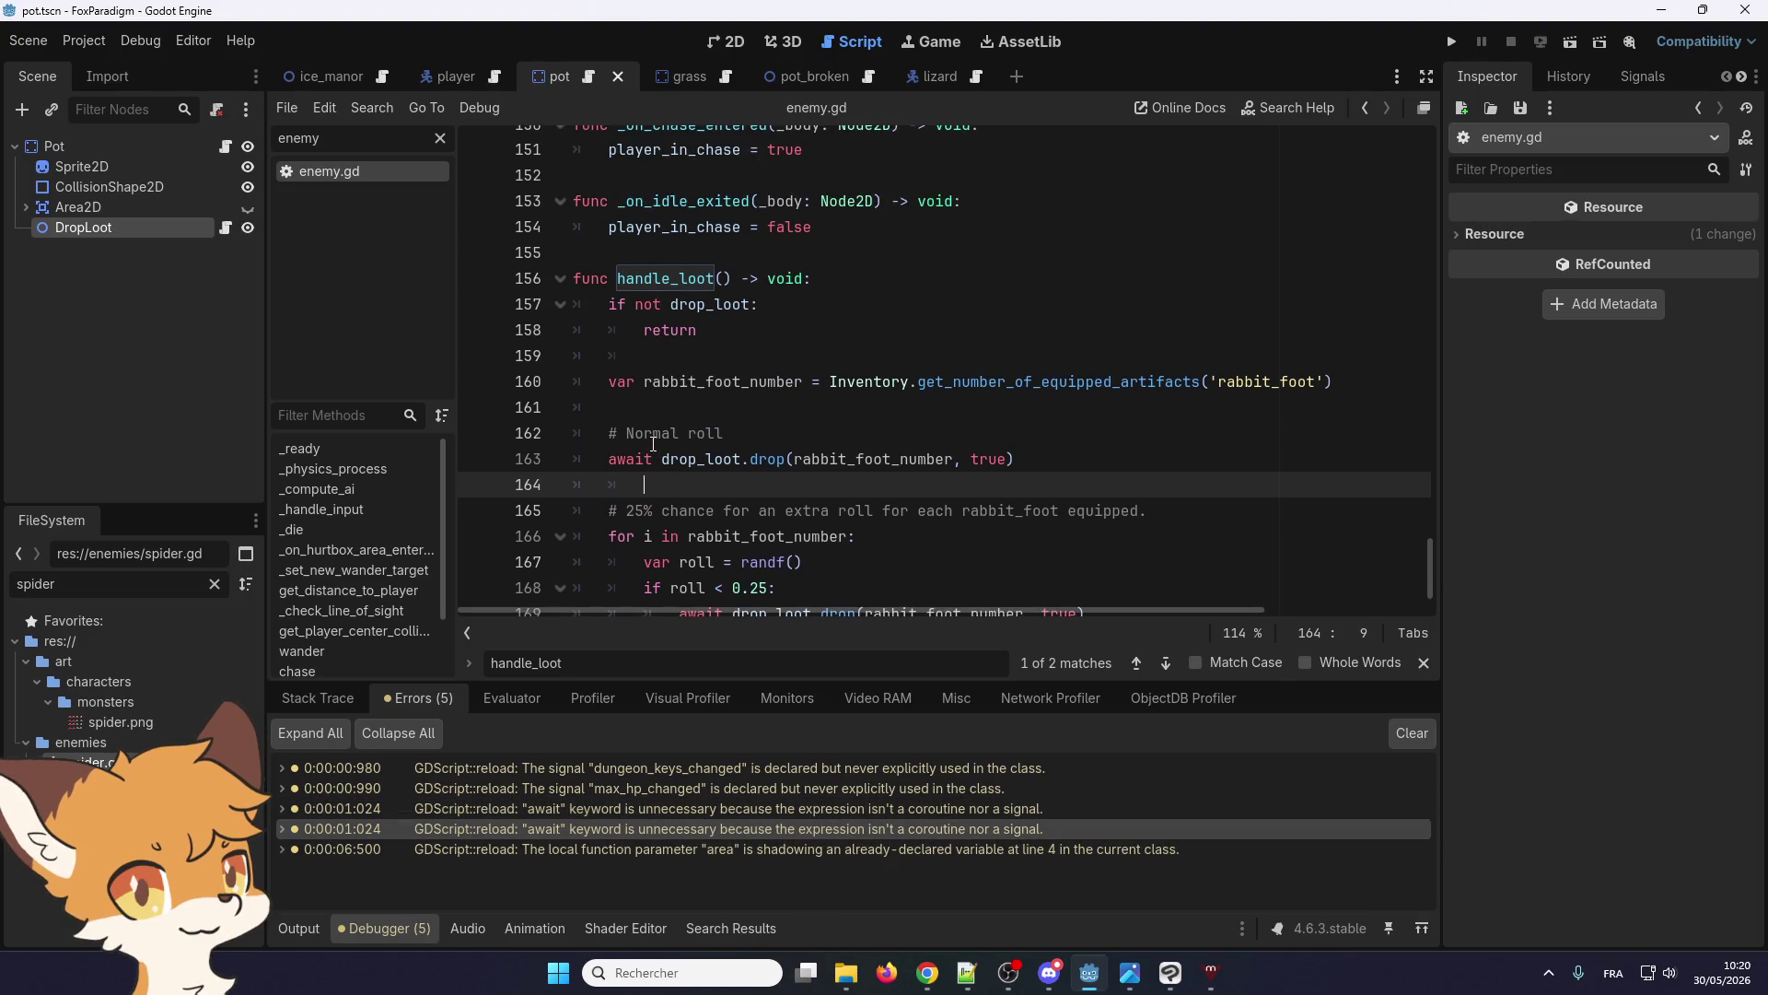
{"action": "scroll", "coordinate": [654, 444], "scroll_direction": "down", "scroll_amount": 1}
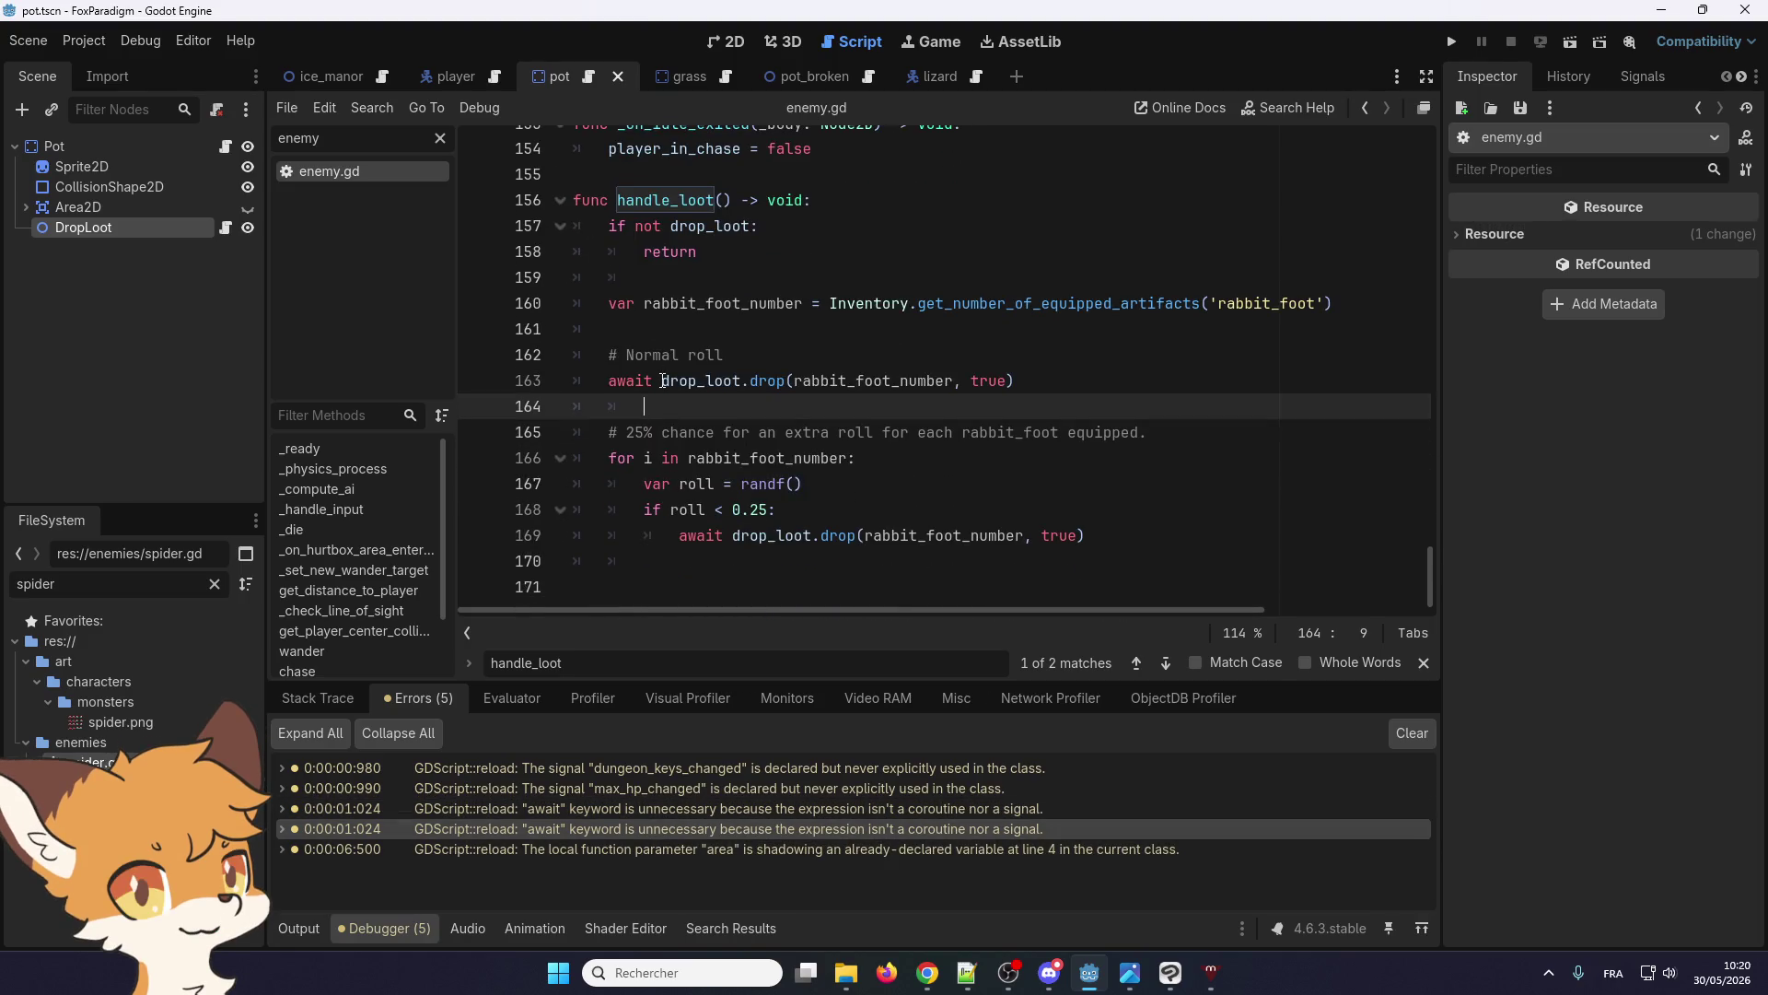
{"action": "left_click", "coordinate": [591, 79]}
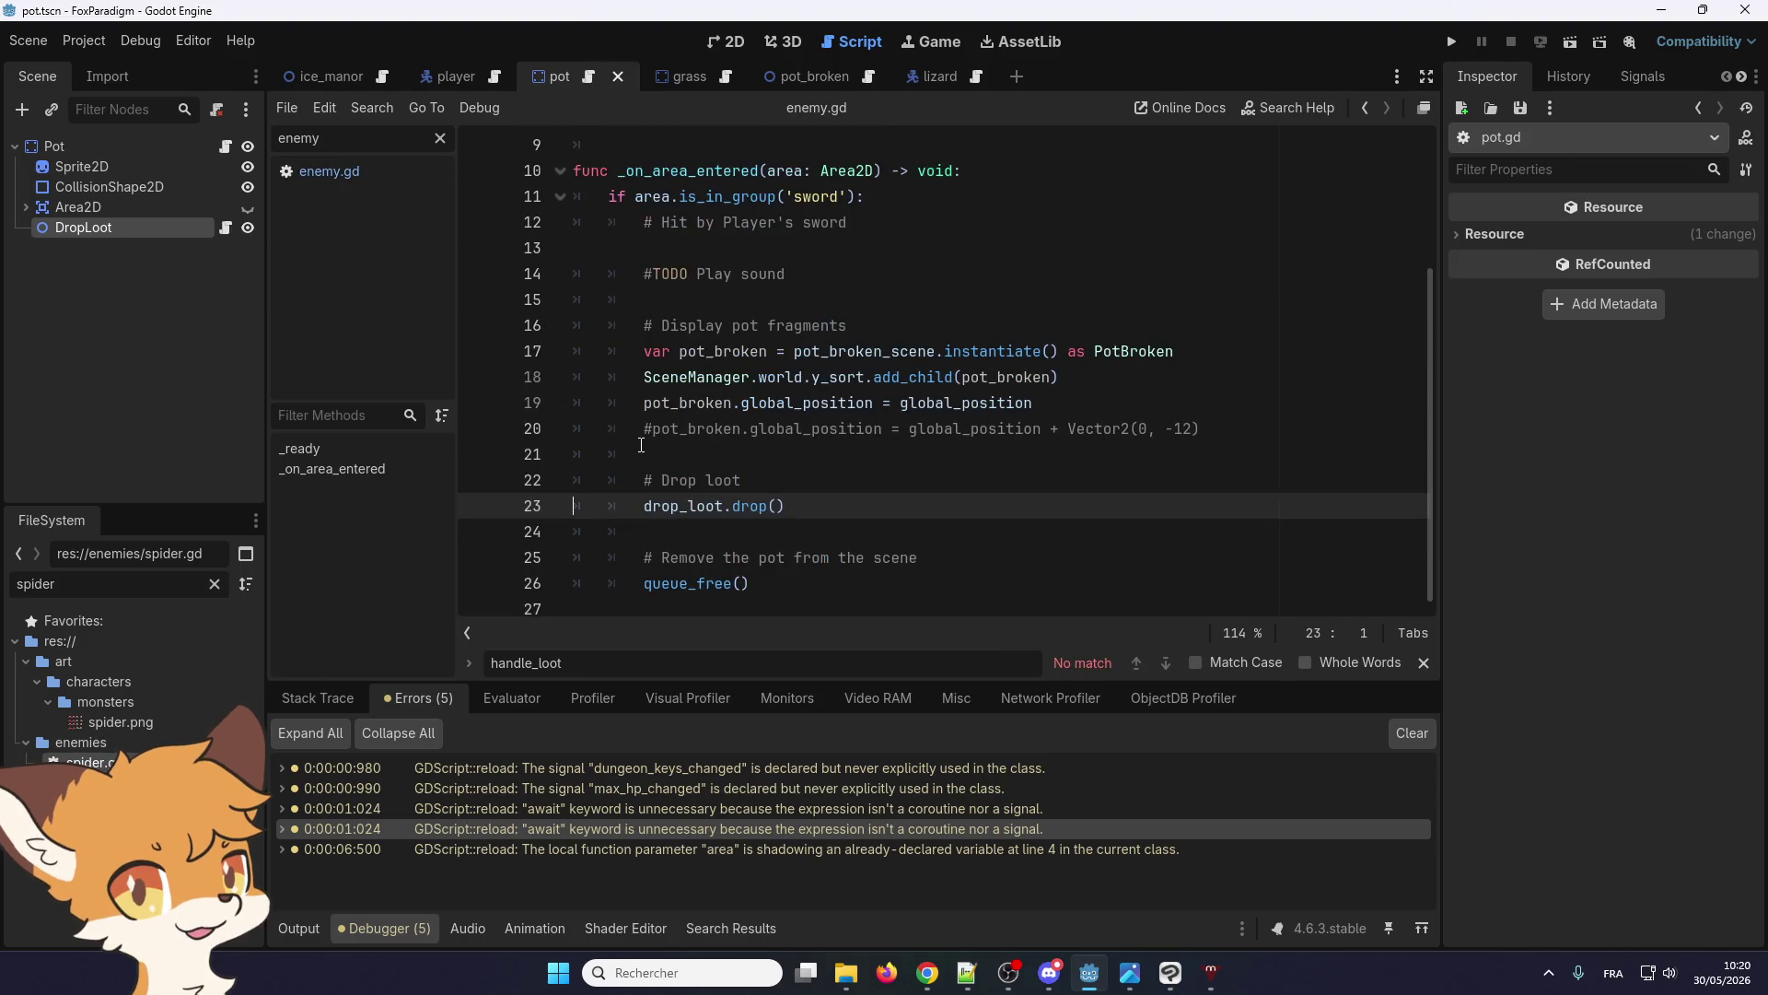
Run the game from pot.gd and move the game window up and right
{"action": "left_click", "coordinate": [643, 506]}
{"action": "left_click", "coordinate": [635, 527]}
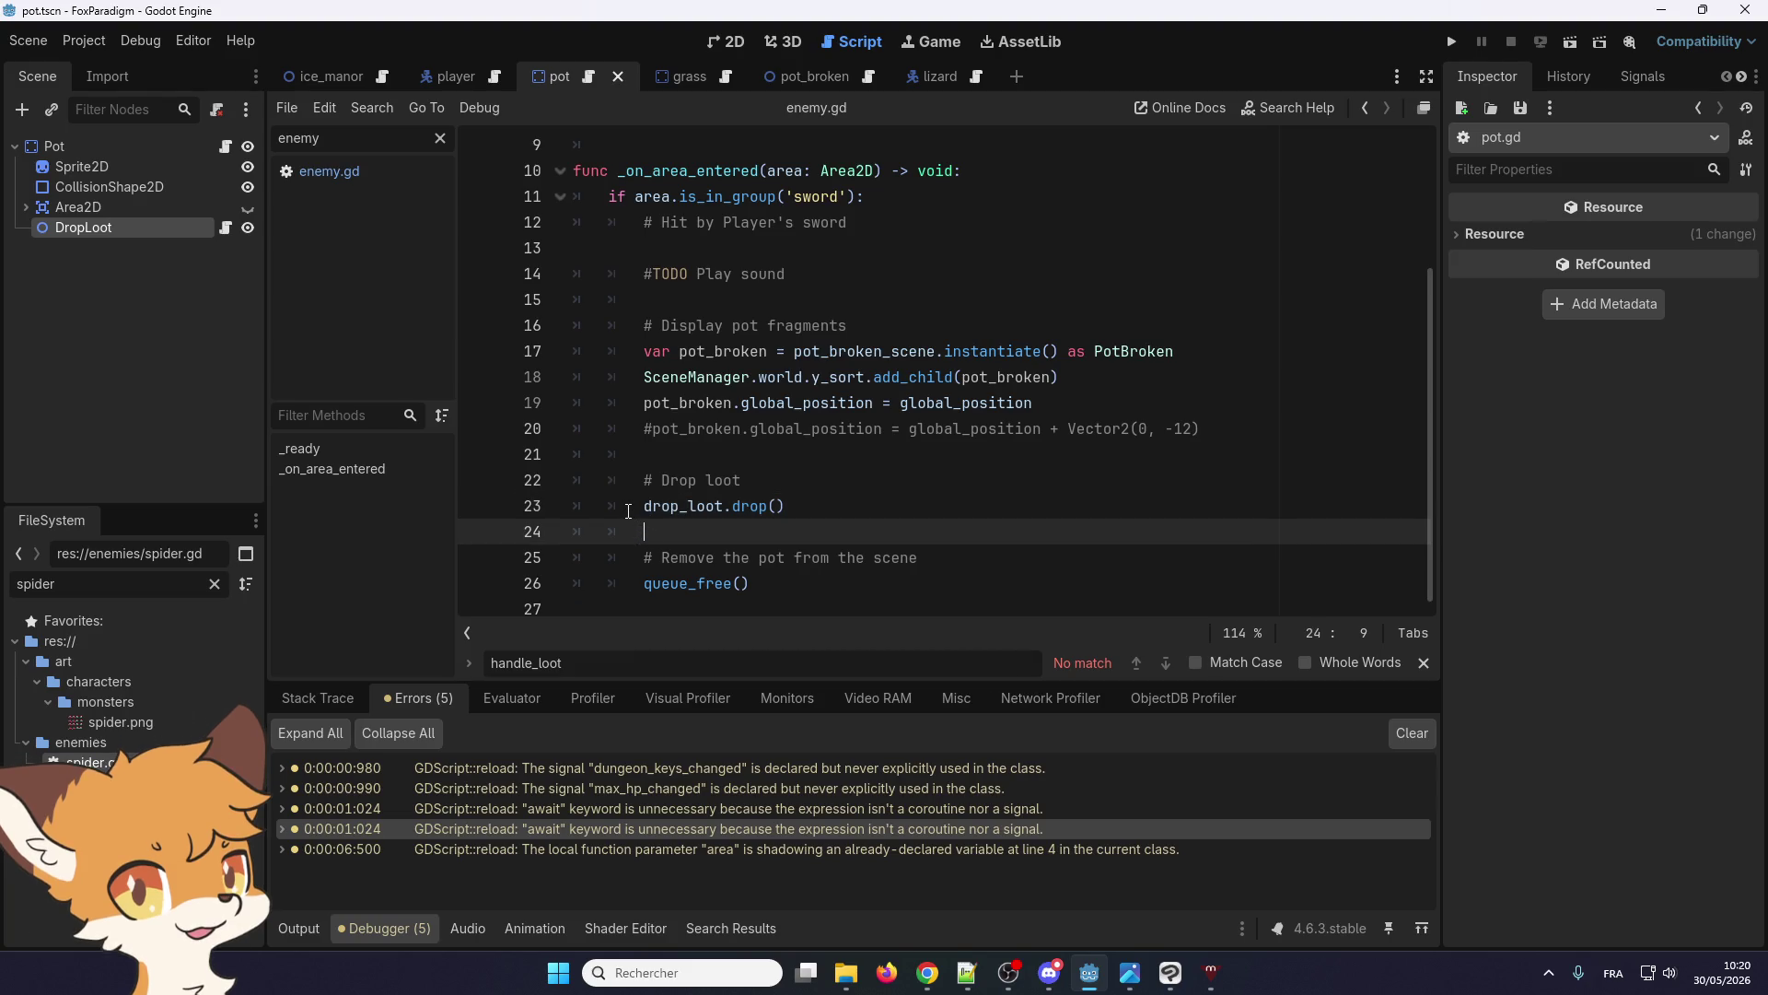
{"action": "left_click", "coordinate": [636, 508]}
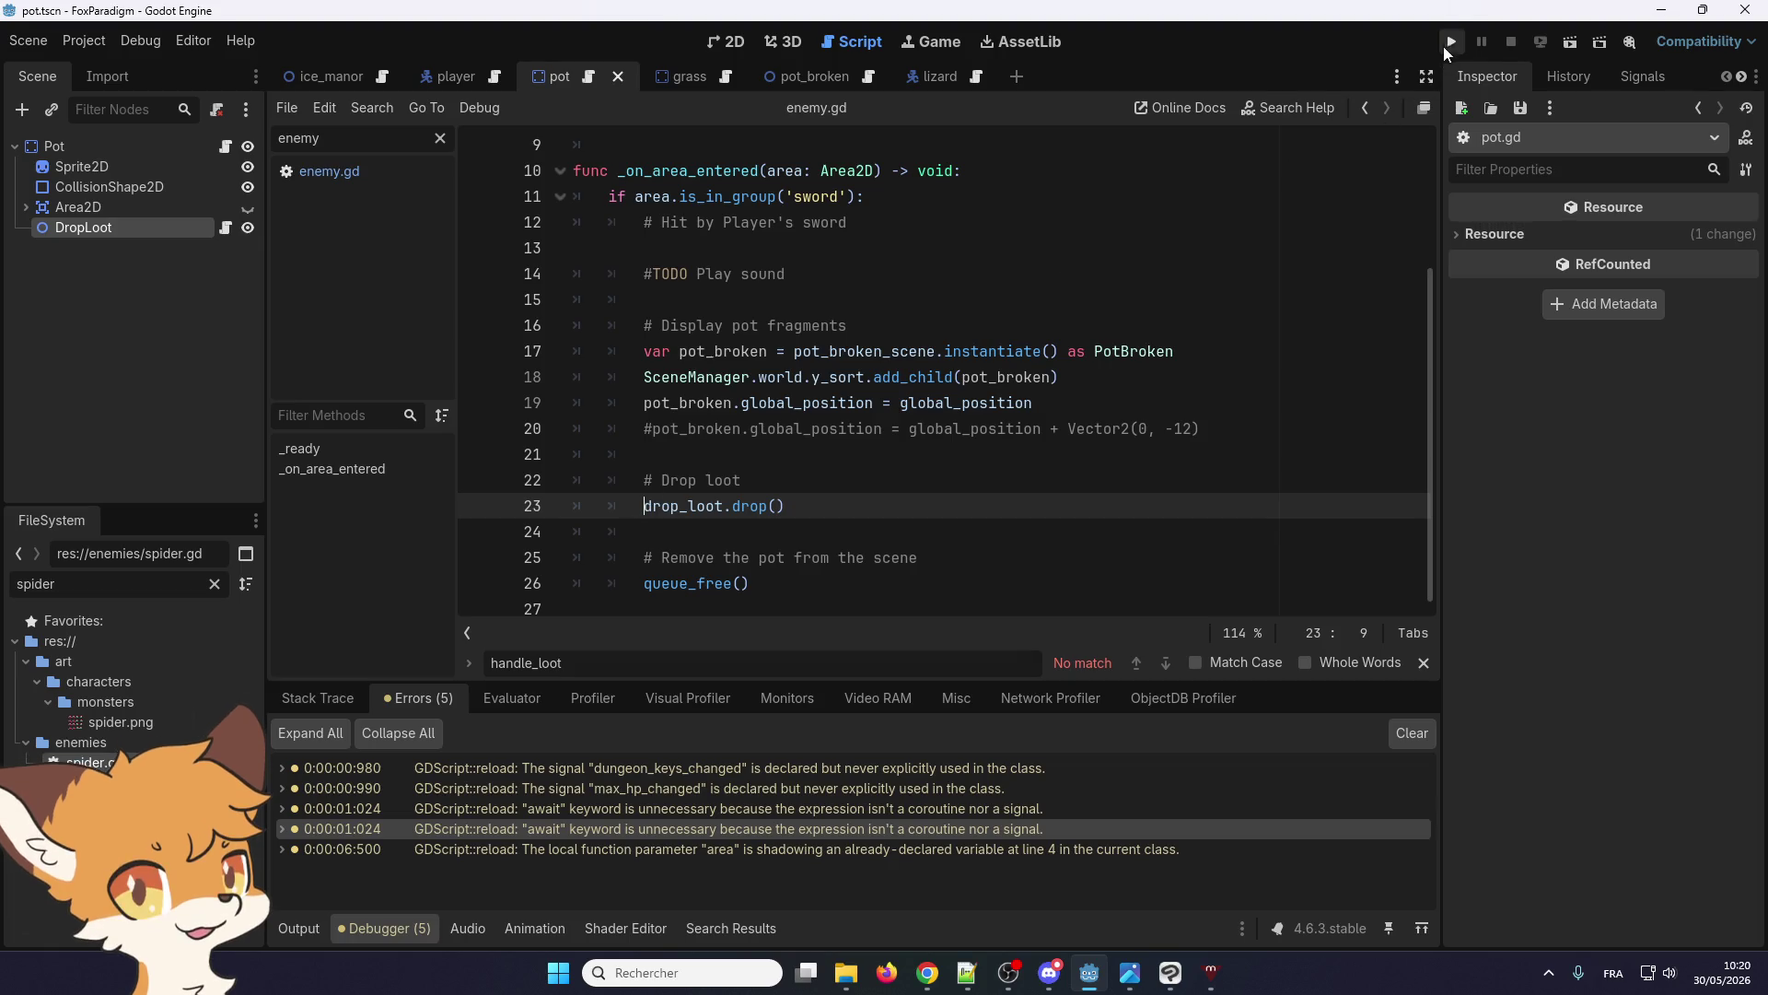
{"action": "left_click", "coordinate": [1450, 44]}
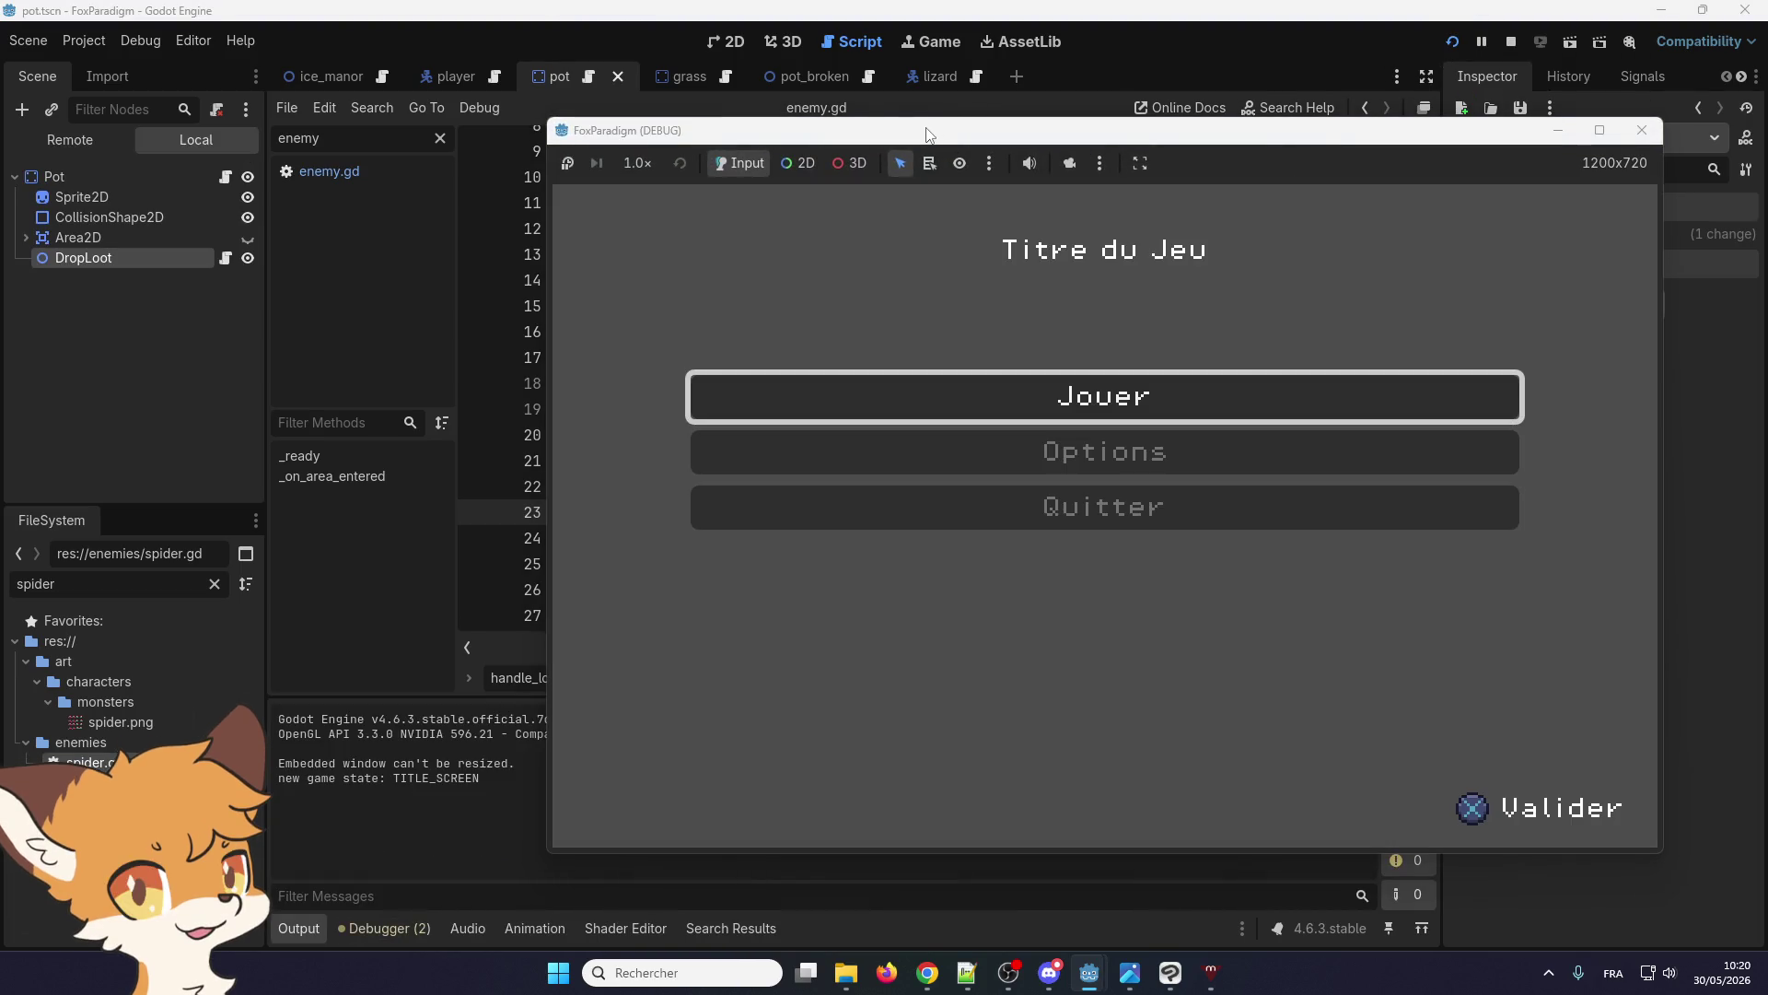
{"action": "left_click_drag", "start_coordinate": [929, 135], "coordinate": [1160, 110]}
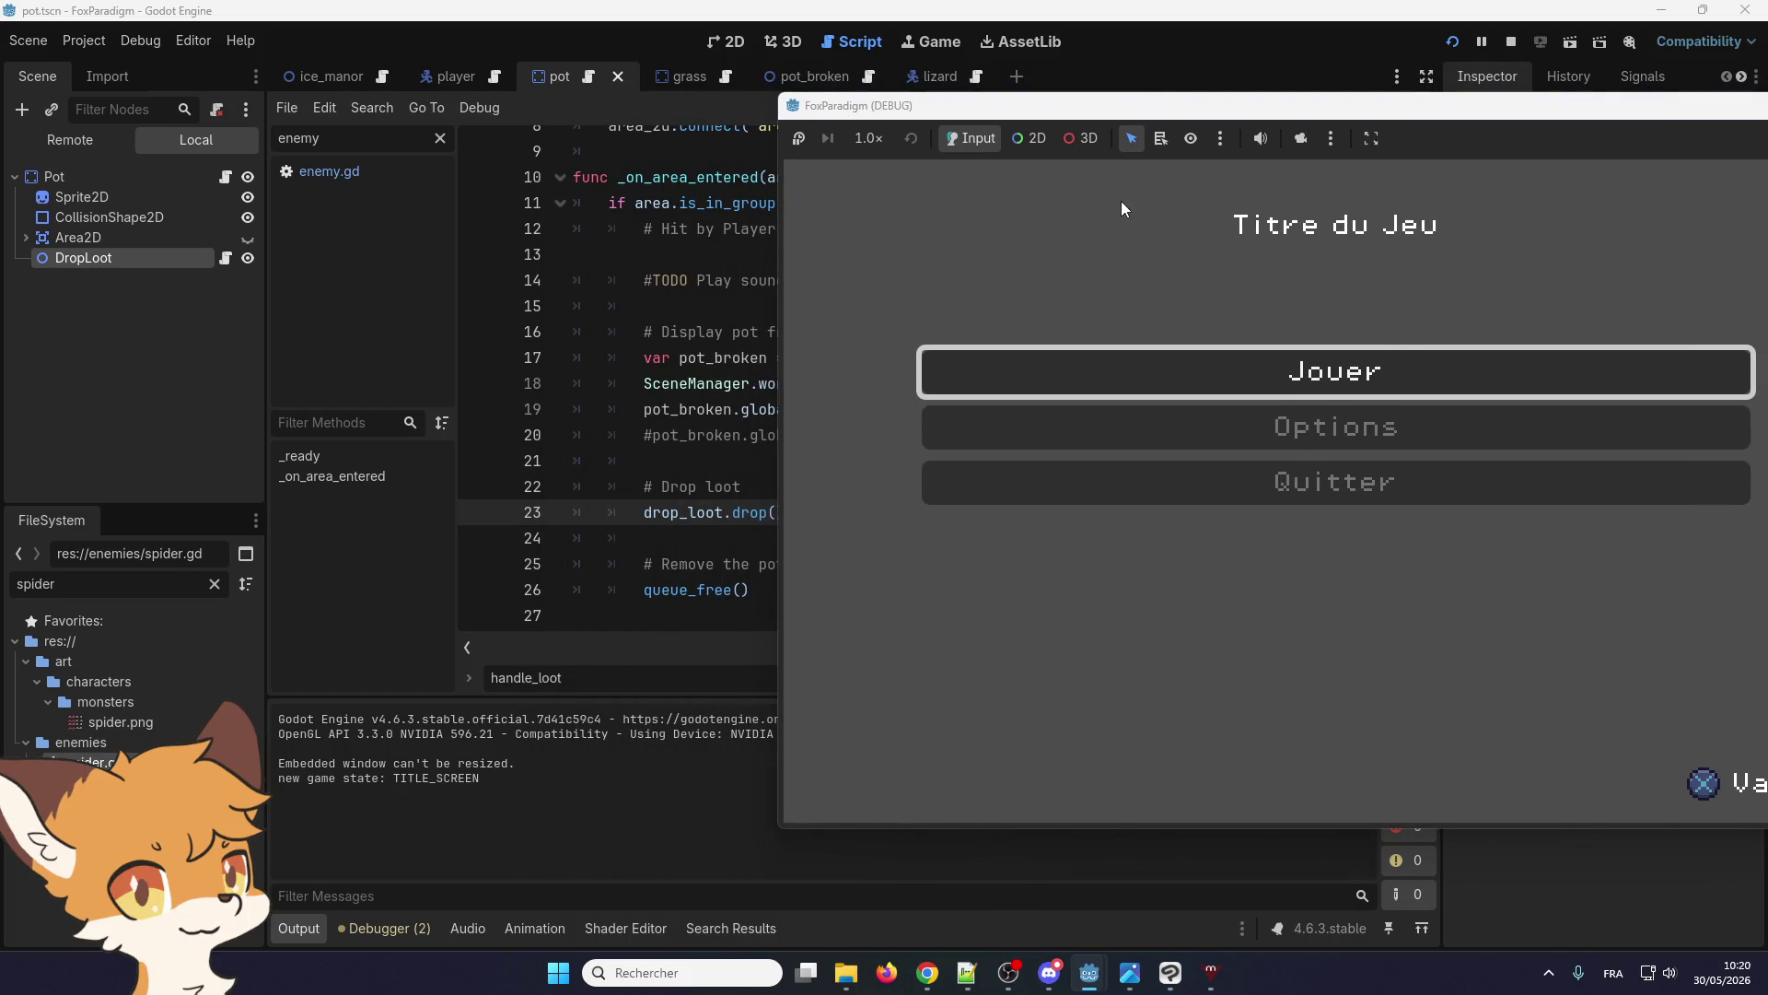
Load the first save, walk the fox to the lower-right pot and break it with the sword
{"action": "key", "text": "Return"}
{"action": "key", "text": "Return"}
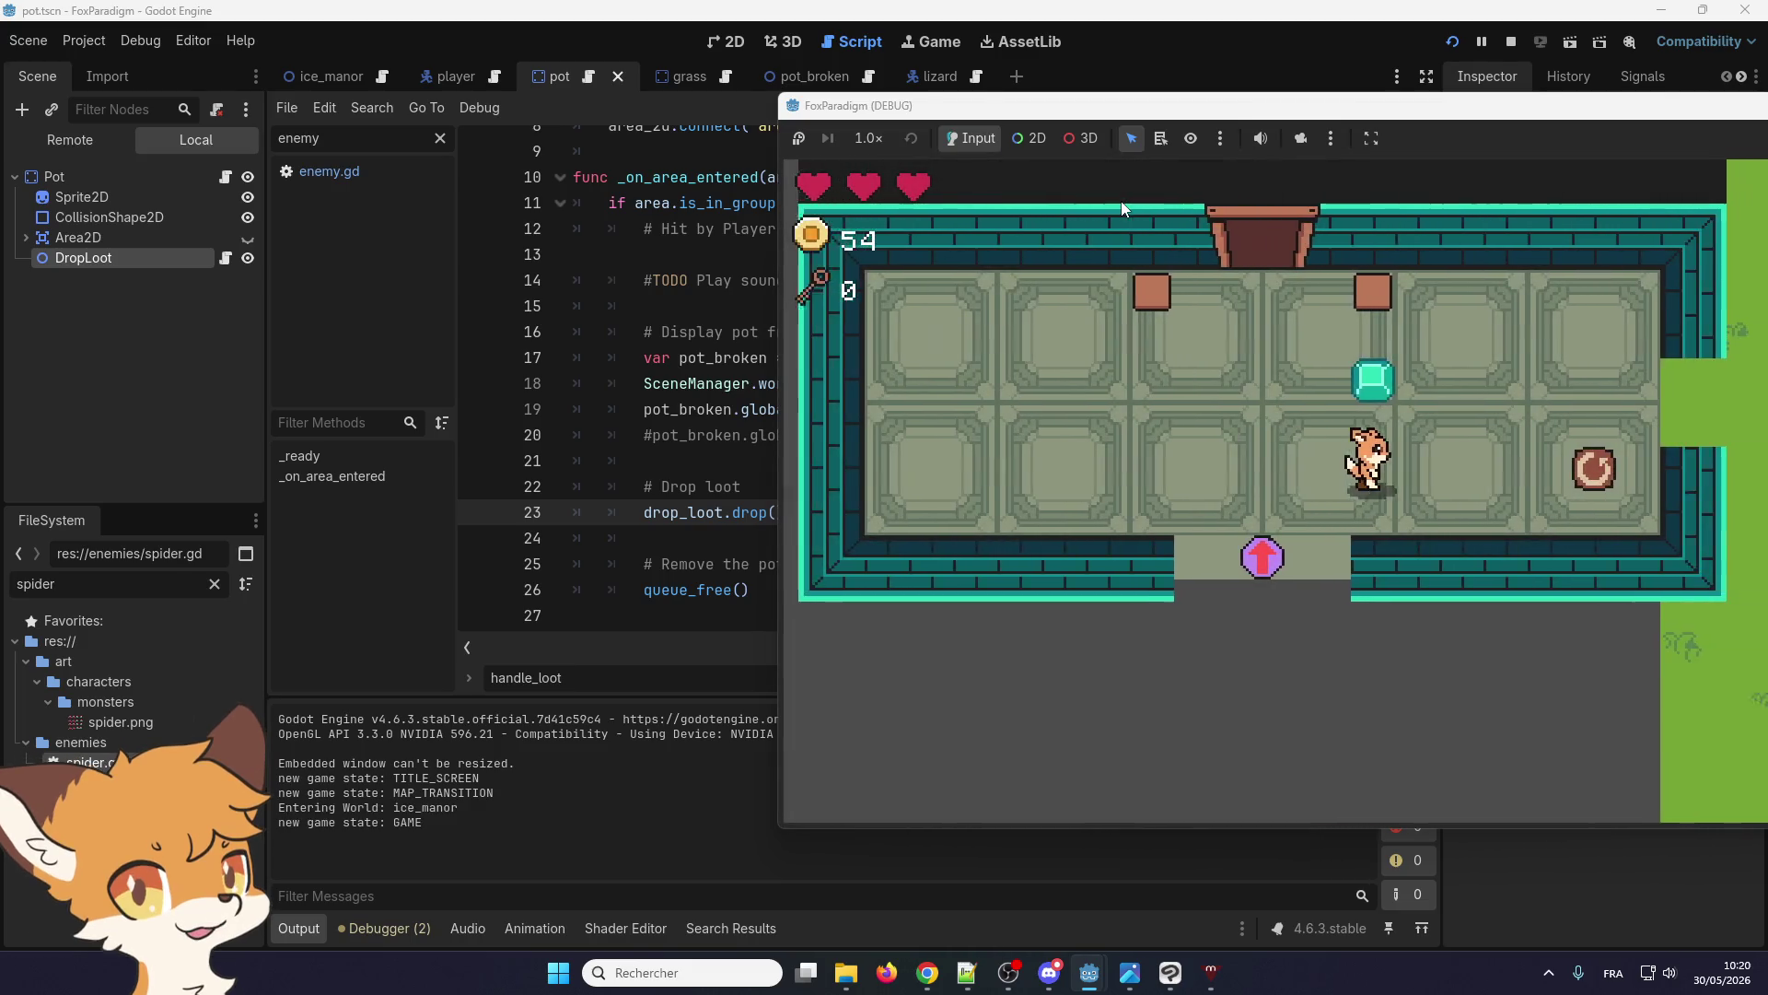
{"action": "key", "text": "Right"}
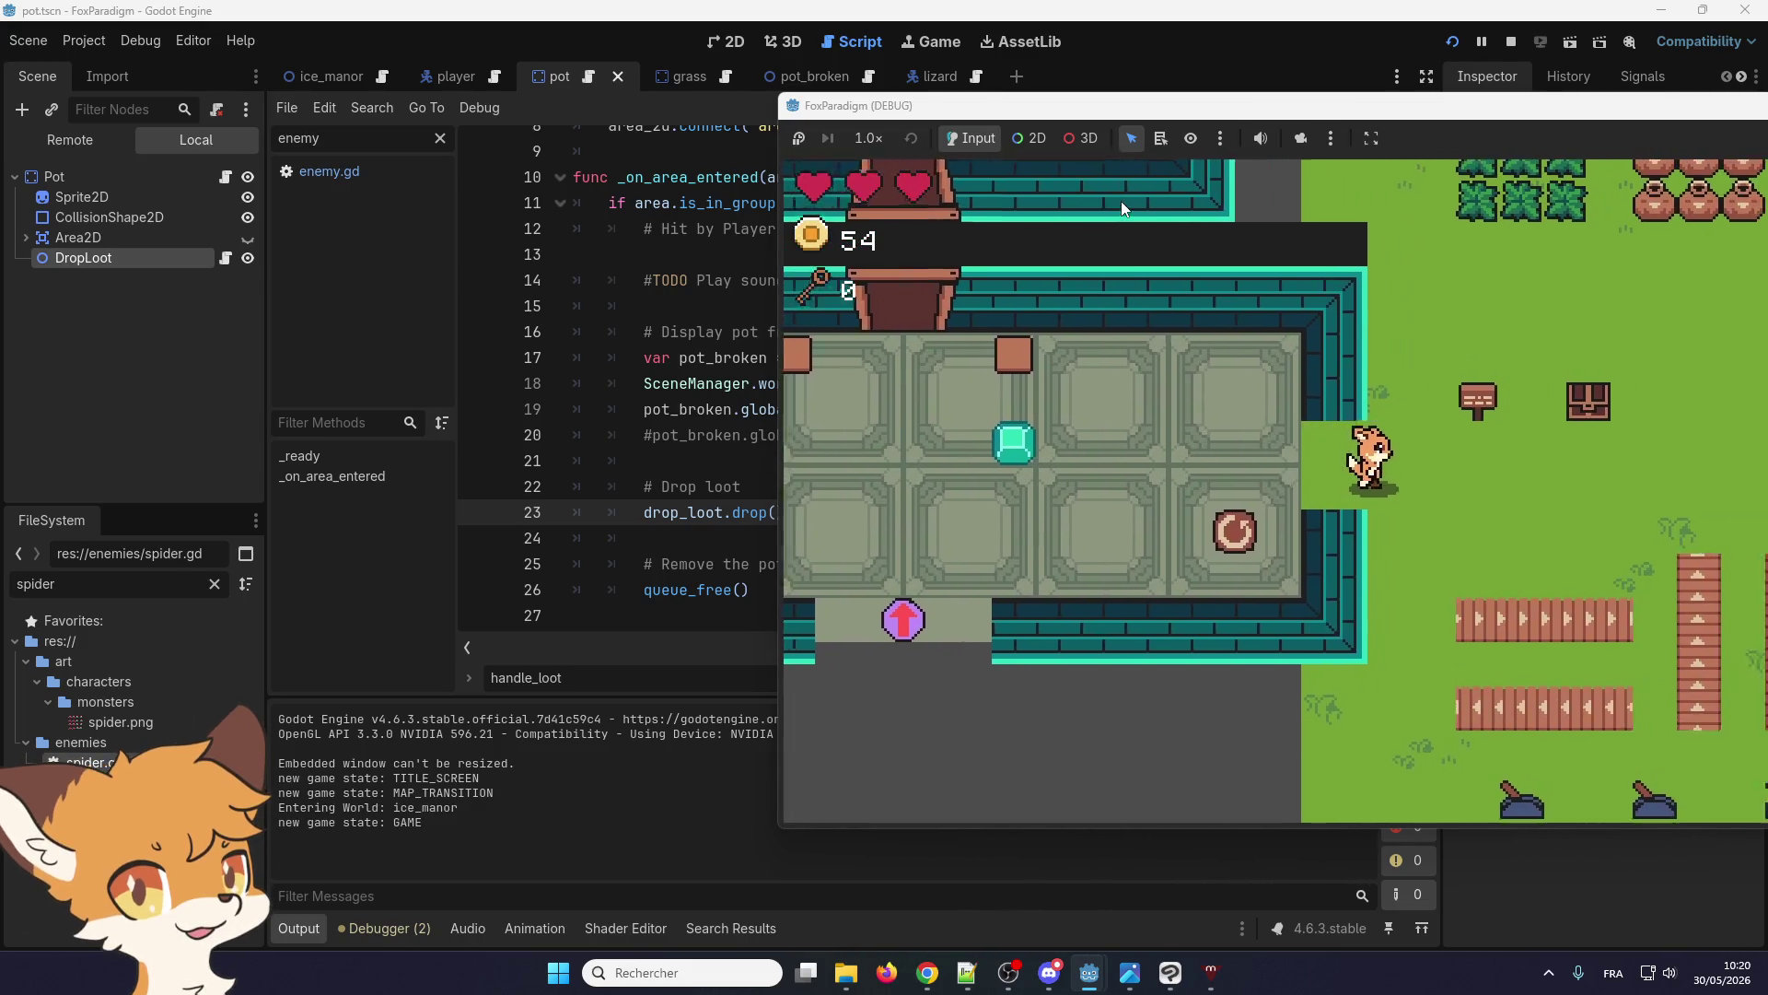
{"action": "key", "text": "Right"}
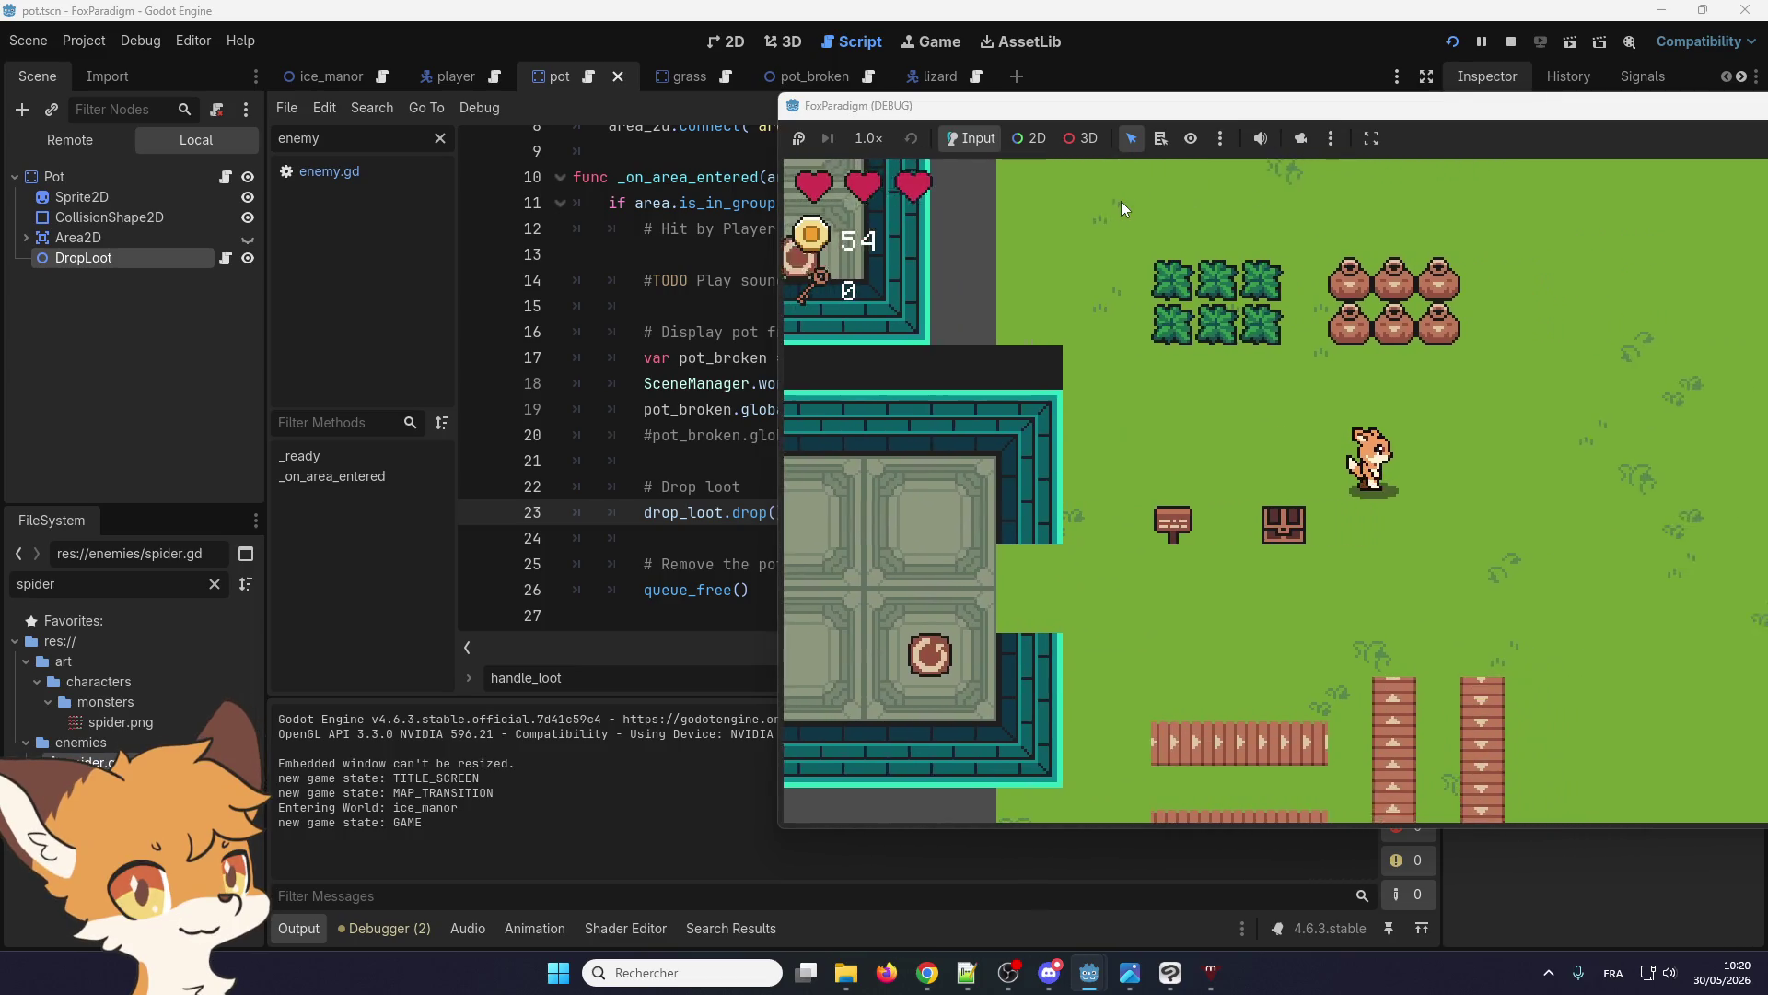
{"action": "key", "text": "Up"}
{"action": "key", "text": "space"}
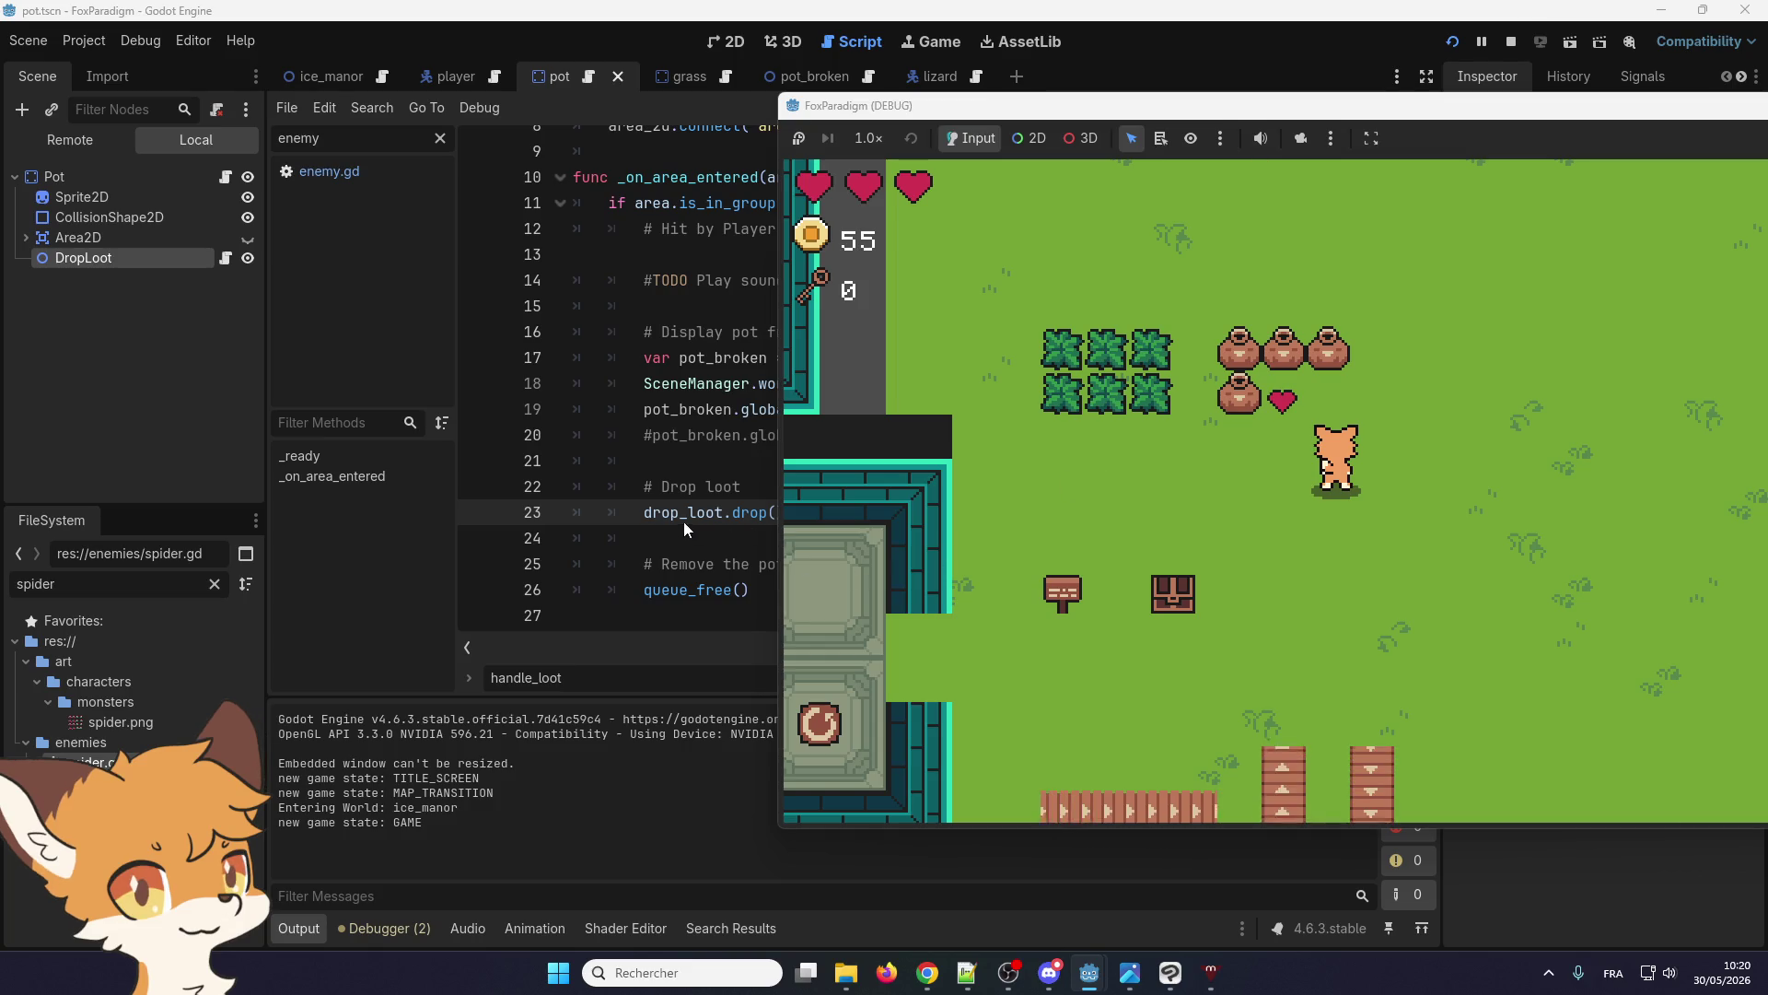
{"action": "left_click", "coordinate": [645, 512]}
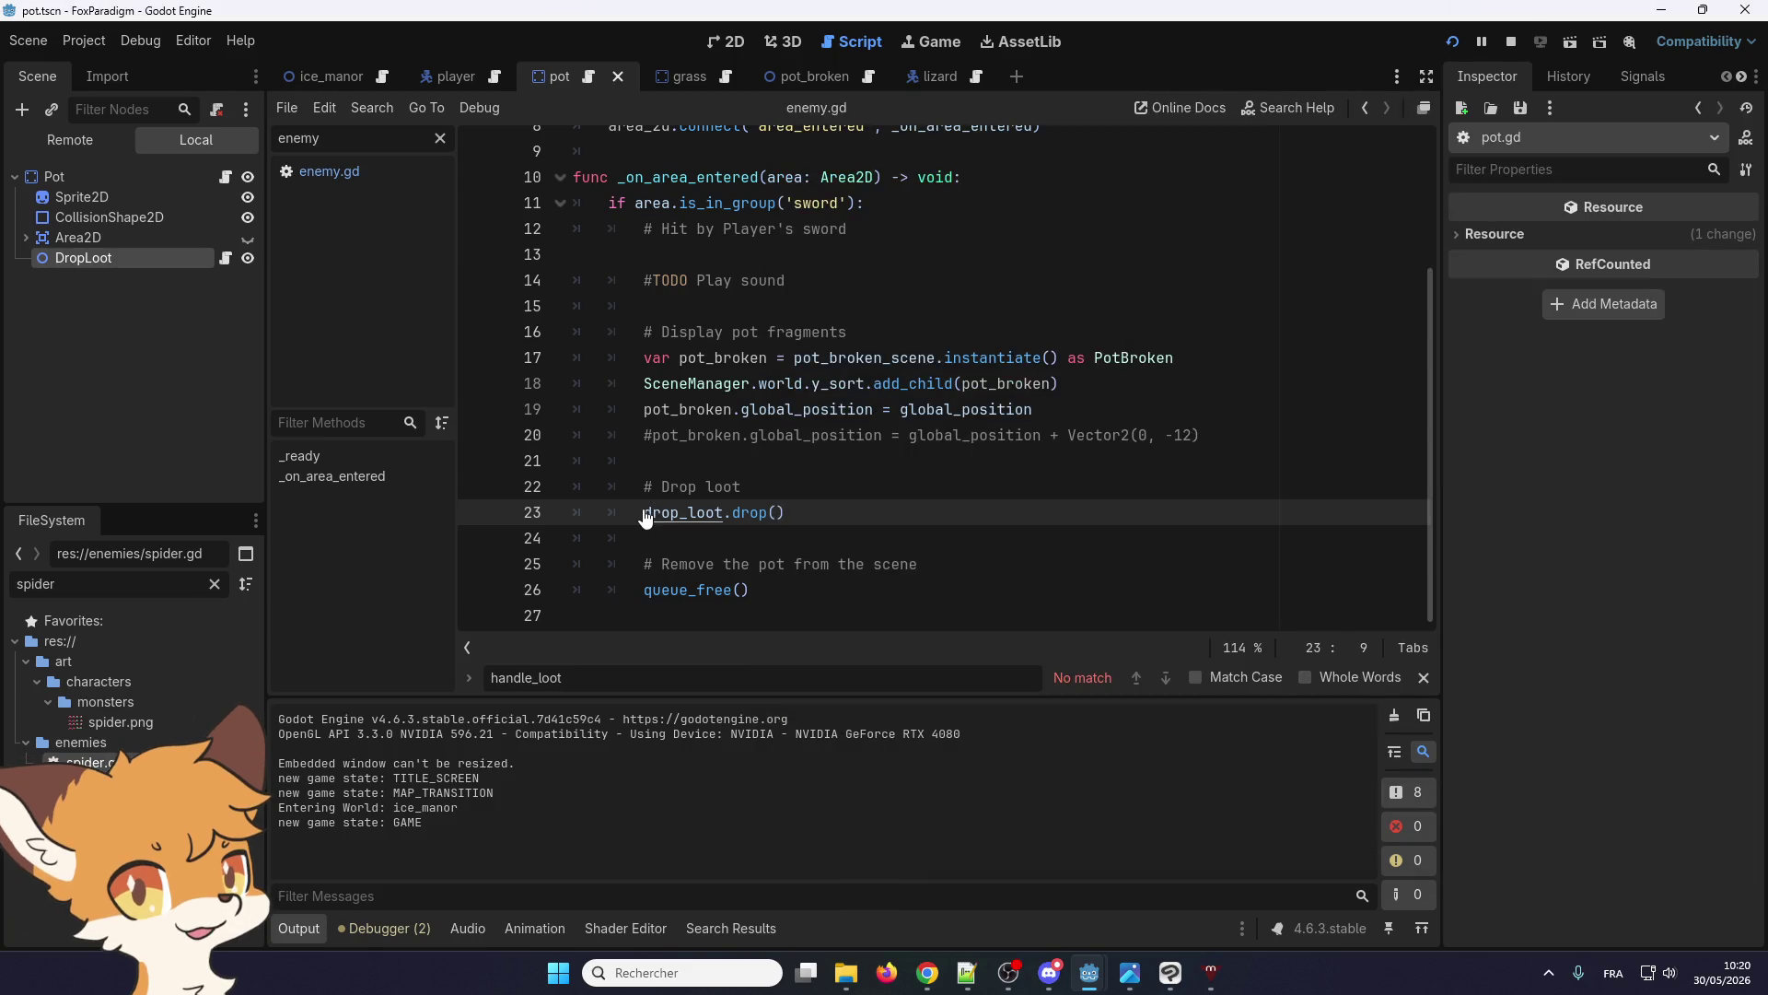
Prefix drop_loot.drop() on line 23 with 'await', stop the game, and save with Ctrl+S
{"action": "type", "text": "await"}
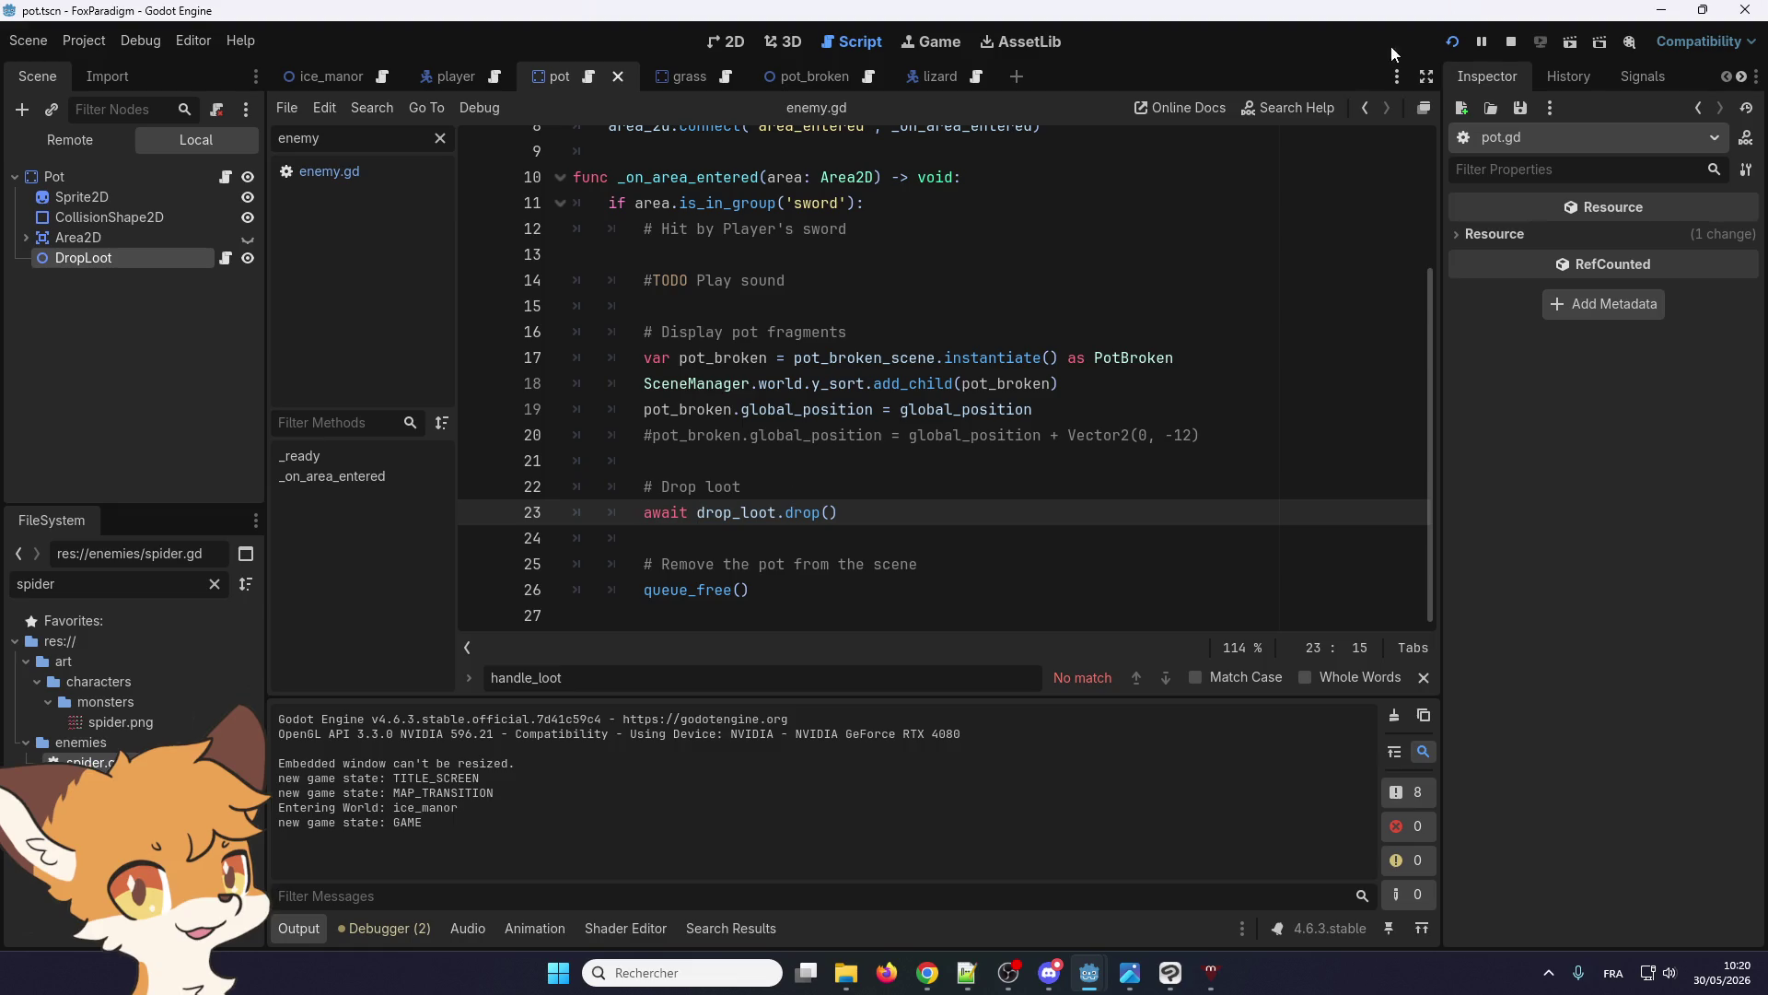
{"action": "left_click", "coordinate": [1501, 42]}
{"action": "left_click", "coordinate": [688, 332]}
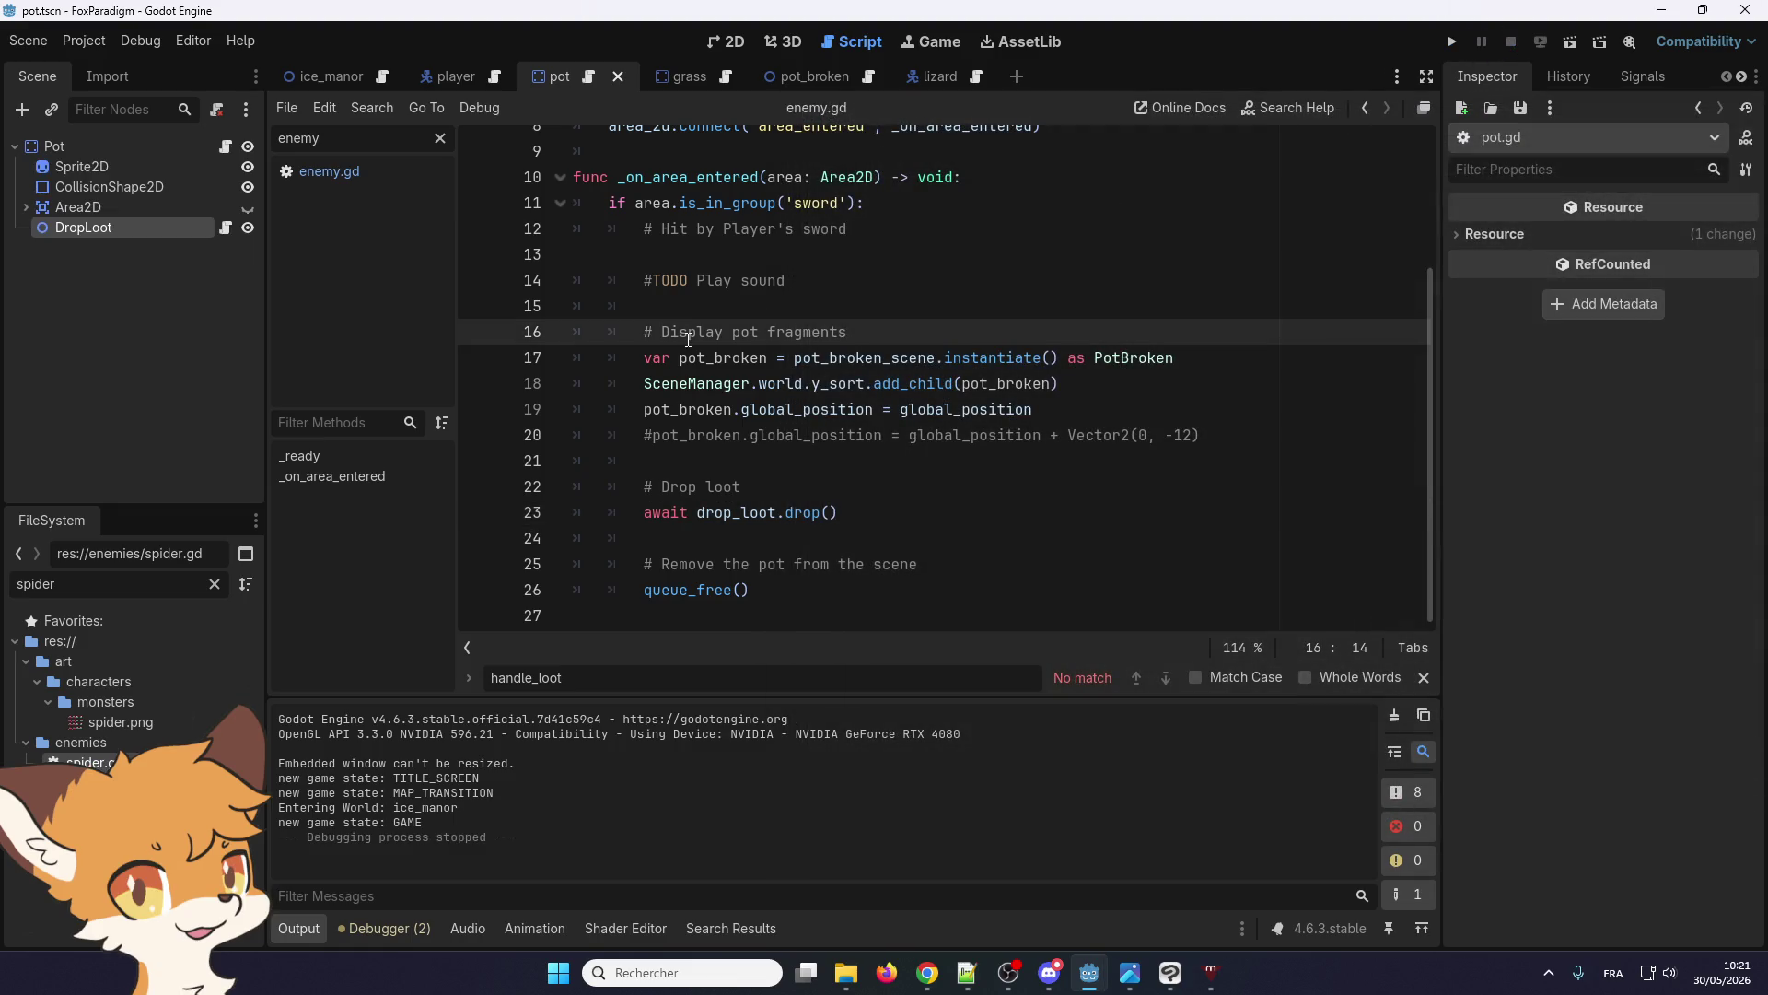
{"action": "key", "text": "ctrl+s"}
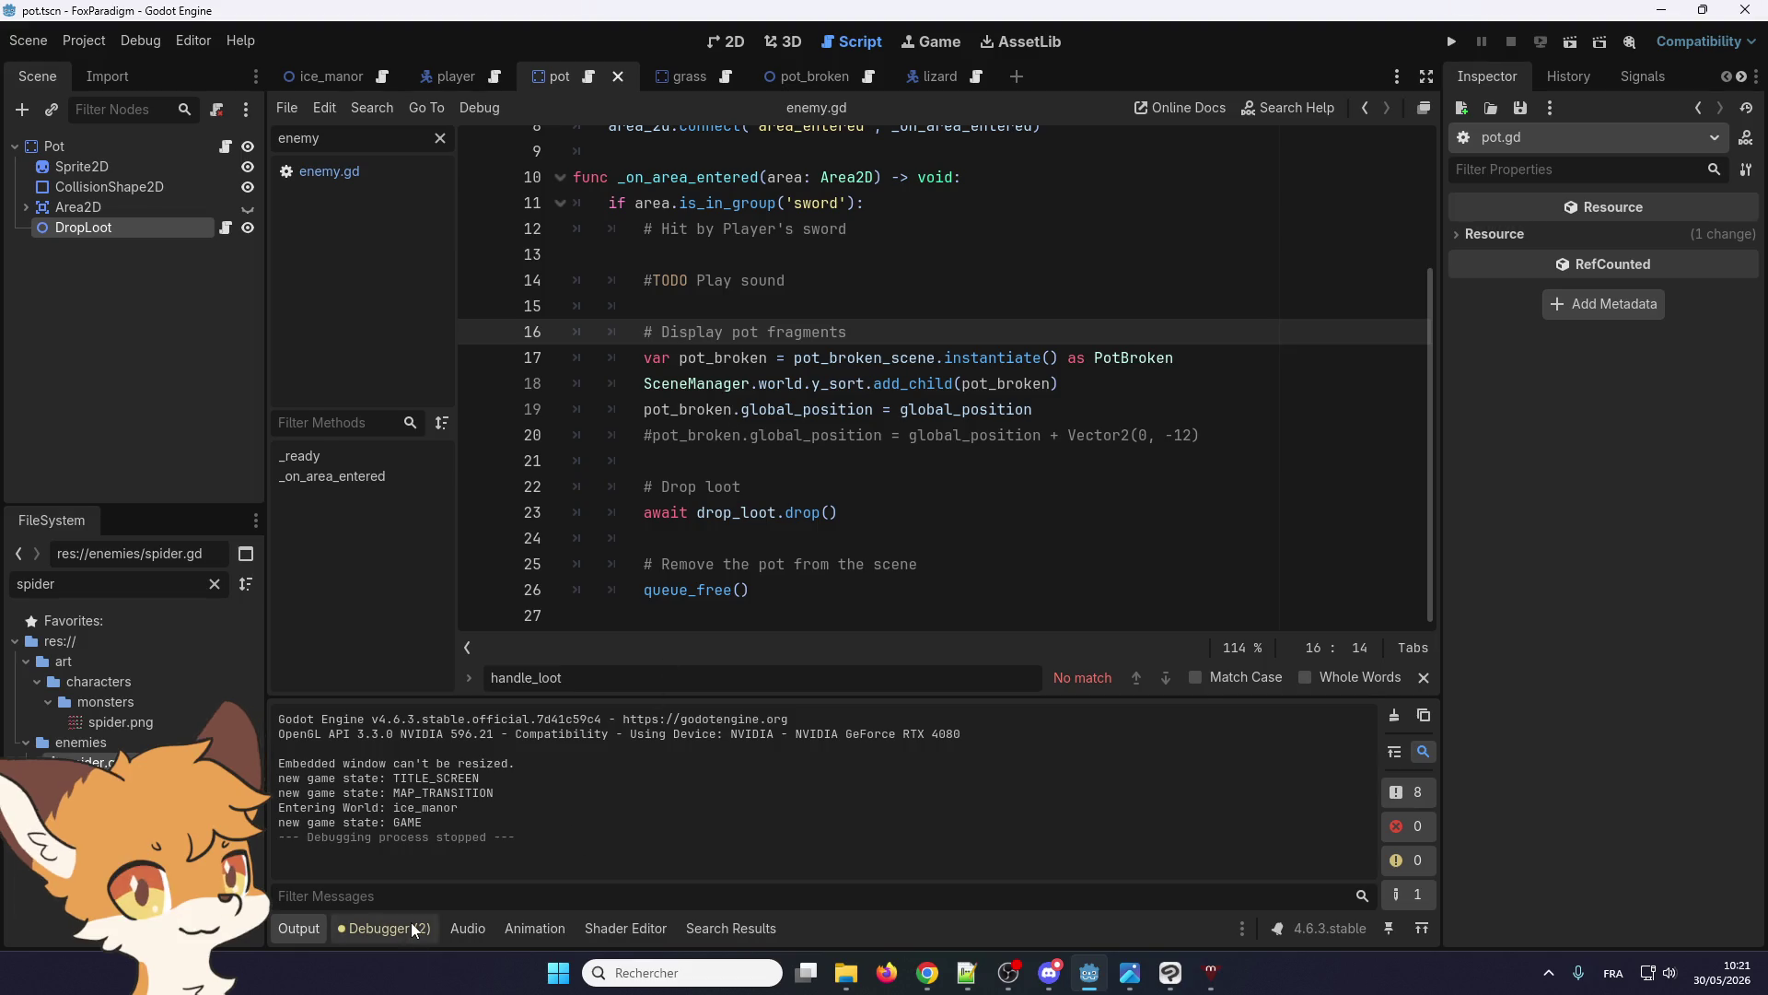
{"action": "left_click", "coordinate": [405, 928]}
{"action": "left_click", "coordinate": [299, 928]}
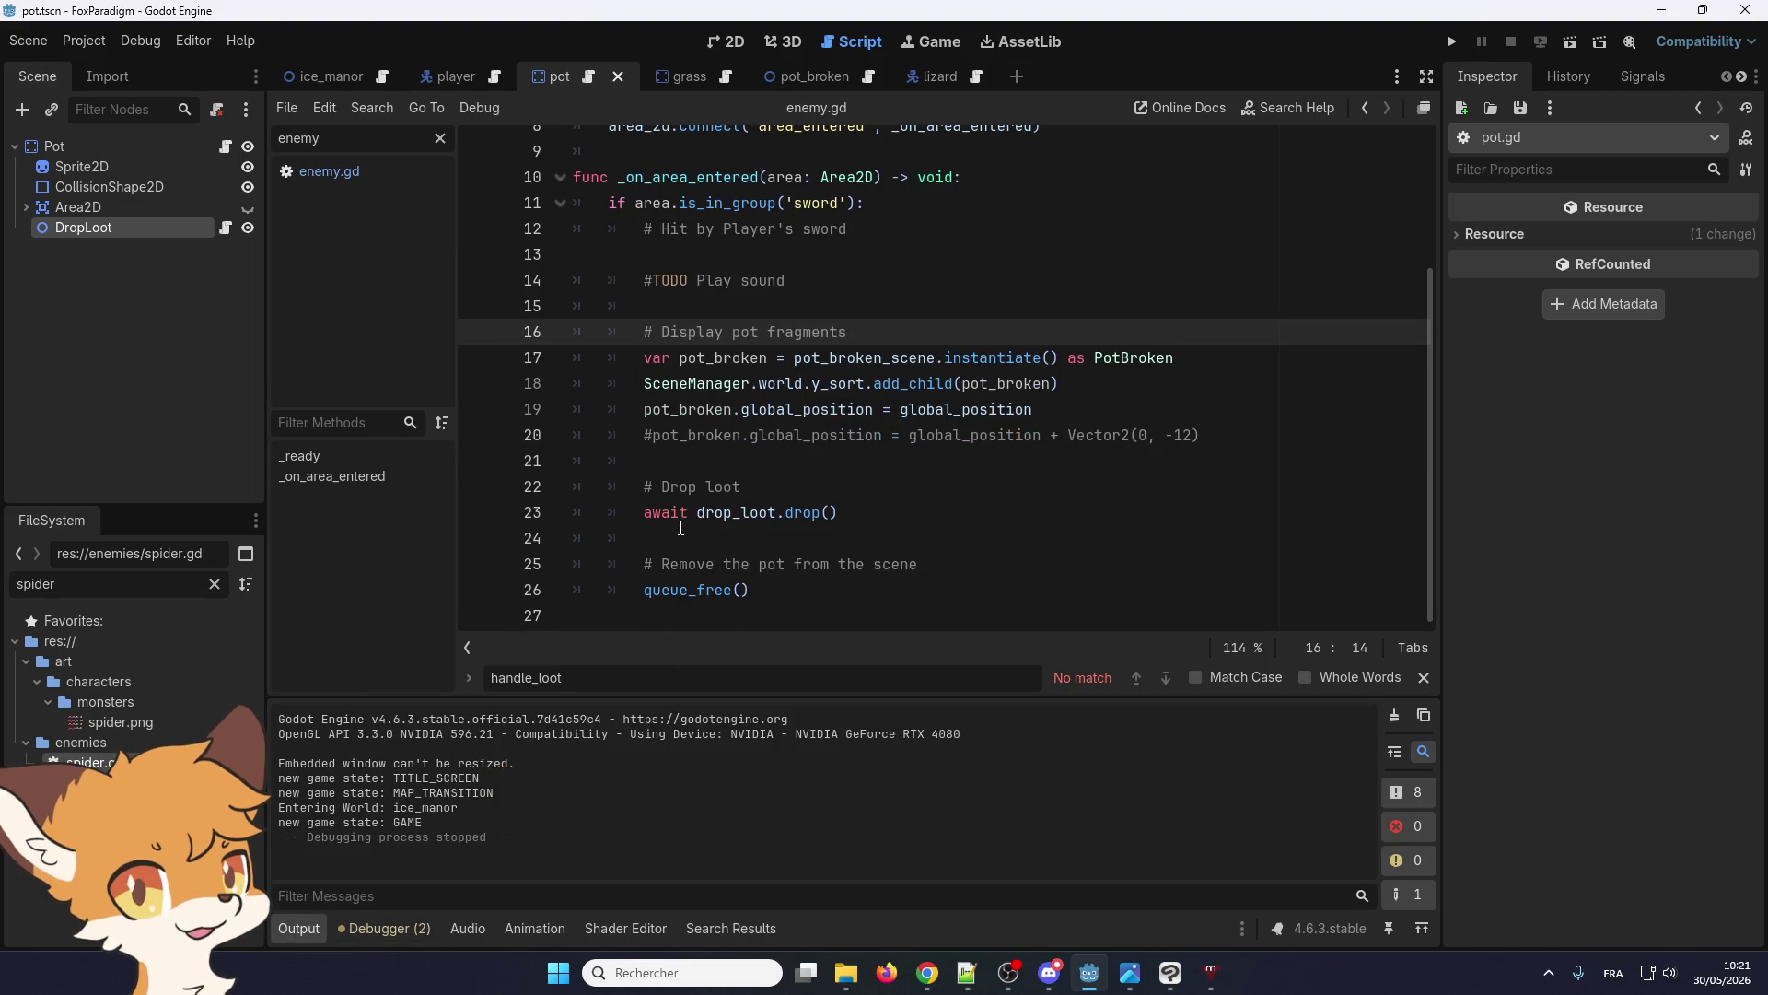
{"action": "left_click", "coordinate": [675, 514]}
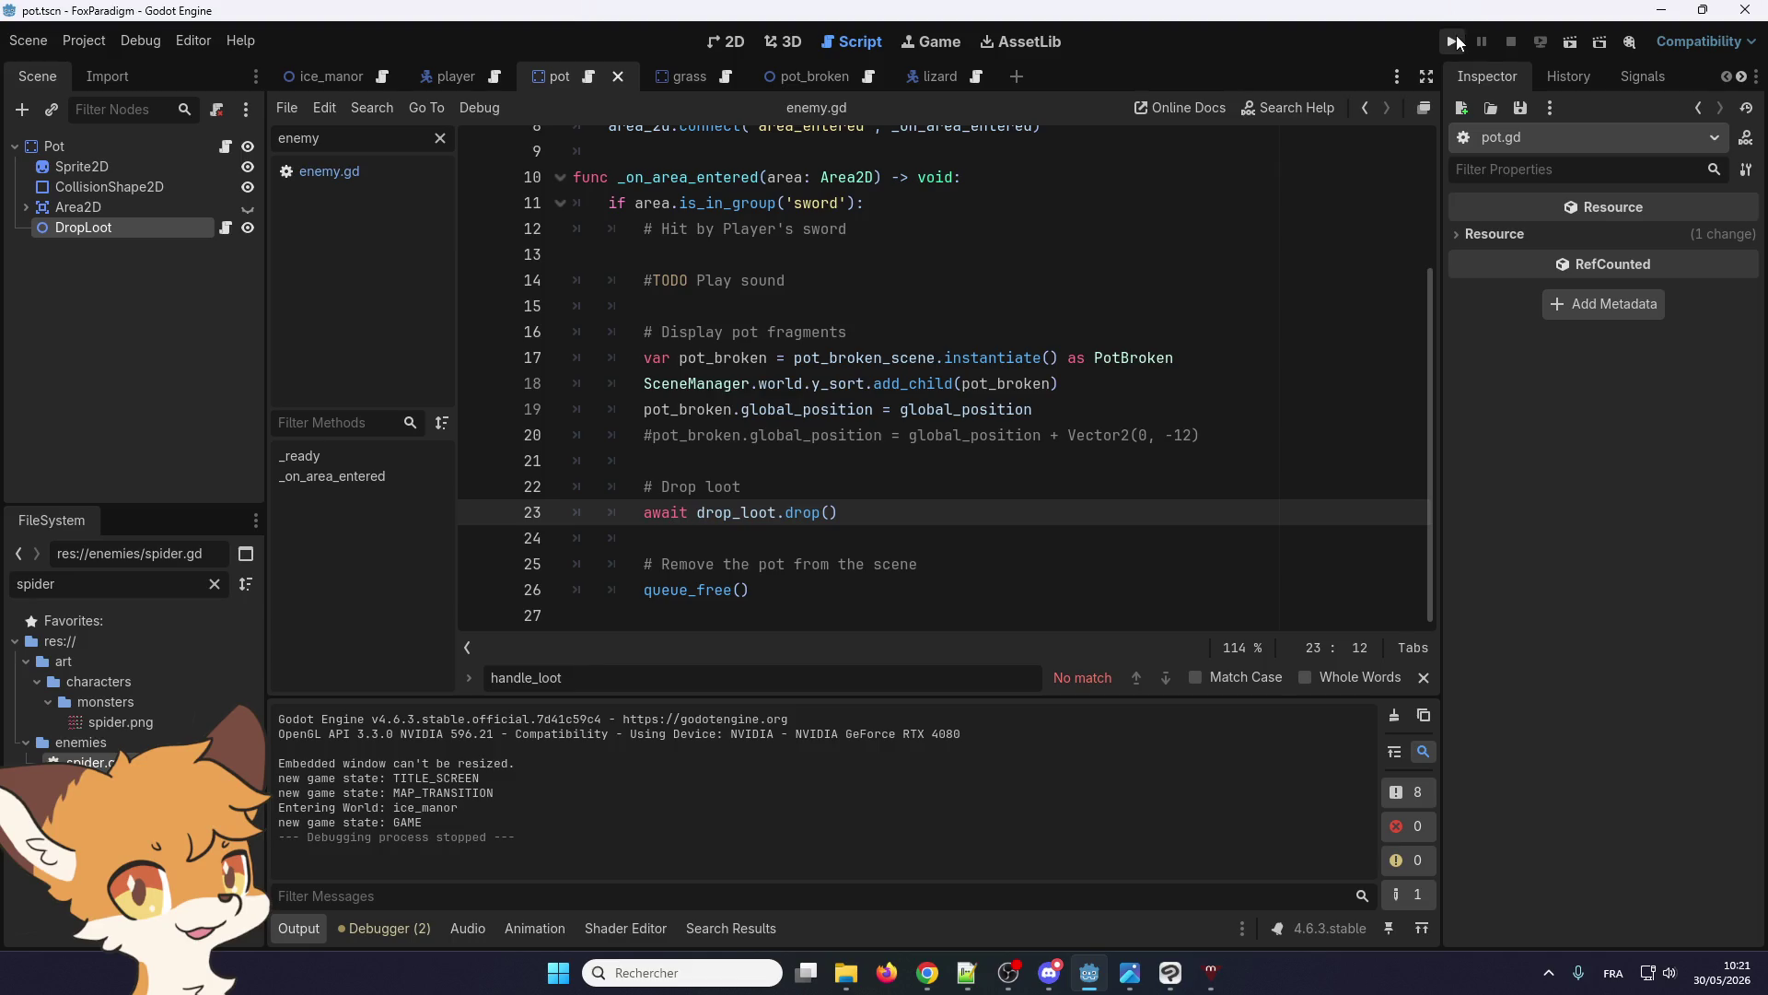
{"action": "left_click", "coordinate": [1454, 42]}
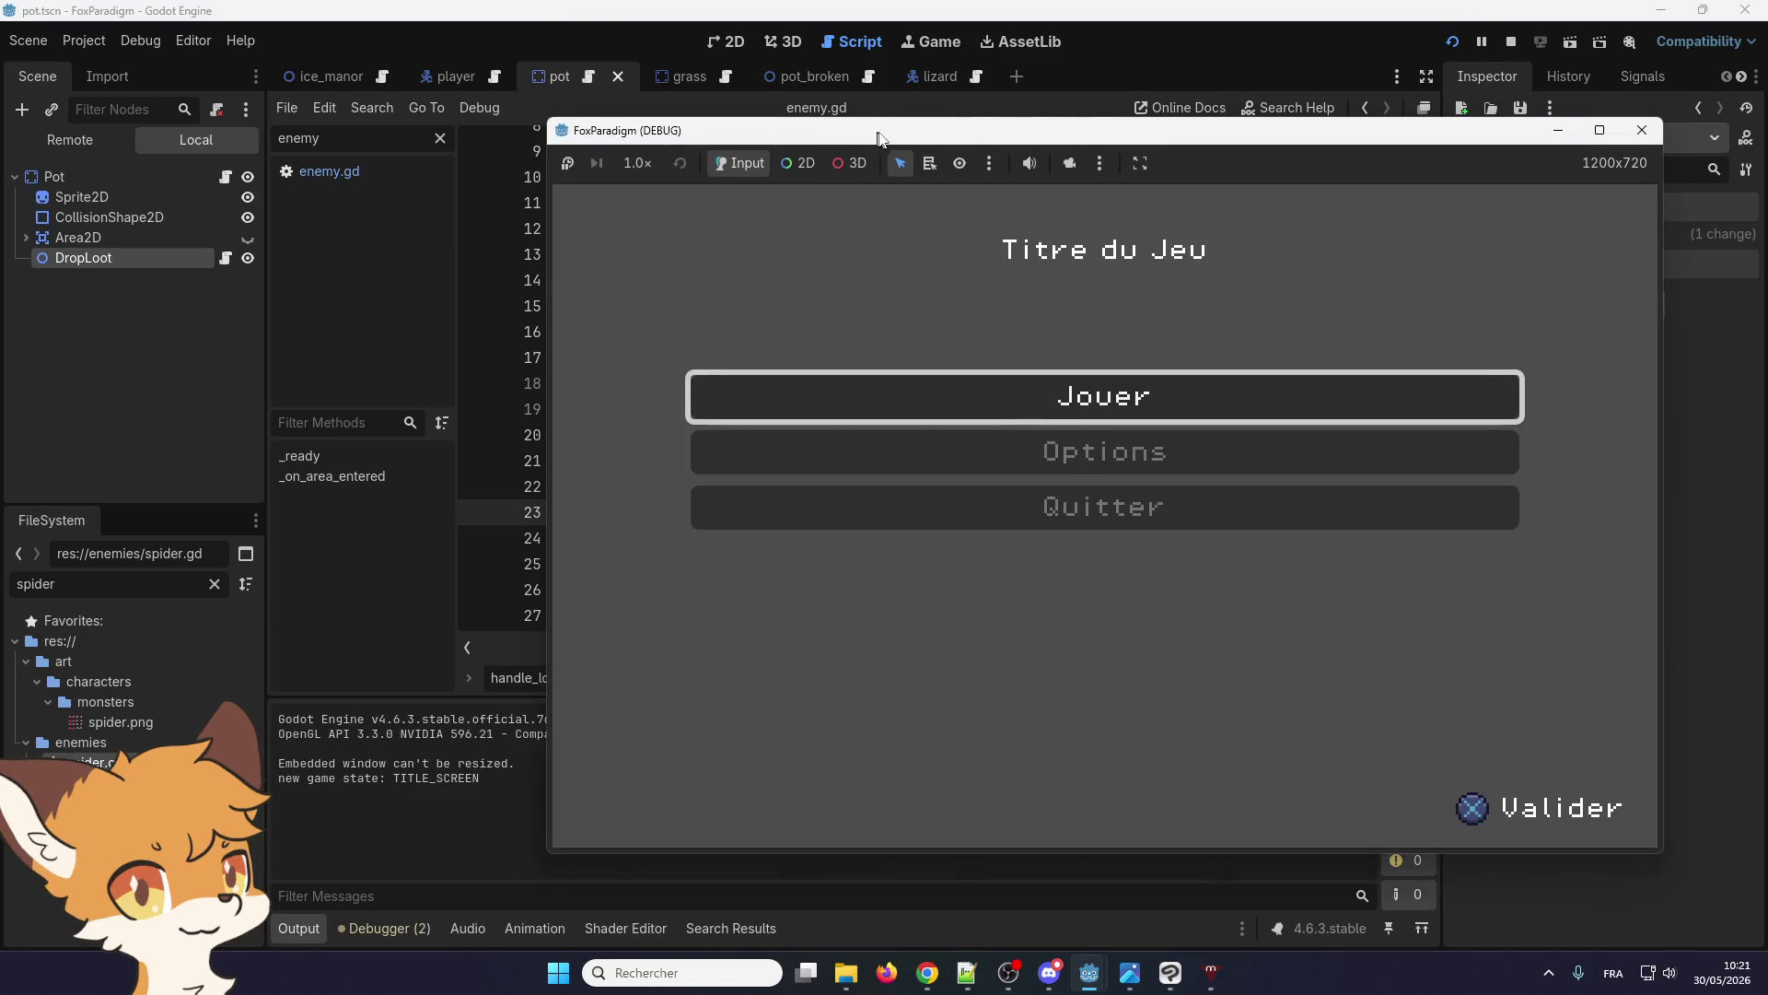
{"action": "left_click_drag", "start_coordinate": [879, 138], "coordinate": [1075, 98]}
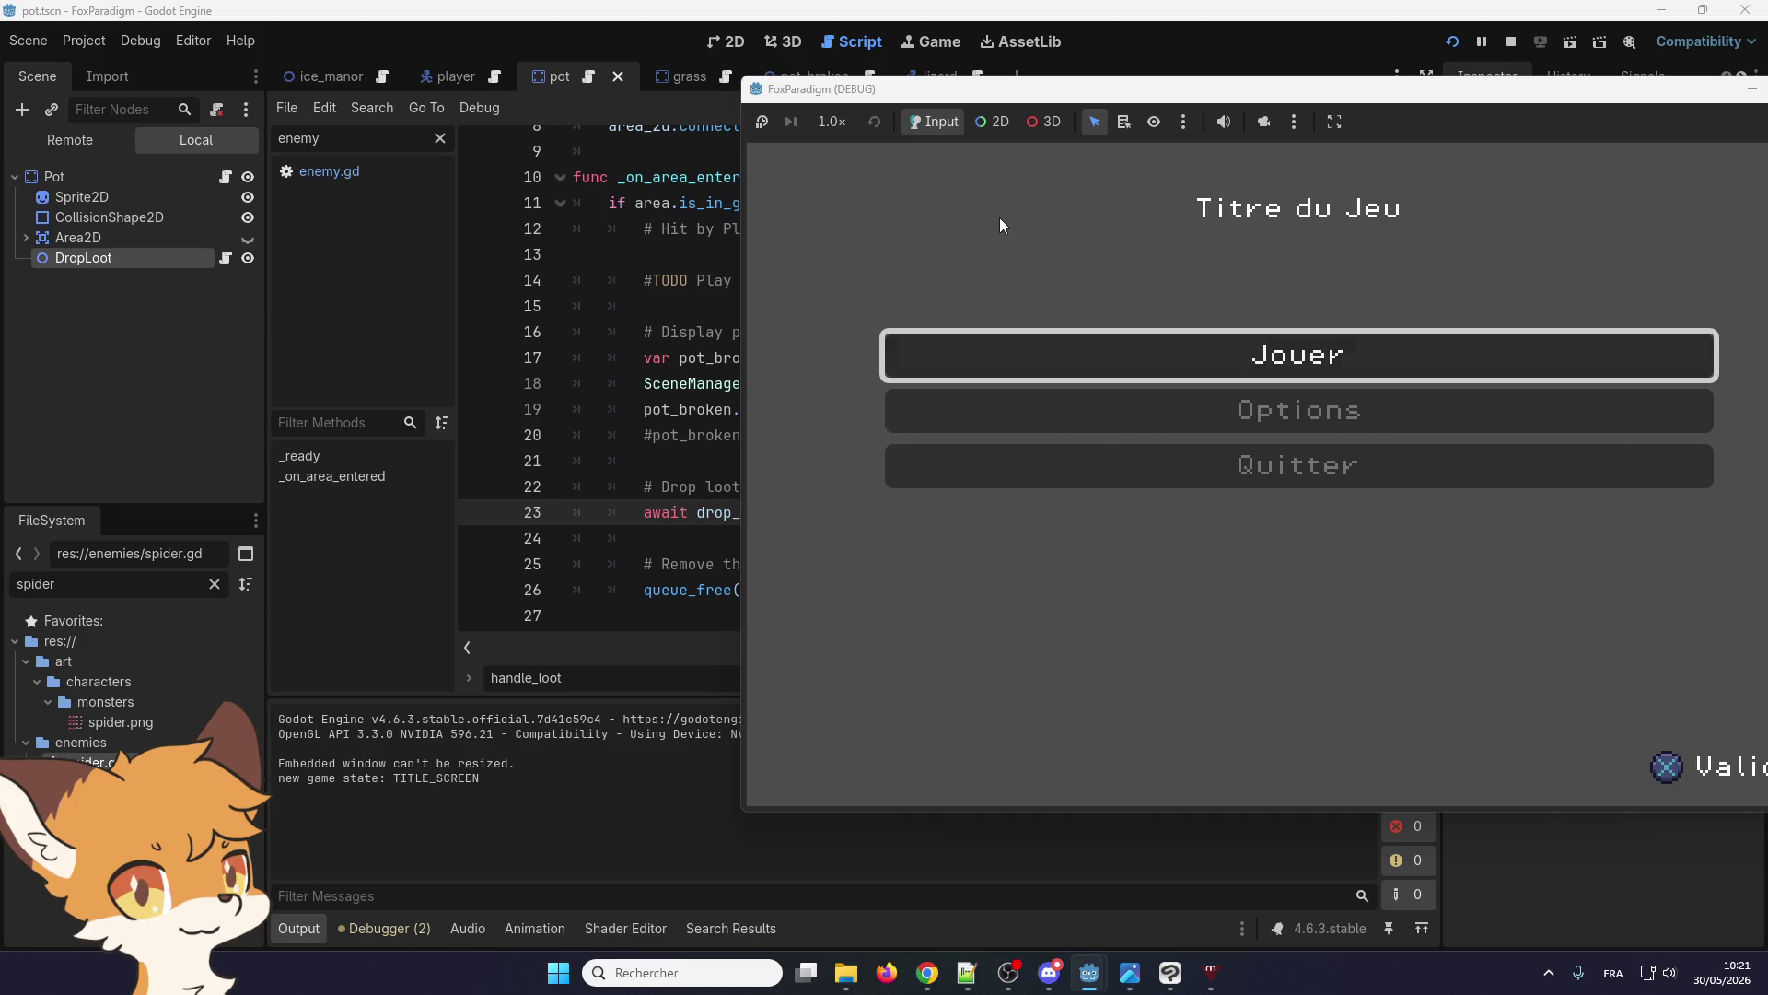
{"action": "key", "text": "Return"}
{"action": "key", "text": "Return"}
{"action": "key", "text": "Right"}
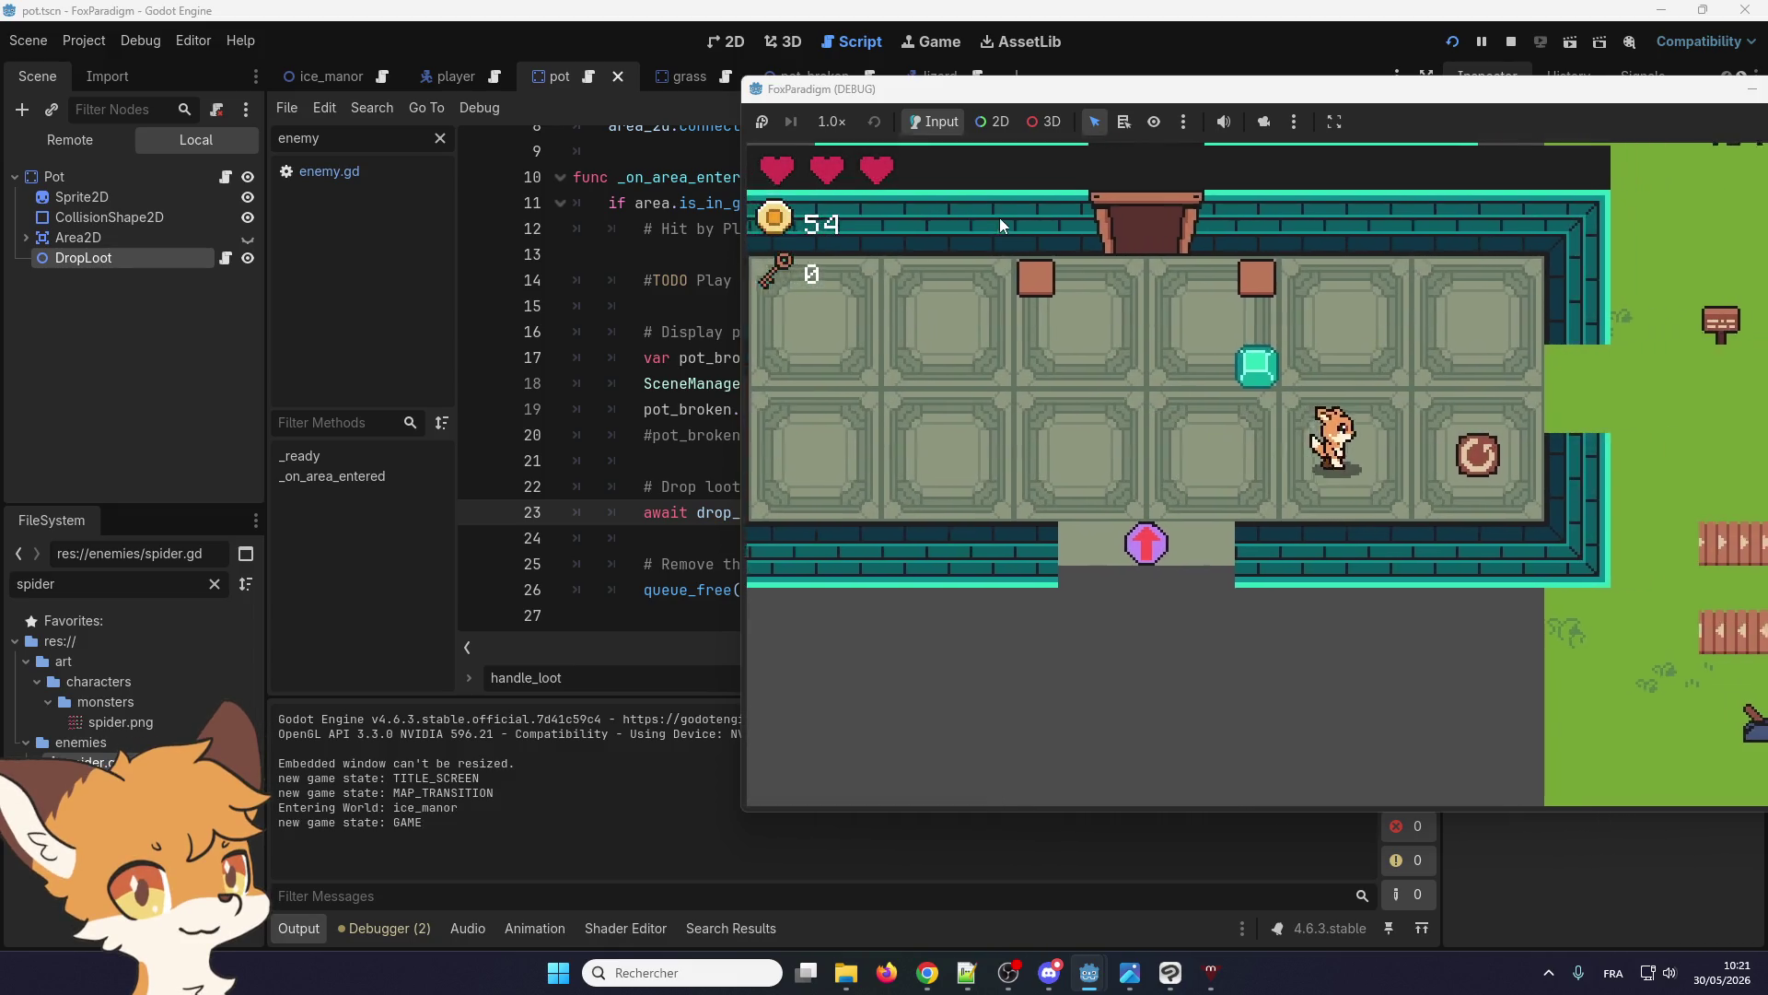
{"action": "key", "text": "Up"}
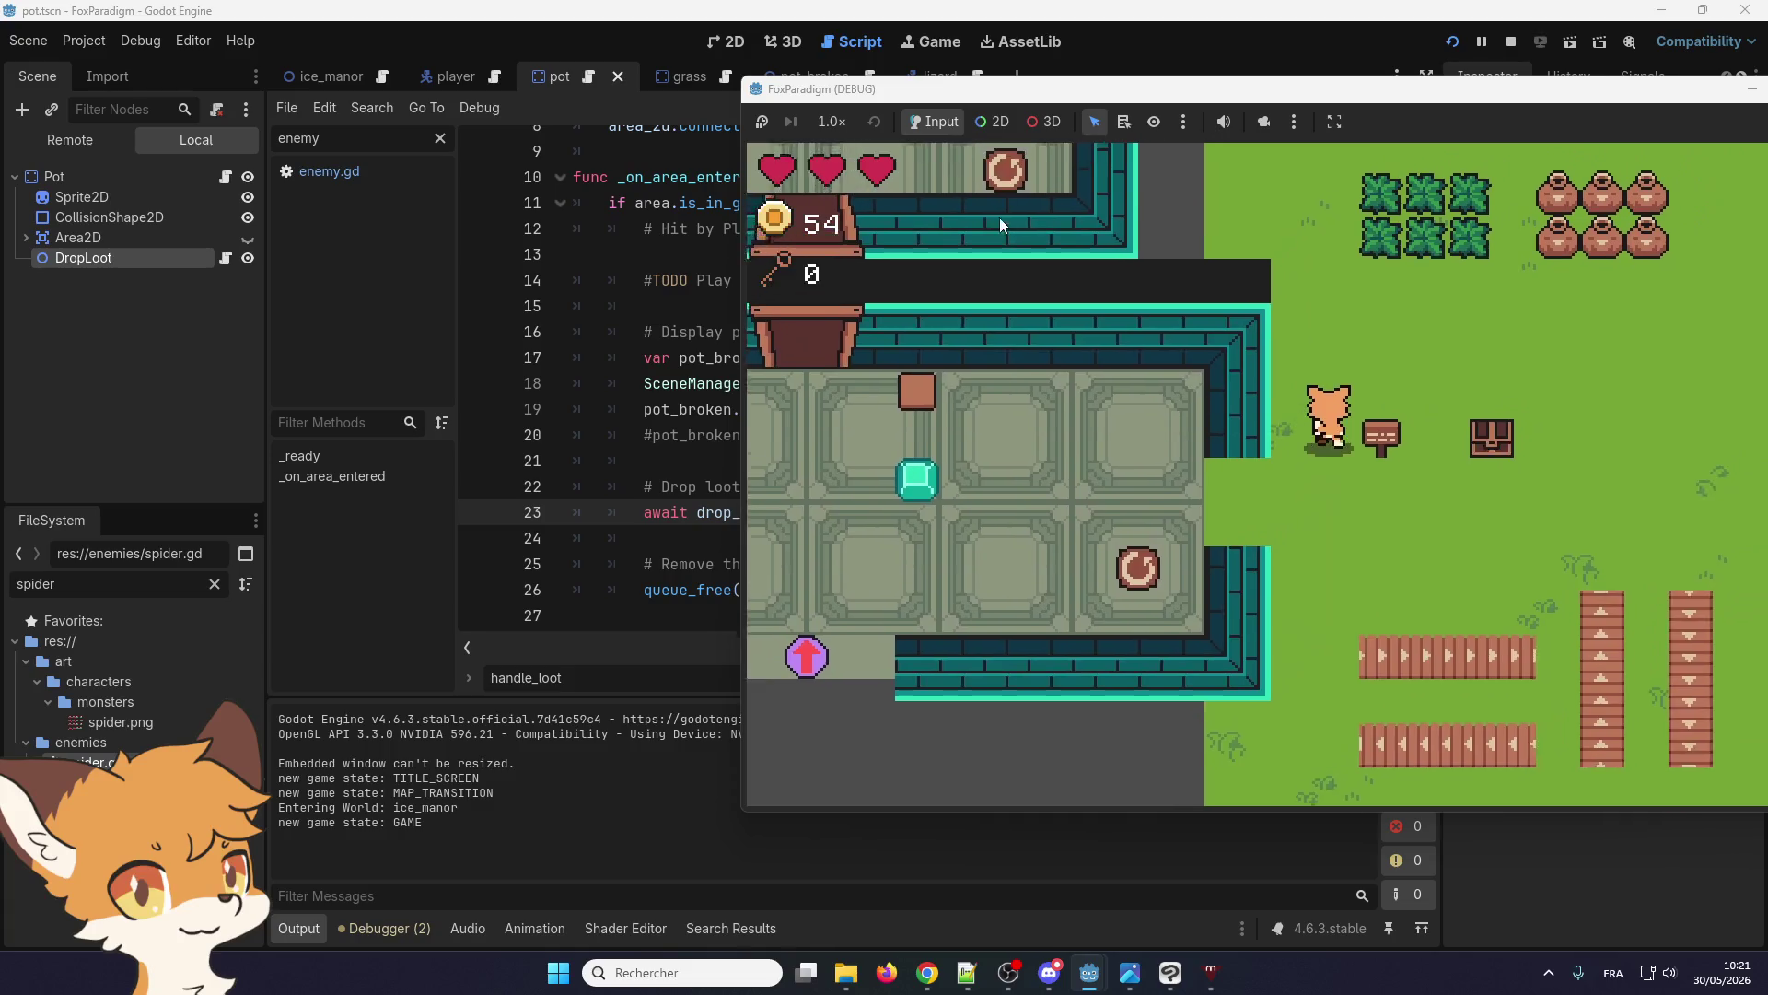
{"action": "key", "text": "Up"}
{"action": "key", "text": "space"}
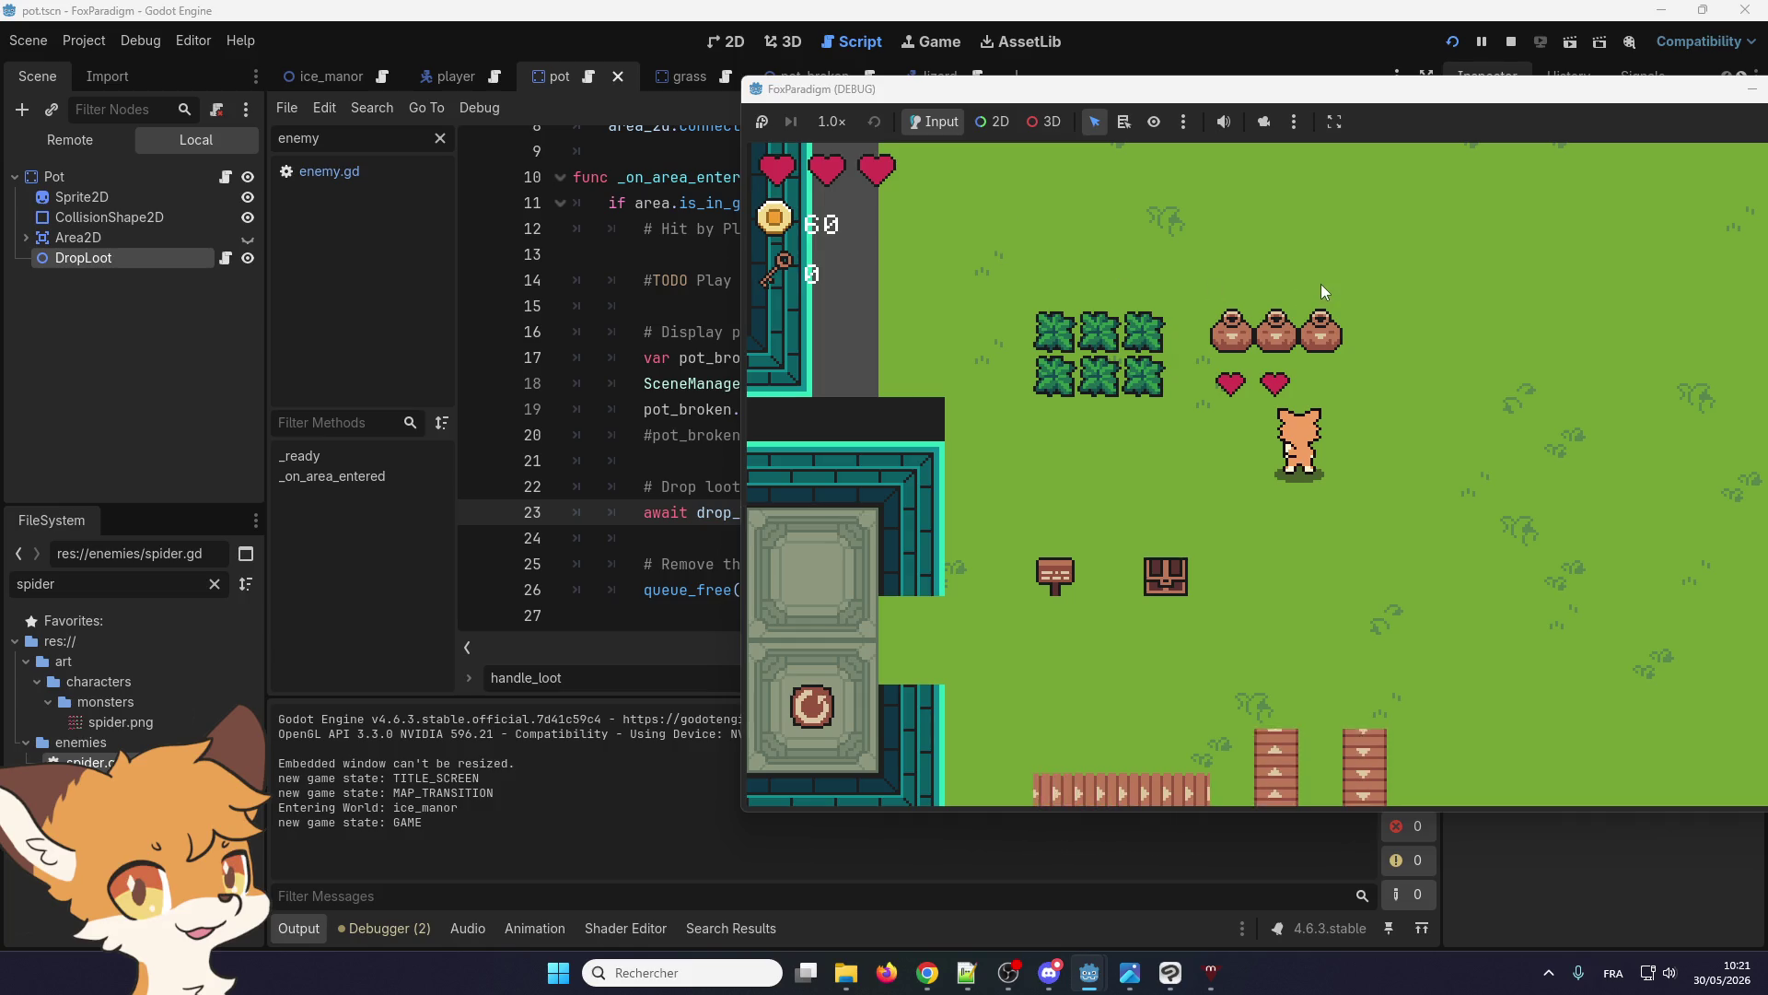
{"action": "key", "text": "Right"}
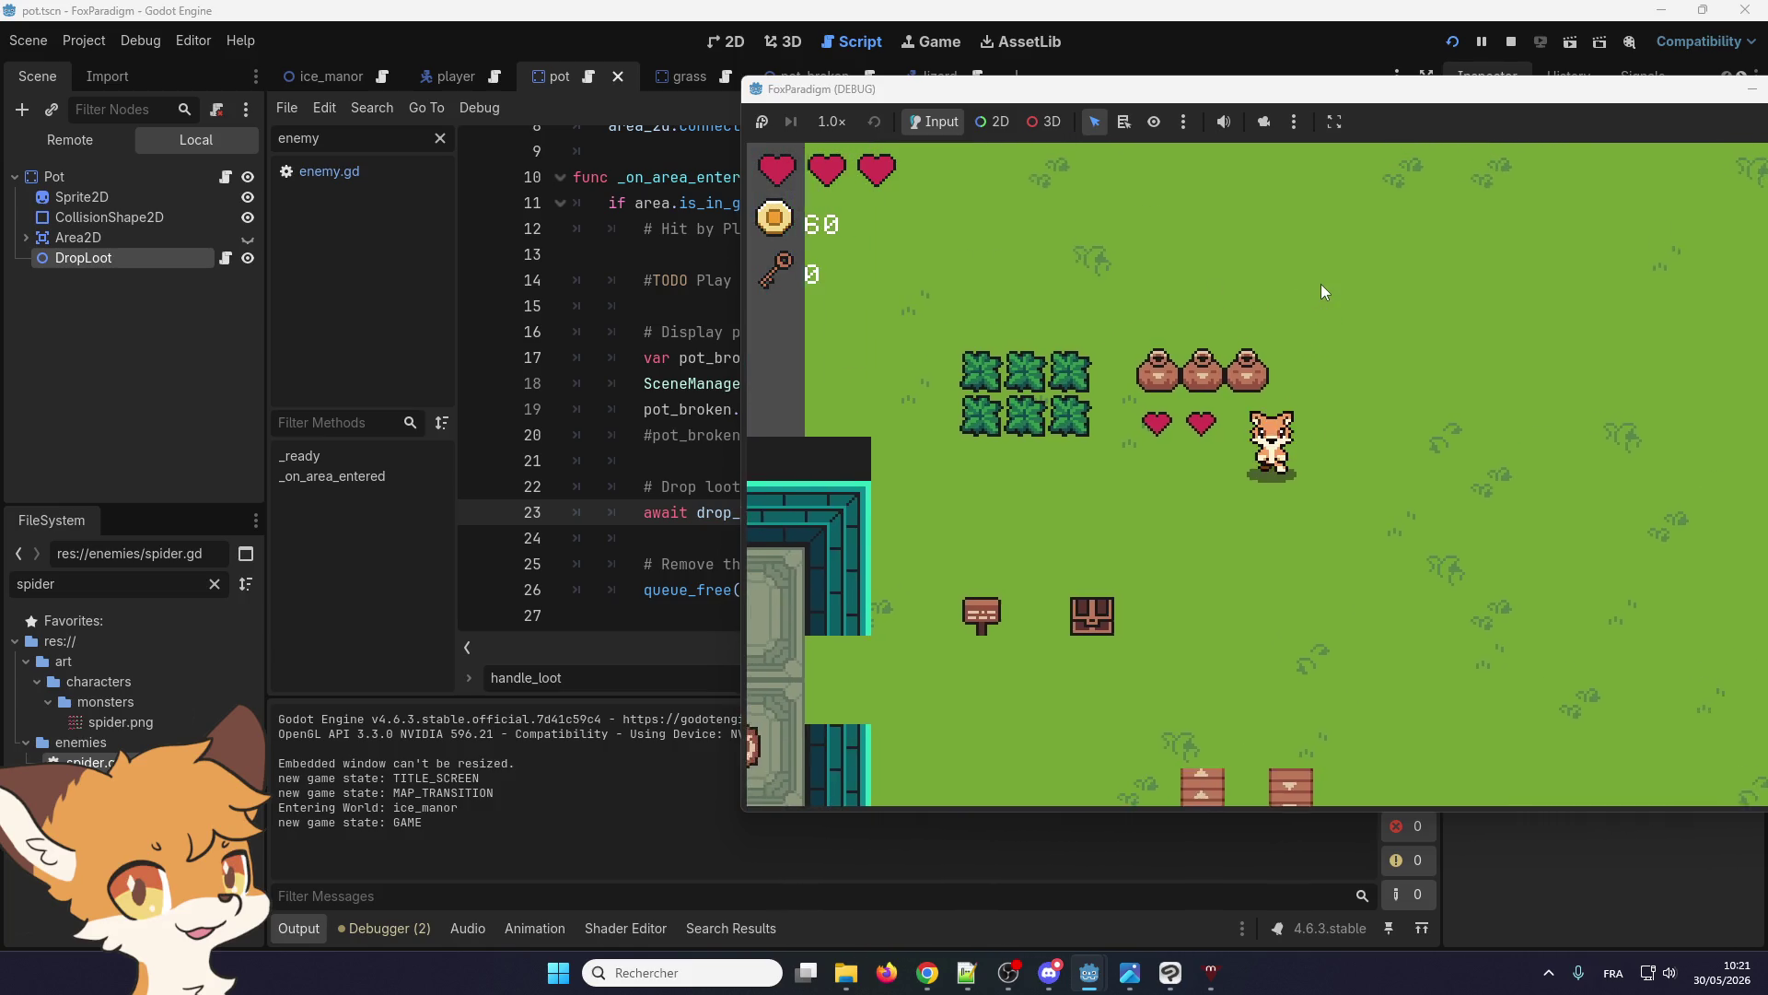
{"action": "key", "text": "Left"}
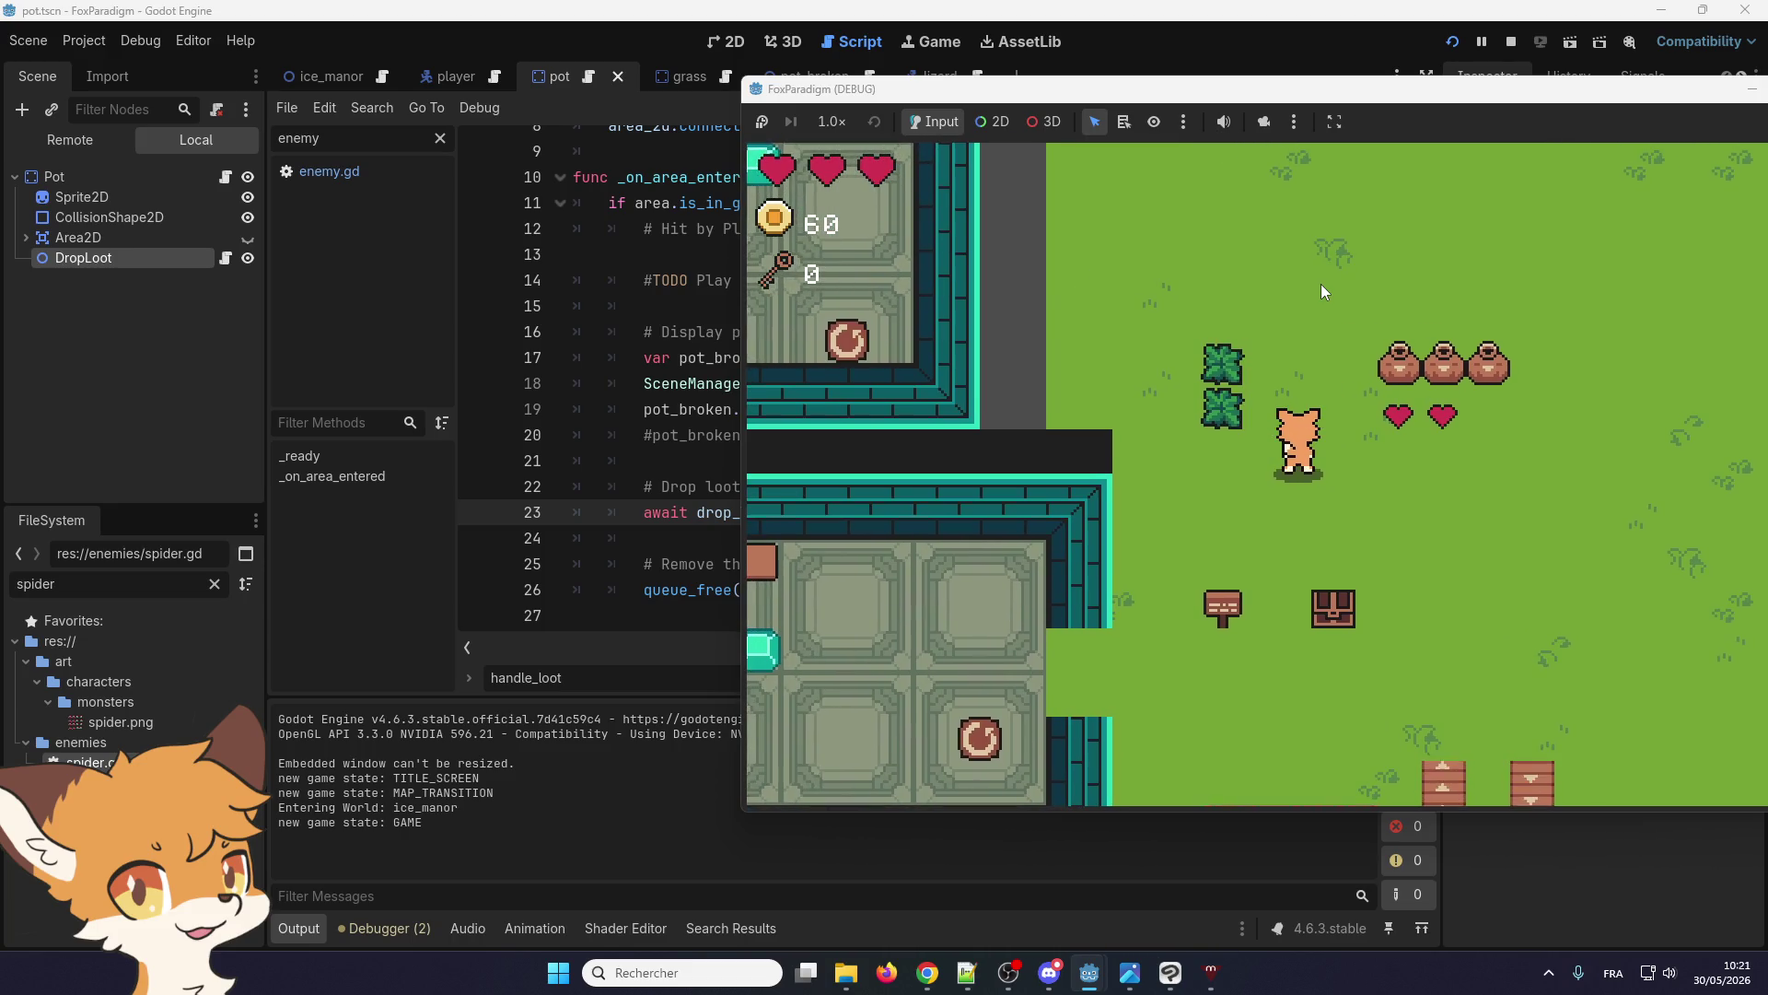
{"action": "key", "text": "Up"}
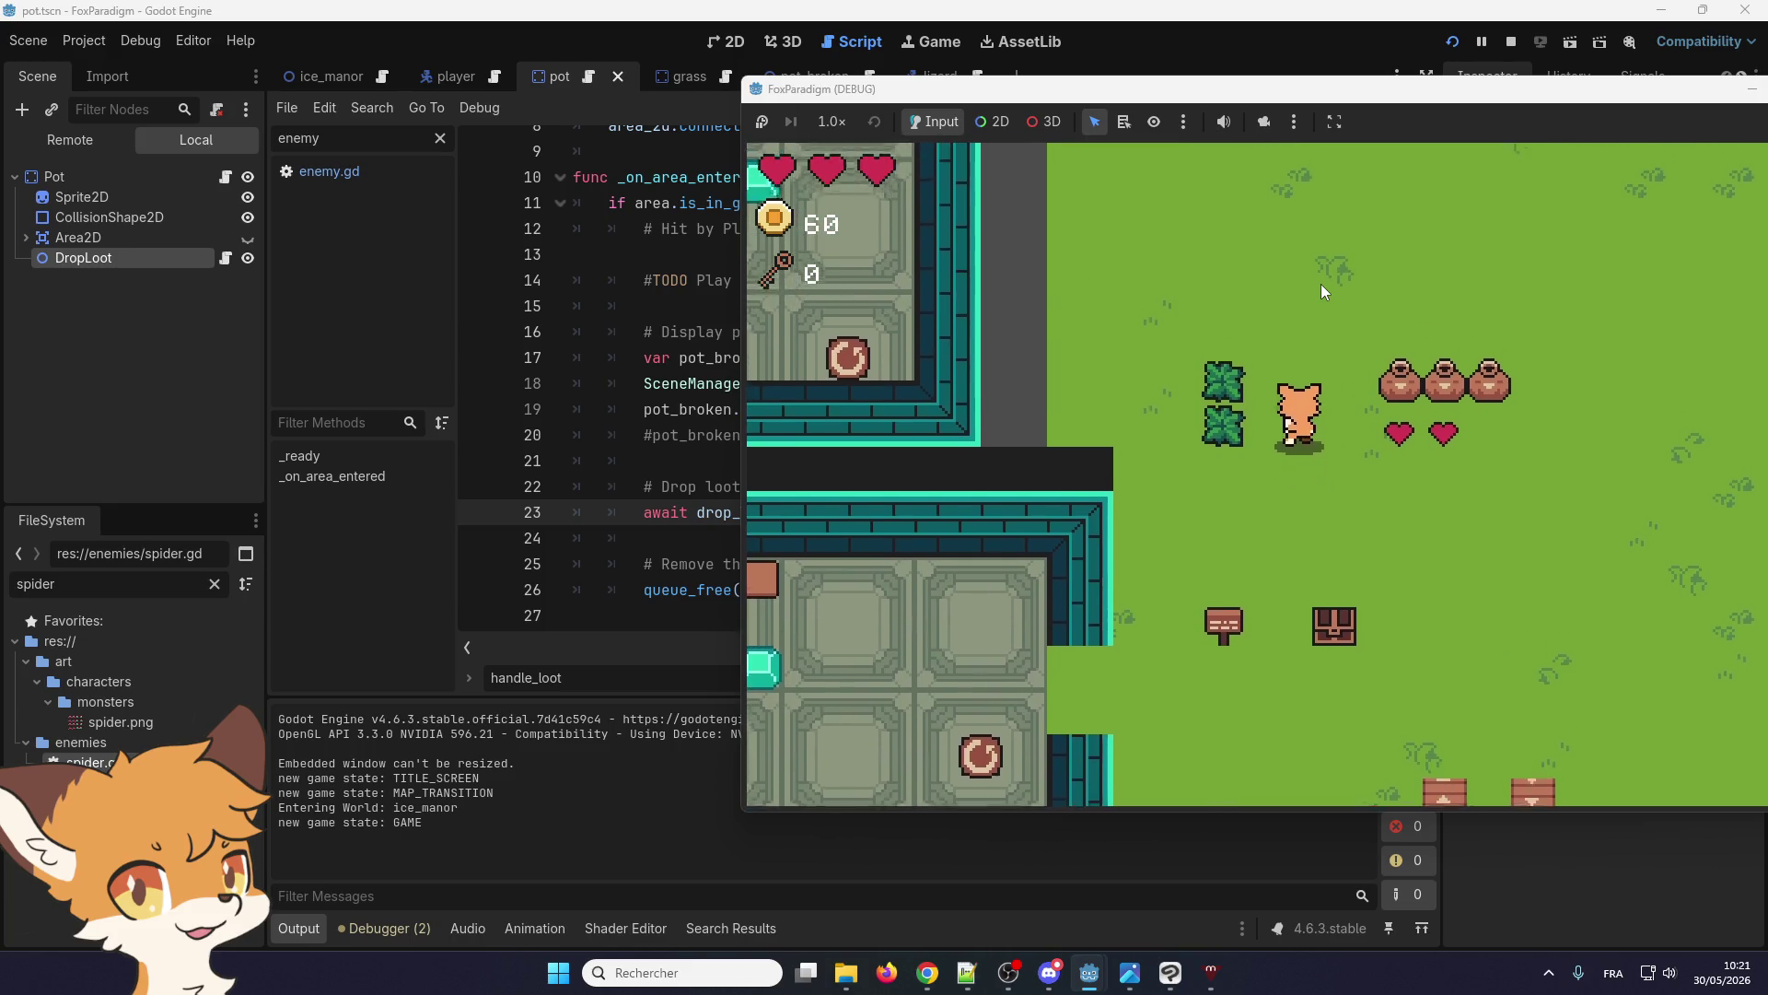
{"action": "key", "text": "Right"}
{"action": "key", "text": "space"}
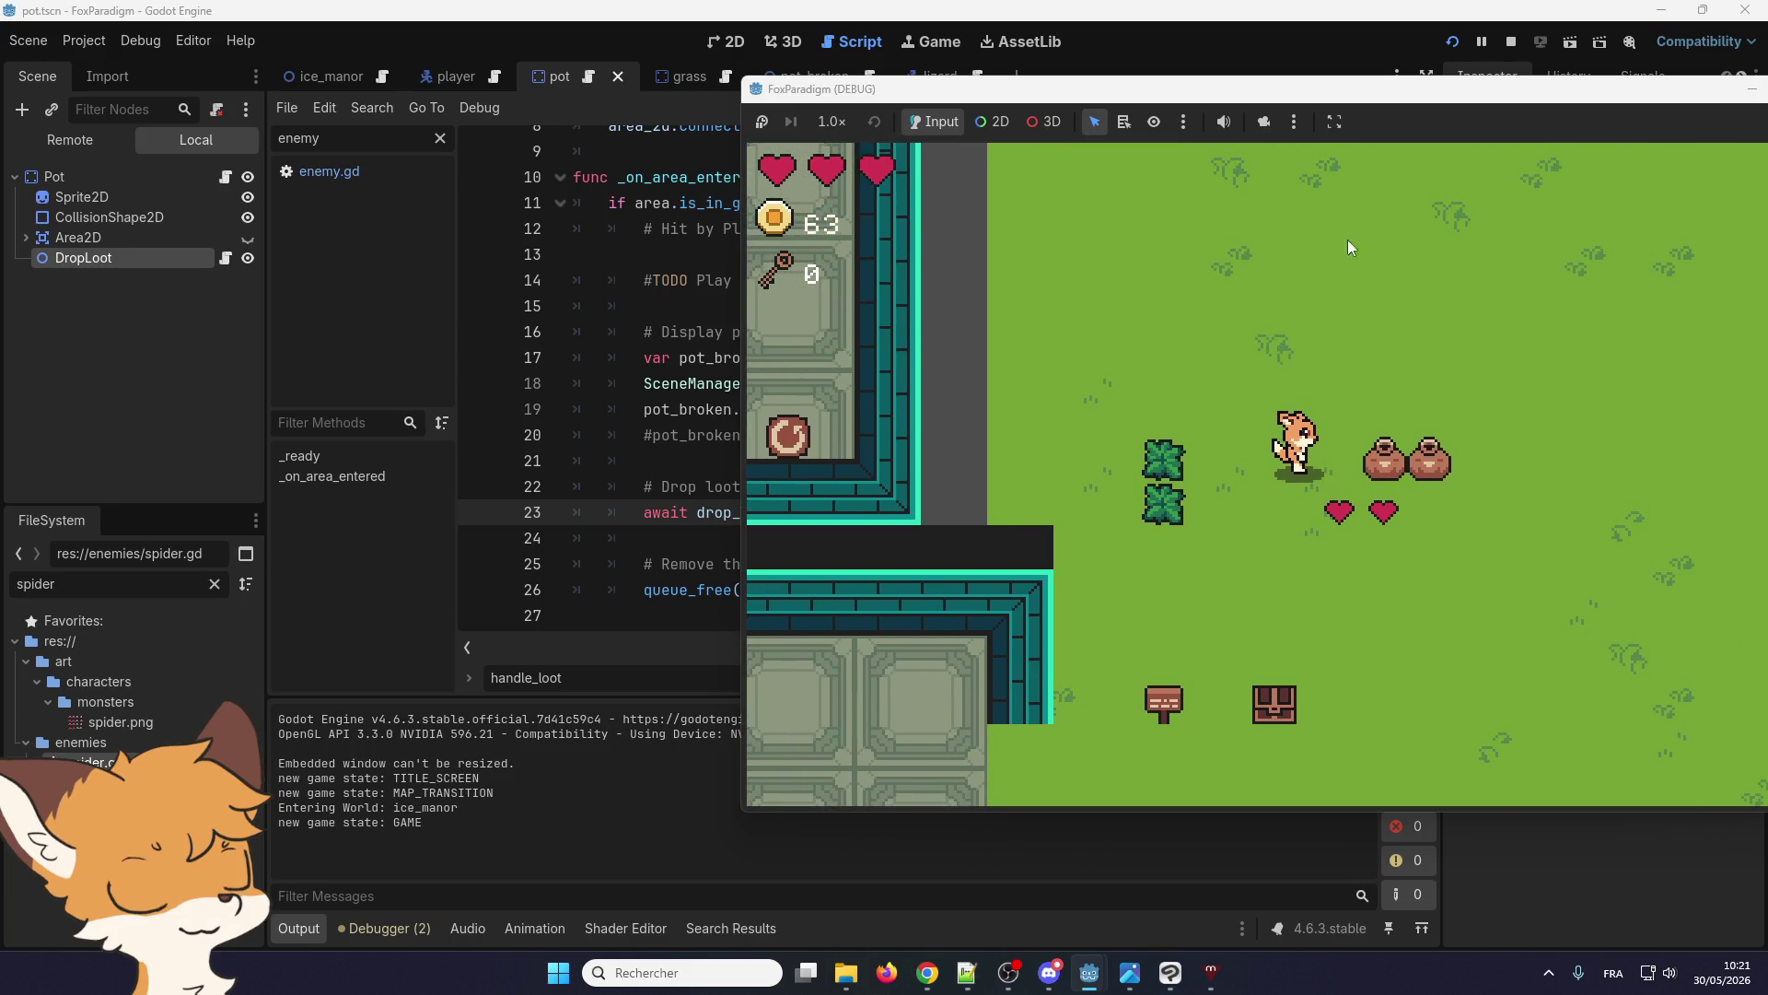
{"action": "left_click_drag", "start_coordinate": [1347, 89], "coordinate": [1216, 91]}
{"action": "left_click", "coordinate": [1707, 92]}
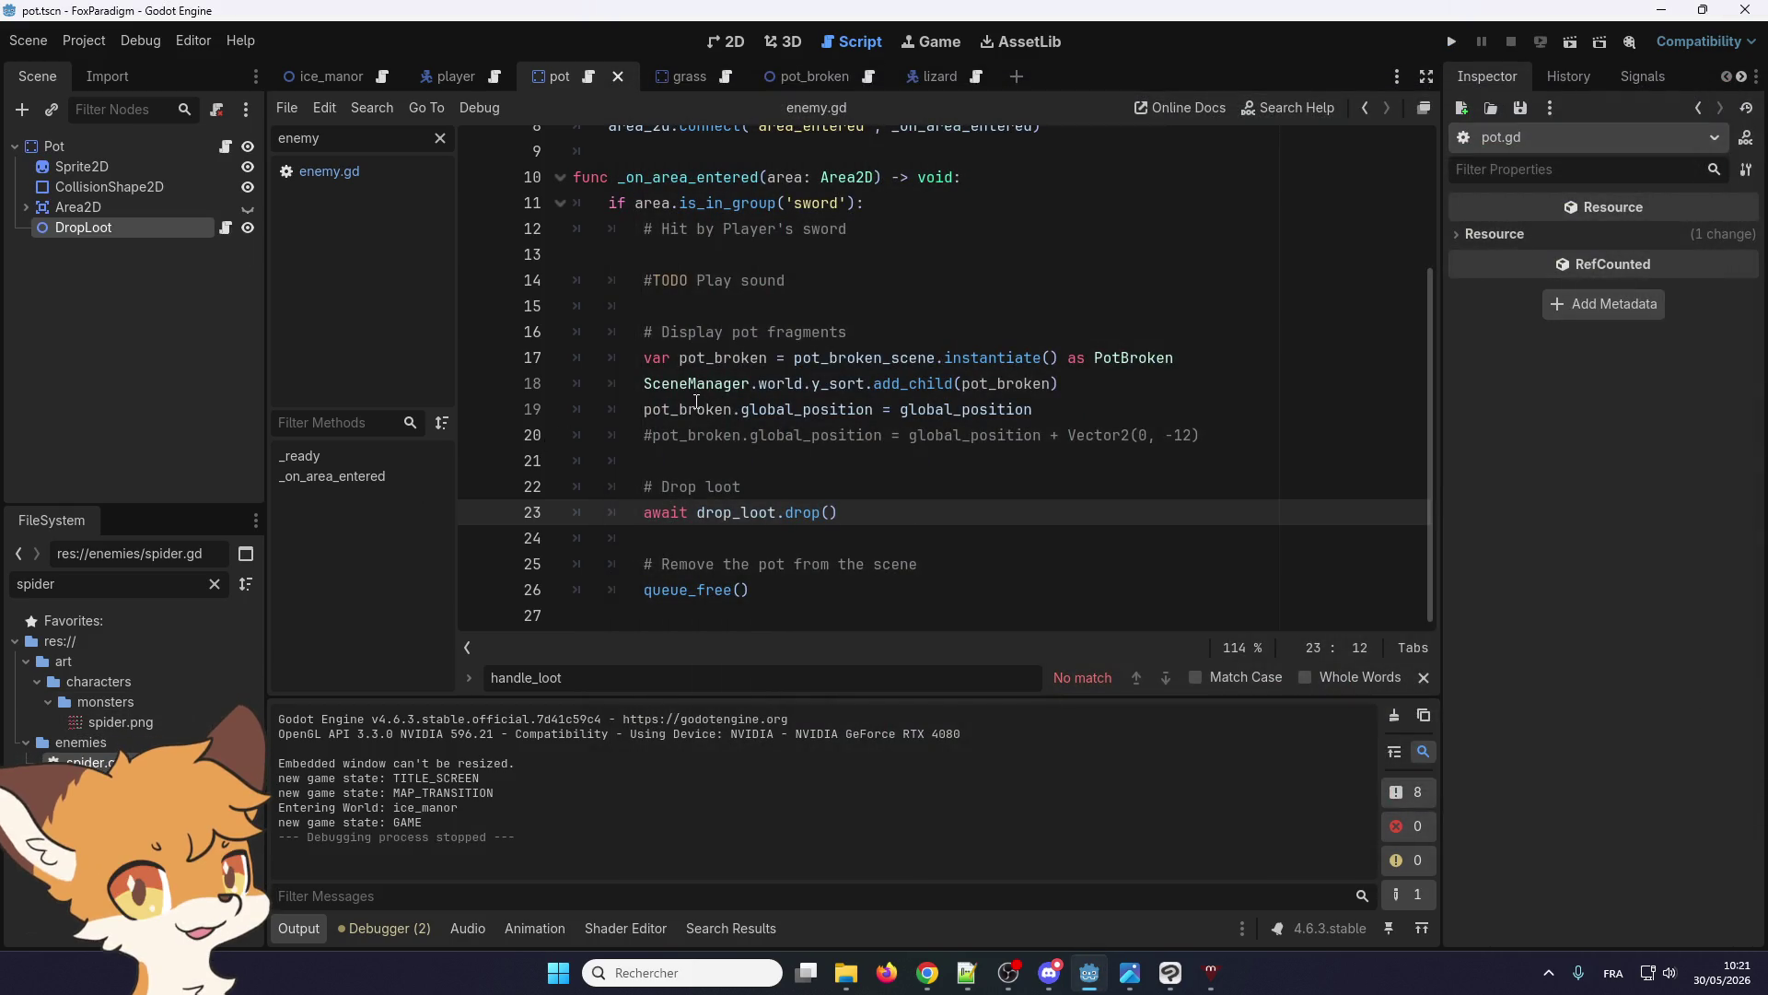
{"action": "scroll", "coordinate": [700, 405], "scroll_direction": "up", "scroll_amount": 3}
{"action": "scroll", "coordinate": [710, 400], "scroll_direction": "down", "scroll_amount": 2}
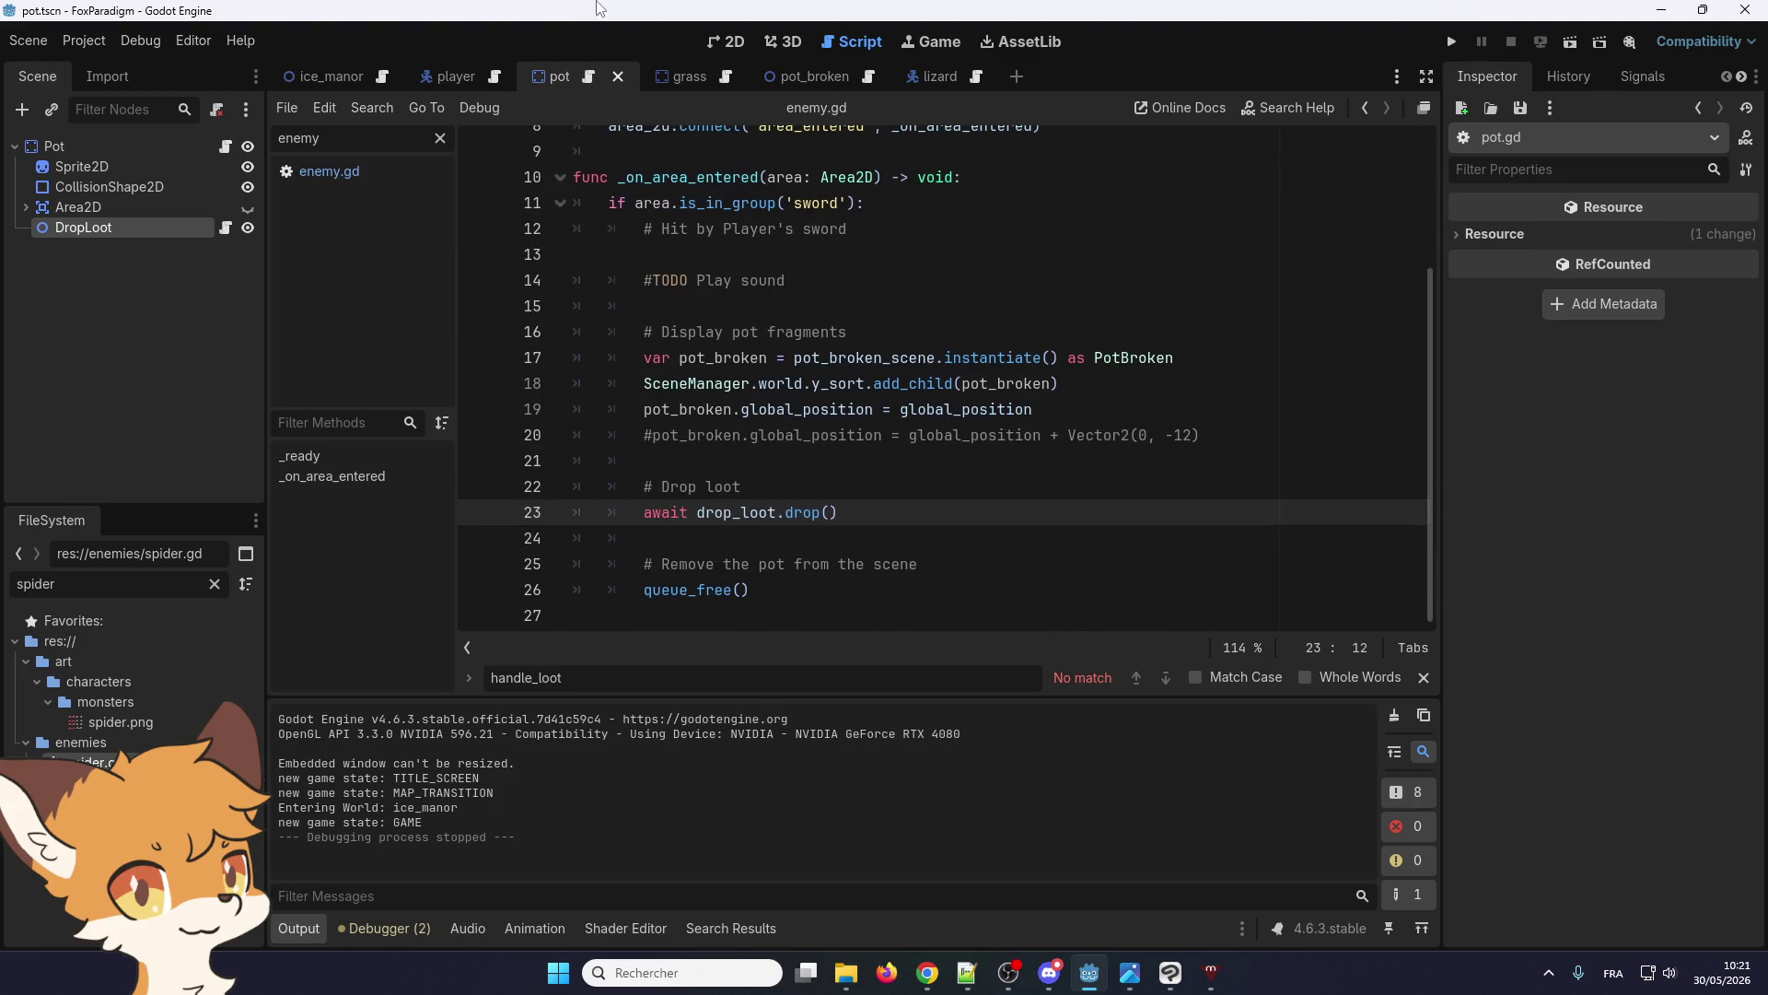
{"action": "left_click", "coordinate": [705, 74]}
{"action": "left_click", "coordinate": [695, 78]}
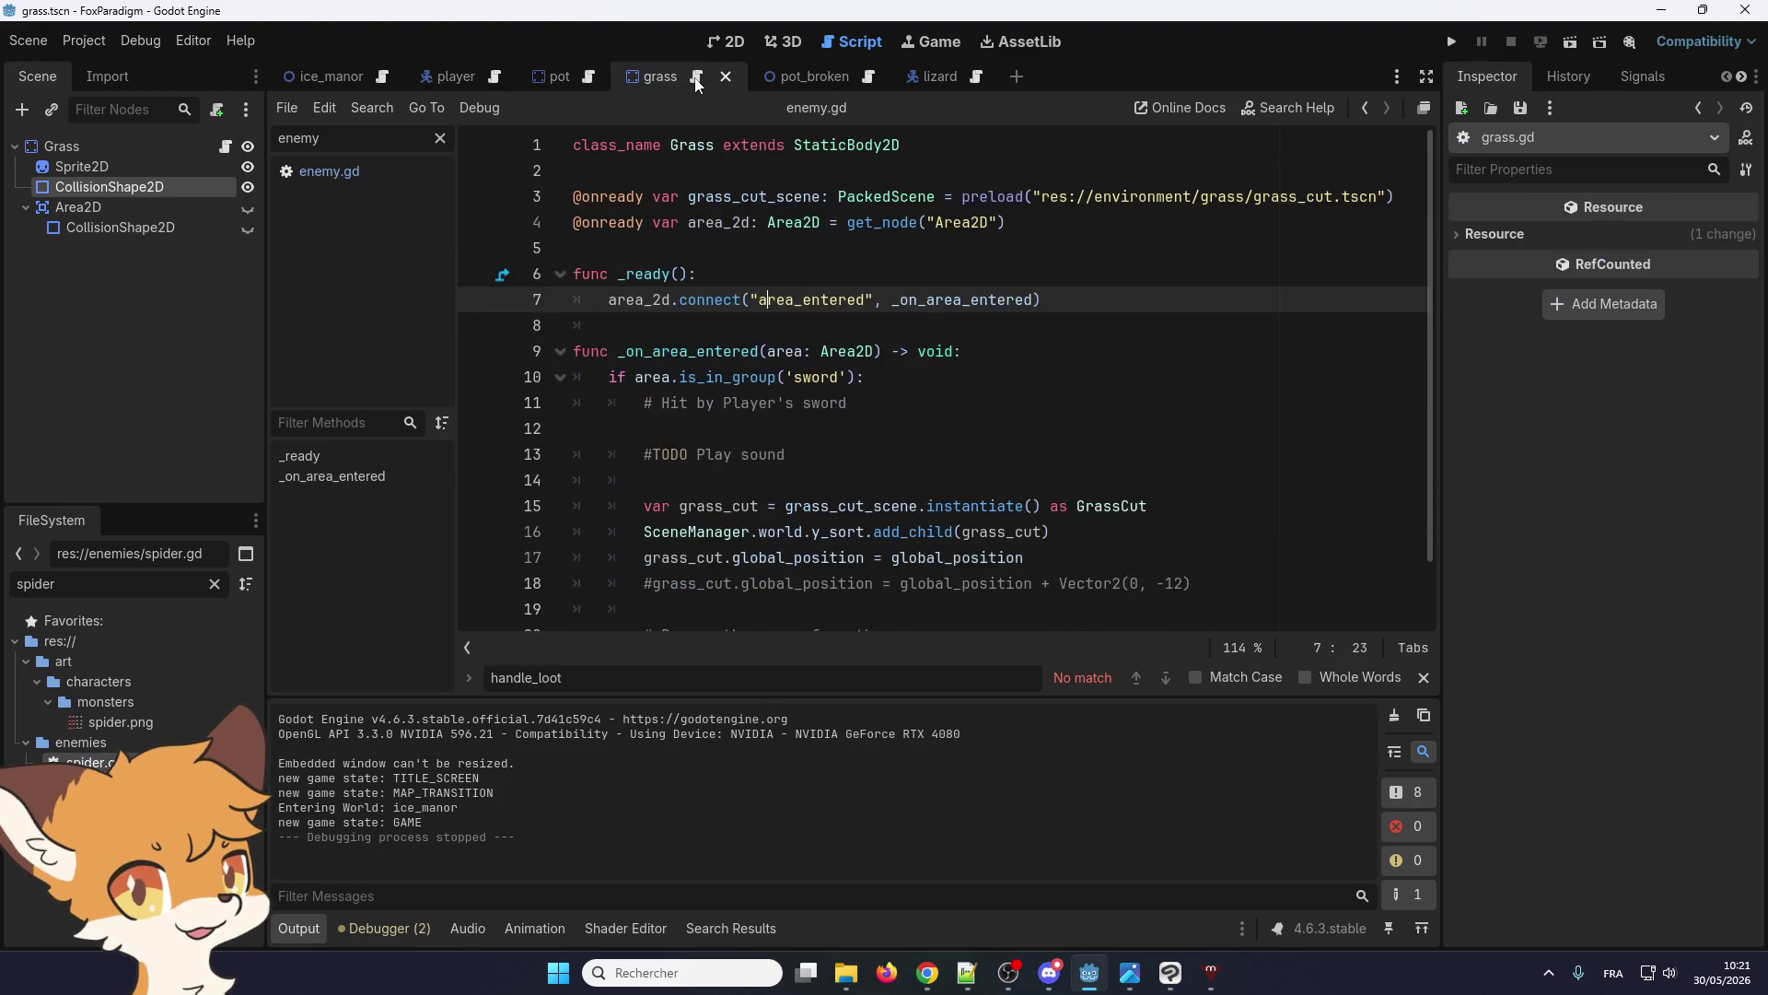
{"action": "scroll", "coordinate": [705, 339], "scroll_direction": "down", "scroll_amount": 1}
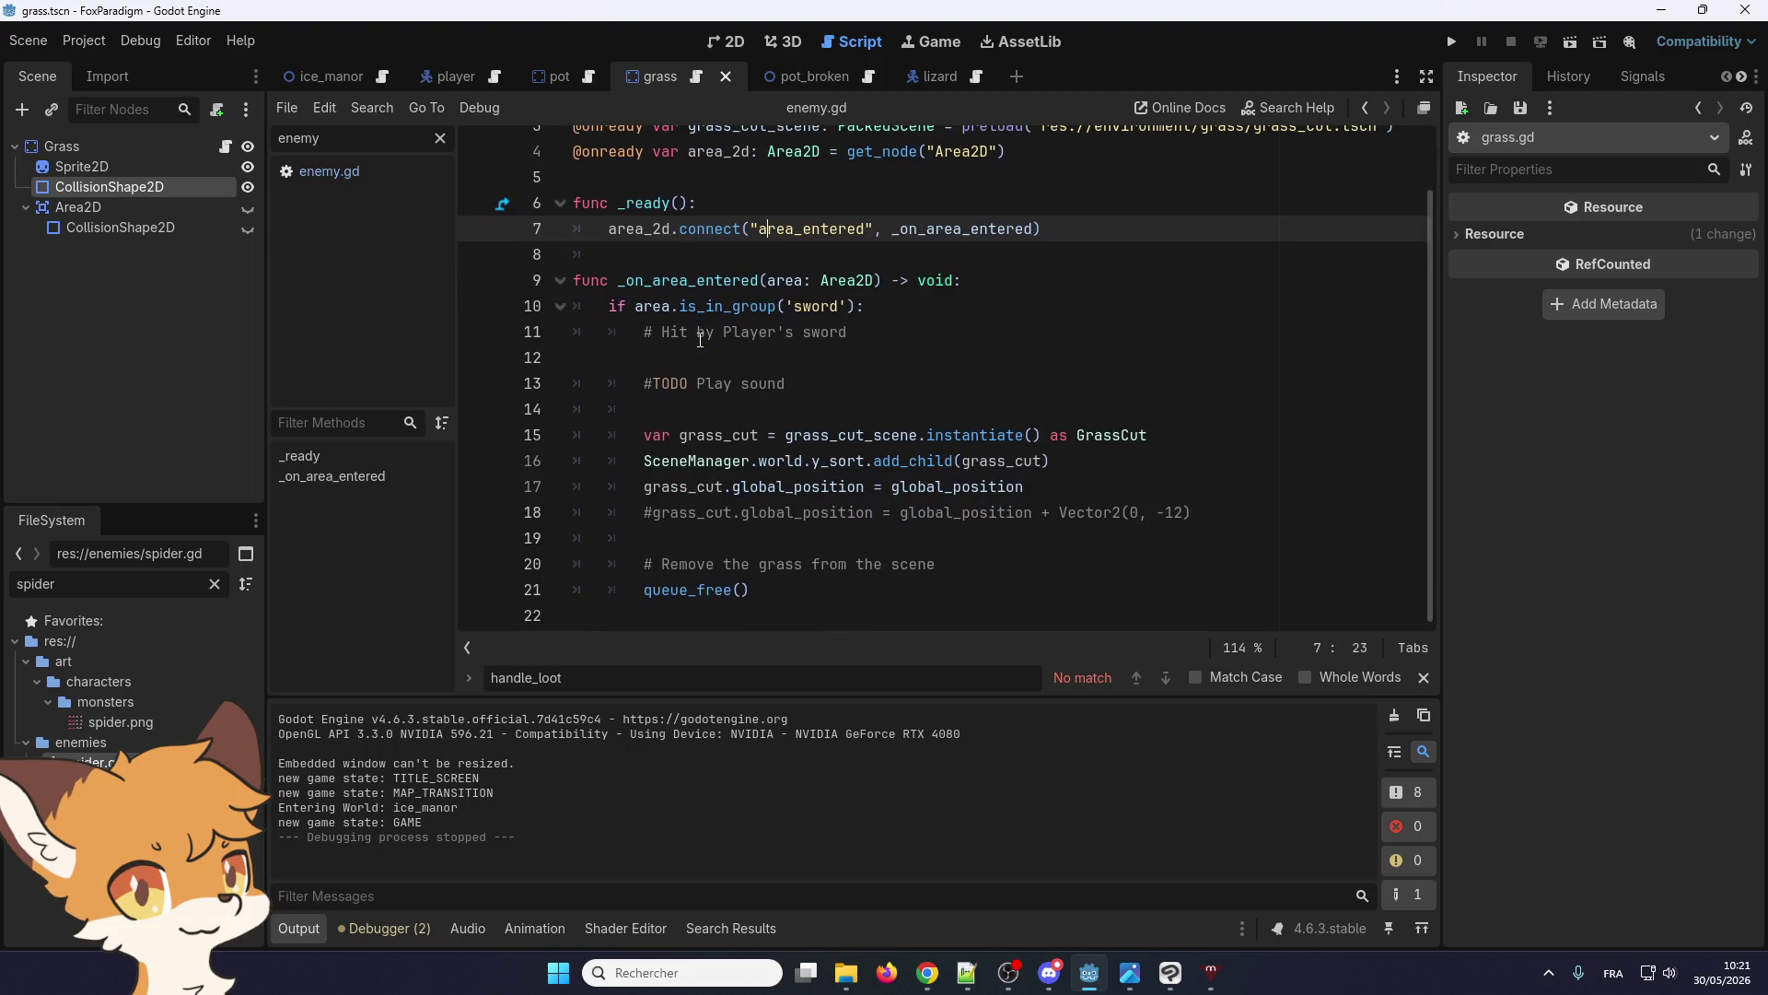
{"action": "scroll", "coordinate": [651, 296], "scroll_direction": "up", "scroll_amount": 1}
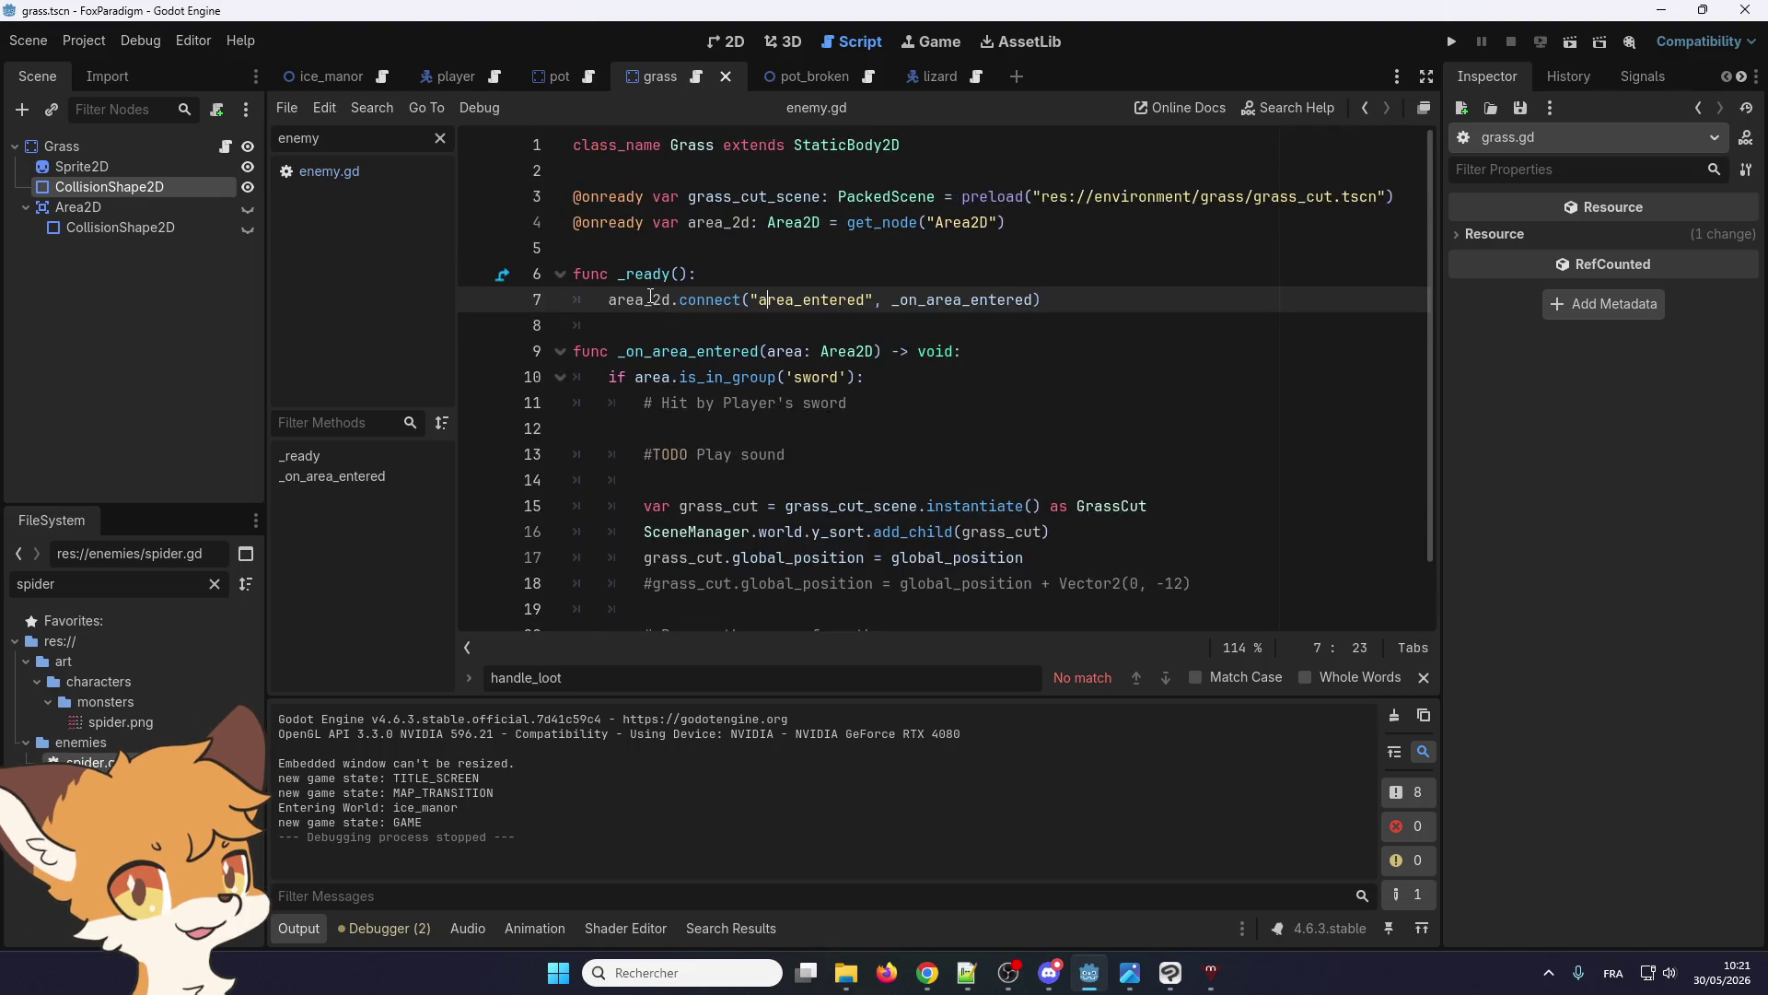
{"action": "scroll", "coordinate": [651, 296], "scroll_direction": "down", "scroll_amount": 1}
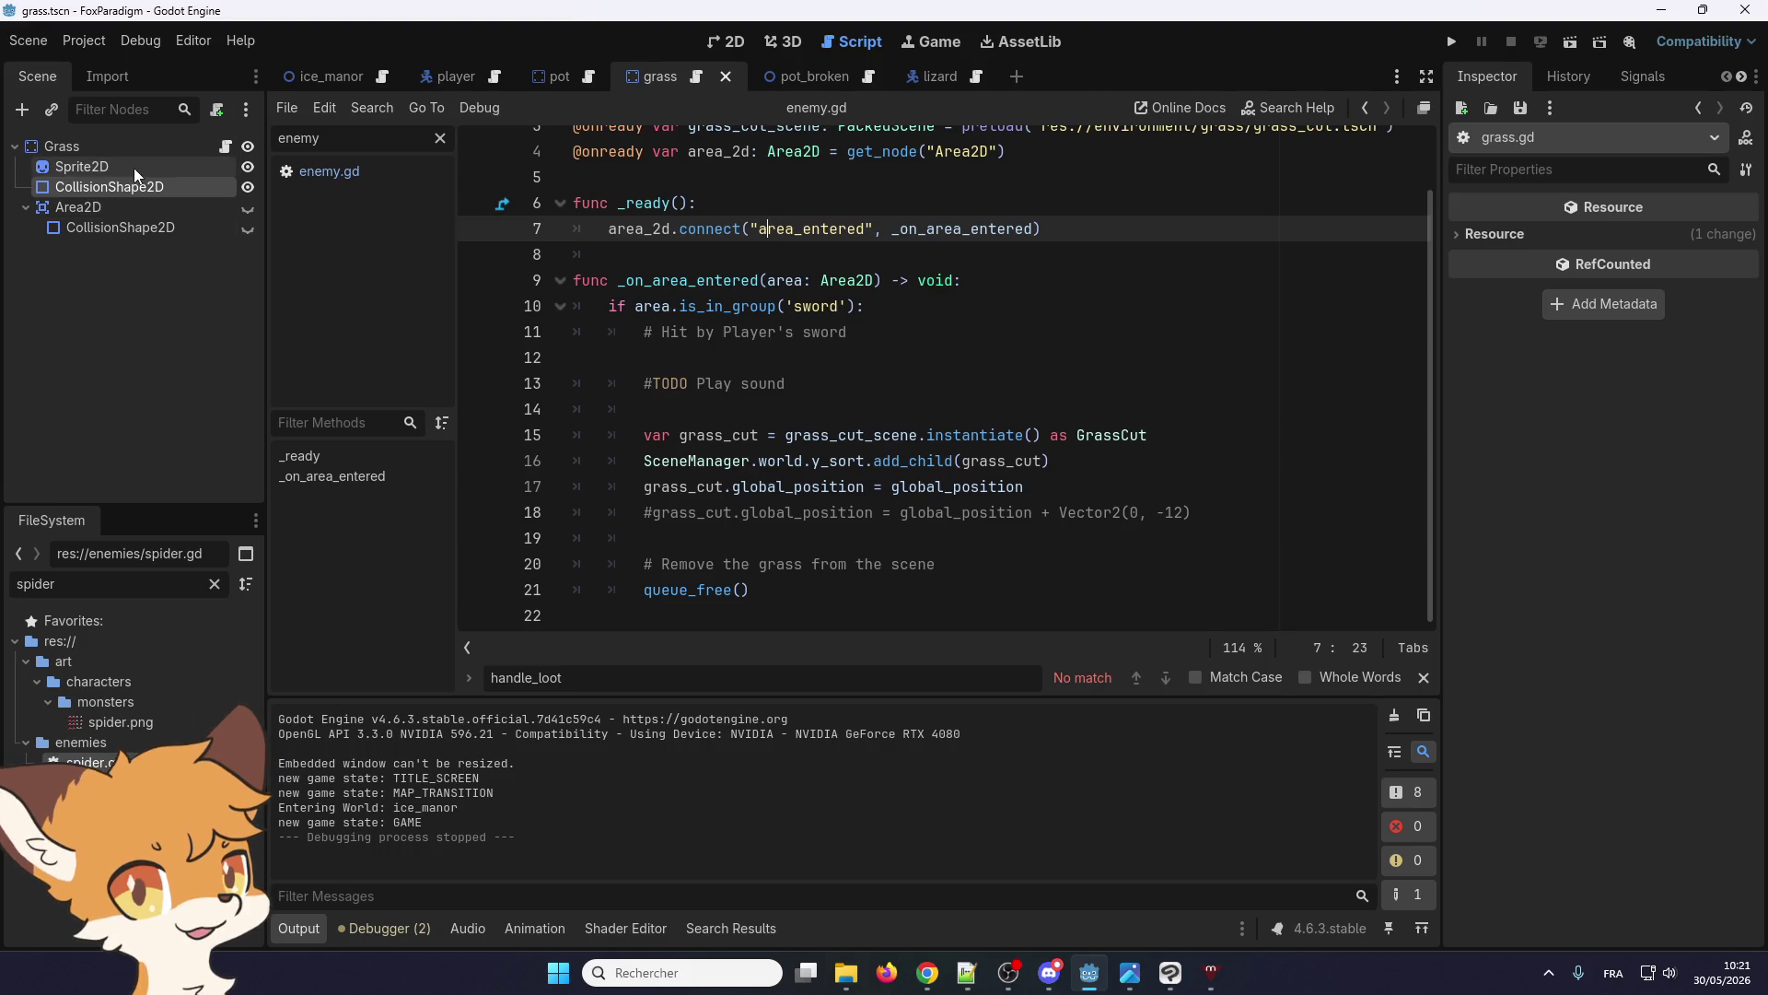
{"action": "left_click", "coordinate": [156, 187]}
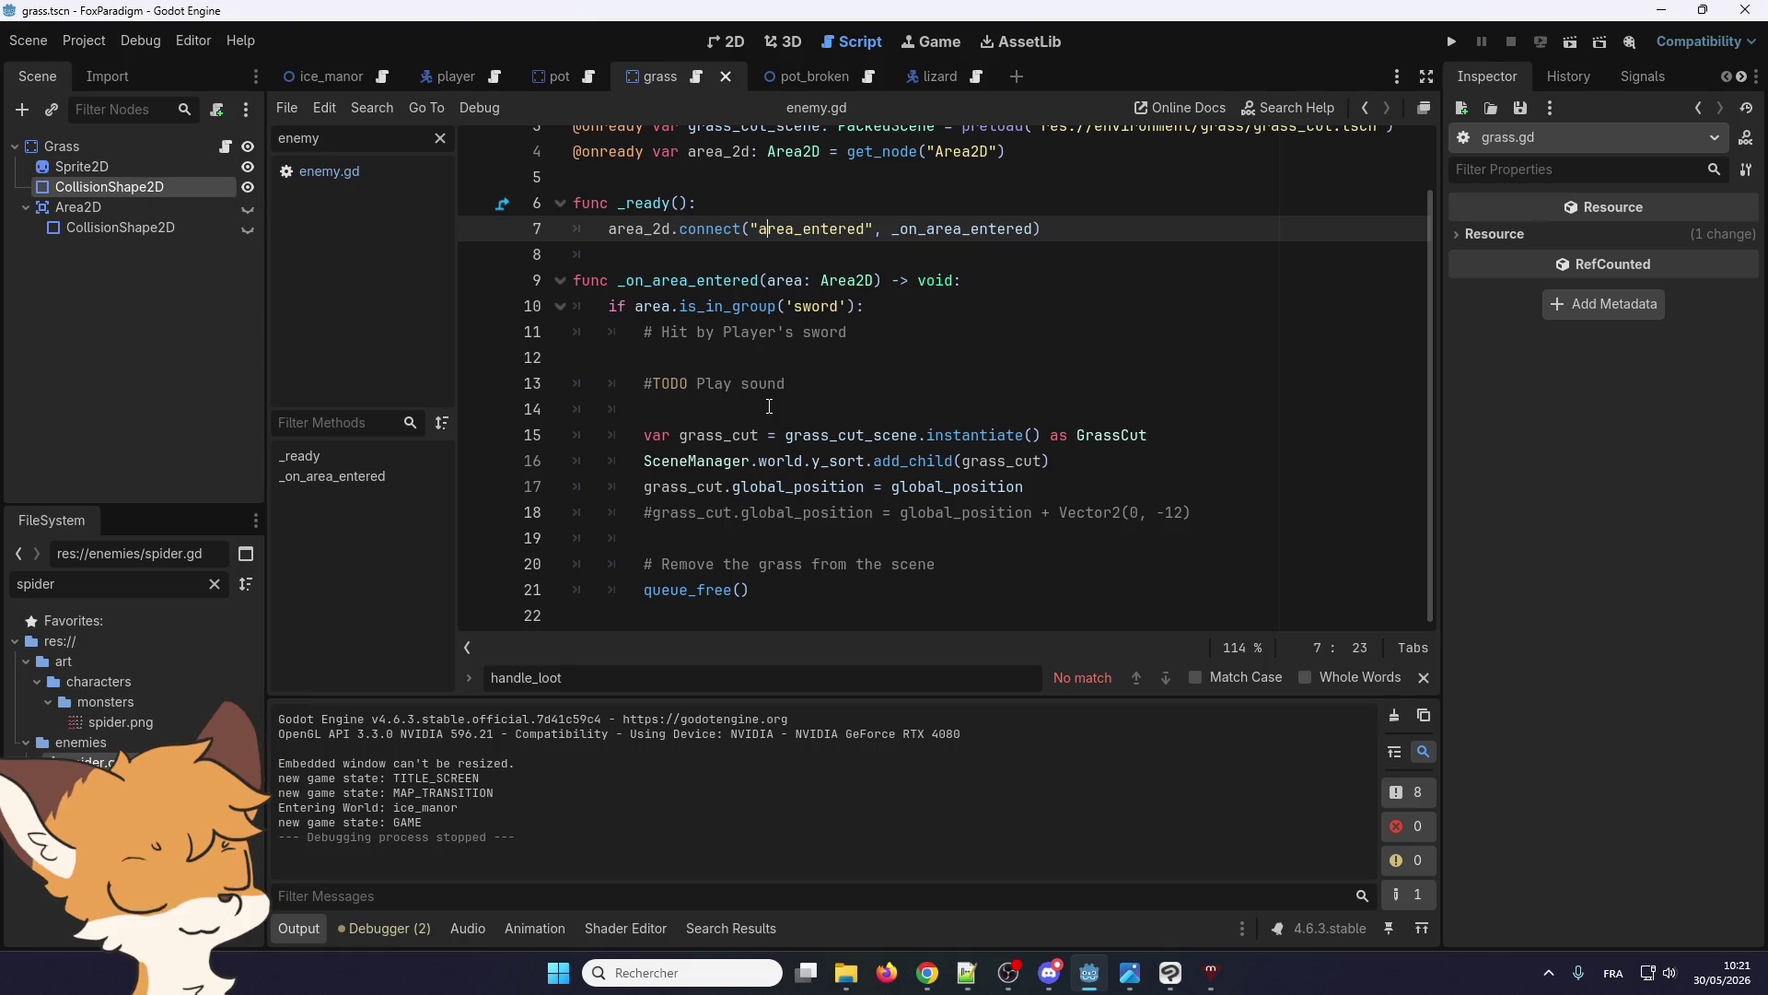
{"action": "scroll", "coordinate": [772, 408], "scroll_direction": "up", "scroll_amount": 1}
{"action": "scroll", "coordinate": [772, 408], "scroll_direction": "down", "scroll_amount": 1}
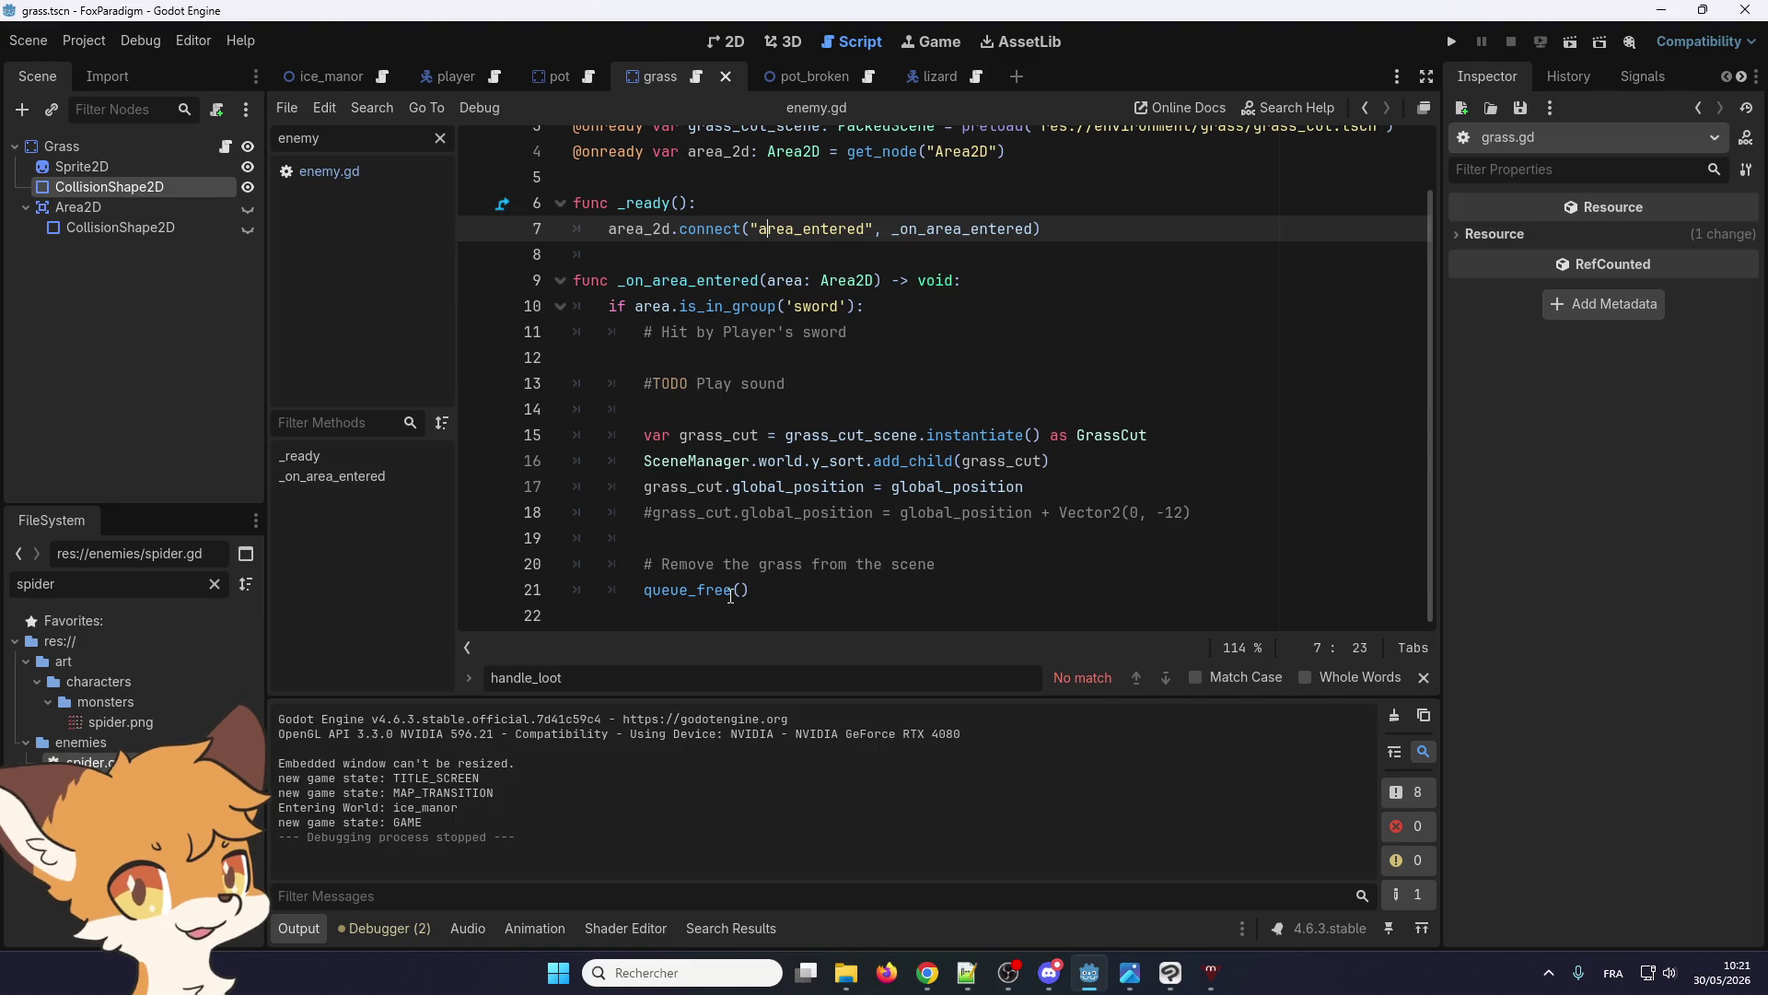
{"action": "mouse_move", "coordinate": [730, 595]}
{"action": "left_click", "coordinate": [590, 79]}
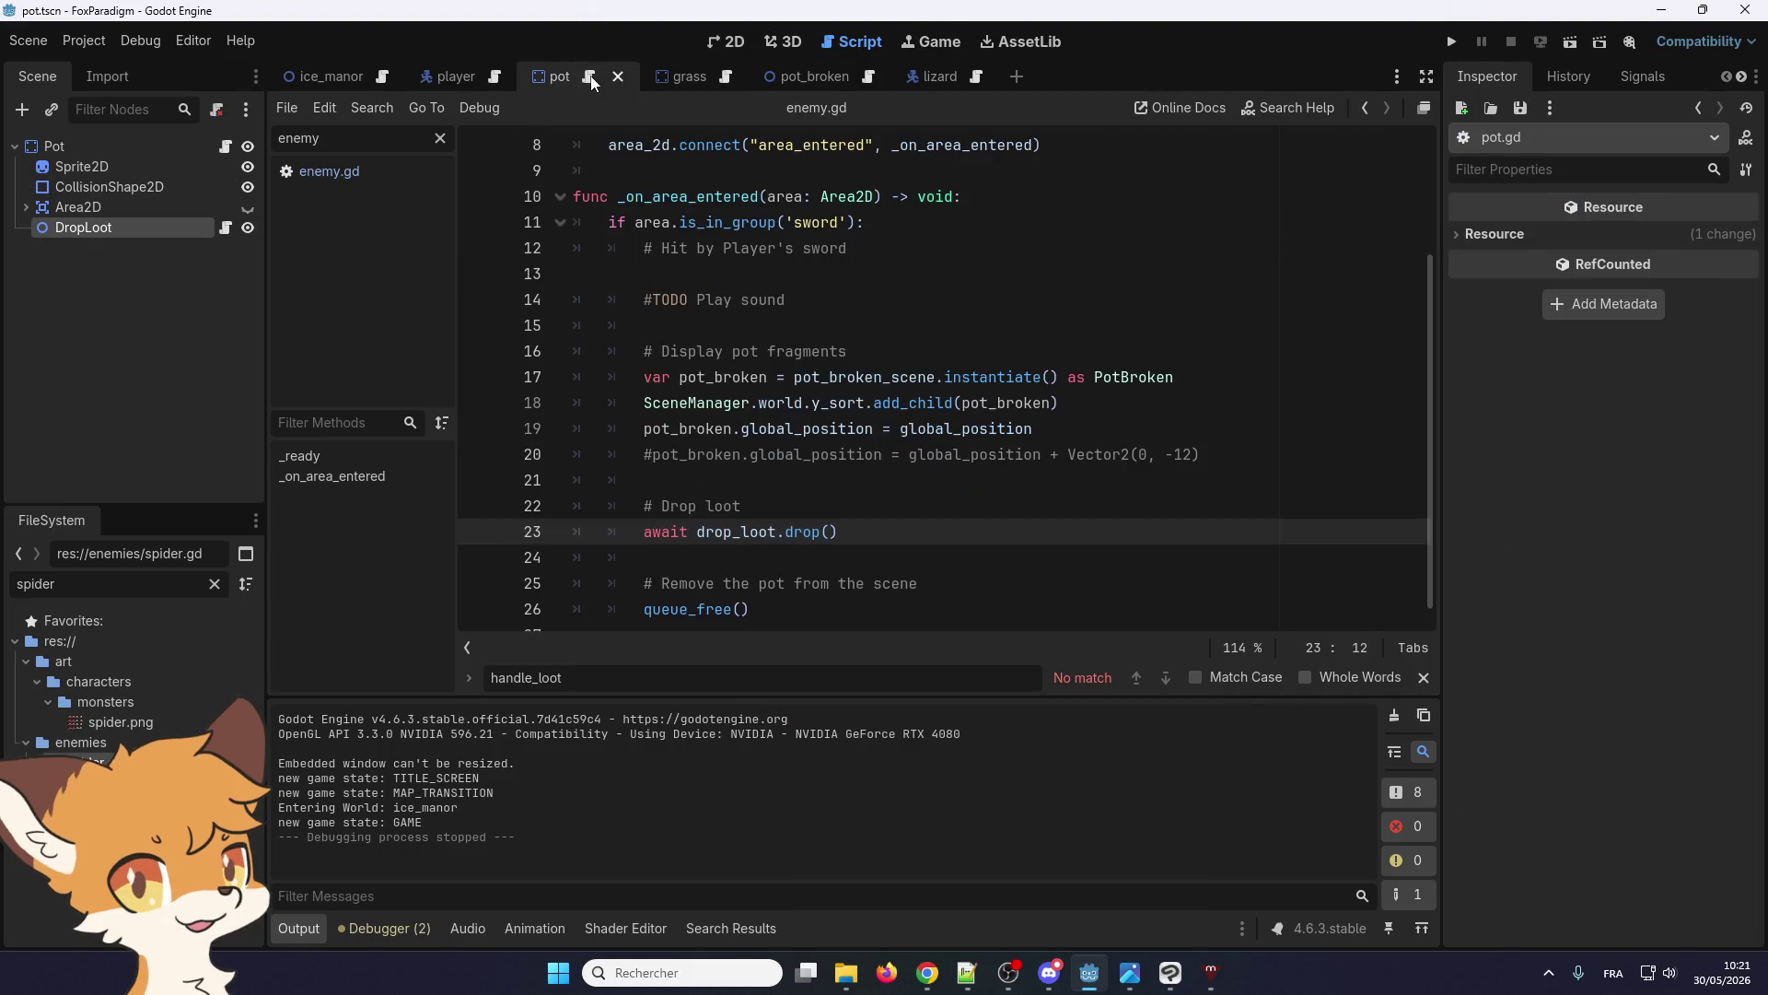
{"action": "left_click", "coordinate": [680, 460]}
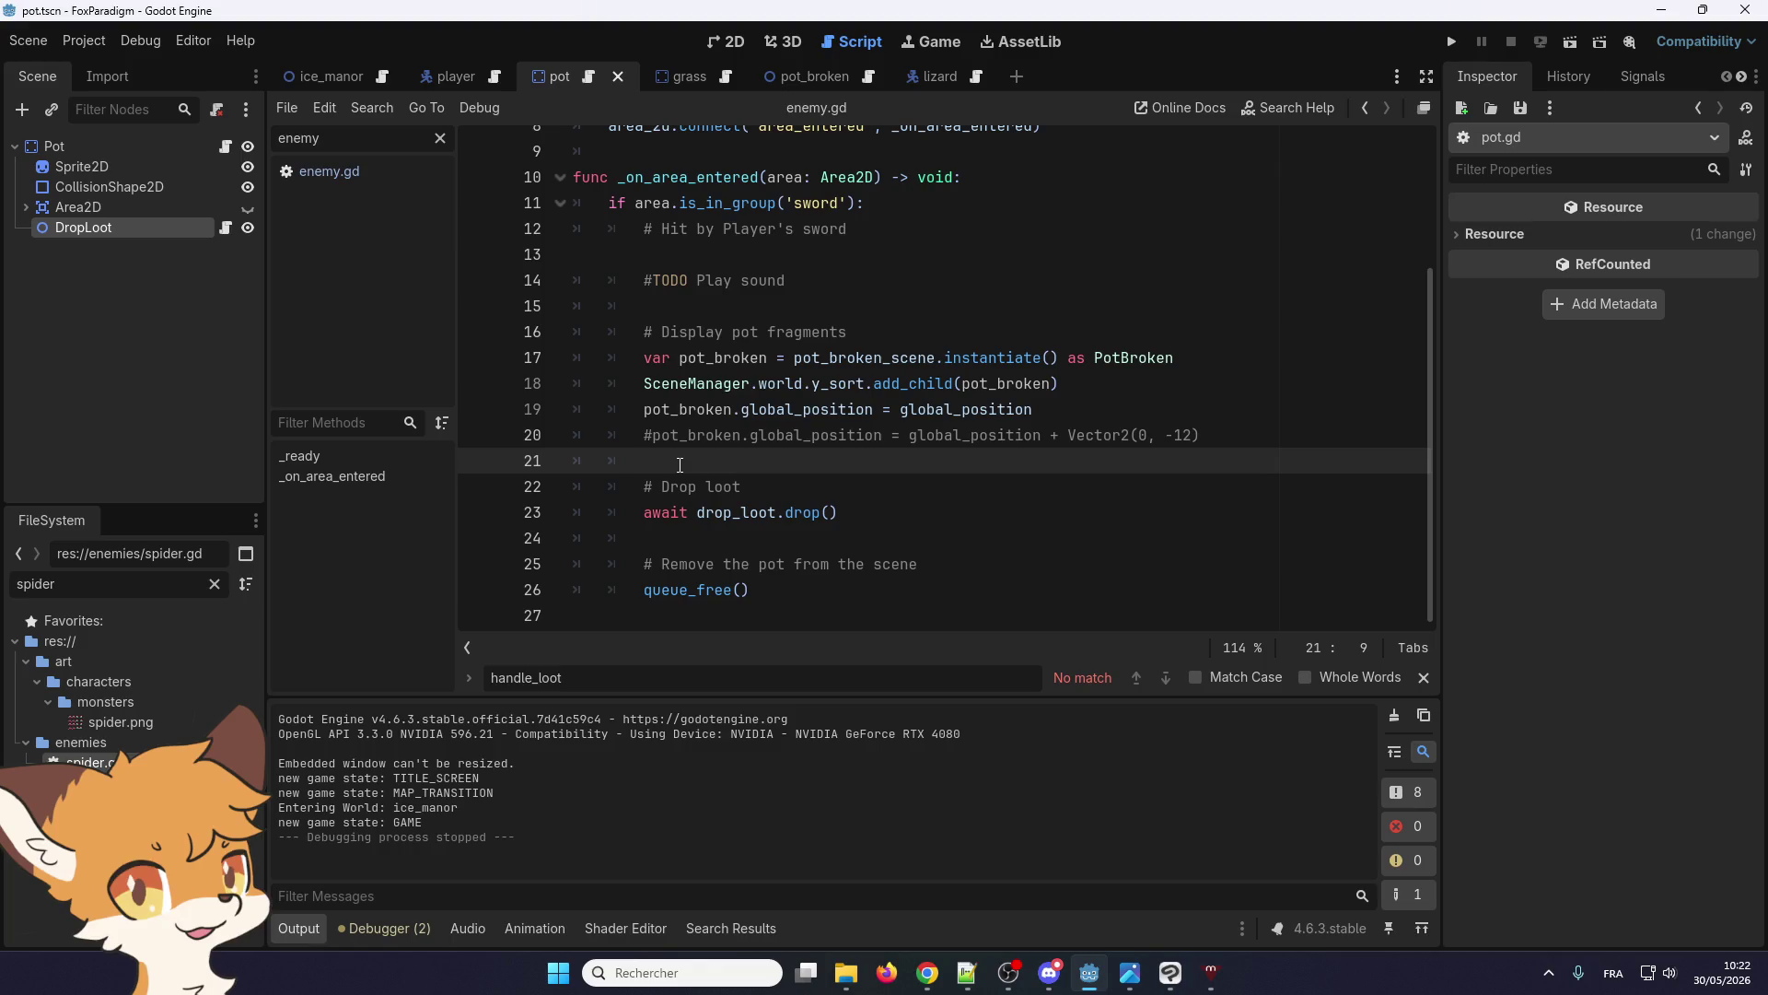
{"action": "scroll", "coordinate": [680, 464], "scroll_direction": "up", "scroll_amount": 3}
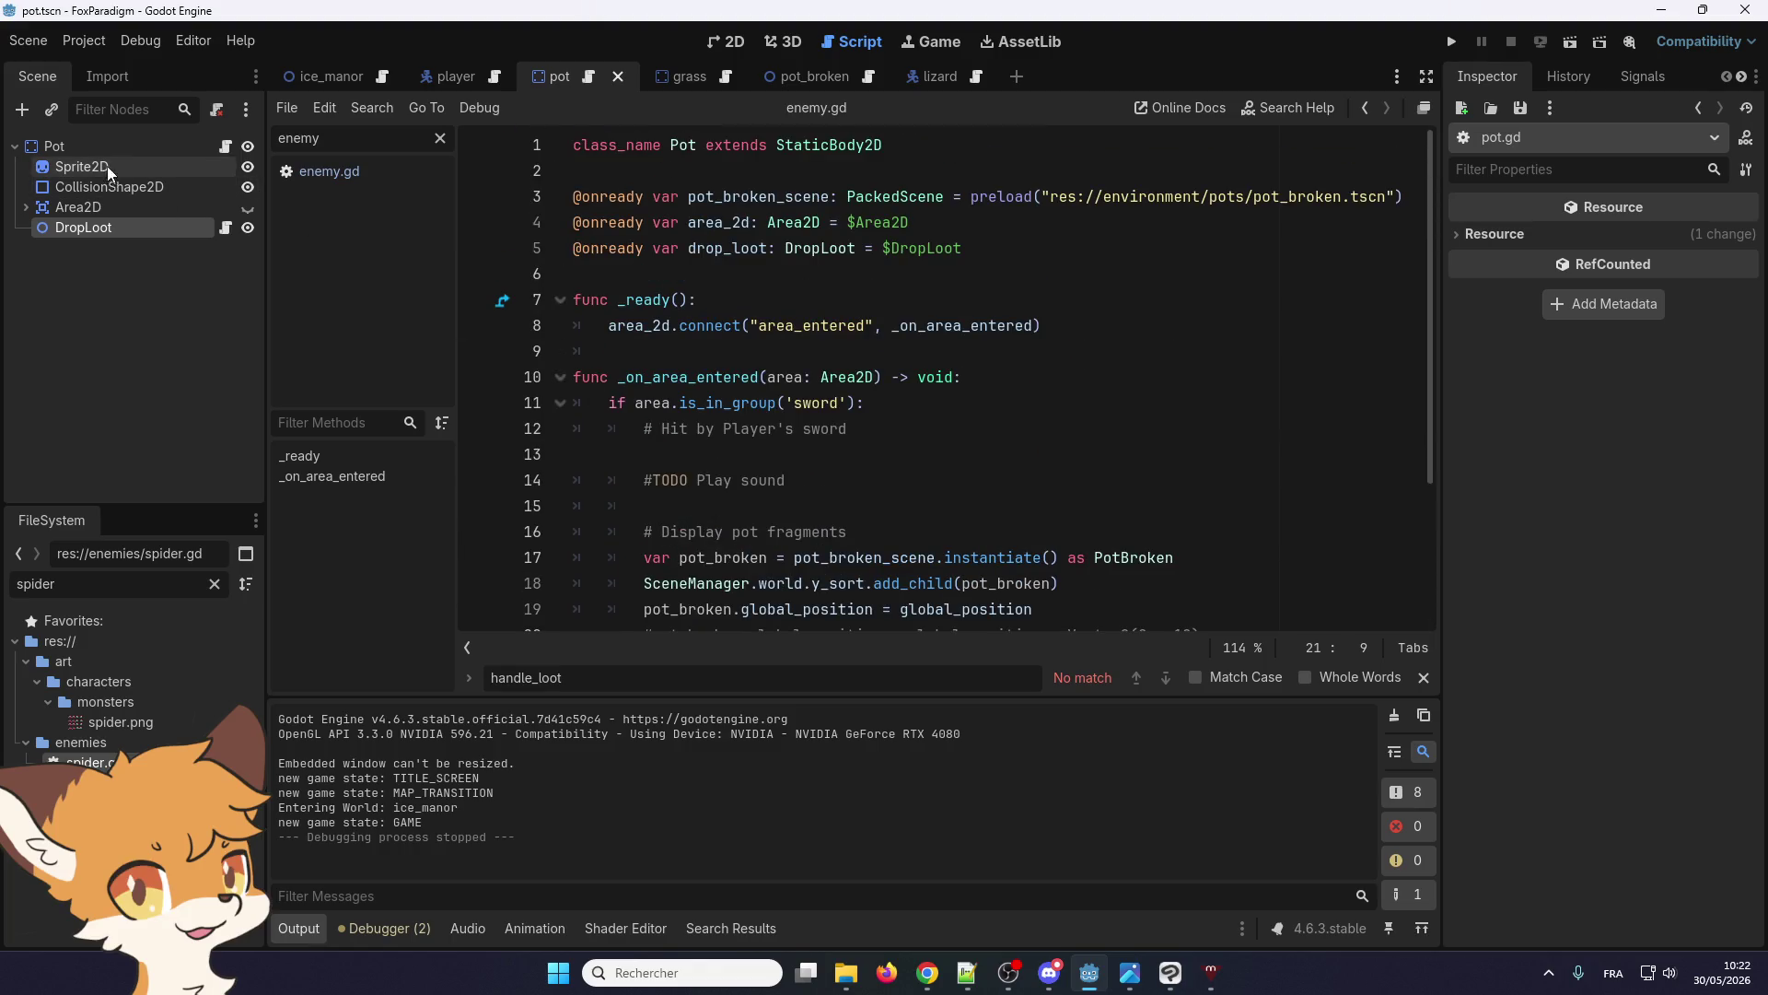
{"action": "left_click_drag", "start_coordinate": [92, 164], "coordinate": [967, 268]}
Start a new line in pot.gd below the $Sprite2D reference
{"action": "key", "text": "Return"}
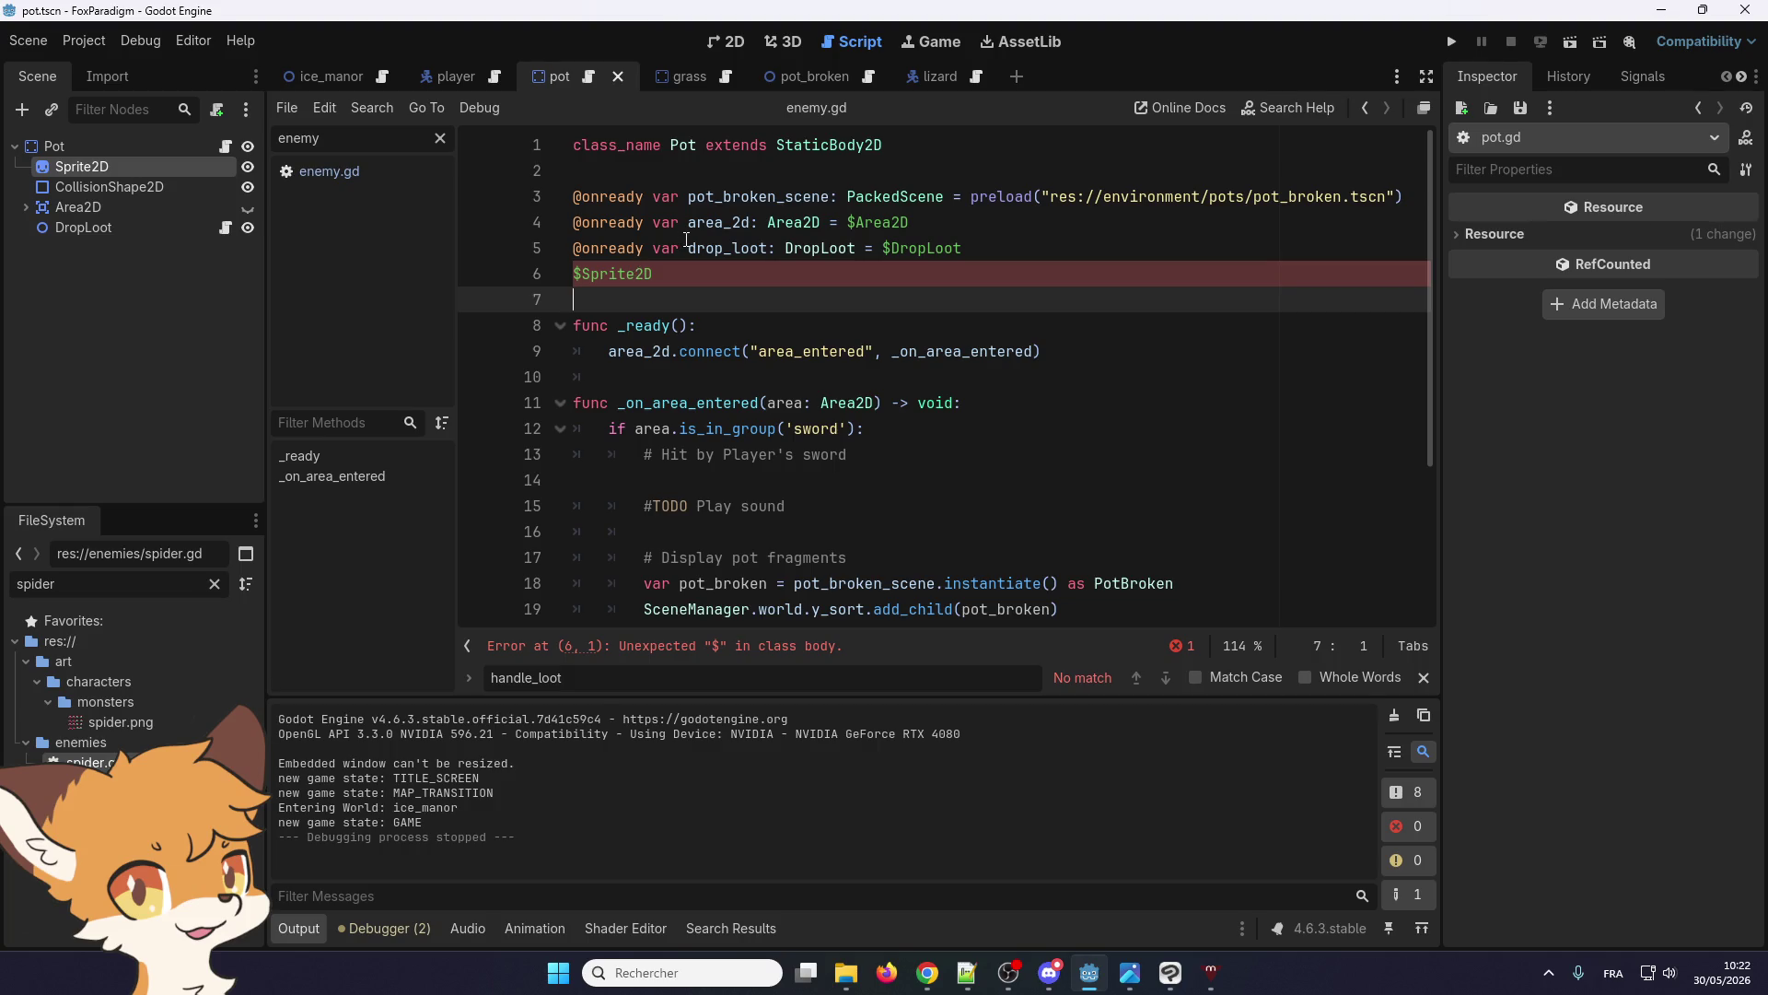
{"action": "scroll", "coordinate": [687, 238], "scroll_direction": "down", "scroll_amount": 3}
{"action": "scroll", "coordinate": [691, 238], "scroll_direction": "up", "scroll_amount": 3}
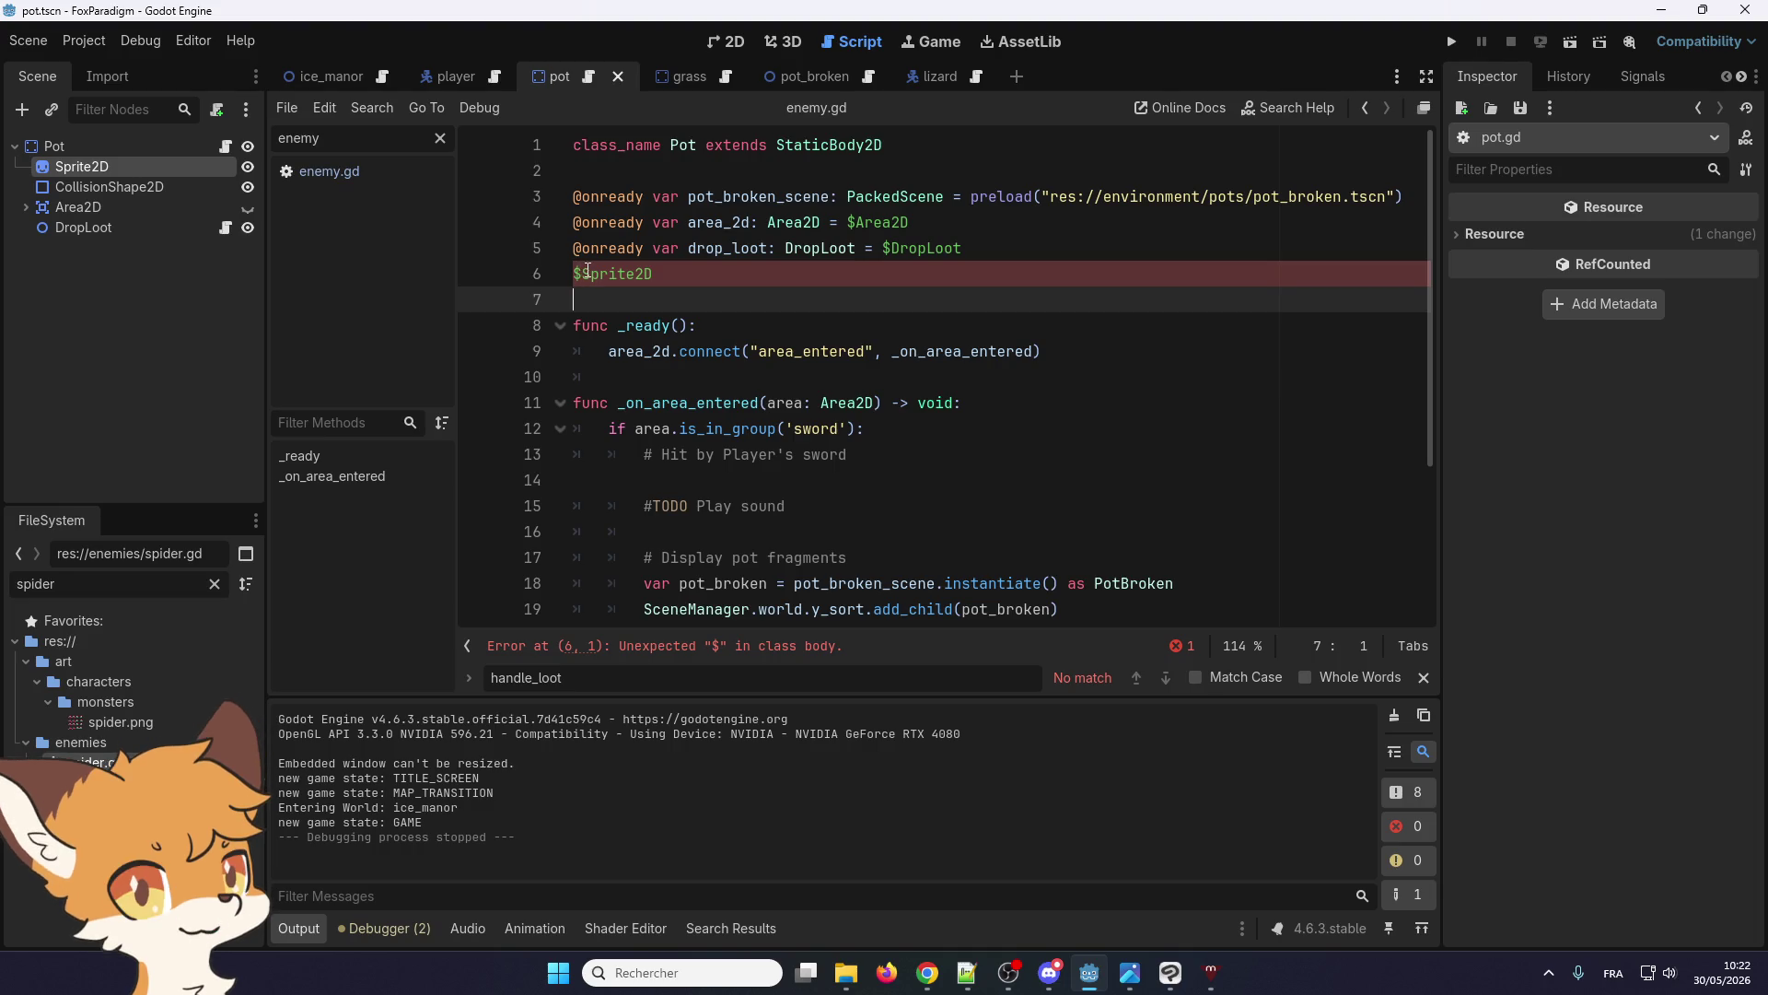
{"action": "scroll", "coordinate": [587, 270], "scroll_direction": "down", "scroll_amount": 3}
{"action": "scroll", "coordinate": [591, 295], "scroll_direction": "up", "scroll_amount": 3}
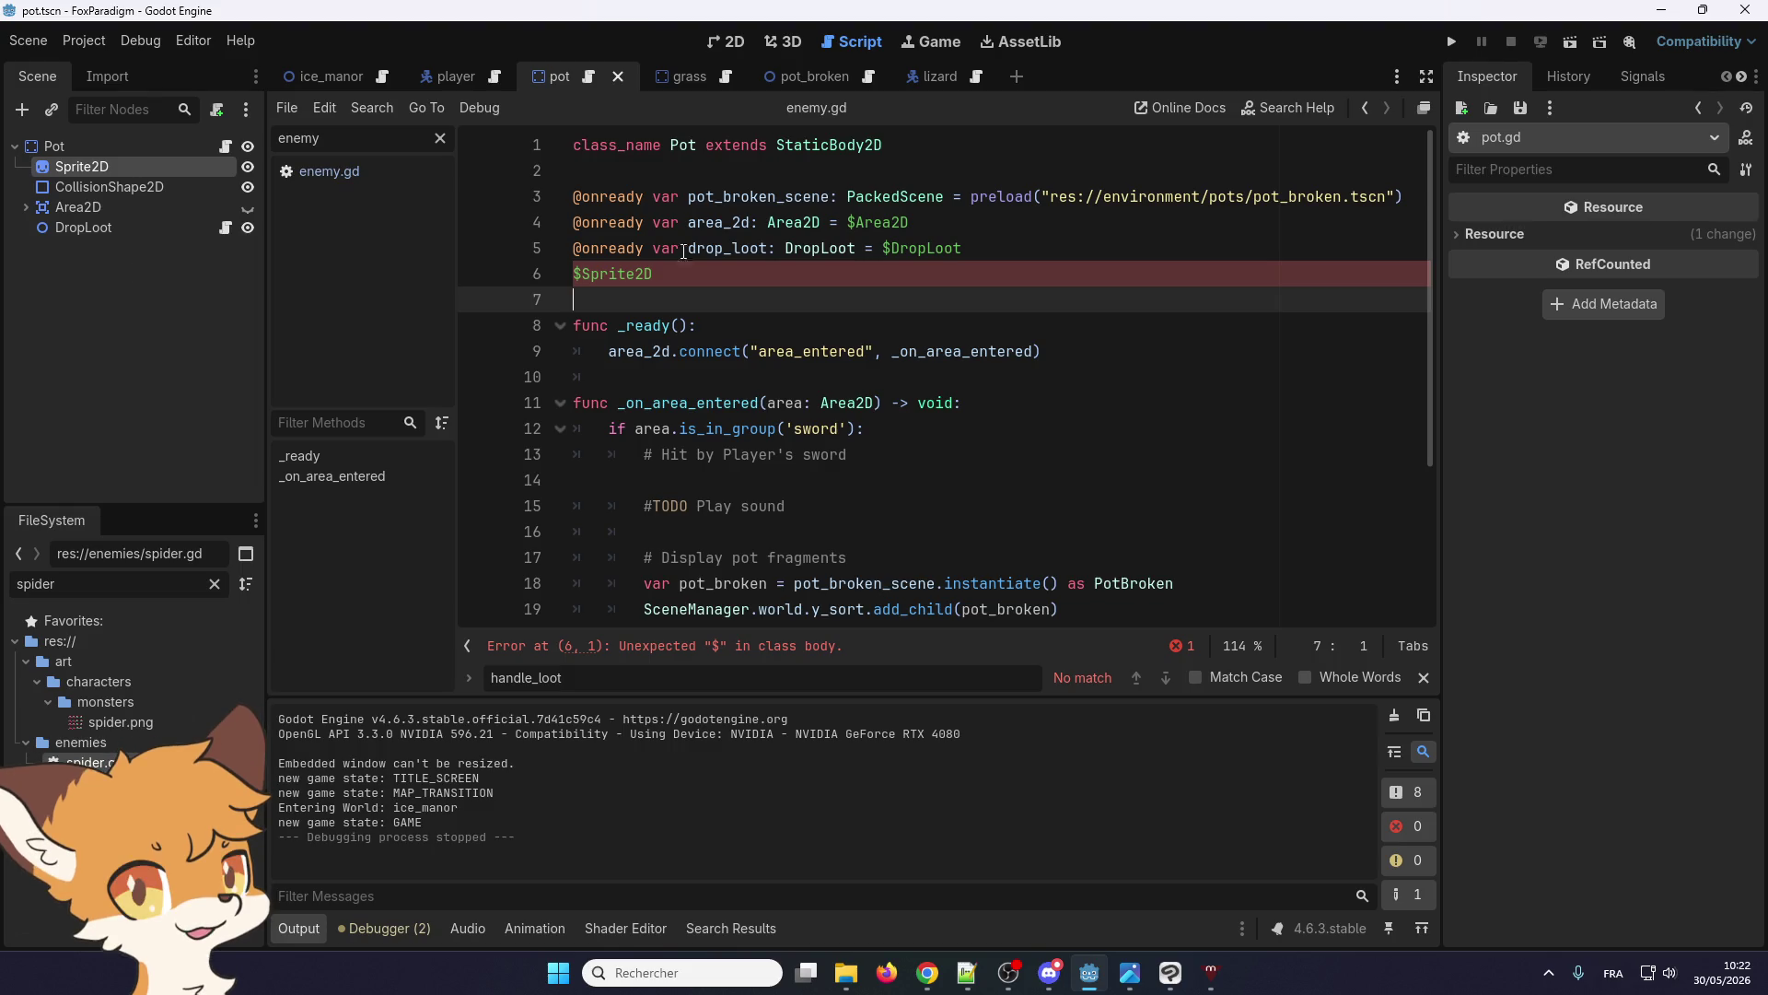
{"action": "scroll", "coordinate": [730, 256], "scroll_direction": "down", "scroll_amount": 3}
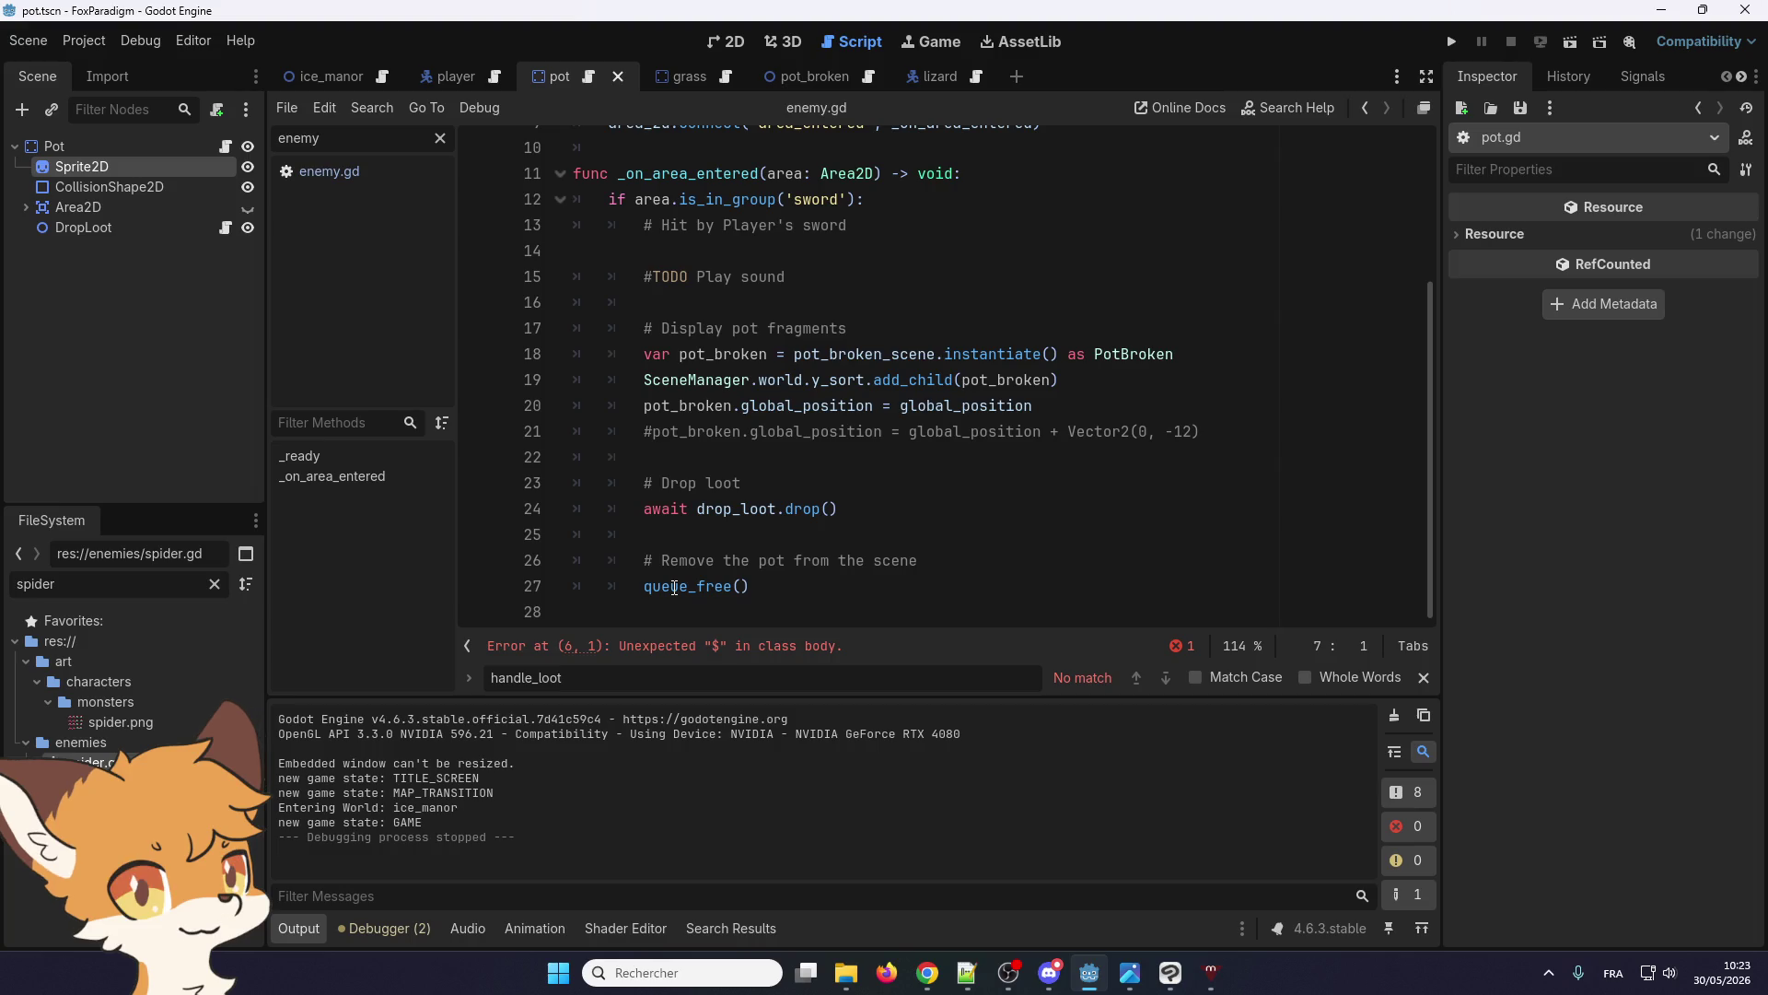
{"action": "scroll", "coordinate": [675, 586], "scroll_direction": "up", "scroll_amount": 3}
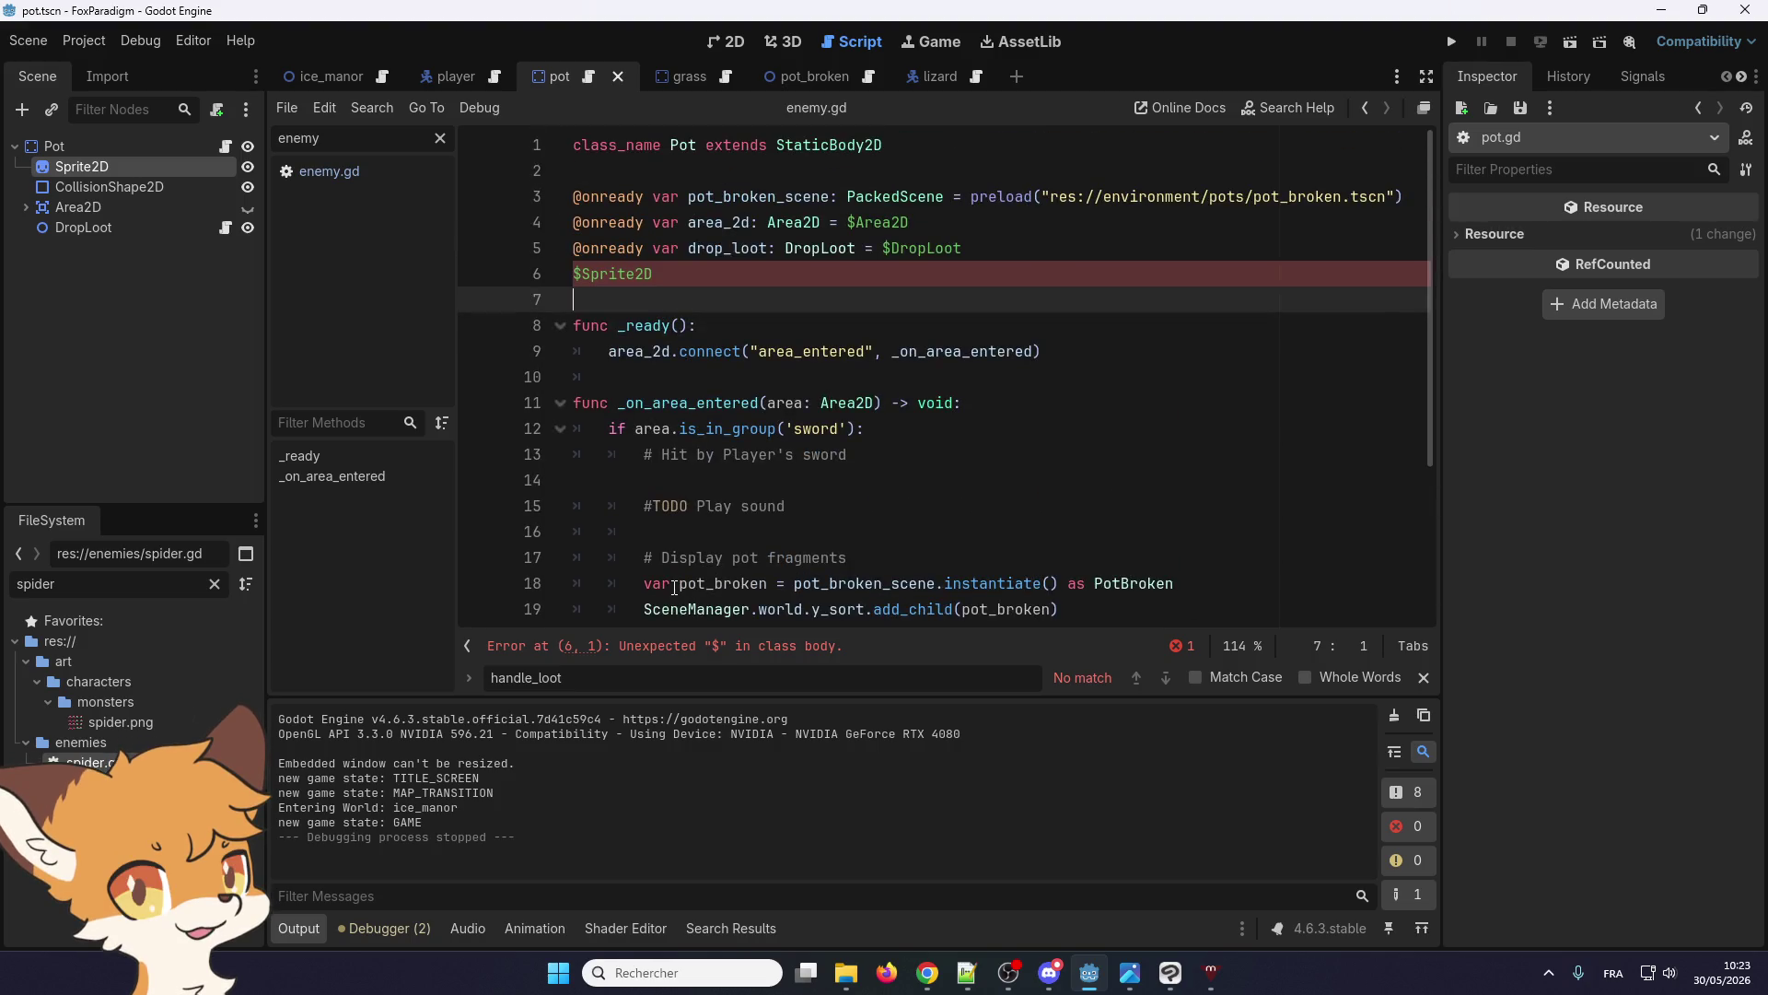
{"action": "scroll", "coordinate": [674, 586], "scroll_direction": "down", "scroll_amount": 3}
{"action": "scroll", "coordinate": [669, 608], "scroll_direction": "up", "scroll_amount": 3}
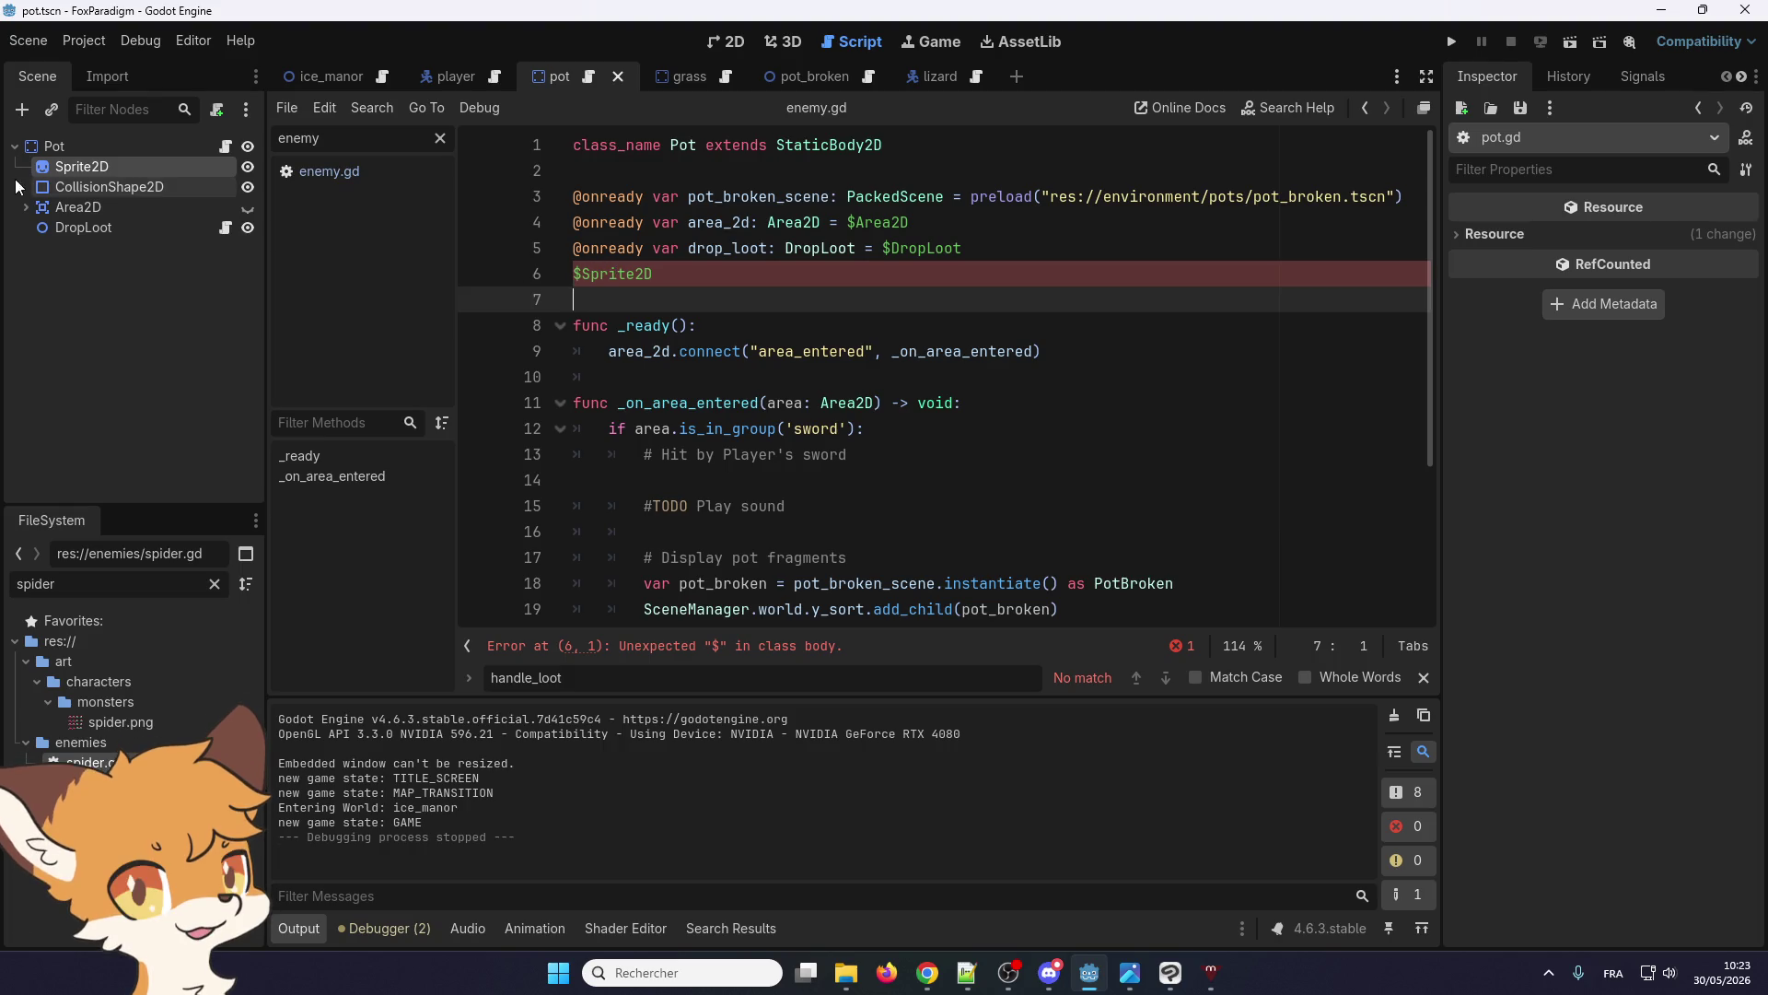
Drag CollisionShape2D from the Scene dock to insert $CollisionShape2D on line 7
{"action": "left_click_drag", "start_coordinate": [61, 179], "coordinate": [620, 298]}
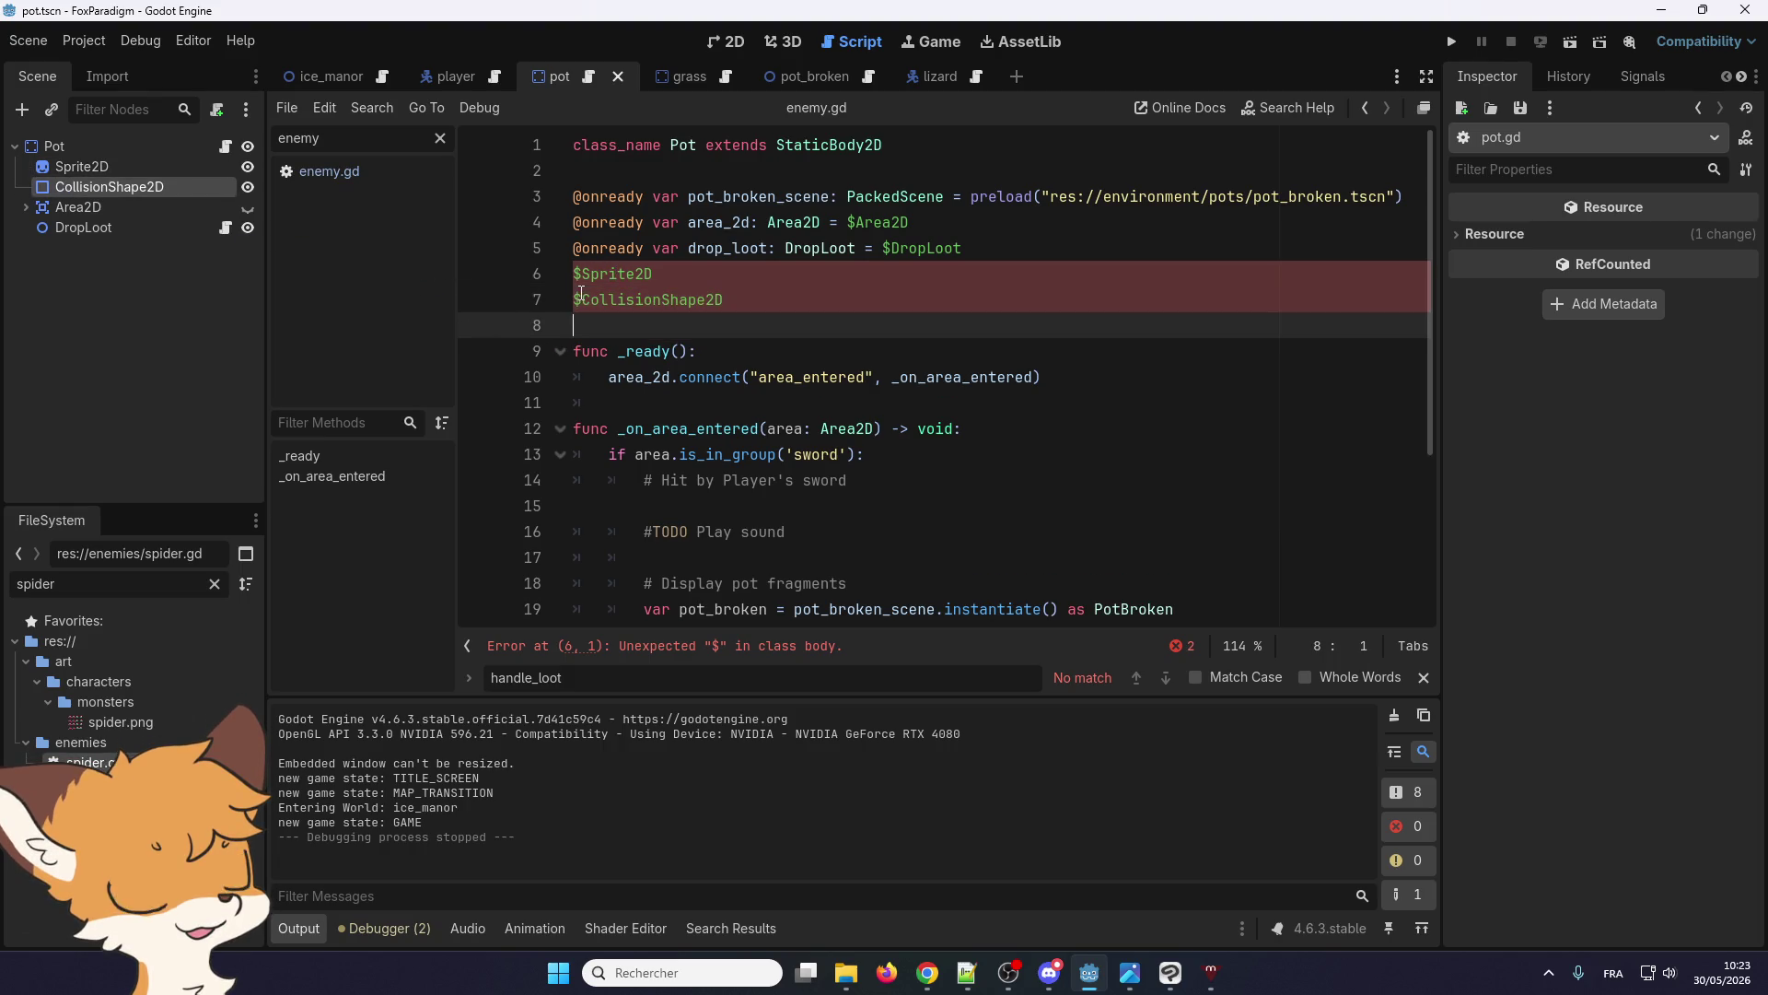
{"action": "scroll", "coordinate": [642, 559], "scroll_direction": "down", "scroll_amount": 3}
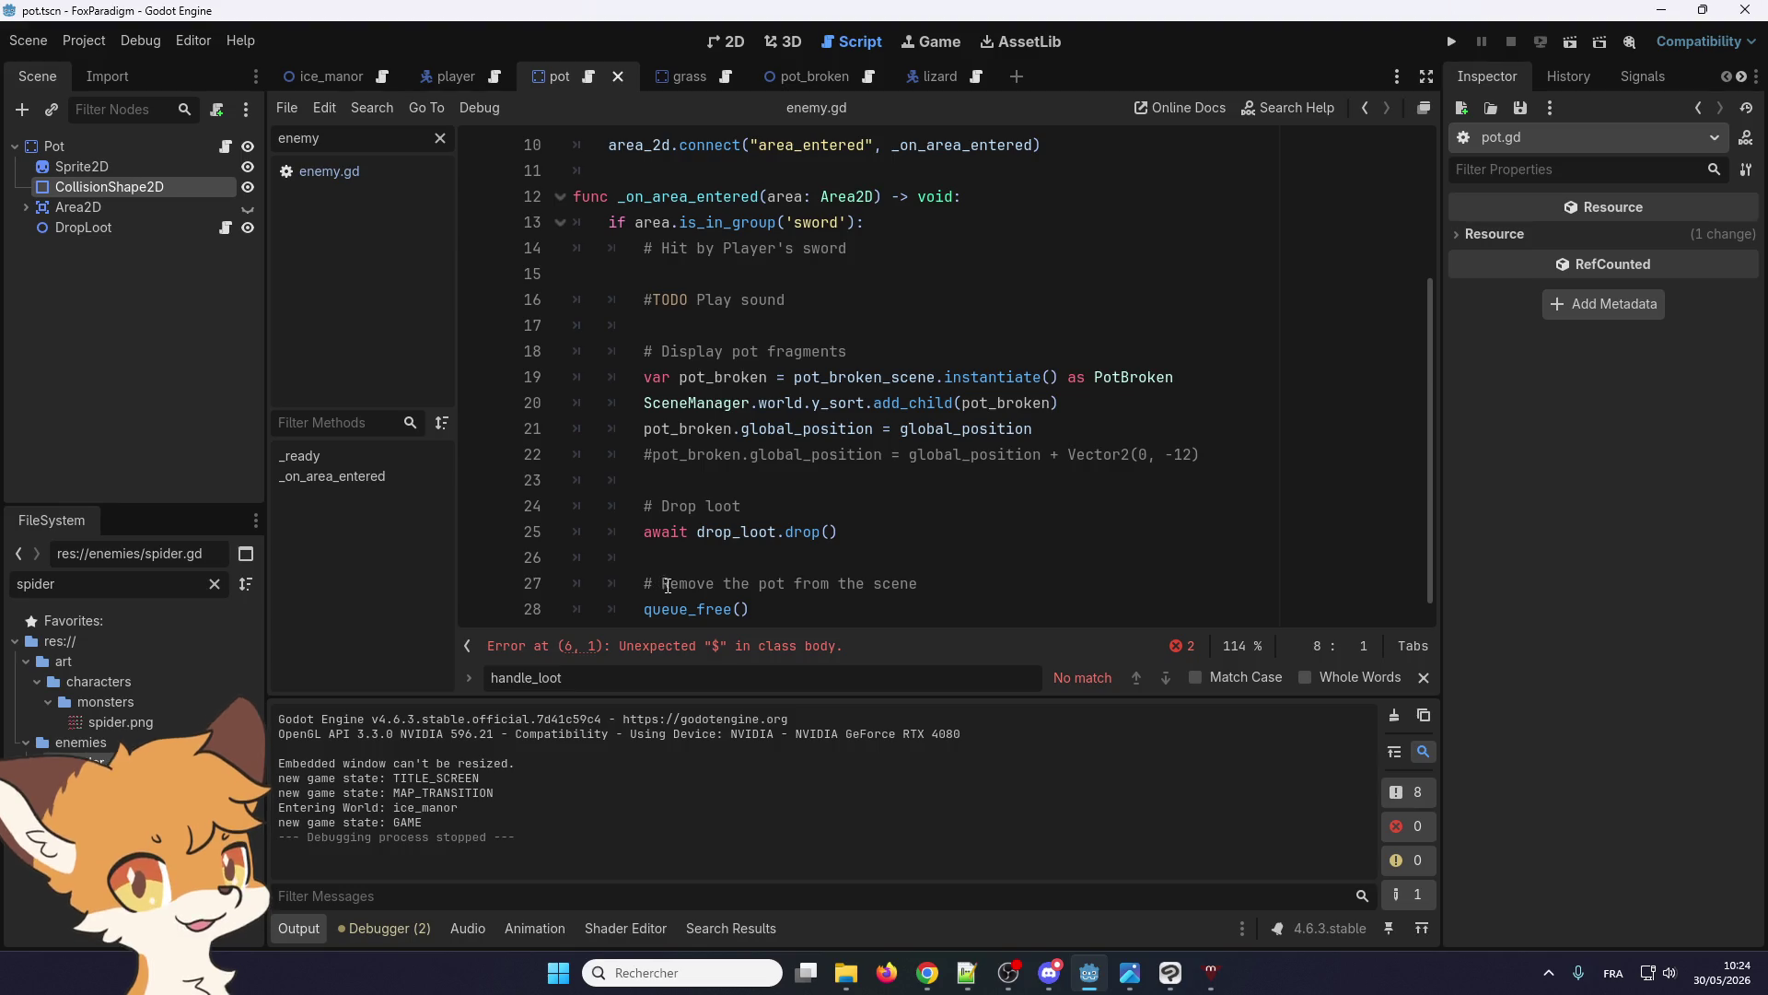
{"action": "scroll", "coordinate": [699, 581], "scroll_direction": "down", "scroll_amount": 1}
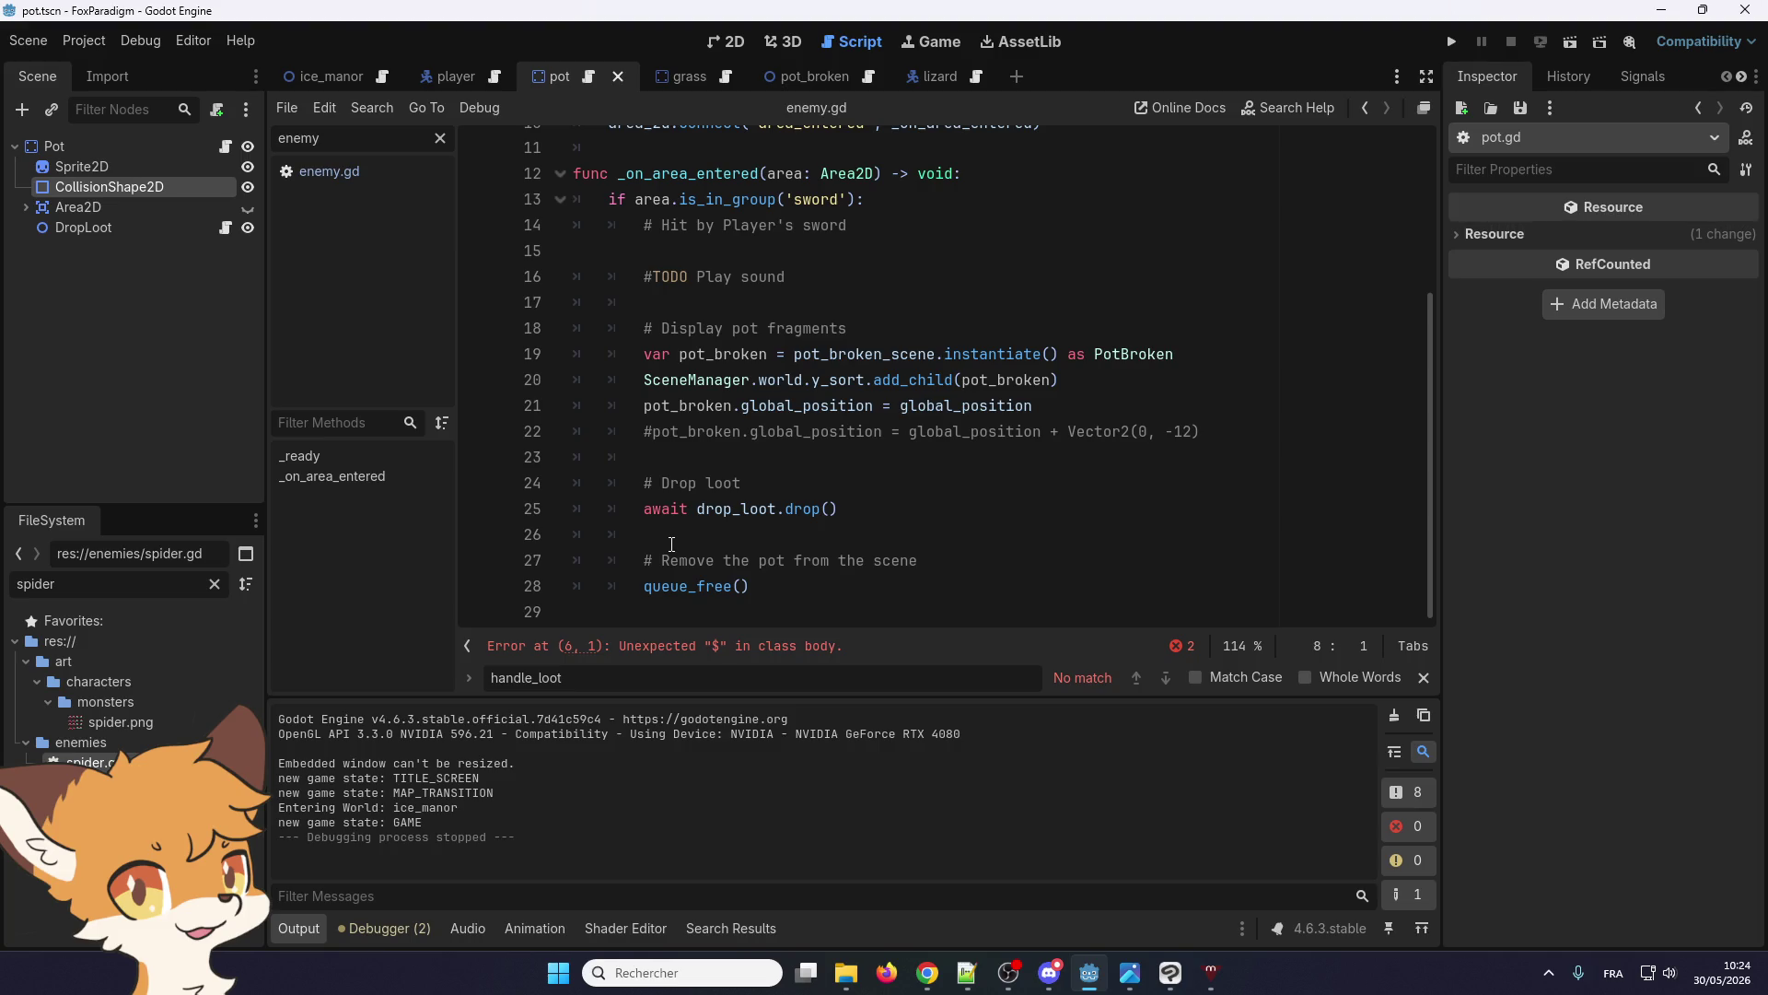
{"action": "scroll", "coordinate": [672, 545], "scroll_direction": "up", "scroll_amount": 4}
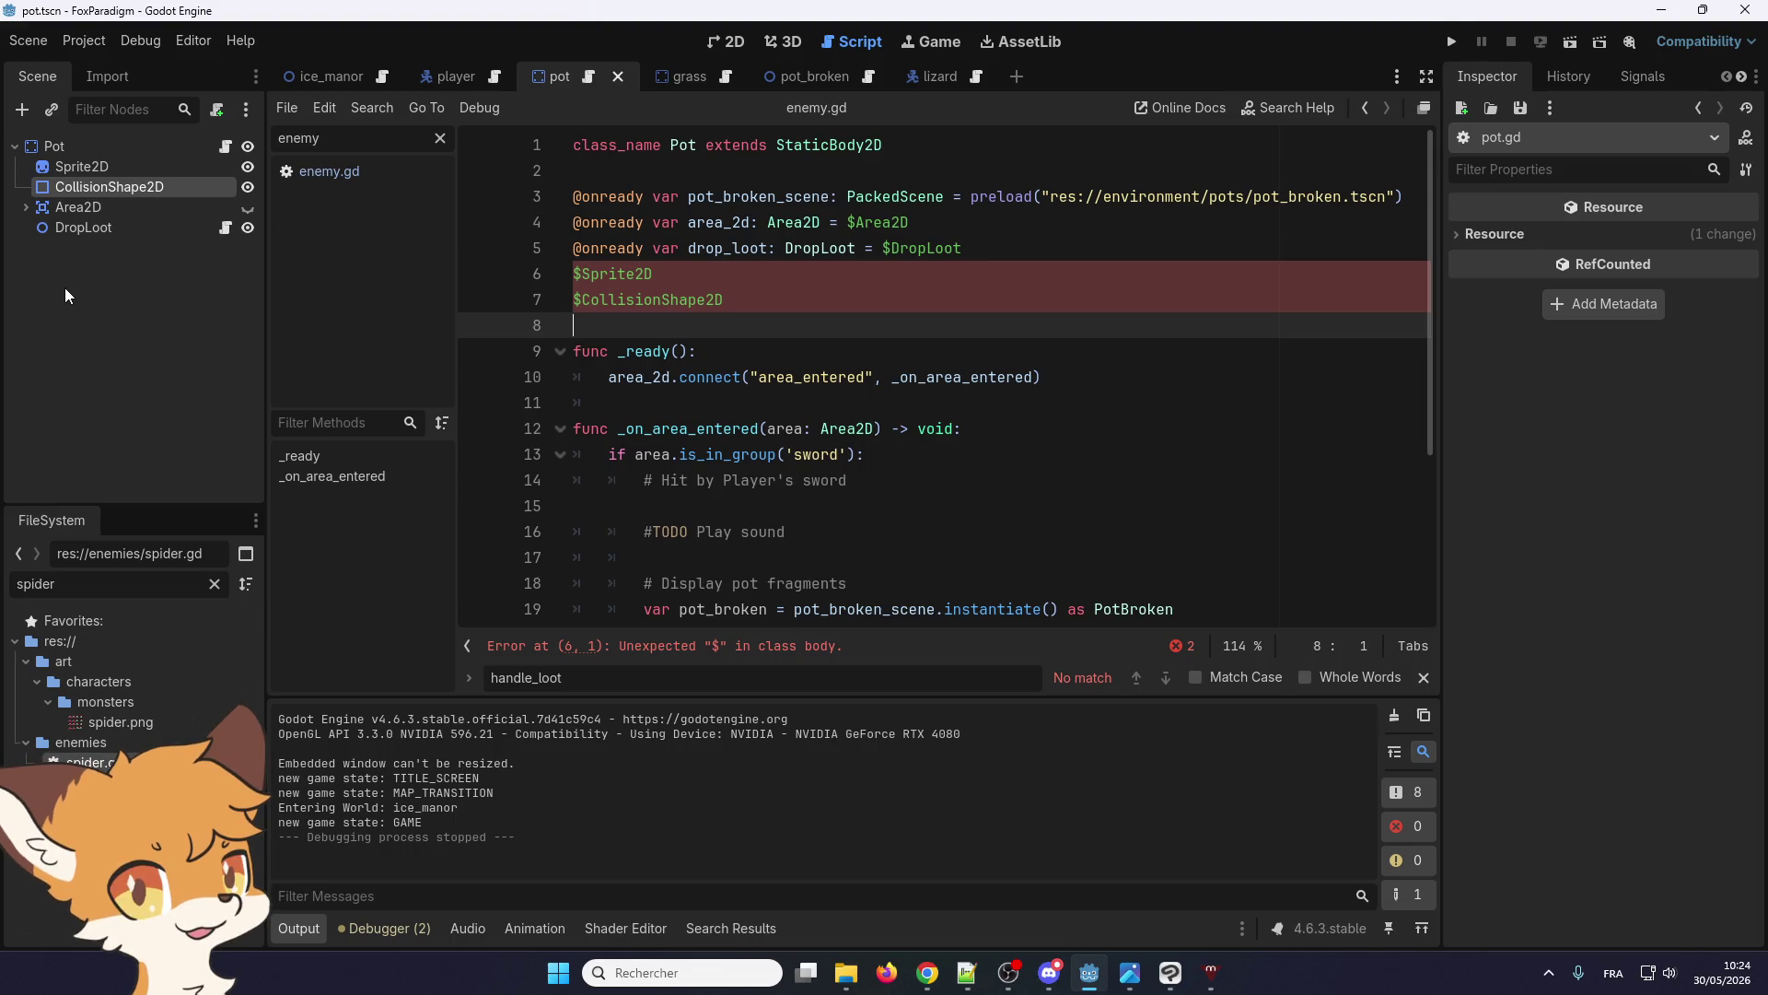
{"action": "scroll", "coordinate": [738, 457], "scroll_direction": "down", "scroll_amount": 4}
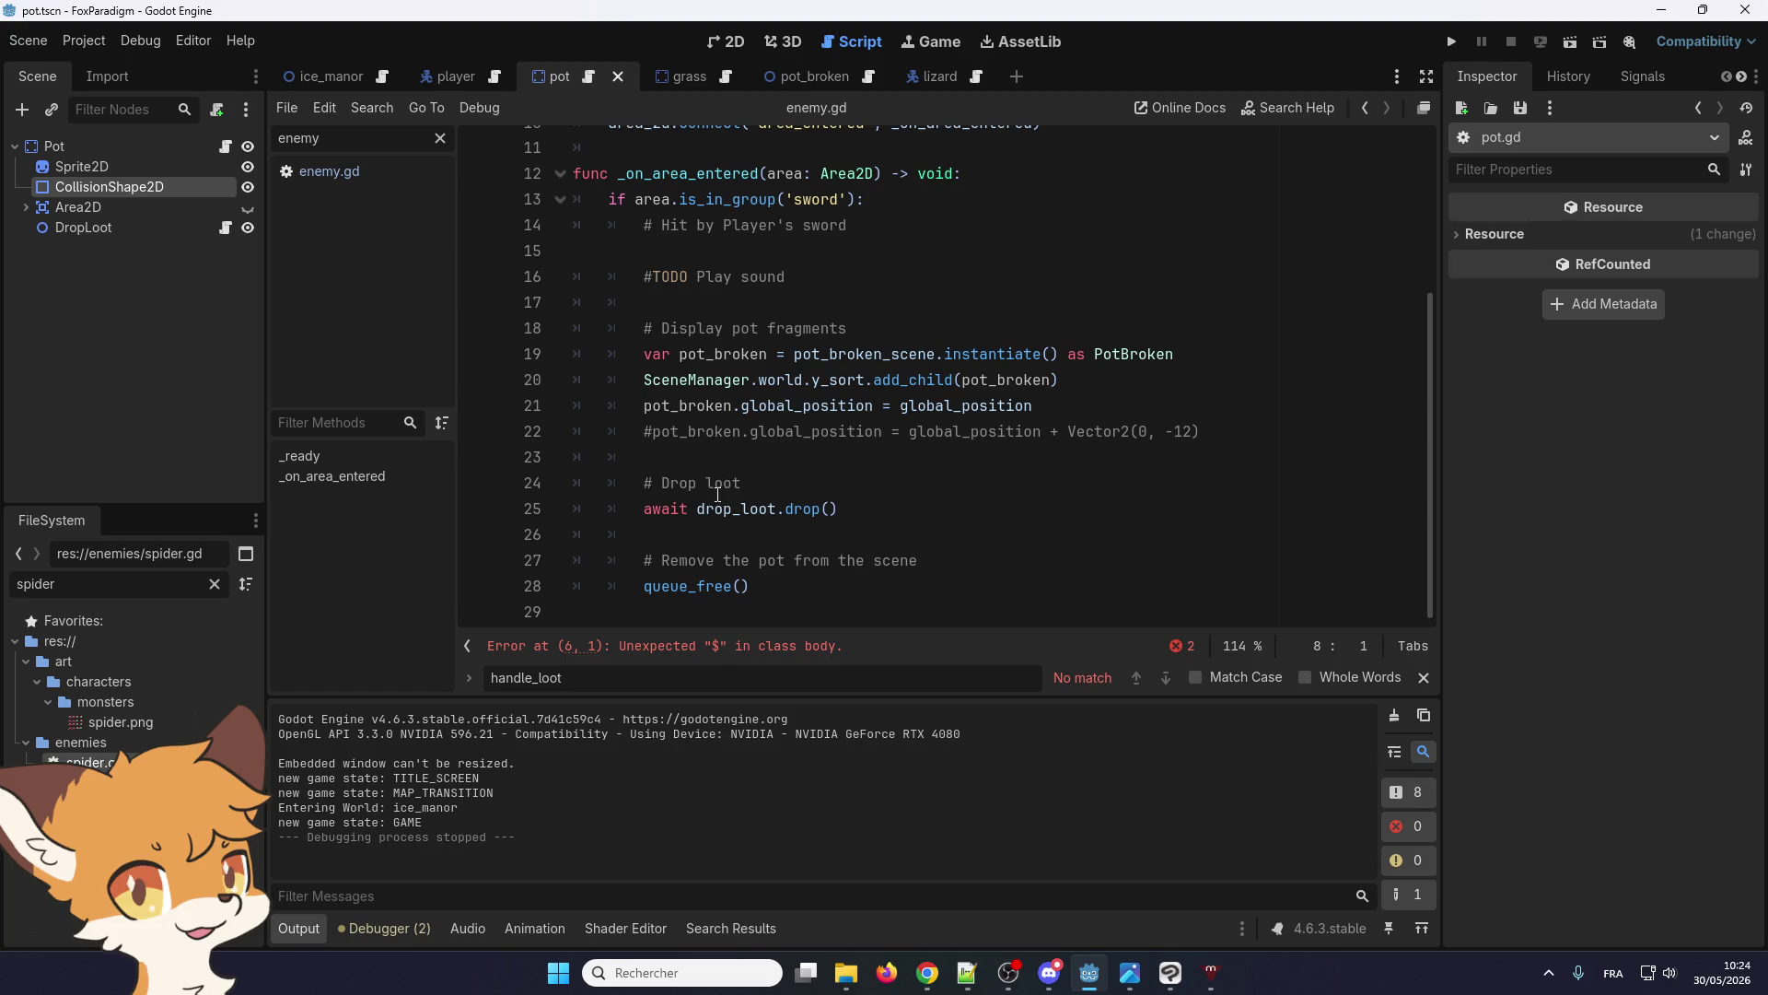
{"action": "scroll", "coordinate": [718, 495], "scroll_direction": "up", "scroll_amount": 4}
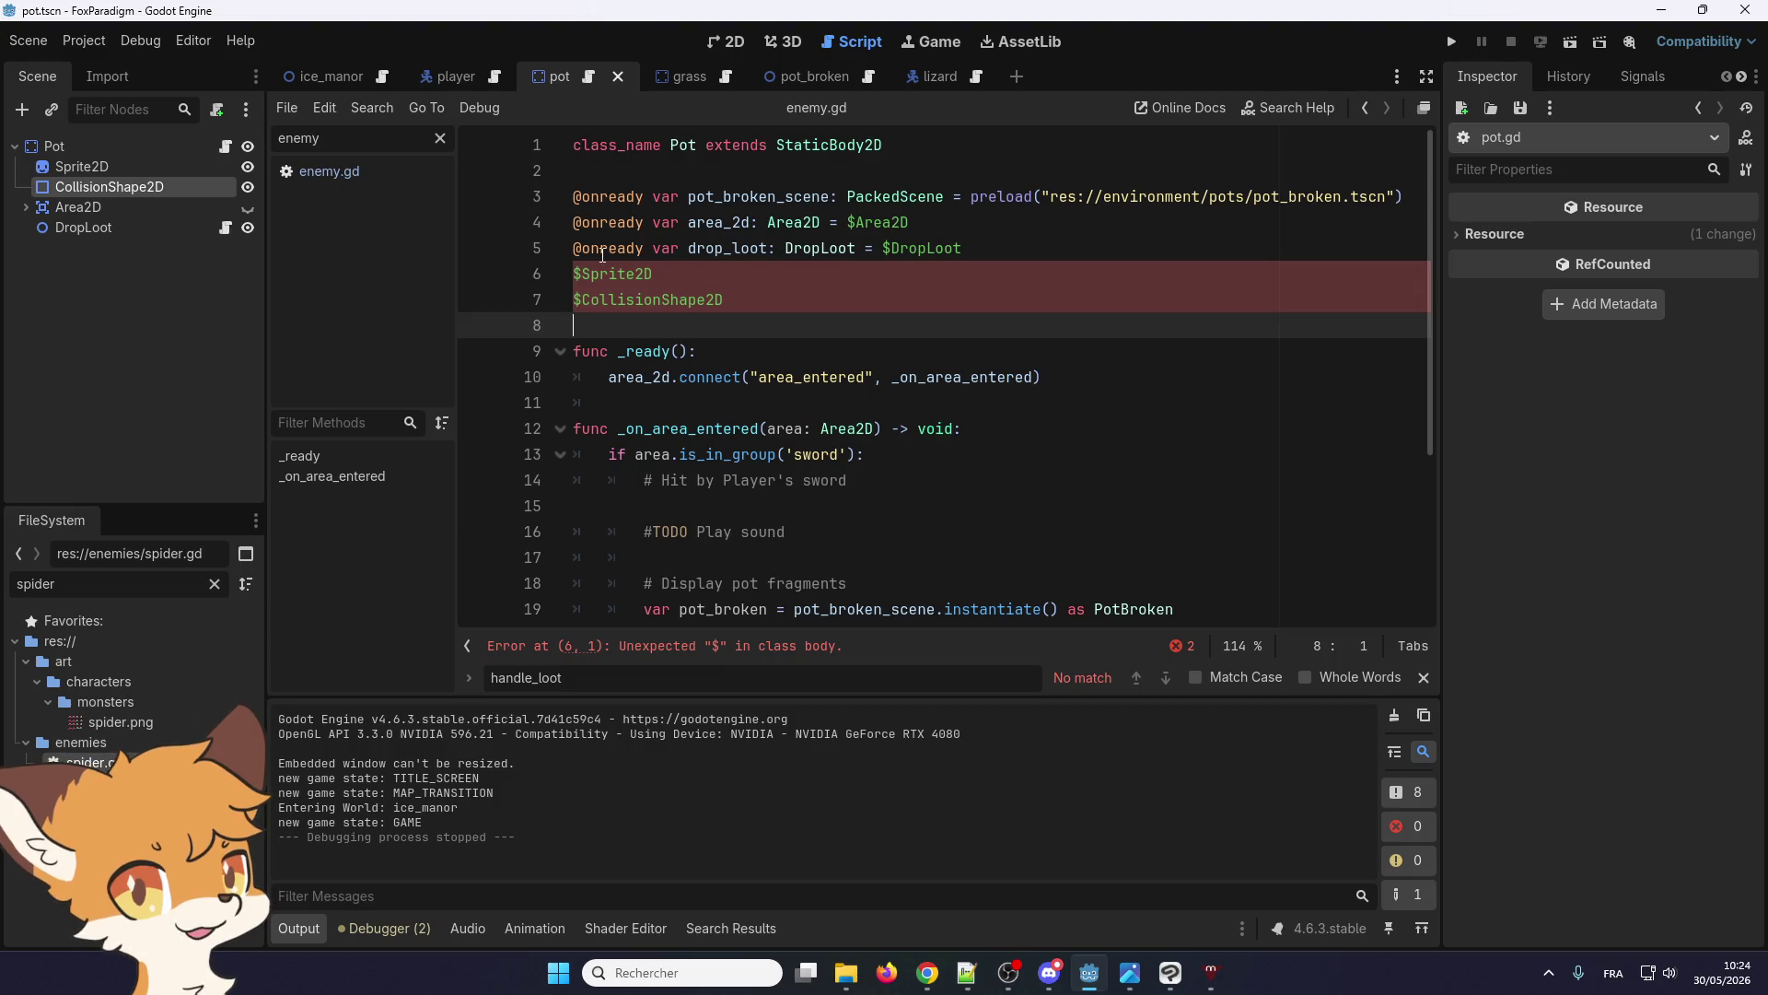
{"action": "left_click", "coordinate": [576, 272]}
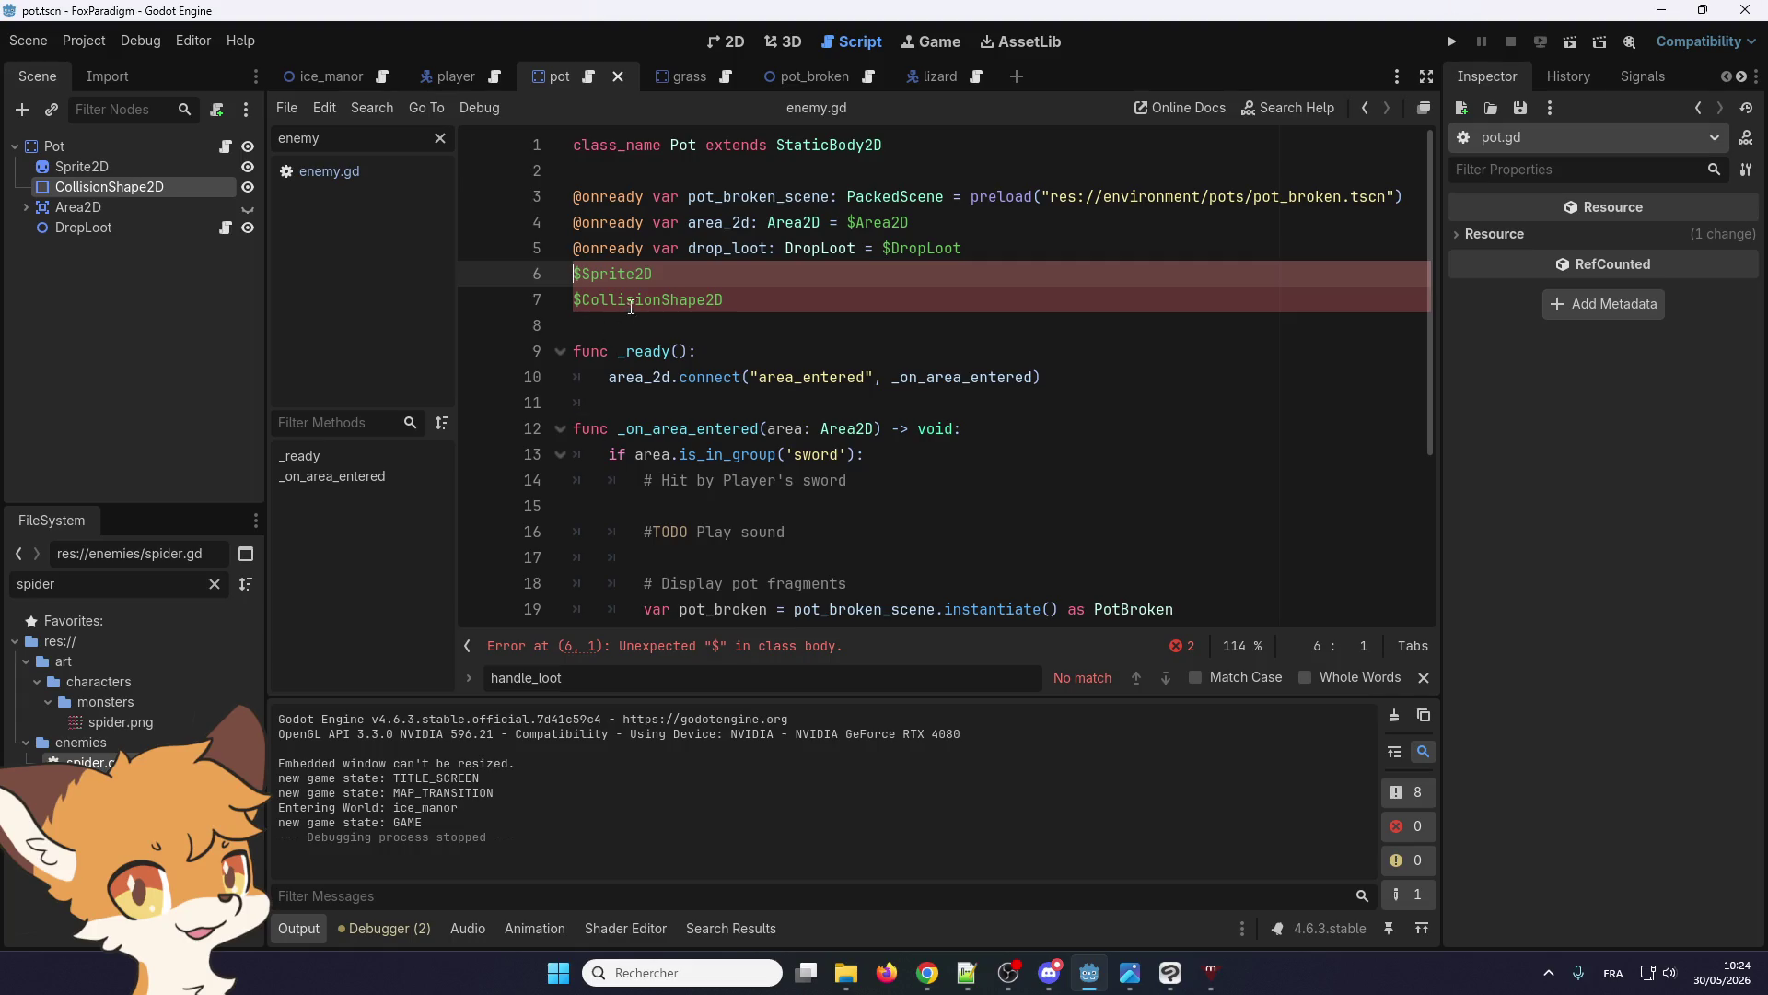
{"action": "left_click_drag", "start_coordinate": [873, 248], "coordinate": [573, 248]}
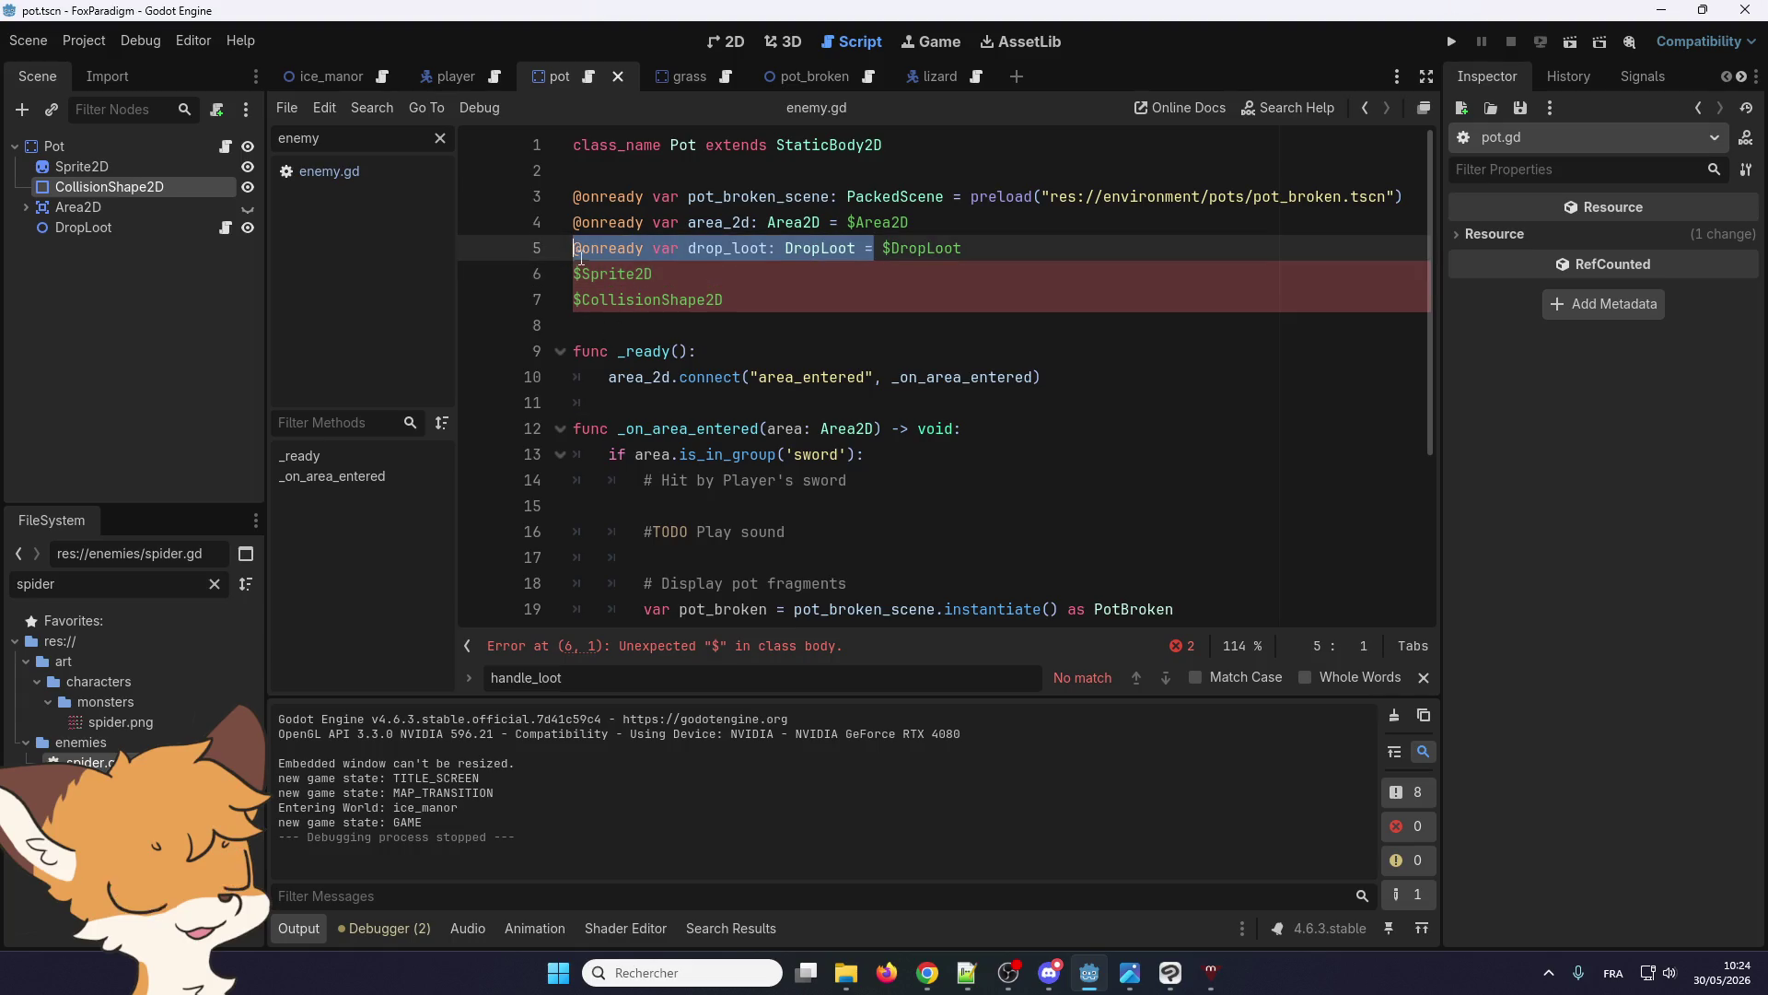
{"action": "key", "text": "ctrl+c"}
{"action": "key", "text": "Down"}
{"action": "key", "text": "ctrl+v"}
{"action": "left_click", "coordinate": [732, 274]}
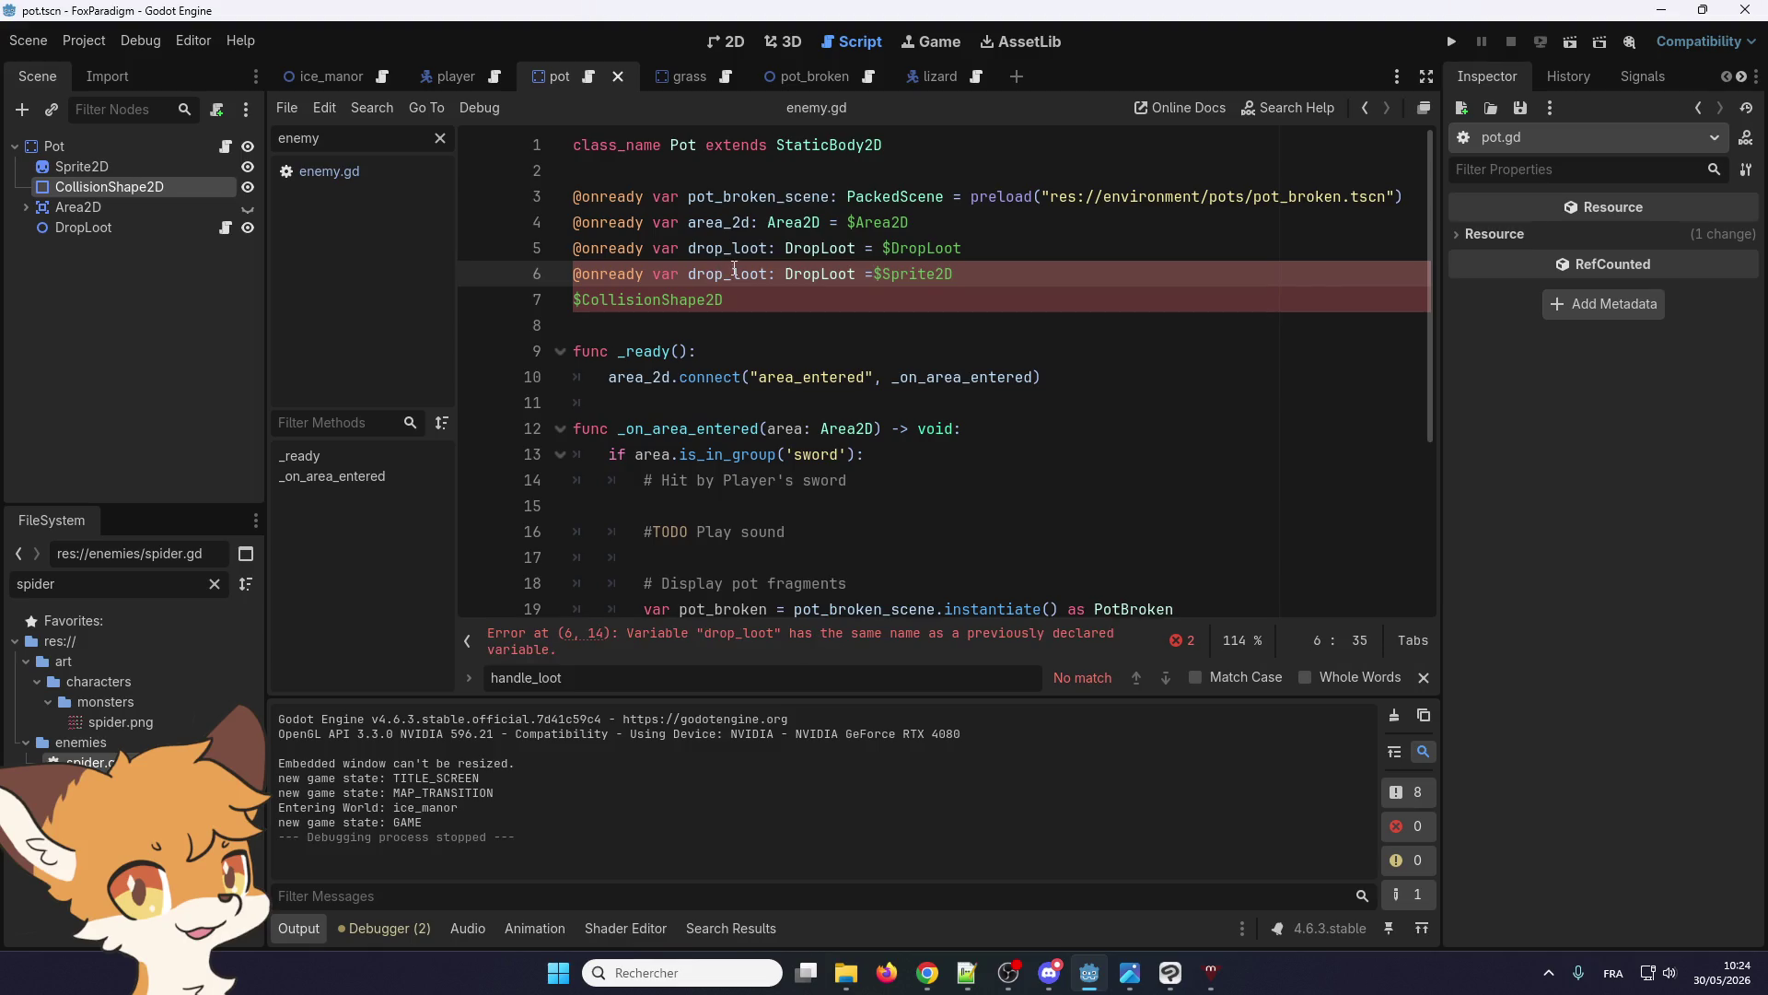
{"action": "left_click", "coordinate": [859, 274]}
Rename the line 6 variable to 'sprtie' and change its type to Sprite2D
{"action": "double_click", "coordinate": [705, 274]}
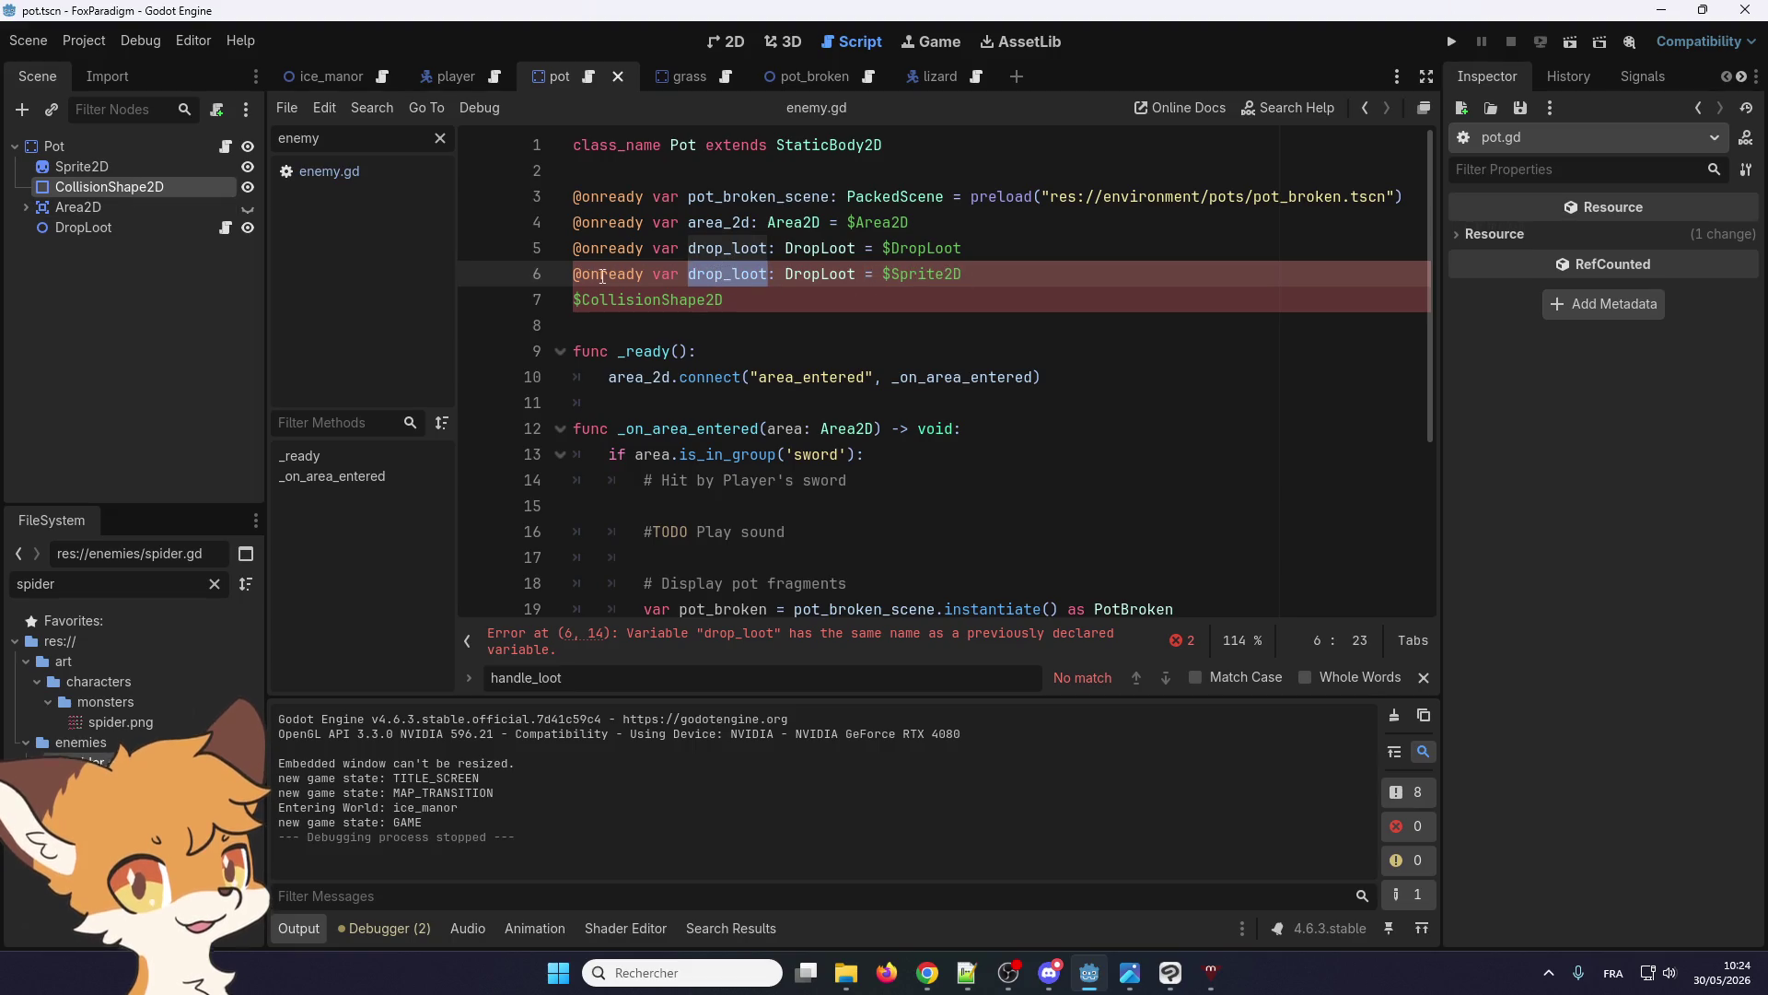
{"action": "left_click", "coordinate": [725, 273]}
{"action": "double_click", "coordinate": [726, 273]}
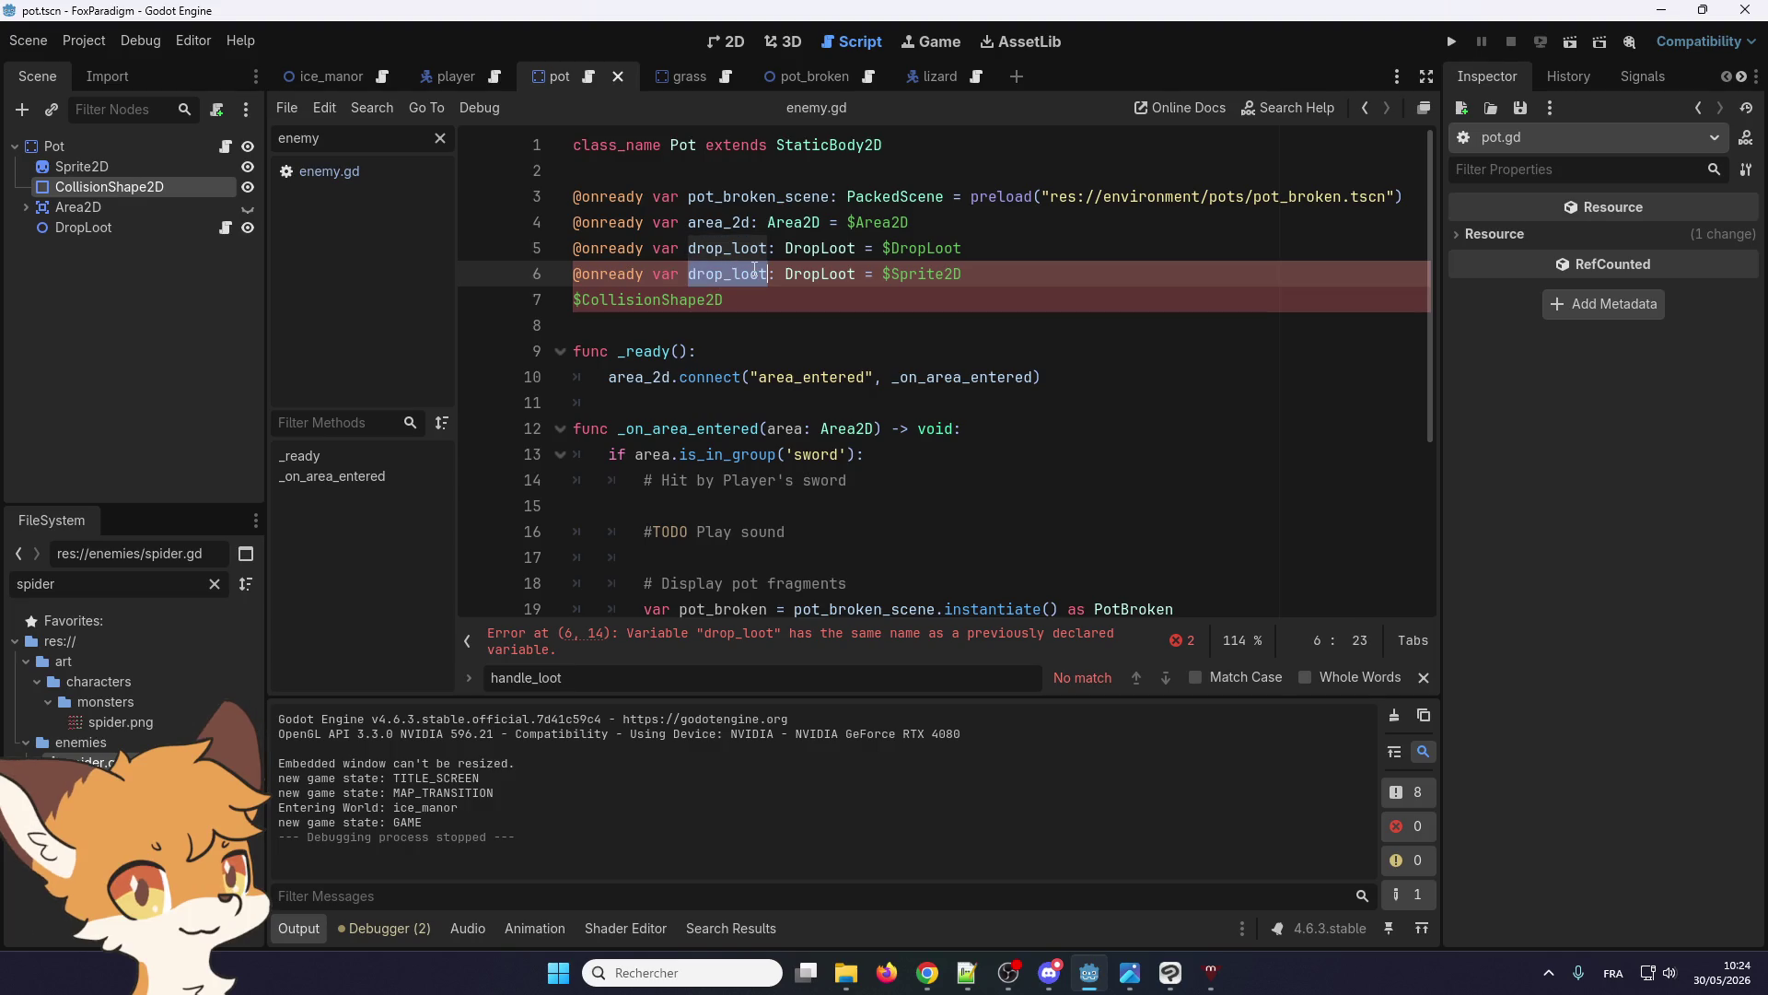
{"action": "type", "text": "sprtie"}
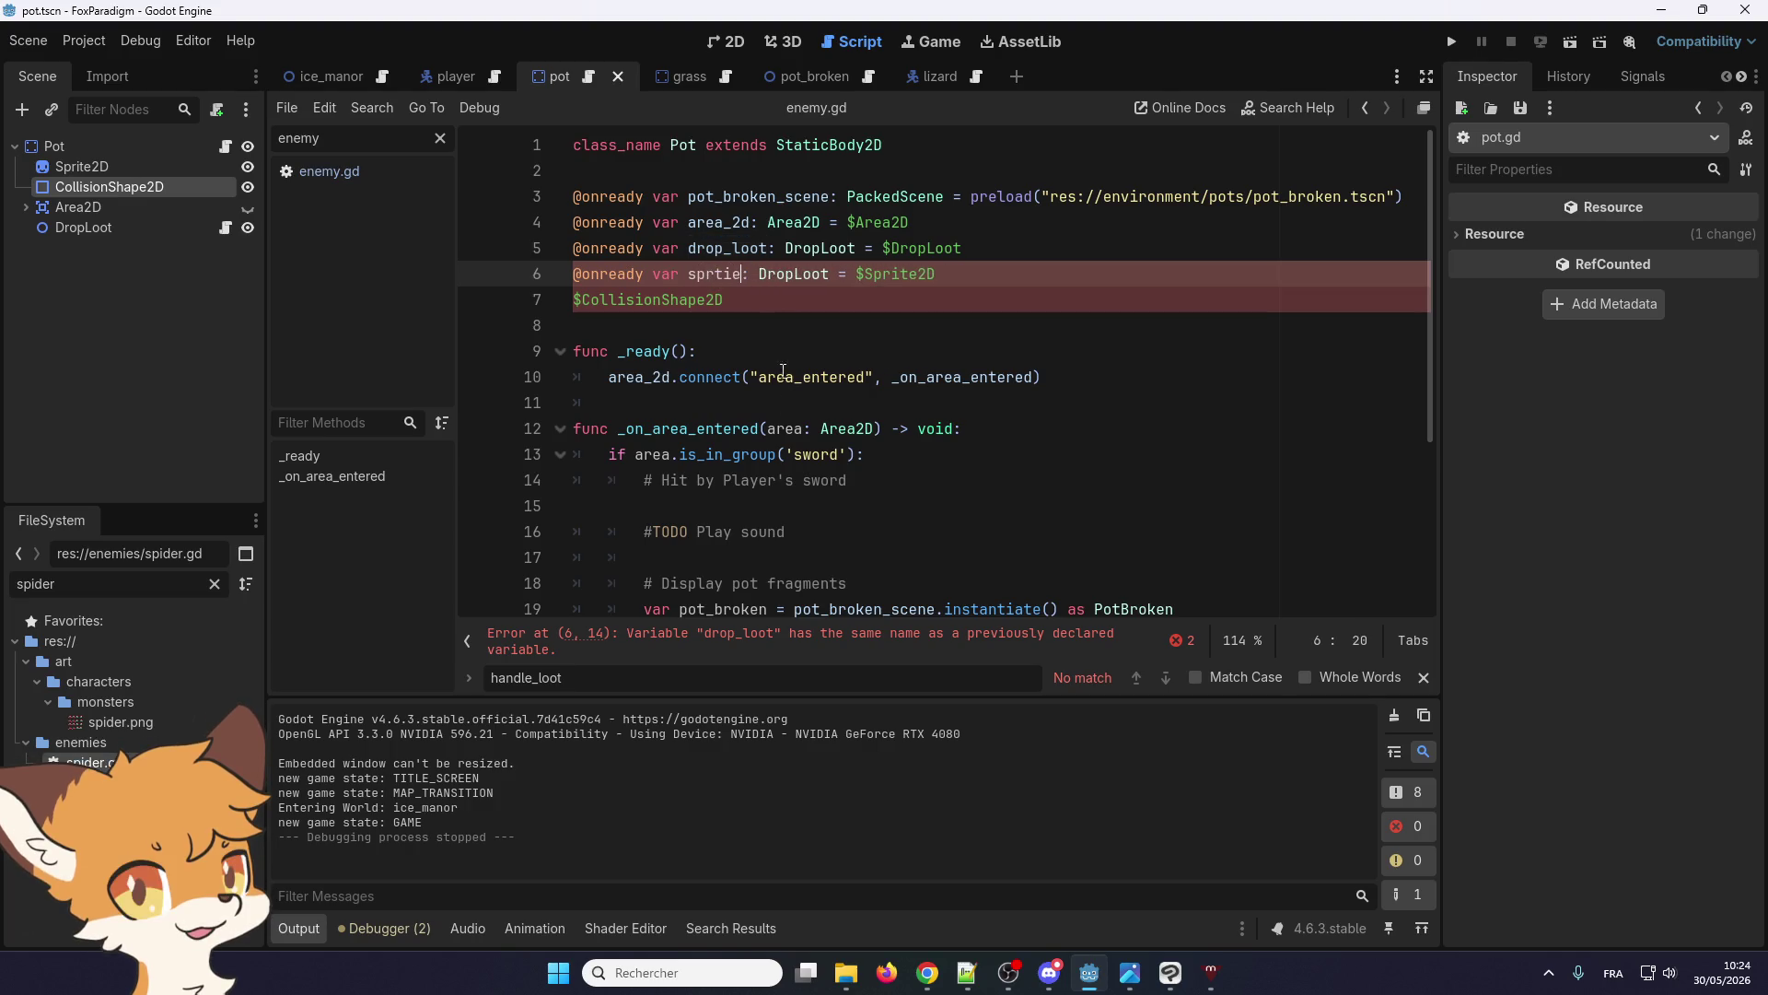
{"action": "left_click_drag", "start_coordinate": [829, 273], "coordinate": [785, 248]}
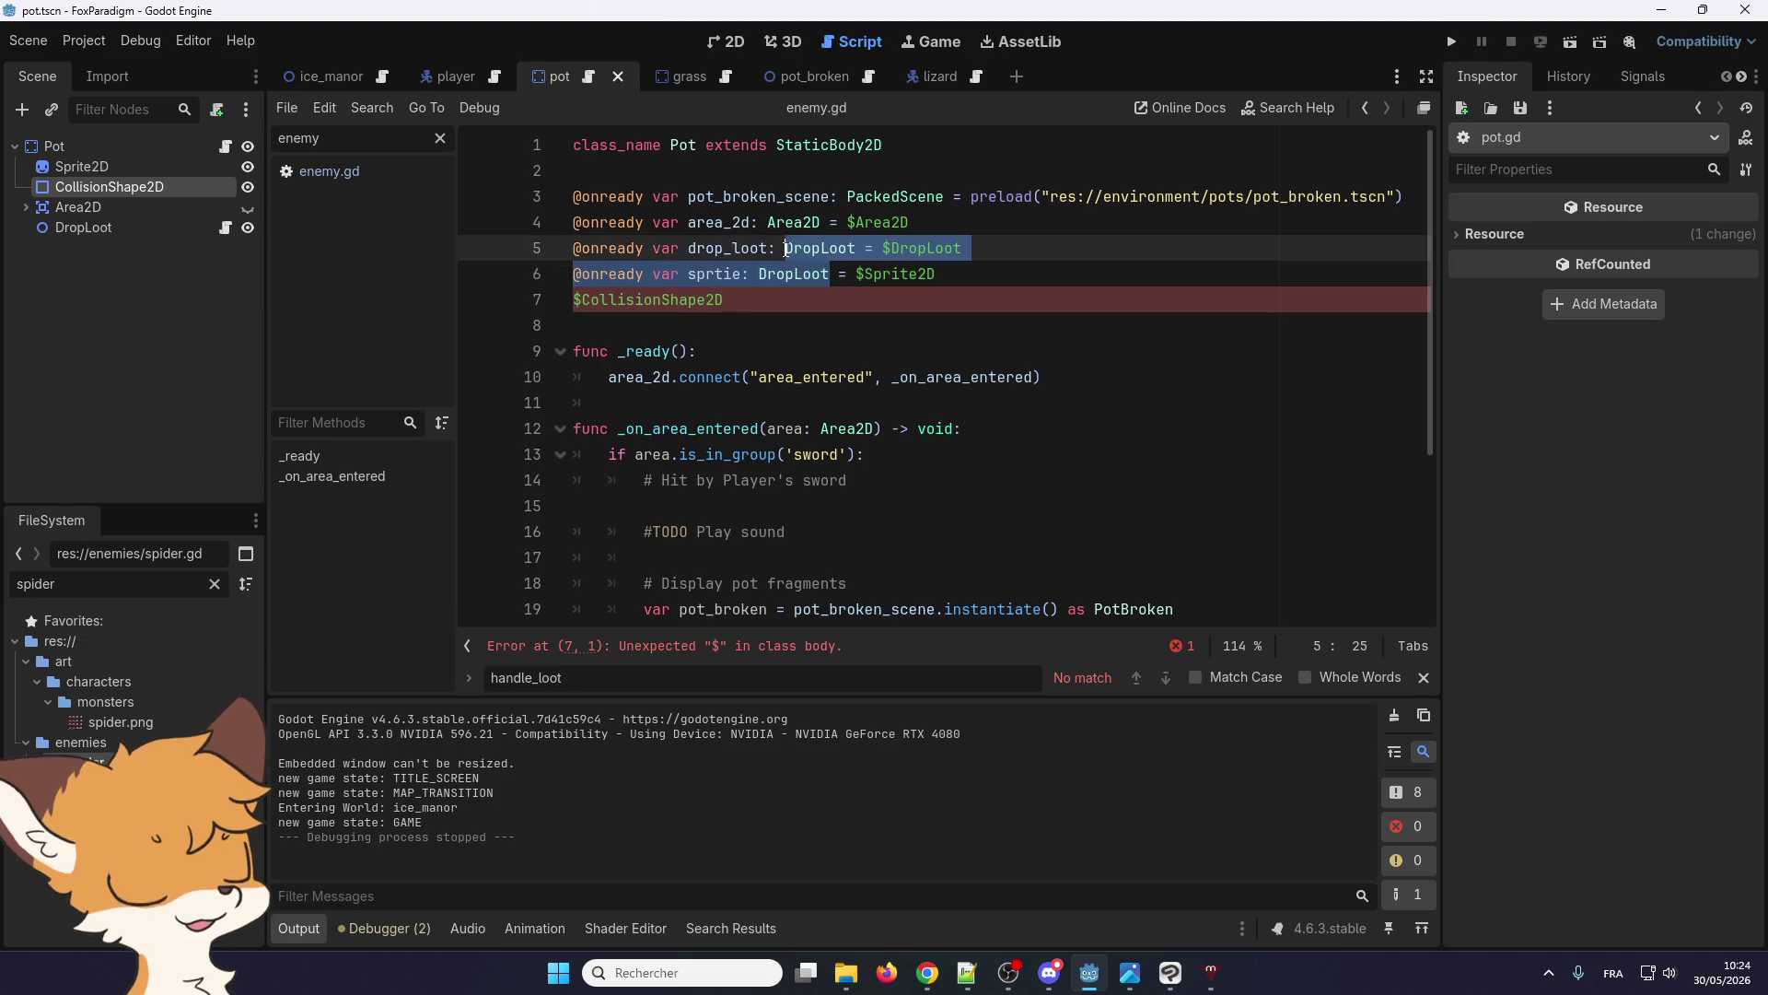
{"action": "double_click", "coordinate": [794, 275]}
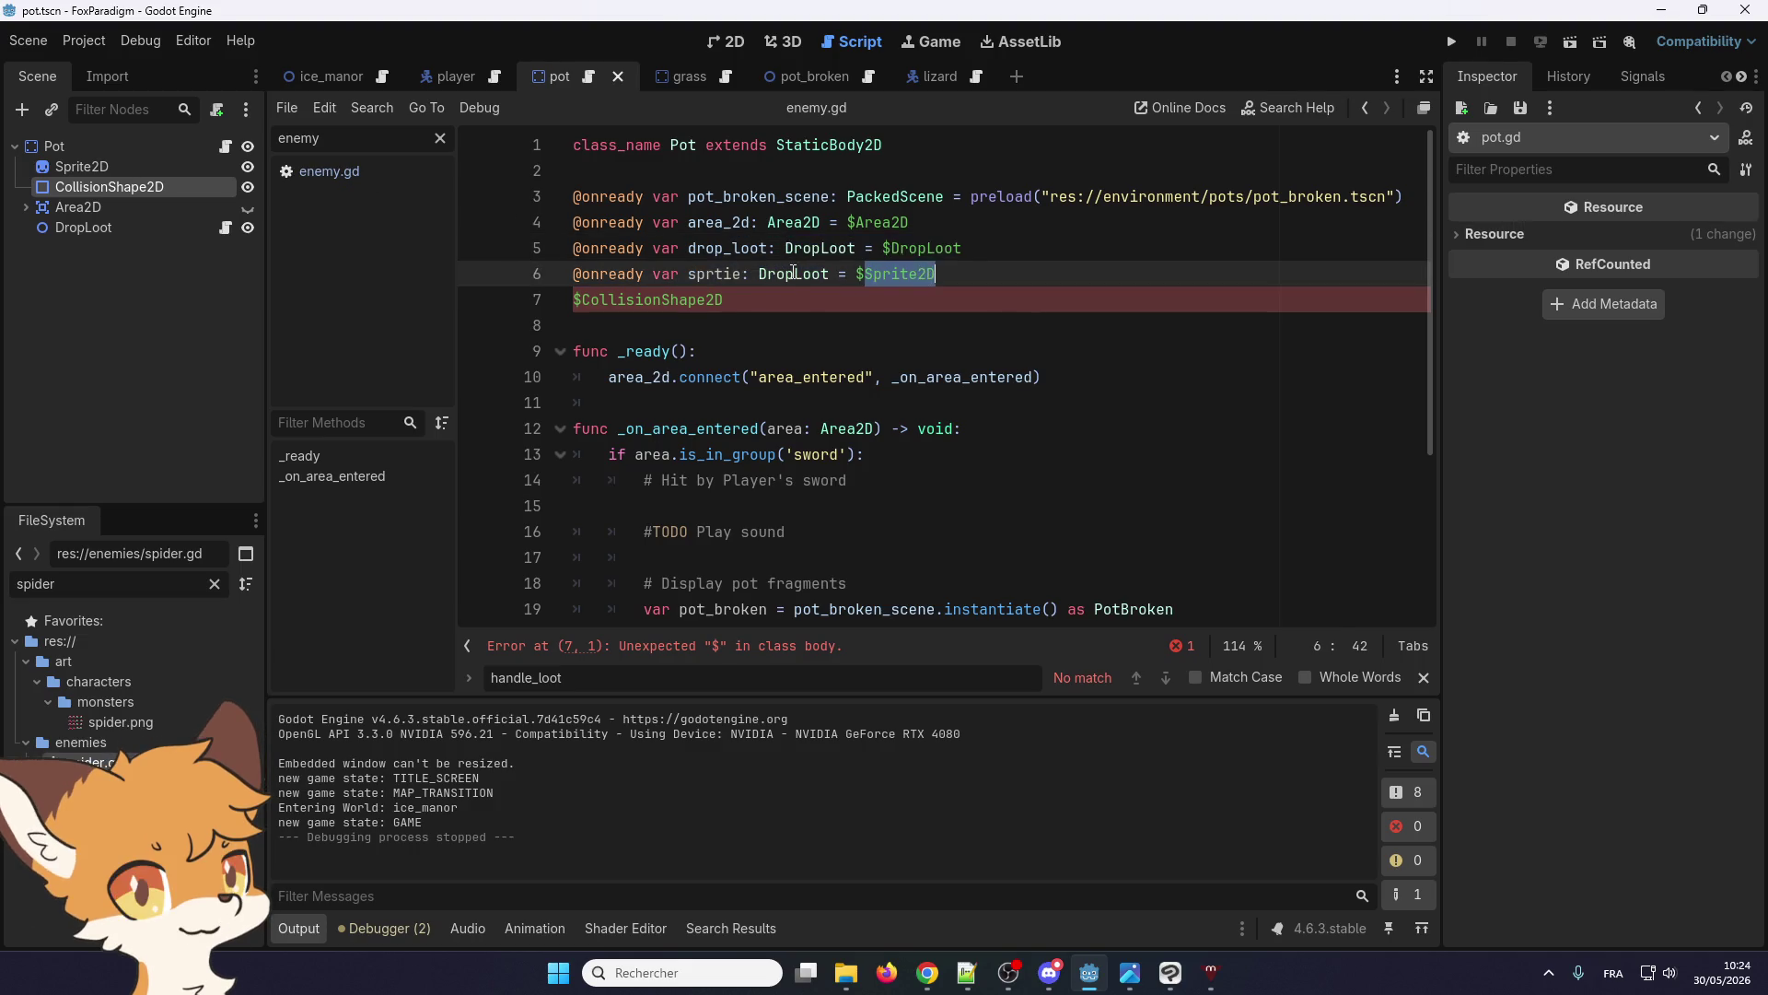
{"action": "type", "text": "Sprite2D"}
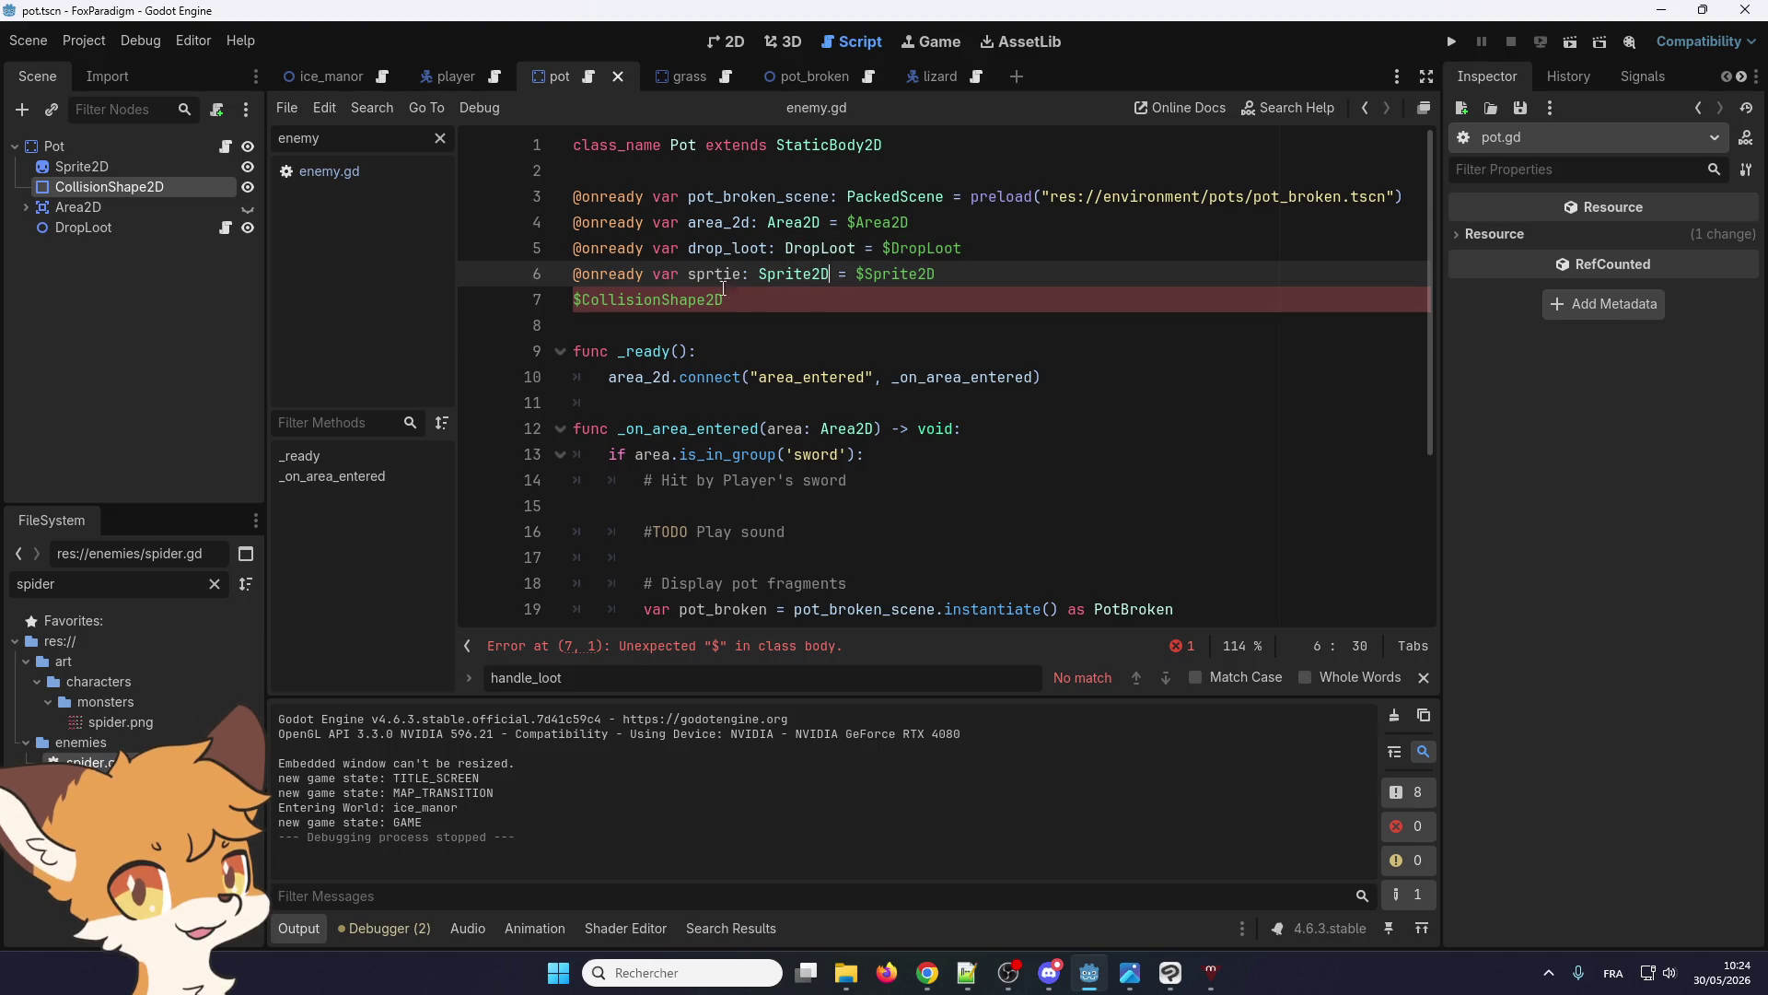
Duplicate it onto line 7 as 'colission_shape: CollisionShape2D = $CollisionShape2D'
{"action": "key", "text": "ctrl+shift+d"}
{"action": "left_click_drag", "start_coordinate": [571, 325], "coordinate": [890, 318]}
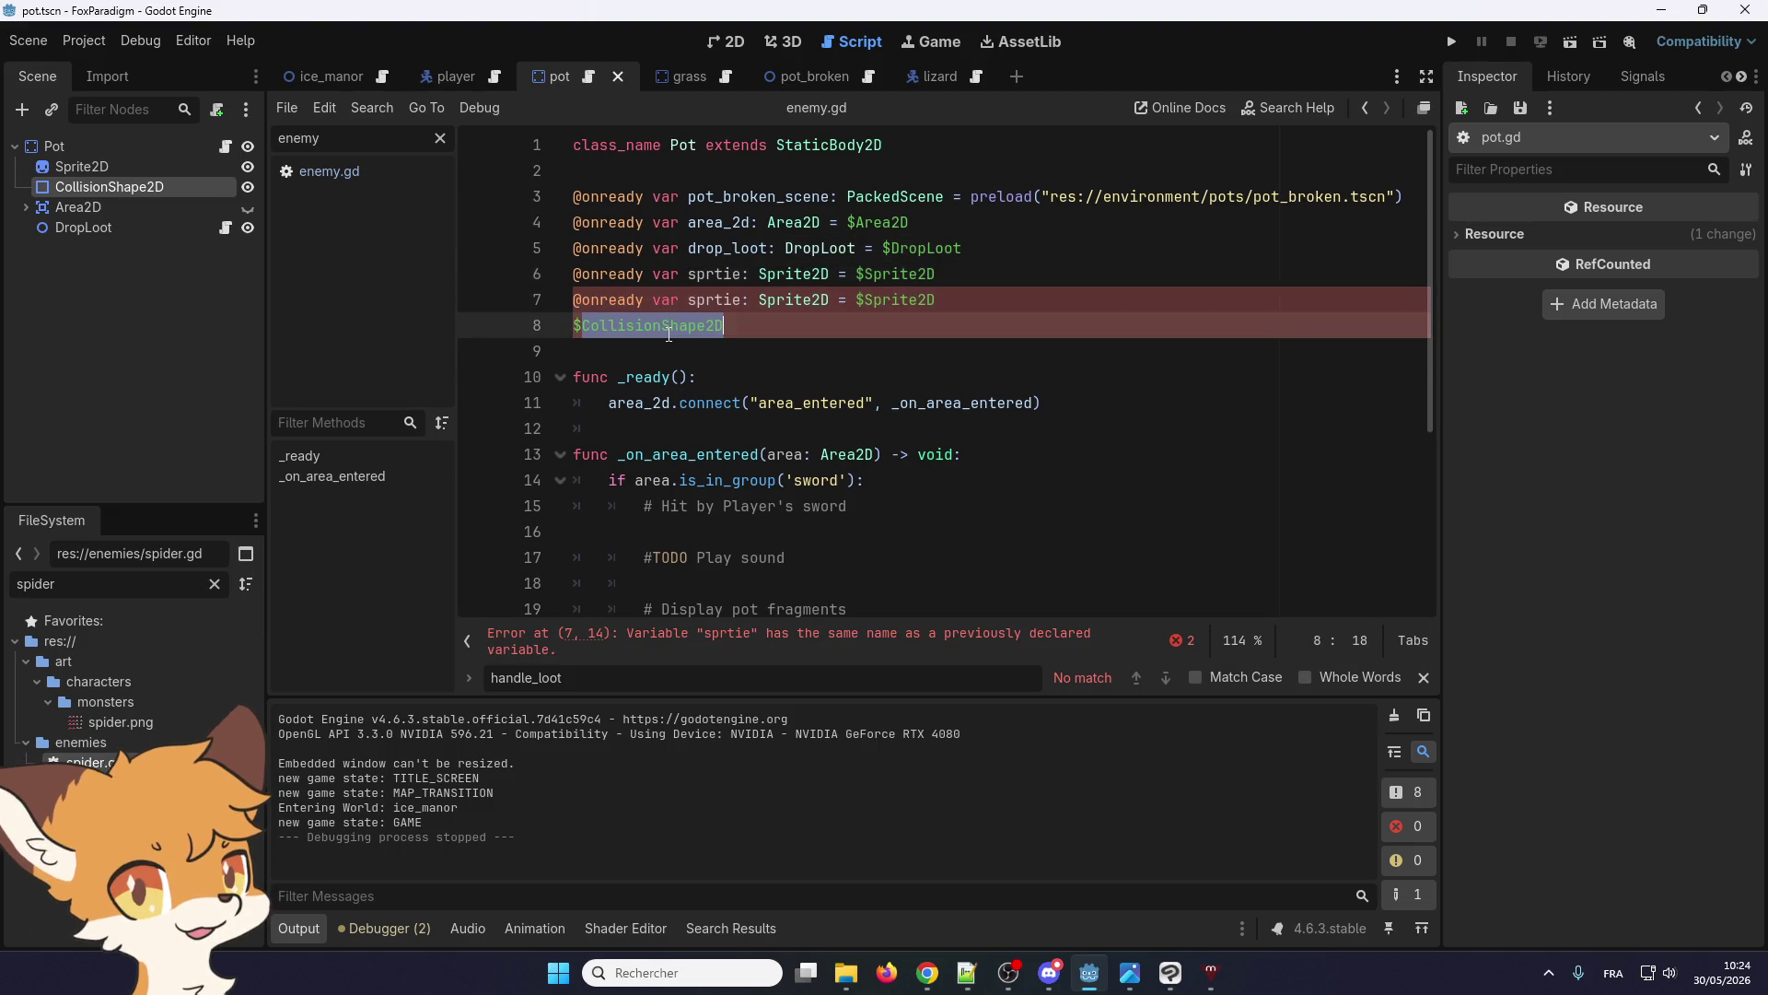
{"action": "key", "text": "ctrl+c"}
{"action": "double_click", "coordinate": [898, 299]}
{"action": "key", "text": "ctrl+v"}
{"action": "double_click", "coordinate": [794, 300]}
{"action": "type", "text": "CollisionShape2D"}
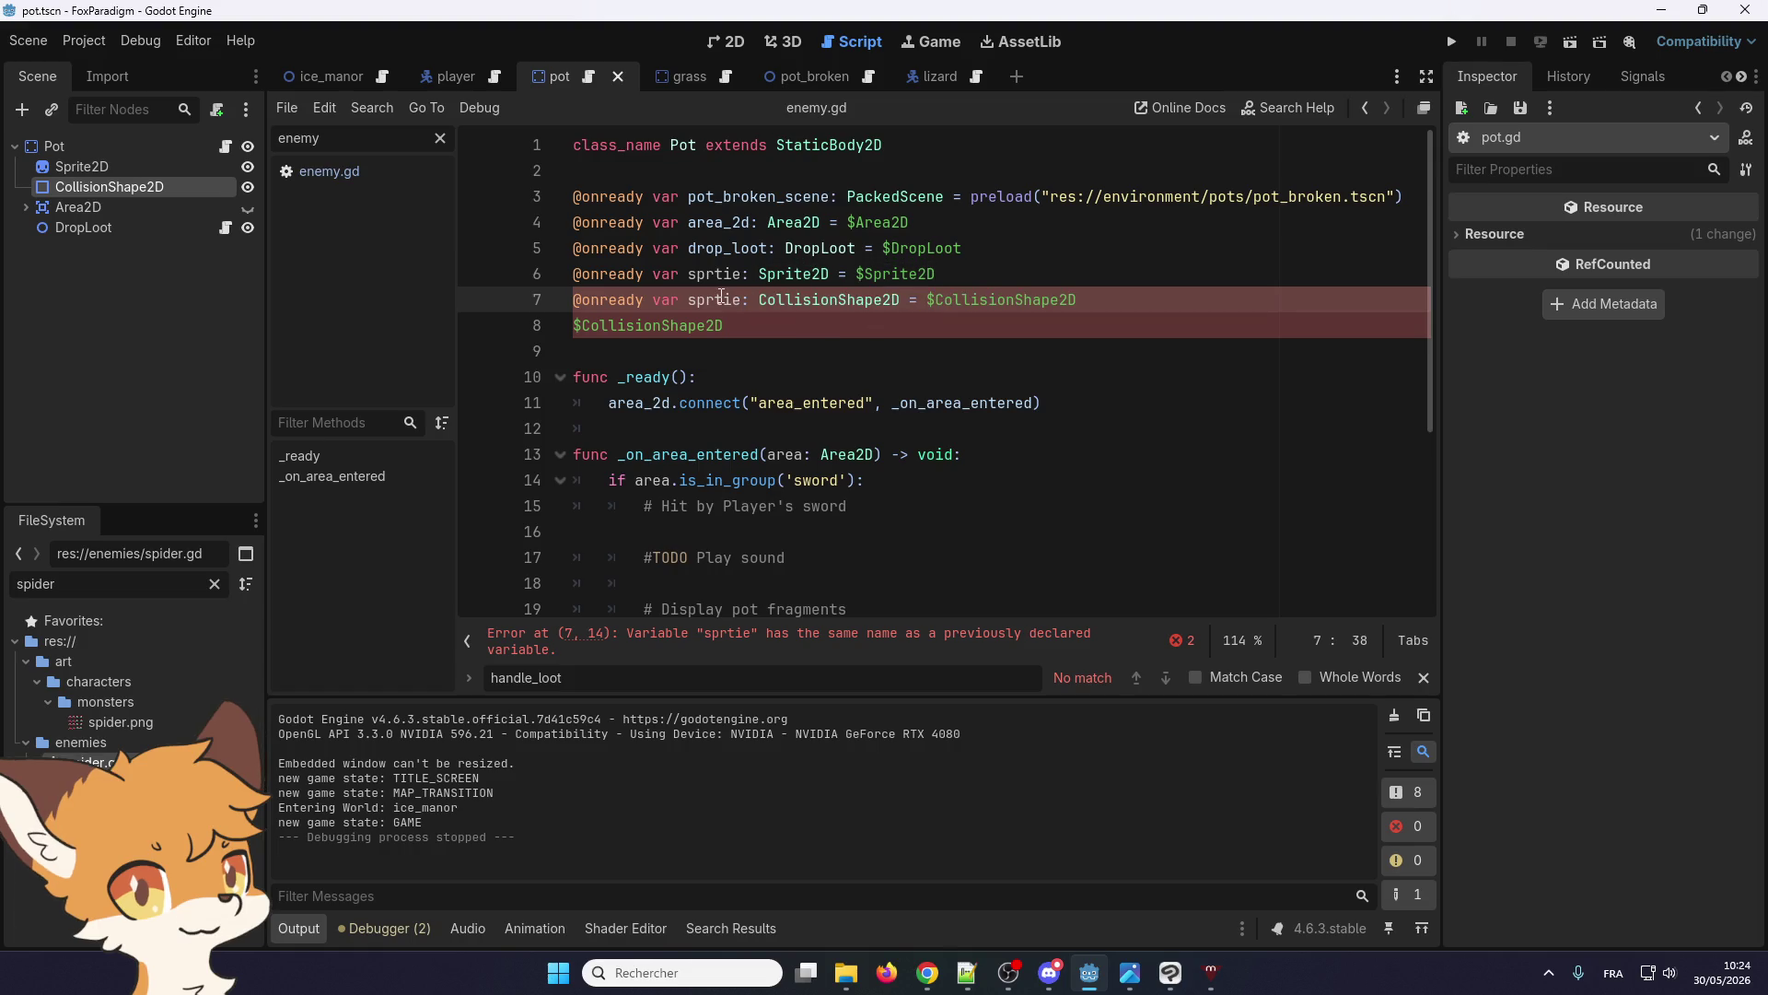
{"action": "double_click", "coordinate": [715, 300]}
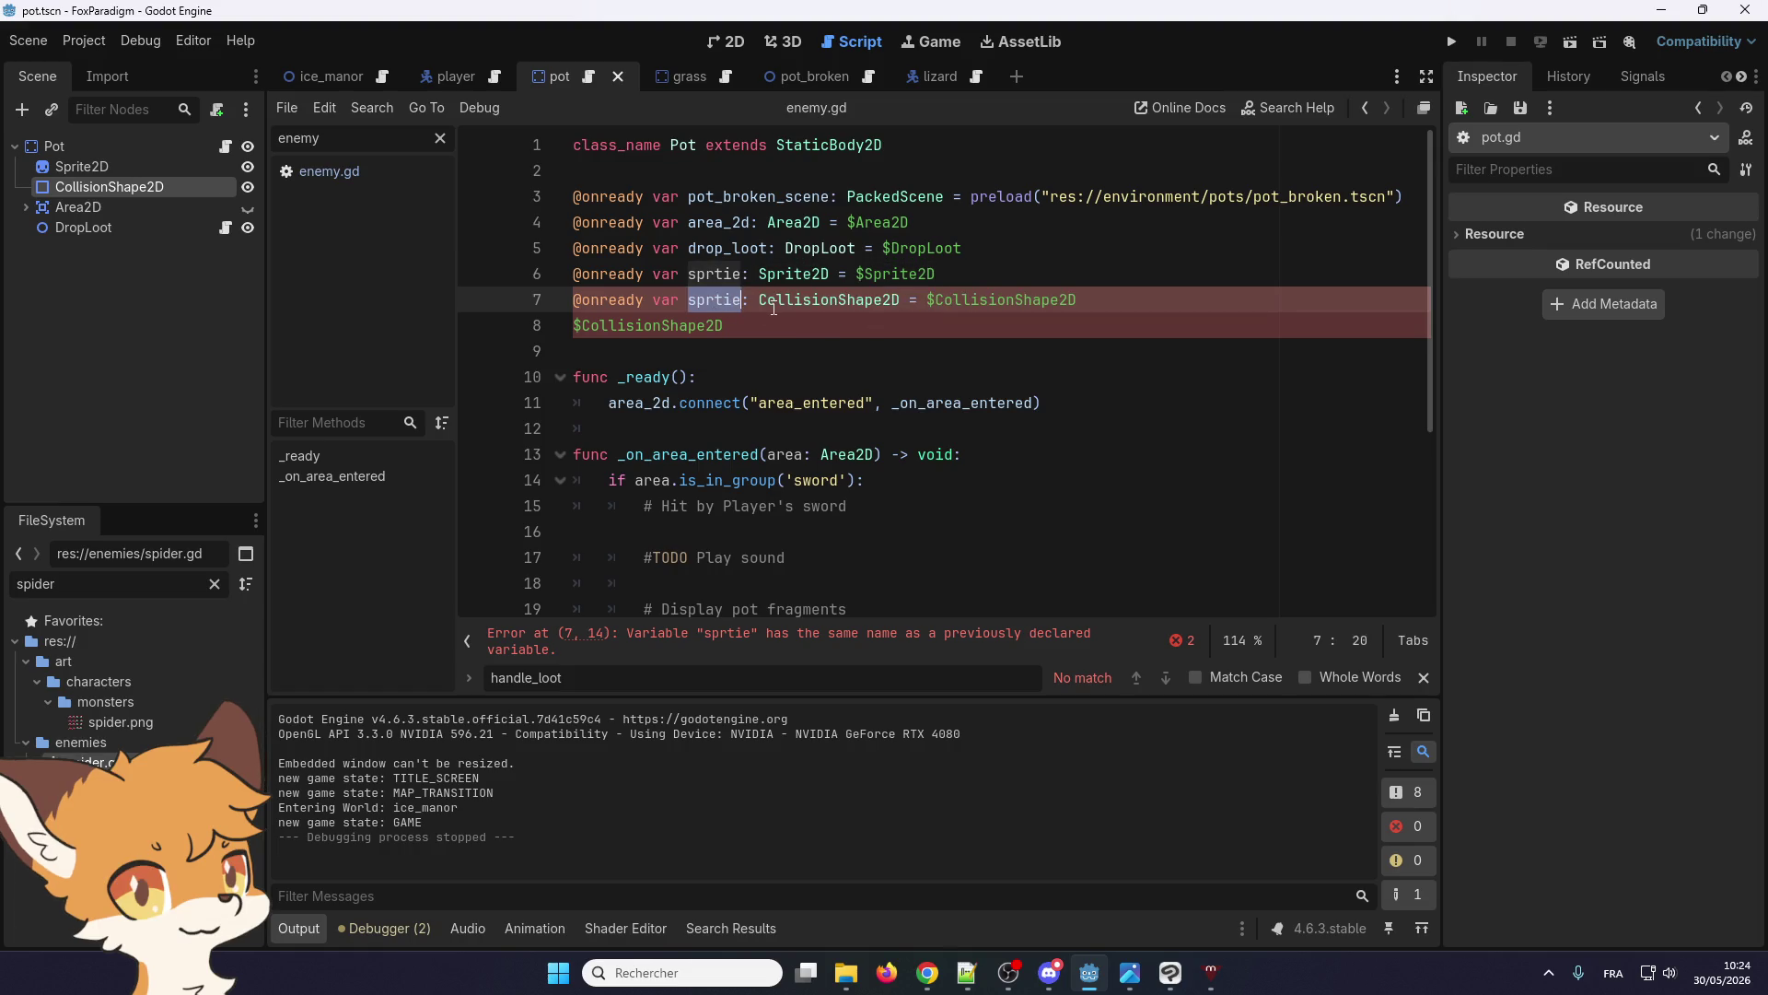
{"action": "type", "text": "colission"}
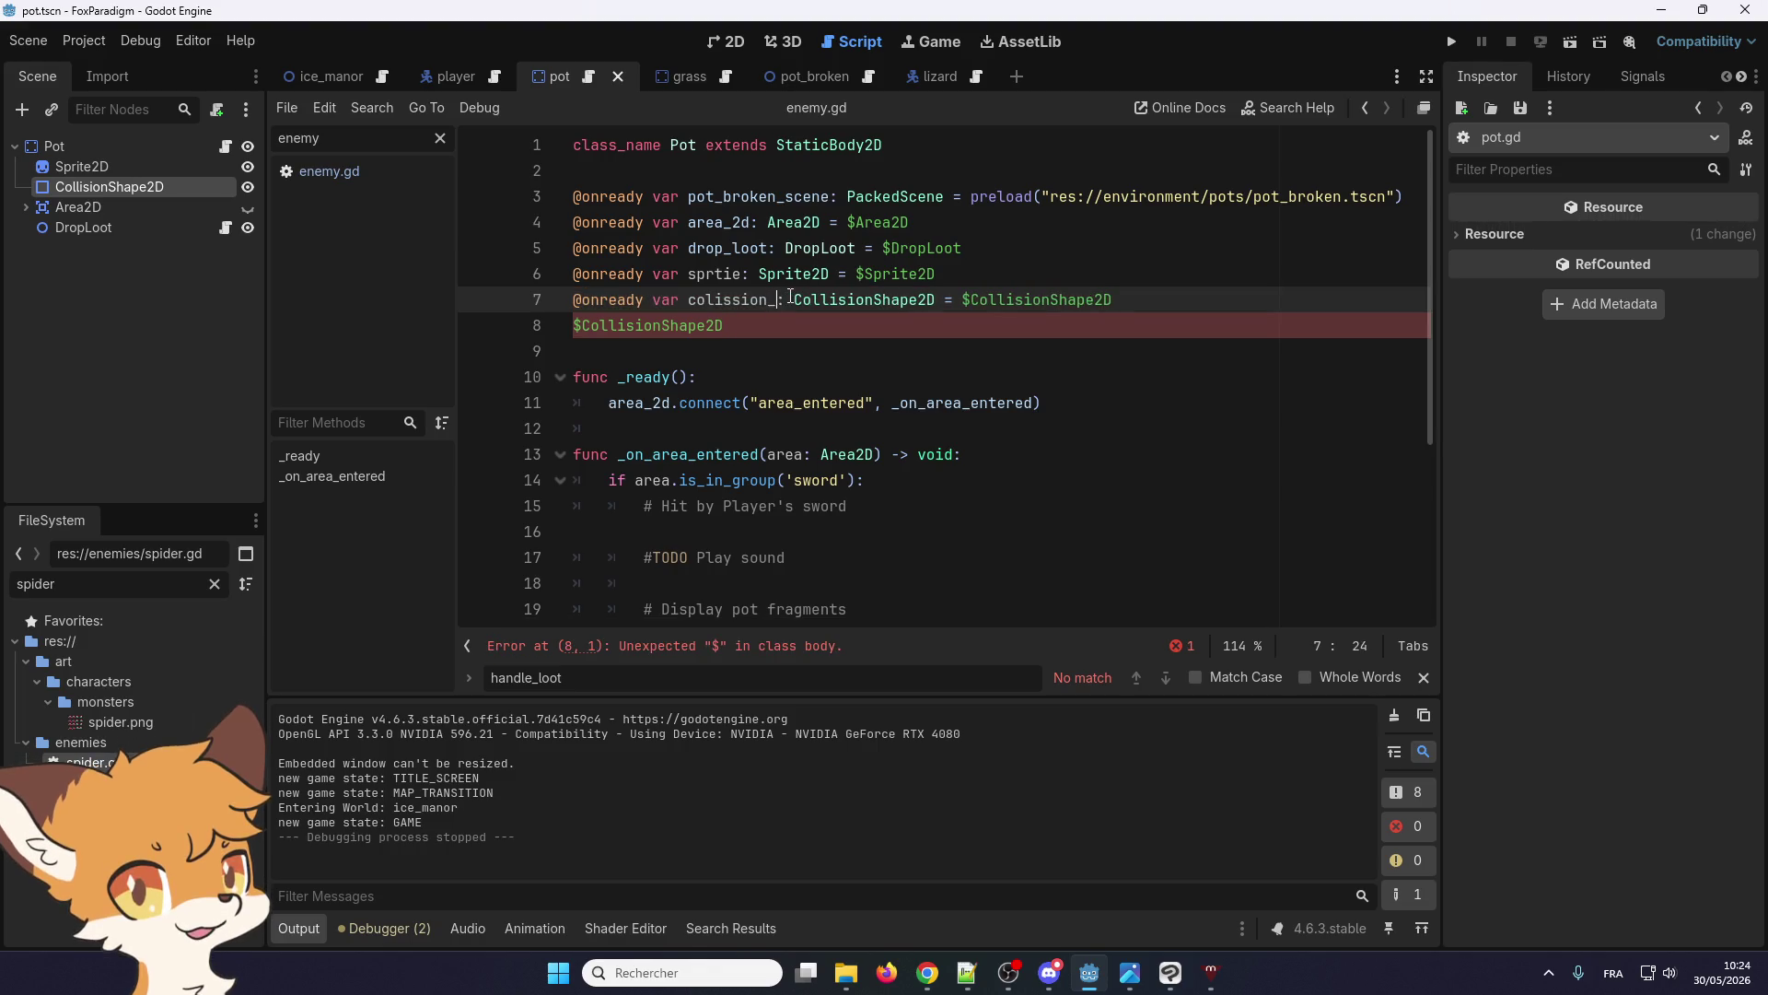
{"action": "type", "text": "_shape"}
Delete the stray $CollisionShape2D line and correct 'sprtie' to 'sprite'
{"action": "key", "text": "Down"}
{"action": "key", "text": "shift+Home"}
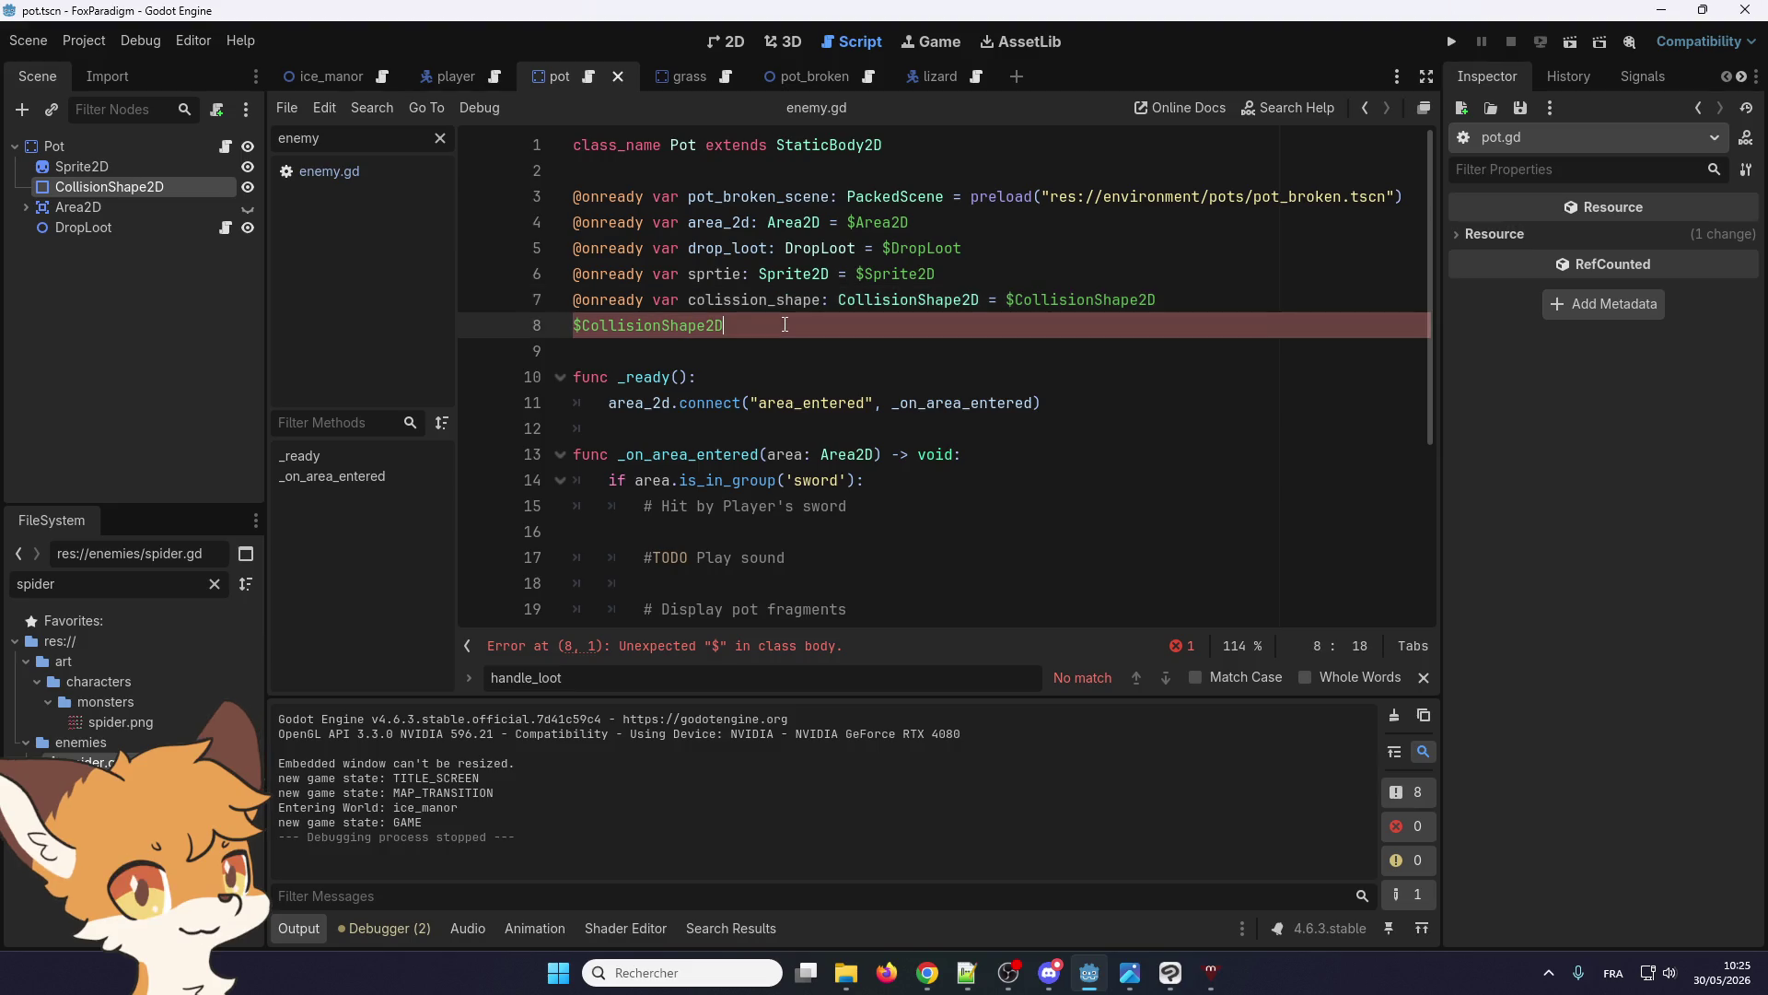
{"action": "key", "text": "BackSpace"}
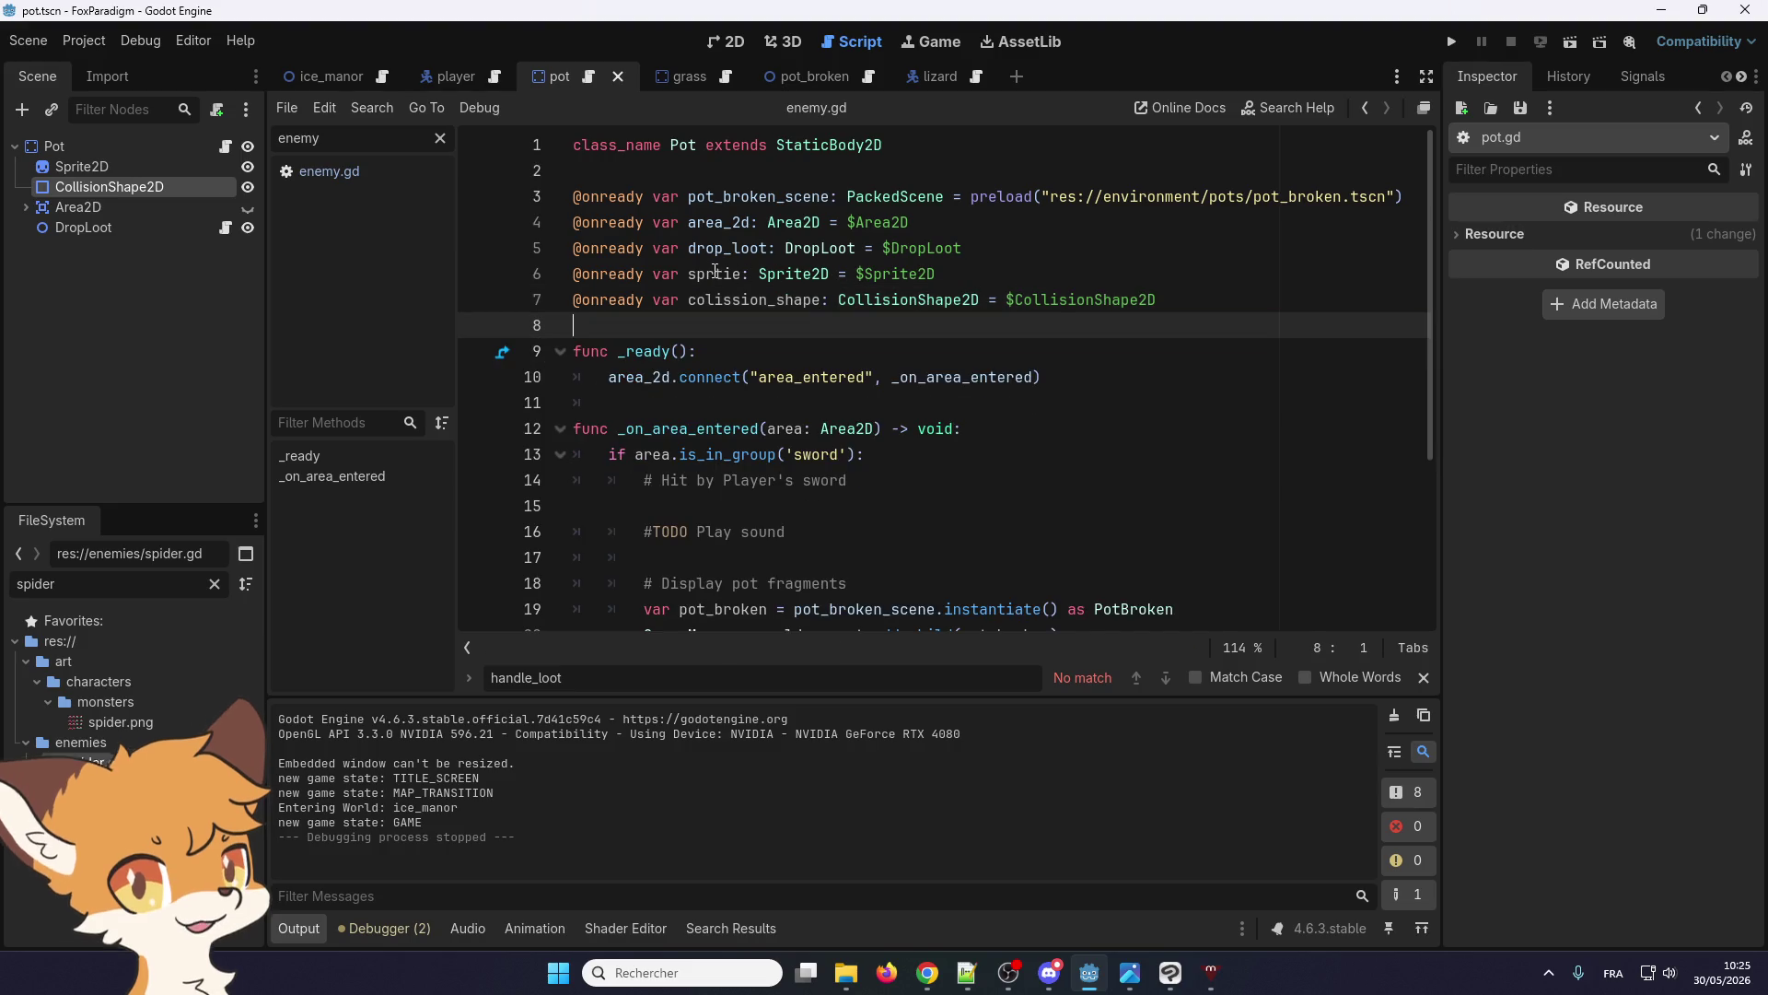
{"action": "left_click", "coordinate": [722, 274]}
{"action": "key", "text": "BackSpace"}
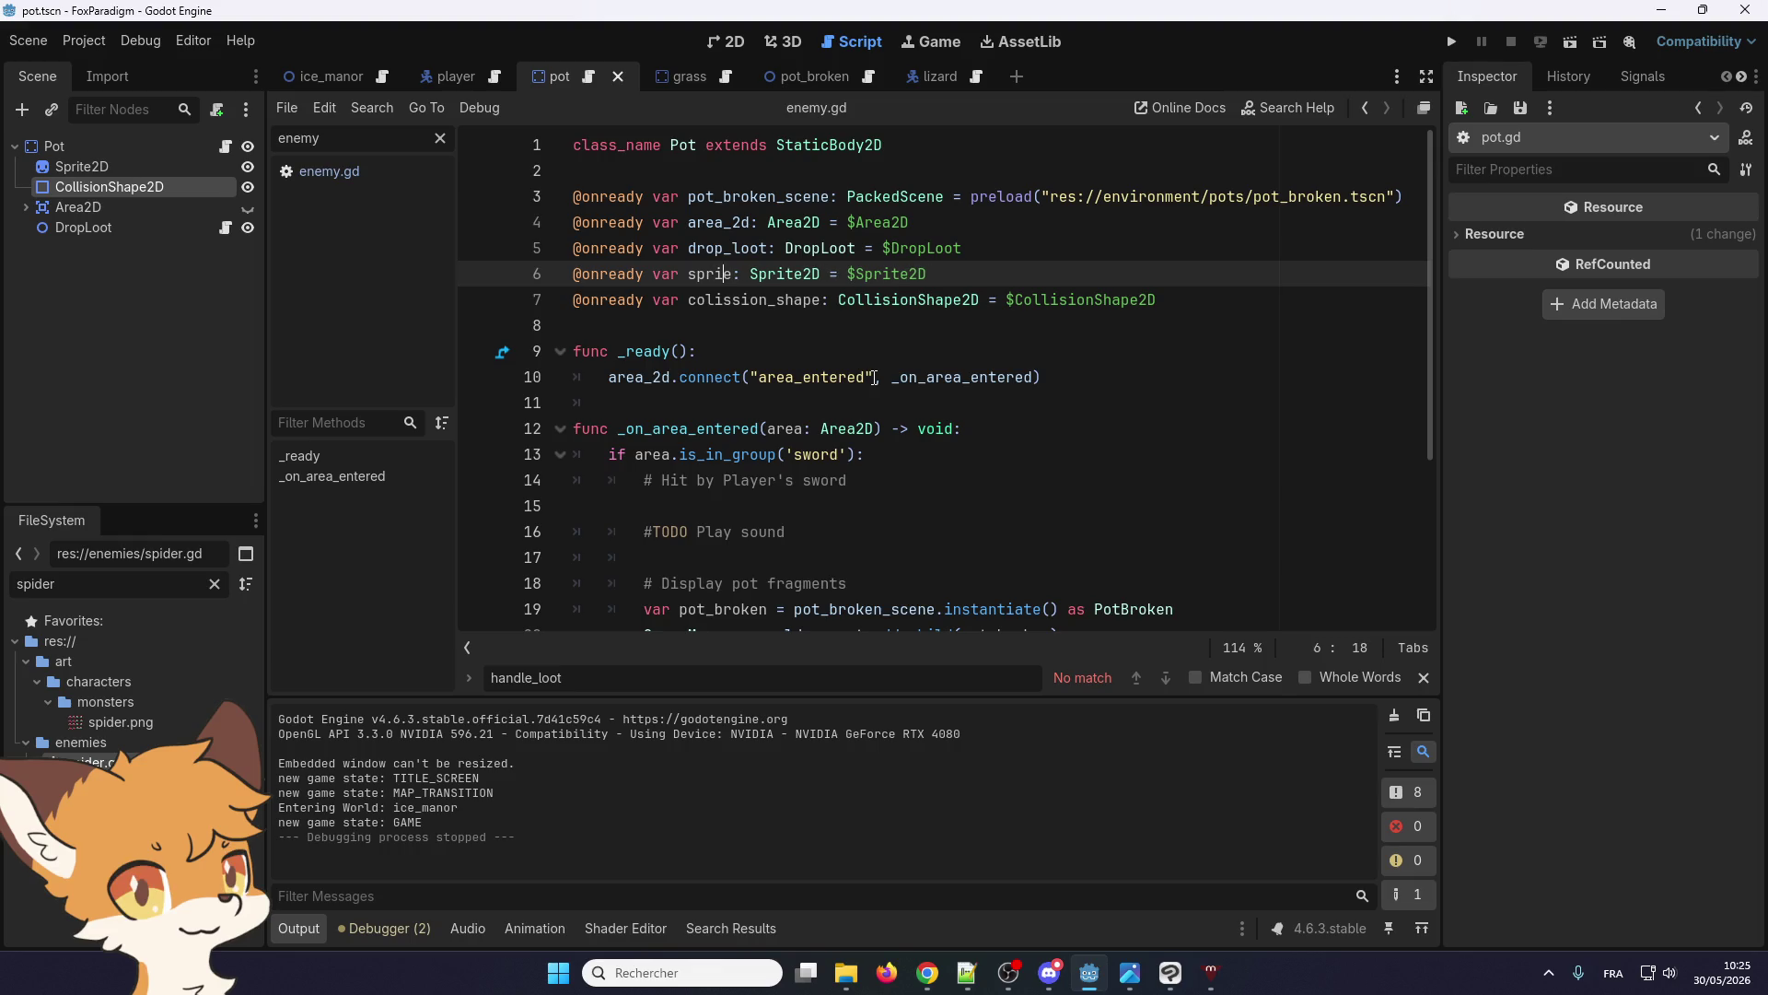
{"action": "type", "text": "t"}
{"action": "key", "text": "Right"}
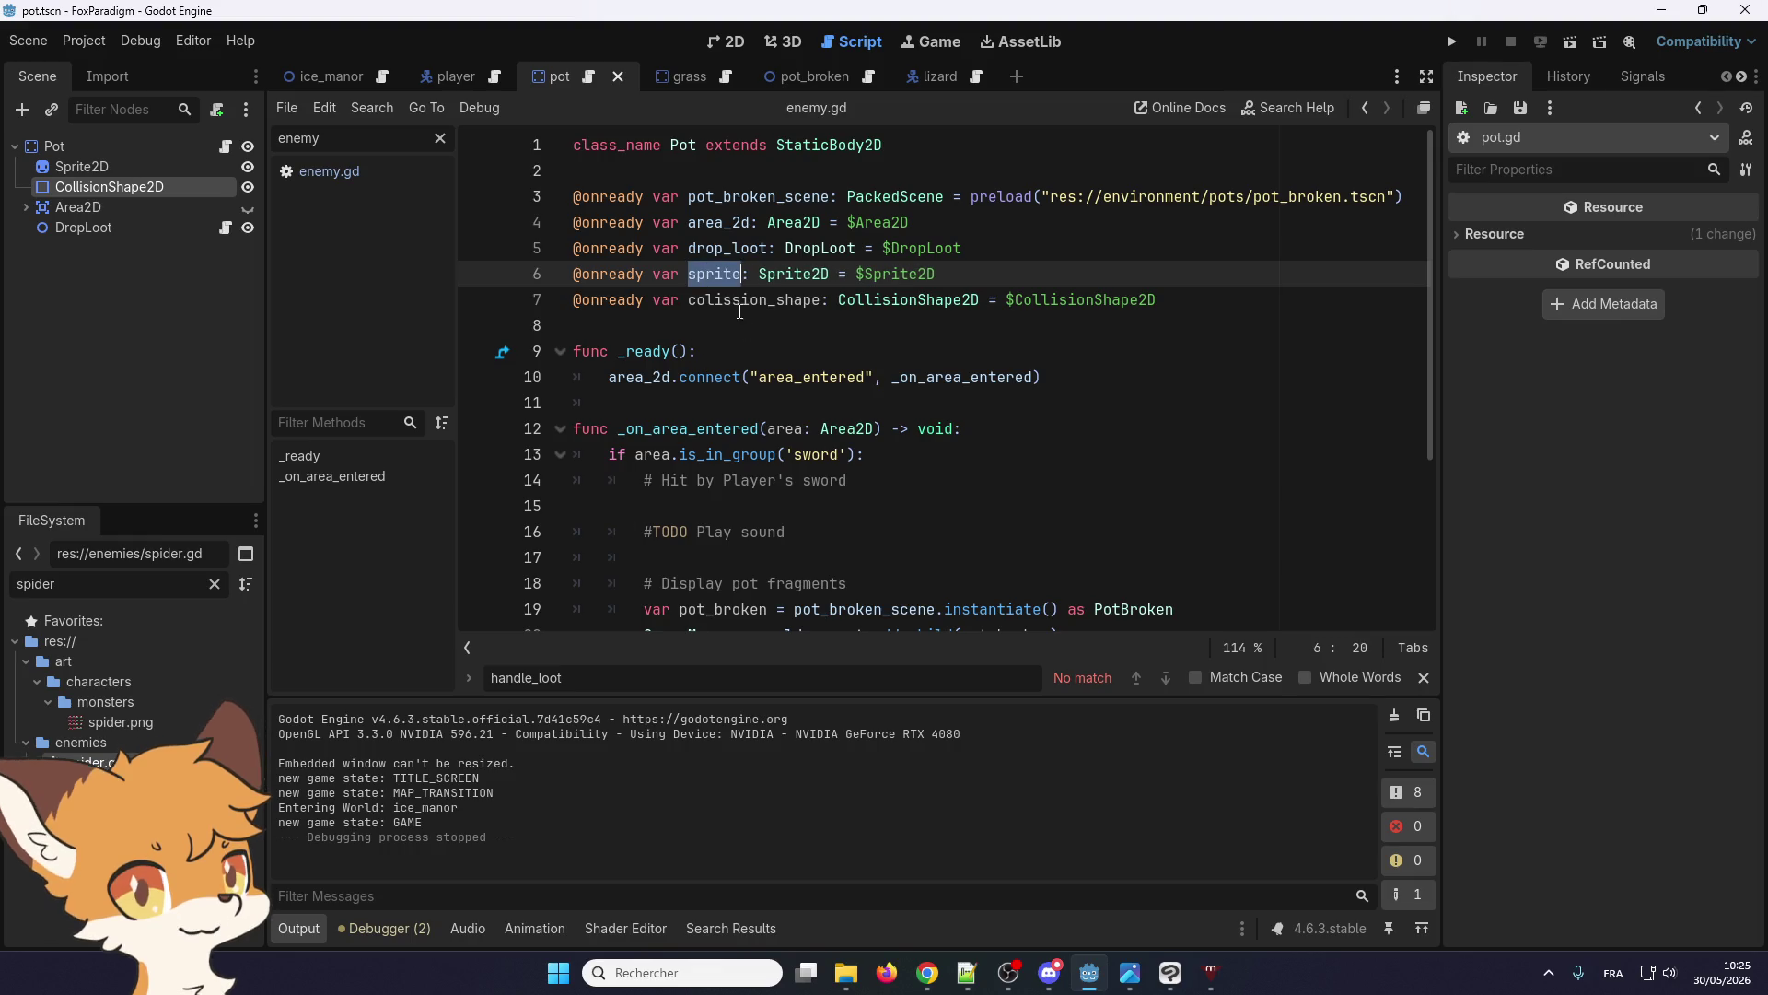
{"action": "scroll", "coordinate": [714, 525], "scroll_direction": "down", "scroll_amount": 3}
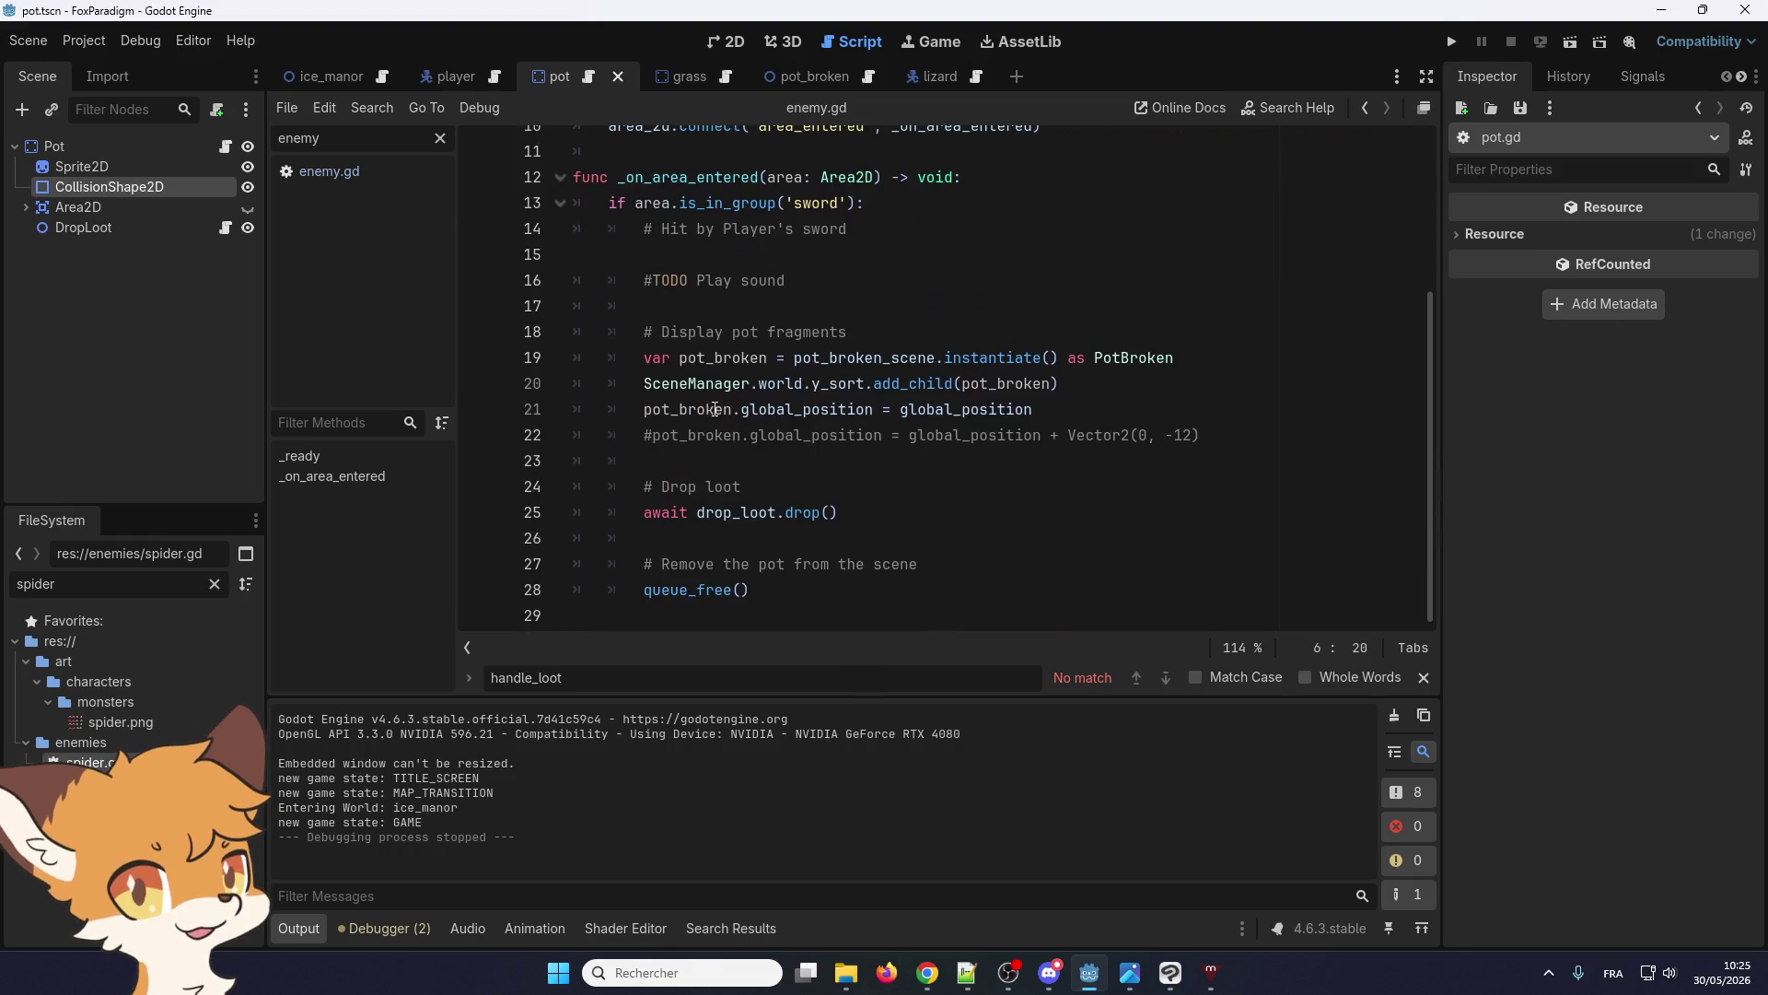
Insert new lines before the loot drop code and begin line 25 with 'sprite'
{"action": "left_click", "coordinate": [718, 460]}
{"action": "key", "text": "Return"}
{"action": "type", "text": "#"}
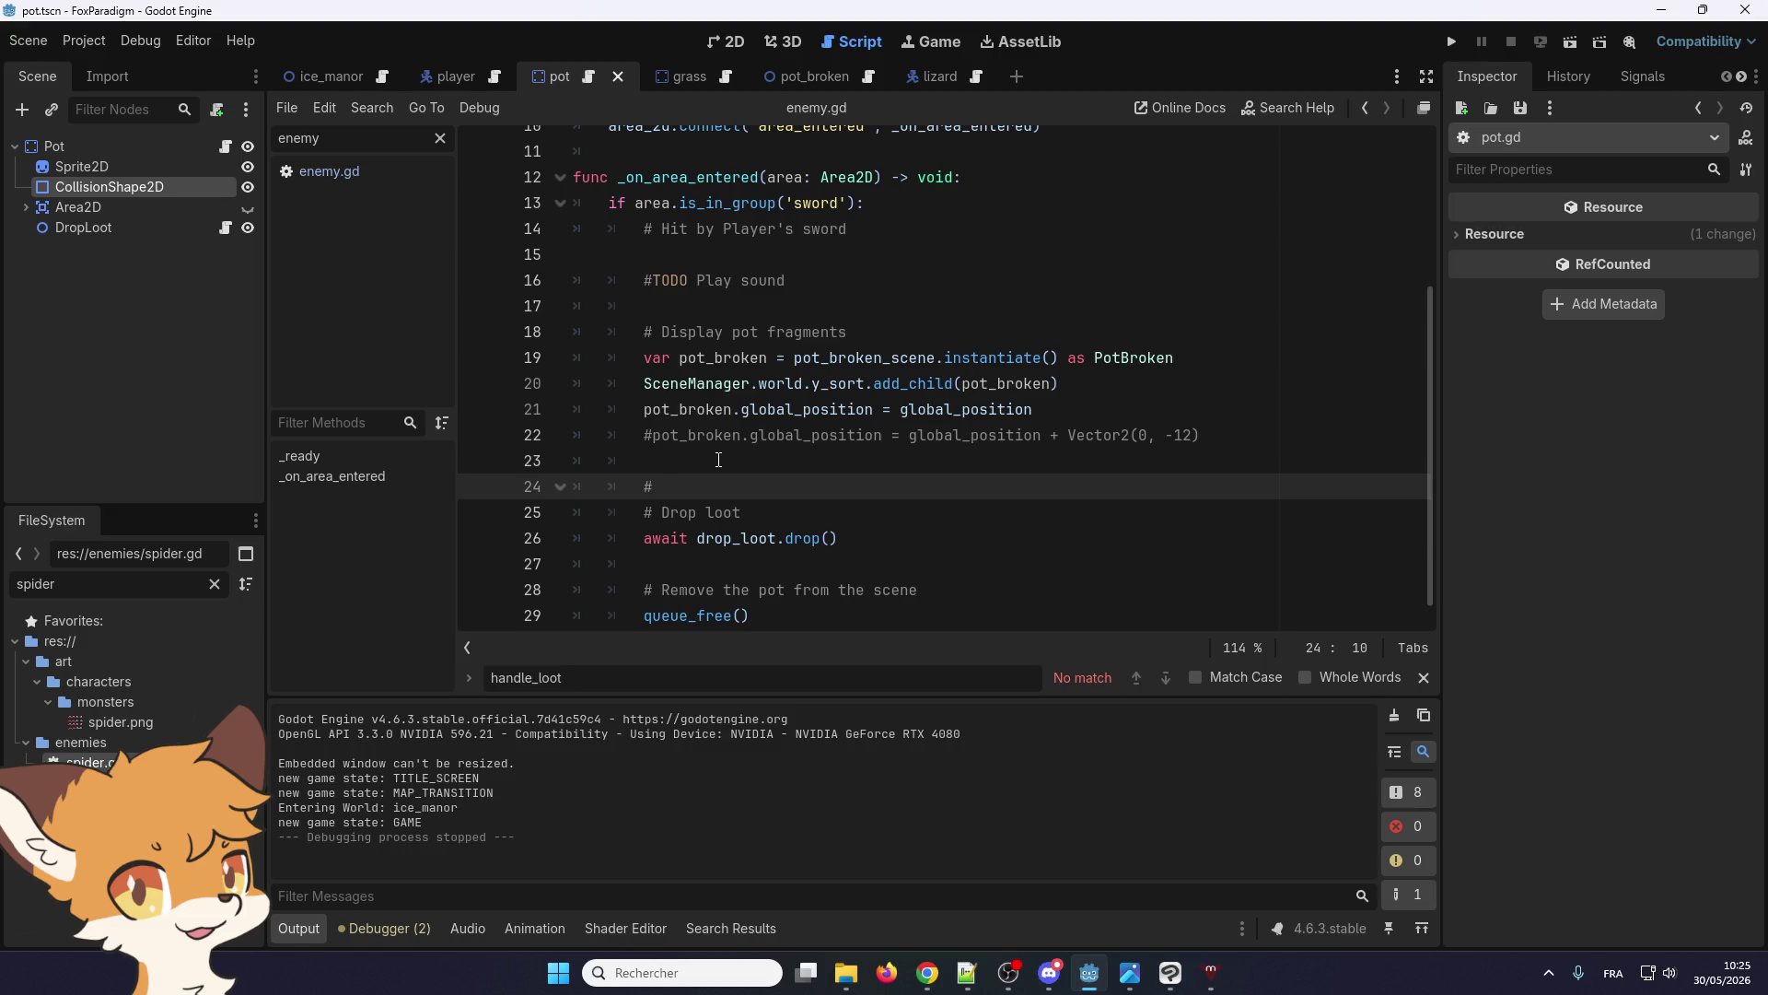
{"action": "key", "text": "Return"}
{"action": "key", "text": "Return"}
{"action": "key", "text": "Up"}
{"action": "type", "text": "sprite"}
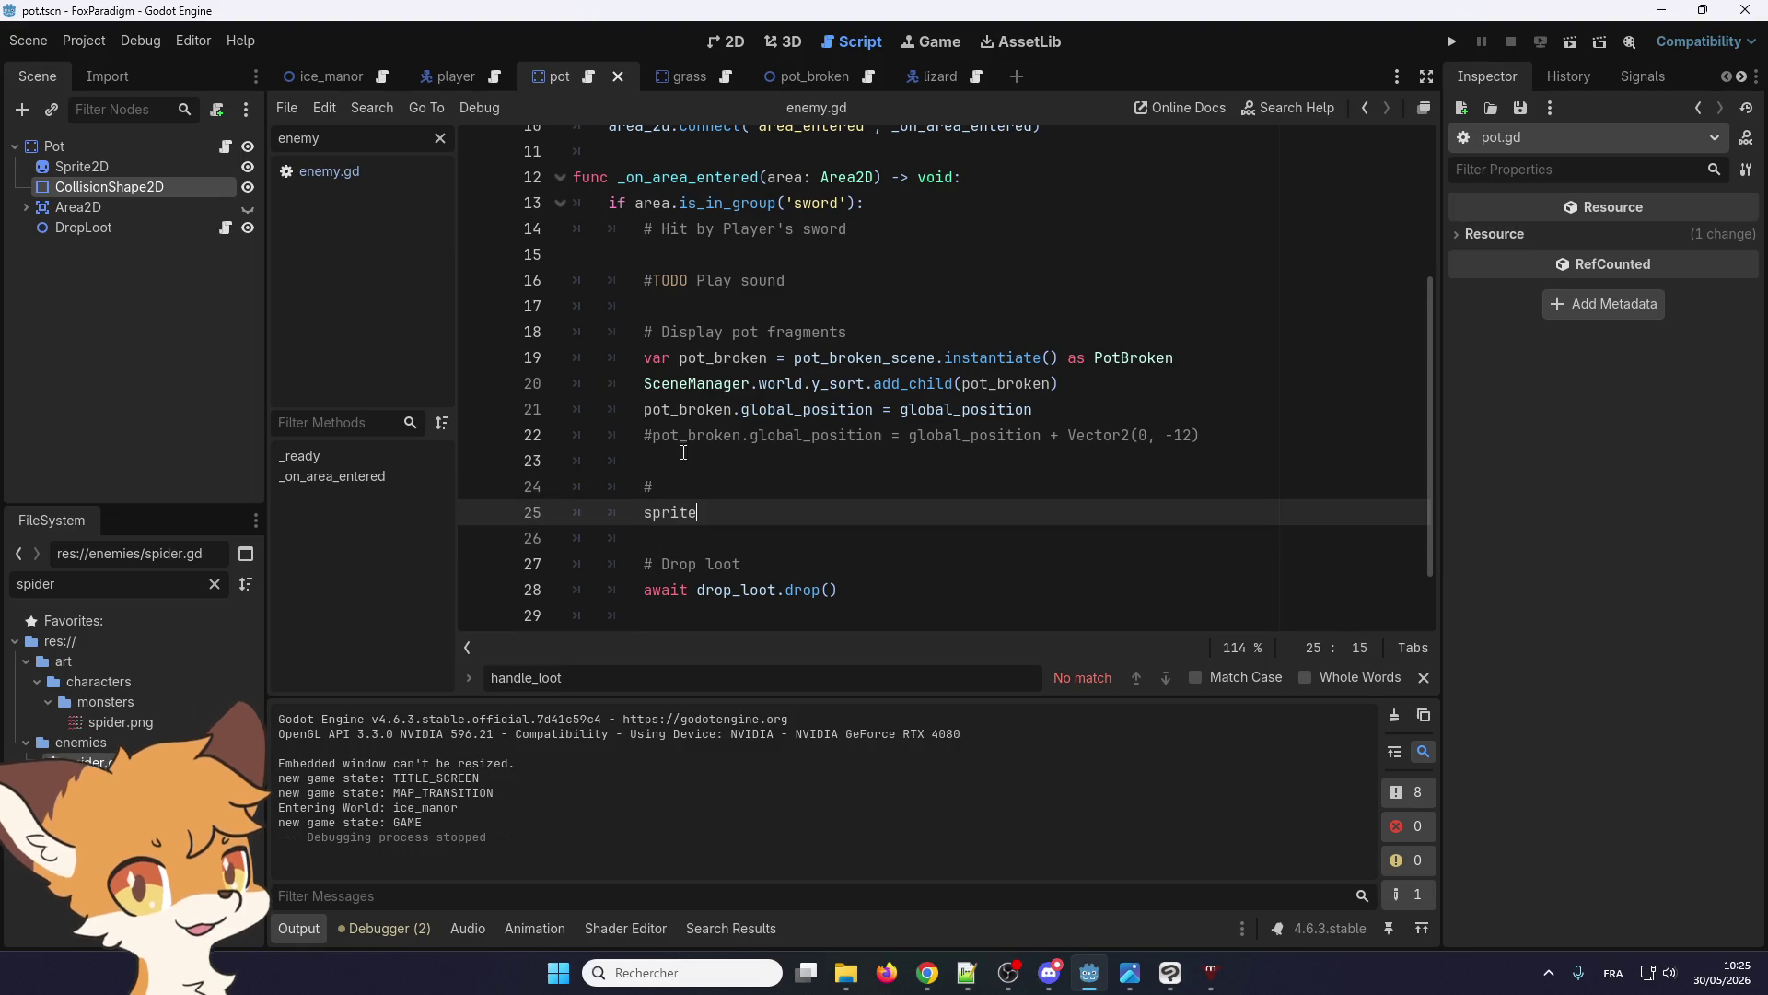
{"action": "left_click", "coordinate": [705, 488]}
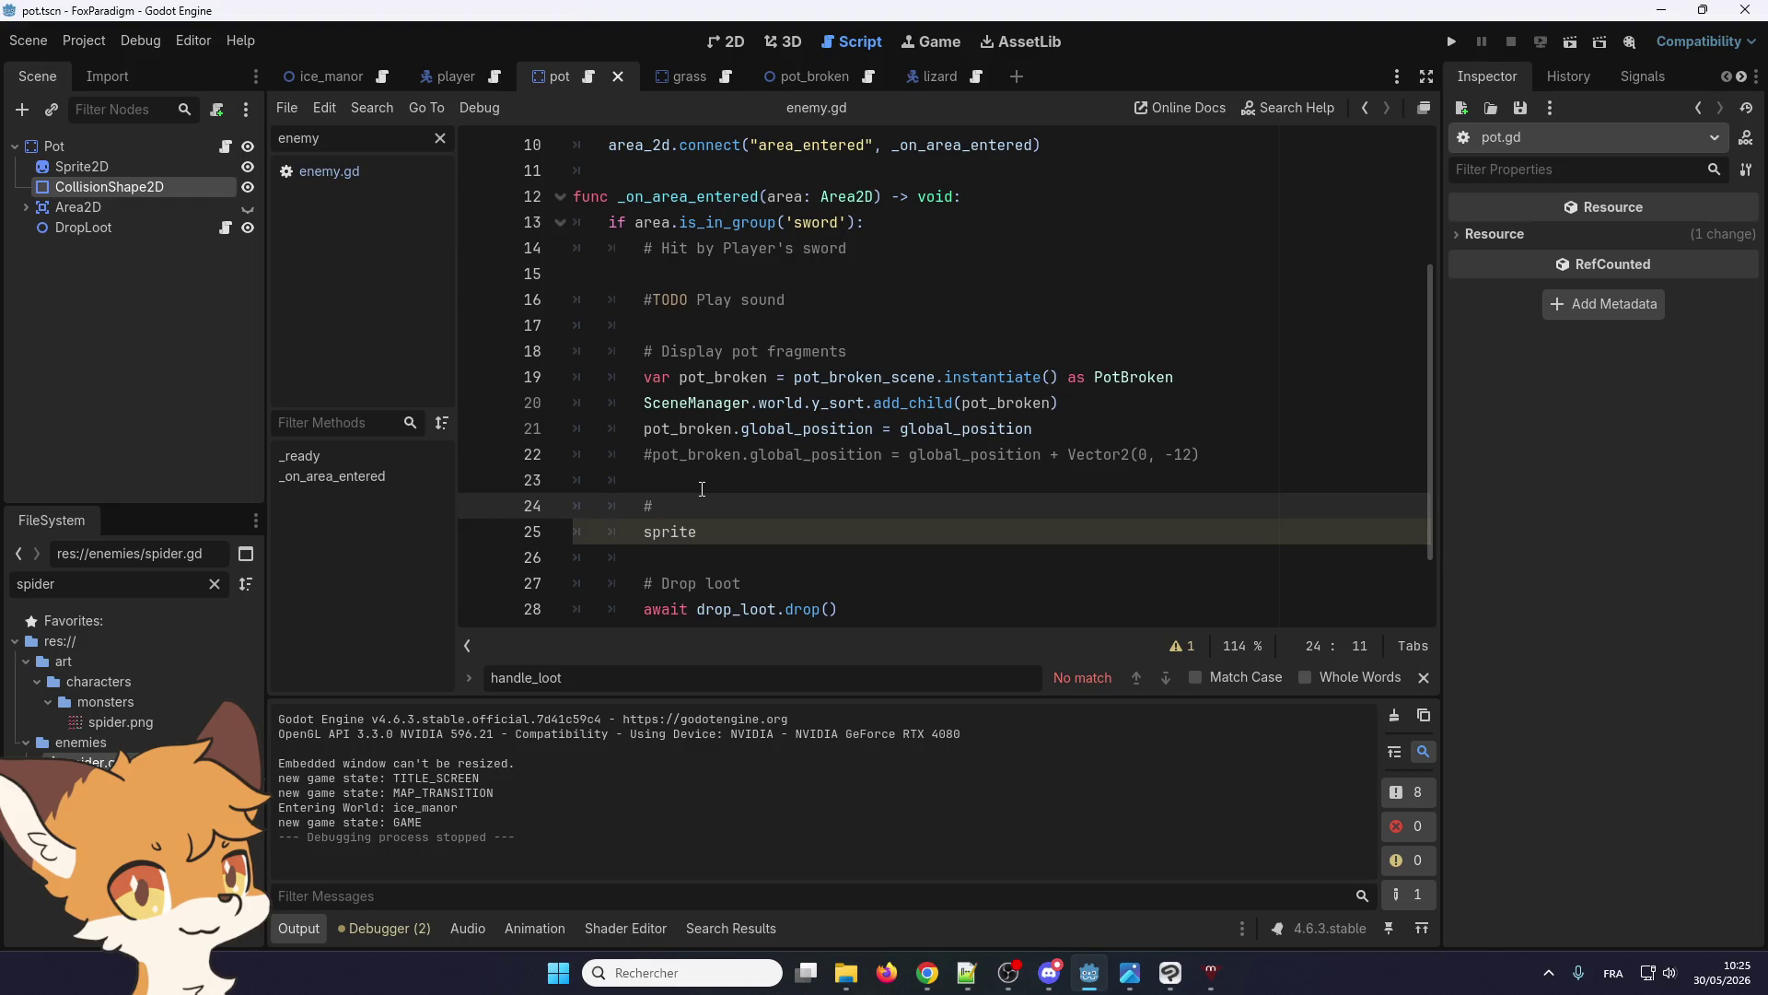
{"action": "key", "text": "Down"}
{"action": "key", "text": "Down"}
{"action": "key", "text": "Down"}
{"action": "key", "text": "Up"}
{"action": "key", "text": "BackSpace"}
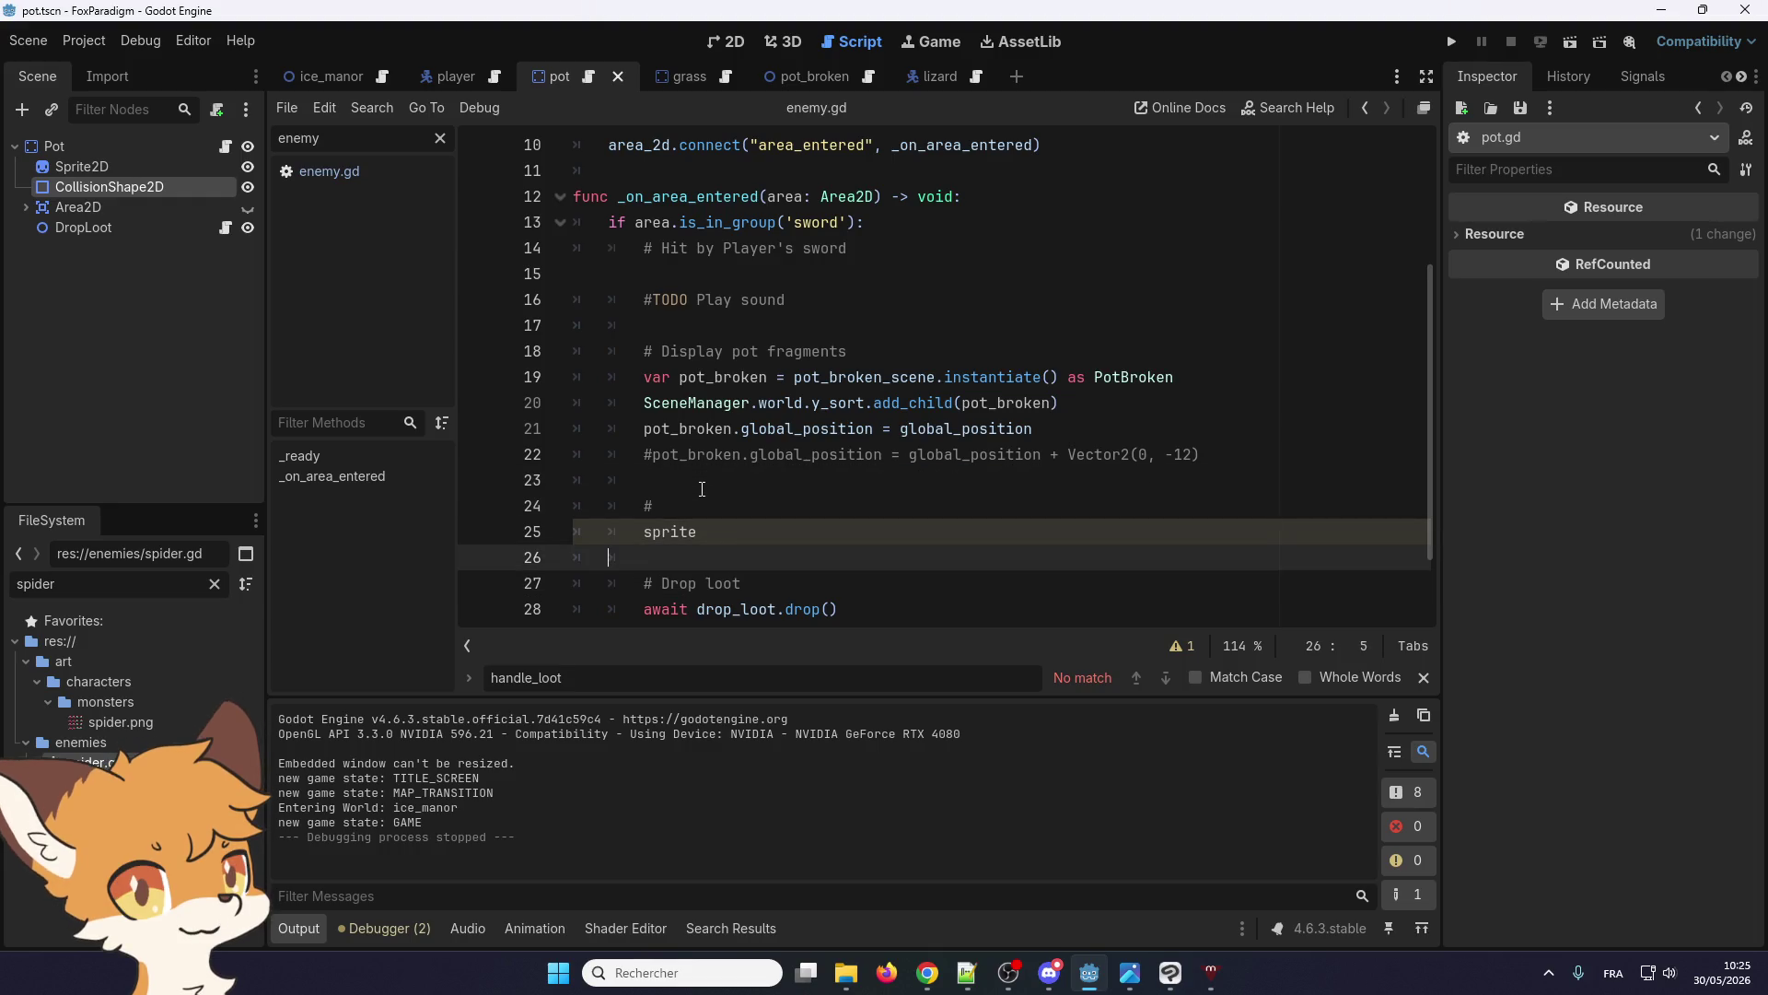
Complete line 25 as 'sprite.visible = false', fixing a mistyped character
{"action": "left_click", "coordinate": [761, 535]}
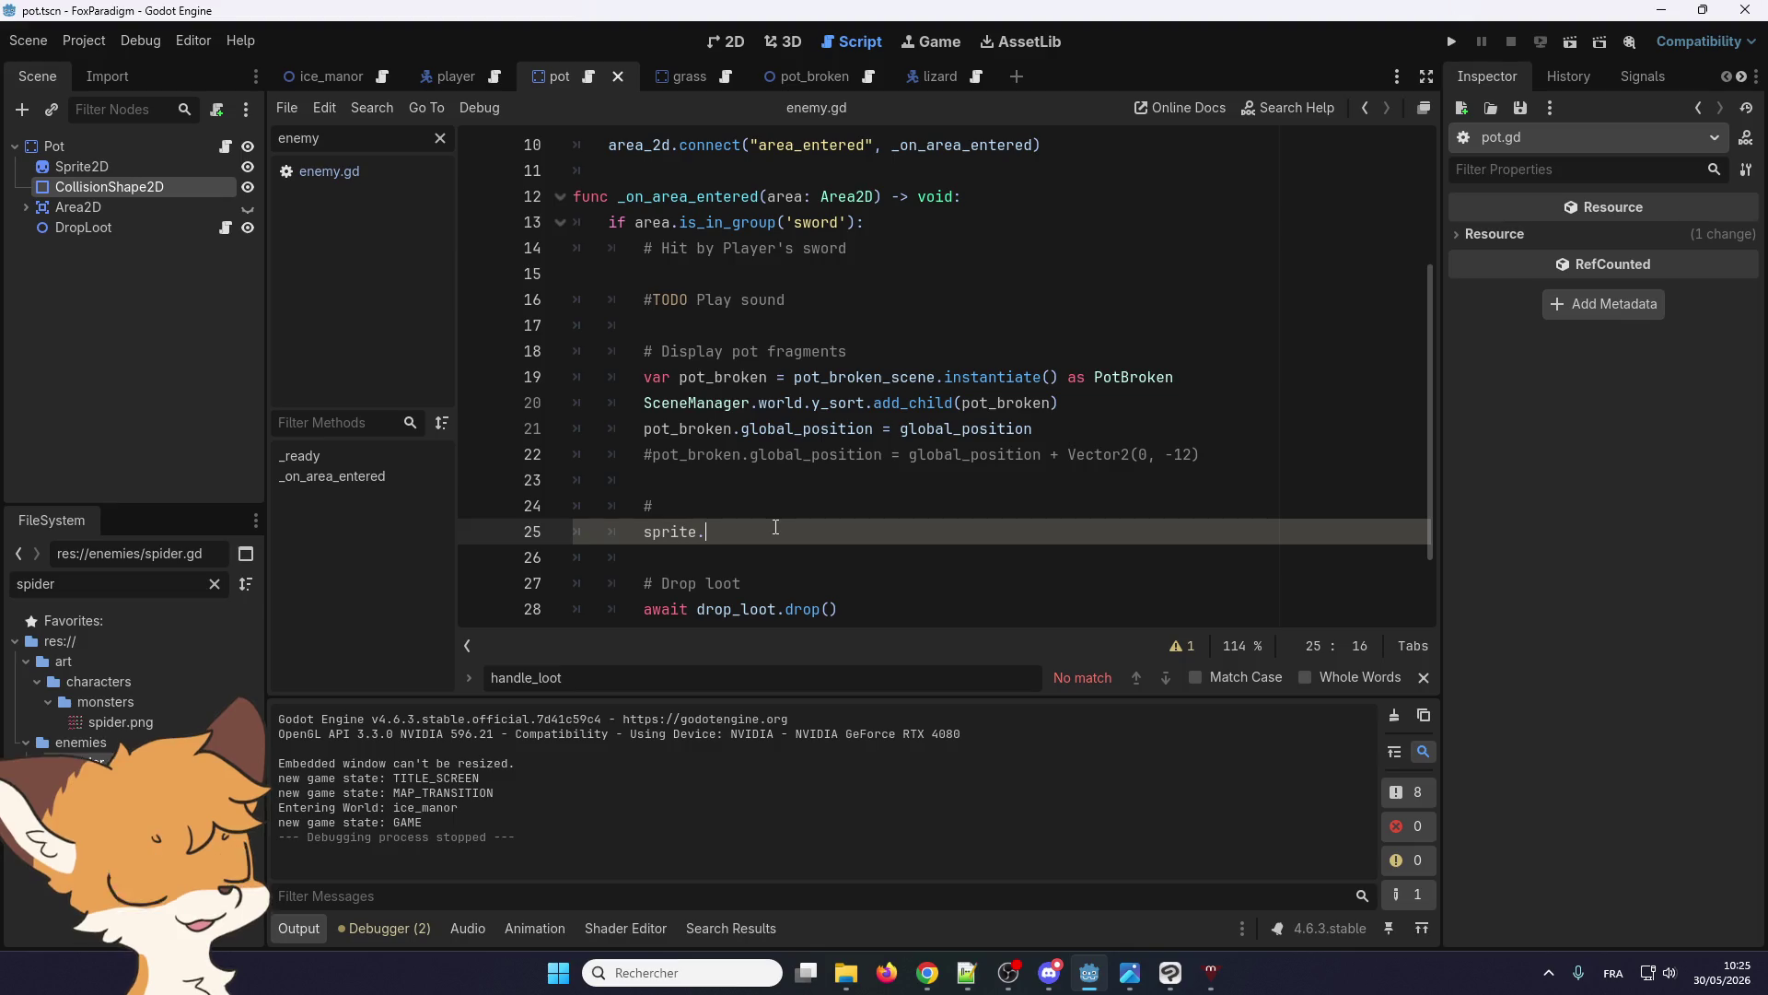
{"action": "type", "text": ".visible = f"}
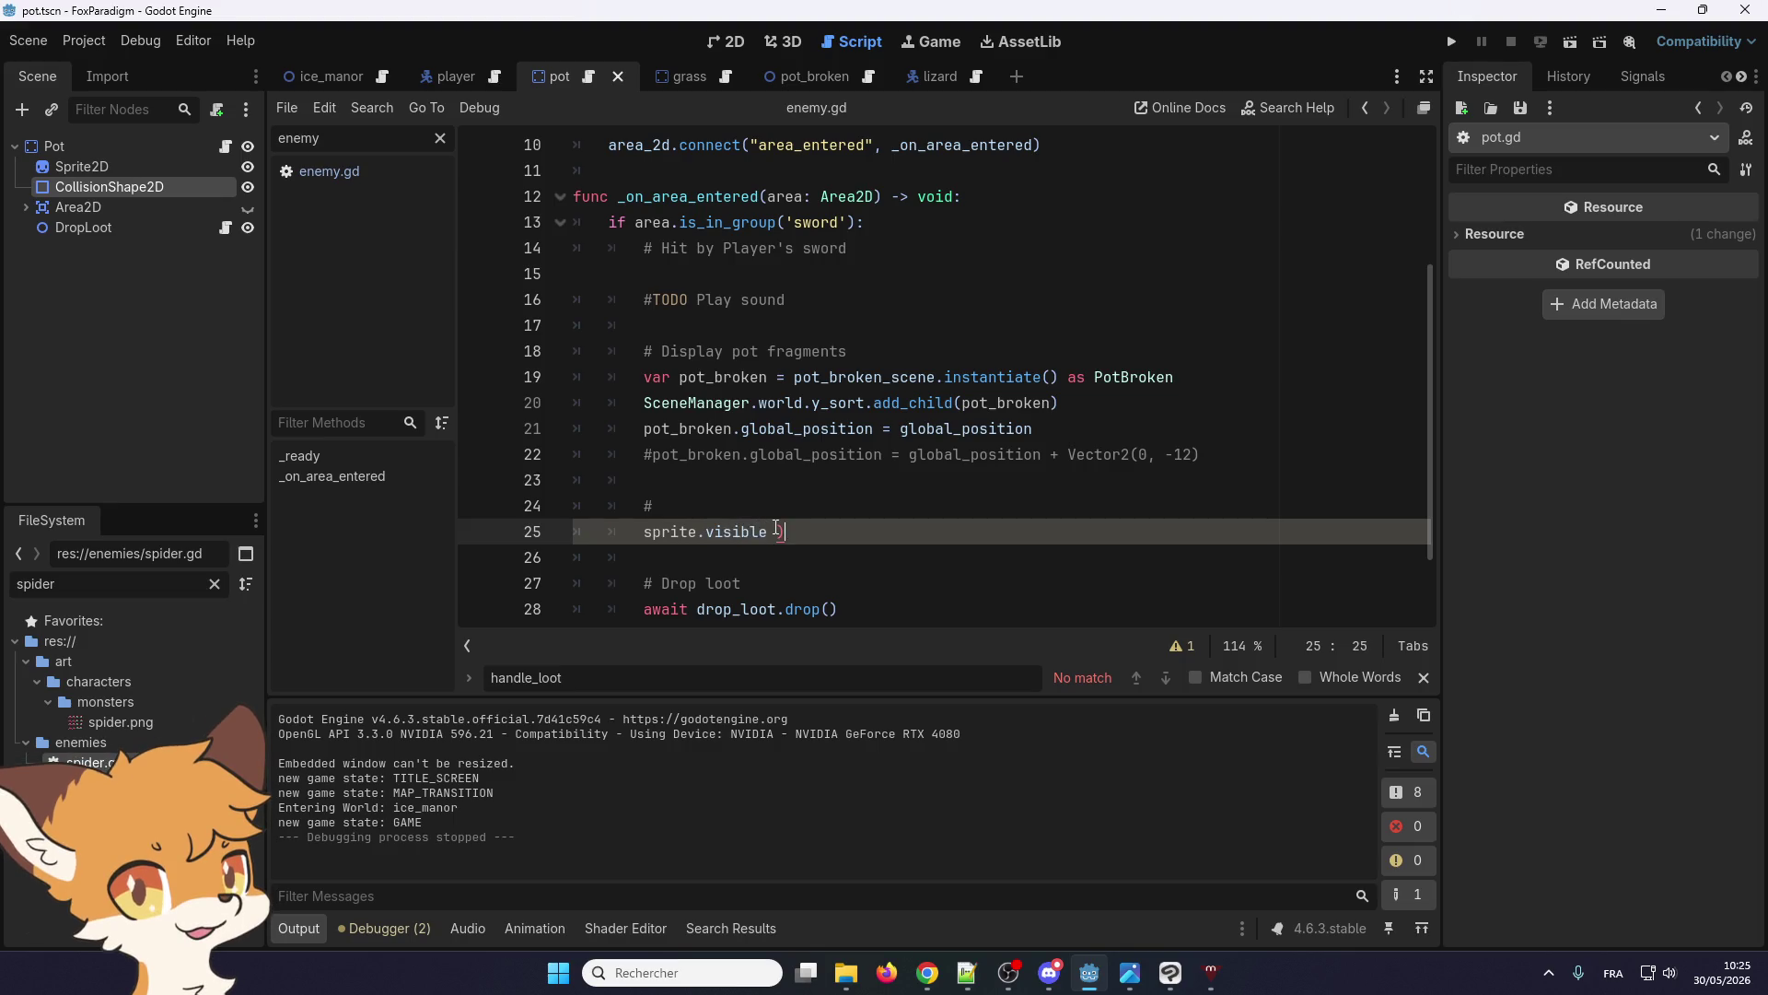
{"action": "type", "text": "alse"}
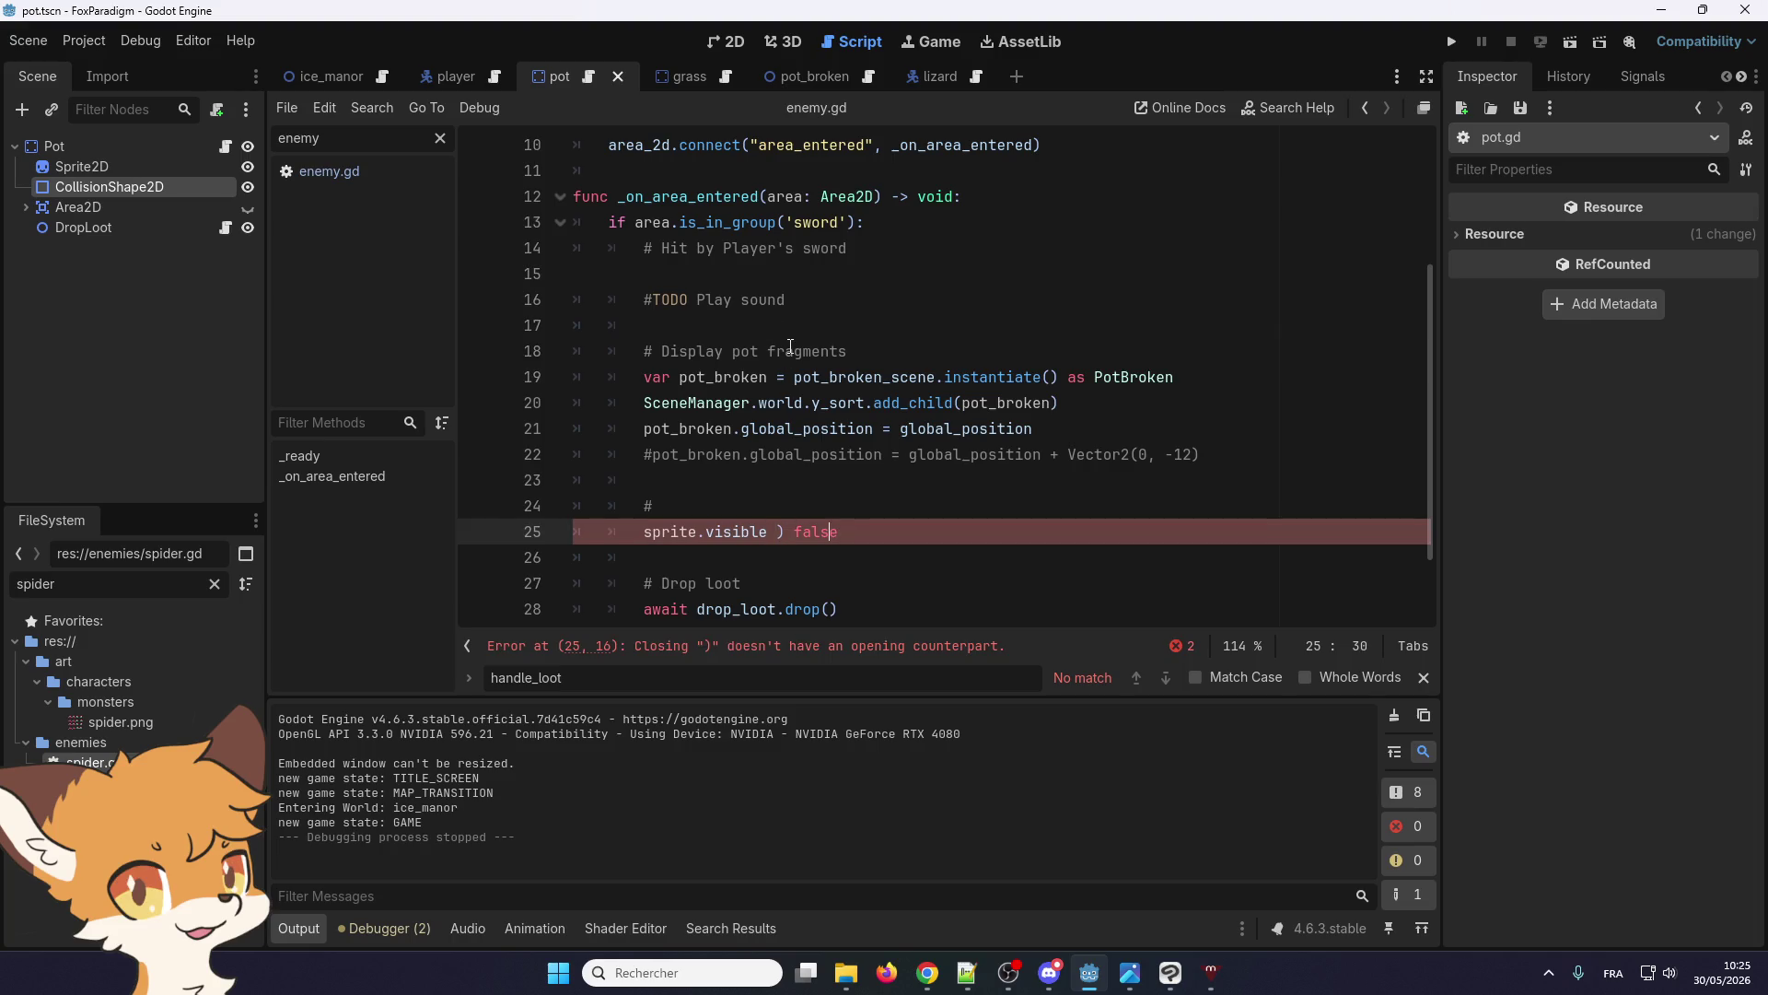
{"action": "key", "text": "Left"}
{"action": "key", "text": "BackSpace"}
{"action": "type", "text": "="}
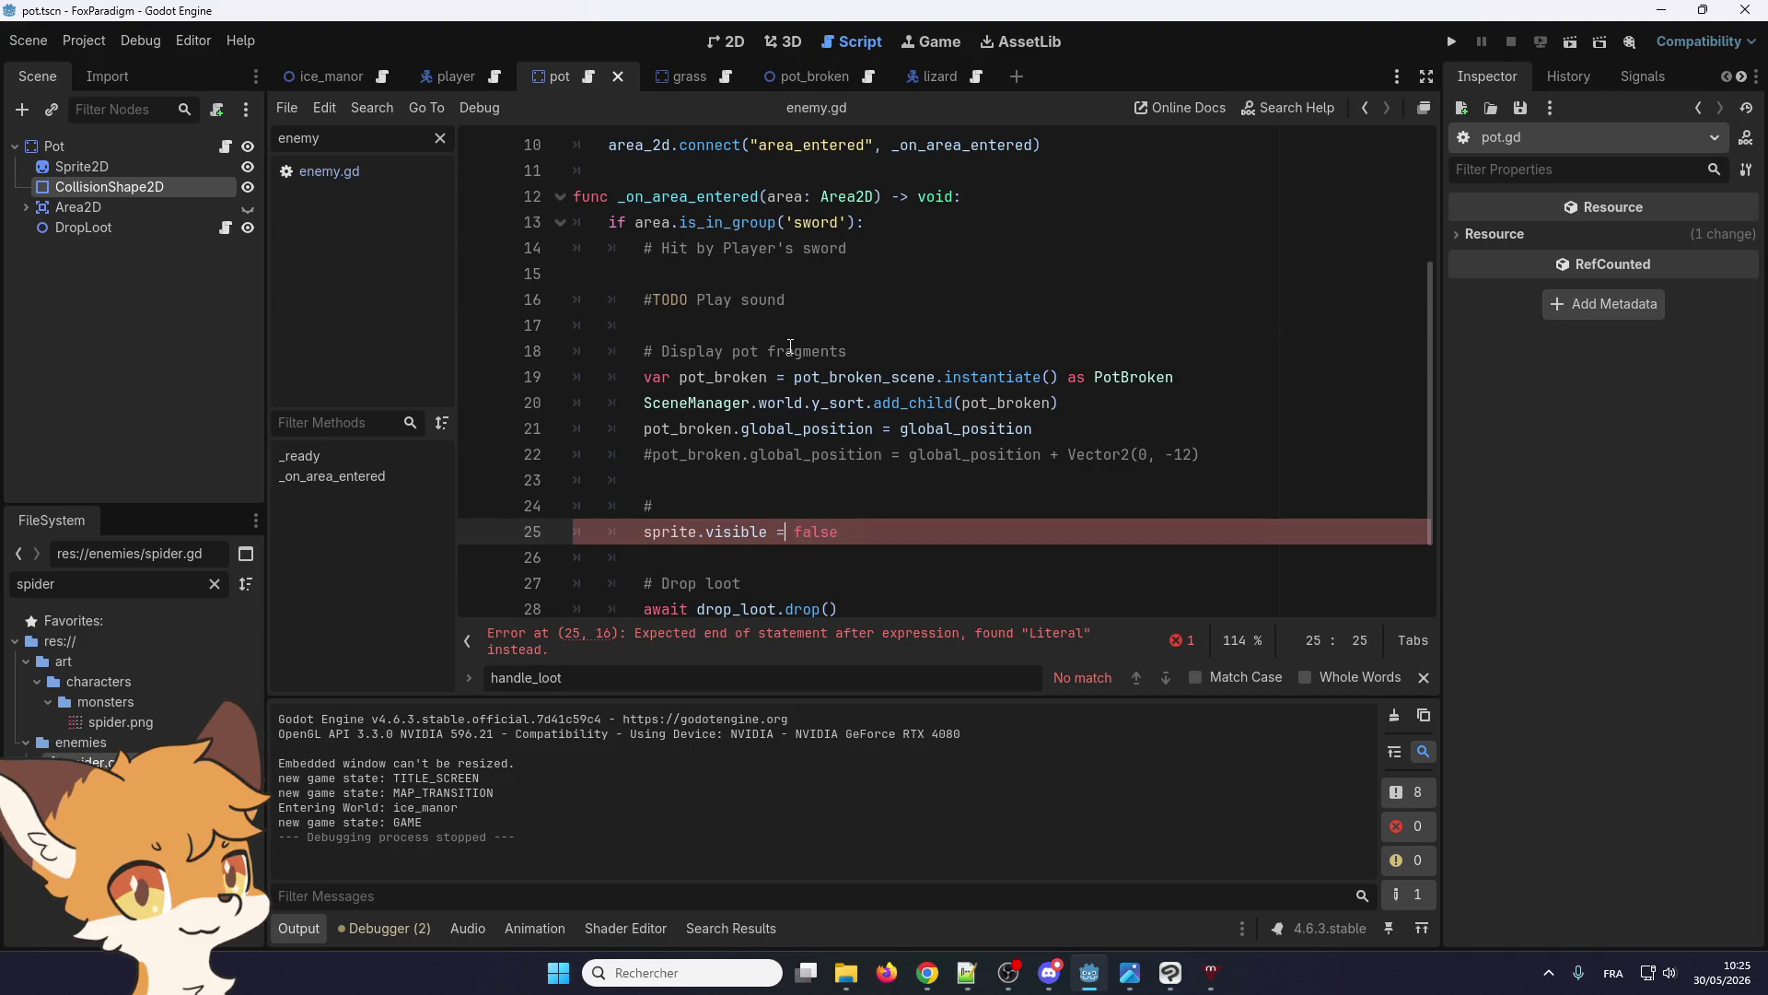
Add 'sprite.hide()' on line 26, fix its typo, and look up hide() via Lookup Symbol
{"action": "left_click", "coordinate": [868, 526]}
{"action": "key", "text": "Return"}
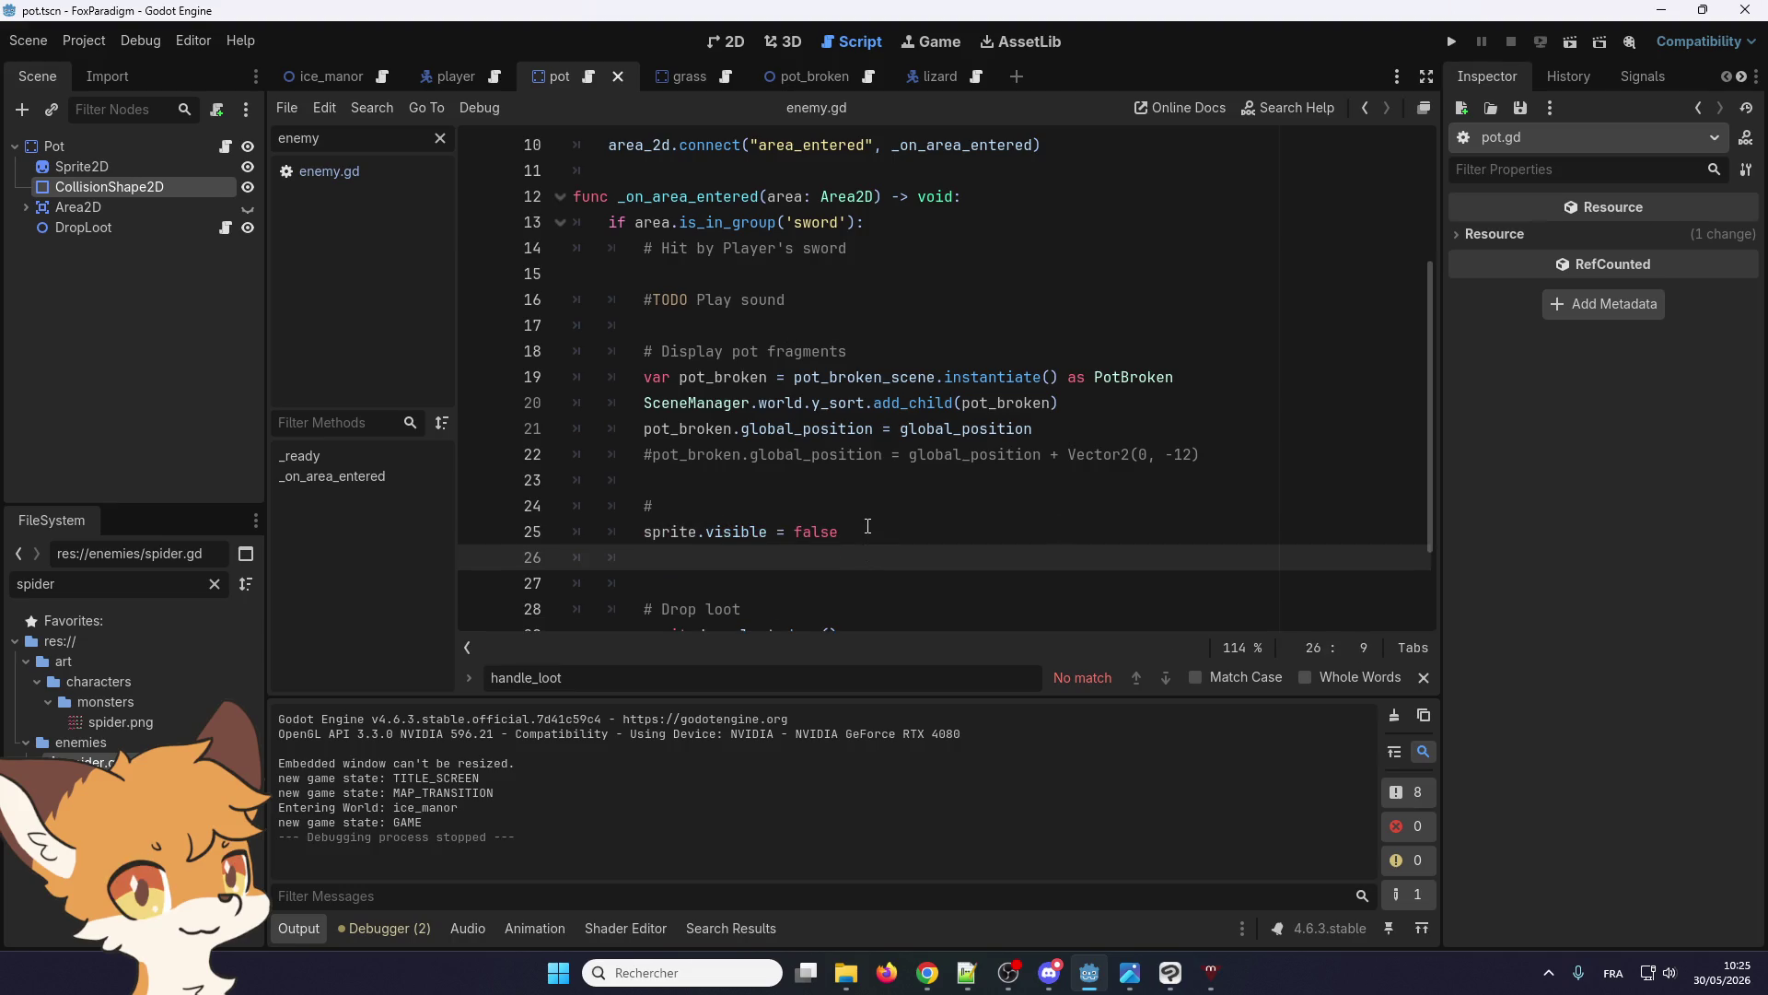
{"action": "type", "text": "sprtie.h"}
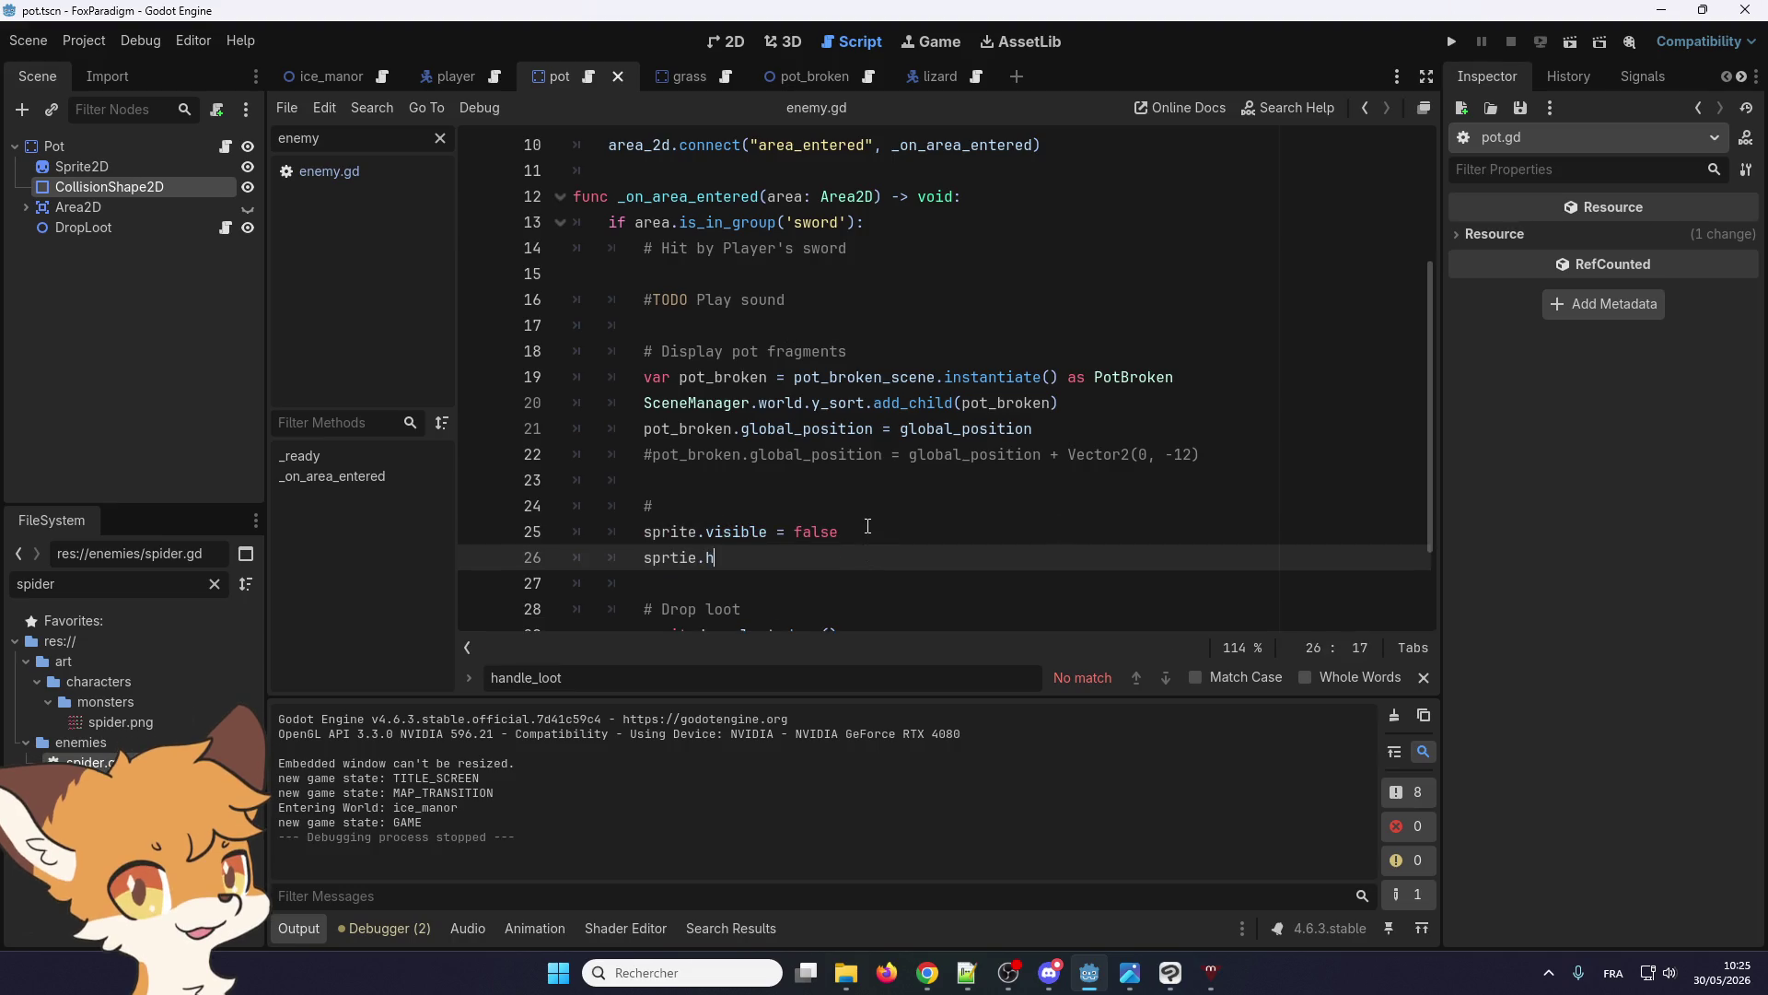
{"action": "type", "text": "ide()"}
{"action": "right_click", "coordinate": [717, 568]}
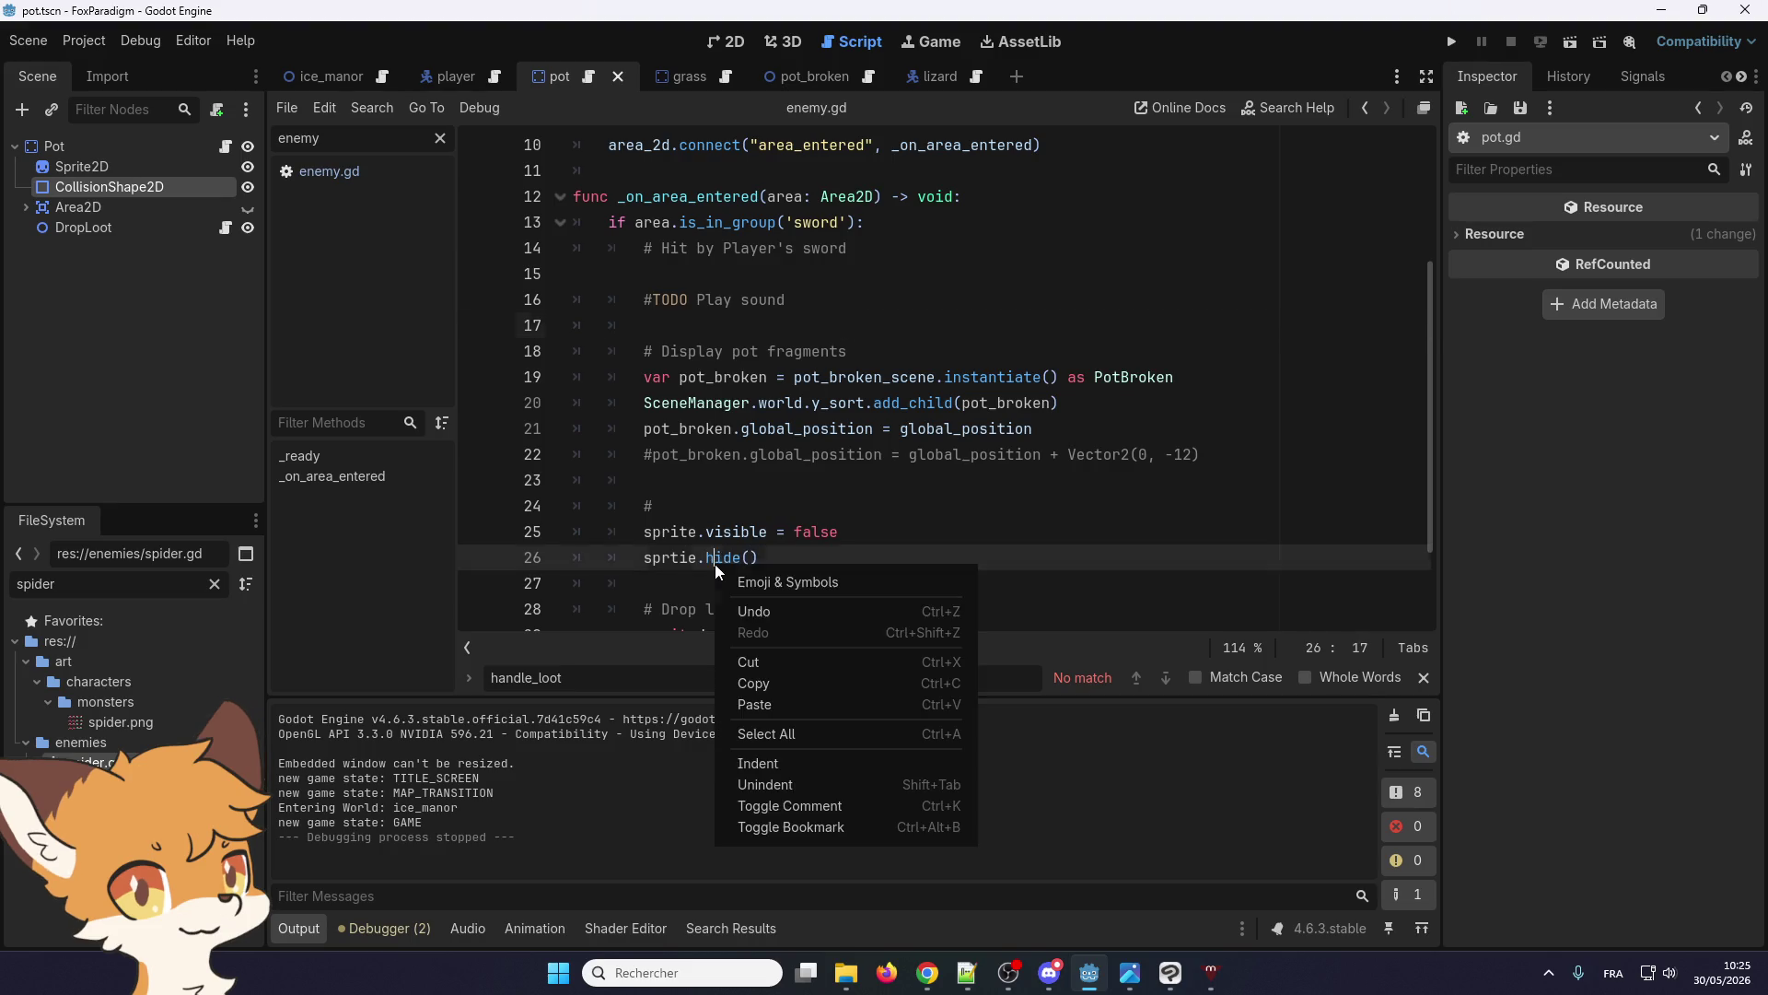
{"action": "left_click", "coordinate": [624, 606]}
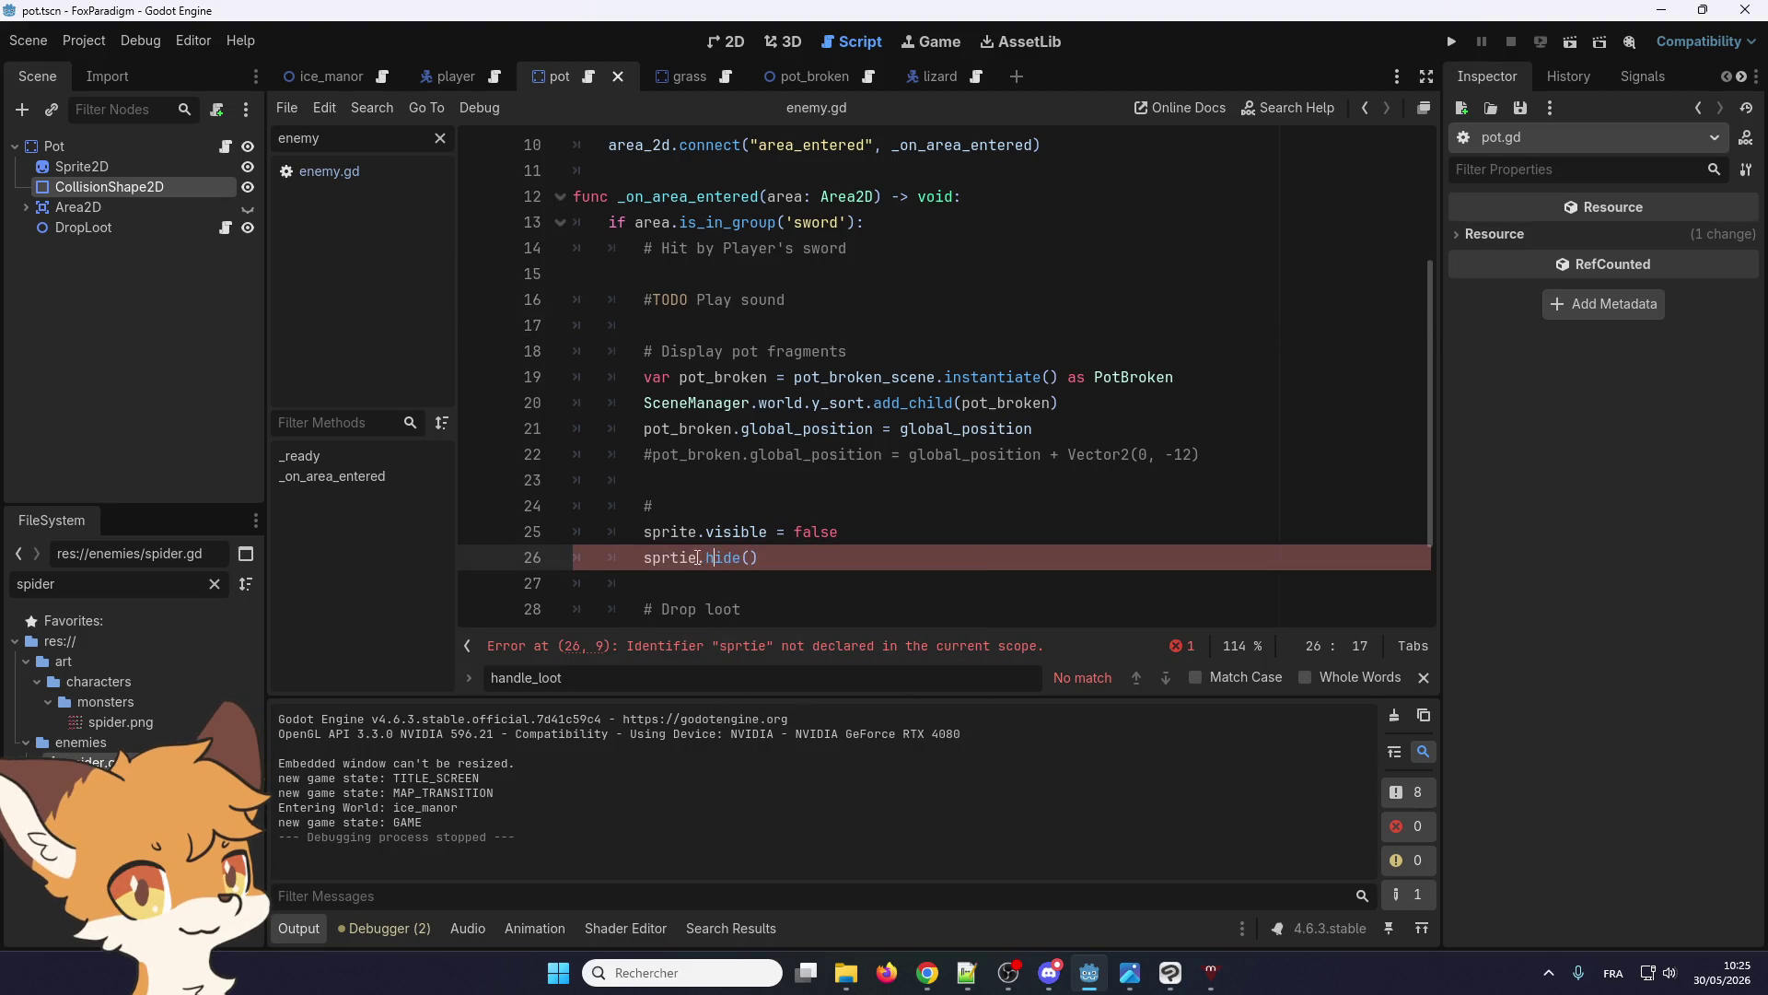
{"action": "double_click", "coordinate": [670, 559]}
{"action": "type", "text": "sprite"}
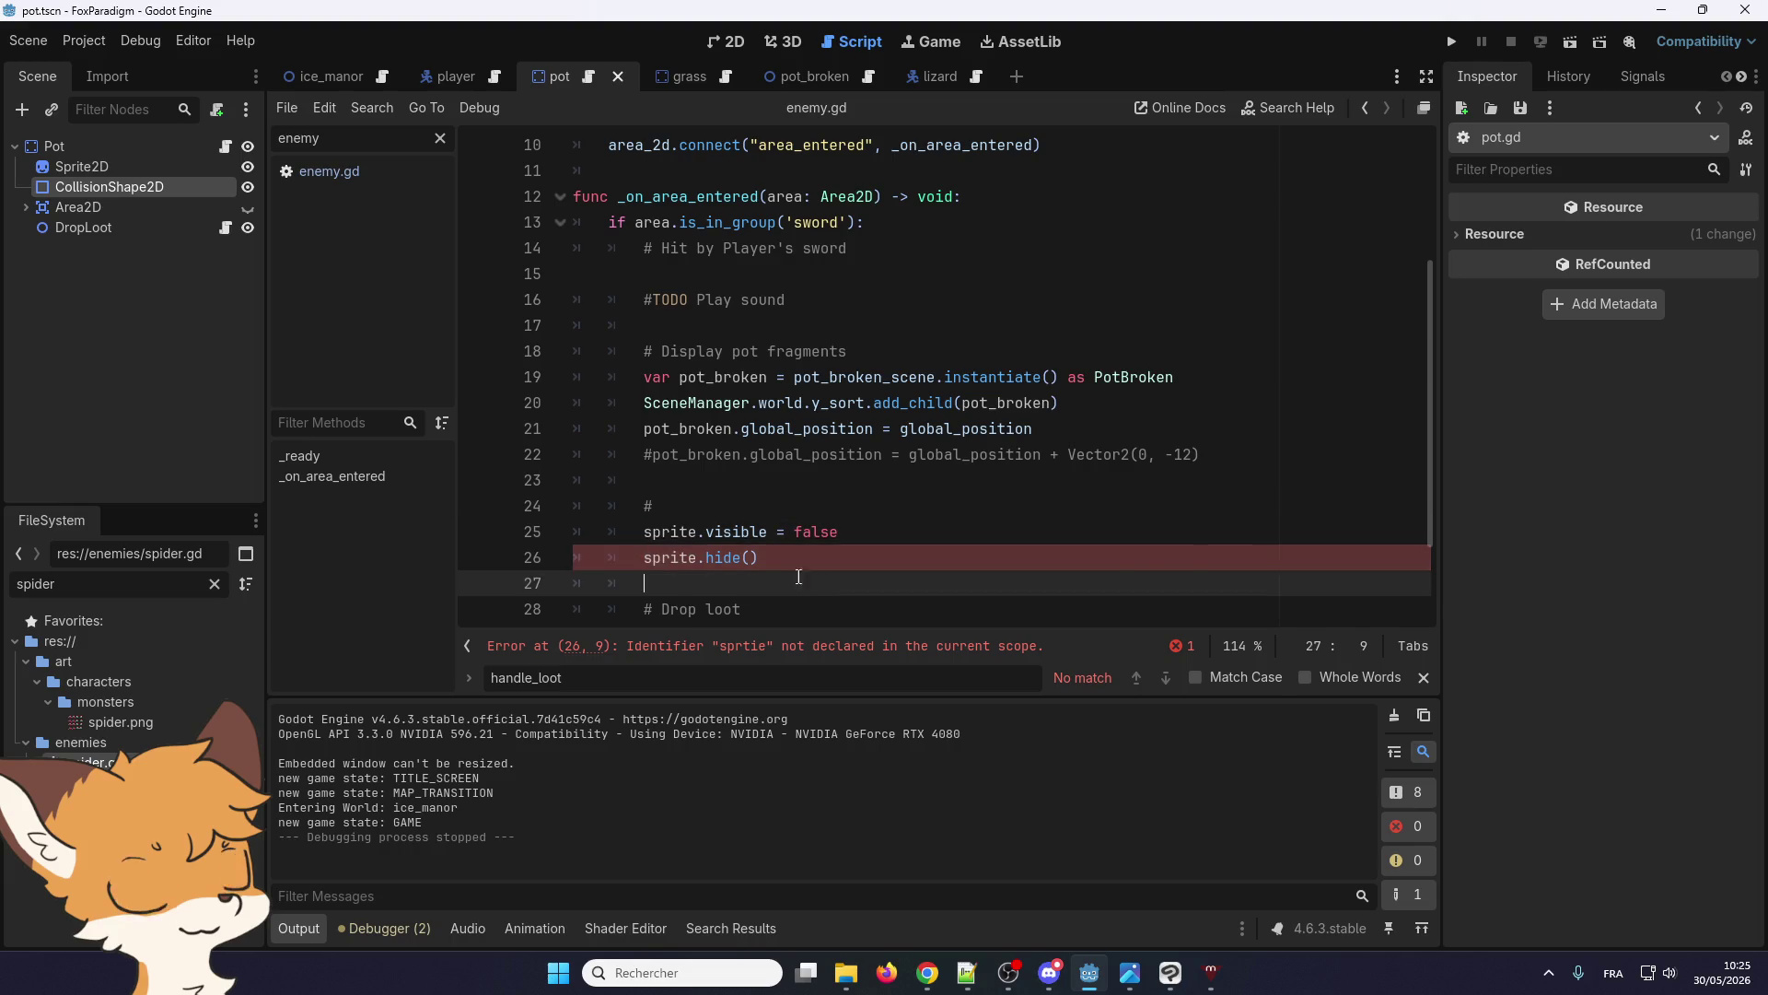
{"action": "right_click", "coordinate": [720, 556]}
{"action": "left_click", "coordinate": [772, 839]}
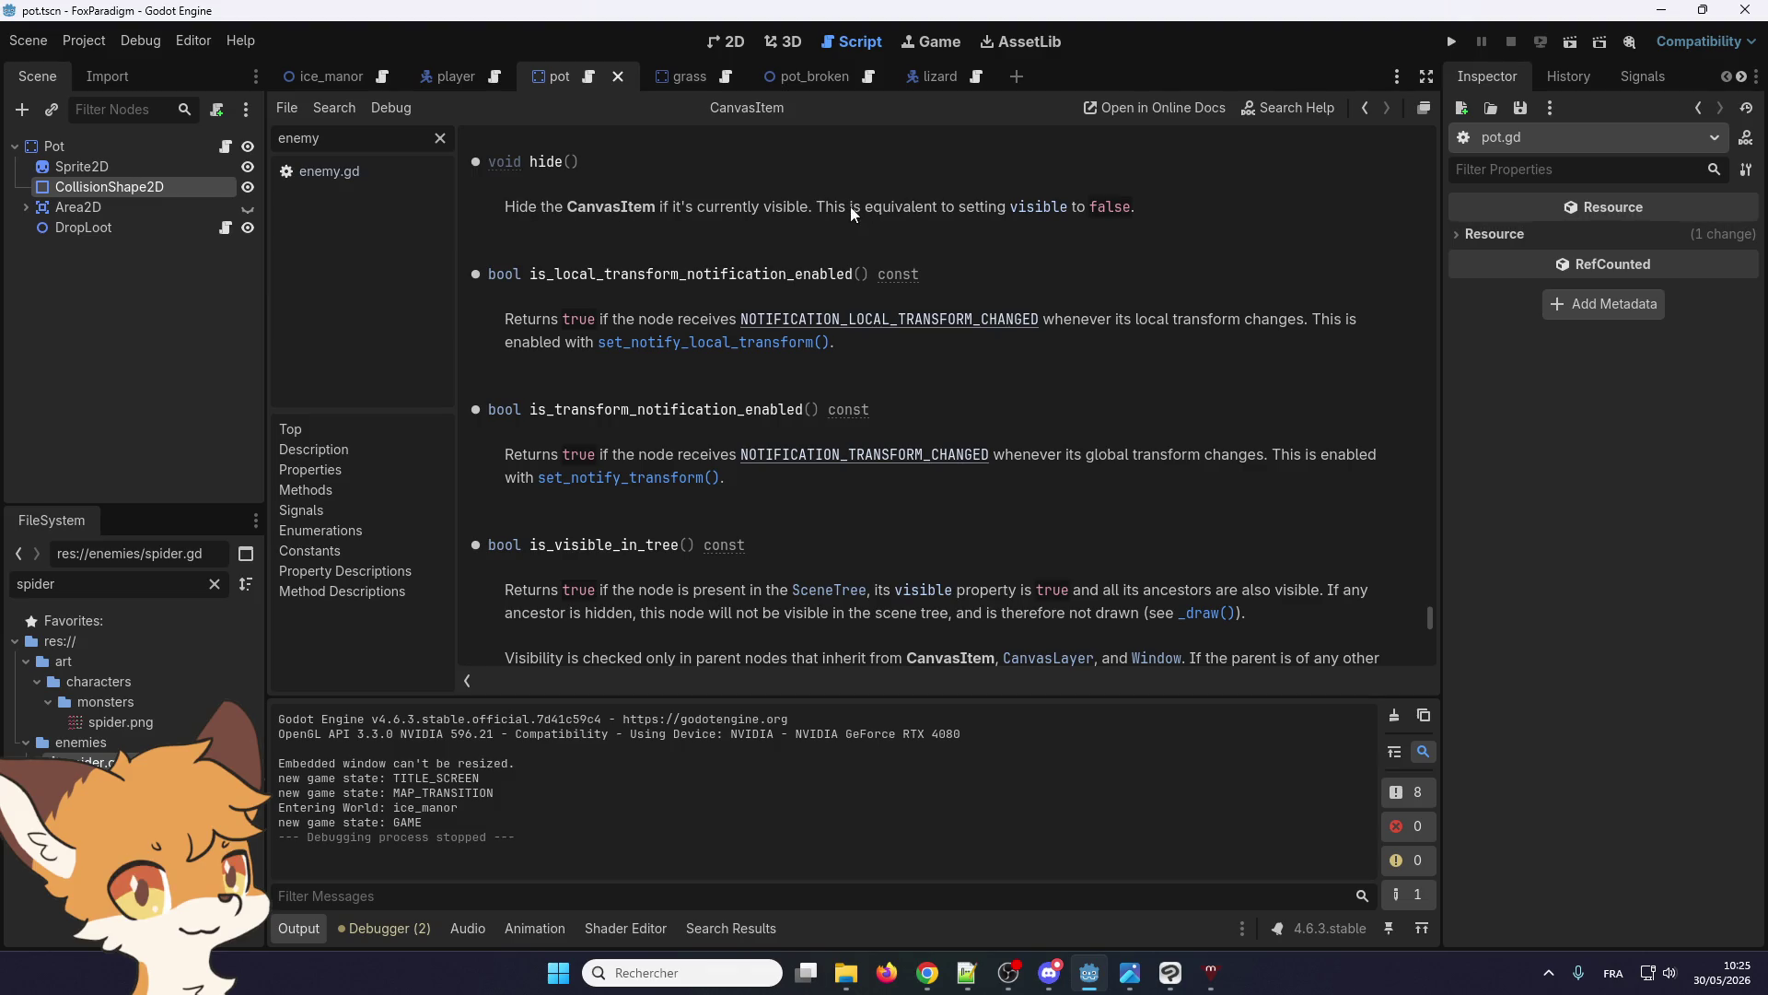
Highlight the note that hide() equals setting visible to false, then return to pot.gd
{"action": "left_click_drag", "start_coordinate": [849, 206], "coordinate": [1138, 203]}
{"action": "left_click", "coordinate": [1153, 192]}
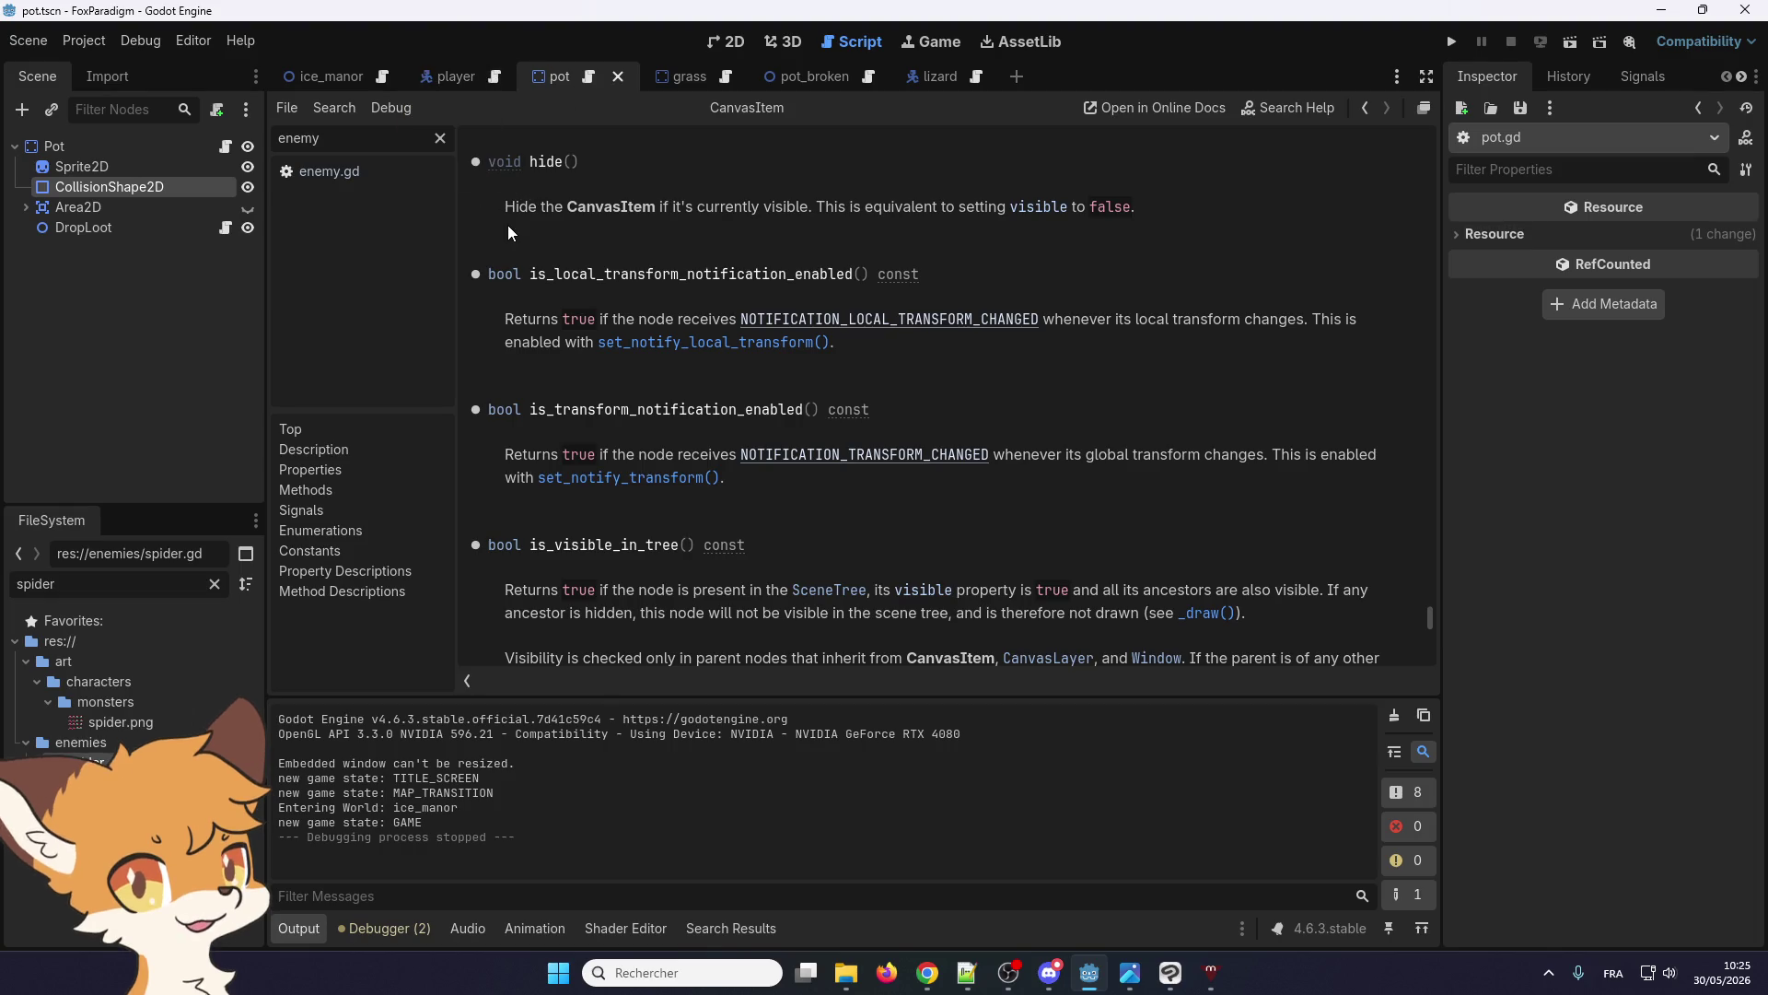
{"action": "left_click", "coordinate": [734, 43]}
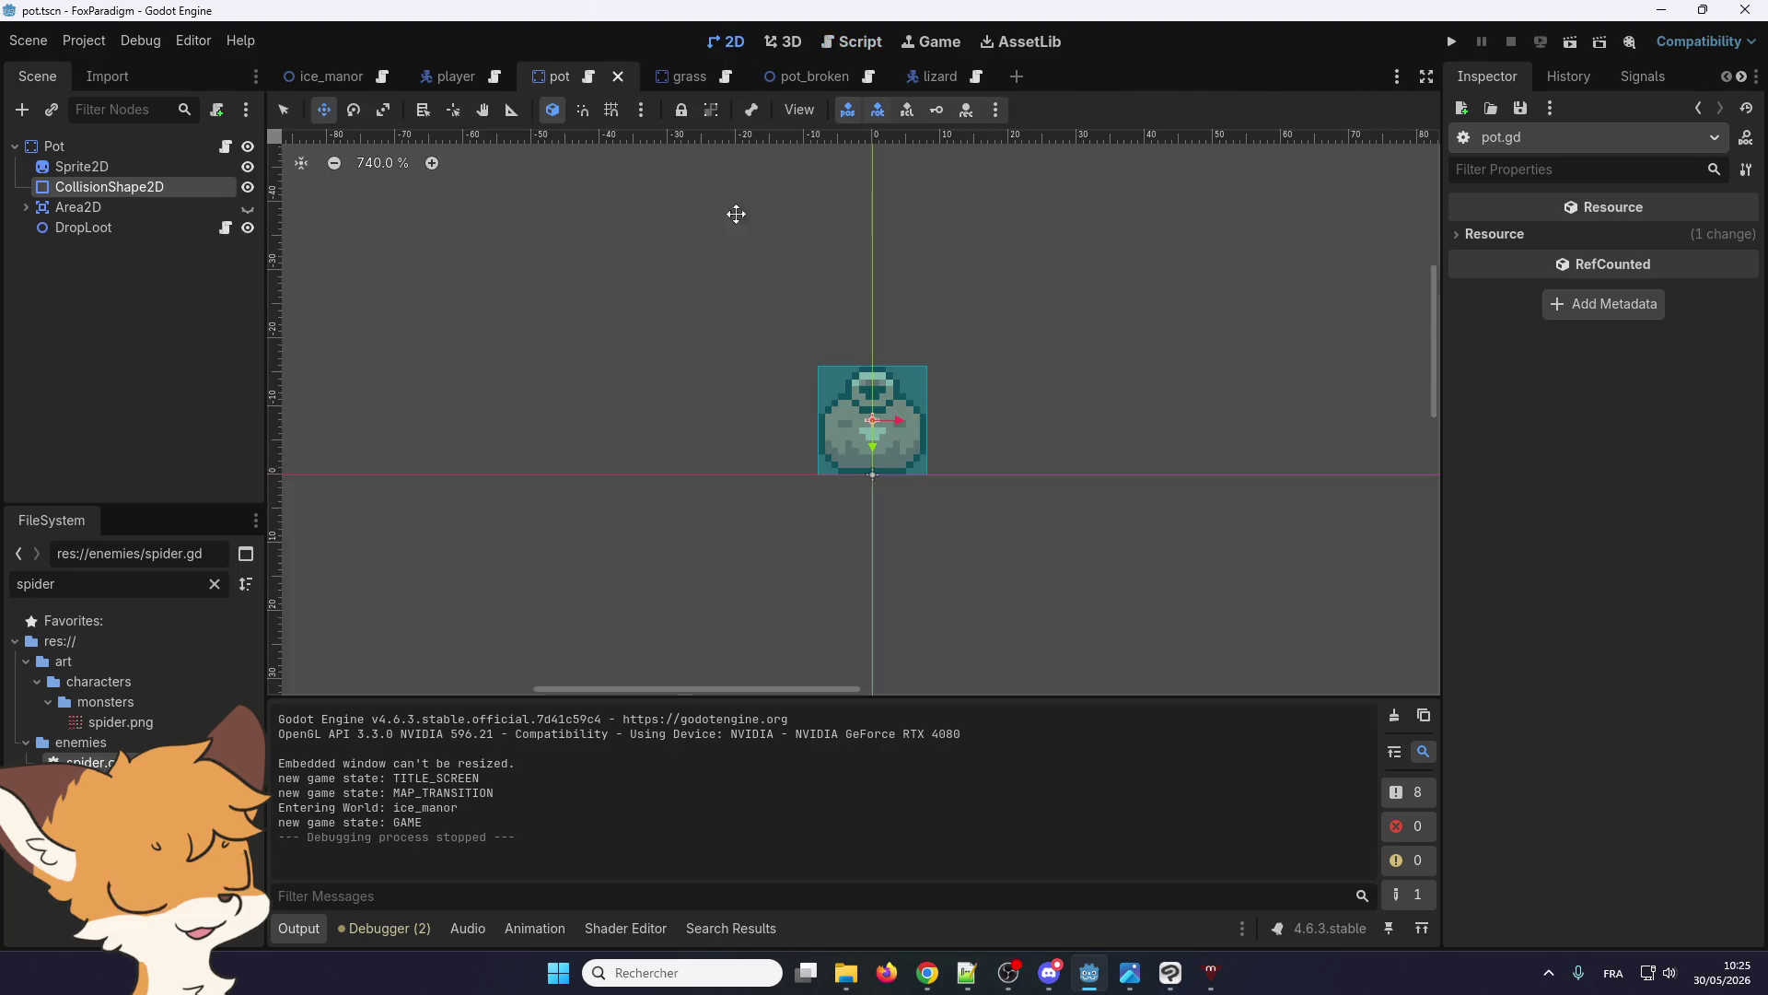
{"action": "left_click", "coordinate": [589, 76]}
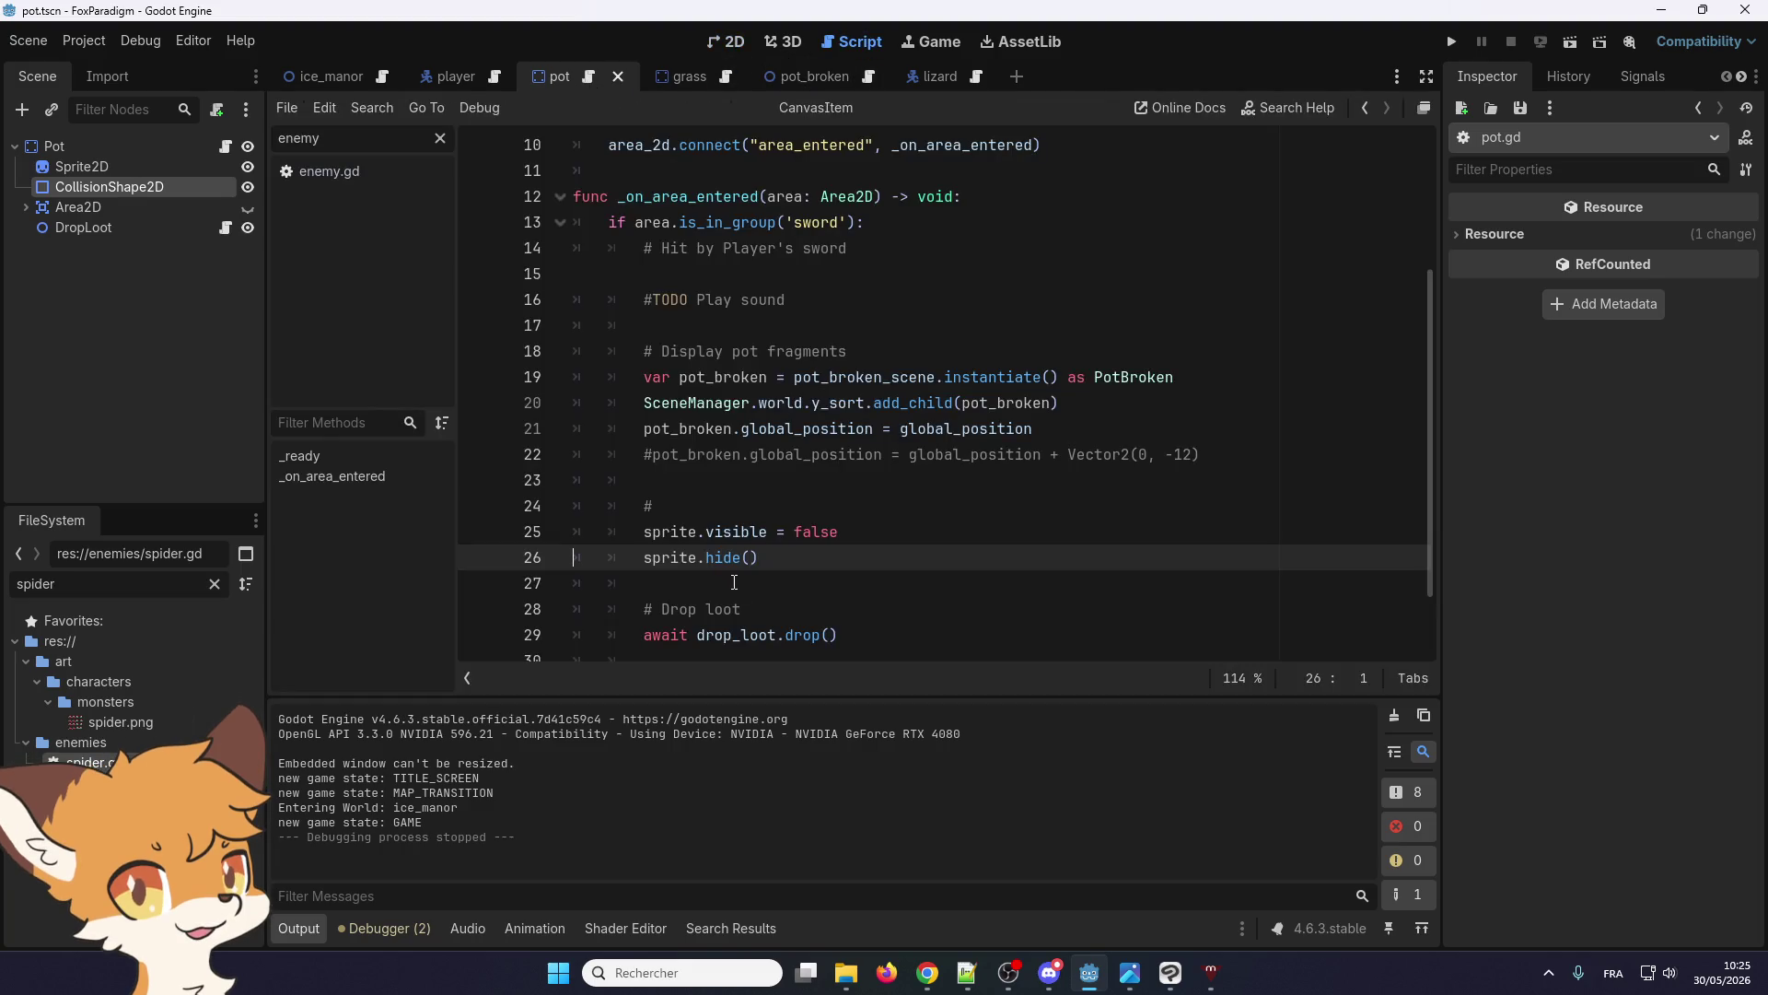
Search all project files for '.hide()' and then for '.visible = false'
{"action": "left_click_drag", "start_coordinate": [758, 558], "coordinate": [697, 561]}
{"action": "key", "text": "ctrl+shift+f"}
{"action": "left_click", "coordinate": [868, 587]}
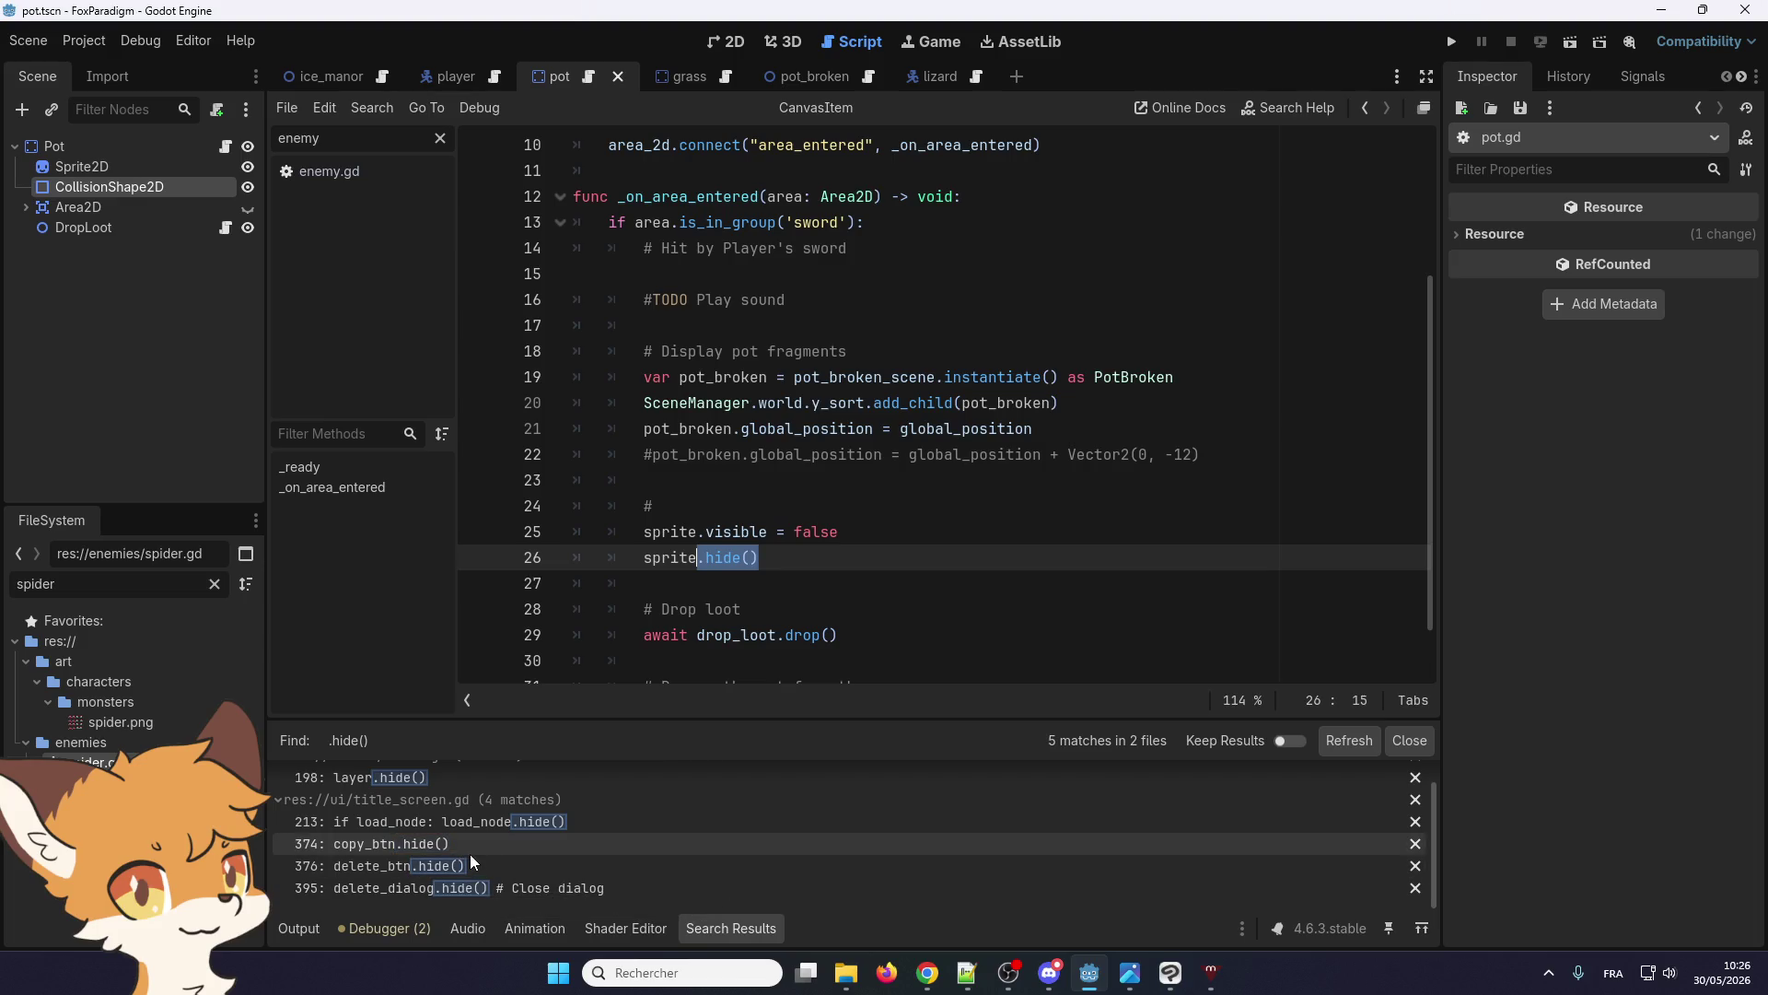
{"action": "left_click_drag", "start_coordinate": [838, 531], "coordinate": [700, 532]}
{"action": "key", "text": "ctrl+shift+f"}
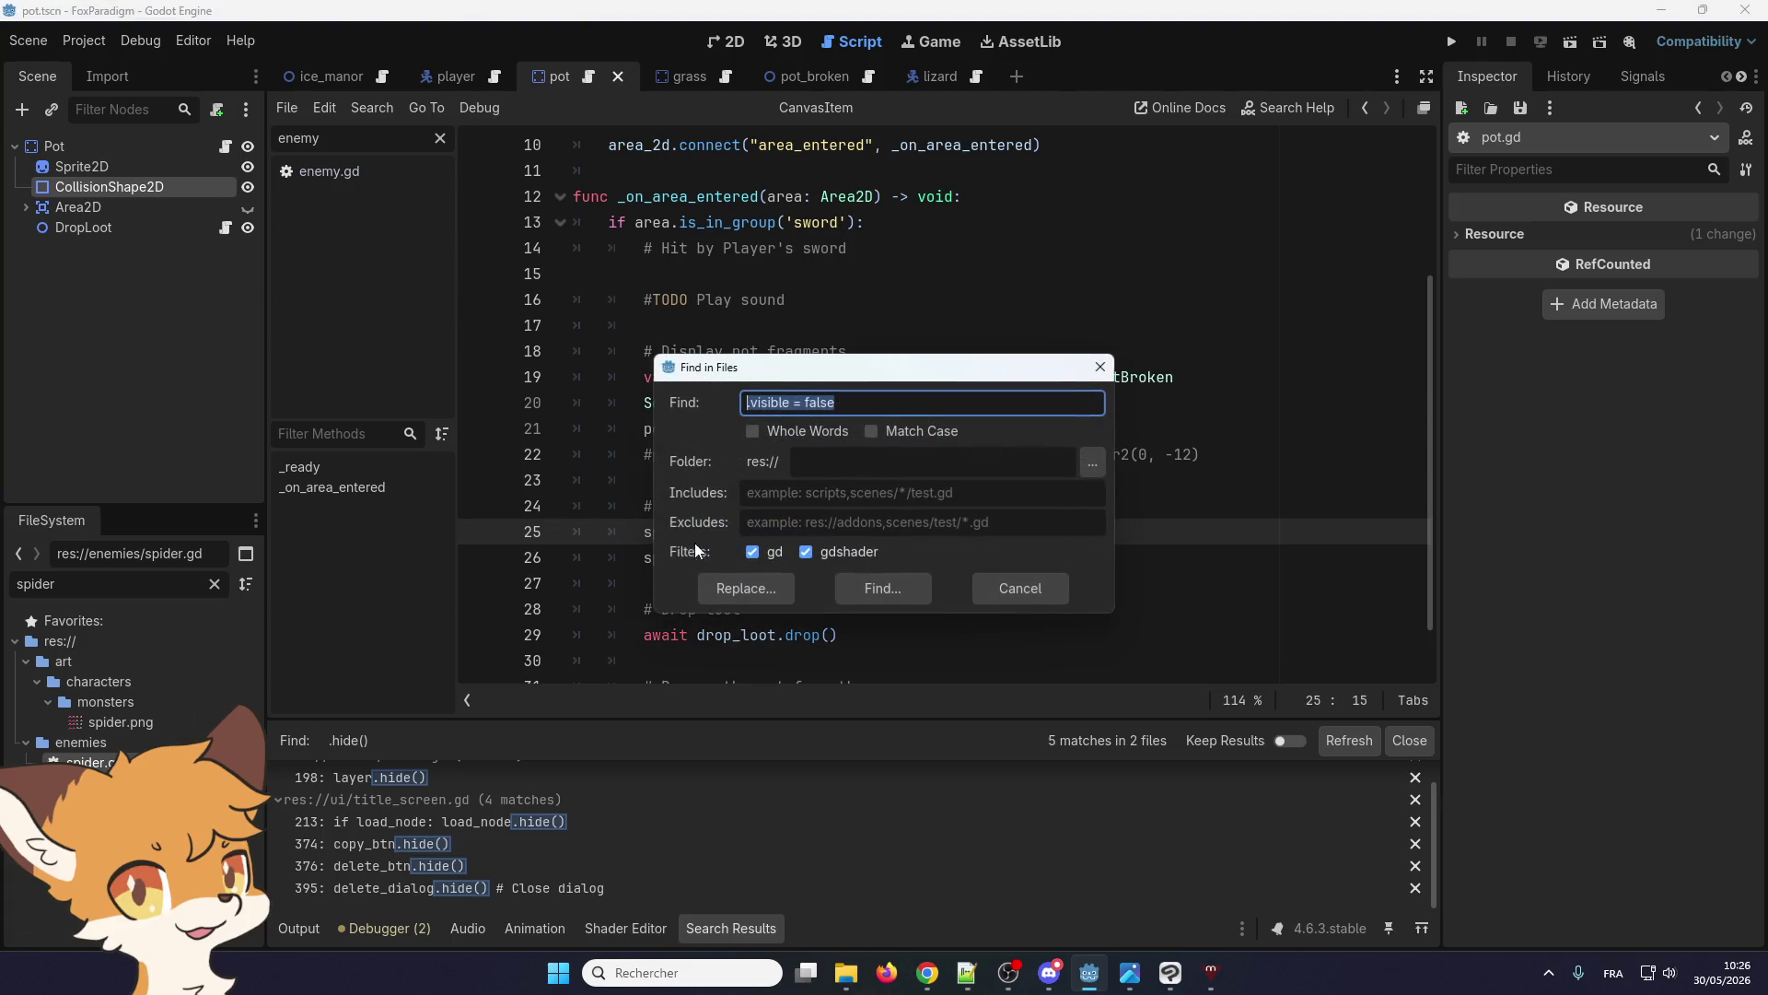
{"action": "left_click", "coordinate": [865, 591]}
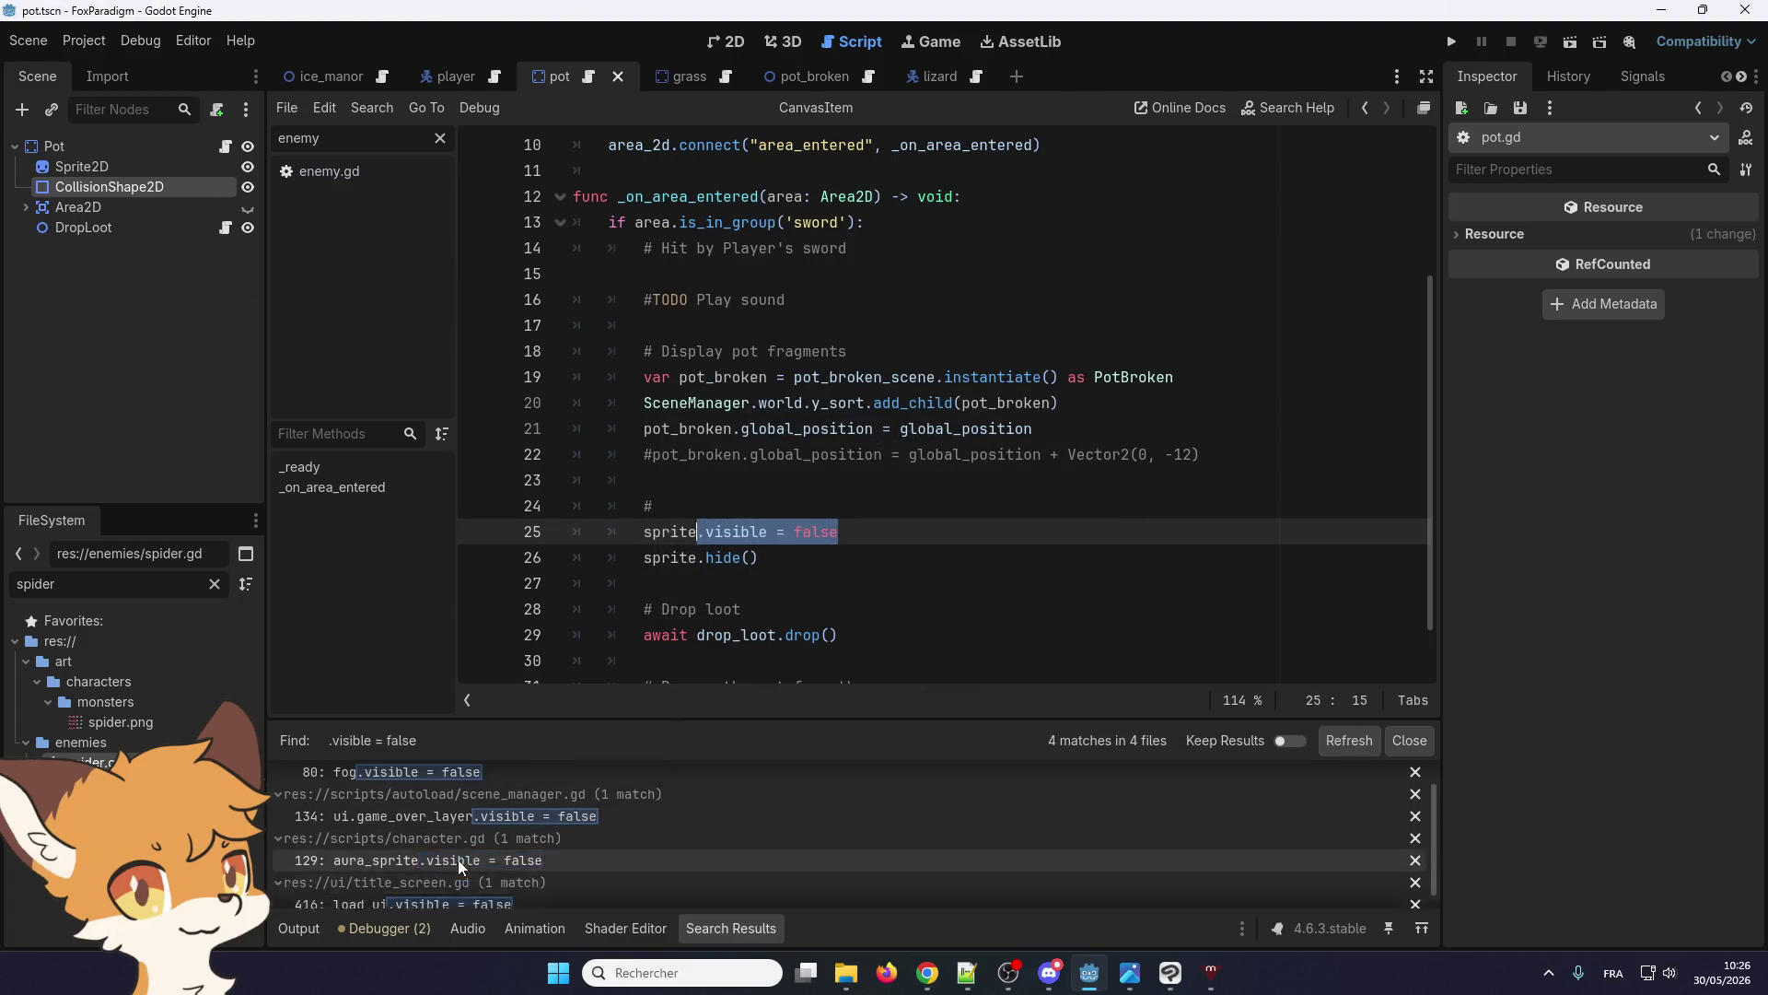
Delete the sprite.hide() line from pot.gd, keeping only sprite.visible = false
{"action": "scroll", "coordinate": [459, 863], "scroll_direction": "down", "scroll_amount": 2}
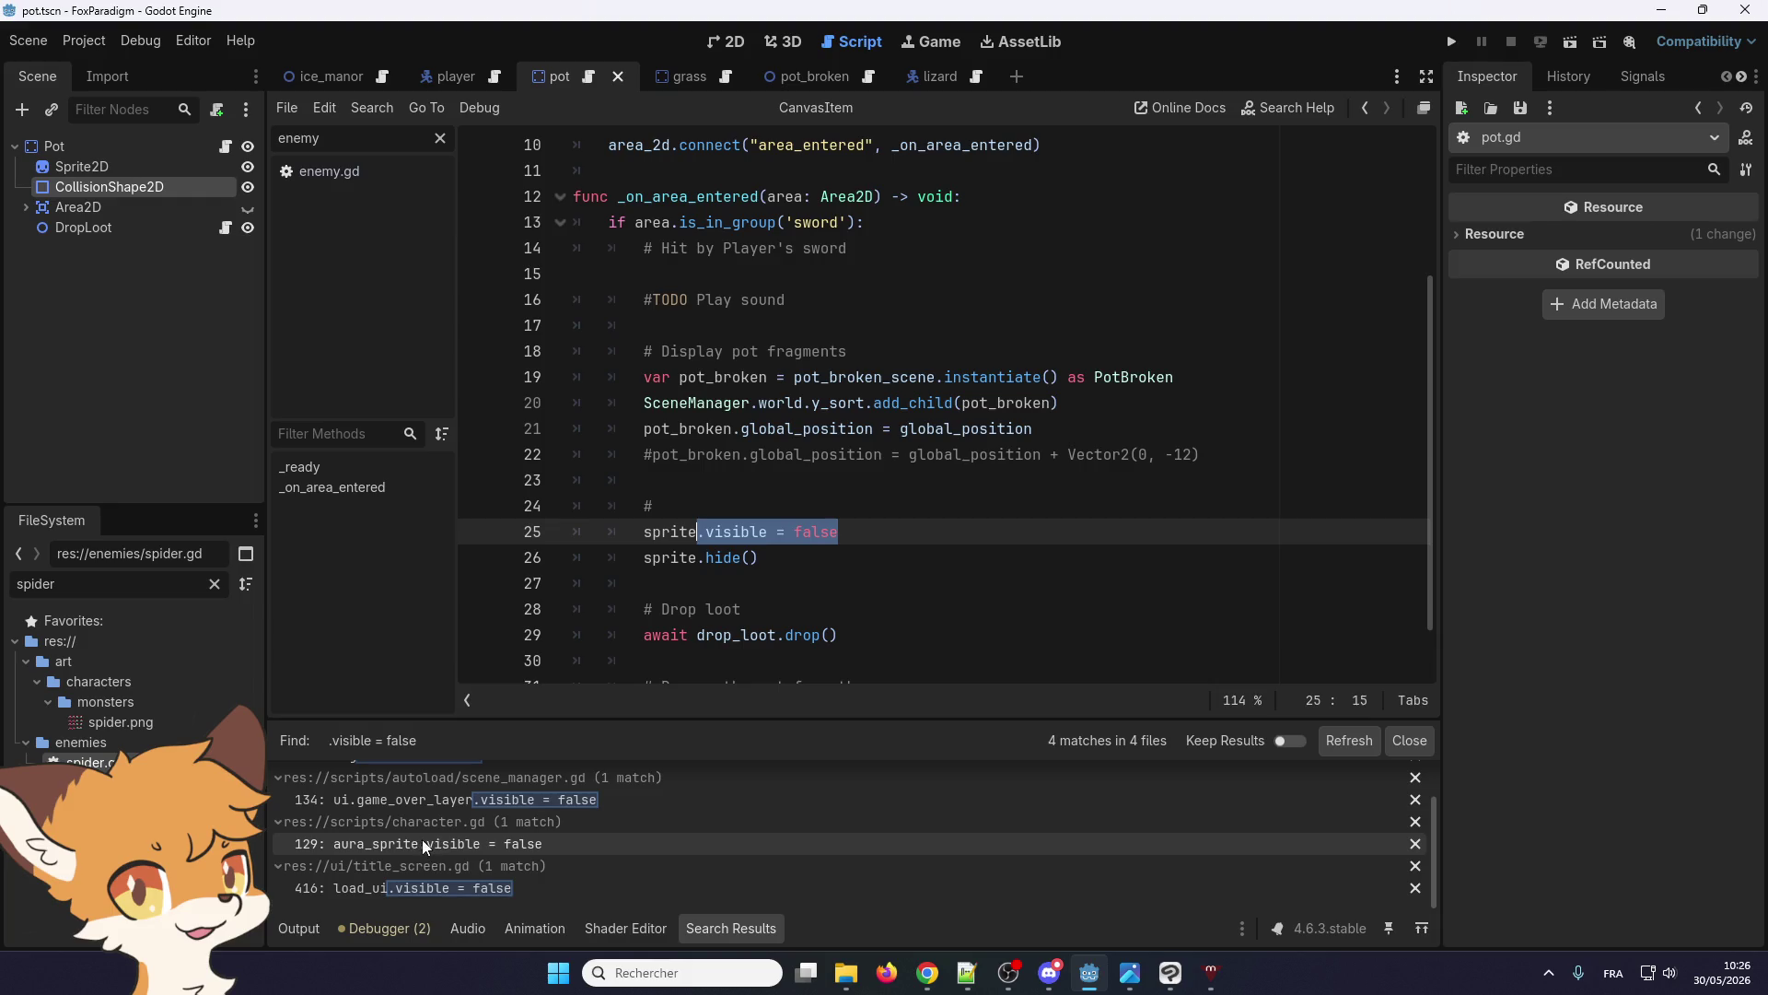
{"action": "scroll", "coordinate": [391, 843], "scroll_direction": "up", "scroll_amount": 2}
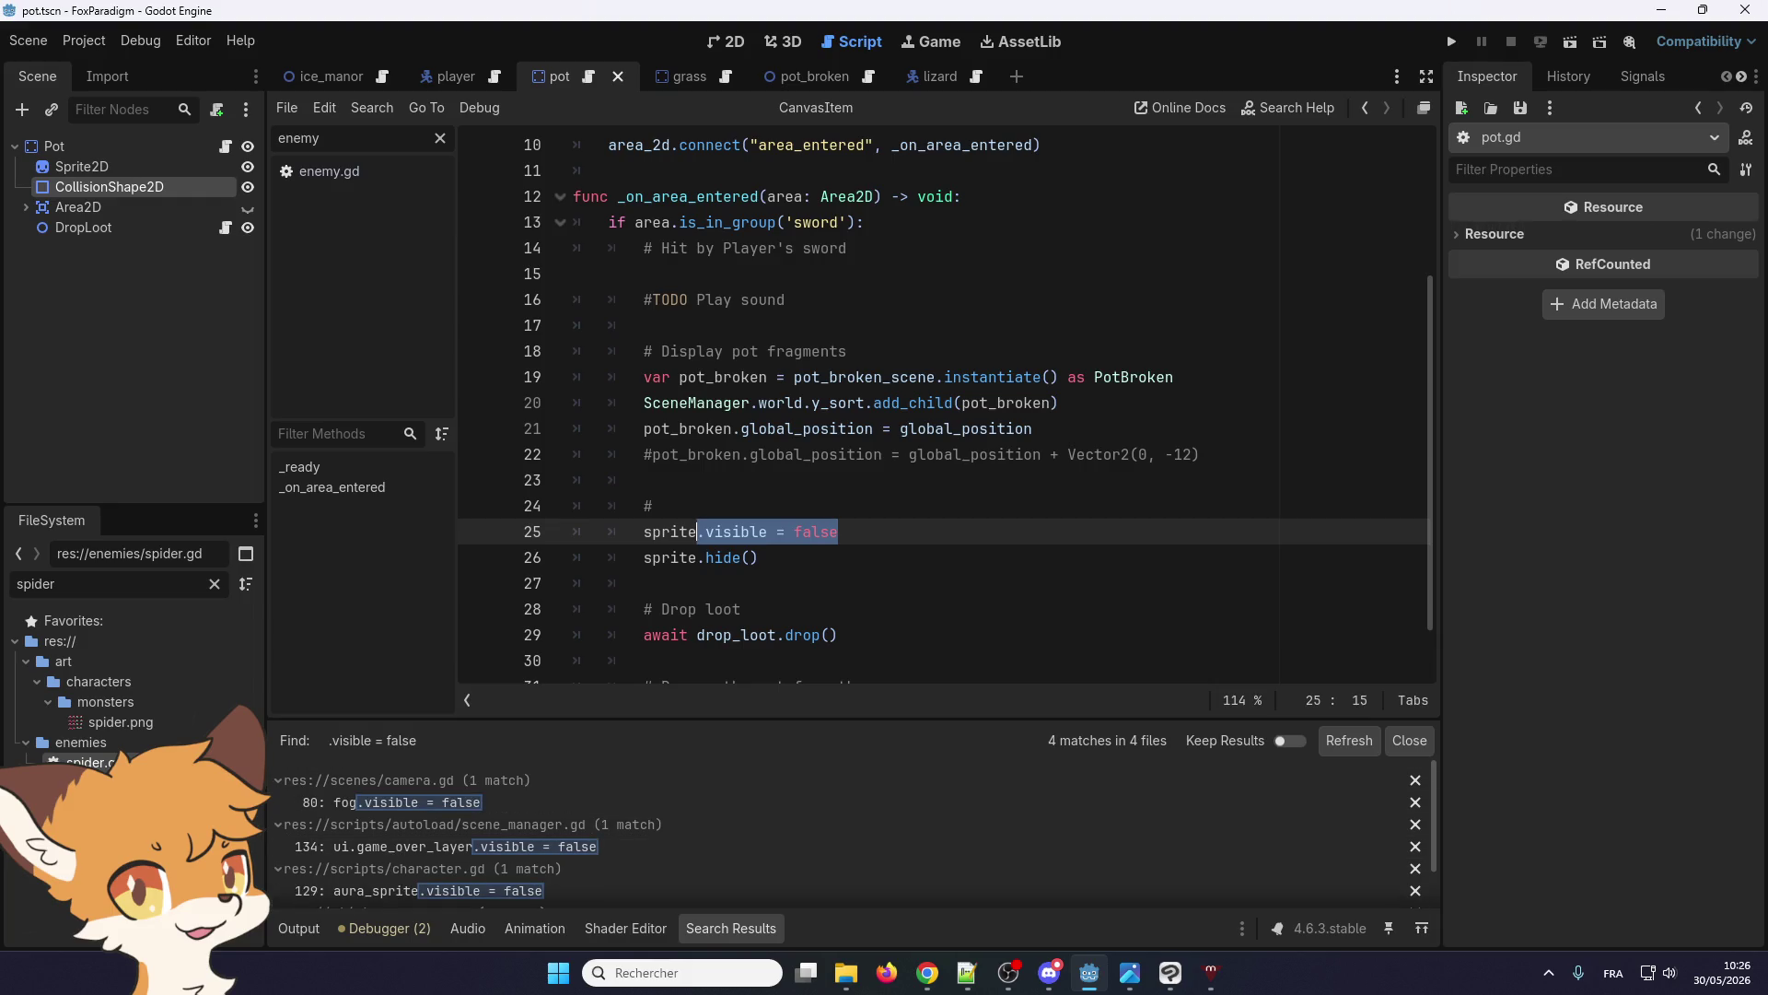
{"action": "left_click", "coordinate": [901, 539]}
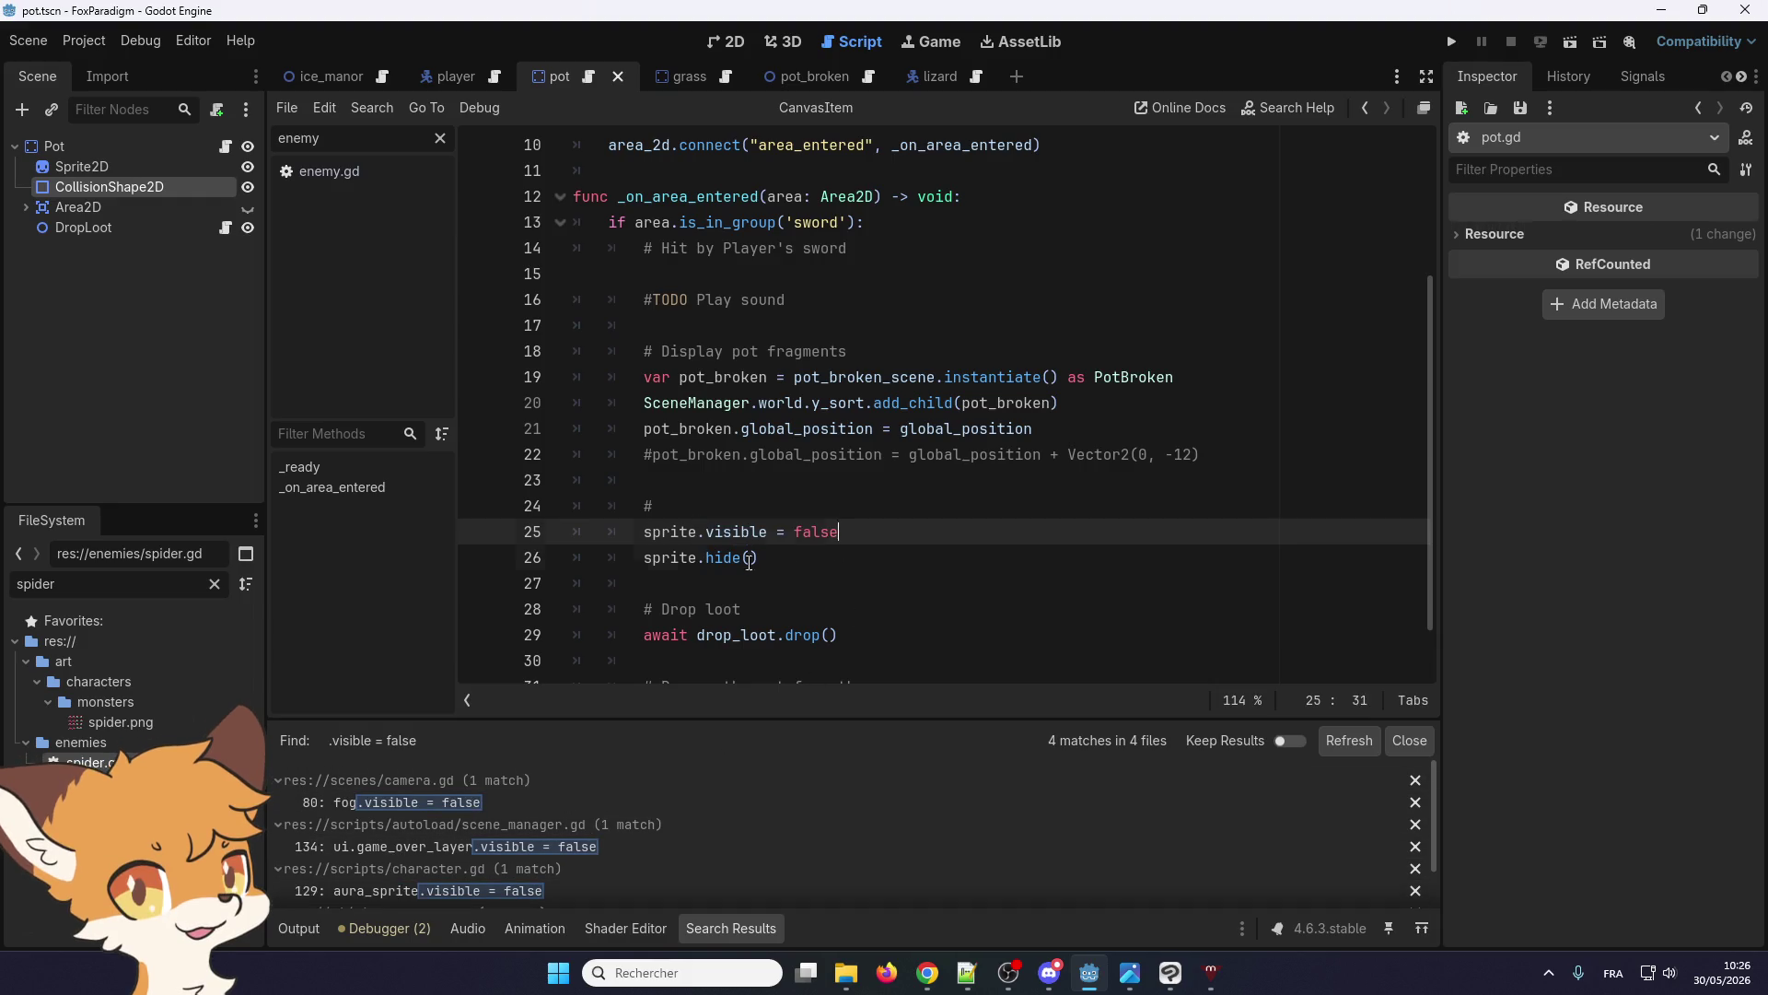
{"action": "left_click_drag", "start_coordinate": [748, 558], "coordinate": [608, 557]}
{"action": "key", "text": "BackSpace"}
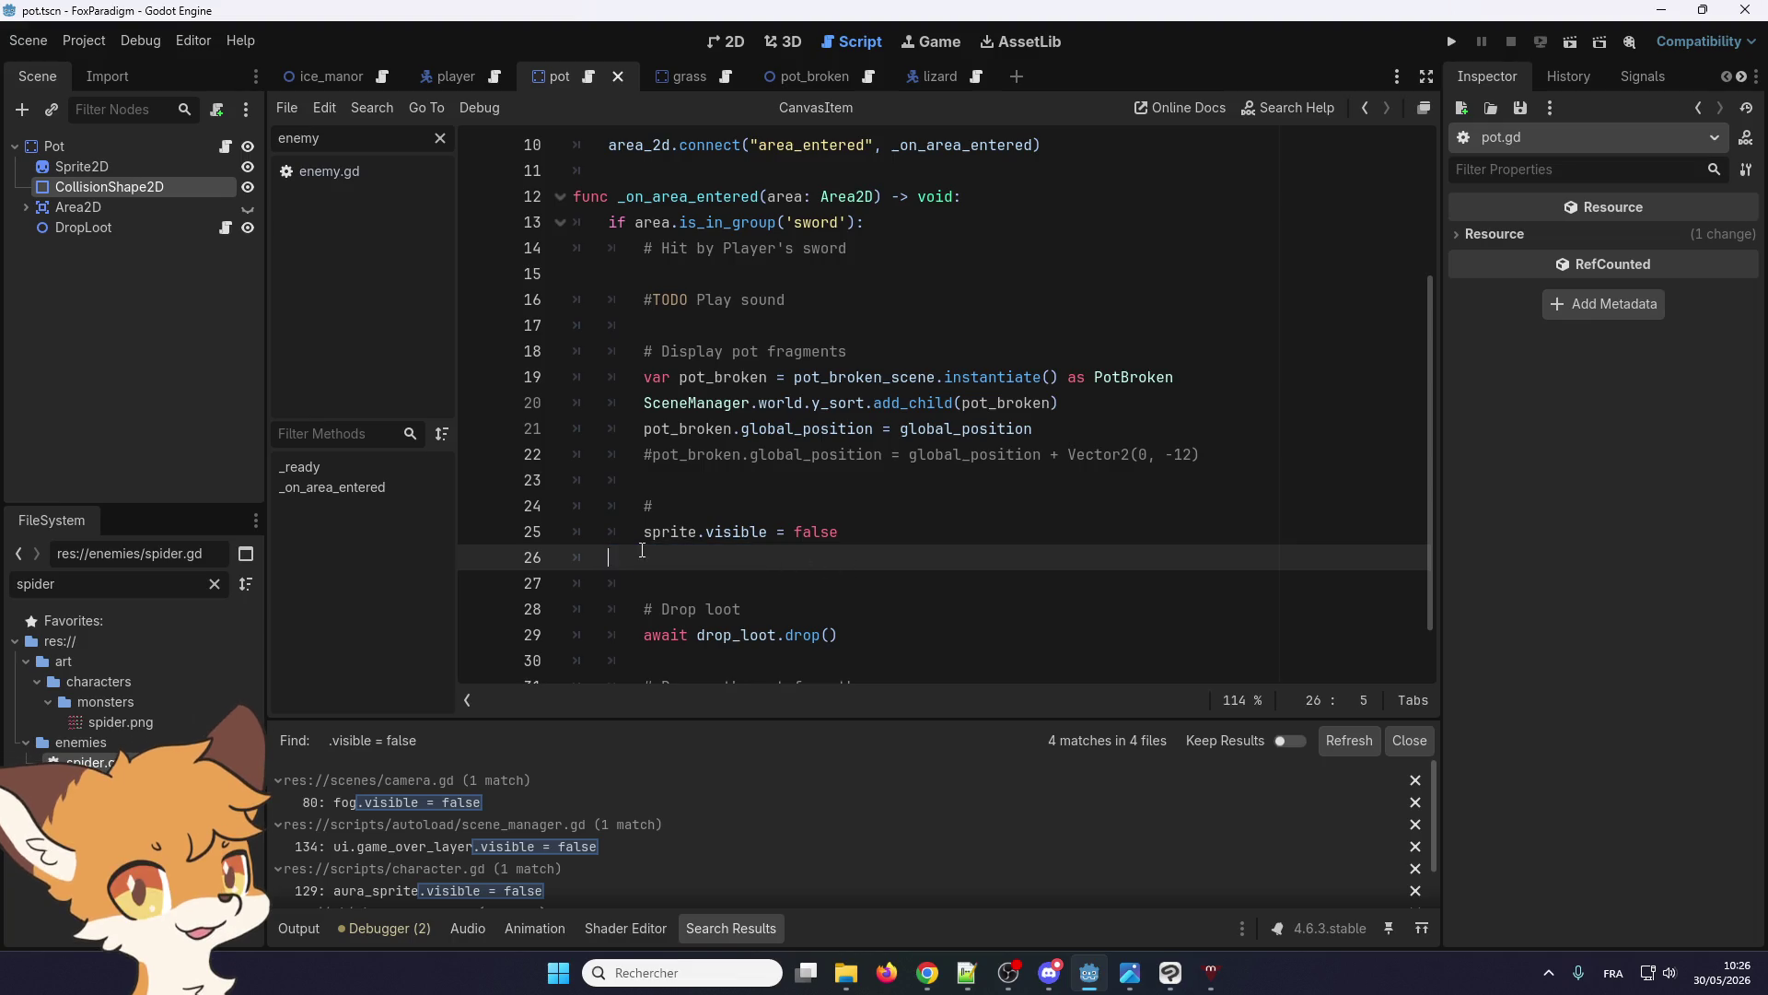
Add blank lines below the sprite code and a '# Disable collission' comment line
{"action": "key", "text": "BackSpace"}
{"action": "key", "text": "BackSpace"}
{"action": "left_click", "coordinate": [710, 506]}
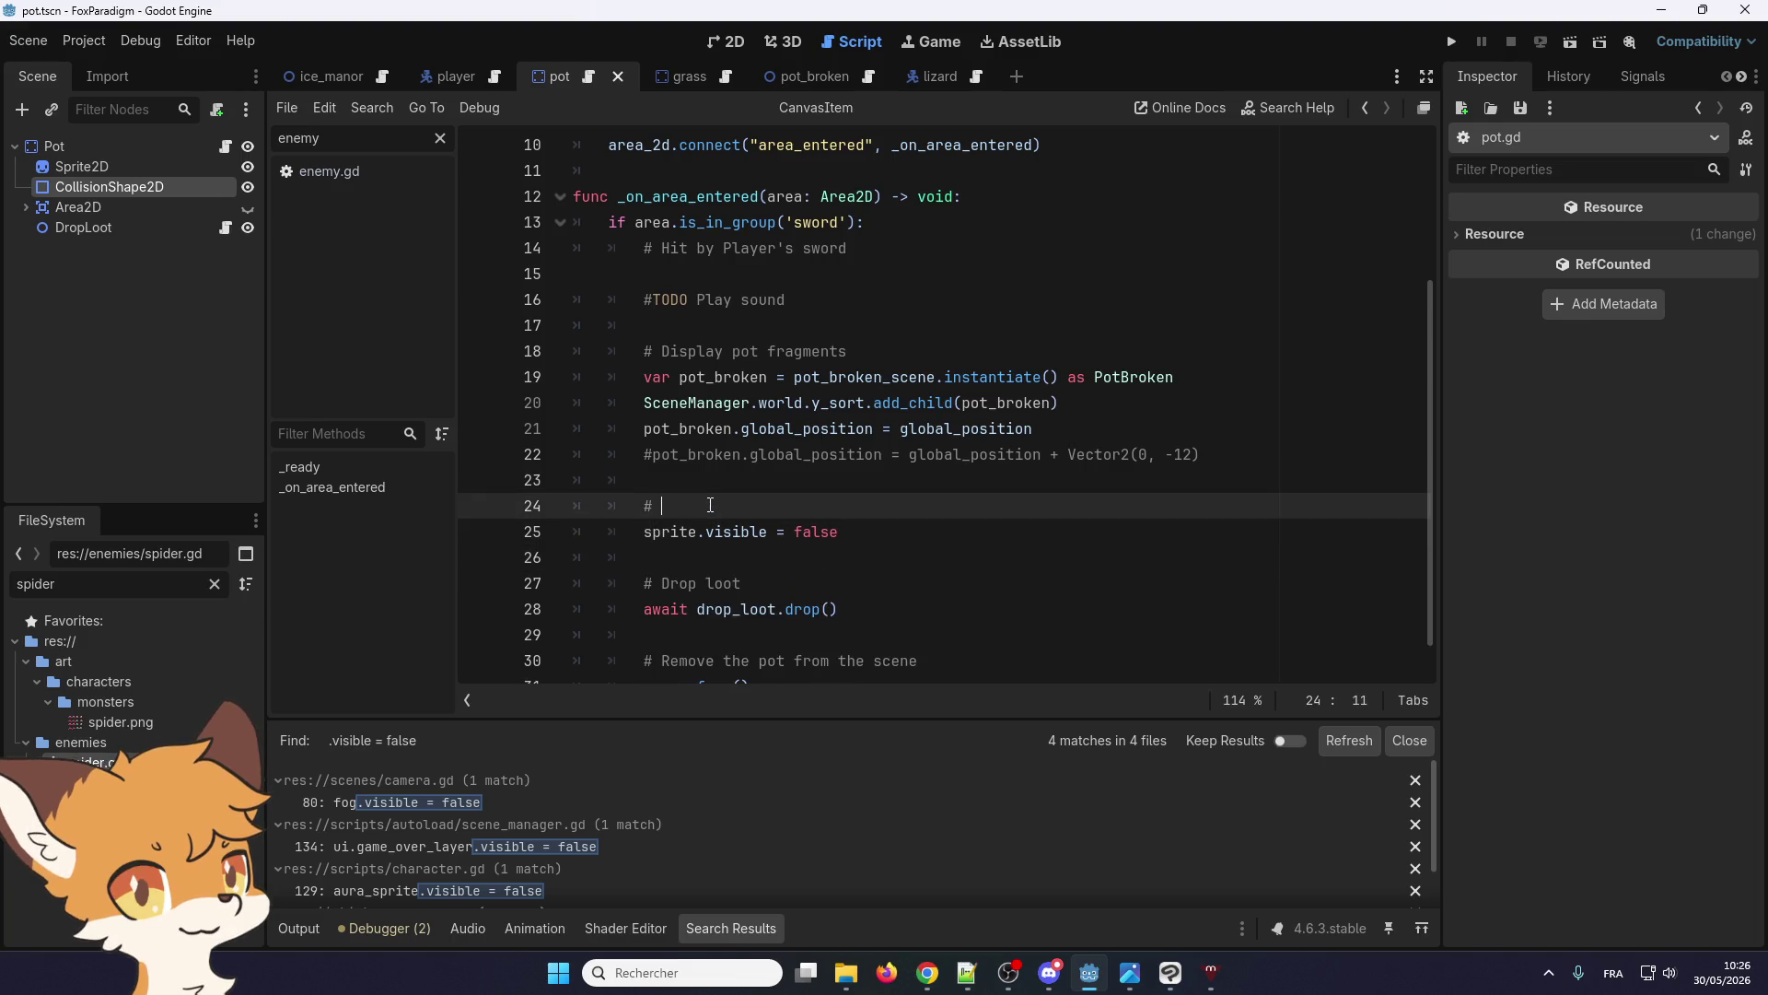
{"action": "left_click", "coordinate": [710, 559]}
{"action": "key", "text": "Return"}
{"action": "key", "text": "Up"}
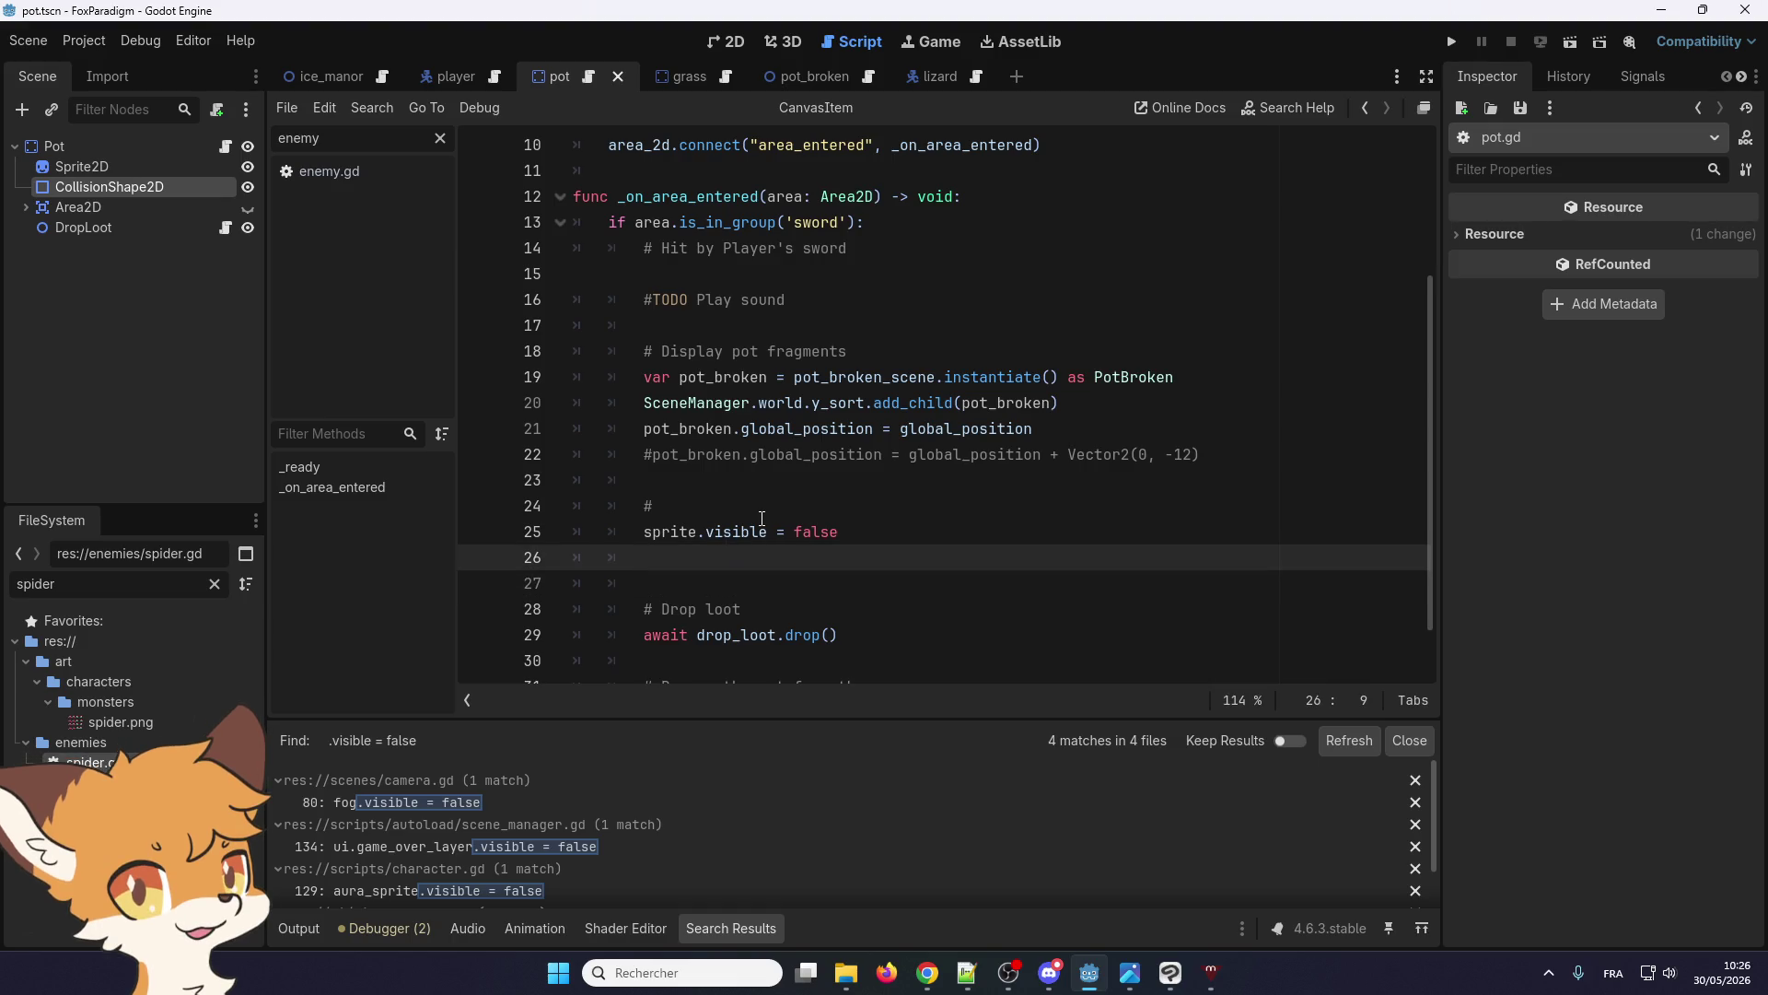
{"action": "key", "text": "Return"}
{"action": "type", "text": "# D"}
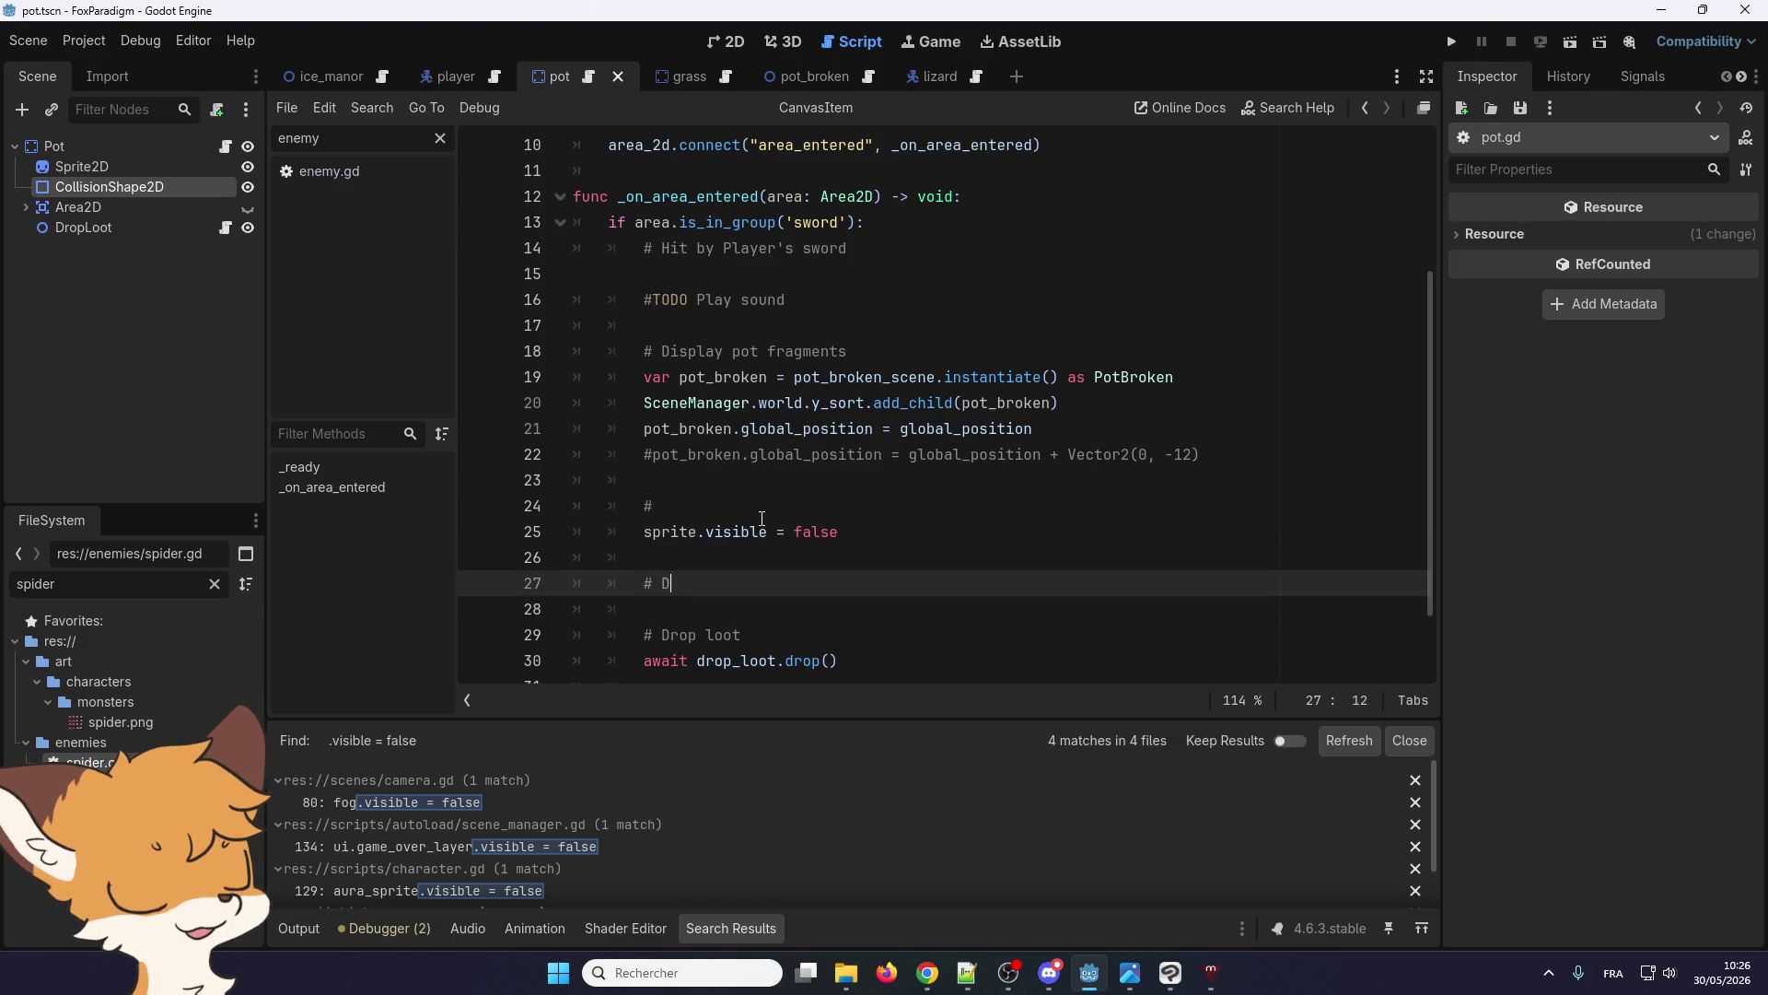
{"action": "type", "text": "isable colli"}
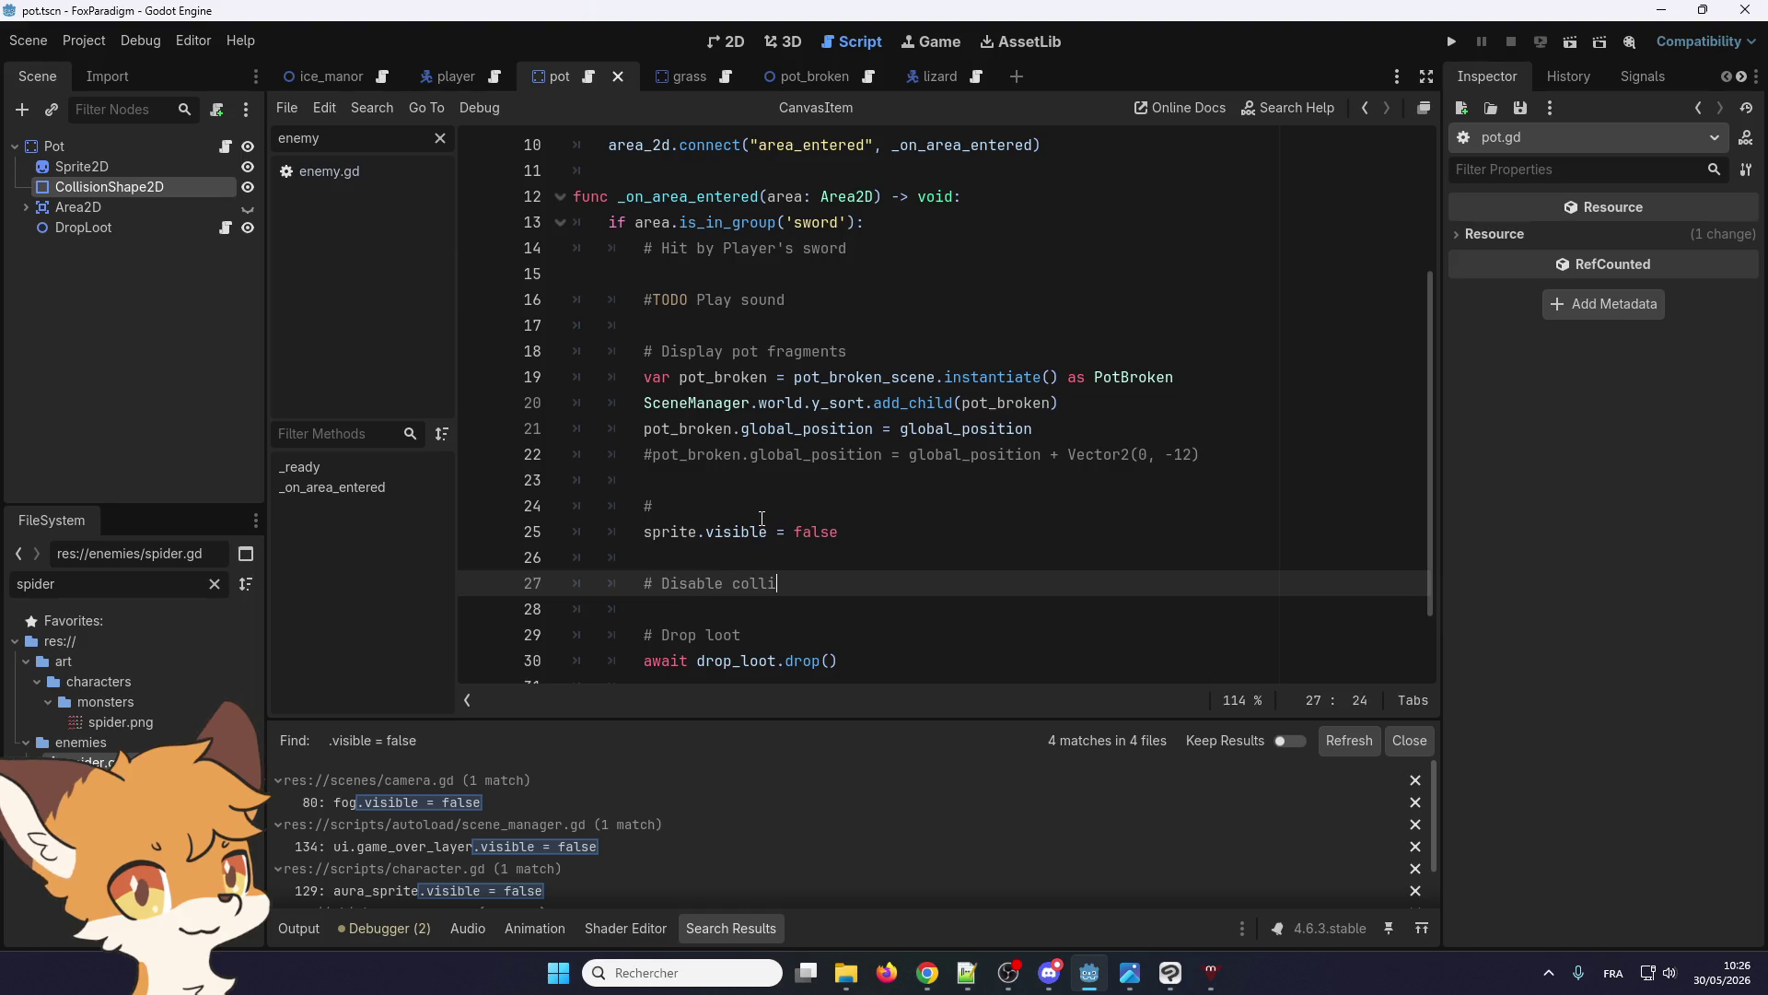
{"action": "type", "text": "ssion"}
Complete the line 24 comment as '# Hide the sprite' and add an empty line under the collision comment
{"action": "left_click", "coordinate": [786, 583]}
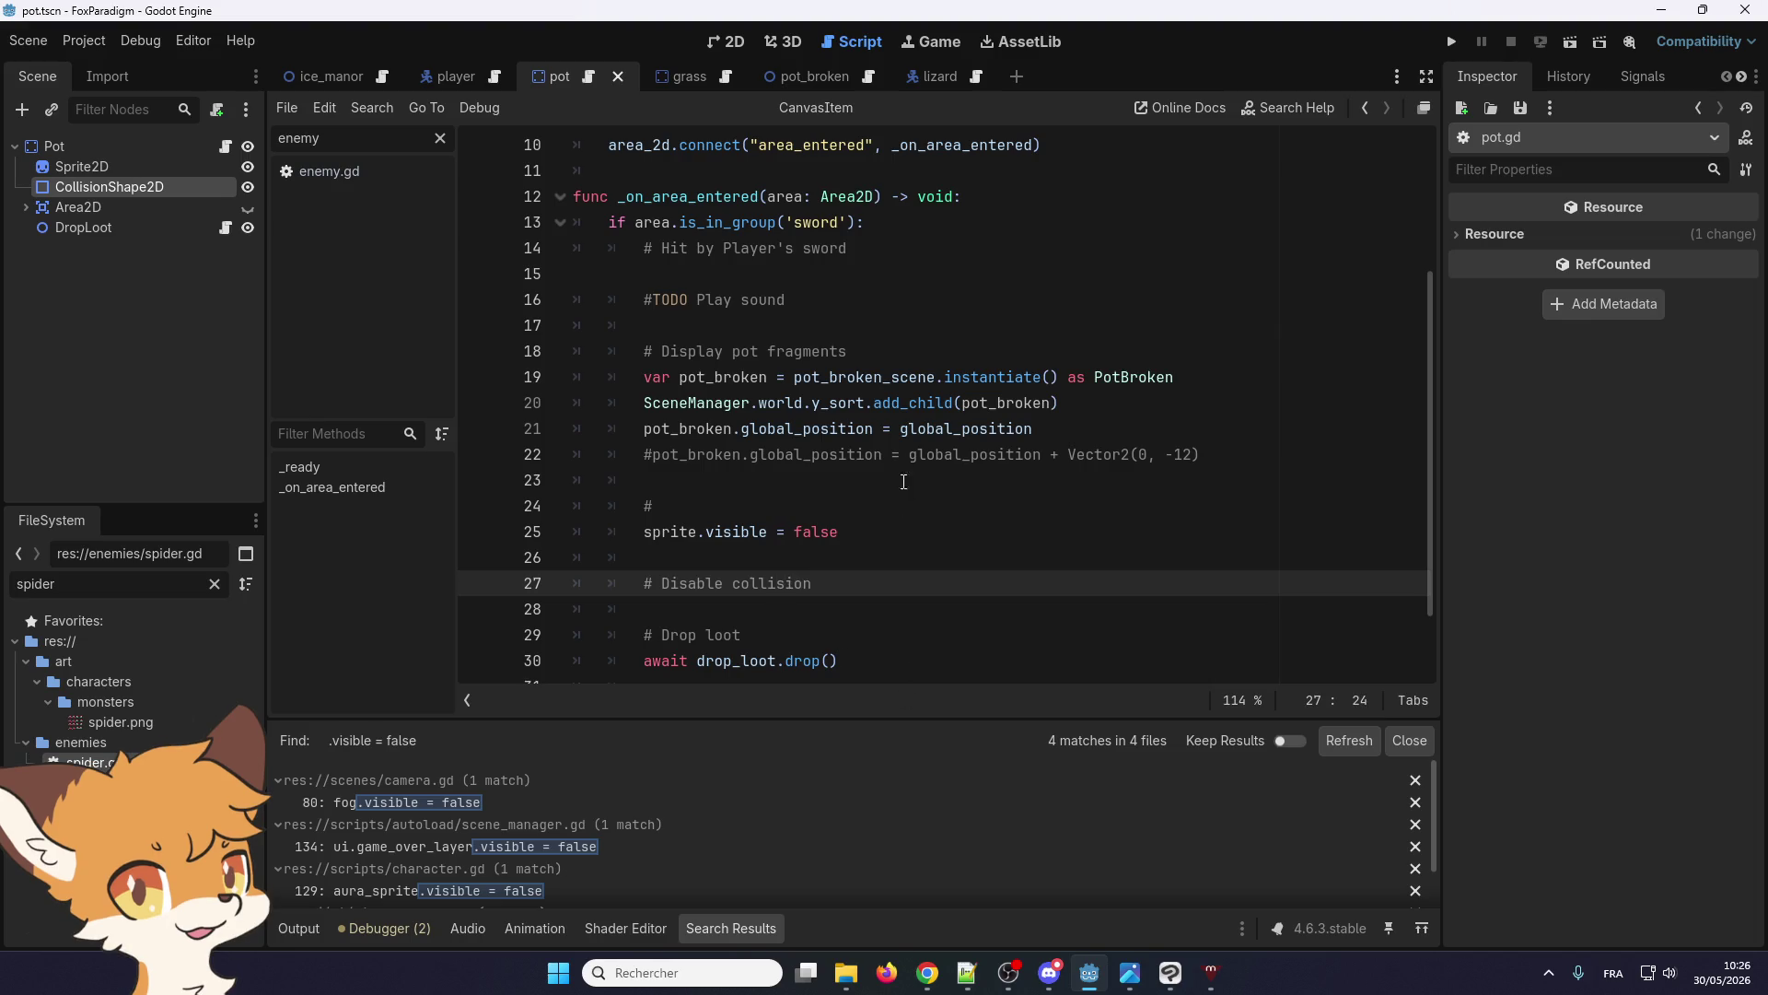
{"action": "left_click", "coordinate": [805, 497]}
{"action": "type", "text": "H"}
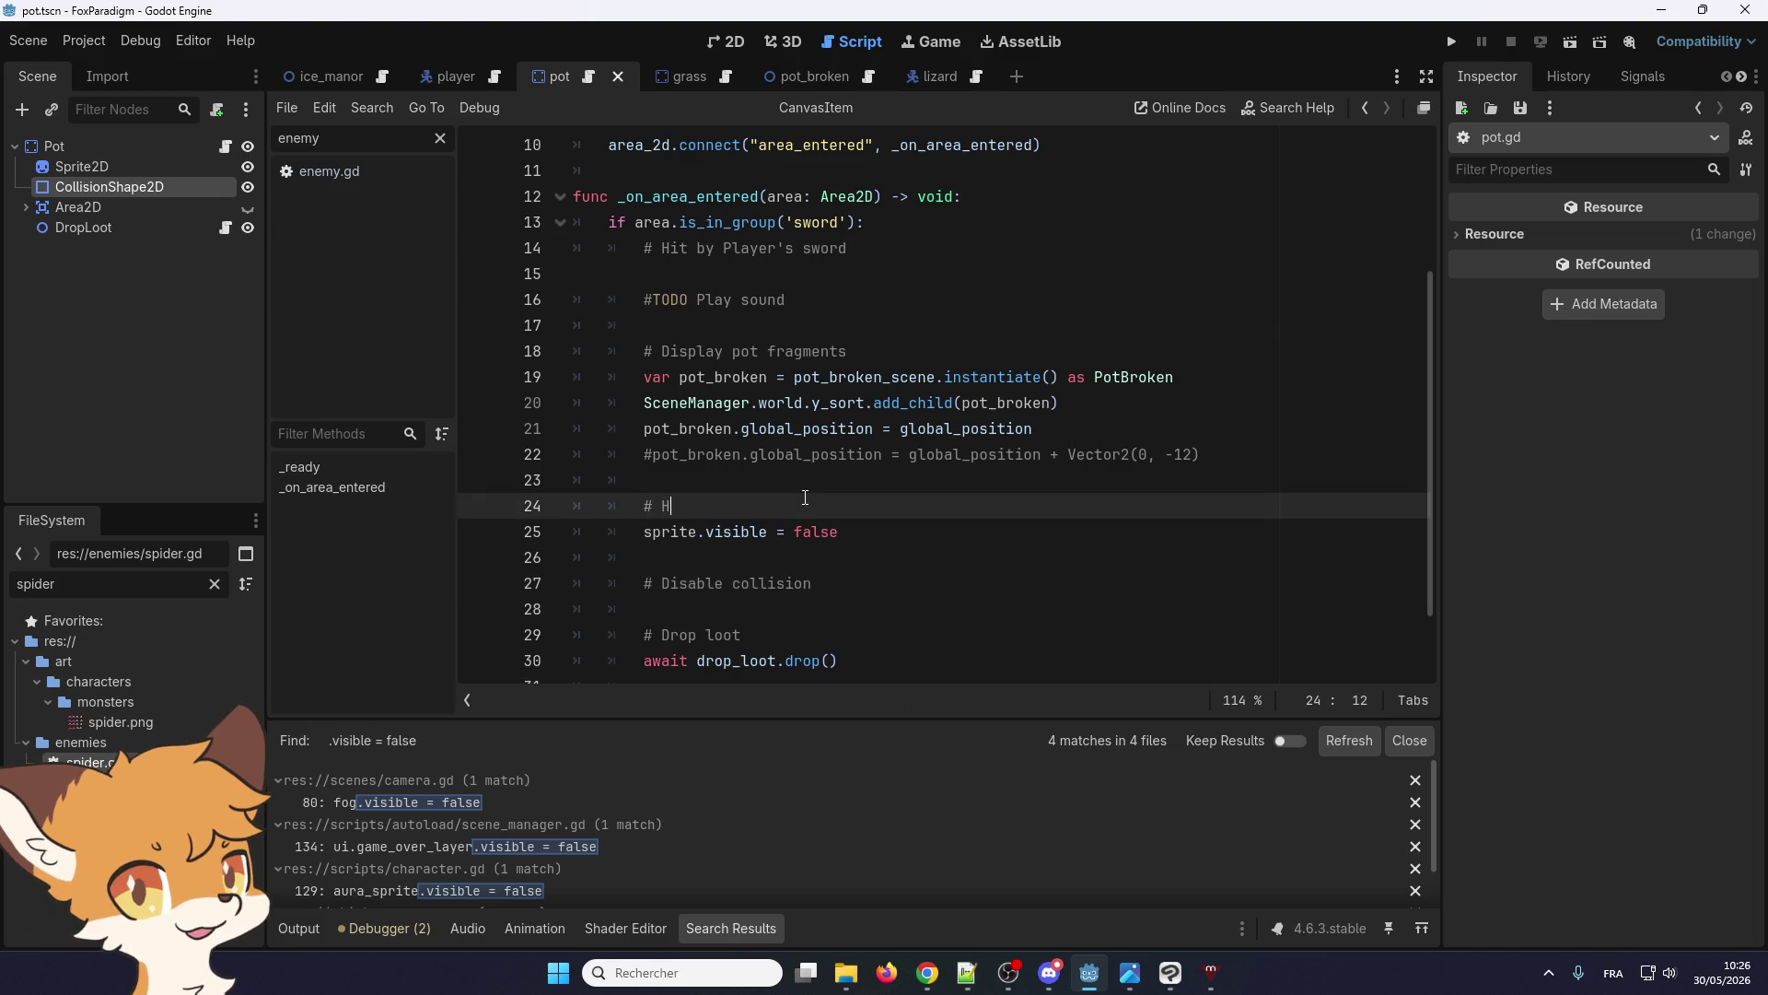
{"action": "type", "text": "ide the sprite"}
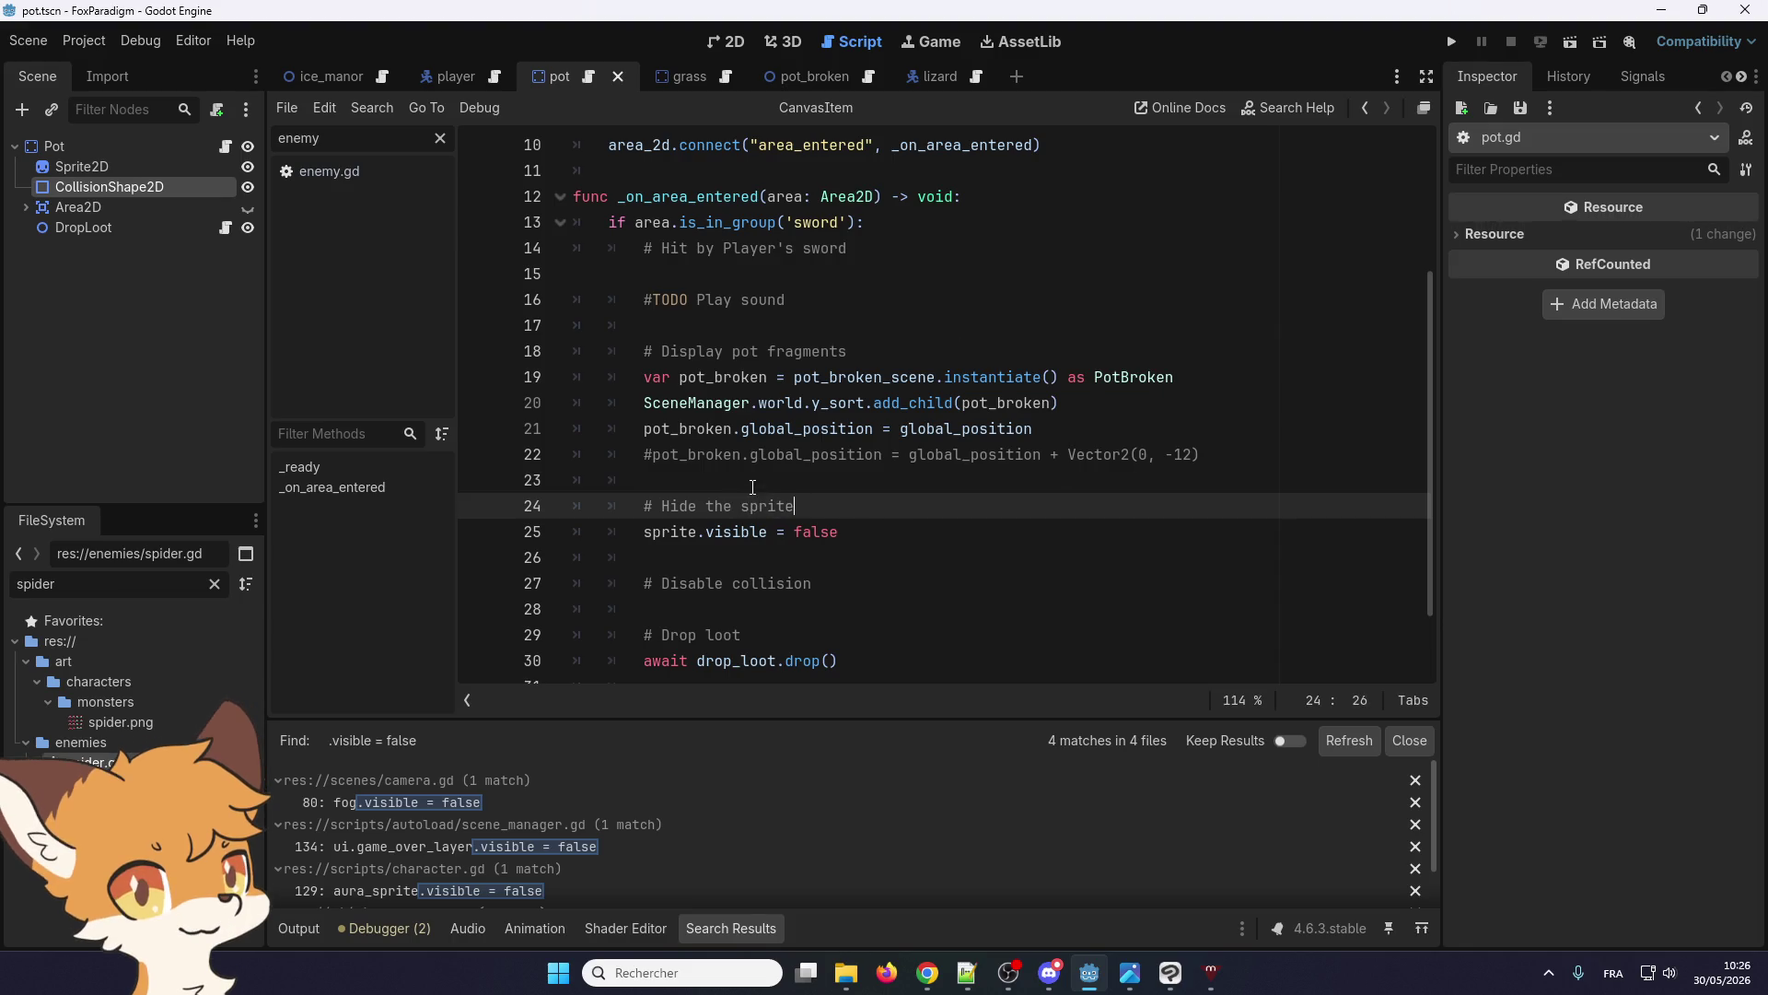
{"action": "scroll", "coordinate": [750, 449], "scroll_direction": "down", "scroll_amount": 1}
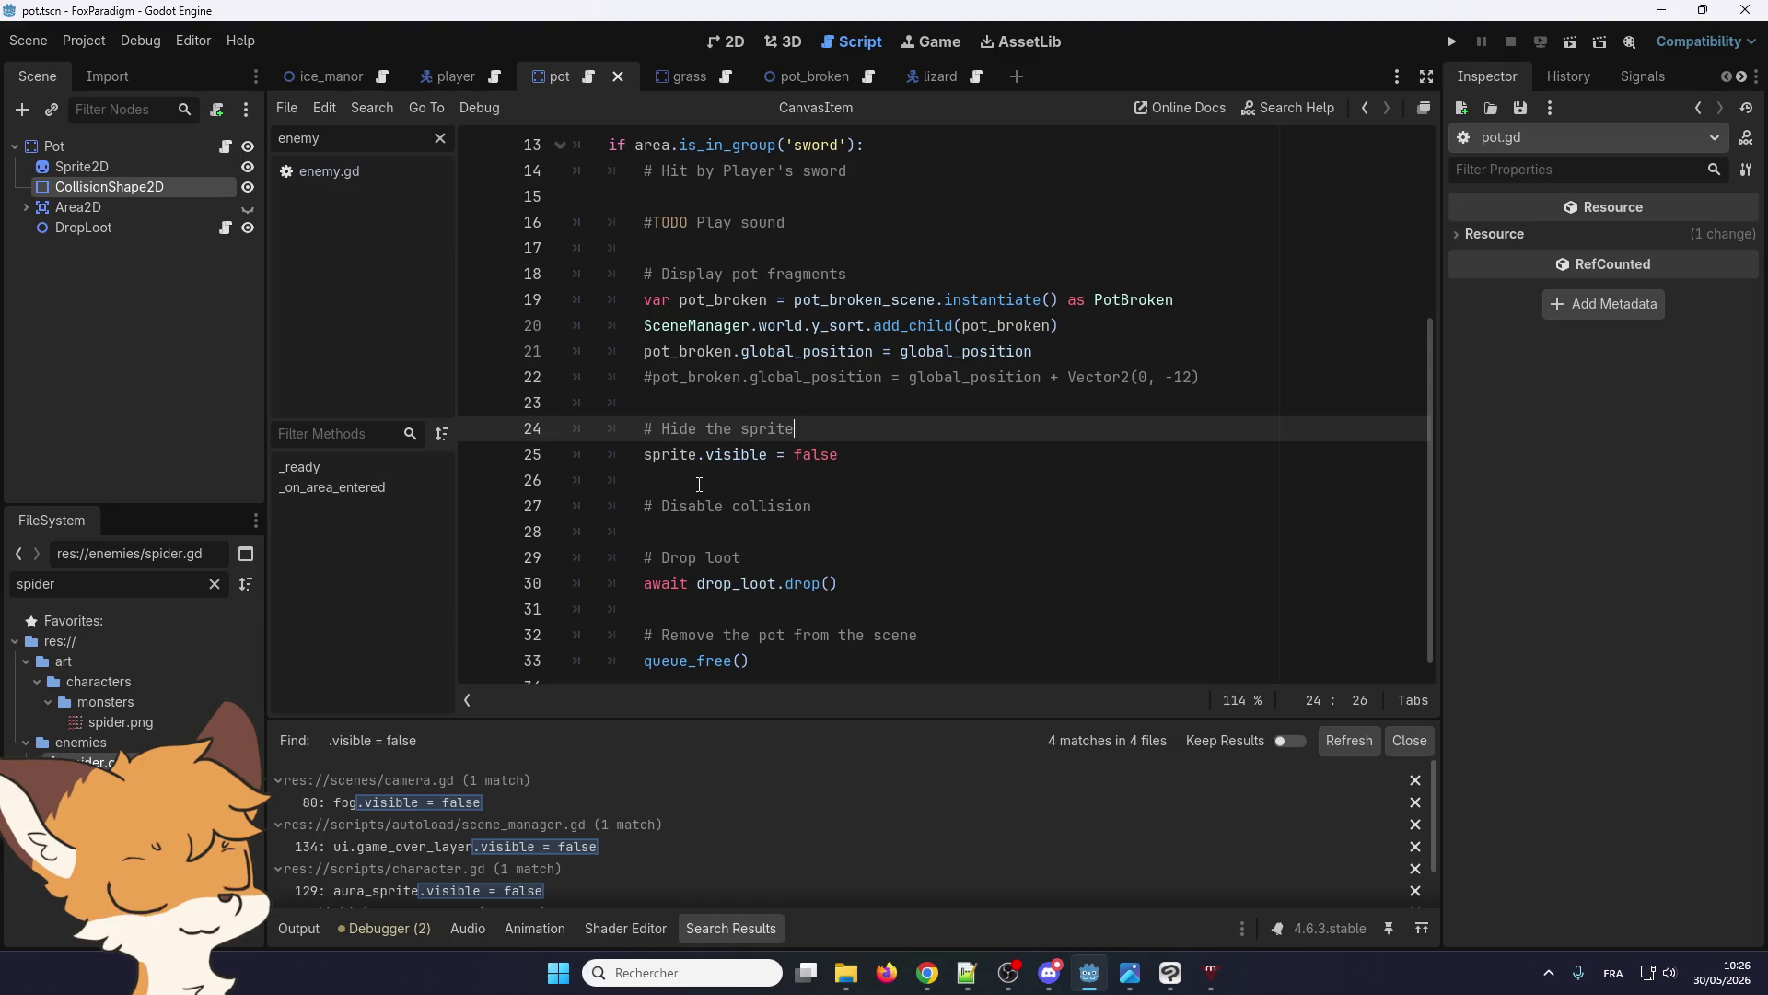
{"action": "left_click", "coordinate": [726, 487]}
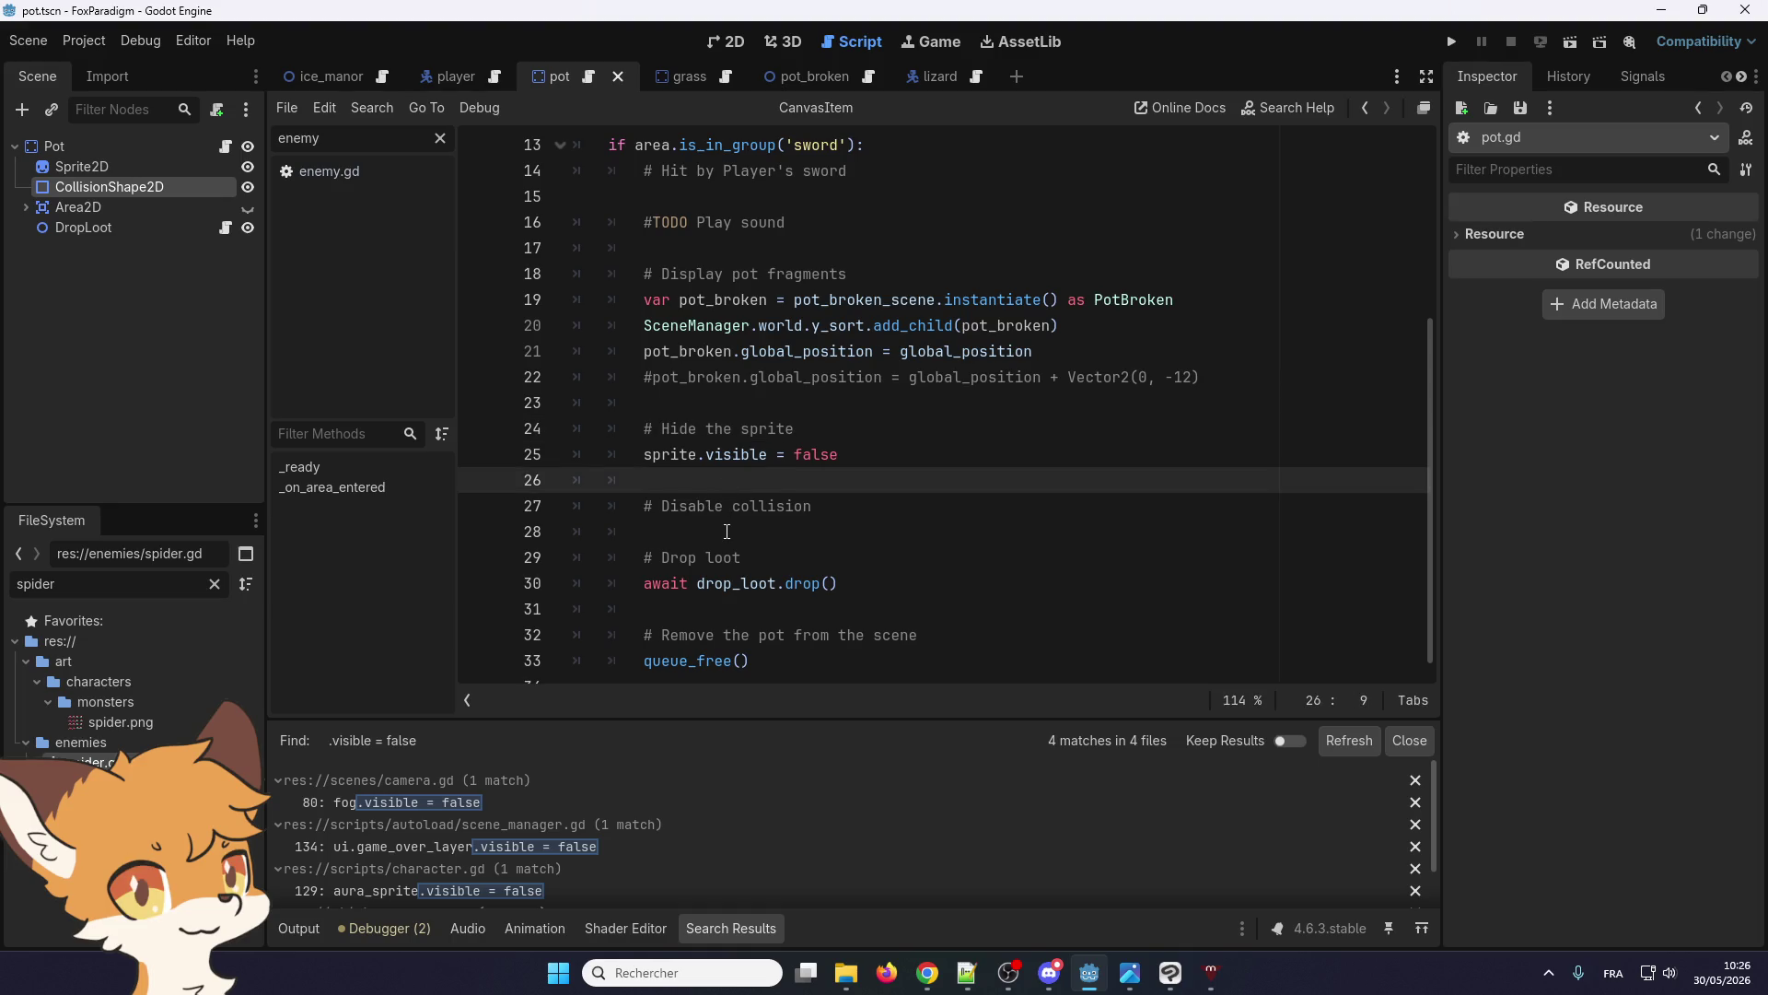
{"action": "scroll", "coordinate": [726, 532], "scroll_direction": "down", "scroll_amount": 1}
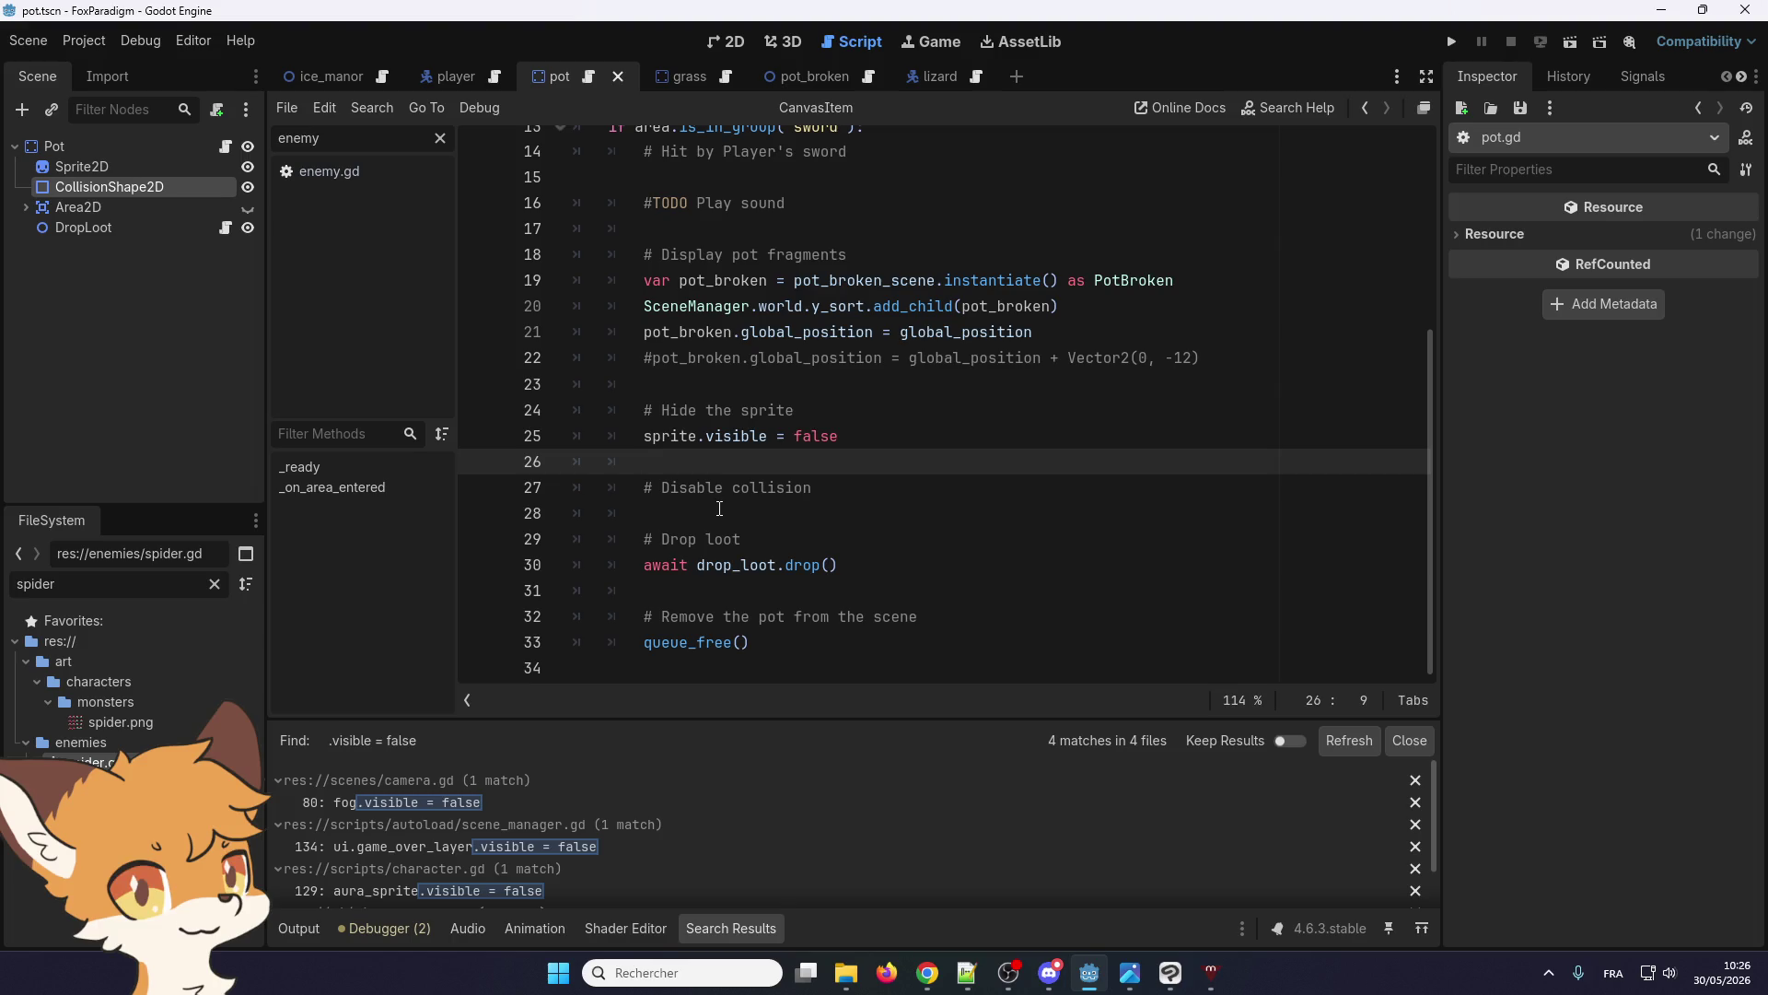
{"action": "left_click", "coordinate": [719, 511]}
{"action": "key", "text": "Return"}
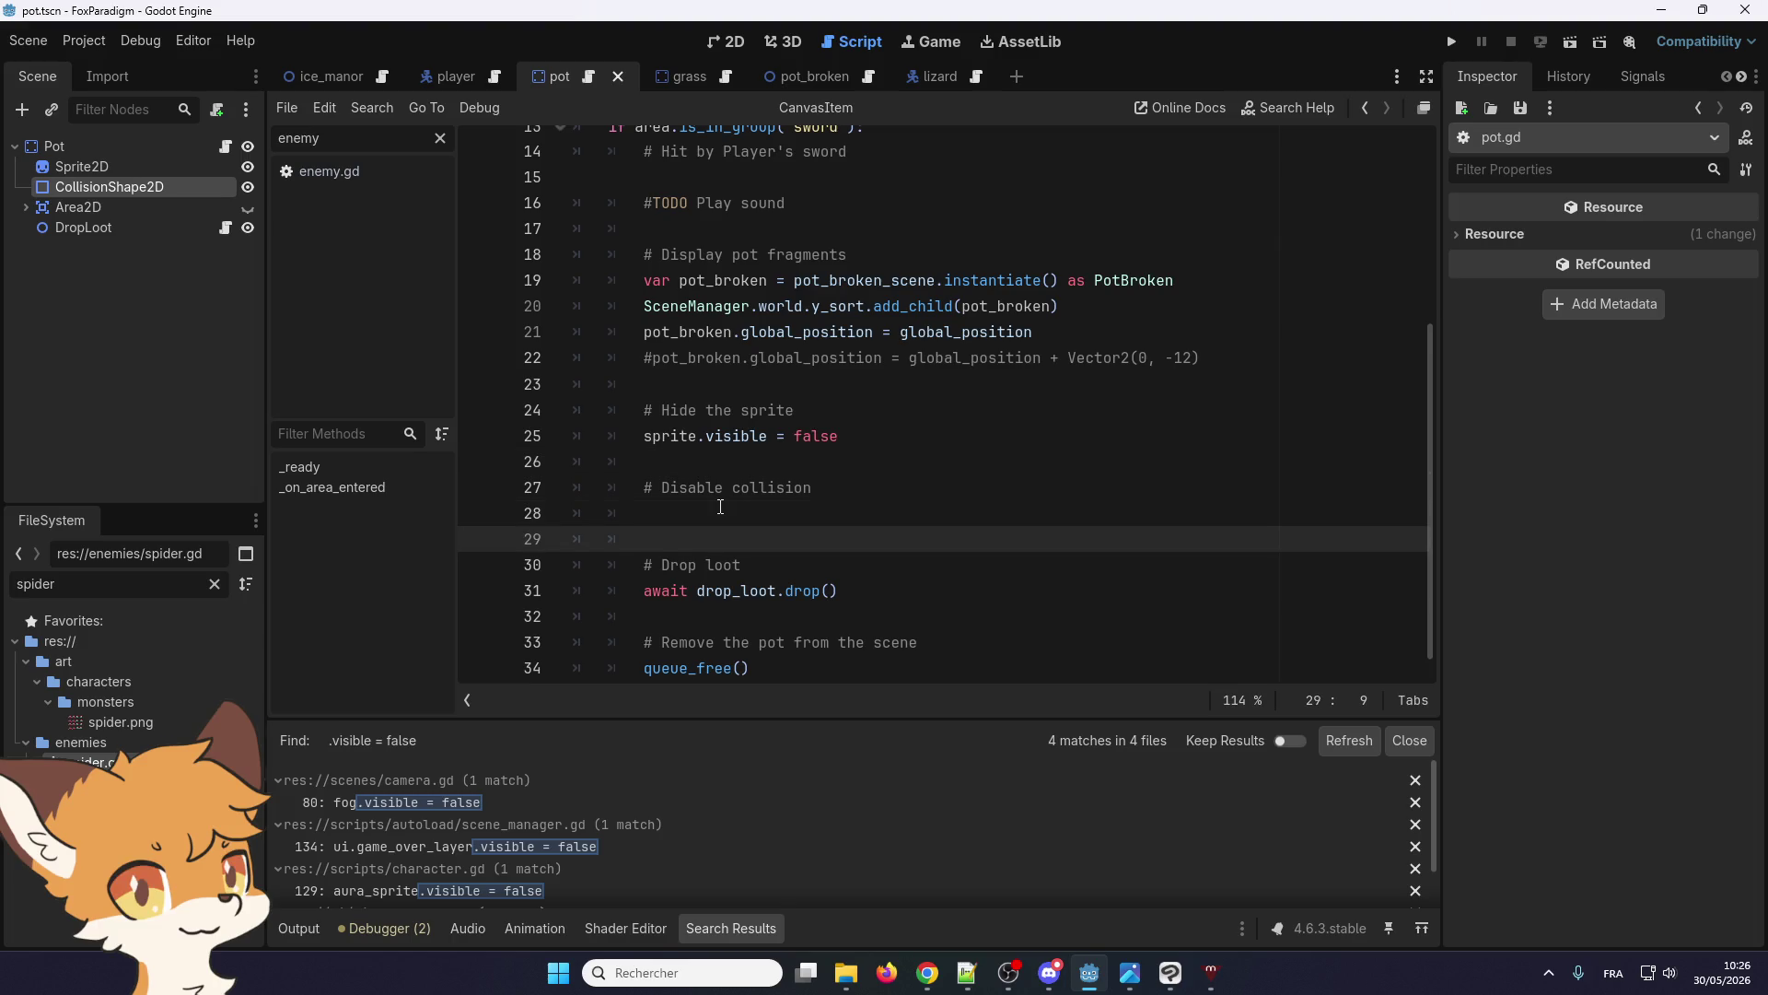
{"action": "key", "text": "Up"}
{"action": "scroll", "coordinate": [720, 507], "scroll_direction": "up", "scroll_amount": 5}
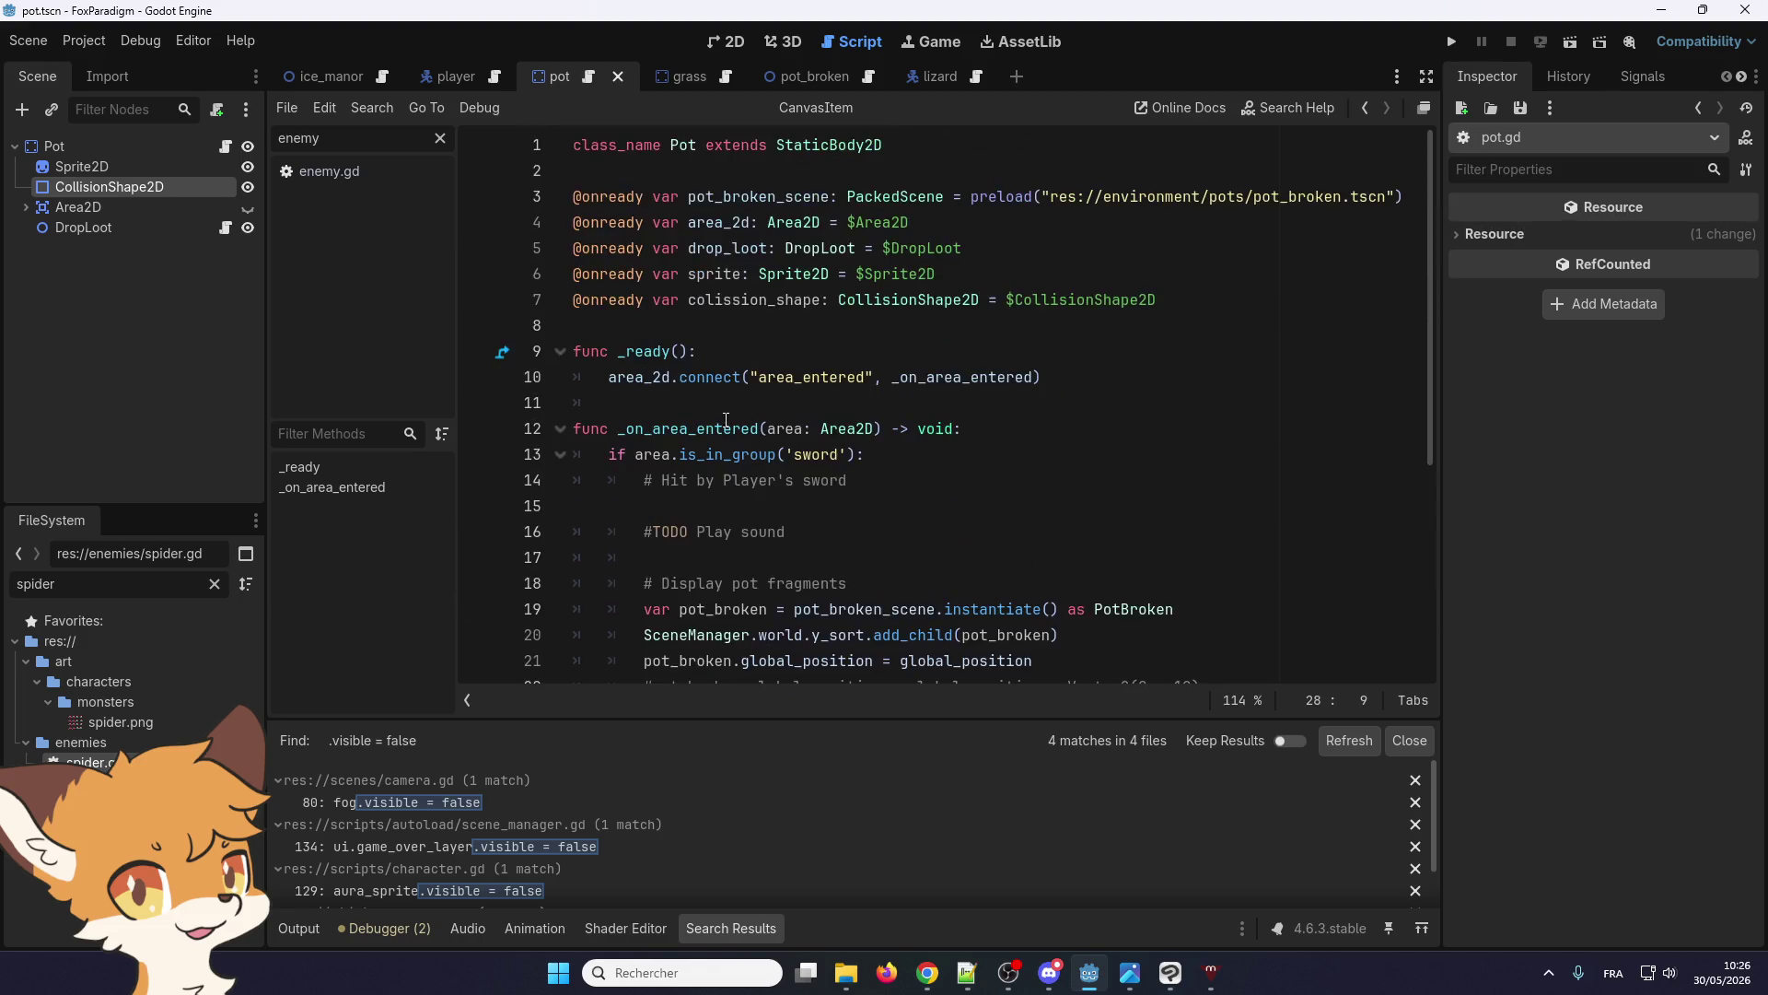
Copy the colission_shape variable name and paste it onto empty line 28
{"action": "double_click", "coordinate": [755, 305]}
{"action": "key", "text": "ctrl+c"}
{"action": "scroll", "coordinate": [646, 528], "scroll_direction": "down", "scroll_amount": 5}
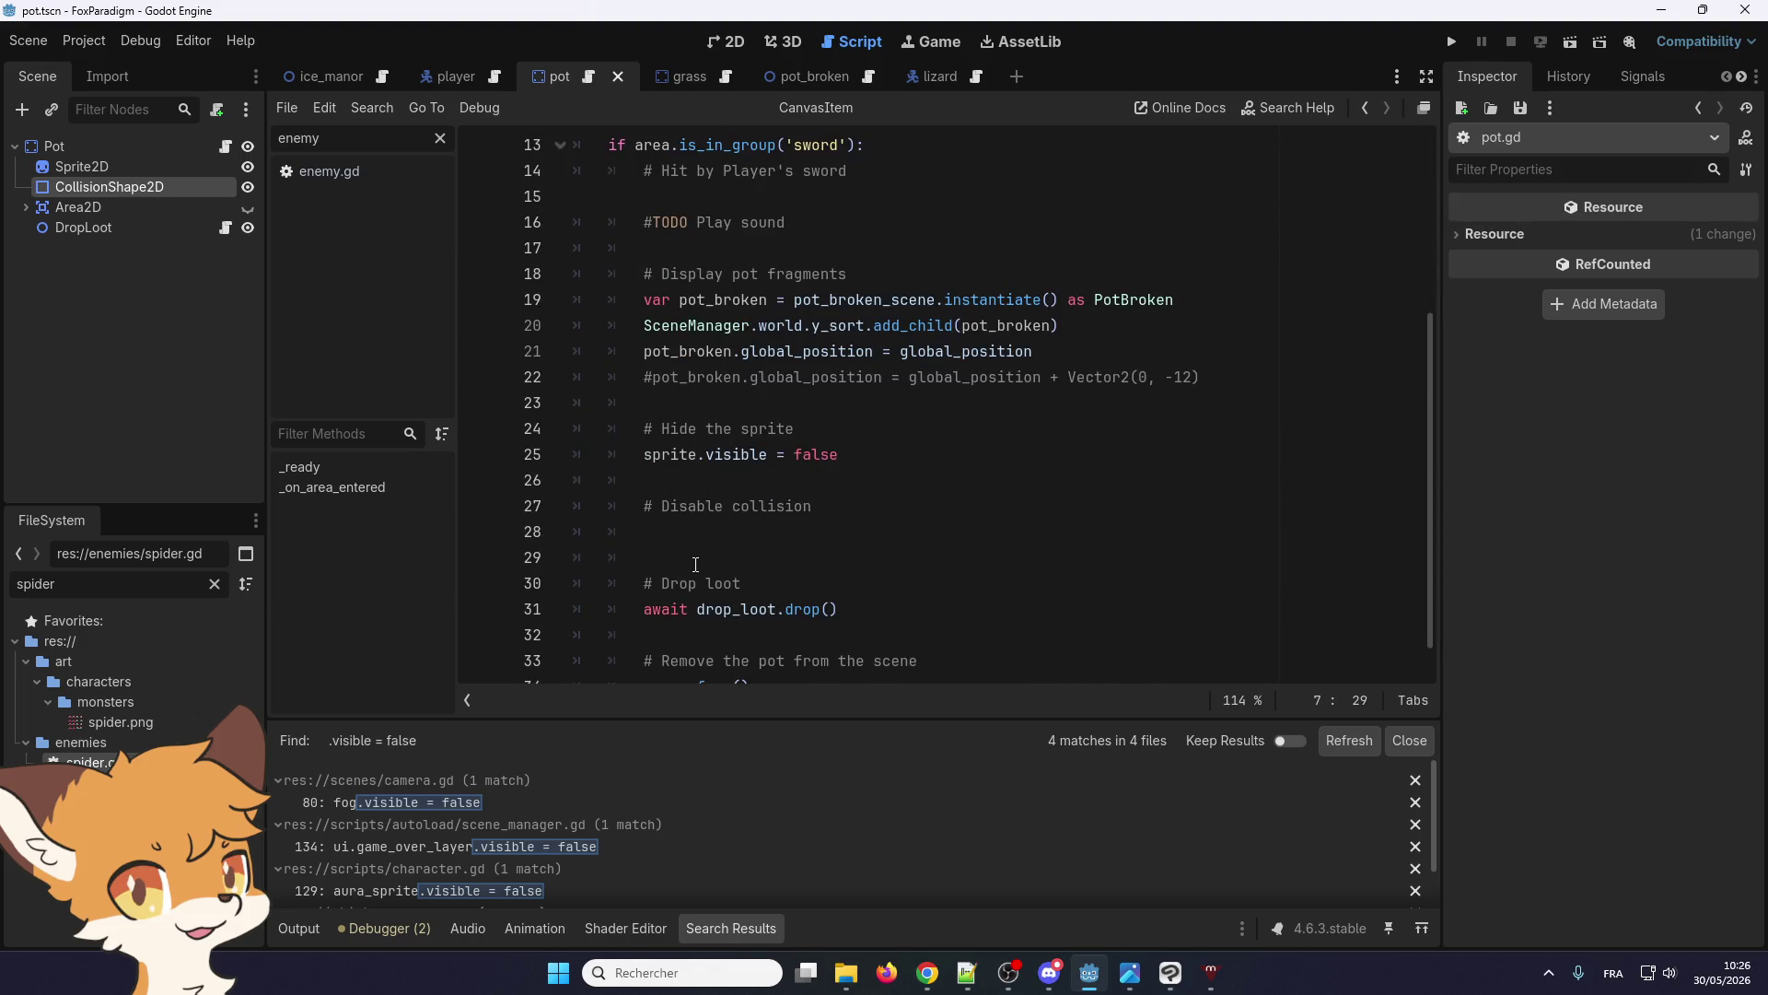
{"action": "left_click", "coordinate": [693, 531]}
{"action": "key", "text": "ctrl+v"}
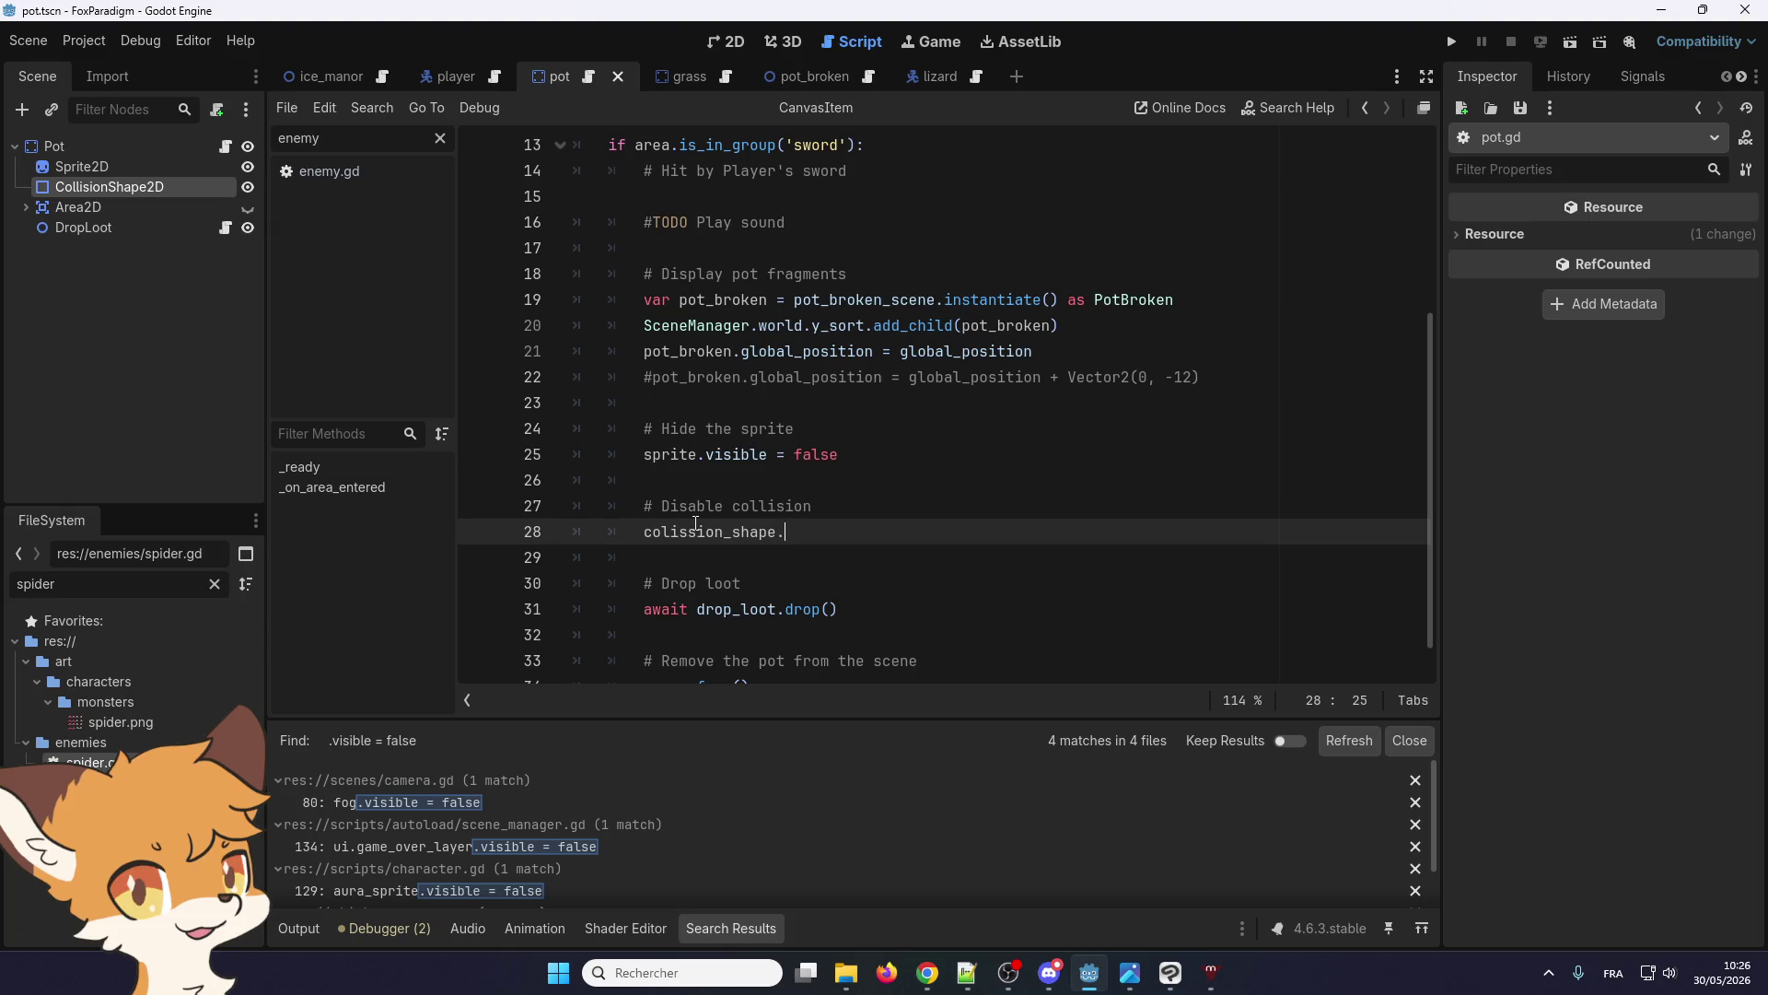
Try the set_monit and monit completions, then start a project search for 'monitor'
{"action": "type", "text": "set_"}
{"action": "type", "text": "monit"}
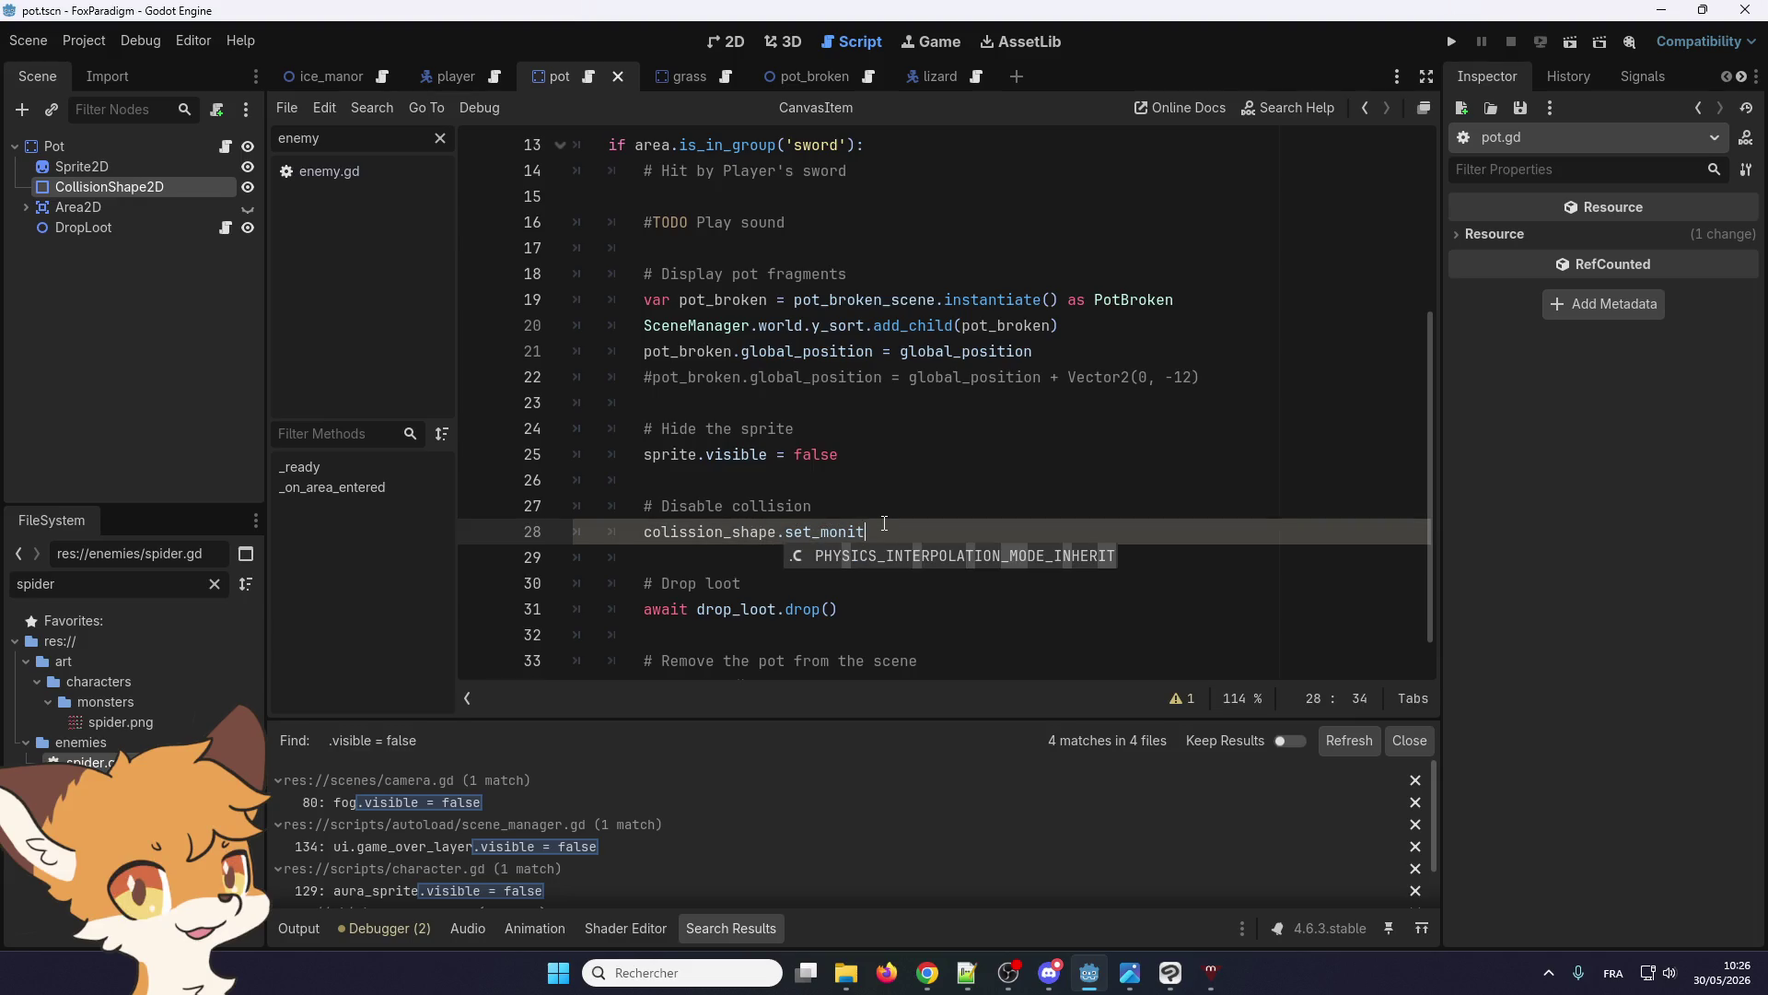
{"action": "key", "text": "BackSpace"}
{"action": "key", "text": "BackSpace"}
{"action": "key", "text": "BackSpace"}
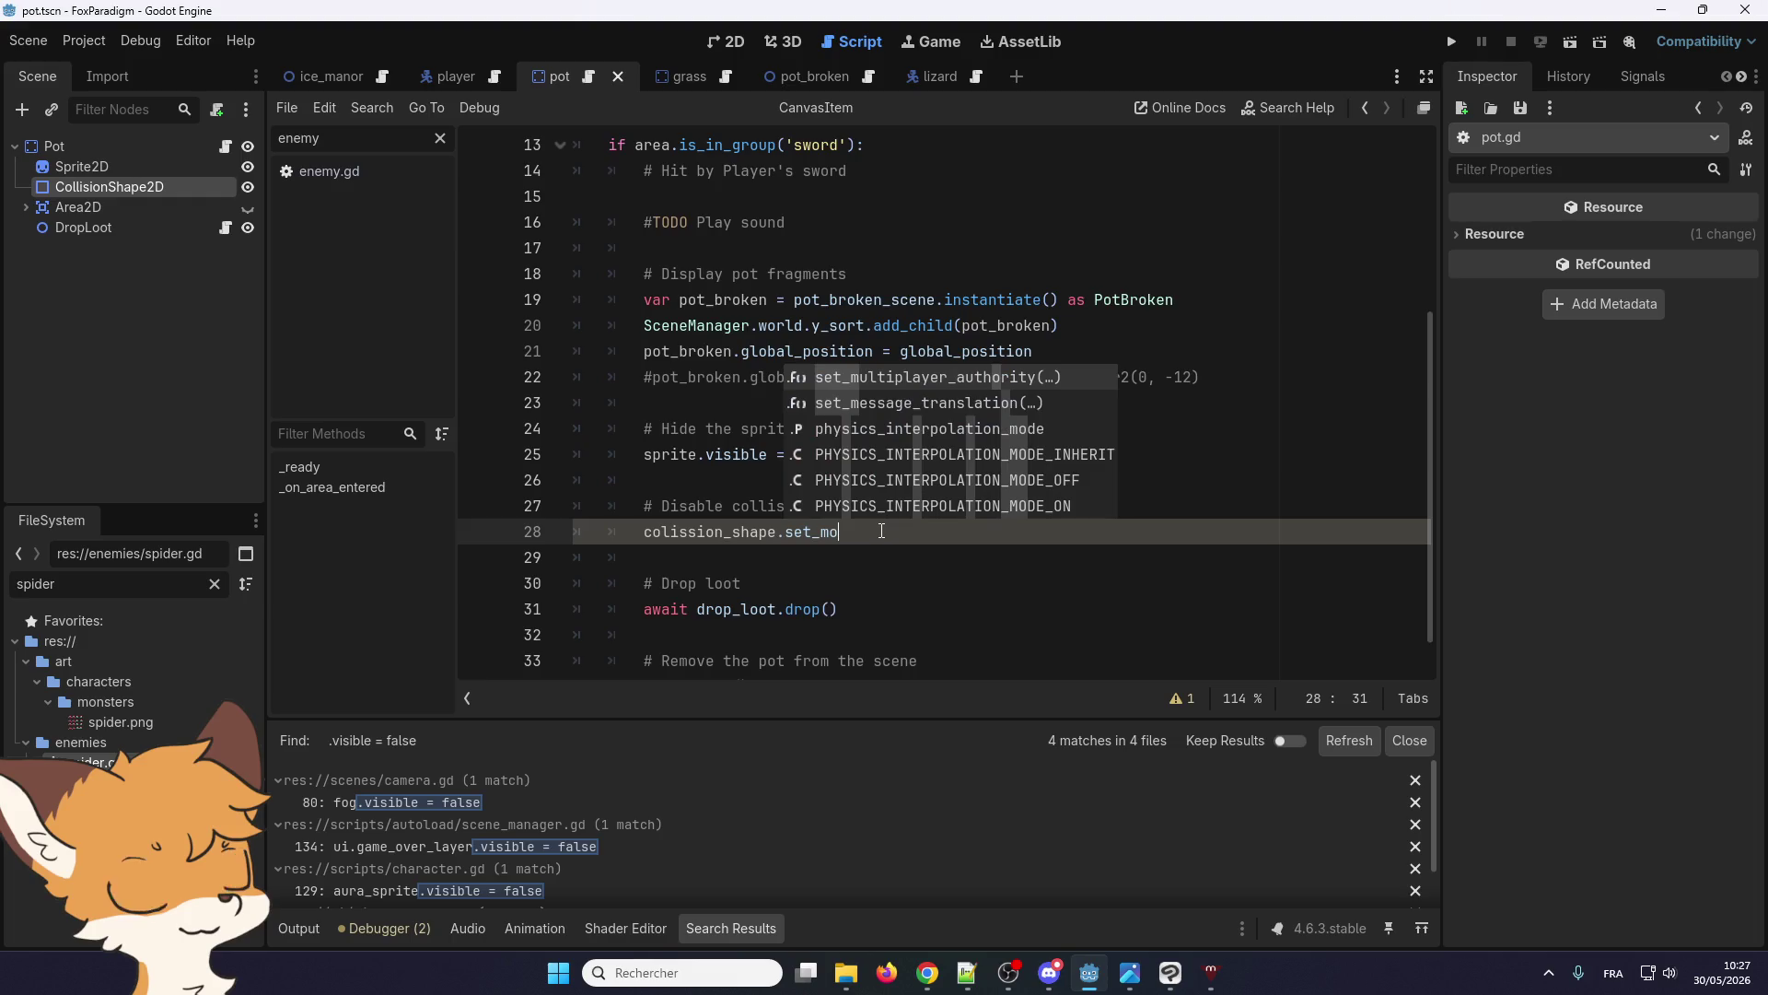
{"action": "key", "text": "BackSpace"}
{"action": "key", "text": "BackSpace"}
{"action": "key", "text": "BackSpace"}
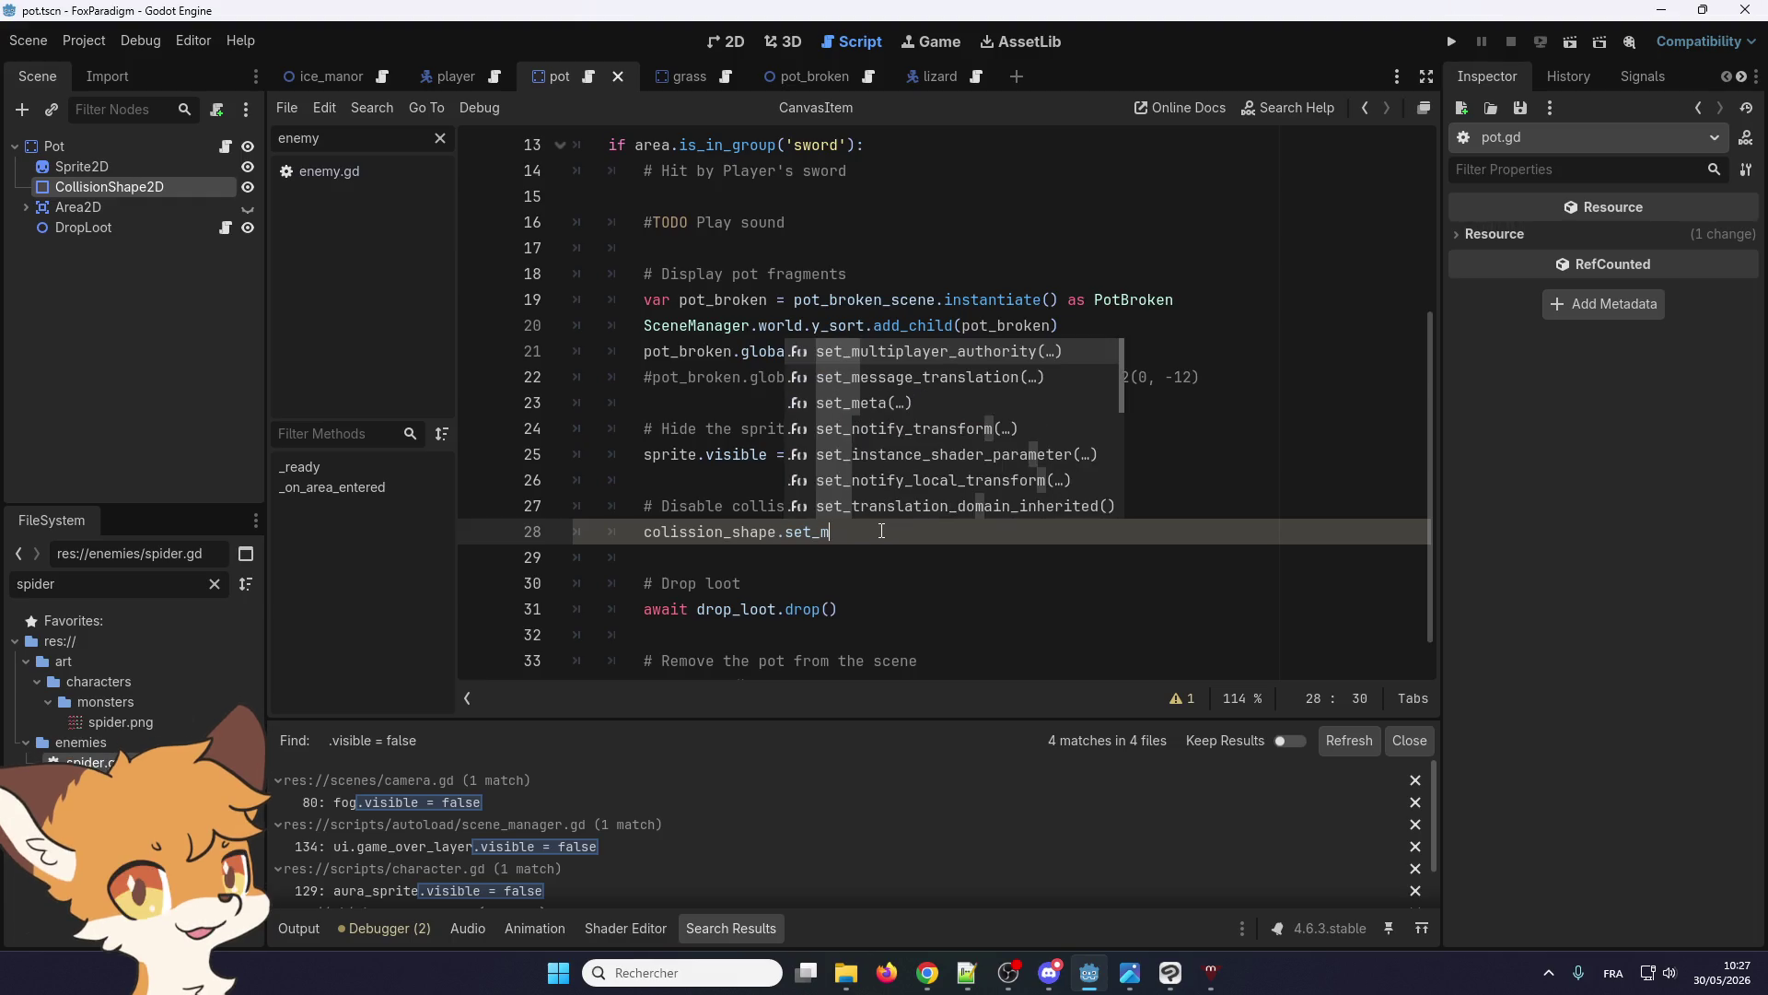
{"action": "key", "text": "BackSpace"}
{"action": "key", "text": "BackSpace"}
{"action": "key", "text": "BackSpace"}
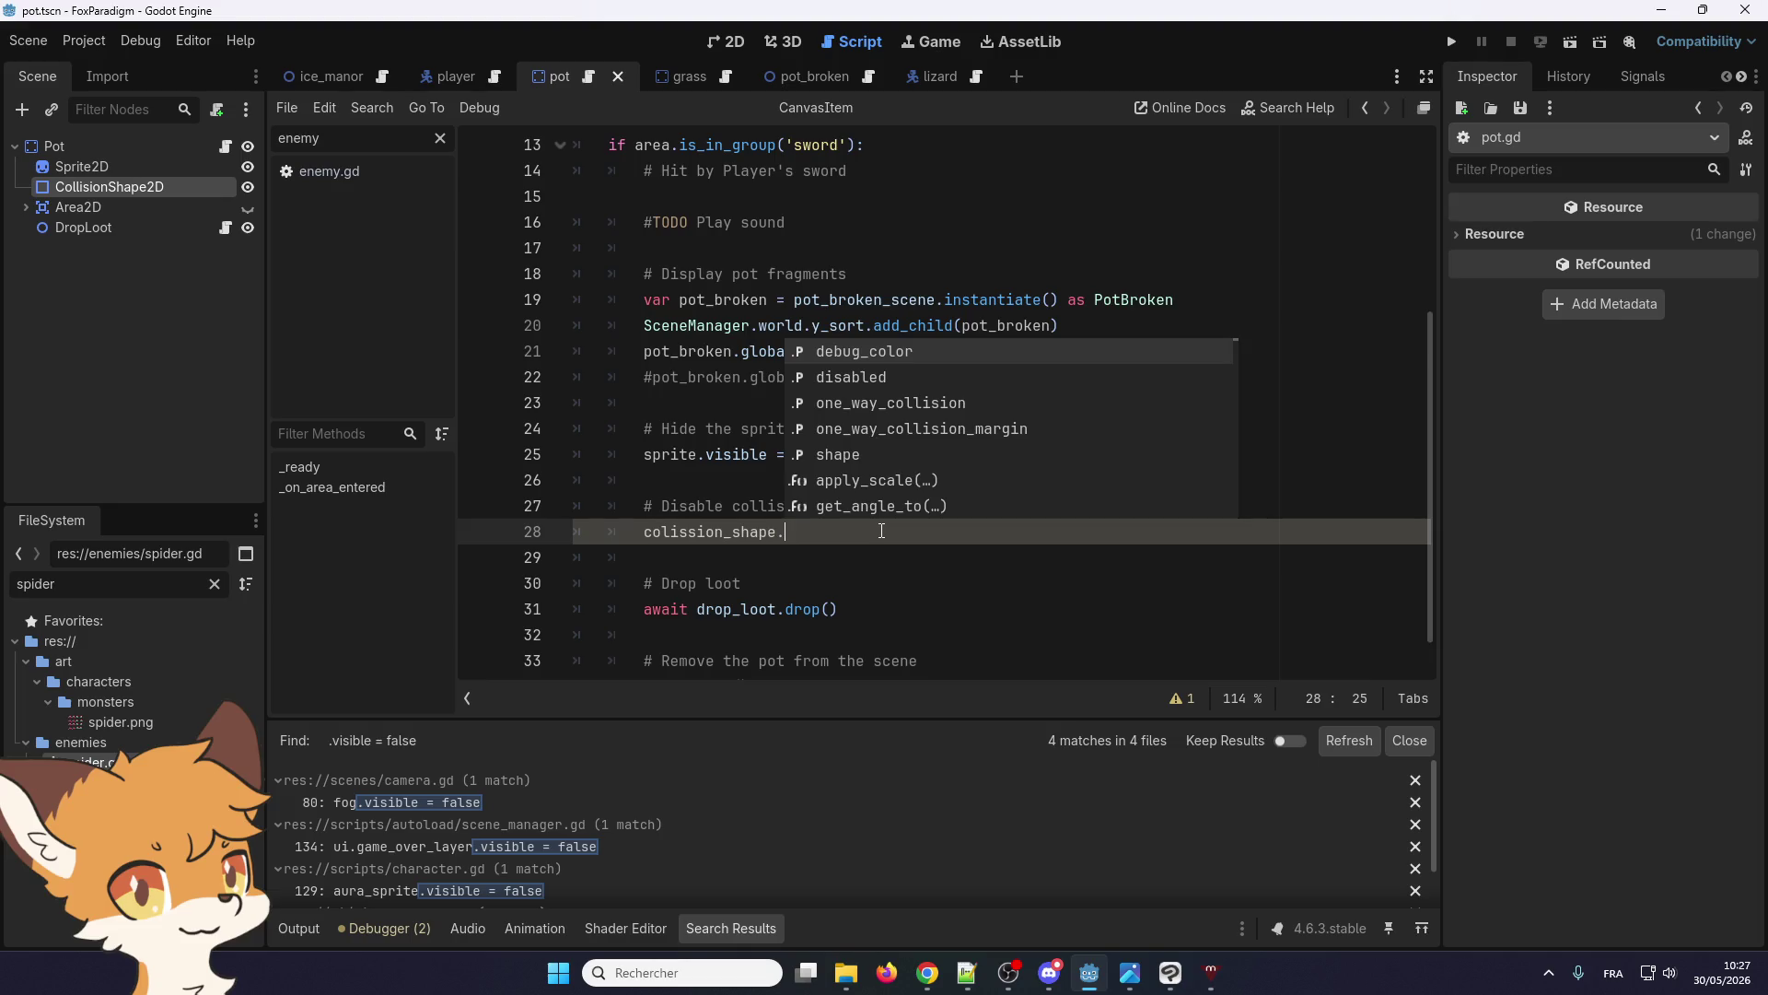
{"action": "type", "text": "monit"}
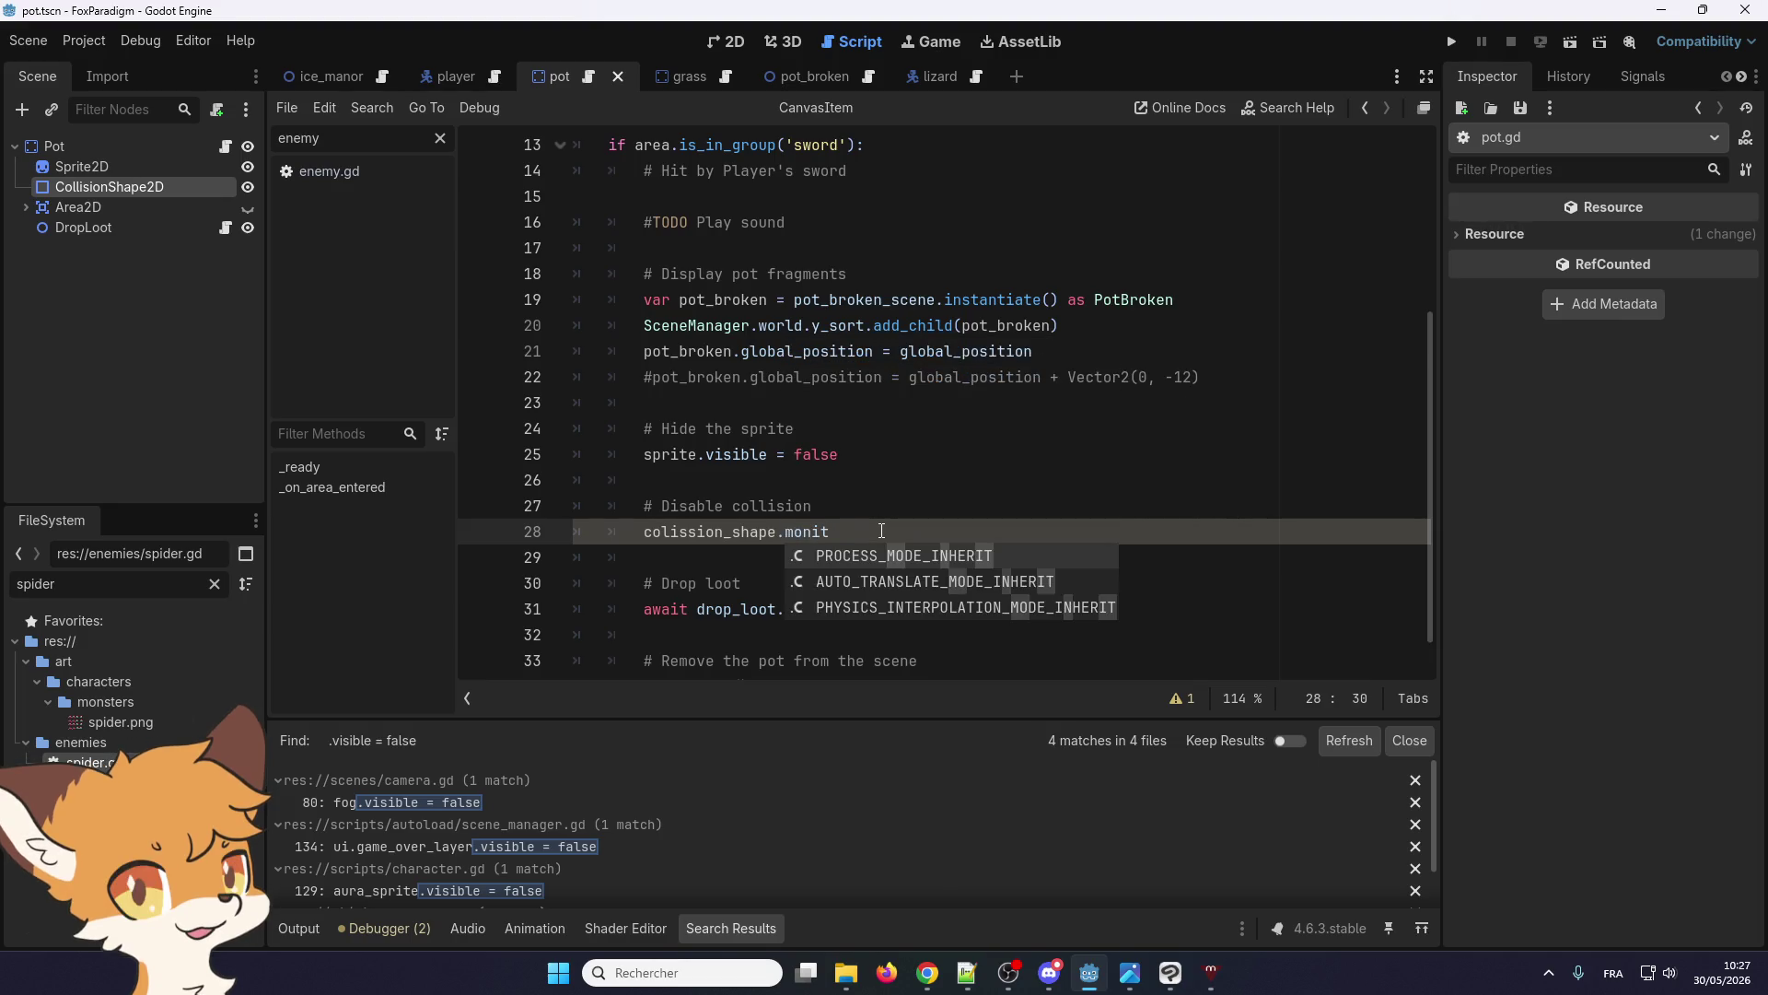
{"action": "key", "text": "BackSpace"}
{"action": "key", "text": "BackSpace"}
{"action": "key", "text": "BackSpace"}
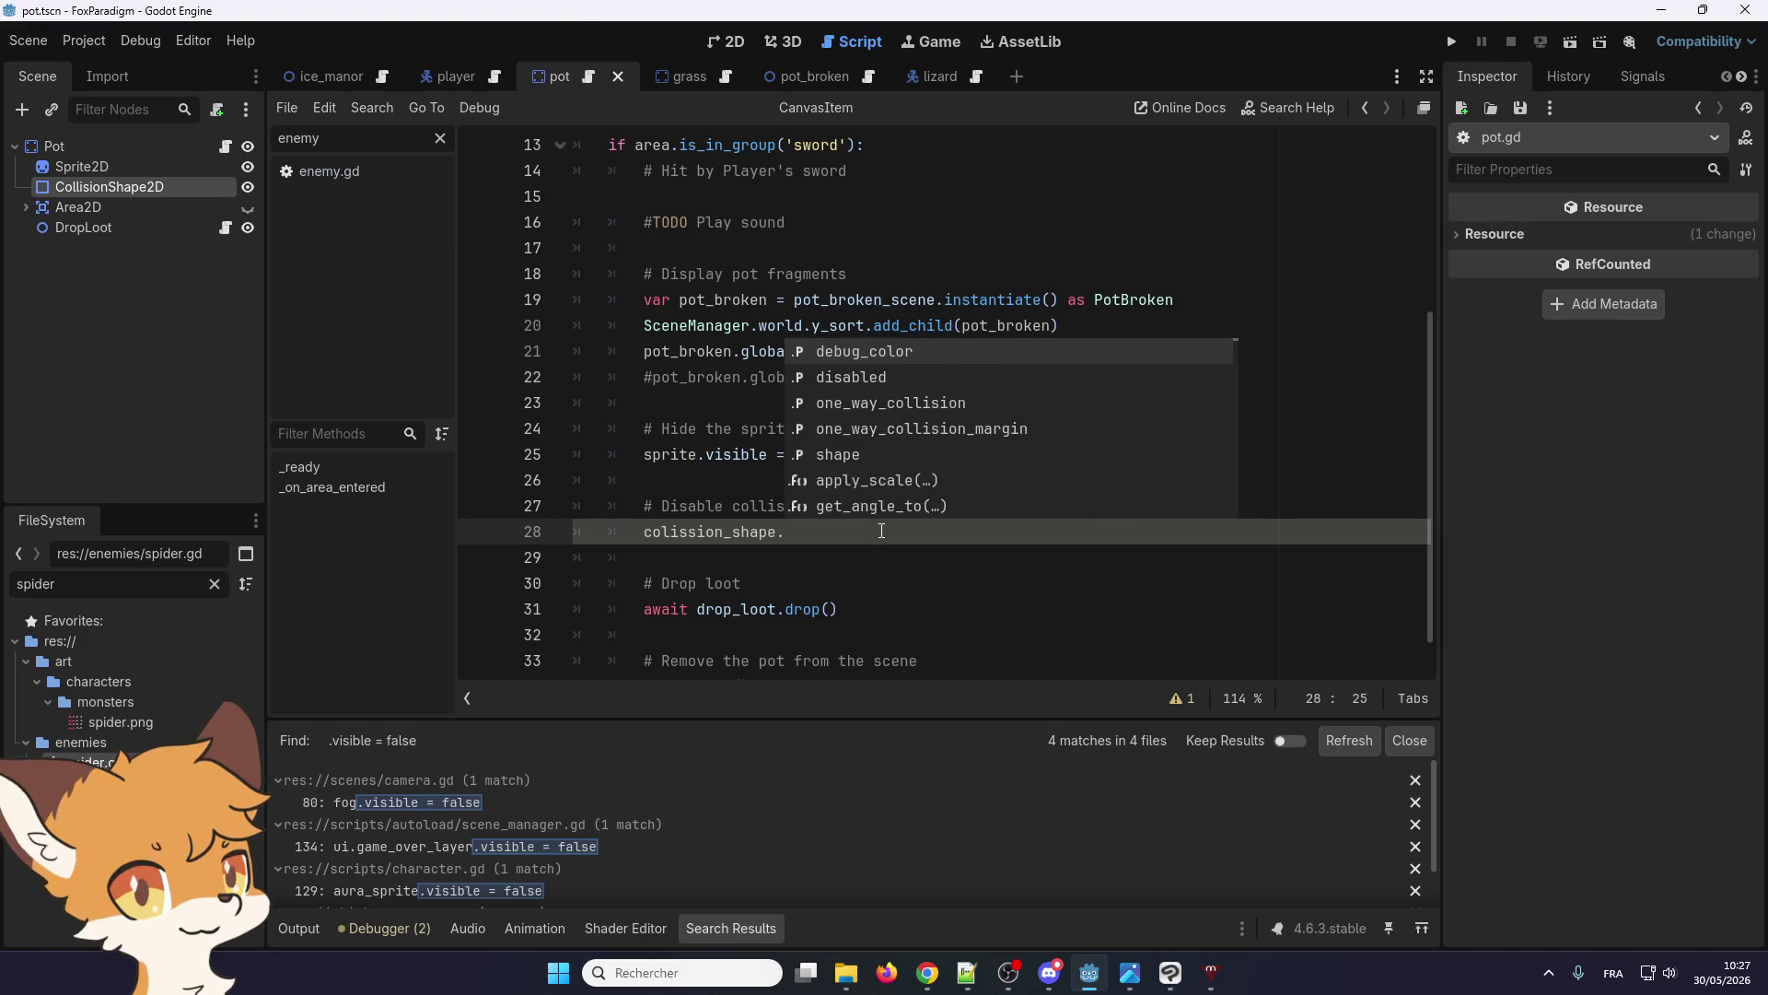
{"action": "key", "text": "Escape"}
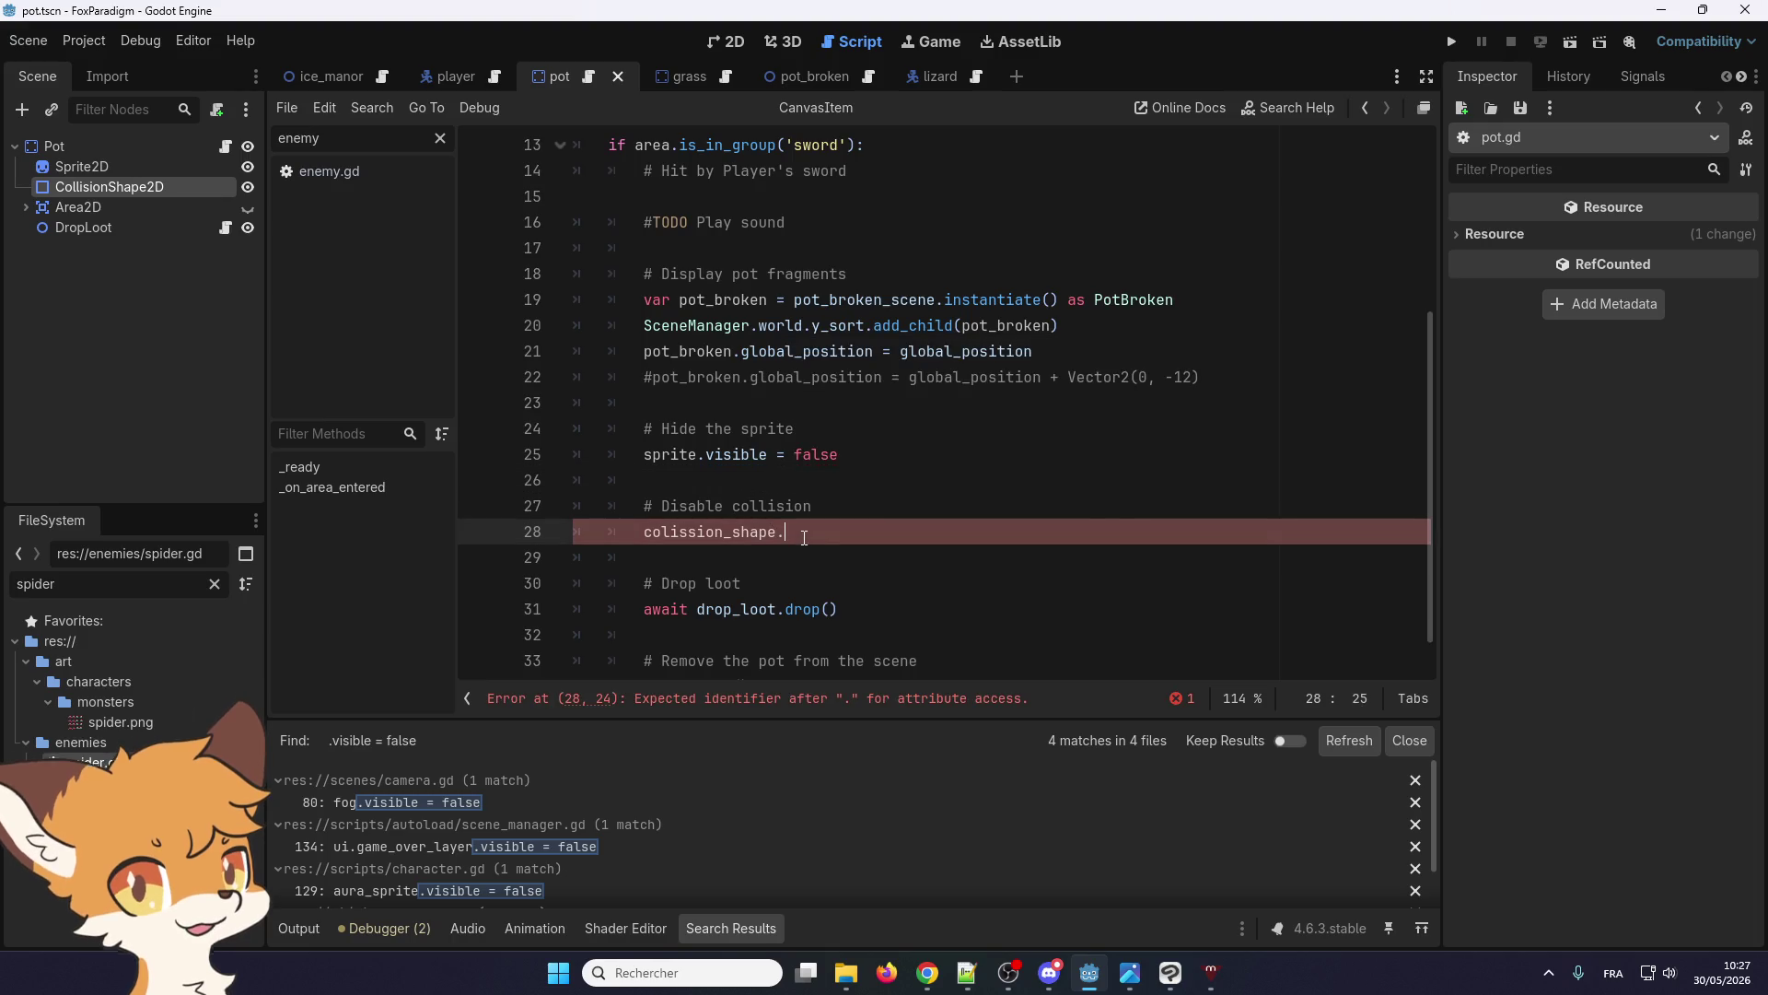
{"action": "key", "text": "ctrl+shift+f"}
{"action": "type", "text": "monit"}
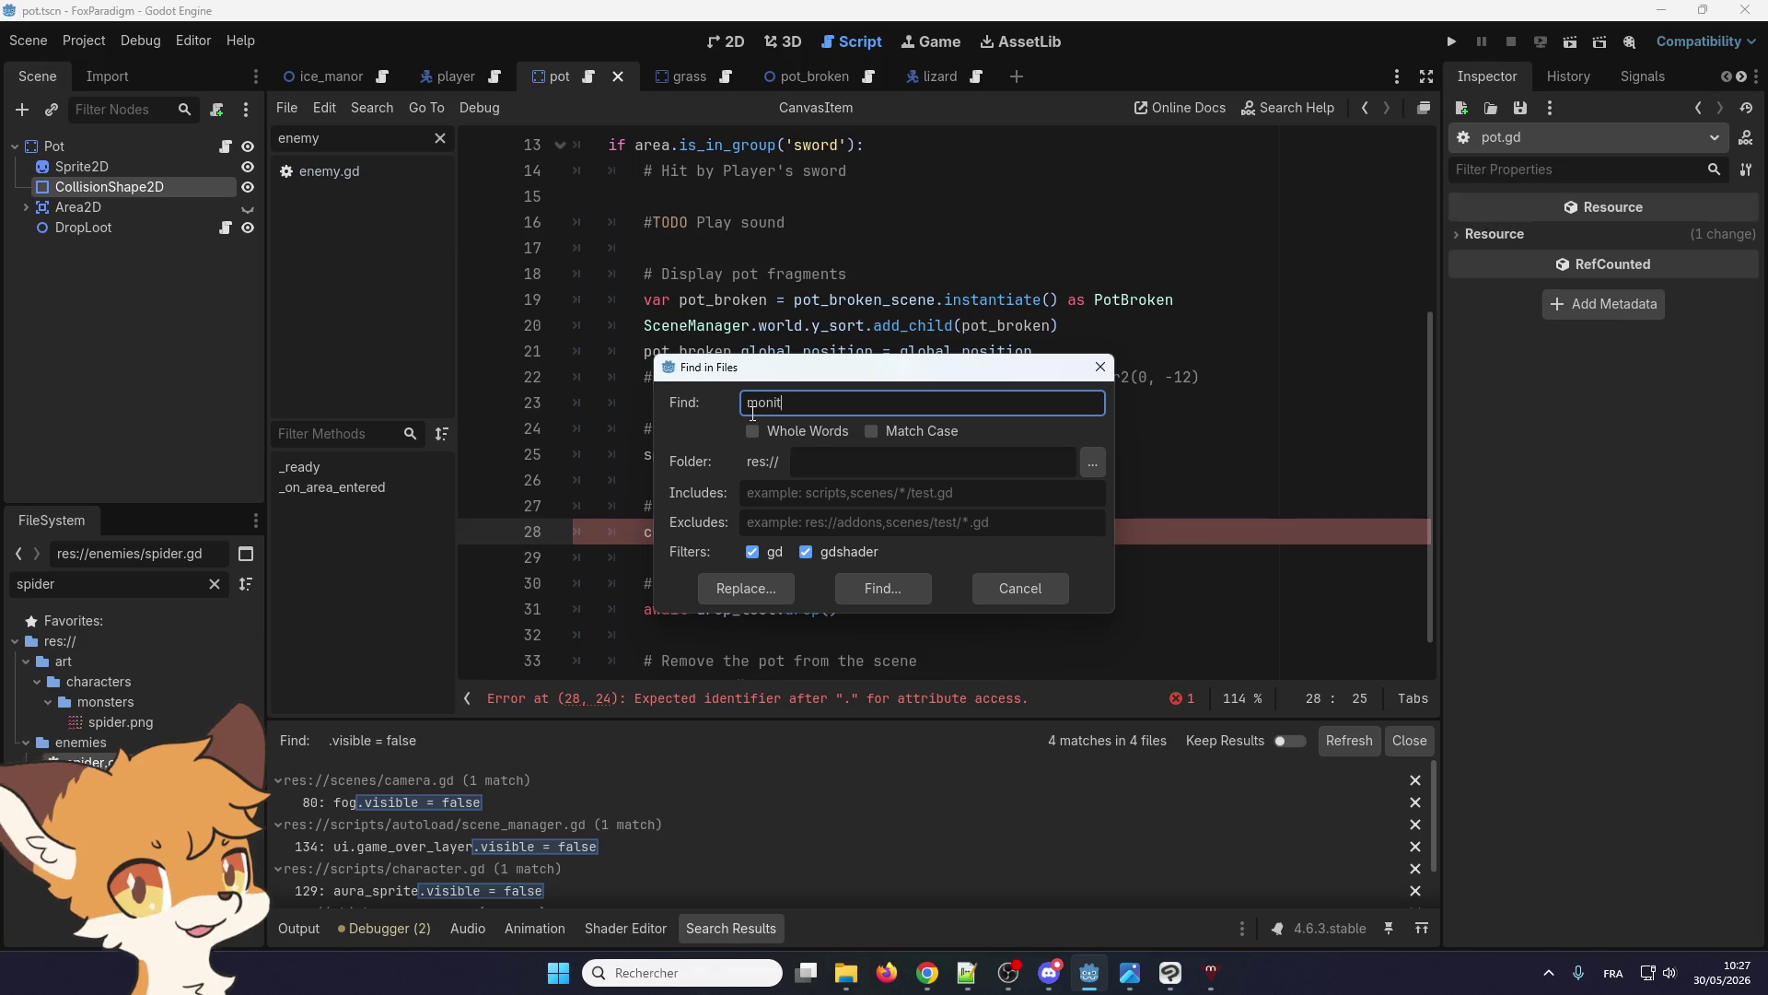
{"action": "type", "text": "or"}
Run the 'monitor' search and browse its 31 matches across 5 files
{"action": "key", "text": "Return"}
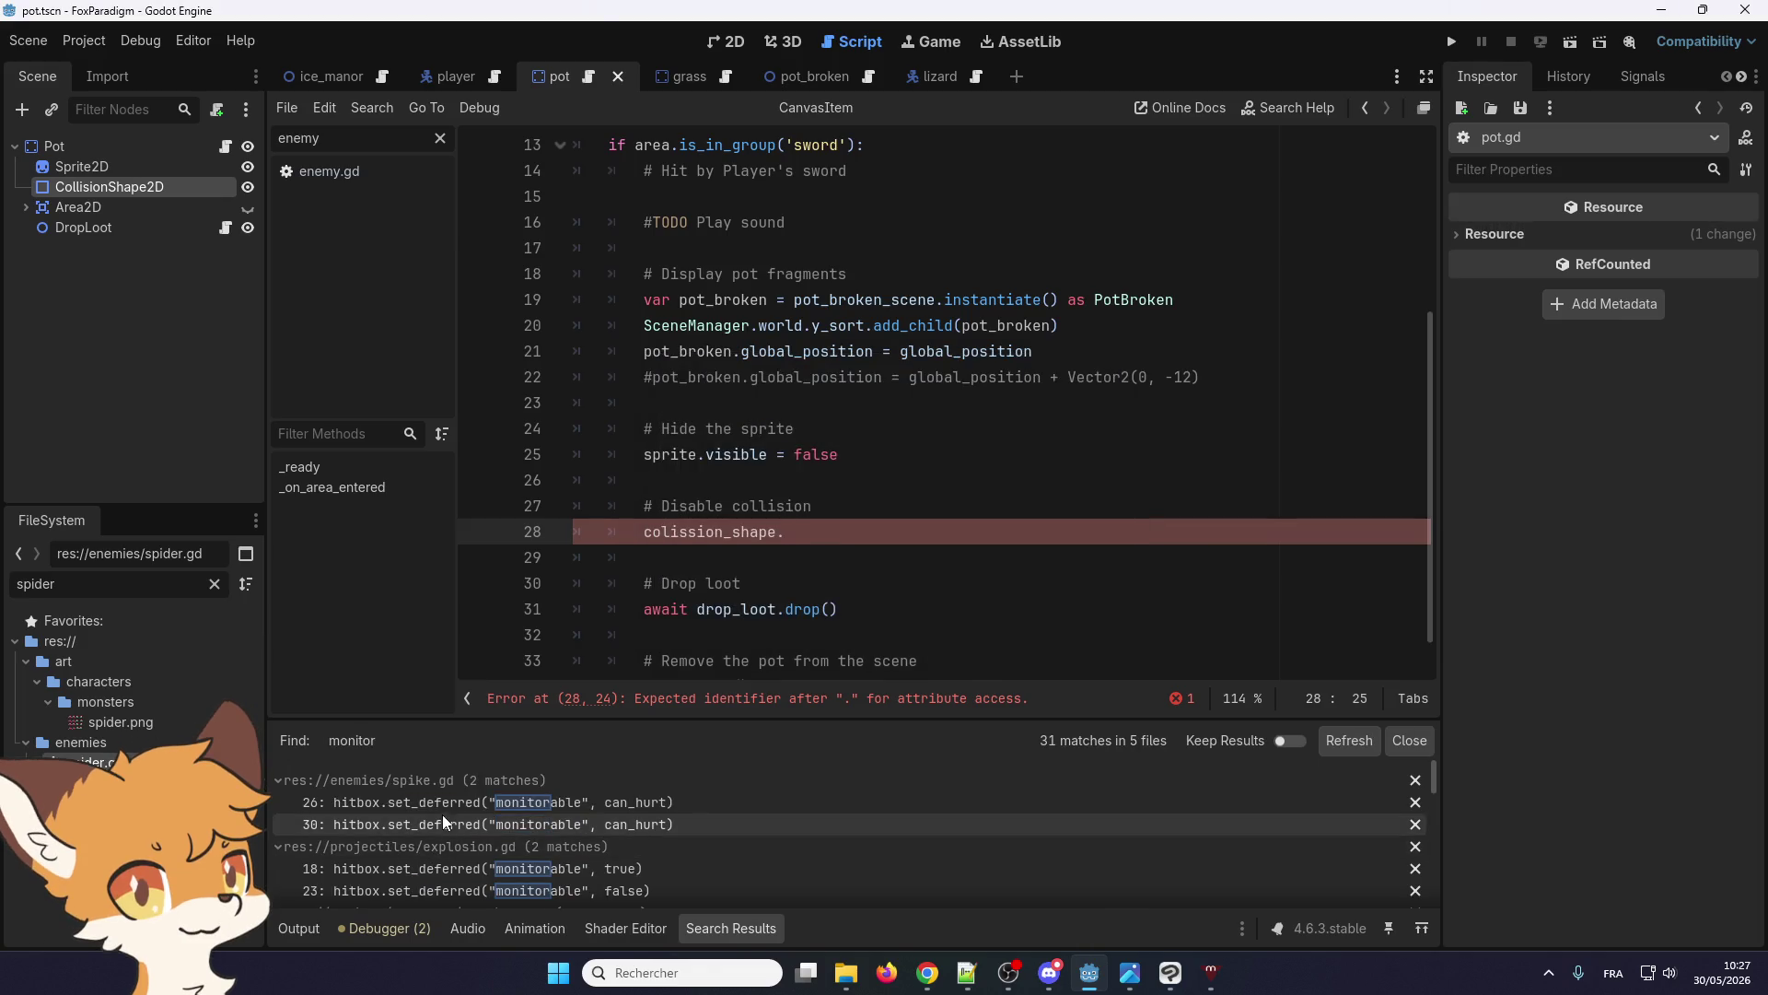
{"action": "scroll", "coordinate": [442, 815], "scroll_direction": "down", "scroll_amount": 3}
{"action": "scroll", "coordinate": [442, 814], "scroll_direction": "down", "scroll_amount": 4}
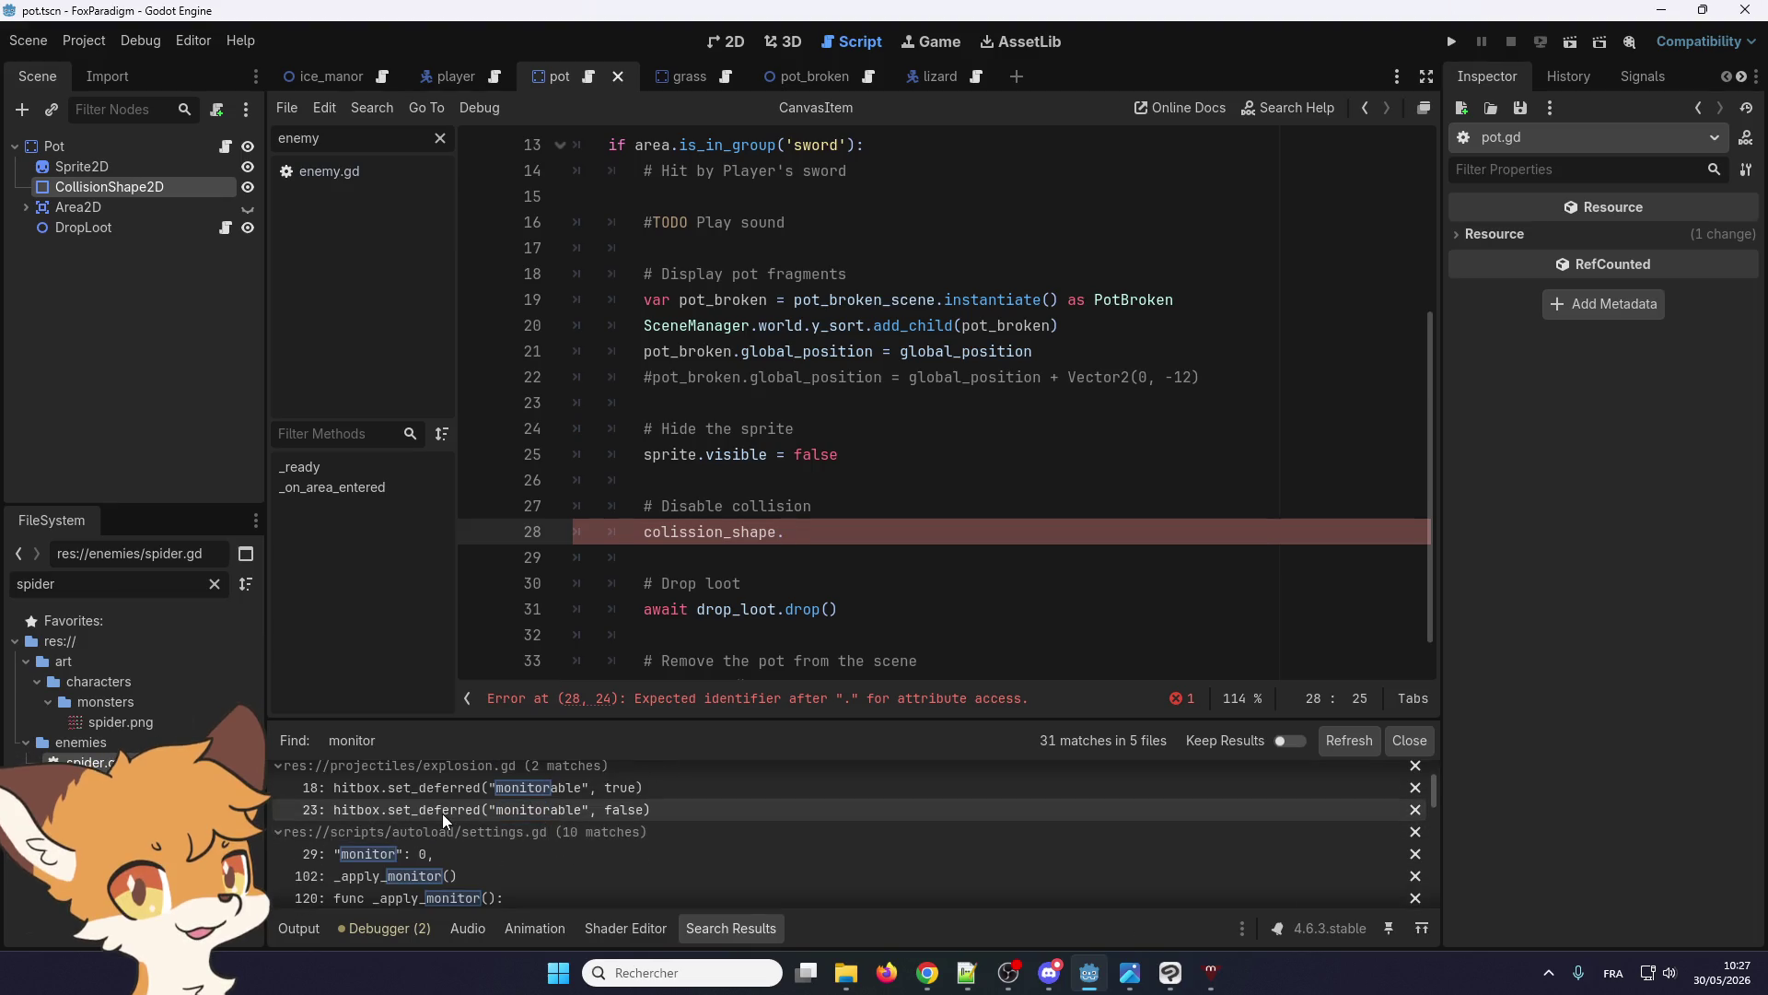
{"action": "scroll", "coordinate": [489, 824], "scroll_direction": "down", "scroll_amount": 1}
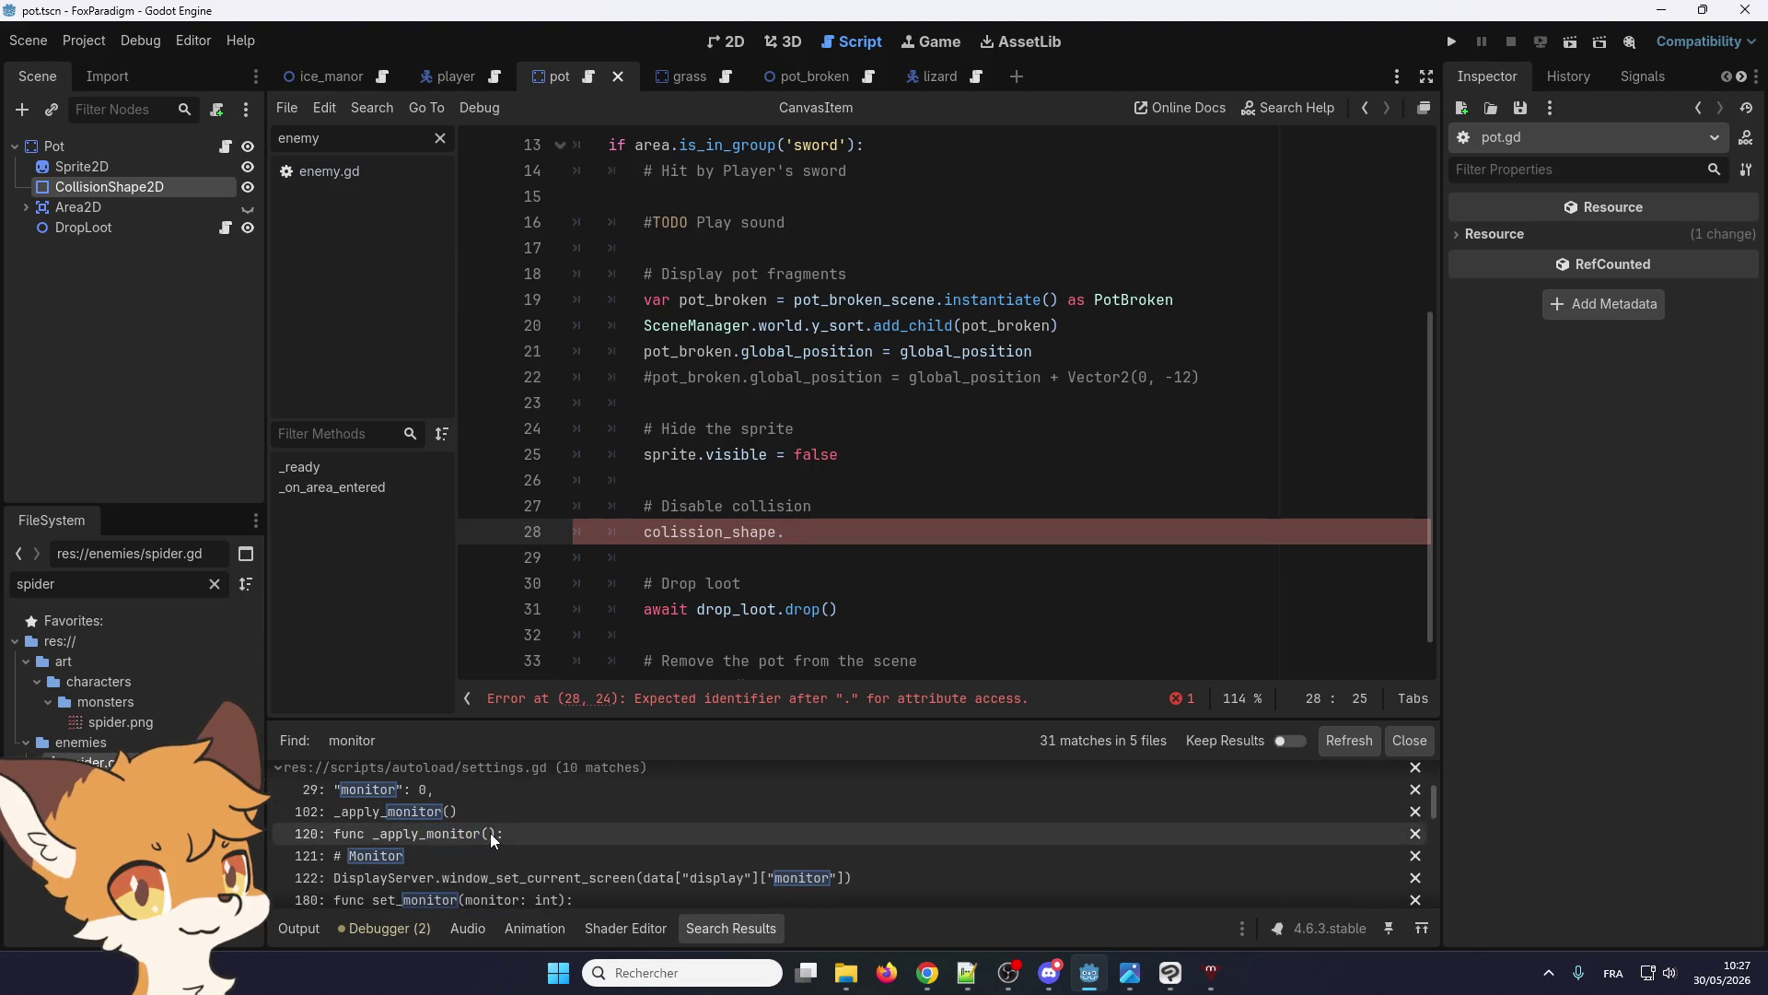
{"action": "scroll", "coordinate": [488, 830], "scroll_direction": "down", "scroll_amount": 5}
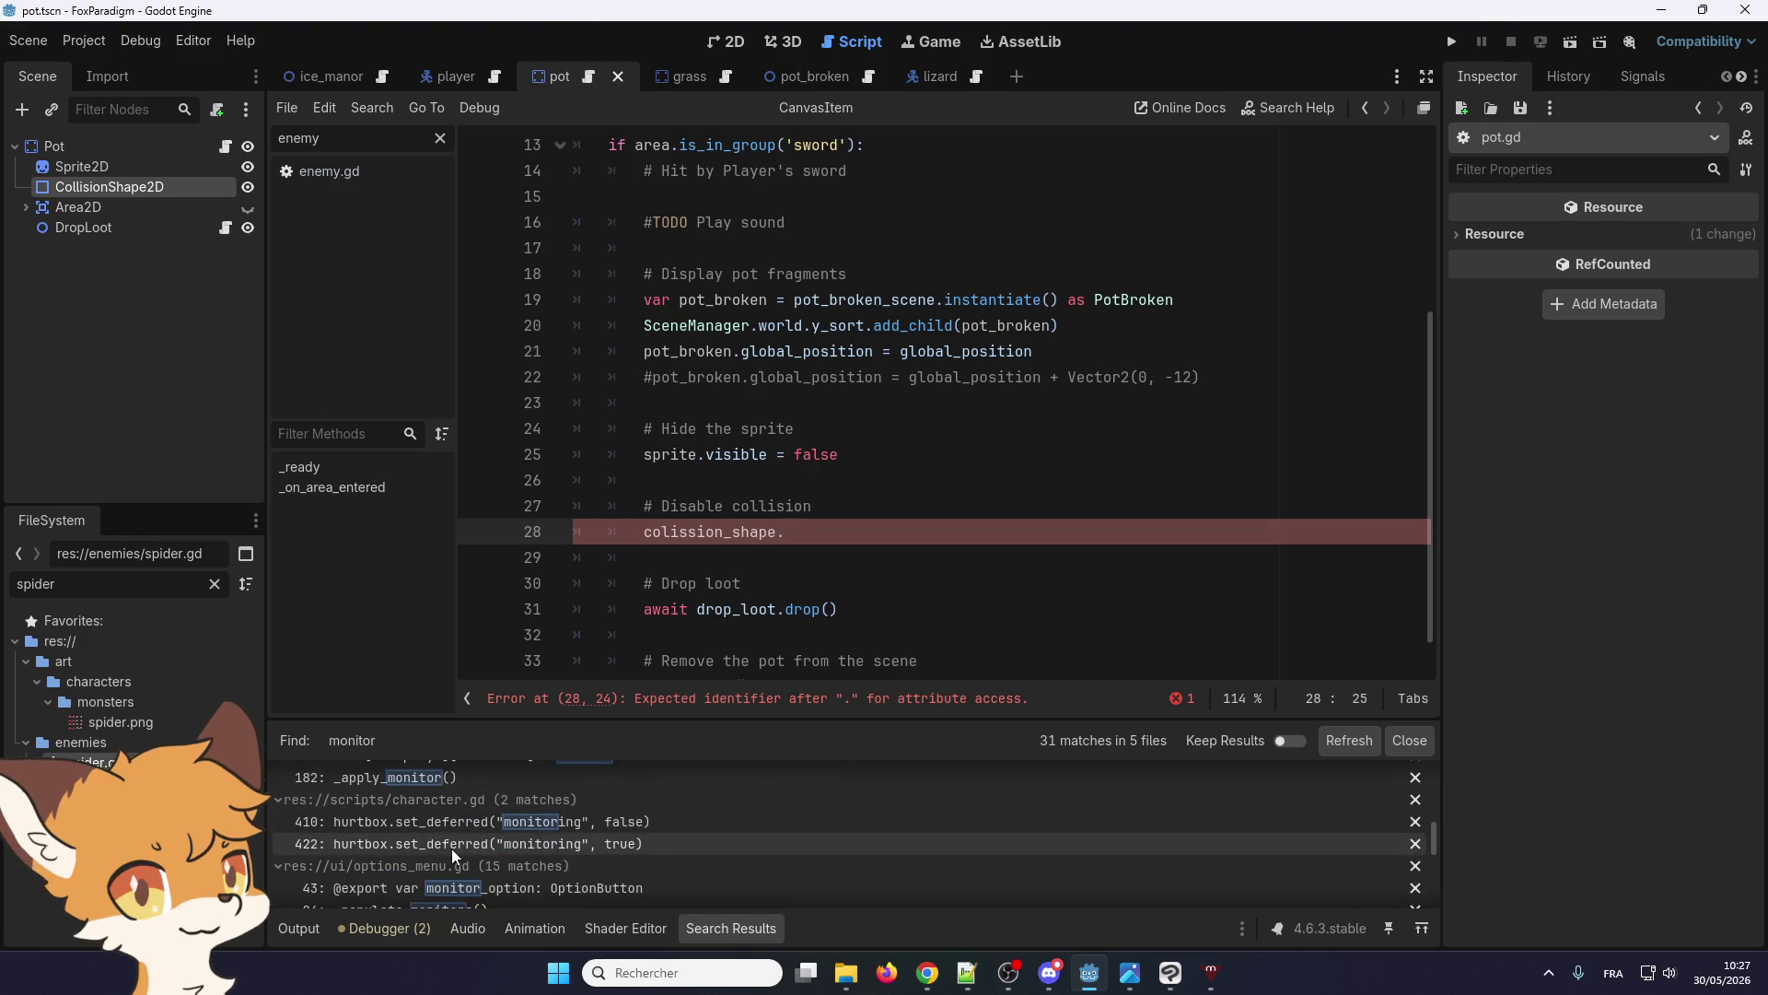
{"action": "scroll", "coordinate": [461, 827], "scroll_direction": "up", "scroll_amount": 2}
{"action": "scroll", "coordinate": [437, 838], "scroll_direction": "down", "scroll_amount": 4}
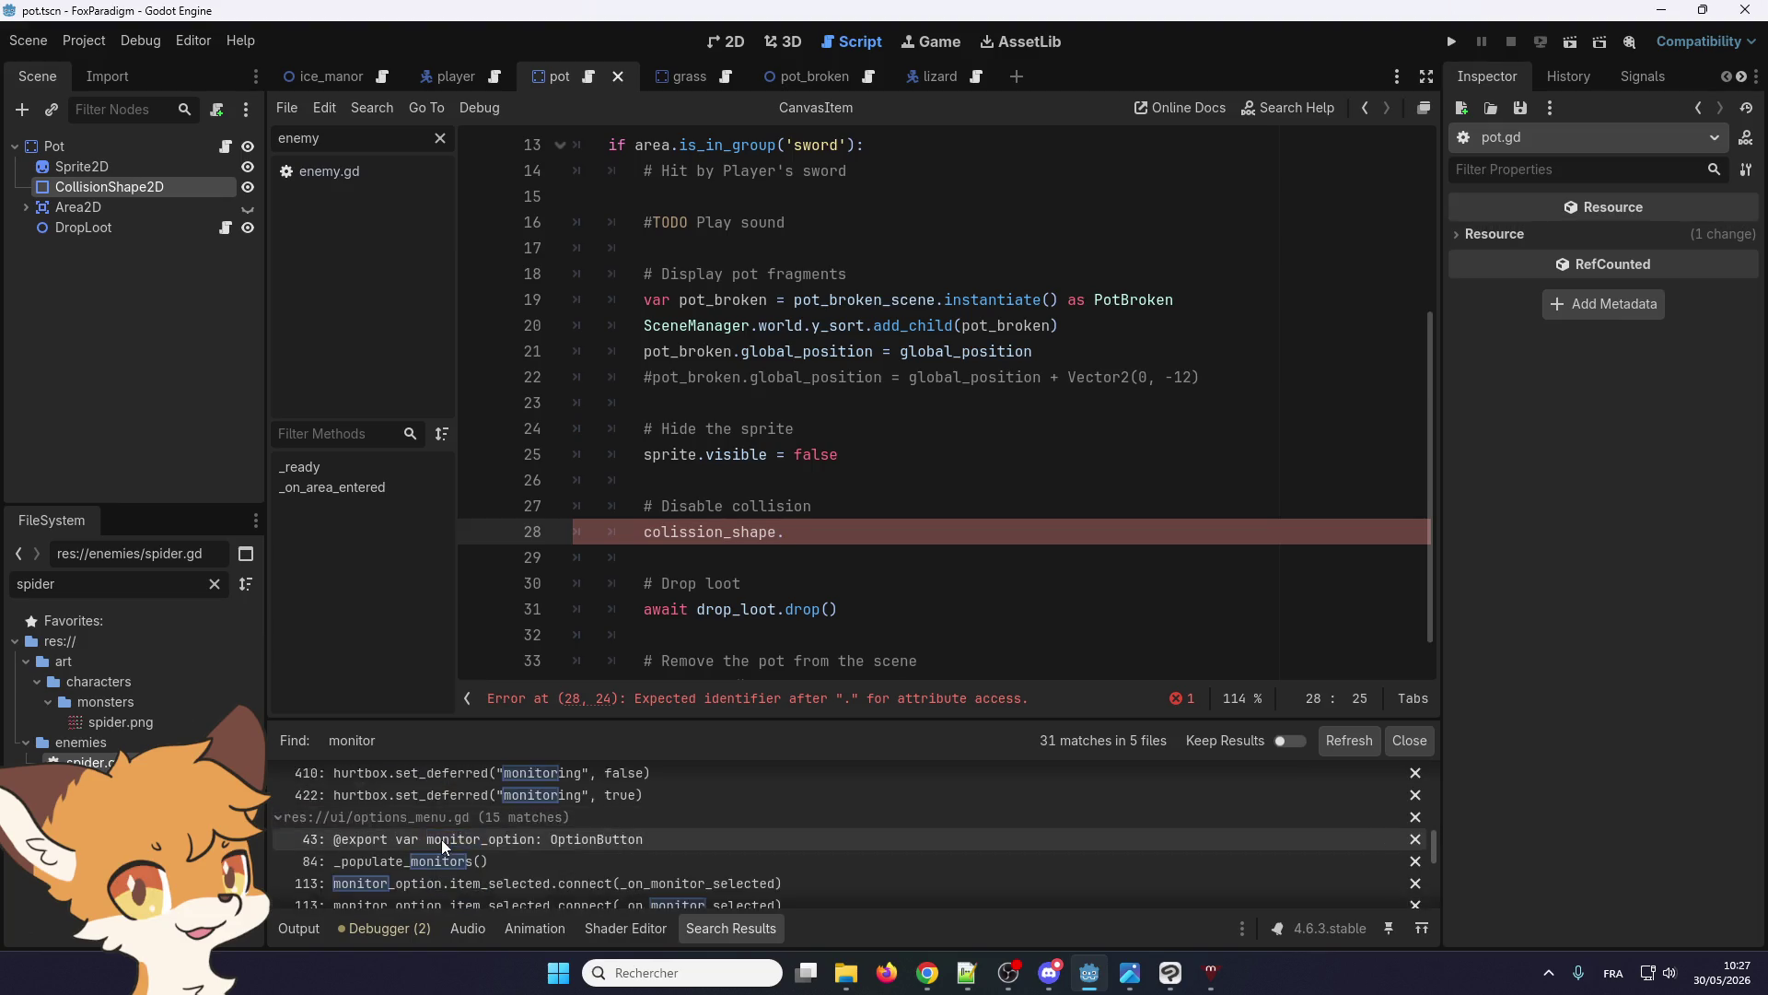
Filter the Inspector for 'monit' on the Pot and CollisionShape2D nodes
{"action": "left_click", "coordinate": [1494, 236]}
{"action": "left_click", "coordinate": [1494, 236]}
{"action": "left_click", "coordinate": [64, 146]}
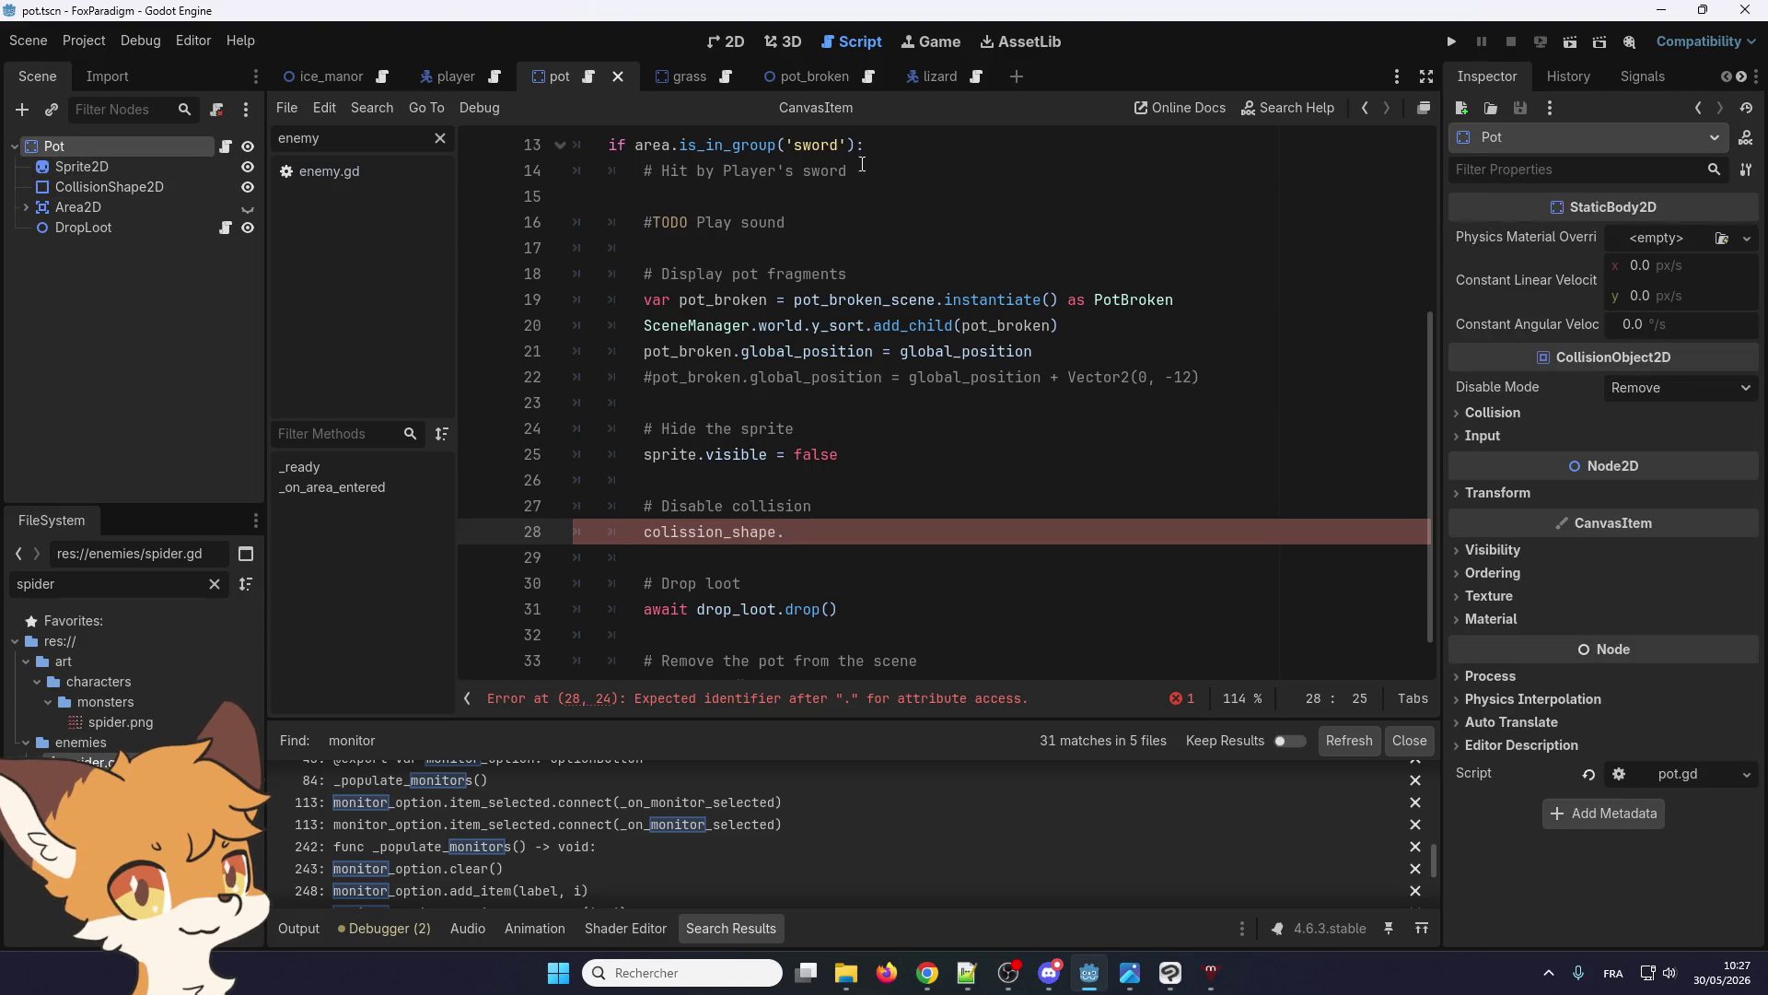
{"action": "type", "text": "moni"}
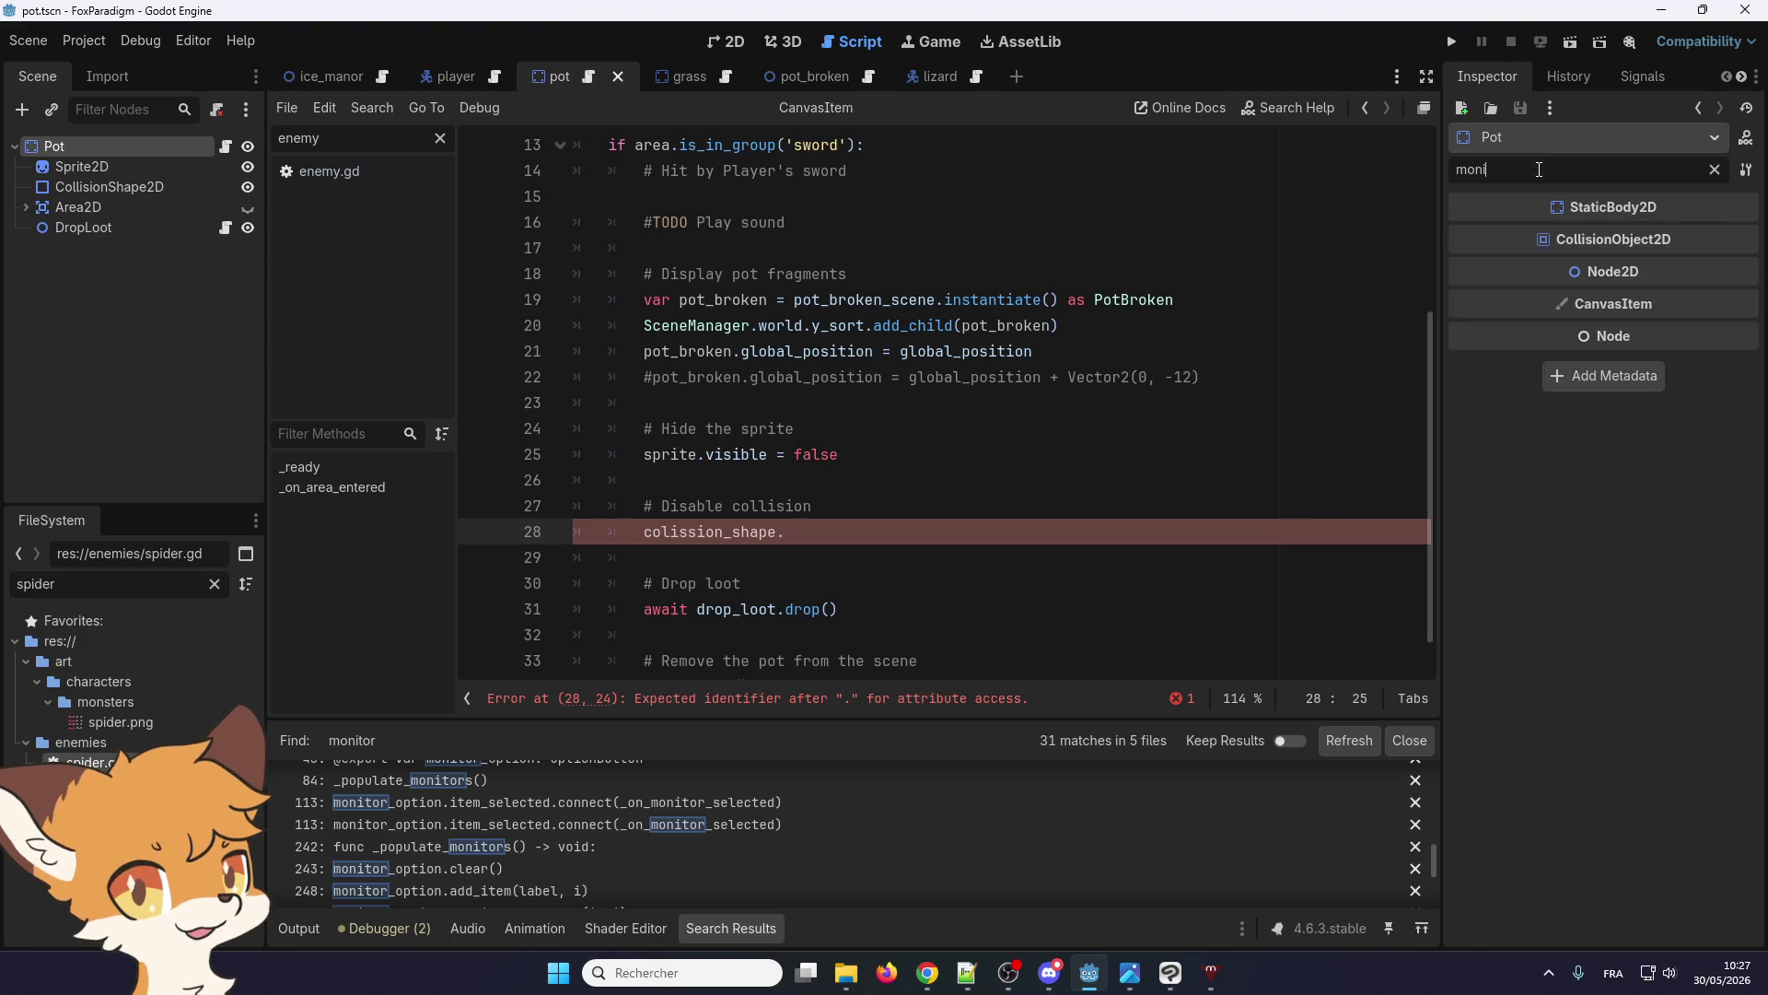
{"action": "key", "text": "BackSpace"}
{"action": "key", "text": "BackSpace"}
{"action": "key", "text": "BackSpace"}
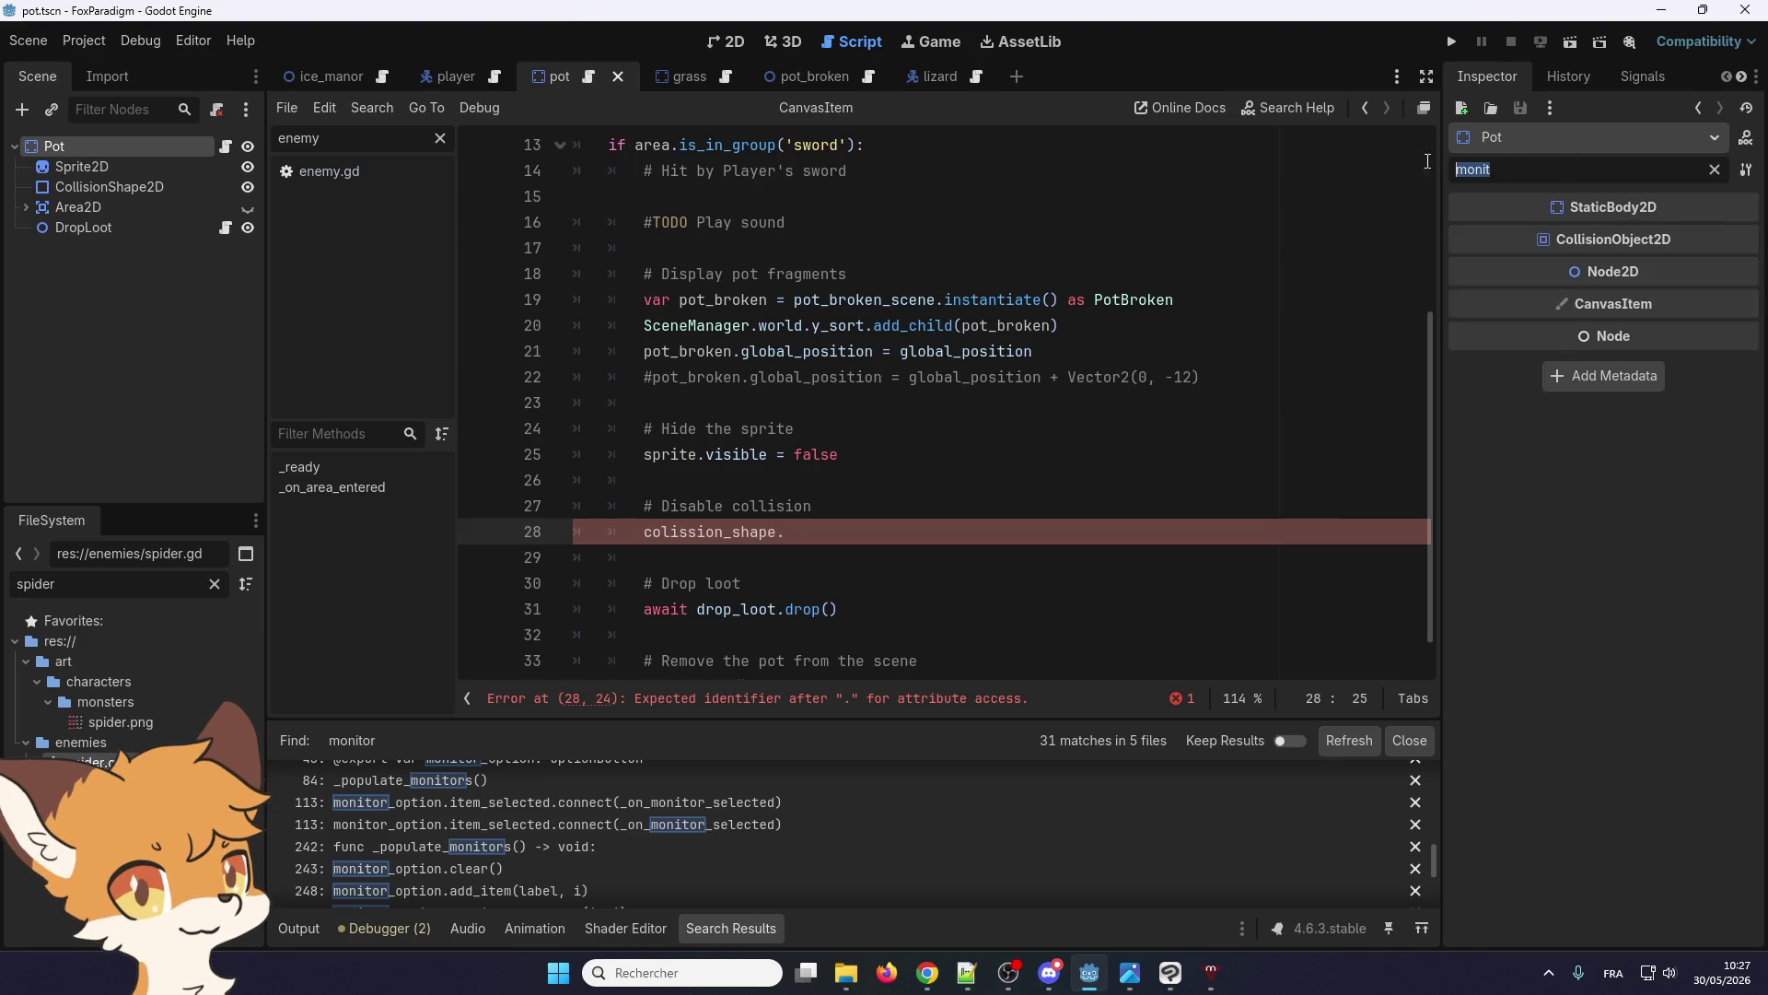
{"action": "left_click", "coordinate": [142, 188]}
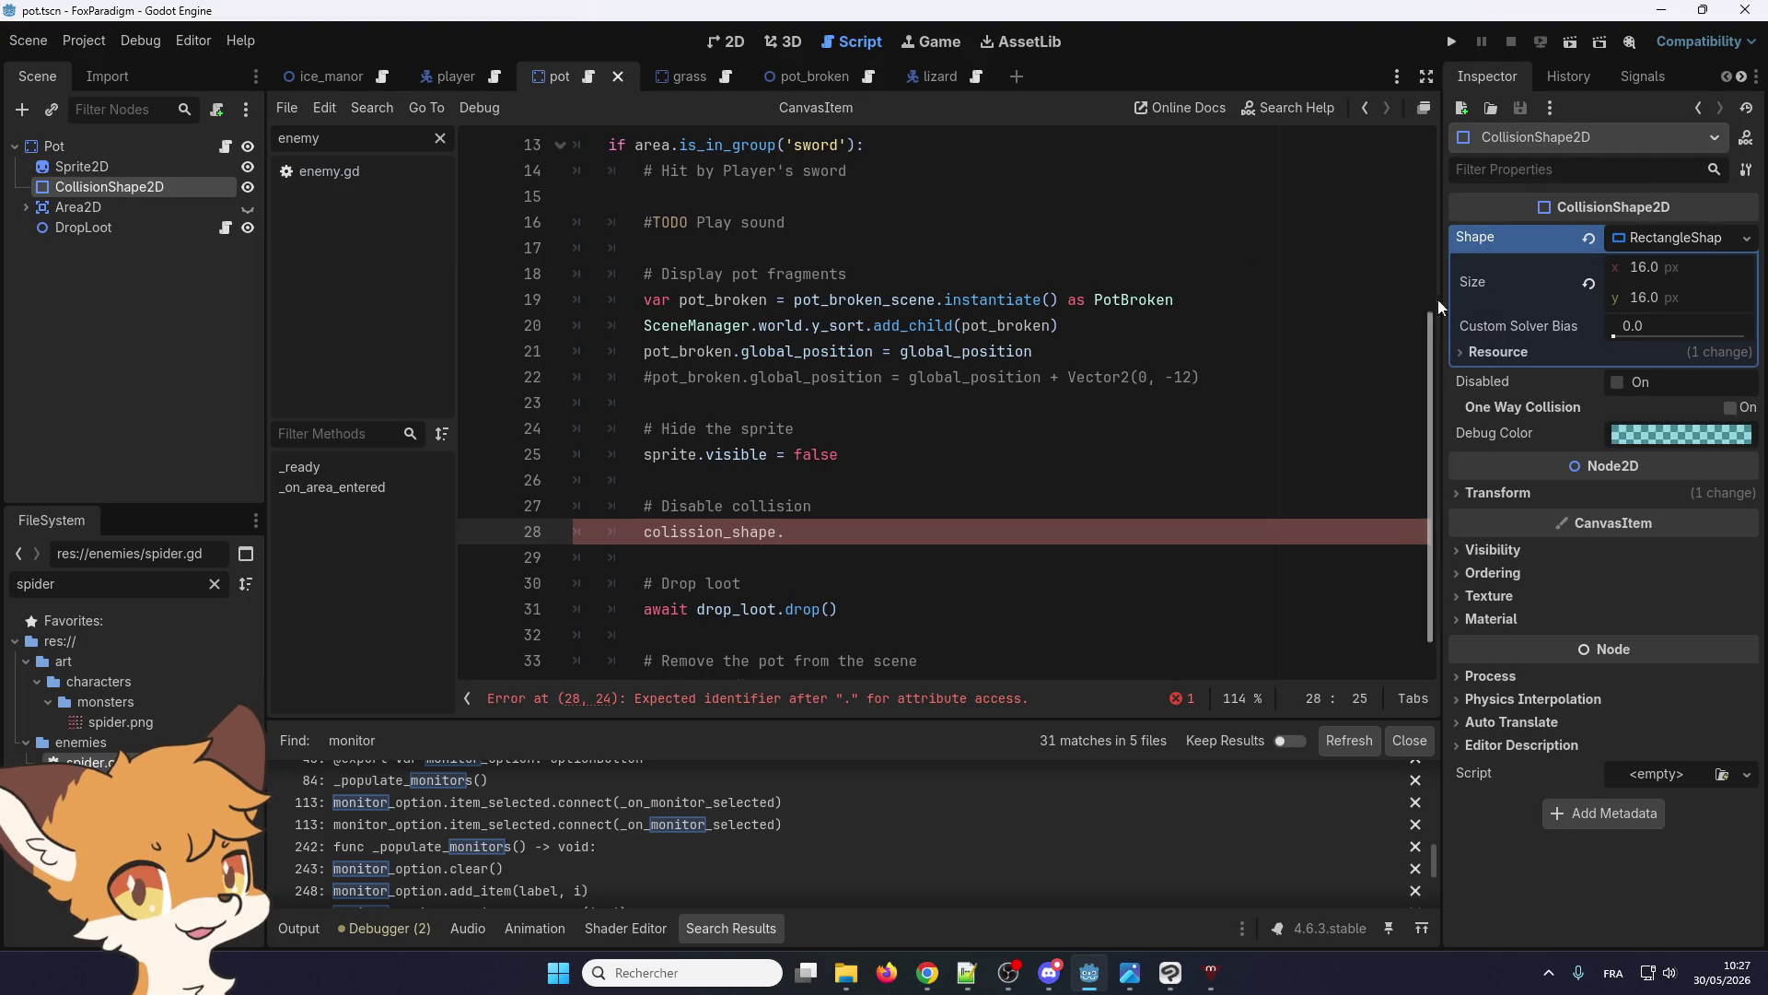
{"action": "left_click", "coordinate": [1537, 159]}
{"action": "type", "text": "monit"}
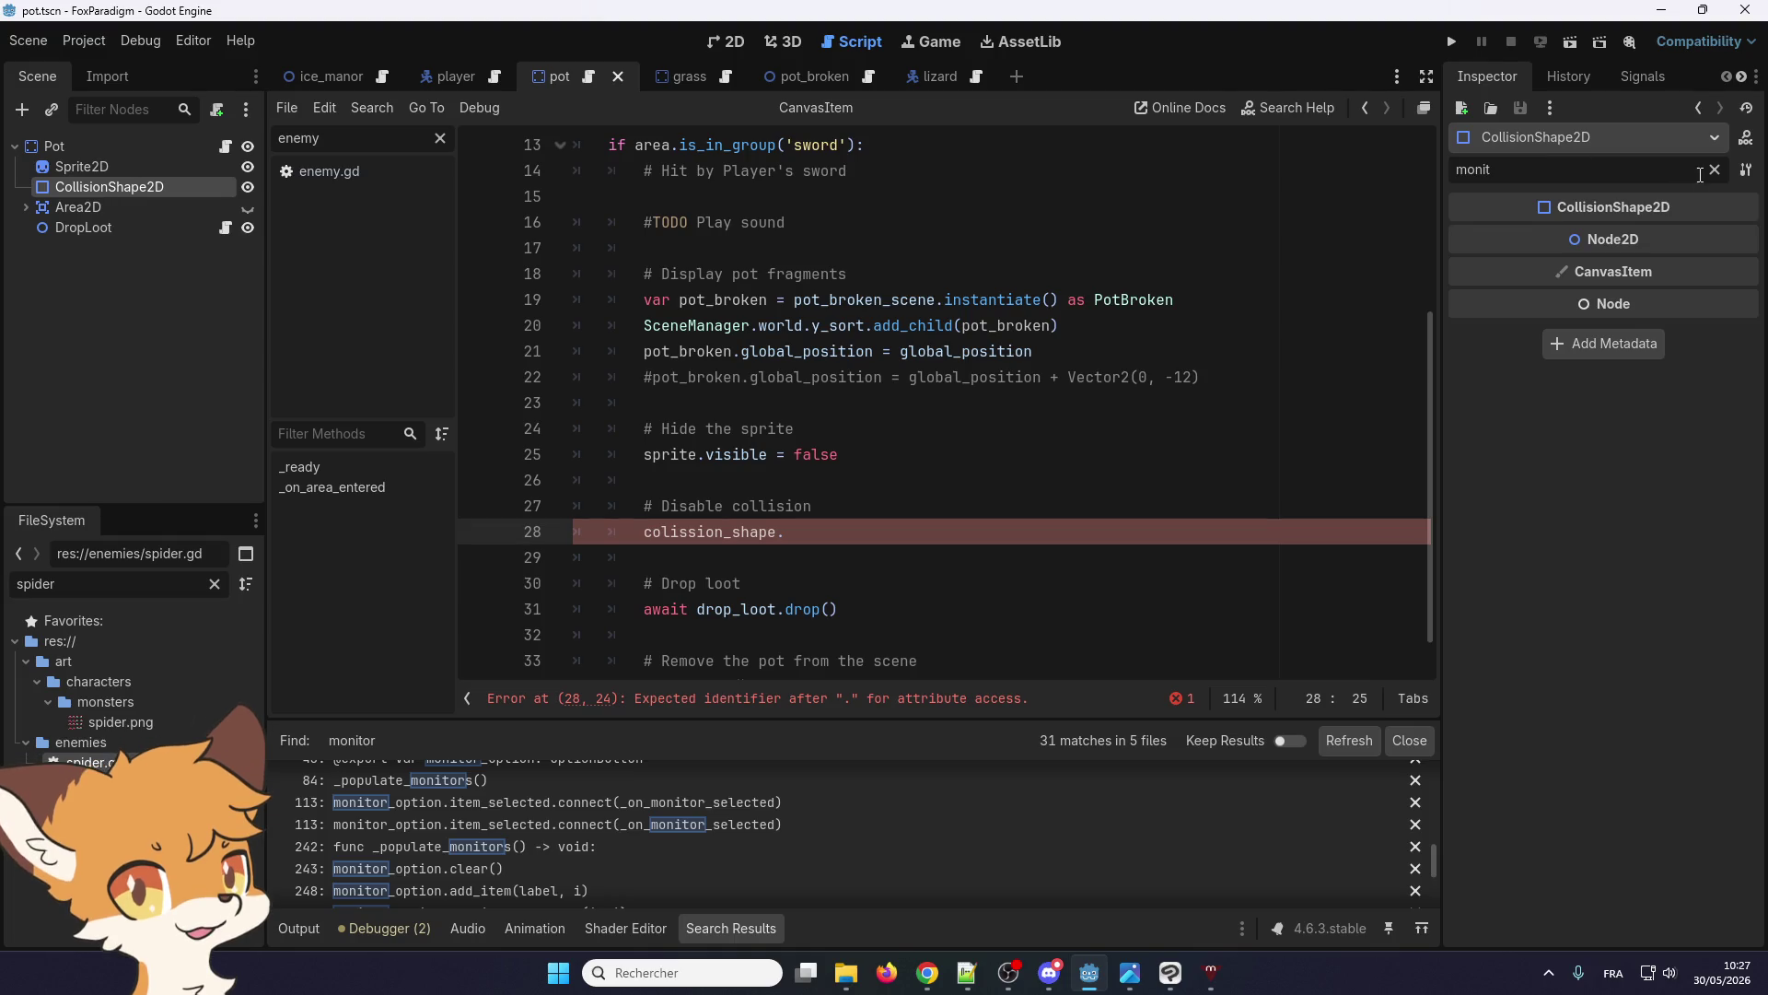
{"action": "left_click", "coordinate": [1715, 170]}
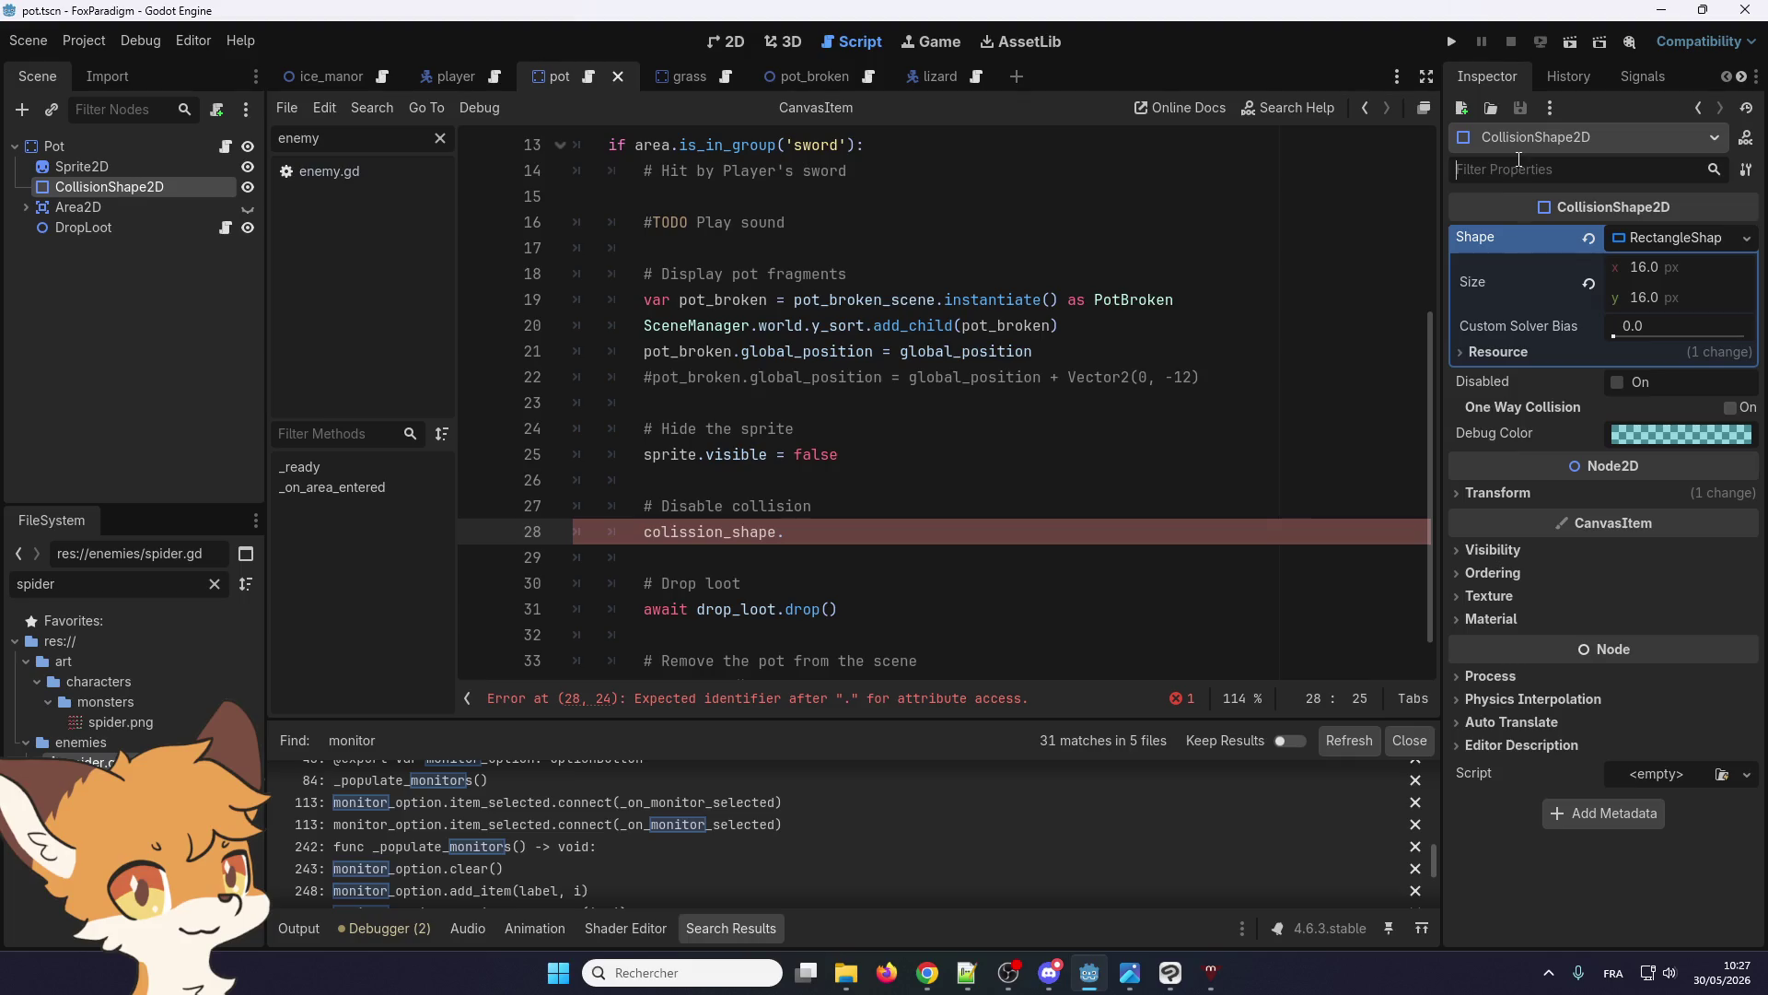
{"action": "type", "text": "monit"}
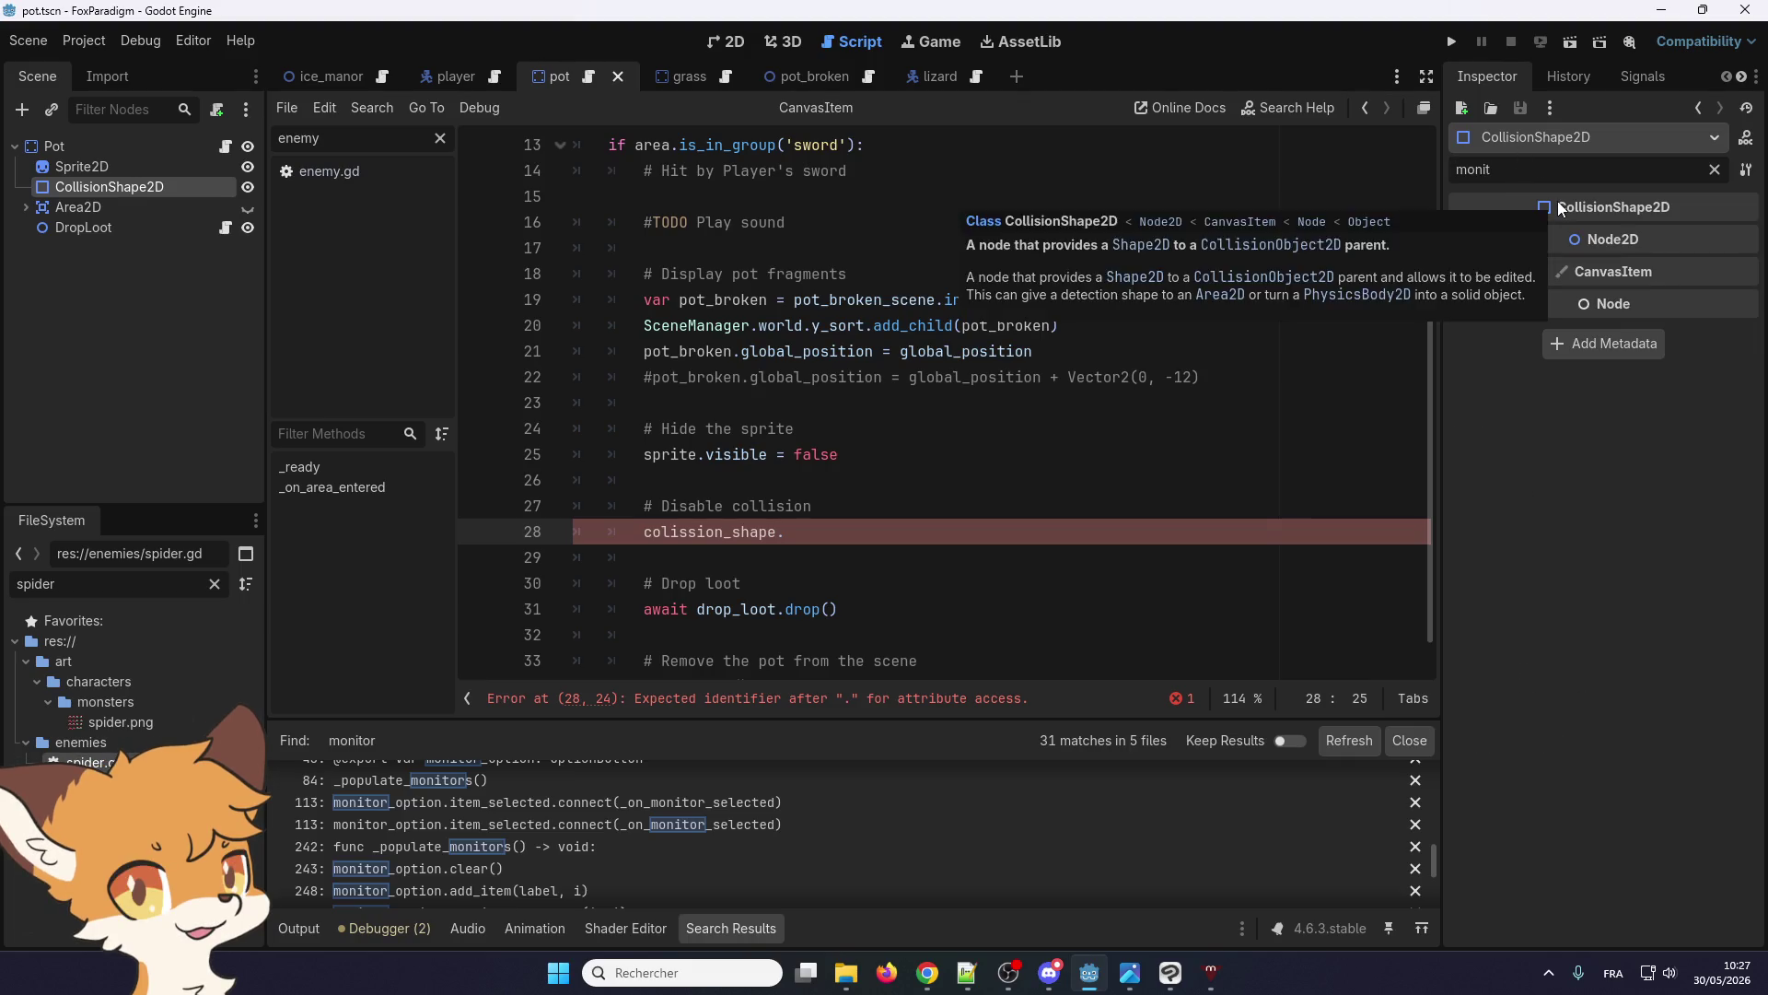
{"action": "left_click", "coordinate": [1713, 169]}
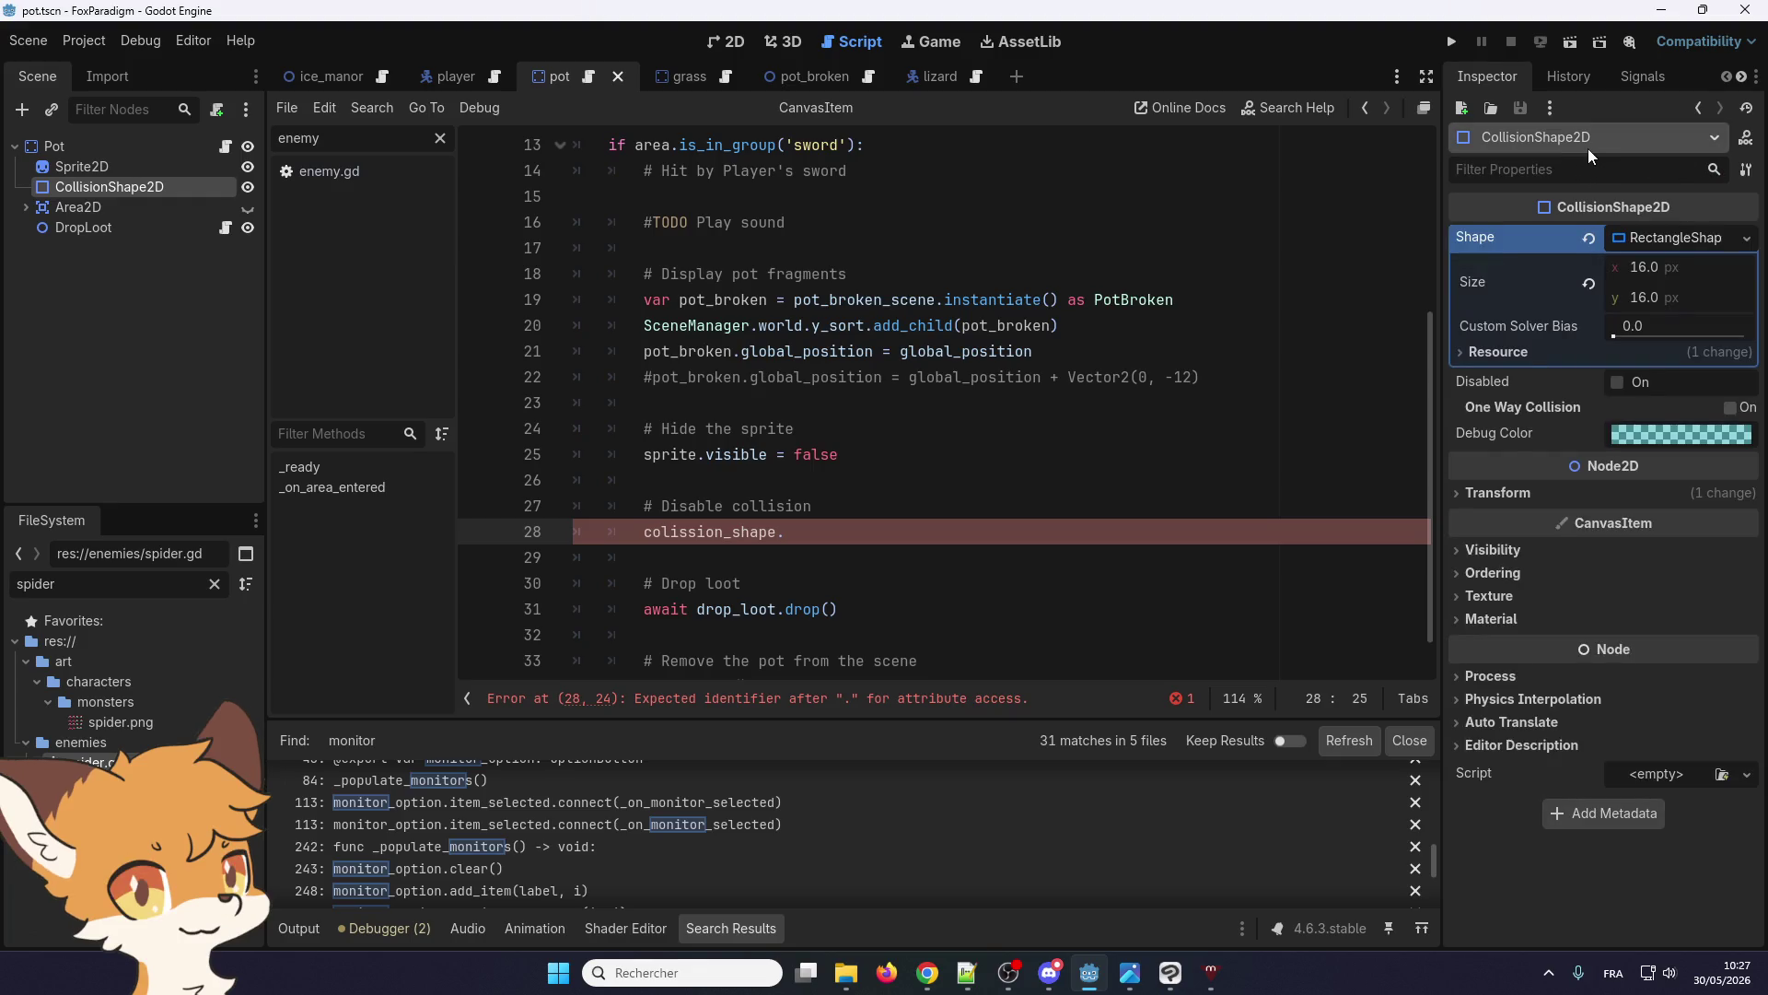
{"action": "type", "text": "monit"}
{"action": "key", "text": "BackSpace"}
{"action": "key", "text": "BackSpace"}
{"action": "key", "text": "BackSpace"}
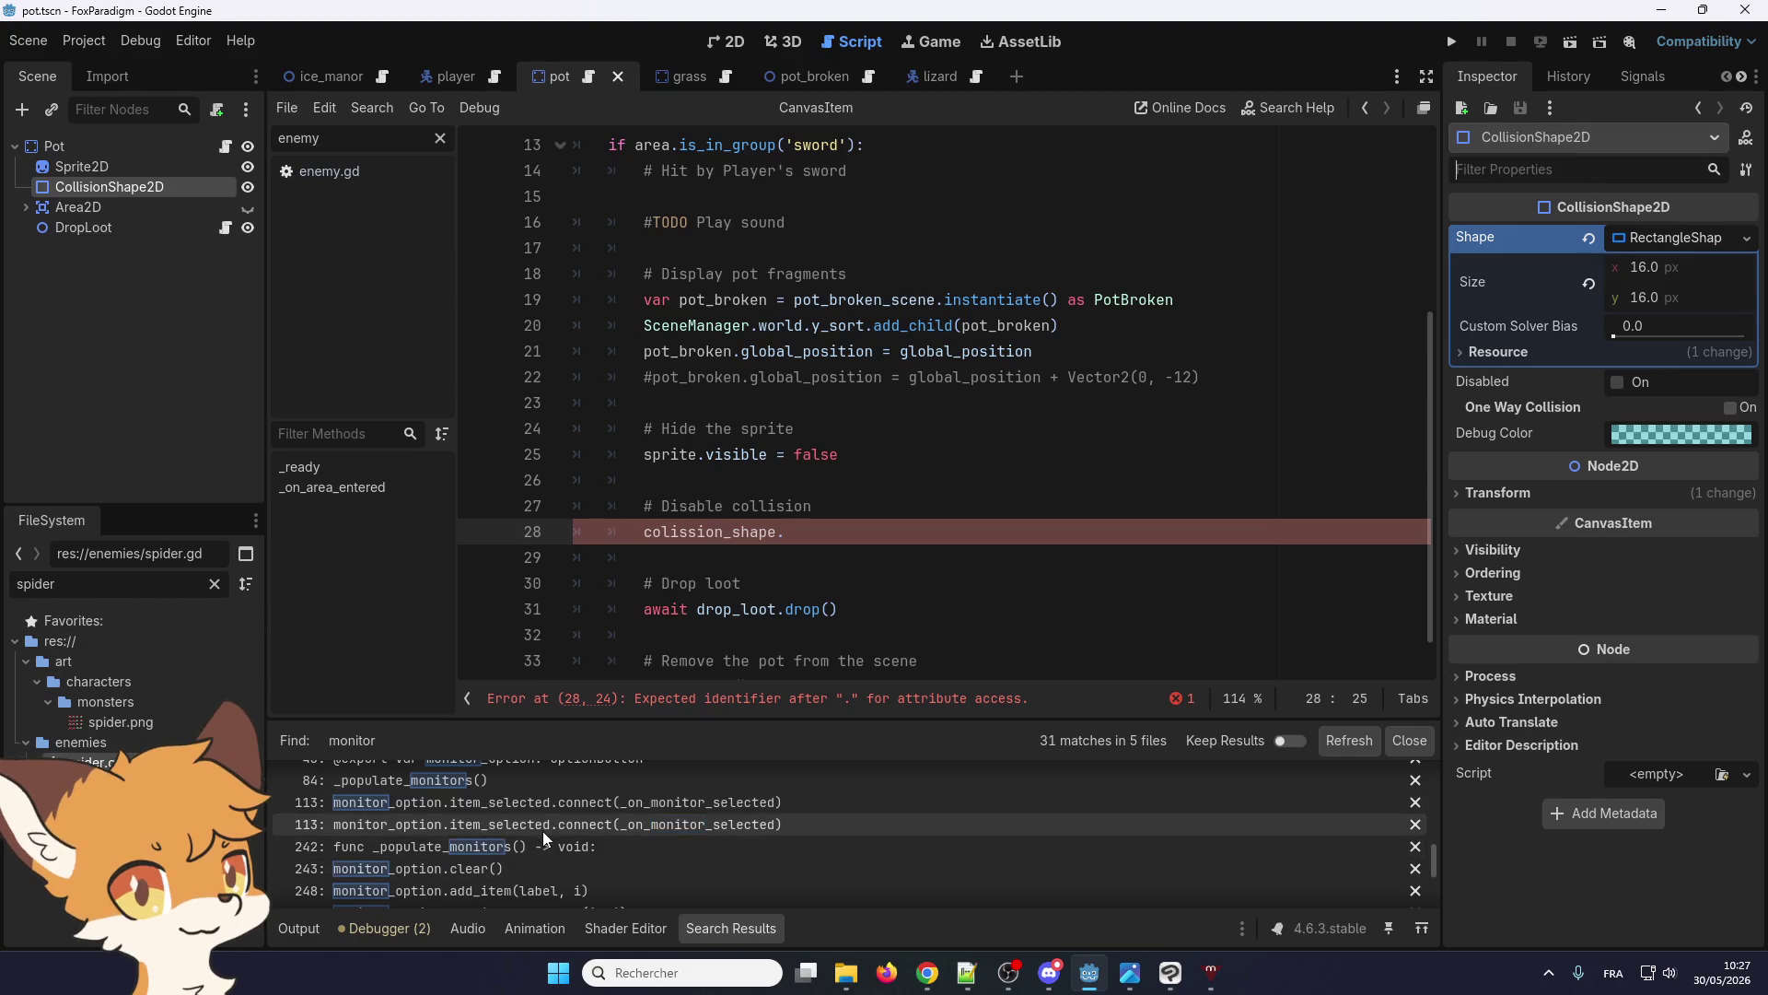
Open character.gd at the hurtbox monitoring match on line 410 and review it
{"action": "scroll", "coordinate": [543, 831], "scroll_direction": "up", "scroll_amount": 2}
{"action": "scroll", "coordinate": [583, 848], "scroll_direction": "down", "scroll_amount": 3}
{"action": "scroll", "coordinate": [583, 848], "scroll_direction": "up", "scroll_amount": 5}
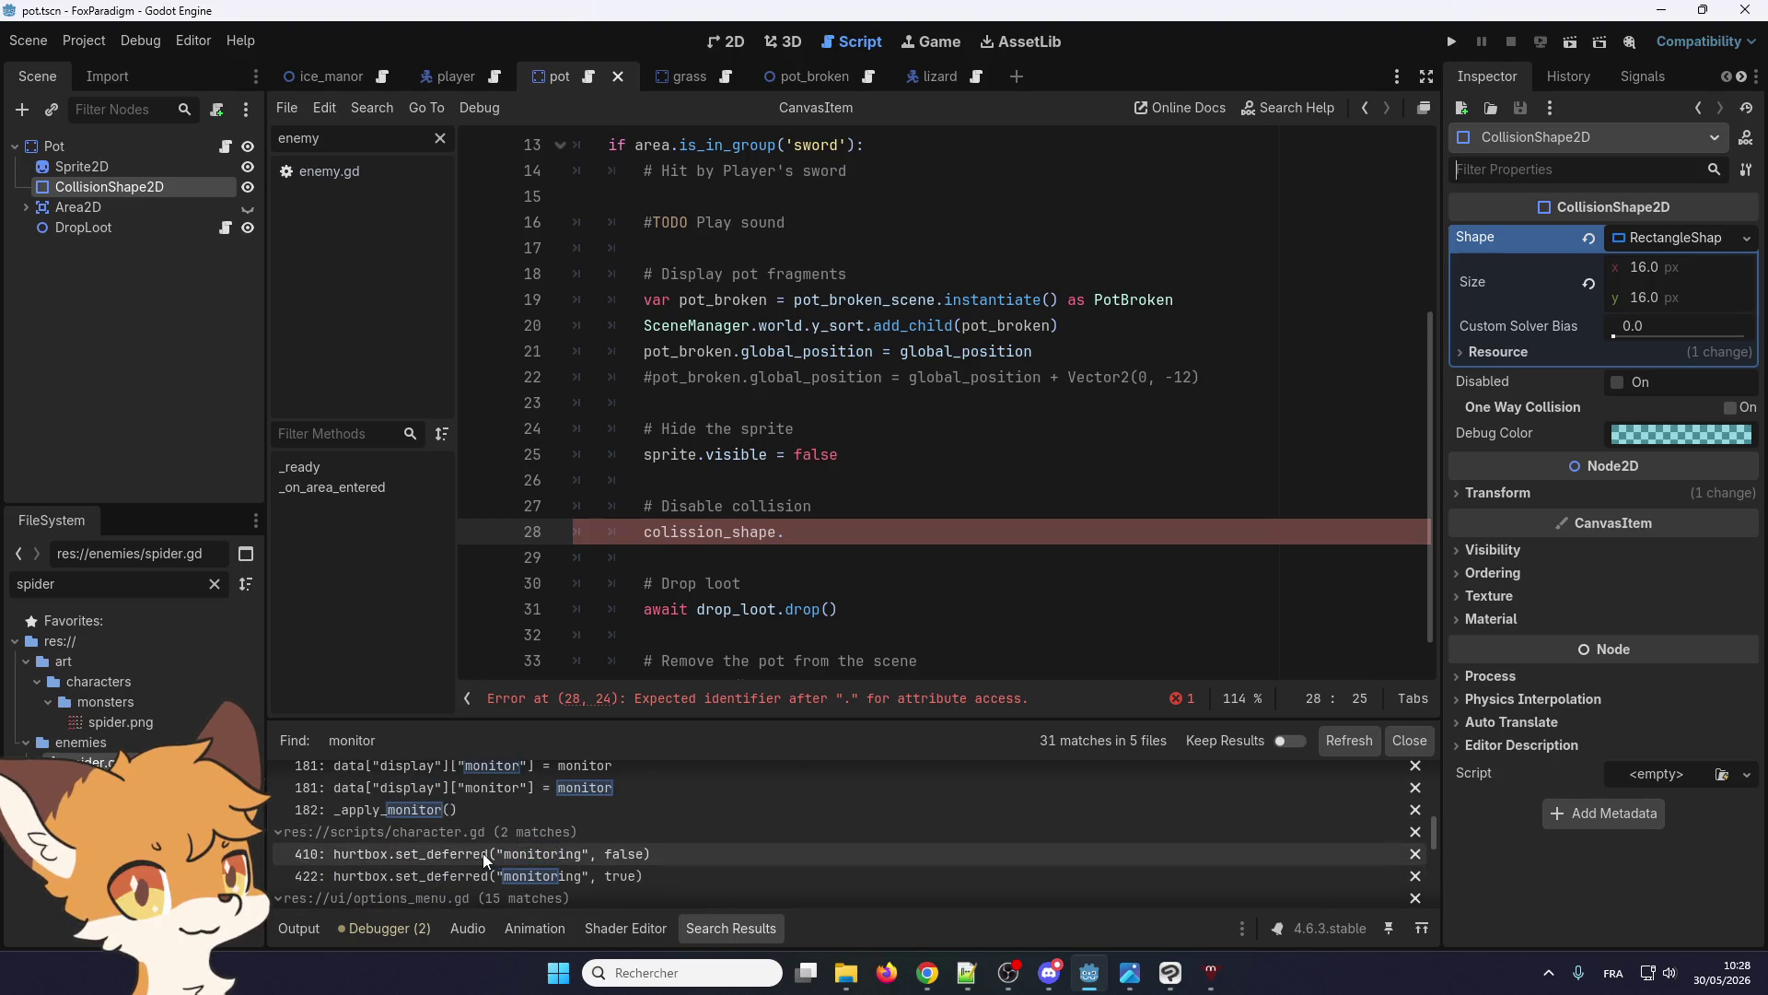
{"action": "left_click", "coordinate": [467, 853]}
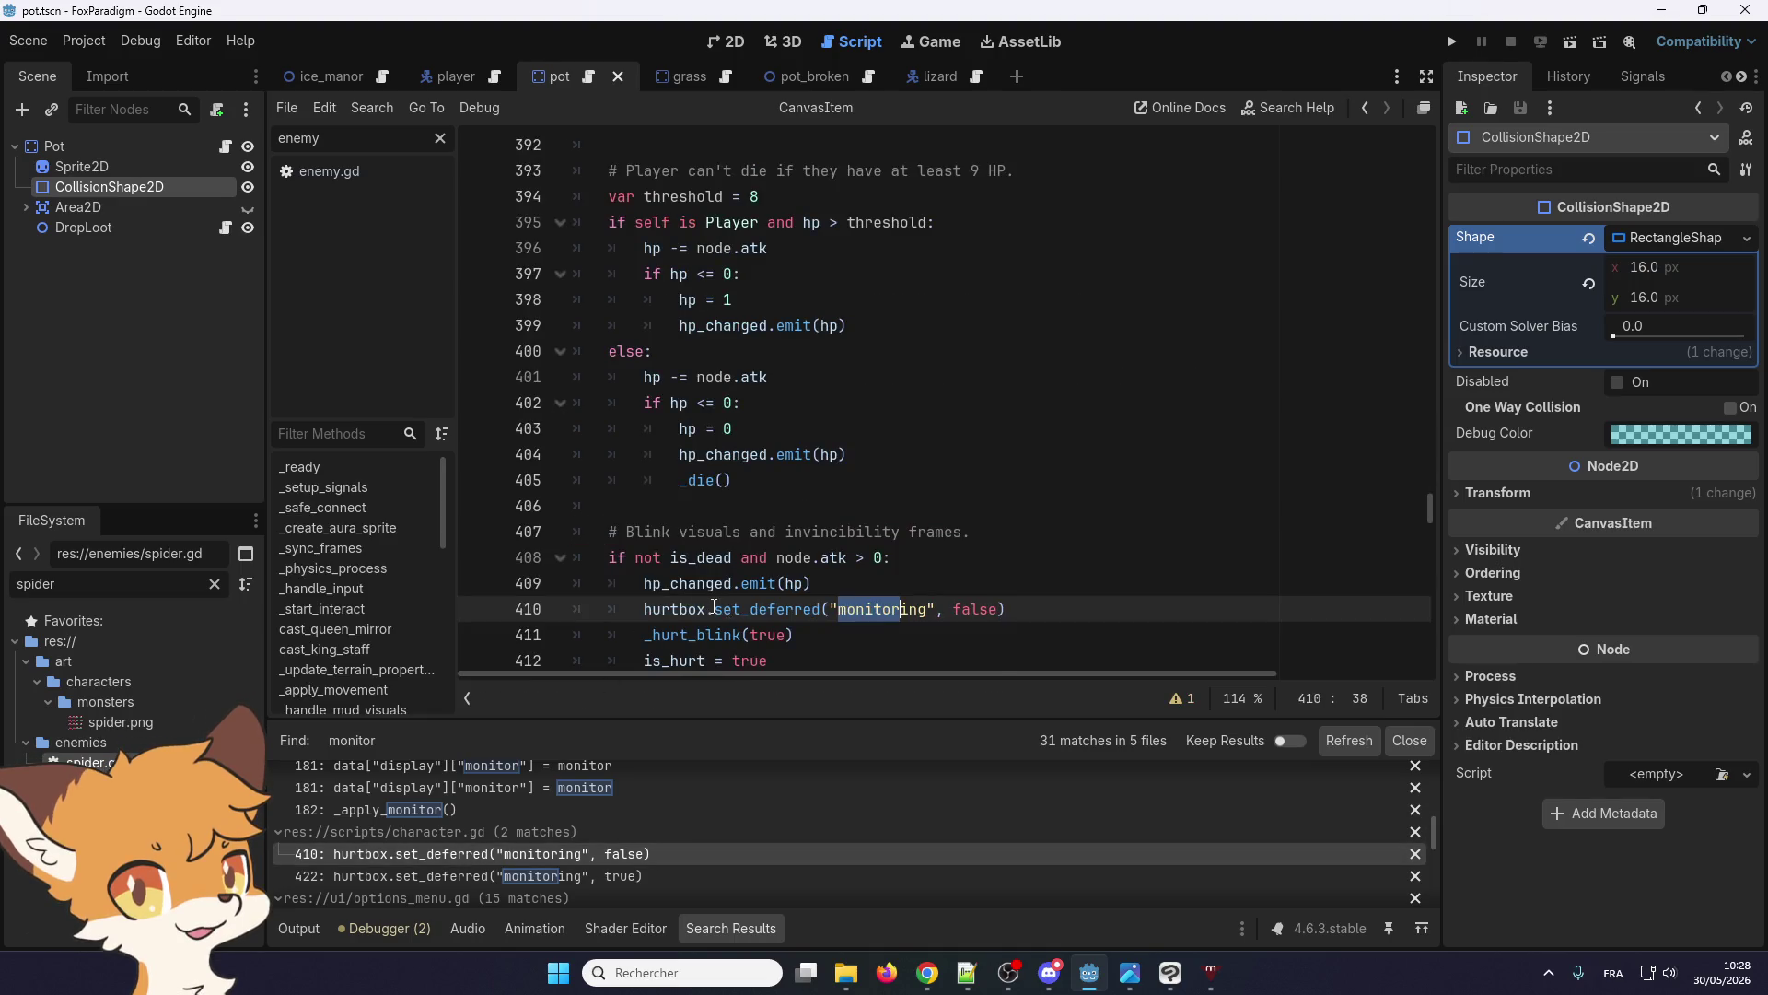
{"action": "scroll", "coordinate": [766, 519], "scroll_direction": "down", "scroll_amount": 1}
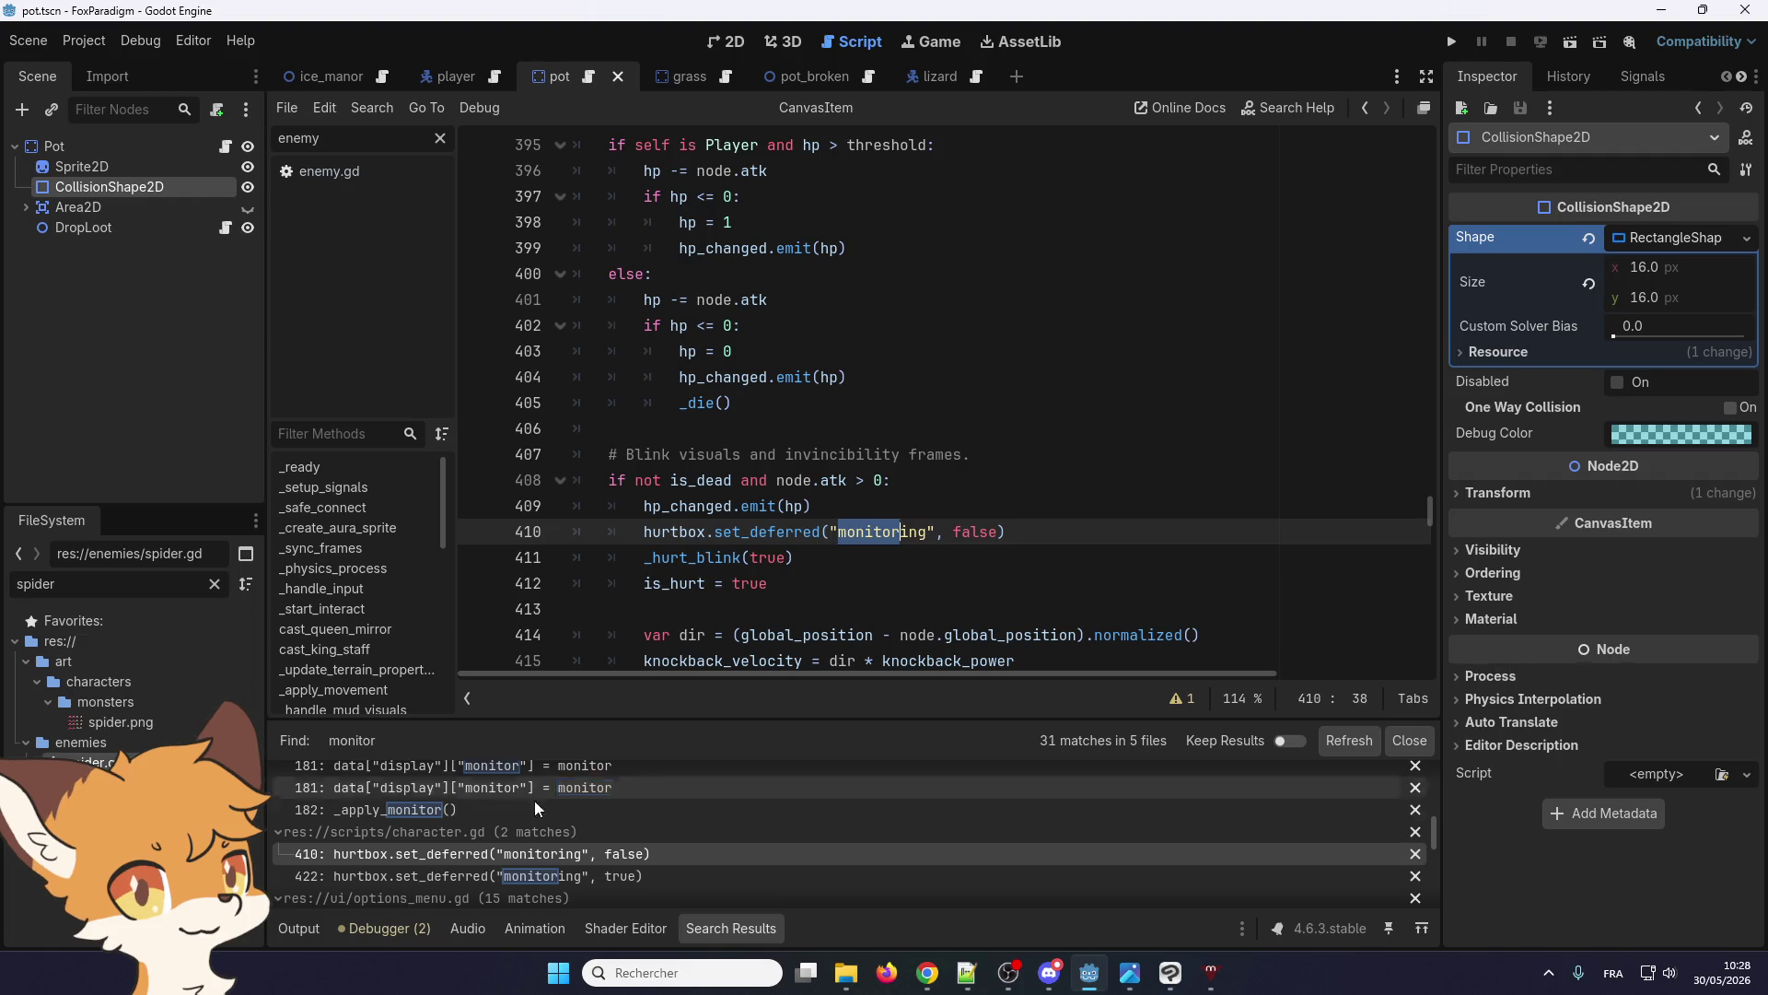
{"action": "scroll", "coordinate": [403, 857], "scroll_direction": "up", "scroll_amount": 1}
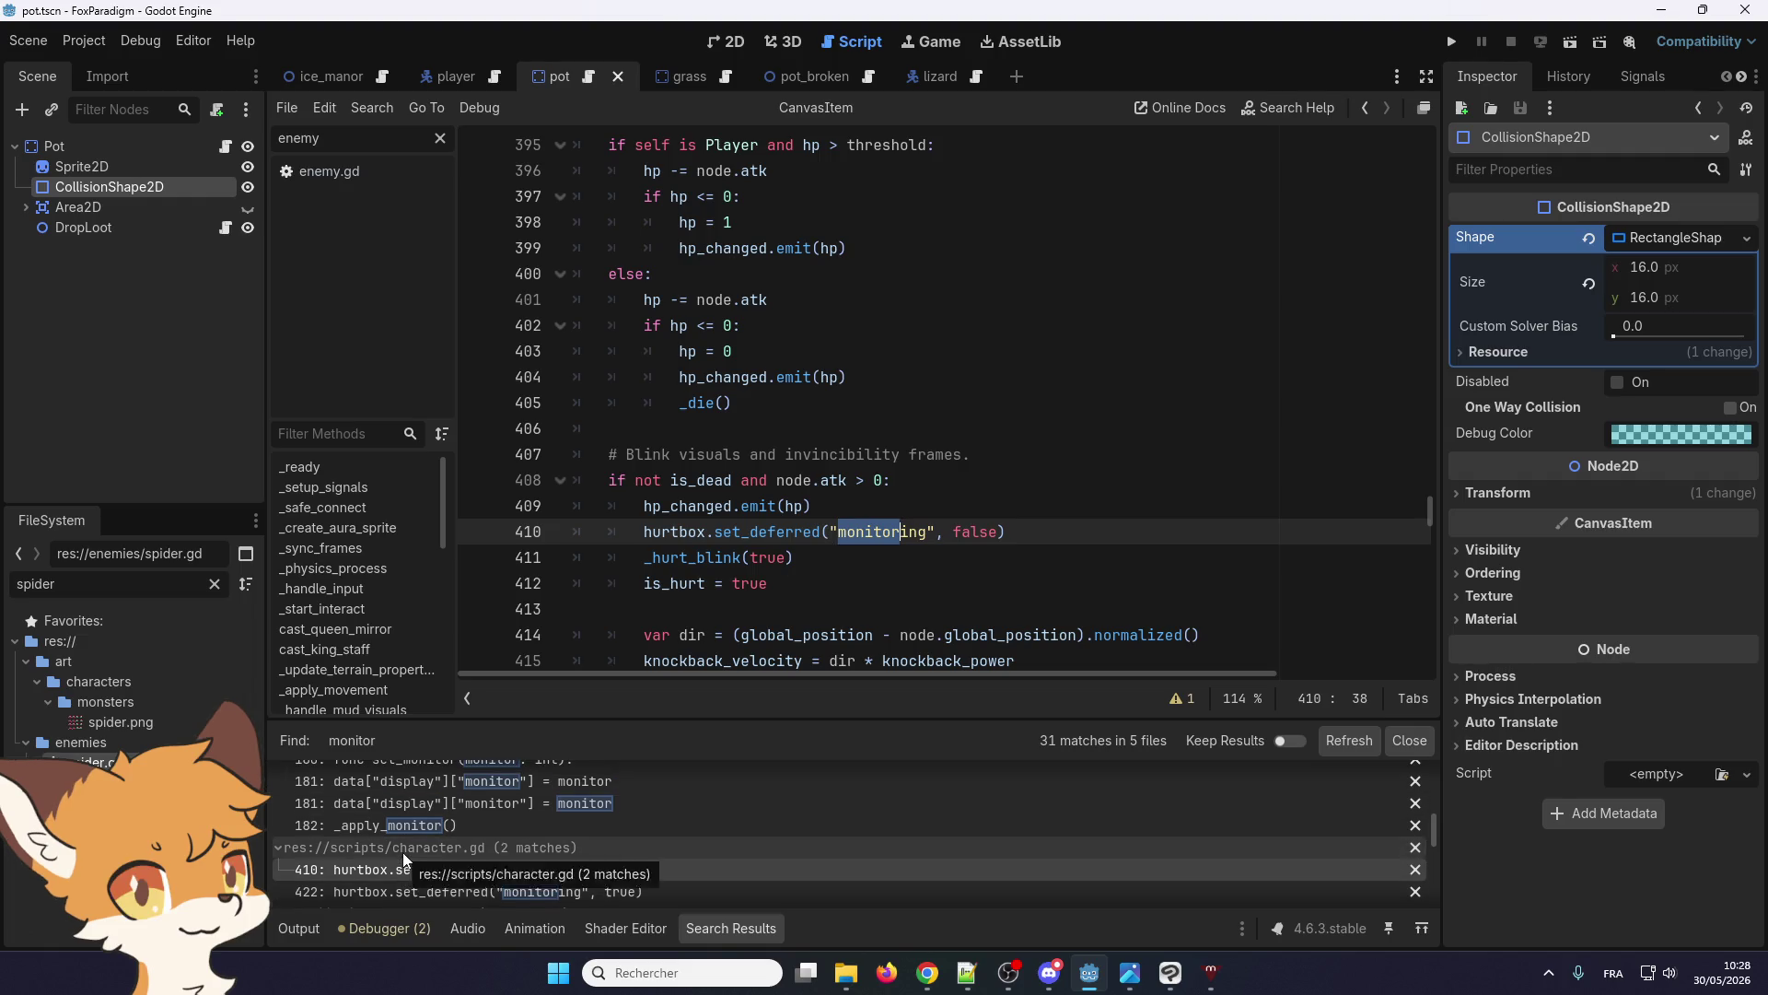
{"action": "scroll", "coordinate": [401, 853], "scroll_direction": "up", "scroll_amount": 1}
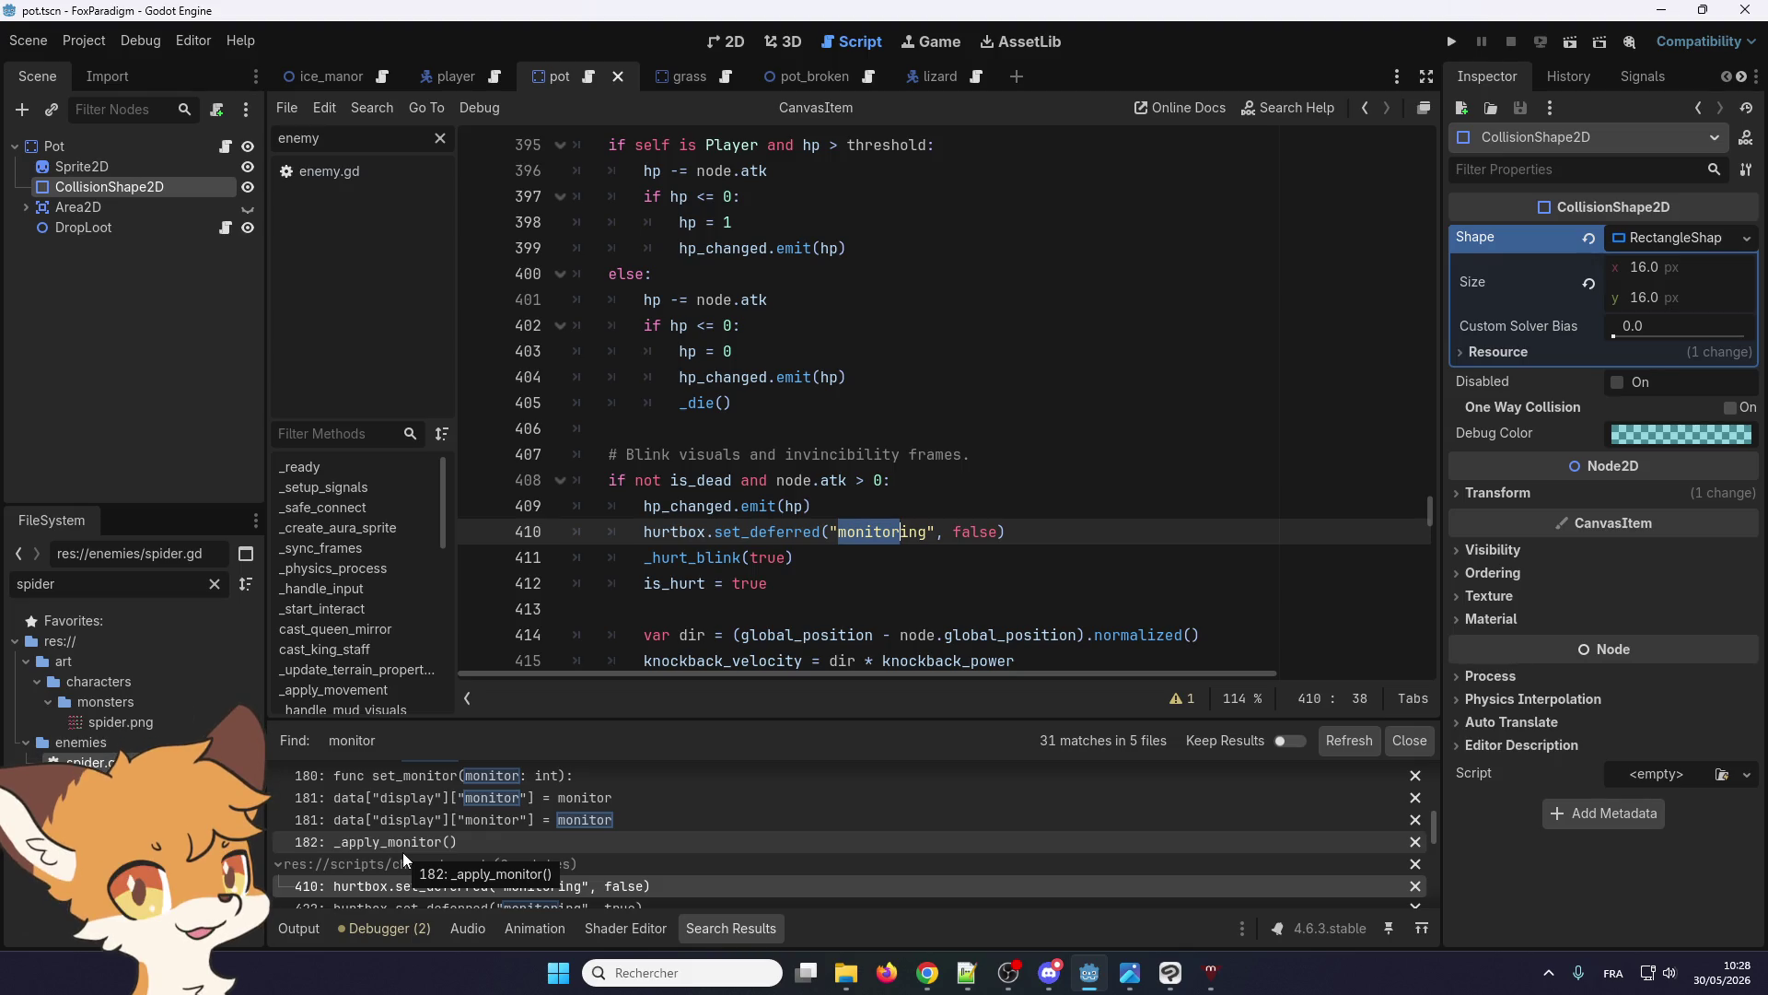
{"action": "scroll", "coordinate": [402, 853], "scroll_direction": "down", "scroll_amount": 1}
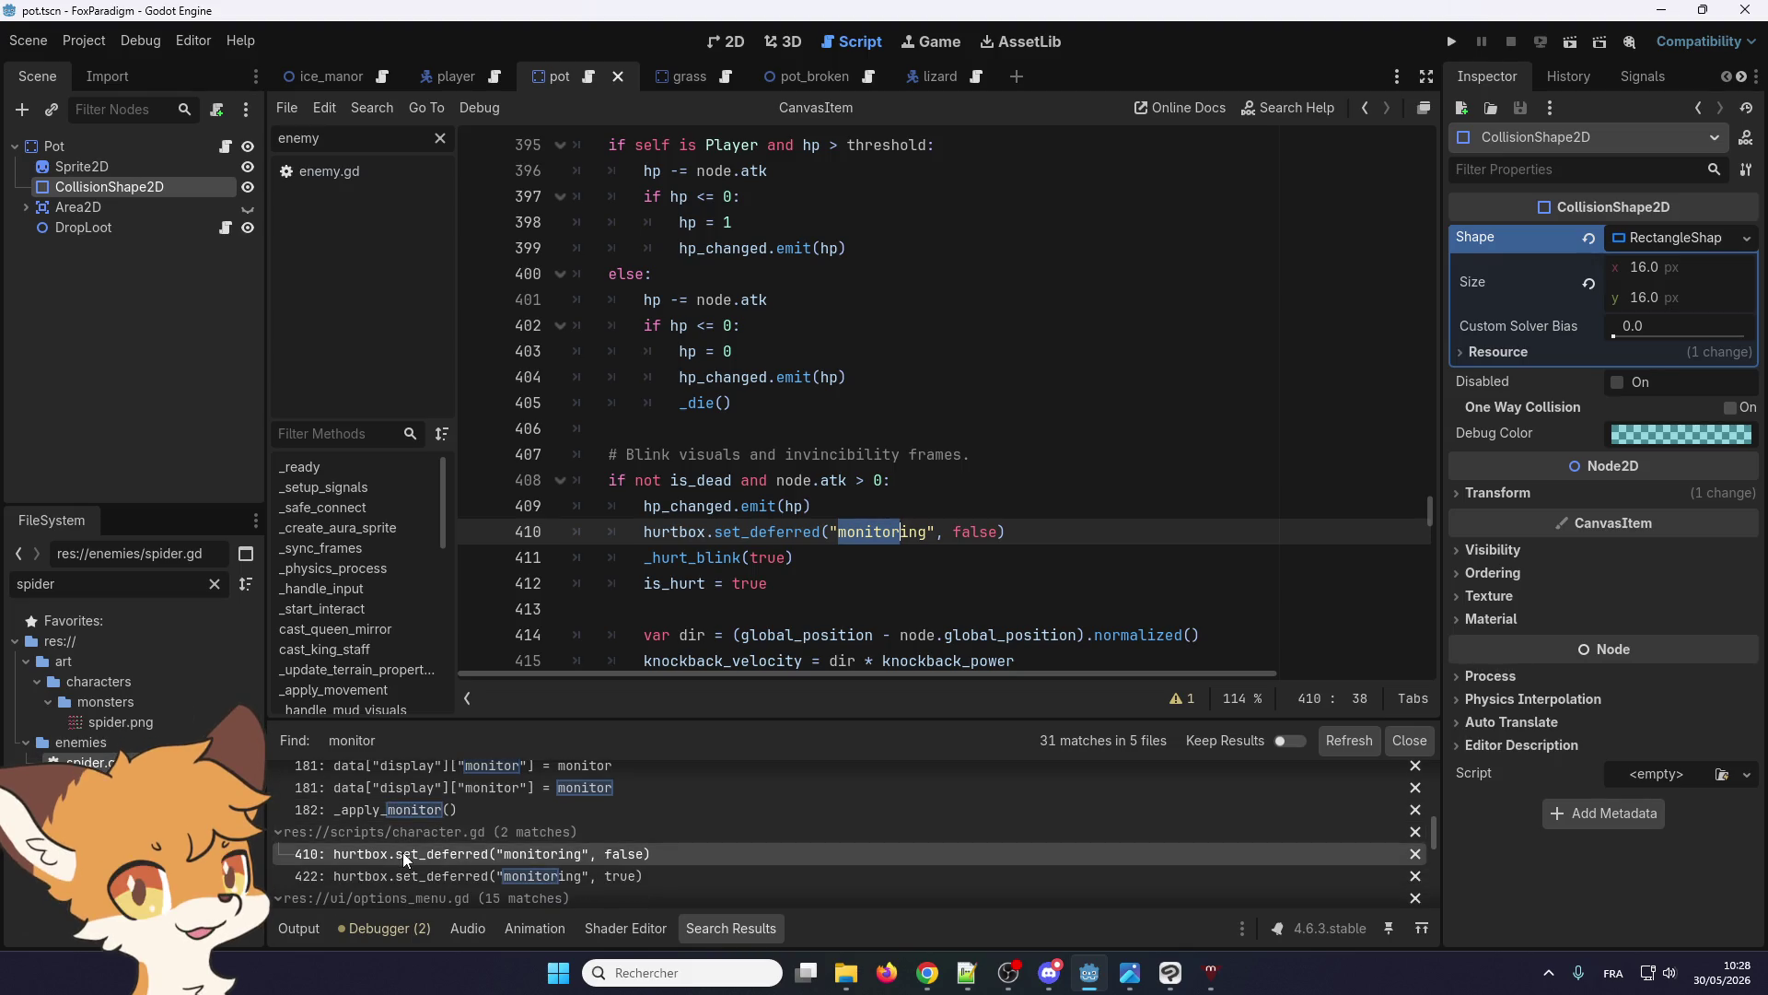
{"action": "scroll", "coordinate": [403, 852], "scroll_direction": "up", "scroll_amount": 3}
{"action": "scroll", "coordinate": [405, 853], "scroll_direction": "up", "scroll_amount": 5}
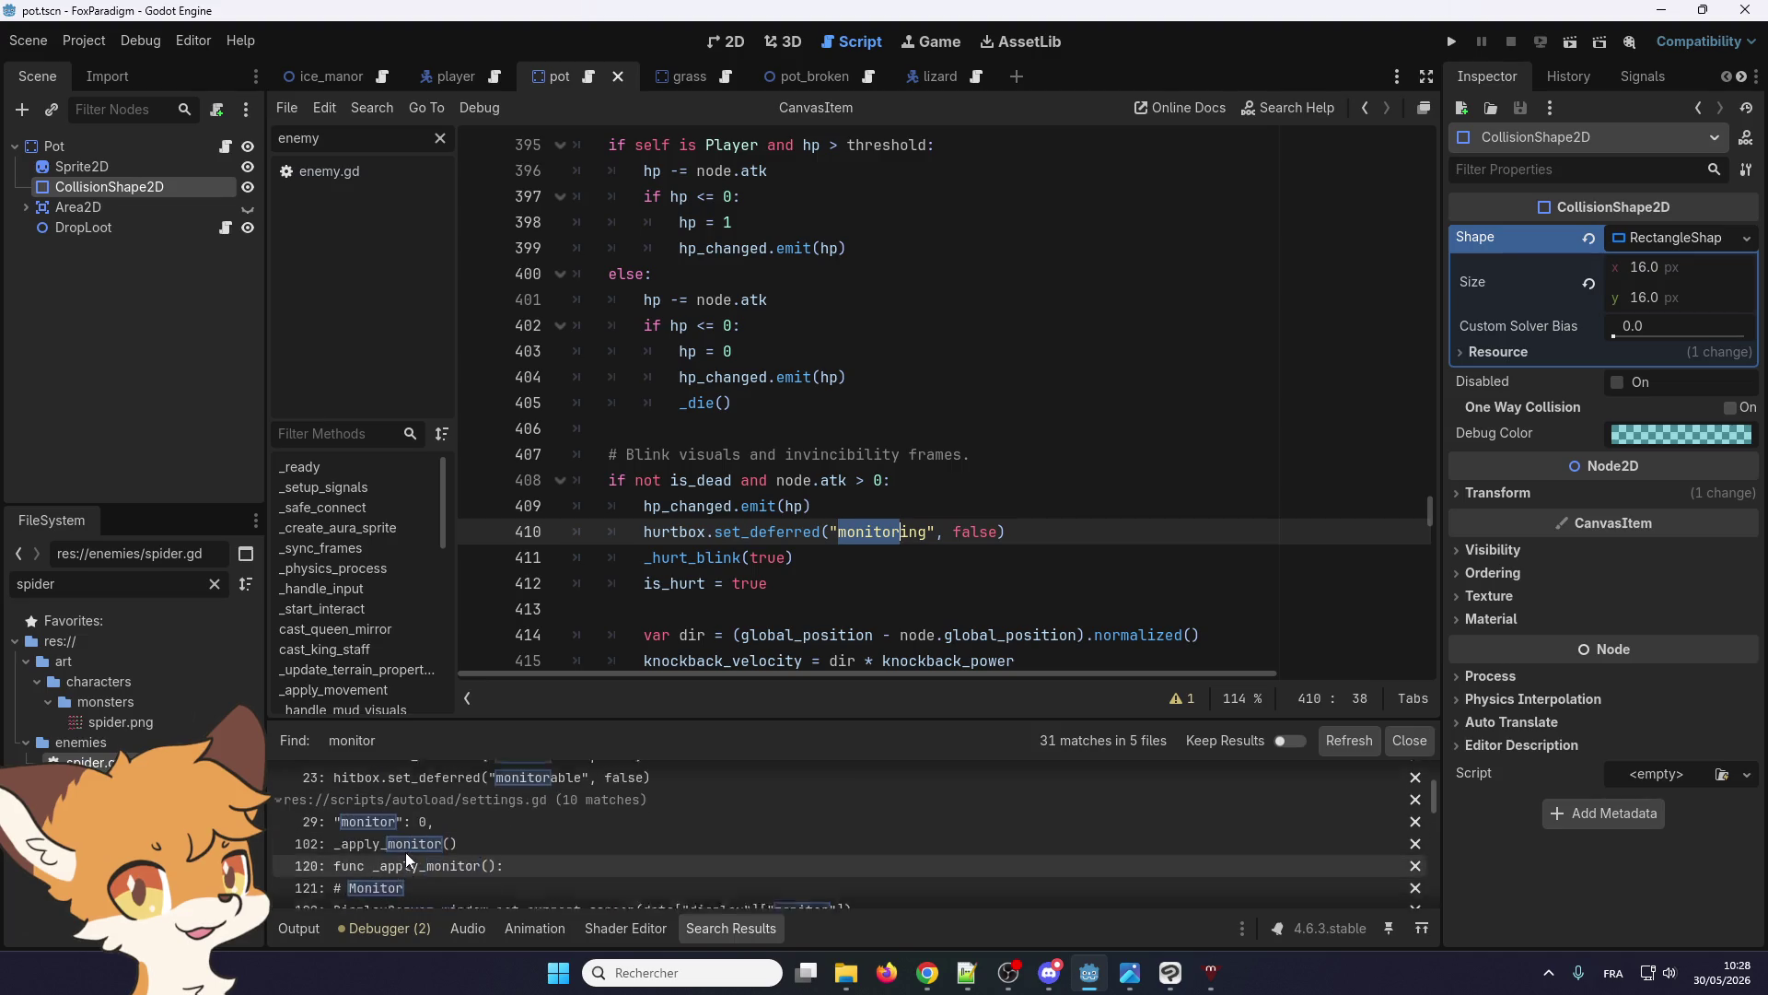
Check explosion.gd, then copy spike.gd's set_deferred("monitorable", can_hurt) call on line 30
{"action": "left_click", "coordinate": [442, 837]}
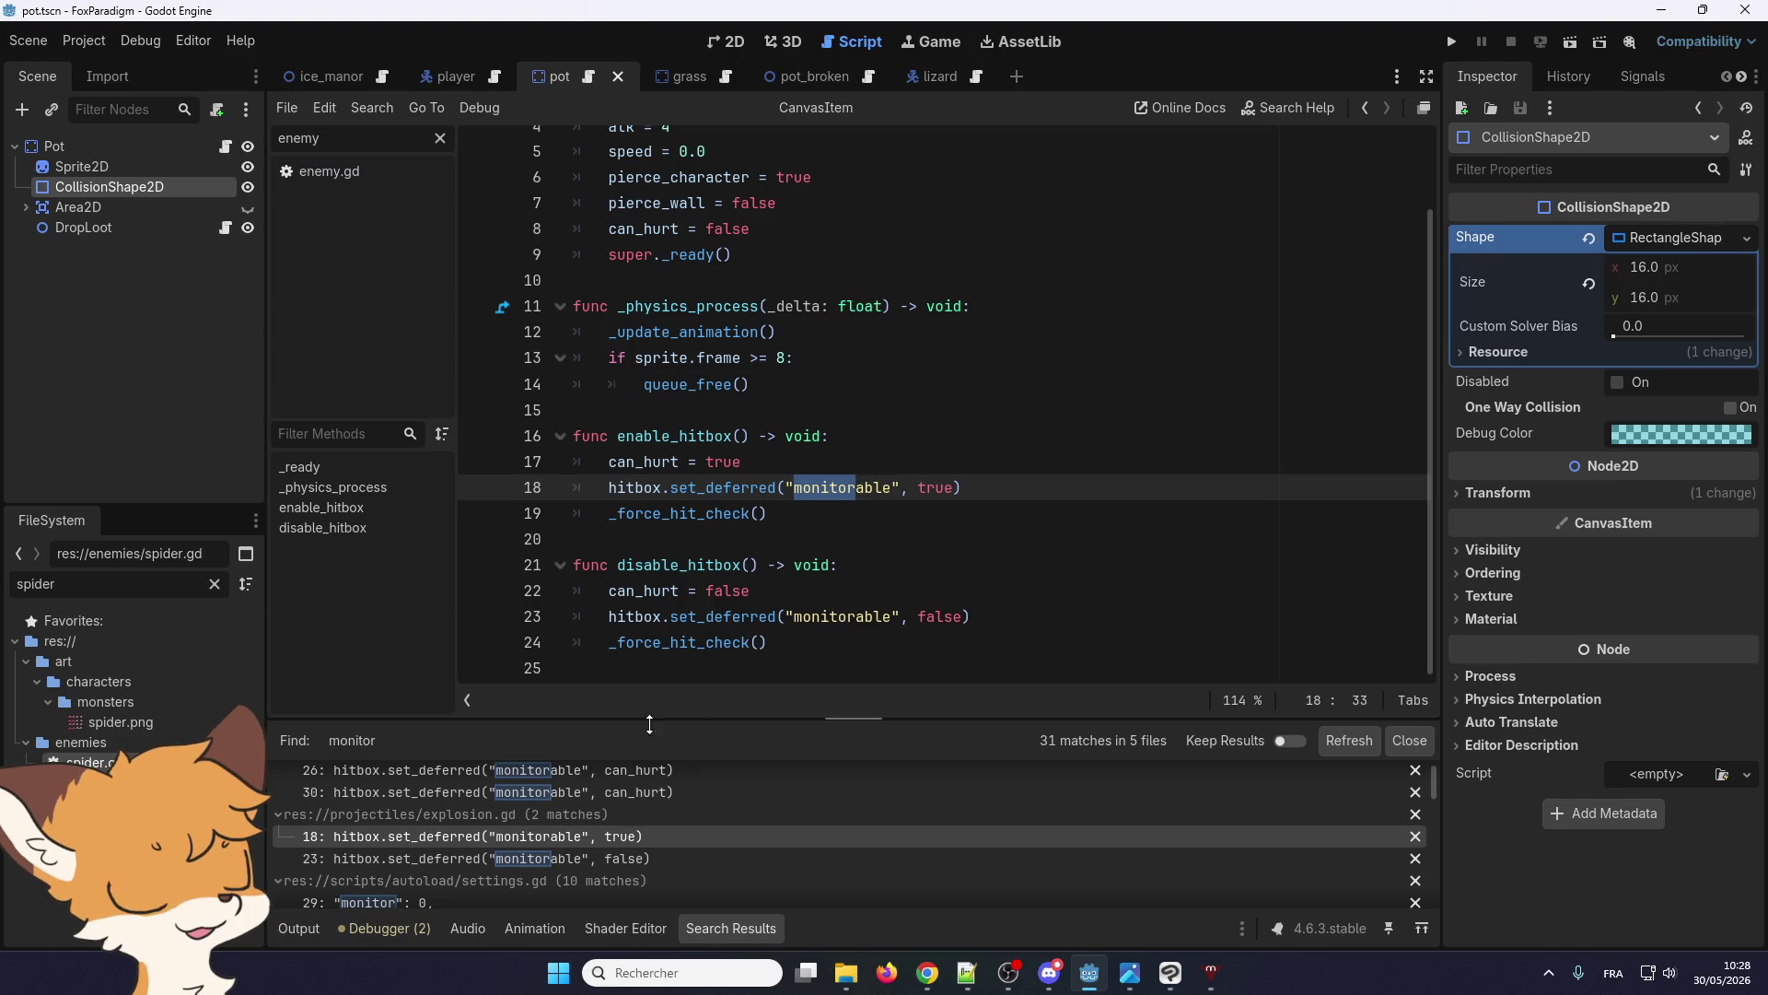
{"action": "scroll", "coordinate": [554, 837], "scroll_direction": "up", "scroll_amount": 1}
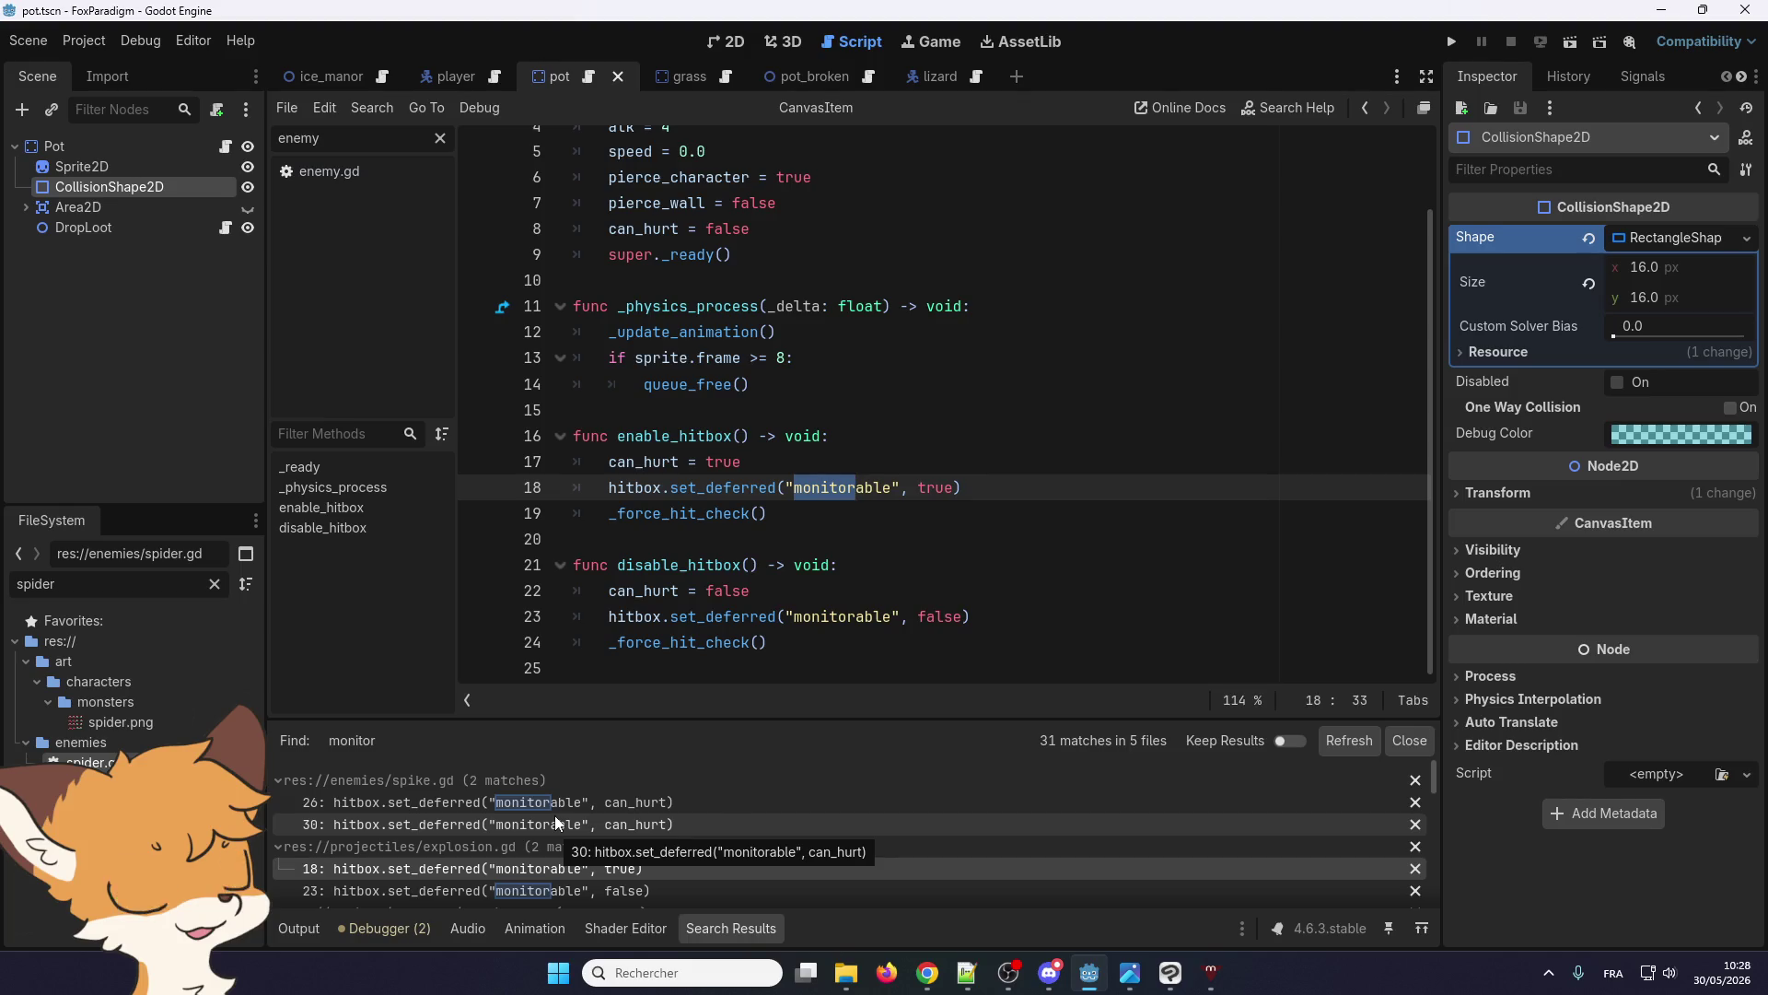
{"action": "left_click", "coordinate": [545, 810]}
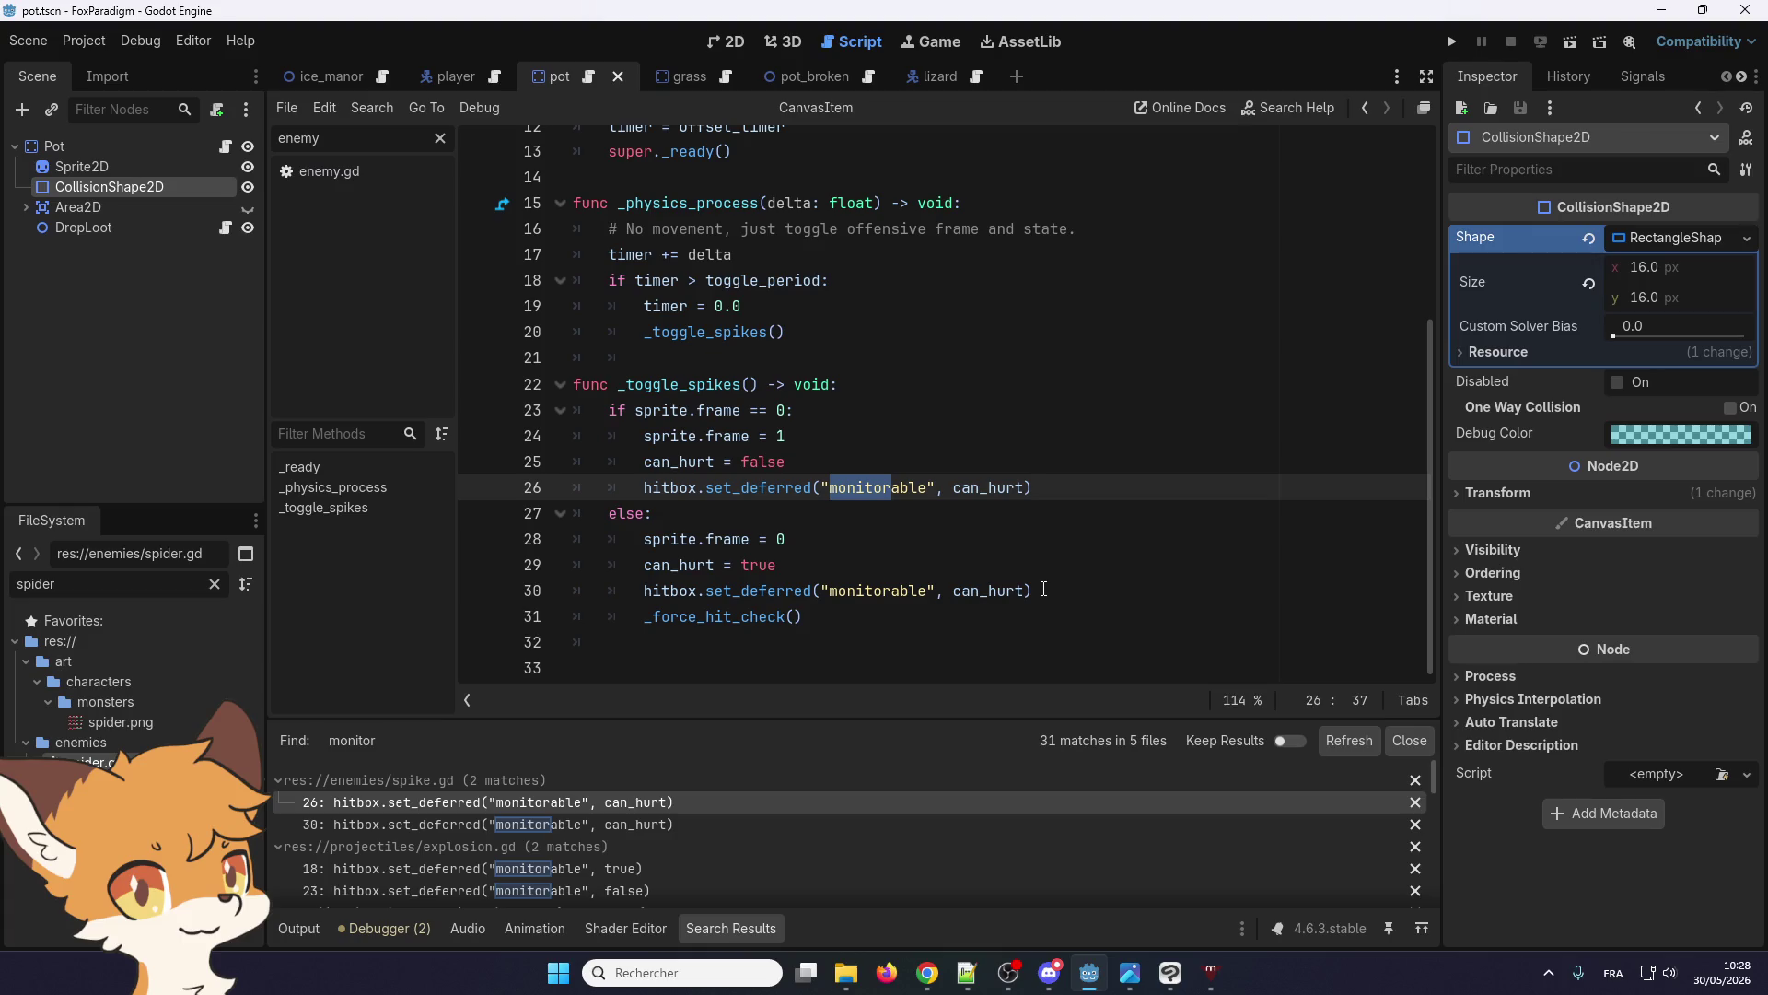
{"action": "mouse_move", "coordinate": [1044, 589]}
{"action": "left_mouse_down"}
{"action": "mouse_move", "coordinate": [663, 564]}
{"action": "mouse_move", "coordinate": [706, 591]}
{"action": "left_mouse_up"}
{"action": "right_click", "coordinate": [729, 594]}
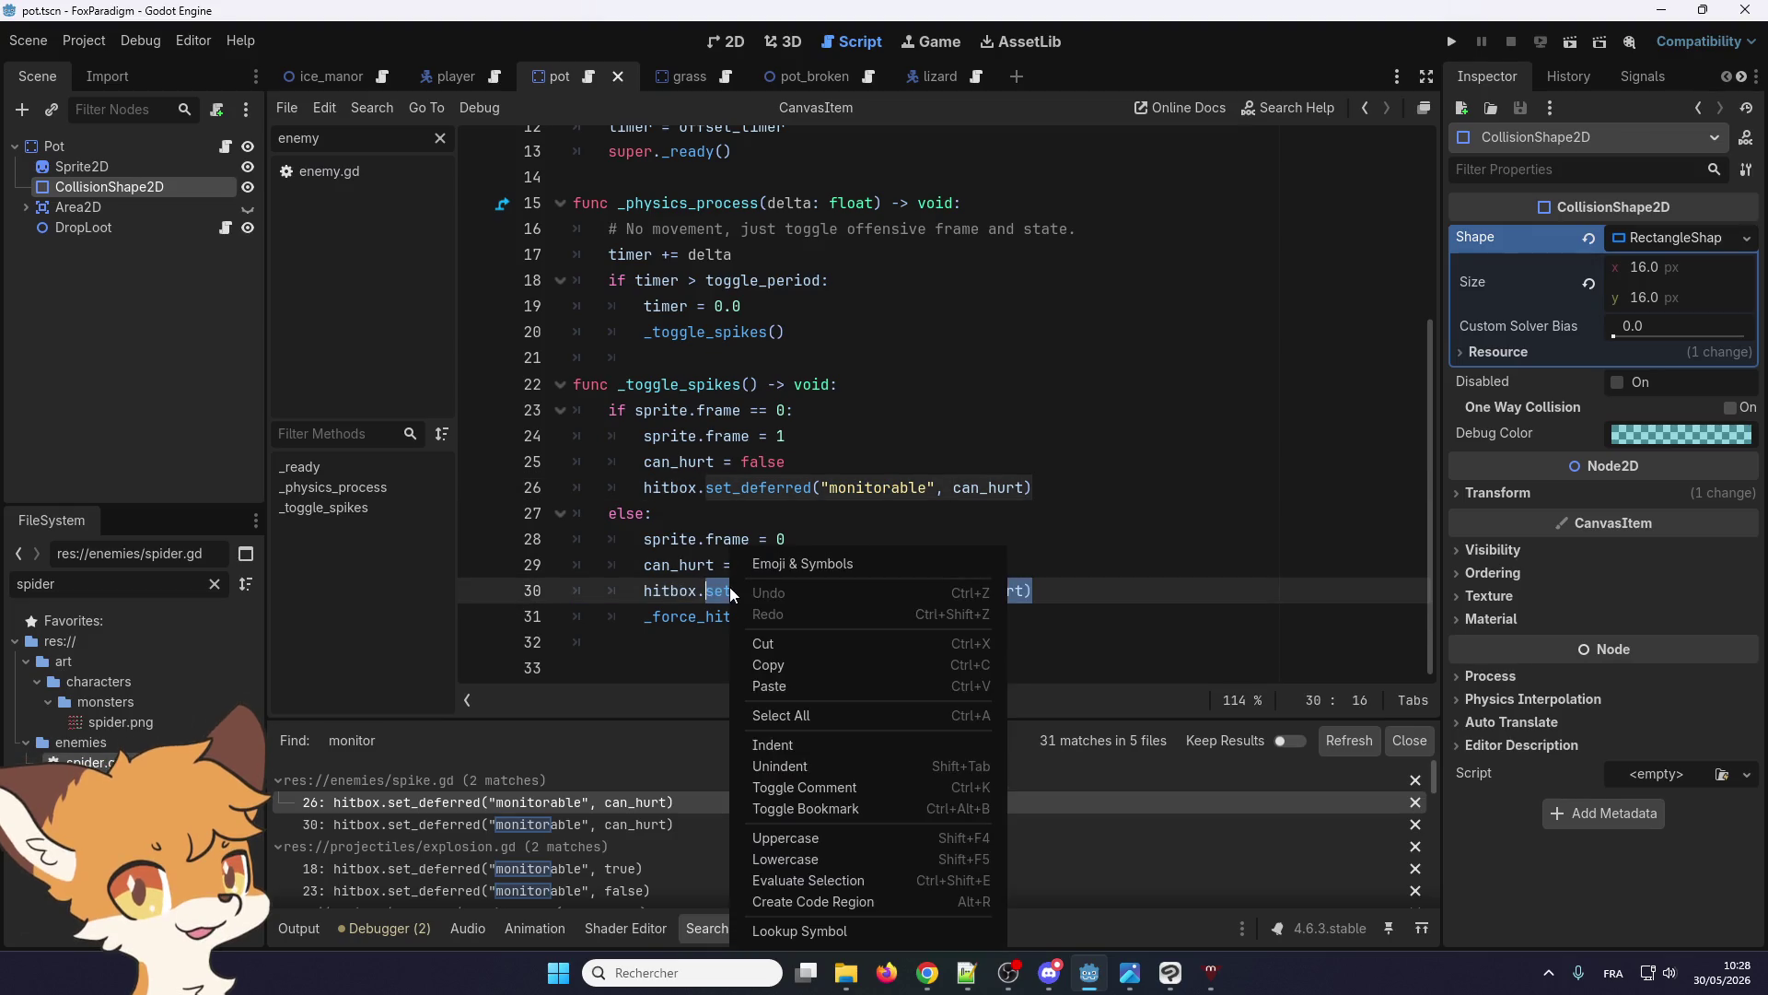
{"action": "left_click", "coordinate": [775, 665]}
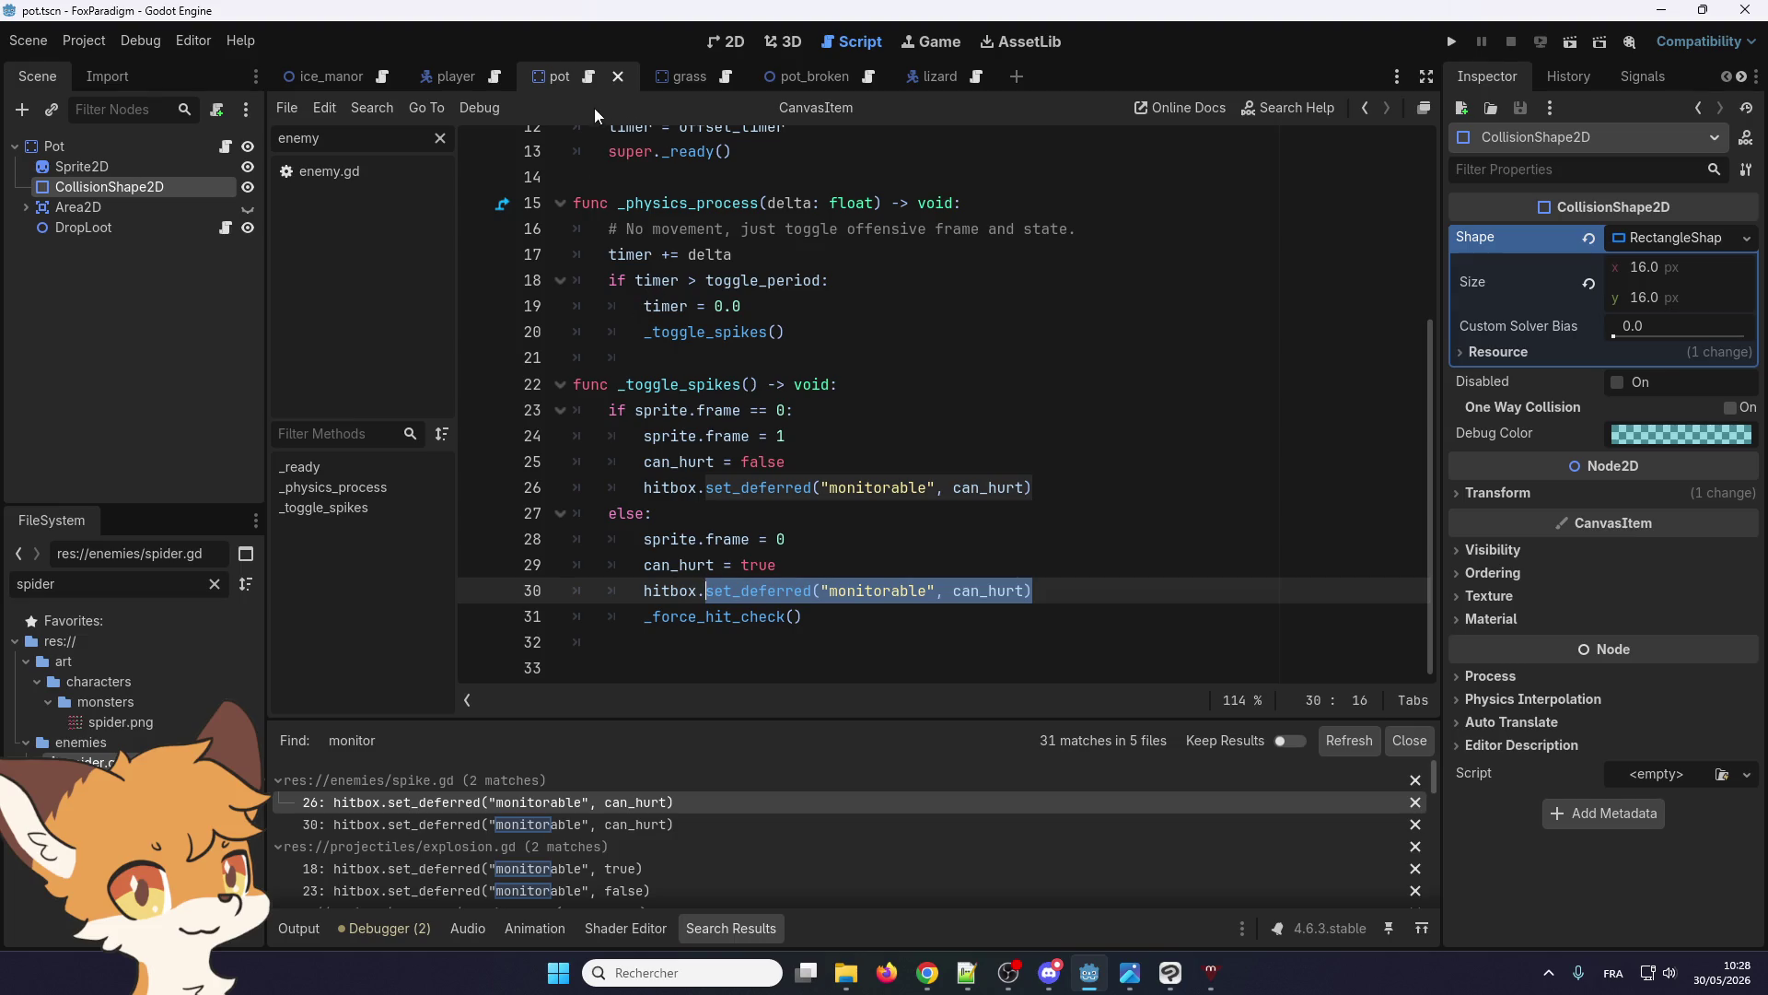
Make pot.gd line 28 read colission_shape.set_deferred("monitorable", false)
{"action": "left_click", "coordinate": [721, 40]}
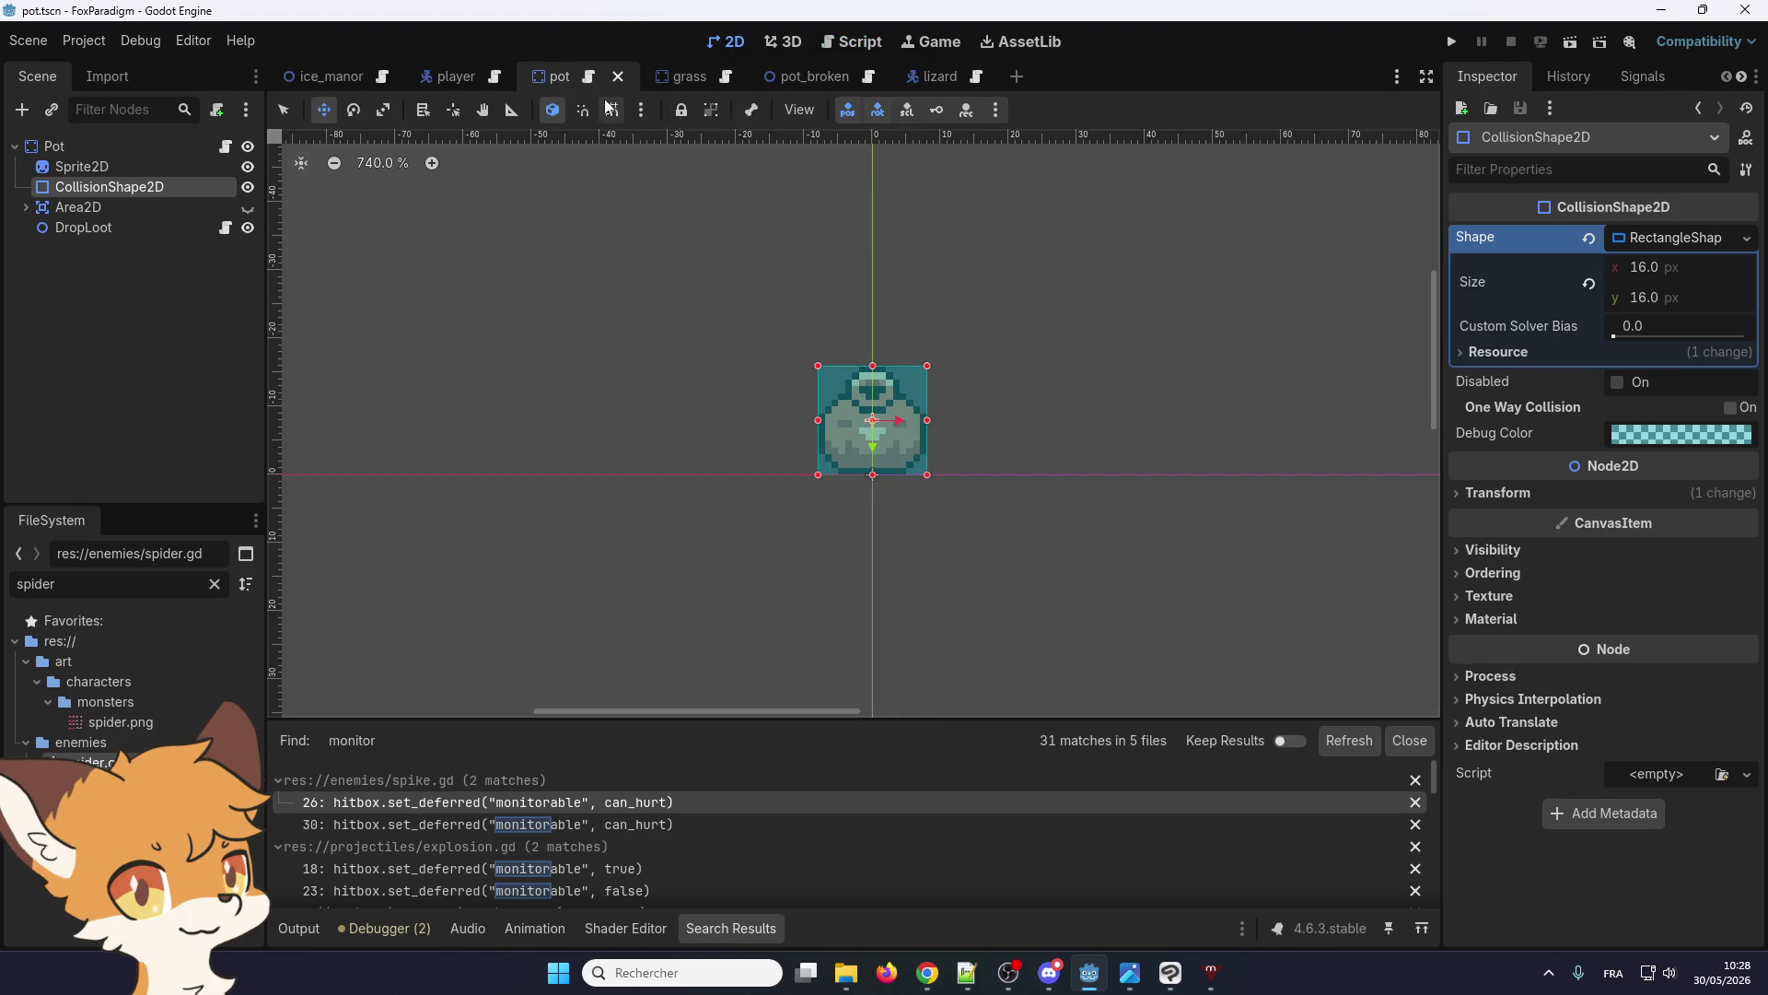
{"action": "left_click", "coordinate": [589, 77]}
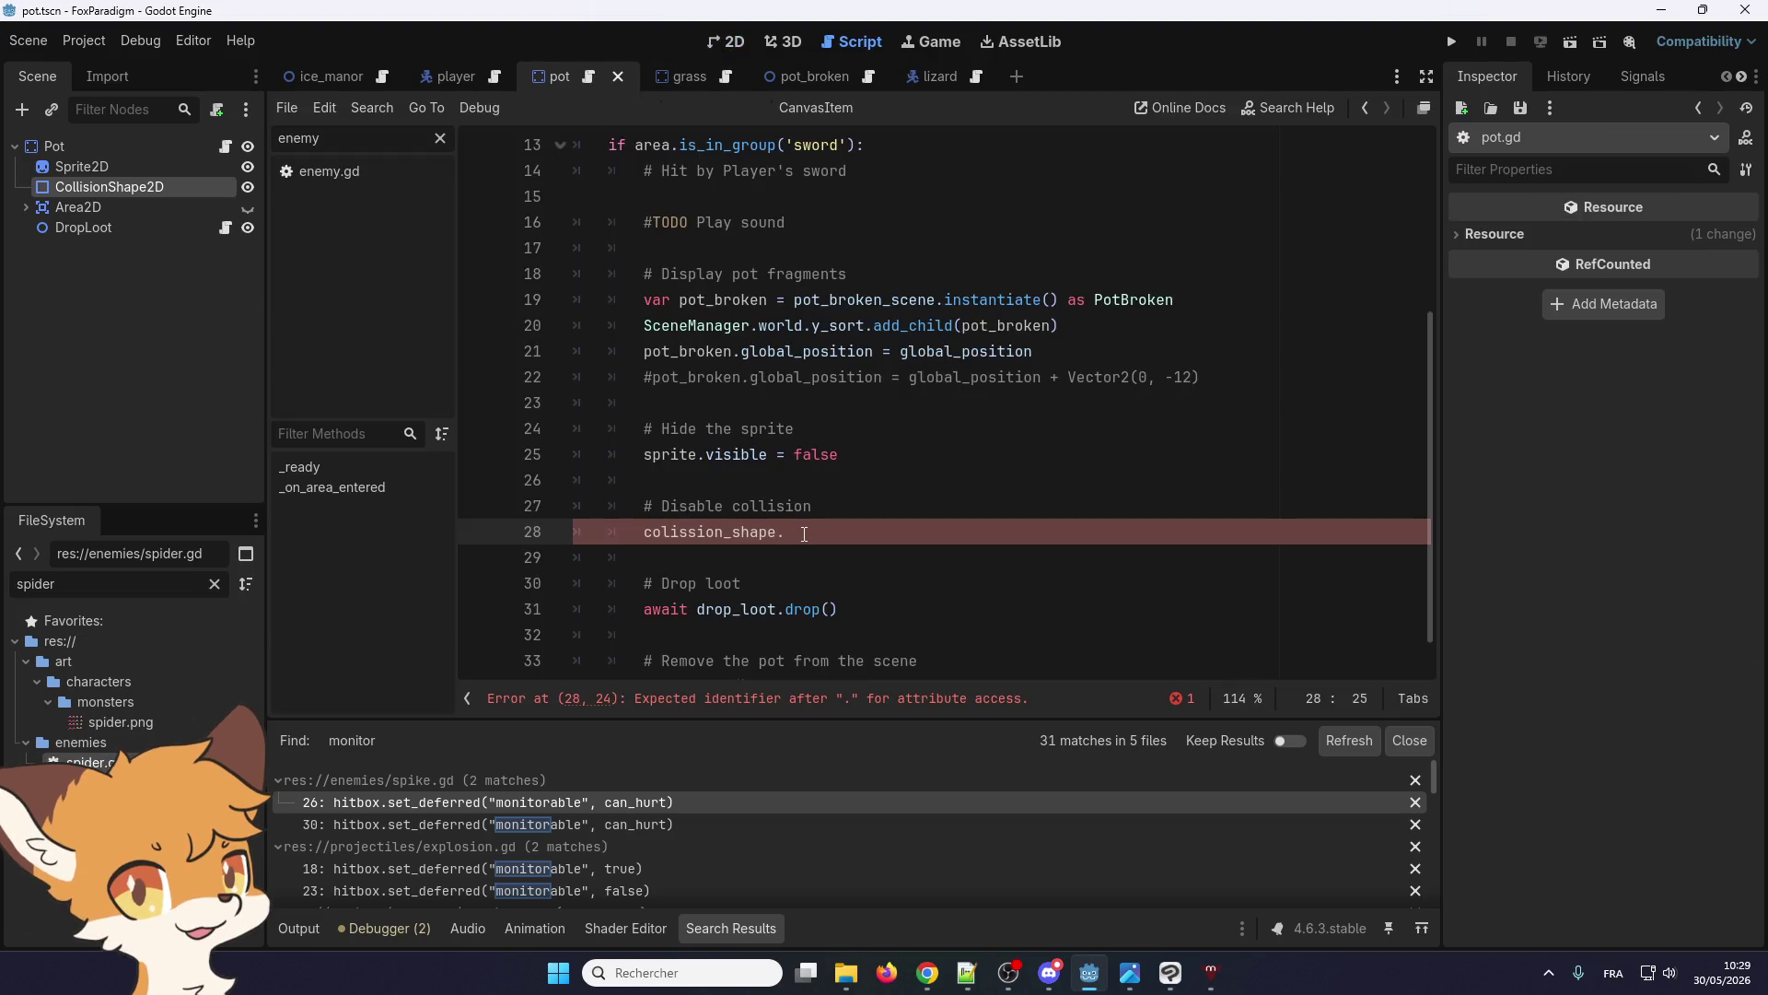
{"action": "key", "text": "ctrl+v"}
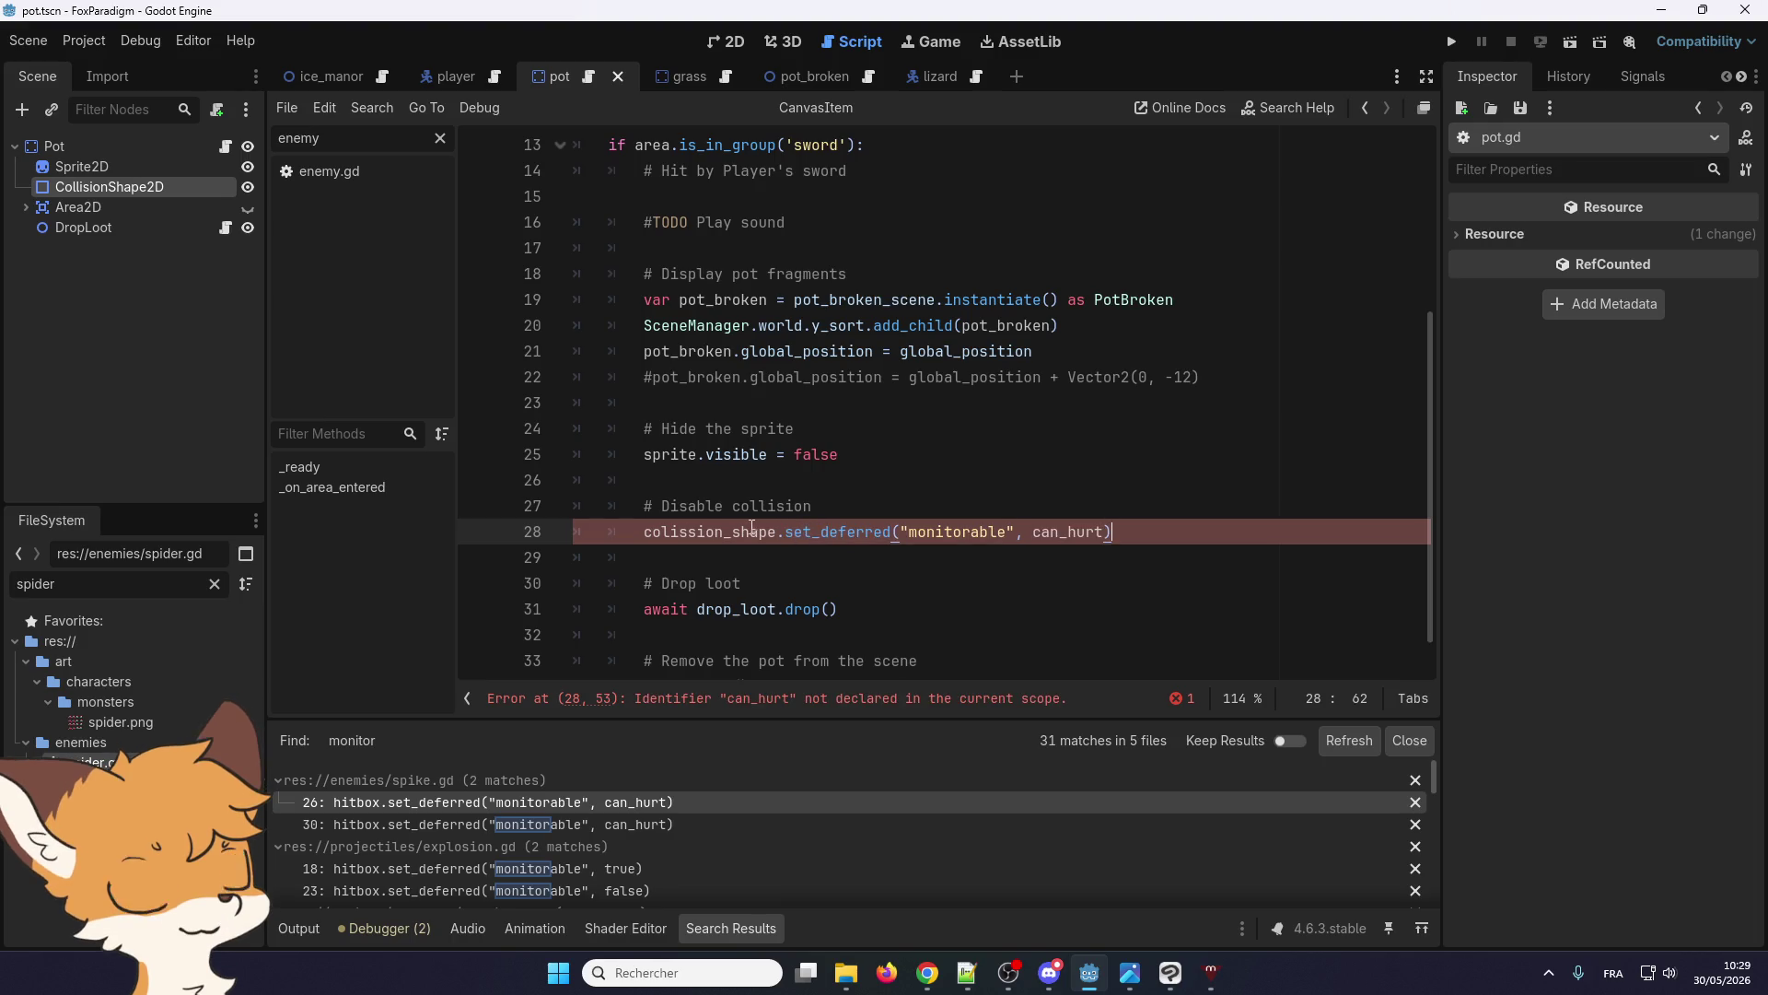
{"action": "left_click", "coordinate": [784, 559]}
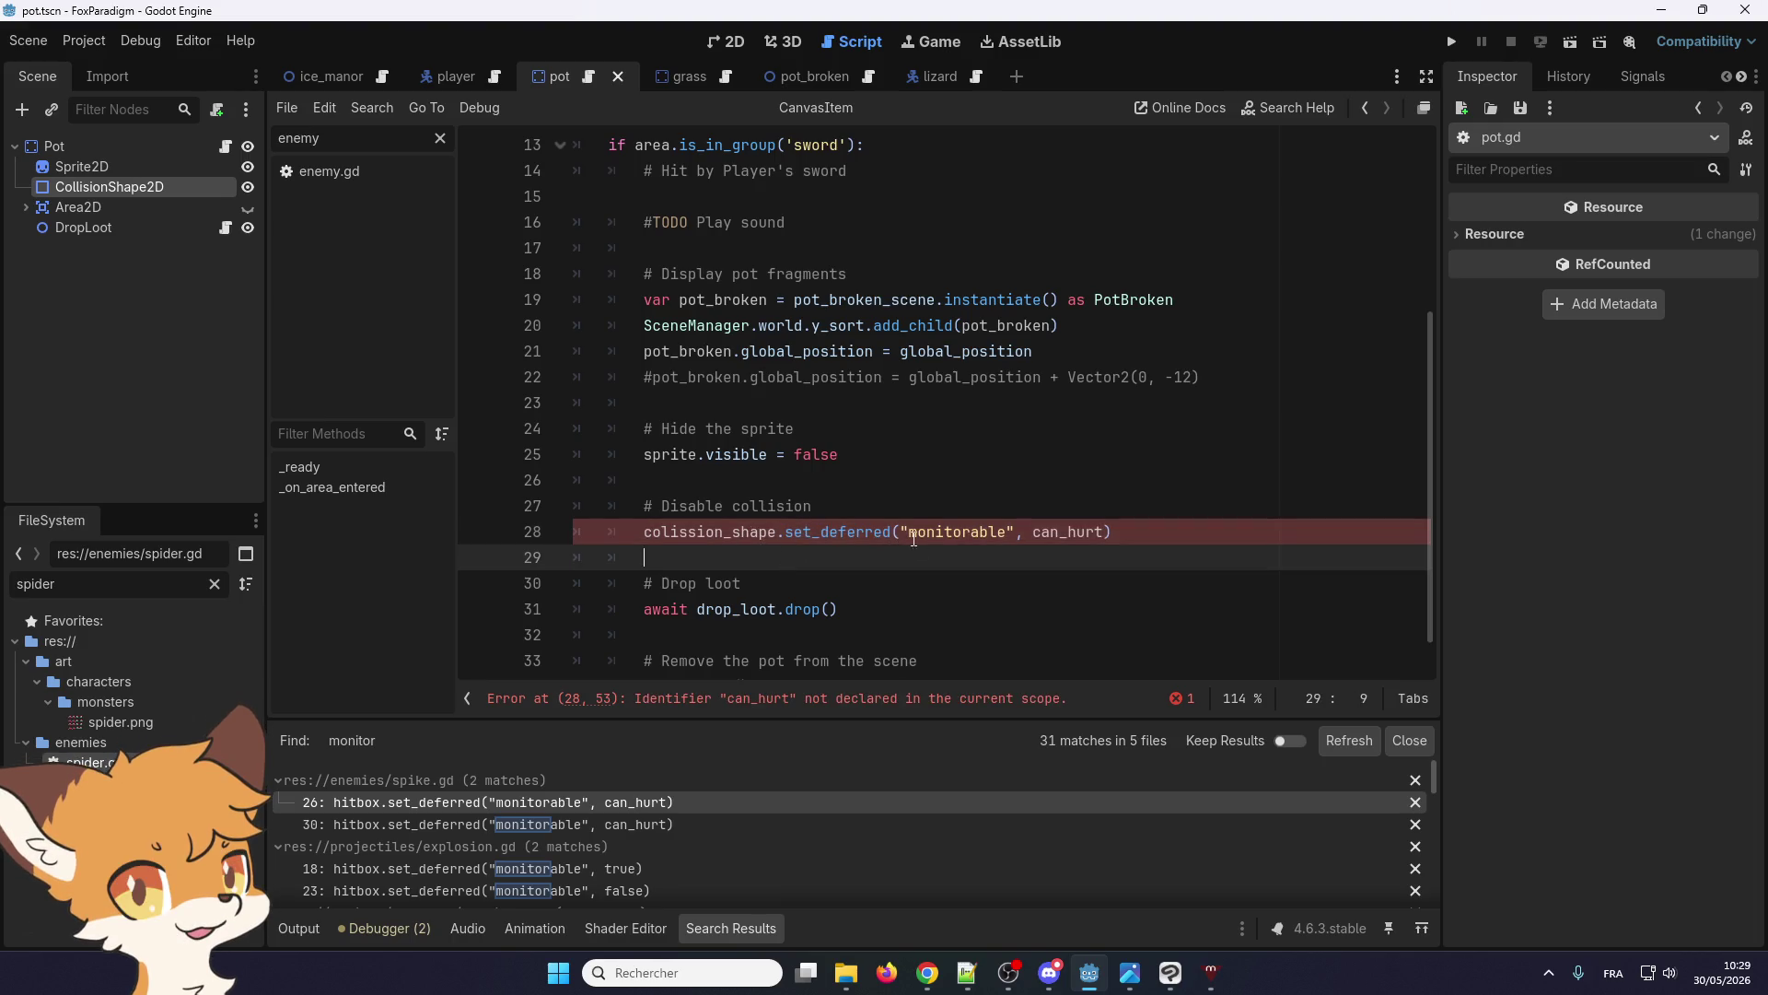
{"action": "left_click", "coordinate": [1062, 531]}
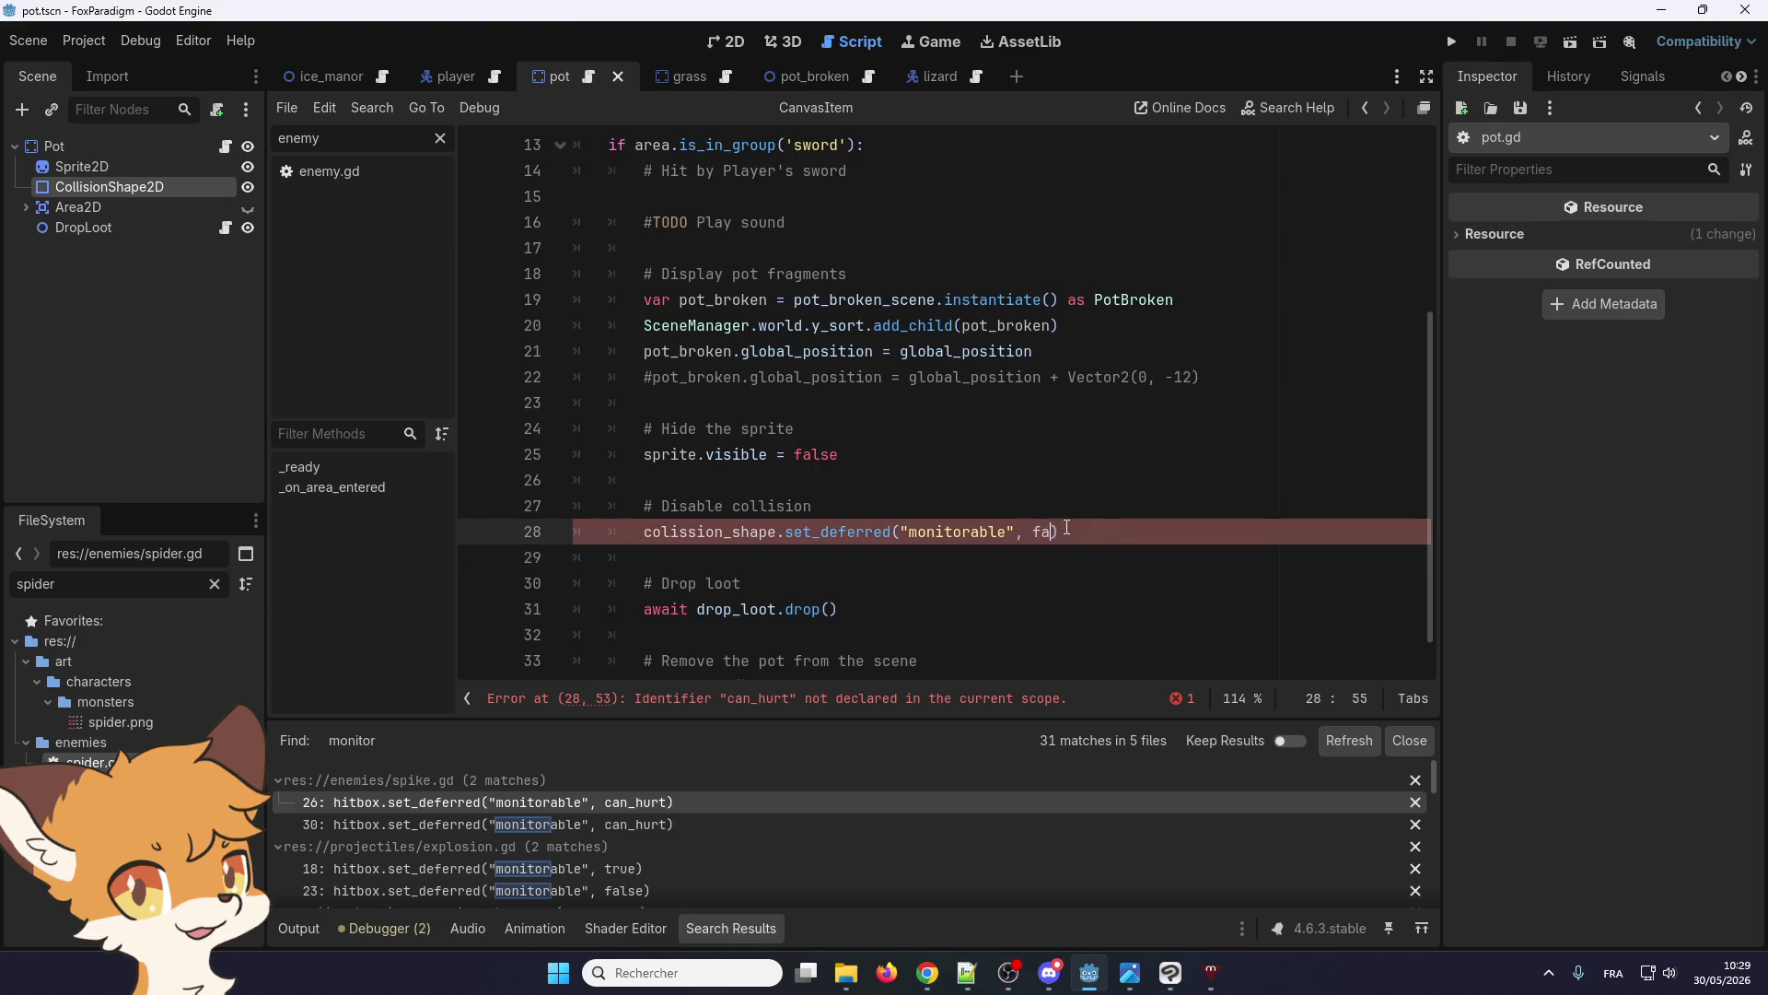
{"action": "key", "text": "Up"}
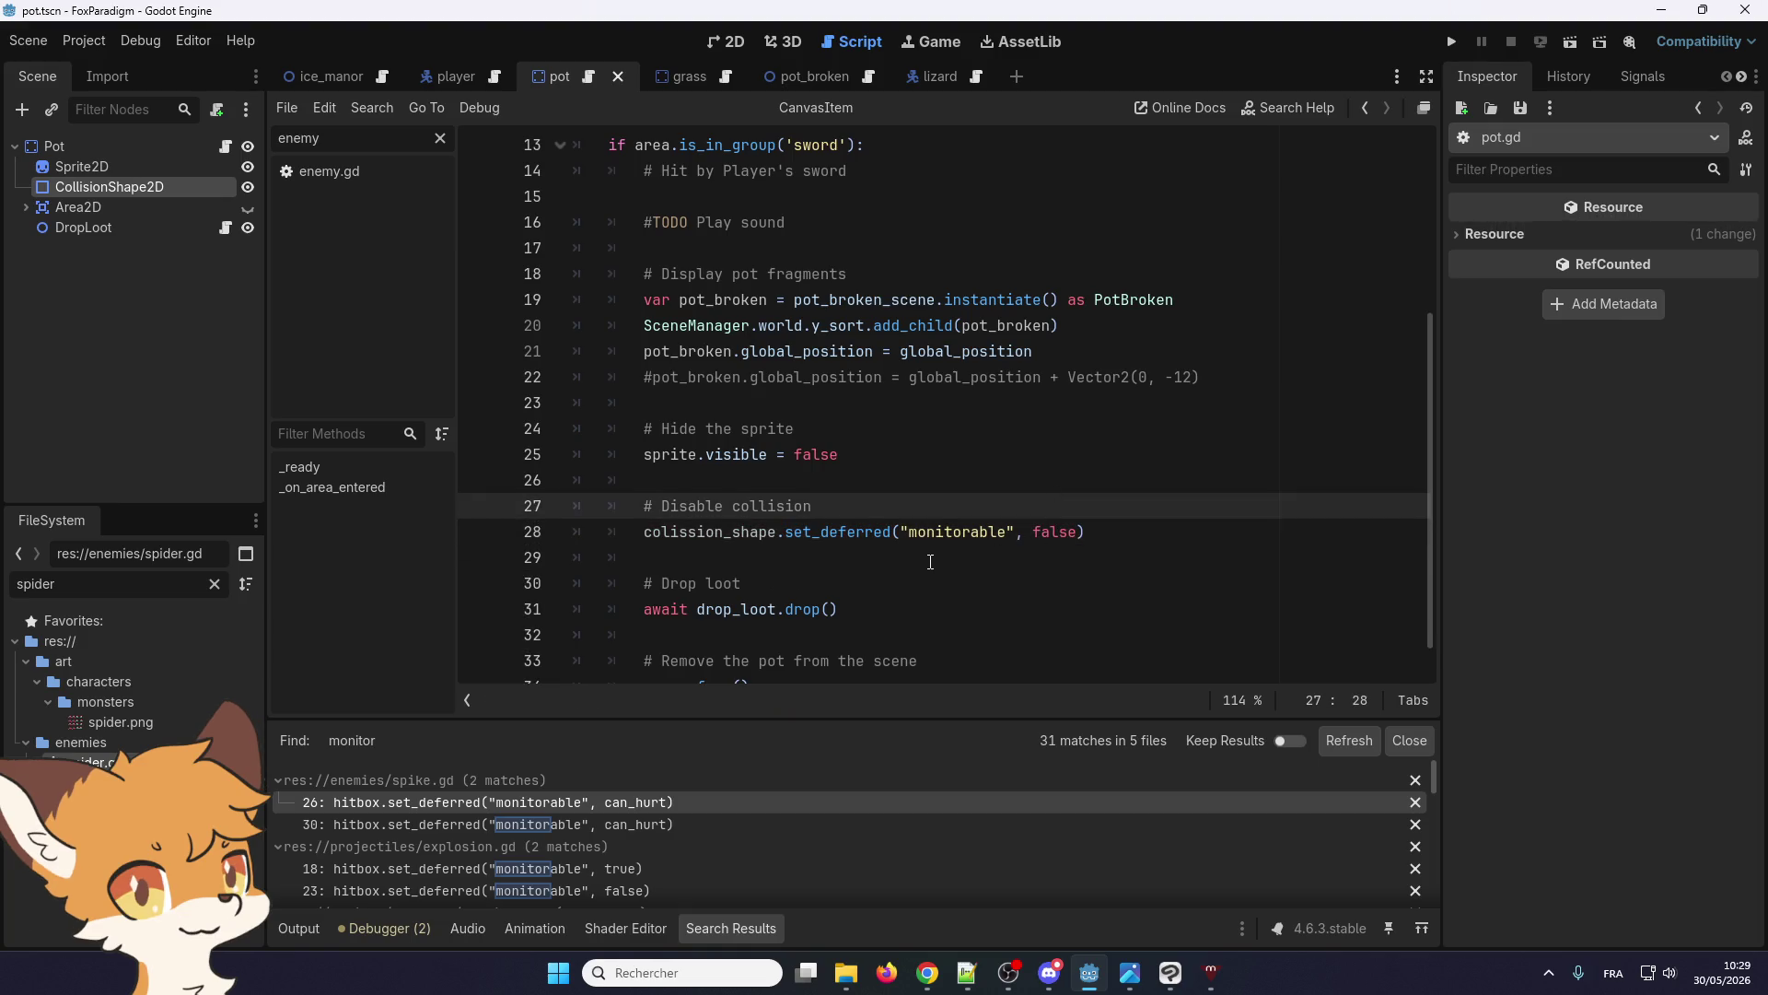
{"action": "left_click", "coordinate": [930, 562]}
Look over the updated pot script and run the project to test it
{"action": "scroll", "coordinate": [930, 564], "scroll_direction": "down", "scroll_amount": 1}
{"action": "scroll", "coordinate": [930, 567], "scroll_direction": "up", "scroll_amount": 1}
{"action": "scroll", "coordinate": [931, 571], "scroll_direction": "down", "scroll_amount": 1}
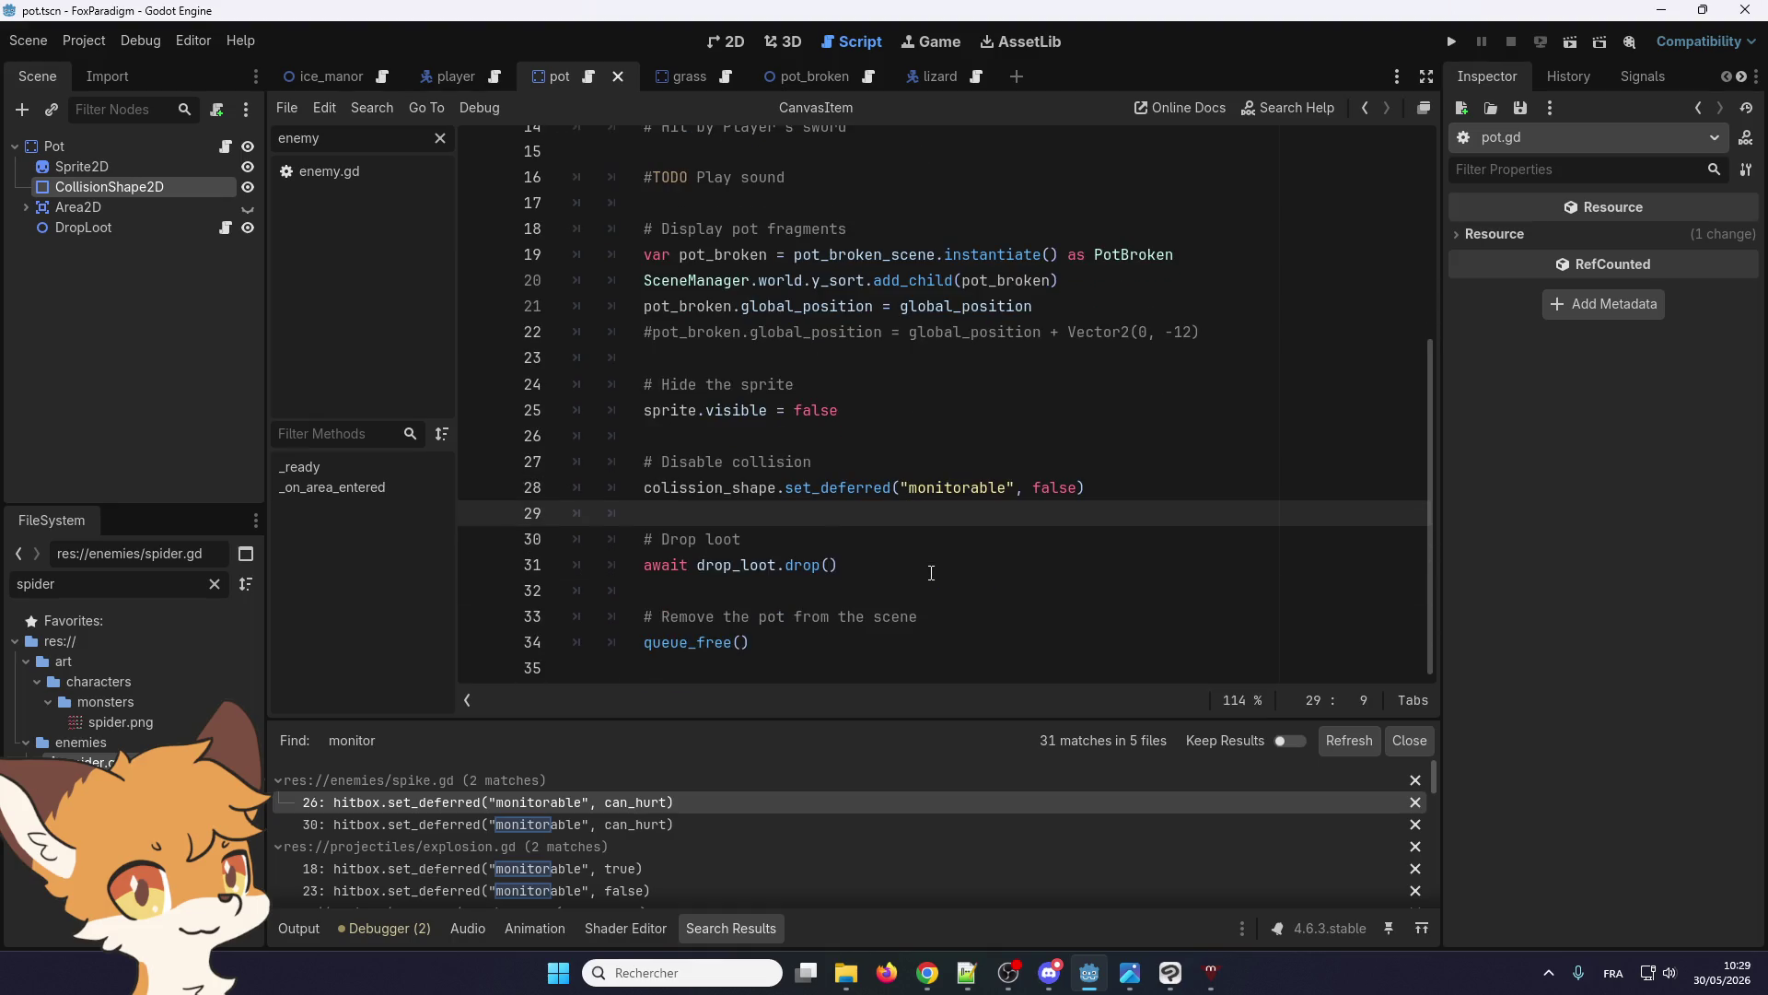
{"action": "scroll", "coordinate": [931, 571], "scroll_direction": "up", "scroll_amount": 1}
{"action": "scroll", "coordinate": [931, 572], "scroll_direction": "down", "scroll_amount": 1}
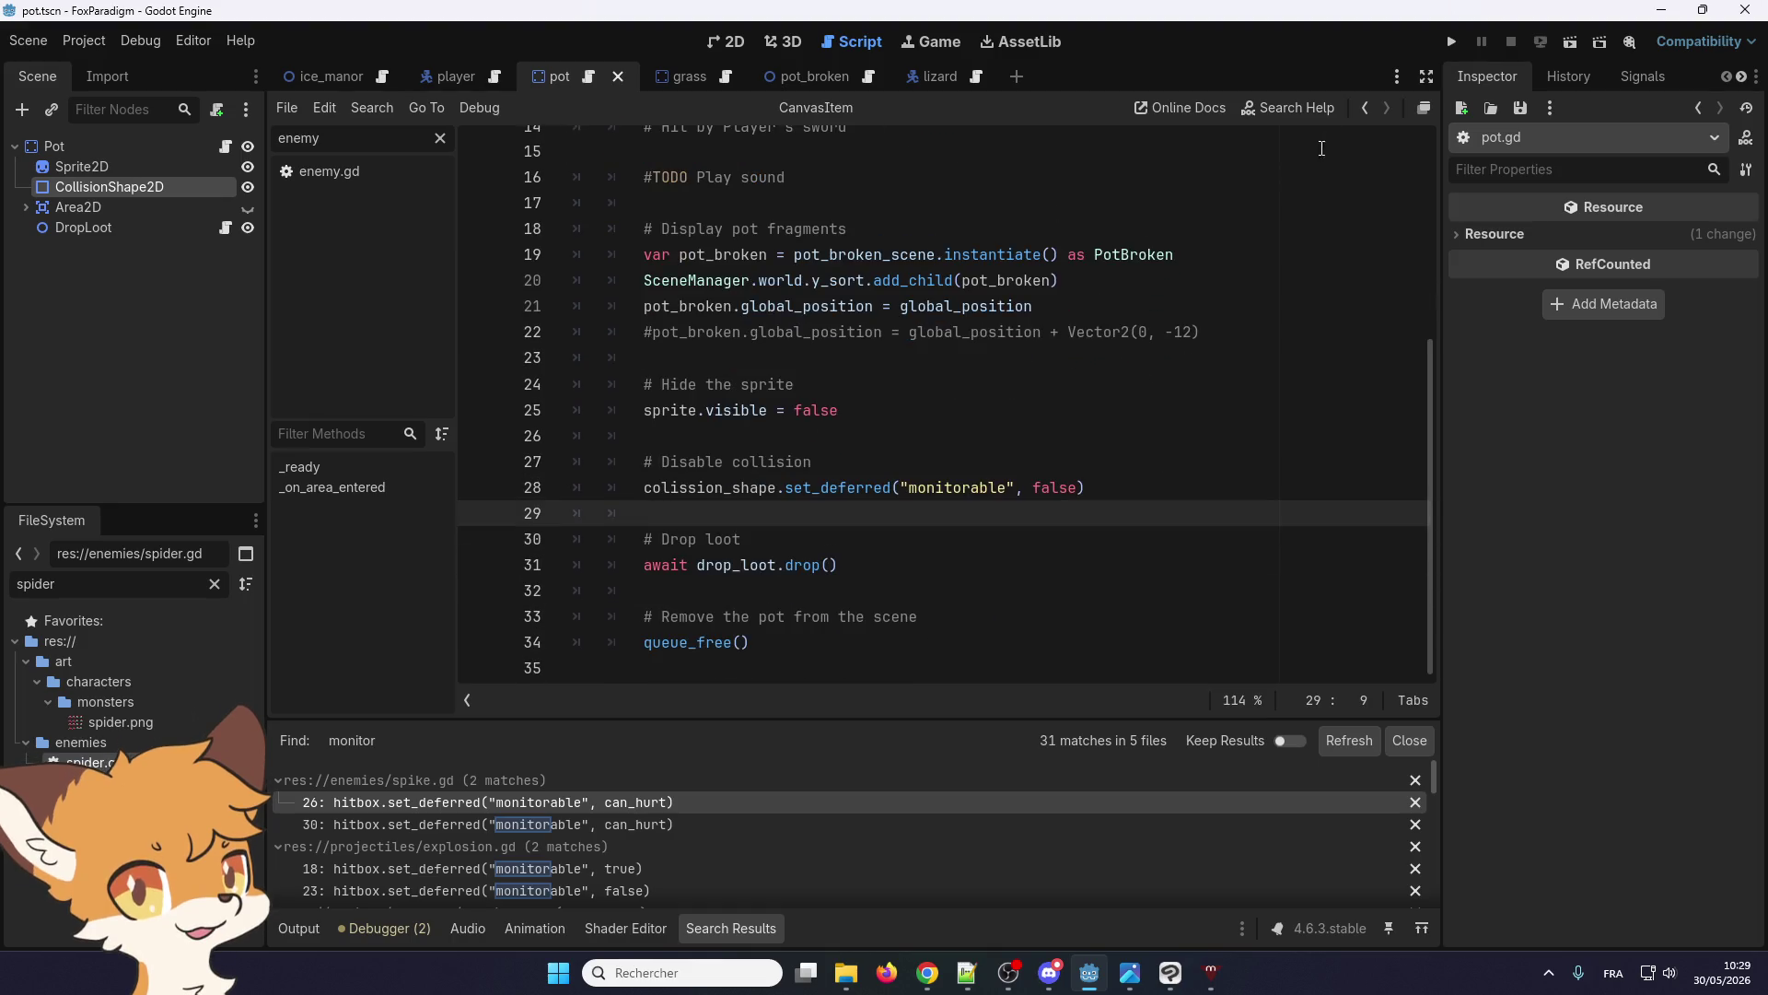
{"action": "left_click", "coordinate": [1452, 40]}
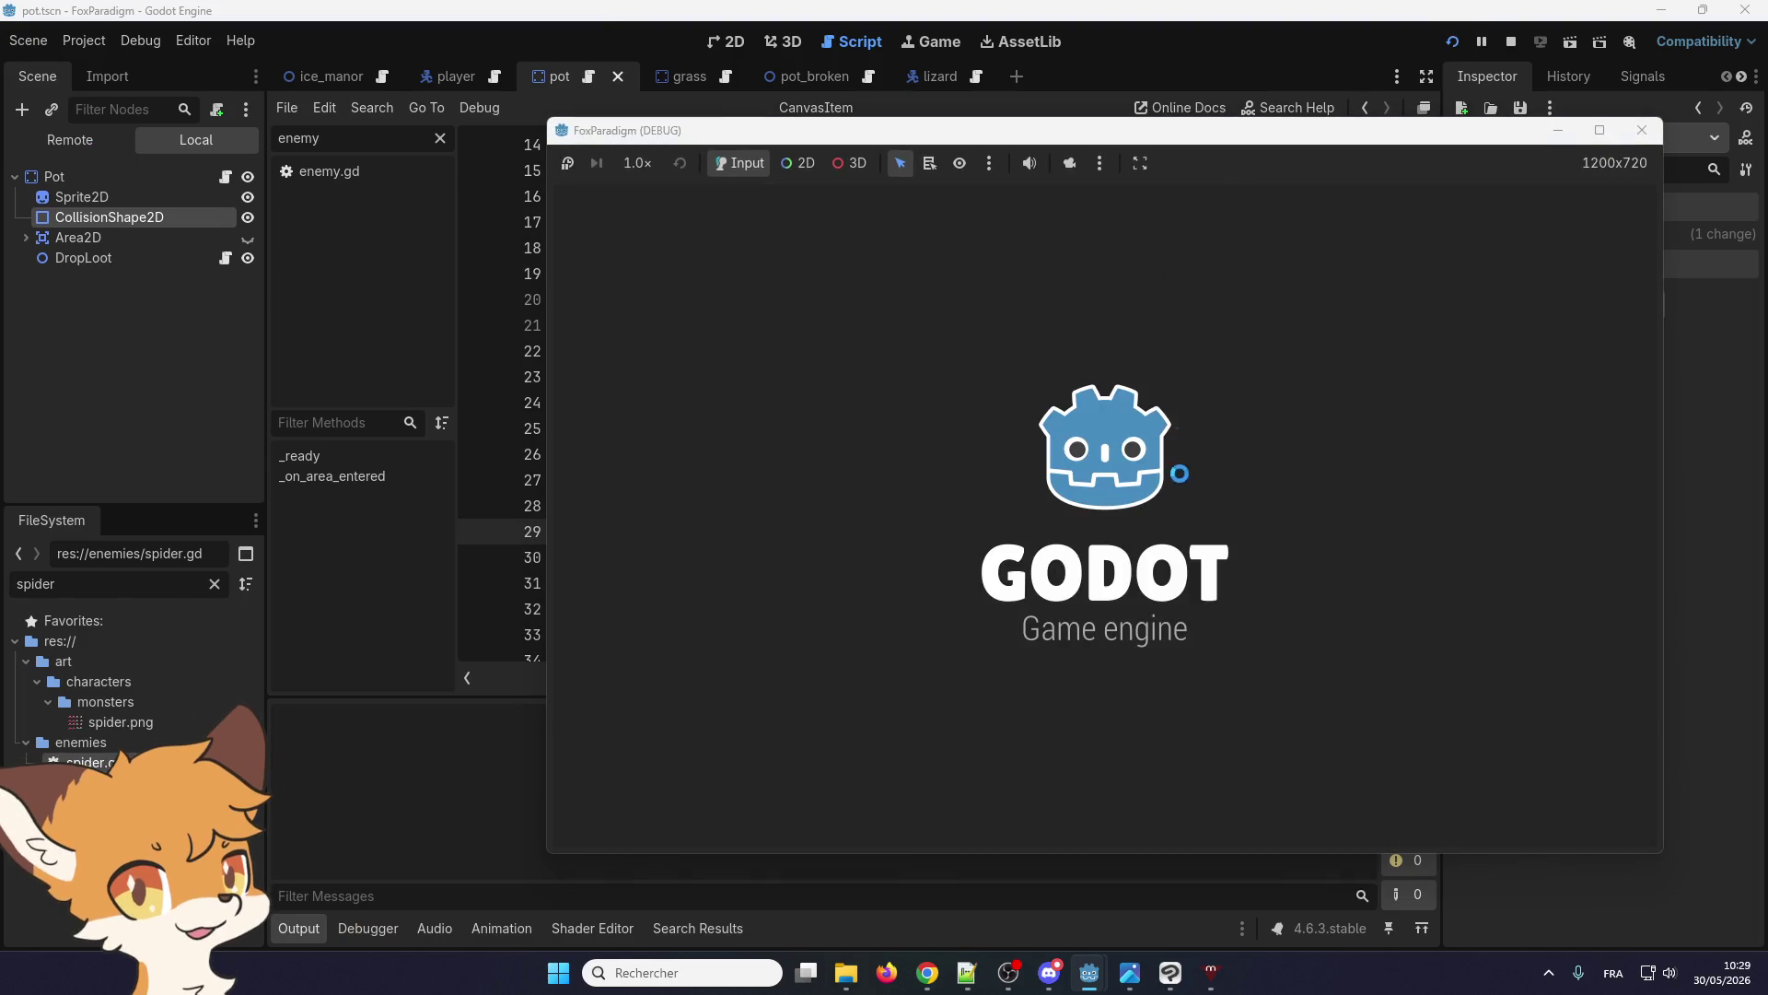
Load the Ice Manor save, walk the fox to the pots and smash them with the sword
{"action": "key", "text": "Return"}
{"action": "key", "text": "Return"}
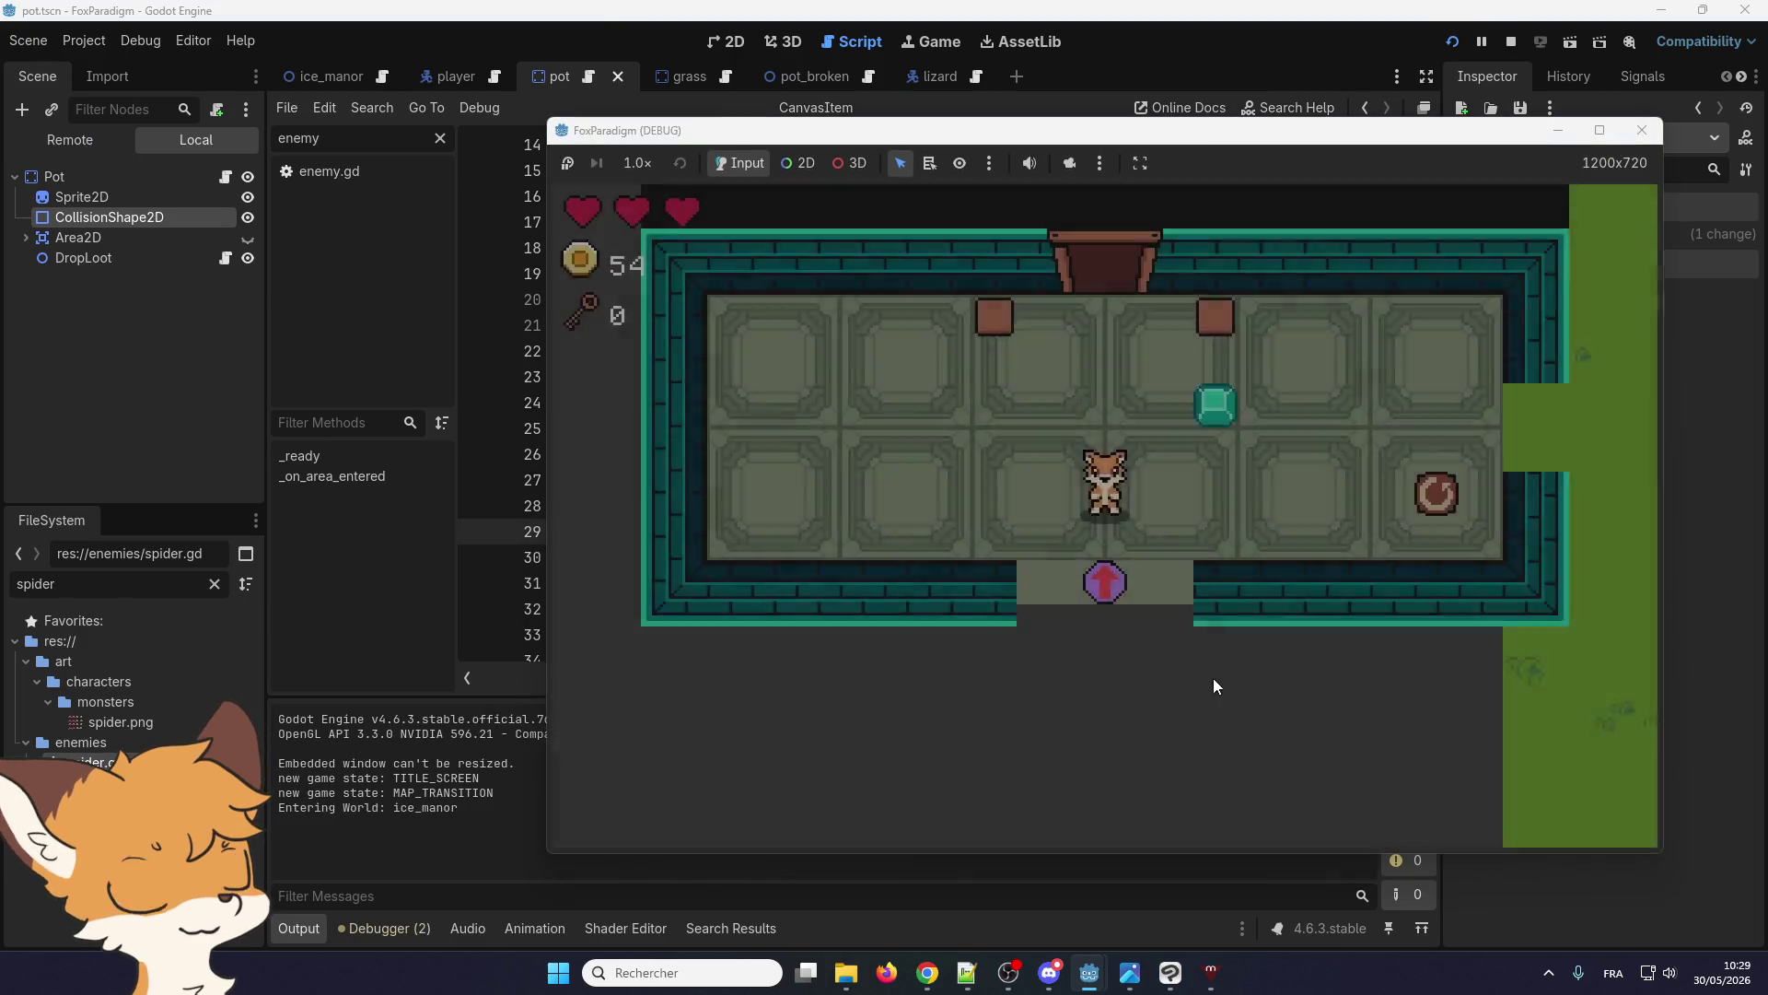
{"action": "key", "text": "Right"}
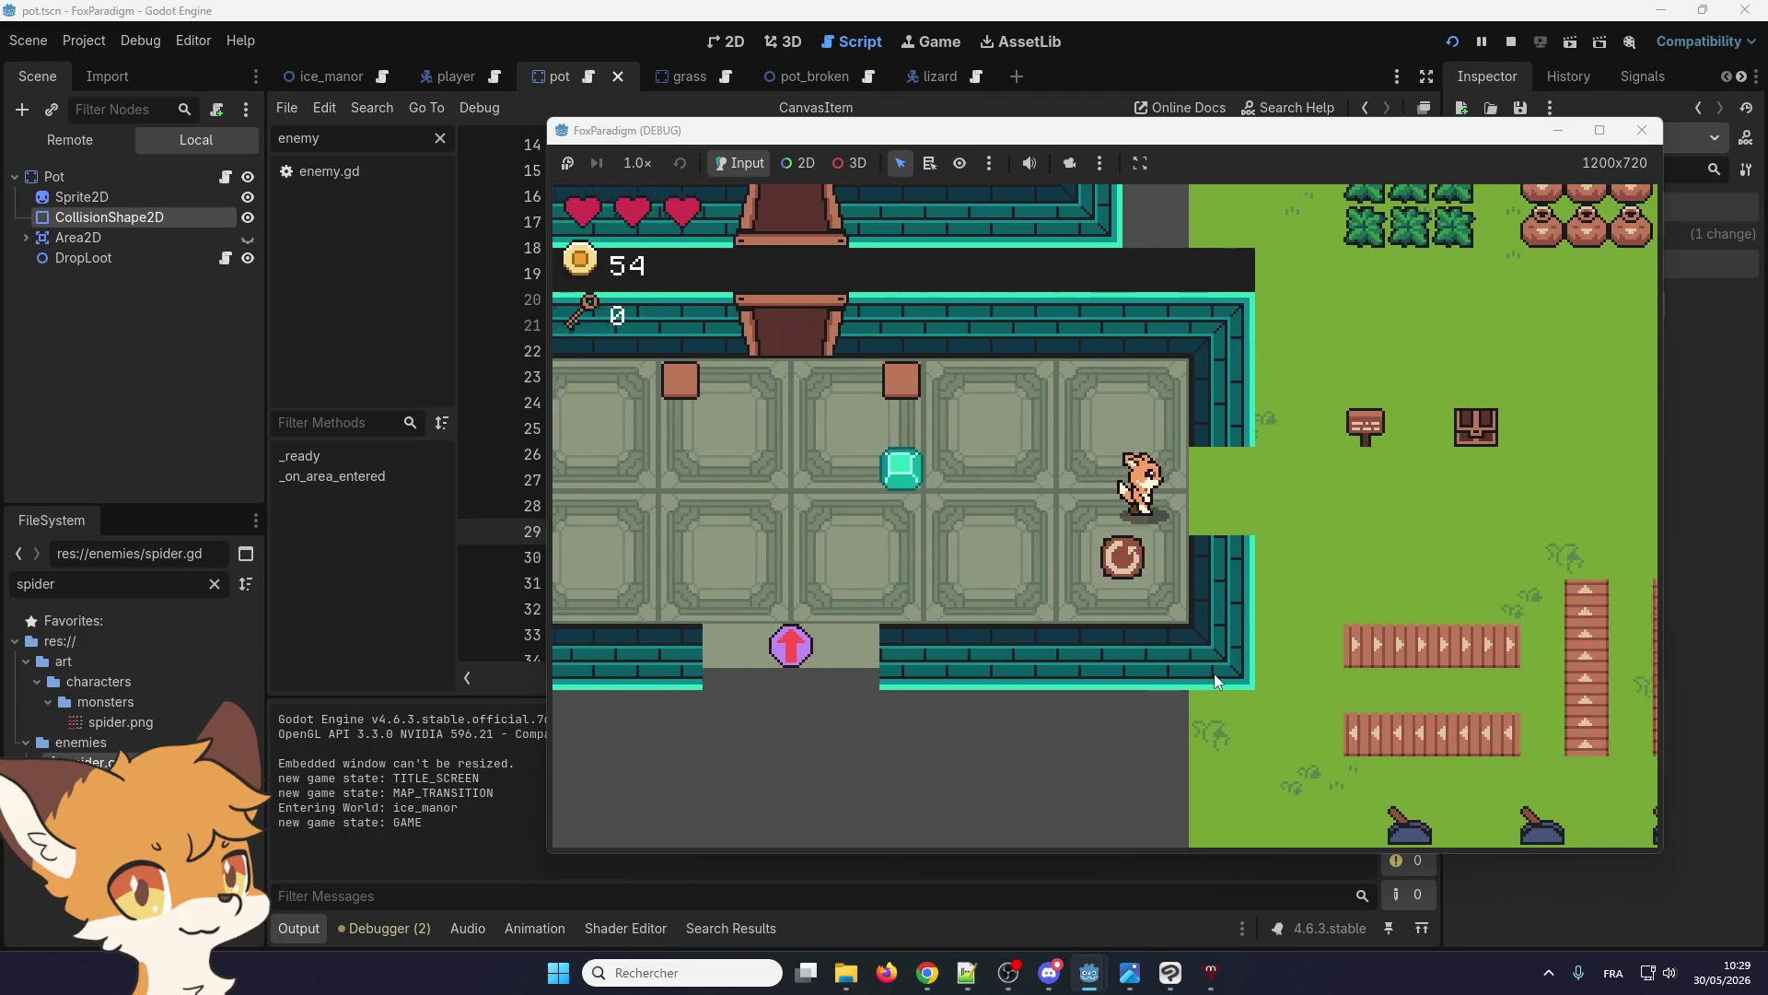
{"action": "key", "text": "Up"}
{"action": "key", "text": "Right"}
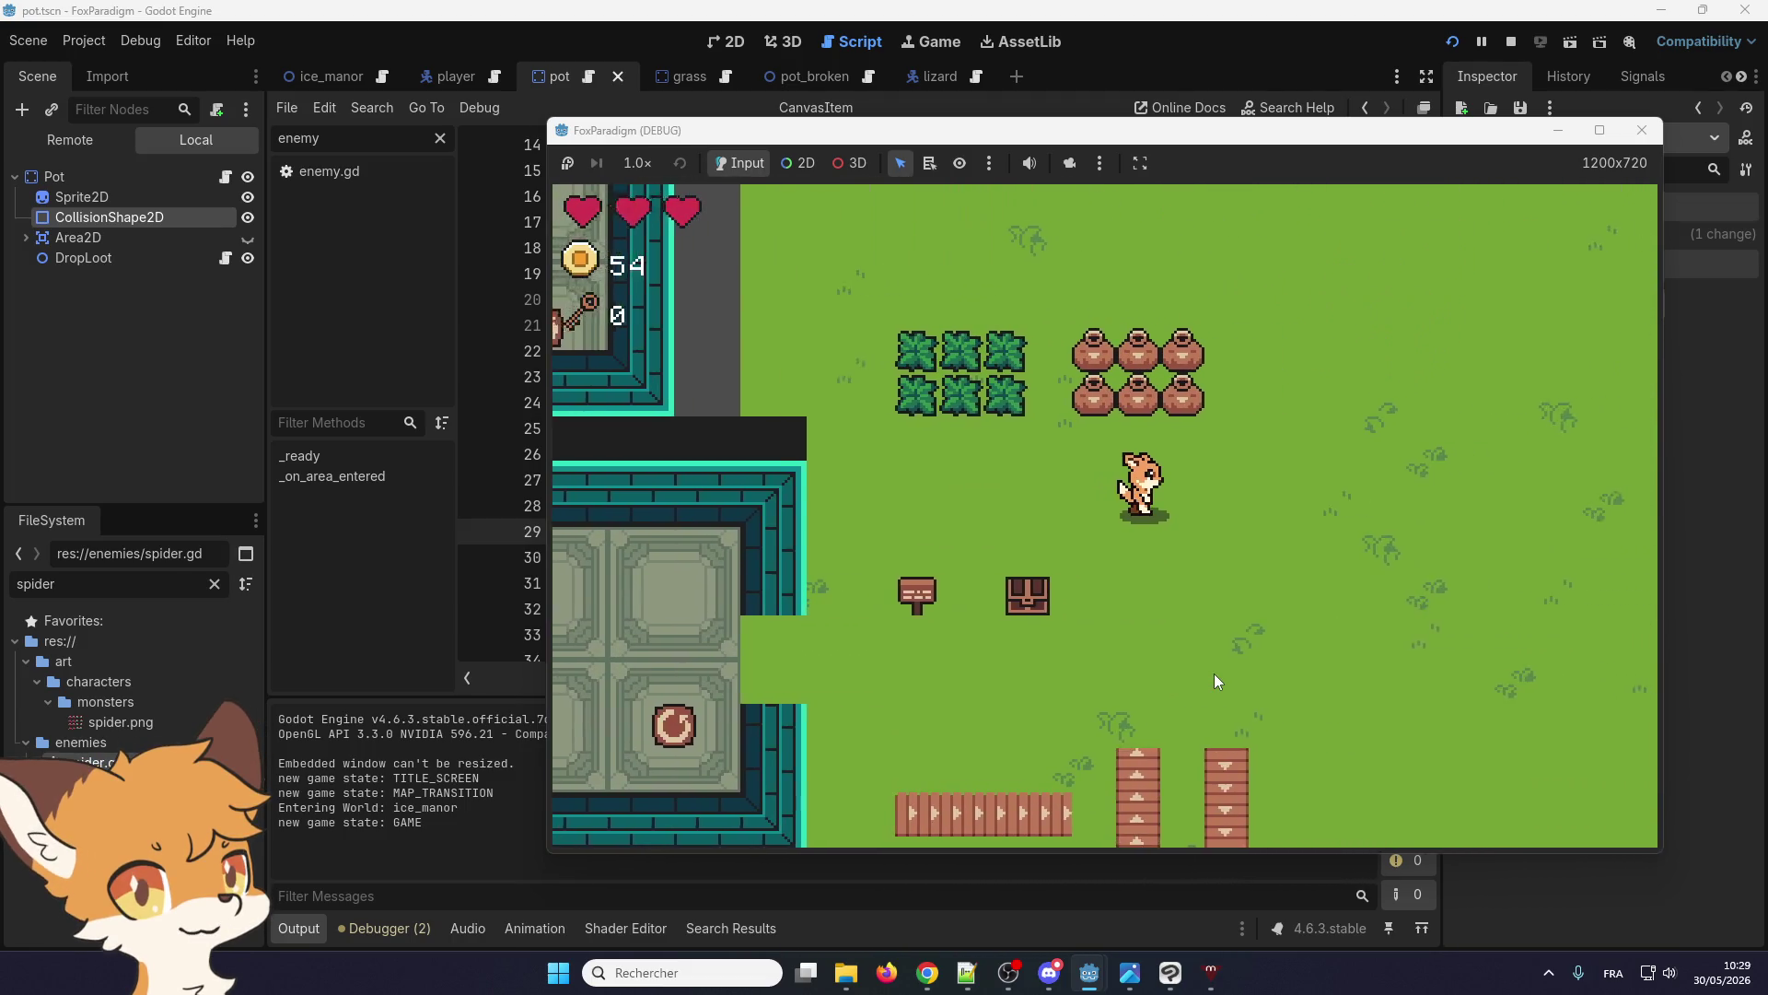
{"action": "key", "text": "Up"}
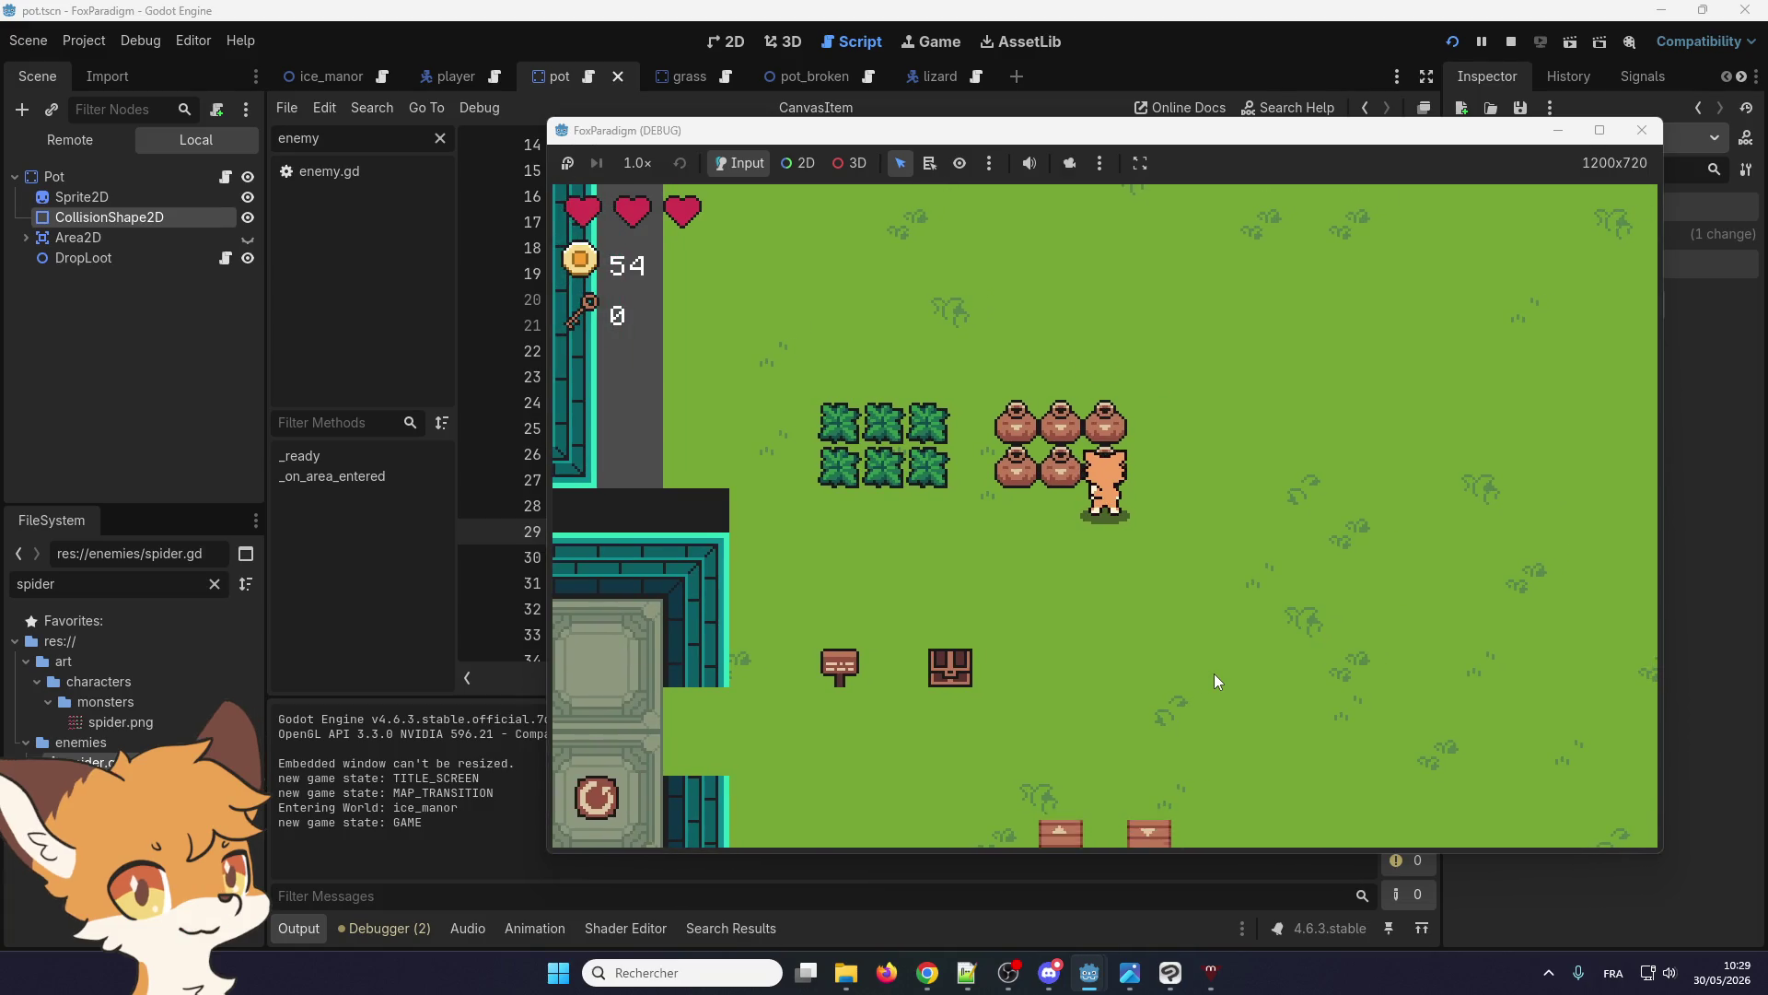
{"action": "key", "text": "Down"}
{"action": "key", "text": "Up"}
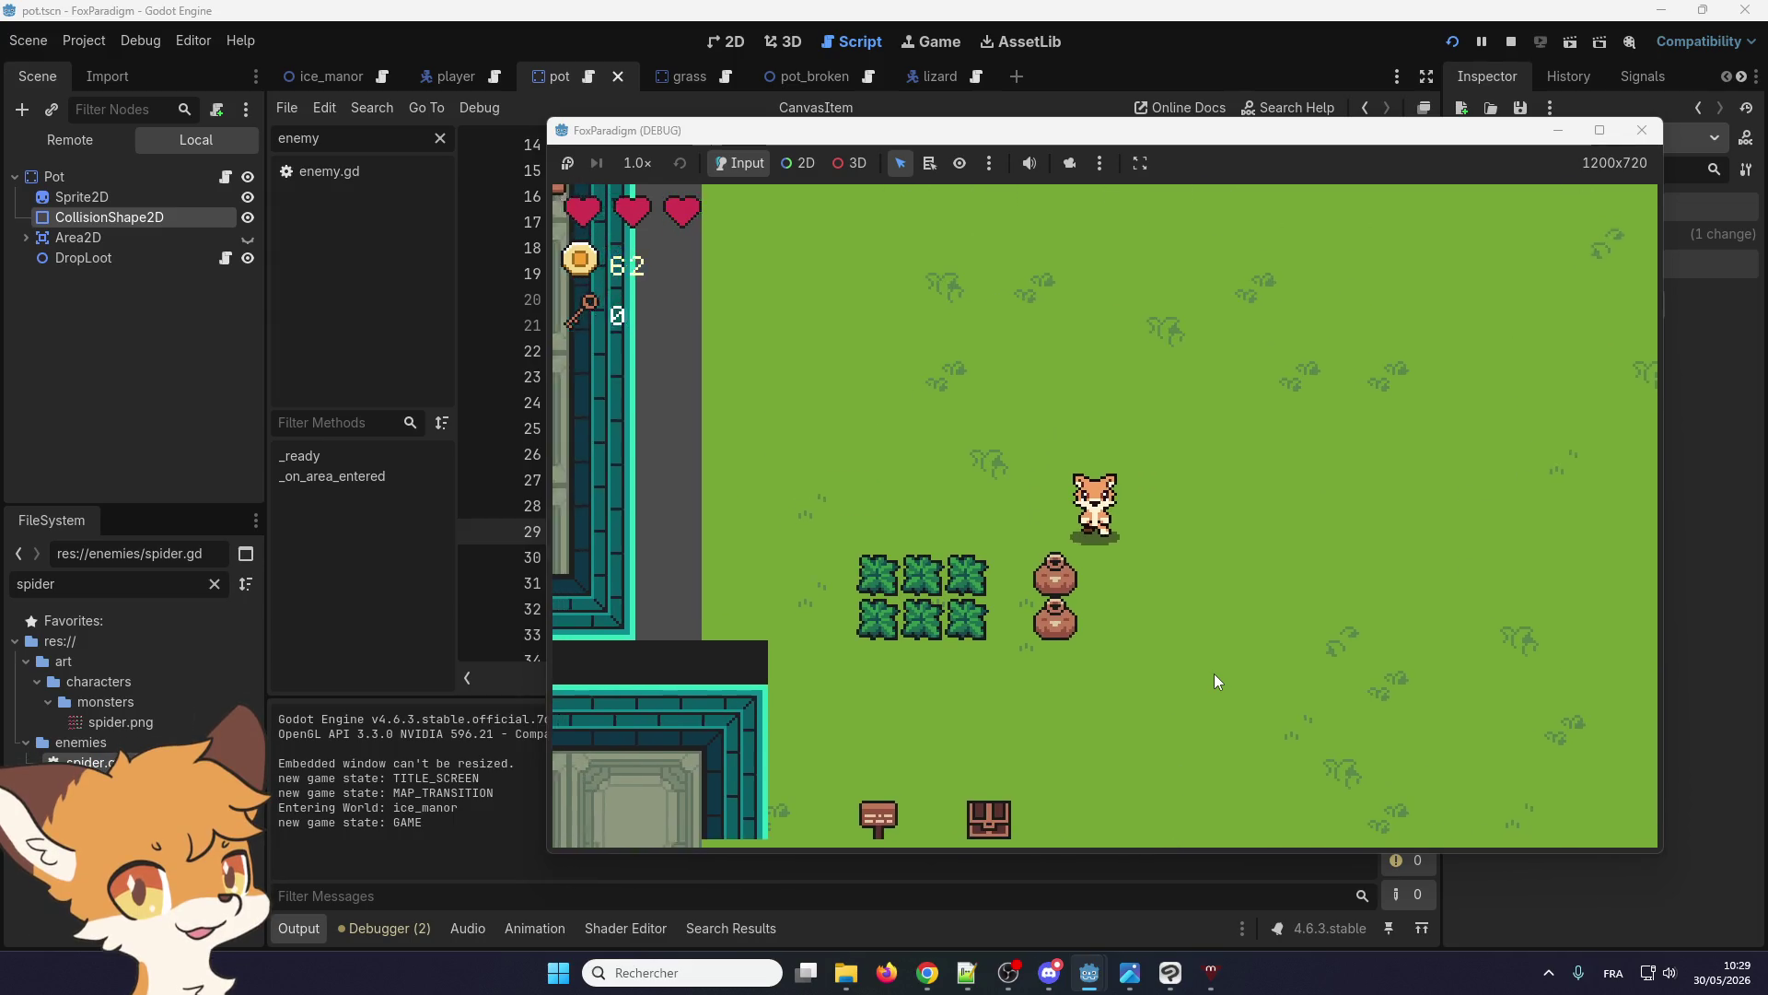
{"action": "key", "text": "Down"}
{"action": "key", "text": "Left"}
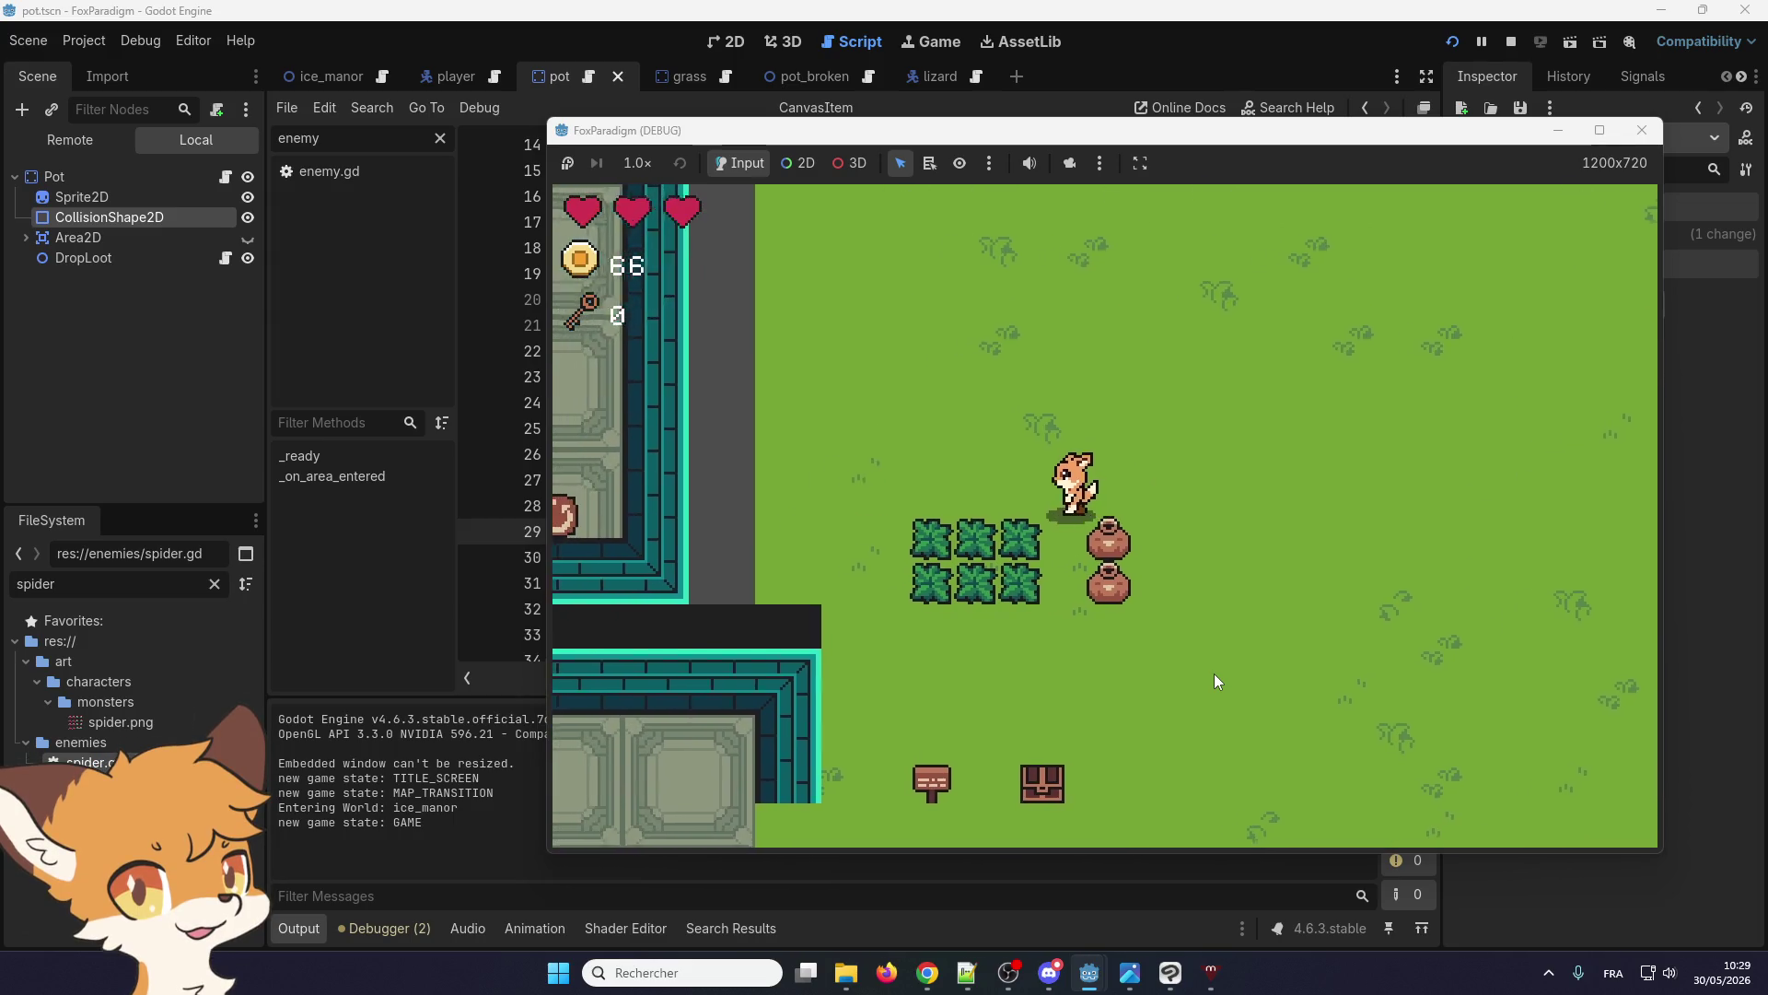
{"action": "key", "text": "space"}
Collect the dropped coins, raising the count from 54 to 72, then close the game
{"action": "key", "text": "Right"}
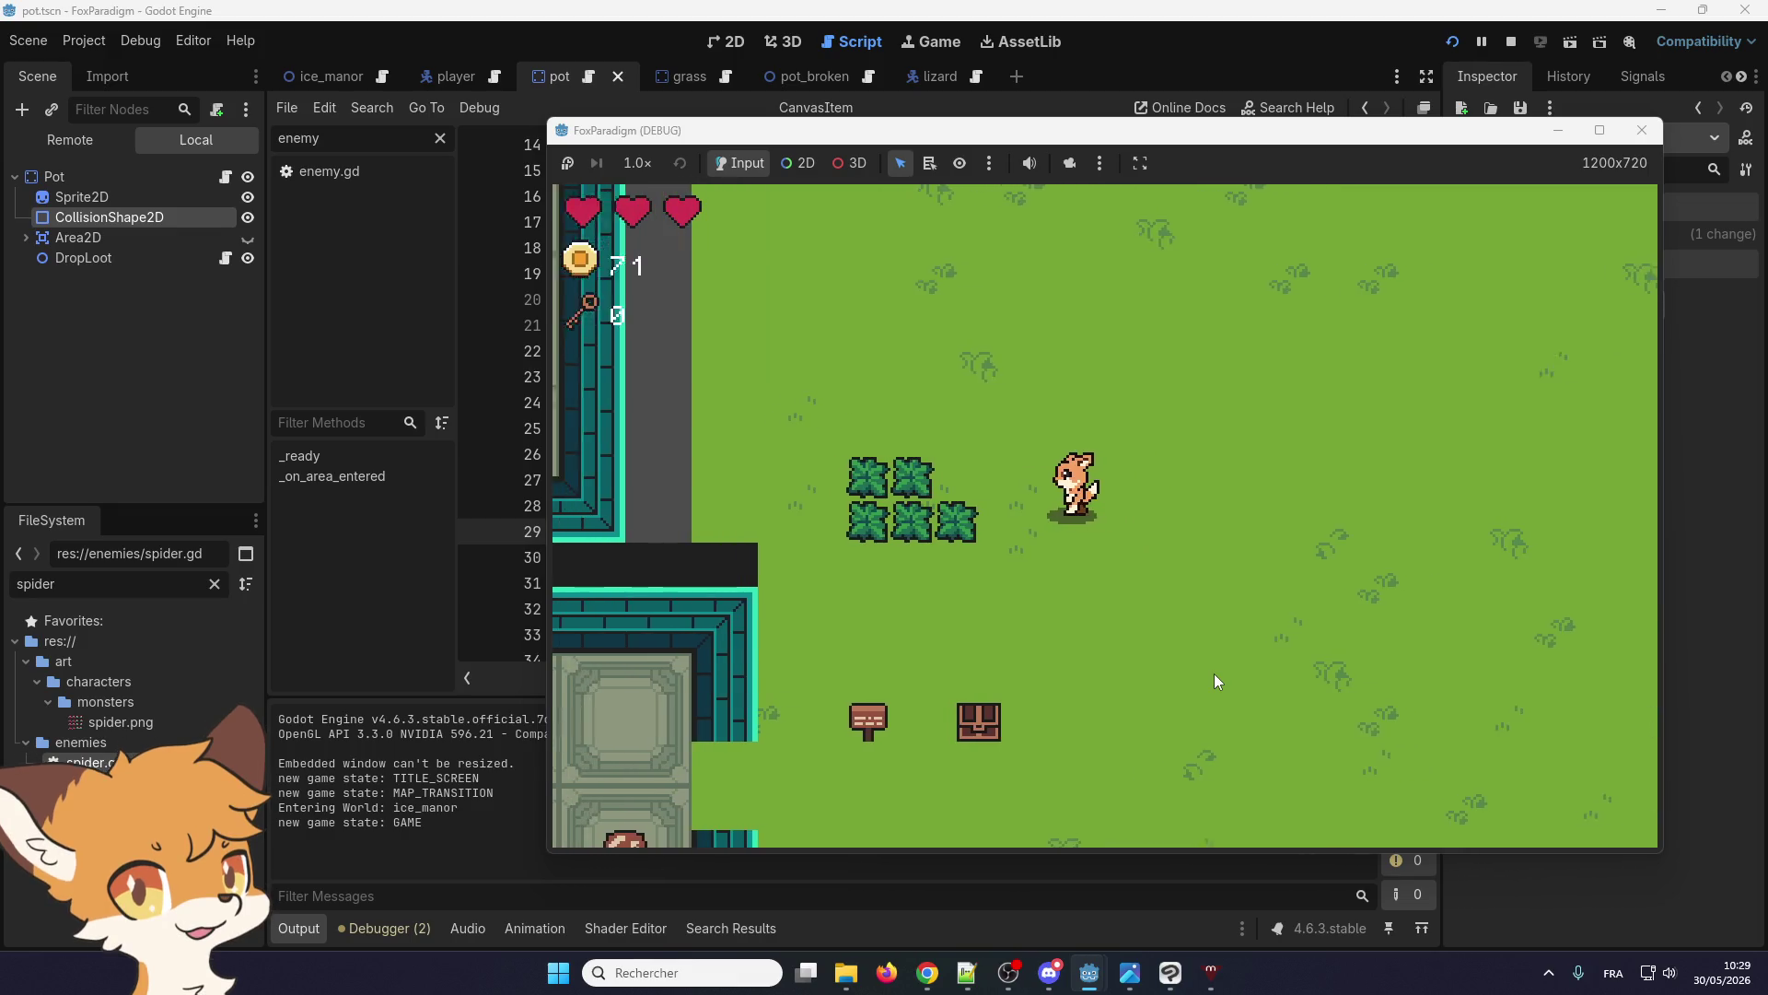
{"action": "key", "text": "Left"}
{"action": "key", "text": "Down"}
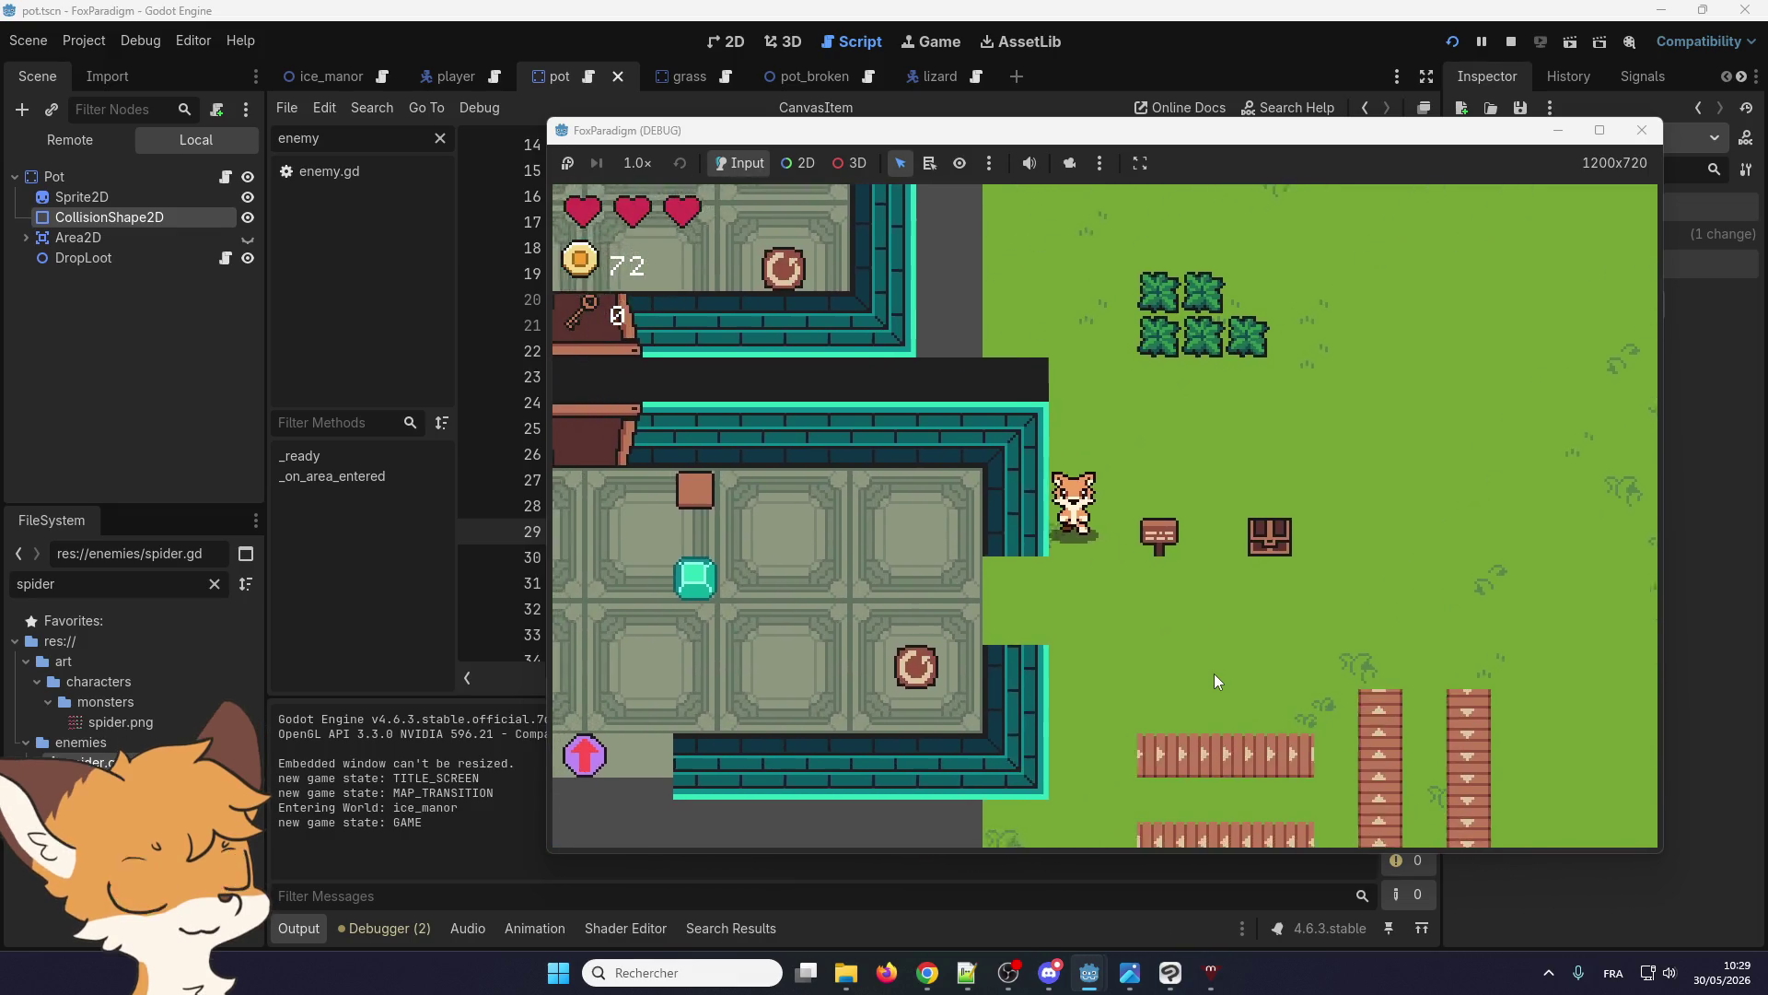
{"action": "key", "text": "Down"}
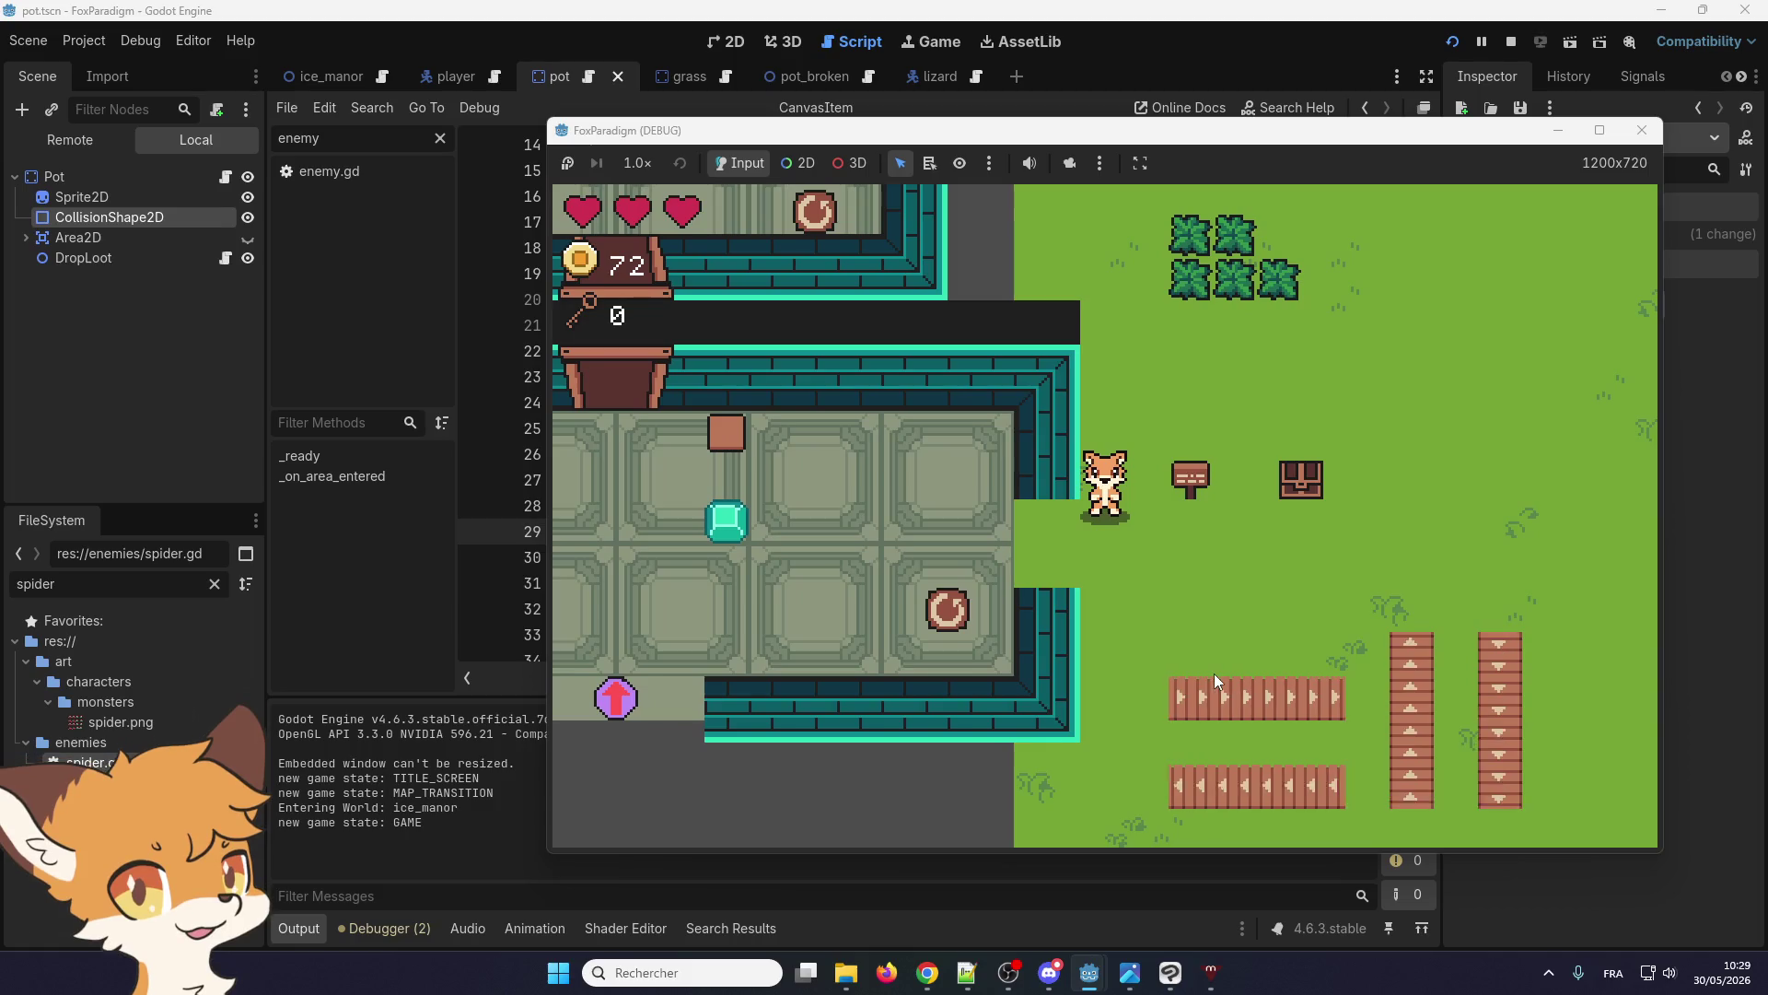
{"action": "left_click", "coordinate": [1737, 130]}
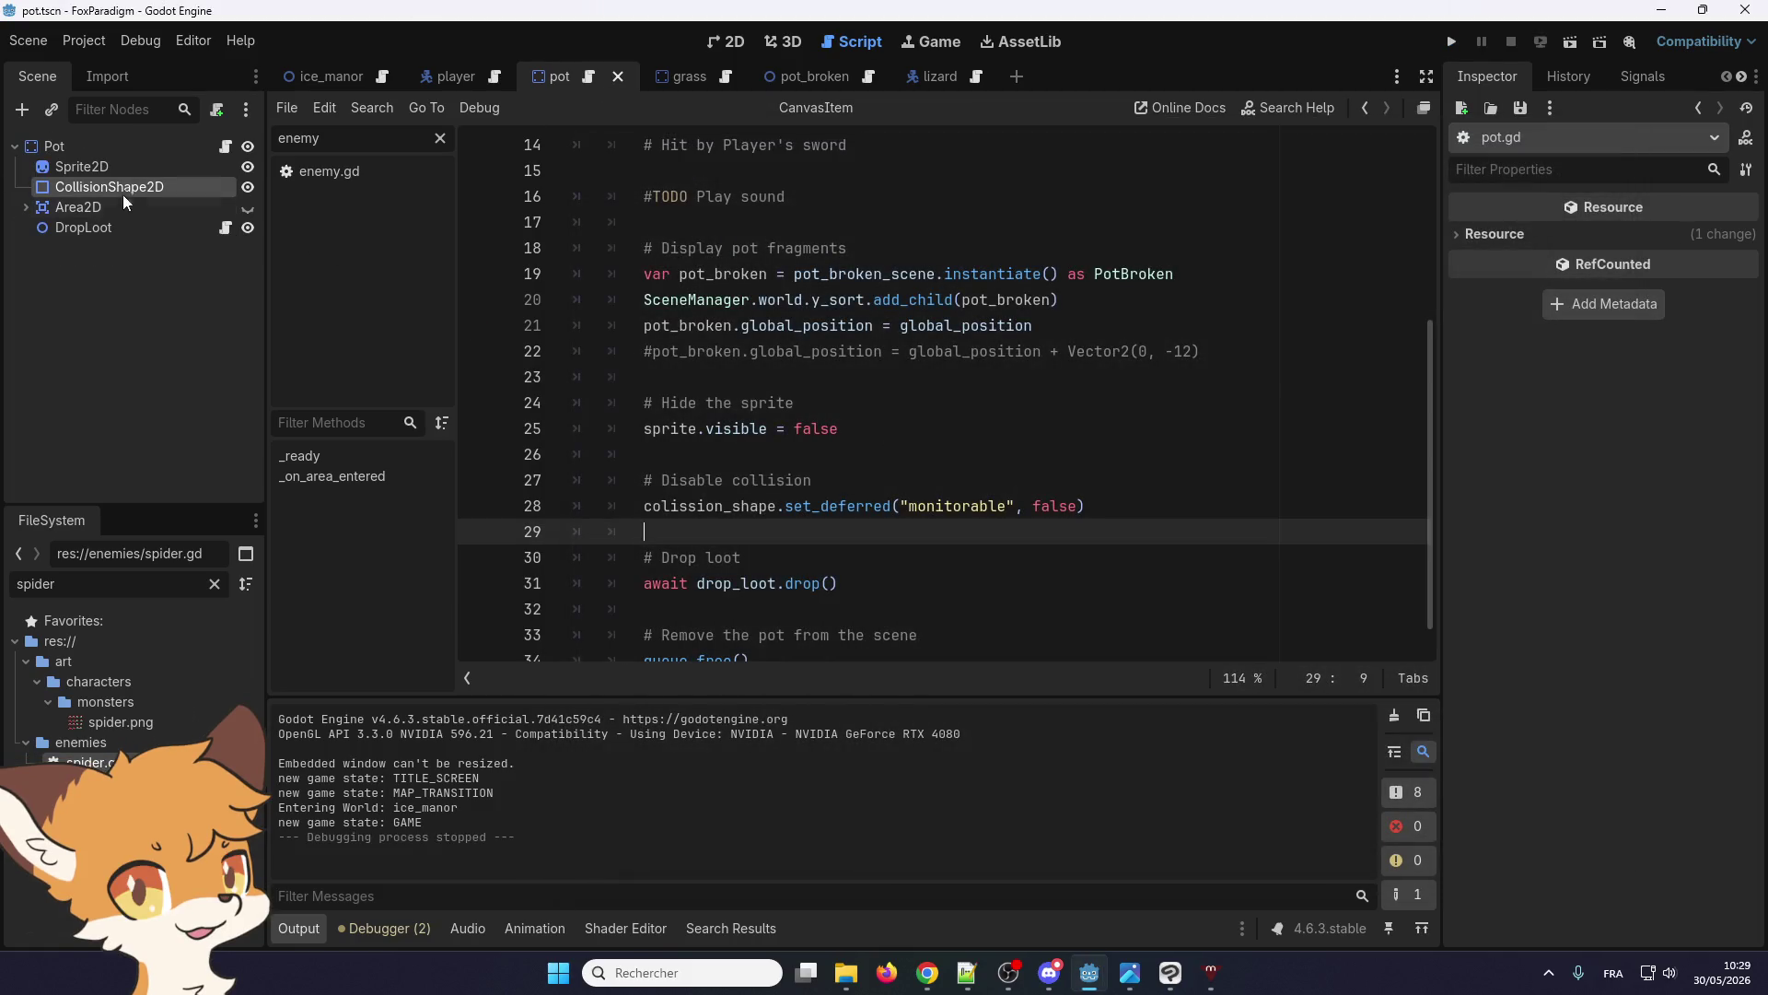
Go back from the pot scene's 2D view to the pot.gd script
{"action": "left_click", "coordinate": [726, 40]}
{"action": "left_click", "coordinate": [589, 80]}
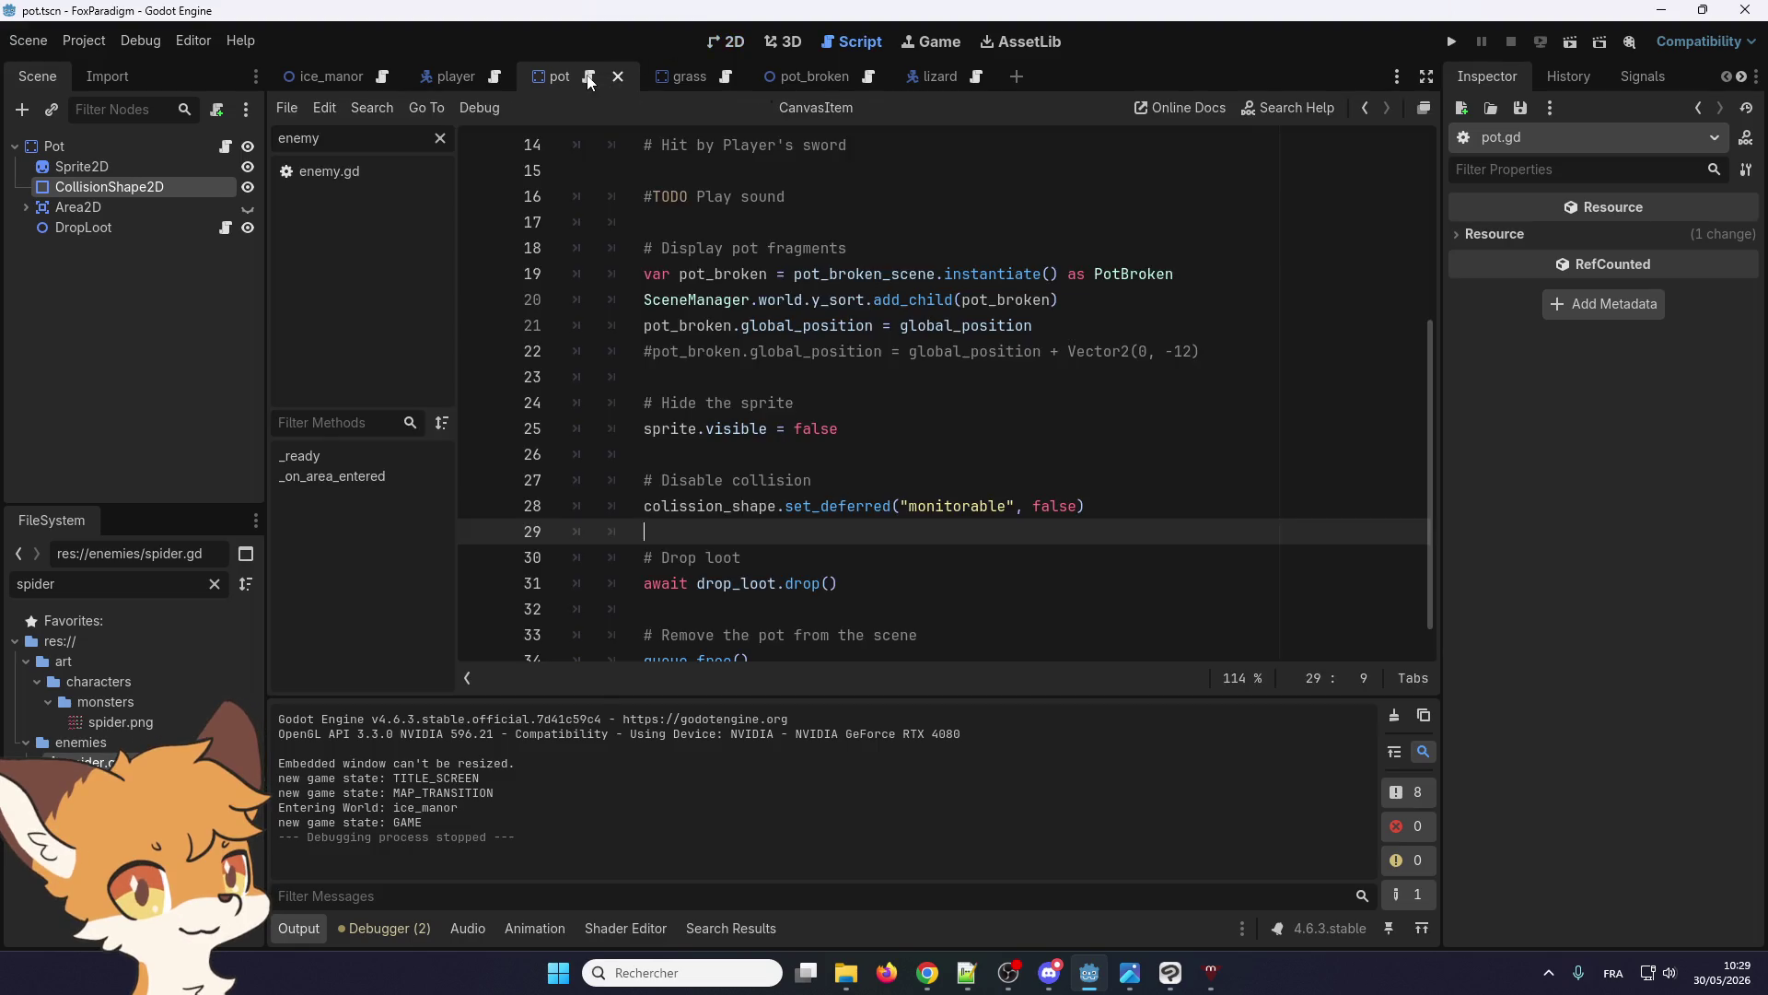
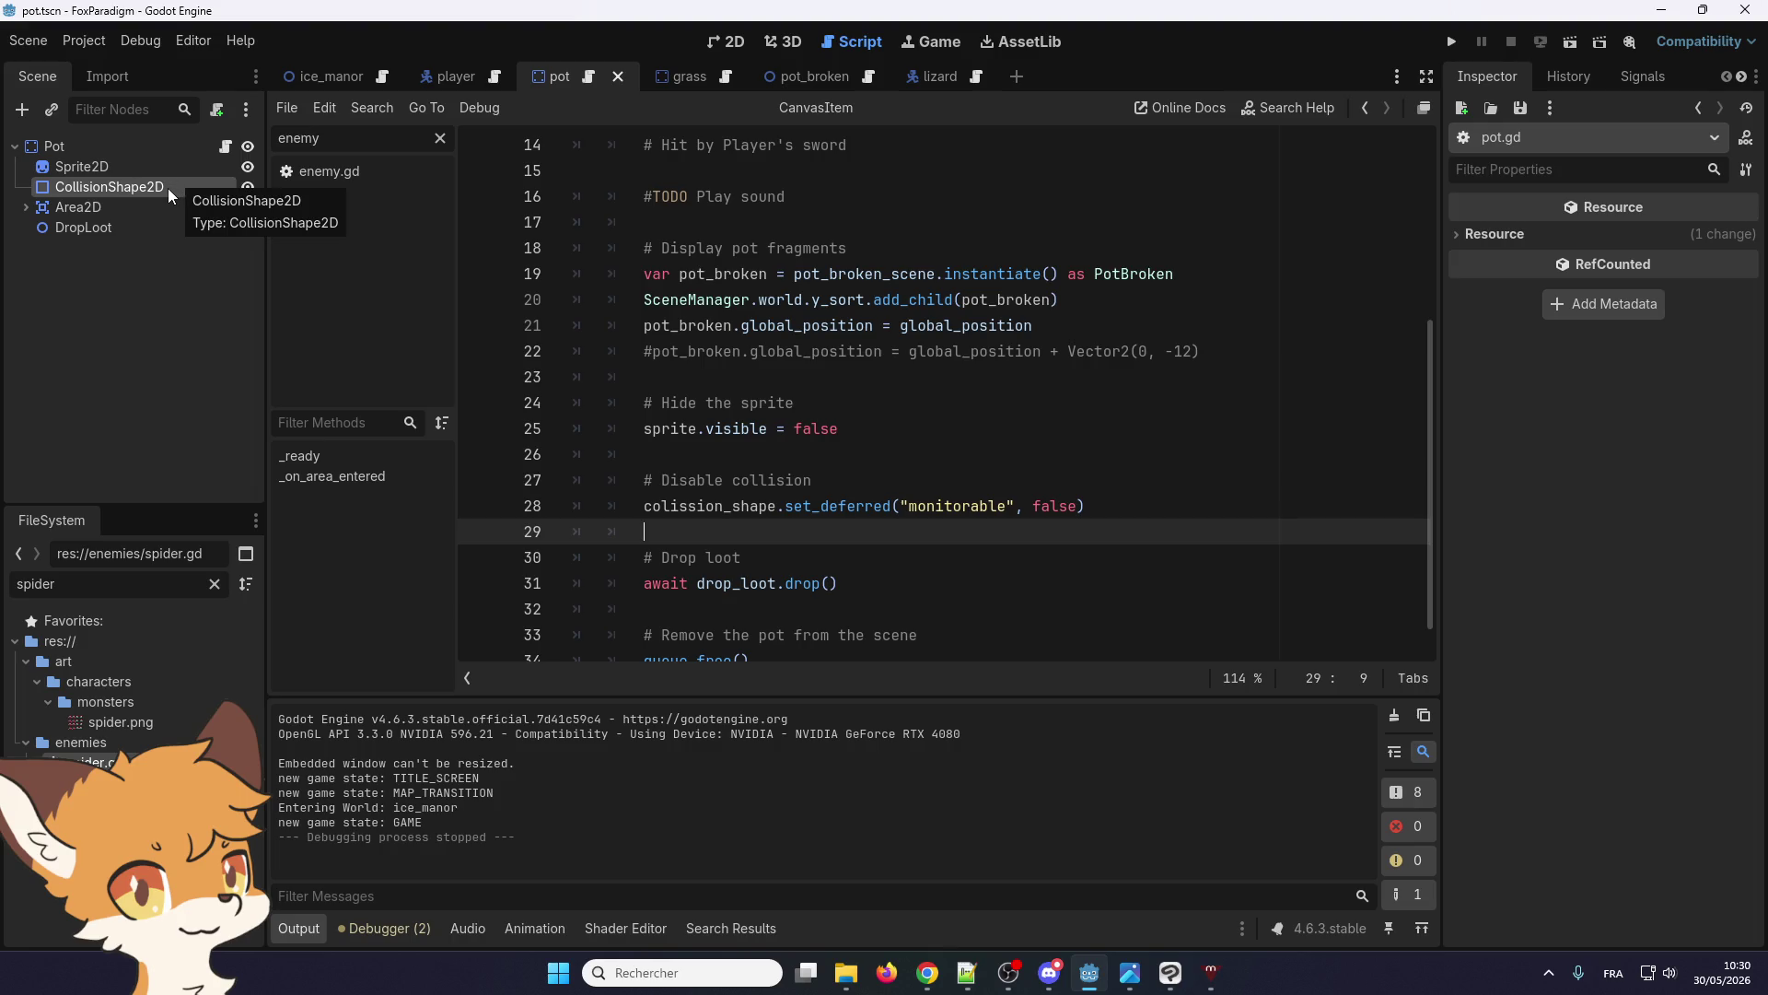
Set Amount to 500 for DropLoot's first two Weighted Loot entries, then launch the game
{"action": "left_click", "coordinate": [101, 229]}
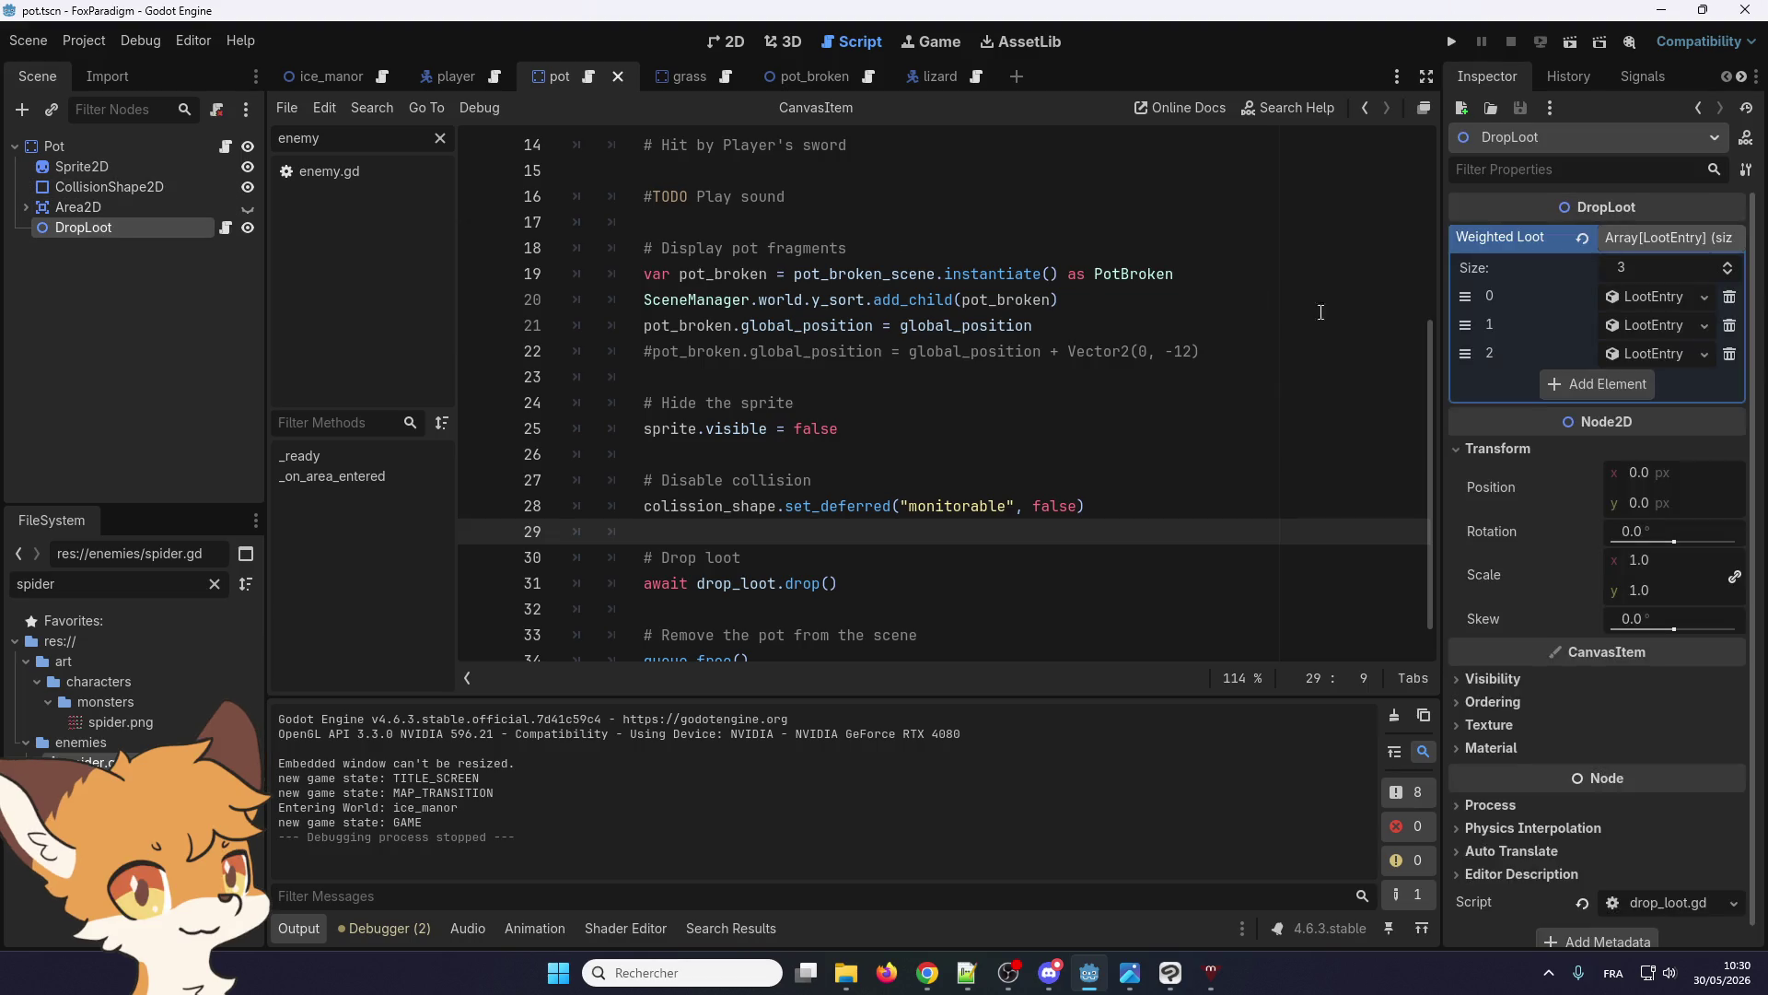
{"action": "left_click", "coordinate": [1632, 351]}
{"action": "left_click", "coordinate": [1643, 329]}
{"action": "left_click", "coordinate": [1658, 299]}
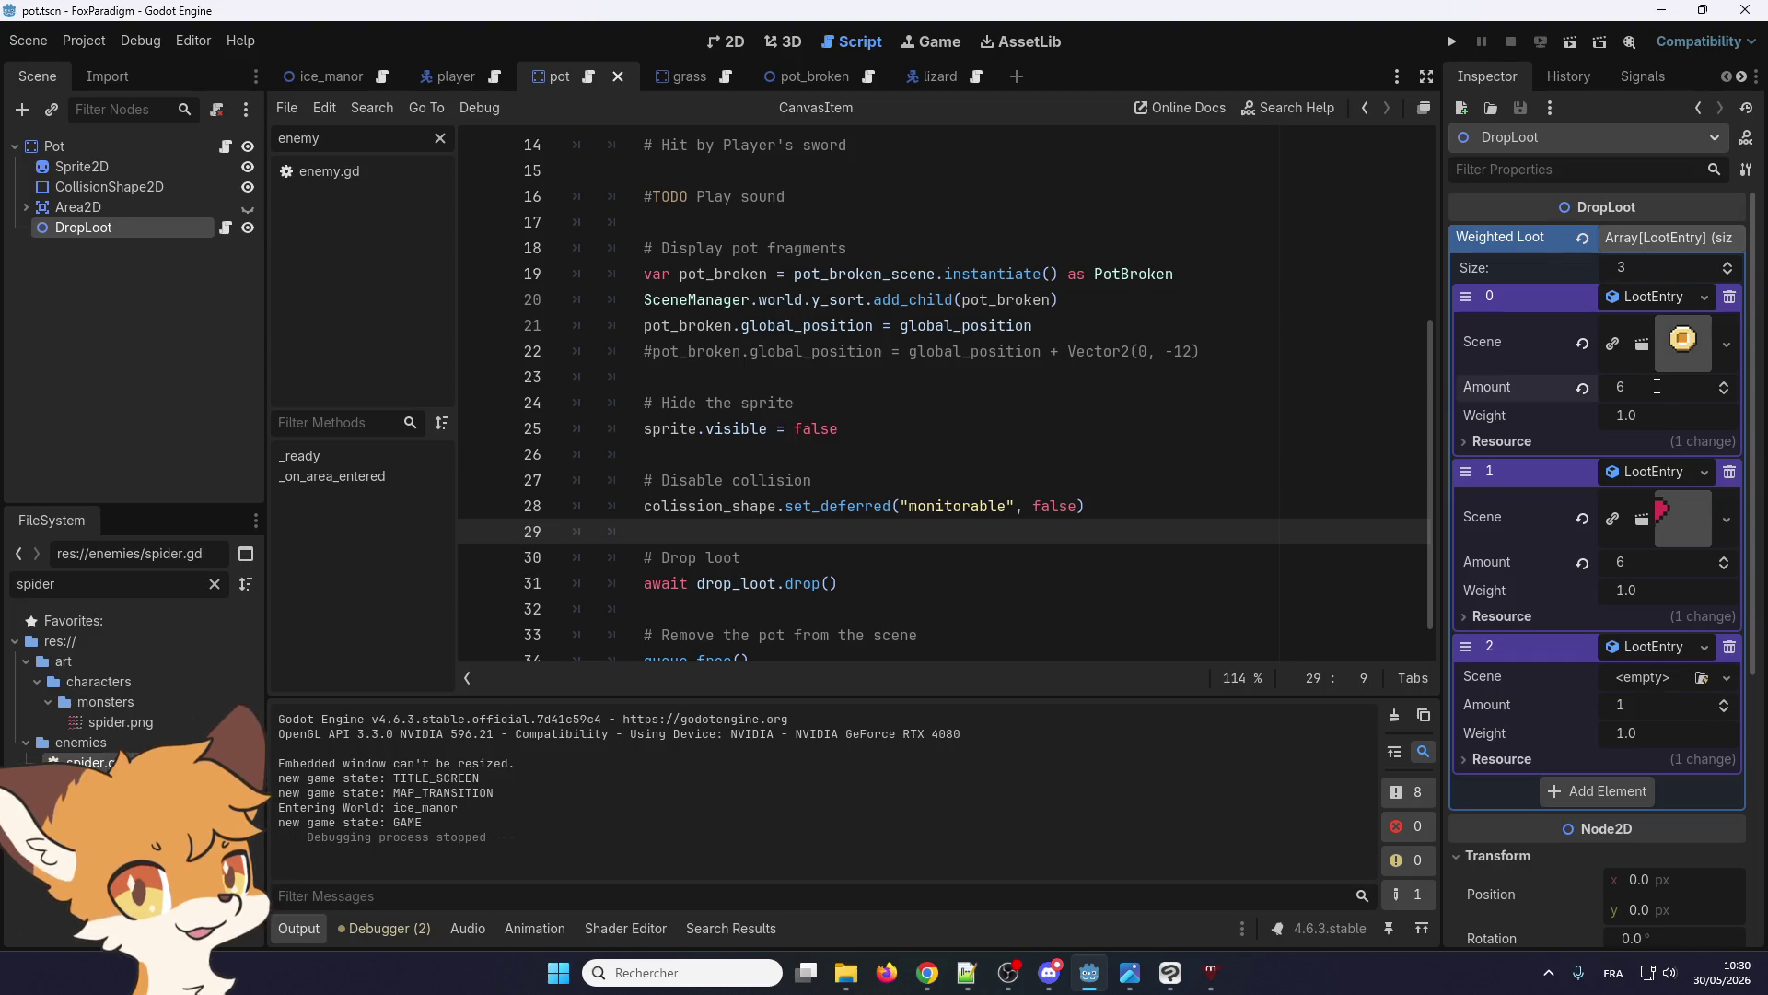
{"action": "left_click", "coordinate": [1657, 387]}
{"action": "type", "text": "500"}
{"action": "left_click", "coordinate": [1658, 564]}
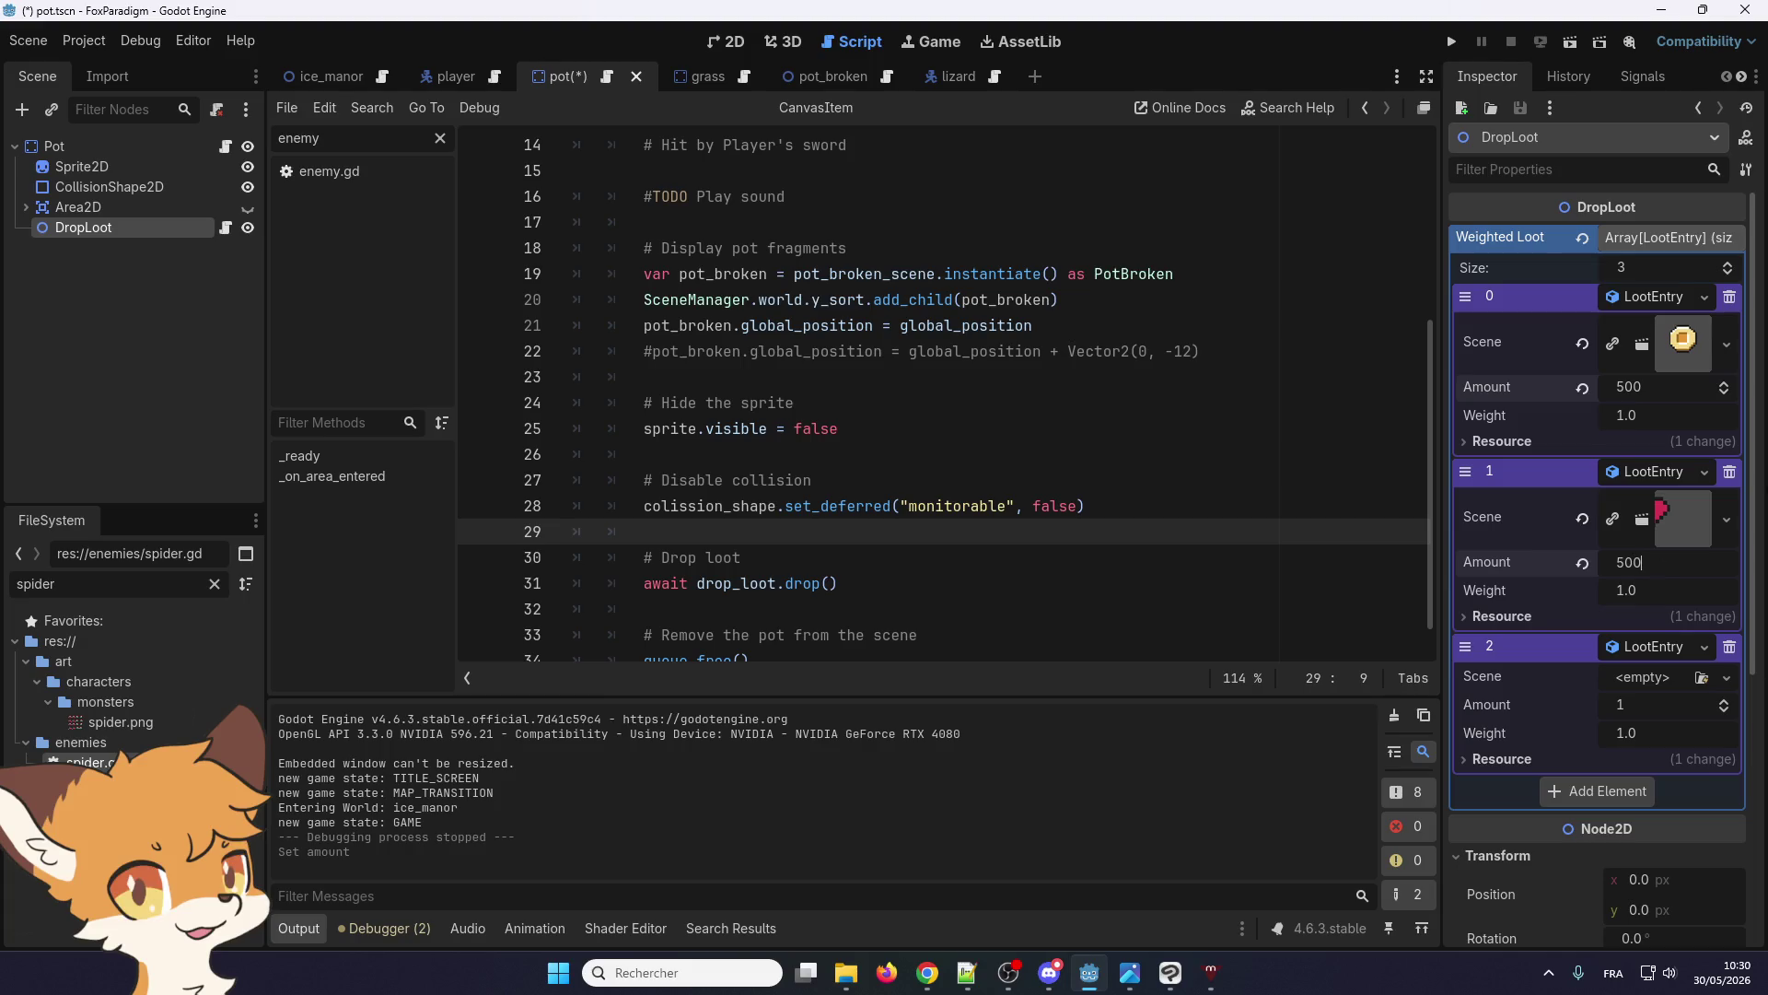
{"action": "left_click", "coordinate": [1451, 41]}
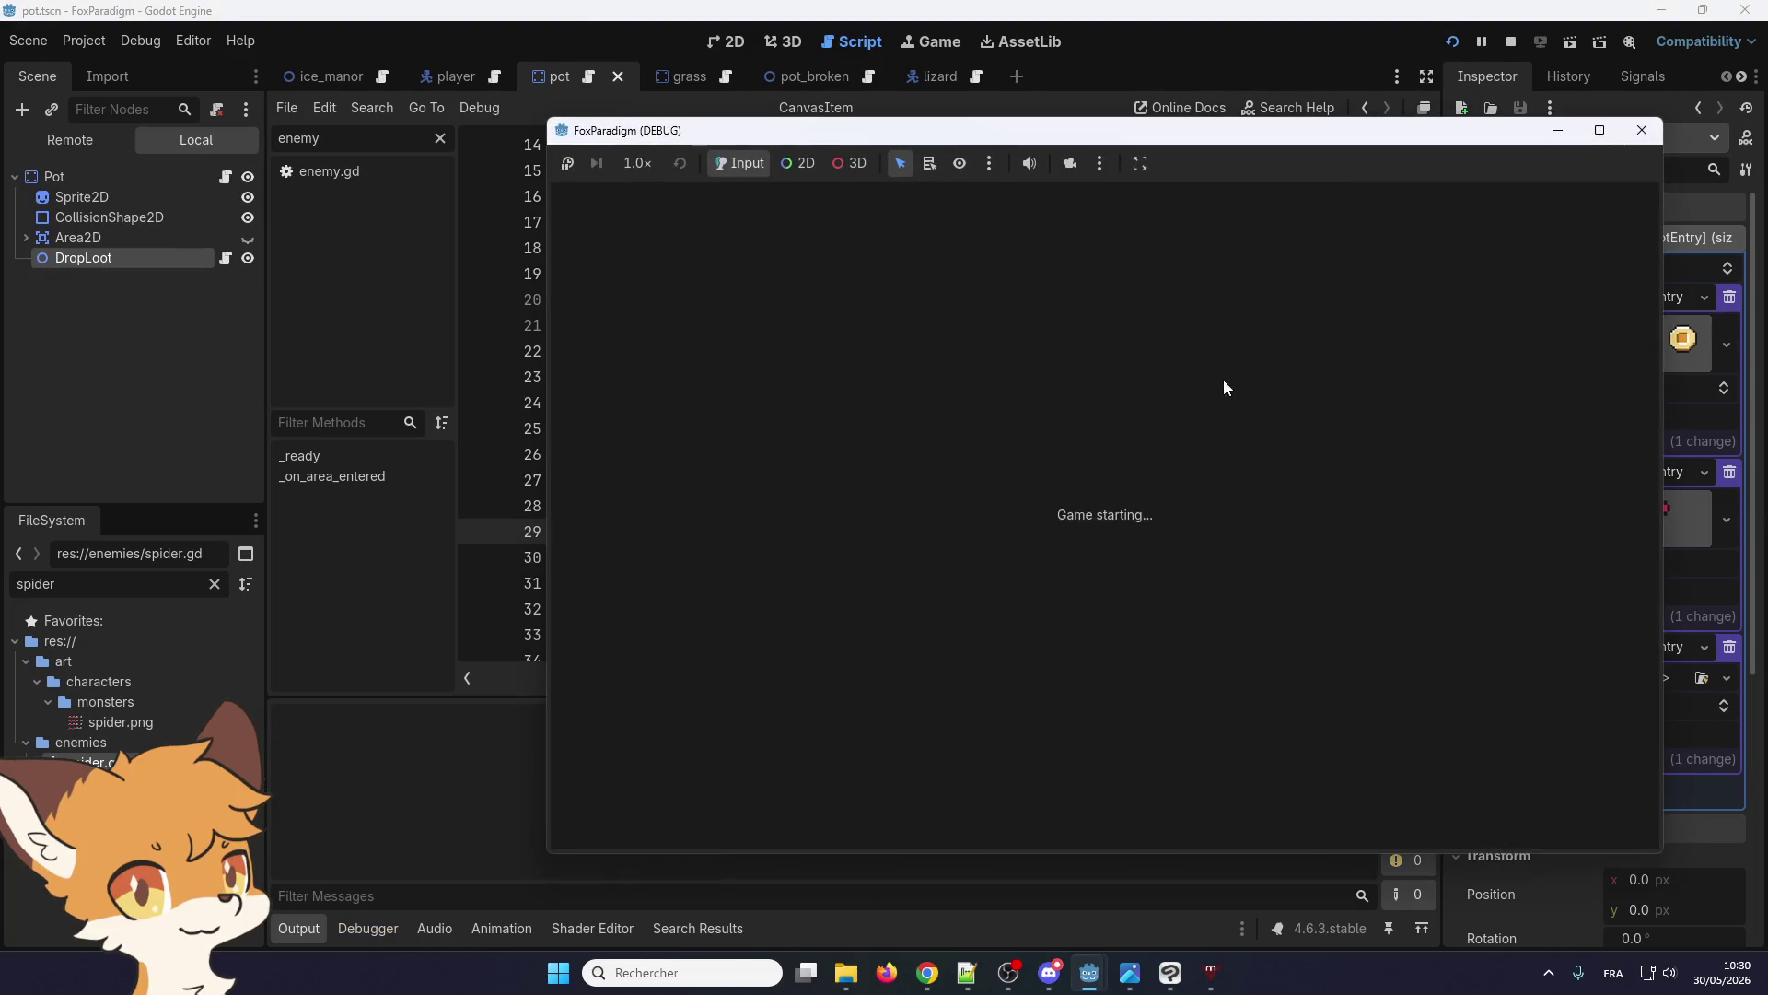
Skip the title screens, walk the fox out to the pots and break the first one
{"action": "key", "text": "Return"}
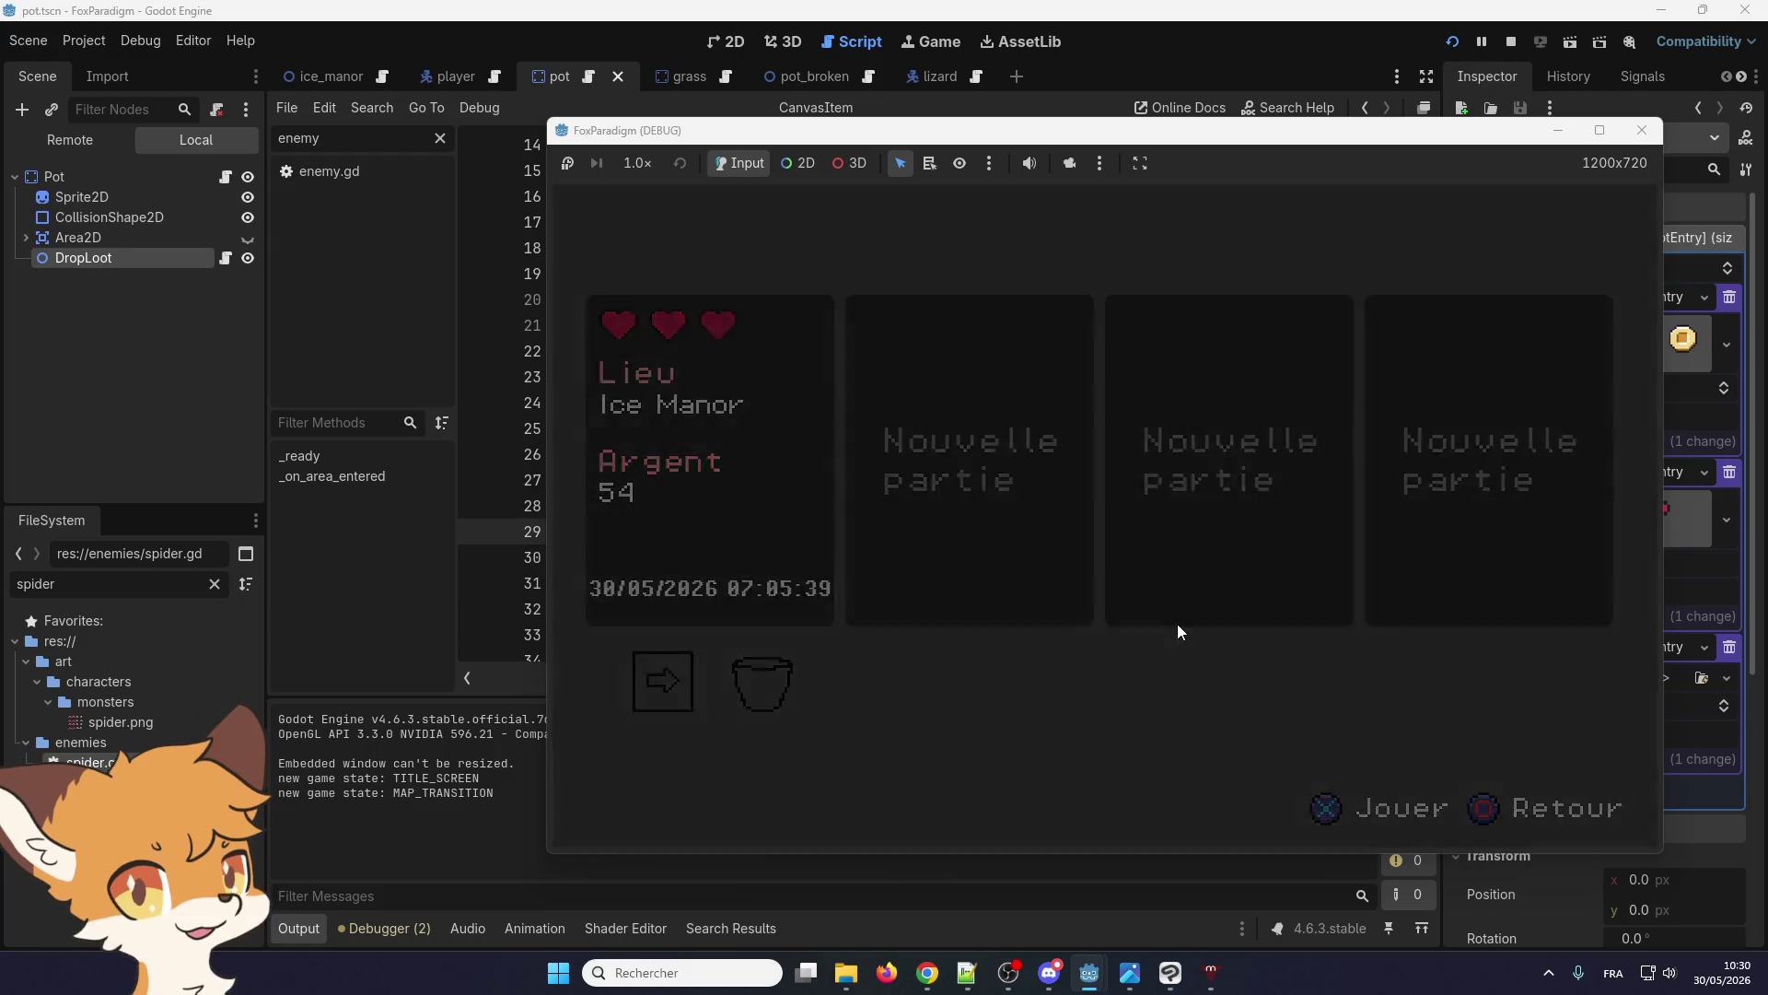
{"action": "key", "text": "Return"}
{"action": "key", "text": "Right"}
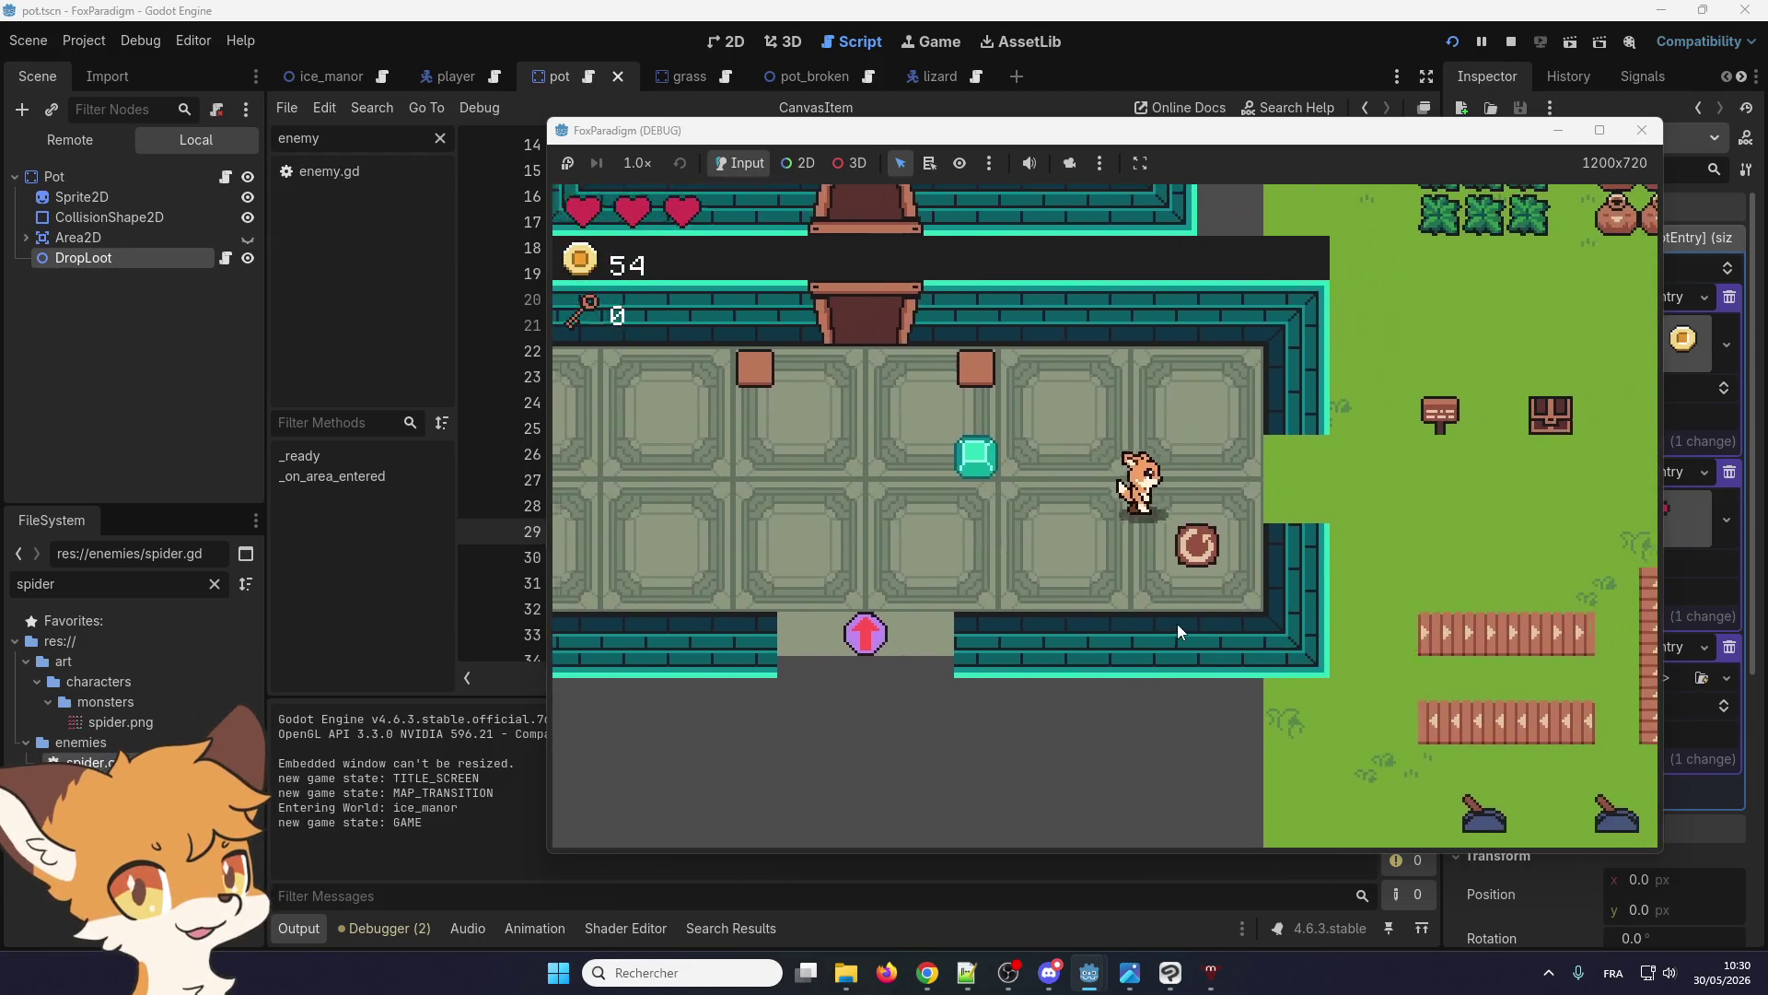
{"action": "key", "text": "Right"}
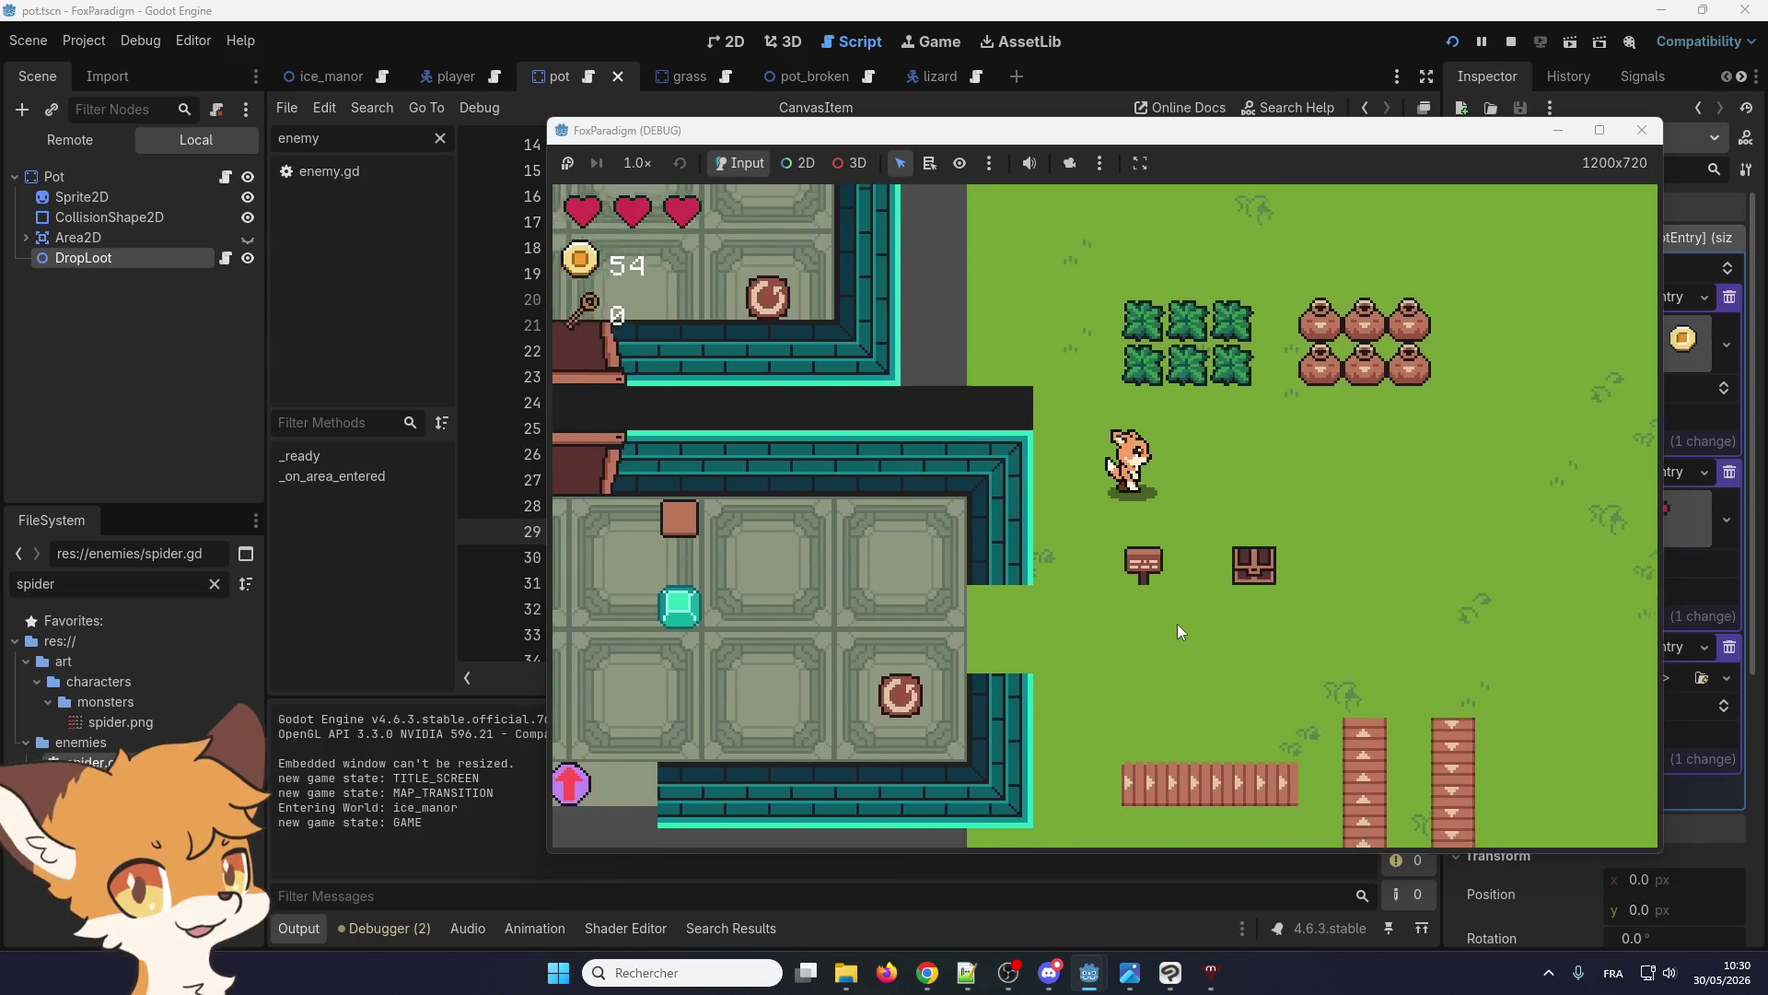
{"action": "key", "text": "Up"}
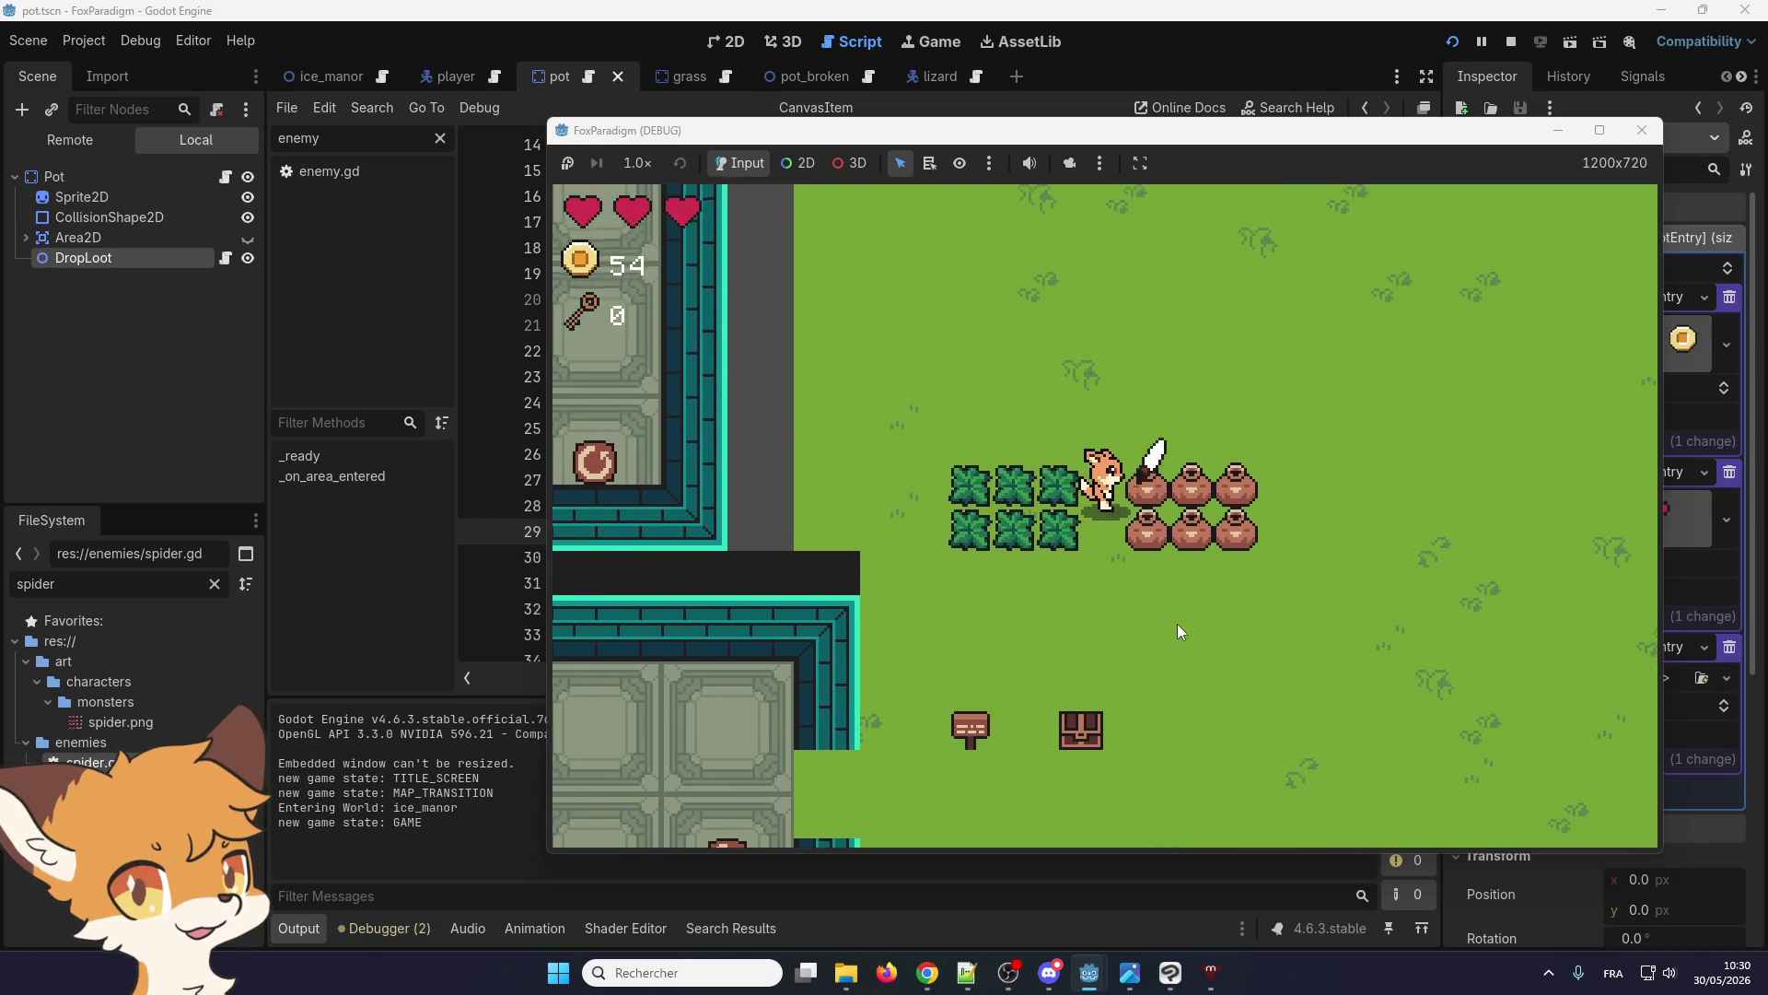
{"action": "key", "text": "space"}
Grab the dropped heart and smash the remaining pots for coins
{"action": "key", "text": "Right"}
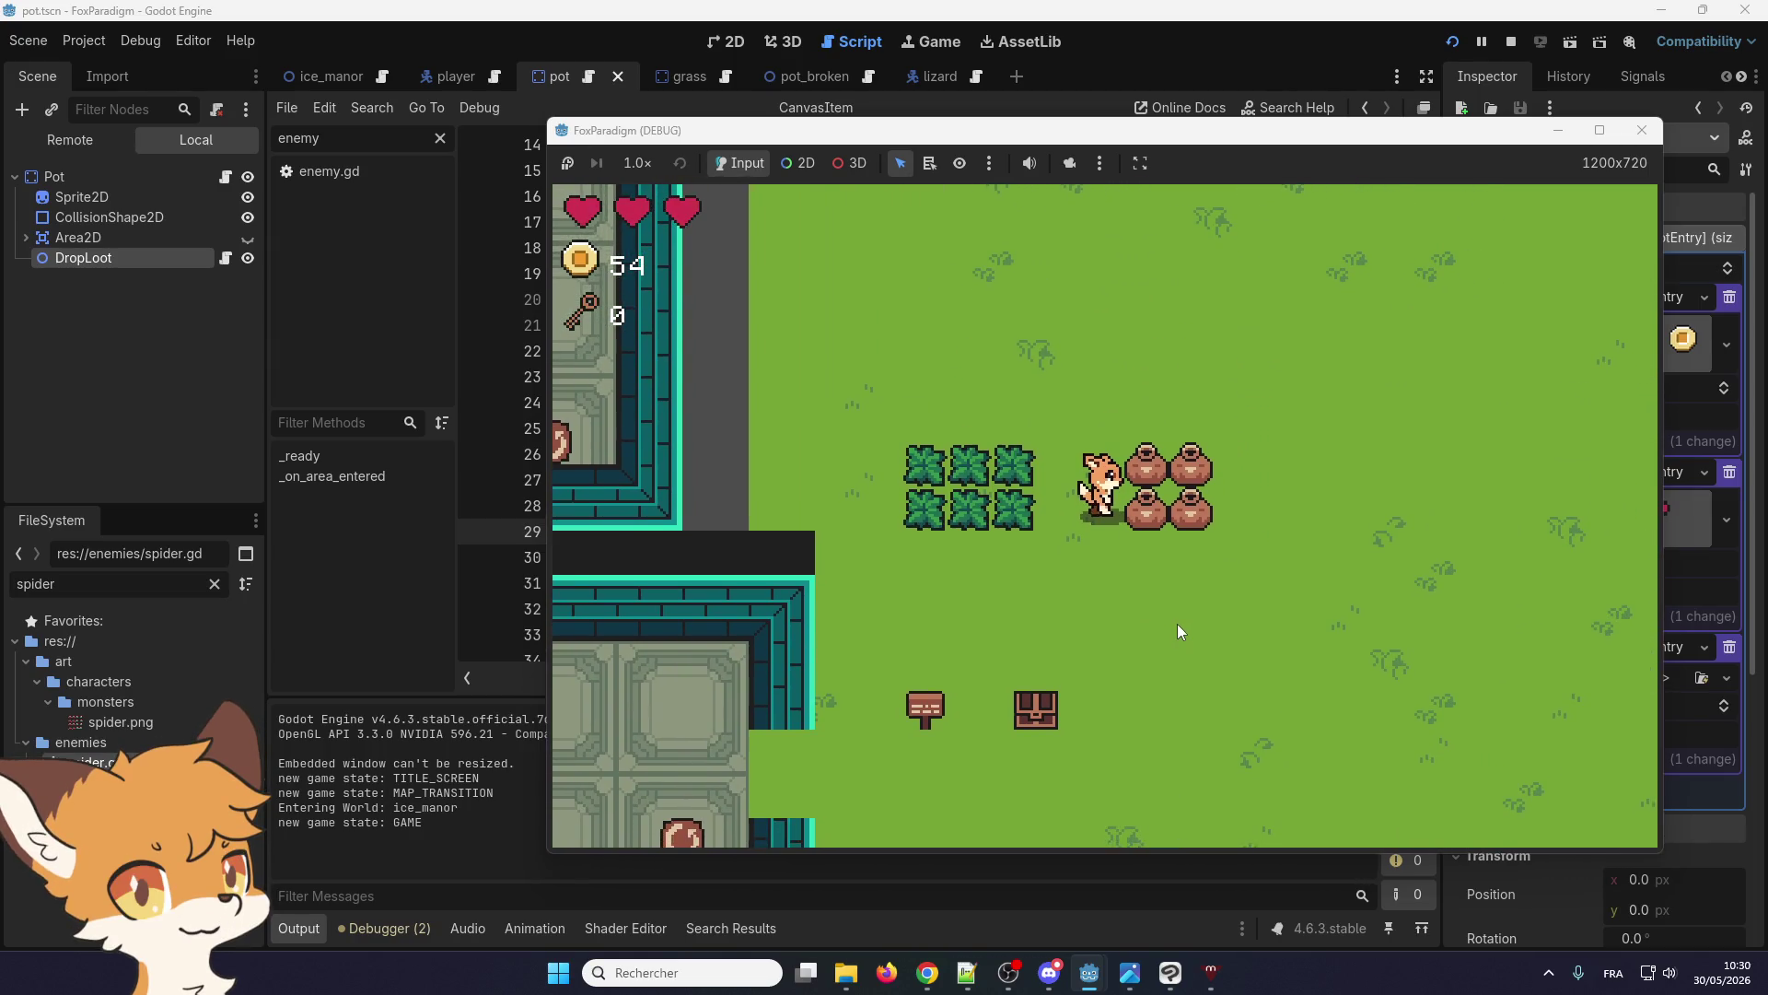
{"action": "key", "text": "Left"}
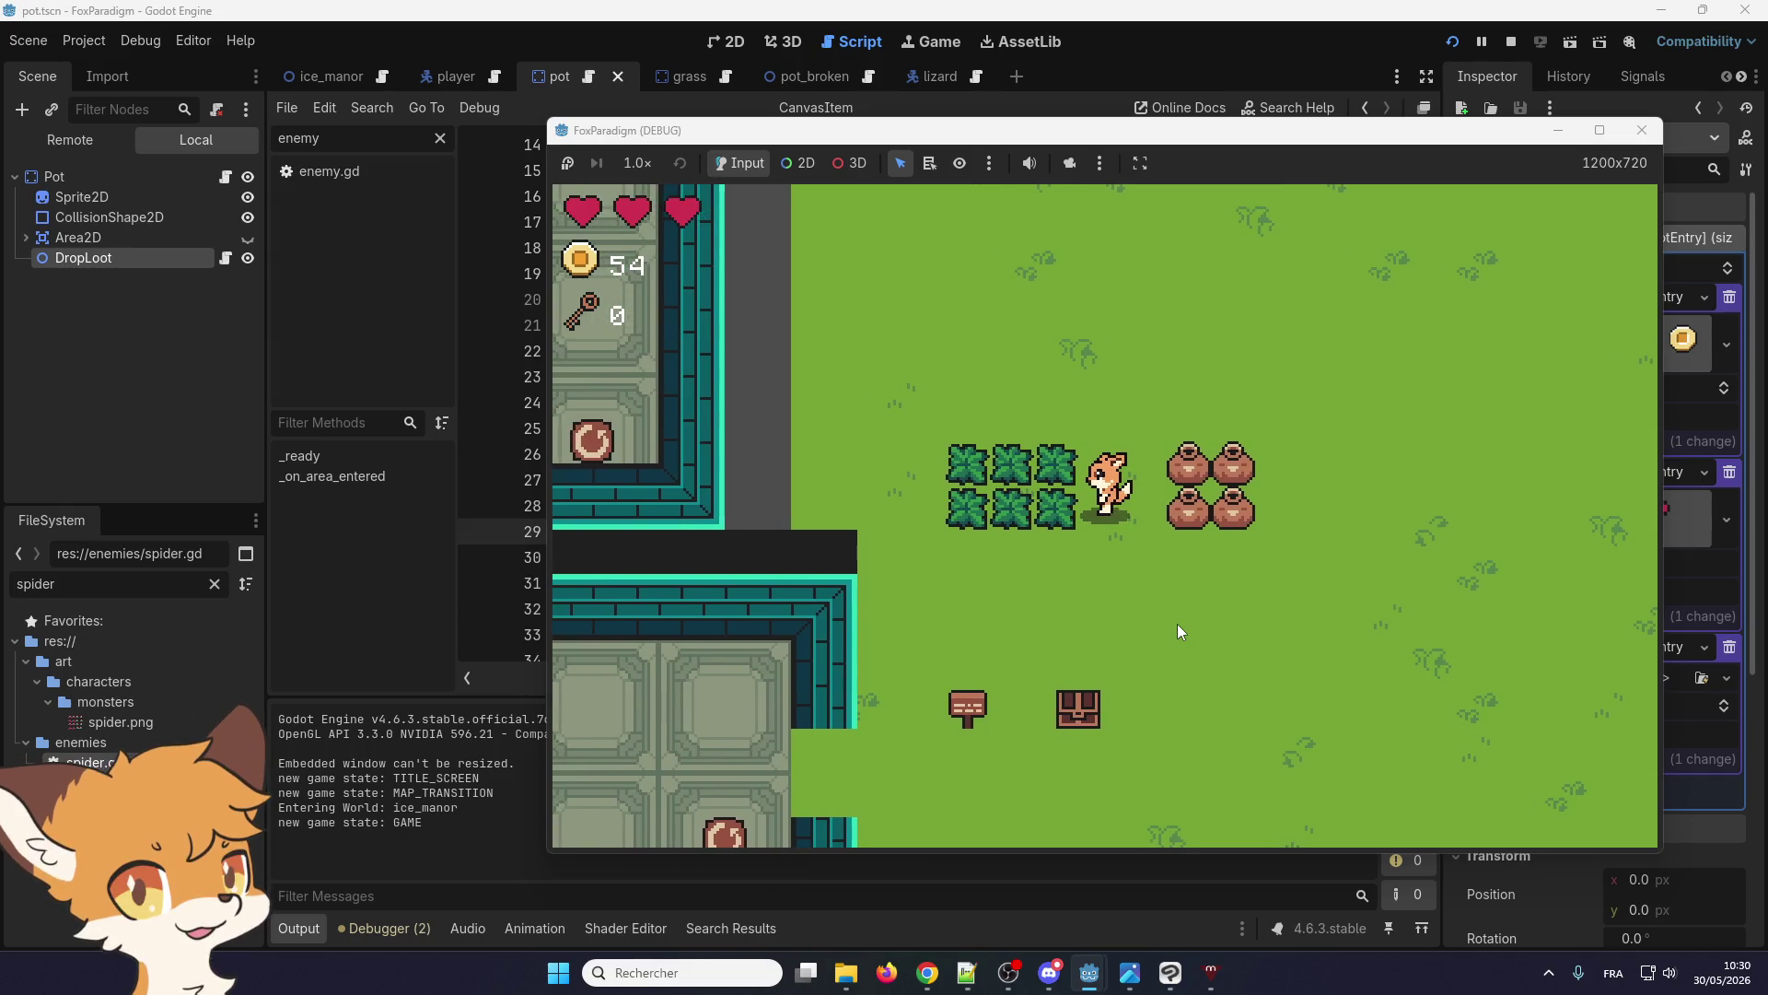
{"action": "key", "text": "Right"}
{"action": "key", "text": "space"}
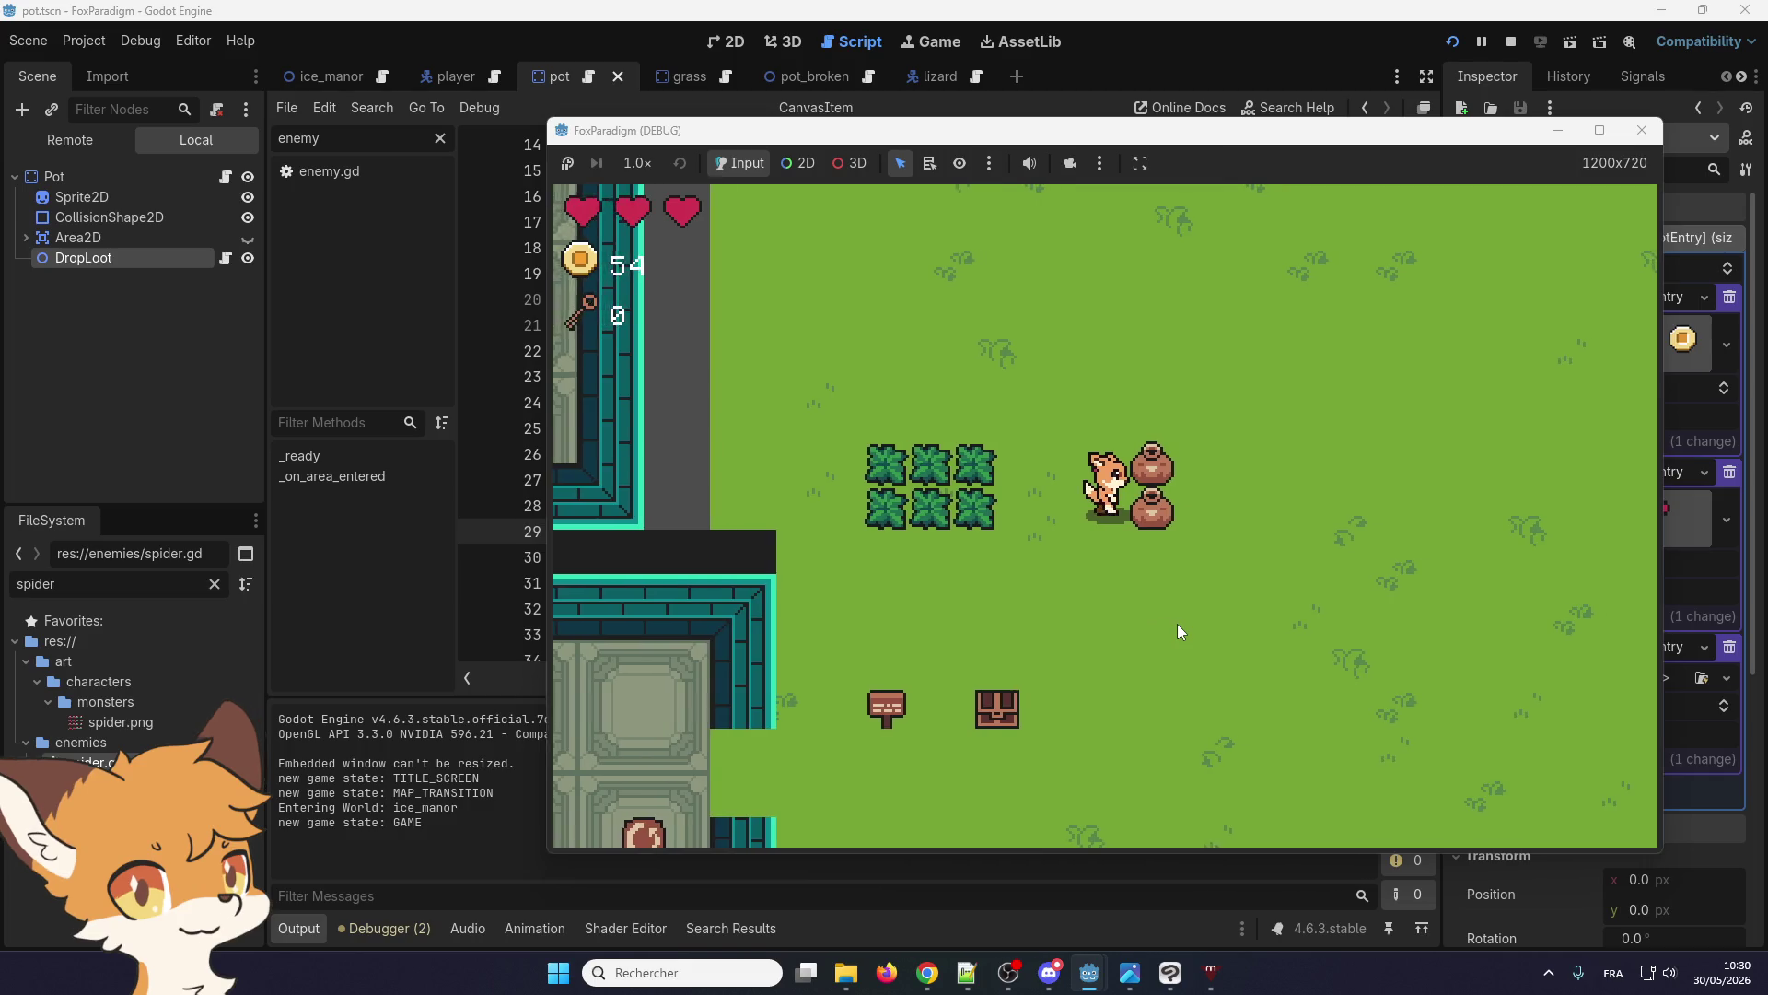
{"action": "key", "text": "Left"}
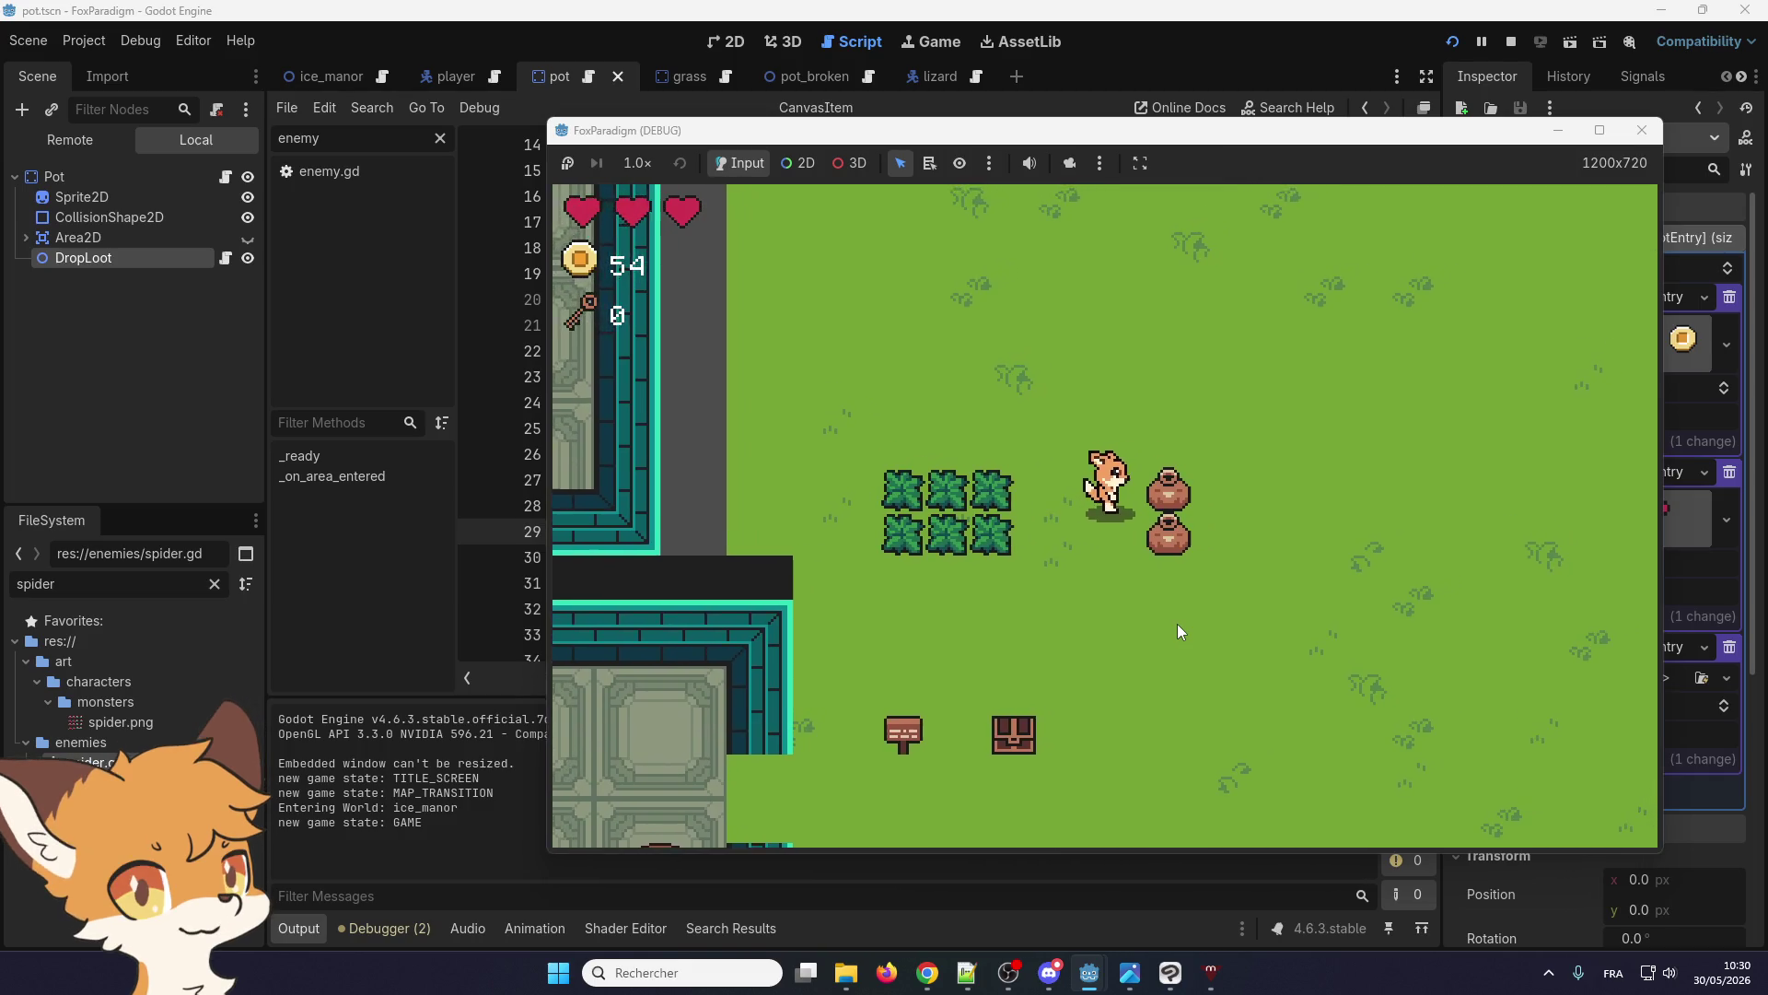
{"action": "key", "text": "space"}
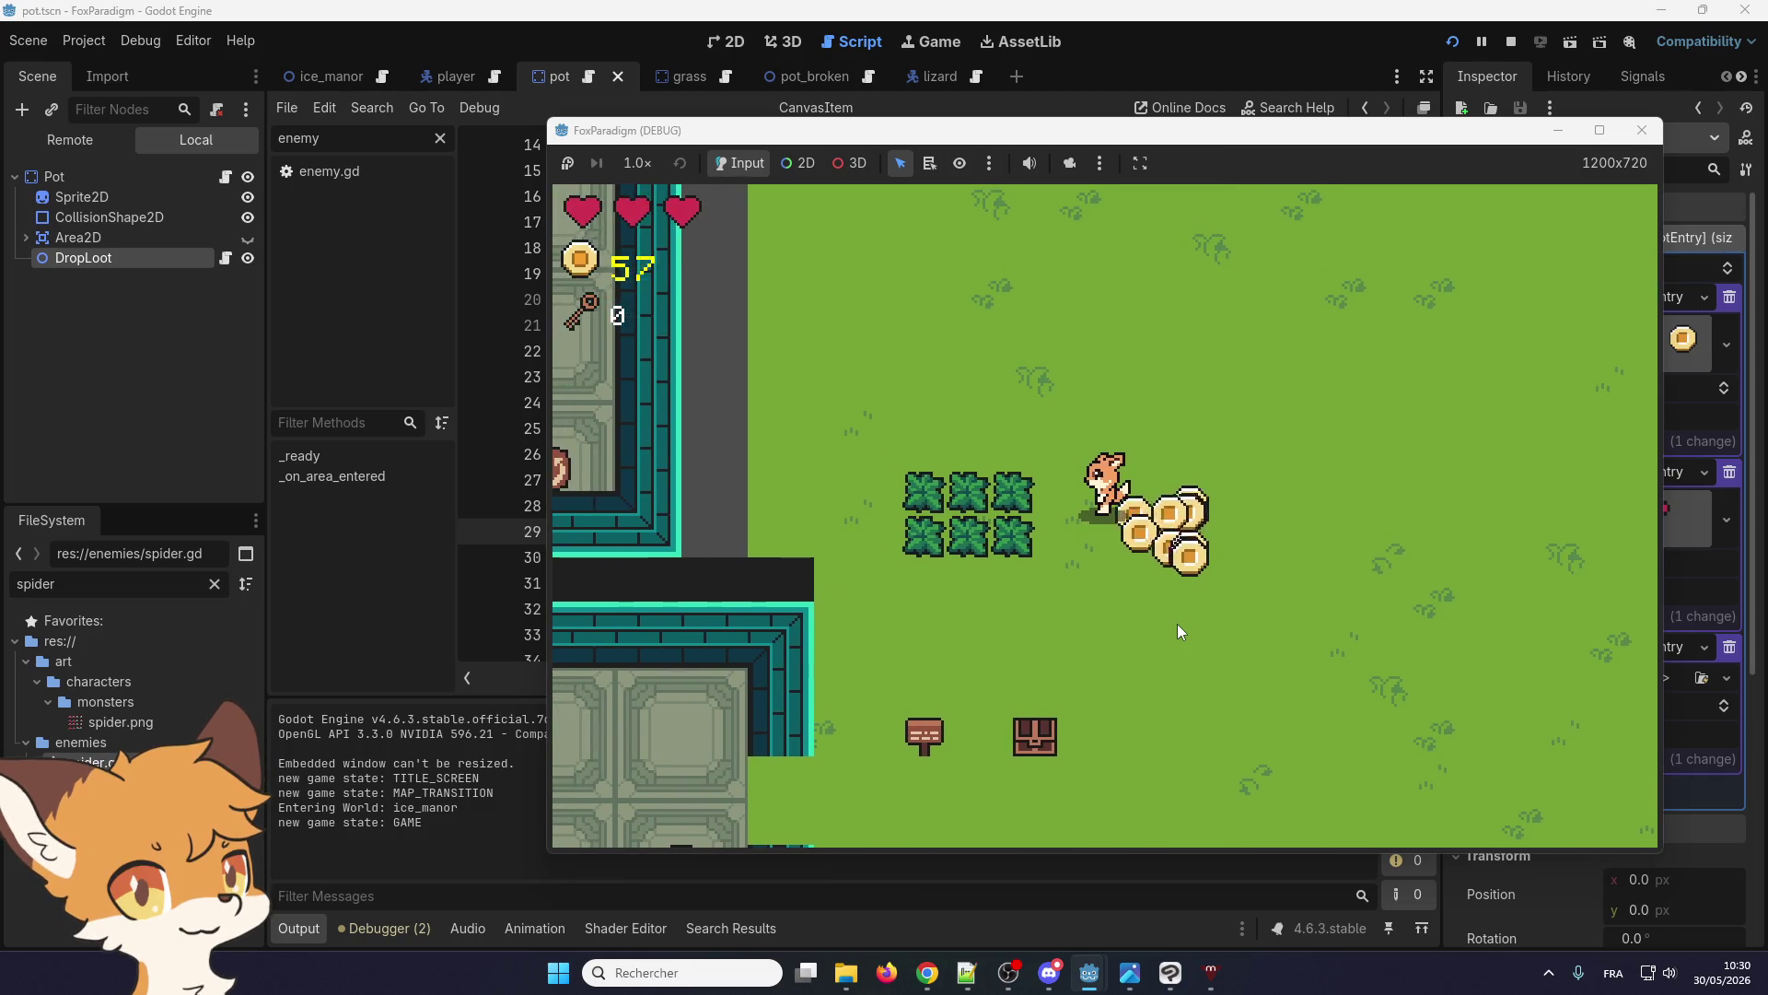
Collect the scattered coins, raising the count from 54 to 247, then quit the game
{"action": "key", "text": "Right"}
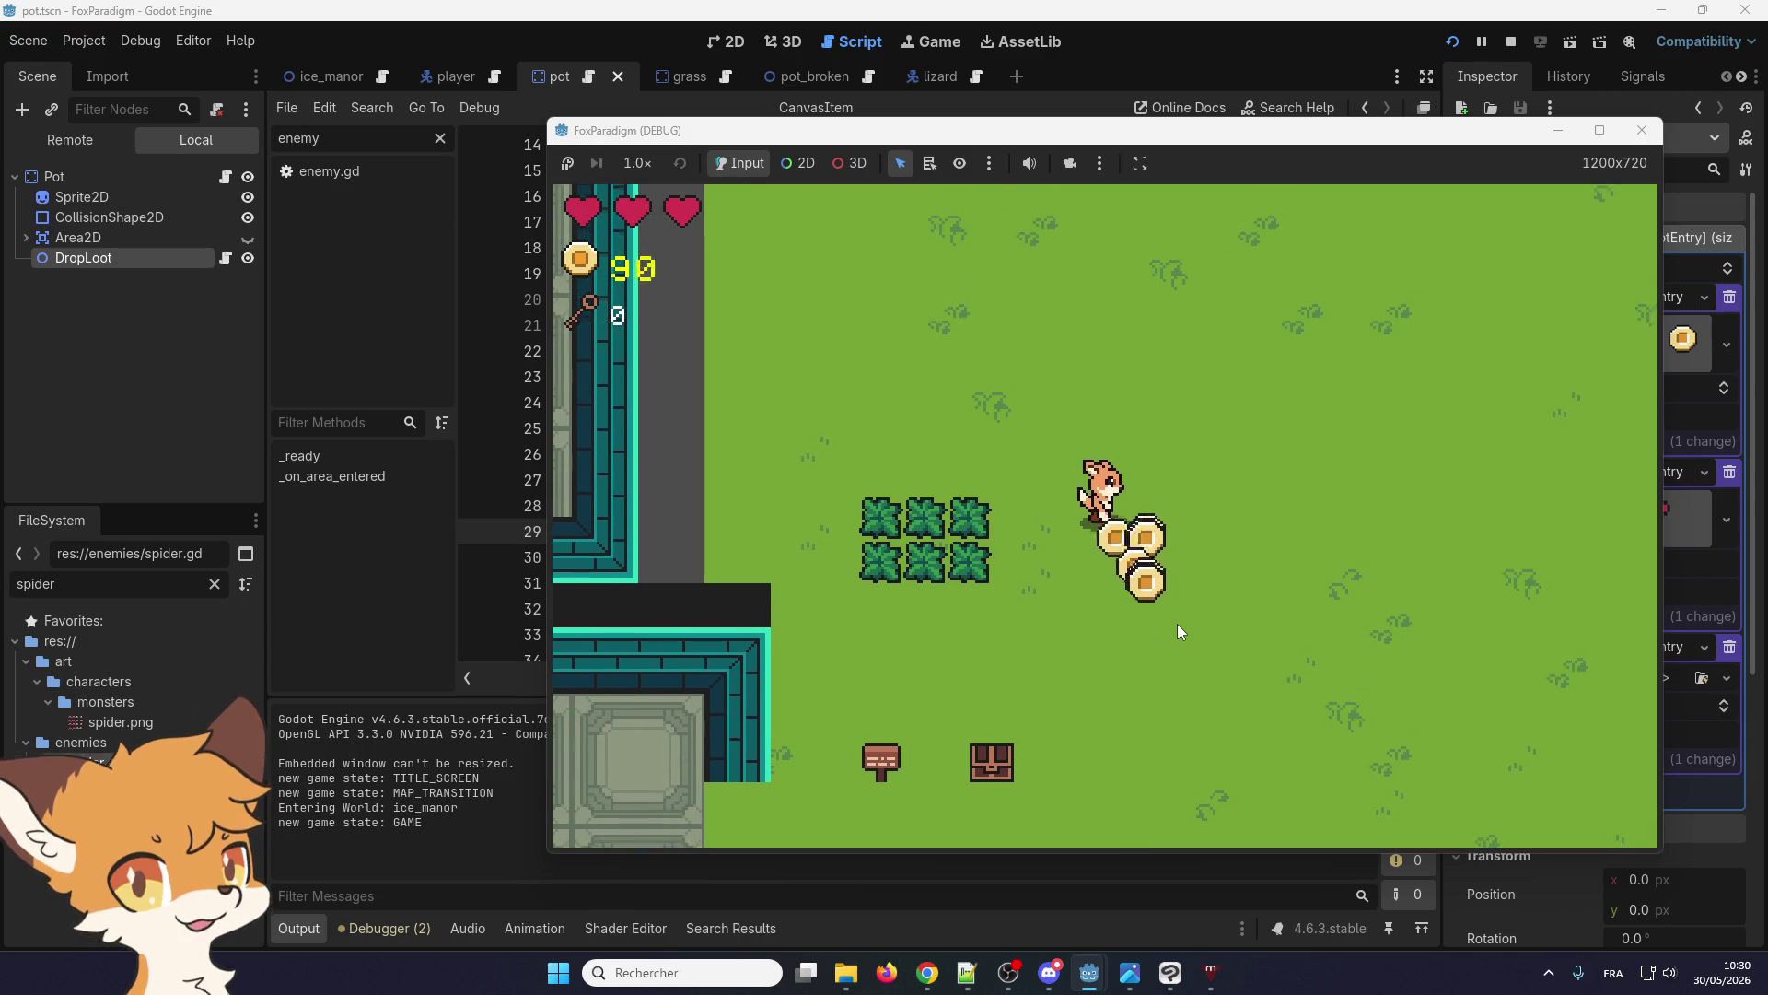
{"action": "key", "text": "Down"}
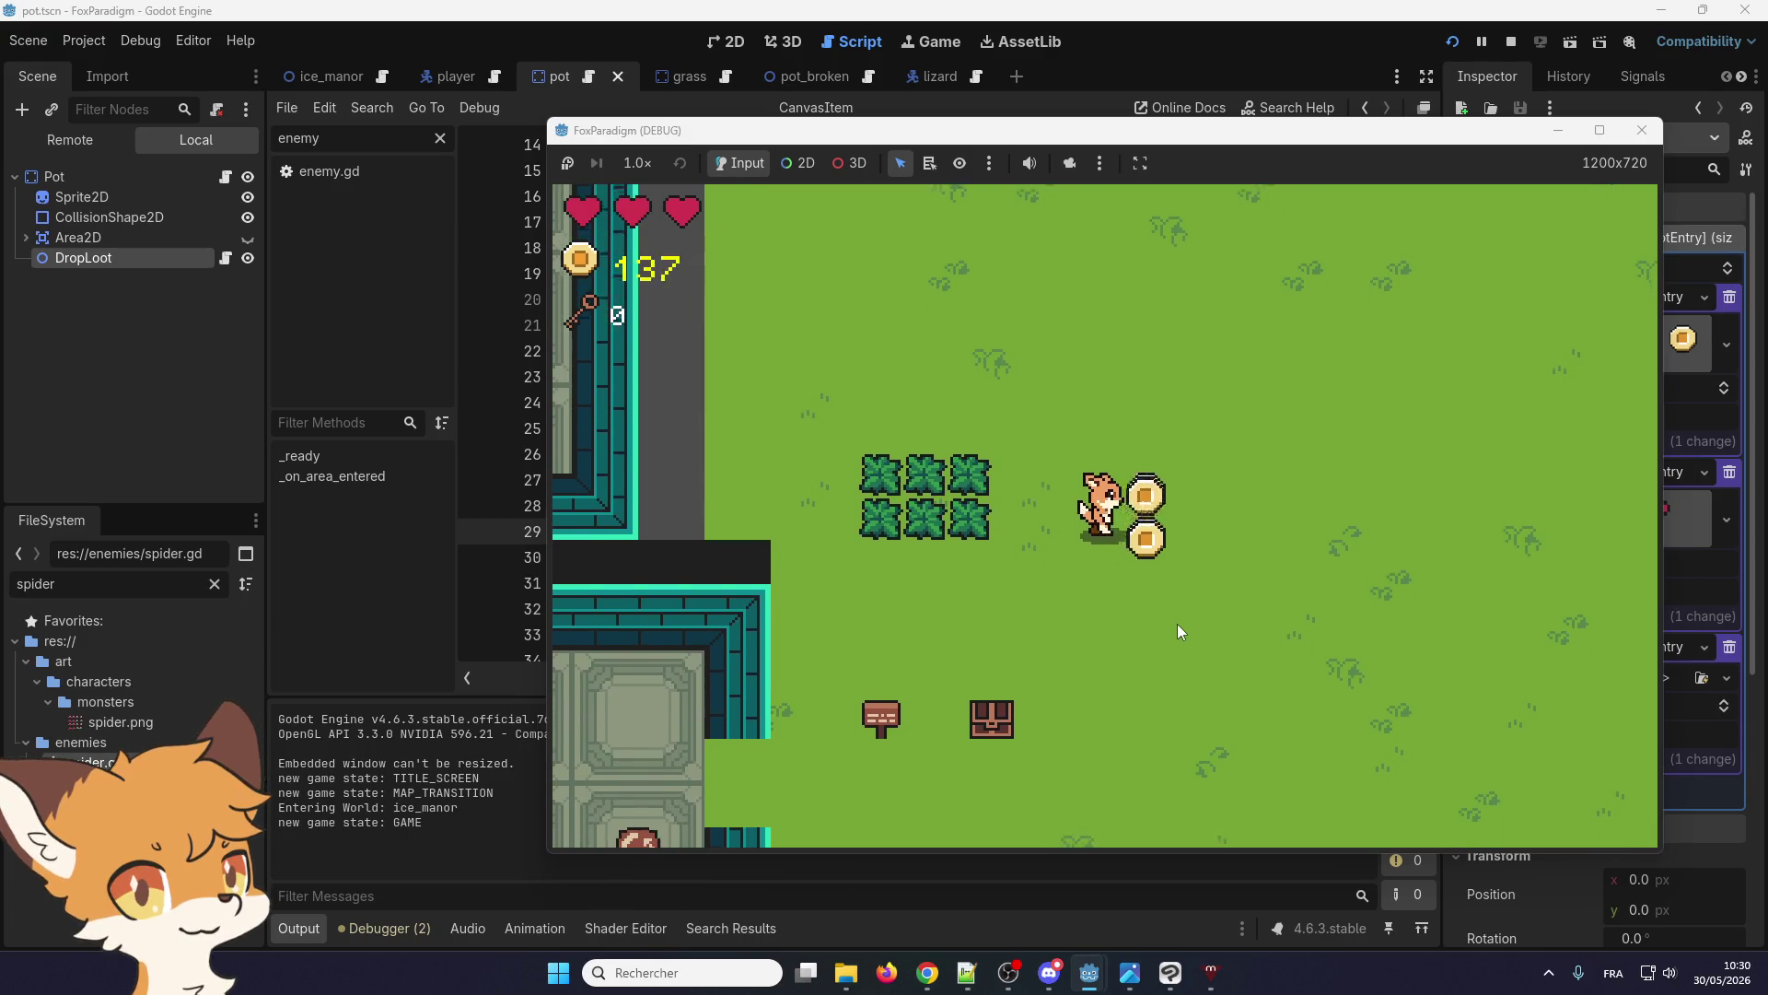
{"action": "key", "text": "Right"}
{"action": "key", "text": "Up"}
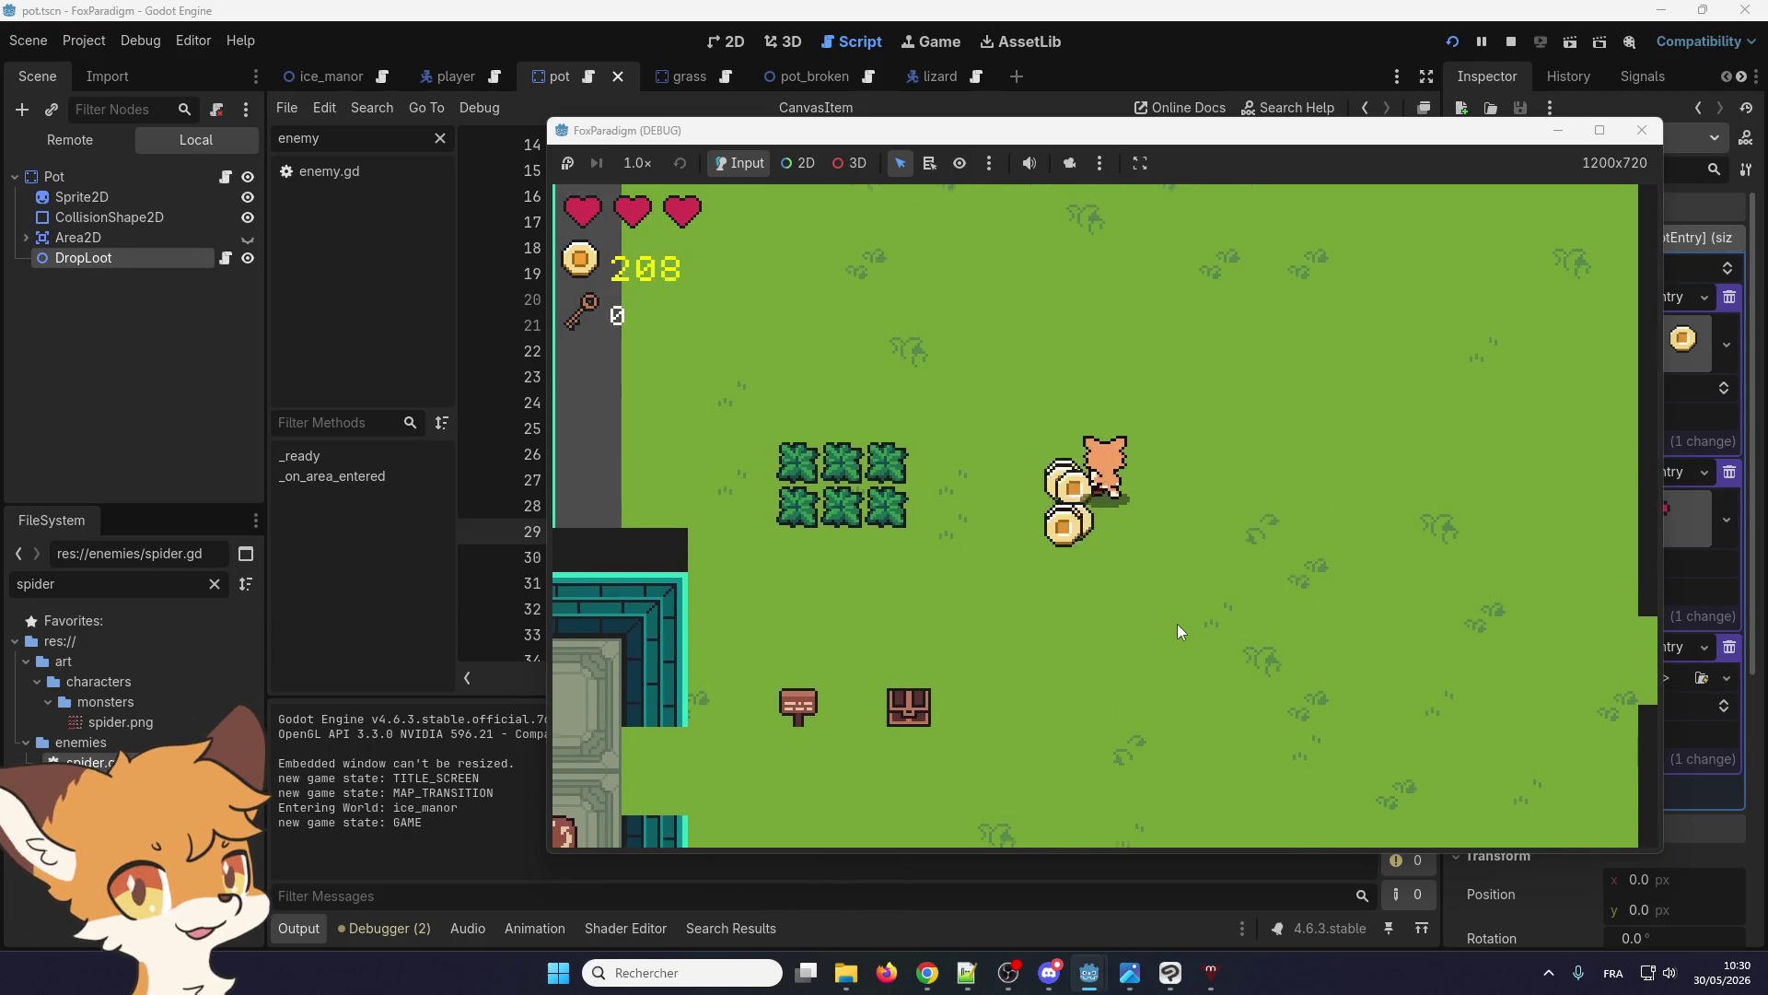
{"action": "key", "text": "Up"}
{"action": "key", "text": "Down"}
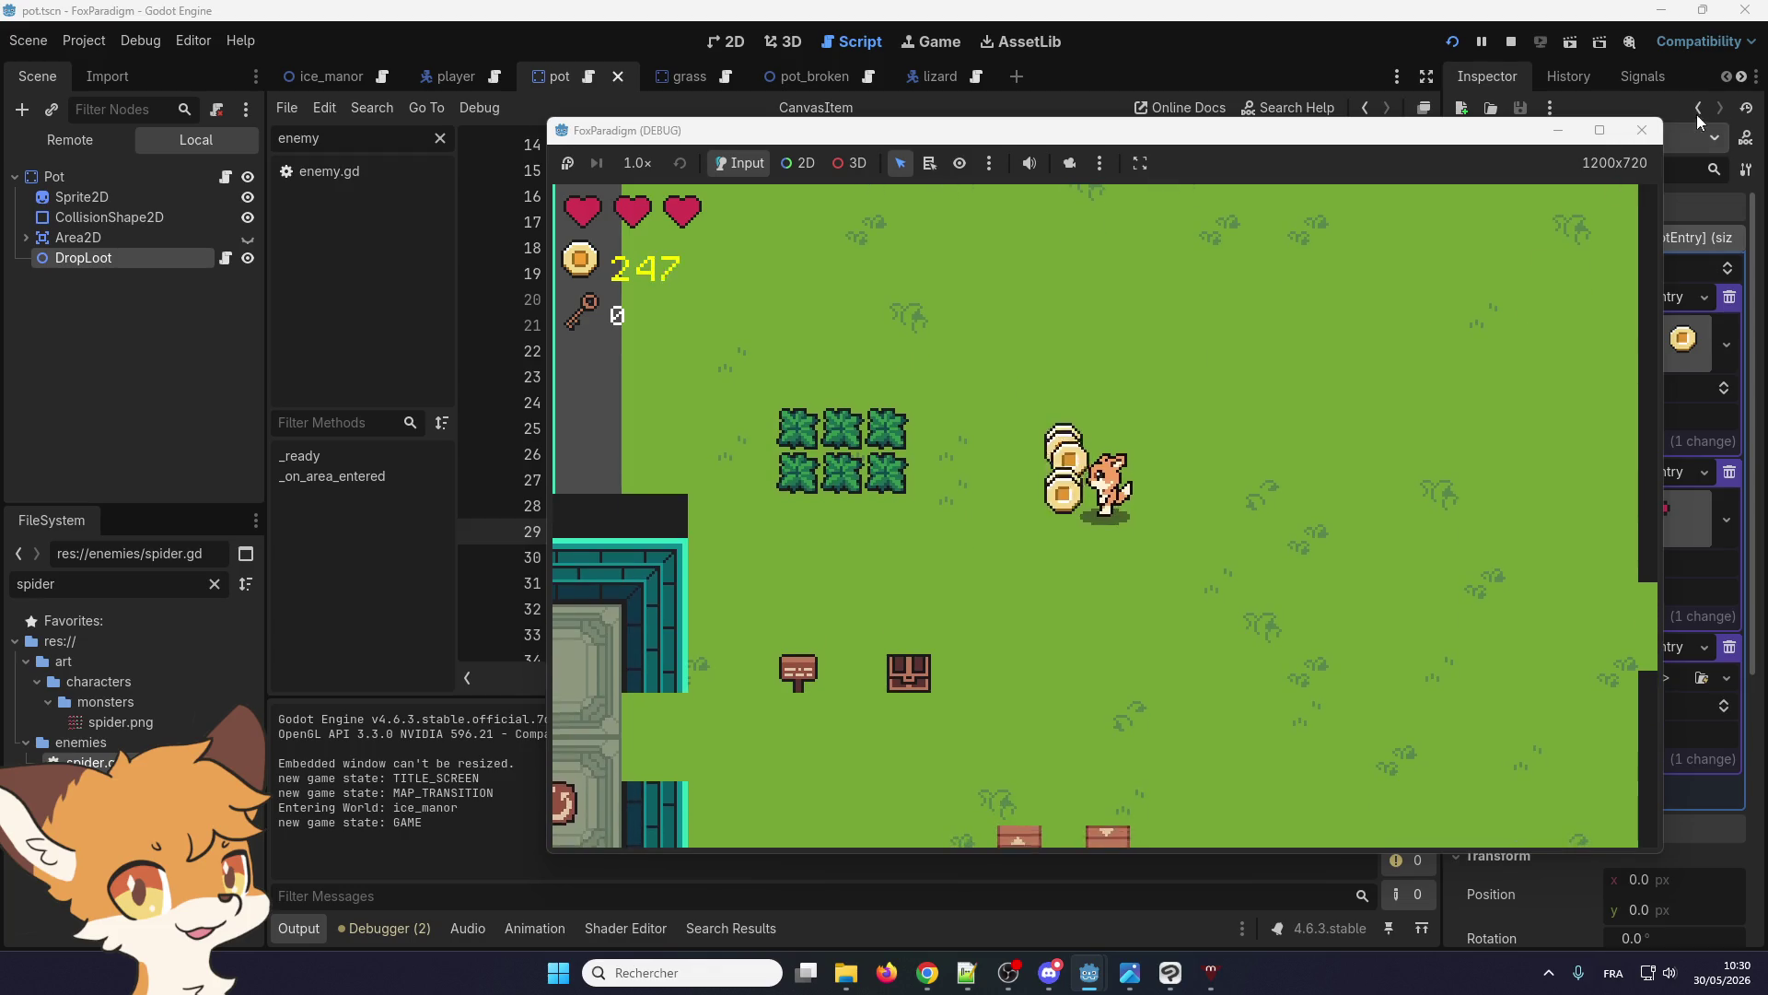
{"action": "left_click", "coordinate": [1643, 130]}
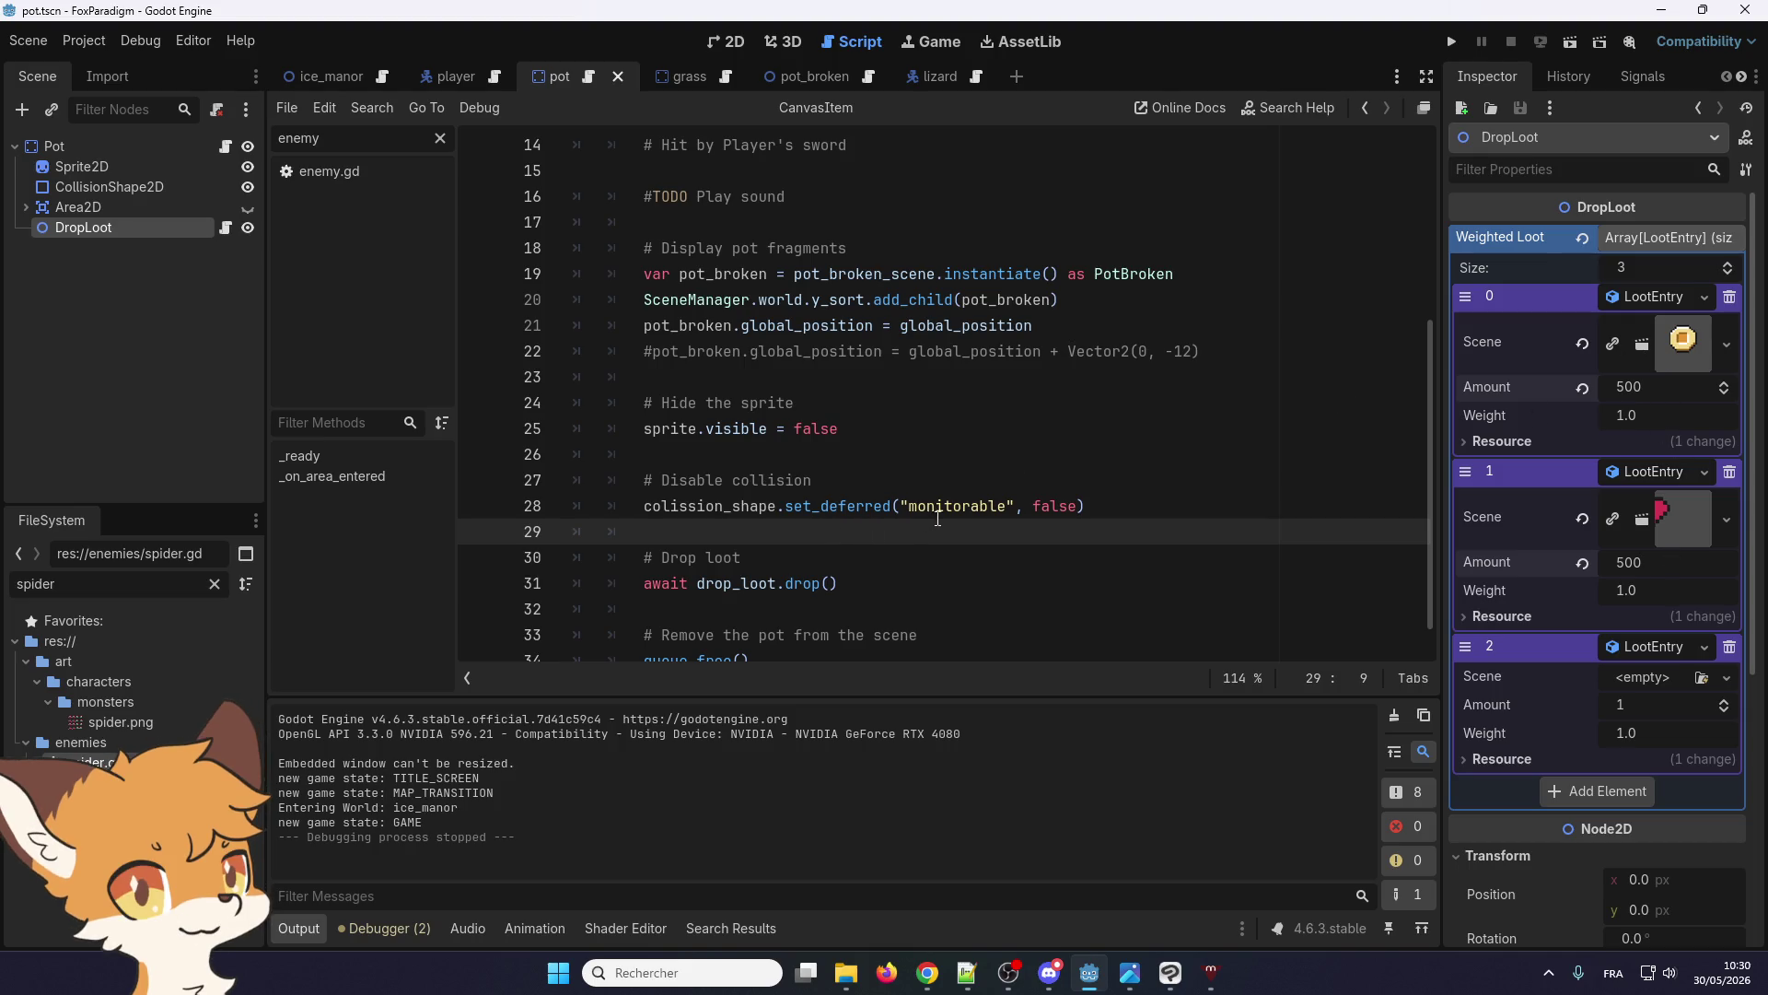
Replace 'monitorable' with 'monitoring' on line 28 and rerun the game past the title screens
{"action": "left_click_drag", "start_coordinate": [1004, 505], "coordinate": [961, 505]}
{"action": "type", "text": "ing"}
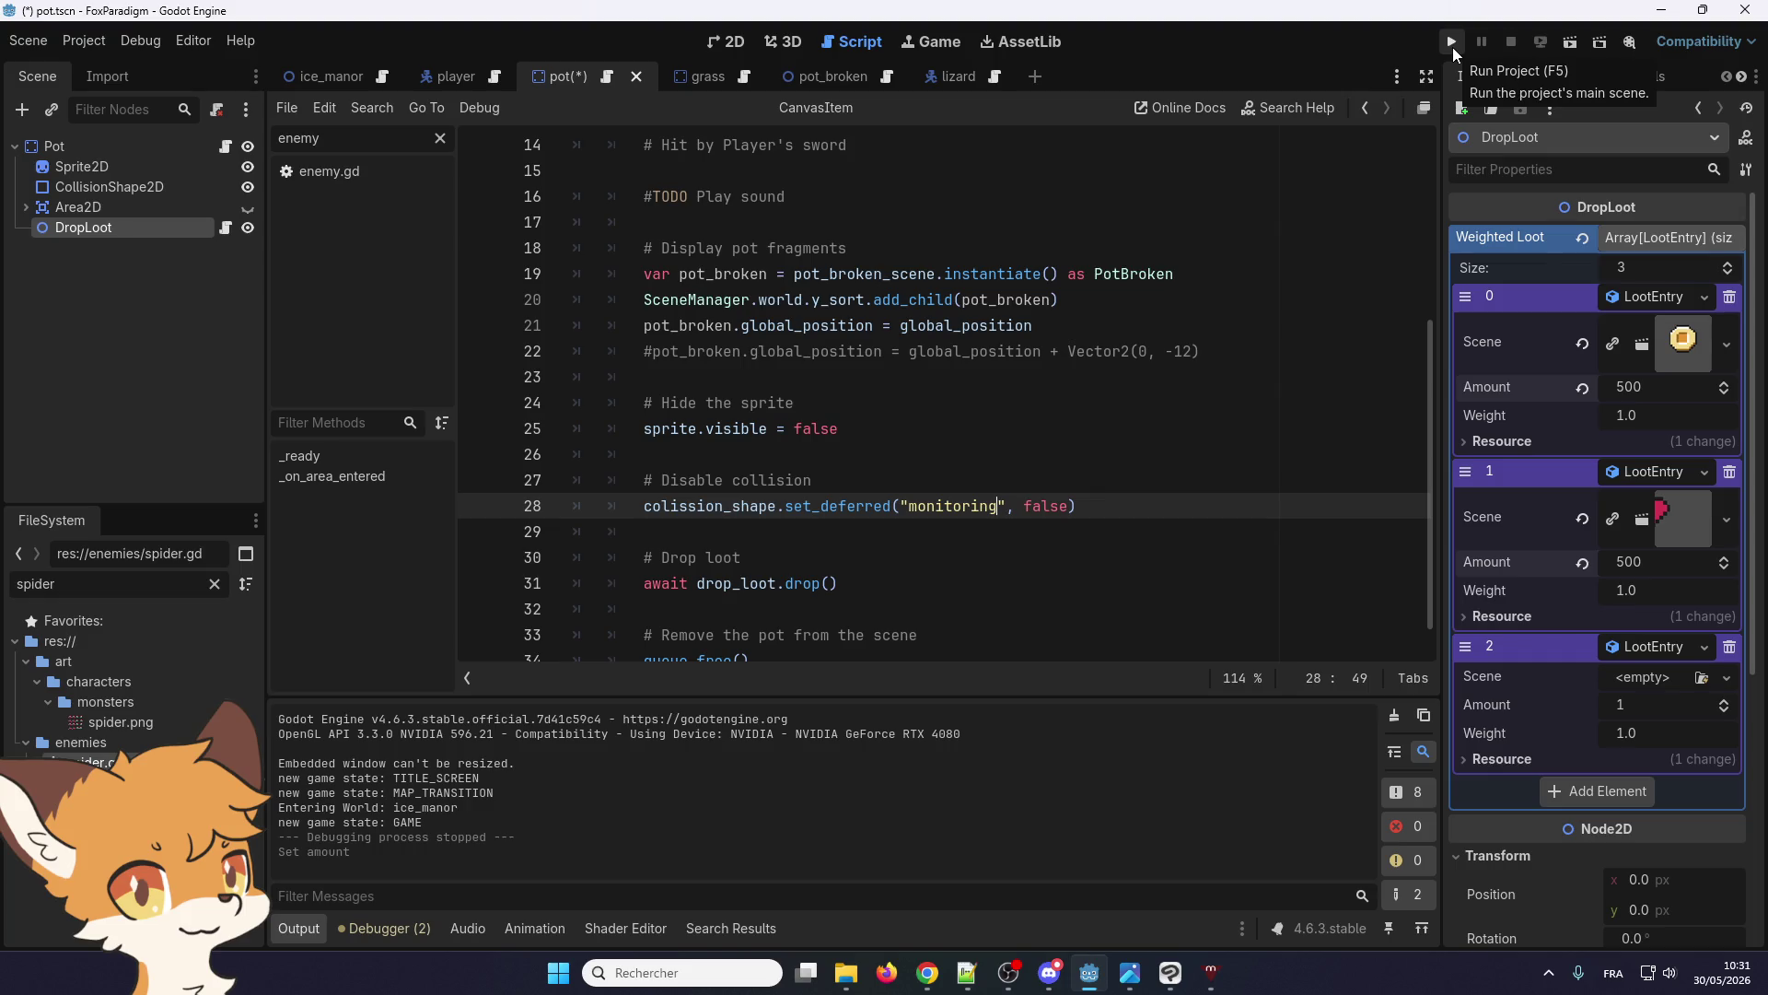
{"action": "left_click", "coordinate": [1452, 43]}
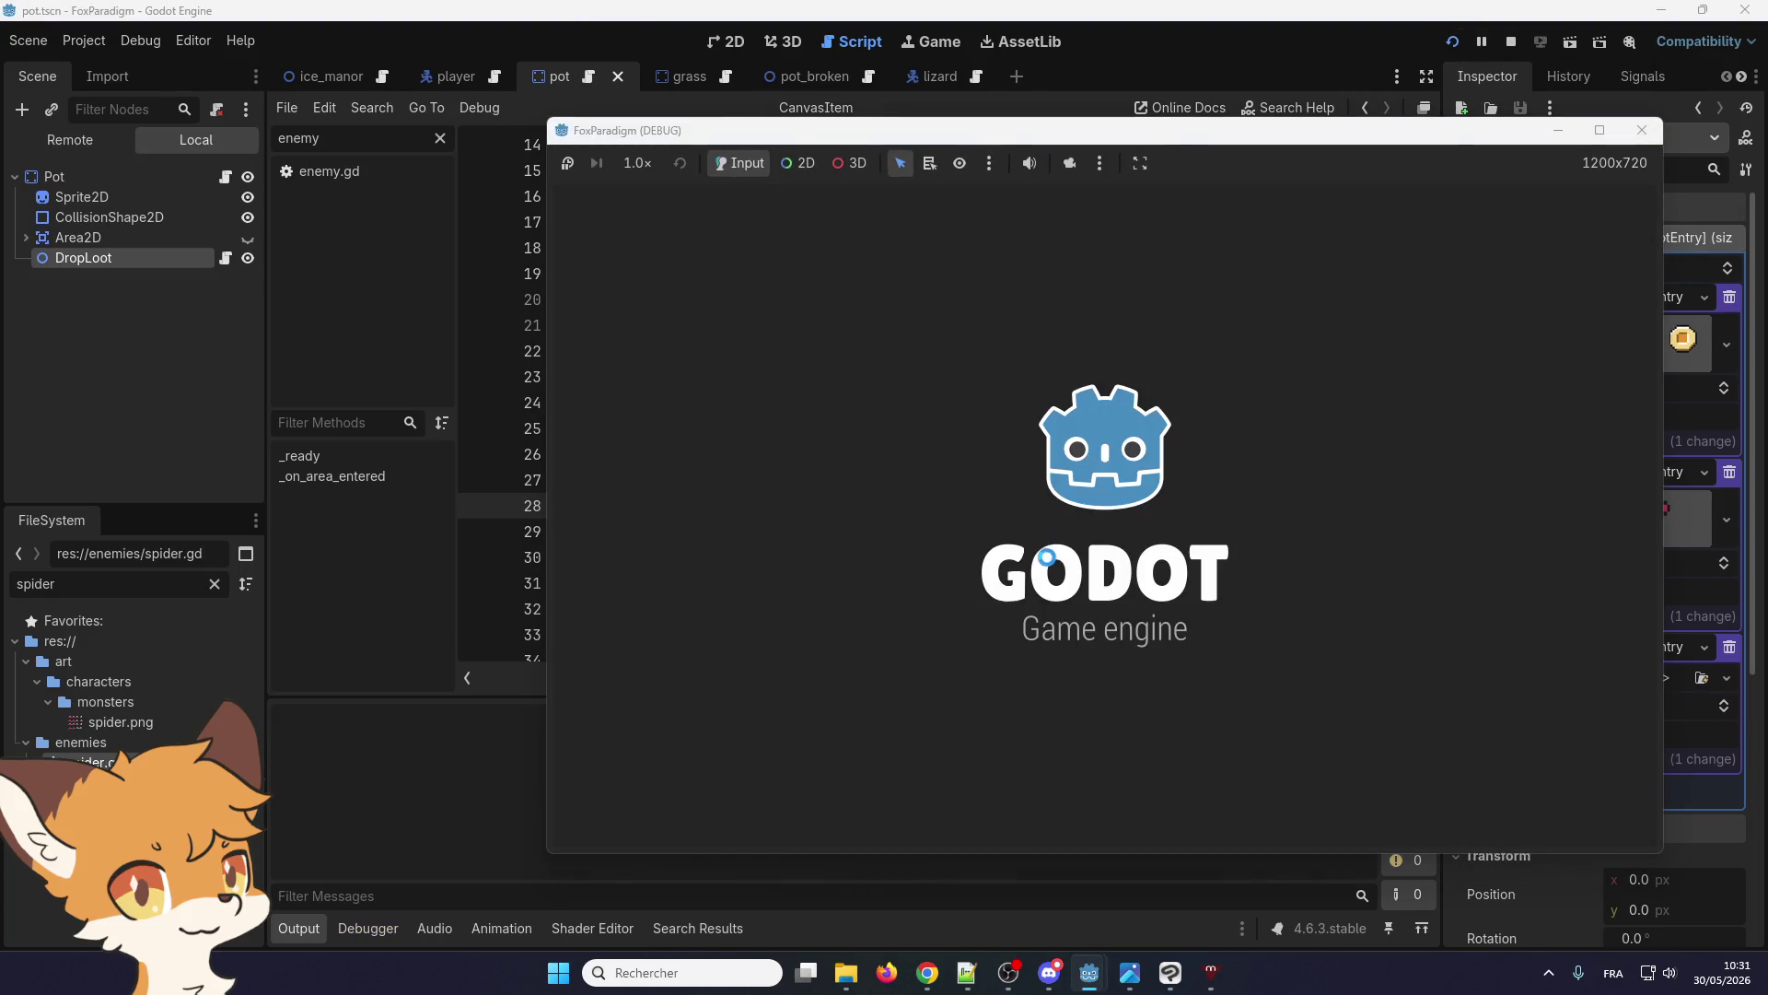
{"action": "key", "text": "Return"}
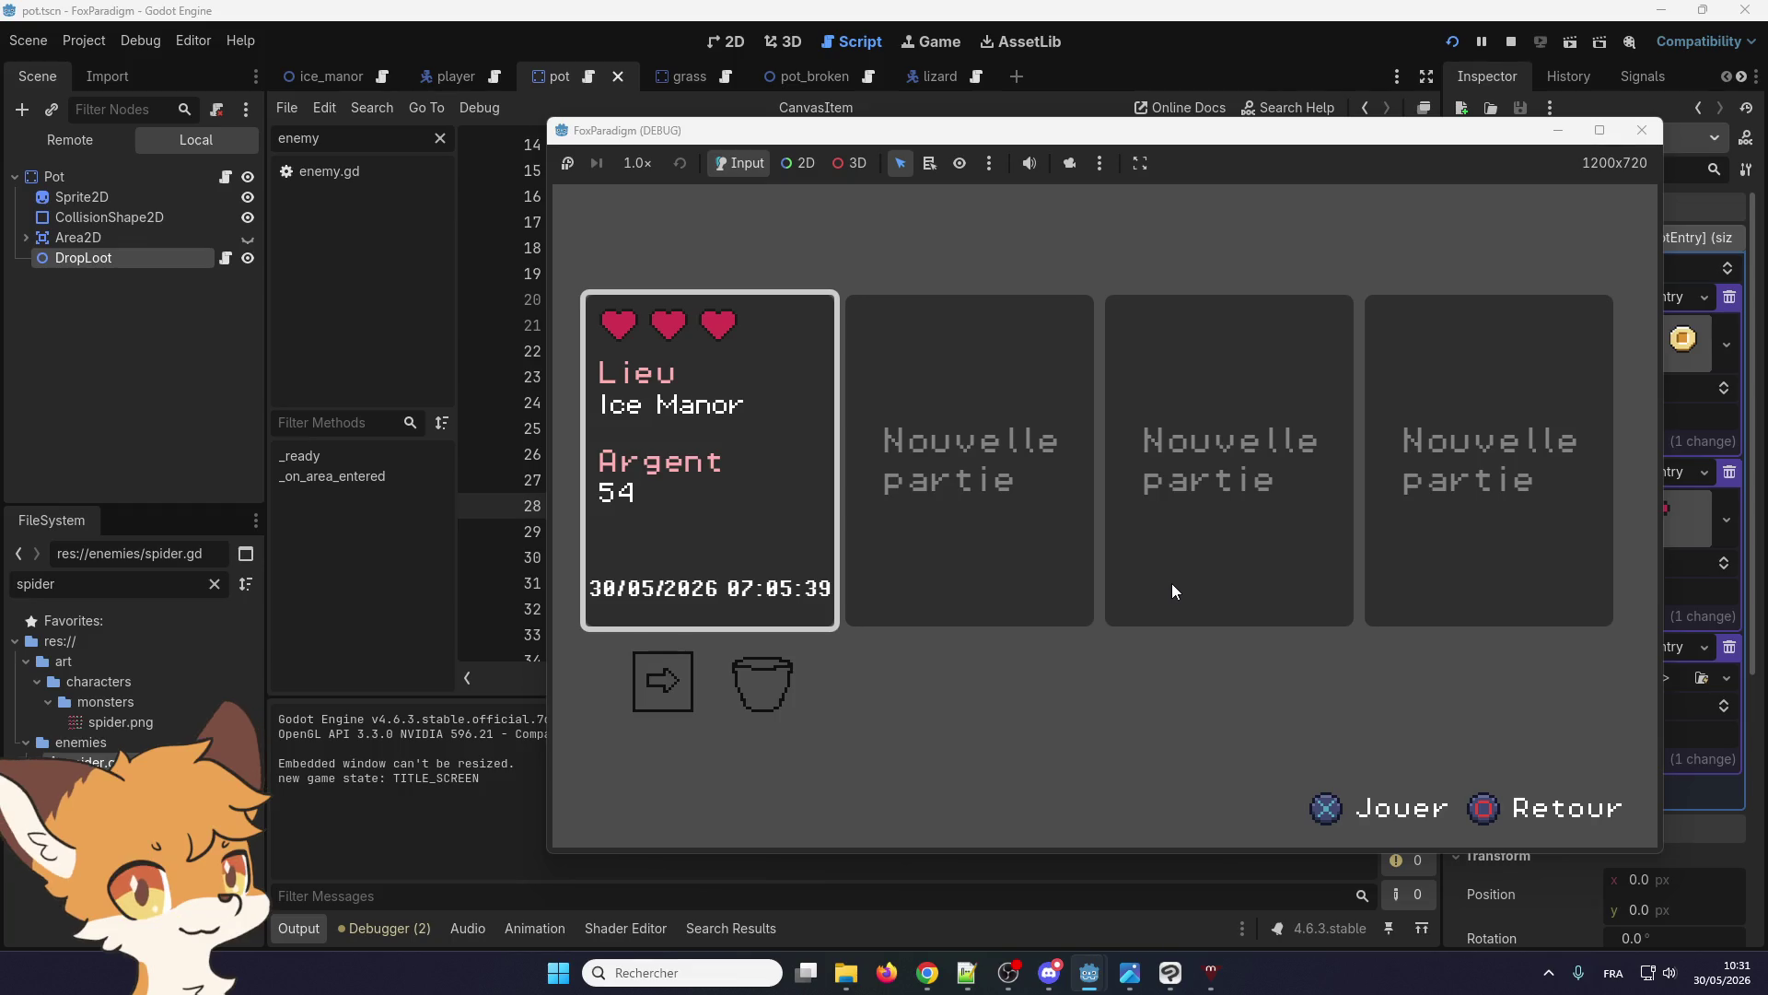
{"action": "key", "text": "Return"}
Walk the fox out onto the grass and smash the two left pots
{"action": "key", "text": "Right"}
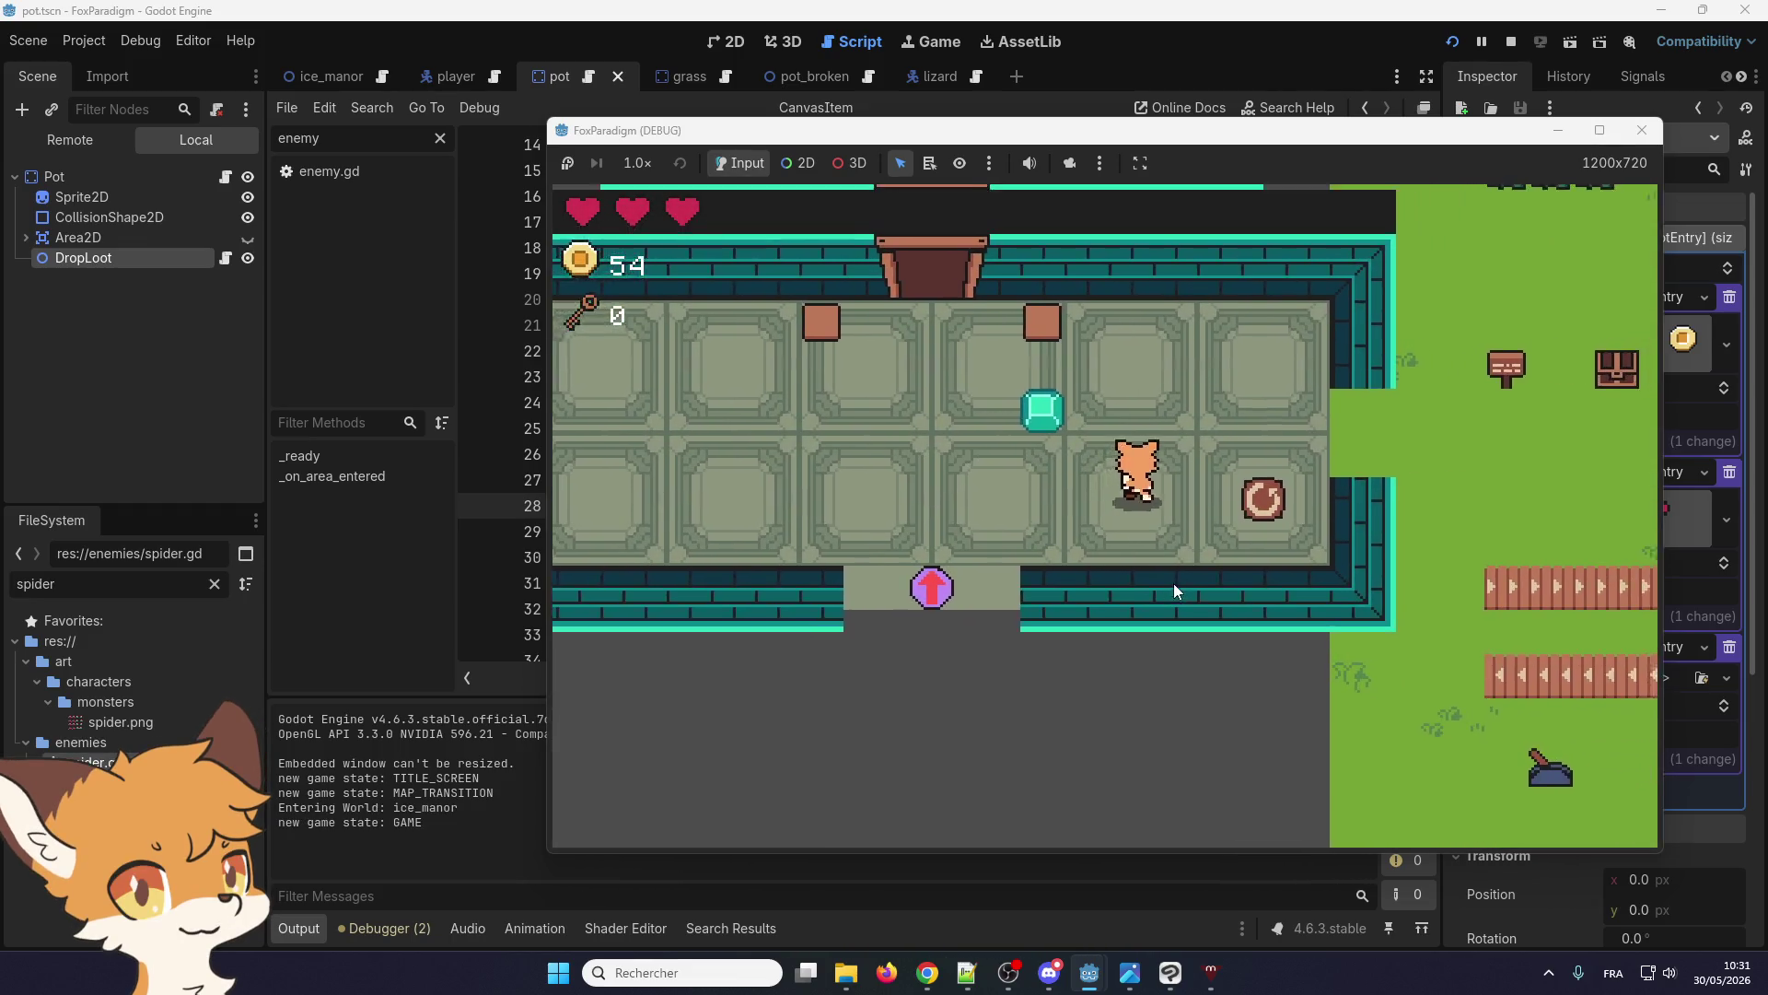
{"action": "key", "text": "Up"}
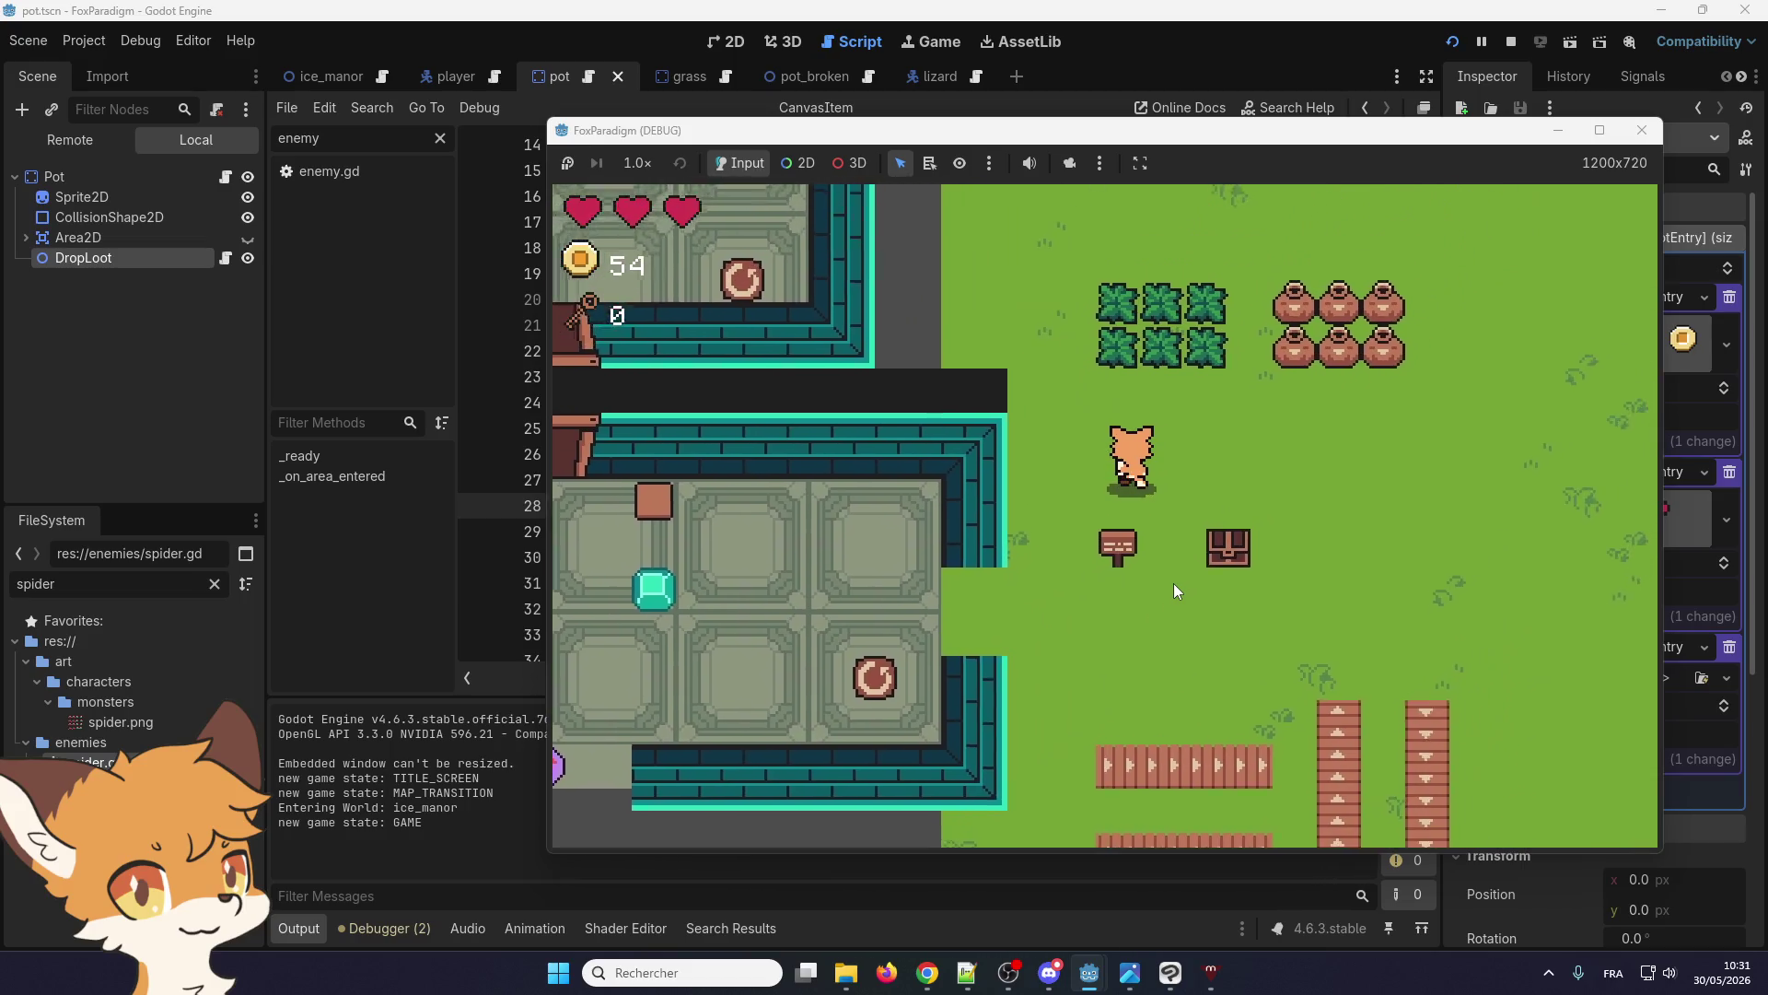
{"action": "key", "text": "Up"}
{"action": "key", "text": "Right"}
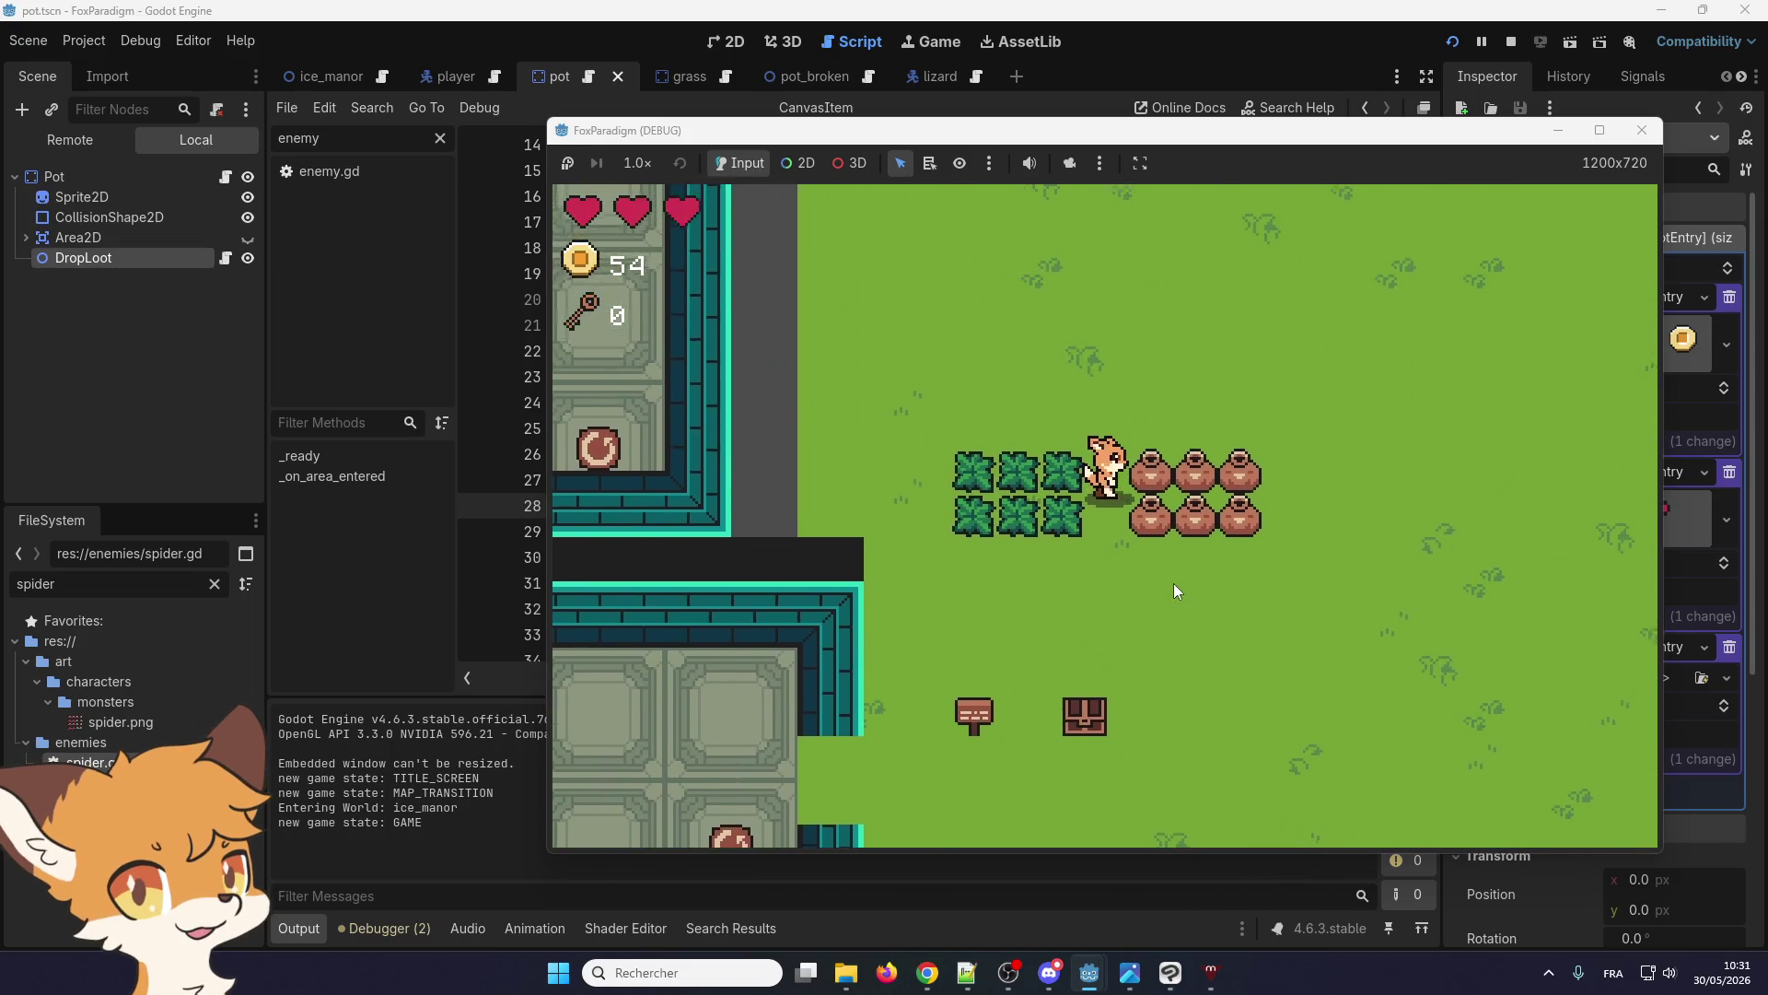
{"action": "key", "text": "space"}
{"action": "key", "text": "Up"}
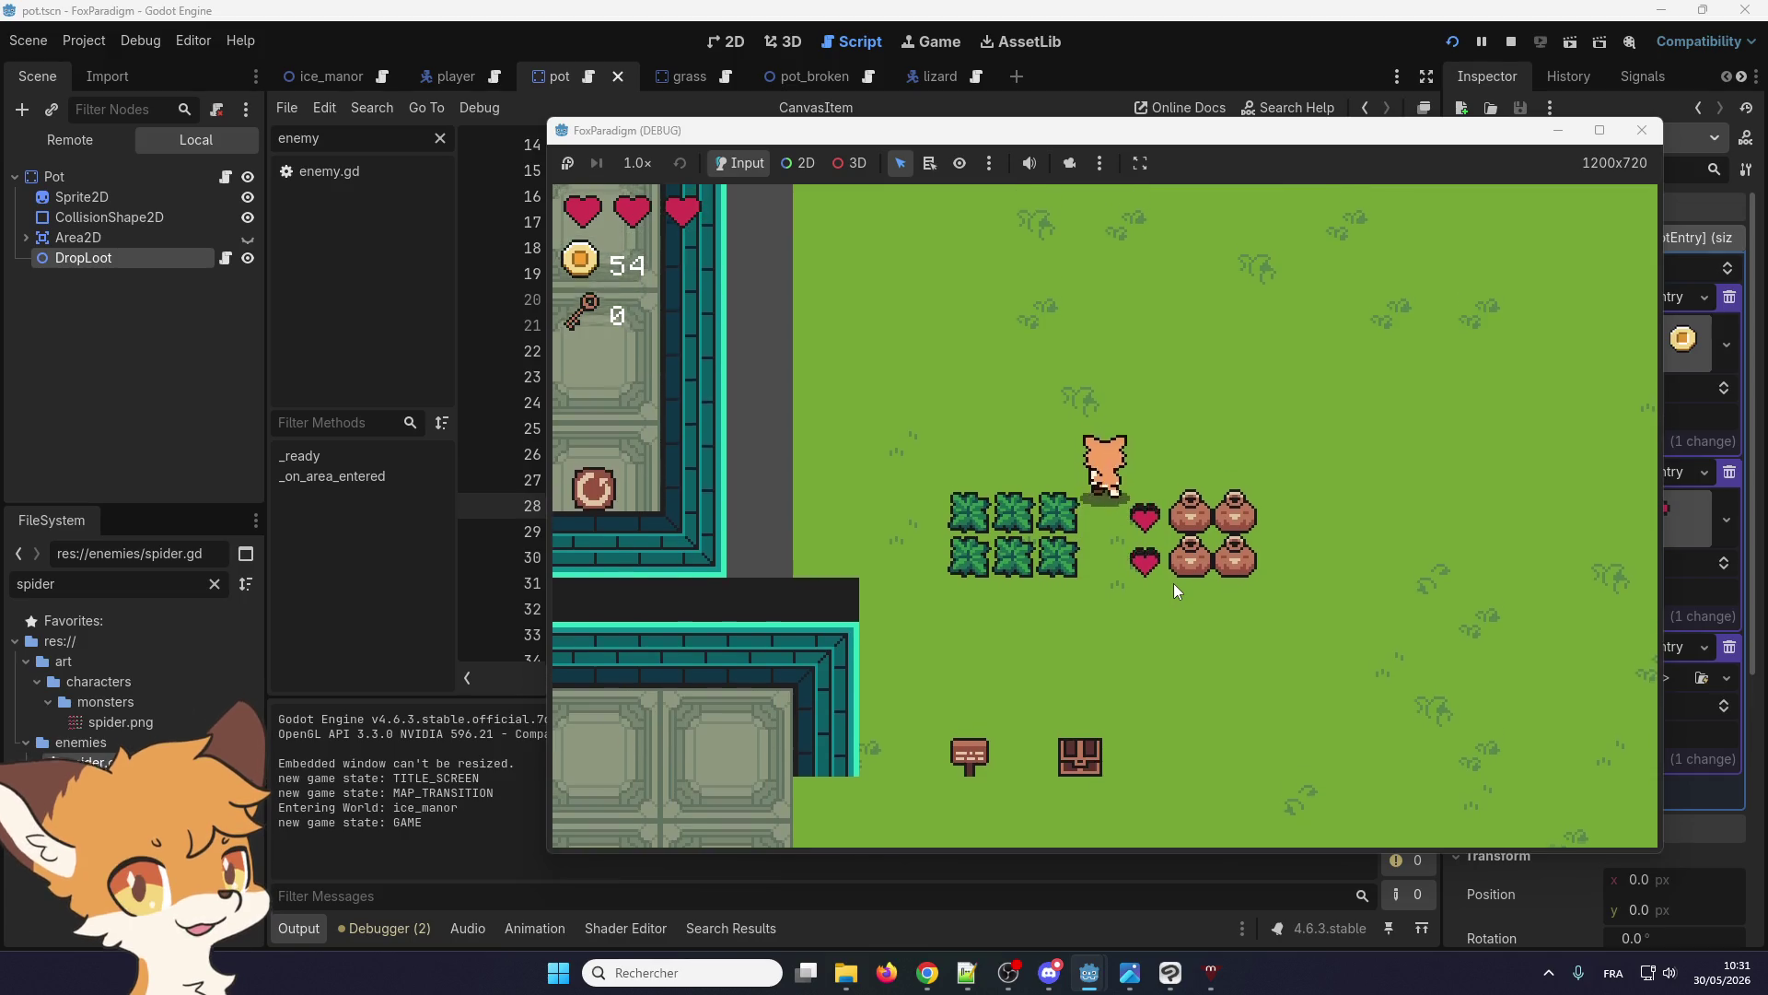
{"action": "key", "text": "Down"}
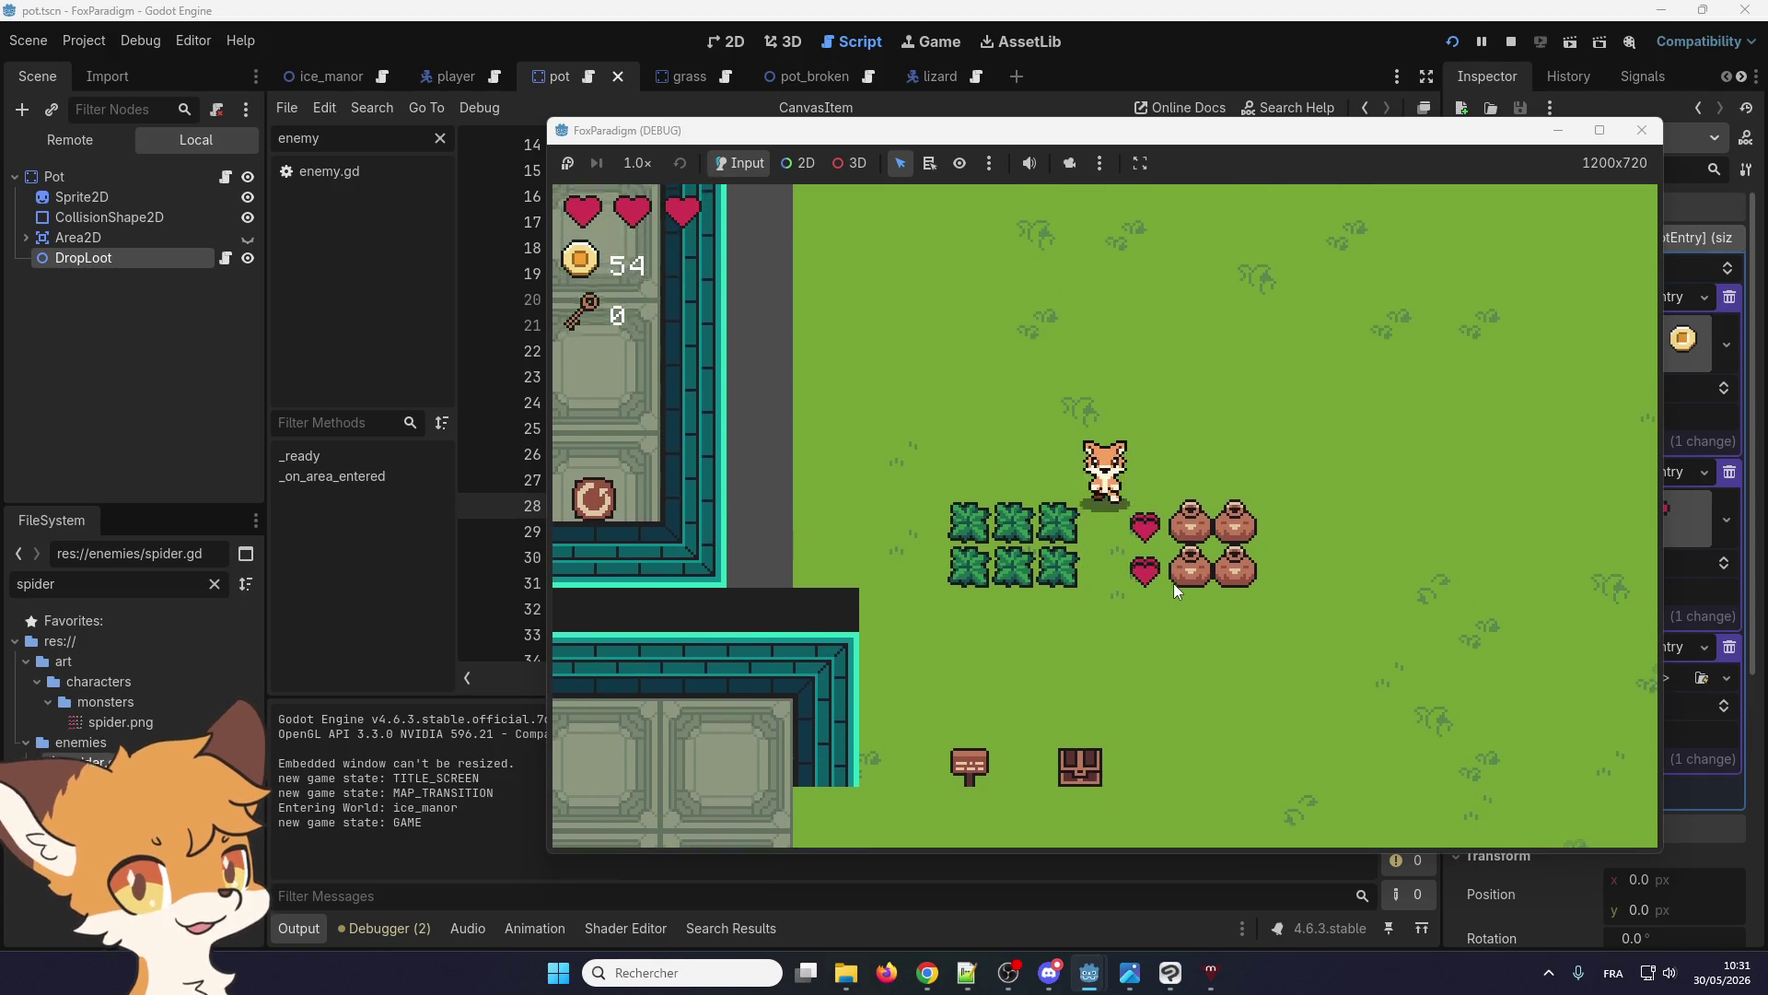
Break the remaining pots beside the hedges for coins and hearts, then quit the game
{"action": "key", "text": "Right"}
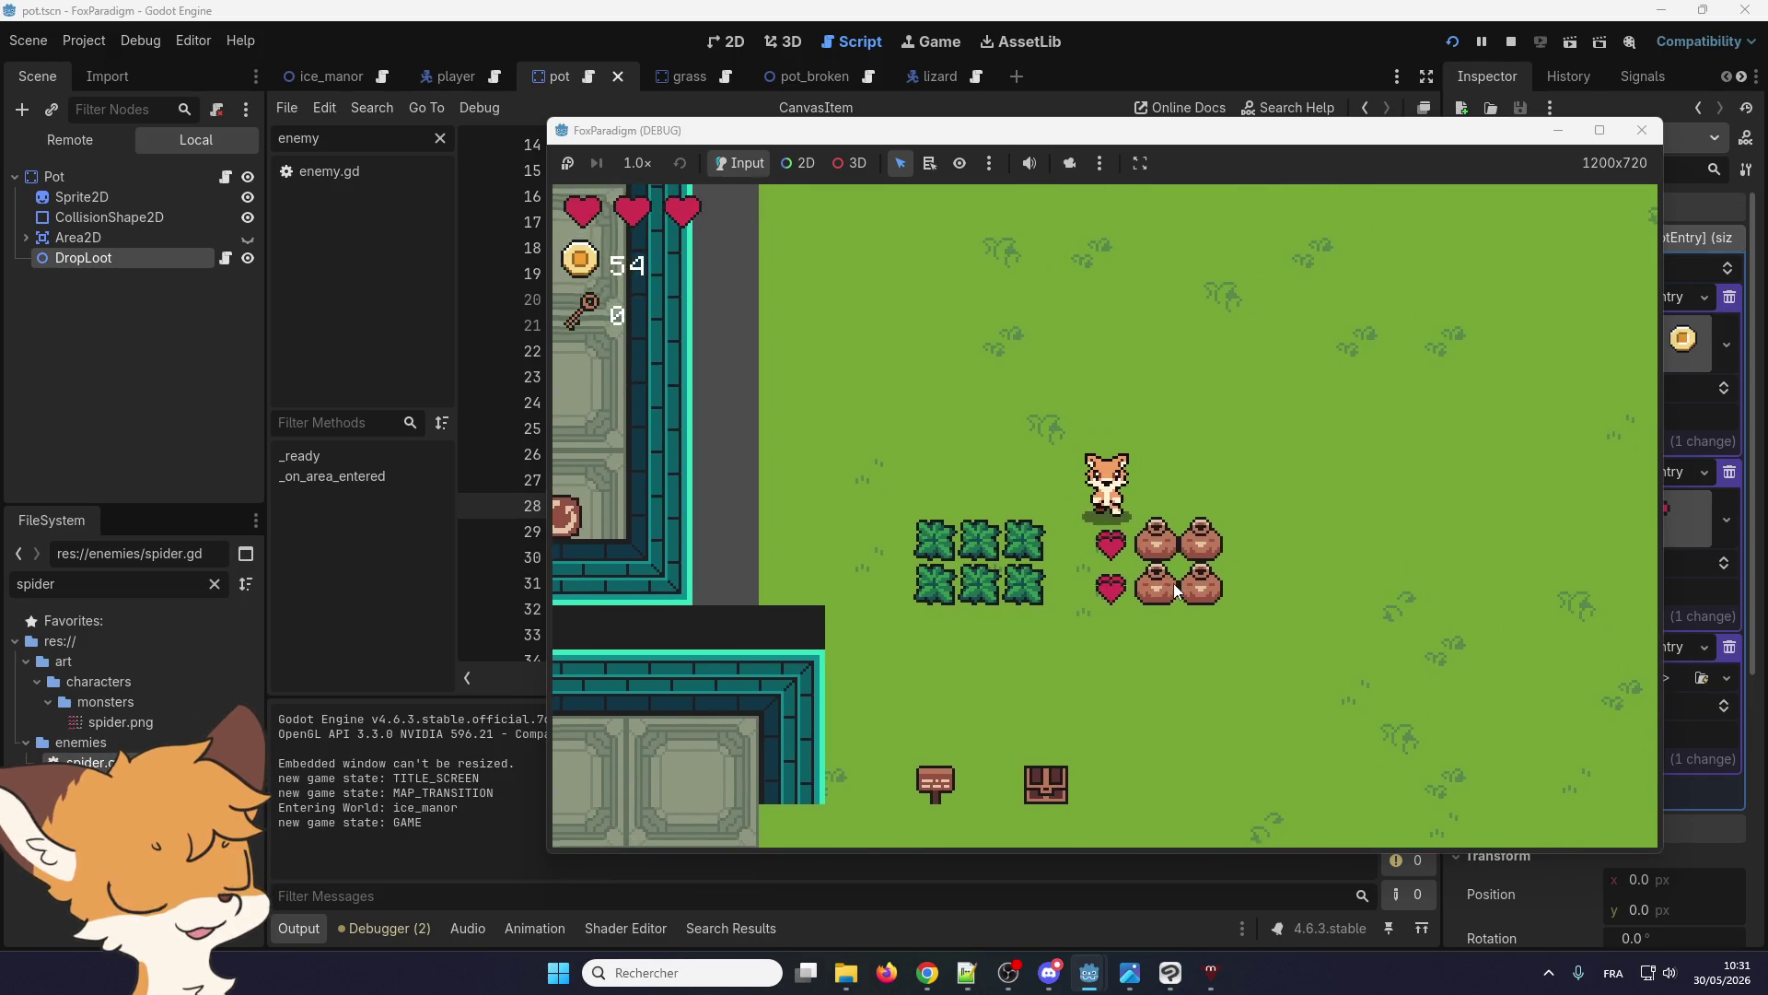
{"action": "key", "text": "Down"}
{"action": "key", "text": "Left"}
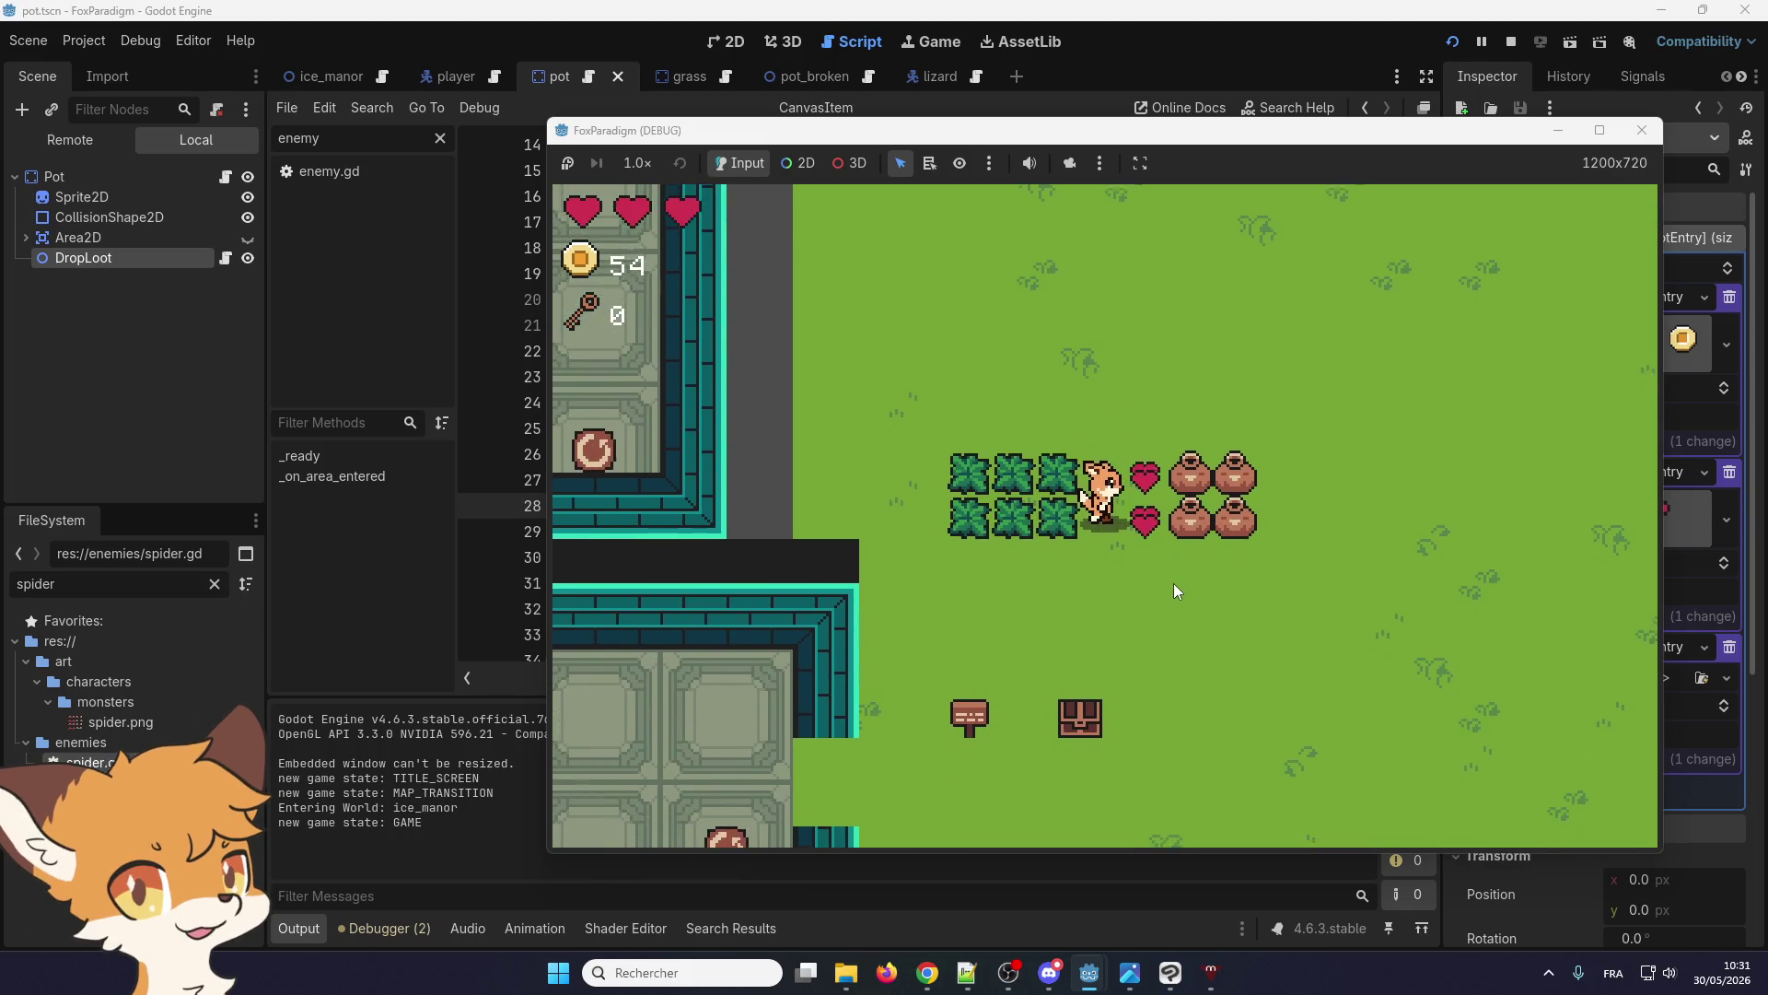
{"action": "key", "text": "Up"}
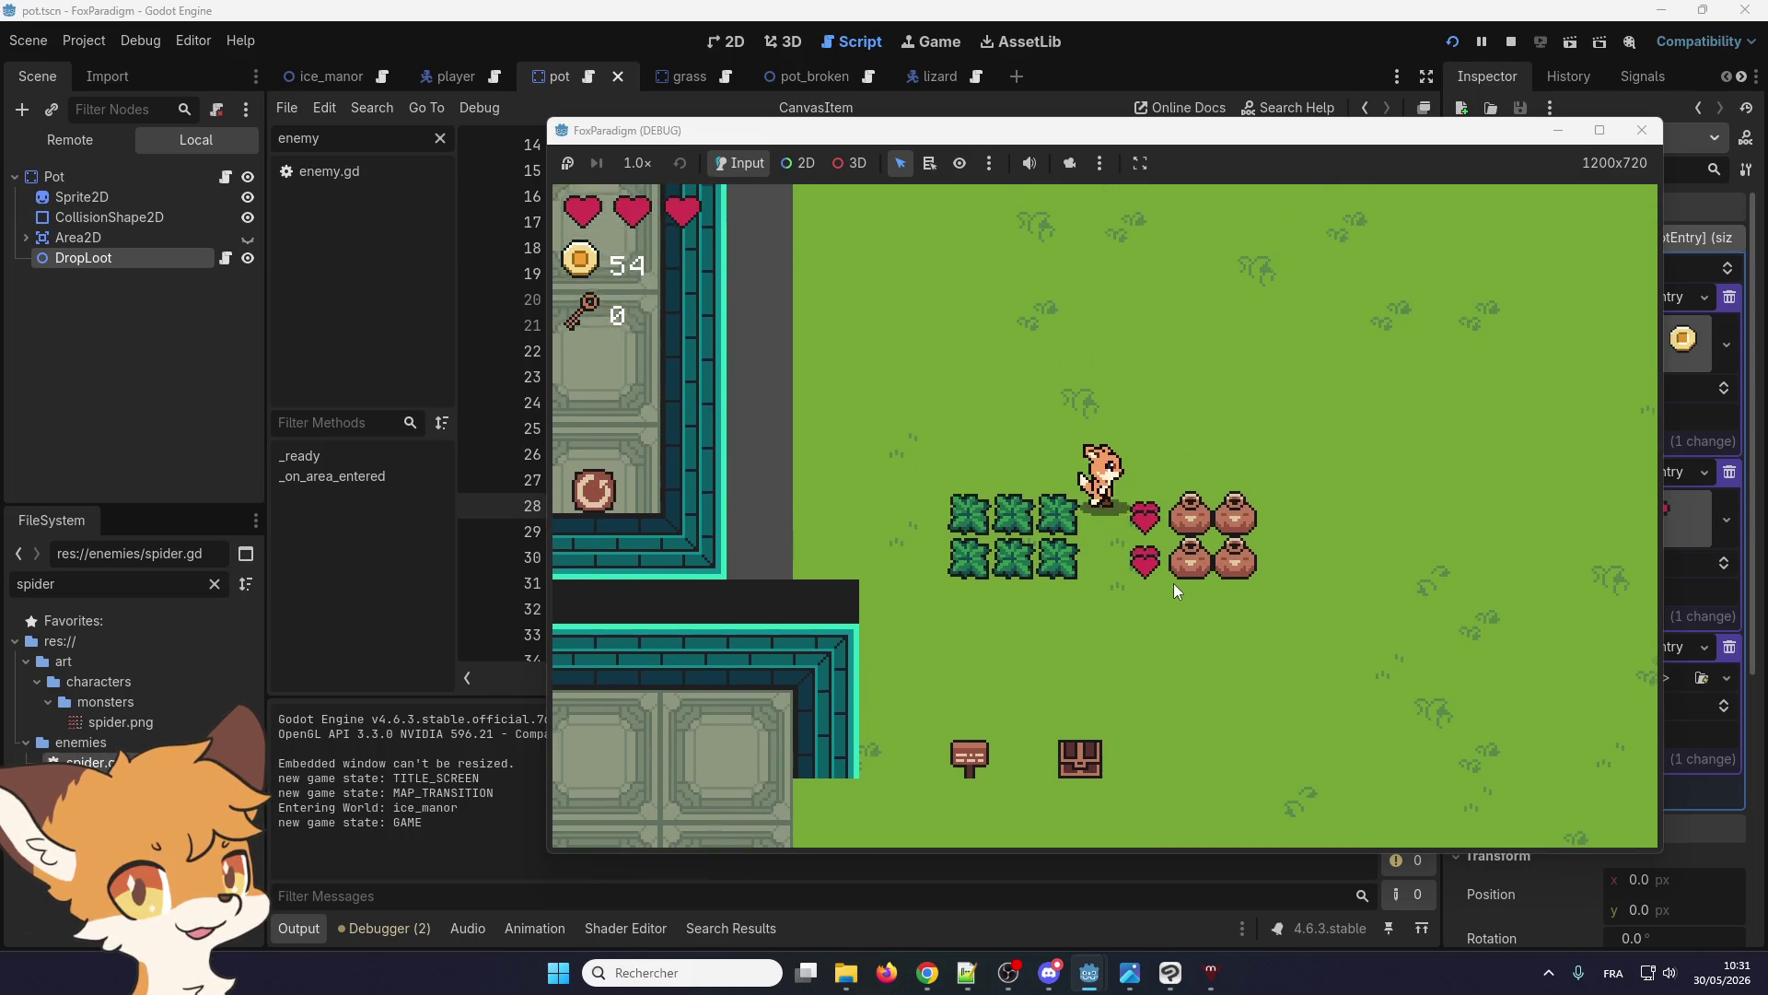
{"action": "key", "text": "Right"}
{"action": "key", "text": "space"}
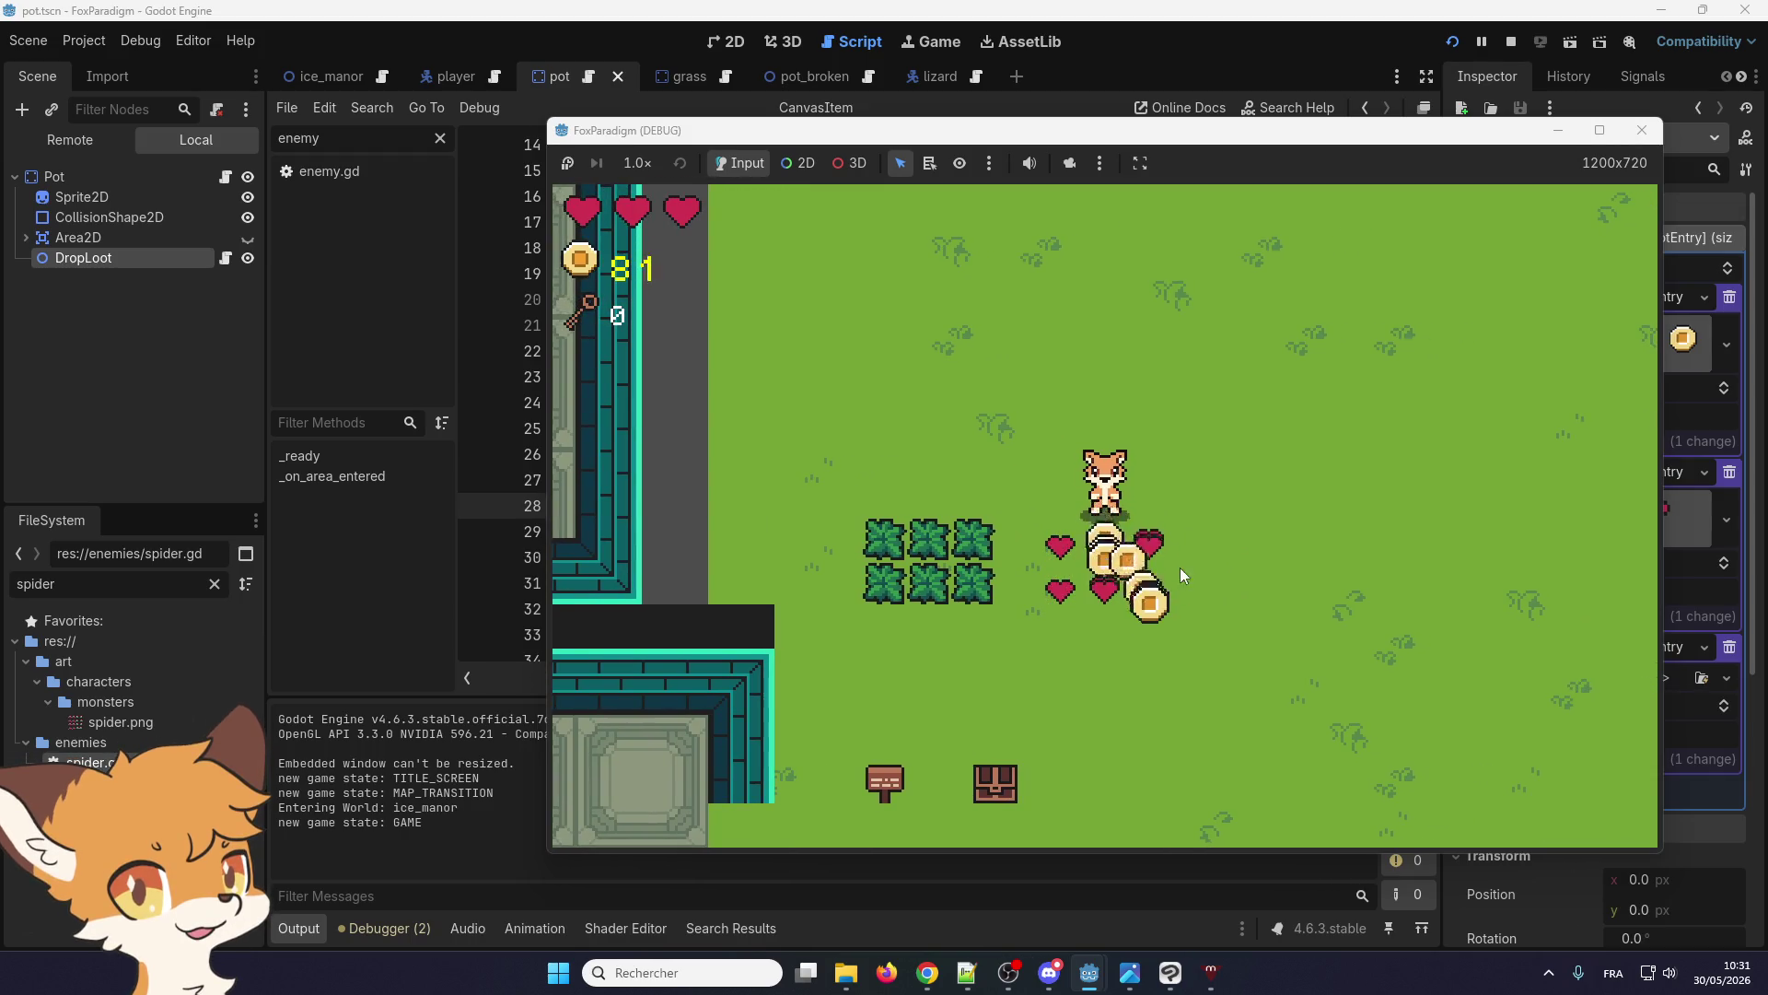
{"action": "left_click", "coordinate": [1643, 130]}
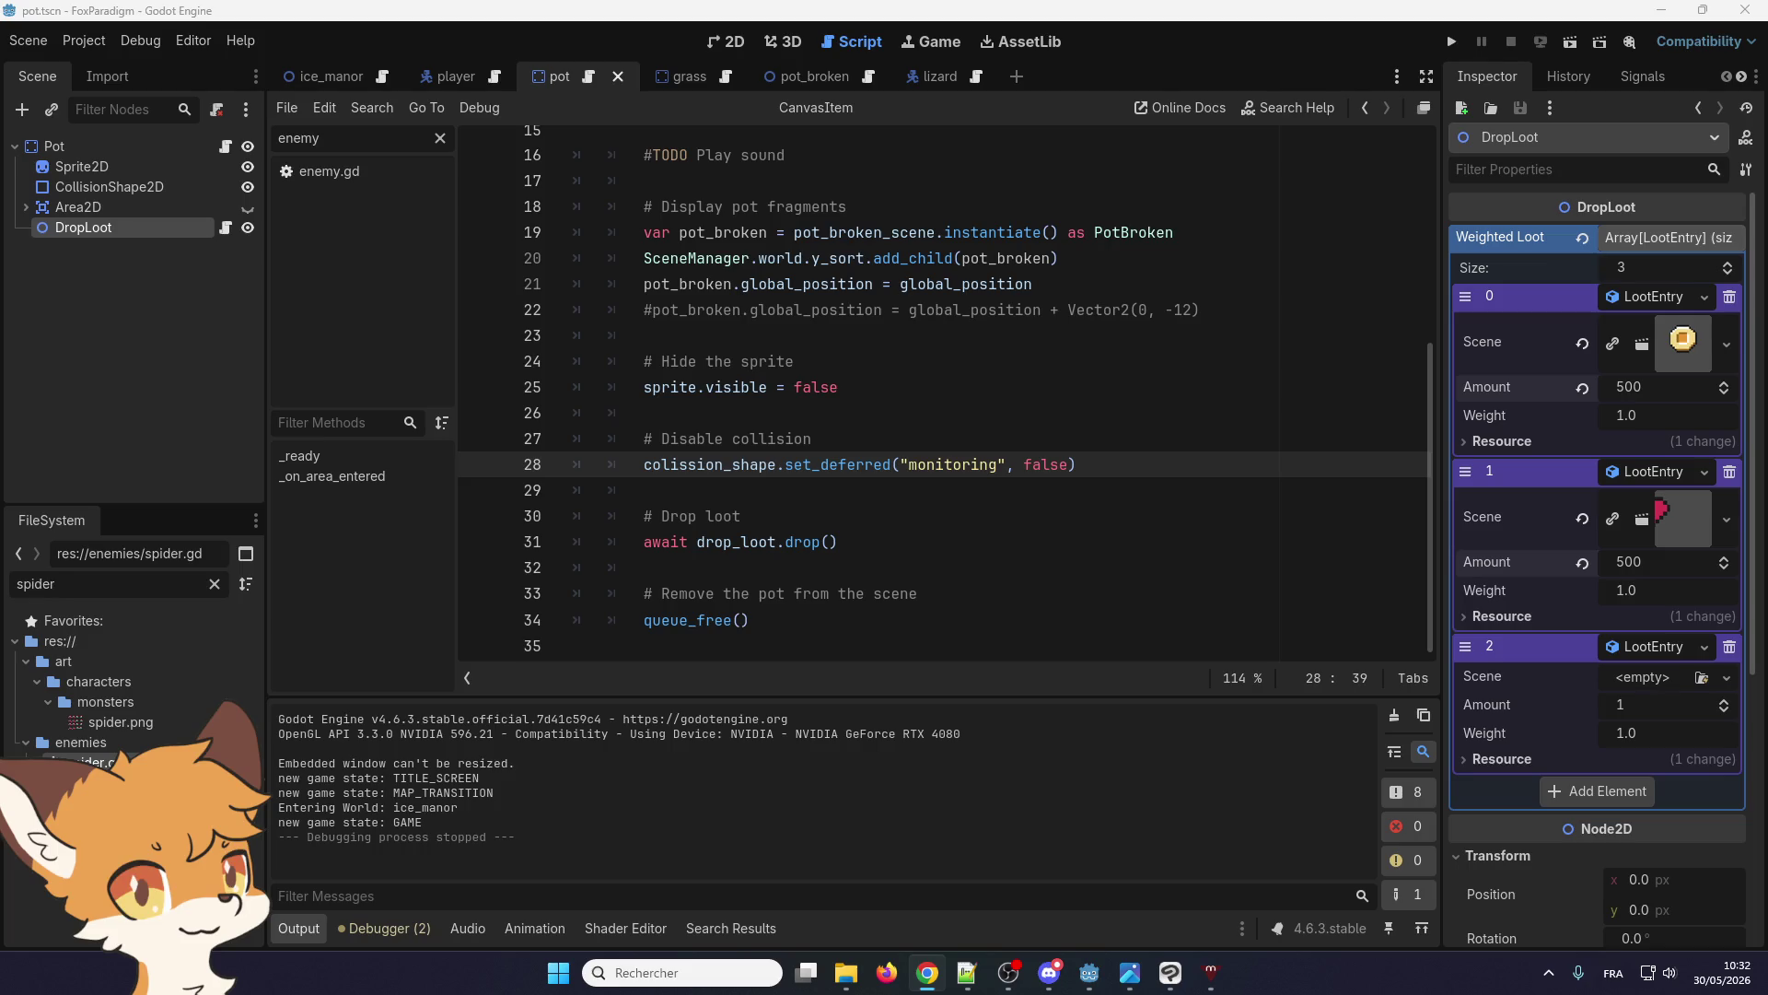
Return to the Godot editor and scroll up through the pot script's hit handler
{"action": "key", "text": "alt+Tab"}
{"action": "key", "text": "alt+Tab"}
{"action": "scroll", "coordinate": [733, 473], "scroll_direction": "up", "scroll_amount": 5}
Duplicate the set_deferred line and paste 'disabled' as the copy's argument
{"action": "scroll", "coordinate": [682, 472], "scroll_direction": "down", "scroll_amount": 4}
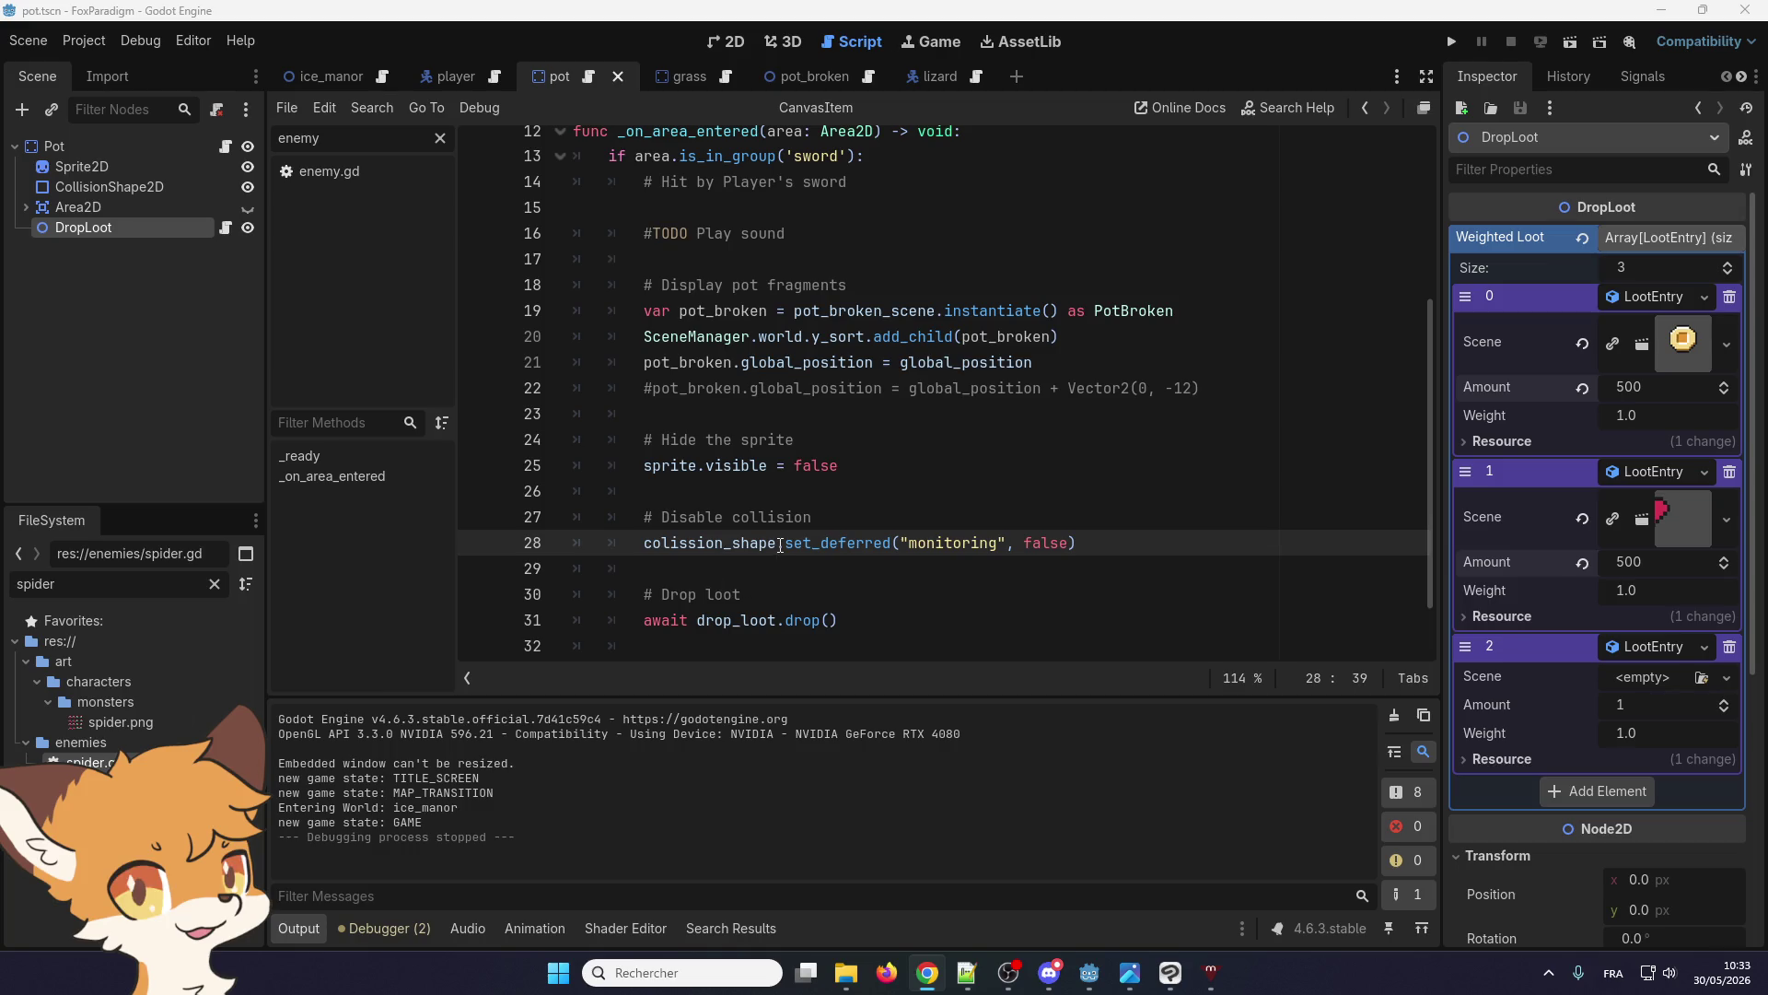
{"action": "left_click", "coordinate": [780, 545]}
{"action": "key", "text": "ctrl+shift+d"}
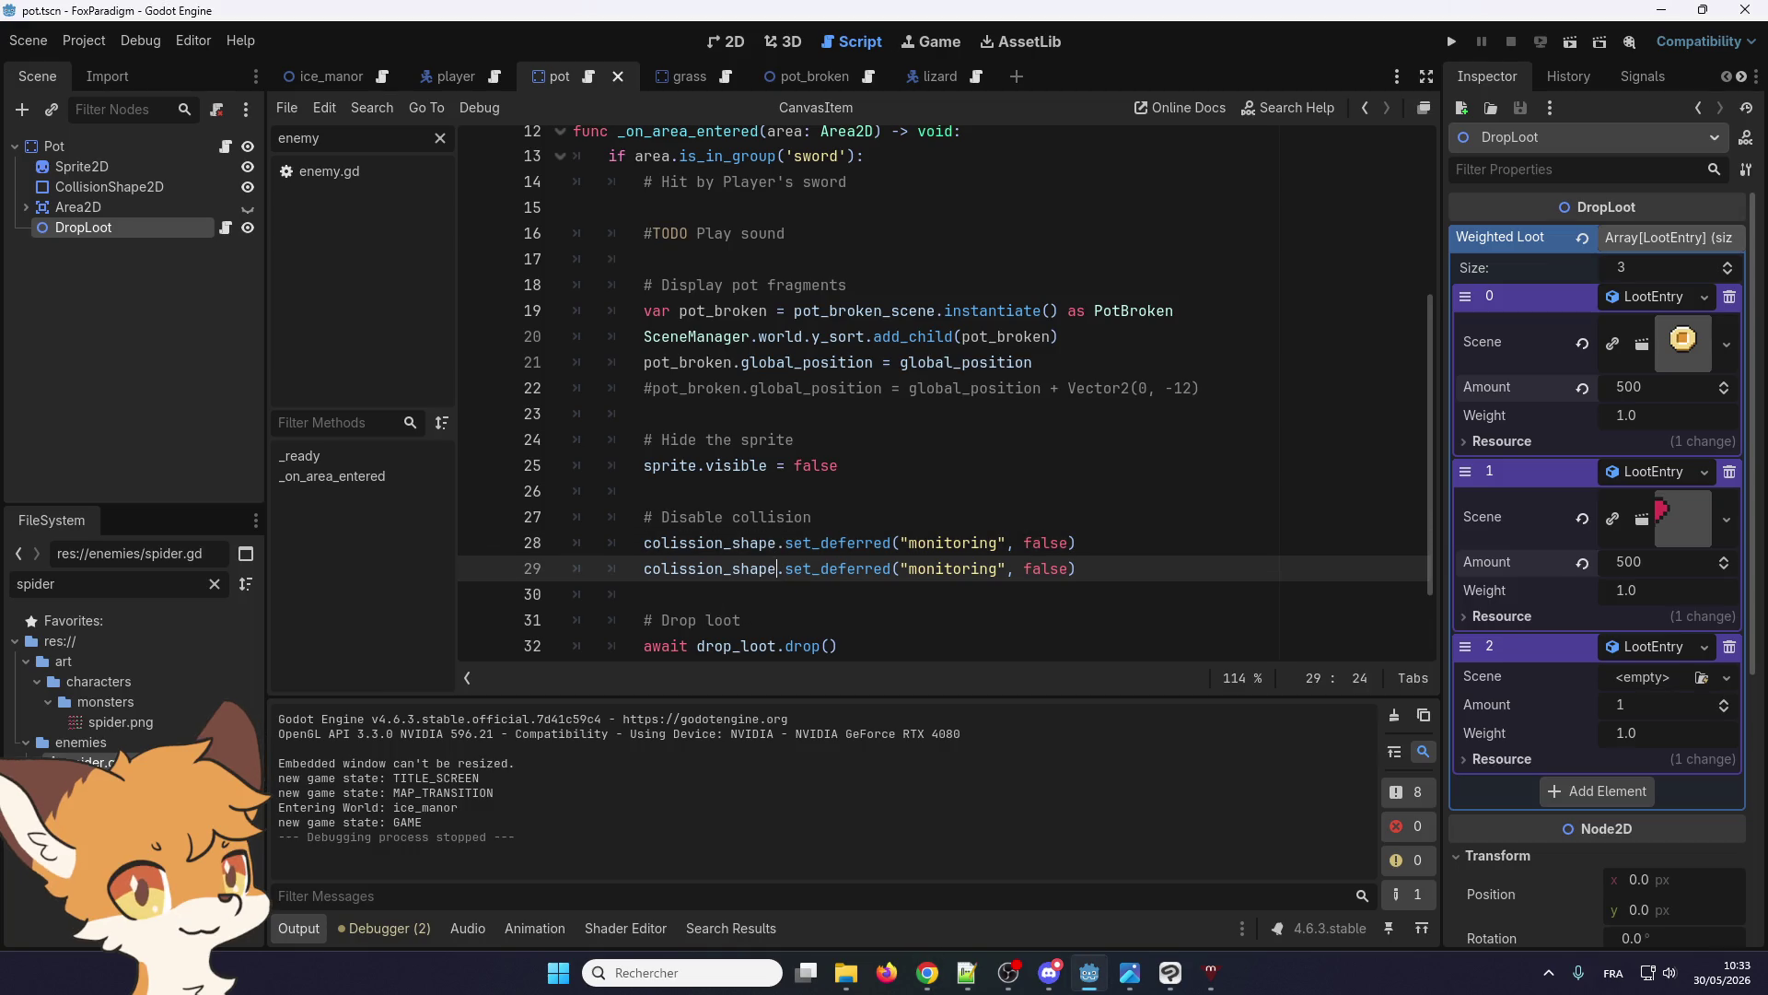
{"action": "key", "text": "alt+Tab"}
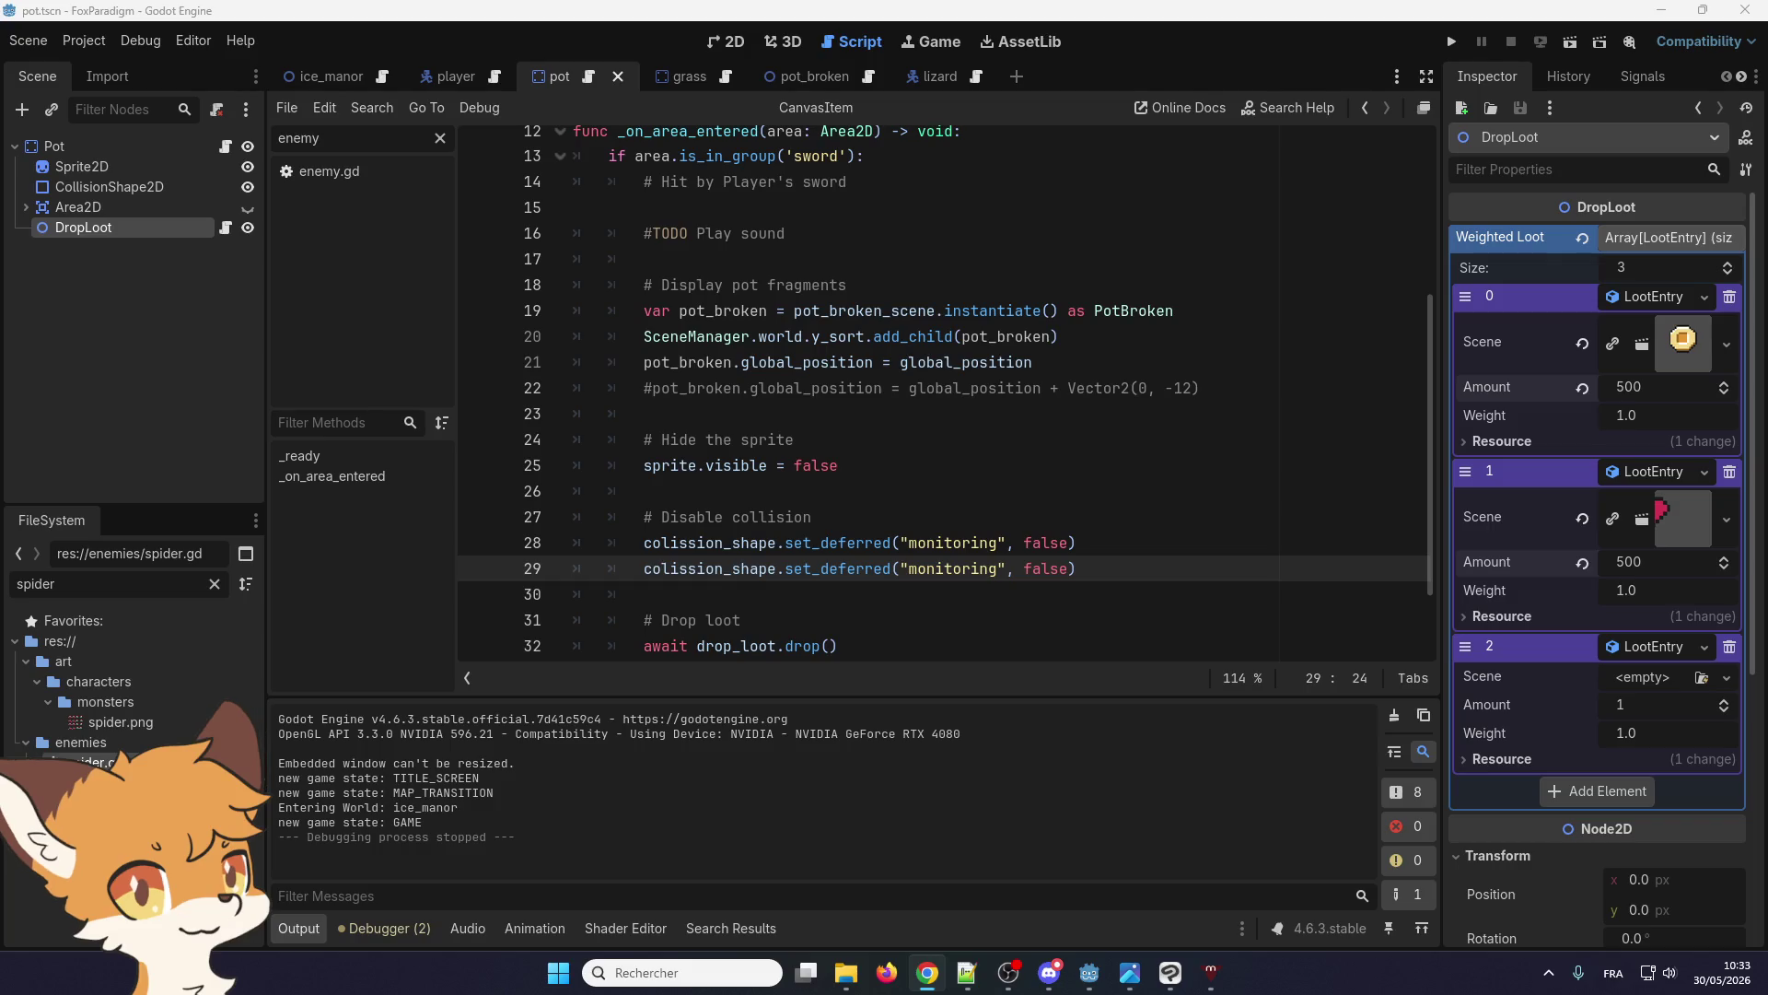
{"action": "left_click_drag", "start_coordinate": [1076, 568], "coordinate": [899, 565]}
{"action": "type", "text": "\"disabled\", false)"}
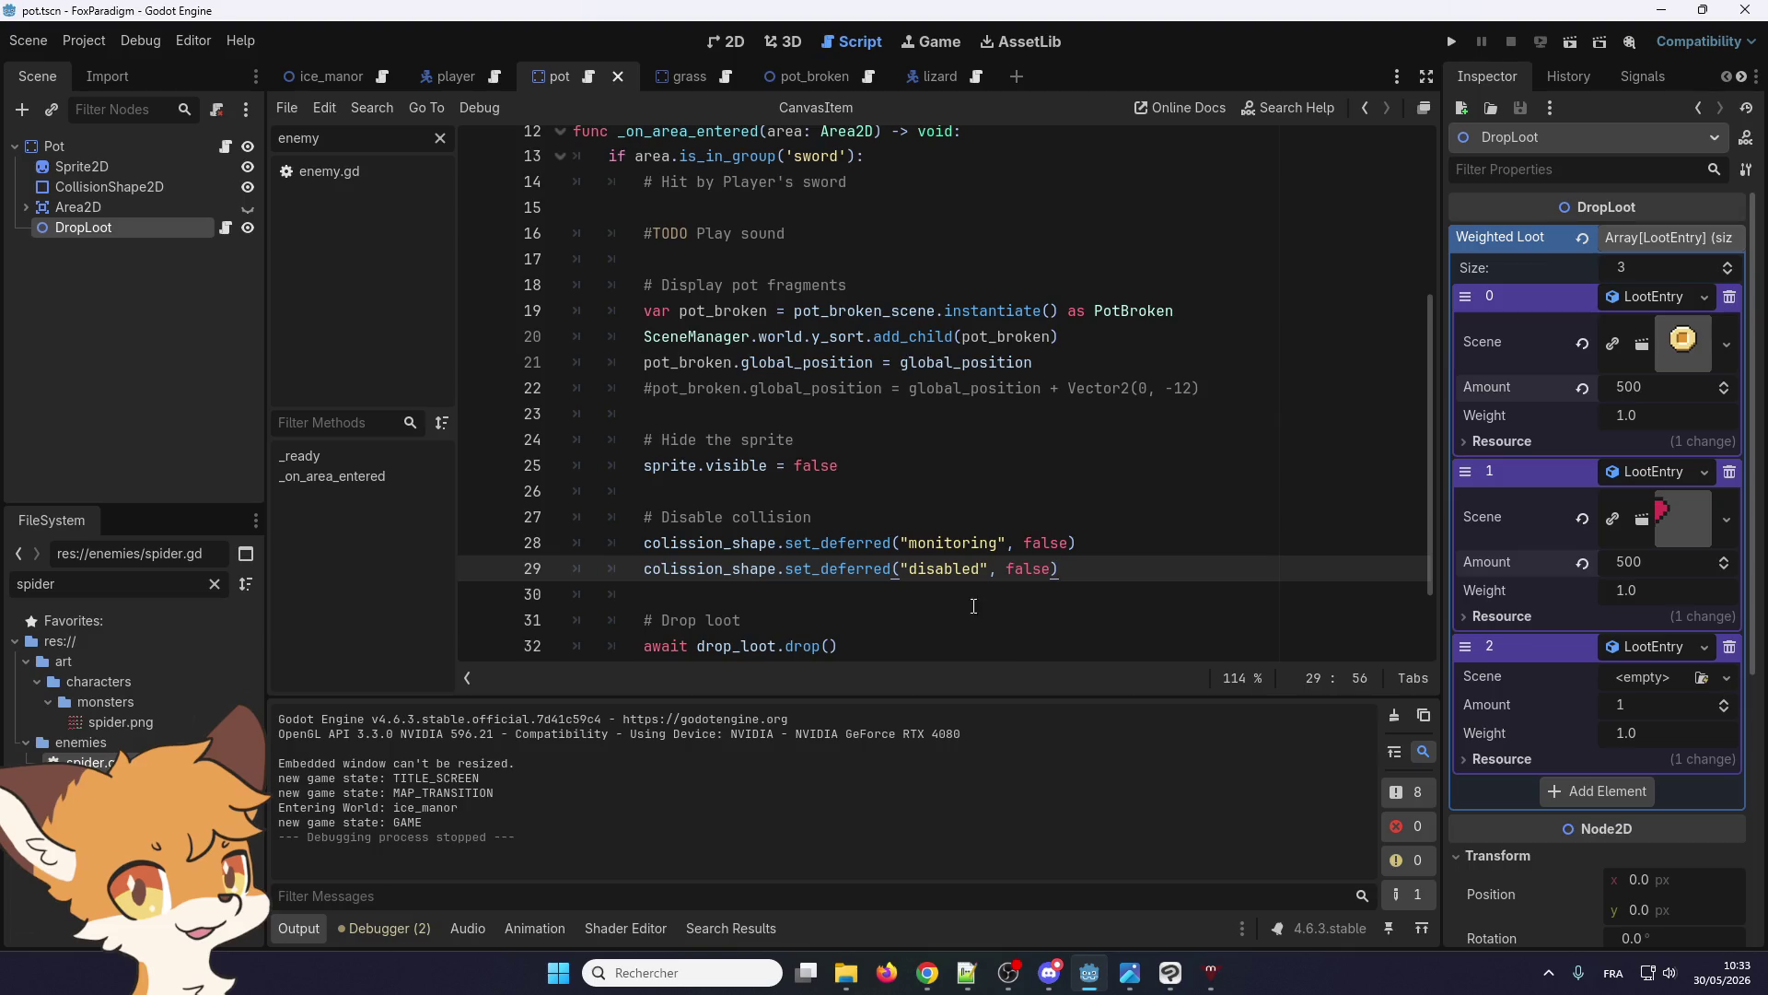
Delete the original 'monitoring' line, keeping set_deferred("disabled", false), and run the game with F5
{"action": "double_click", "coordinate": [931, 540]}
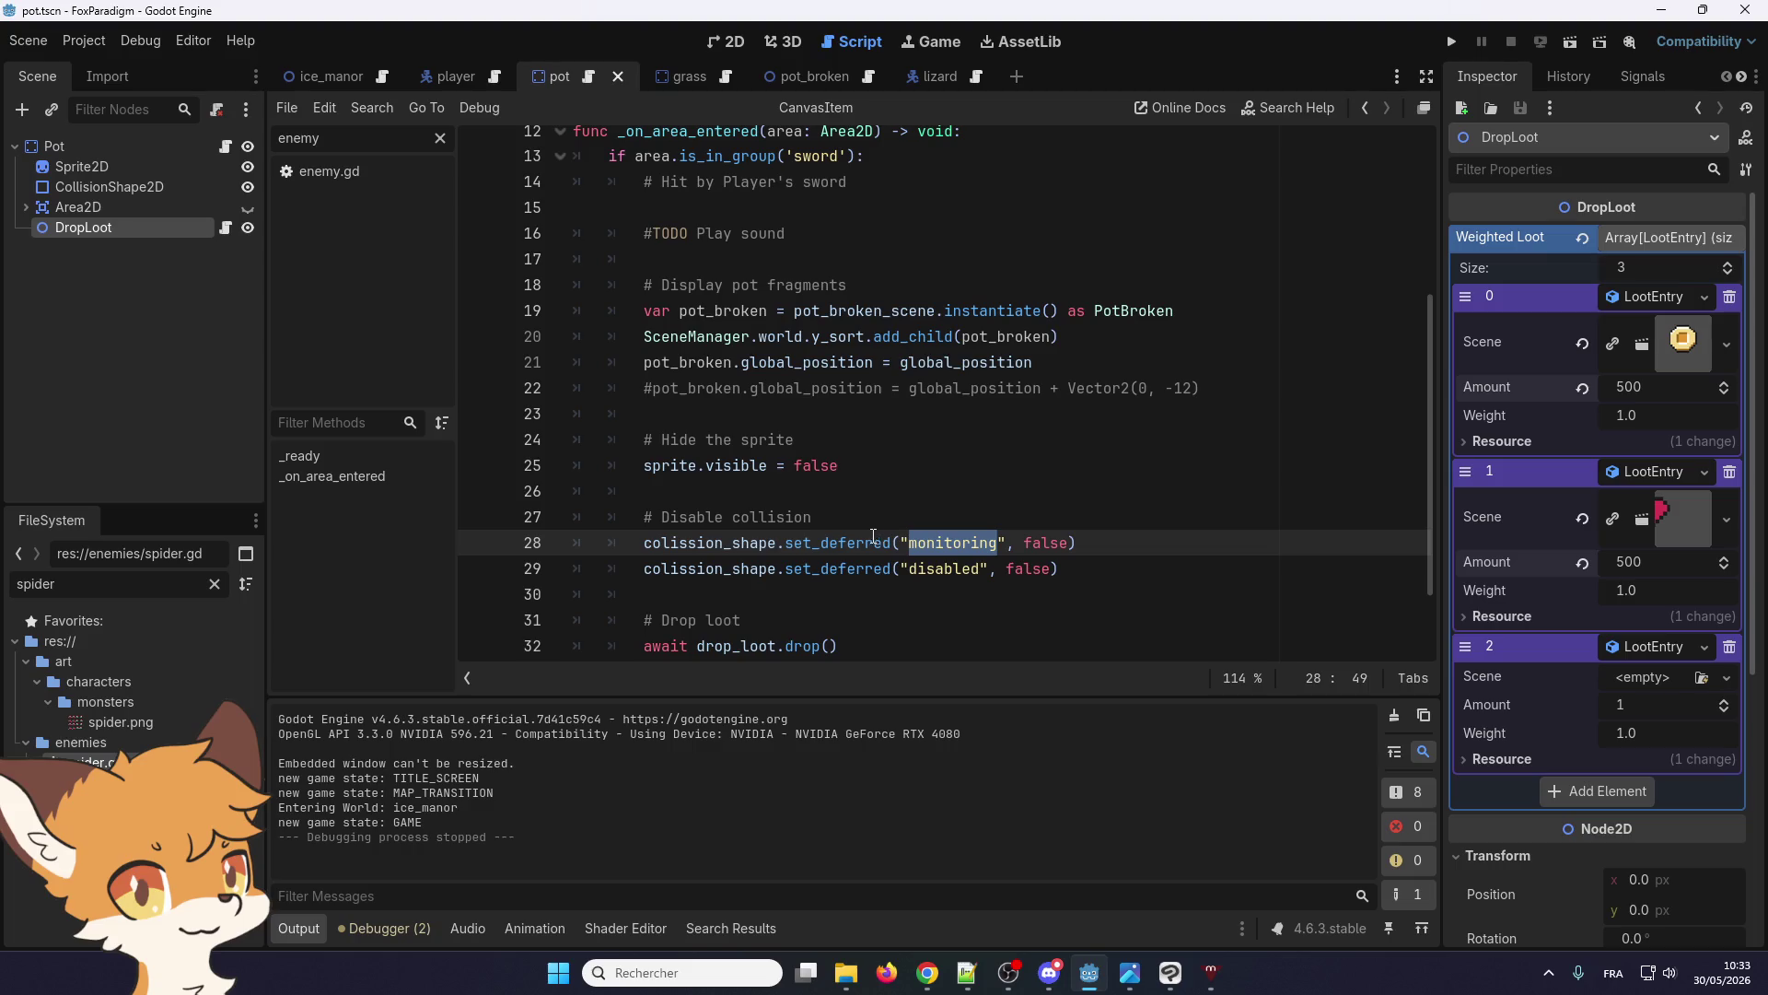
{"action": "double_click", "coordinate": [822, 538]}
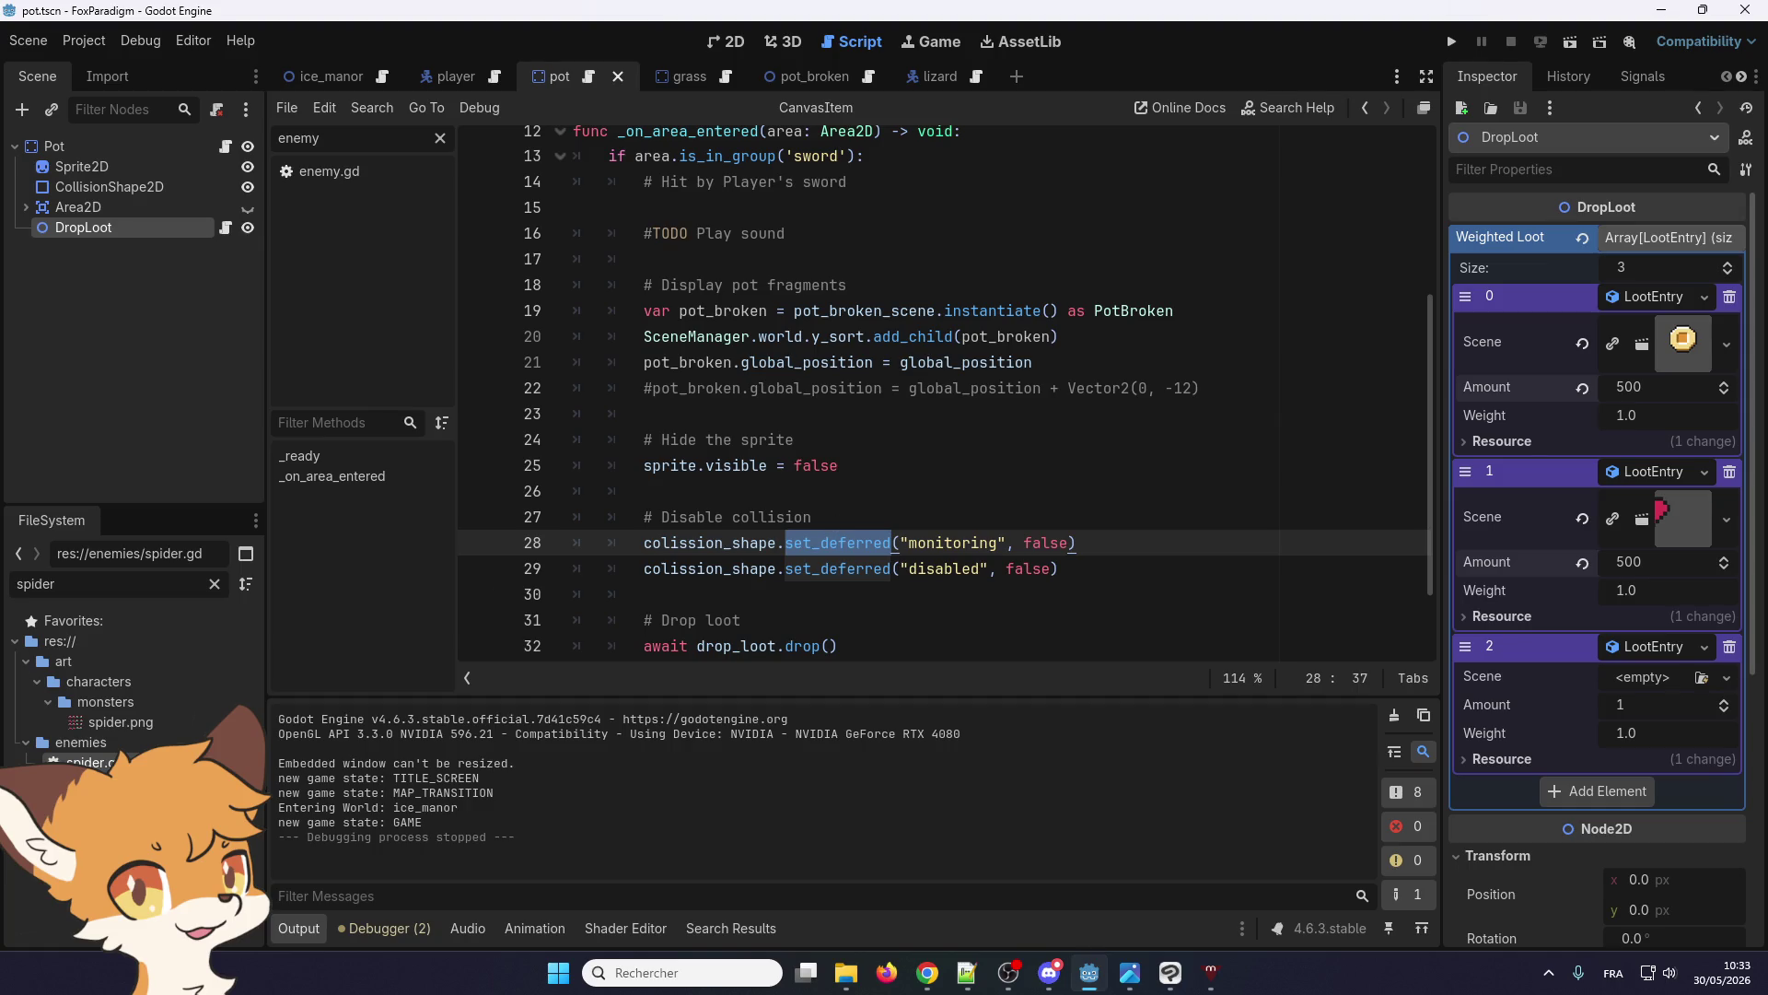
{"action": "key", "text": "alt+Tab"}
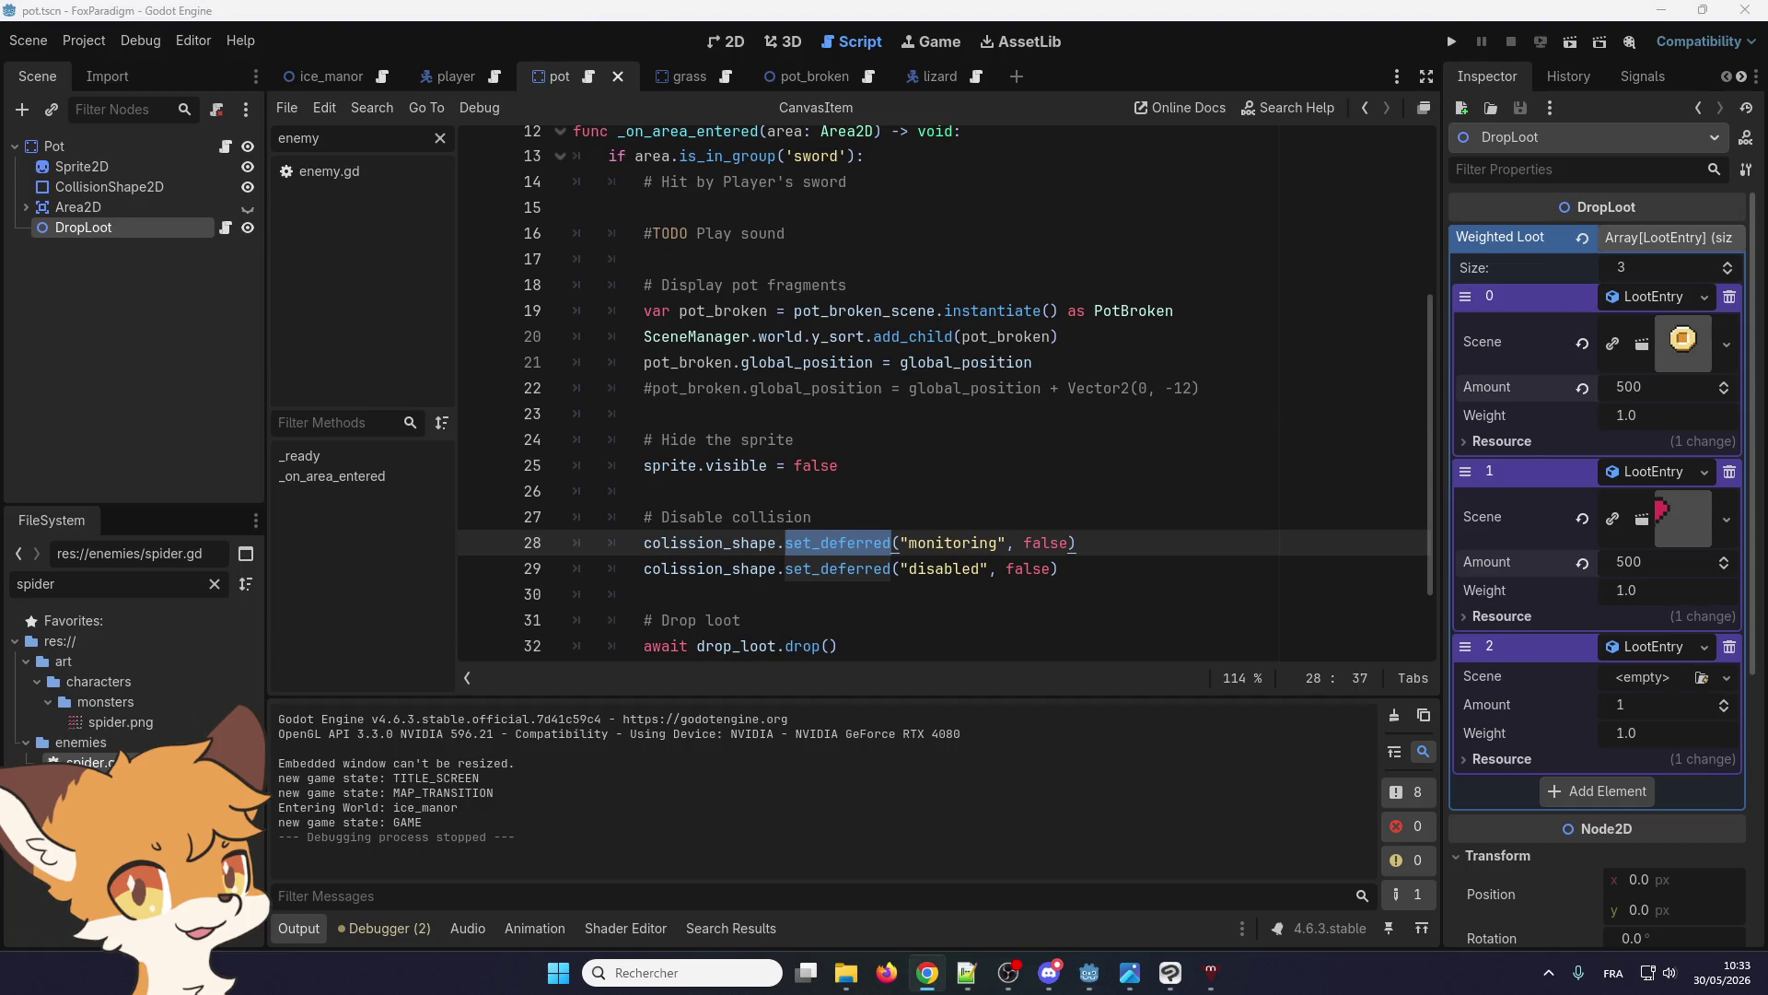
{"action": "key", "text": "alt+Tab"}
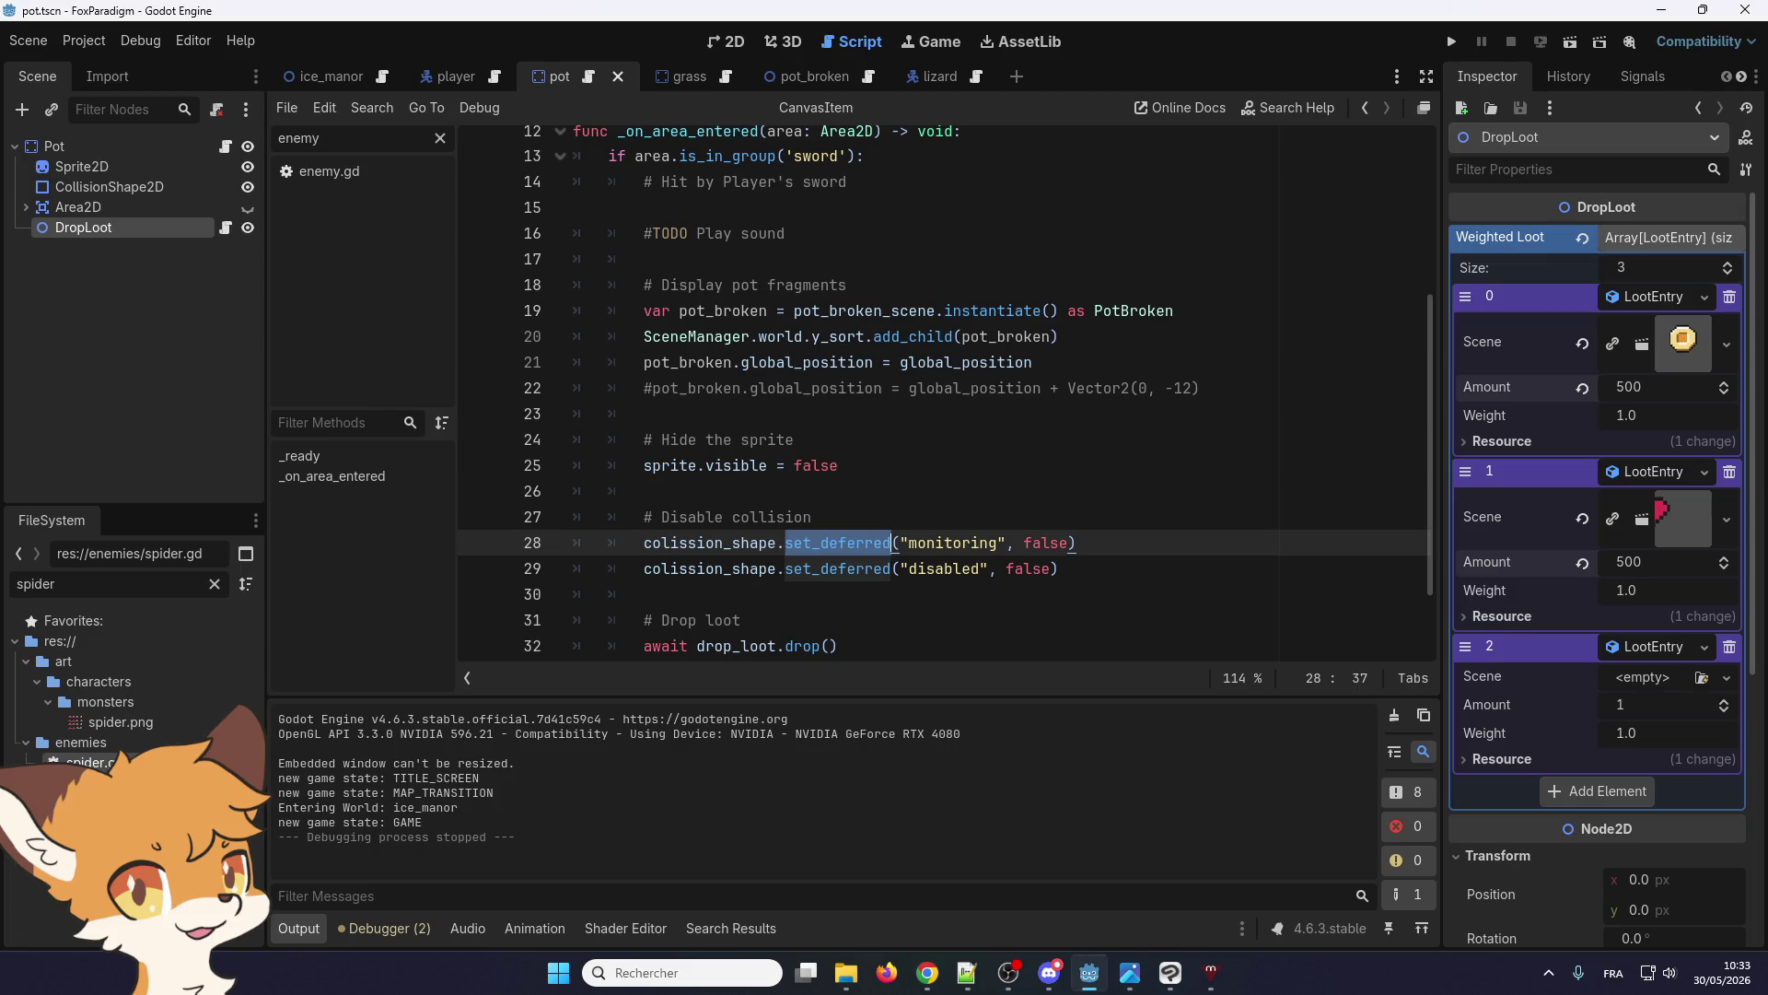
{"action": "key", "text": "alt+Tab"}
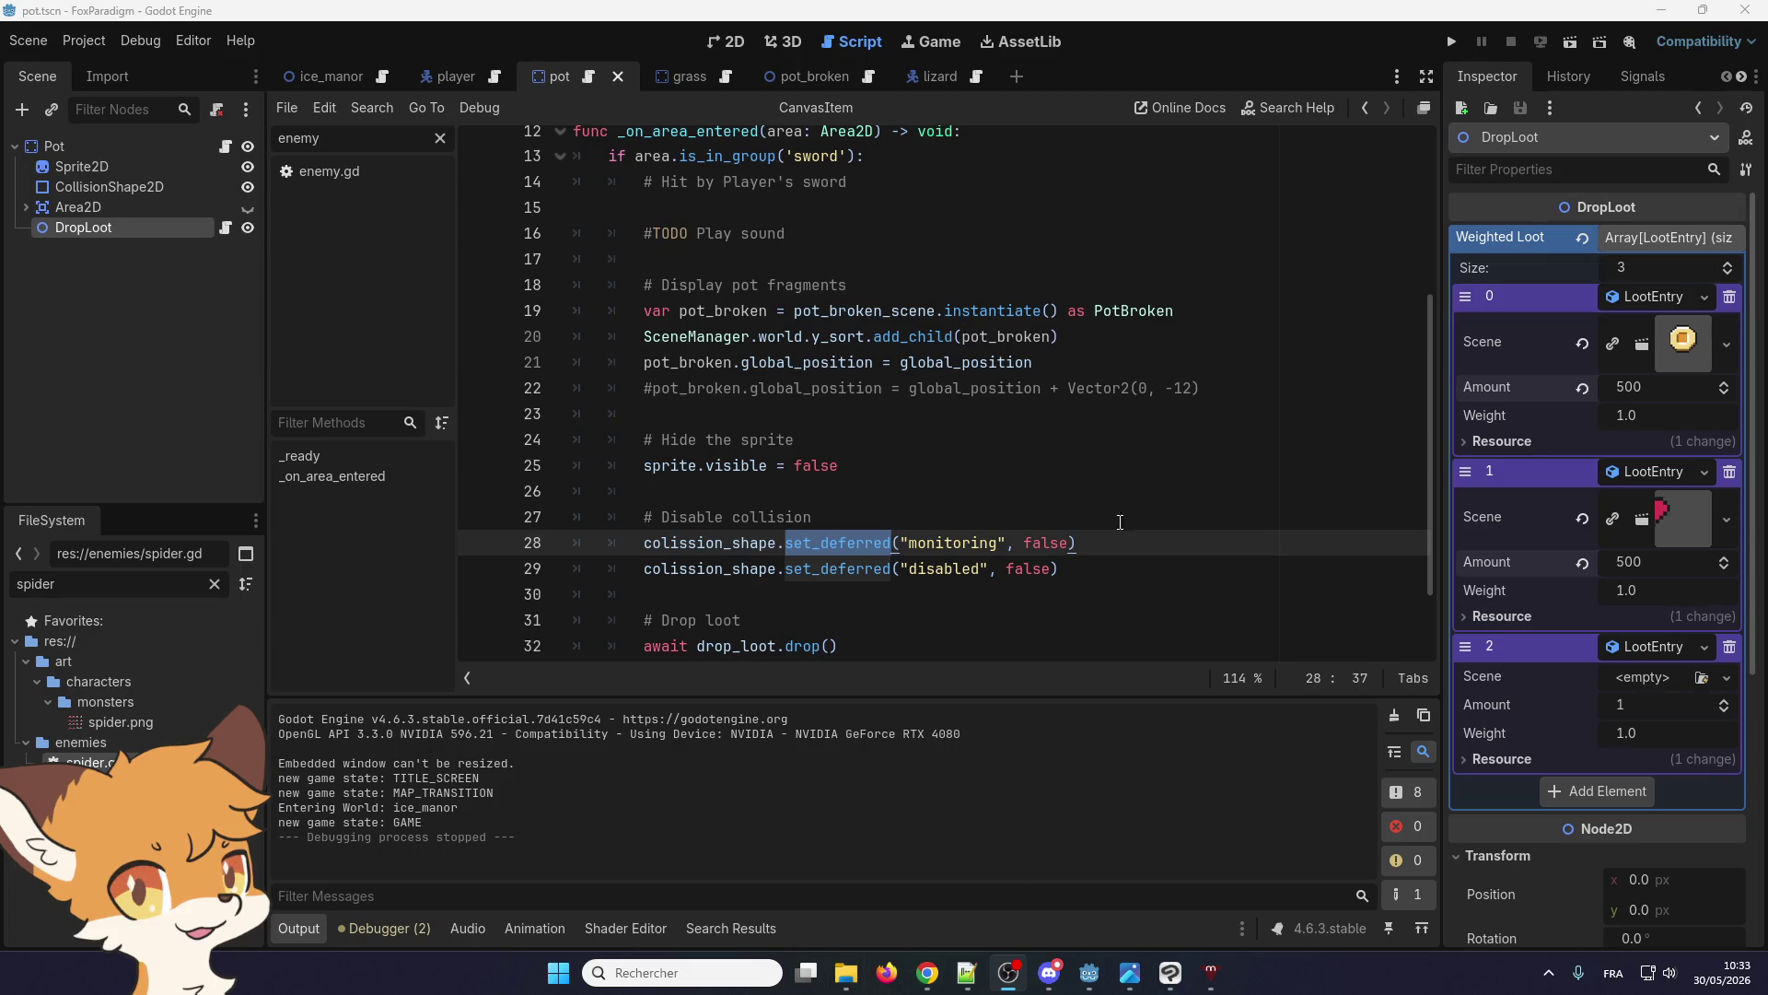
{"action": "triple_click", "coordinate": [913, 547]}
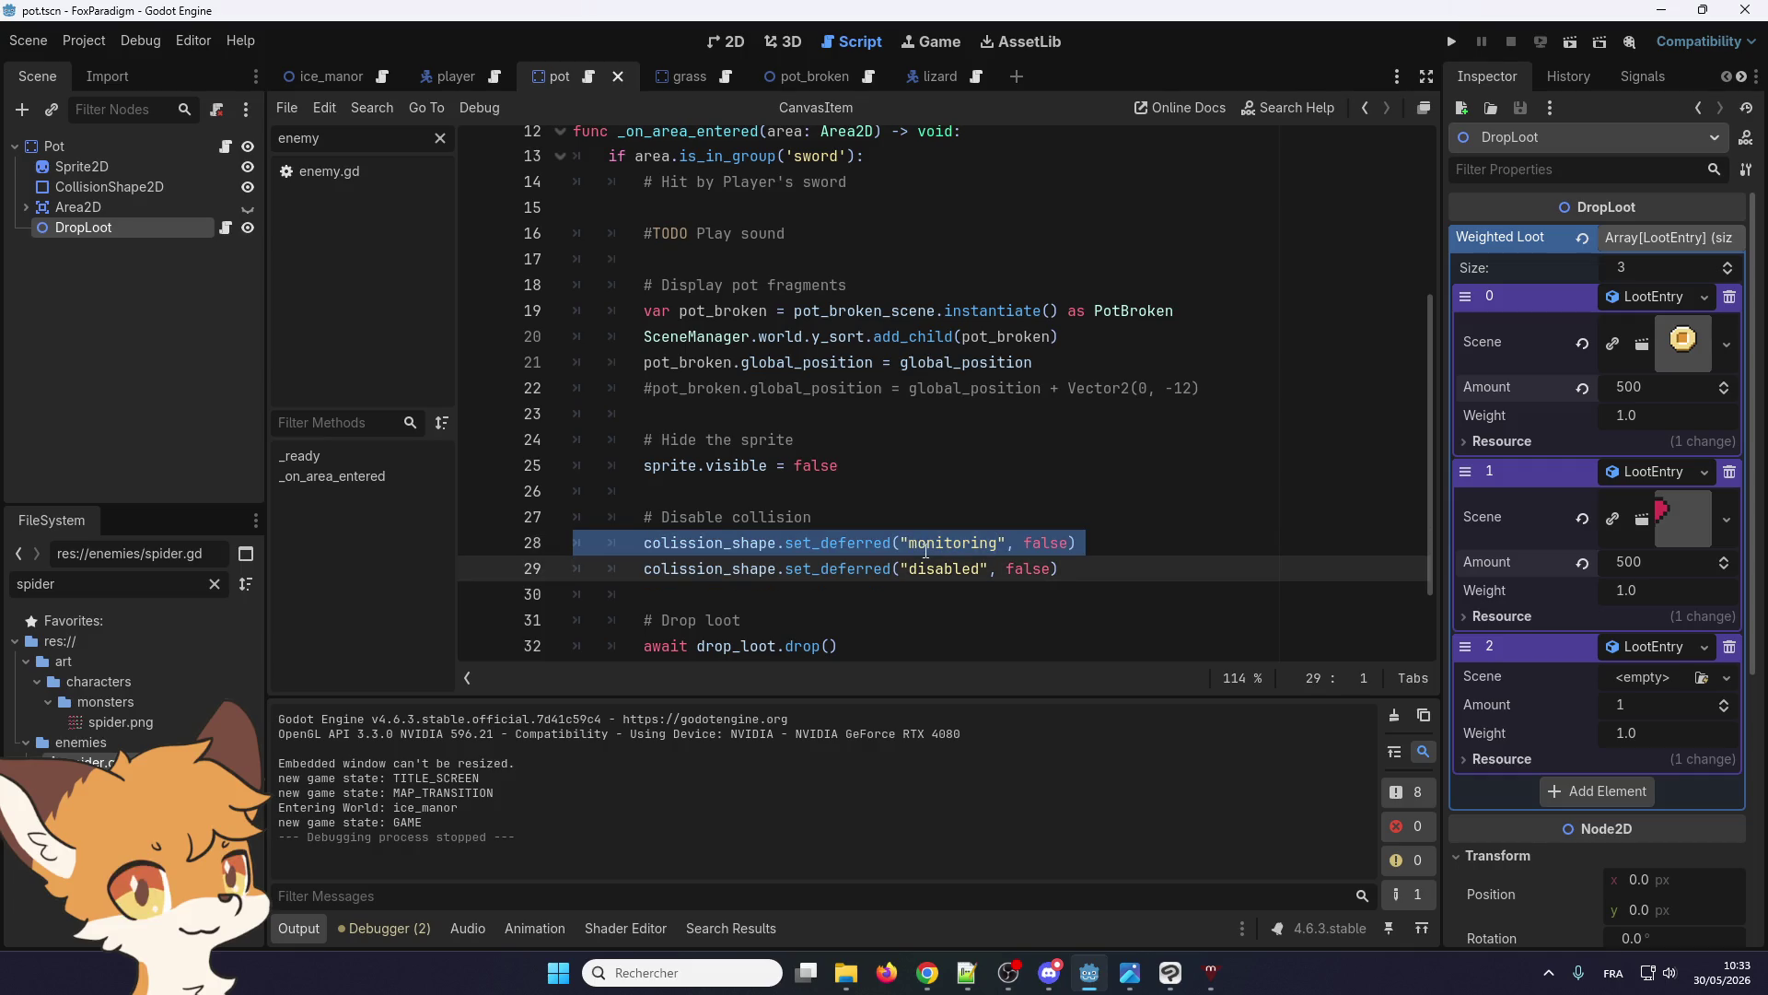
{"action": "key", "text": "BackSpace"}
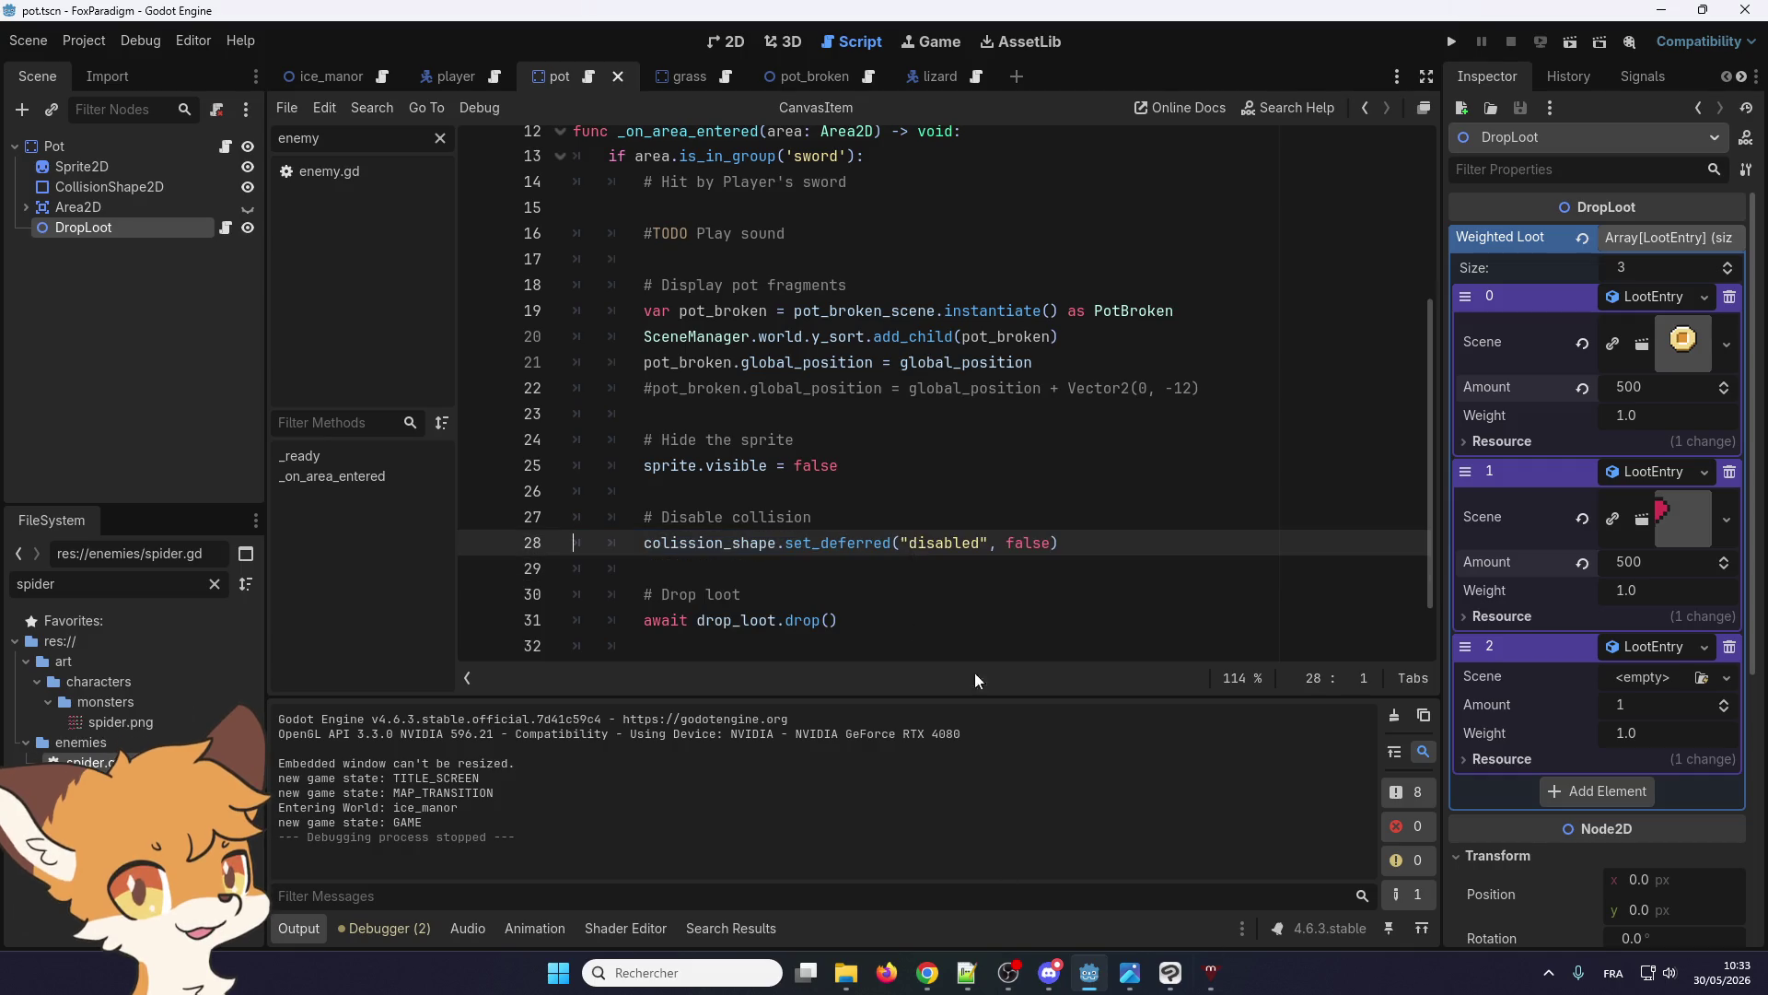
{"action": "left_click", "coordinate": [922, 536]}
{"action": "key", "text": "F5"}
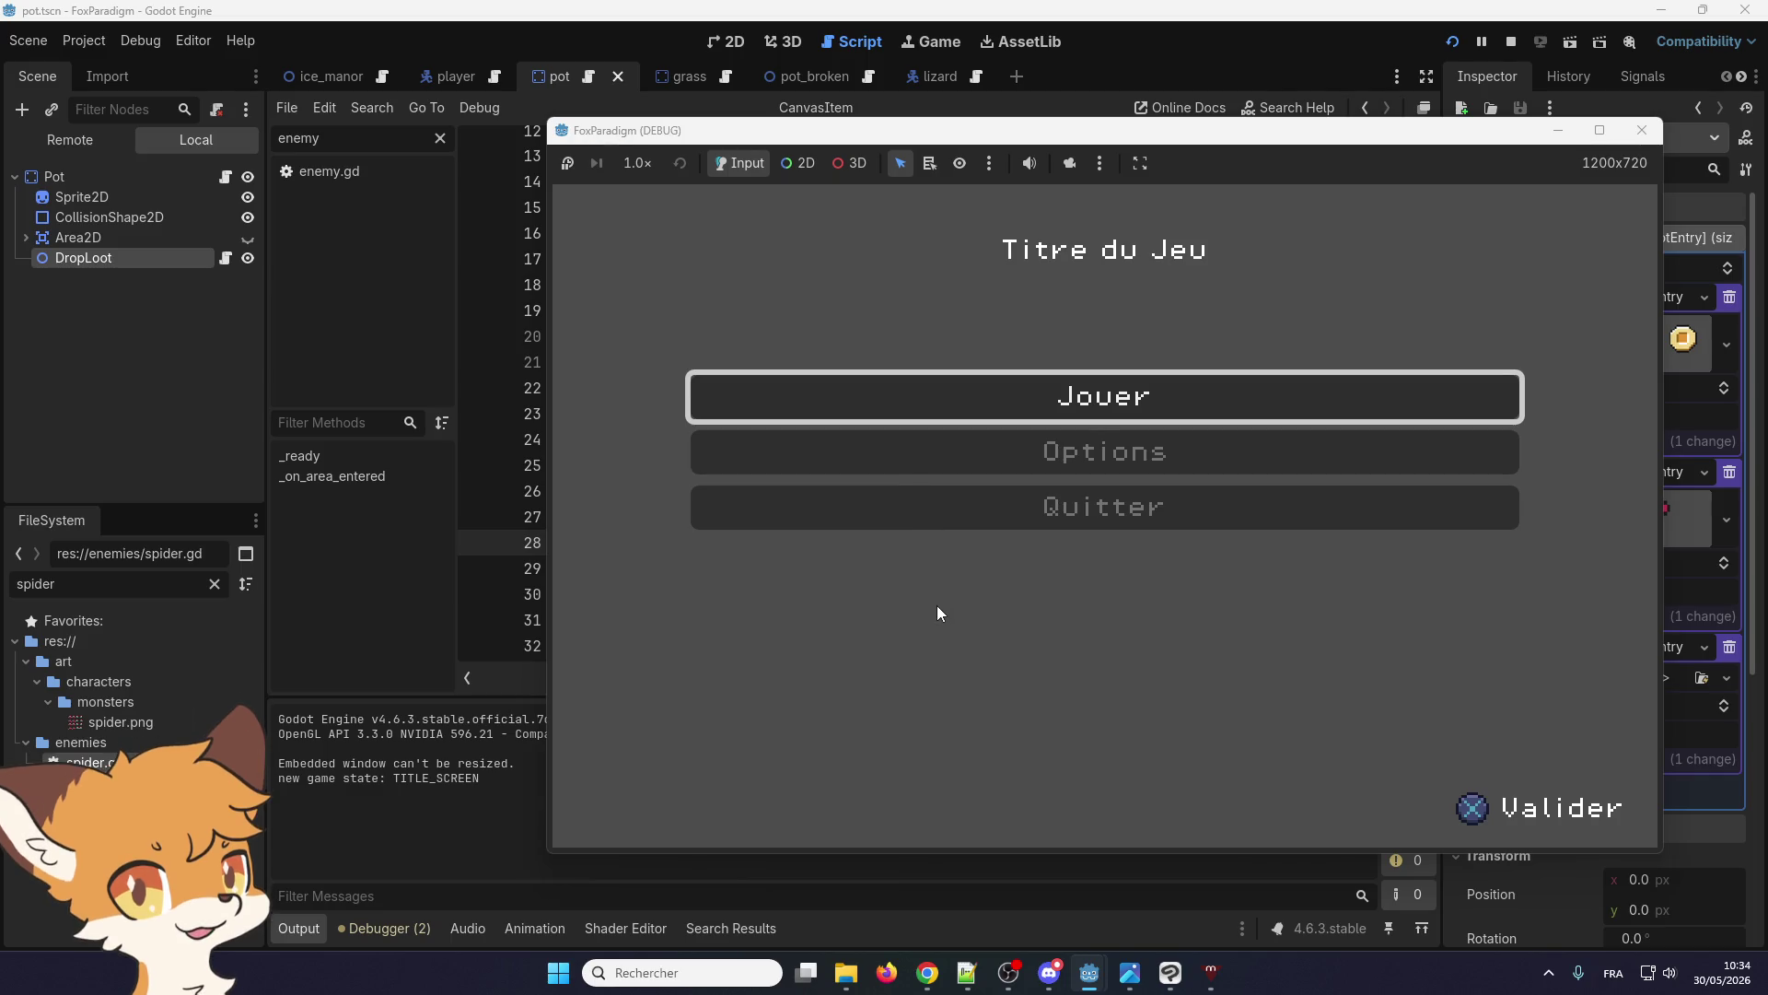
Start from the title menu, walk the fox to the pots and break the left column
{"action": "key", "text": "Return"}
{"action": "key", "text": "Return"}
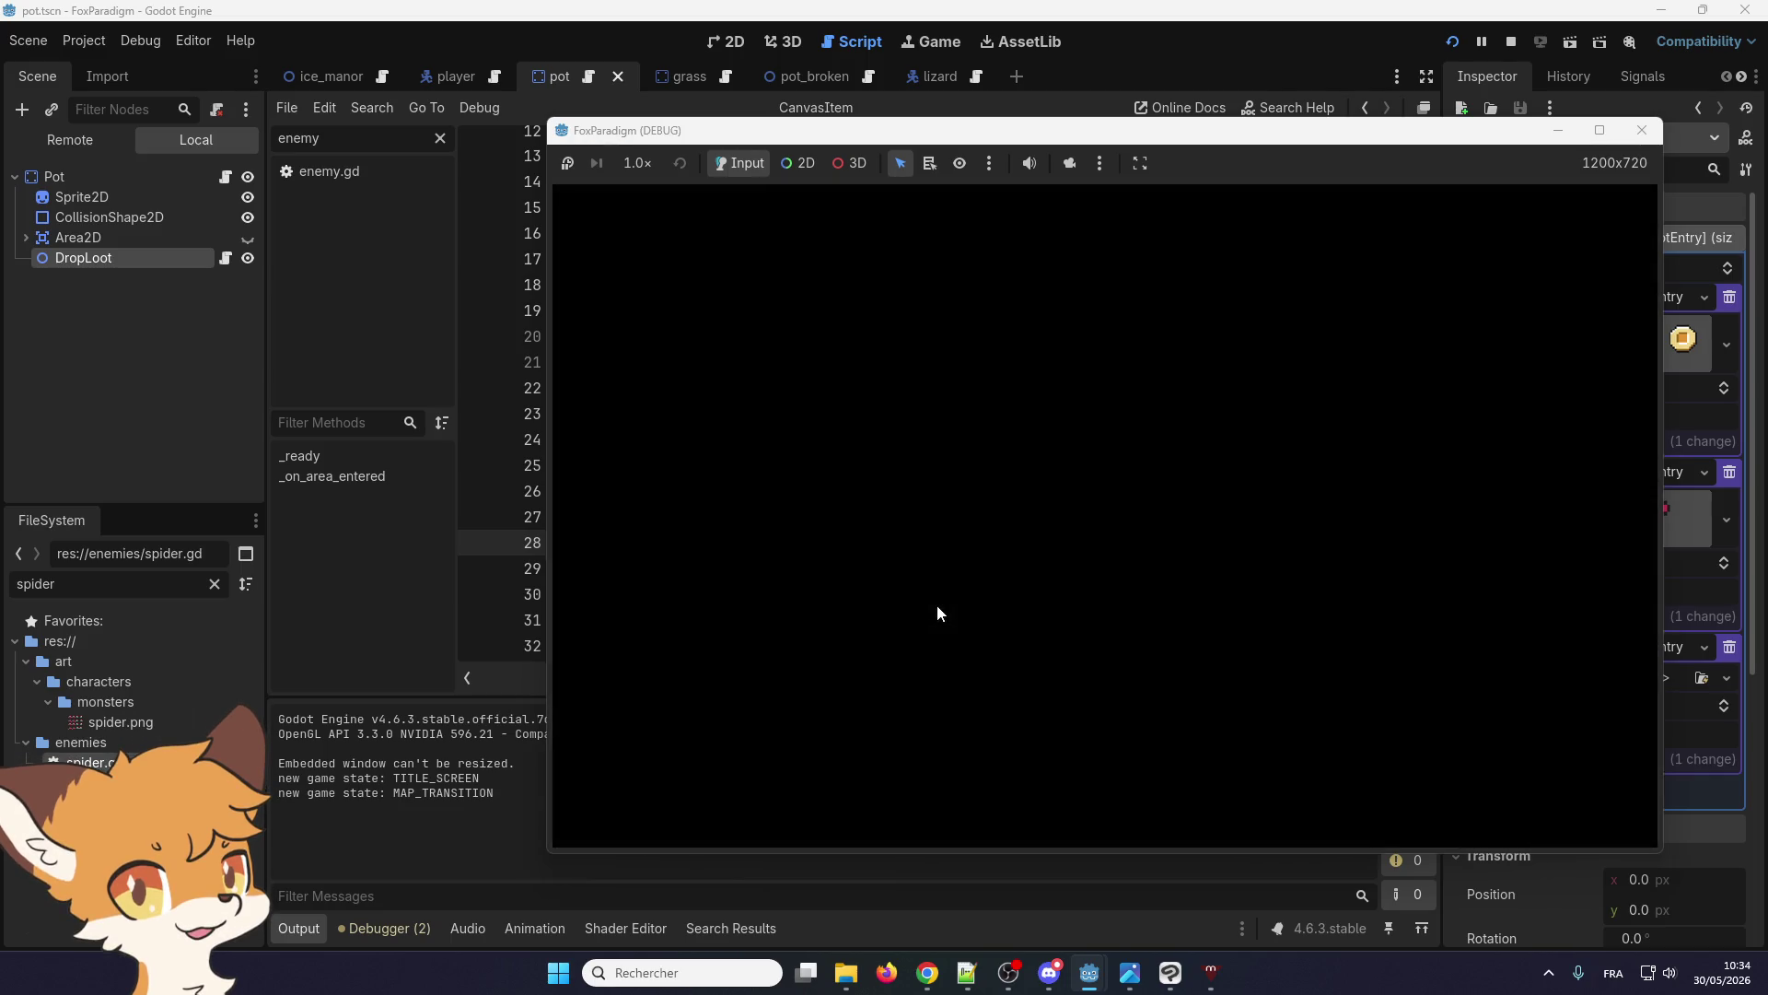
{"action": "key", "text": "Right"}
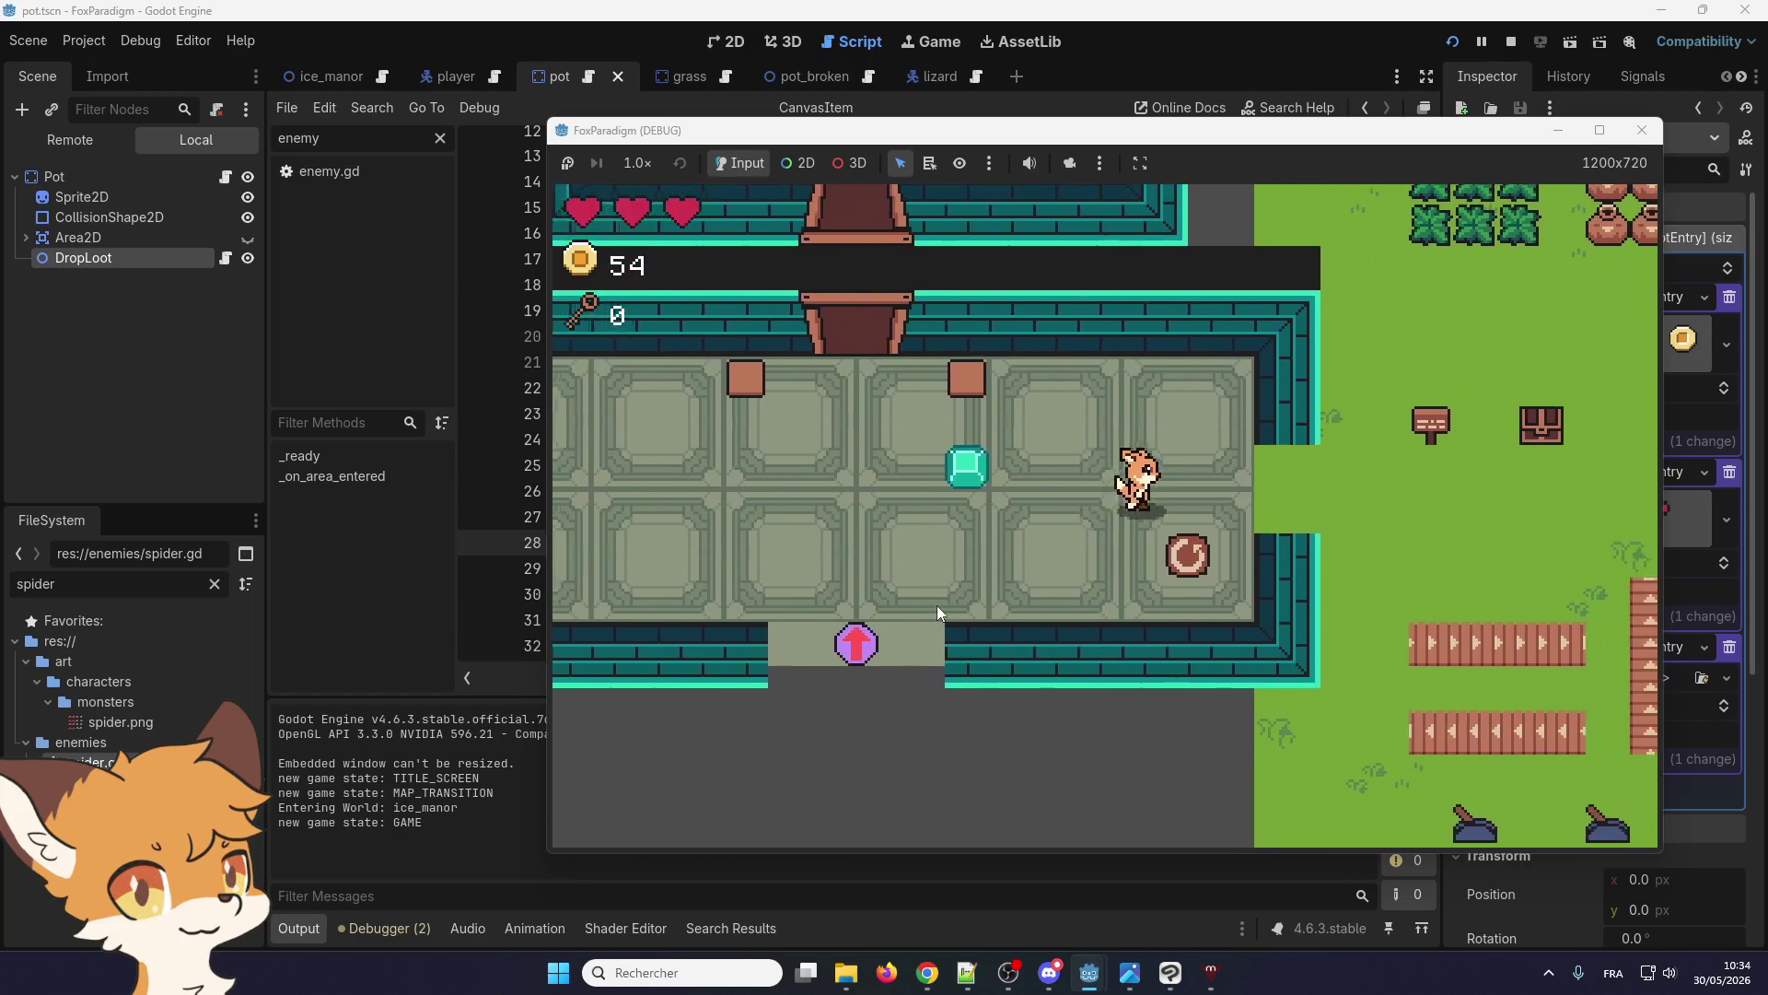
{"action": "key", "text": "Up"}
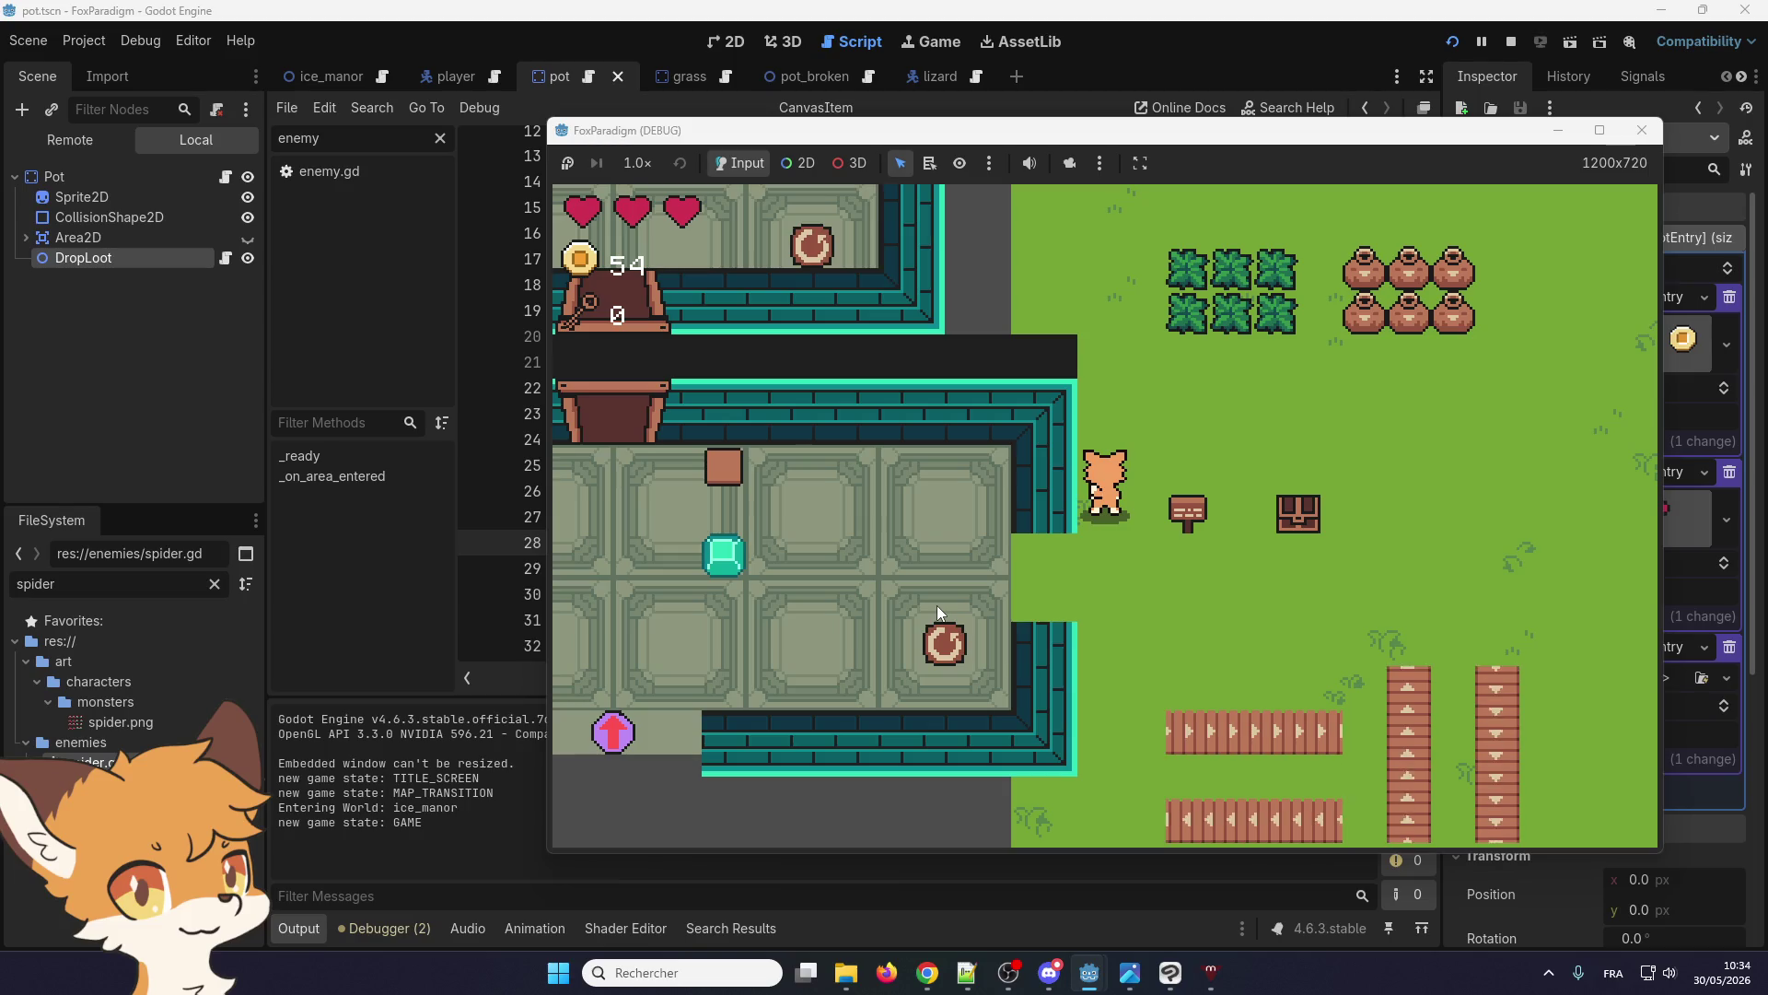
{"action": "key", "text": "Right"}
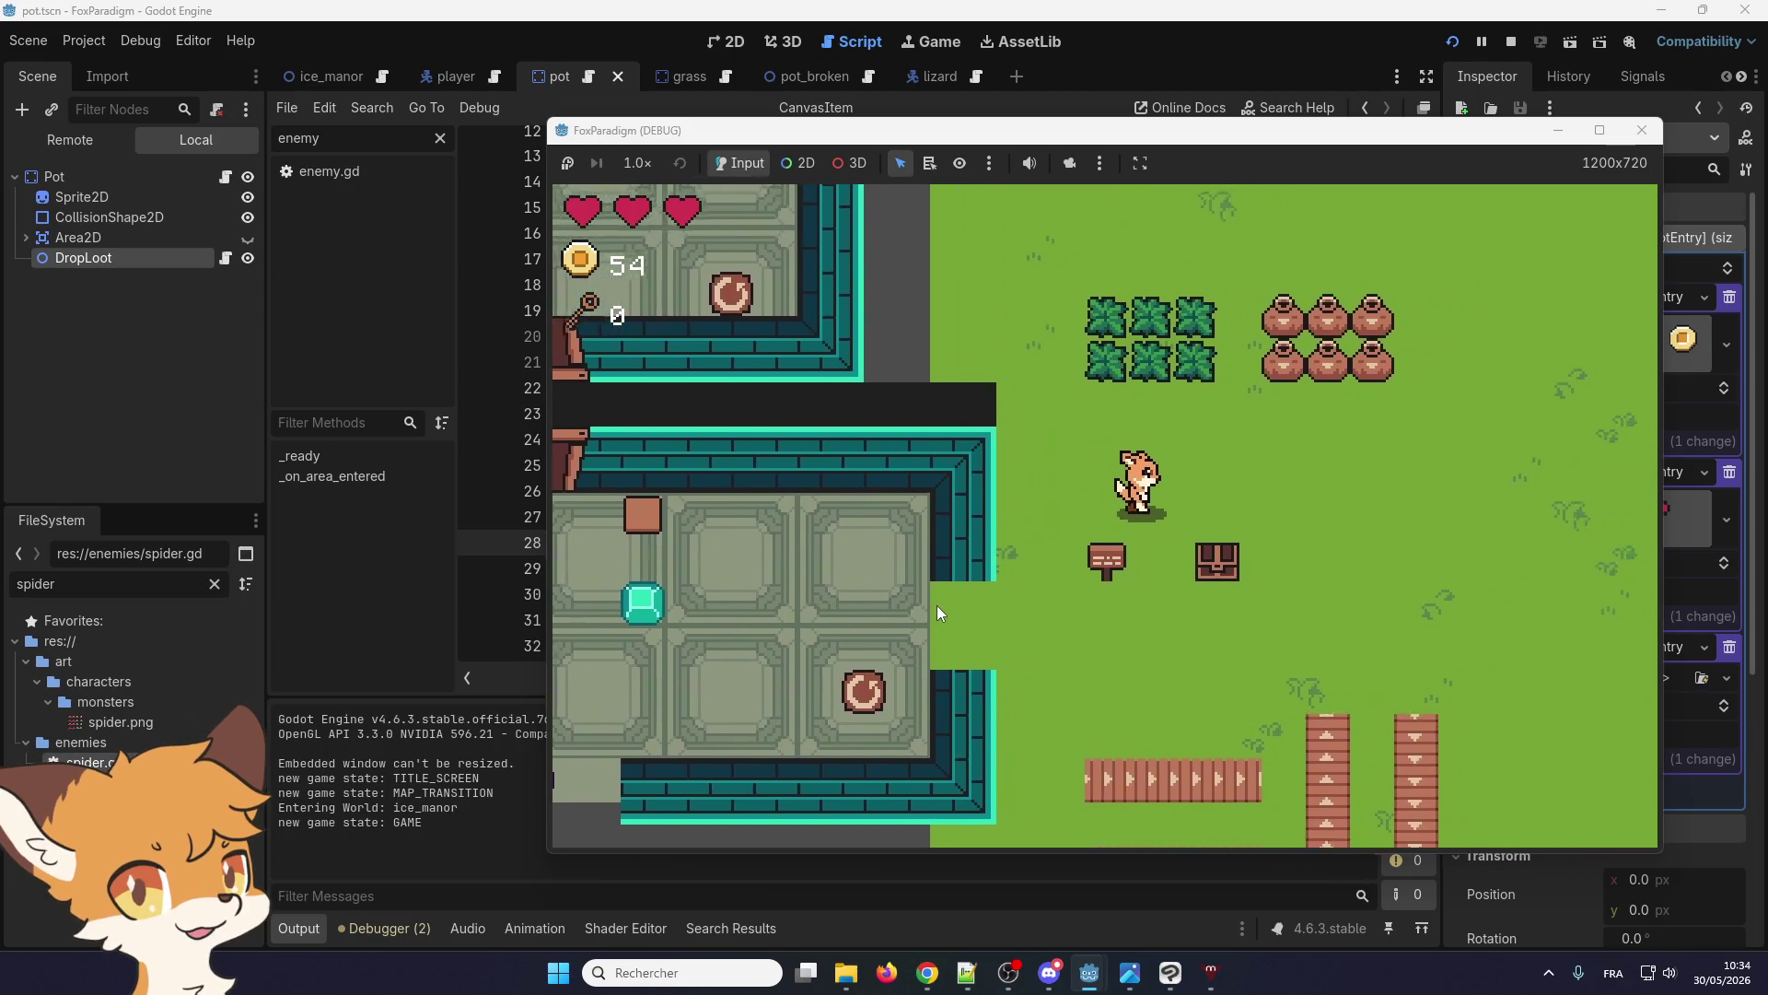
{"action": "key", "text": "Up"}
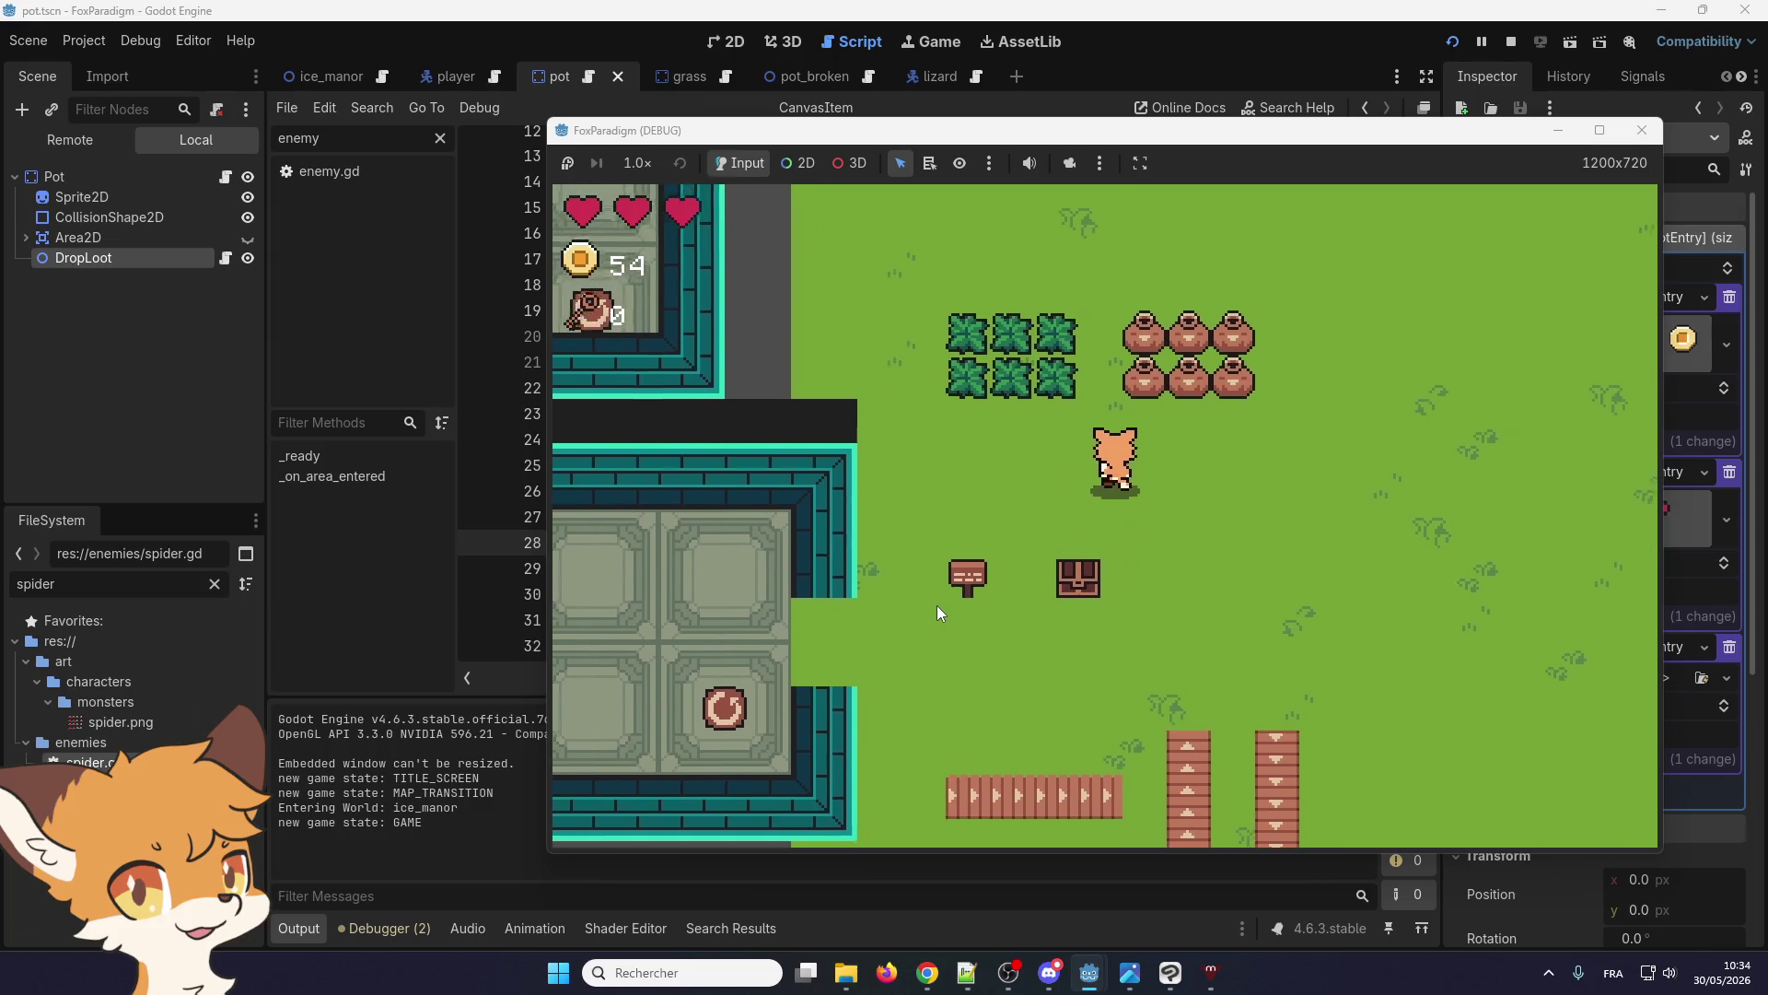
{"action": "key", "text": "Up"}
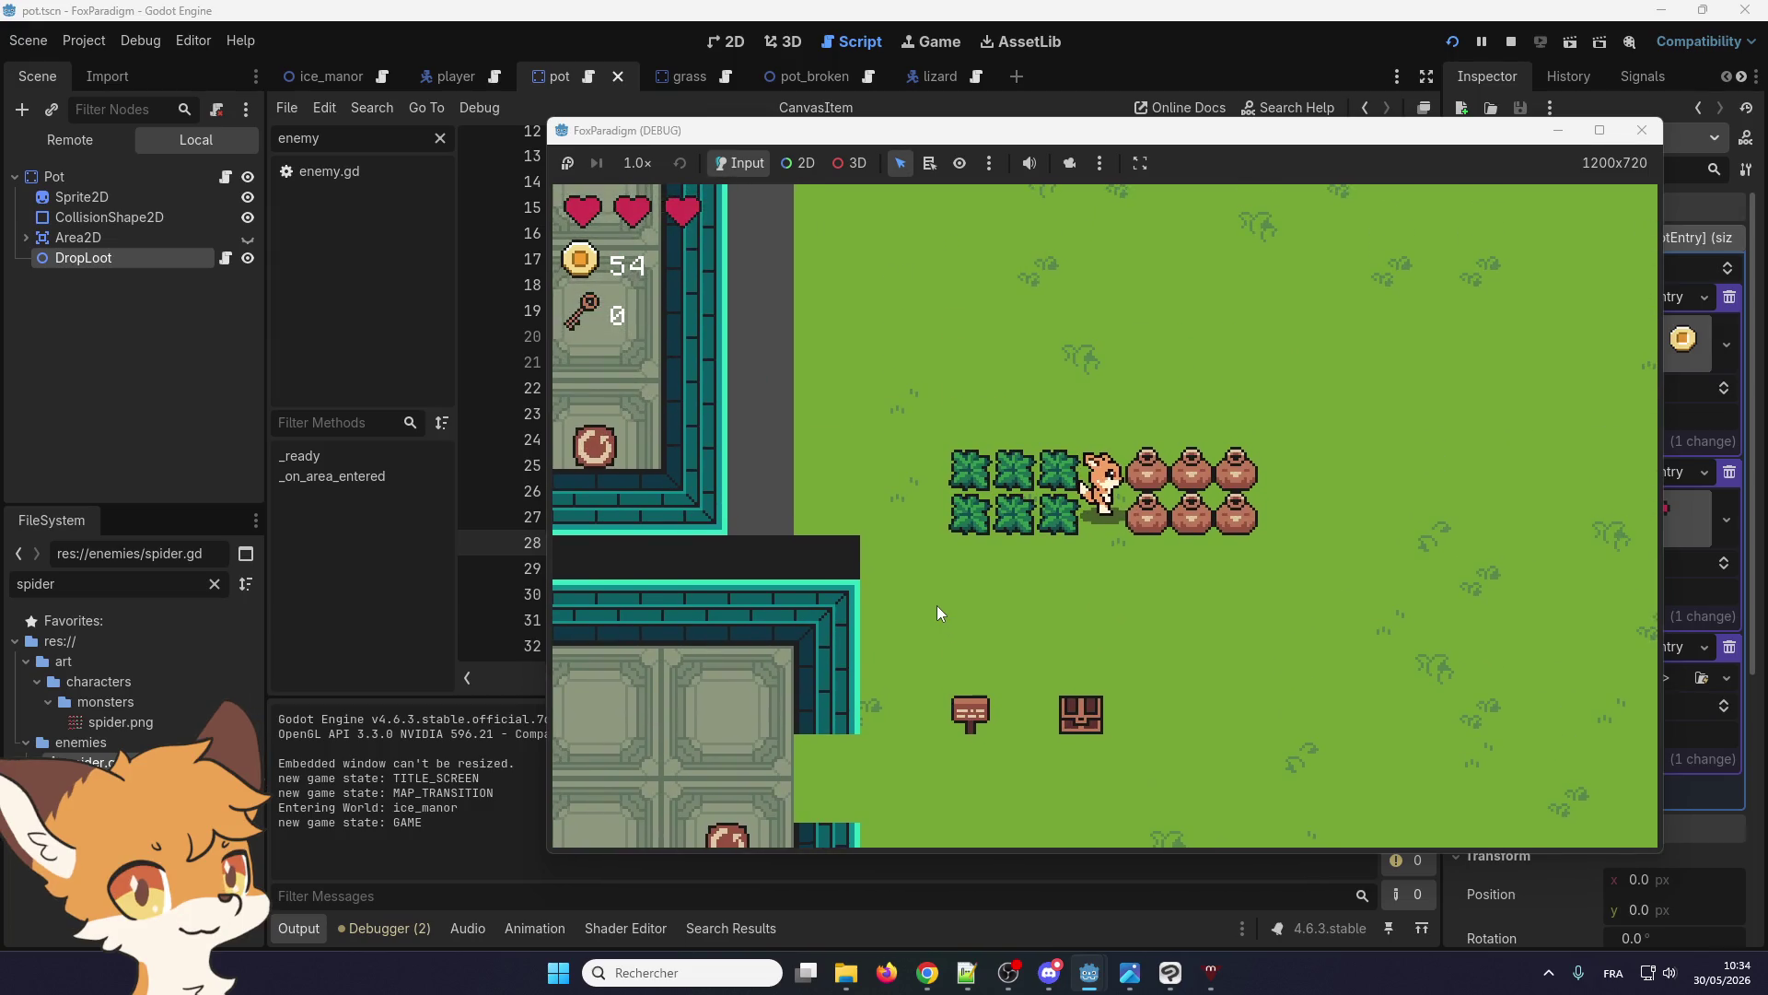
{"action": "key", "text": "space"}
Collect the dropped coins, raising the count from 54 to 127, then stop the game
{"action": "key", "text": "Right"}
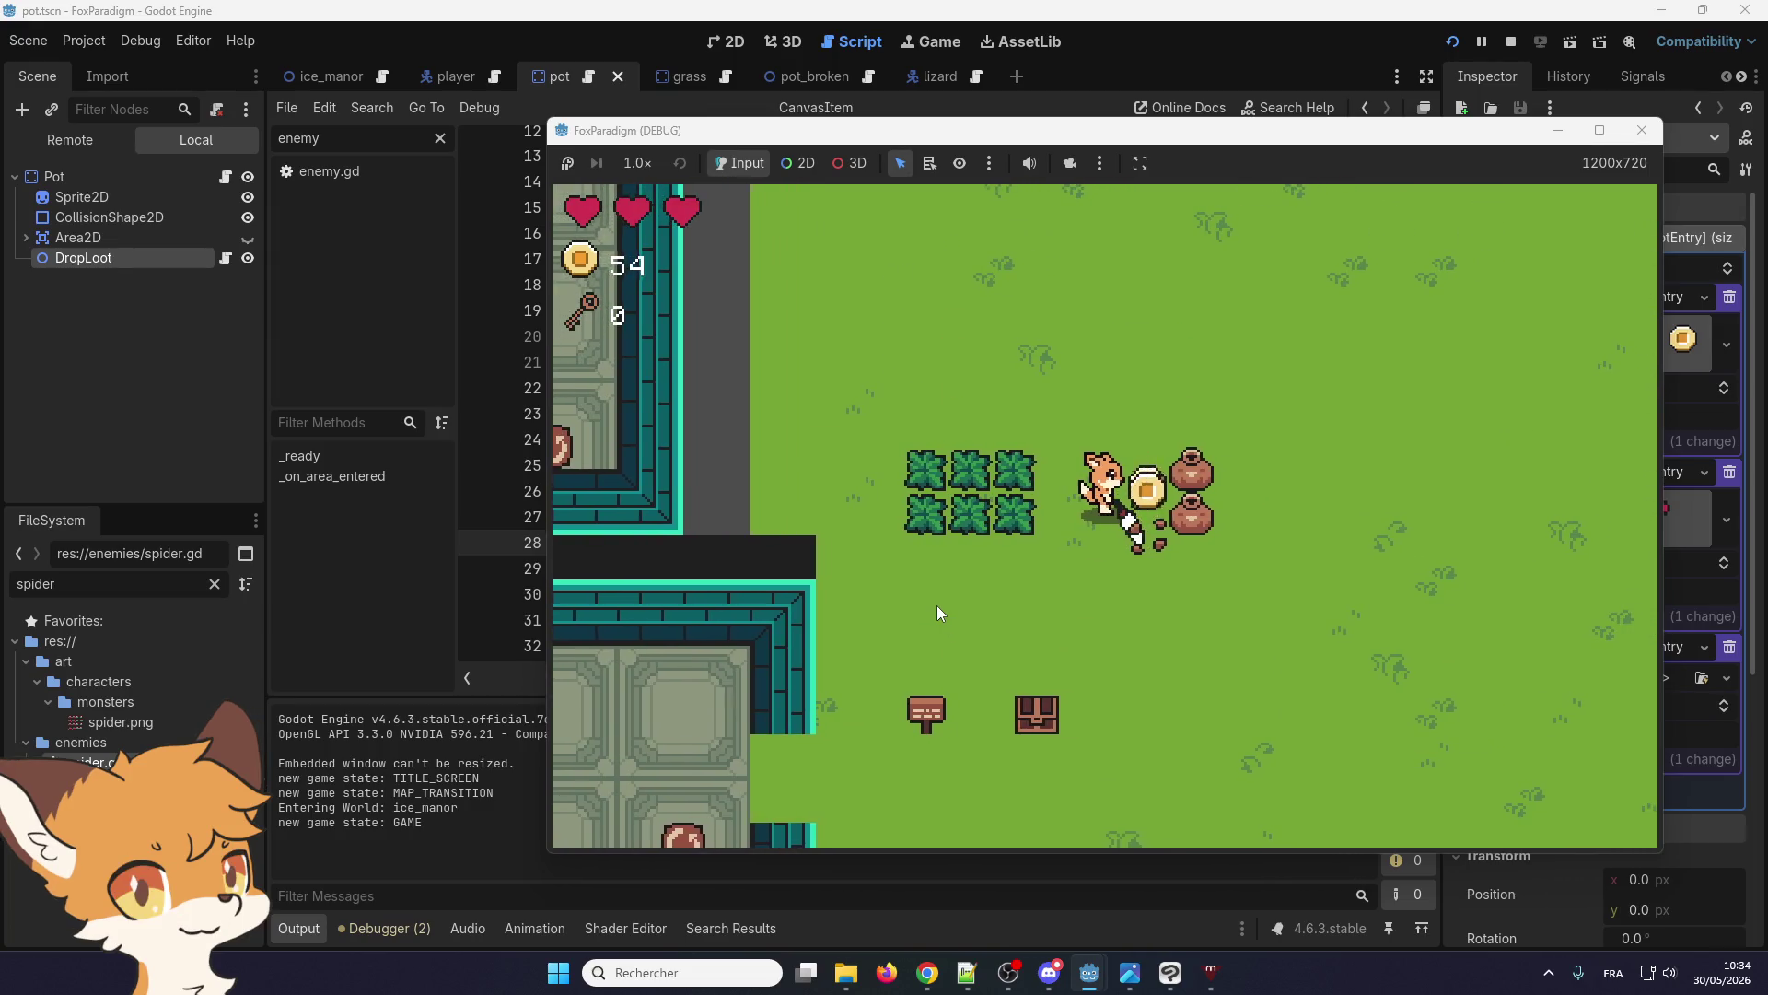
{"action": "key", "text": "Up"}
{"action": "key", "text": "Right"}
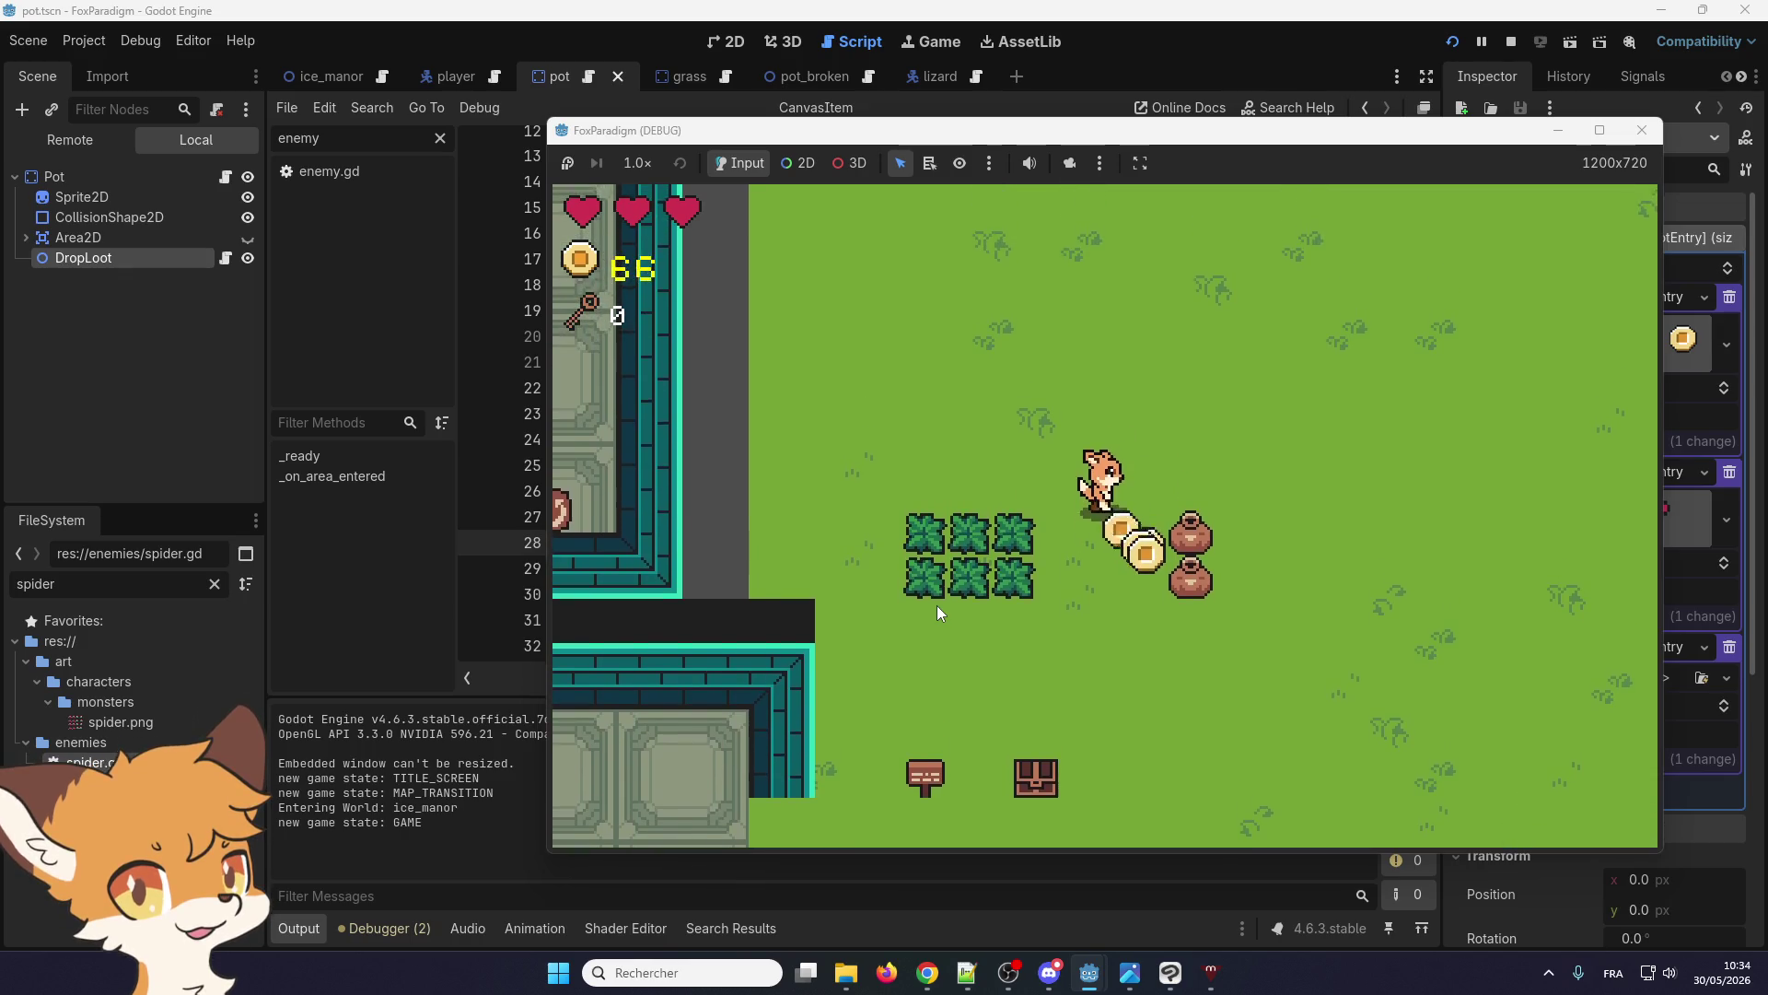
{"action": "key", "text": "Down"}
{"action": "key", "text": "Left"}
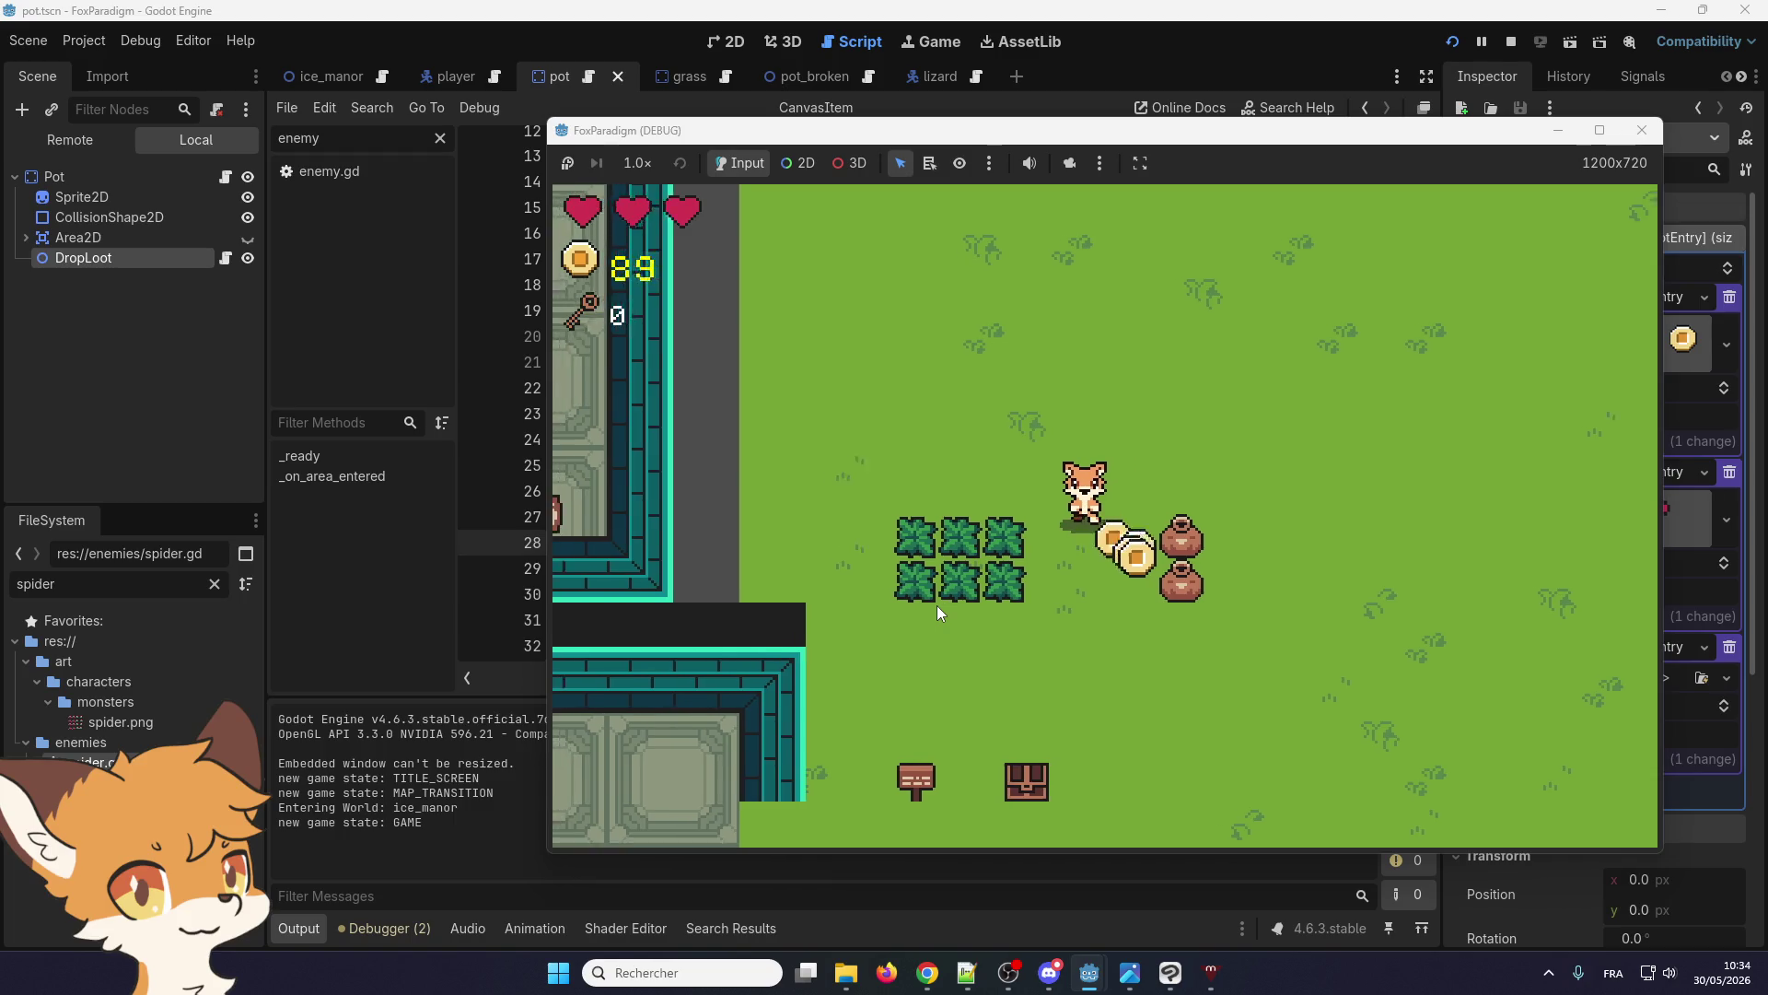
{"action": "key", "text": "Right"}
{"action": "key", "text": "Down"}
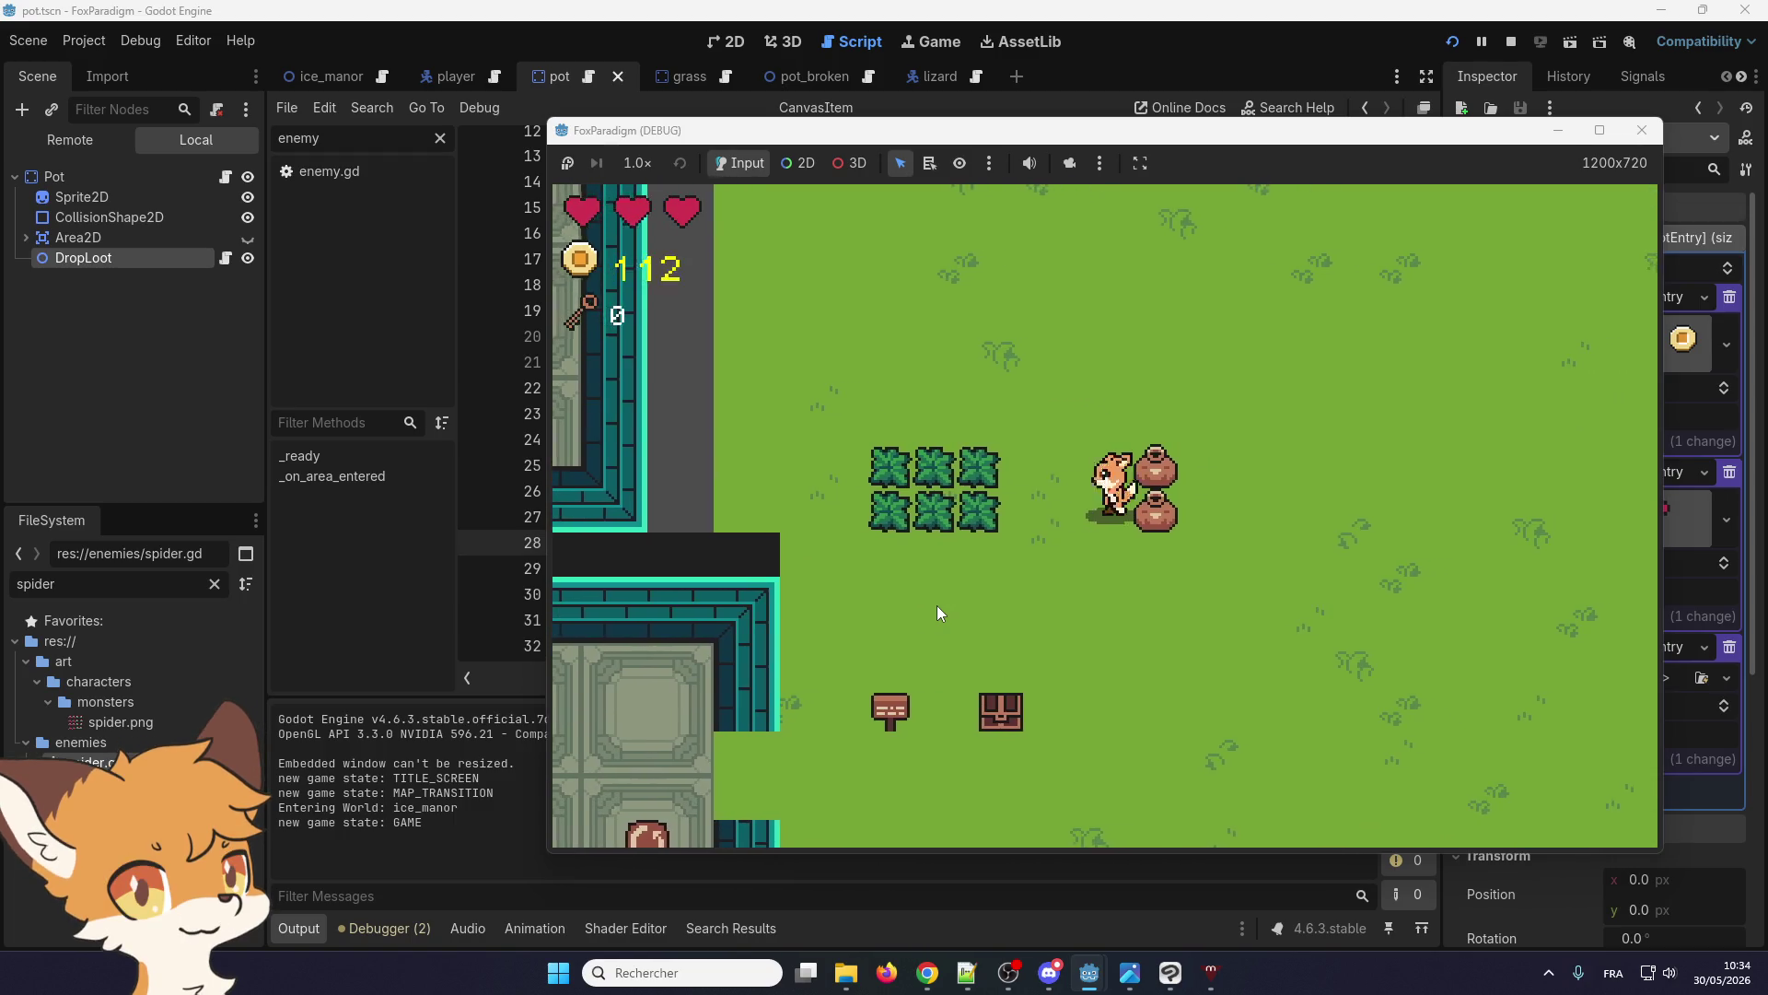
{"action": "key", "text": "Left"}
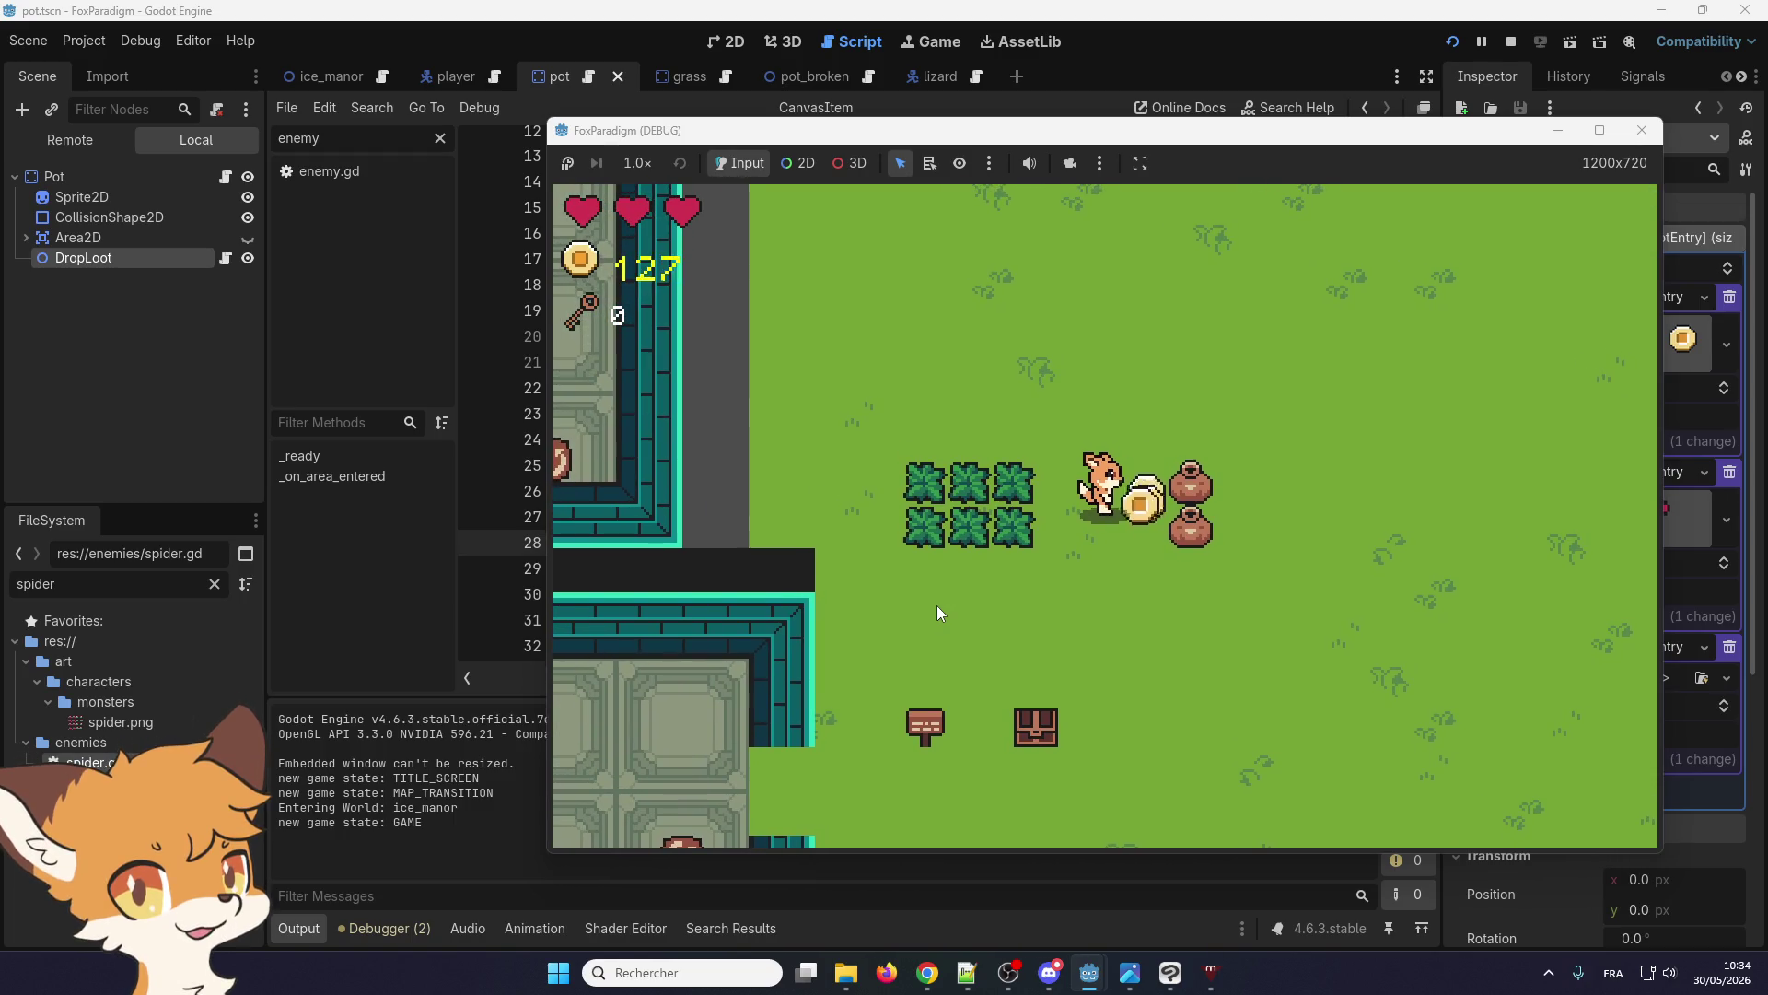
{"action": "left_click", "coordinate": [1642, 130]}
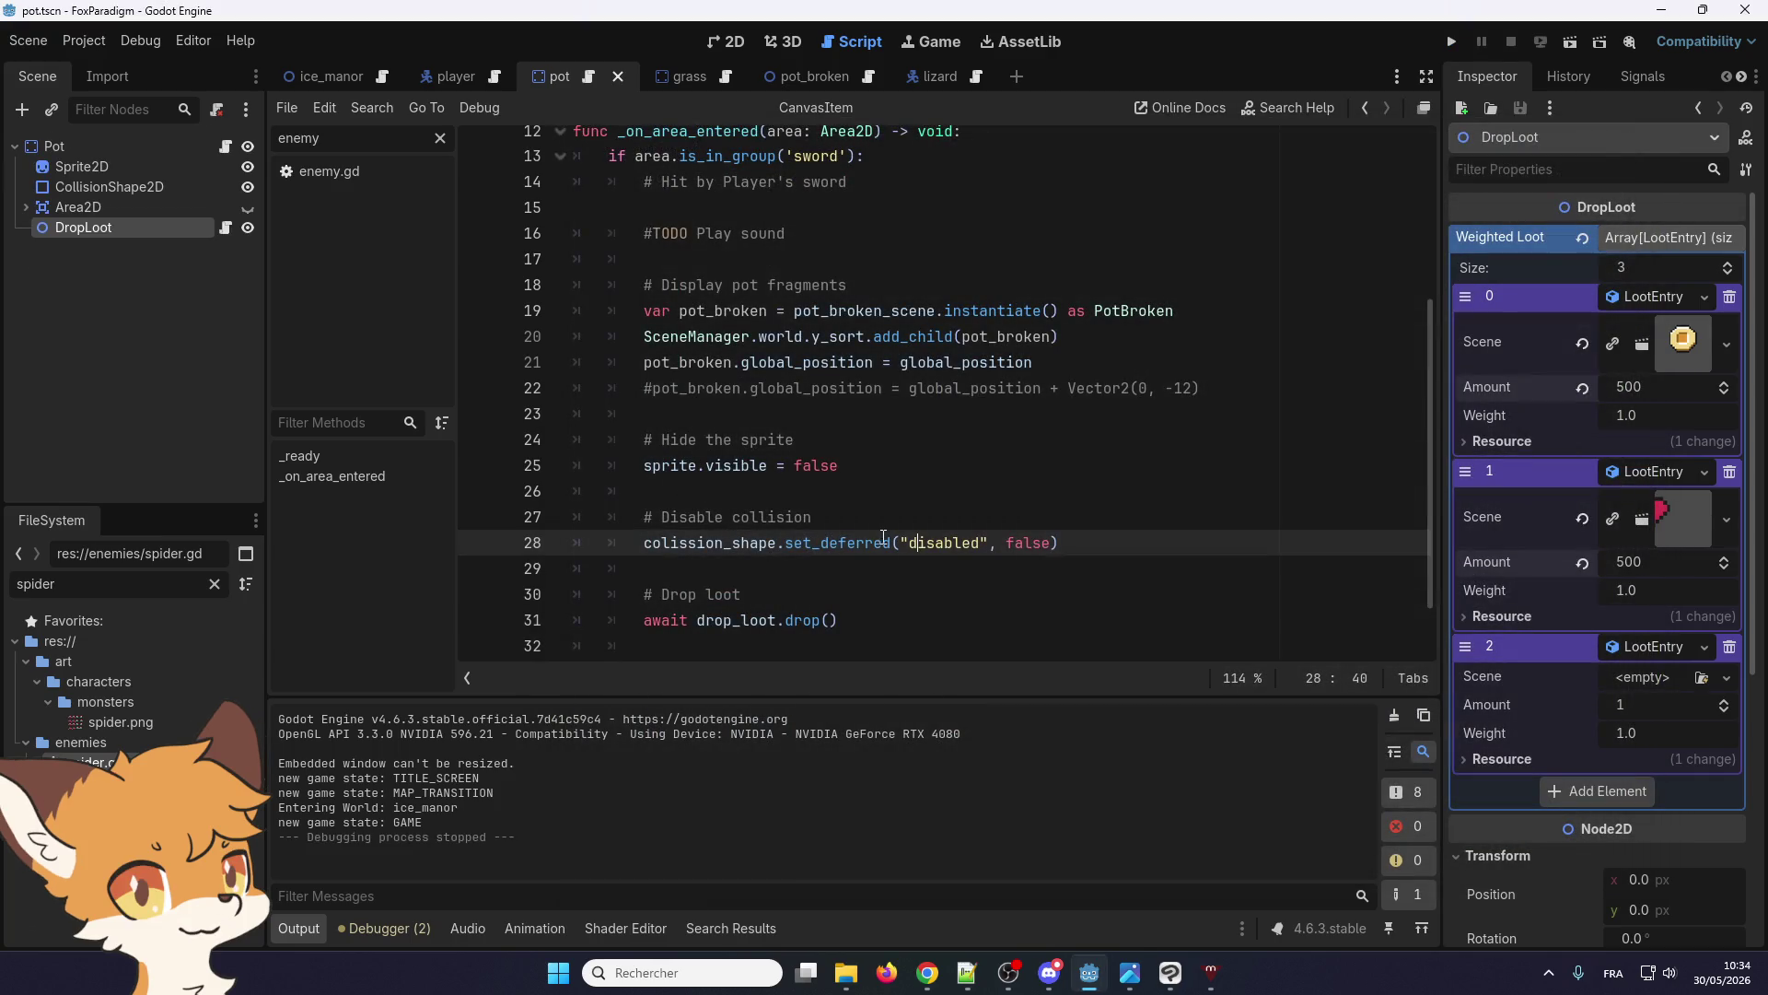
Add print('break pot') on a new line inside the sword-hit check after line 13
{"action": "left_click_drag", "start_coordinate": [783, 543], "coordinate": [834, 543]}
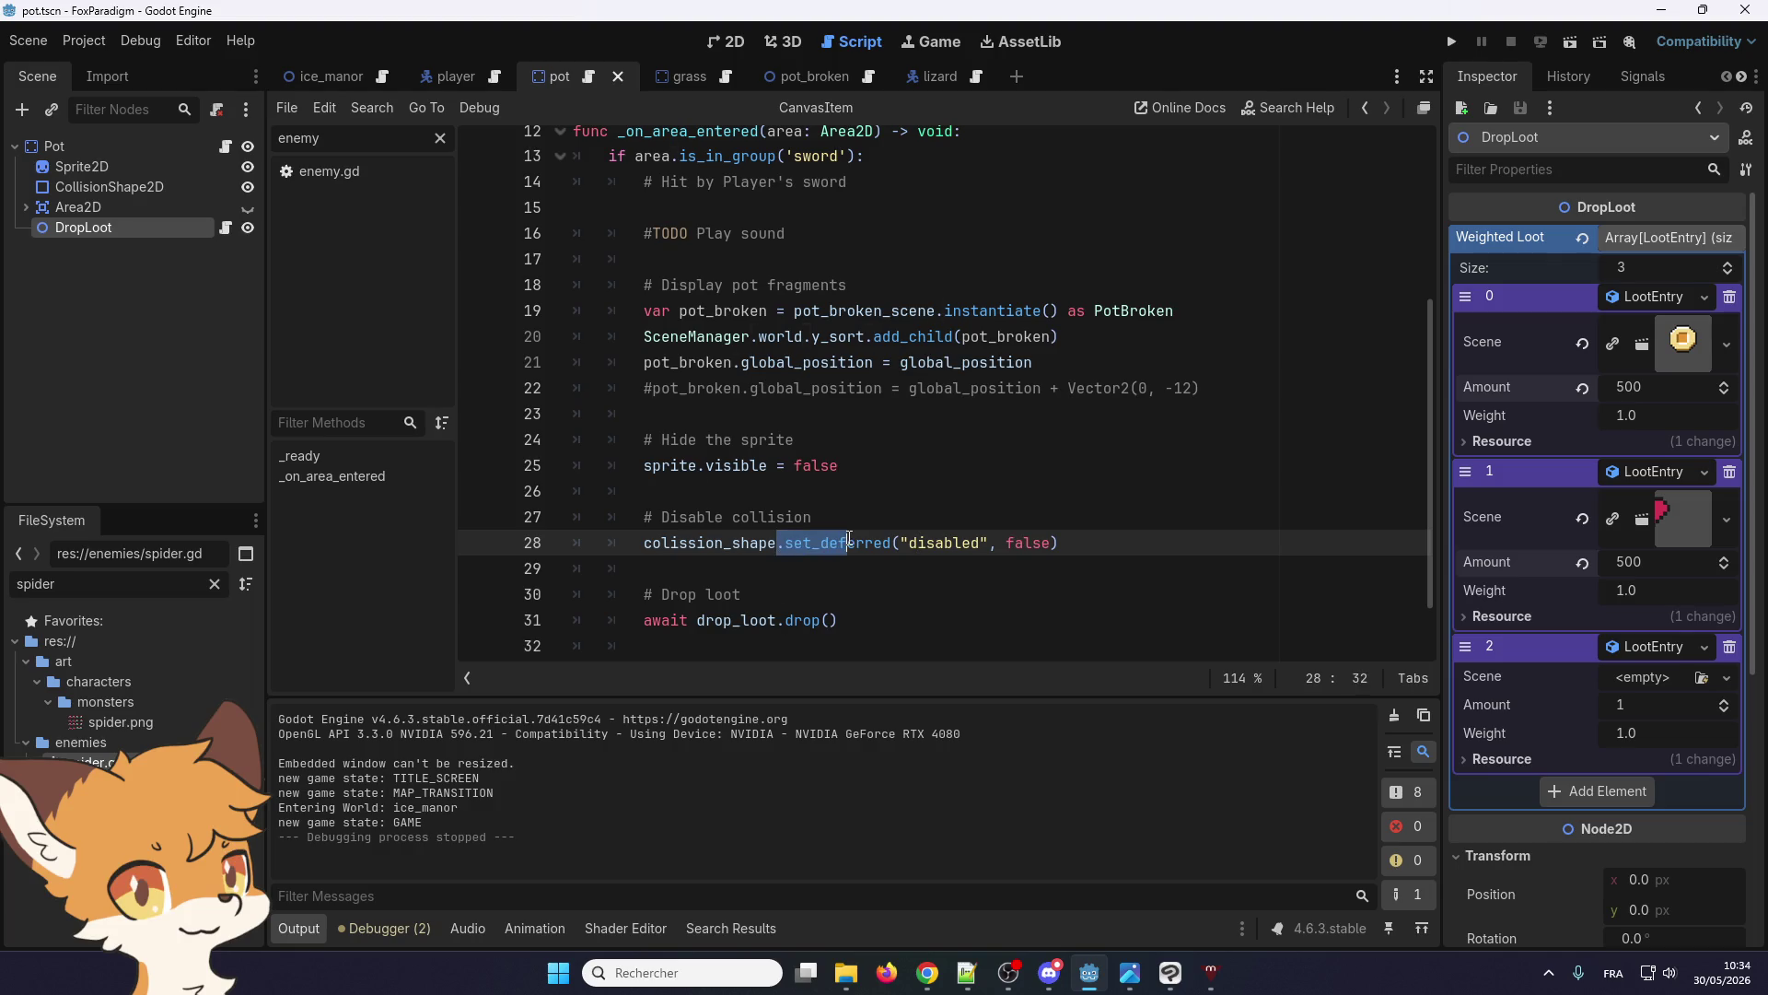
{"action": "scroll", "coordinate": [834, 541], "scroll_direction": "up", "scroll_amount": 3}
{"action": "scroll", "coordinate": [743, 391], "scroll_direction": "down", "scroll_amount": 3}
{"action": "scroll", "coordinate": [891, 378], "scroll_direction": "up", "scroll_amount": 2}
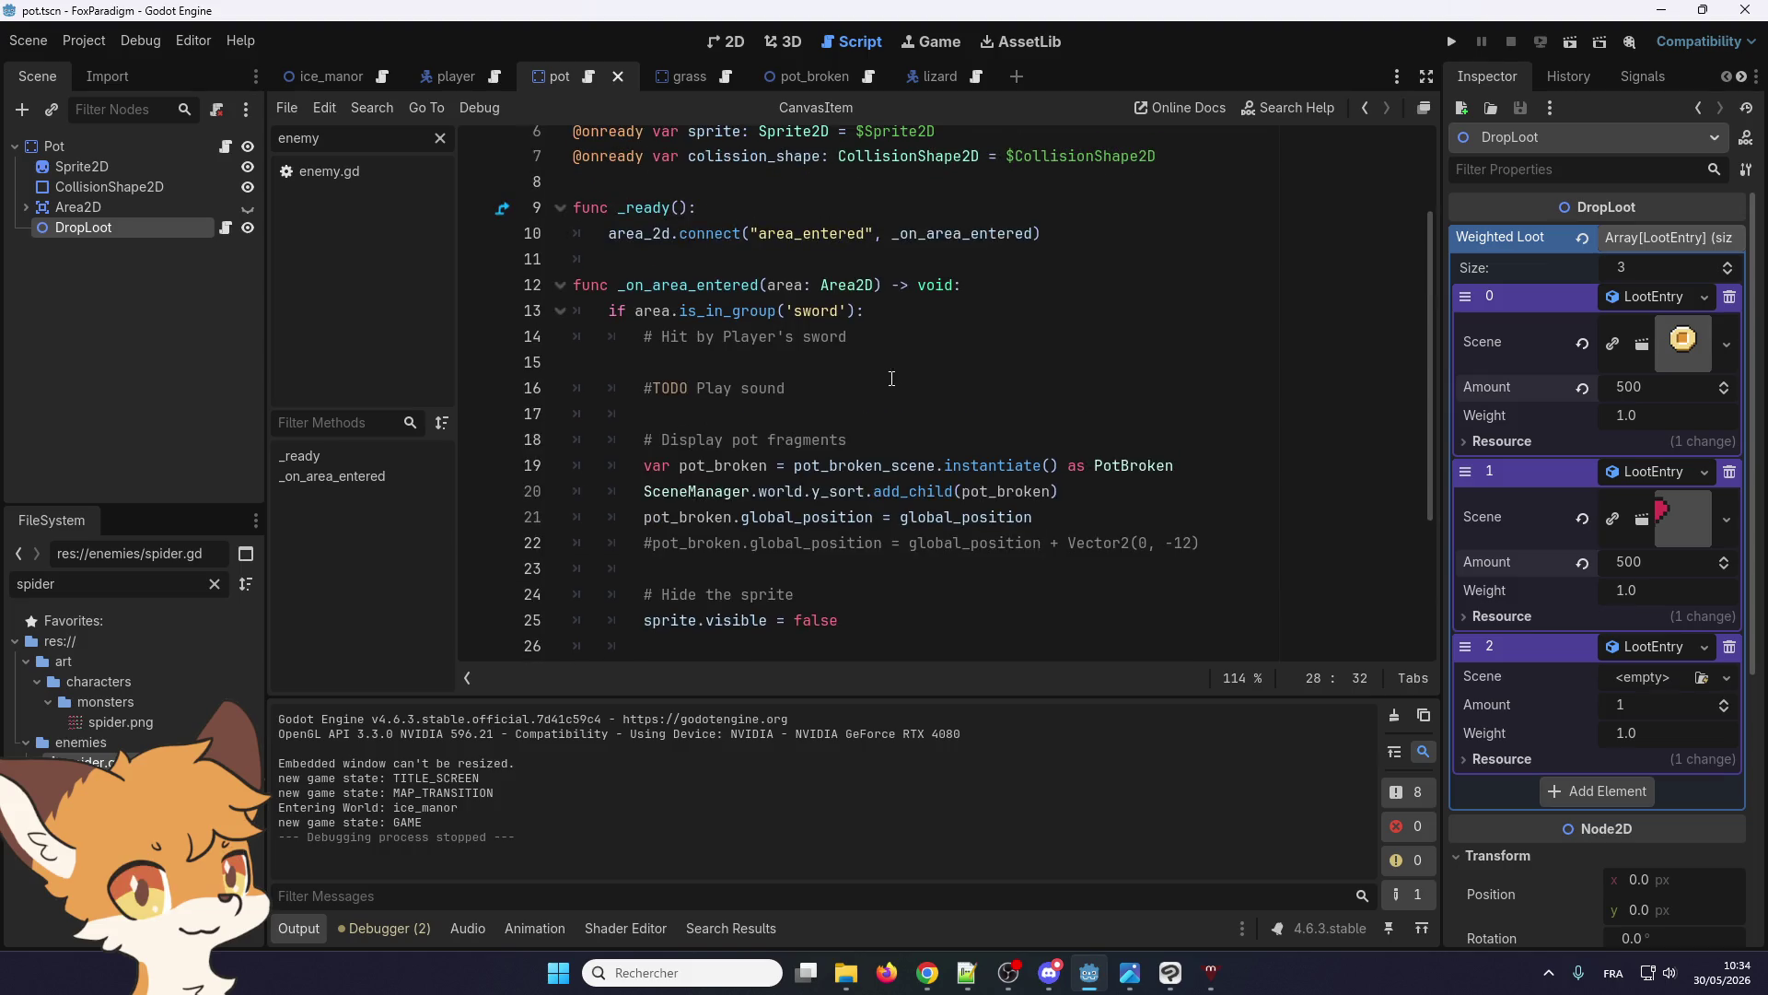
{"action": "left_click", "coordinate": [924, 318]}
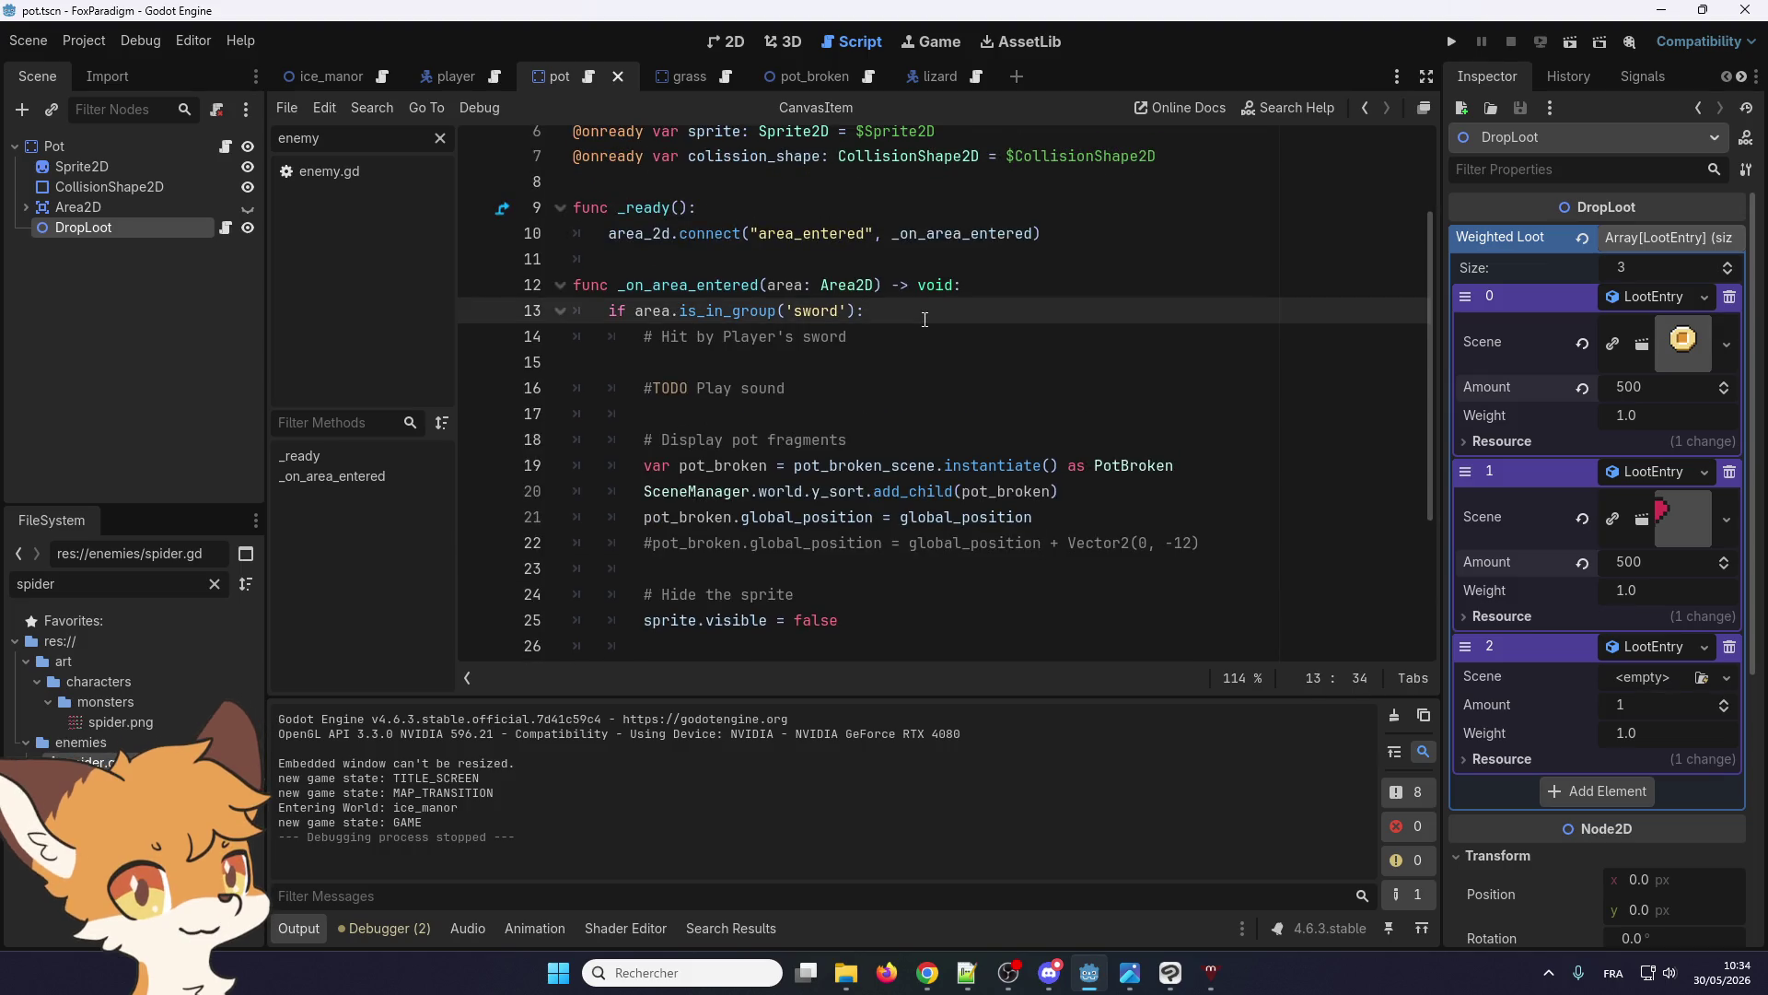
{"action": "key", "text": "Return"}
{"action": "type", "text": "prin"}
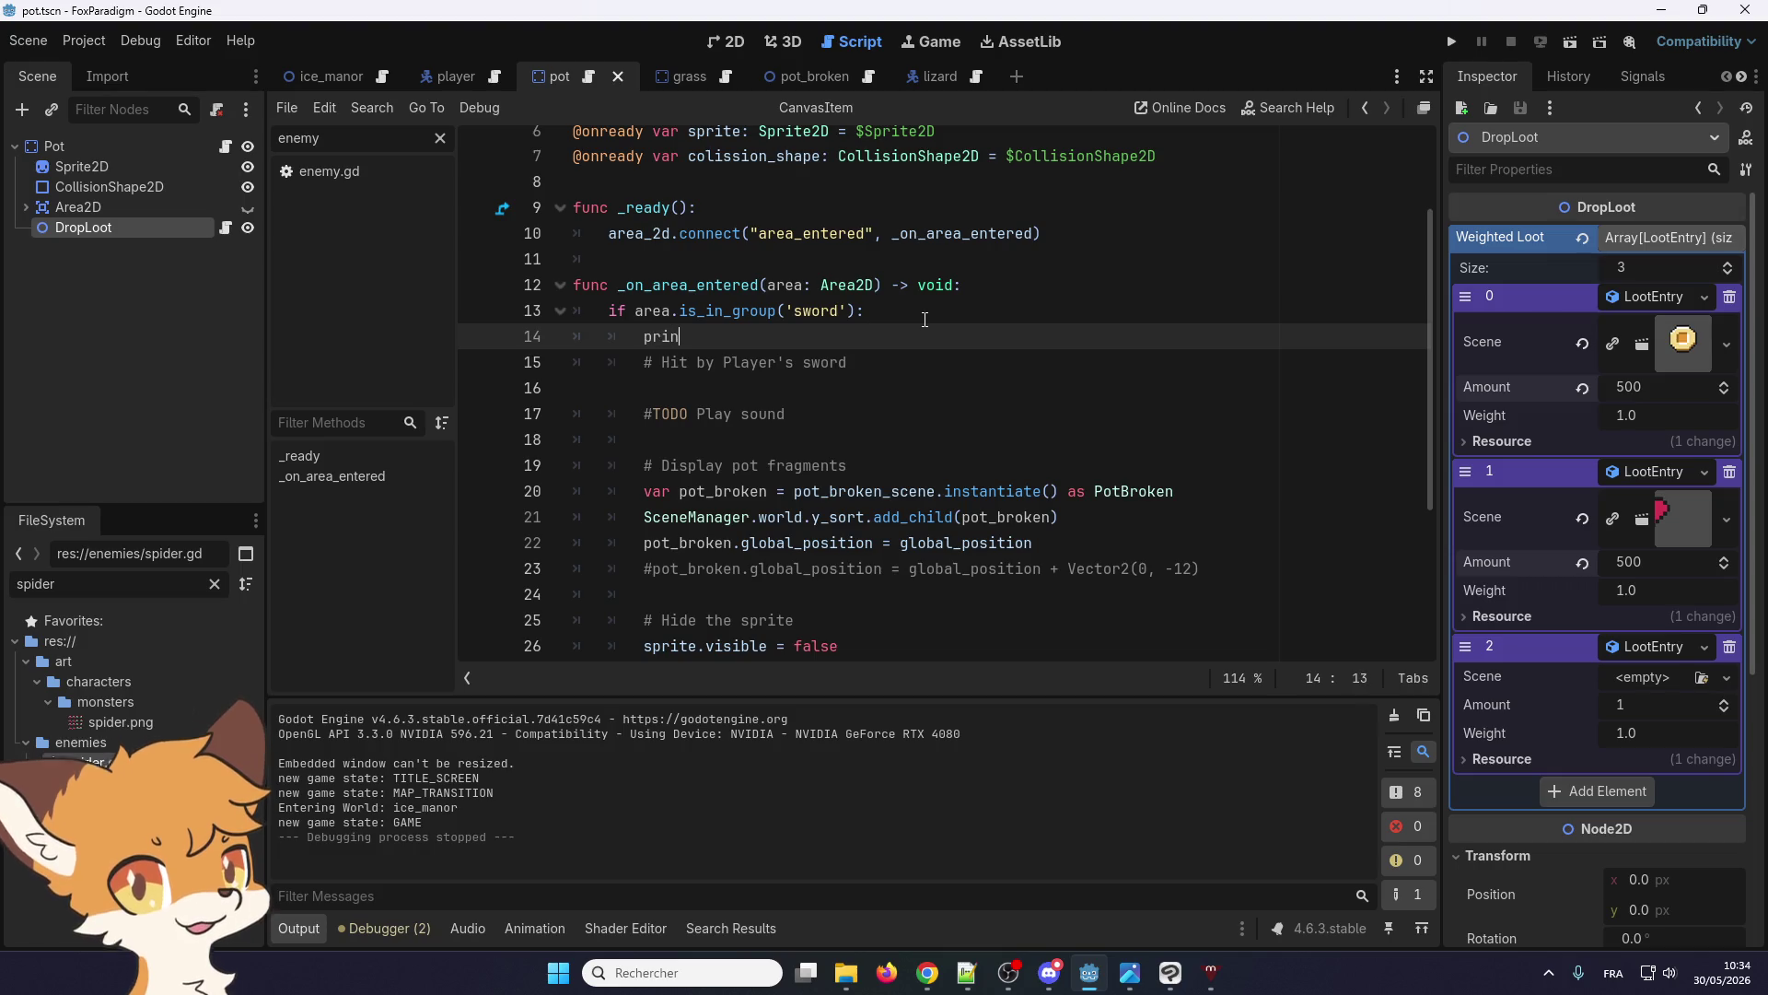
{"action": "type", "text": "t"}
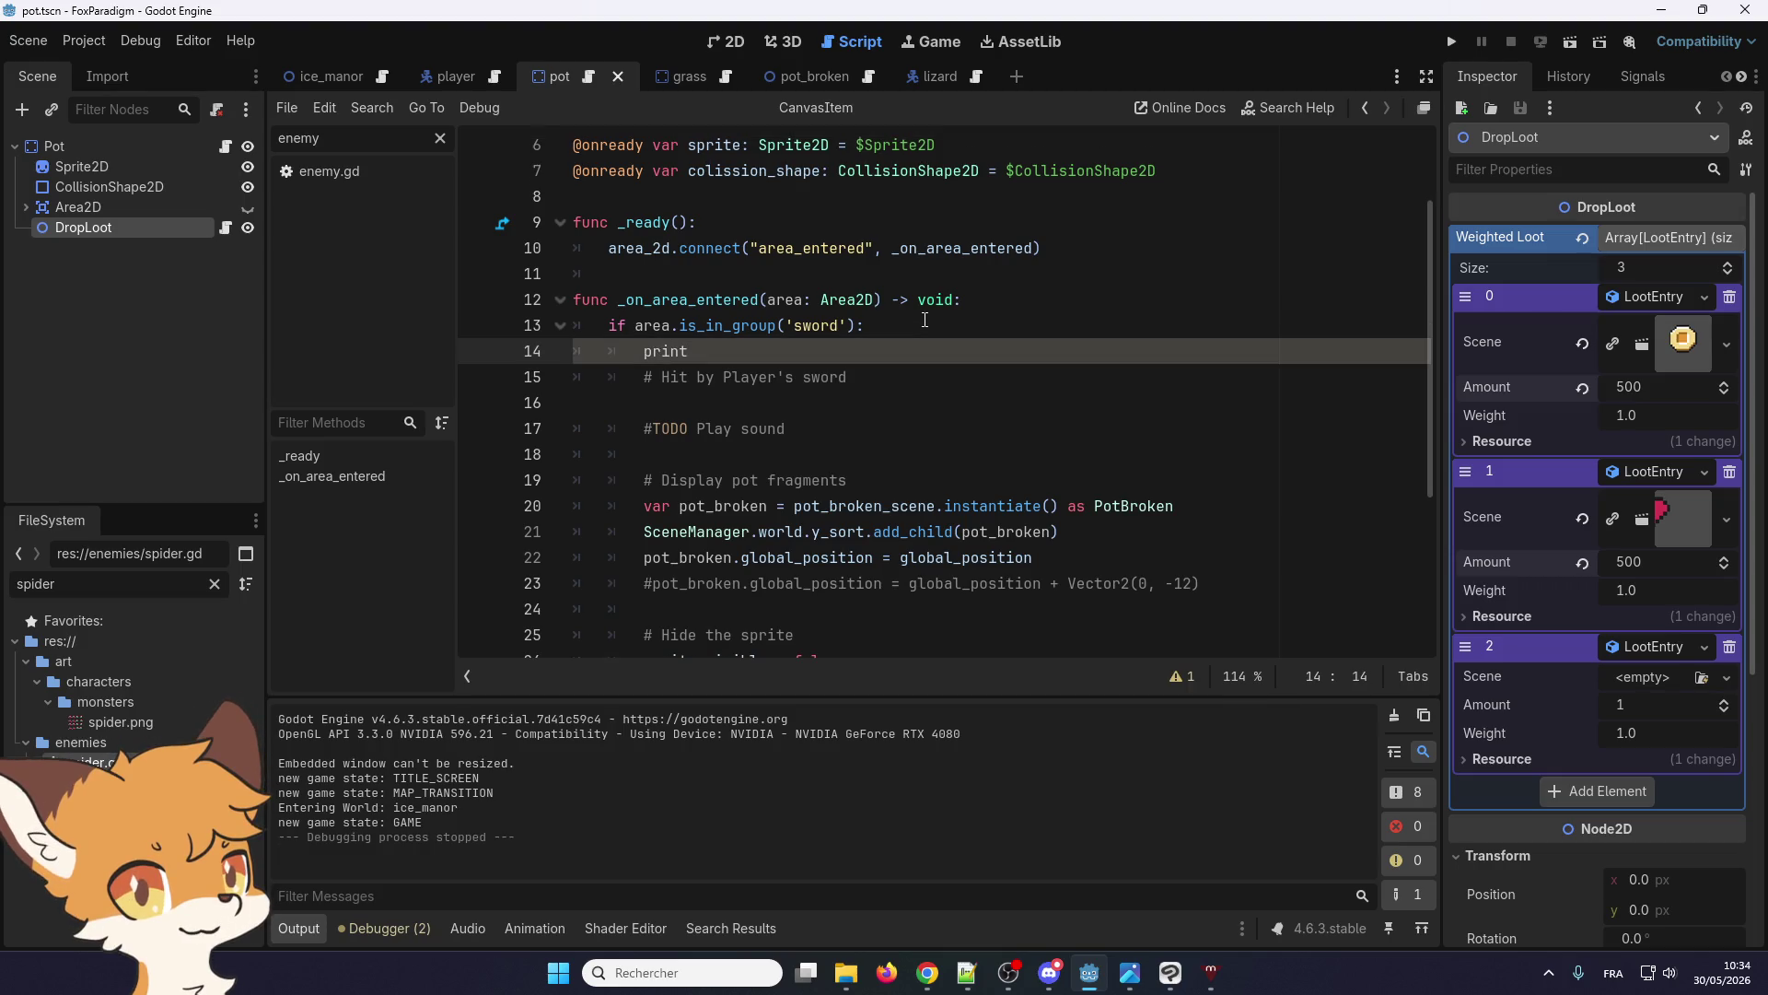
{"action": "type", "text": "('"}
{"action": "type", "text": "break"}
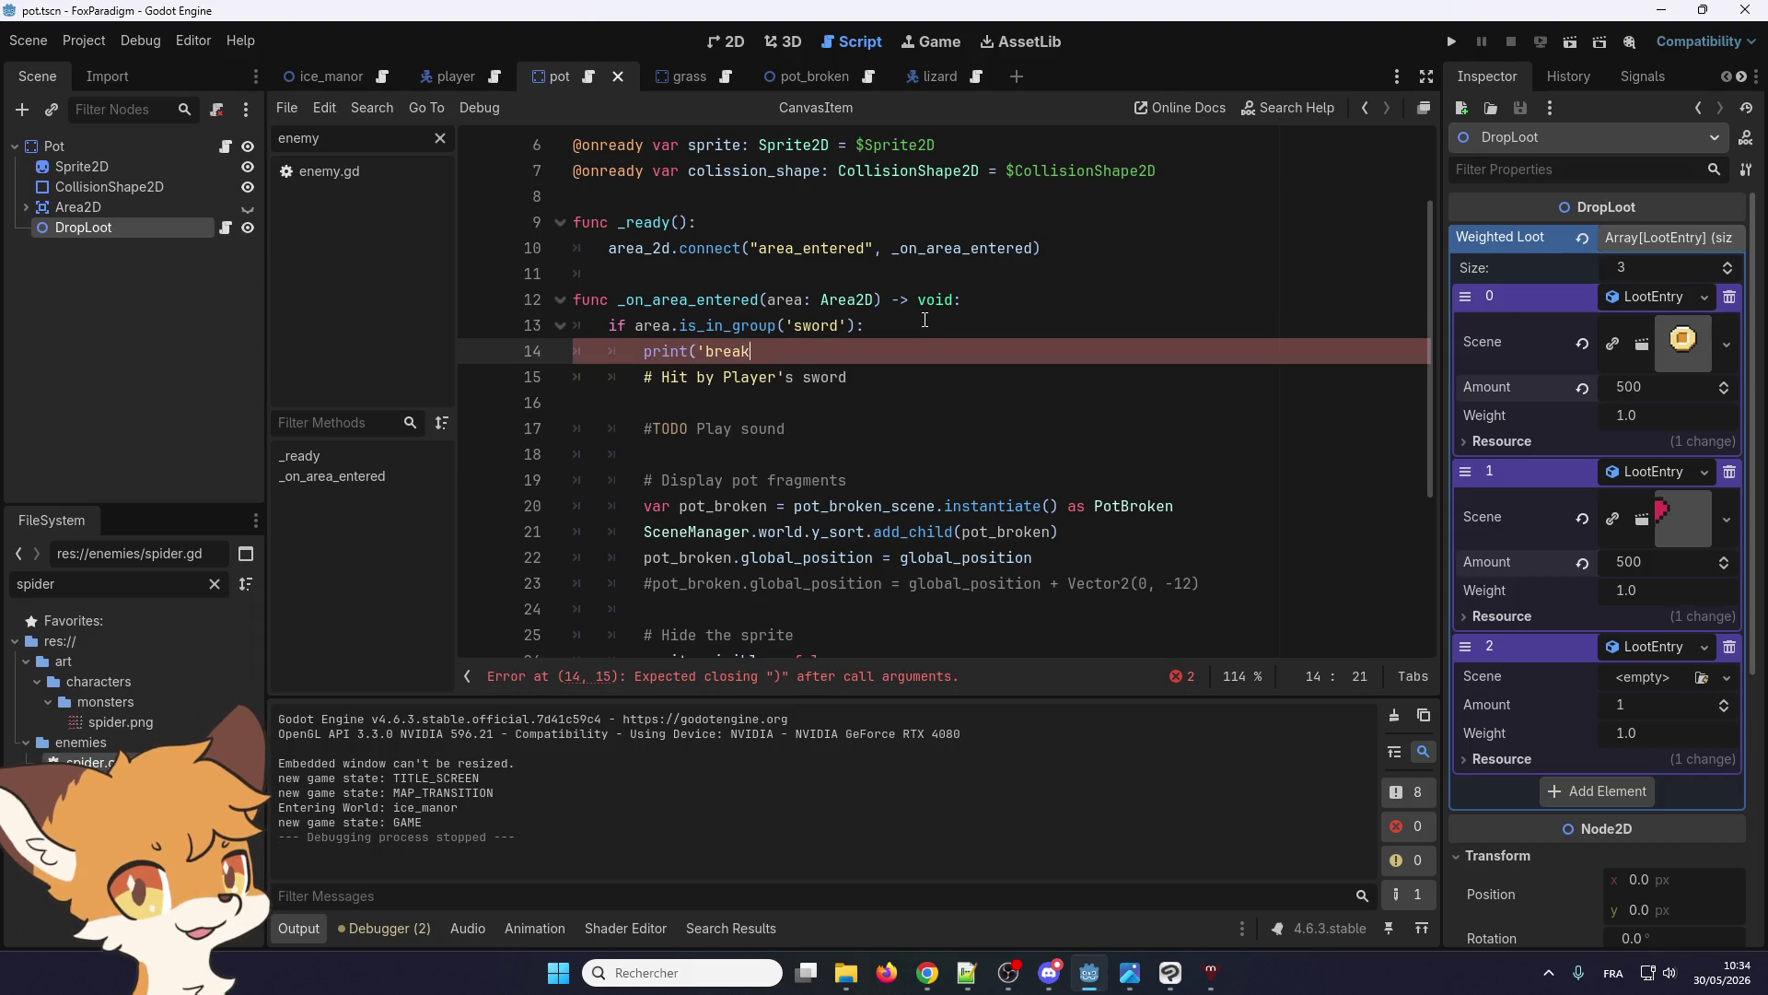
{"action": "type", "text": " pot')"}
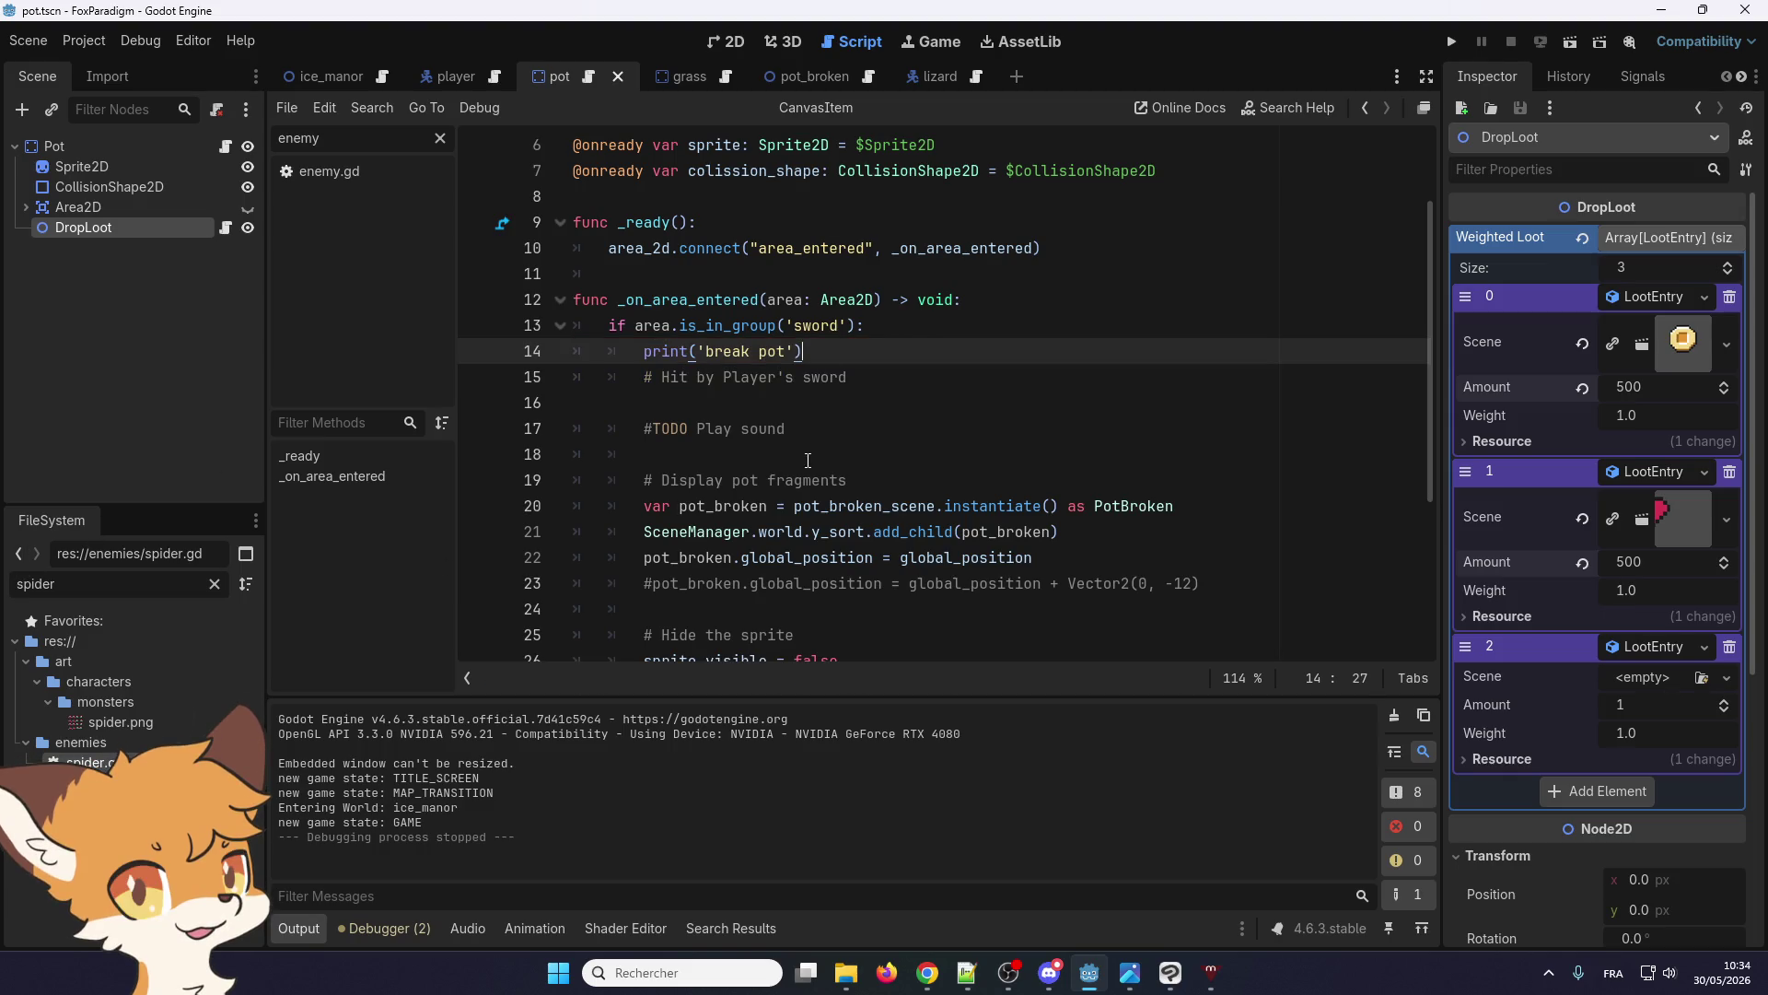
Look over the edited pot.gd and launch the game in a debug window
{"action": "scroll", "coordinate": [934, 533], "scroll_direction": "down", "scroll_amount": 2}
{"action": "scroll", "coordinate": [1046, 591], "scroll_direction": "down", "scroll_amount": 2}
{"action": "scroll", "coordinate": [921, 571], "scroll_direction": "up", "scroll_amount": 1}
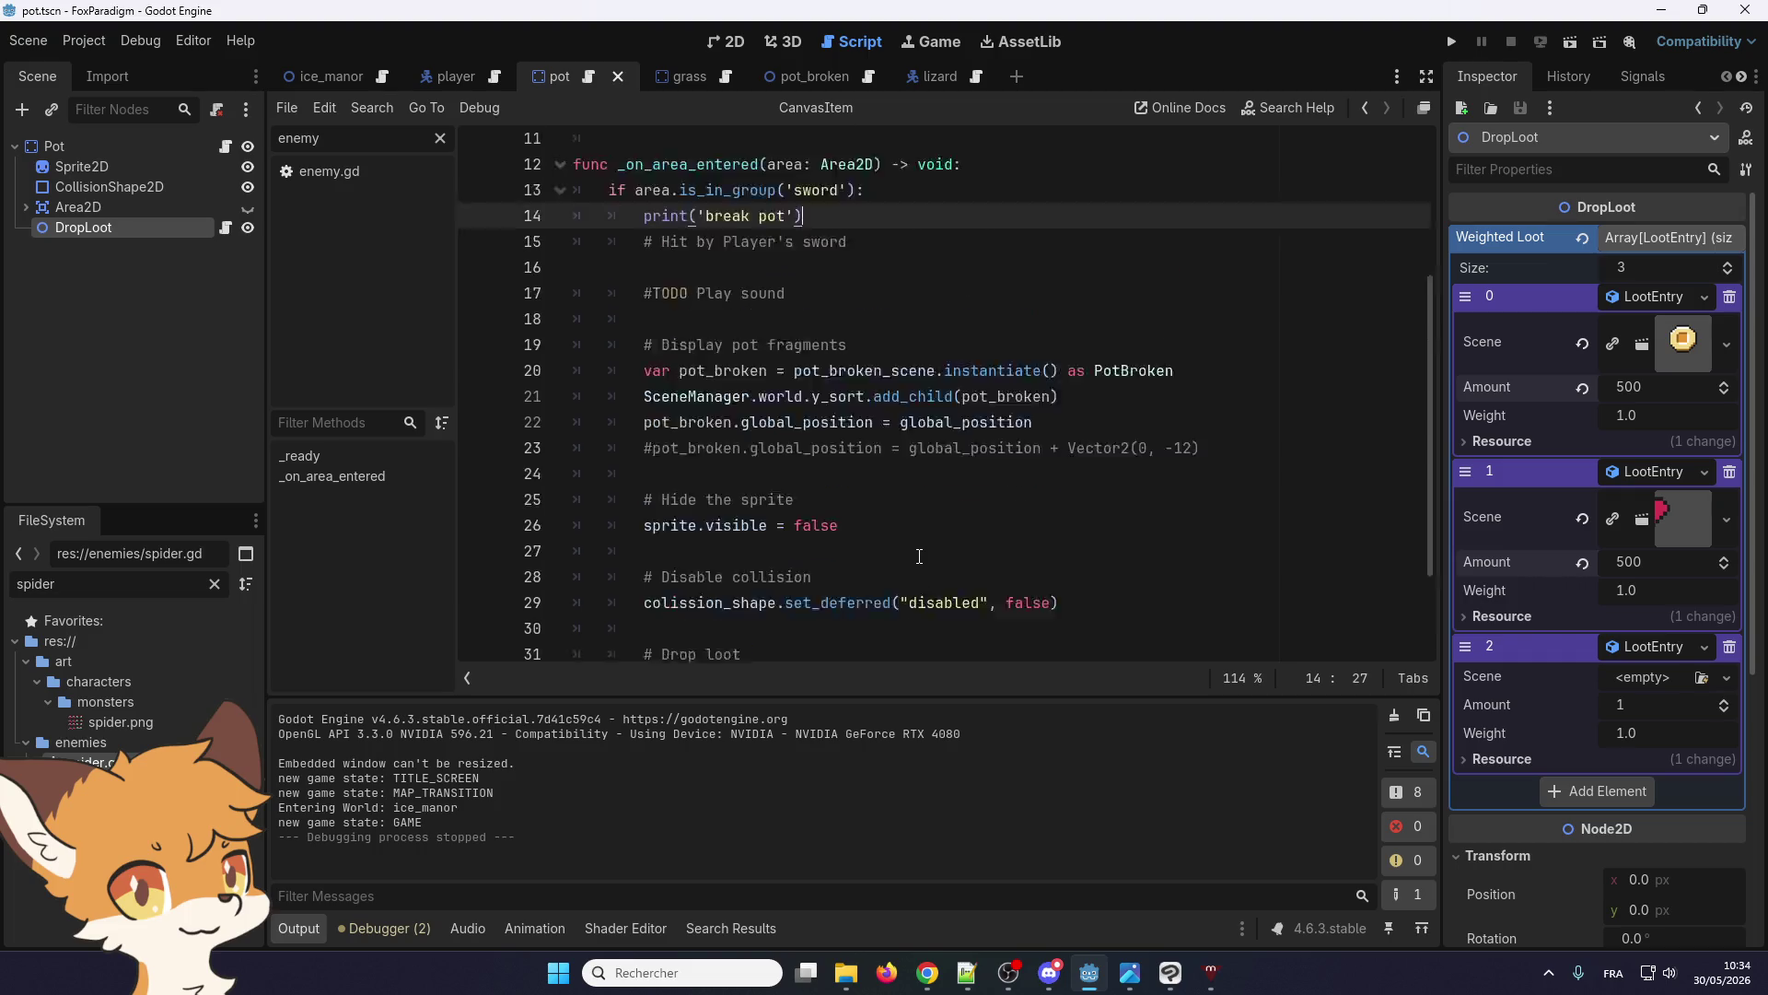
{"action": "scroll", "coordinate": [902, 553], "scroll_direction": "down", "scroll_amount": 1}
{"action": "scroll", "coordinate": [899, 553], "scroll_direction": "up", "scroll_amount": 4}
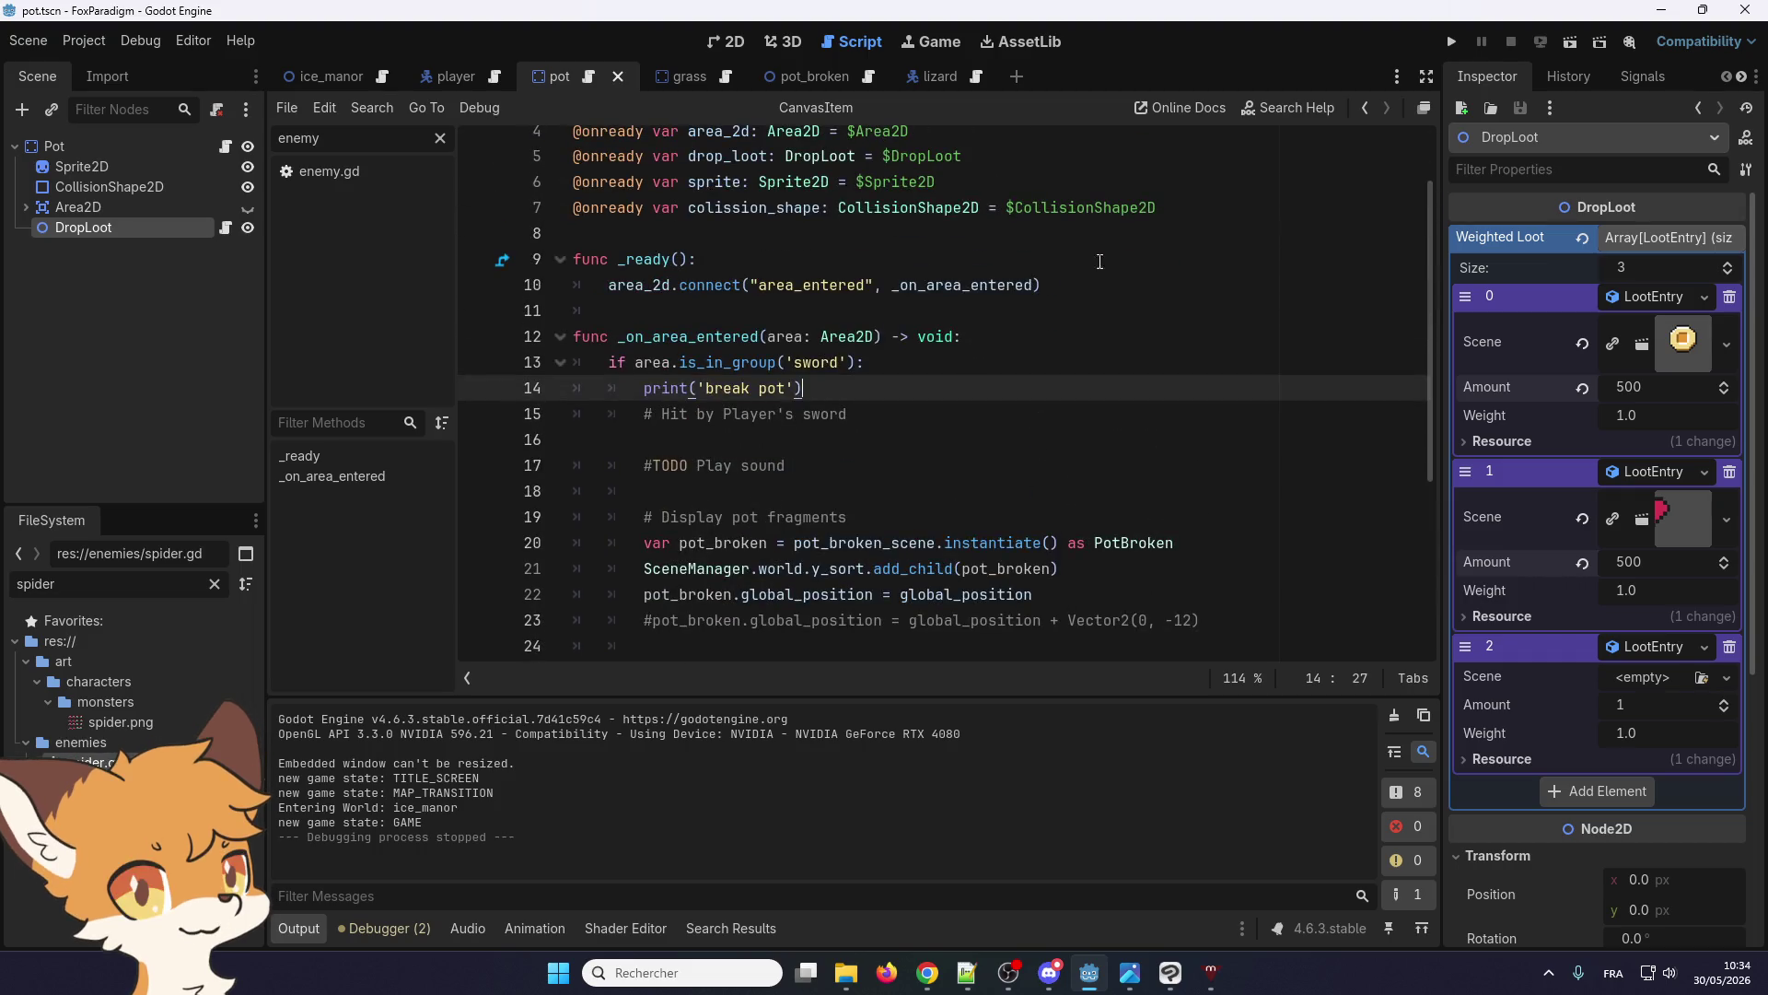
{"action": "left_click", "coordinate": [1454, 44]}
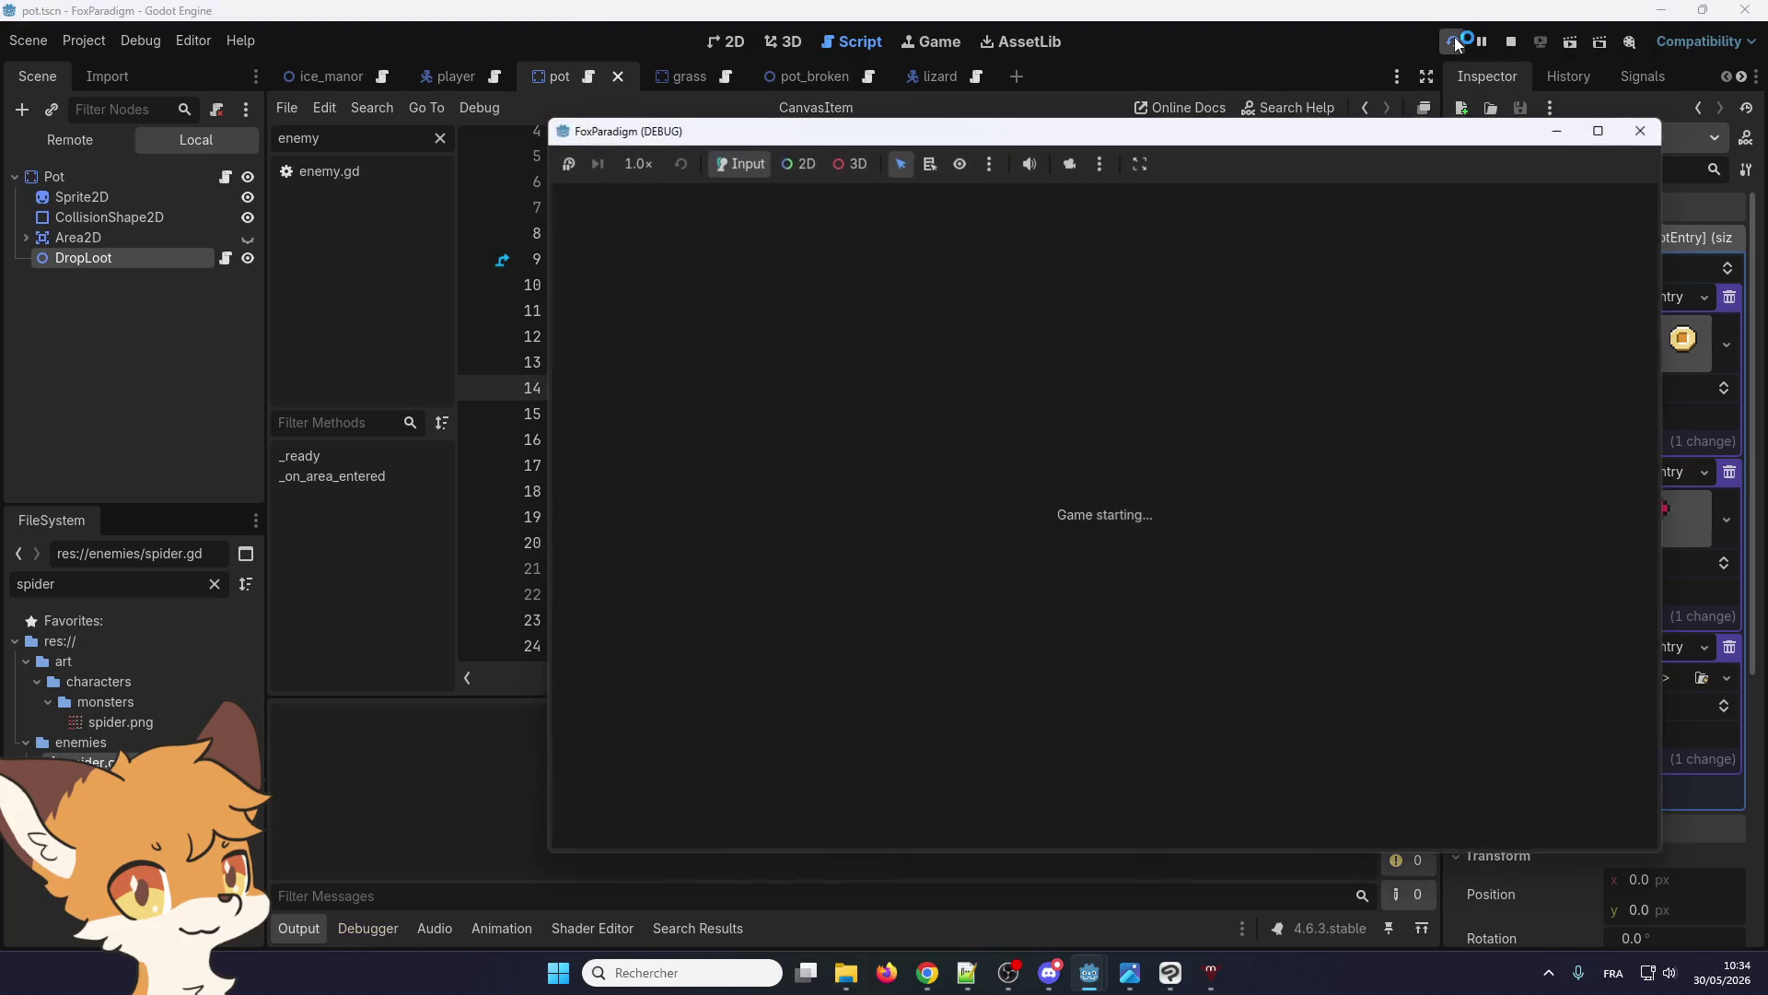
Load the saved game in Ice Manor and walk the fox up to the pots
{"action": "key", "text": "Return"}
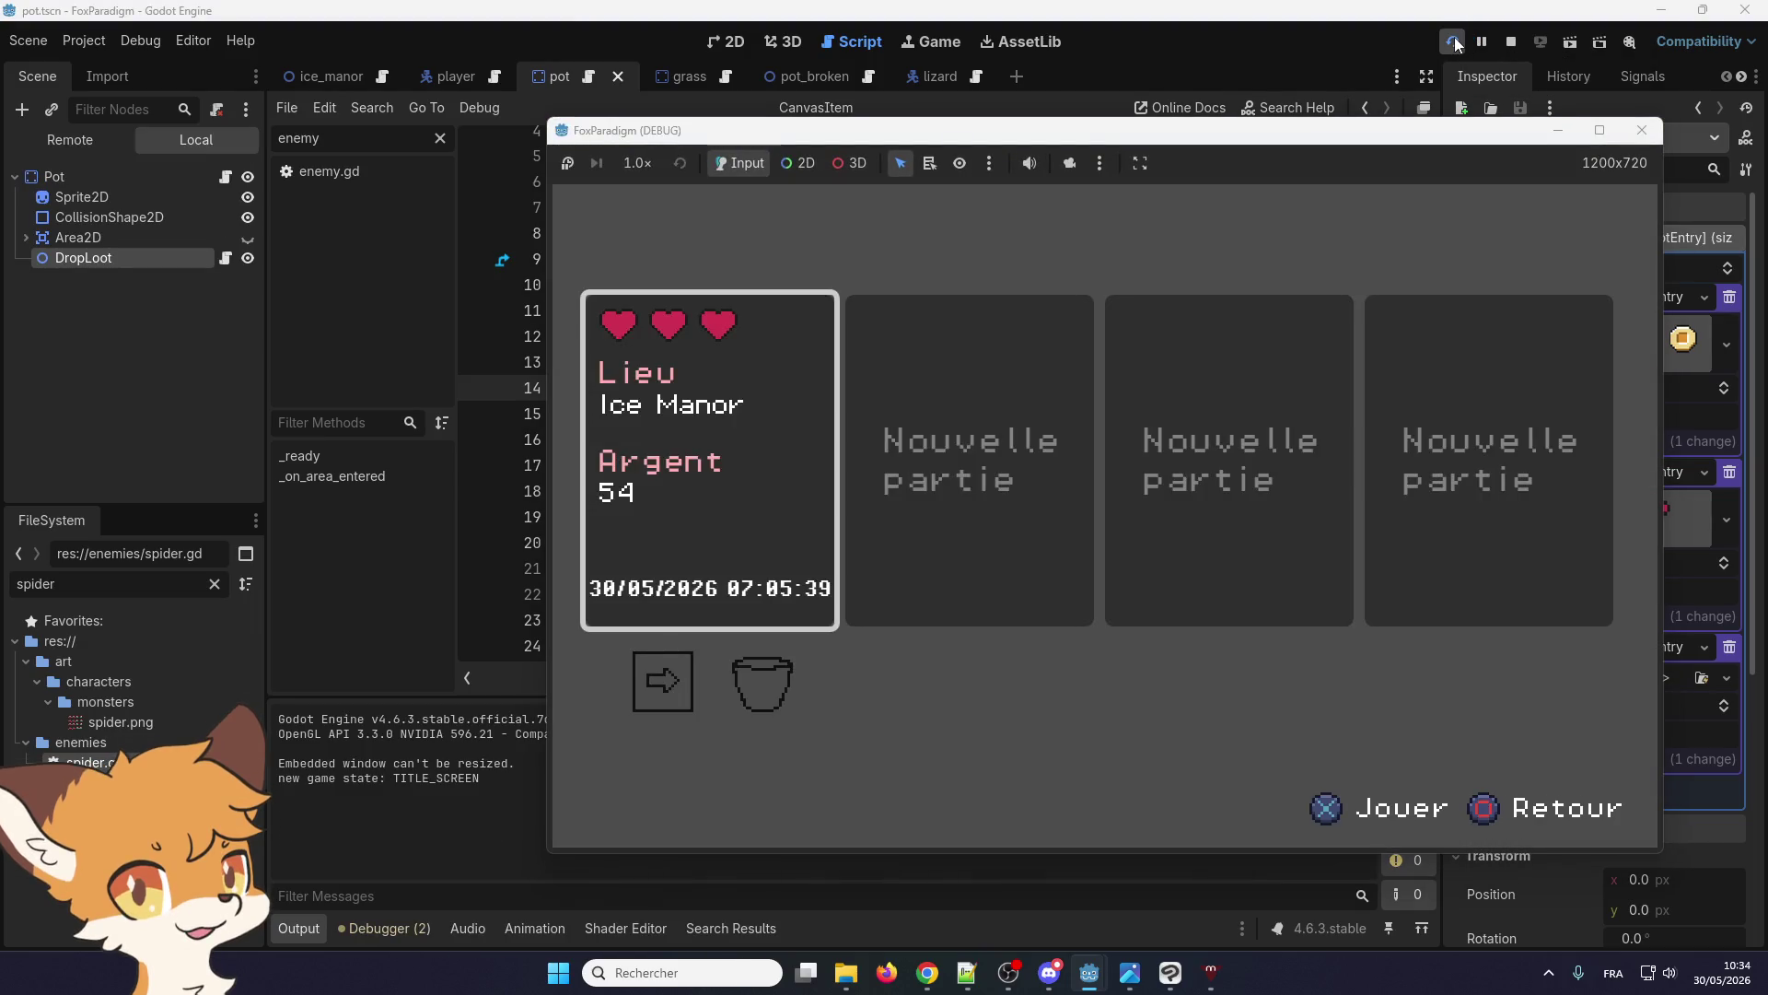
{"action": "key", "text": "Return"}
{"action": "key", "text": "Right"}
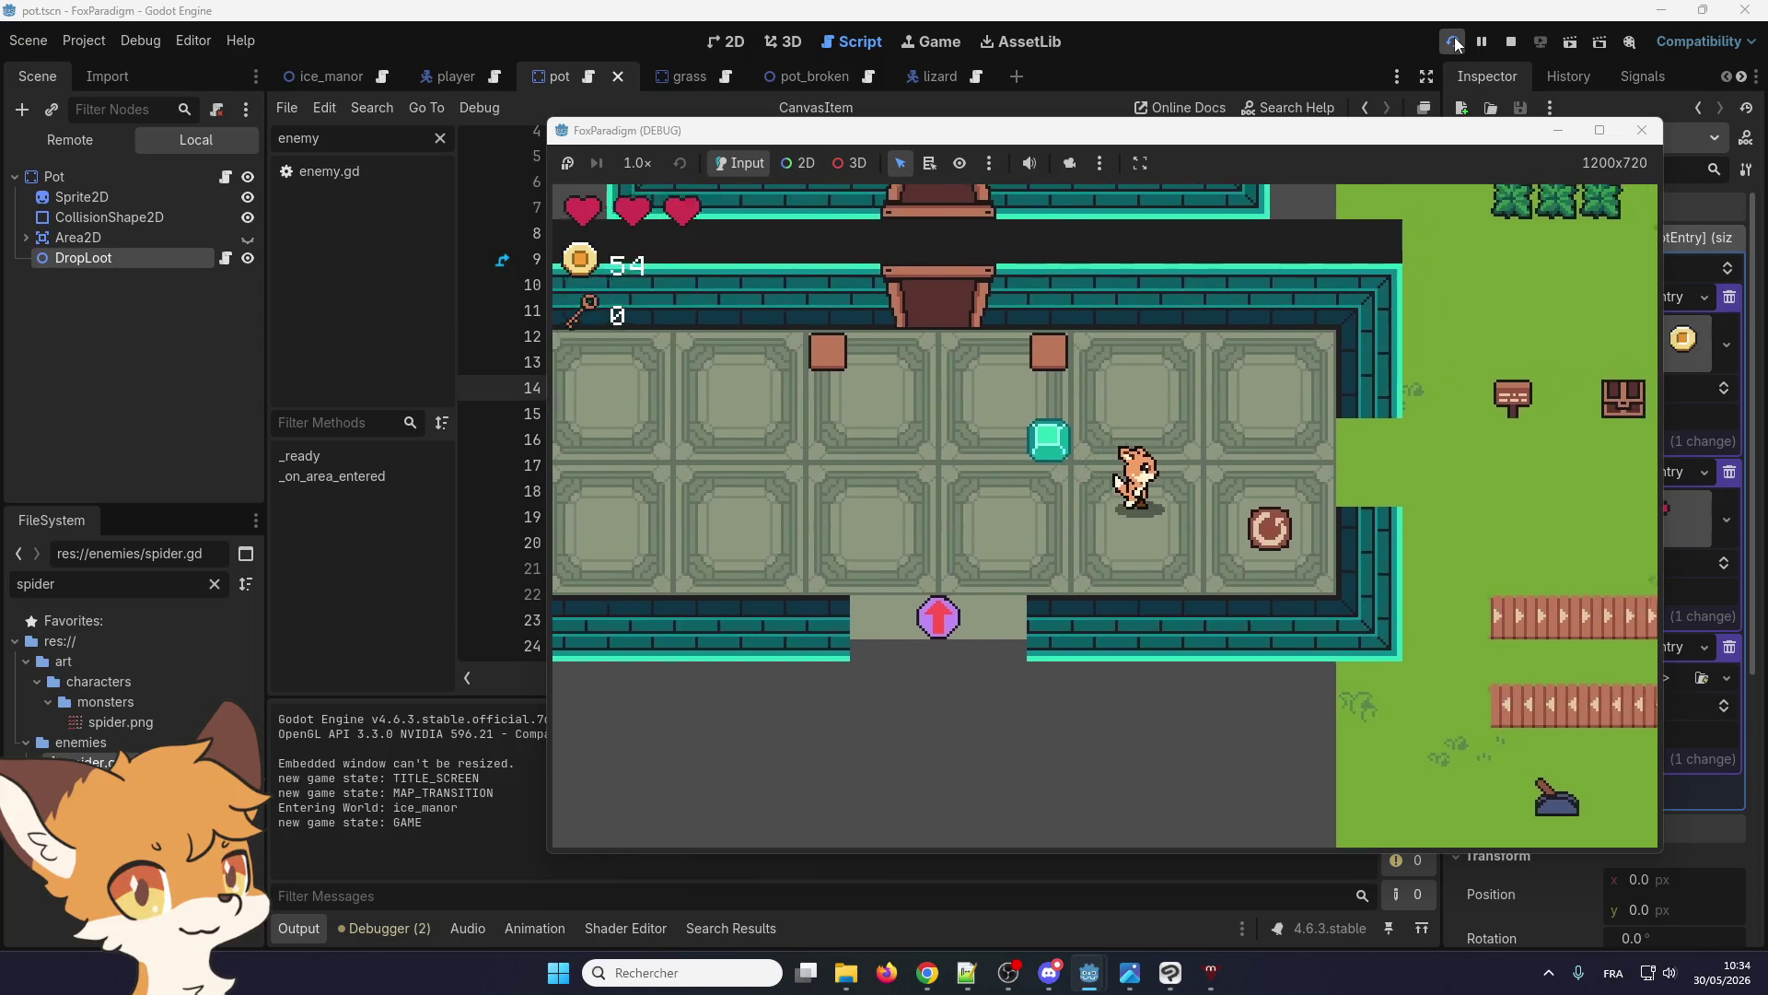
{"action": "key", "text": "Right"}
{"action": "key", "text": "Up"}
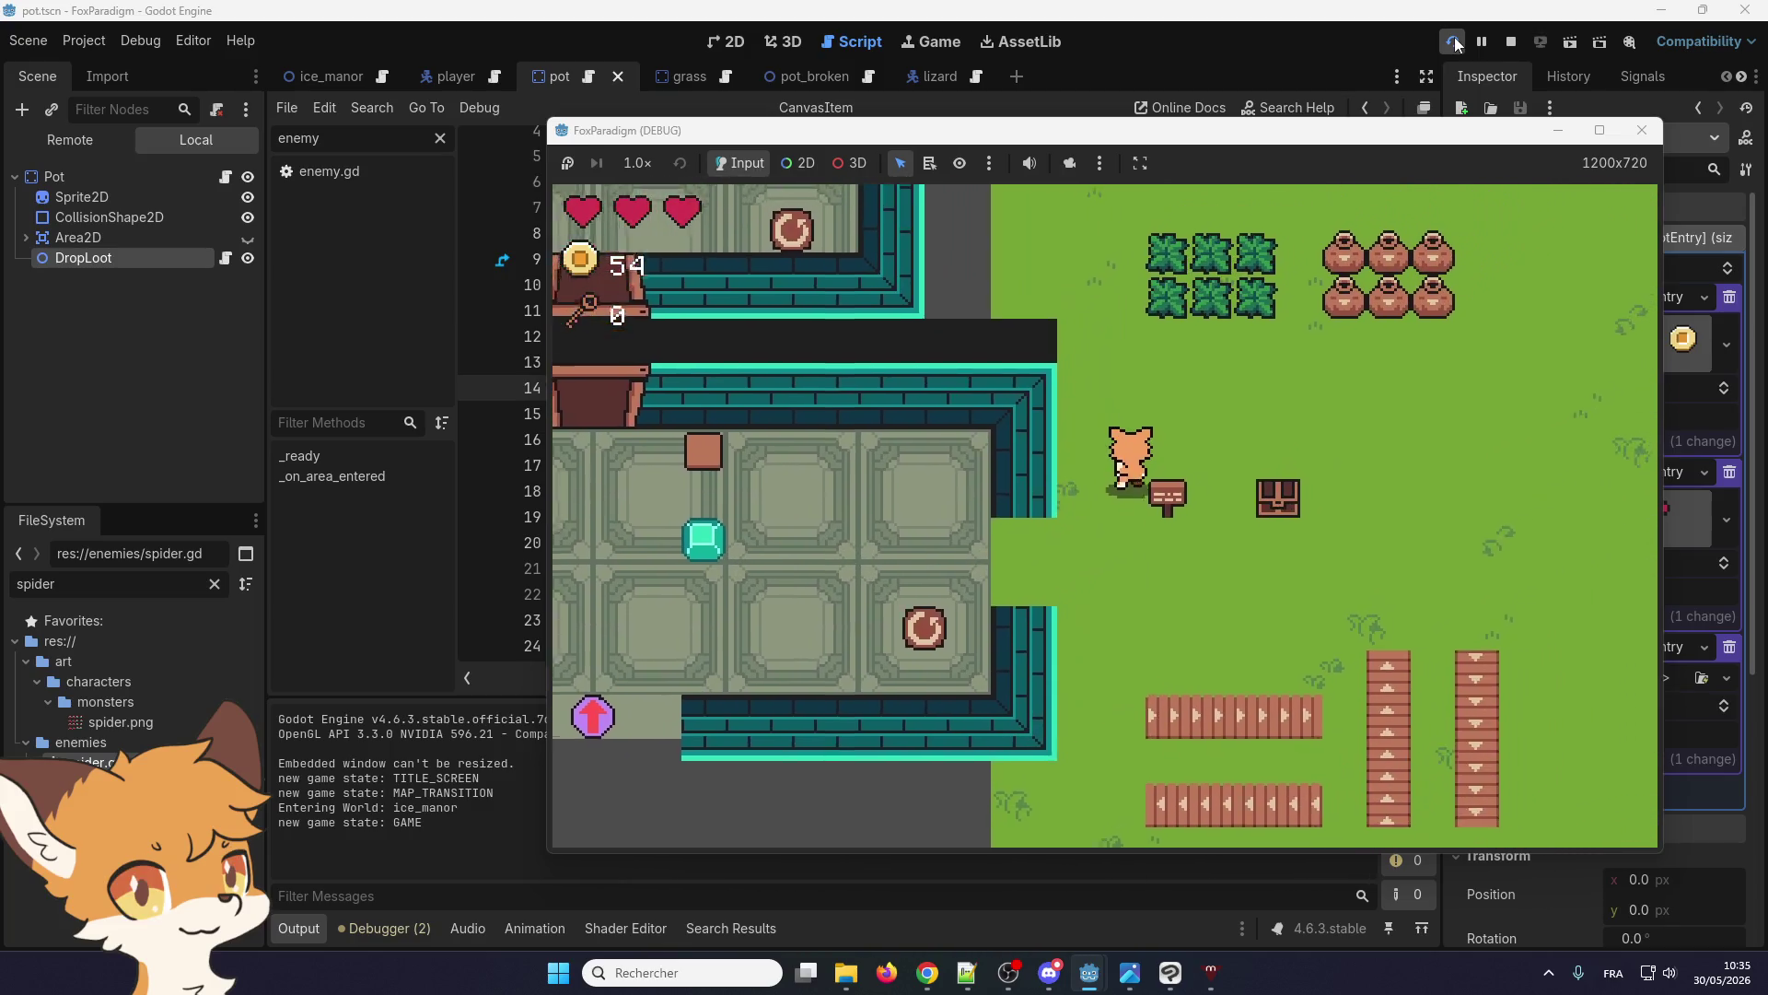
{"action": "key", "text": "Up"}
Attack the pots repeatedly, pushing coins from 54 to 209, then stop the game with F8
{"action": "key", "text": "space"}
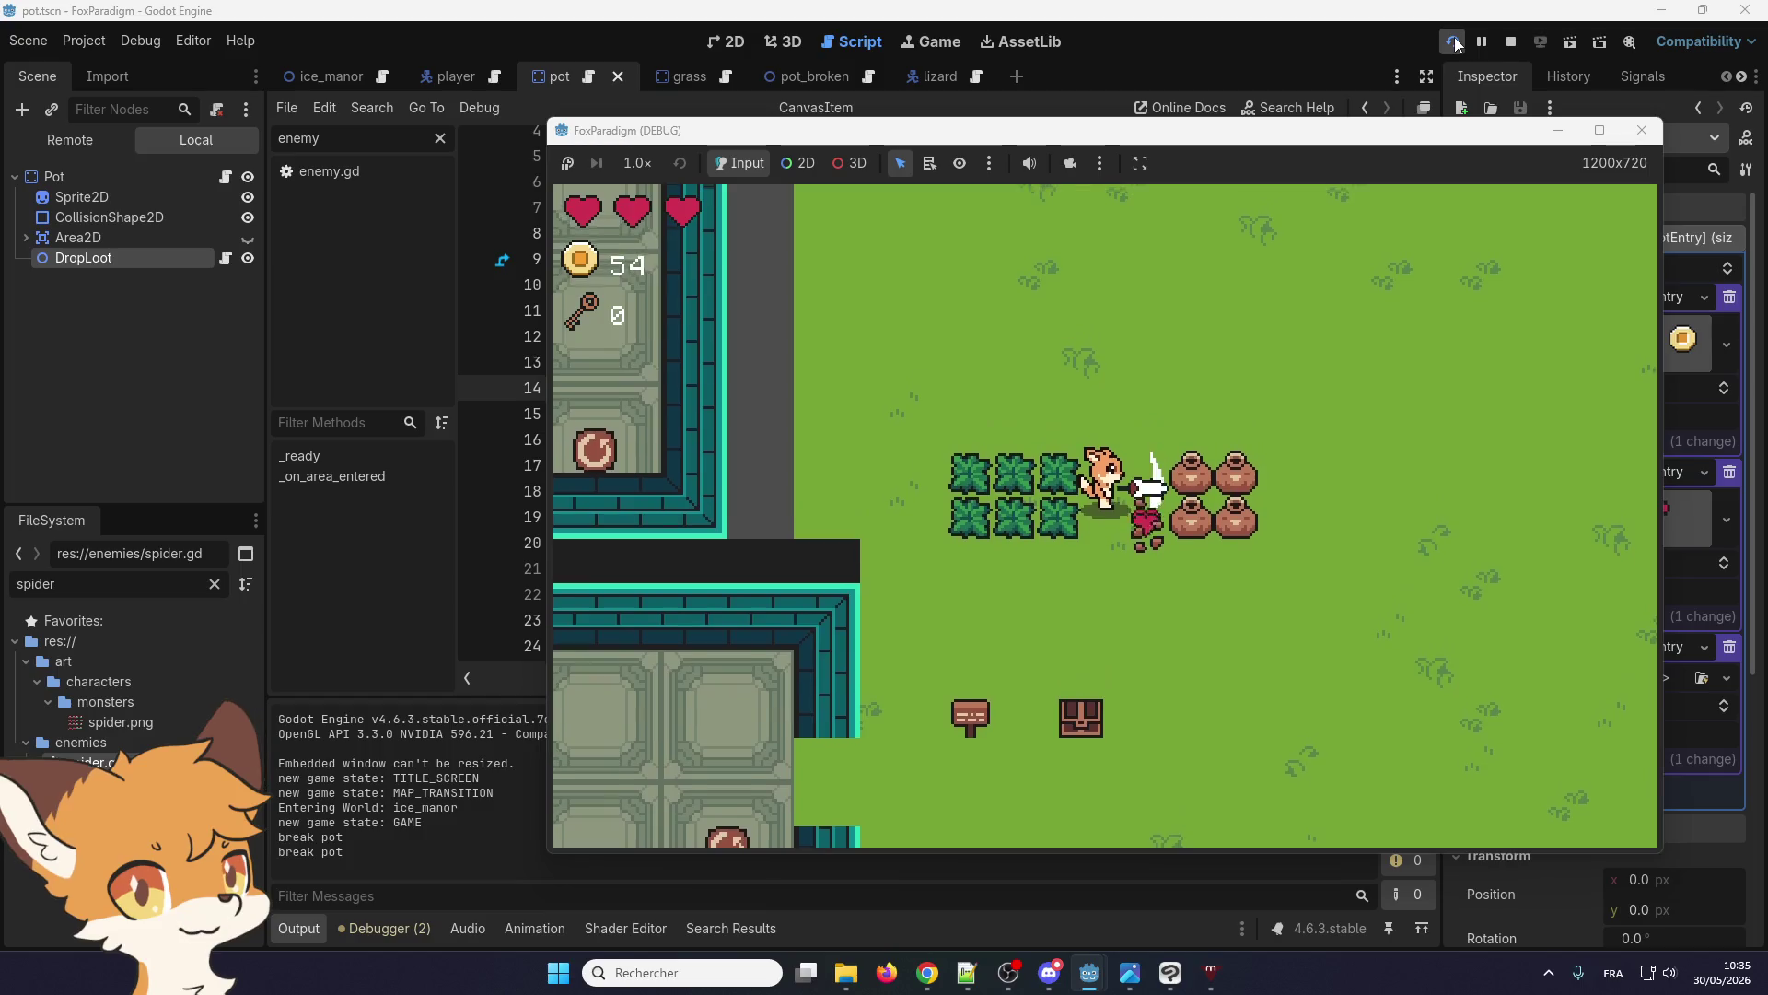
{"action": "key", "text": "Down"}
{"action": "key", "text": "space"}
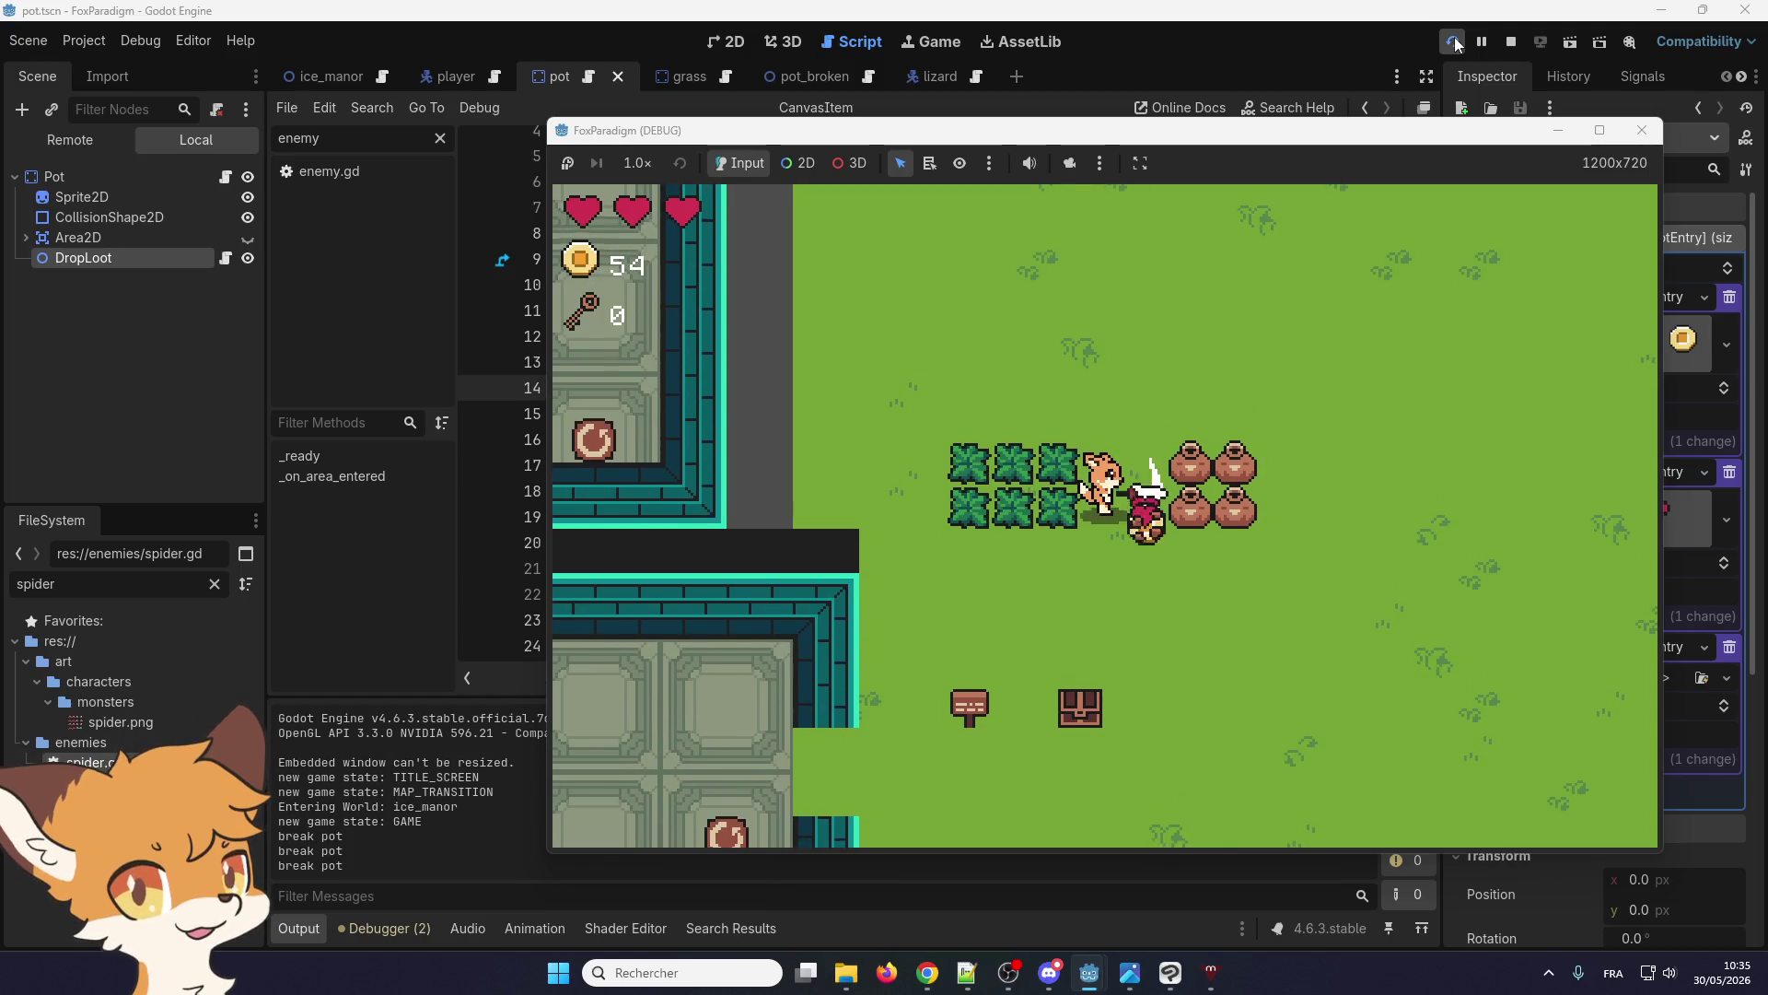
{"action": "key", "text": "space"}
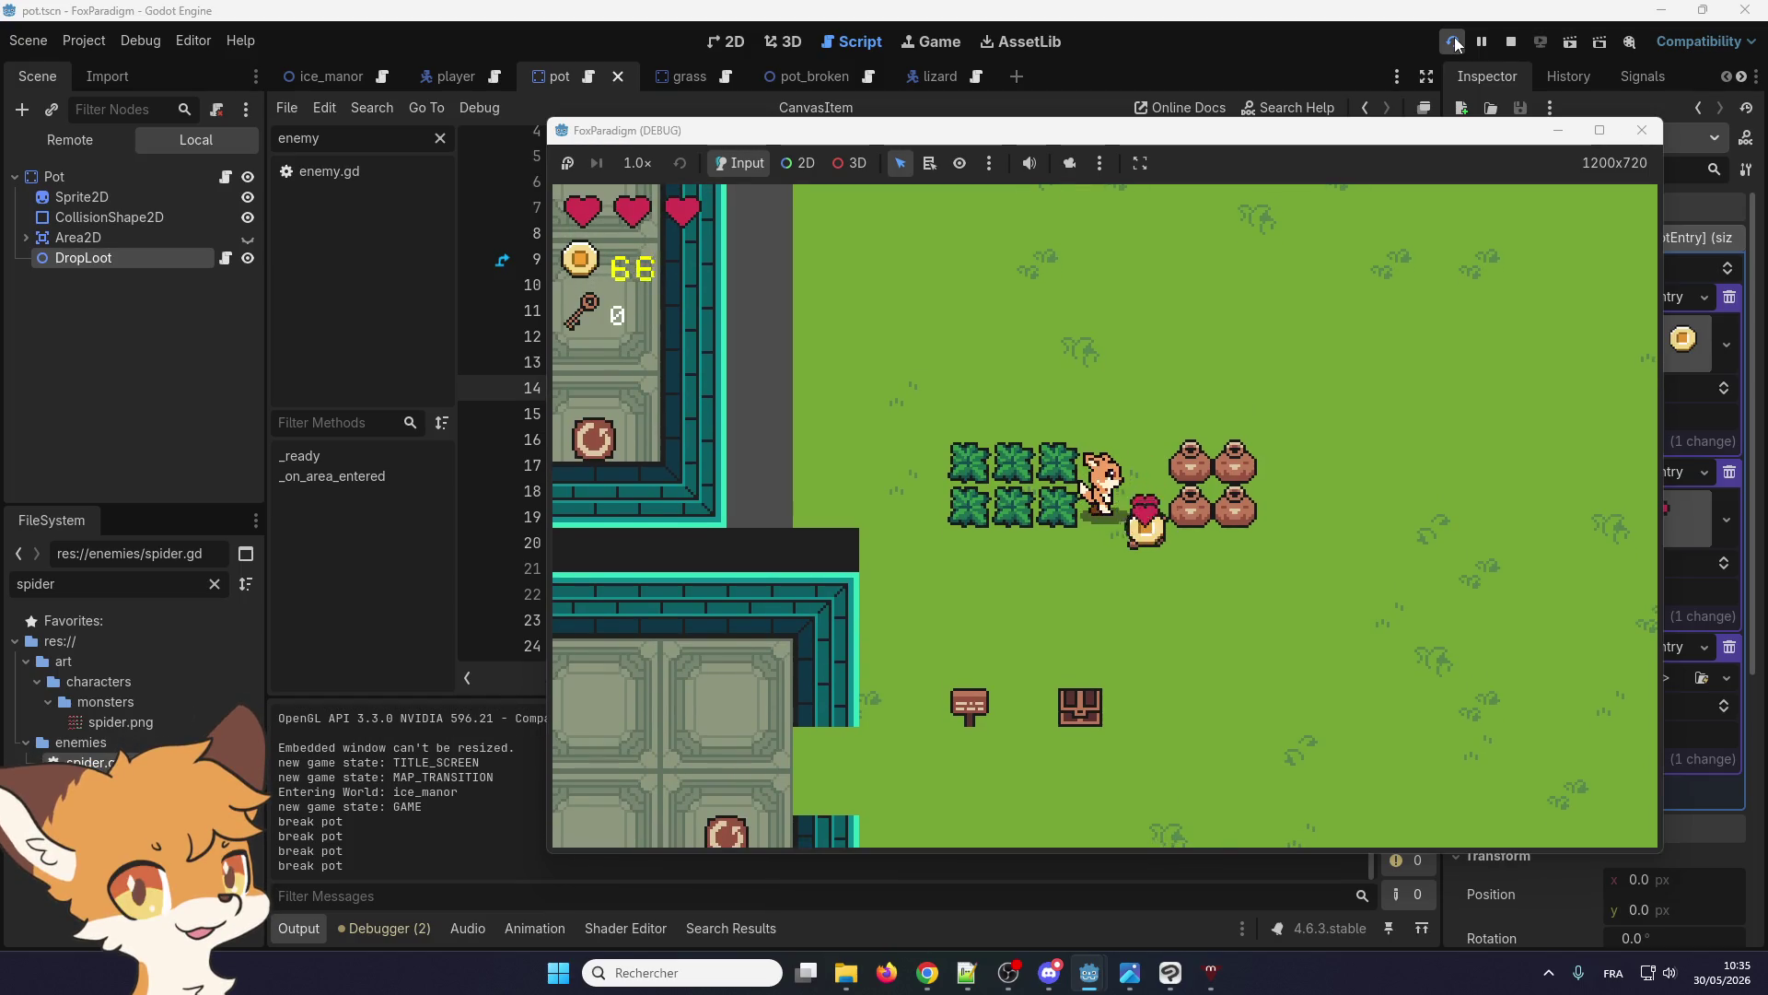
{"action": "key", "text": "space"}
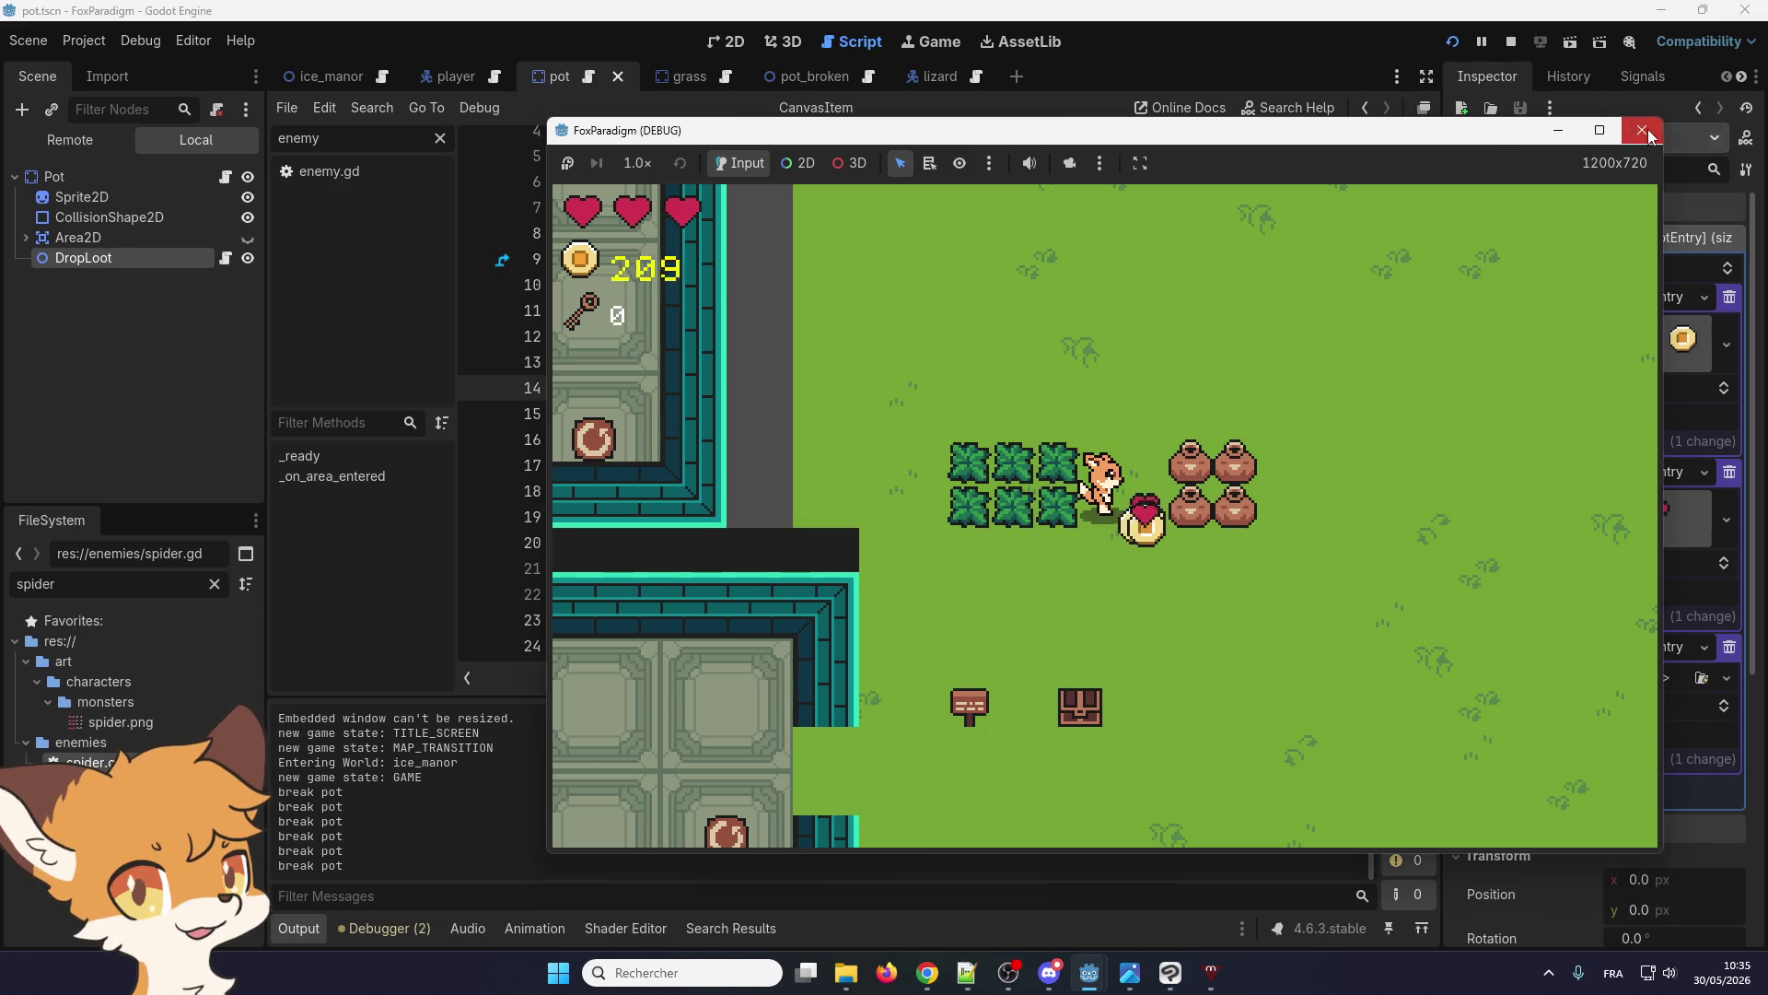
{"action": "key", "text": "F8"}
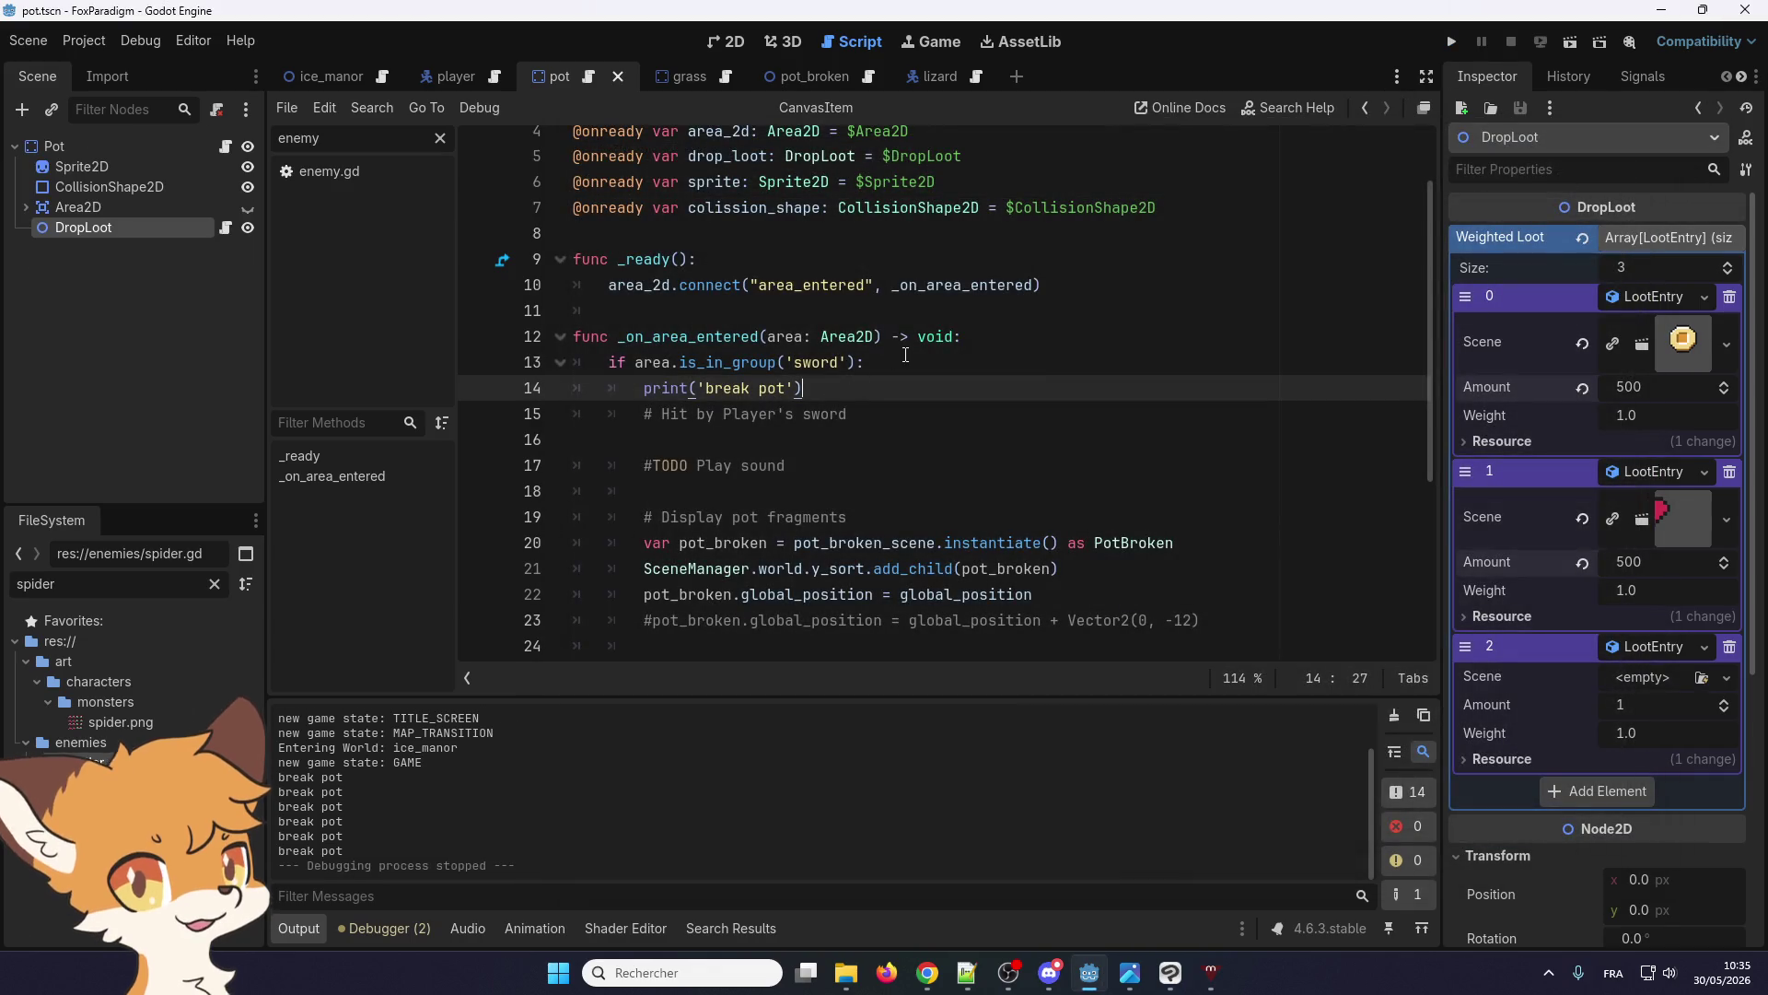
Add an 'if is_broken: return' guard at the start of the hit handler
{"action": "left_click", "coordinate": [866, 362]}
{"action": "scroll", "coordinate": [811, 367], "scroll_direction": "up", "scroll_amount": 2}
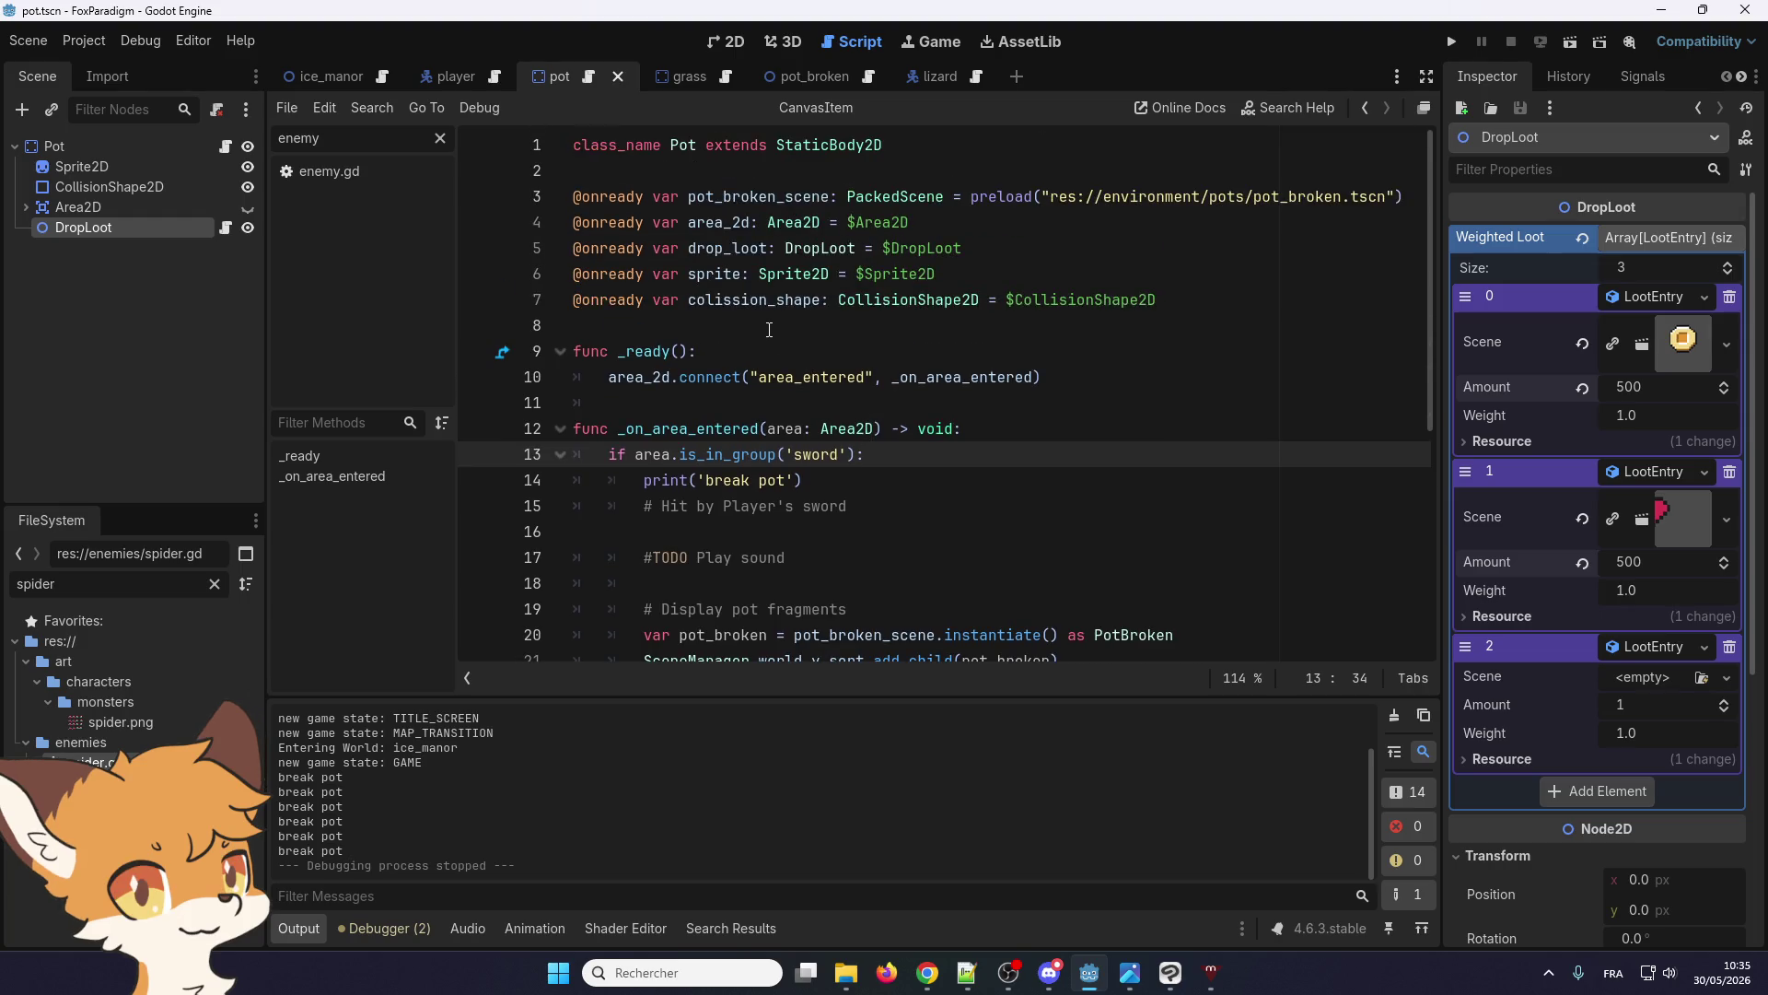
{"action": "scroll", "coordinate": [863, 452], "scroll_direction": "up", "scroll_amount": 1}
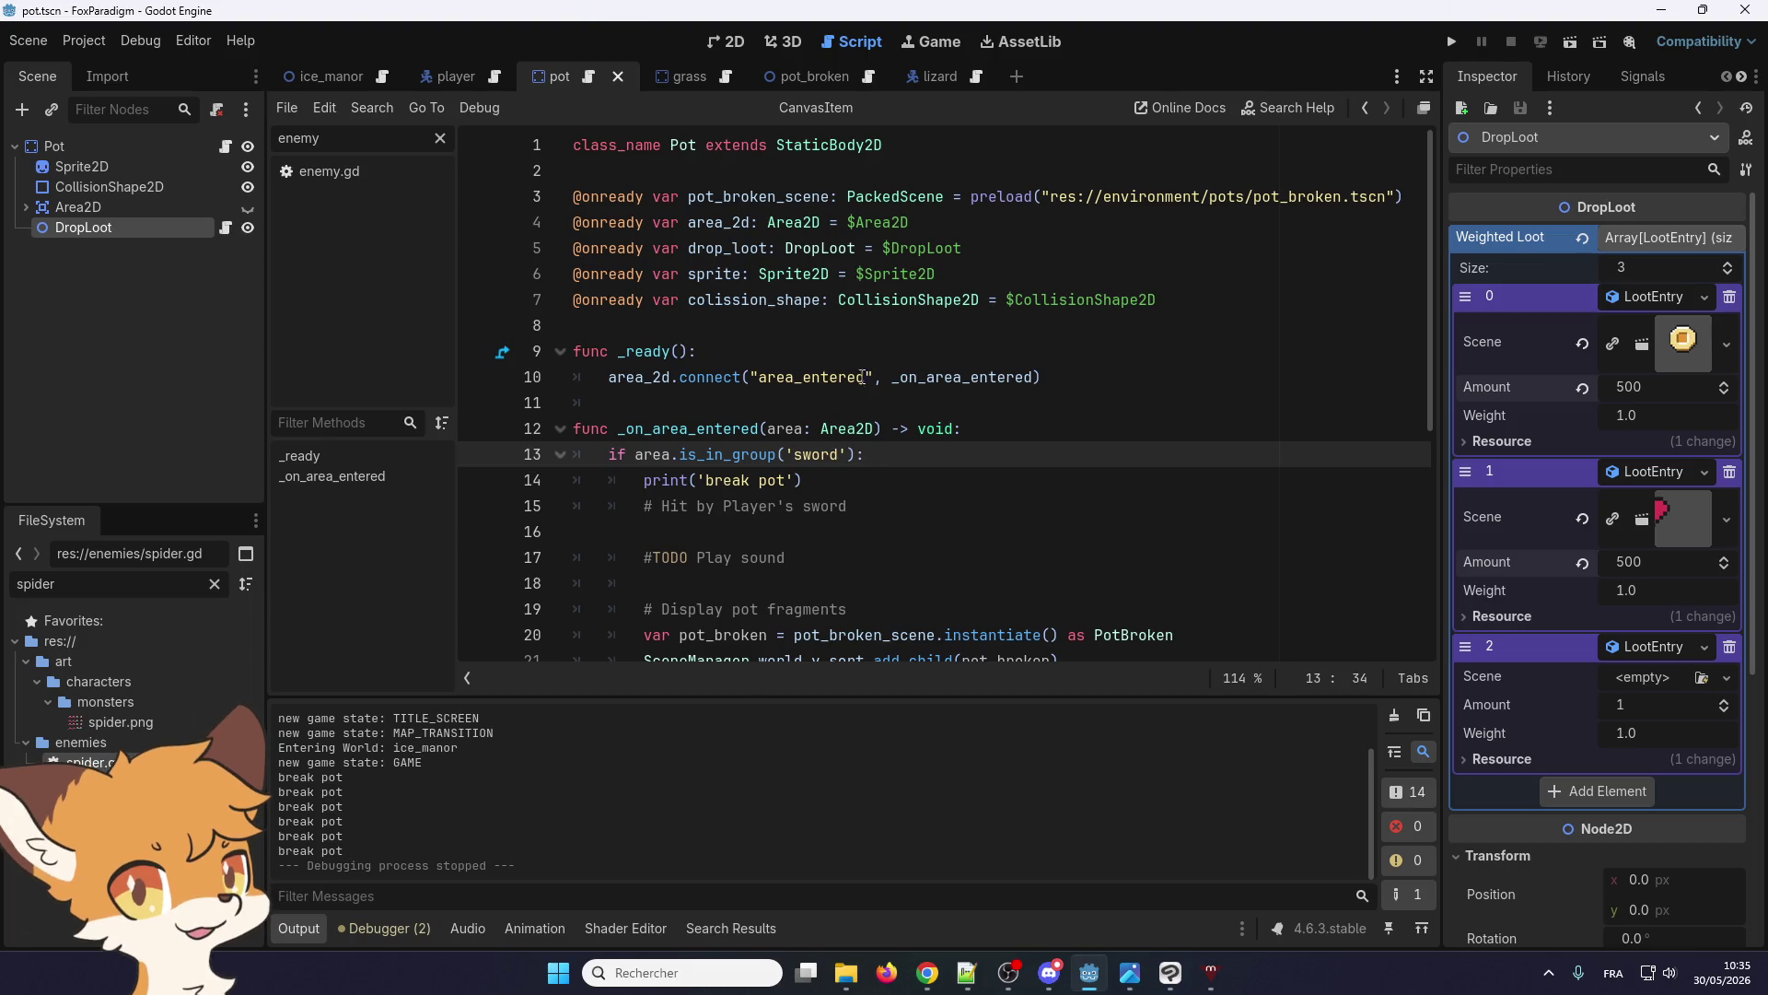
{"action": "left_click", "coordinate": [1006, 439]}
{"action": "key", "text": "Return"}
{"action": "type", "text": "if"}
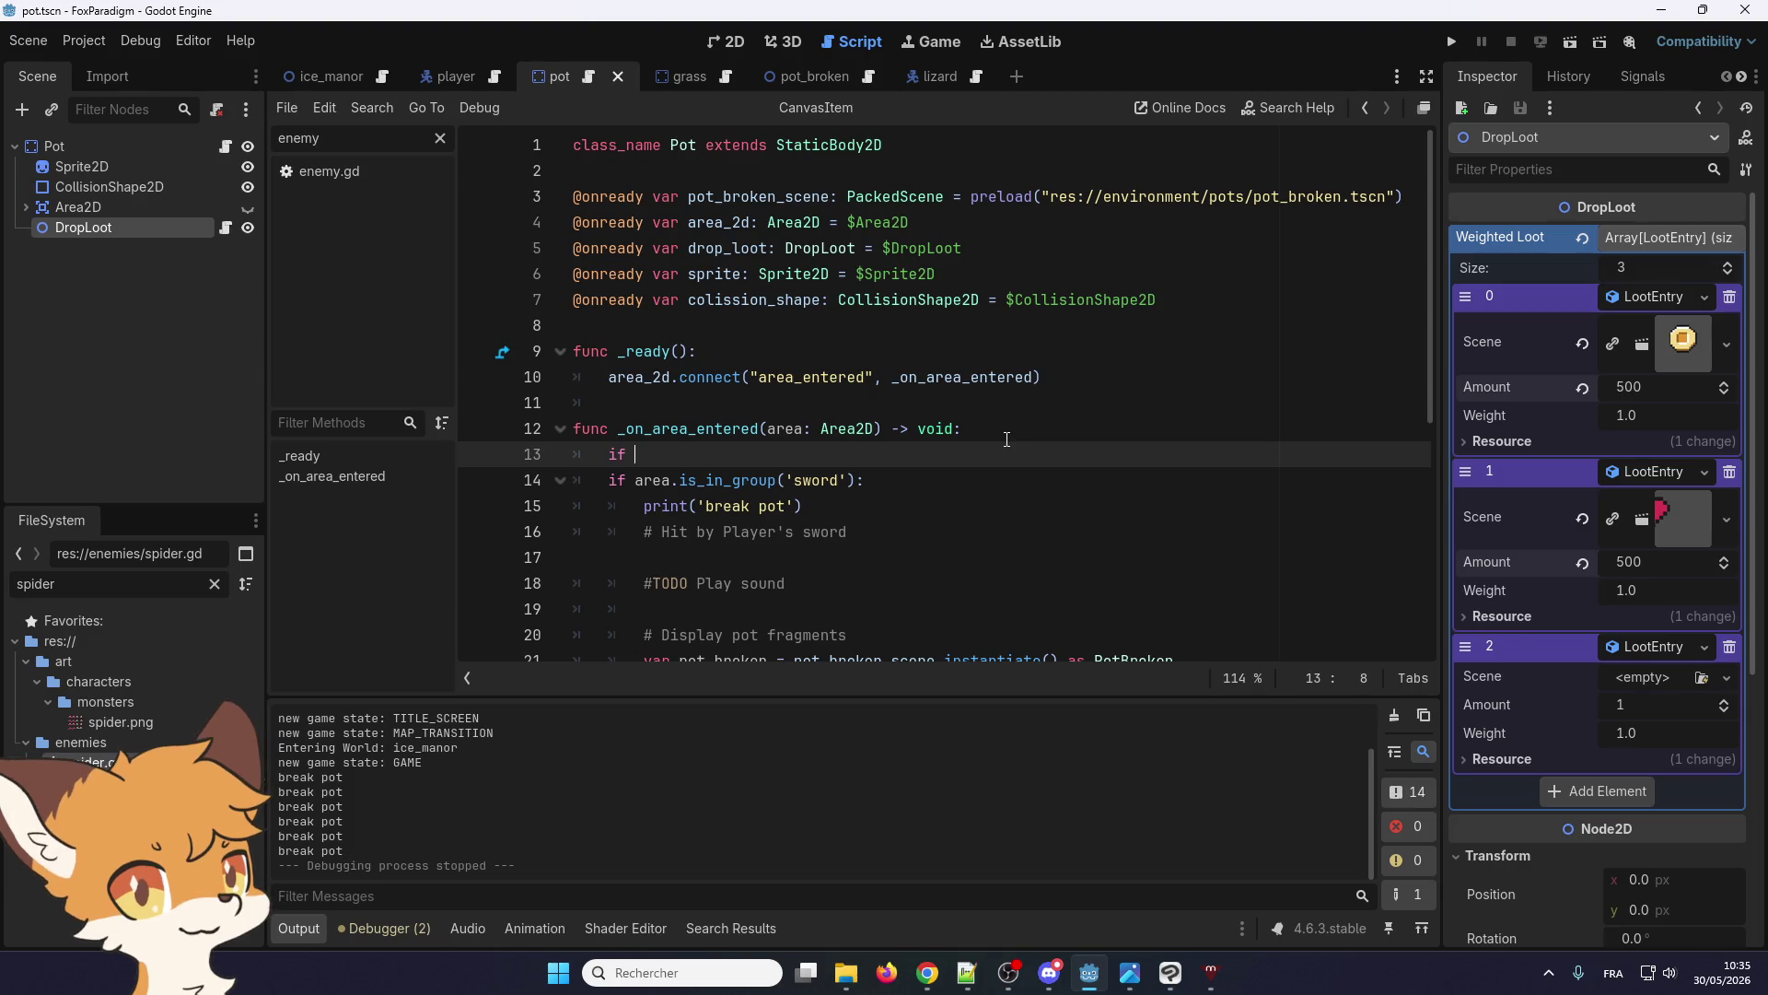
{"action": "type", "text": "is_broken:"}
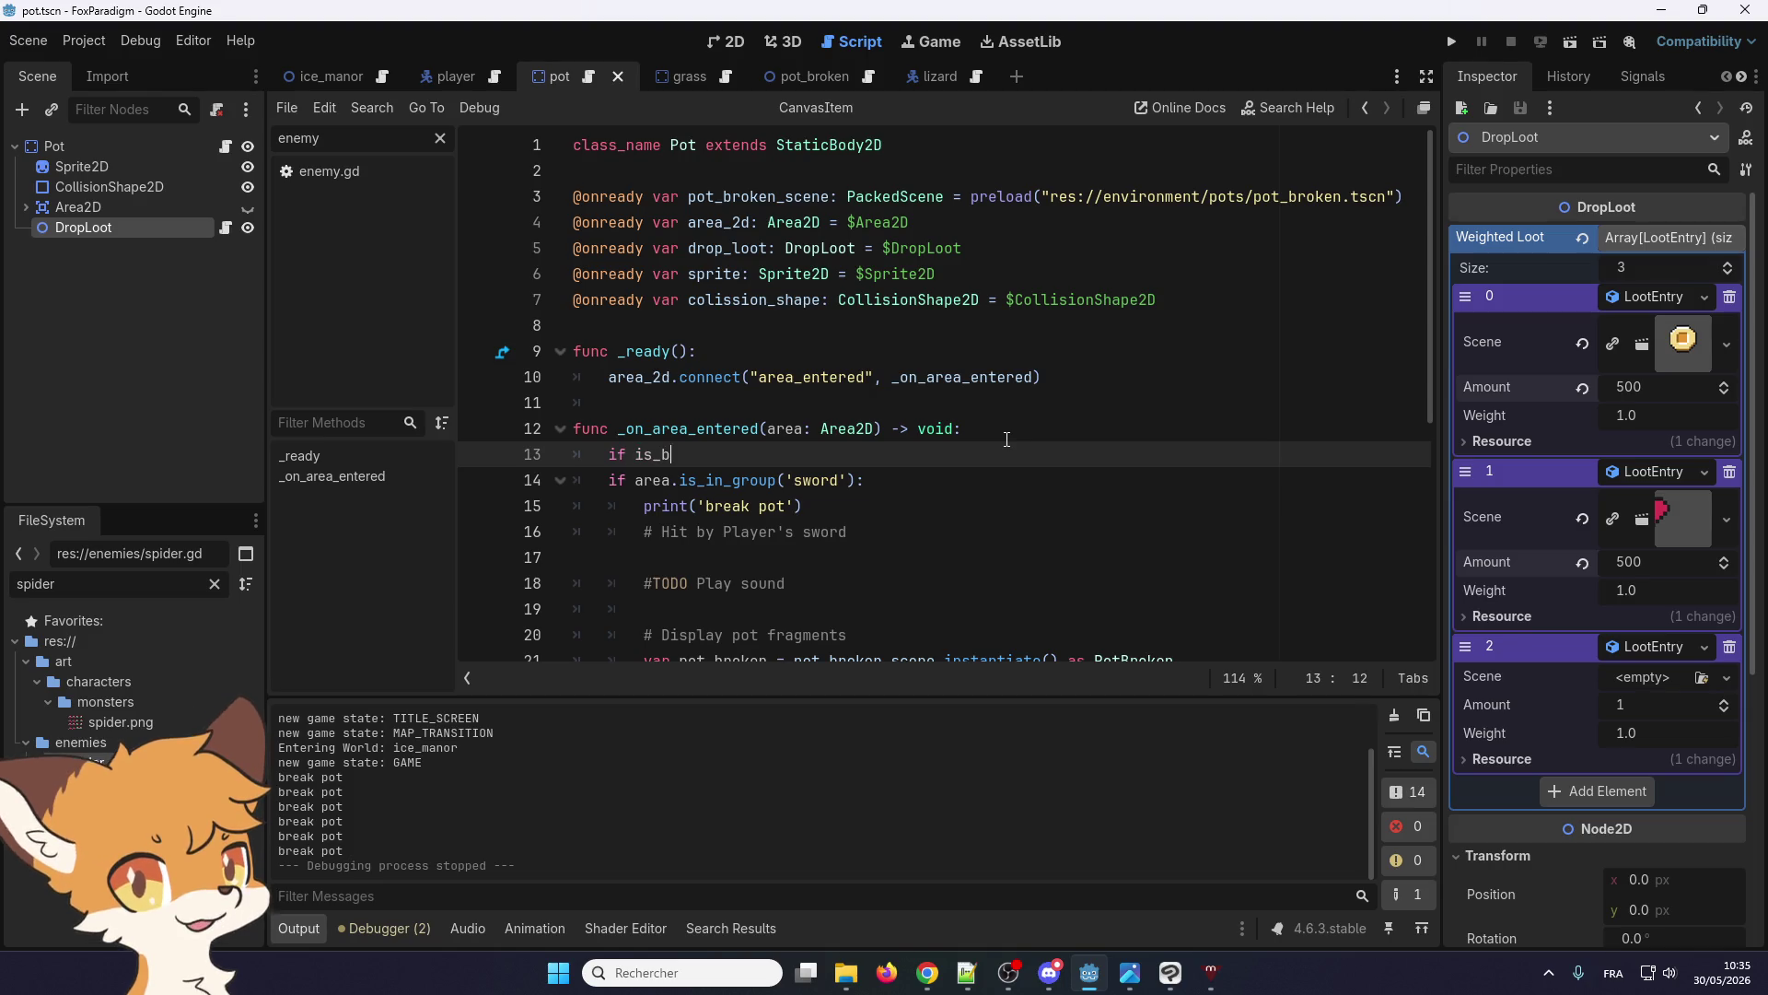
{"action": "key", "text": "Return"}
{"action": "type", "text": "return"}
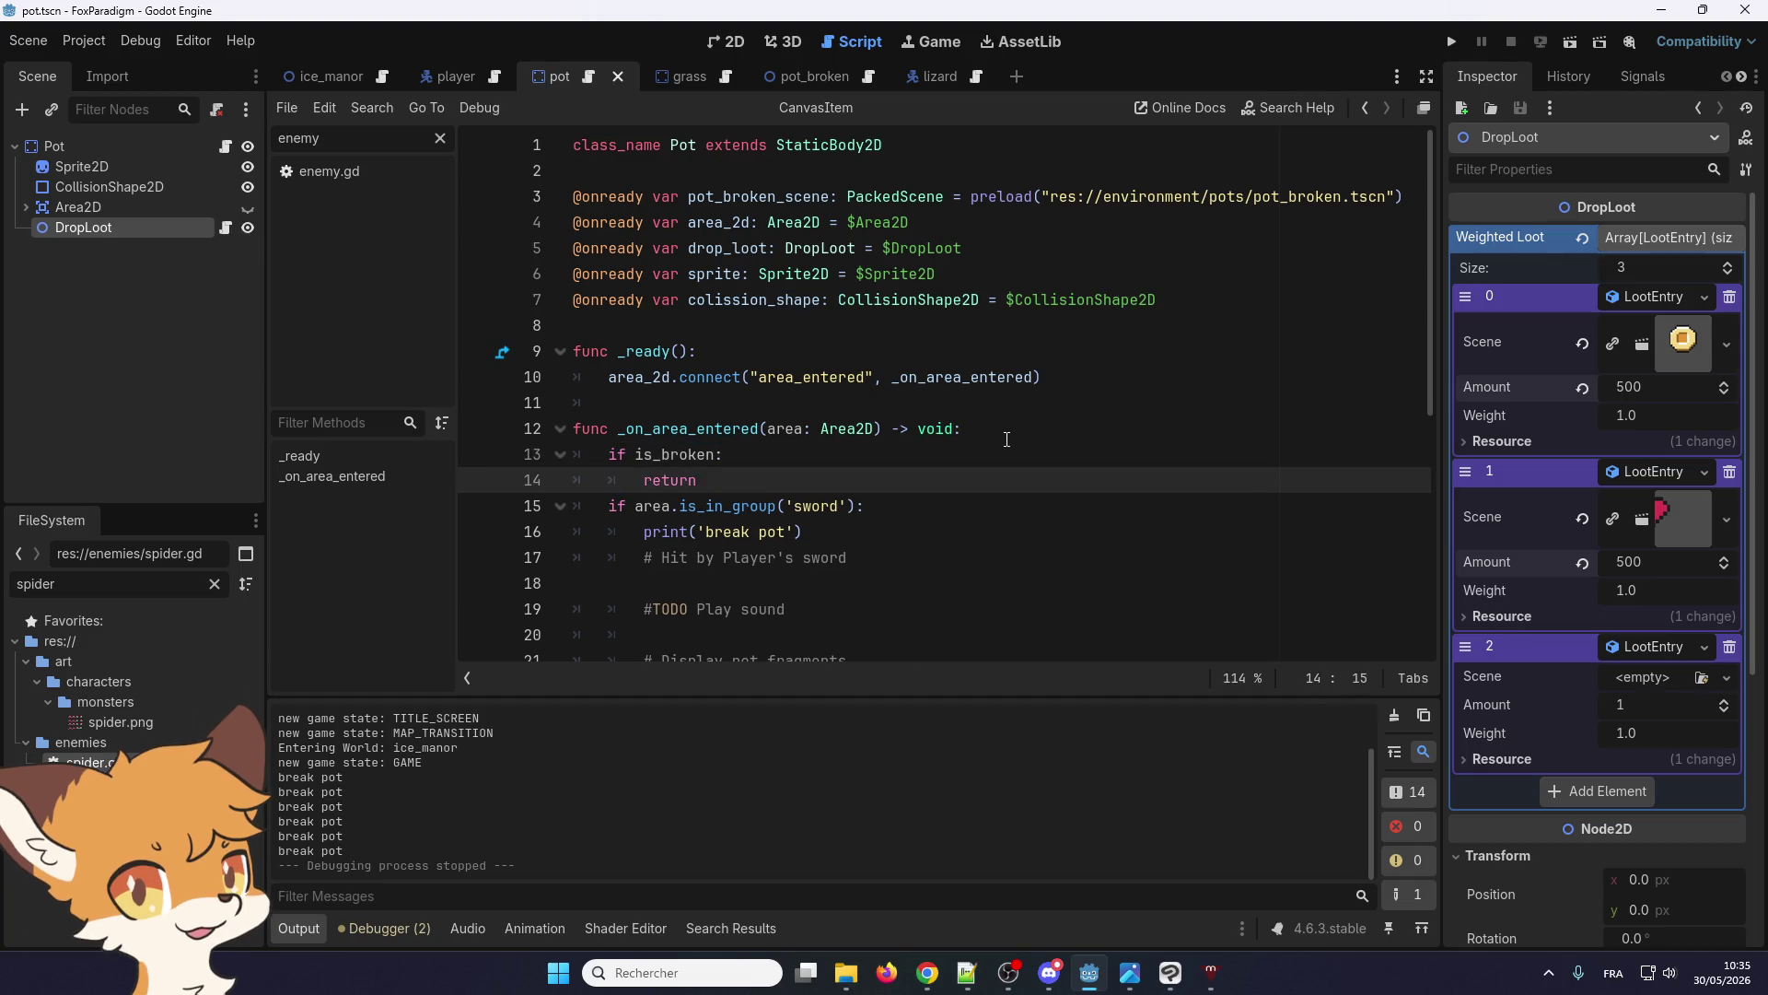
{"action": "key", "text": "Return"}
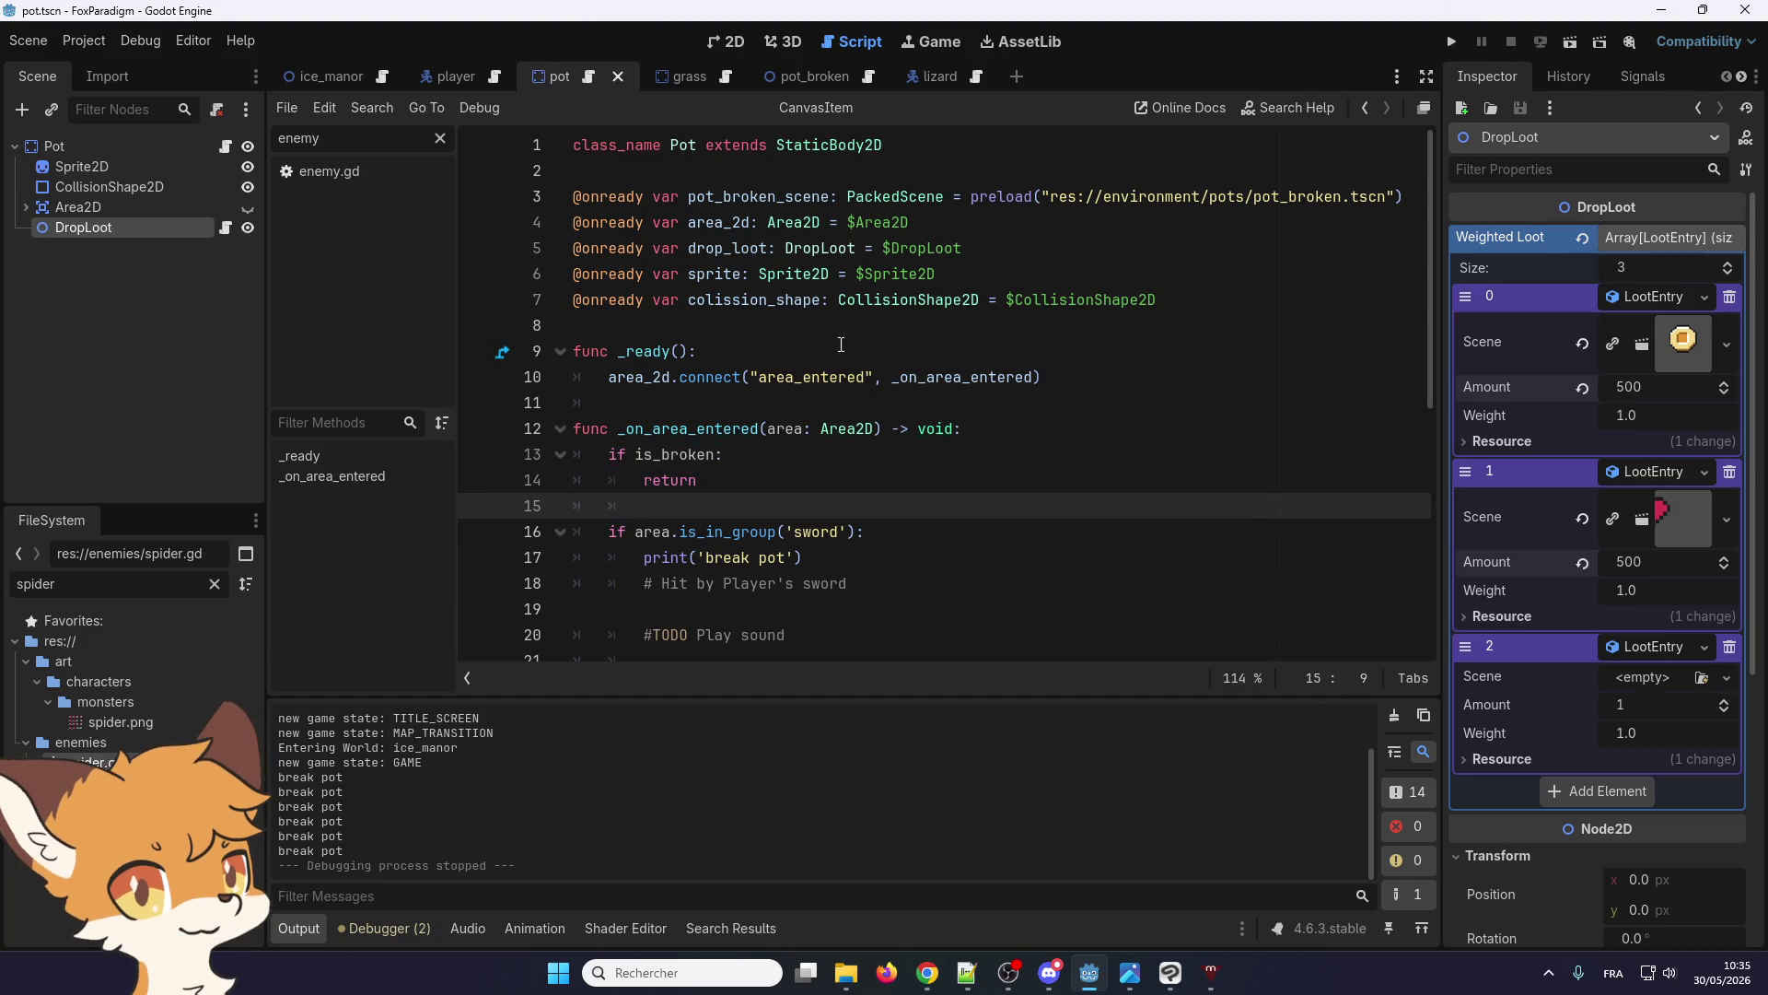
Set is_broken = true inside the sword branch
{"action": "double_click", "coordinate": [699, 458]}
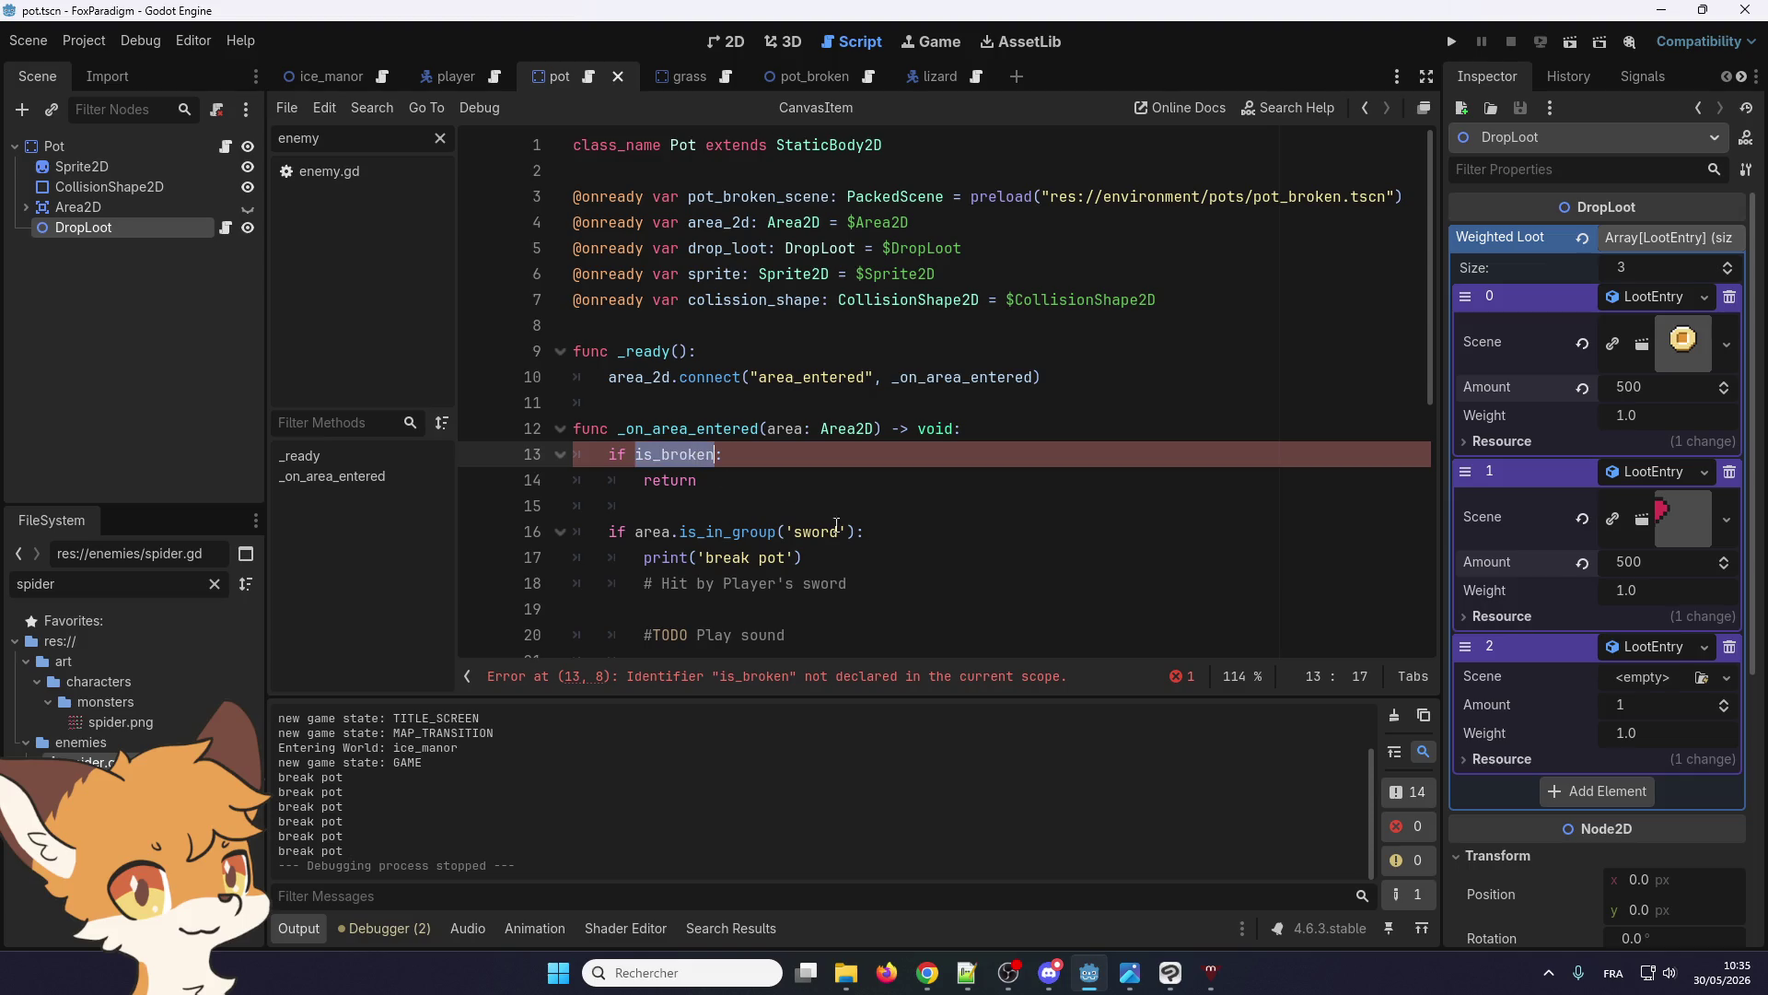
{"action": "left_click", "coordinate": [768, 498]}
{"action": "scroll", "coordinate": [755, 481], "scroll_direction": "down", "scroll_amount": 2}
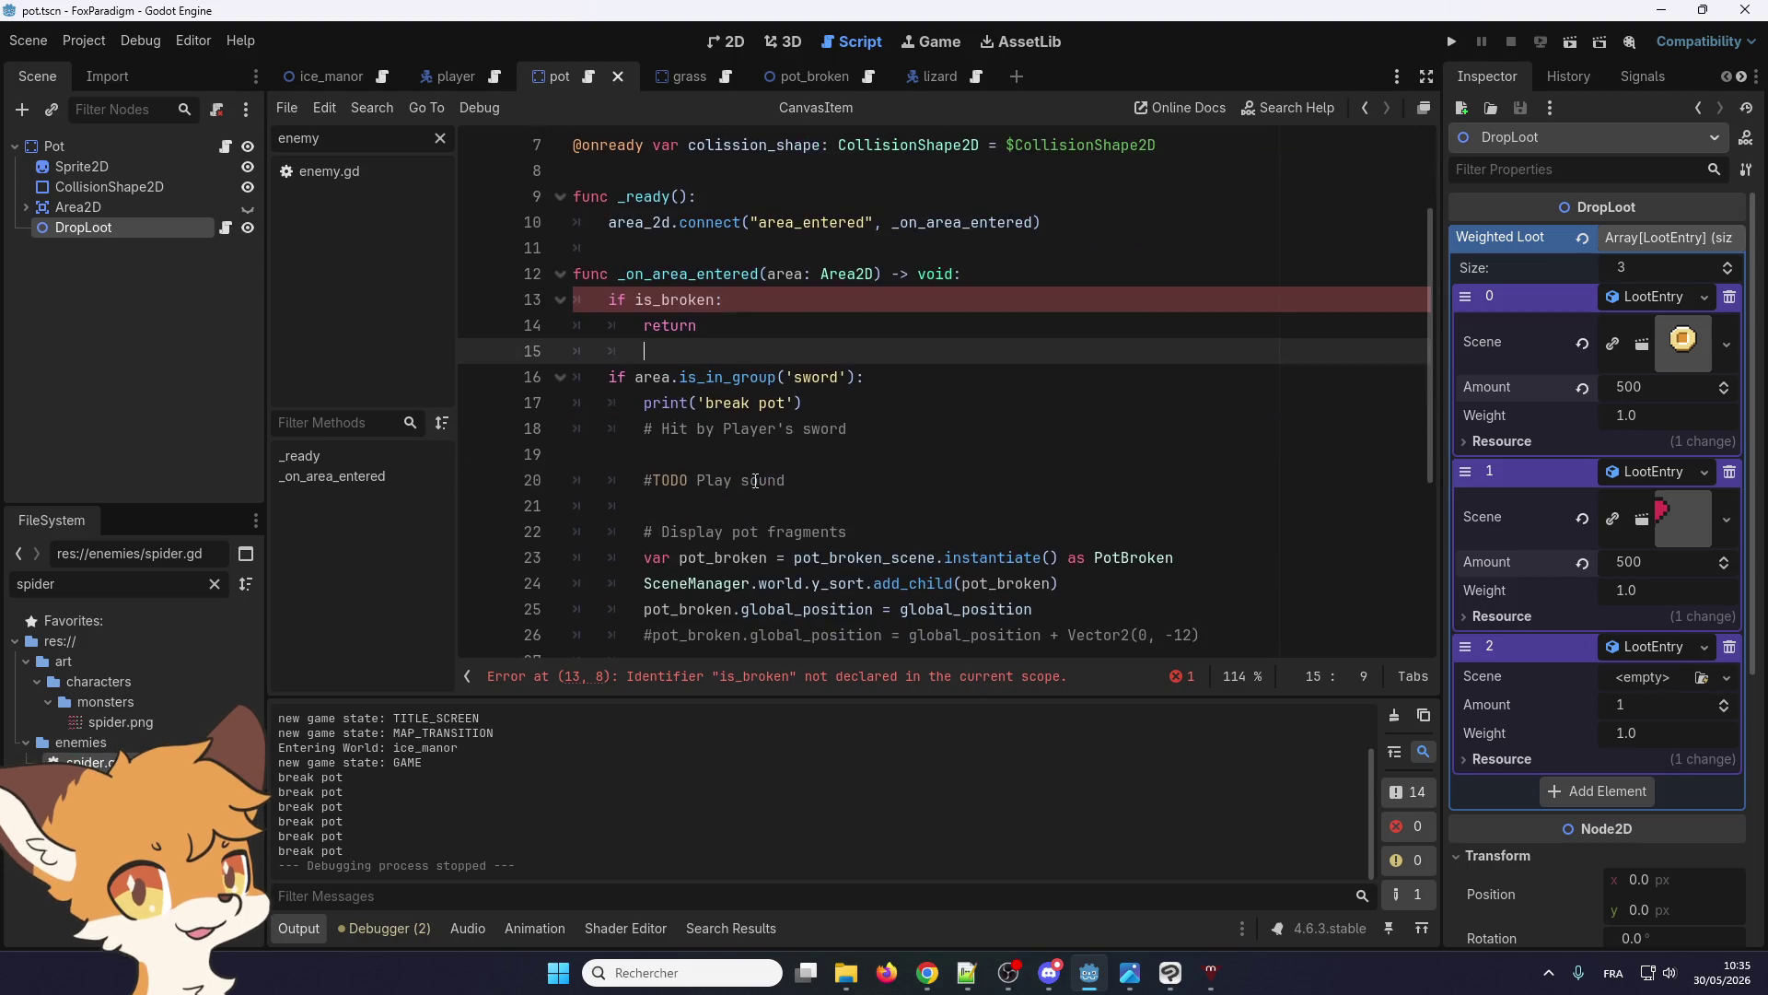
{"action": "left_click", "coordinate": [888, 378]}
{"action": "key", "text": "Return"}
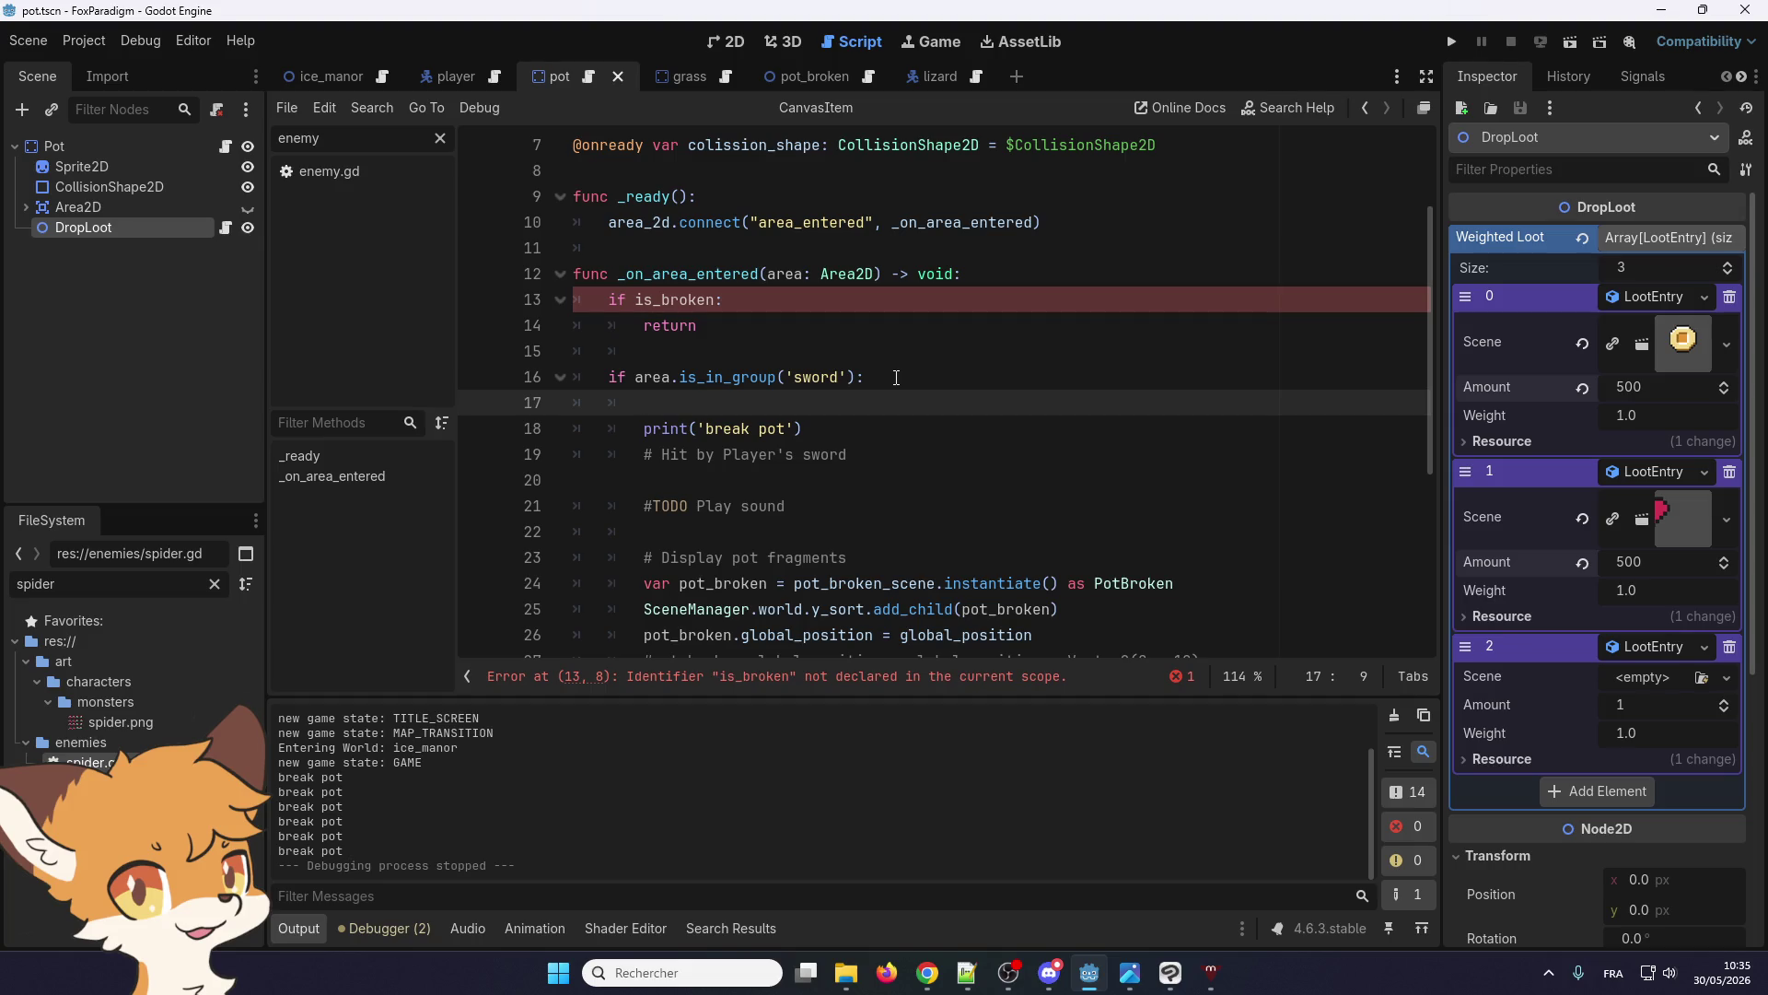
{"action": "type", "text": "is_broken = t"}
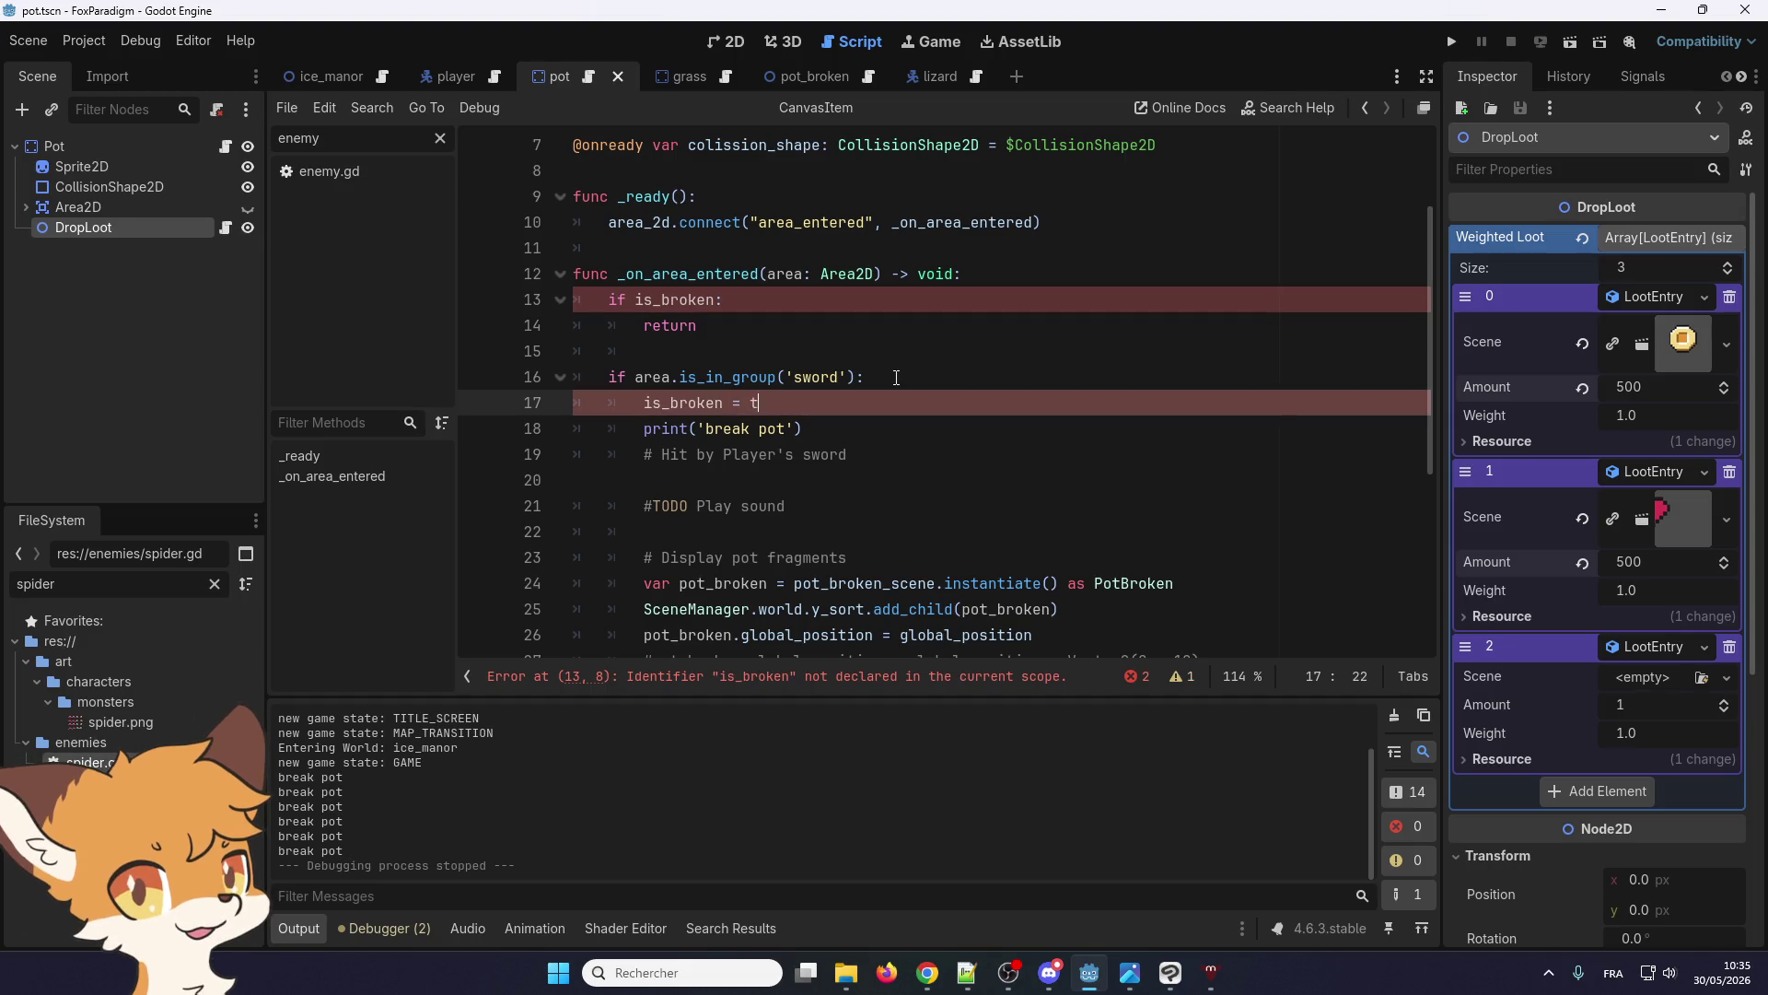
{"action": "type", "text": "rue"}
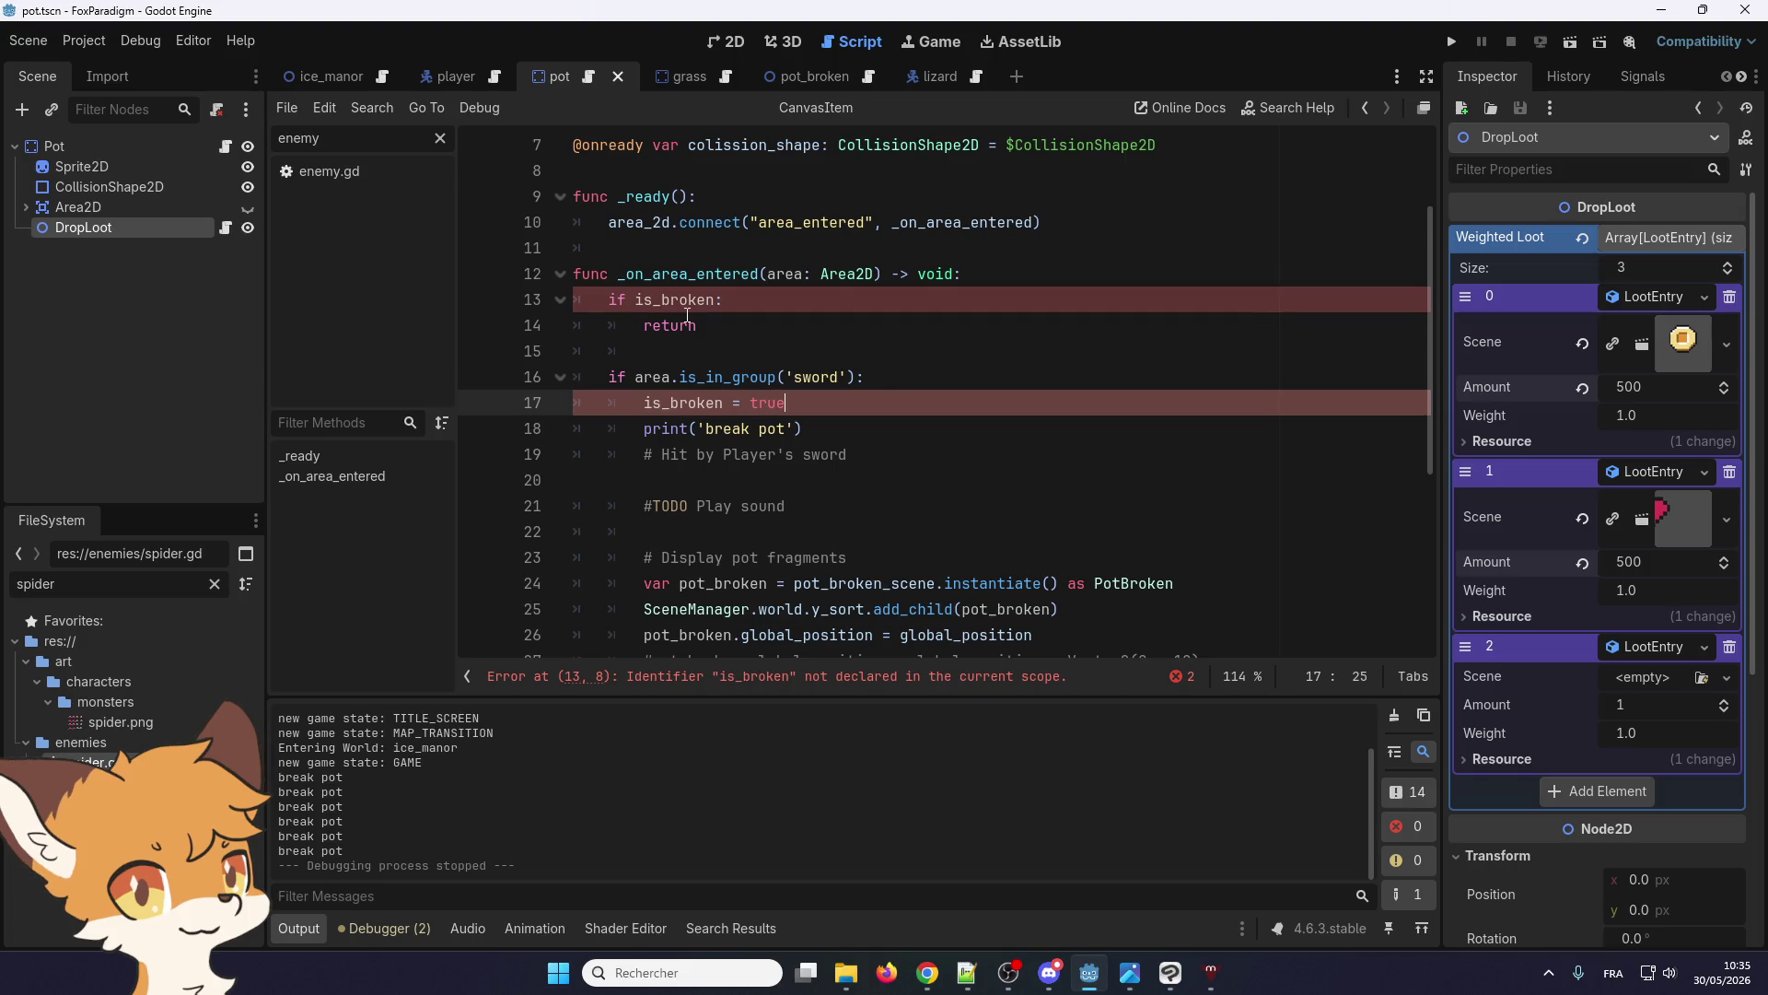
Declare var is_broken = false among the script's variables
{"action": "double_click", "coordinate": [681, 301]}
{"action": "scroll", "coordinate": [771, 413], "scroll_direction": "up", "scroll_amount": 2}
{"action": "left_click", "coordinate": [692, 332]}
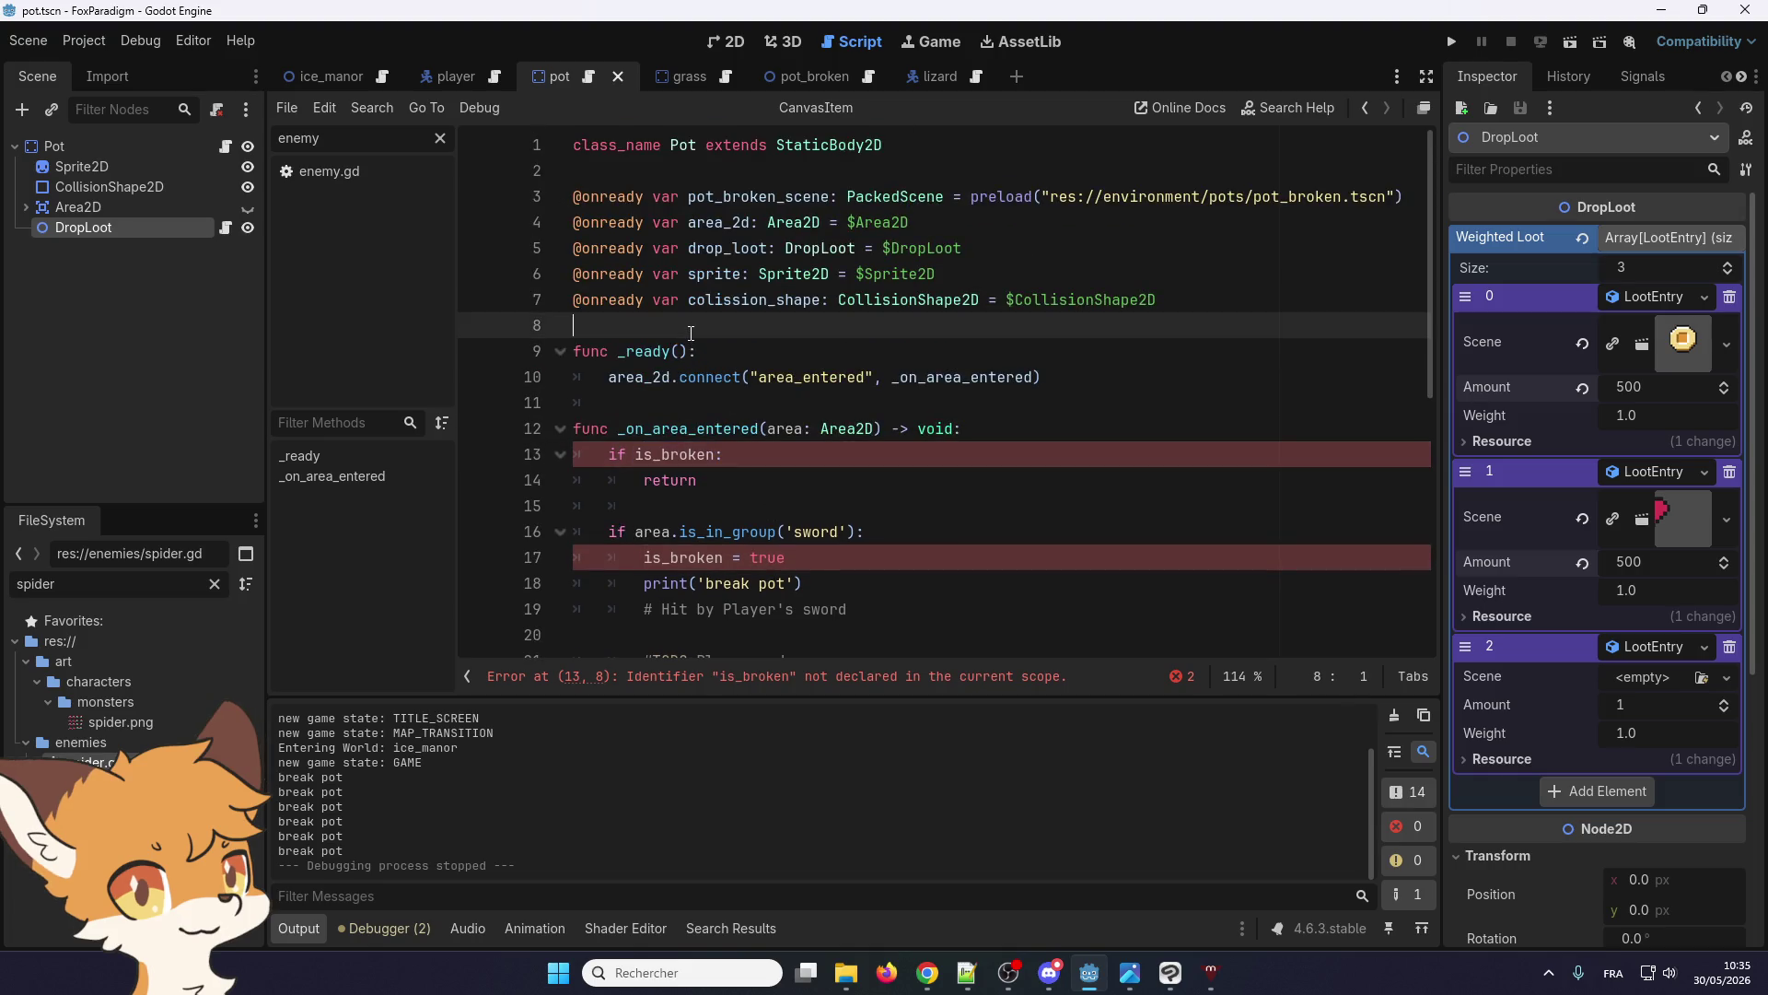
{"action": "key", "text": "Return"}
{"action": "key", "text": "Return"}
{"action": "key", "text": "Up"}
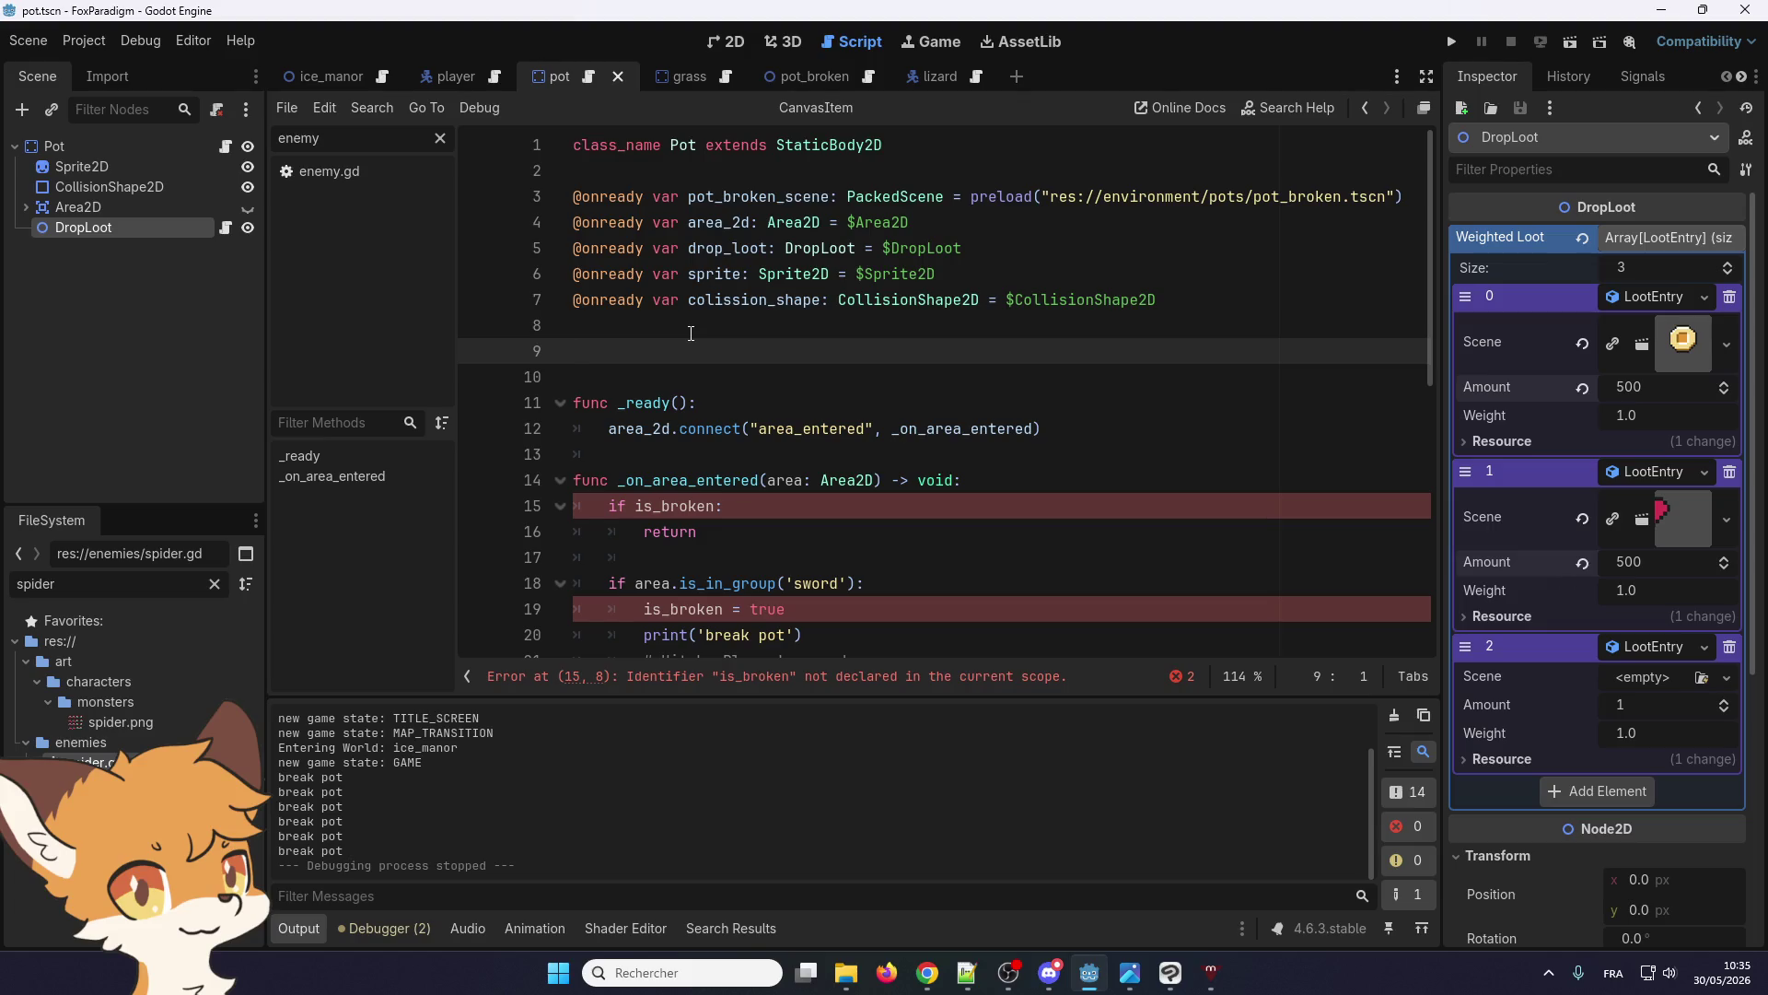
{"action": "type", "text": "var is_broken = false"}
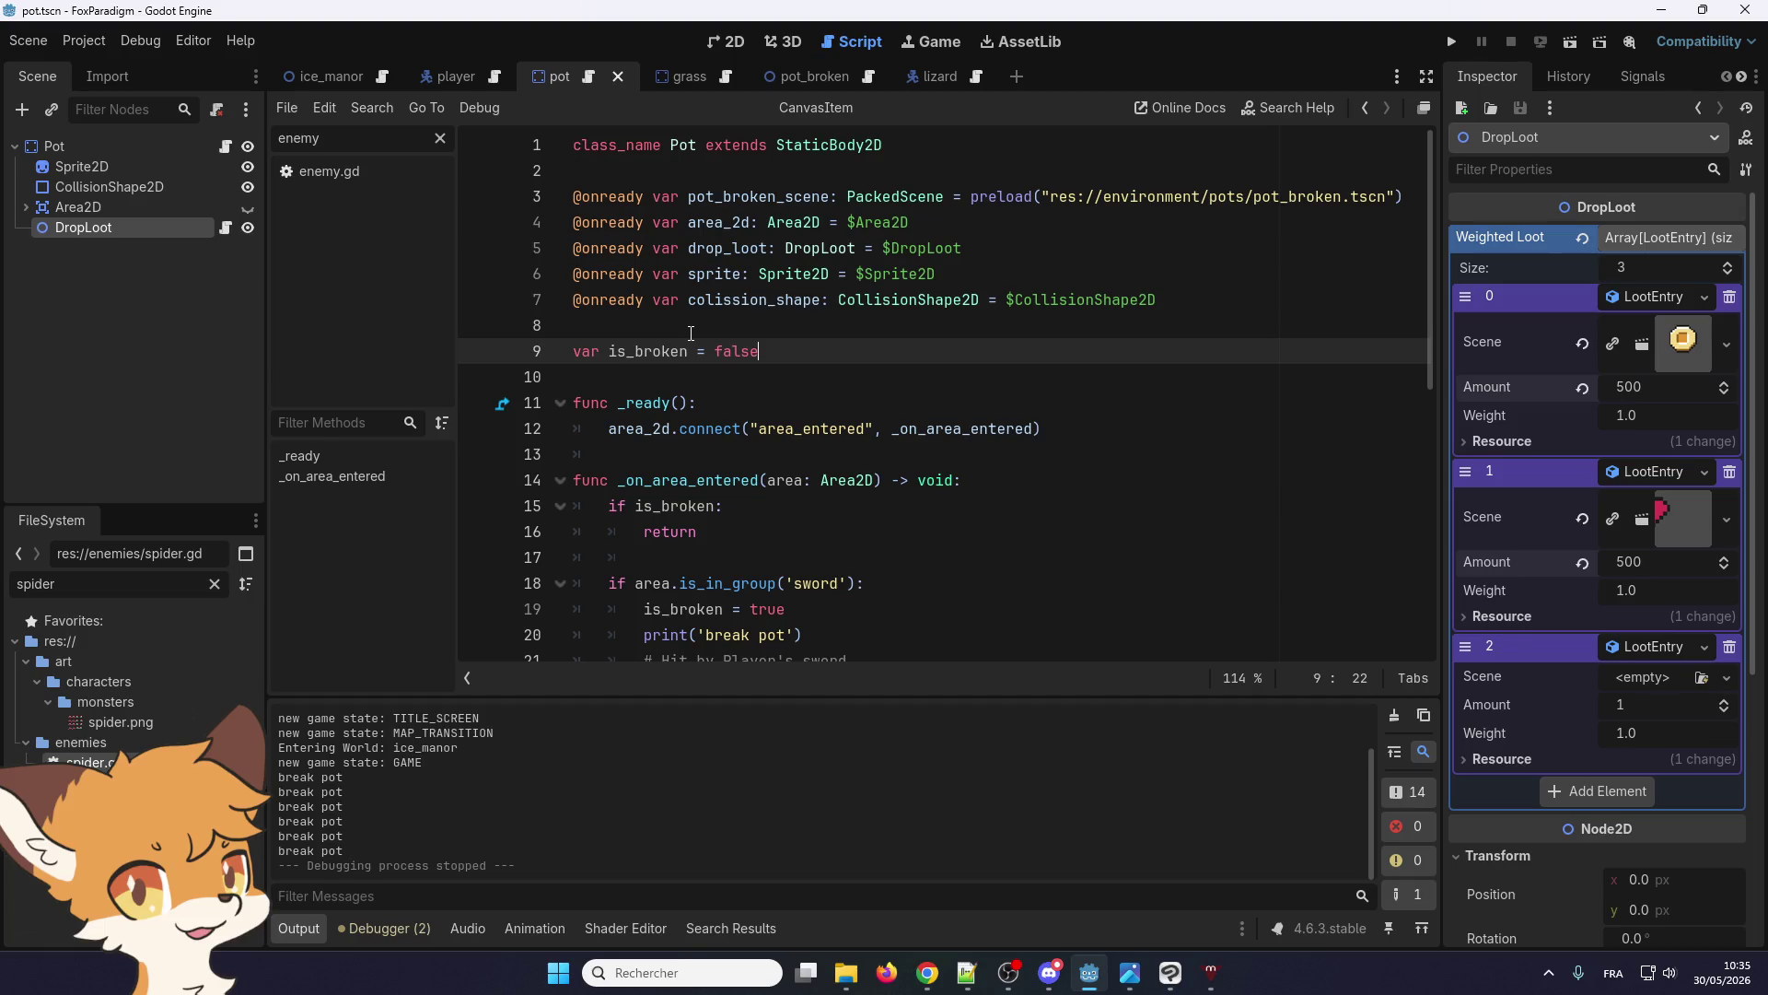
Return to the hit handler and relaunch the game with the is_broken guard
{"action": "left_click", "coordinate": [755, 480]}
{"action": "scroll", "coordinate": [730, 471], "scroll_direction": "down", "scroll_amount": 2}
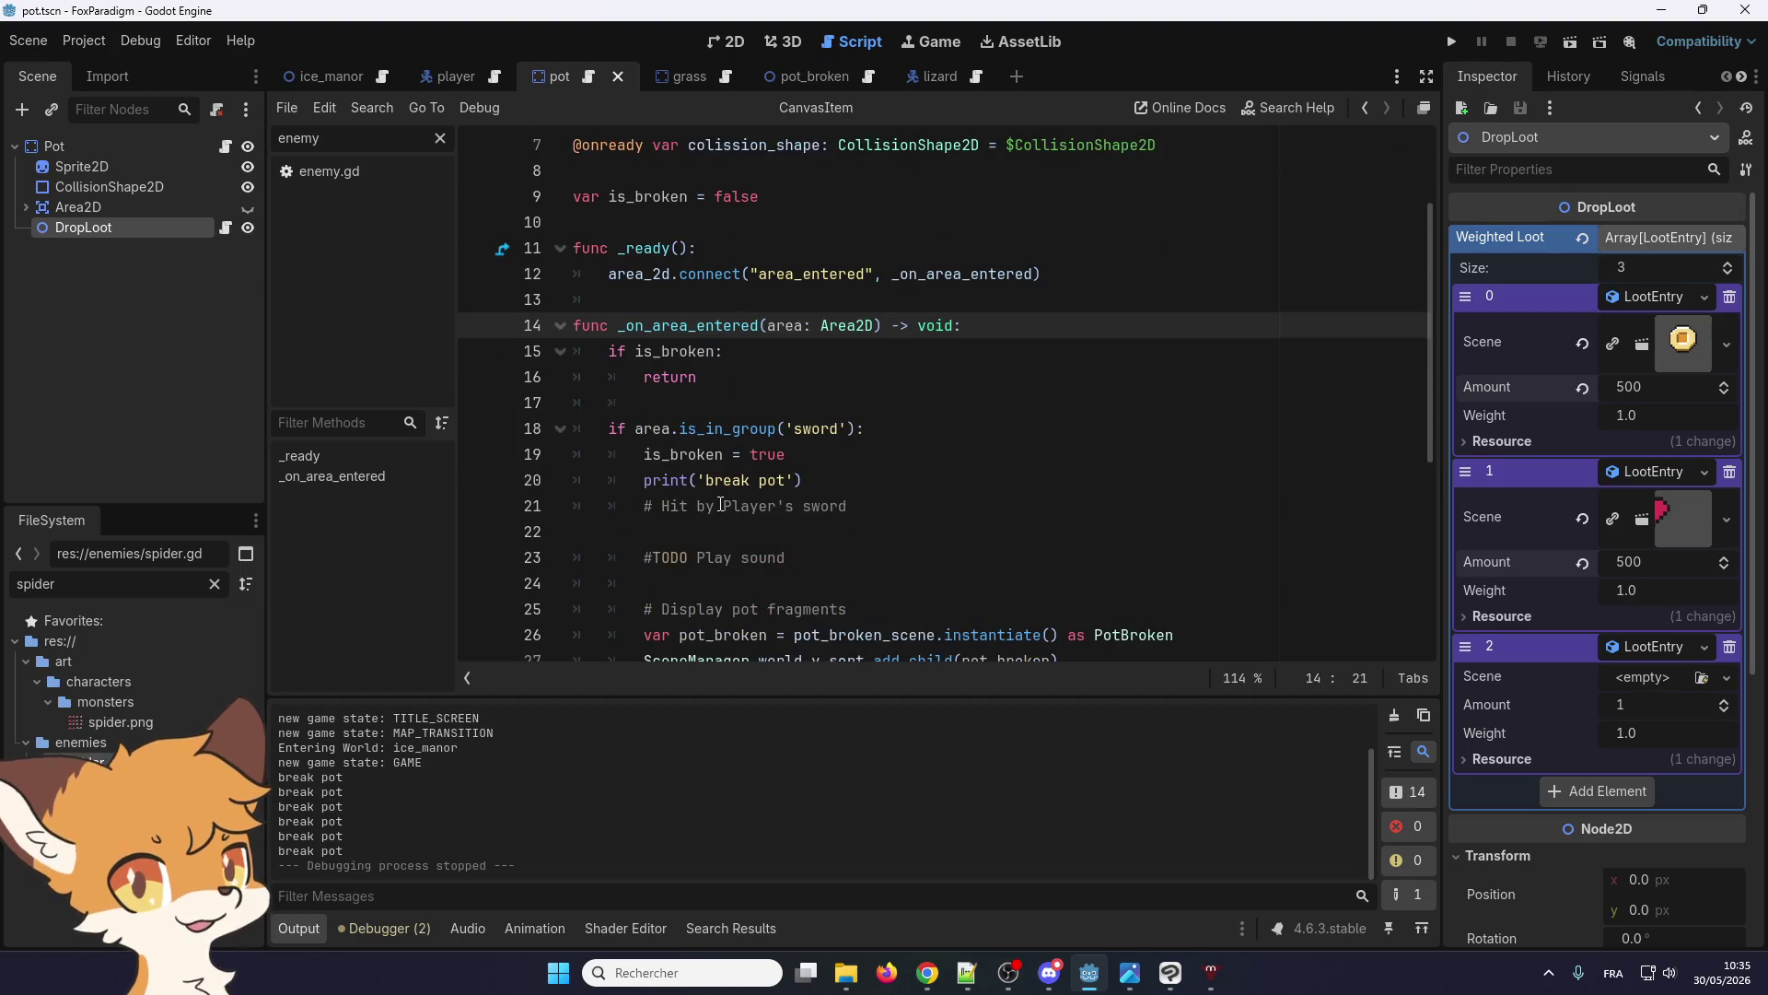
{"action": "scroll", "coordinate": [730, 472], "scroll_direction": "down", "scroll_amount": 2}
{"action": "scroll", "coordinate": [793, 548], "scroll_direction": "down", "scroll_amount": 2}
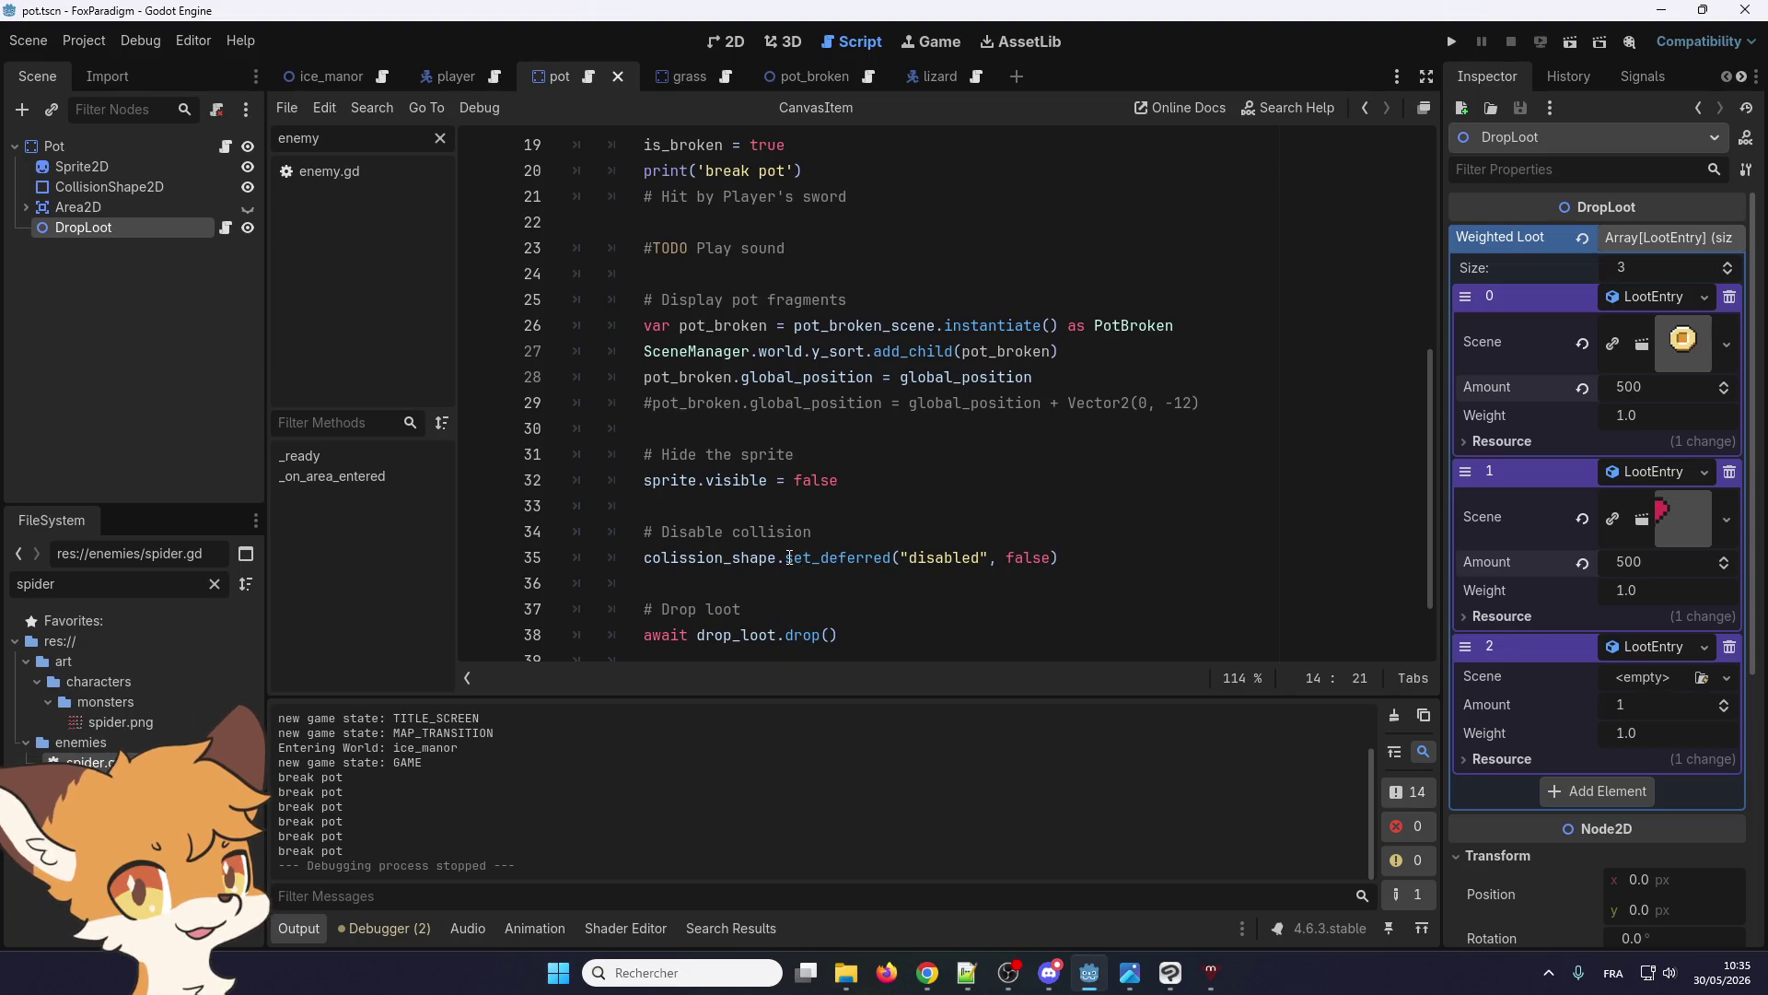
{"action": "left_click", "coordinate": [1452, 42]}
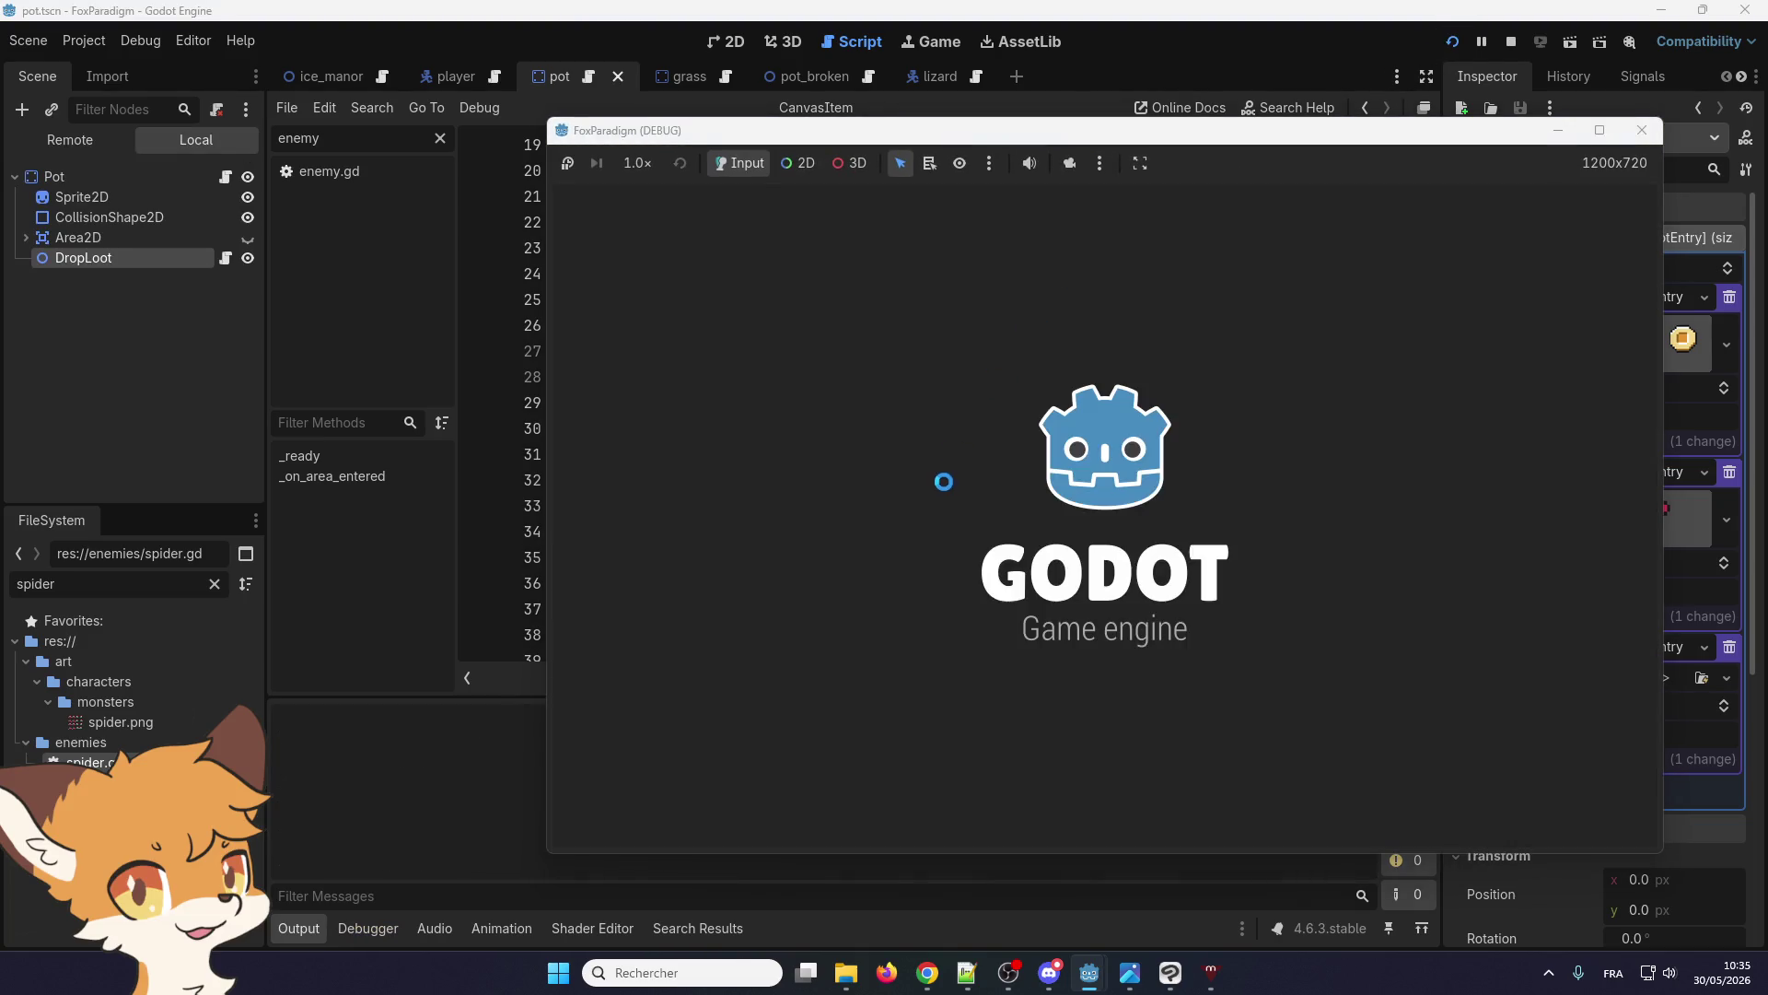
Break the two left pots and collect coins from 54 to 127, then close the debug game
{"action": "key", "text": "Return"}
{"action": "key", "text": "Return"}
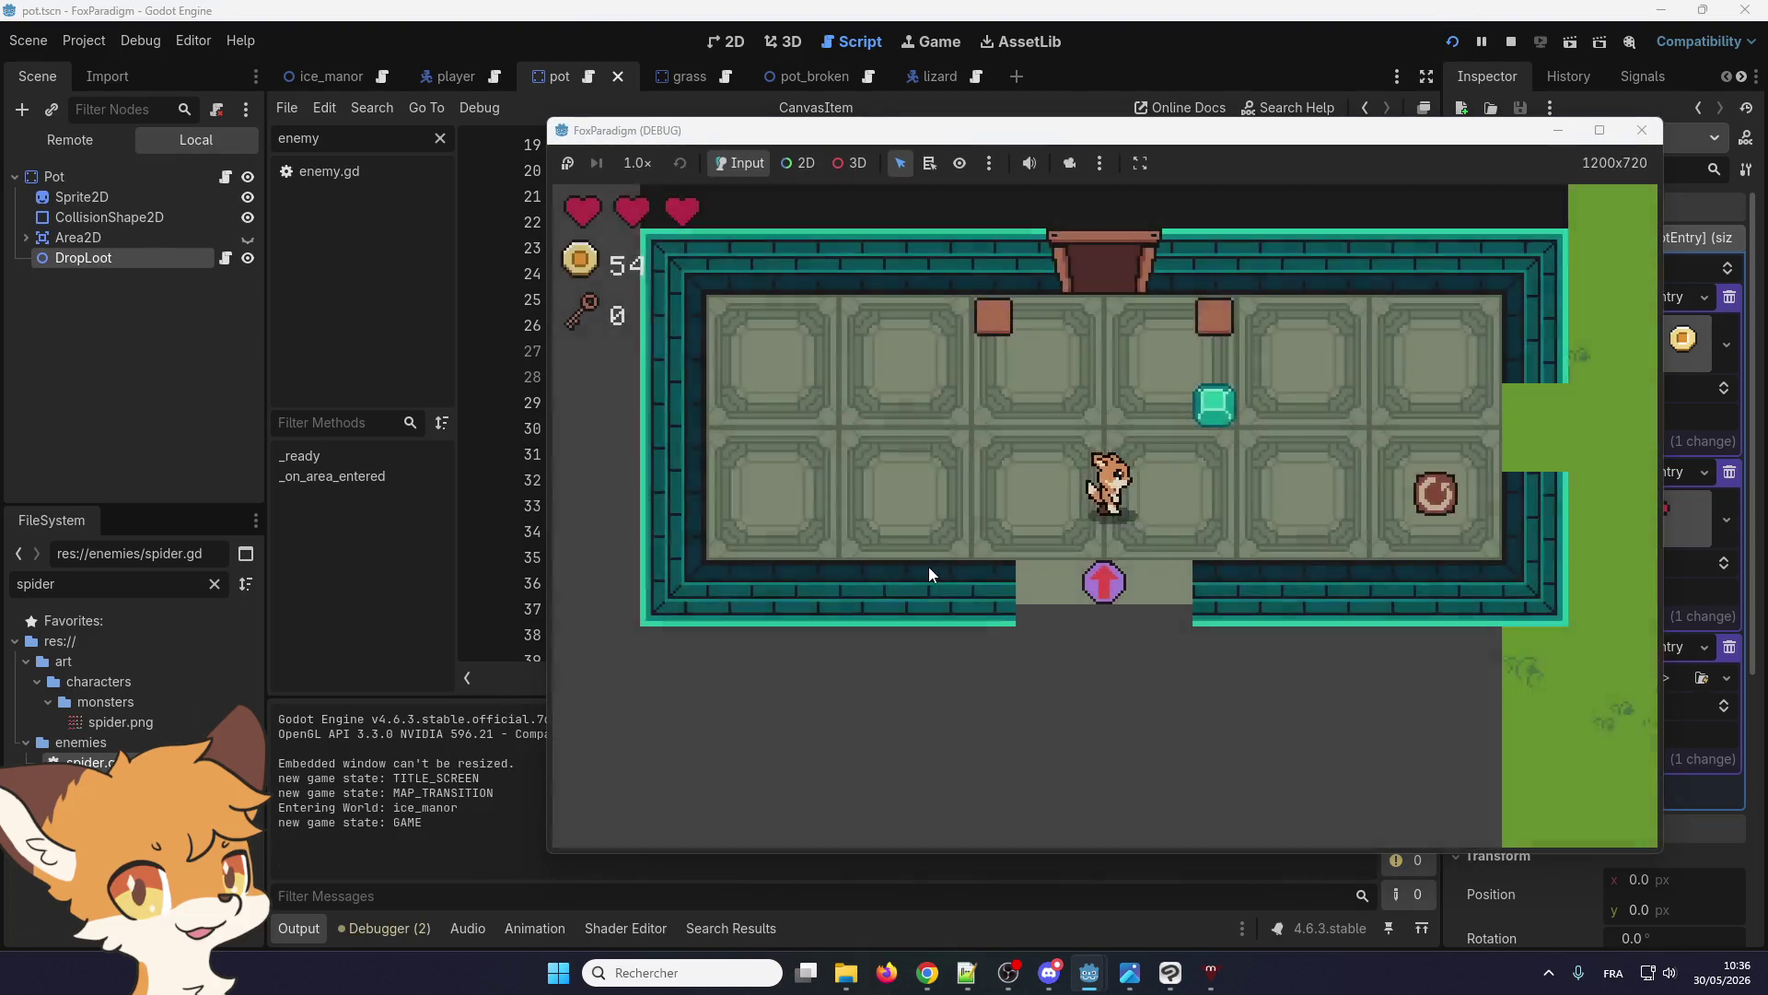
{"action": "key", "text": "Right"}
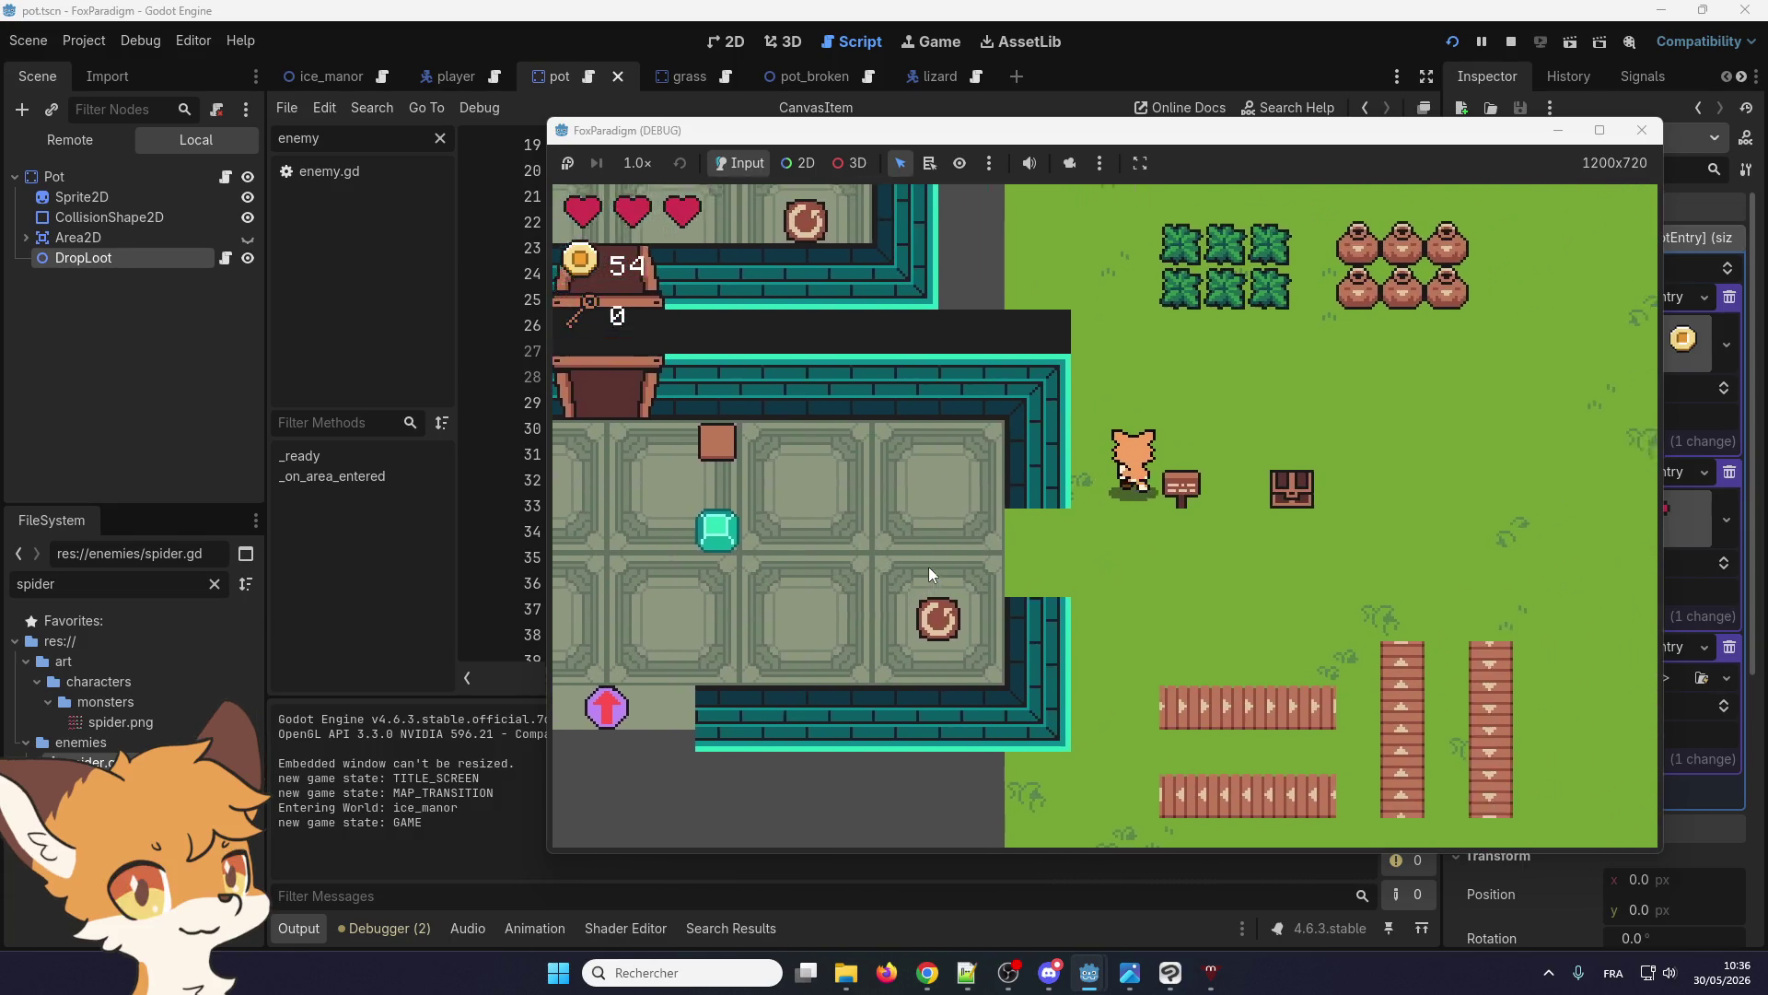
{"action": "key", "text": "Up"}
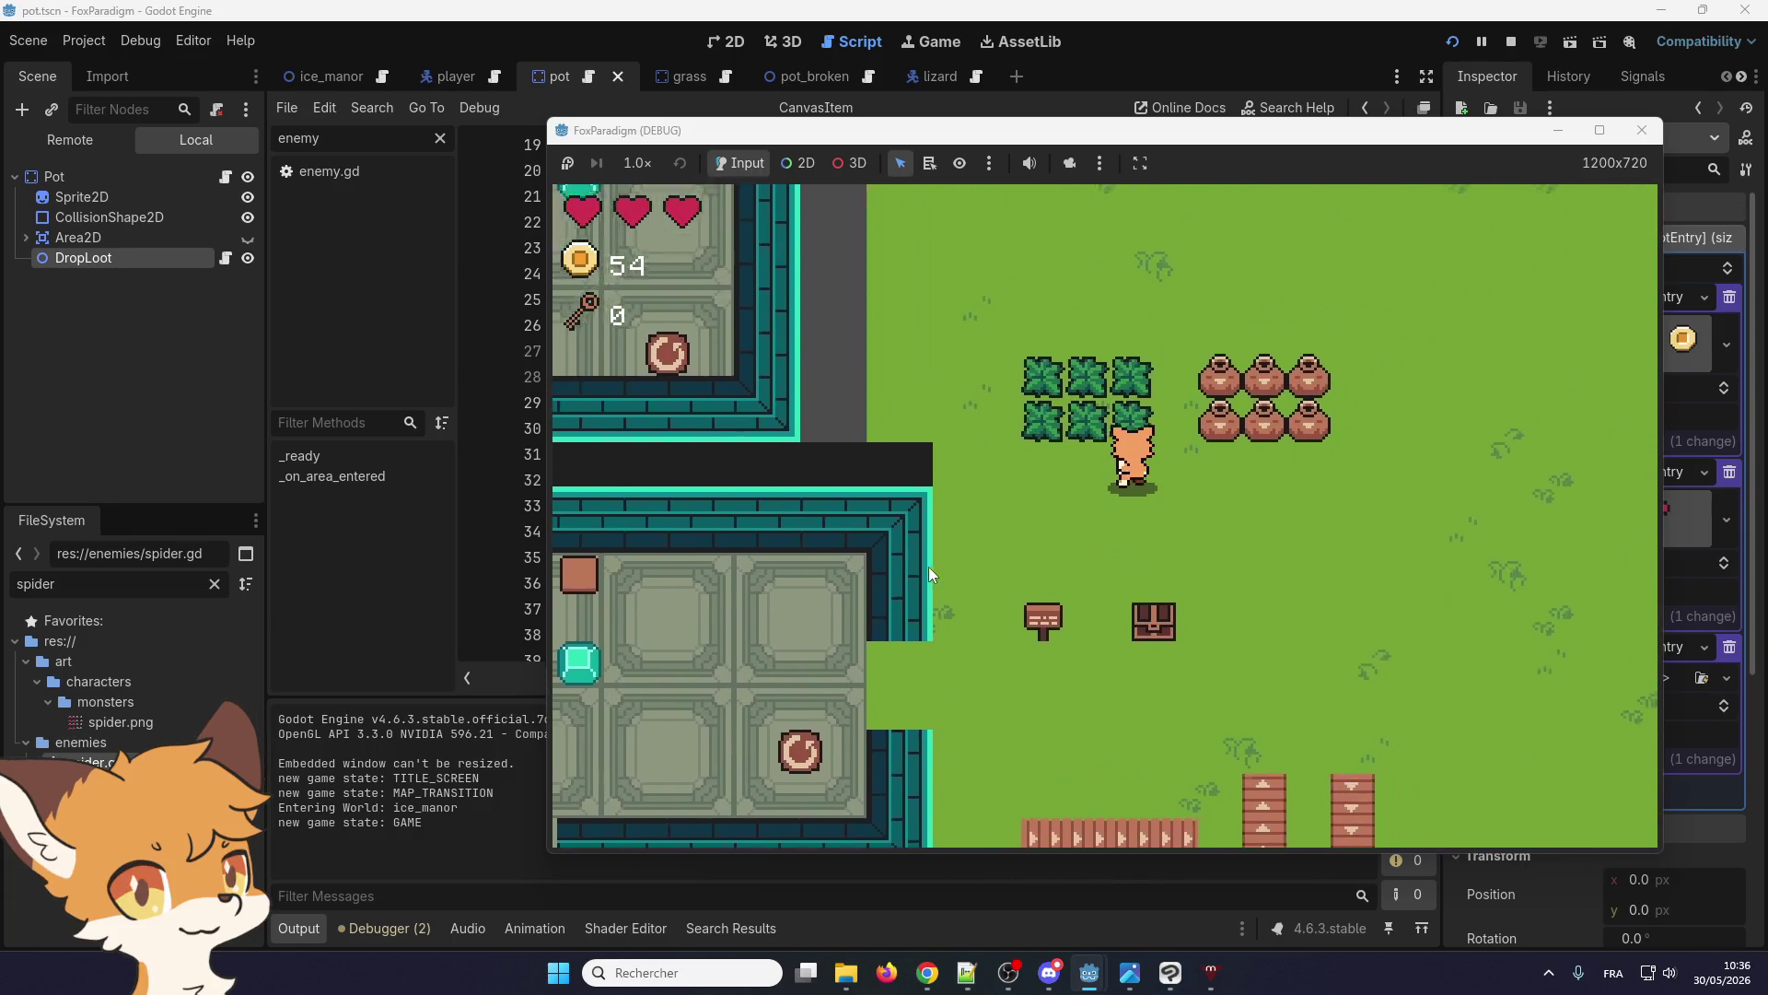
{"action": "key", "text": "space"}
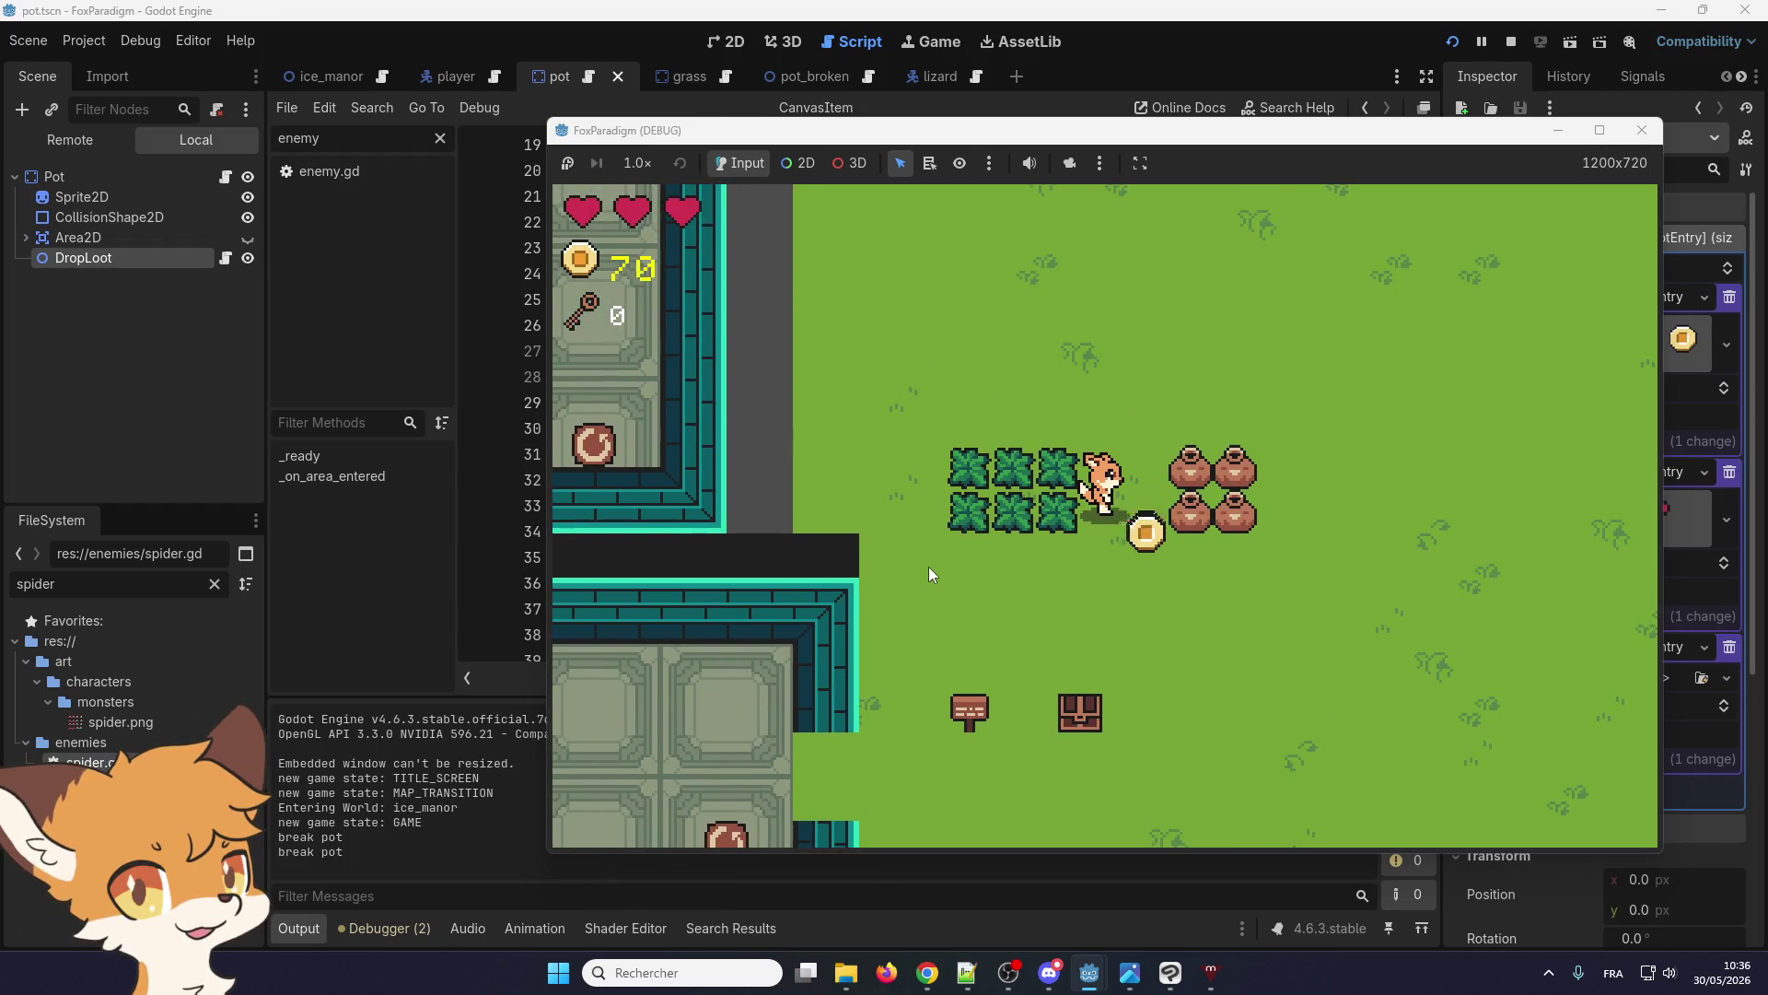
{"action": "key", "text": "Down"}
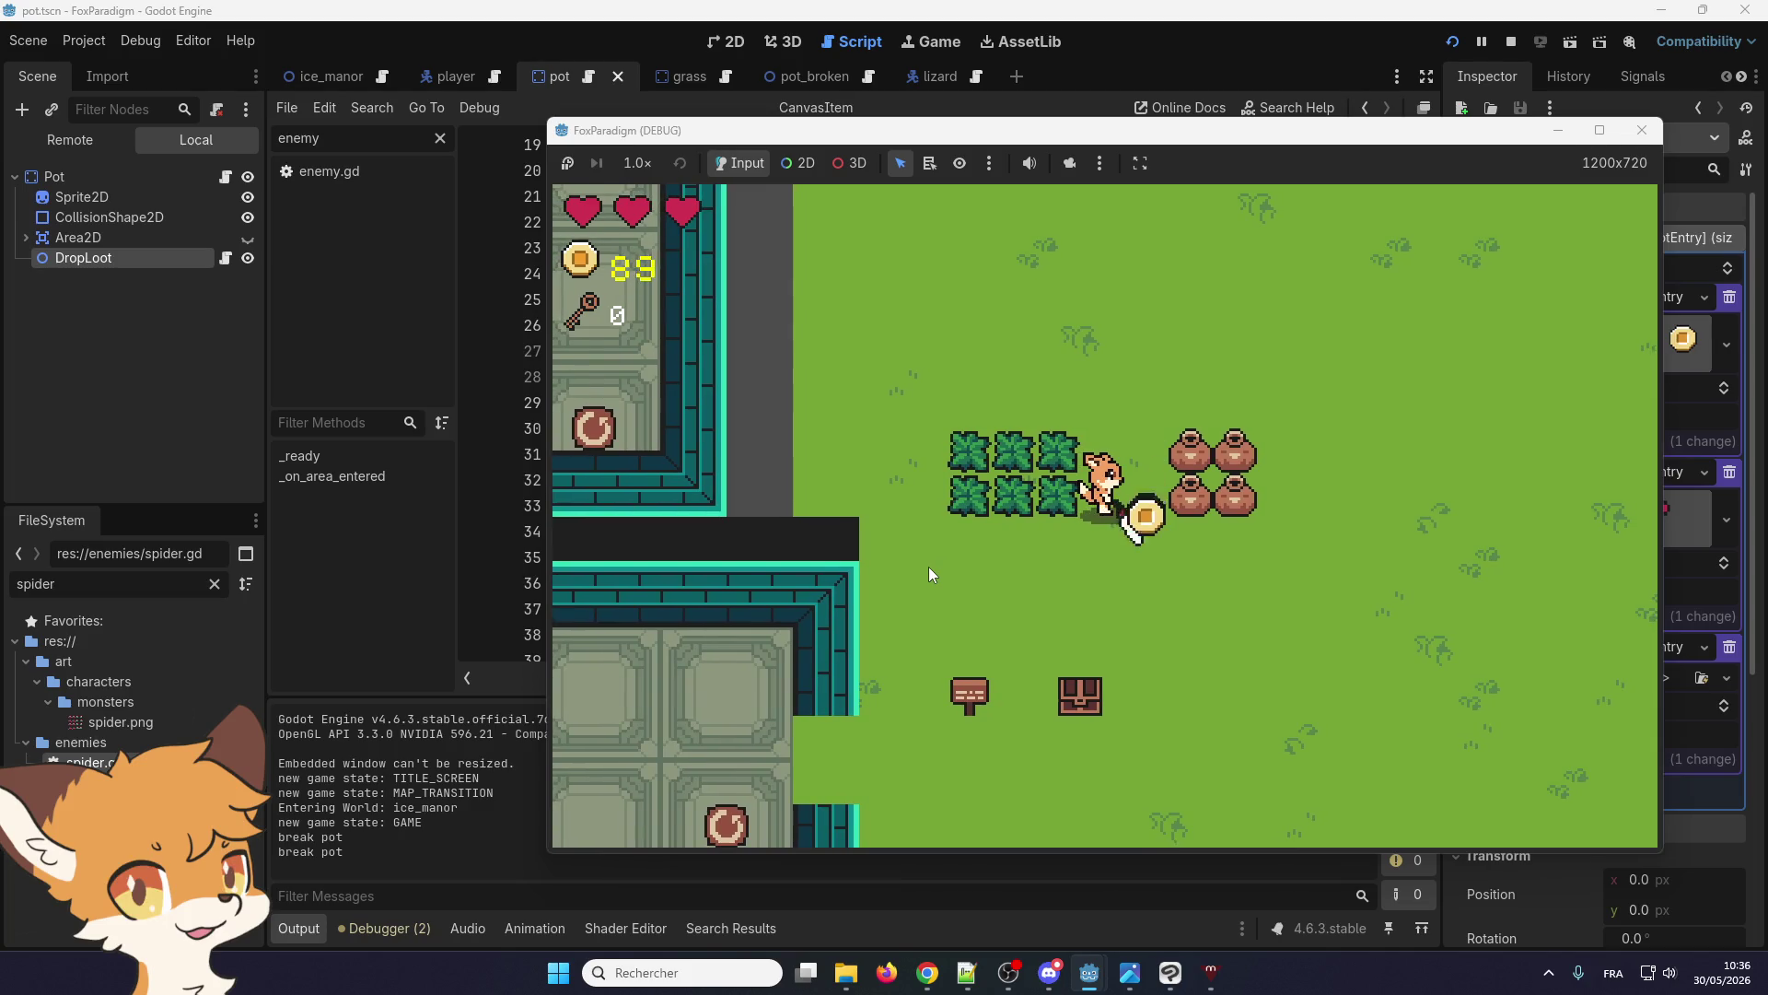
{"action": "key", "text": "Up"}
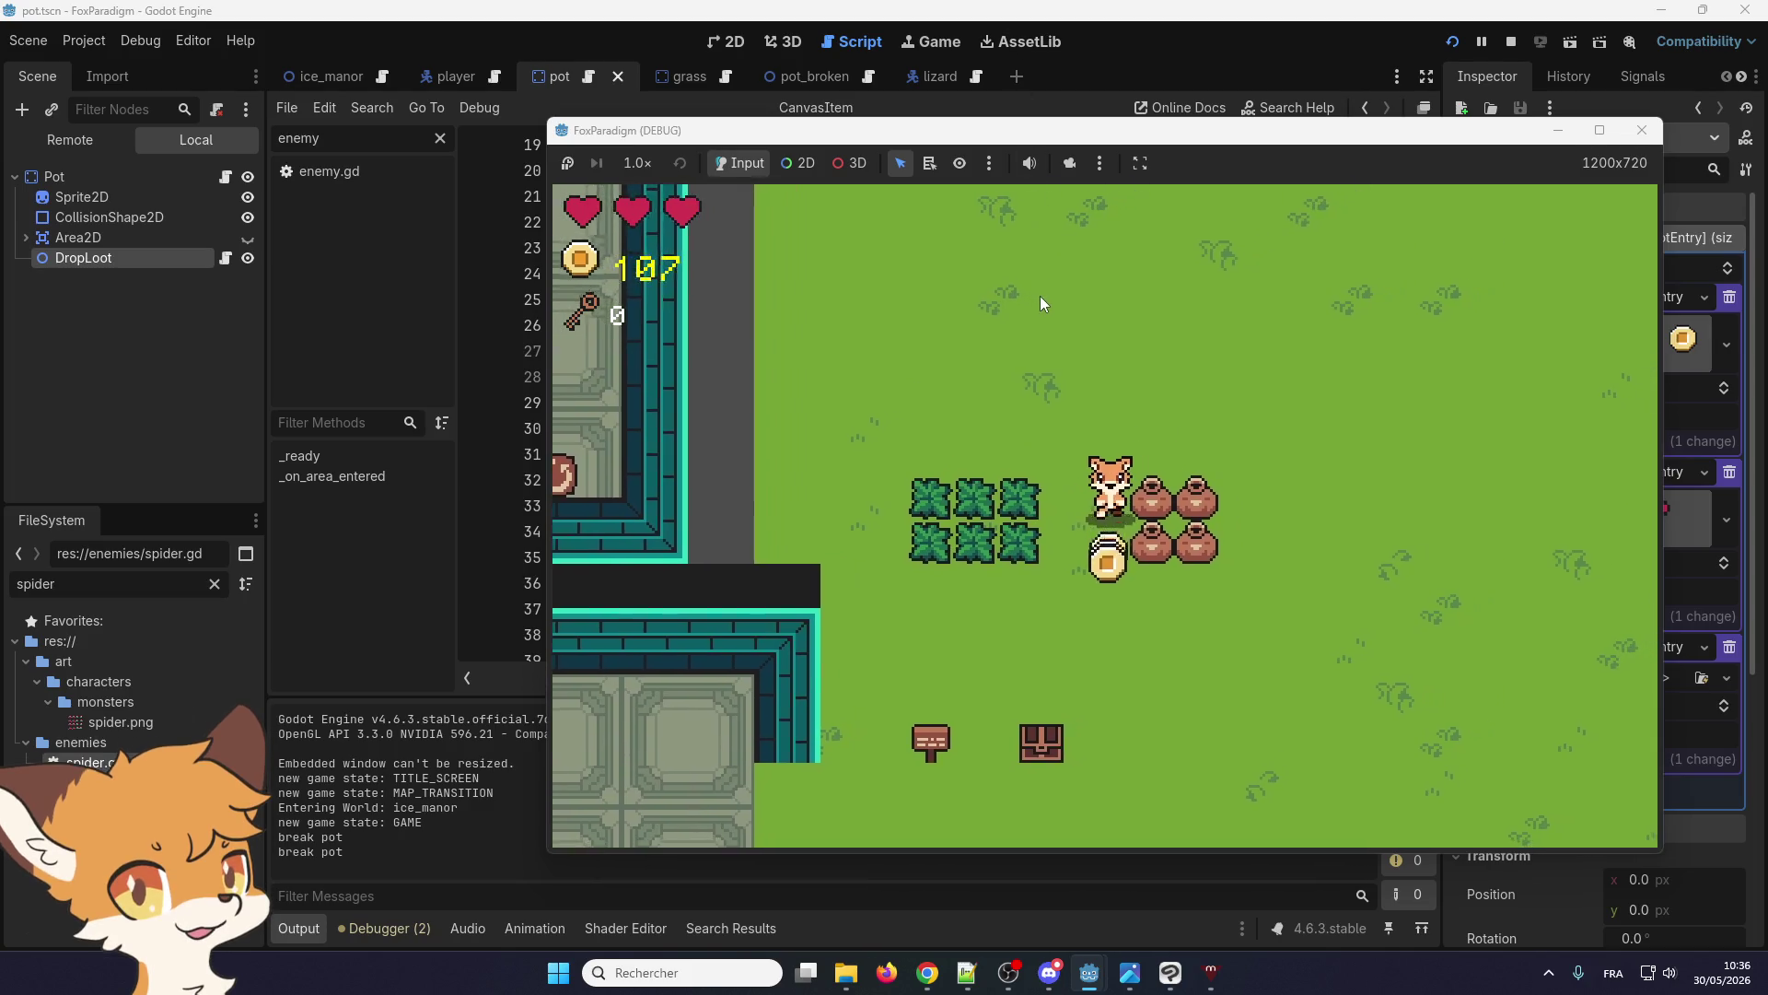
{"action": "key", "text": "Left"}
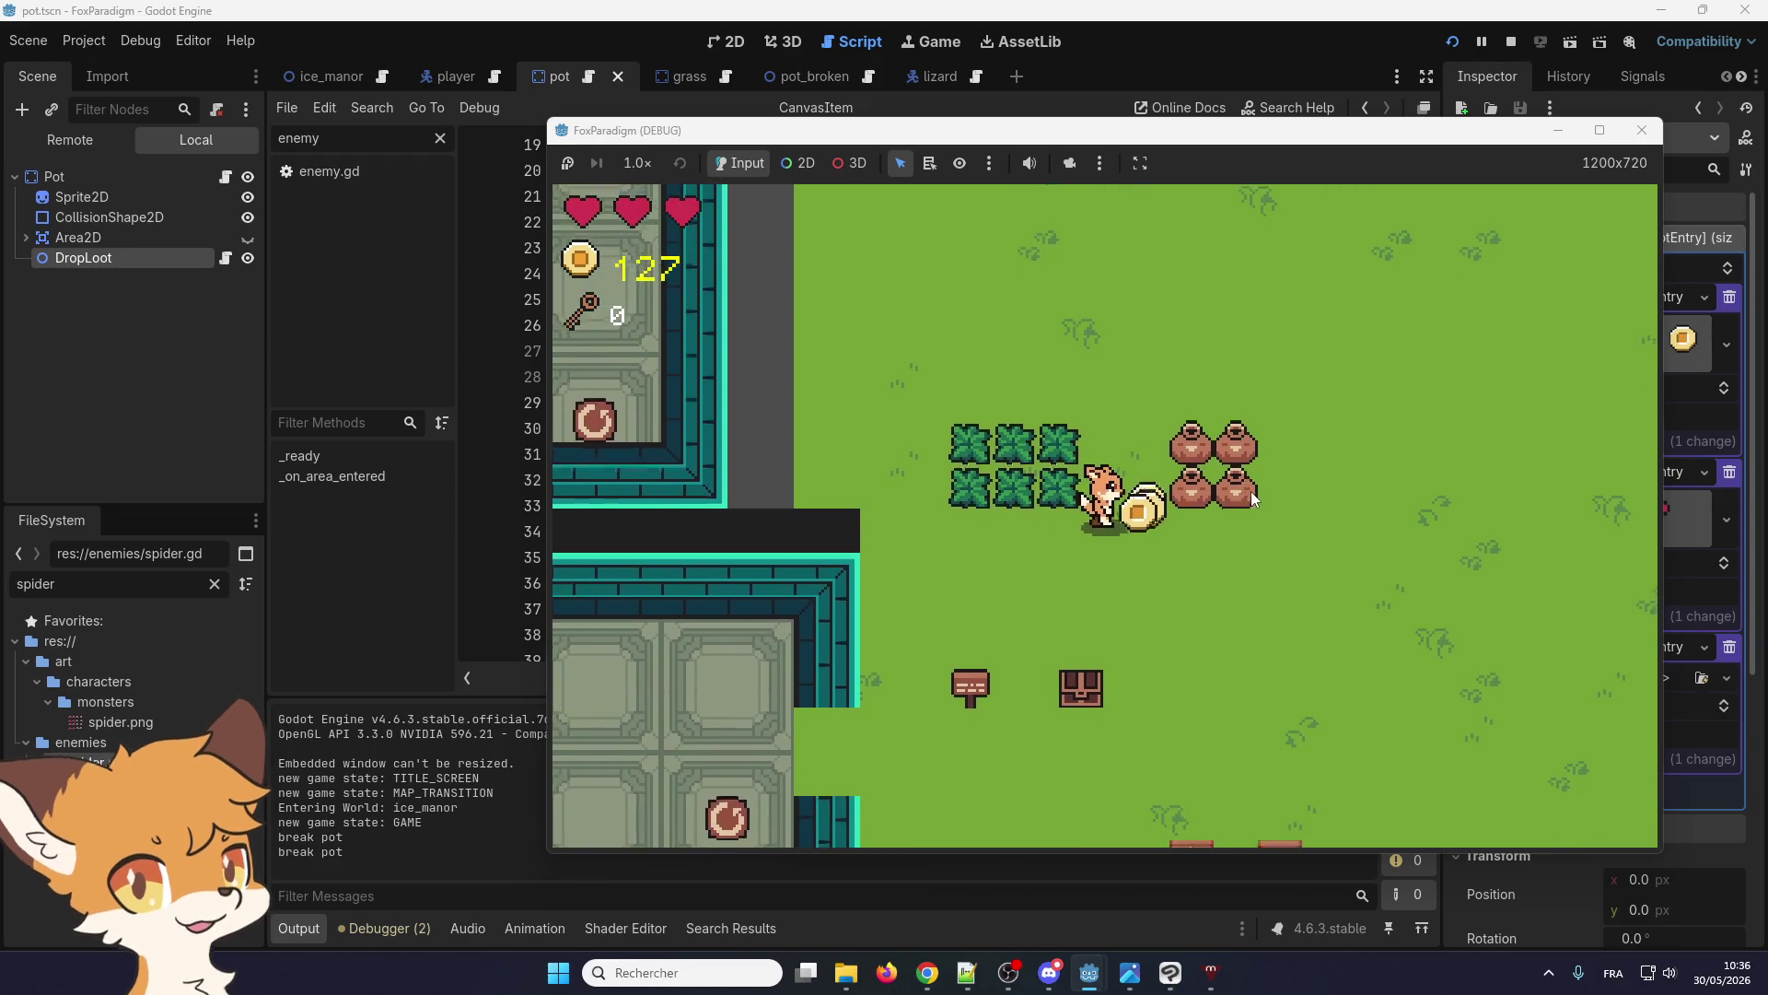
{"action": "left_click", "coordinate": [1639, 128]}
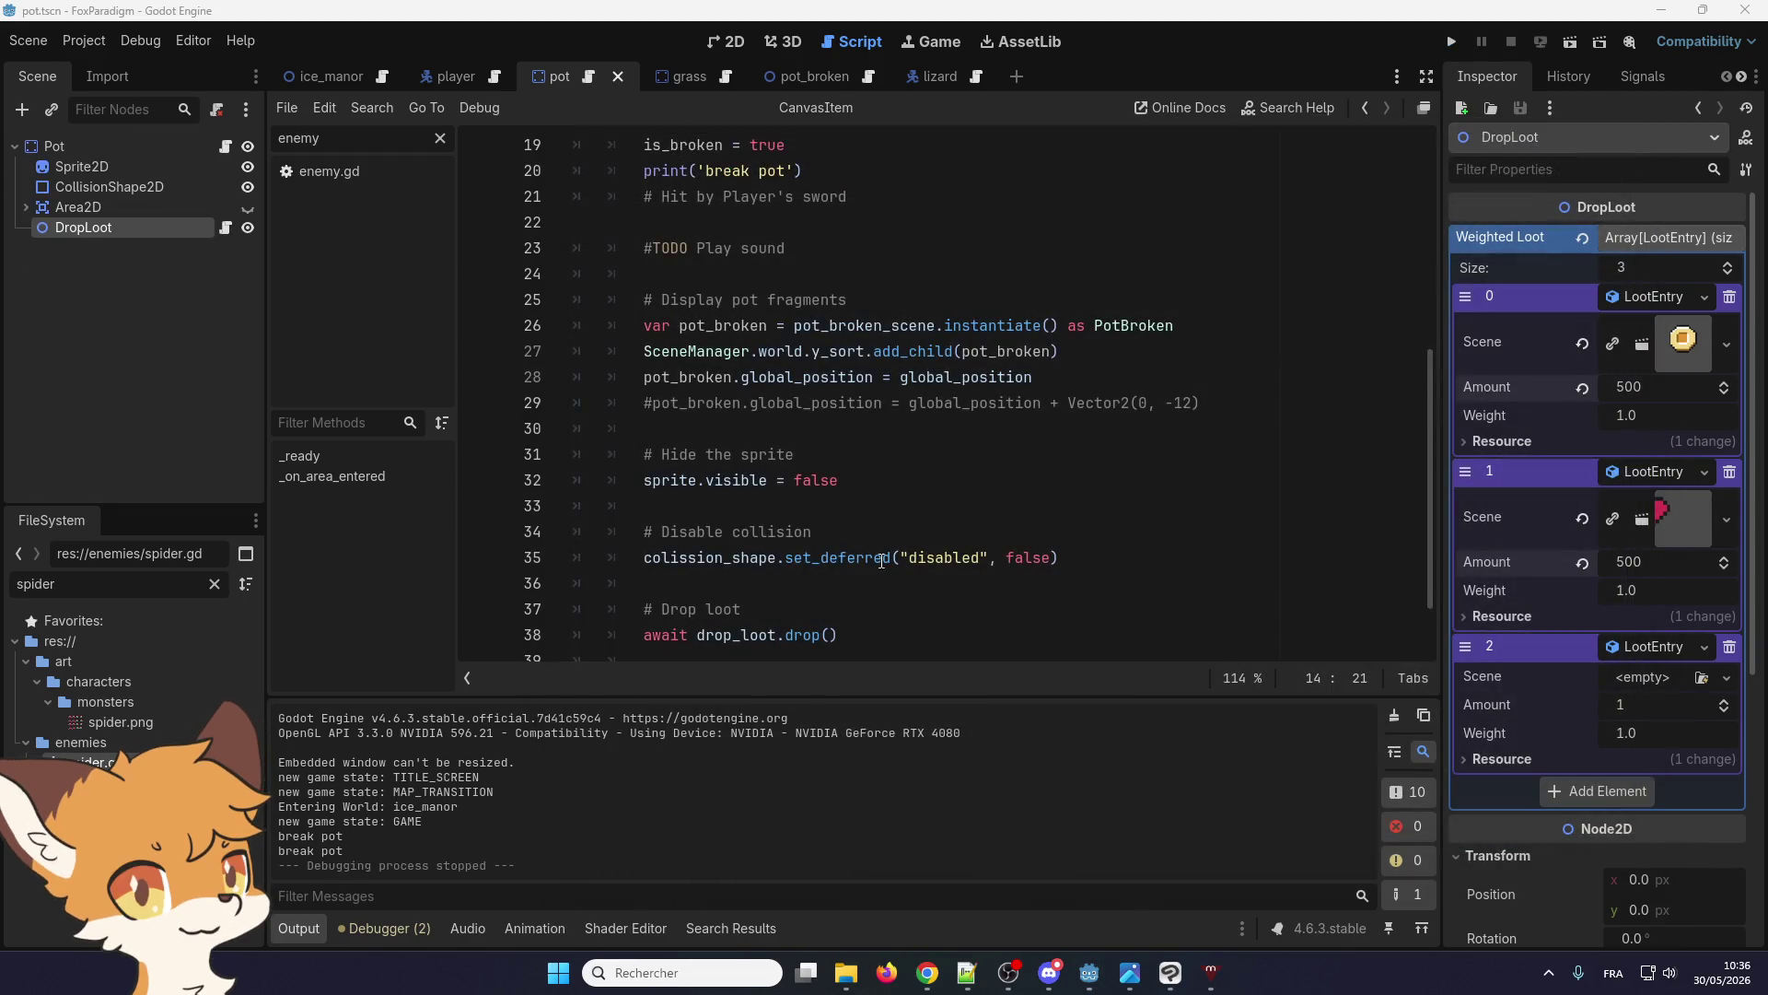
Change line 35 to colission_shape.disabled = false, removing the set_deferred call's stray quote and parenthesis
{"action": "double_click", "coordinate": [769, 556]}
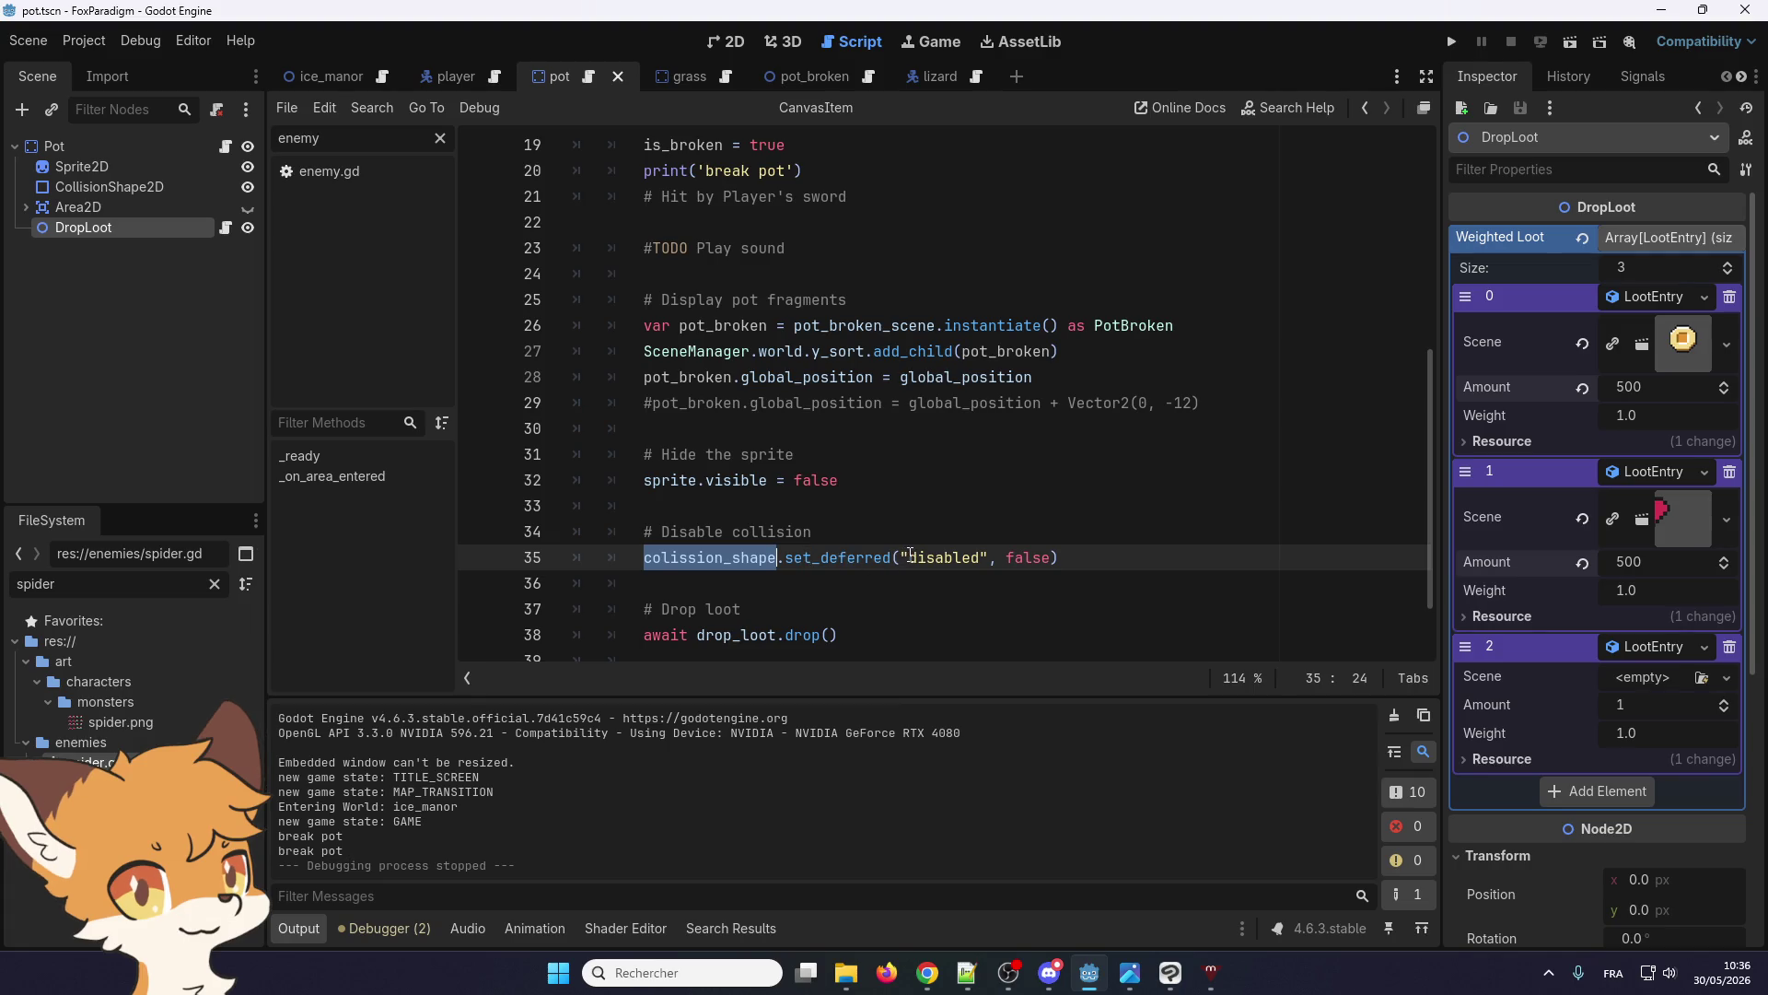
{"action": "left_click_drag", "start_coordinate": [908, 555], "coordinate": [789, 557]}
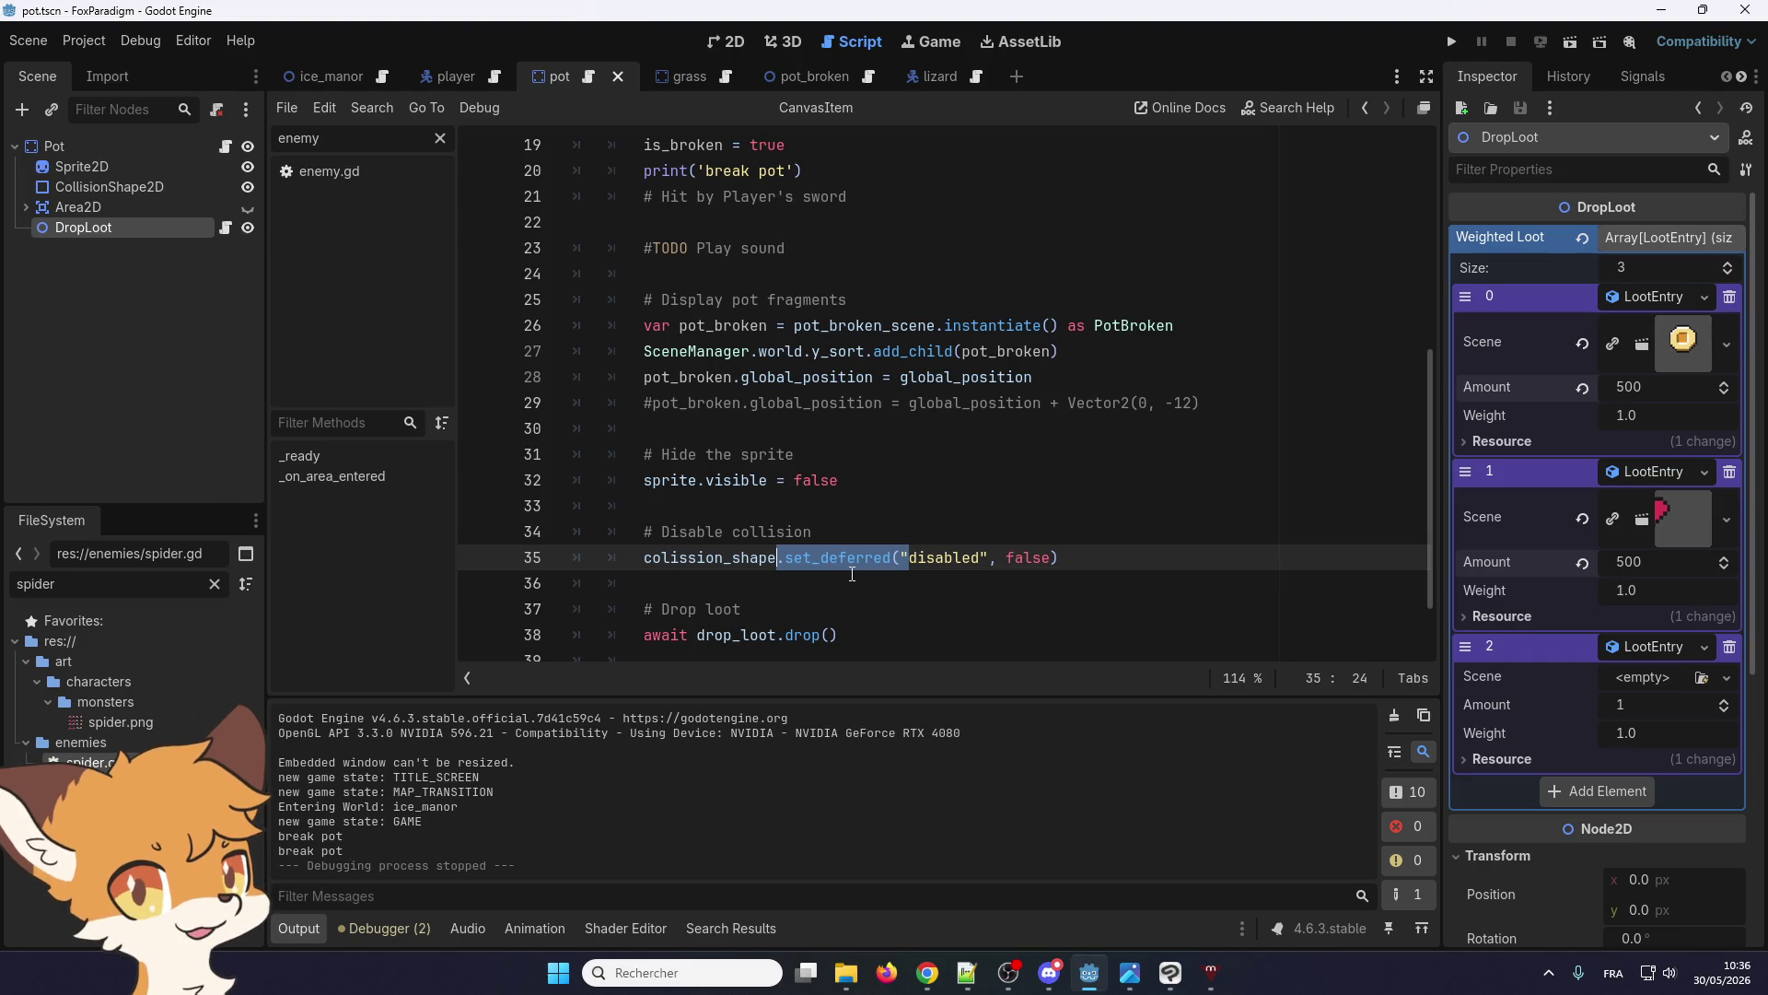
{"action": "type", "text": "="}
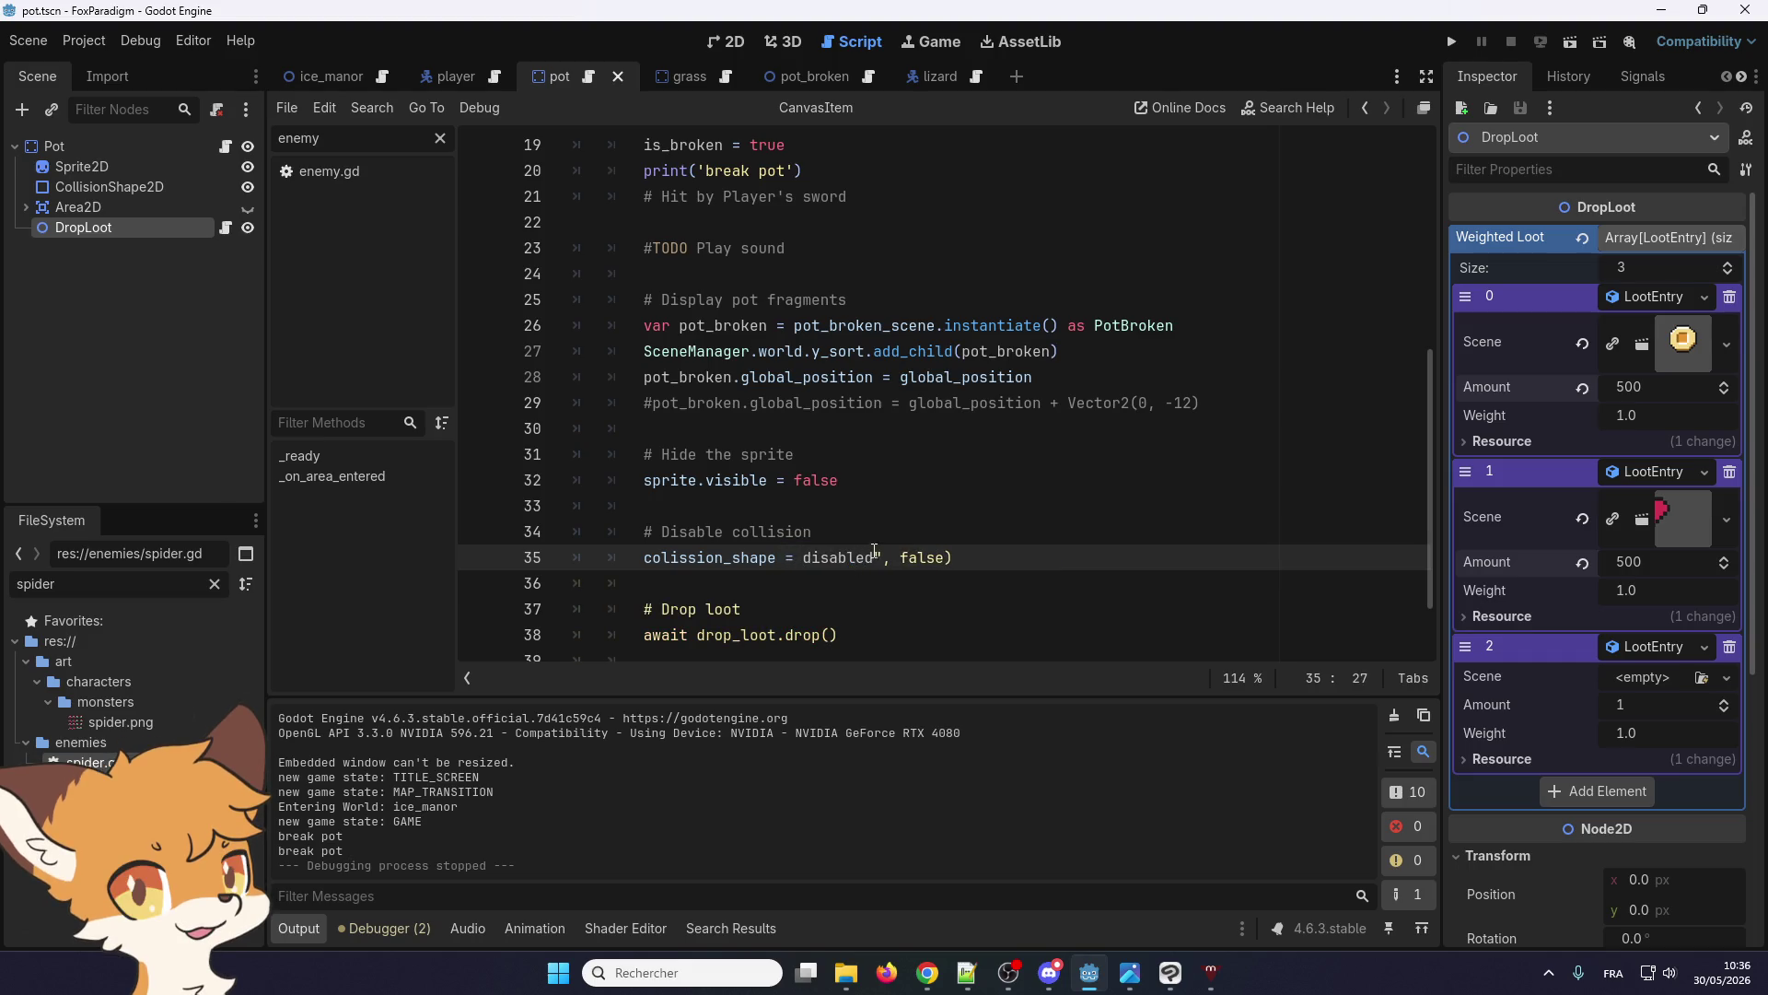
{"action": "key", "text": "Left"}
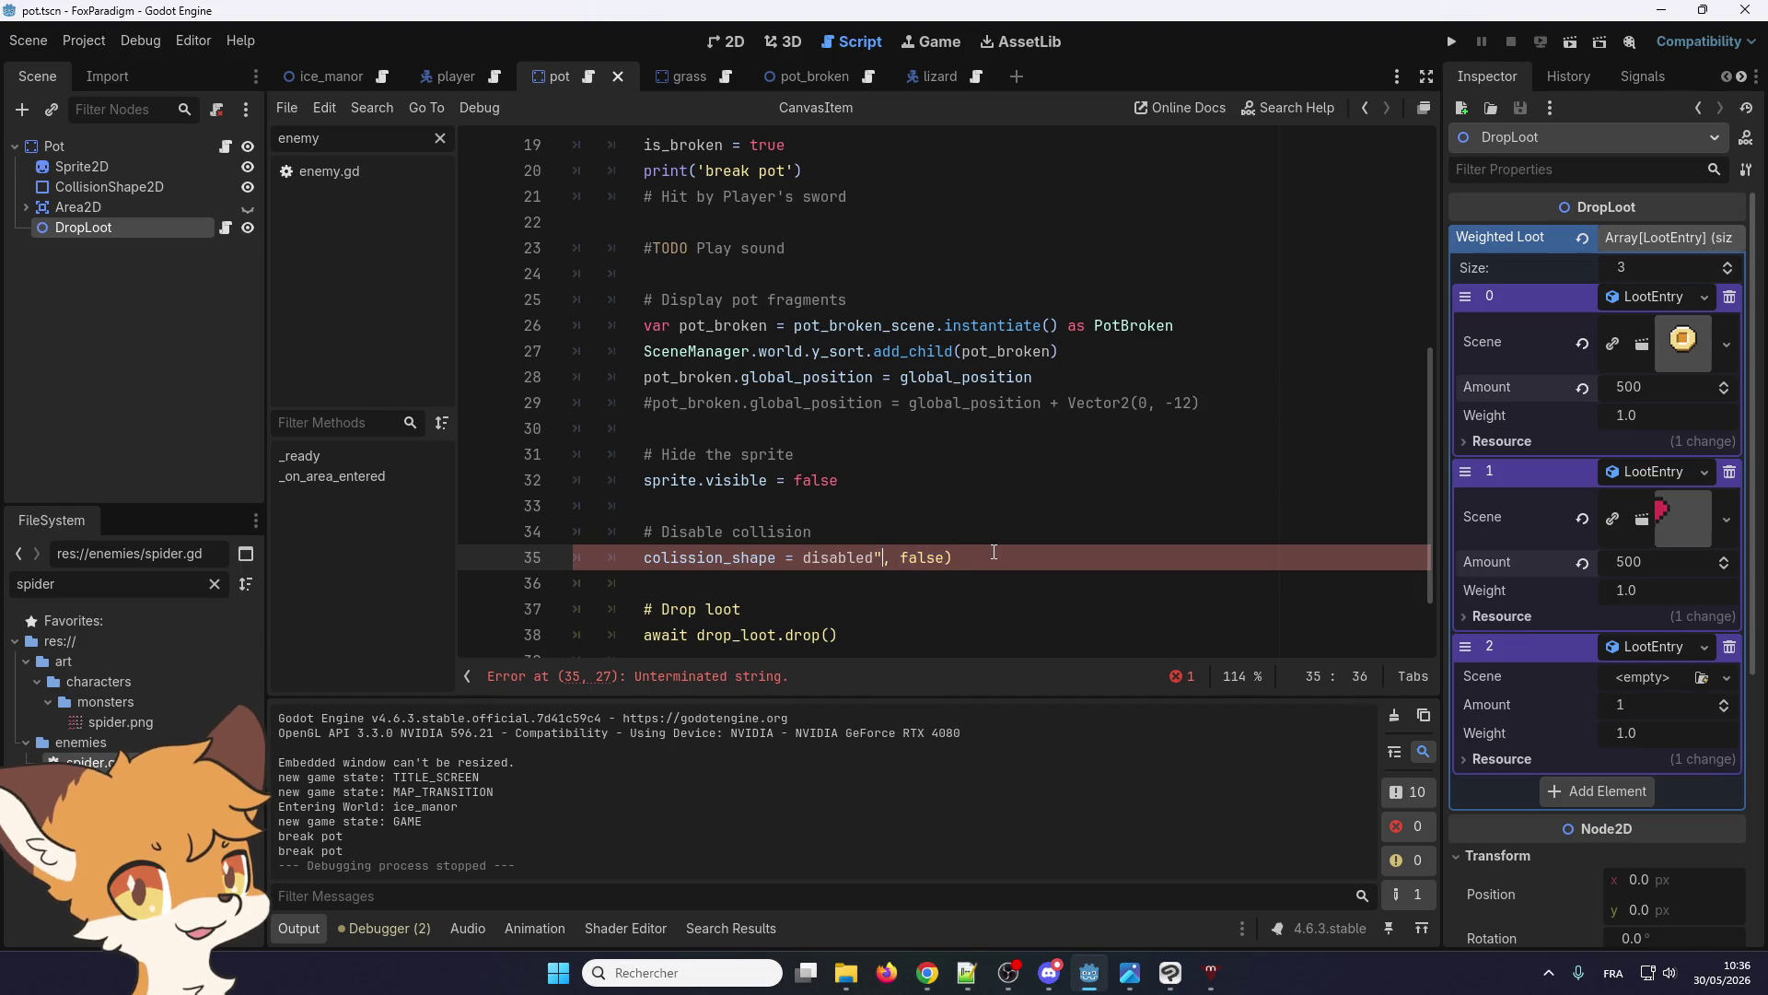
{"action": "key", "text": "Left"}
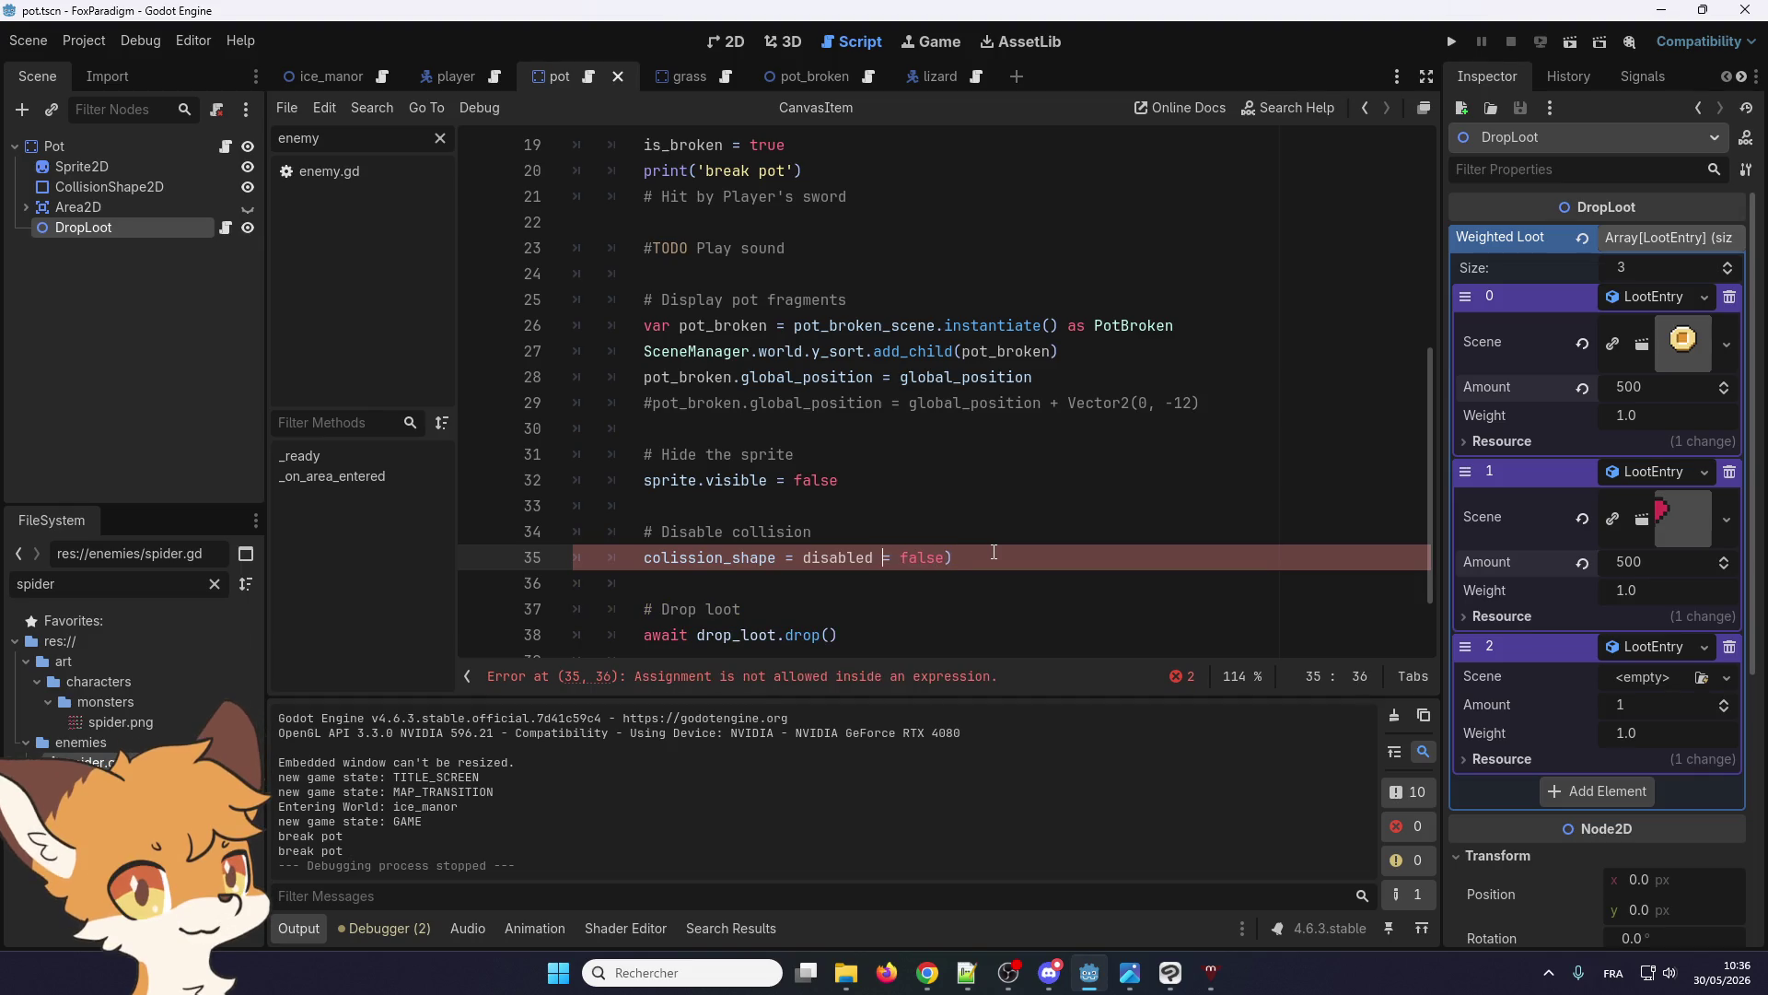
{"action": "key", "text": "BackSpace"}
{"action": "key", "text": "BackSpace"}
{"action": "type", "text": "."}
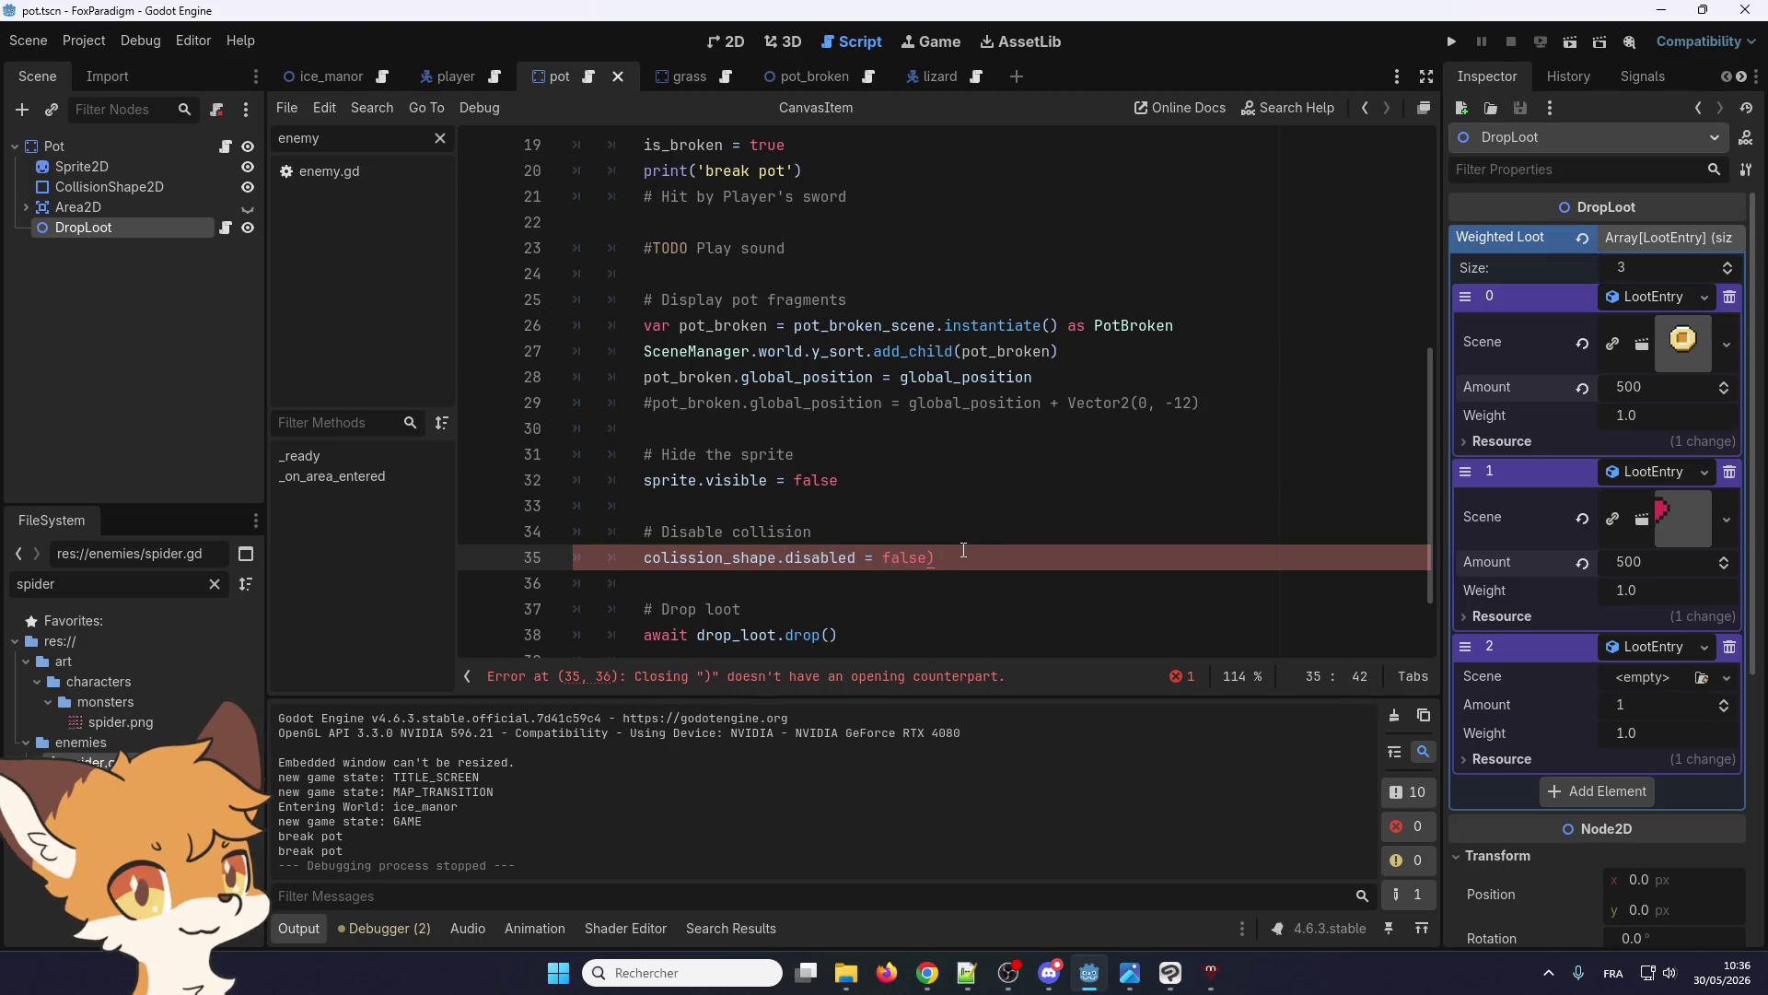
{"action": "key", "text": "BackSpace"}
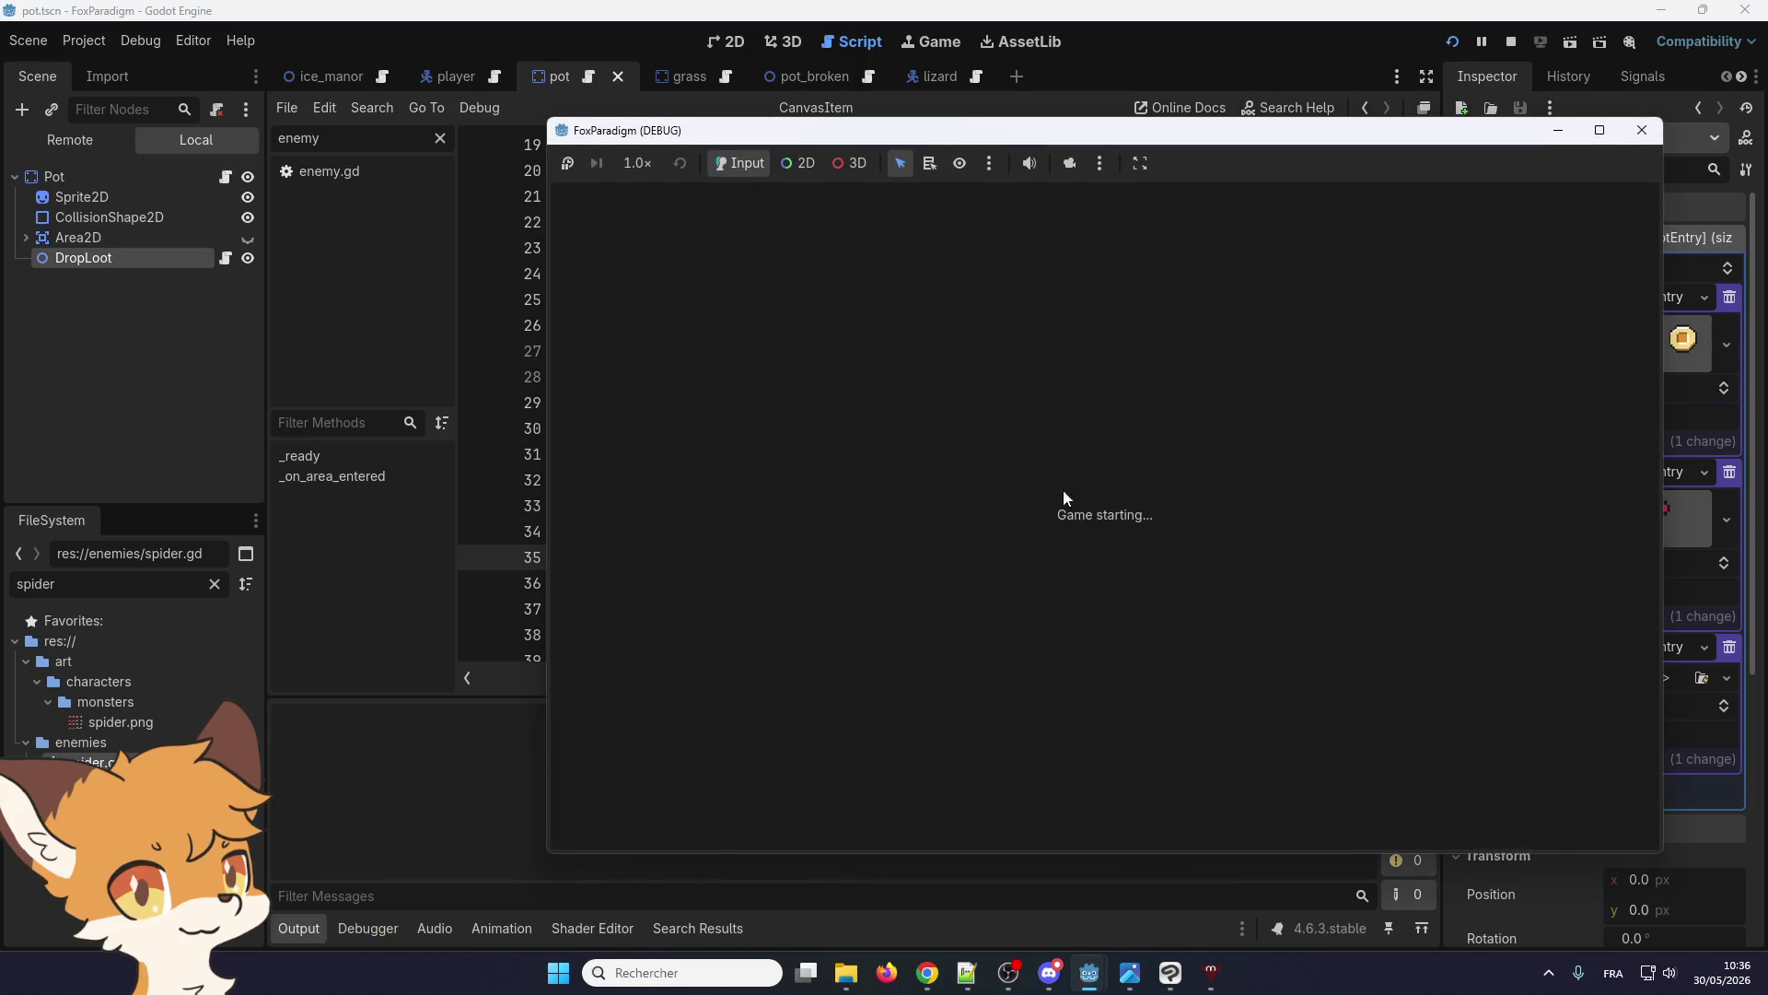
Run the game, break two pots with the sword, and show the pot.gd:35 flushing-queries errors
{"action": "key", "text": "Return"}
{"action": "key", "text": "Return"}
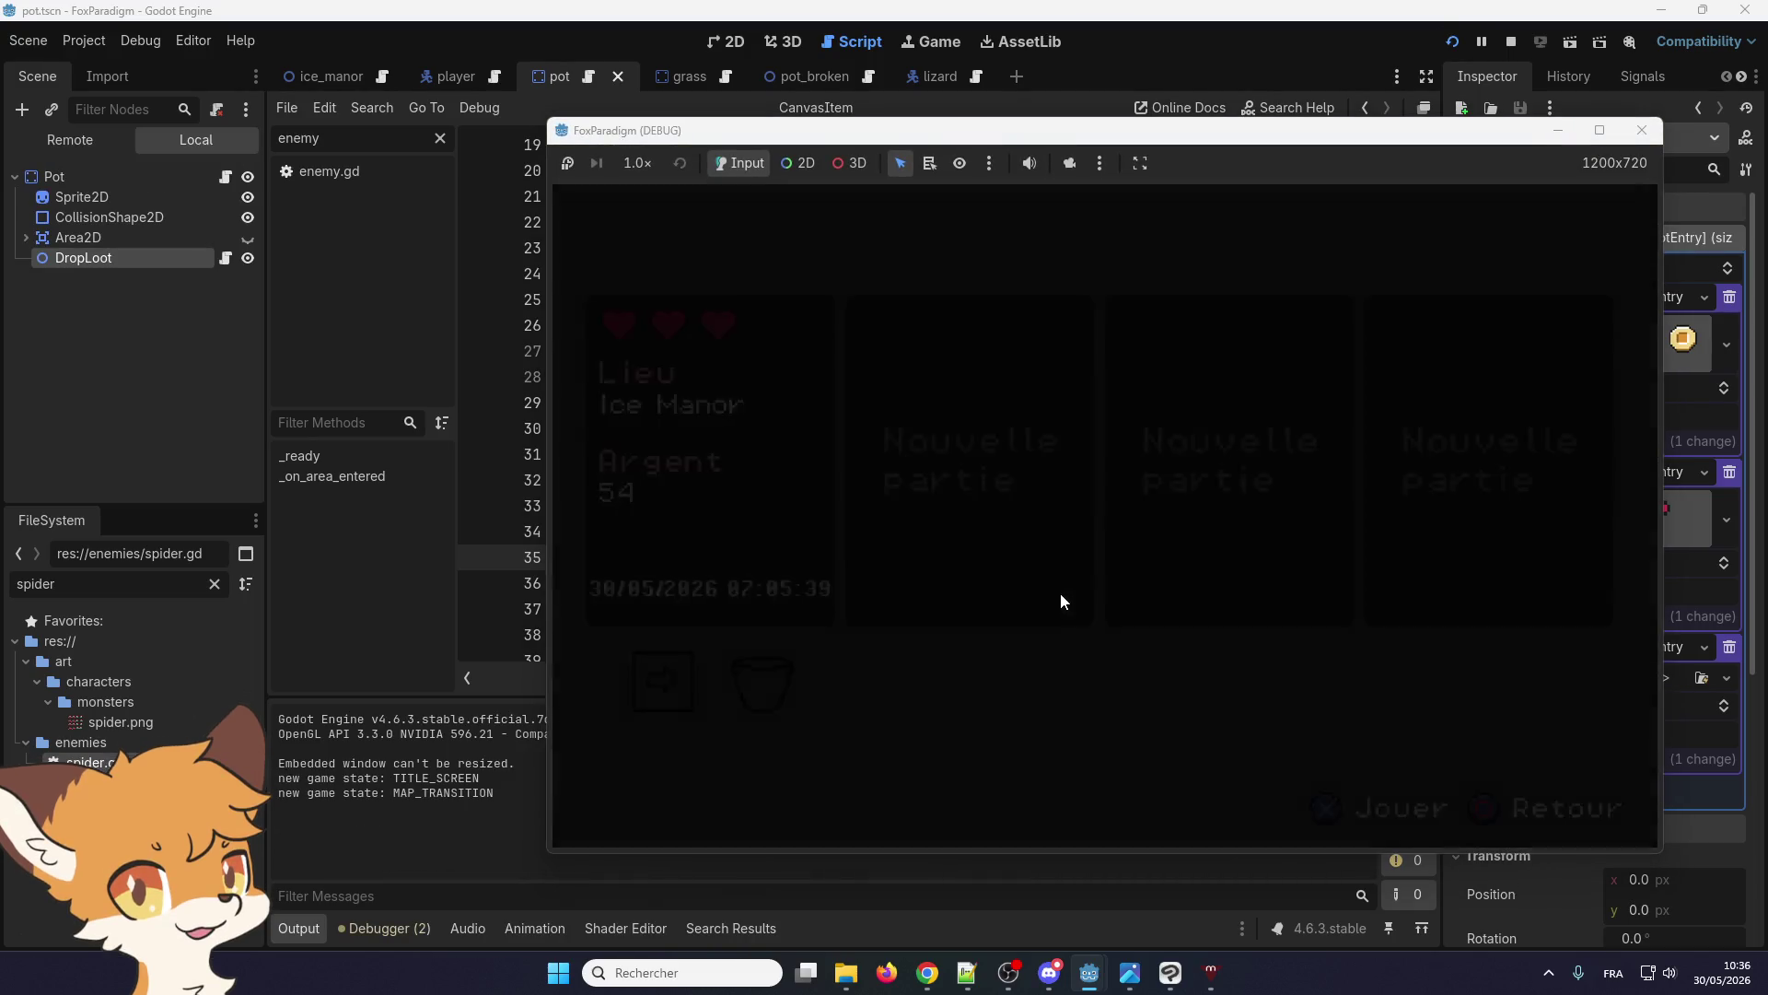
{"action": "key", "text": "Right"}
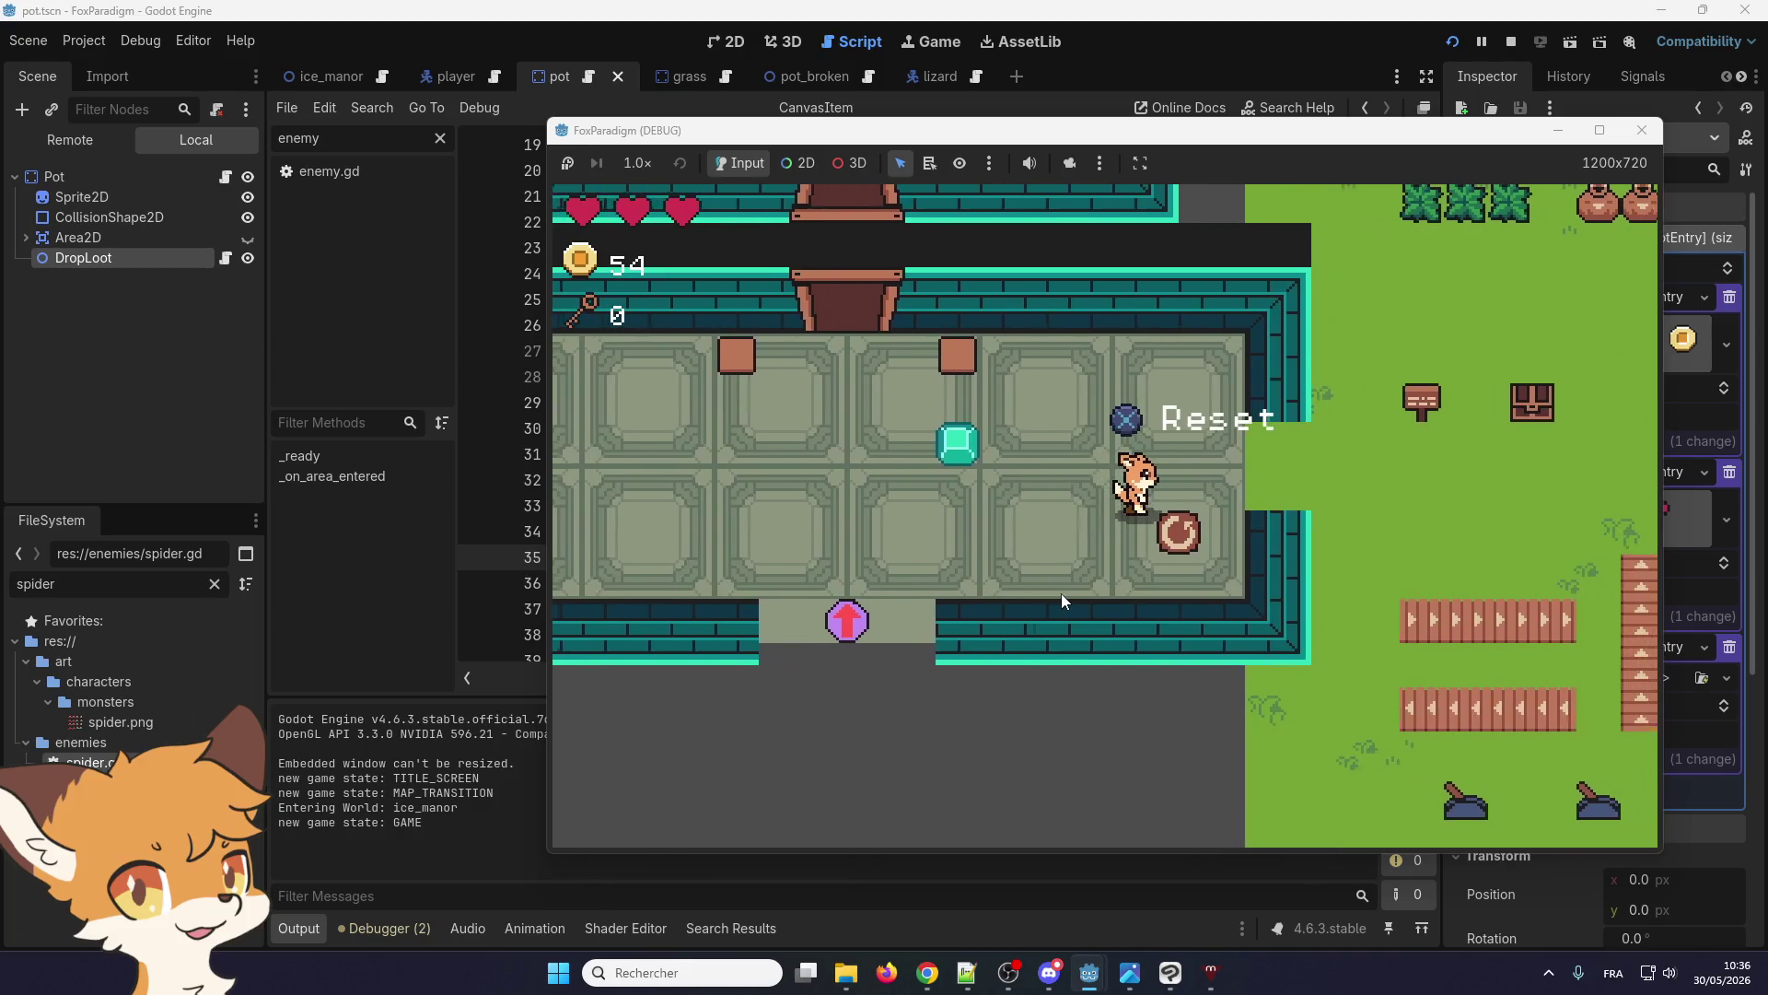
{"action": "key", "text": "Up"}
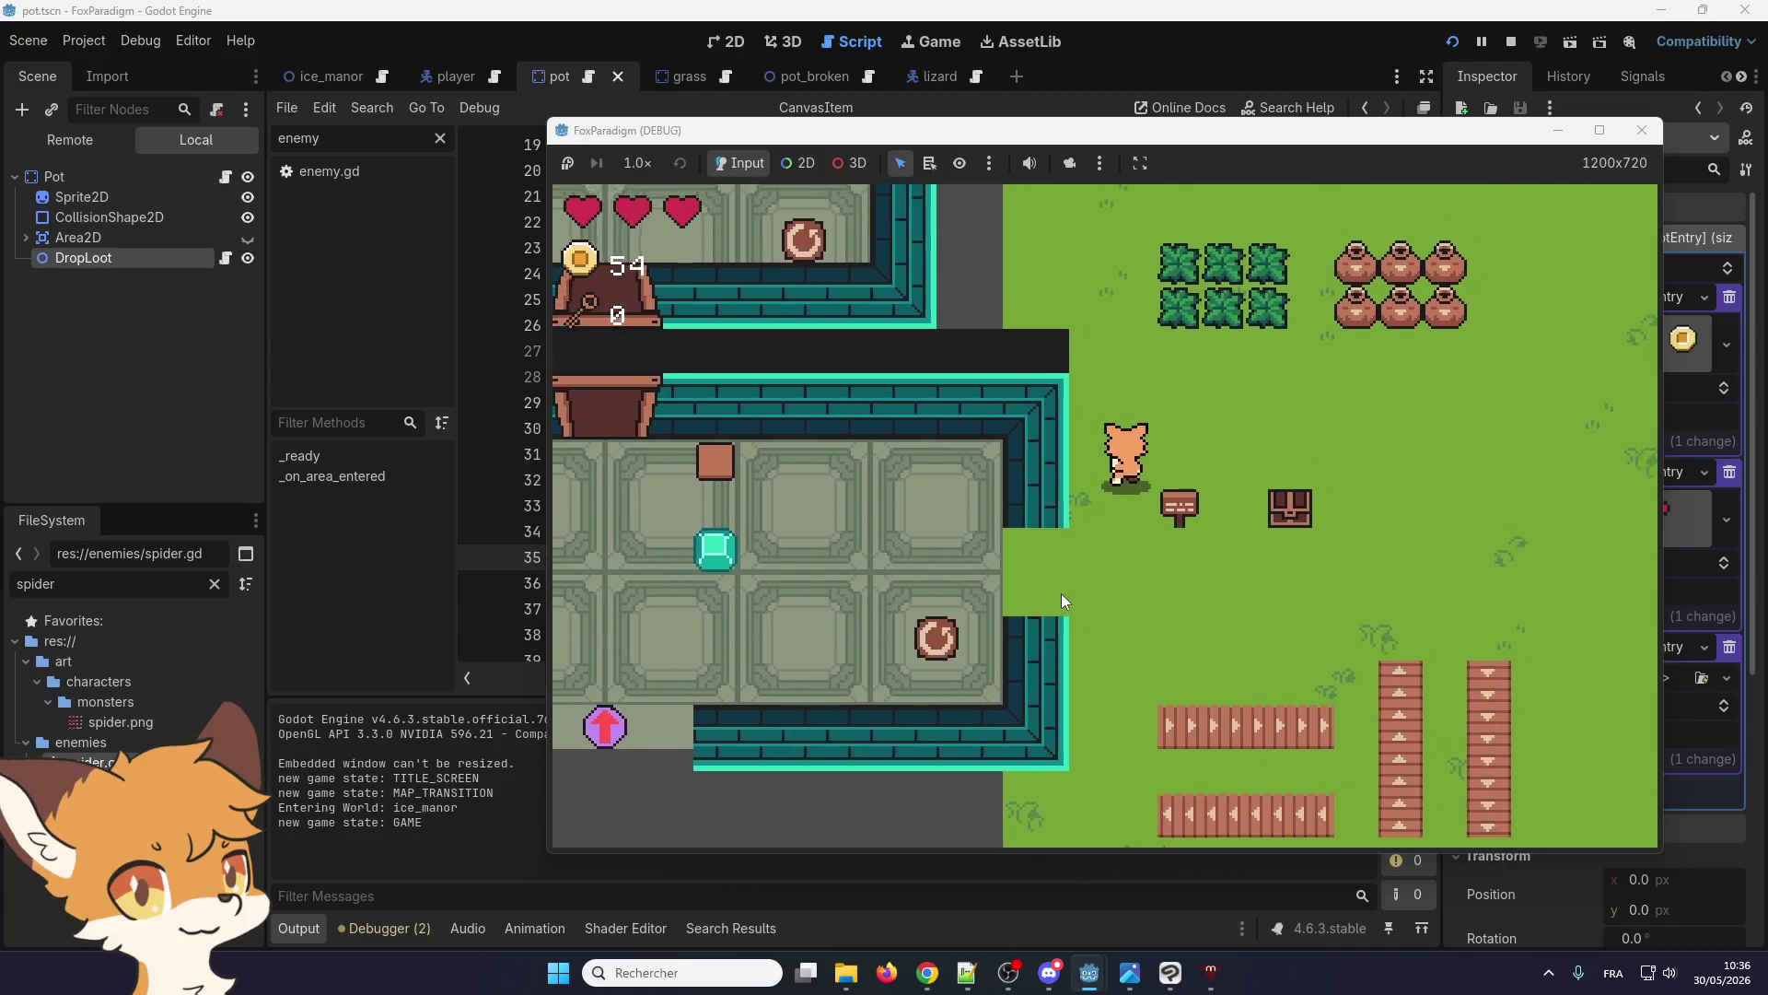
{"action": "key", "text": "Up"}
{"action": "key", "text": "space"}
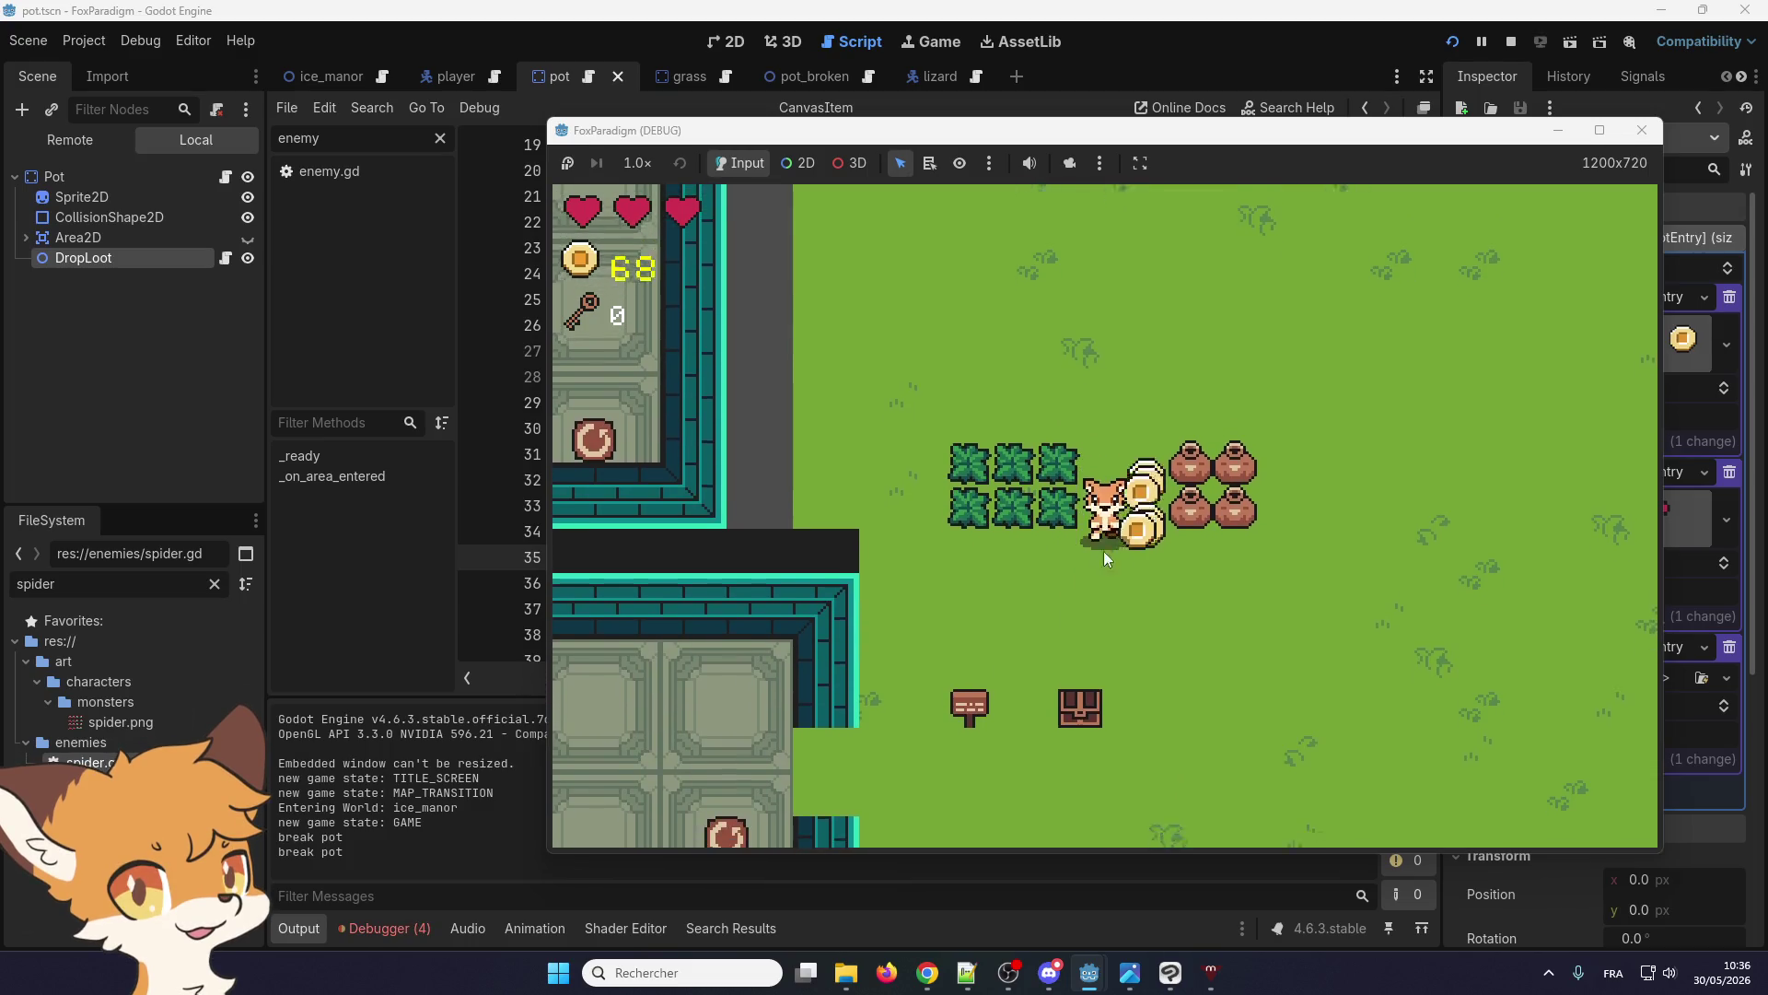
{"action": "left_click", "coordinate": [376, 931]}
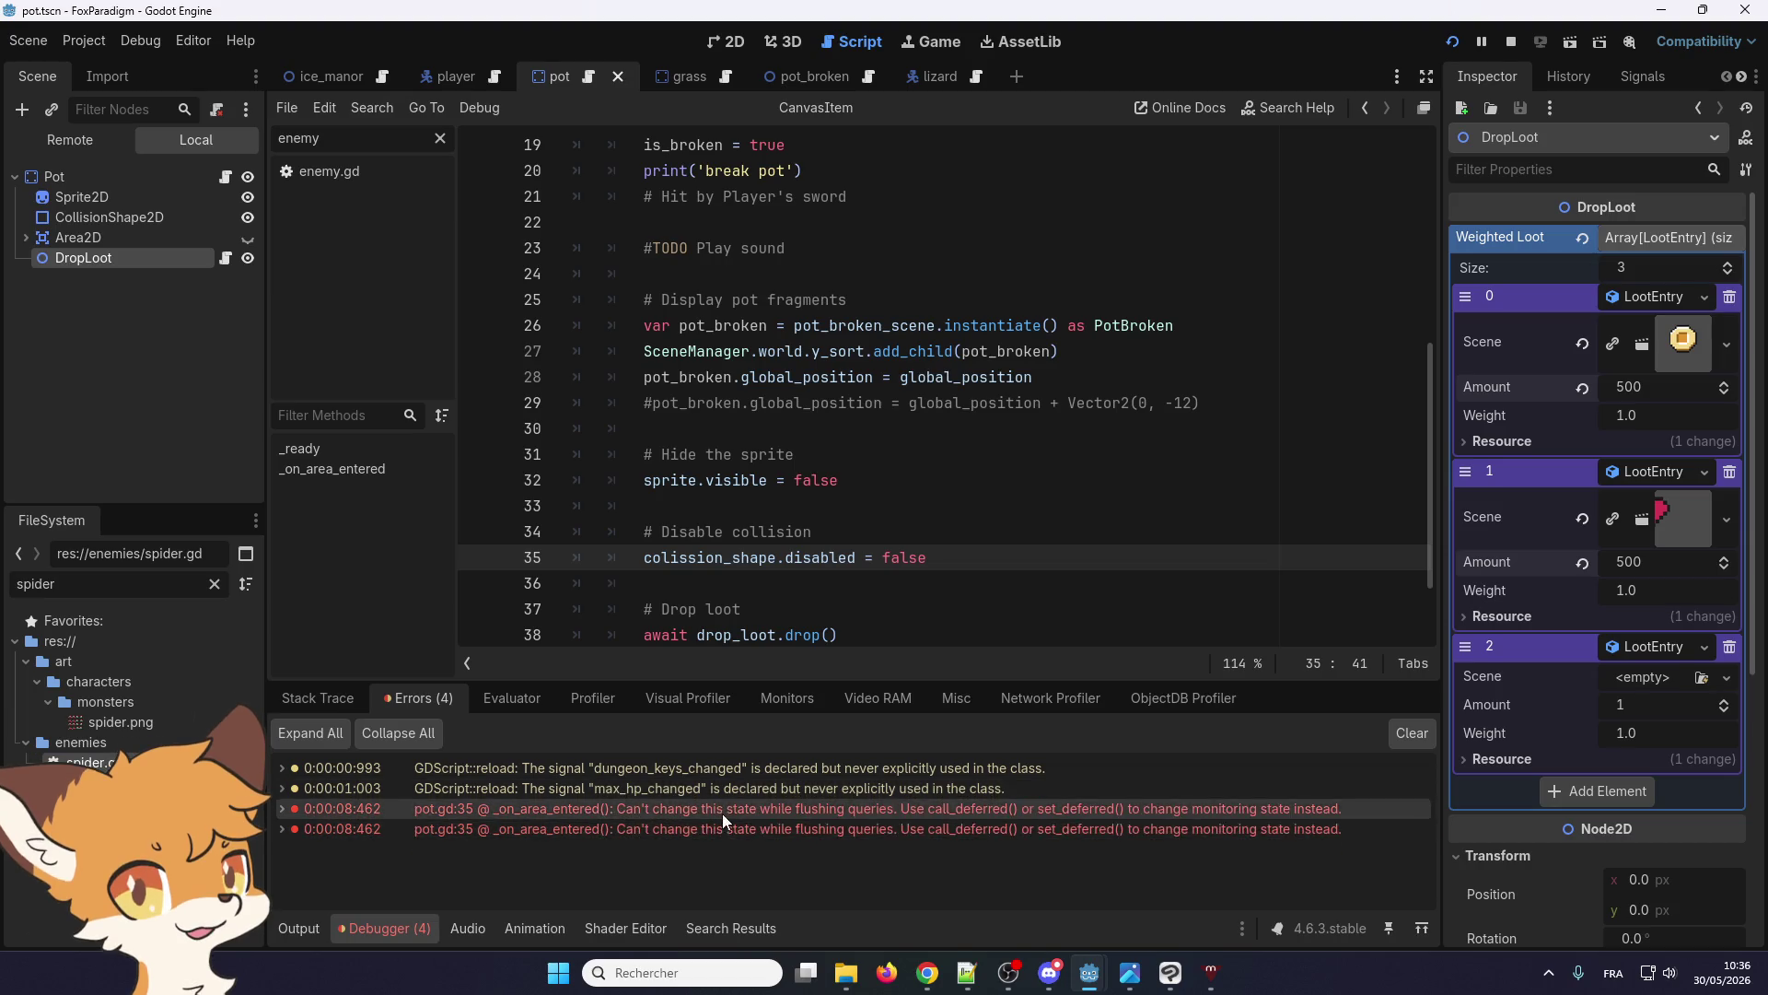
Undo line 35 back to set_deferred("disabled", false) and open an empty line below it
{"action": "left_click", "coordinate": [933, 439]}
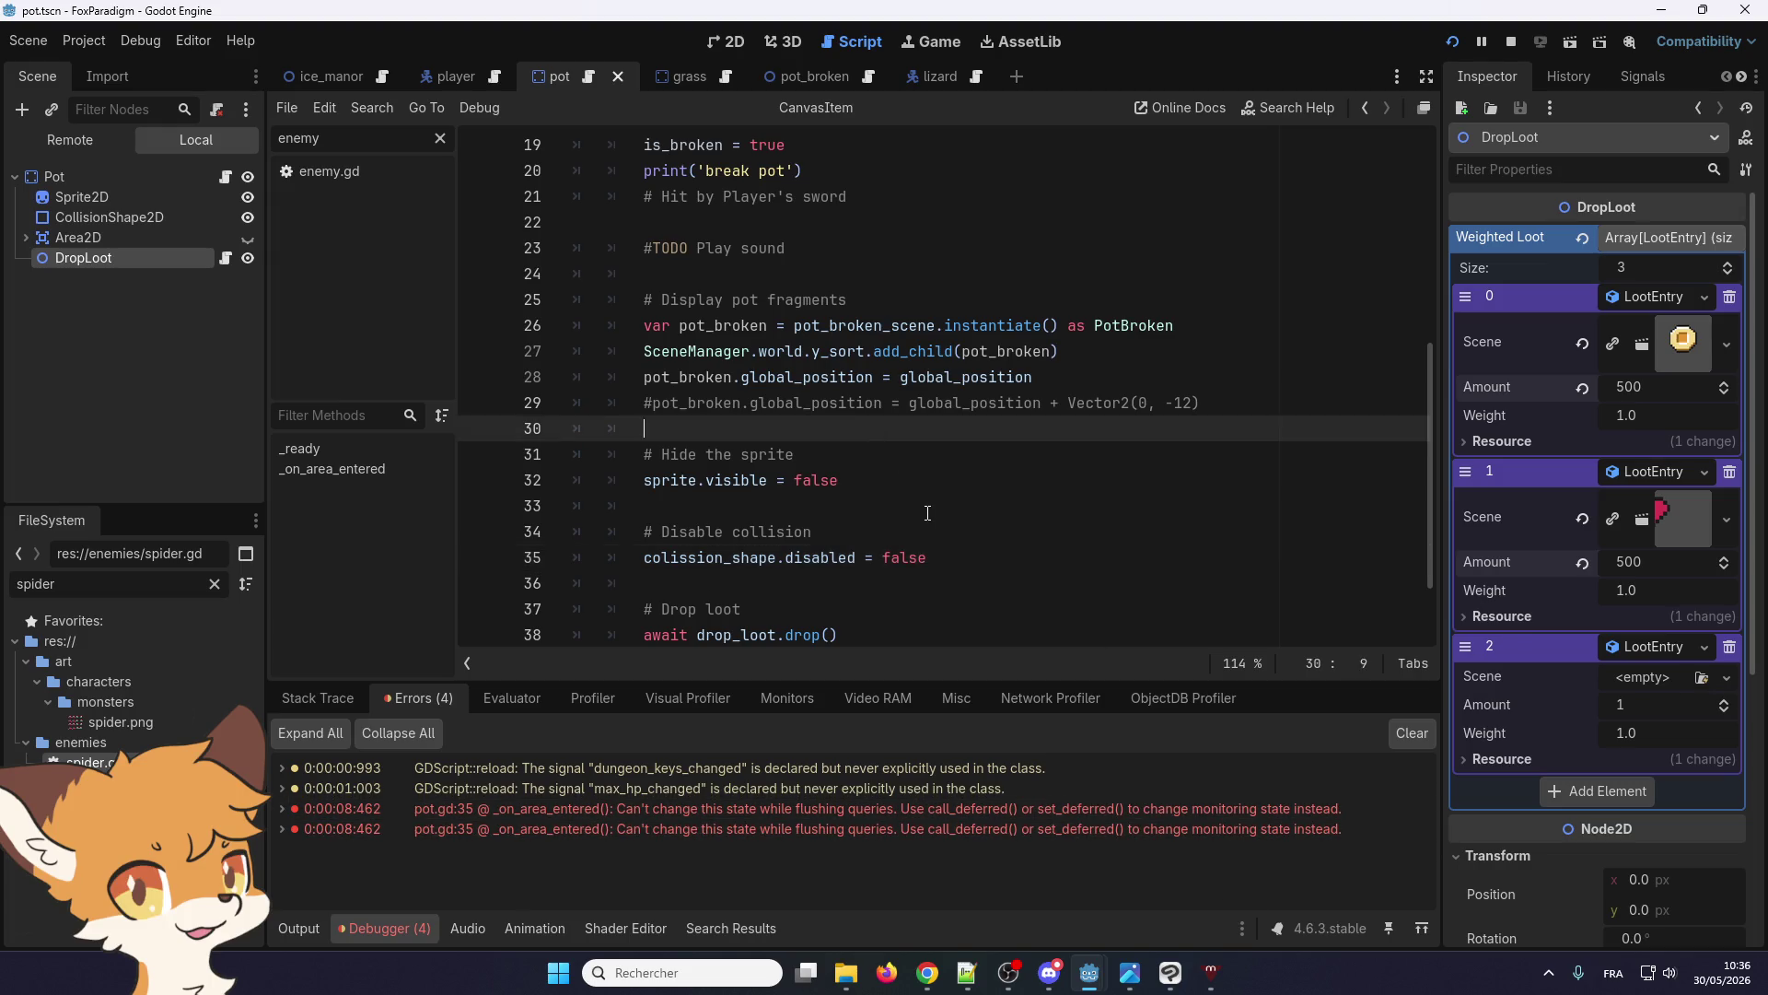
{"action": "key", "text": "ctrl+z"}
{"action": "key", "text": "ctrl+z"}
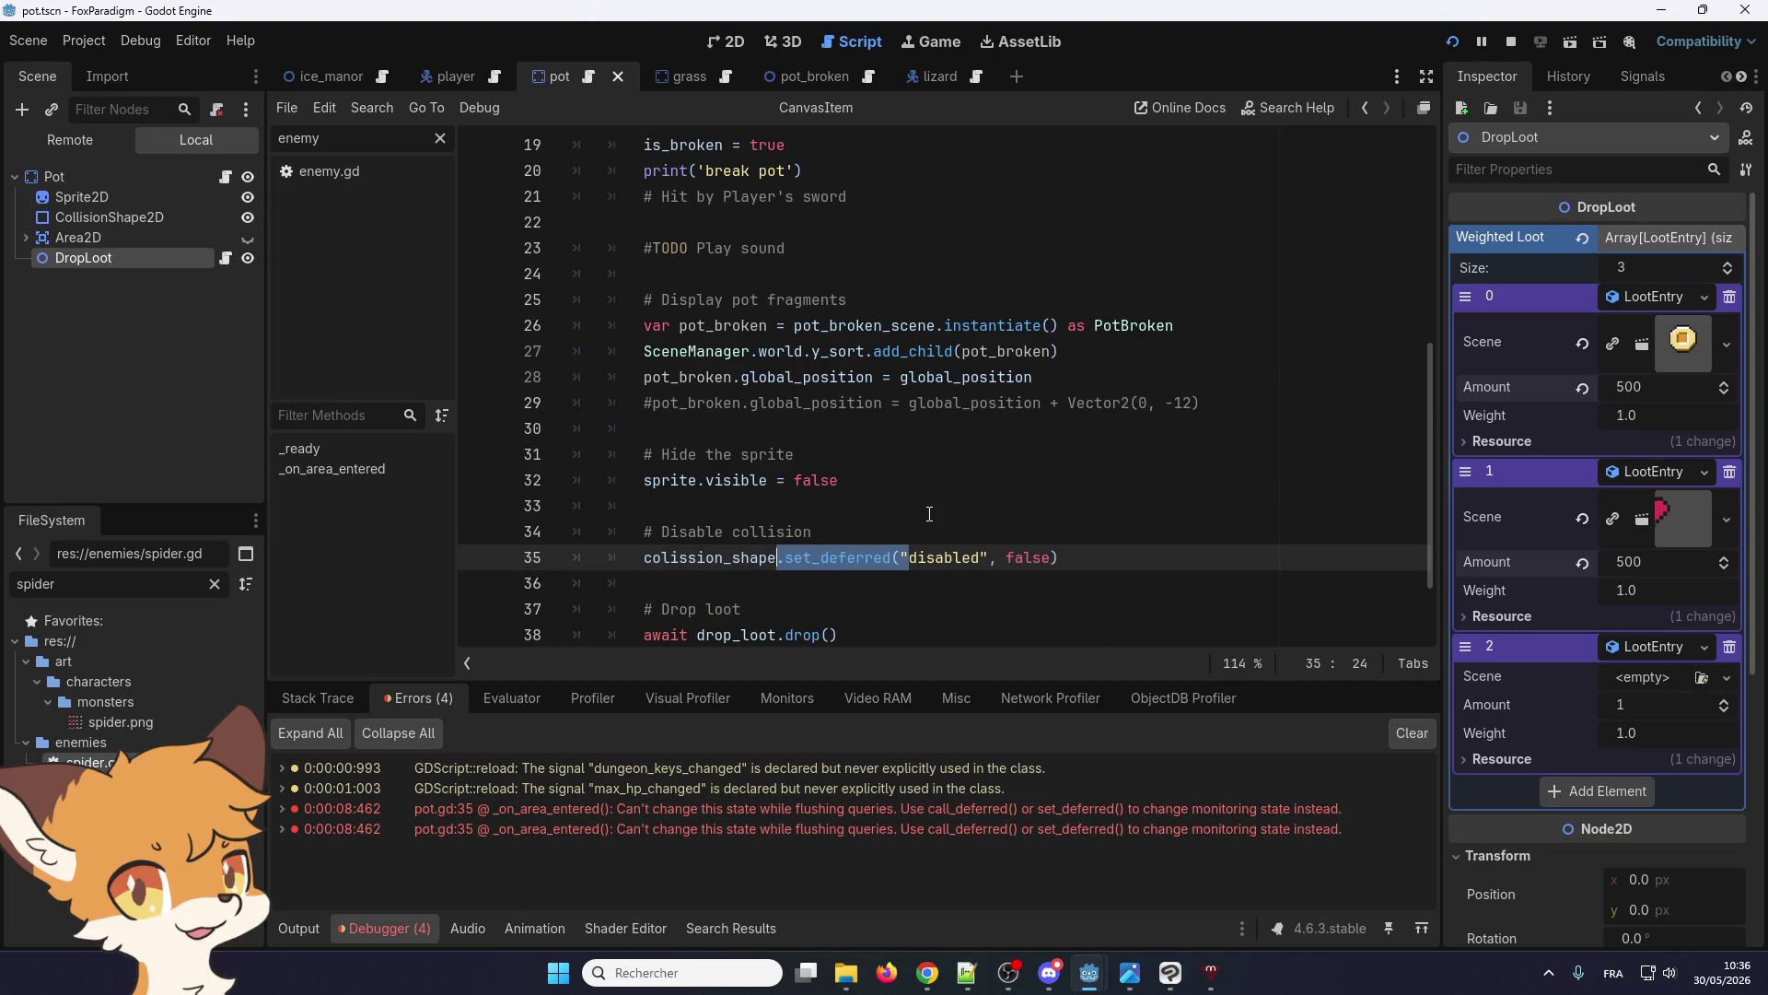
{"action": "left_click", "coordinate": [824, 587]}
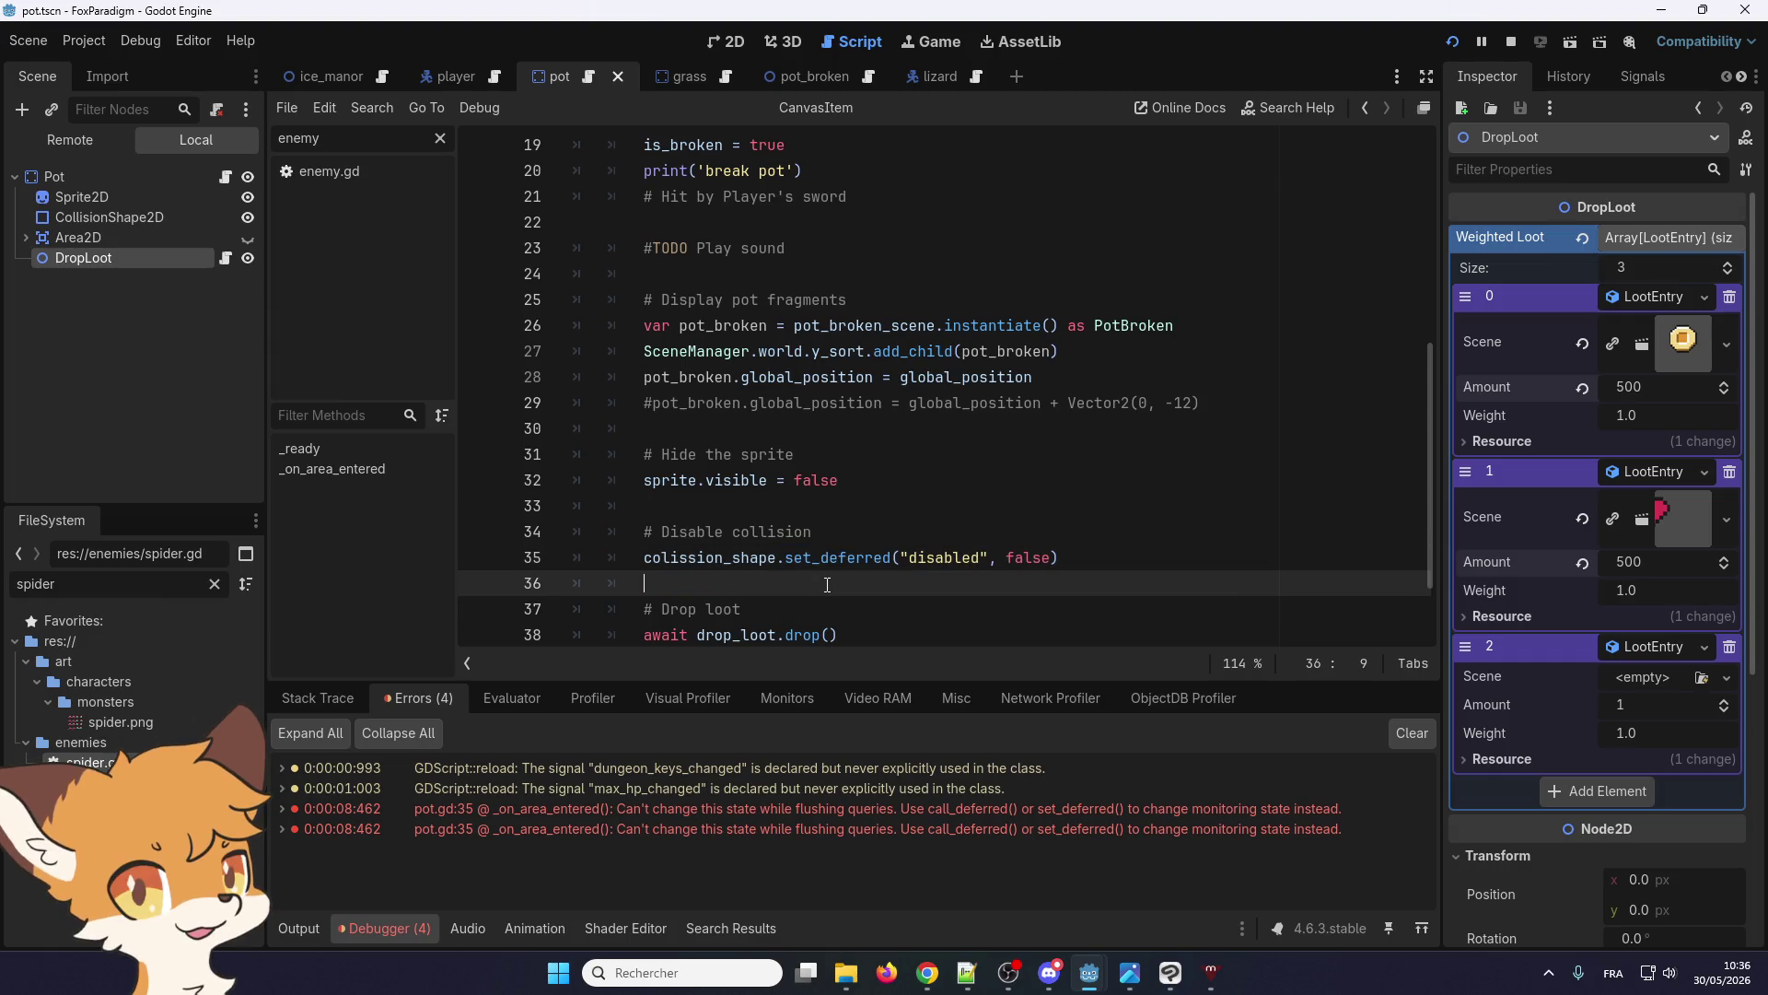
{"action": "key", "text": "Return"}
{"action": "key", "text": "Up"}
{"action": "type", "text": "a"}
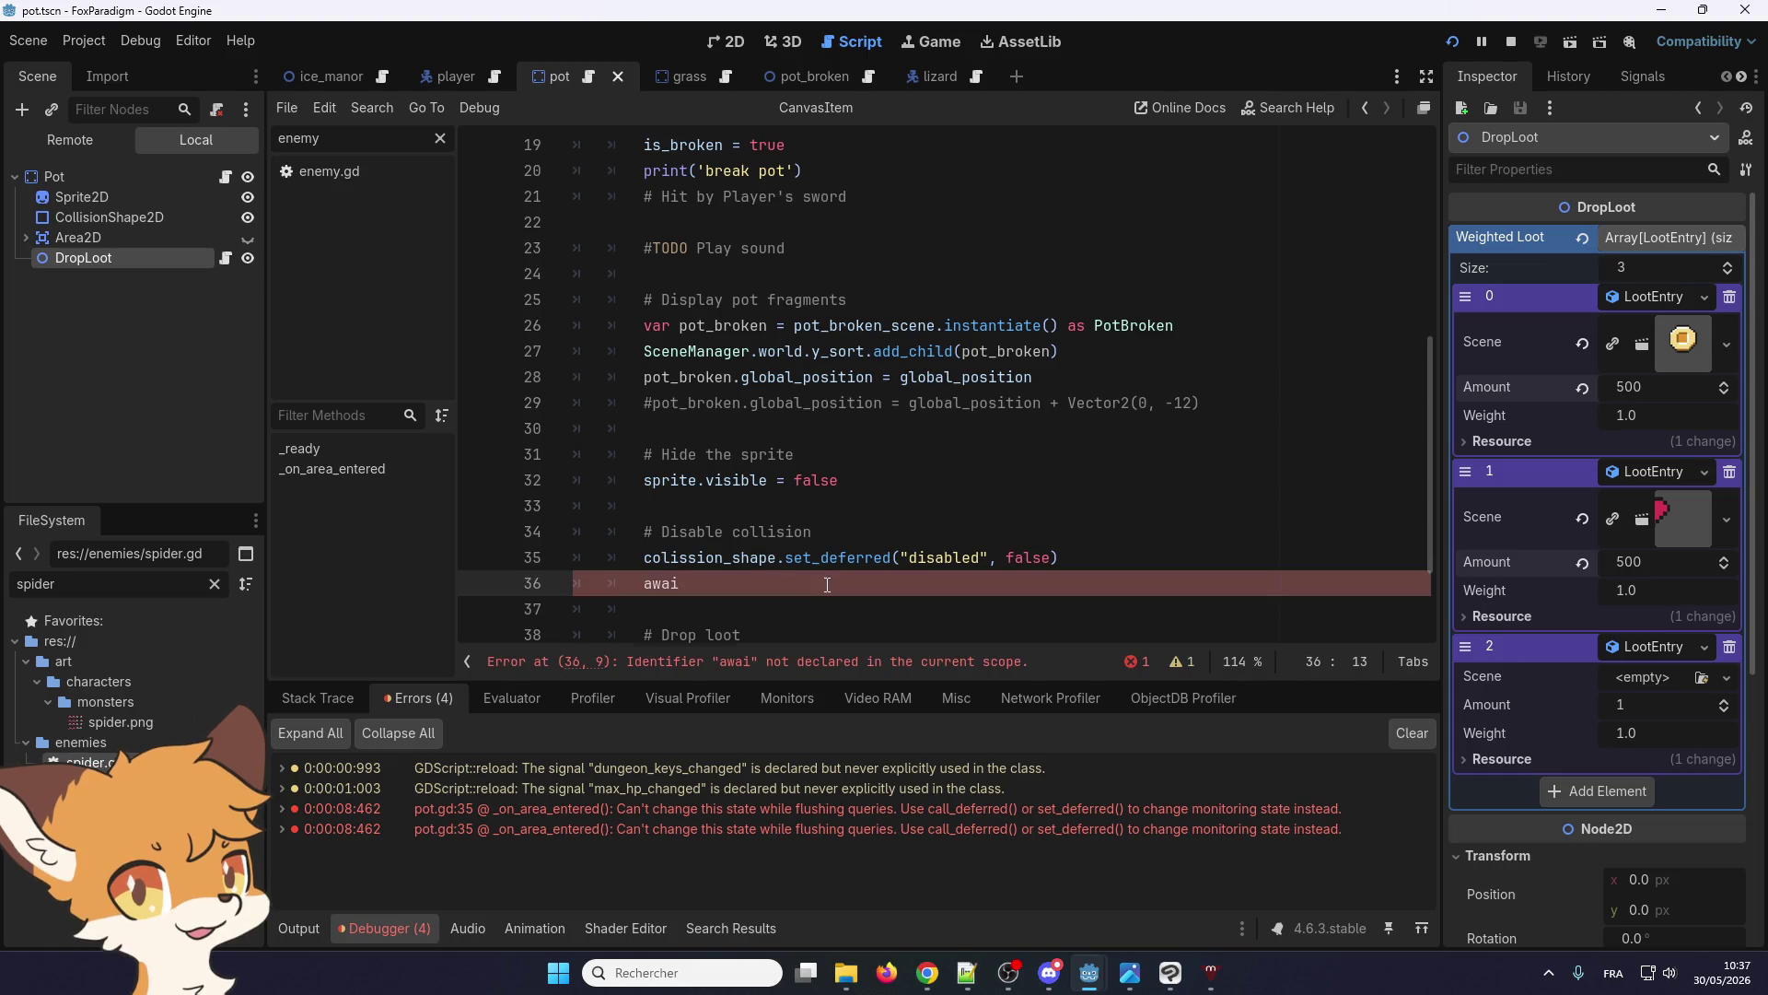
{"action": "key", "text": "BackSpace"}
{"action": "key", "text": "BackSpace"}
{"action": "key", "text": "BackSpace"}
{"action": "key", "text": "BackSpace"}
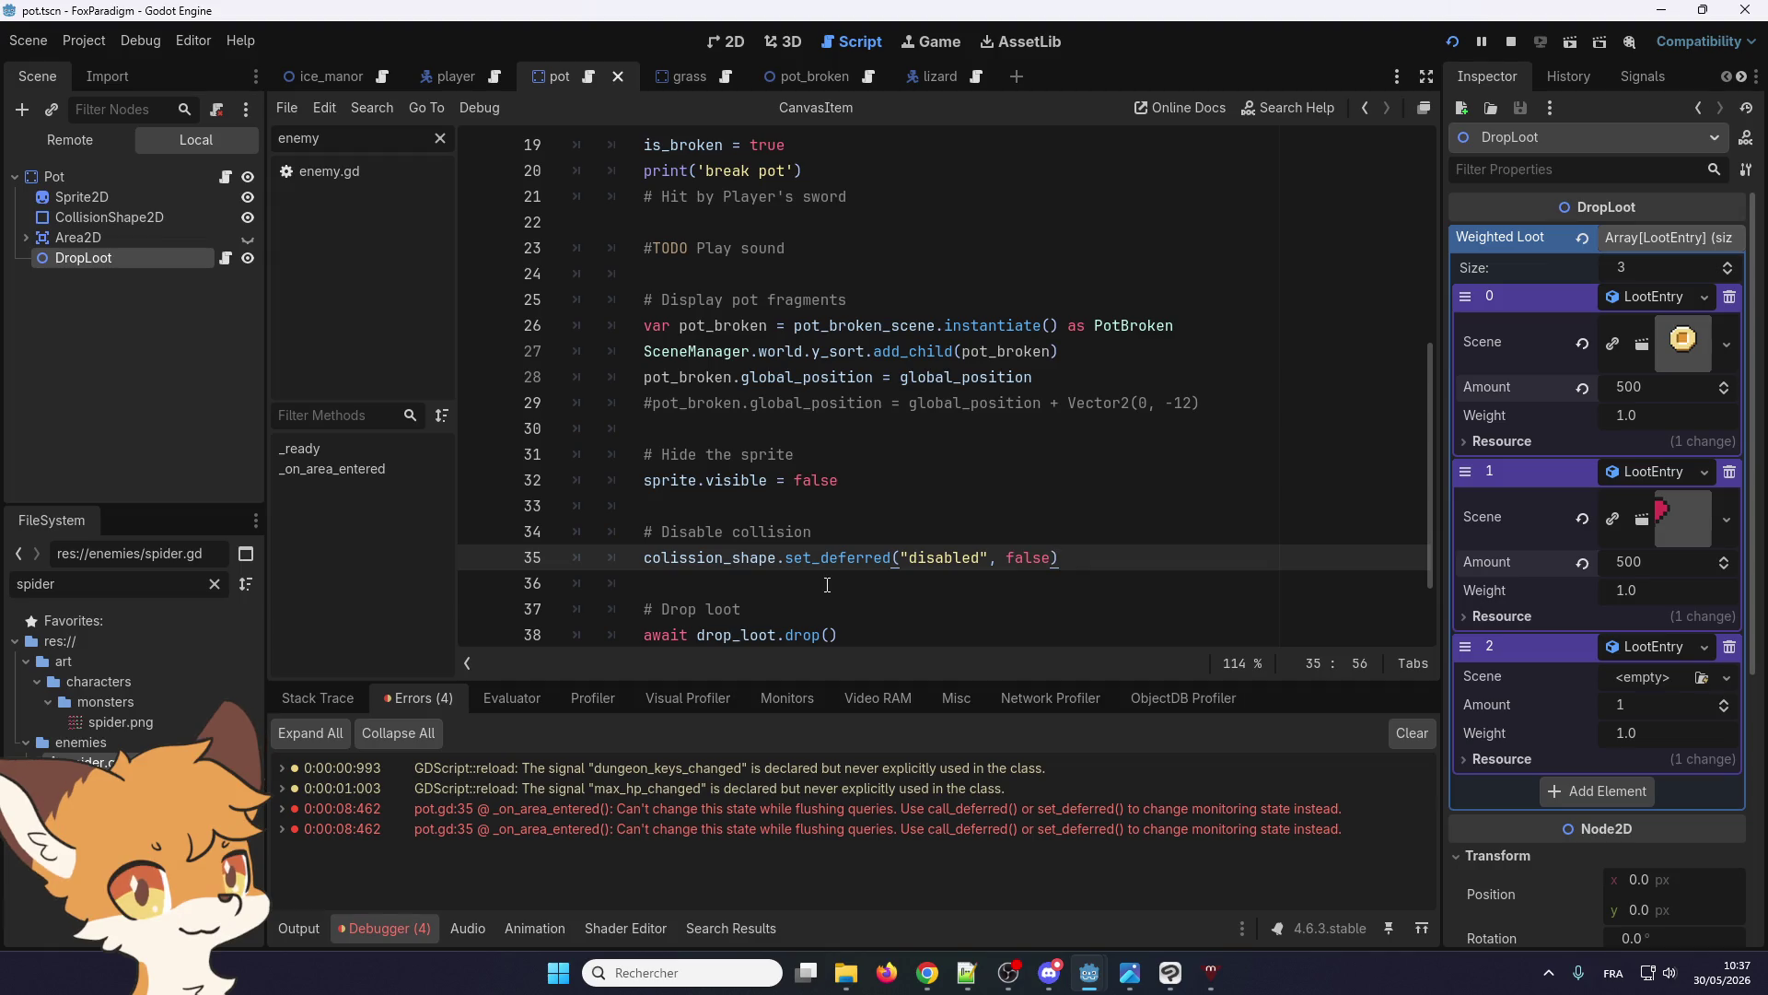
{"action": "scroll", "coordinate": [804, 623], "scroll_direction": "down", "scroll_amount": 2}
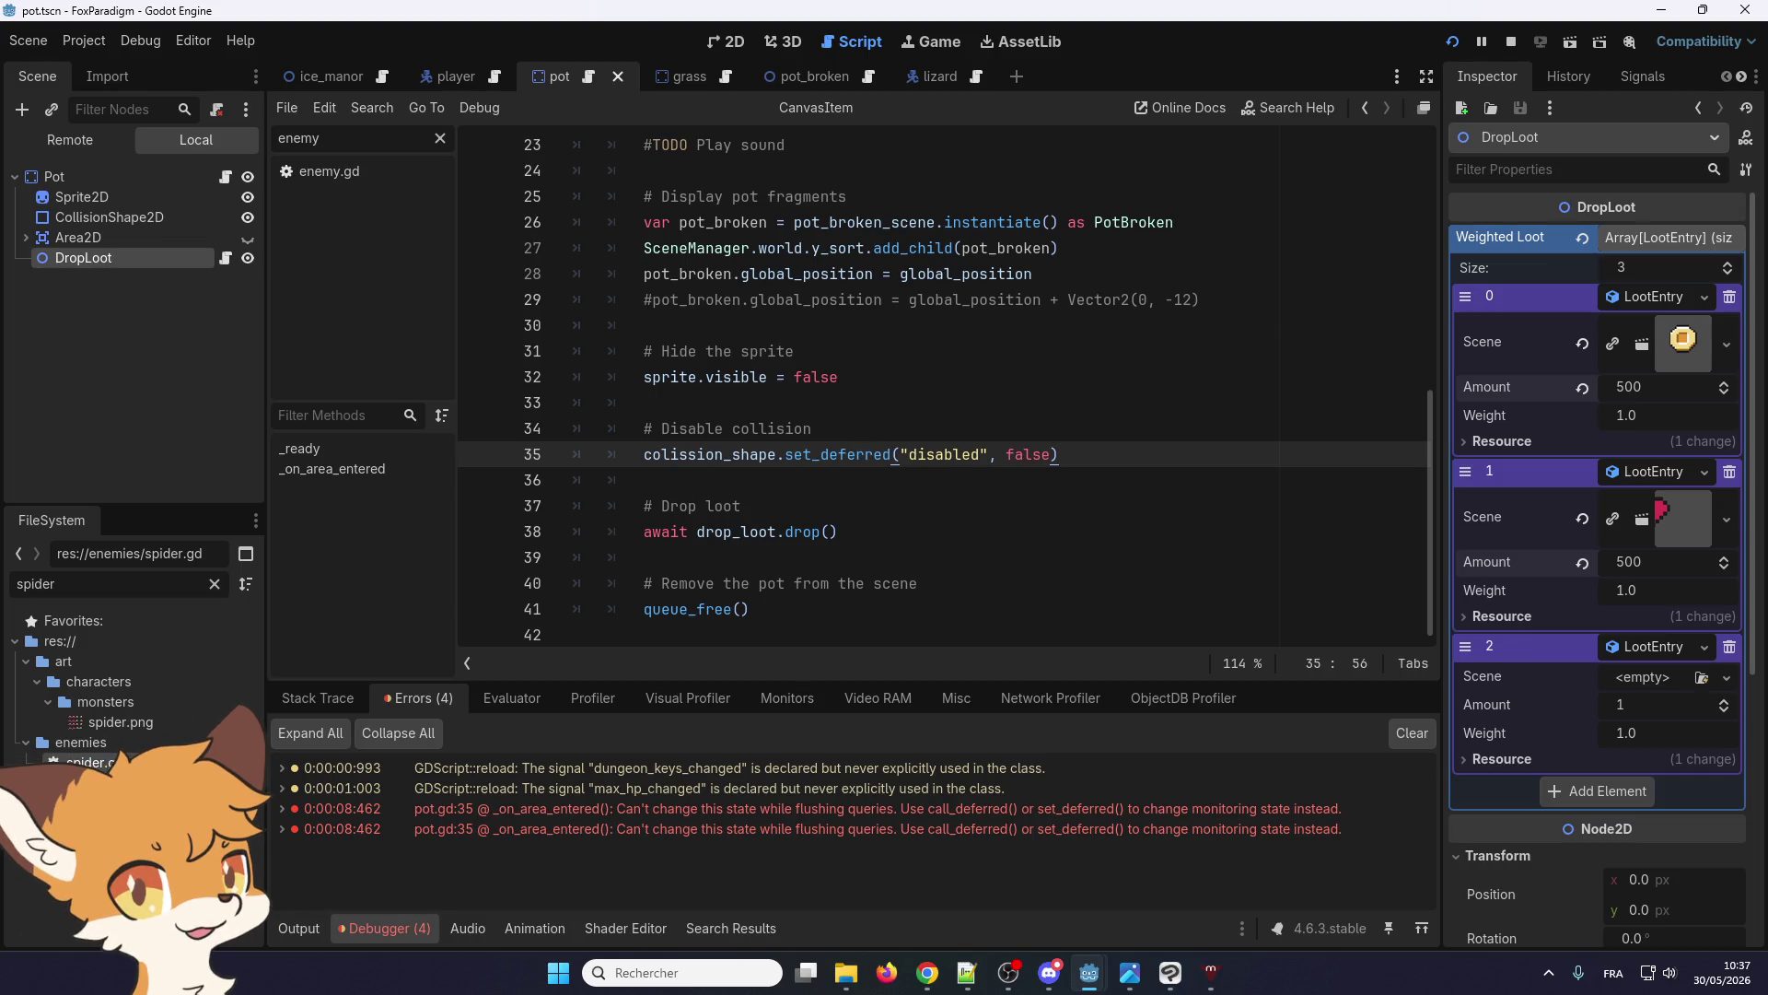
Paste three await get_tree().process_frame lines beneath the set_deferred call
{"action": "key", "text": "alt+Tab"}
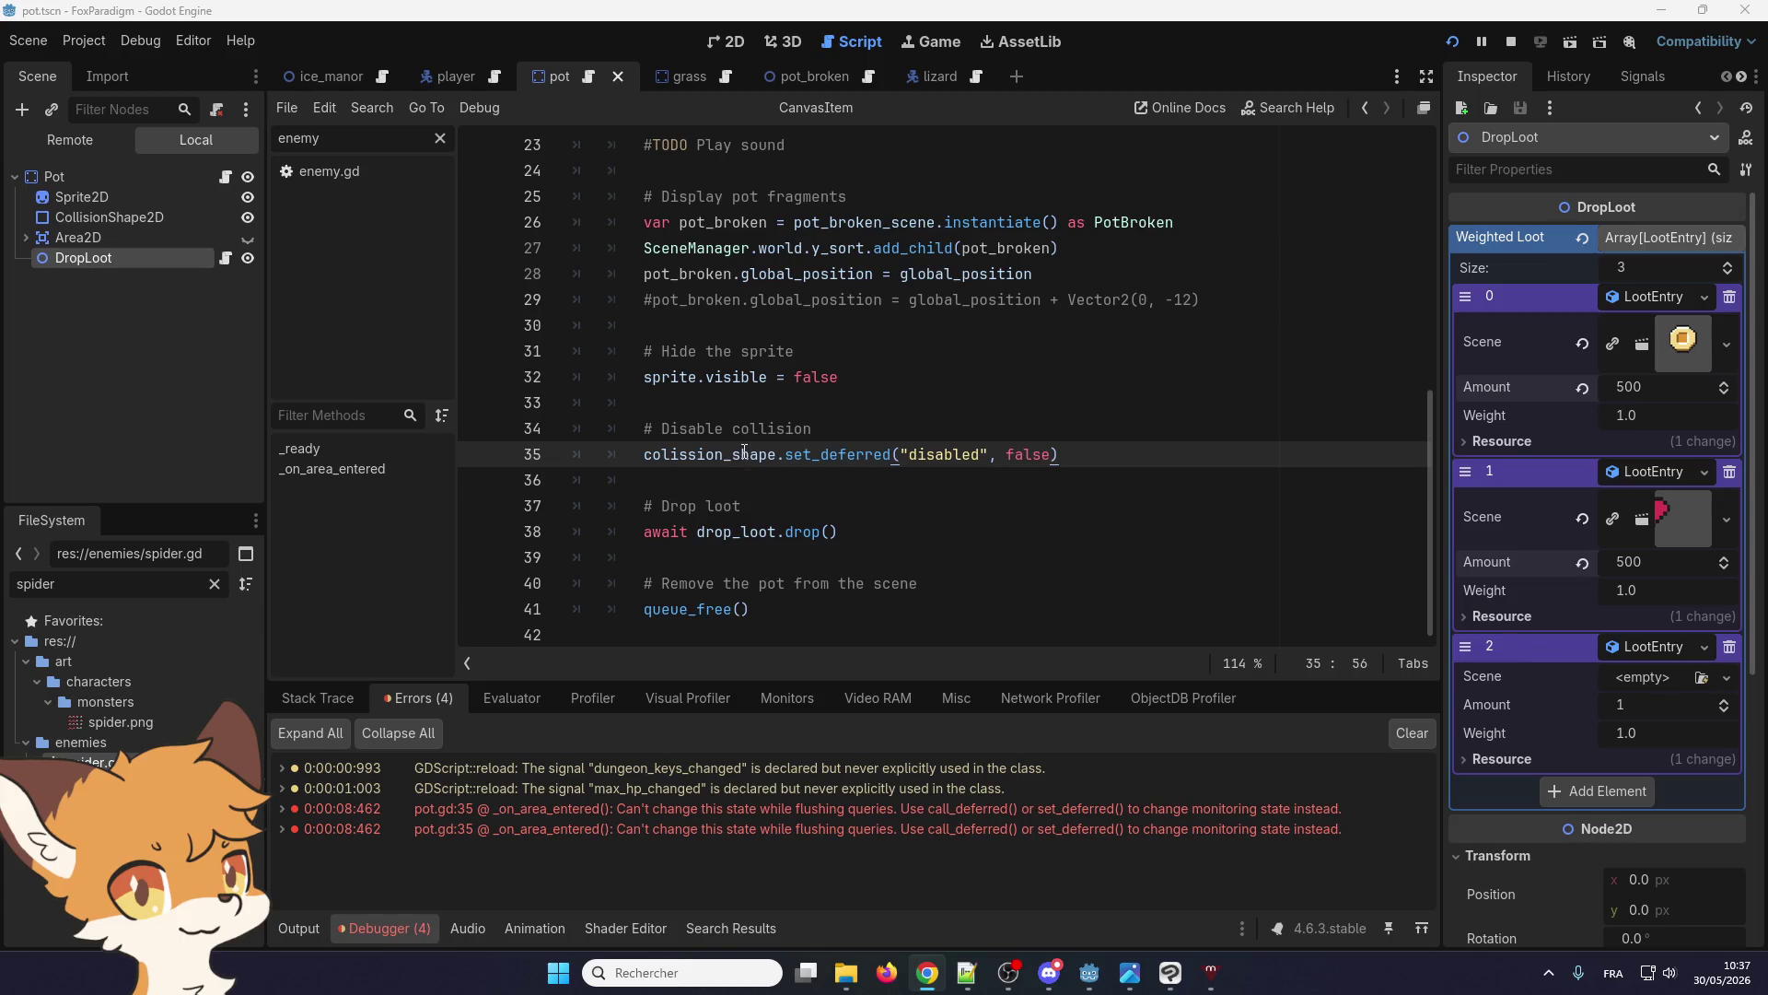
{"action": "left_click", "coordinate": [732, 480]}
{"action": "type", "text": "await get_tree().process_frame"}
{"action": "key", "text": "Return"}
{"action": "type", "text": "await get_tree().process_frame"}
{"action": "key", "text": "Return"}
{"action": "type", "text": "await get_tree().process_frame"}
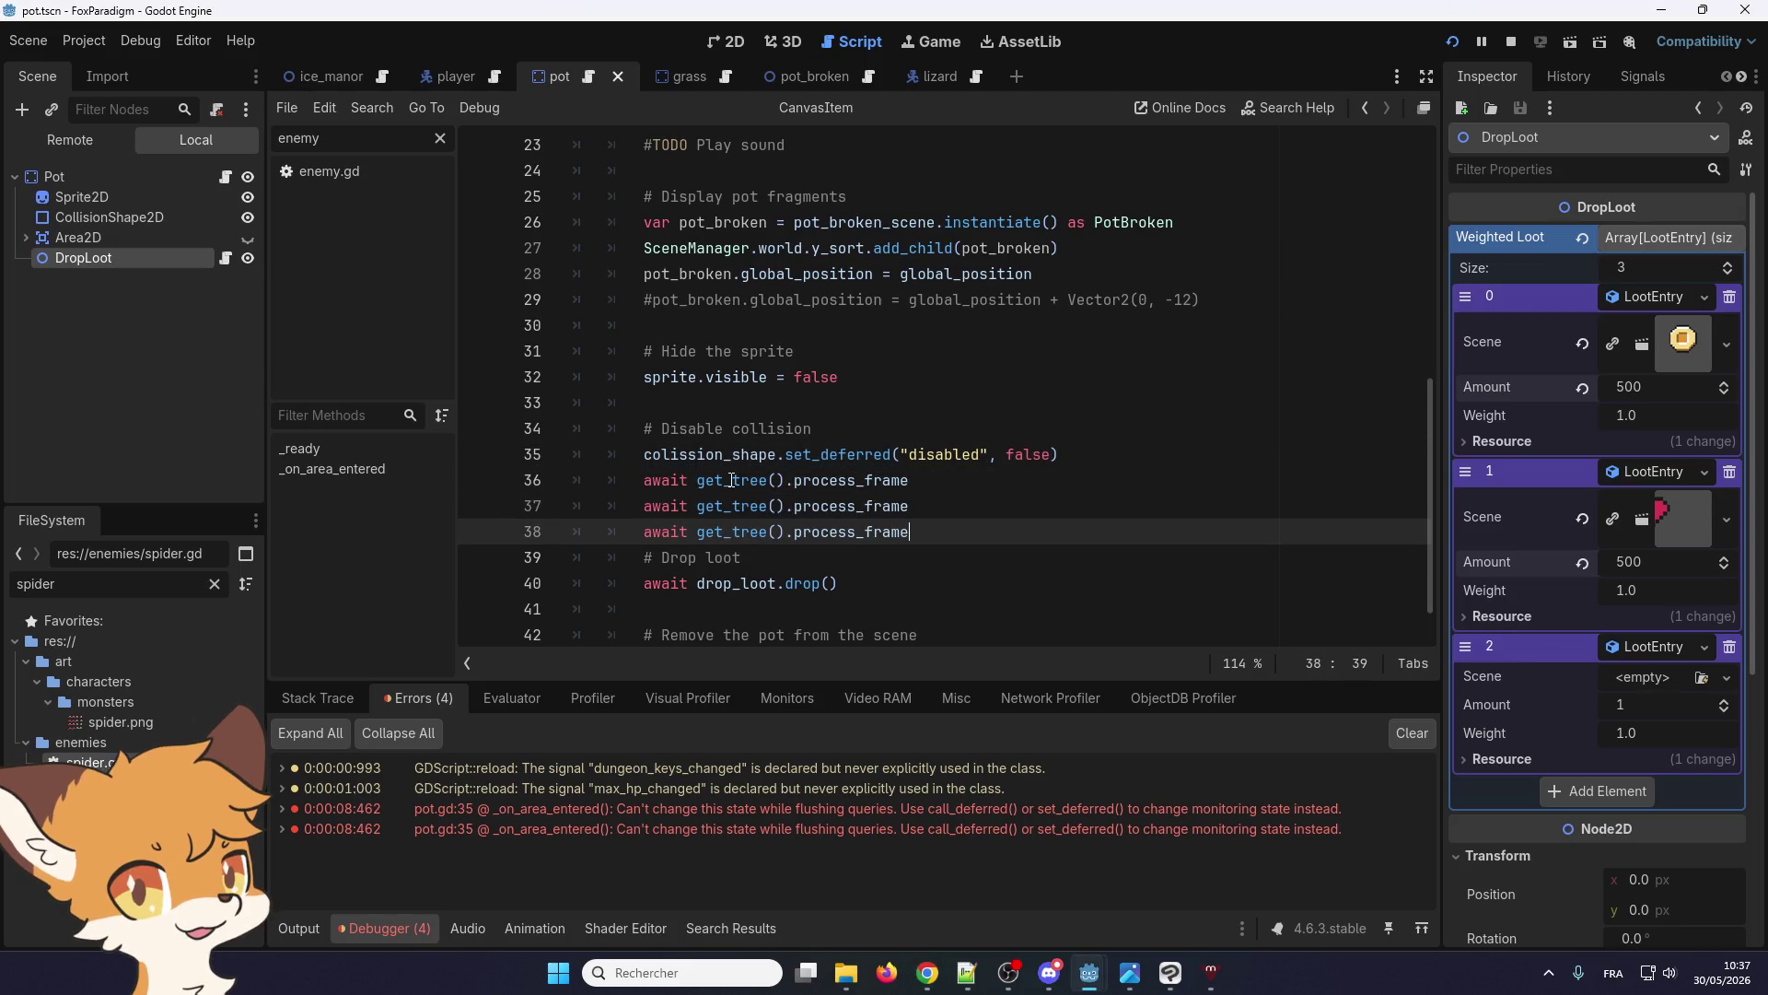
{"action": "key", "text": "Return"}
{"action": "key", "text": "alt+Tab"}
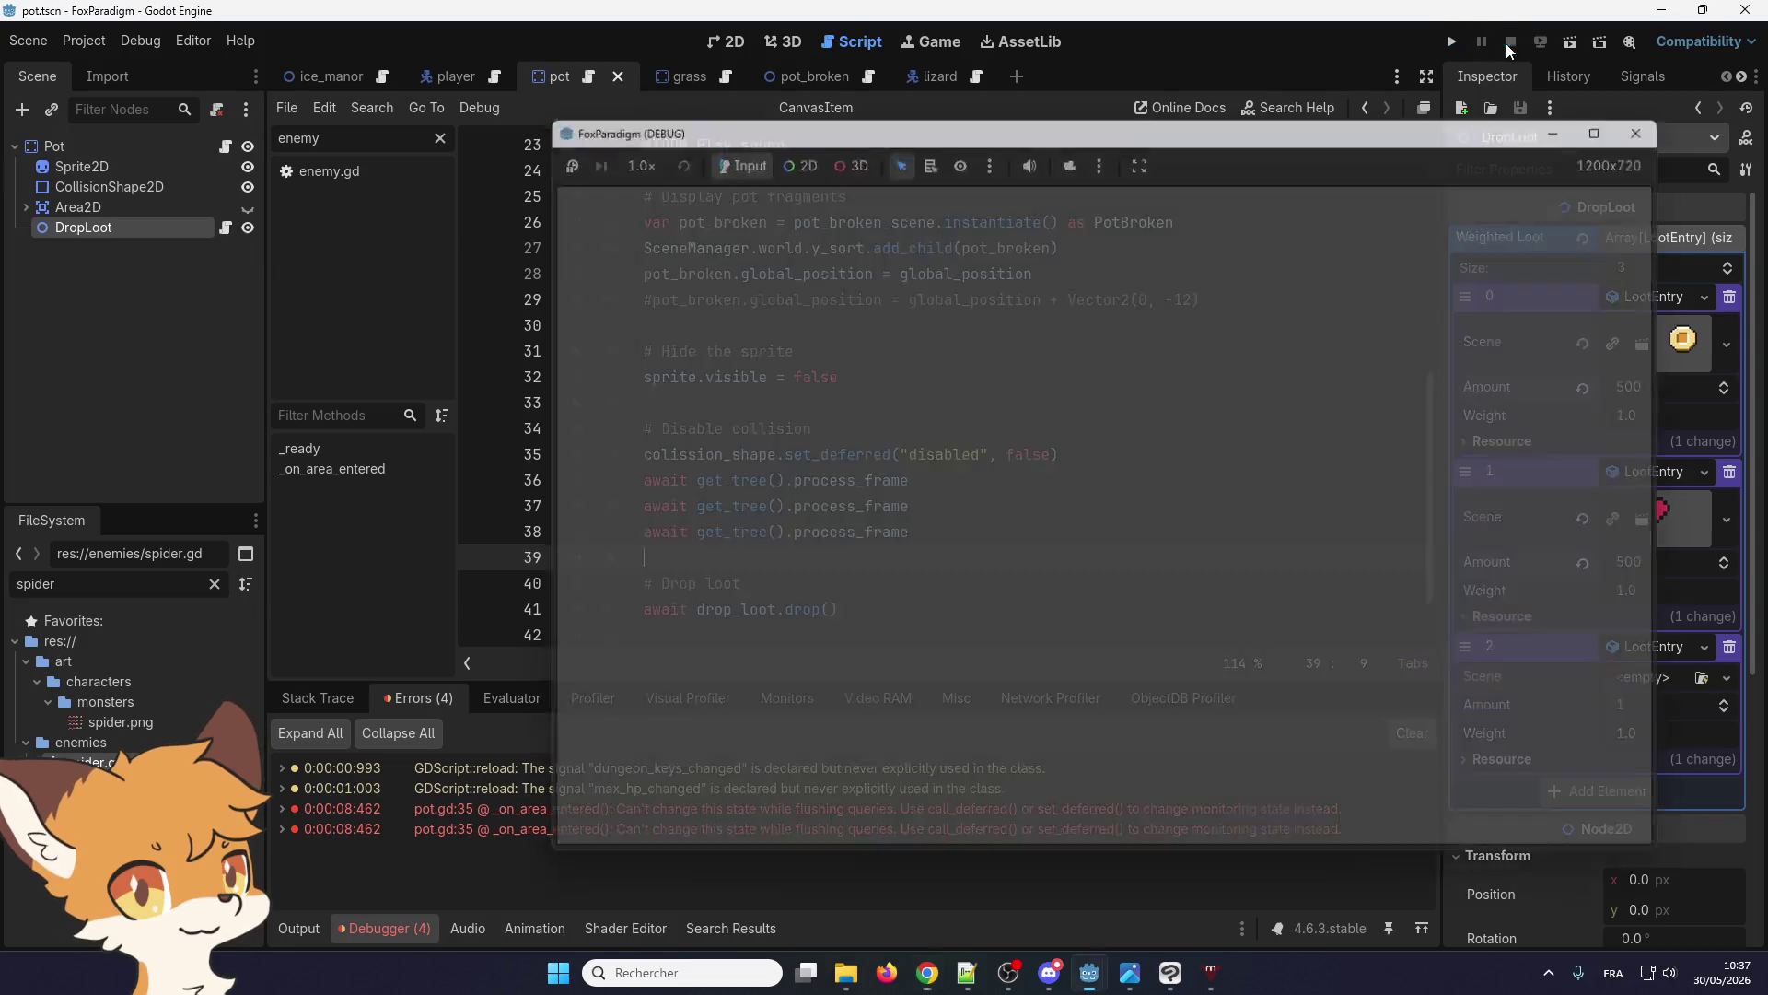
Launch the game with the updated script and load the Ice Manor save
{"action": "left_click", "coordinate": [1453, 43]}
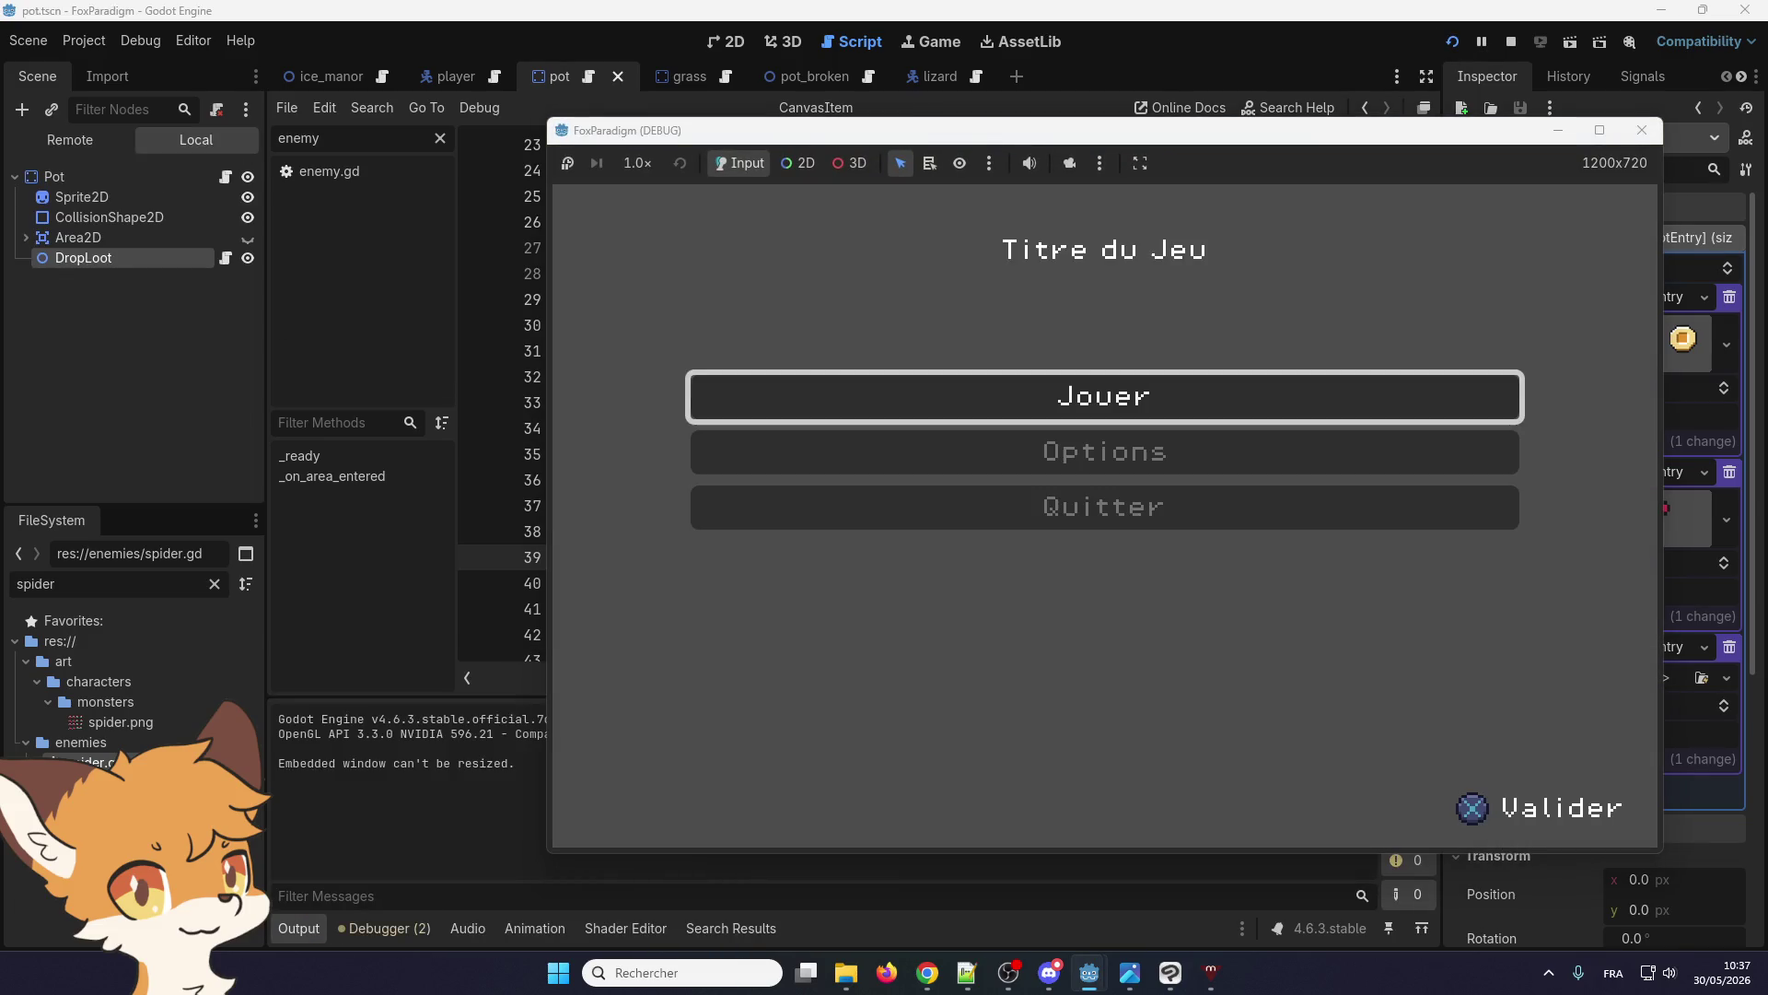
{"action": "key", "text": "alt+Tab"}
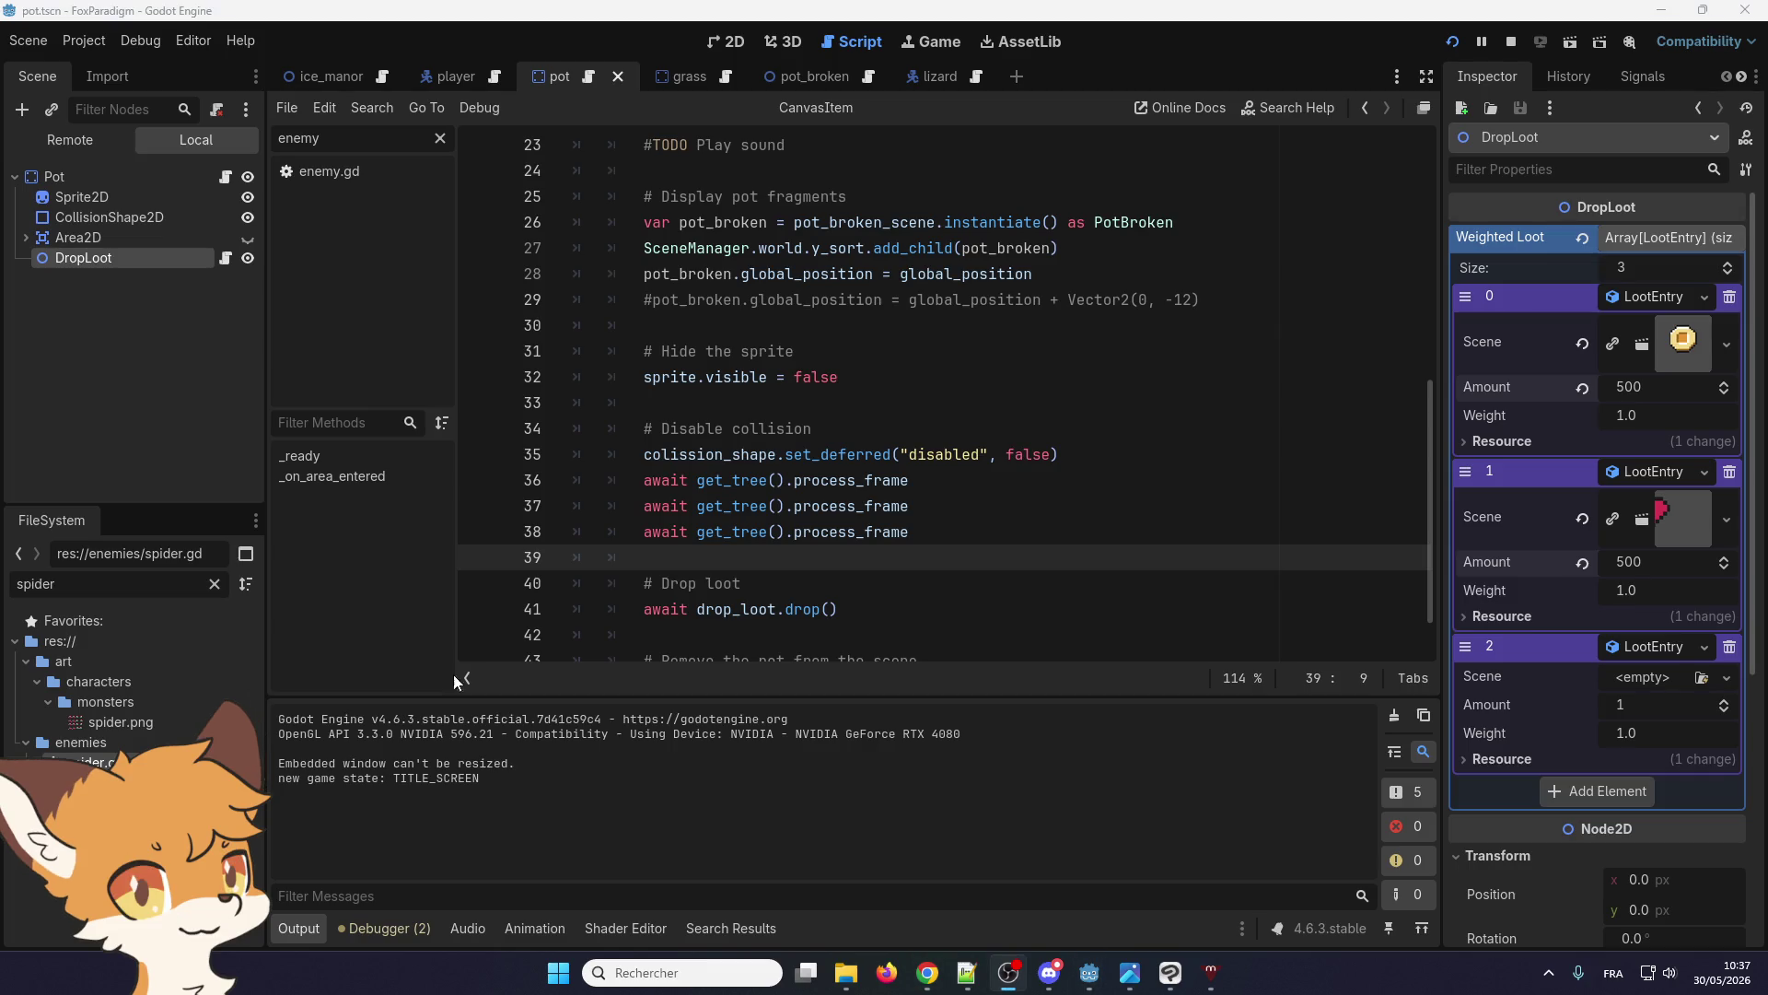
{"action": "left_click", "coordinate": [746, 635]}
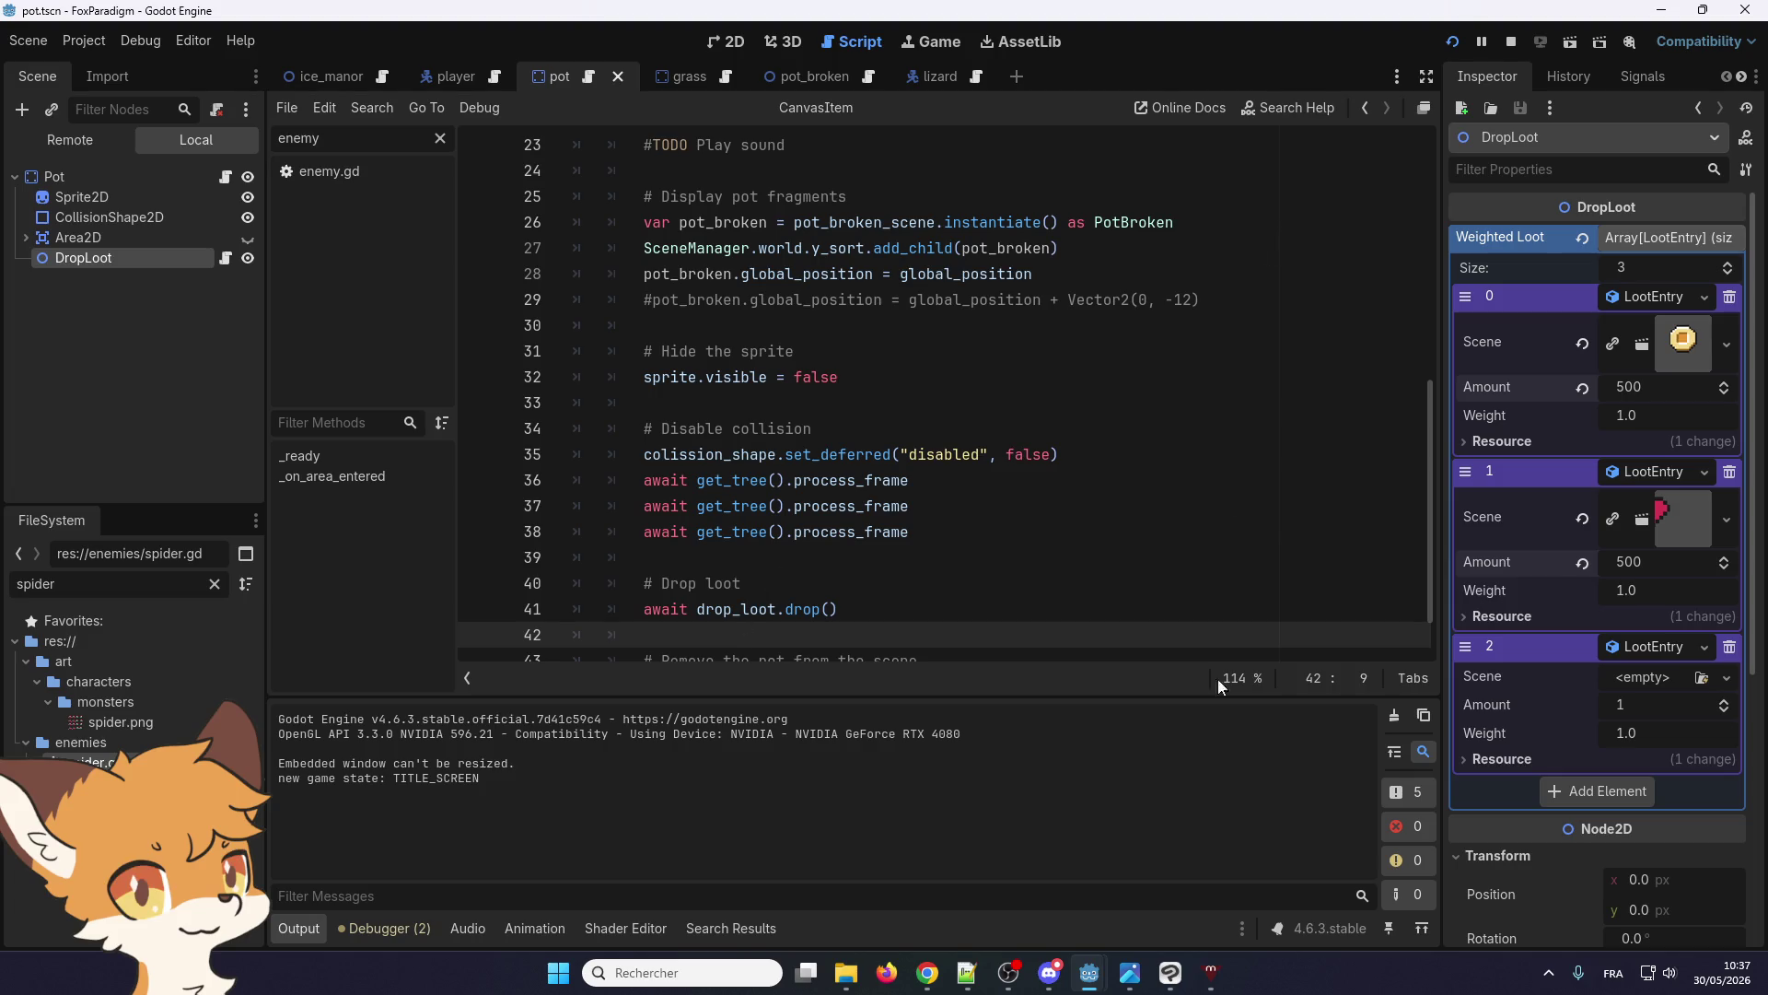
{"action": "left_click", "coordinate": [1090, 974]}
{"action": "key", "text": "Return"}
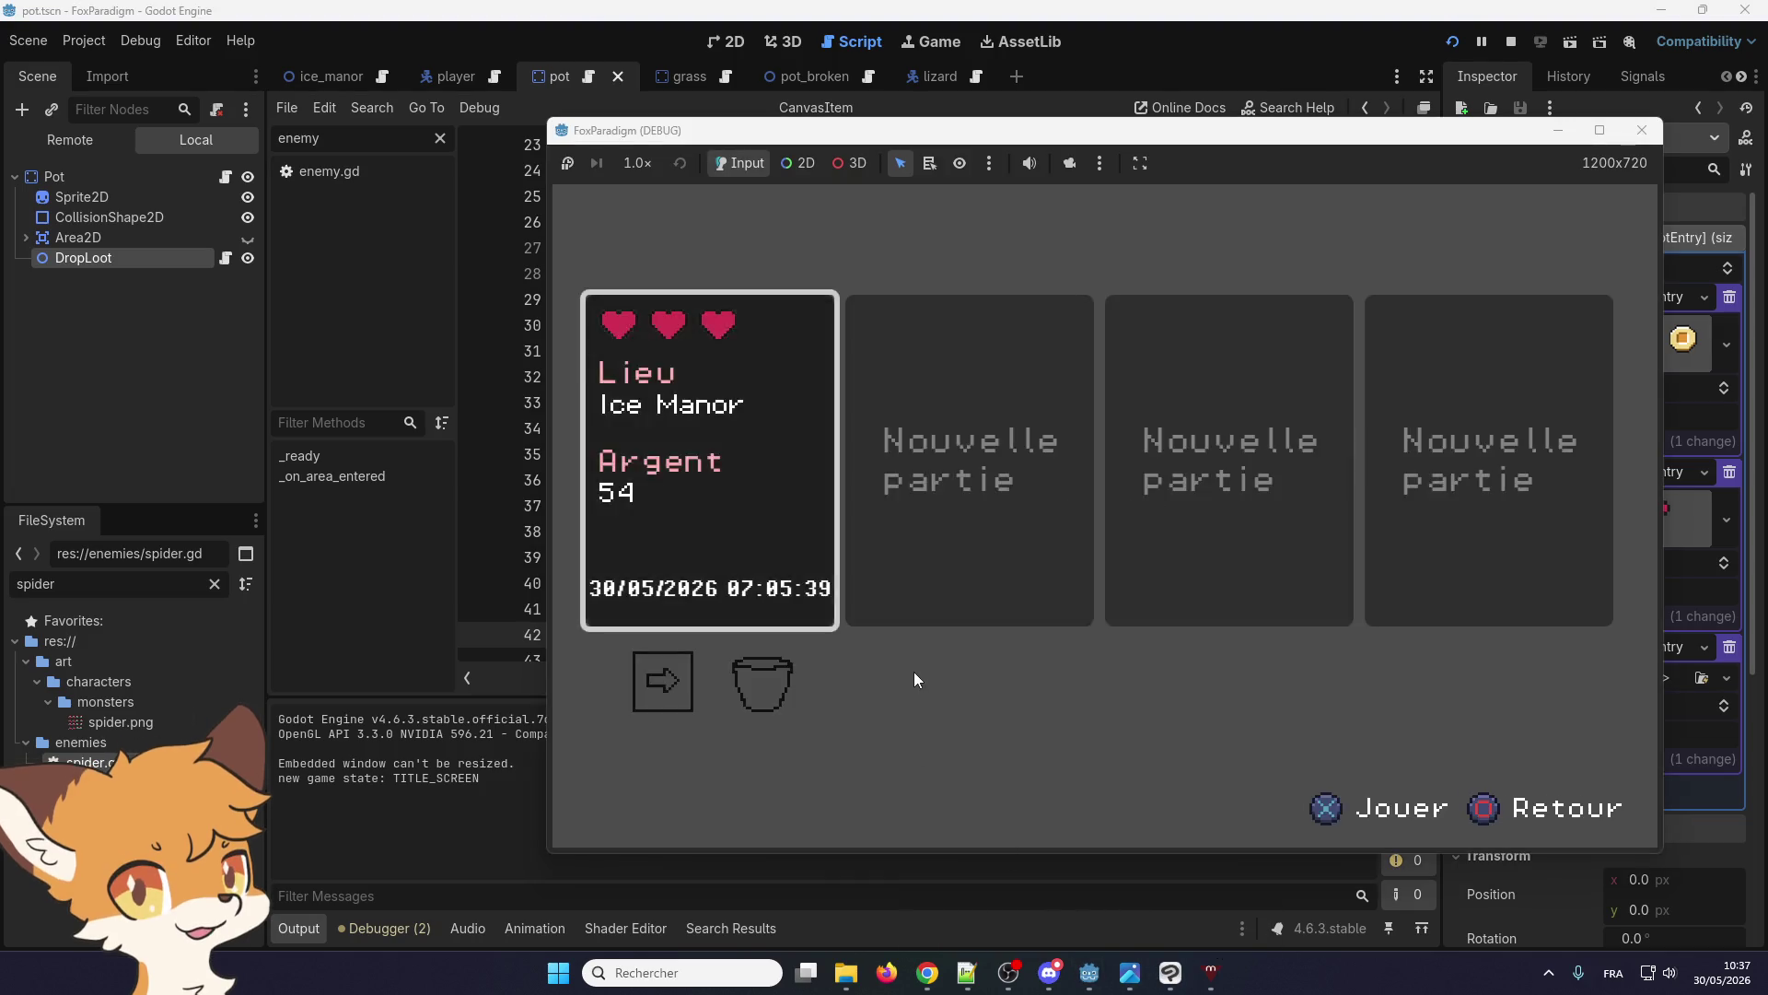
{"action": "key", "text": "Return"}
Break the pots beside the bushes for a heart drop, stop the game, and select the pot's collision shape
{"action": "key", "text": "Right"}
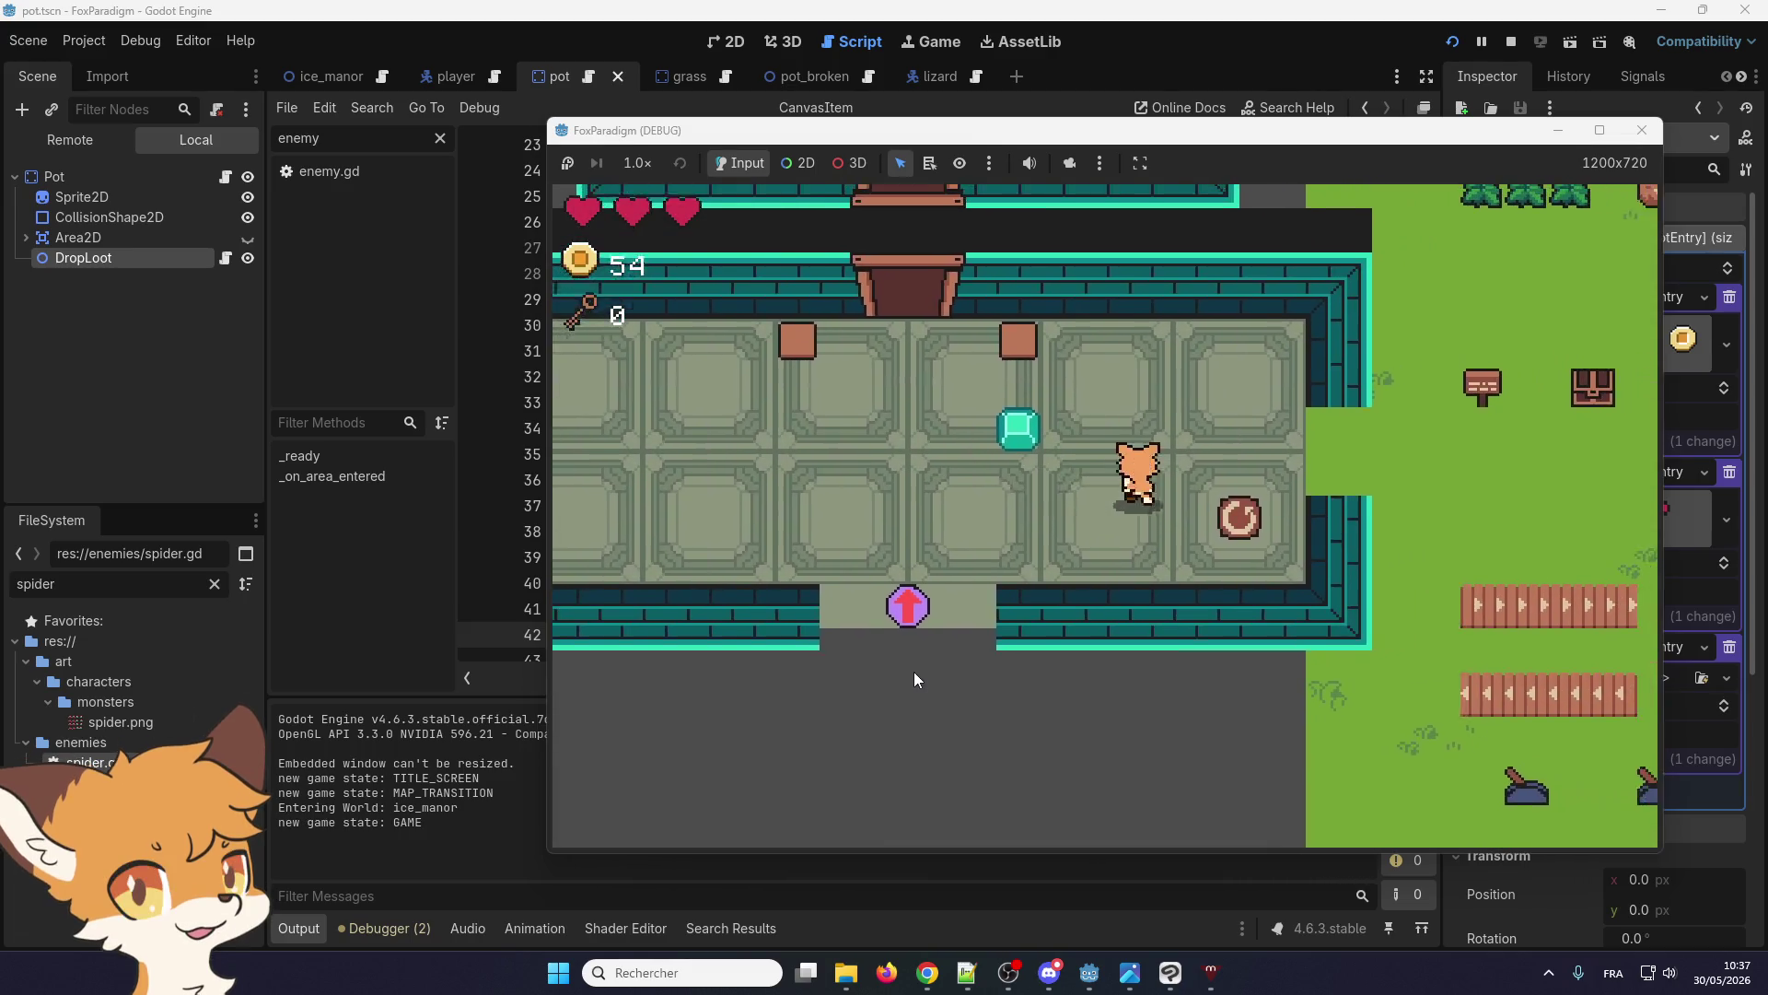
{"action": "key", "text": "Right"}
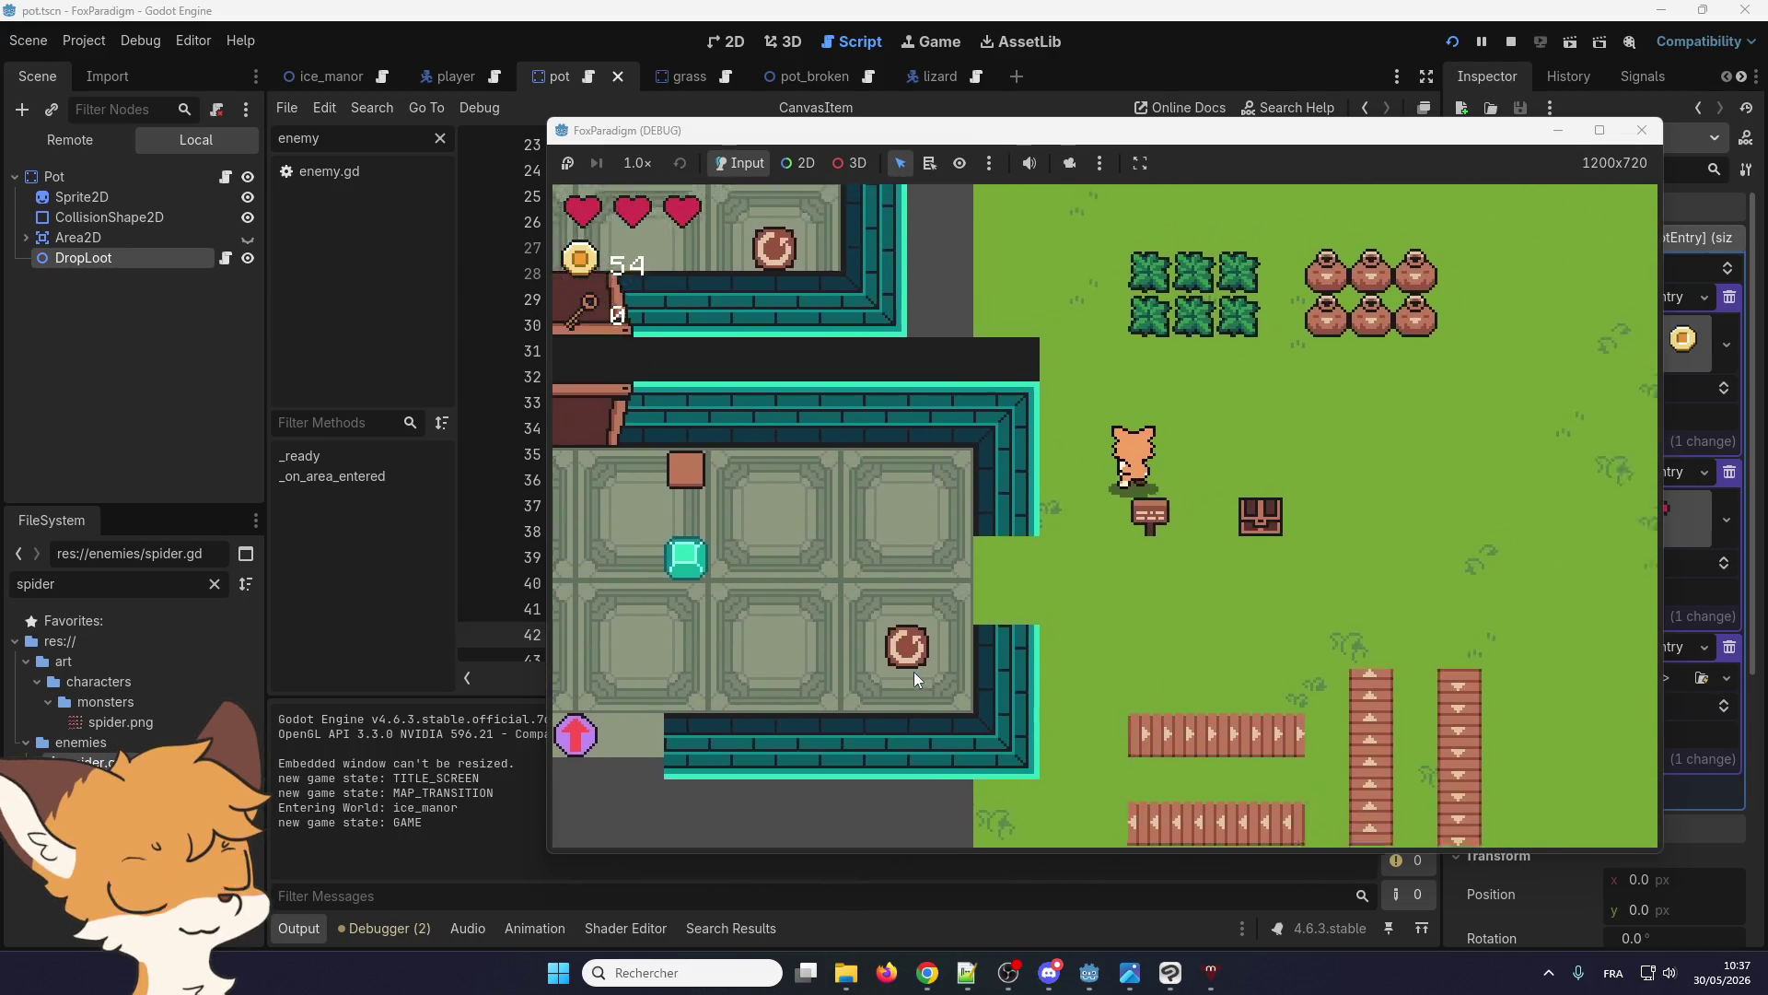
{"action": "key", "text": "Up"}
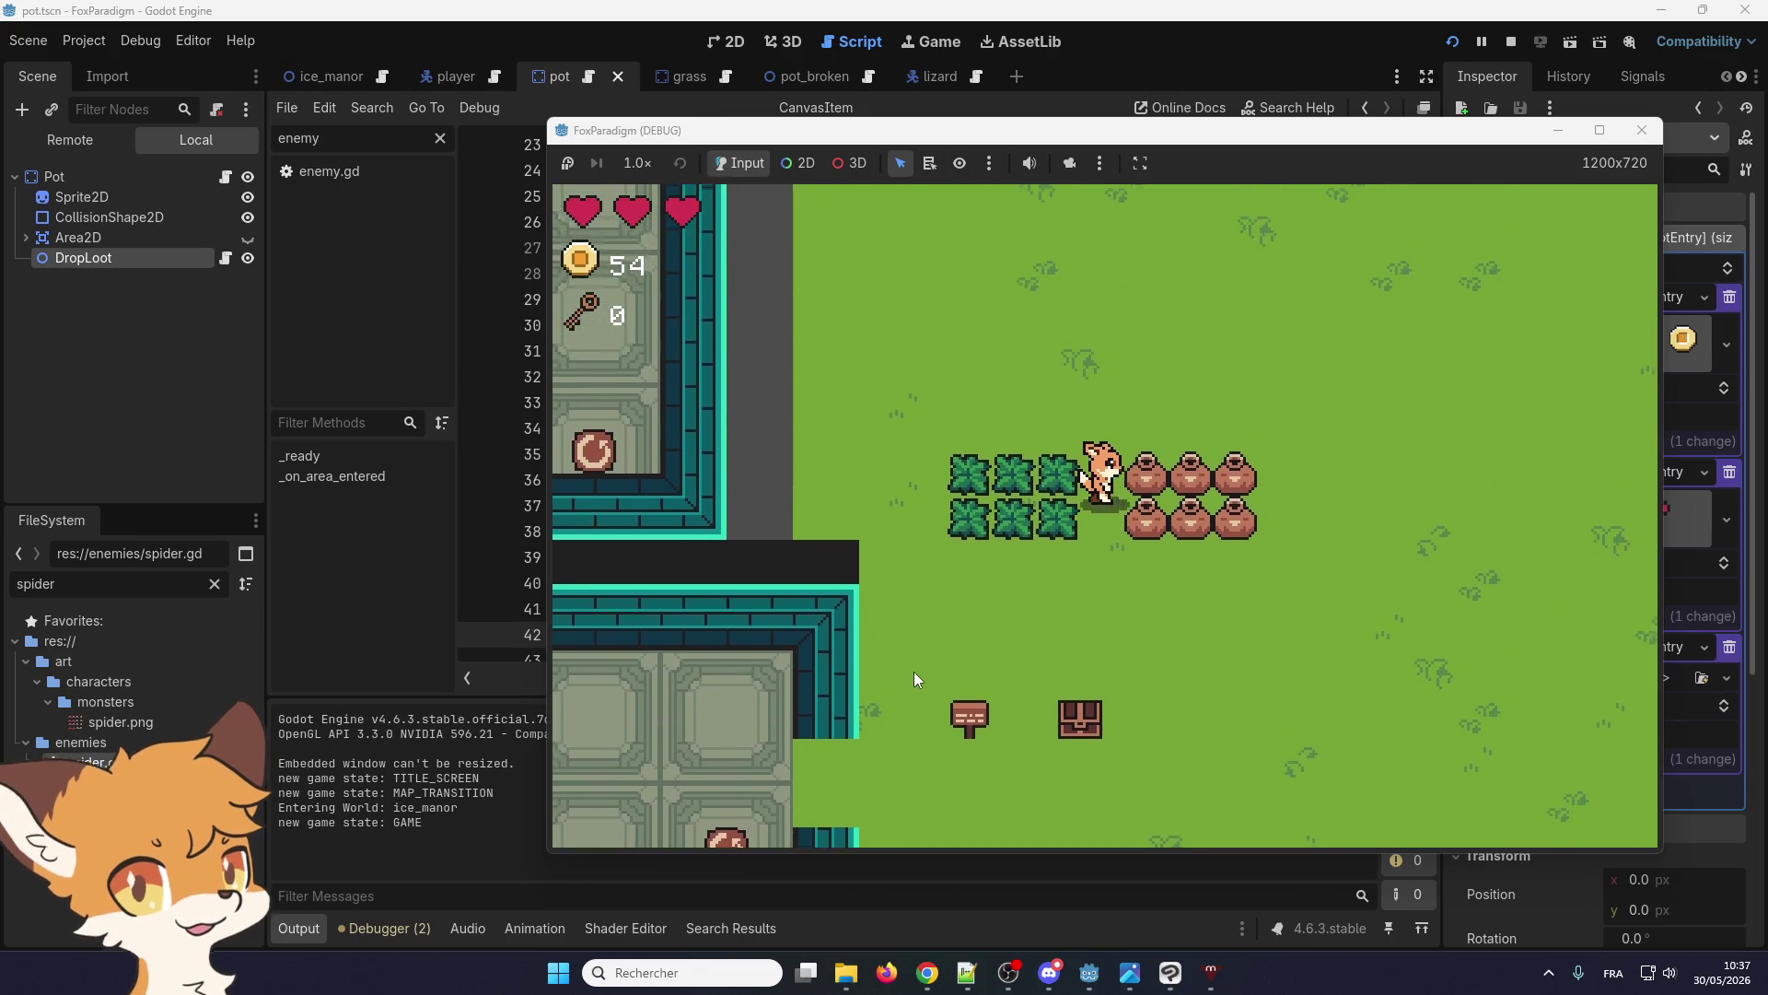
{"action": "key", "text": "space"}
{"action": "key", "text": "Down"}
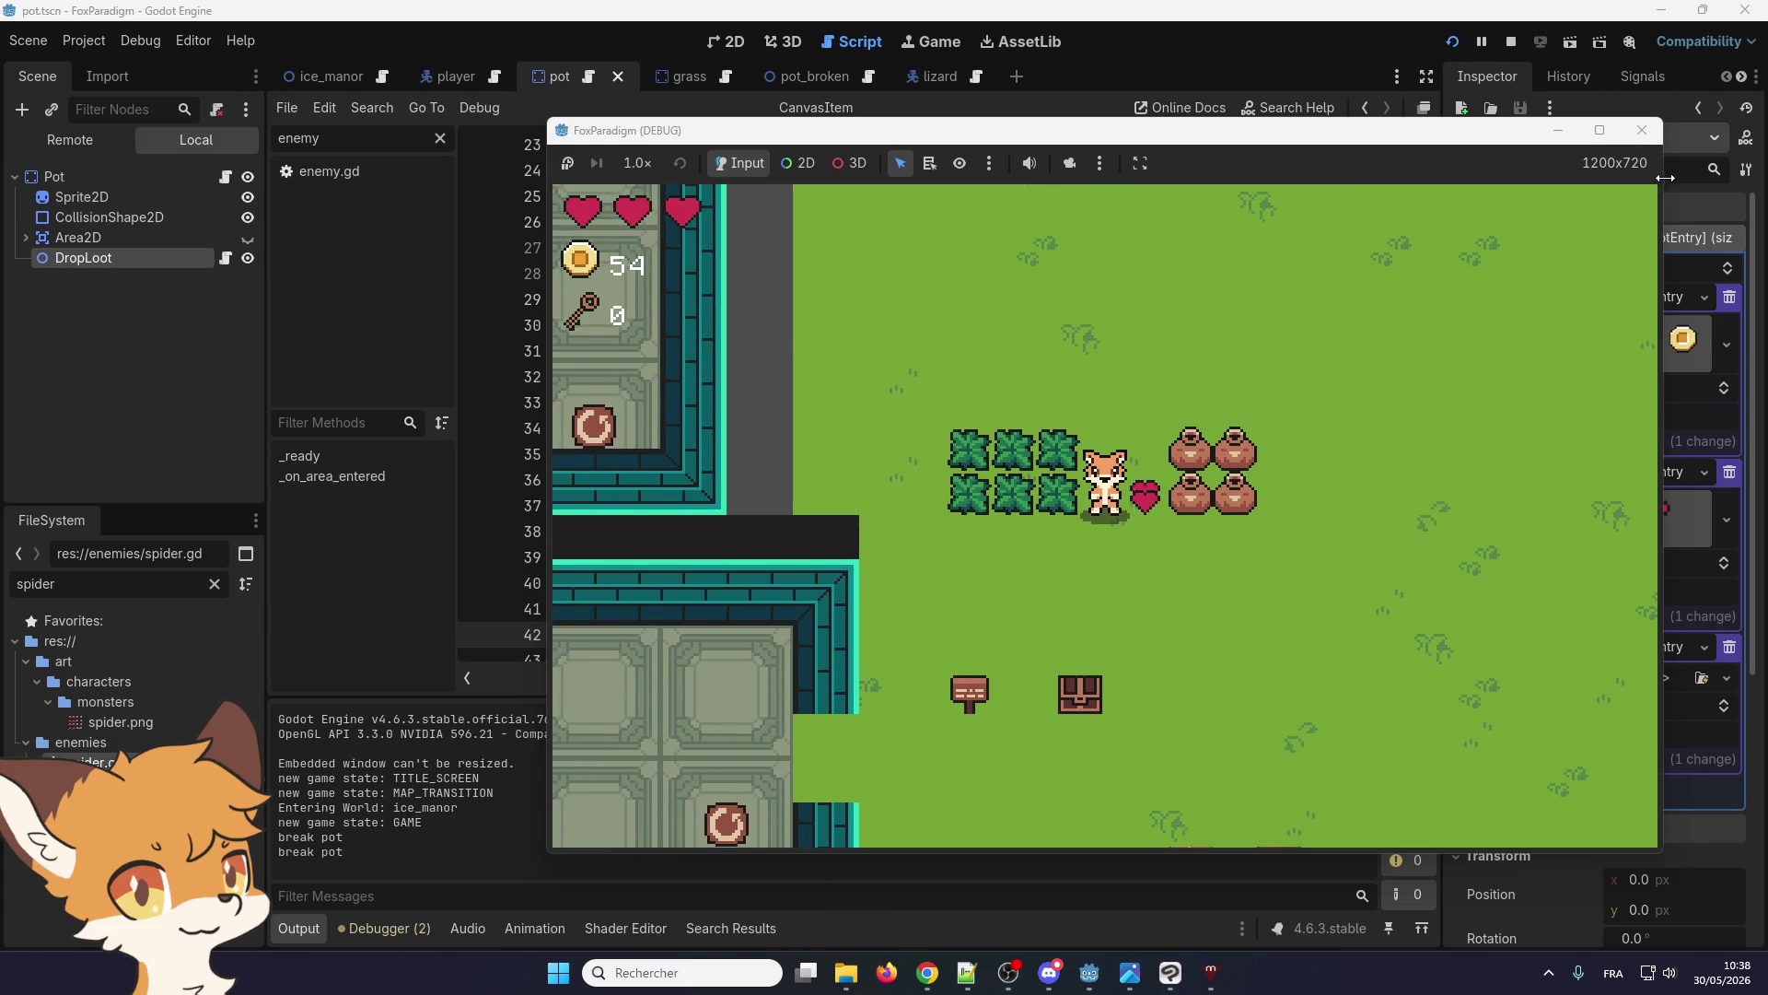
{"action": "left_click", "coordinate": [1641, 130]}
{"action": "scroll", "coordinate": [875, 534], "scroll_direction": "down", "scroll_amount": 2}
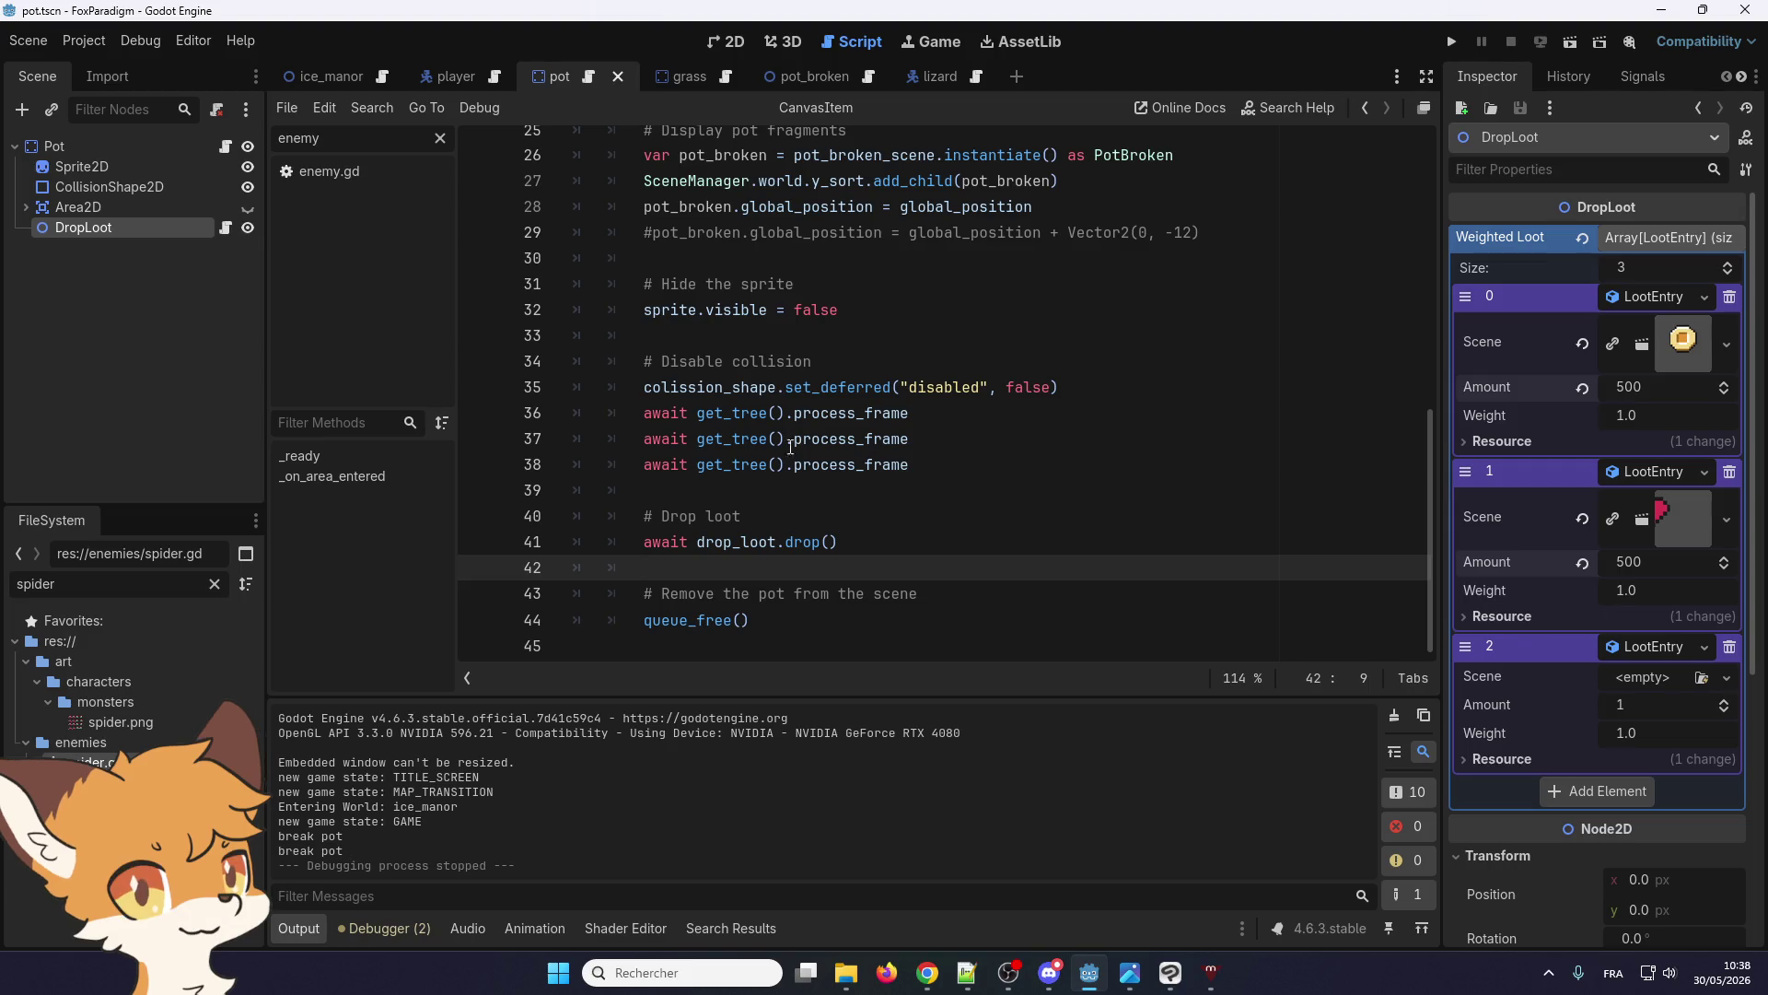
{"action": "left_click", "coordinate": [158, 183]}
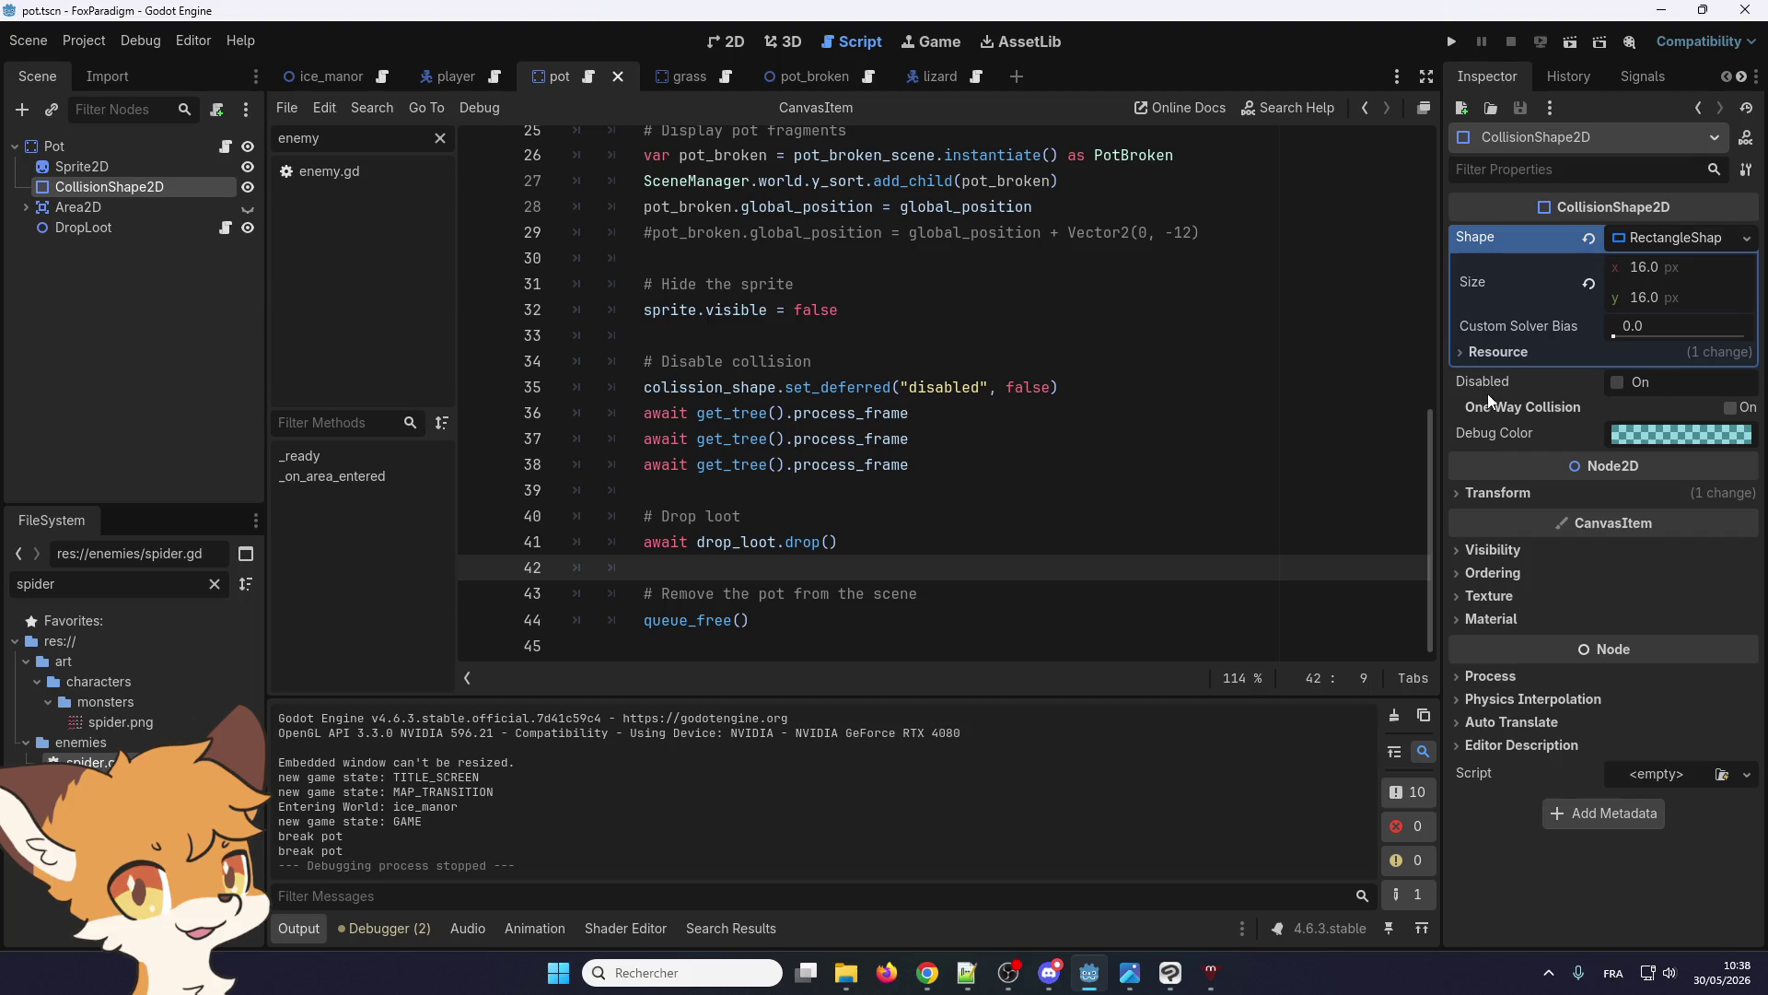
Switch on Disabled for the pot's CollisionShape2D, then save and launch the game
{"action": "mouse_move", "coordinate": [1486, 389]}
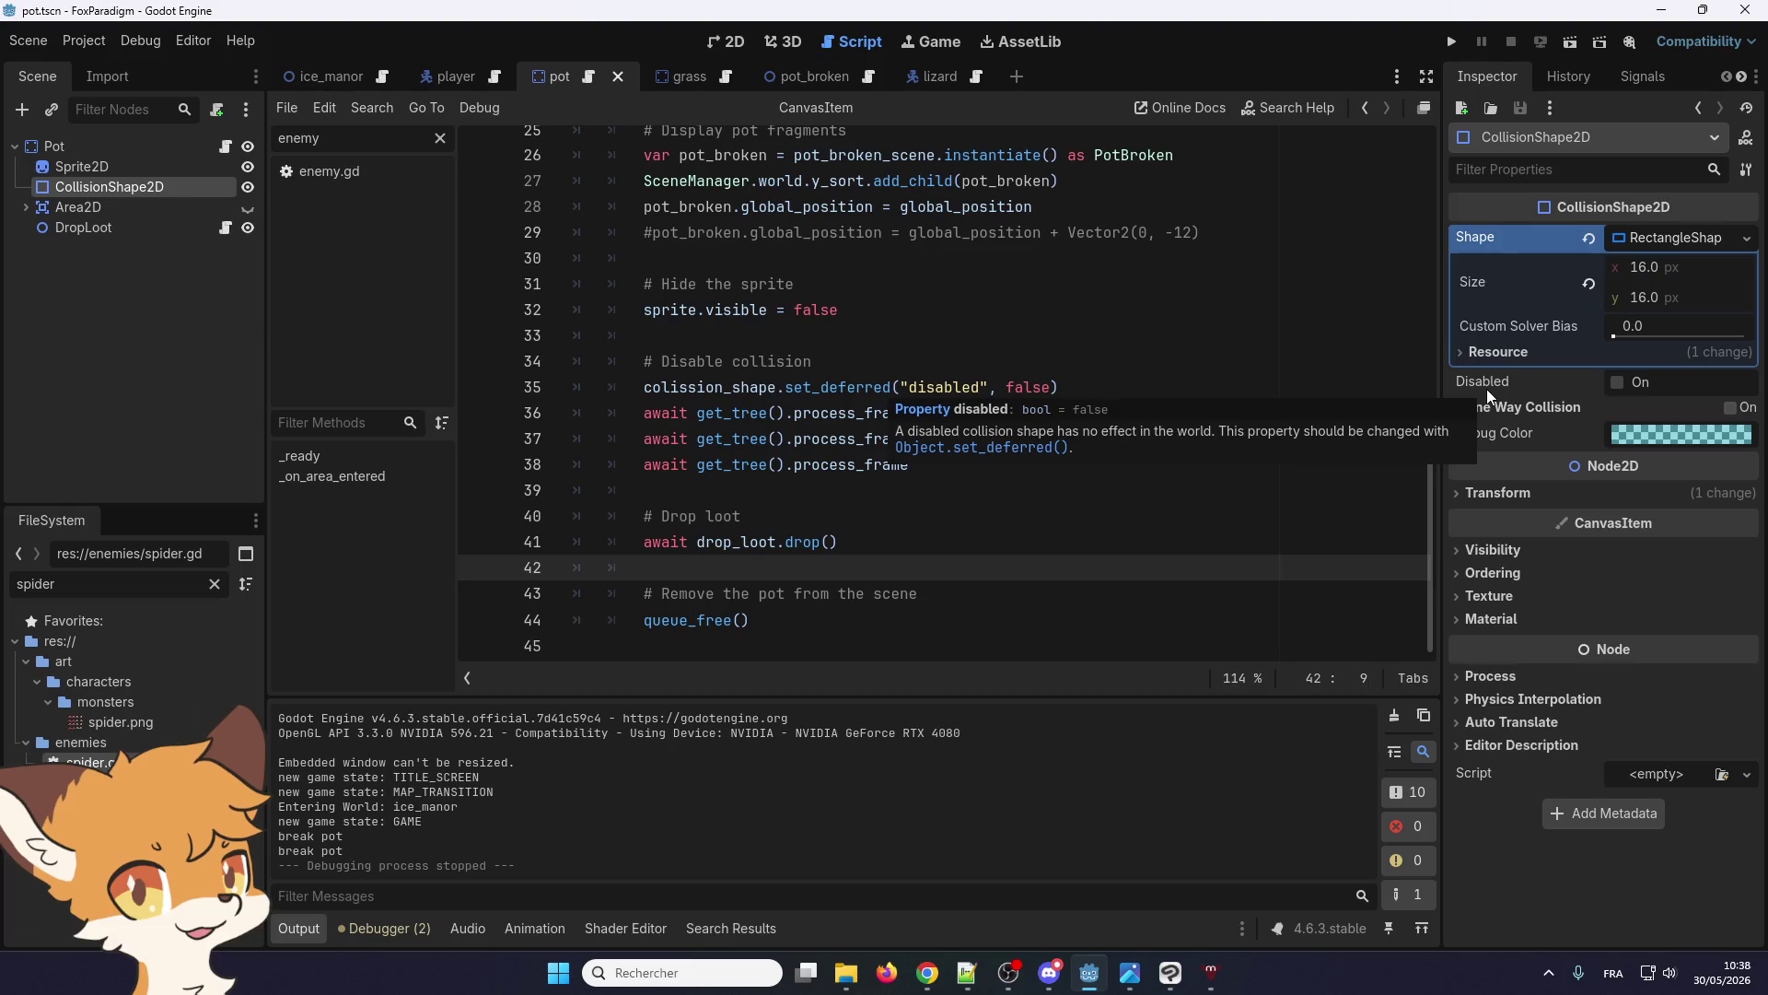
{"action": "left_click", "coordinate": [1619, 383]}
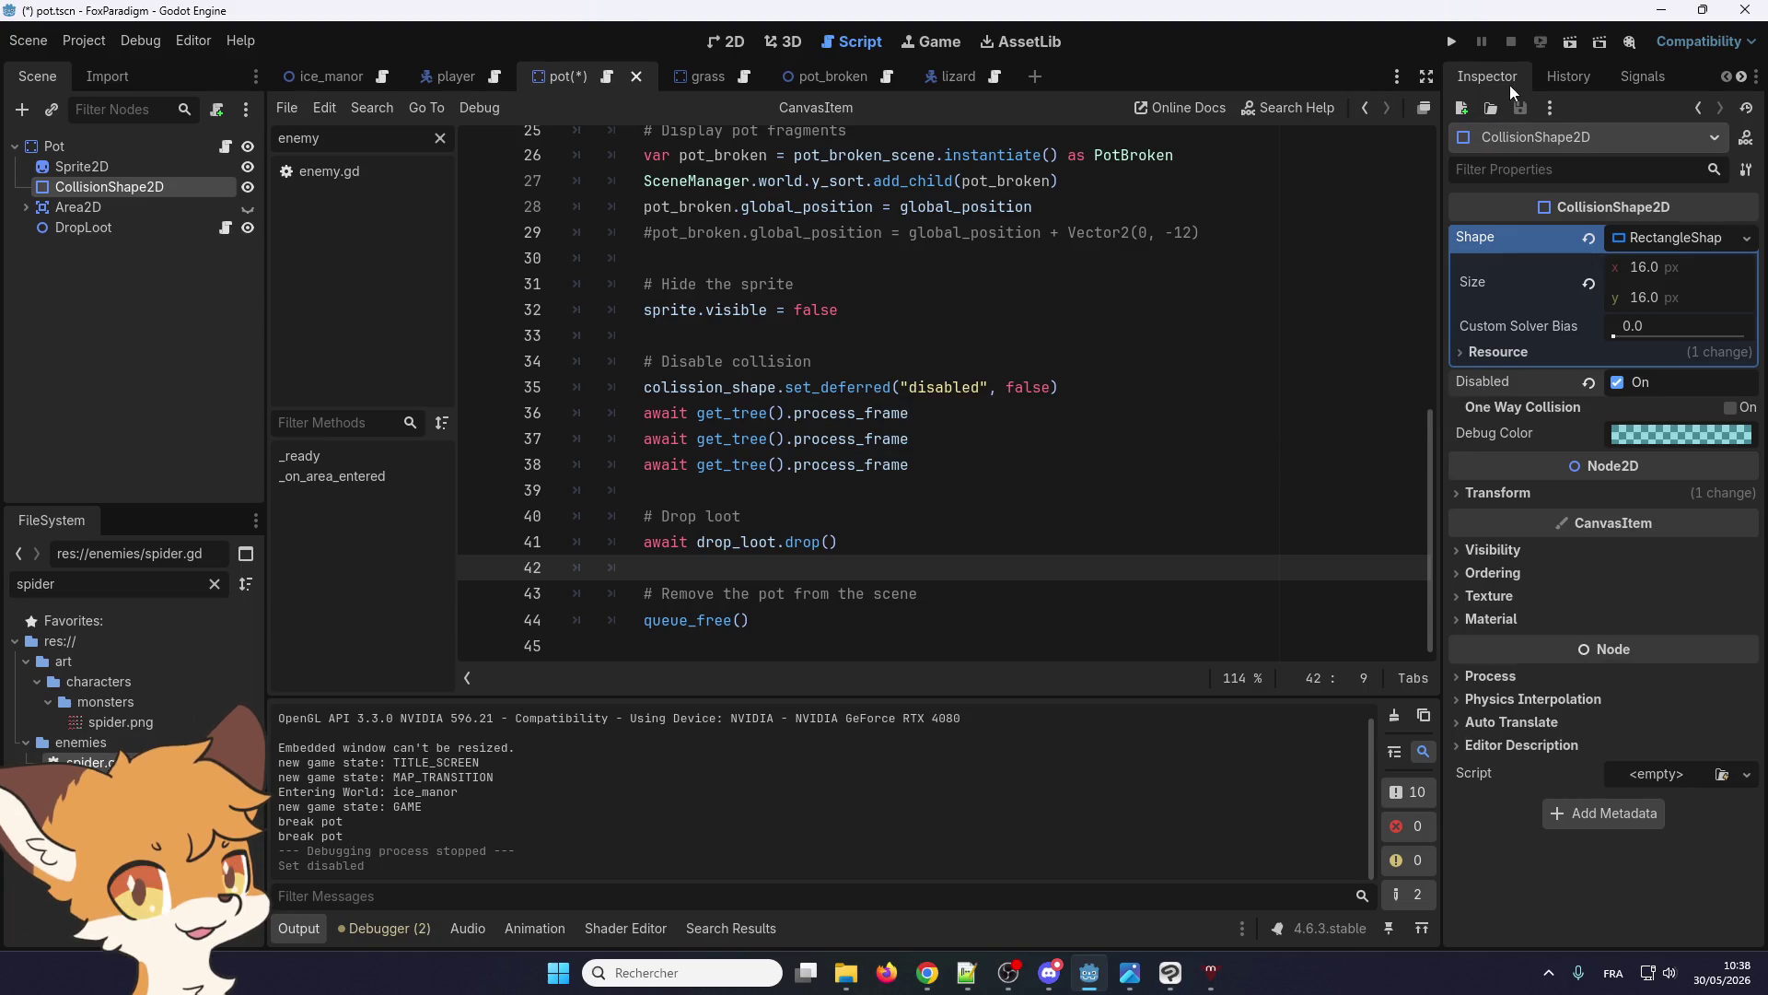
{"action": "left_click", "coordinate": [1451, 42]}
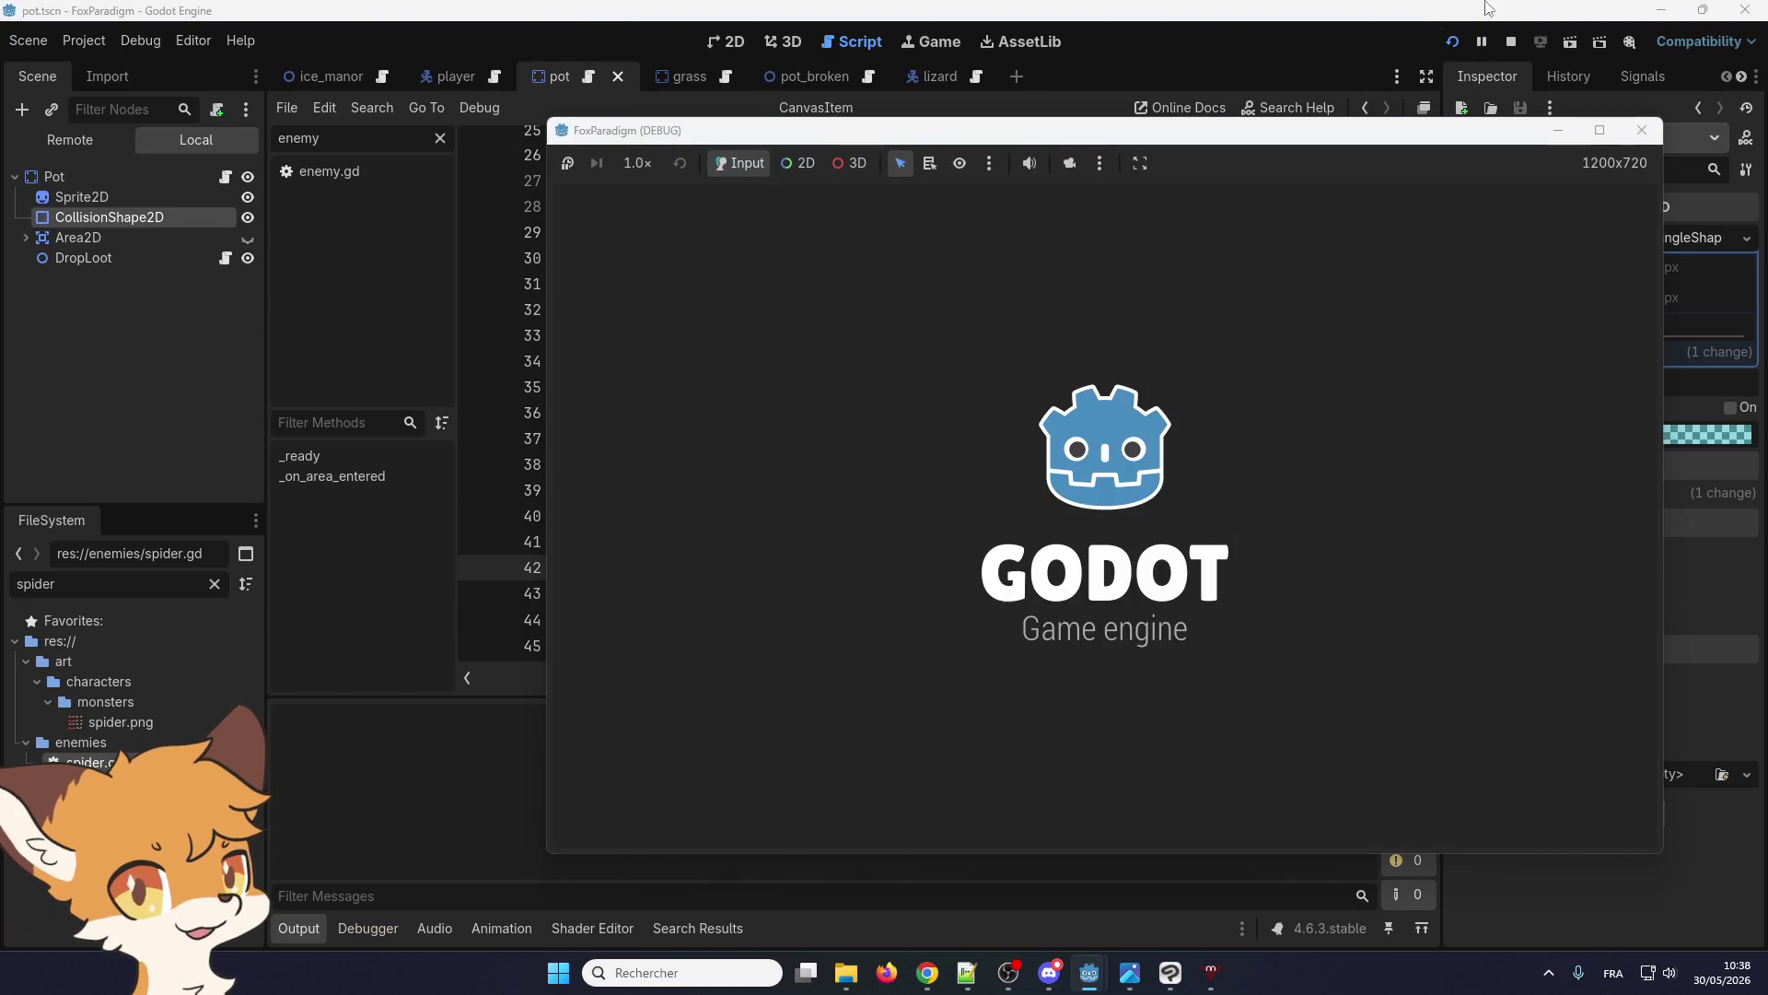
Walk the fox through the pots to confirm they no longer block it, then stop the game
{"action": "key", "text": "Return"}
{"action": "key", "text": "Return"}
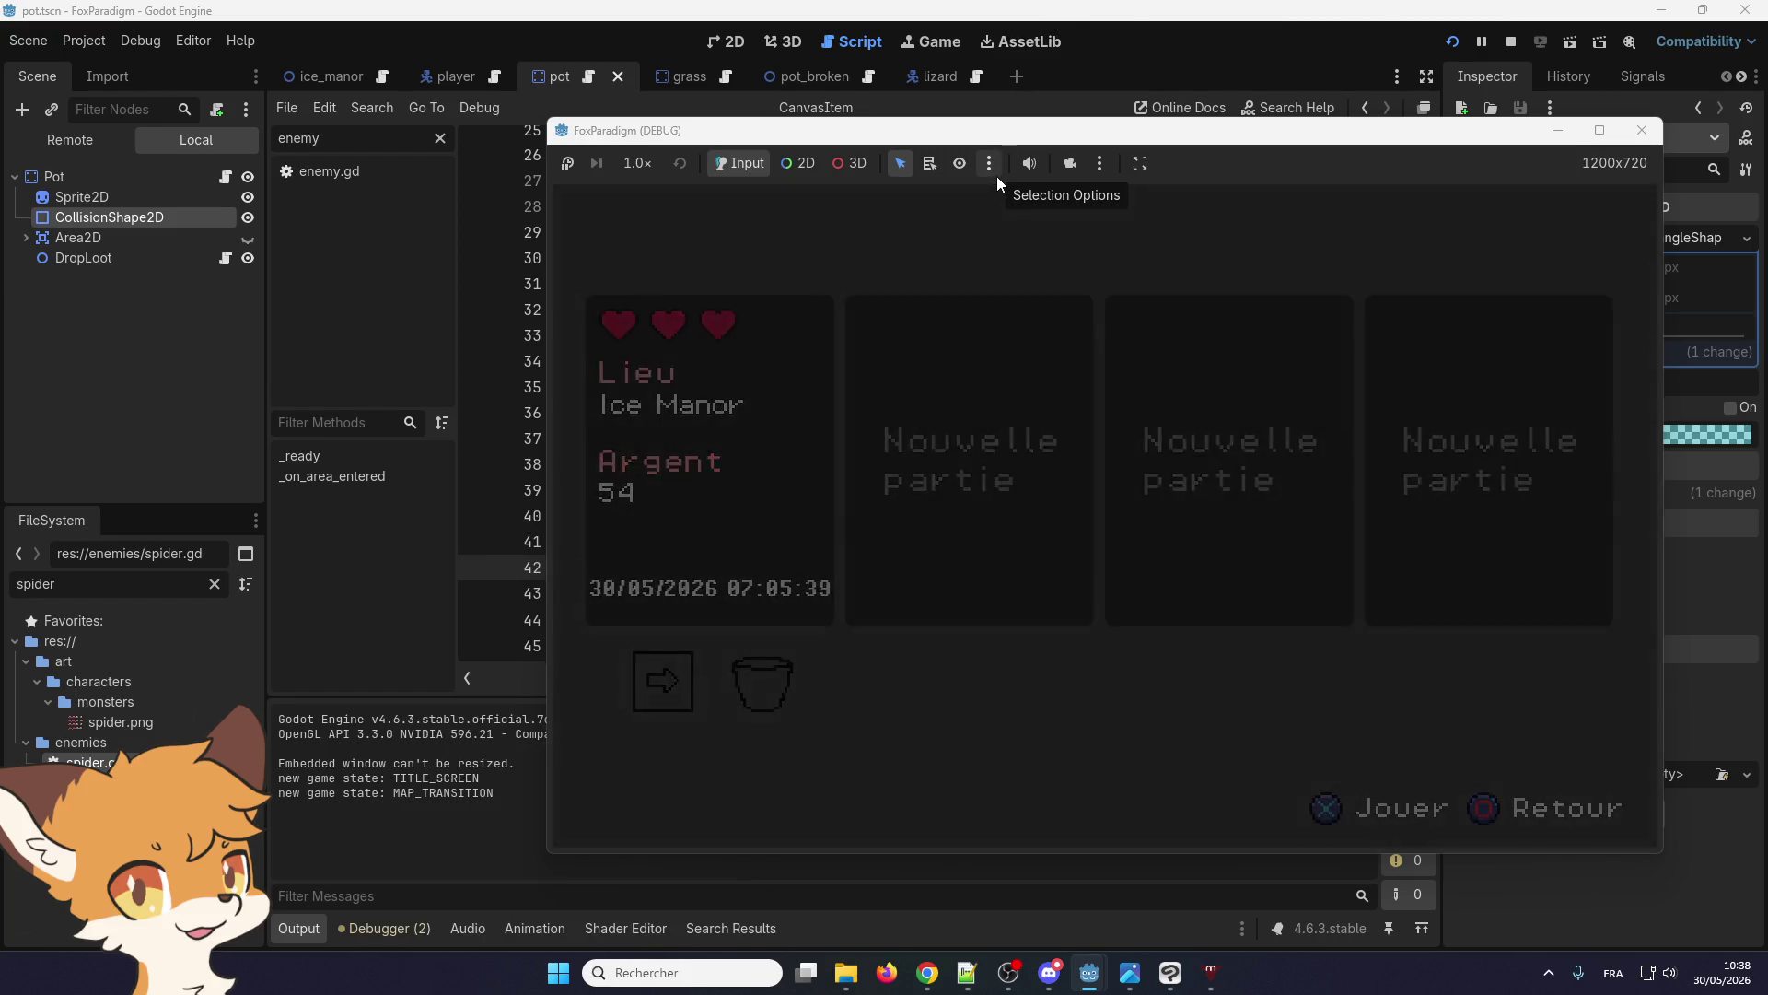
{"action": "key", "text": "Right"}
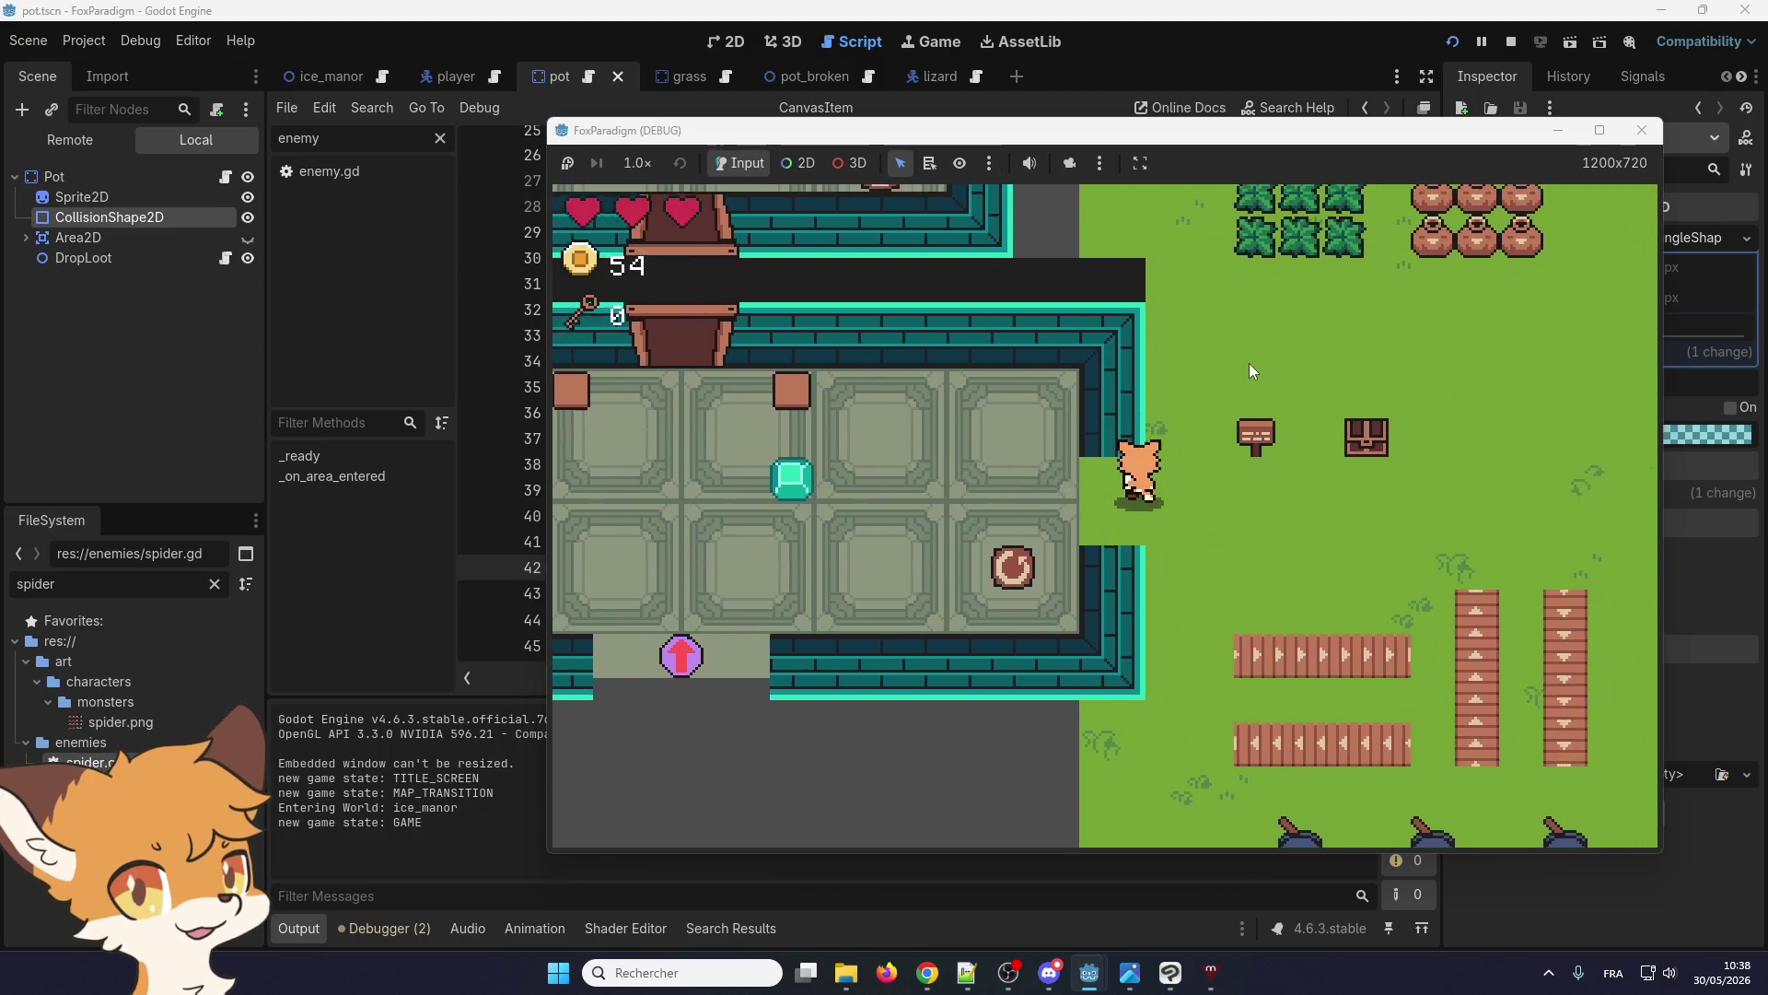
{"action": "key", "text": "Up"}
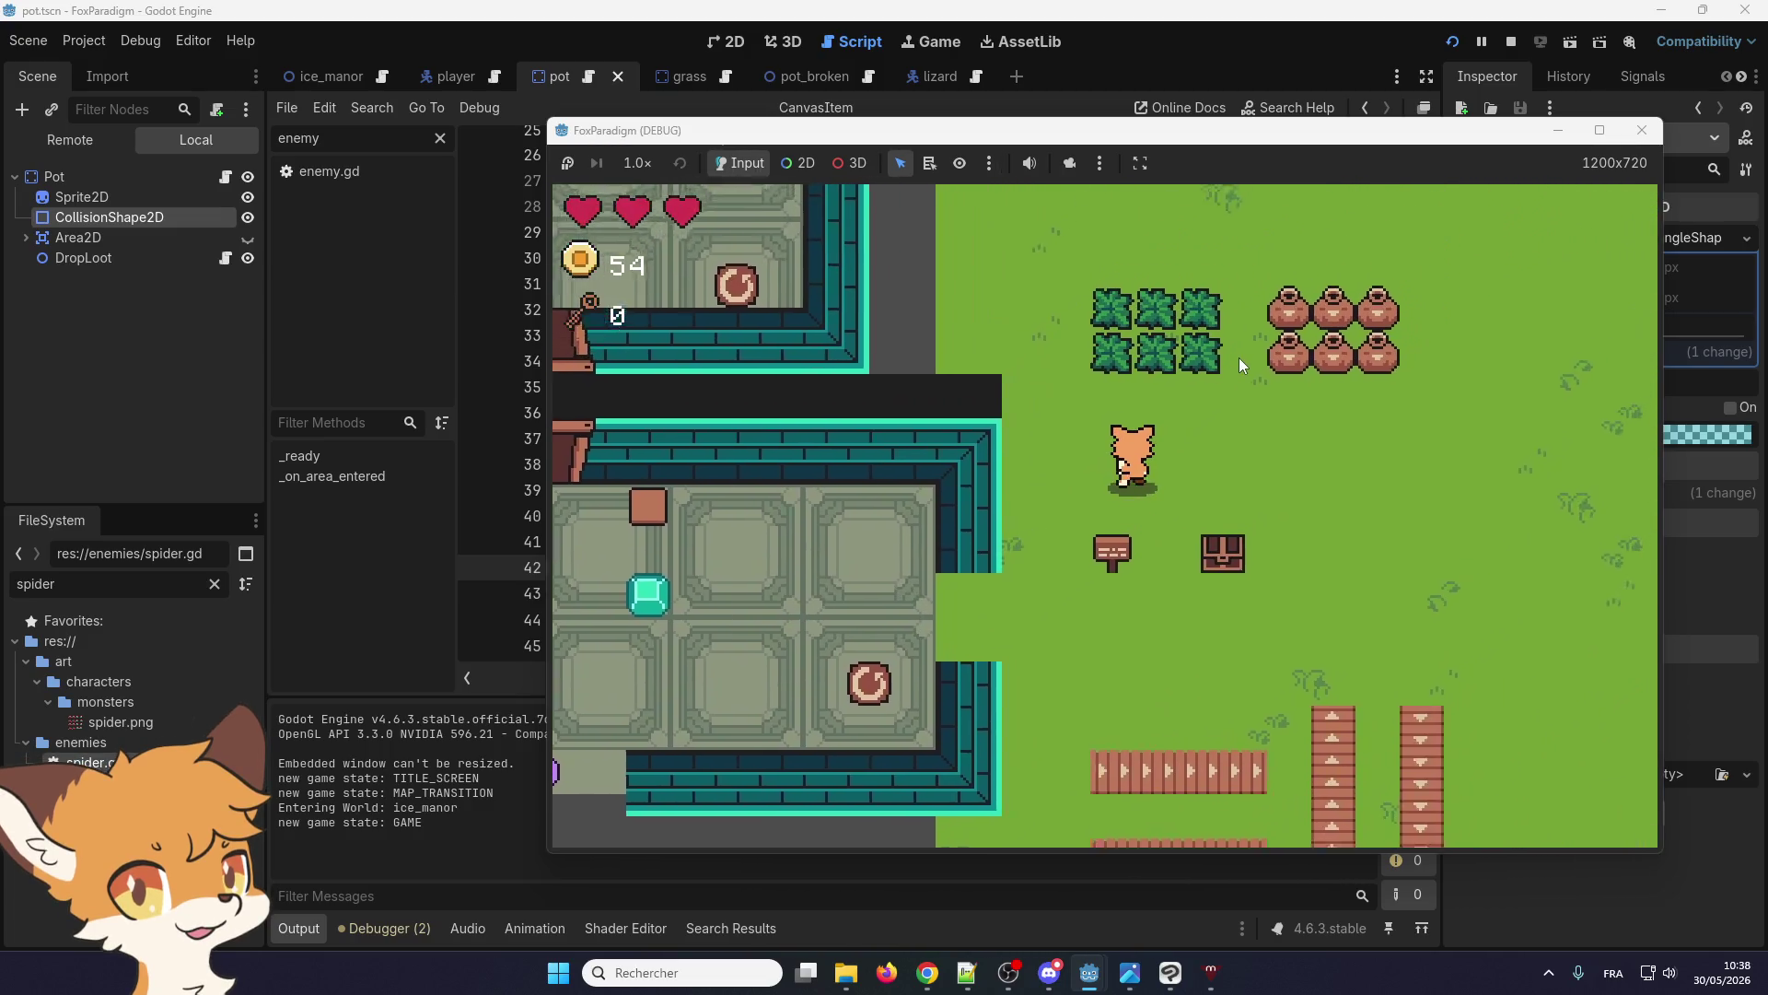
{"action": "key", "text": "Down"}
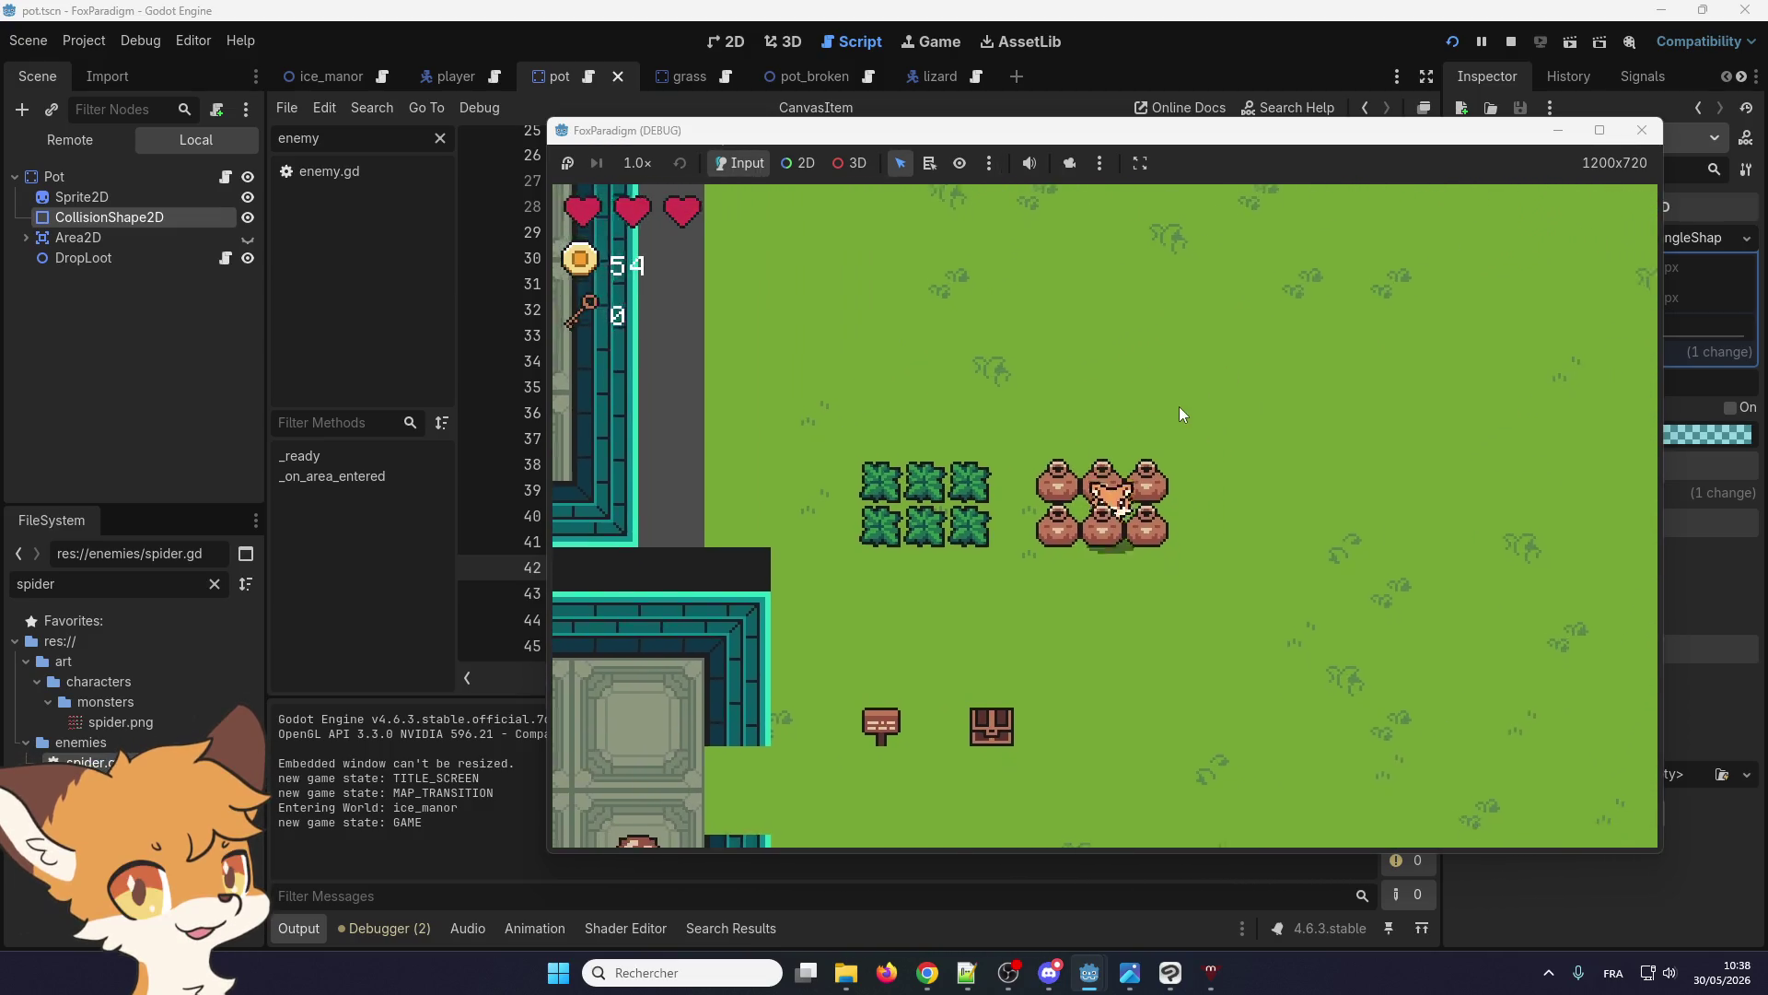
{"action": "left_click", "coordinate": [1639, 131]}
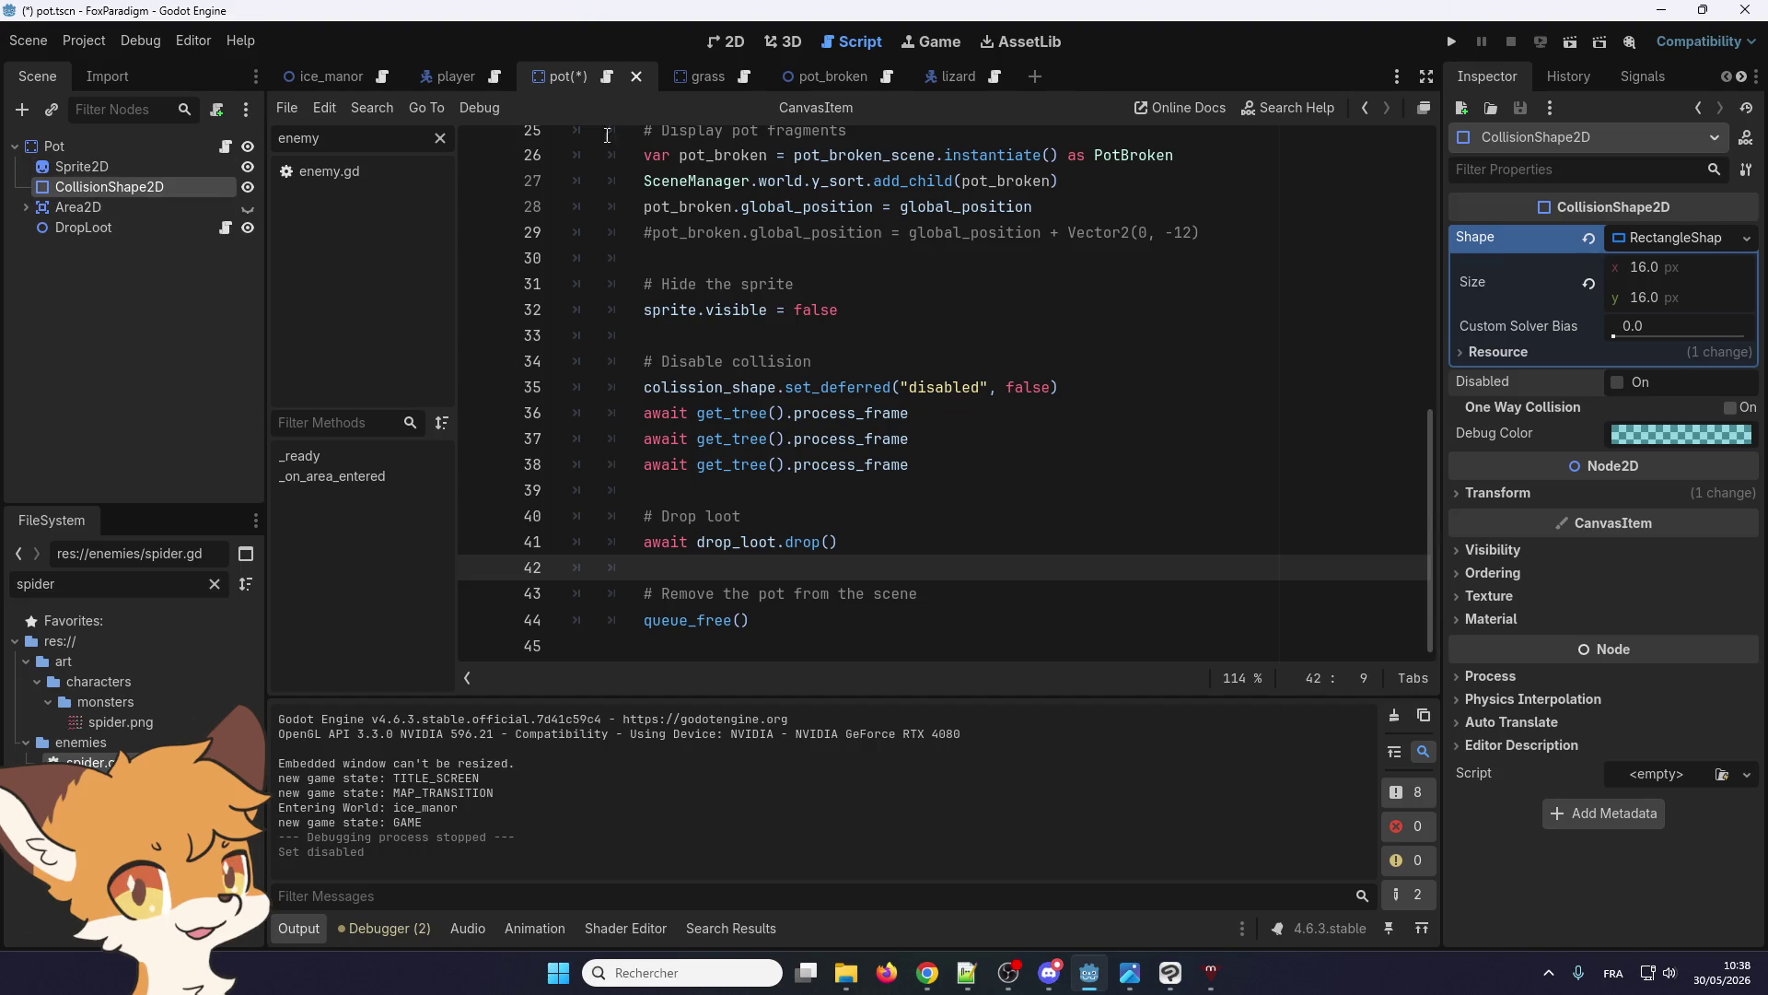
Turn on Debug > Visible Collision Shapes
{"action": "left_click", "coordinate": [96, 44]}
{"action": "mouse_move", "coordinate": [136, 39]}
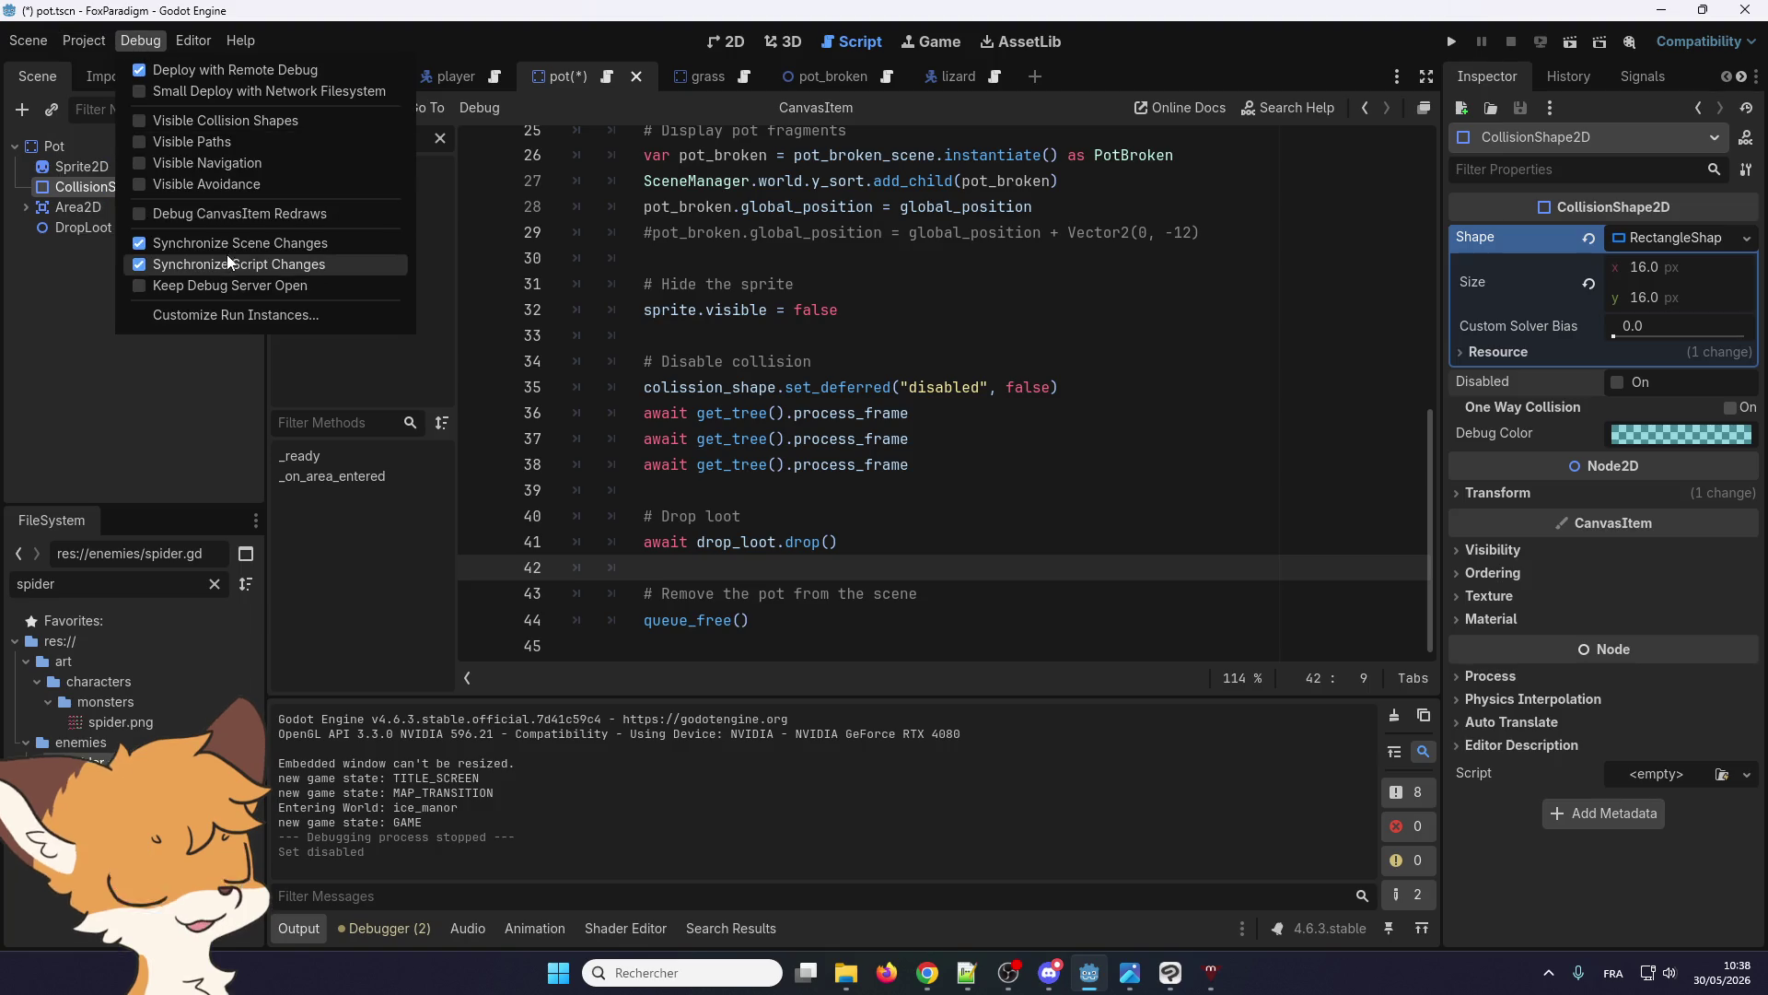
{"action": "left_click", "coordinate": [219, 121]}
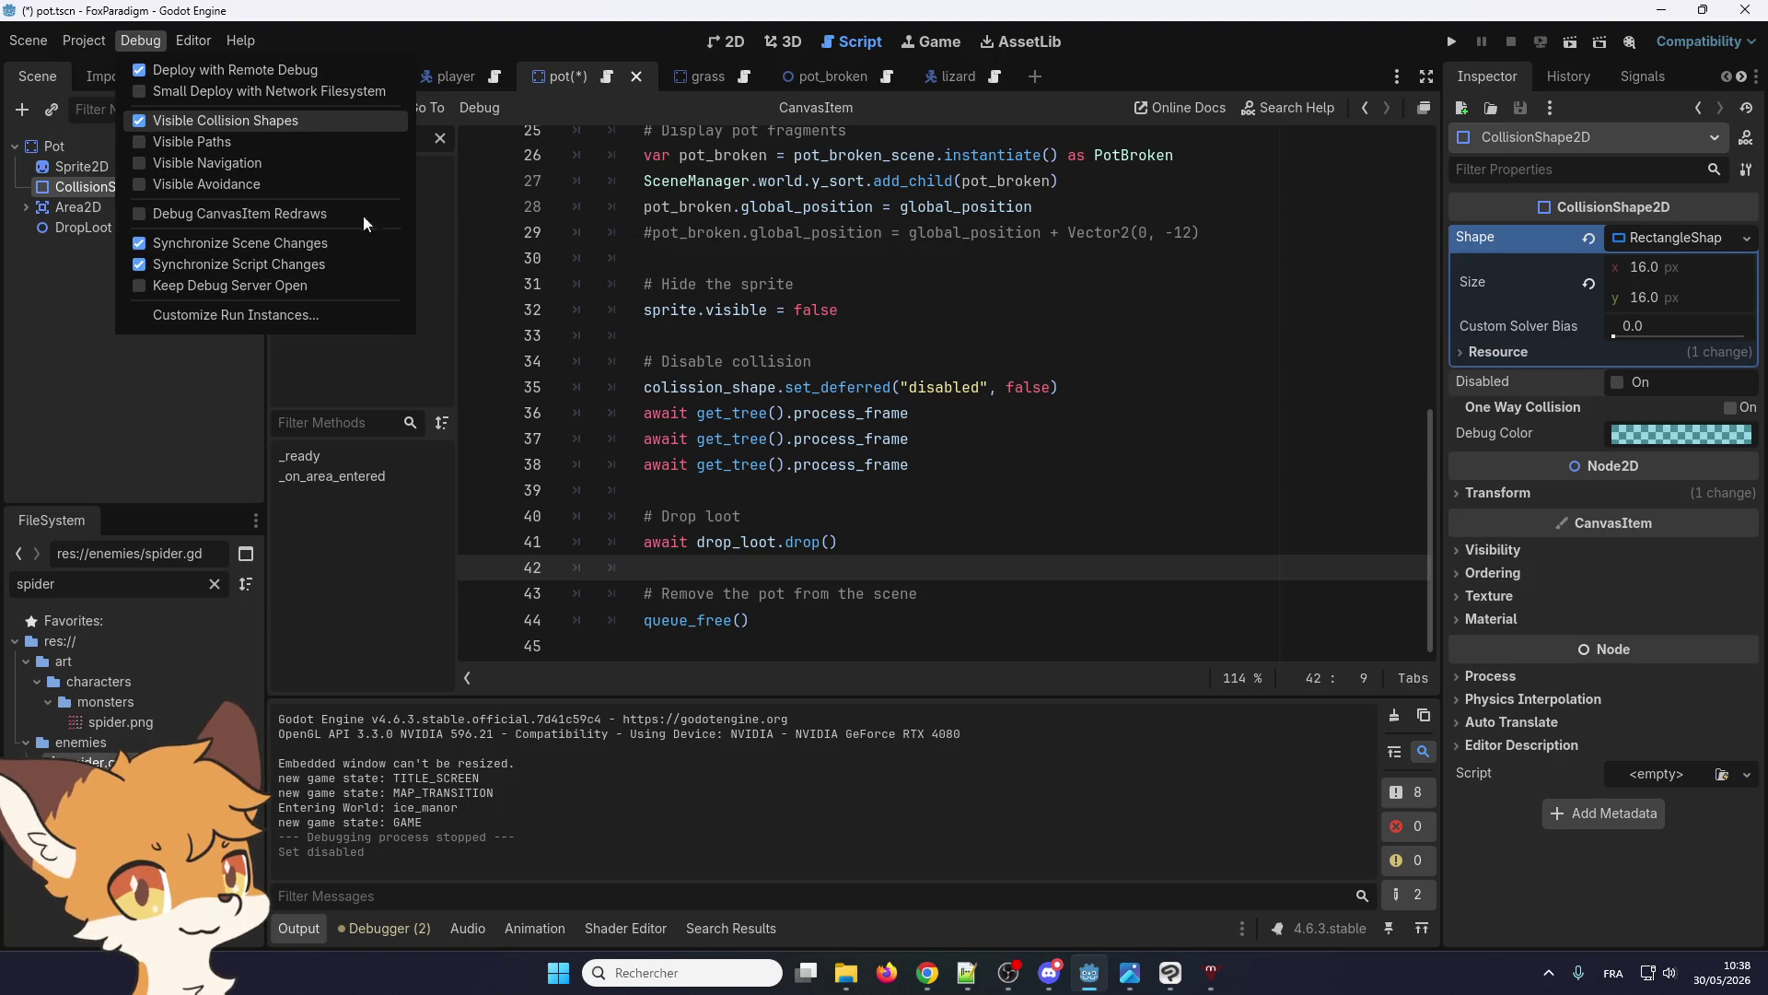
Delete the three await get_tree().process_frame lines from pot.gd
{"action": "left_click", "coordinate": [1444, 26]}
{"action": "key", "text": "Up"}
{"action": "key", "text": "Up"}
{"action": "key", "text": "Up"}
{"action": "key", "text": "End"}
{"action": "key", "text": "shift+Up"}
{"action": "key", "text": "shift+Up"}
{"action": "key", "text": "shift+Up"}
{"action": "key", "text": "shift+End"}
{"action": "key", "text": "Delete"}
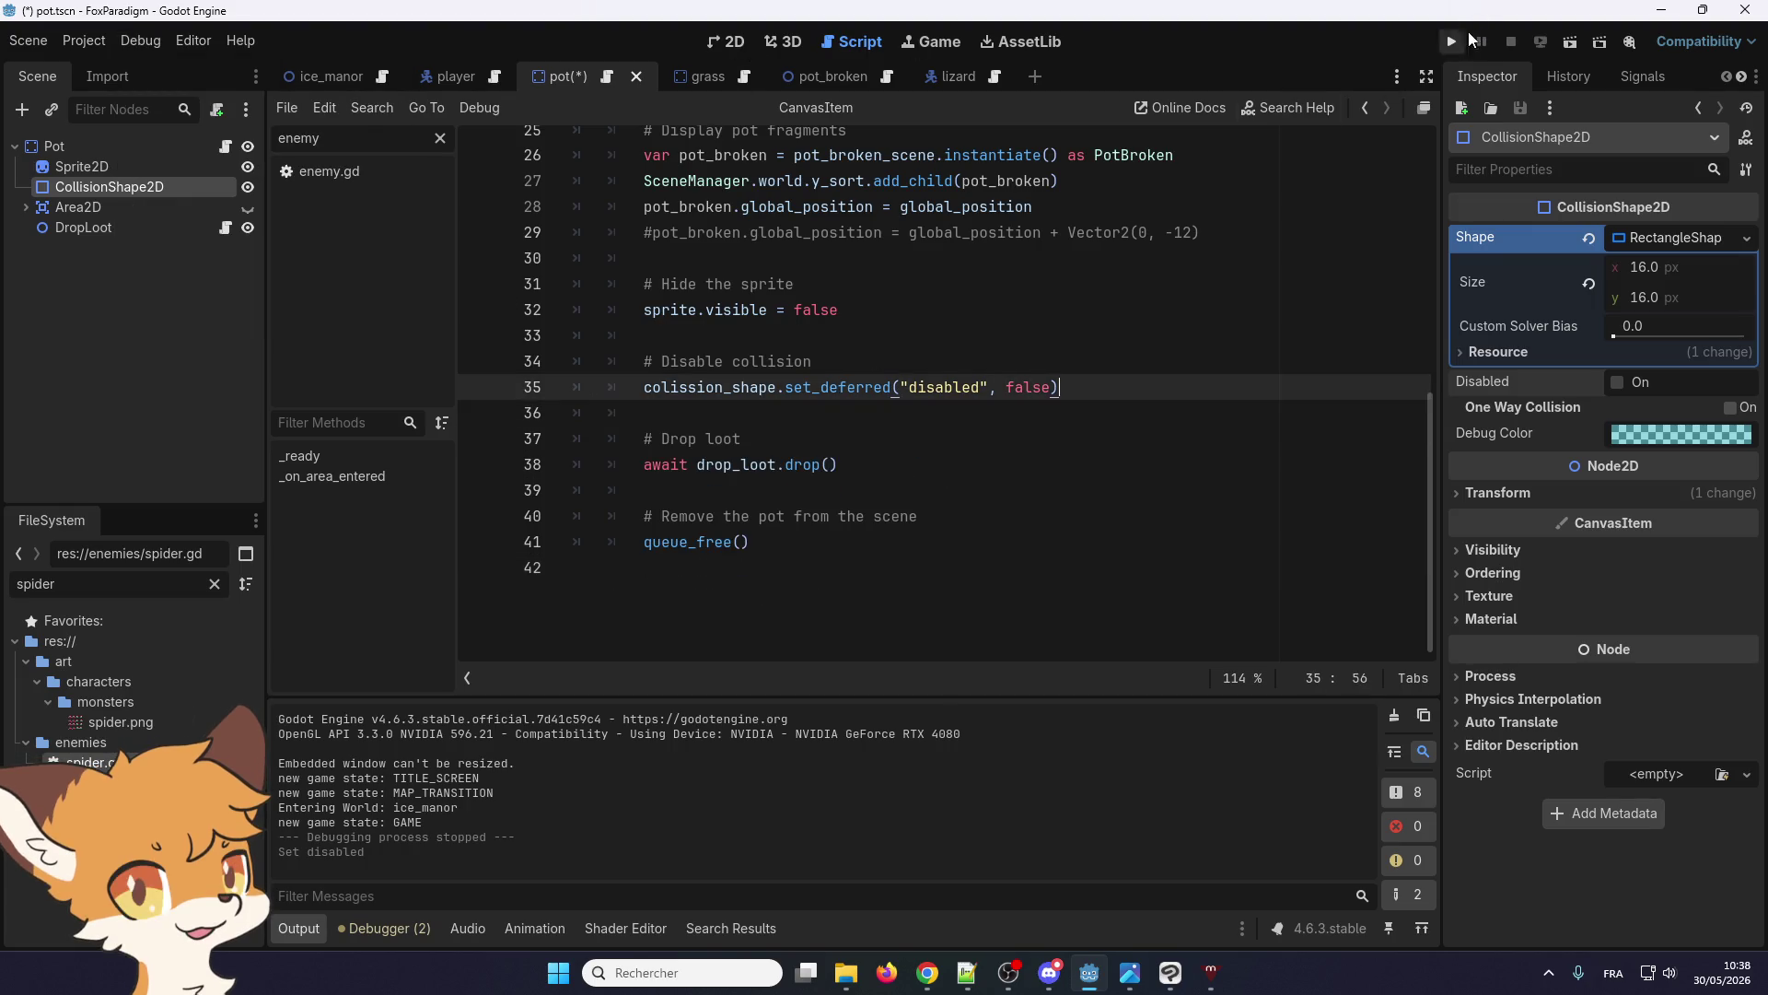
Save and run the game, walk the fox to the pots and break the first ones
{"action": "left_click", "coordinate": [1451, 41]}
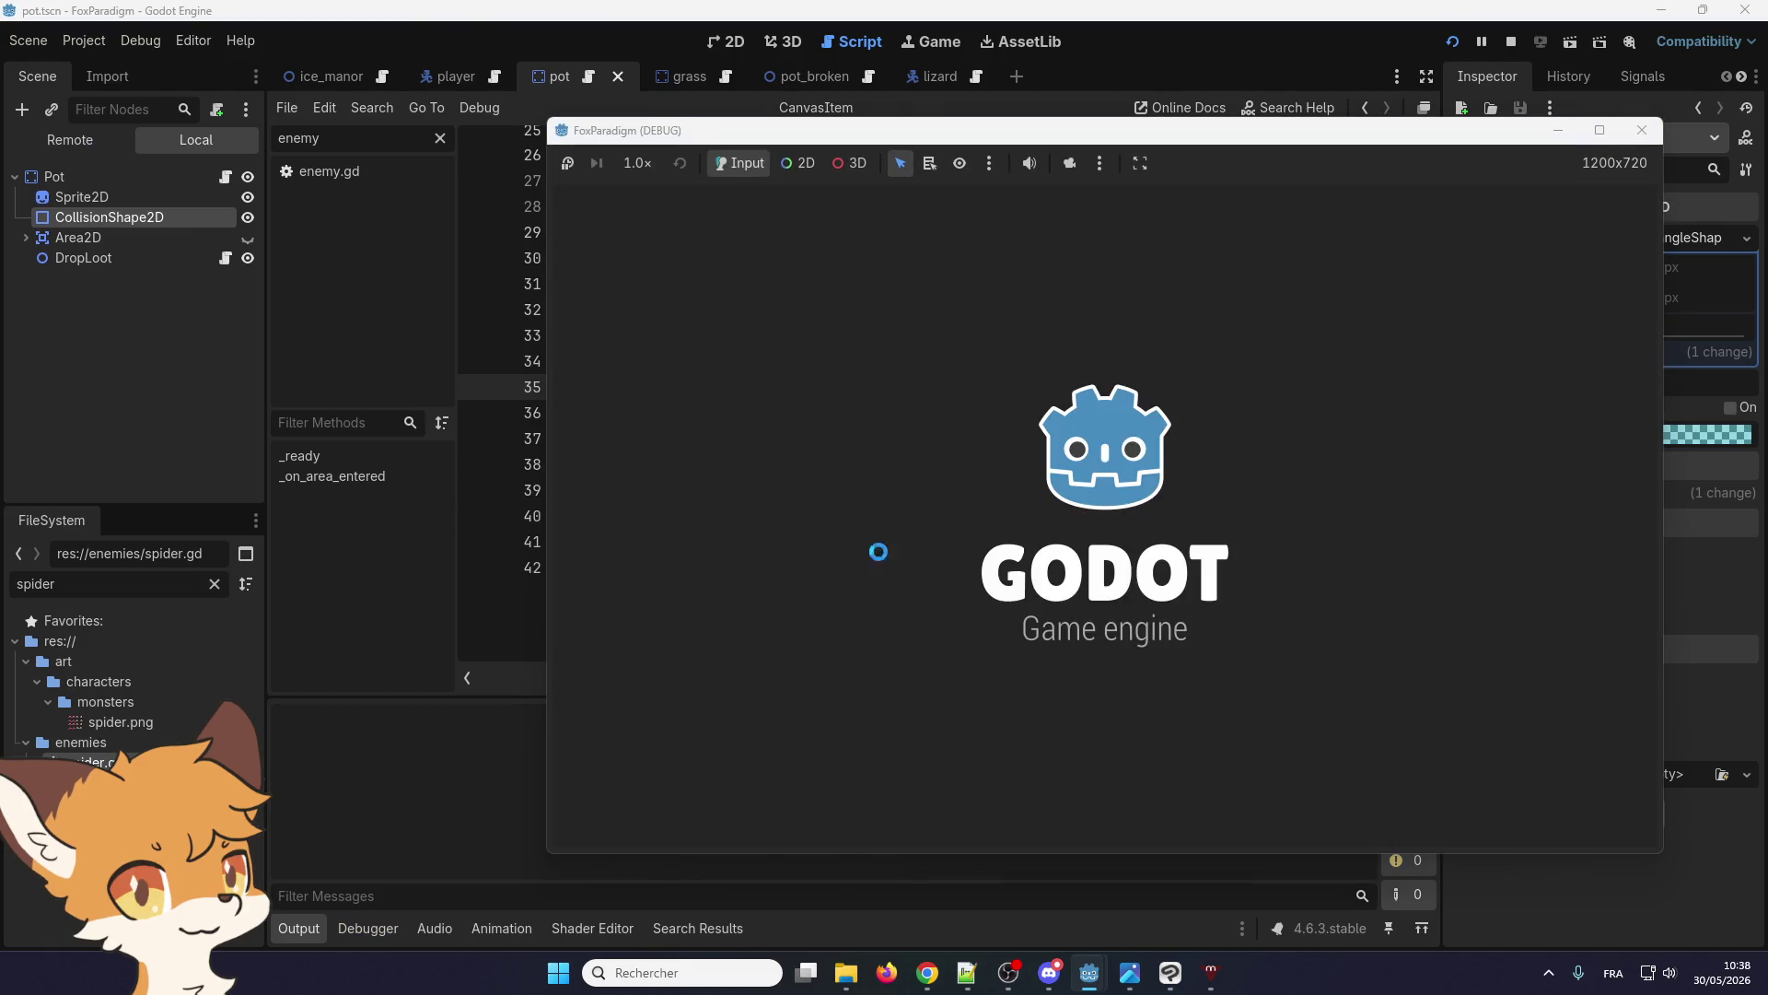
{"action": "key", "text": "Return"}
{"action": "key", "text": "Return"}
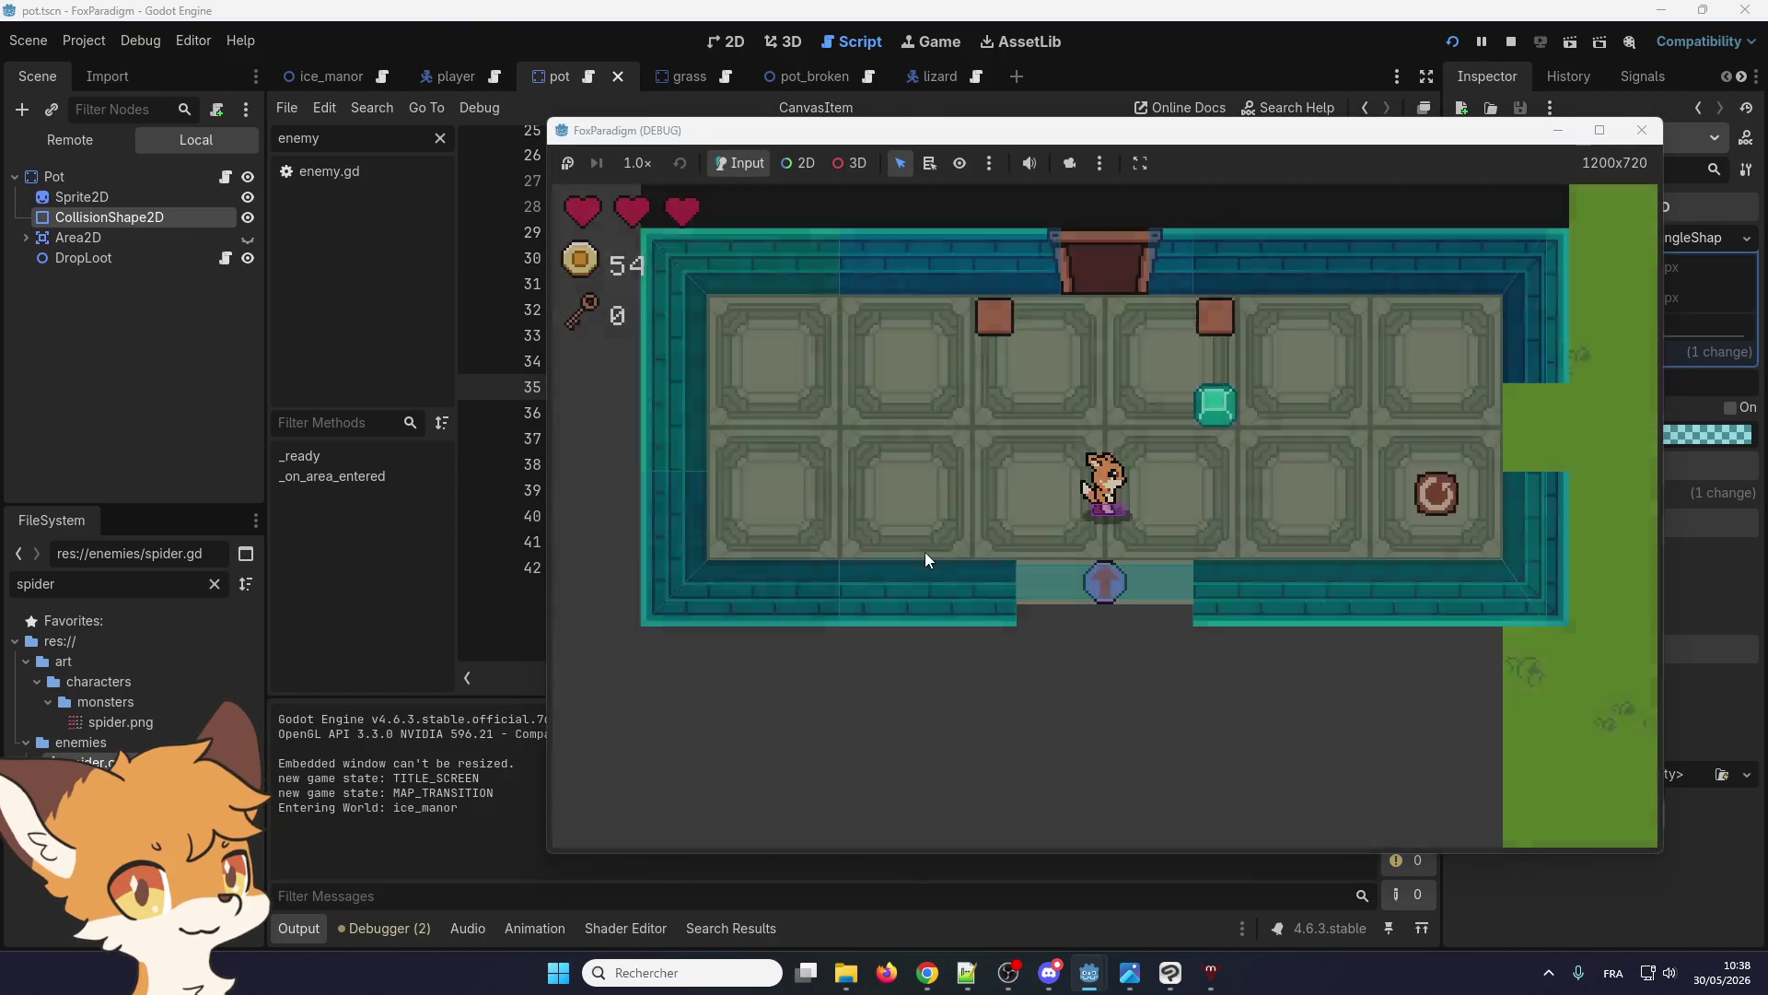
{"action": "key", "text": "Right"}
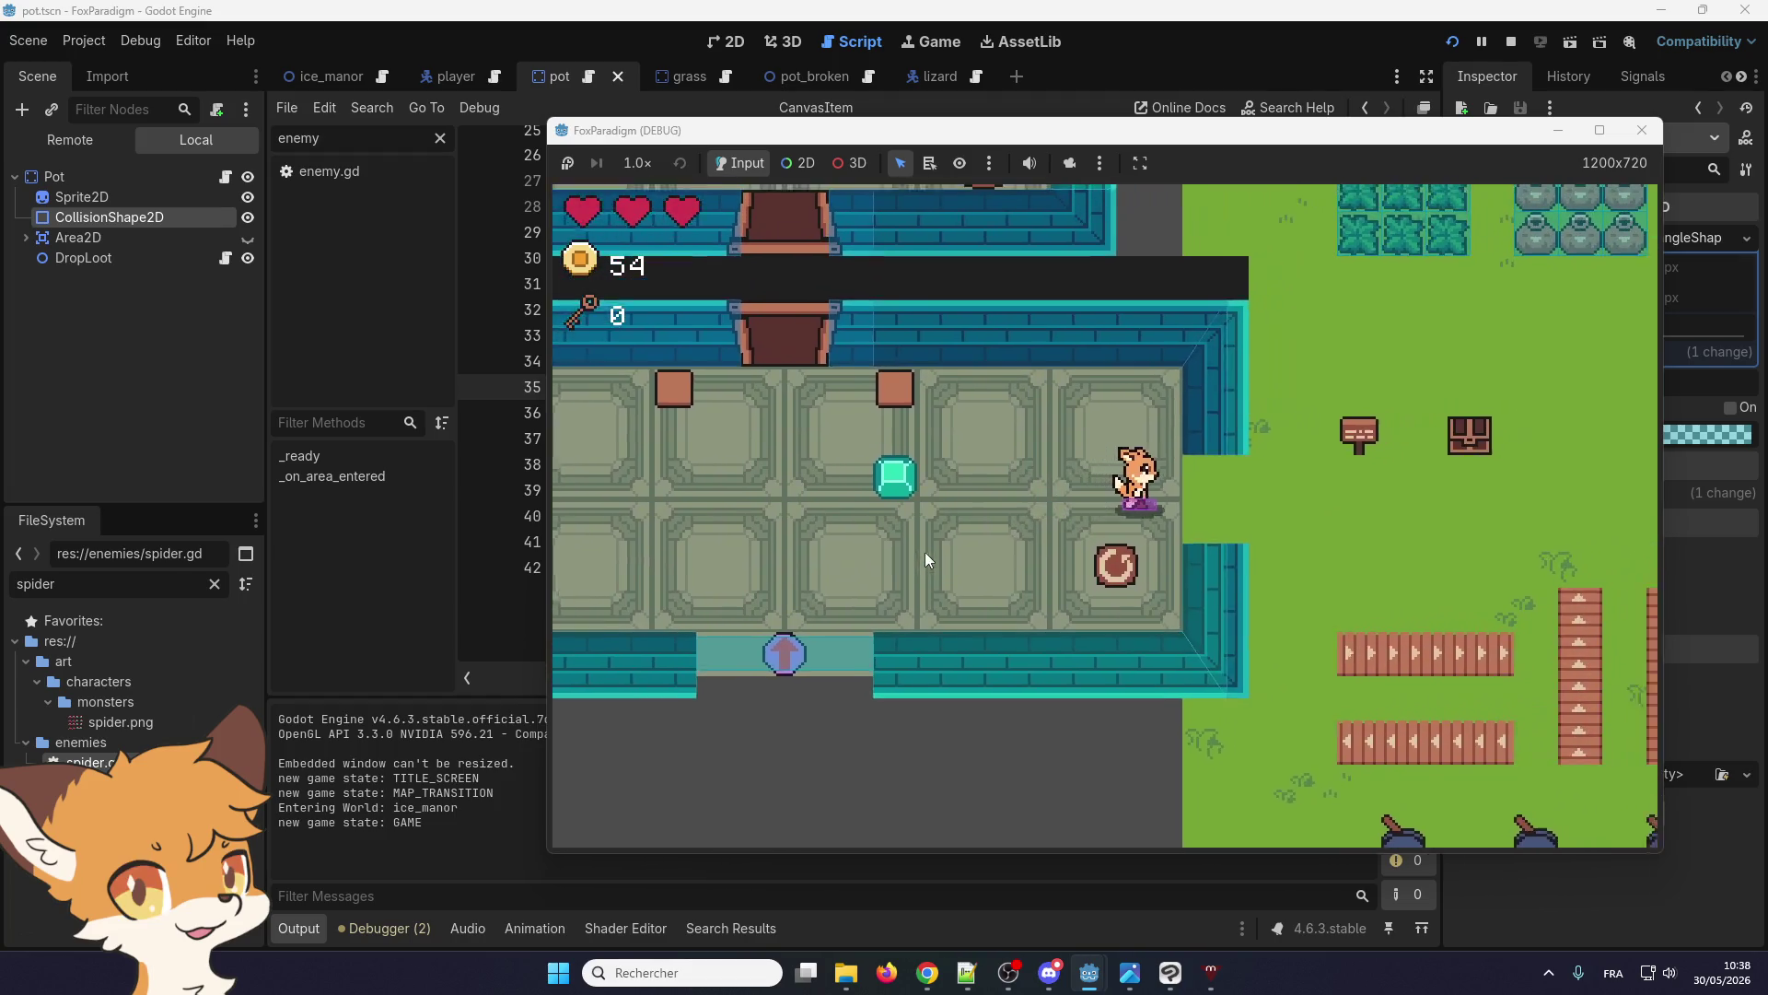
{"action": "key", "text": "Up"}
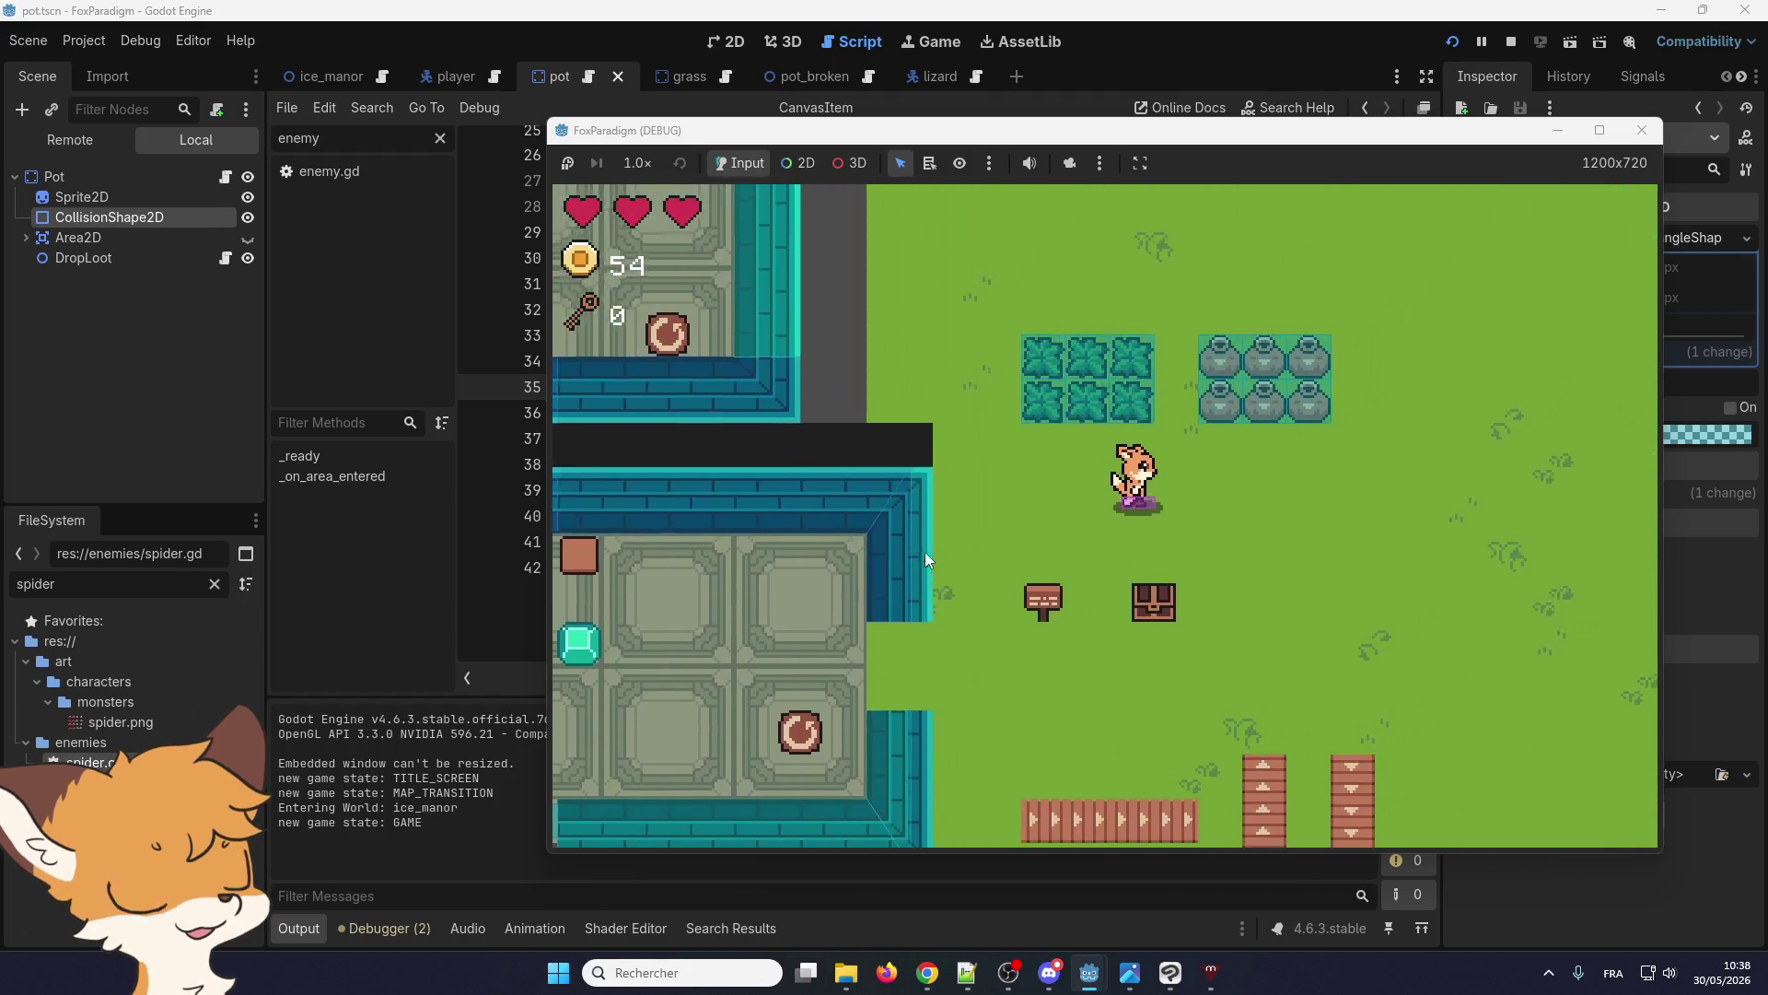
{"action": "key", "text": "Up"}
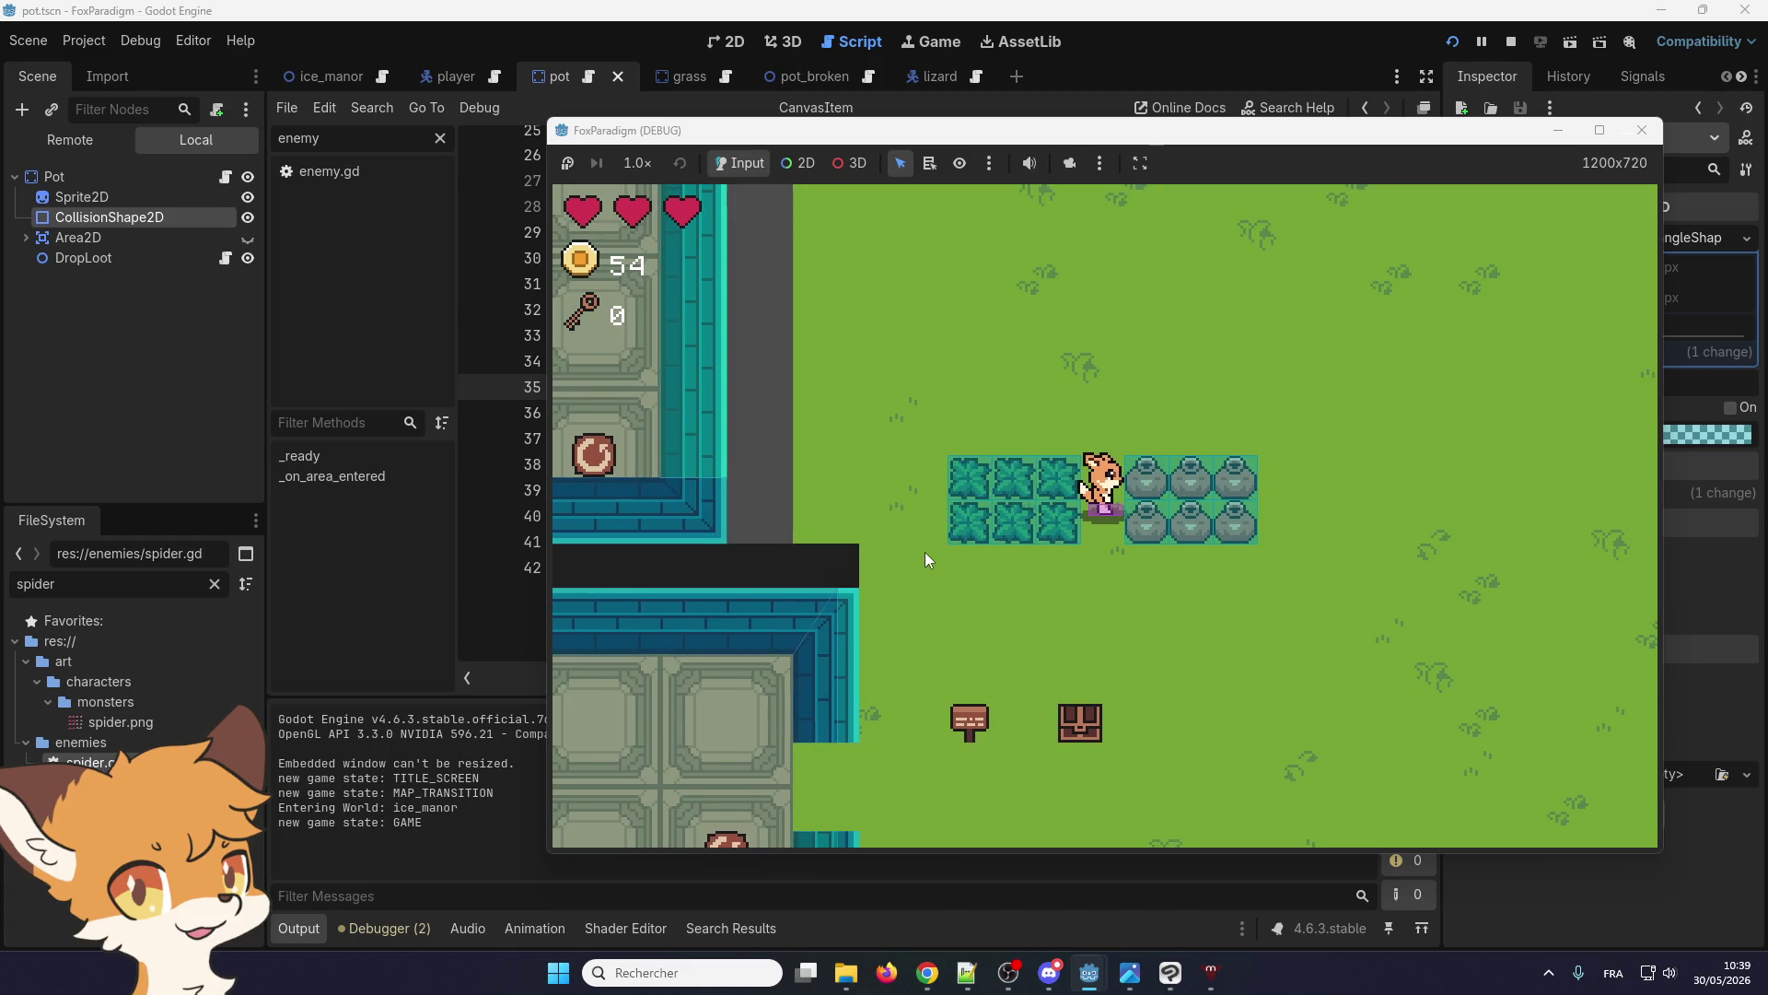
{"action": "key", "text": "Up"}
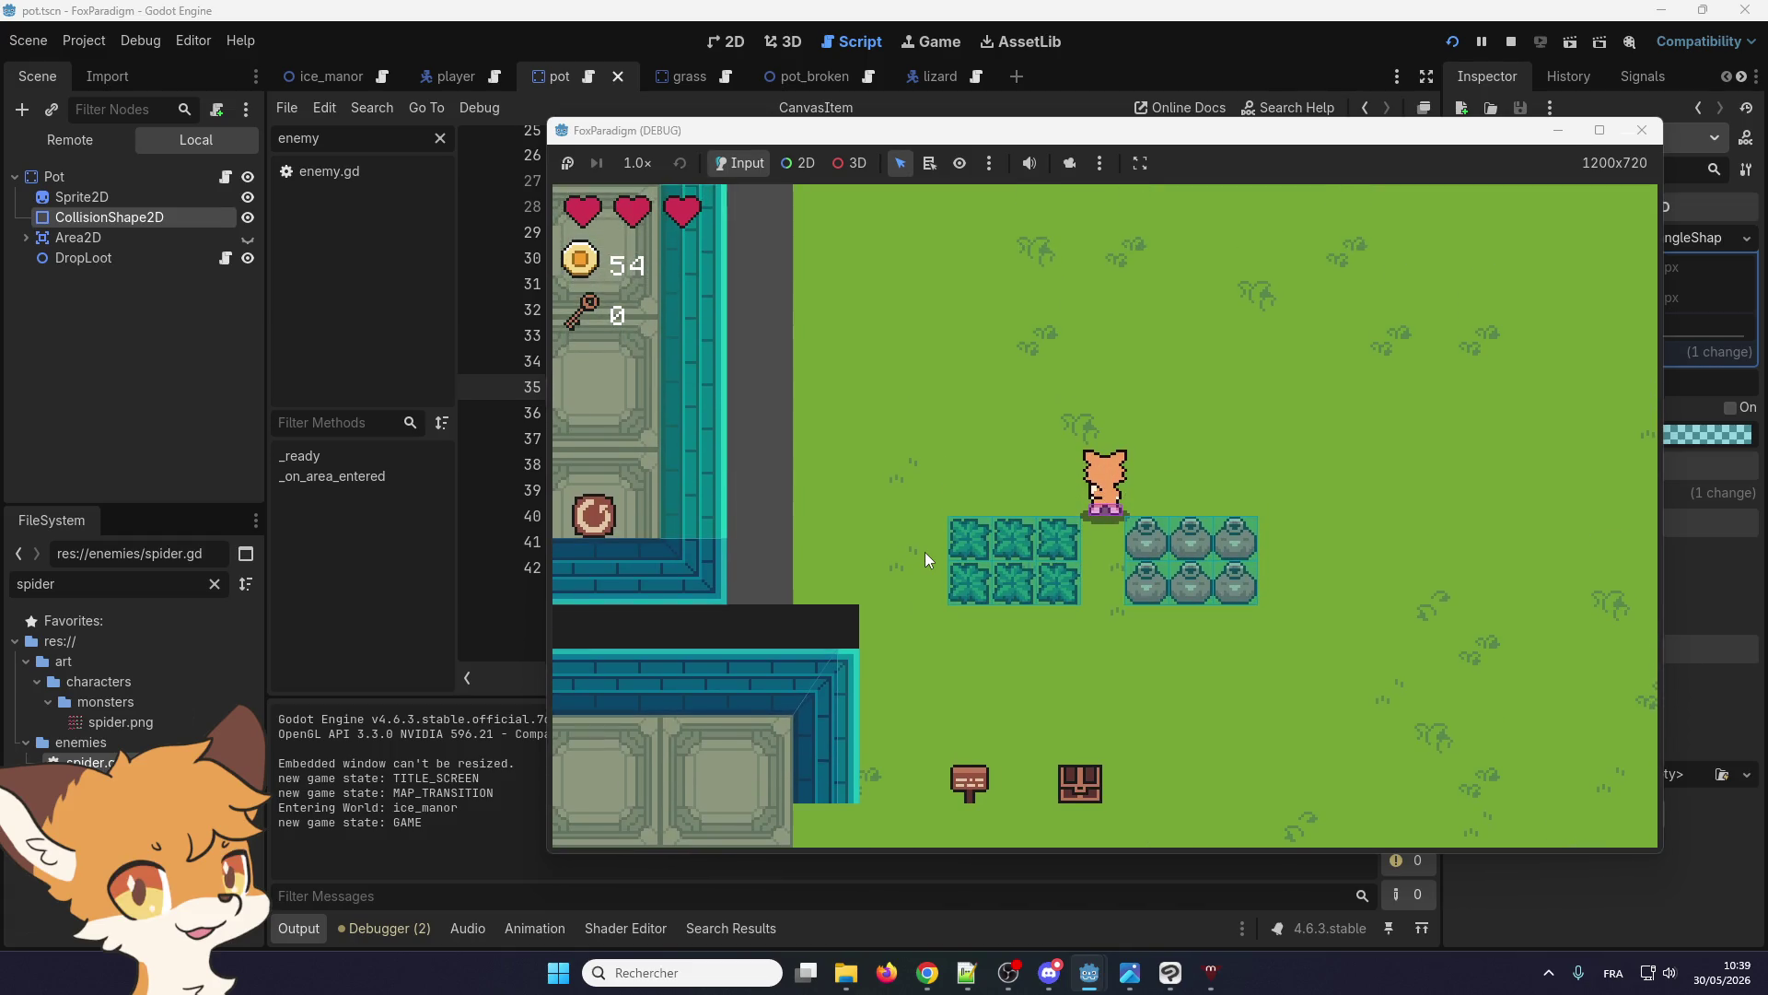
{"action": "key", "text": "Down"}
{"action": "key", "text": "space"}
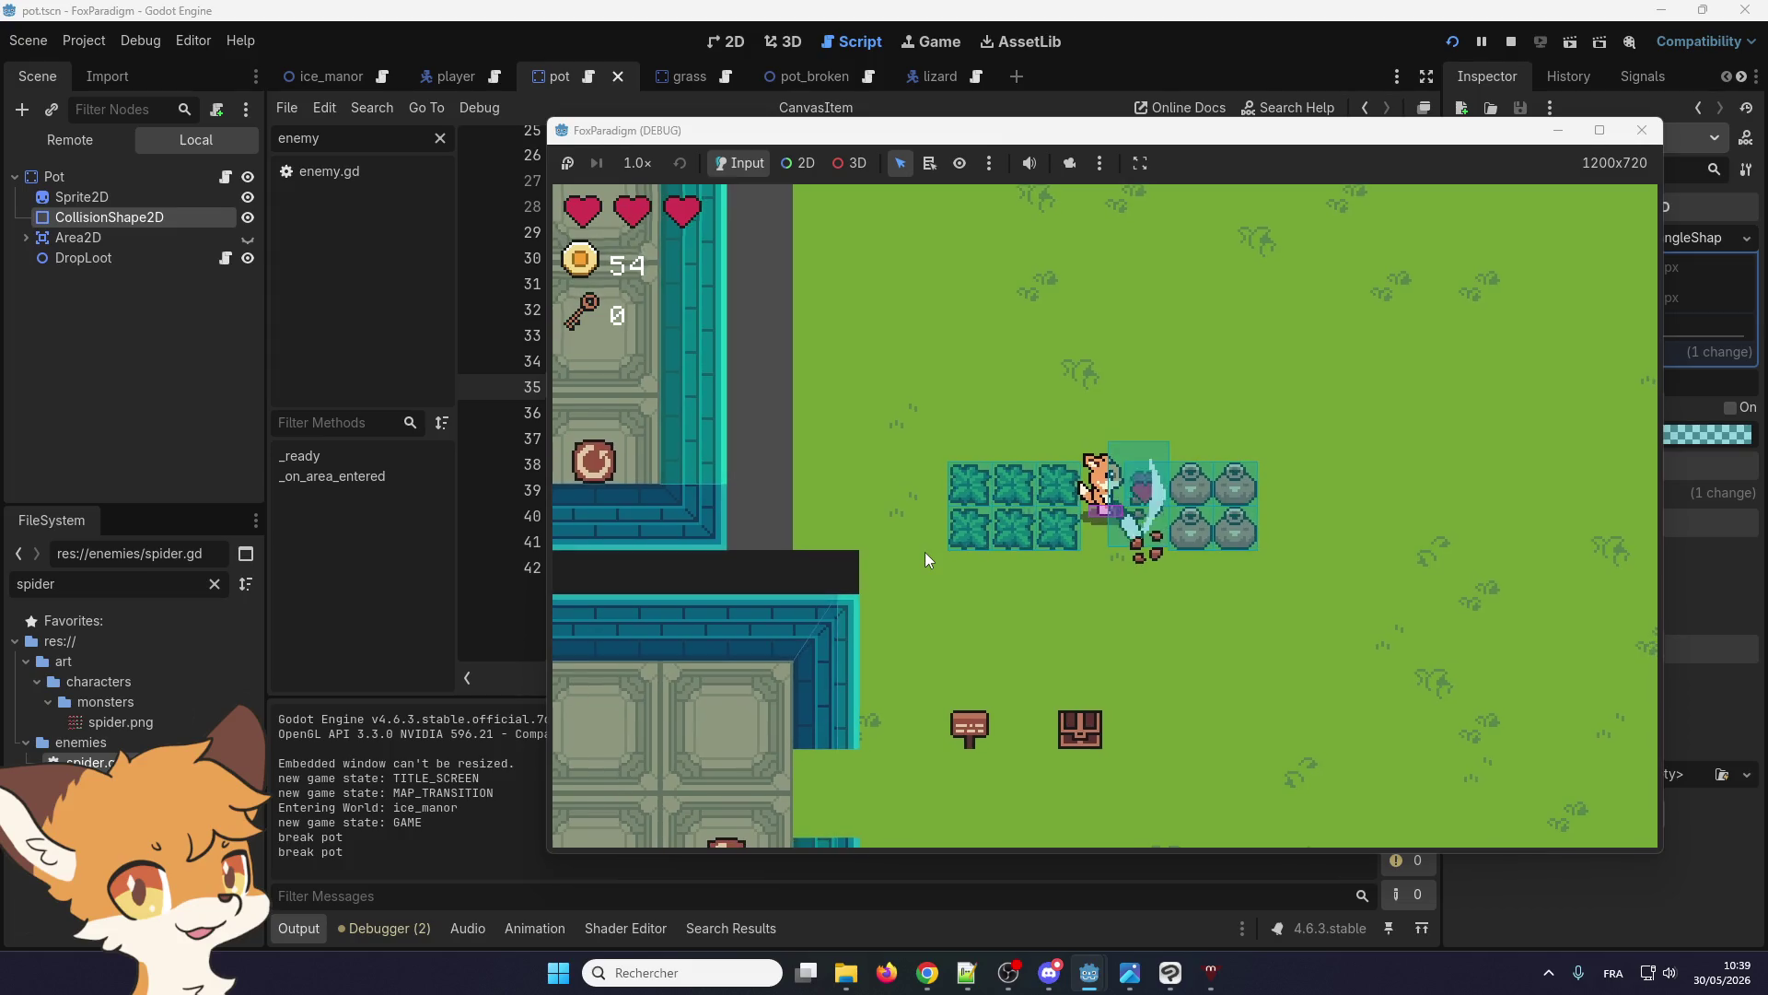
Break more pots to the right, walk among the dropped hearts, then stop the game
{"action": "key", "text": "Down"}
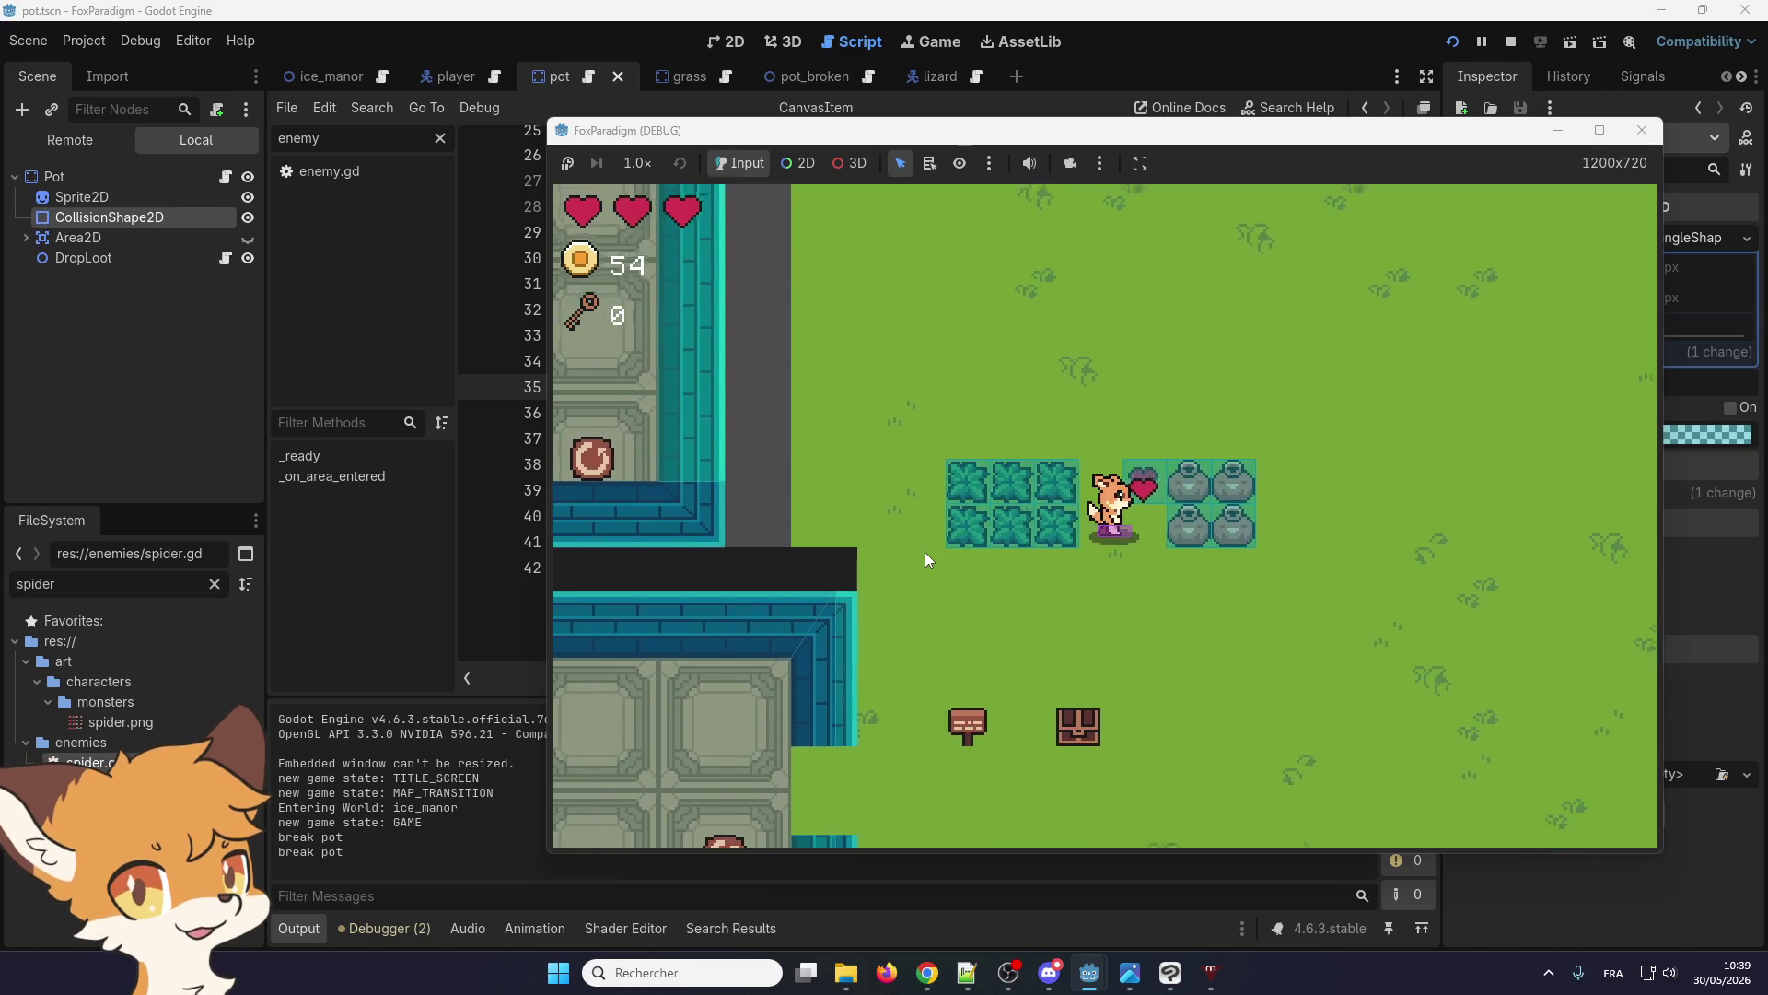
{"action": "key", "text": "Up"}
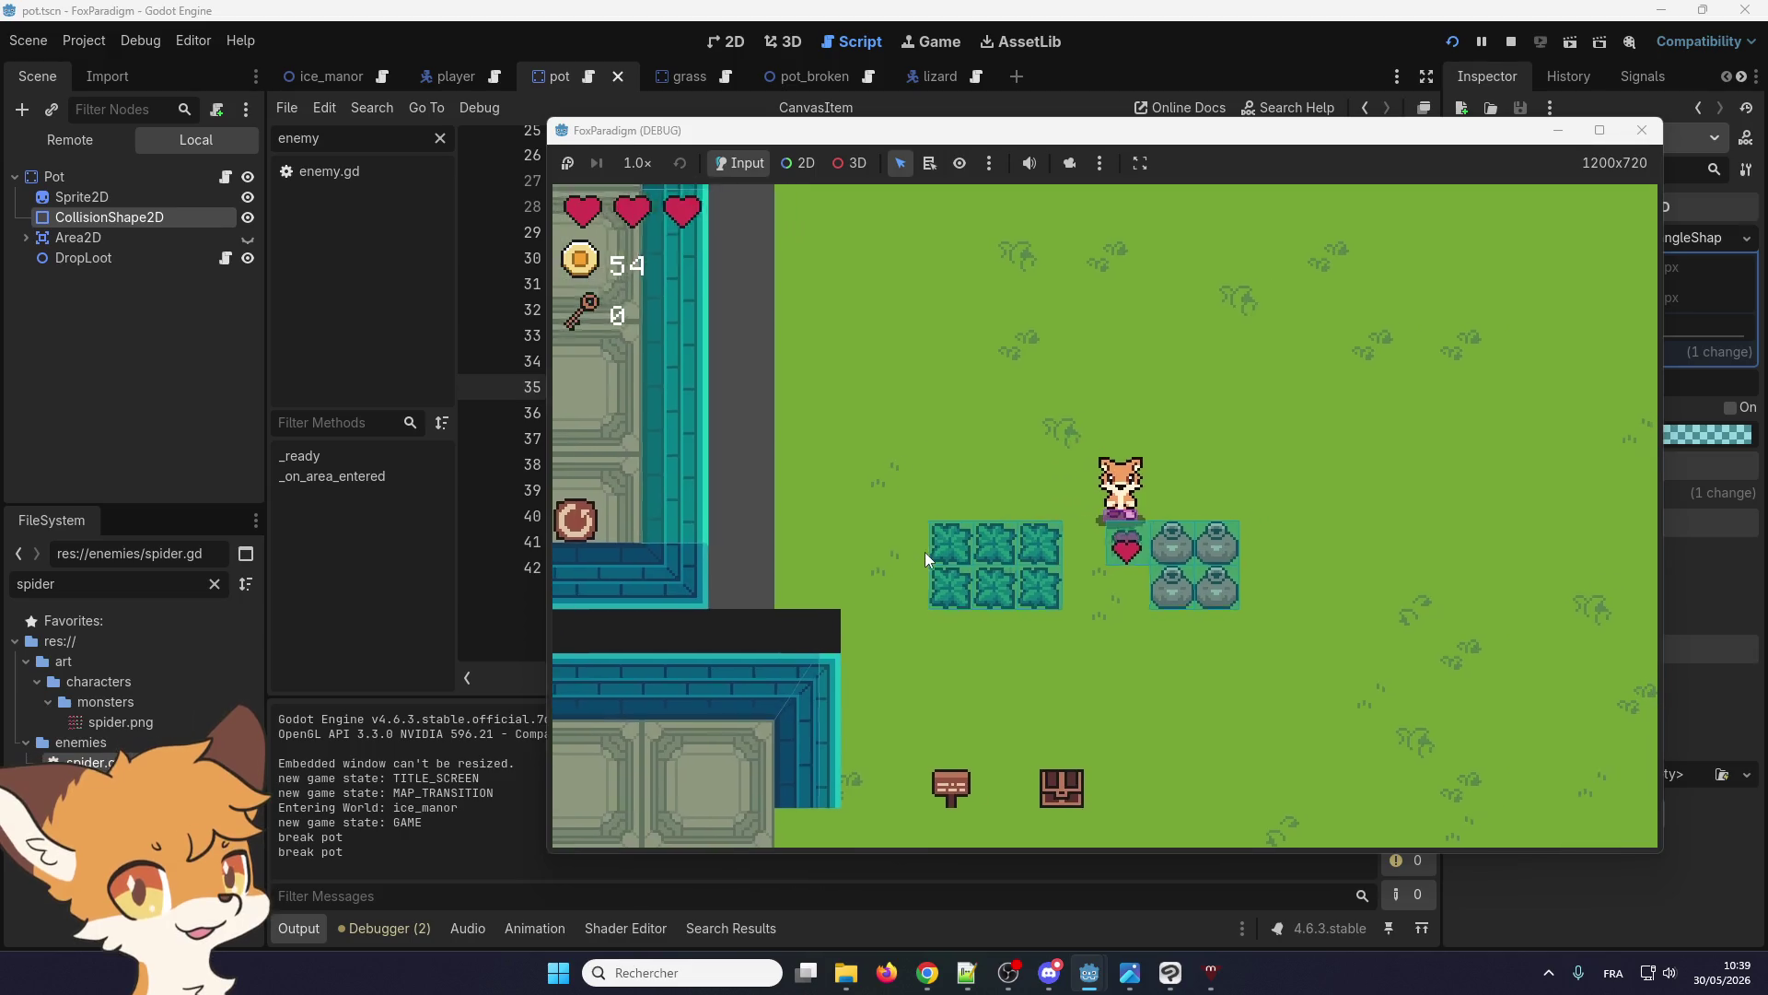
{"action": "key", "text": "Right"}
{"action": "key", "text": "space"}
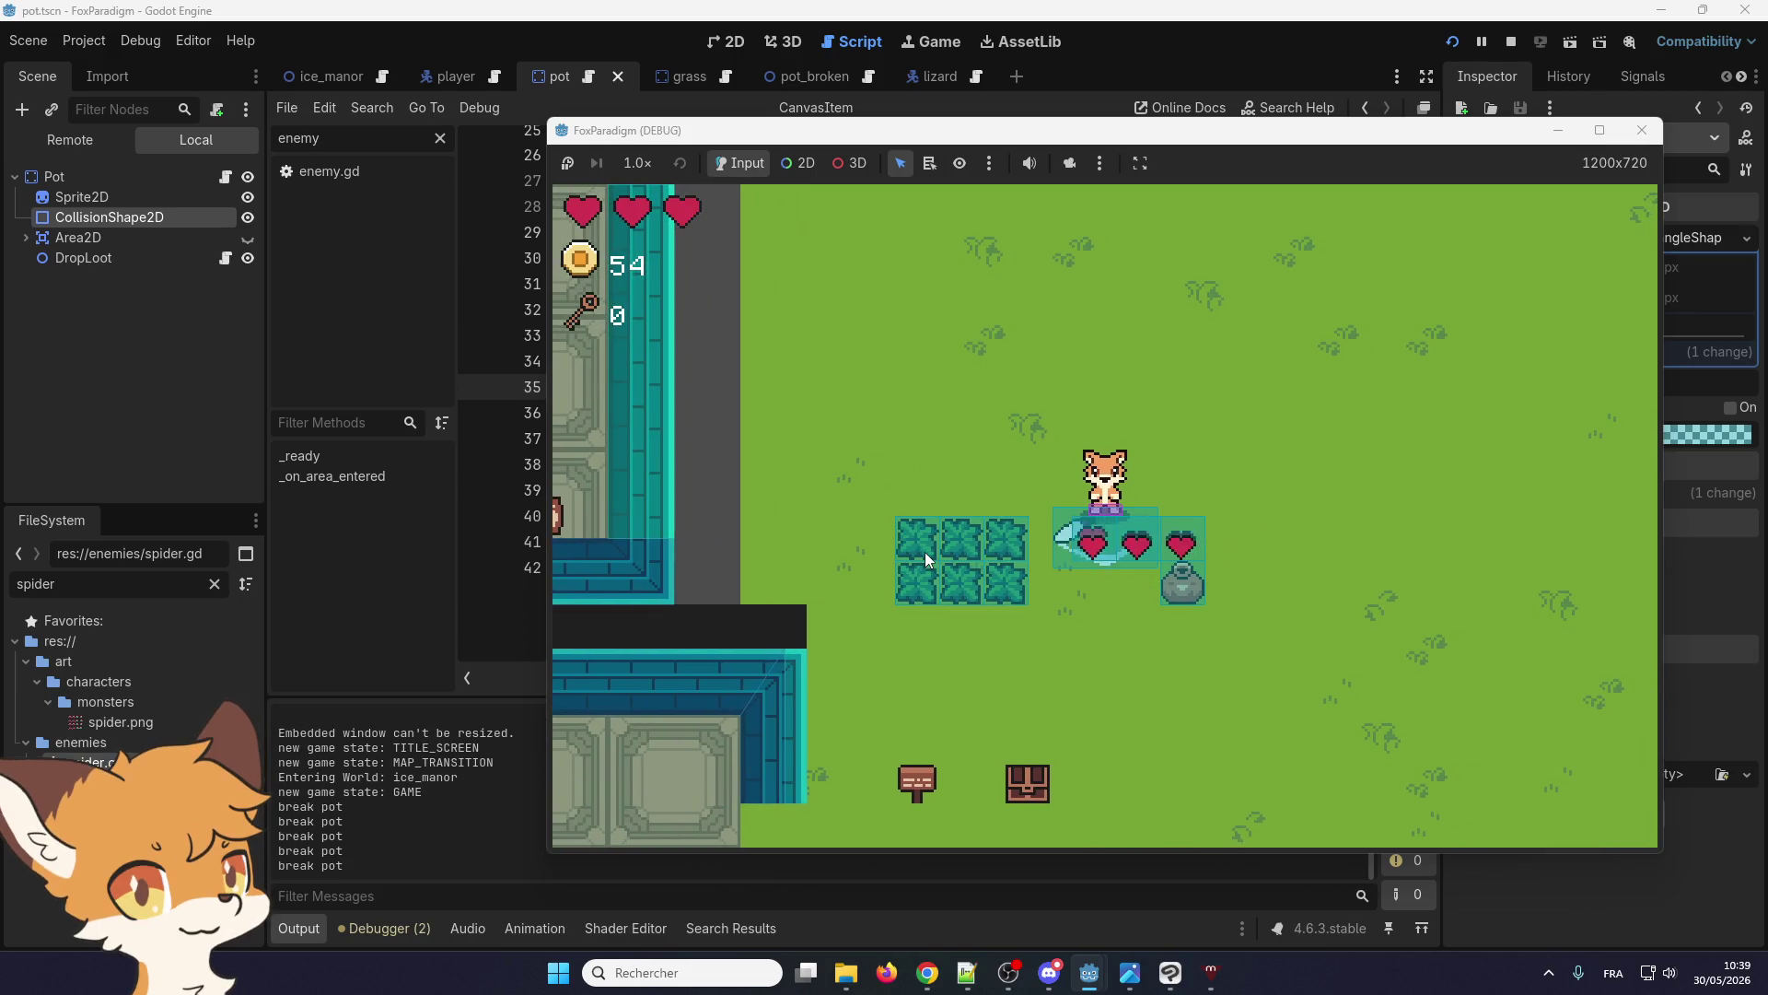
{"action": "key", "text": "Right"}
{"action": "key", "text": "space"}
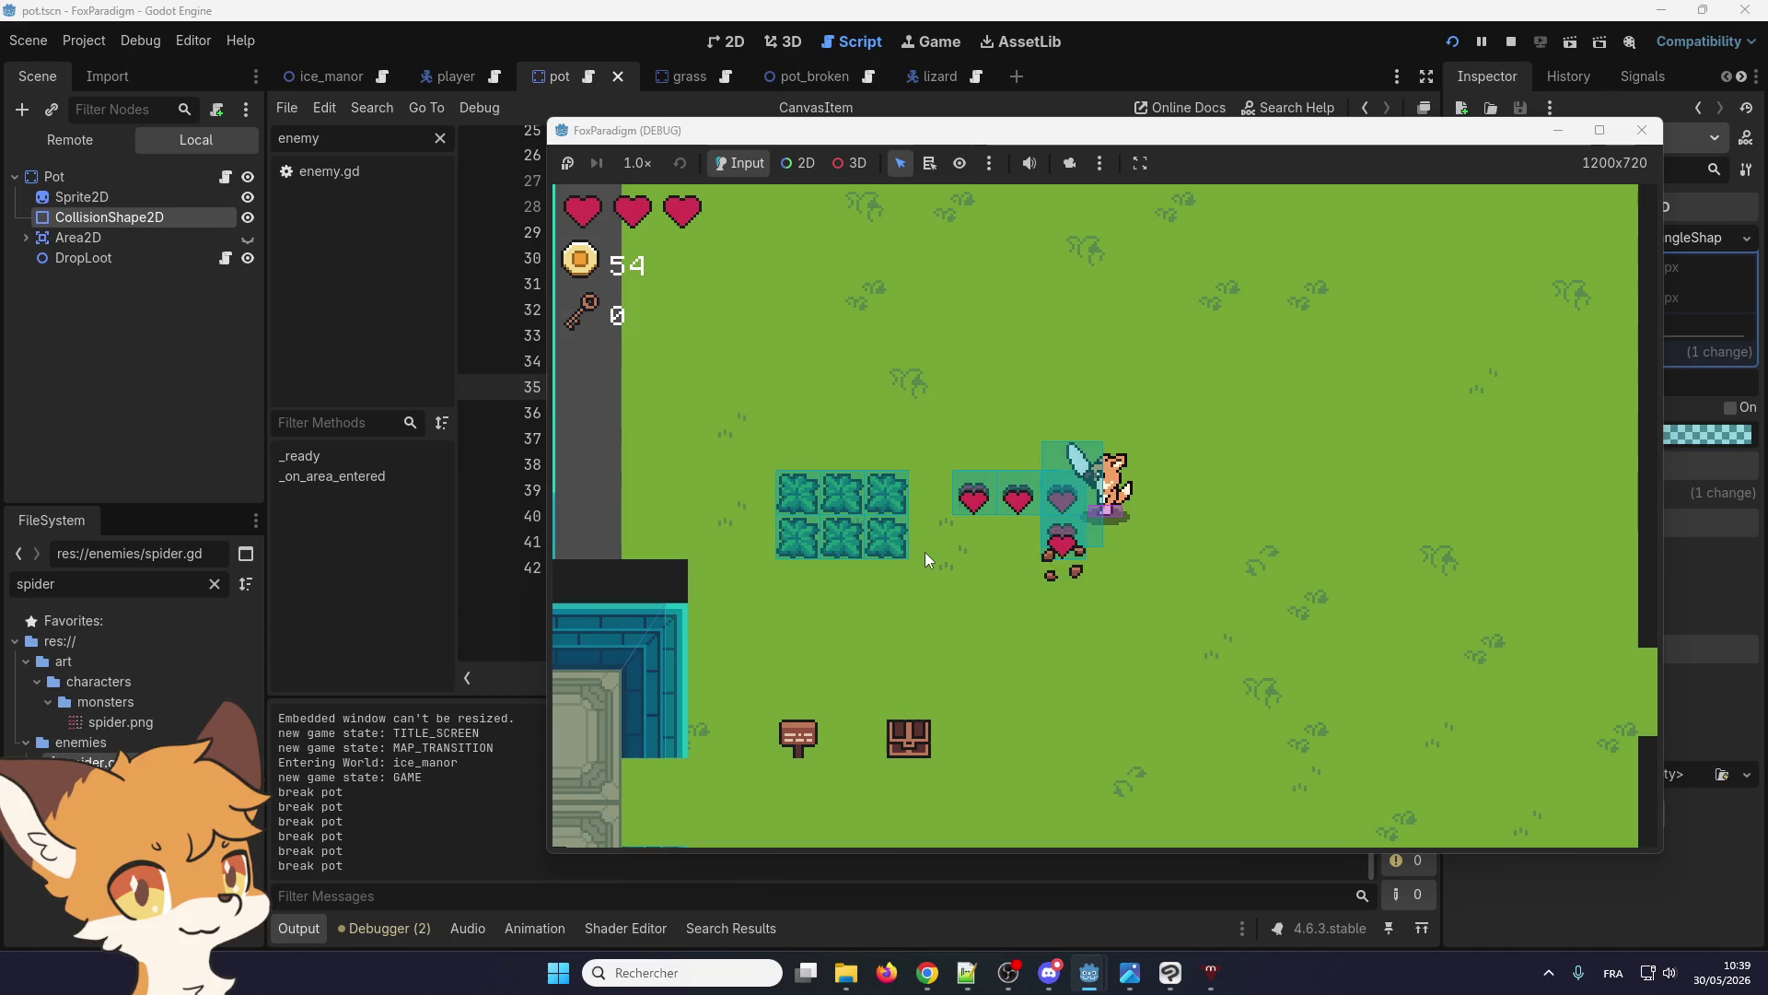
{"action": "key", "text": "Left"}
{"action": "key", "text": "Down"}
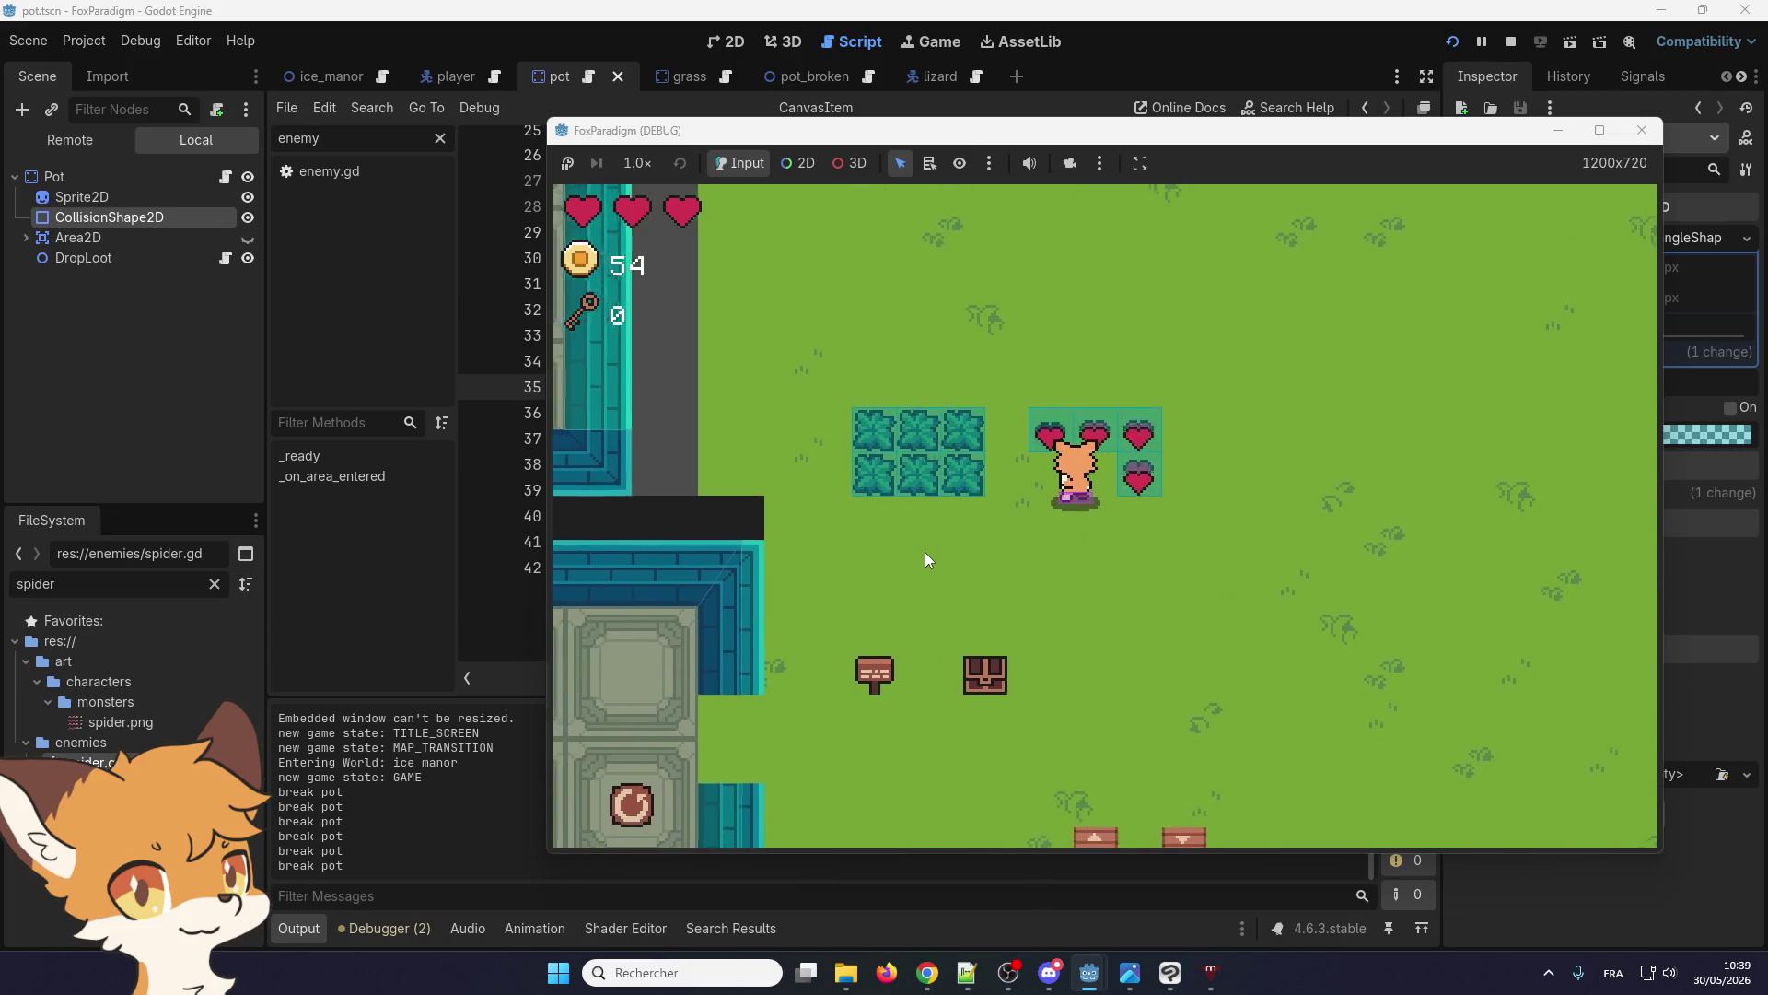
{"action": "key", "text": "Up"}
{"action": "key", "text": "Right"}
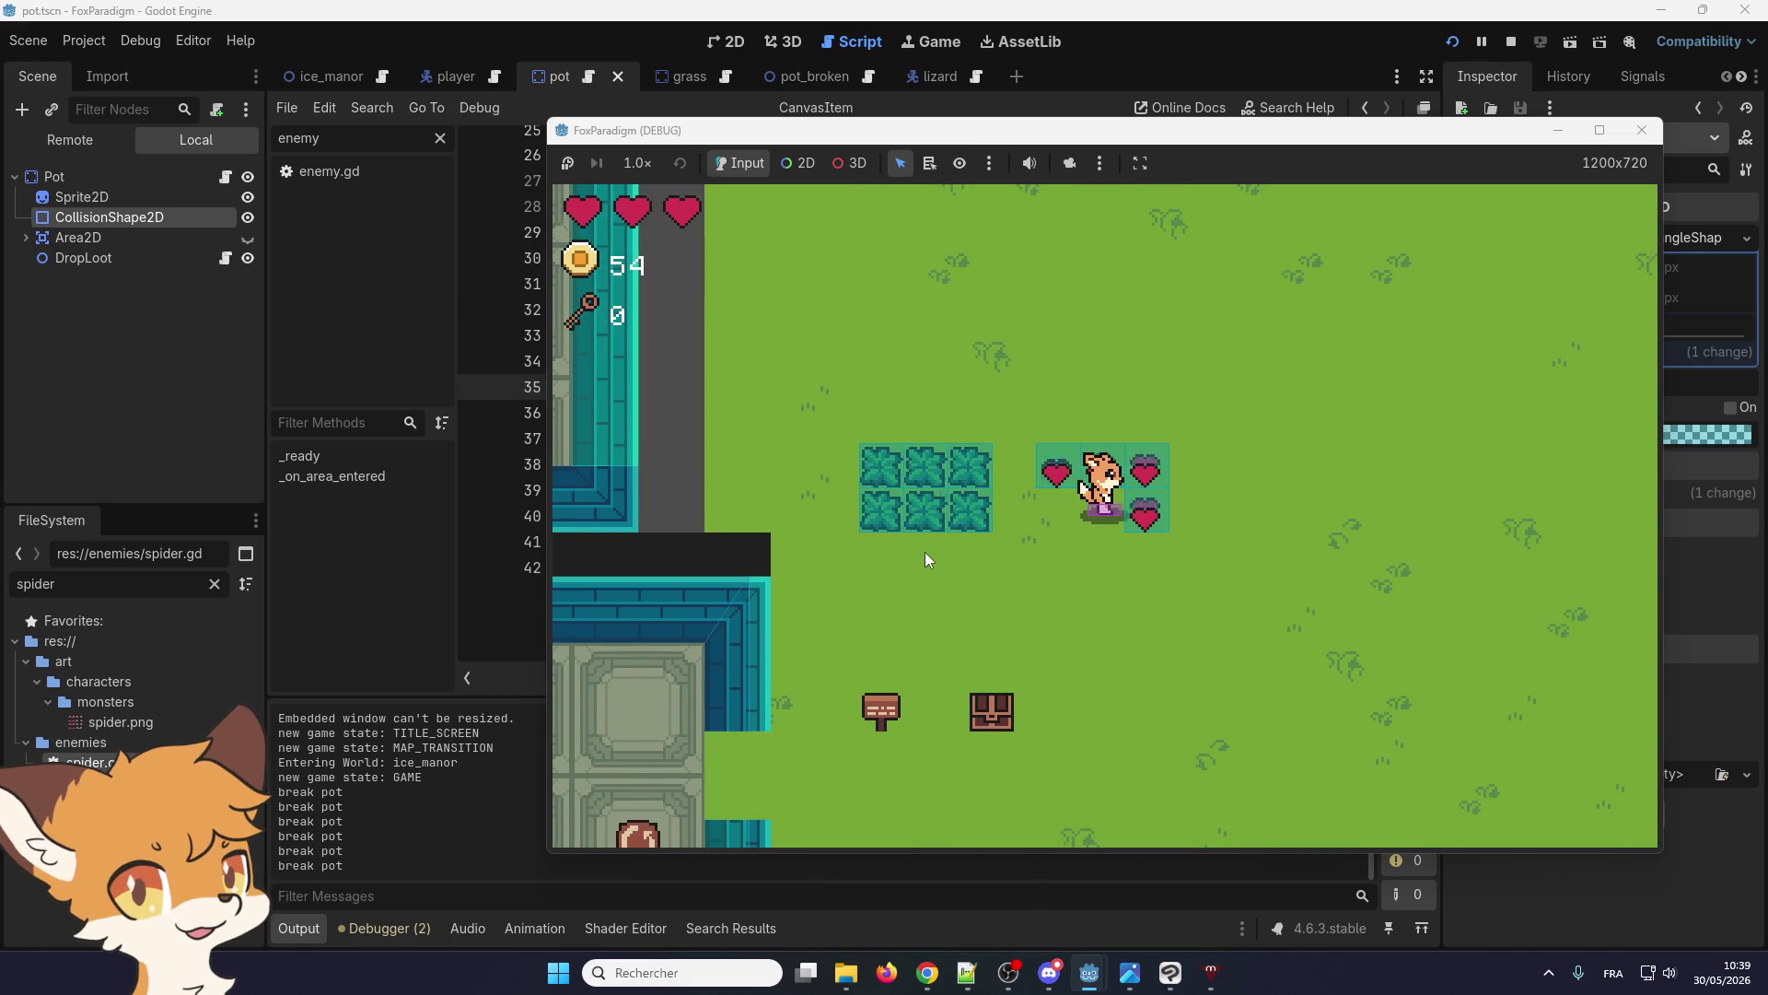
{"action": "left_click", "coordinate": [1643, 130]}
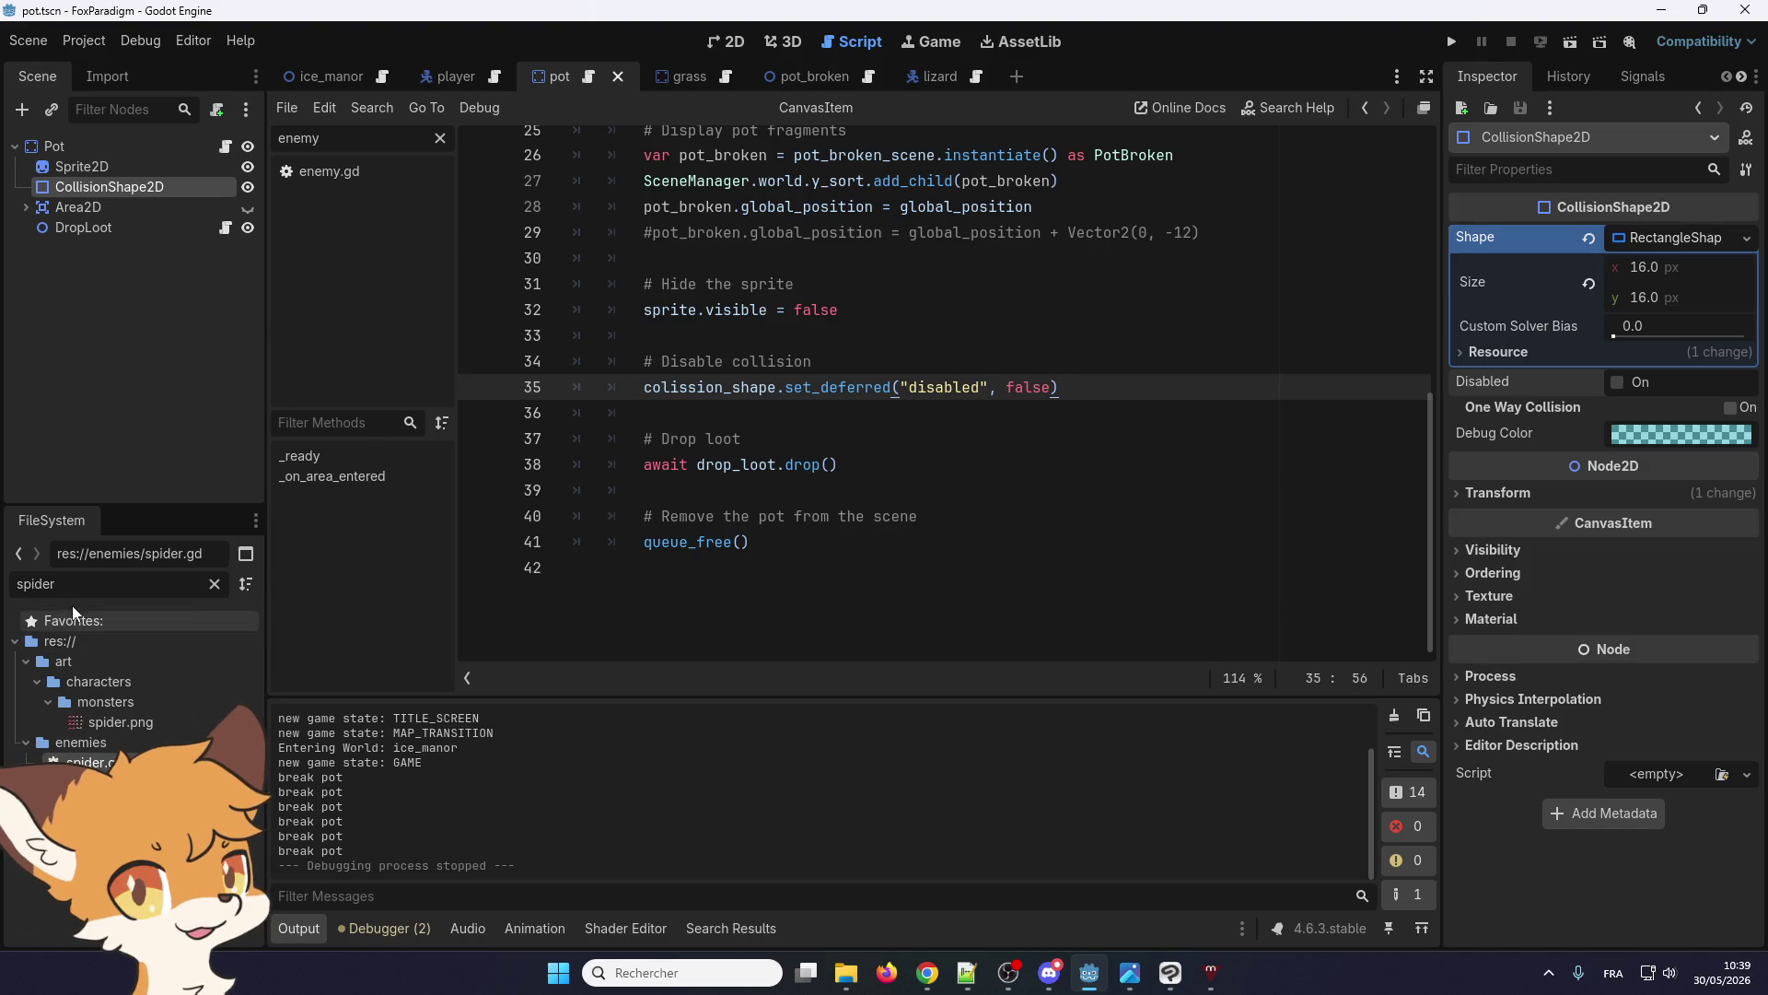
Open spider.tscn and spider.gd and go to the handle_loot() call inside _die()
{"action": "double_click", "coordinate": [87, 762]}
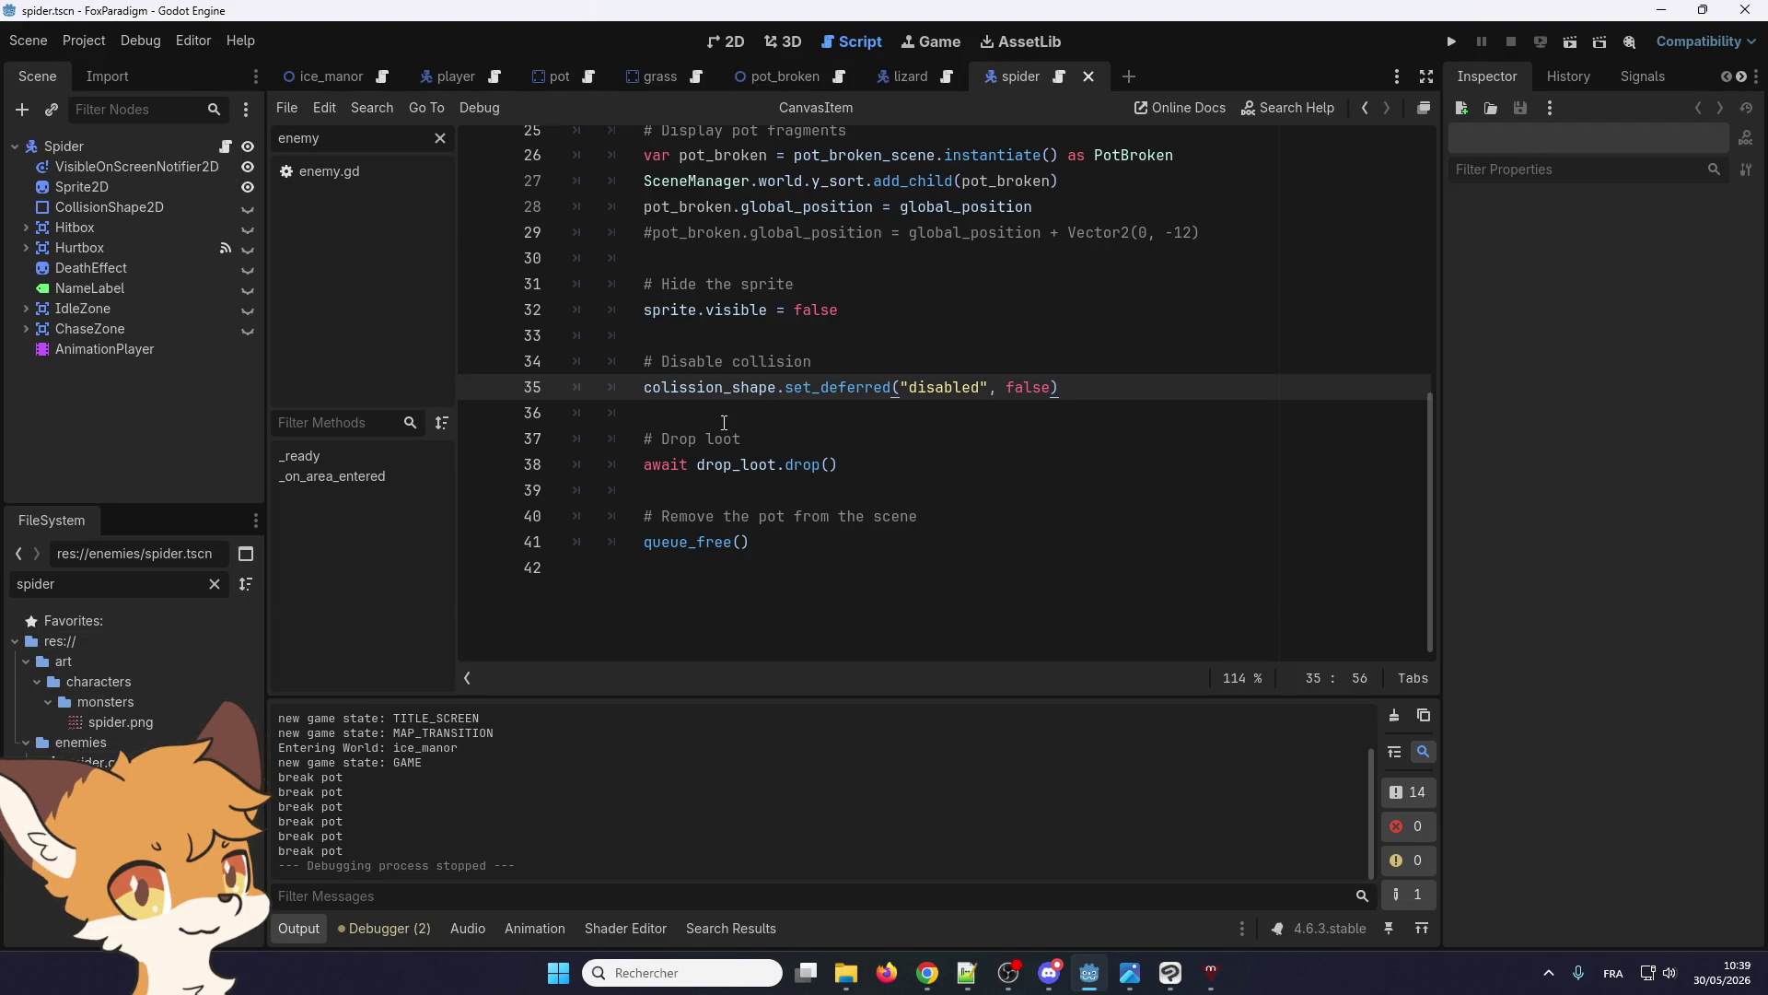
{"action": "double_click", "coordinate": [92, 762]}
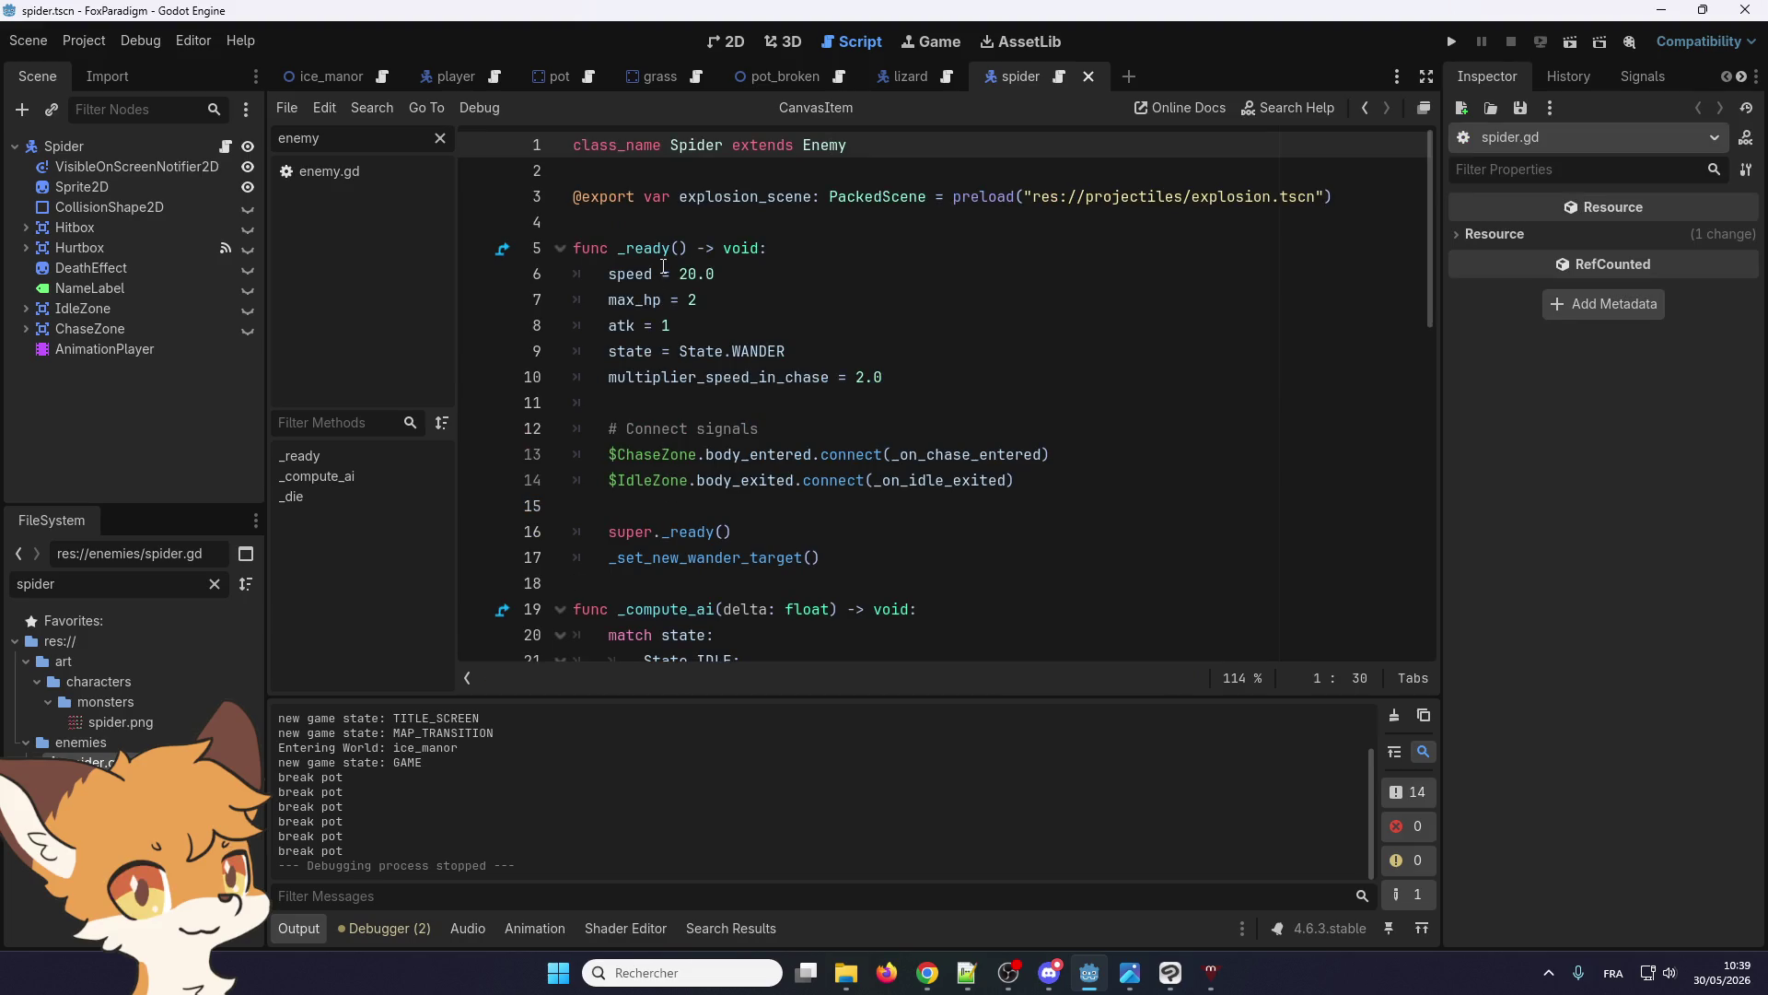
{"action": "scroll", "coordinate": [663, 266], "scroll_direction": "down", "scroll_amount": 12}
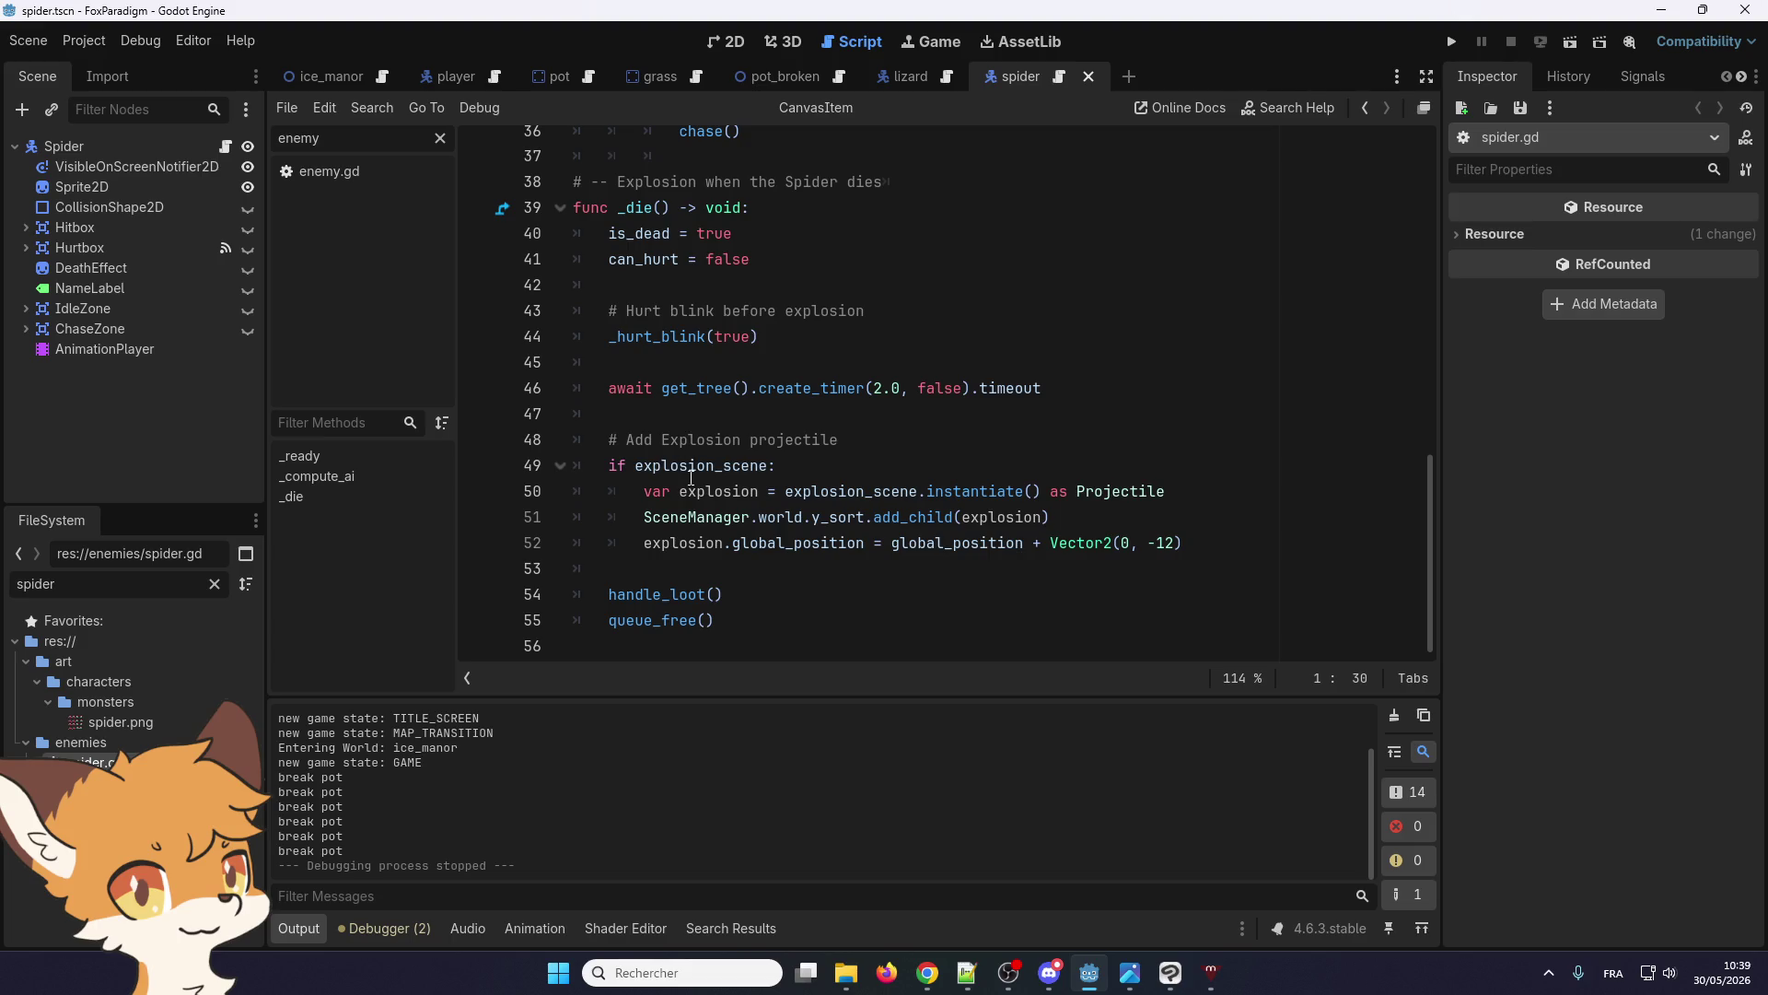
{"action": "scroll", "coordinate": [691, 478], "scroll_direction": "up", "scroll_amount": 1}
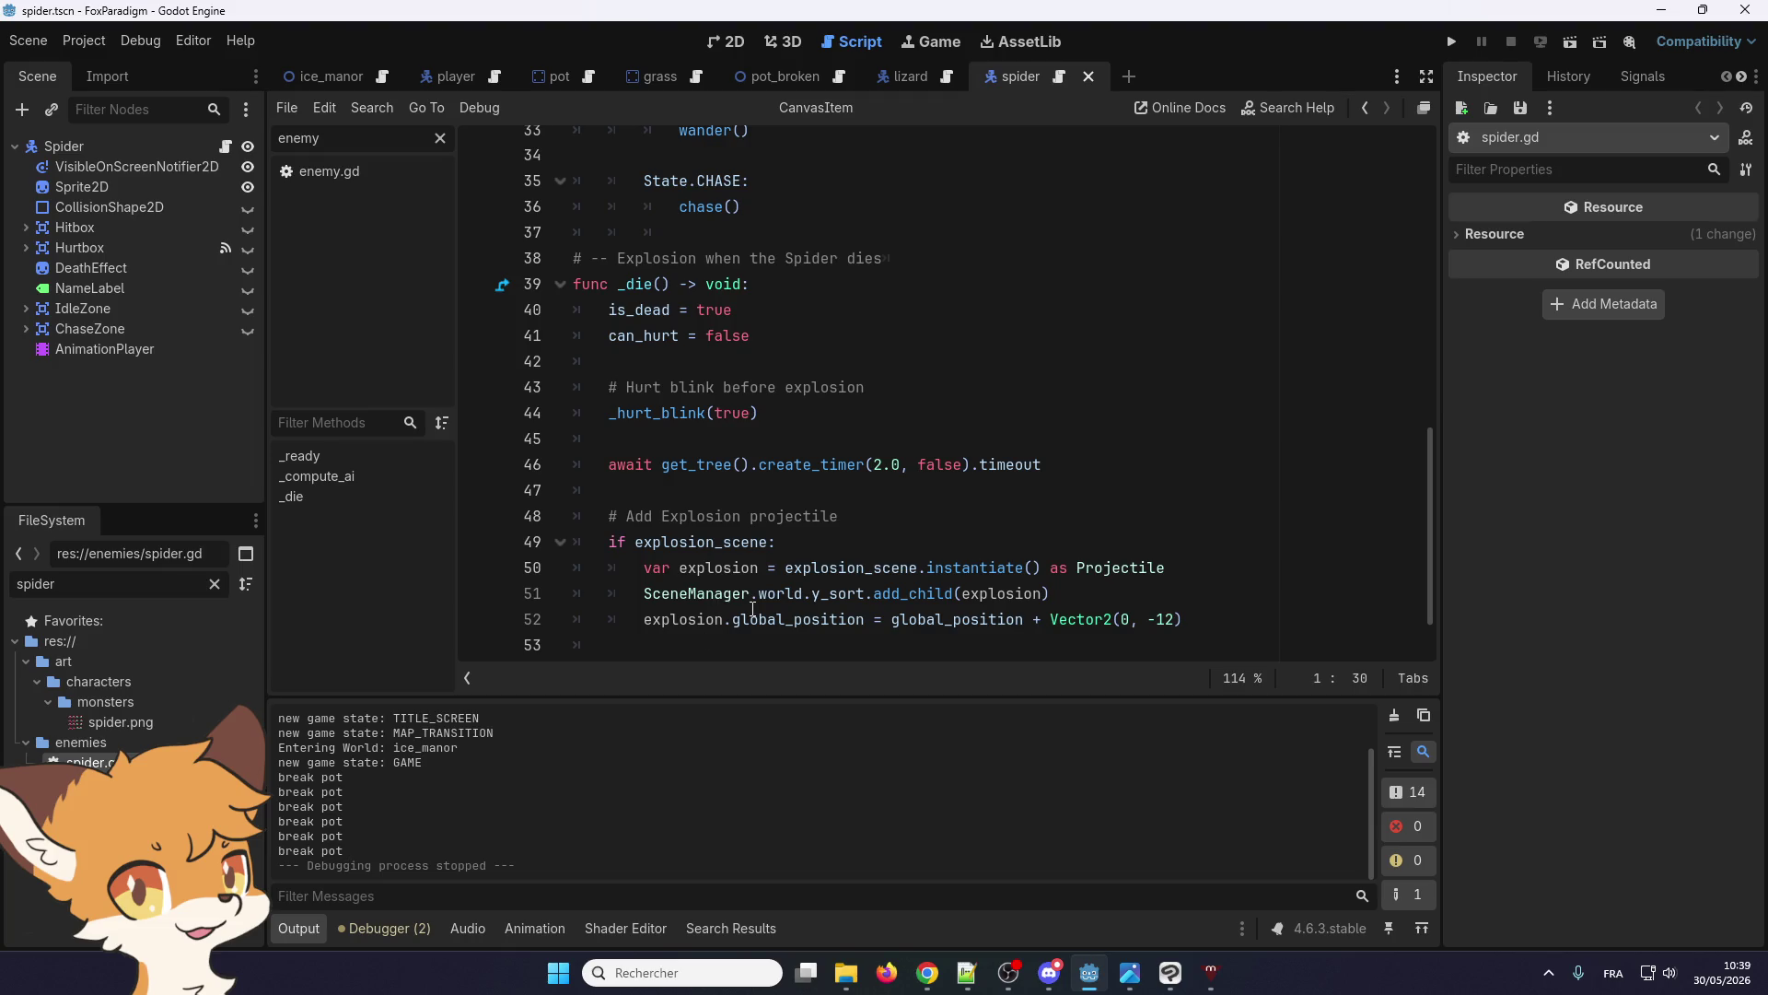
{"action": "scroll", "coordinate": [752, 599], "scroll_direction": "down", "scroll_amount": 1}
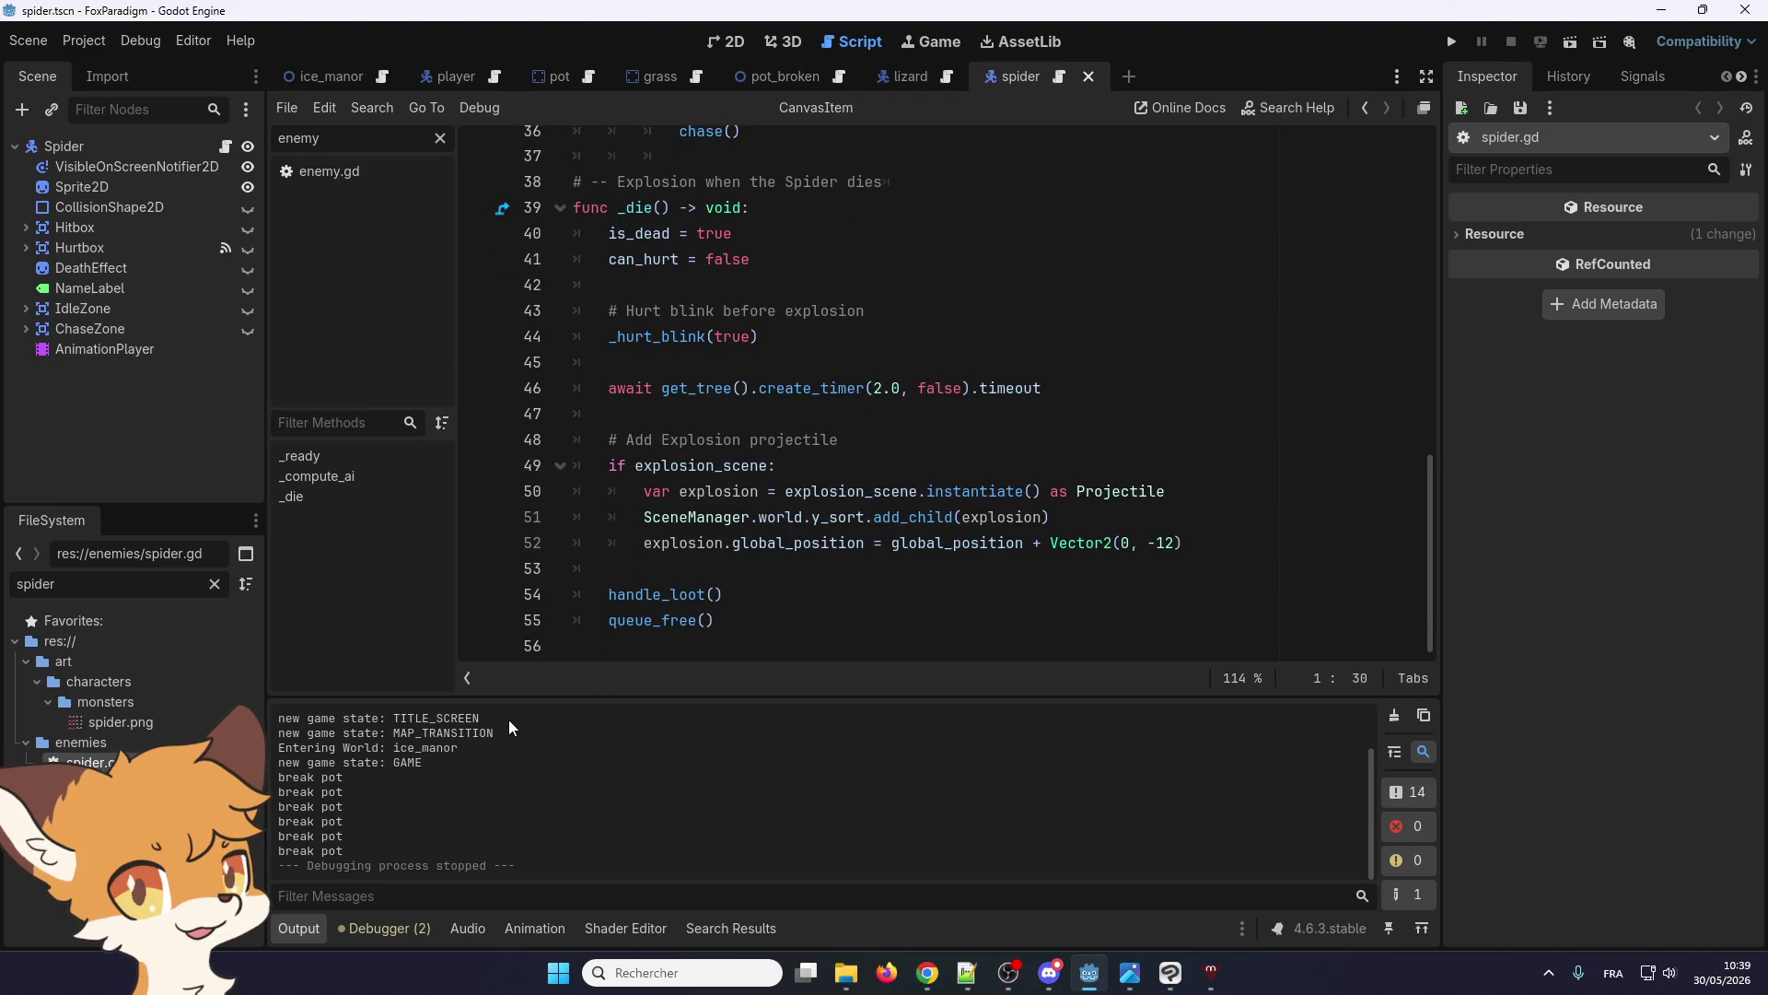
{"action": "left_click", "coordinate": [636, 594]}
{"action": "key", "text": "ctrl+shift+f"}
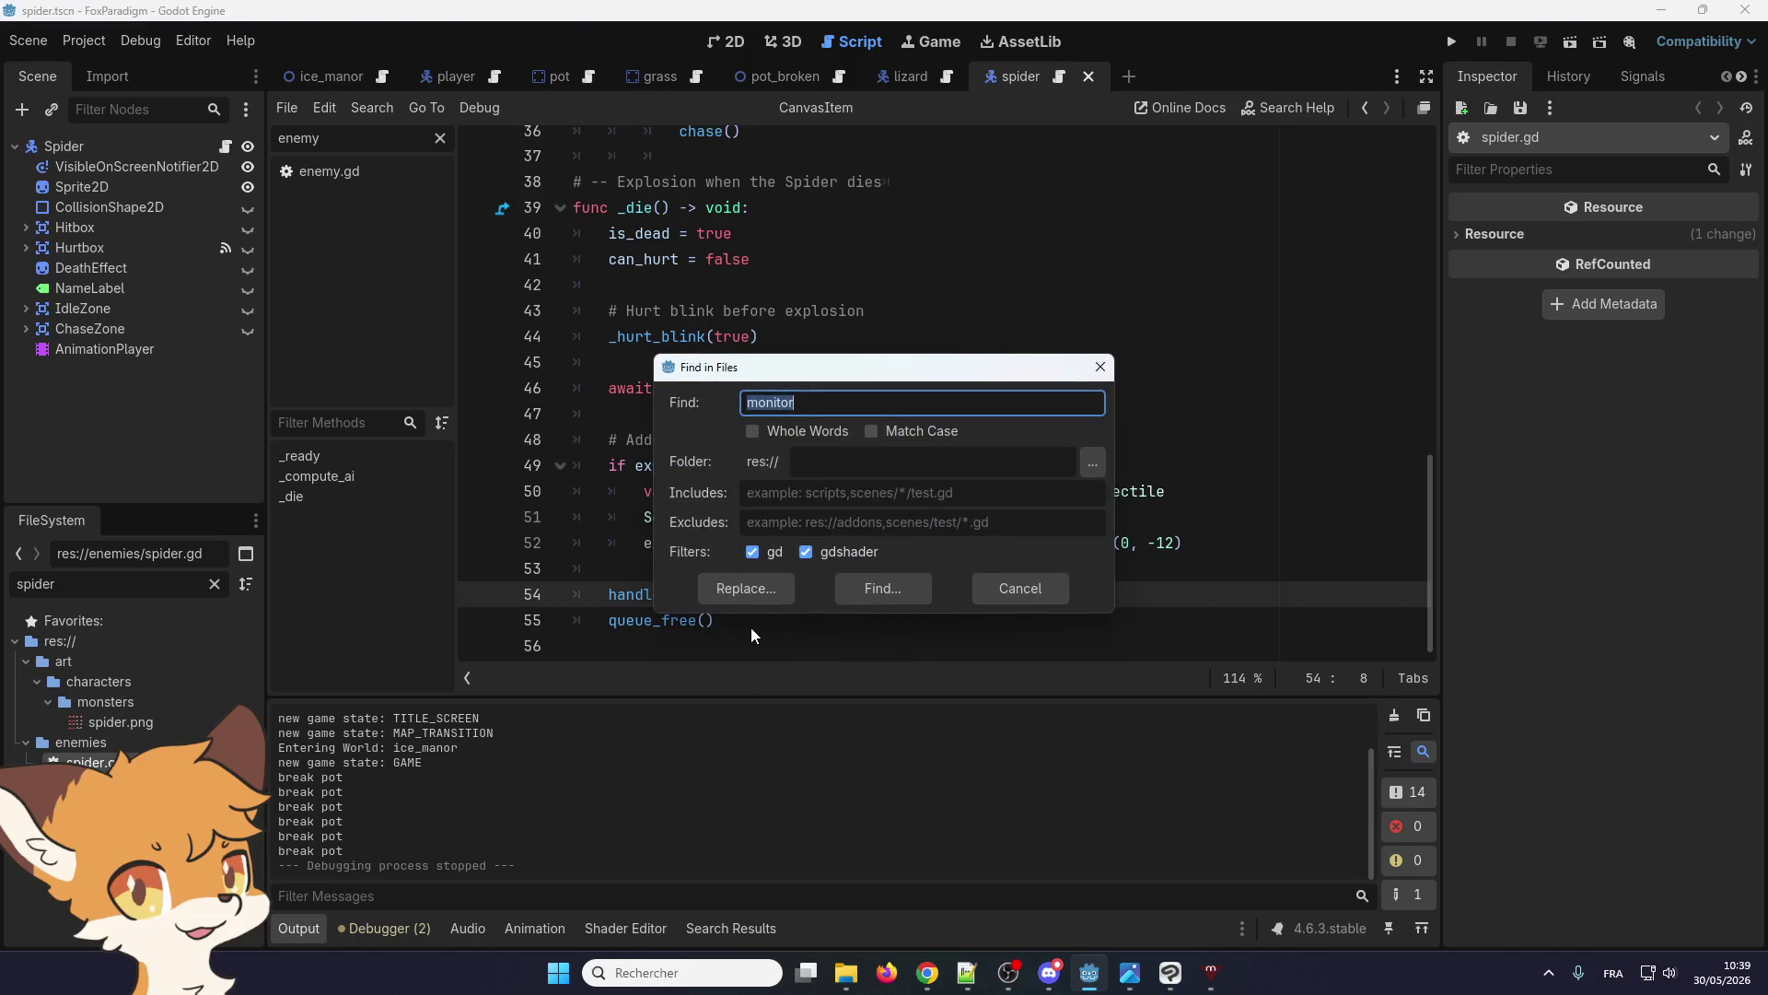
Search the project for "monitor" and review the spike.gd line 26 and explosion.gd line 18 matches
{"action": "left_click", "coordinate": [839, 584]}
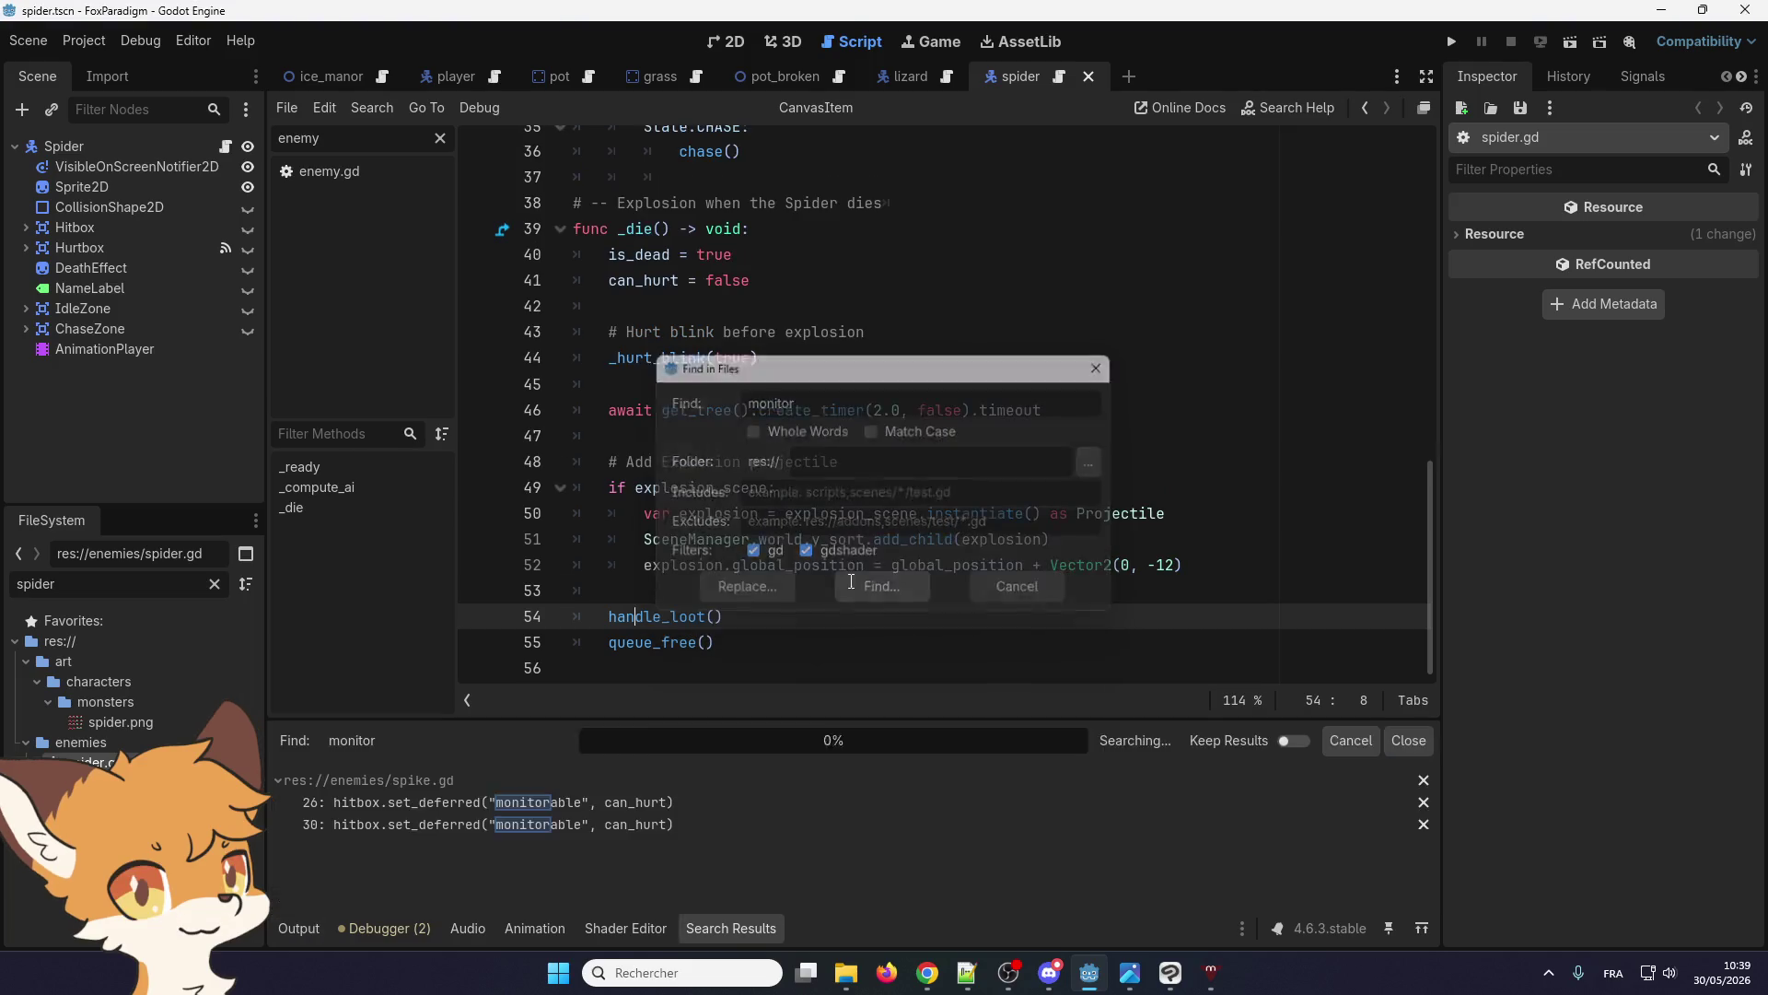
{"action": "left_click", "coordinate": [460, 811]}
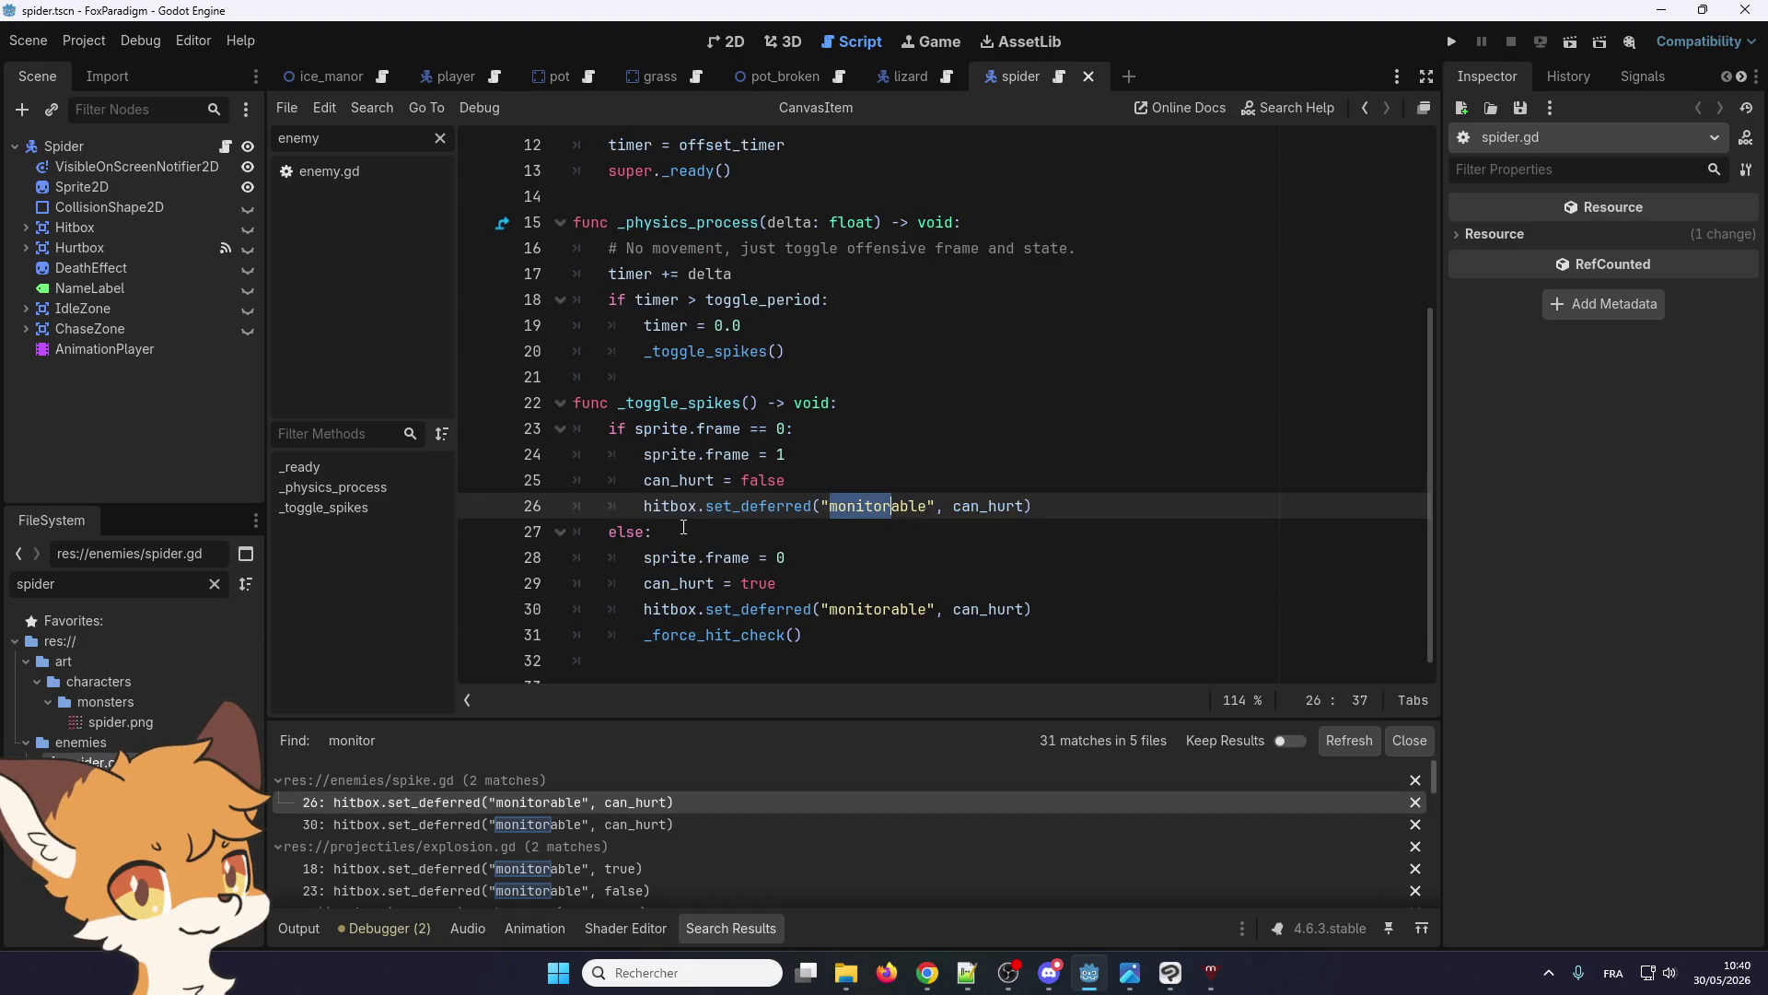
{"action": "scroll", "coordinate": [683, 527], "scroll_direction": "down", "scroll_amount": 1}
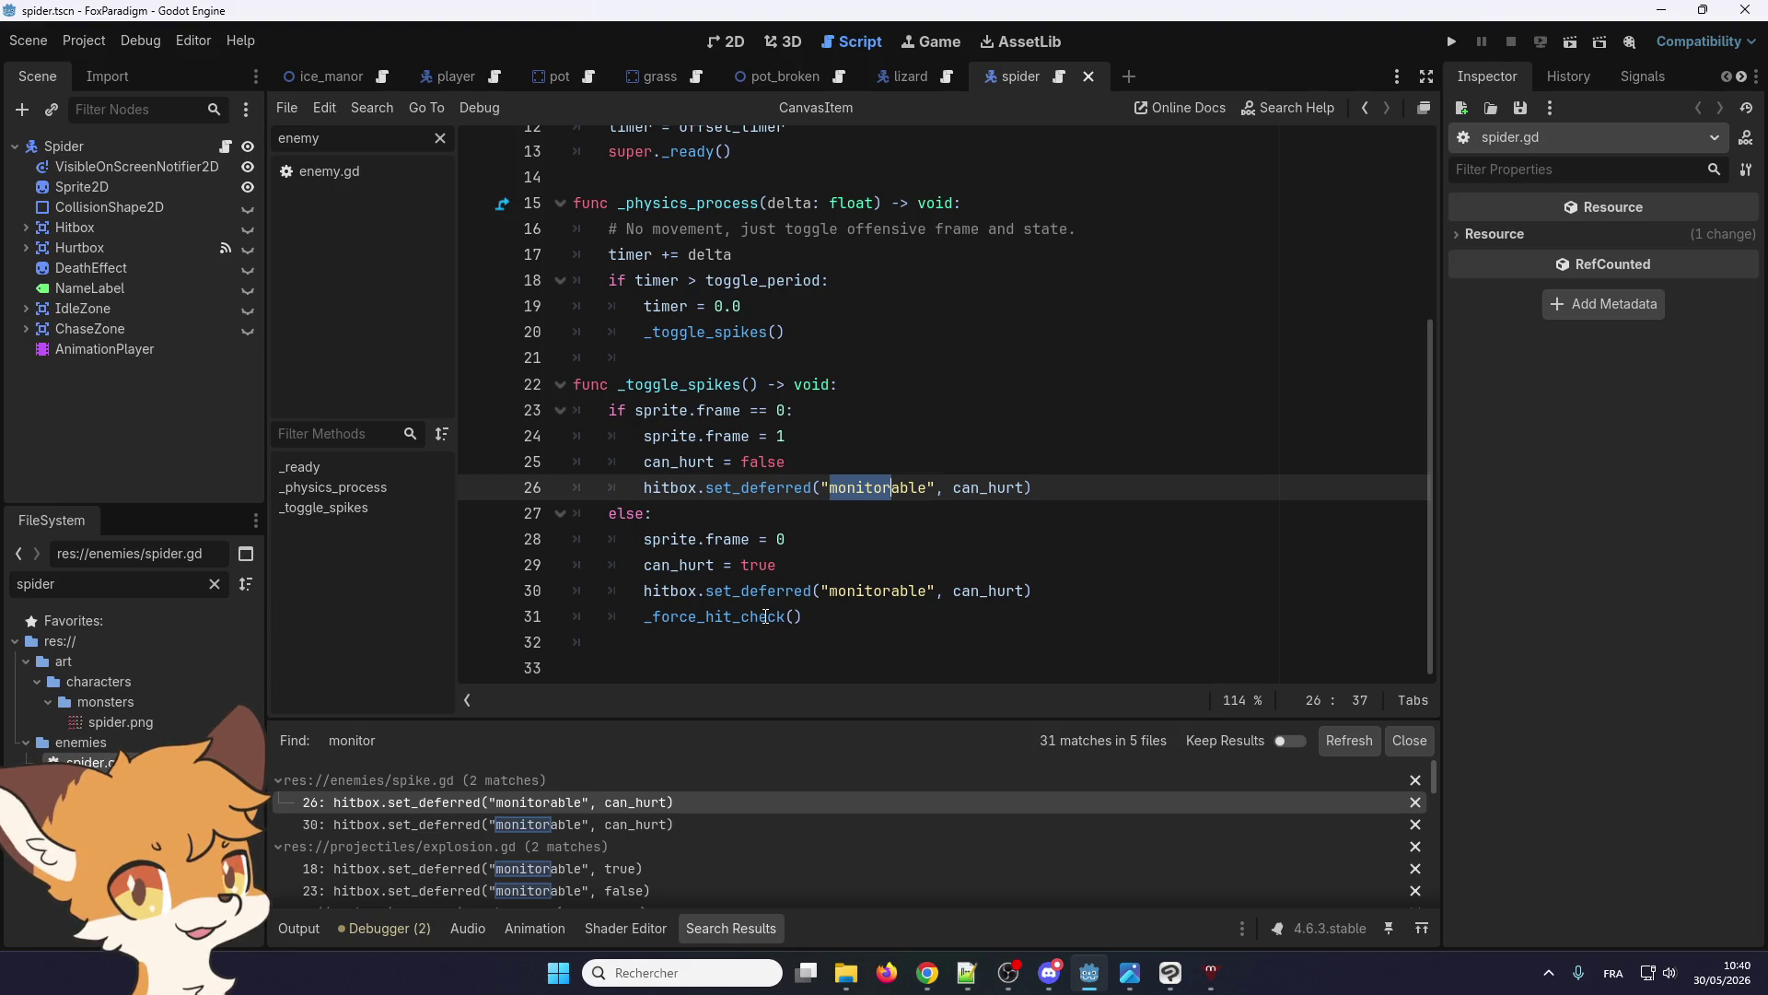
{"action": "scroll", "coordinate": [505, 828], "scroll_direction": "down", "scroll_amount": 1}
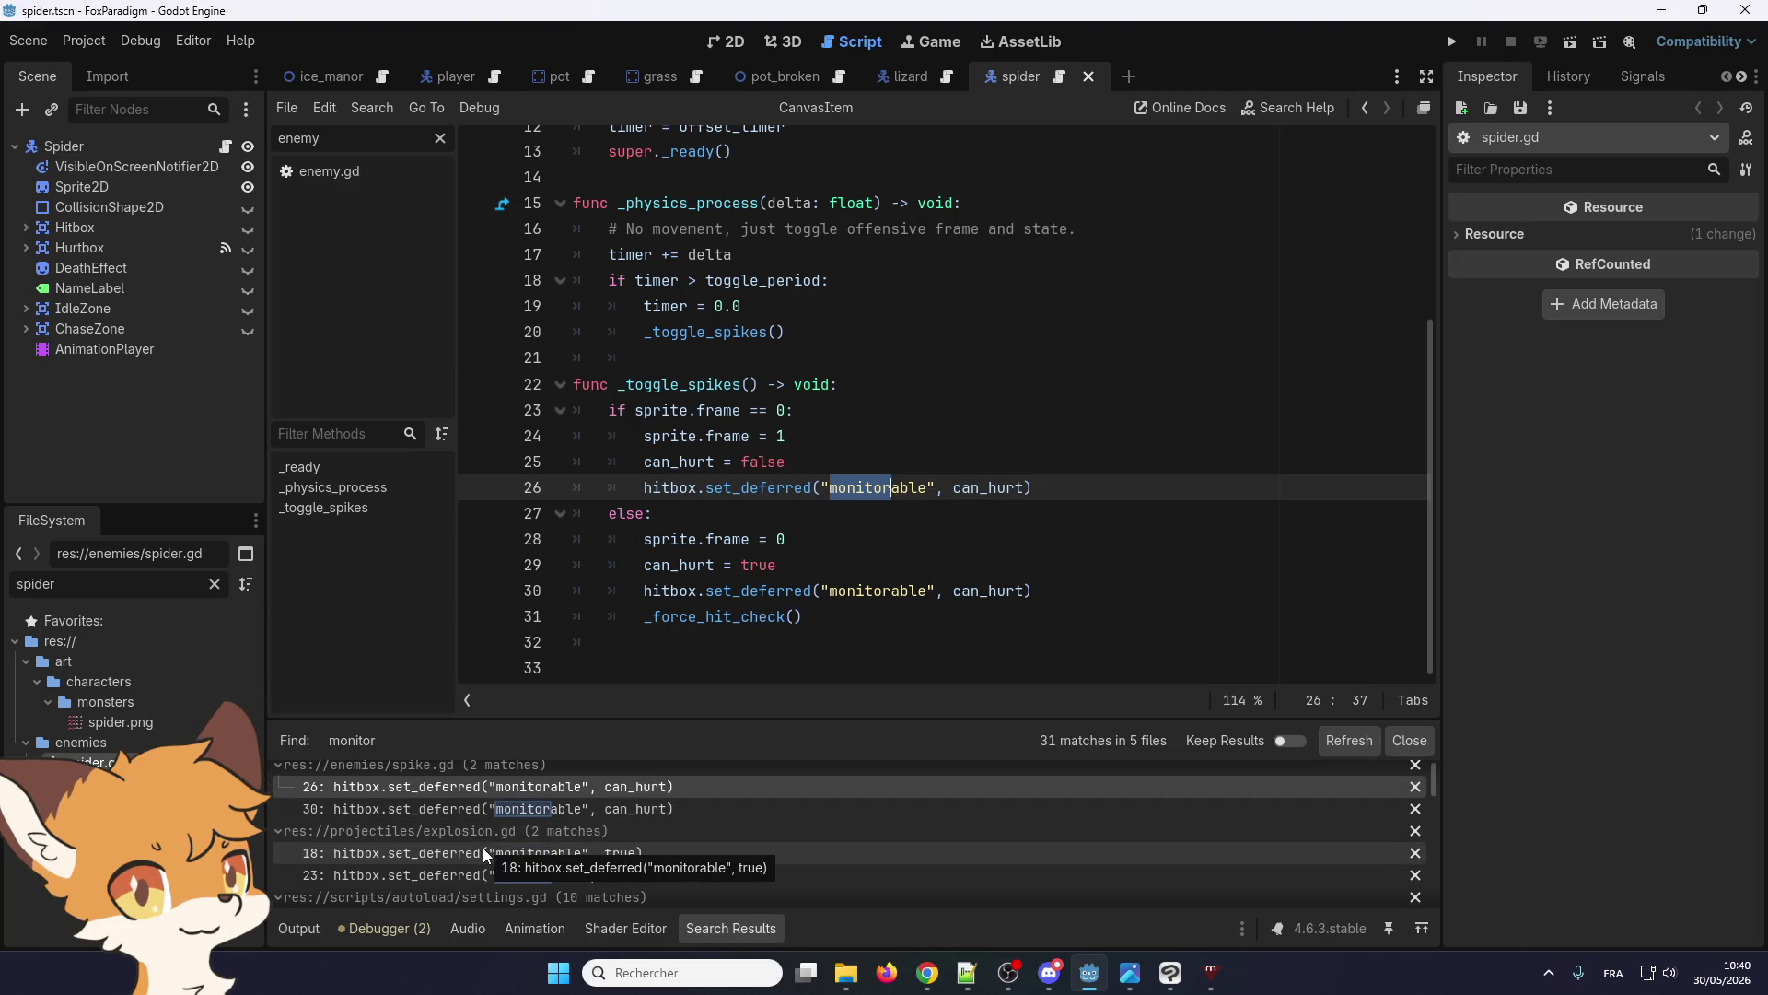
{"action": "left_click", "coordinate": [483, 849]}
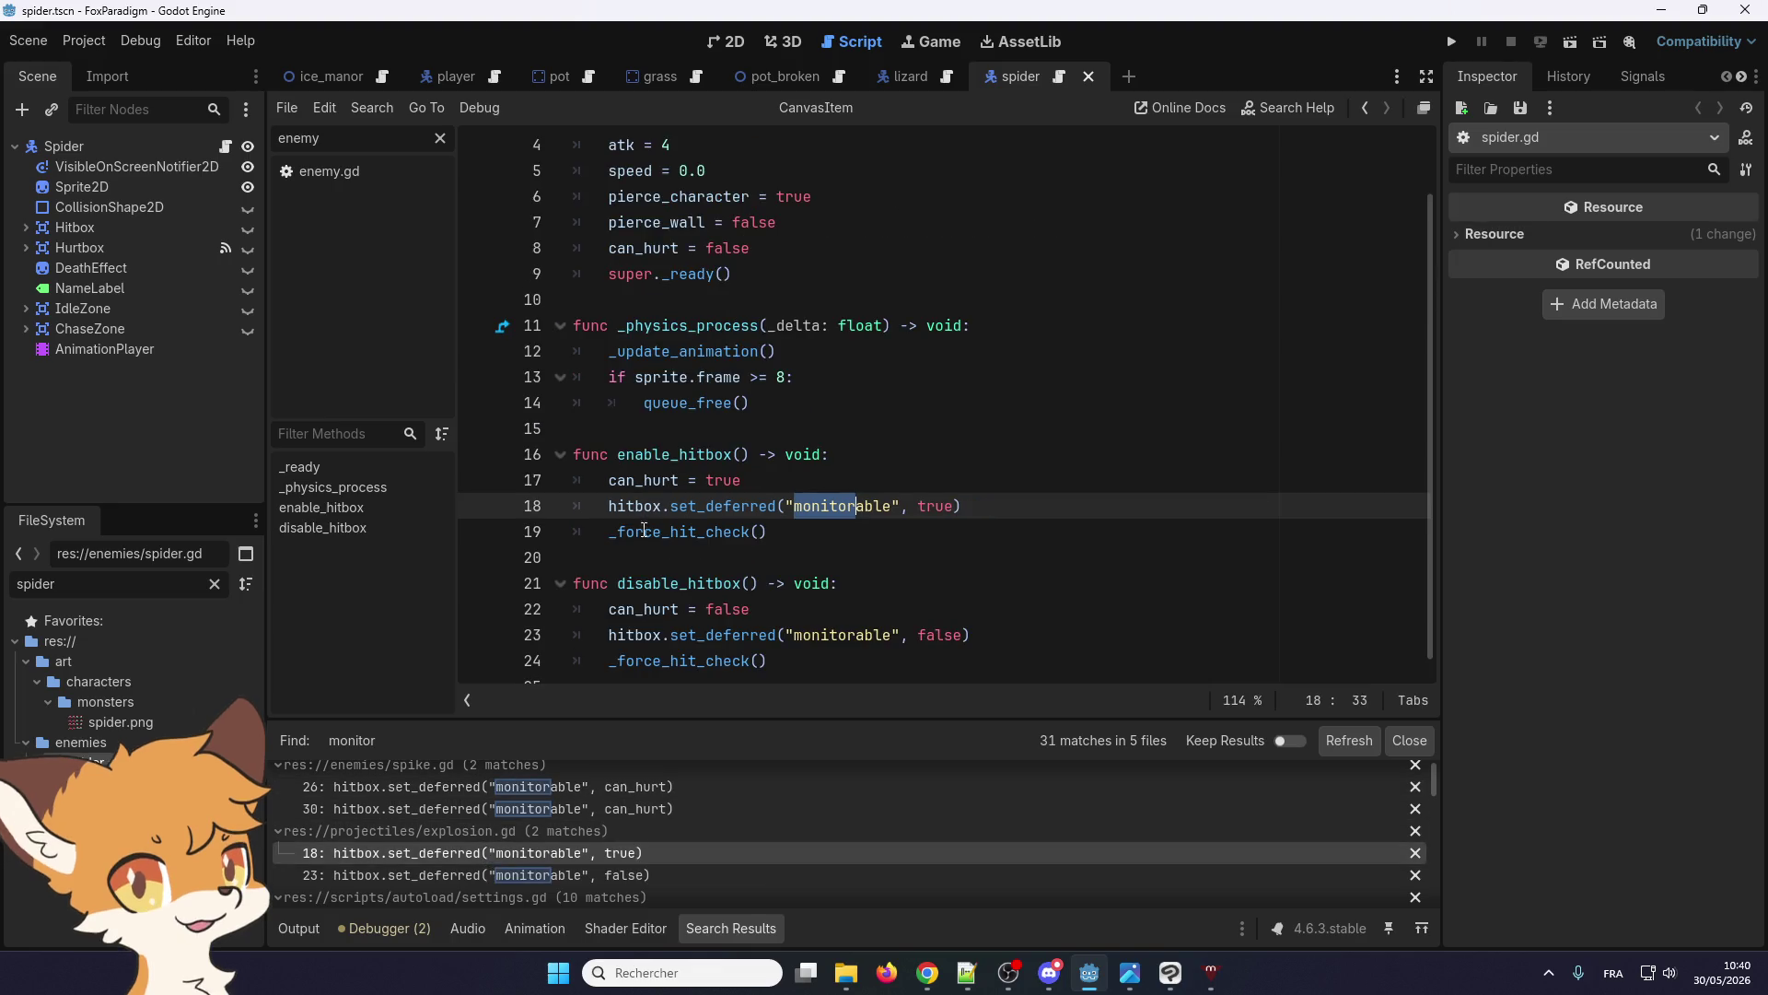
{"action": "scroll", "coordinate": [376, 848], "scroll_direction": "down", "scroll_amount": 1}
{"action": "scroll", "coordinate": [380, 843], "scroll_direction": "up", "scroll_amount": 2}
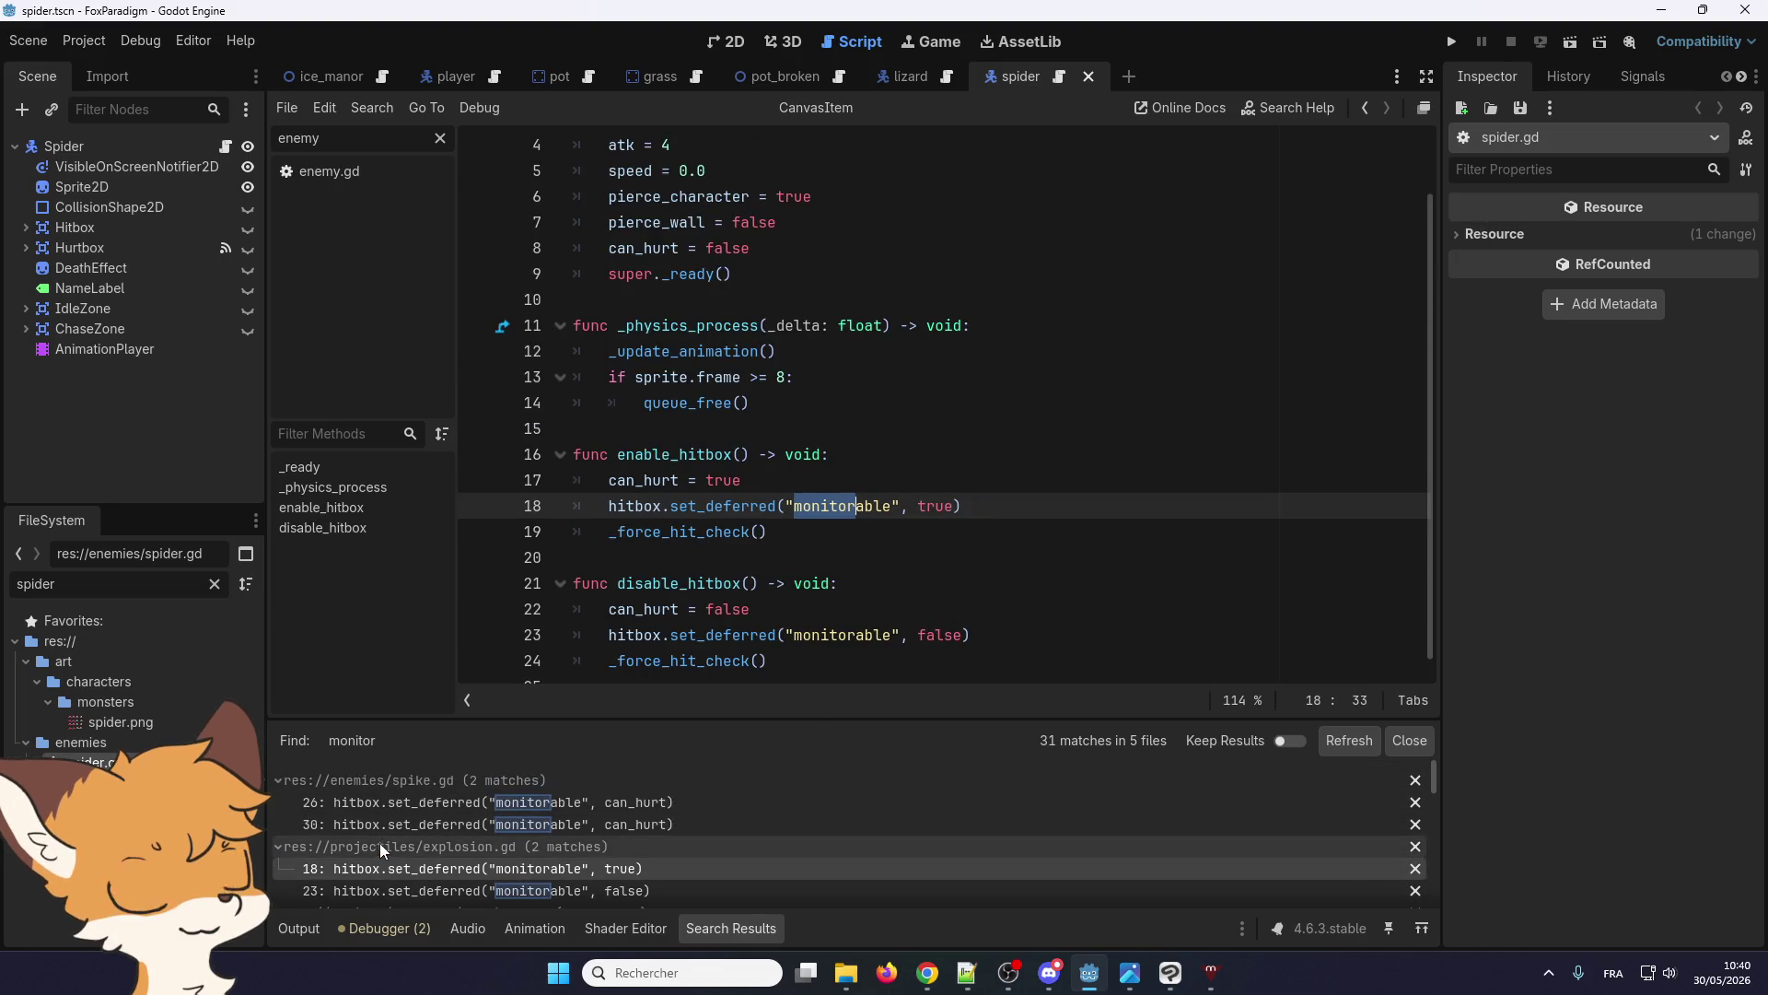
{"action": "left_click", "coordinate": [415, 802]}
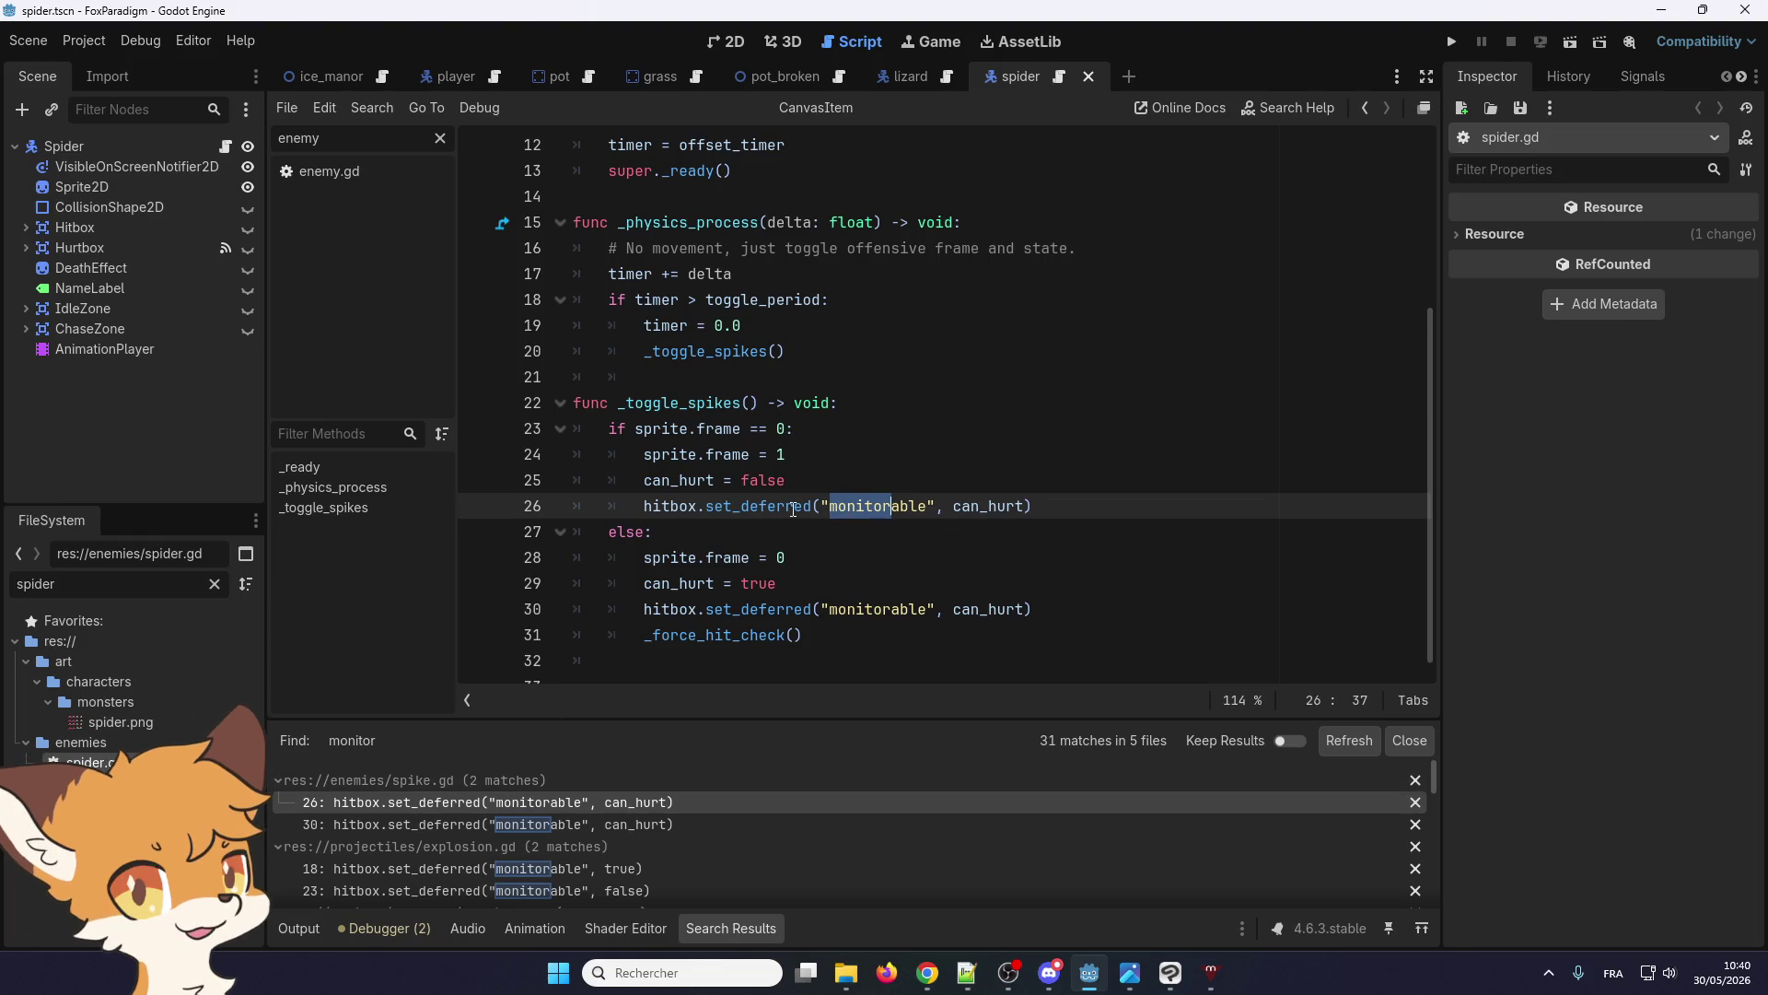
{"action": "scroll", "coordinate": [789, 508], "scroll_direction": "up", "scroll_amount": 3}
{"action": "scroll", "coordinate": [789, 508], "scroll_direction": "down", "scroll_amount": 3}
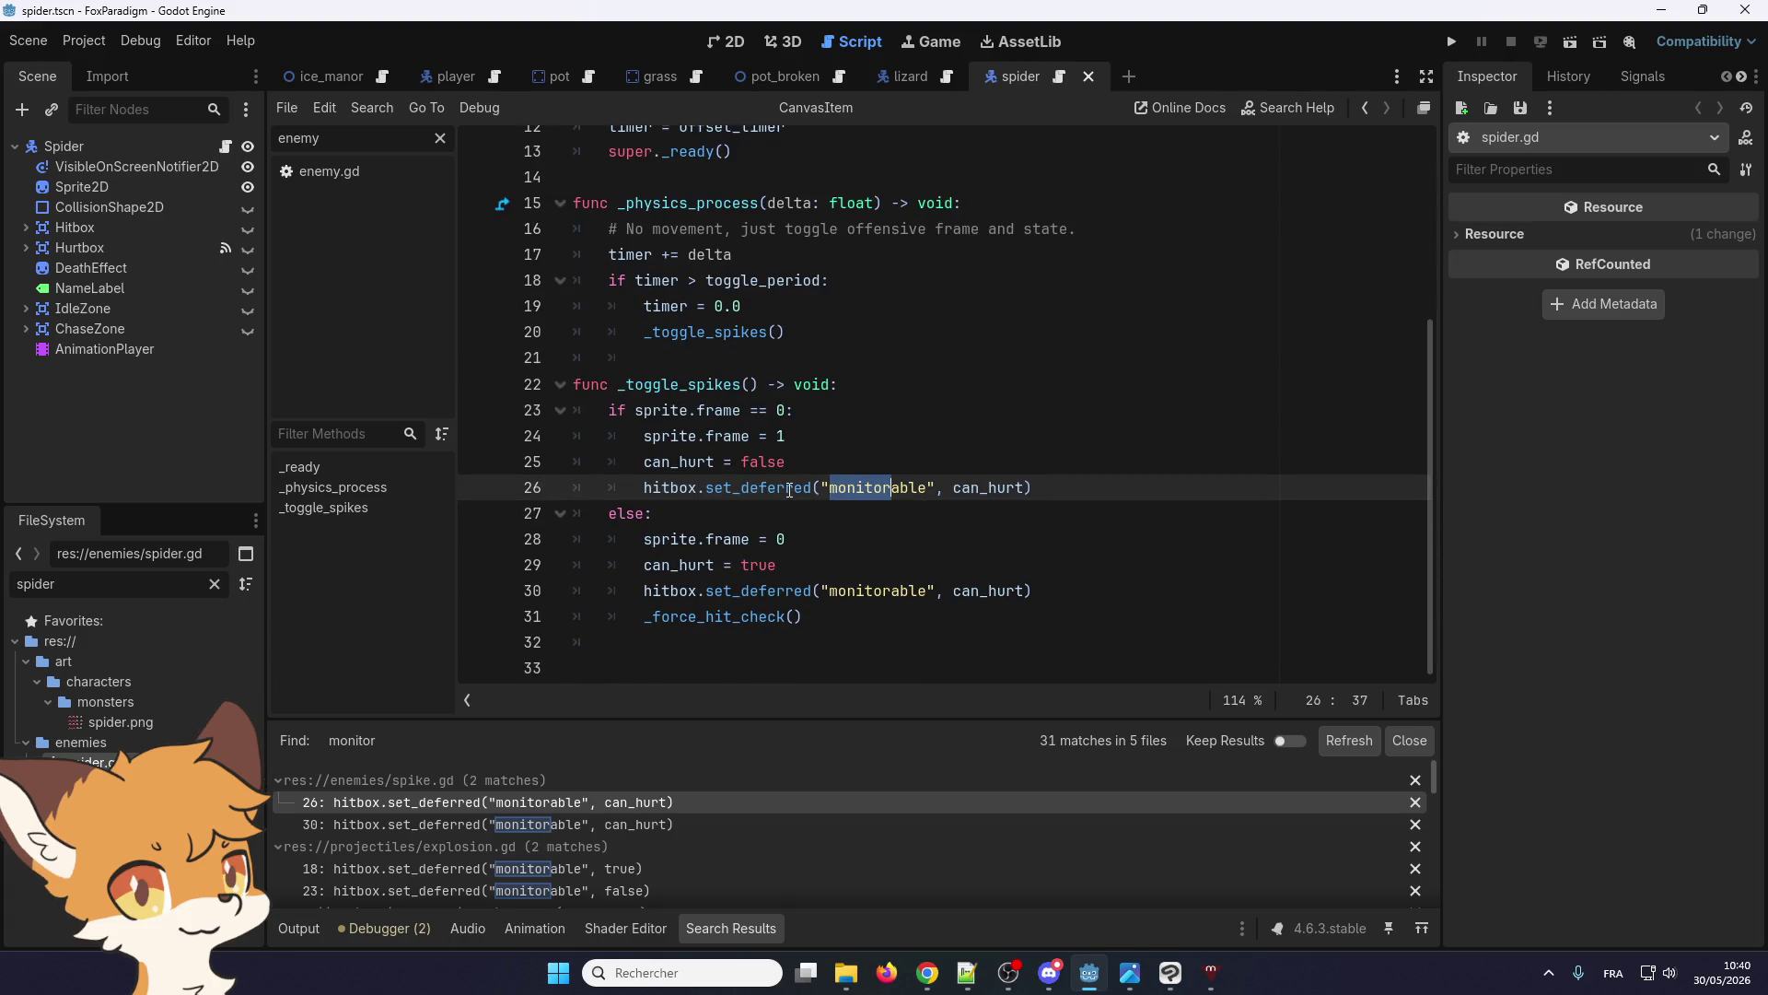
{"action": "scroll", "coordinate": [494, 819], "scroll_direction": "down", "scroll_amount": 3}
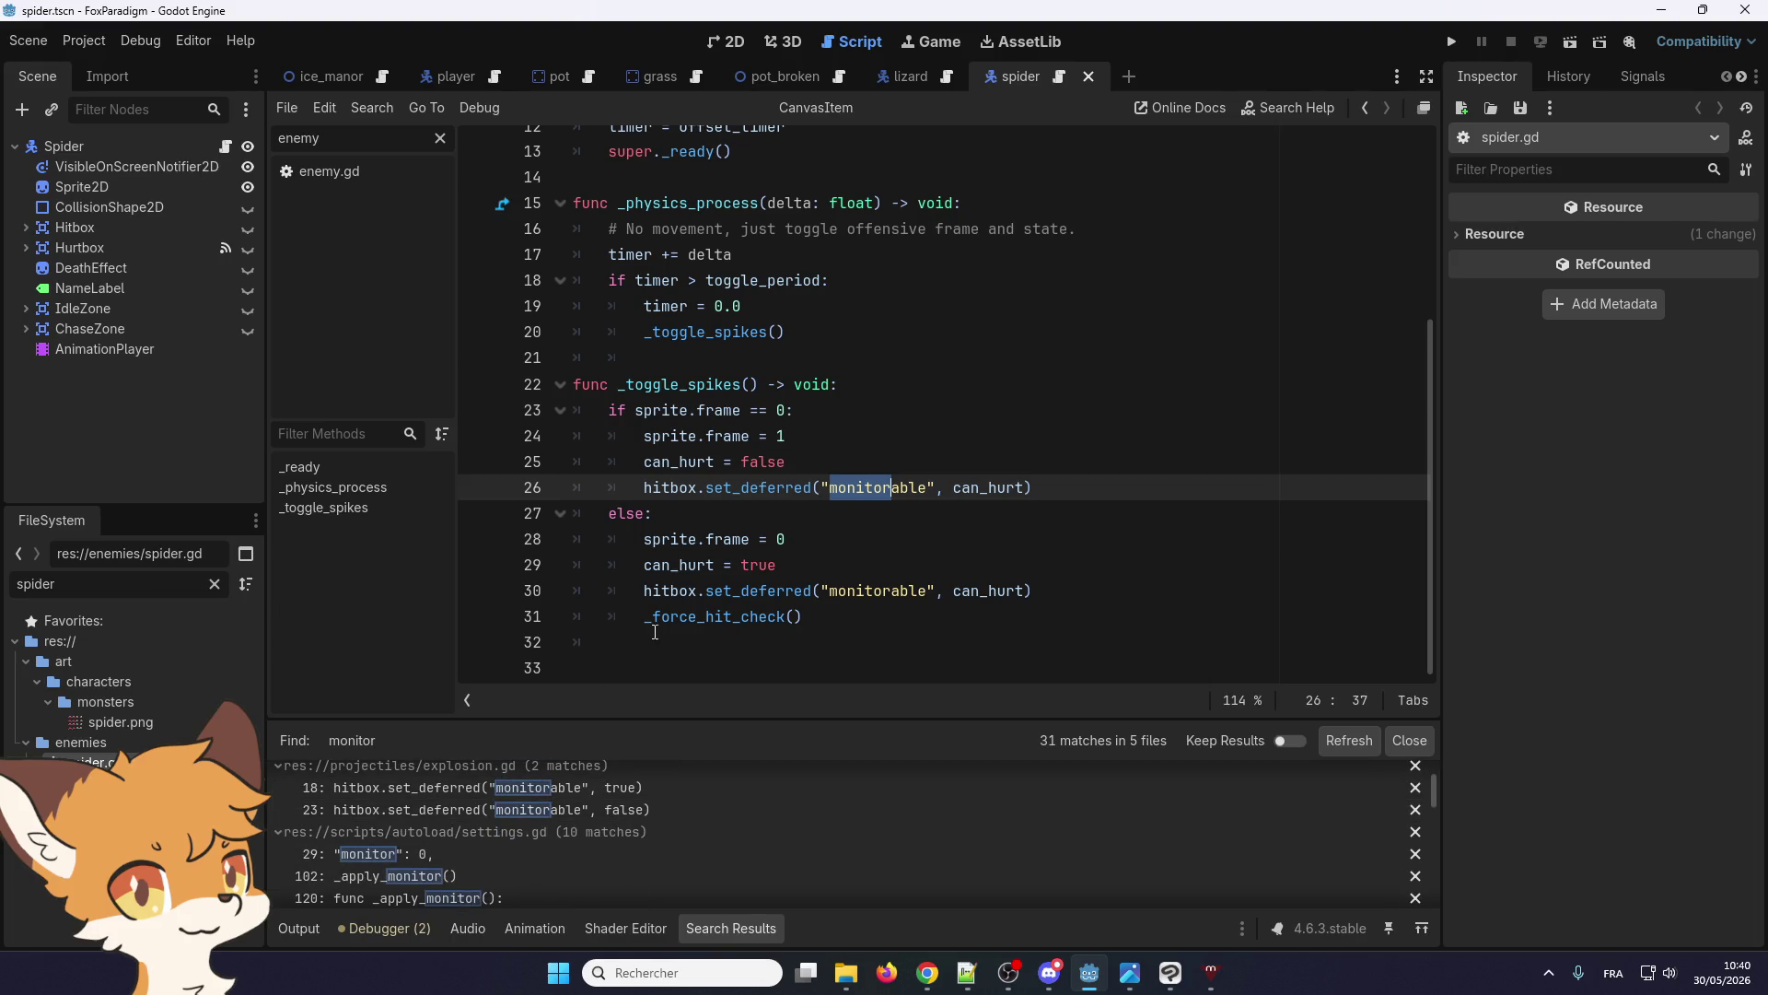
{"action": "scroll", "coordinate": [413, 816], "scroll_direction": "down", "scroll_amount": 2}
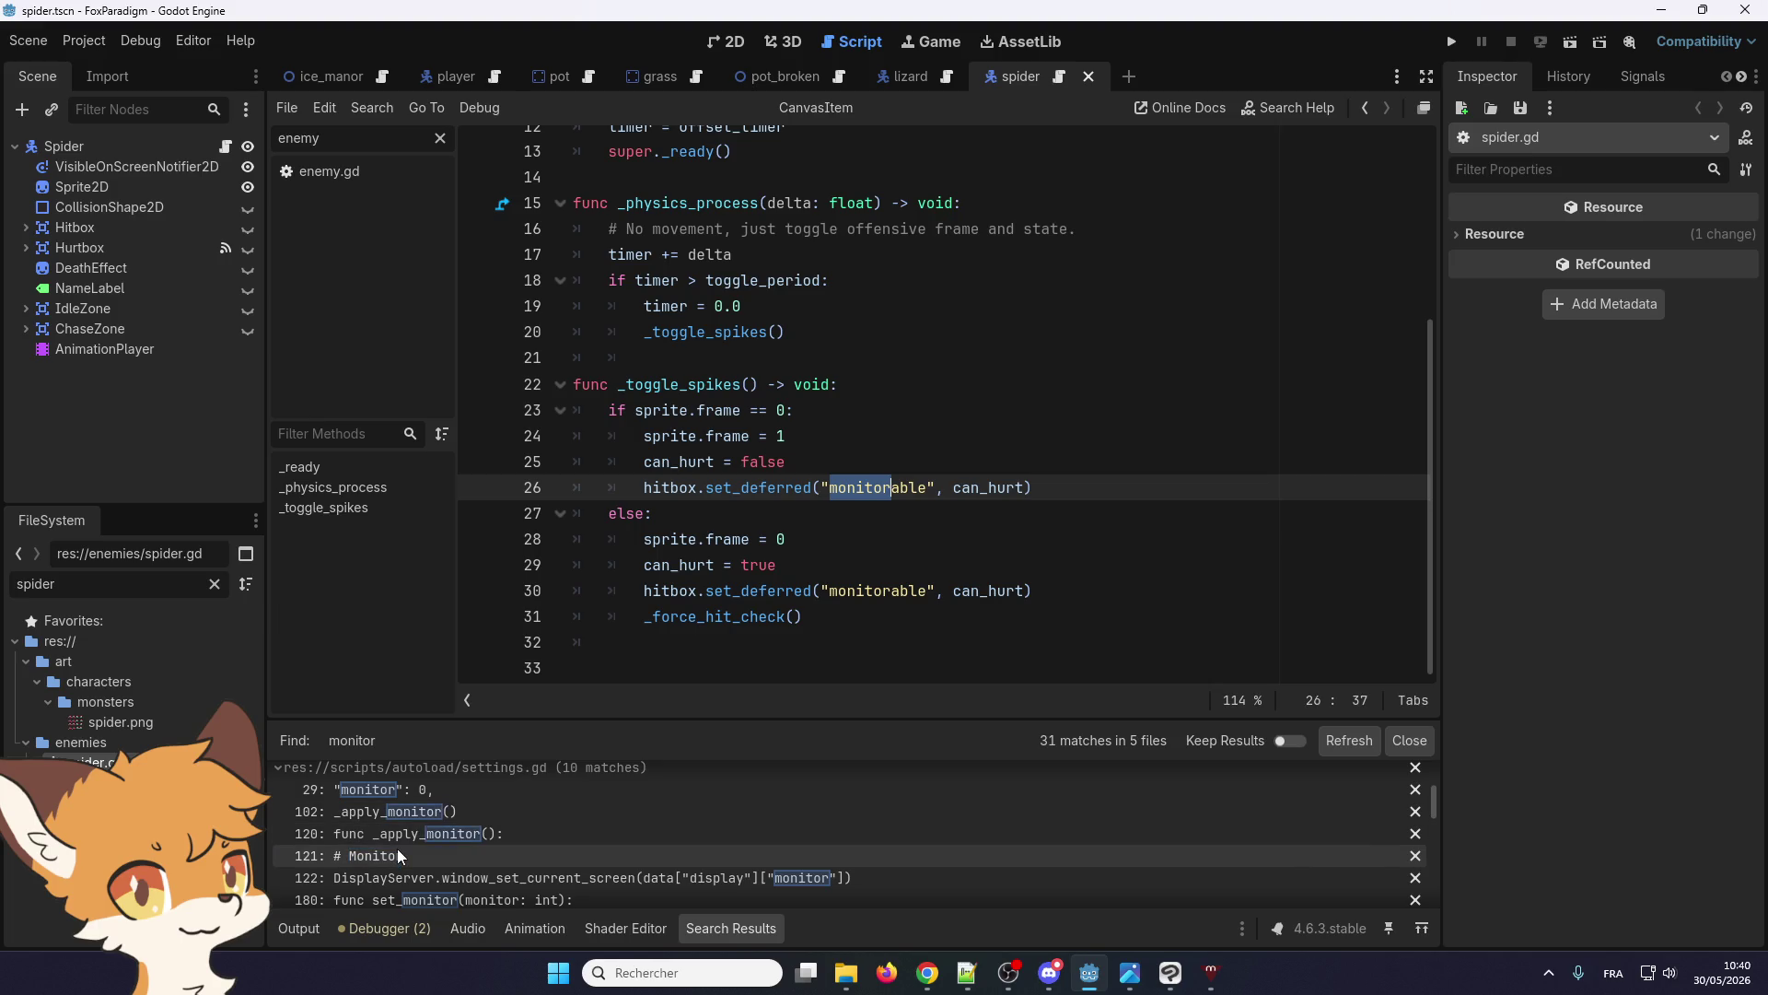
Copy spike.gd's hitbox set_deferred call on line 26
{"action": "left_click_drag", "start_coordinate": [1025, 494], "coordinate": [647, 494]}
{"action": "right_click", "coordinate": [648, 495]}
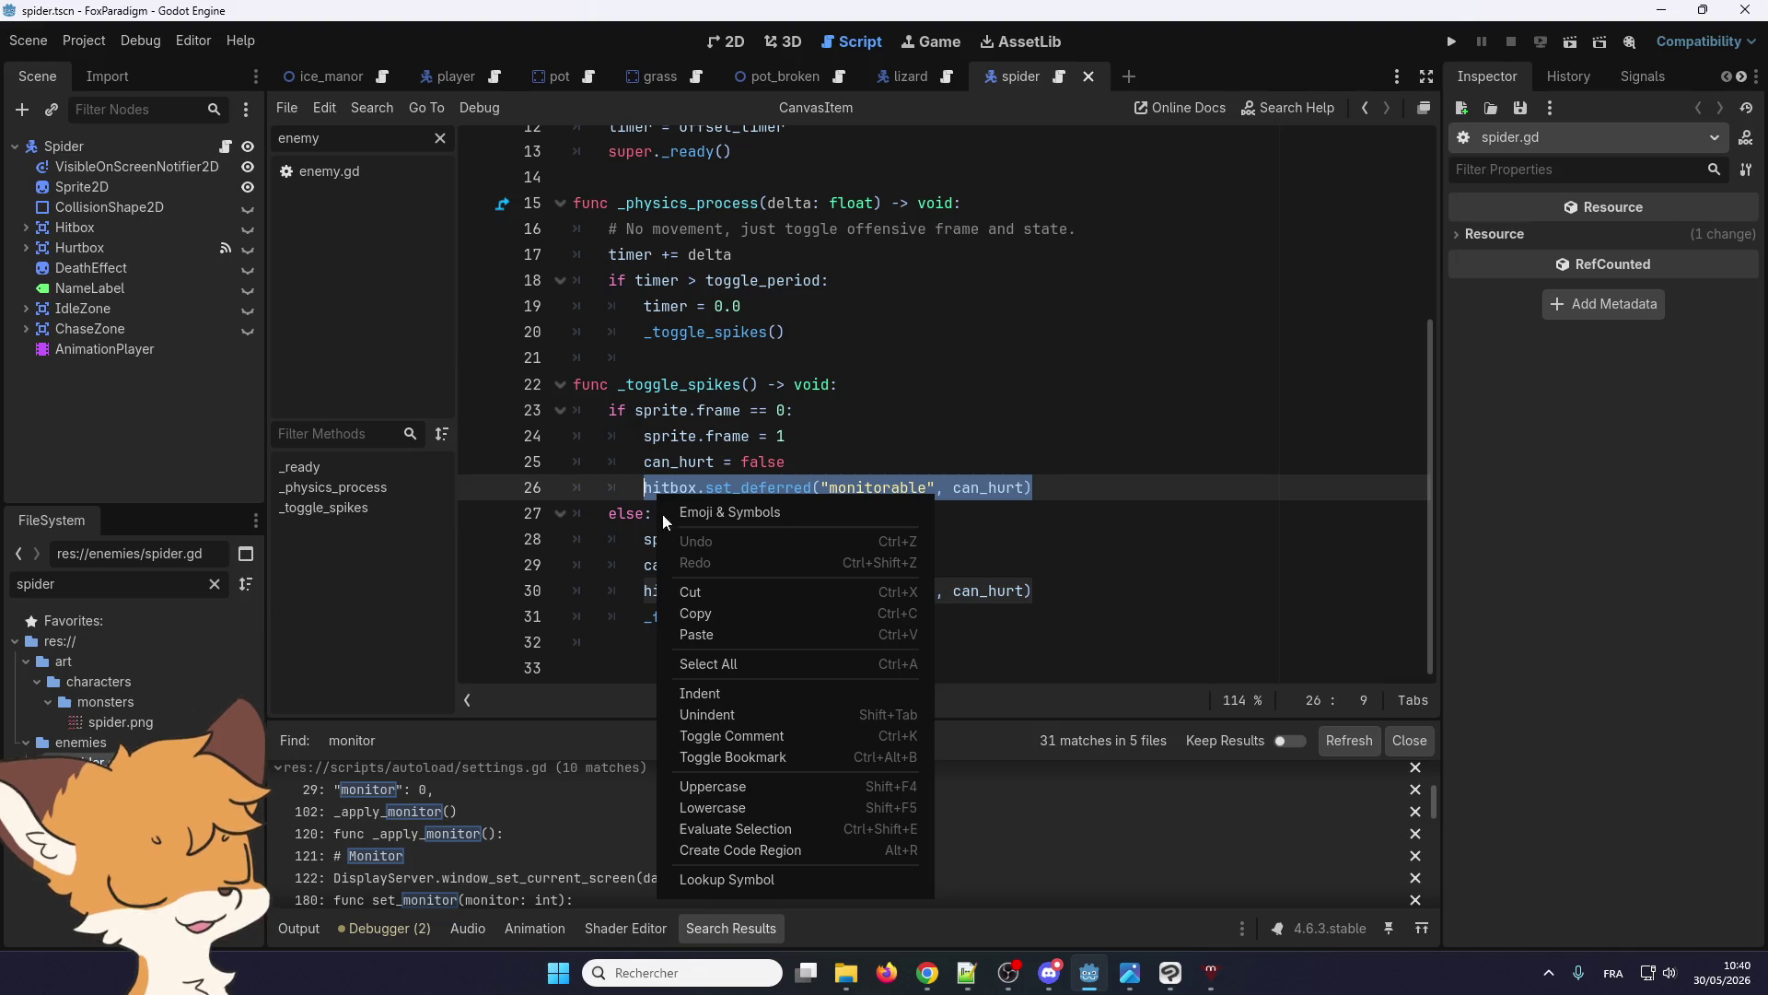
{"action": "left_click", "coordinate": [691, 620]}
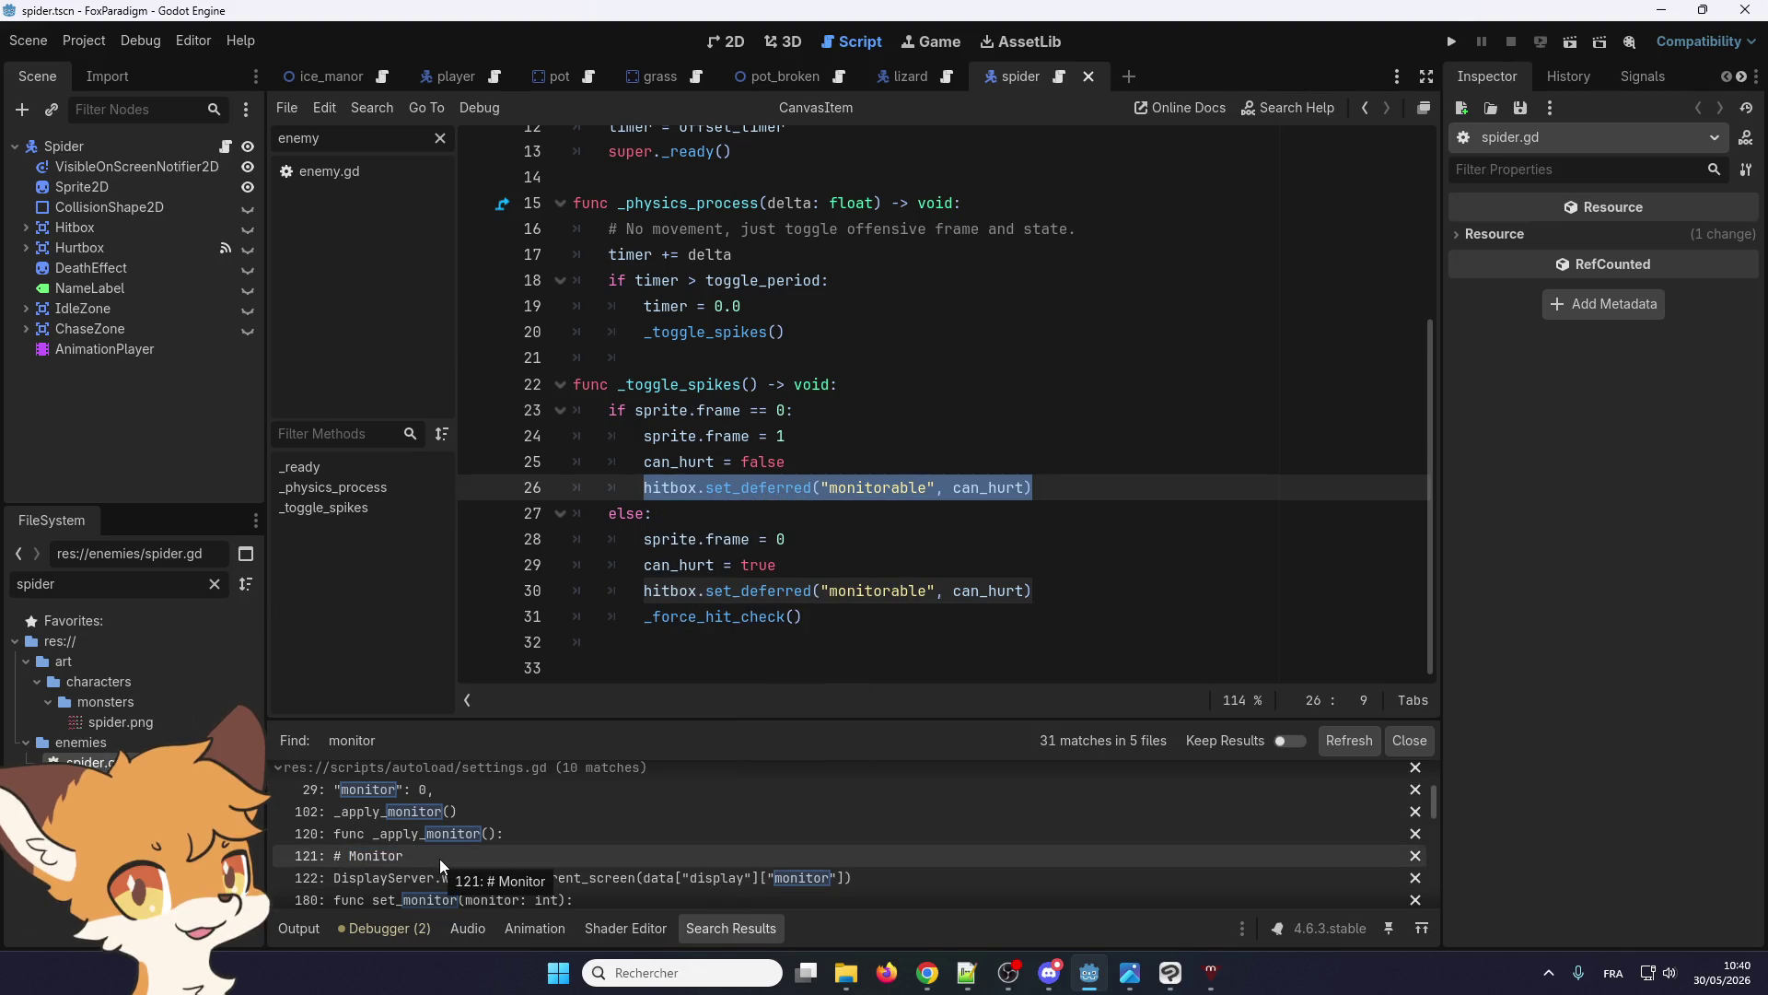
{"action": "scroll", "coordinate": [434, 819], "scroll_direction": "down", "scroll_amount": 2}
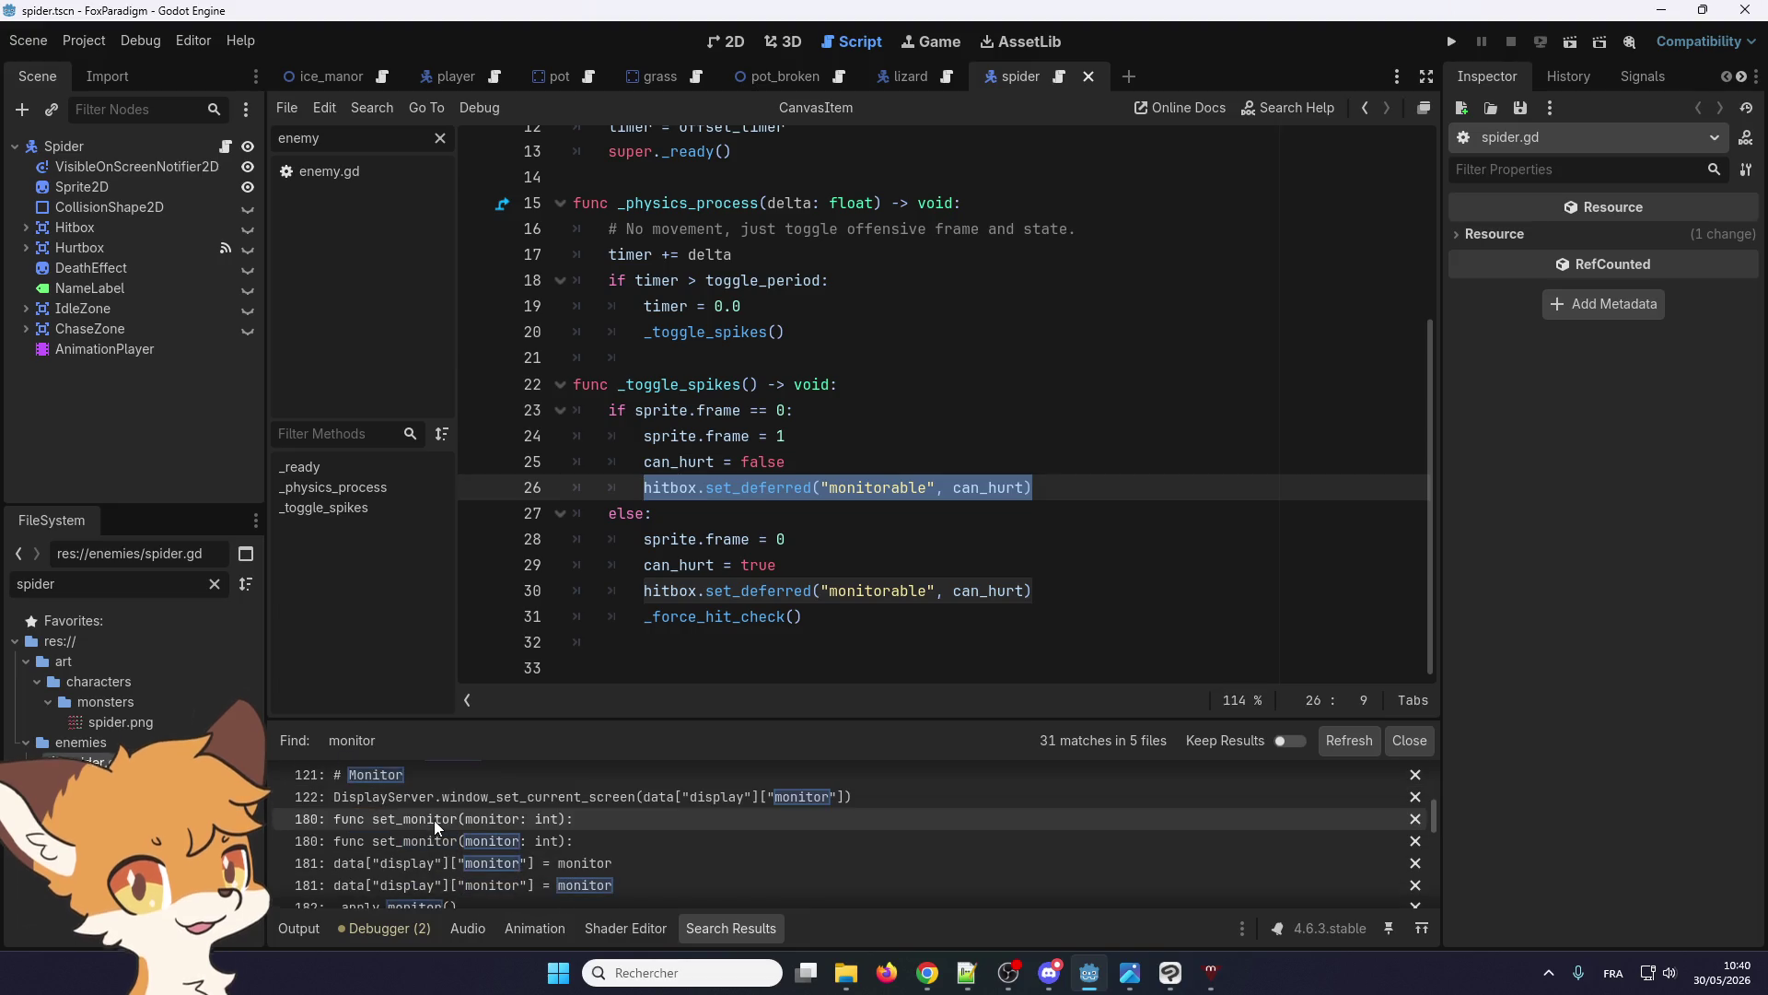
{"action": "scroll", "coordinate": [445, 817], "scroll_direction": "down", "scroll_amount": 2}
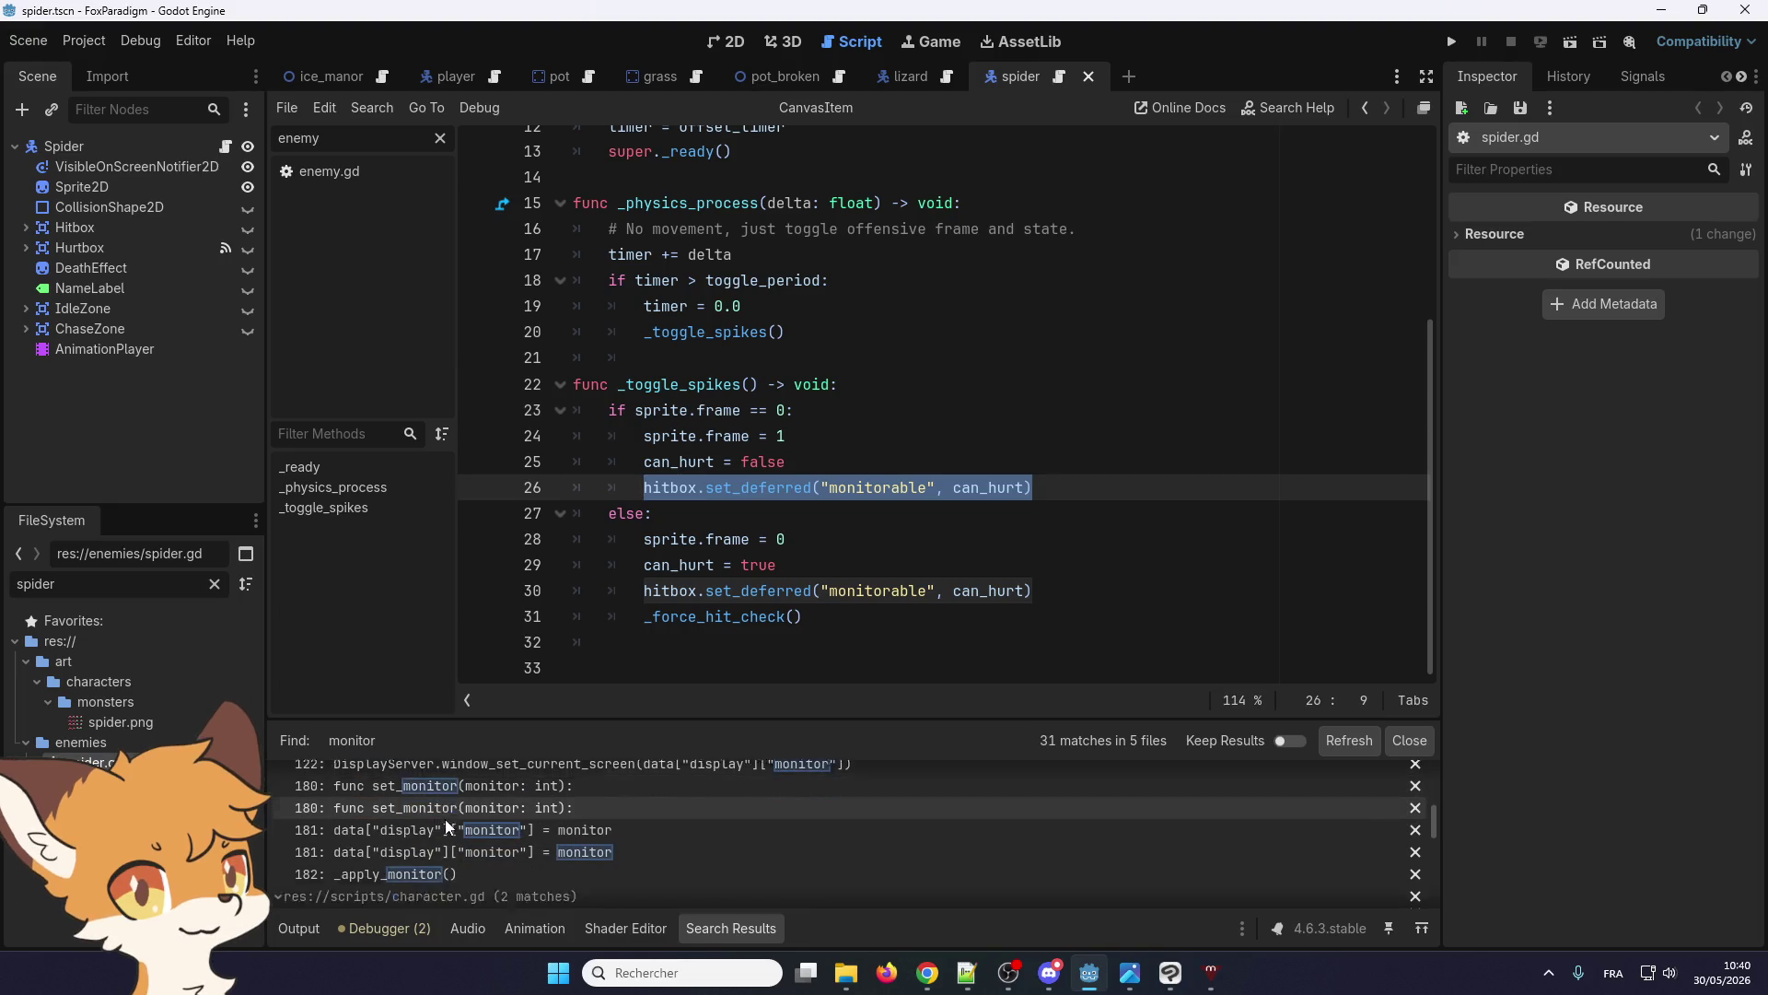
{"action": "scroll", "coordinate": [444, 820], "scroll_direction": "down", "scroll_amount": 2}
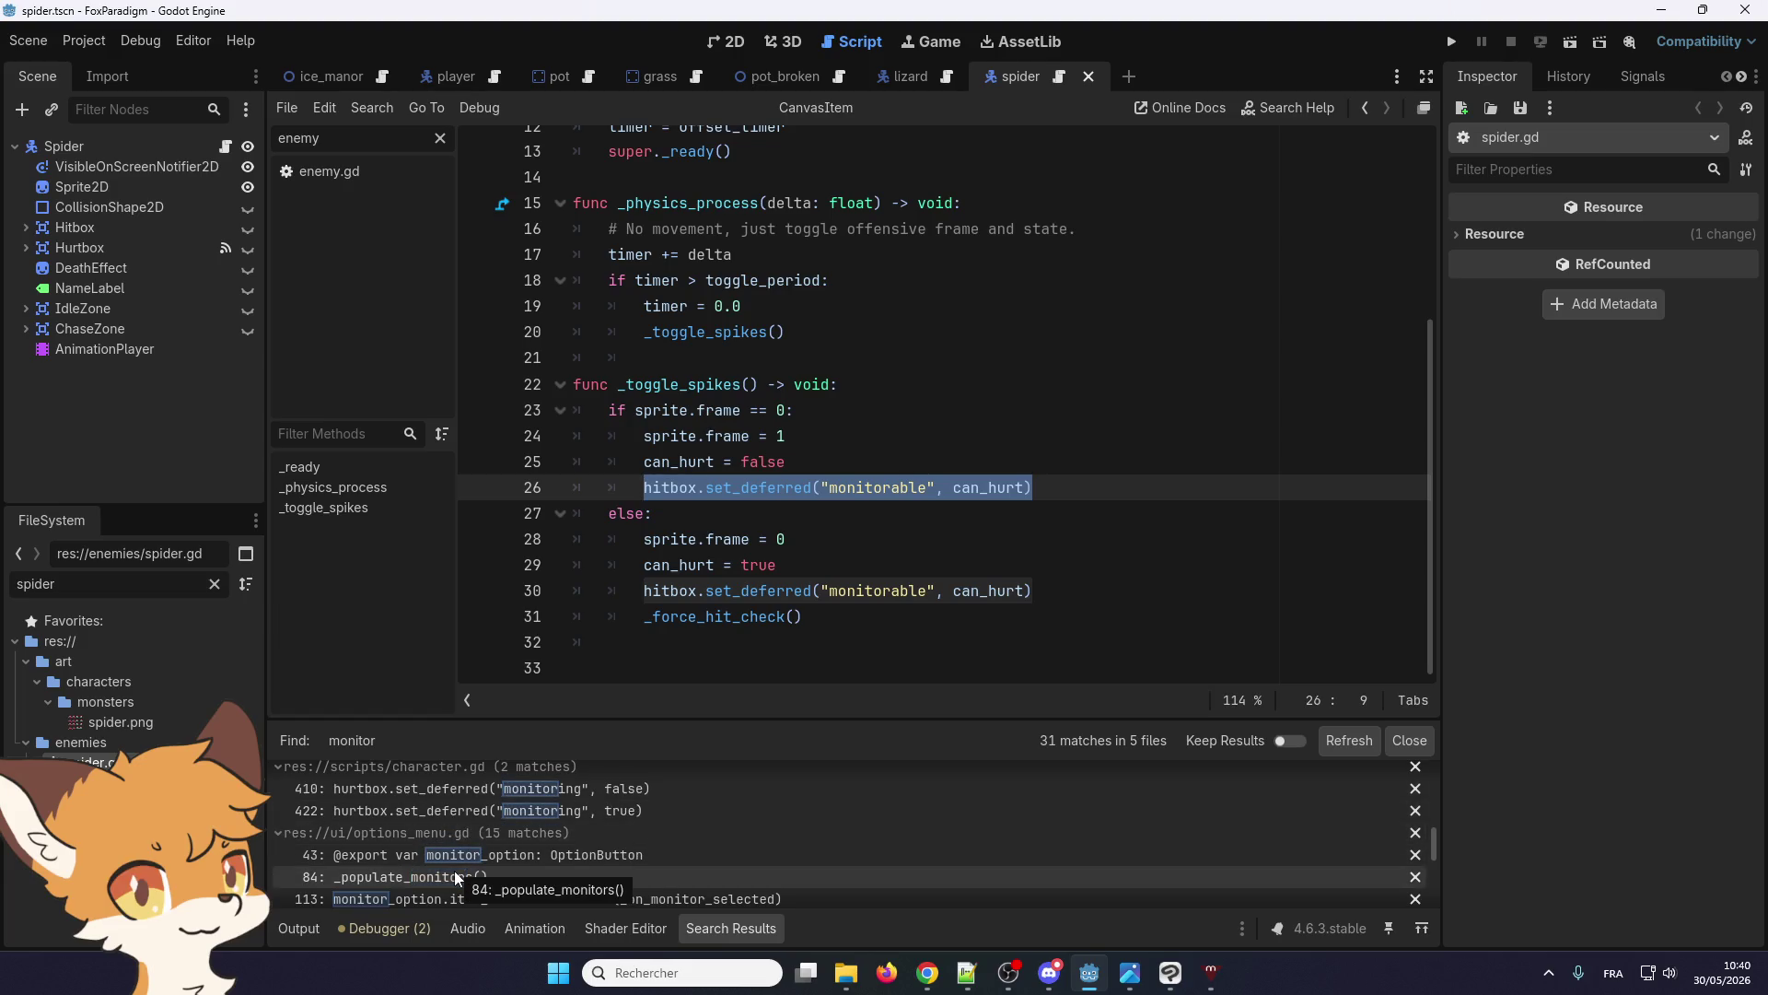
{"action": "scroll", "coordinate": [455, 803], "scroll_direction": "down", "scroll_amount": 2}
{"action": "scroll", "coordinate": [456, 803], "scroll_direction": "up", "scroll_amount": 3}
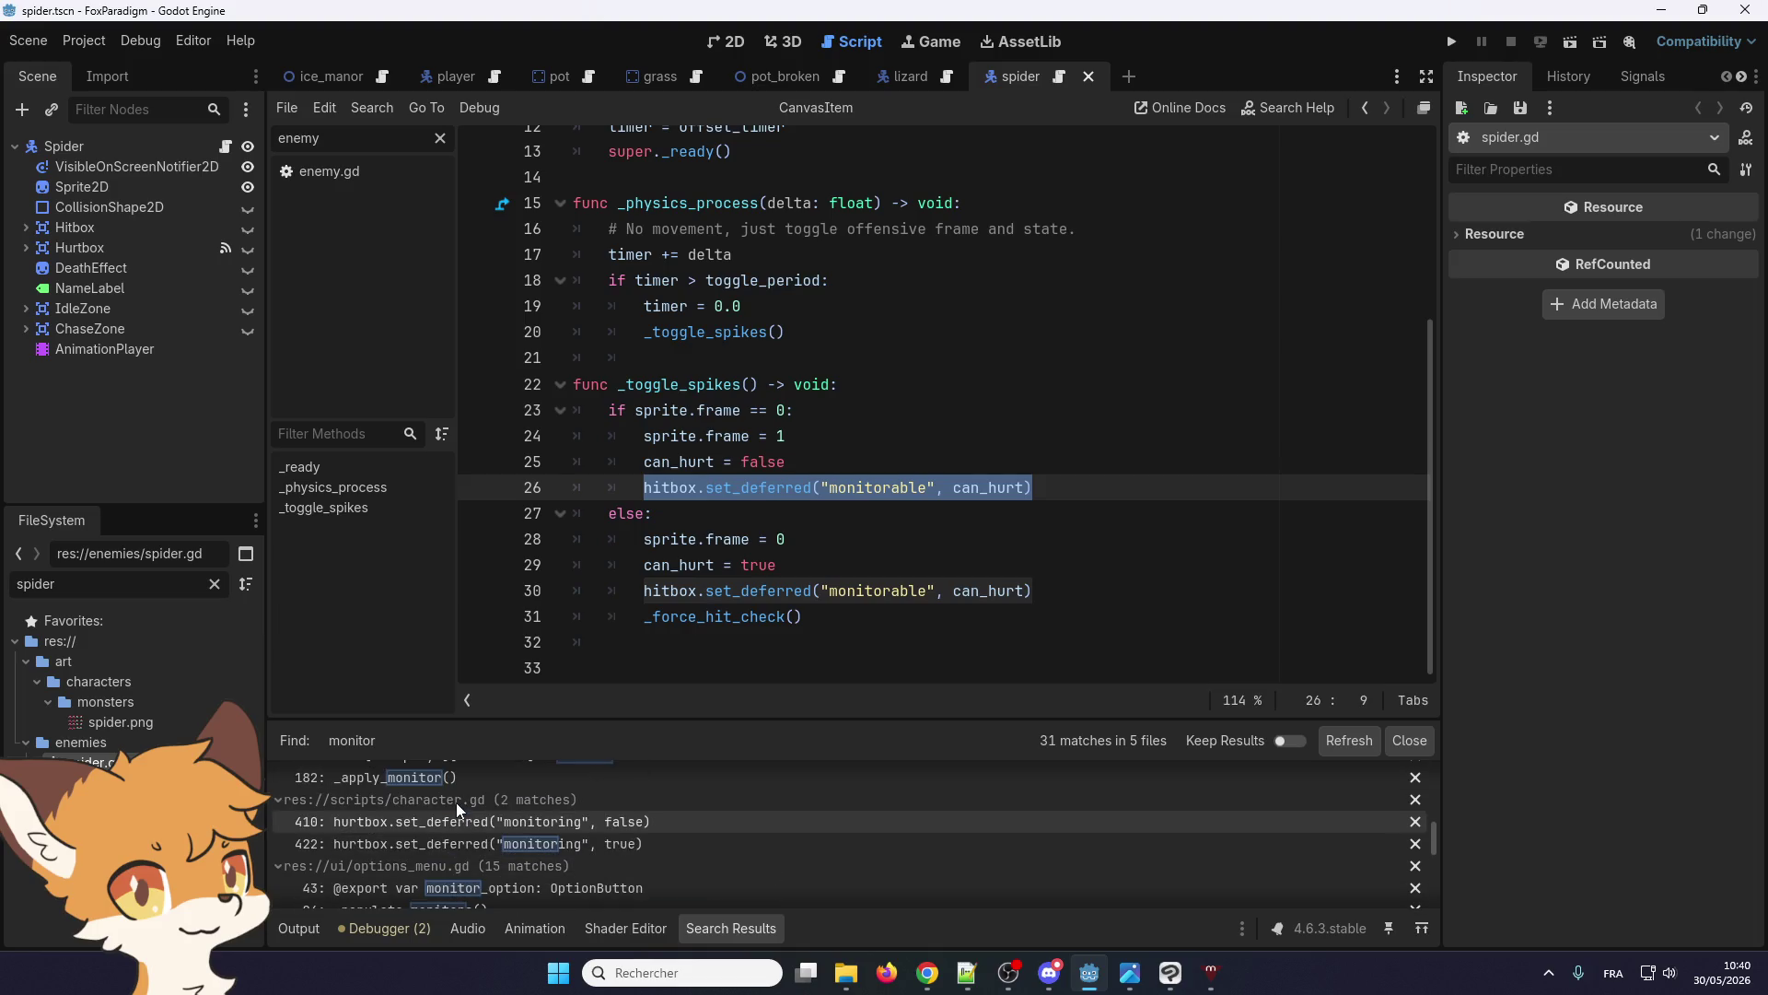
{"action": "scroll", "coordinate": [456, 818], "scroll_direction": "down", "scroll_amount": 3}
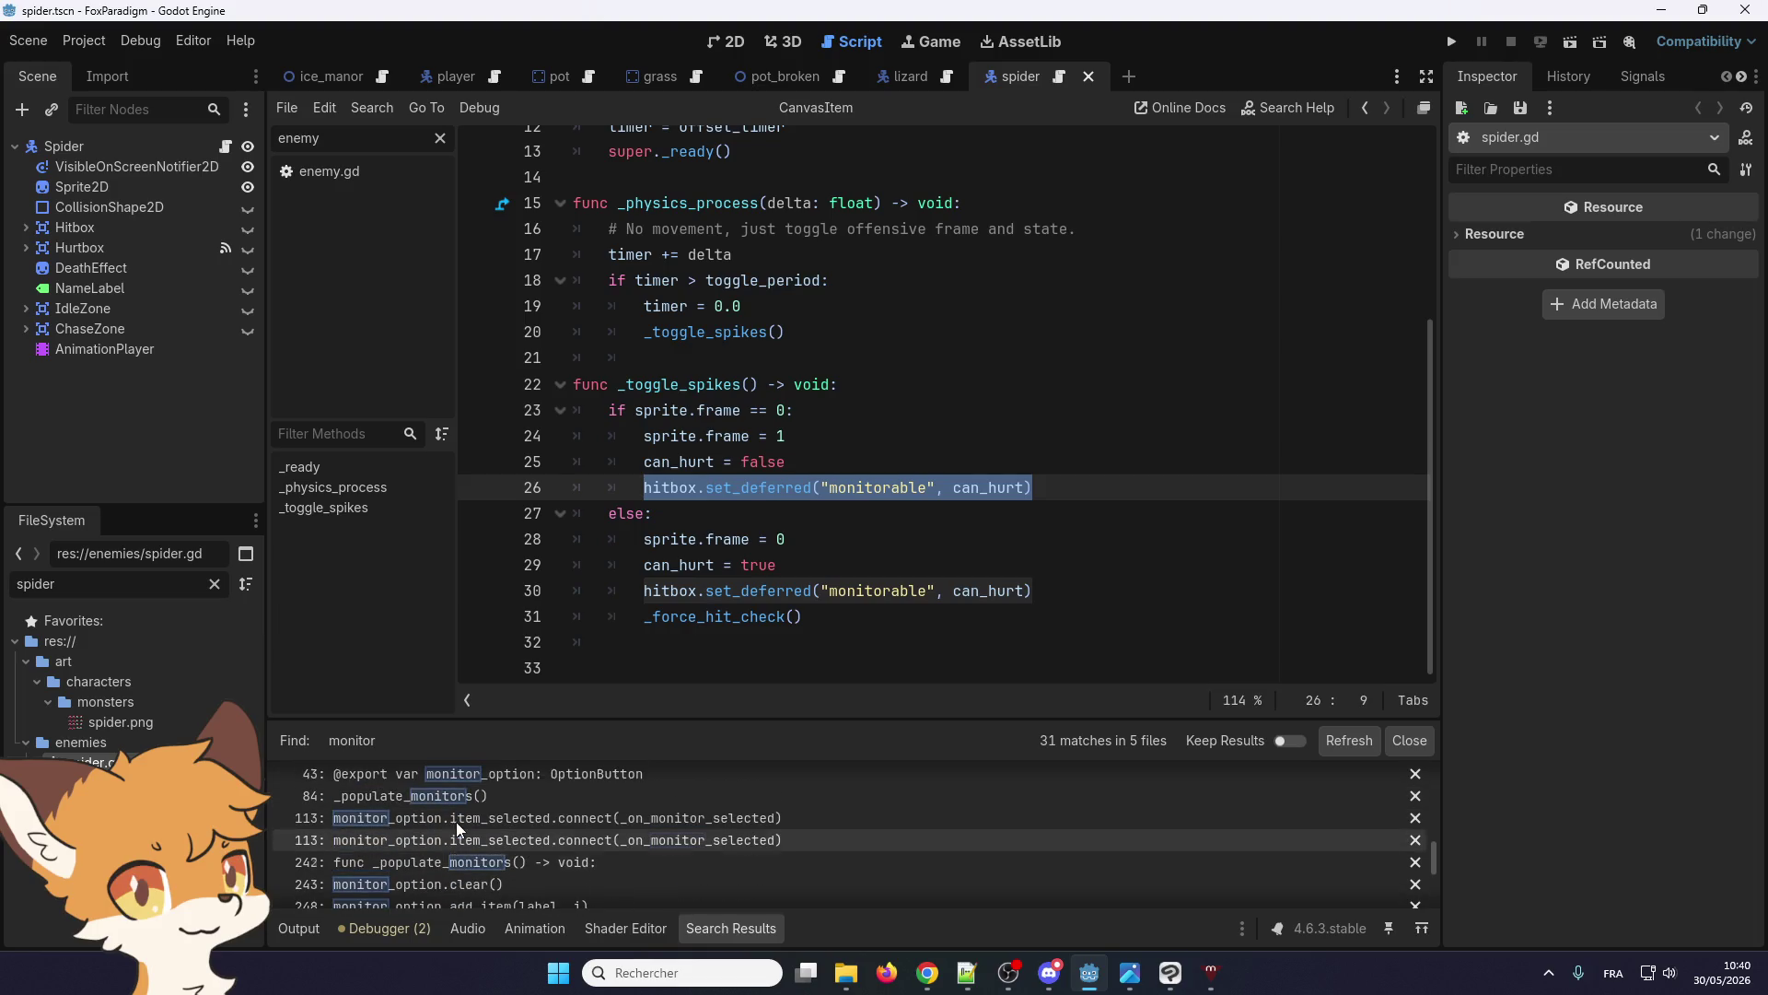
{"action": "scroll", "coordinate": [456, 821], "scroll_direction": "down", "scroll_amount": 2}
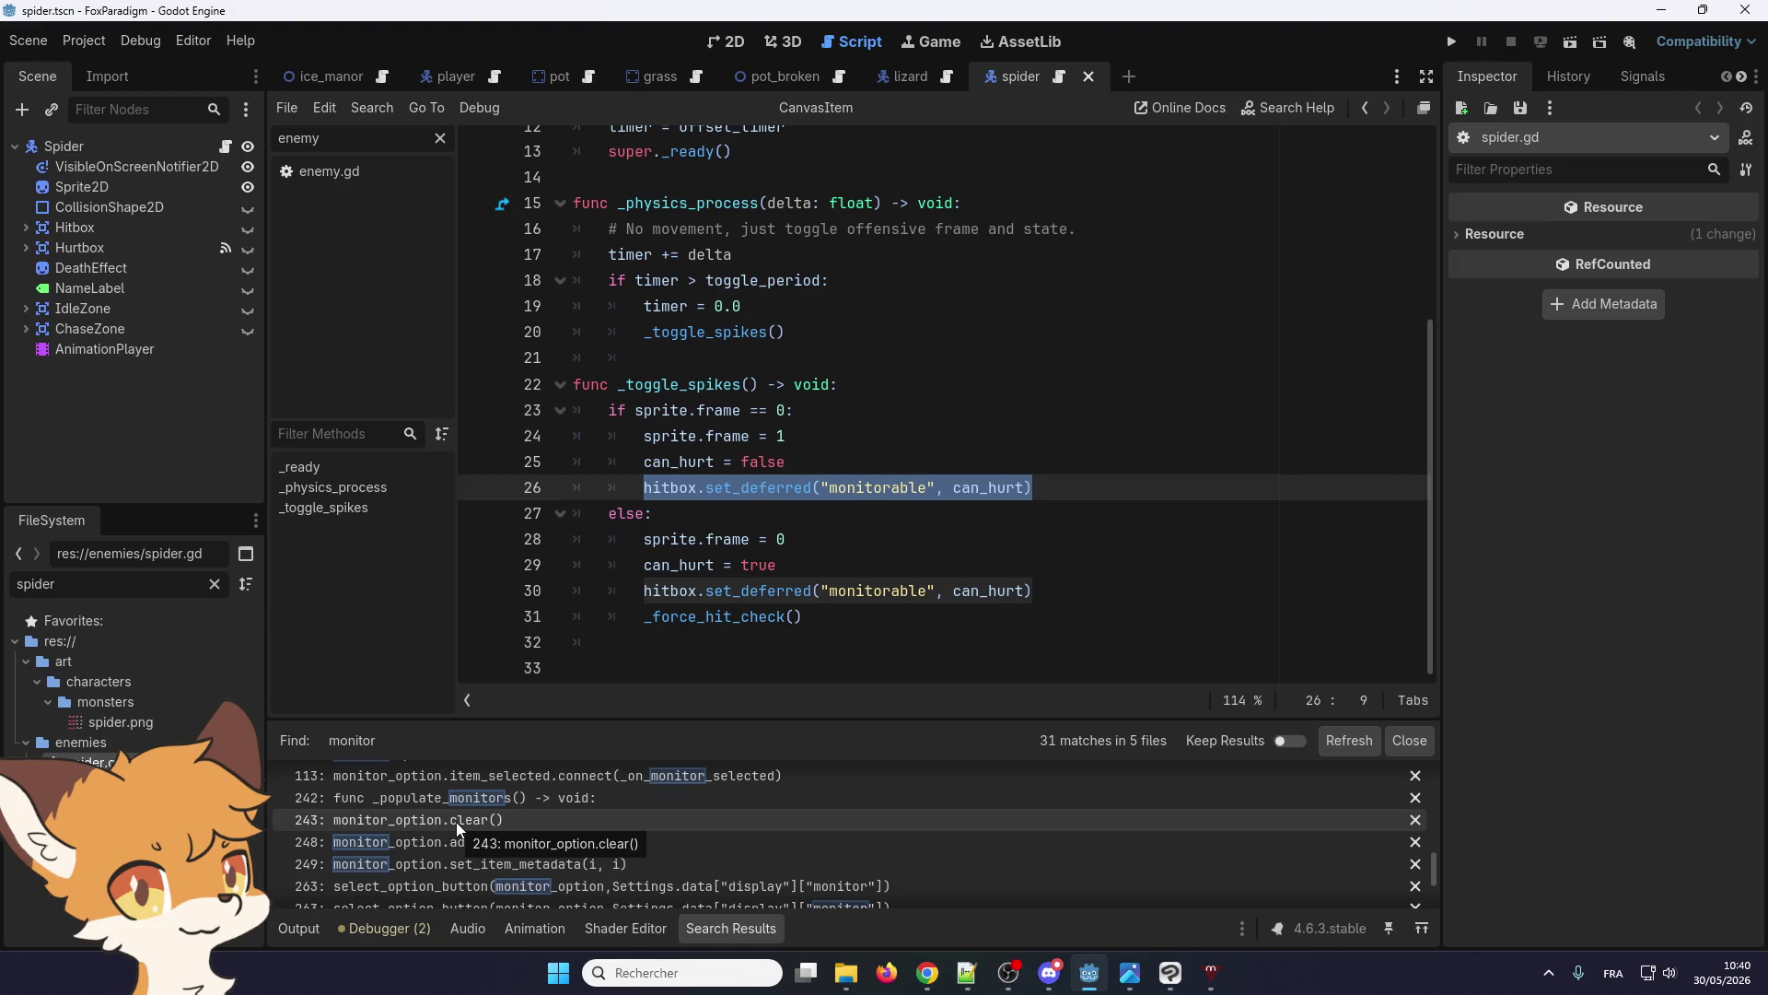
{"action": "scroll", "coordinate": [456, 822], "scroll_direction": "down", "scroll_amount": 3}
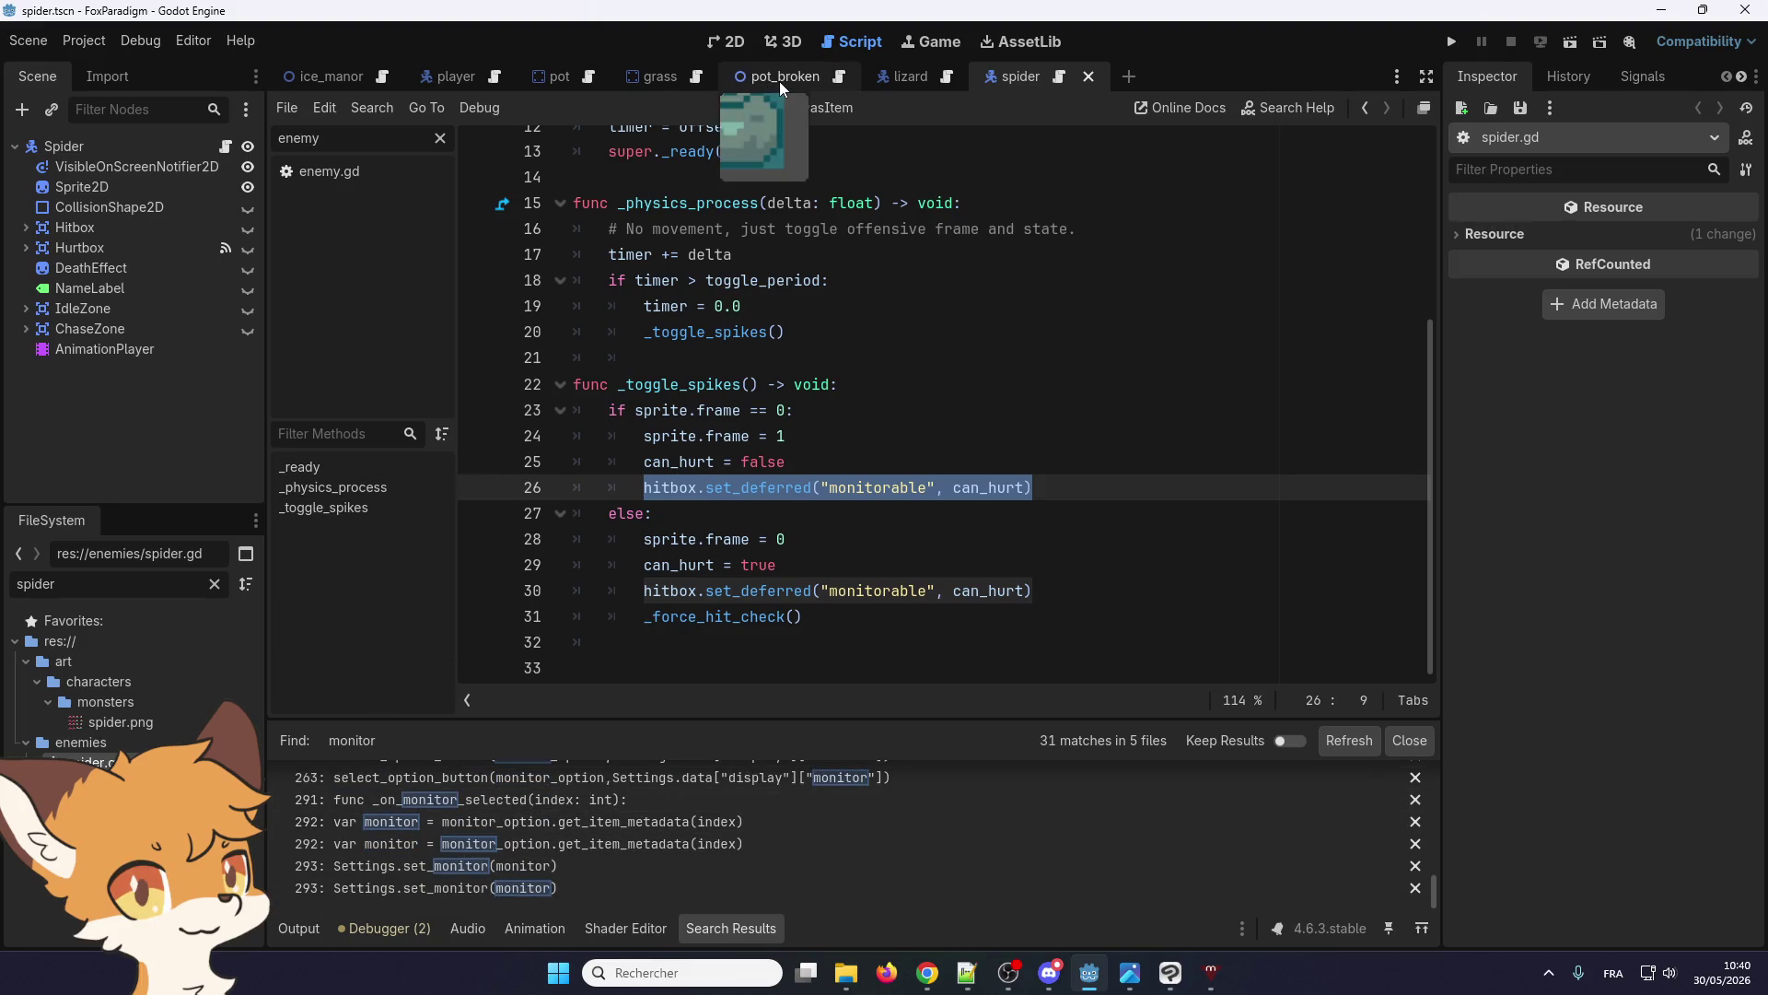
Close the spider scene and paste the copied set_deferred line twice in pot.gd, the second for monitoring
{"action": "left_click", "coordinate": [720, 41]}
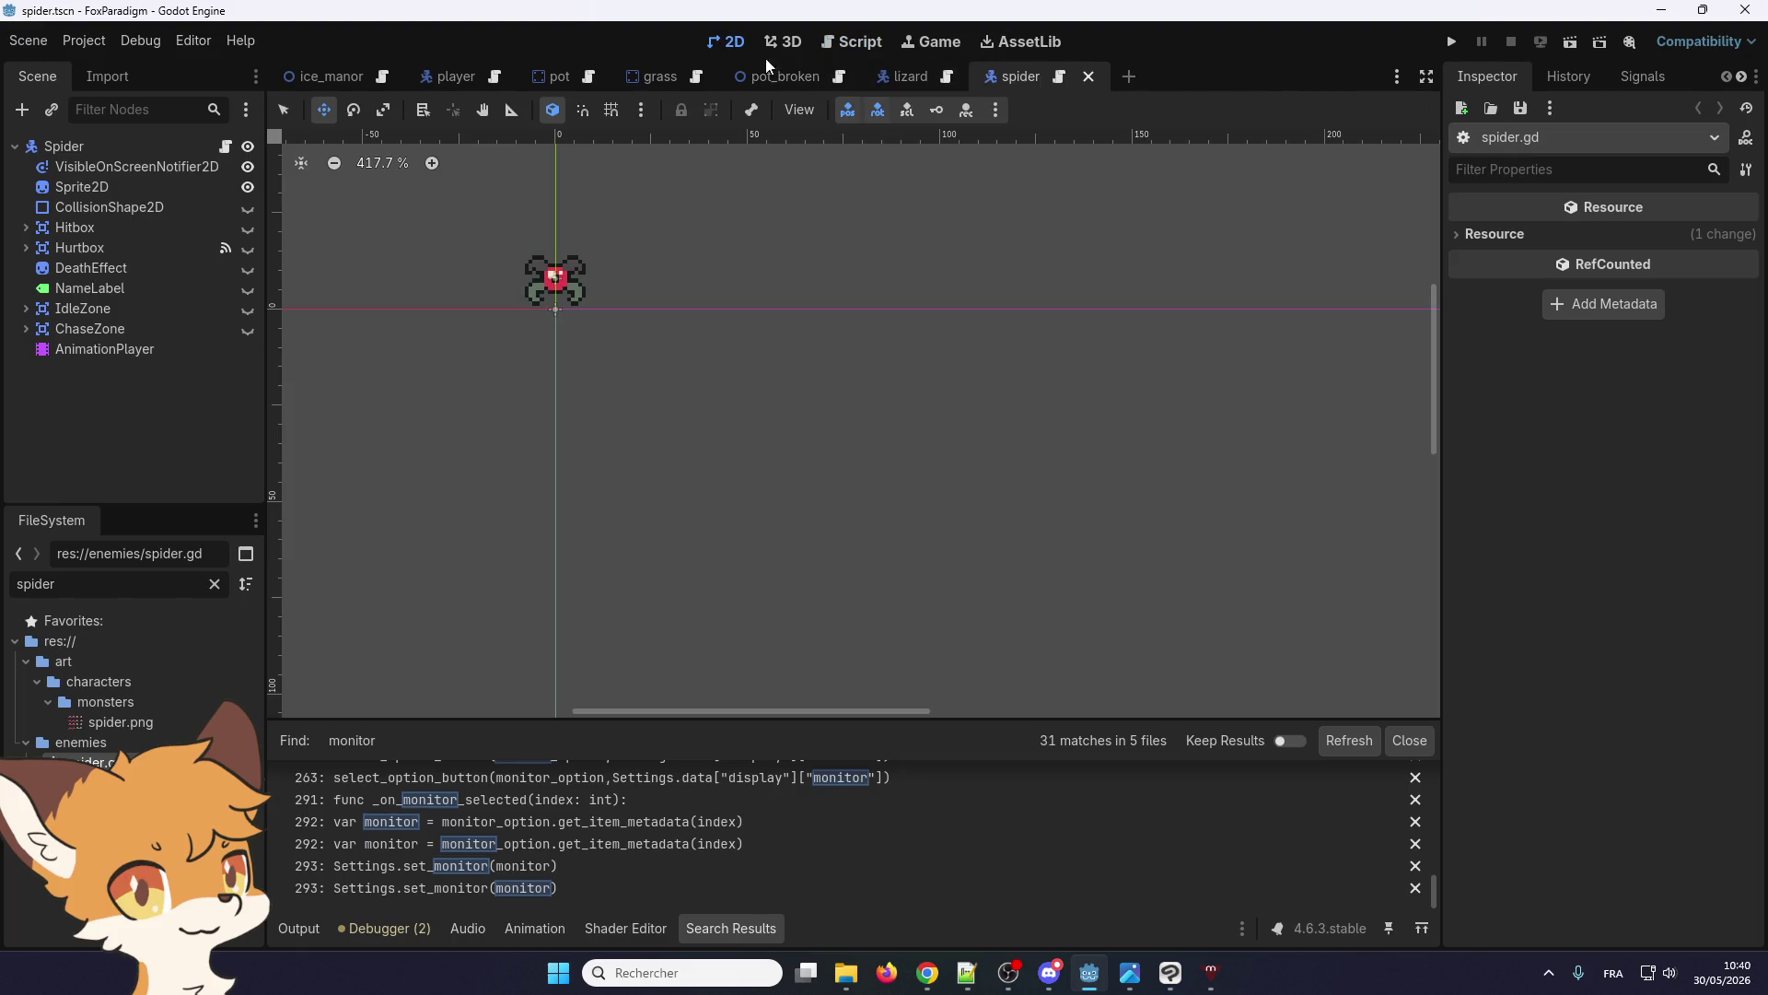
{"action": "left_click", "coordinate": [1088, 76]}
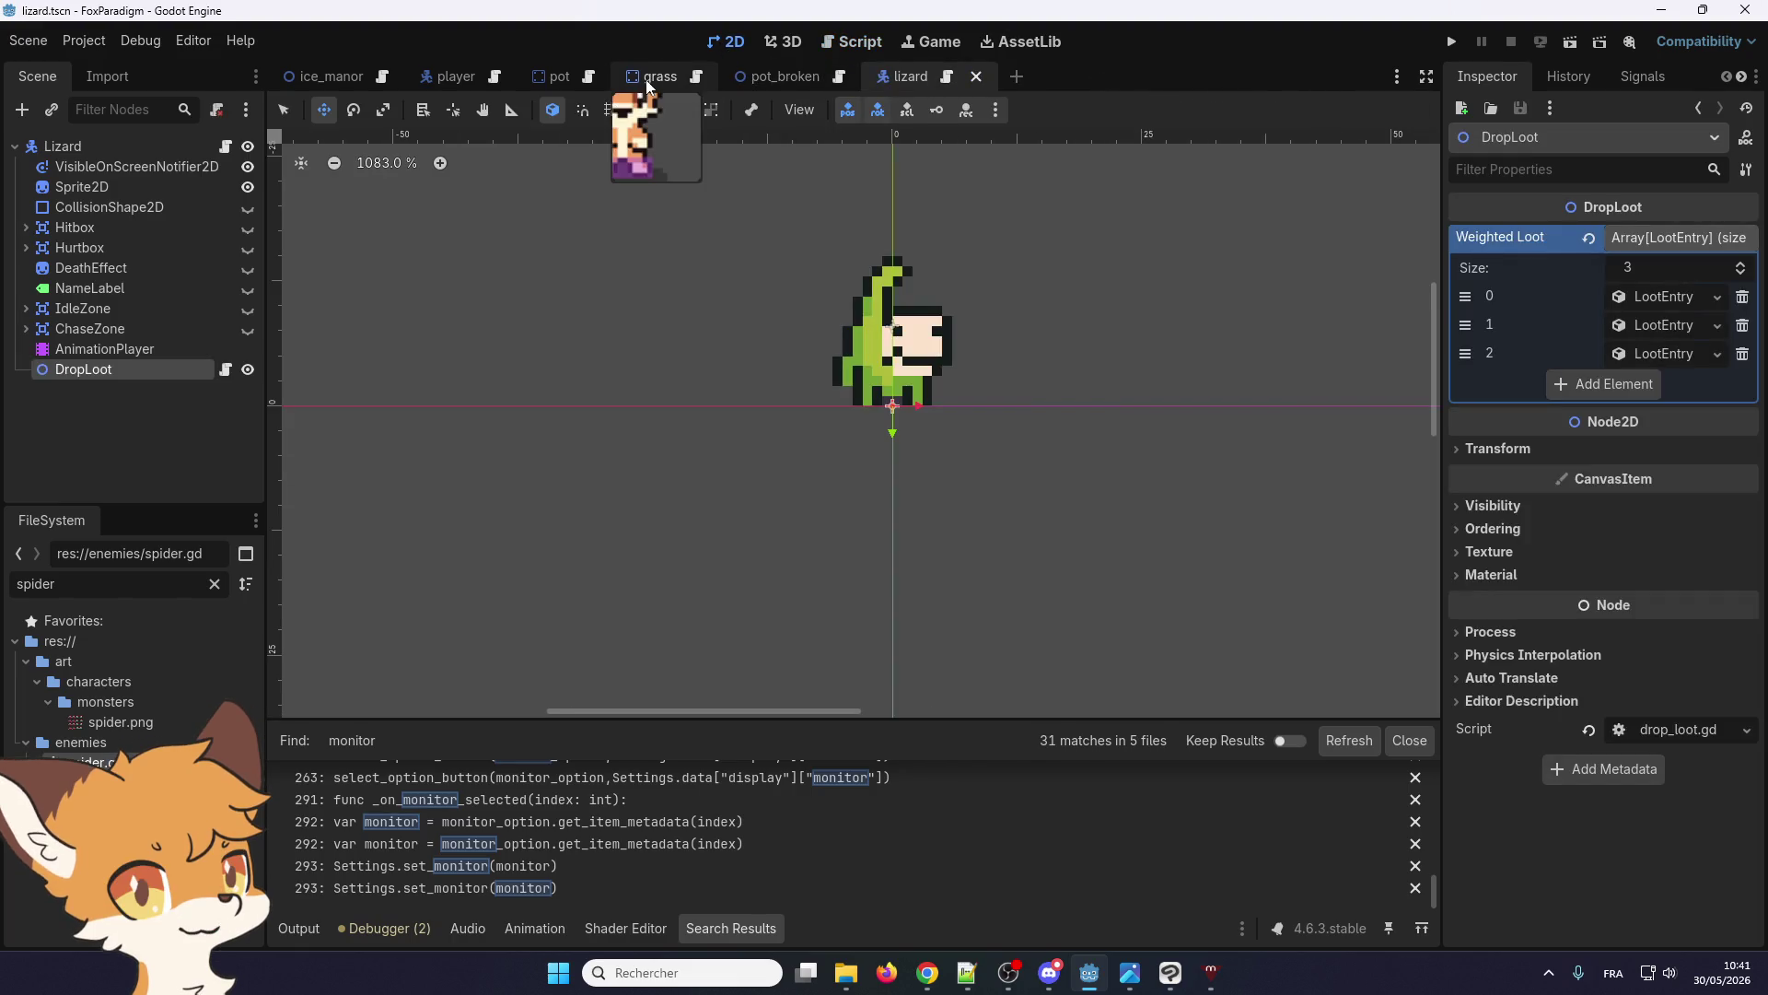
{"action": "left_click", "coordinate": [554, 81]}
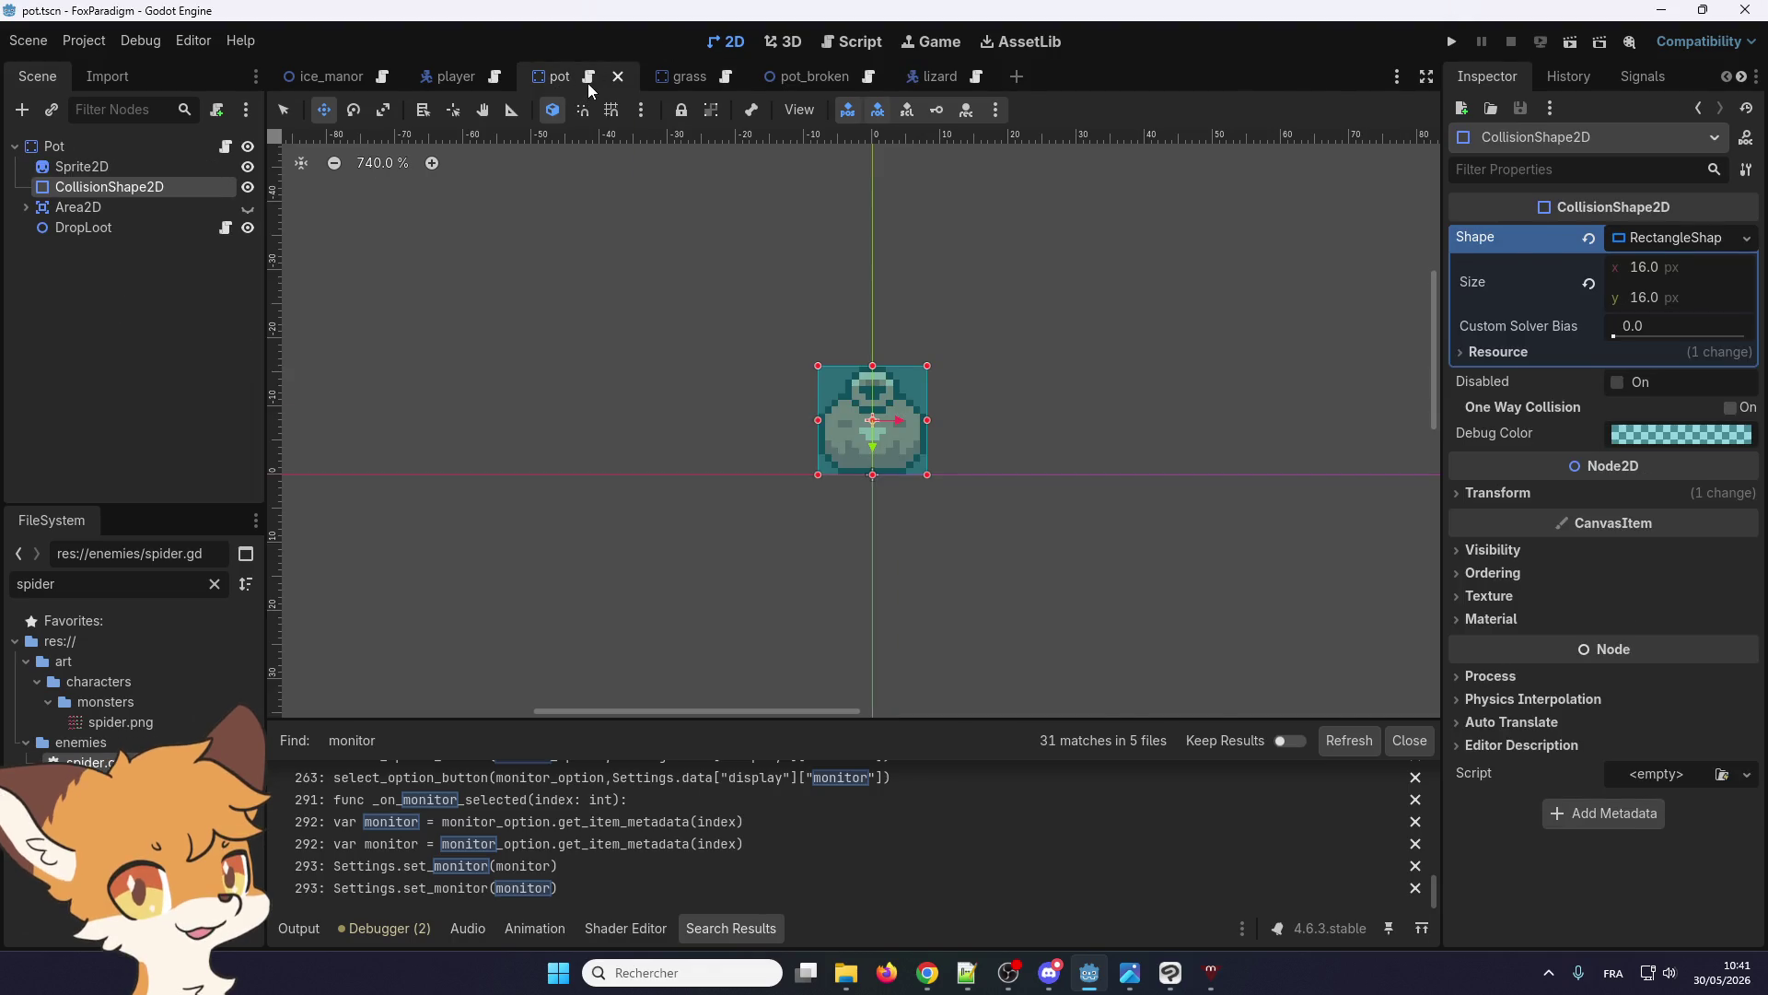
{"action": "left_click", "coordinate": [588, 81]}
{"action": "left_click", "coordinate": [901, 521]}
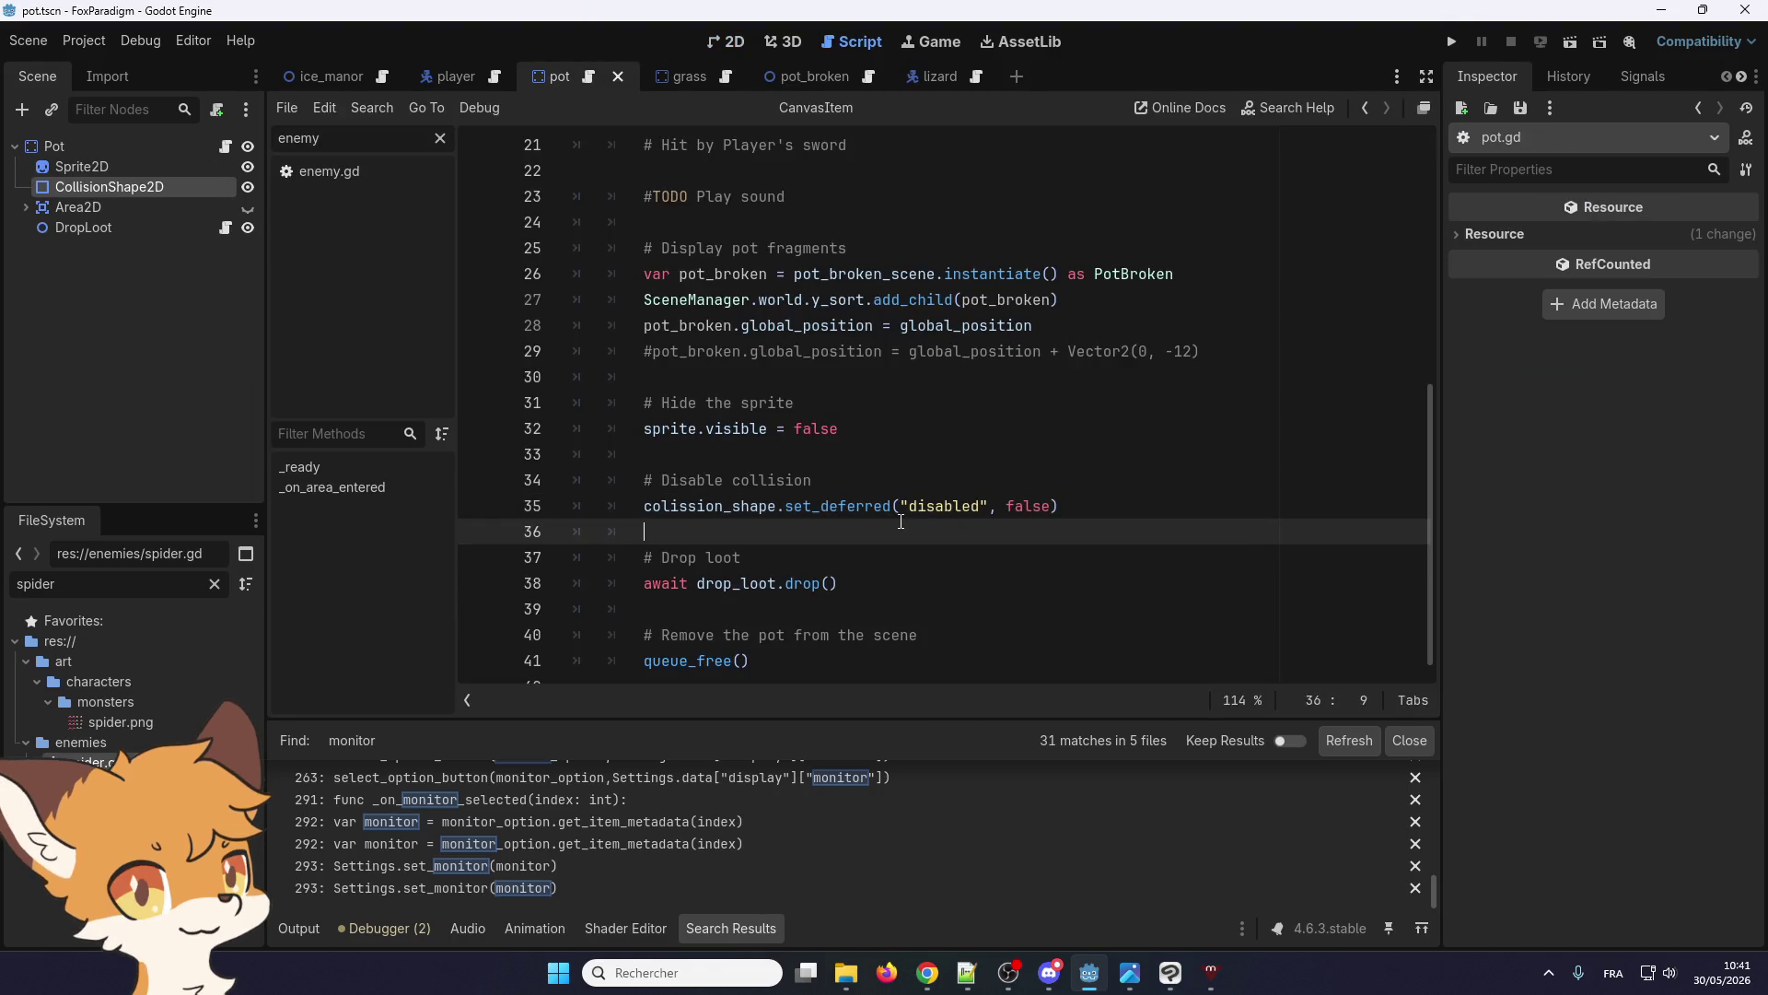
{"action": "type", "text": "hitbox.set_deferred(\"monitorable\", can_hurt)"}
{"action": "type", "text": "hitbox.set_deferred(\"monitorable\", can_hurt)"}
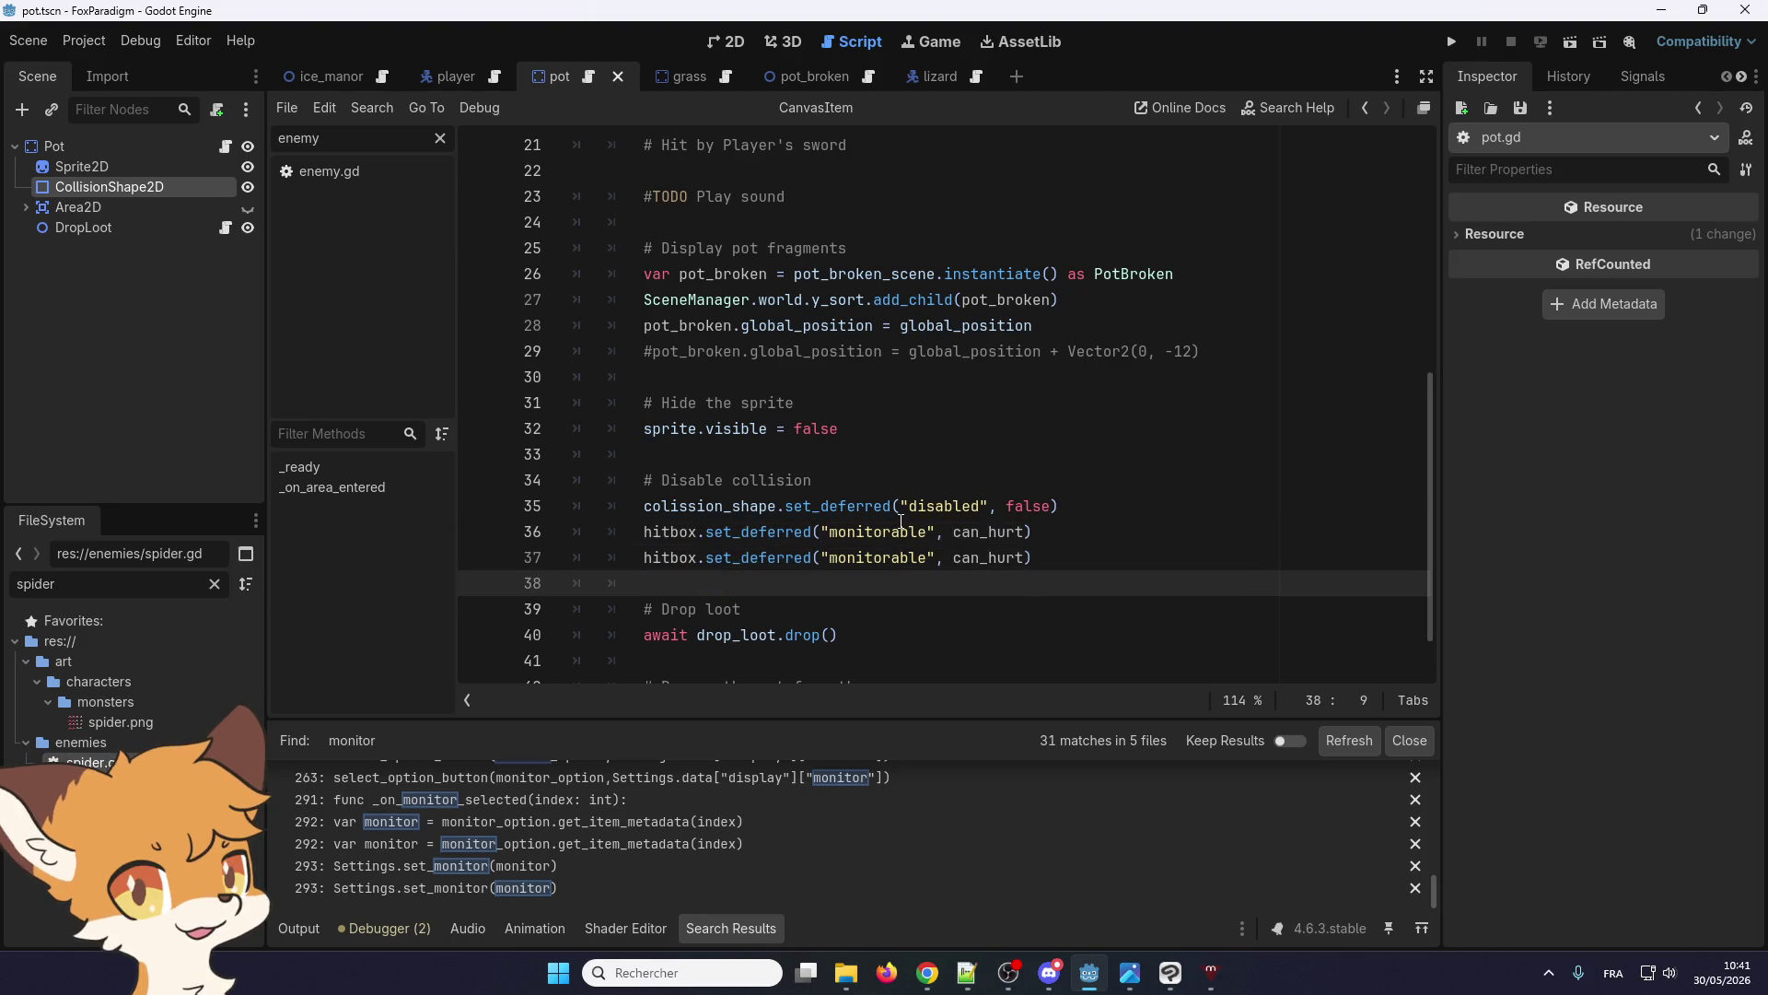
{"action": "left_click_drag", "start_coordinate": [926, 558], "coordinate": [894, 559]}
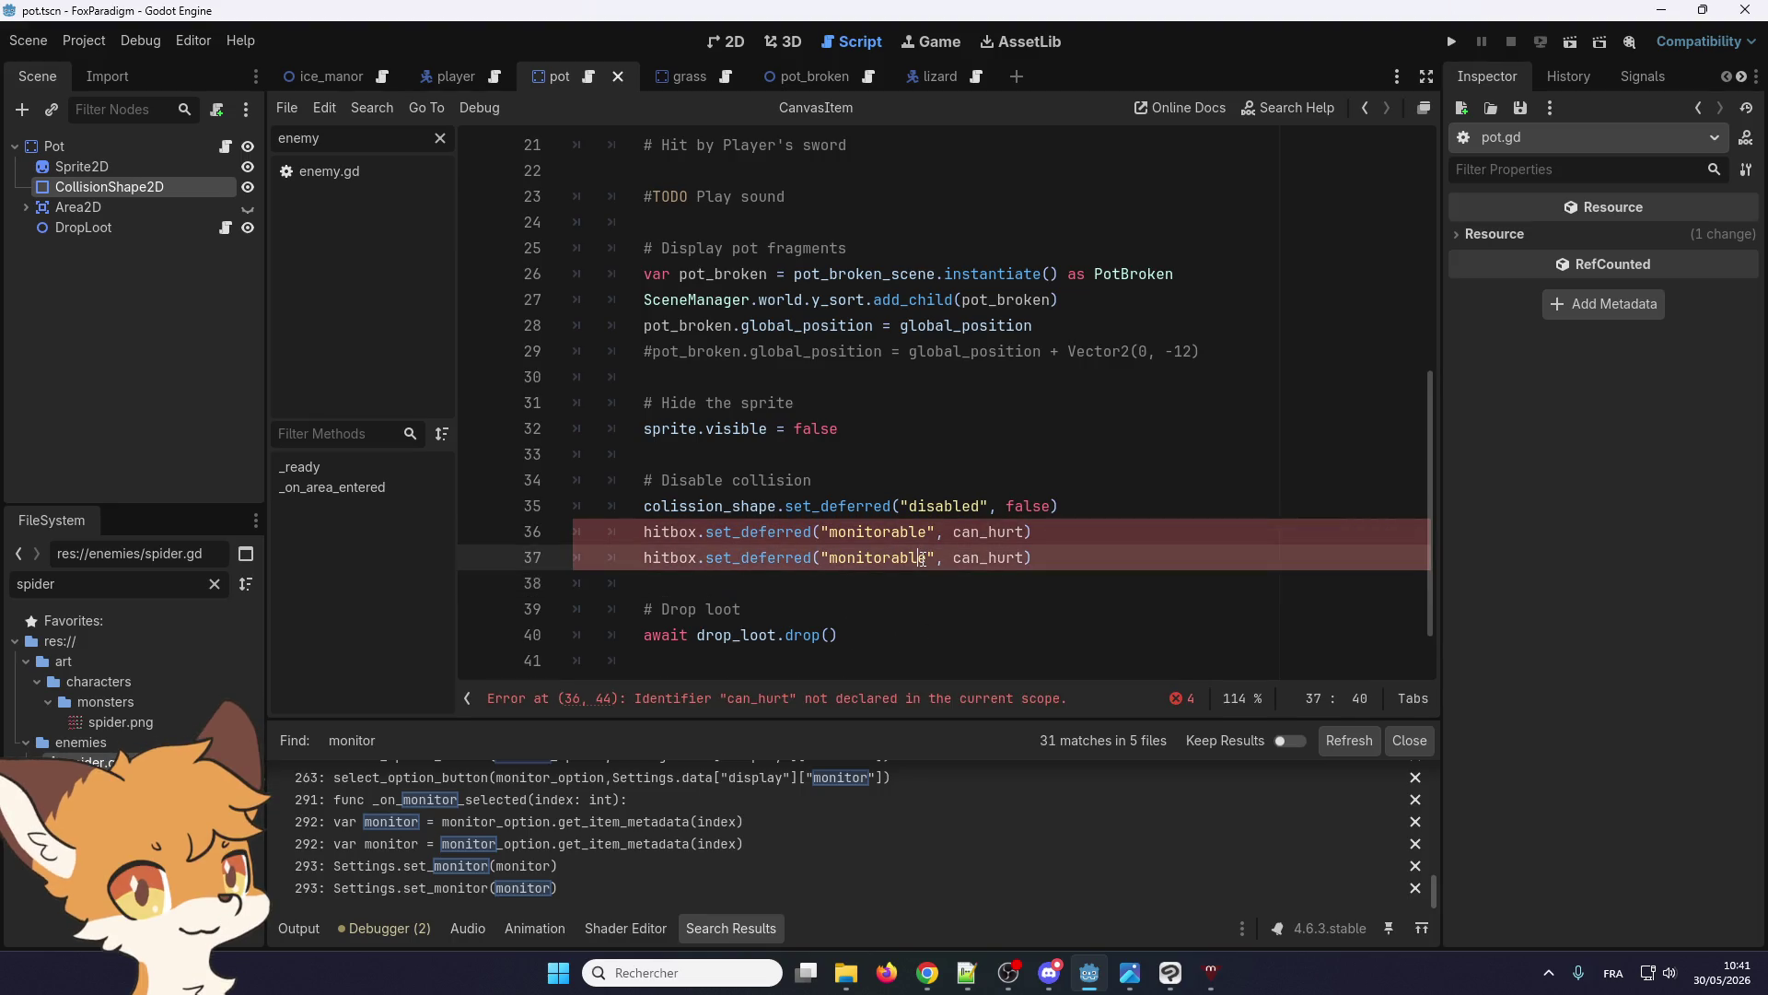
{"action": "type", "text": "ing"}
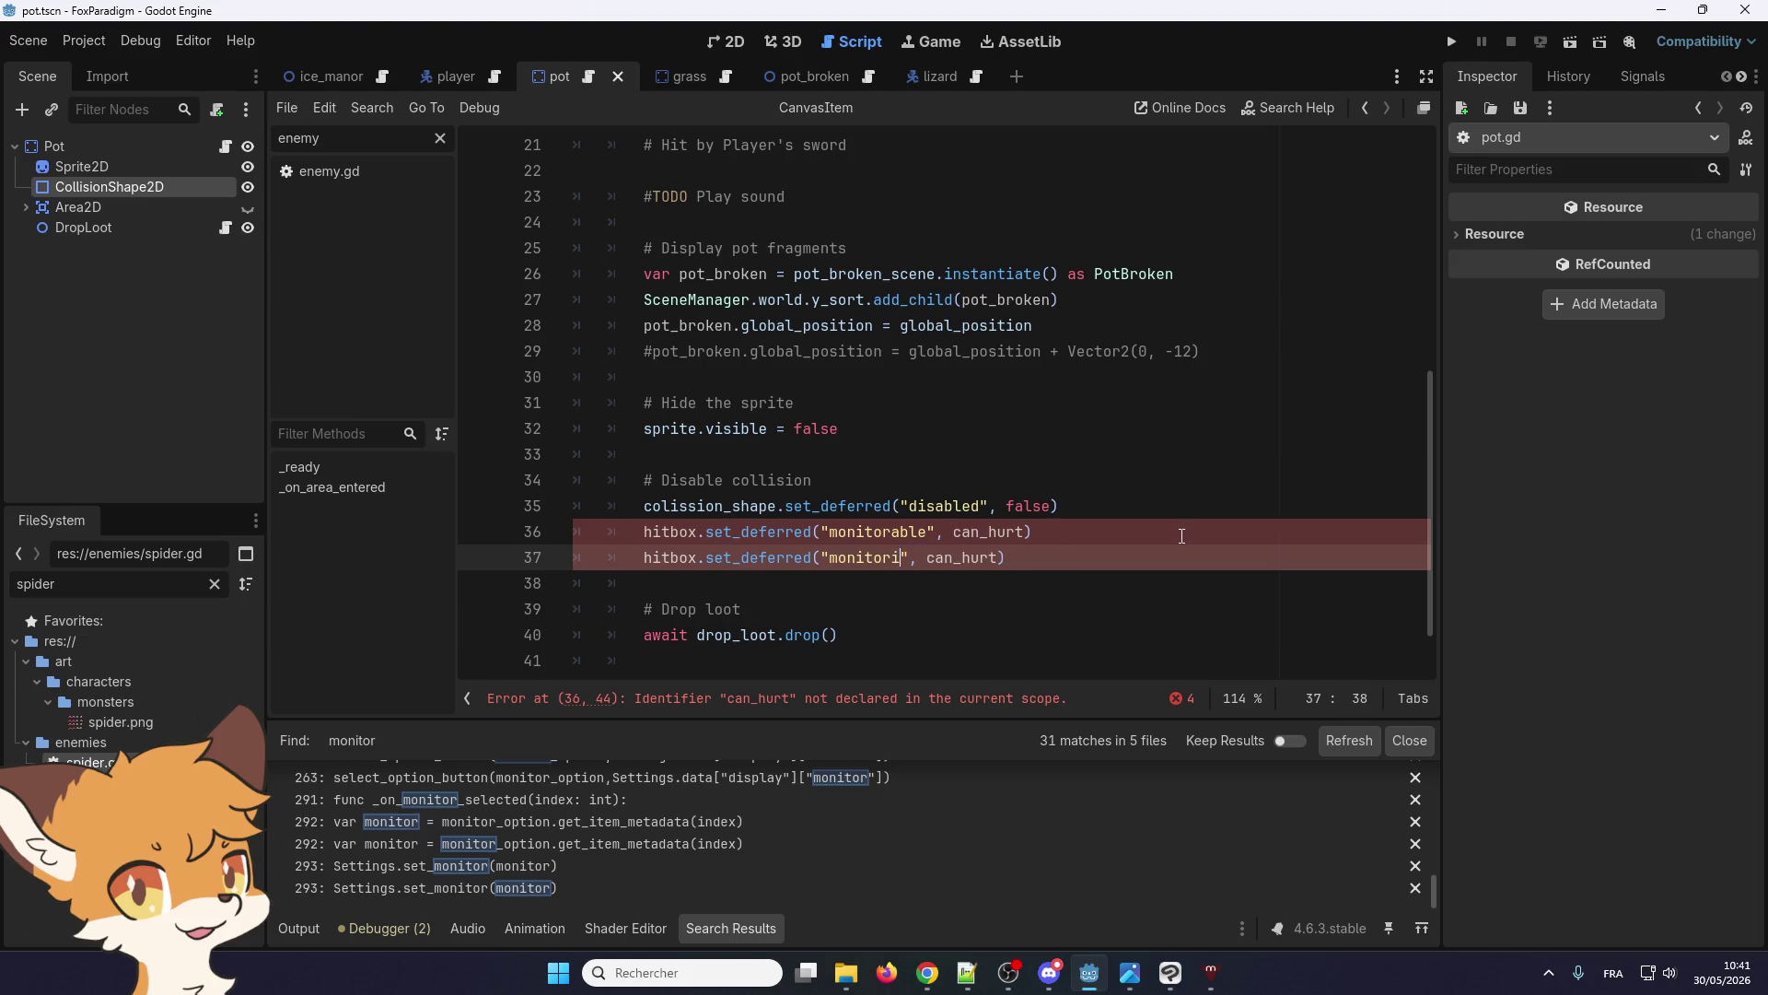
Retarget both new lines to colission_shape with value false, then delete lines 36–37 again
{"action": "double_click", "coordinate": [710, 505]}
{"action": "key", "text": "ctrl+c"}
{"action": "left_click", "coordinate": [645, 533]}
{"action": "key", "text": "ctrl+v"}
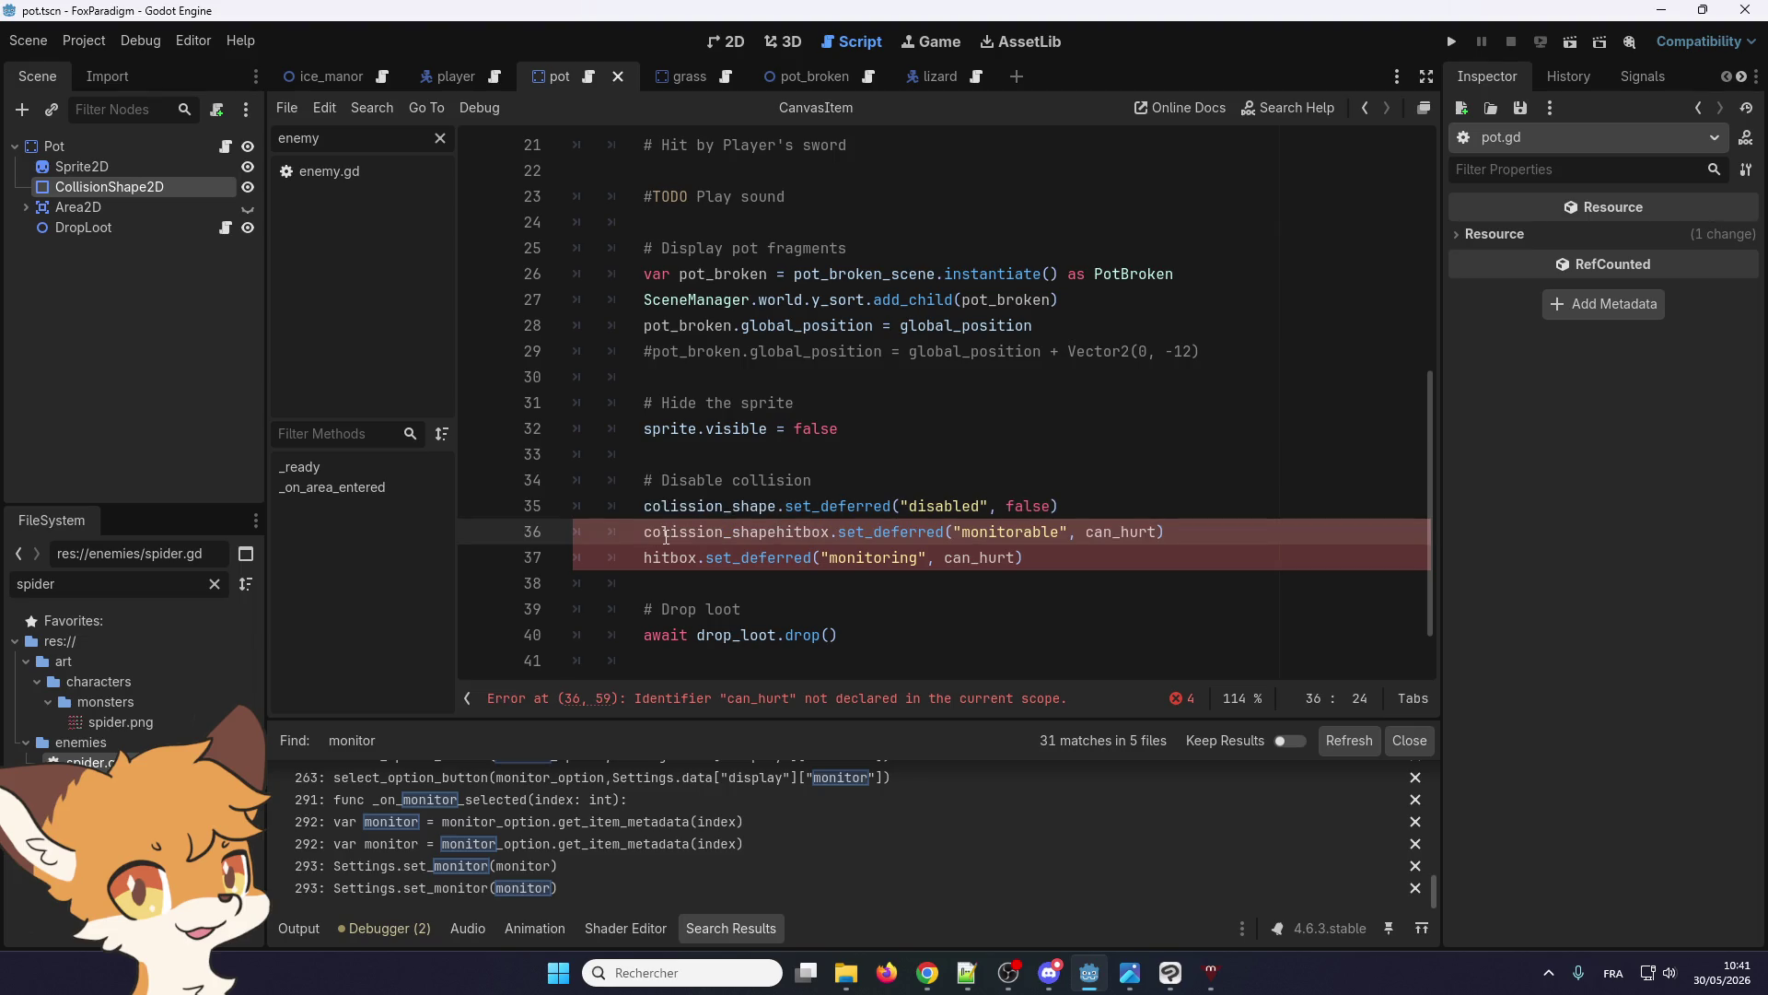
{"action": "key", "text": "Delete"}
{"action": "key", "text": "Delete"}
{"action": "key", "text": "Delete"}
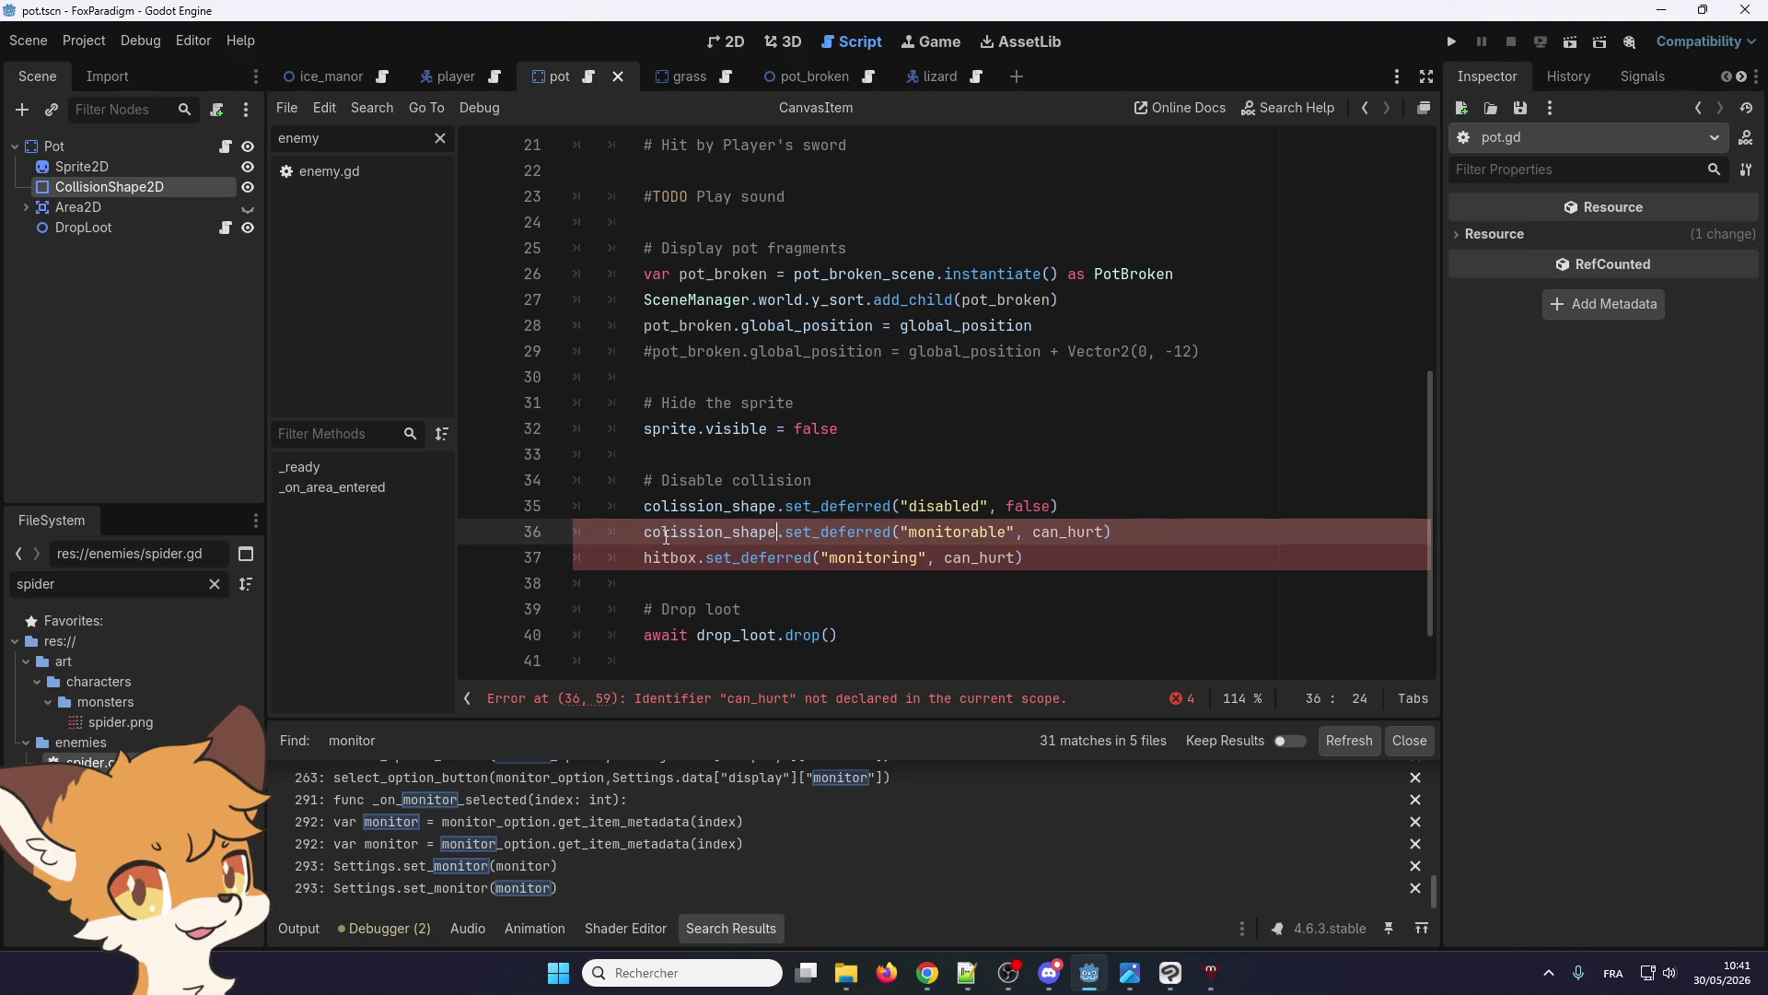
{"action": "key", "text": "Down"}
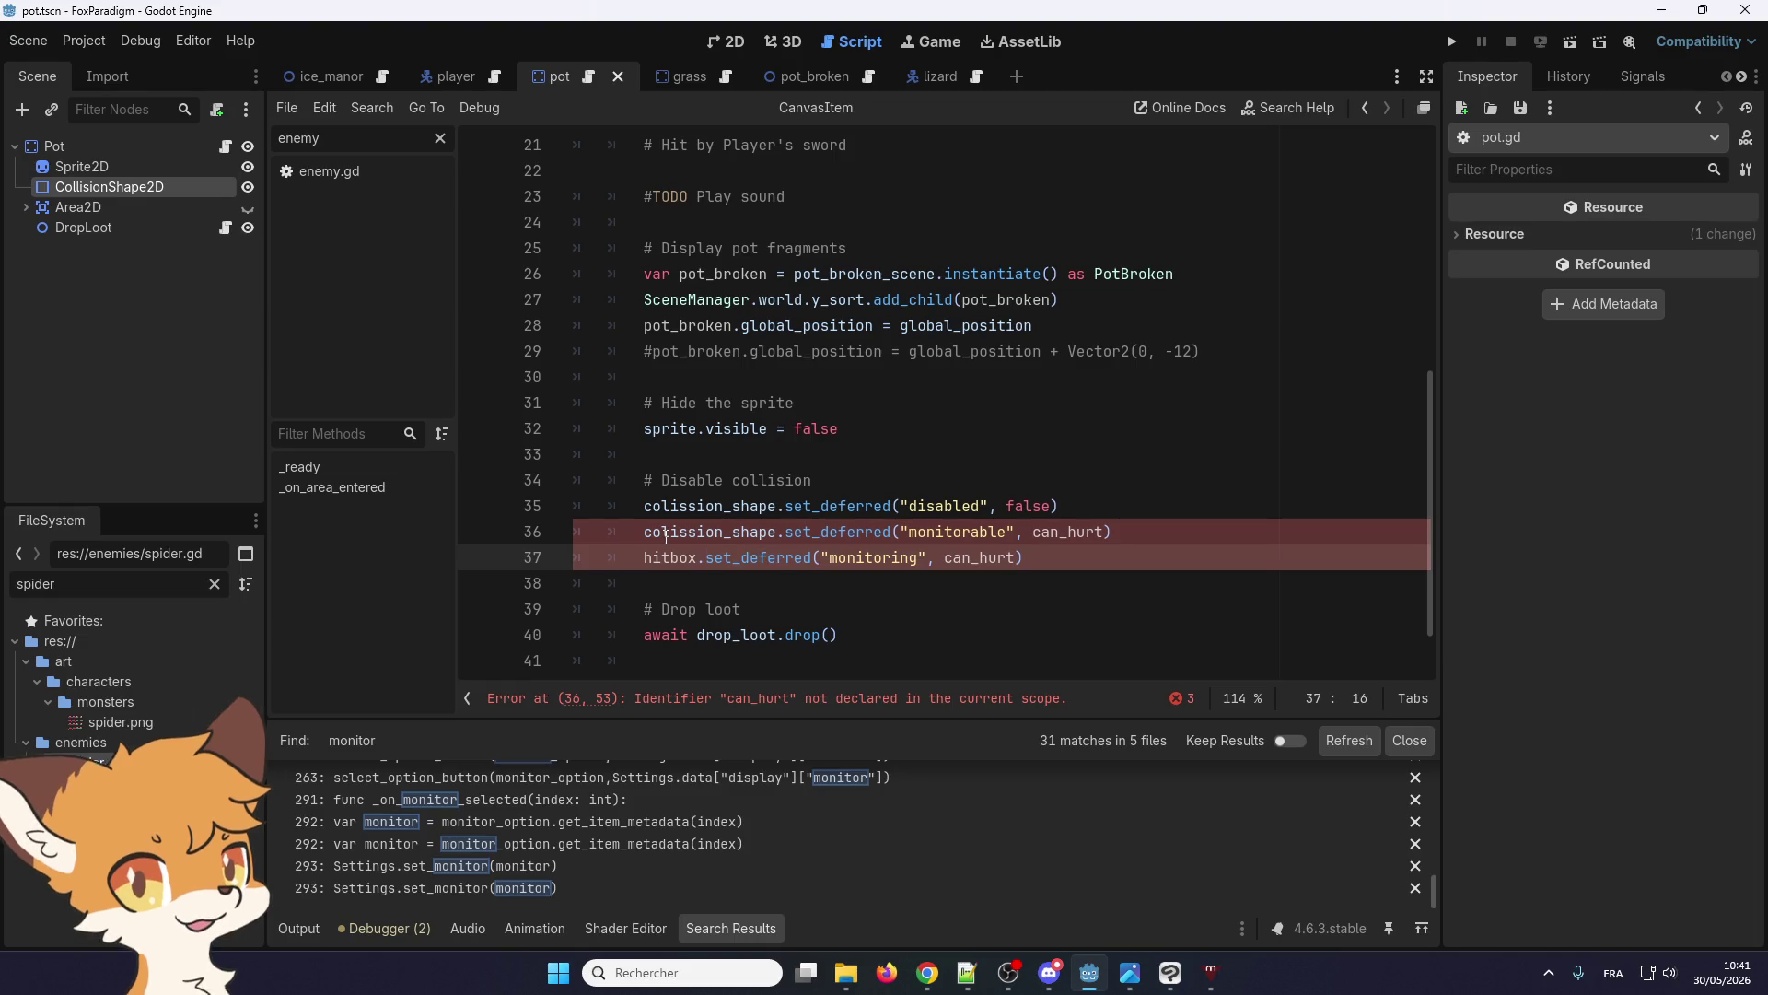
{"action": "double_click", "coordinate": [665, 555]}
{"action": "key", "text": "ctrl+v"}
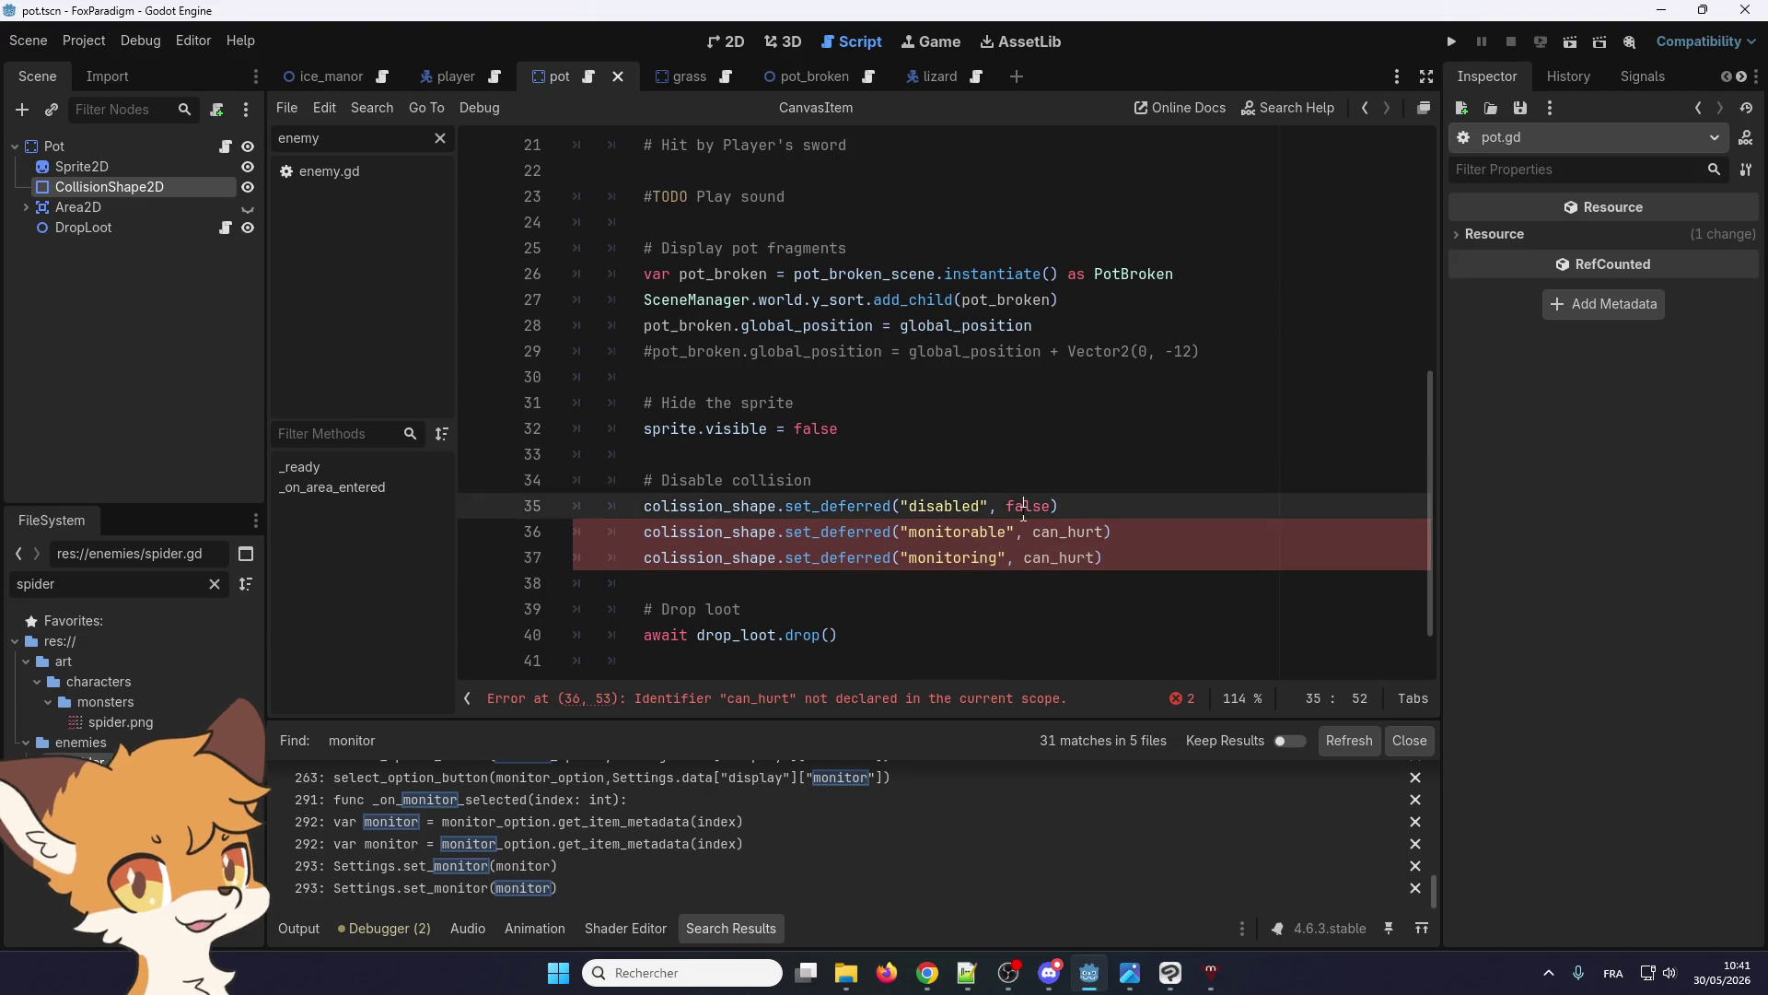
{"action": "double_click", "coordinate": [1049, 532]}
{"action": "type", "text": "false"}
{"action": "double_click", "coordinate": [1064, 558]}
{"action": "type", "text": "false"}
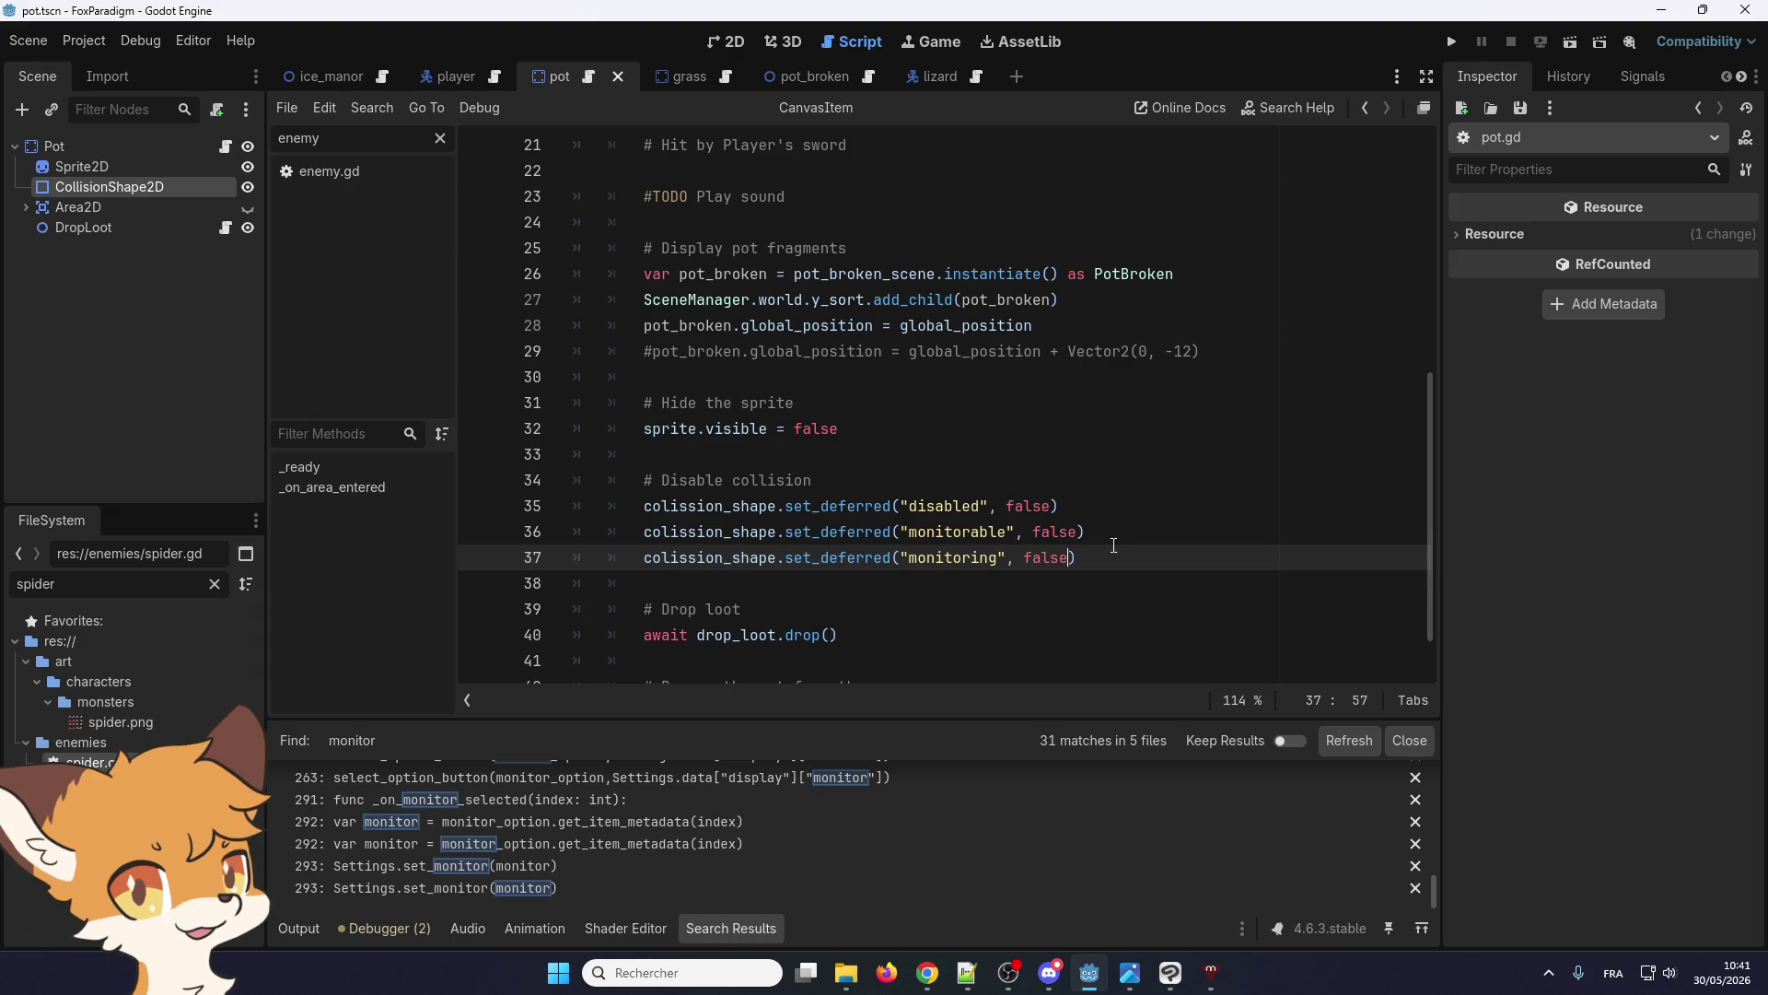
{"action": "mouse_move", "coordinate": [1114, 545]}
{"action": "left_mouse_down"}
{"action": "mouse_move", "coordinate": [578, 506]}
{"action": "mouse_move", "coordinate": [553, 523]}
{"action": "left_mouse_up"}
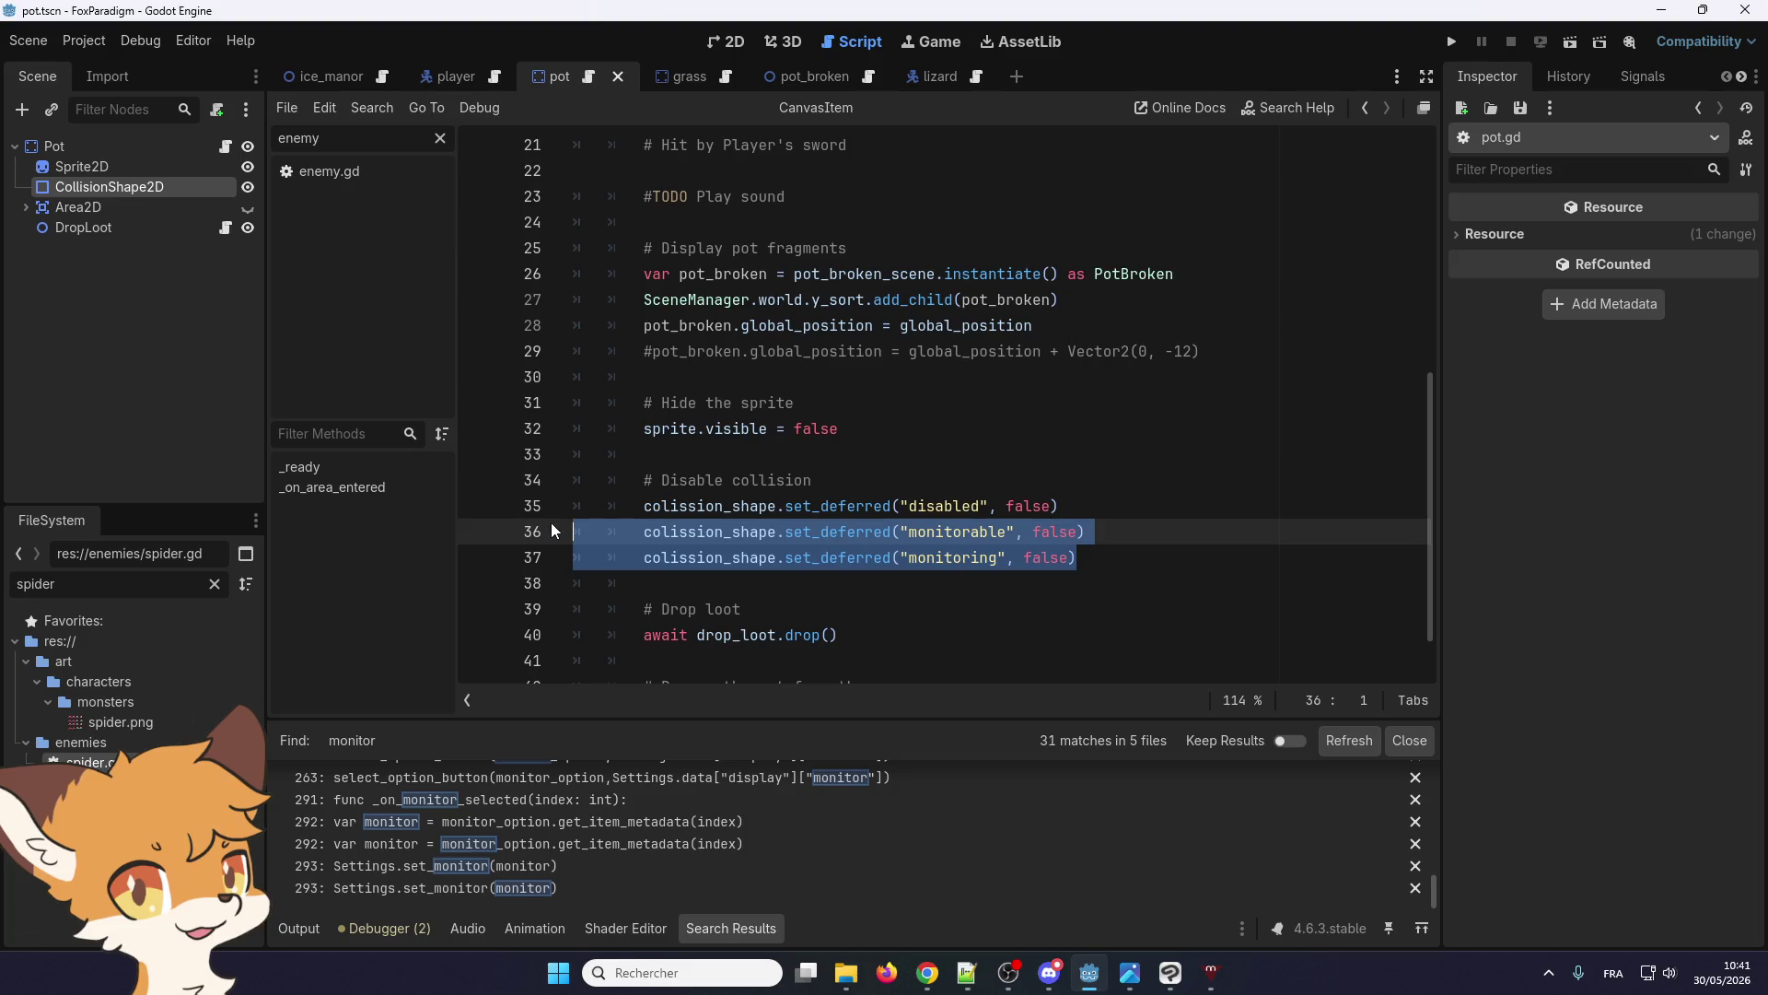
{"action": "key", "text": "BackSpace"}
{"action": "key", "text": "BackSpace"}
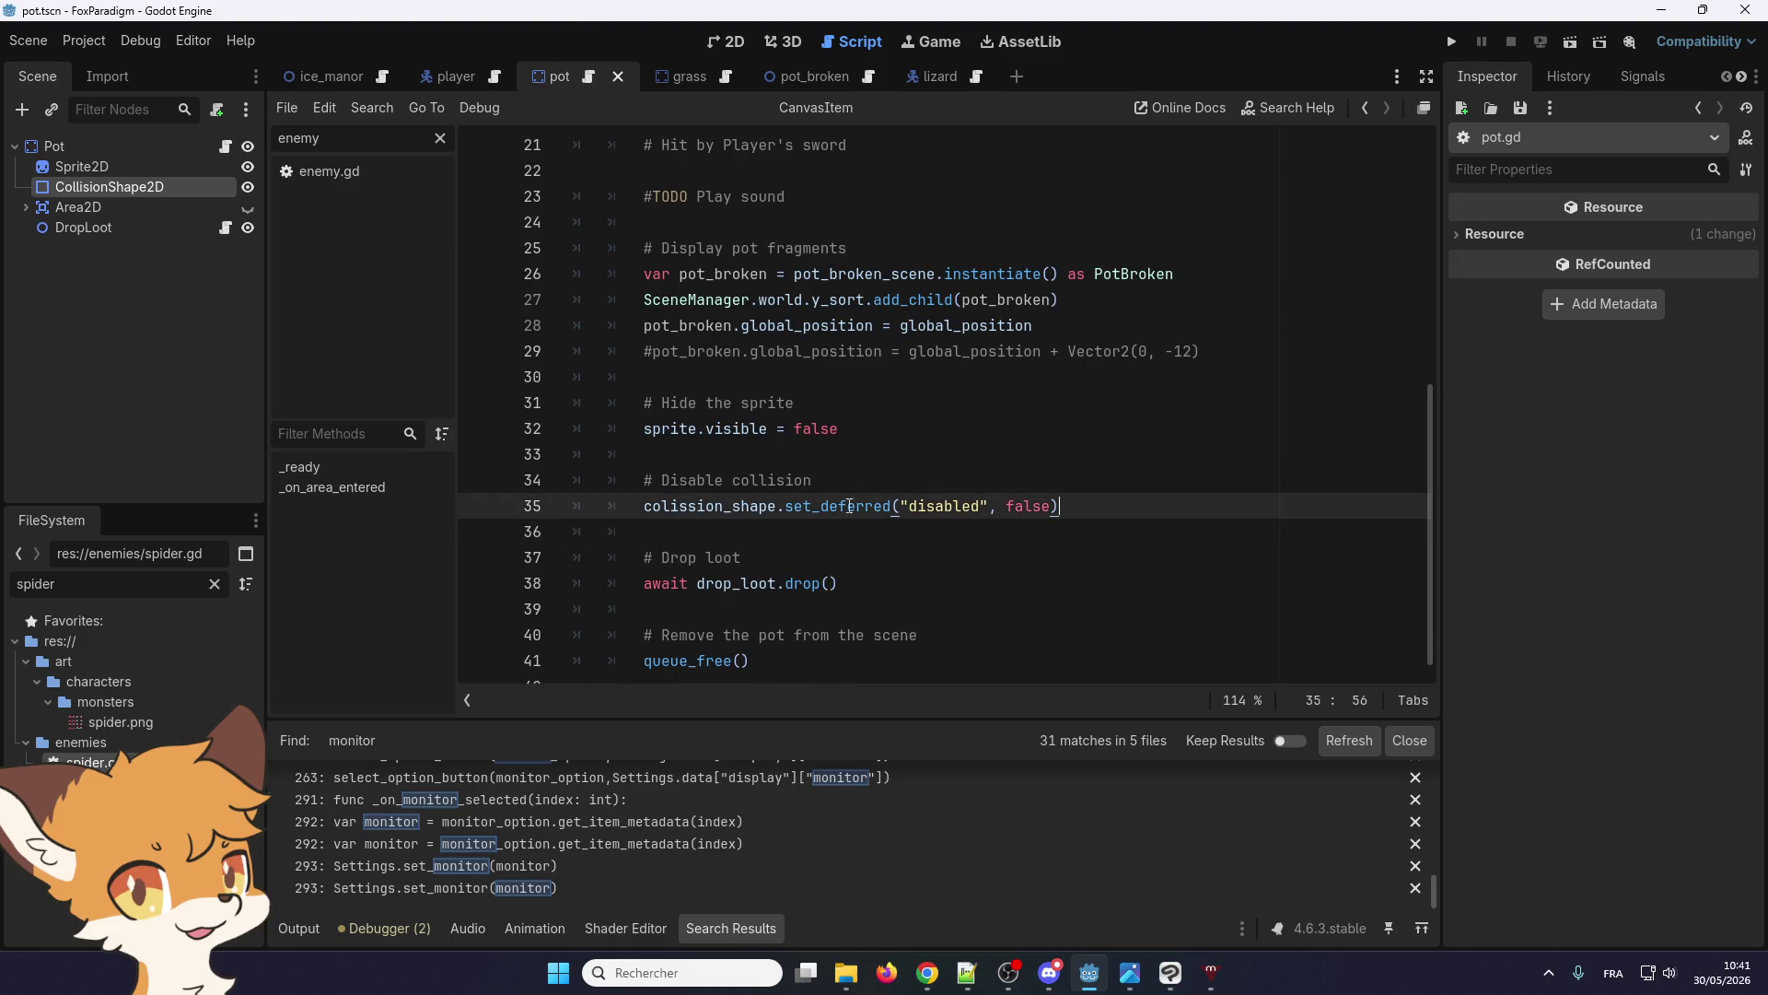
Change the deferred disabled value on line 35 from false to true, then run the project
{"action": "double_click", "coordinate": [1050, 508]}
{"action": "type", "text": "true"}
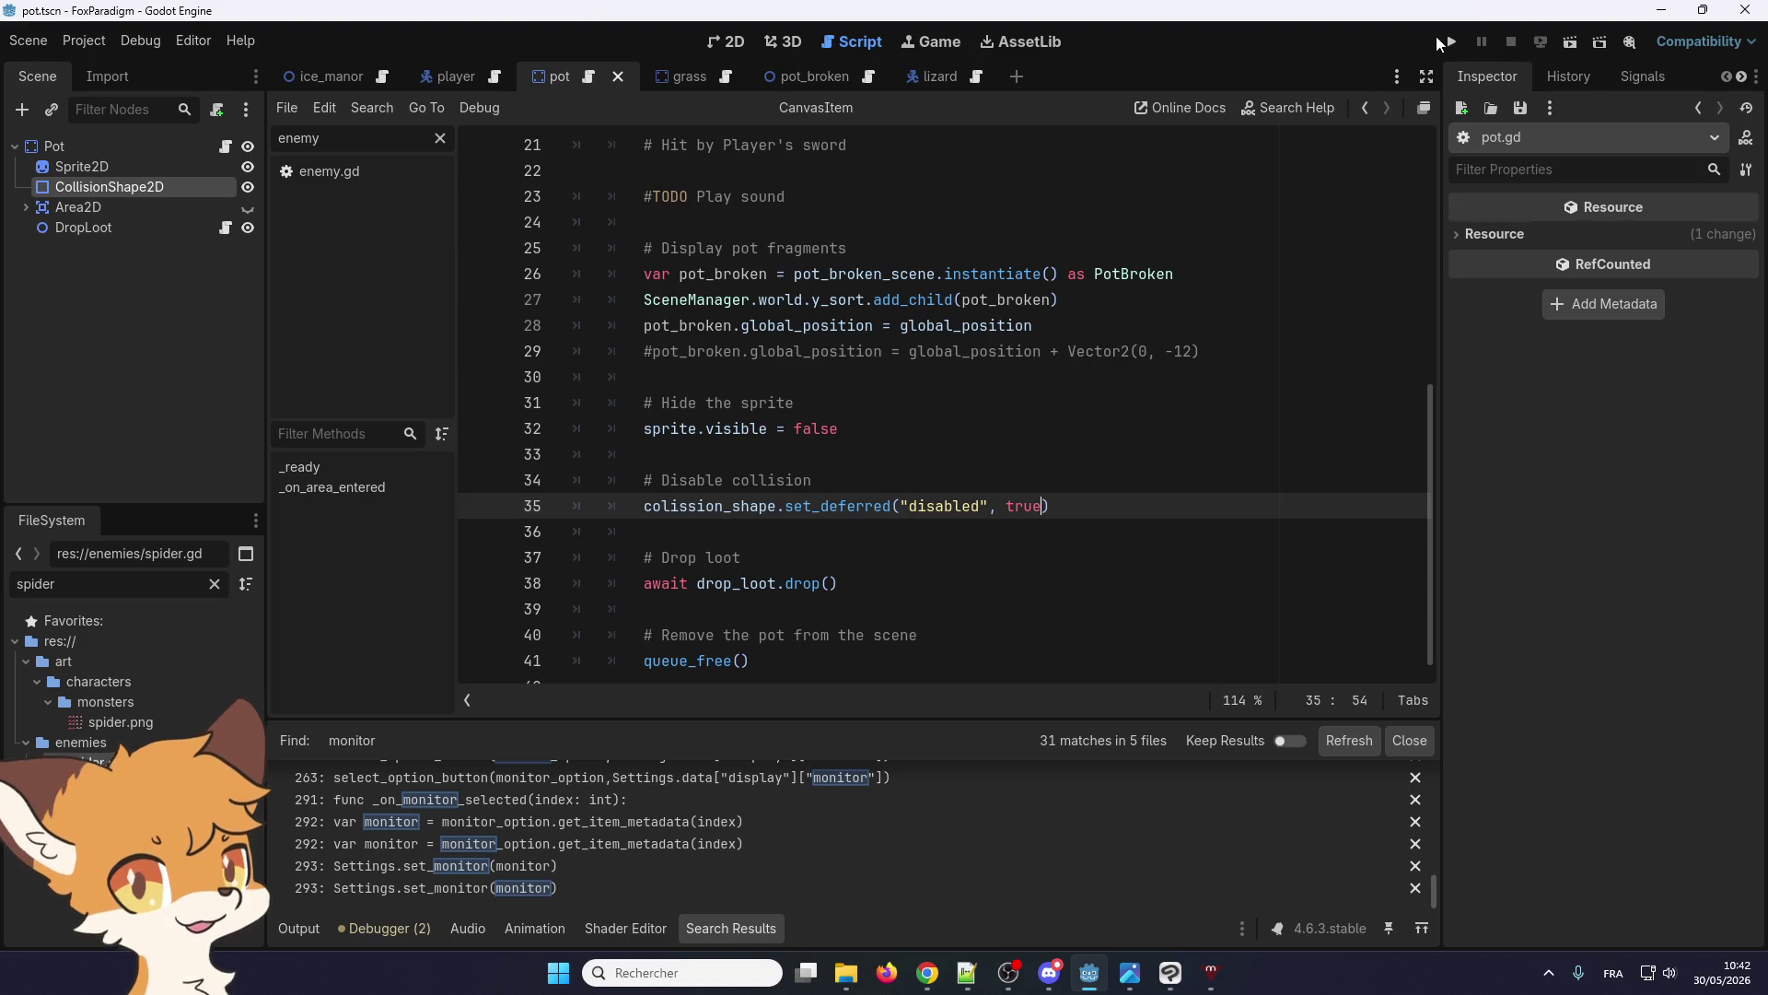
{"action": "left_click", "coordinate": [1452, 42]}
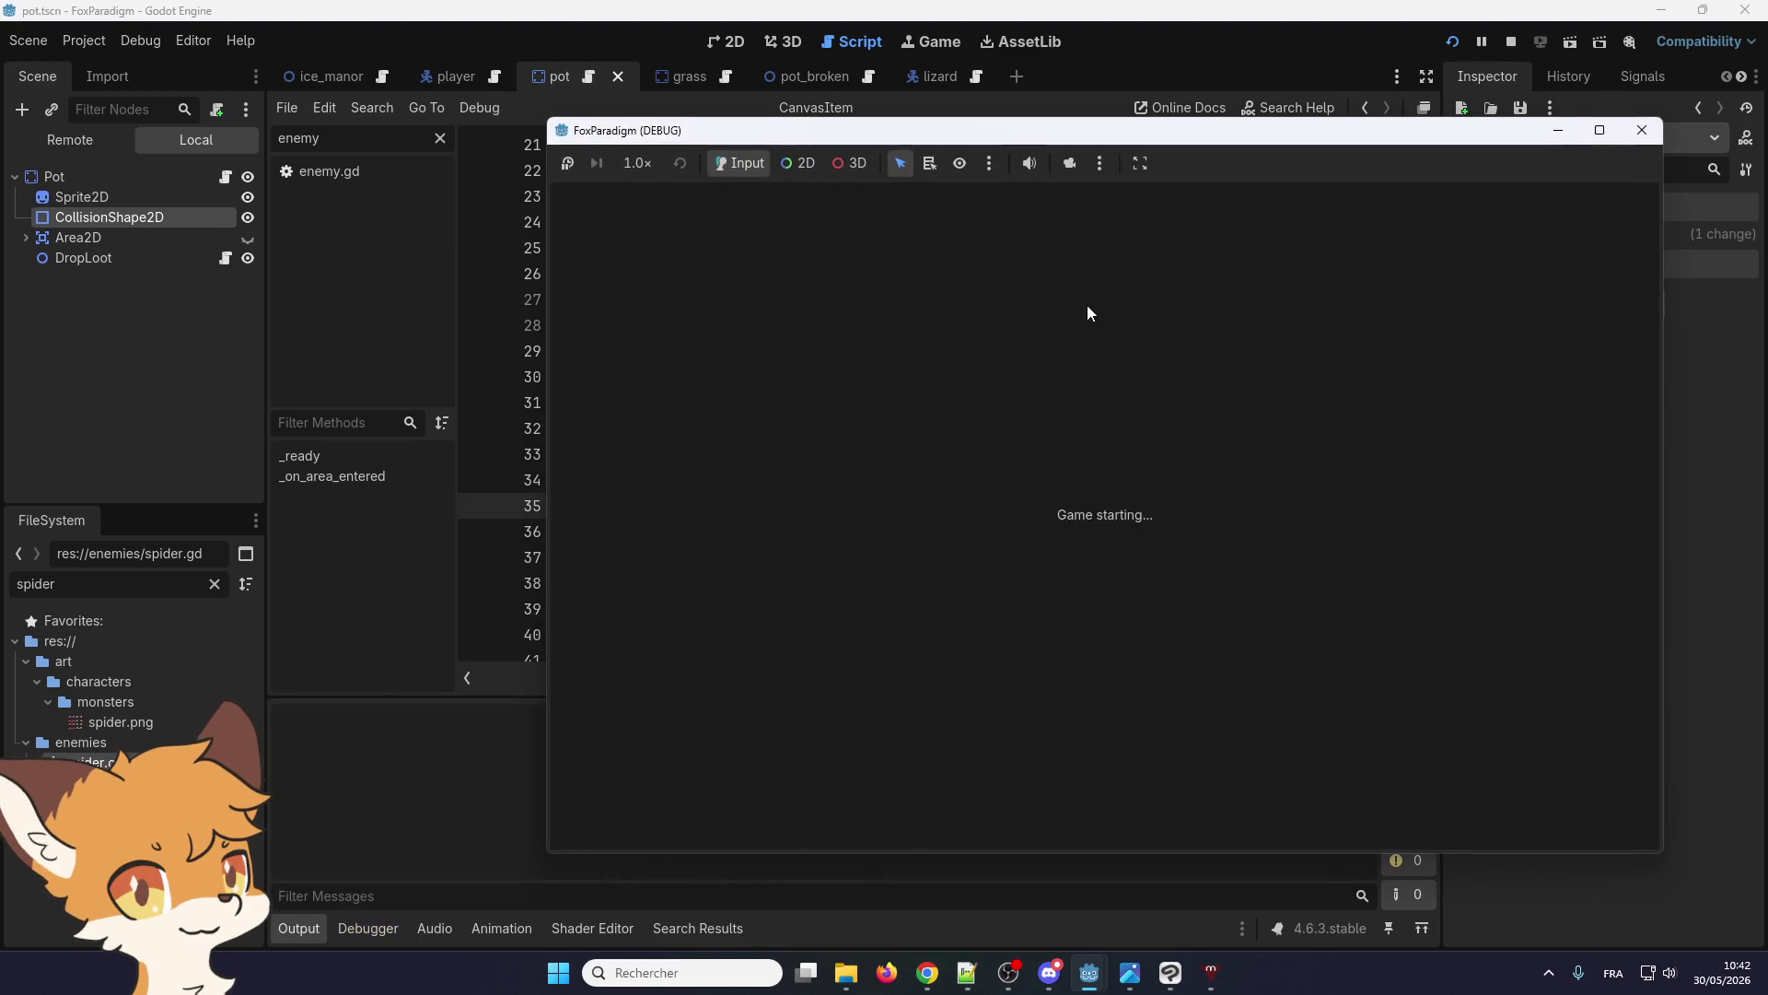
Load the Ice Manor save slot and walk the fox around the starting room
{"action": "key", "text": "Return"}
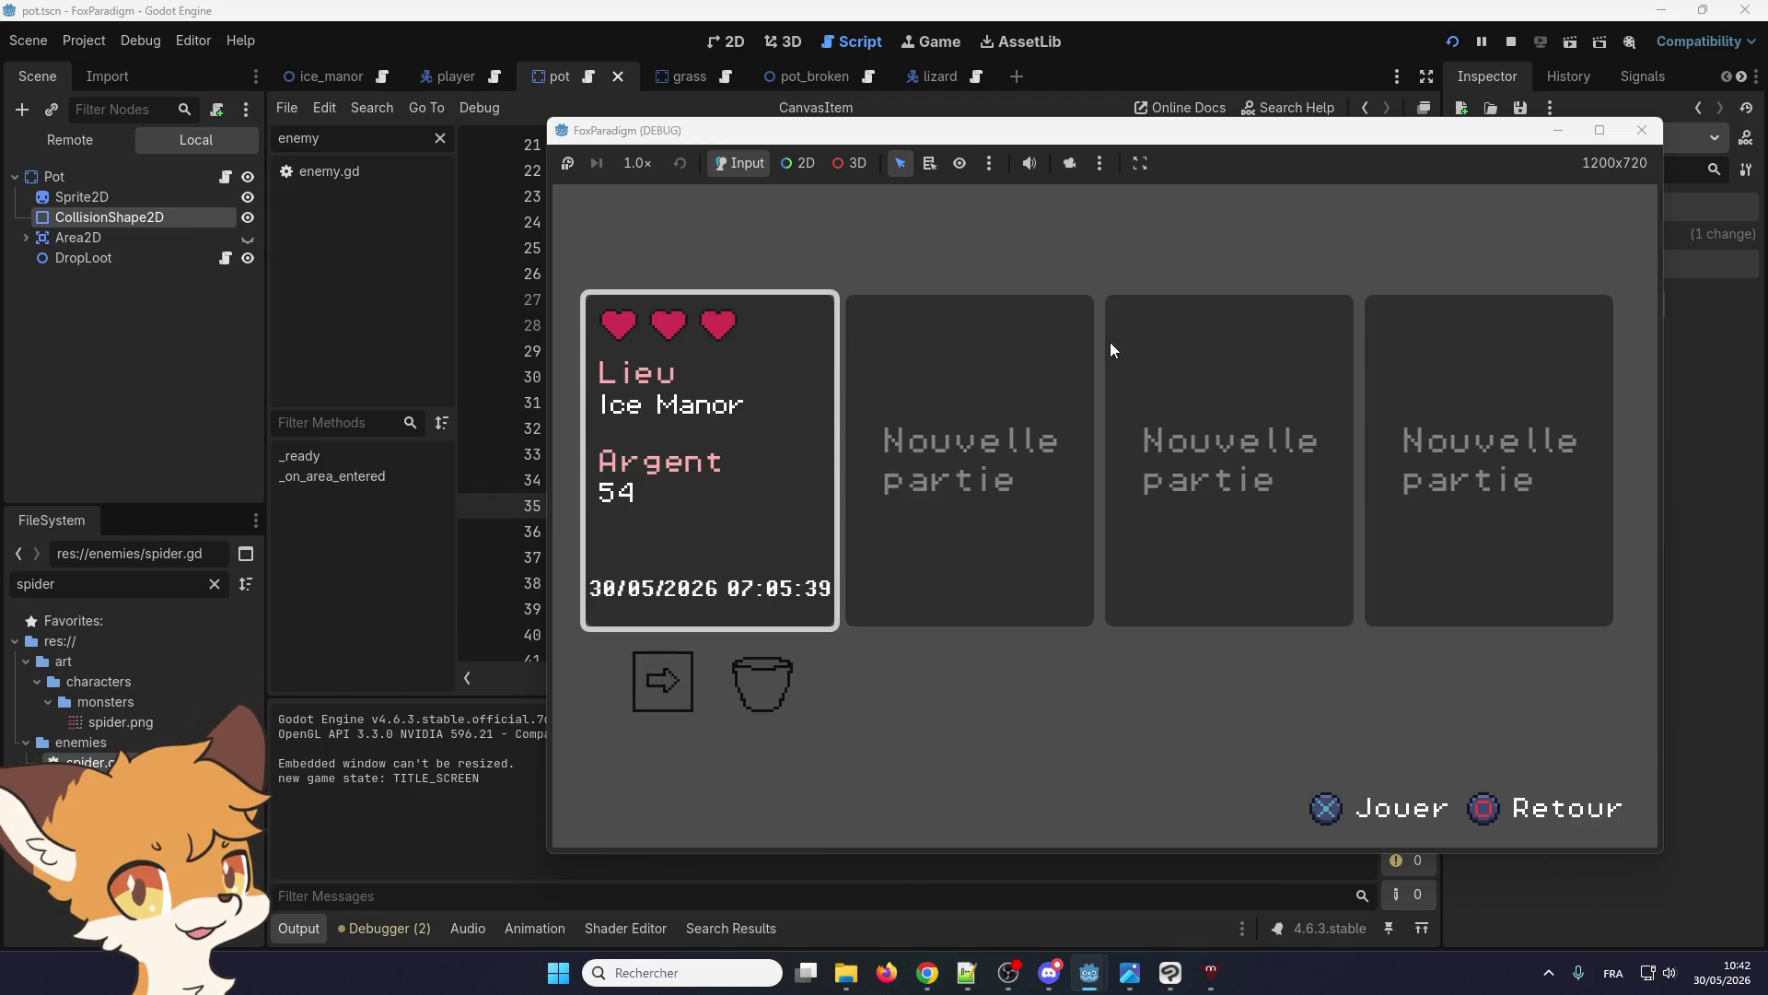
{"action": "key", "text": "Return"}
{"action": "key", "text": "Right"}
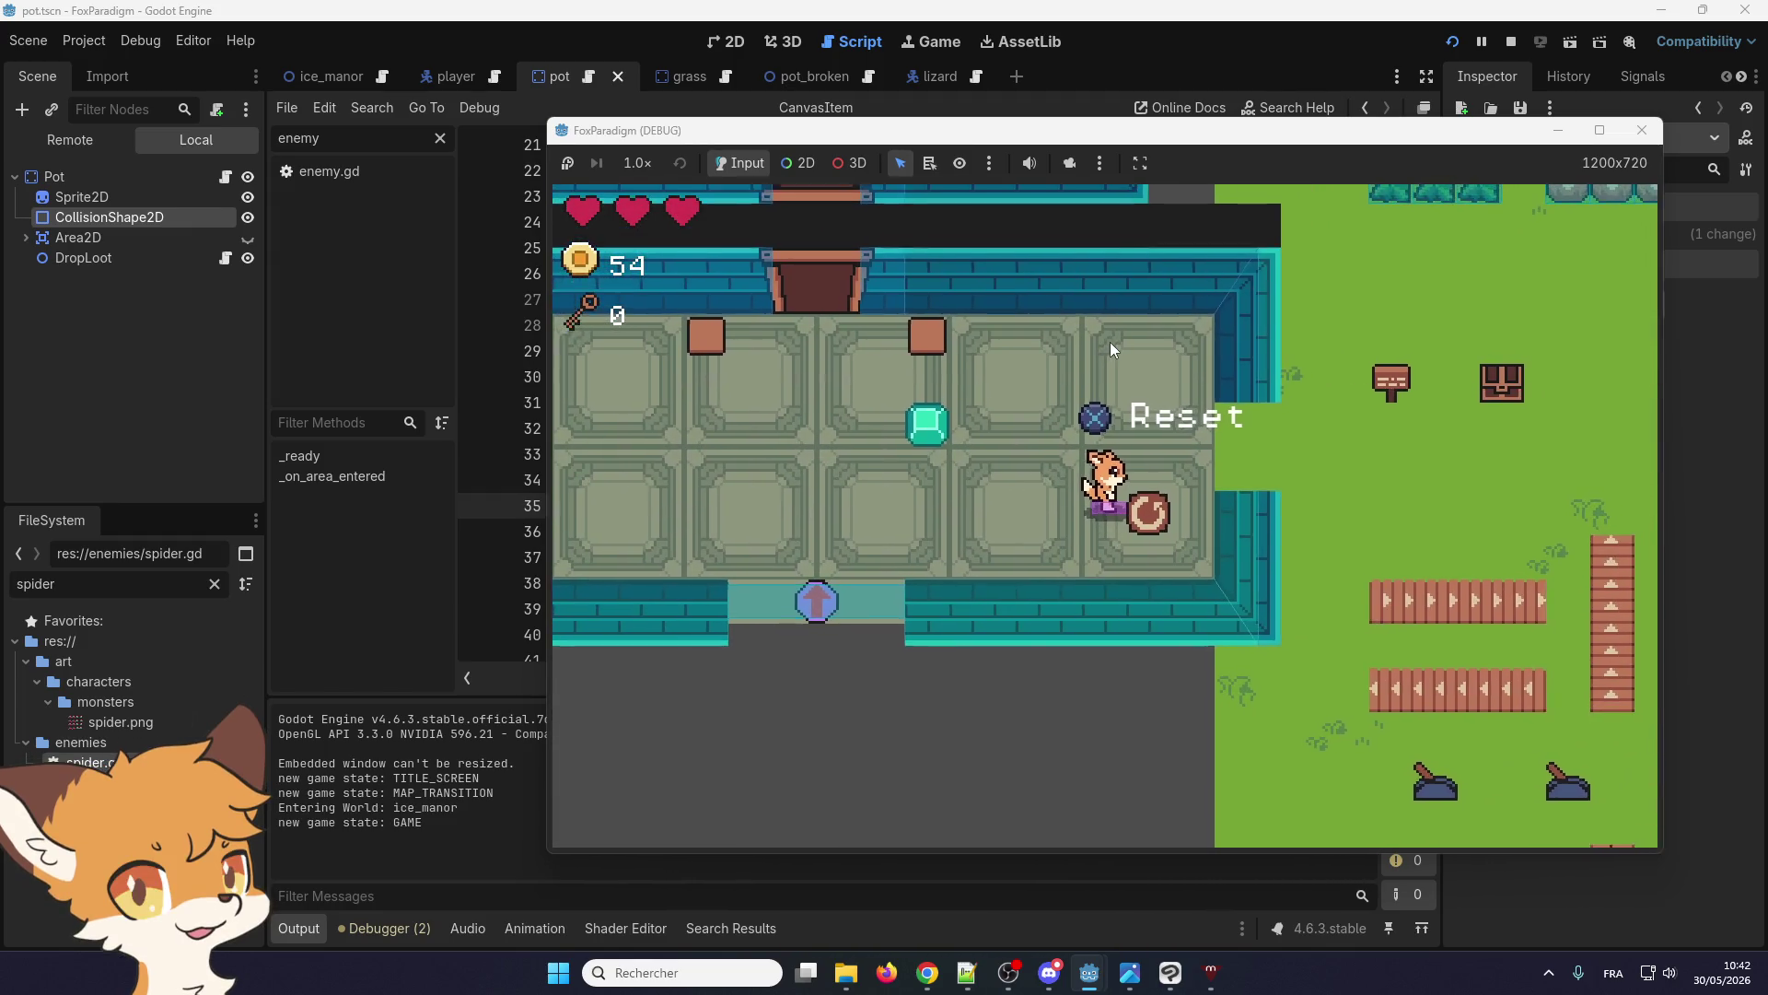
{"action": "key", "text": "Up"}
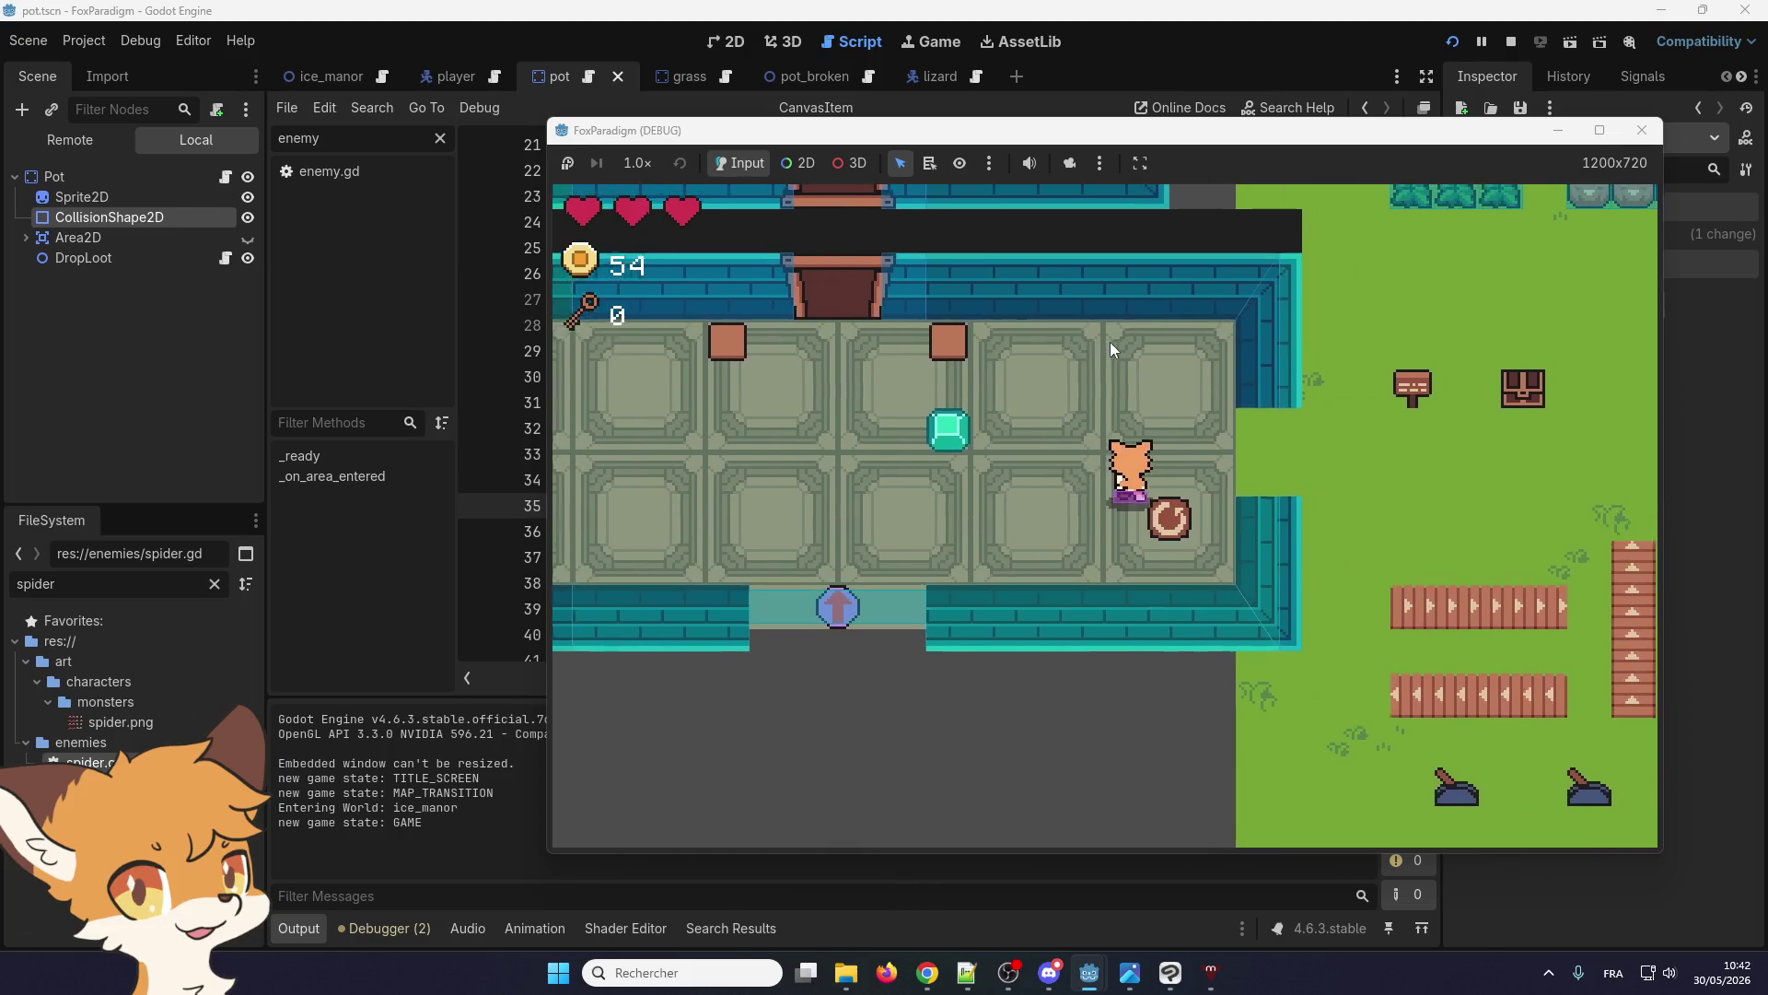
{"action": "key", "text": "Up"}
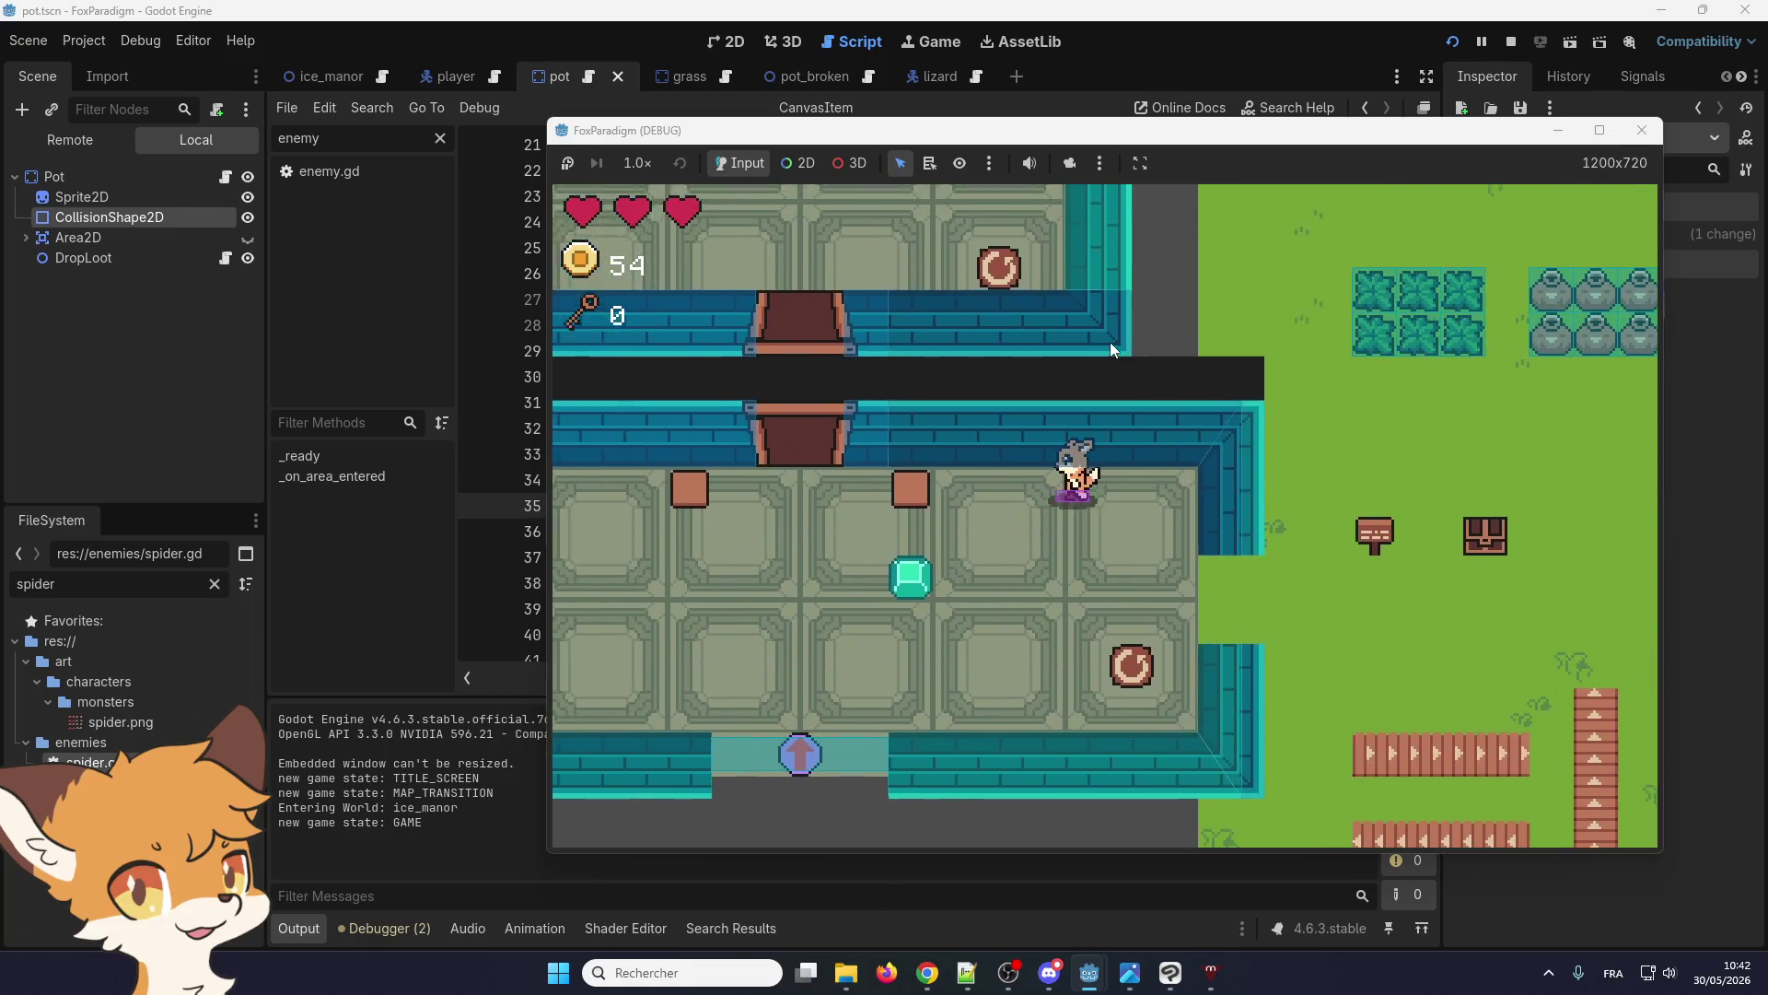
{"action": "key", "text": "Down"}
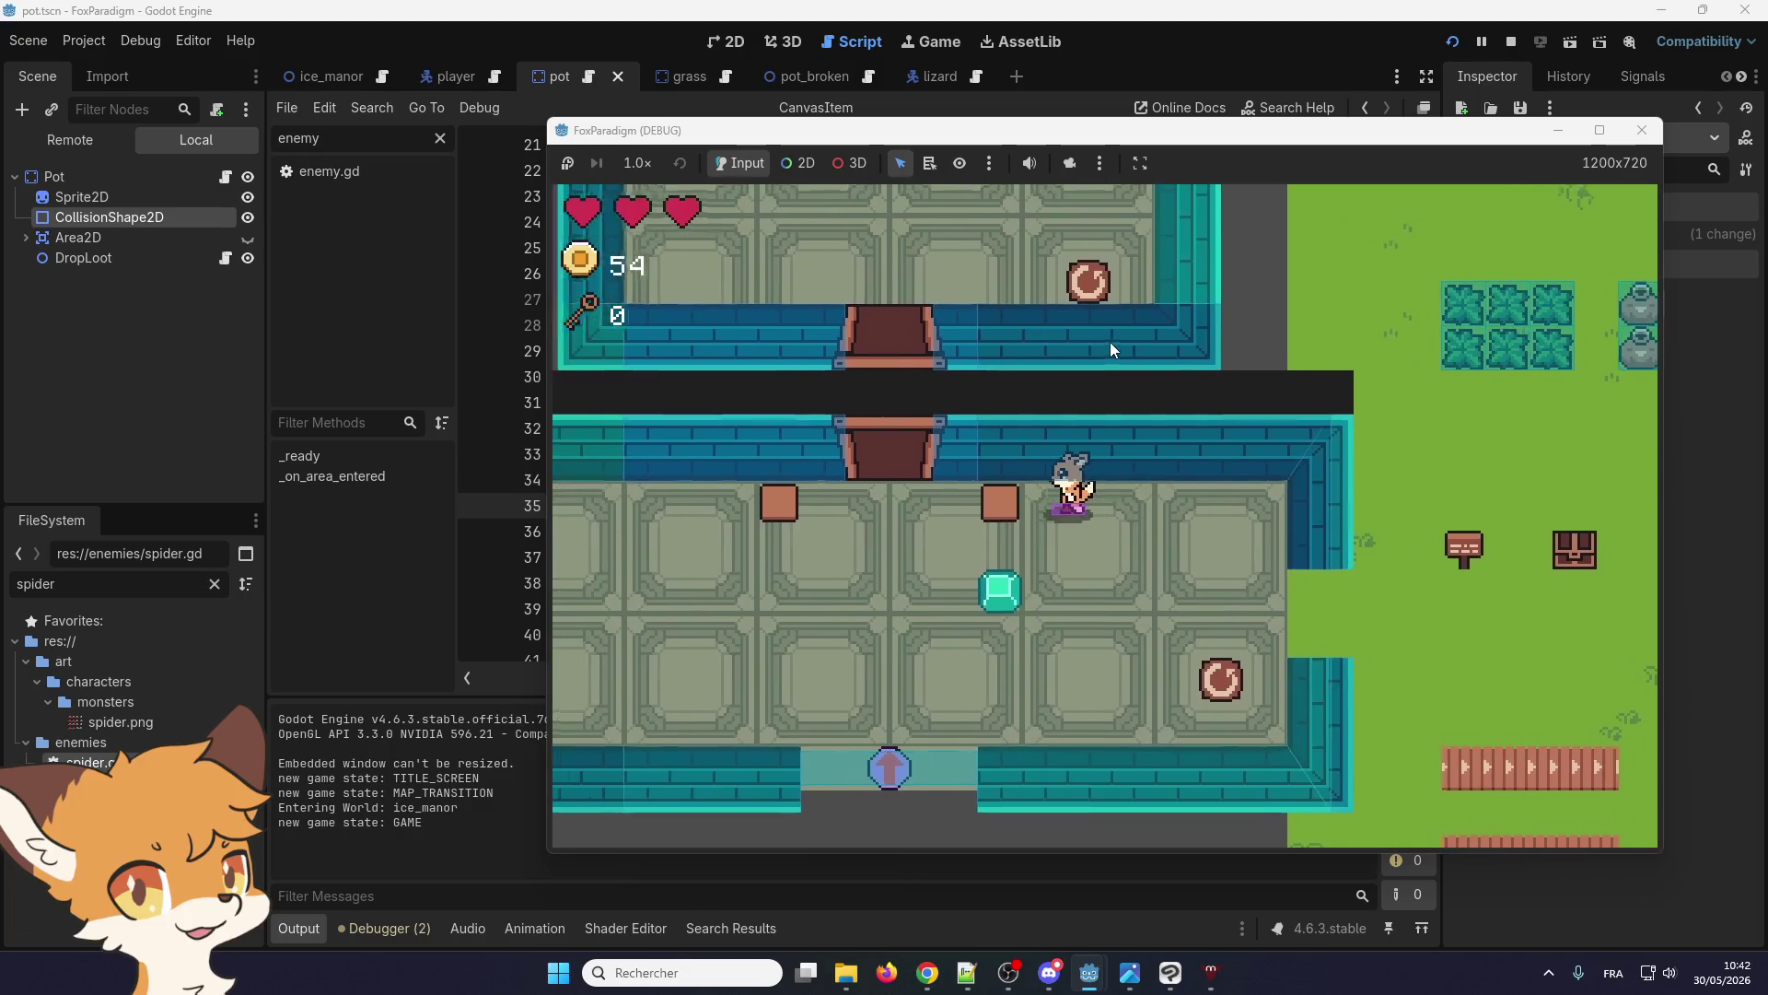
{"action": "key", "text": "Left"}
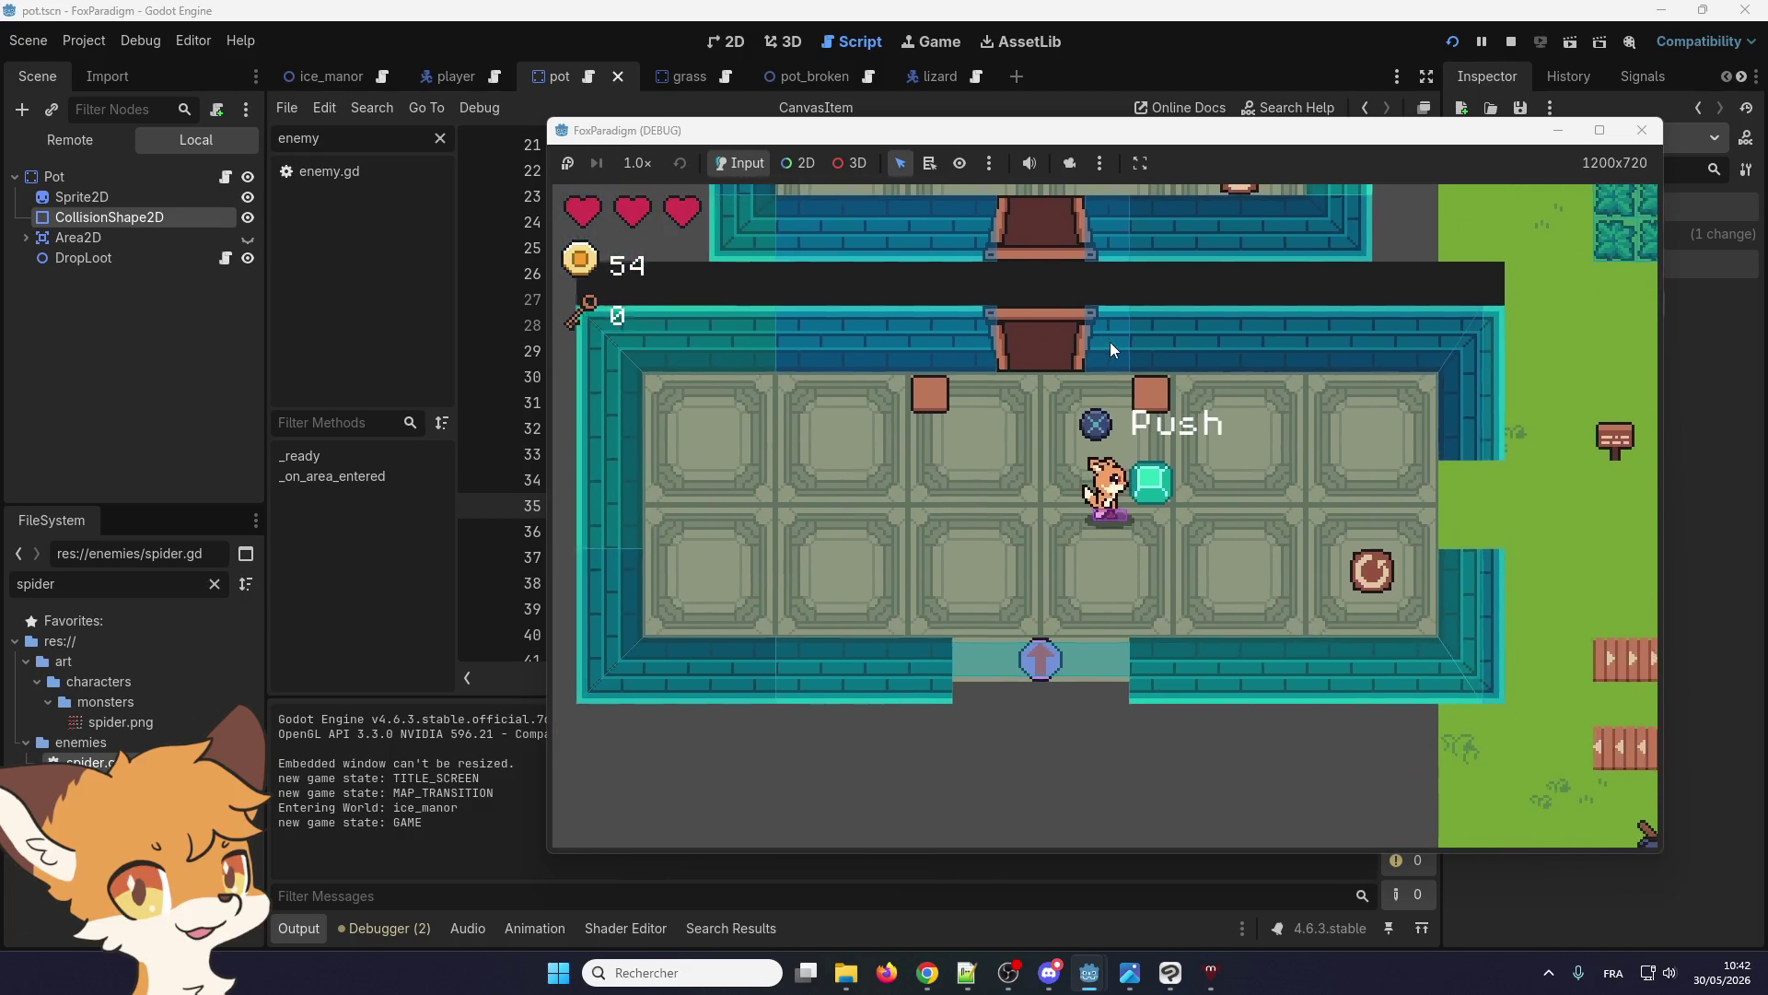
Maneuver the fox around the green block and onto the pot
{"action": "key", "text": "Right"}
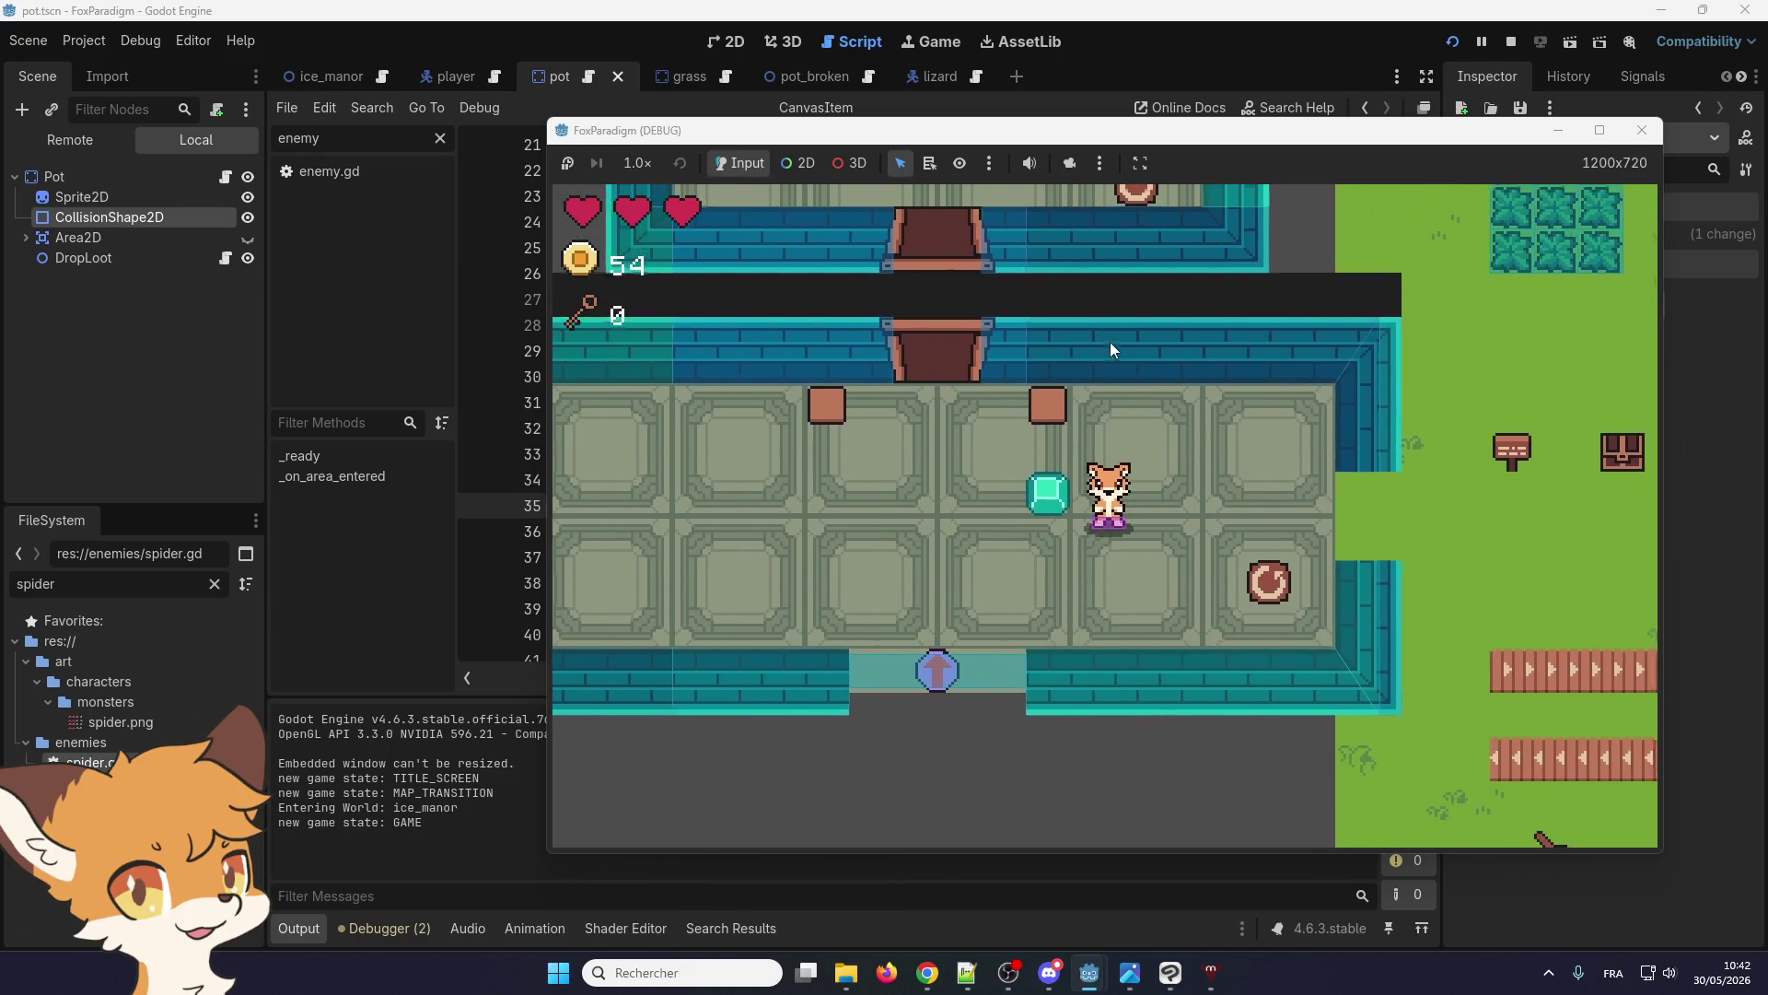
{"action": "key", "text": "Up"}
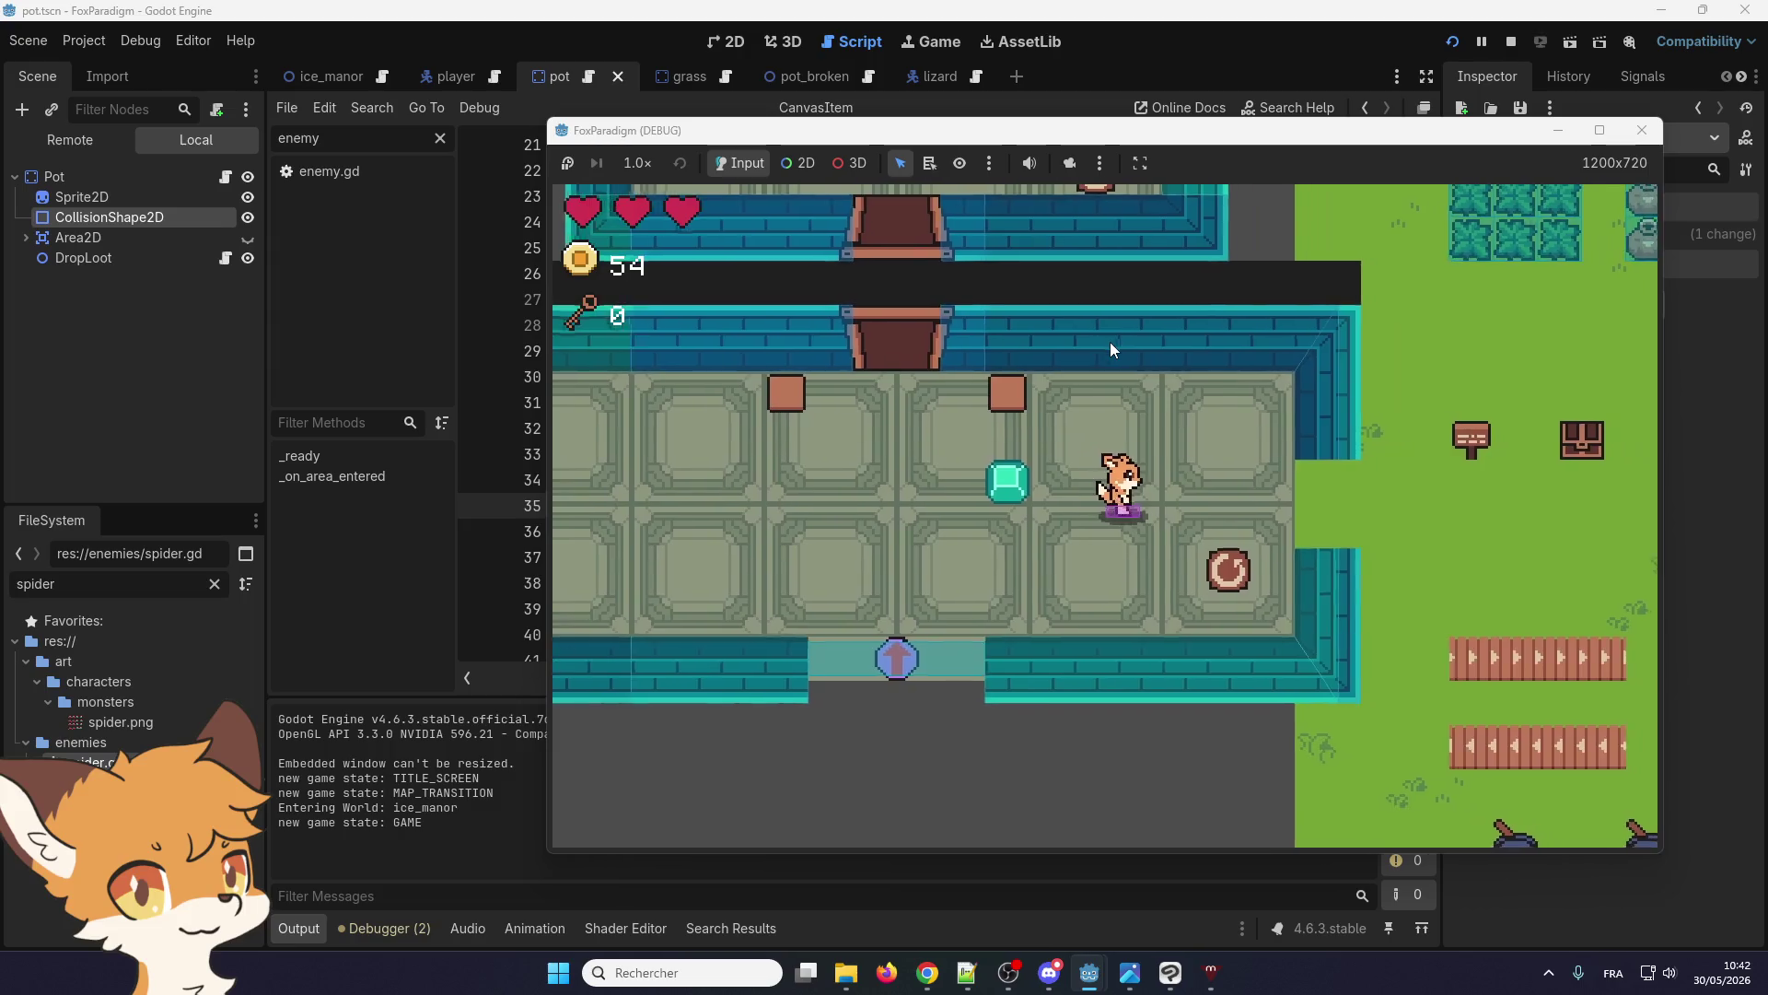
{"action": "key", "text": "Left"}
{"action": "key", "text": "Down"}
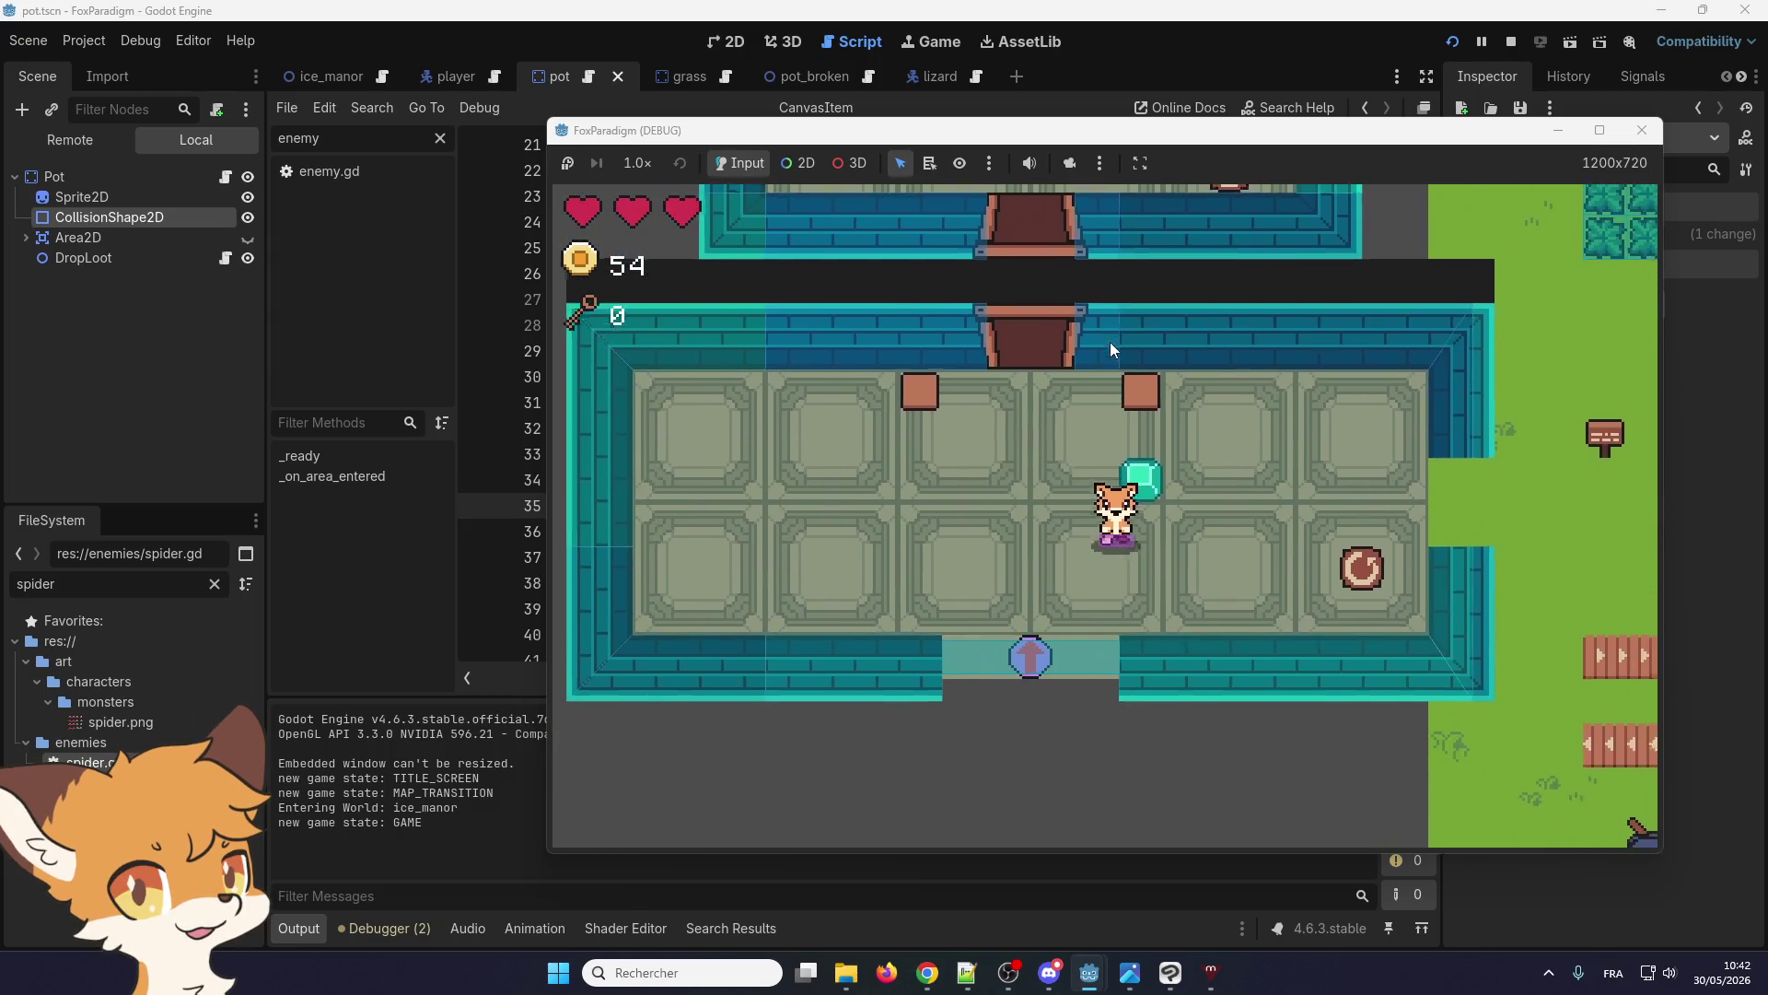
{"action": "key", "text": "Up"}
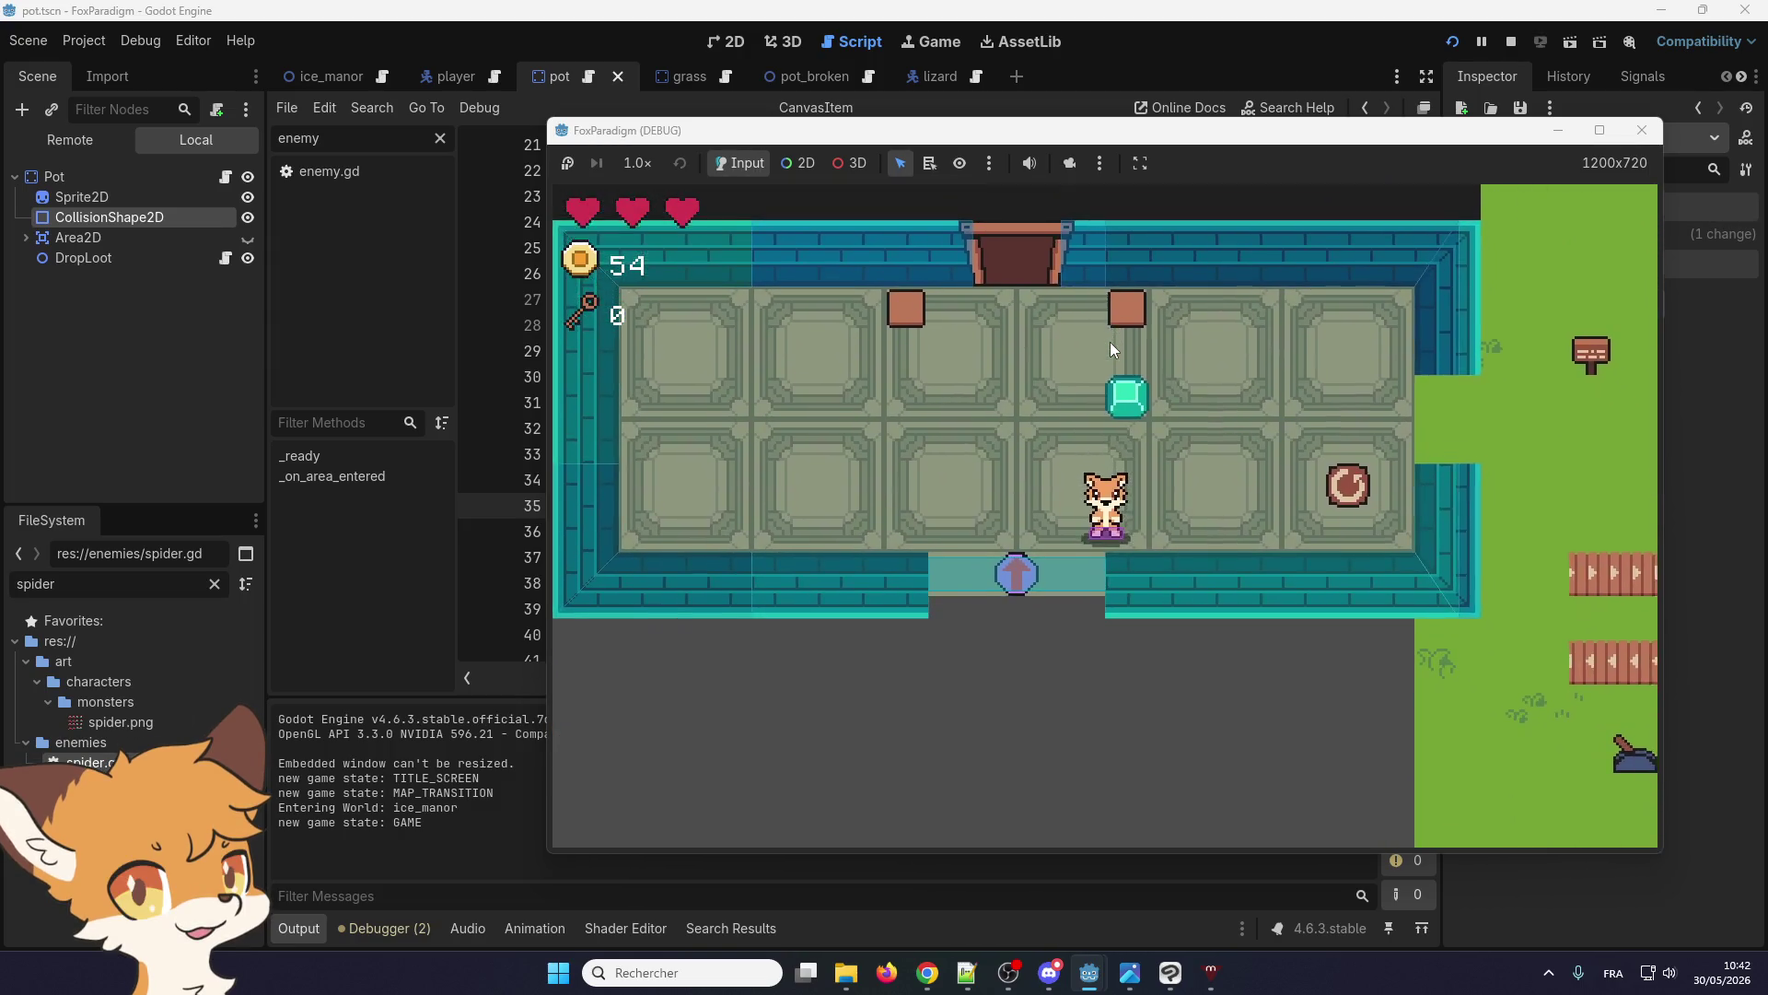
{"action": "key", "text": "Right"}
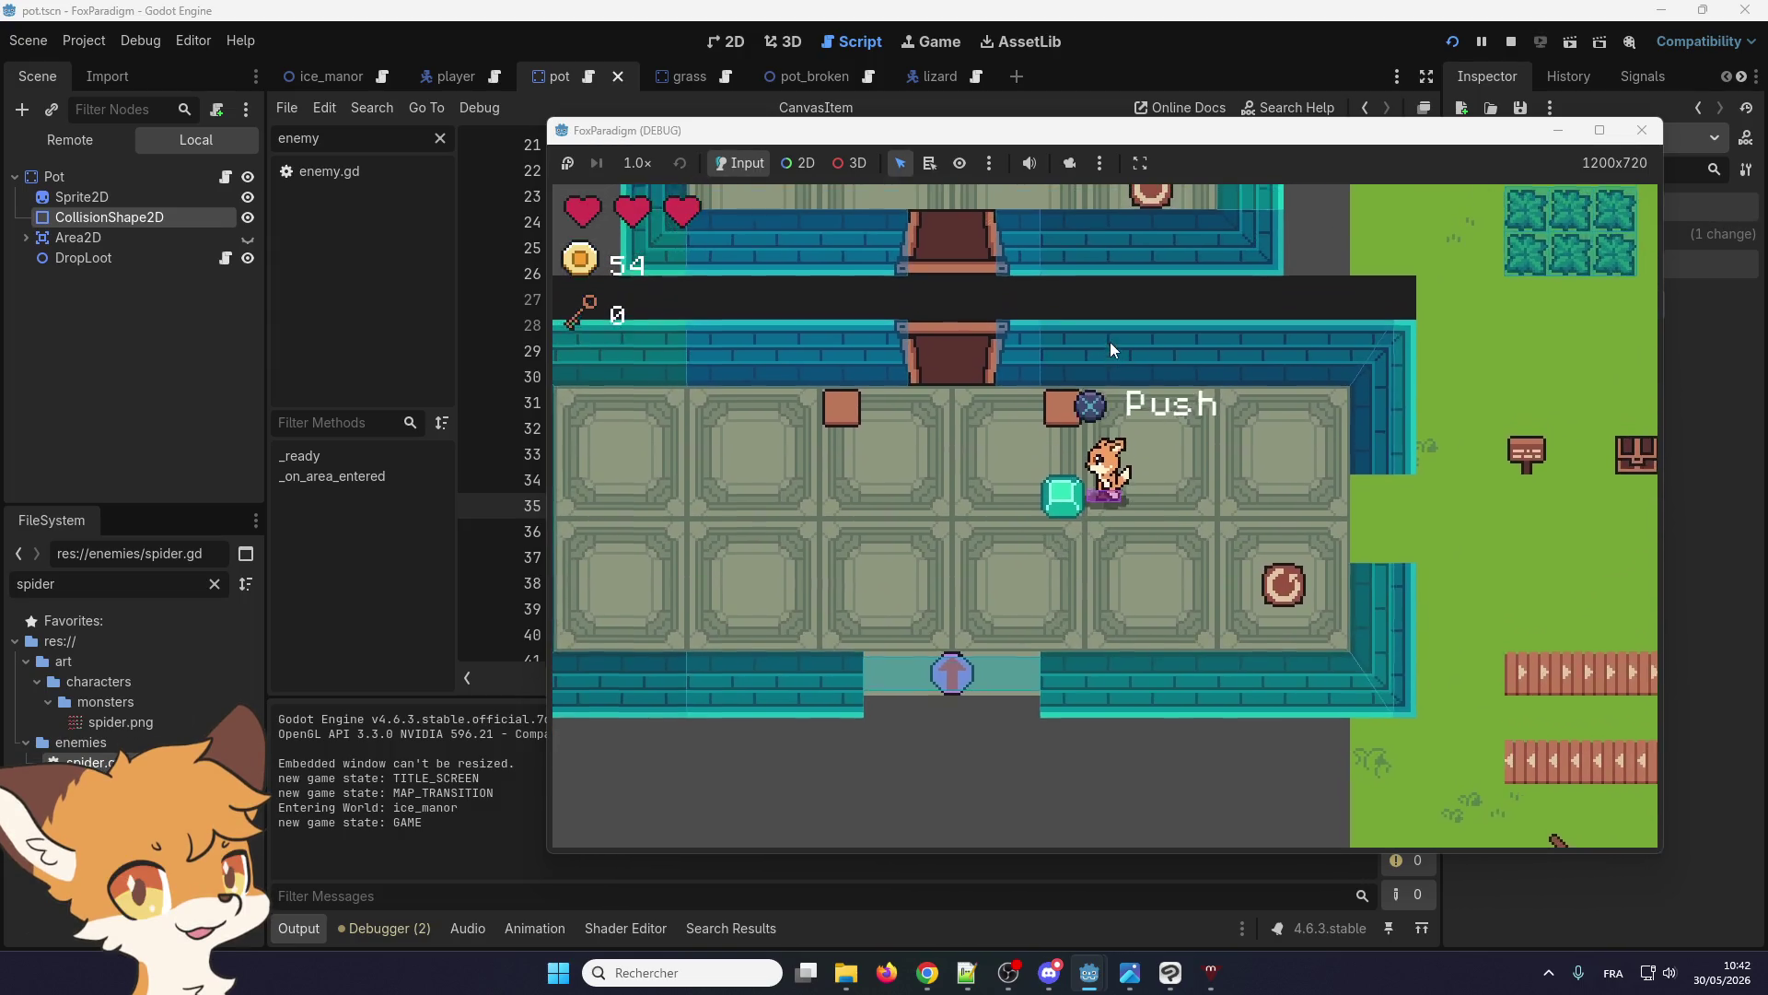
{"action": "key", "text": "Left"}
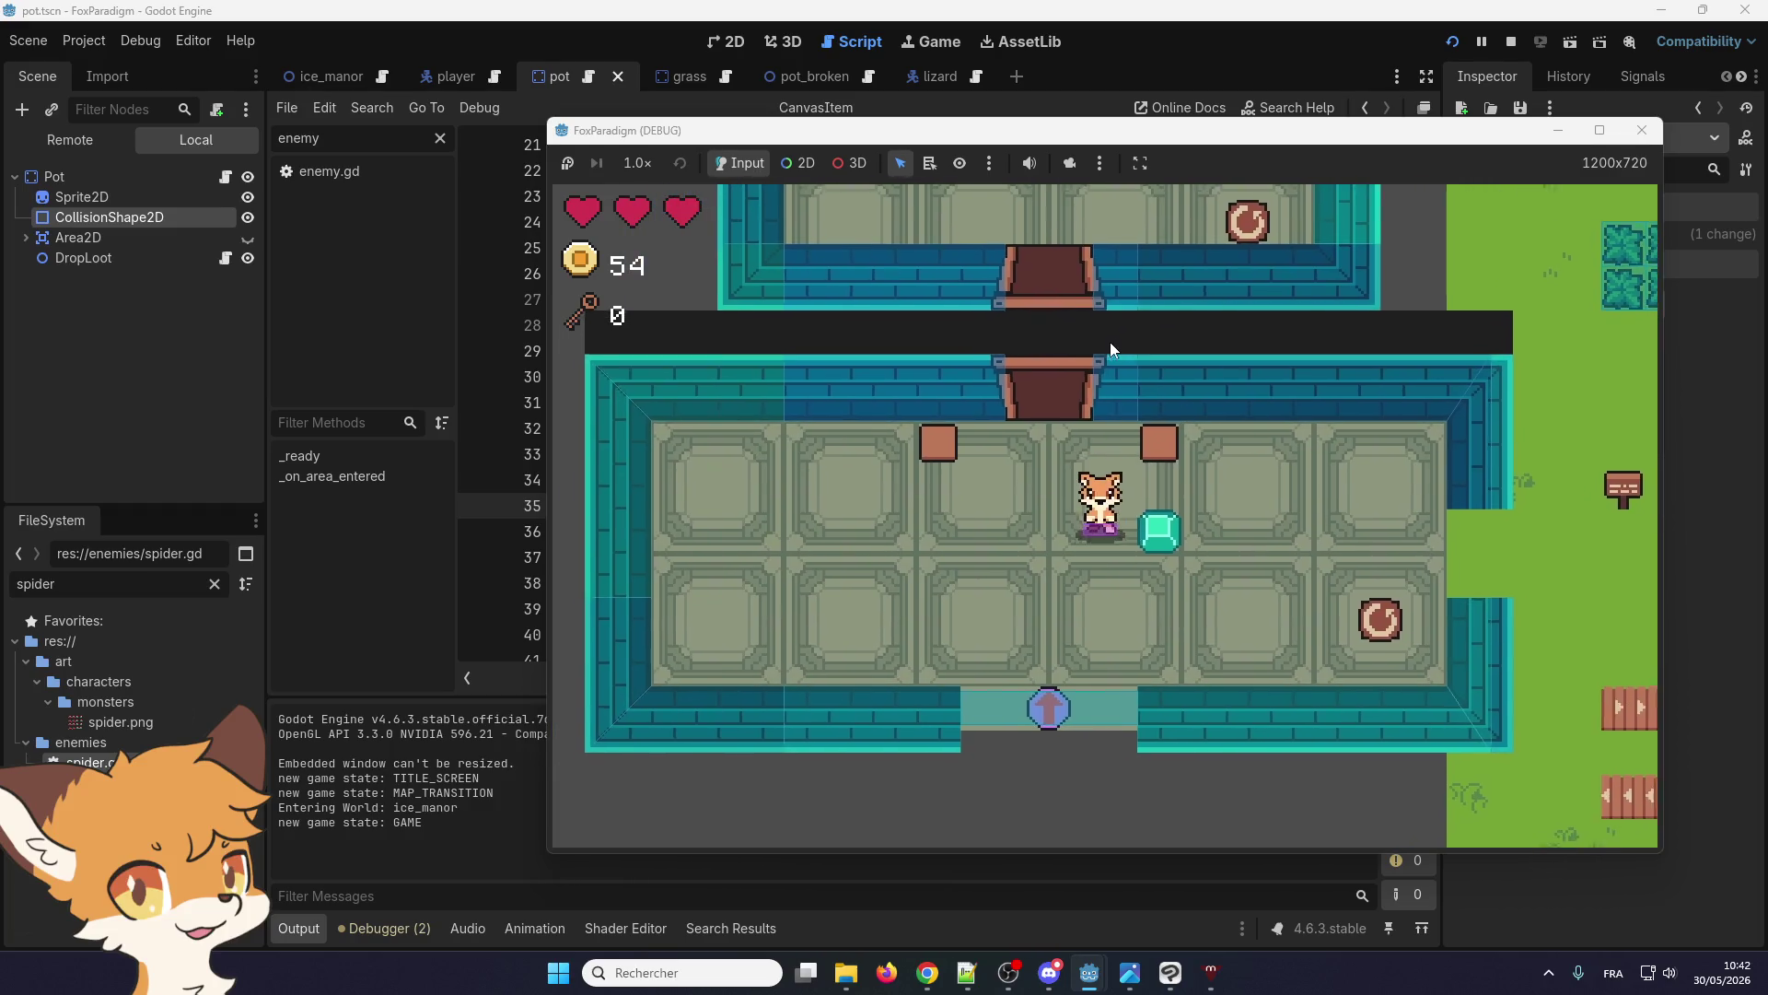
{"action": "key", "text": "Up"}
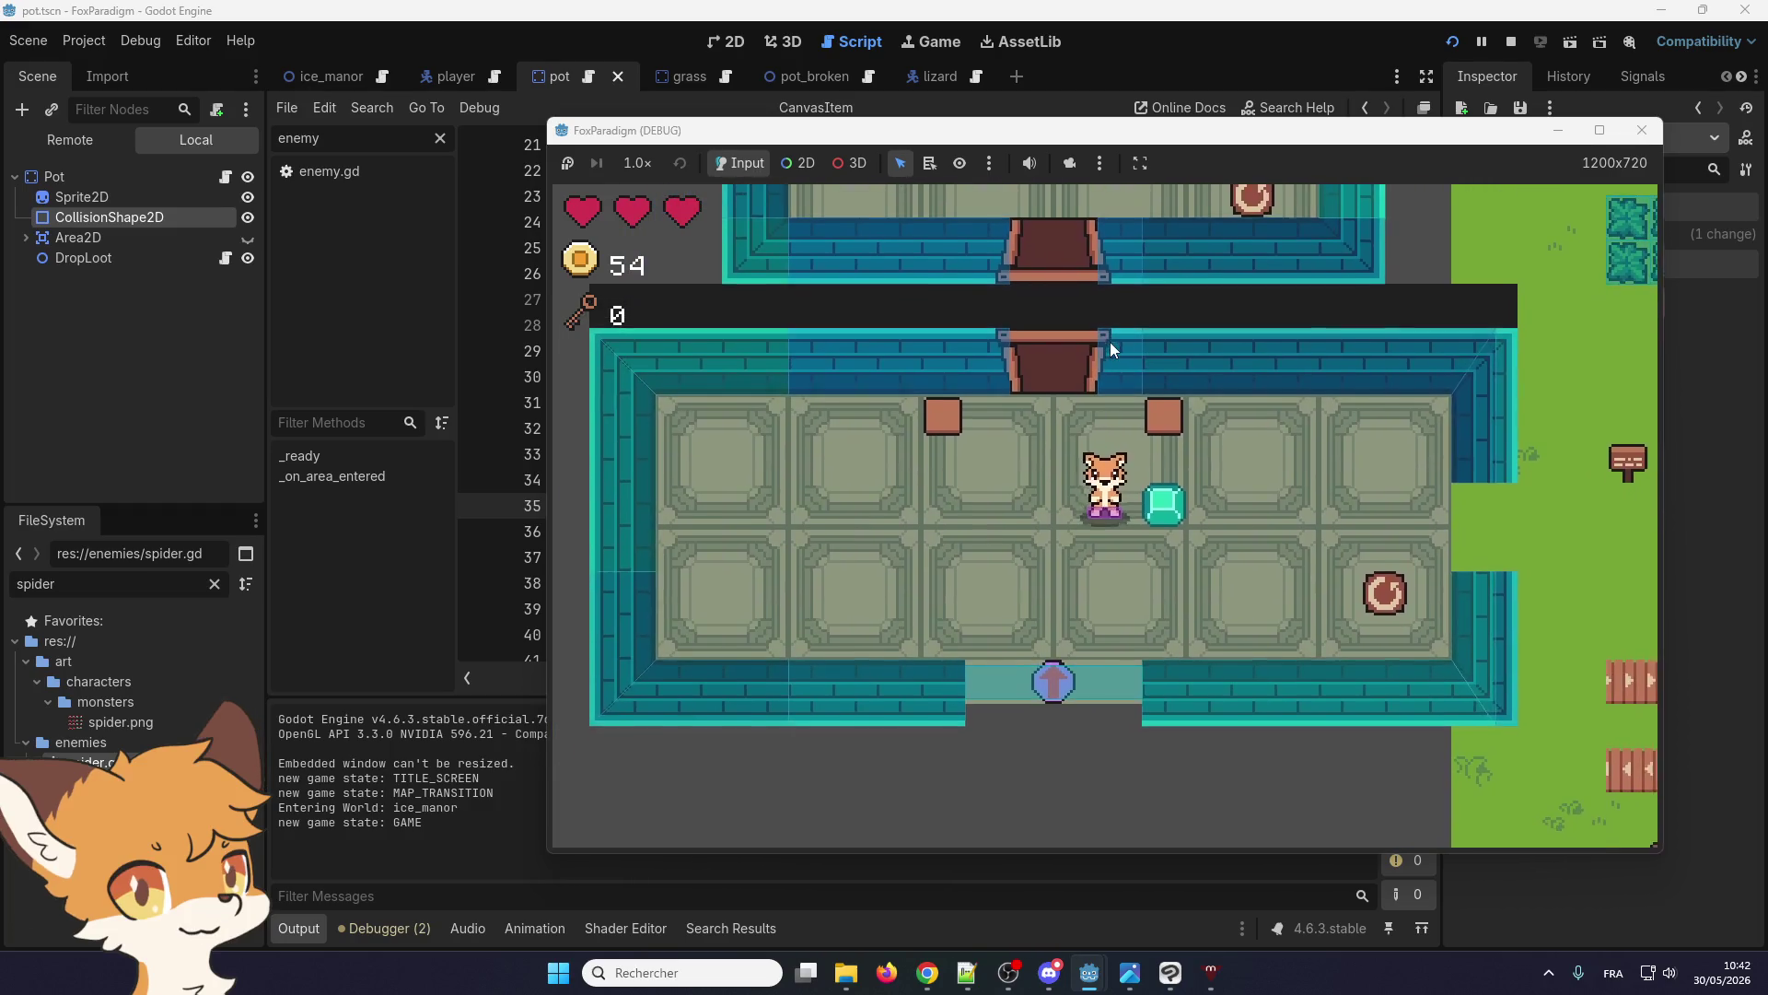
{"action": "key", "text": "Right"}
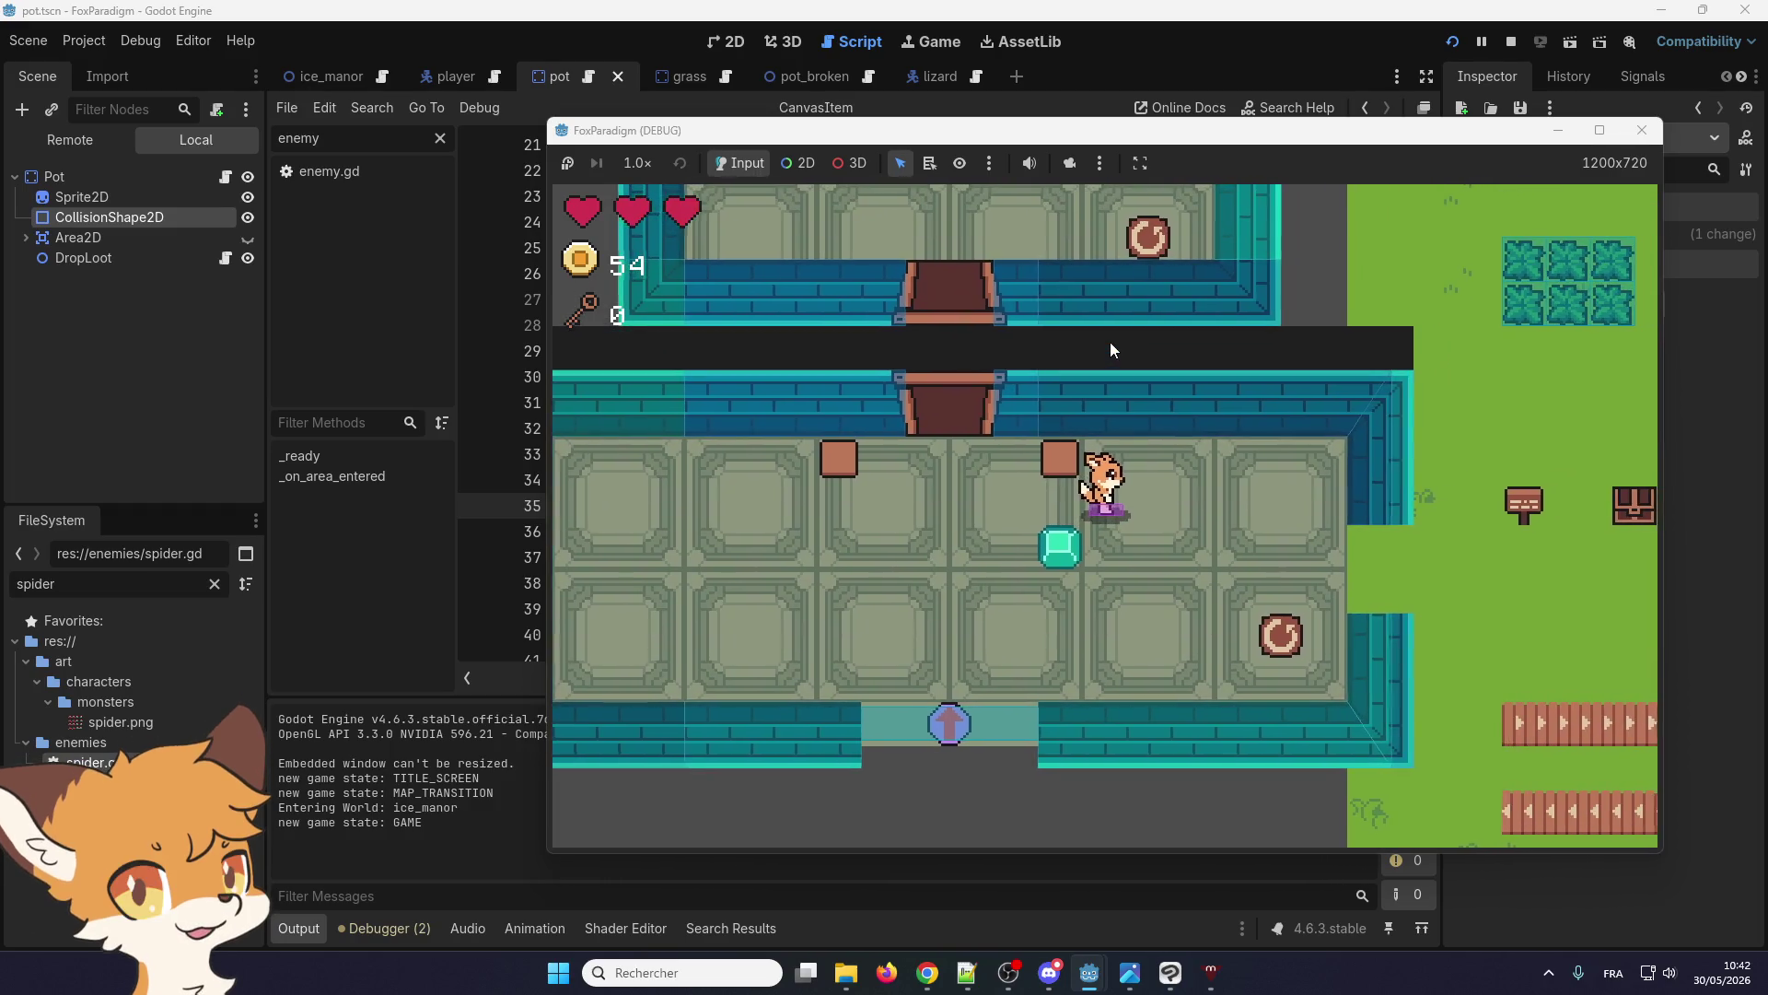
{"action": "key", "text": "Left"}
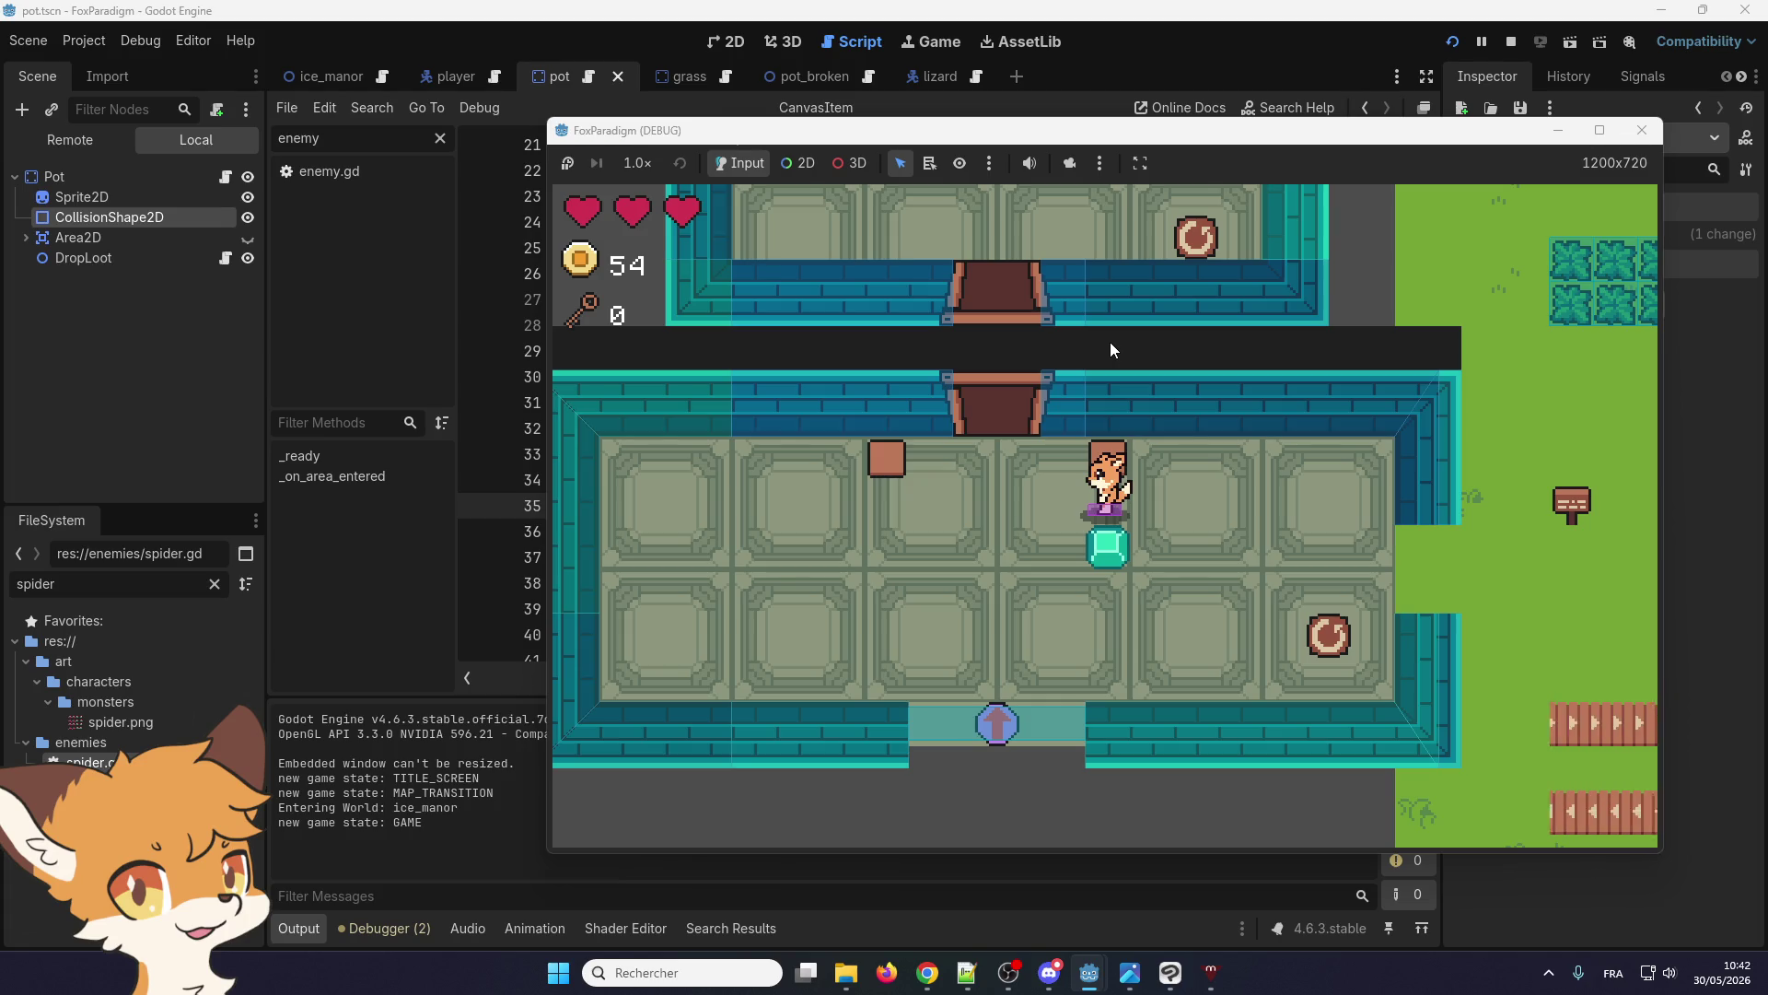
Walk the fox outside across the grass to stand between the bushes and pots
{"action": "key", "text": "Right"}
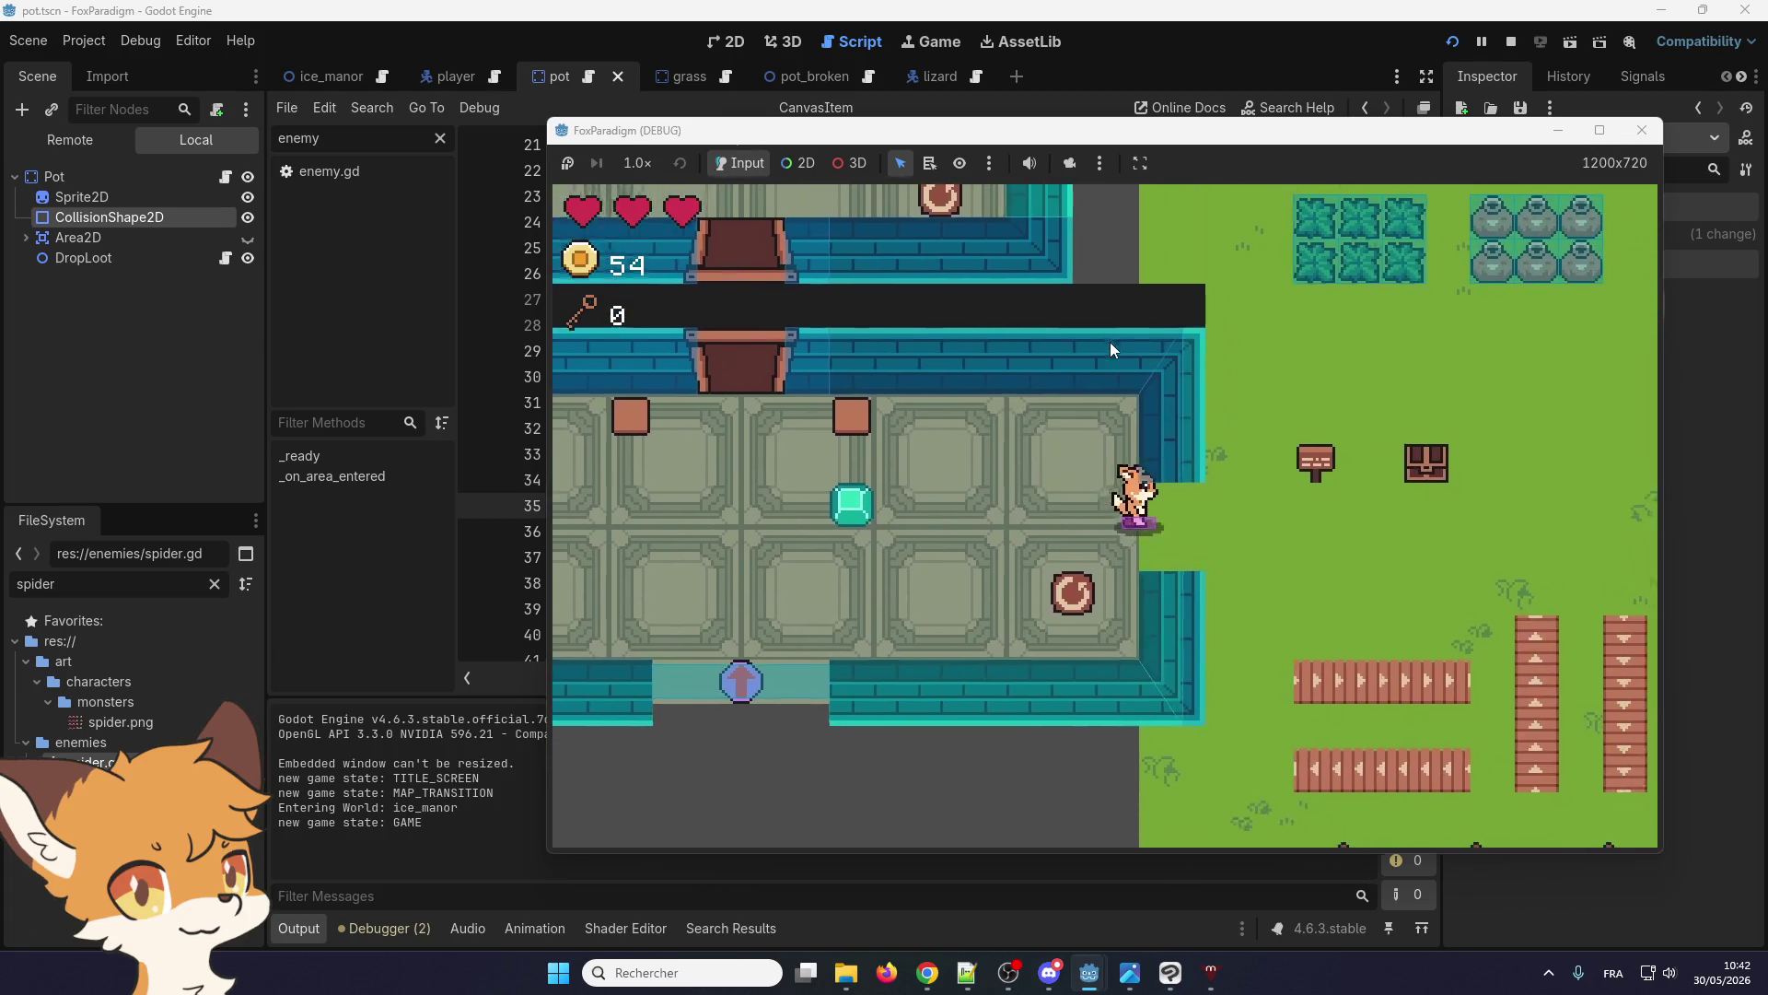
{"action": "key", "text": "Right"}
{"action": "key", "text": "Up"}
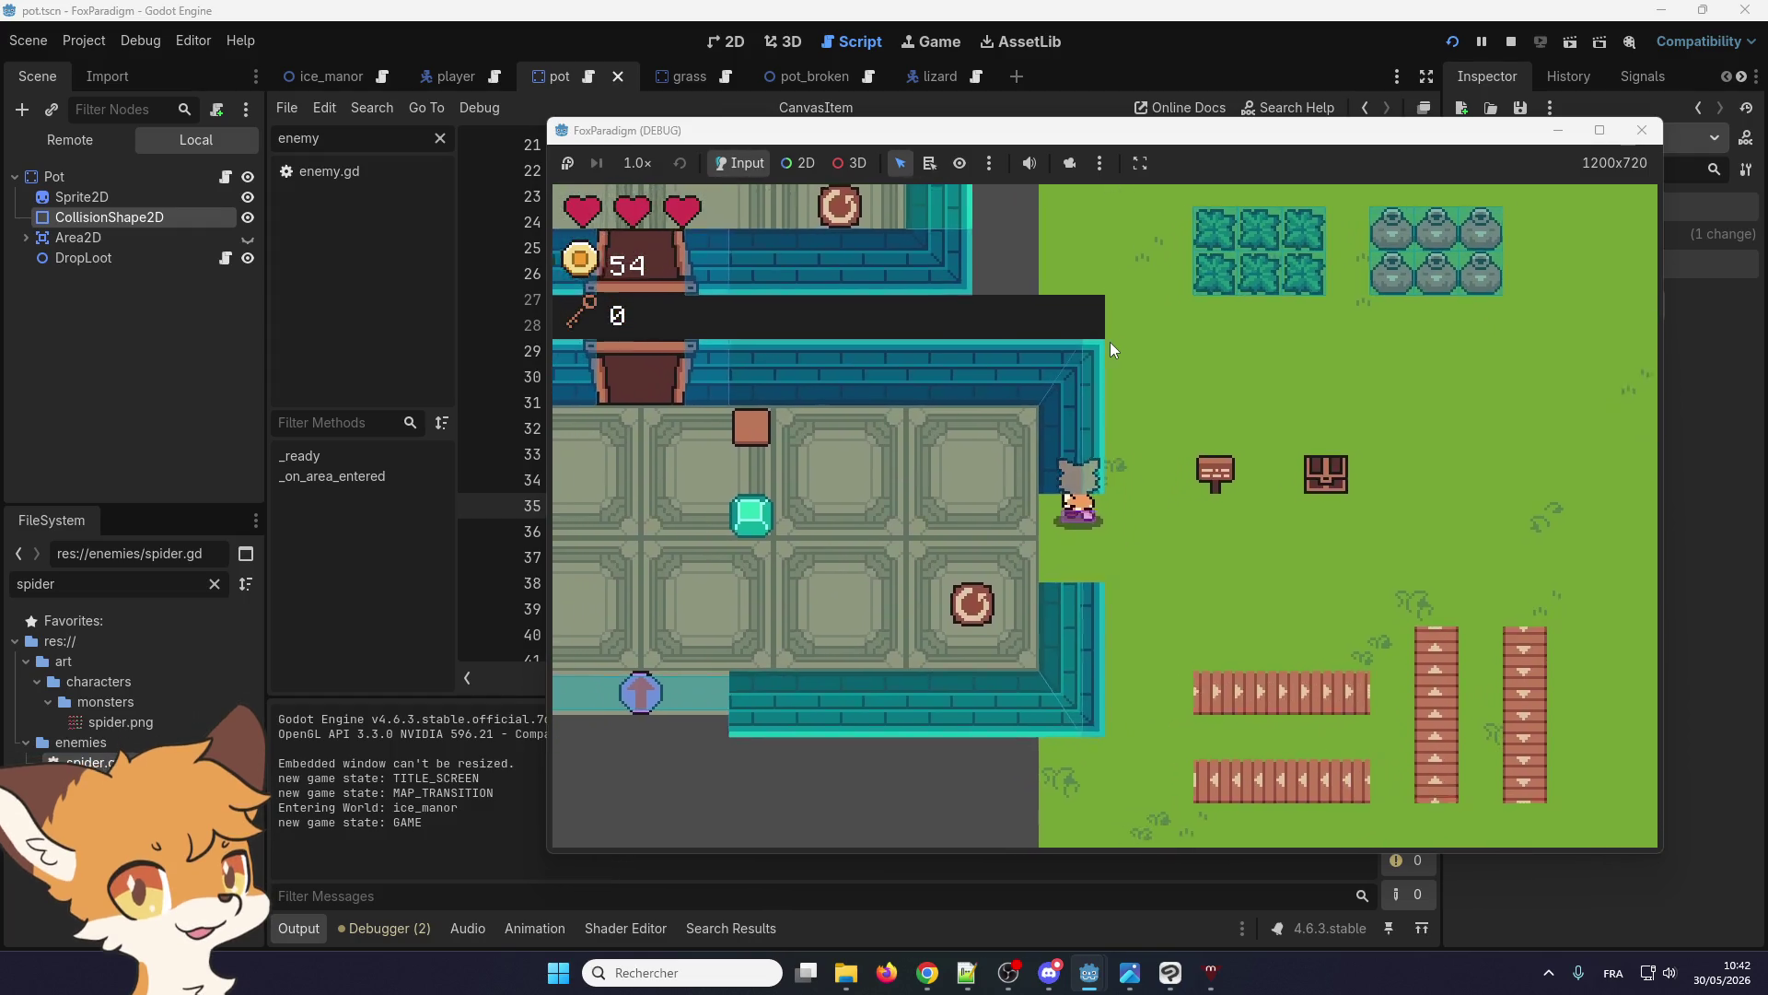
{"action": "key", "text": "Up"}
{"action": "key", "text": "Right"}
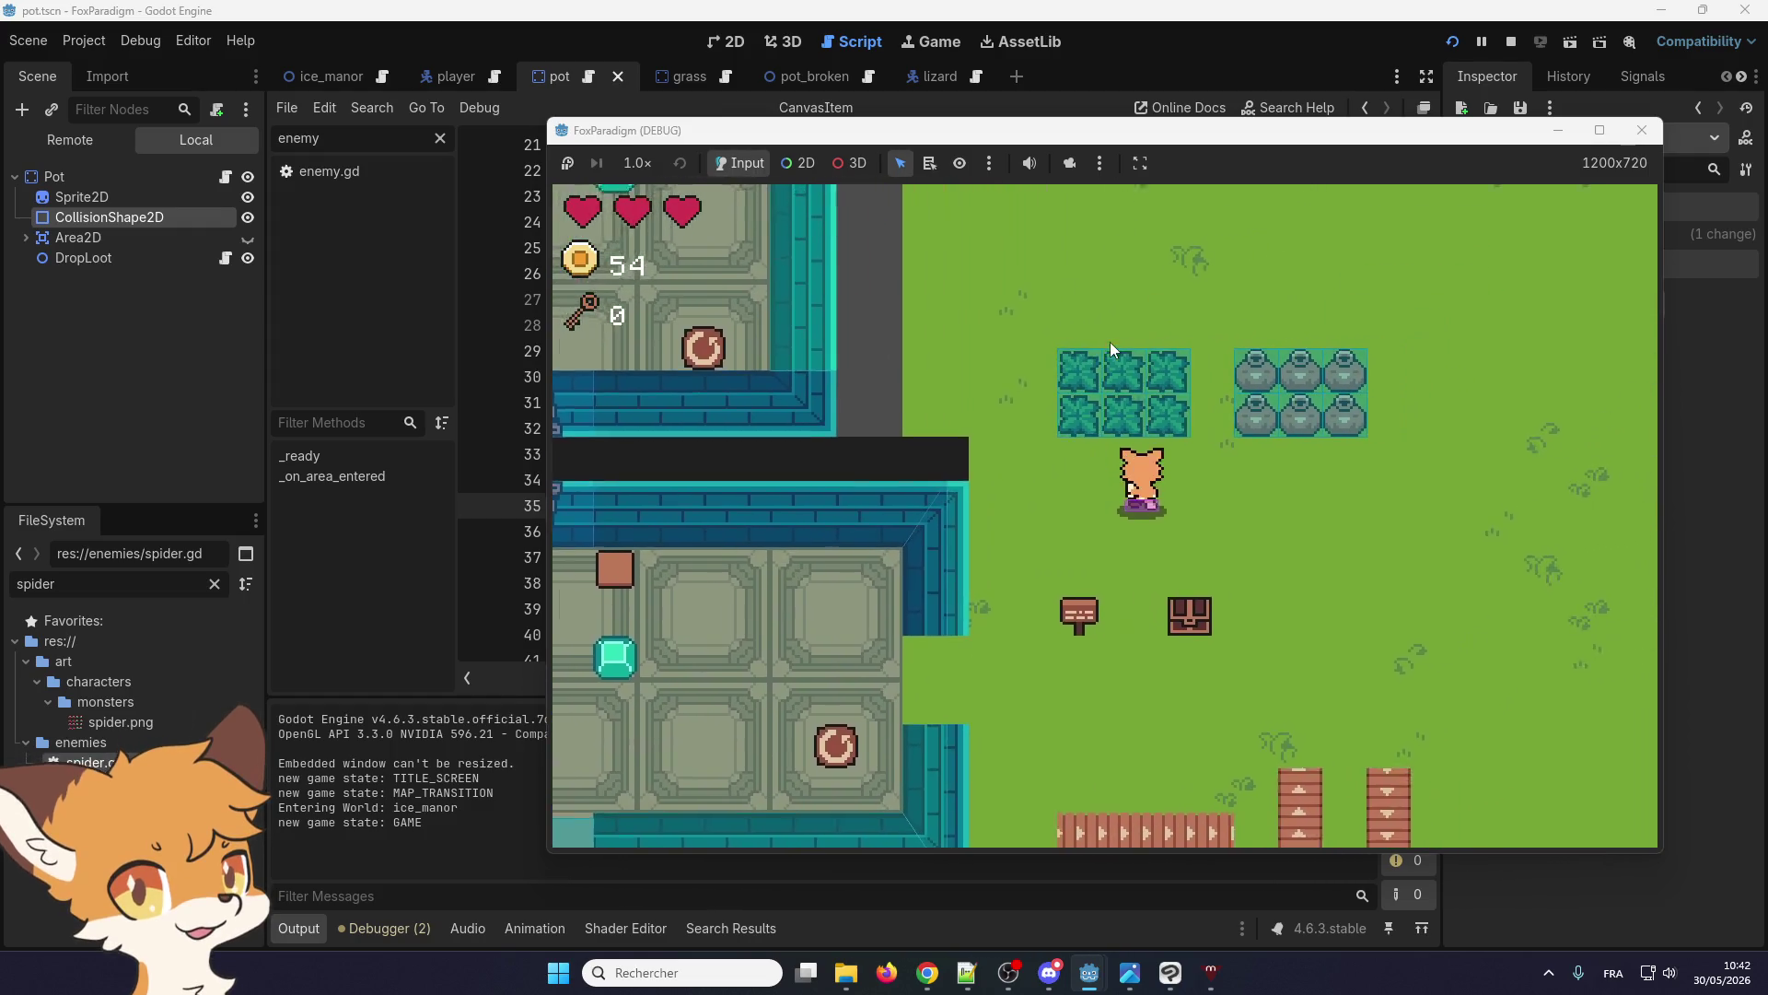
{"action": "key", "text": "Right"}
{"action": "key", "text": "Up"}
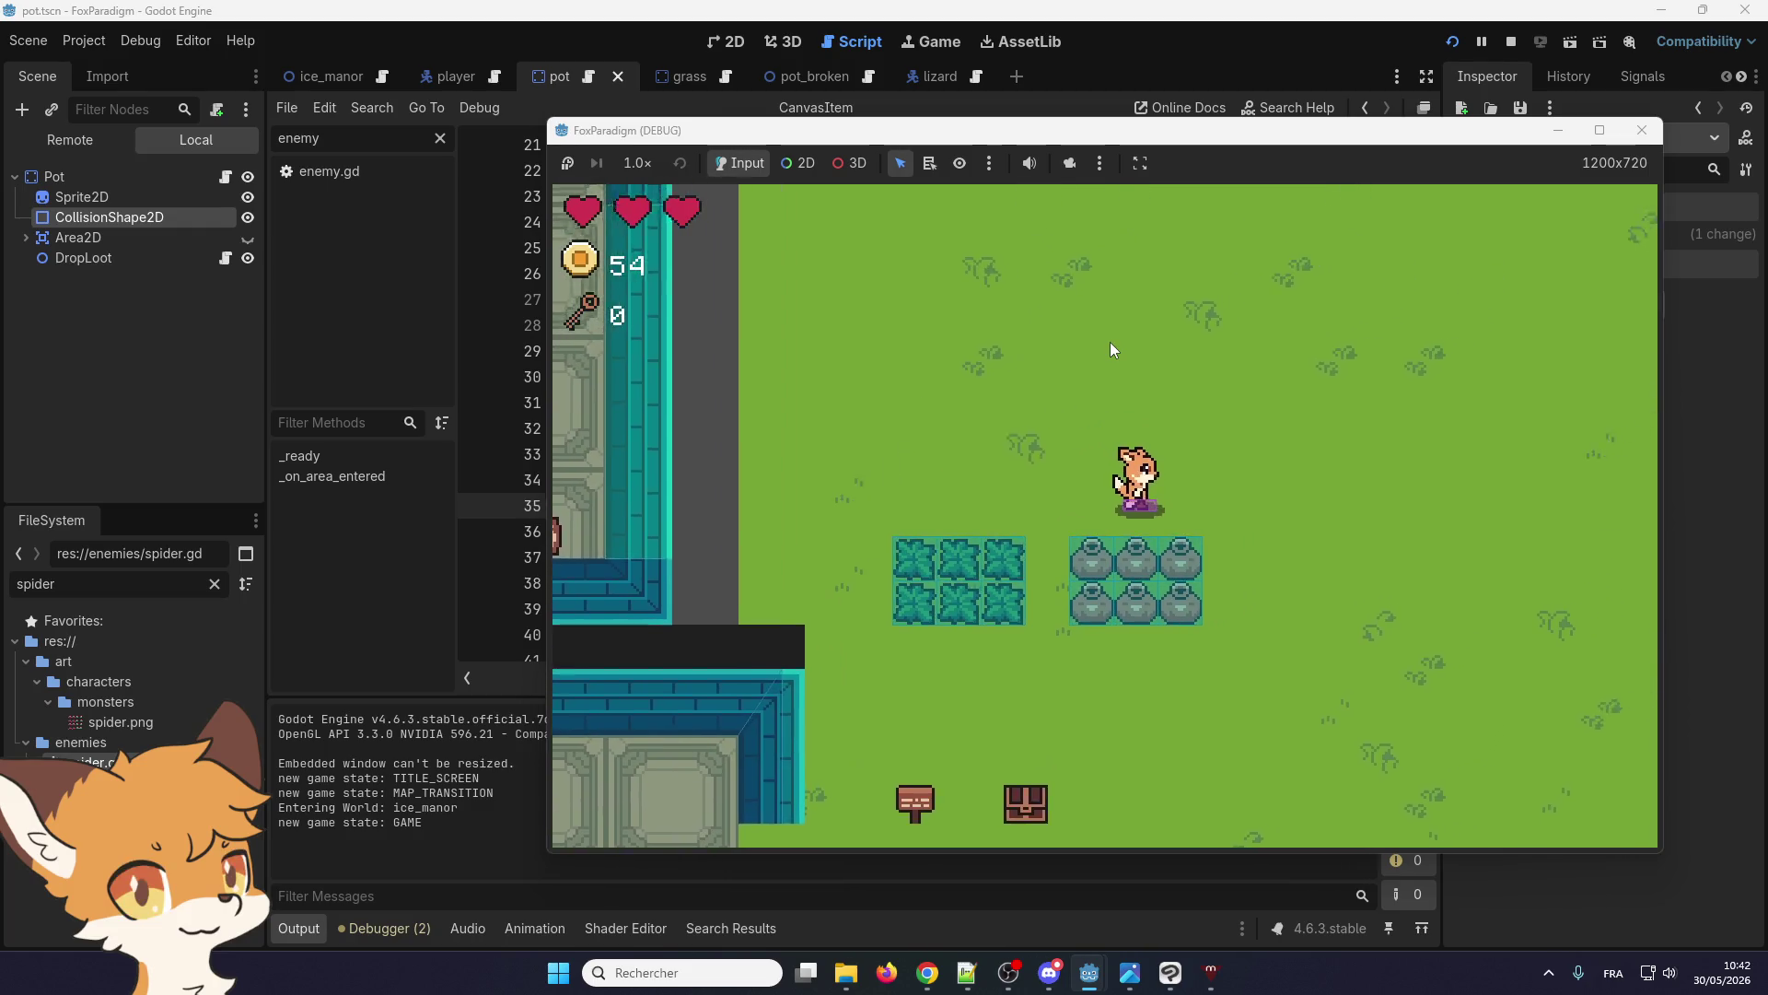
{"action": "key", "text": "Down"}
{"action": "key", "text": "Left"}
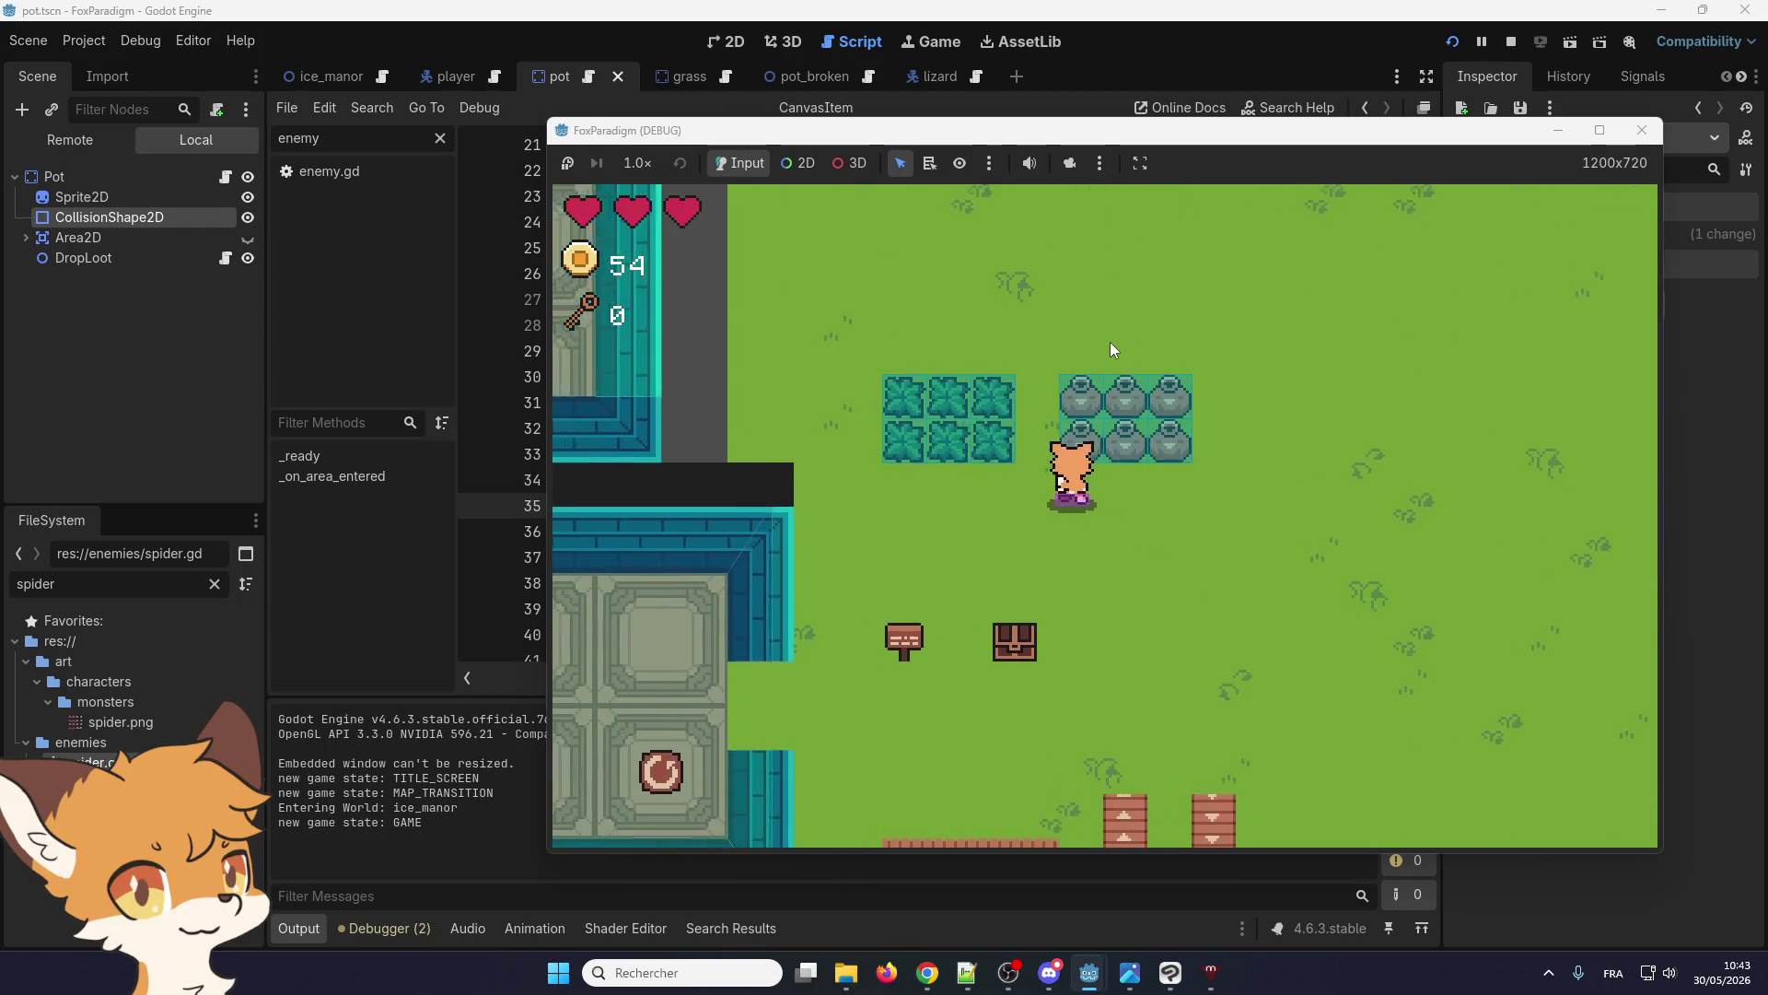
{"action": "key", "text": "Up"}
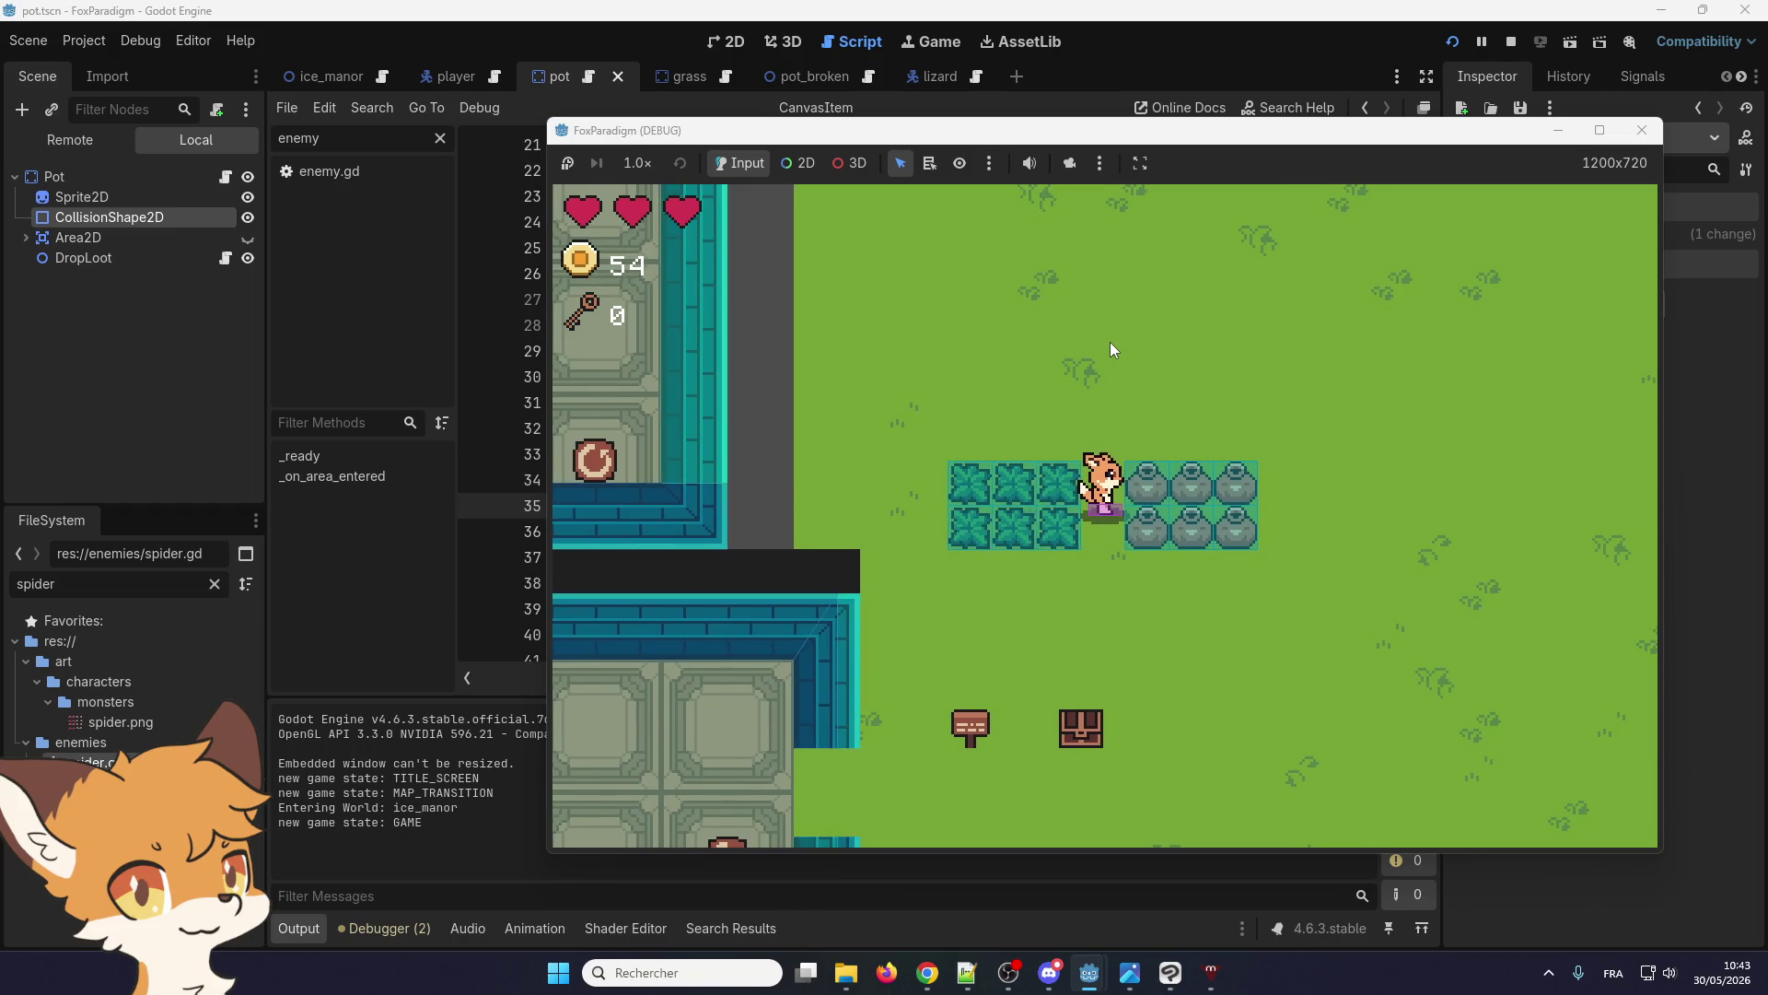
Attack to break all the pots beside the fox
{"action": "key", "text": "space"}
{"action": "key", "text": "Right"}
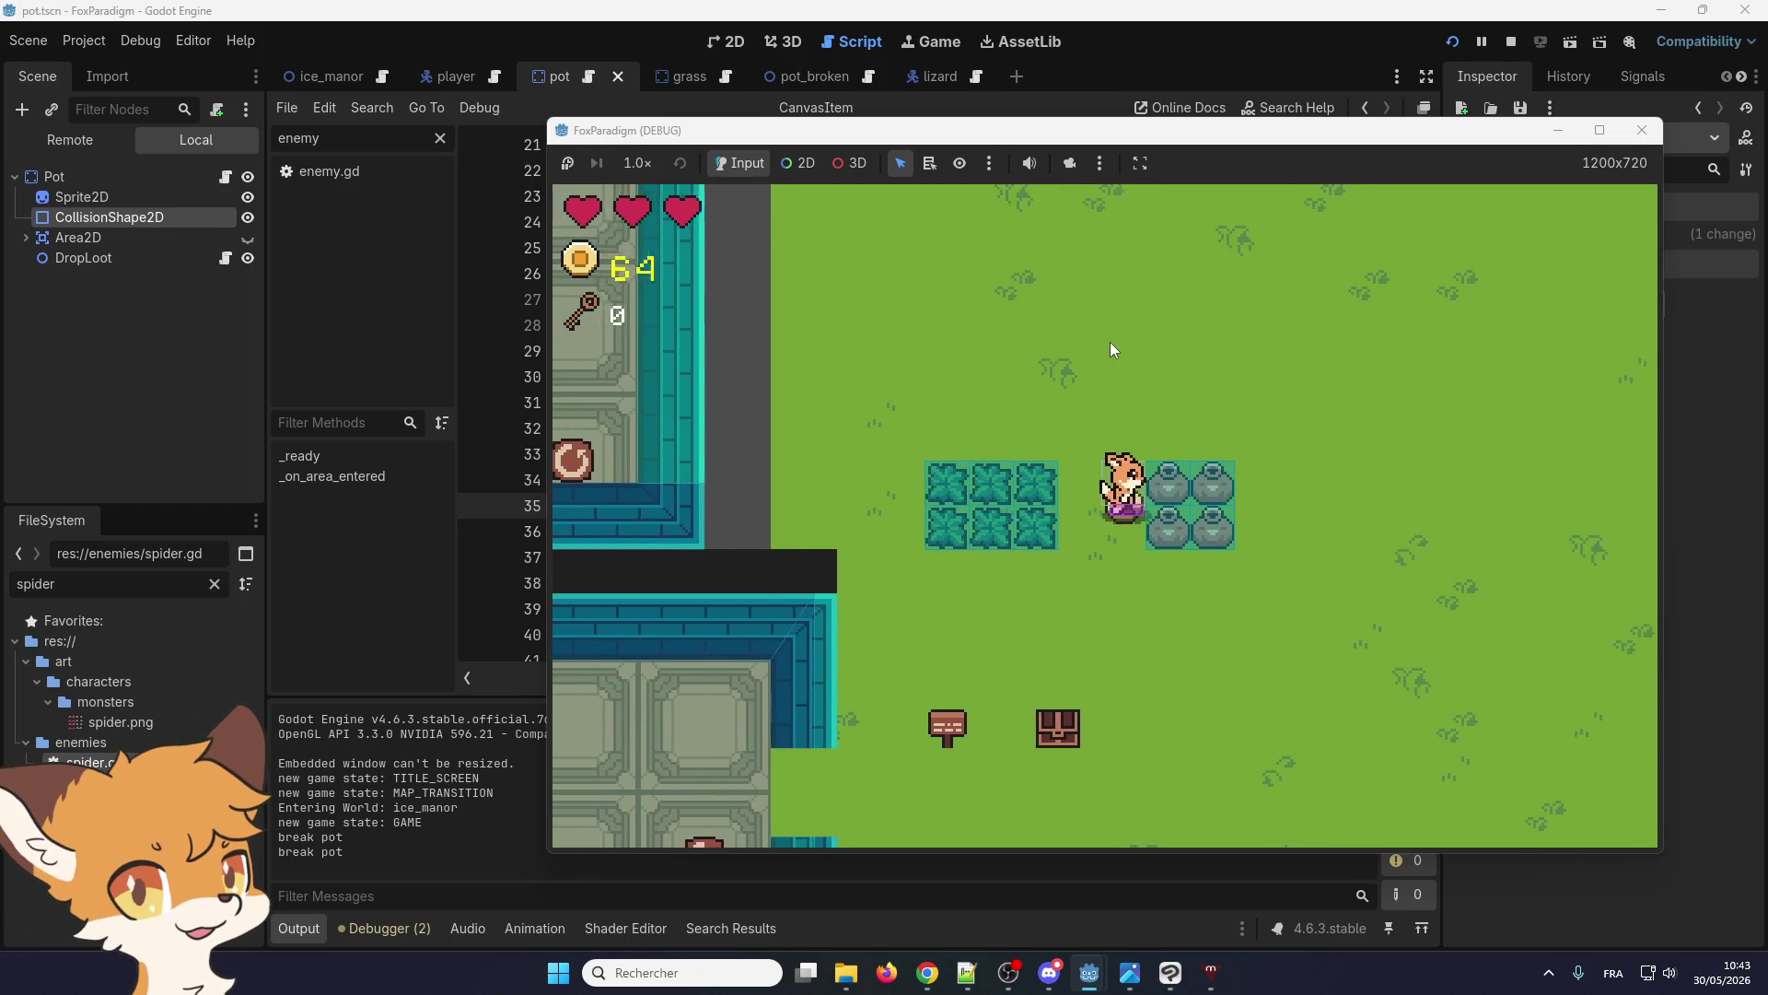
{"action": "key", "text": "Down"}
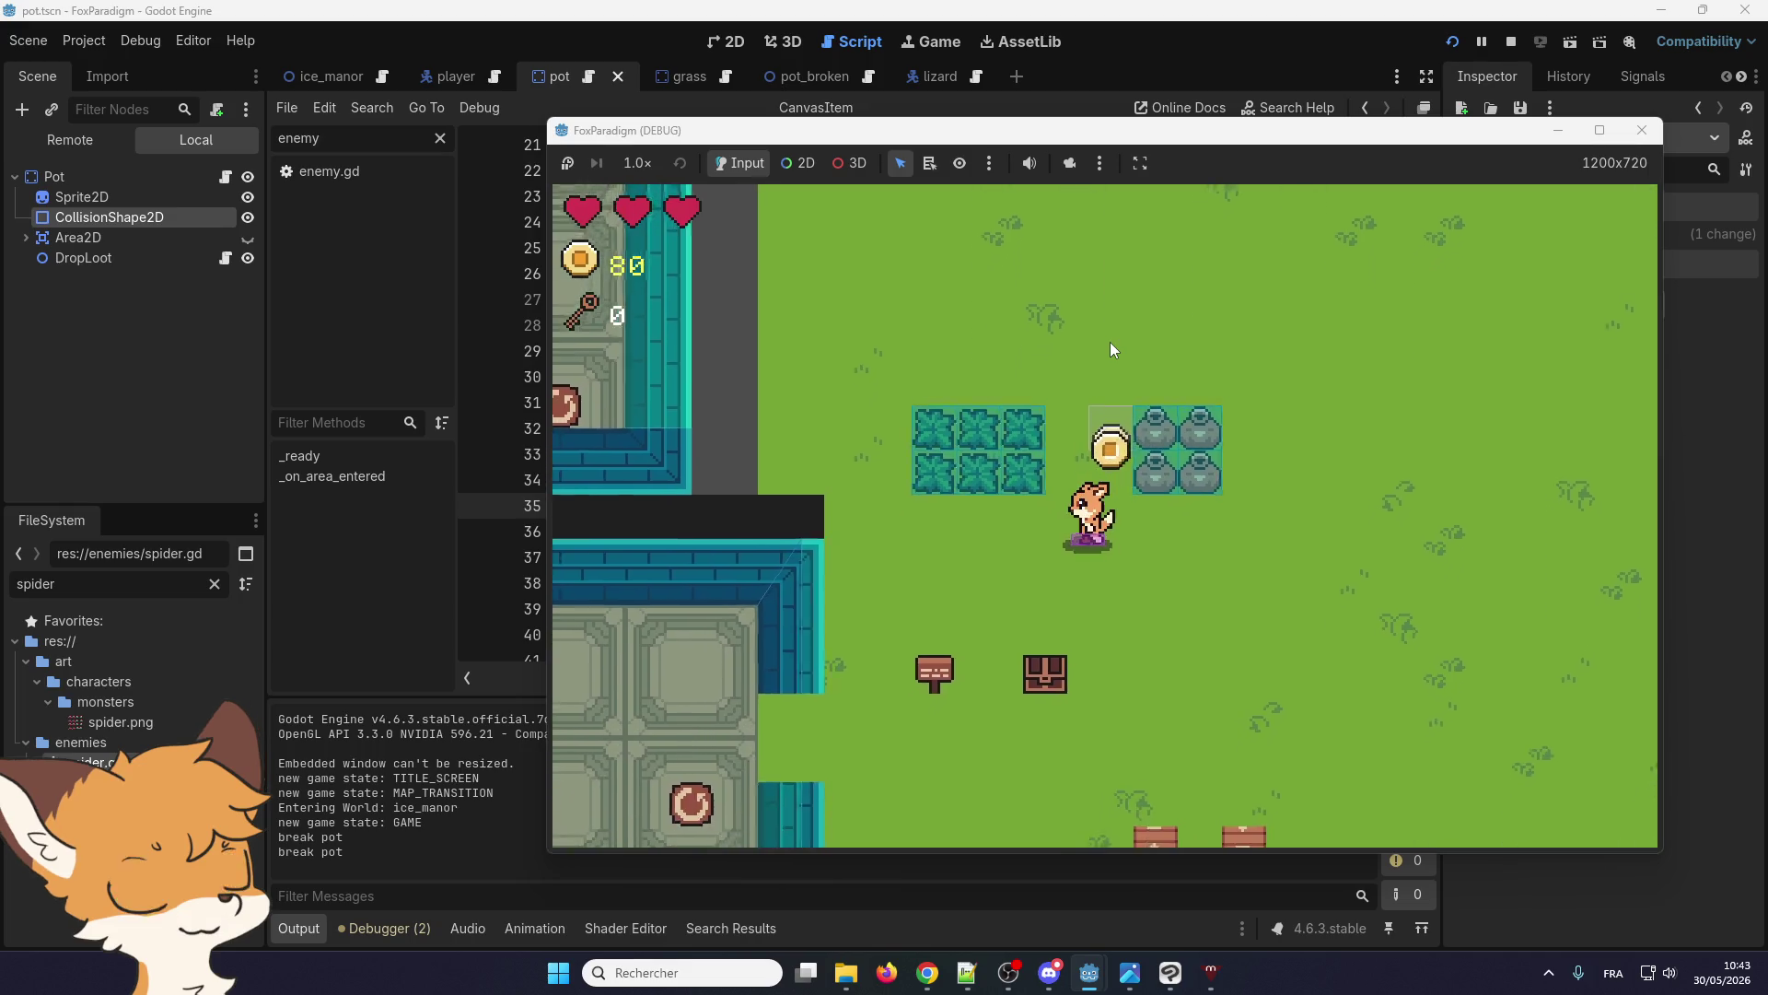
{"action": "key", "text": "Up"}
{"action": "key", "text": "Right"}
{"action": "key", "text": "space"}
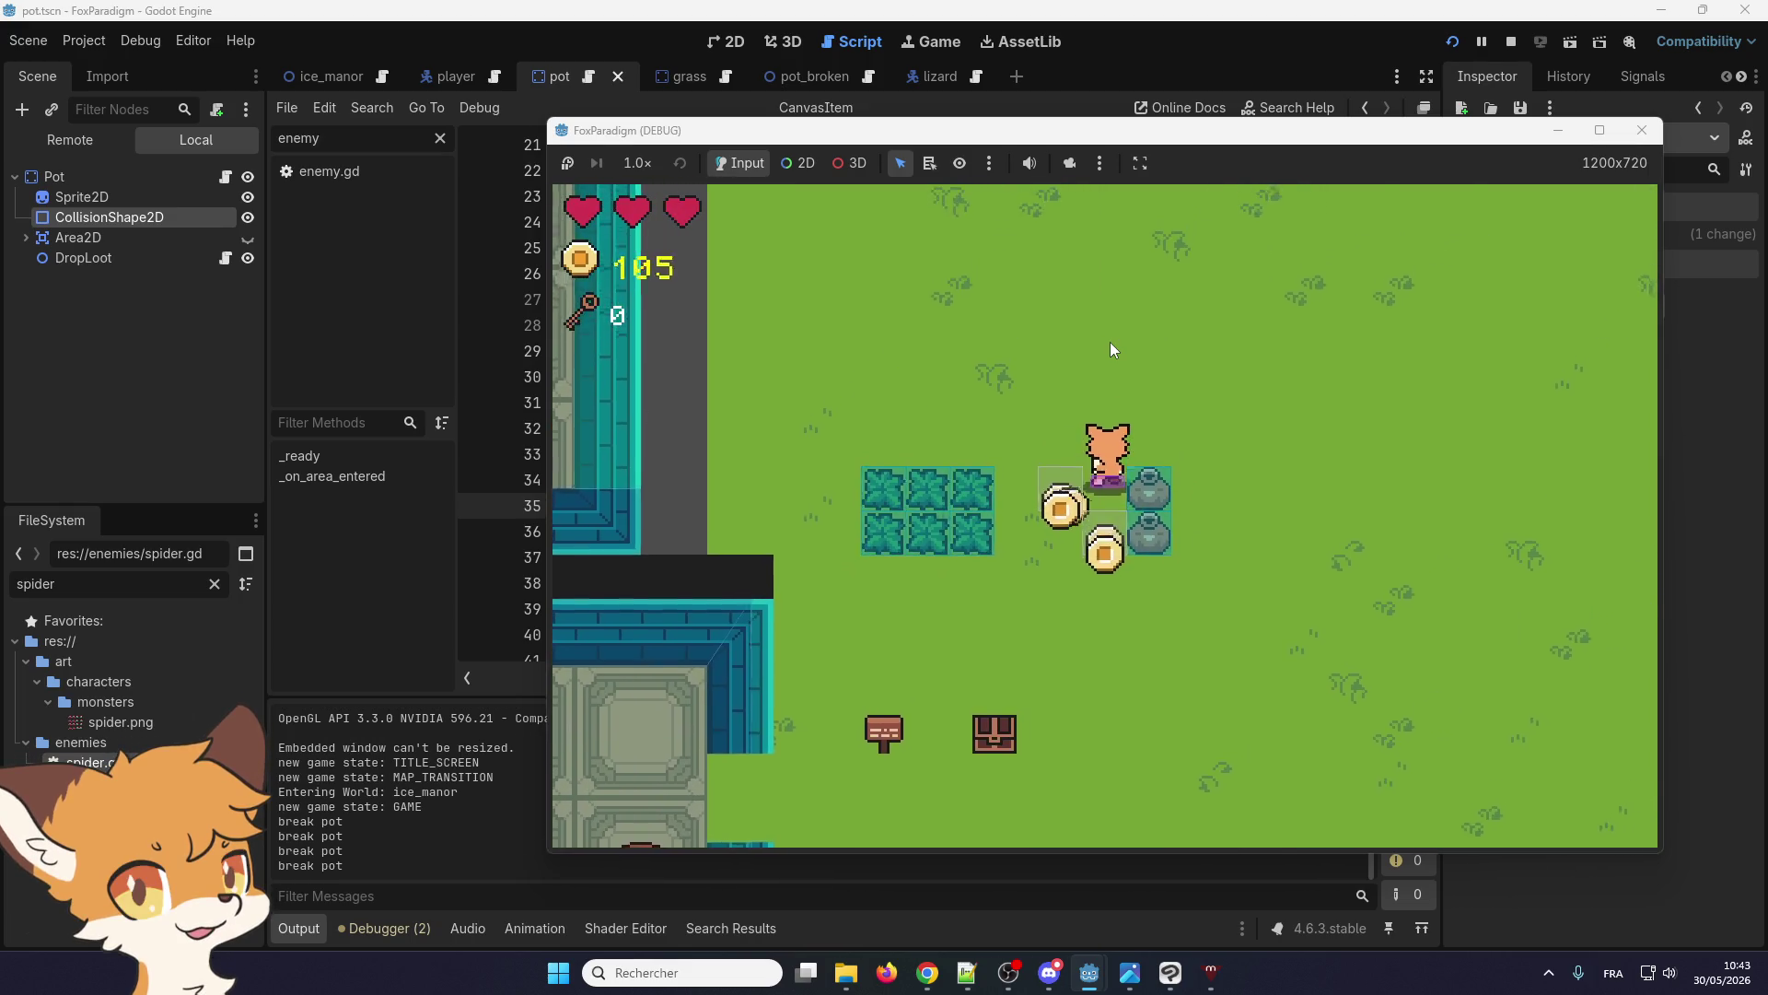
{"action": "key", "text": "space"}
Walk around the grass collecting the coins dropped by the broken pots
{"action": "key", "text": "Down"}
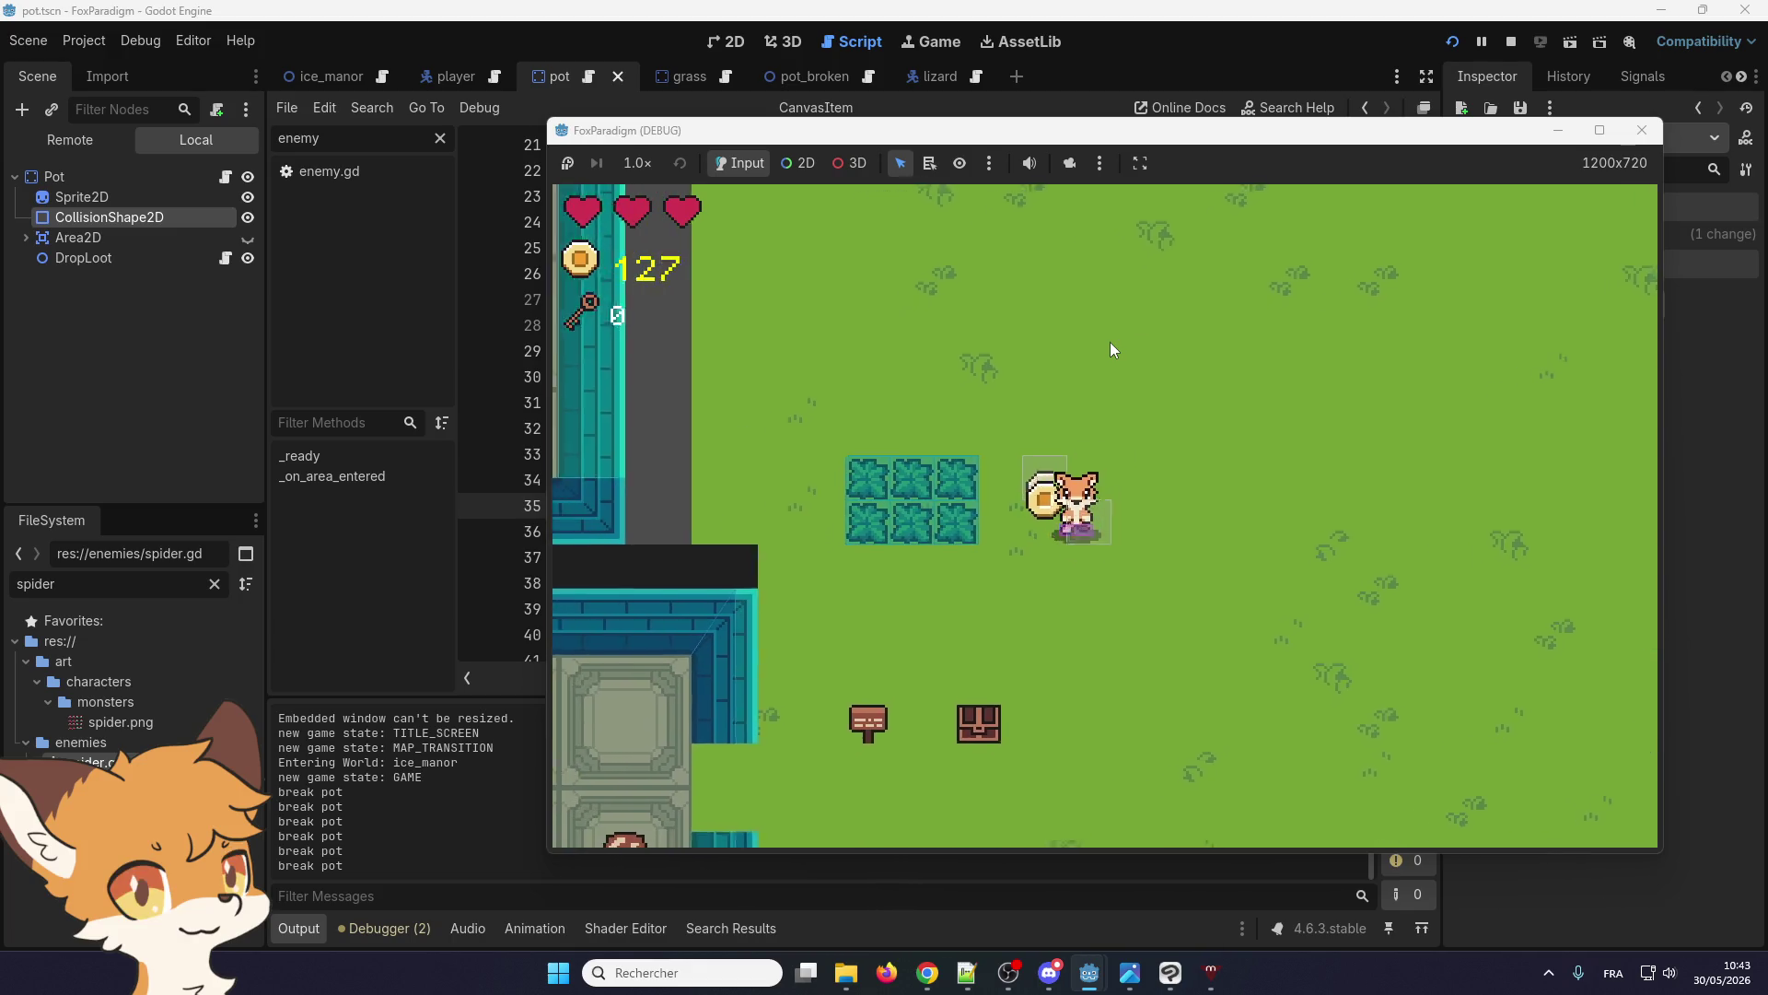
{"action": "key", "text": "Up"}
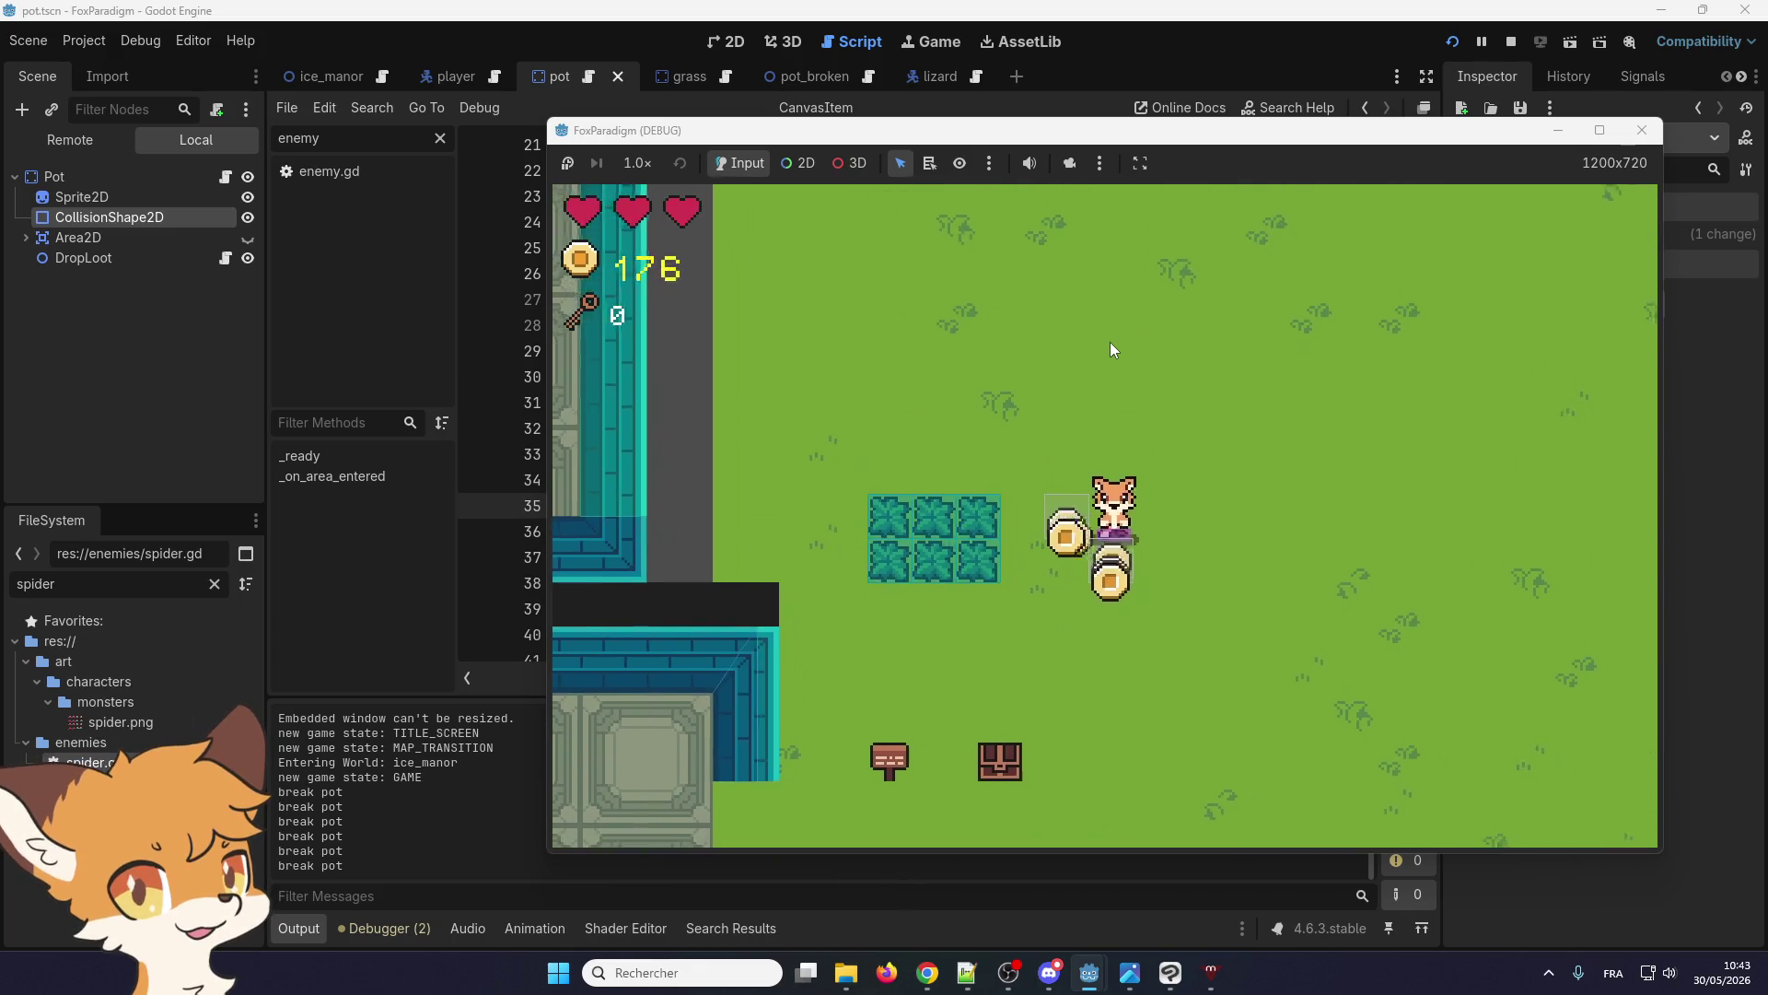
{"action": "key", "text": "Up"}
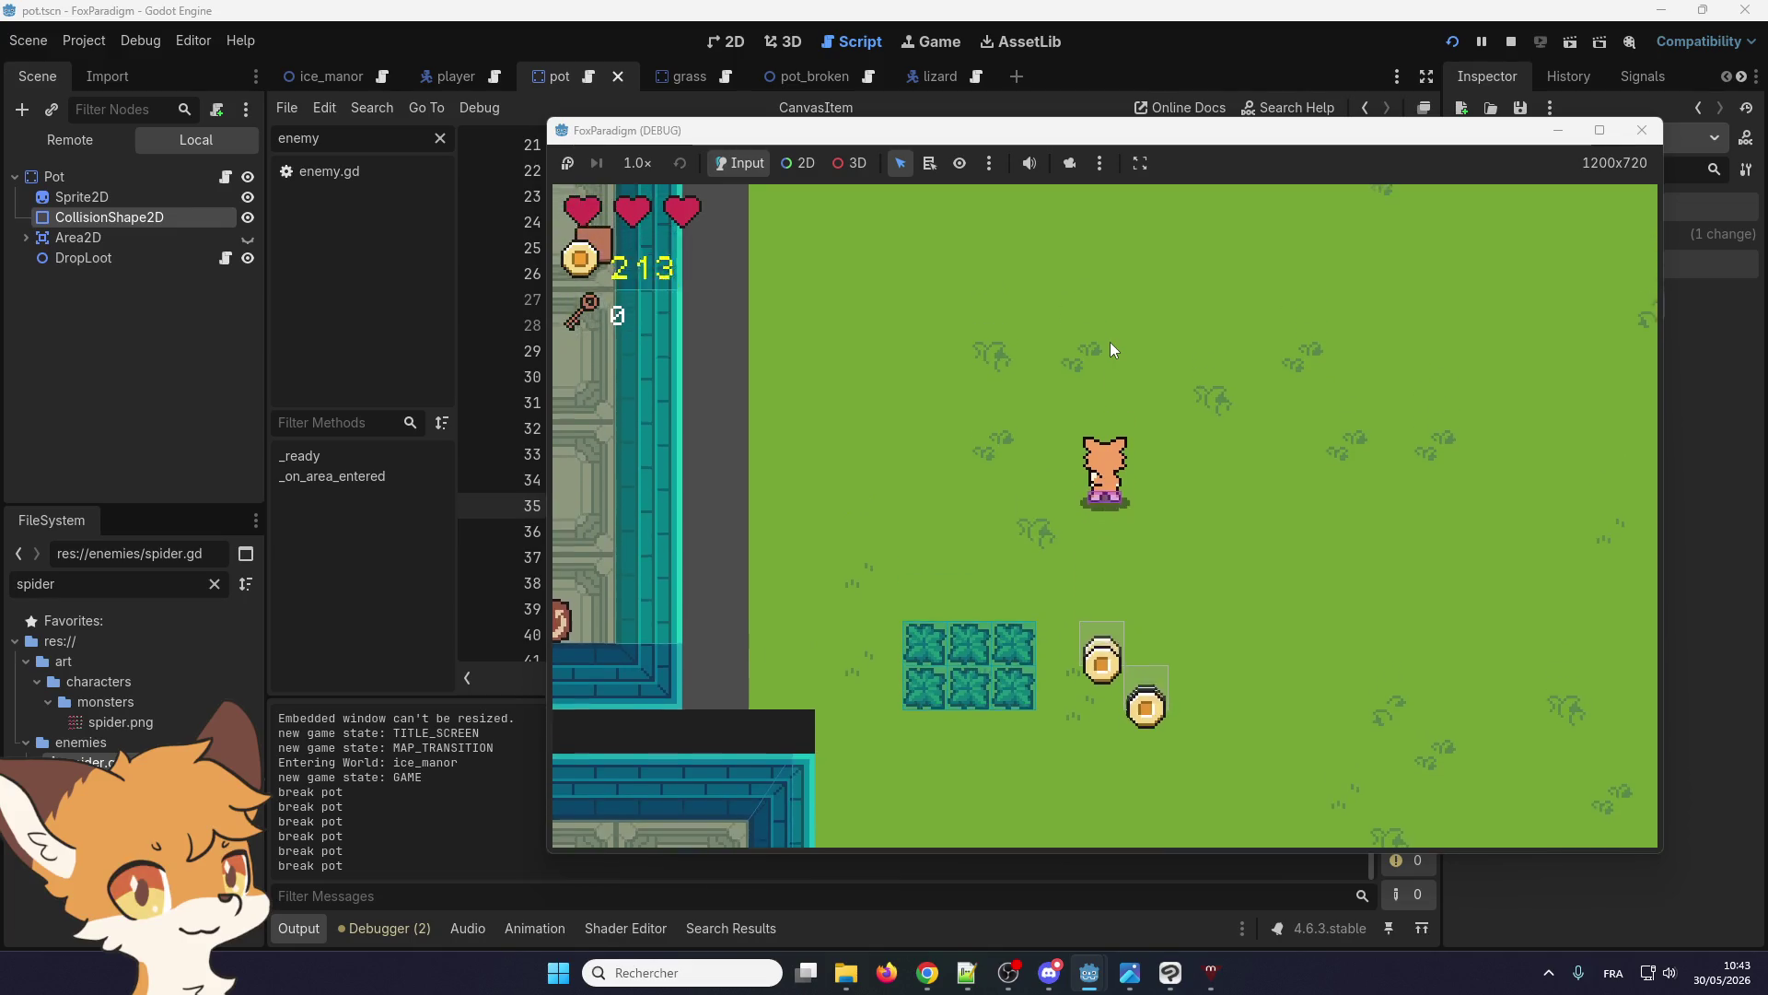
{"action": "key", "text": "Down"}
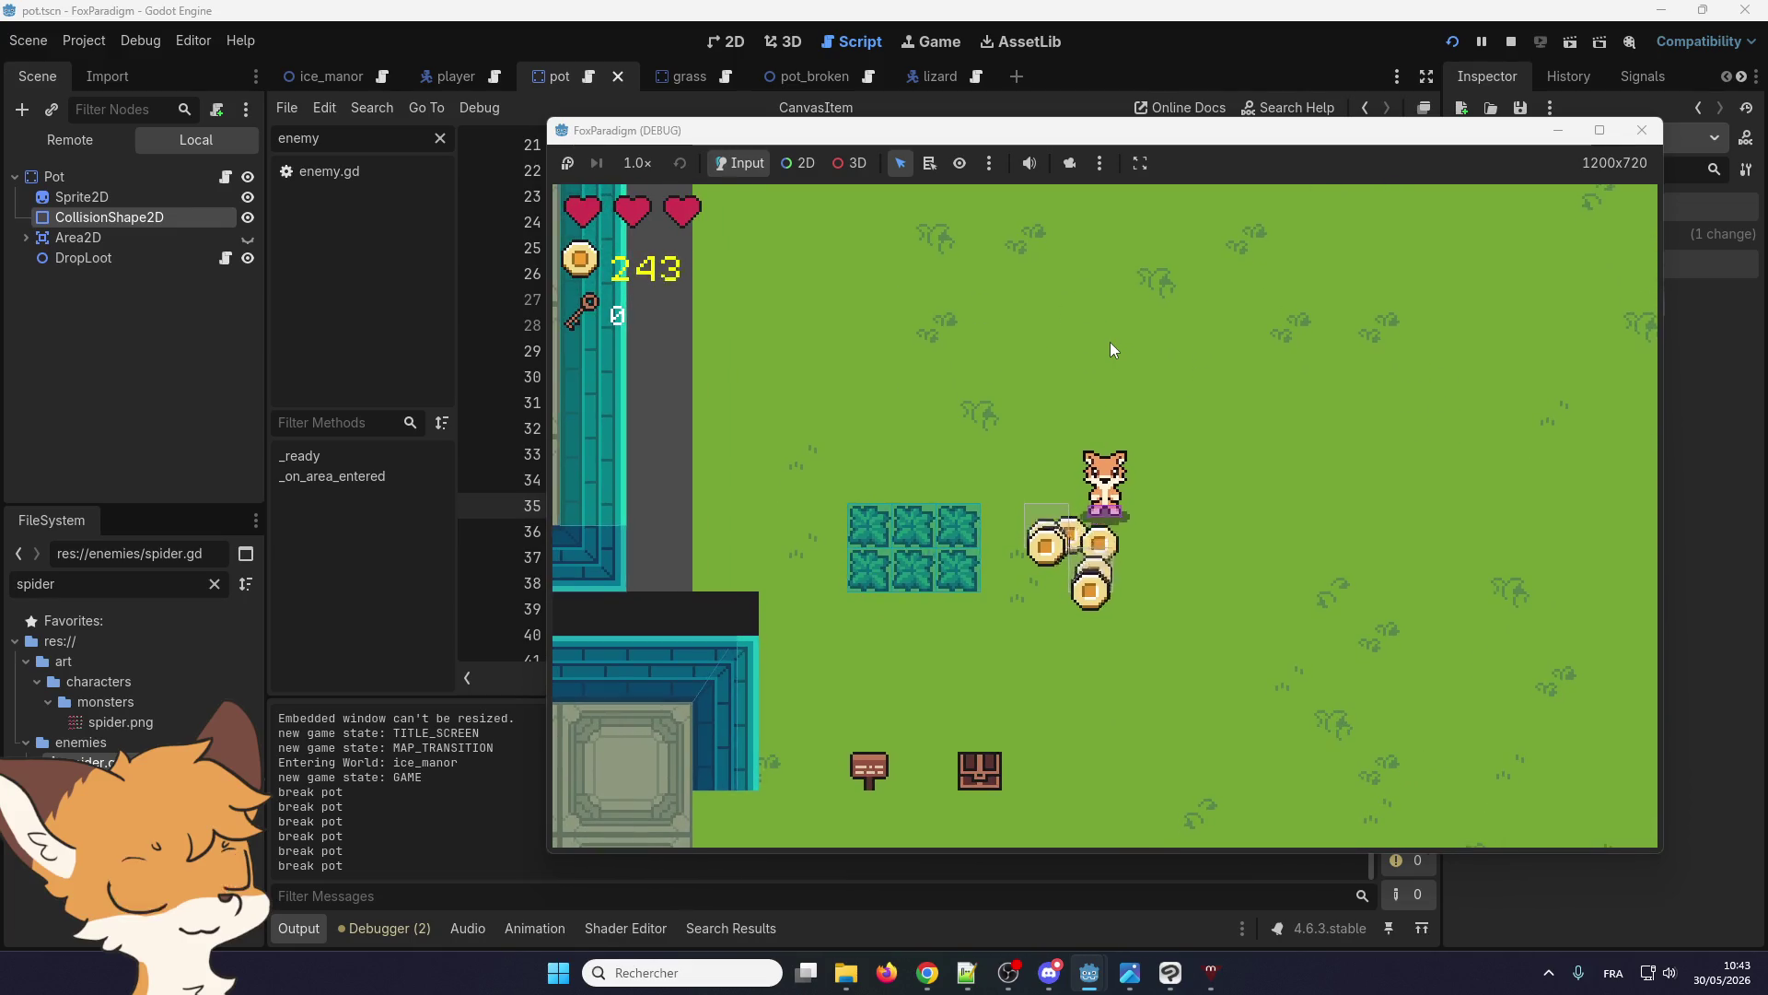
{"action": "key", "text": "Right"}
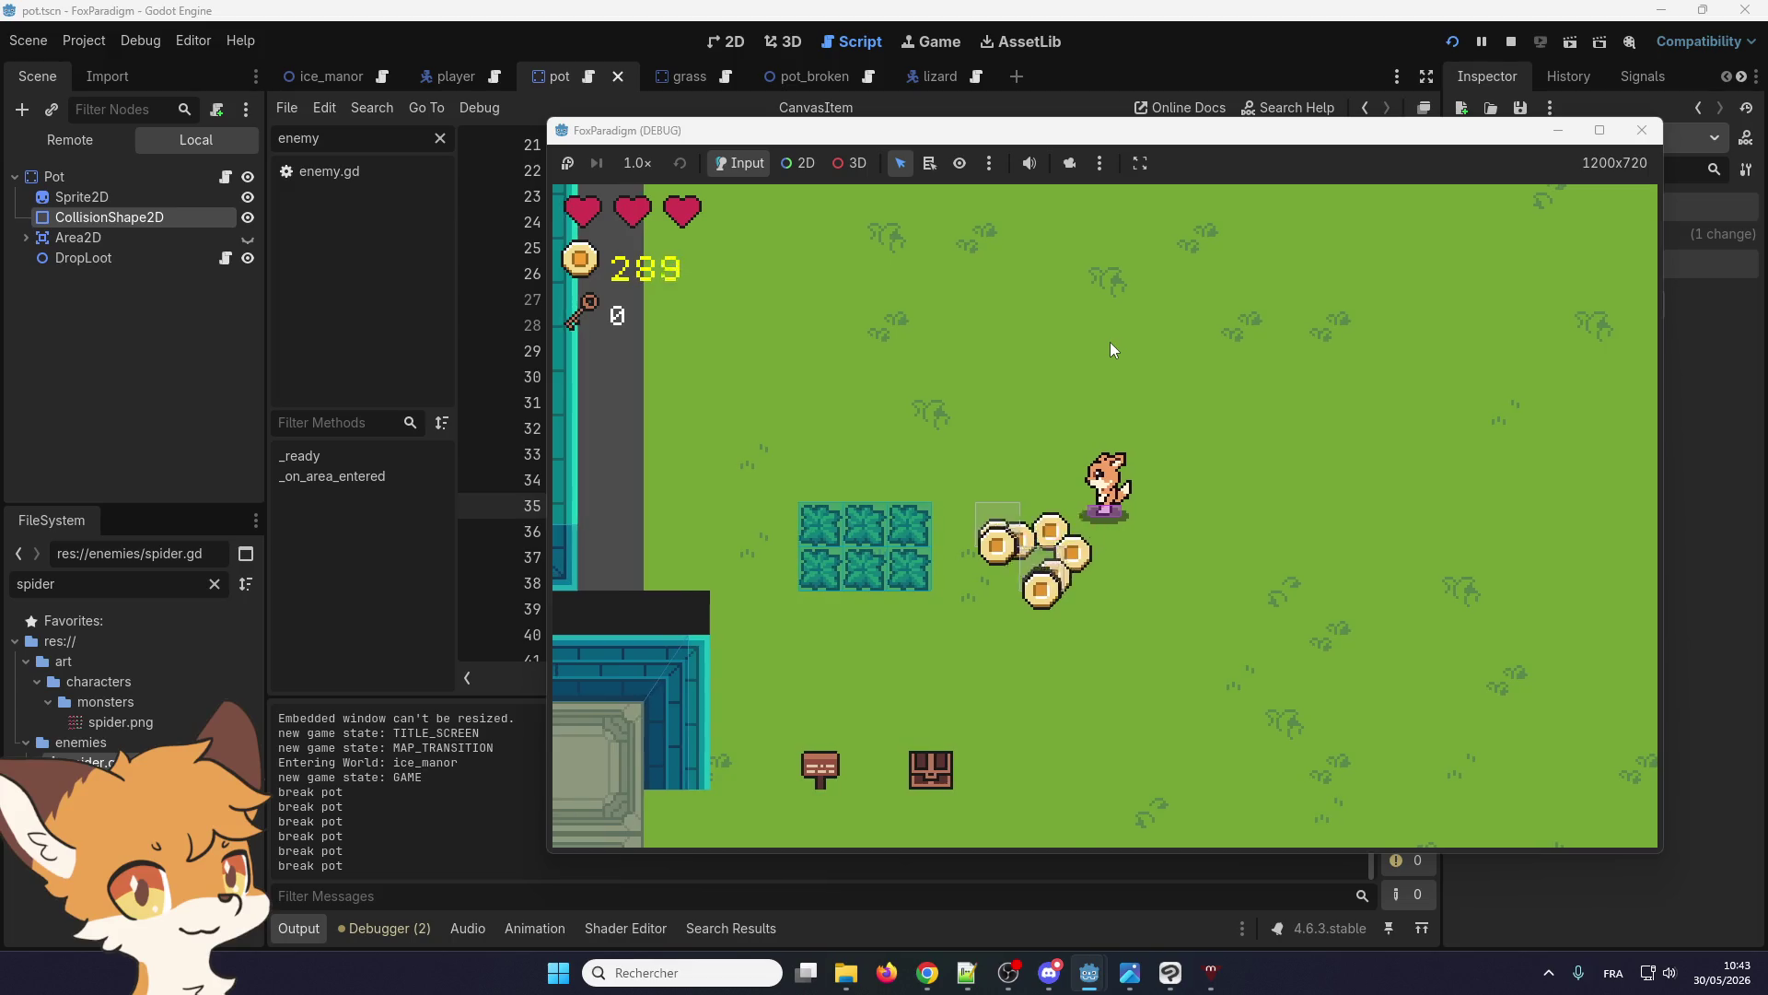
{"action": "key", "text": "Up"}
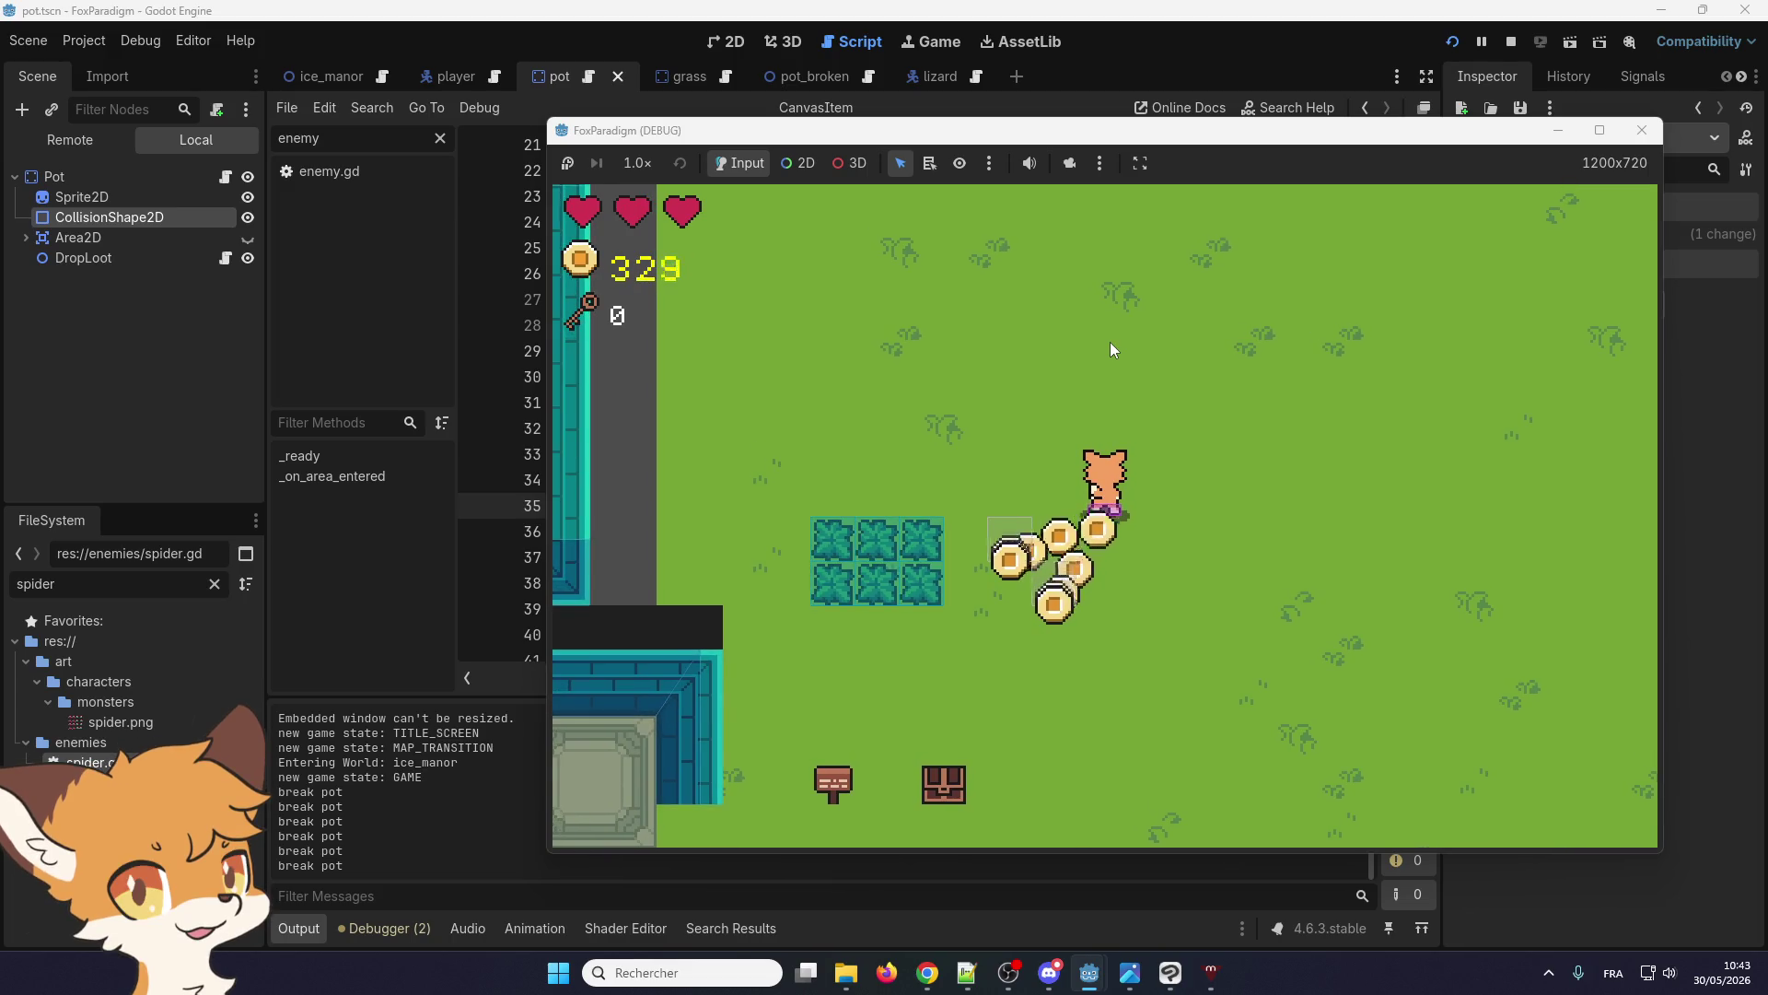
{"action": "key", "text": "Left"}
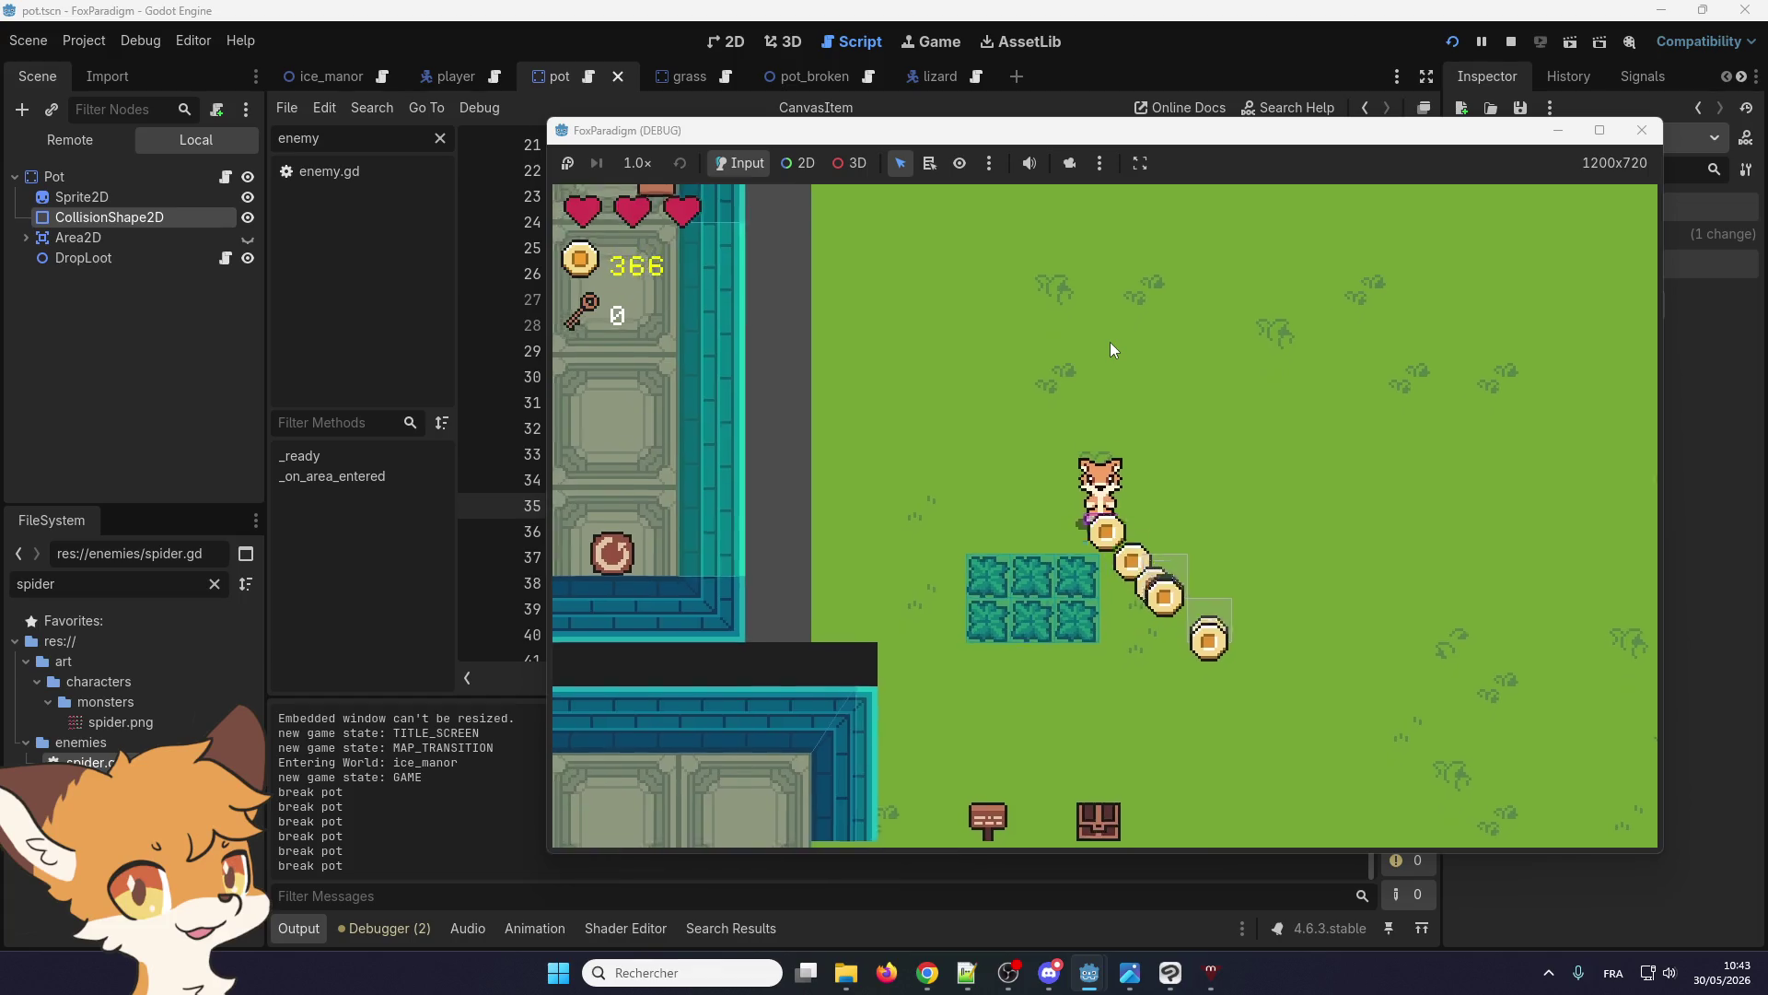
{"action": "key", "text": "Right"}
{"action": "key", "text": "Down"}
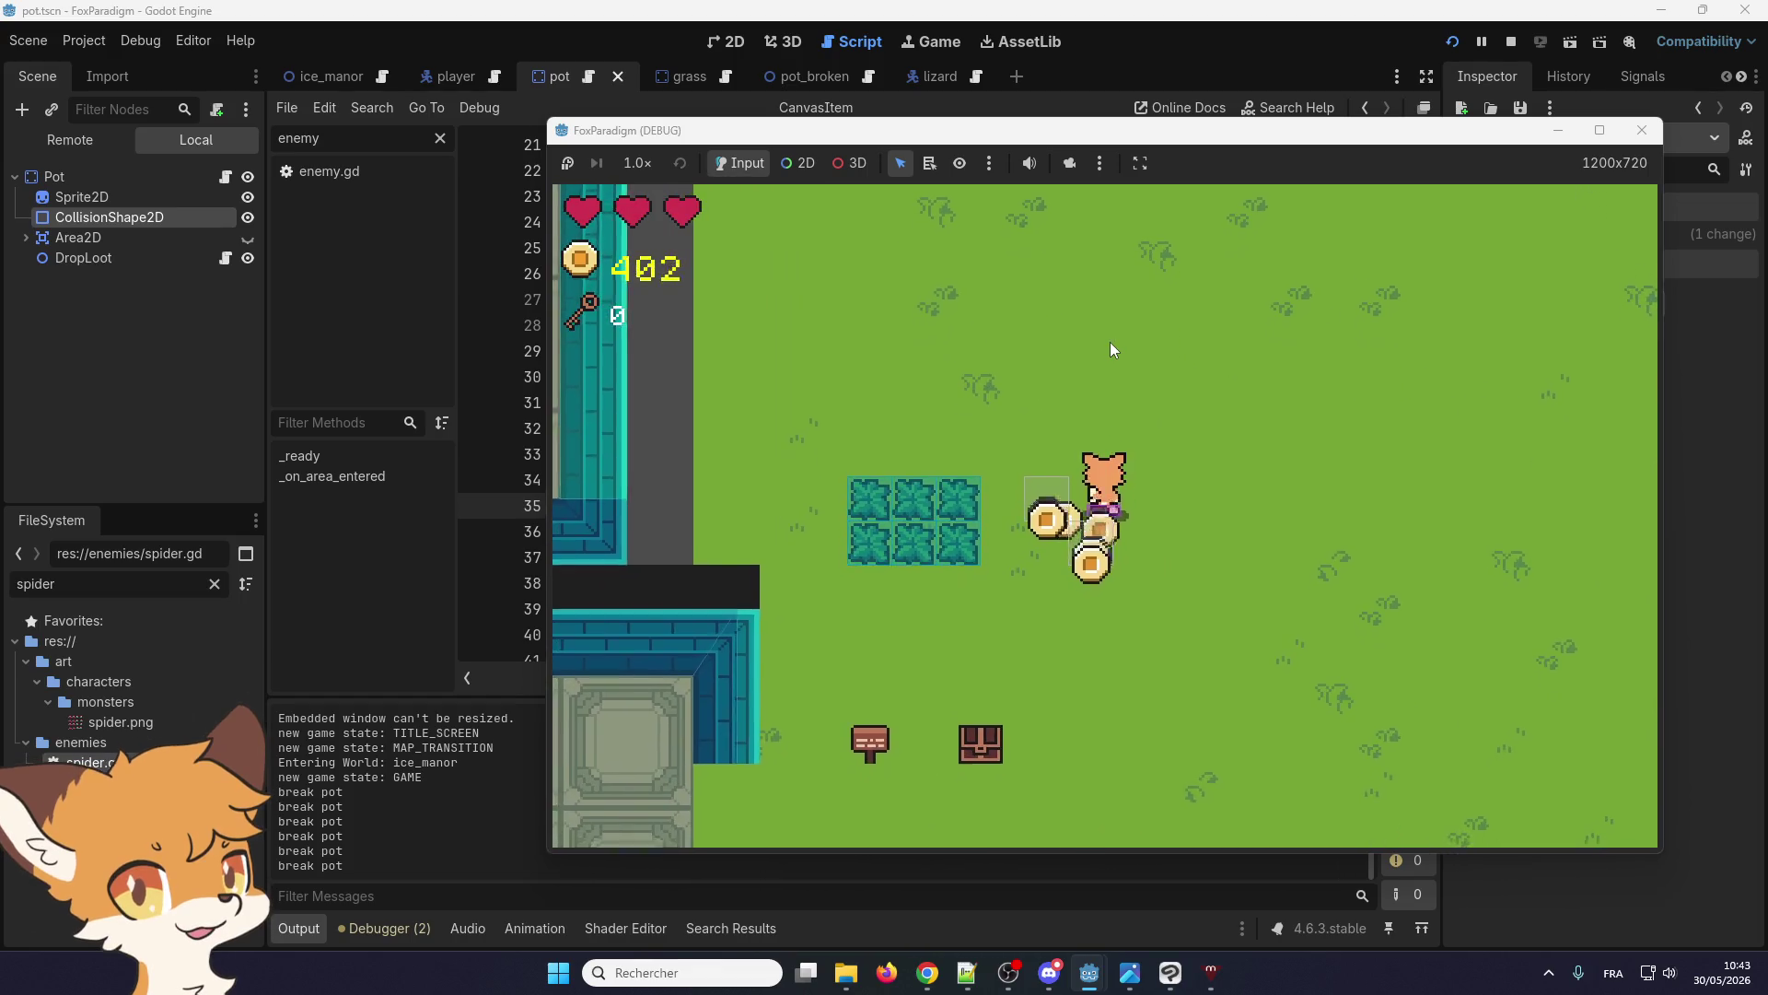
{"action": "key", "text": "Up"}
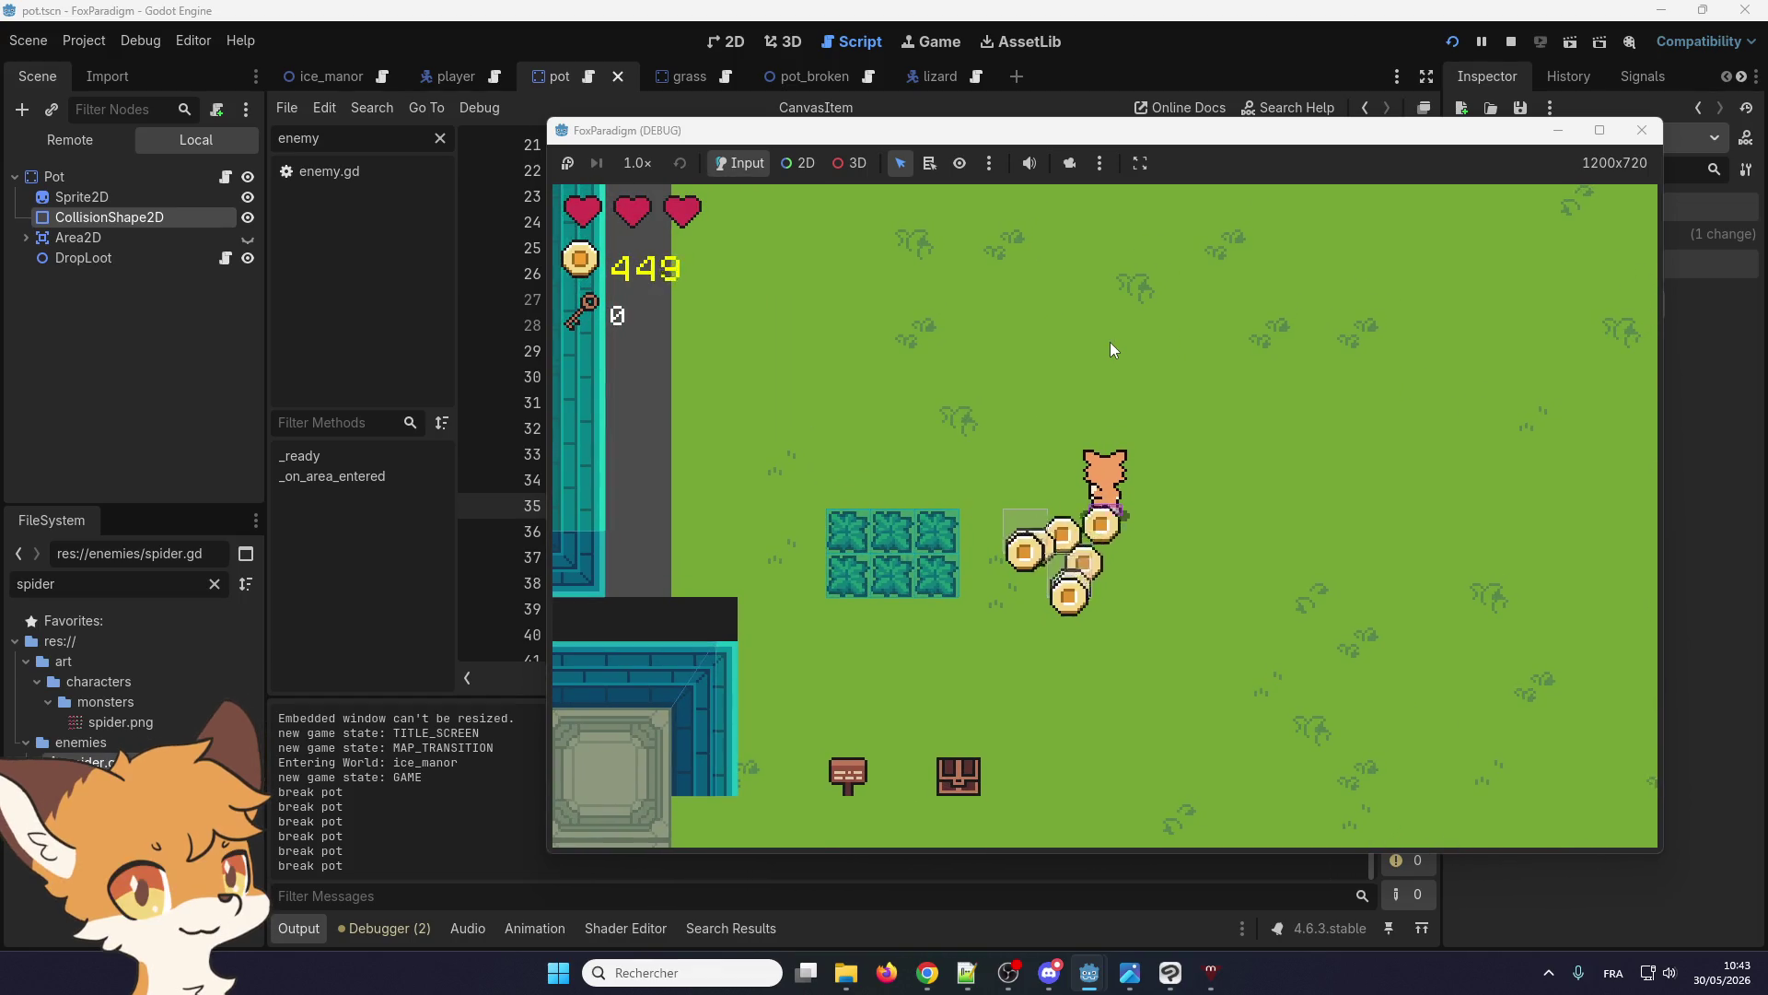
Slash the bush on the left and head back right
{"action": "key", "text": "Left"}
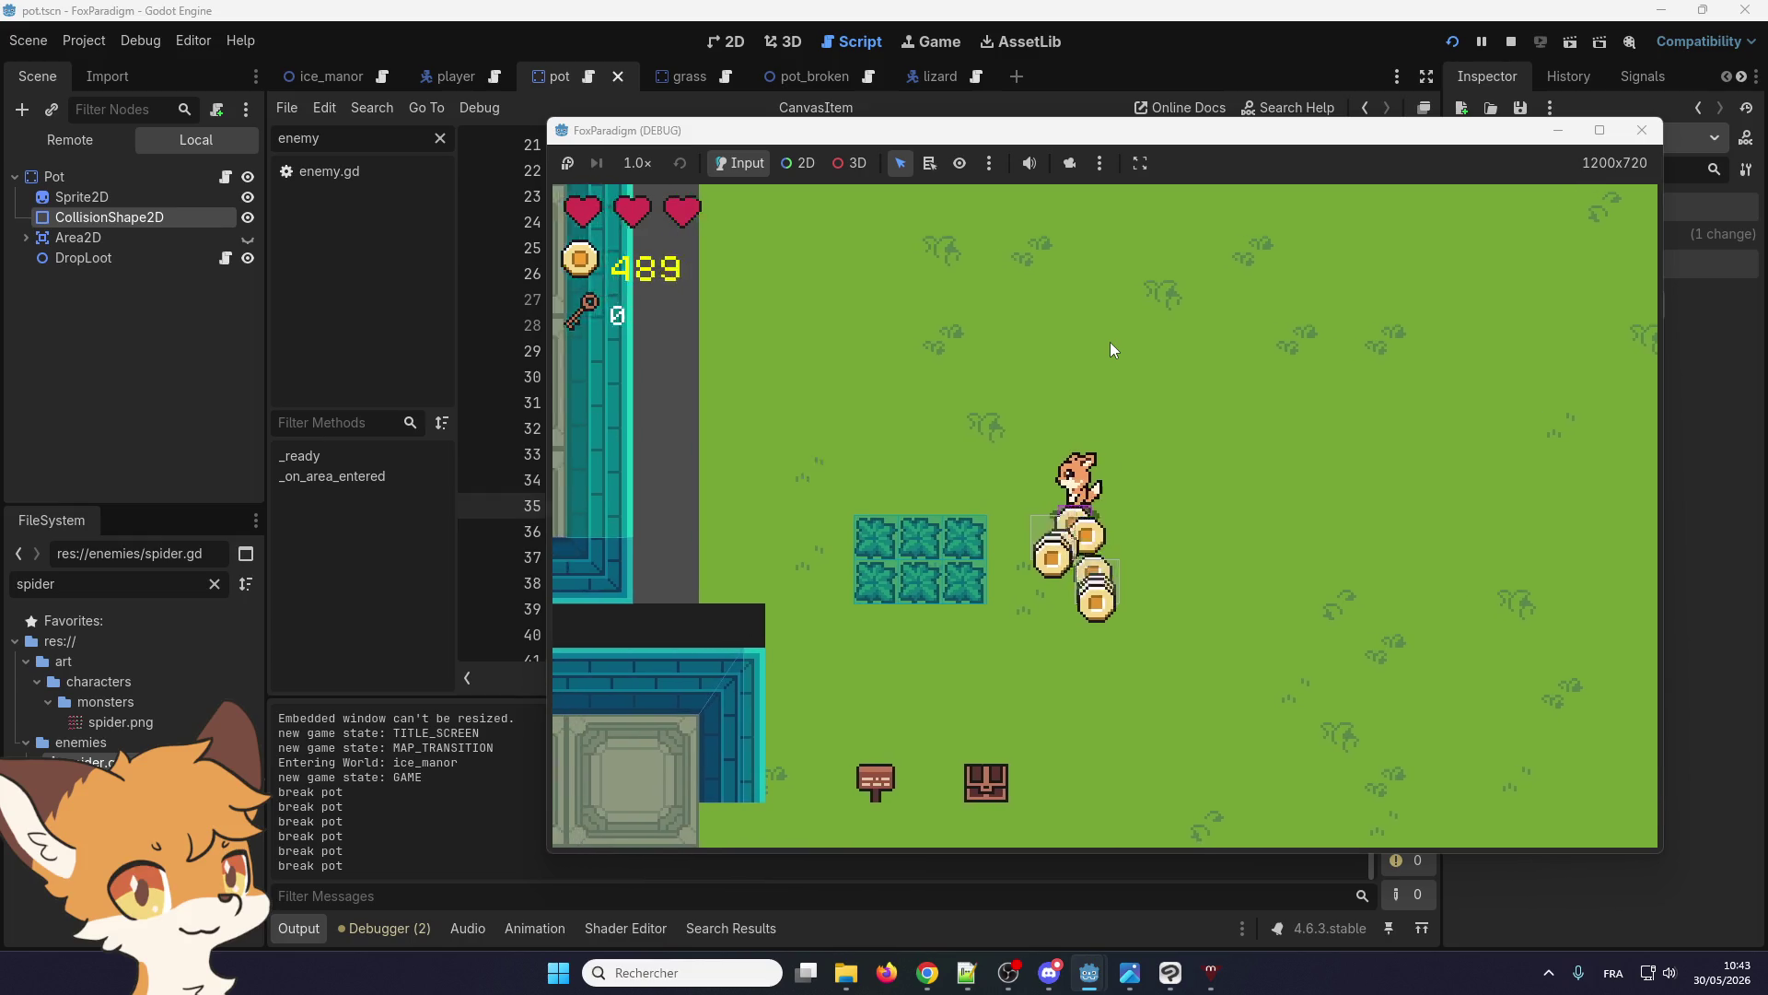
{"action": "key", "text": "space"}
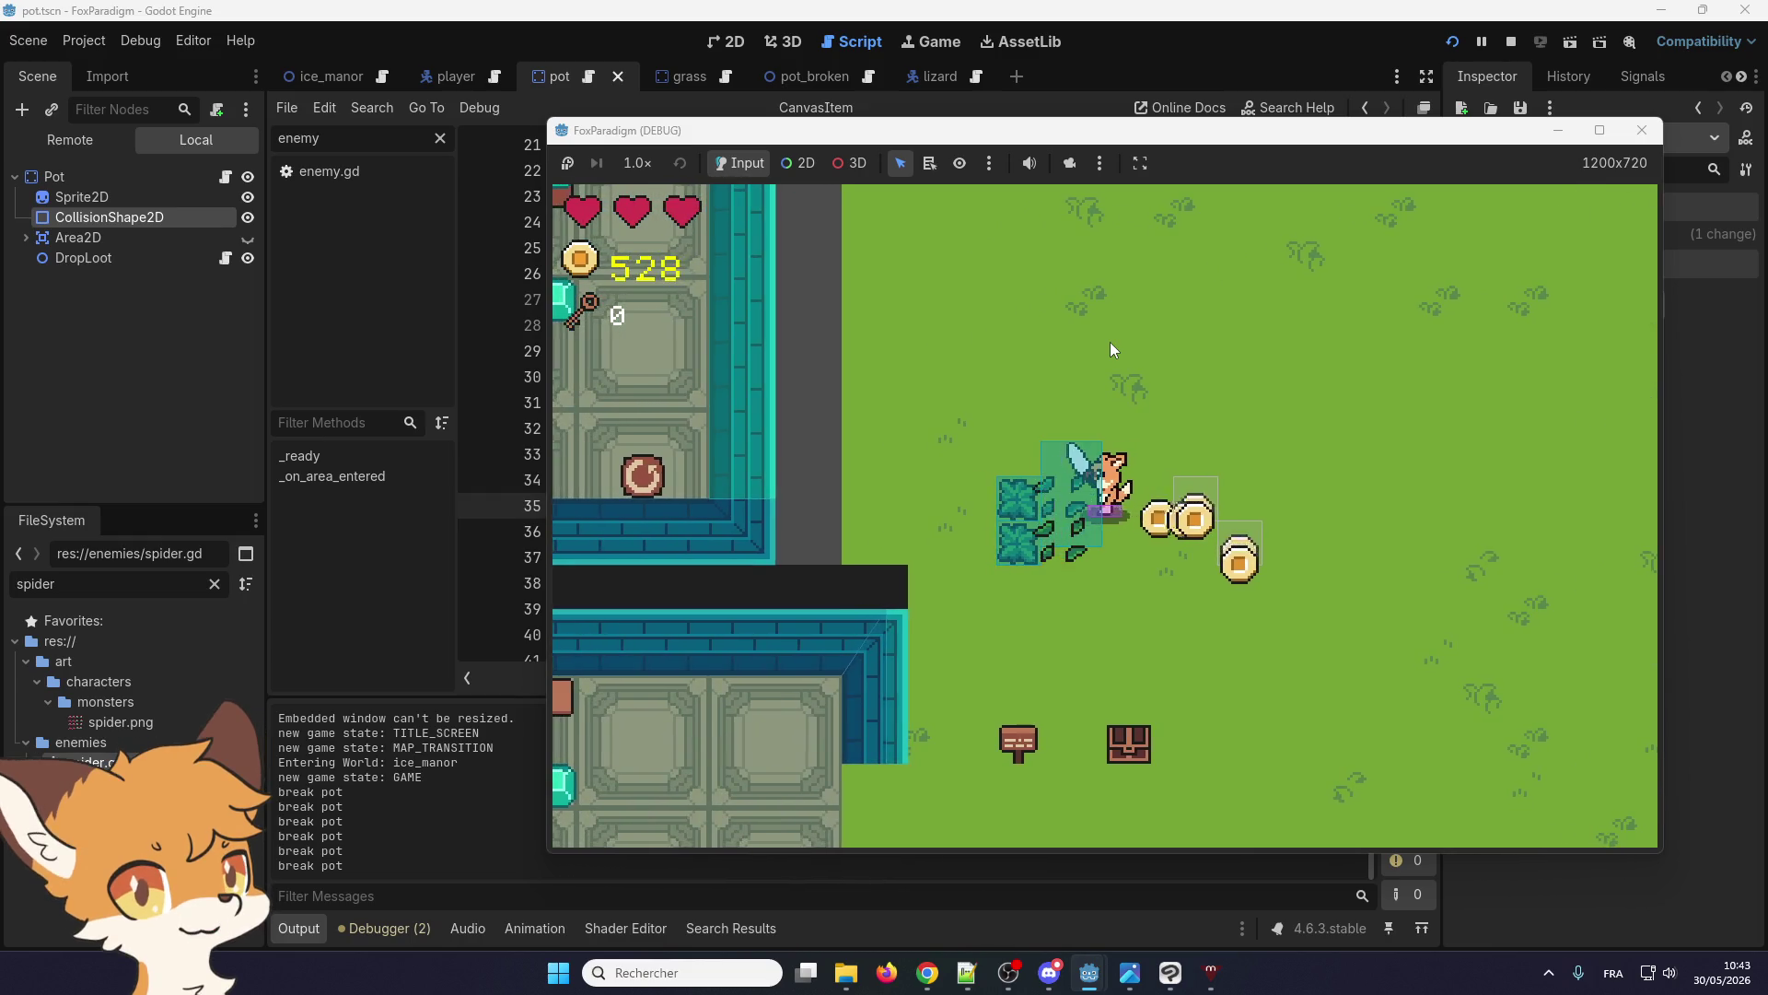
{"action": "key", "text": "Left"}
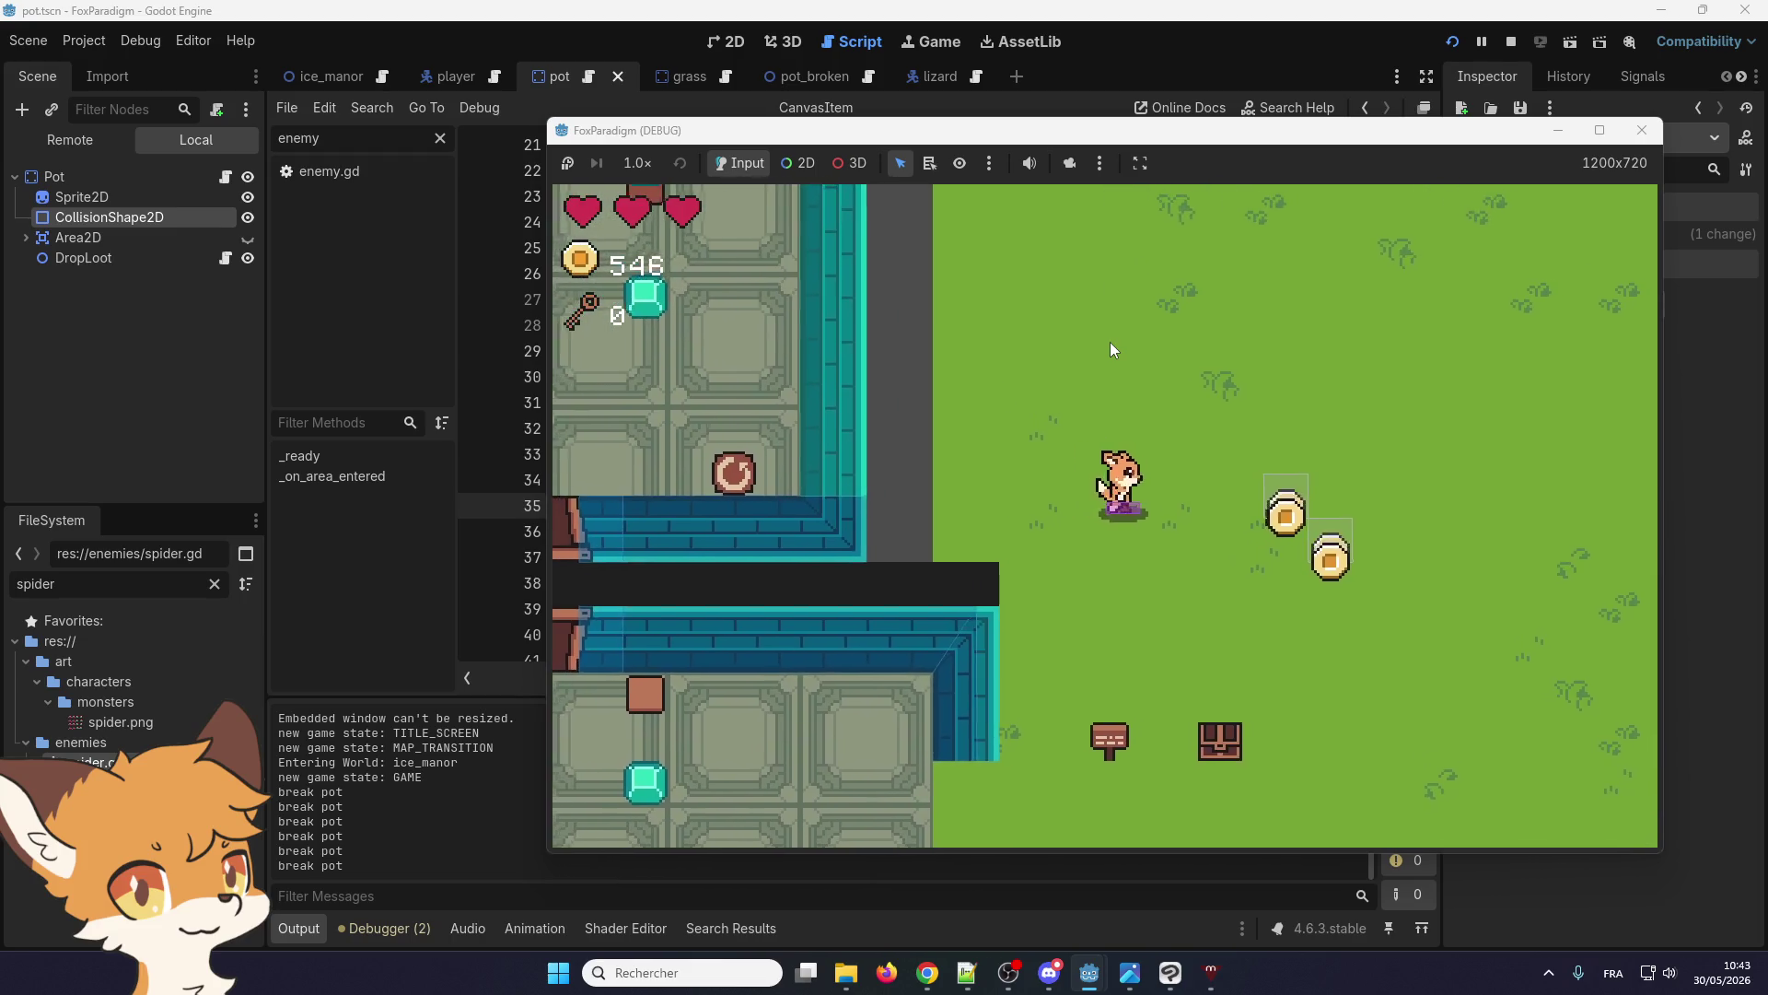
{"action": "key", "text": "Right"}
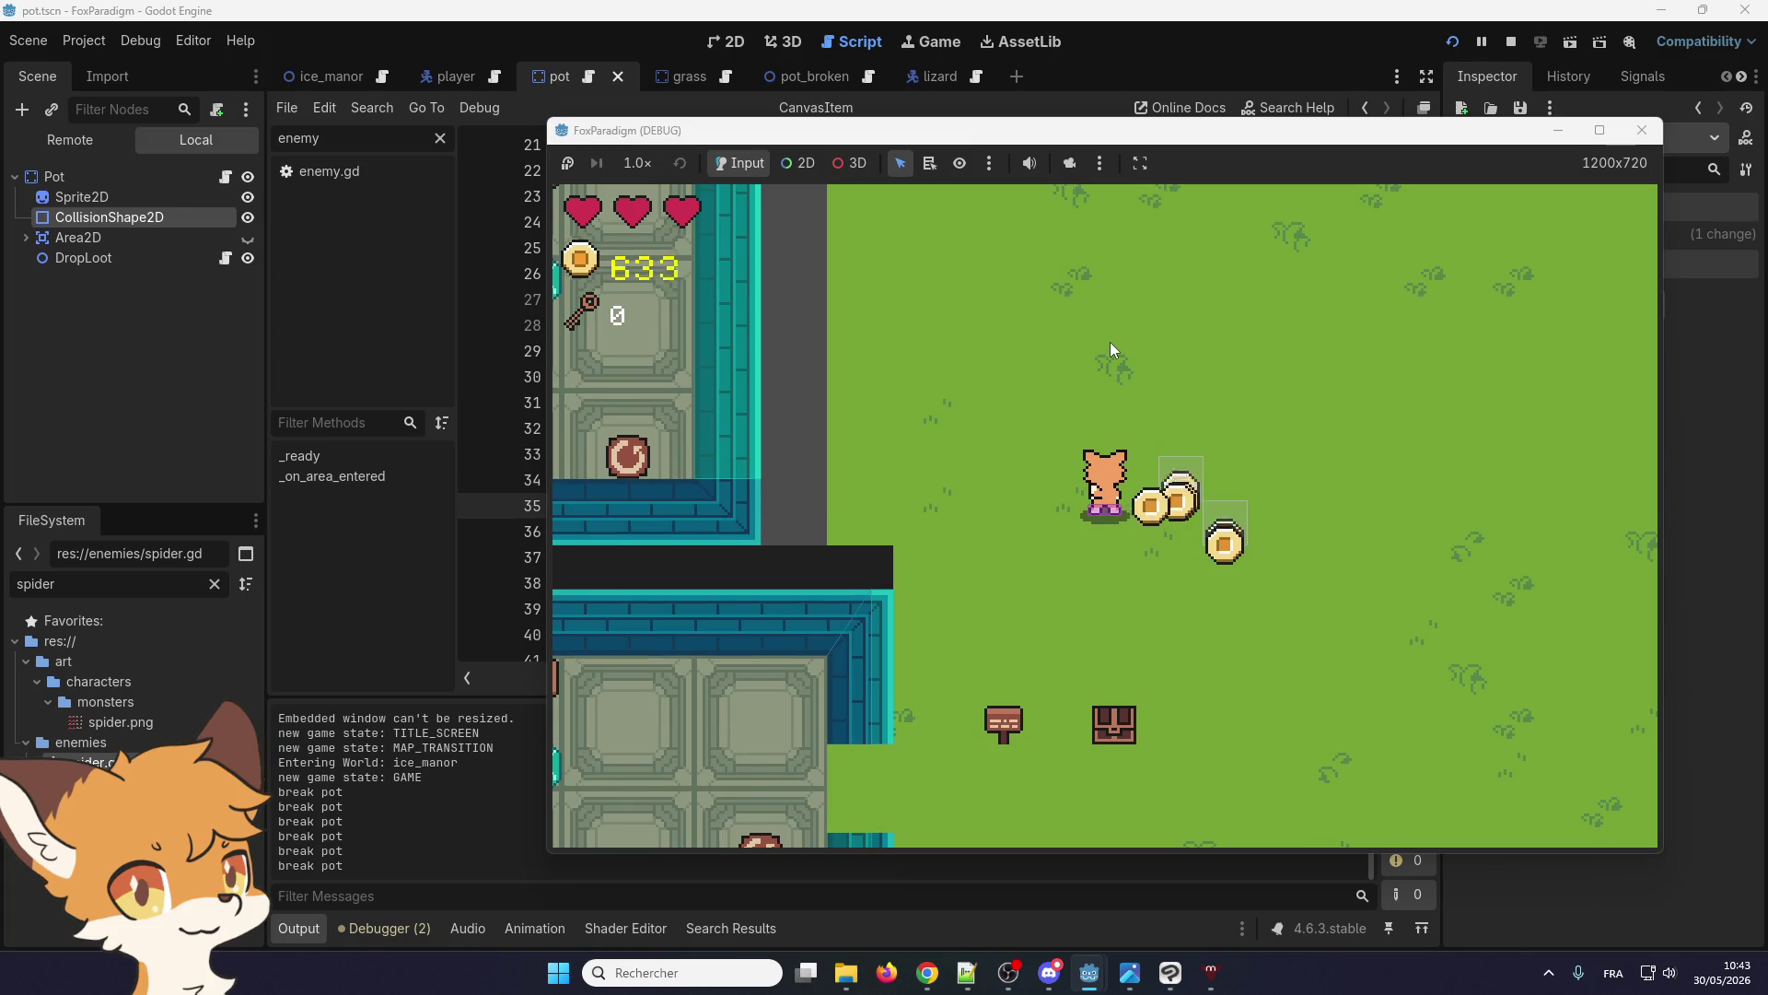
Gather the coins scattered down-left and nearby
{"action": "key", "text": "Down"}
{"action": "key", "text": "Right"}
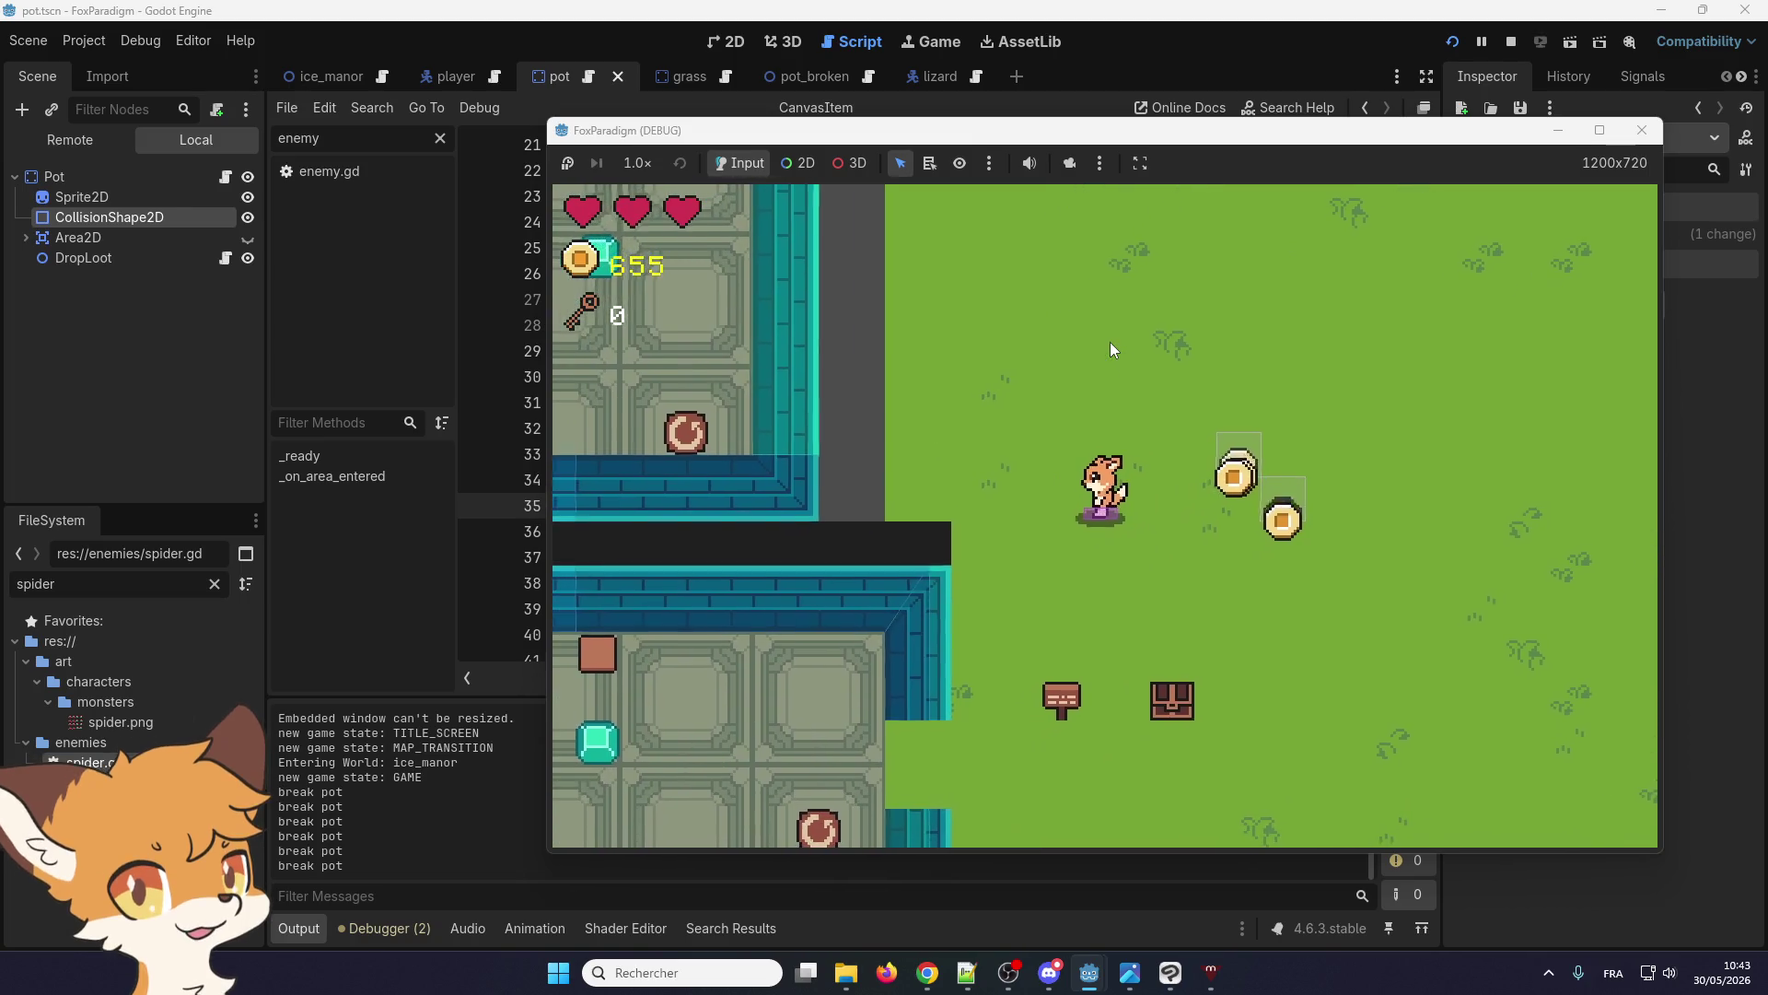
{"action": "key", "text": "Left"}
{"action": "key", "text": "Left"}
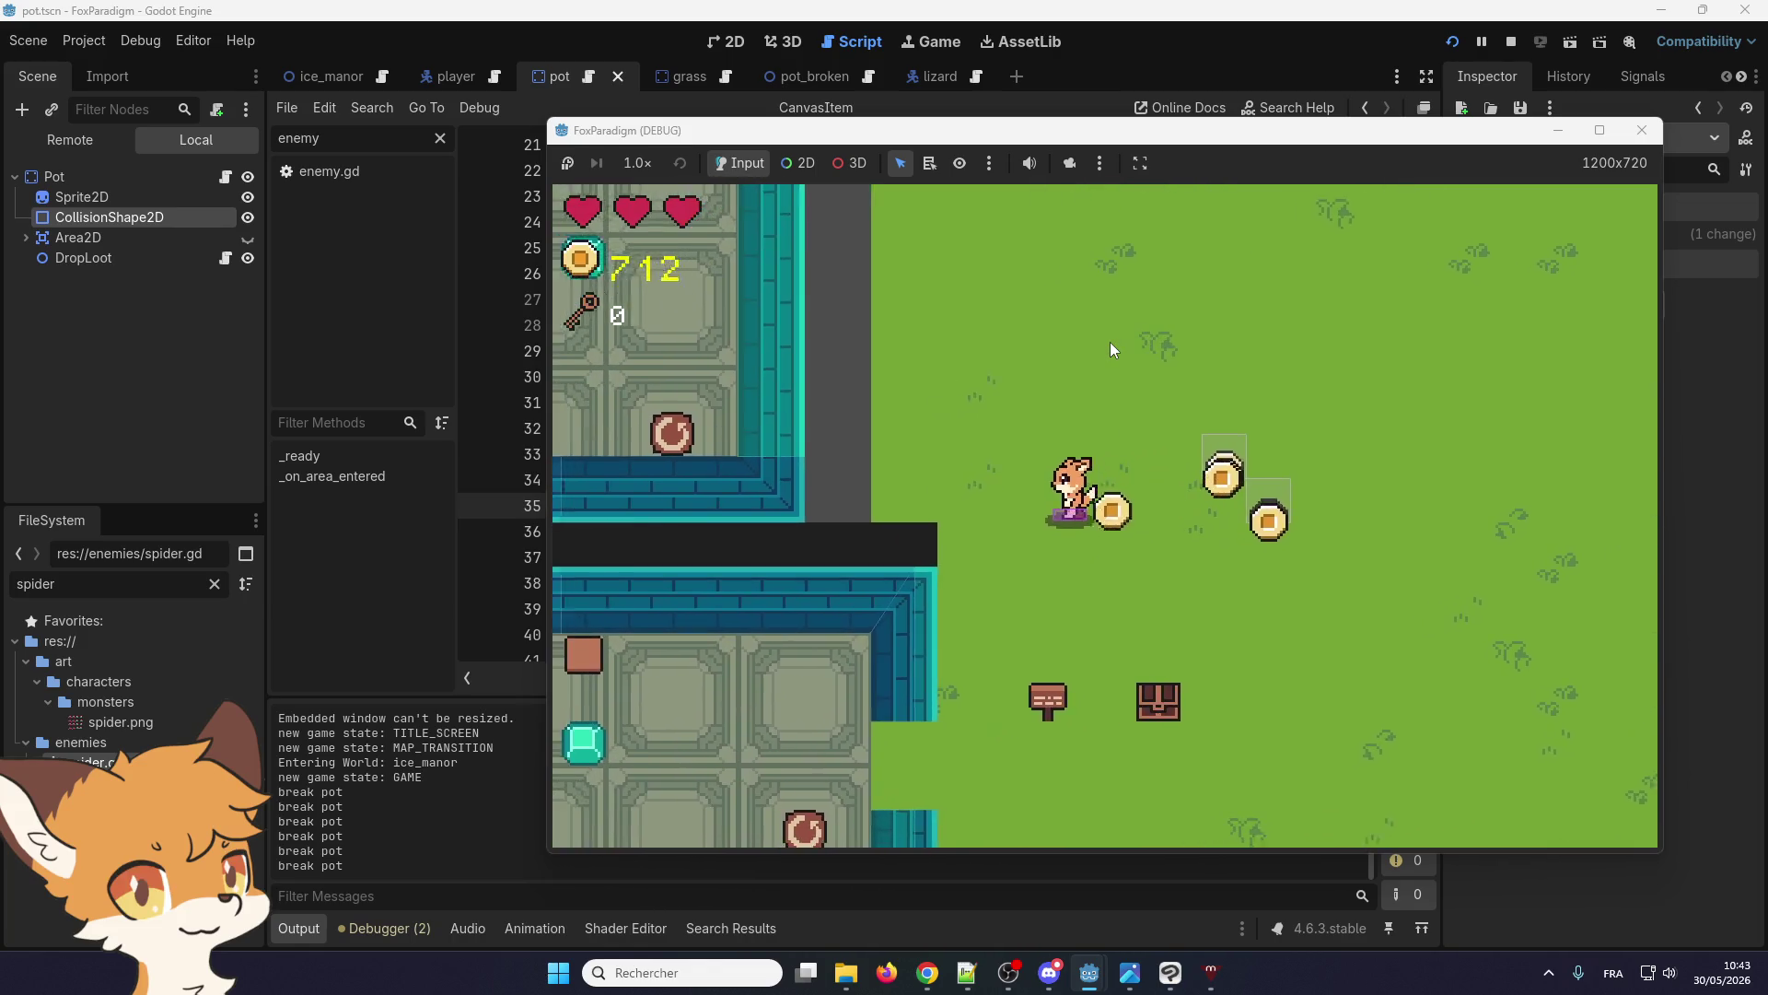
{"action": "key", "text": "Right"}
{"action": "key", "text": "Up"}
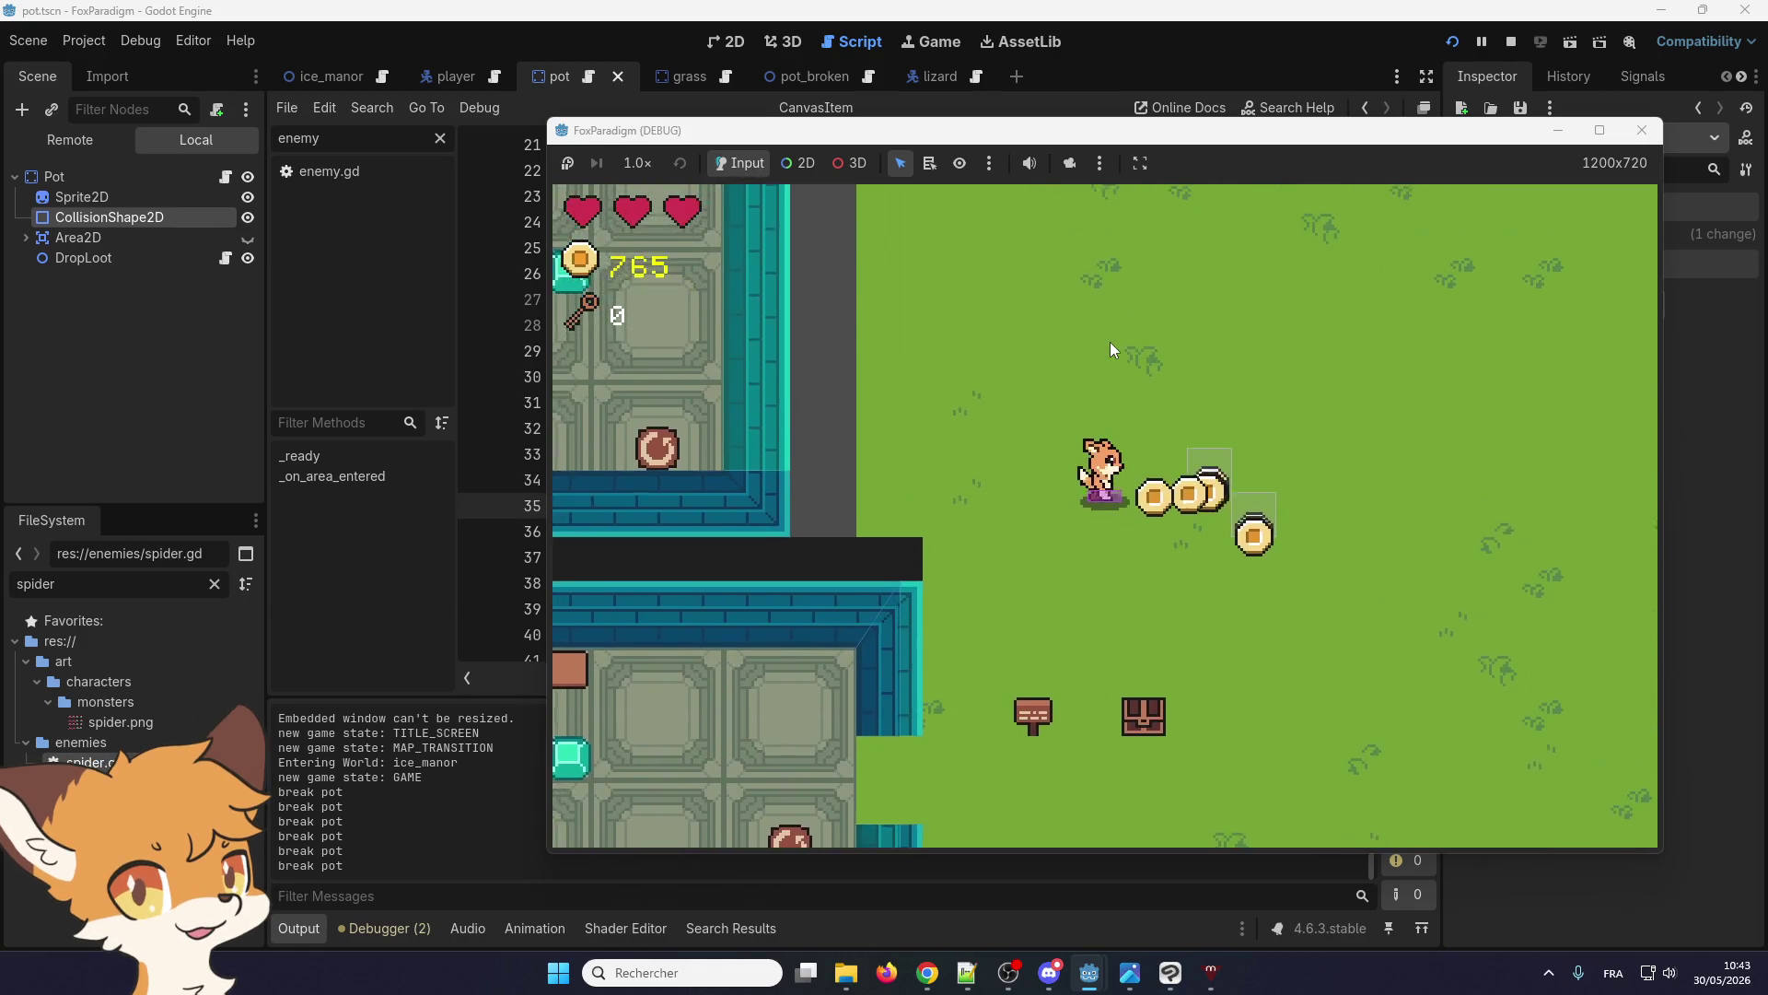
{"action": "key", "text": "Down"}
{"action": "key", "text": "Right"}
{"action": "key", "text": "Up"}
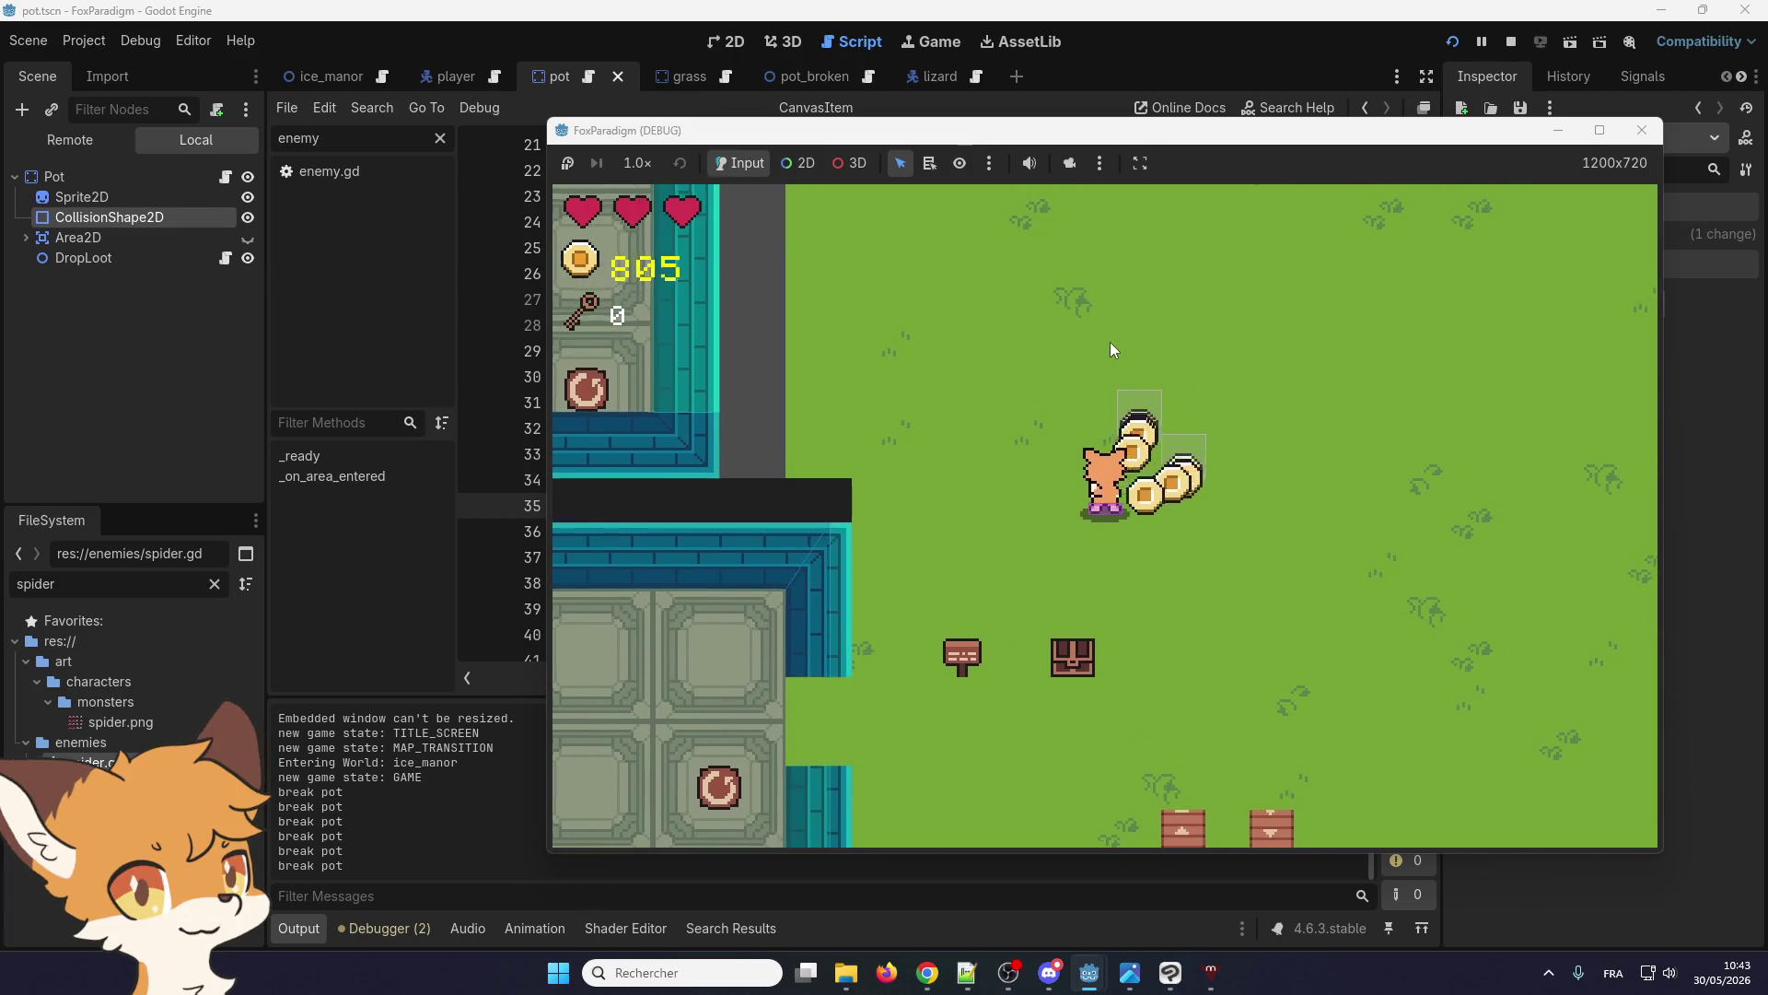
{"action": "key", "text": "Left"}
{"action": "key", "text": "Down"}
{"action": "key", "text": "Down"}
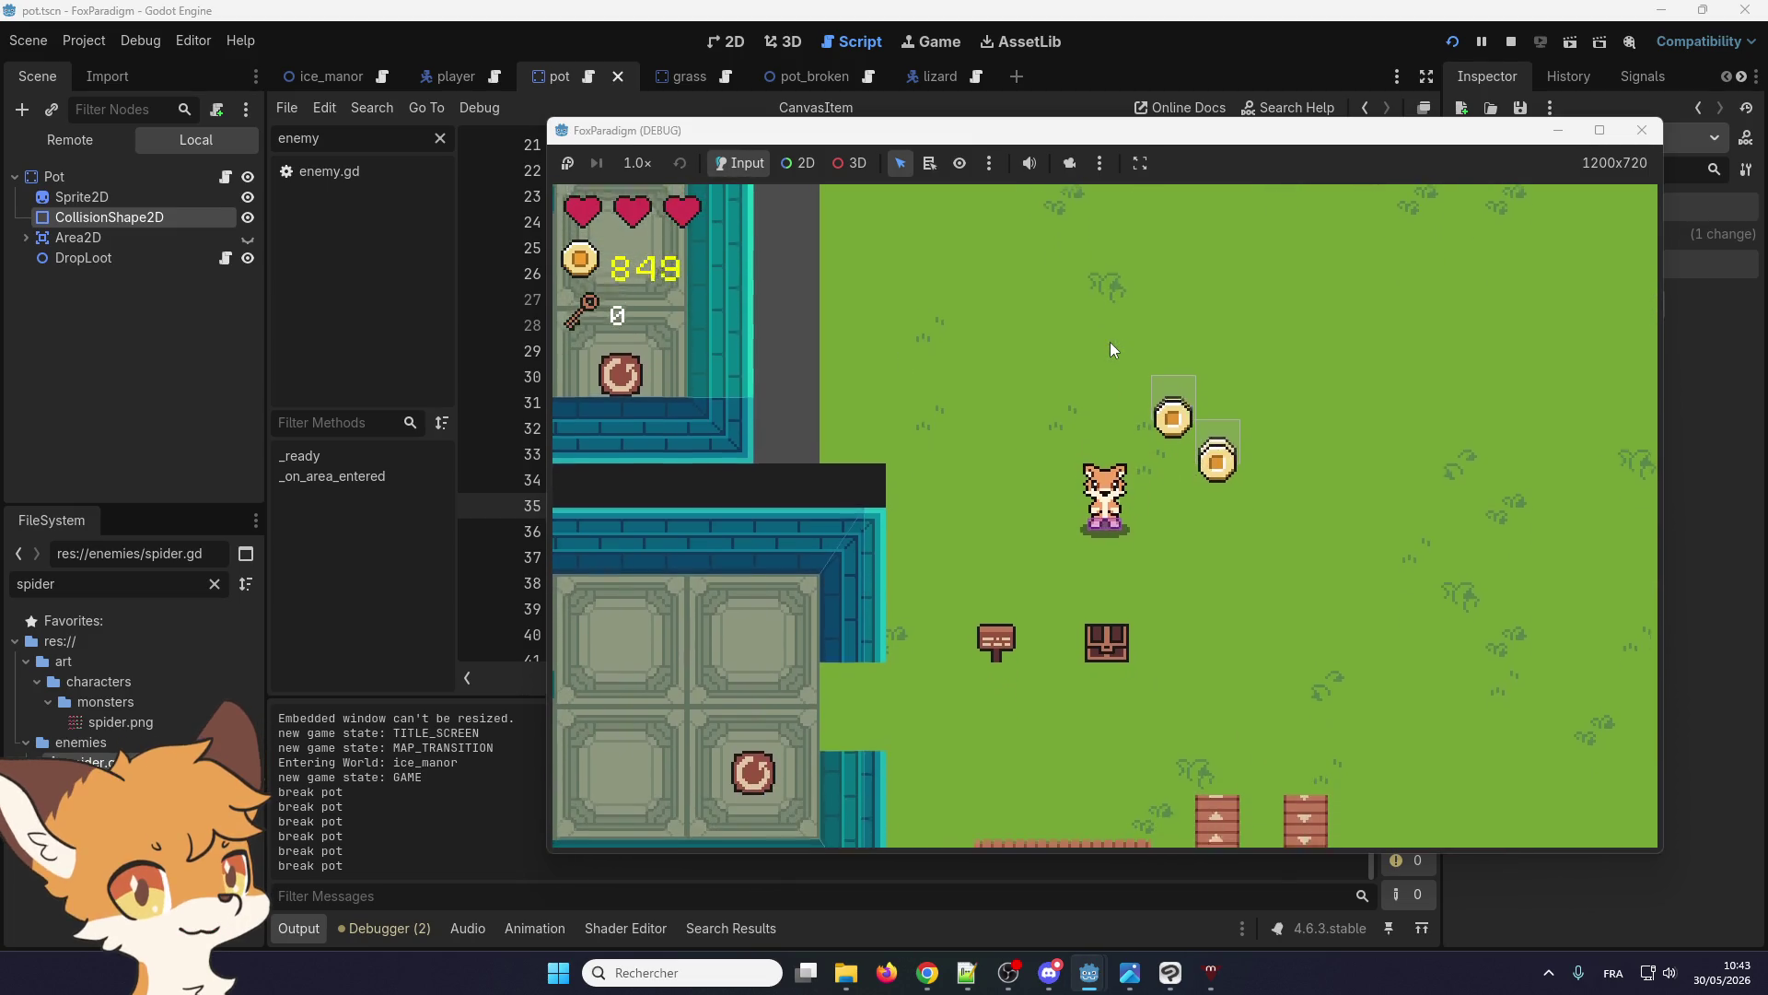
Pick up the last coins to reach 1054, then return the fox to the tiled room
{"action": "key", "text": "Up"}
{"action": "key", "text": "Right"}
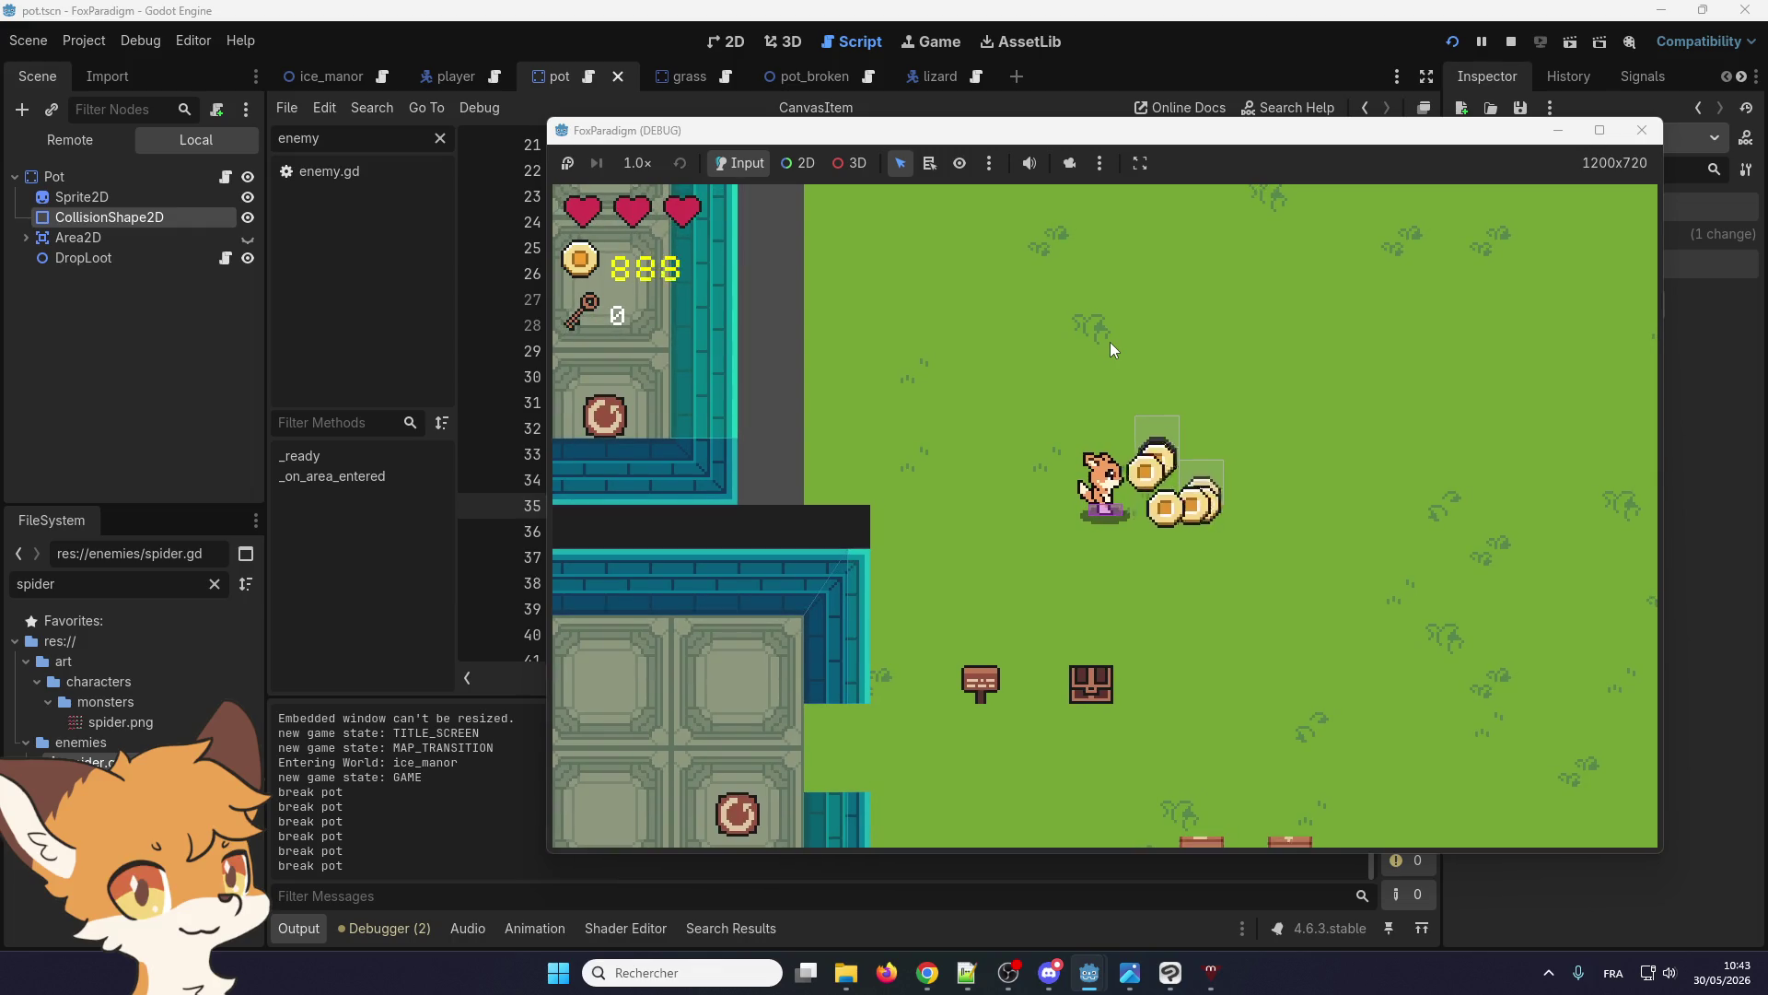
{"action": "key", "text": "Up"}
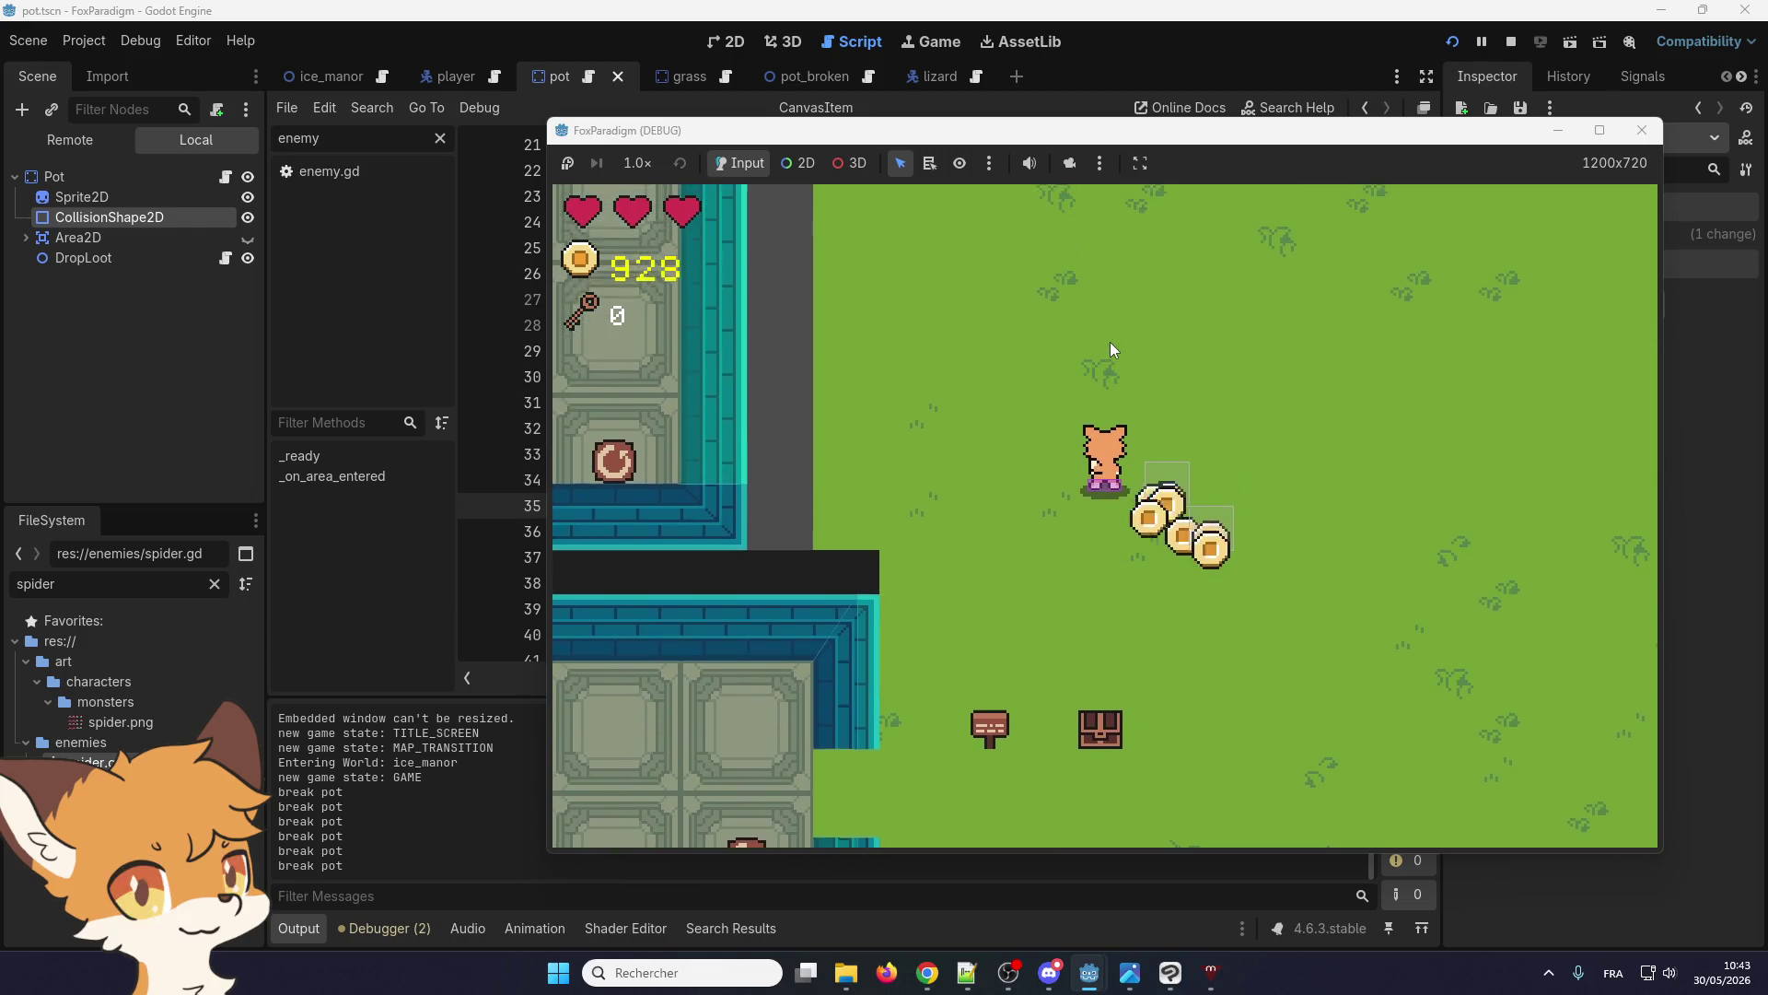
{"action": "key", "text": "Right"}
{"action": "key", "text": "Left"}
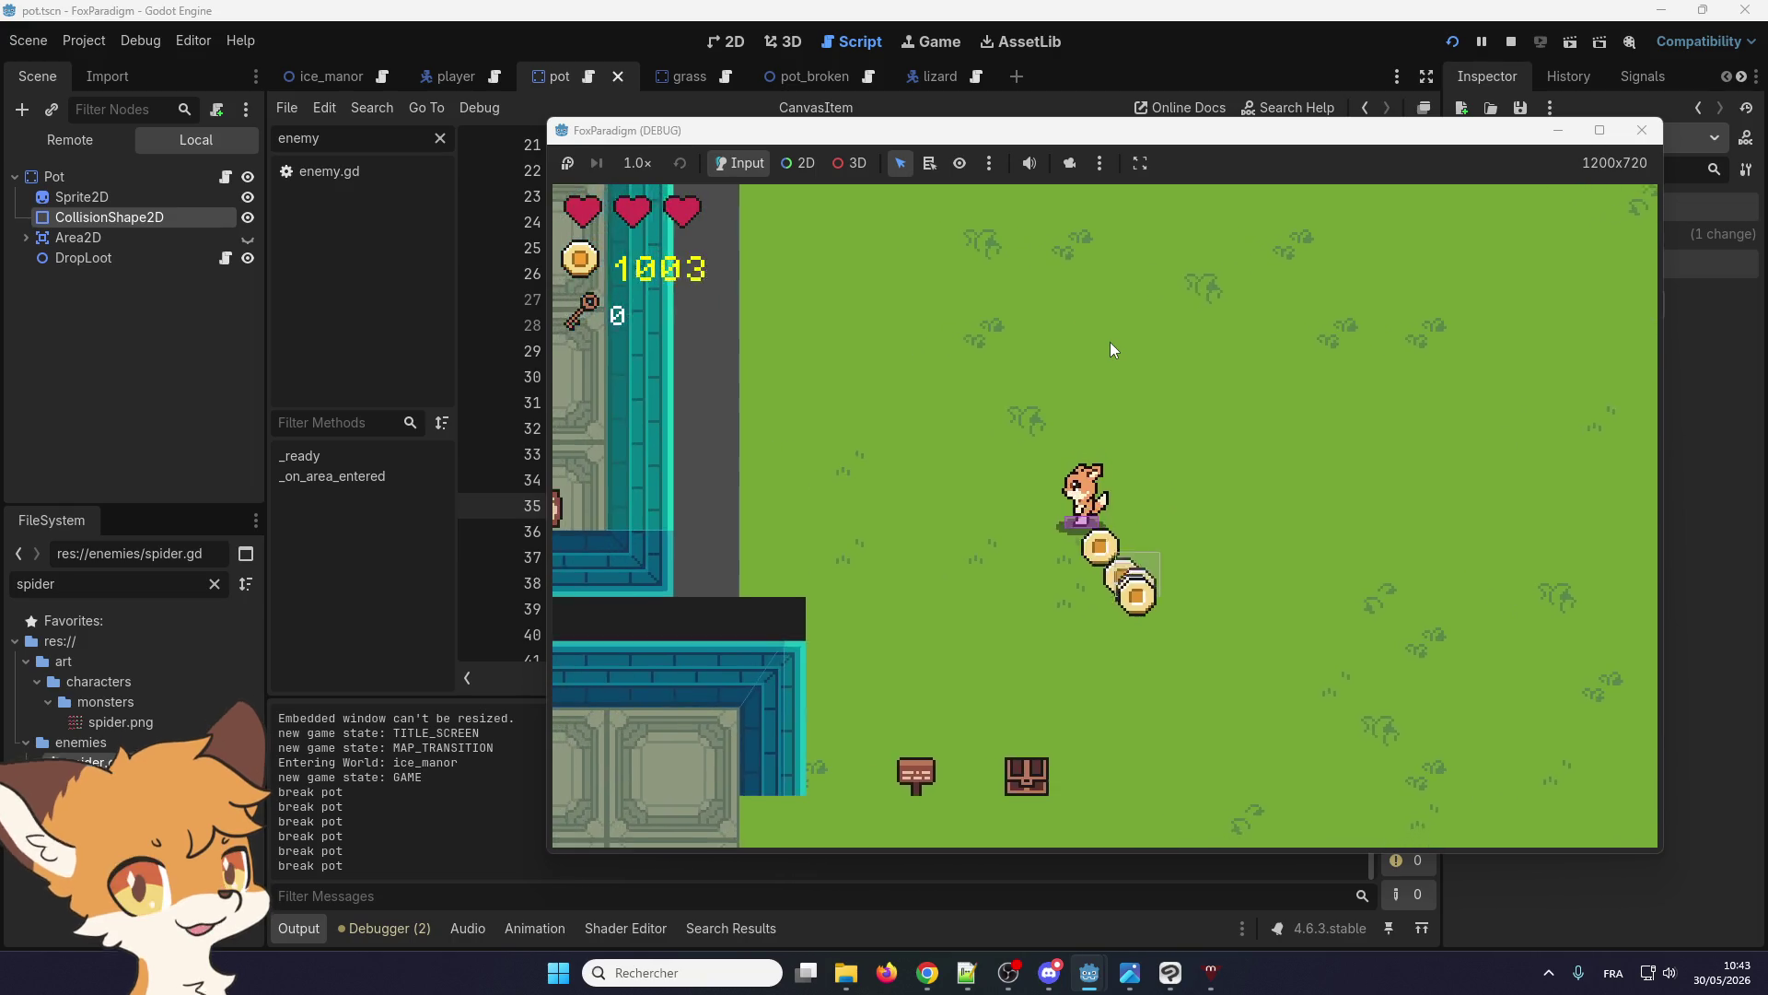
{"action": "key", "text": "Down"}
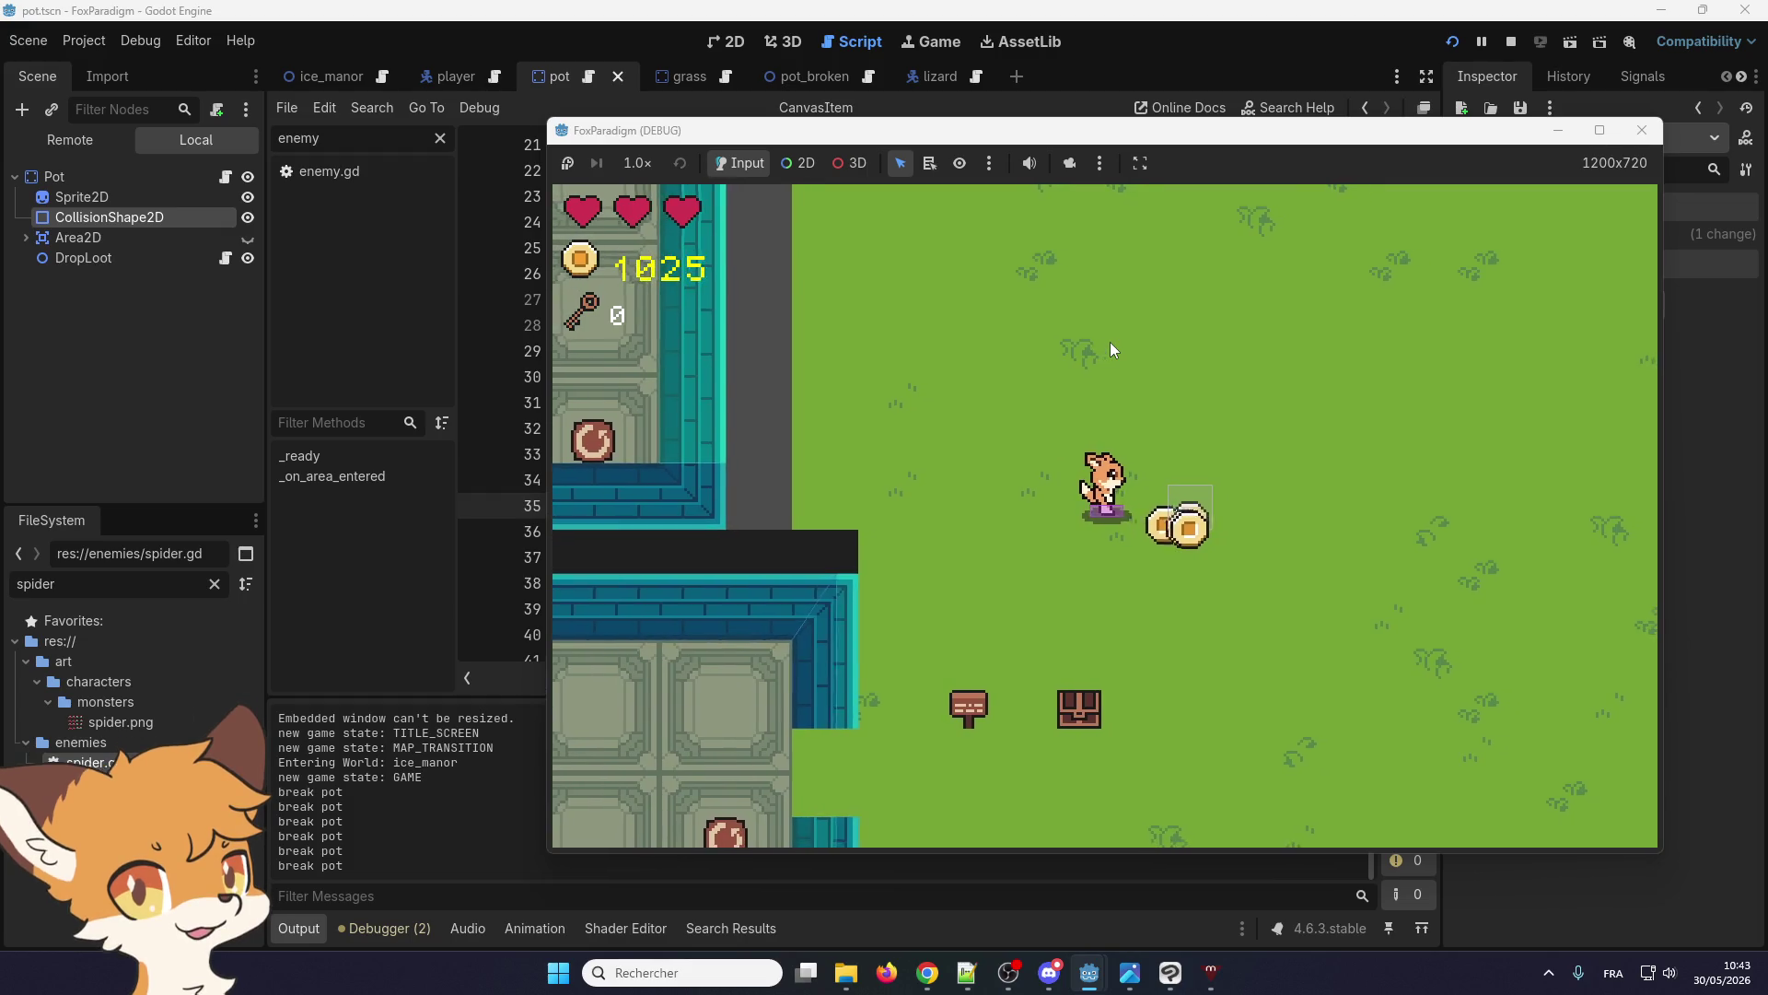
{"action": "key", "text": "Up"}
{"action": "key", "text": "Right"}
{"action": "key", "text": "Down"}
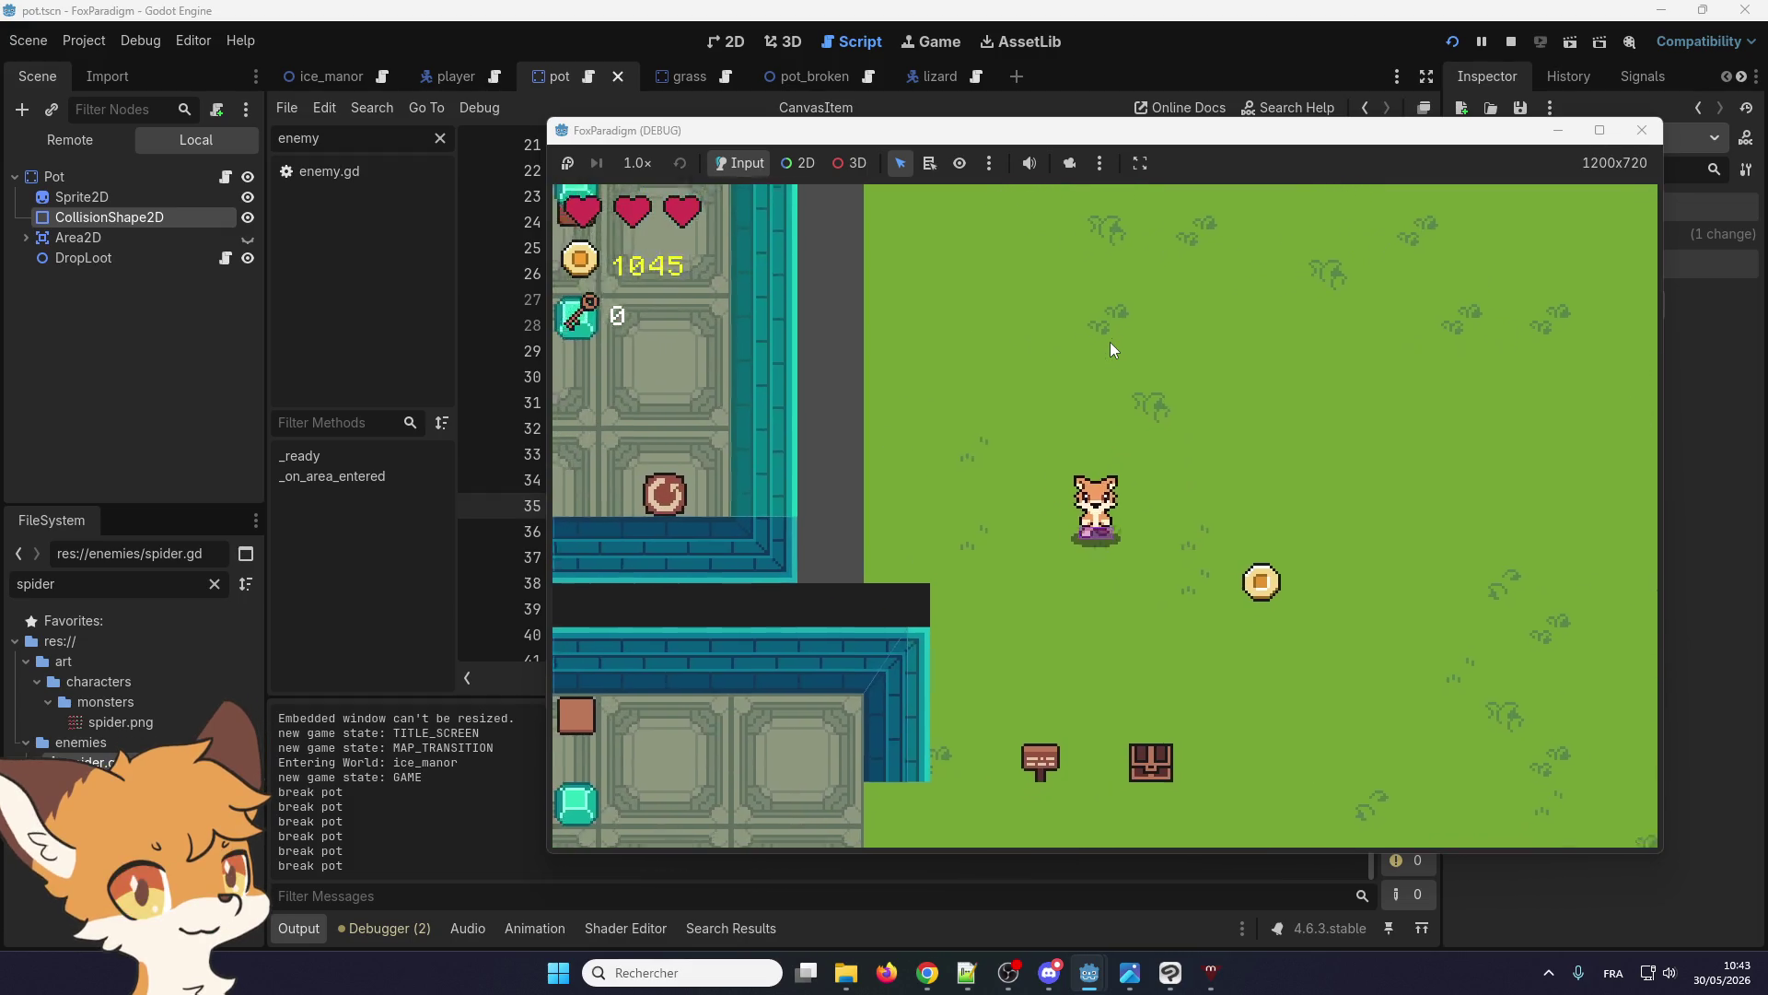
{"action": "key", "text": "Right"}
{"action": "key", "text": "Left"}
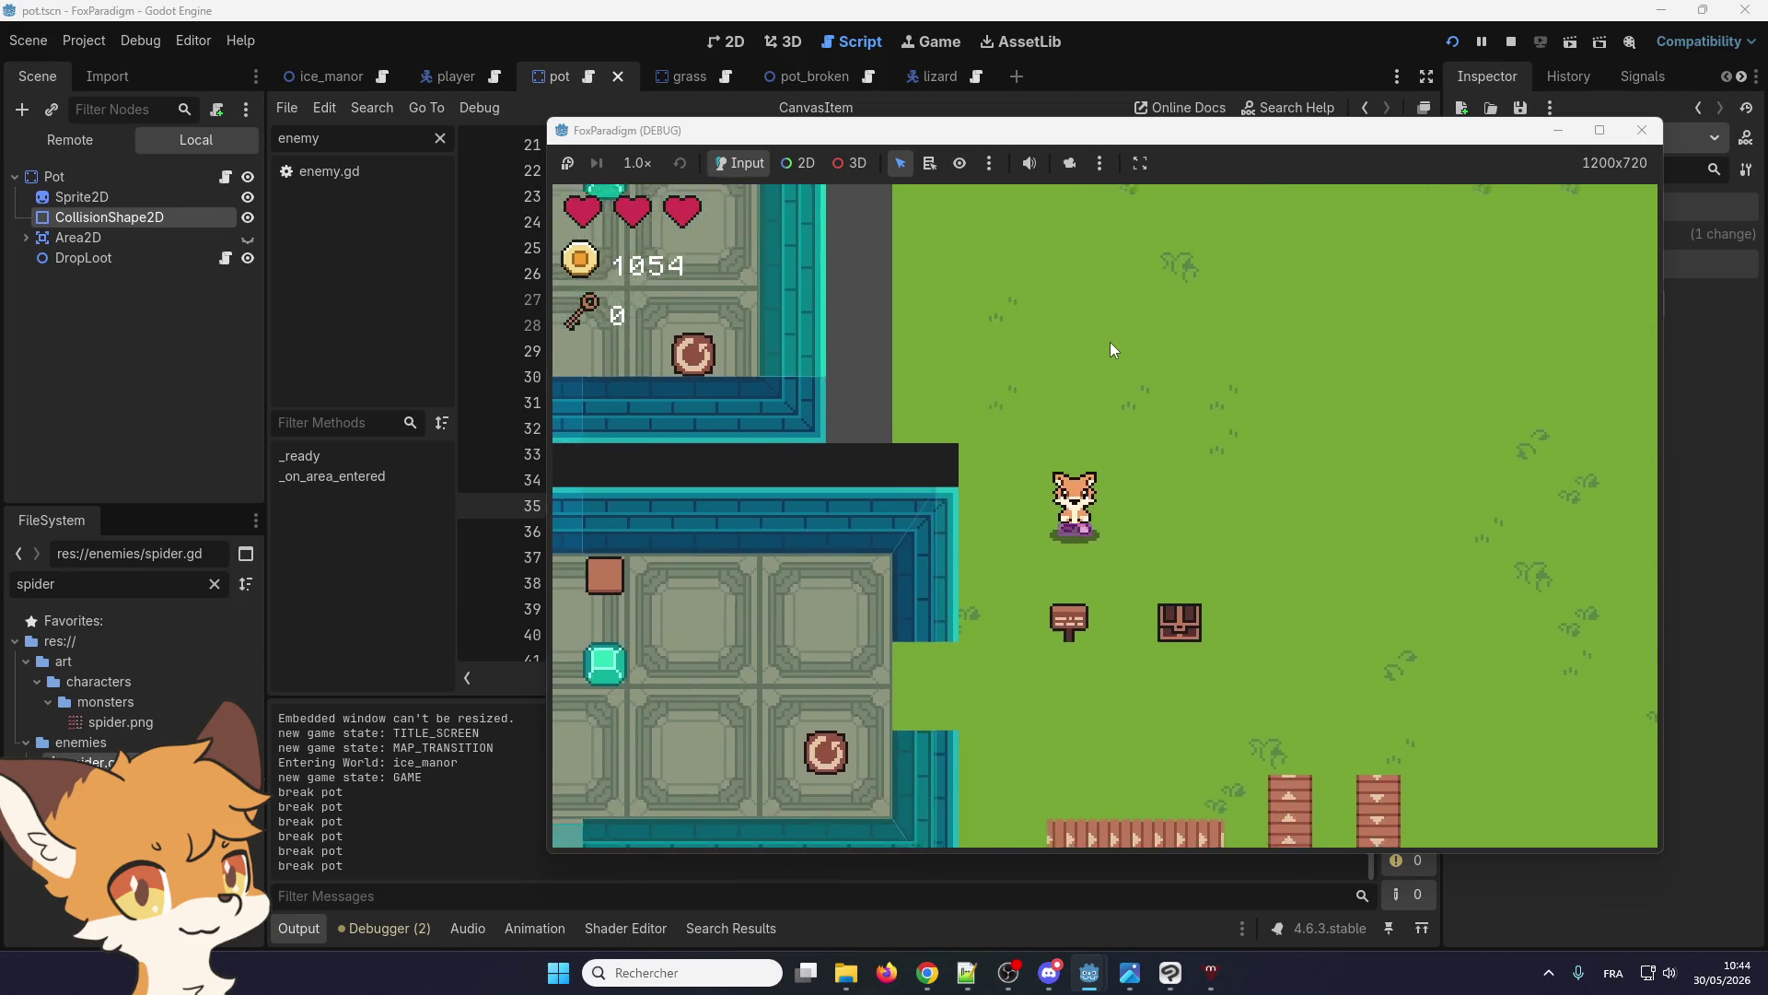
{"action": "key", "text": "Down"}
{"action": "key", "text": "Left"}
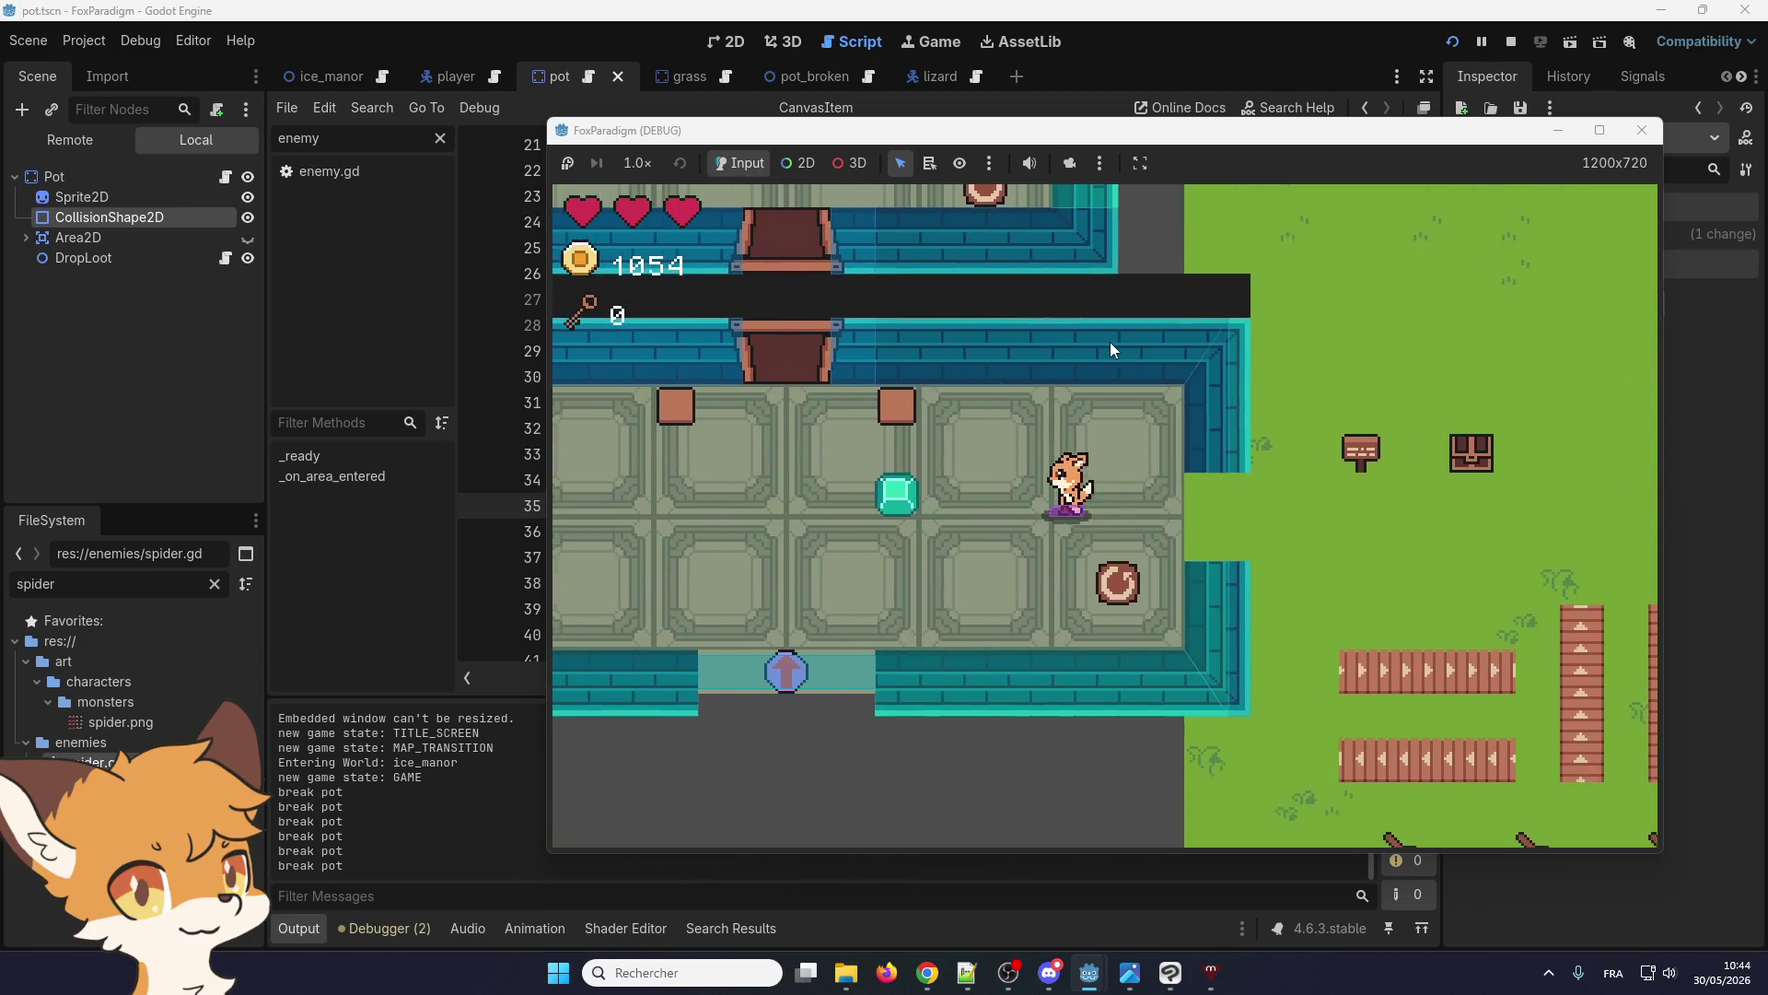
Leave the tiled room, walk north, and cut the first two columns of hedges
{"action": "key", "text": "Down"}
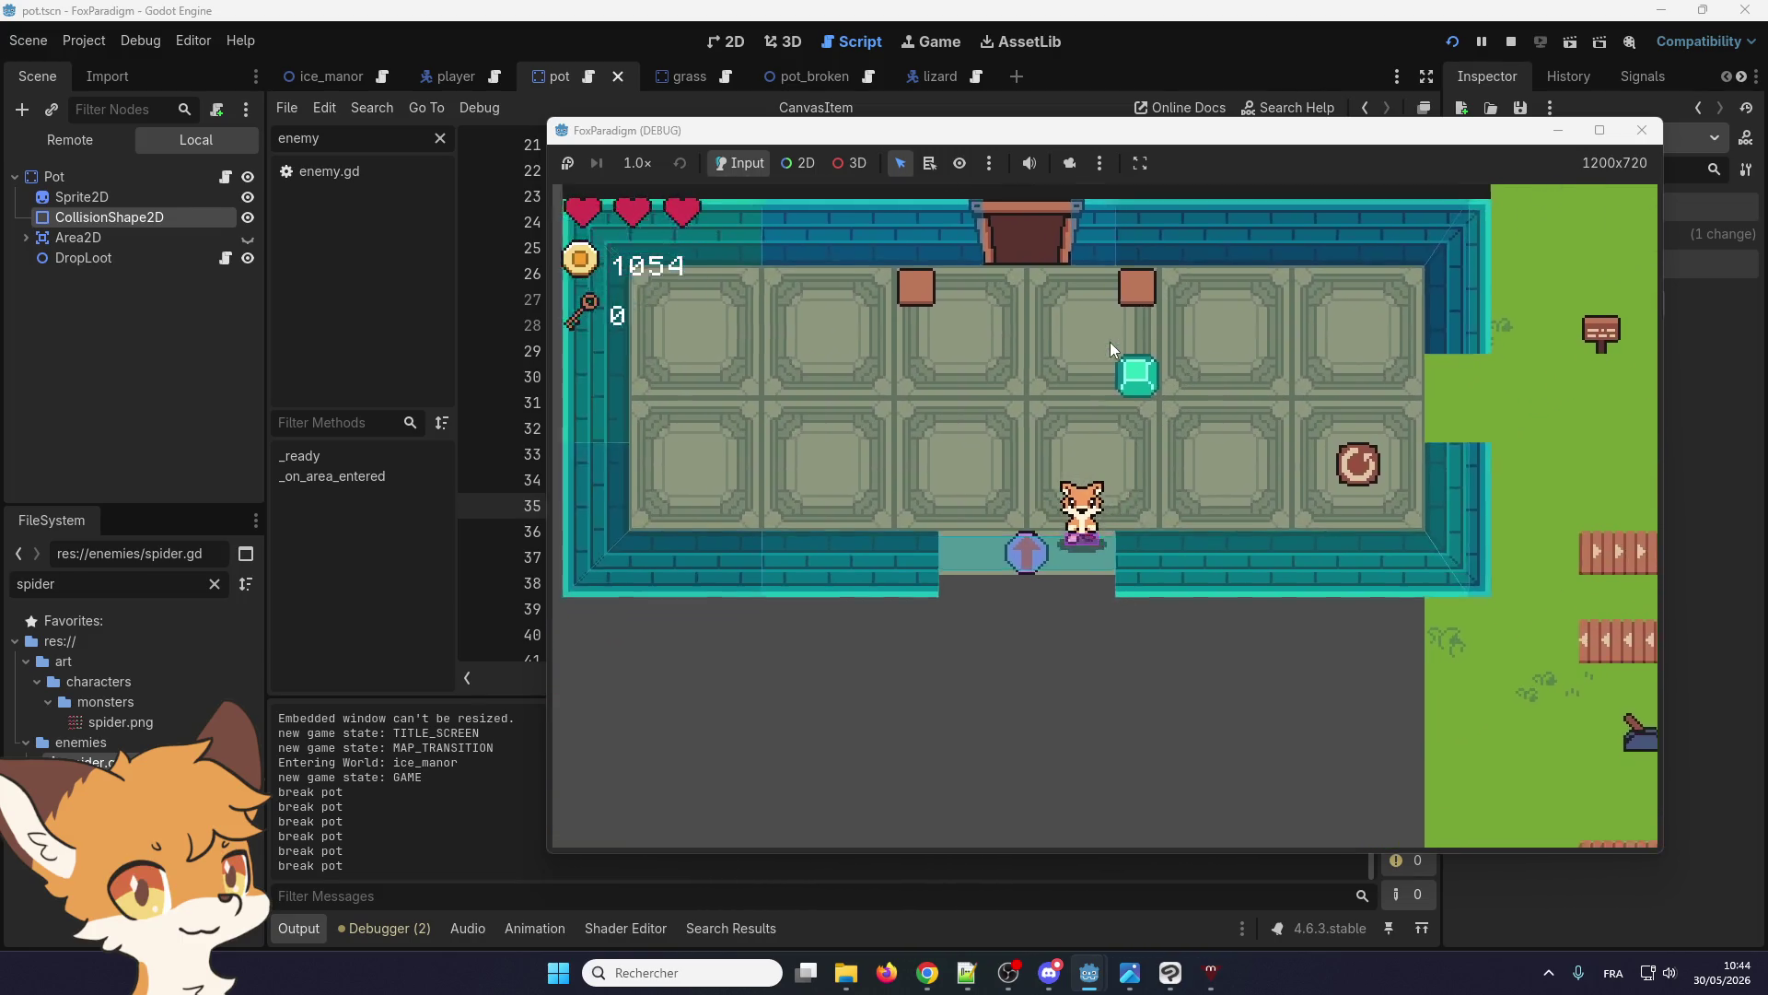
{"action": "key", "text": "Down"}
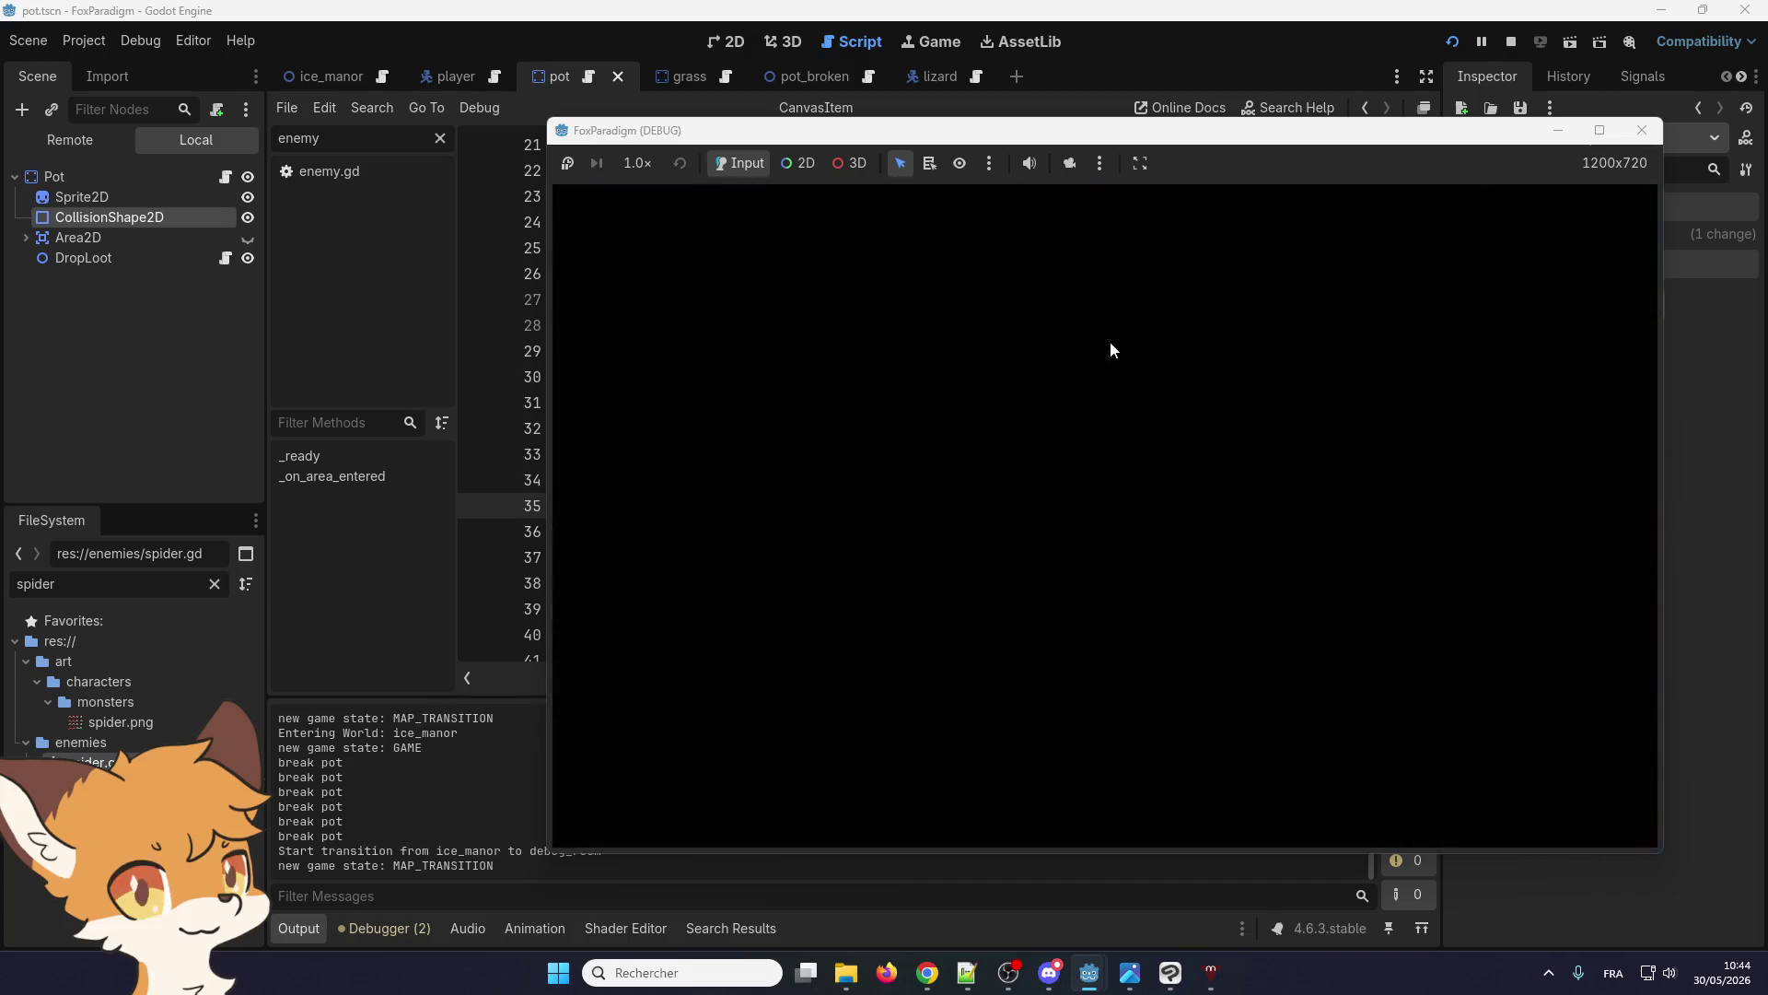
{"action": "key", "text": "Right"}
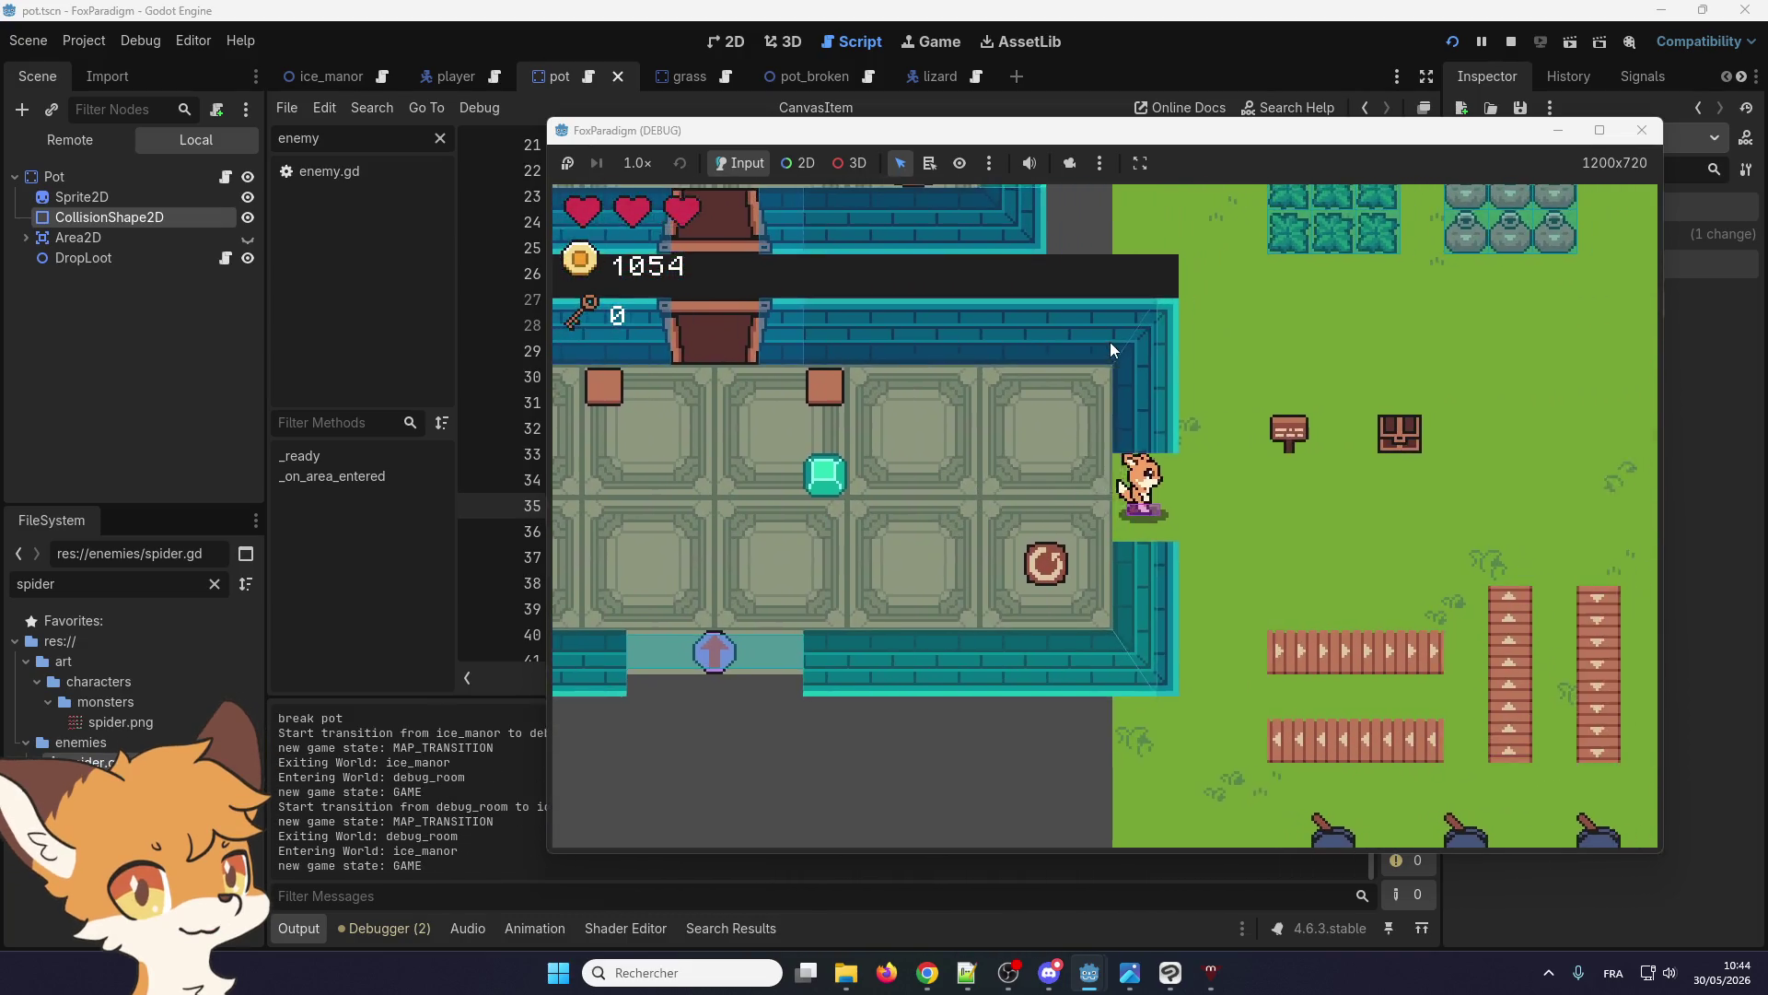
{"action": "key", "text": "Up"}
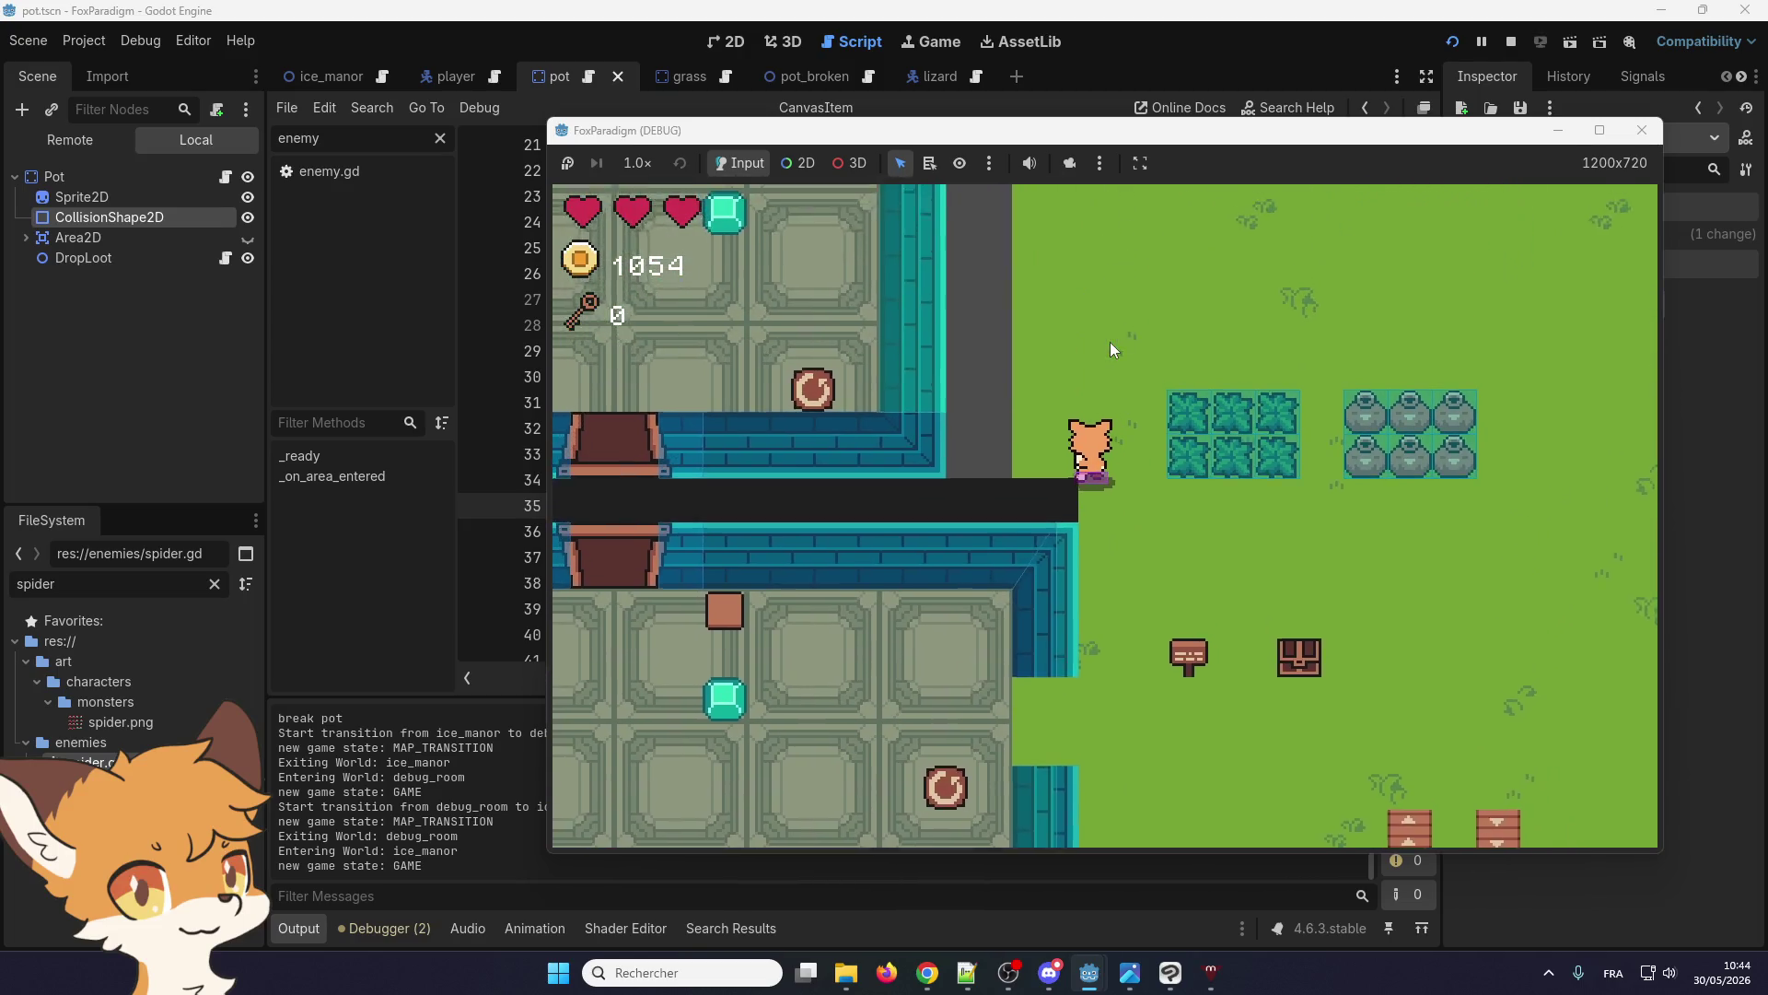
{"action": "key", "text": "Right"}
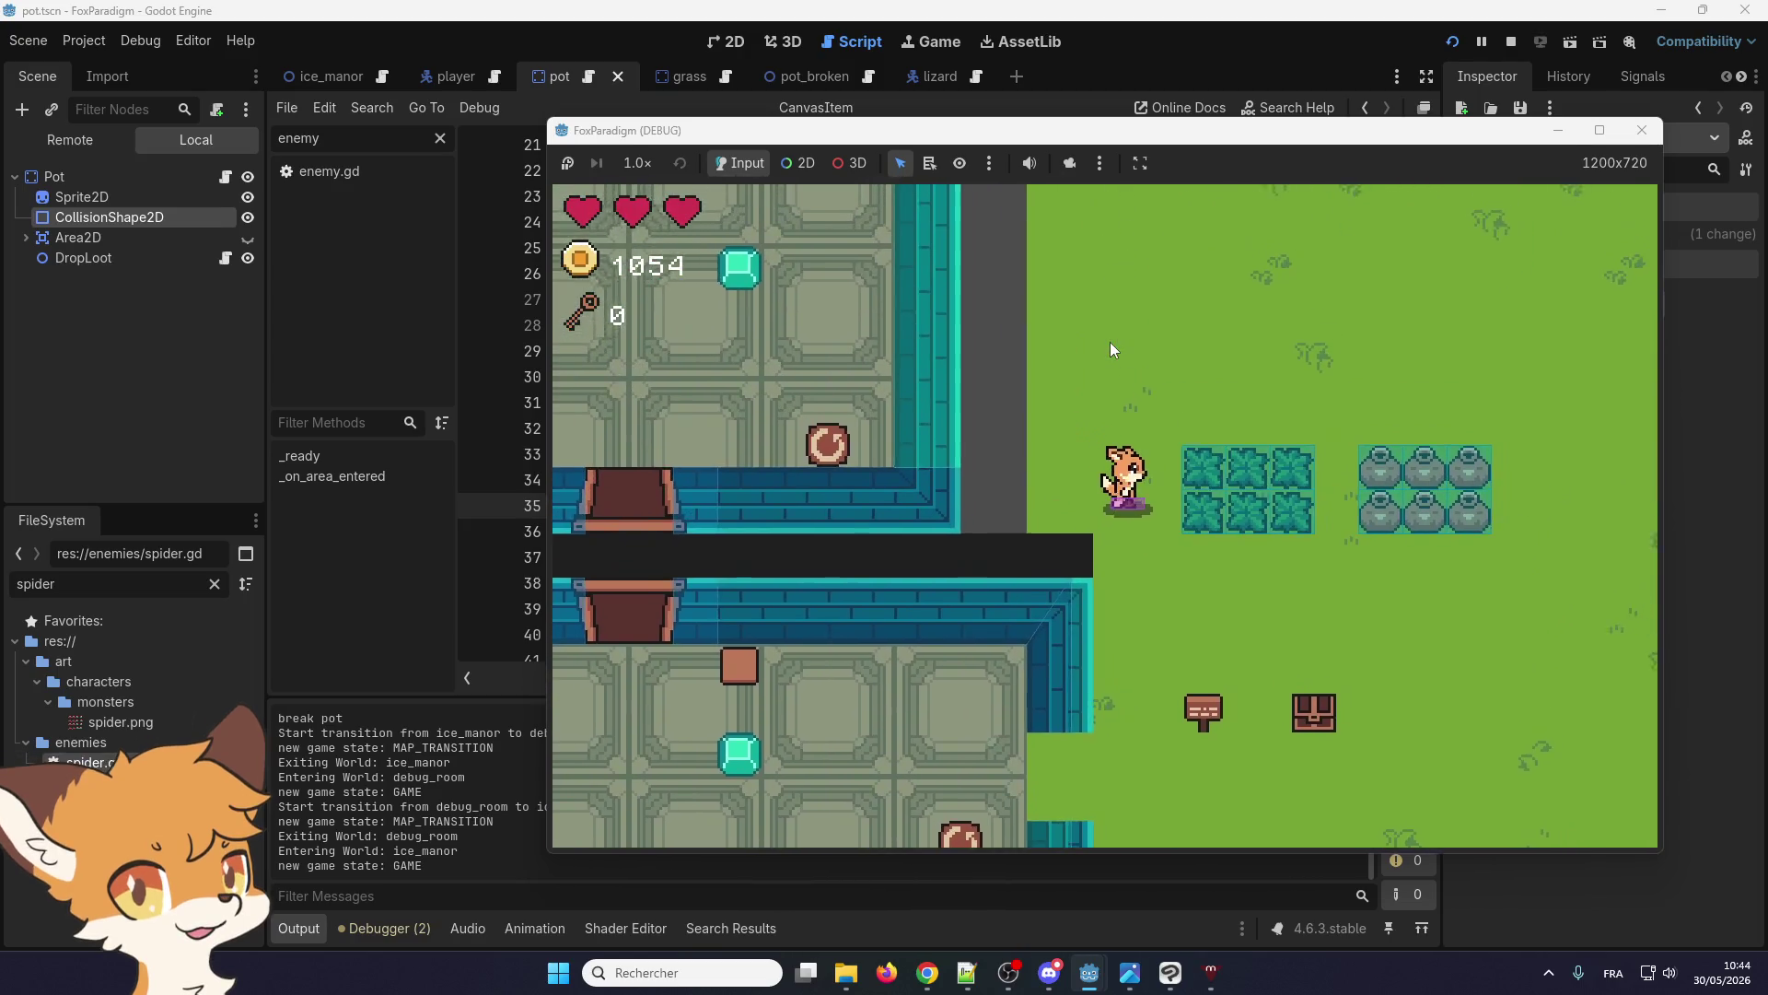
{"action": "key", "text": "space"}
{"action": "key", "text": "Right"}
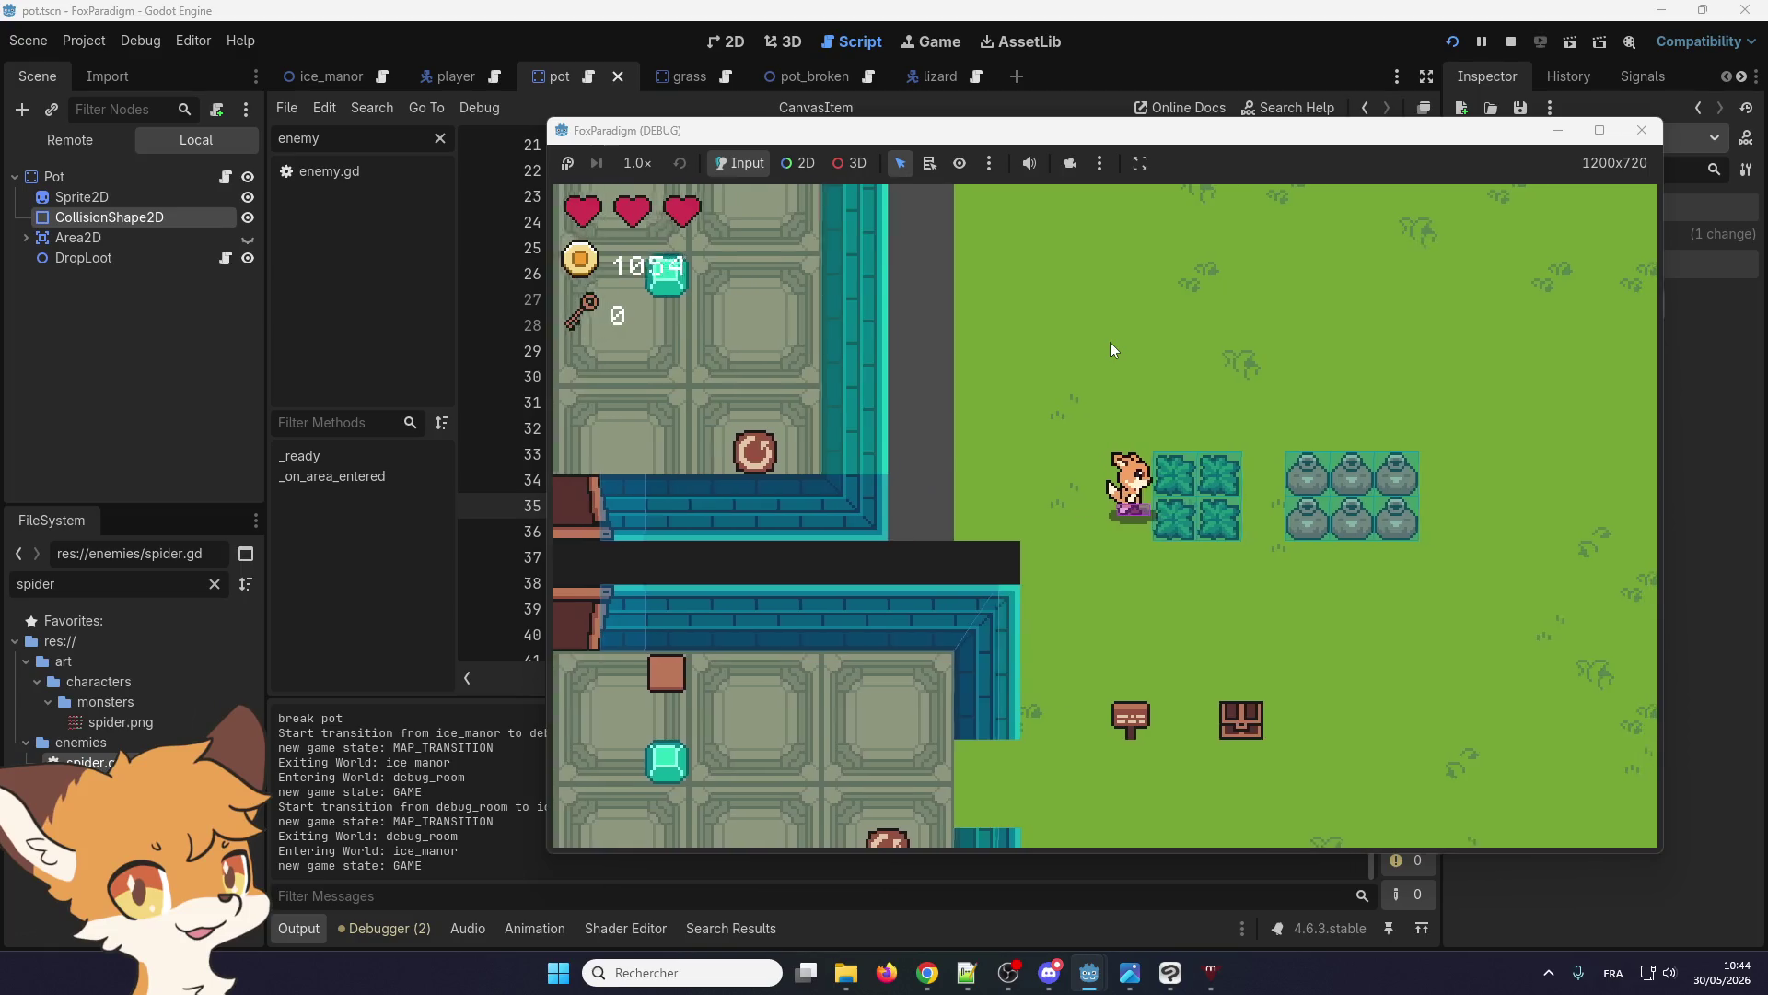
{"action": "key", "text": "space"}
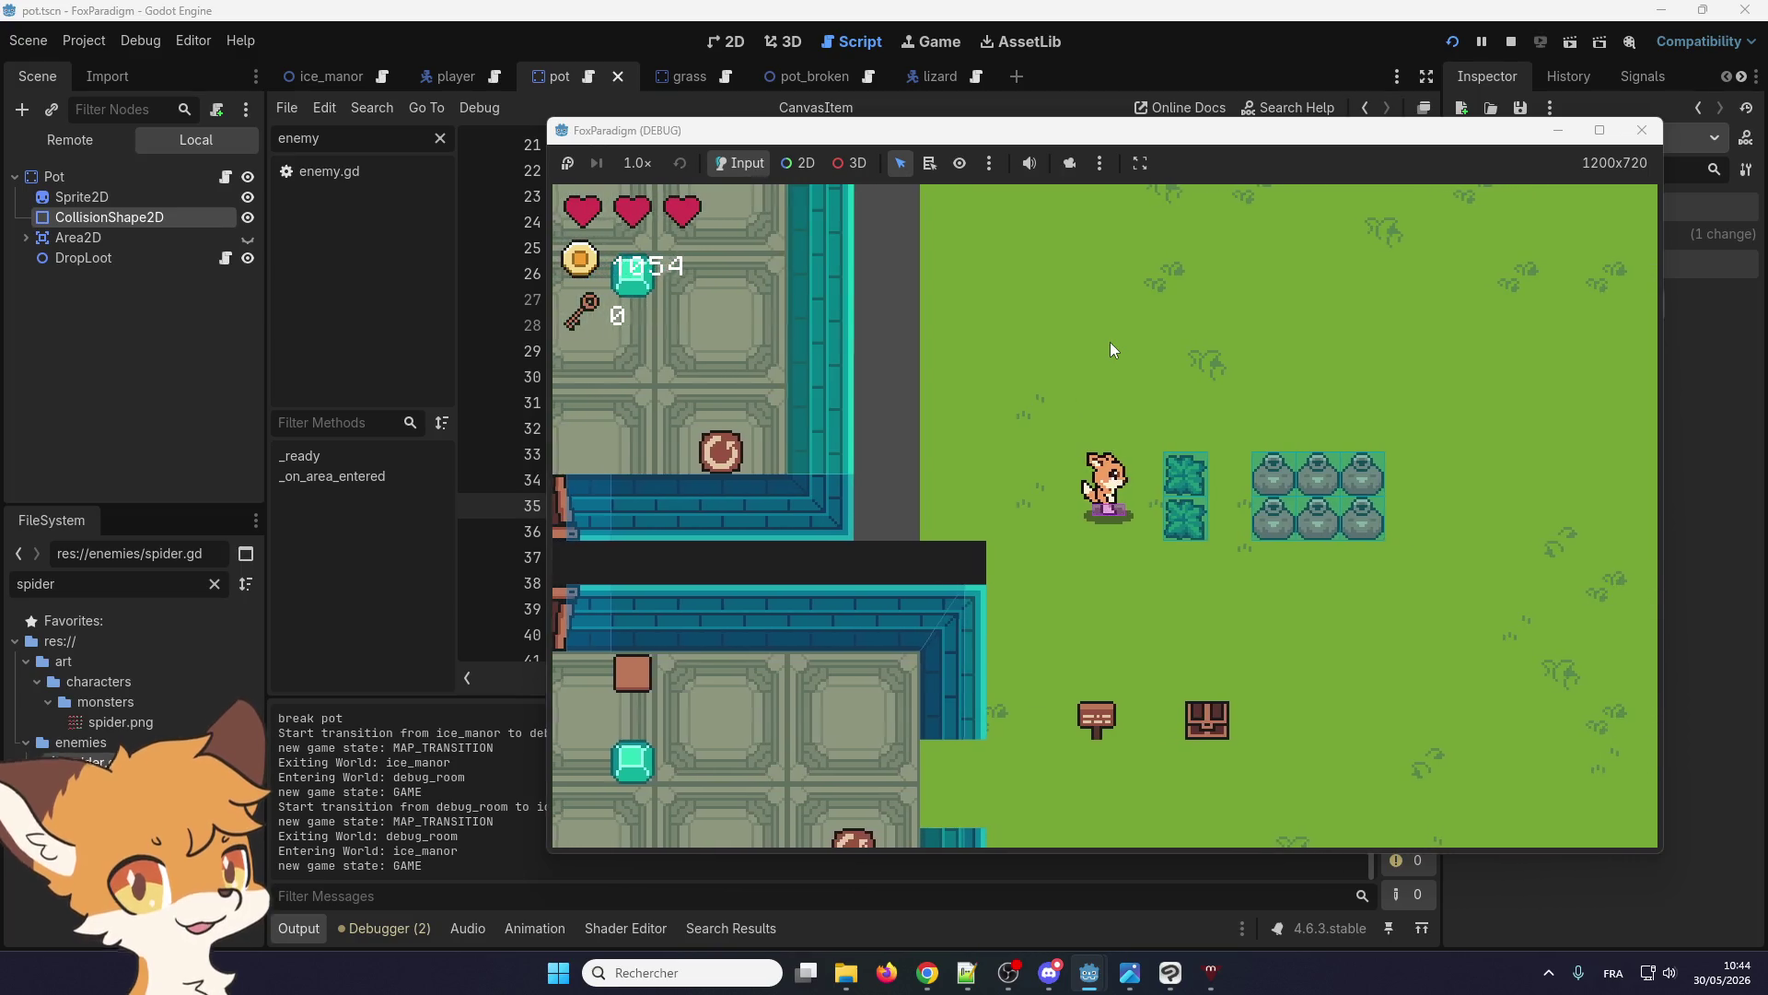
Slash the last remaining hedge, then stop the running game
{"action": "key", "text": "Down"}
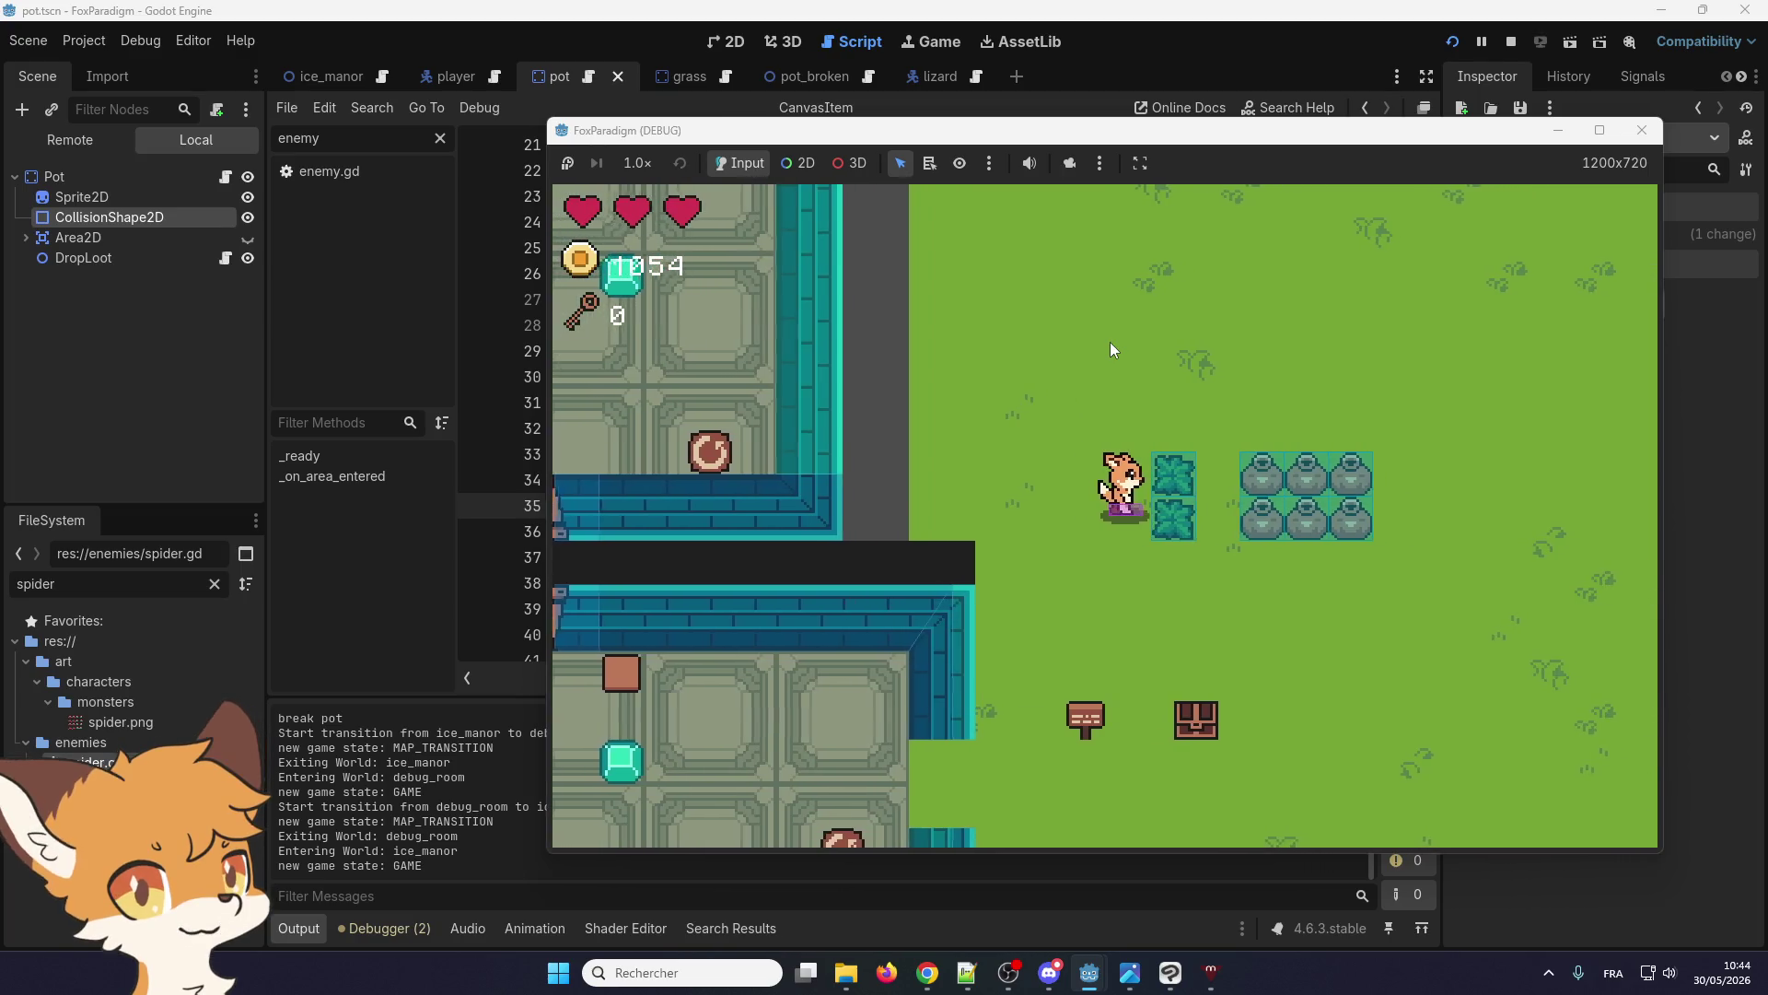
{"action": "key", "text": "space"}
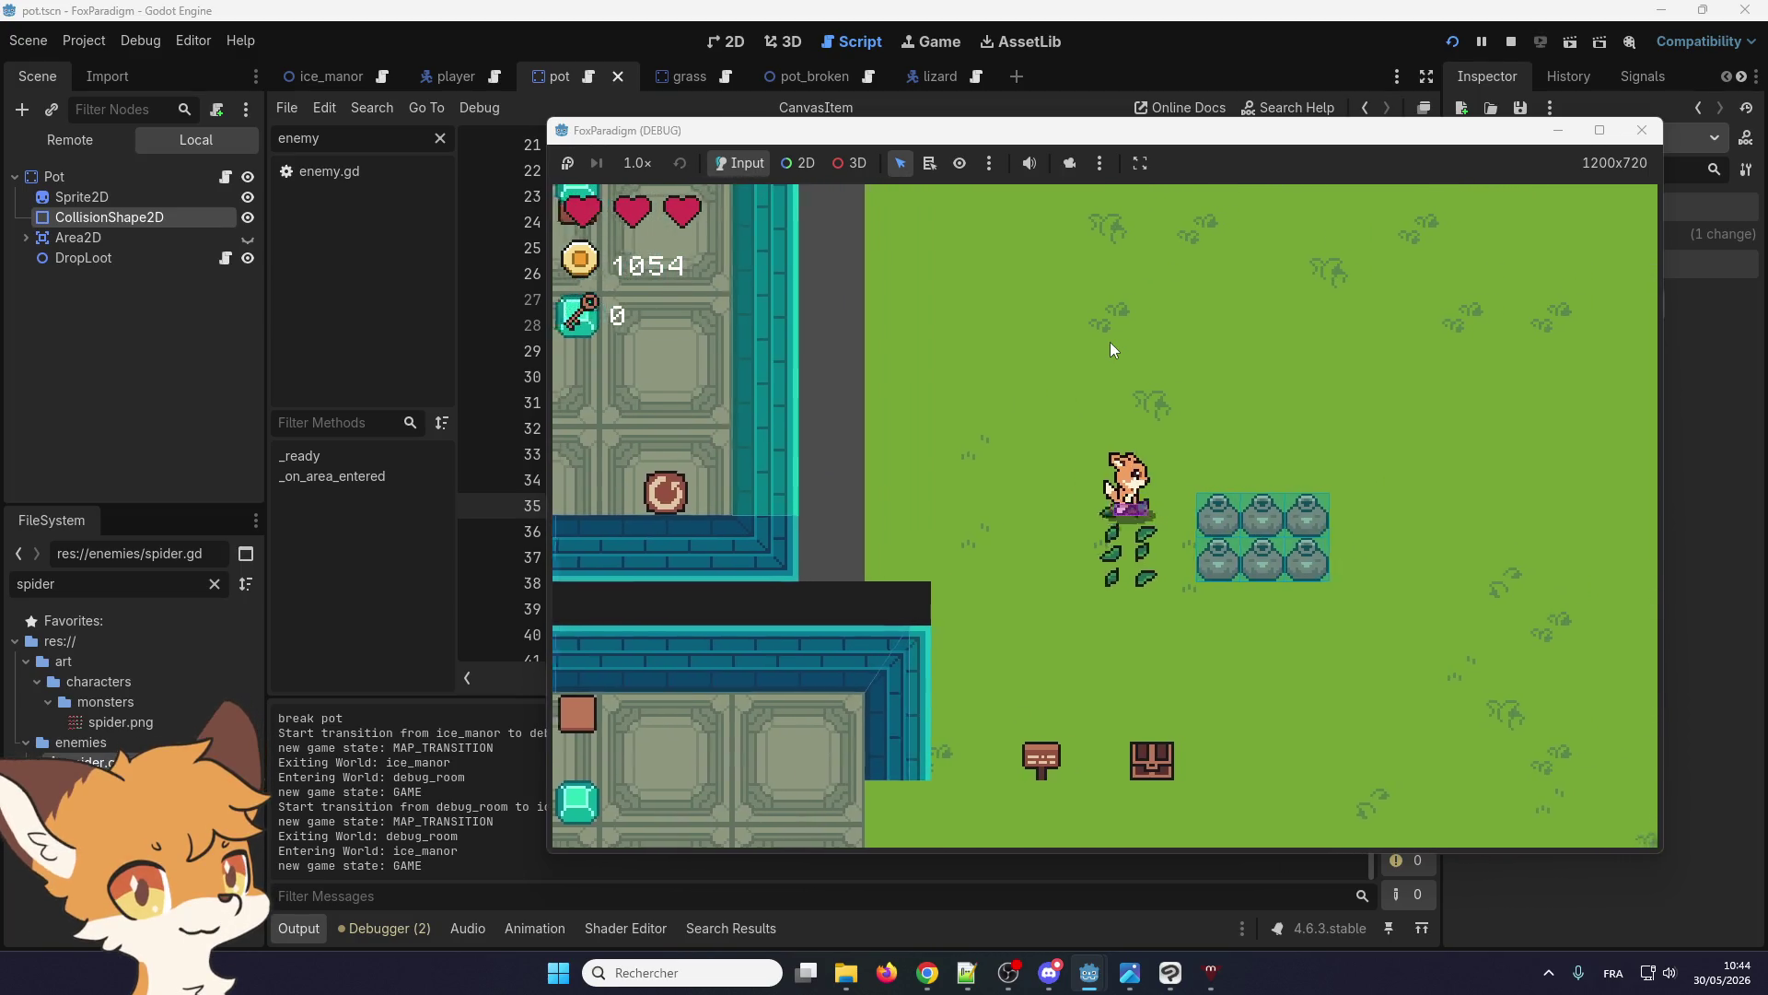
{"action": "key", "text": "Left"}
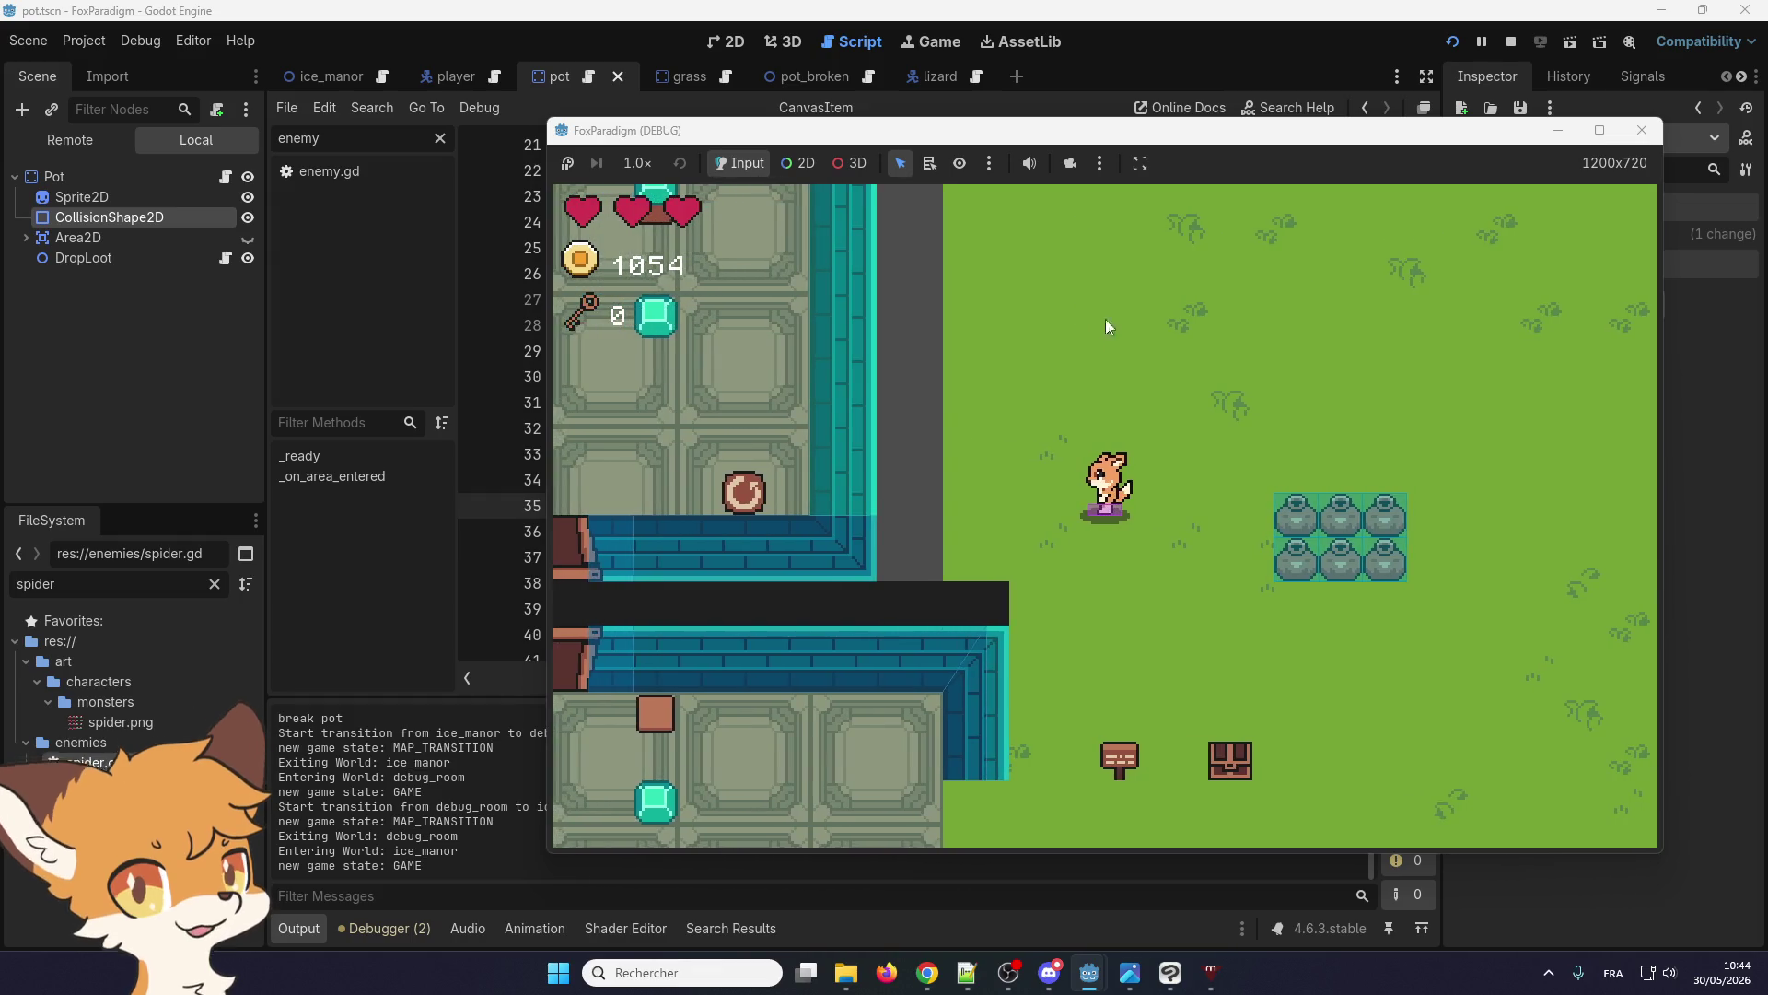
{"action": "key", "text": "Right"}
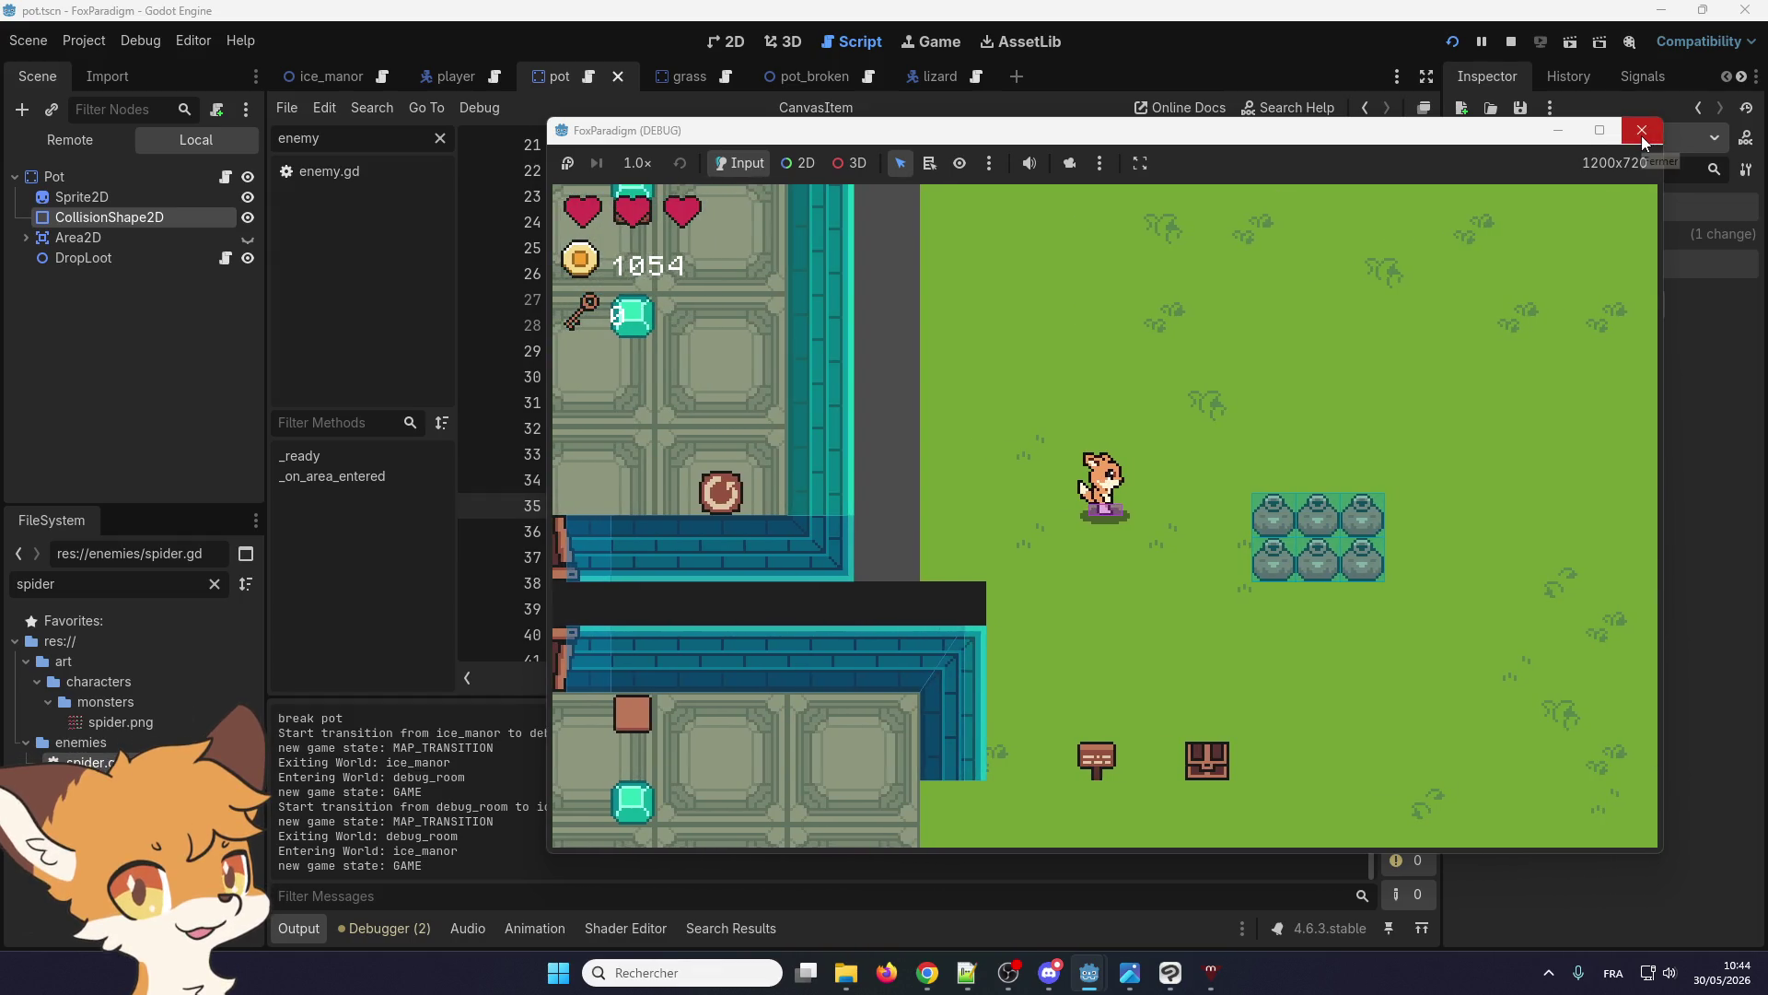
{"action": "left_click", "coordinate": [1643, 130]}
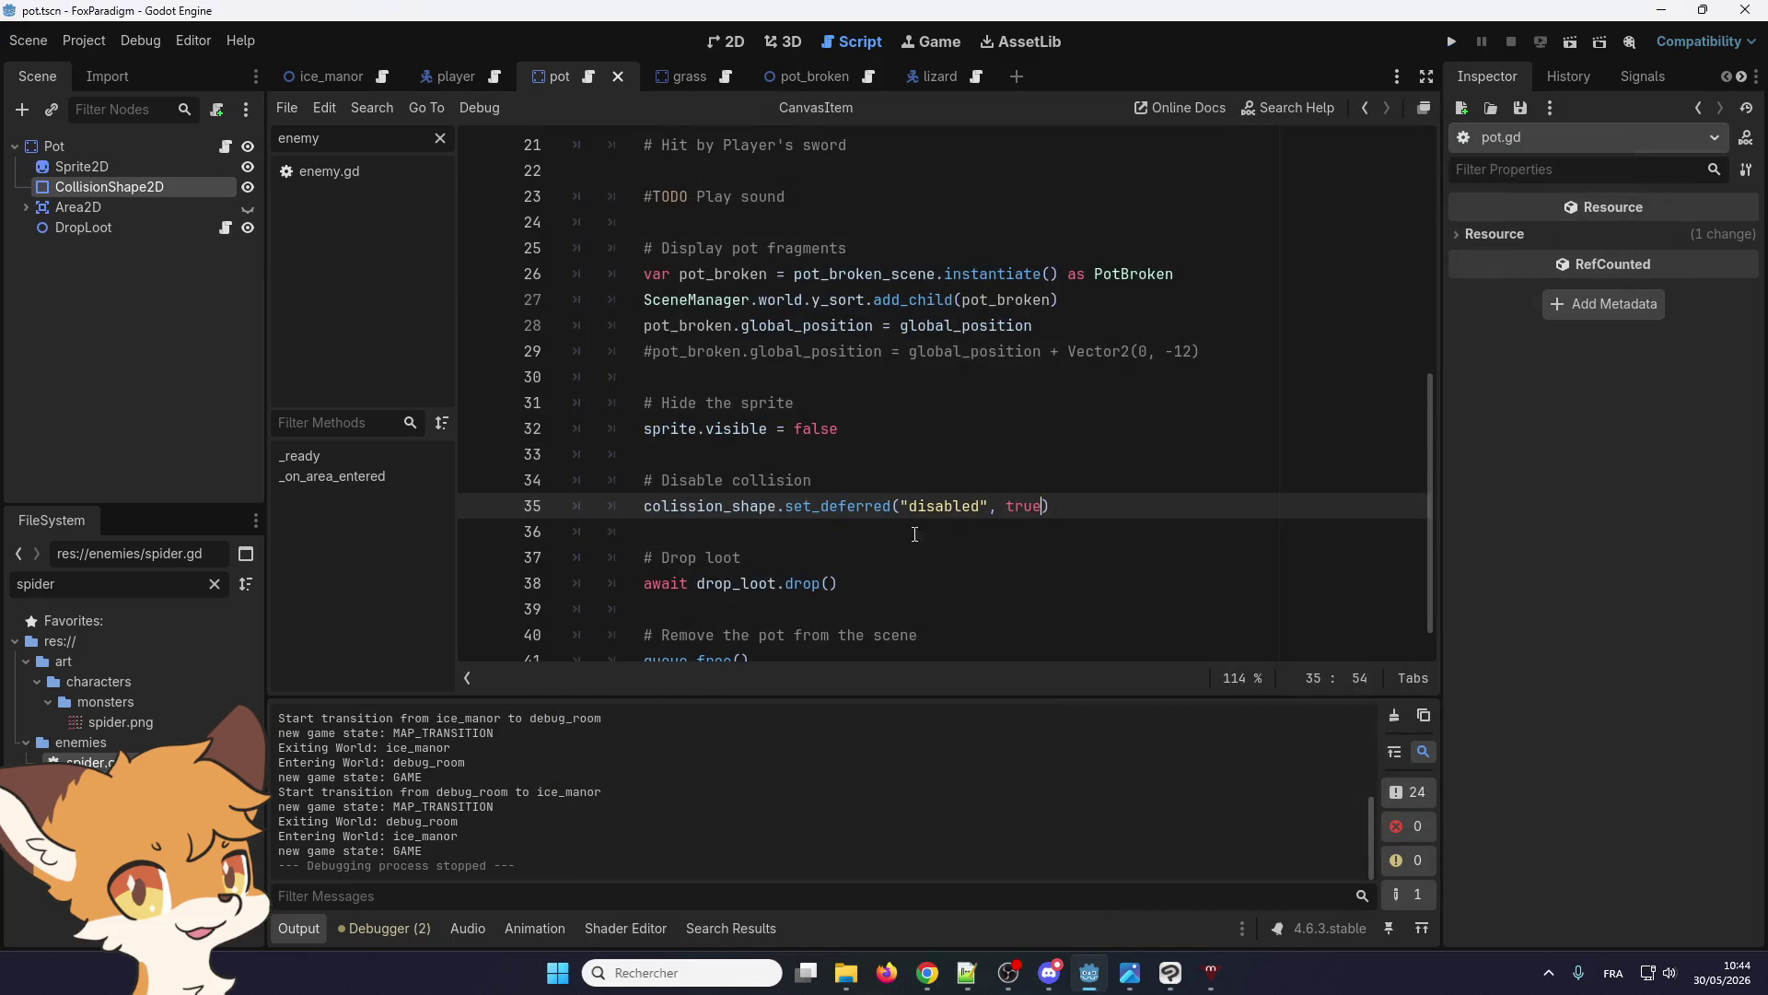
Uncheck Visible Collision Shapes in the Debug menu
{"action": "left_click", "coordinate": [140, 40]}
{"action": "mouse_move", "coordinate": [83, 41]}
{"action": "mouse_move", "coordinate": [140, 41]}
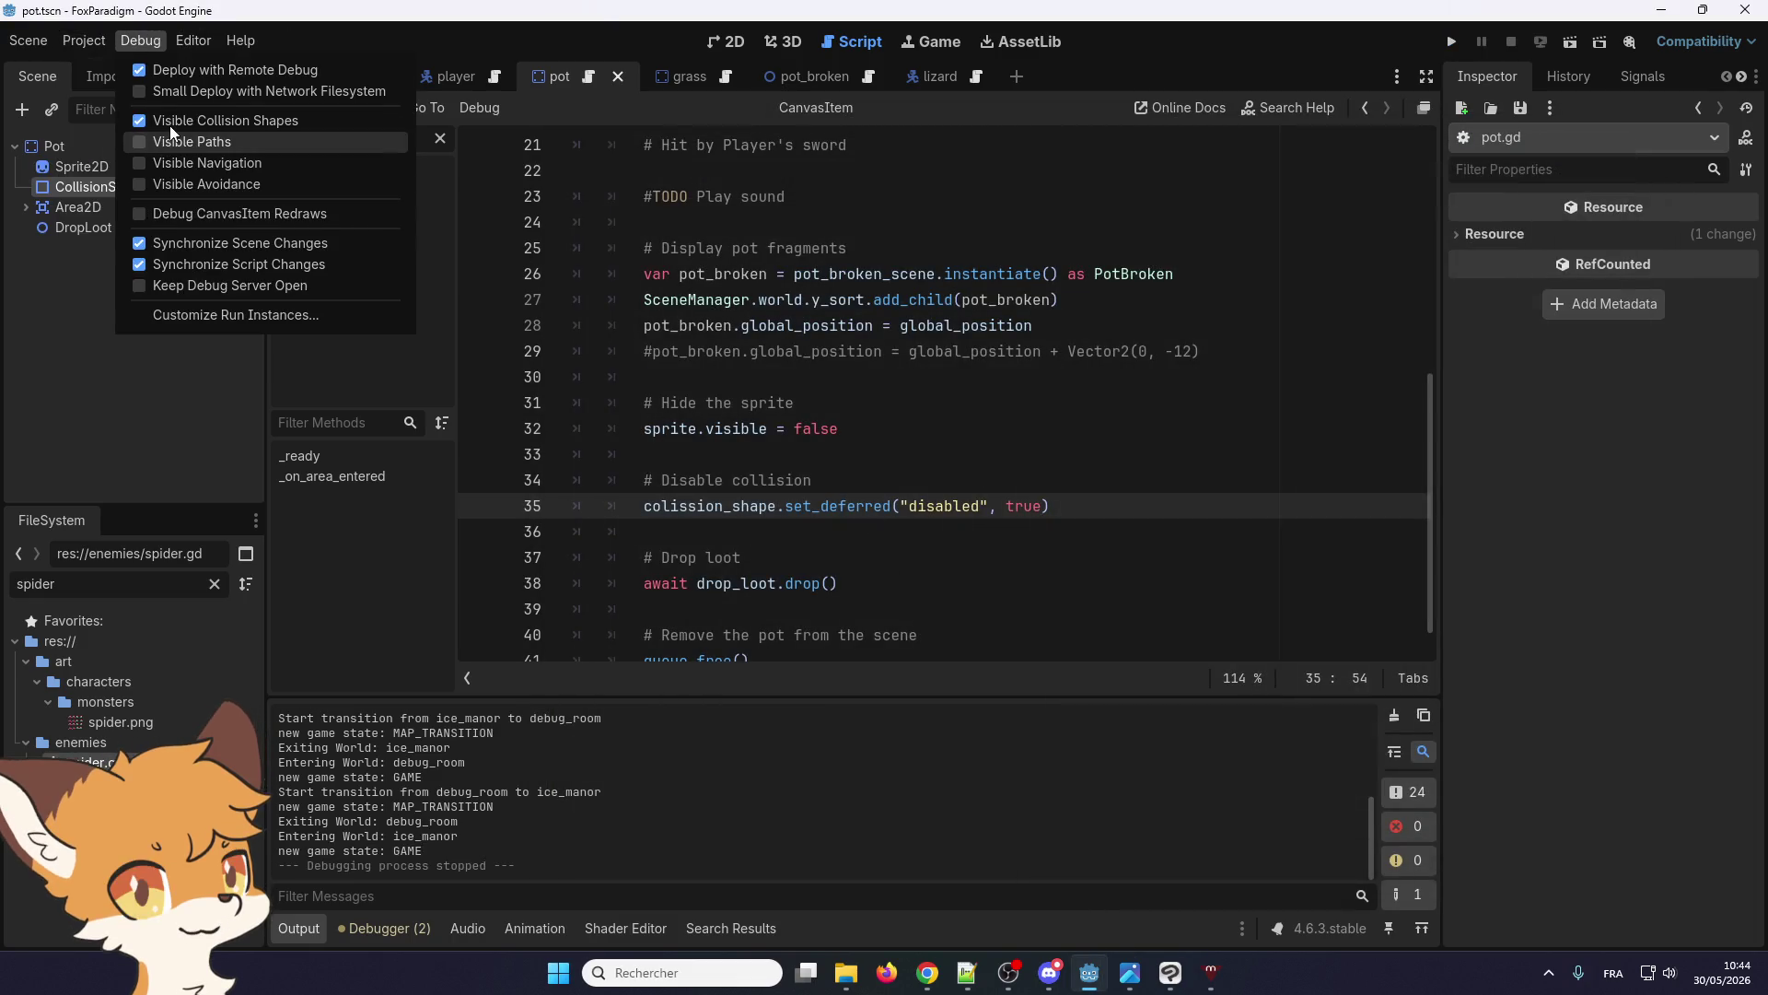
{"action": "scroll", "coordinate": [926, 373], "scroll_direction": "down", "scroll_amount": 2}
{"action": "left_click", "coordinate": [844, 426]}
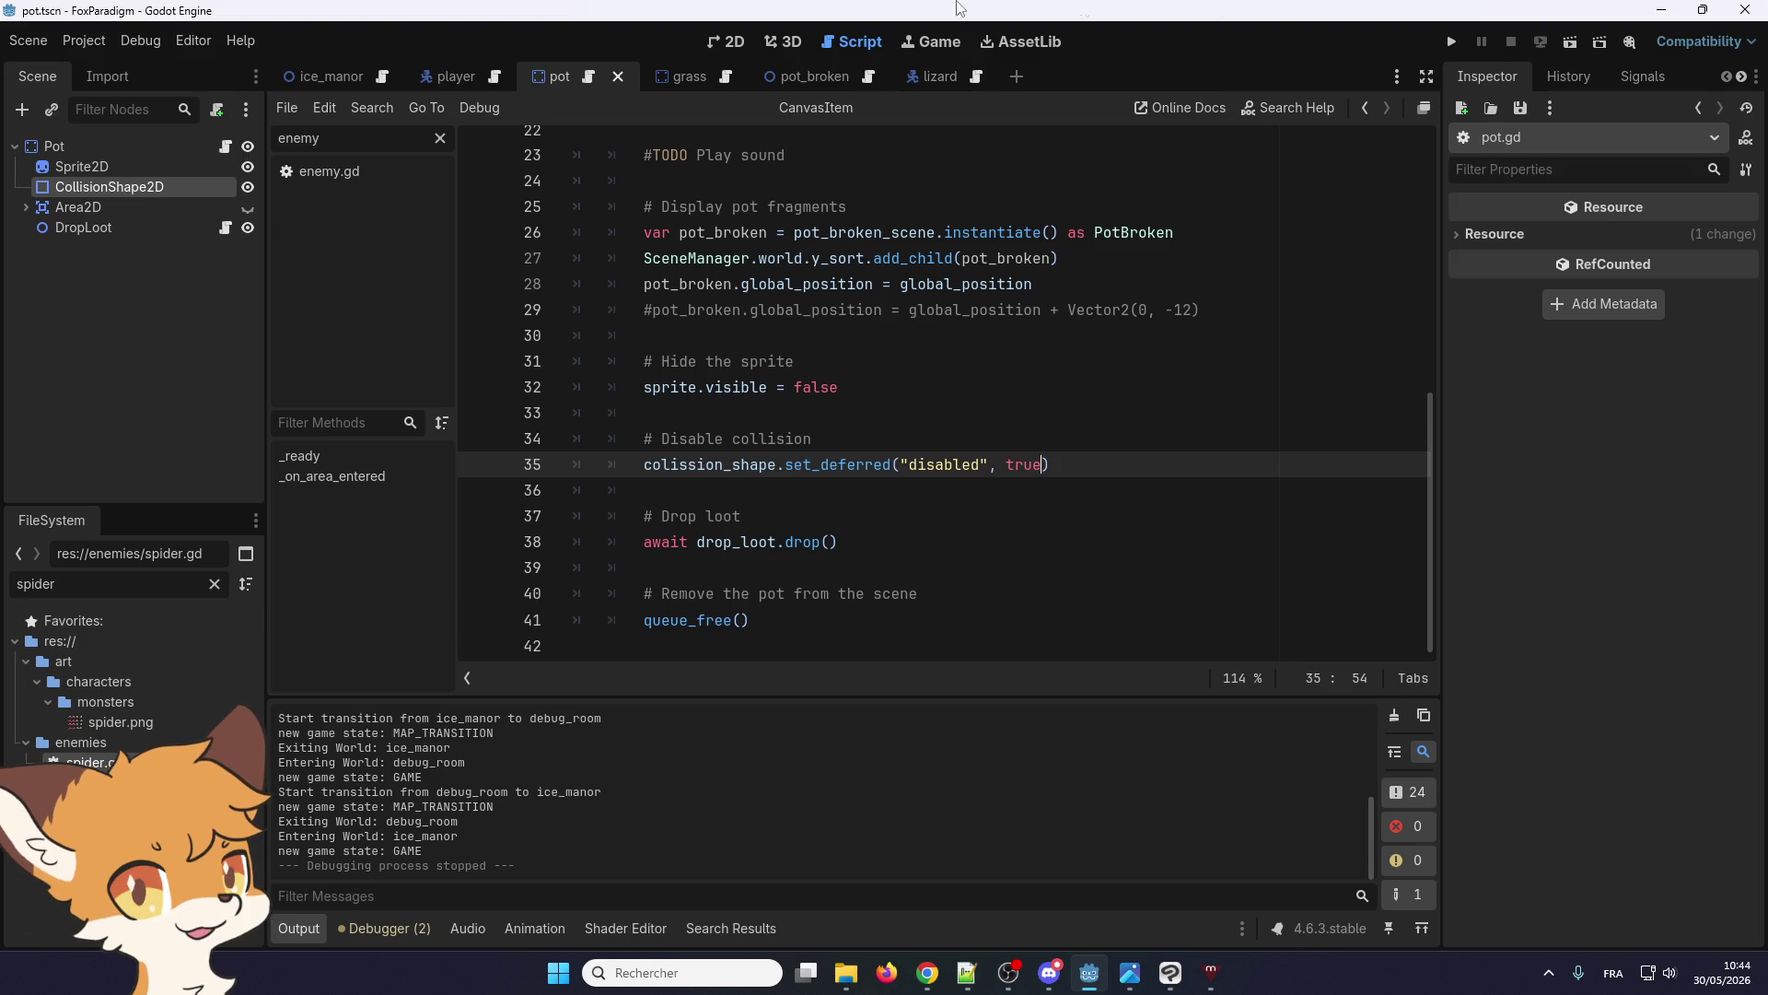
Copy pot.gd lines 34–35 that disable the collision shape, then switch to another app
{"action": "left_click_drag", "start_coordinate": [1085, 476], "coordinate": [647, 433]}
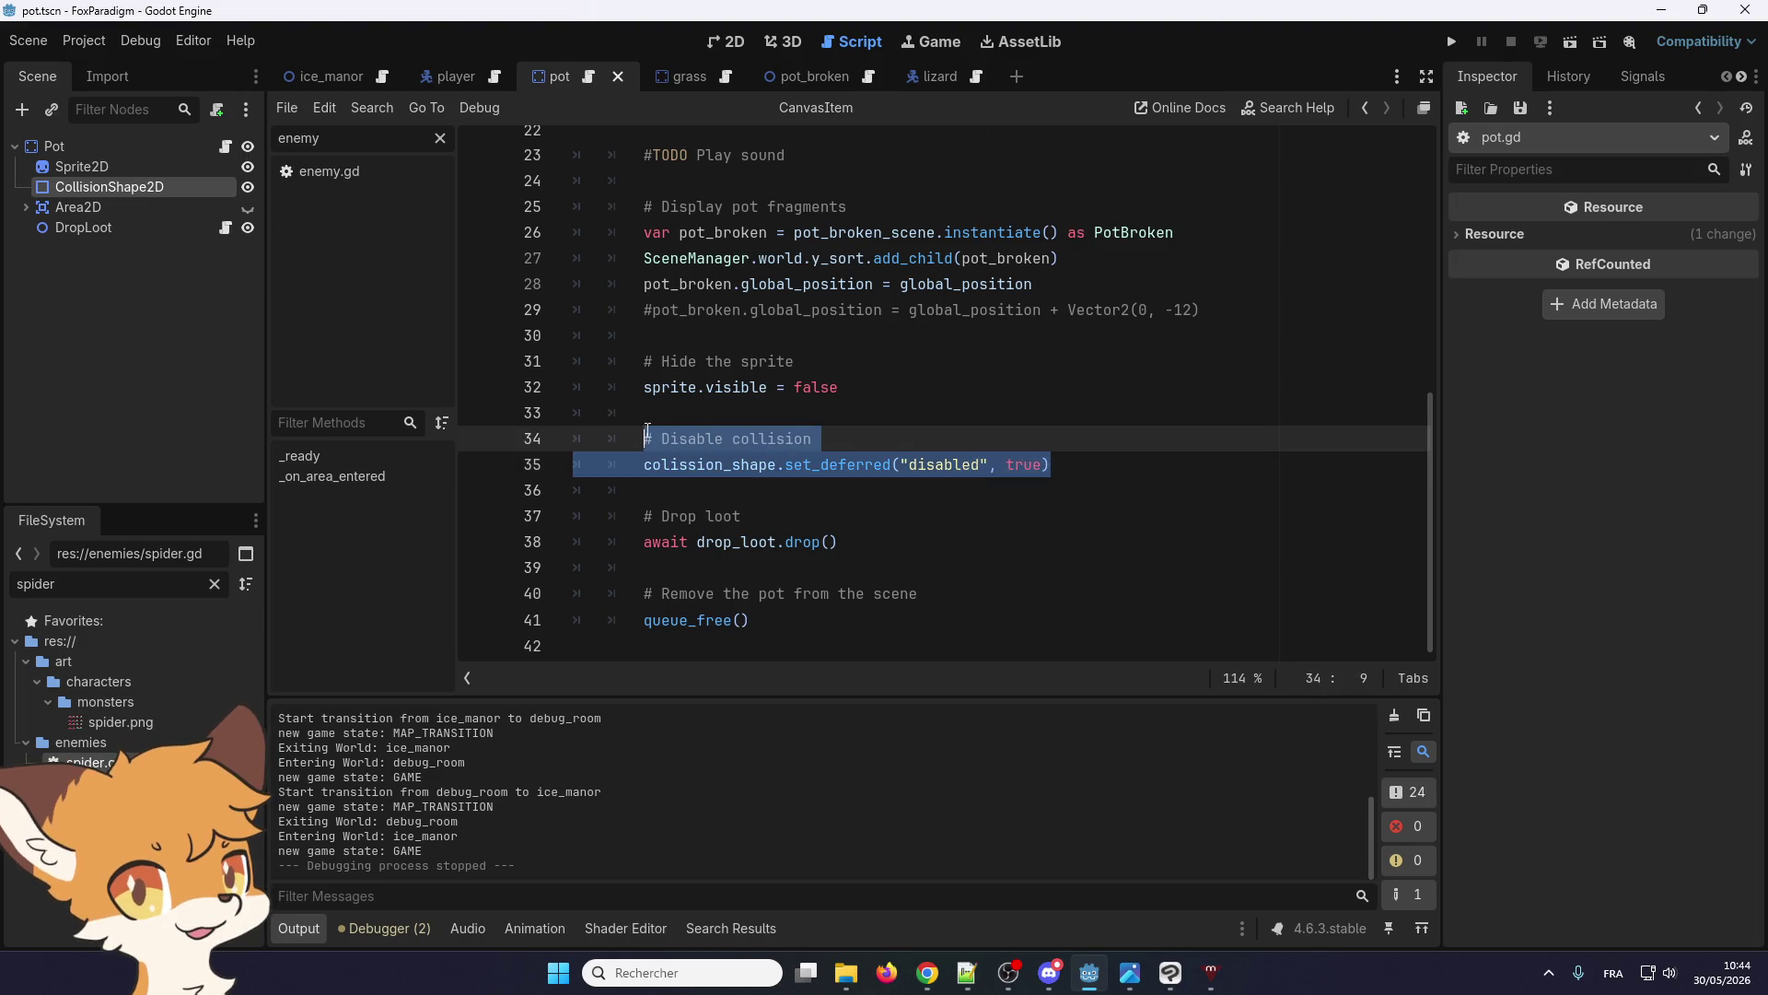
{"action": "right_click", "coordinate": [692, 461]}
{"action": "left_click", "coordinate": [727, 577]}
{"action": "left_click", "coordinate": [965, 981]}
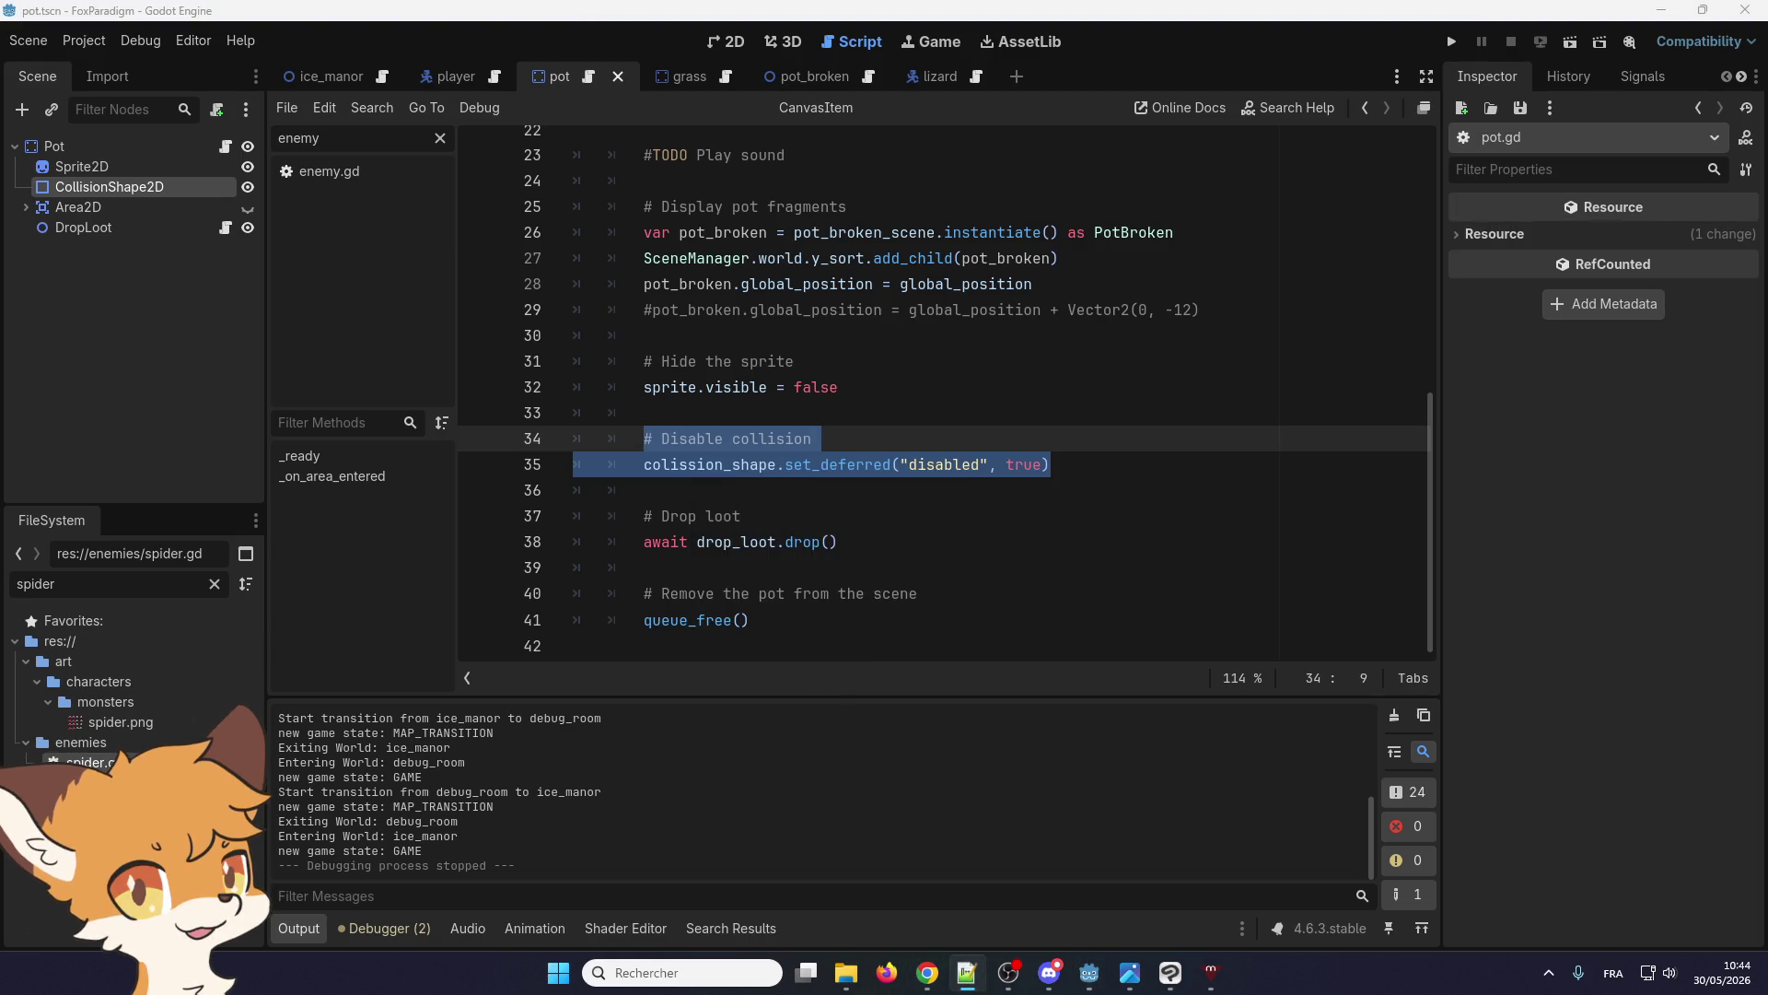